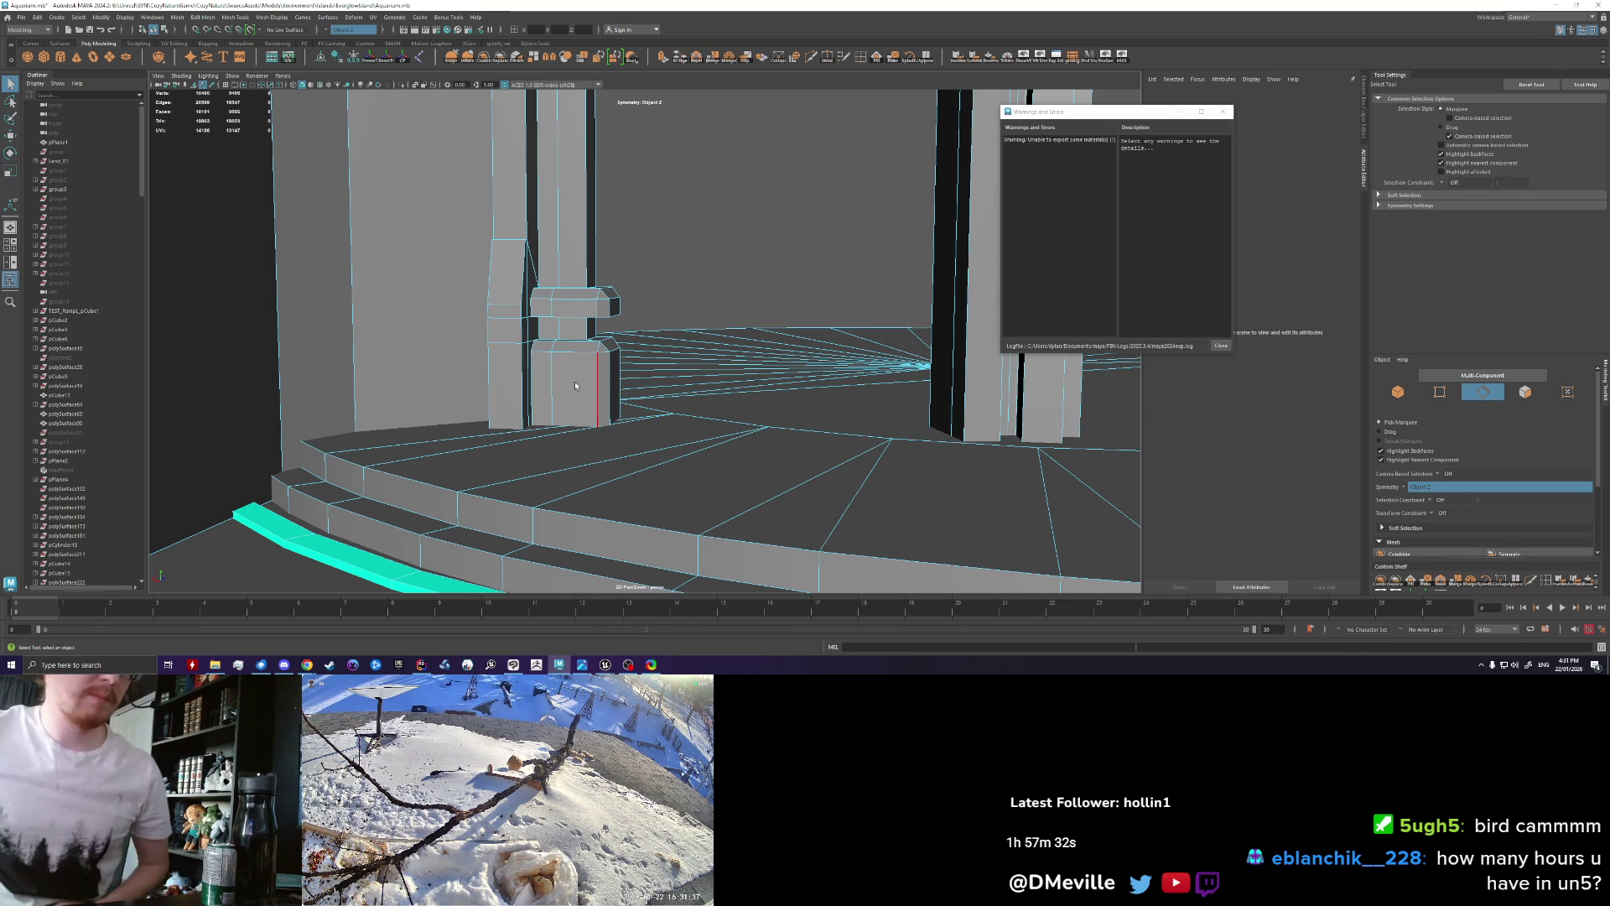
# Step: Bevel the edge loop under the column block with a Fraction near 1
pyautogui.scroll(3, 589, 391)
pyautogui.scroll(3, 594, 360)
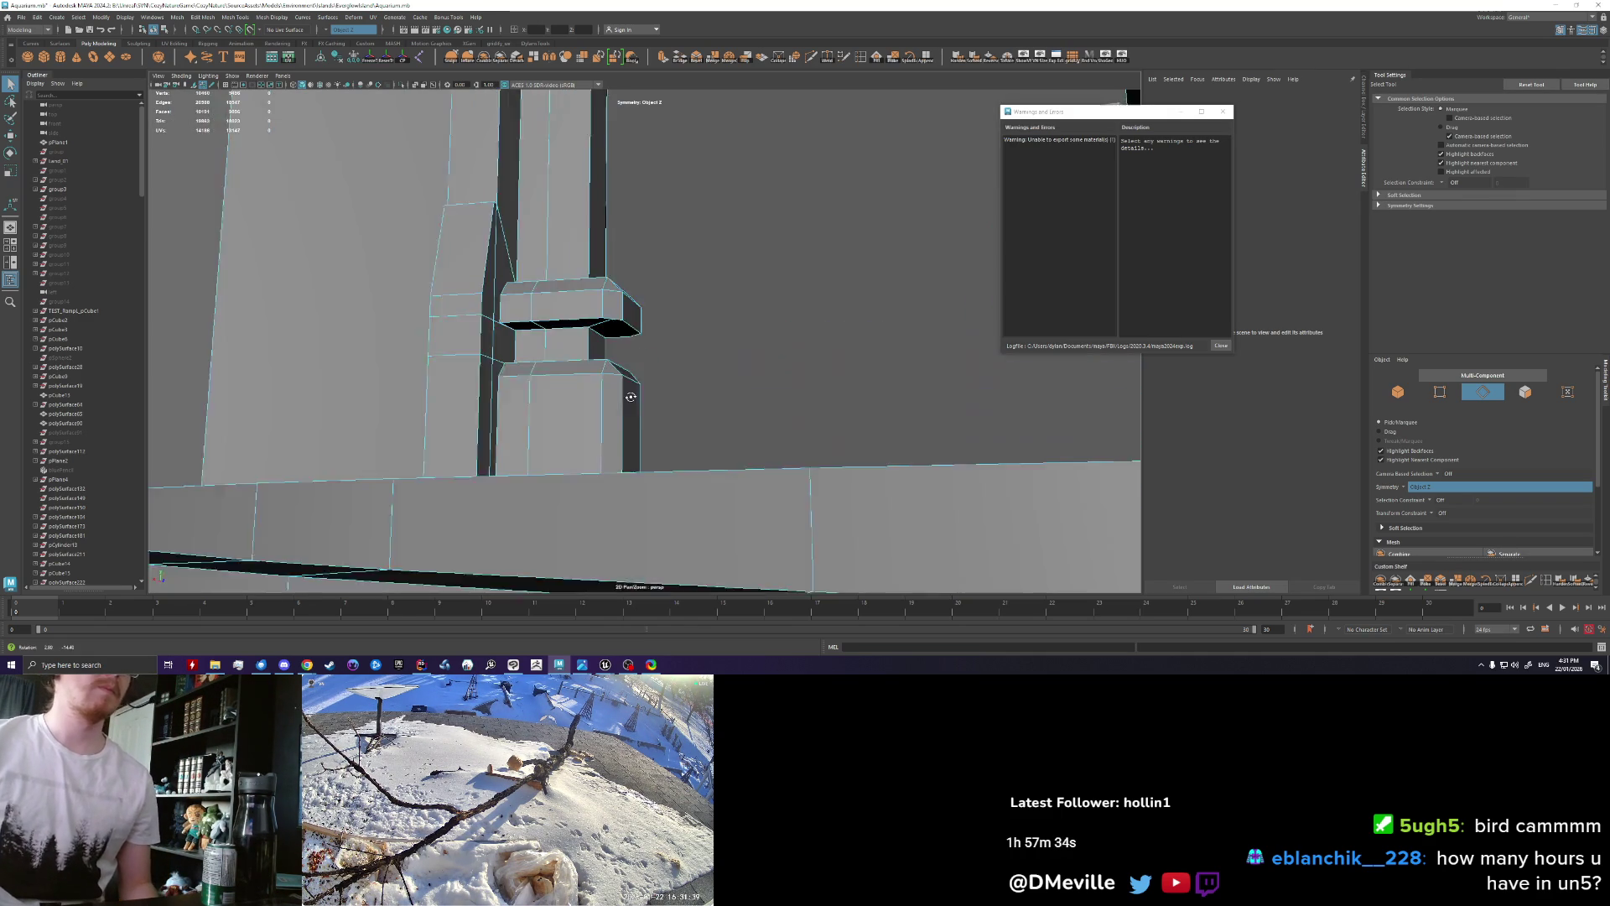
pyautogui.scroll(2, 599, 332)
pyautogui.doubleClick(543, 294)
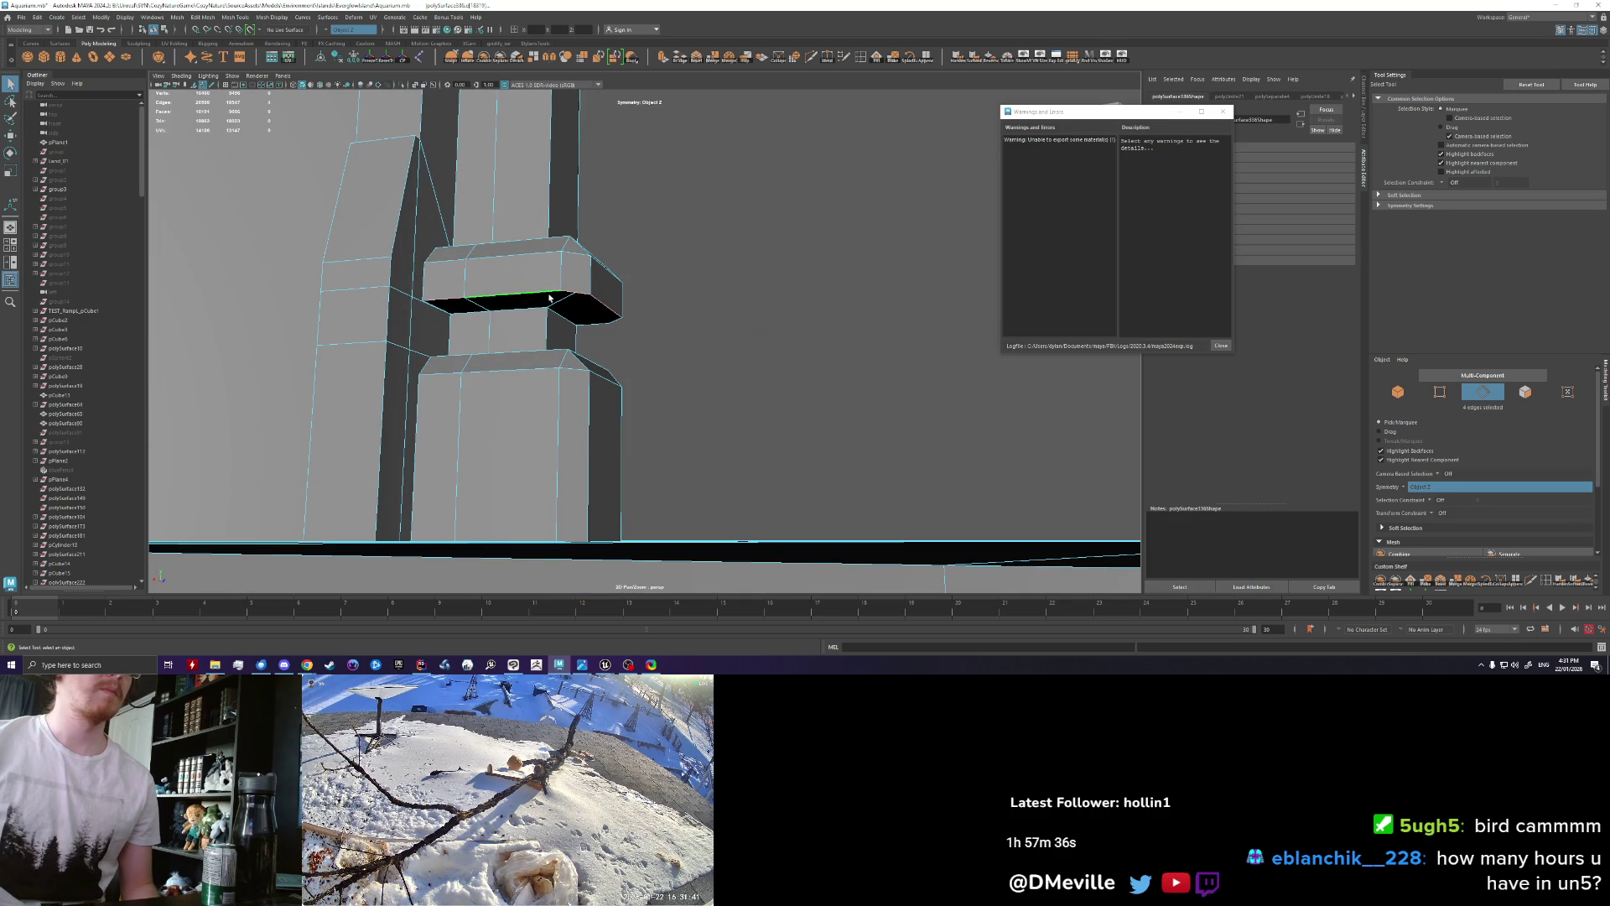
pyautogui.moveTo(644, 354)
pyautogui.keyDown('alt'); pyautogui.mouseDown()
pyautogui.moveTo(600, 363)
pyautogui.moveTo(654, 364)
pyautogui.mouseUp(); pyautogui.keyUp('alt')
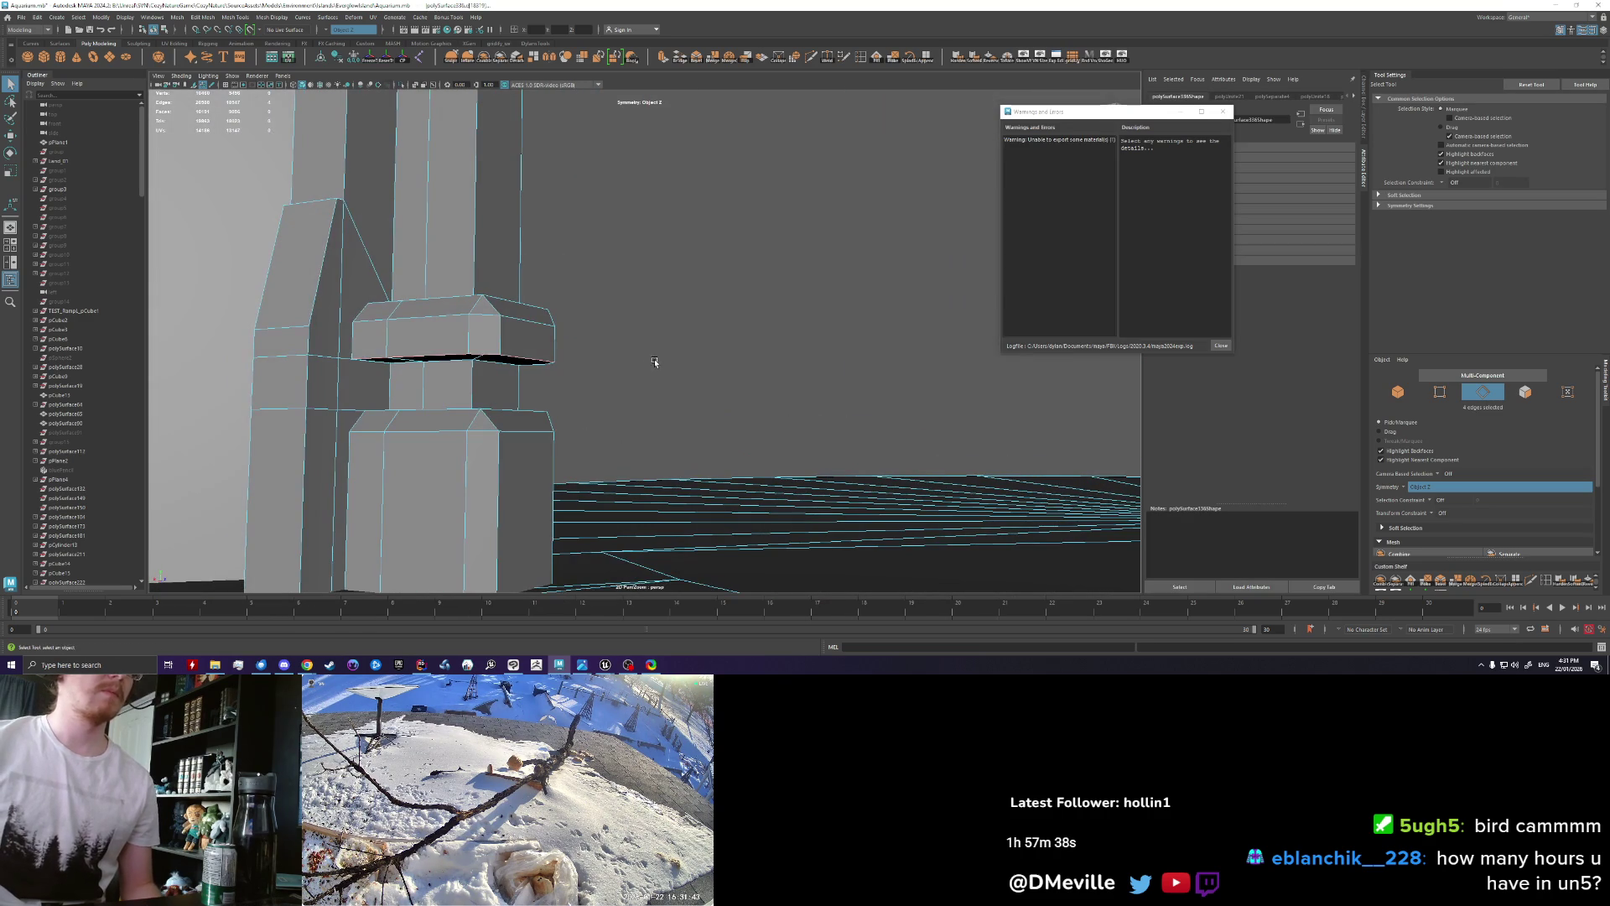
pyautogui.hotkey('ctrl', 'b')
pyautogui.moveTo(668, 365); pyautogui.dragTo(678, 366, button='middle')
pyautogui.keyDown('alt'); pyautogui.moveTo(671, 367); pyautogui.dragTo(666, 386); pyautogui.keyUp('alt')
pyautogui.keyDown('alt'); pyautogui.moveTo(667, 386); pyautogui.dragTo(648, 405, button='right'); pyautogui.keyUp('alt')
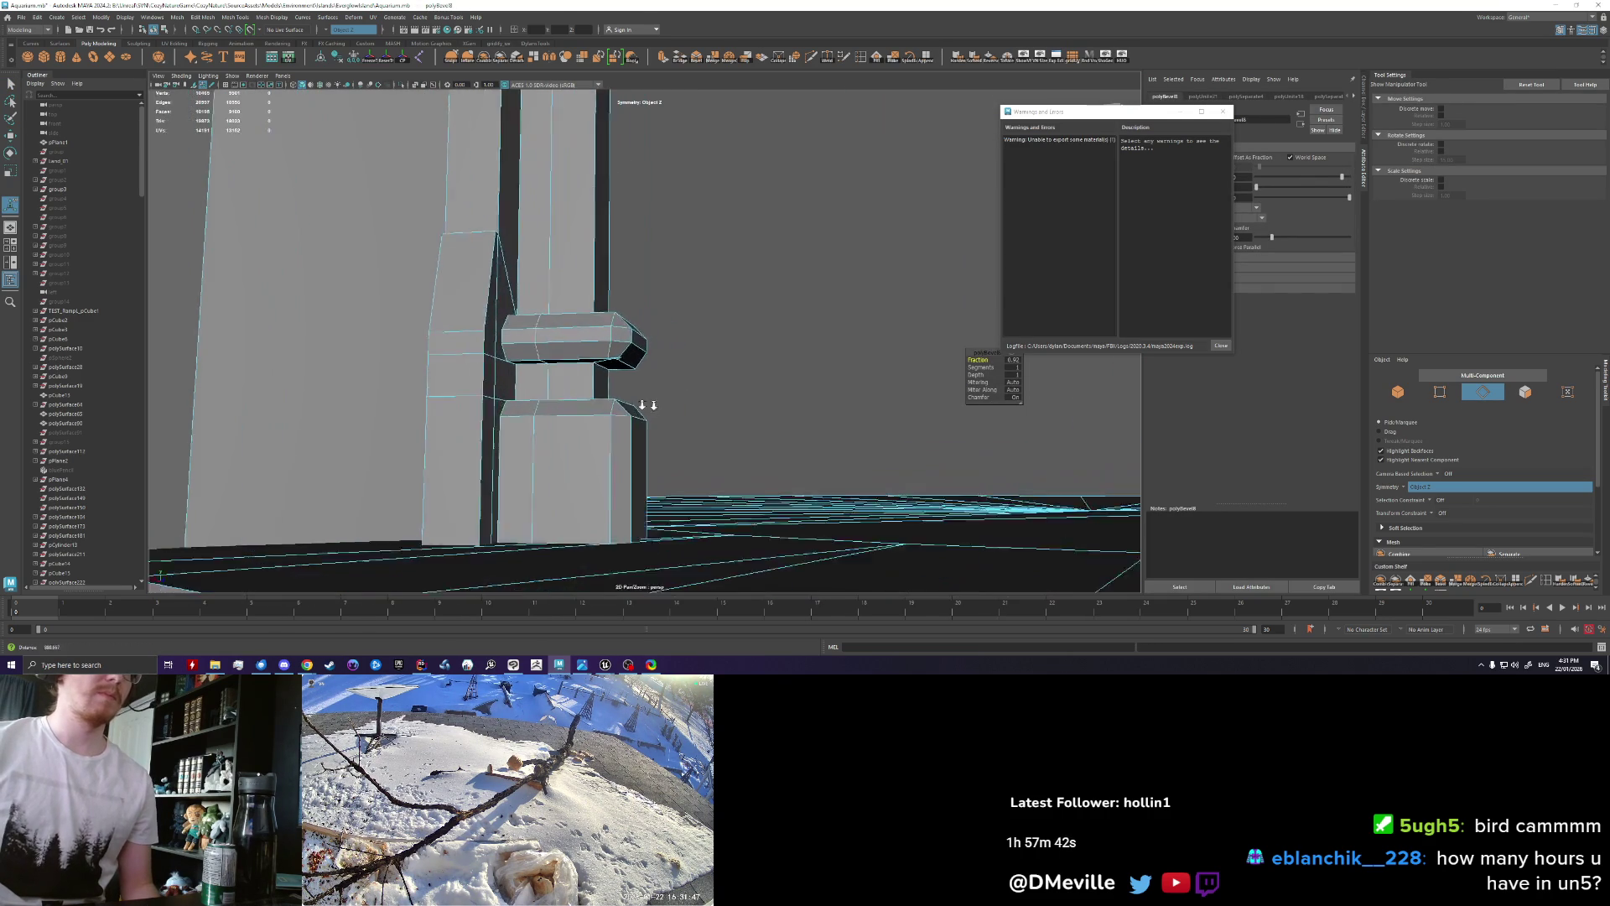
pyautogui.keyDown('alt'); pyautogui.moveTo(648, 405); pyautogui.dragTo(503, 356); pyautogui.keyUp('alt')
# Step: Select a face on the jutting block, then grow and shrink the selection to its end cap
pyautogui.moveTo(503, 352); pyautogui.dragTo(494, 335, button='right')
pyautogui.click(504, 344)
pyautogui.press('w')
pyautogui.moveTo(505, 344)
pyautogui.keyDown('alt'); pyautogui.mouseDown()
pyautogui.moveTo(575, 439)
pyautogui.moveTo(687, 379)
pyautogui.moveTo(728, 418)
pyautogui.mouseUp(); pyautogui.keyUp('alt')
pyautogui.hotkey('shift', '.')
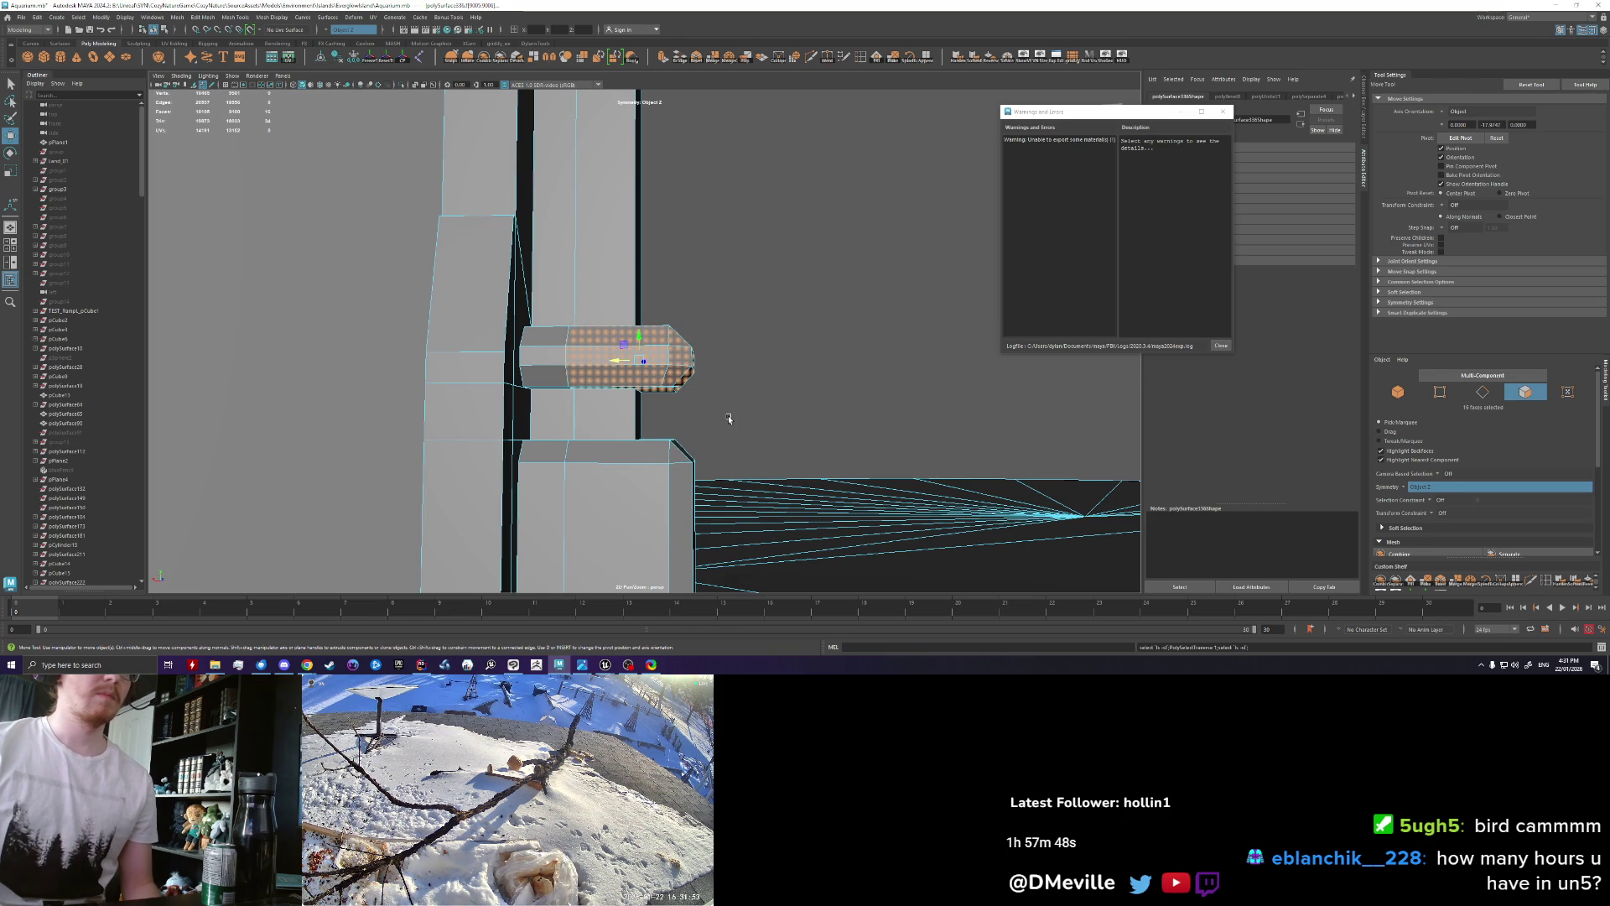
pyautogui.hotkey('shift', ',')
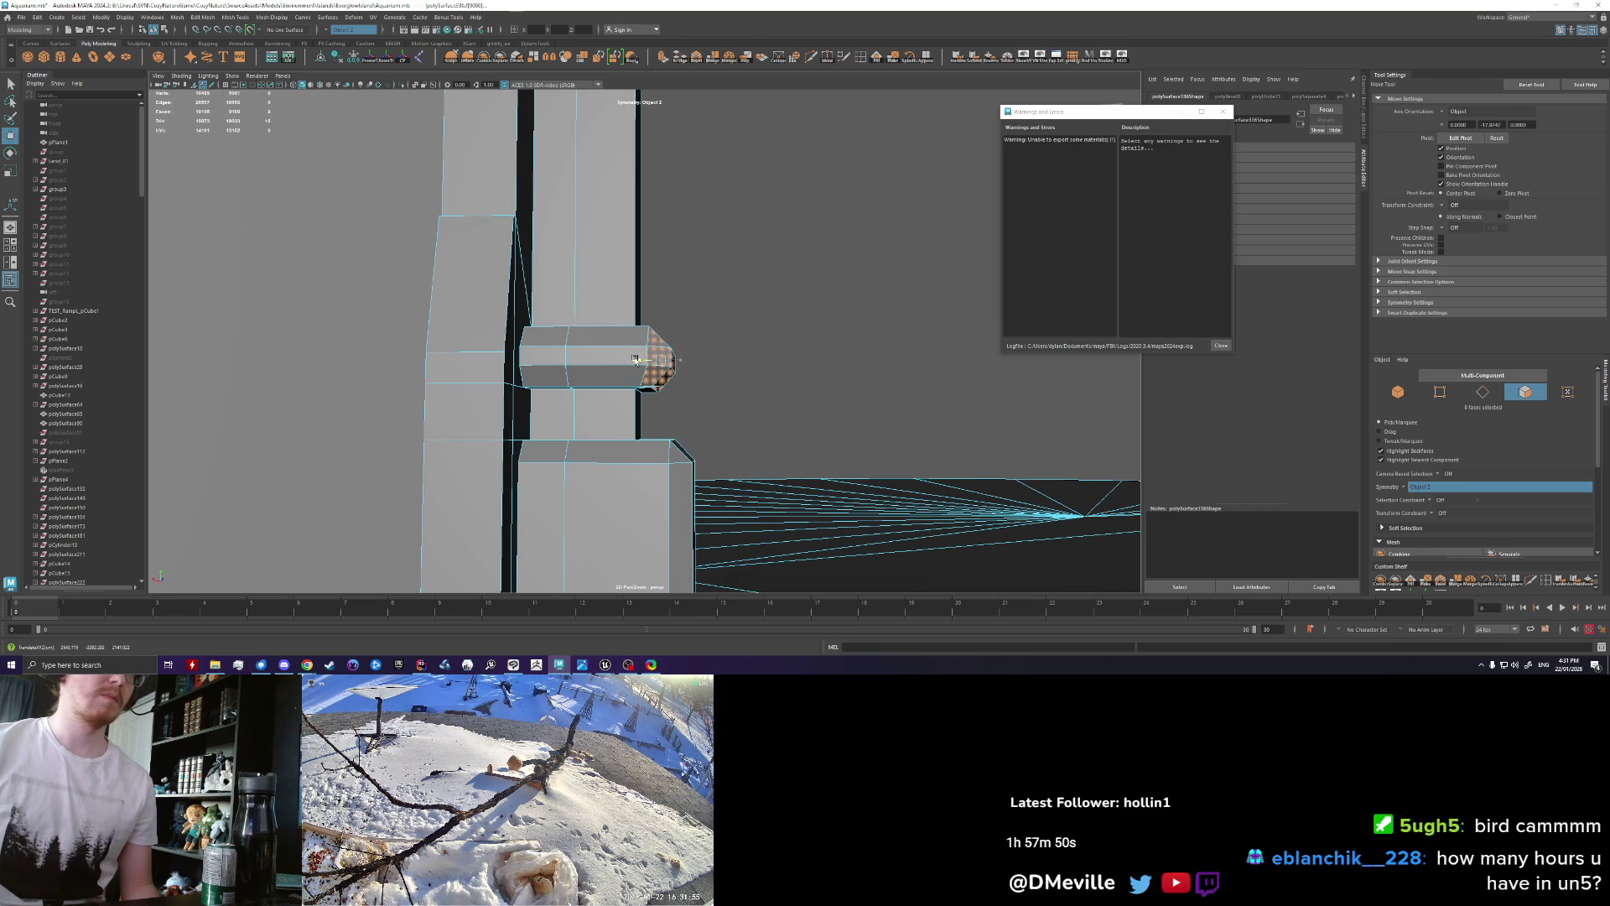
pyautogui.keyDown('alt'); pyautogui.moveTo(655, 362); pyautogui.dragTo(617, 411); pyautogui.keyUp('alt')
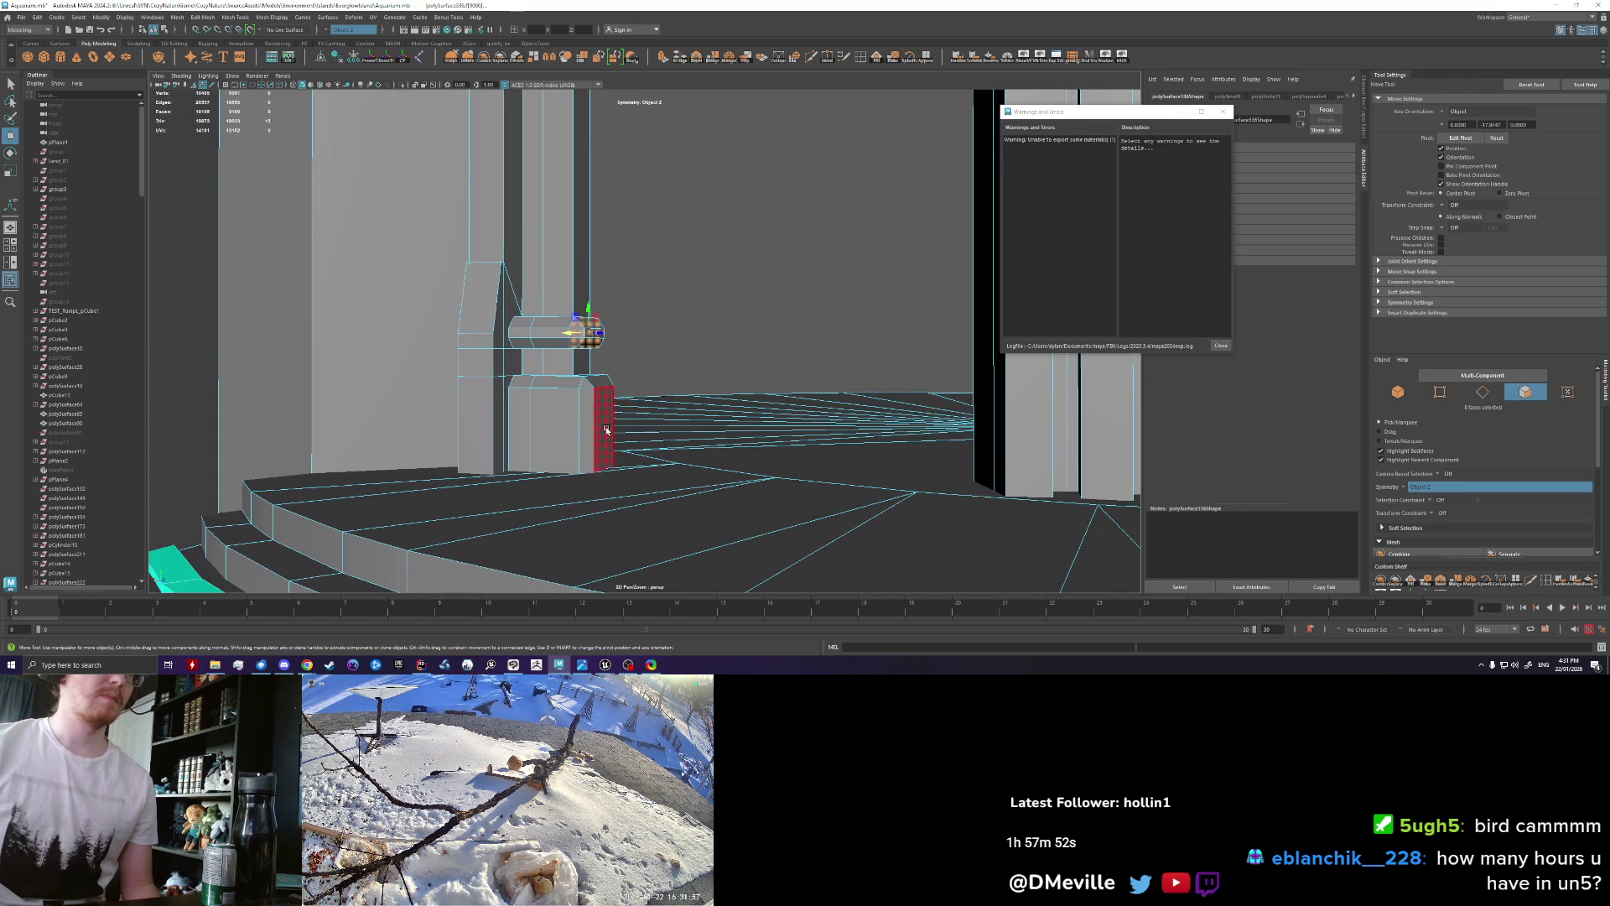
pyautogui.moveTo(606, 430); pyautogui.dragTo(604, 371, button='right')
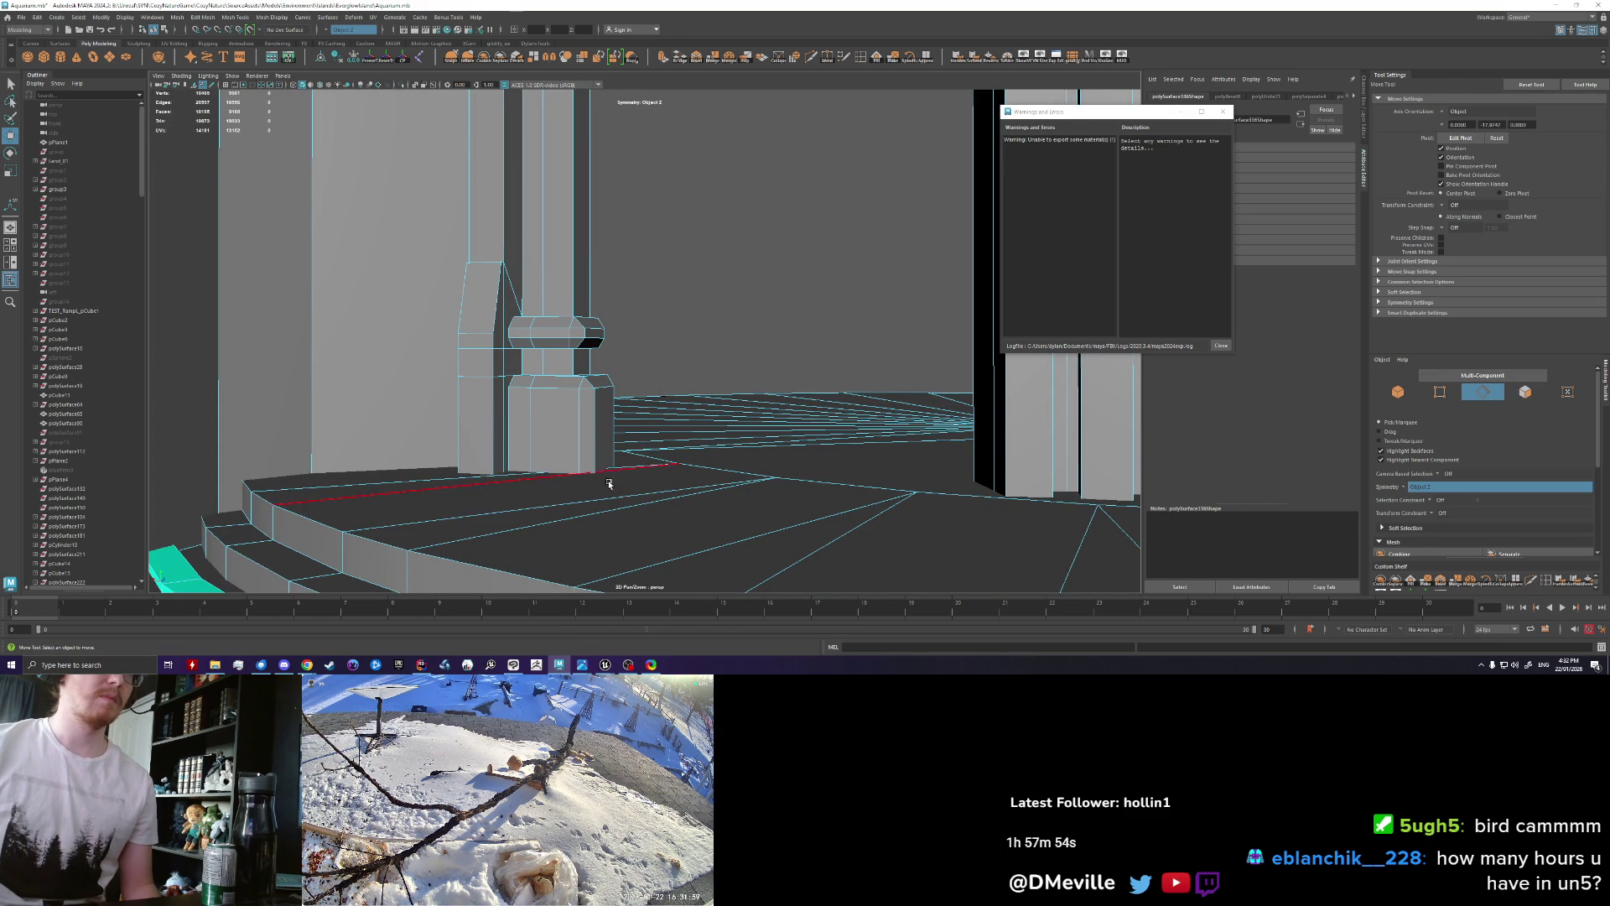
pyautogui.keyDown('alt'); pyautogui.moveTo(609, 485); pyautogui.dragTo(598, 360); pyautogui.keyUp('alt')
pyautogui.keyDown('alt'); pyautogui.moveTo(598, 396); pyautogui.dragTo(842, 390, button='right'); pyautogui.keyUp('alt')
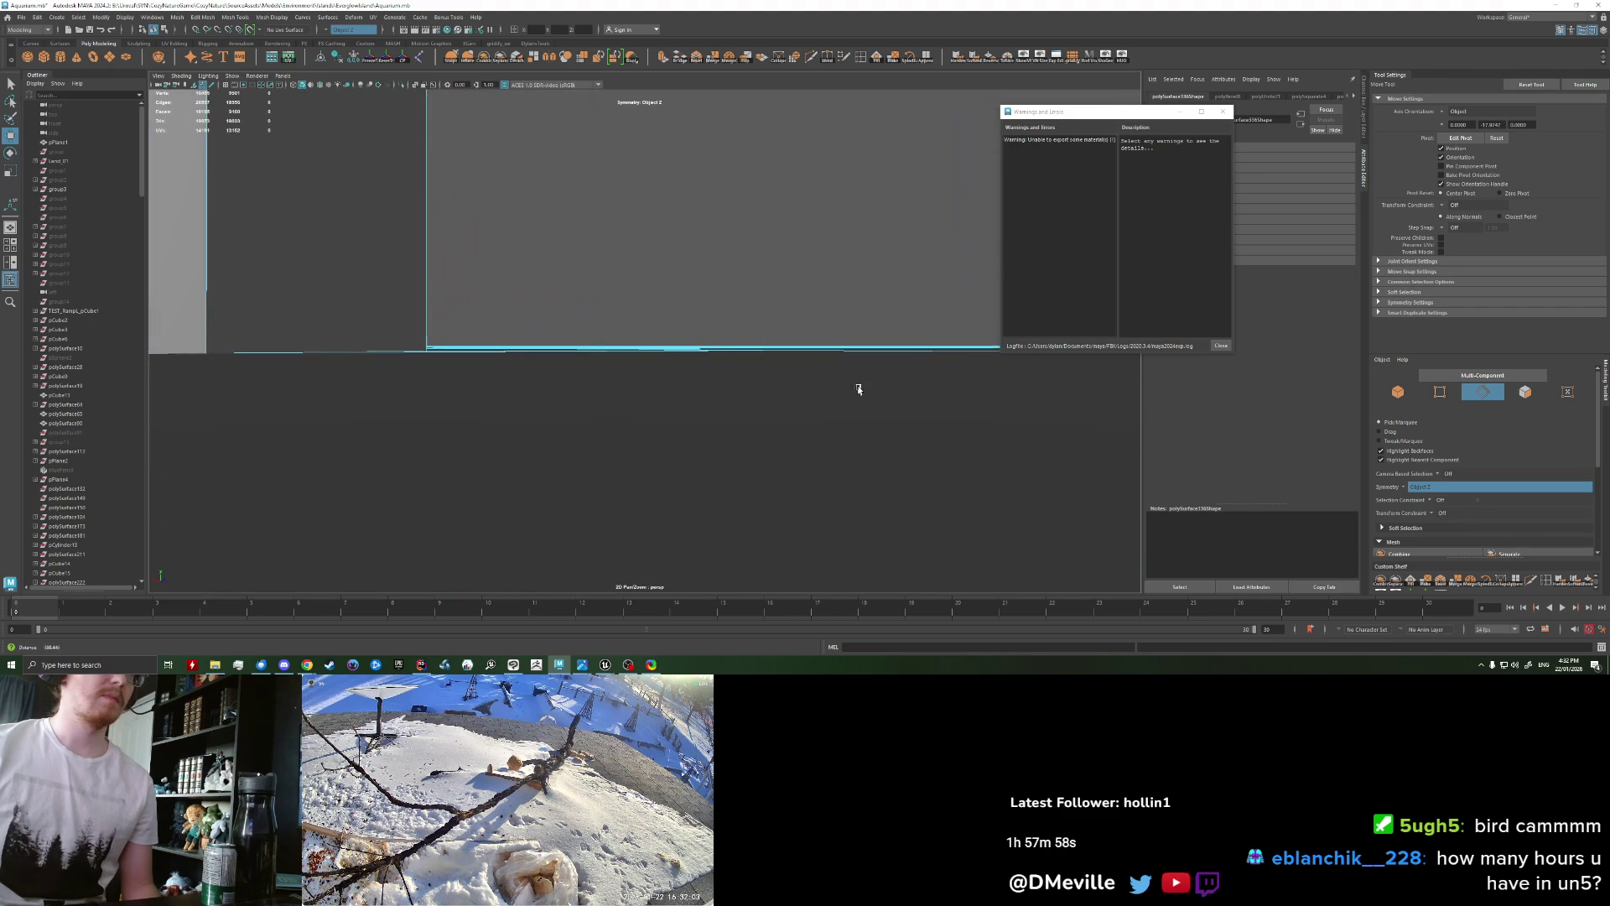
# Step: Select edges on the right side of the pillar base
pyautogui.keyDown('alt'); pyautogui.moveTo(453, 445); pyautogui.dragTo(513, 417); pyautogui.keyUp('alt')
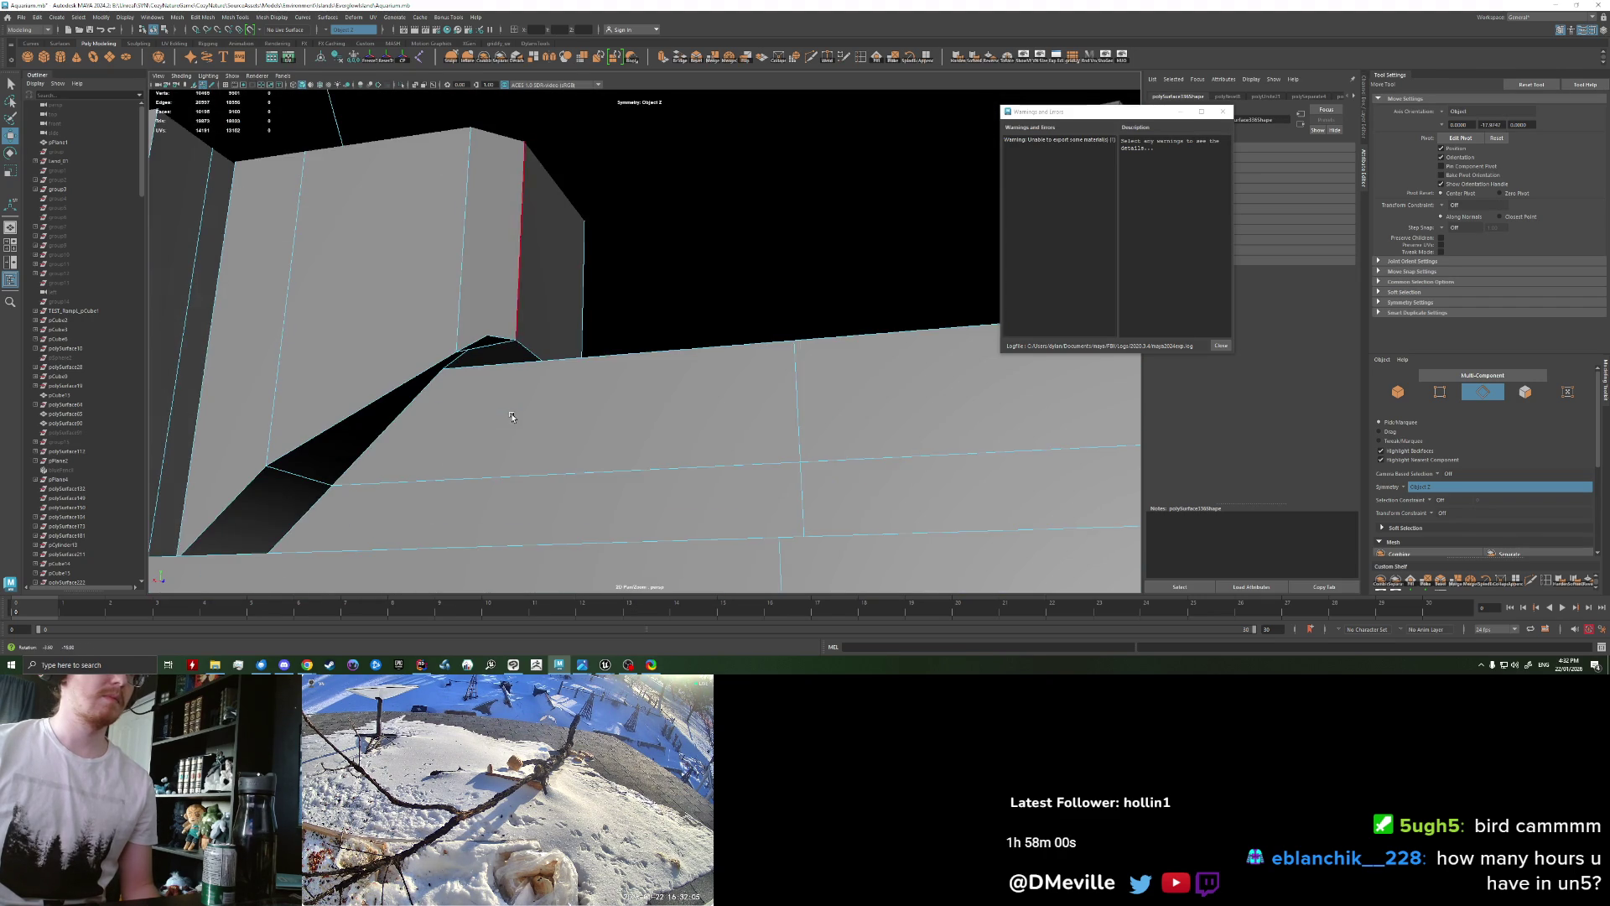
pyautogui.moveTo(512, 418)
pyautogui.keyDown('alt'); pyautogui.mouseDown(button='right')
pyautogui.moveTo(465, 402)
pyautogui.moveTo(528, 442)
pyautogui.mouseUp(button='right'); pyautogui.keyUp('alt')
pyautogui.moveTo(529, 442)
pyautogui.keyDown('alt'); pyautogui.mouseDown()
pyautogui.moveTo(586, 374)
pyautogui.moveTo(666, 546)
pyautogui.moveTo(703, 544)
pyautogui.moveTo(439, 475)
pyautogui.mouseUp(); pyautogui.keyUp('alt')
pyautogui.doubleClick(586, 374)
pyautogui.click(589, 379)
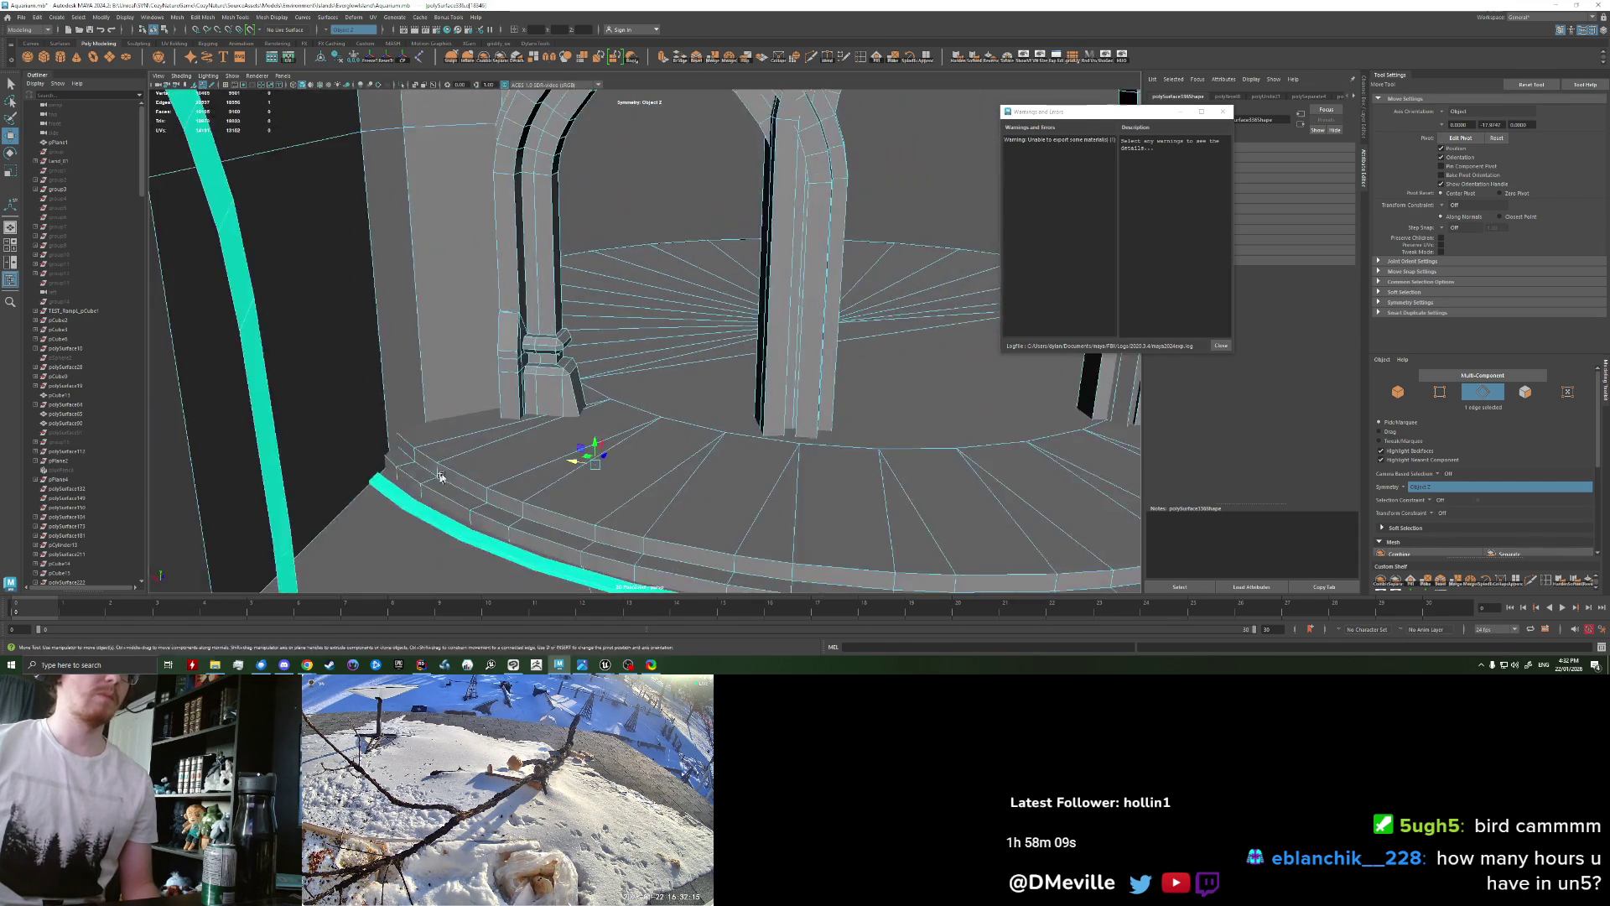
pyautogui.keyDown('alt'); pyautogui.moveTo(440, 476); pyautogui.dragTo(718, 448); pyautogui.keyUp('alt')
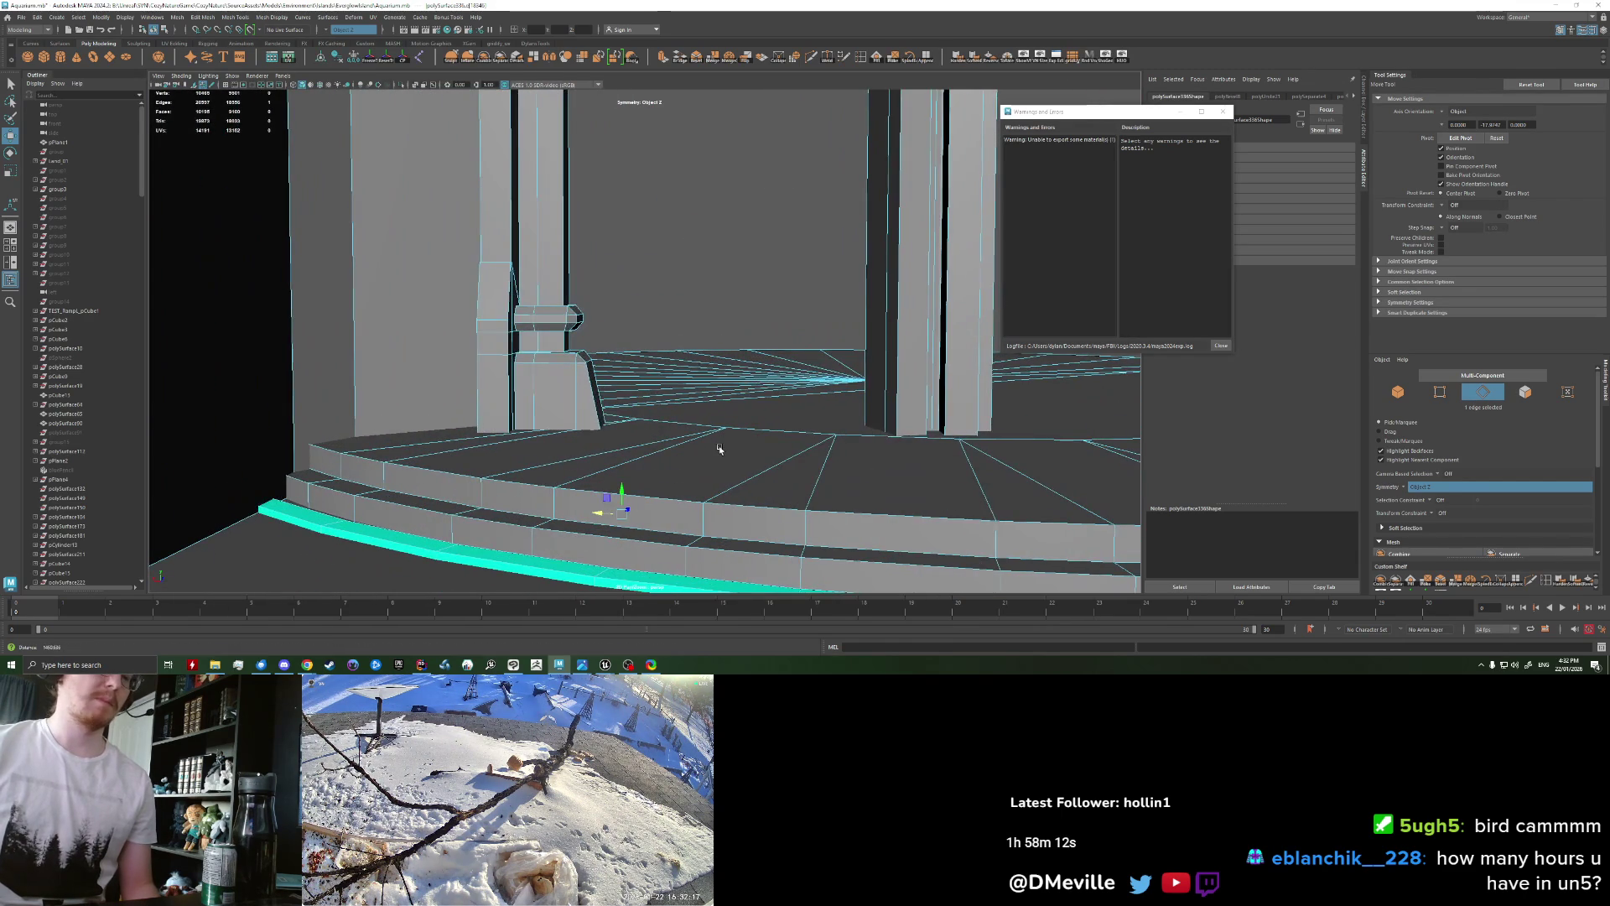
pyautogui.scroll(3, 688, 432)
pyautogui.scroll(3, 661, 419)
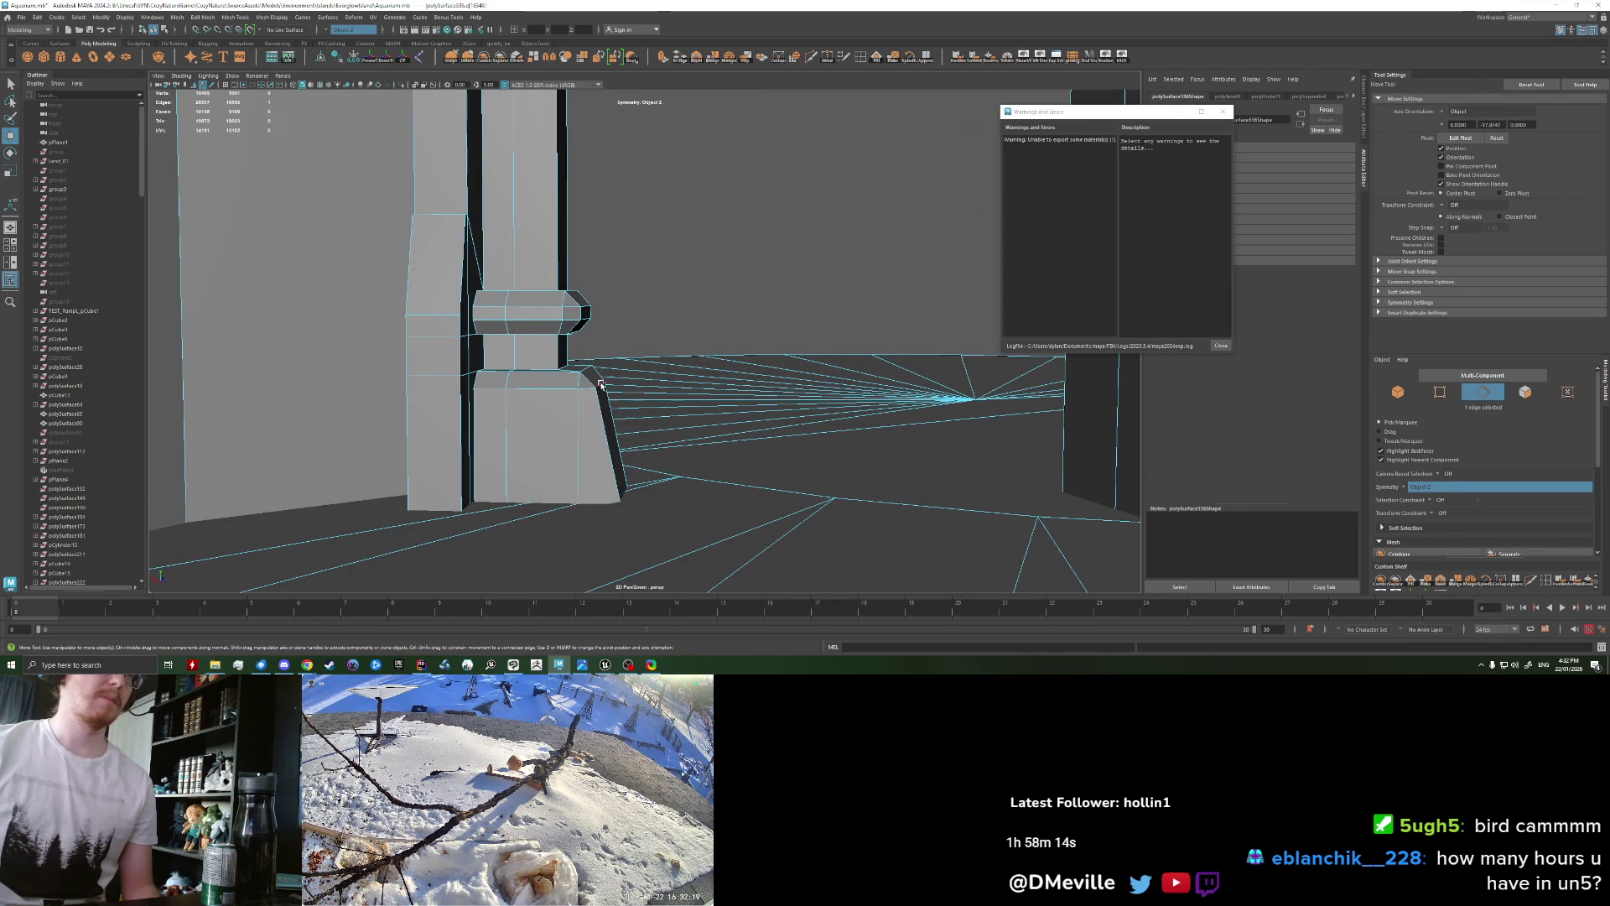
pyautogui.keyDown('shift'); pyautogui.click(612, 472); pyautogui.keyUp('shift')
# Step: Move the pillar base's right-side edges inward, growing the selection to taper it further
pyautogui.moveTo(603, 506); pyautogui.dragTo(598, 503)
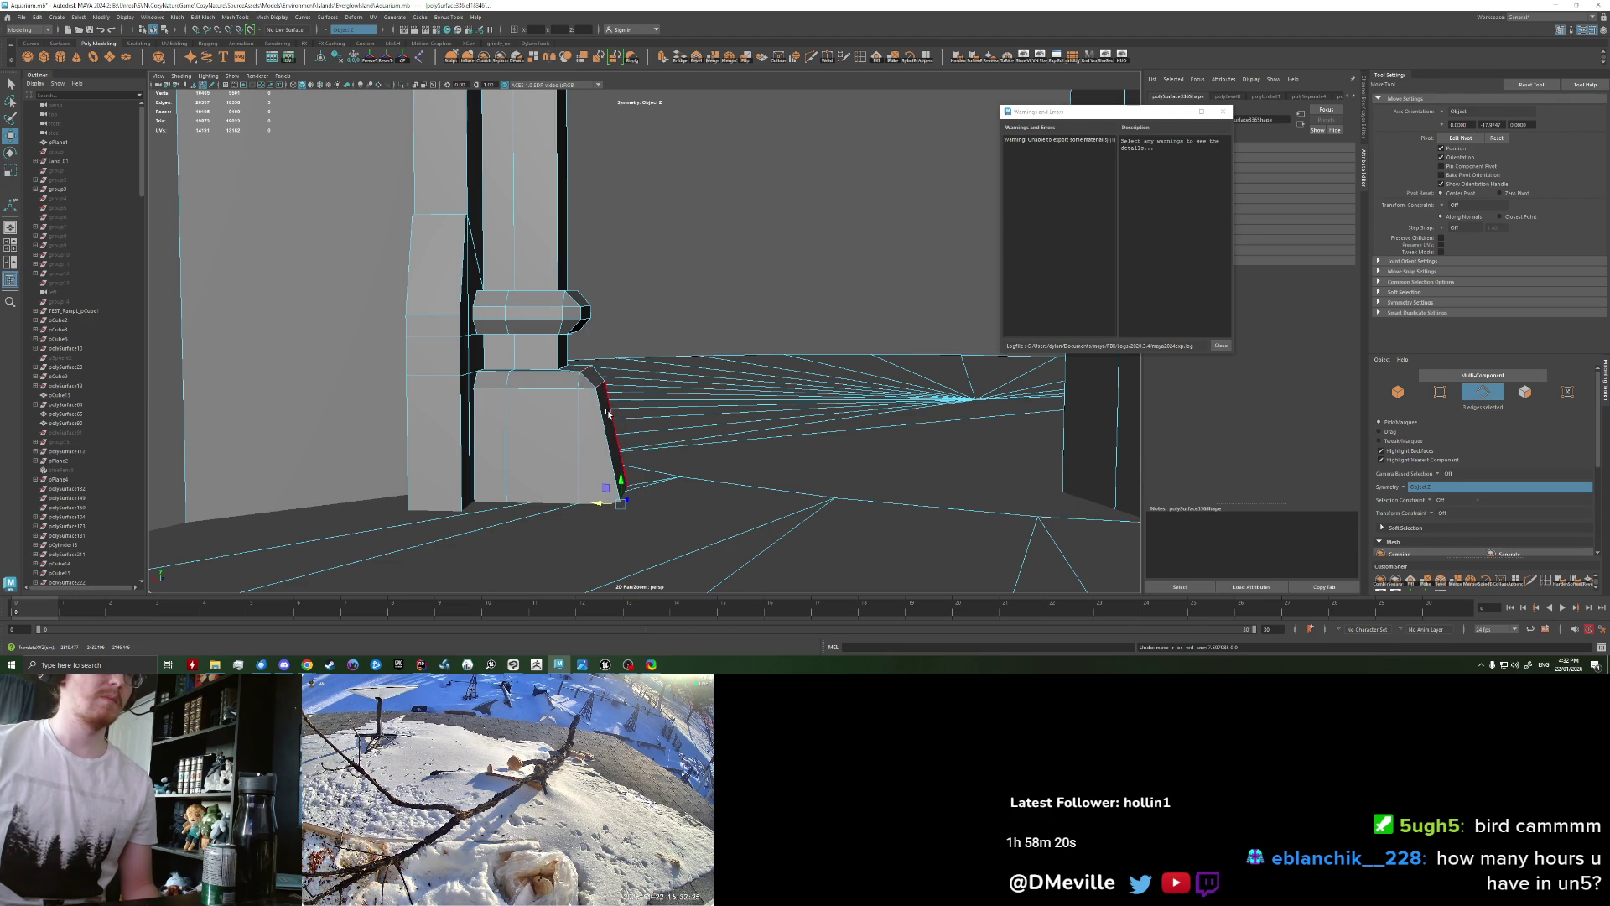
pyautogui.hotkey('shift', '.')
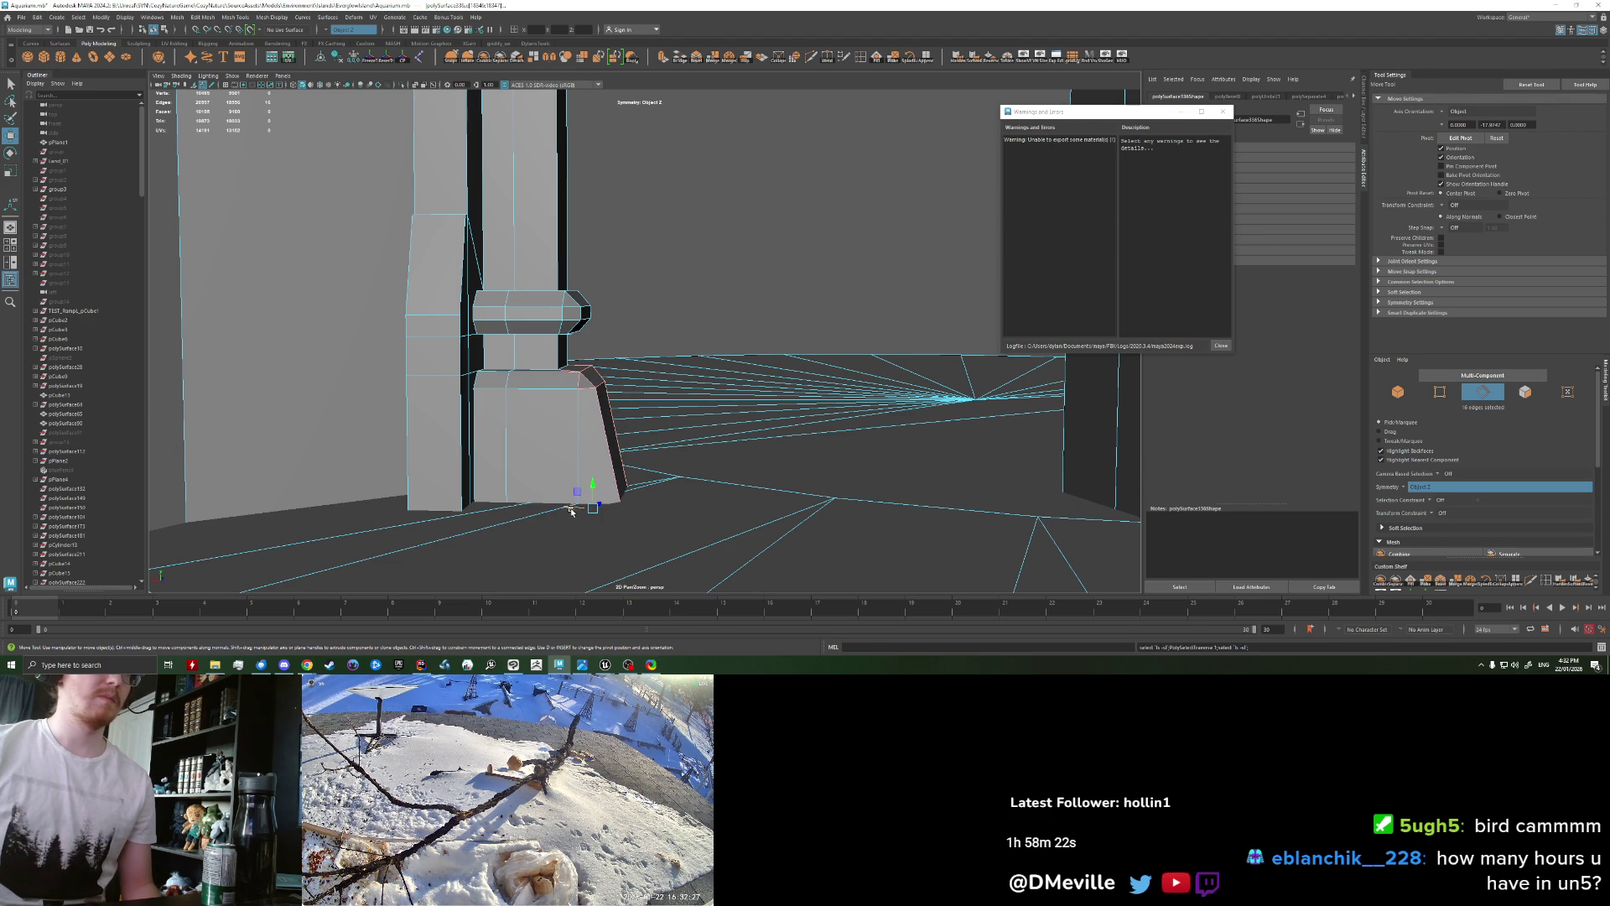
pyautogui.moveTo(571, 511); pyautogui.dragTo(562, 506)
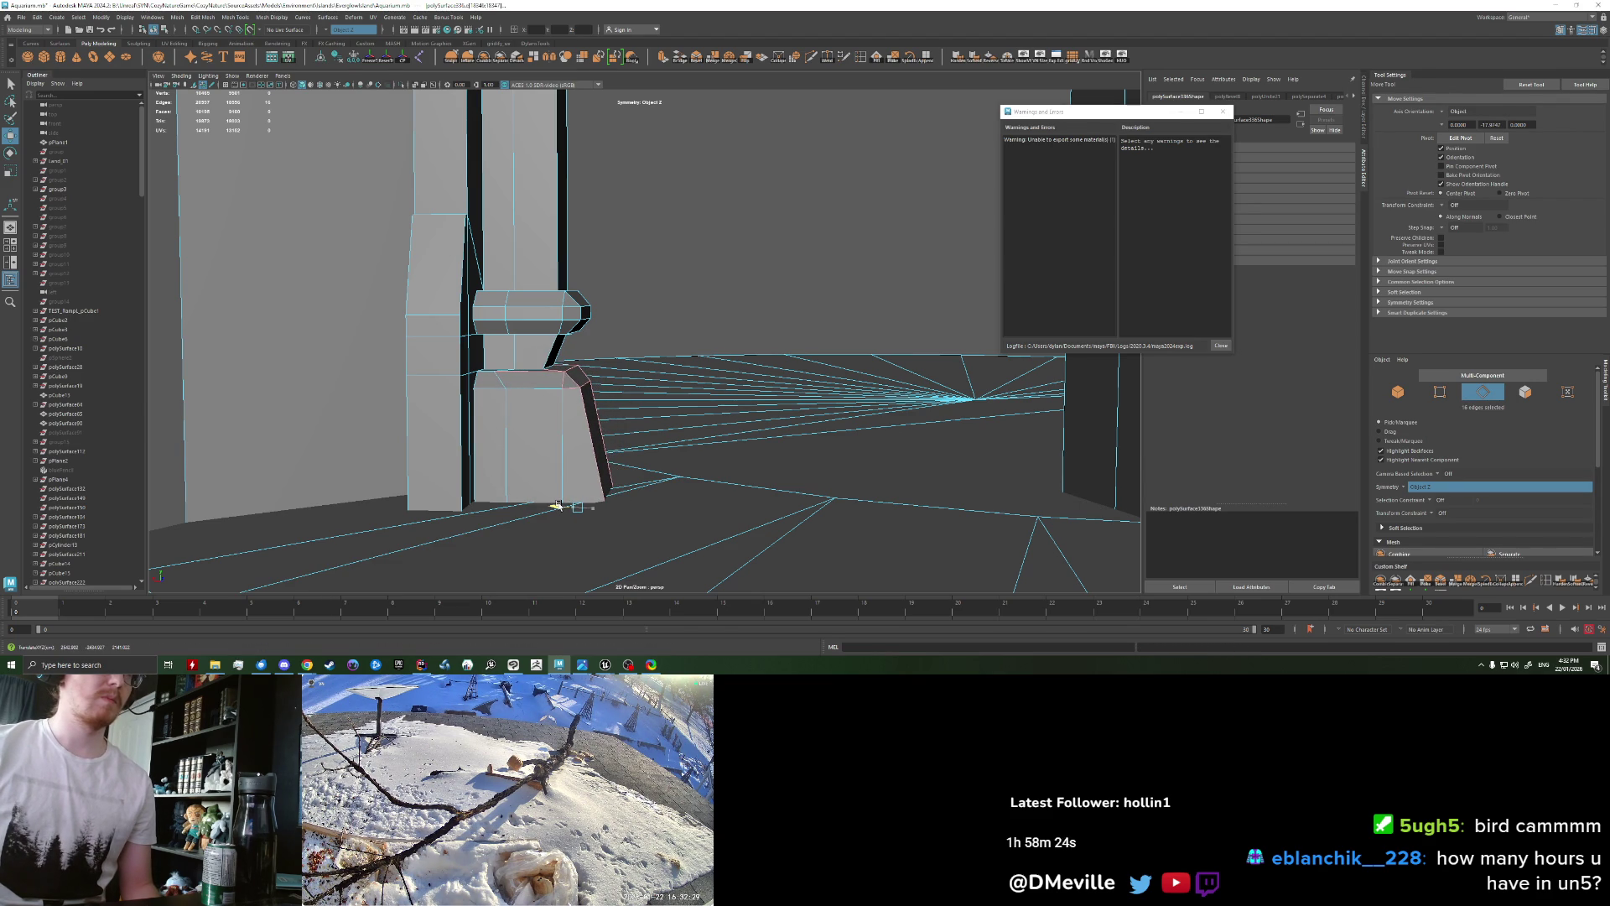
pyautogui.click(541, 370)
pyautogui.press('w')
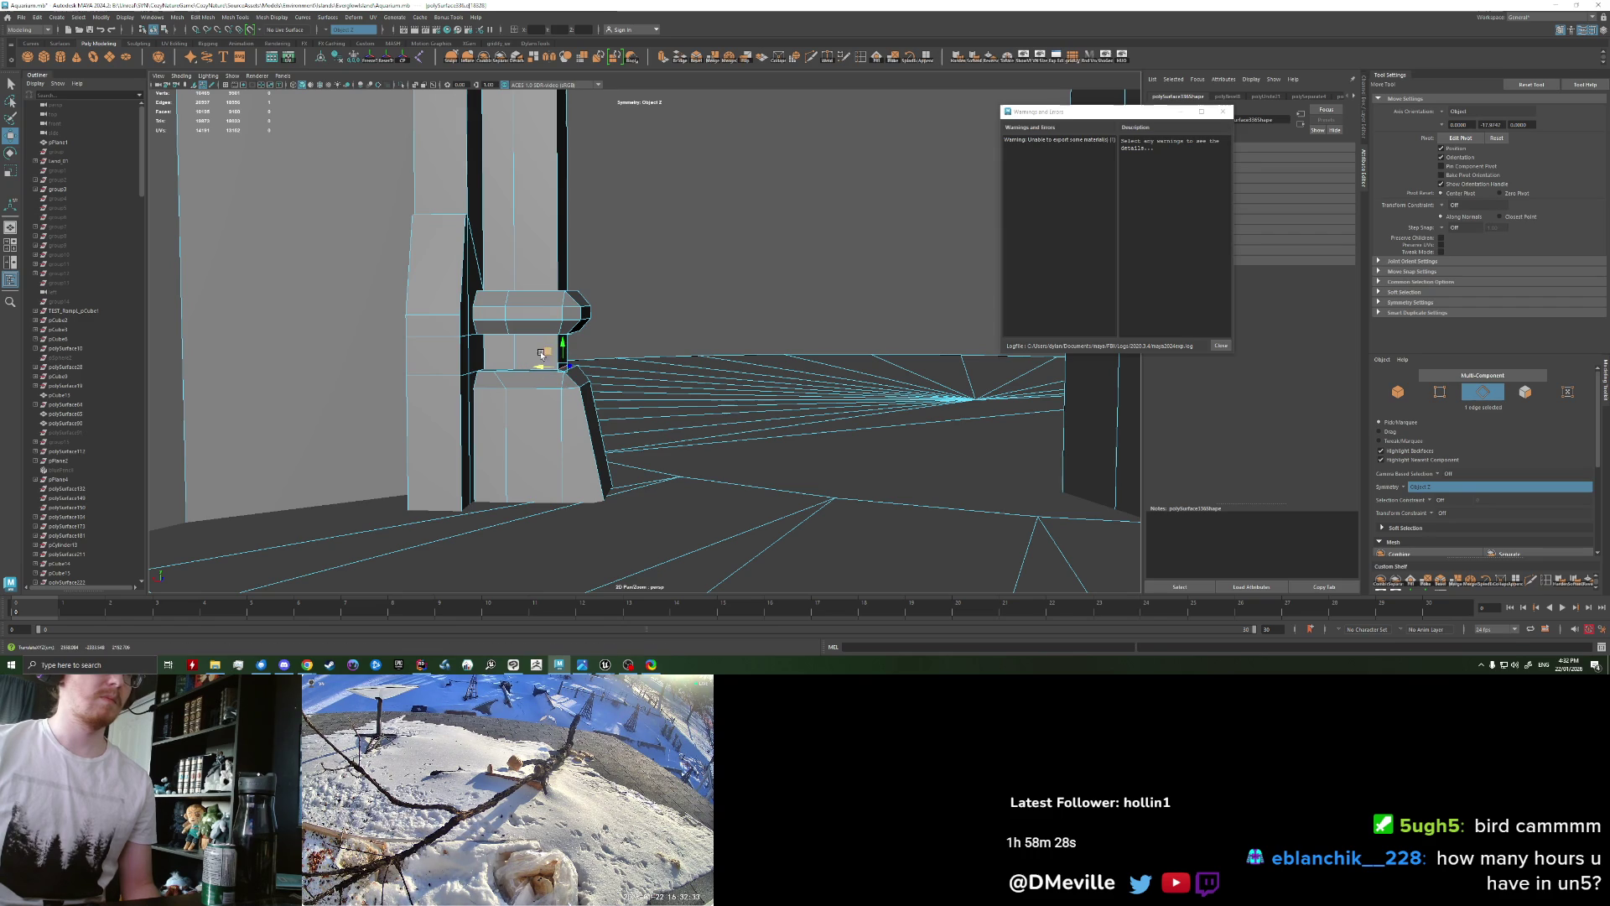
# Step: Return to object mode and orbit around the arches and trim
pyautogui.press('F8')
pyautogui.scroll(-5, 587, 369)
pyautogui.scroll(-2, 682, 397)
pyautogui.moveTo(682, 397)
pyautogui.keyDown('alt'); pyautogui.mouseDown()
pyautogui.moveTo(503, 416)
pyautogui.moveTo(708, 388)
pyautogui.moveTo(636, 385)
pyautogui.moveTo(660, 440)
pyautogui.moveTo(636, 439)
pyautogui.mouseUp(); pyautogui.keyUp('alt')
pyautogui.scroll(6, 693, 385)
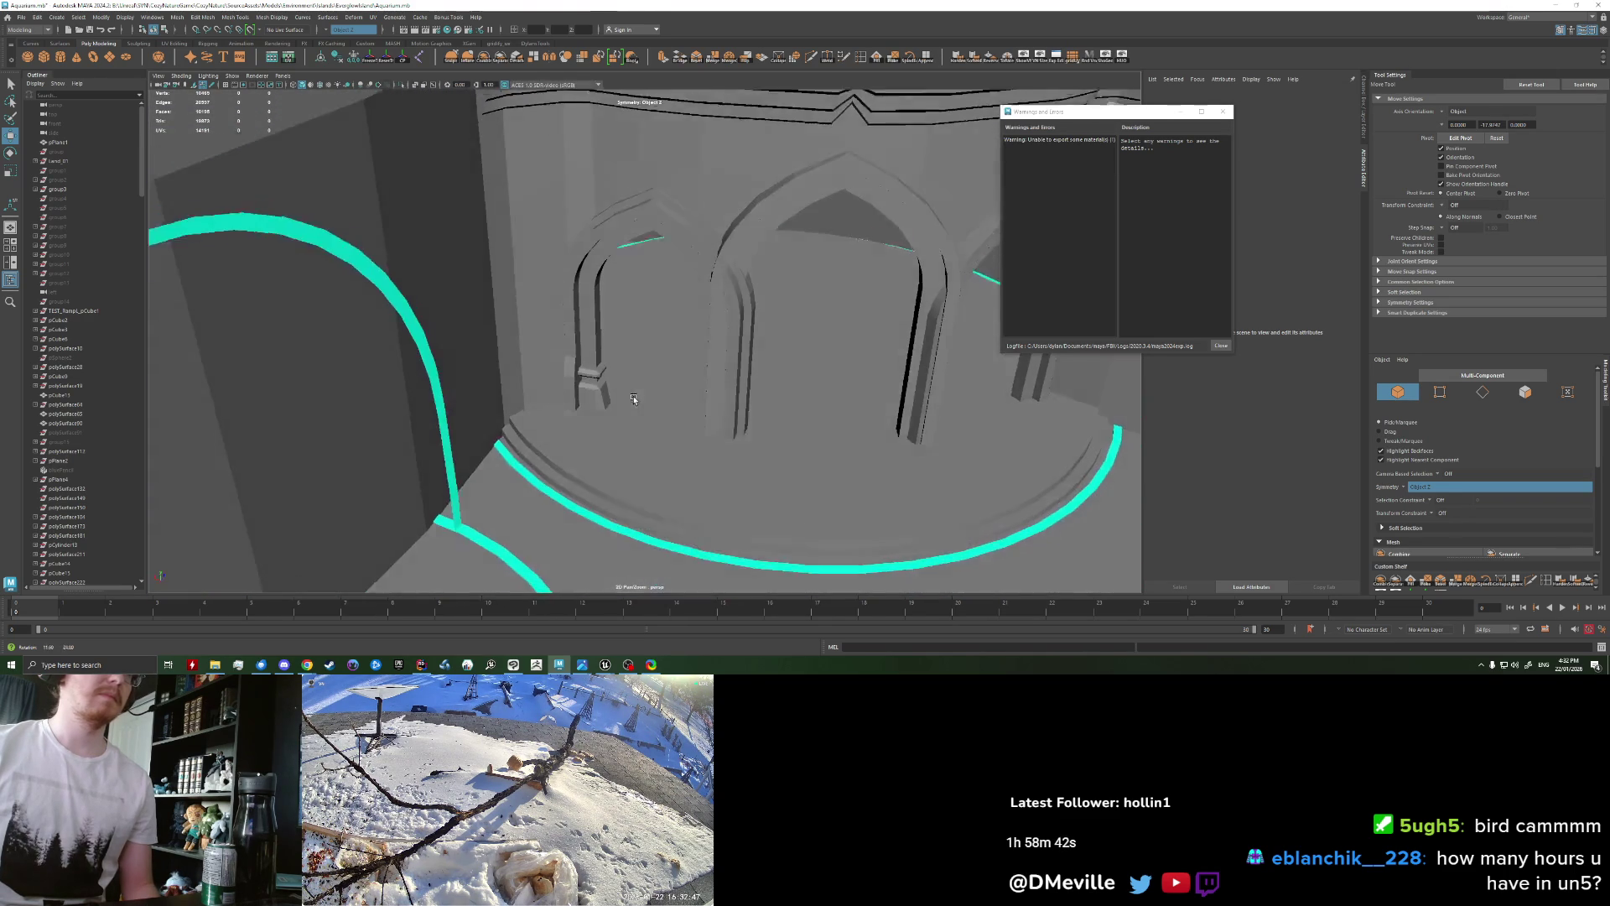
# Step: Turn on Wireframe on Shaded and frame a wide view of the arches
pyautogui.keyDown('alt'); pyautogui.moveTo(707, 425); pyautogui.dragTo(712, 471); pyautogui.keyUp('alt')
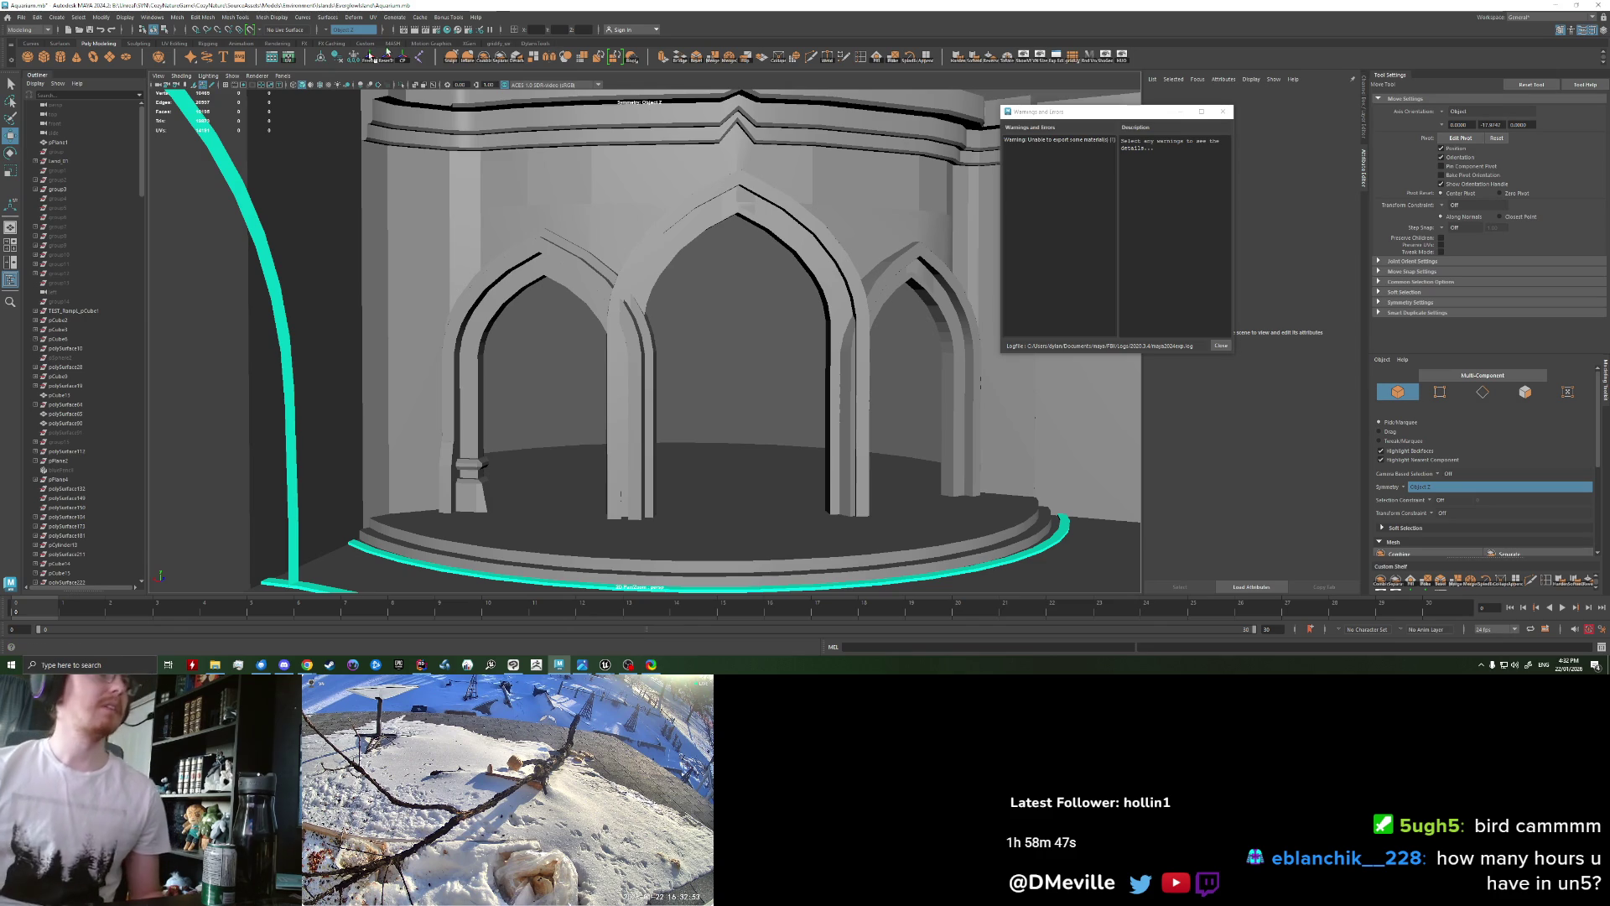
pyautogui.click(321, 90)
pyautogui.moveTo(532, 363)
pyautogui.keyDown('alt'); pyautogui.mouseDown()
pyautogui.moveTo(550, 370)
pyautogui.moveTo(533, 377)
pyautogui.mouseUp(); pyautogui.keyUp('alt')
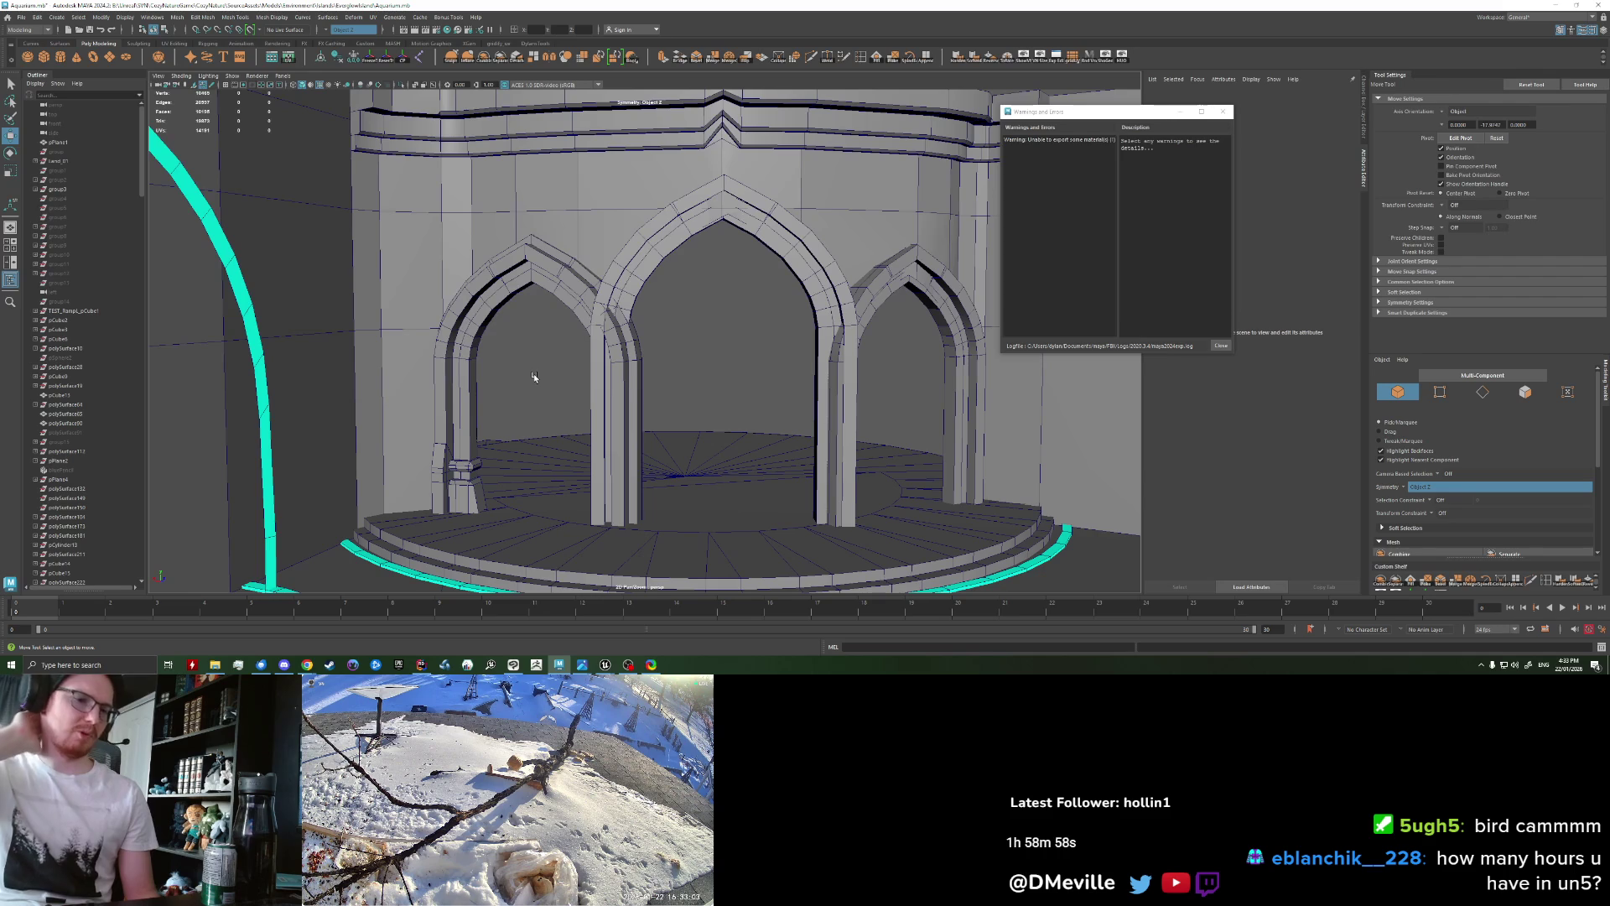
pyautogui.scroll(-5, 528, 379)
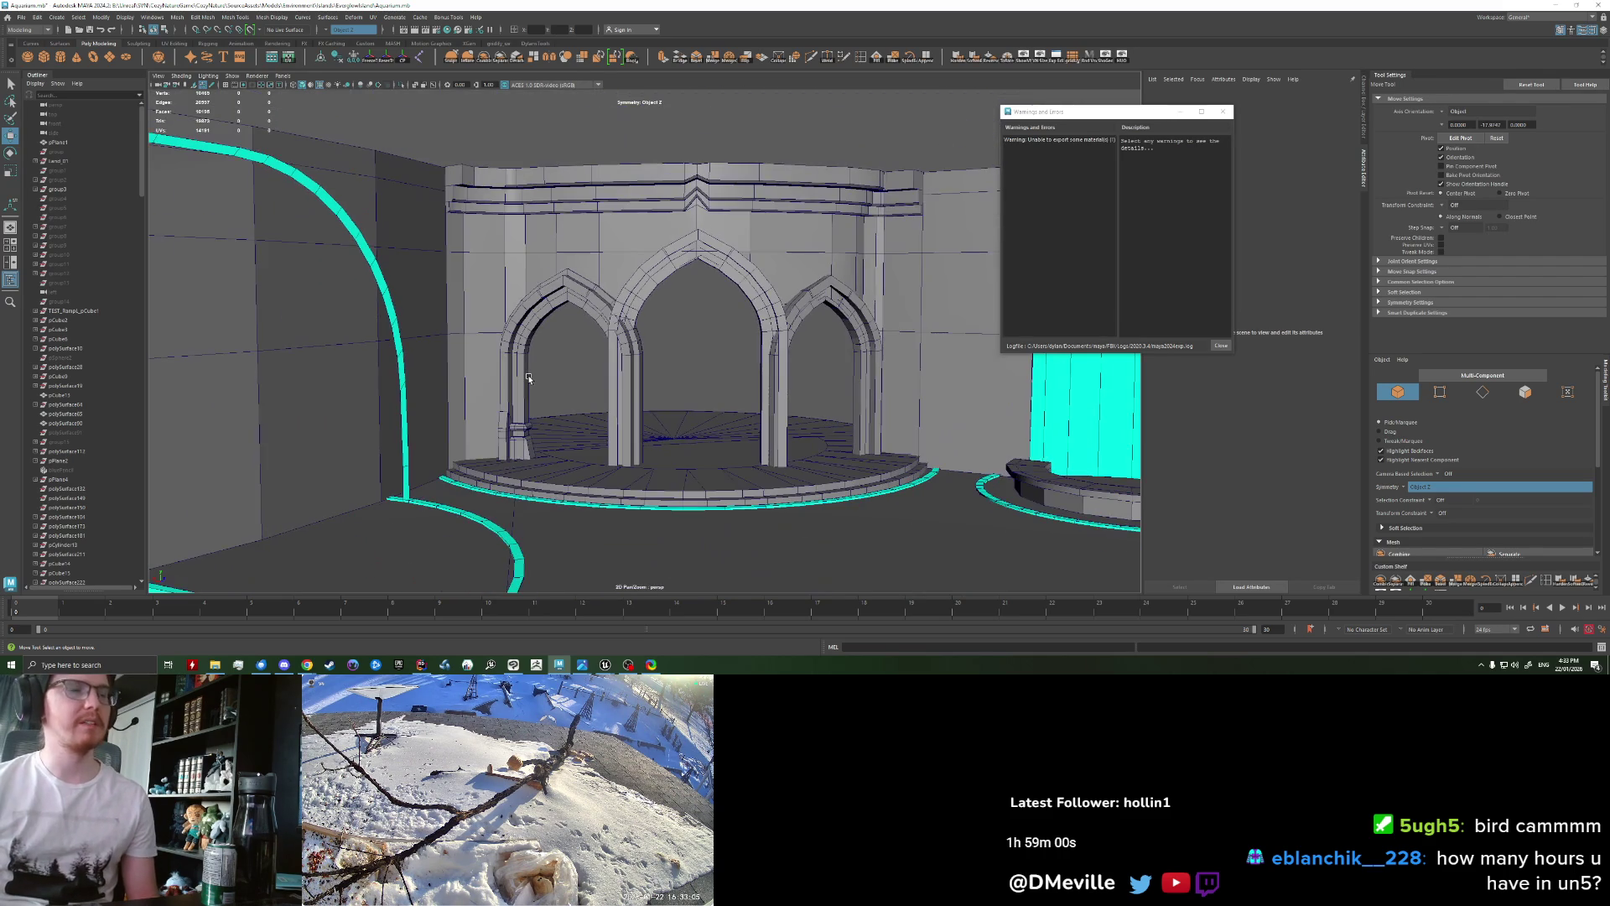
pyautogui.scroll(5, 528, 379)
pyautogui.scroll(-5, 541, 348)
pyautogui.scroll(1, 541, 347)
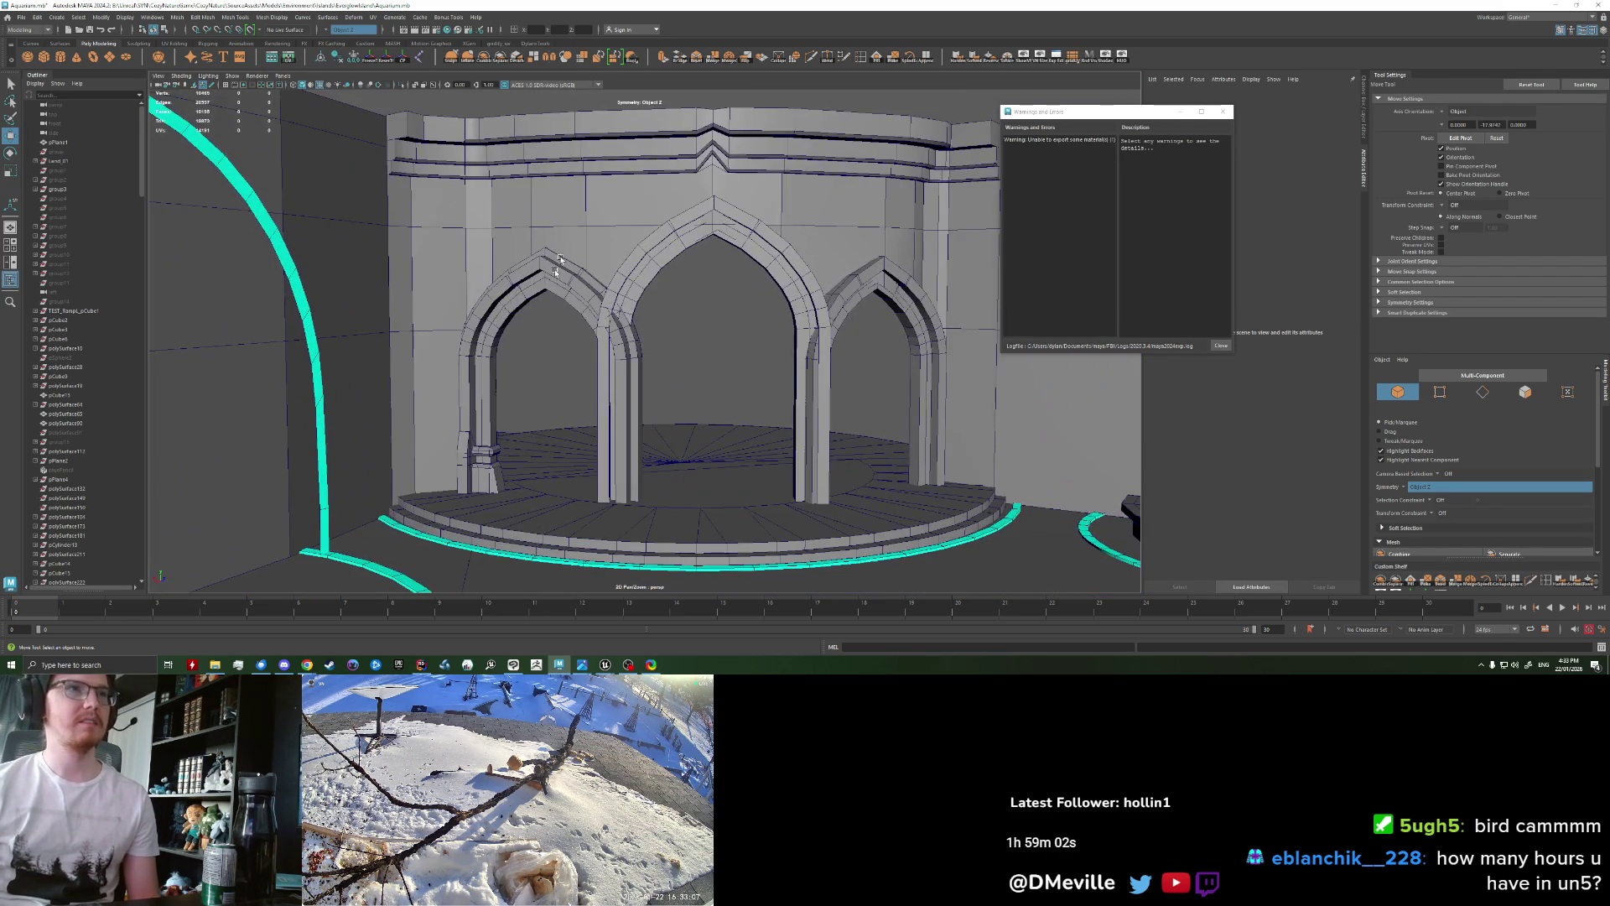
pyautogui.scroll(1, 597, 221)
pyautogui.scroll(2, 597, 221)
# Step: Select the middle arch's faces on the arches mesh and delete them, returning to object mode
pyautogui.click(654, 323)
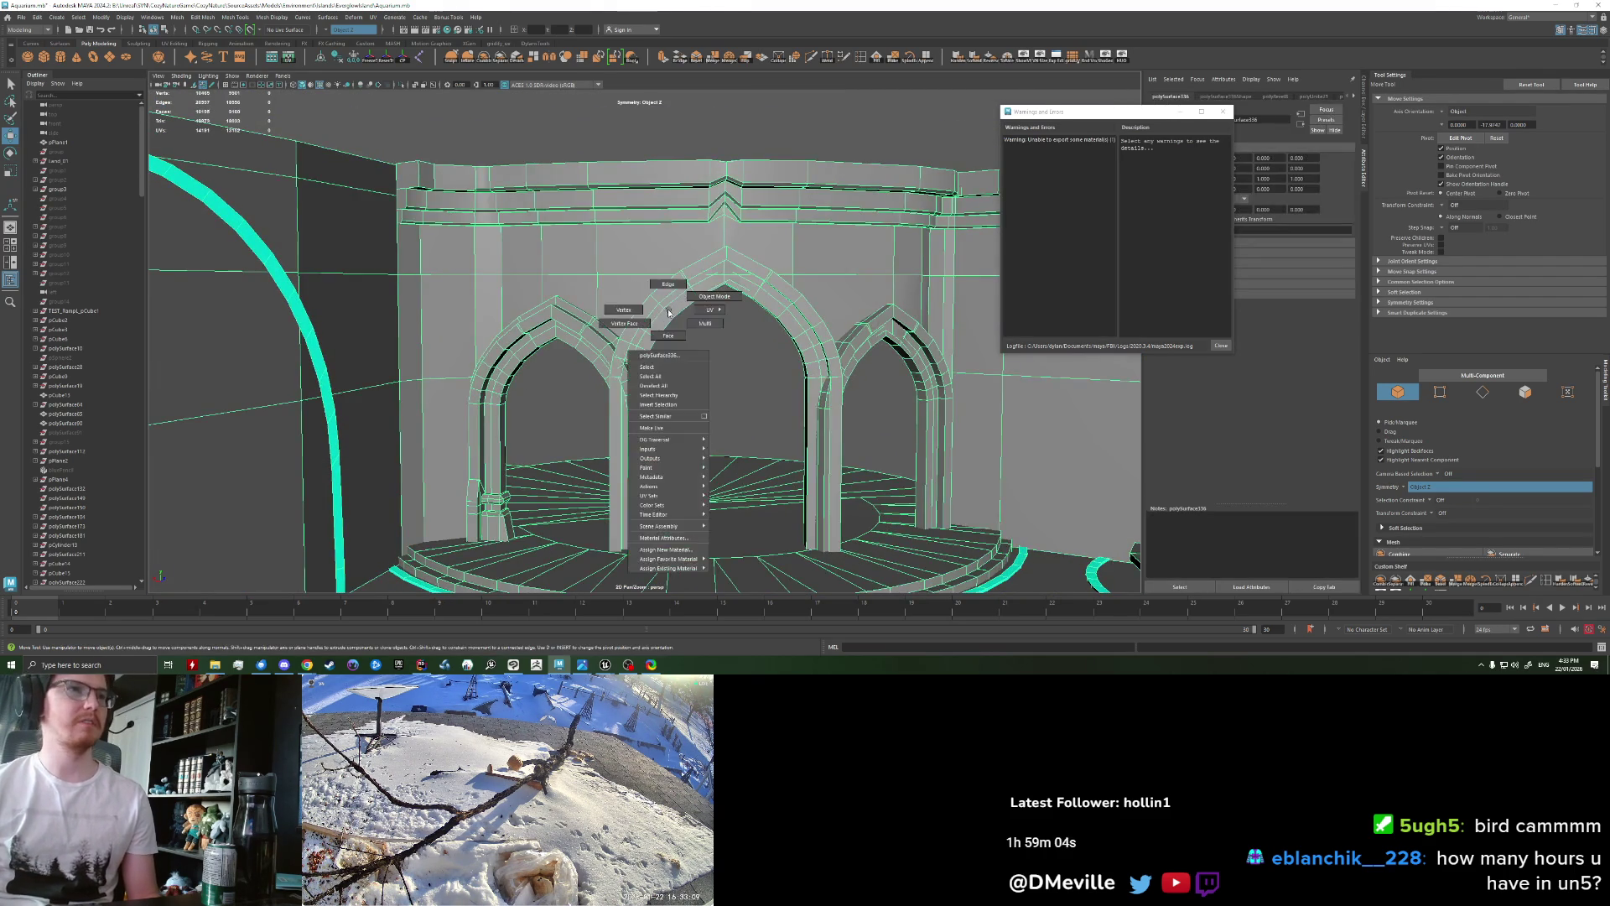
pyautogui.moveTo(655, 323); pyautogui.dragTo(664, 327, button='right')
pyautogui.doubleClick(665, 327)
pyautogui.press('Delete')
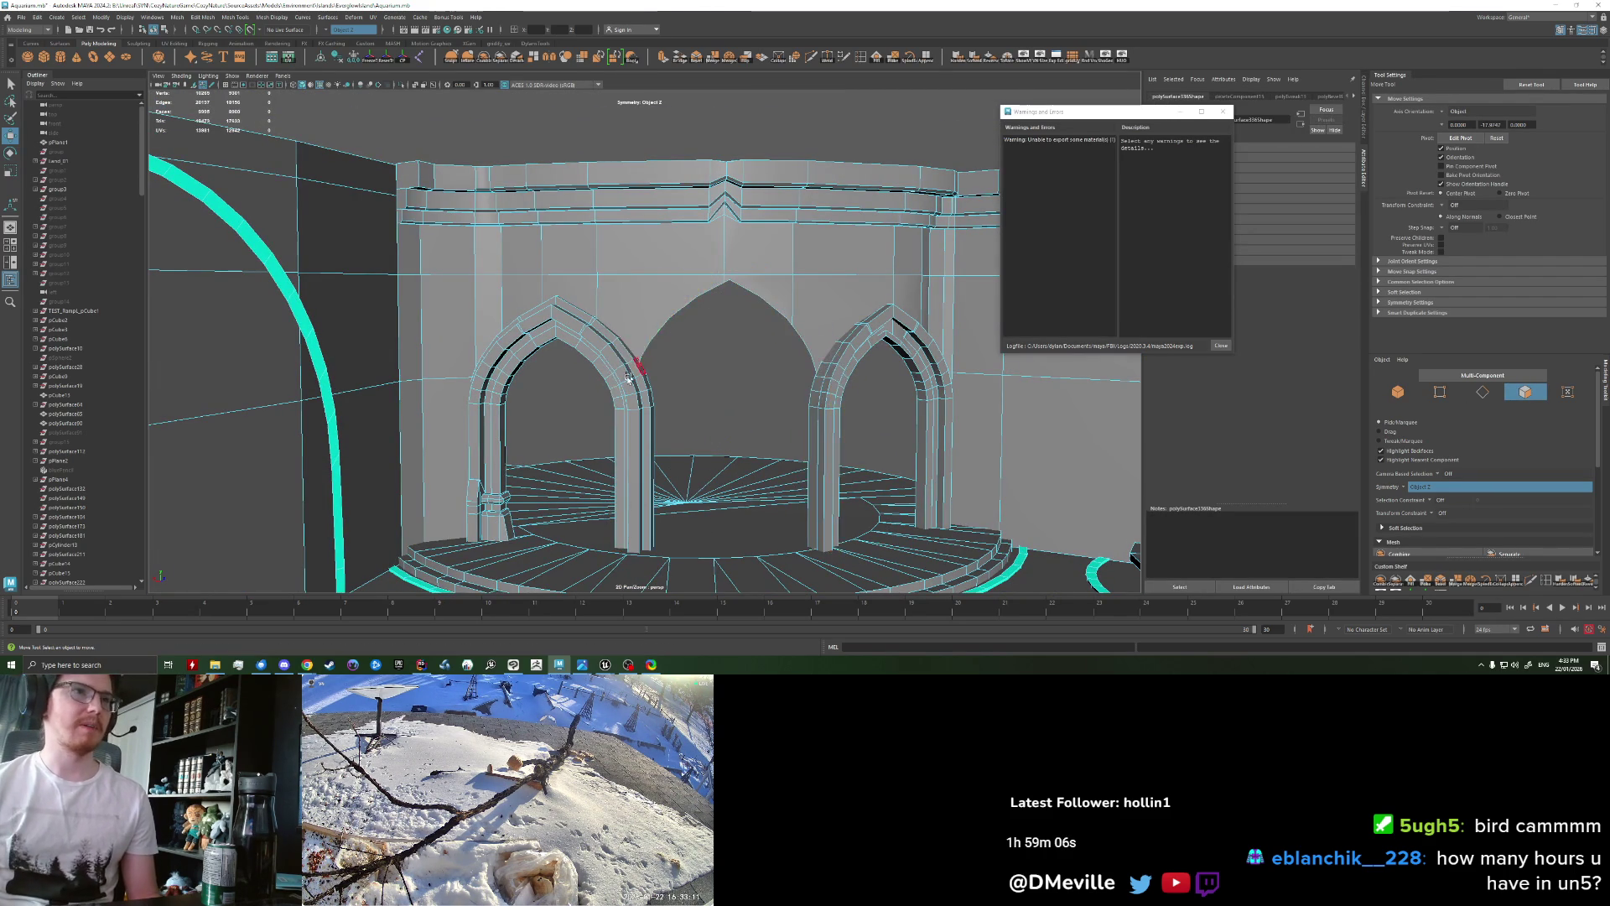
pyautogui.keyDown('alt'); pyautogui.moveTo(627, 376); pyautogui.dragTo(637, 369); pyautogui.keyUp('alt')
pyautogui.moveTo(638, 369); pyautogui.dragTo(681, 252, button='right')
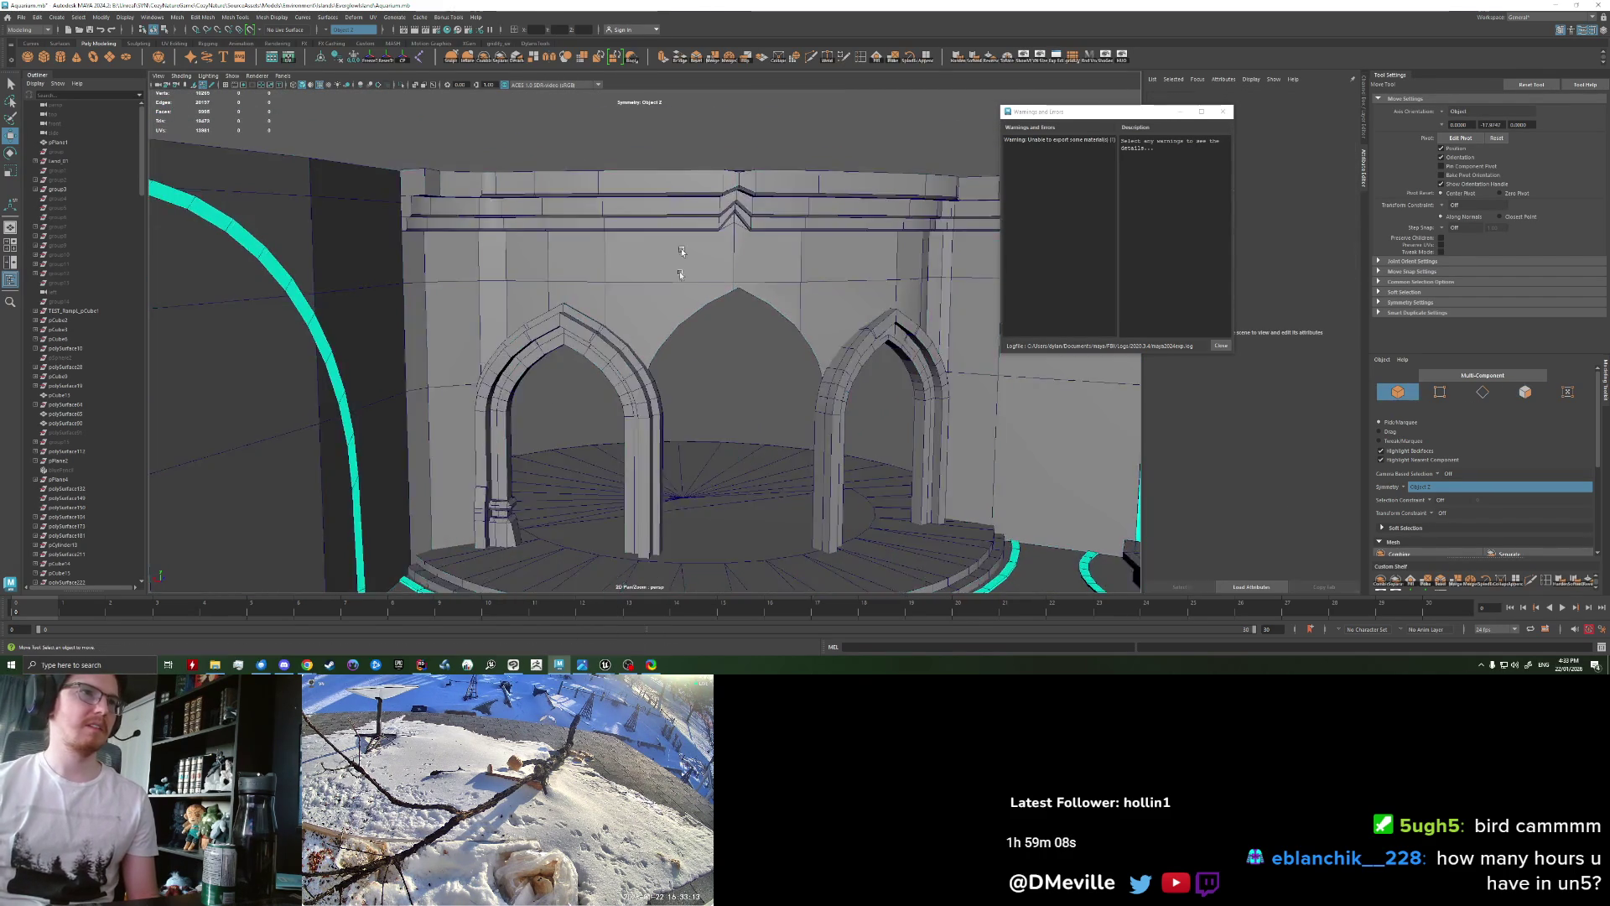
pyautogui.moveTo(681, 252)
pyautogui.keyDown('alt'); pyautogui.mouseDown()
pyautogui.moveTo(642, 385)
pyautogui.moveTo(391, 286)
pyautogui.mouseUp(); pyautogui.keyUp('alt')
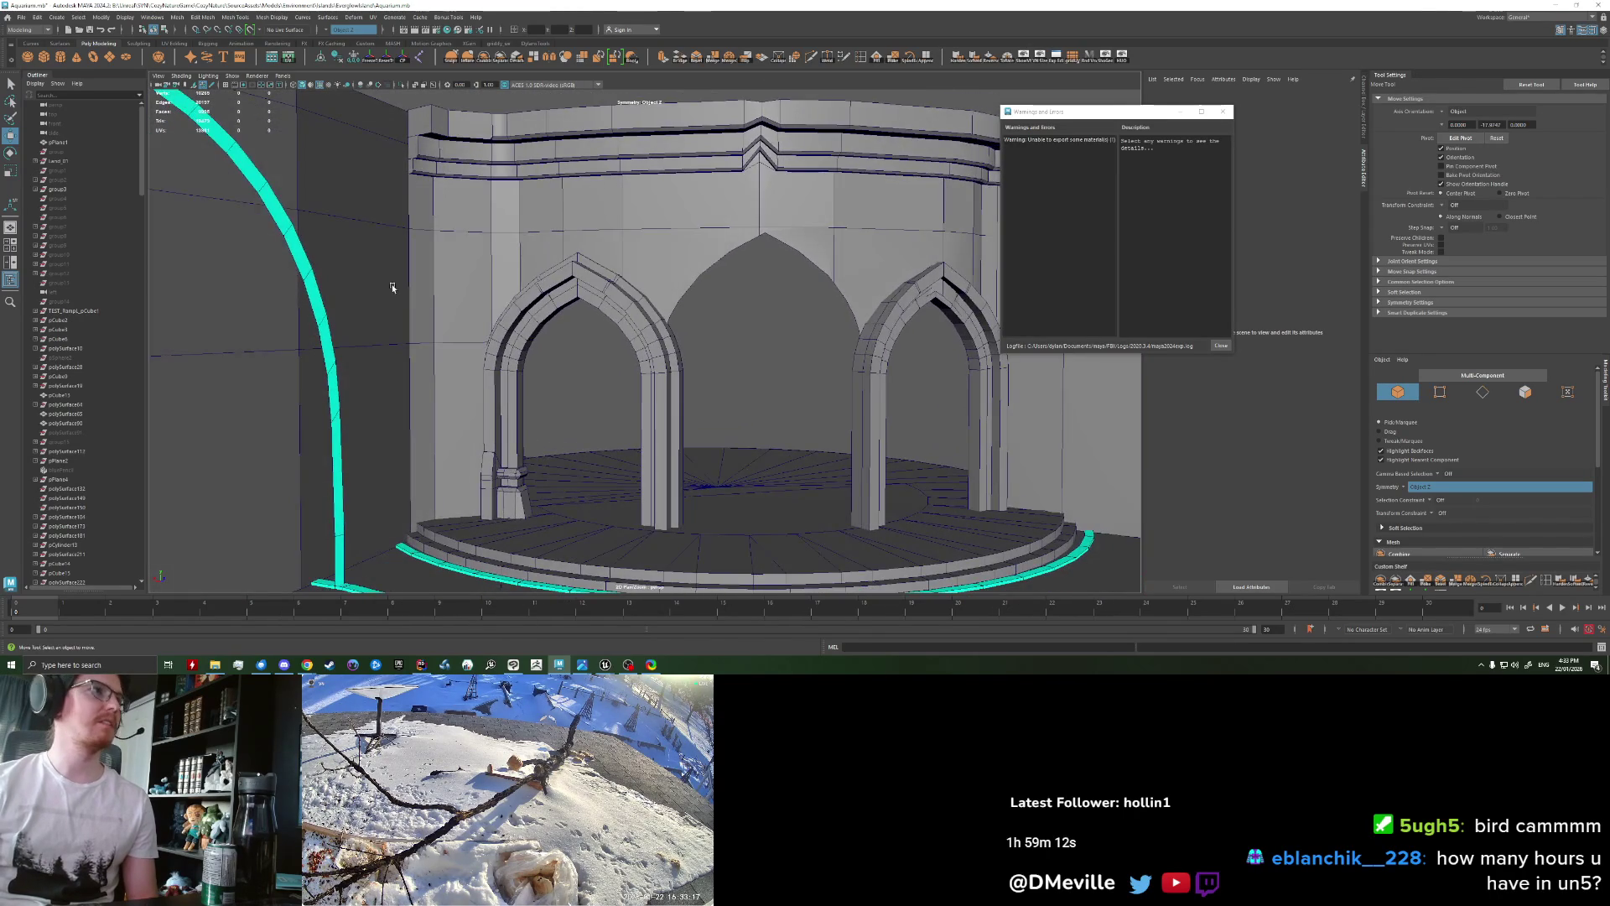
pyautogui.moveTo(588, 336)
pyautogui.keyDown('alt'); pyautogui.mouseDown()
pyautogui.moveTo(857, 450)
pyautogui.moveTo(843, 252)
pyautogui.moveTo(857, 241)
pyautogui.moveTo(570, 381)
pyautogui.mouseUp(); pyautogui.keyUp('alt')
# Step: Scale the cube and move it onto the steps near the middle of the floor
pyautogui.press('r')
pyautogui.press('w')
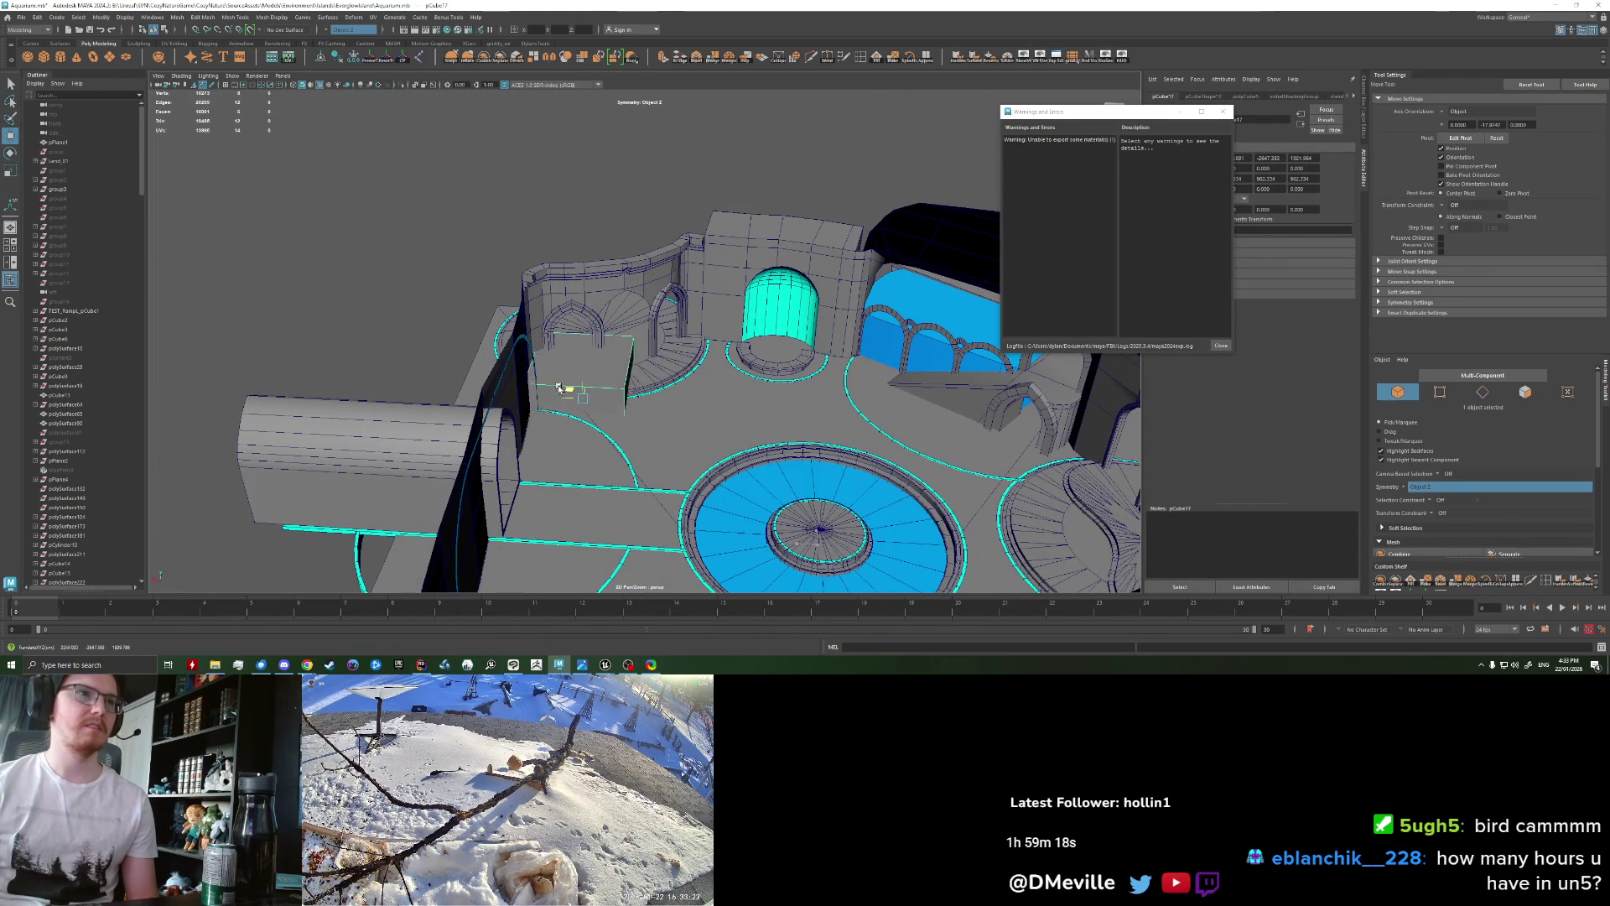
pyautogui.press('f')
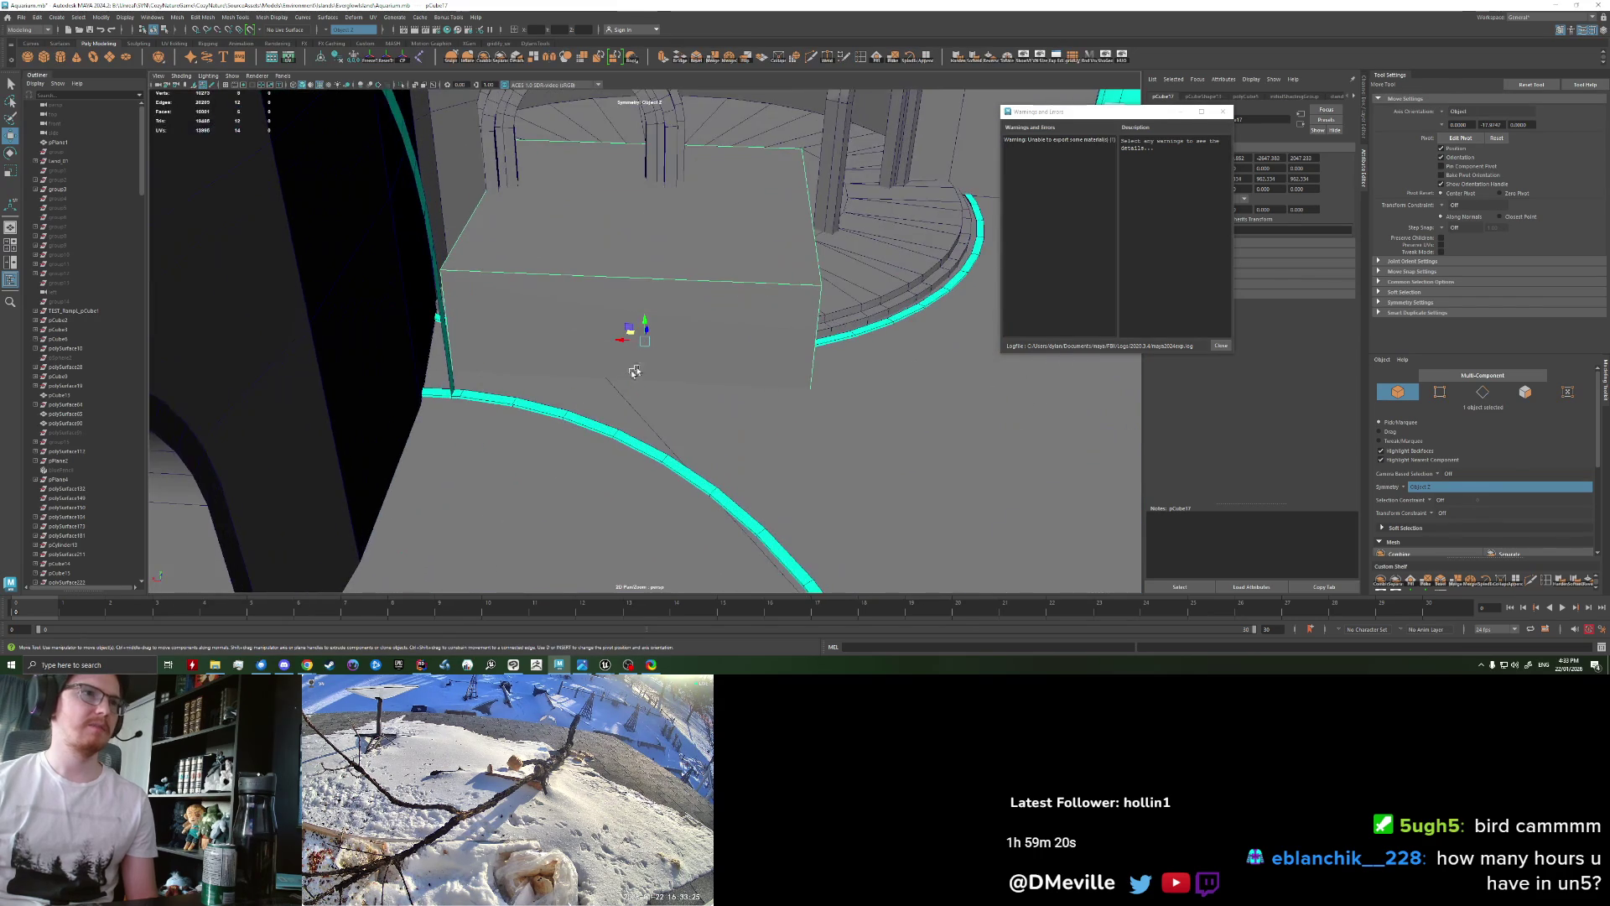
pyautogui.press('r')
pyautogui.moveTo(645, 344)
pyautogui.keyDown('alt'); pyautogui.mouseDown()
pyautogui.moveTo(641, 366)
pyautogui.moveTo(647, 342)
pyautogui.moveTo(619, 371)
pyautogui.moveTo(658, 338)
pyautogui.moveTo(641, 341)
pyautogui.moveTo(639, 200)
pyautogui.moveTo(692, 312)
pyautogui.mouseUp(); pyautogui.keyUp('alt')
pyautogui.press('e')
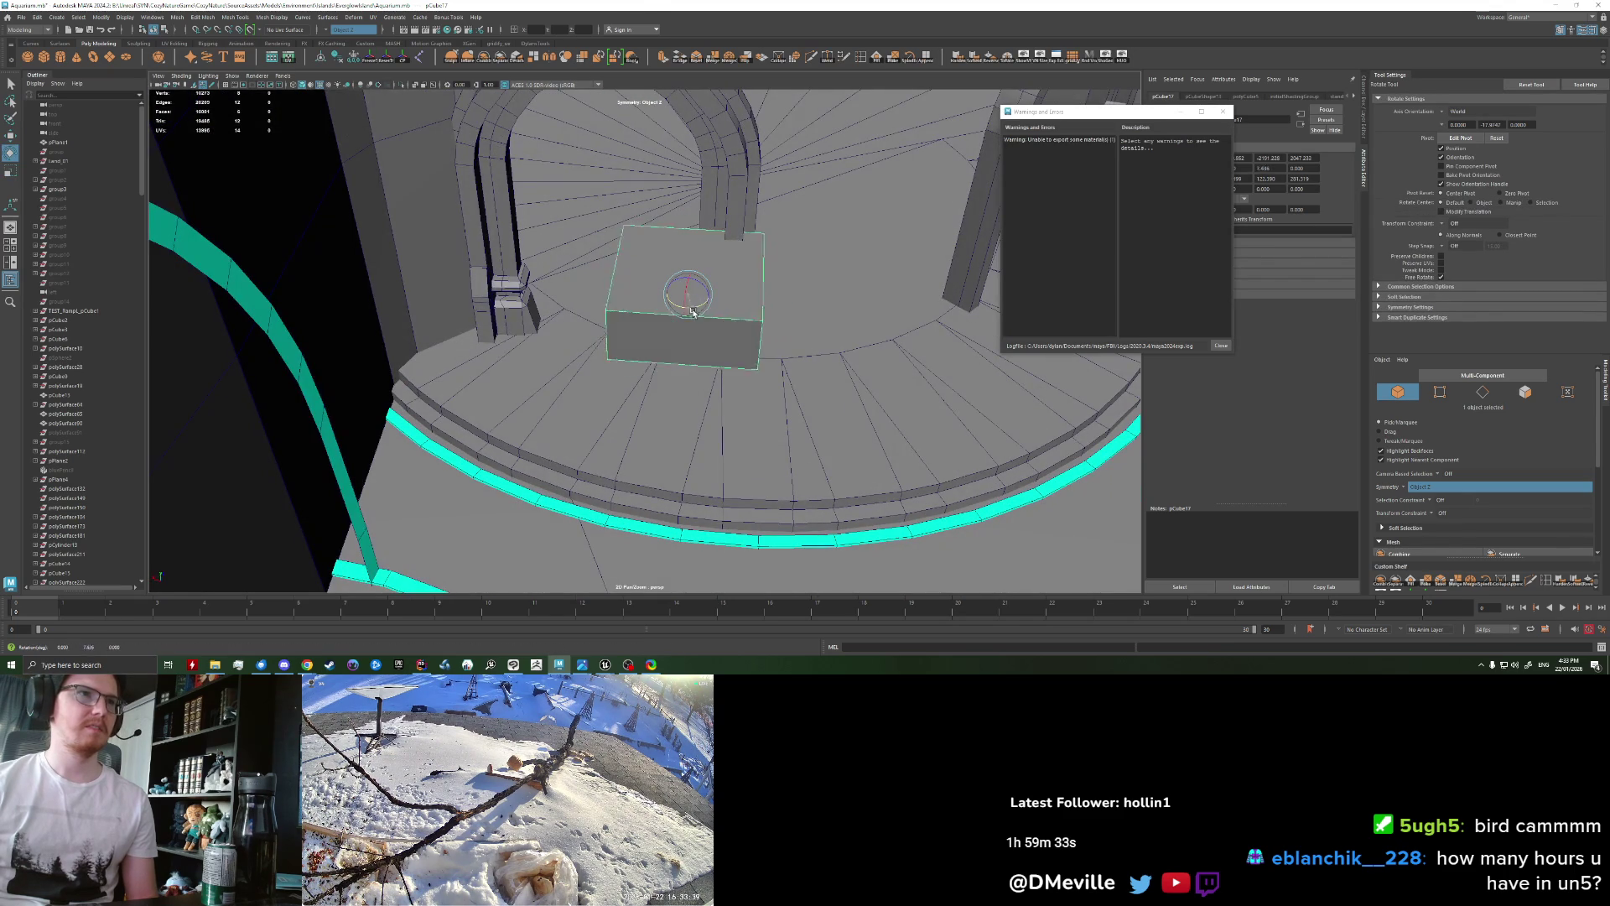
pyautogui.press('w')
pyautogui.moveTo(671, 294)
pyautogui.mouseDown()
pyautogui.moveTo(393, 248)
pyautogui.moveTo(422, 322)
pyautogui.moveTo(399, 300)
pyautogui.mouseUp()
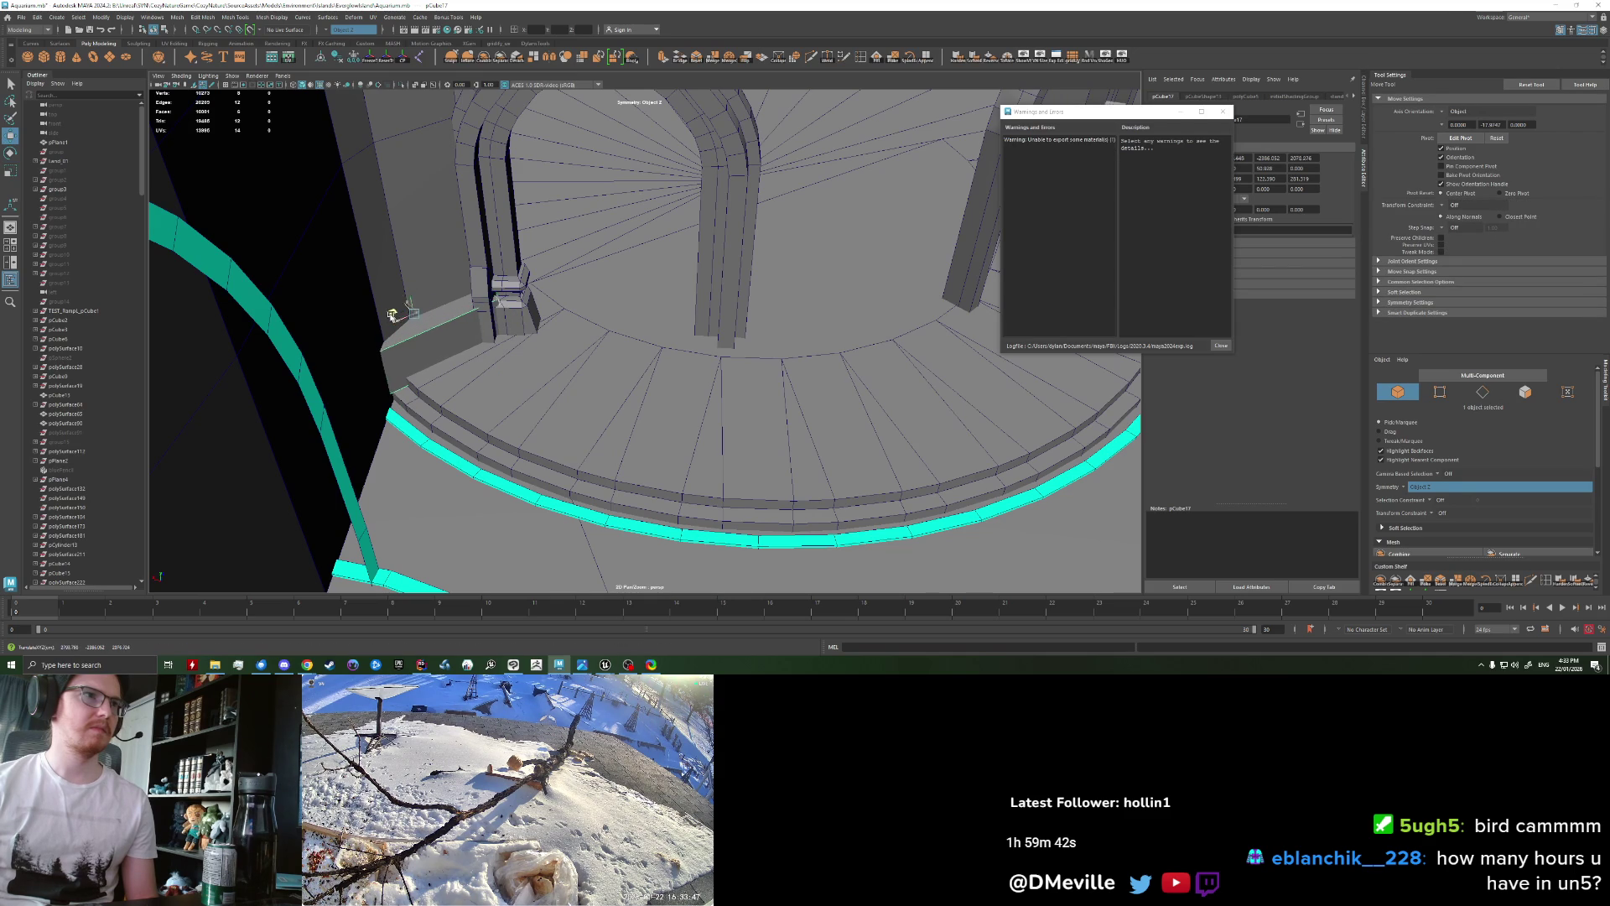
pyautogui.moveTo(382, 317); pyautogui.dragTo(557, 394)
# Step: Bevel the box's top edge loop at a 0.29 fraction
pyautogui.moveTo(575, 409); pyautogui.dragTo(604, 423, button='right')
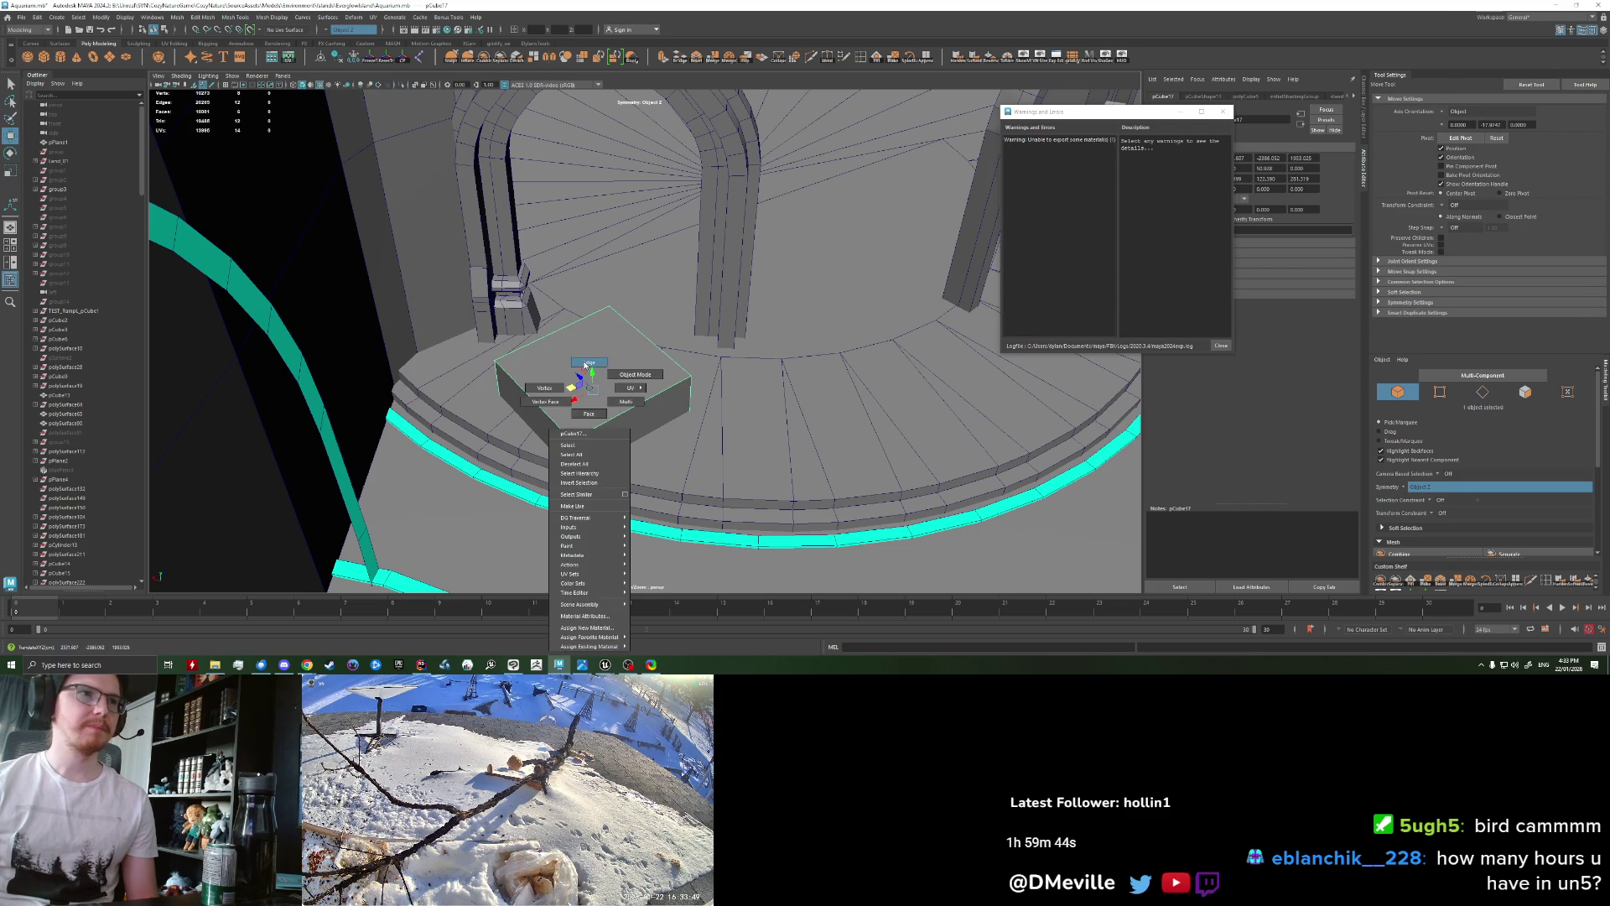
pyautogui.doubleClick(654, 370)
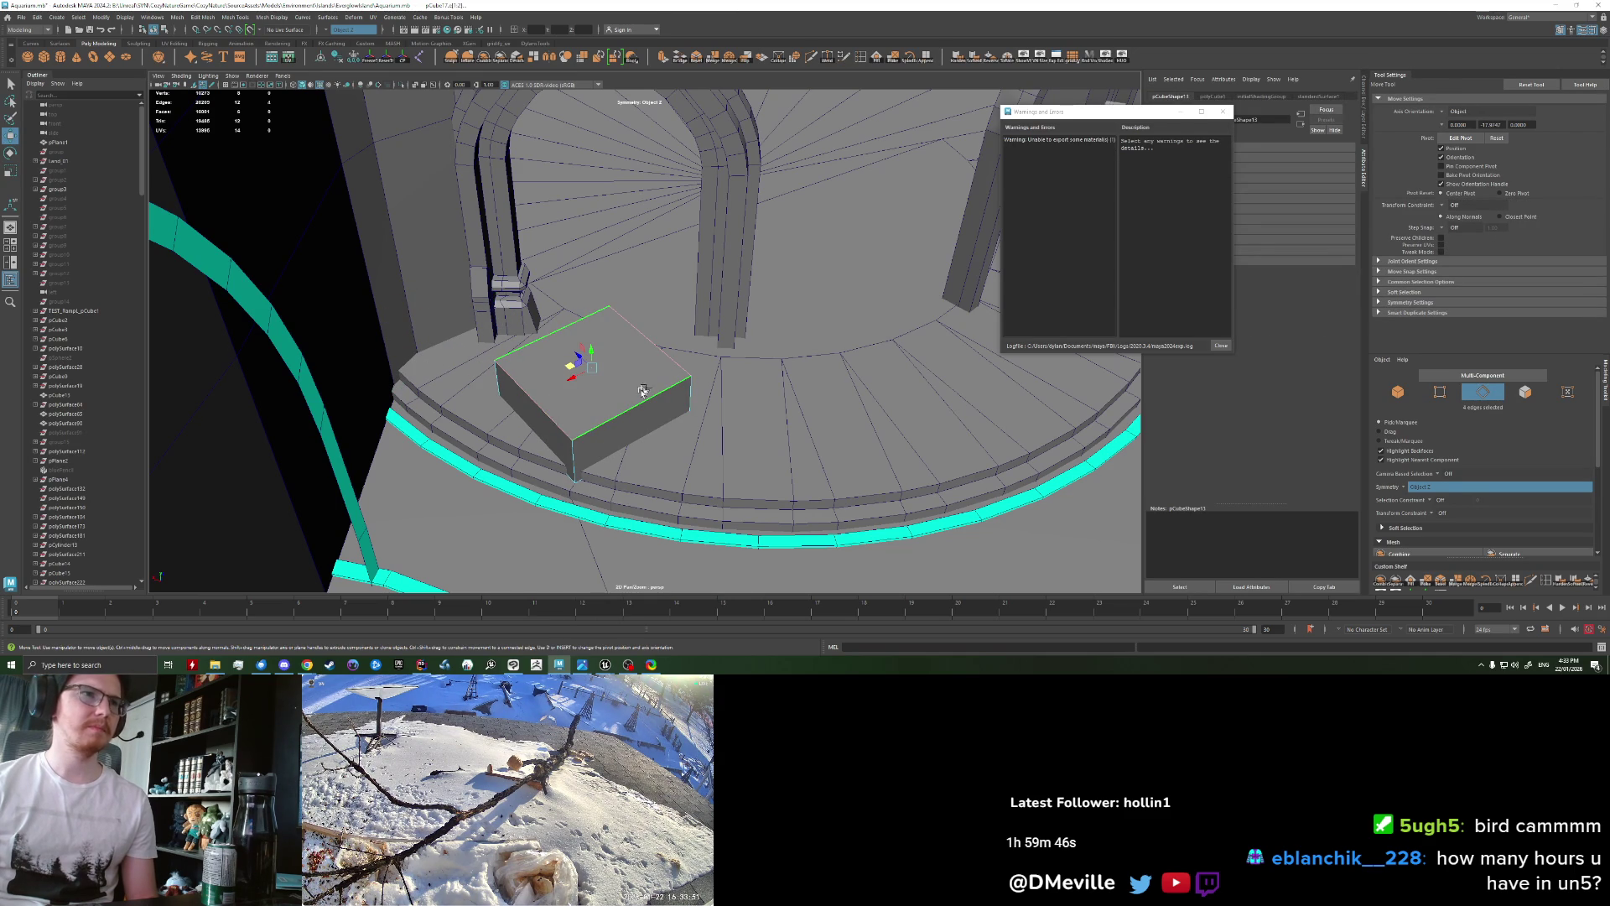
pyautogui.hotkey('ctrl', 'b')
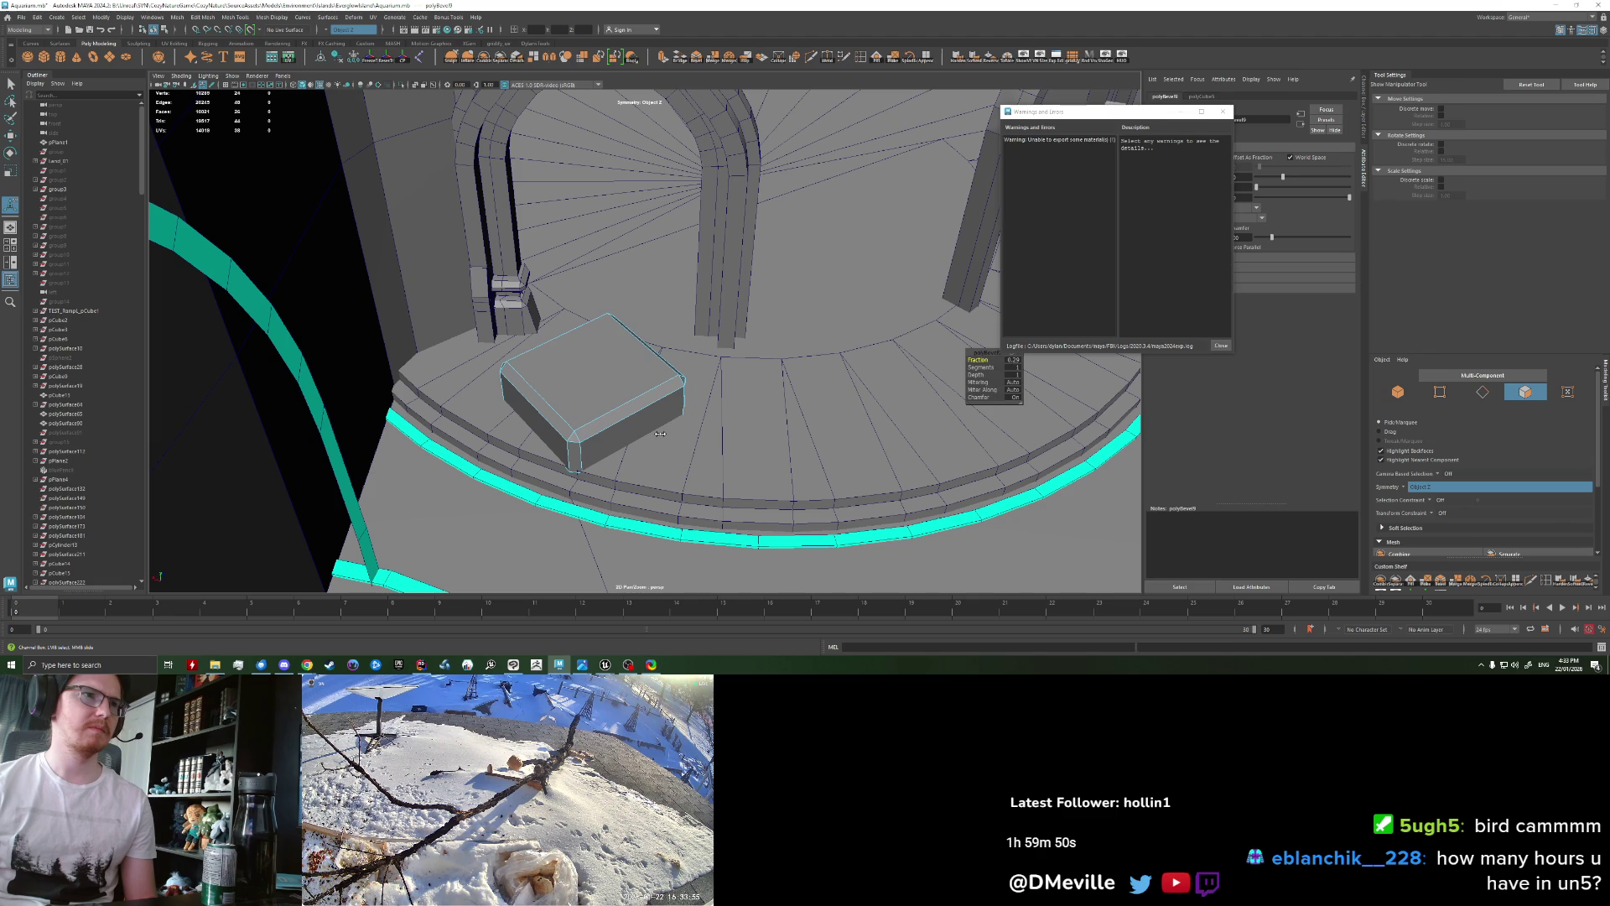
# Step: Close the Warnings window, add an edge loop to the box with Multi-Cut, and slide it
pyautogui.click(801, 76)
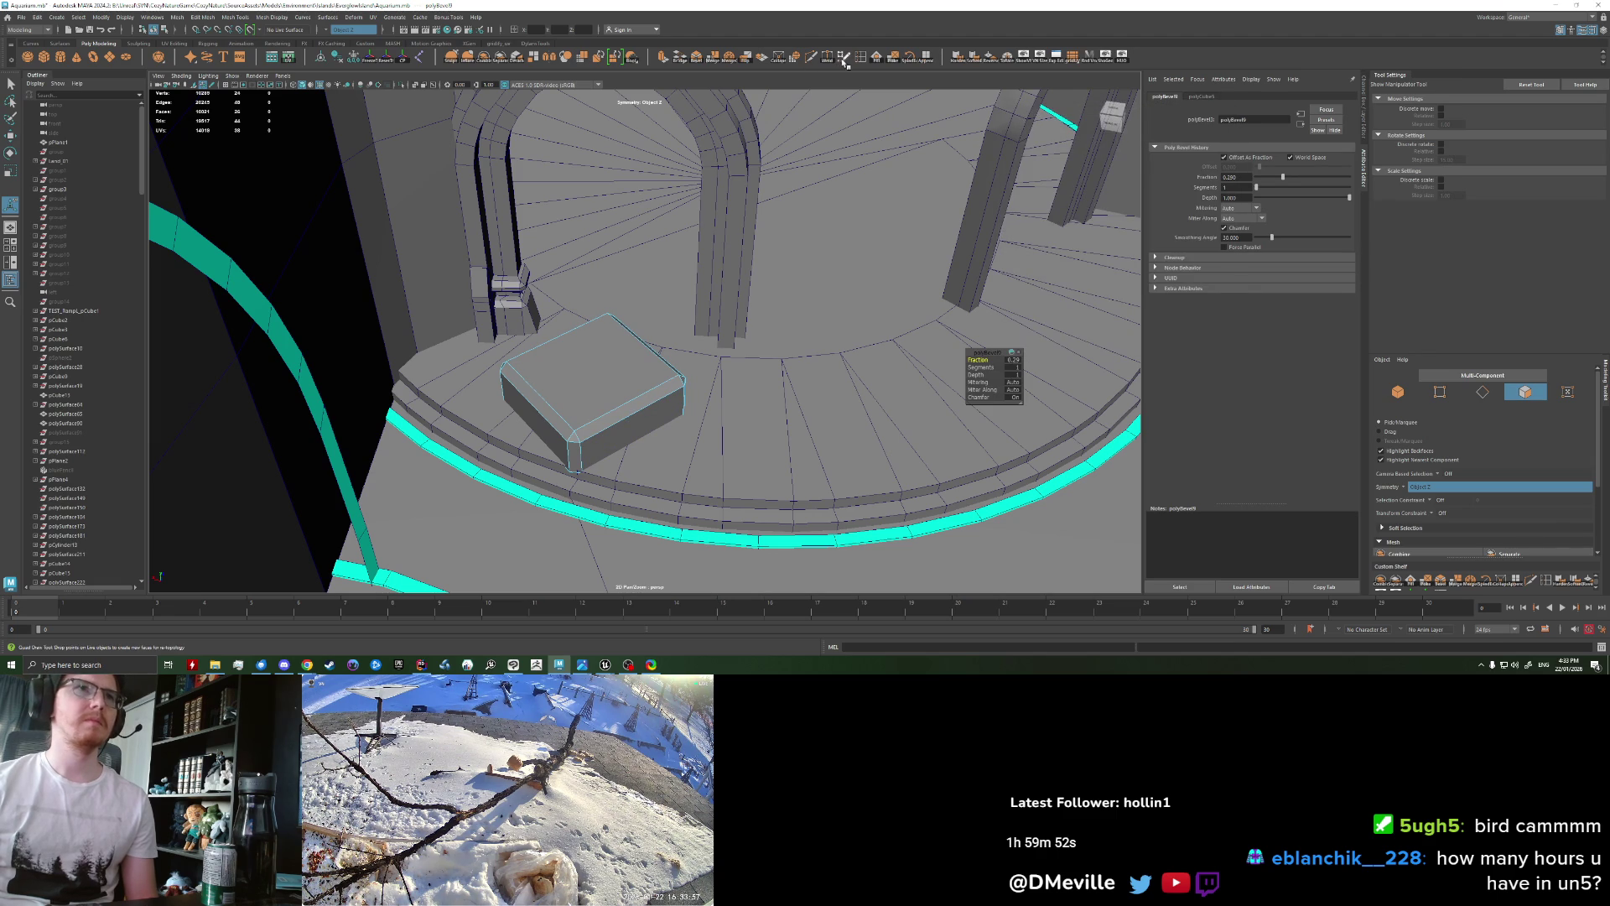
pyautogui.click(812, 59)
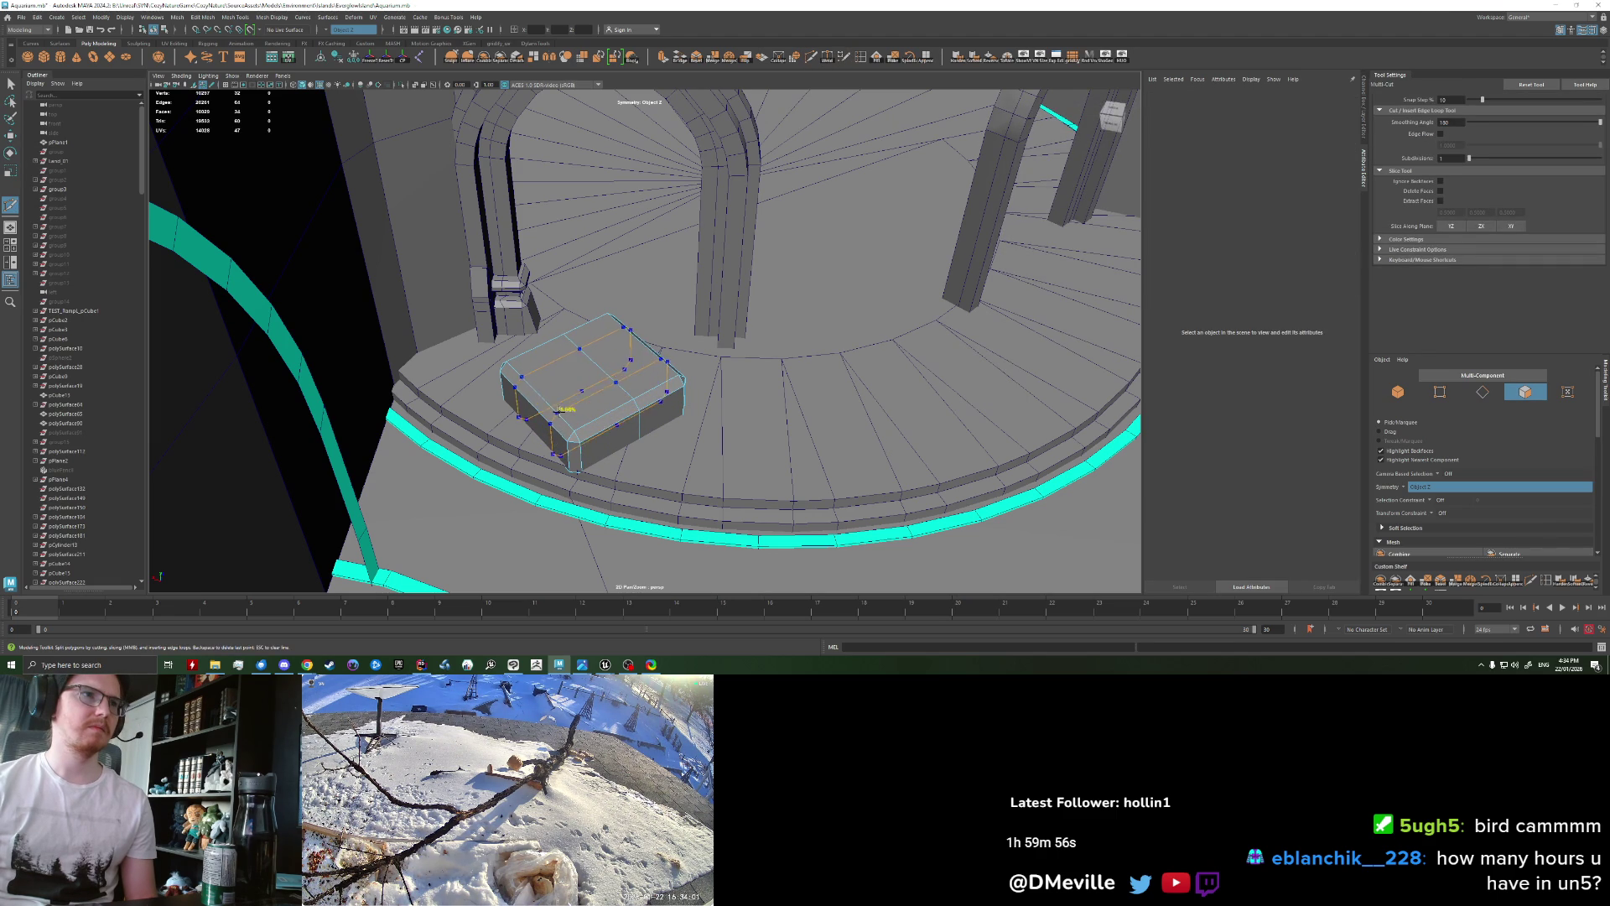
pyautogui.moveTo(587, 369); pyautogui.dragTo(586, 339, button='right')
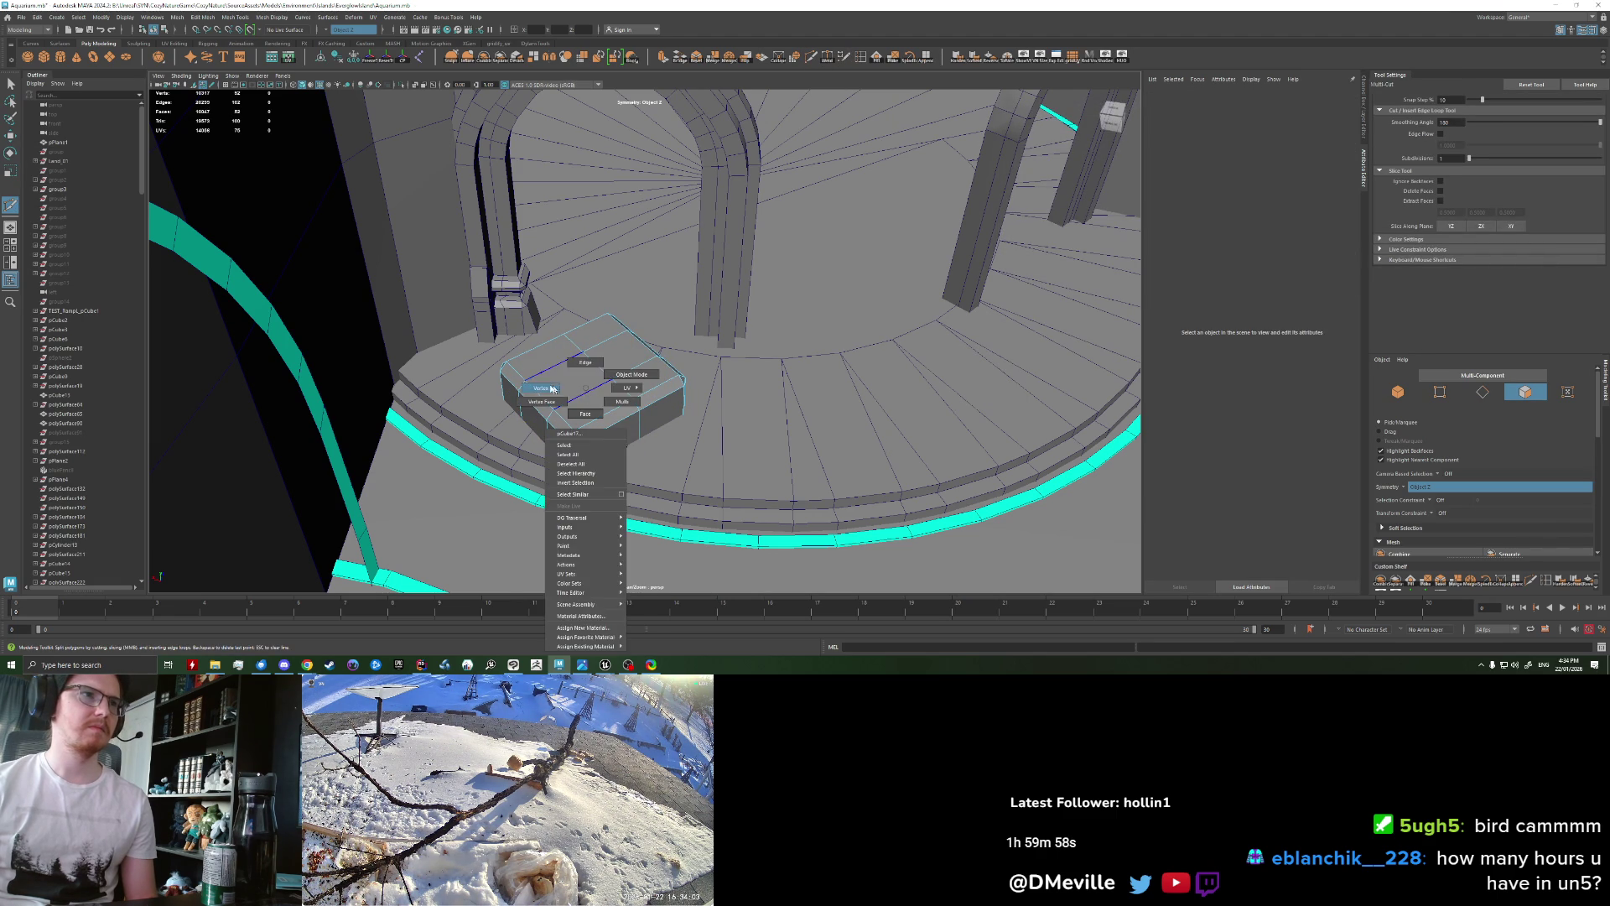
pyautogui.press('w')
pyautogui.rightClick(560, 364)
pyautogui.doubleClick(591, 401)
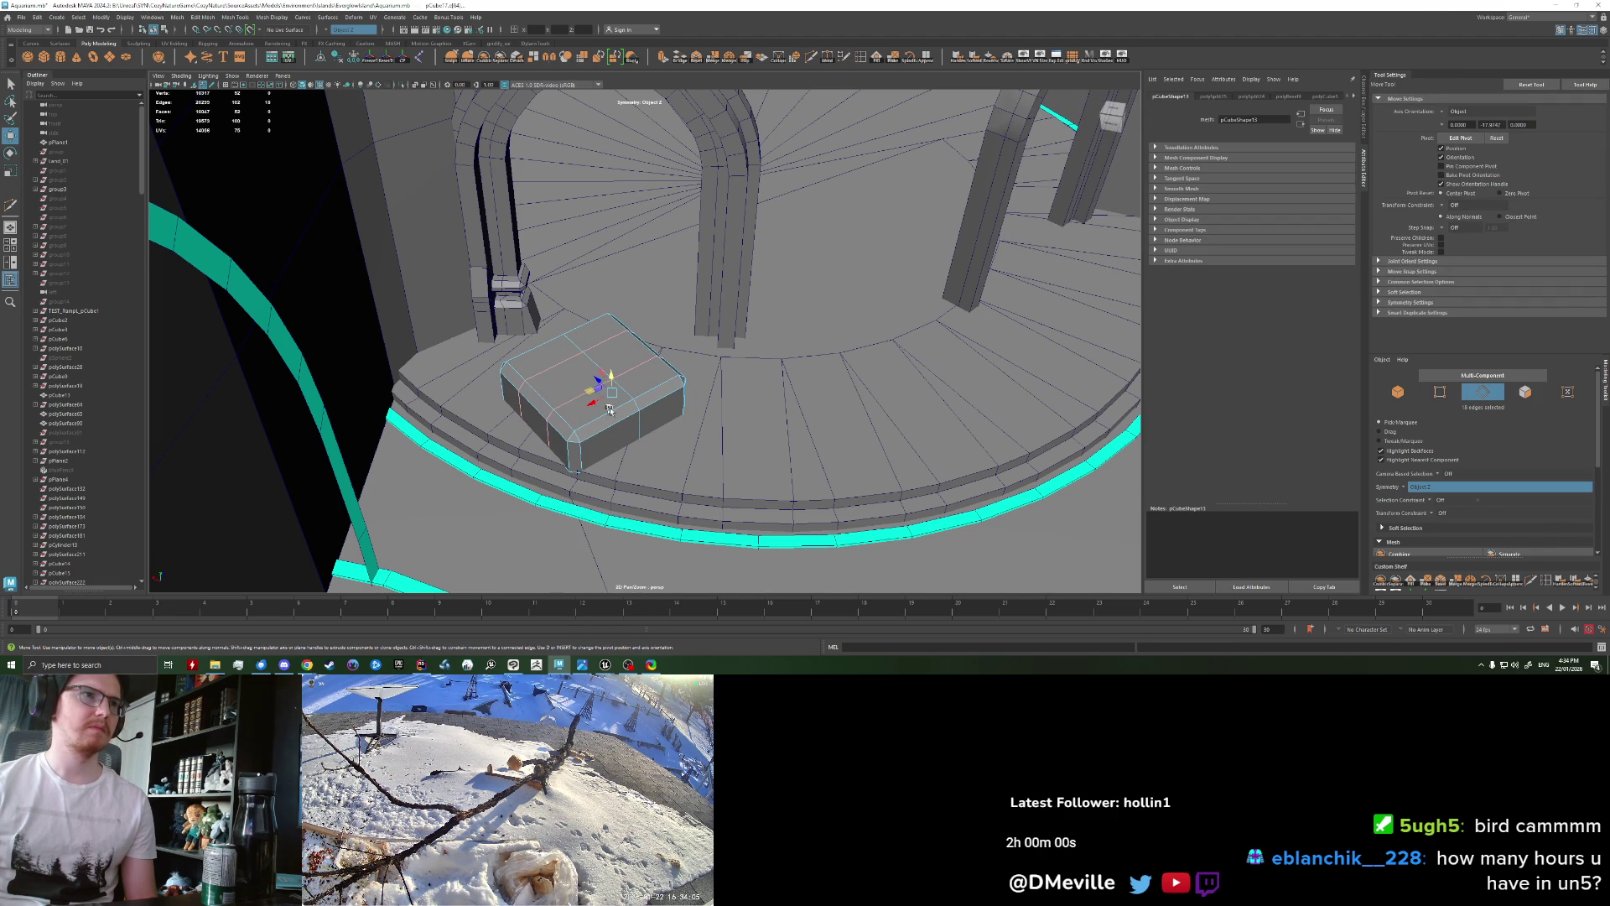
pyautogui.moveTo(598, 400); pyautogui.dragTo(583, 393)
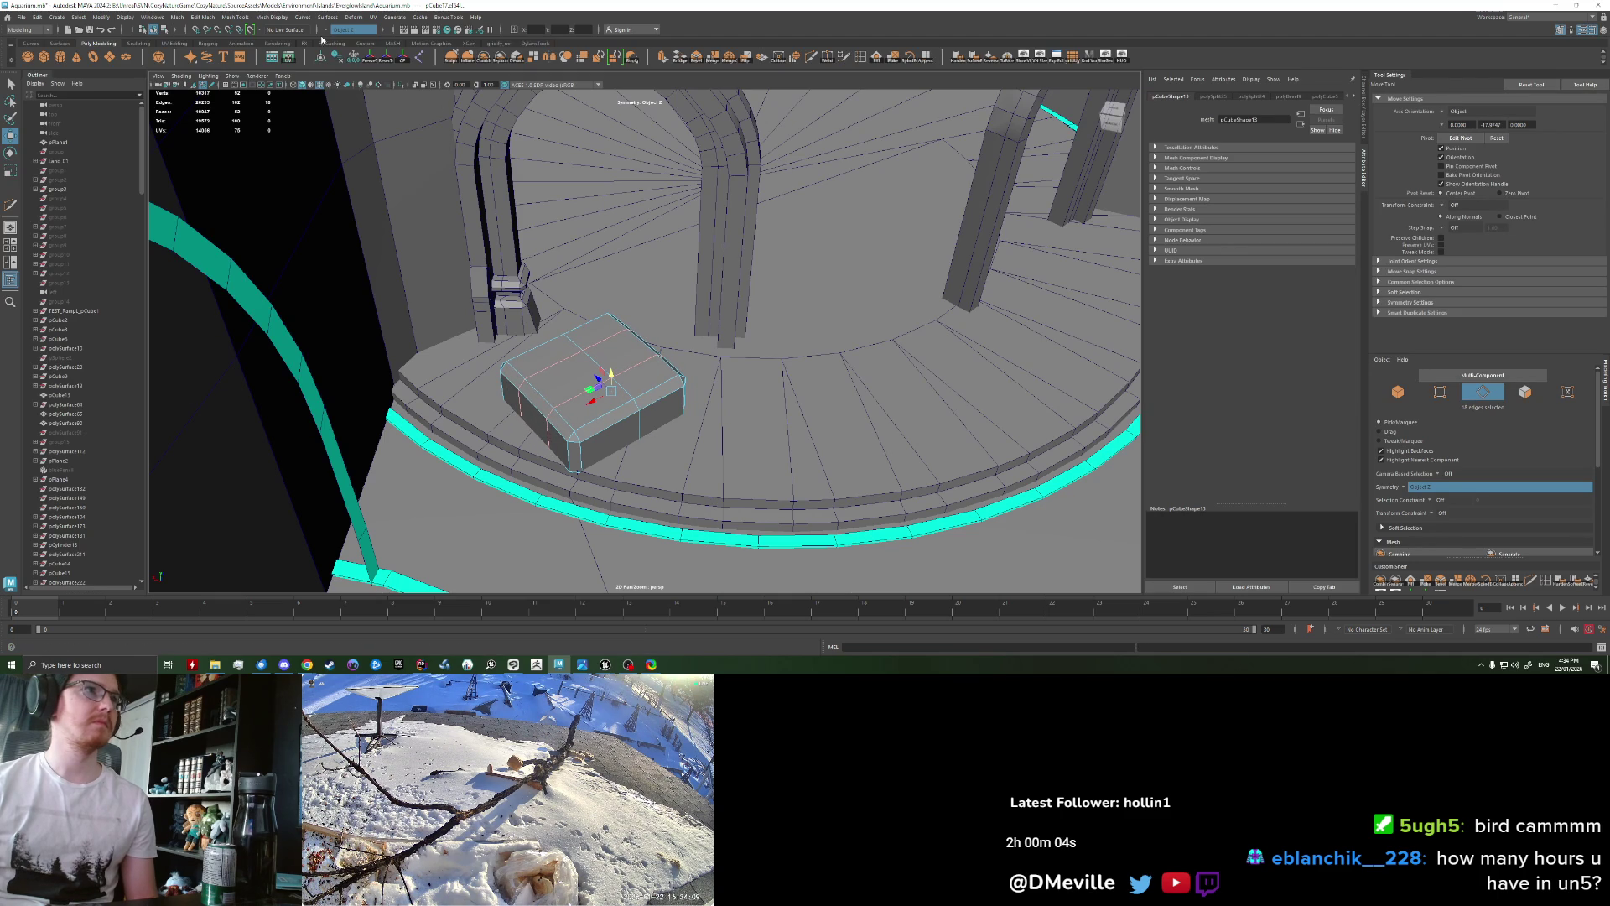
# Step: Turn off Symmetry, try rotating another edge loop, and undo the rotation
pyautogui.hotkey('ctrl', 'shift', 'x')
pyautogui.press('q')
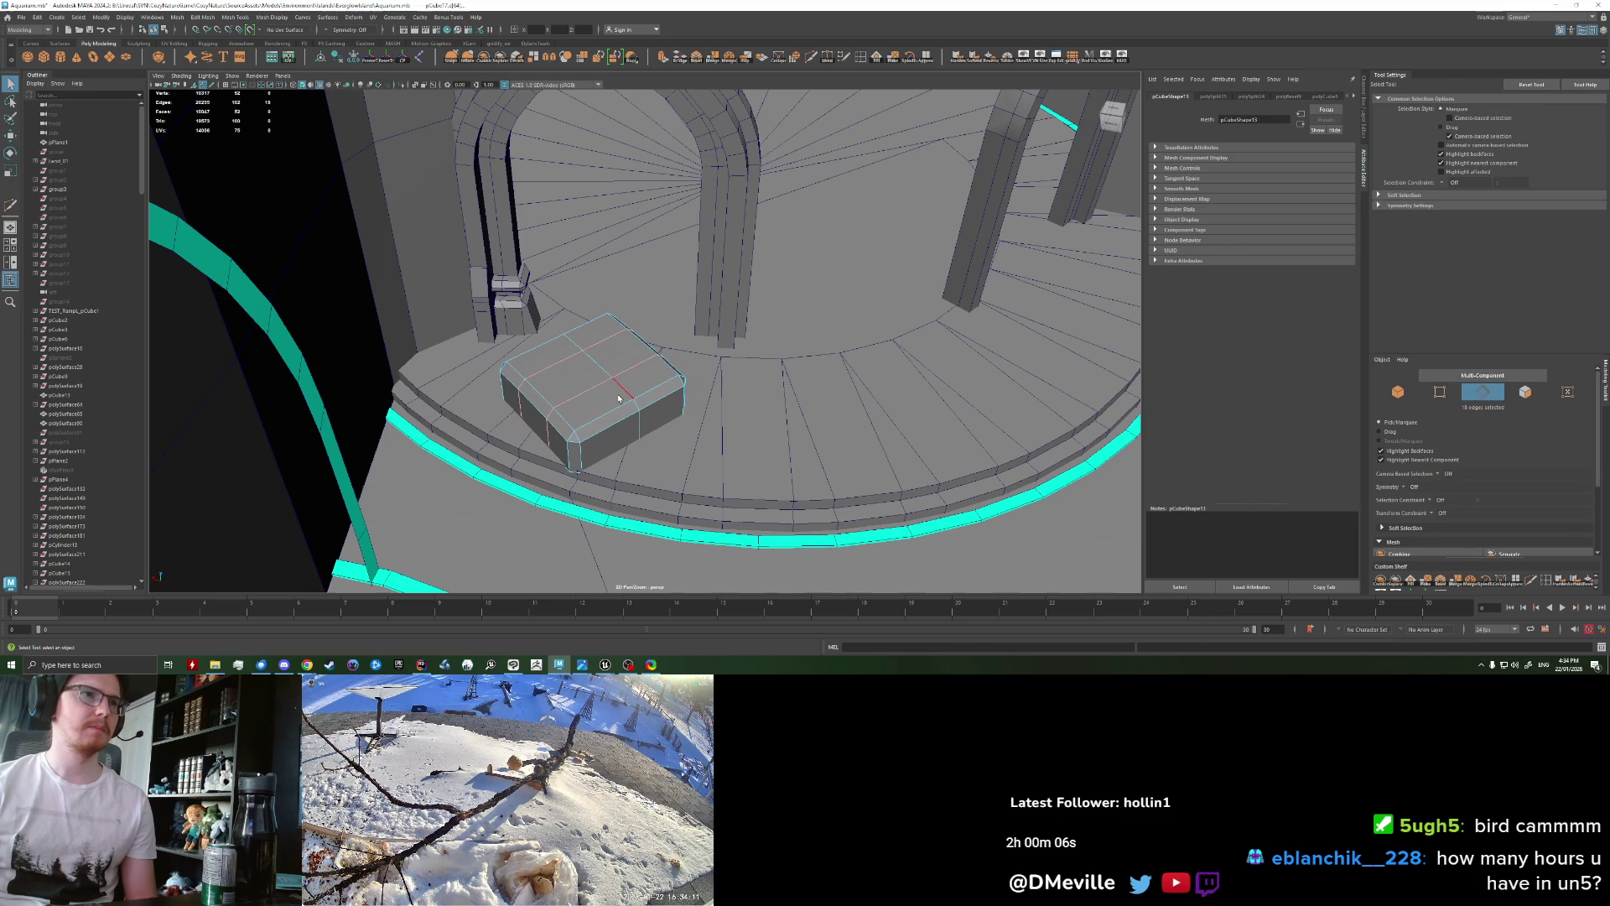
pyautogui.doubleClick(619, 397)
pyautogui.press('r')
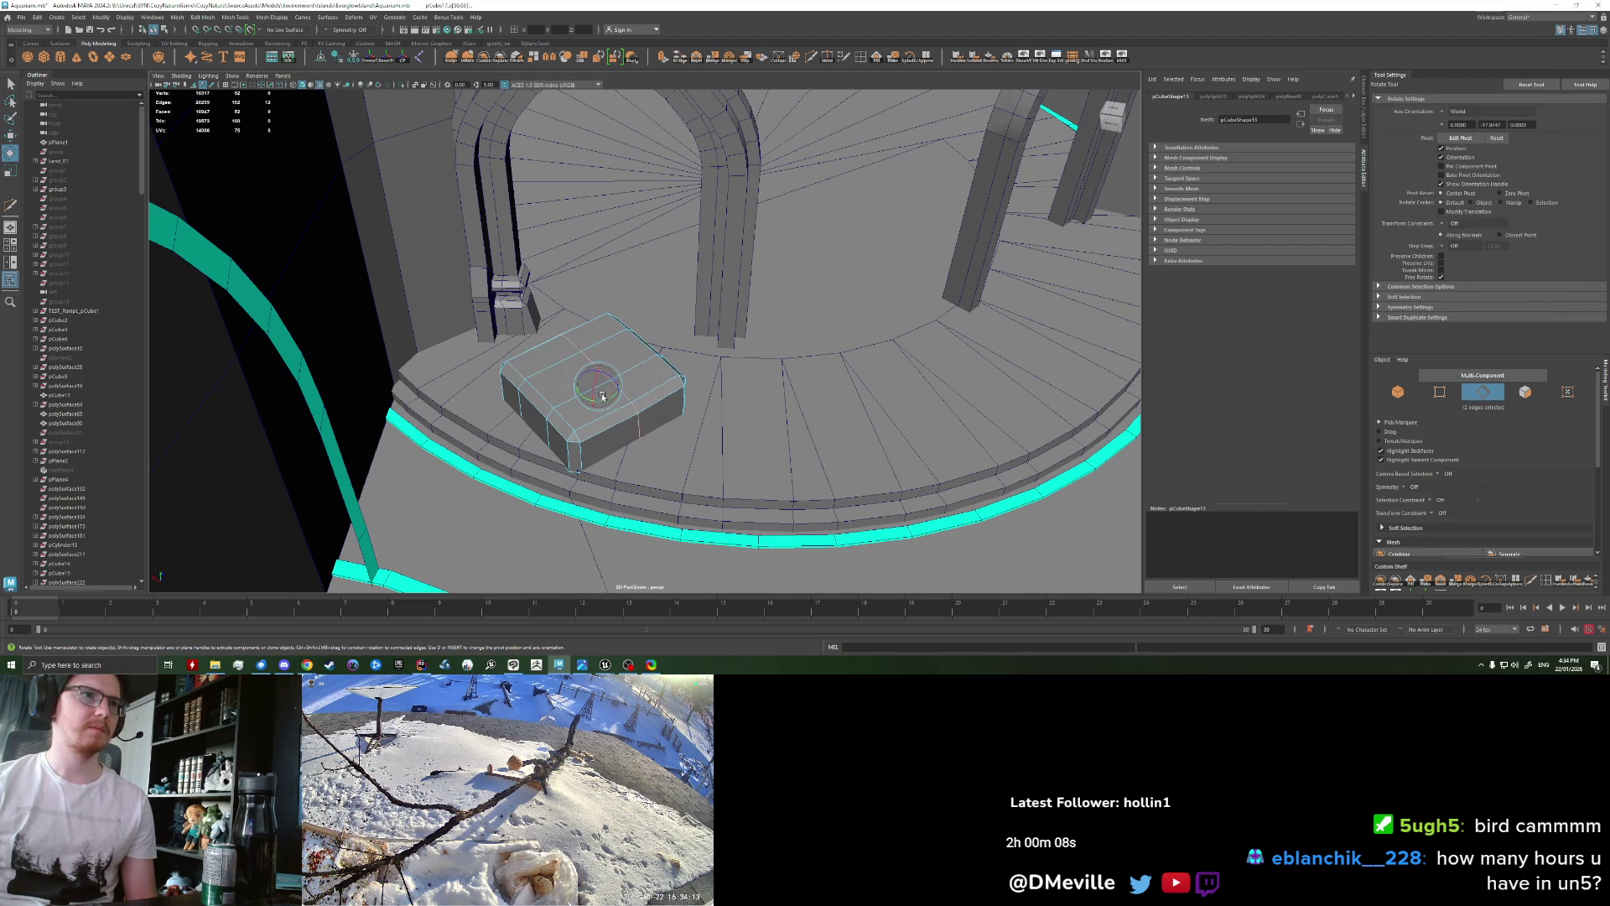
pyautogui.moveTo(565, 377); pyautogui.dragTo(598, 393)
pyautogui.hotkey('ctrl', 'z')
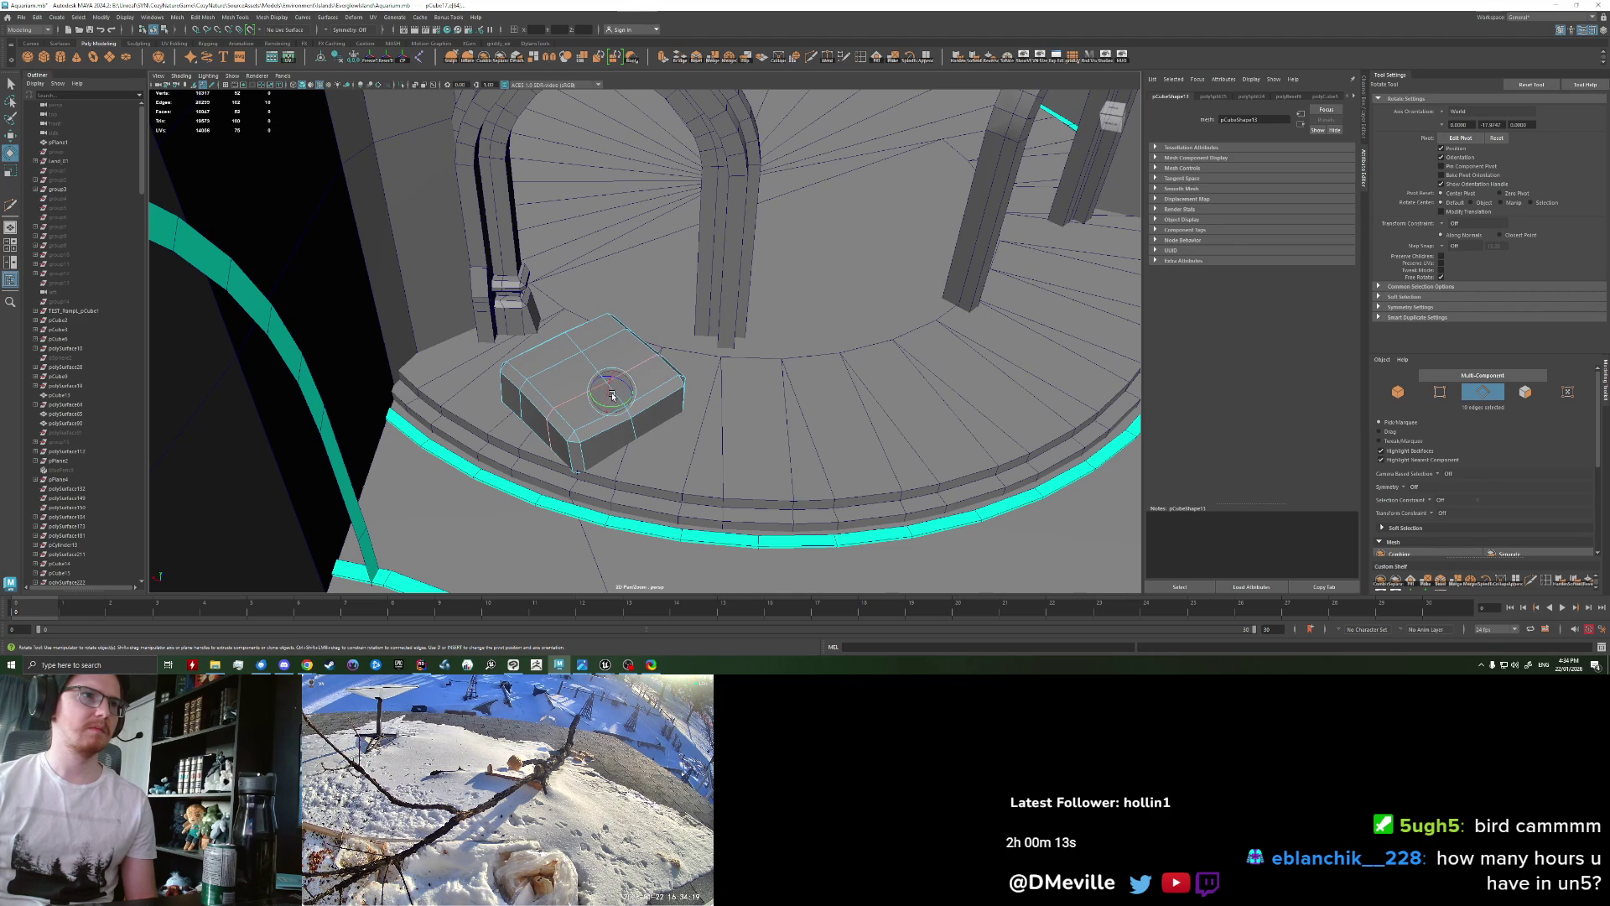
# Step: Back in object mode, move pCube17 left toward the left arch
pyautogui.press('F8')
pyautogui.moveTo(554, 371)
pyautogui.keyDown('alt'); pyautogui.mouseDown()
pyautogui.moveTo(610, 394)
pyautogui.moveTo(462, 353)
pyautogui.mouseUp(); pyautogui.keyUp('alt')
pyautogui.press('w')
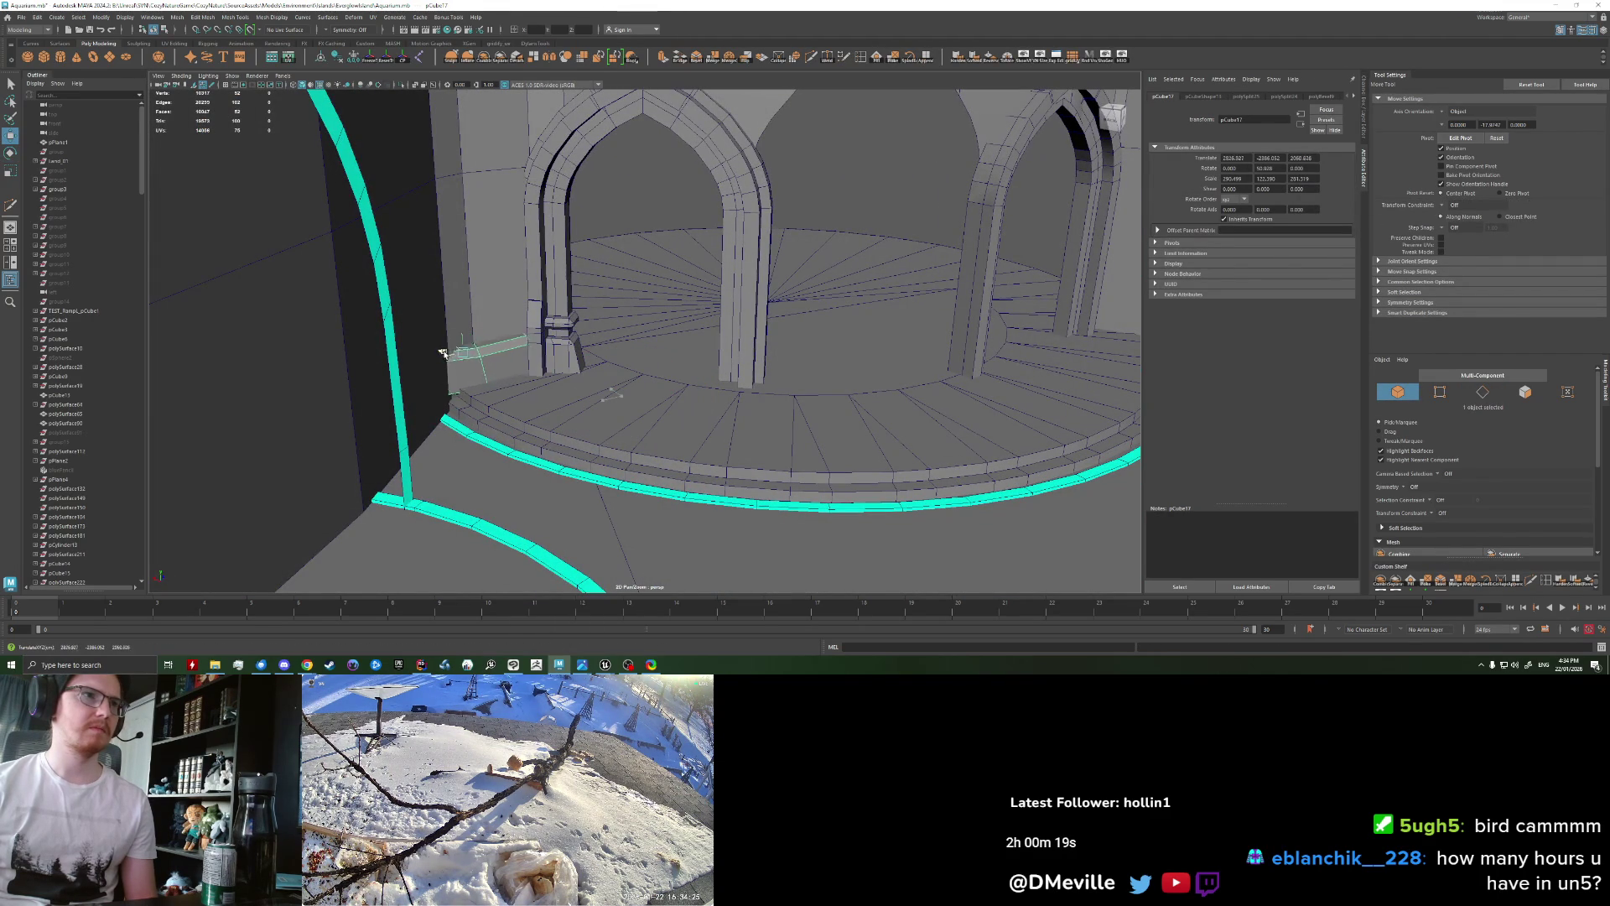
# Step: Duplicate the box and position the copy as an upper block on the left pillar
pyautogui.moveTo(461, 338)
pyautogui.keyDown('shift'); pyautogui.mouseDown()
pyautogui.moveTo(456, 236)
pyautogui.moveTo(684, 392)
pyautogui.mouseUp(); pyautogui.keyUp('shift')
pyautogui.moveTo(475, 279)
pyautogui.mouseDown()
pyautogui.moveTo(384, 279)
pyautogui.moveTo(414, 209)
pyautogui.moveTo(441, 232)
pyautogui.mouseUp()
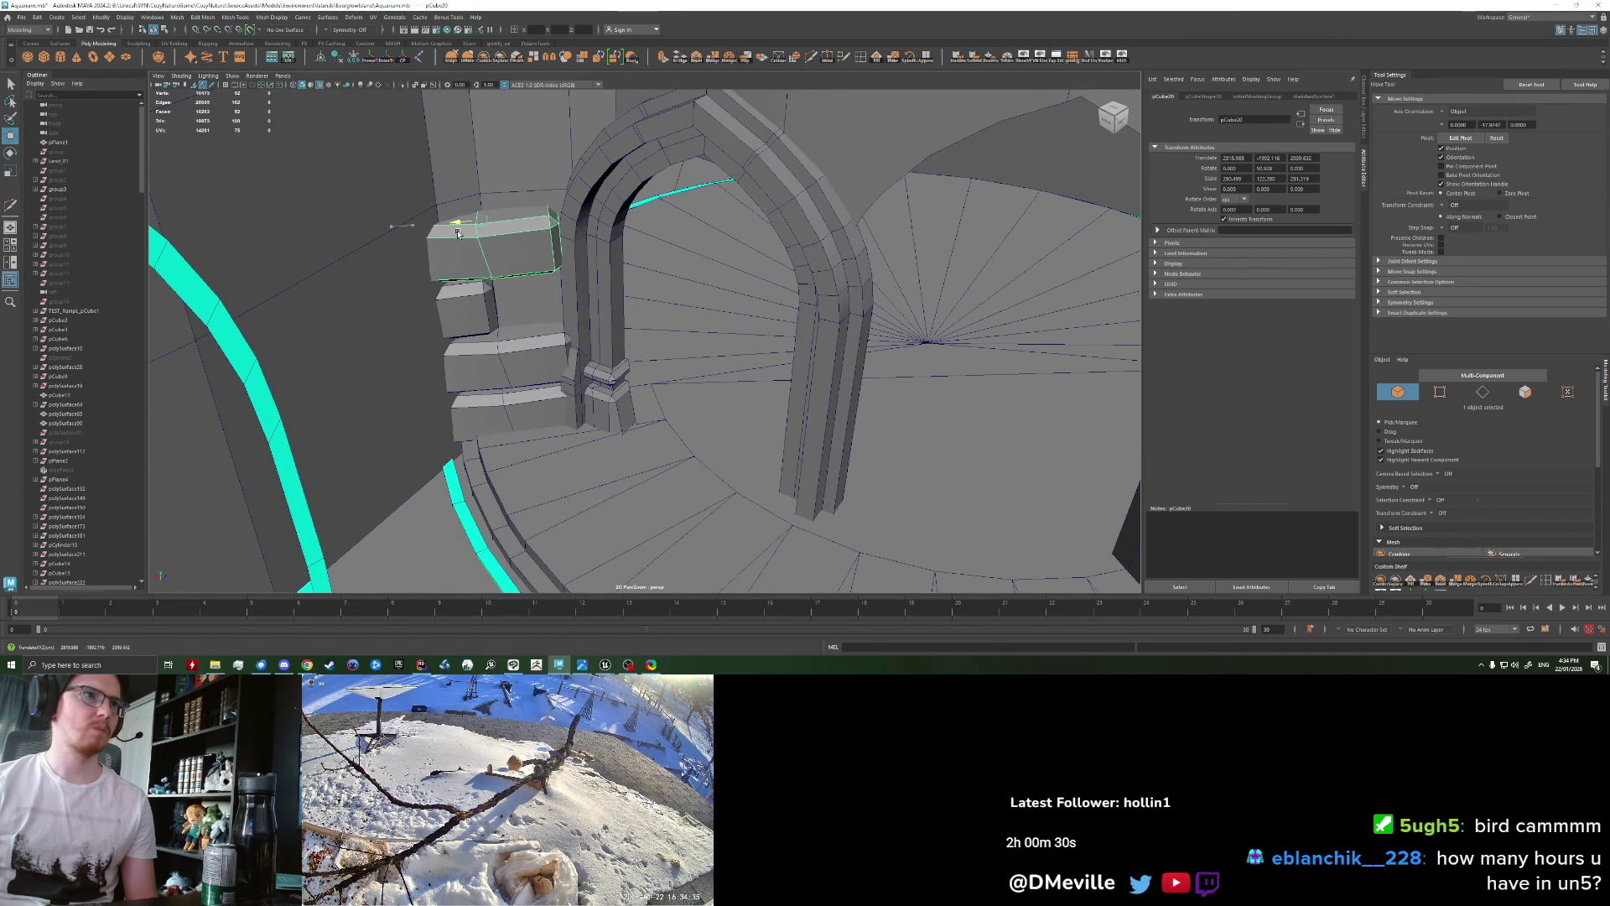
pyautogui.press('r')
pyautogui.press('w')
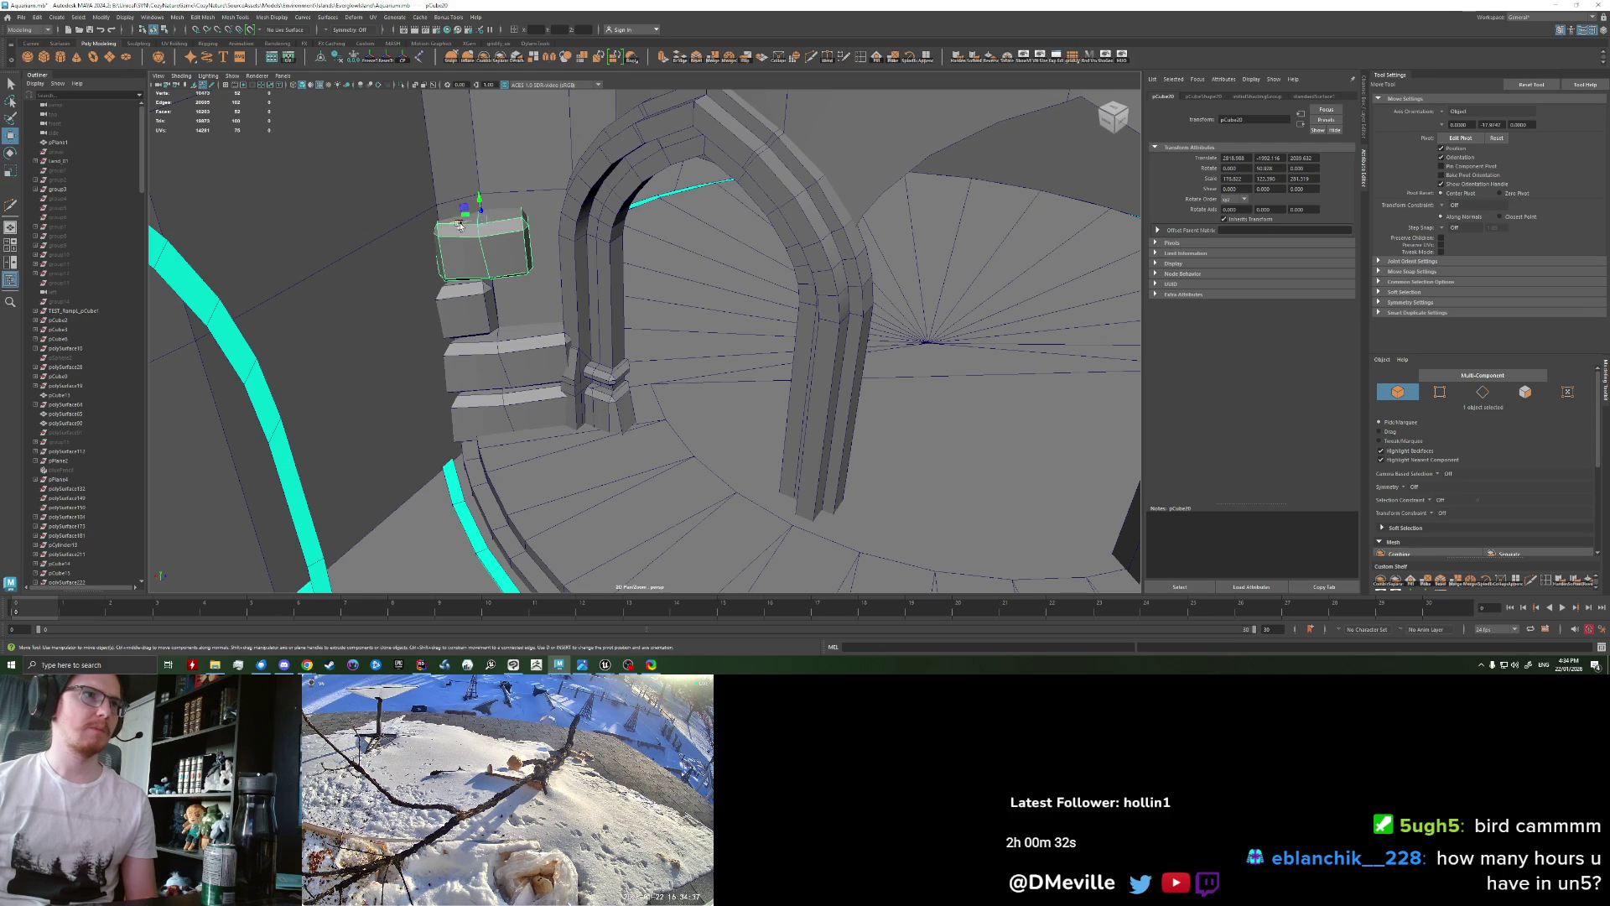
pyautogui.moveTo(468, 221); pyautogui.dragTo(498, 219)
# Step: Select the lower block, adjust its scale and shift it left
pyautogui.click(540, 368)
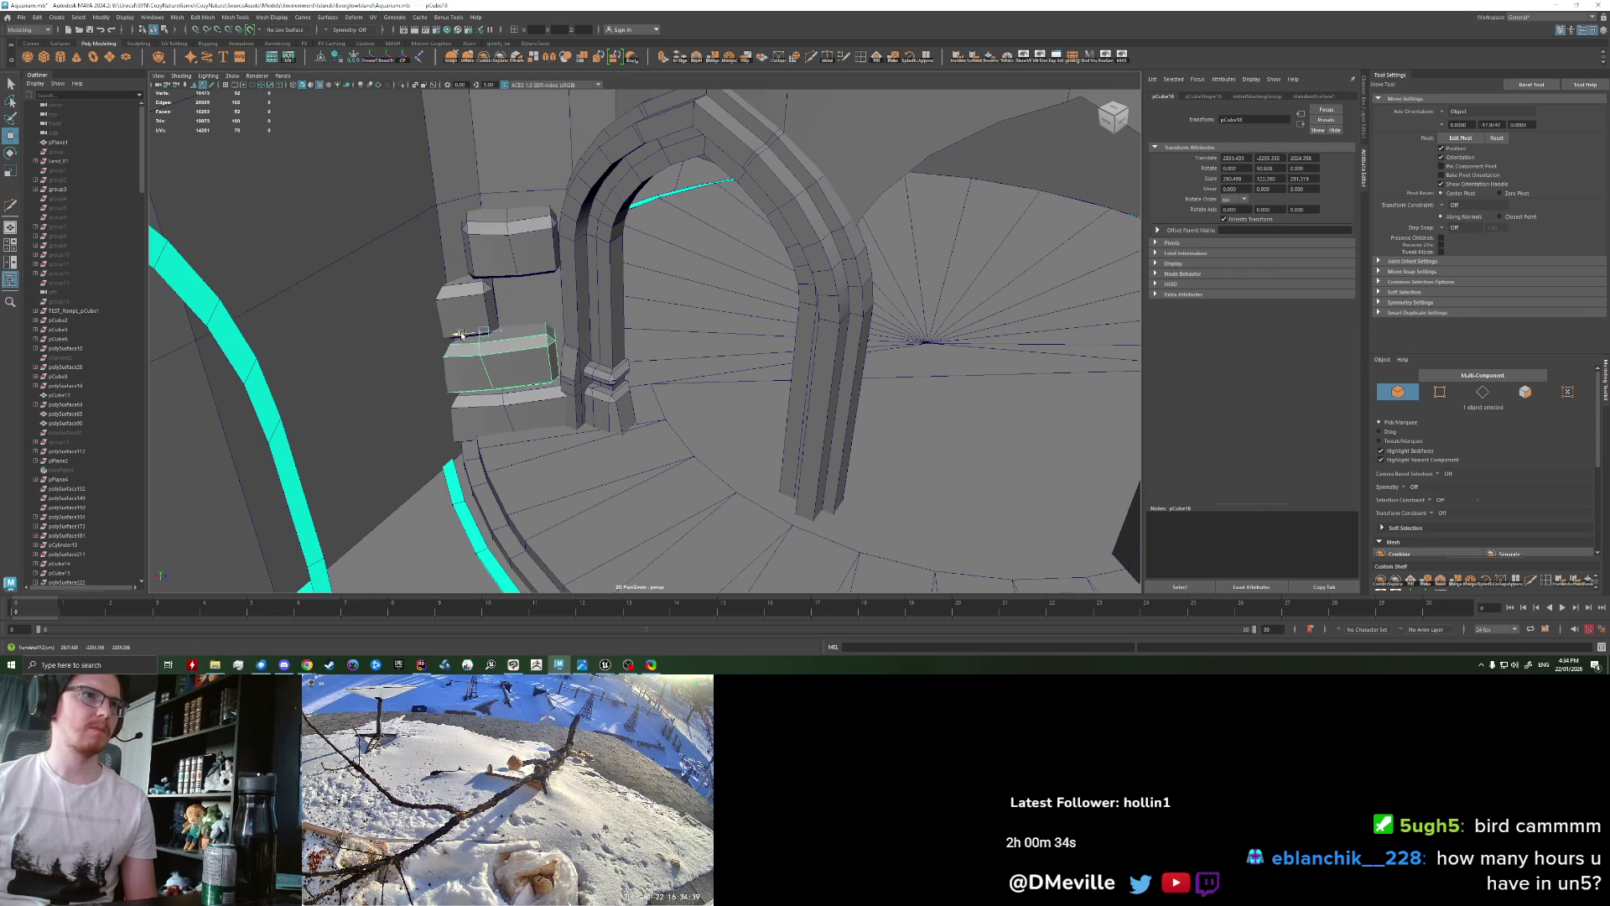
pyautogui.press('r')
pyautogui.press('w')
pyautogui.moveTo(525, 330); pyautogui.dragTo(513, 331)
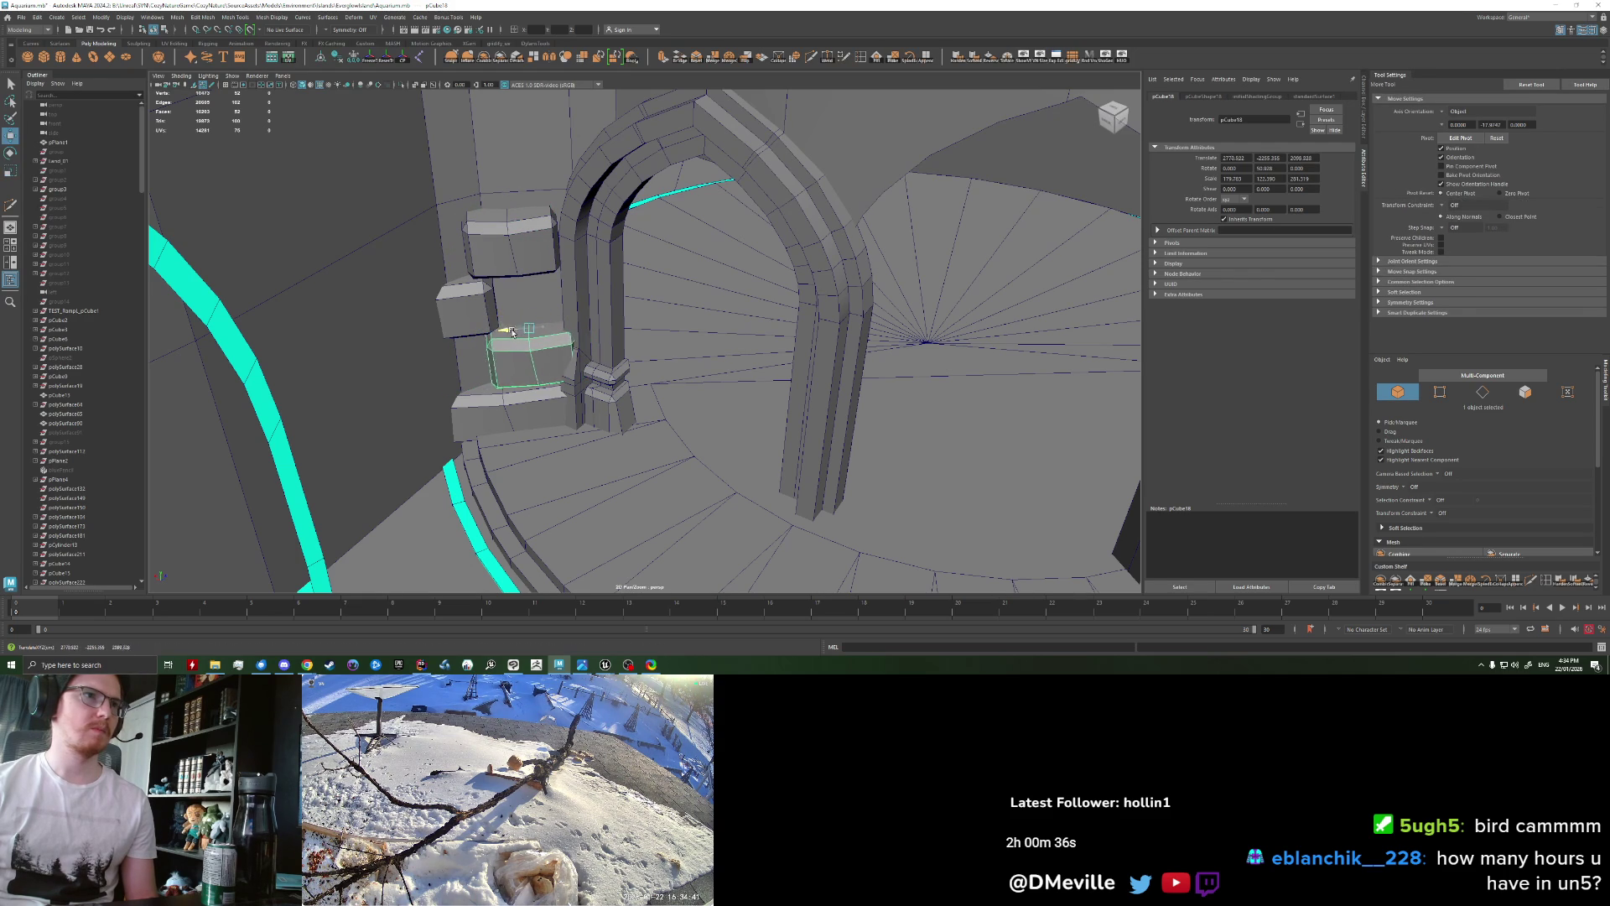
pyautogui.press('e')
pyautogui.press('w')
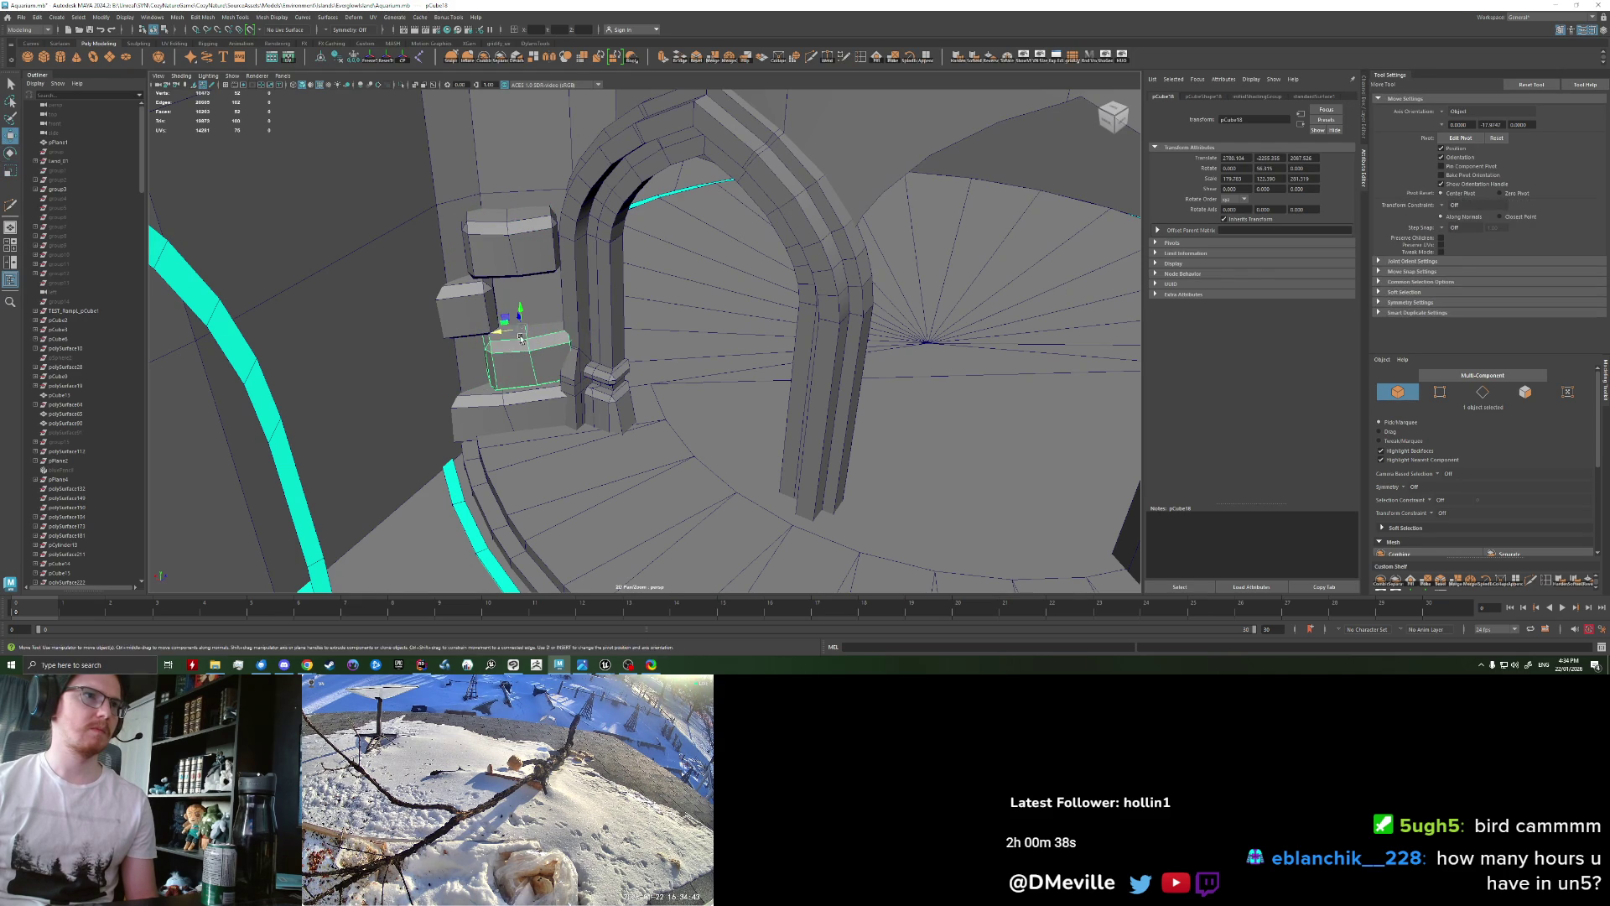
pyautogui.scroll(-5, 498, 323)
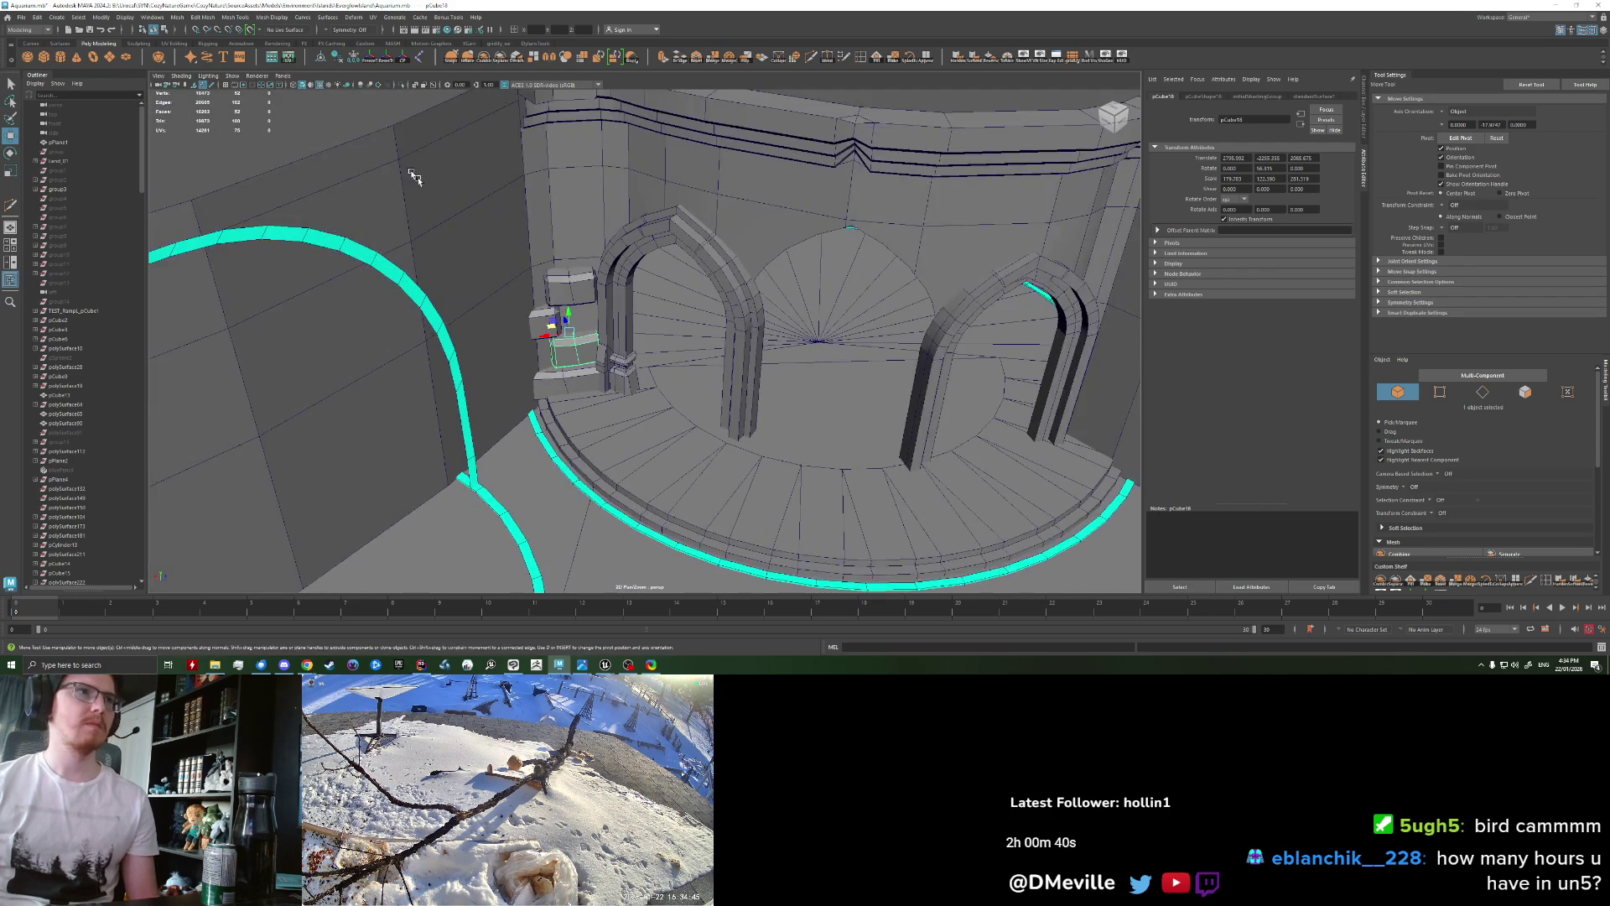
# Step: Orbit close to the left arch and reselect the lower stone block, undoing a stray selection
pyautogui.click(558, 335)
pyautogui.keyDown('alt'); pyautogui.moveTo(557, 335); pyautogui.dragTo(595, 362); pyautogui.keyUp('alt')
pyautogui.keyDown('alt'); pyautogui.moveTo(595, 362); pyautogui.dragTo(507, 405, button='right'); pyautogui.keyUp('alt')
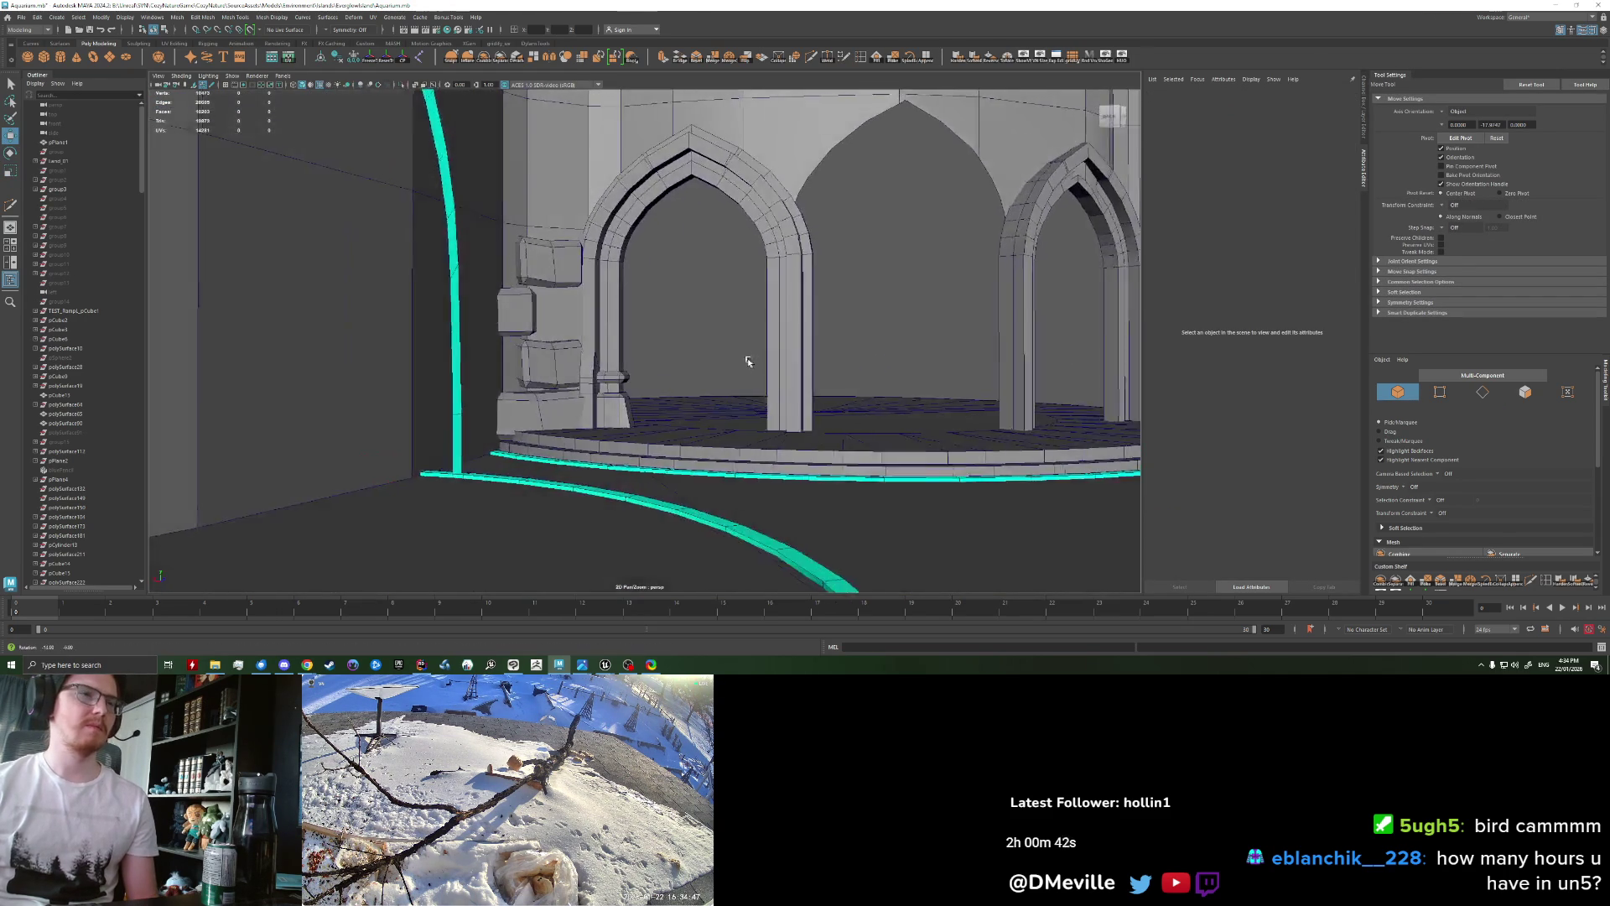
pyautogui.moveTo(507, 405)
pyautogui.keyDown('alt'); pyautogui.mouseDown()
pyautogui.moveTo(632, 433)
pyautogui.moveTo(579, 415)
pyautogui.mouseUp(); pyautogui.keyUp('alt')
pyautogui.click(549, 409)
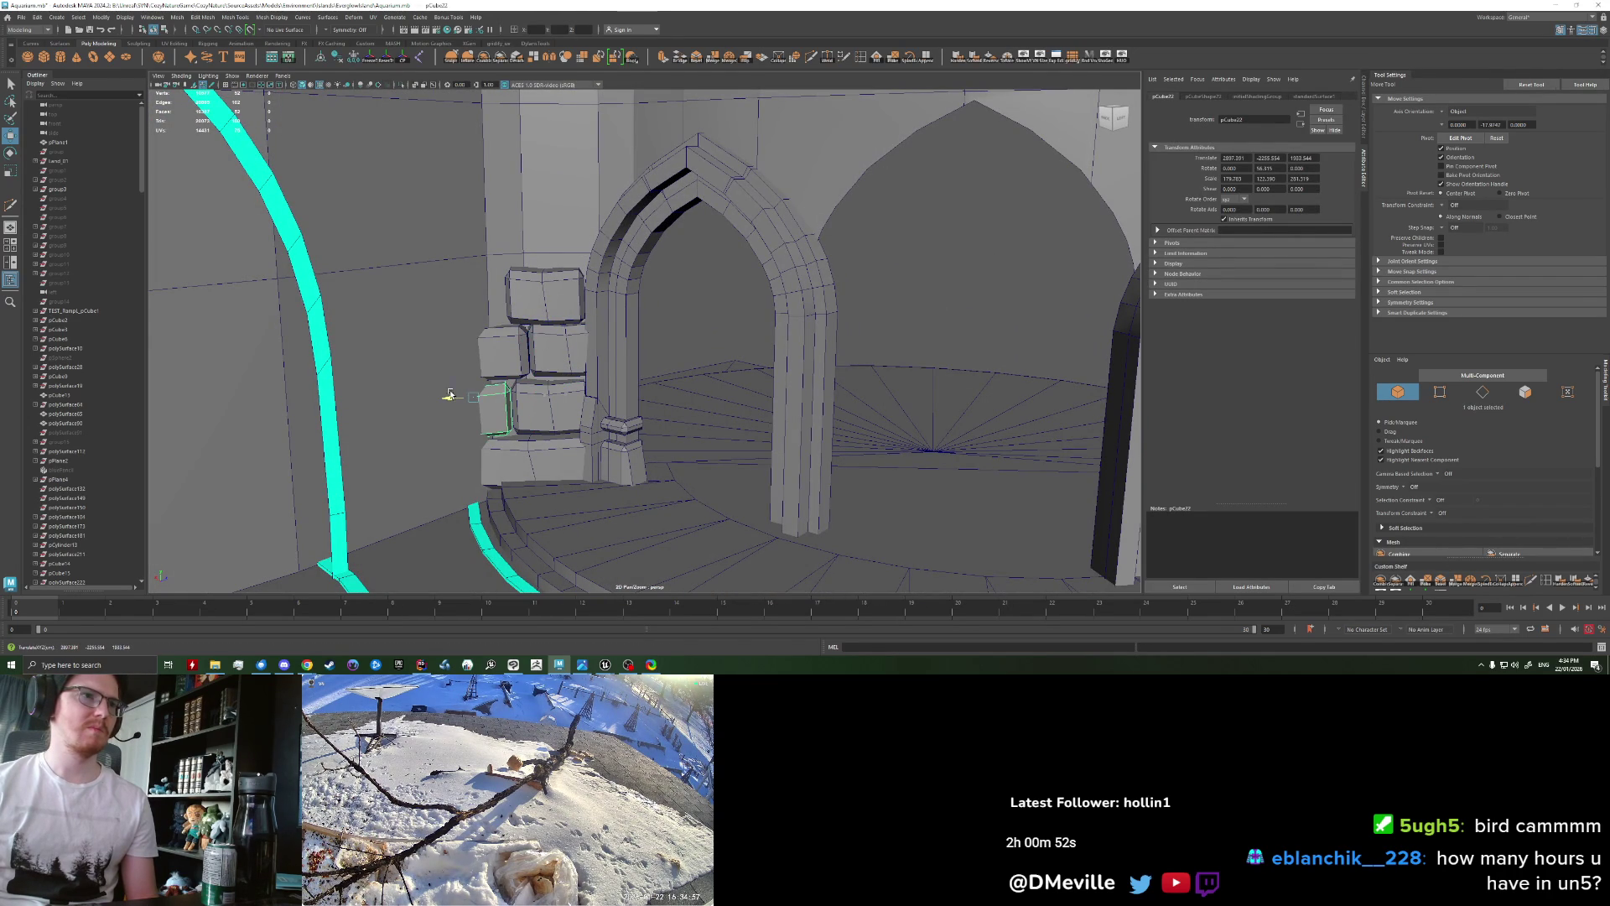
pyautogui.click(545, 345)
pyautogui.hotkey('ctrl', 'z')
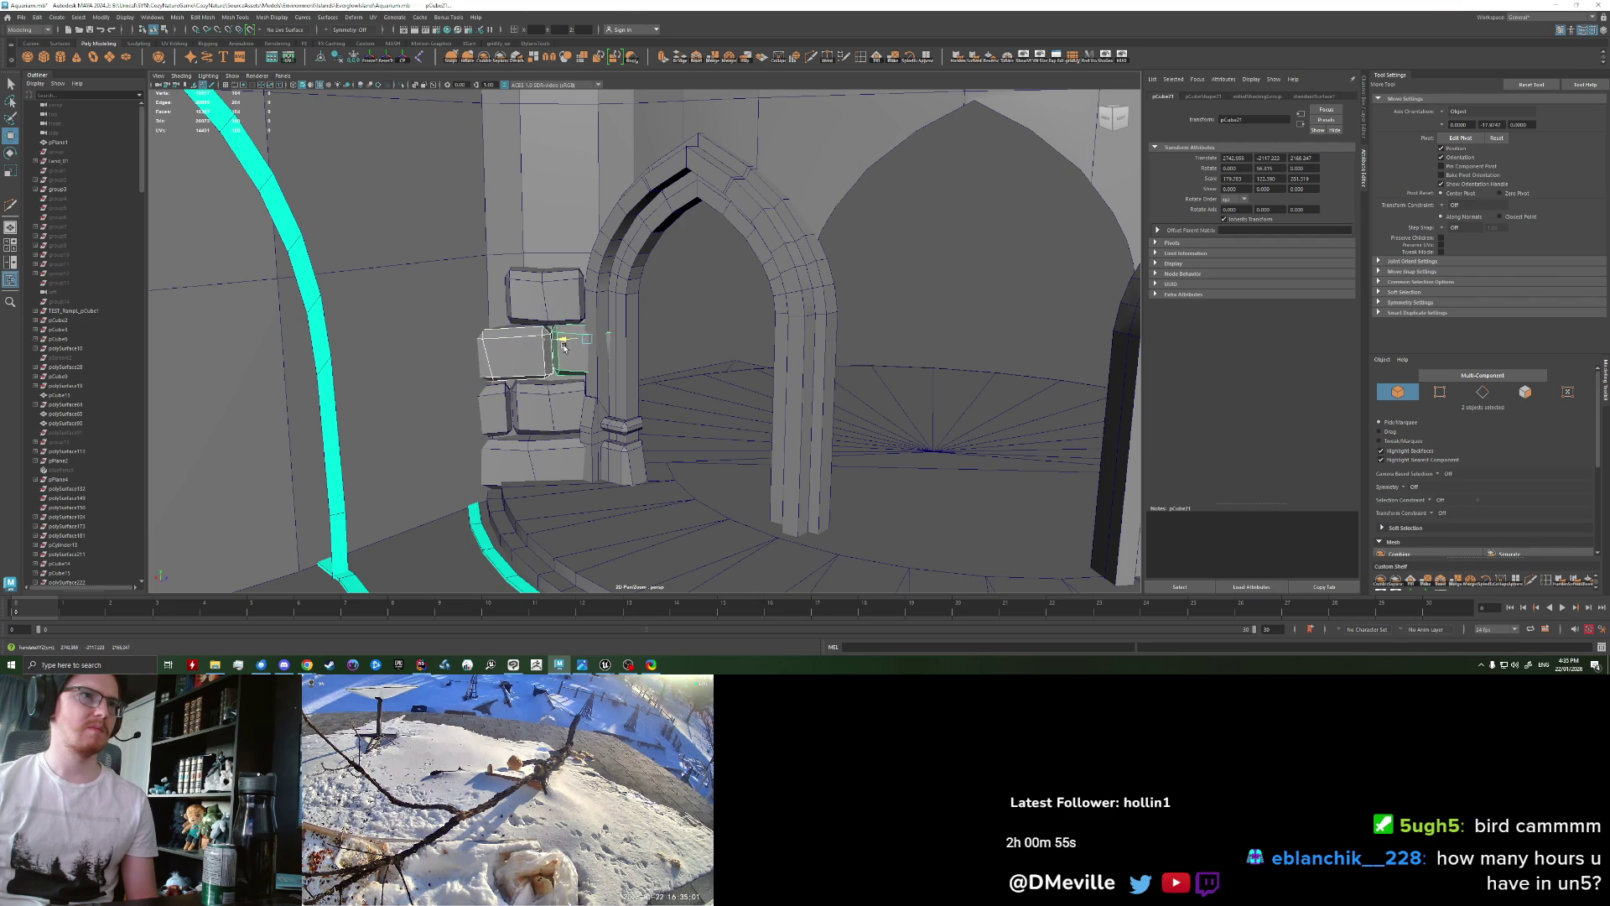
pyautogui.click(576, 363)
pyautogui.press('e')
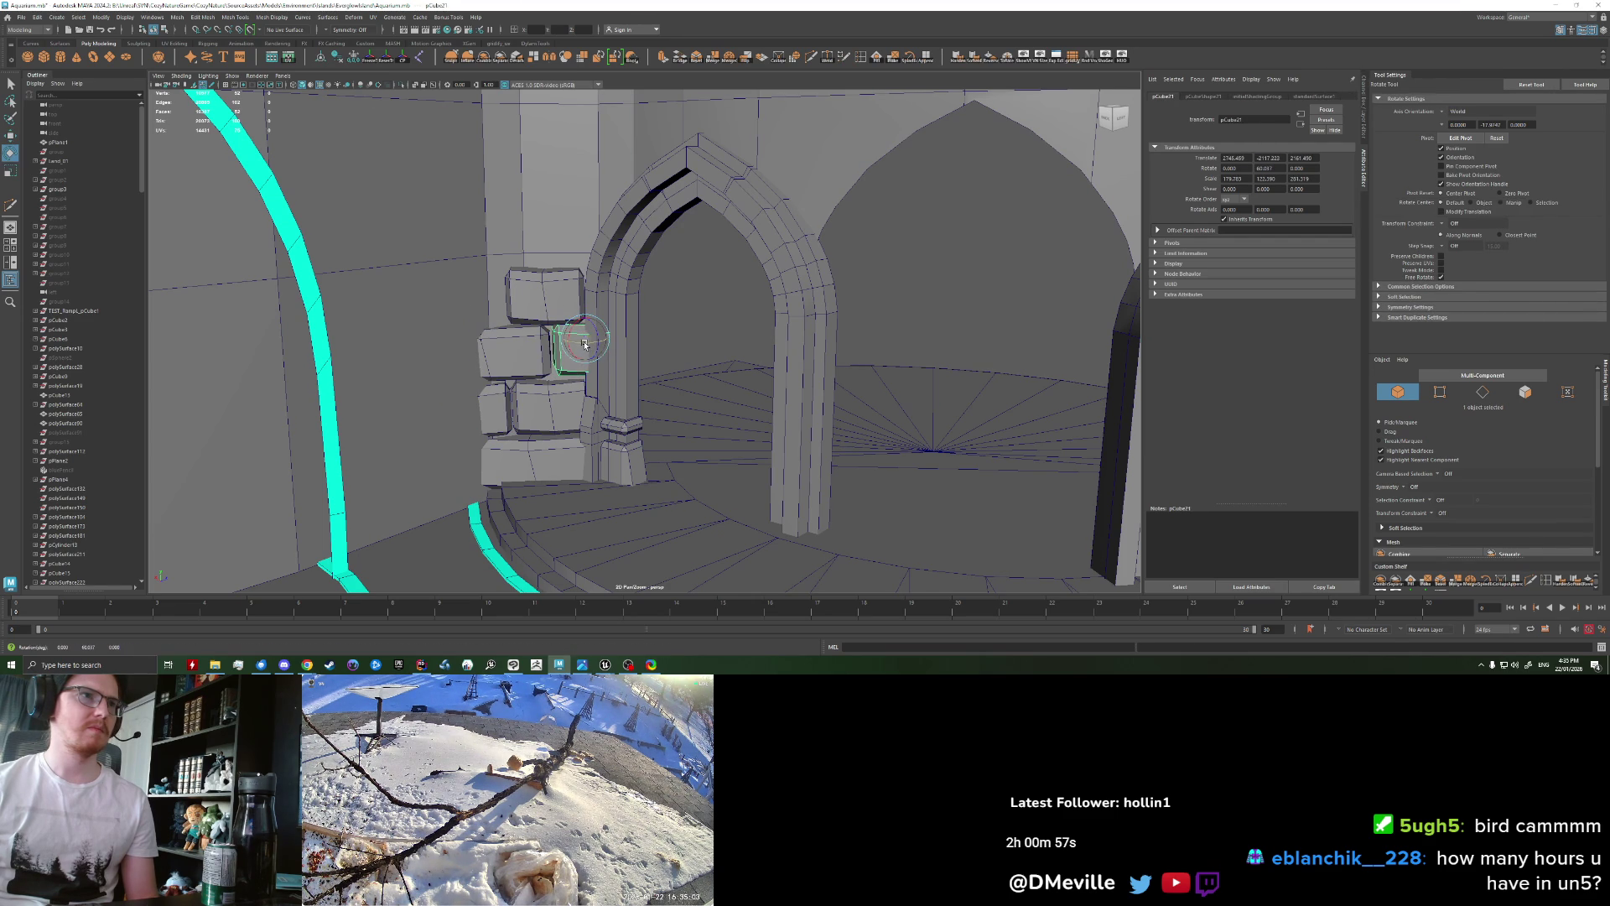
pyautogui.press('w')
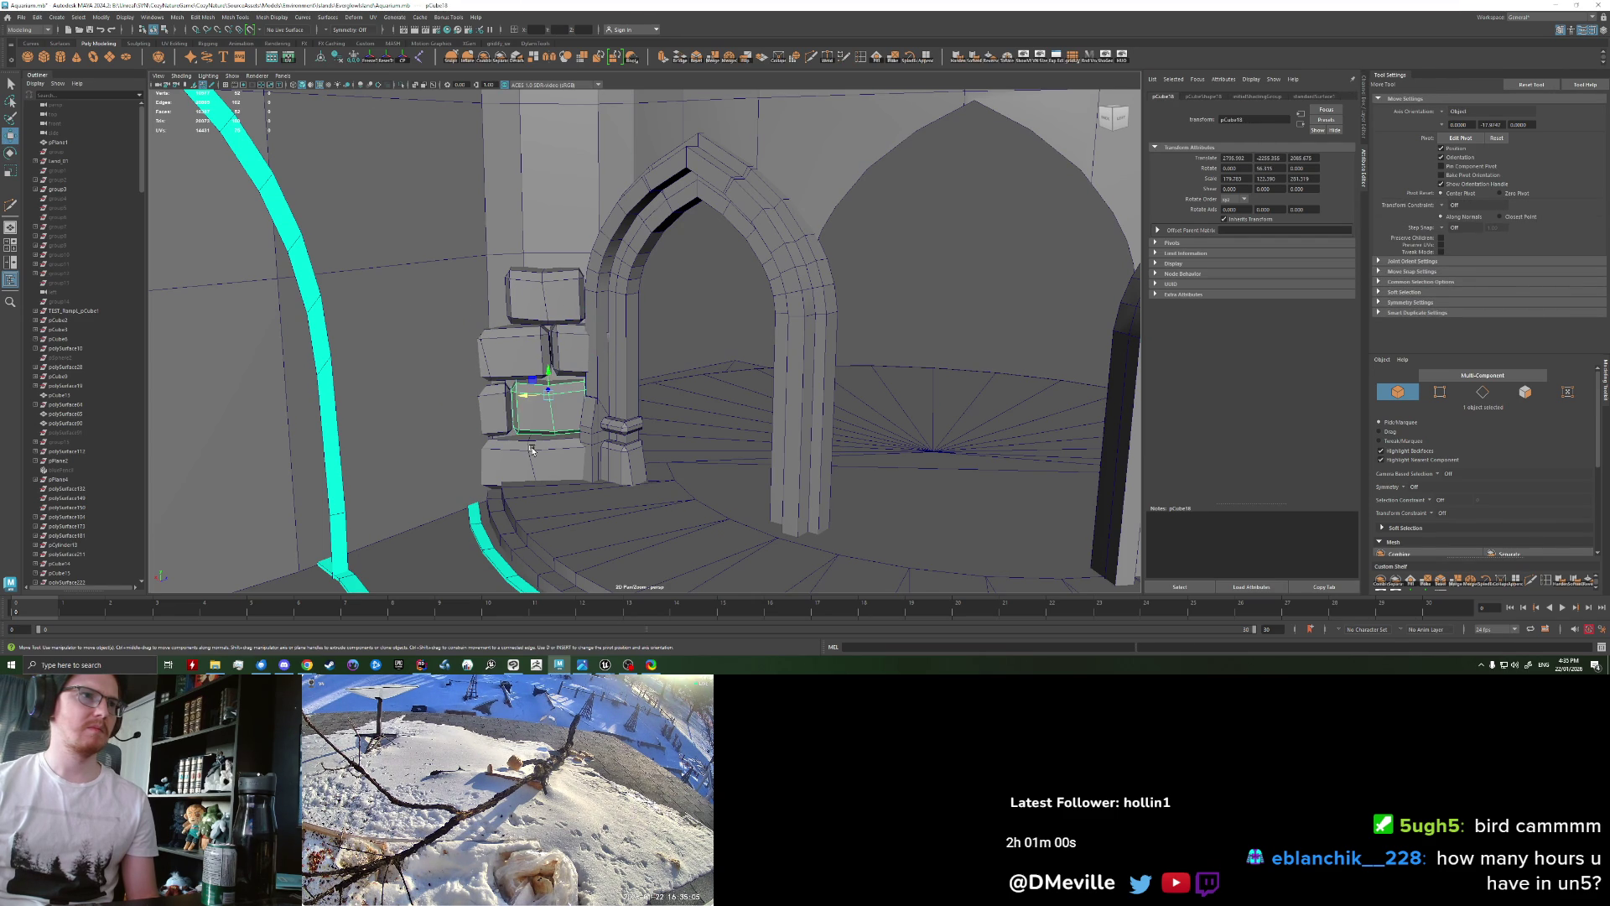
# Step: Duplicate the blocks upward with Shift+D to stack stones up the column
pyautogui.keyDown('shift'); pyautogui.moveTo(548, 267); pyautogui.dragTo(550, 167); pyautogui.keyUp('shift')
pyautogui.hotkey('shift', 'd')
pyautogui.hotkey('shift', 'd')
pyautogui.hotkey('shift', 'd')
pyautogui.keyDown('alt'); pyautogui.moveTo(557, 100); pyautogui.dragTo(557, 168, button='middle'); pyautogui.keyUp('alt')
pyautogui.moveTo(557, 128); pyautogui.dragTo(553, 112)
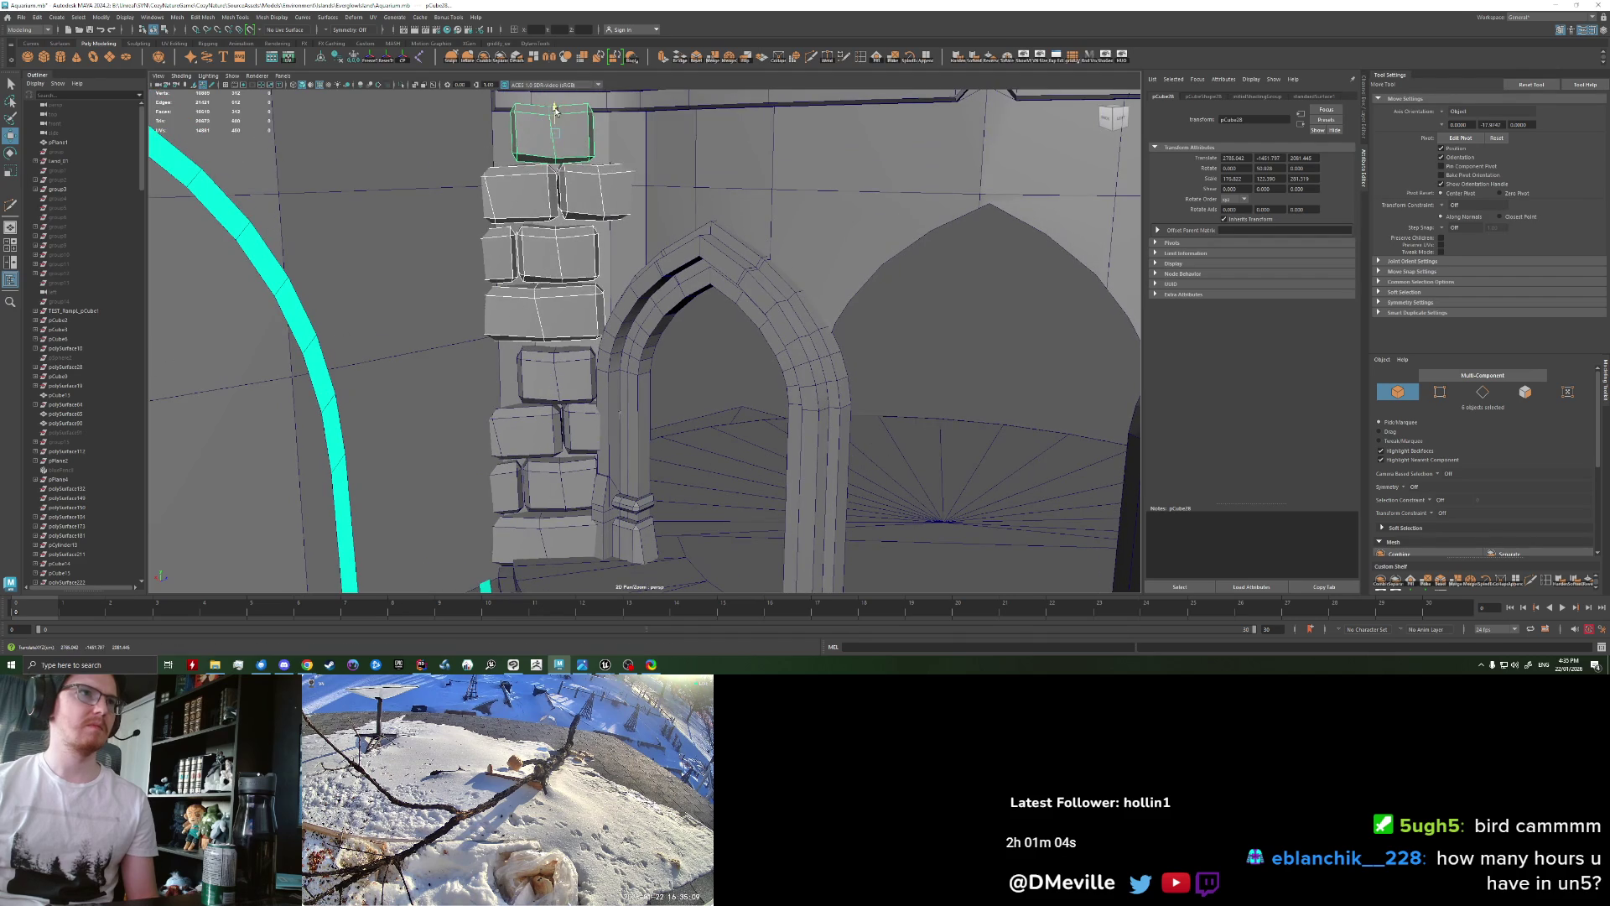
pyautogui.scroll(-10, 435, 287)
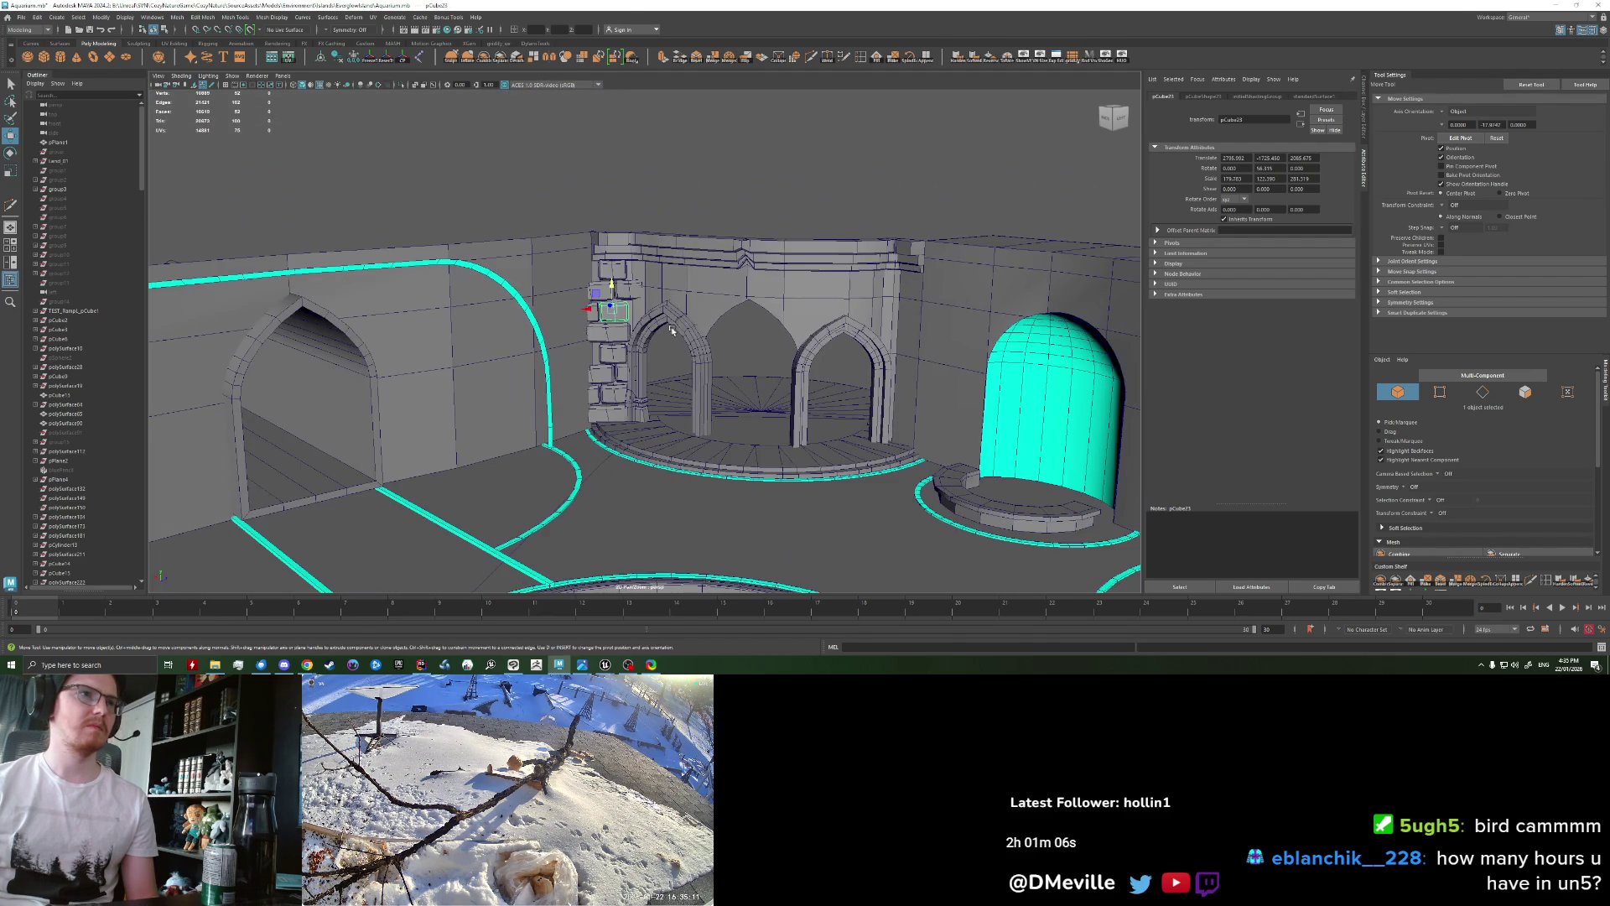
# Step: Clear the selection and orbit out to a wider view of the stacked stones and arches
pyautogui.click(745, 317)
pyautogui.moveTo(745, 317)
pyautogui.keyDown('alt'); pyautogui.mouseDown()
pyautogui.moveTo(862, 384)
pyautogui.moveTo(604, 337)
pyautogui.mouseUp(); pyautogui.keyUp('alt')
pyautogui.scroll(5, 862, 385)
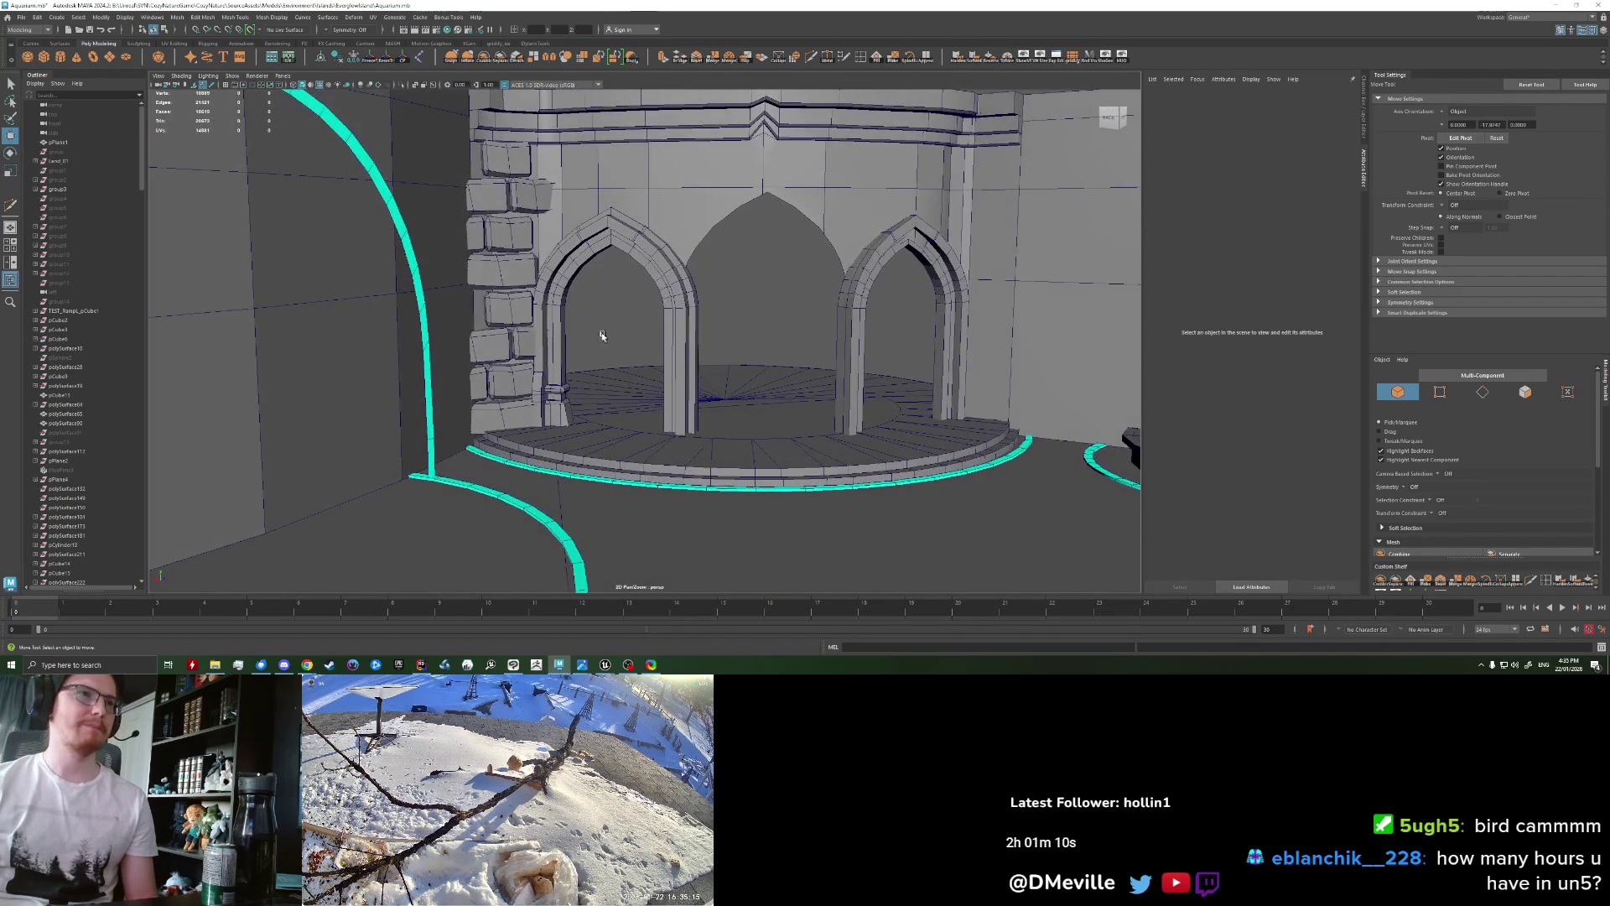
pyautogui.scroll(3, 525, 359)
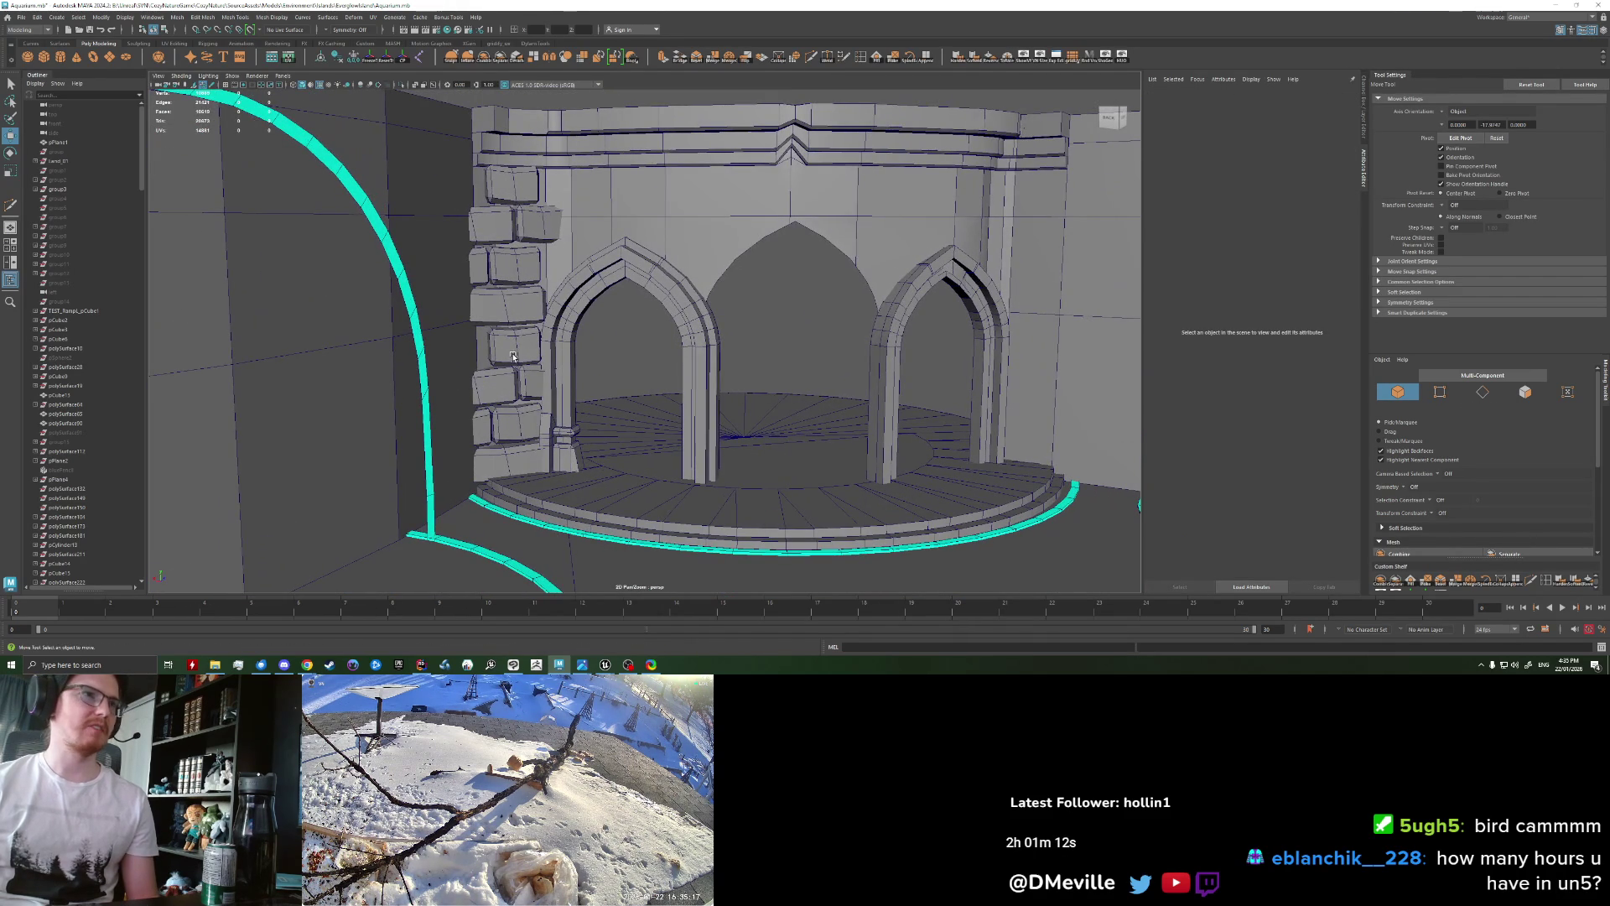
pyautogui.hotkey('ctrl', 'z')
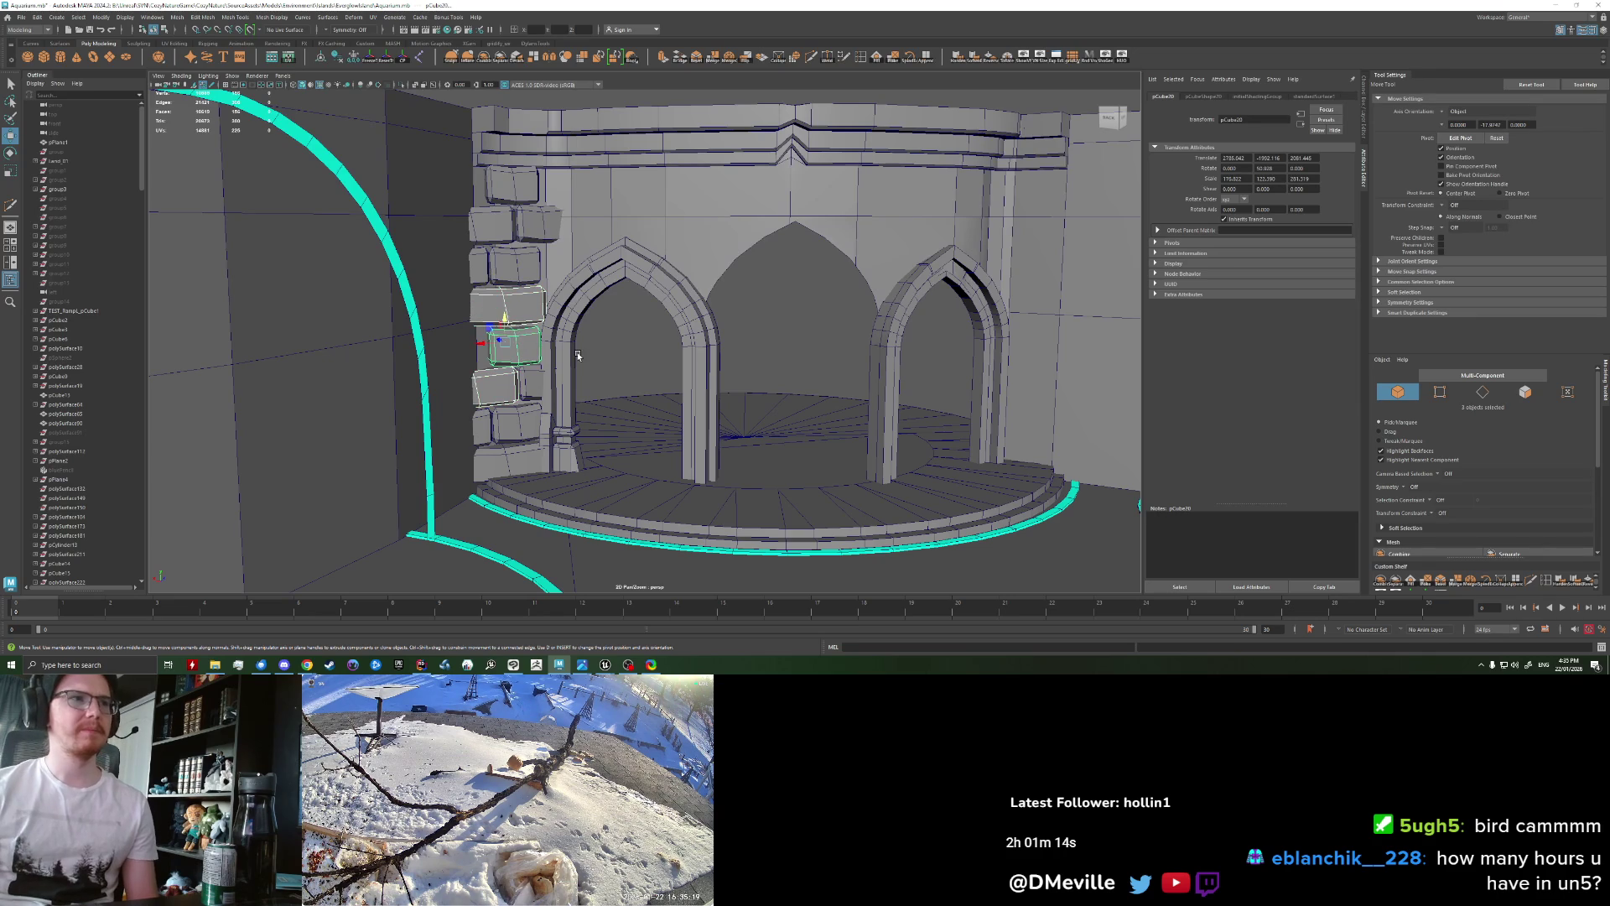
pyautogui.keyDown('alt'); pyautogui.moveTo(533, 389); pyautogui.dragTo(658, 176); pyautogui.keyUp('alt')
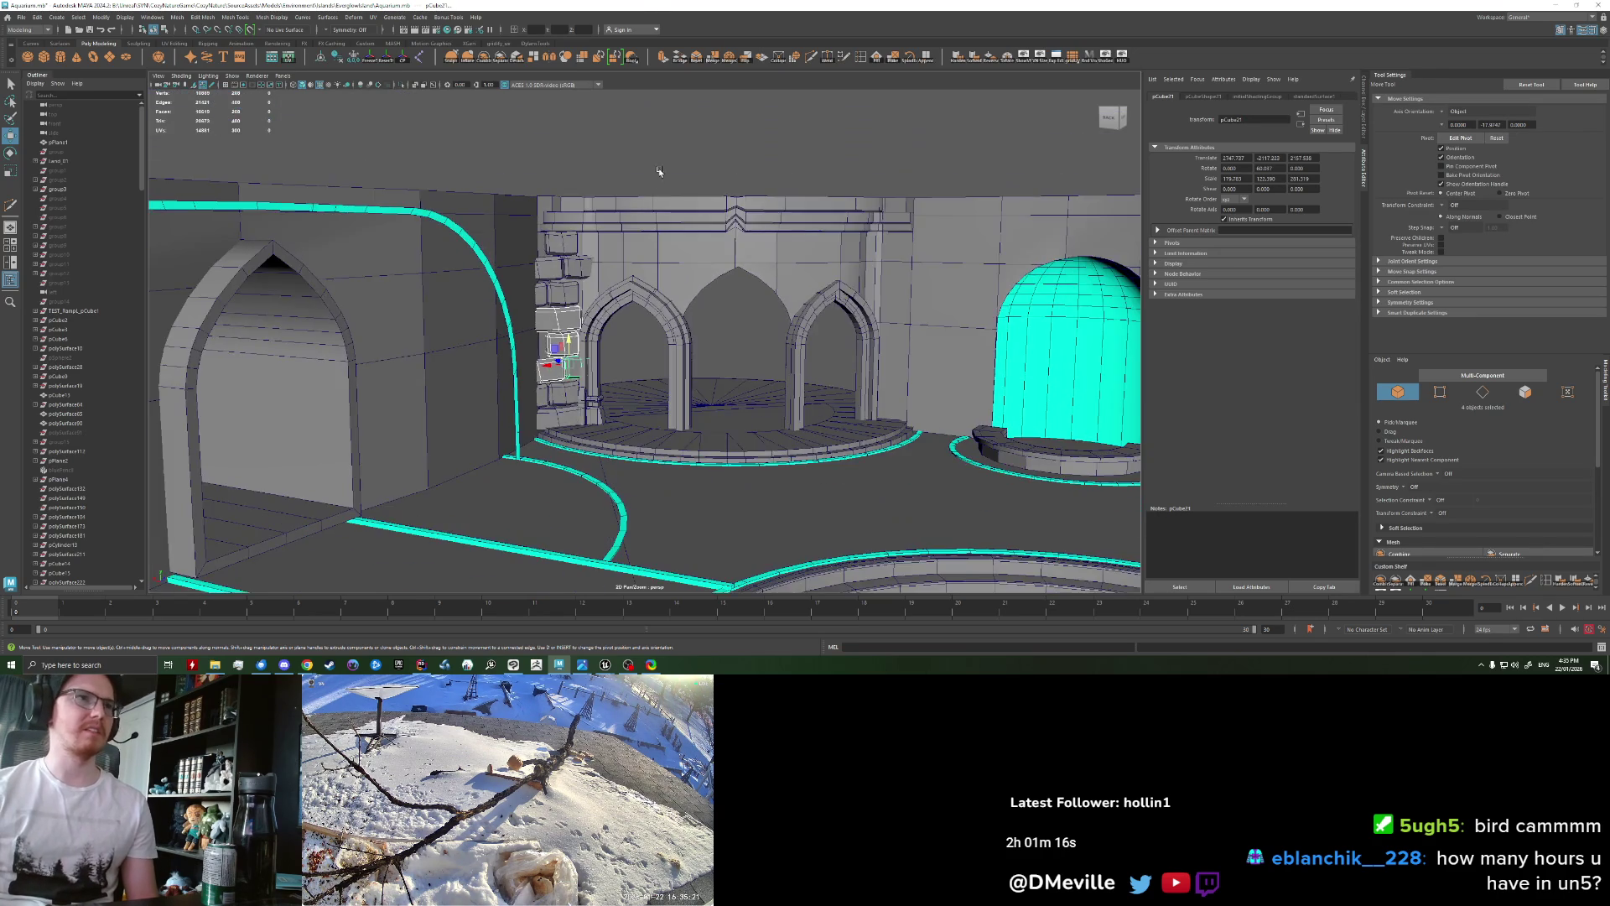
pyautogui.click(701, 299)
pyautogui.keyDown('alt'); pyautogui.moveTo(701, 299); pyautogui.dragTo(729, 309); pyautogui.keyUp('alt')
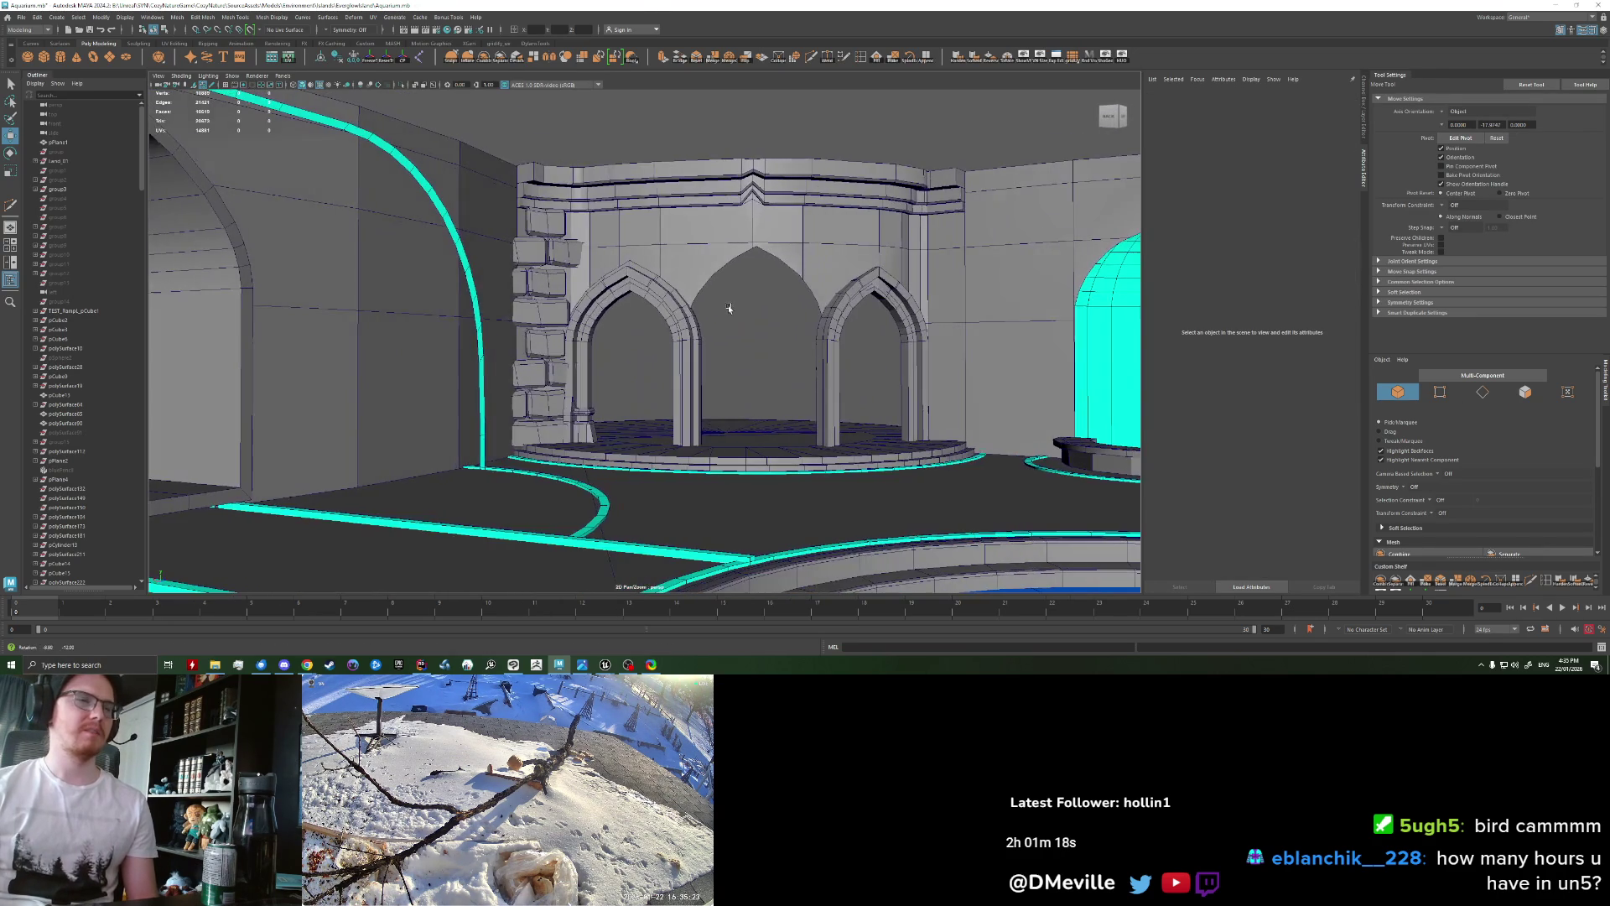
pyautogui.scroll(3, 603, 331)
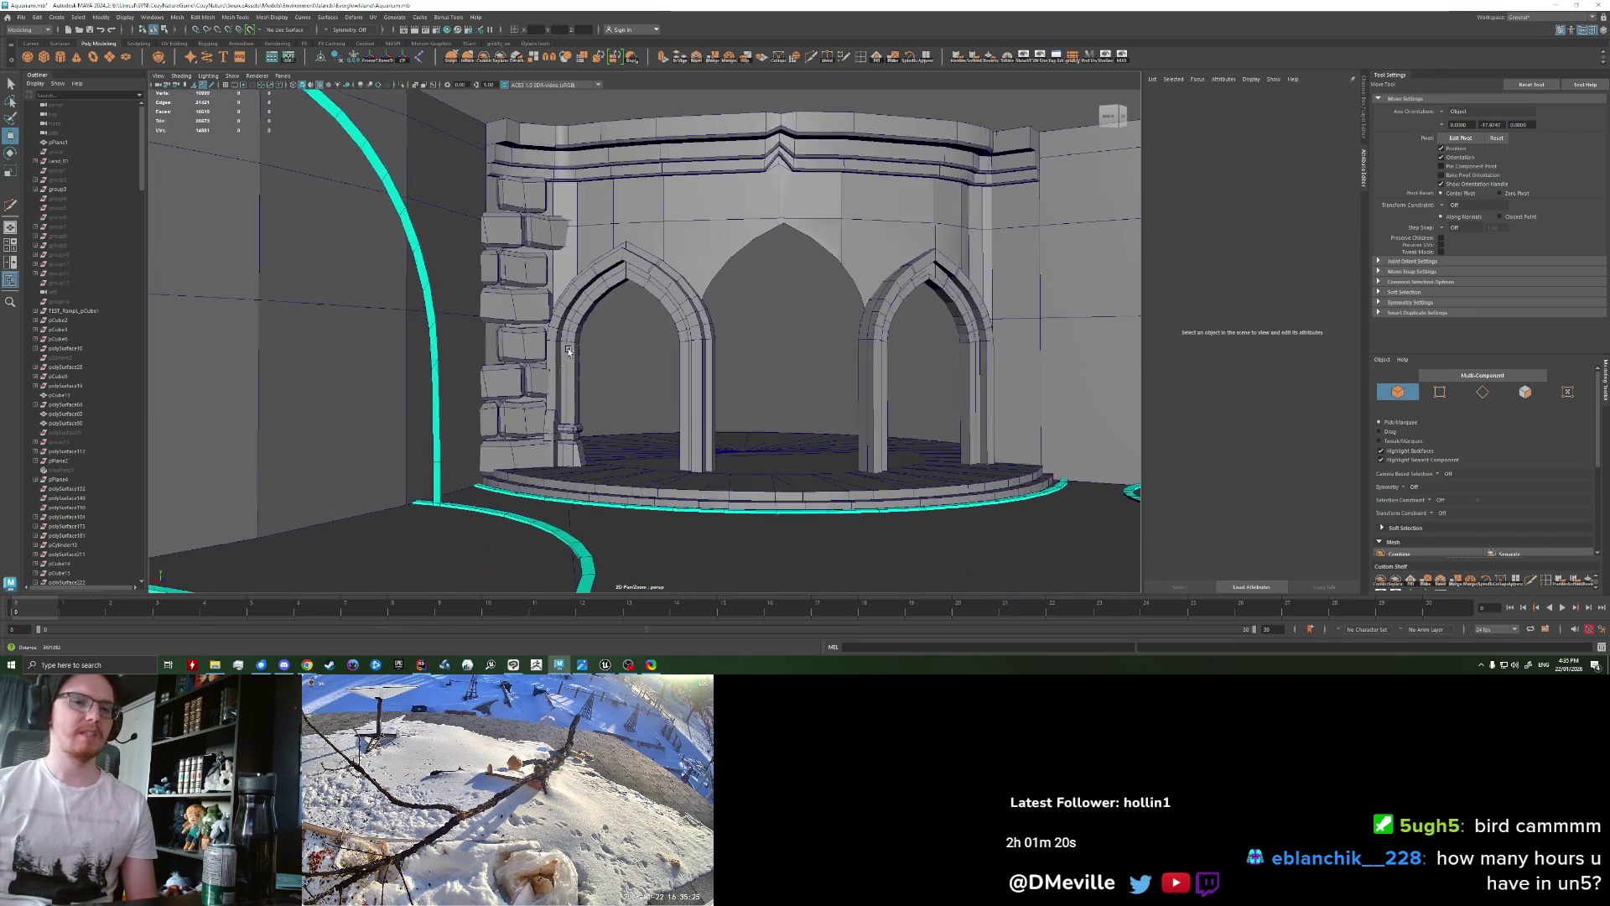
# Step: Select a single lower stone block beside the left arch and undo the stray duplicate
pyautogui.keyDown('shift'); pyautogui.click(570, 350); pyautogui.keyUp('shift')
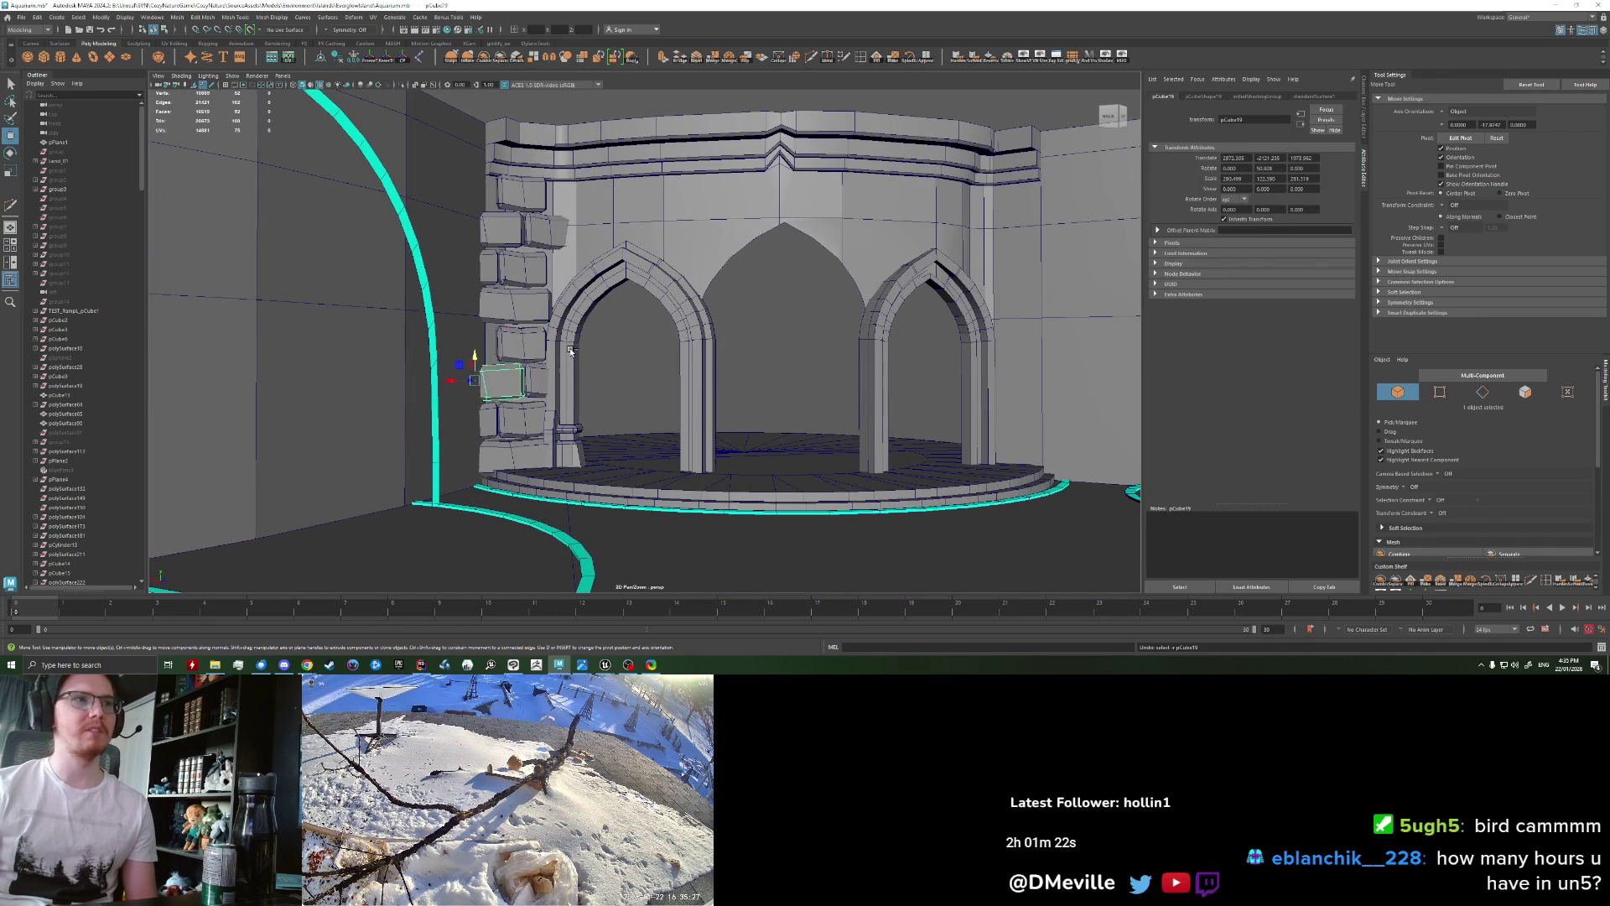
pyautogui.keyDown('shift'); pyautogui.click(570, 350); pyautogui.keyUp('shift')
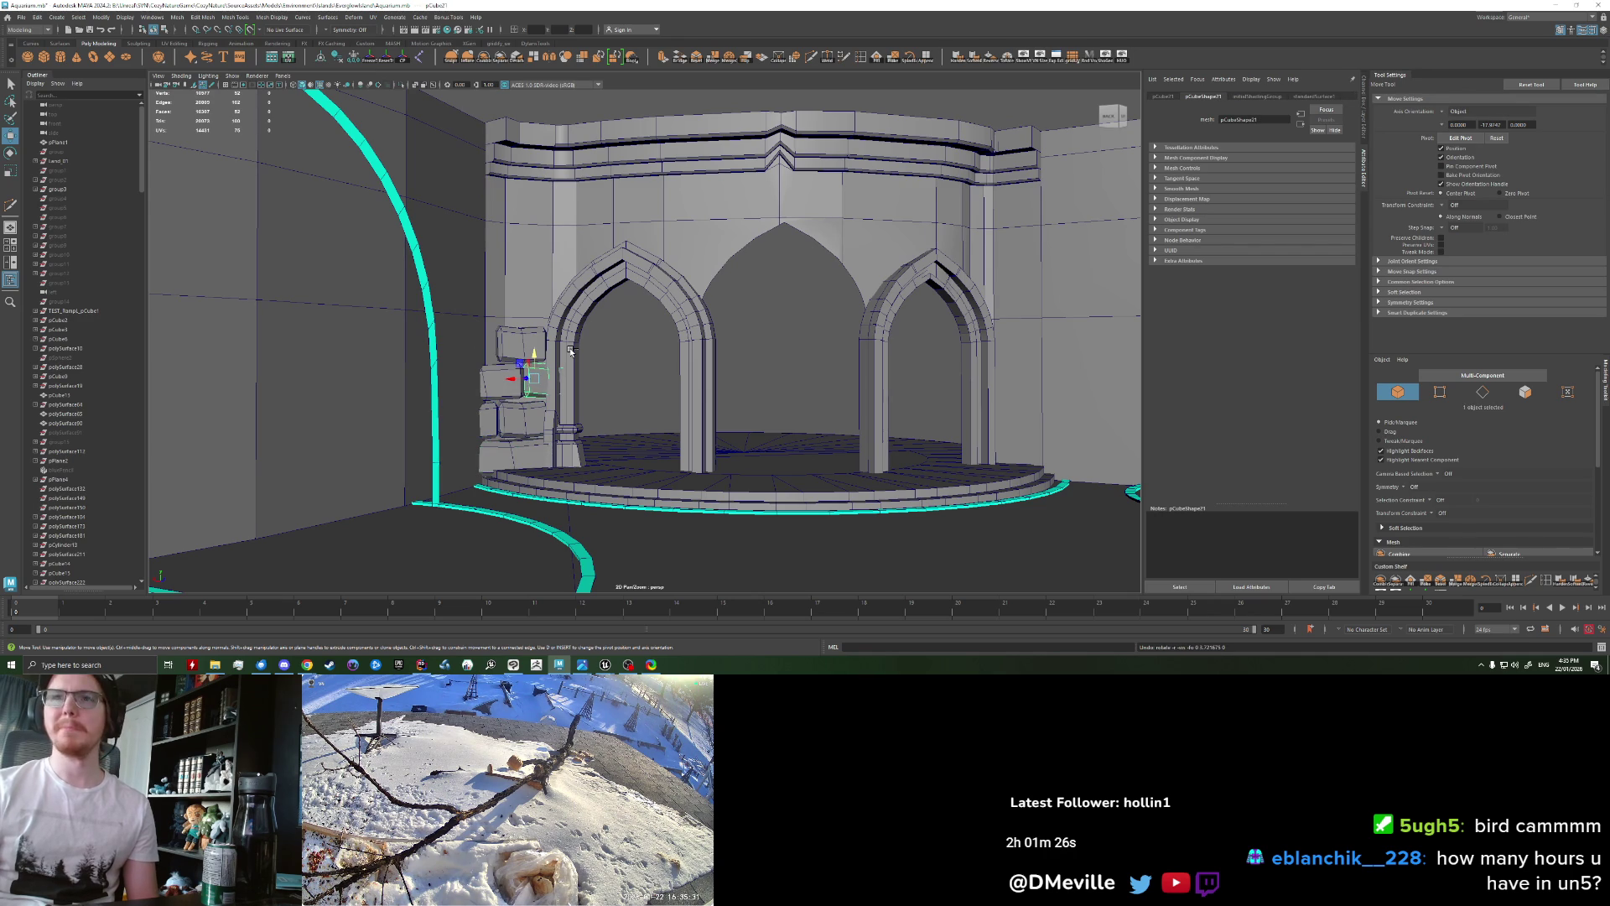
pyautogui.click(570, 350)
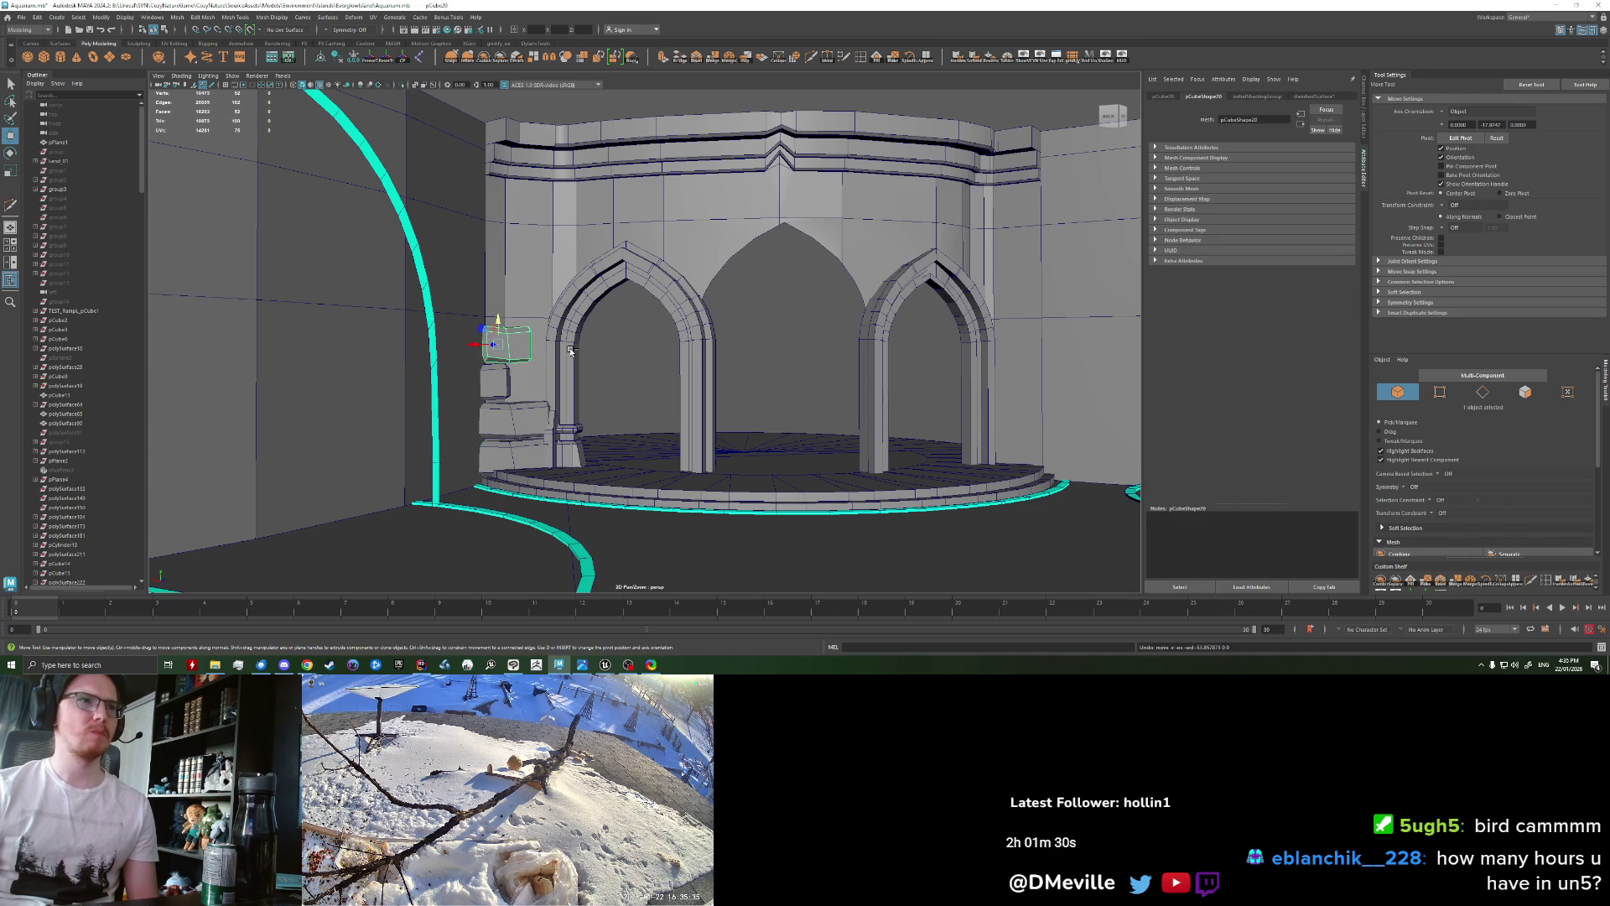
pyautogui.hotkey('ctrl', 'z')
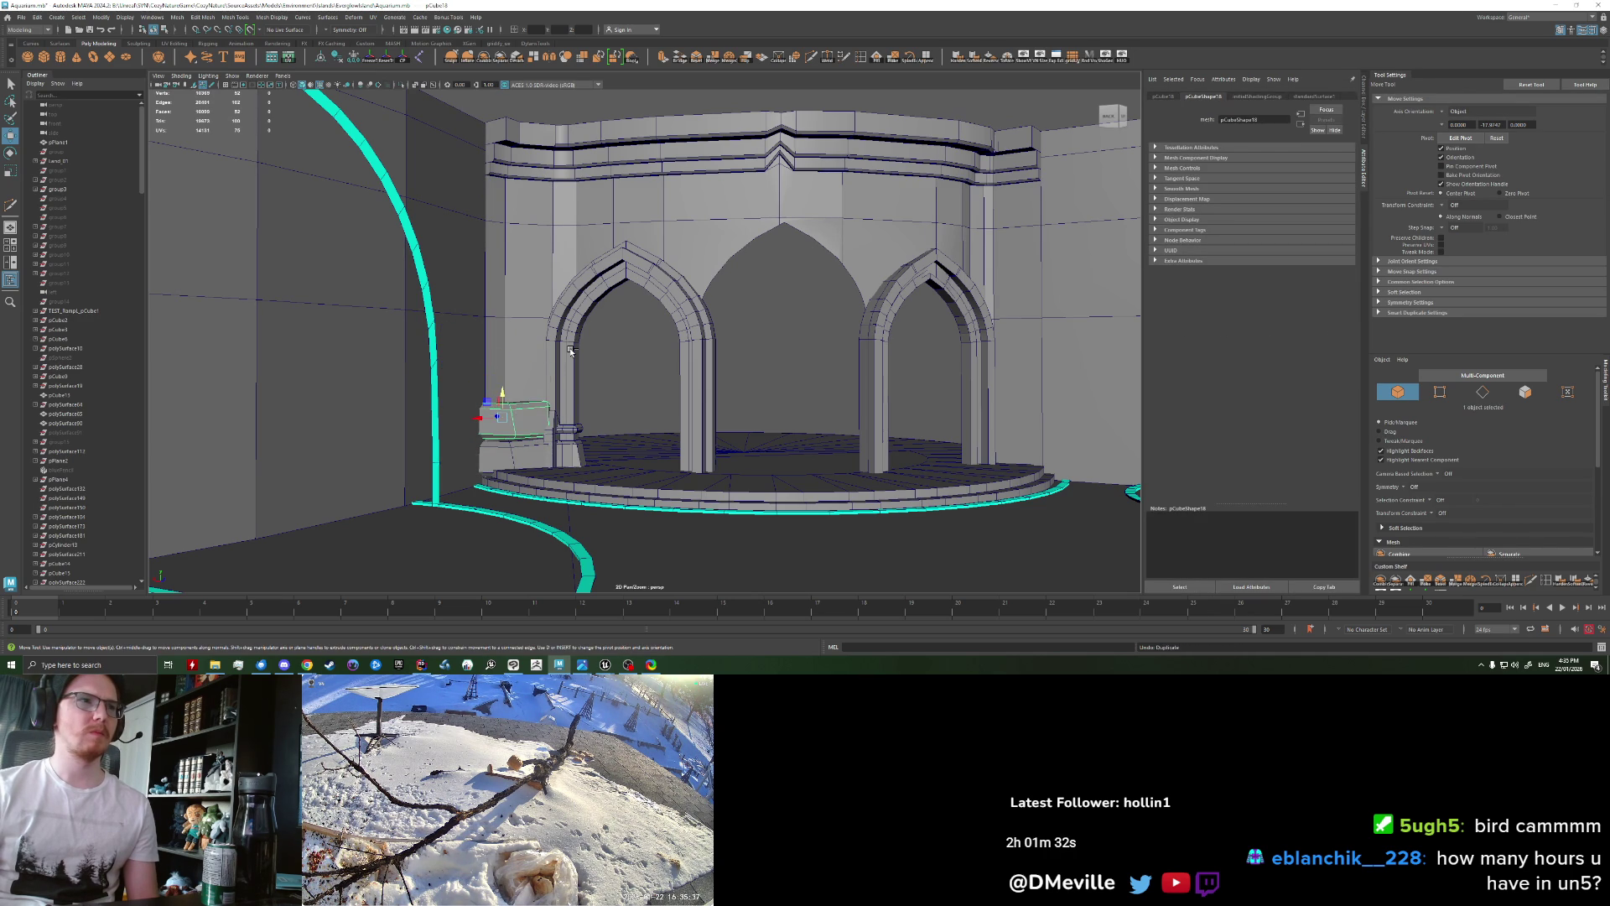
pyautogui.scroll(2, 504, 441)
pyautogui.scroll(1, 520, 443)
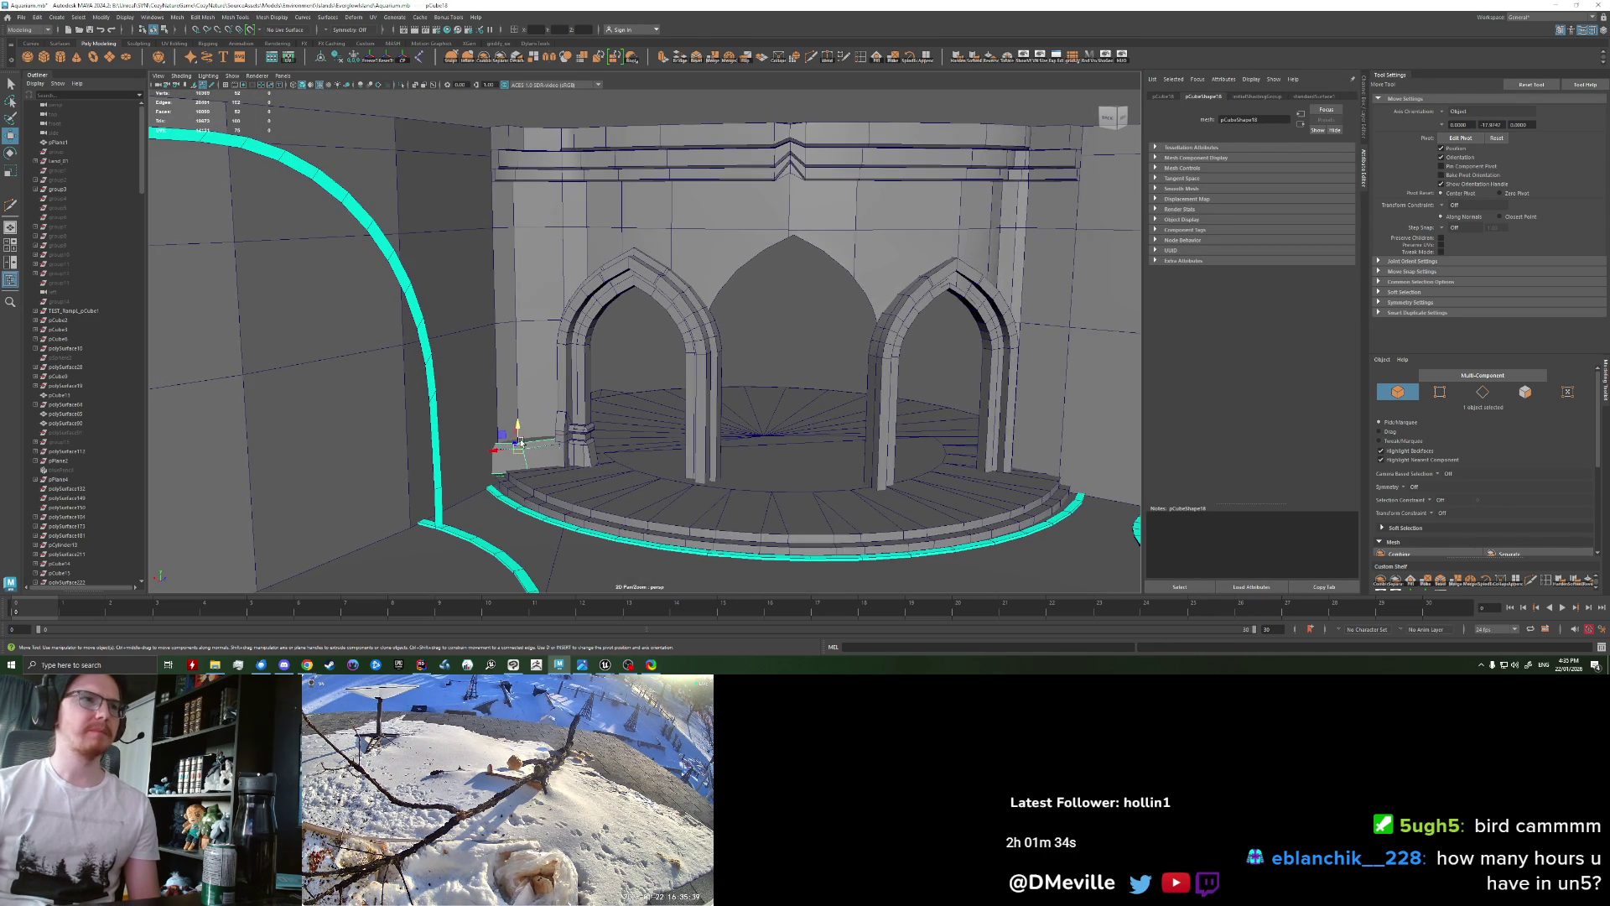
# Step: Scale the box tall up the pillar and nudge it left against it
pyautogui.press('r')
pyautogui.moveTo(517, 401); pyautogui.dragTo(499, 222)
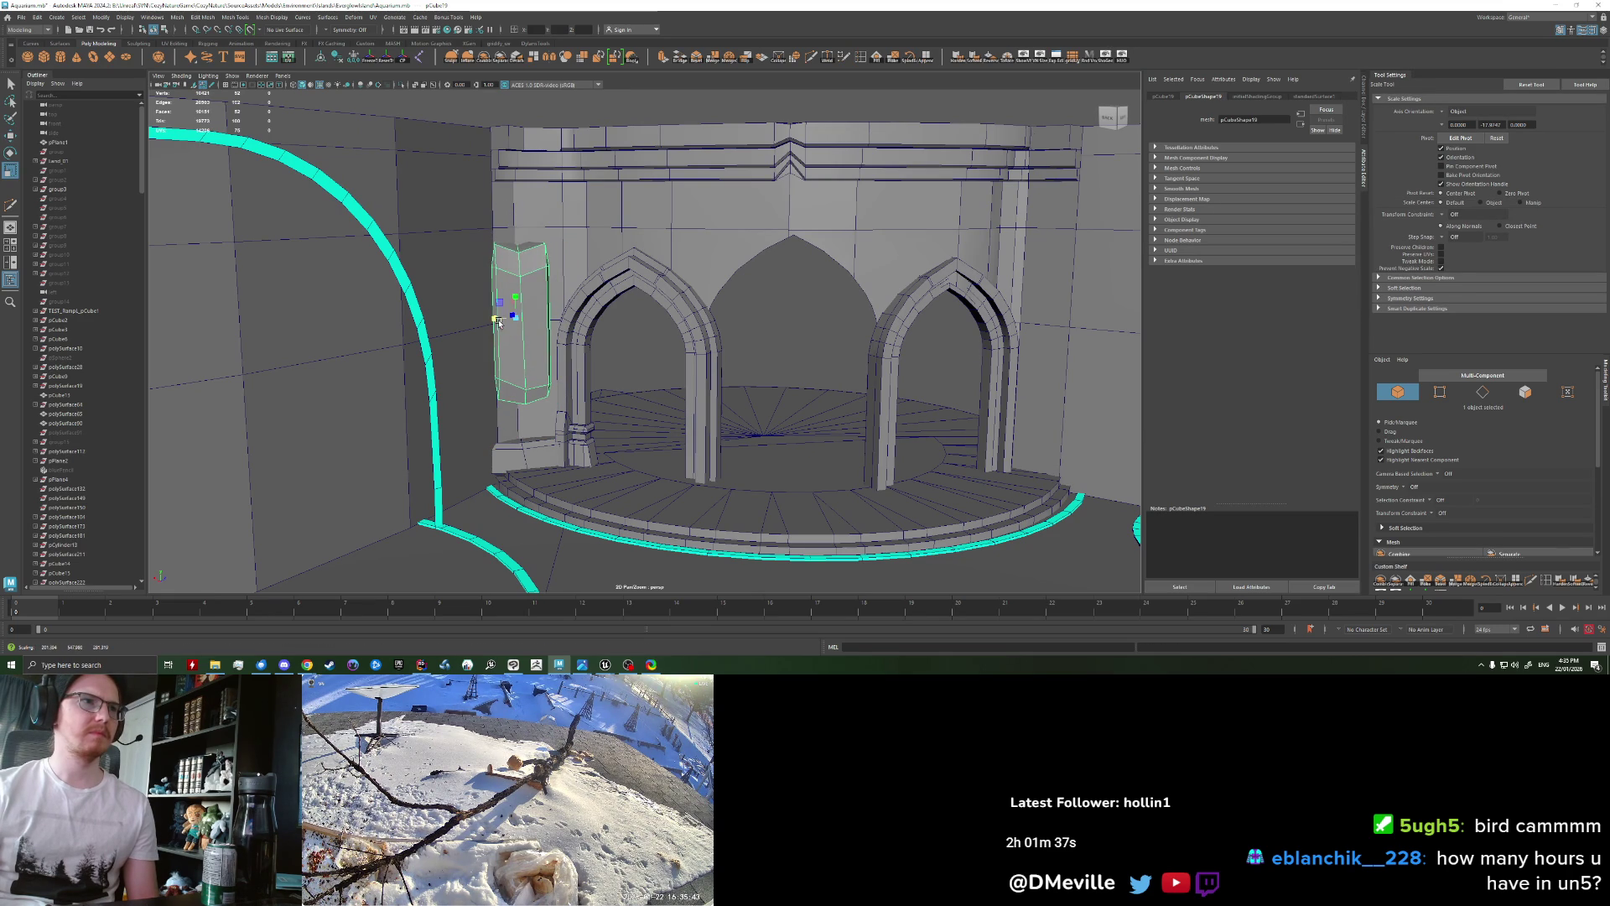
pyautogui.press('w')
pyautogui.moveTo(498, 322); pyautogui.dragTo(522, 342)
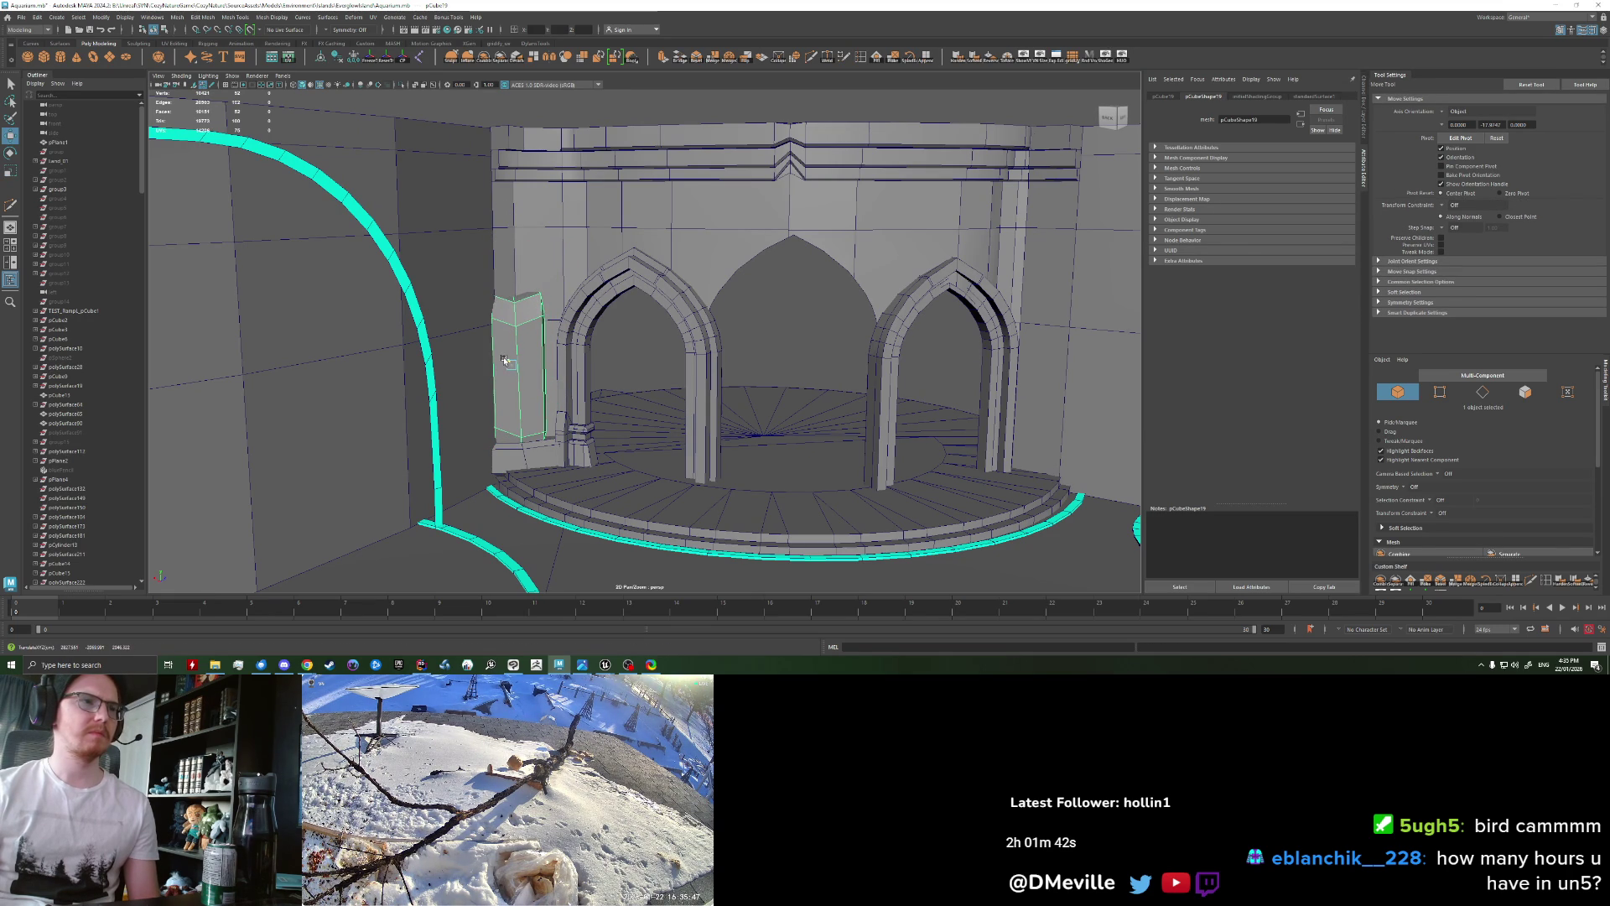
# Step: Check the pillar box from another angle and raise it higher
pyautogui.click(668, 213)
pyautogui.moveTo(668, 213)
pyautogui.keyDown('alt'); pyautogui.mouseDown()
pyautogui.moveTo(592, 344)
pyautogui.moveTo(542, 357)
pyautogui.mouseUp(); pyautogui.keyUp('alt')
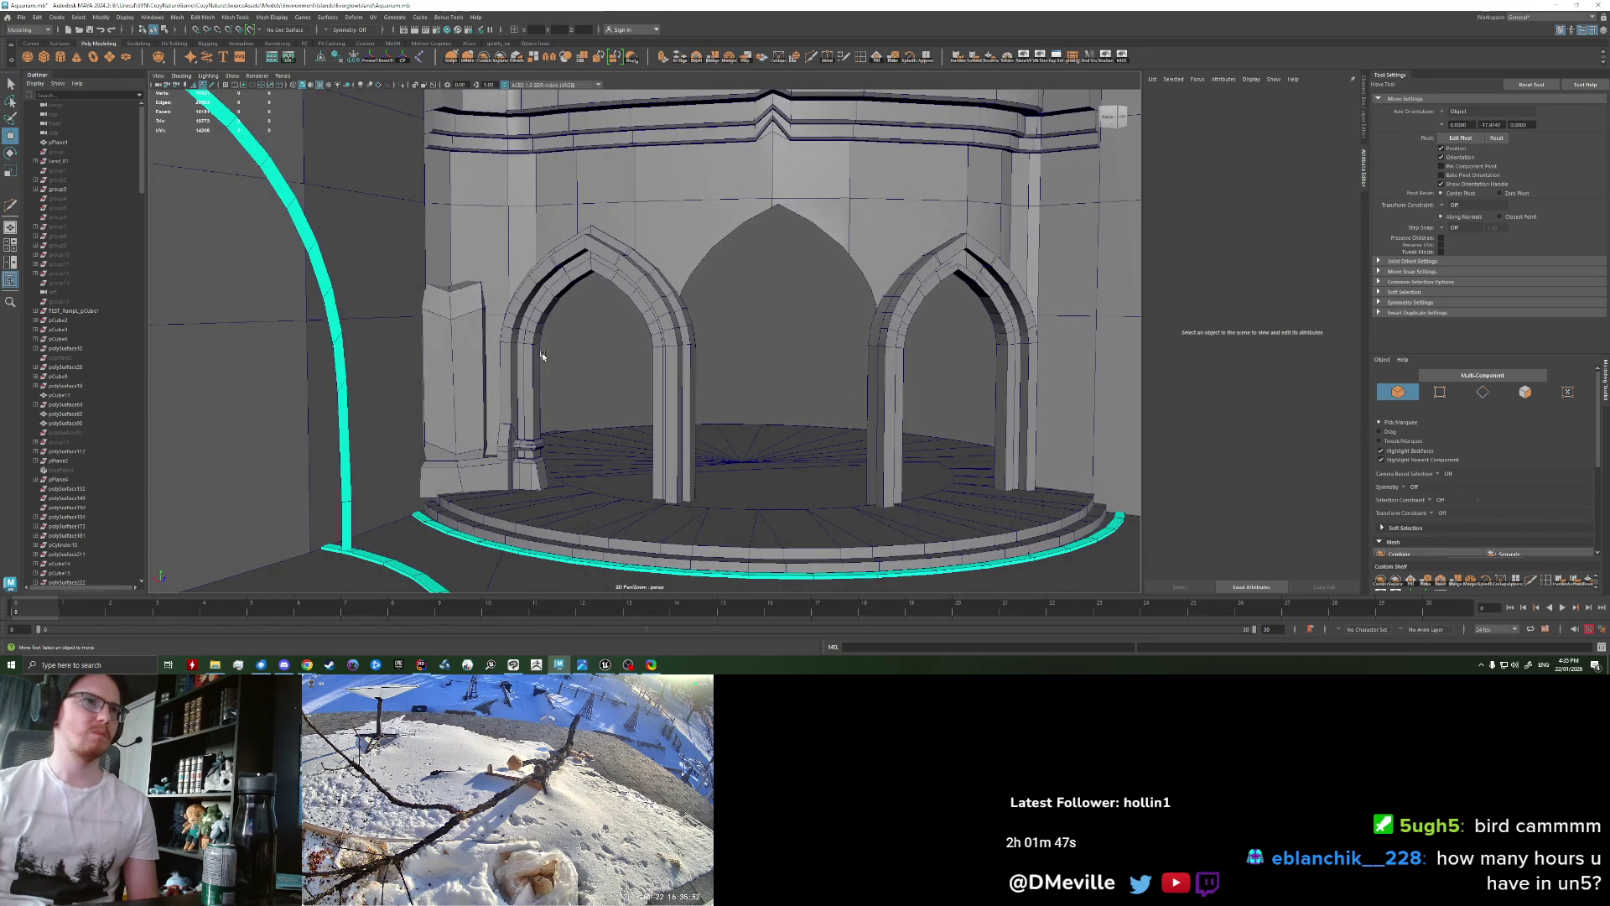
pyautogui.click(442, 341)
pyautogui.moveTo(442, 340); pyautogui.dragTo(435, 197)
pyautogui.moveTo(543, 258)
pyautogui.keyDown('alt'); pyautogui.mouseDown()
pyautogui.moveTo(533, 203)
pyautogui.moveTo(587, 189)
pyautogui.mouseUp(); pyautogui.keyUp('alt')
# Step: Shrink the pillar box, set it high on the left pillar just below the cornice, and select it
pyautogui.press('r')
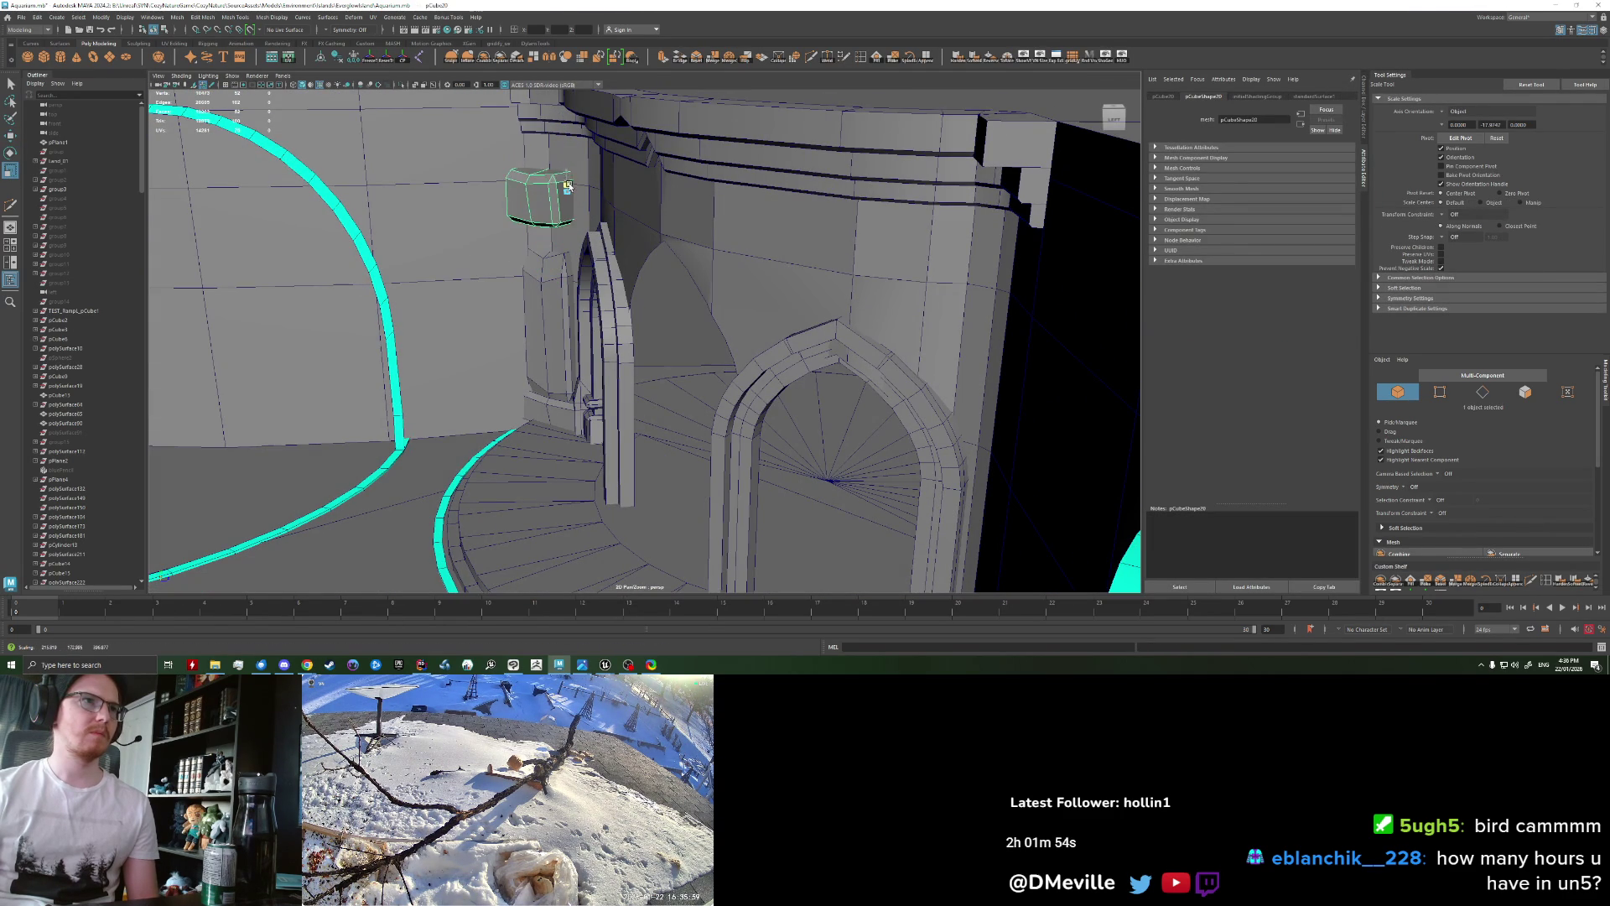
pyautogui.press('w')
pyautogui.moveTo(567, 181); pyautogui.dragTo(568, 194)
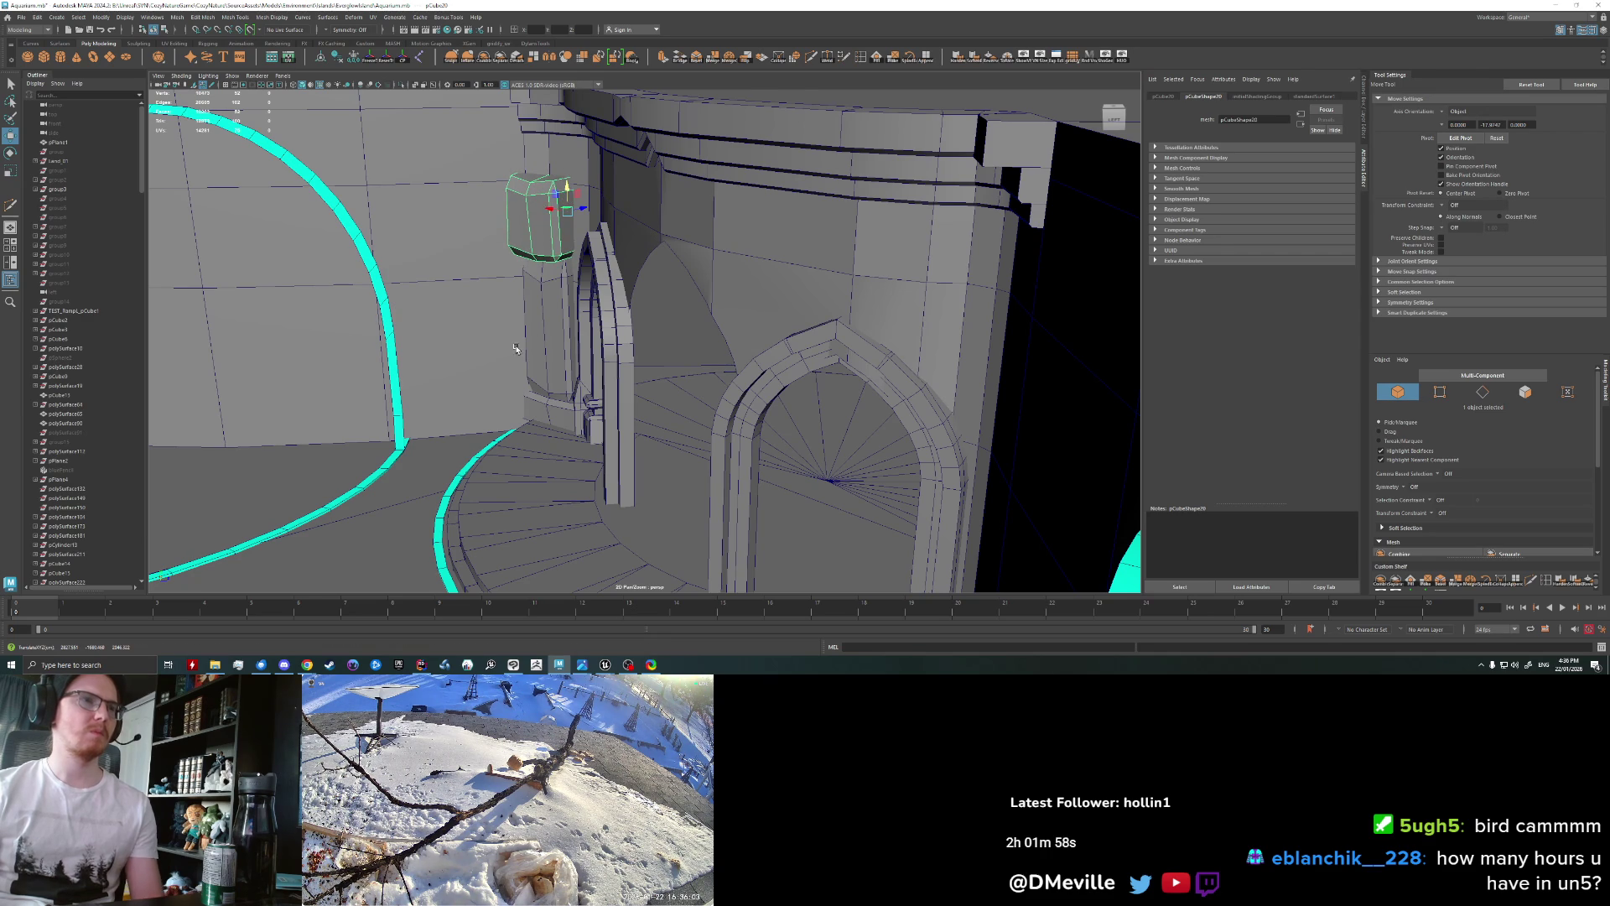
pyautogui.keyDown('alt'); pyautogui.moveTo(516, 347); pyautogui.dragTo(664, 200); pyautogui.keyUp('alt')
pyautogui.click(549, 366)
pyautogui.keyDown('alt'); pyautogui.moveTo(626, 349); pyautogui.dragTo(784, 369, button='right'); pyautogui.keyUp('alt')
pyautogui.keyDown('alt'); pyautogui.moveTo(784, 369); pyautogui.dragTo(639, 361); pyautogui.keyUp('alt')
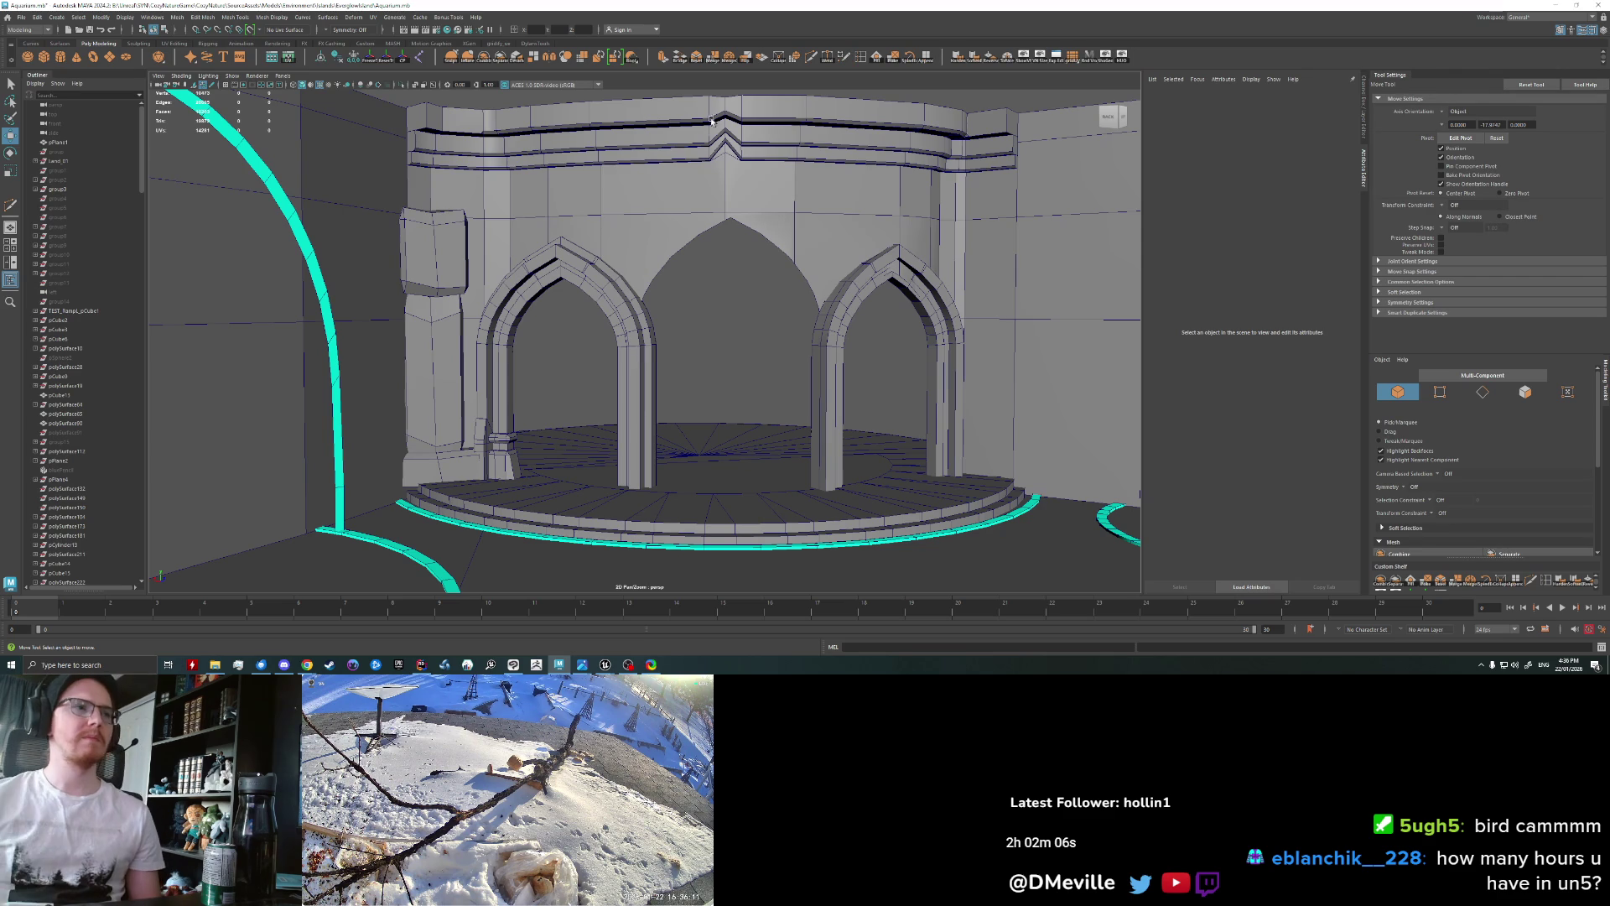
pyautogui.click(406, 277)
pyautogui.scroll(2, 406, 277)
pyautogui.scroll(2, 407, 277)
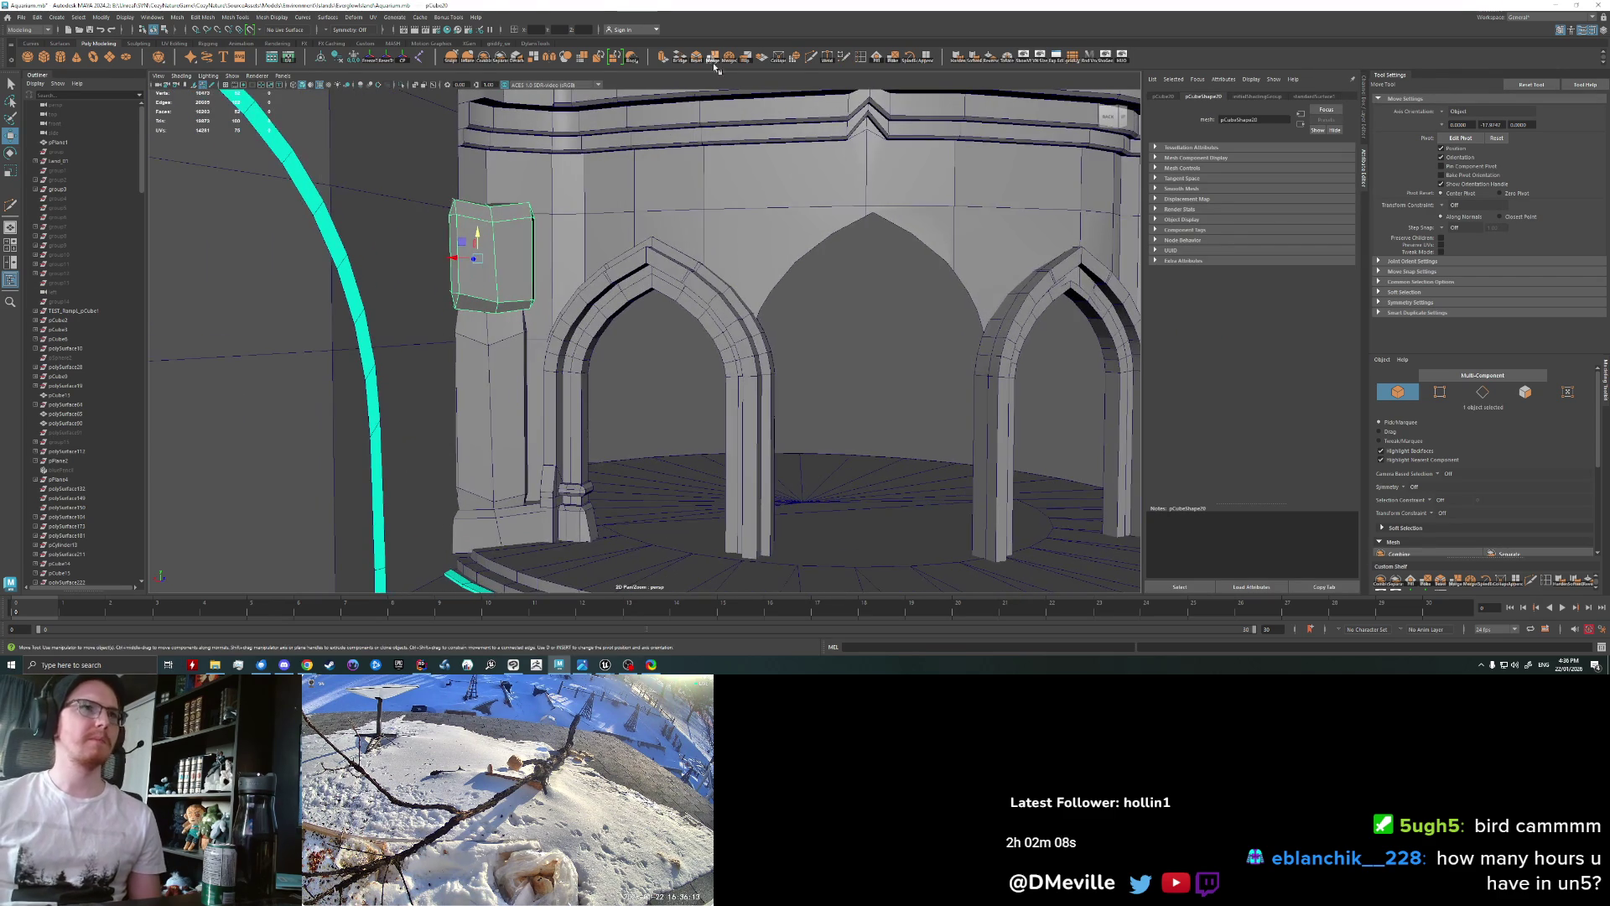
# Step: Soft-select a vertex on the block and push it out to round the stone
pyautogui.press('q')
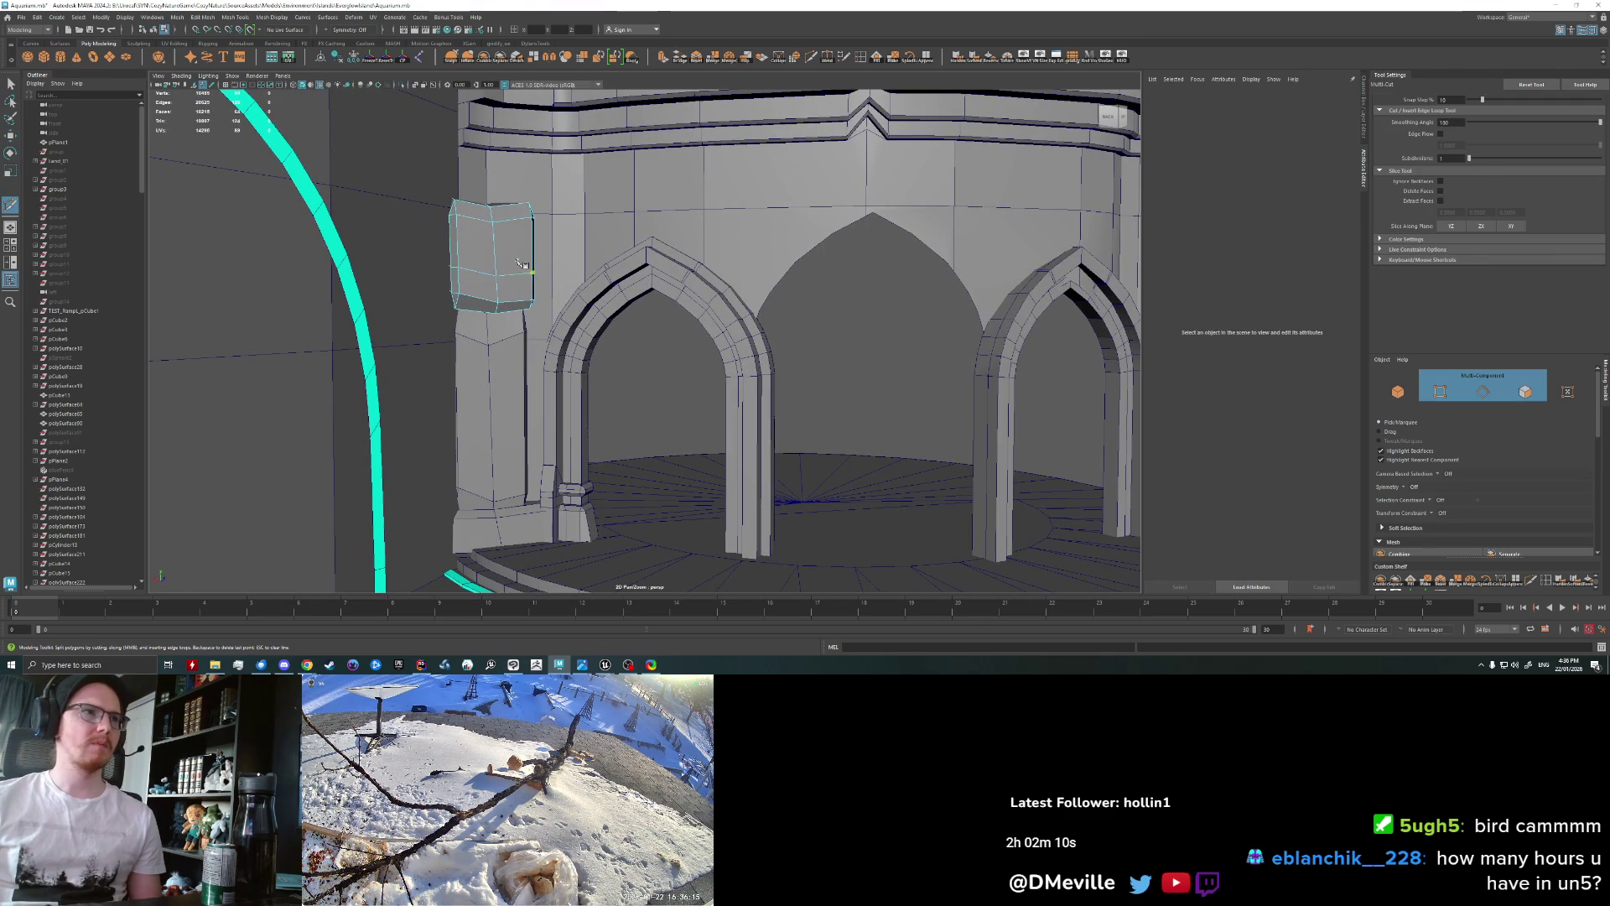
pyautogui.moveTo(482, 267); pyautogui.dragTo(492, 278, button='right')
pyautogui.click(491, 277)
pyautogui.press('w')
pyautogui.moveTo(546, 326)
pyautogui.mouseDown(button='middle')
pyautogui.moveTo(570, 331)
pyautogui.moveTo(505, 299)
pyautogui.mouseUp(button='middle')
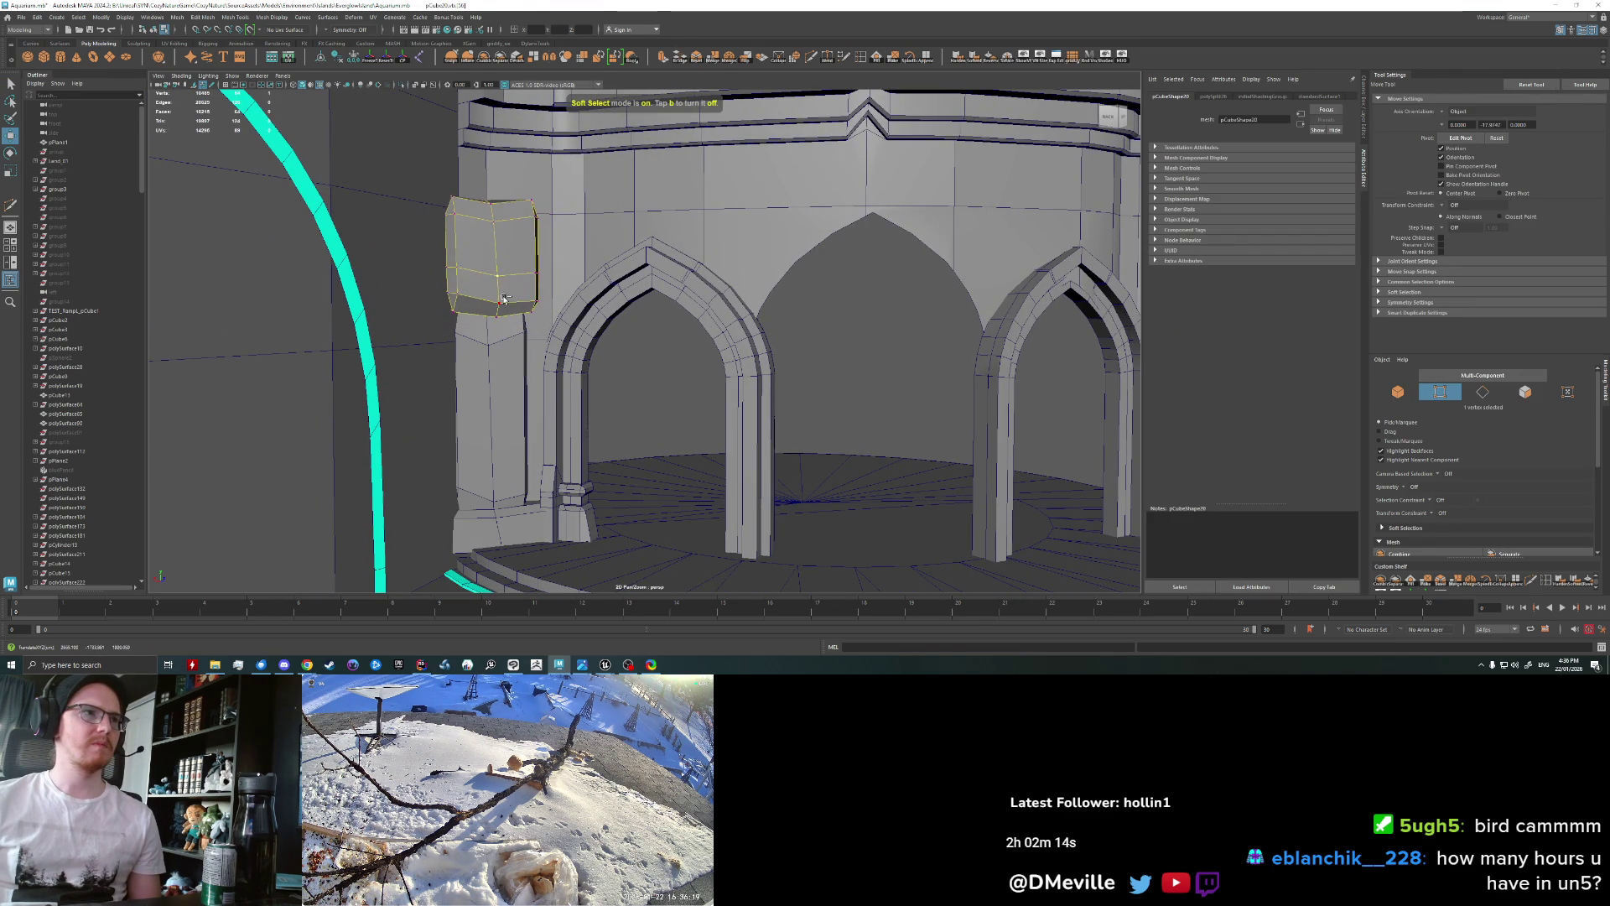
pyautogui.press('q')
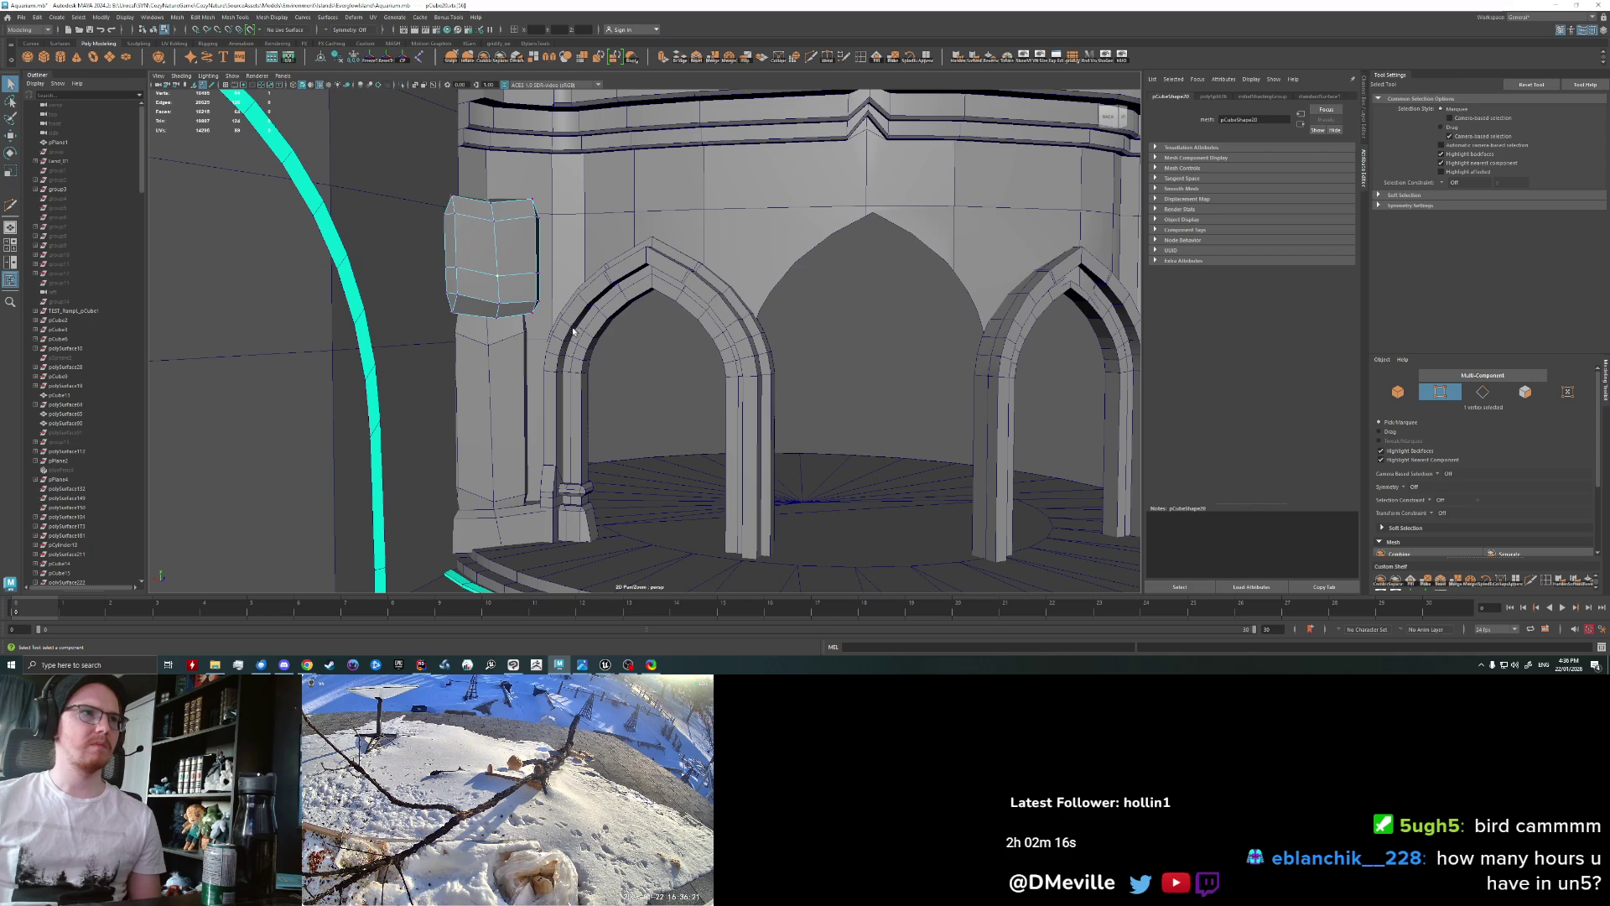
pyautogui.press('w')
pyautogui.keyDown('alt'); pyautogui.moveTo(603, 342); pyautogui.dragTo(524, 348); pyautogui.keyUp('alt')
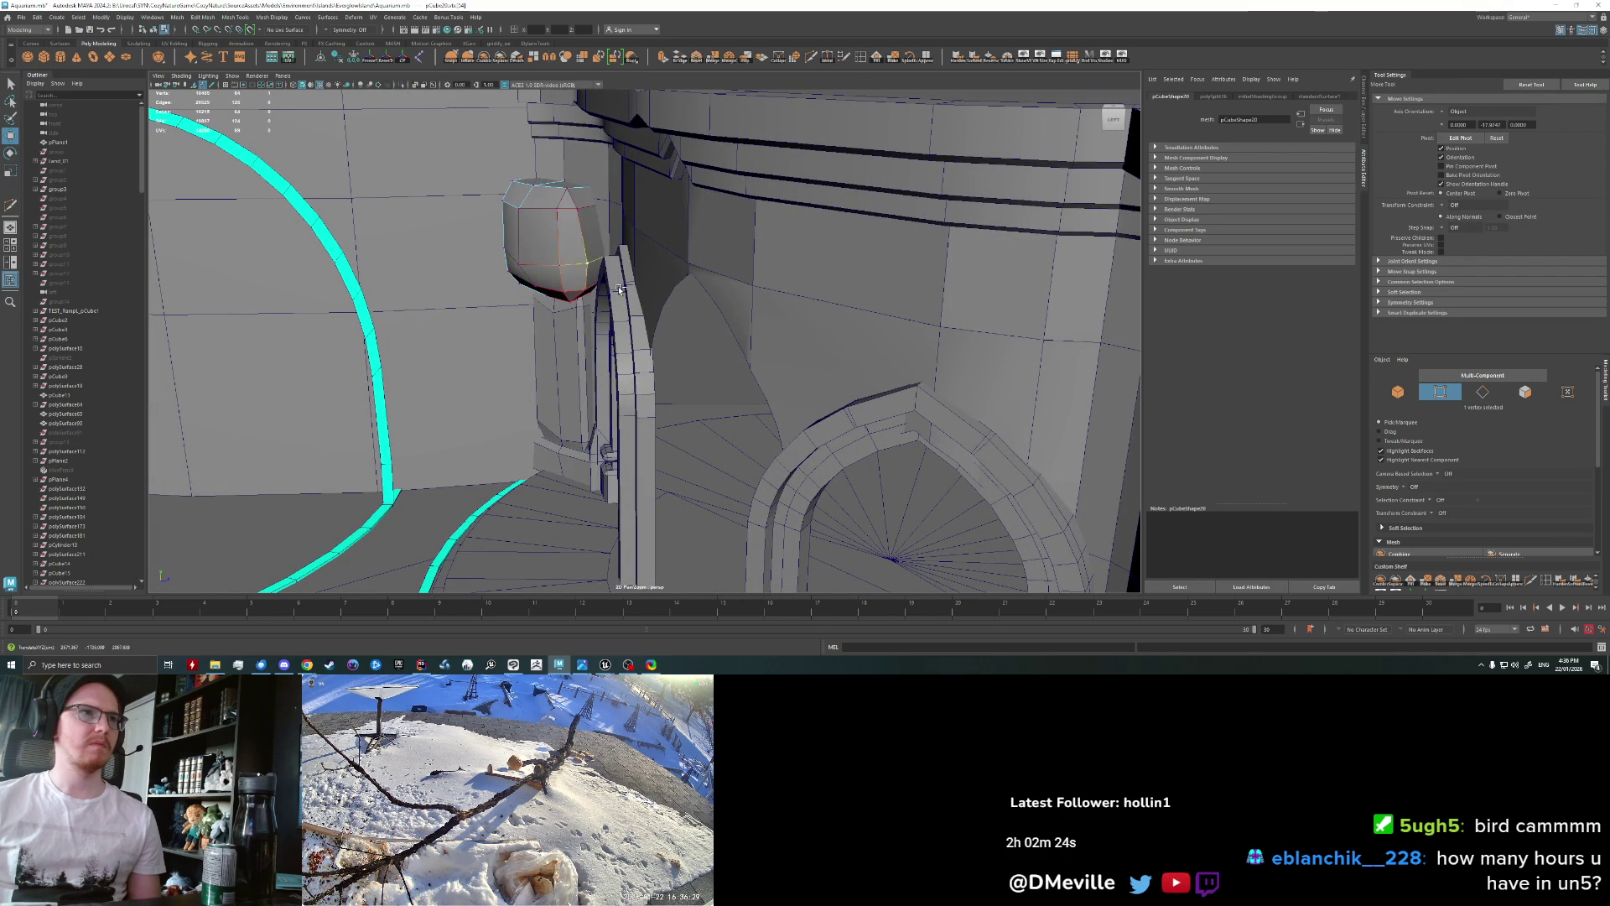
pyautogui.keyDown('alt'); pyautogui.moveTo(591, 275); pyautogui.dragTo(507, 267); pyautogui.keyUp('alt')
# Step: Return the block to object mode and tilt it at an angle
pyautogui.rightClick(506, 267)
pyautogui.click(549, 251)
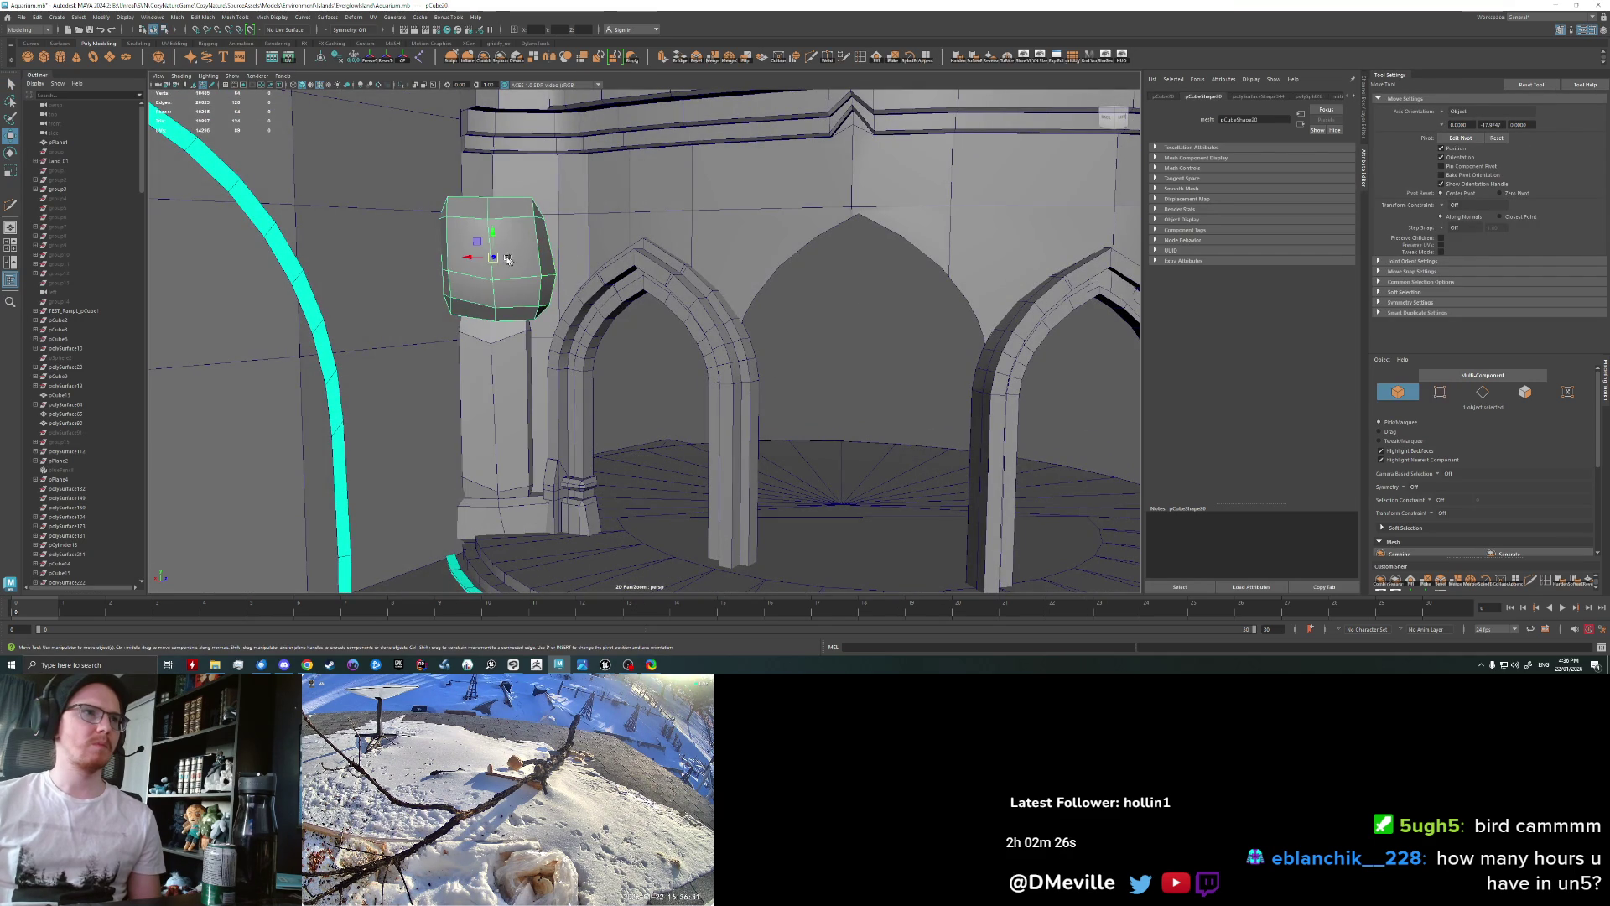
pyautogui.press('e')
pyautogui.moveTo(504, 276); pyautogui.dragTo(491, 270)
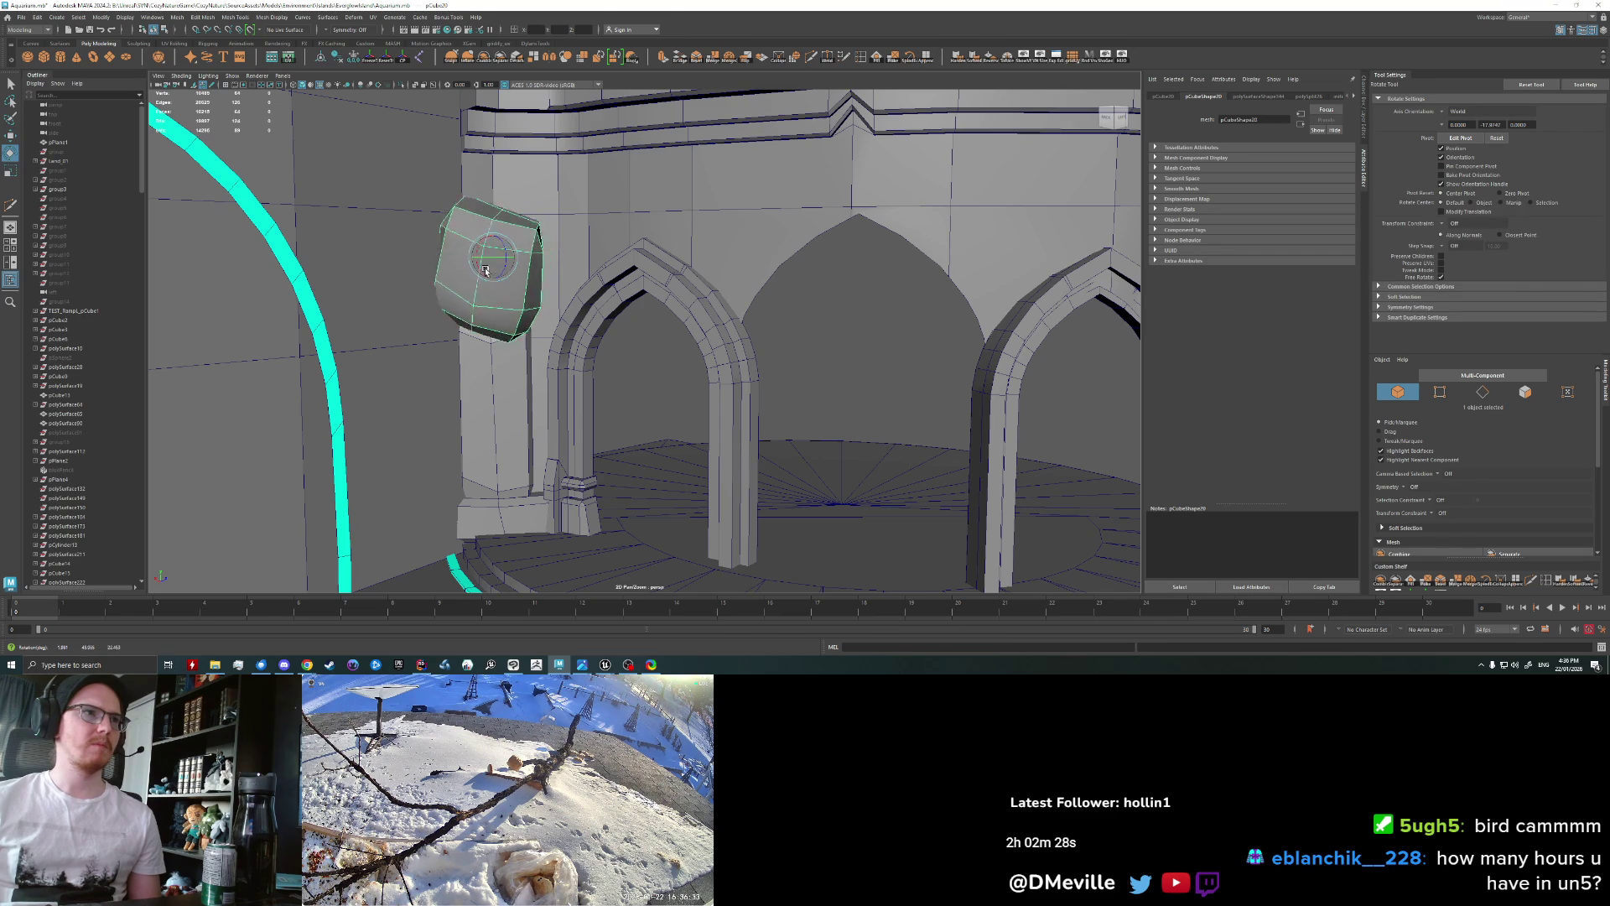
pyautogui.press('w')
# Step: Duplicate the block with Ctrl+D, place the copy above it, and shrink and tilt it
pyautogui.hotkey('ctrl', 'd')
pyautogui.moveTo(492, 270)
pyautogui.mouseDown()
pyautogui.moveTo(507, 164)
pyautogui.moveTo(457, 179)
pyautogui.mouseUp()
pyautogui.press('e')
pyautogui.press('r')
pyautogui.press('w')
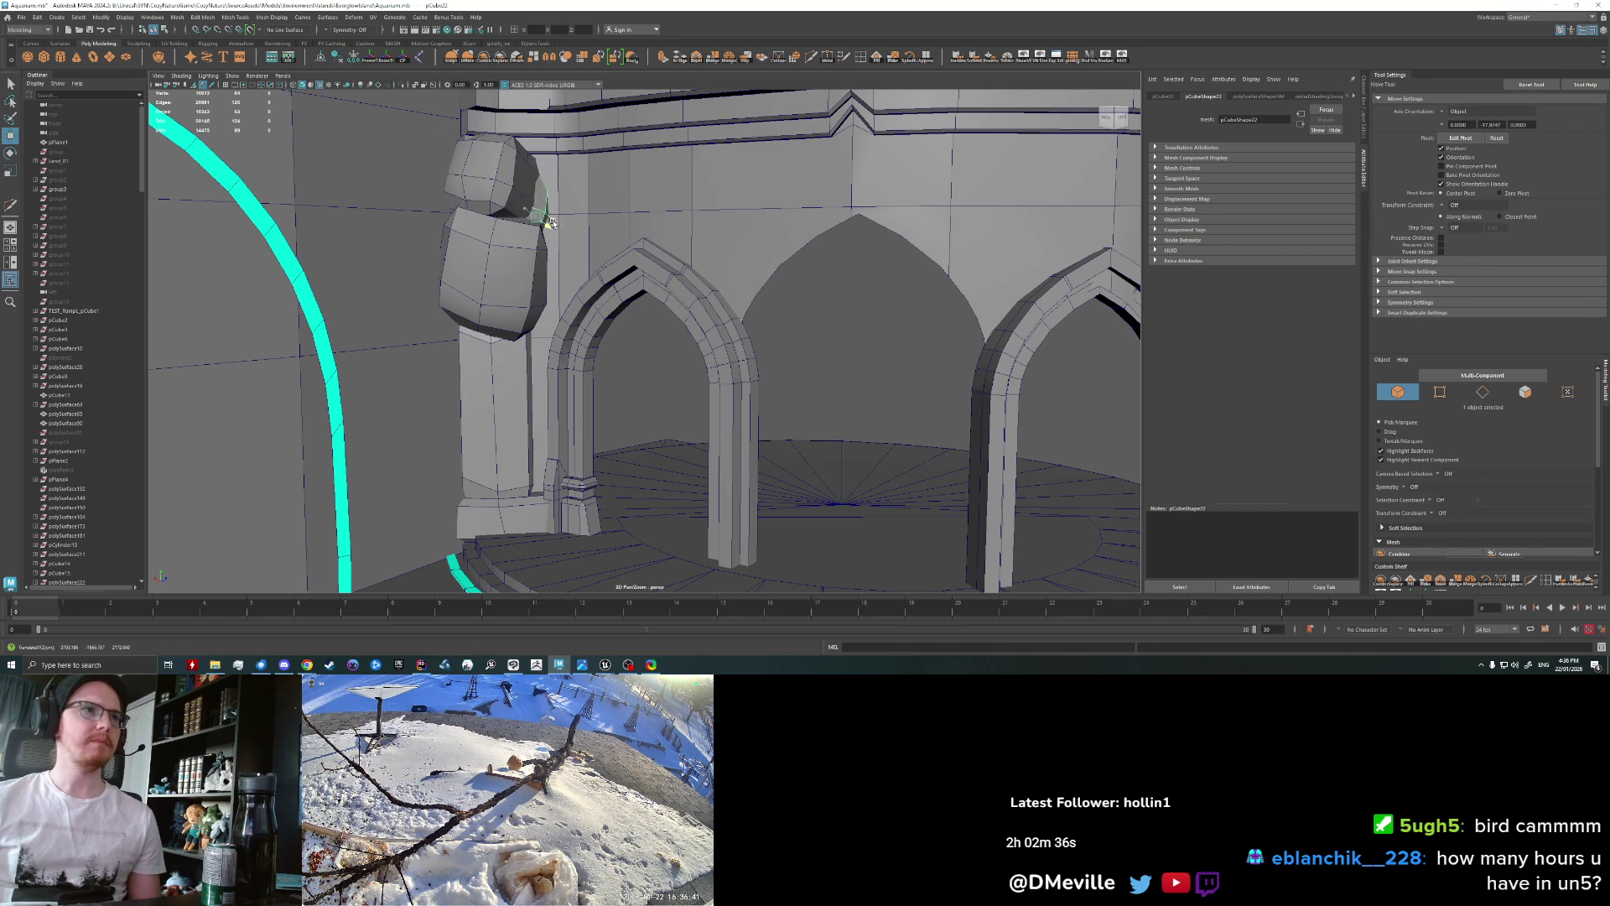
pyautogui.press('e')
pyautogui.moveTo(550, 223); pyautogui.dragTo(589, 231)
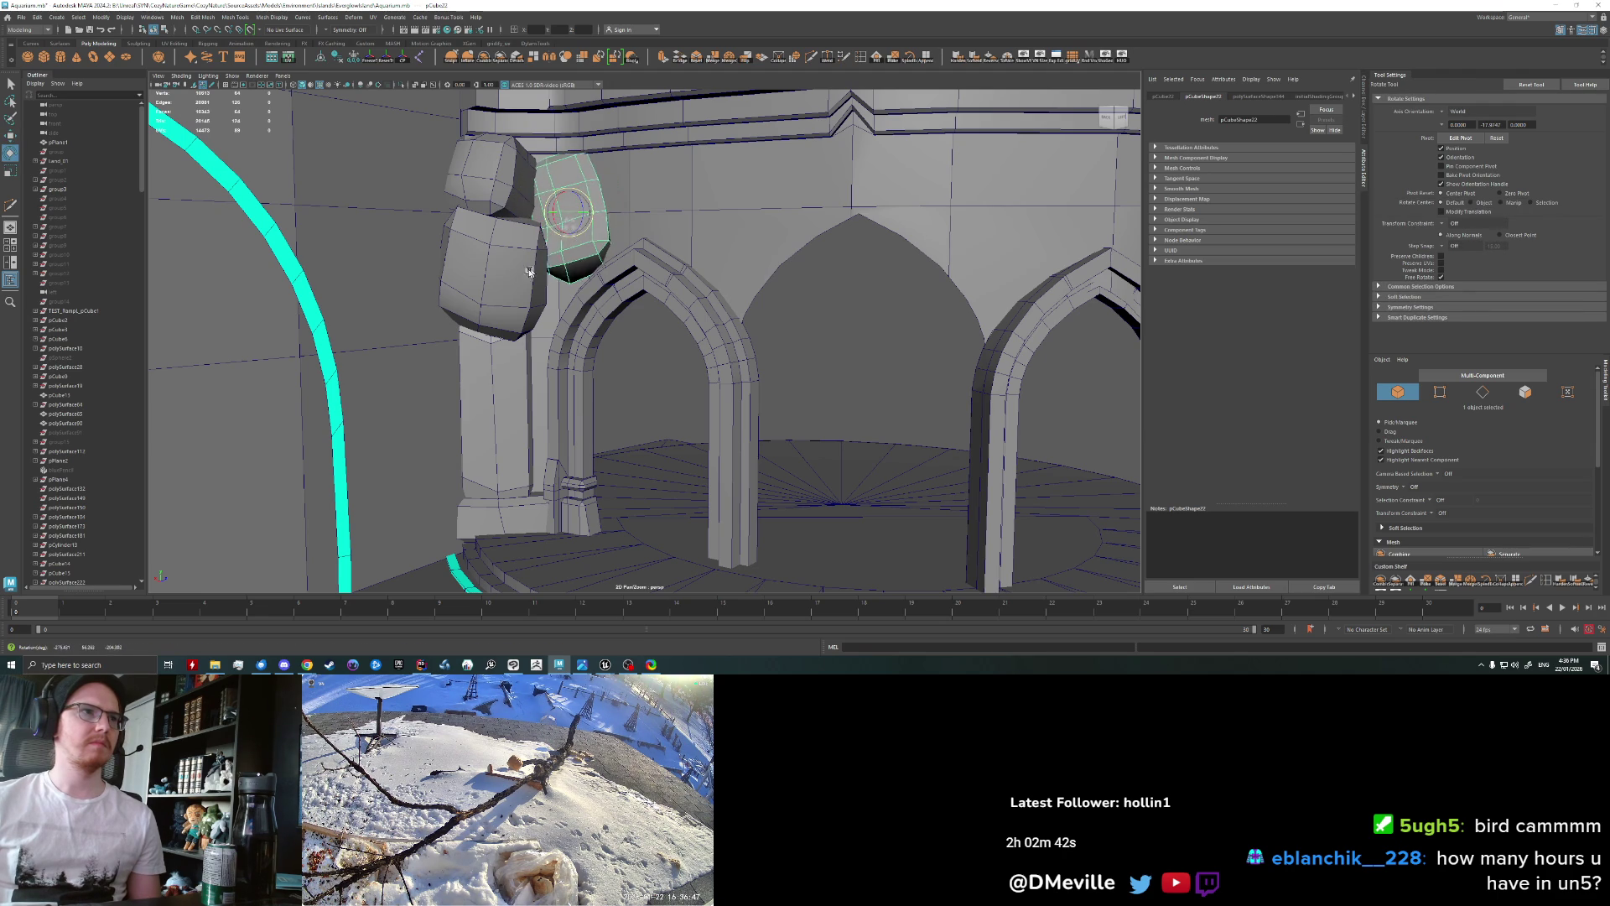
pyautogui.scroll(-5, 557, 274)
# Step: Select the lower stone block and stretch it taller
pyautogui.click(755, 349)
pyautogui.moveTo(755, 349)
pyautogui.keyDown('alt'); pyautogui.mouseDown()
pyautogui.moveTo(693, 270)
pyautogui.moveTo(708, 260)
pyautogui.mouseUp(); pyautogui.keyUp('alt')
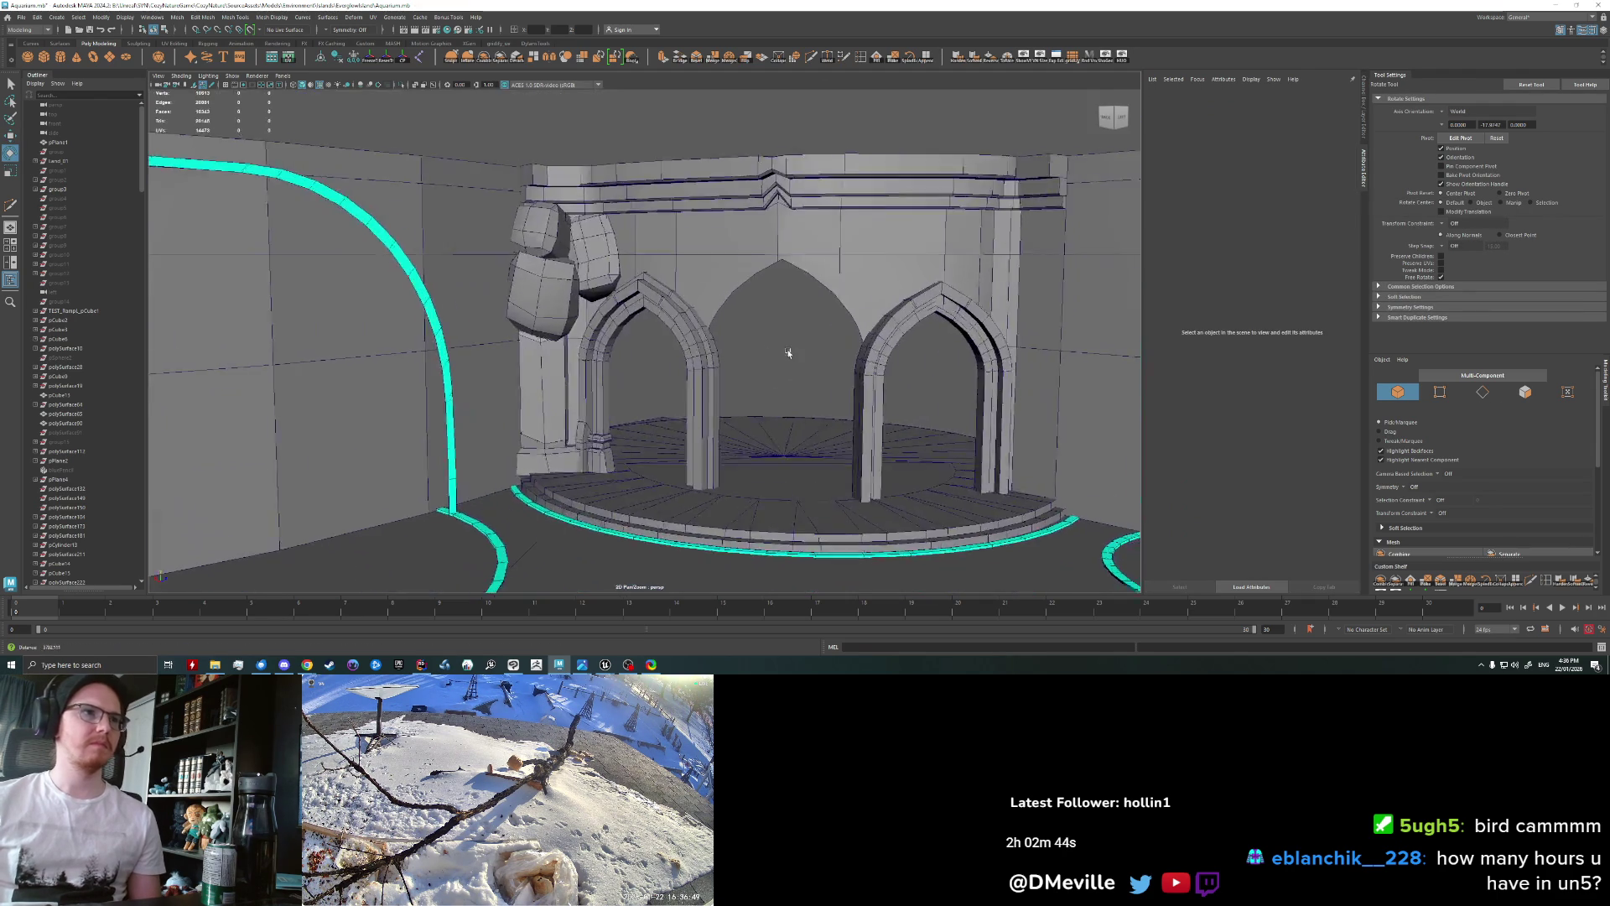
pyautogui.scroll(-3, 693, 270)
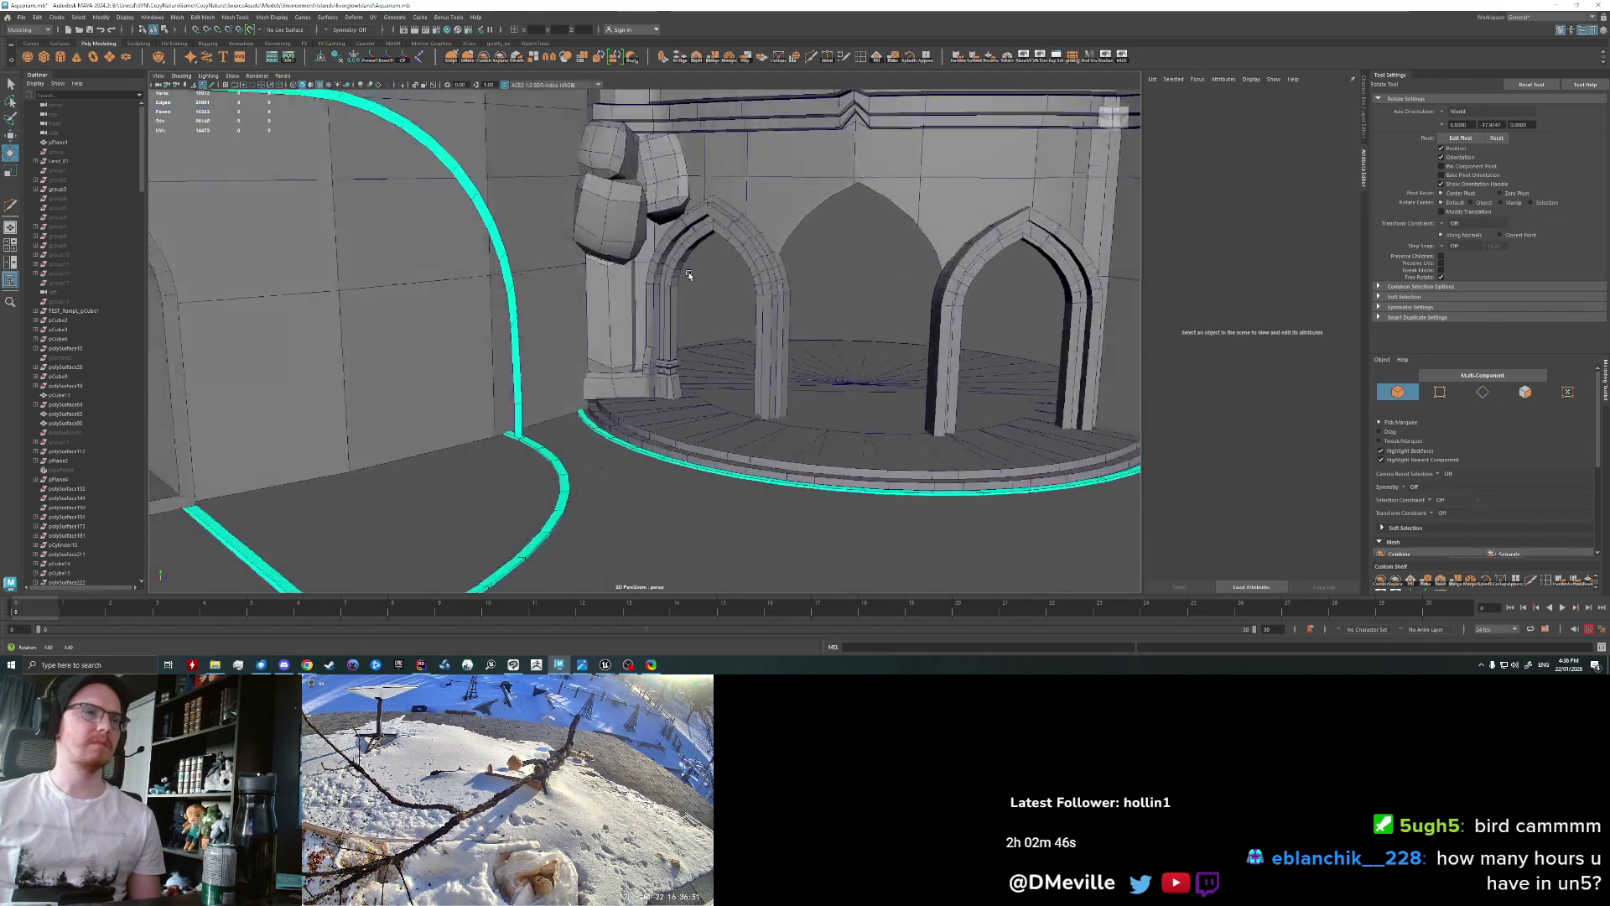
pyautogui.scroll(5, 614, 227)
pyautogui.click(613, 222)
pyautogui.press('r')
pyautogui.moveTo(610, 149); pyautogui.dragTo(609, 118)
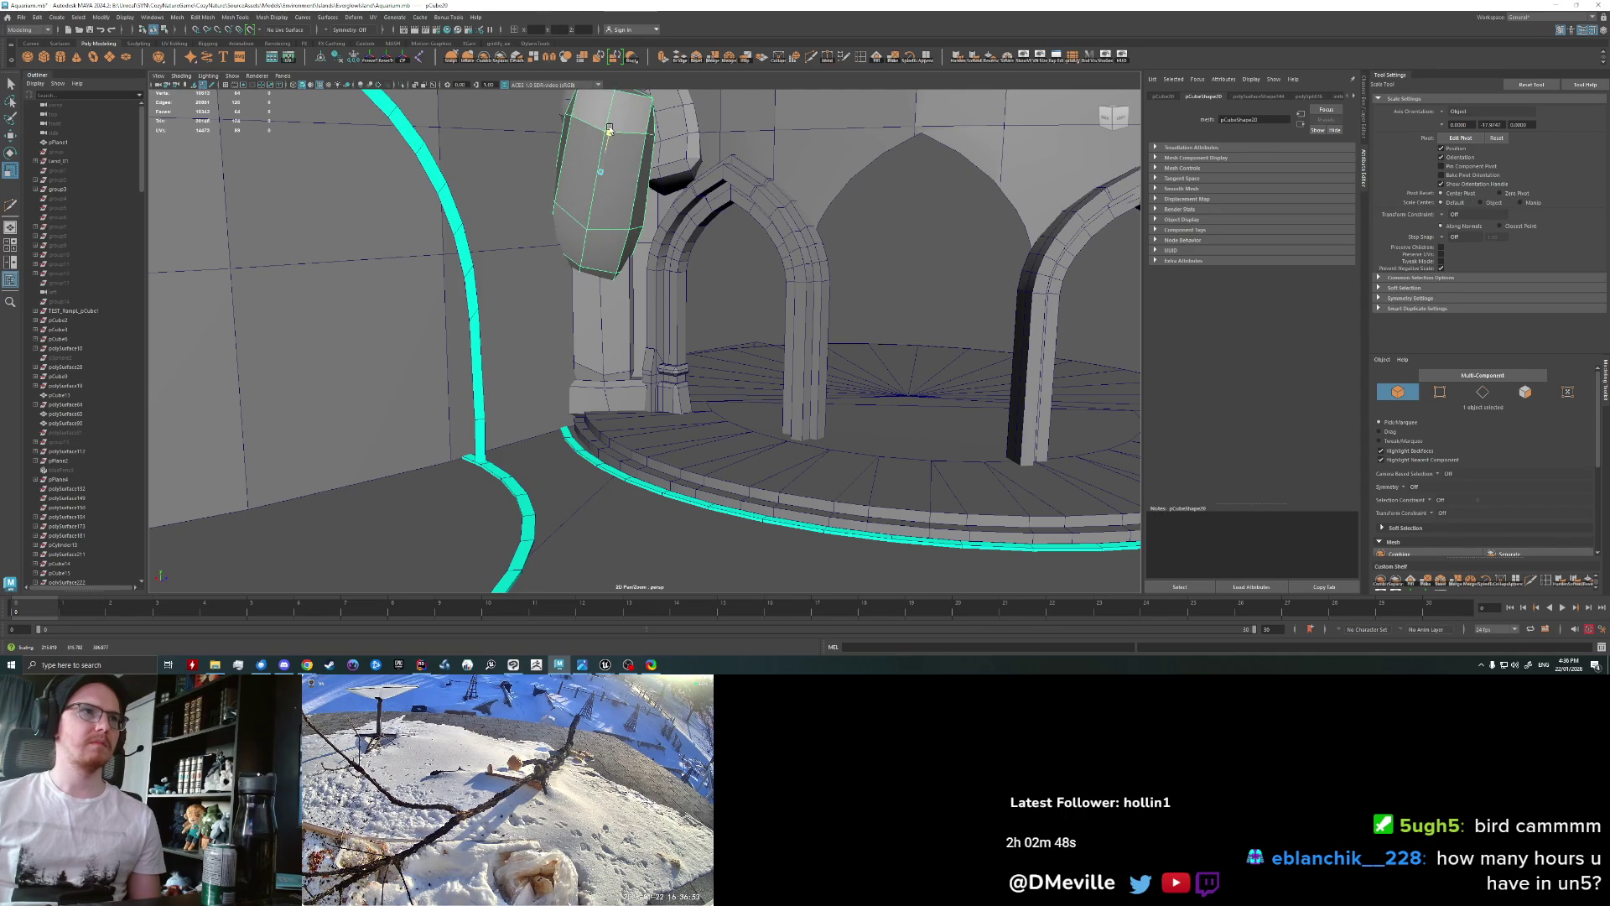
pyautogui.press('w')
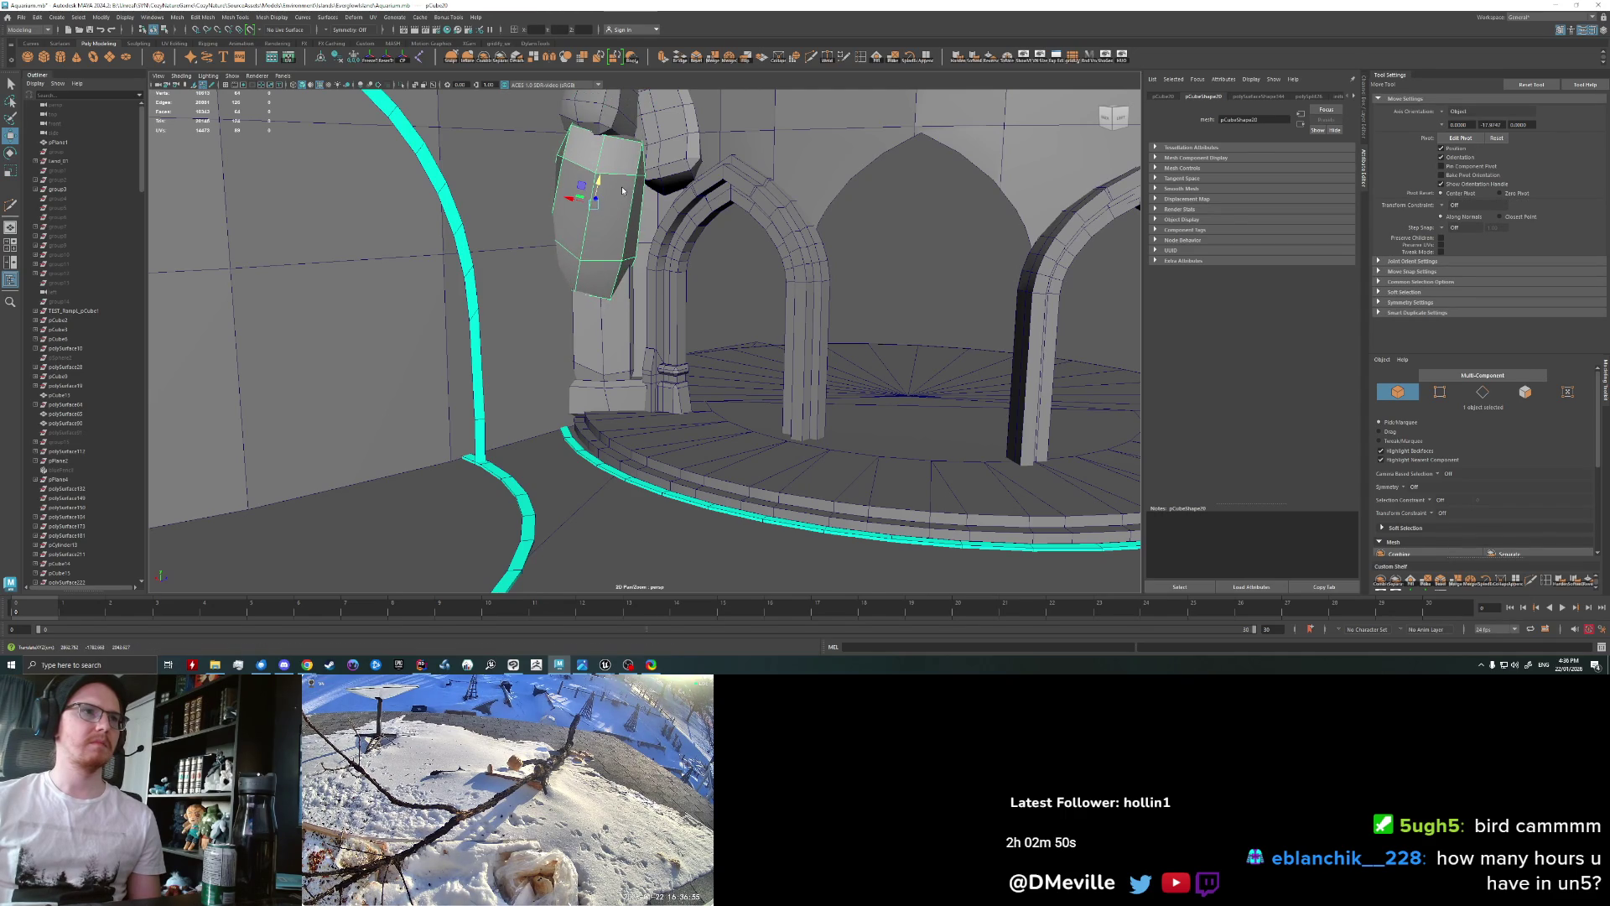
# Step: Deselect and orbit out to a high overhead view of the stacked blocks
pyautogui.scroll(-3, 622, 189)
pyautogui.click(629, 450)
pyautogui.keyDown('alt'); pyautogui.moveTo(630, 450); pyautogui.dragTo(629, 261); pyautogui.keyUp('alt')
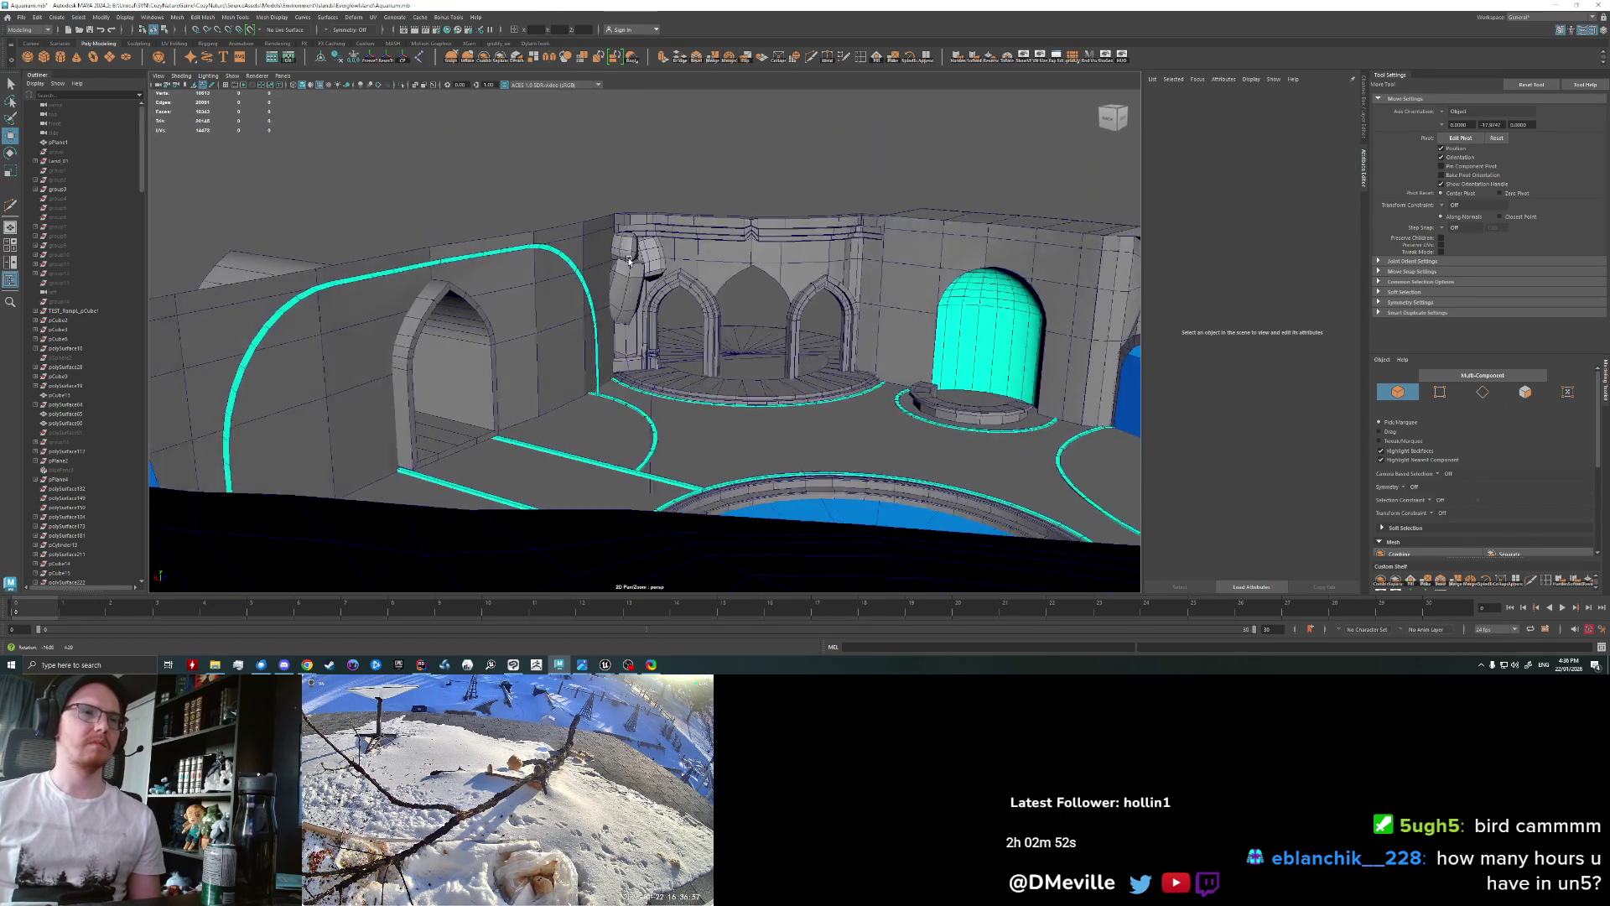
pyautogui.scroll(5, 629, 260)
pyautogui.scroll(3, 595, 251)
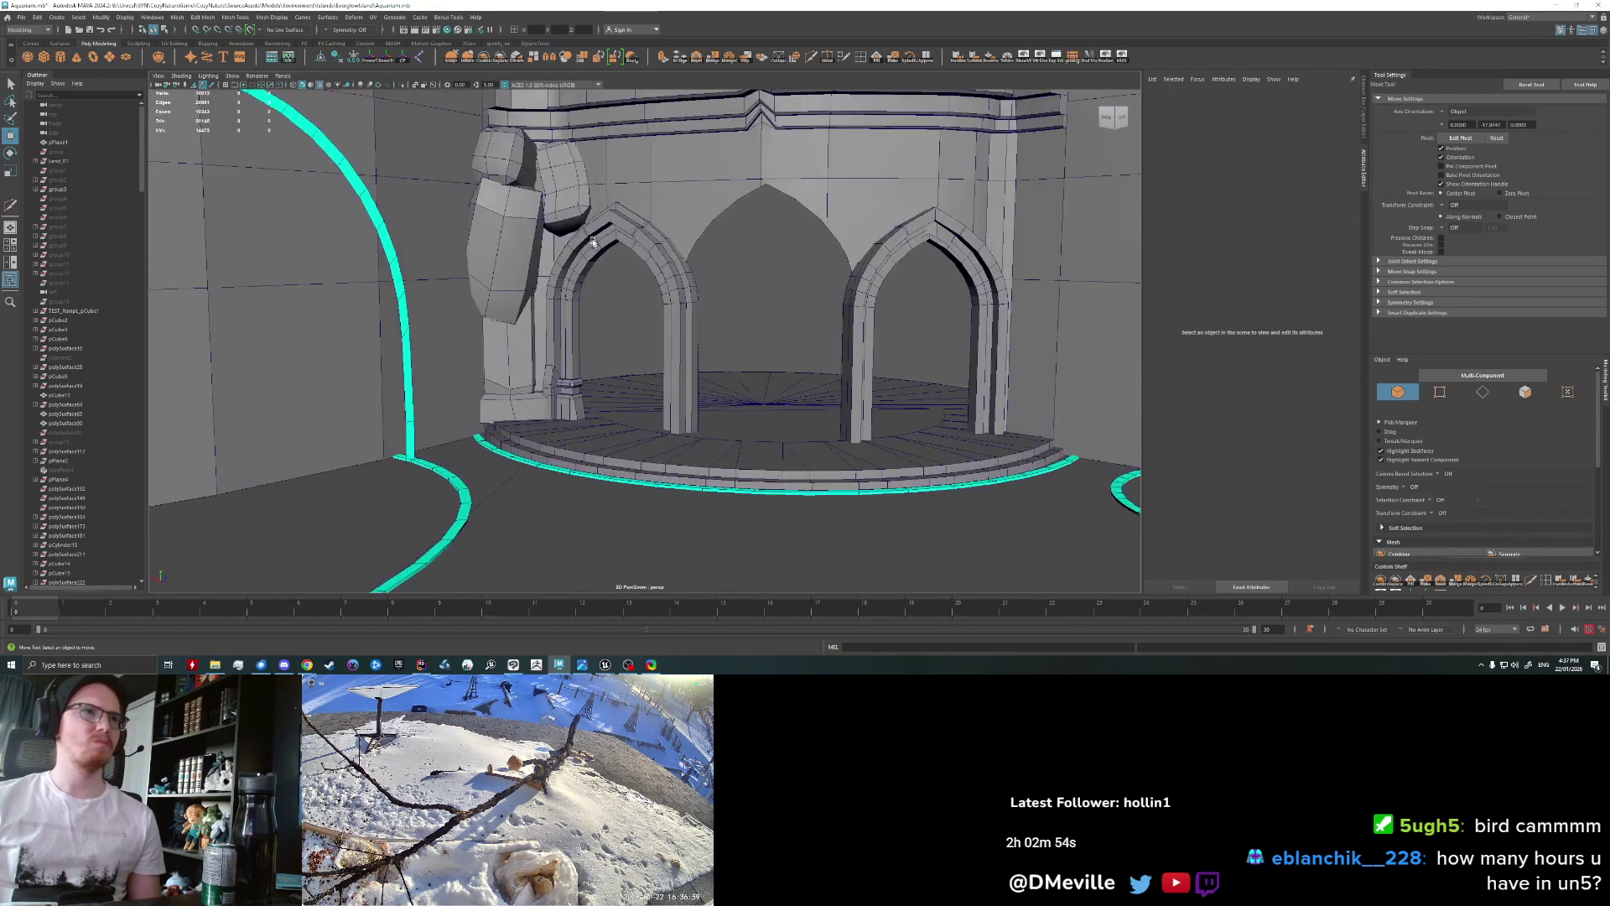
pyautogui.scroll(-5, 596, 251)
pyautogui.keyDown('alt'); pyautogui.moveTo(593, 244); pyautogui.dragTo(786, 472); pyautogui.keyUp('alt')
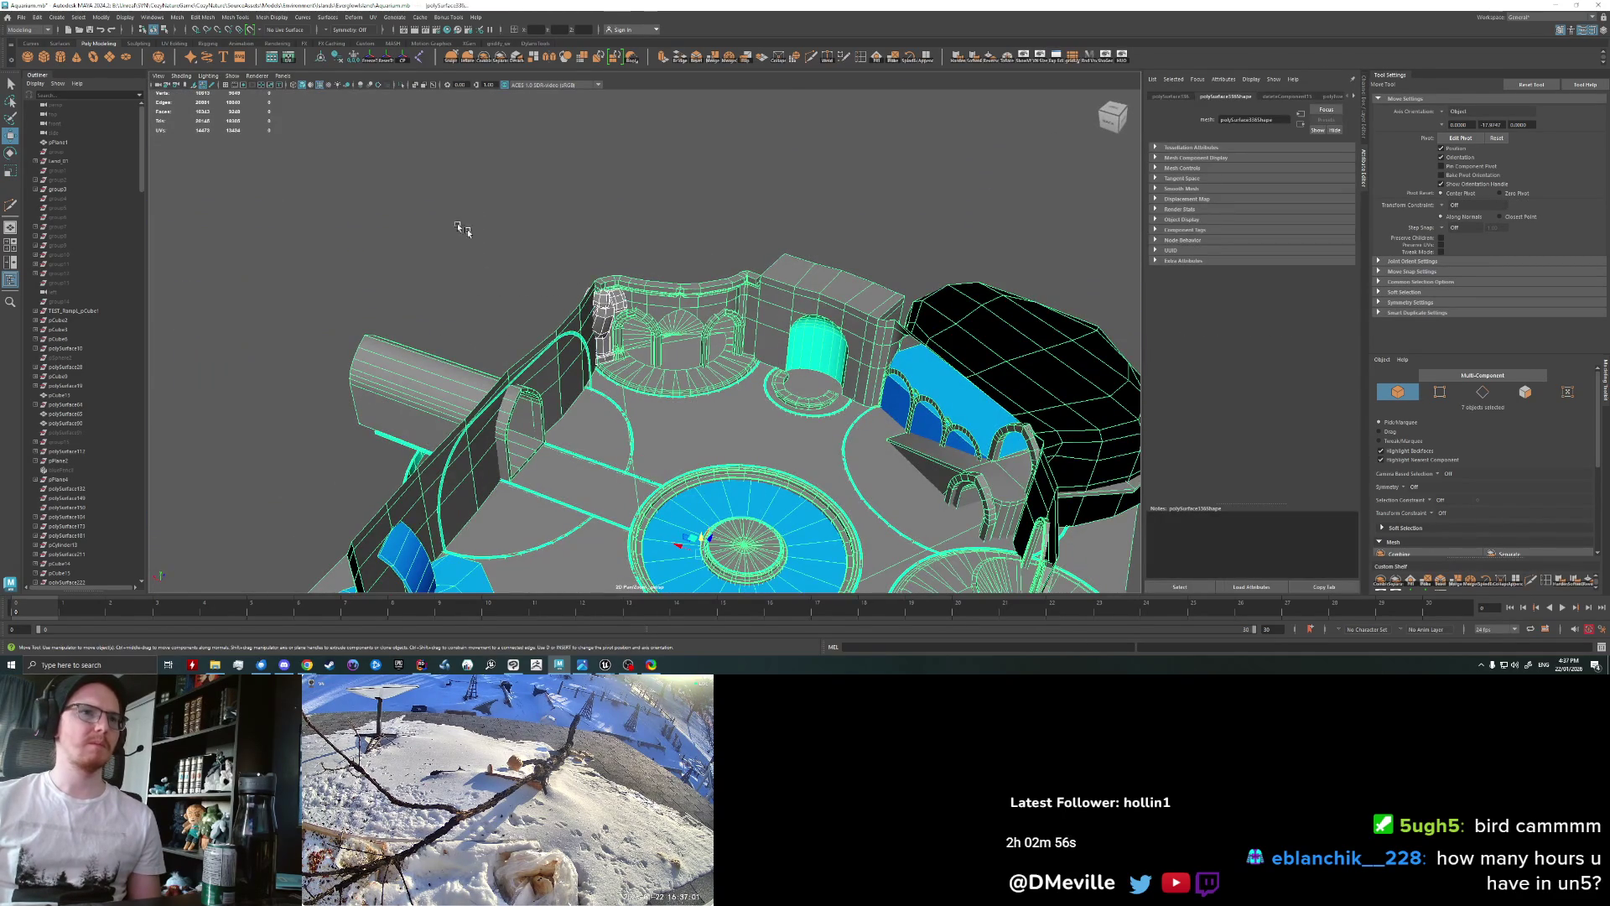
# Step: Combine the selected pieces, export them over AquariumCaveBlockout.fbx, and reimport the mesh in Unreal
pyautogui.click(484, 58)
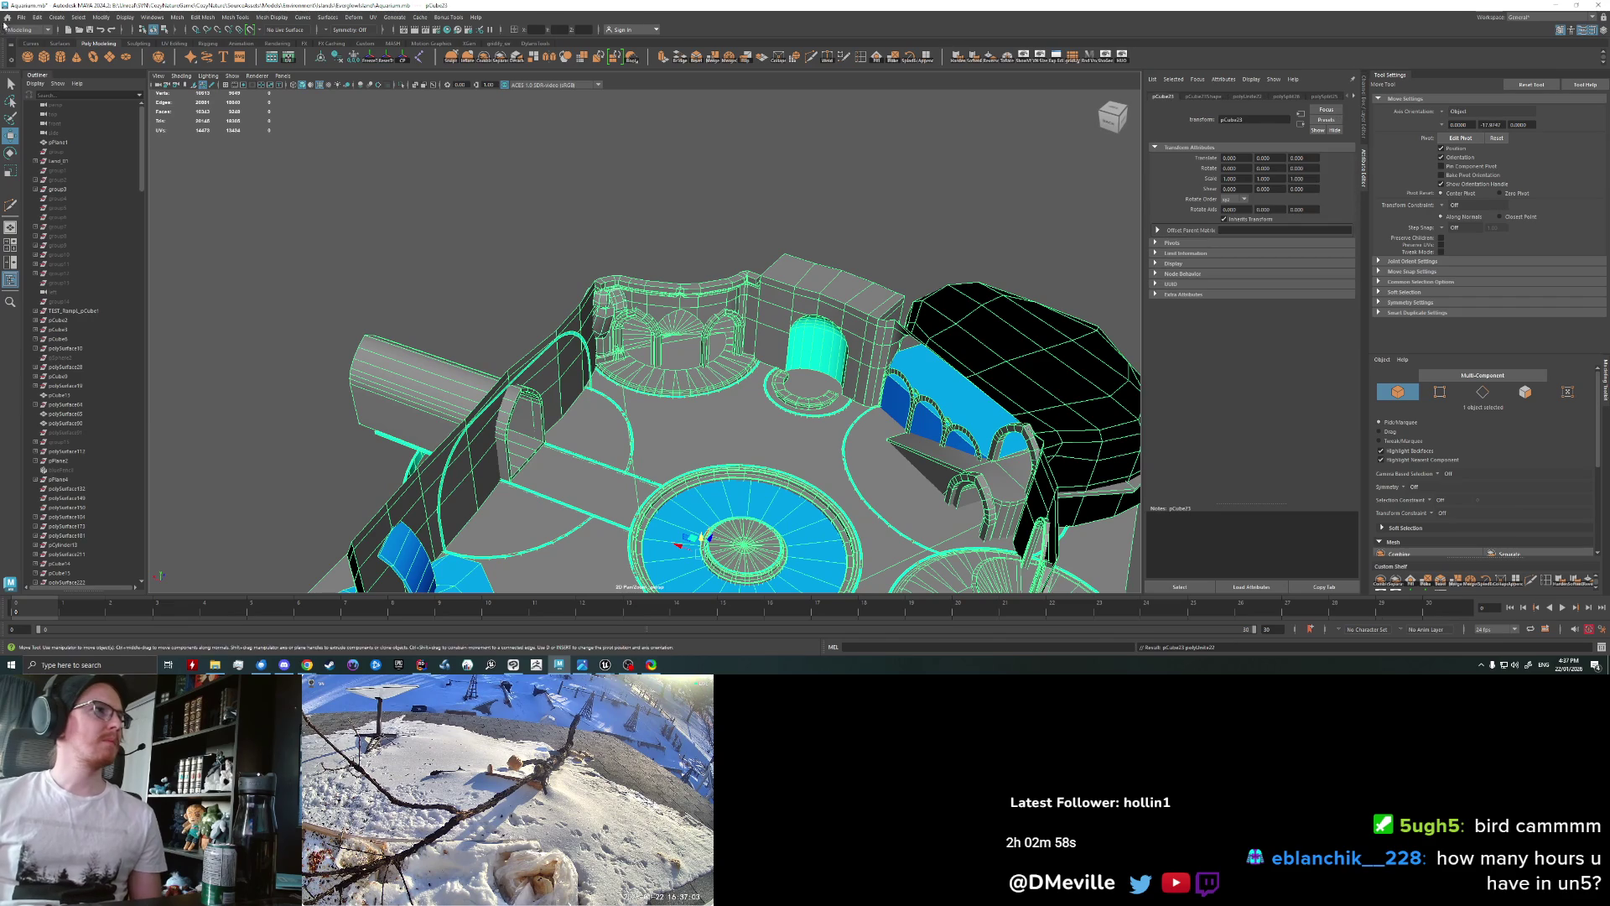
pyautogui.click(21, 16)
pyautogui.click(75, 143)
pyautogui.click(774, 385)
pyautogui.click(1333, 488)
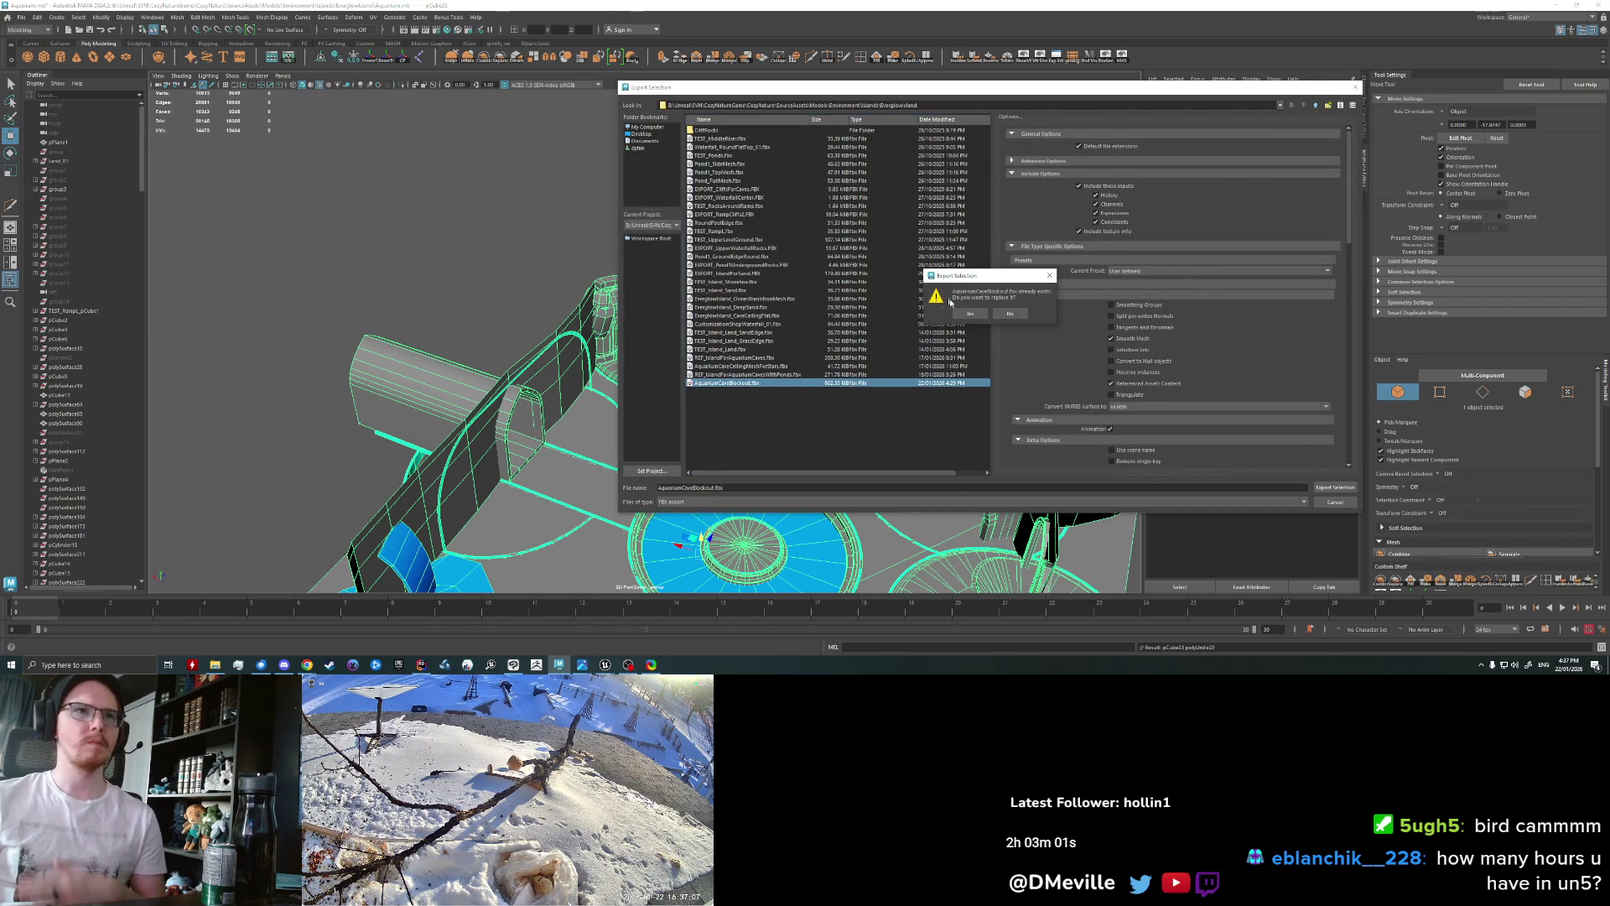
pyautogui.press('Return')
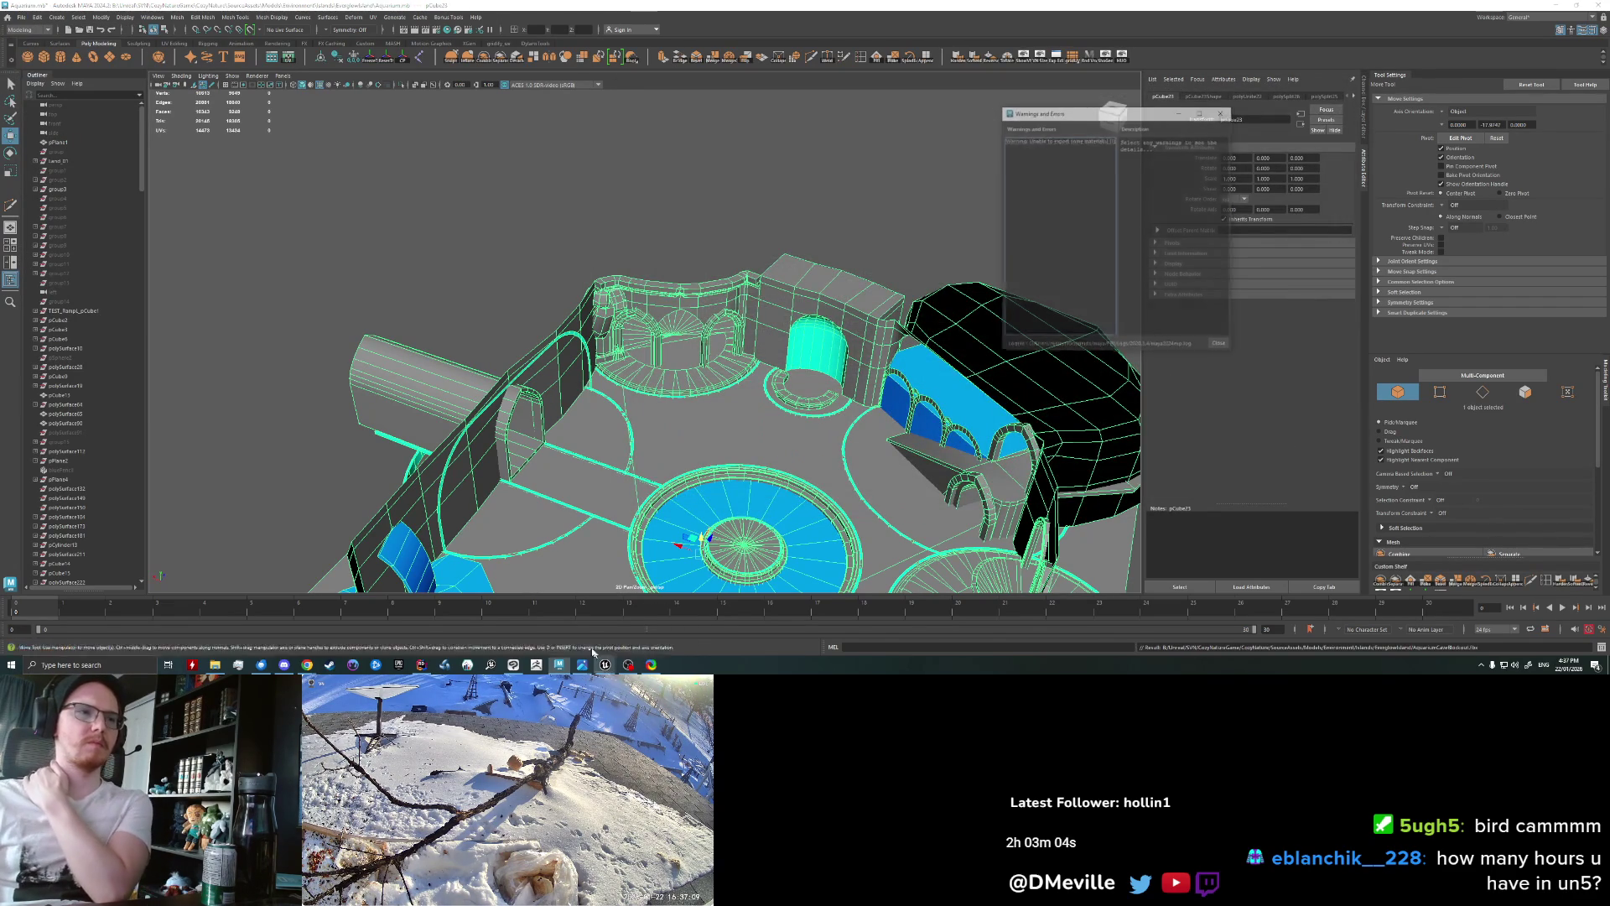
pyautogui.click(605, 665)
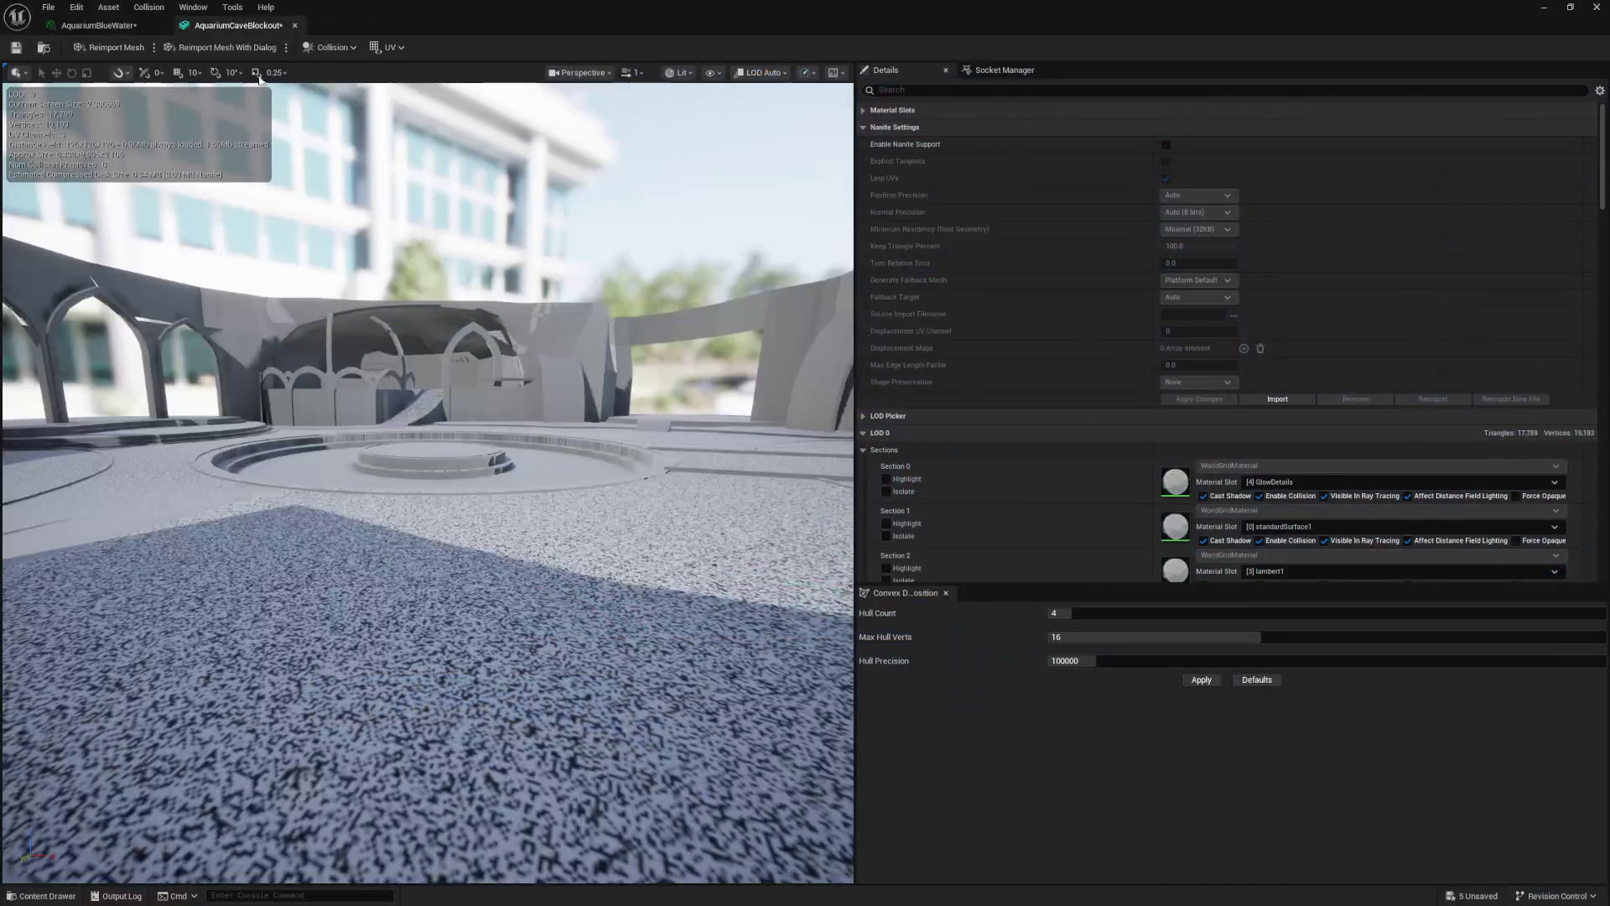
pyautogui.click(104, 52)
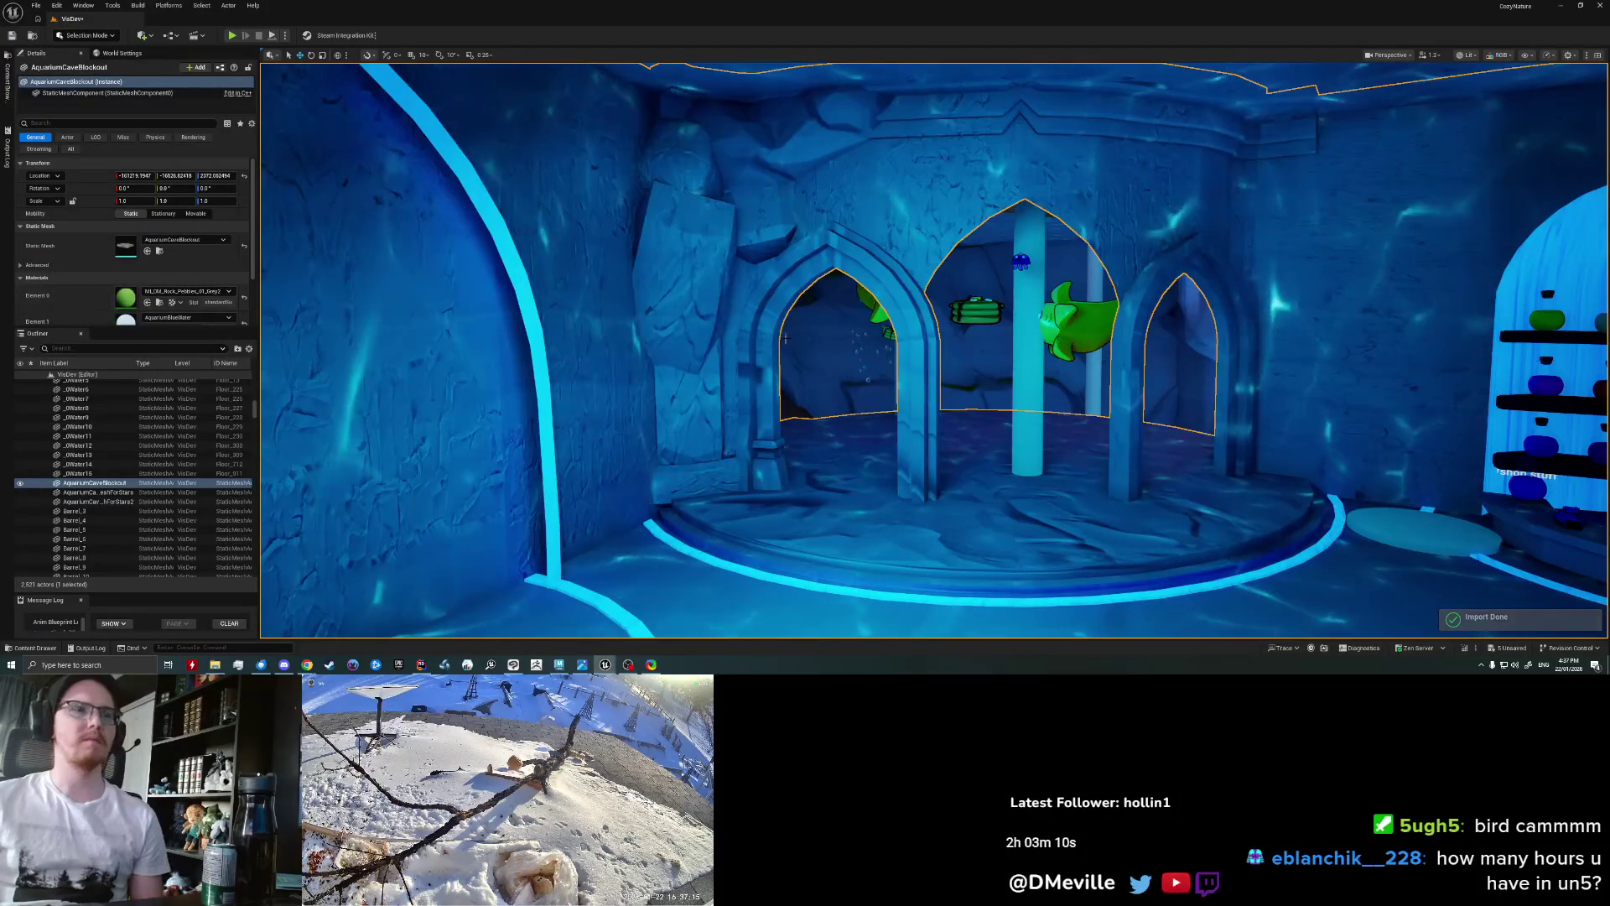
# Step: Pull the view back, clear the selection, and fly forward into the room toward the arches
pyautogui.moveTo(785, 337); pyautogui.dragTo(785, 338, button='right')
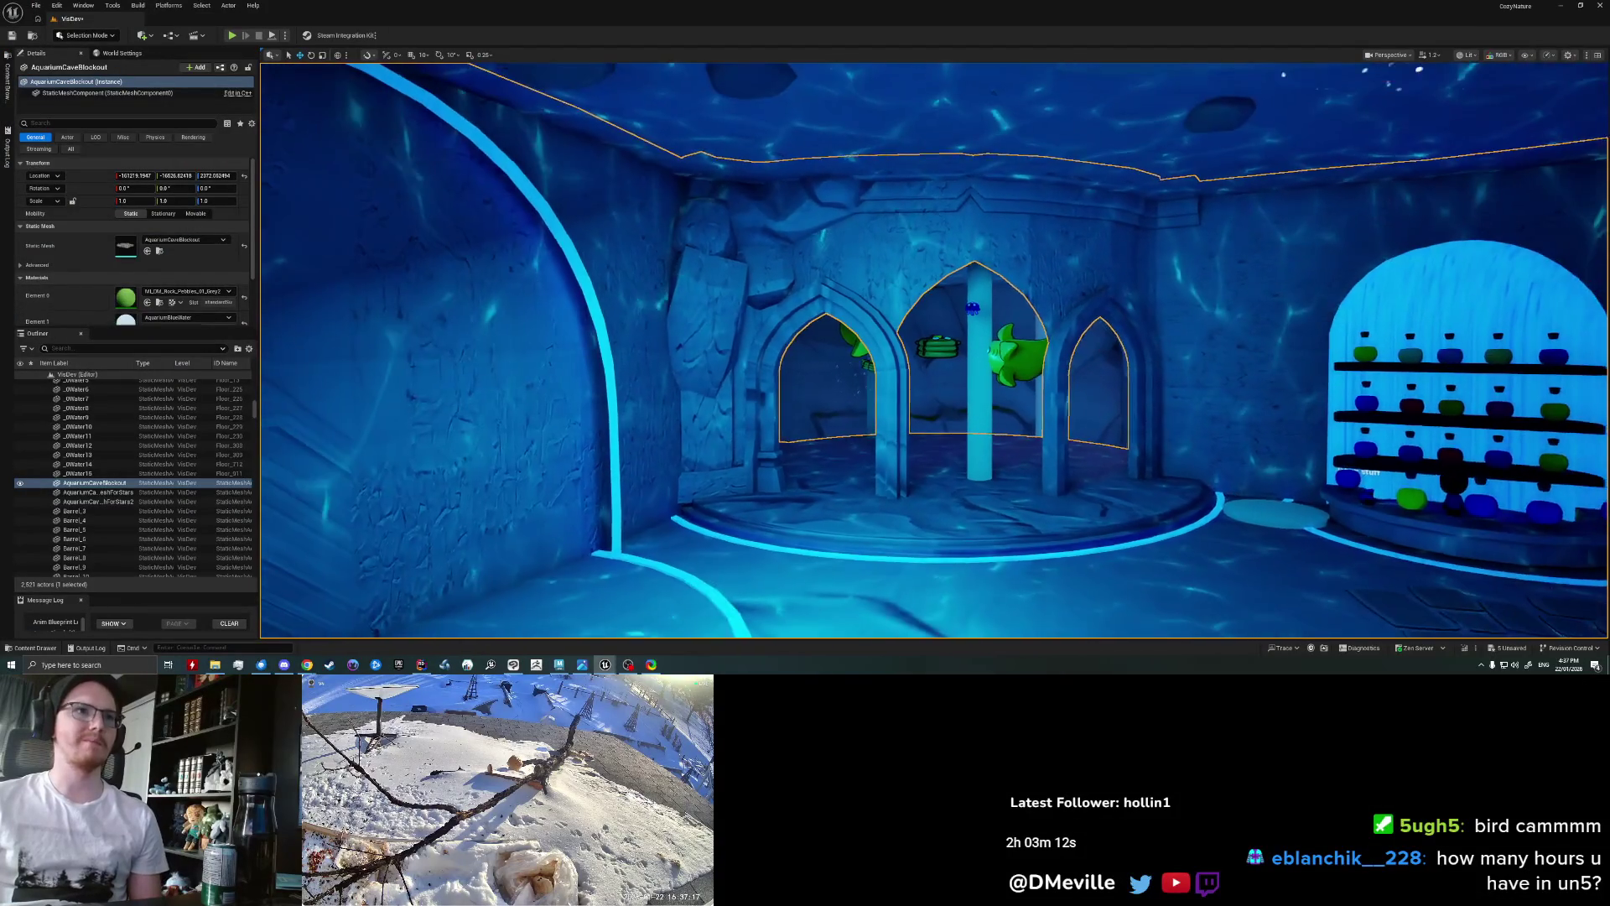
pyautogui.press('Escape')
pyautogui.moveTo(785, 337)
pyautogui.mouseDown(button='right')
pyautogui.moveTo(839, 352)
pyautogui.moveTo(839, 318)
pyautogui.moveTo(816, 318)
pyautogui.mouseUp(button='right')
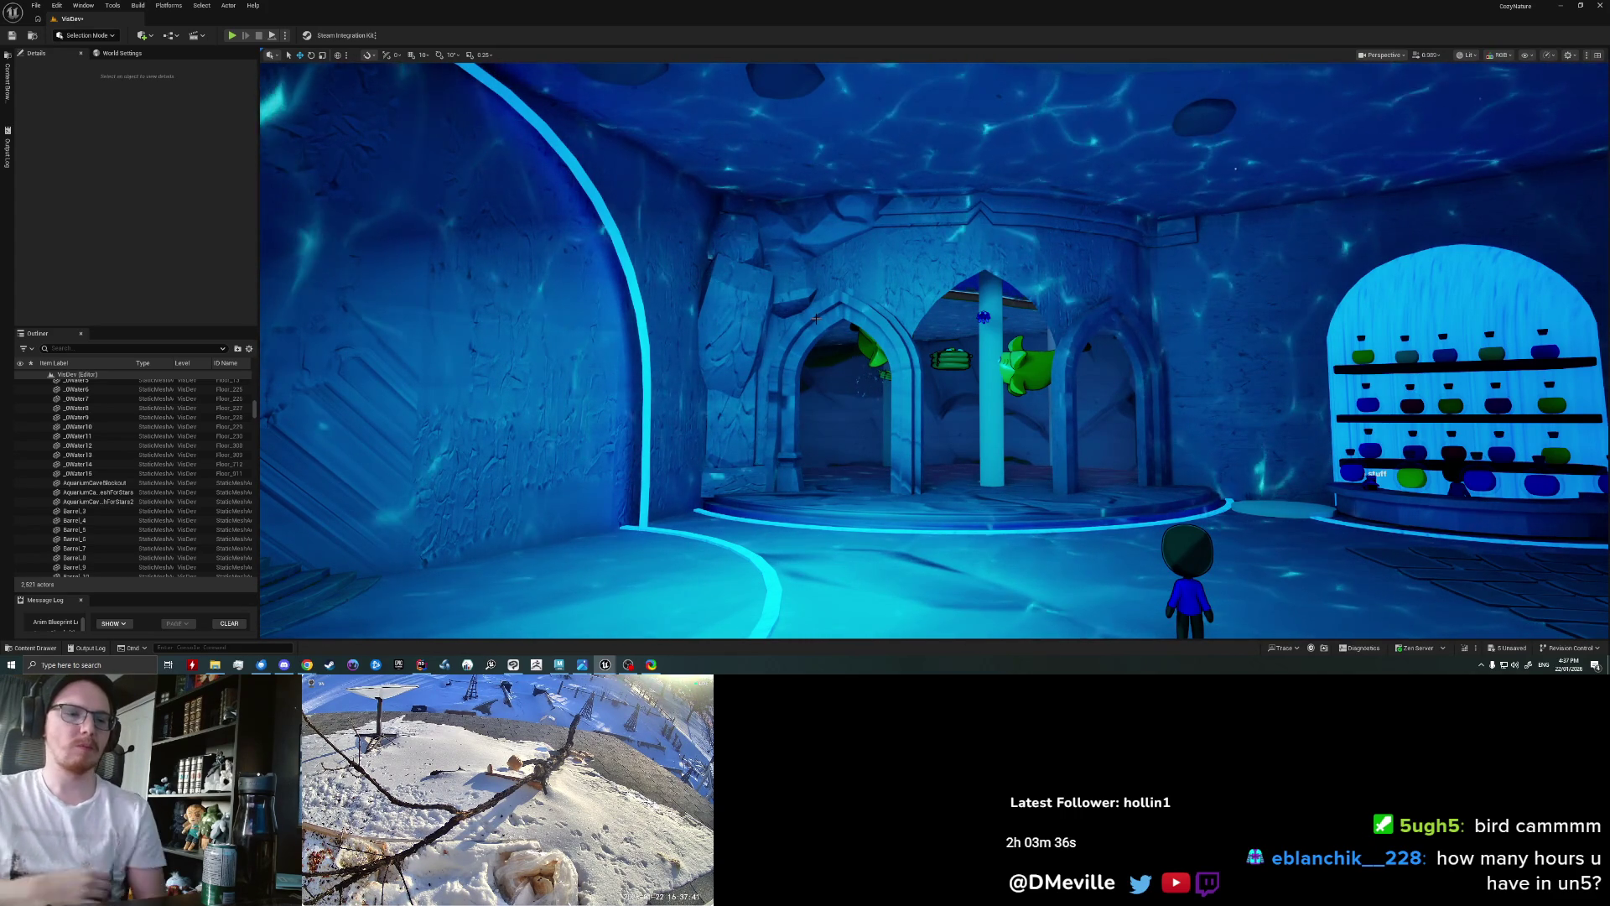
# Step: Fly toward the arches and fish, then back to view the ceiling, bottle shelf and floor
pyautogui.scroll(3, 816, 319)
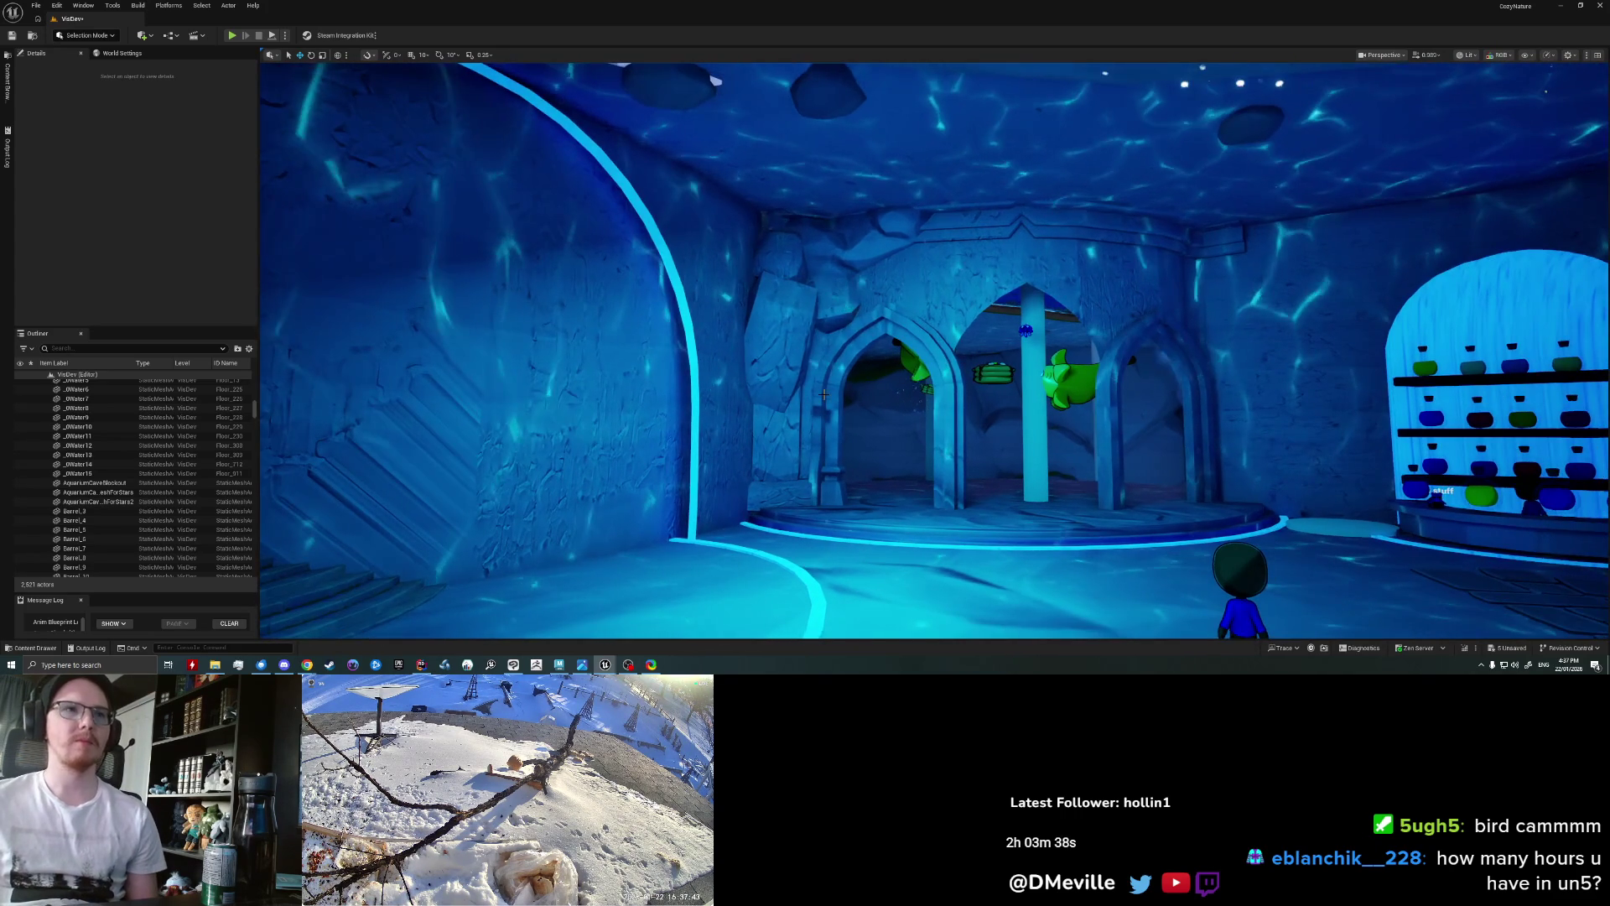
pyautogui.click(824, 394)
pyautogui.hotkey('ctrl', 'z')
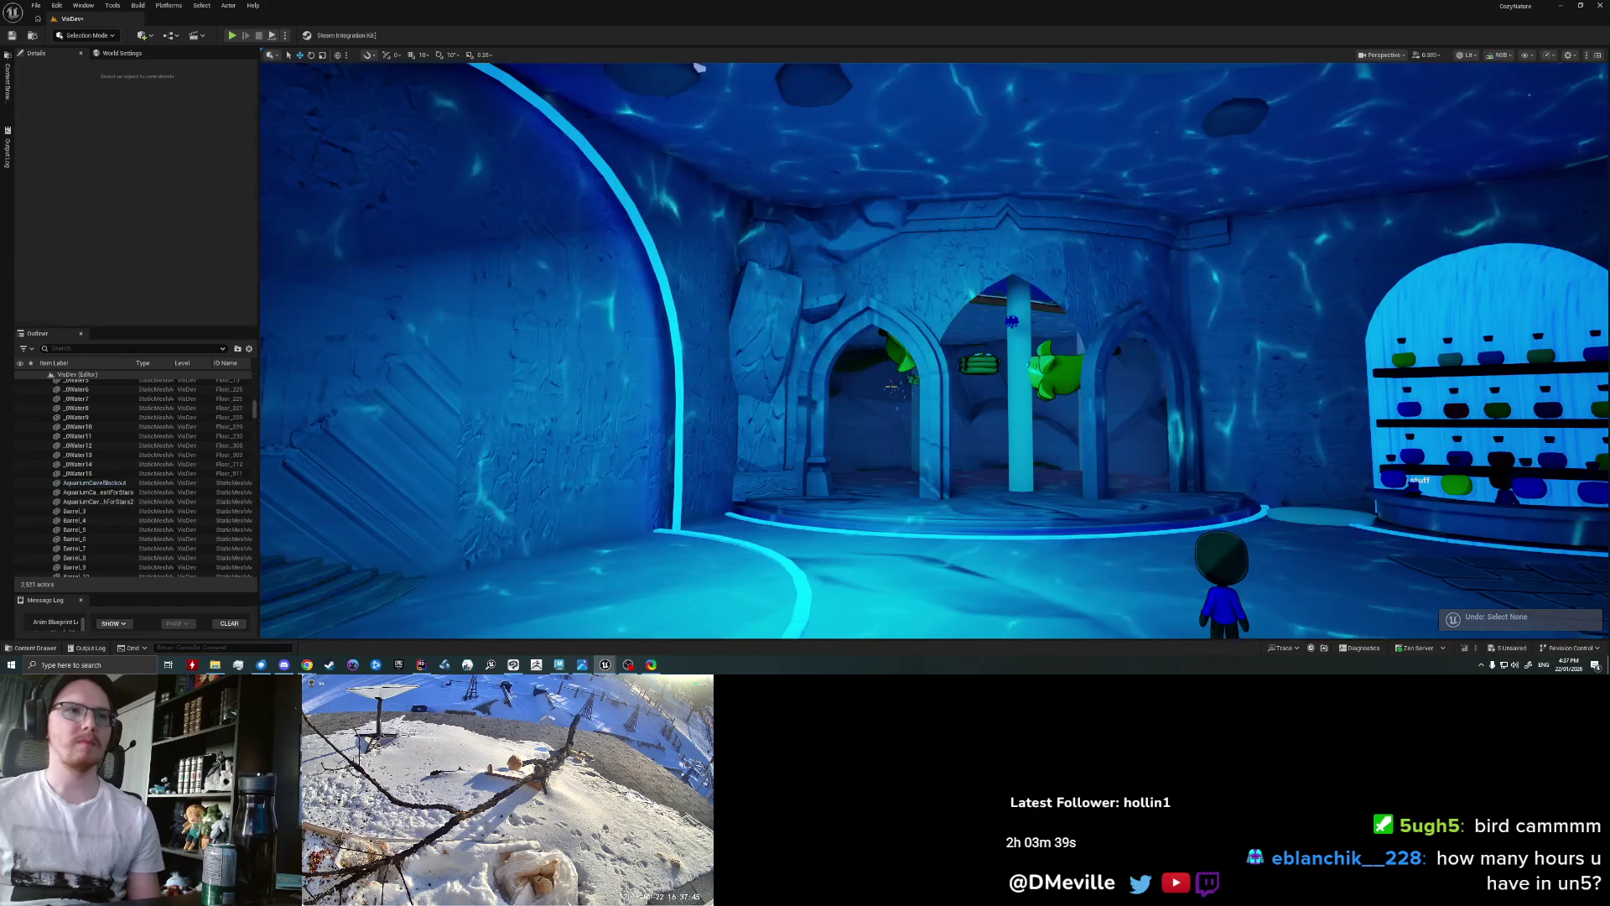
pyautogui.moveTo(892, 386); pyautogui.dragTo(826, 387, button='right')
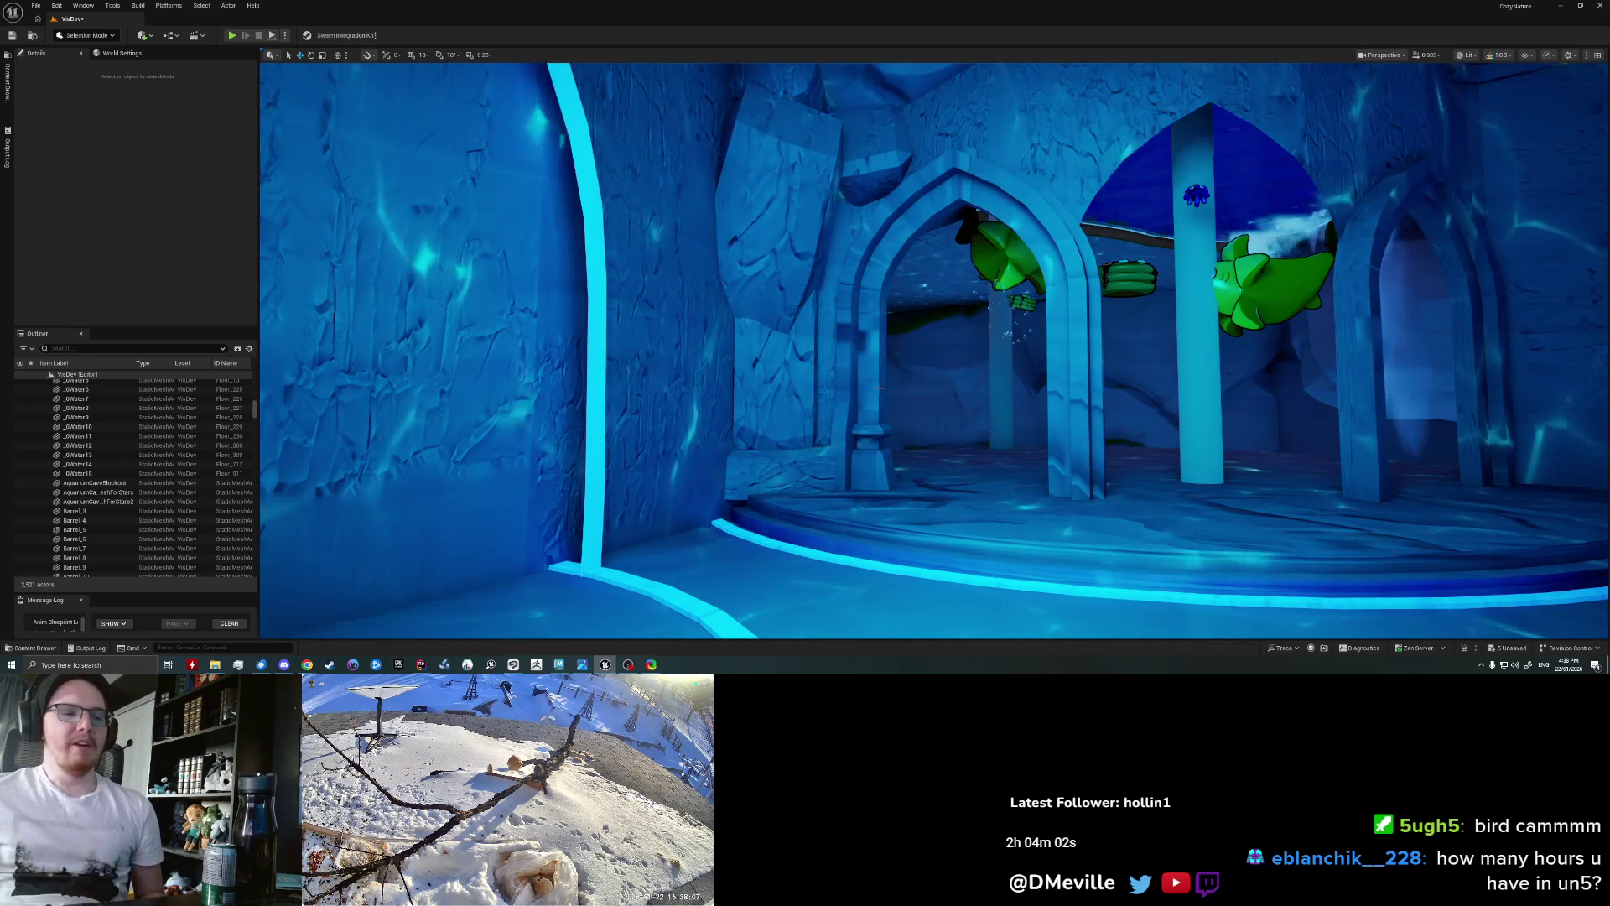
pyautogui.moveTo(879, 387); pyautogui.dragTo(879, 388, button='right')
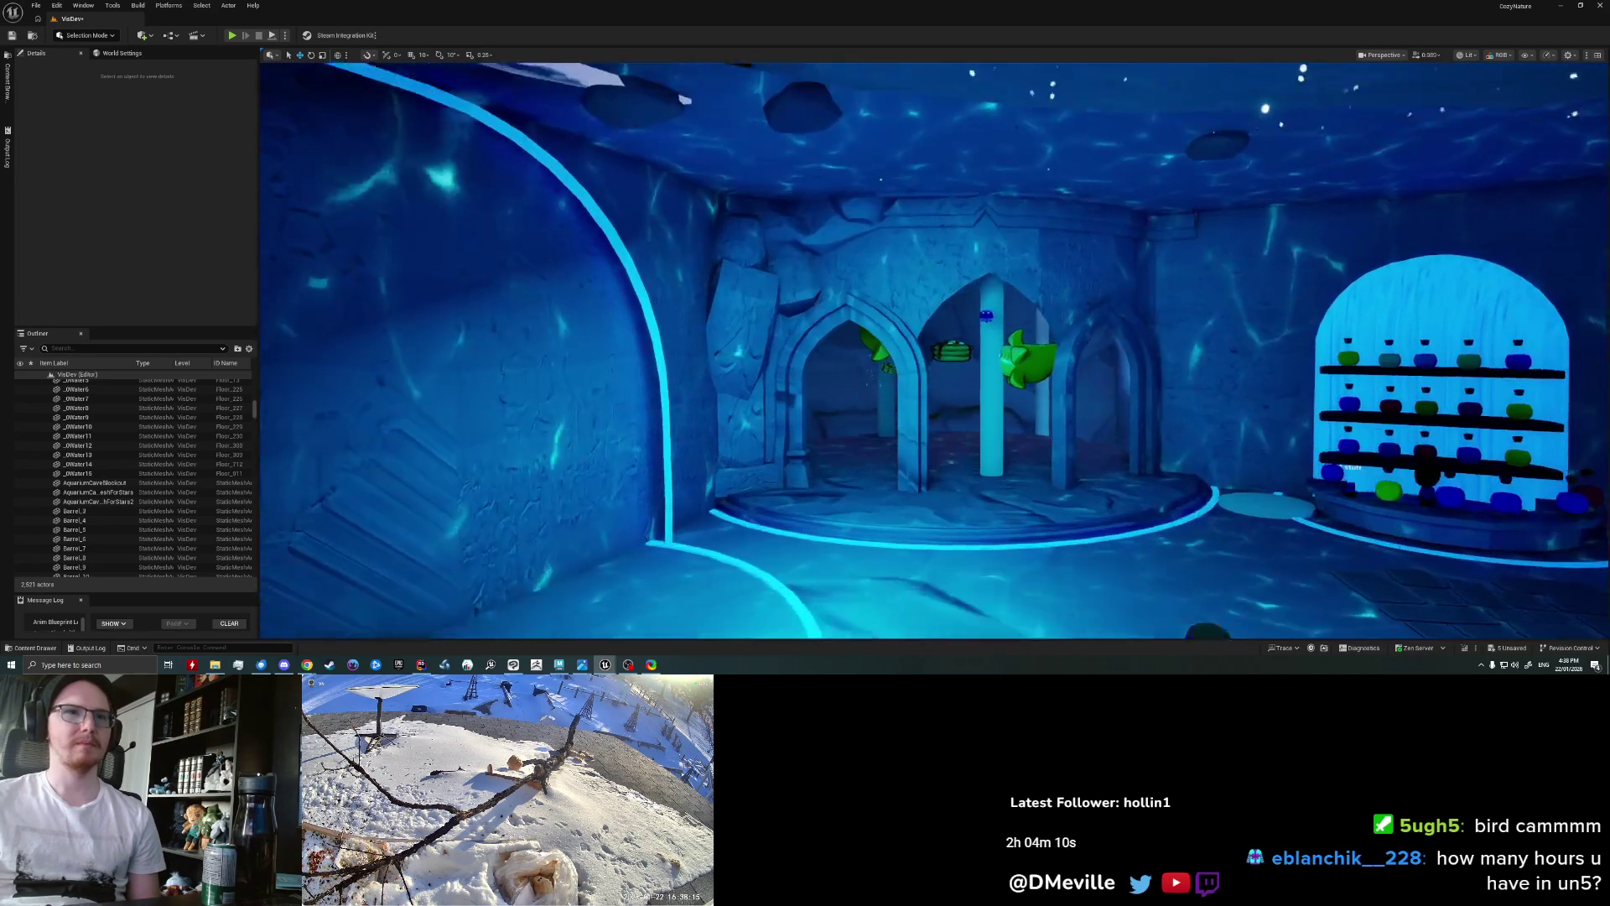
pyautogui.moveTo(879, 387); pyautogui.dragTo(879, 388, button='right')
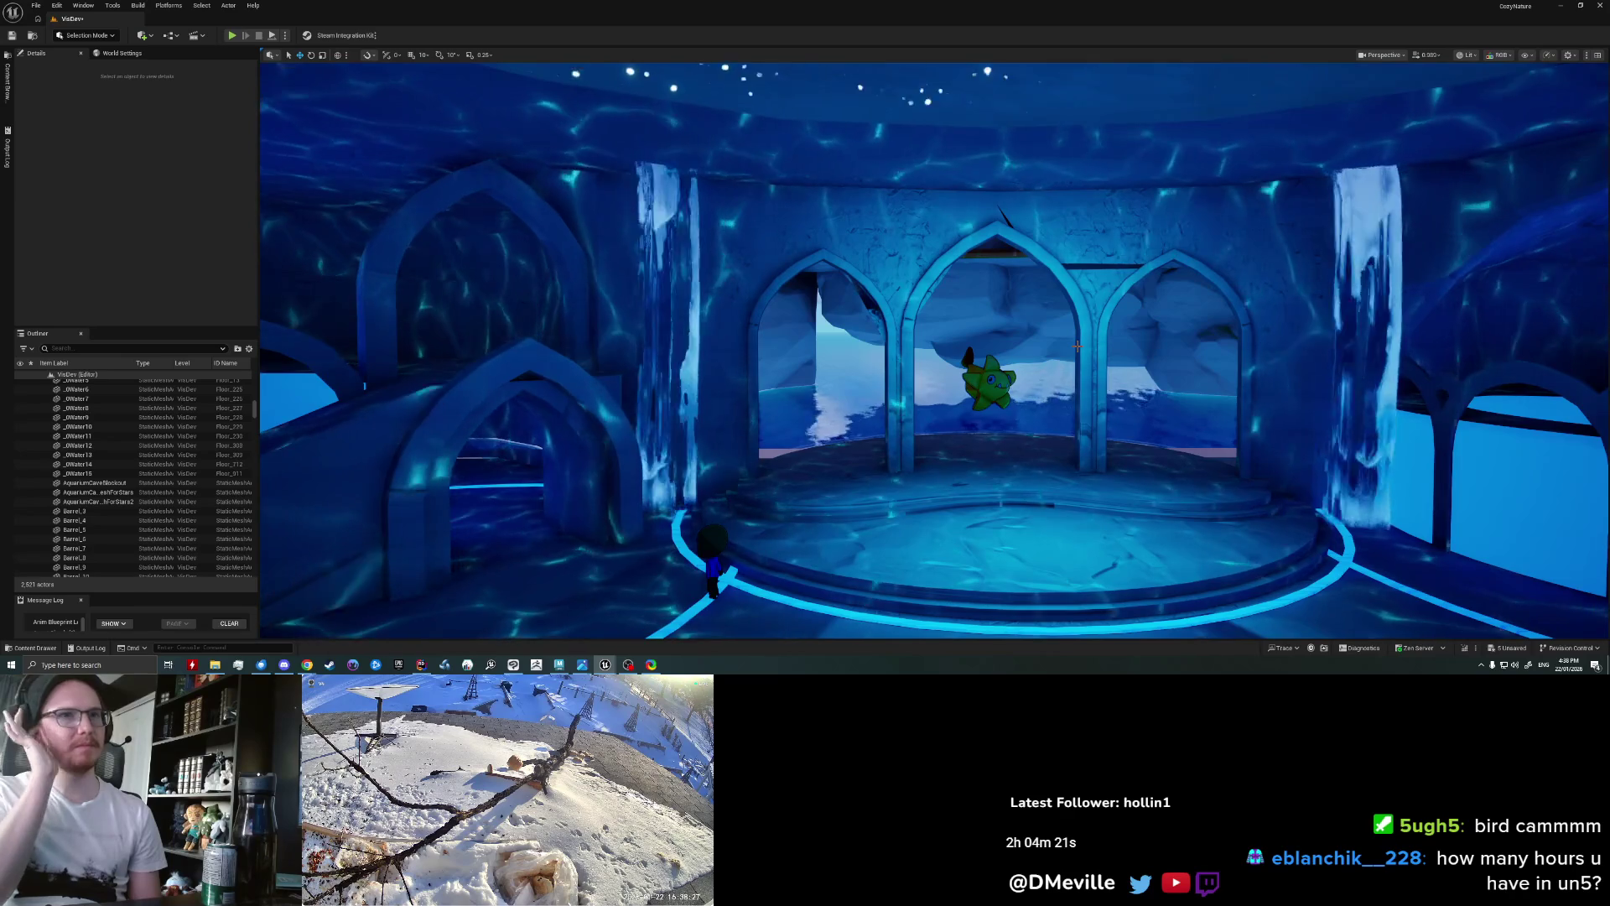
# Step: Fly through the arch, circle the round room to face the three arches, and return to Maya
pyautogui.moveTo(1078, 346)
pyautogui.mouseDown(button='right')
pyautogui.moveTo(1174, 377)
pyautogui.moveTo(931, 352)
pyautogui.mouseUp(button='right')
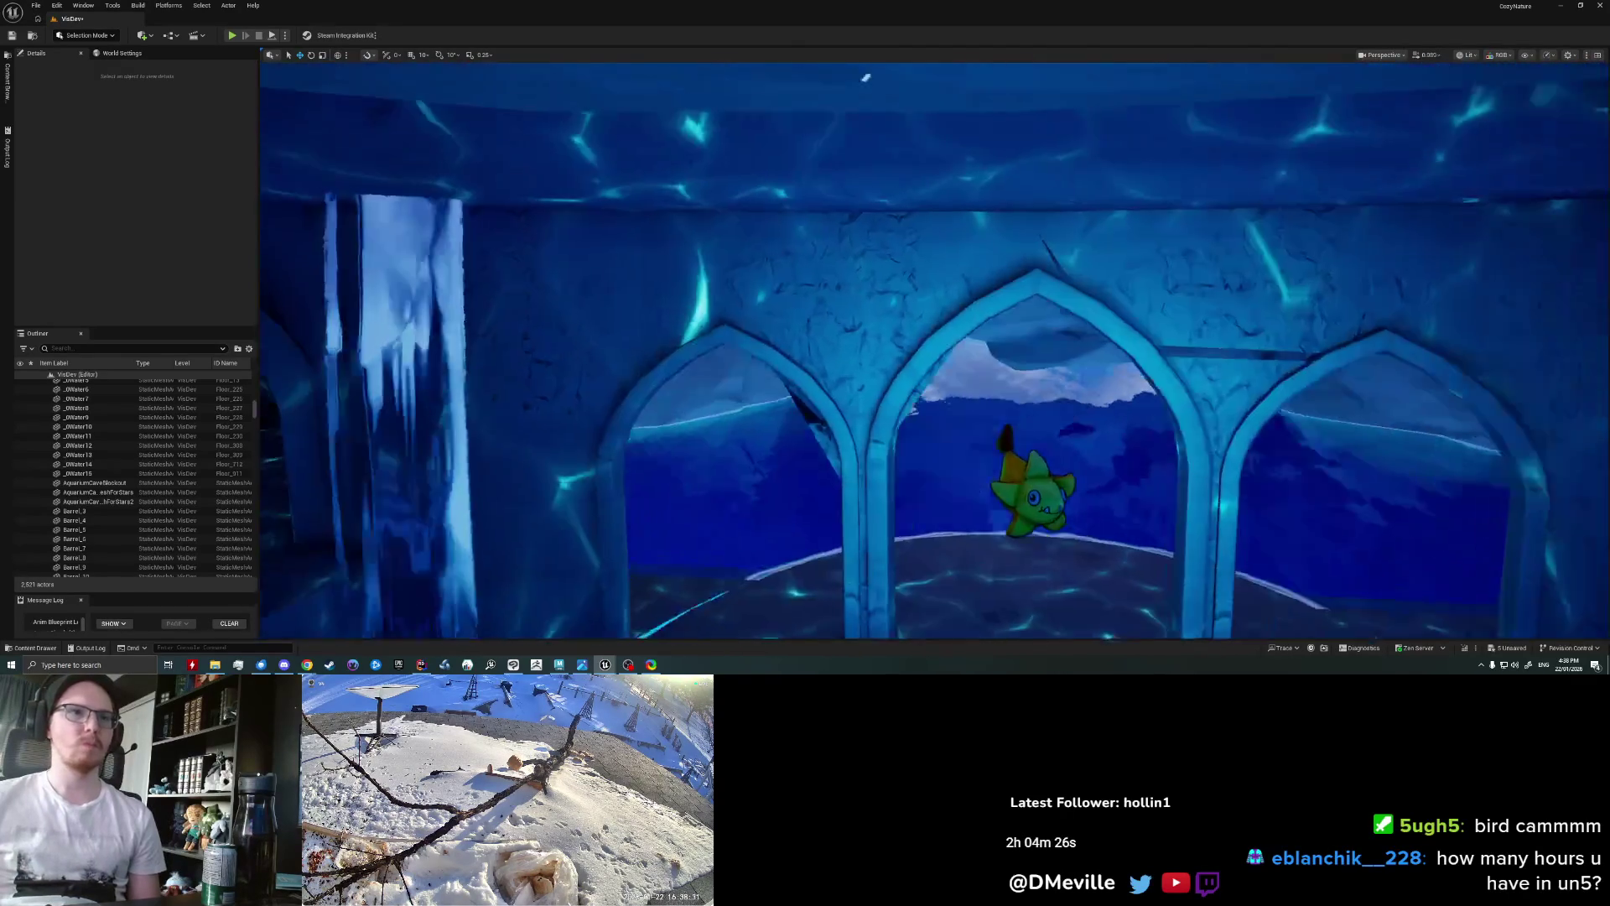
pyautogui.moveTo(1077, 346); pyautogui.dragTo(1076, 346, button='right')
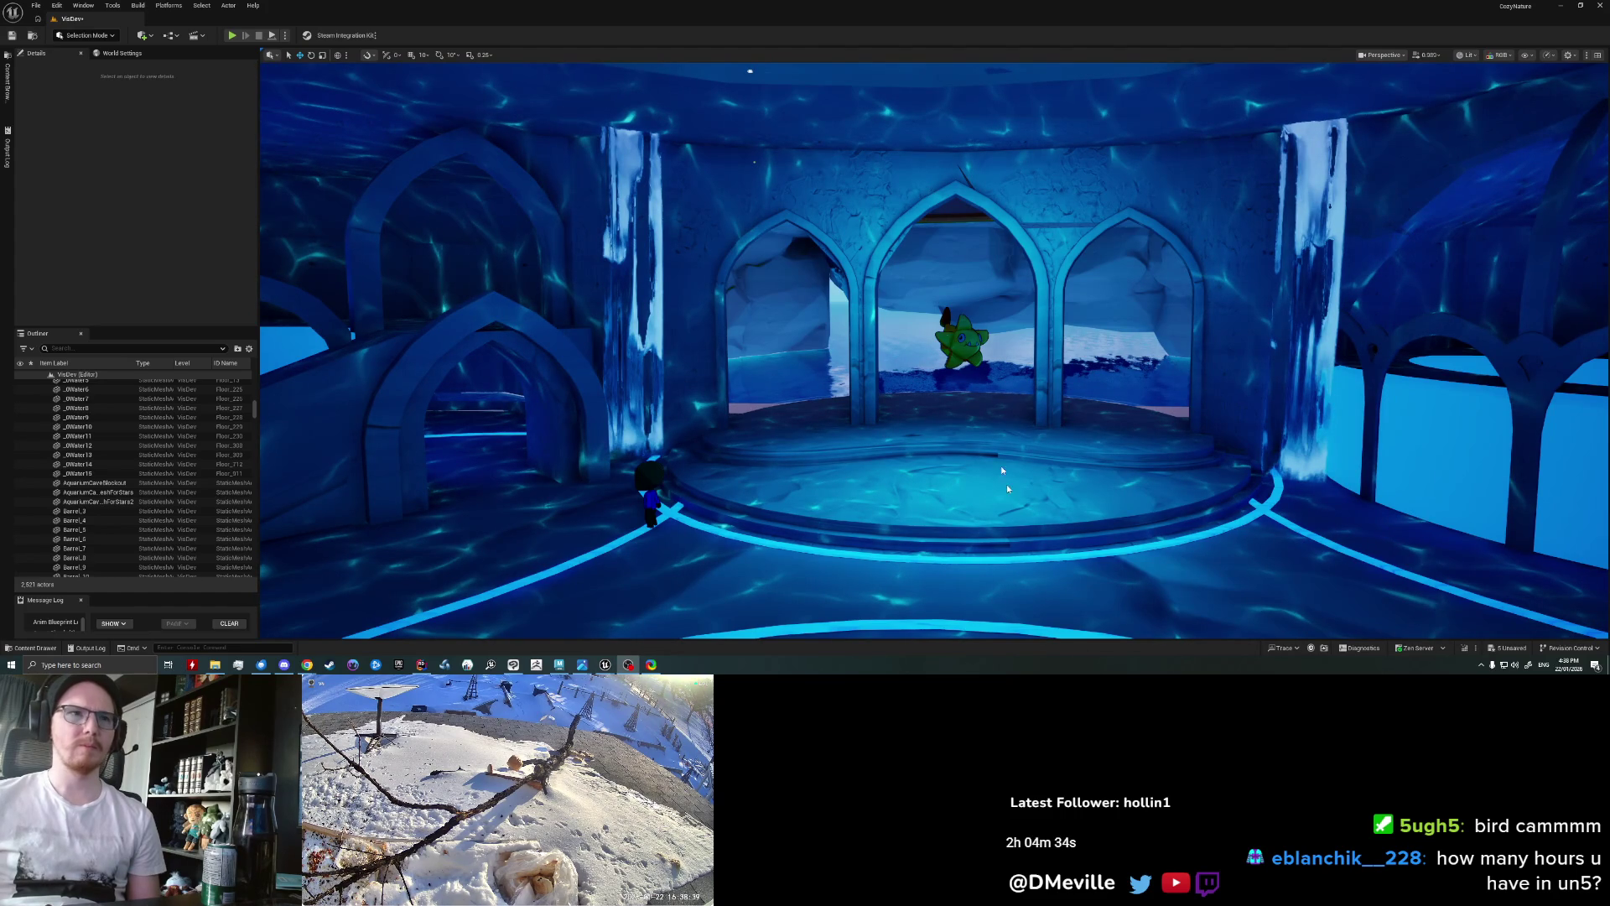
pyautogui.moveTo(926, 317); pyautogui.dragTo(927, 317, button='right')
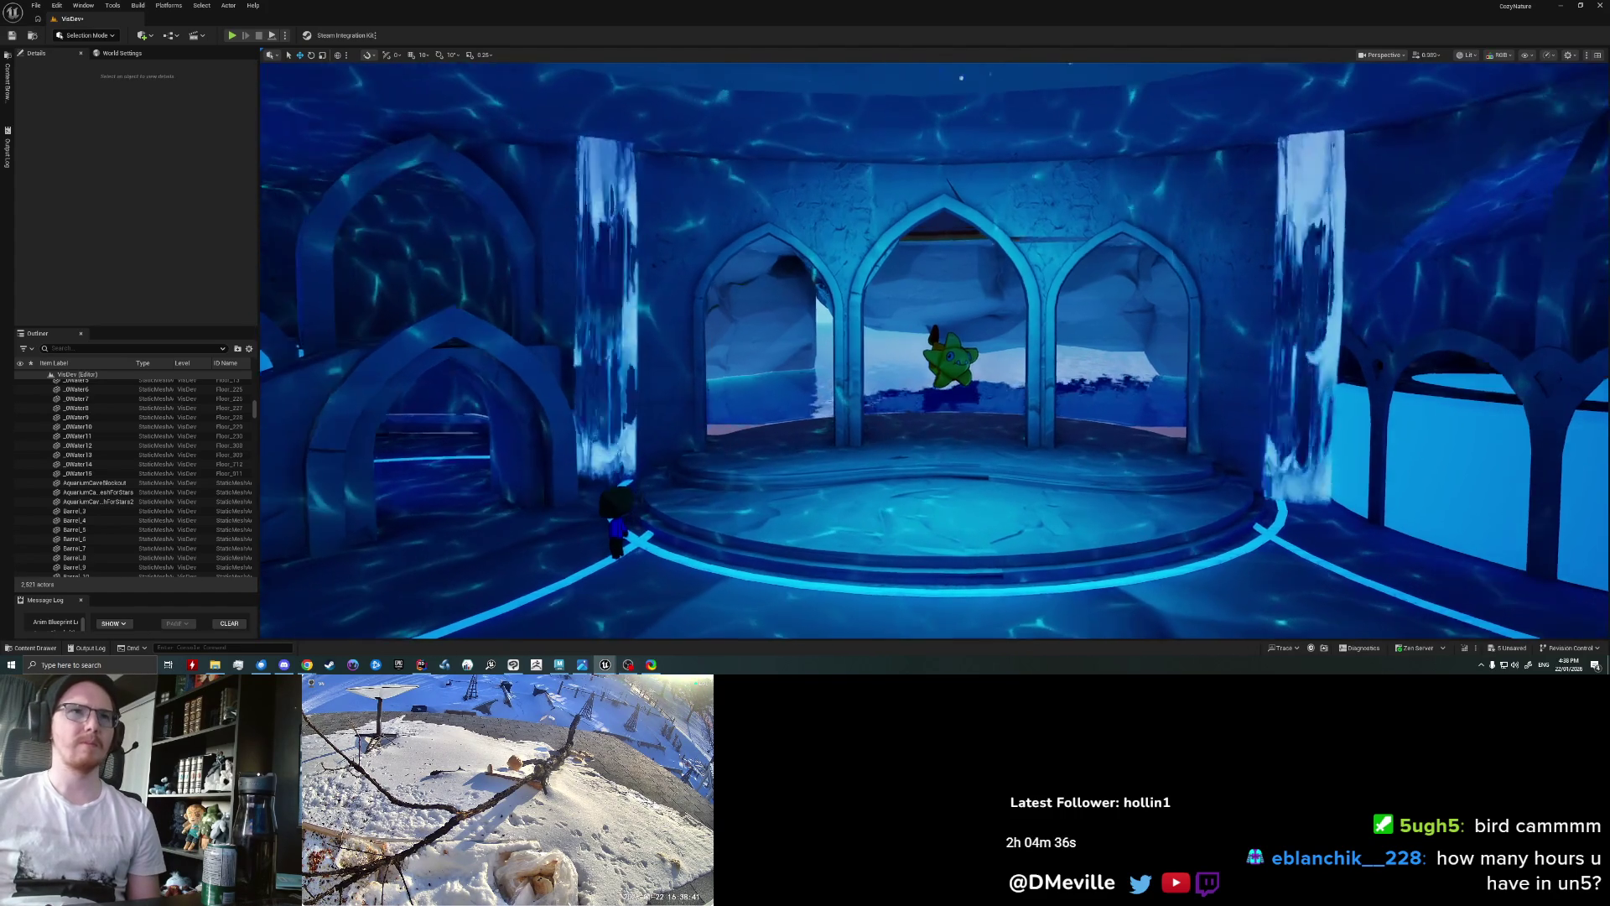
pyautogui.moveTo(792, 183); pyautogui.dragTo(793, 183, button='right')
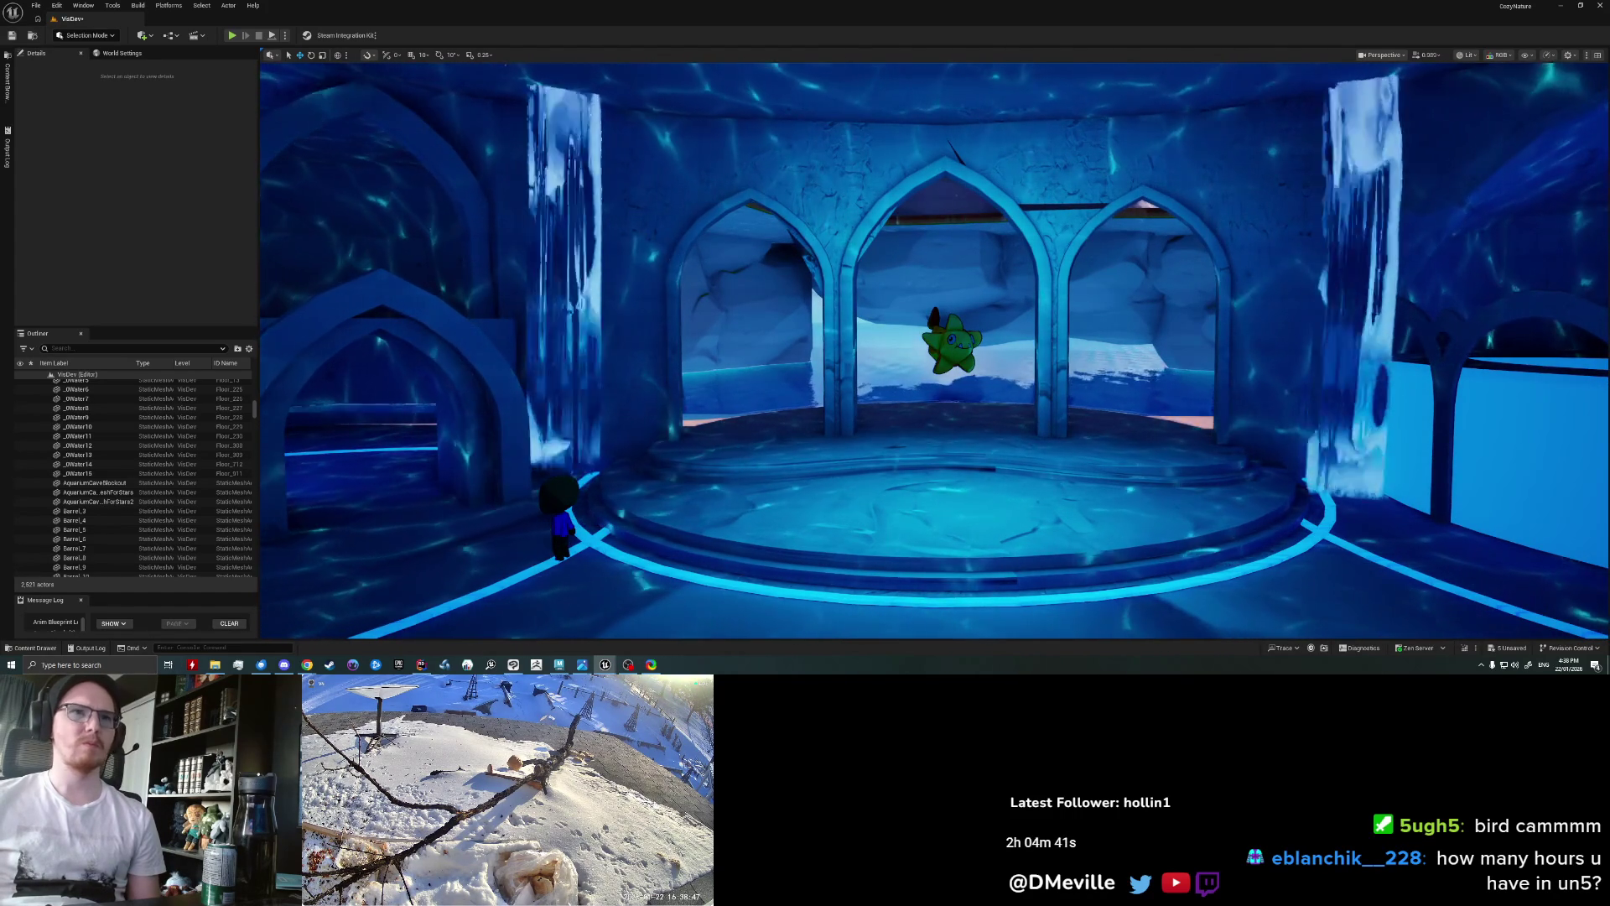
pyautogui.moveTo(649, 293); pyautogui.dragTo(649, 285, button='right')
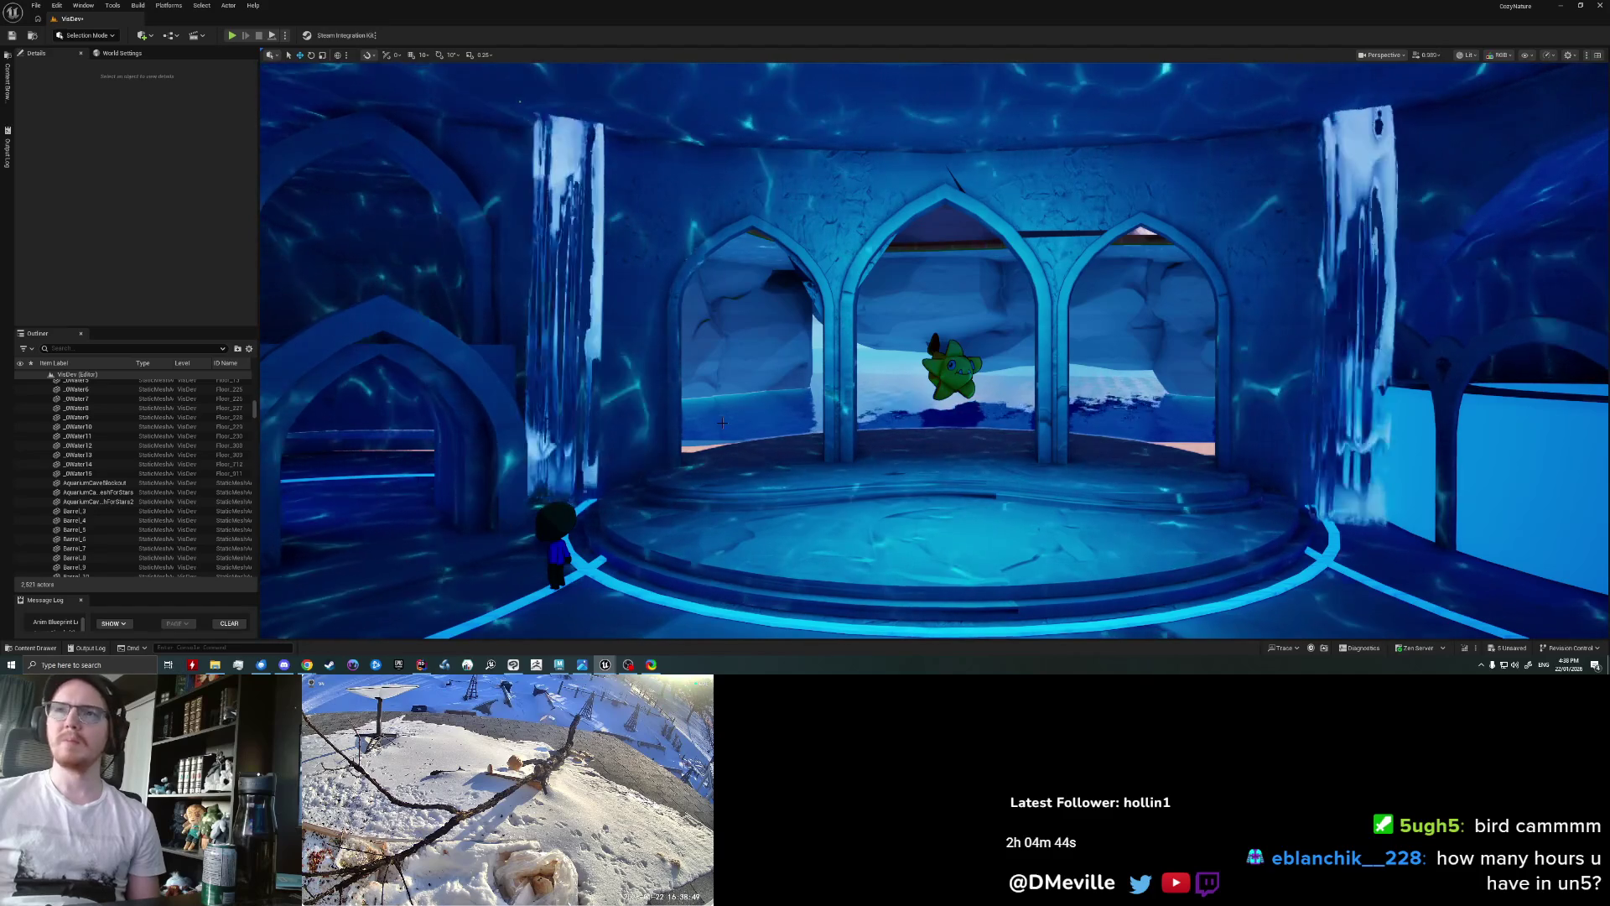
pyautogui.hotkey('alt', 'Tab')
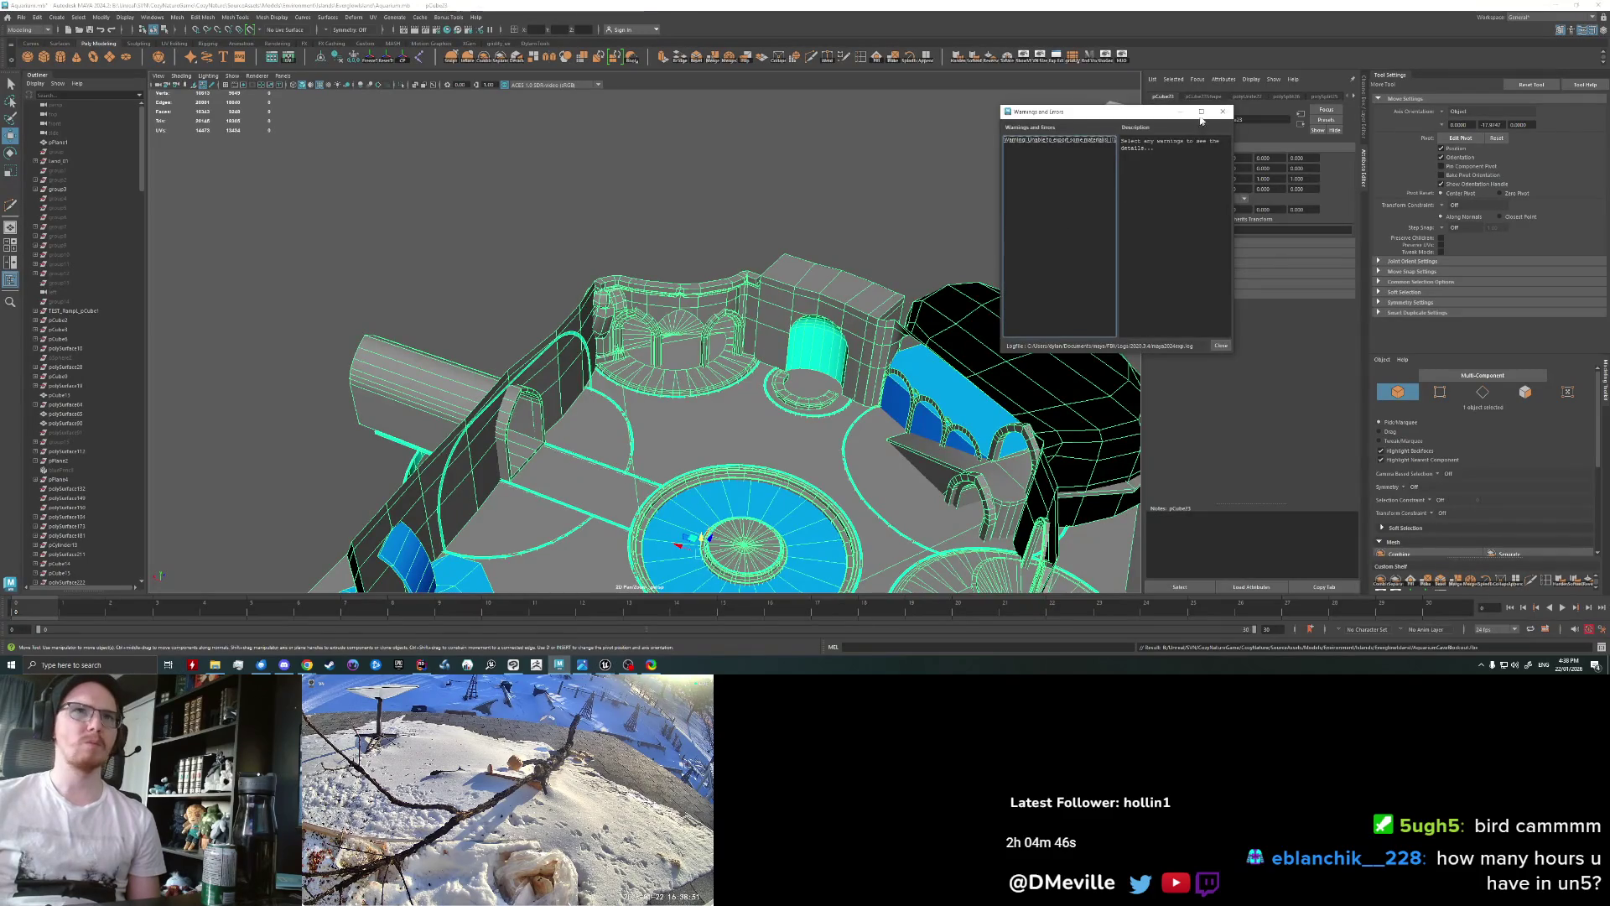
# Step: Close the warnings window, clear the selection, and select the arch band mesh
pyautogui.click(1223, 112)
pyautogui.hotkey('ctrl', 'z')
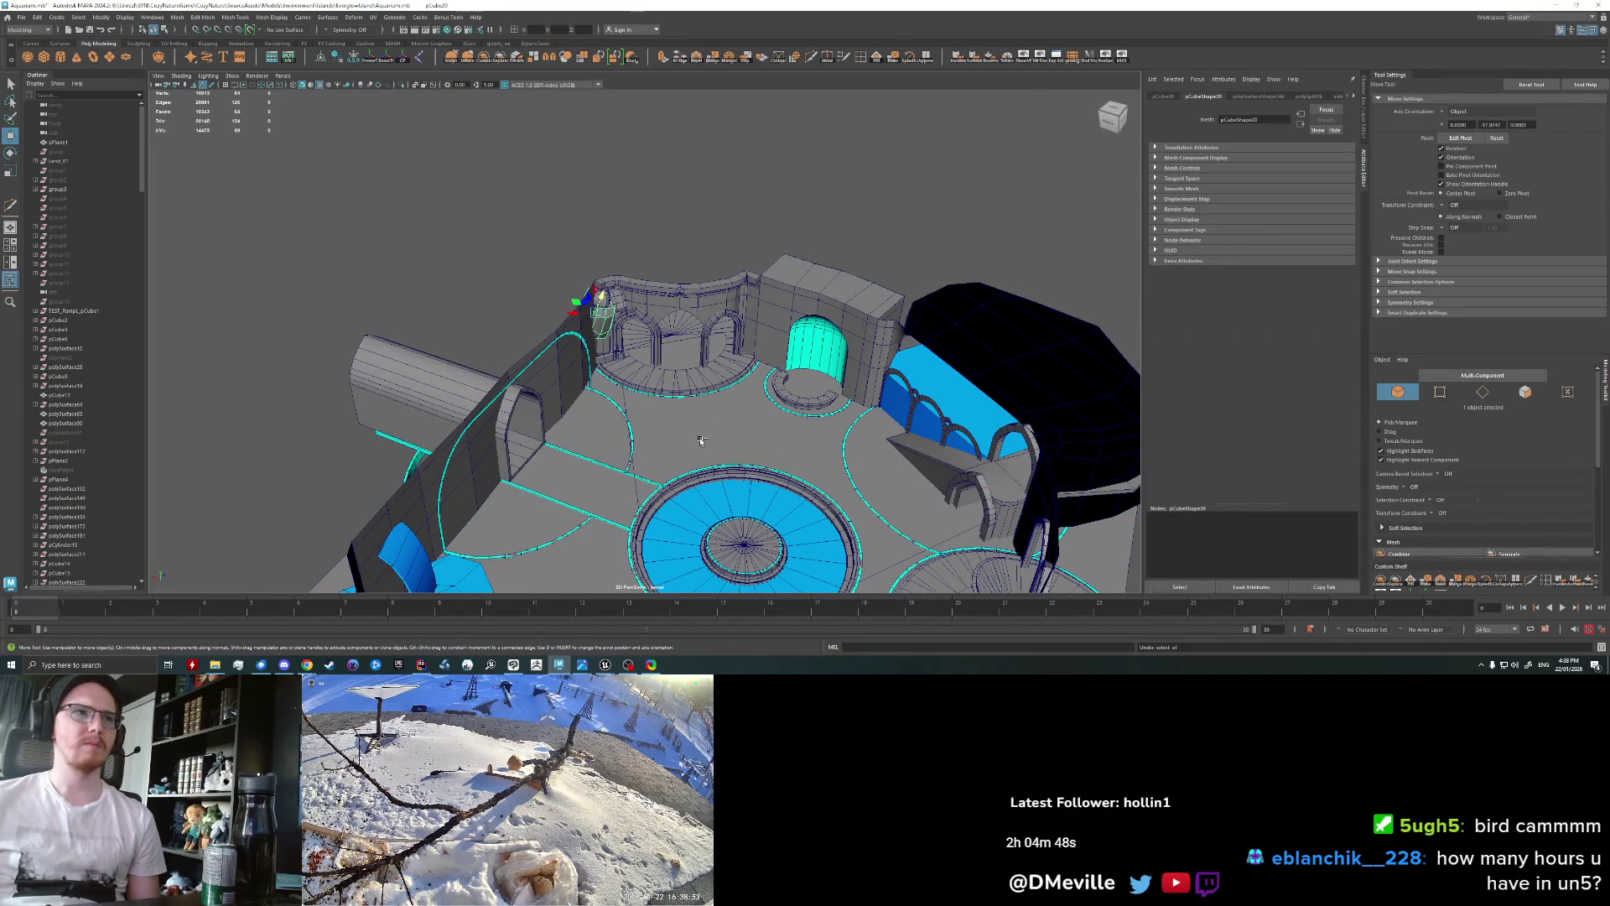
pyautogui.keyDown('alt'); pyautogui.moveTo(691, 451); pyautogui.dragTo(681, 421); pyautogui.keyUp('alt')
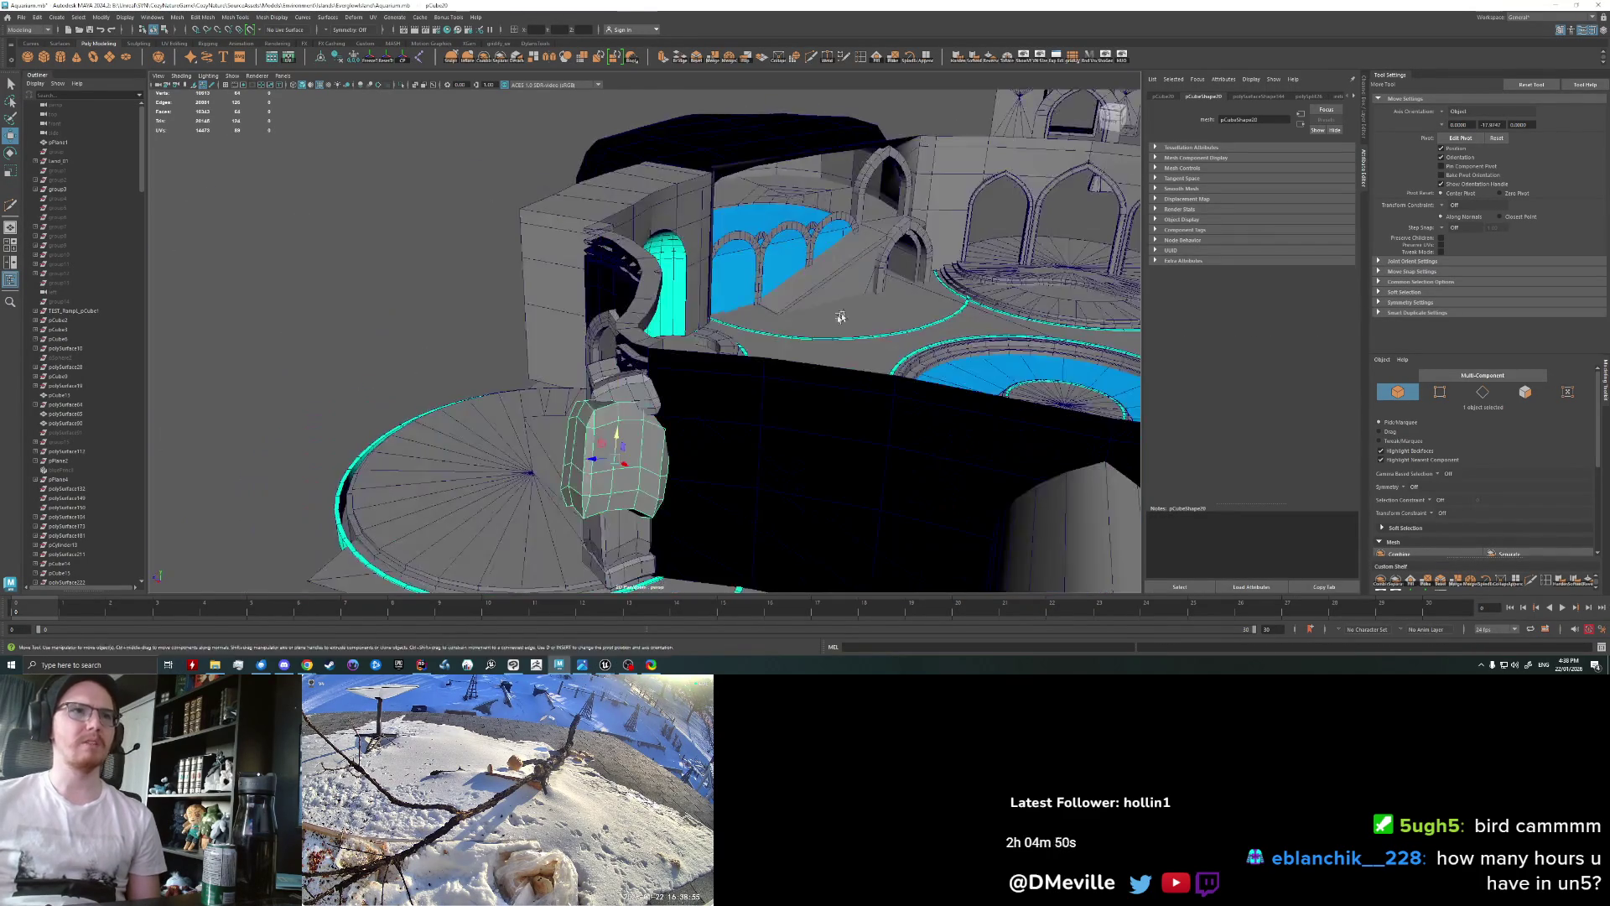
pyautogui.scroll(3, 681, 421)
pyautogui.scroll(3, 654, 432)
pyautogui.scroll(2, 621, 443)
pyautogui.click(588, 453)
pyautogui.scroll(-3, 588, 454)
pyautogui.scroll(5, 721, 285)
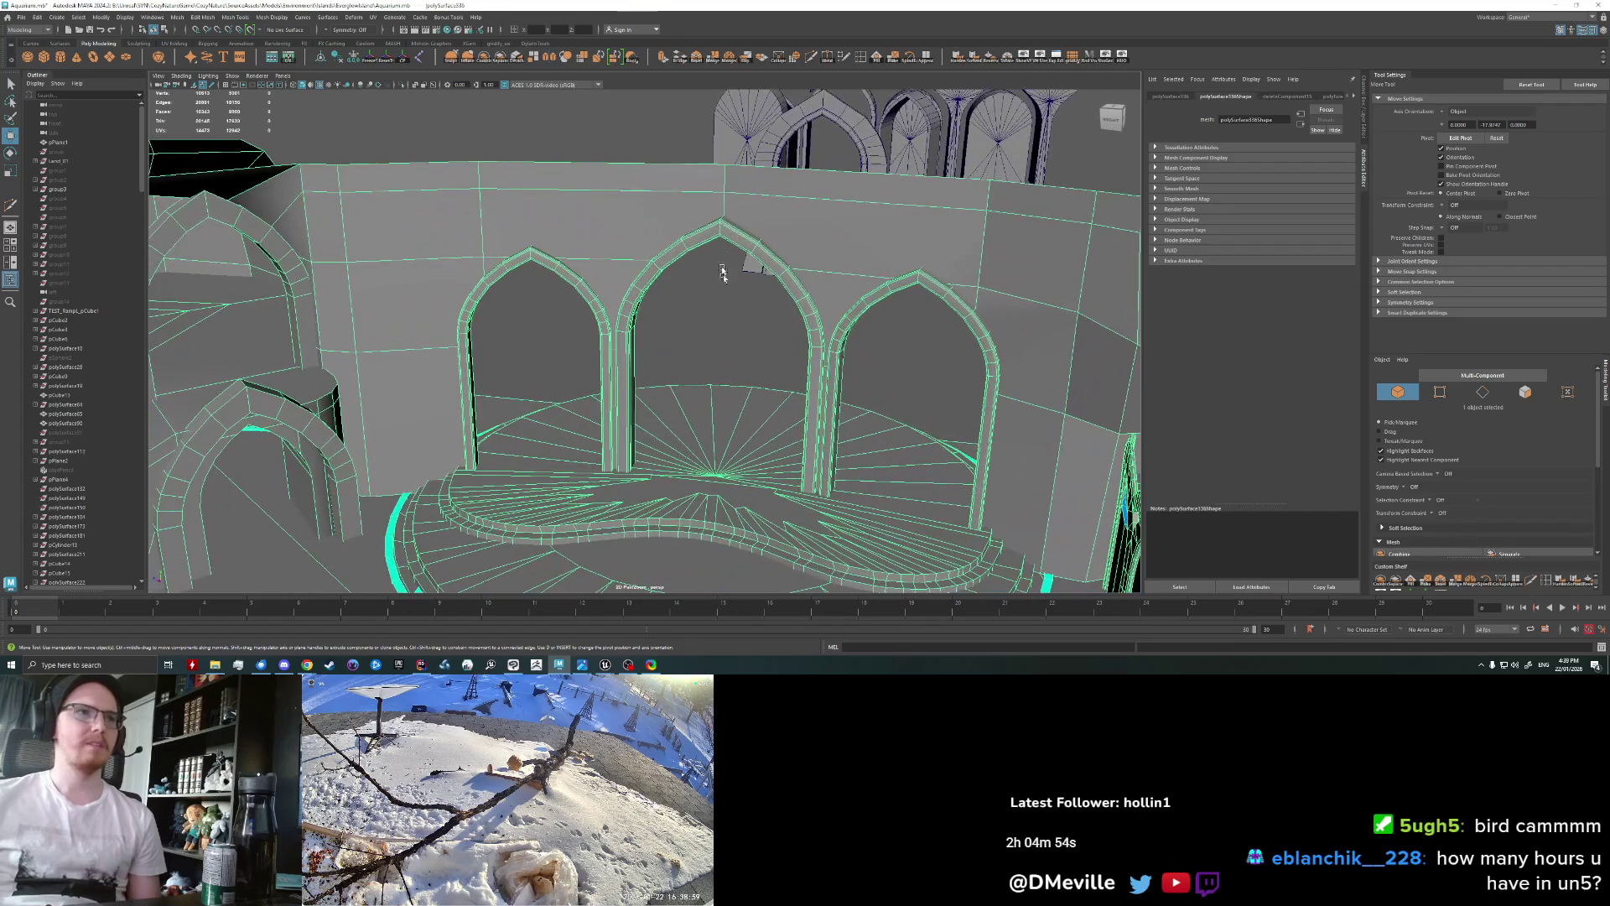
# Step: Select the middle arch trim as an object and frame the view on it
pyautogui.press('F11')
pyautogui.doubleClick(719, 224)
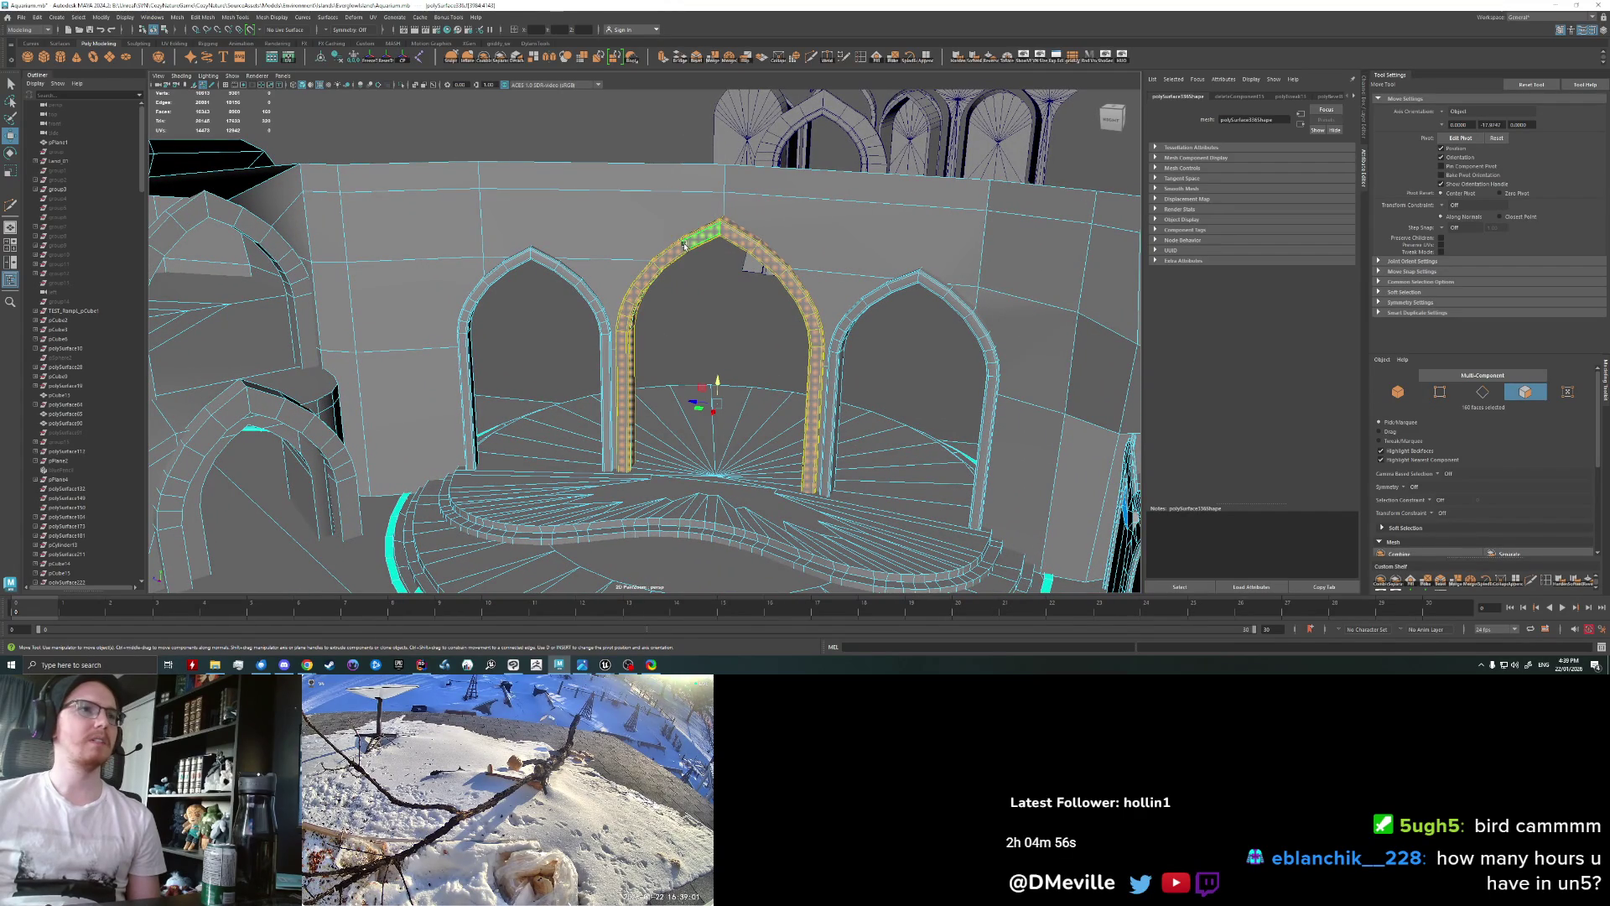
pyautogui.click(550, 117)
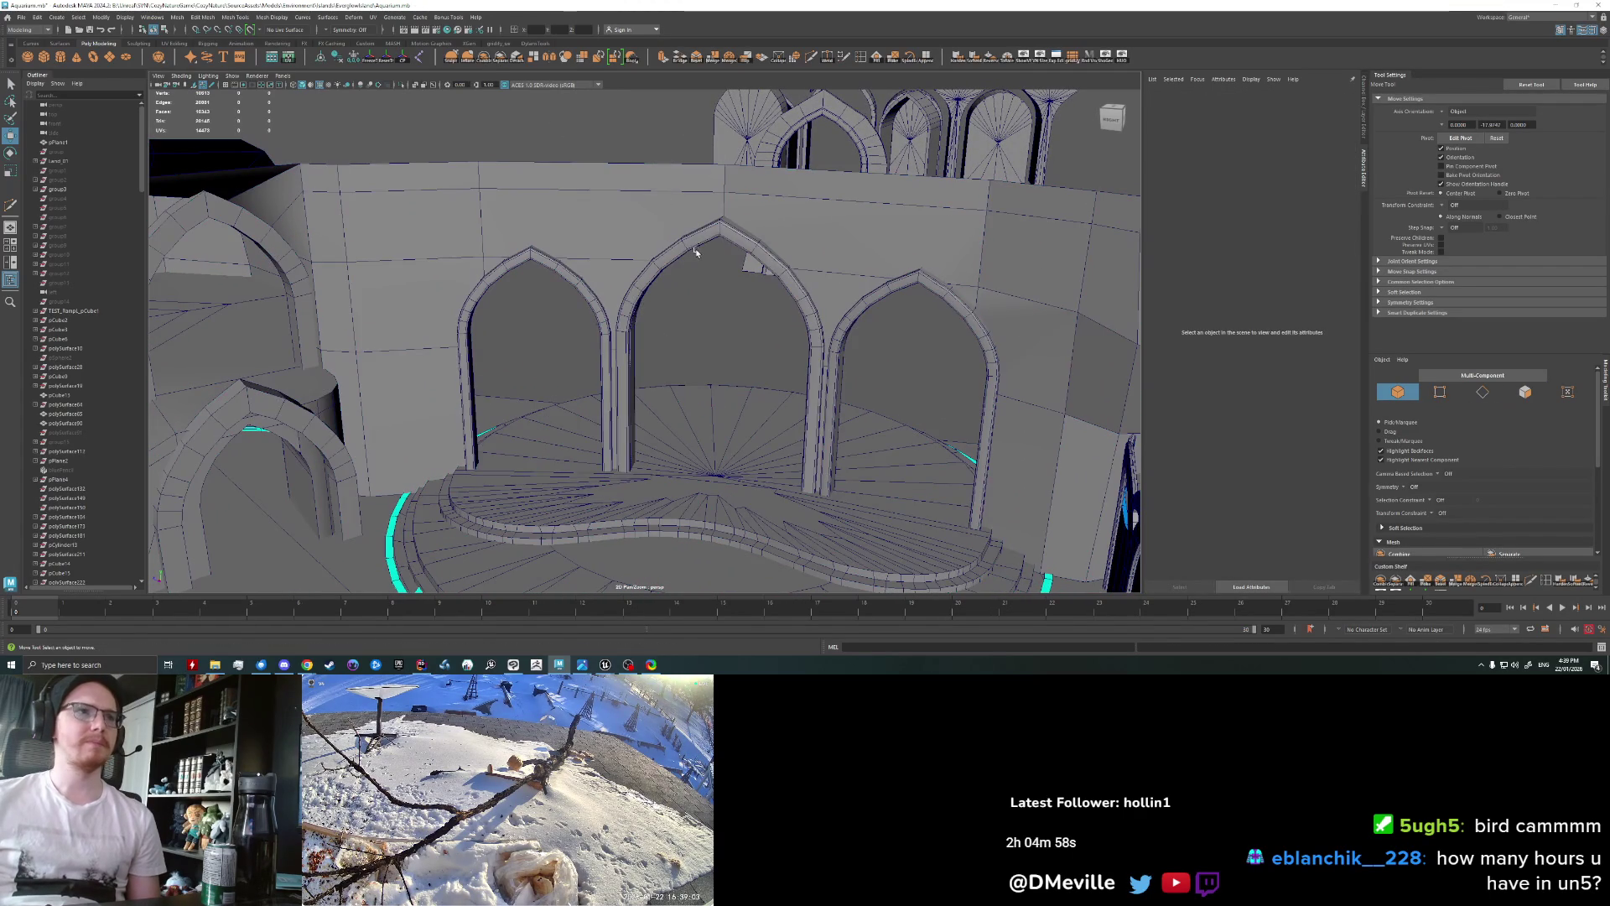
pyautogui.click(680, 264)
pyautogui.keyDown('alt'); pyautogui.moveTo(663, 275); pyautogui.dragTo(536, 103, button='right'); pyautogui.keyUp('alt')
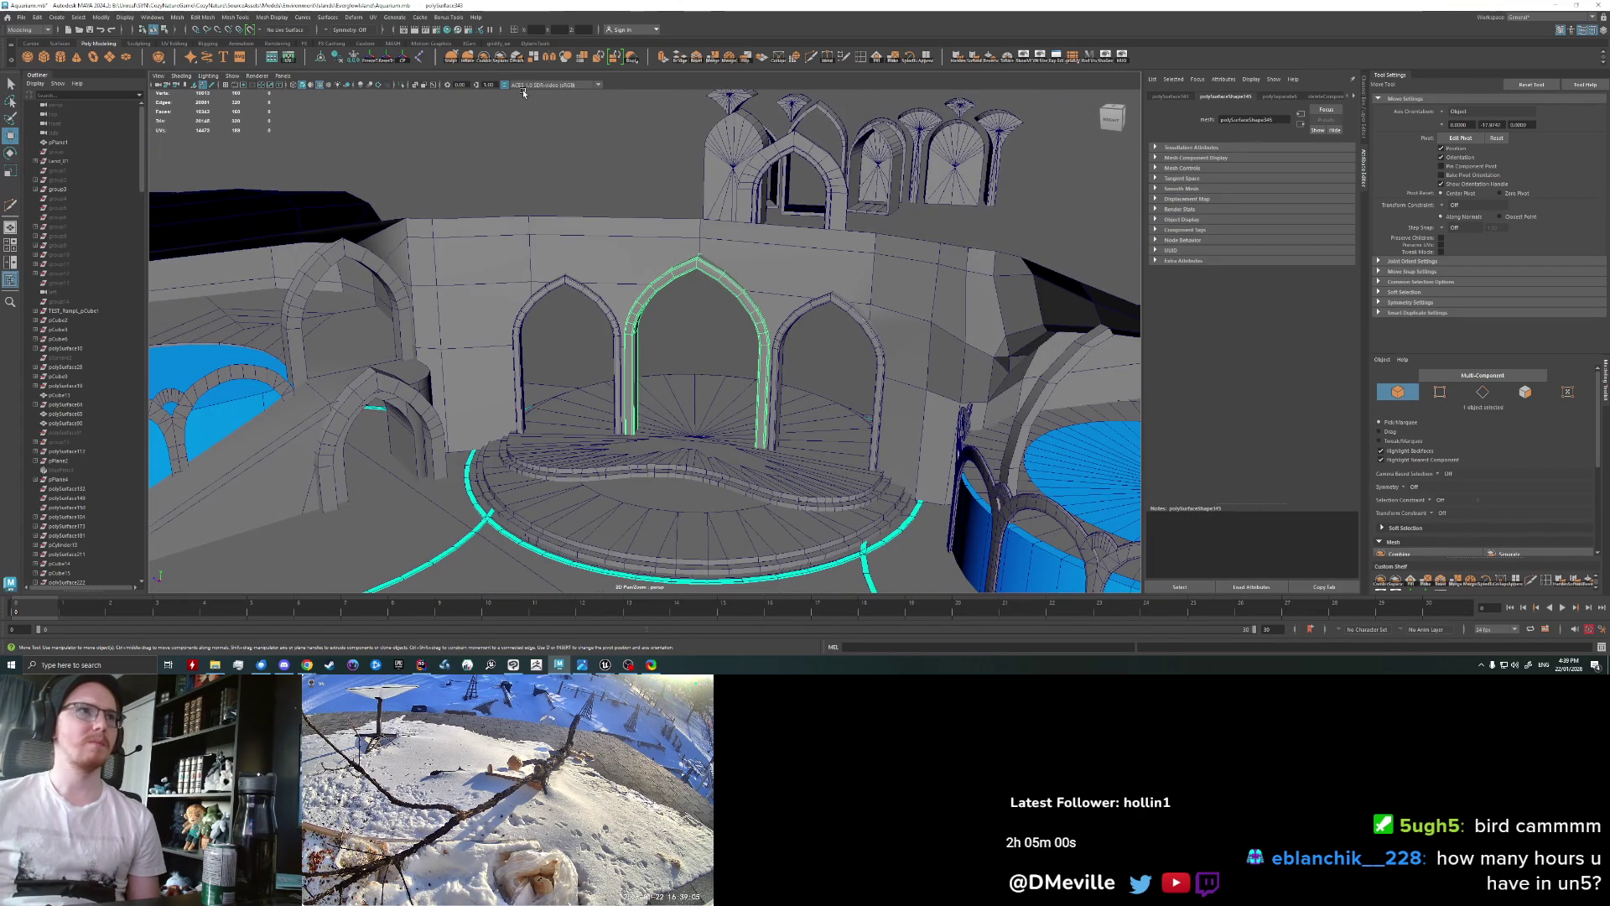
pyautogui.press('f')
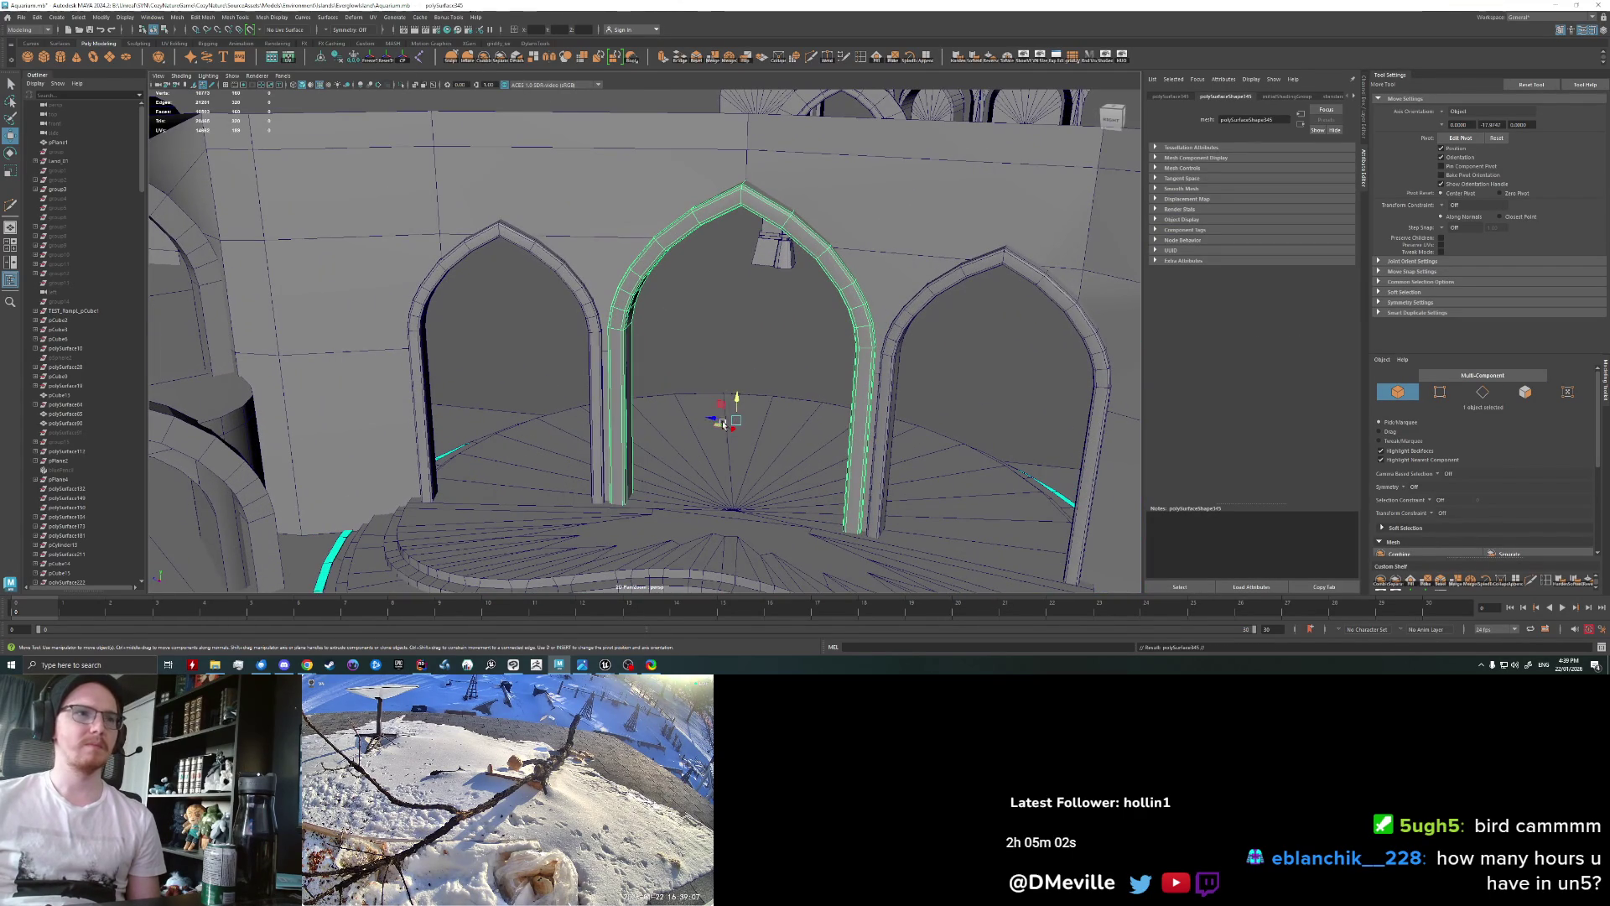
# Step: Put the arch's pivot at its top point and snap it onto the right archway's peak
pyautogui.moveTo(739, 421); pyautogui.dragTo(732, 251)
pyautogui.hotkey('ctrl', 'z')
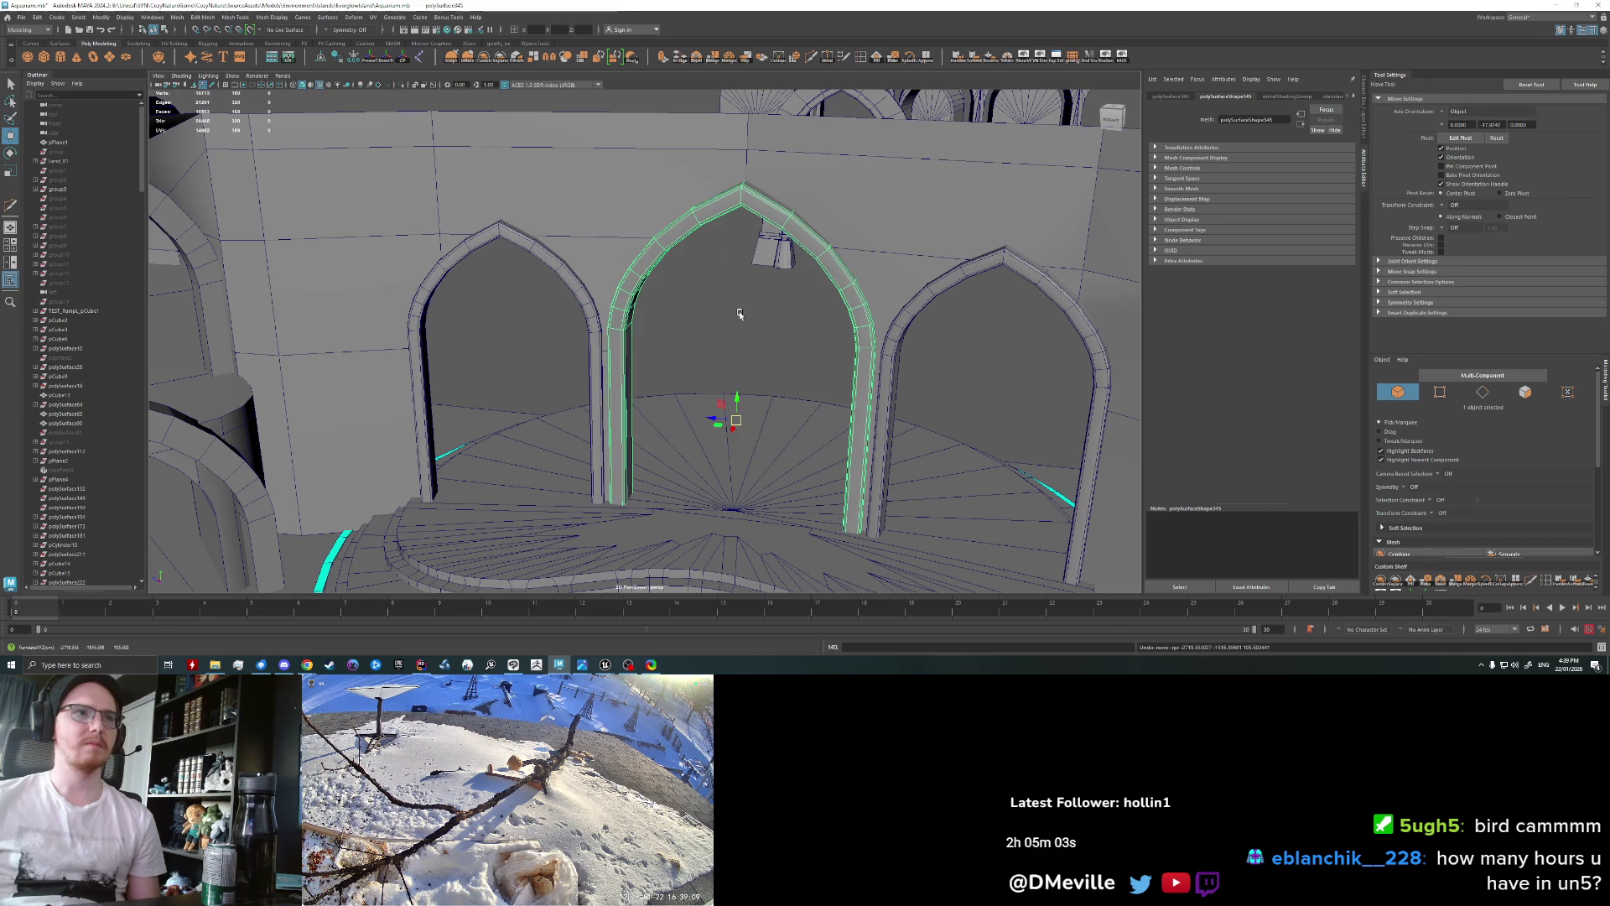
pyautogui.click(736, 214)
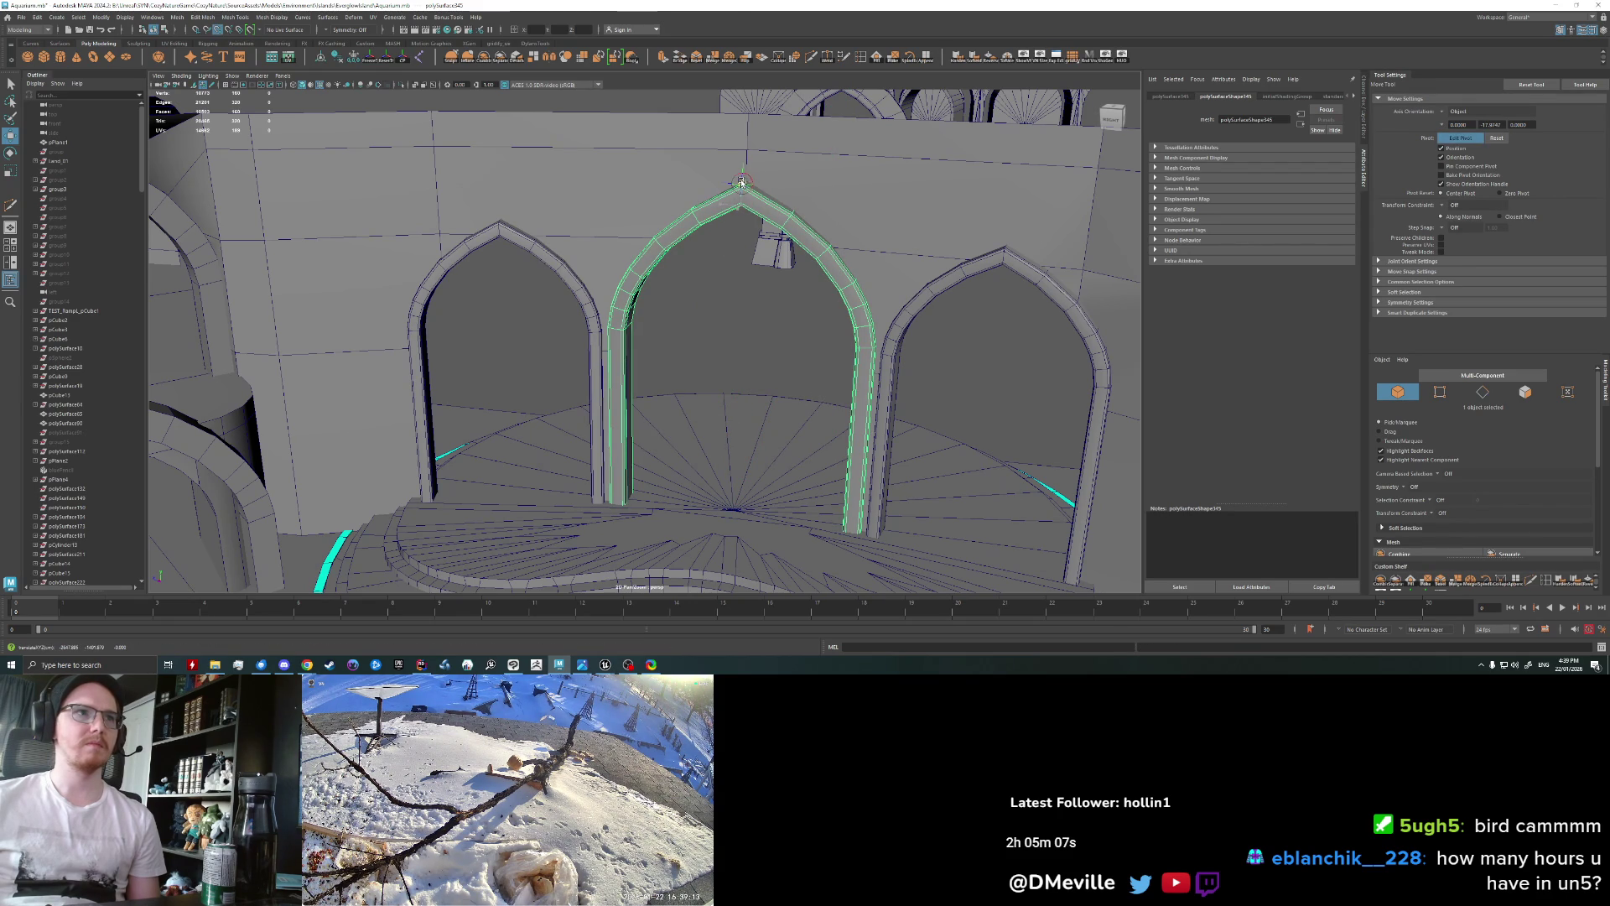
pyautogui.moveTo(741, 182); pyautogui.dragTo(995, 240)
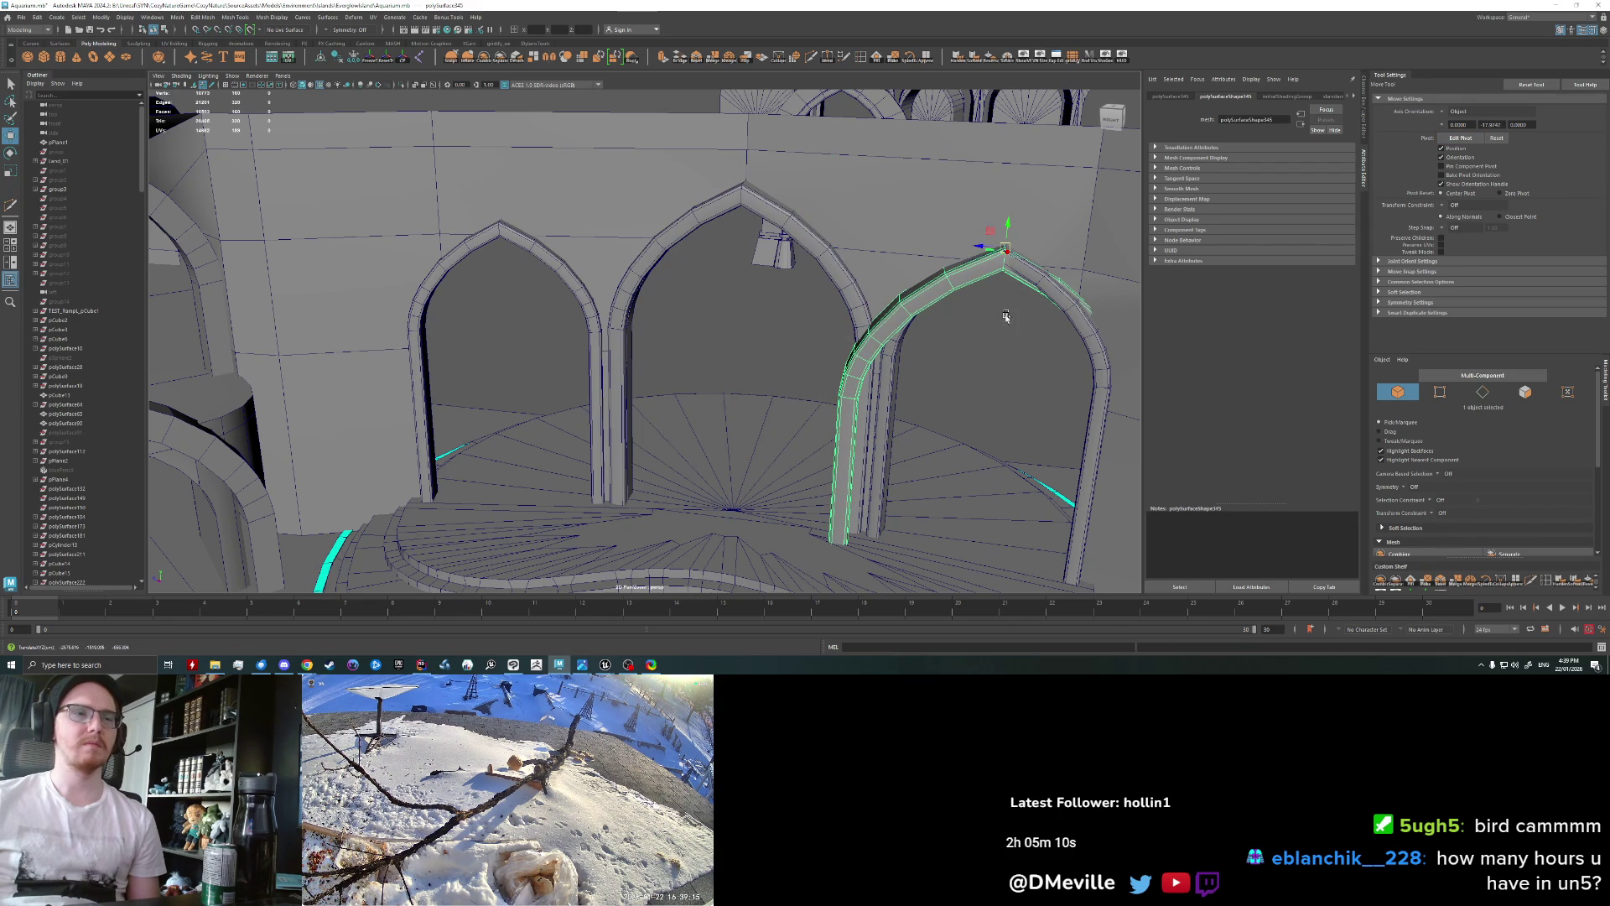
# Step: Scale the arch up to span the right archway, undoing an accidental move
pyautogui.keyDown('alt'); pyautogui.moveTo(943, 348); pyautogui.dragTo(864, 335, button='middle'); pyautogui.keyUp('alt')
pyautogui.press('r')
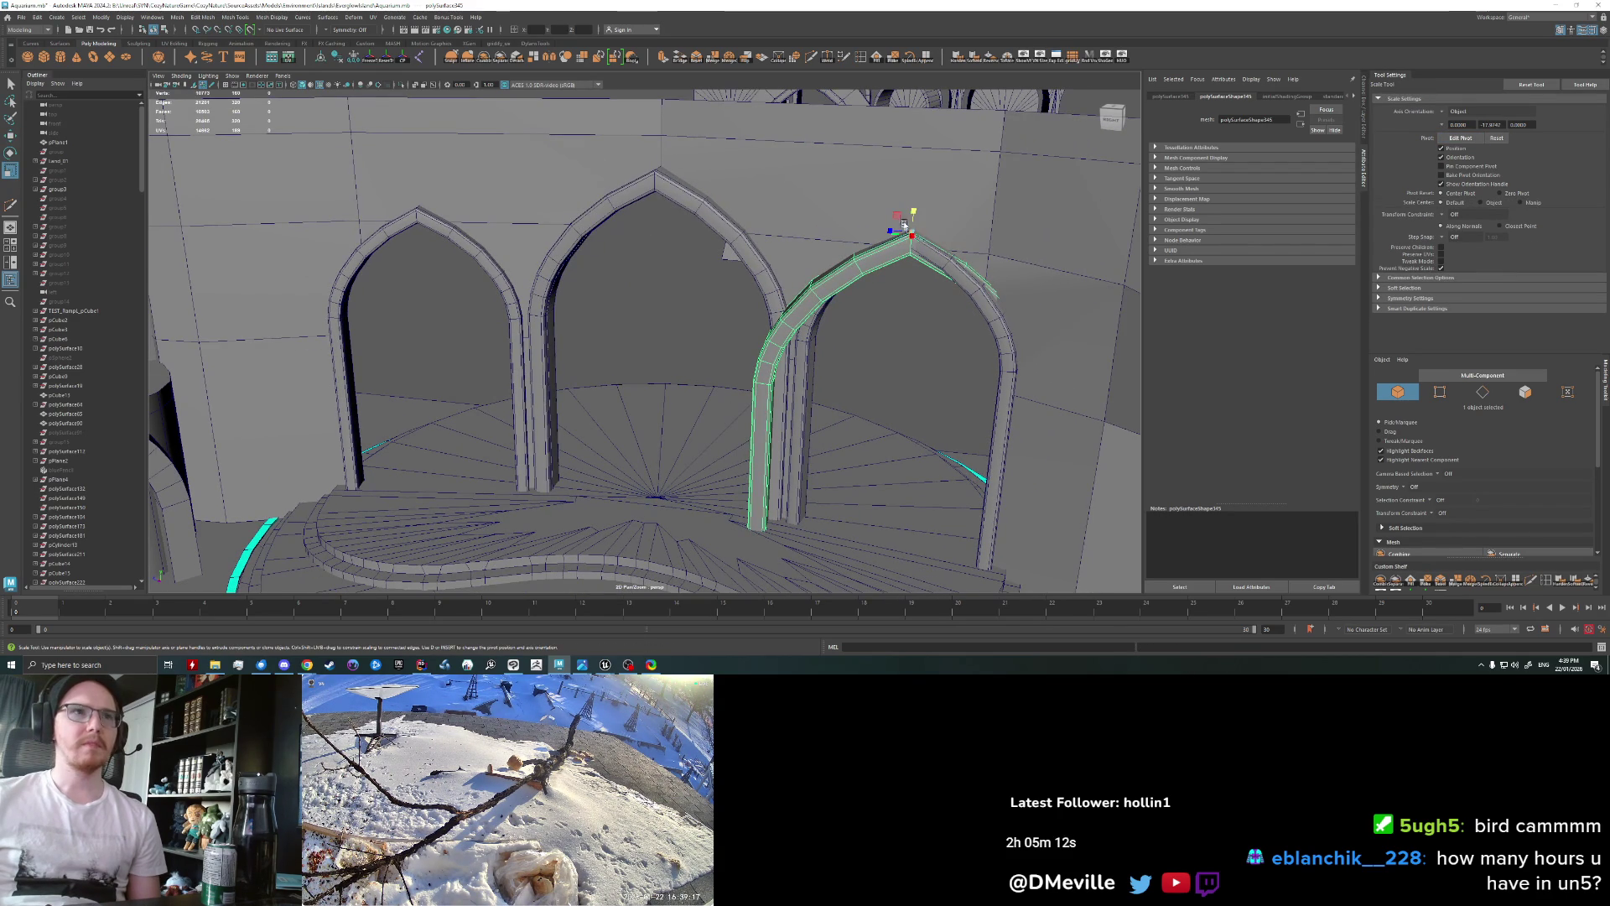
pyautogui.moveTo(913, 231); pyautogui.dragTo(742, 160)
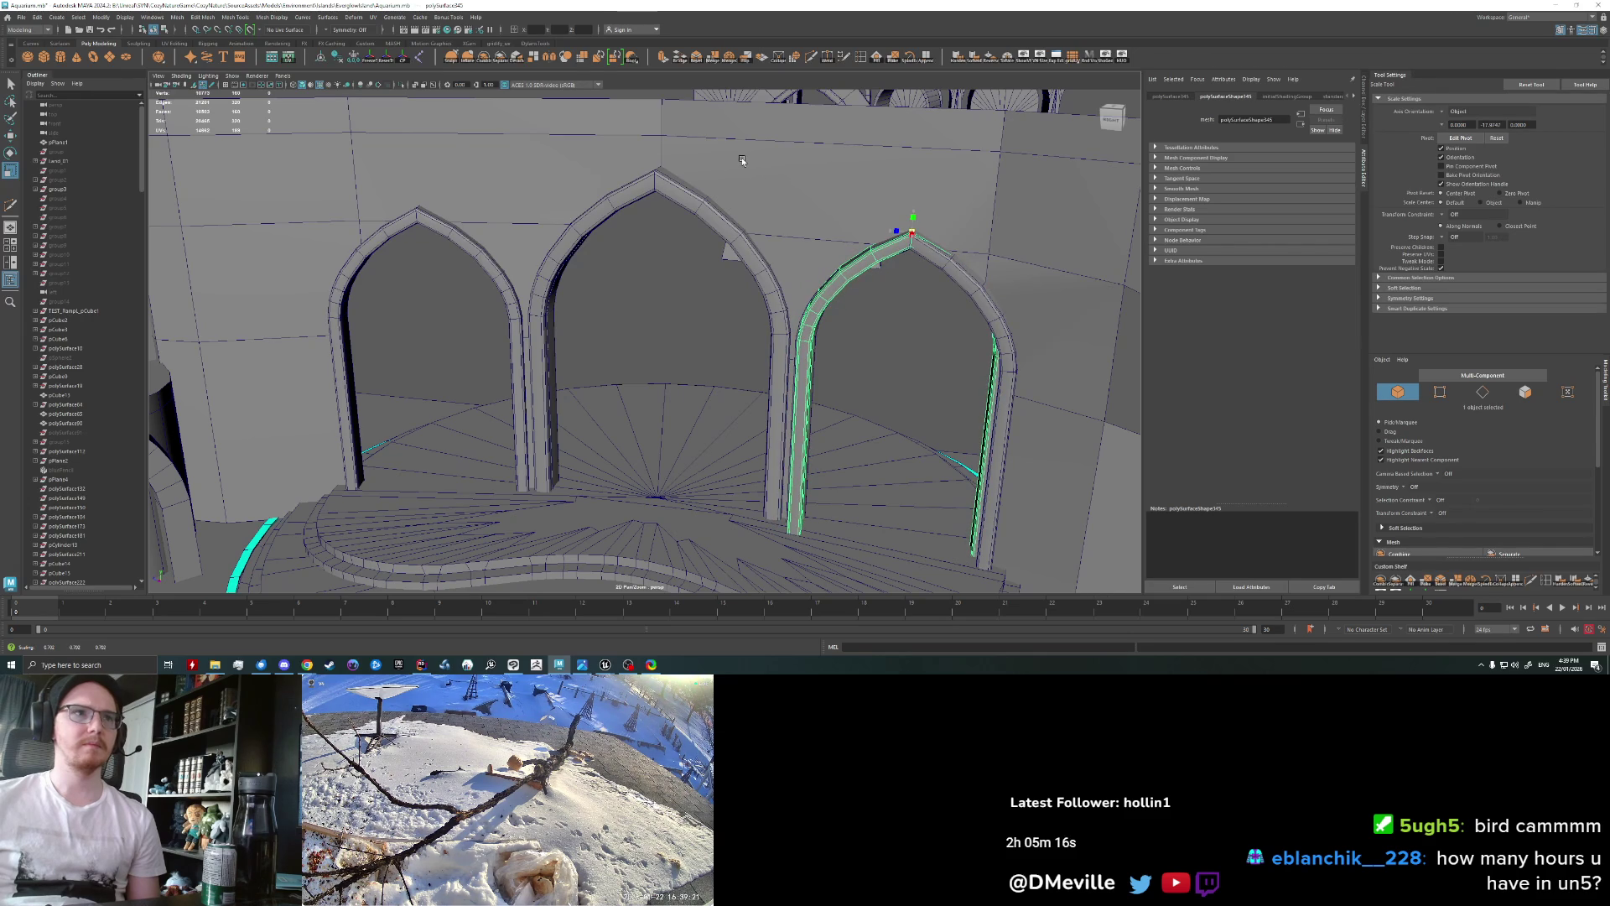
pyautogui.moveTo(723, 240)
pyautogui.keyDown('alt'); pyautogui.mouseDown()
pyautogui.moveTo(755, 180)
pyautogui.moveTo(653, 335)
pyautogui.moveTo(640, 221)
pyautogui.mouseUp(); pyautogui.keyUp('alt')
pyautogui.press('w')
pyautogui.hotkey('ctrl', 'z')
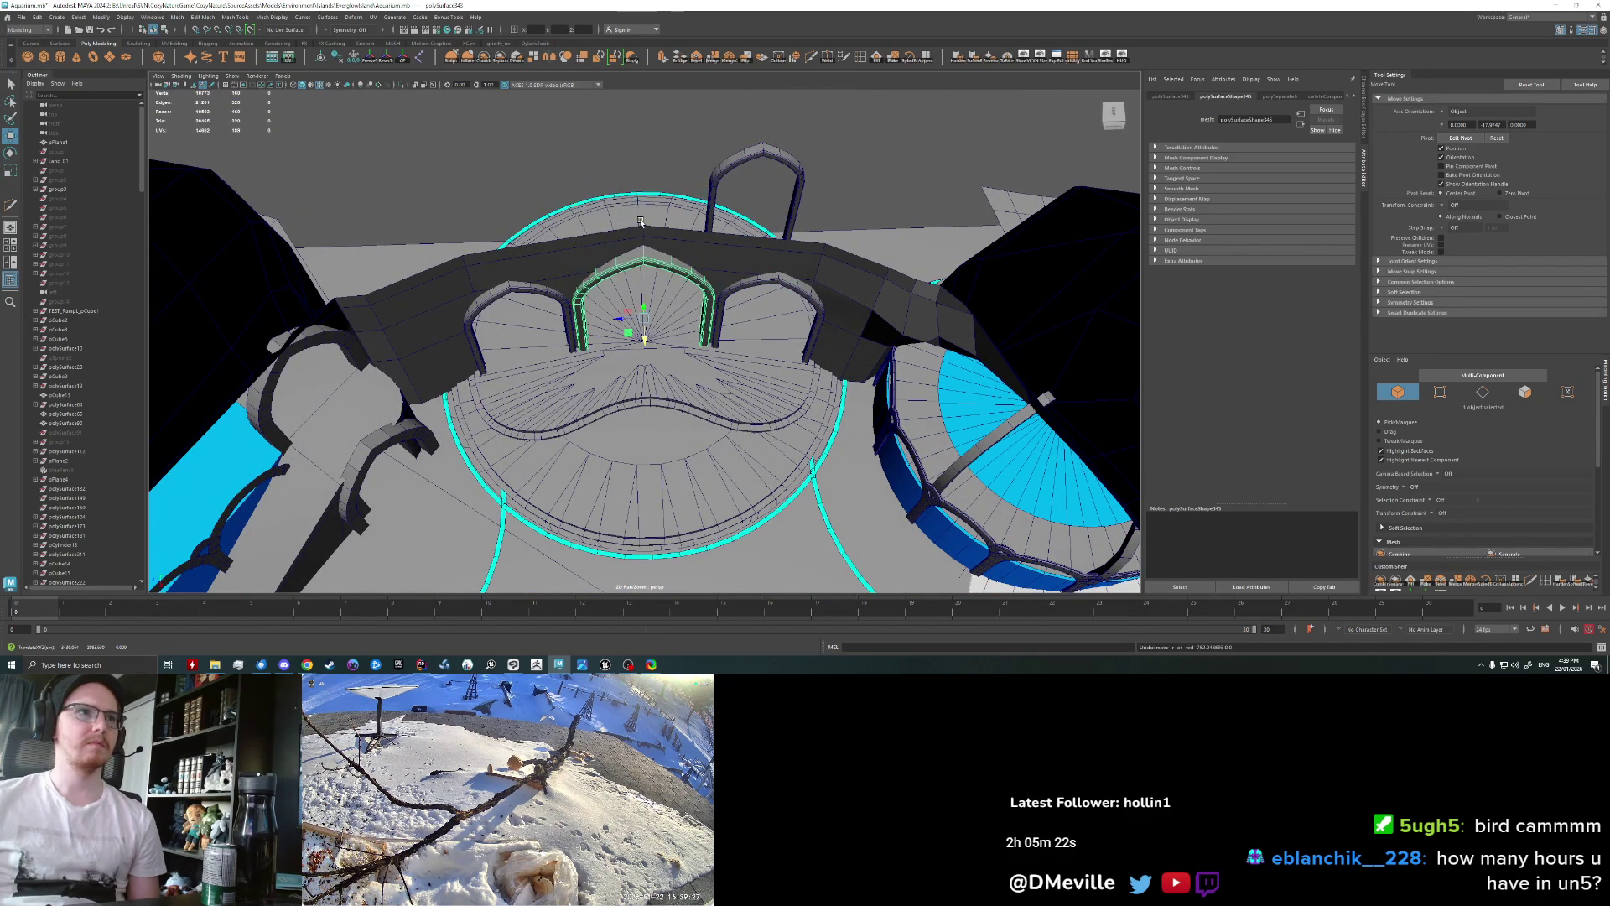
# Step: Lift the green arch out of the middle archway and set it beside the dark arch
pyautogui.moveTo(658, 335); pyautogui.dragTo(663, 209)
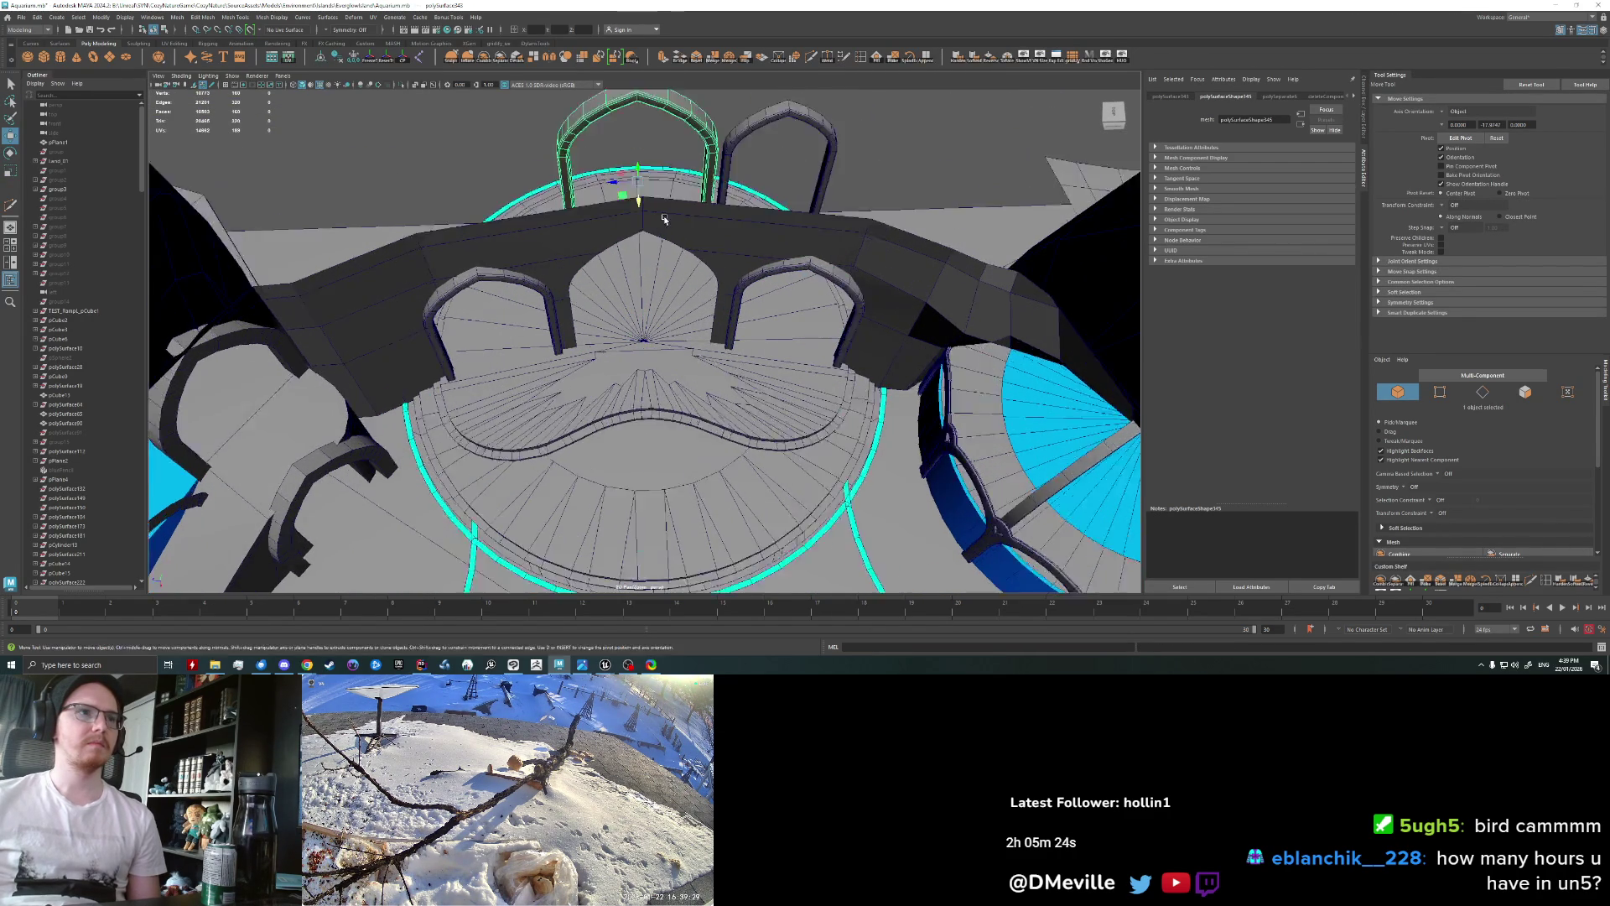
pyautogui.keyDown('alt'); pyautogui.moveTo(663, 210); pyautogui.dragTo(686, 252, button='right'); pyautogui.keyUp('alt')
pyautogui.keyDown('alt'); pyautogui.moveTo(685, 252); pyautogui.dragTo(738, 299); pyautogui.keyUp('alt')
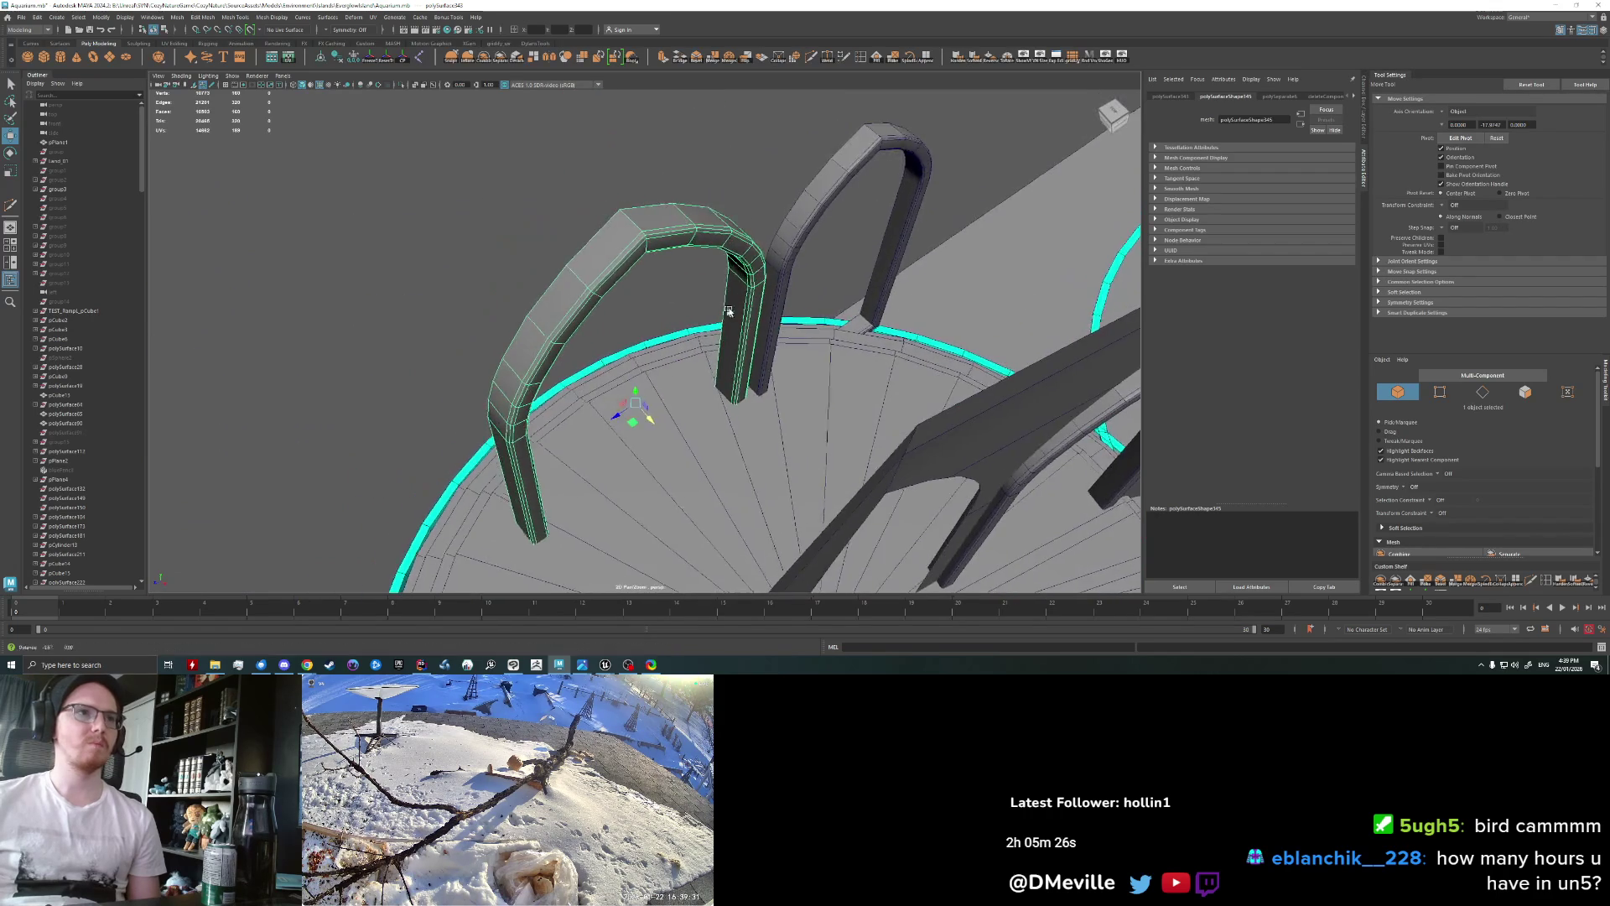
pyautogui.moveTo(738, 299)
pyautogui.keyDown('alt'); pyautogui.mouseDown()
pyautogui.moveTo(810, 429)
pyautogui.moveTo(818, 360)
pyautogui.mouseUp(); pyautogui.keyUp('alt')
pyautogui.moveTo(951, 172)
pyautogui.mouseDown()
pyautogui.moveTo(918, 174)
pyautogui.moveTo(900, 258)
pyautogui.moveTo(914, 220)
pyautogui.mouseUp()
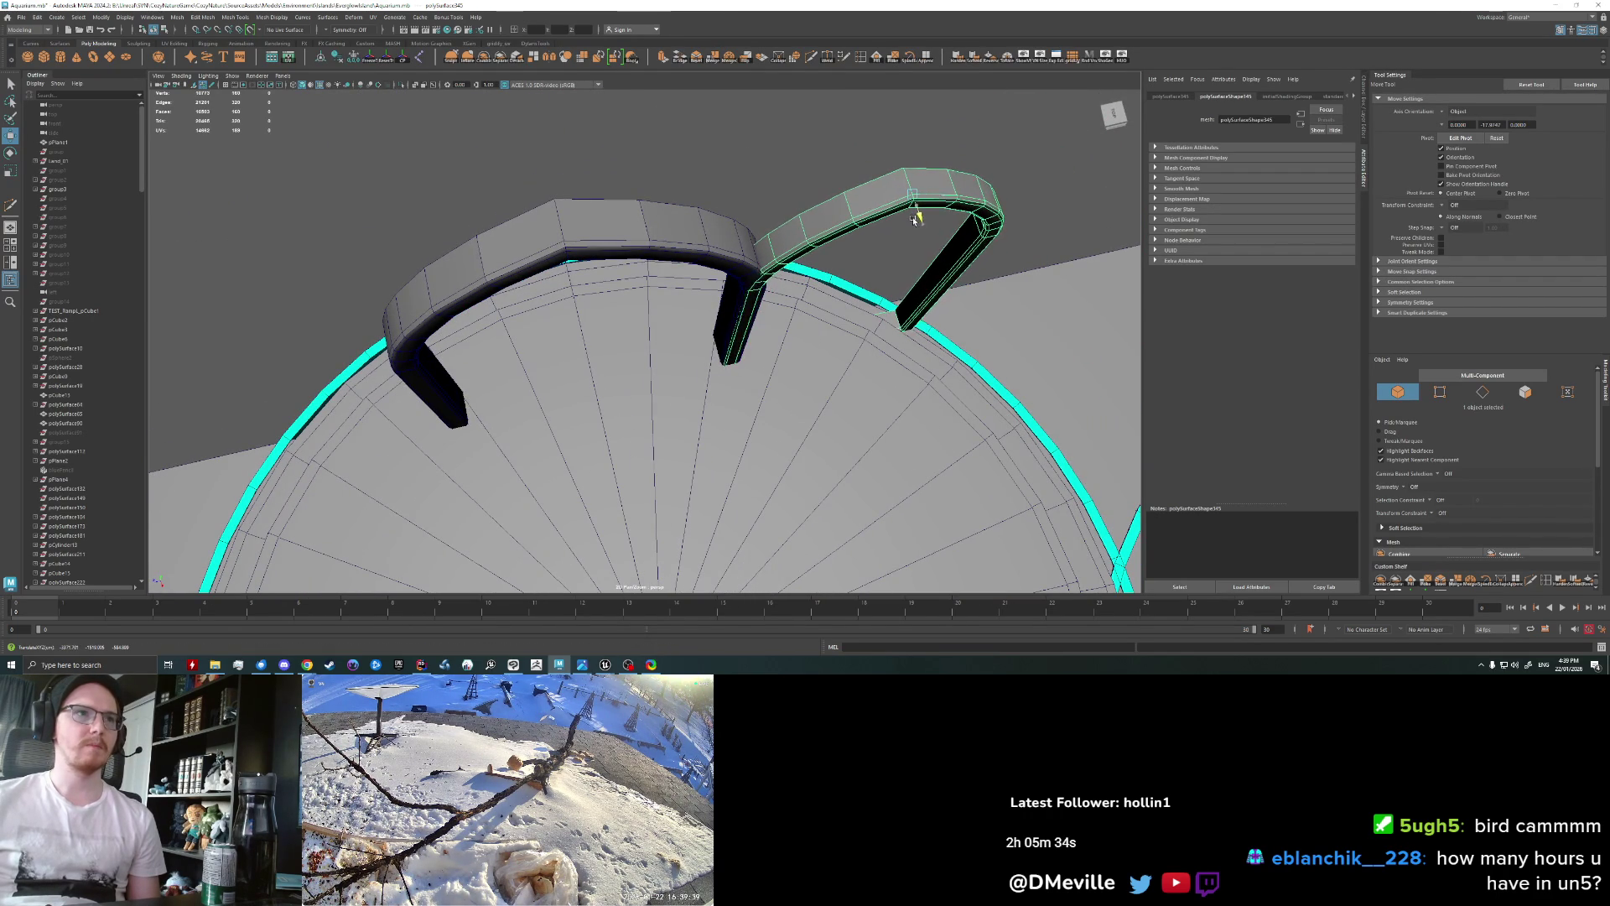
pyautogui.moveTo(887, 204)
pyautogui.mouseDown()
pyautogui.moveTo(920, 197)
pyautogui.moveTo(719, 383)
pyautogui.mouseUp()
# Step: Pick the right arch and duplicate it as a third copy
pyautogui.keyDown('shift'); pyautogui.click(696, 374); pyautogui.keyUp('shift')
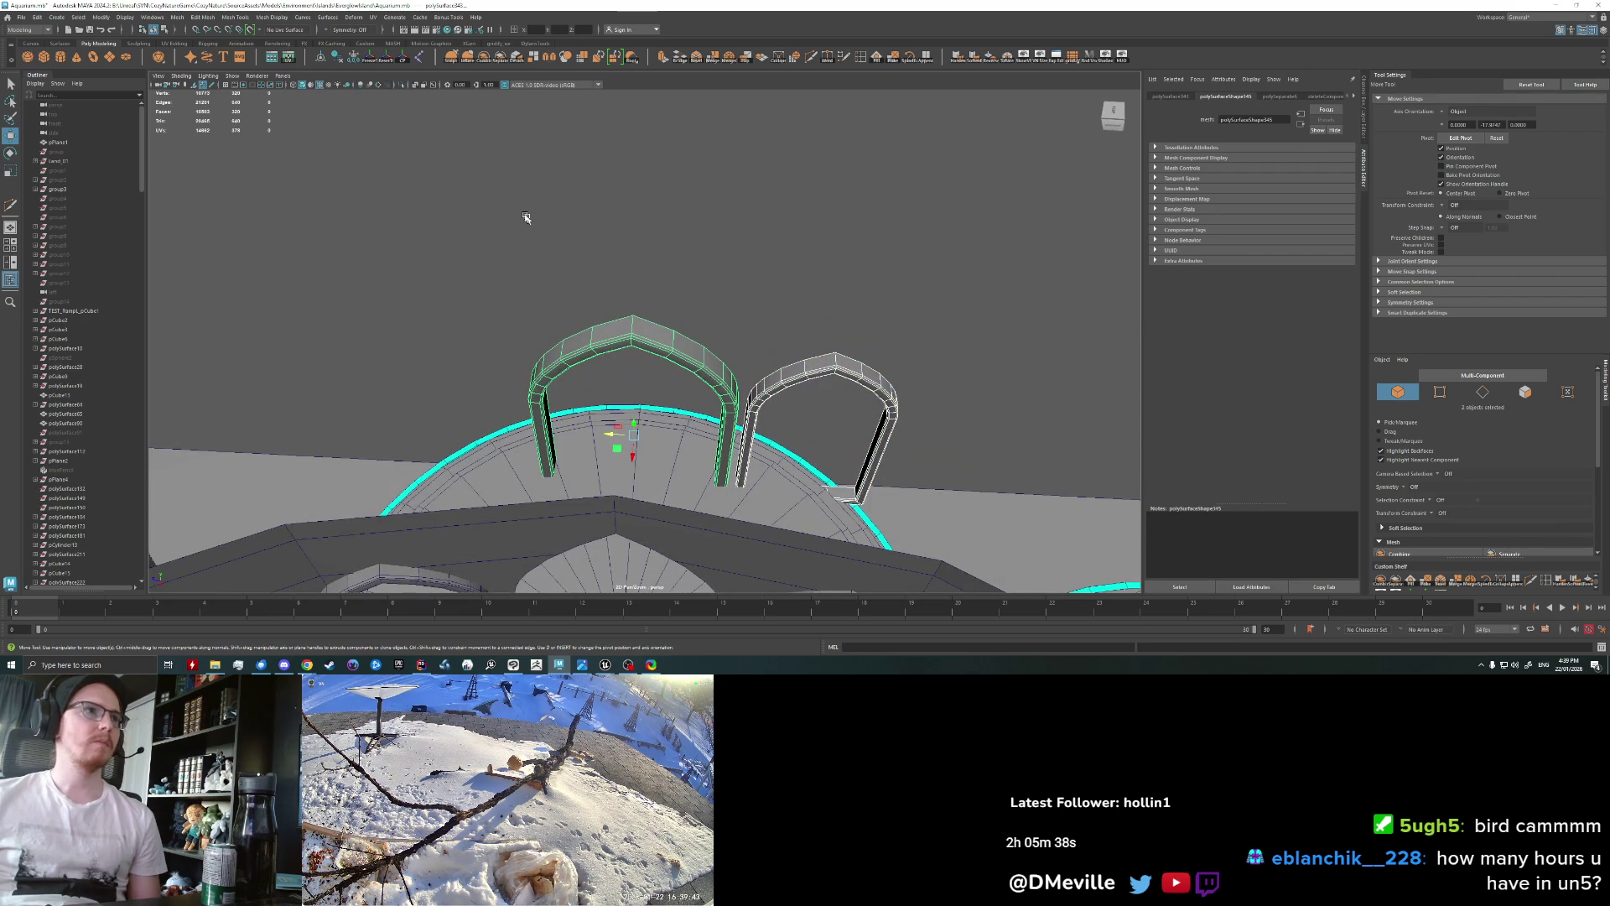
pyautogui.click(688, 265)
pyautogui.click(800, 384)
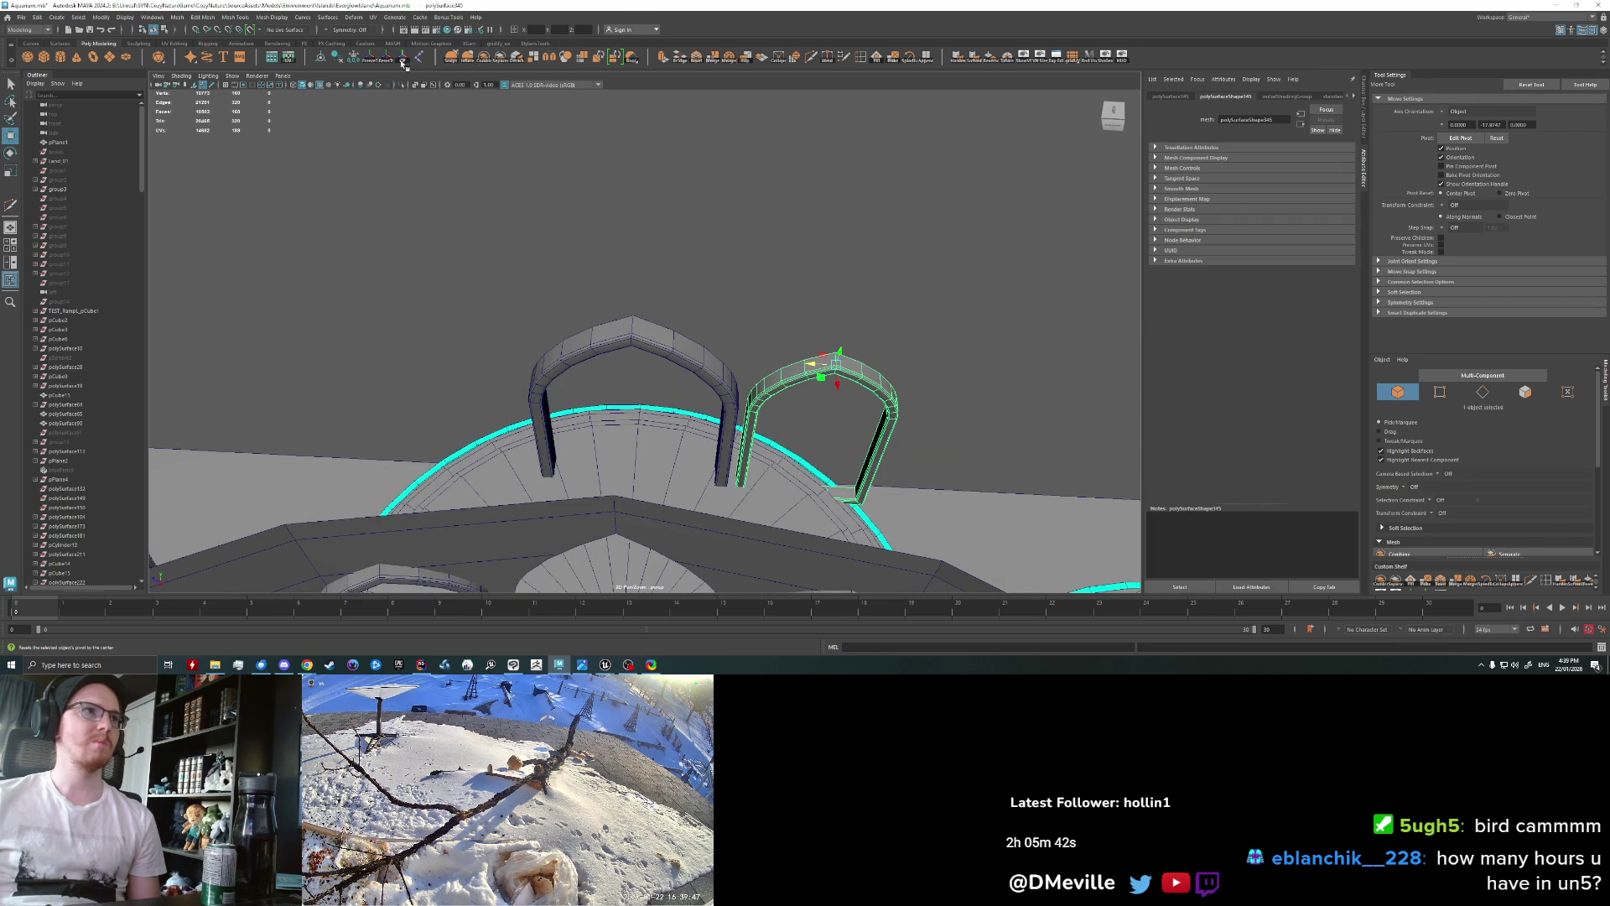
pyautogui.click(837, 373)
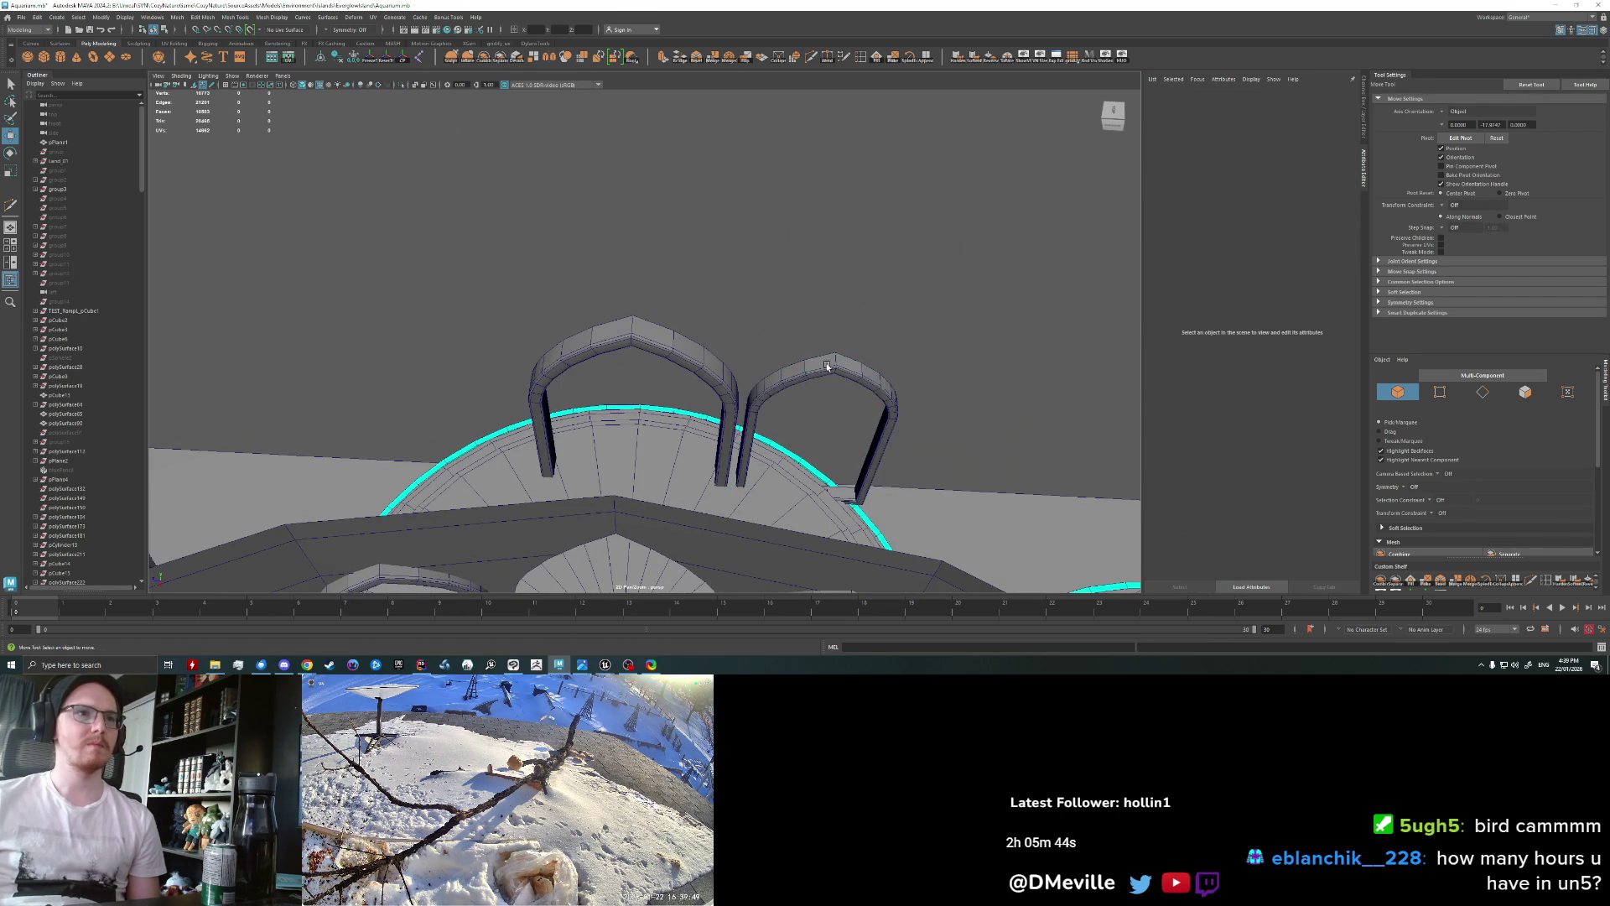
pyautogui.click(826, 366)
pyautogui.hotkey('shift', 'd')
# Step: Combine the three arches into one object, raise it, then orbit out and reselect it
pyautogui.keyDown('shift'); pyautogui.click(627, 353); pyautogui.keyUp('shift')
pyautogui.keyDown('shift'); pyautogui.click(835, 364); pyautogui.keyUp('shift')
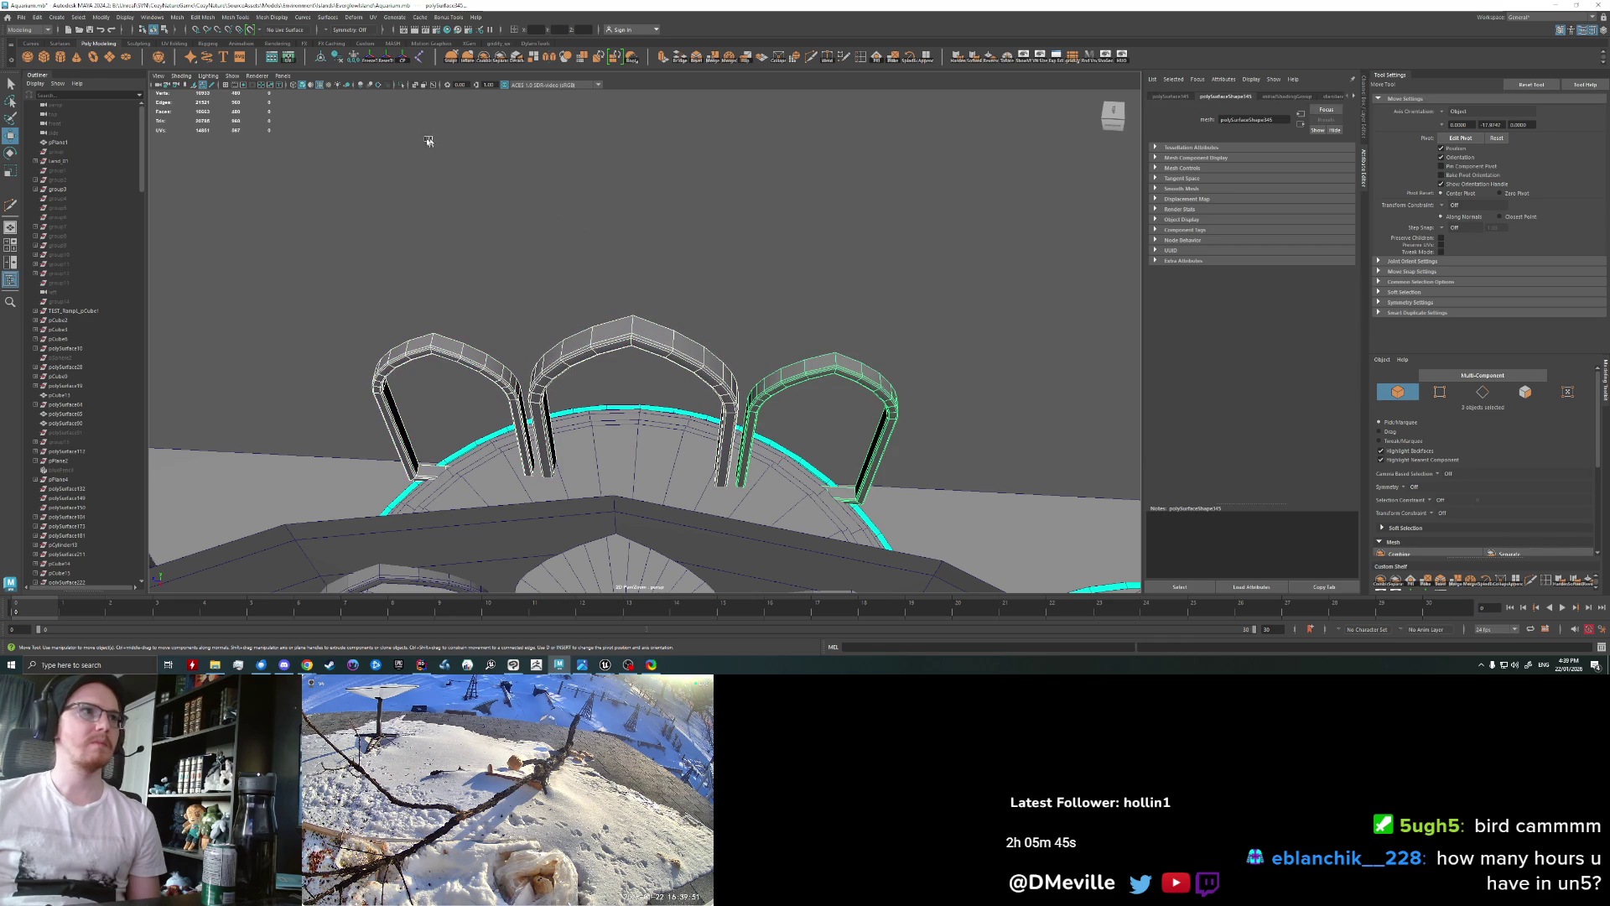
pyautogui.keyDown('alt'); pyautogui.moveTo(652, 254); pyautogui.dragTo(663, 298); pyautogui.keyUp('alt')
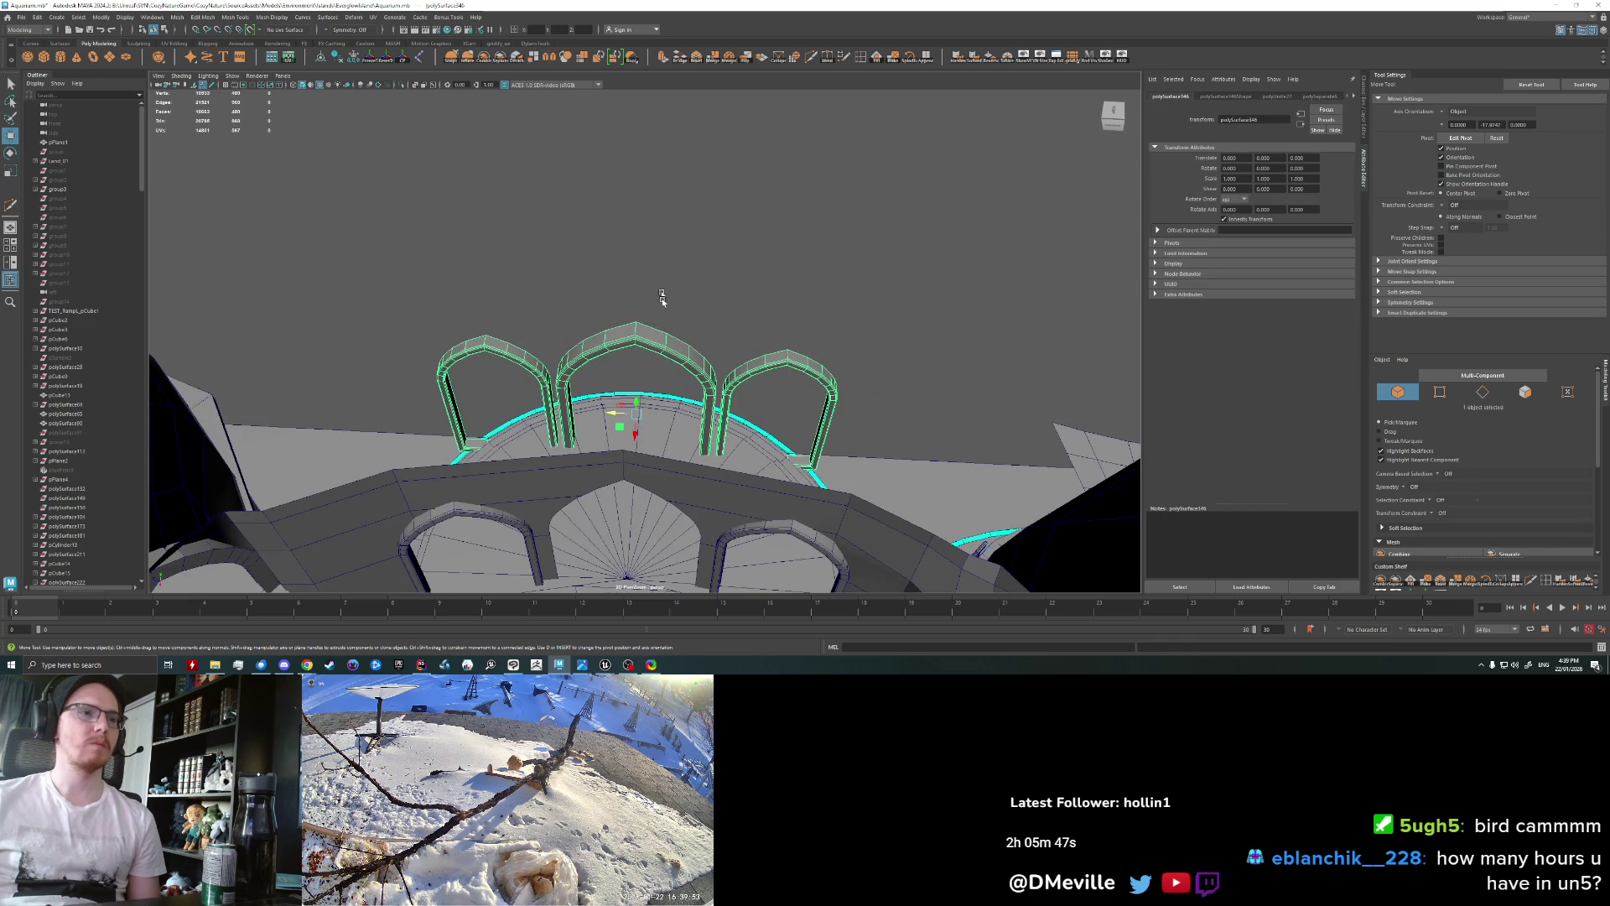
pyautogui.moveTo(639, 403); pyautogui.dragTo(621, 269)
pyautogui.click(755, 353)
pyautogui.keyDown('alt'); pyautogui.moveTo(755, 352); pyautogui.dragTo(788, 379); pyautogui.keyUp('alt')
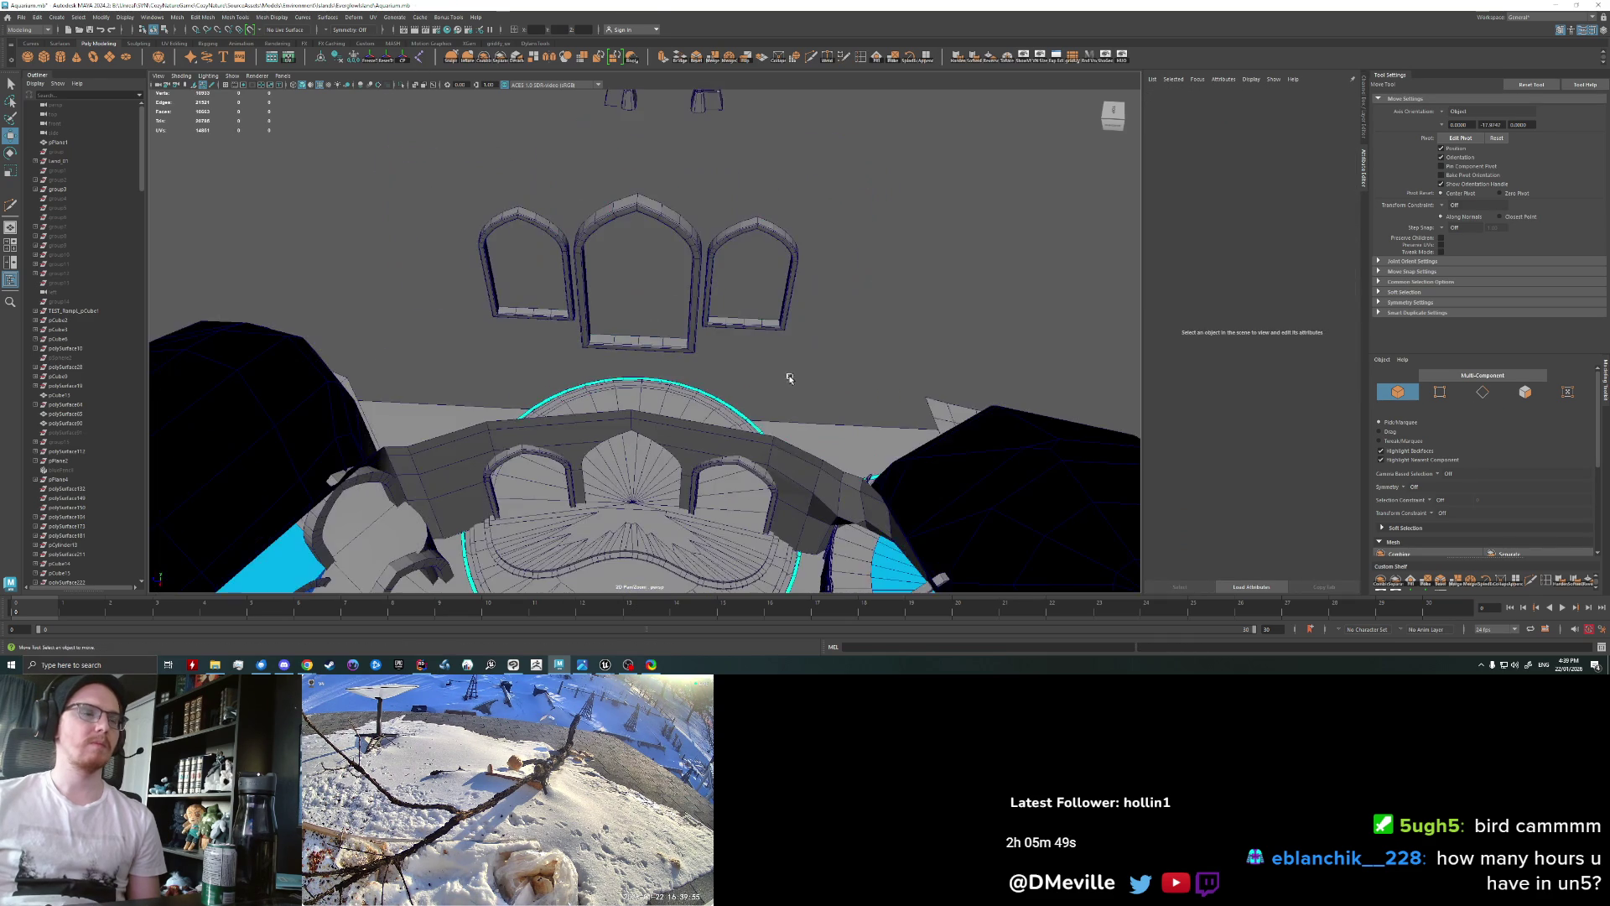
pyautogui.keyDown('alt'); pyautogui.moveTo(718, 334); pyautogui.dragTo(671, 352); pyautogui.keyUp('alt')
pyautogui.moveTo(671, 352)
pyautogui.keyDown('alt'); pyautogui.mouseDown(button='right')
pyautogui.moveTo(635, 375)
pyautogui.moveTo(663, 331)
pyautogui.mouseUp(button='right'); pyautogui.keyUp('alt')
pyautogui.click(678, 343)
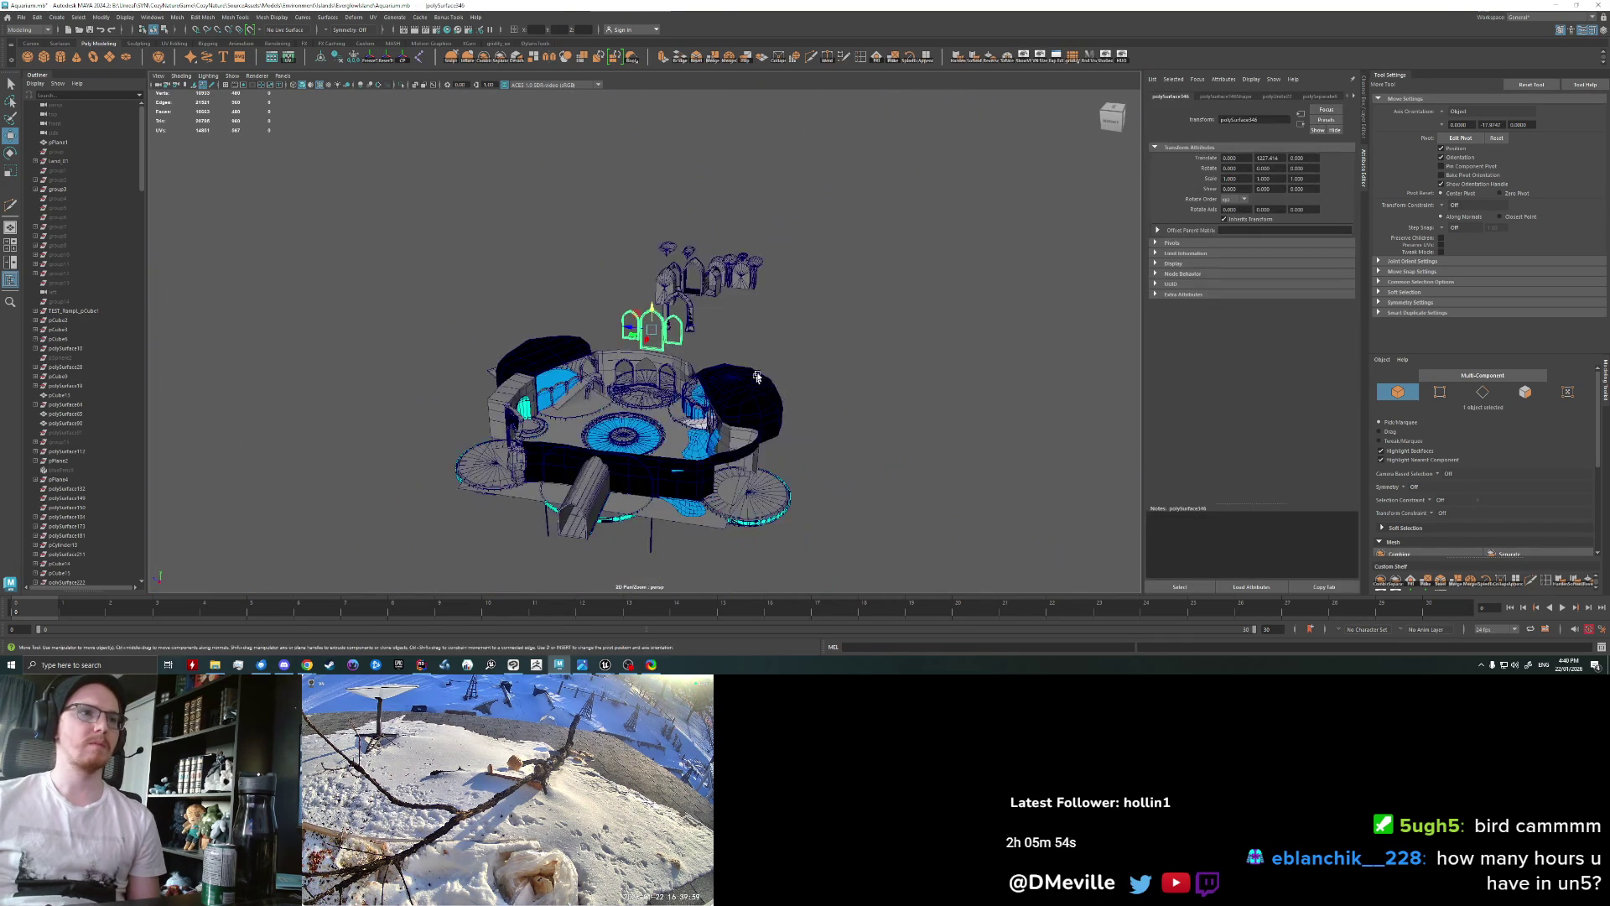
# Step: Move the three arches down and away from the building and frame them
pyautogui.keyDown('alt'); pyautogui.moveTo(663, 331); pyautogui.dragTo(703, 254, button='middle'); pyautogui.keyUp('alt')
pyautogui.moveTo(693, 262); pyautogui.dragTo(530, 568)
pyautogui.press('f')
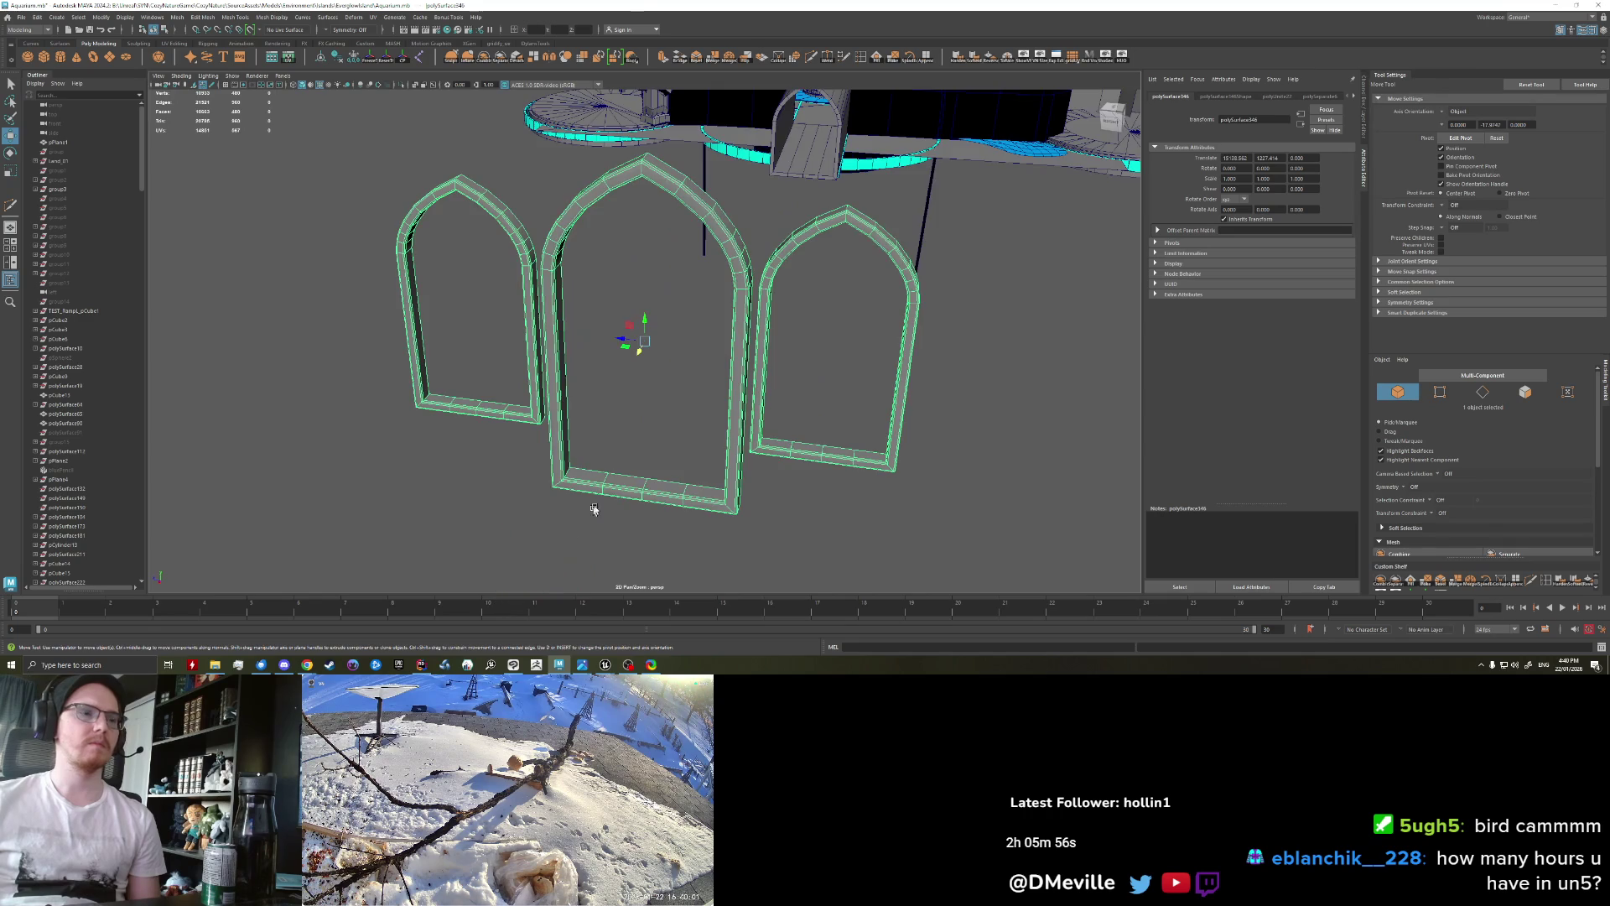
pyautogui.keyDown('alt'); pyautogui.moveTo(626, 457); pyautogui.dragTo(759, 492); pyautogui.keyUp('alt')
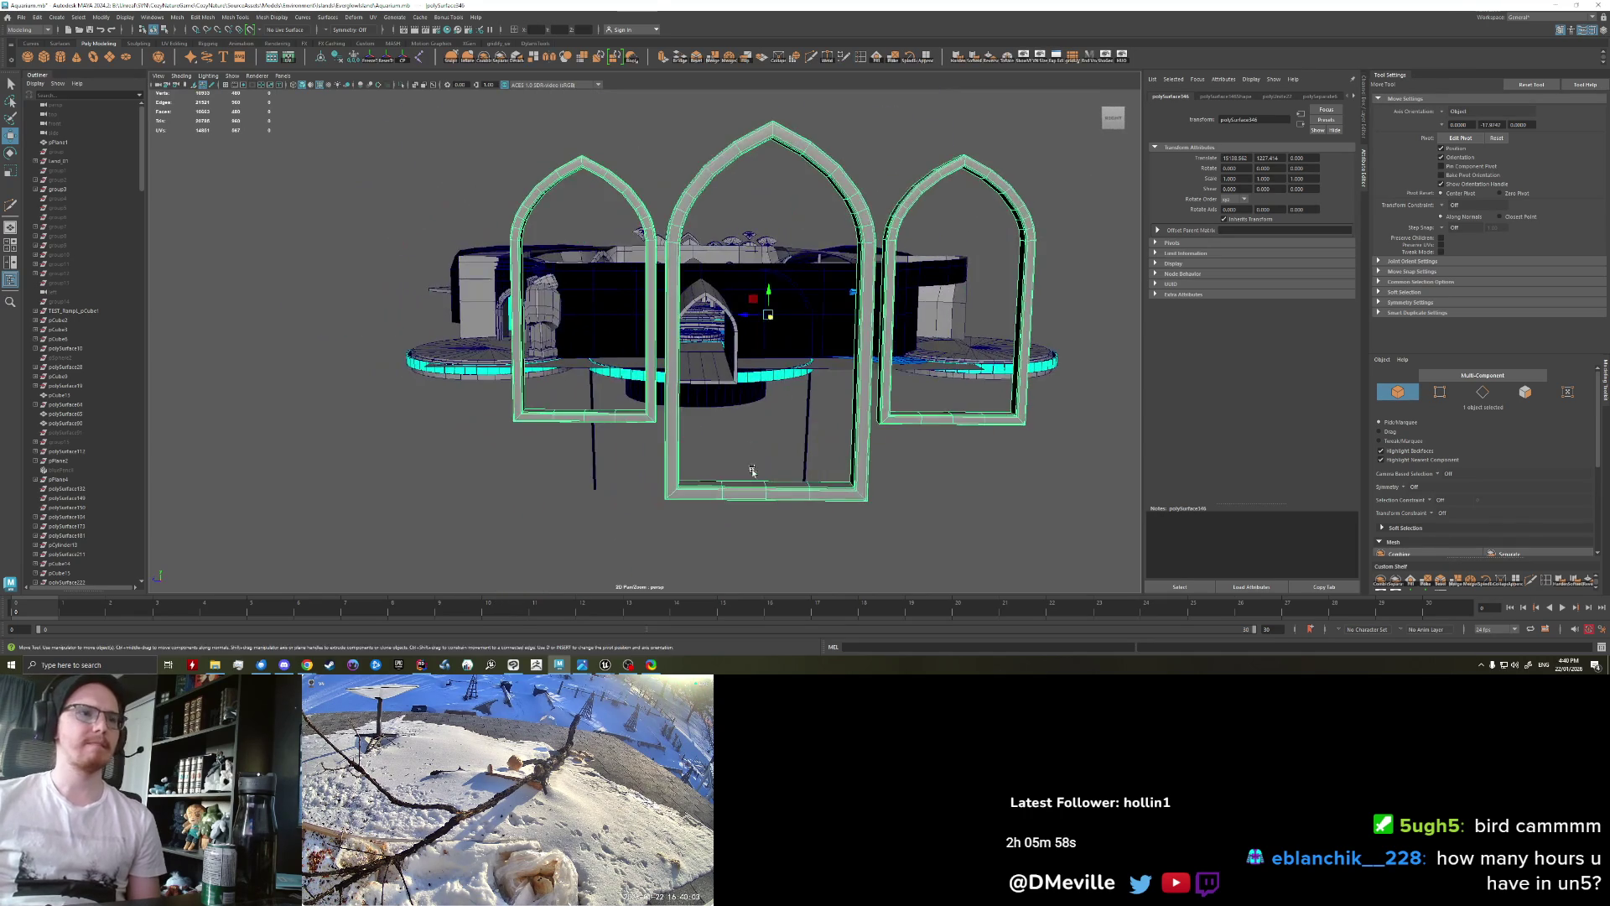
# Step: Select the bottom face of the left arch in face mode
pyautogui.moveTo(738, 388)
pyautogui.mouseDown(button='right')
pyautogui.moveTo(738, 466)
pyautogui.moveTo(734, 414)
pyautogui.mouseUp(button='right')
pyautogui.doubleClick(577, 406)
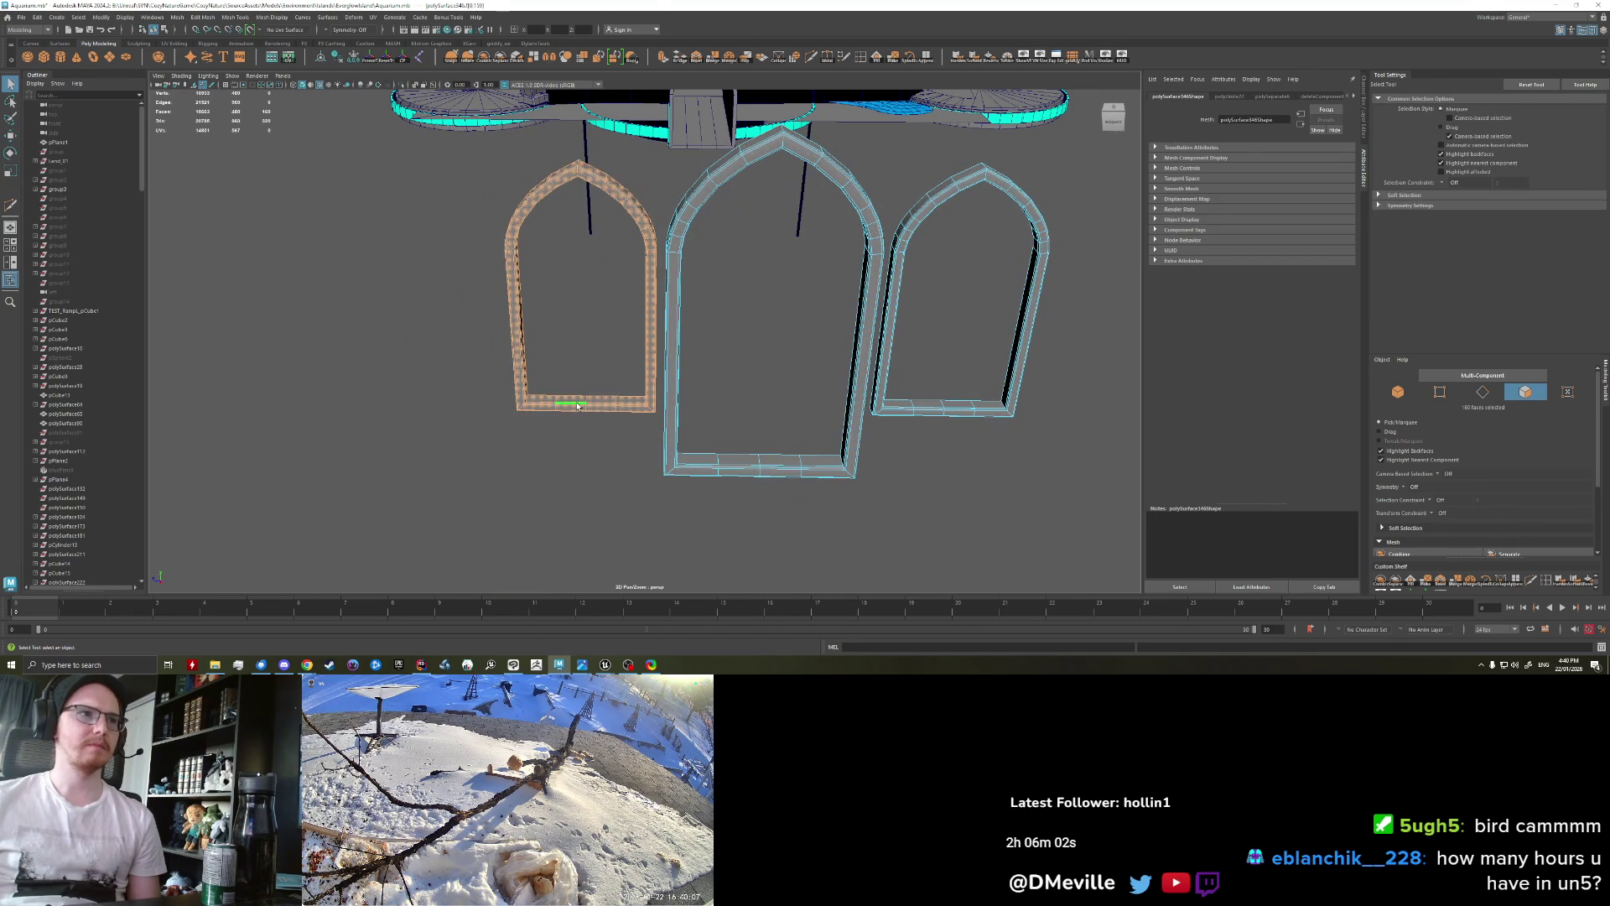
pyautogui.click(577, 406)
pyautogui.keyDown('alt'); pyautogui.moveTo(579, 409); pyautogui.dragTo(668, 454); pyautogui.keyUp('alt')
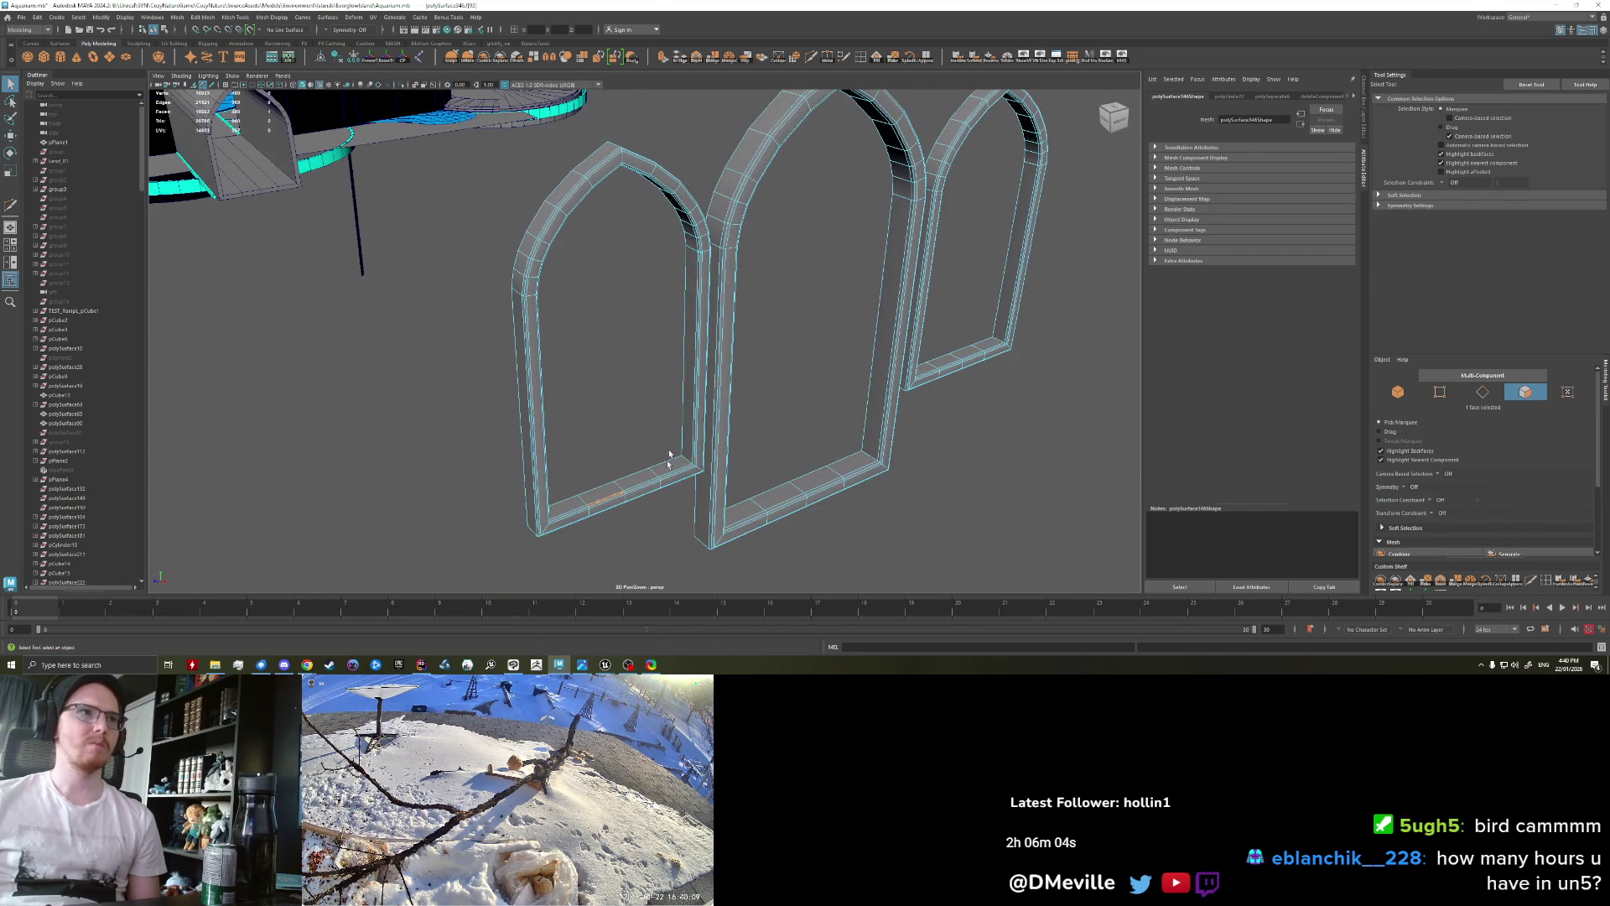
pyautogui.click(611, 501)
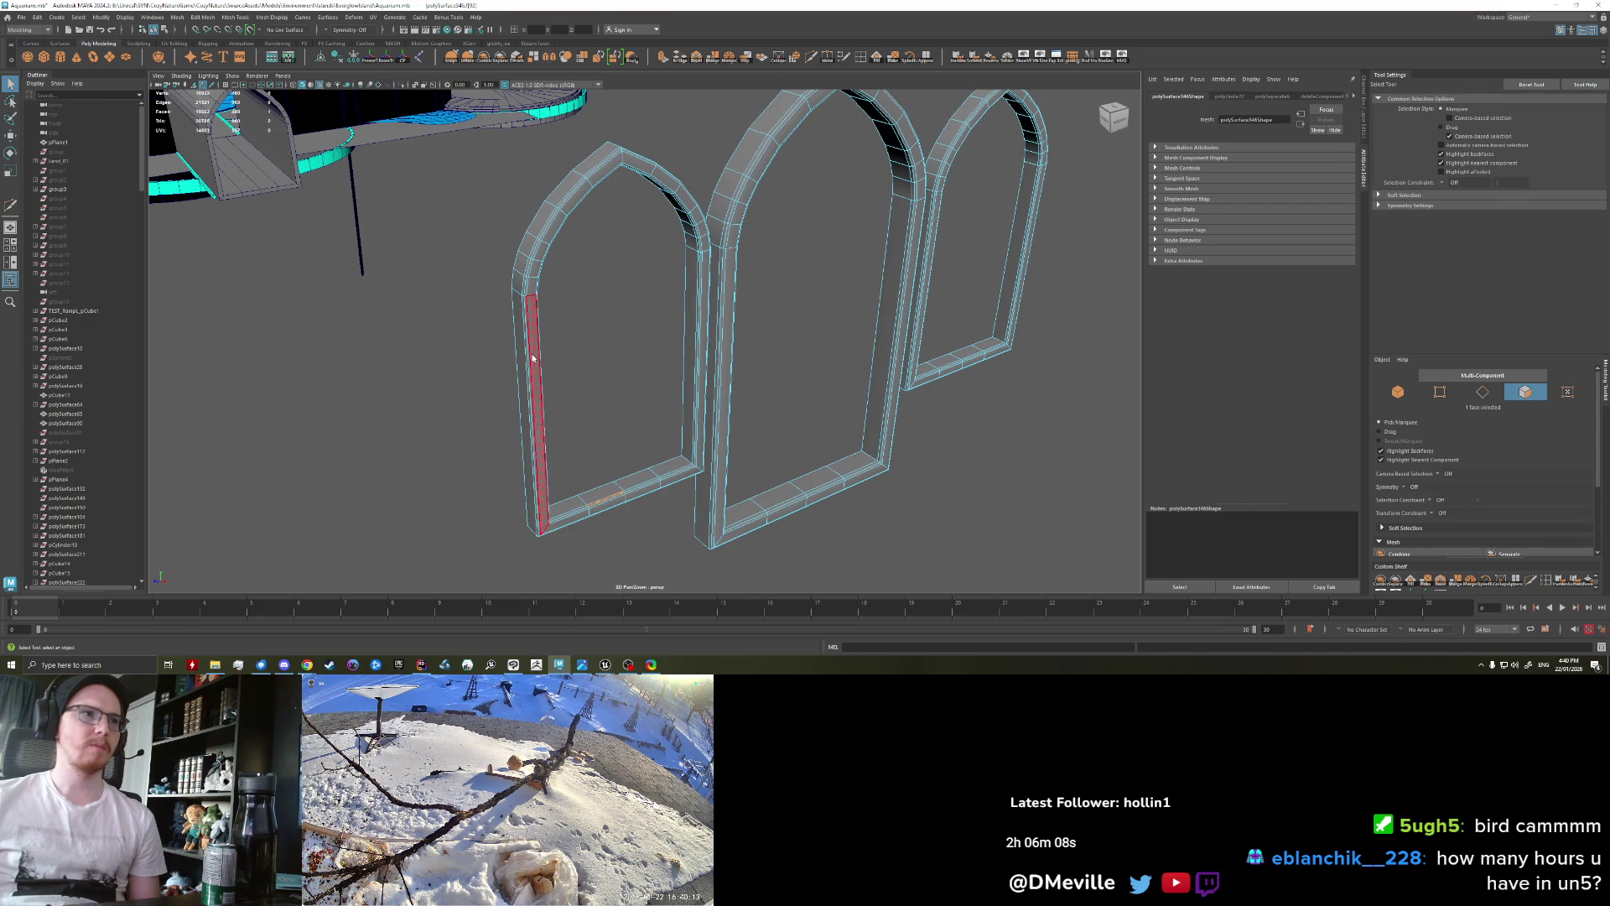
# Step: Delete the inner edge loops on the left and middle arches
pyautogui.moveTo(532, 358); pyautogui.dragTo(503, 358, button='right')
pyautogui.keyDown('alt'); pyautogui.moveTo(532, 357); pyautogui.dragTo(483, 344); pyautogui.keyUp('alt')
pyautogui.keyDown('shift'); pyautogui.doubleClick(481, 336); pyautogui.keyUp('shift')
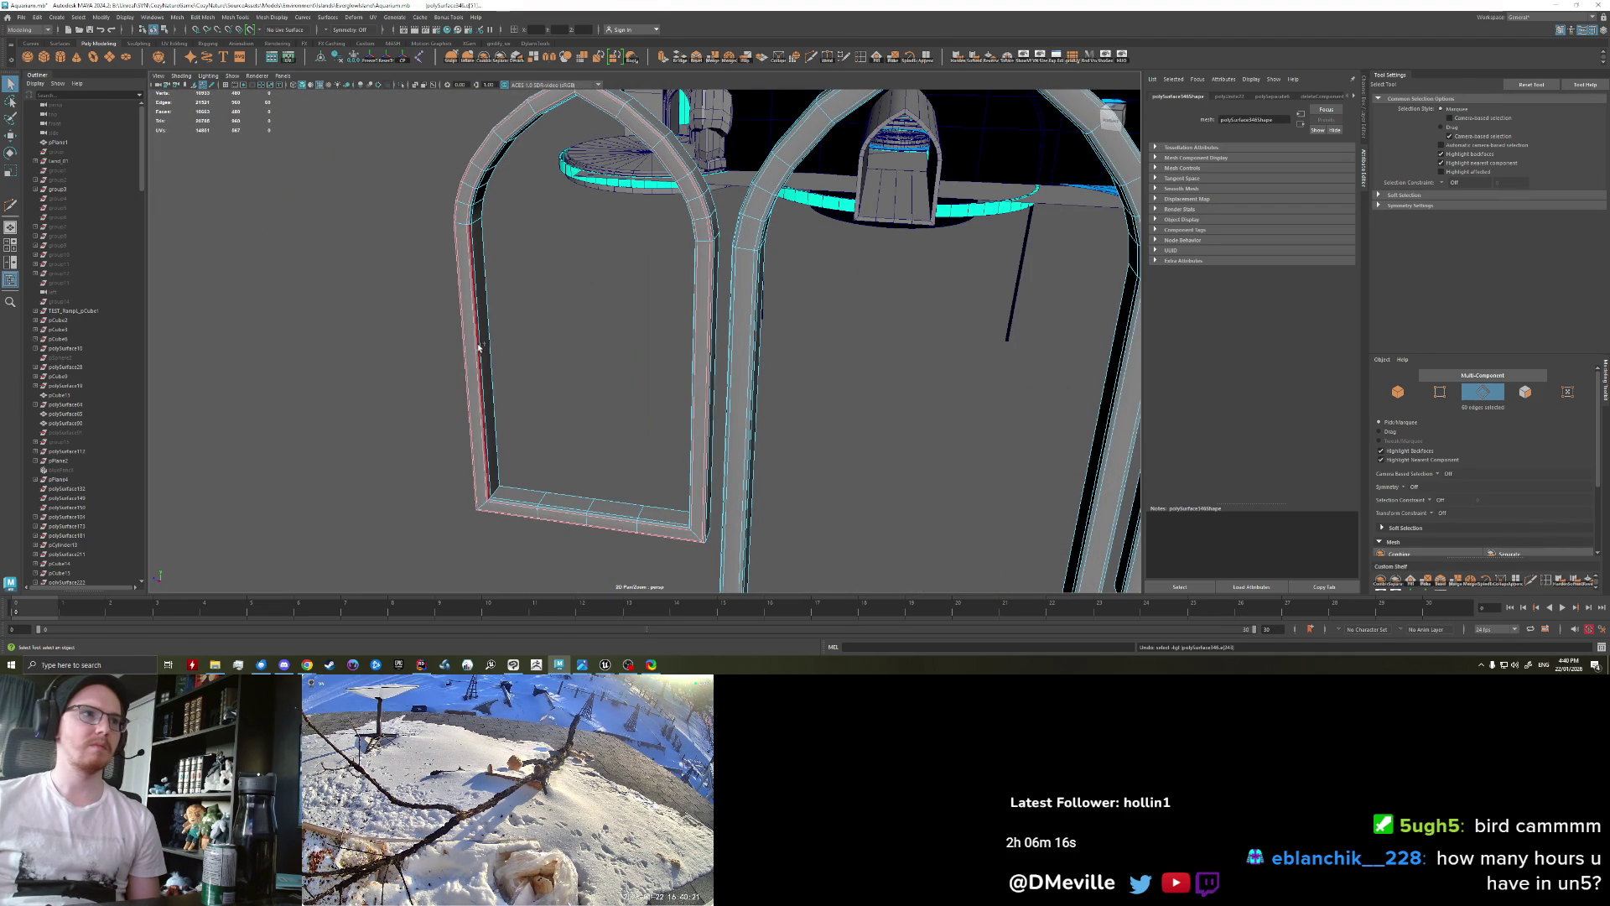
pyautogui.press('Delete')
pyautogui.moveTo(713, 394)
pyautogui.keyDown('alt'); pyautogui.mouseDown()
pyautogui.moveTo(472, 390)
pyautogui.moveTo(483, 434)
pyautogui.mouseUp(); pyautogui.keyUp('alt')
pyautogui.press('Delete')
# Step: Delete the remaining extra edge loop running along the pillar
pyautogui.keyDown('alt'); pyautogui.moveTo(474, 433); pyautogui.dragTo(722, 434); pyautogui.keyUp('alt')
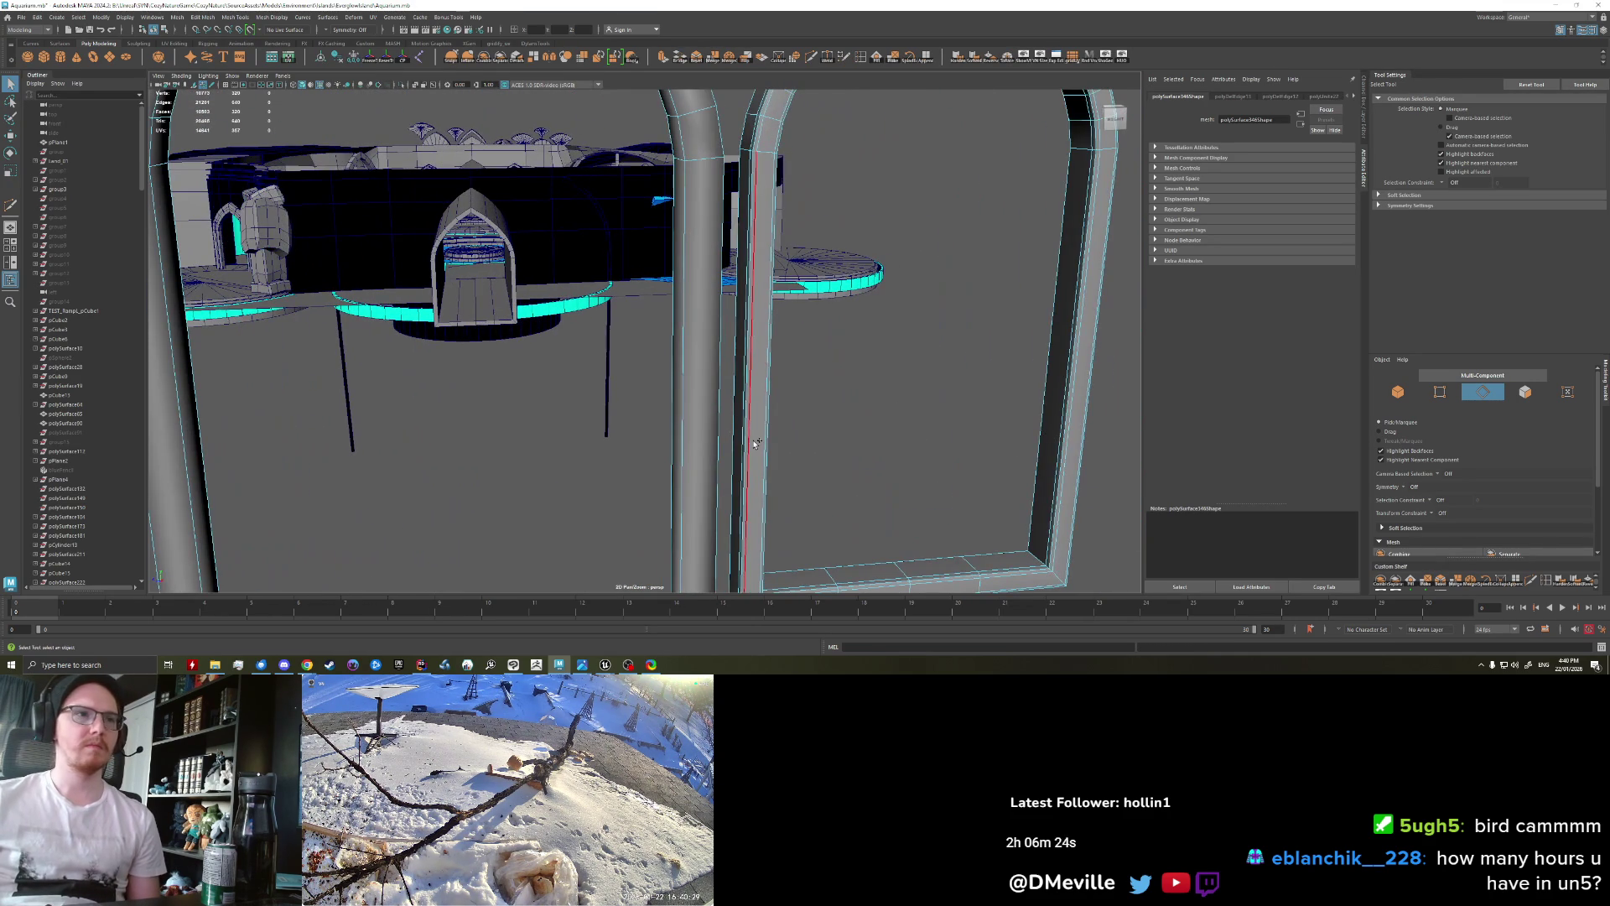
pyautogui.keyDown('shift'); pyautogui.doubleClick(744, 442); pyautogui.keyUp('shift')
pyautogui.keyDown('alt'); pyautogui.moveTo(827, 460); pyautogui.dragTo(692, 461); pyautogui.keyUp('alt')
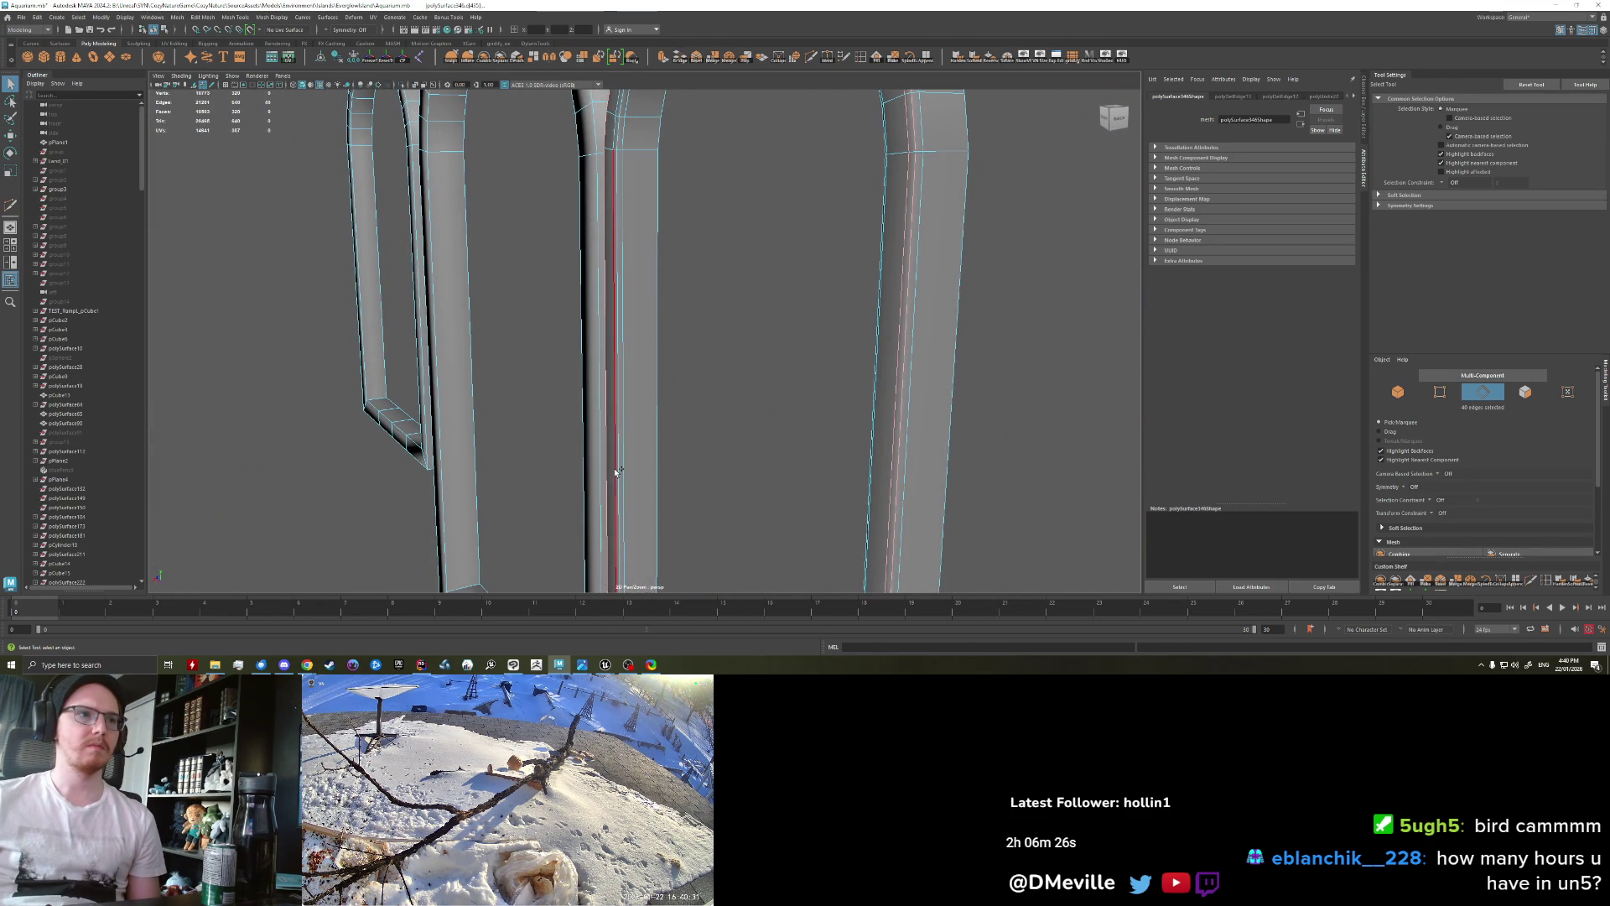
pyautogui.press('Delete')
pyautogui.scroll(-5, 618, 472)
pyautogui.moveTo(618, 472)
pyautogui.keyDown('alt'); pyautogui.mouseDown()
pyautogui.moveTo(669, 436)
pyautogui.moveTo(637, 411)
pyautogui.mouseUp(); pyautogui.keyUp('alt')
pyautogui.scroll(-3, 661, 405)
# Step: Delete the bottom faces of all three arches to open their legs
pyautogui.moveTo(637, 411); pyautogui.dragTo(601, 537, button='right')
pyautogui.moveTo(594, 543)
pyautogui.mouseDown()
pyautogui.moveTo(692, 462)
pyautogui.moveTo(794, 448)
pyautogui.mouseUp()
pyautogui.keyDown('shift'); pyautogui.moveTo(867, 372); pyautogui.dragTo(867, 374); pyautogui.keyUp('shift')
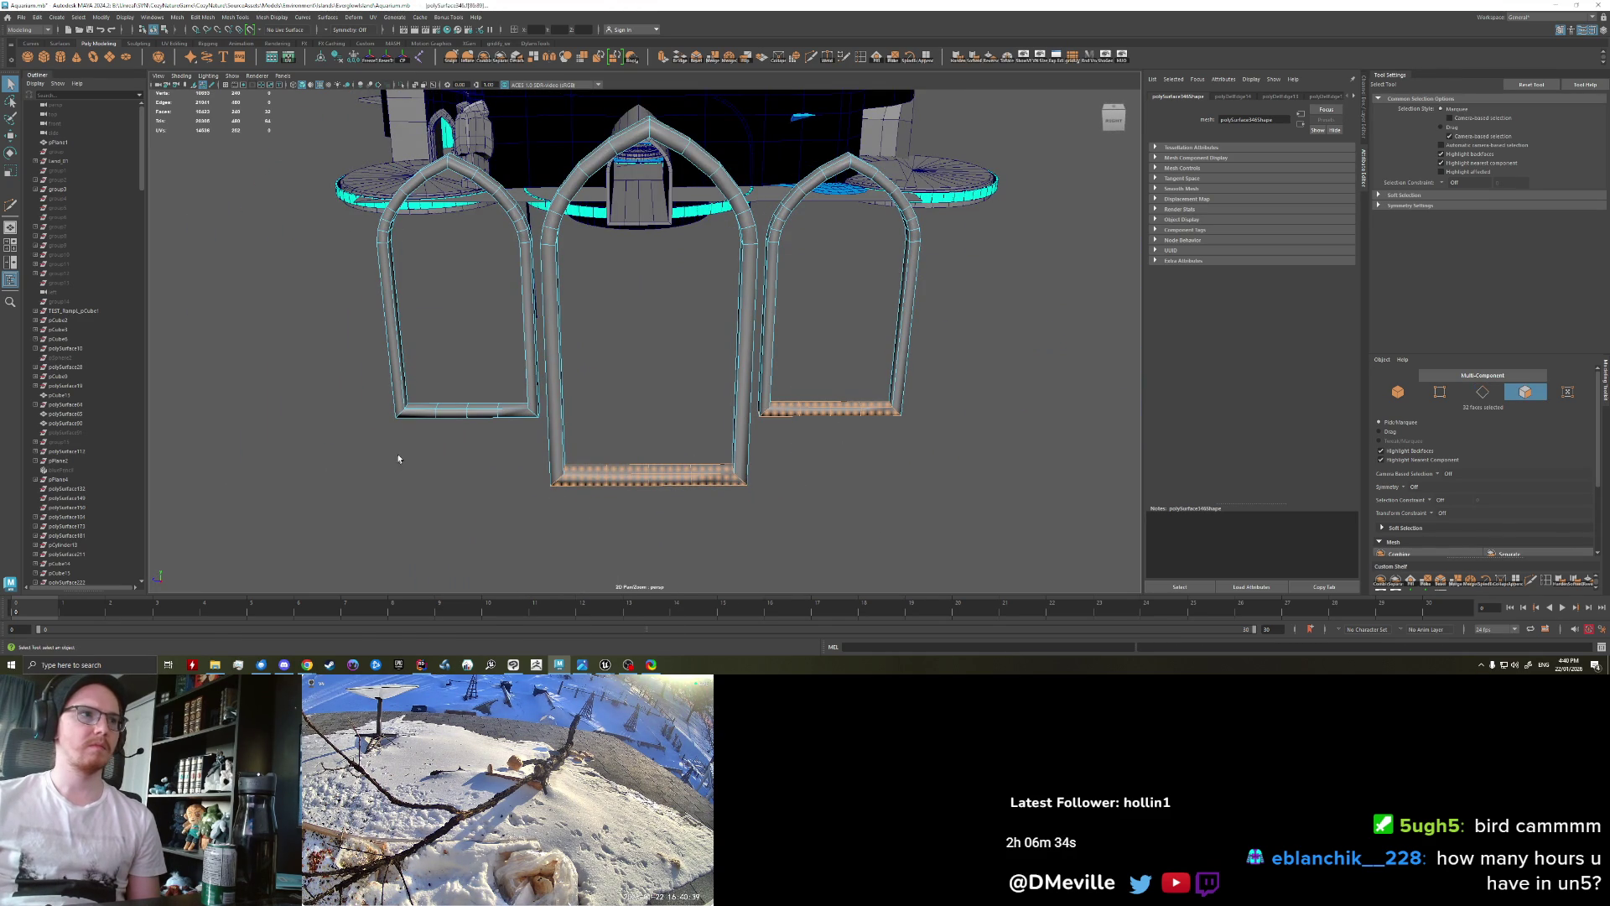
pyautogui.press('Delete')
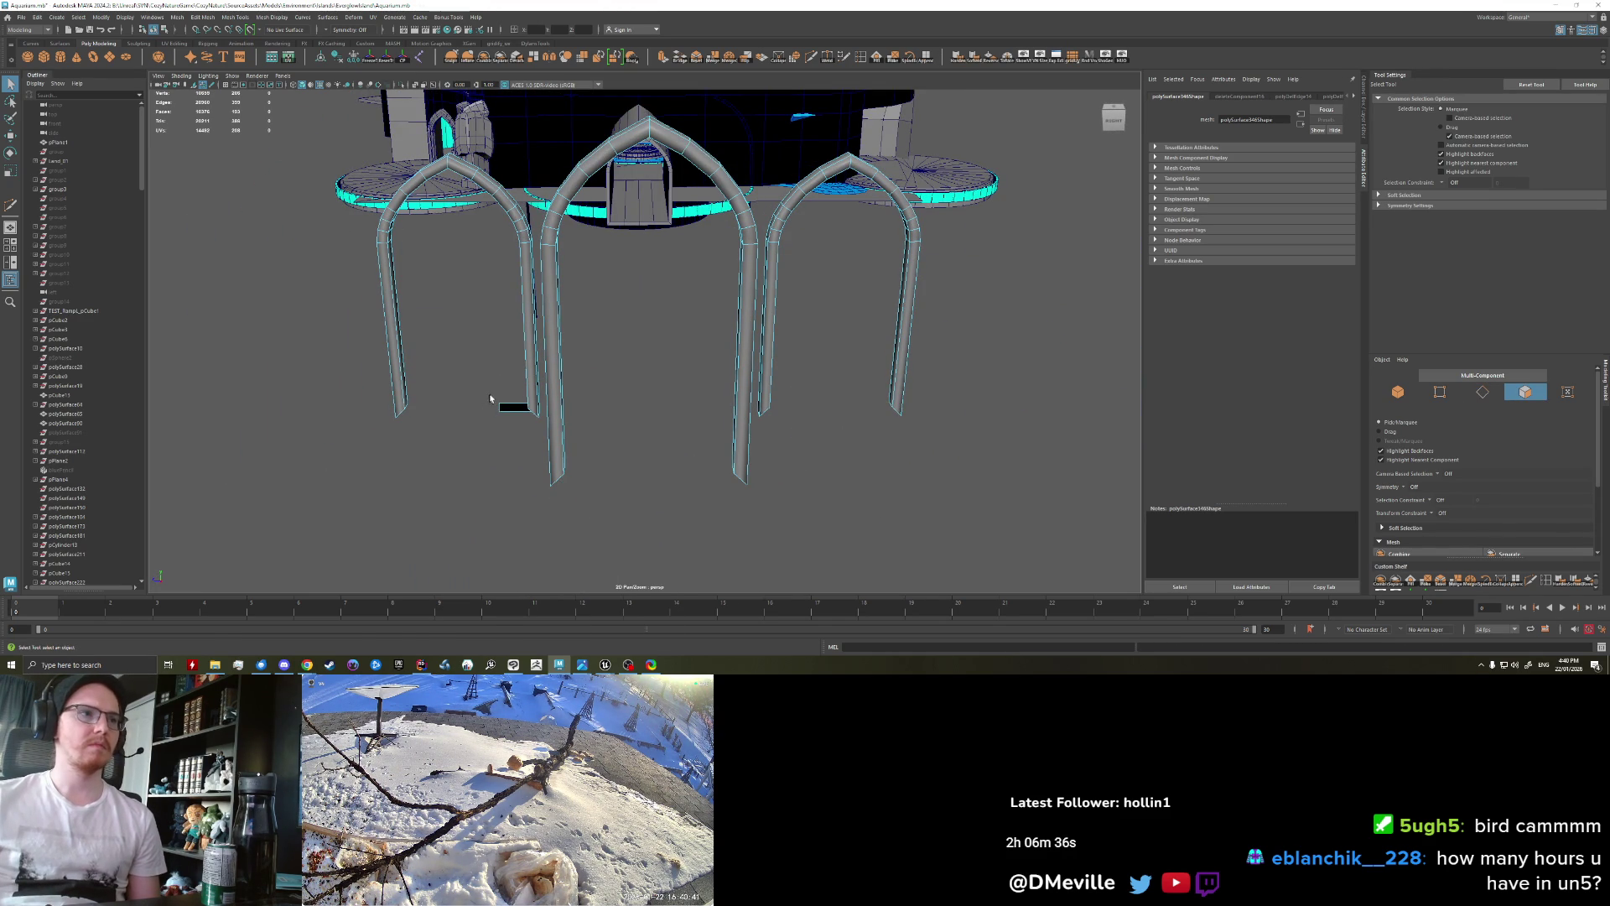
# Step: Raise the bottom vertices of the arch legs to level their ends
pyautogui.moveTo(398, 395); pyautogui.dragTo(357, 395, button='right')
pyautogui.moveTo(358, 448); pyautogui.dragTo(478, 377)
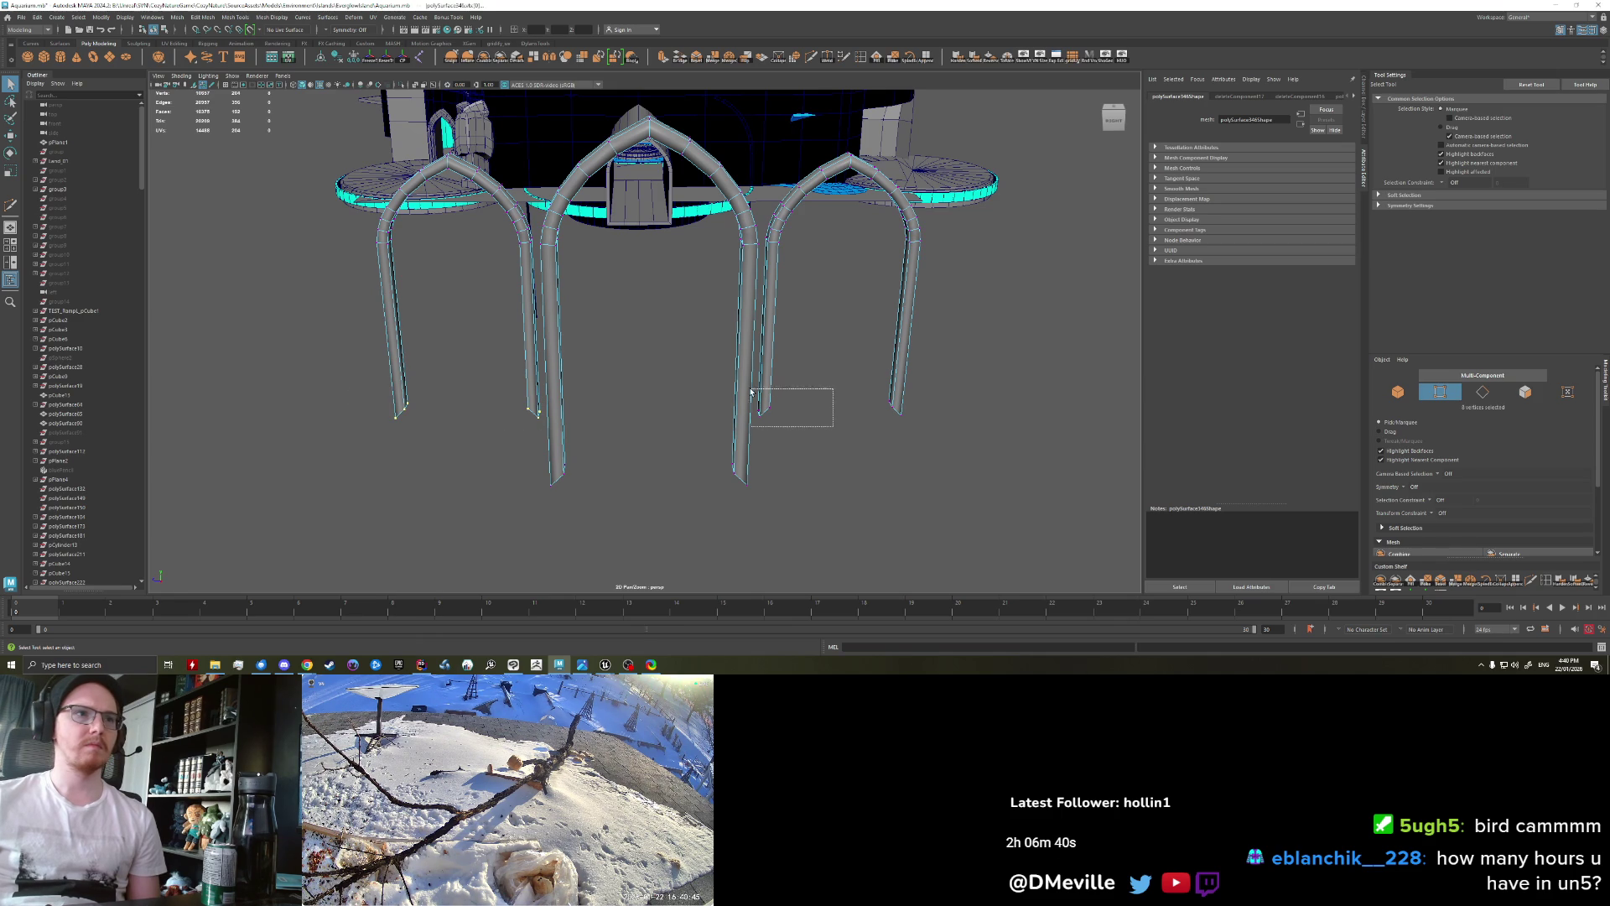
pyautogui.keyDown('shift'); pyautogui.moveTo(882, 409); pyautogui.dragTo(884, 409); pyautogui.keyUp('shift')
pyautogui.press('r')
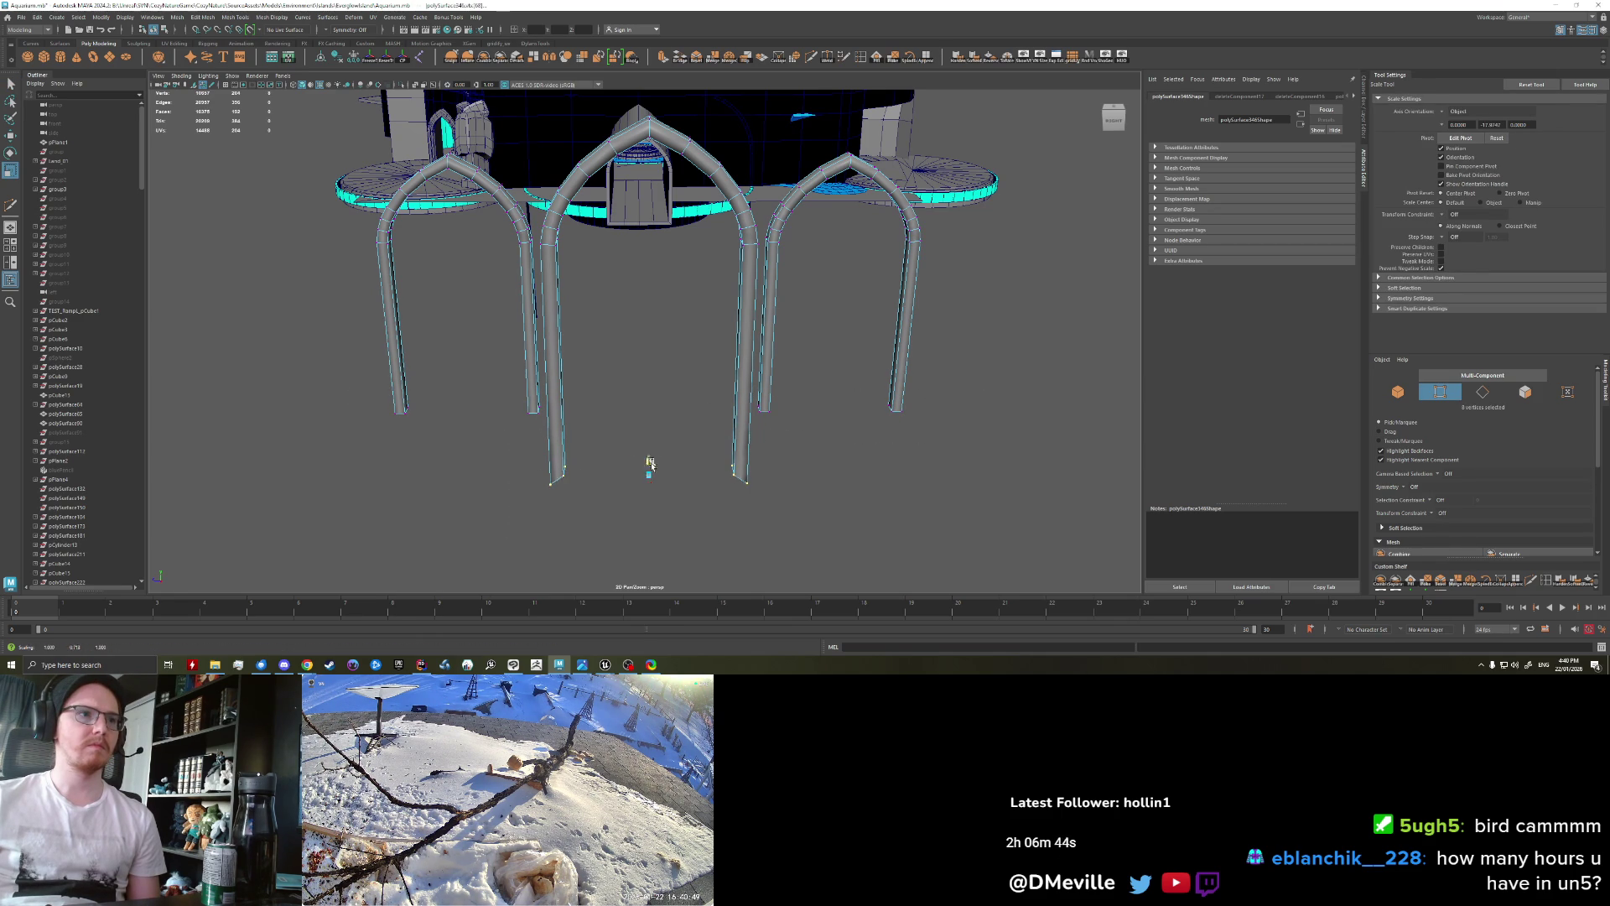
pyautogui.press('w')
pyautogui.moveTo(648, 469); pyautogui.dragTo(650, 395)
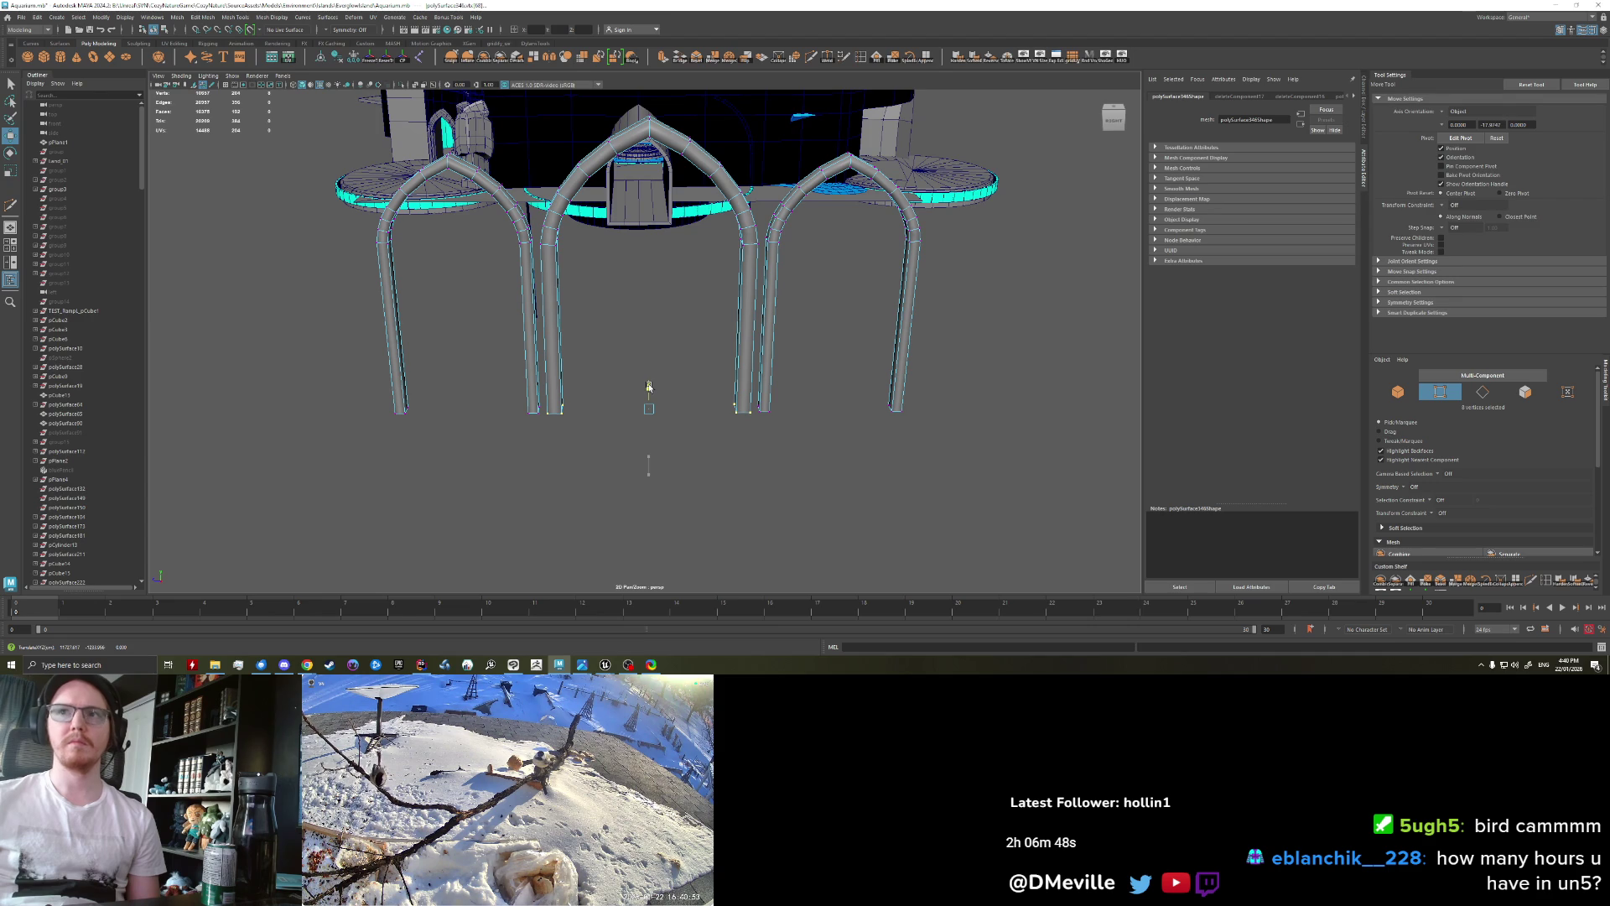
# Step: Select the faces of all three arches, then clear the selection
pyautogui.moveTo(537, 277); pyautogui.dragTo(533, 287, button='right')
pyautogui.keyDown('shift'); pyautogui.doubleClick(532, 287); pyautogui.keyUp('shift')
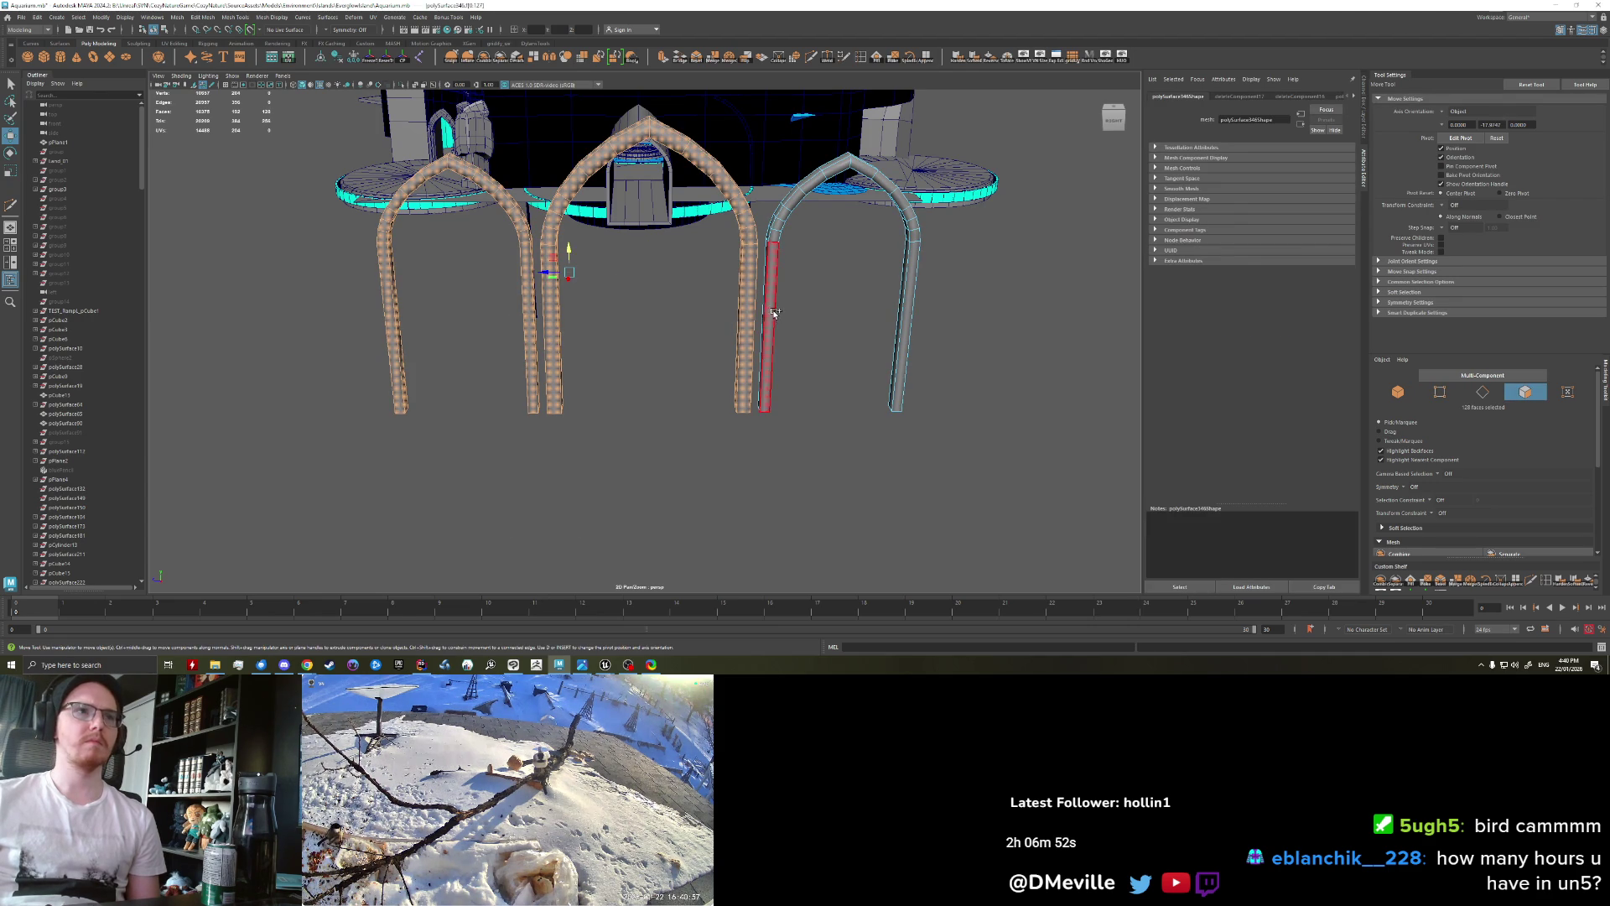
pyautogui.keyDown('shift'); pyautogui.doubleClick(770, 294); pyautogui.keyUp('shift')
pyautogui.click(805, 364)
pyautogui.moveTo(647, 450)
pyautogui.keyDown('alt'); pyautogui.mouseDown()
pyautogui.moveTo(742, 497)
pyautogui.moveTo(720, 497)
pyautogui.mouseUp(); pyautogui.keyUp('alt')
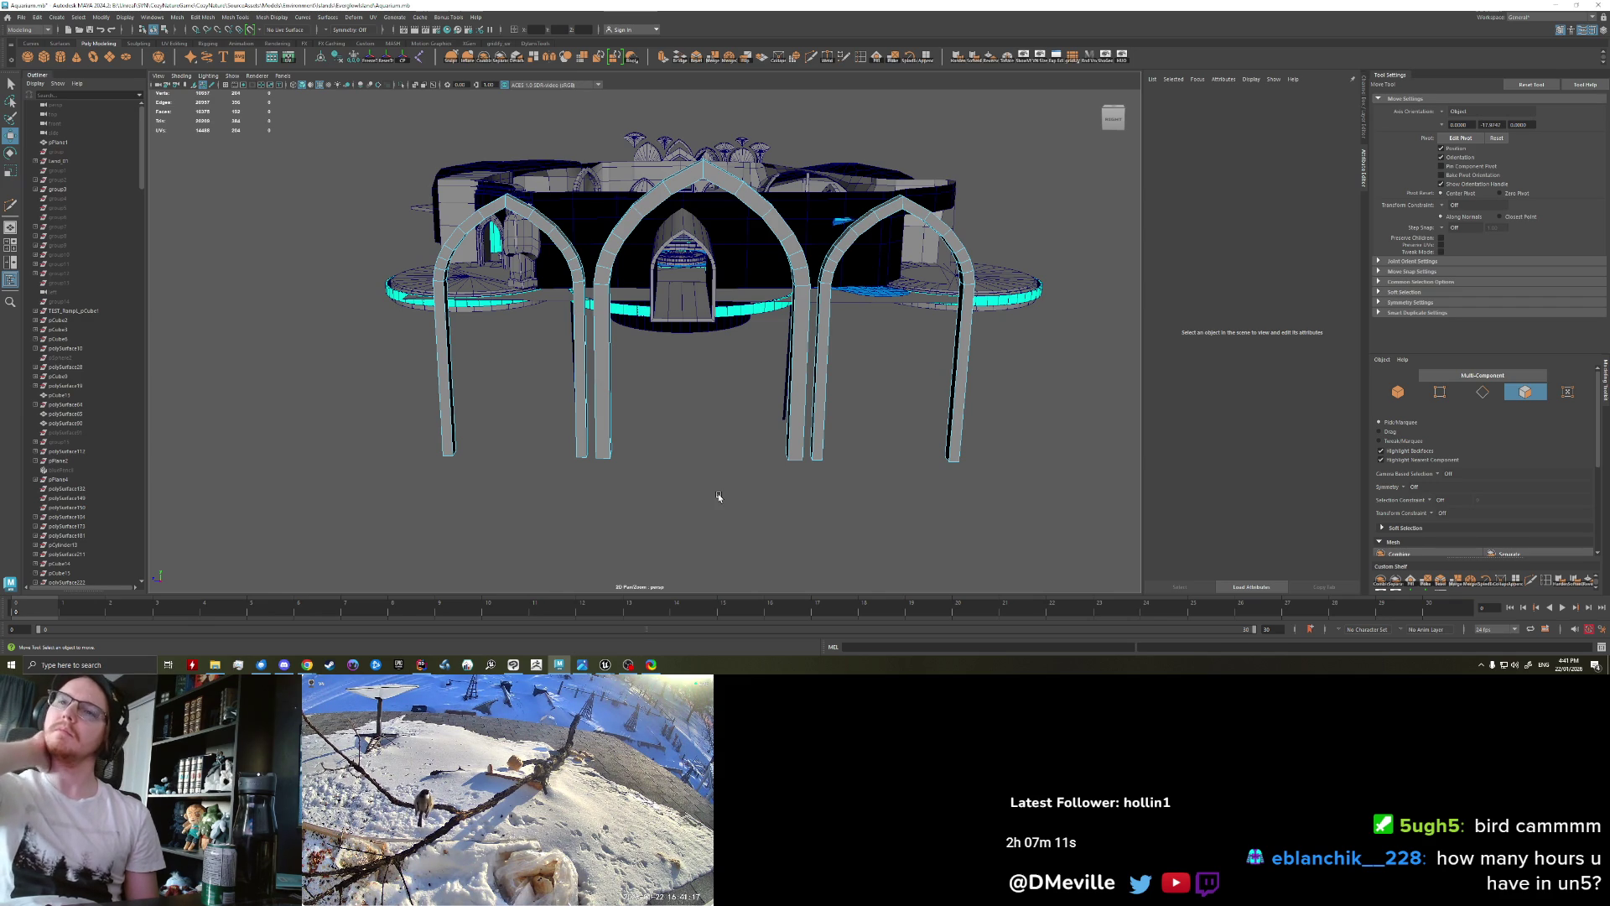
# Step: Compare the arches against the reference game screenshot and return to a frontal view
pyautogui.moveTo(719, 497)
pyautogui.keyDown('alt'); pyautogui.mouseDown()
pyautogui.moveTo(739, 466)
pyautogui.moveTo(754, 472)
pyautogui.mouseUp(); pyautogui.keyUp('alt')
pyautogui.scroll(3, 743, 470)
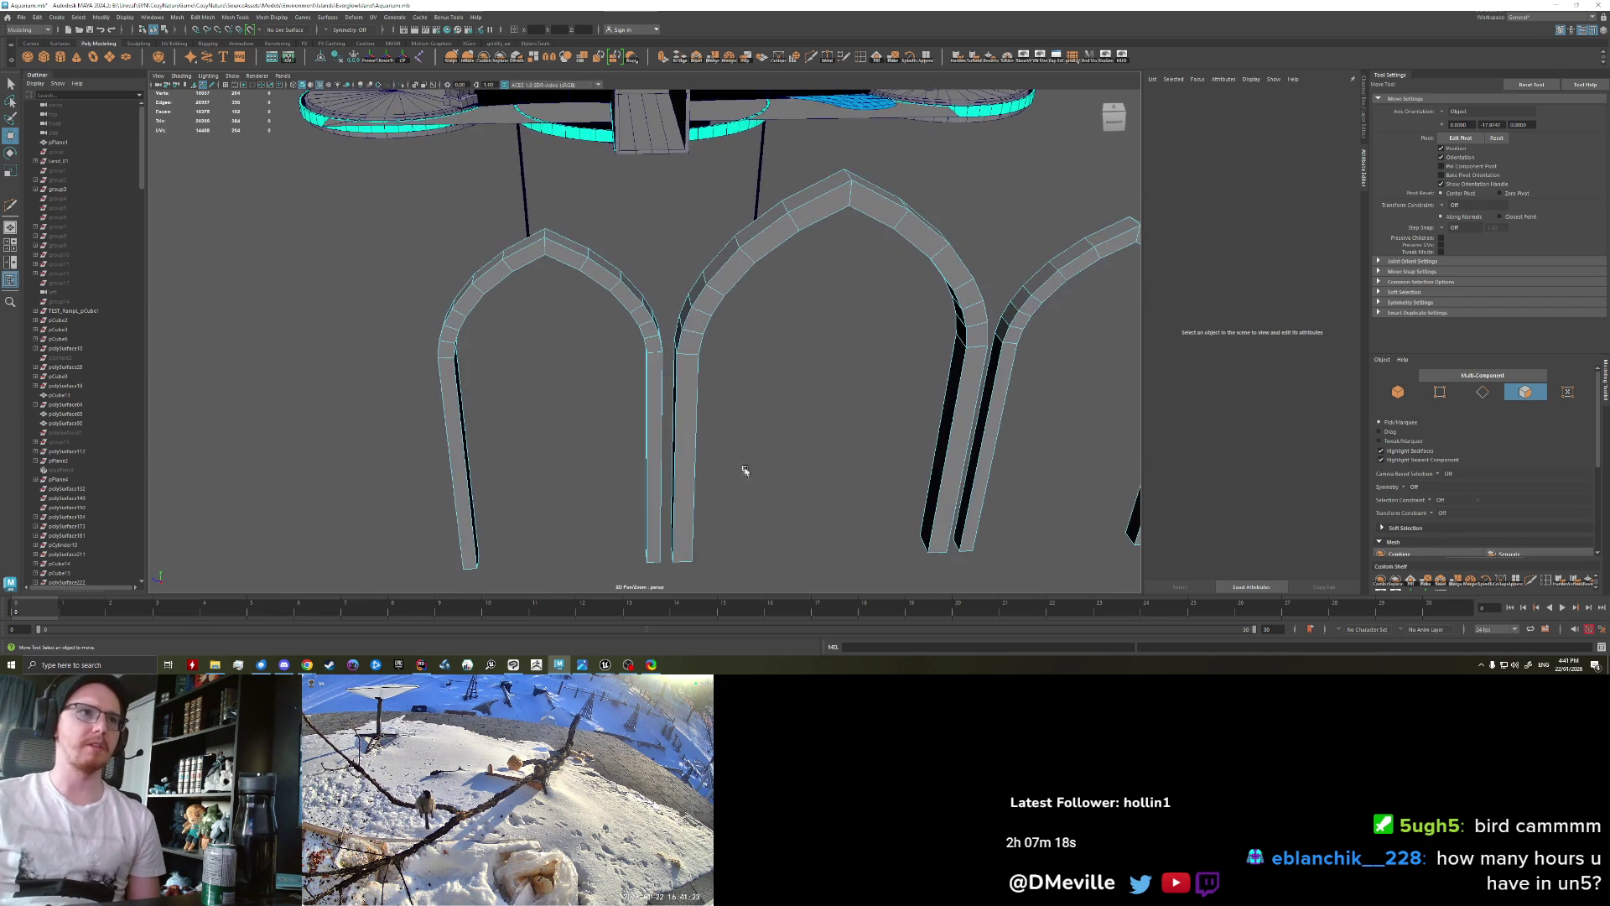
pyautogui.hotkey('alt', 'Tab')
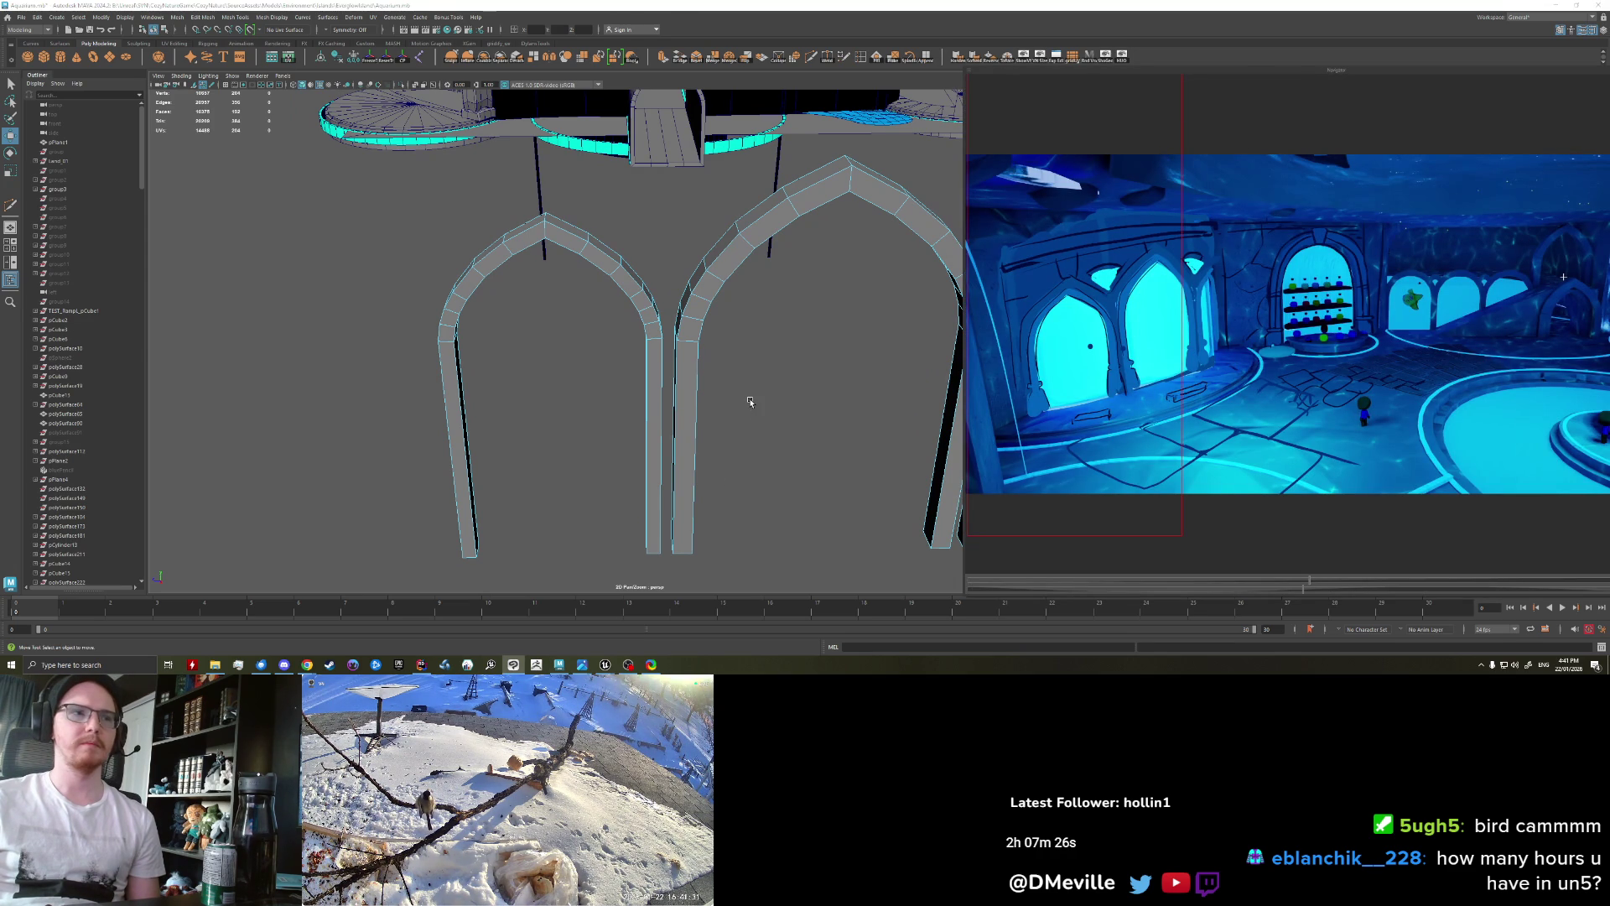
pyautogui.moveTo(719, 427)
pyautogui.keyDown('alt'); pyautogui.mouseDown()
pyautogui.moveTo(568, 404)
pyautogui.moveTo(559, 322)
pyautogui.mouseUp(); pyautogui.keyUp('alt')
pyautogui.moveTo(559, 322); pyautogui.dragTo(559, 369, button='right')
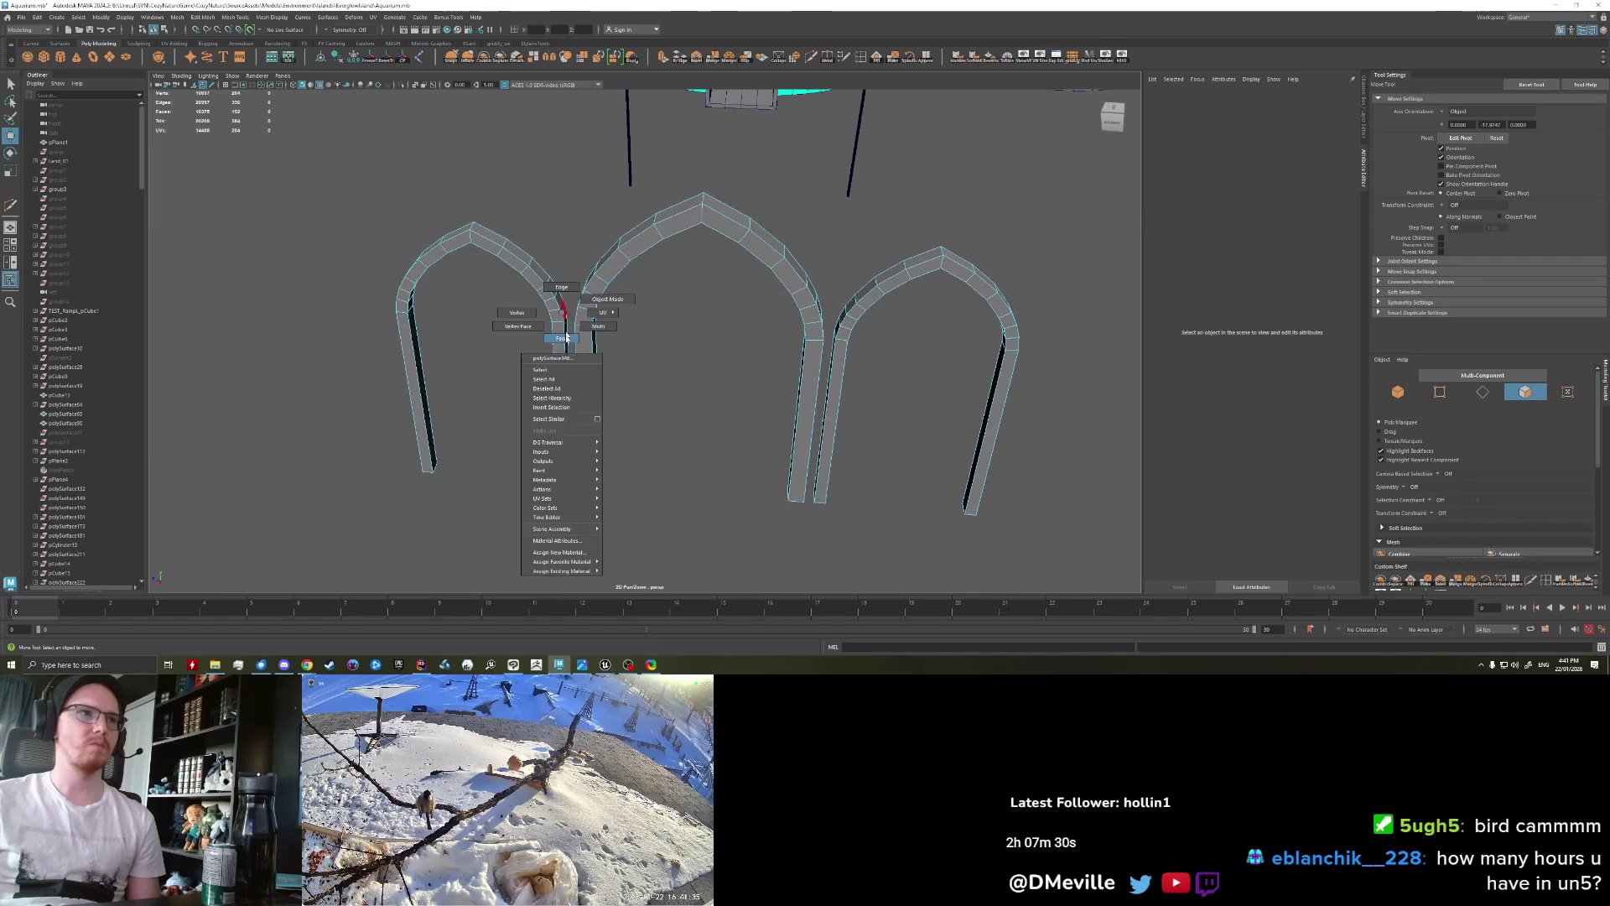
# Step: Nudge the arches' inner face strips slightly upward
pyautogui.click(565, 321)
pyautogui.keyDown('alt'); pyautogui.moveTo(646, 338); pyautogui.dragTo(836, 383); pyautogui.keyUp('alt')
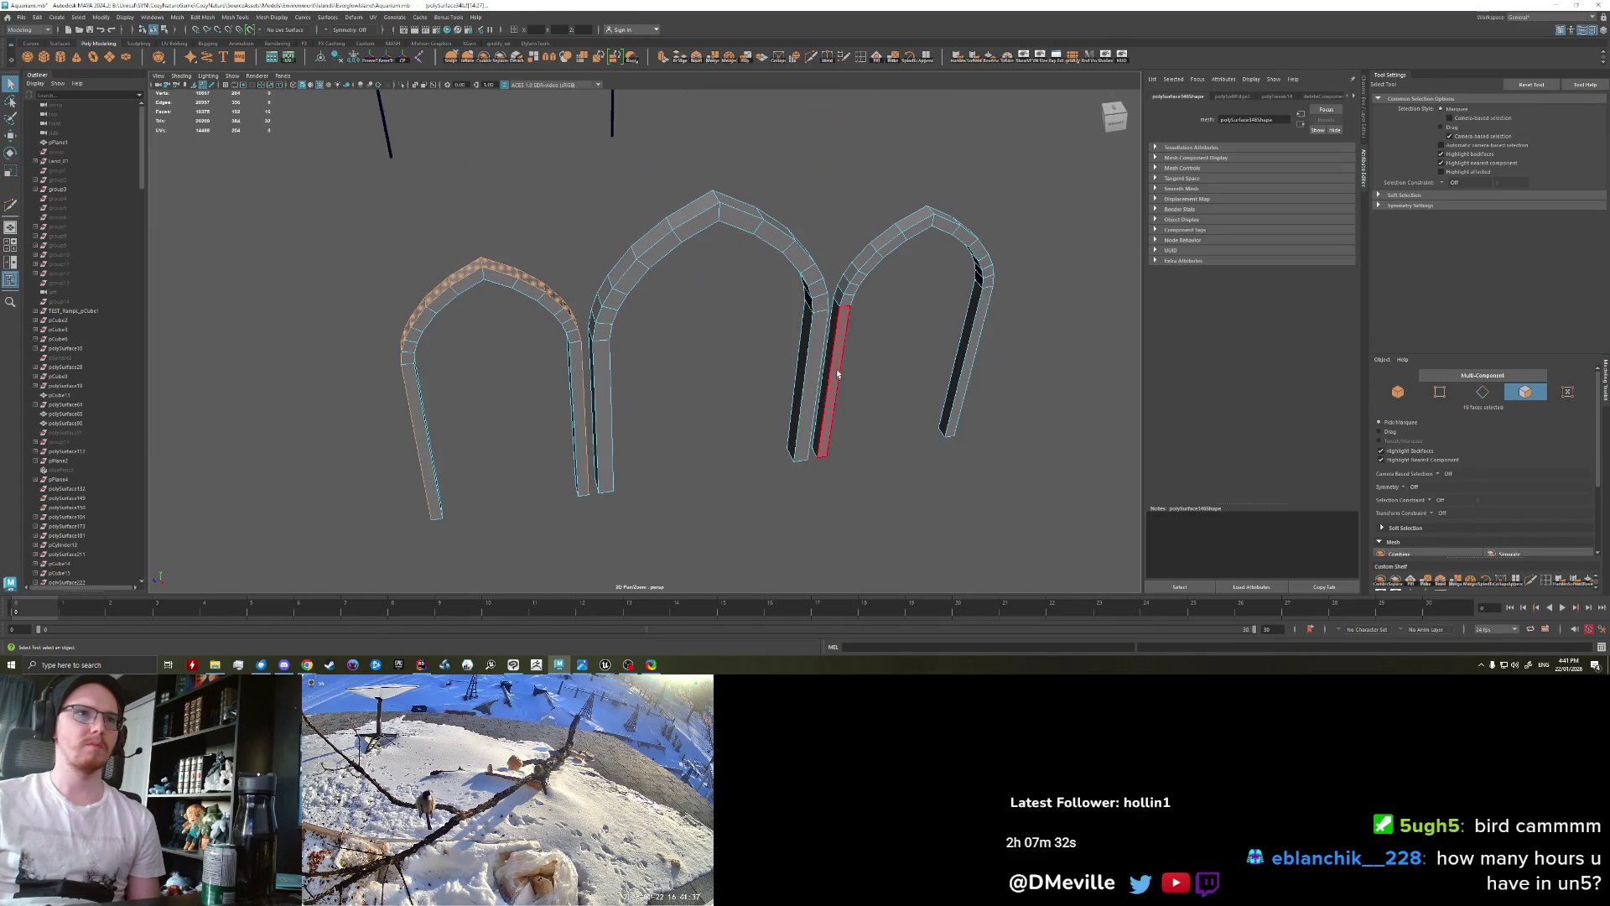
pyautogui.keyDown('shift'); pyautogui.click(825, 354); pyautogui.keyUp('shift')
pyautogui.keyDown('alt'); pyautogui.moveTo(873, 491); pyautogui.dragTo(790, 464); pyautogui.keyUp('alt')
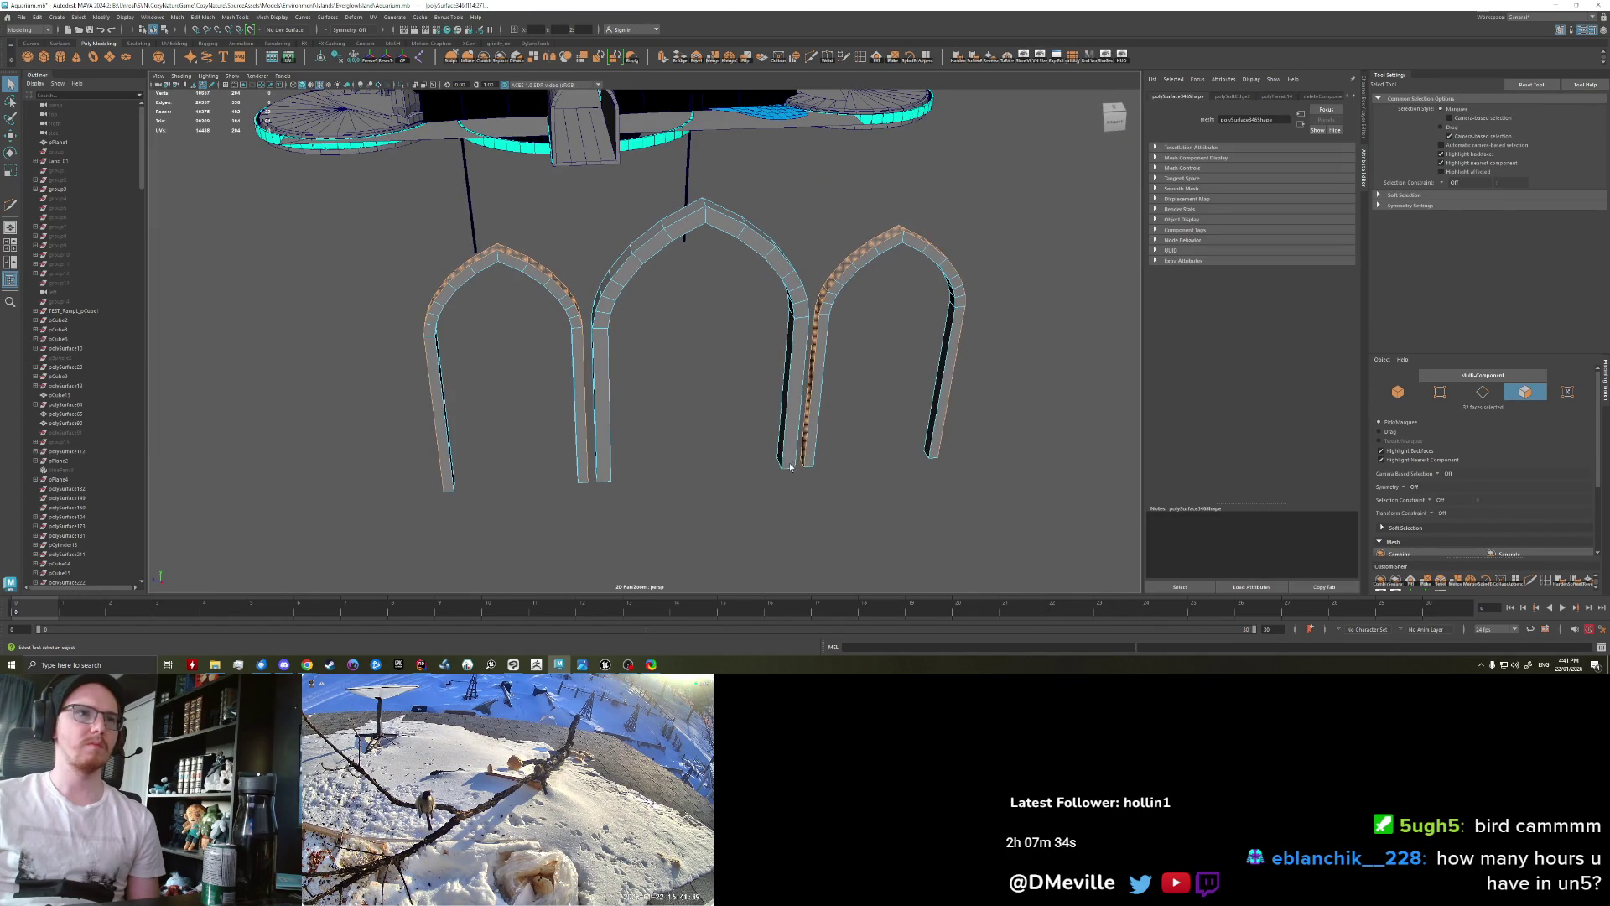
pyautogui.press('w')
pyautogui.moveTo(789, 481); pyautogui.dragTo(811, 493, button='middle')
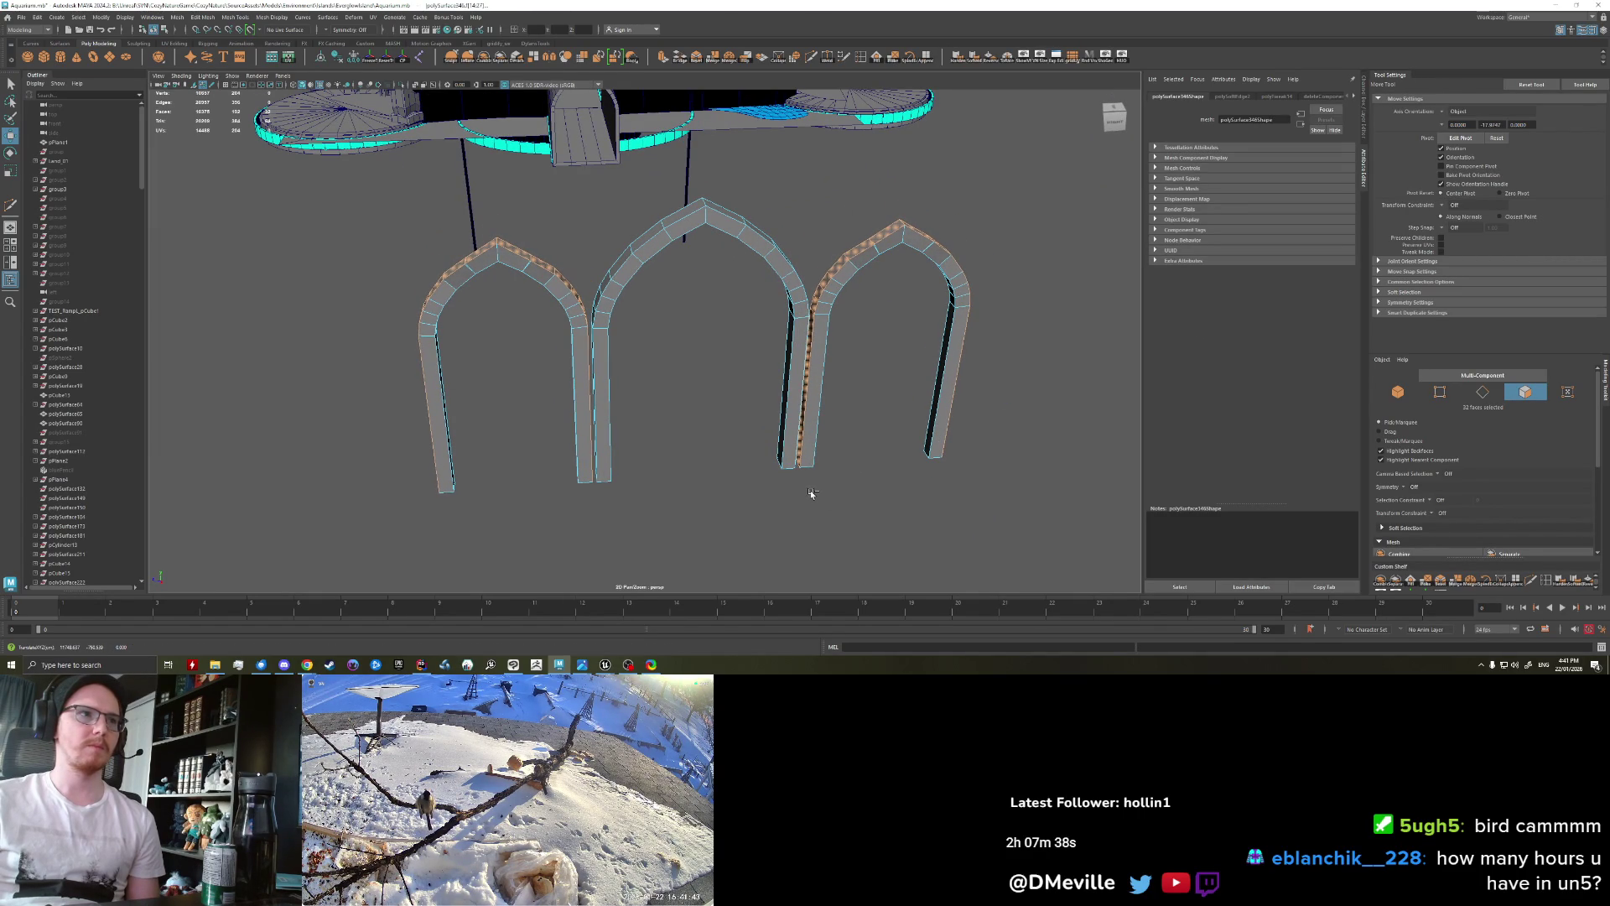
pyautogui.click(805, 492)
# Step: Select every face of the left arch and inspect it from the front
pyautogui.moveTo(722, 435)
pyautogui.keyDown('alt'); pyautogui.mouseDown()
pyautogui.moveTo(595, 371)
pyautogui.moveTo(676, 410)
pyautogui.mouseUp(); pyautogui.keyUp('alt')
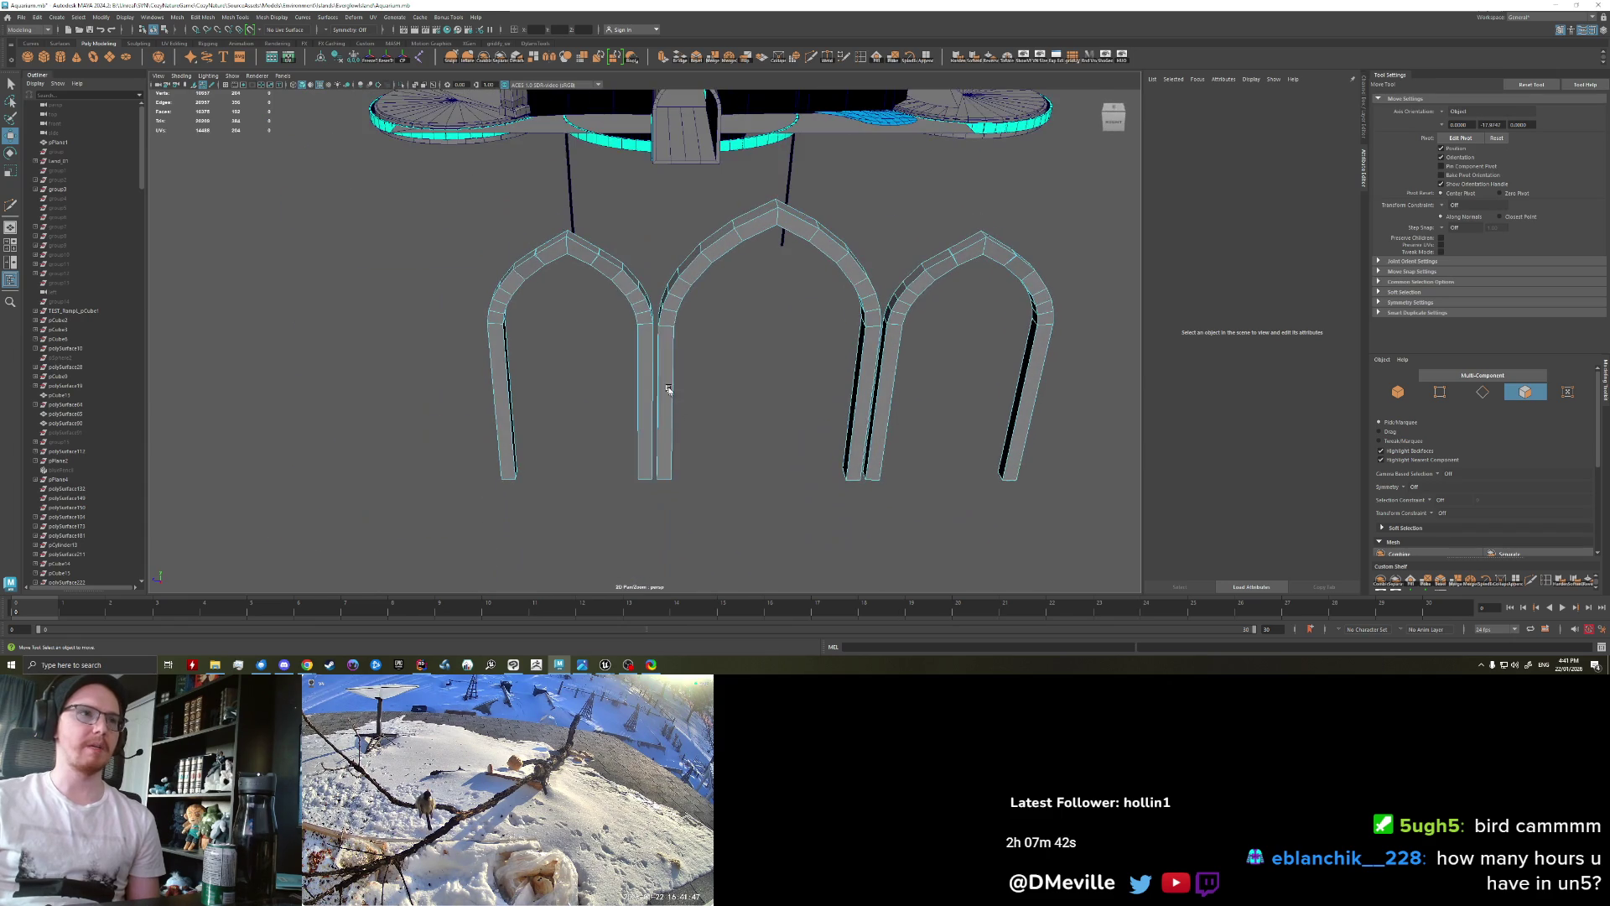
pyautogui.doubleClick(647, 394)
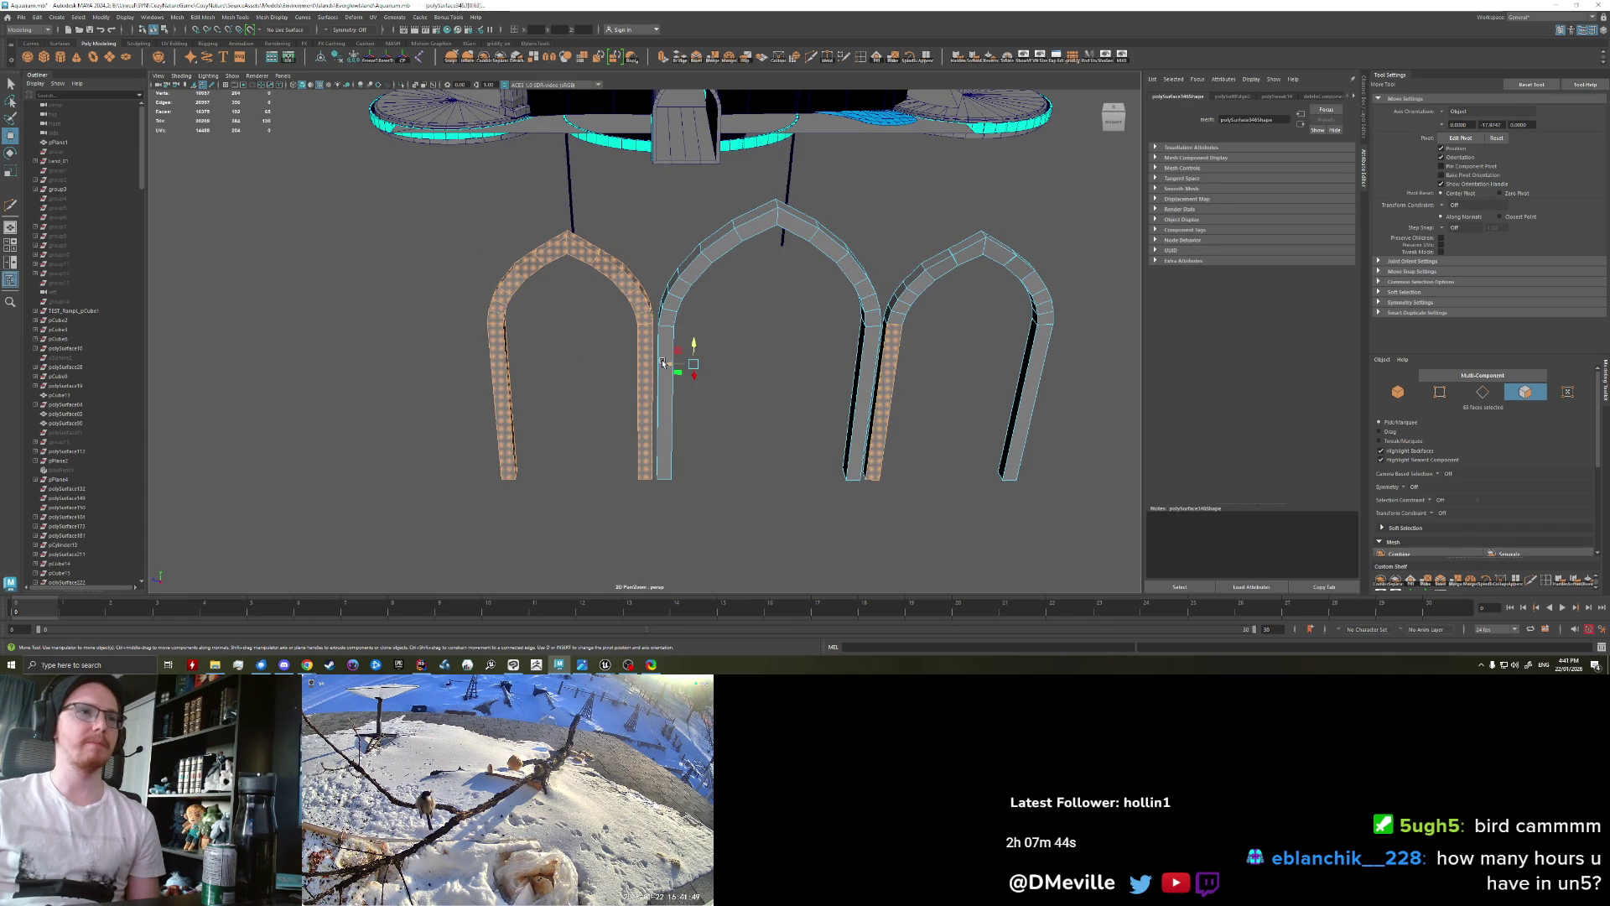
pyautogui.moveTo(691, 349)
pyautogui.keyDown('alt'); pyautogui.mouseDown()
pyautogui.moveTo(727, 425)
pyautogui.moveTo(676, 385)
pyautogui.mouseUp(); pyautogui.keyUp('alt')
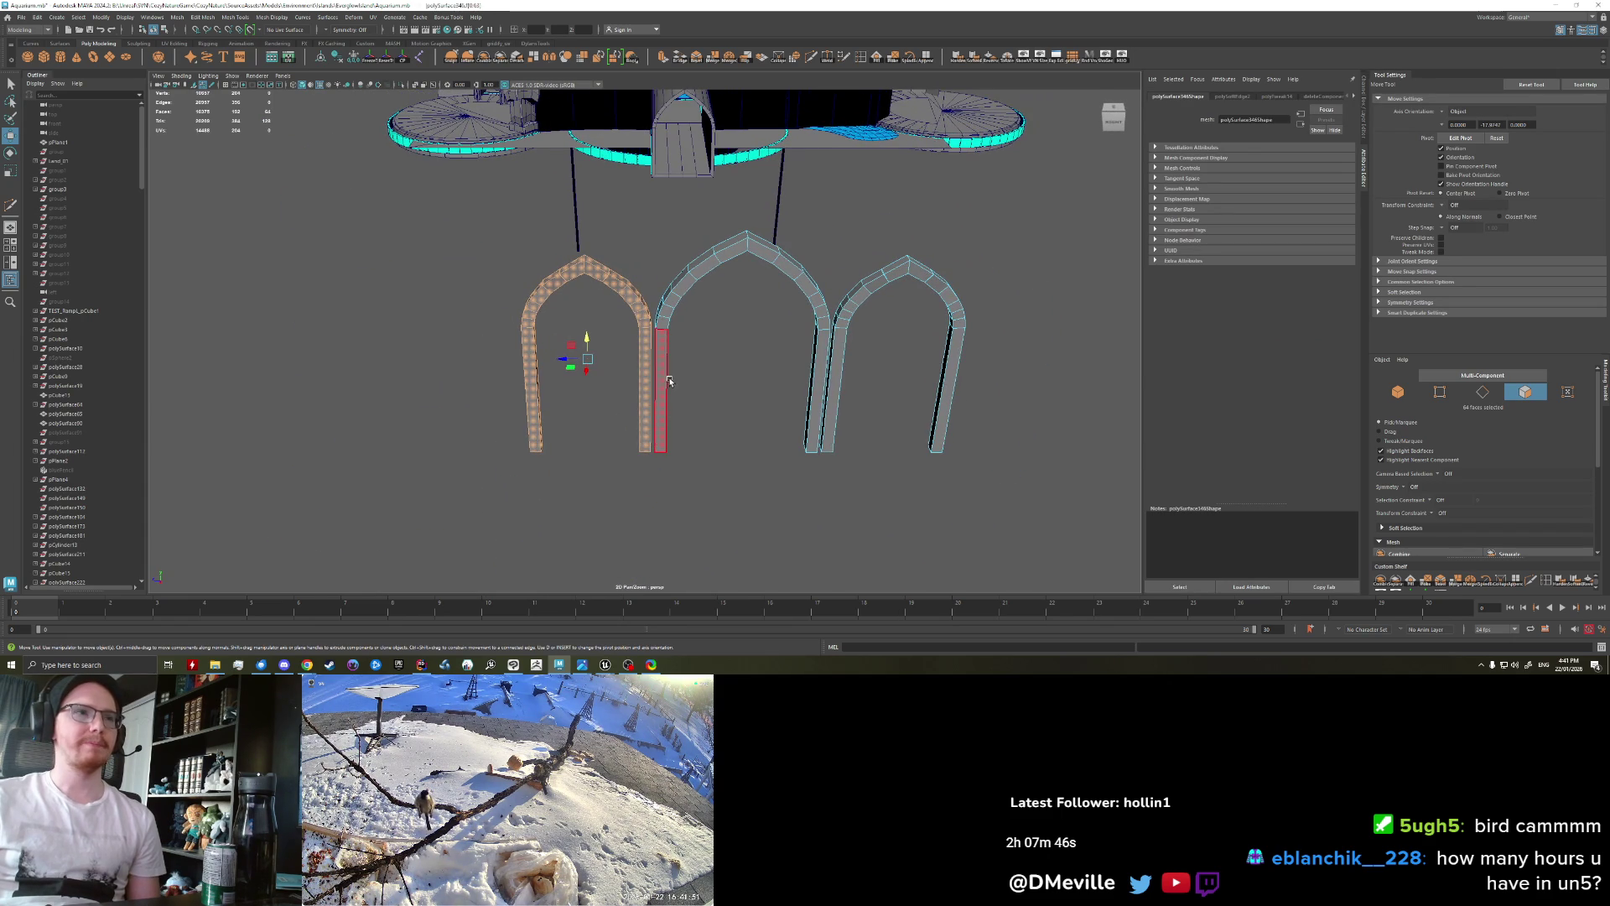
pyautogui.keyDown('alt'); pyautogui.moveTo(748, 503); pyautogui.dragTo(749, 492); pyautogui.keyUp('alt')
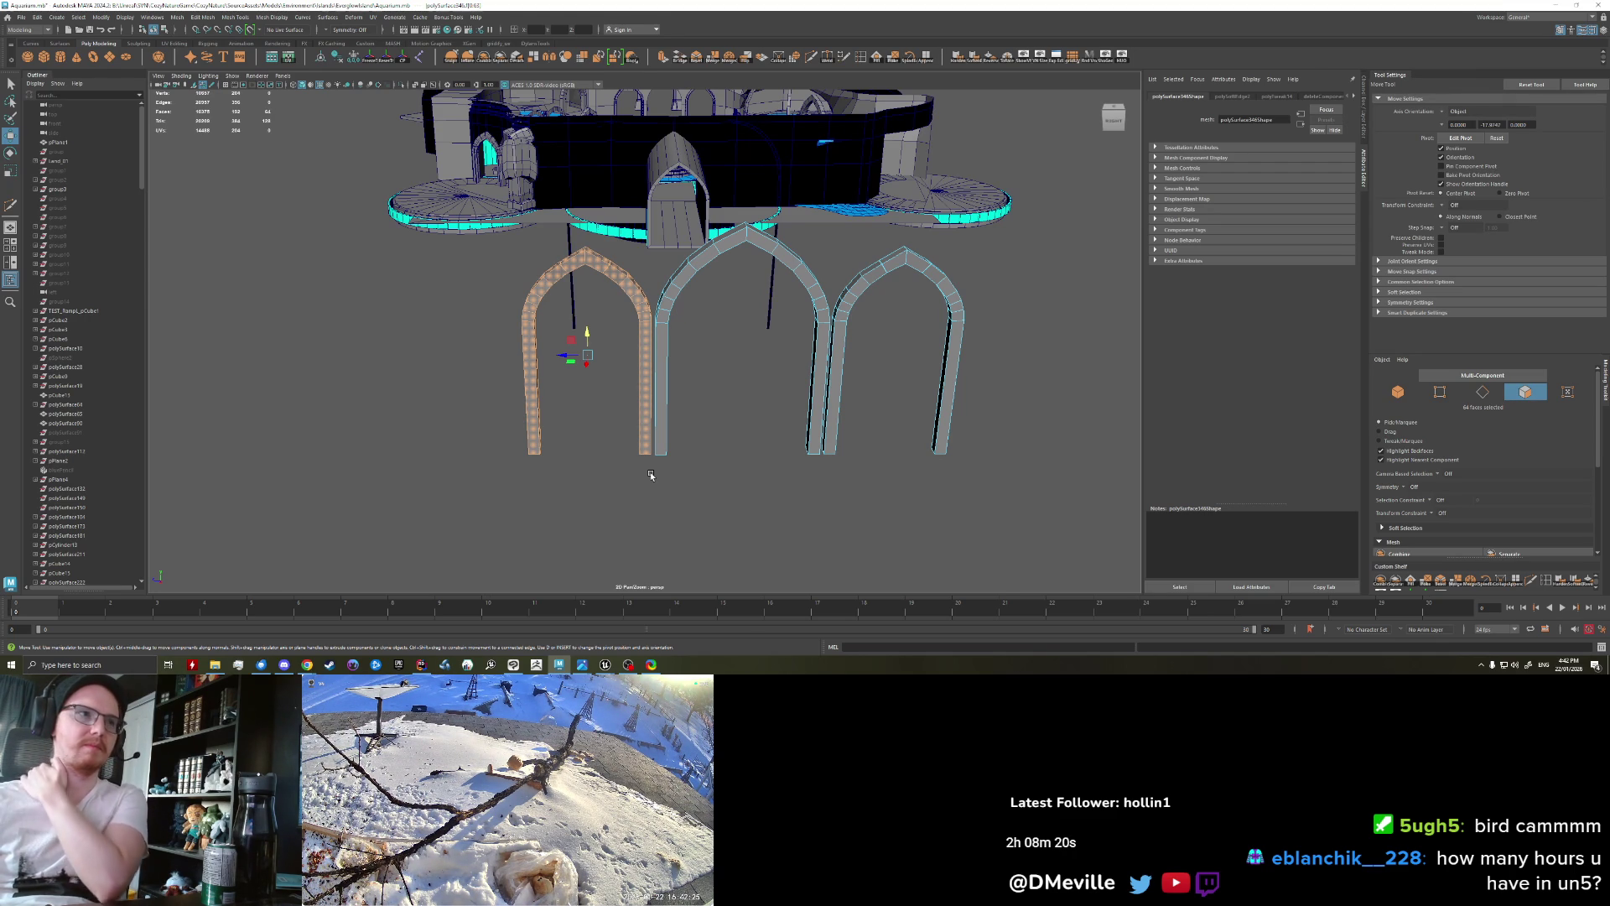
# Step: Deselect the faces and frame the model in the left orthographic view
pyautogui.keyDown('alt'); pyautogui.moveTo(657, 468); pyautogui.dragTo(664, 488); pyautogui.keyUp('alt')
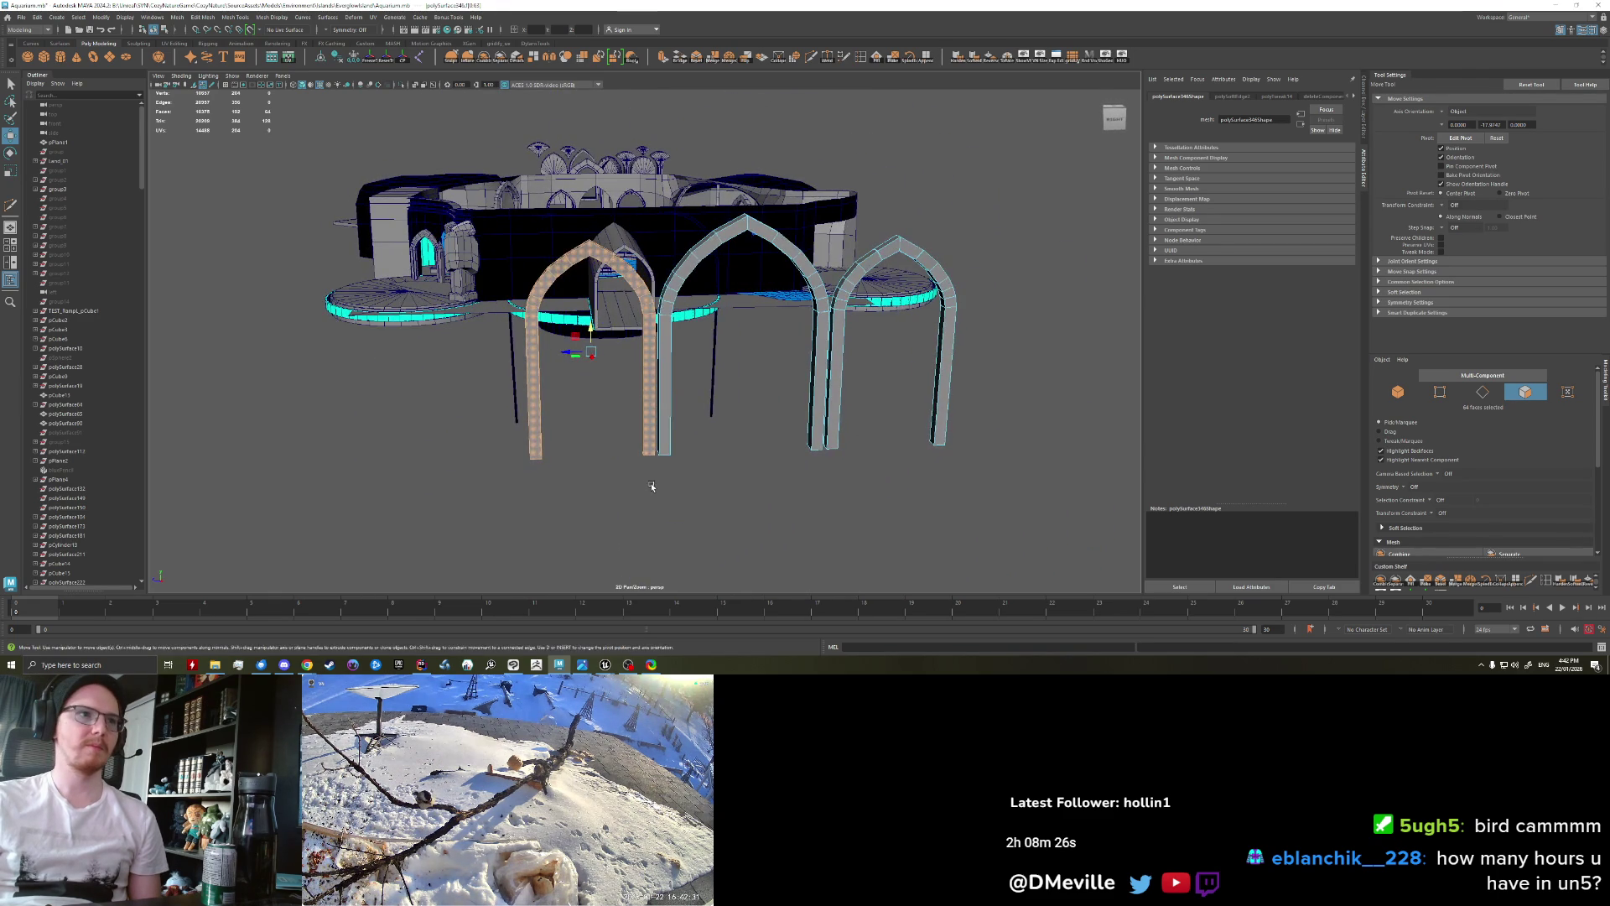
pyautogui.click(652, 485)
pyautogui.keyDown('alt'); pyautogui.moveTo(652, 485); pyautogui.dragTo(707, 422, button='right'); pyautogui.keyUp('alt')
pyautogui.press('space')
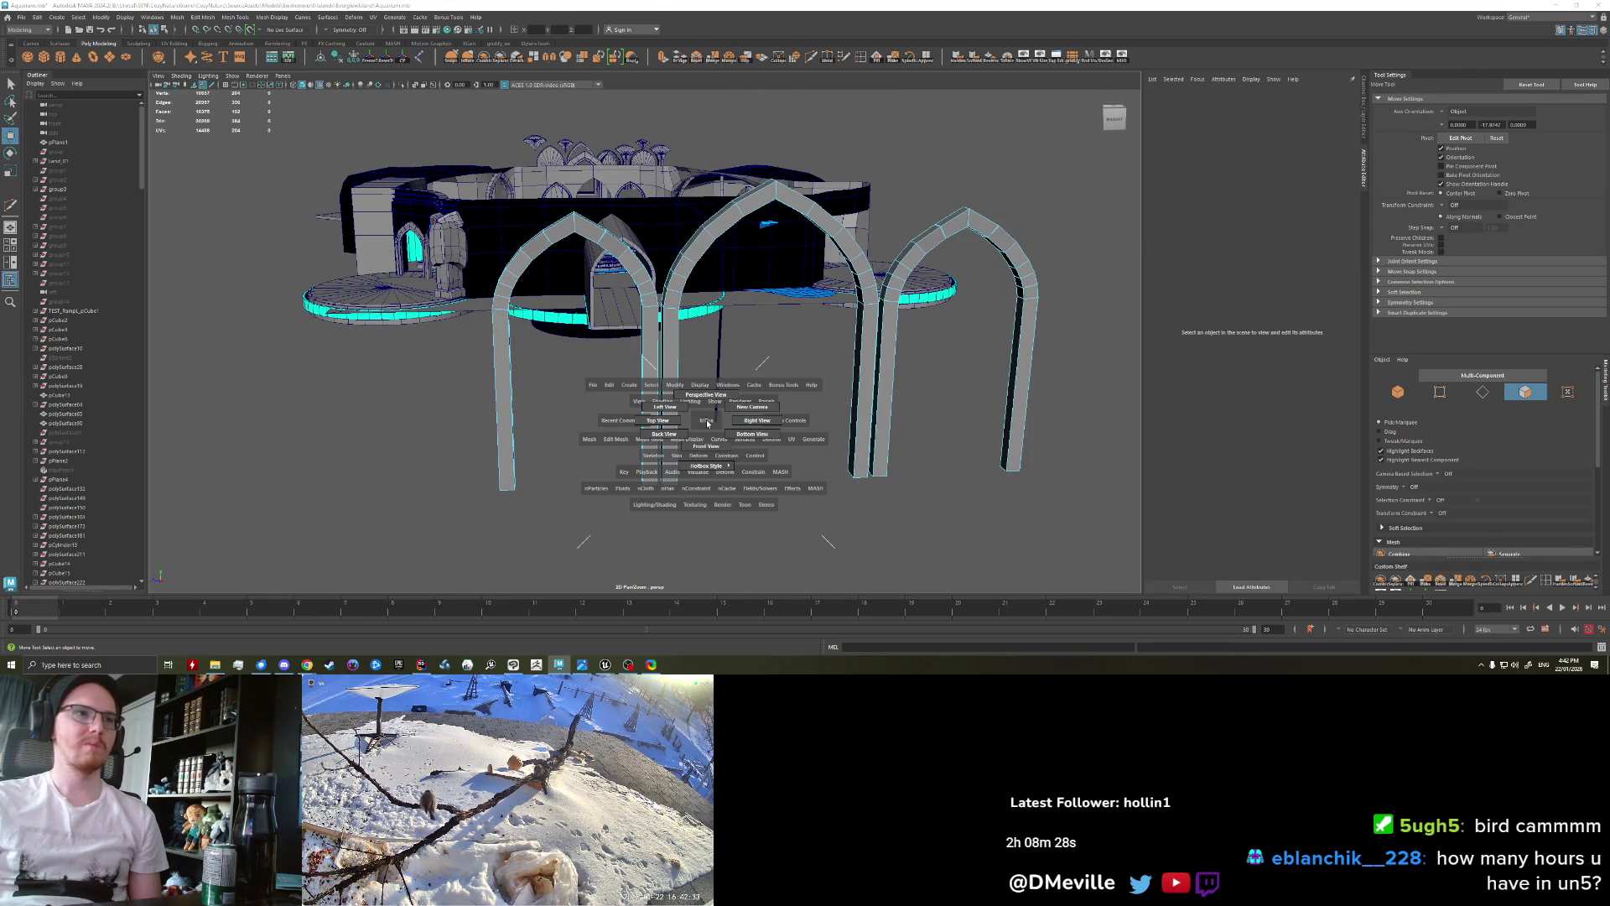
pyautogui.moveTo(707, 422); pyautogui.dragTo(680, 411)
pyautogui.press('f')
pyautogui.scroll(3, 700, 468)
# Step: Frame the model in the right side view, then return to perspective
pyautogui.press('space')
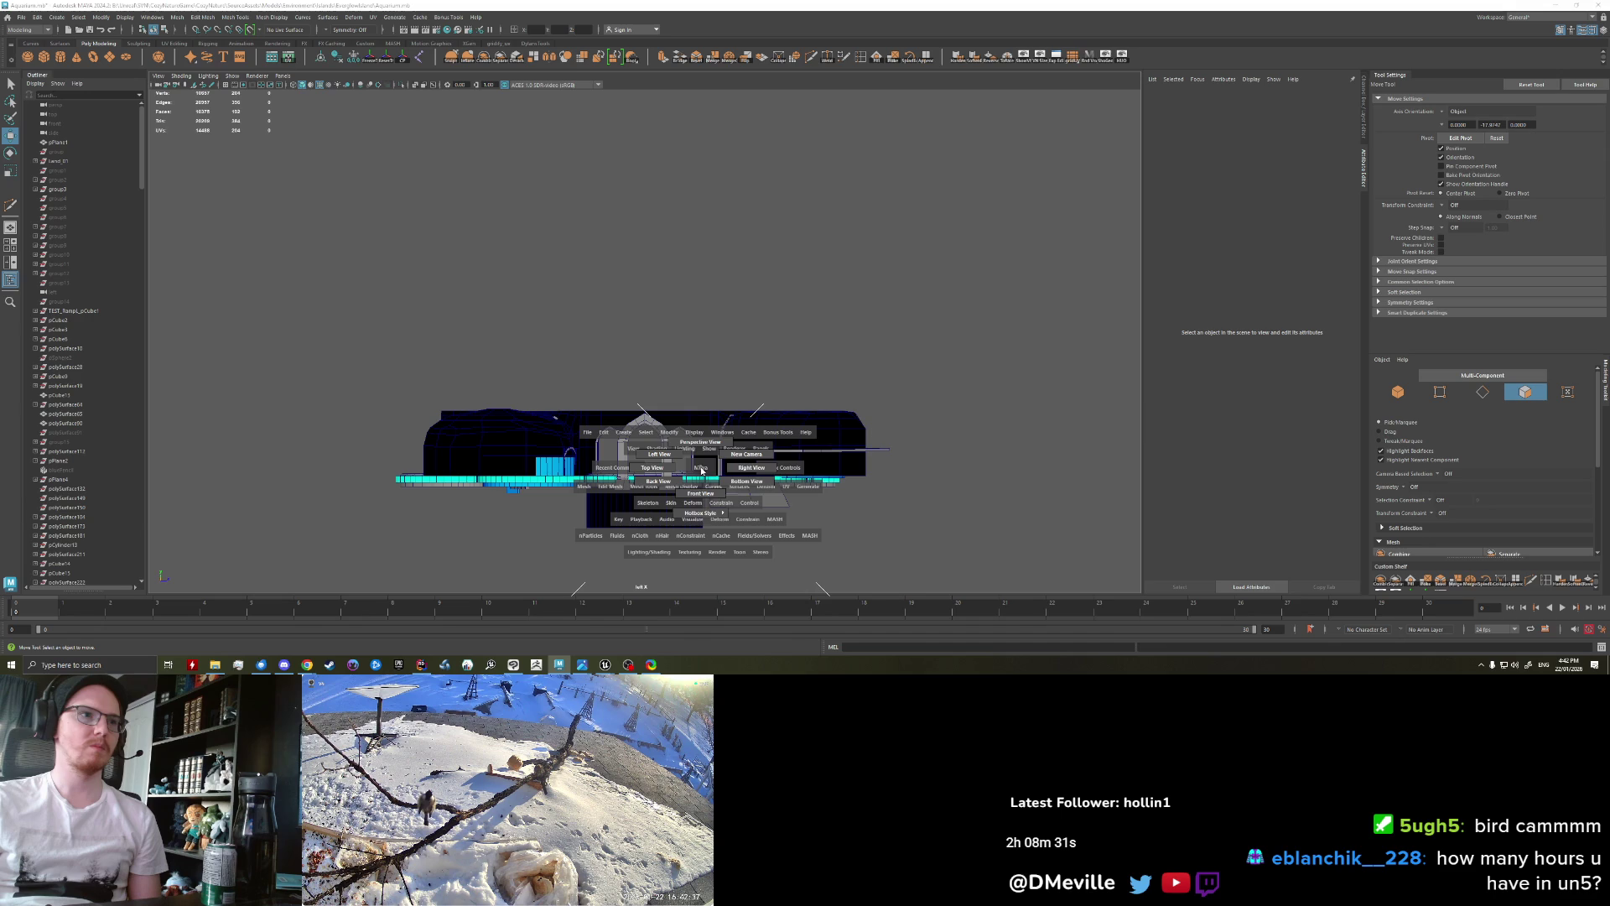
pyautogui.click(732, 470)
pyautogui.press('f')
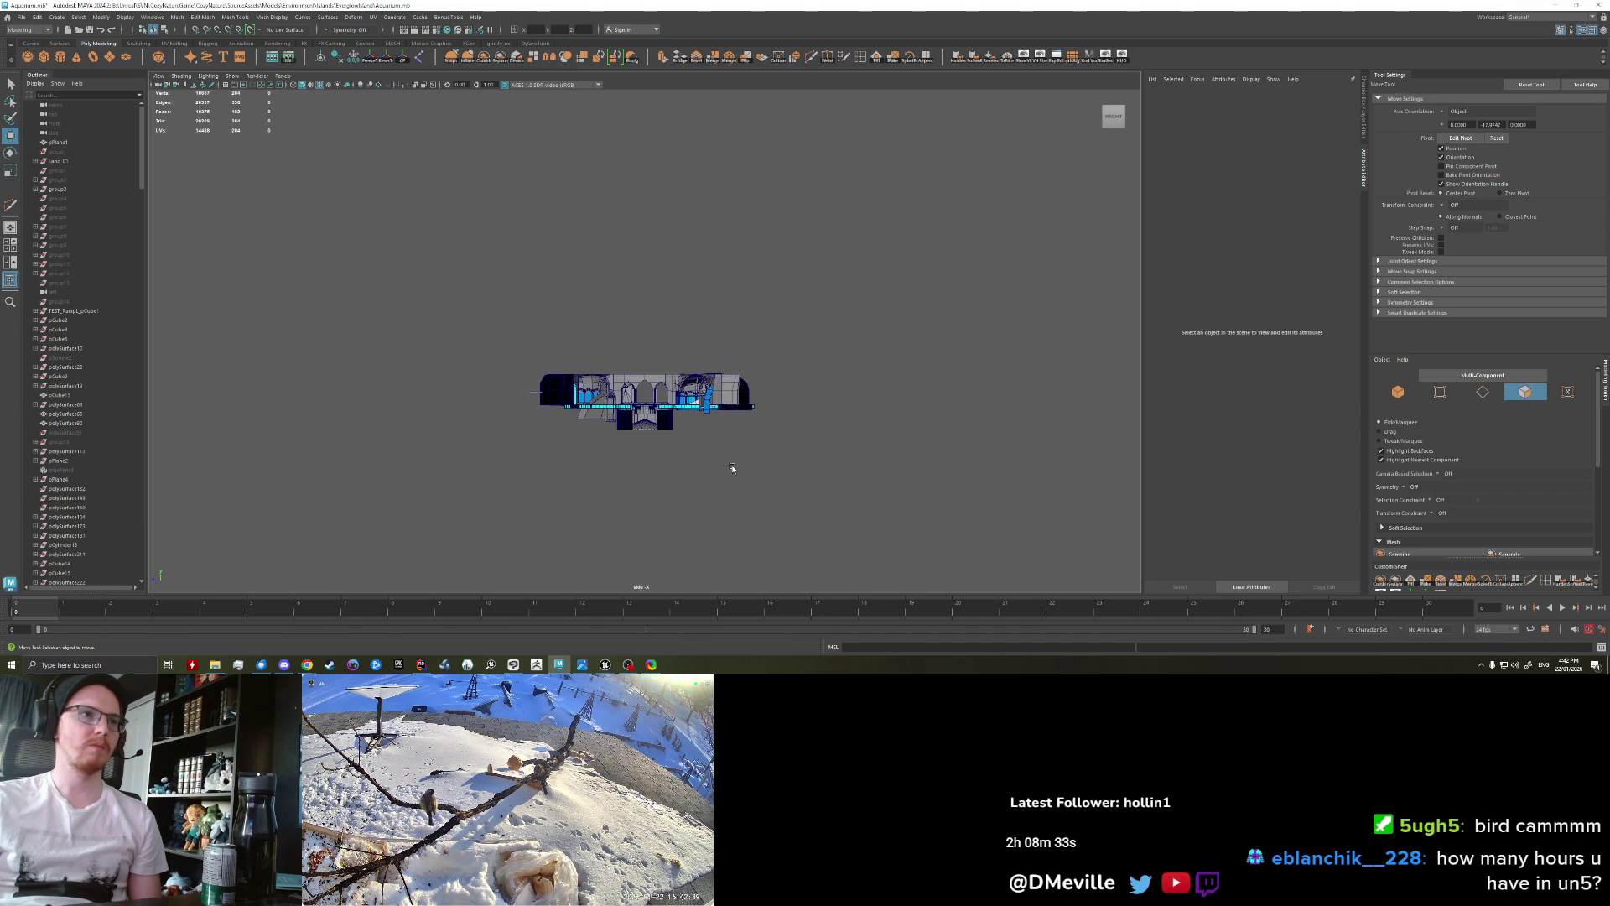
pyautogui.press('space')
pyautogui.click(675, 394)
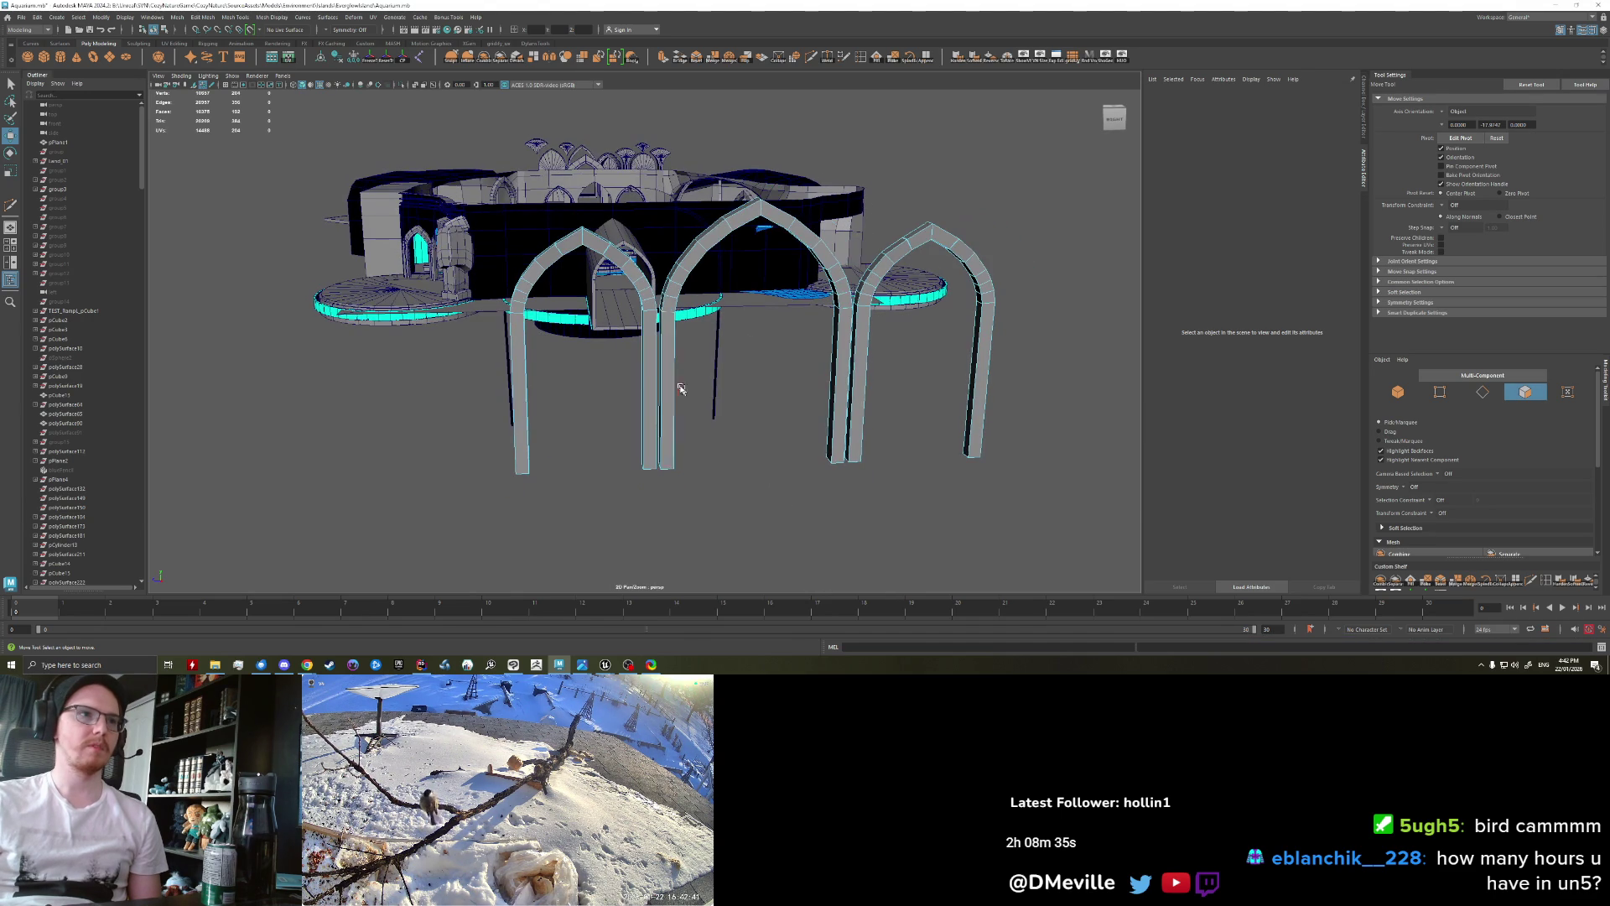
# Step: Select the arch as a whole object and view it from the left side
pyautogui.click(671, 389)
pyautogui.moveTo(671, 389); pyautogui.dragTo(725, 344, button='right')
pyautogui.press('space')
pyautogui.click(634, 408)
pyautogui.scroll(5, 635, 409)
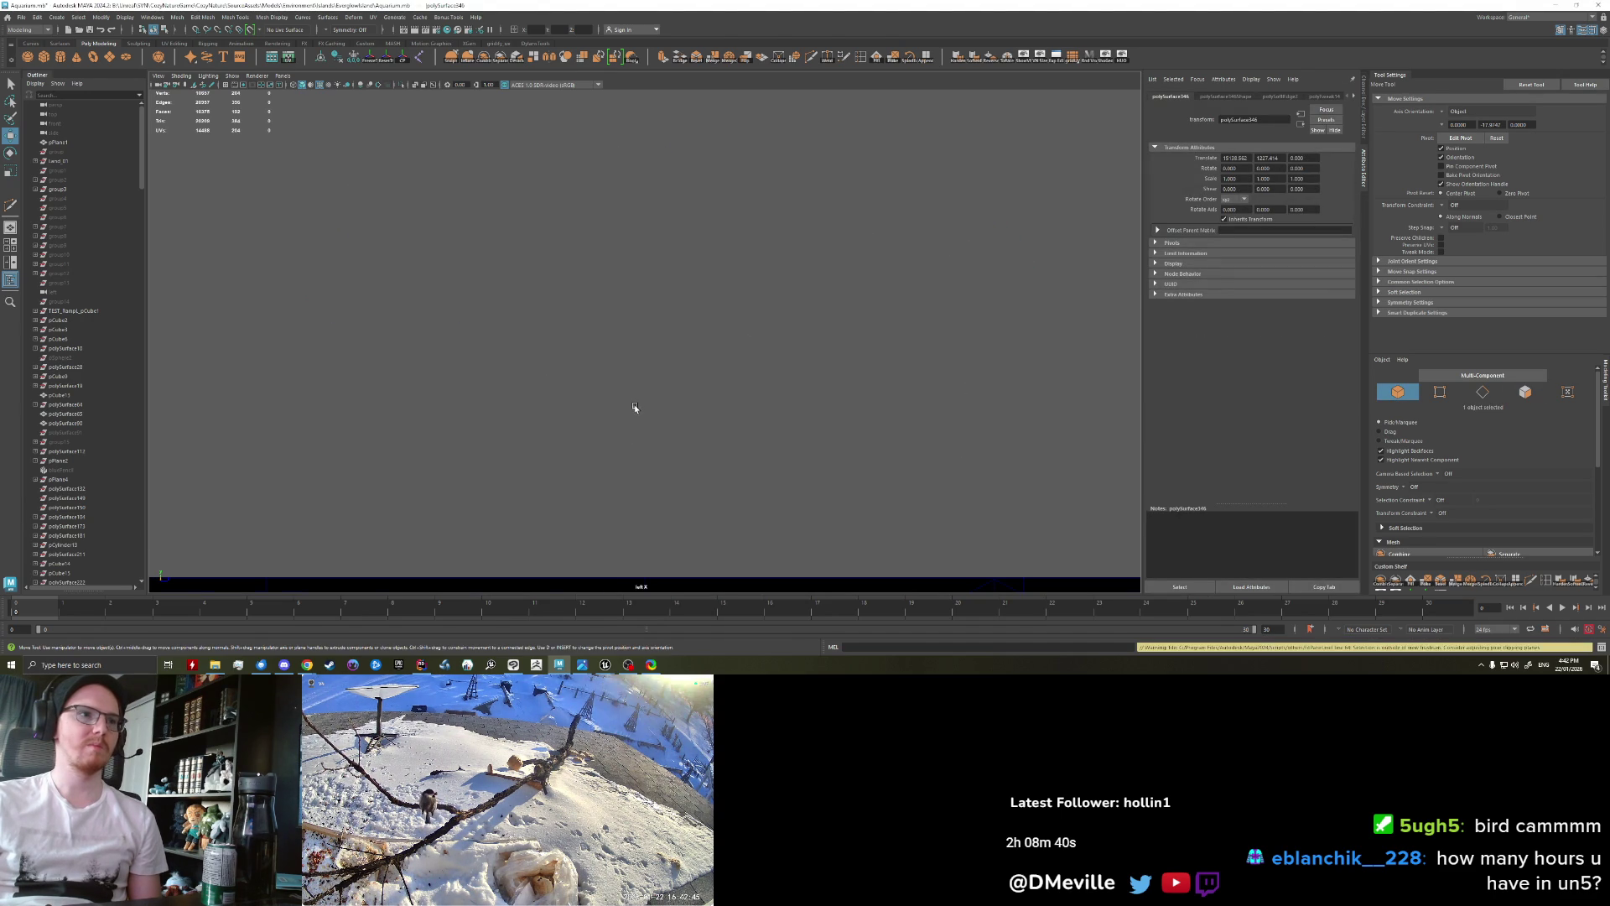
pyautogui.scroll(-3, 635, 409)
pyautogui.scroll(-3, 636, 408)
# Step: Cycle through the right, front and perspective views and frame the arches
pyautogui.press('space')
pyautogui.moveTo(635, 409); pyautogui.dragTo(693, 406)
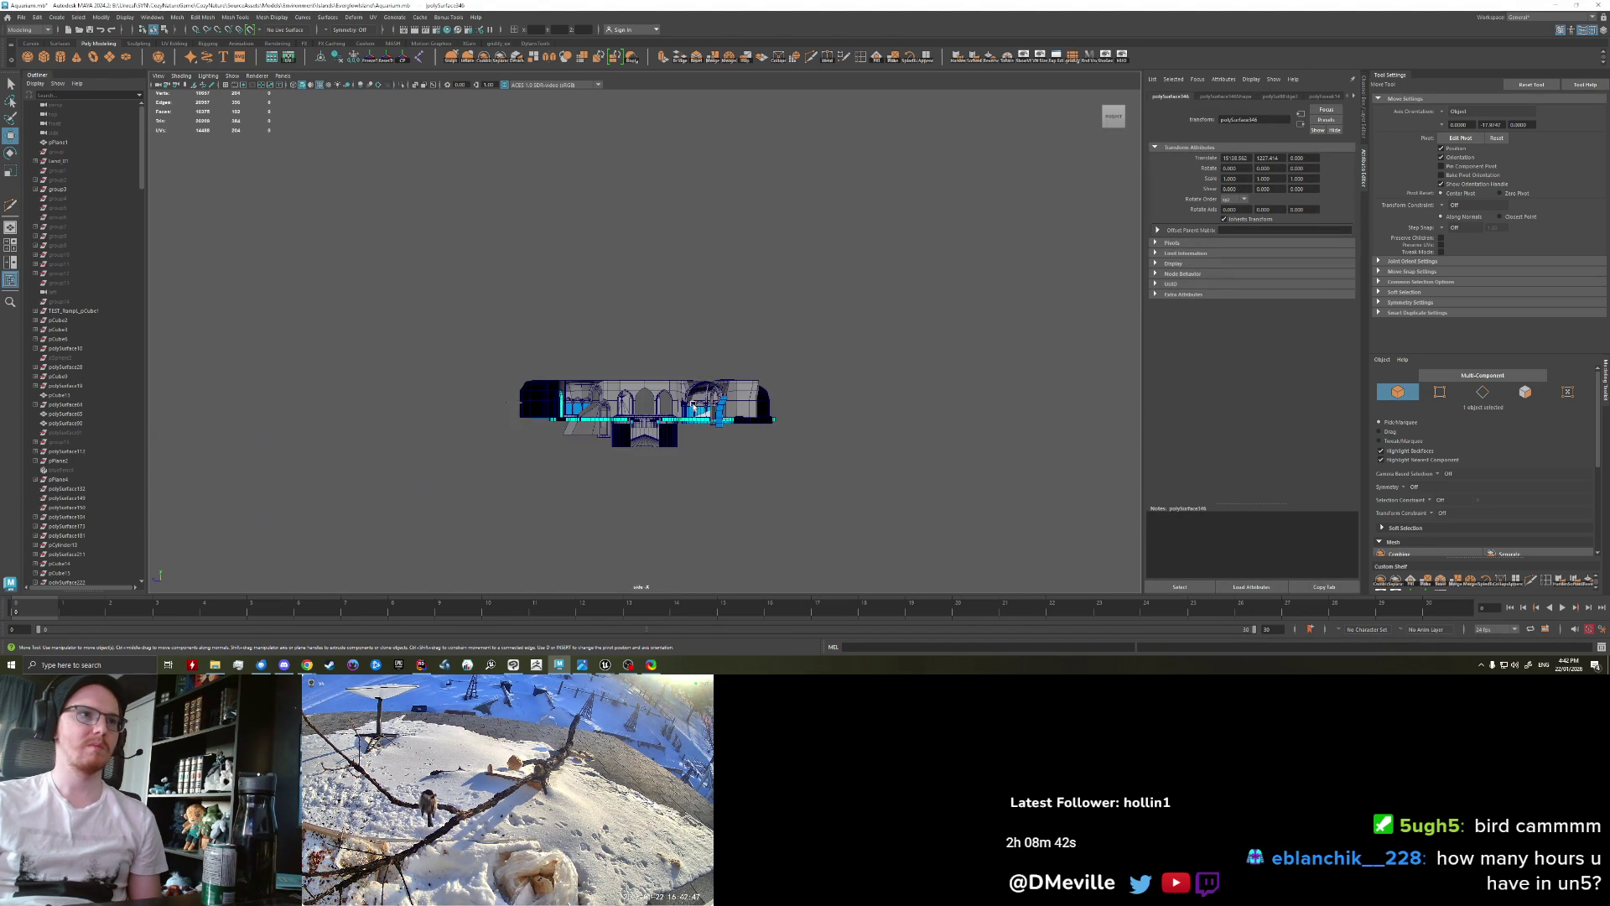
pyautogui.press('space')
pyautogui.moveTo(693, 409); pyautogui.dragTo(692, 426)
pyautogui.press('space')
pyautogui.moveTo(691, 426); pyautogui.dragTo(702, 400)
pyautogui.press('f')
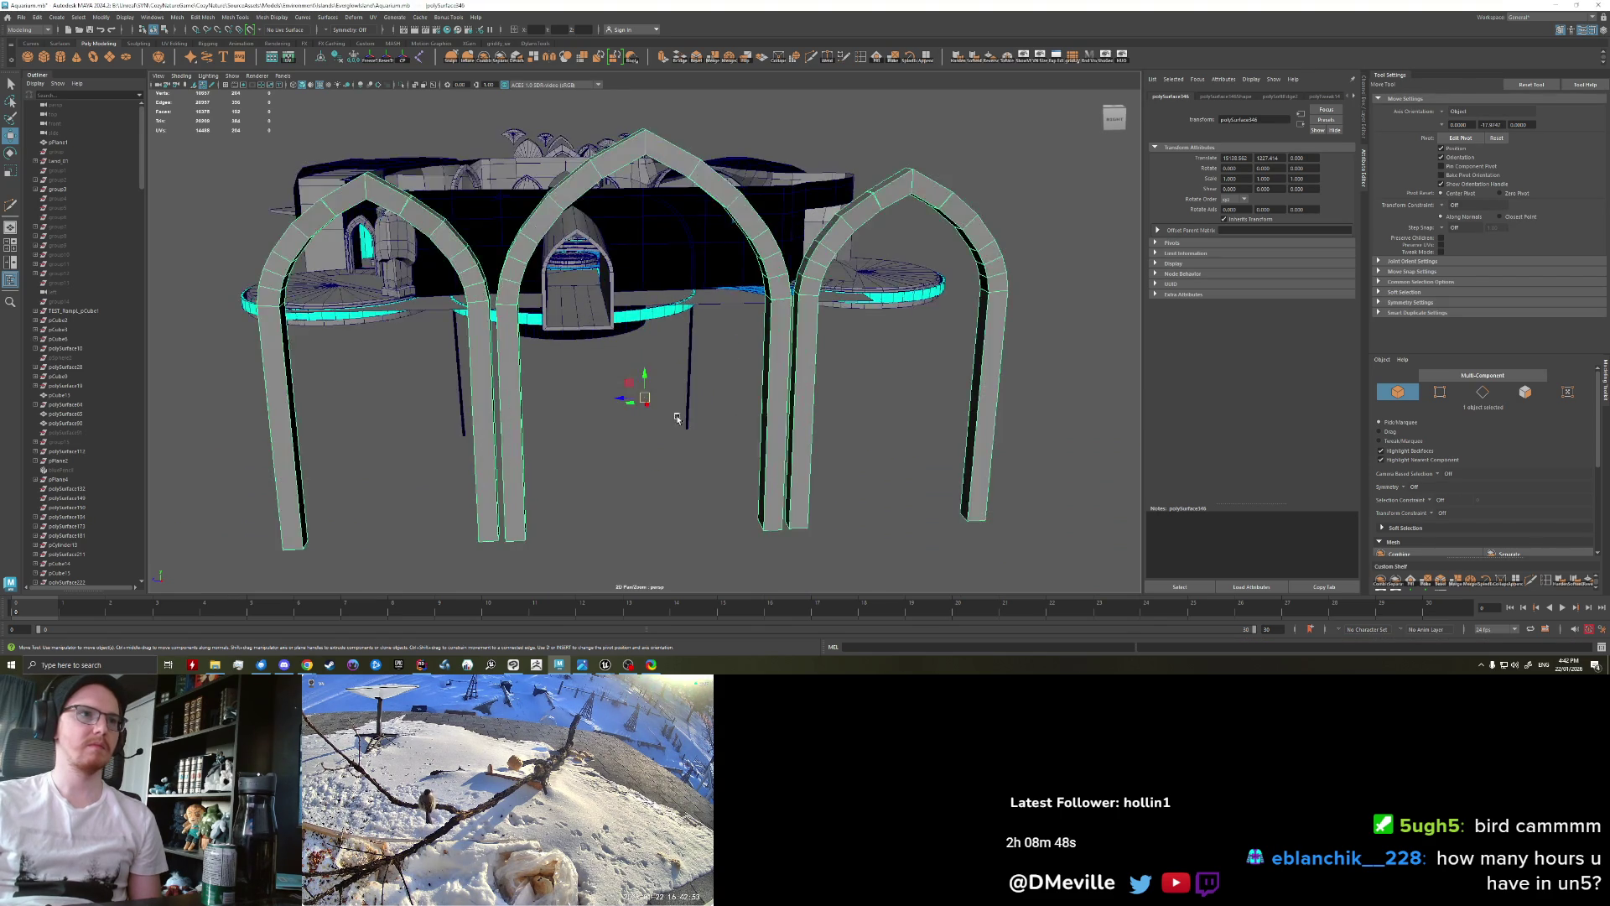
# Step: Switch to the empty front orthographic view
pyautogui.press('space')
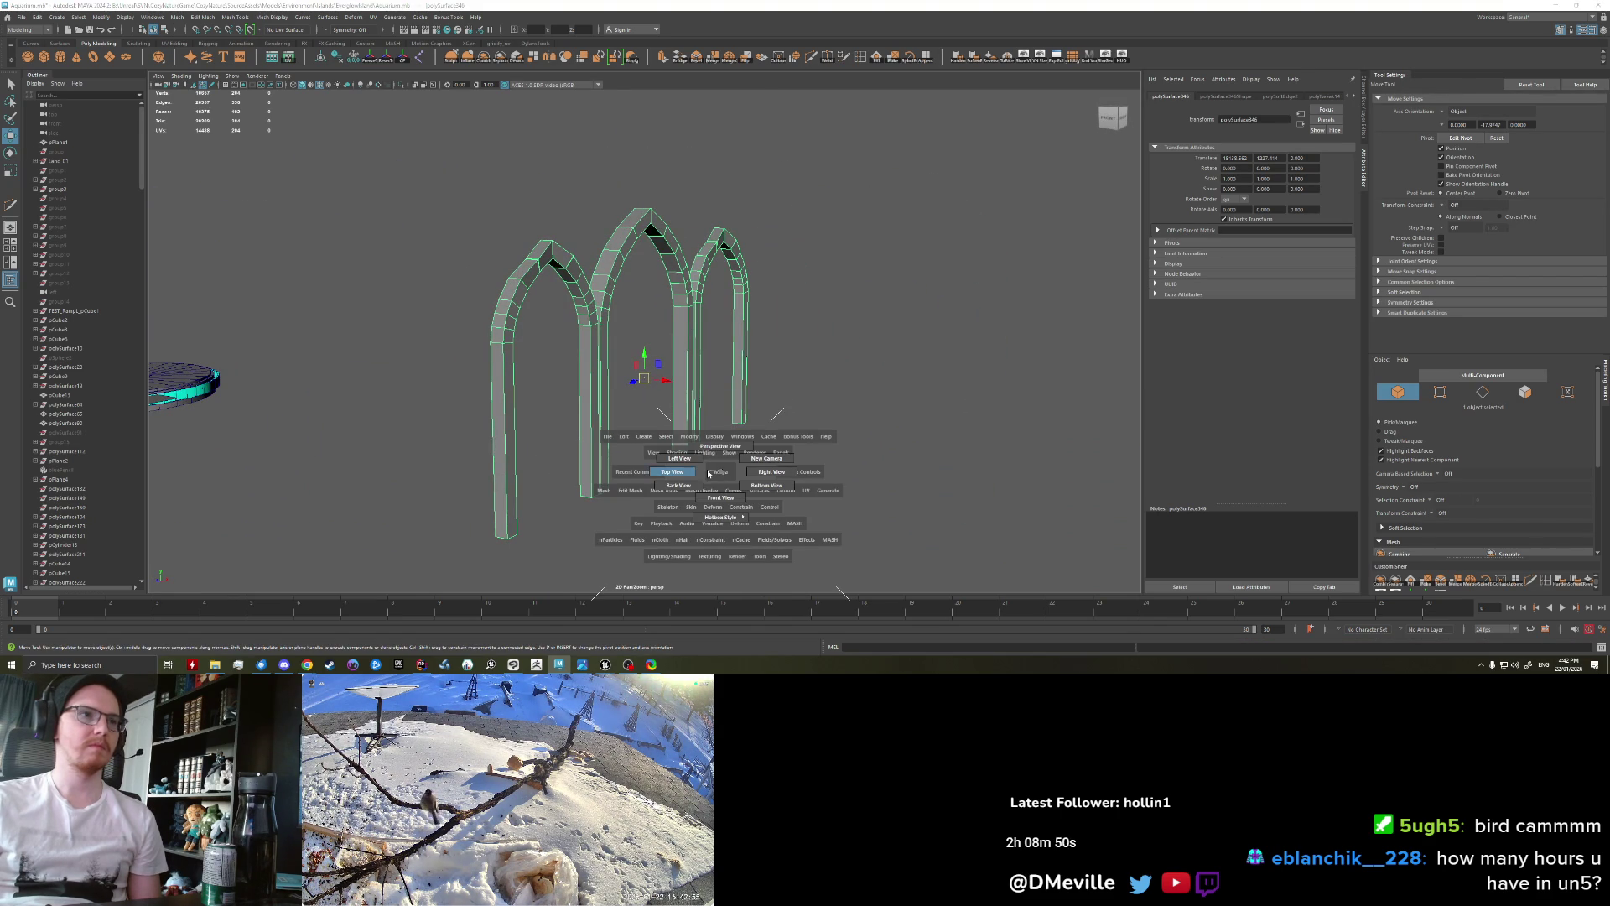
pyautogui.moveTo(726, 490); pyautogui.dragTo(723, 487)
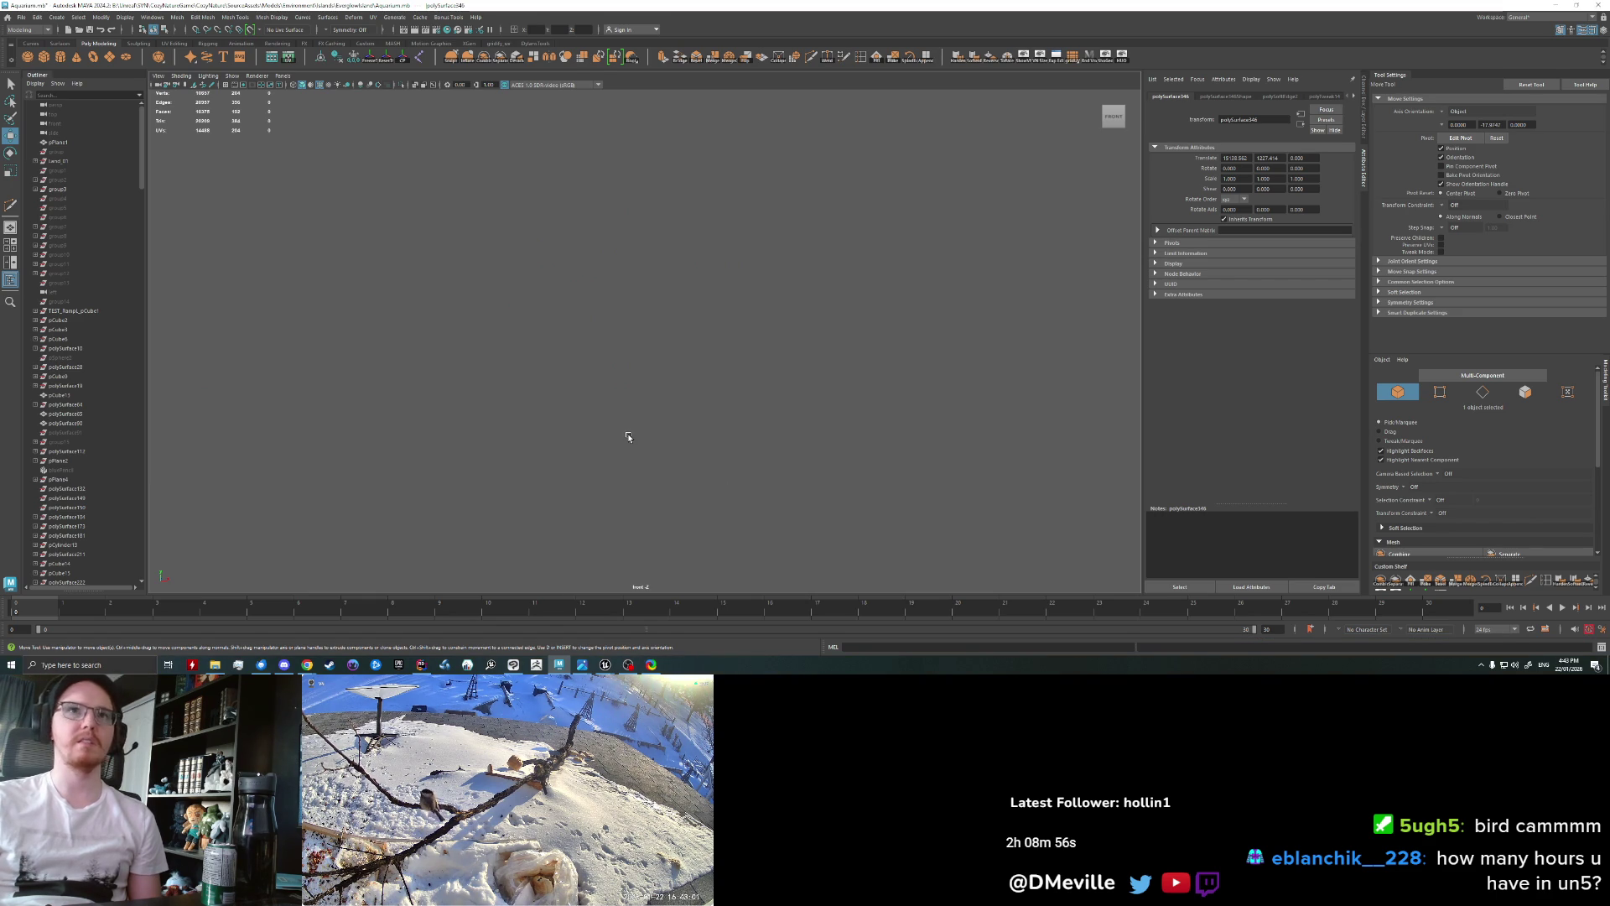
pyautogui.scroll(-15, 79, 335)
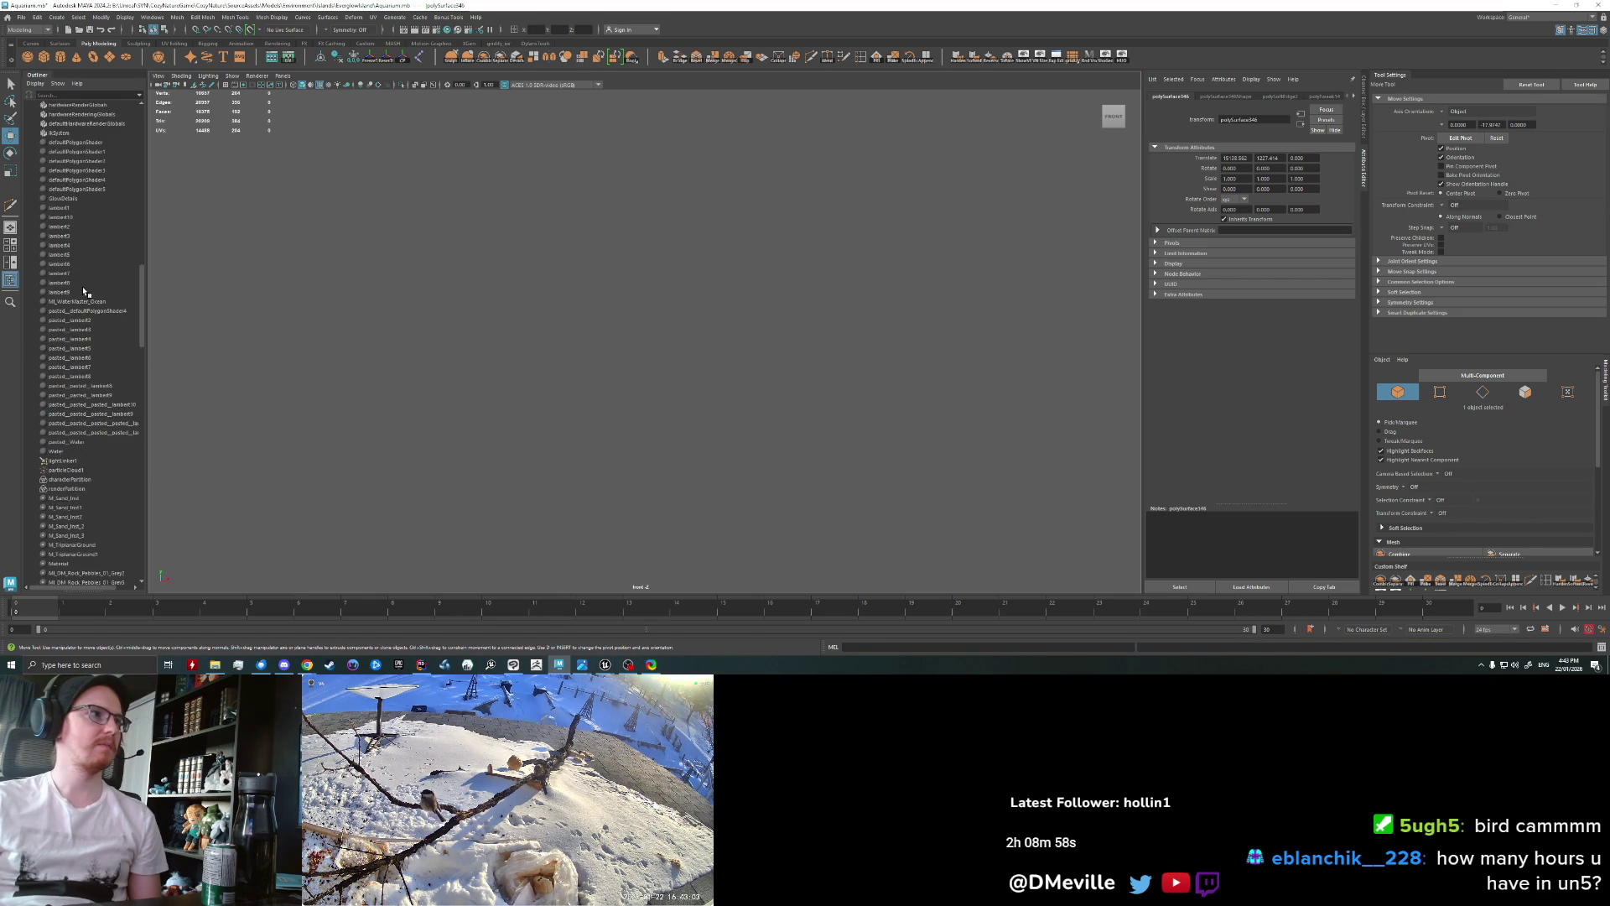
# Step: Select polySurface346 in the Outliner and tumble the perspective view to a three-quarter angle
pyautogui.click(73, 142)
pyautogui.click(67, 132)
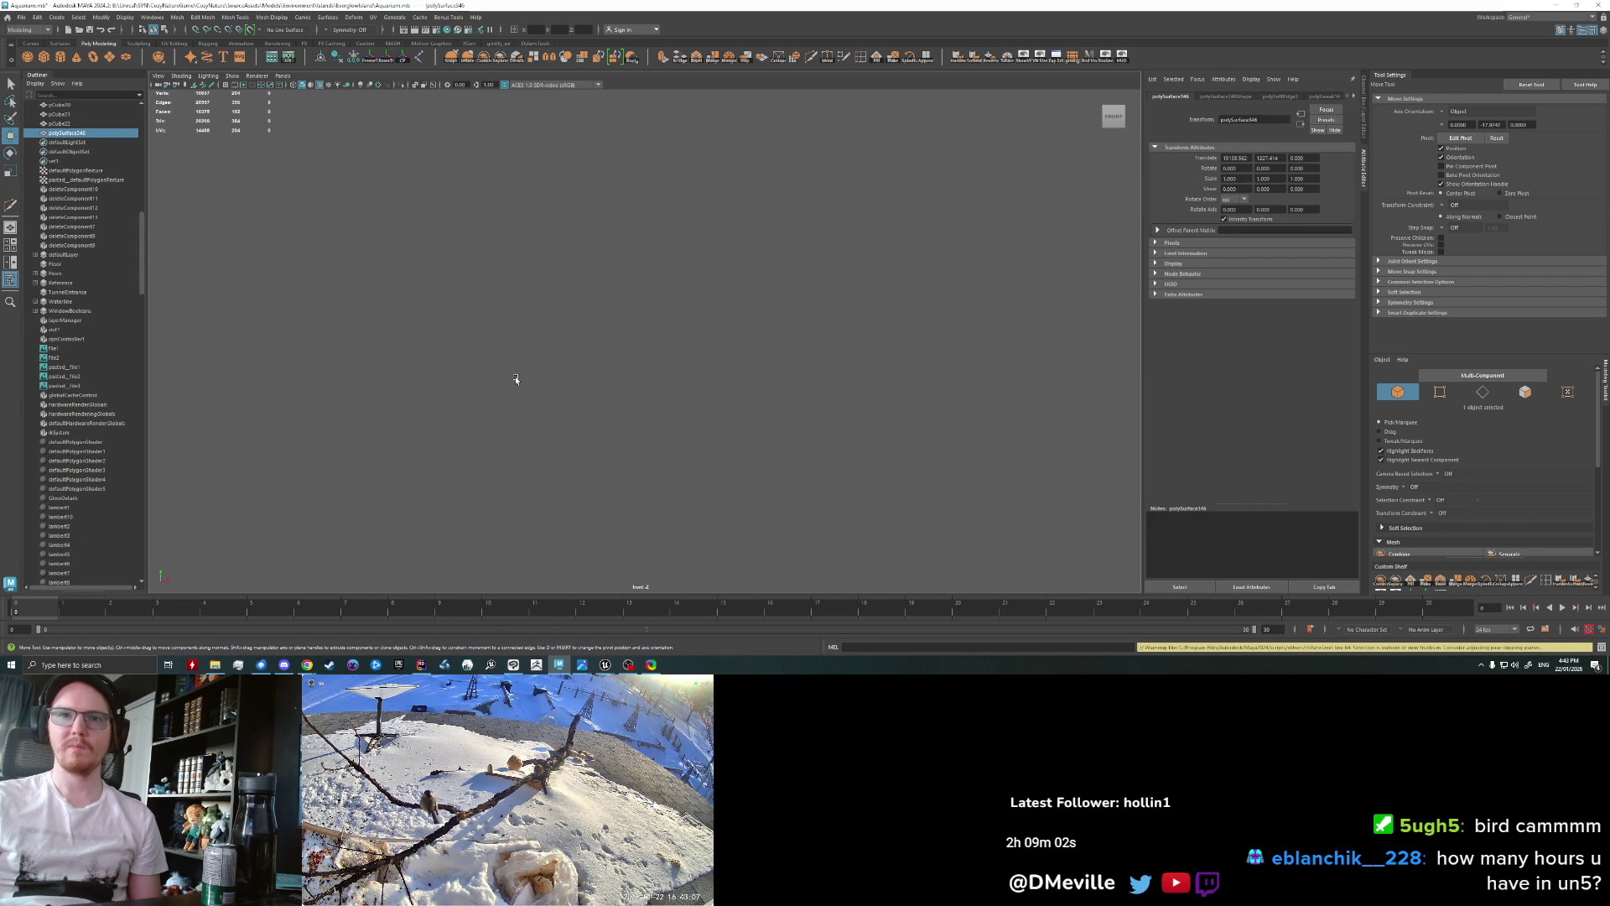
pyautogui.press('space')
pyautogui.moveTo(516, 380)
pyautogui.mouseDown()
pyautogui.moveTo(518, 355)
pyautogui.moveTo(563, 392)
pyautogui.moveTo(589, 460)
pyautogui.mouseUp()
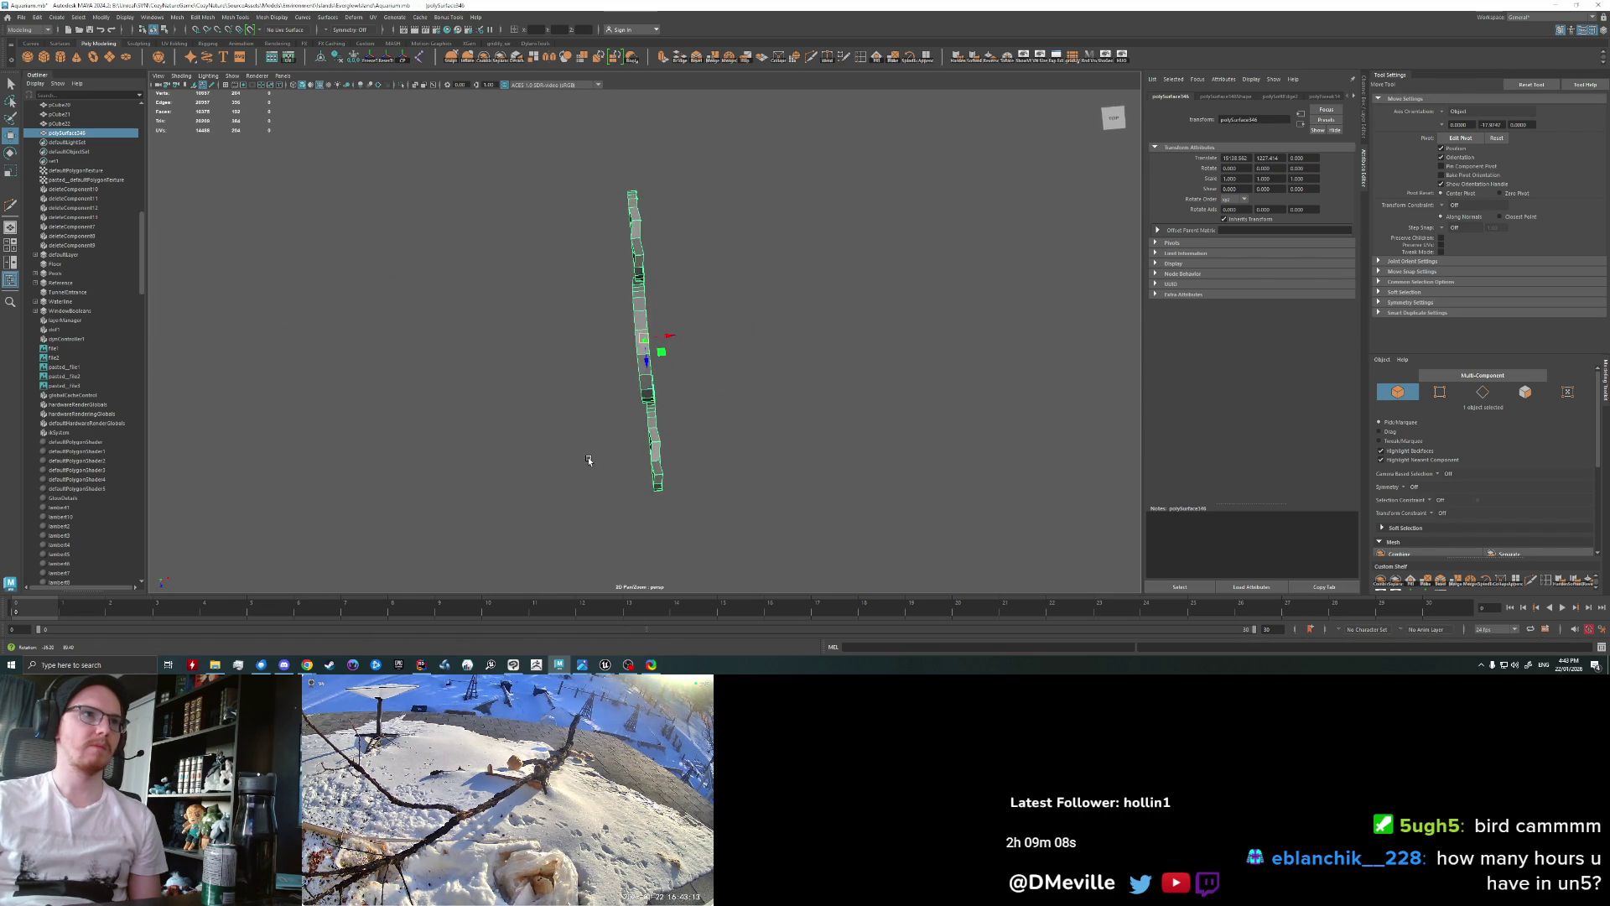
pyautogui.moveTo(589, 460)
pyautogui.keyDown('alt'); pyautogui.mouseDown()
pyautogui.moveTo(609, 387)
pyautogui.moveTo(718, 370)
pyautogui.mouseUp(); pyautogui.keyUp('alt')
pyautogui.moveTo(686, 259)
pyautogui.keyDown('alt'); pyautogui.mouseDown()
pyautogui.moveTo(689, 298)
pyautogui.moveTo(709, 306)
pyautogui.mouseUp(); pyautogui.keyUp('alt')
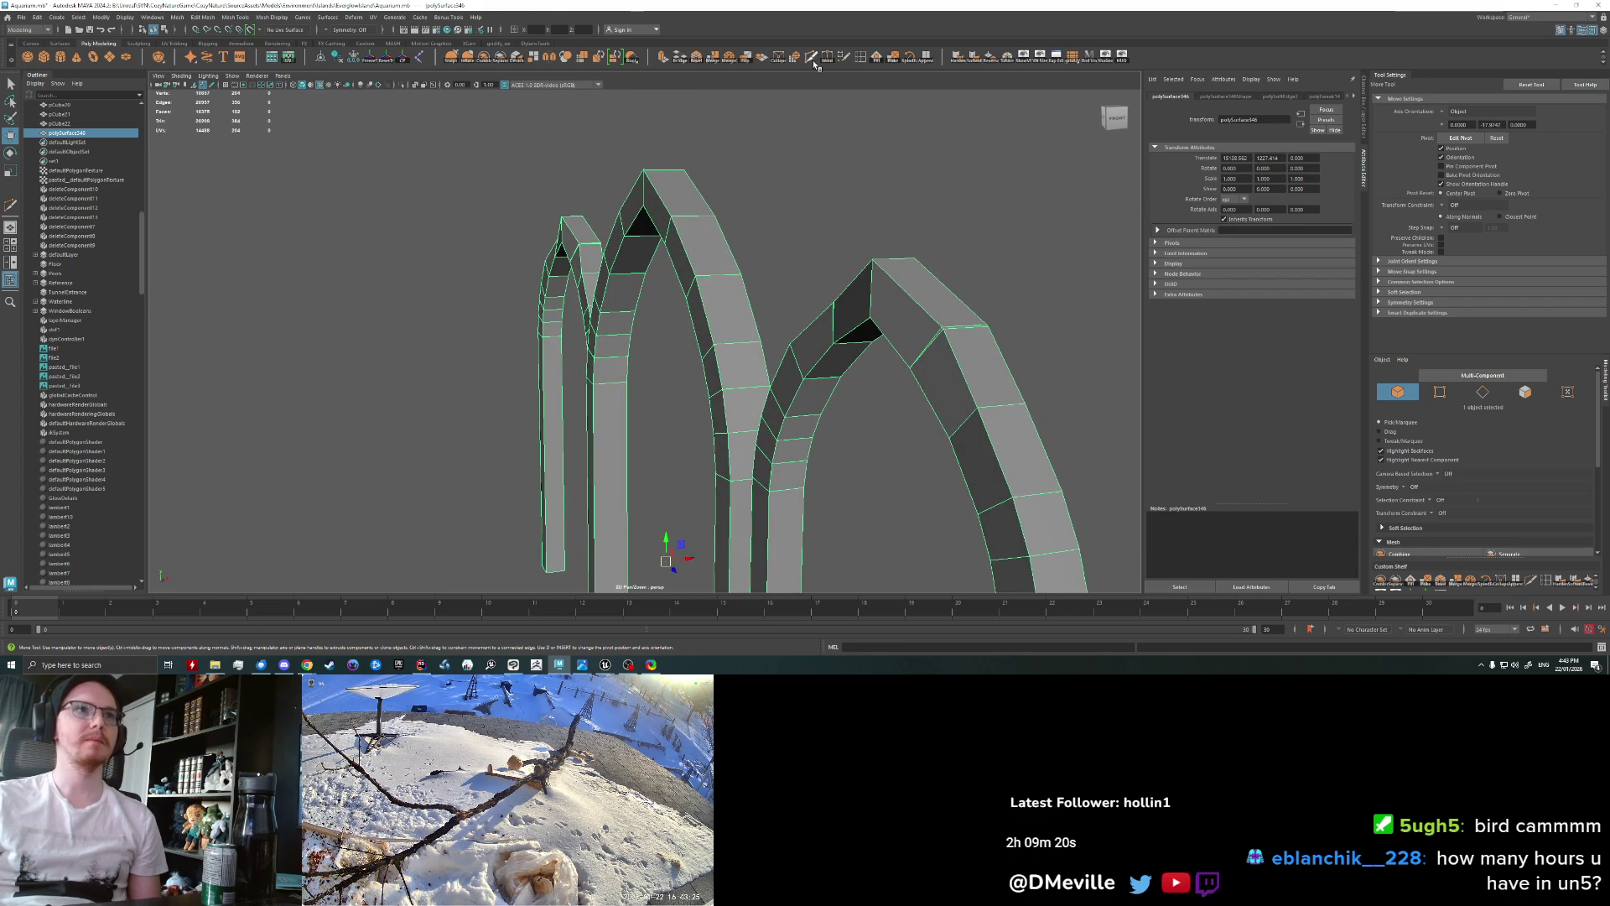
# Step: Weld the stray vertex at the arch tops onto its neighbour with Target Weld
pyautogui.keyDown('shift'); pyautogui.moveTo(939, 319); pyautogui.dragTo(967, 328, button='right'); pyautogui.keyUp('shift')
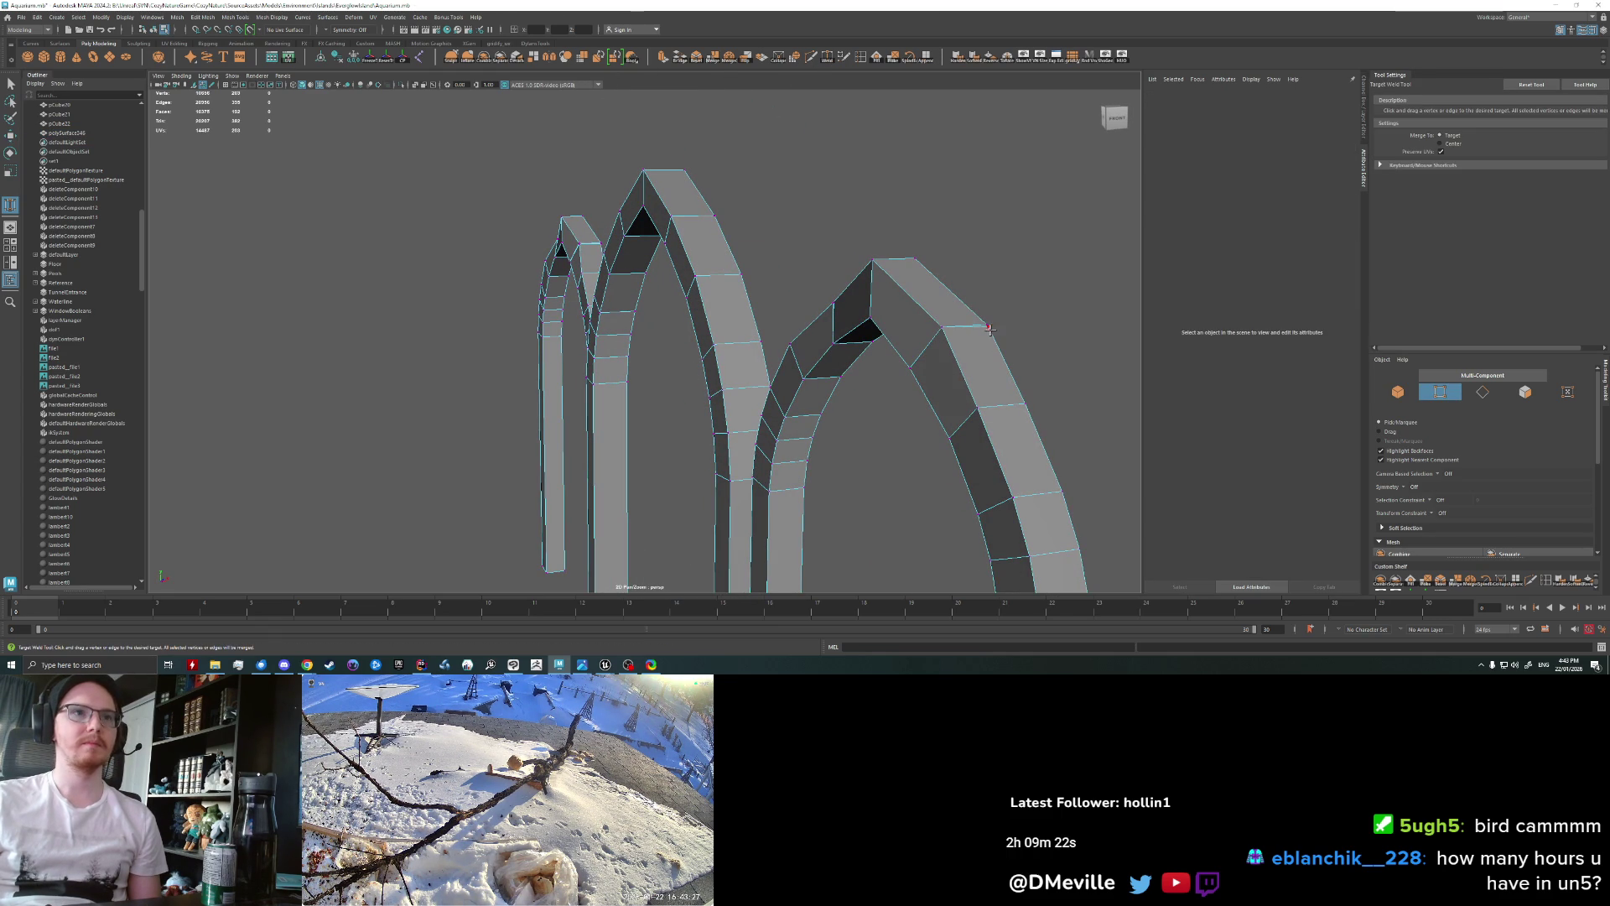
pyautogui.keyDown('alt'); pyautogui.moveTo(772, 295); pyautogui.dragTo(920, 226); pyautogui.keyUp('alt')
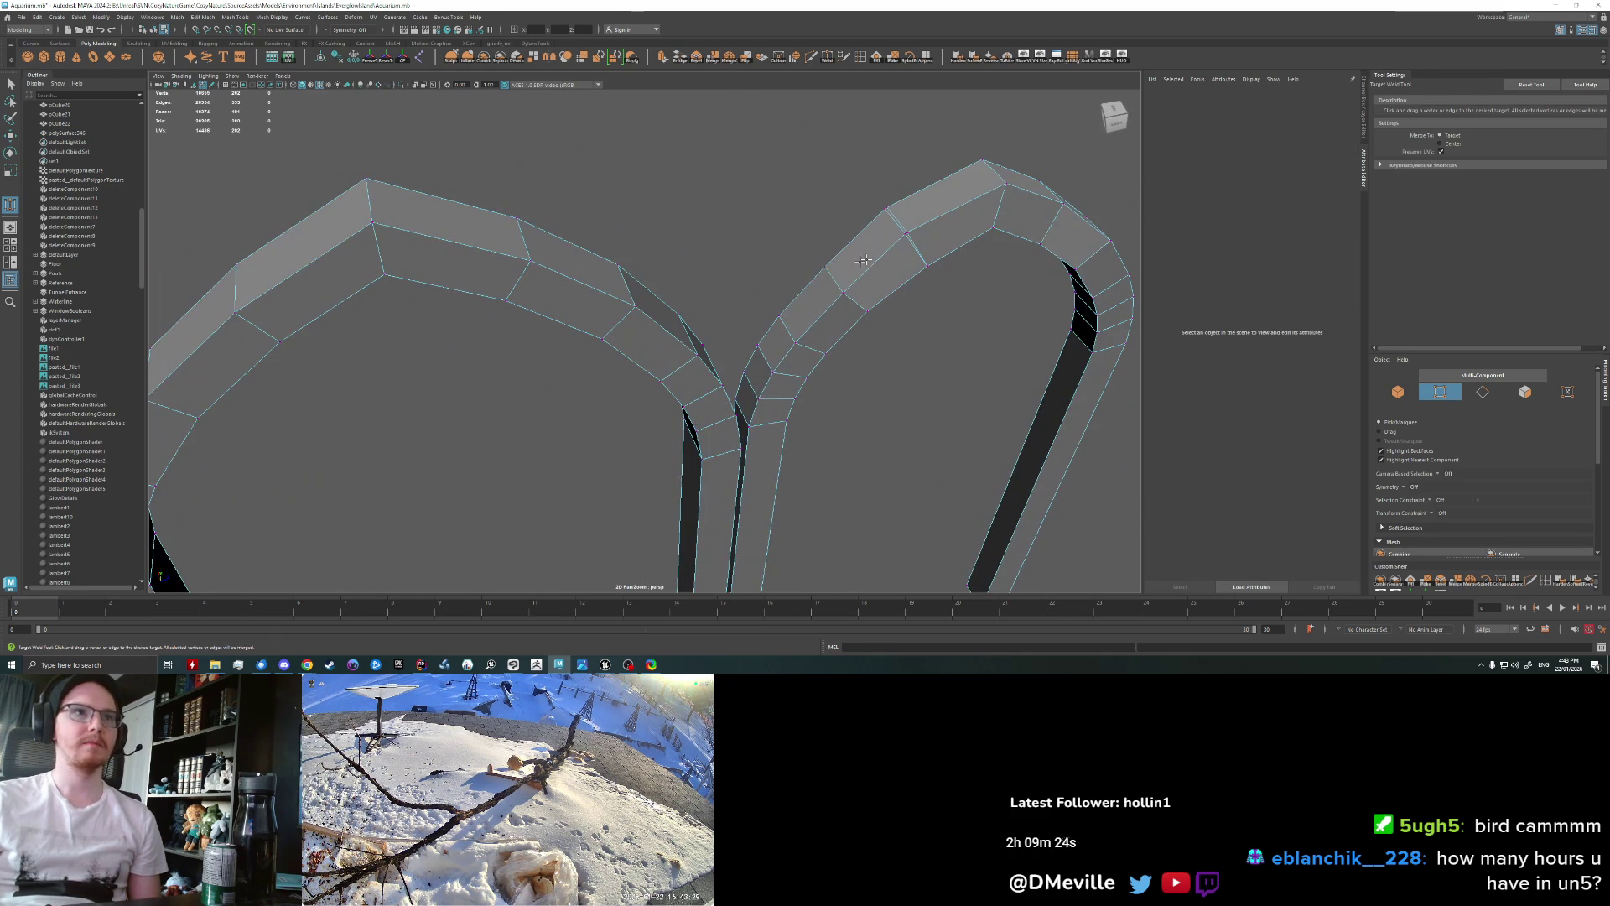
pyautogui.moveTo(890, 208); pyautogui.dragTo(887, 204)
pyautogui.keyDown('alt'); pyautogui.moveTo(887, 205); pyautogui.dragTo(640, 305); pyautogui.keyUp('alt')
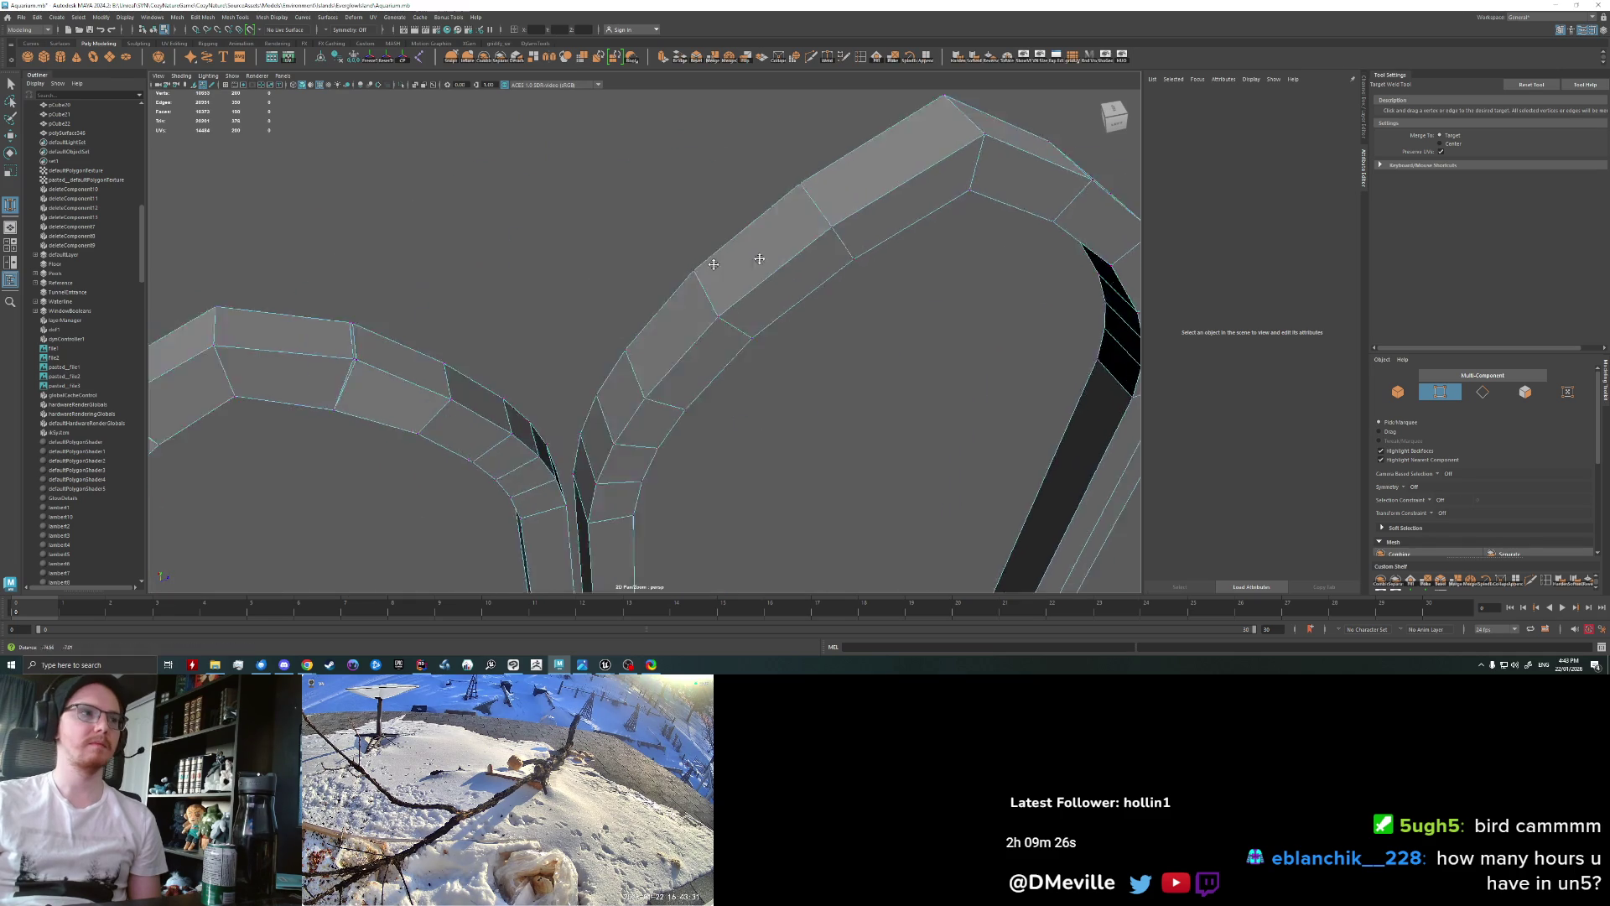
pyautogui.moveTo(469, 282)
pyautogui.keyDown('alt'); pyautogui.mouseDown()
pyautogui.moveTo(406, 327)
pyautogui.moveTo(774, 306)
pyautogui.mouseUp(); pyautogui.keyUp('alt')
# Step: Leave the weld tool and return to face component mode
pyautogui.rightClick(684, 267)
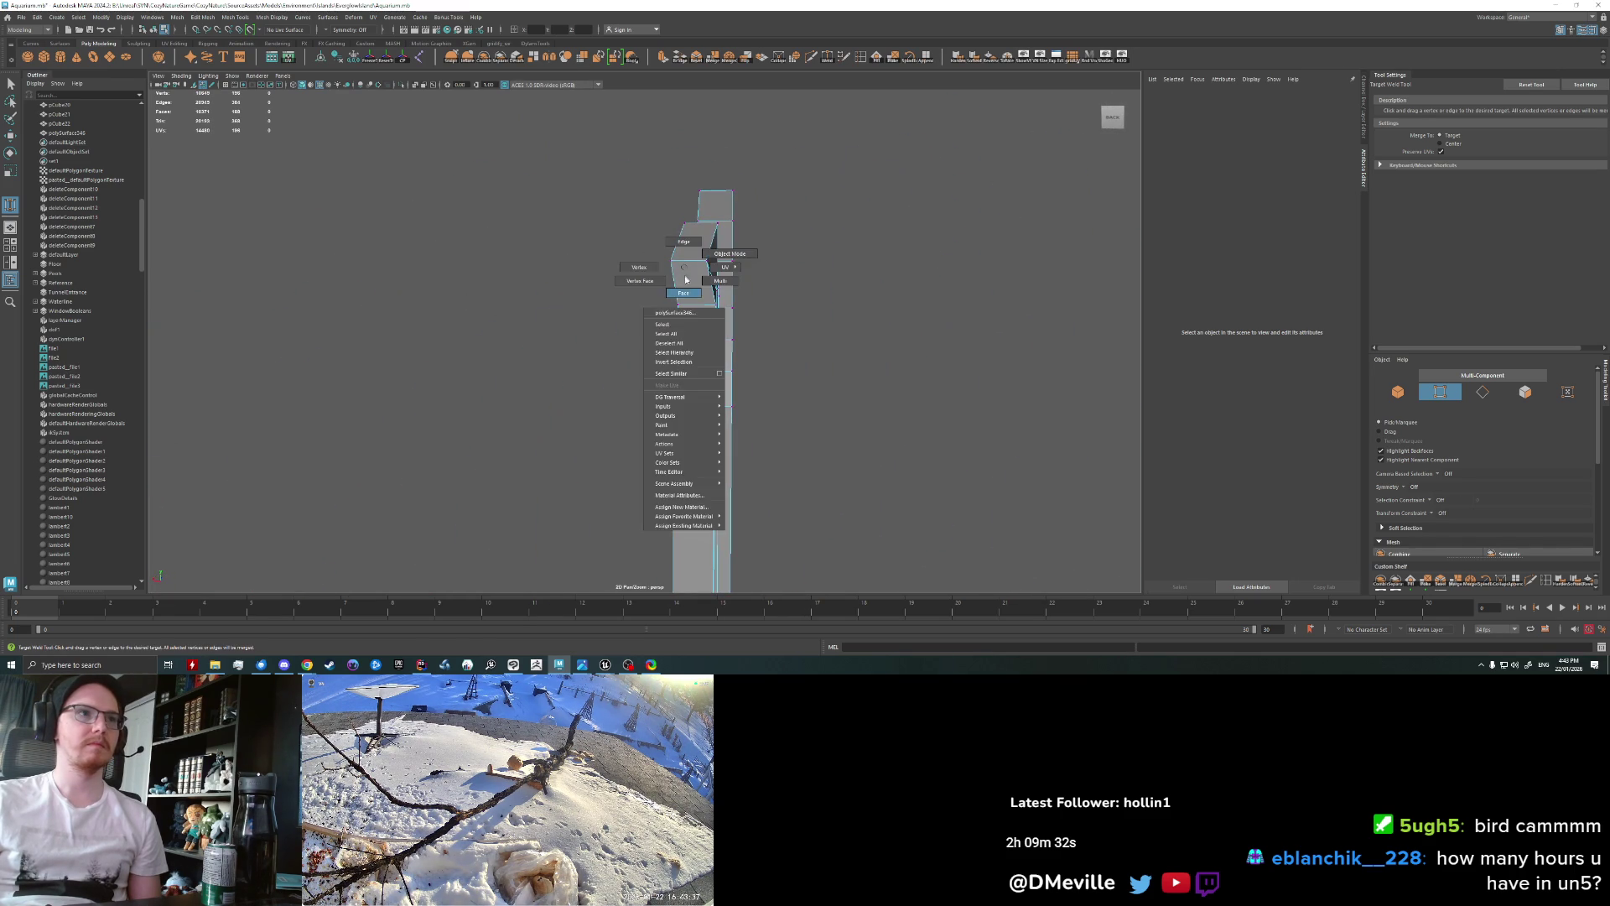
pyautogui.moveTo(685, 279); pyautogui.dragTo(684, 289, button='right')
pyautogui.press('q')
pyautogui.press('F10')
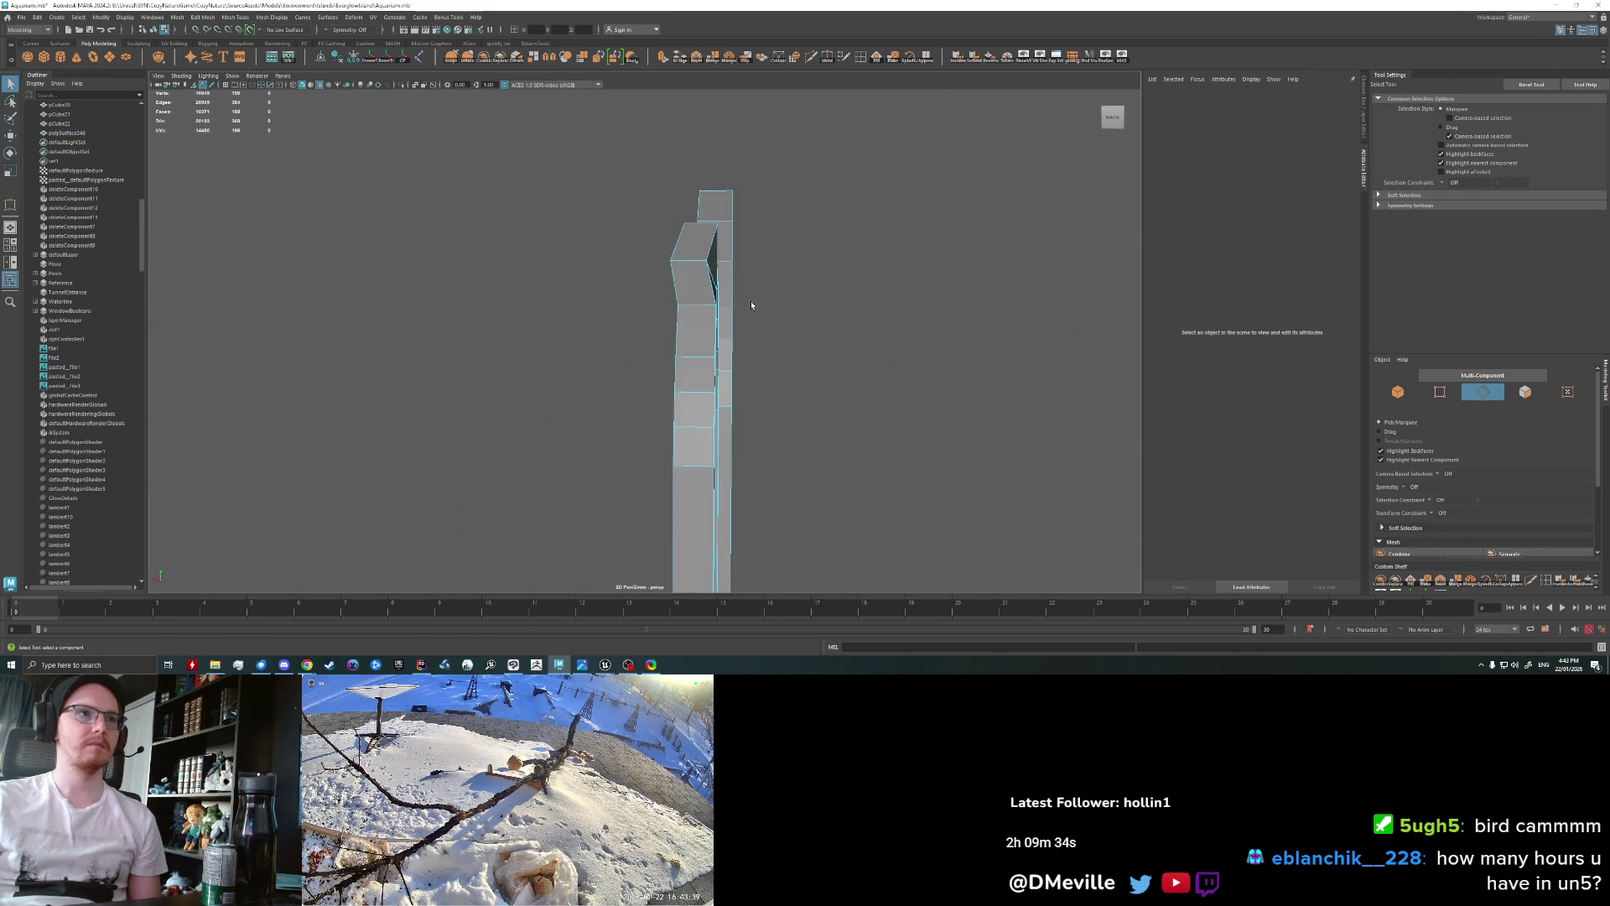
pyautogui.keyDown('alt'); pyautogui.moveTo(752, 302); pyautogui.dragTo(639, 176); pyautogui.keyUp('alt')
pyautogui.press('F11')
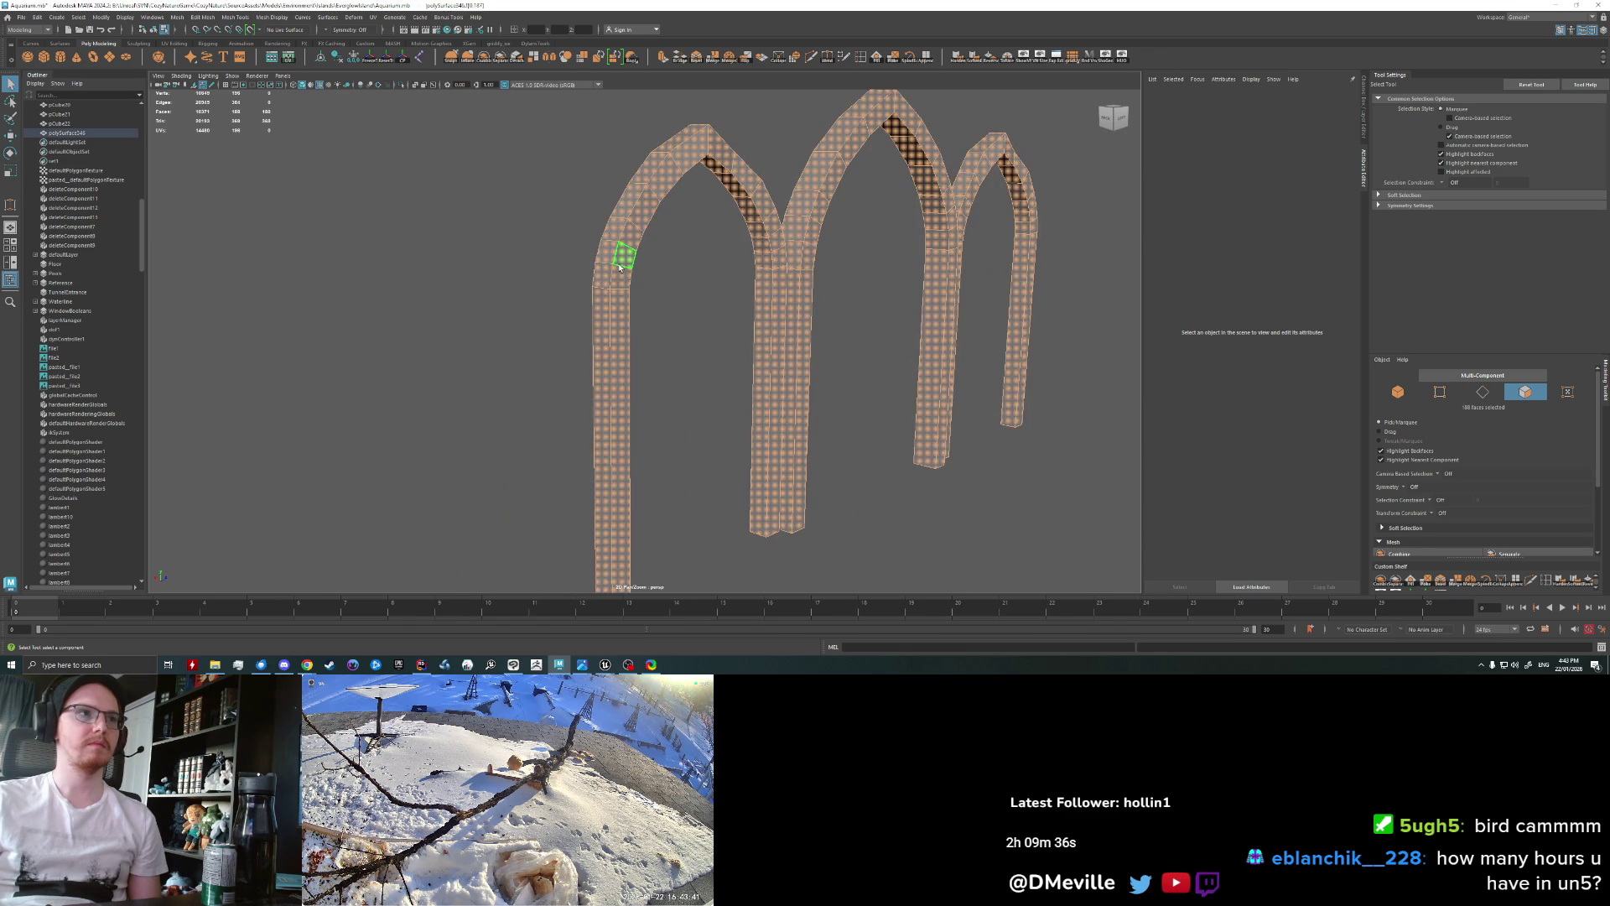
# Step: Select face loops across the legs and tops of the three pointed arches
pyautogui.moveTo(619, 277); pyautogui.dragTo(634, 232)
pyautogui.keyDown('shift'); pyautogui.doubleClick(666, 182); pyautogui.keyUp('shift')
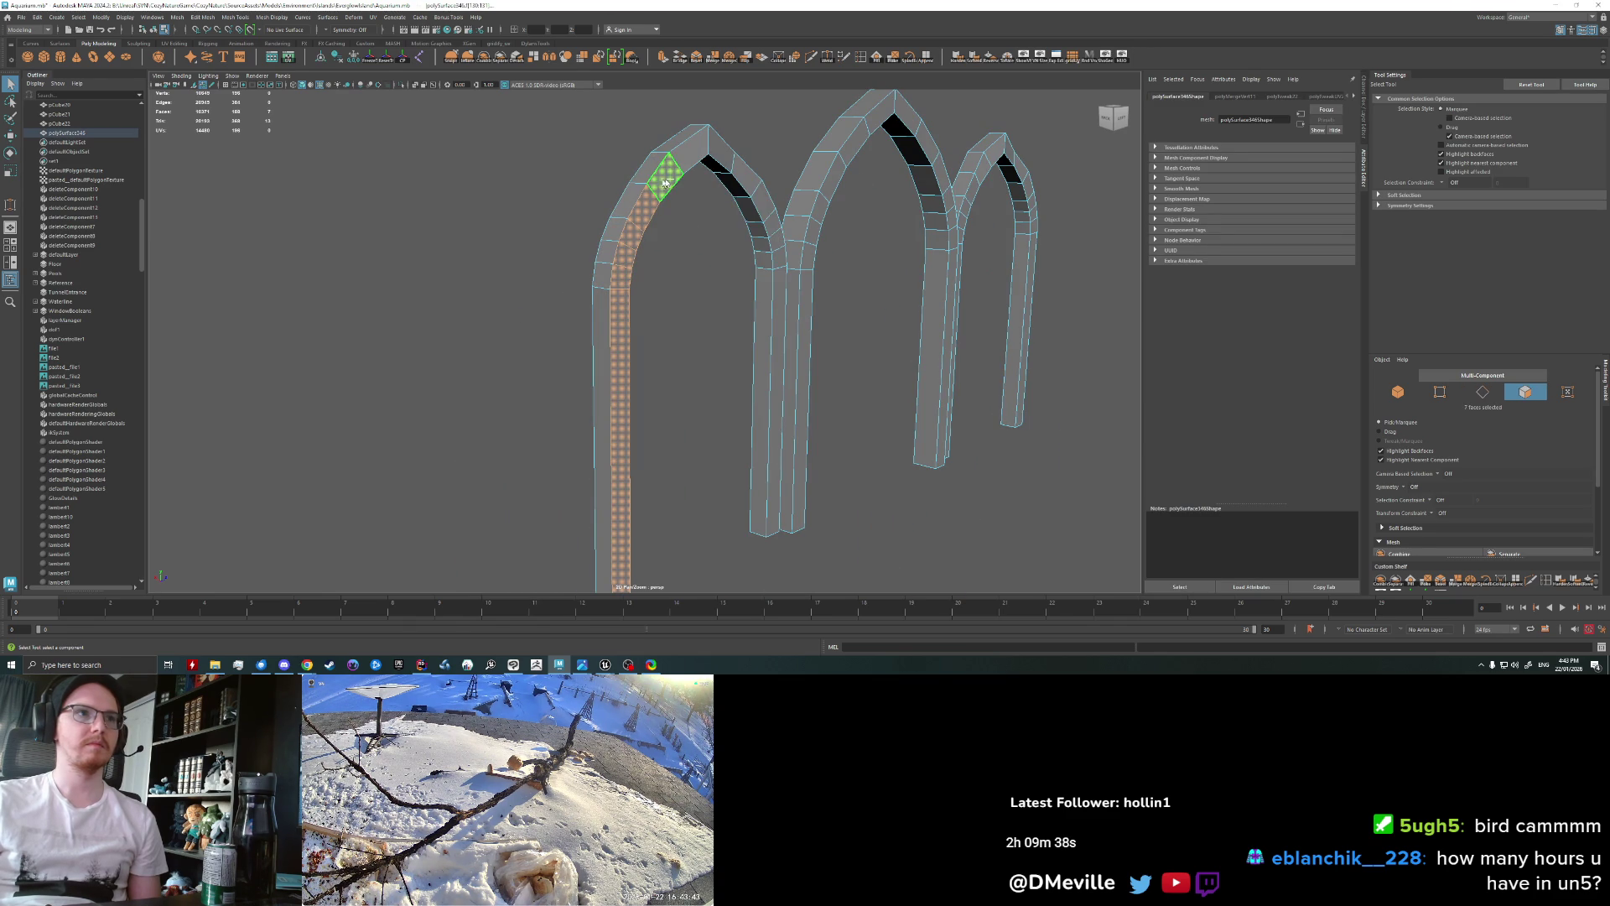
pyautogui.keyDown('shift'); pyautogui.doubleClick(739, 174); pyautogui.keyUp('shift')
pyautogui.hotkey('ctrl', 'z')
pyautogui.hotkey('ctrl', 'z')
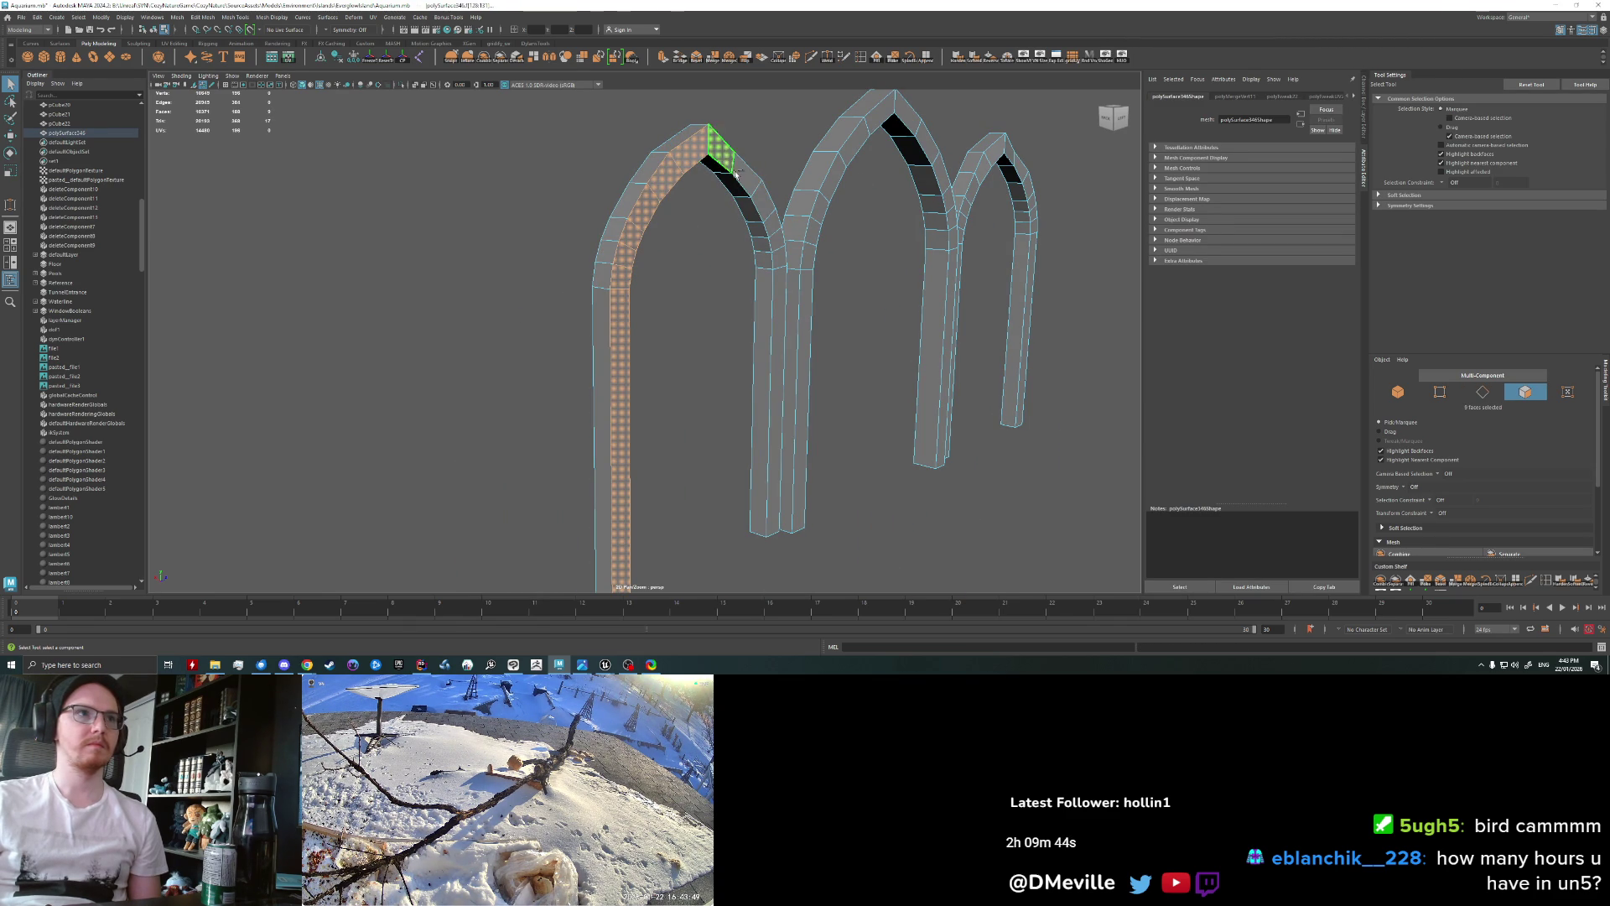
pyautogui.keyDown('shift'); pyautogui.moveTo(725, 164); pyautogui.dragTo(763, 201); pyautogui.keyUp('shift')
pyautogui.keyDown('shift'); pyautogui.doubleClick(763, 201); pyautogui.keyUp('shift')
pyautogui.hotkey('ctrl', 'z')
pyautogui.keyDown('shift'); pyautogui.doubleClick(780, 277); pyautogui.keyUp('shift')
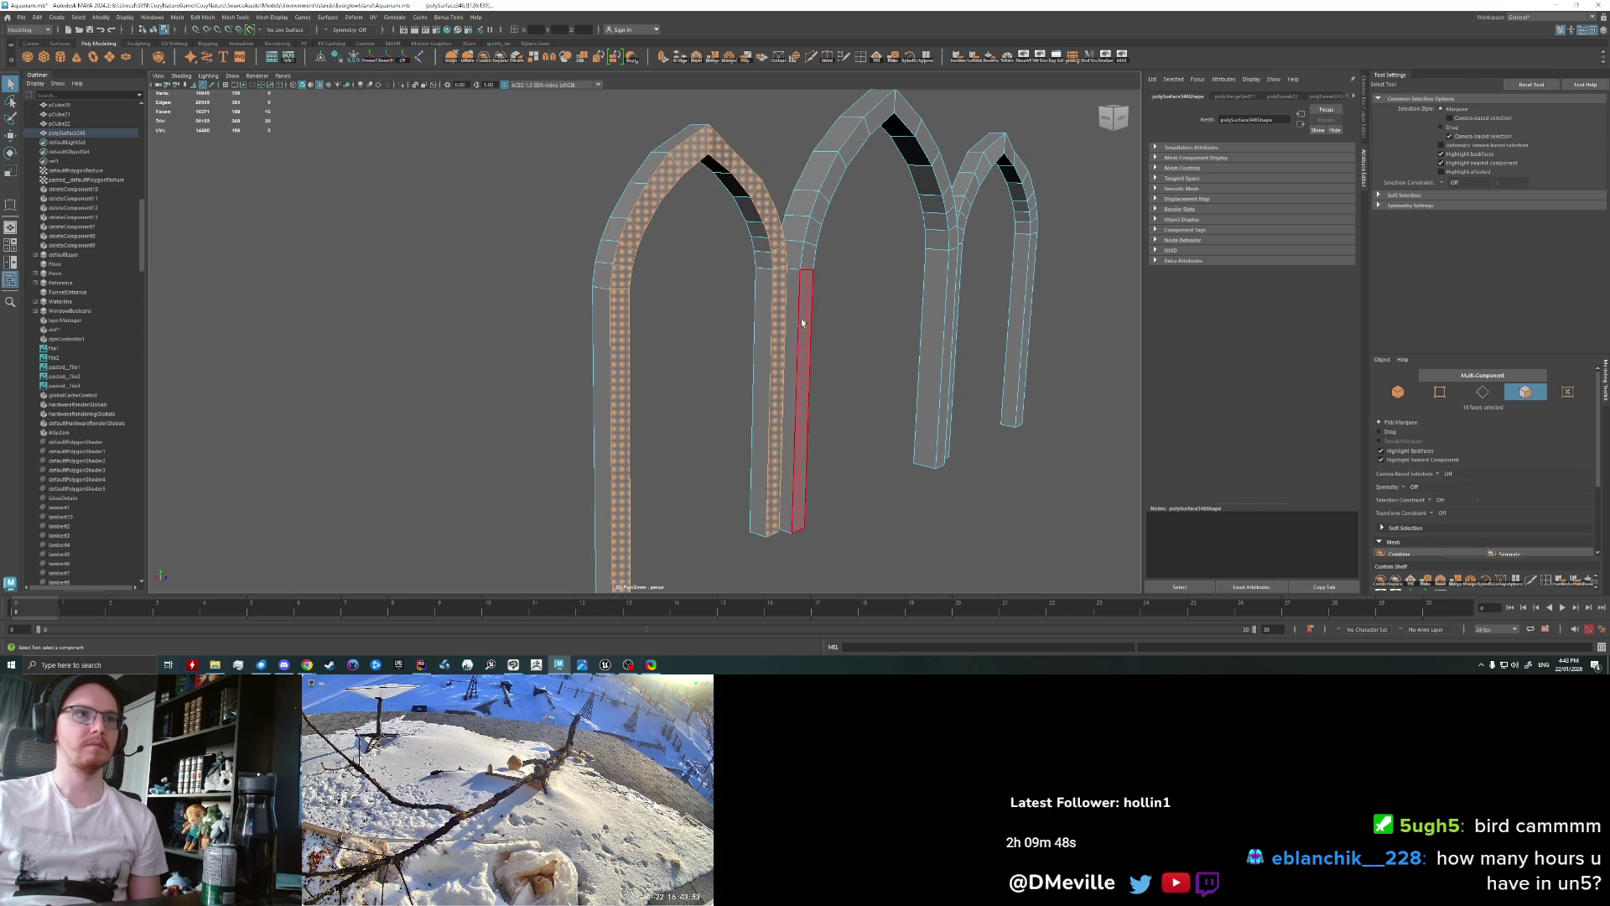
pyautogui.keyDown('shift'); pyautogui.doubleClick(801, 317); pyautogui.keyUp('shift')
pyautogui.keyDown('shift'); pyautogui.doubleClick(807, 259); pyautogui.keyUp('shift')
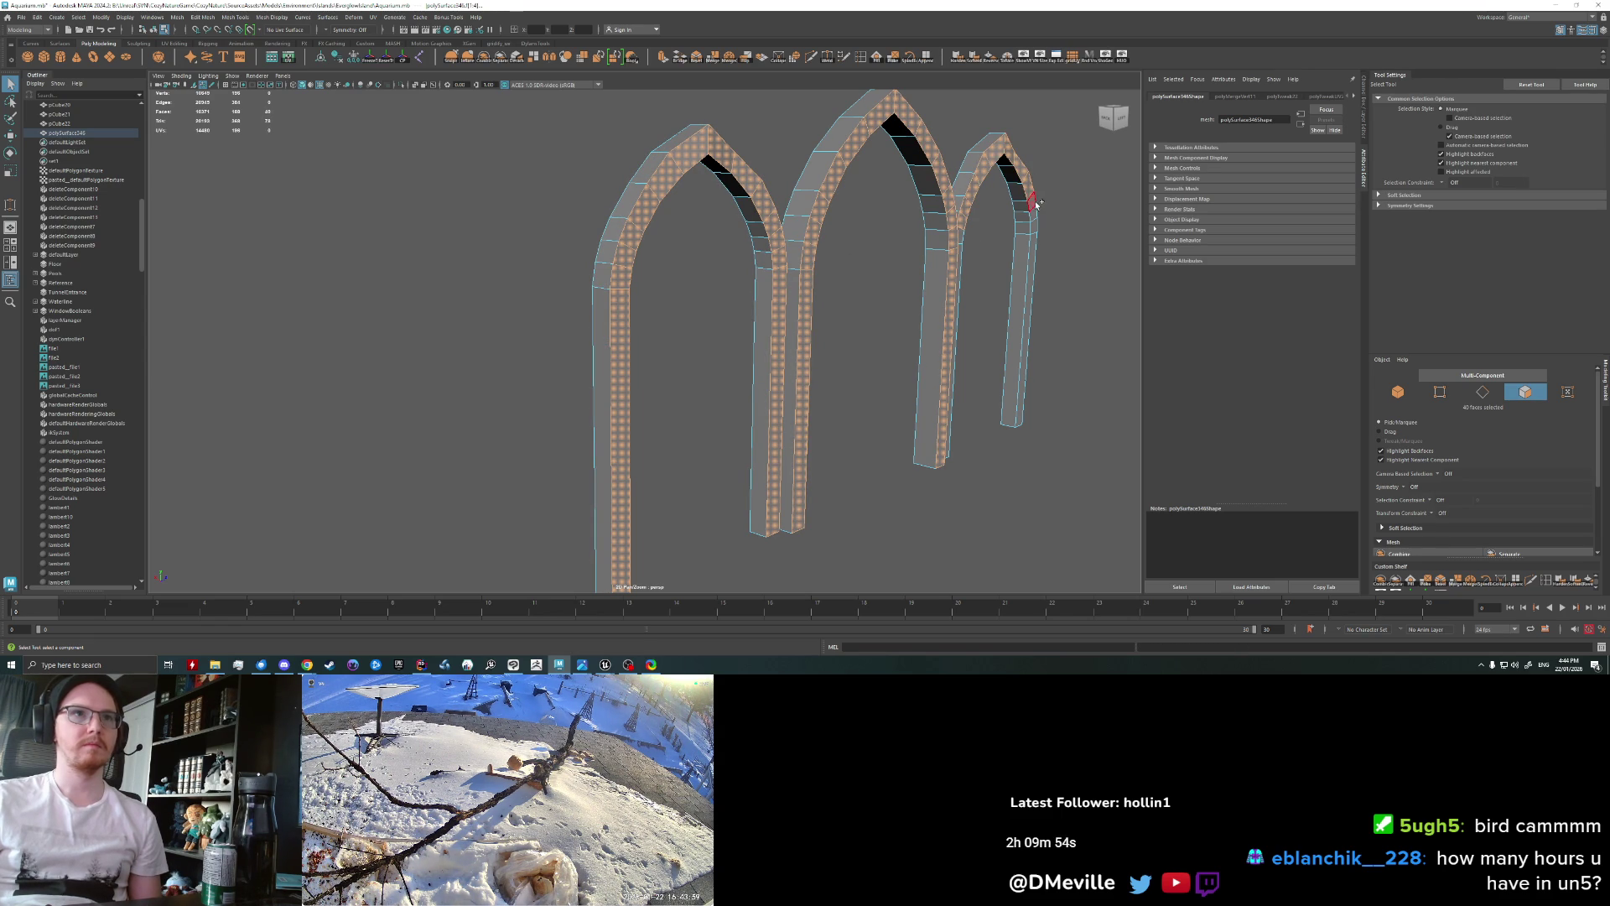
pyautogui.keyDown('shift'); pyautogui.click(1036, 227); pyautogui.keyUp('shift')
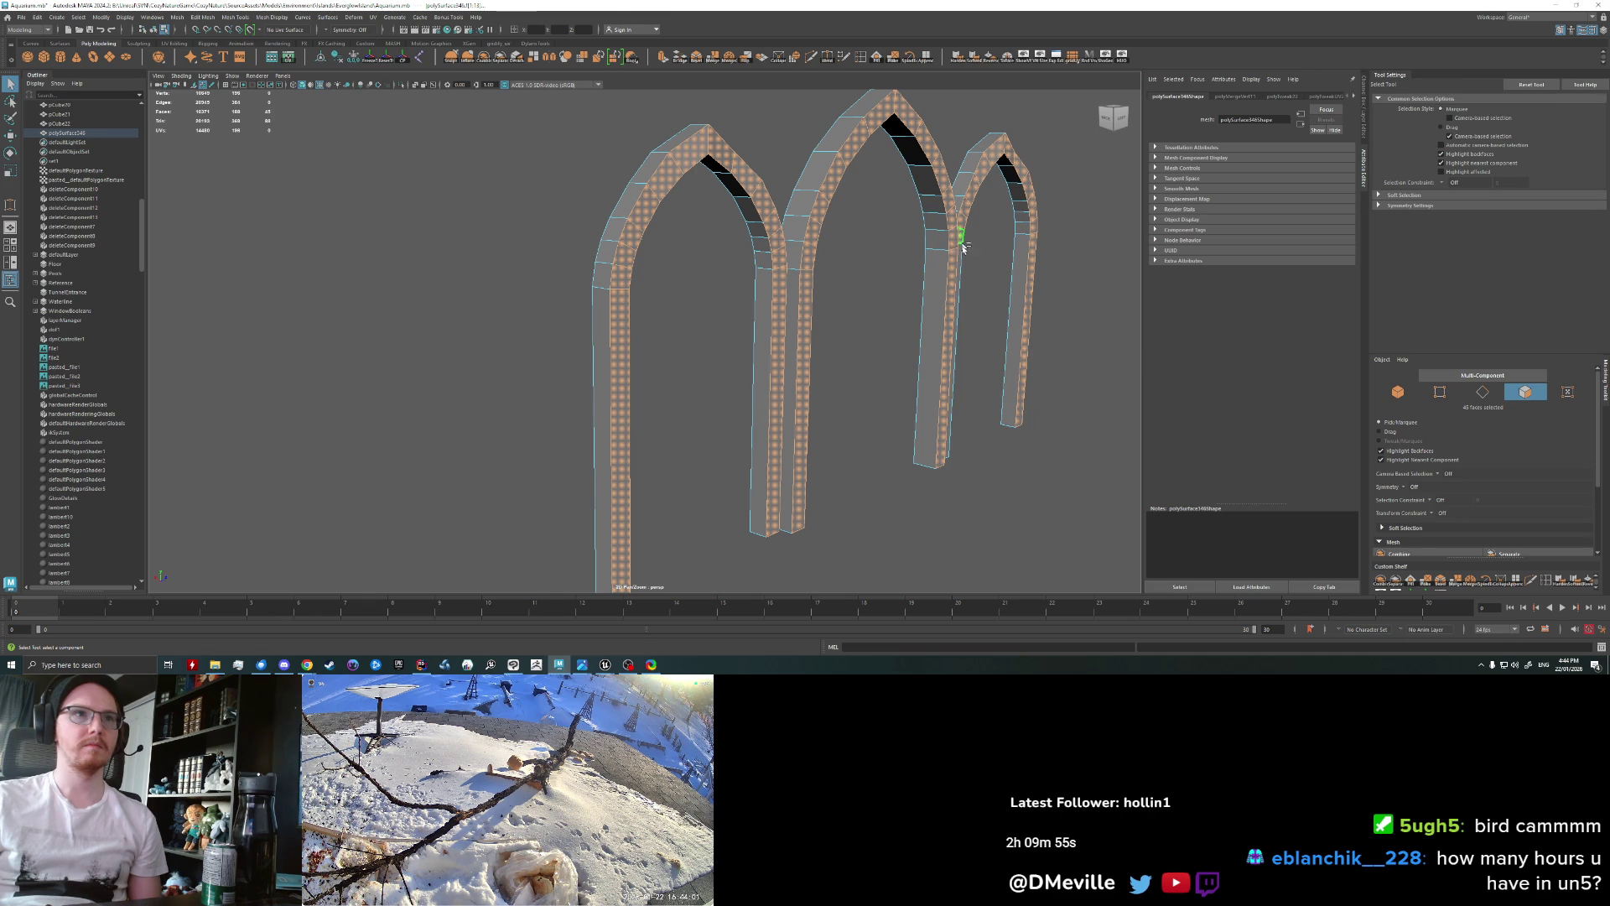
# Step: Frame the selected arches and slide them sideways toward the building
pyautogui.press('f')
pyautogui.press('w')
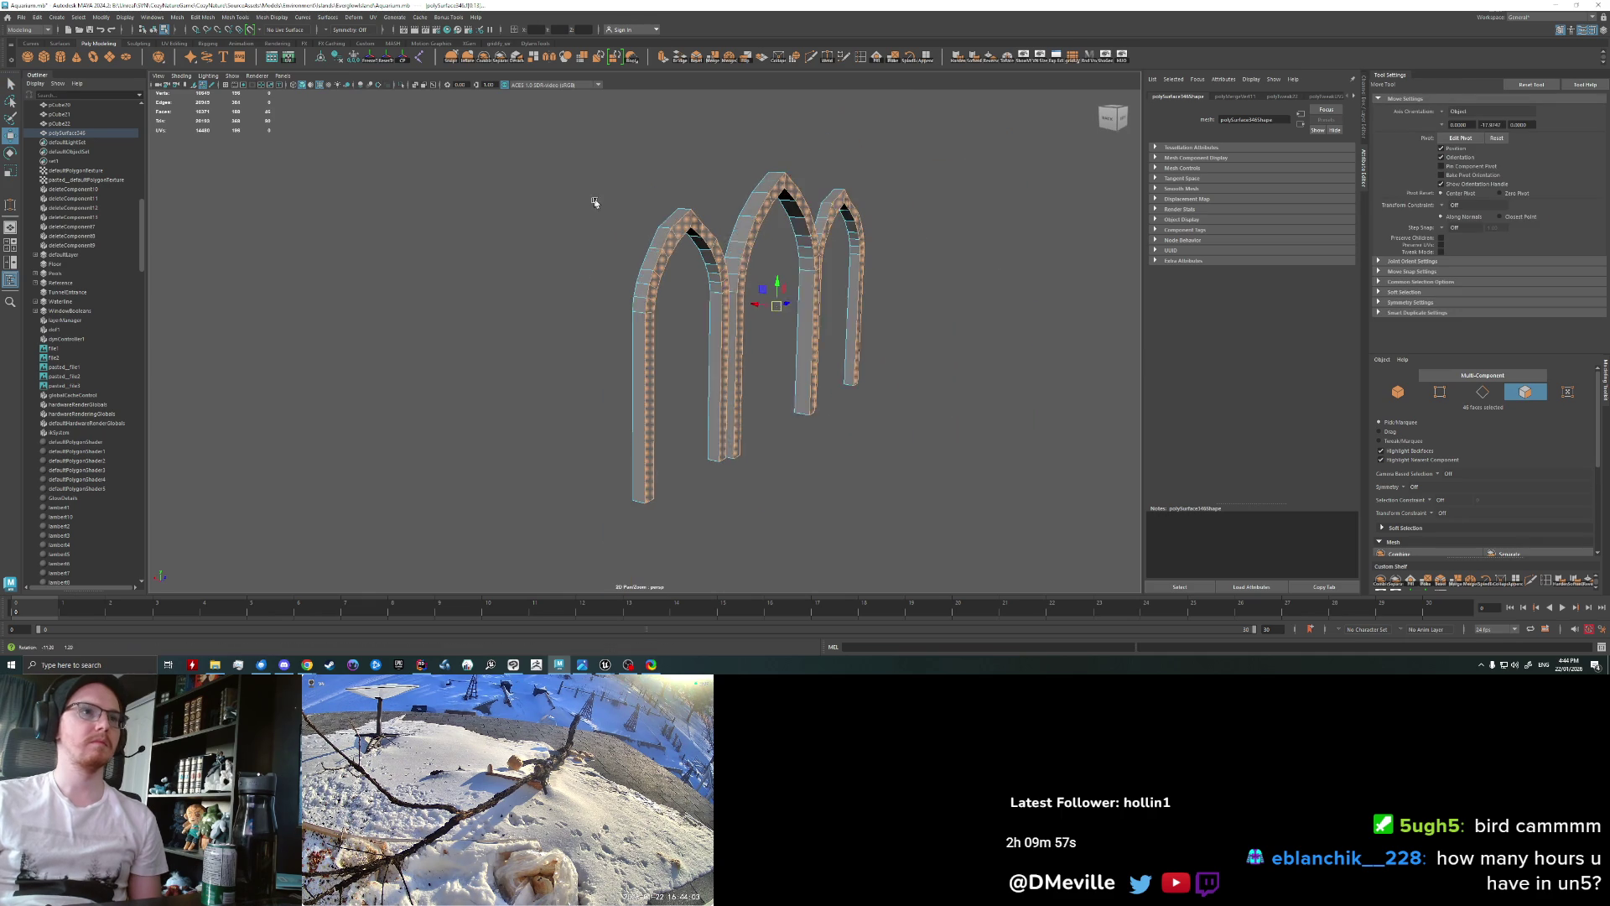
pyautogui.keyDown('alt'); pyautogui.moveTo(595, 203); pyautogui.dragTo(570, 199); pyautogui.keyUp('alt')
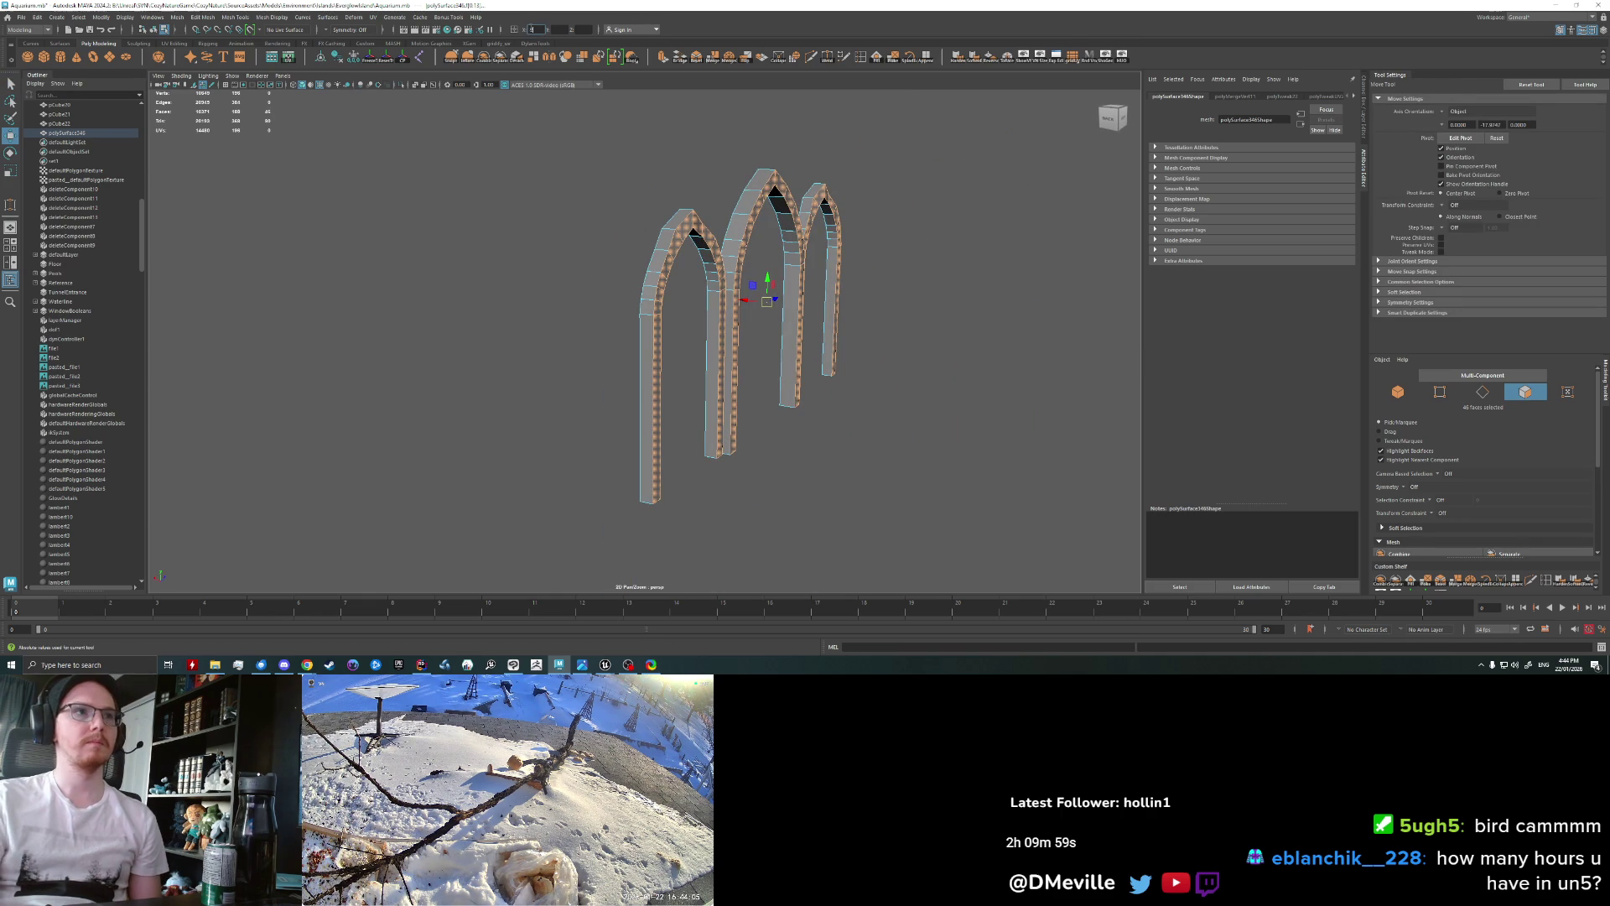
pyautogui.press('Return')
pyautogui.scroll(-5, 906, 378)
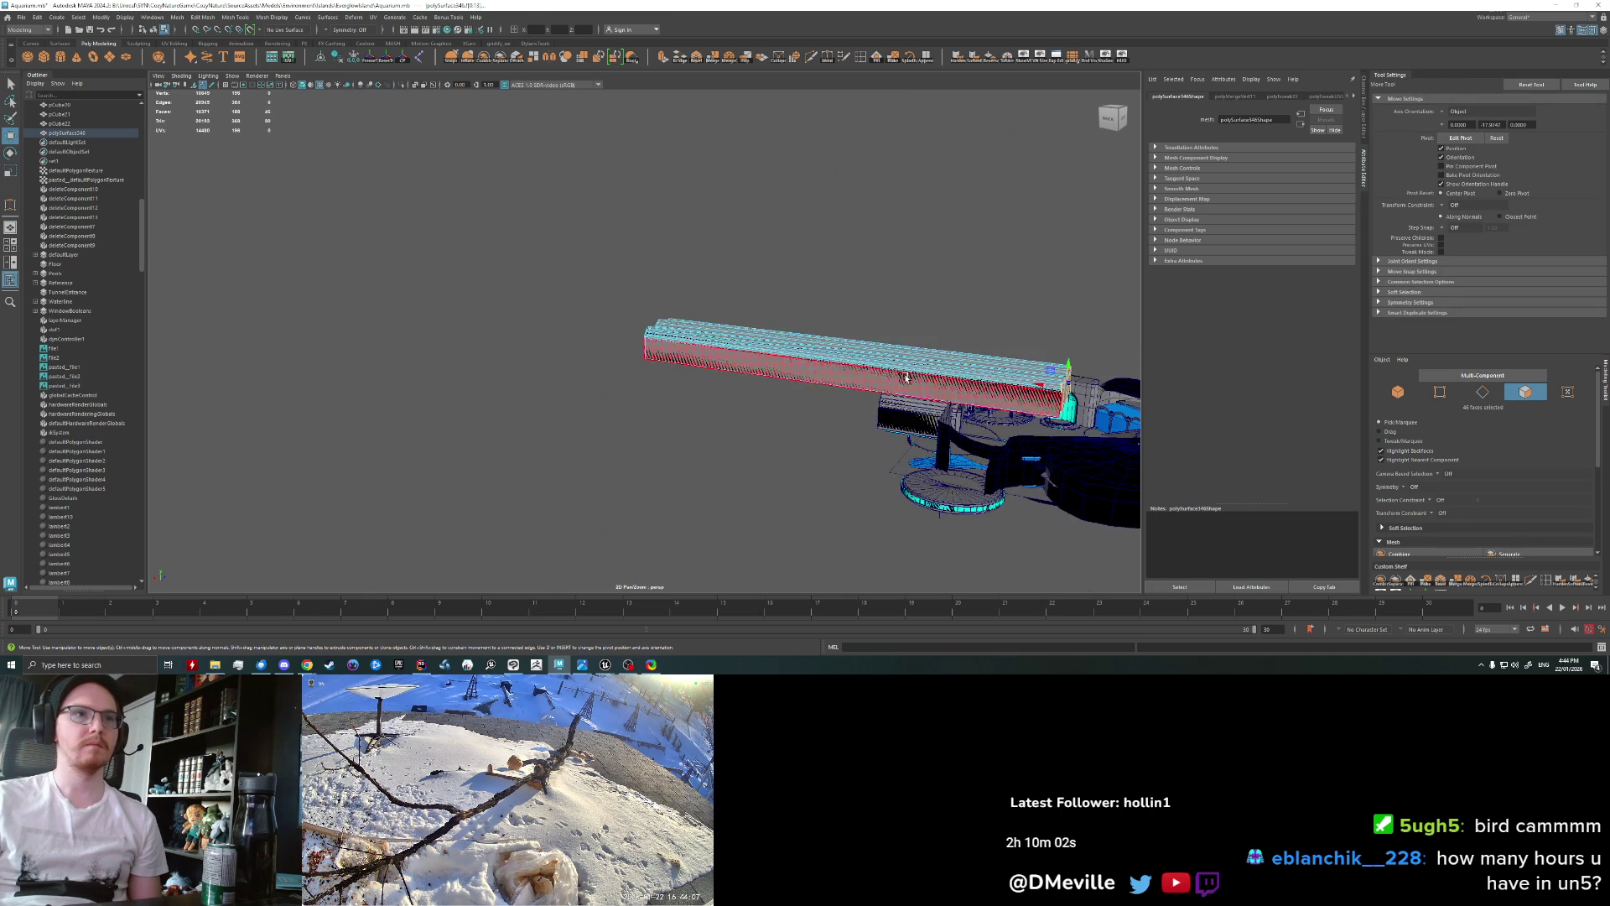
pyautogui.moveTo(1050, 384); pyautogui.dragTo(646, 354)
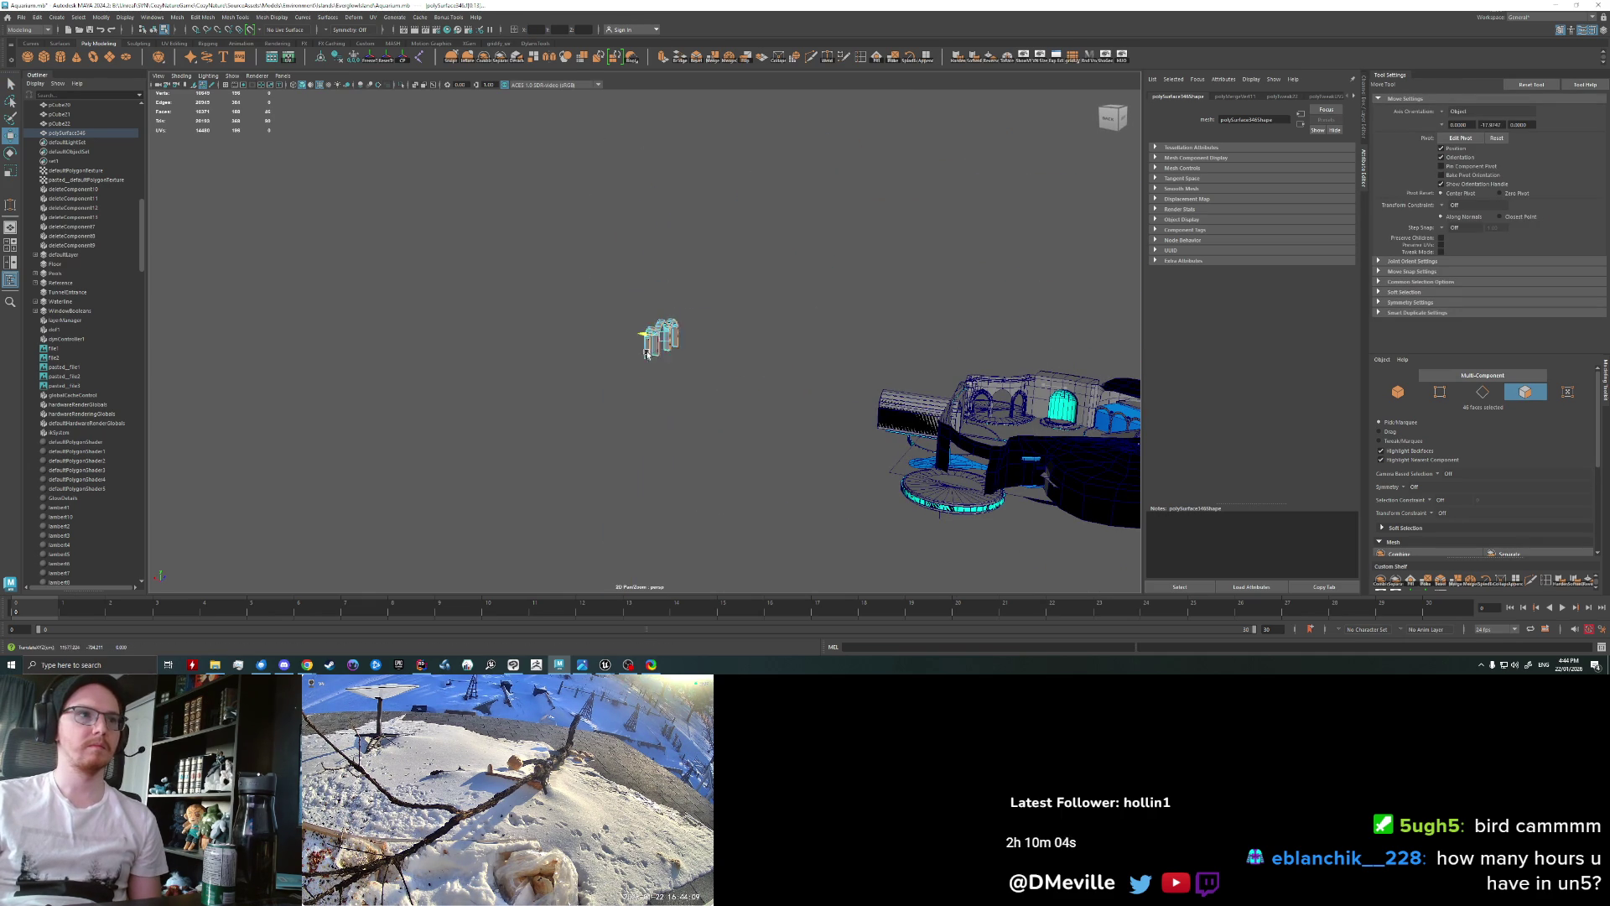
pyautogui.scroll(5, 645, 353)
pyautogui.scroll(4, 746, 319)
pyautogui.scroll(4, 853, 288)
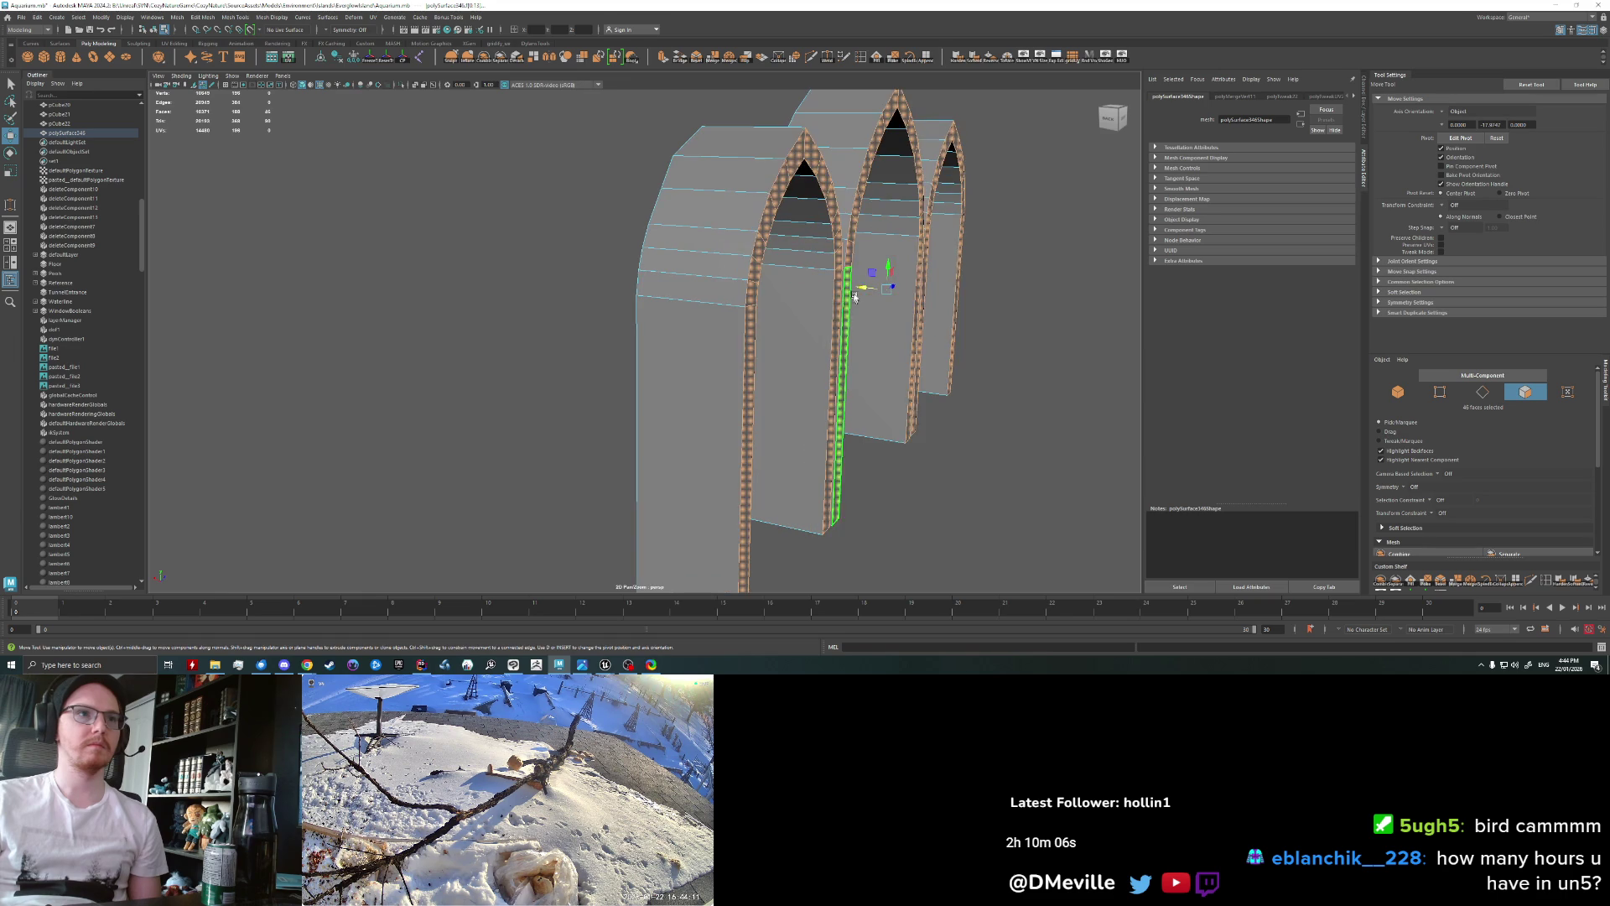
pyautogui.scroll(-5, 852, 288)
pyautogui.scroll(-2, 810, 288)
# Step: Reselect the arch faces, adding the arch tops, inner curves and legs of all three arches
pyautogui.keyDown('alt'); pyautogui.moveTo(810, 288); pyautogui.dragTo(765, 345); pyautogui.keyUp('alt')
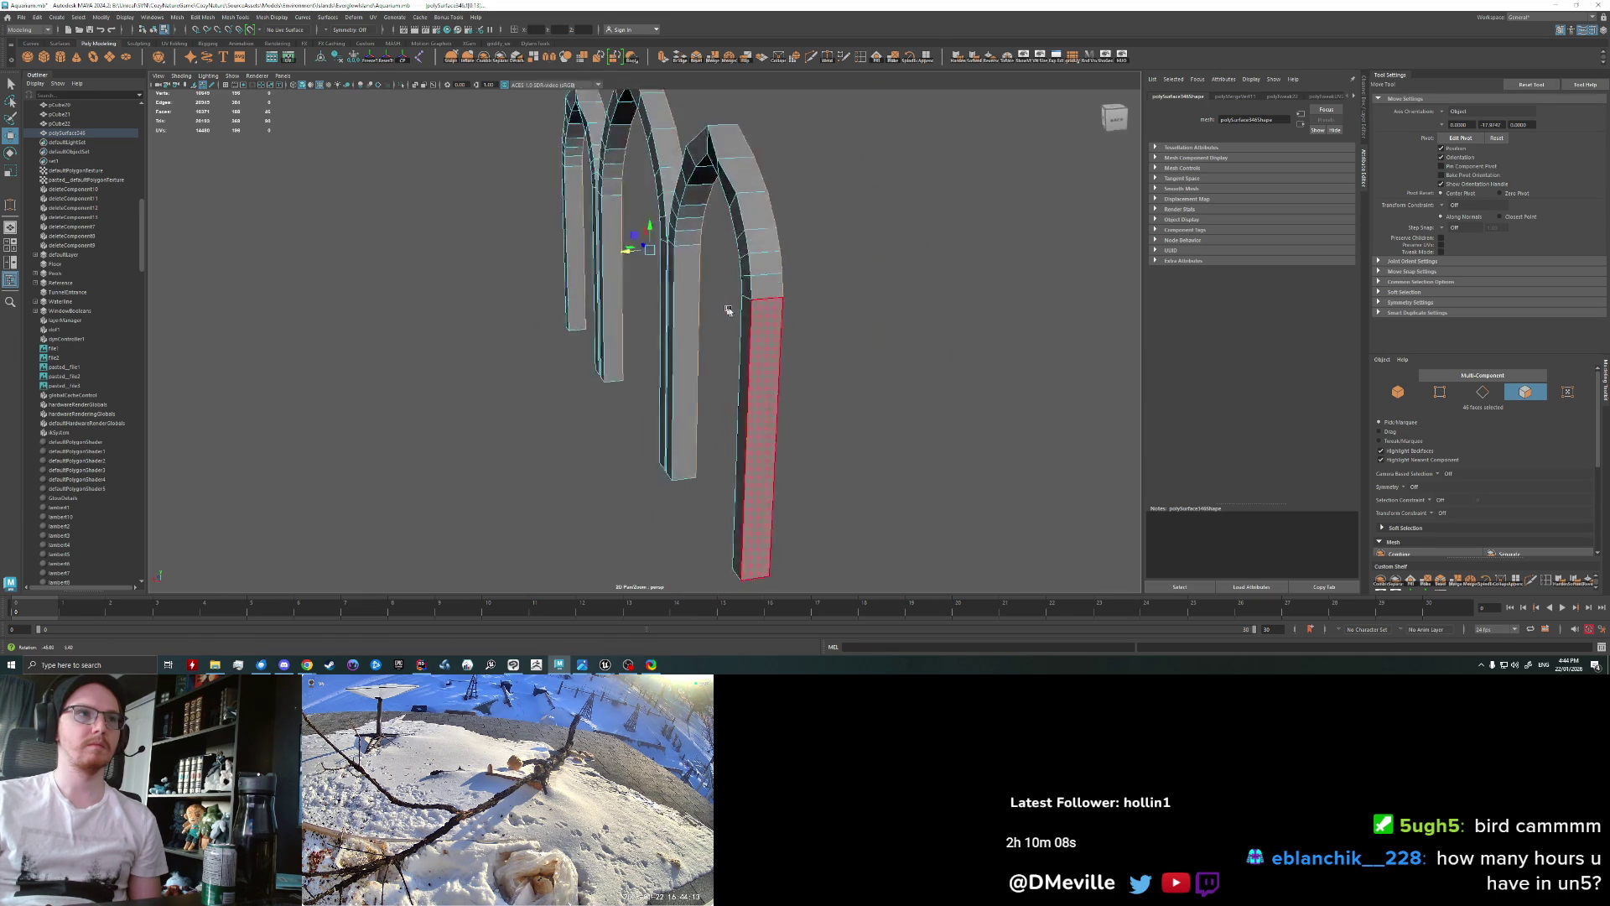
pyautogui.click(764, 346)
pyautogui.press('q')
pyautogui.keyDown('alt'); pyautogui.moveTo(766, 270); pyautogui.dragTo(841, 273); pyautogui.keyUp('alt')
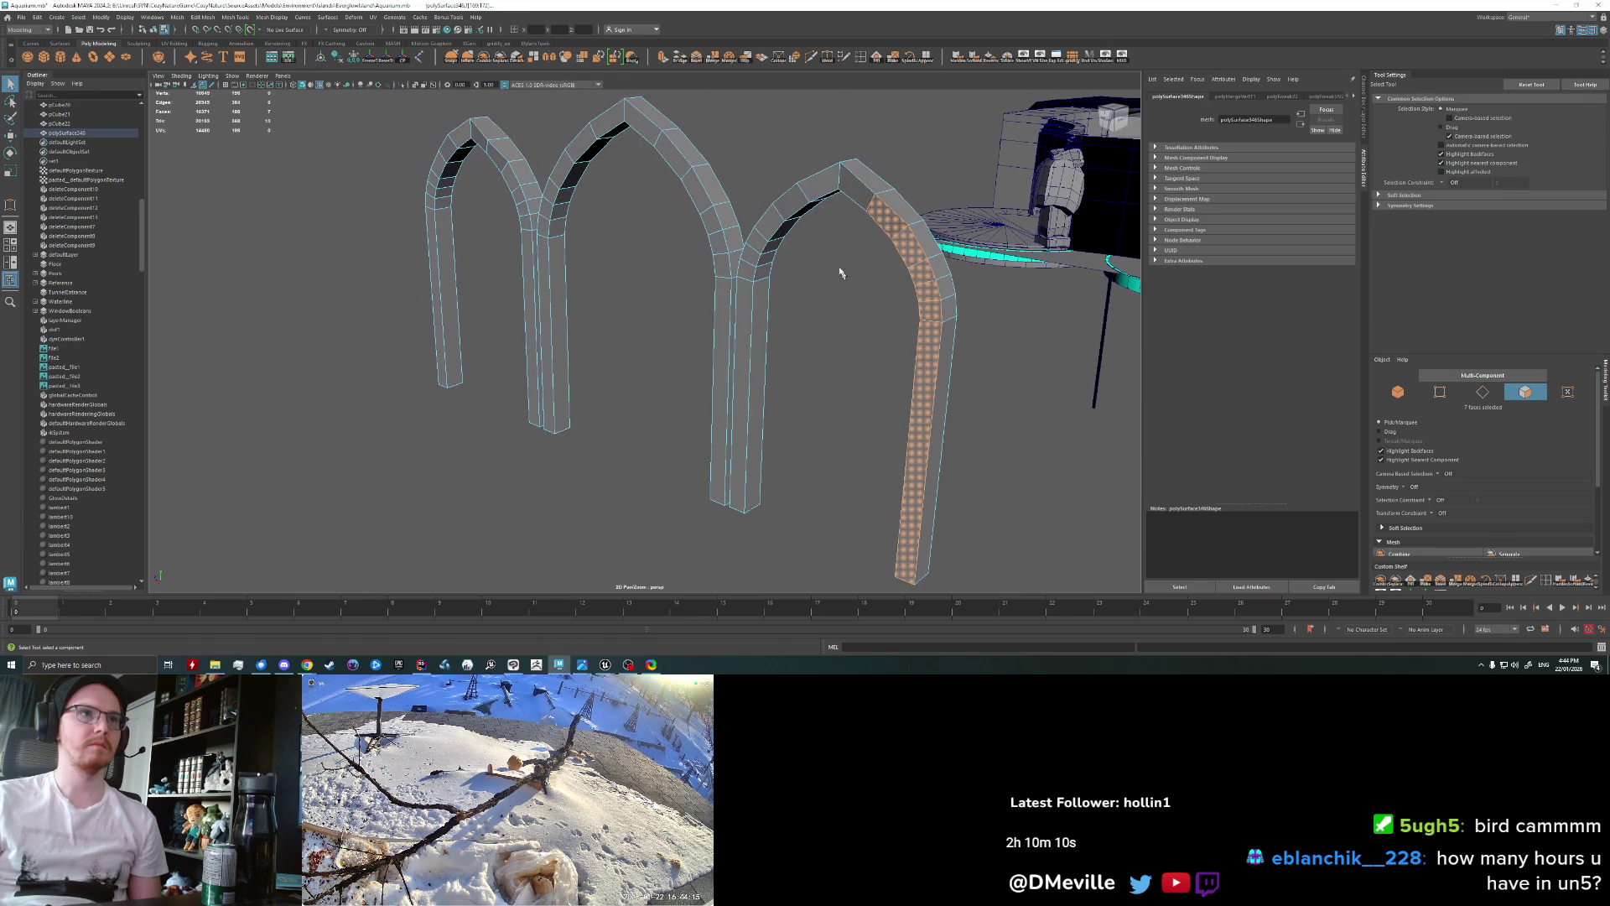
pyautogui.keyDown('shift'); pyautogui.click(825, 184); pyautogui.keyUp('shift')
pyautogui.keyDown('shift'); pyautogui.click(812, 192); pyautogui.keyUp('shift')
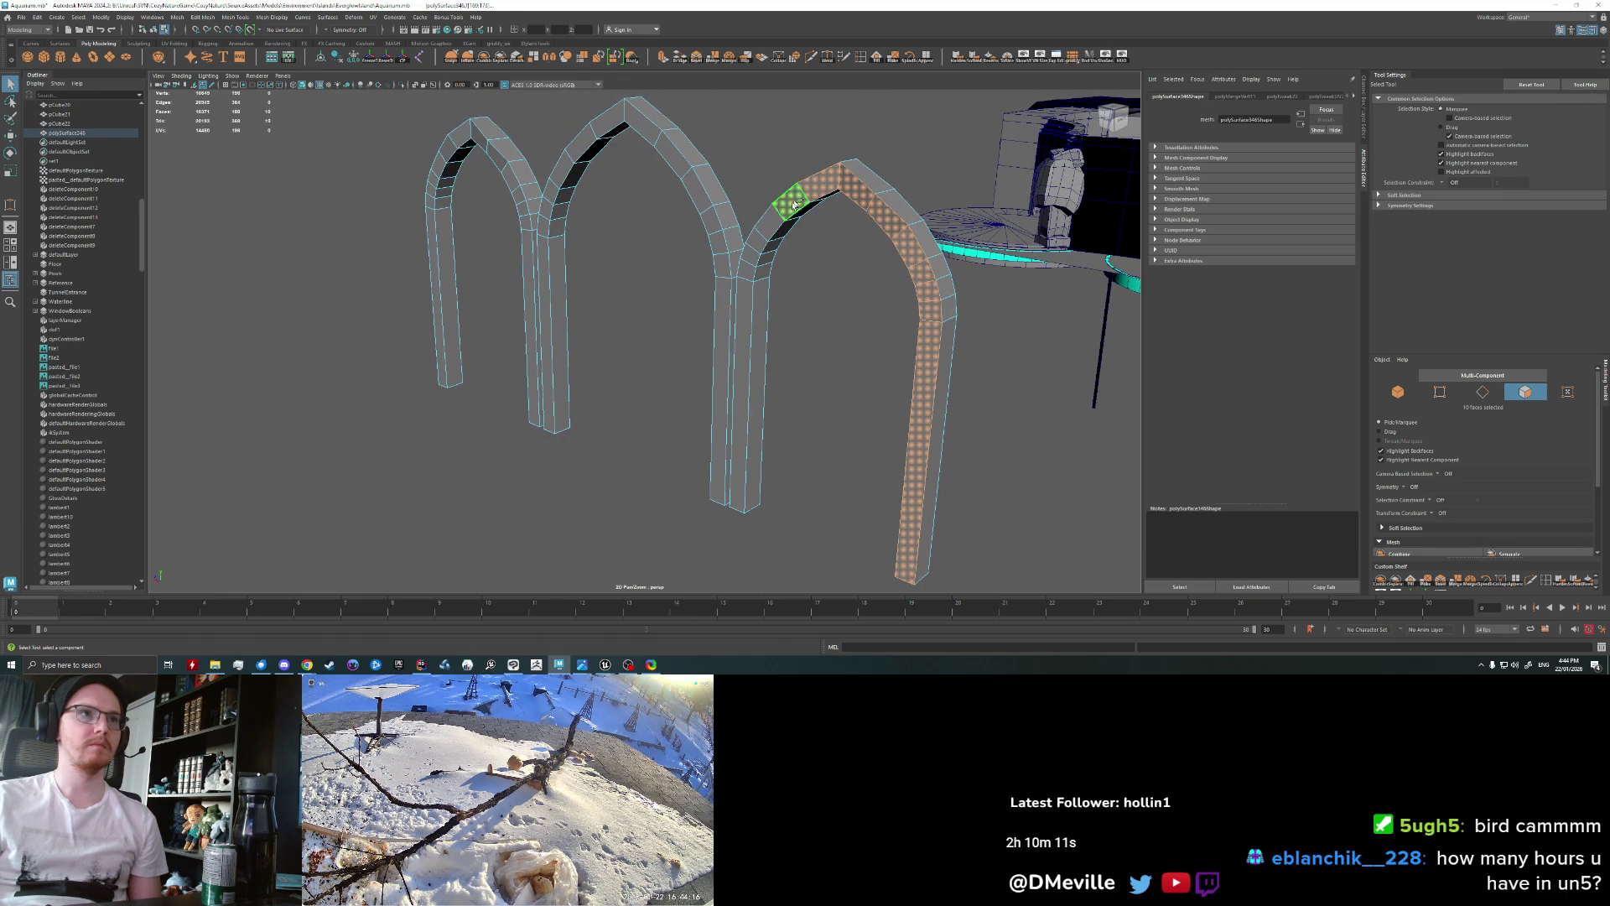
pyautogui.keyDown('shift'); pyautogui.doubleClick(753, 275); pyautogui.keyUp('shift')
pyautogui.keyDown('shift'); pyautogui.doubleClick(721, 269); pyautogui.keyUp('shift')
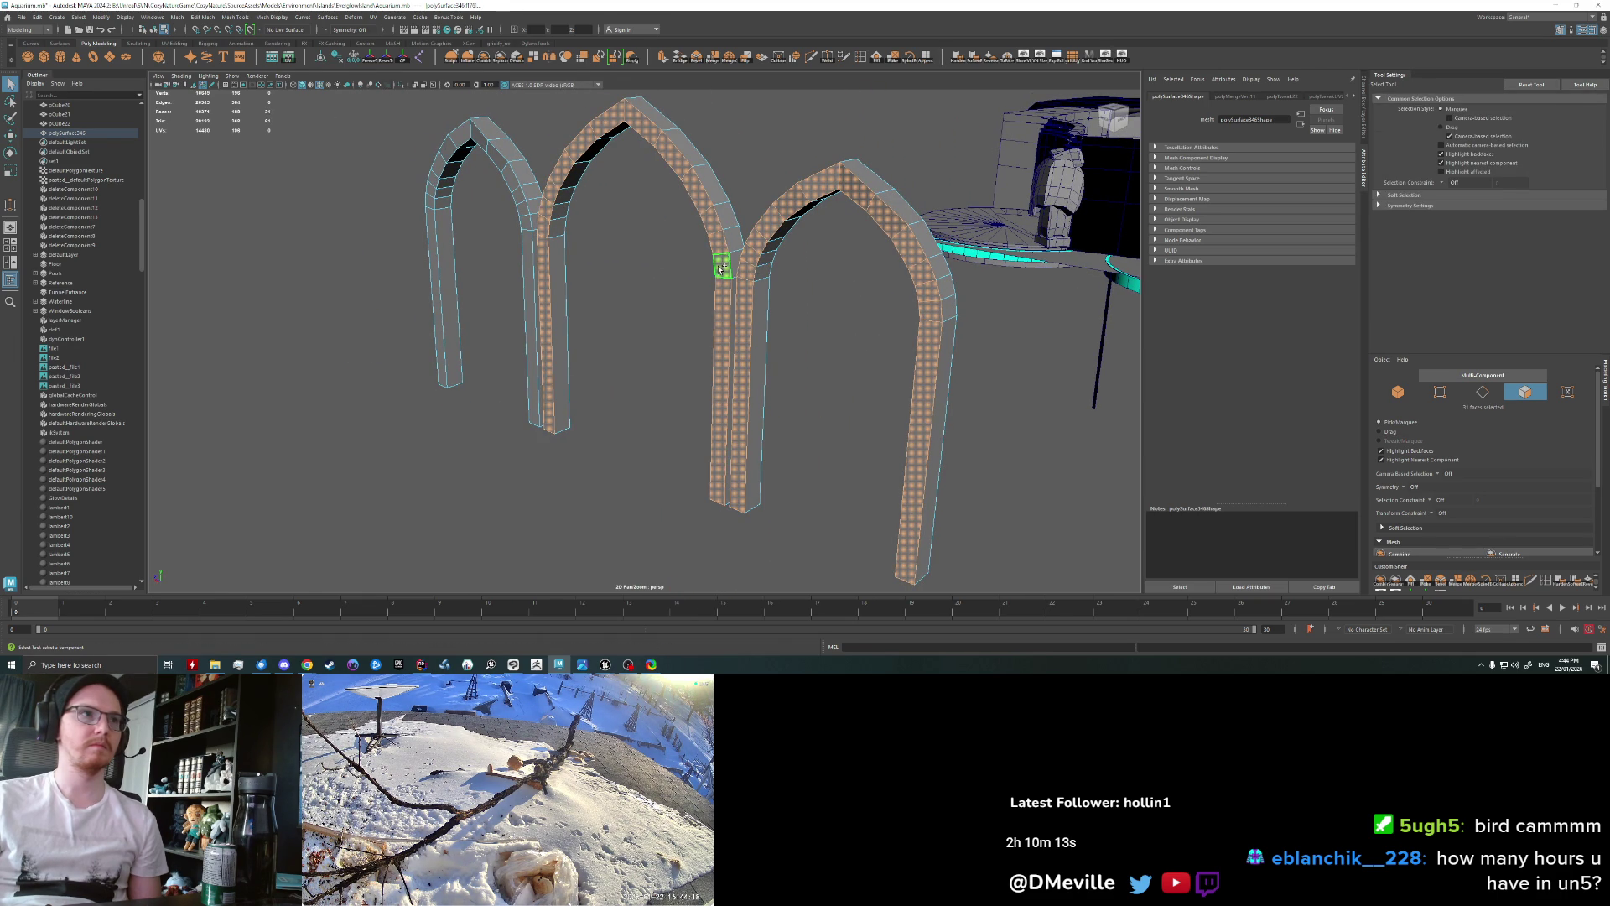
pyautogui.keyDown('shift'); pyautogui.doubleClick(524, 222); pyautogui.keyUp('shift')
pyautogui.keyDown('shift'); pyautogui.doubleClick(518, 195); pyautogui.keyUp('shift')
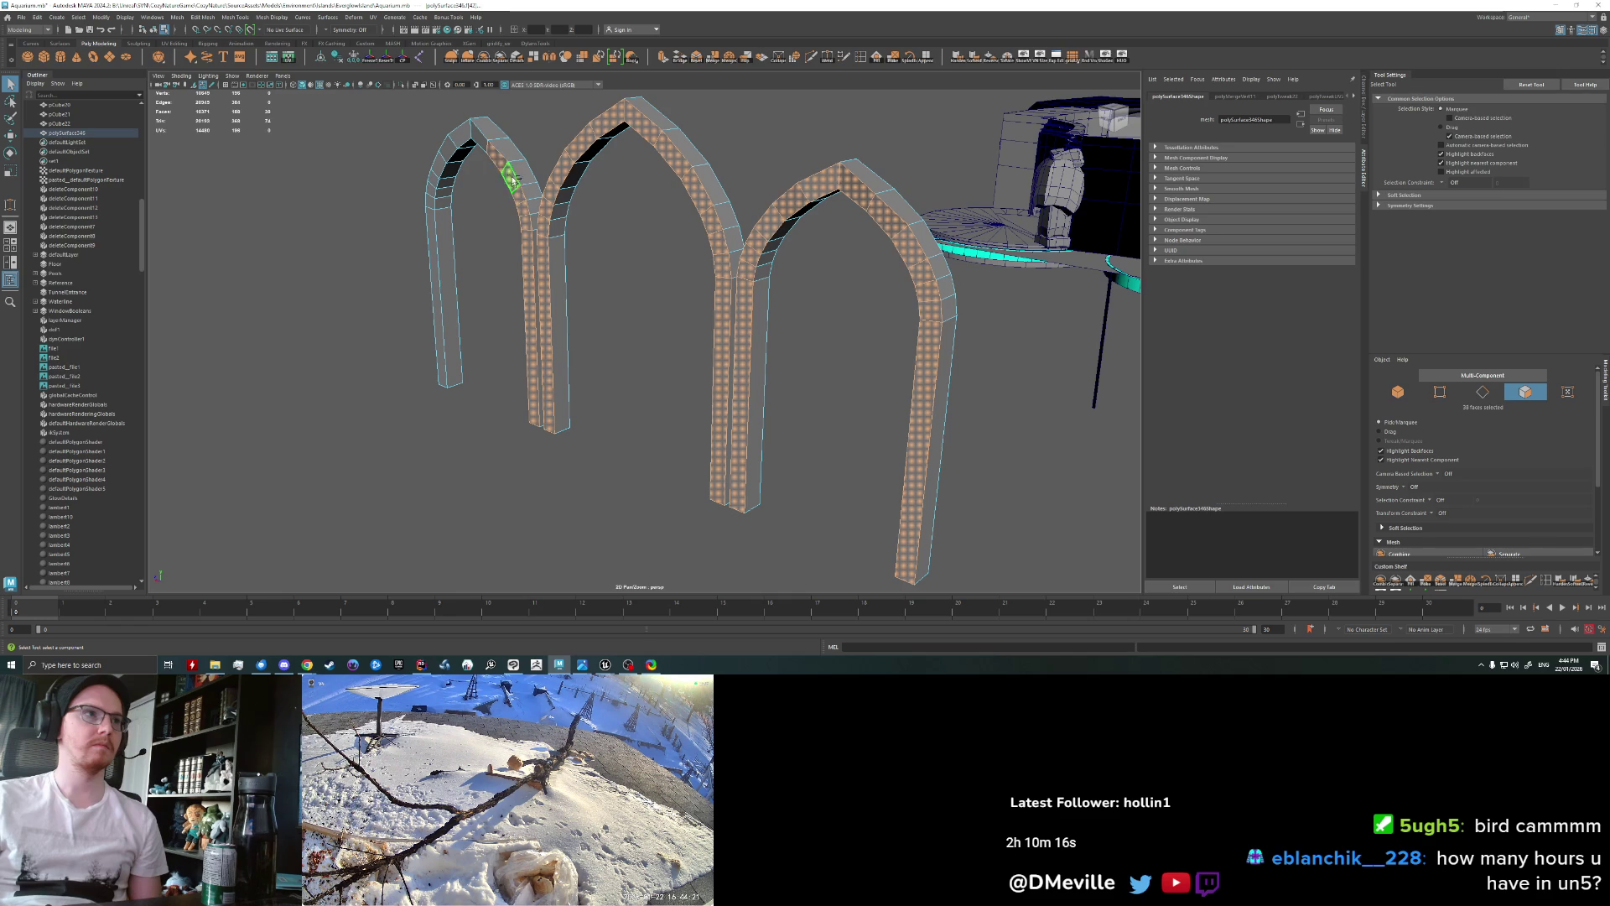
pyautogui.keyDown('shift'); pyautogui.doubleClick(434, 198); pyautogui.keyUp('shift')
# Step: Move the arches into place in front of the building and return to Object Mode
pyautogui.scroll(-3, 585, 213)
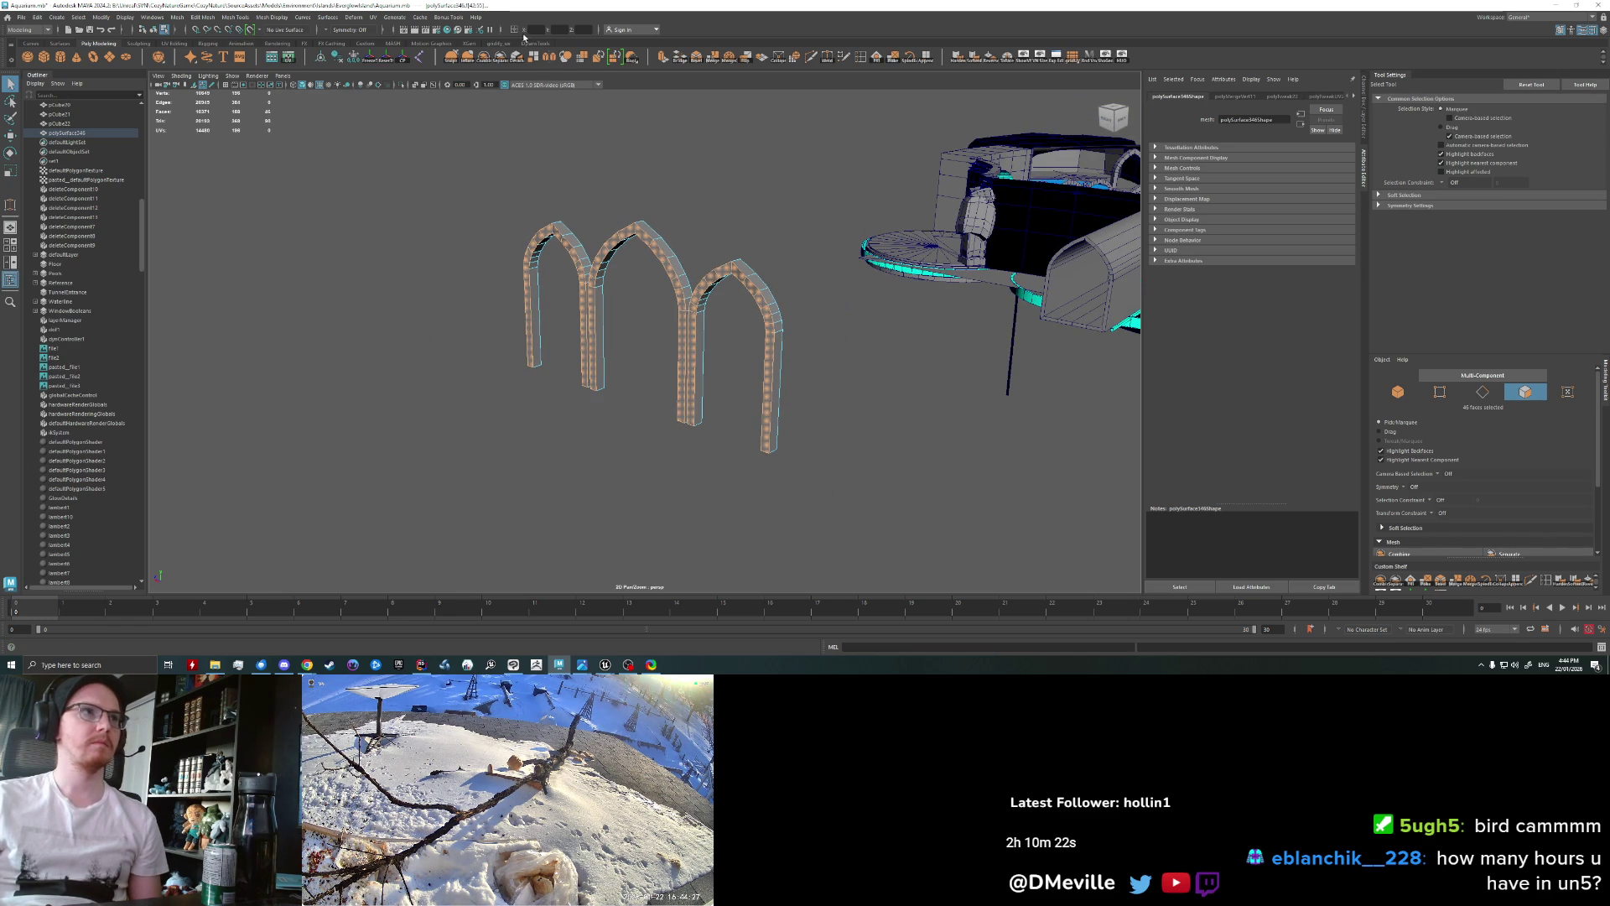
pyautogui.press('[')
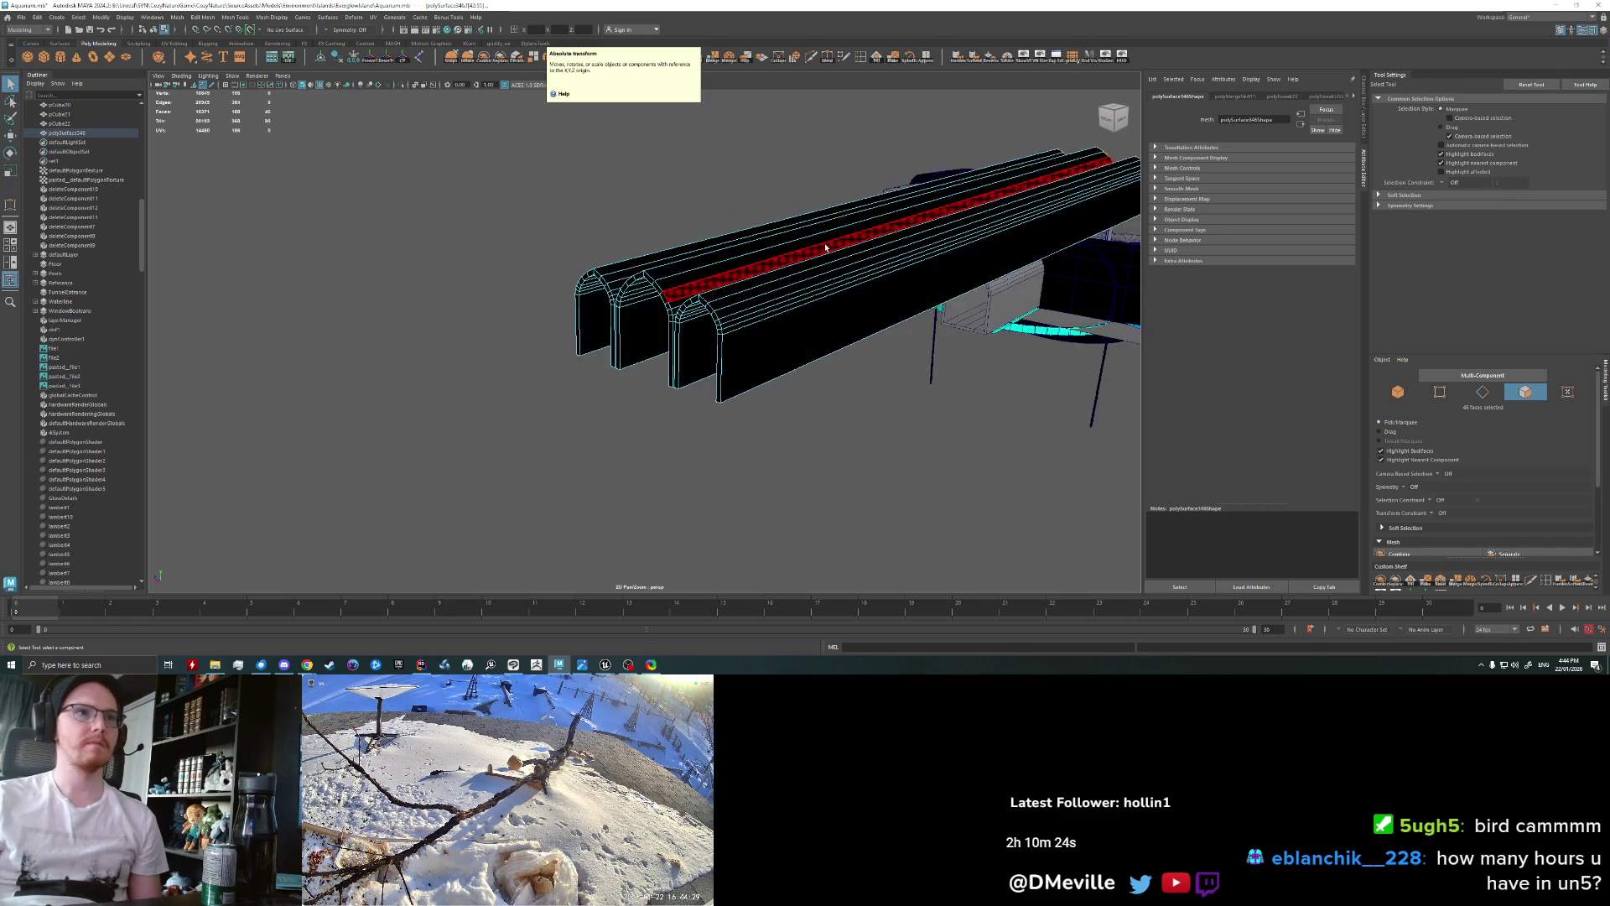
pyautogui.press('w')
pyautogui.press('f')
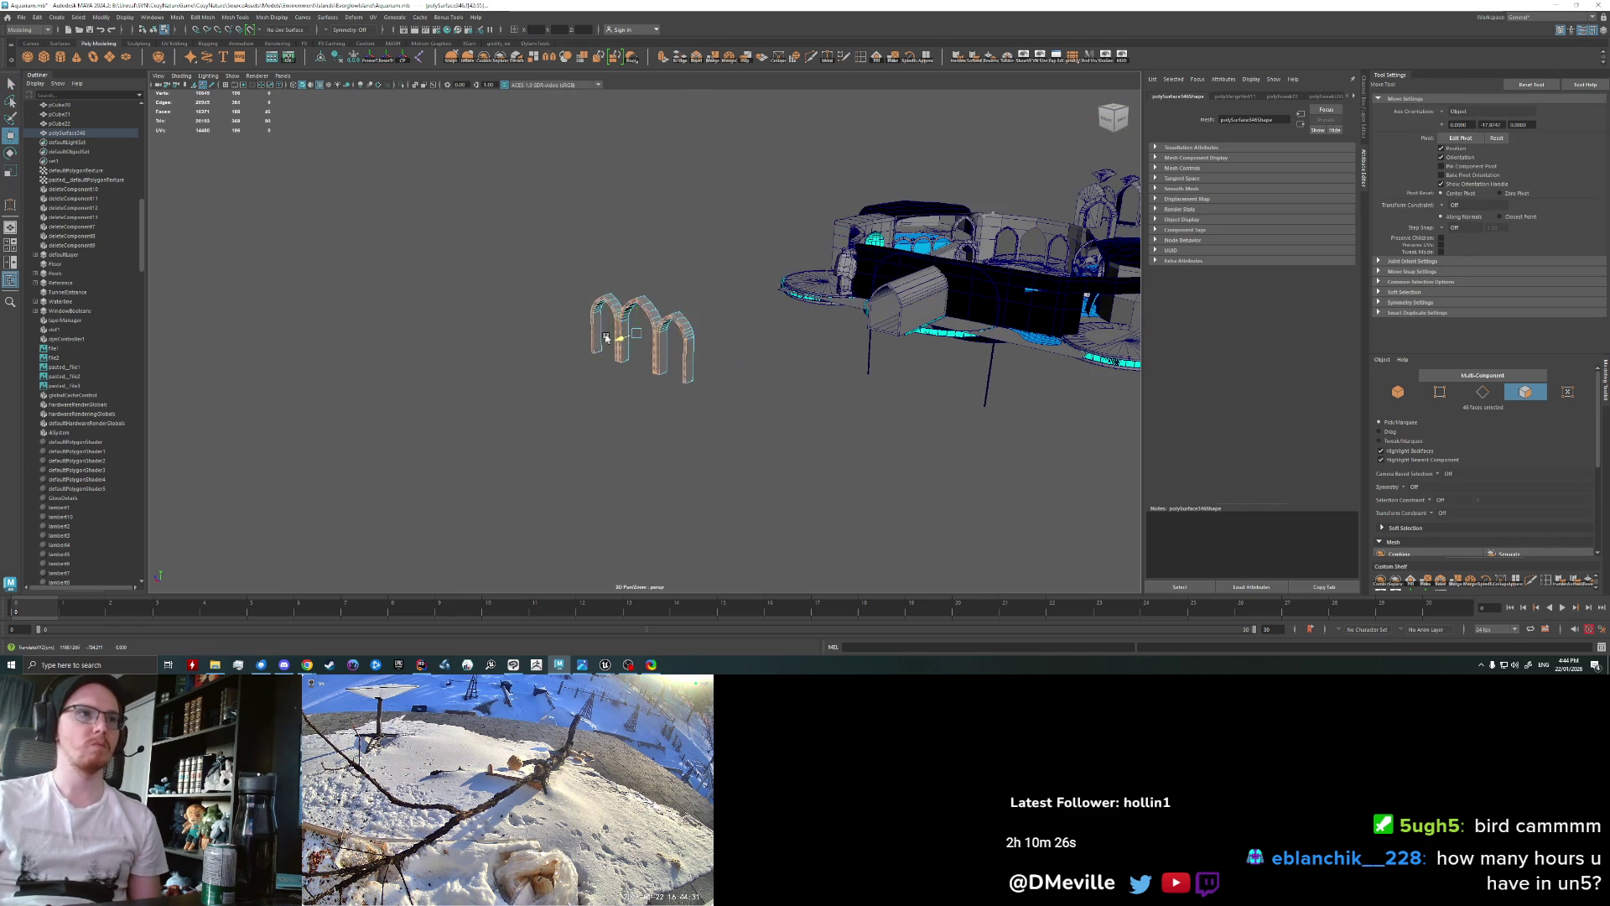
pyautogui.scroll(5, 605, 338)
pyautogui.scroll(2, 610, 300)
pyautogui.moveTo(610, 301); pyautogui.dragTo(603, 302)
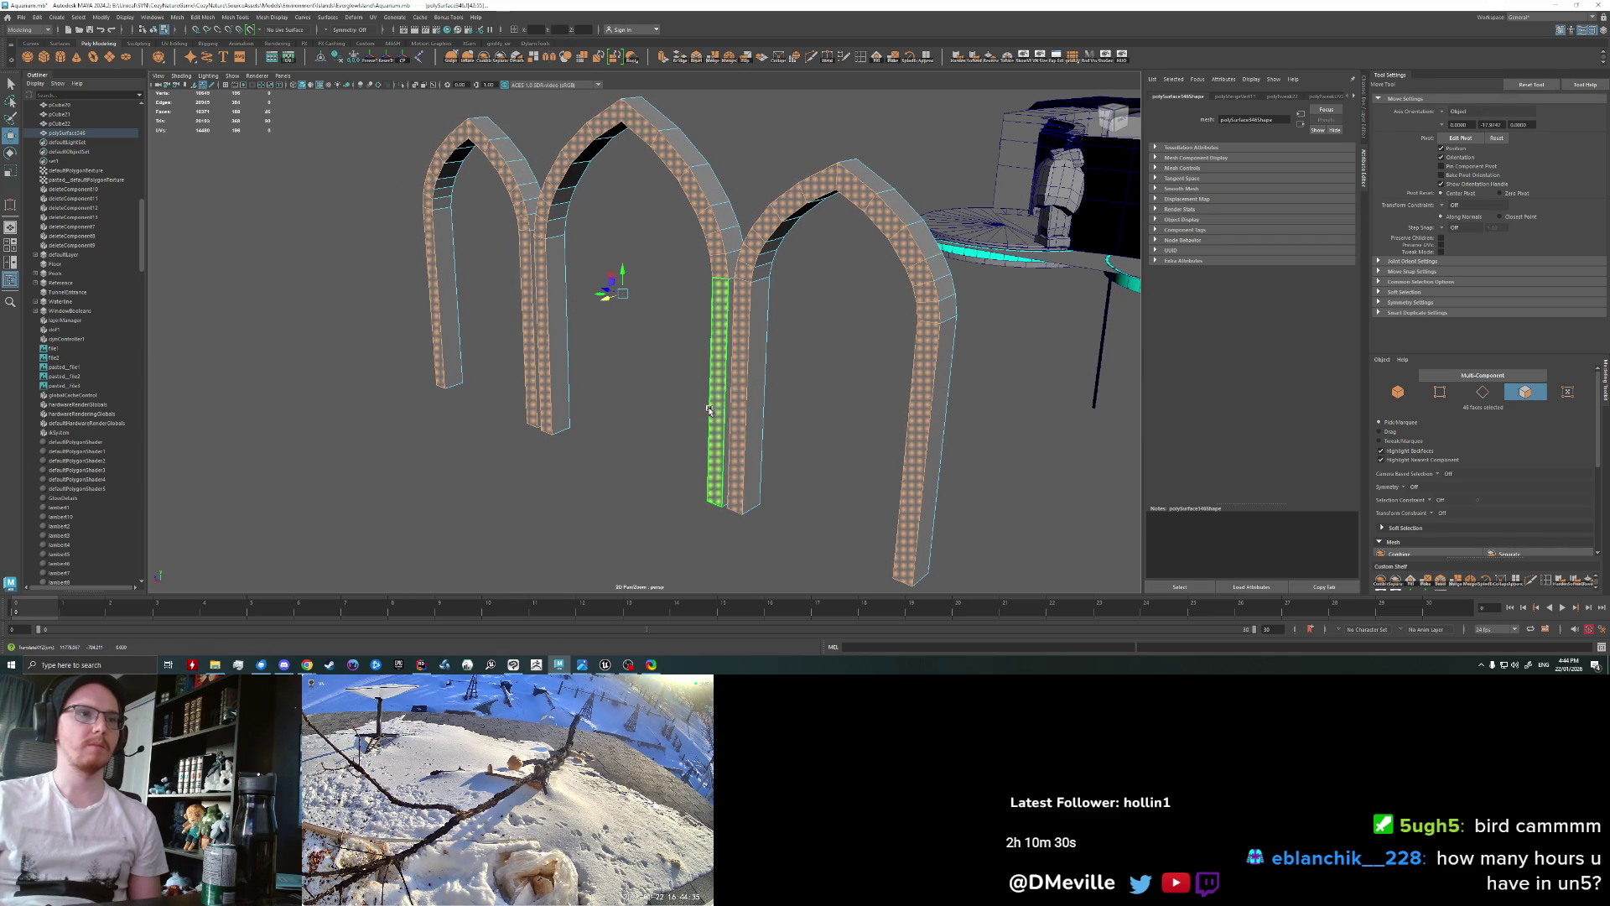
pyautogui.moveTo(603, 302)
pyautogui.keyDown('alt'); pyautogui.mouseDown()
pyautogui.moveTo(596, 414)
pyautogui.moveTo(604, 388)
pyautogui.mouseUp(); pyautogui.keyUp('alt')
pyautogui.moveTo(603, 389); pyautogui.dragTo(607, 419, button='right')
pyautogui.moveTo(650, 378); pyautogui.dragTo(651, 378, button='right')
pyautogui.moveTo(705, 480)
pyautogui.keyDown('alt'); pyautogui.mouseDown()
pyautogui.moveTo(631, 460)
pyautogui.moveTo(729, 67)
pyautogui.mouseUp(); pyautogui.keyUp('alt')
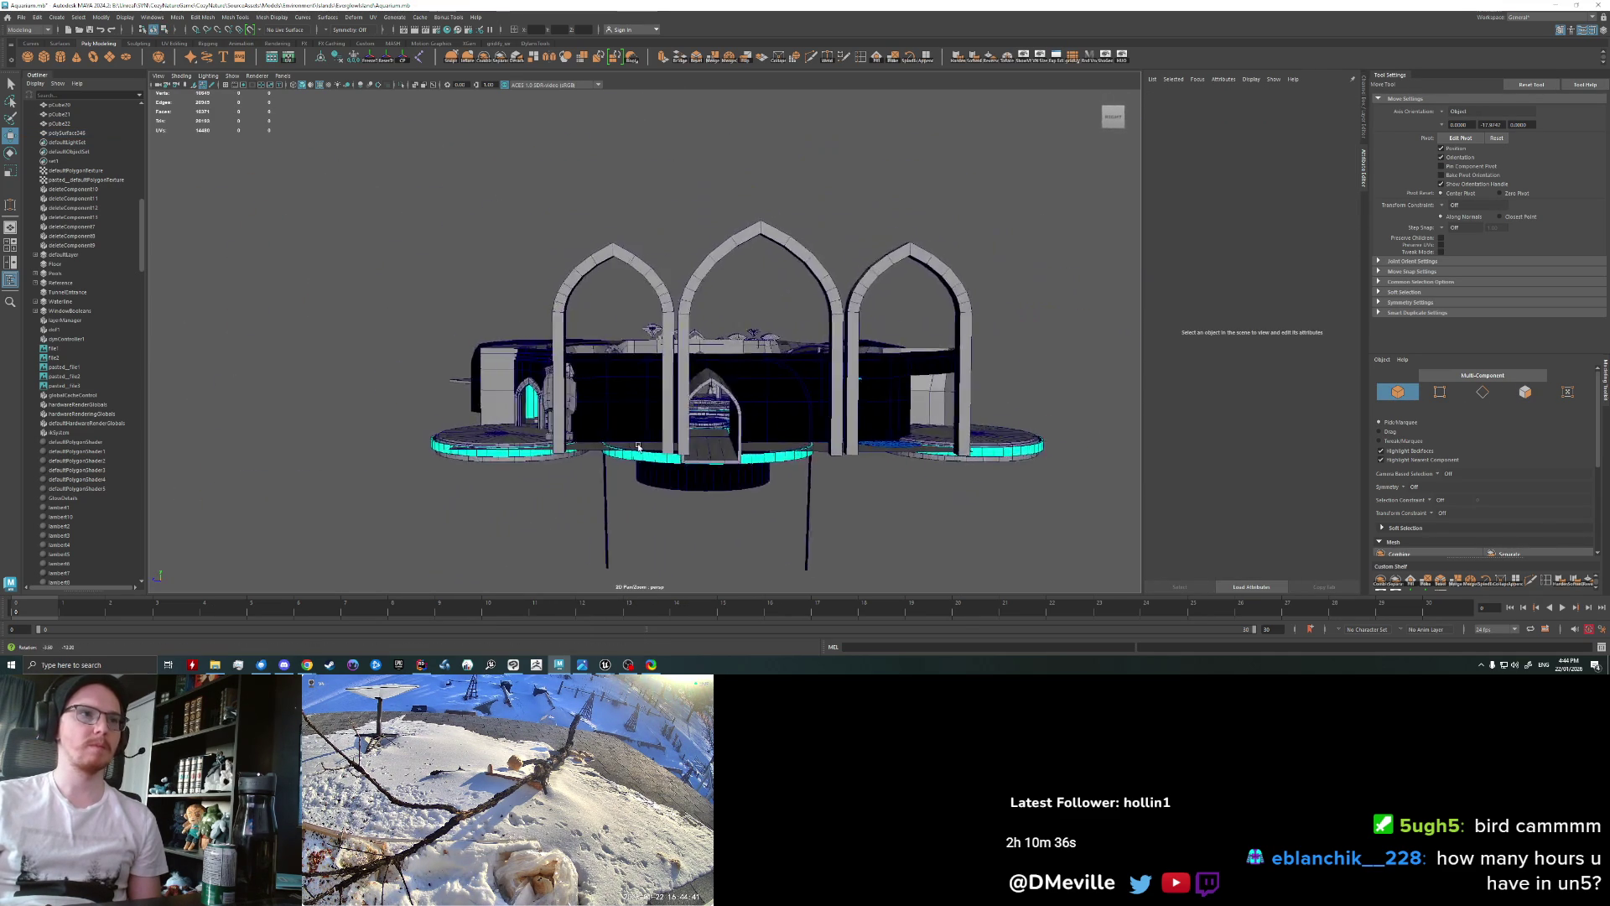
# Step: Select the arch mesh and cut horizontal edge loops across the pillars with Multi-Cut
pyautogui.click(809, 59)
pyautogui.click(674, 420)
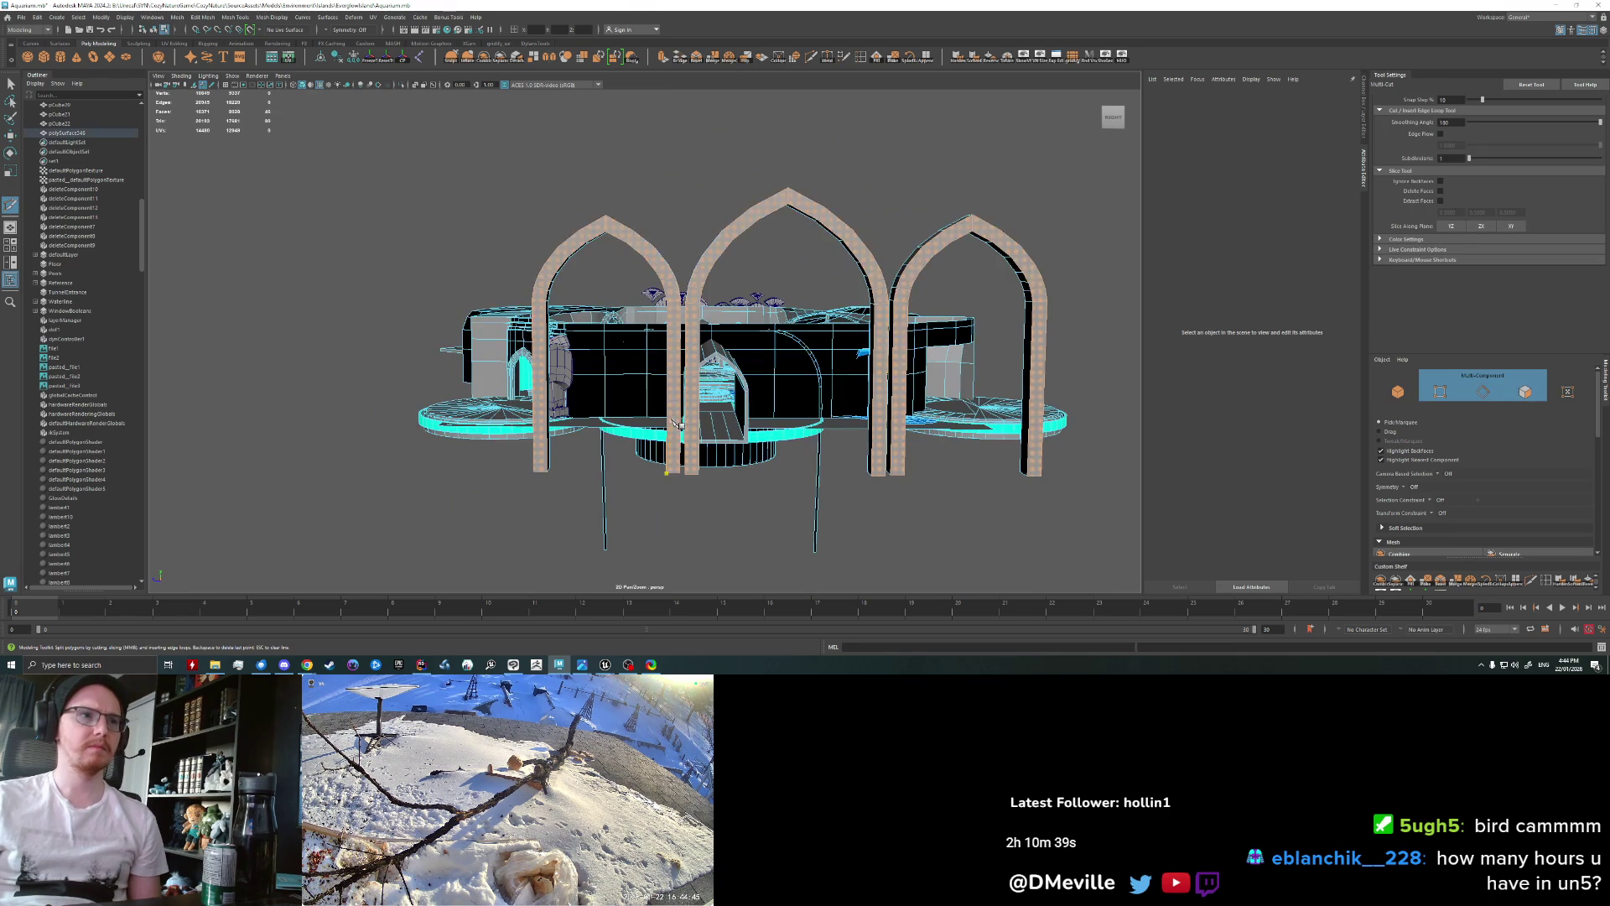
pyautogui.press('q')
pyautogui.press('w')
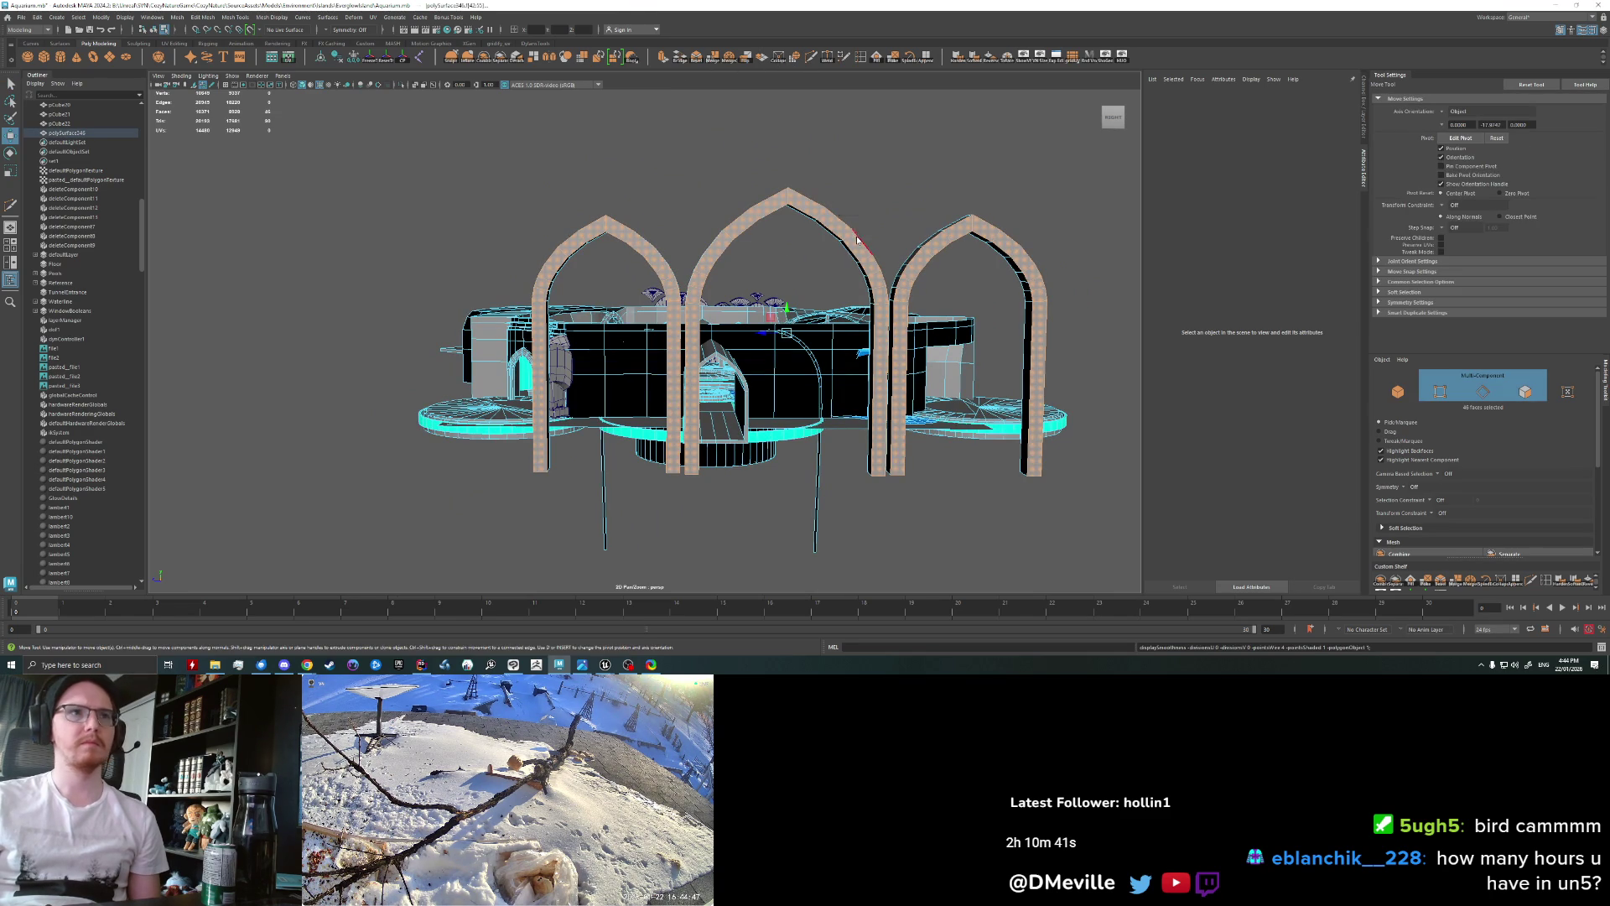
pyautogui.press('F8')
pyautogui.click(811, 57)
pyautogui.scroll(3, 616, 434)
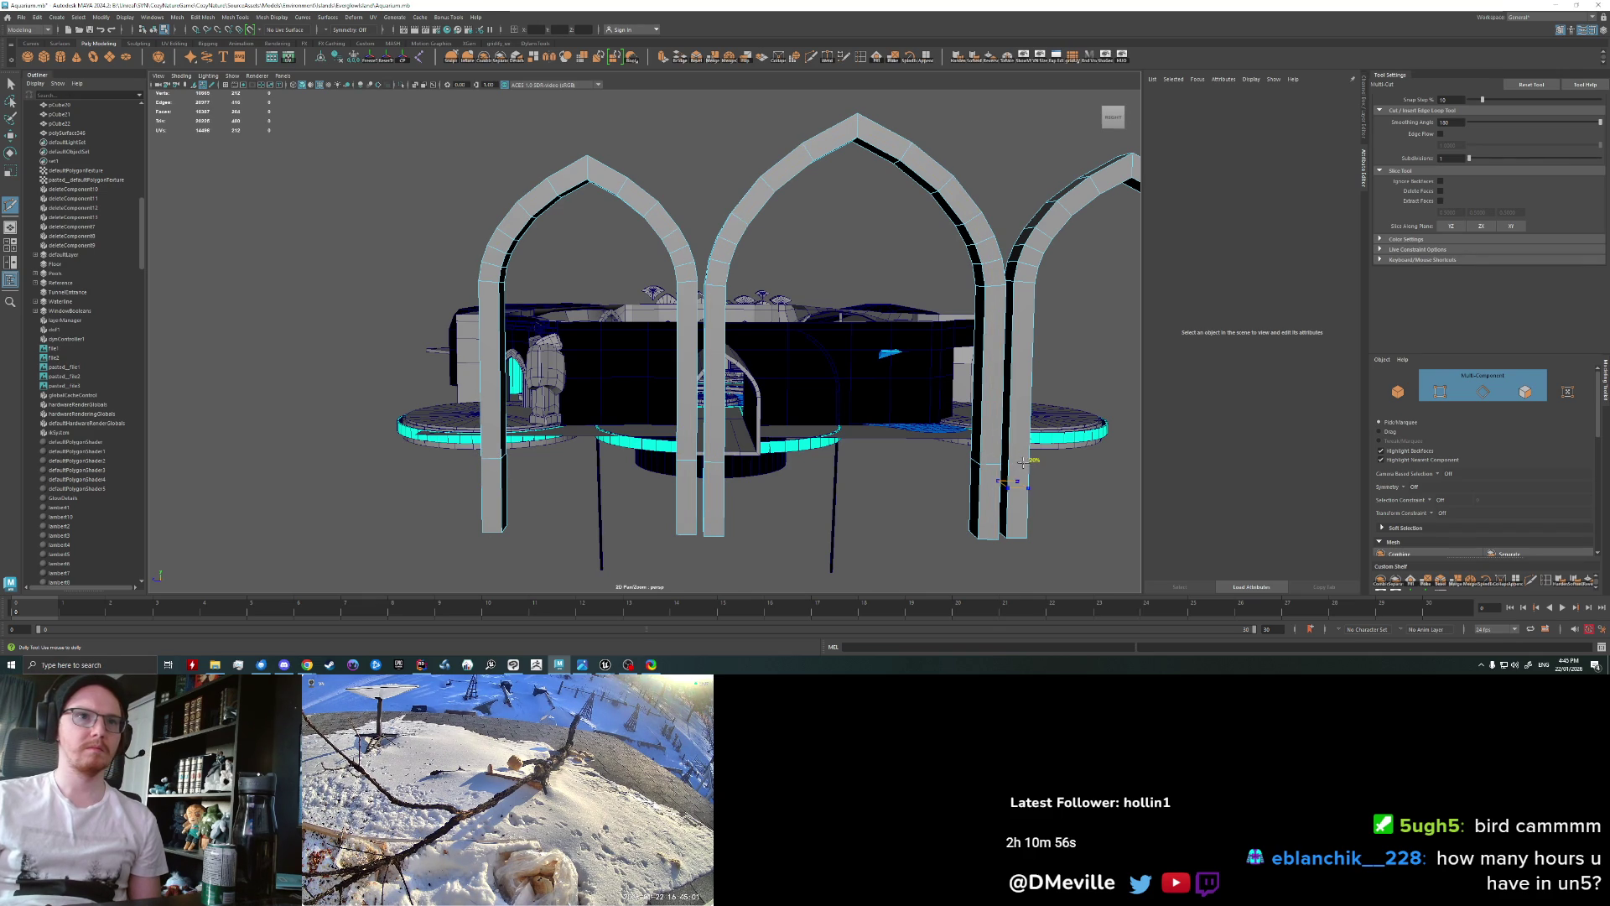
# Step: Marquee-select the new vertices across the pillars and raise them slightly in Y
pyautogui.keyDown('alt'); pyautogui.moveTo(1067, 522); pyautogui.dragTo(922, 483, button='middle'); pyautogui.keyUp('alt')
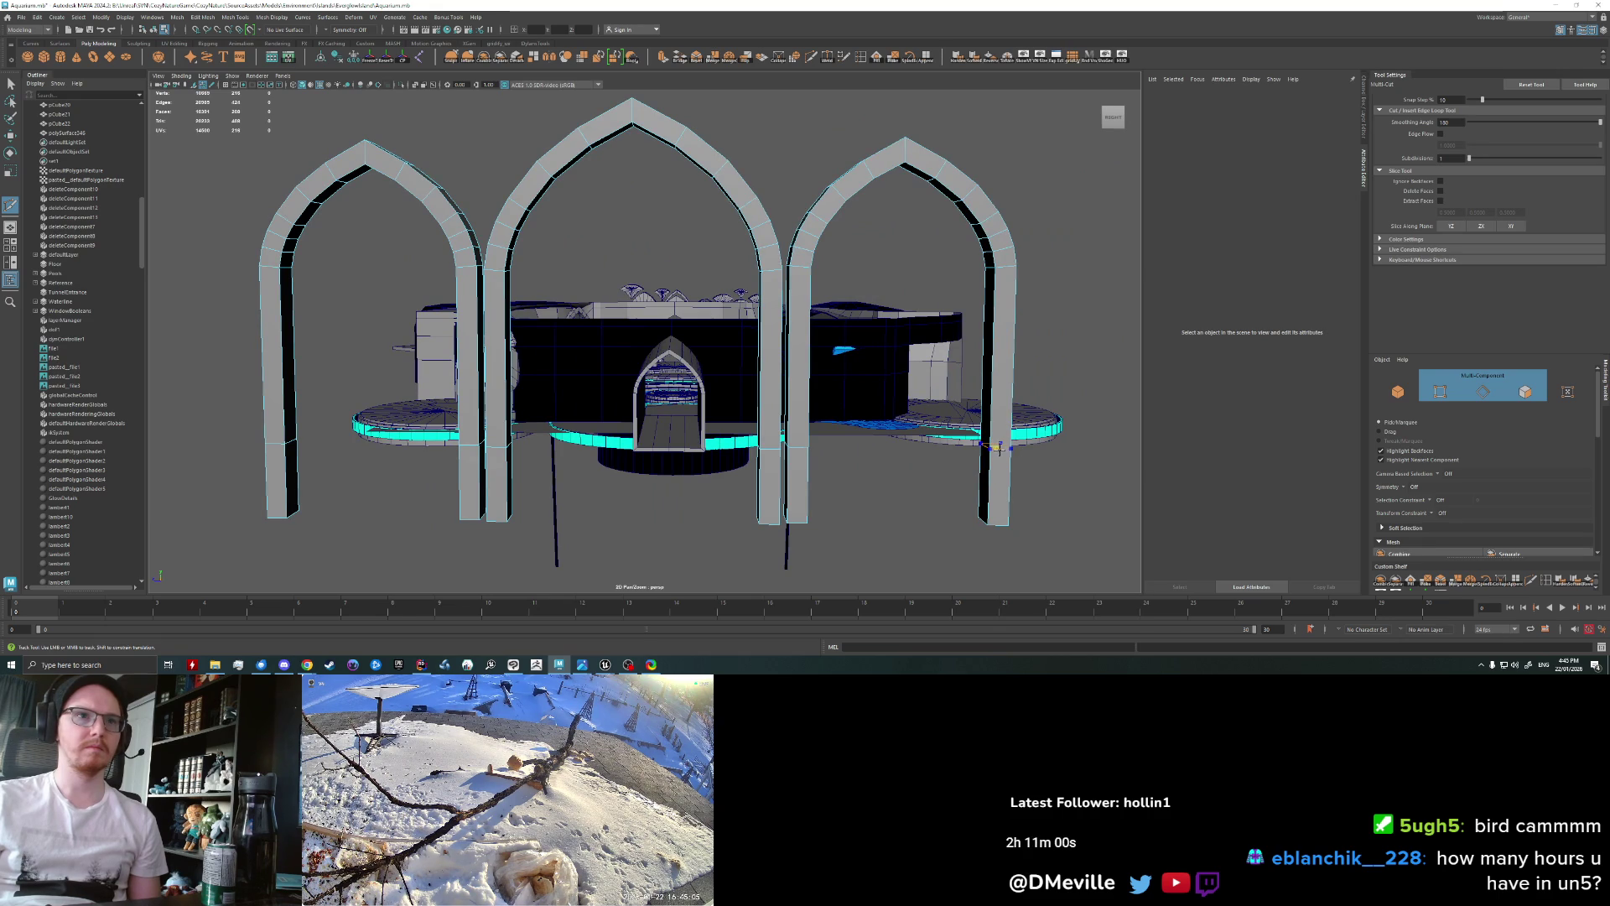
pyautogui.keyDown('alt'); pyautogui.moveTo(999, 449); pyautogui.dragTo(480, 377); pyautogui.keyUp('alt')
pyautogui.rightClick(480, 377)
pyautogui.keyDown('alt'); pyautogui.moveTo(648, 442); pyautogui.dragTo(604, 412); pyautogui.keyUp('alt')
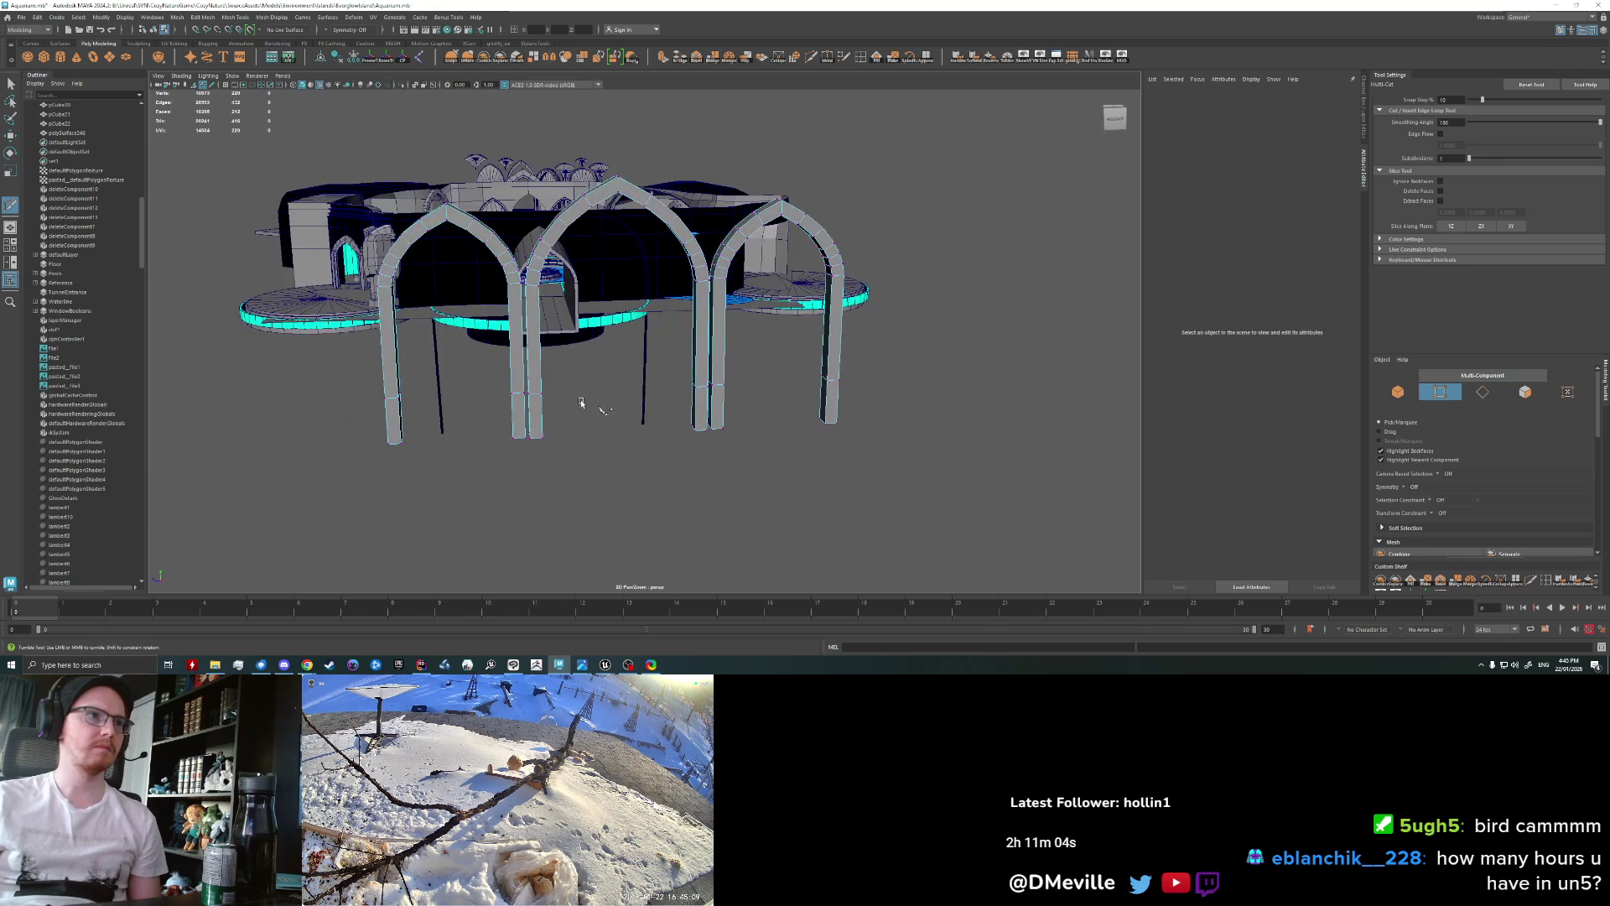
pyautogui.press('w')
pyautogui.moveTo(336, 371); pyautogui.dragTo(903, 407)
pyautogui.moveTo(619, 378)
pyautogui.mouseDown()
pyautogui.moveTo(617, 263)
pyautogui.moveTo(610, 365)
pyautogui.mouseUp()
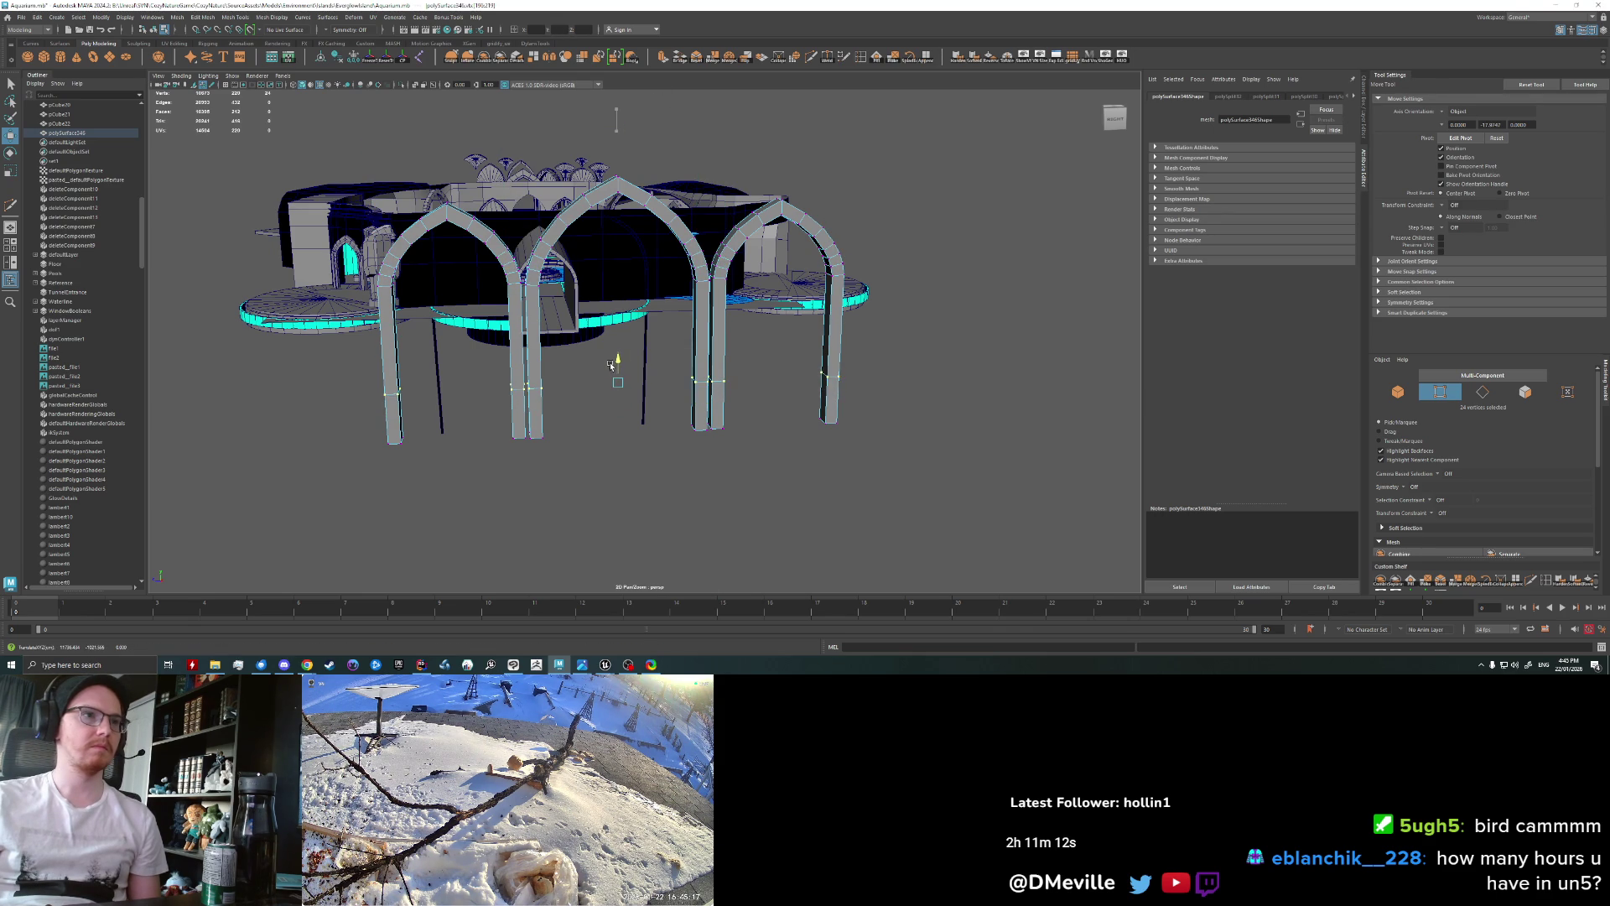
# Step: Nudge the pillar-bottom vertices slightly down, then zoom in on the arches with the Select tool
pyautogui.moveTo(610, 364); pyautogui.dragTo(611, 374)
pyautogui.click(307, 665)
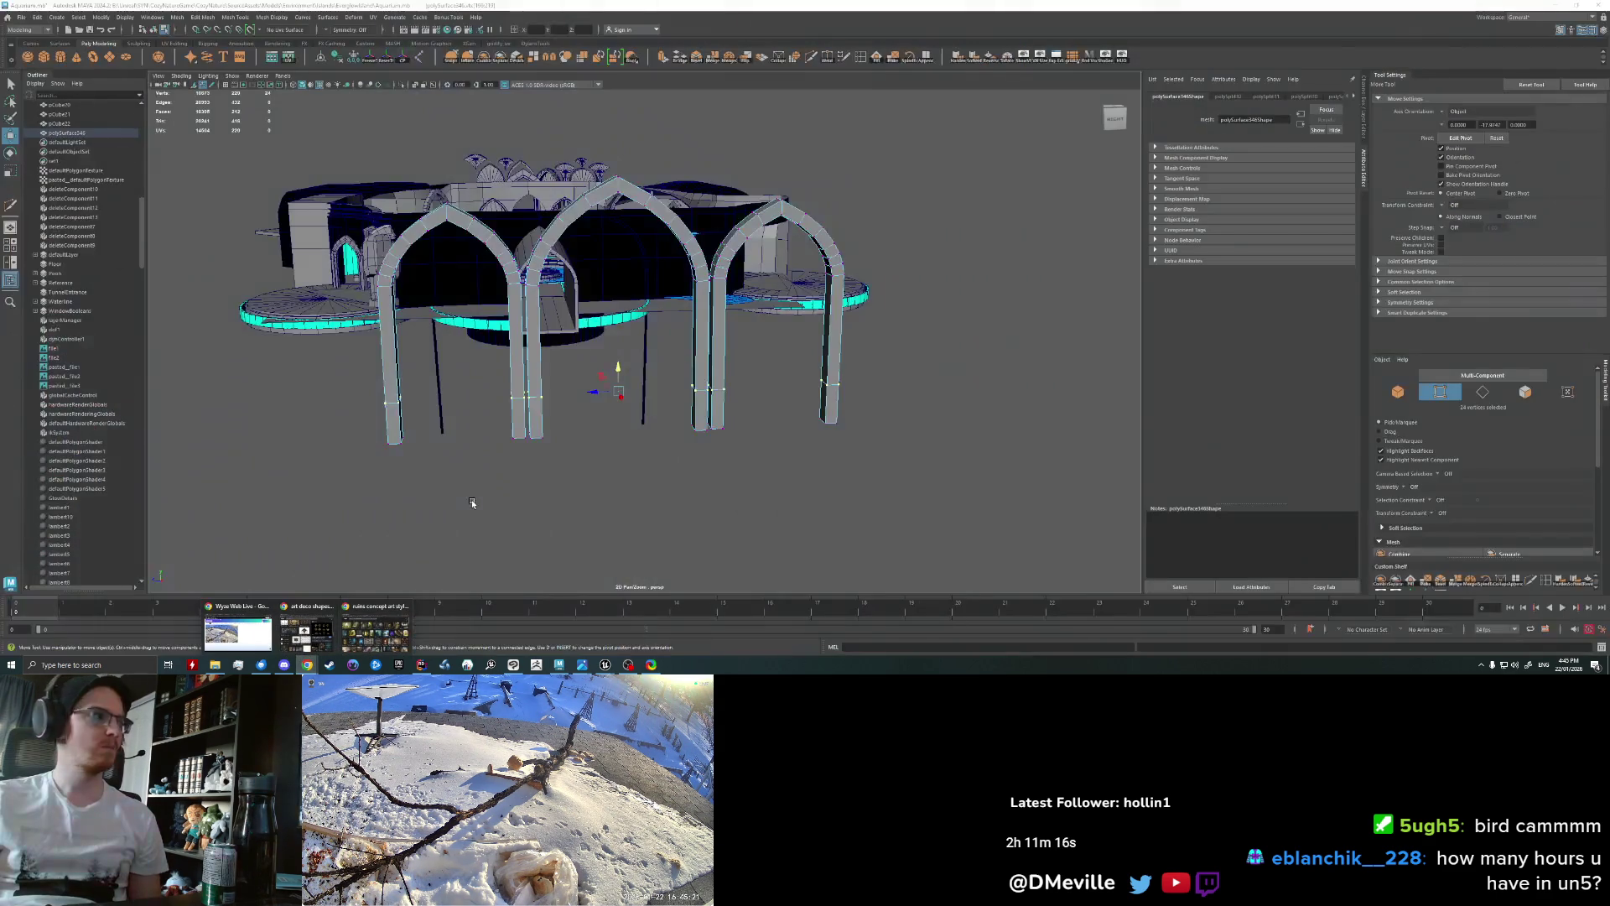
pyautogui.keyDown('alt'); pyautogui.moveTo(472, 502); pyautogui.dragTo(673, 432); pyautogui.keyUp('alt')
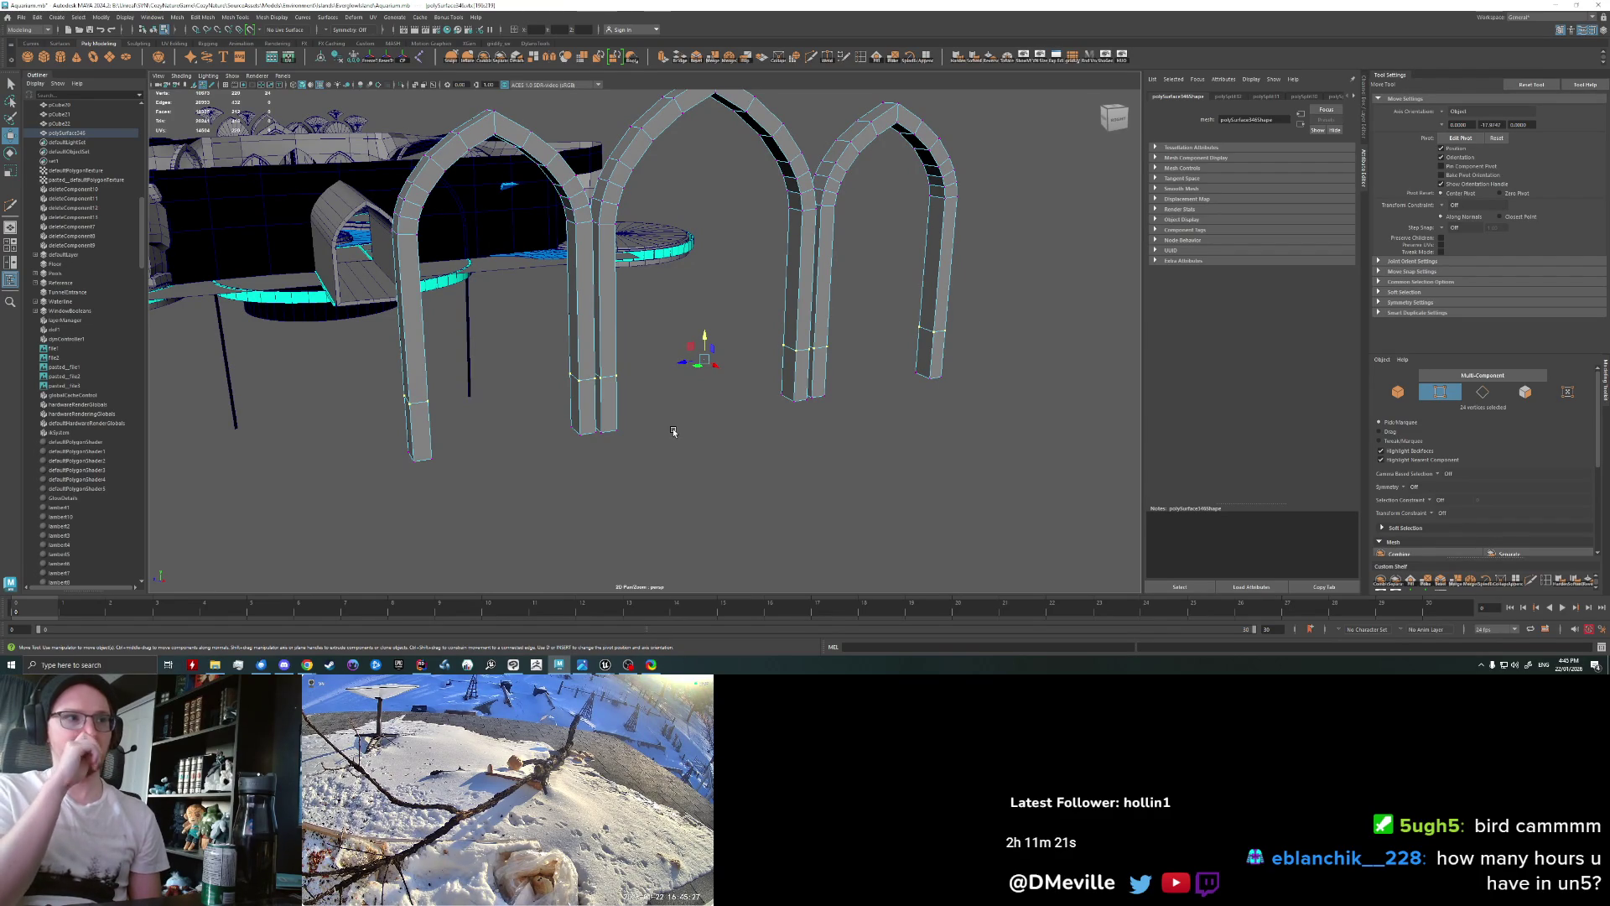
pyautogui.keyDown('alt'); pyautogui.moveTo(671, 442); pyautogui.dragTo(648, 440); pyautogui.keyUp('alt')
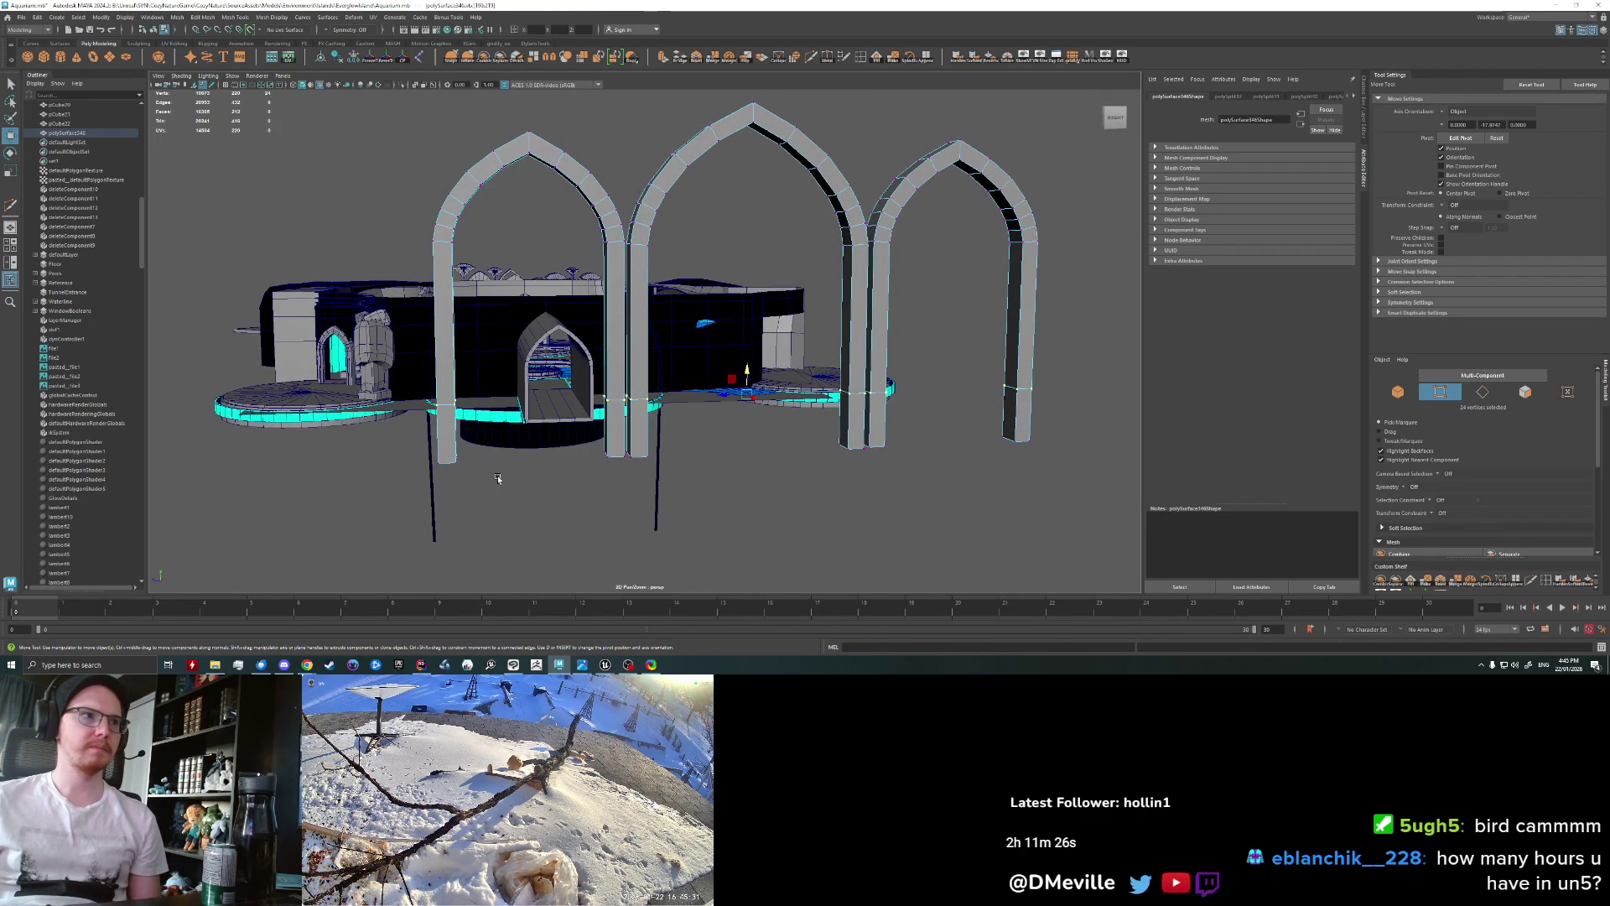
pyautogui.scroll(3, 501, 479)
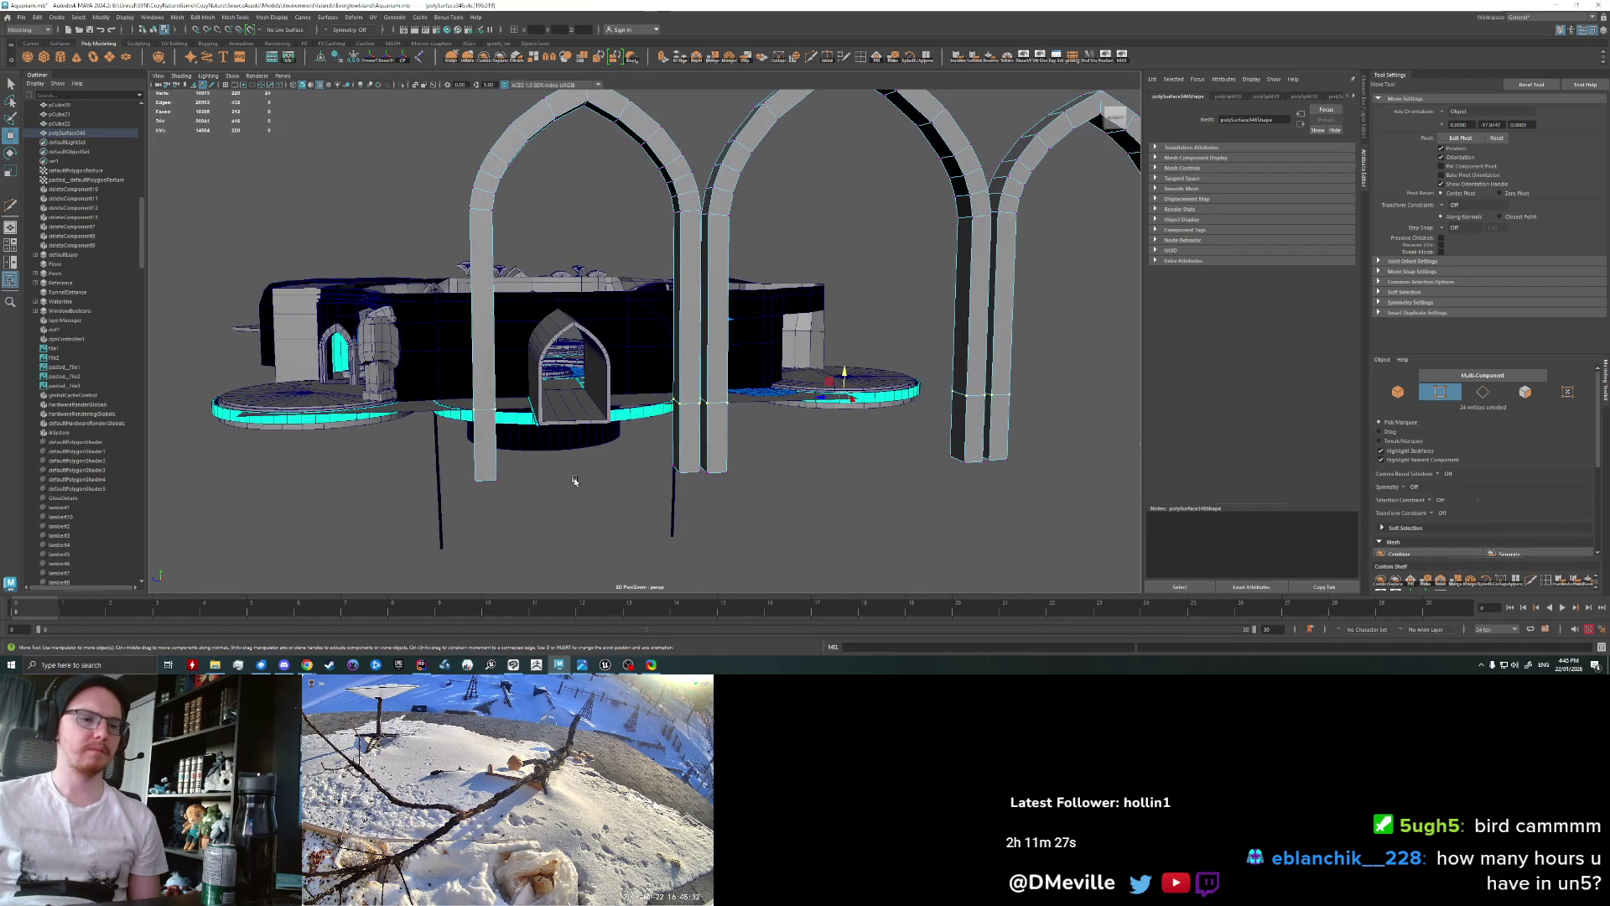
pyautogui.scroll(2, 575, 480)
pyautogui.scroll(1, 574, 480)
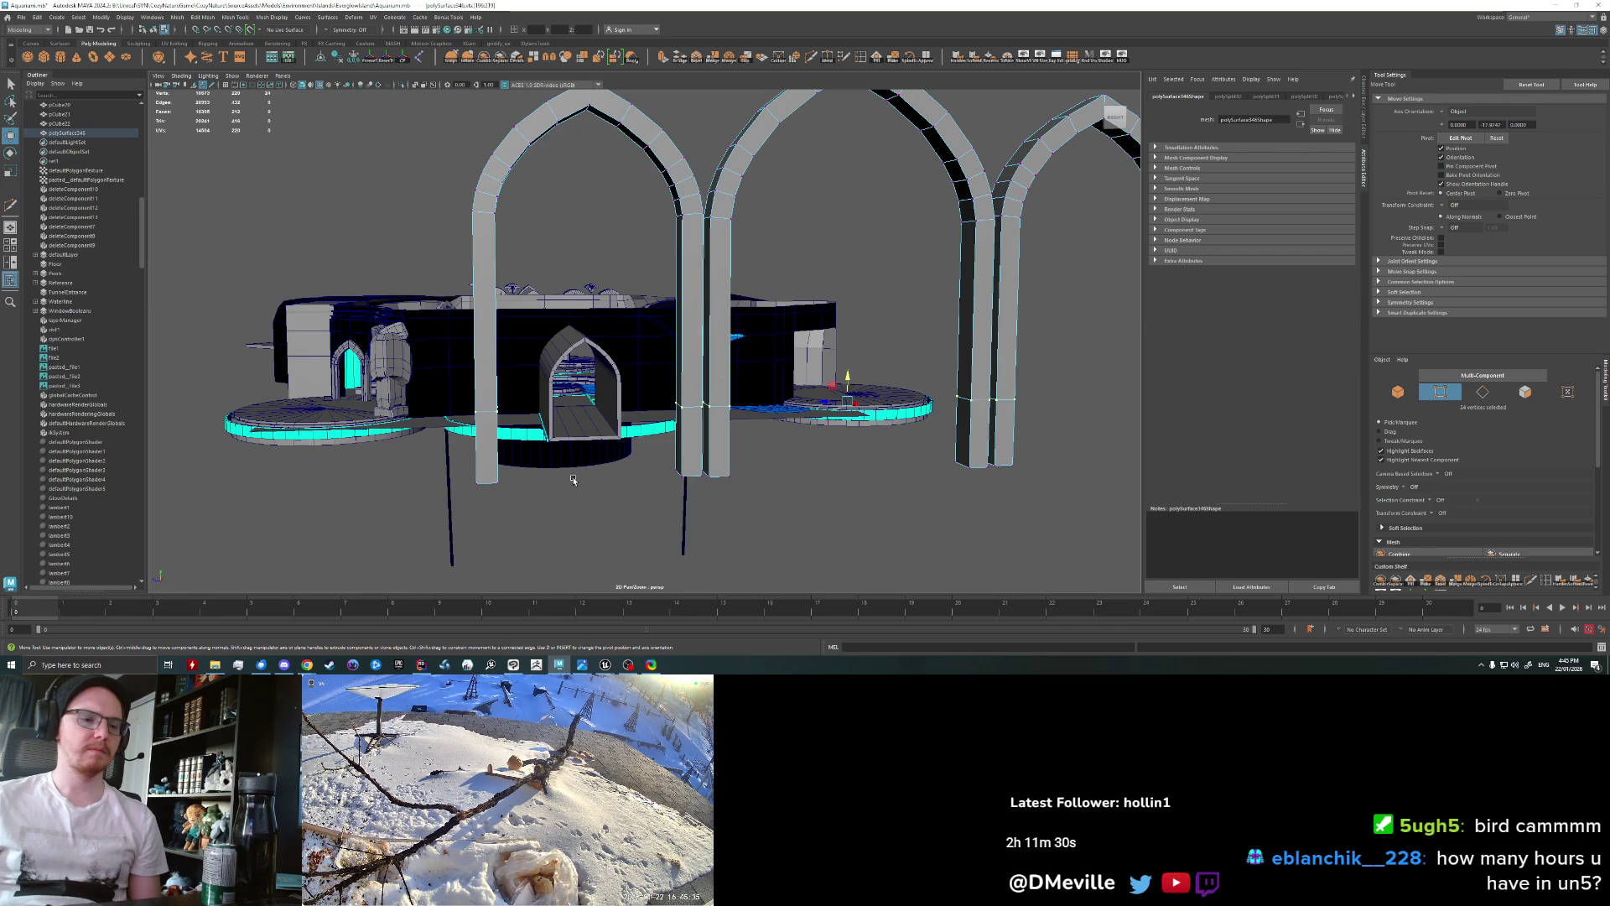
pyautogui.scroll(1, 574, 480)
pyautogui.scroll(1, 574, 479)
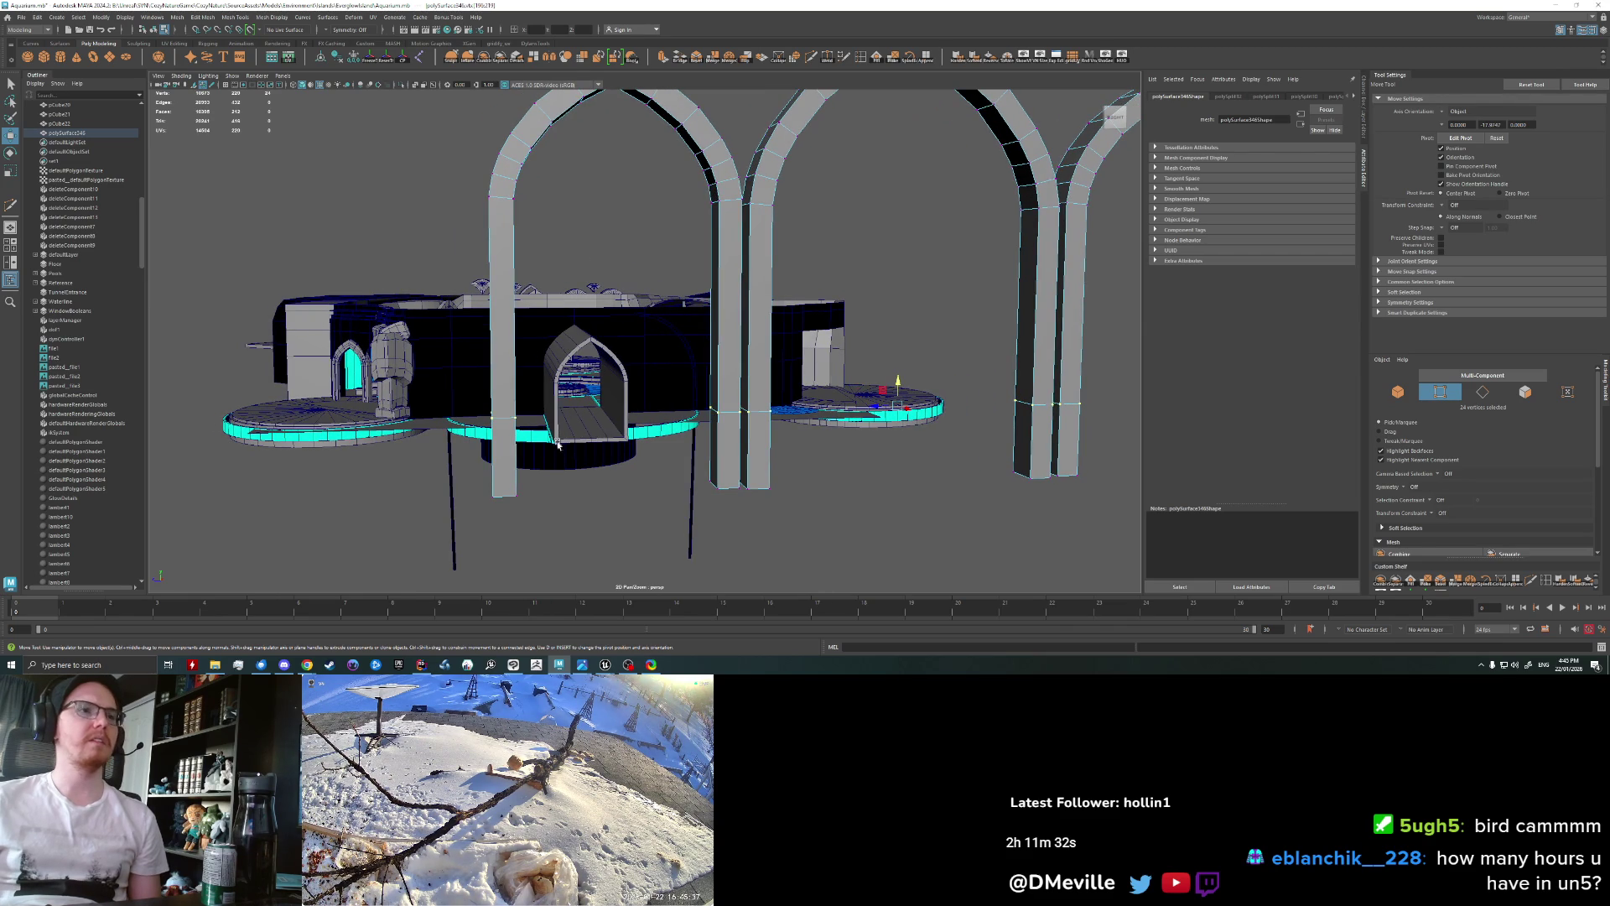
pyautogui.press('q')
pyautogui.keyDown('alt'); pyautogui.moveTo(573, 452); pyautogui.dragTo(462, 462); pyautogui.keyUp('alt')
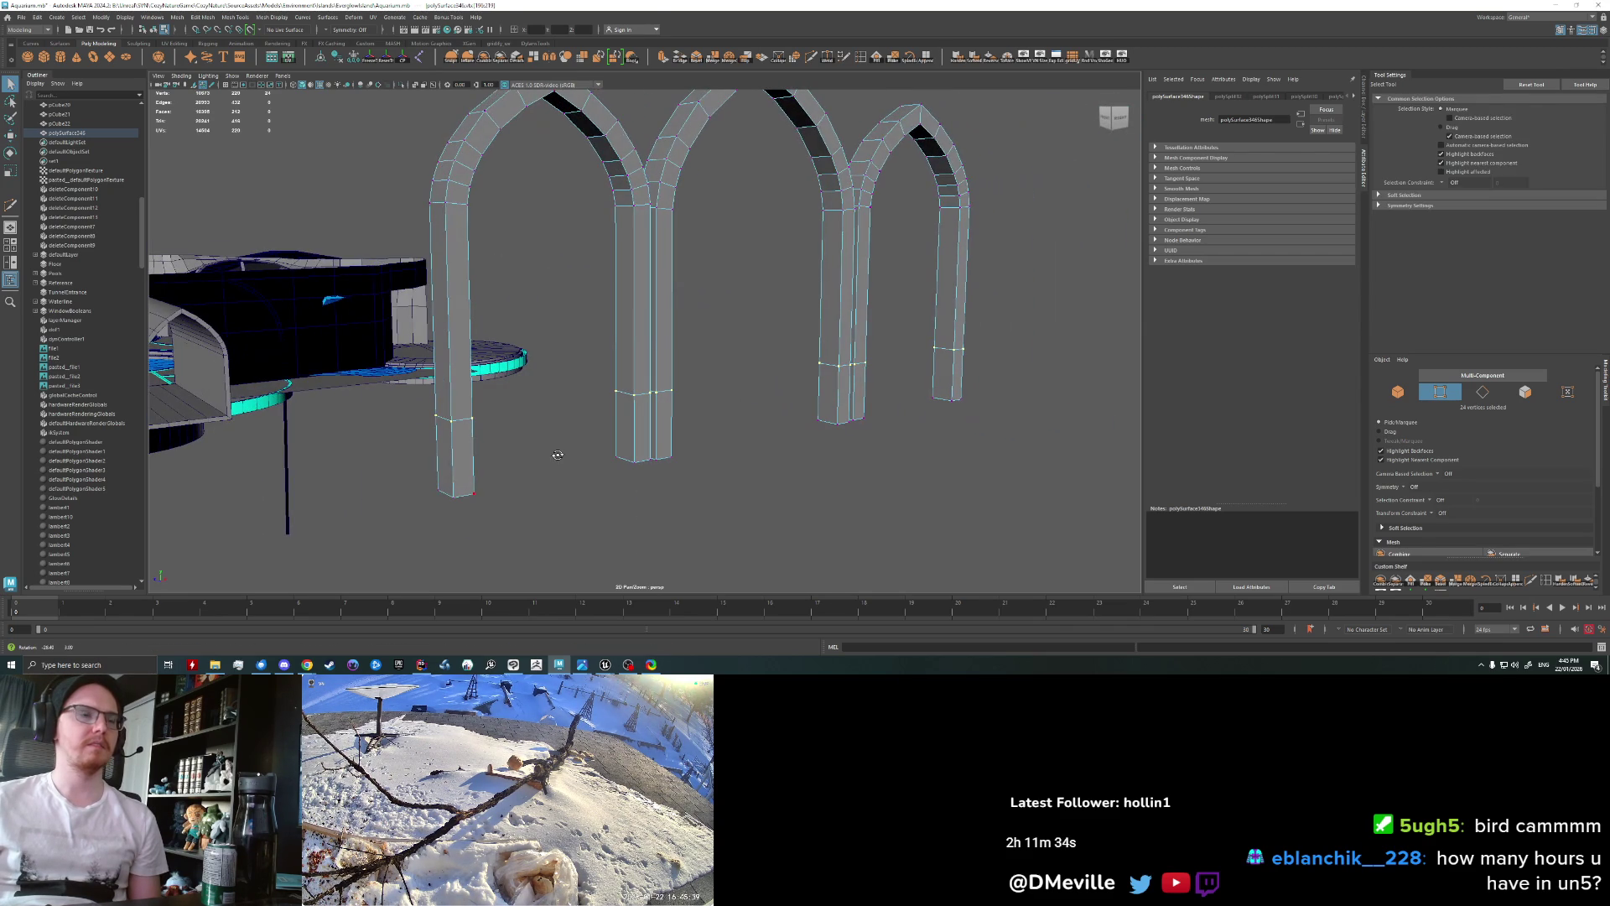
# Step: Delete the bottom faces of all the pillars, including the one under the right pillar
pyautogui.keyDown('ctrl'); pyautogui.moveTo(461, 461); pyautogui.dragTo(463, 436, button='right'); pyautogui.keyUp('ctrl')
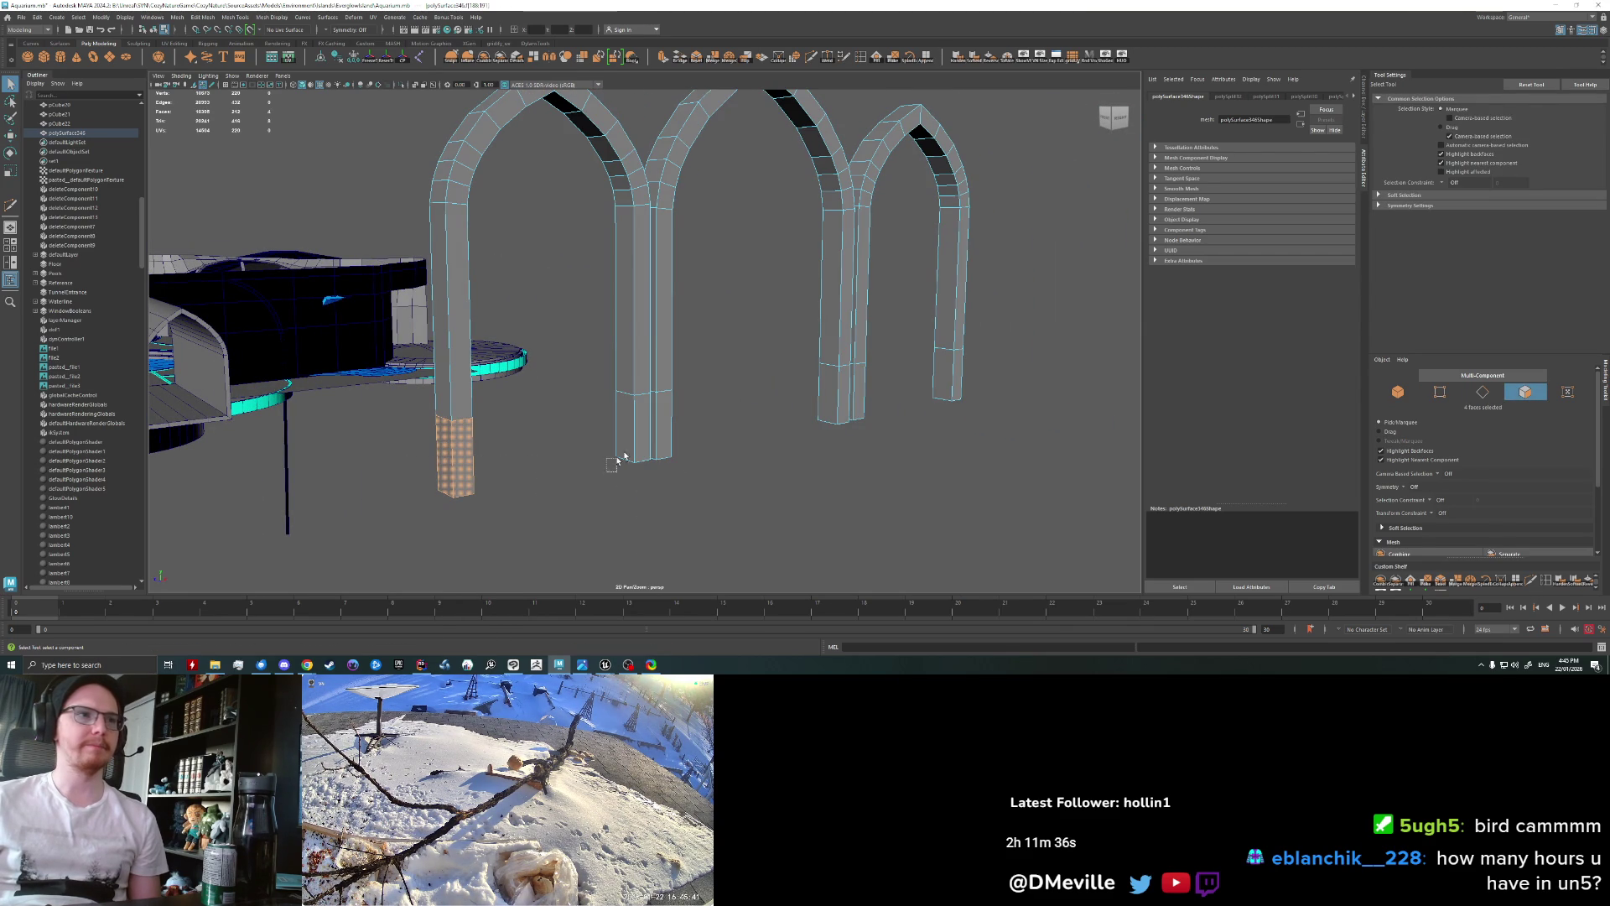
pyautogui.press('Delete')
pyautogui.click(931, 386)
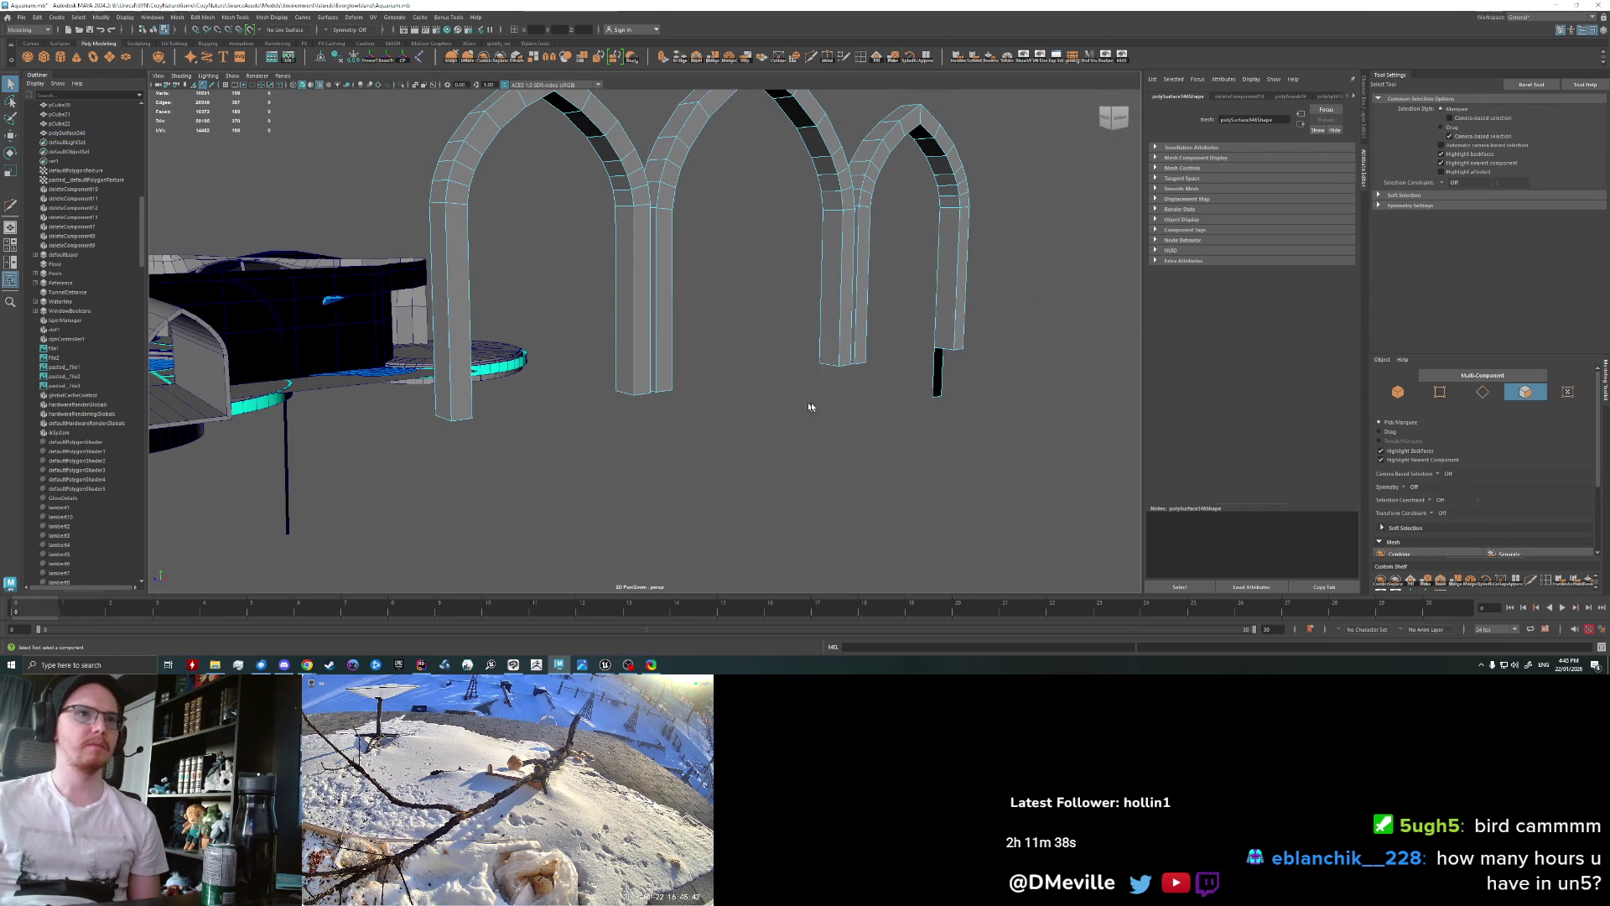
pyautogui.press('Delete')
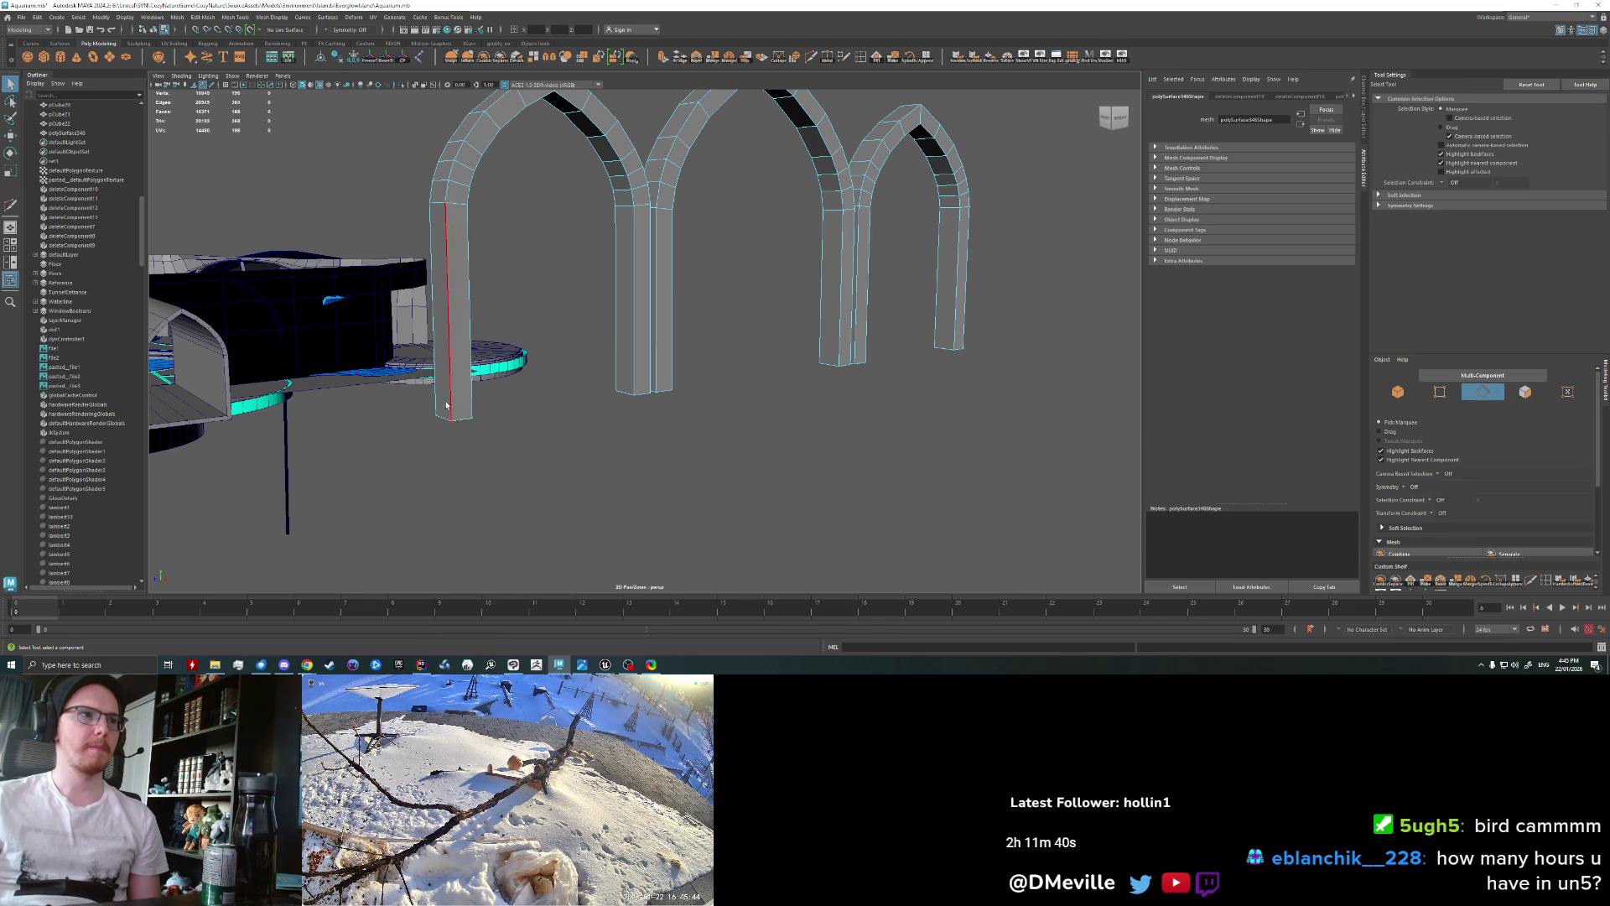
# Step: Select the open bottom border edges of the pillars
pyautogui.press('w')
pyautogui.doubleClick(458, 420)
pyautogui.keyDown('shift'); pyautogui.doubleClick(657, 389); pyautogui.keyUp('shift')
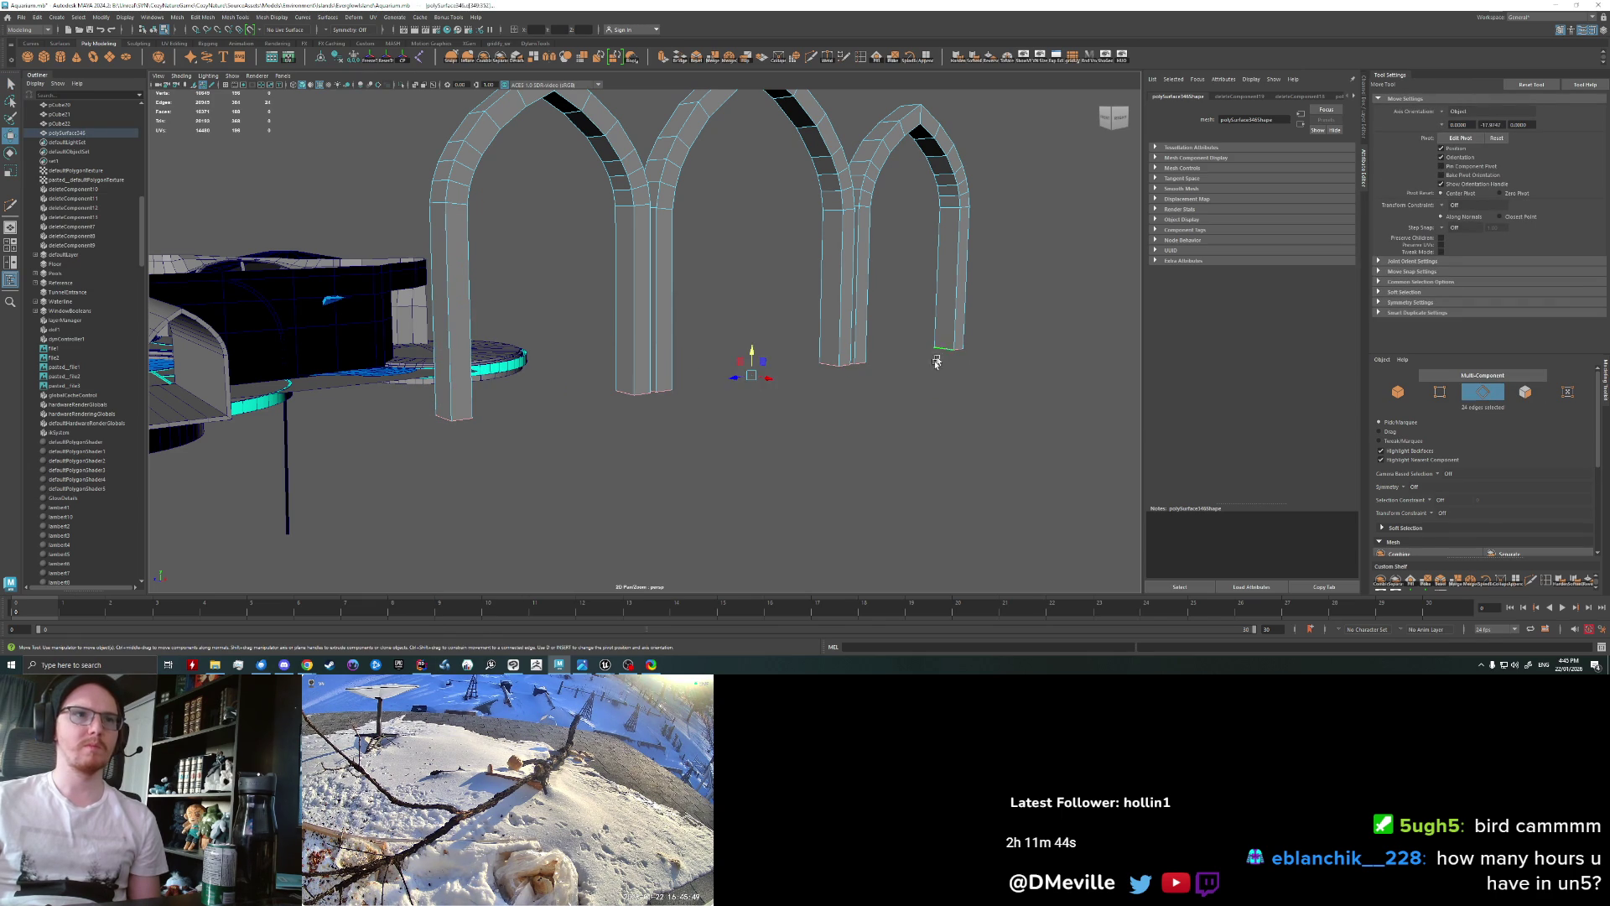
pyautogui.keyDown('alt'); pyautogui.moveTo(943, 349); pyautogui.dragTo(844, 453); pyautogui.keyUp('alt')
pyautogui.scroll(2, 834, 436)
# Step: Extrude the pillar bottom edges downward and widen them with an Offset of 8.3
pyautogui.hotkey('ctrl', 'e')
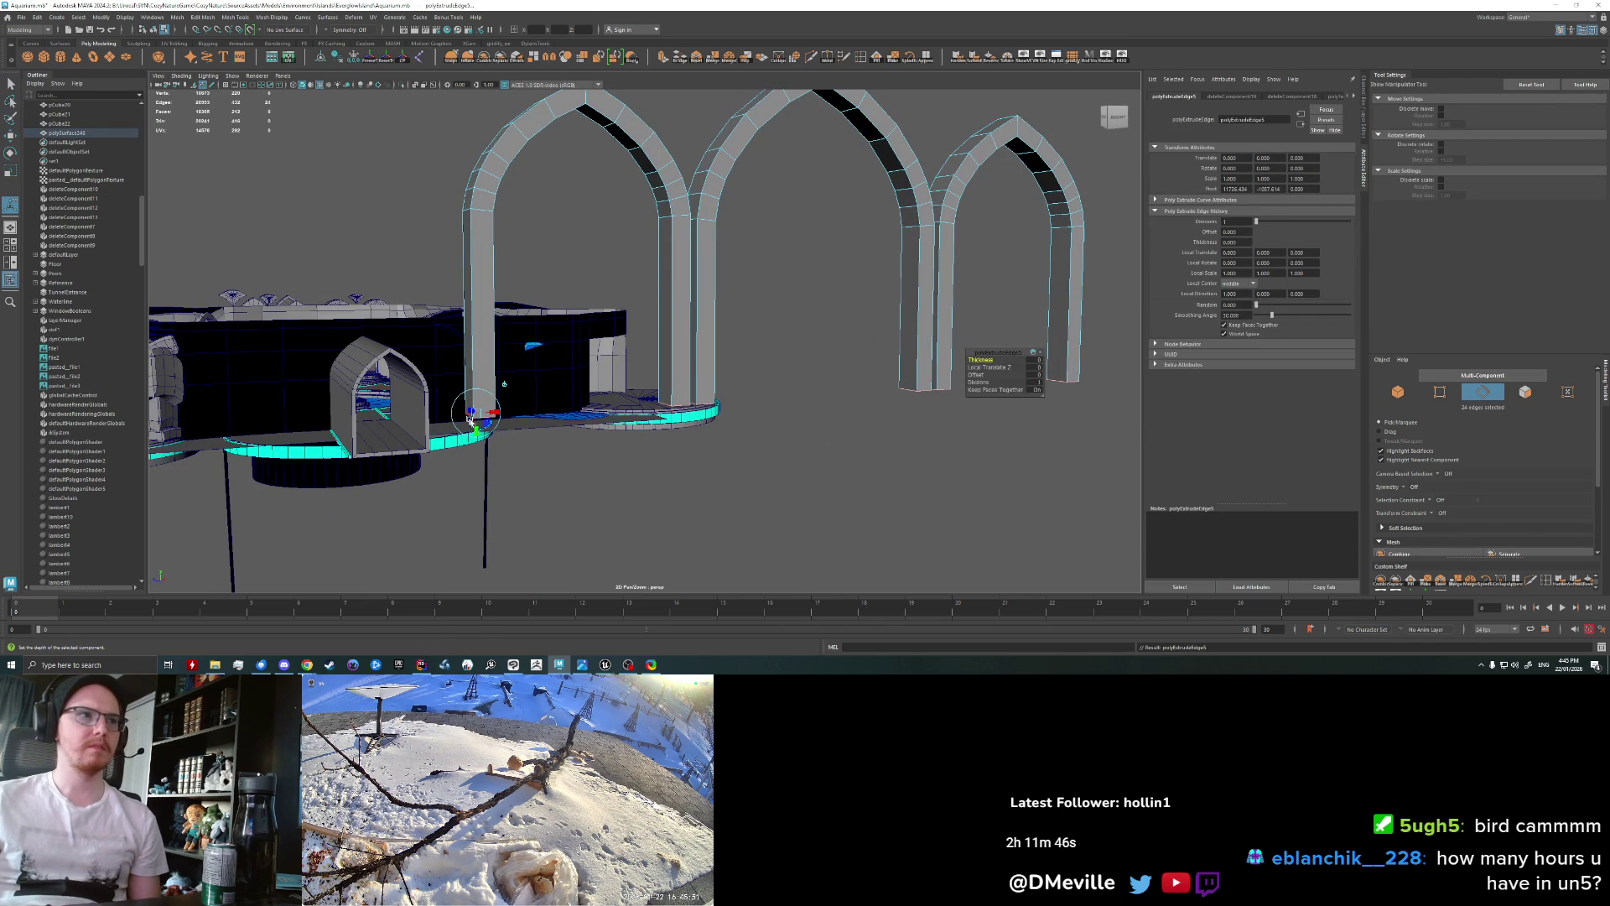
pyautogui.keyDown('alt'); pyautogui.moveTo(557, 480); pyautogui.dragTo(441, 452); pyautogui.keyUp('alt')
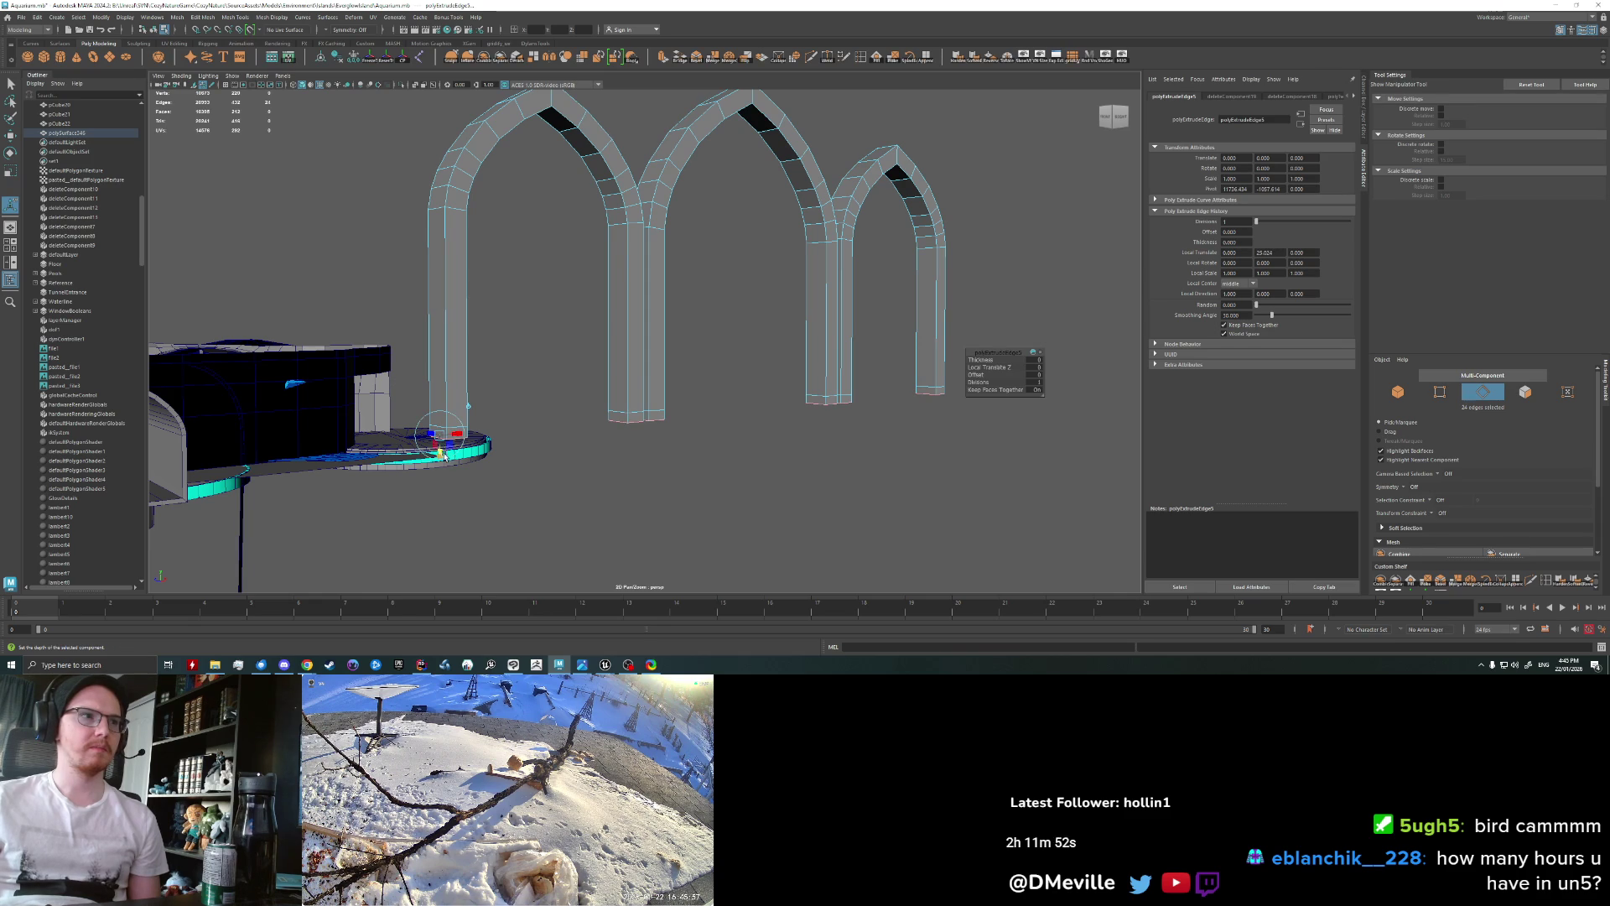
pyautogui.moveTo(444, 454); pyautogui.dragTo(440, 517)
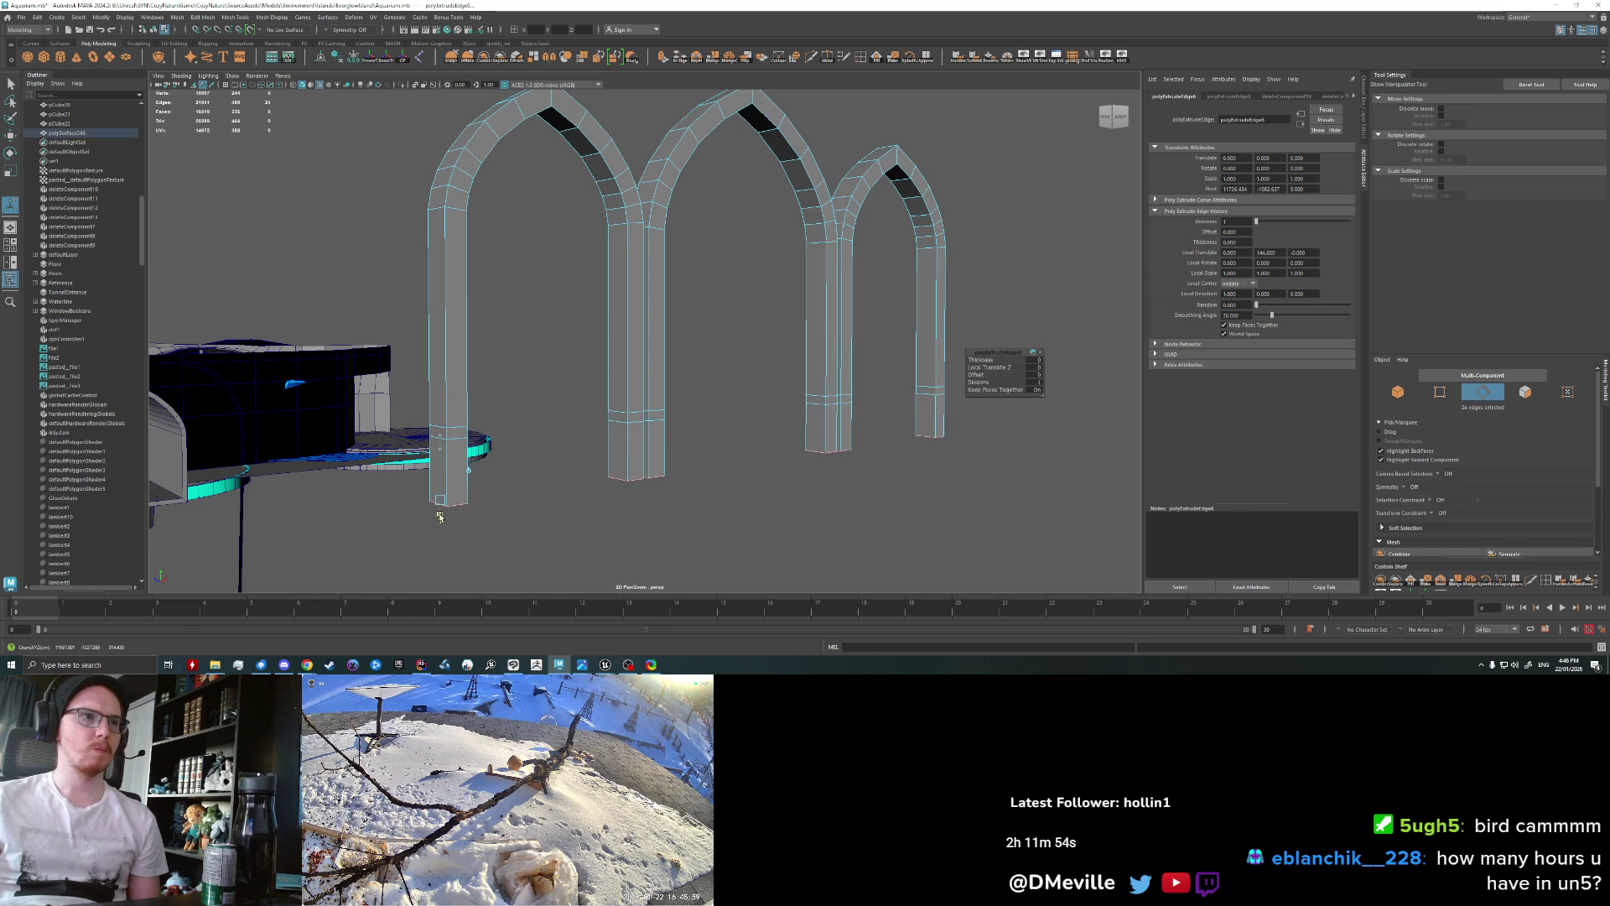
pyautogui.moveTo(440, 517); pyautogui.dragTo(437, 461)
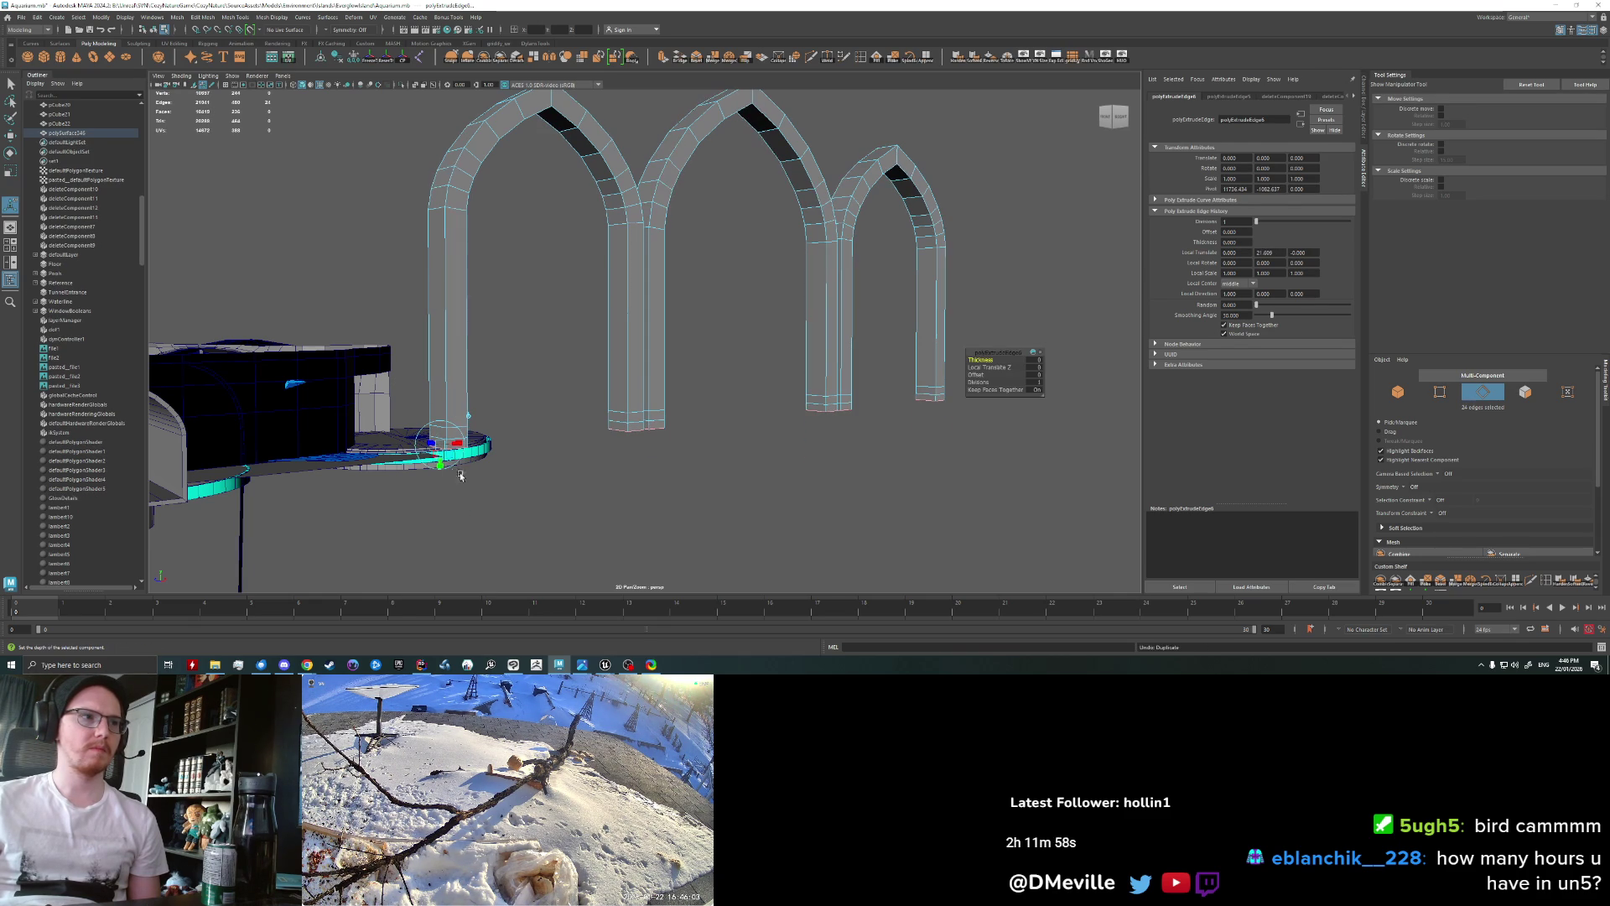
pyautogui.moveTo(442, 463); pyautogui.dragTo(439, 503)
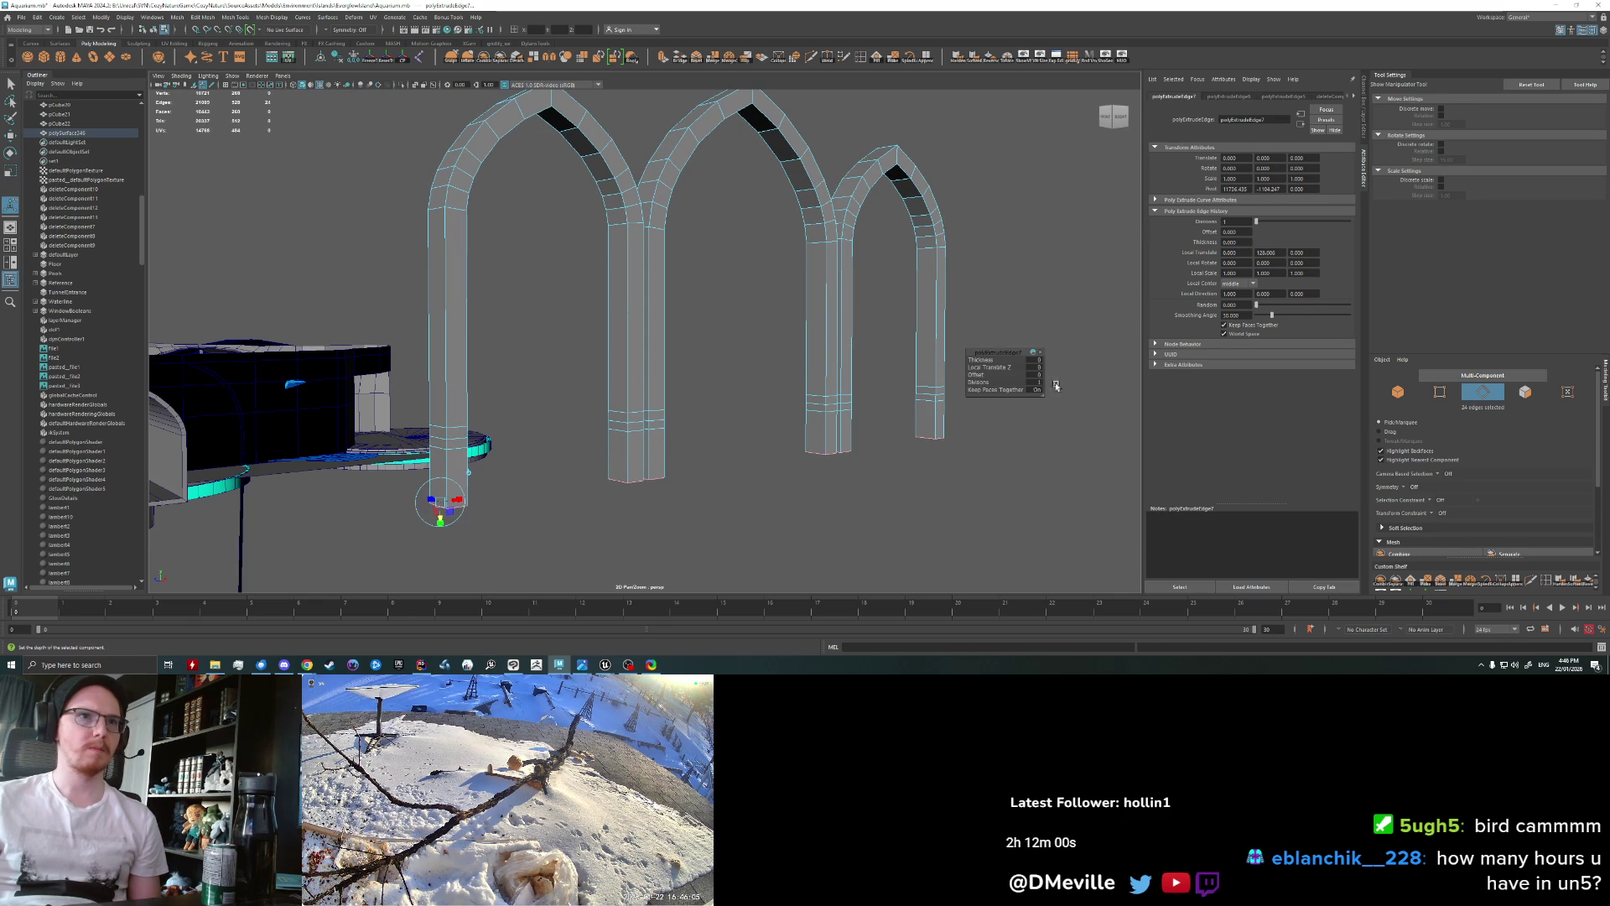
pyautogui.moveTo(977, 374); pyautogui.dragTo(1149, 363)
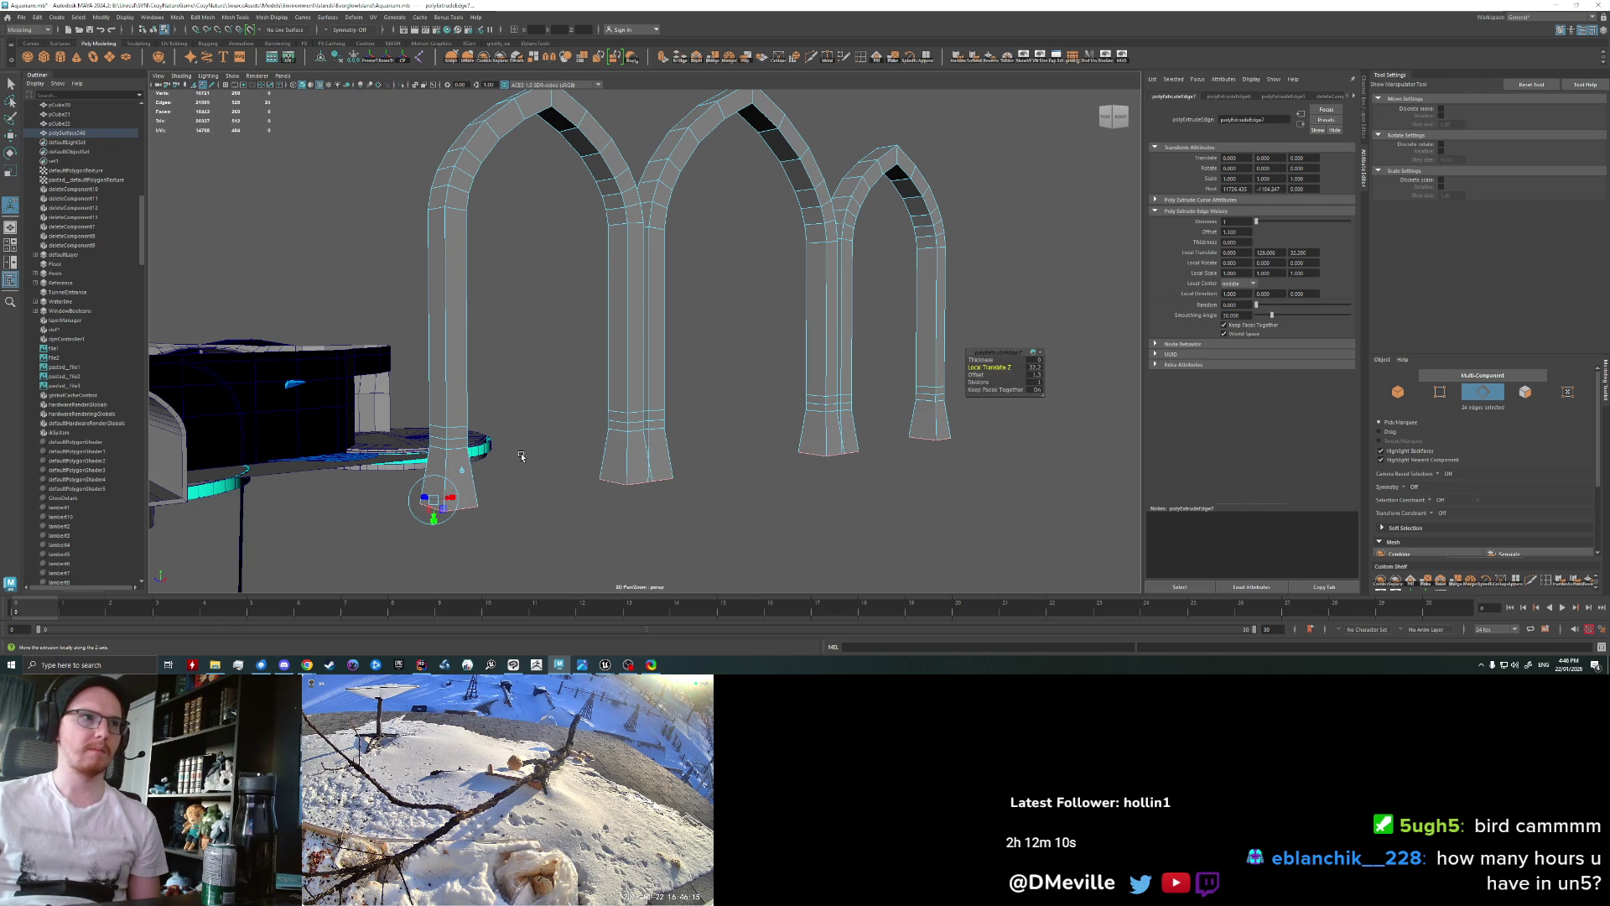
pyautogui.rightClick(455, 456)
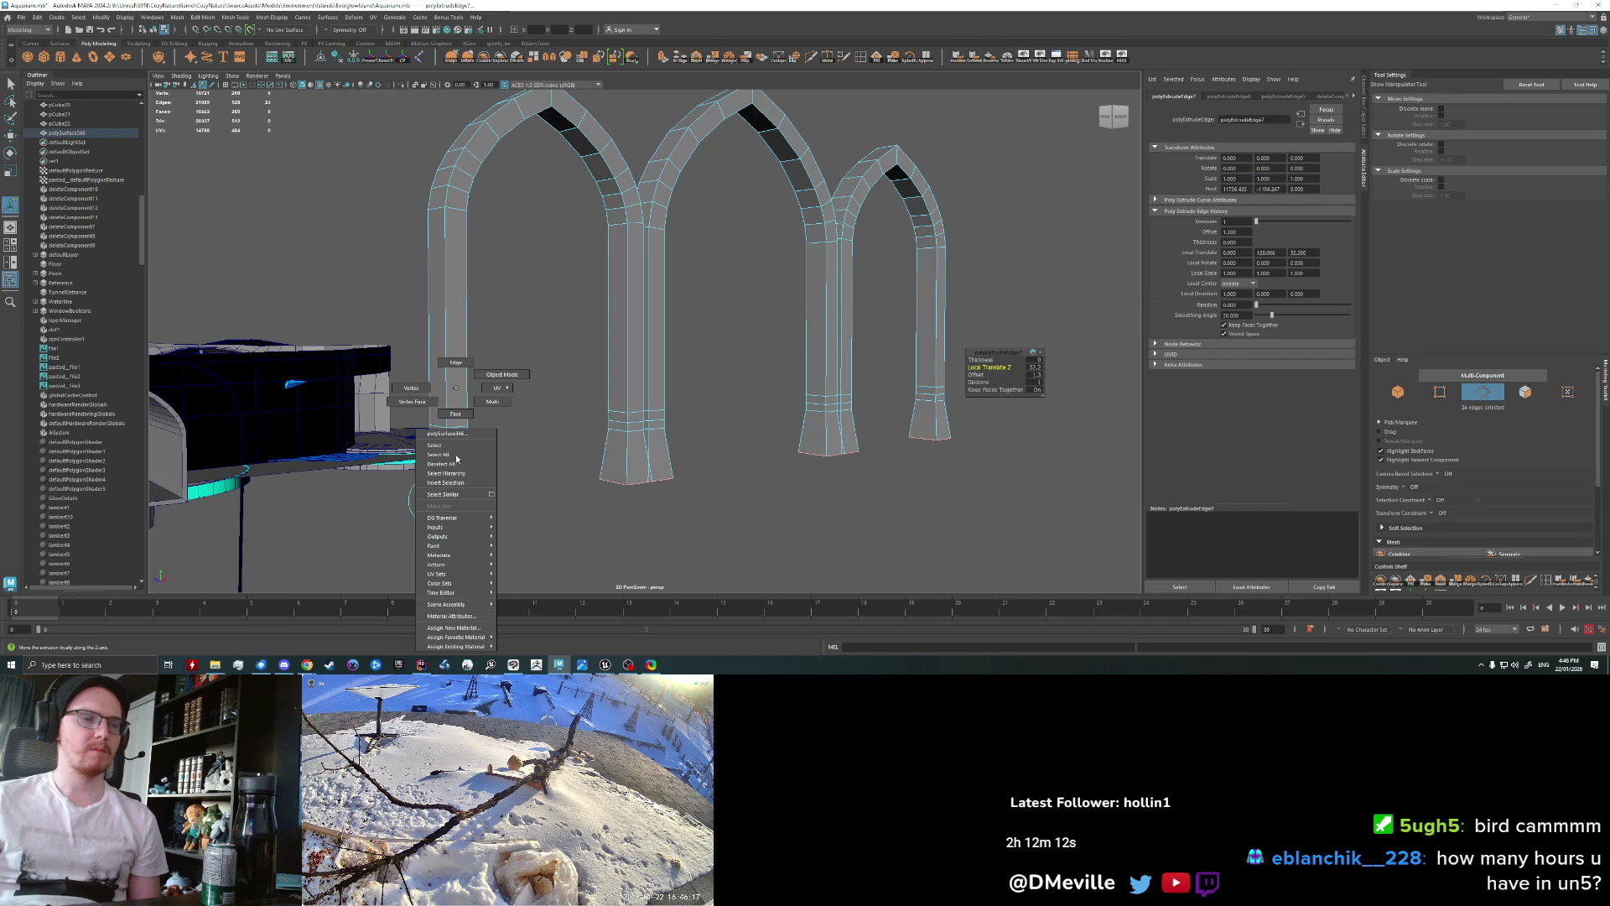
pyautogui.hotkey('ctrl', 'z')
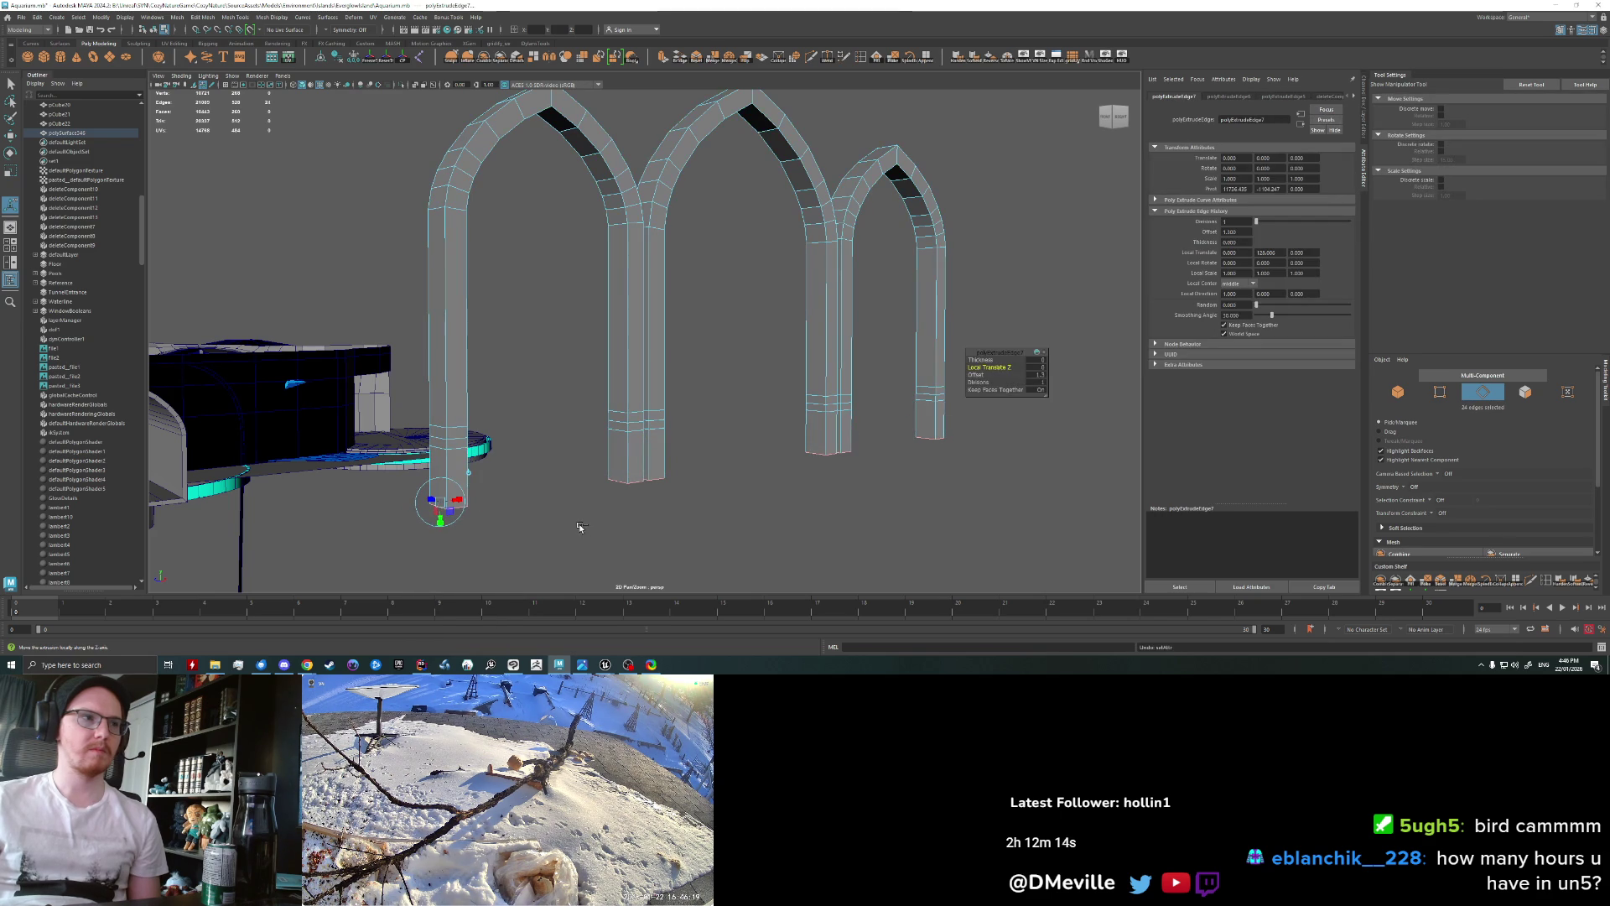
pyautogui.rightClick(438, 449)
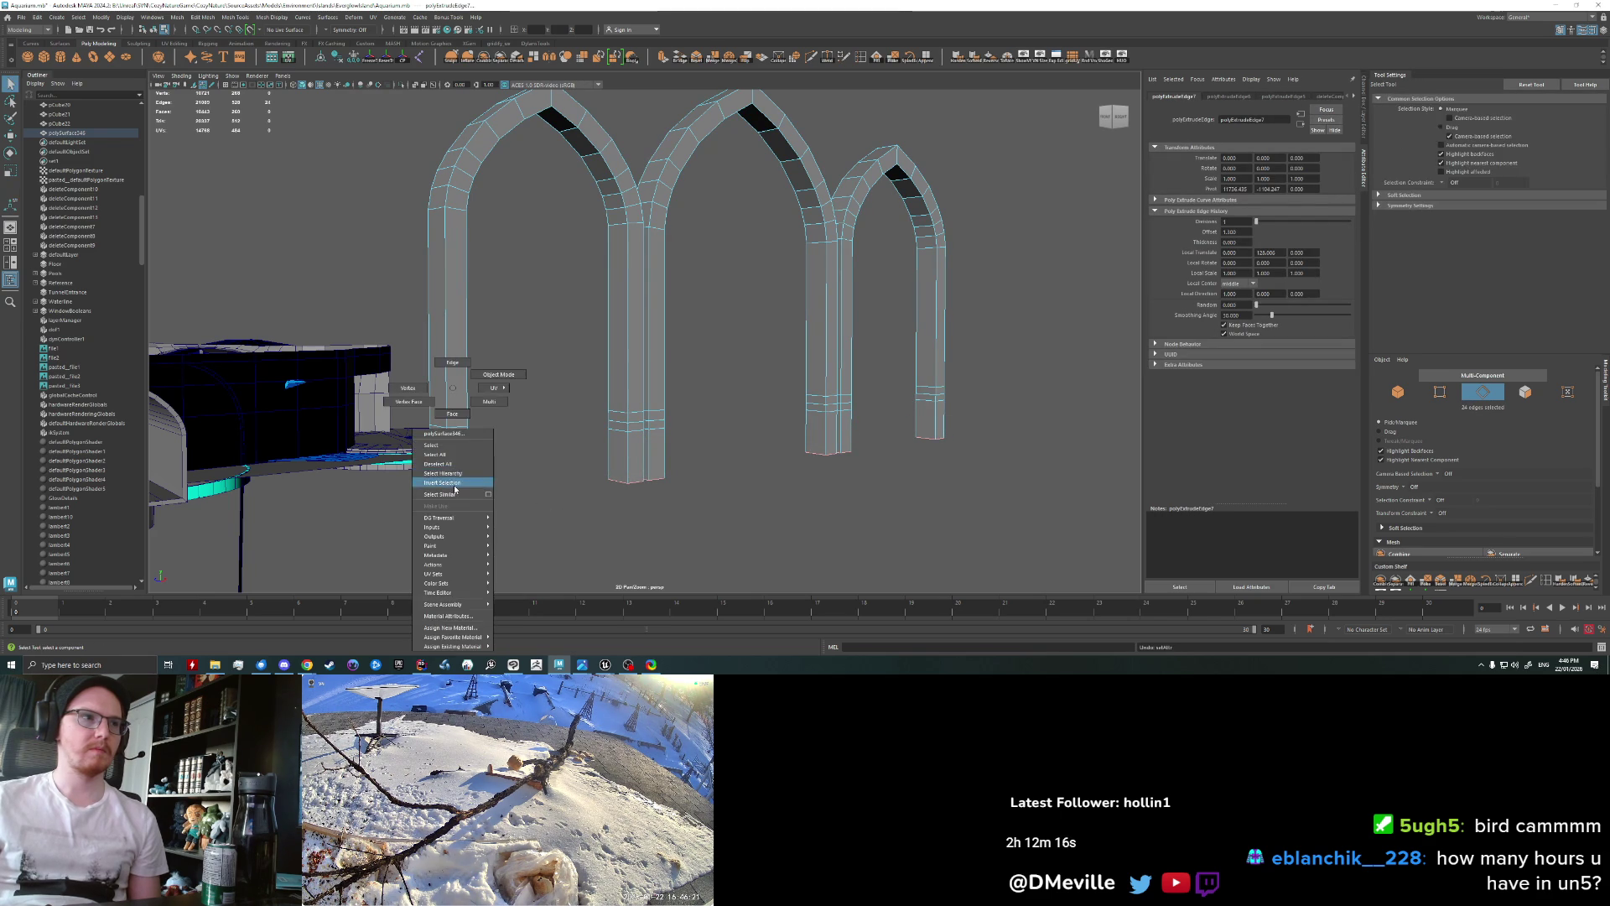
pyautogui.click(435, 482)
# Step: Select the bottom faces of all pillars and extrude them with Thickness 11.9
pyautogui.keyDown('shift'); pyautogui.doubleClick(624, 457); pyautogui.keyUp('shift')
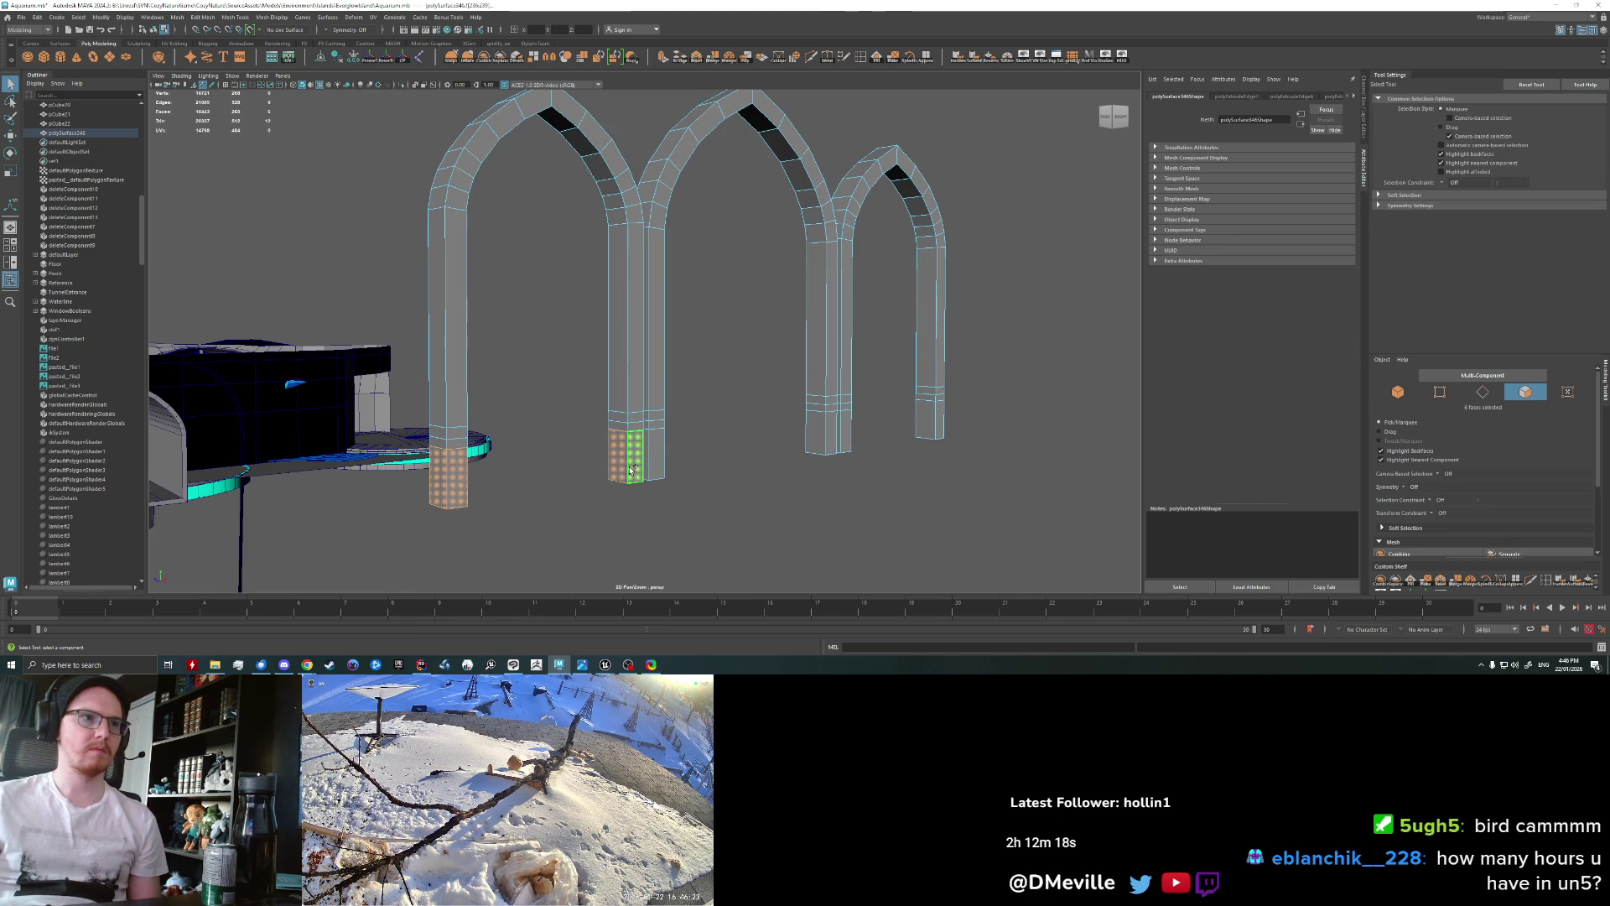
pyautogui.keyDown('shift'); pyautogui.doubleClick(811, 437); pyautogui.keyUp('shift')
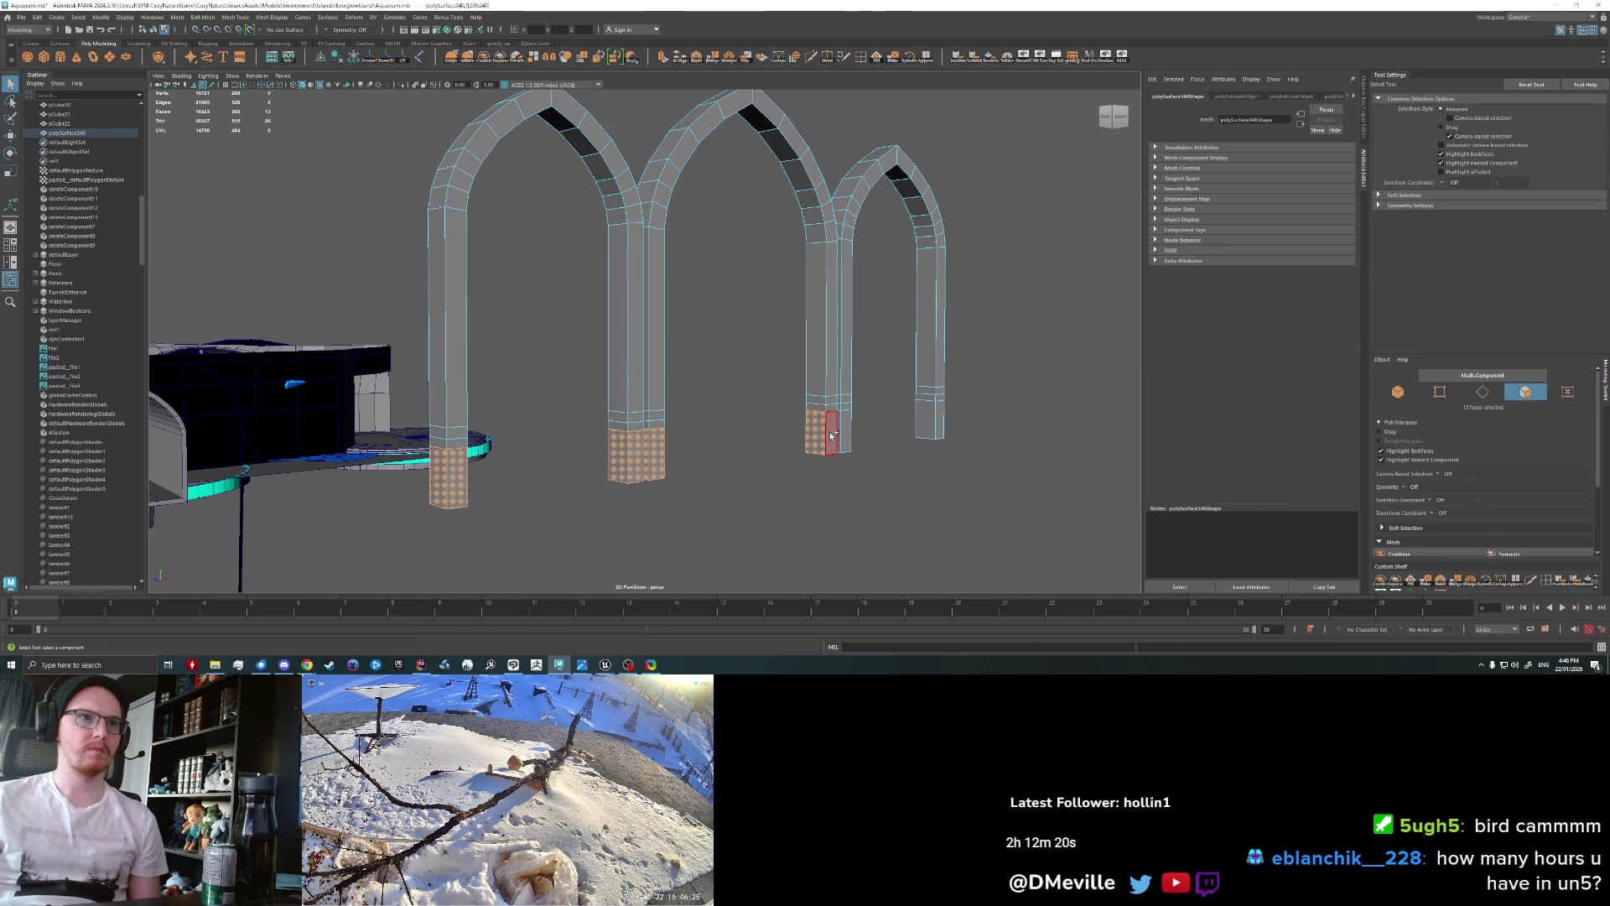
pyautogui.keyDown('shift'); pyautogui.doubleClick(844, 435); pyautogui.keyUp('shift')
pyautogui.keyDown('shift'); pyautogui.doubleClick(843, 435); pyautogui.keyUp('shift')
pyautogui.keyDown('shift'); pyautogui.doubleClick(844, 435); pyautogui.keyUp('shift')
pyautogui.hotkey('ctrl', 'z')
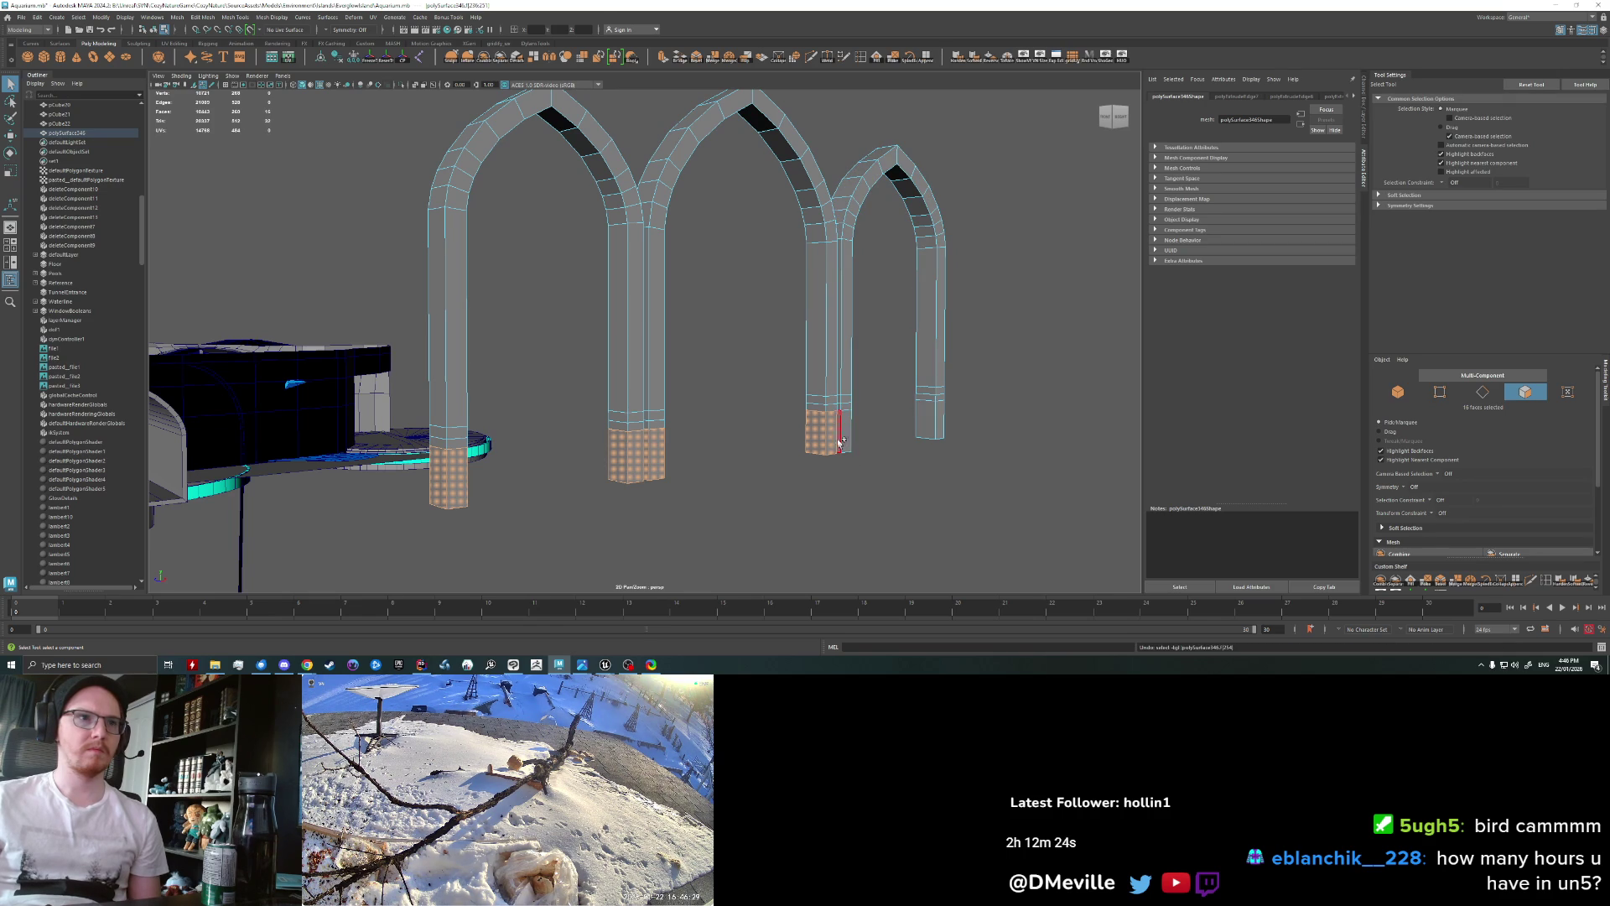
pyautogui.keyDown('shift'); pyautogui.click(918, 427); pyautogui.keyUp('shift')
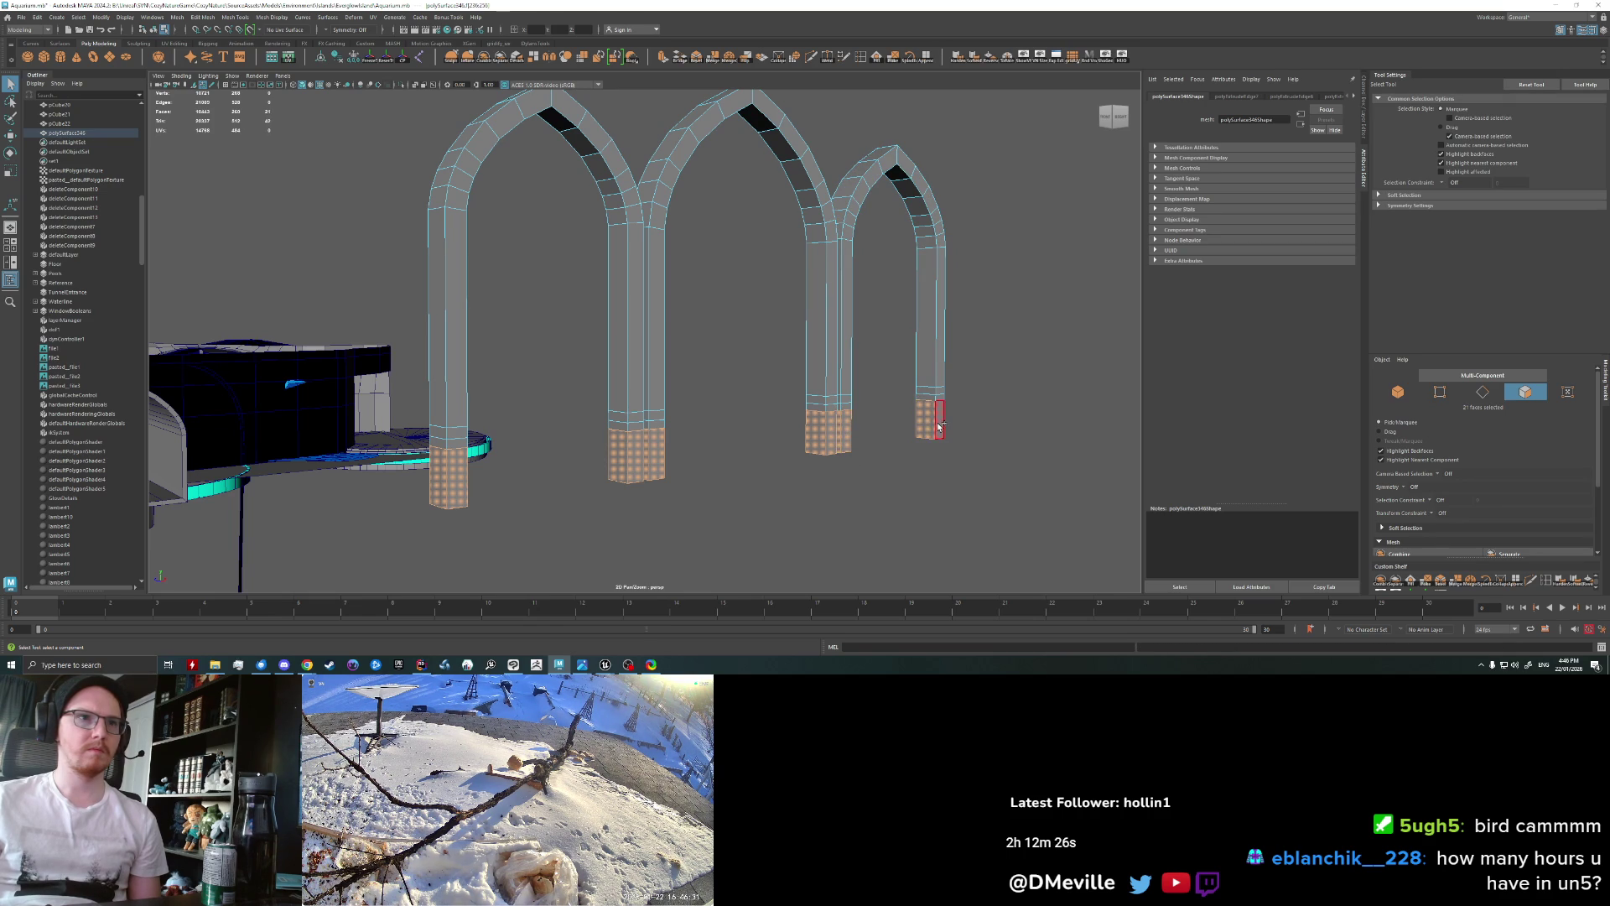
pyautogui.hotkey('ctrl', 'e')
pyautogui.moveTo(1031, 360)
pyautogui.mouseDown()
pyautogui.moveTo(1045, 368)
pyautogui.moveTo(989, 374)
pyautogui.mouseUp()
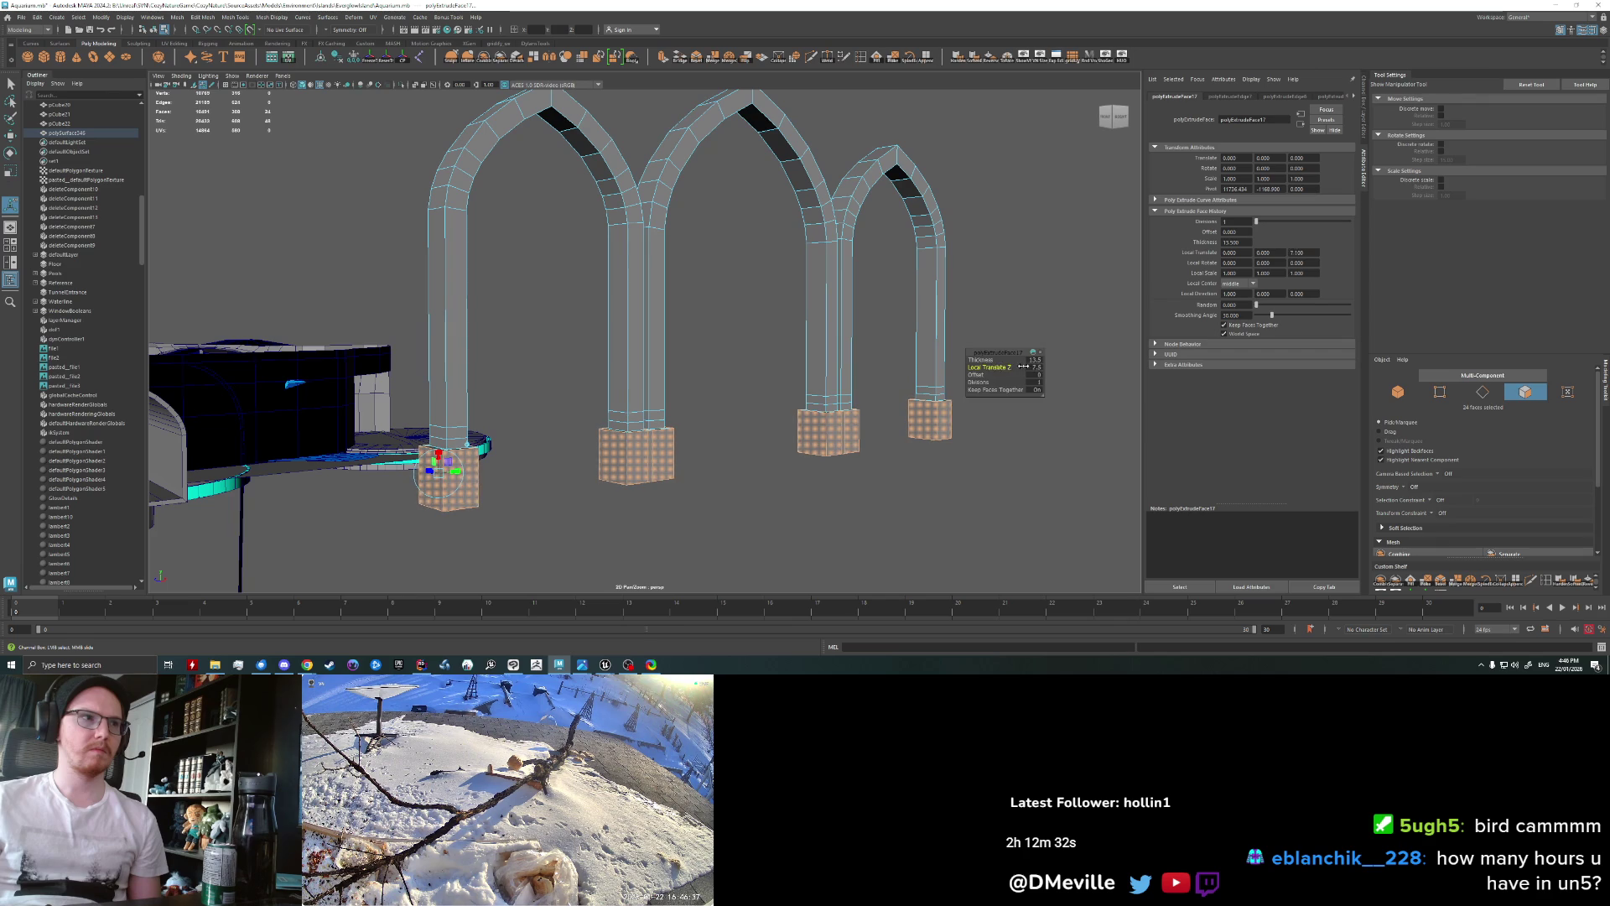
# Step: Select the base bottom edge loops and move them so each pillar base flares outward
pyautogui.keyDown('alt'); pyautogui.moveTo(628, 547); pyautogui.dragTo(545, 522); pyautogui.keyUp('alt')
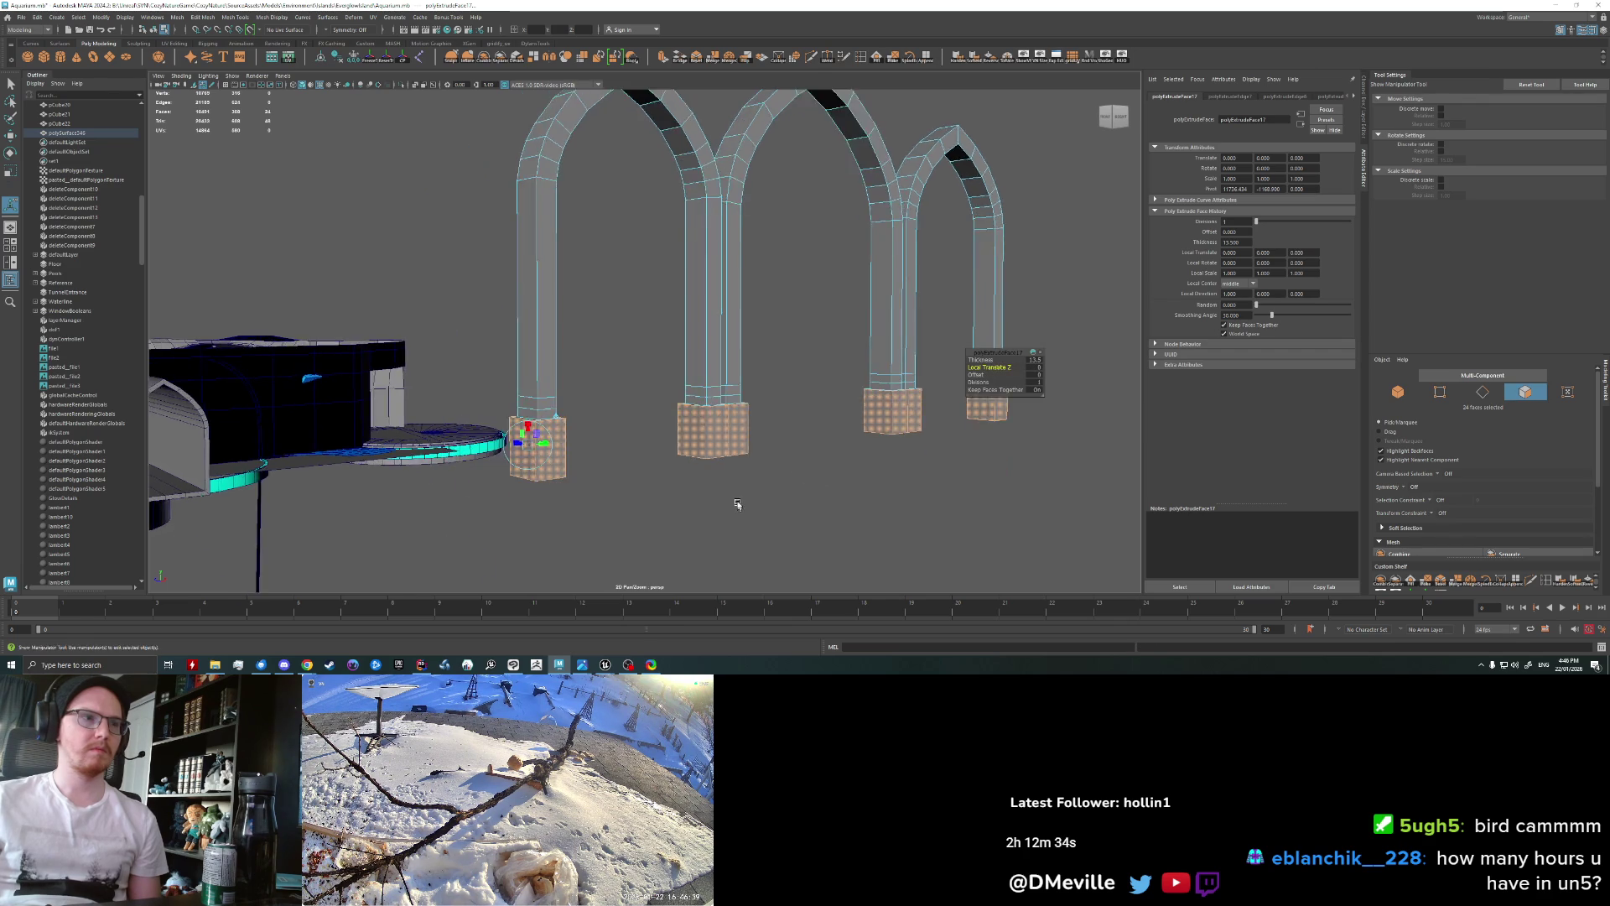
pyautogui.press('q')
pyautogui.moveTo(545, 504); pyautogui.dragTo(552, 474, button='right')
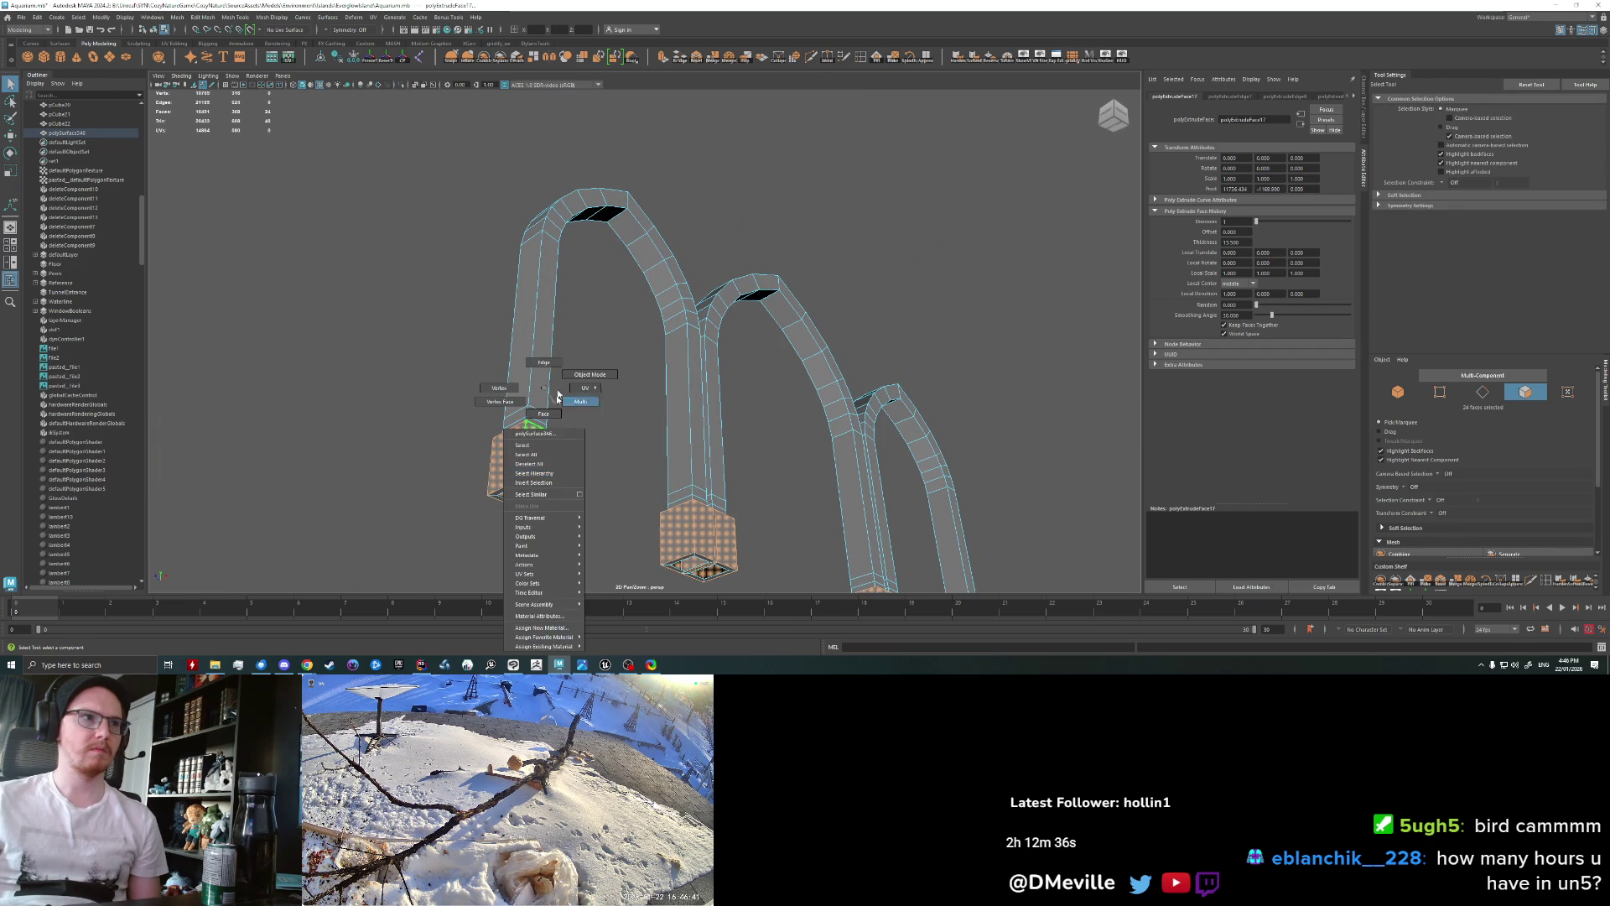
pyautogui.doubleClick(539, 483)
pyautogui.keyDown('alt'); pyautogui.moveTo(540, 483); pyautogui.dragTo(617, 463); pyautogui.keyUp('alt')
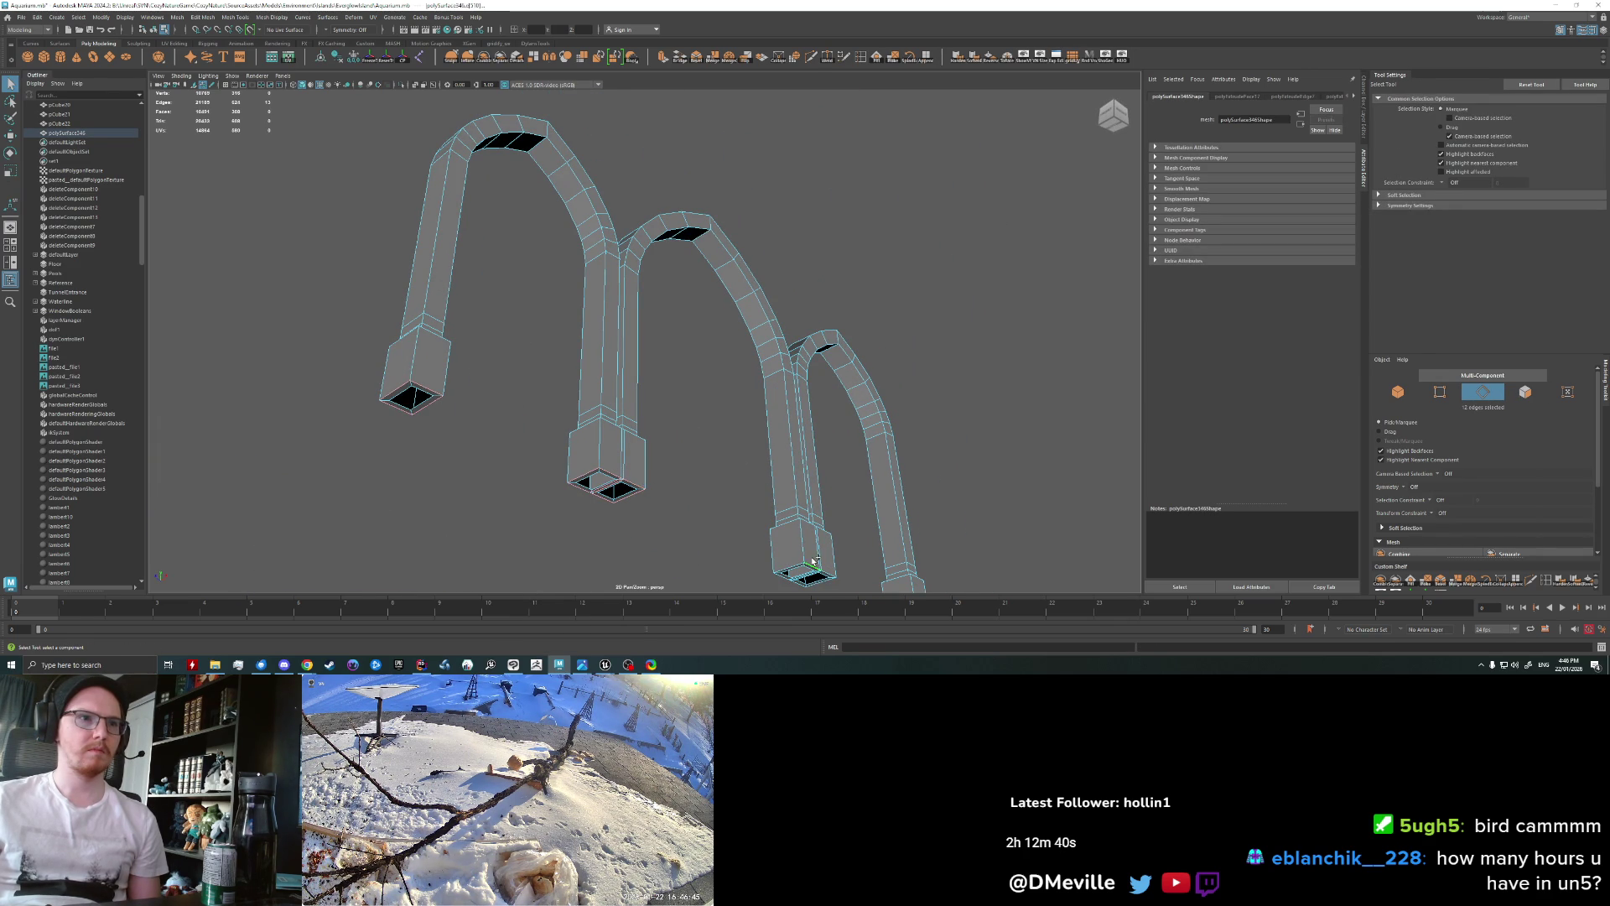
pyautogui.keyDown('alt'); pyautogui.moveTo(923, 582); pyautogui.dragTo(742, 456); pyautogui.keyUp('alt')
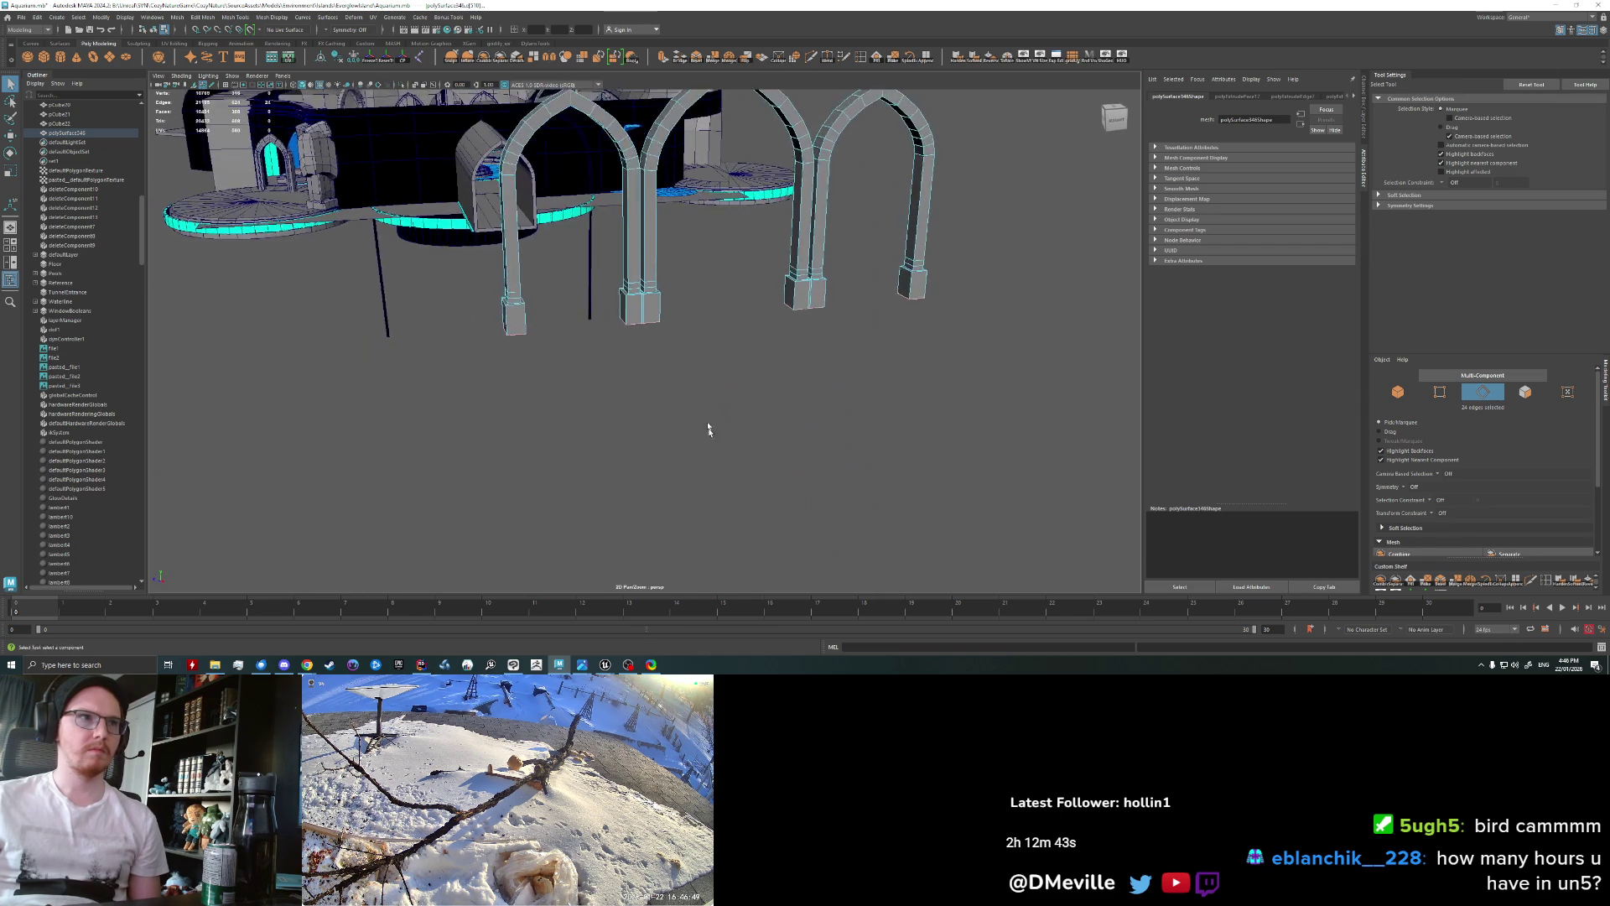
pyautogui.press('w')
pyautogui.moveTo(742, 457); pyautogui.dragTo(746, 501, button='middle')
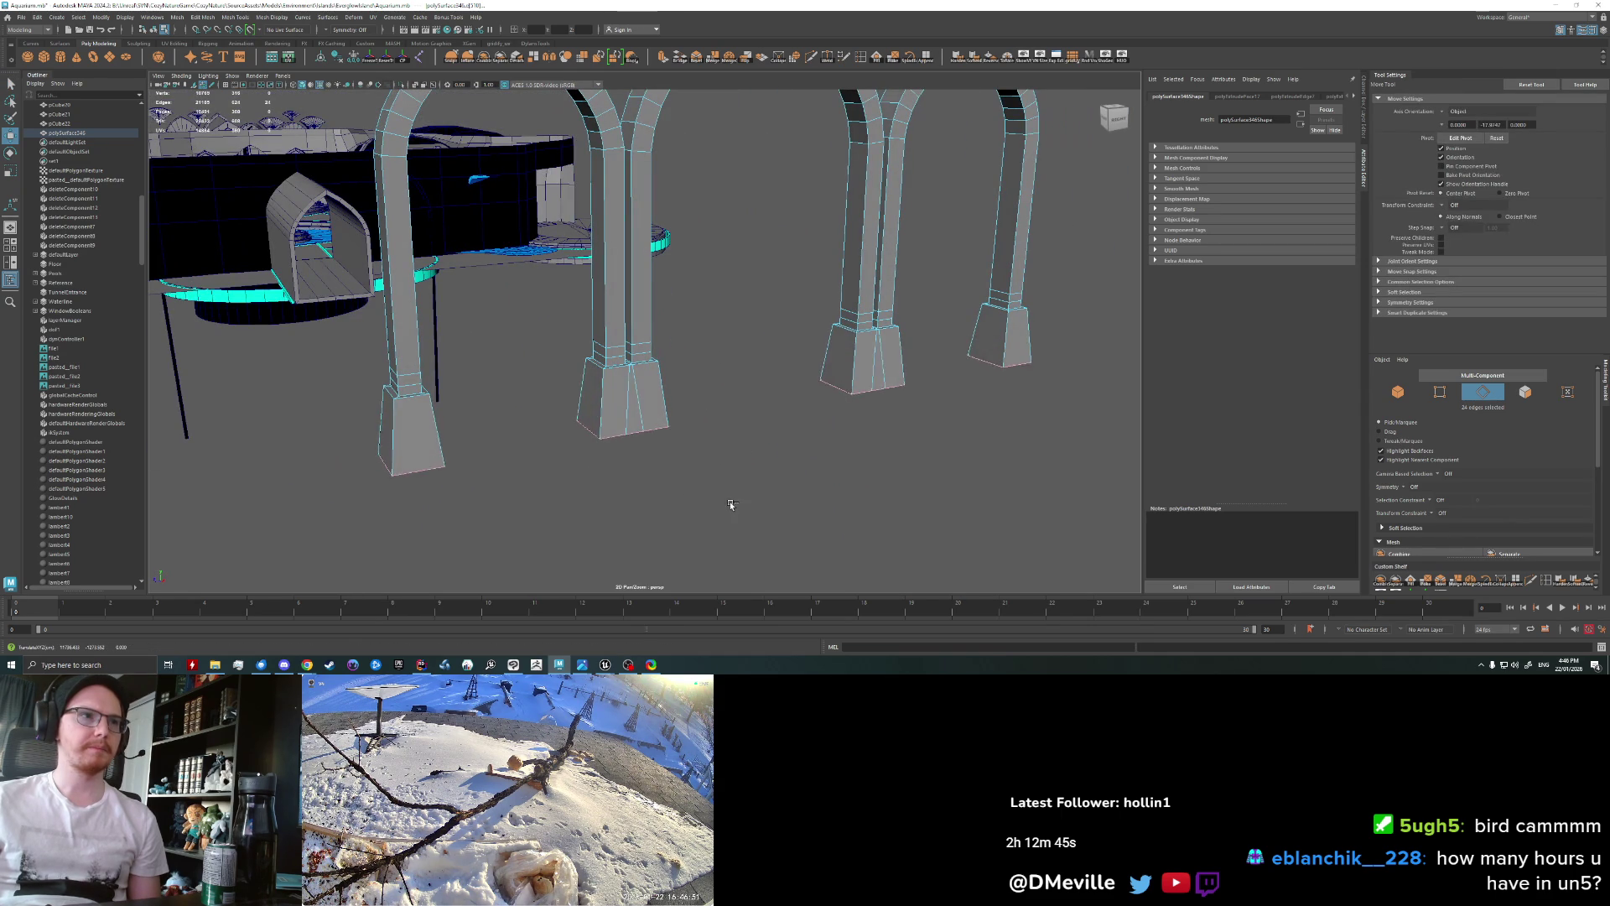
pyautogui.moveTo(749, 411); pyautogui.dragTo(750, 361, button='middle')
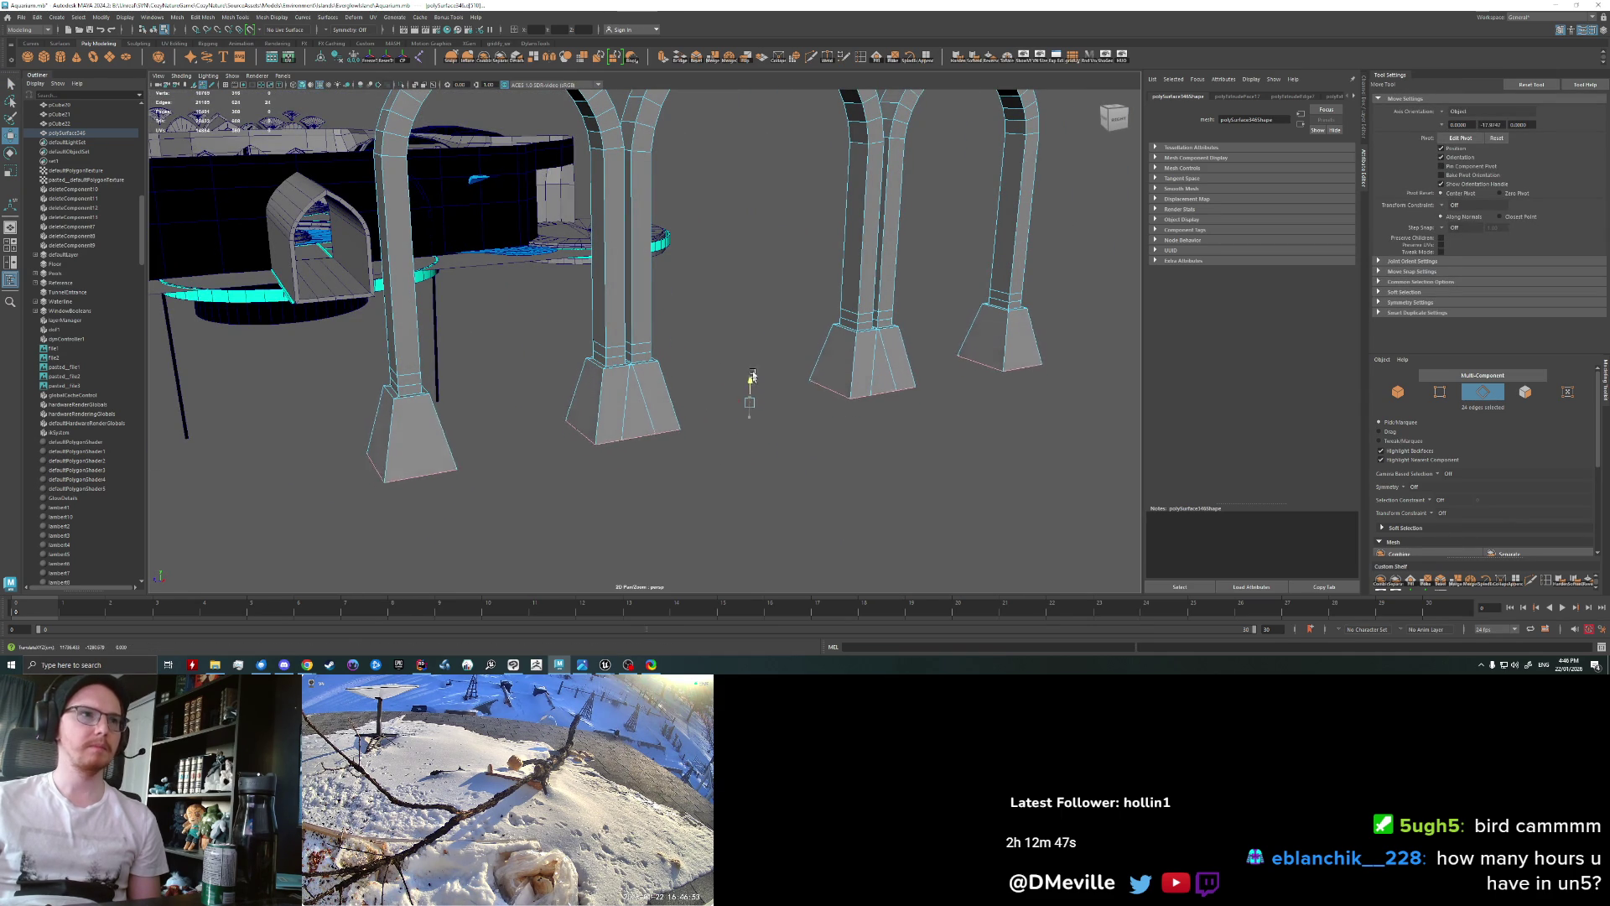
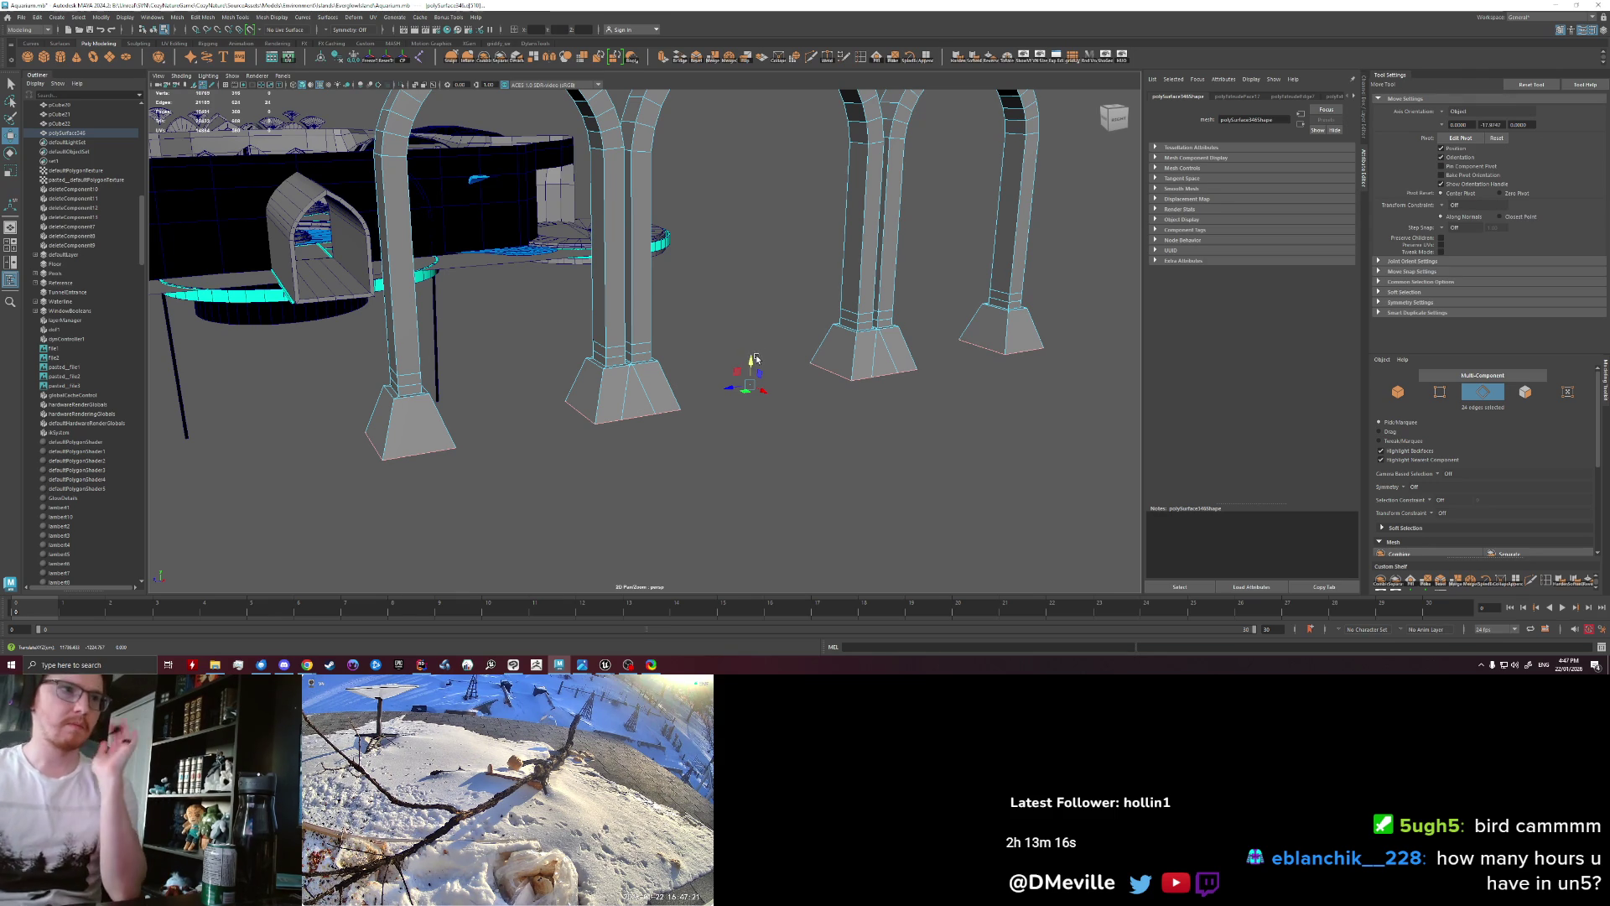
# Step: Move the selected base edges down to lengthen the pillar bases
pyautogui.moveTo(756, 359)
pyautogui.keyDown('alt'); pyautogui.mouseDown()
pyautogui.moveTo(669, 391)
pyautogui.moveTo(701, 389)
pyautogui.moveTo(771, 427)
pyautogui.mouseUp(); pyautogui.keyUp('alt')
pyautogui.press('[')
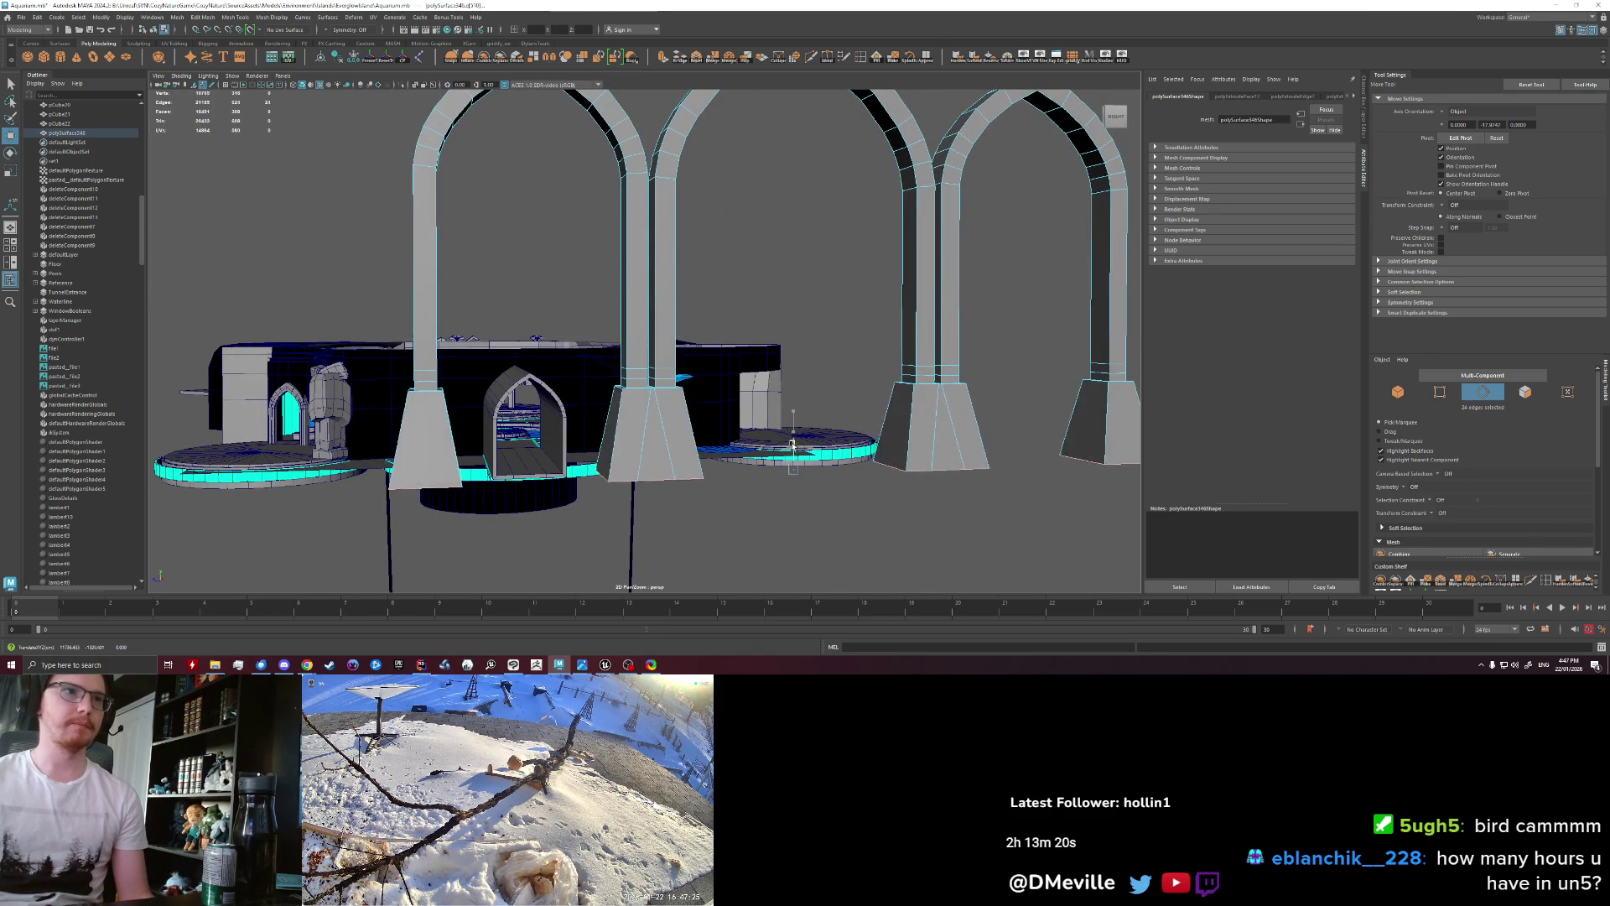
pyautogui.moveTo(771, 427)
pyautogui.mouseDown()
pyautogui.moveTo(695, 417)
pyautogui.moveTo(527, 461)
pyautogui.mouseUp()
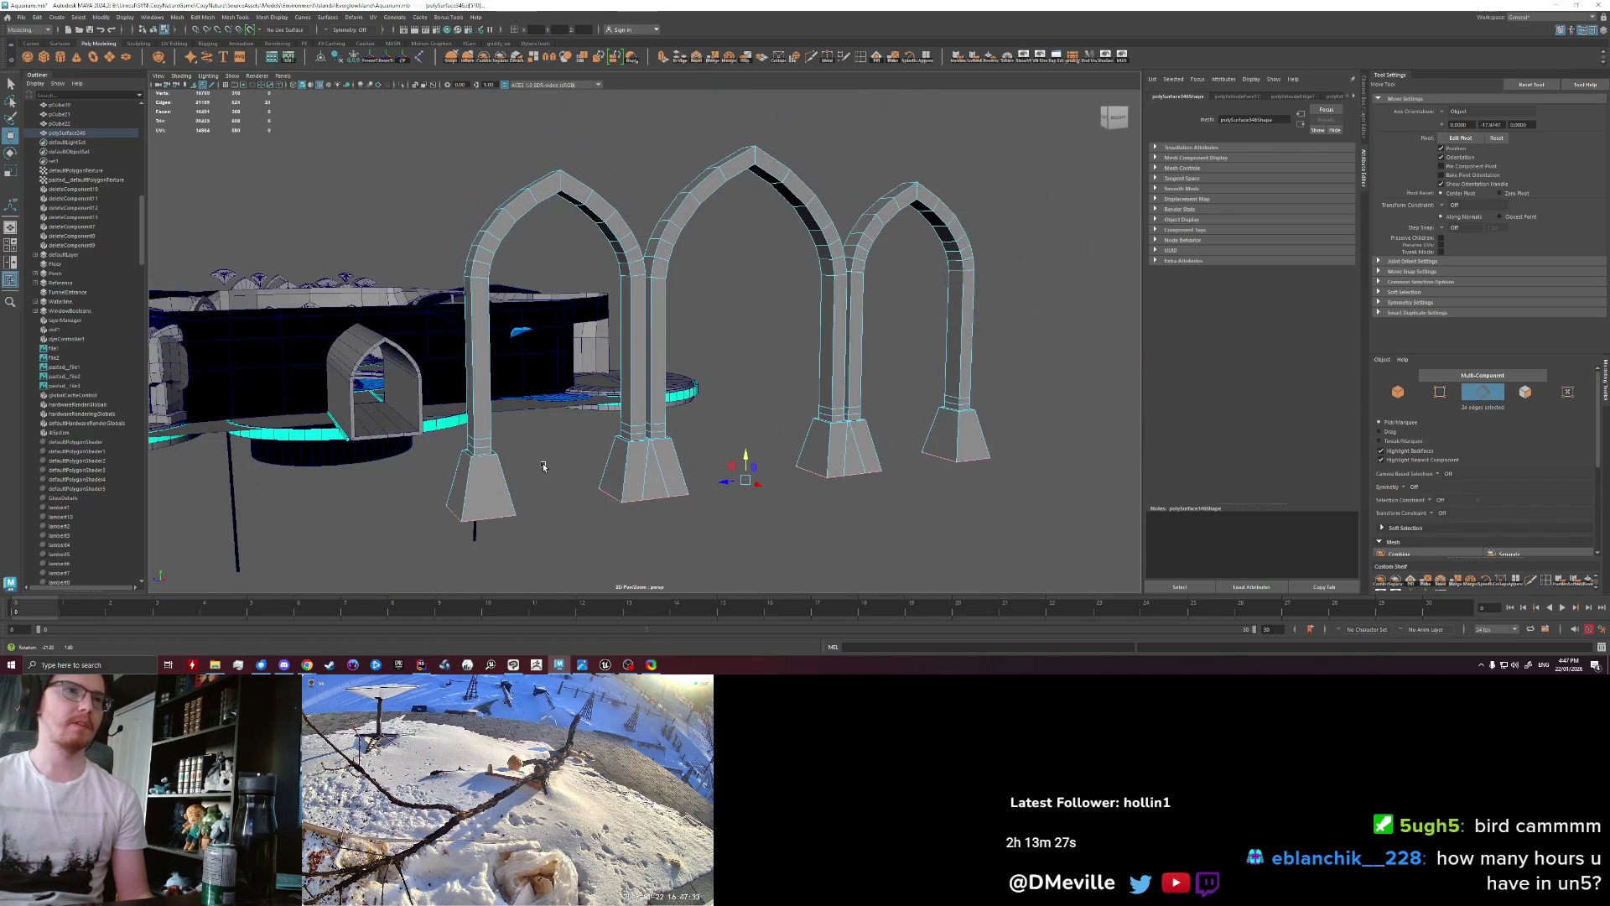
pyautogui.keyDown('alt'); pyautogui.moveTo(526, 461); pyautogui.dragTo(539, 438); pyautogui.keyUp('alt')
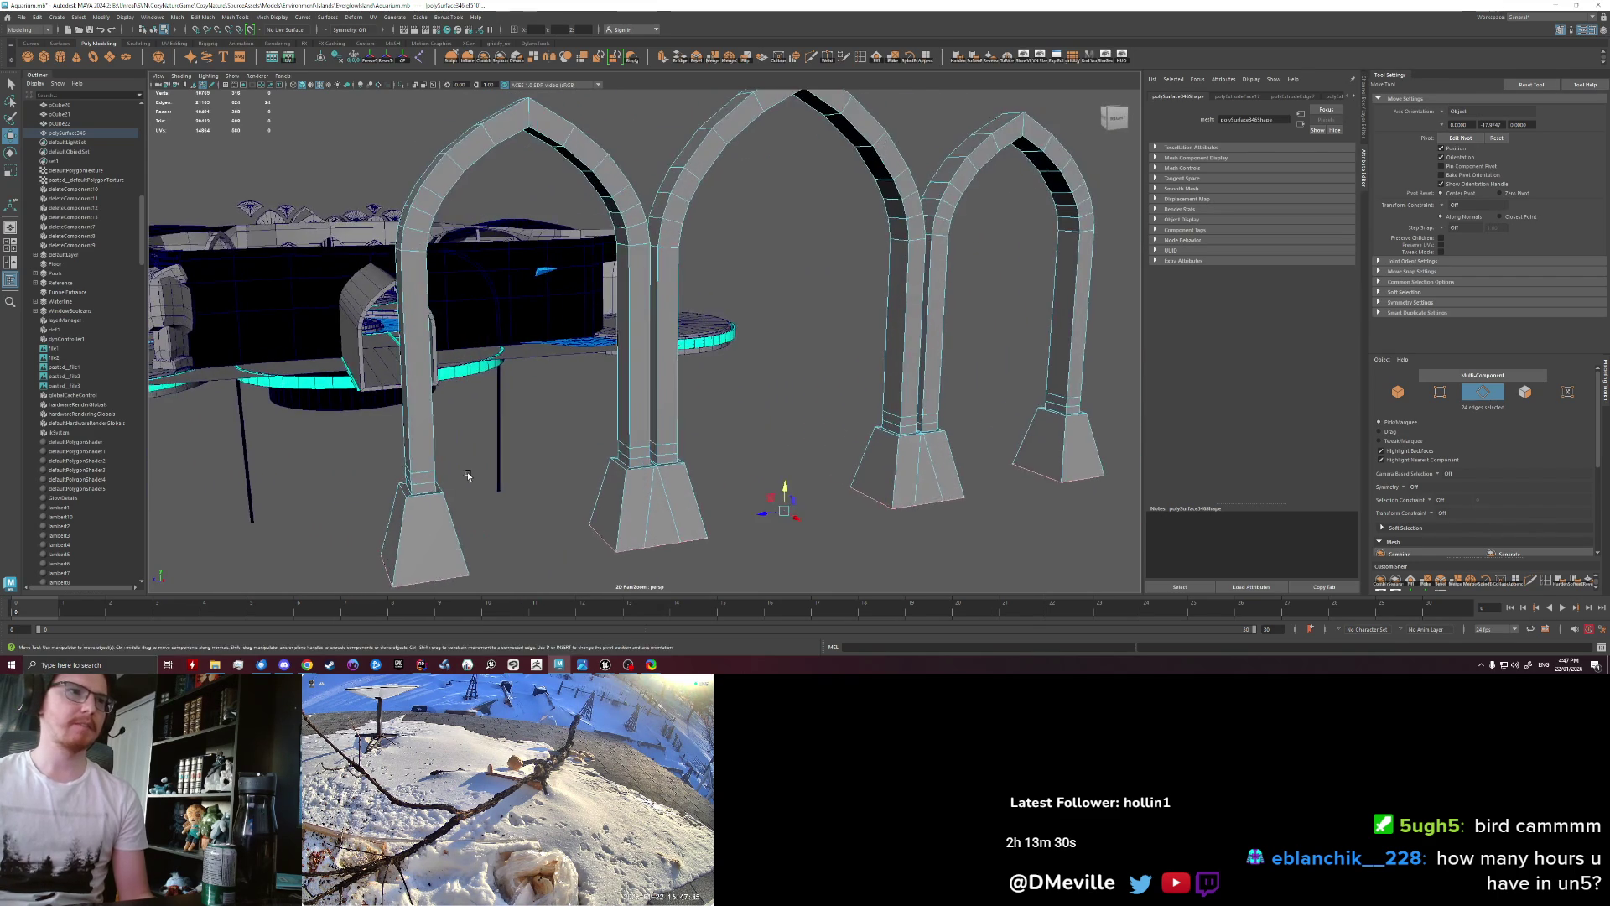
pyautogui.scroll(5, 538, 439)
# Step: Select the faces just above the base on each pillar shaft
pyautogui.moveTo(538, 439); pyautogui.dragTo(537, 473, button='right')
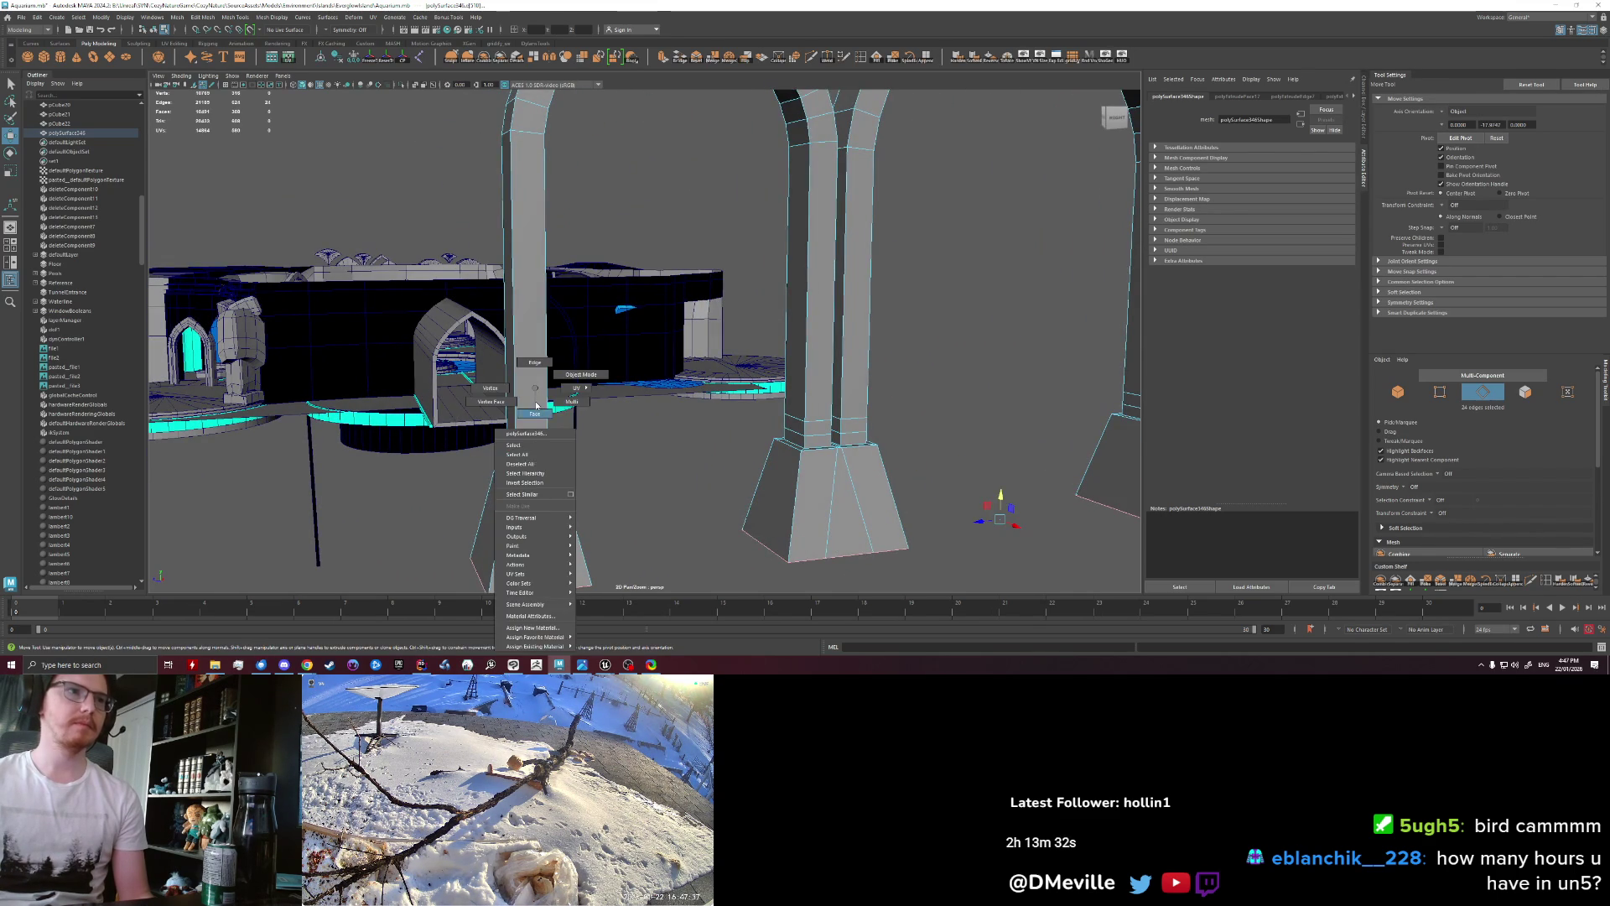
pyautogui.press('q')
pyautogui.click(522, 450)
pyautogui.keyDown('shift'); pyautogui.click(793, 435); pyautogui.keyUp('shift')
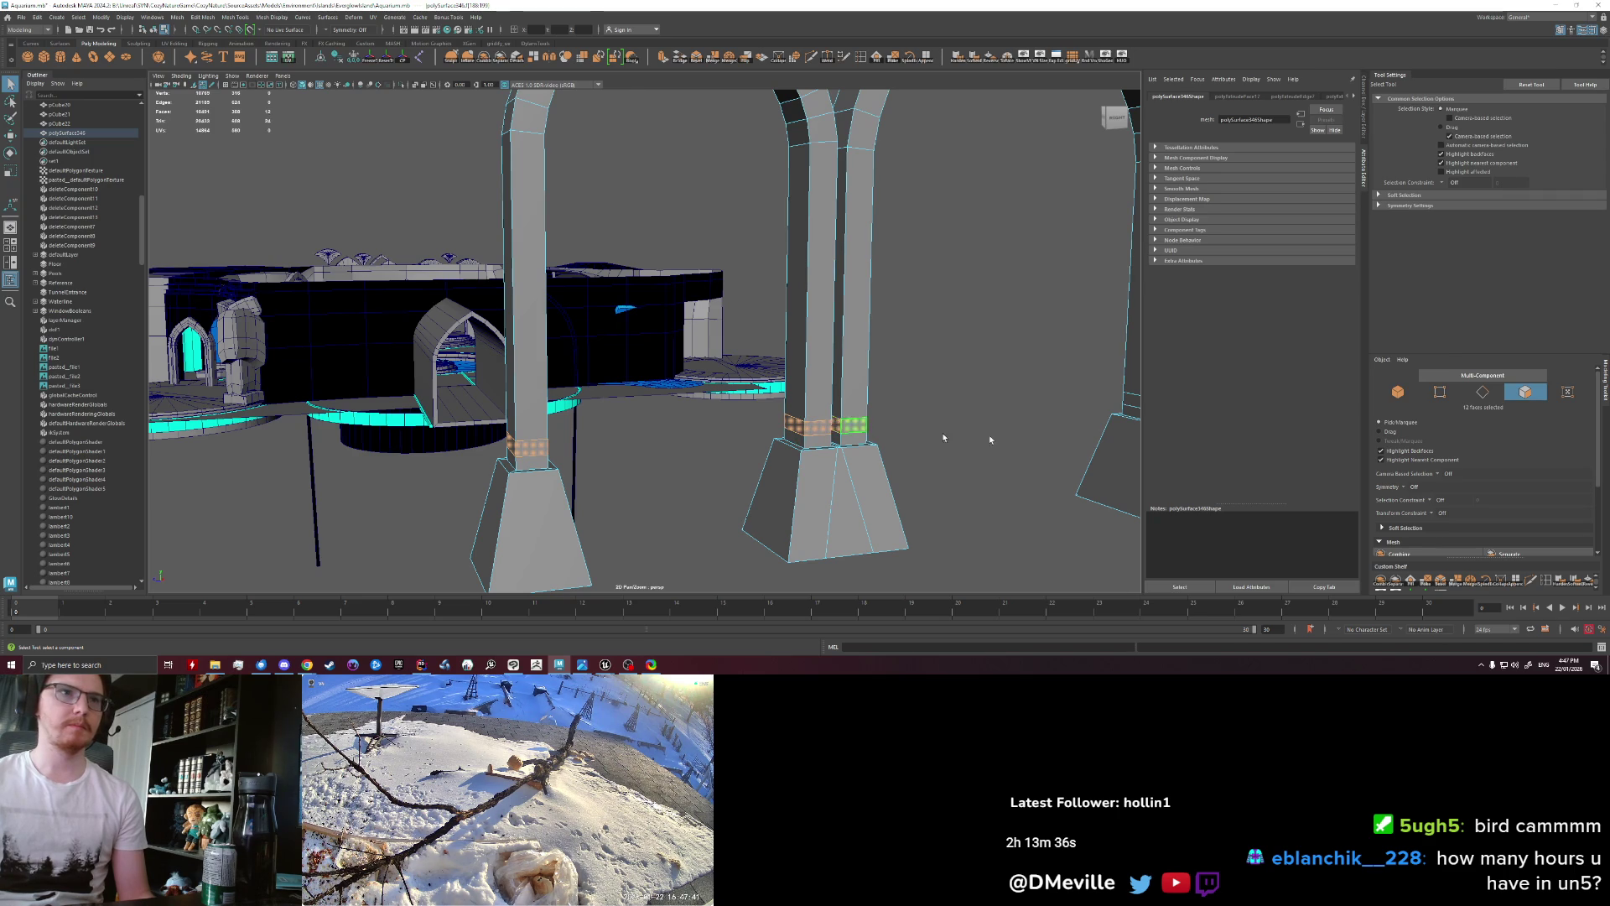
pyautogui.keyDown('alt'); pyautogui.moveTo(944, 437); pyautogui.dragTo(753, 460, button='middle'); pyautogui.keyUp('alt')
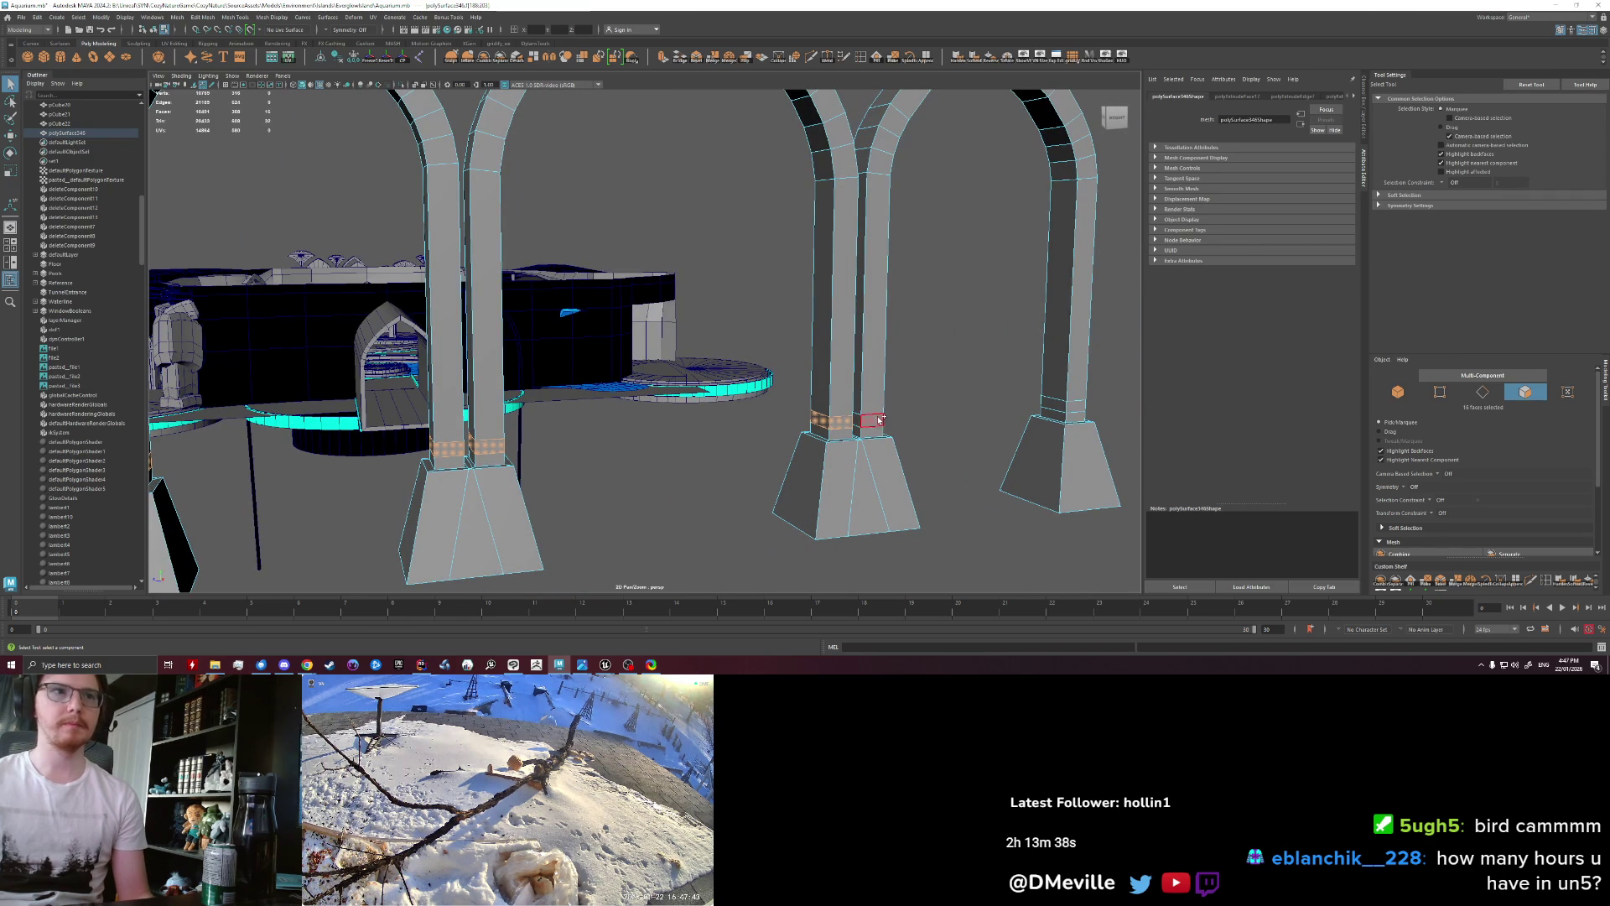
pyautogui.keyDown('shift'); pyautogui.click(1077, 407); pyautogui.keyUp('shift')
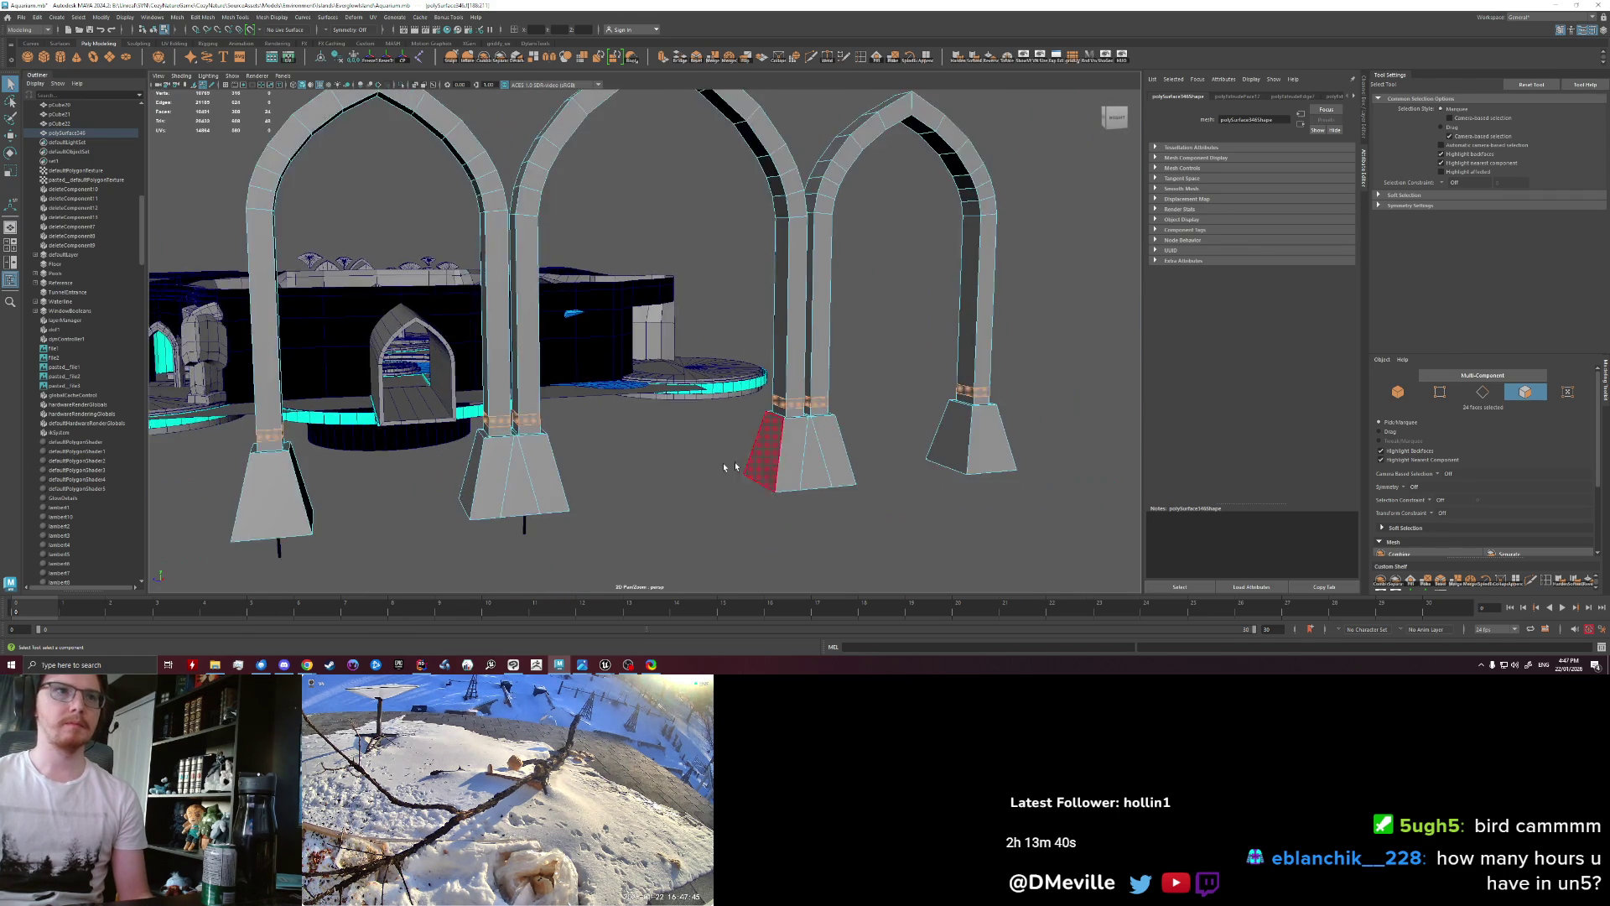
pyautogui.keyDown('alt'); pyautogui.moveTo(1077, 407); pyautogui.dragTo(746, 447, button='right'); pyautogui.keyUp('alt')
# Step: Extrude the selected pillar faces with thickness -6 and bevel the resulting bands
pyautogui.hotkey('ctrl', 'e')
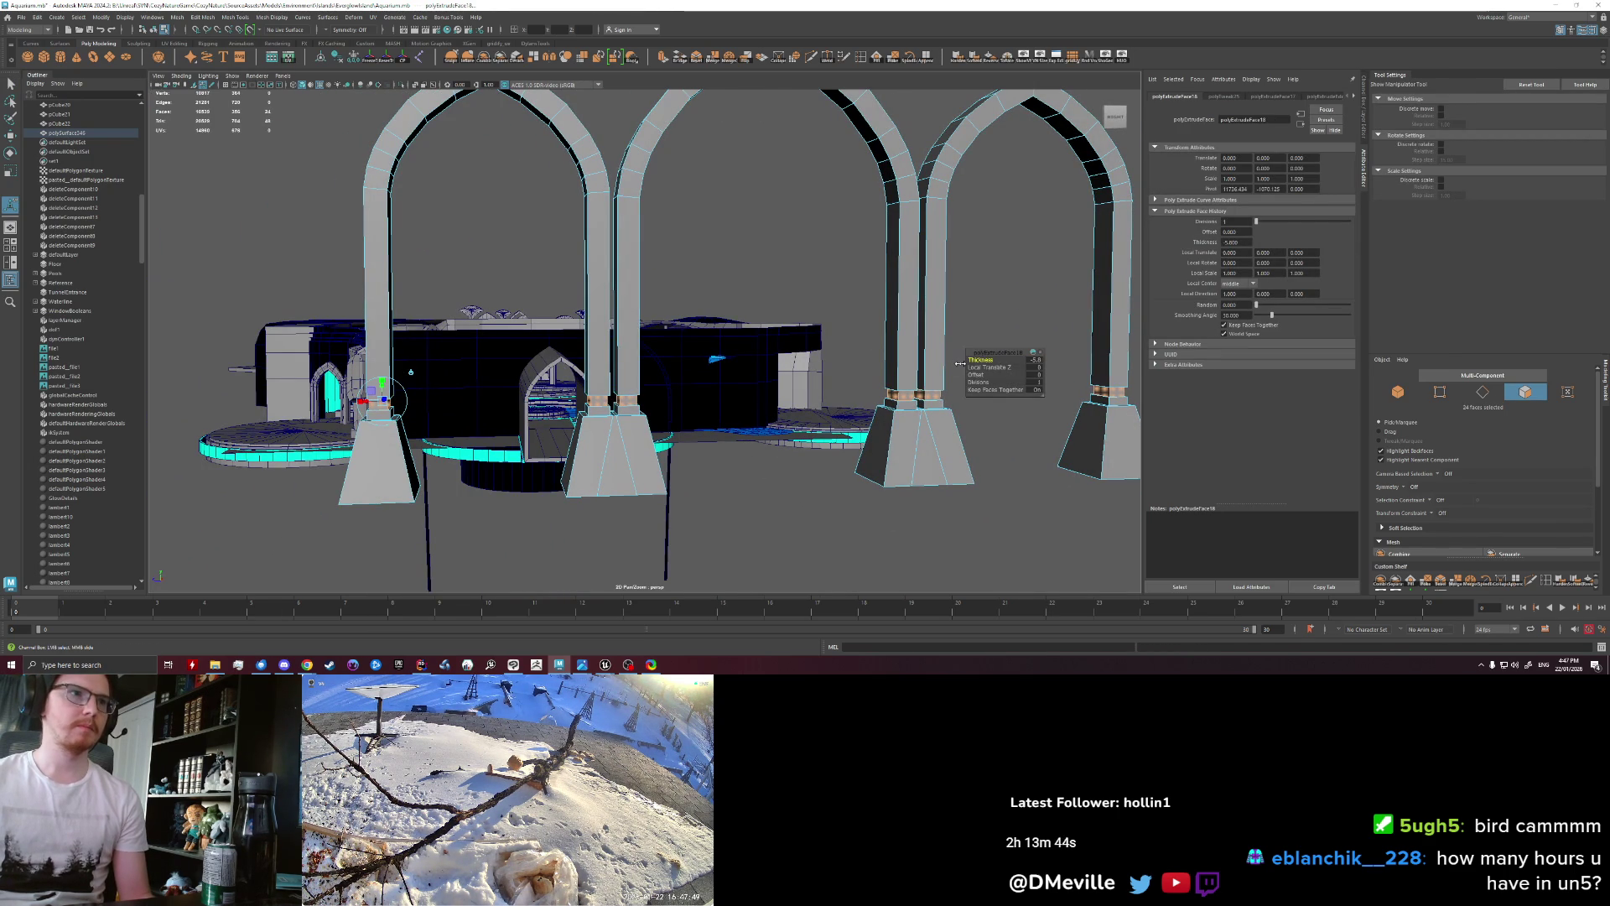
pyautogui.moveTo(959, 363); pyautogui.dragTo(957, 364)
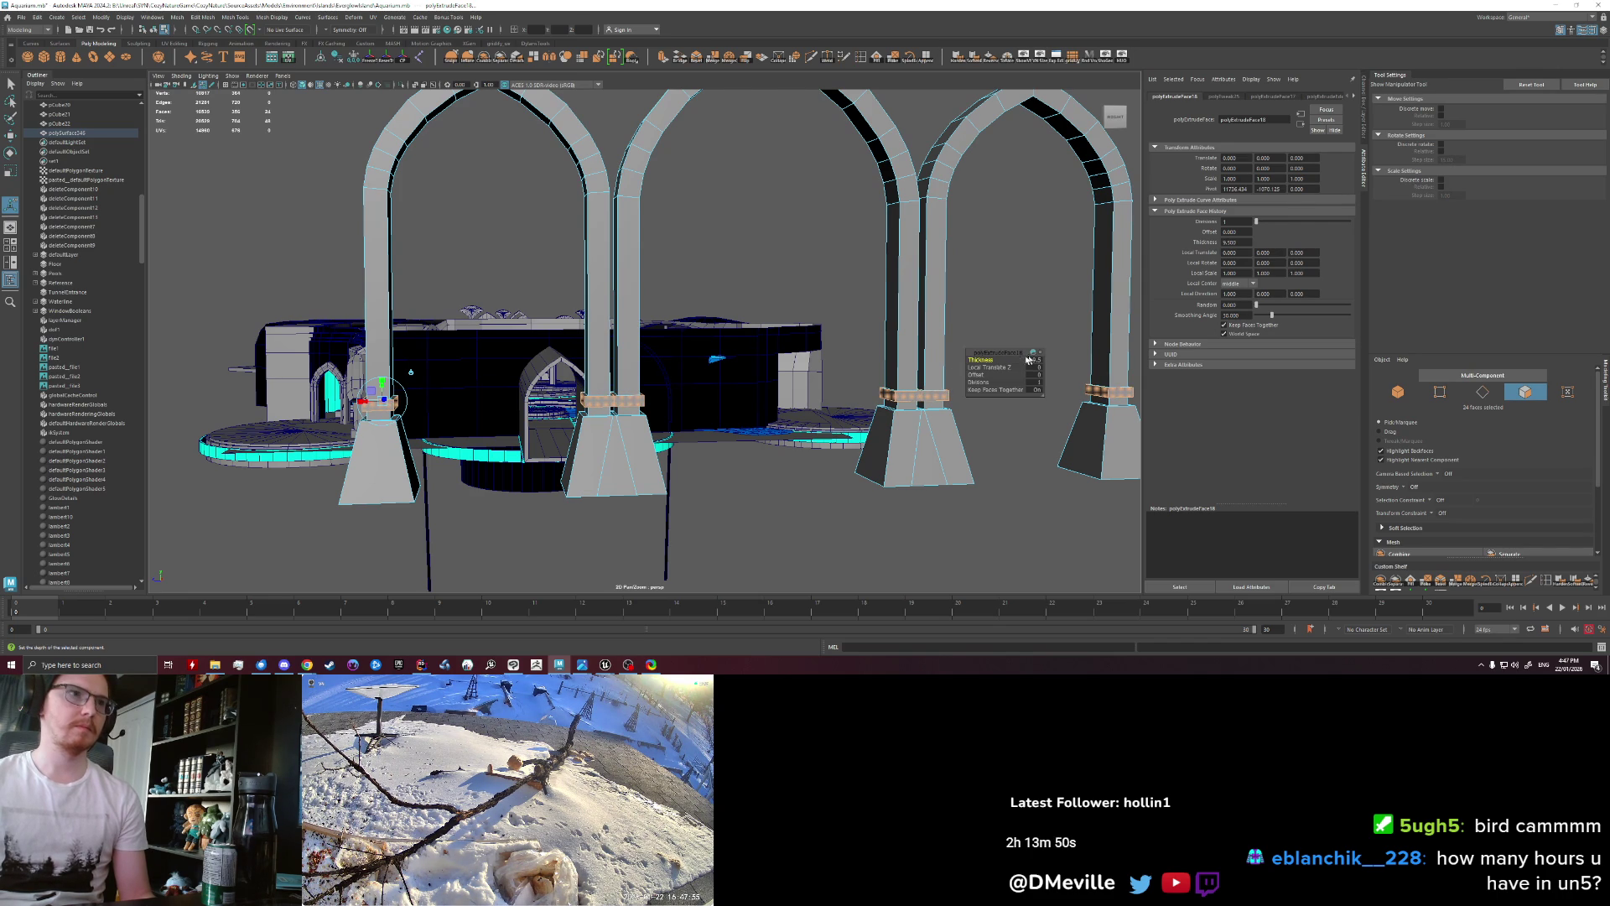
pyautogui.hotkey('ctrl', 'b')
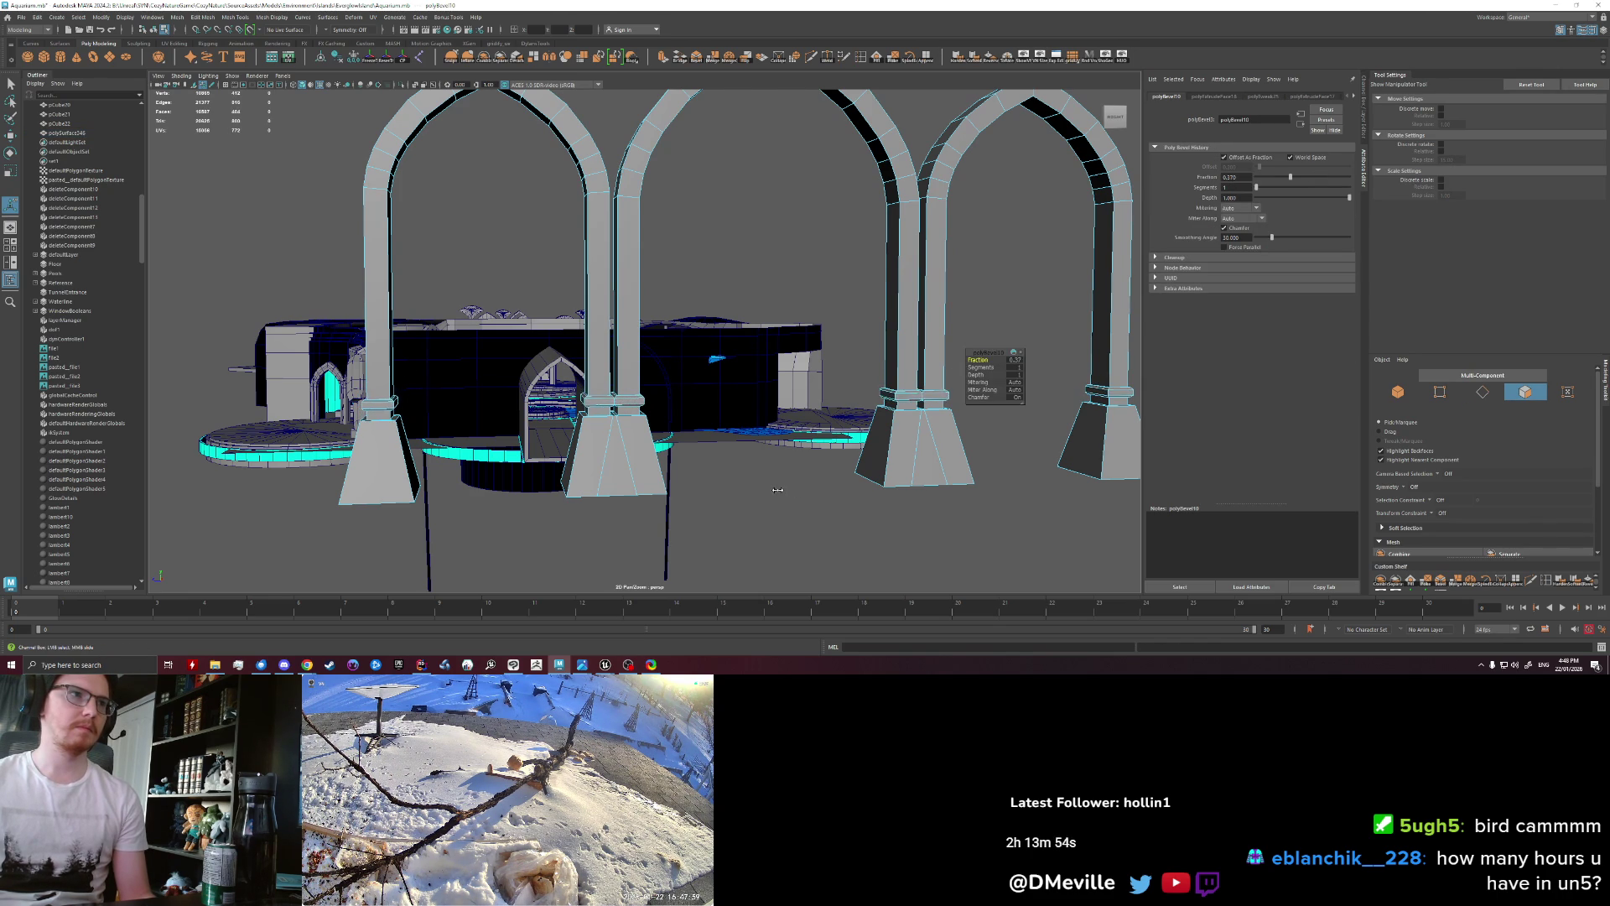
pyautogui.moveTo(661, 400); pyautogui.dragTo(654, 423, button='right')
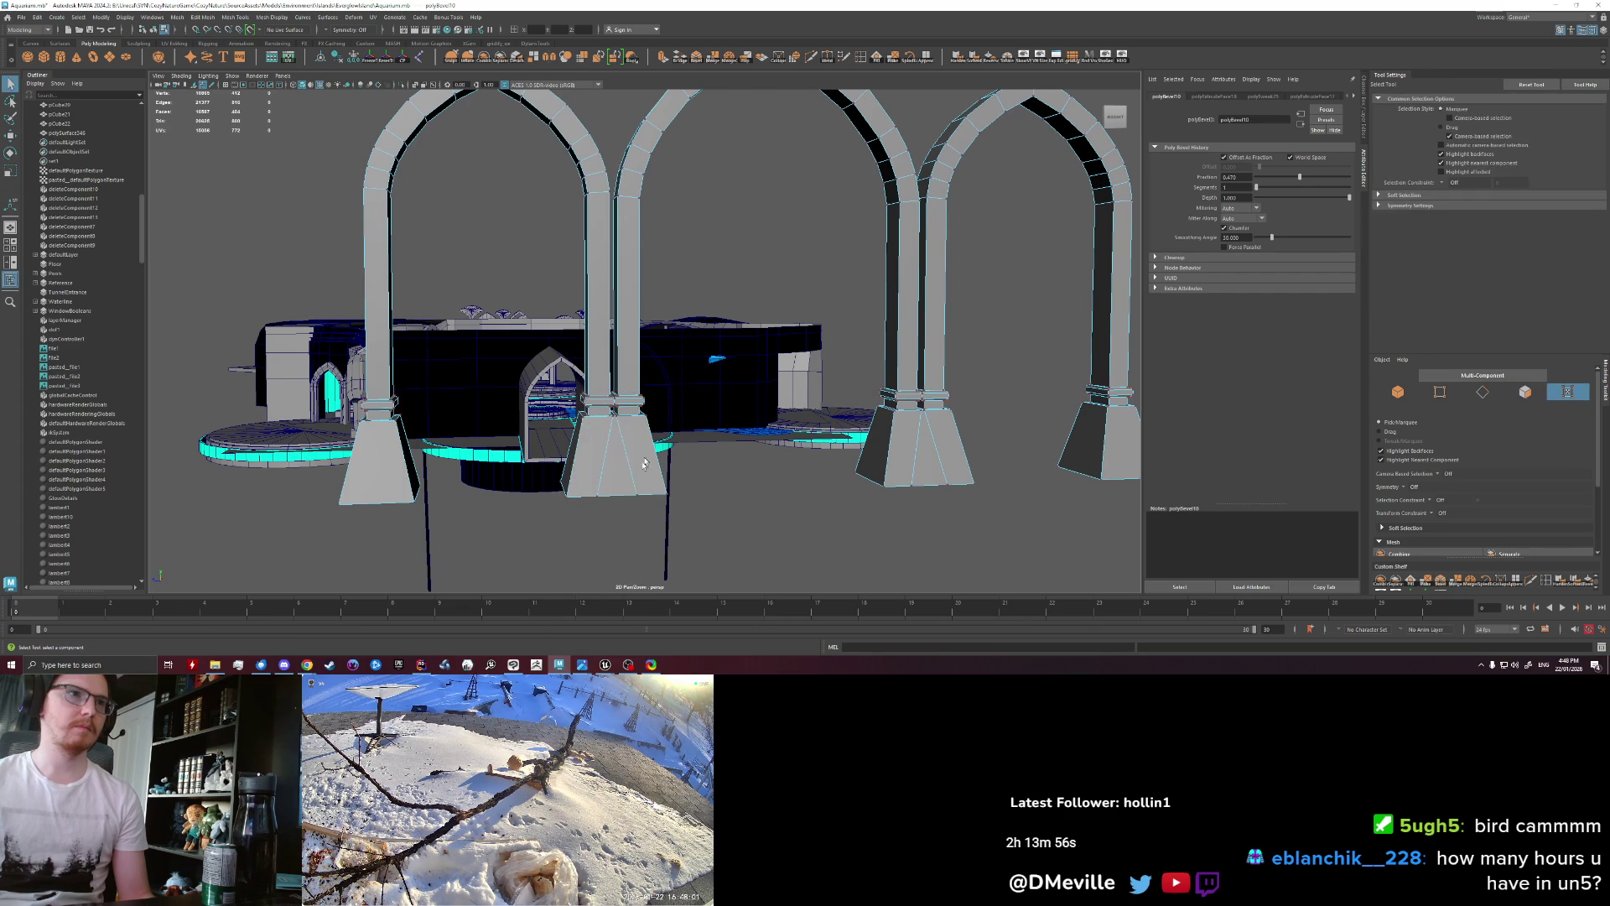
pyautogui.rightClick(651, 436)
pyautogui.click(719, 504)
pyautogui.scroll(5, 658, 412)
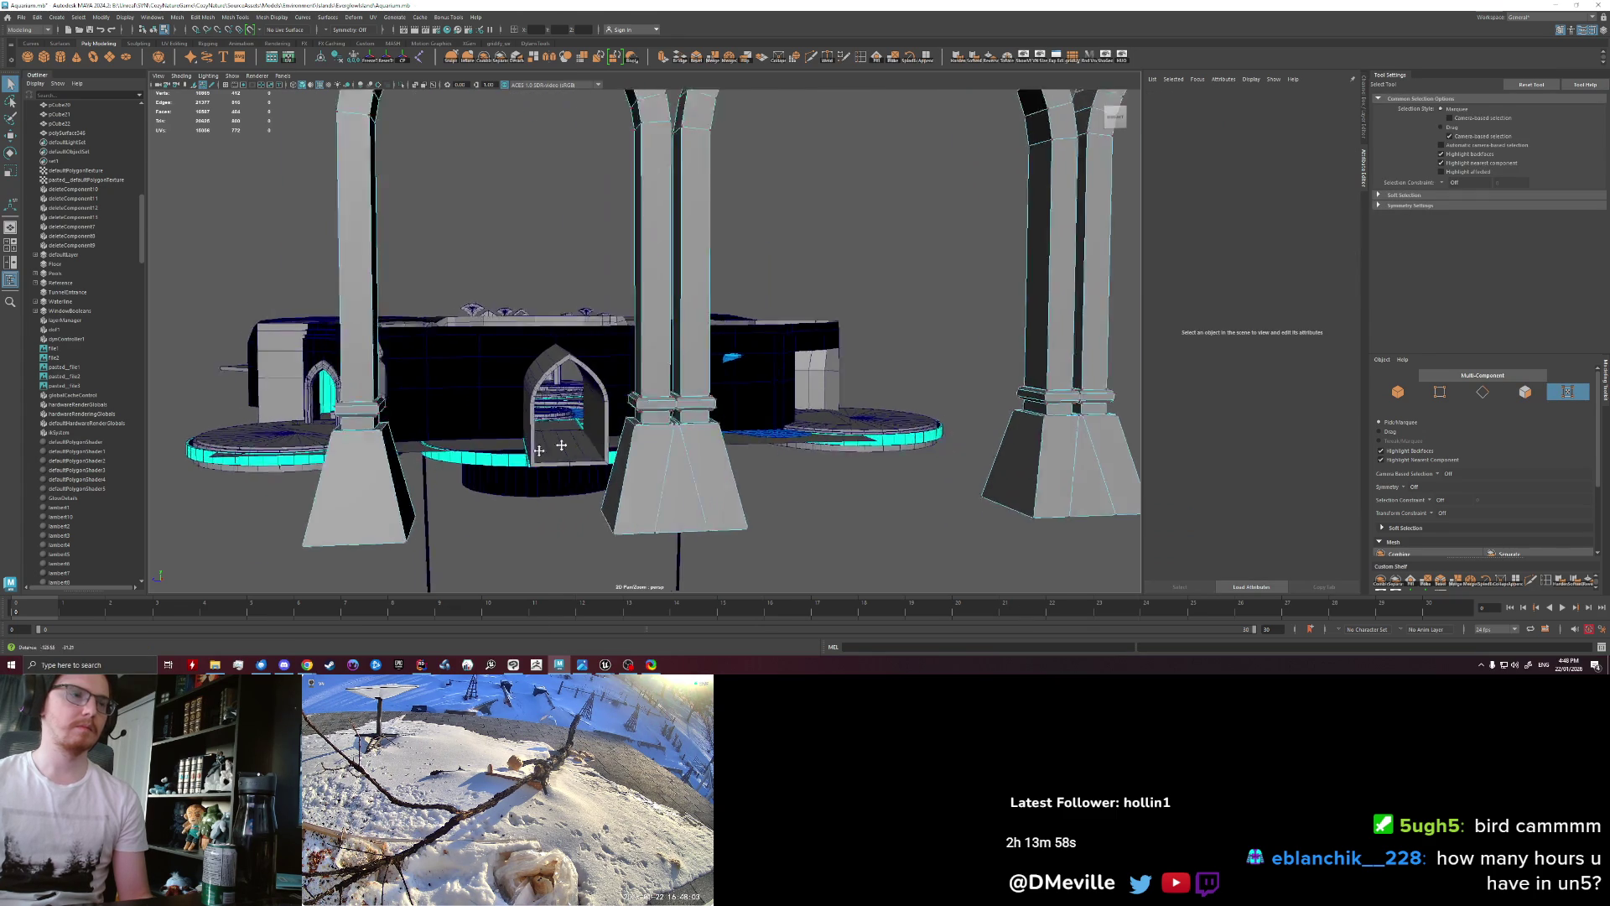
pyautogui.scroll(-3, 658, 412)
pyautogui.scroll(-2, 658, 413)
pyautogui.click(509, 384)
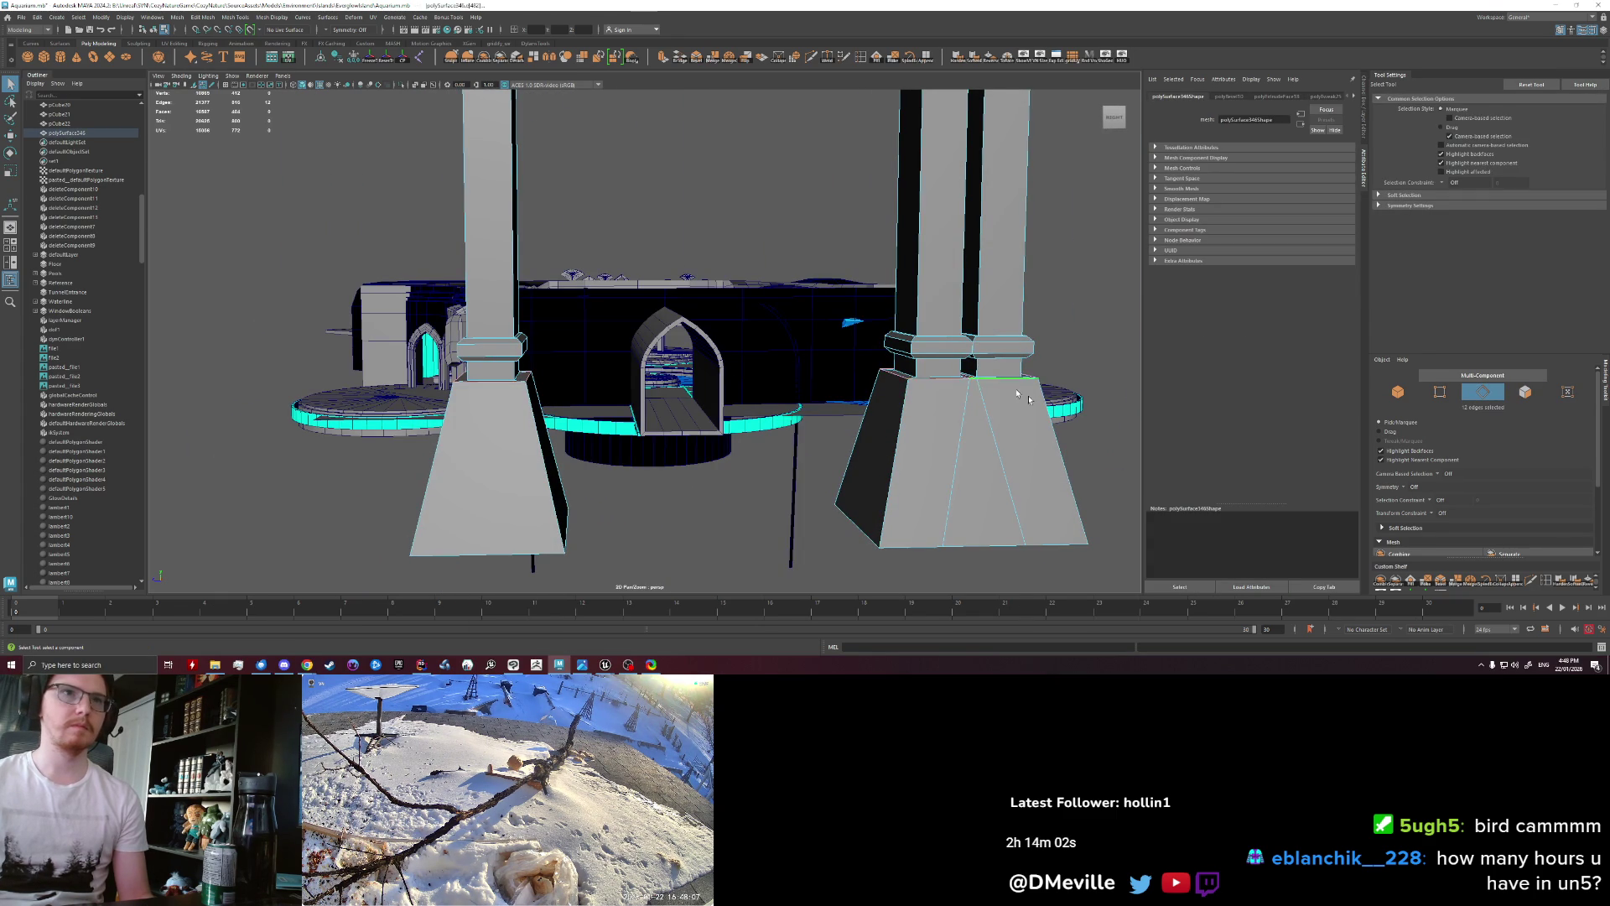
pyautogui.keyDown('alt'); pyautogui.moveTo(1009, 385); pyautogui.dragTo(821, 413); pyautogui.keyUp('alt')
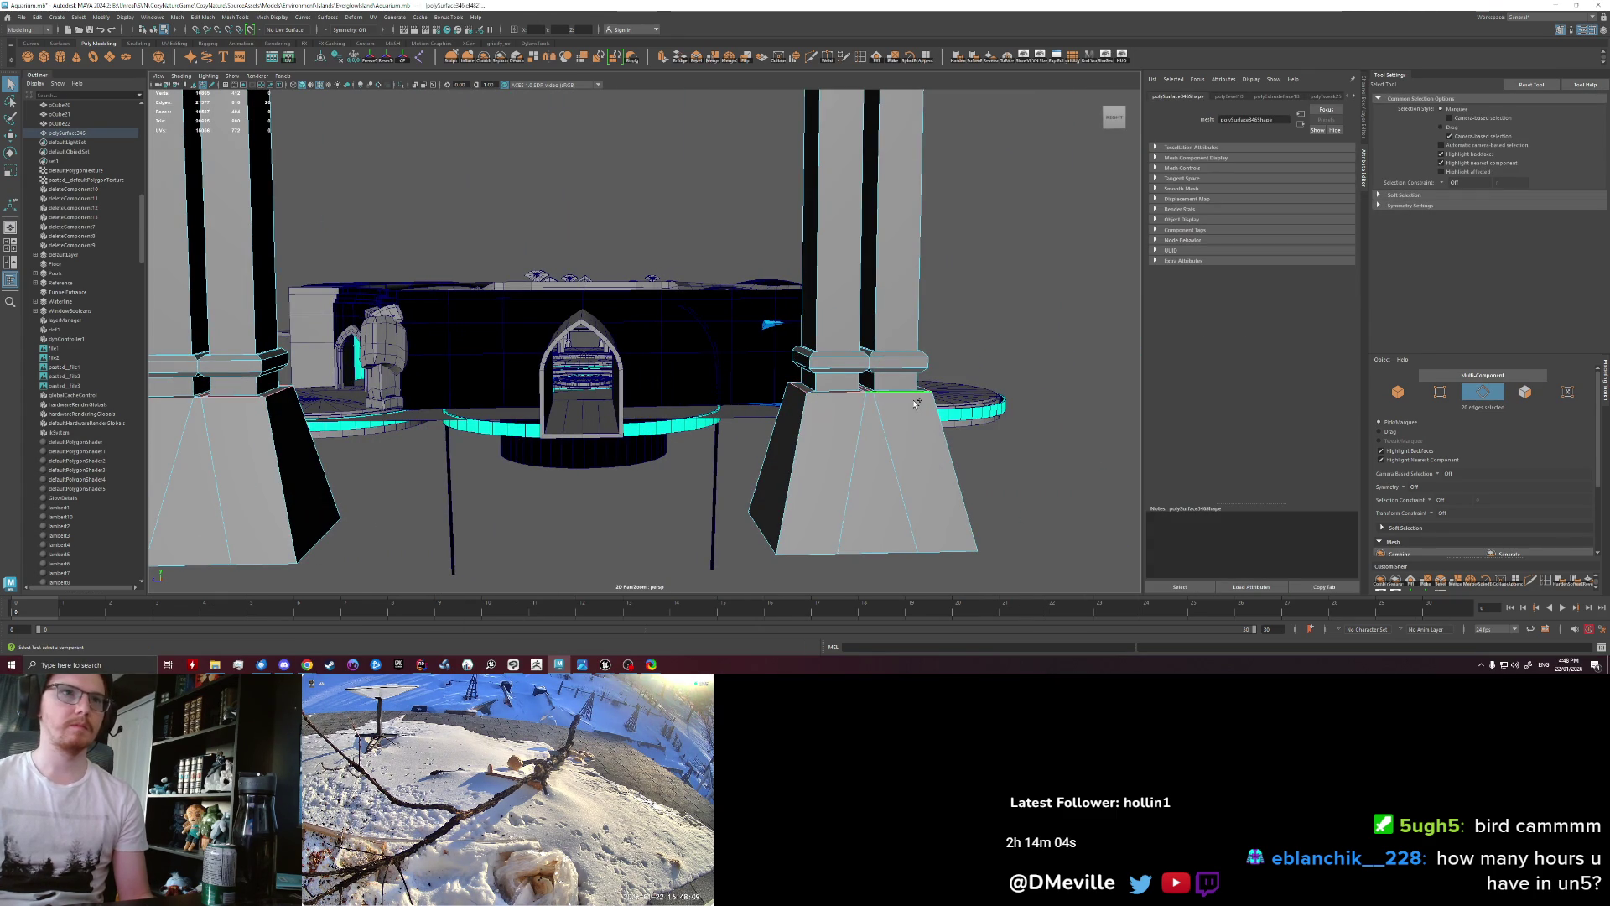
pyautogui.keyDown('shift'); pyautogui.click(915, 403); pyautogui.keyUp('shift')
pyautogui.keyDown('alt'); pyautogui.moveTo(915, 403); pyautogui.dragTo(864, 429); pyautogui.keyUp('alt')
pyautogui.hotkey('ctrl', 'b')
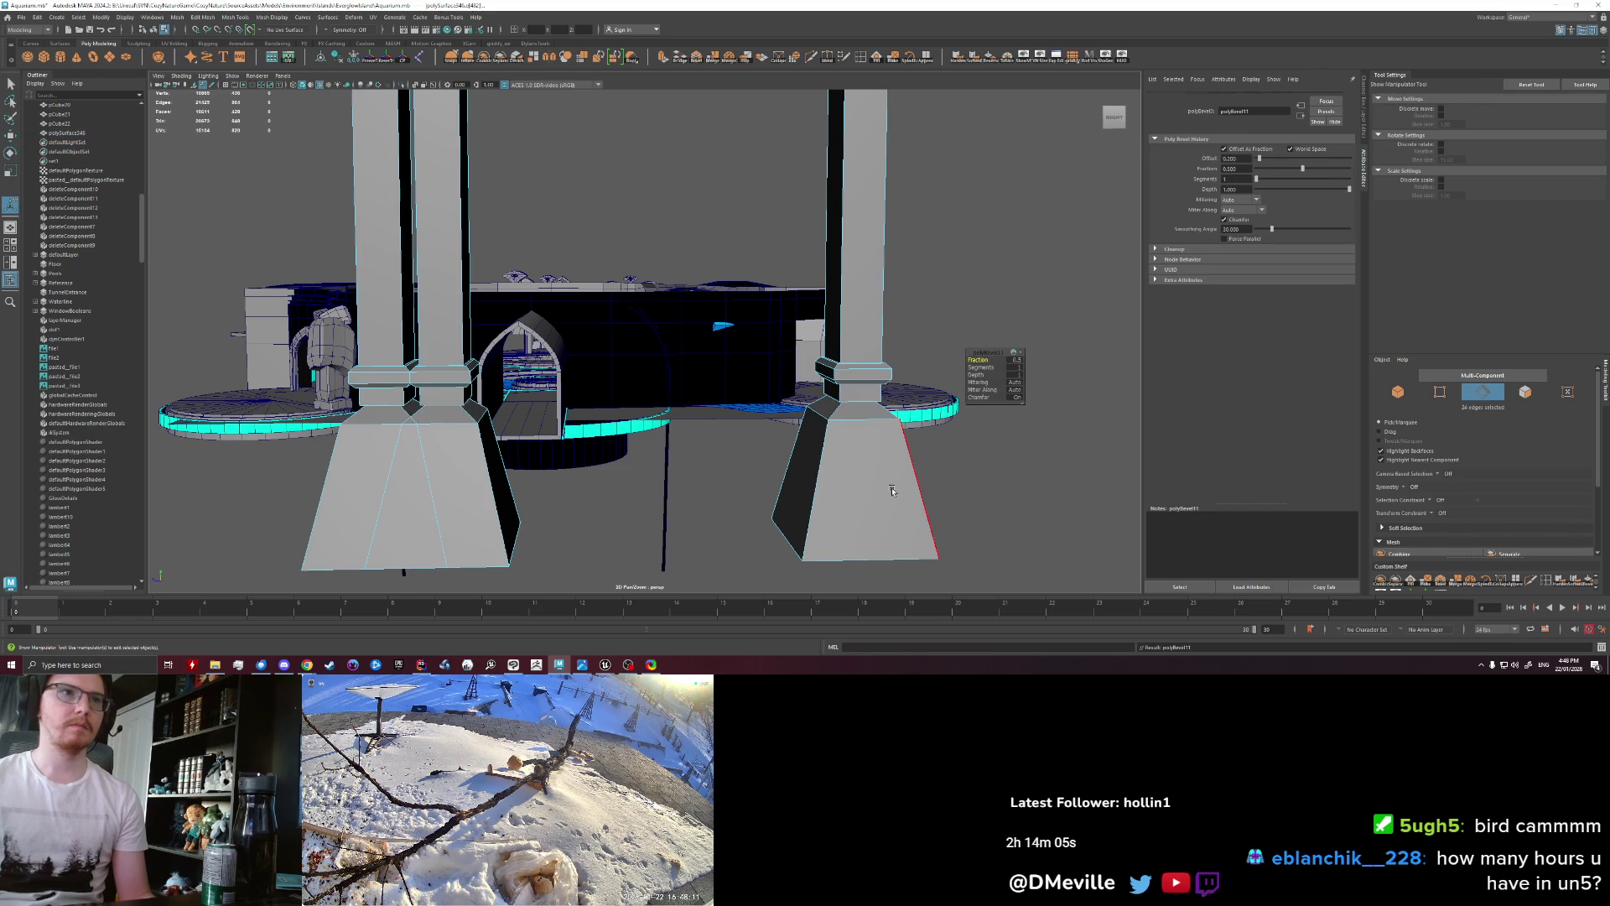
pyautogui.moveTo(876, 480)
pyautogui.keyDown('alt'); pyautogui.mouseDown()
pyautogui.moveTo(804, 445)
pyautogui.moveTo(715, 473)
pyautogui.mouseUp(); pyautogui.keyUp('alt')
pyautogui.hotkey('ctrl', 'z')
pyautogui.keyDown('alt'); pyautogui.moveTo(713, 460); pyautogui.dragTo(728, 475, button='right'); pyautogui.keyUp('alt')
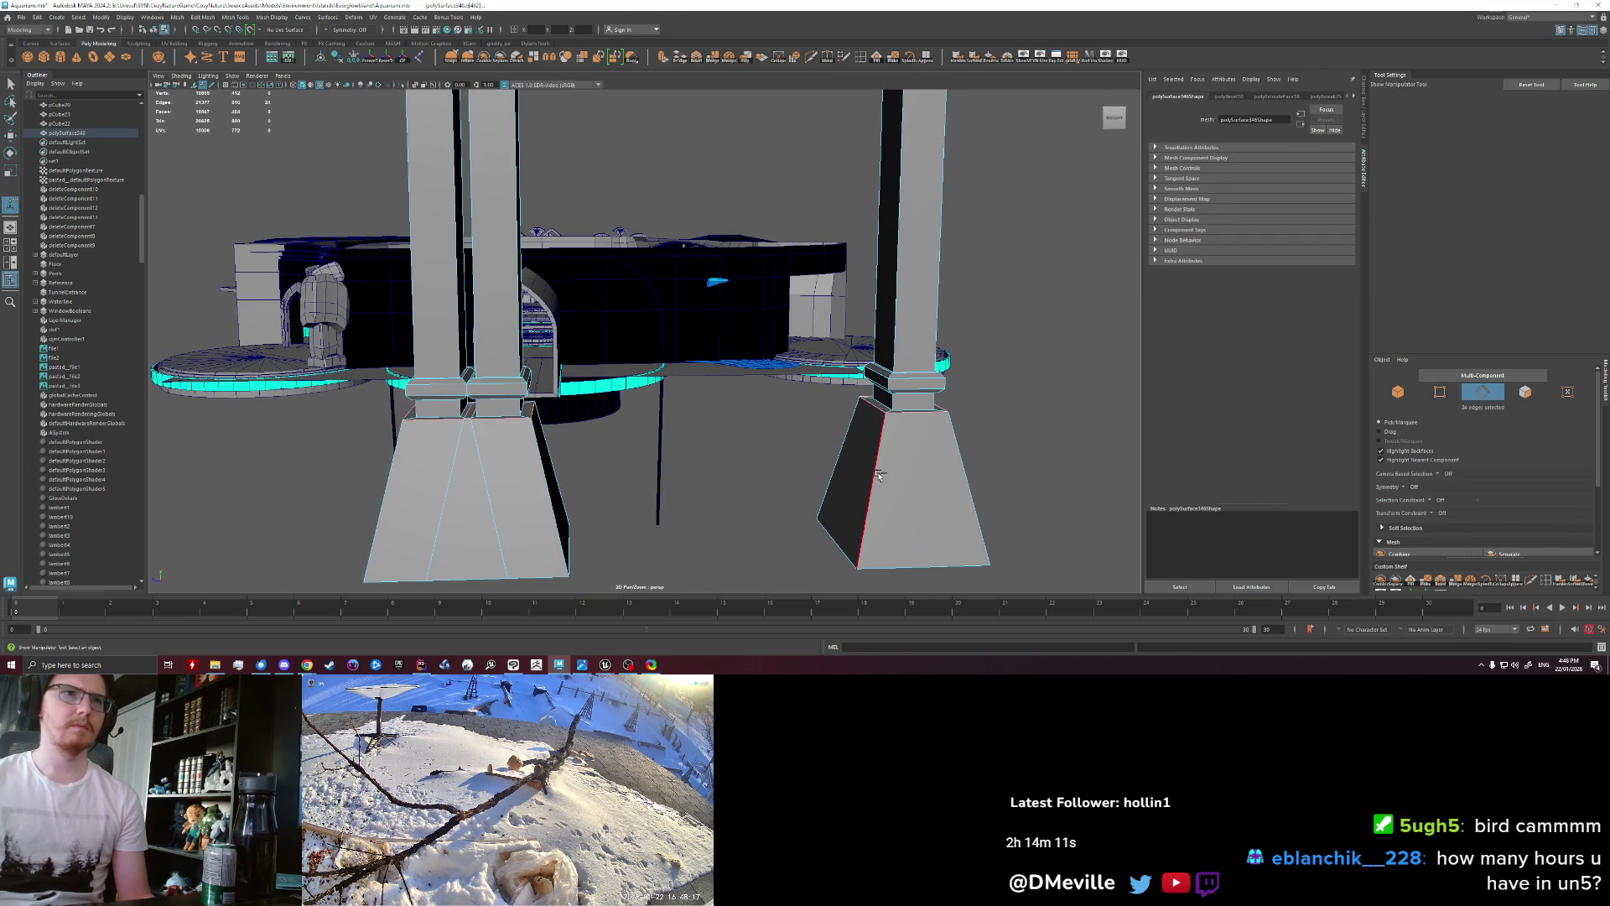
pyautogui.hotkey('ctrl', 'b')
pyautogui.hotkey('ctrl', 'z')
pyautogui.hotkey('ctrl', 'b')
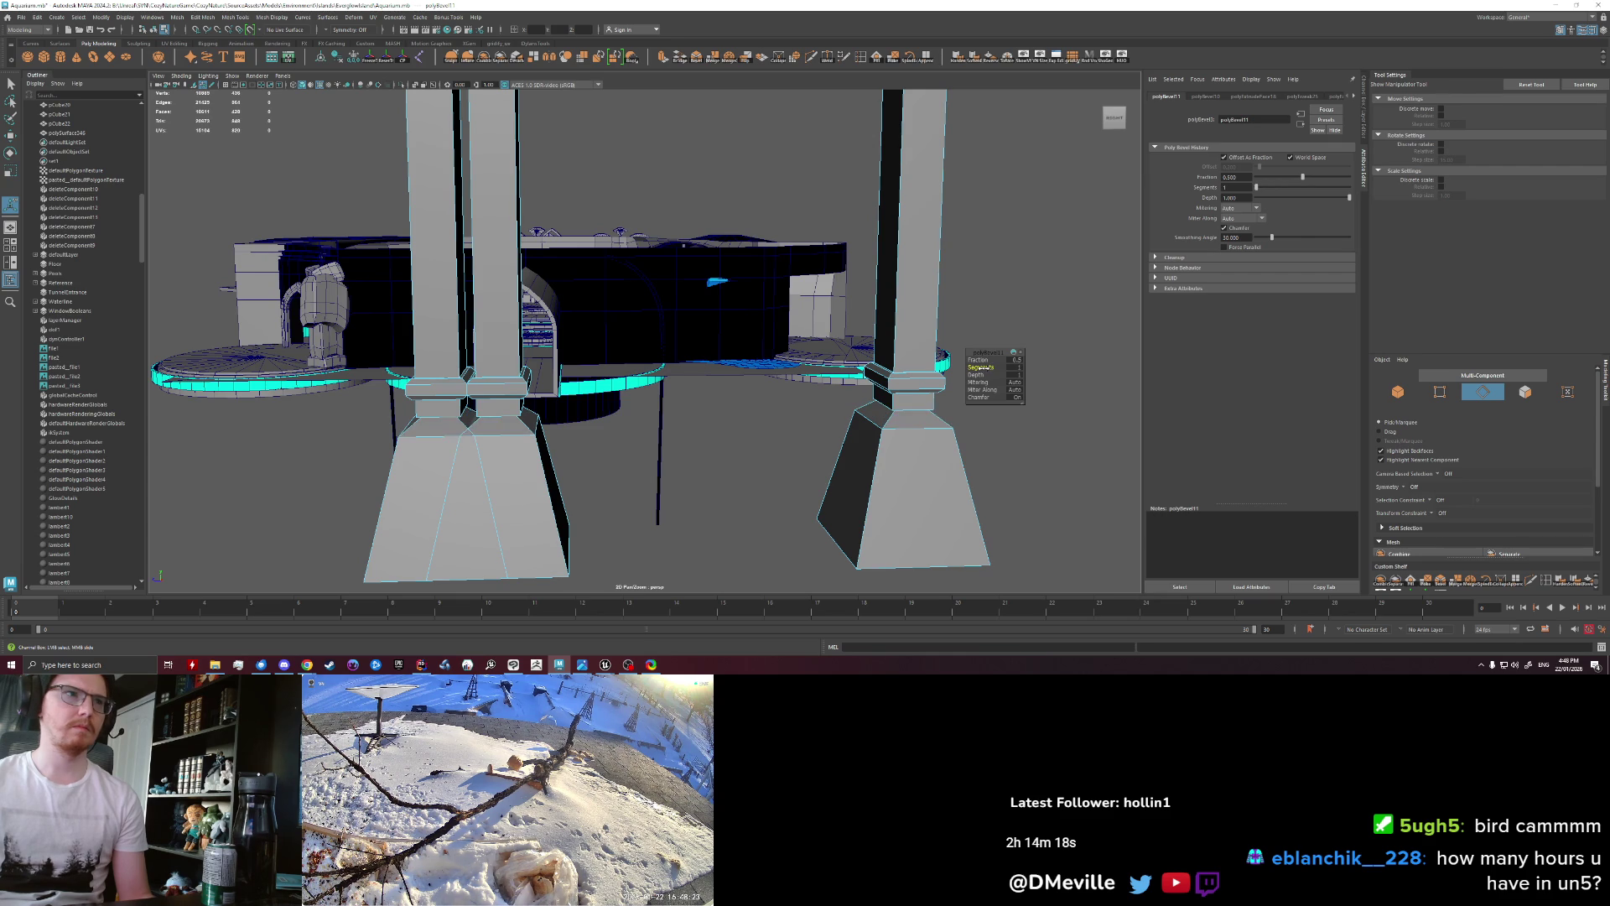
pyautogui.moveTo(826, 461)
pyautogui.keyDown('alt'); pyautogui.mouseDown(button='right')
pyautogui.moveTo(927, 410)
pyautogui.moveTo(884, 357)
pyautogui.mouseUp(button='right'); pyautogui.keyUp('alt')
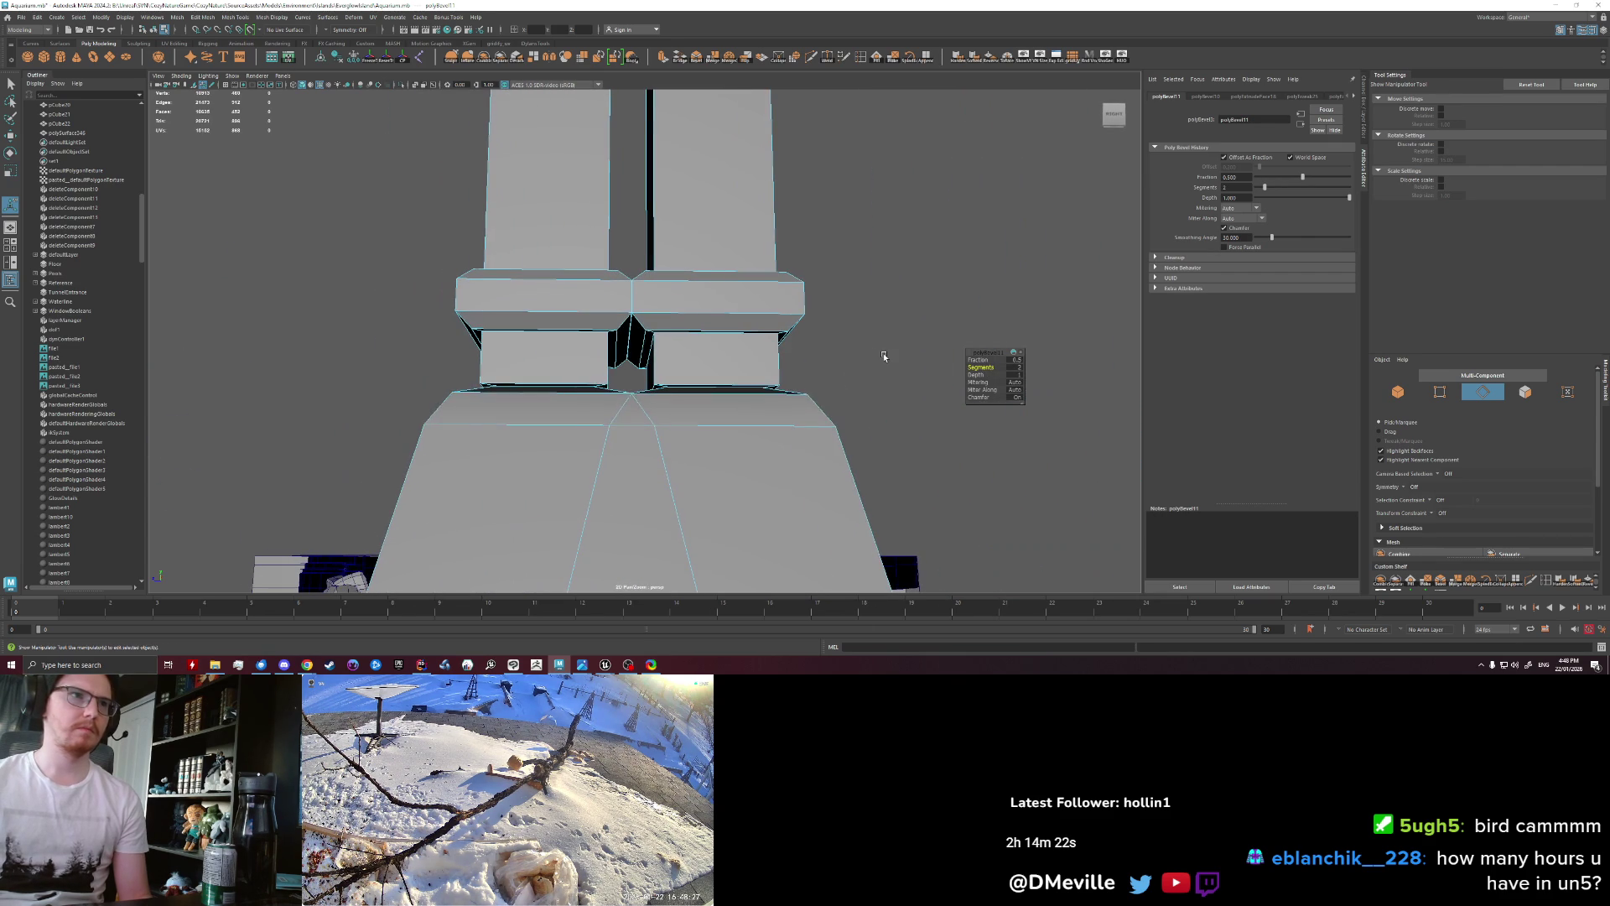
pyautogui.hotkey('ctrl', 'z')
pyautogui.hotkey('ctrl', 'z')
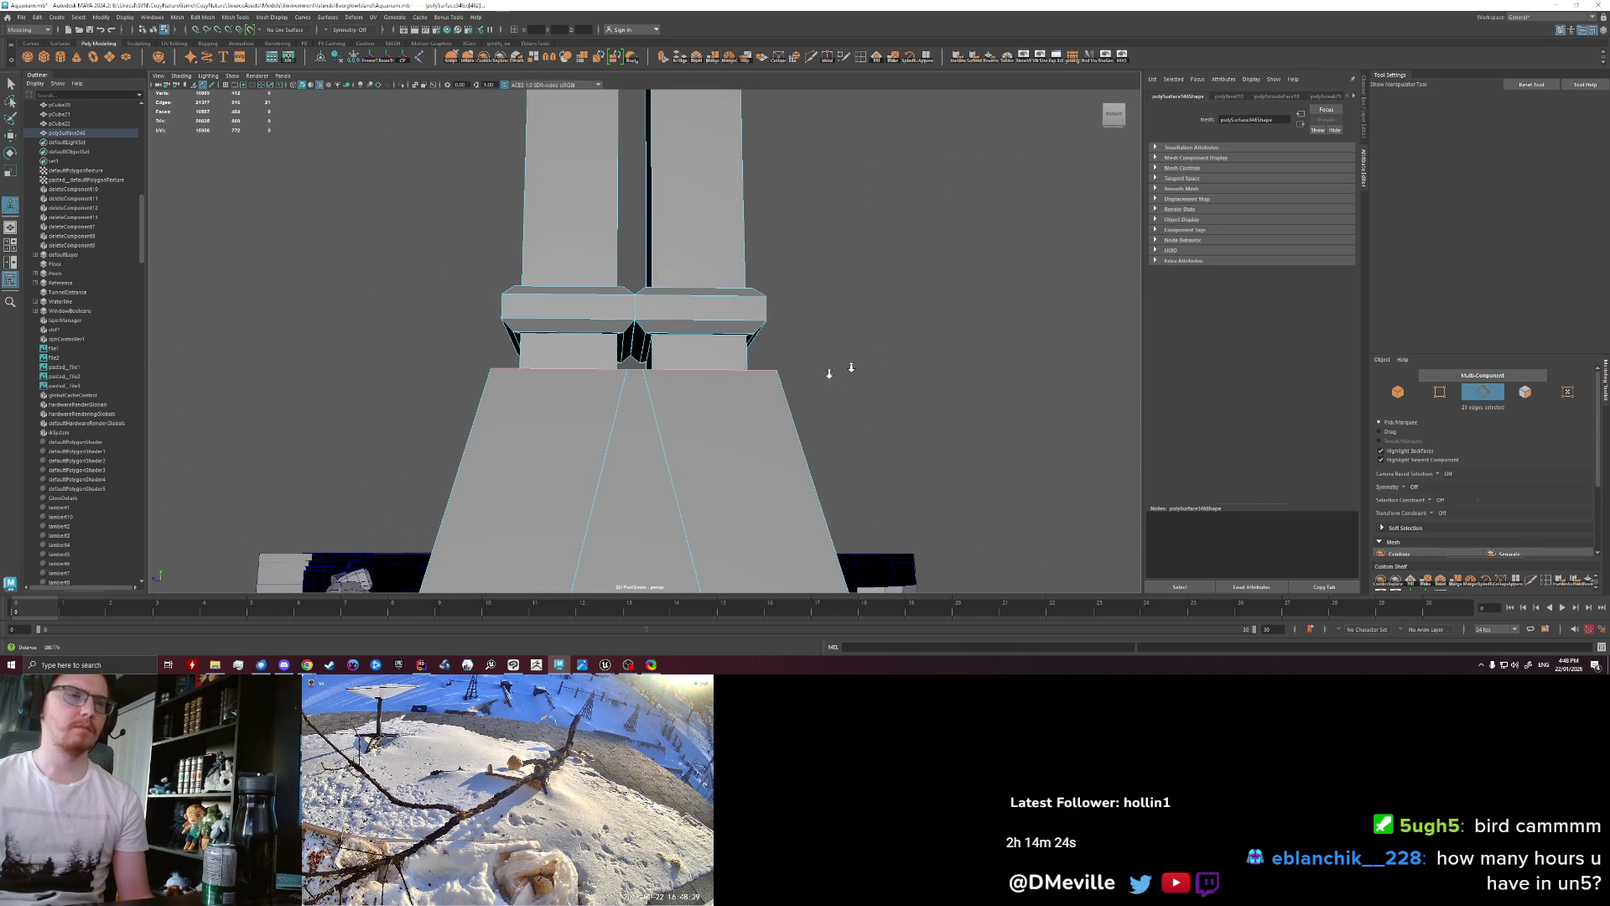
pyautogui.keyDown('alt'); pyautogui.moveTo(829, 374); pyautogui.dragTo(766, 370, button='right'); pyautogui.keyUp('alt')
pyautogui.keyDown('alt'); pyautogui.moveTo(766, 370); pyautogui.dragTo(611, 406); pyautogui.keyUp('alt')
pyautogui.keyDown('alt'); pyautogui.moveTo(612, 406); pyautogui.dragTo(827, 453, button='right'); pyautogui.keyUp('alt')
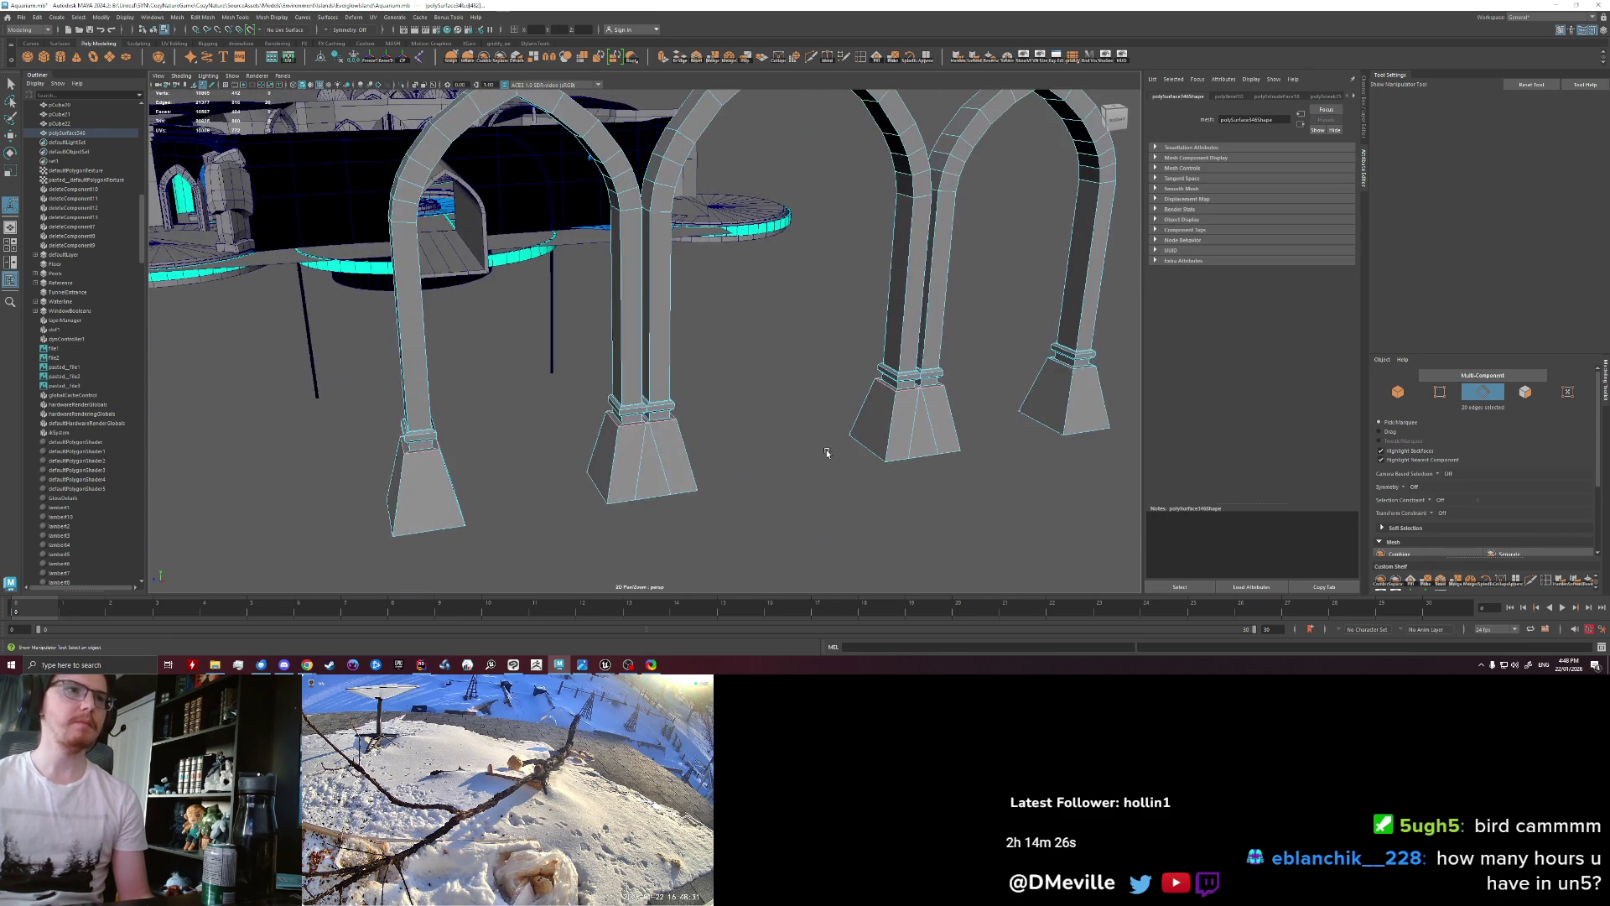
# Step: Bevel the edge atop the left pillar's base
pyautogui.keyDown('alt'); pyautogui.moveTo(827, 453); pyautogui.dragTo(646, 407); pyautogui.keyUp('alt')
pyautogui.moveTo(646, 407); pyautogui.dragTo(691, 369, button='right')
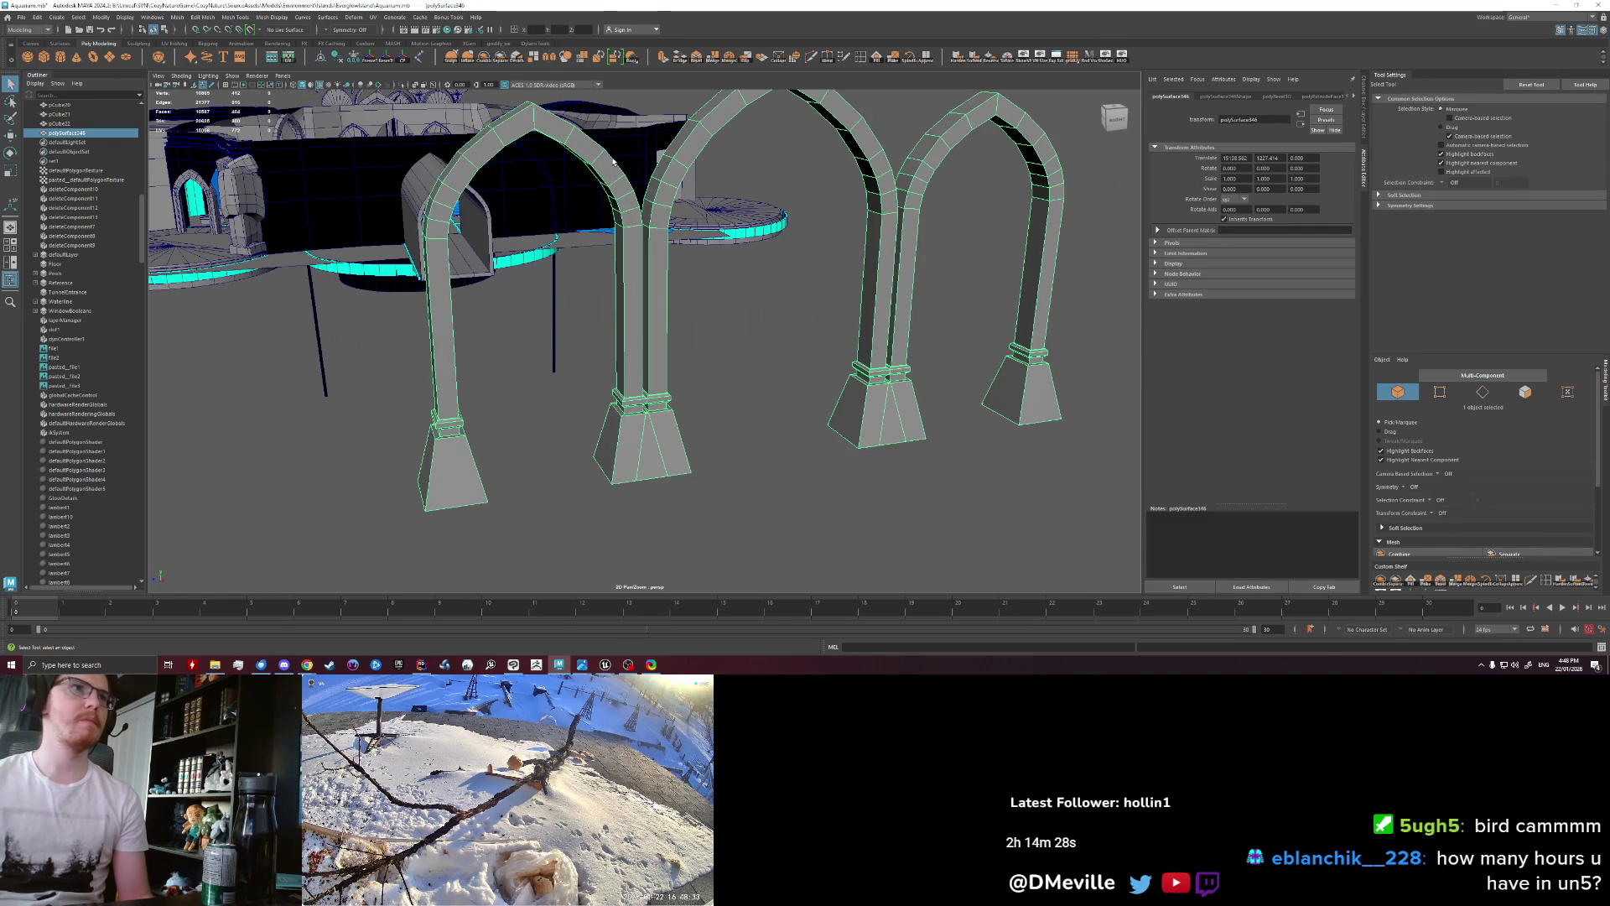
pyautogui.click(715, 389)
pyautogui.keyDown('alt'); pyautogui.moveTo(716, 389); pyautogui.dragTo(453, 409); pyautogui.keyUp('alt')
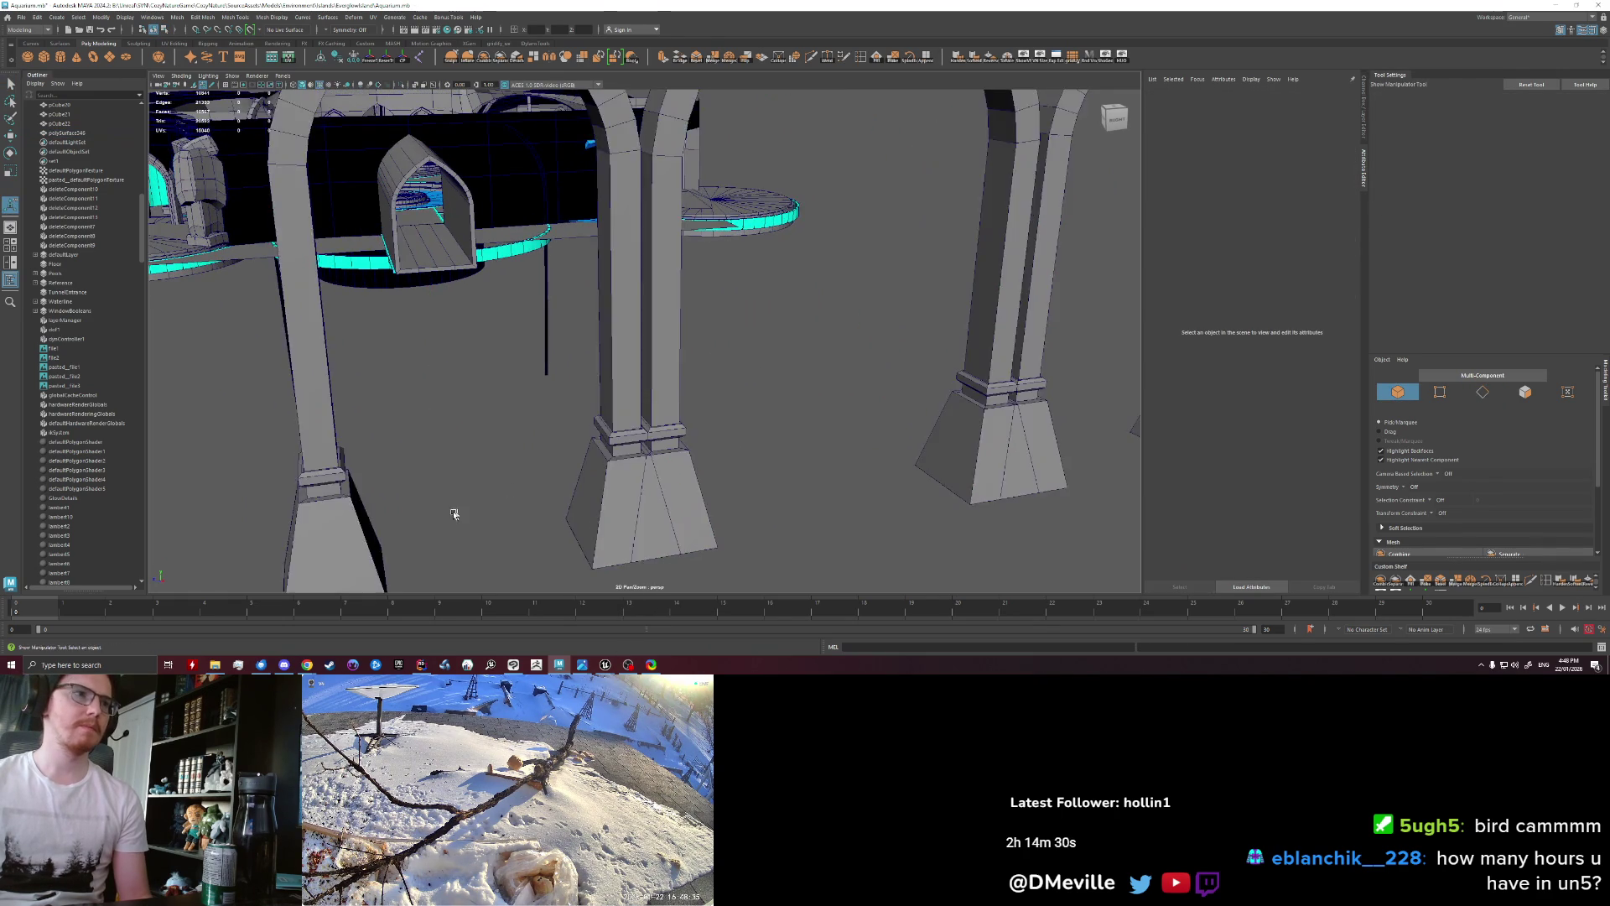
pyautogui.press('q')
pyautogui.press('F10')
pyautogui.click(471, 381)
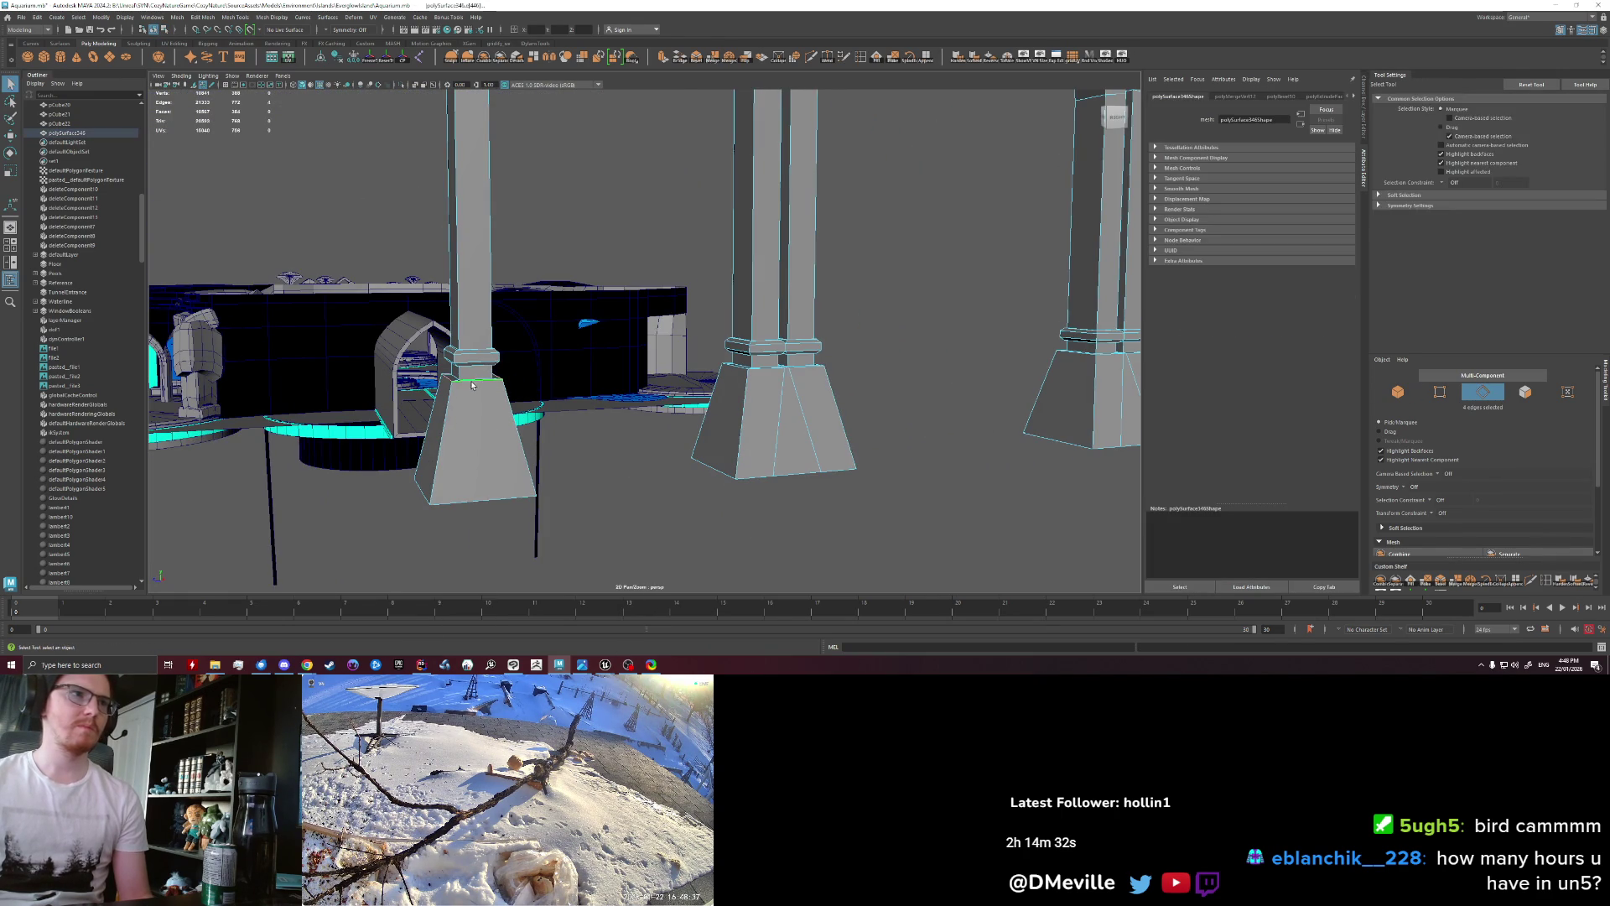
pyautogui.hotkey('ctrl', 'b')
# Step: Clear the edge selection and orbit out to view the whole building
pyautogui.moveTo(798, 382)
pyautogui.keyDown('alt'); pyautogui.mouseDown()
pyautogui.moveTo(909, 431)
pyautogui.moveTo(824, 462)
pyautogui.mouseUp(); pyautogui.keyUp('alt')
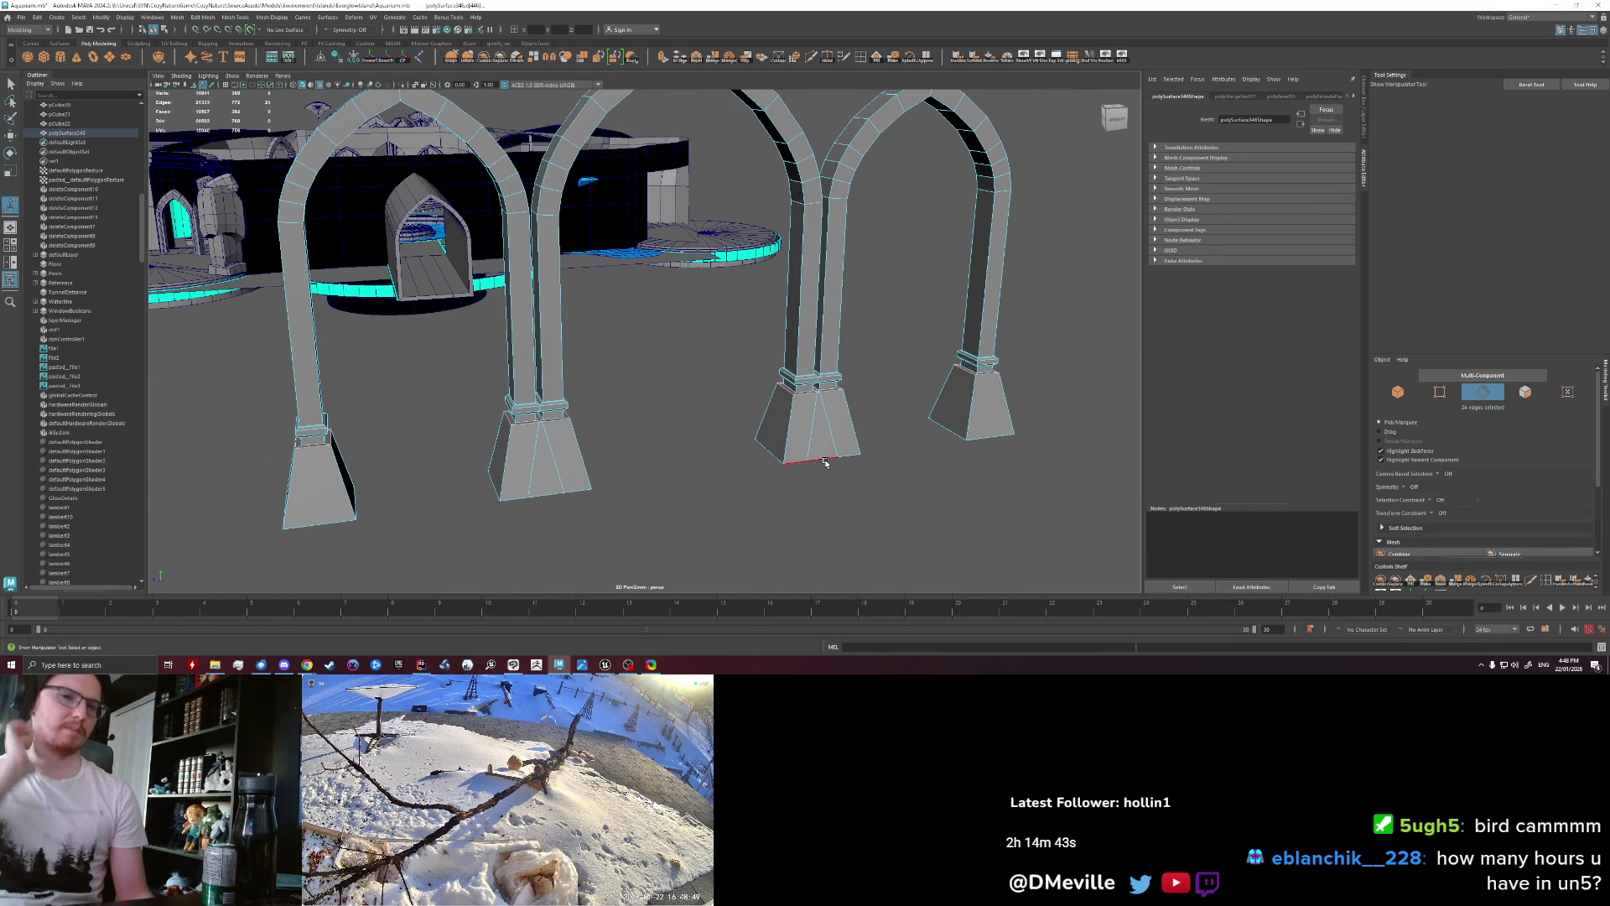
pyautogui.keyDown('alt'); pyautogui.moveTo(807, 448); pyautogui.dragTo(674, 394); pyautogui.keyUp('alt')
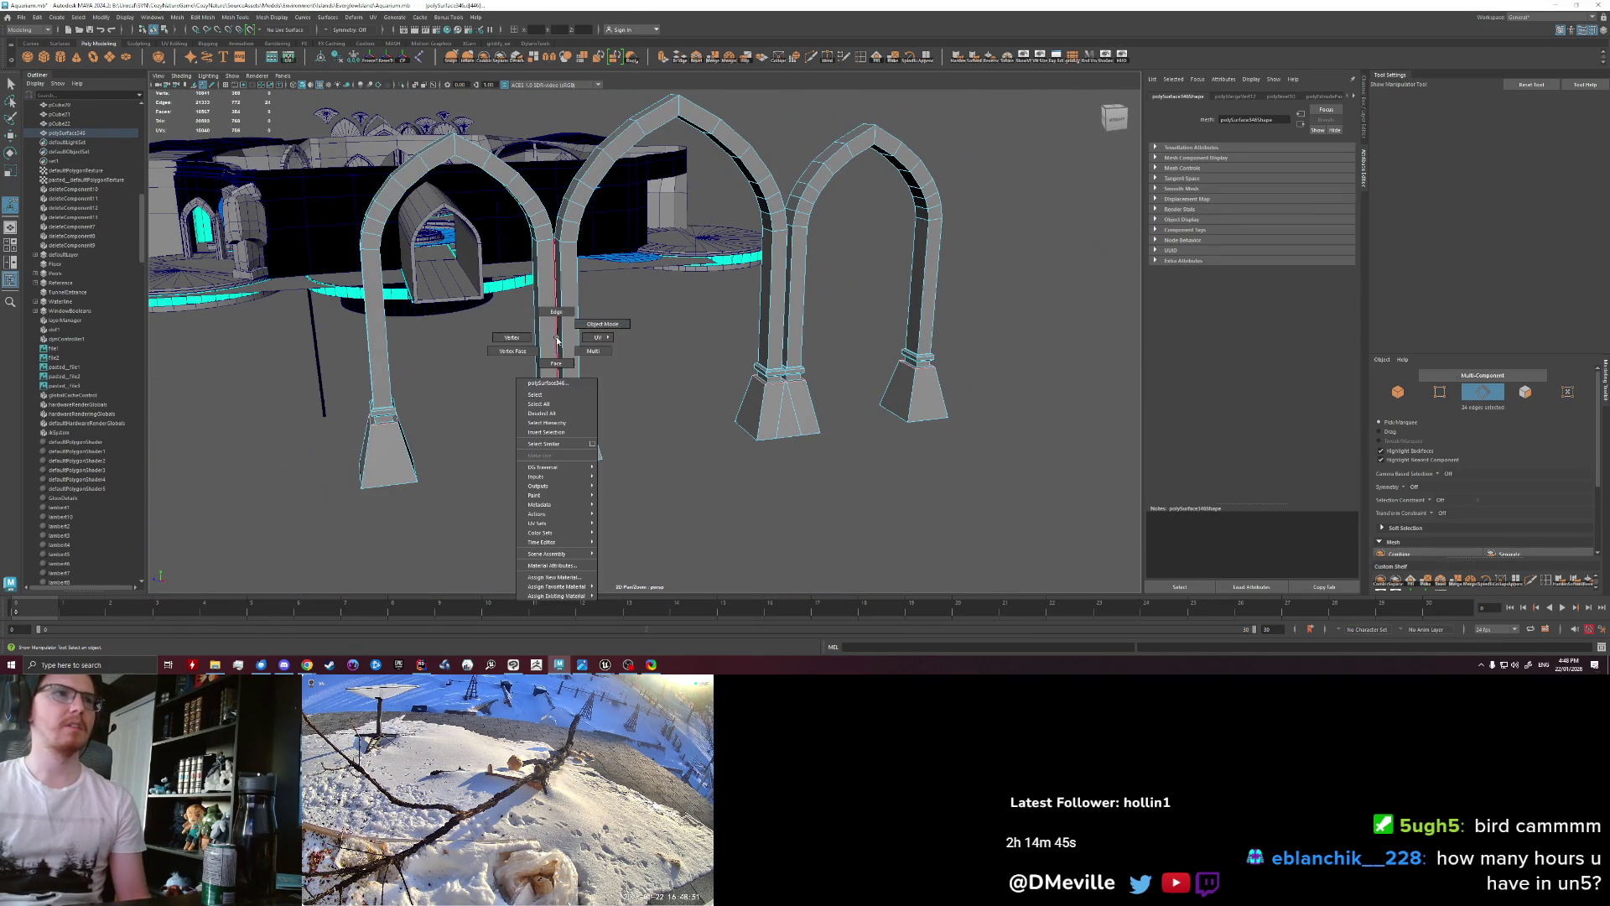
pyautogui.press('q')
pyautogui.click(755, 413)
pyautogui.keyDown('alt'); pyautogui.moveTo(755, 413); pyautogui.dragTo(879, 361); pyautogui.keyUp('alt')
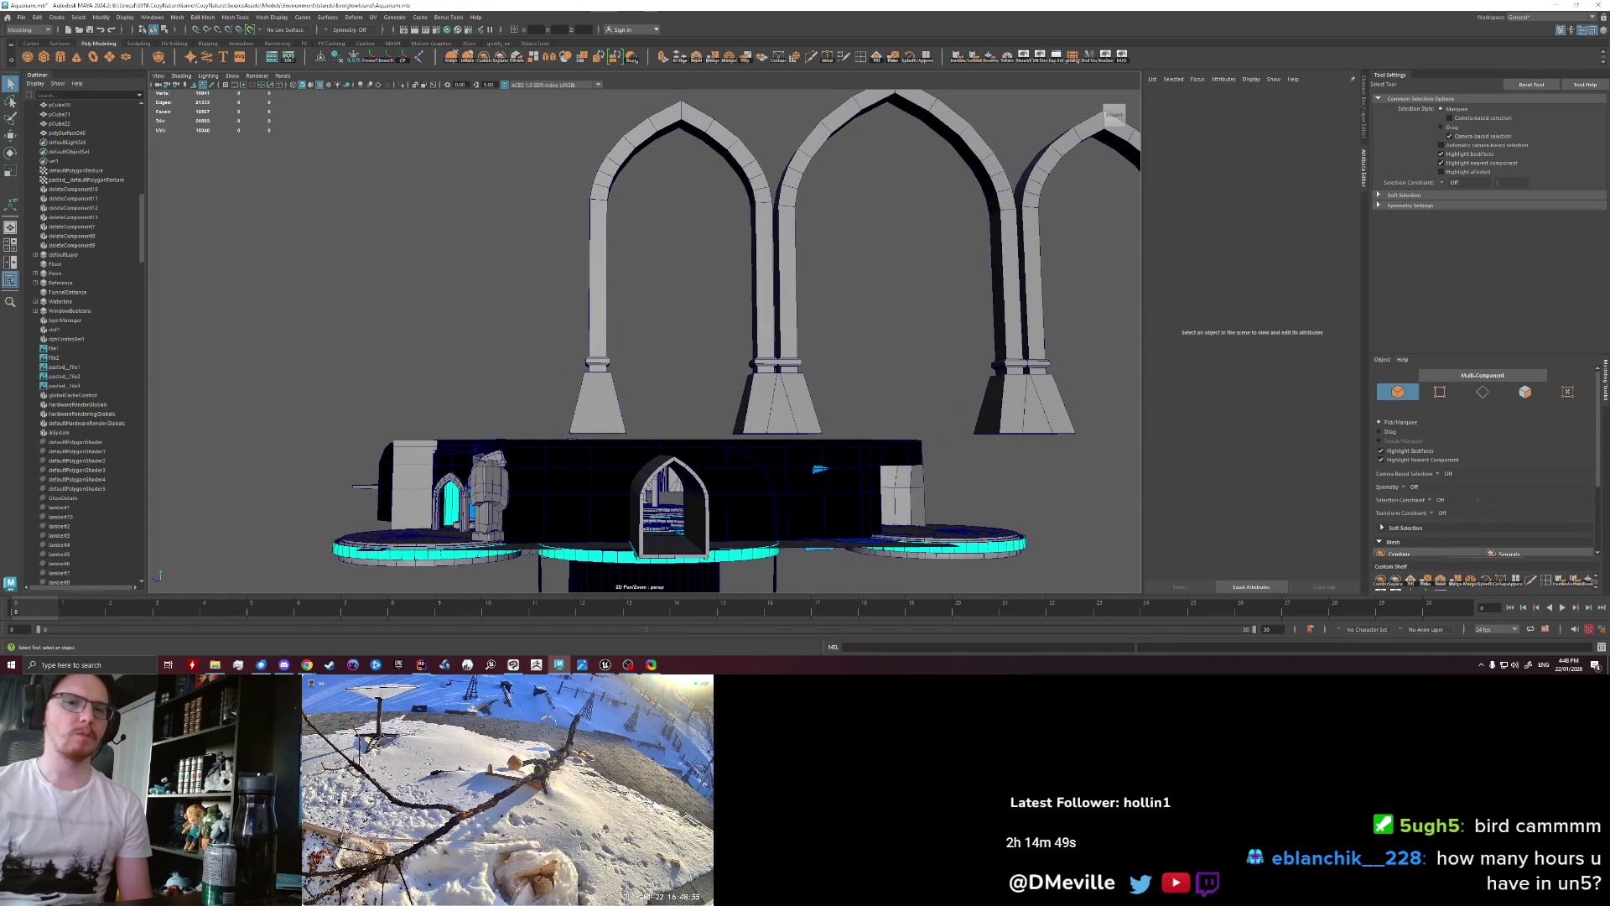
pyautogui.moveTo(738, 363)
pyautogui.keyDown('alt'); pyautogui.mouseDown()
pyautogui.moveTo(709, 422)
pyautogui.moveTo(693, 414)
pyautogui.moveTo(699, 473)
pyautogui.moveTo(660, 486)
pyautogui.moveTo(682, 460)
pyautogui.mouseUp(); pyautogui.keyUp('alt')
pyautogui.keyDown('alt'); pyautogui.moveTo(682, 461); pyautogui.dragTo(525, 445, button='right'); pyautogui.keyUp('alt')
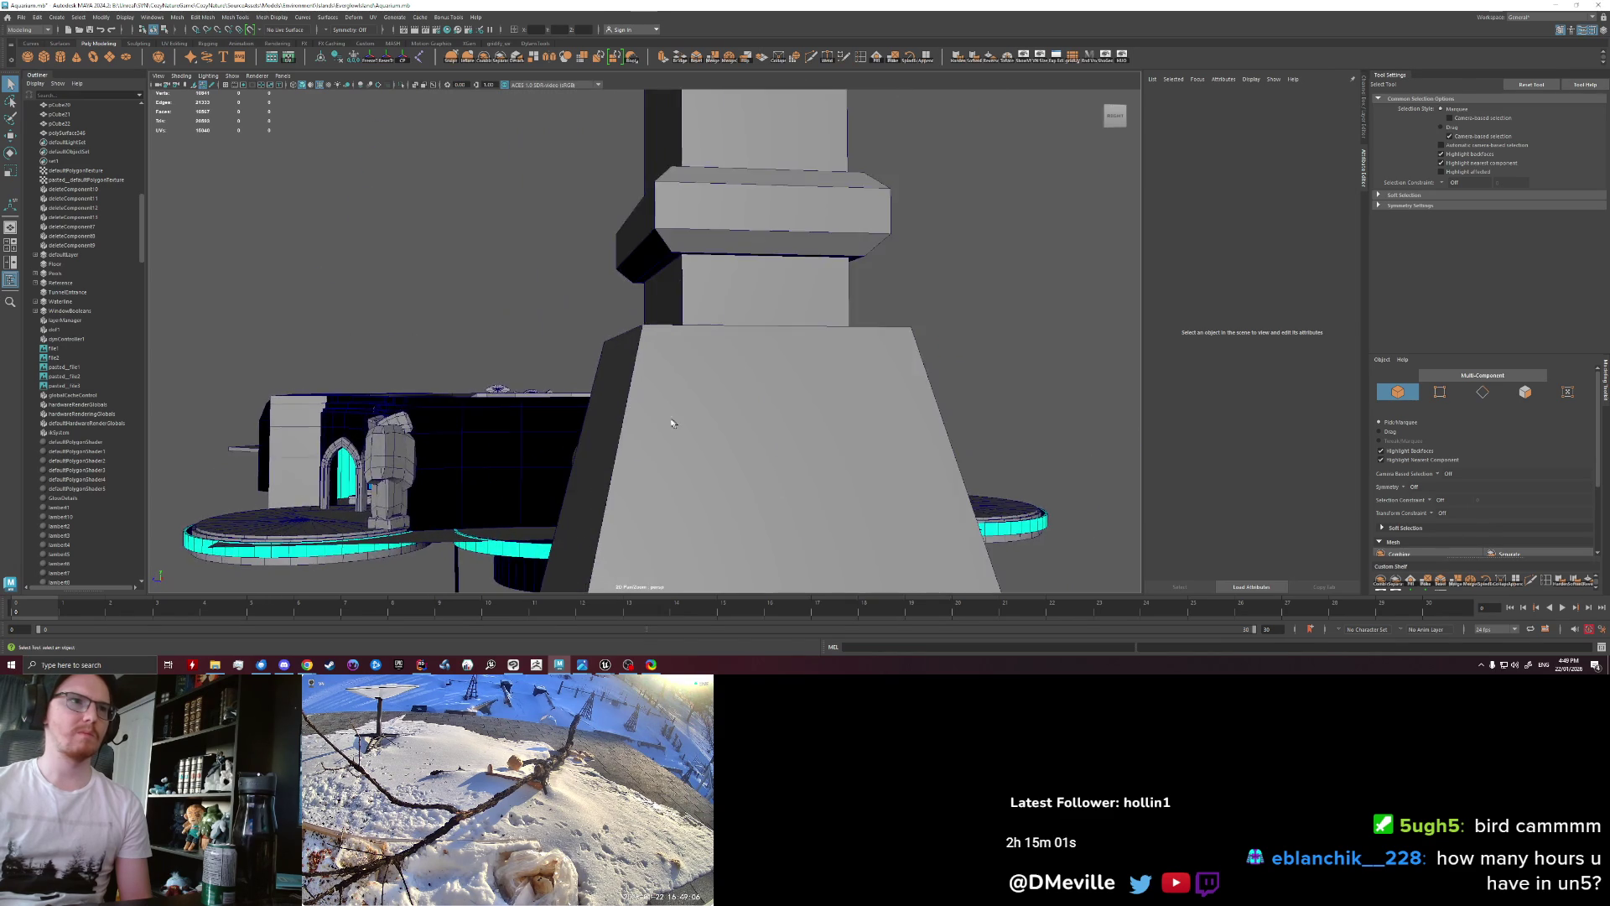
# Step: Select the edge loop around the central pillar's base
pyautogui.keyDown('alt'); pyautogui.moveTo(525, 445); pyautogui.dragTo(650, 388, button='right'); pyautogui.keyUp('alt')
pyautogui.rightClick(649, 388)
pyautogui.click(648, 363)
pyautogui.doubleClick(667, 458)
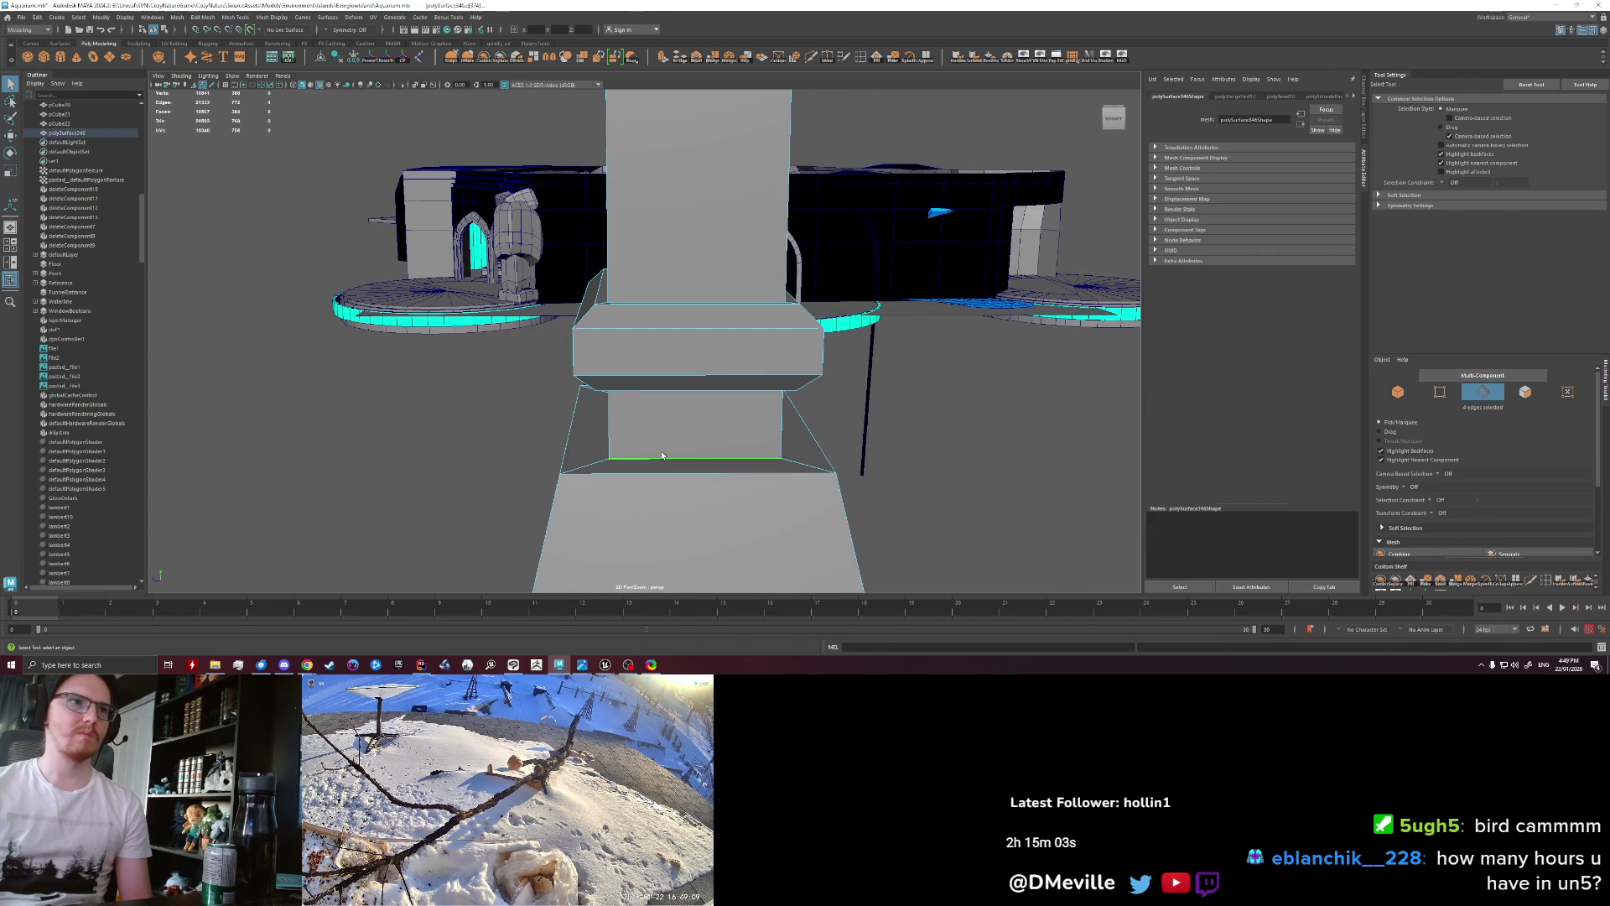
pyautogui.press('w')
pyautogui.hotkey('ctrl', 'z')
pyautogui.press('q')
pyautogui.press('w')
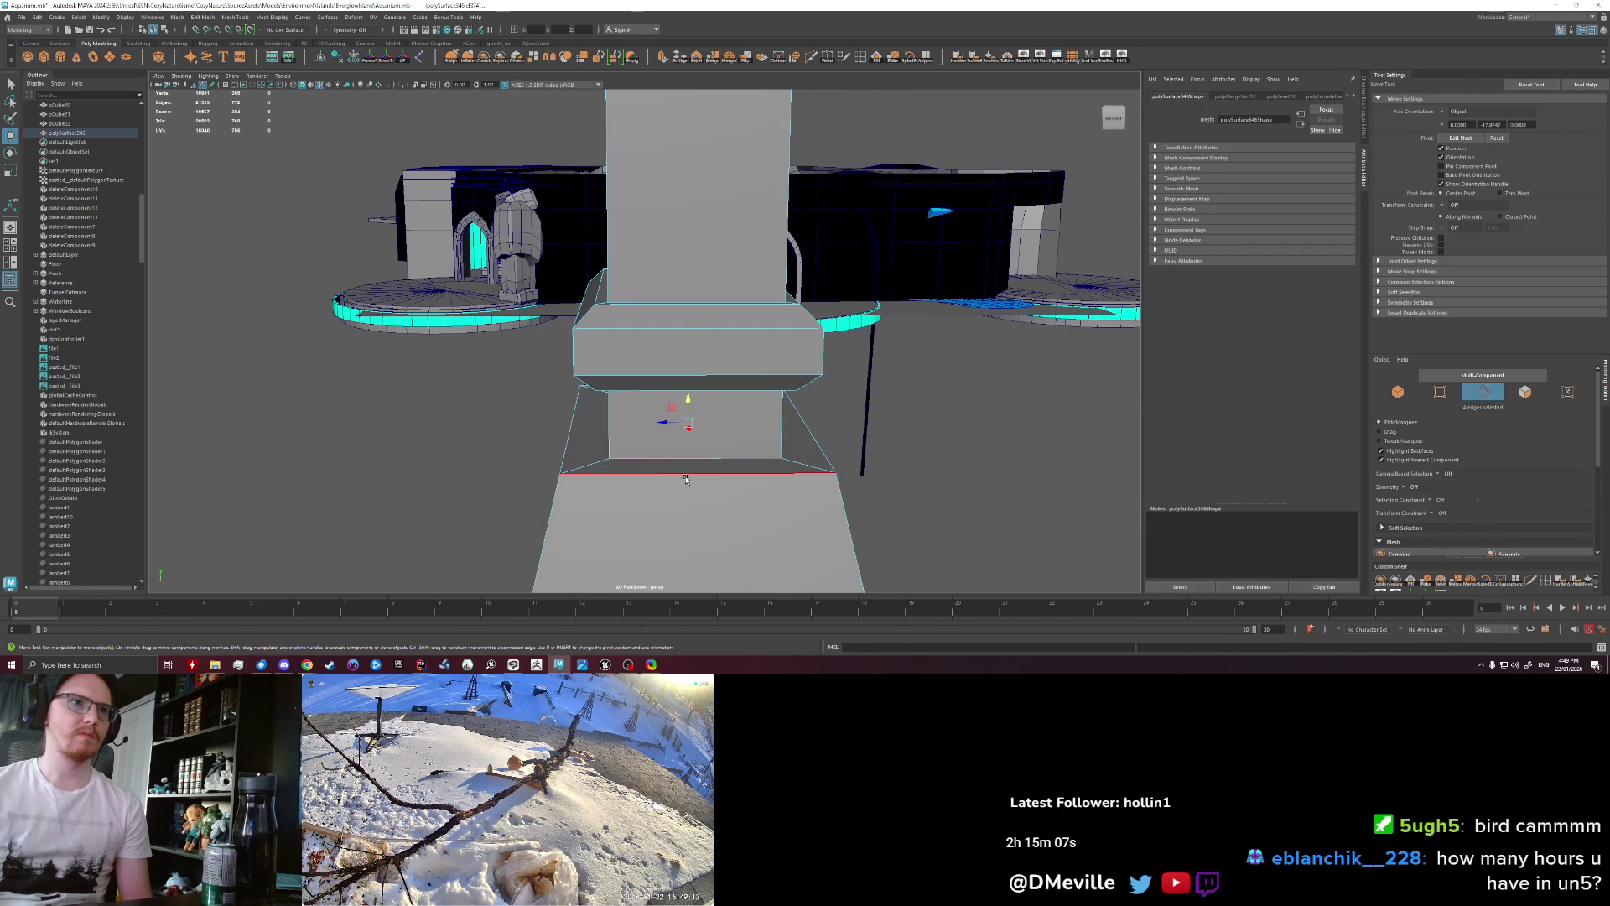
# Step: Slide the selected edge loop down the pillar
pyautogui.moveTo(701, 441); pyautogui.dragTo(672, 410)
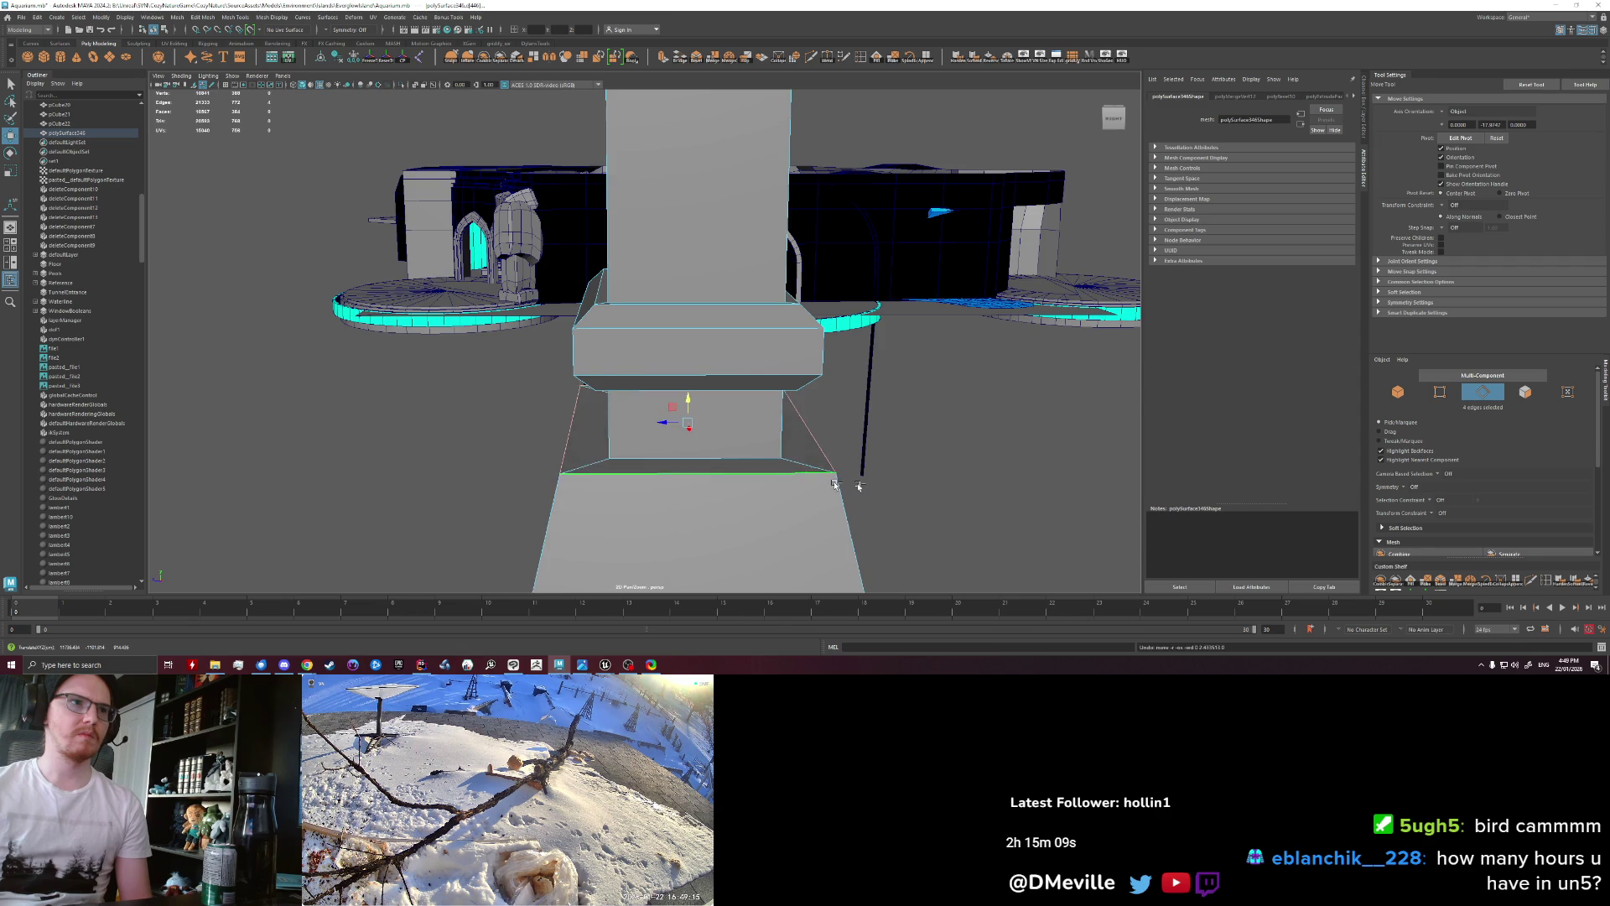
pyautogui.scroll(3, 928, 451)
pyautogui.scroll(-3, 928, 451)
pyautogui.keyDown('alt'); pyautogui.moveTo(1025, 403); pyautogui.dragTo(740, 375, button='middle'); pyautogui.keyUp('alt')
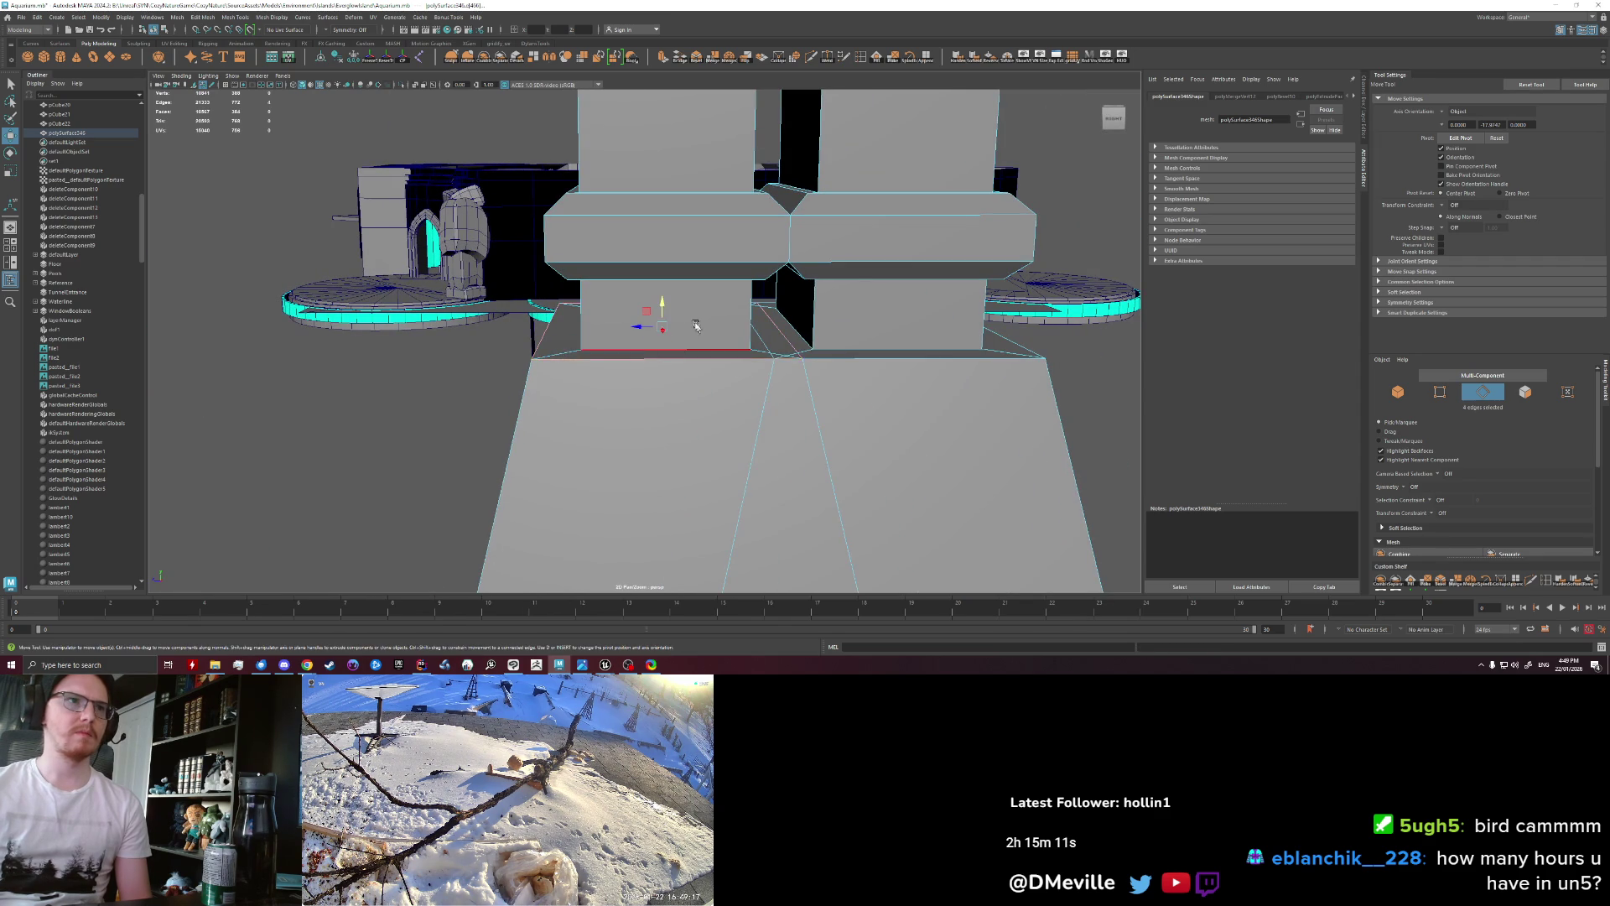
pyautogui.moveTo(695, 324); pyautogui.dragTo(653, 343)
pyautogui.scroll(3, 855, 316)
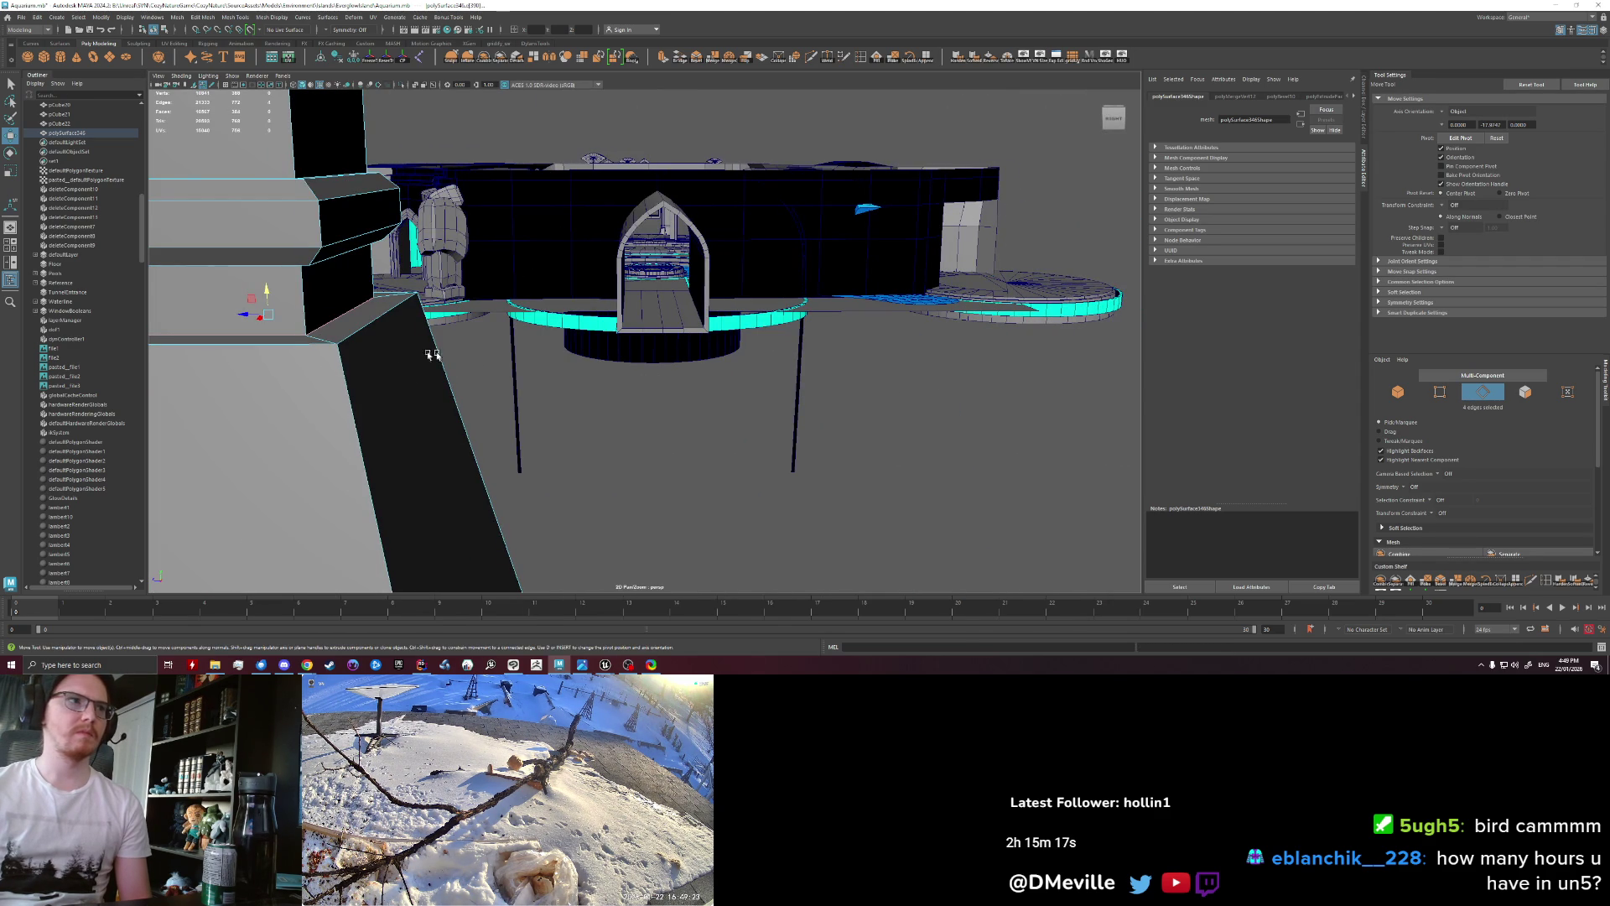
pyautogui.keyDown('alt'); pyautogui.moveTo(479, 358); pyautogui.dragTo(714, 437, button='middle'); pyautogui.keyUp('alt')
pyautogui.scroll(2, 714, 437)
# Step: Test a bevel on the selected pillar edge, then undo it
pyautogui.hotkey('ctrl', 'b')
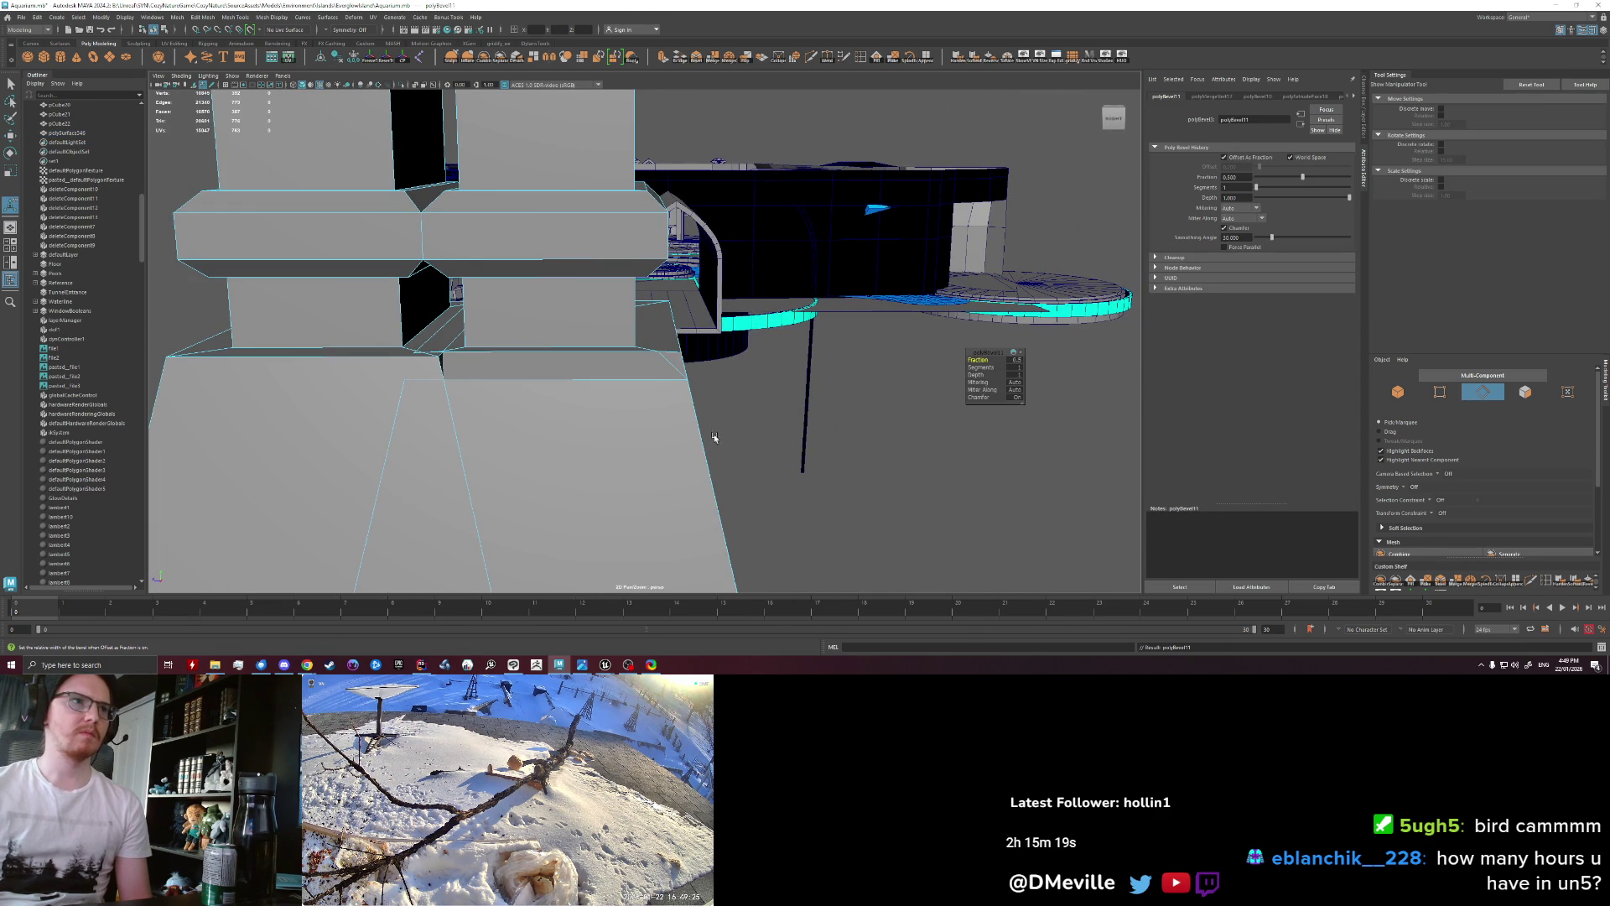
pyautogui.hotkey('ctrl', 'z')
pyautogui.hotkey('ctrl', 'b')
pyautogui.keyDown('alt'); pyautogui.moveTo(640, 357); pyautogui.dragTo(712, 499); pyautogui.keyUp('alt')
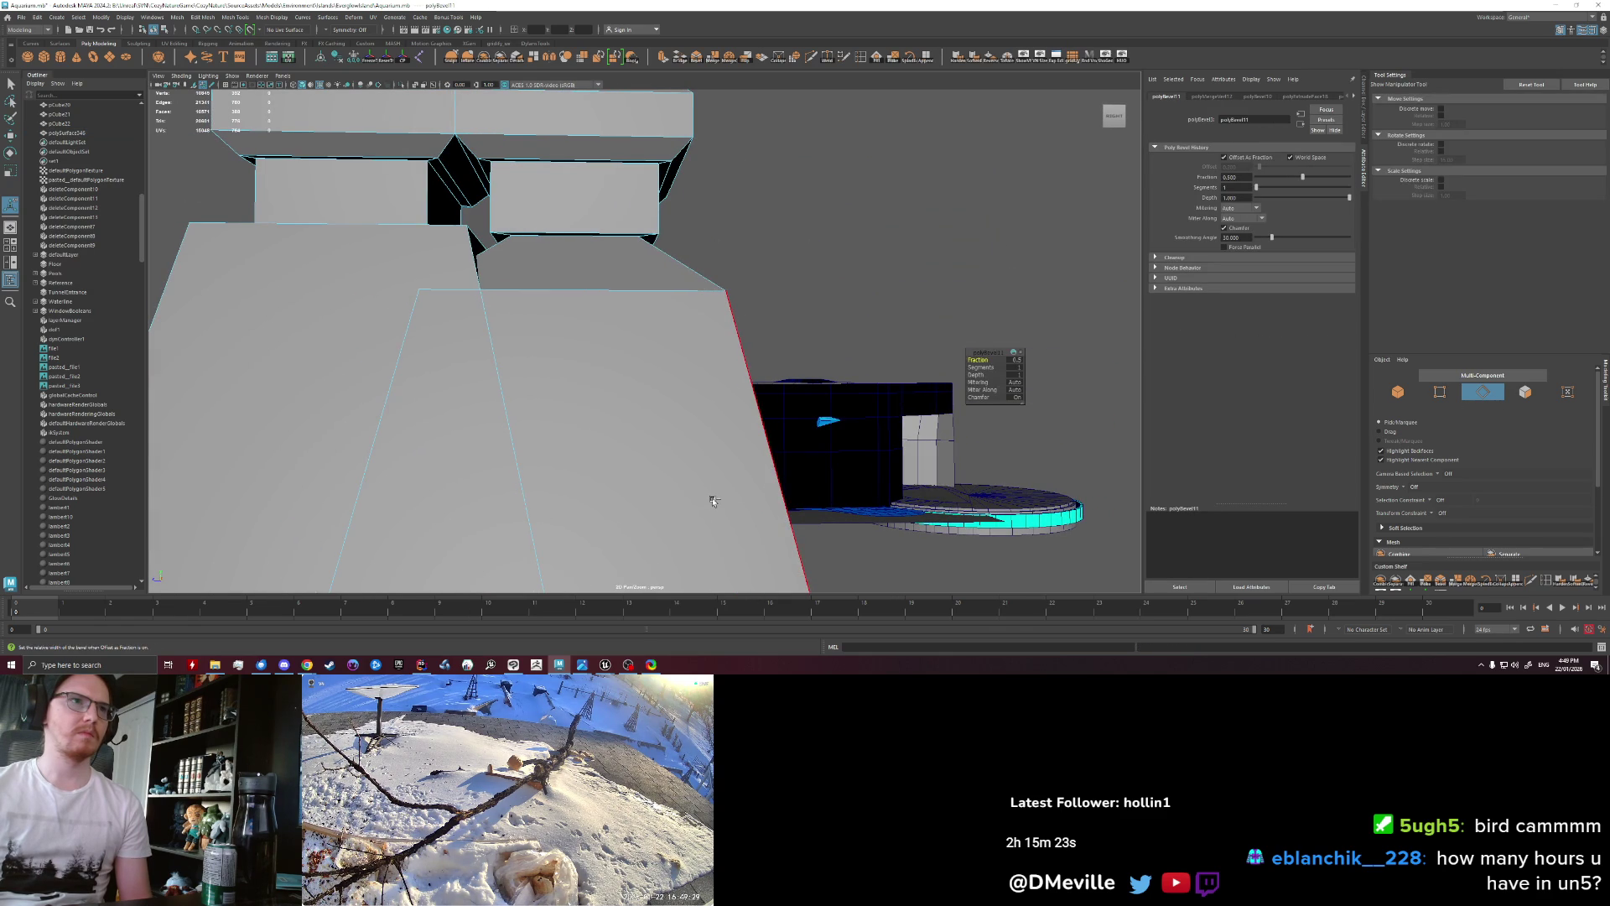
pyautogui.hotkey('ctrl', 'z')
pyautogui.keyDown('alt'); pyautogui.moveTo(715, 497); pyautogui.dragTo(672, 448); pyautogui.keyUp('alt')
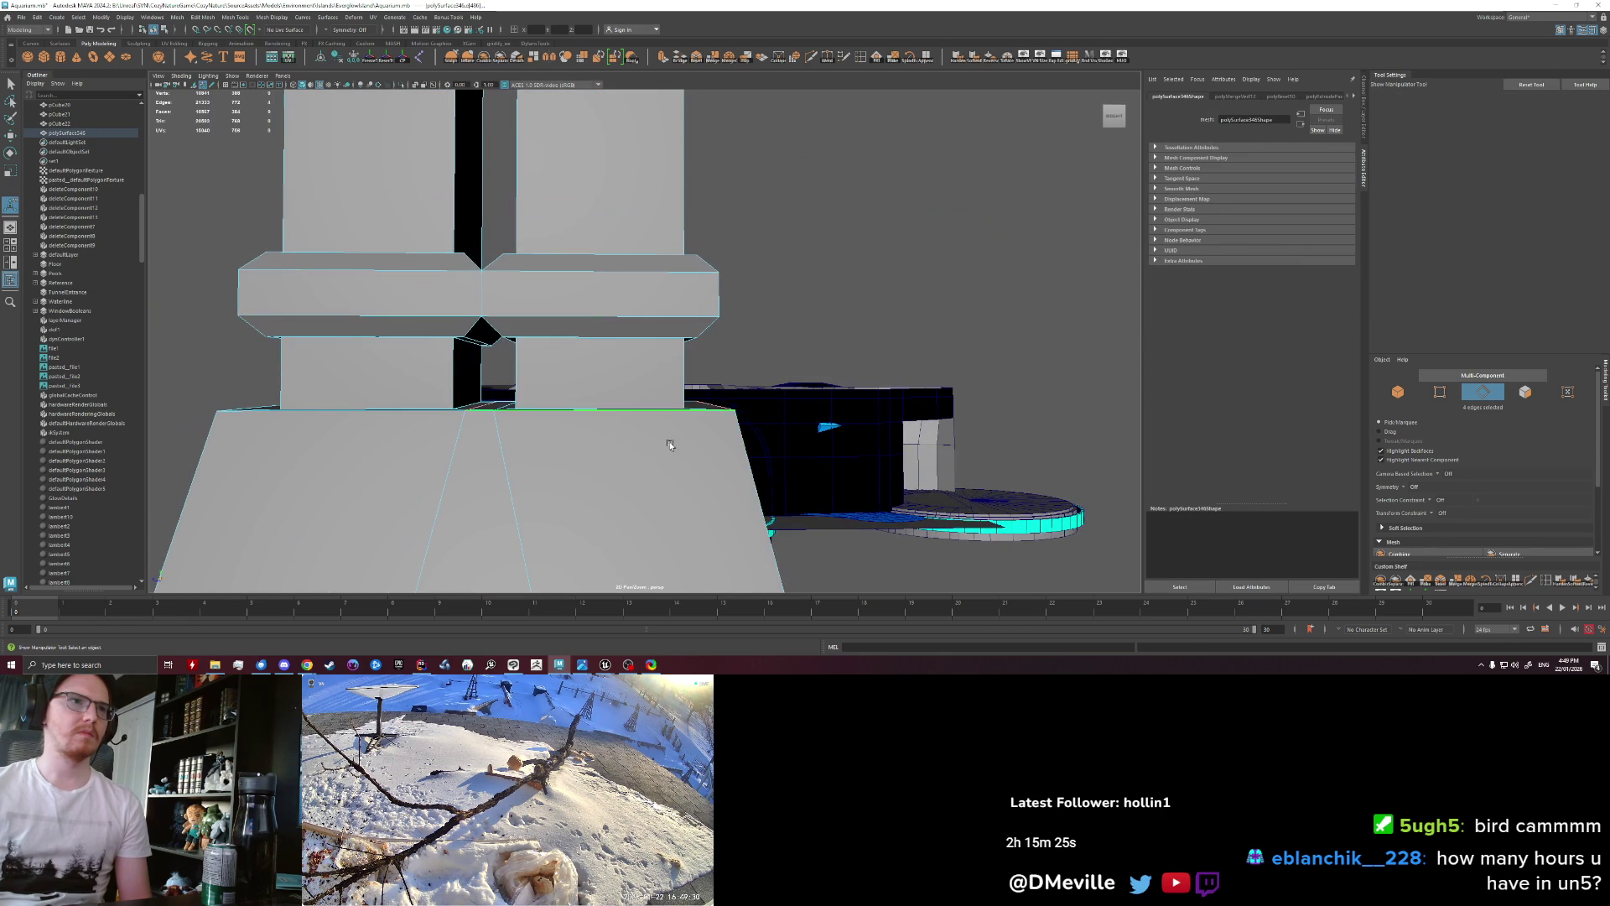
# Step: Extrude the block's bottom edges downward into a new ledge and lower its bottom edge
pyautogui.press('w')
pyautogui.keyDown('shift'); pyautogui.moveTo(600, 379); pyautogui.dragTo(601, 442); pyautogui.keyUp('shift')
pyautogui.moveTo(603, 388); pyautogui.dragTo(597, 415, button='middle')
pyautogui.moveTo(536, 452)
pyautogui.keyDown('alt'); pyautogui.mouseDown(button='right')
pyautogui.moveTo(761, 355)
pyautogui.moveTo(731, 331)
pyautogui.mouseUp(button='right'); pyautogui.keyUp('alt')
pyautogui.keyDown('alt'); pyautogui.moveTo(731, 331); pyautogui.dragTo(698, 346); pyautogui.keyUp('alt')
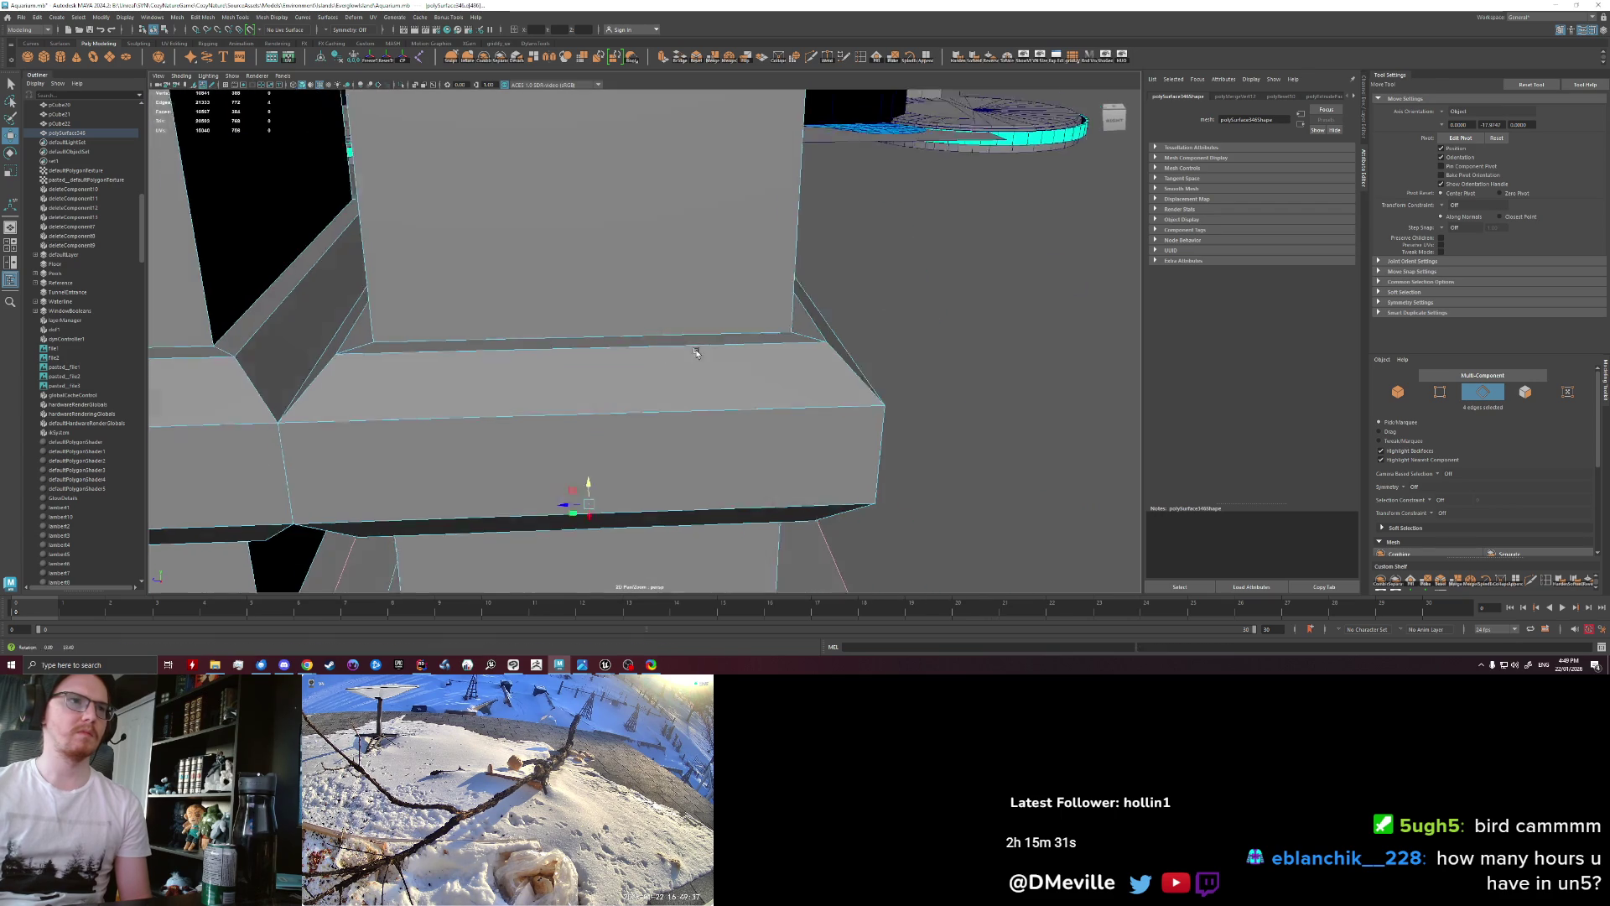
pyautogui.keyDown('alt'); pyautogui.moveTo(697, 346); pyautogui.dragTo(752, 367, button='right'); pyautogui.keyUp('alt')
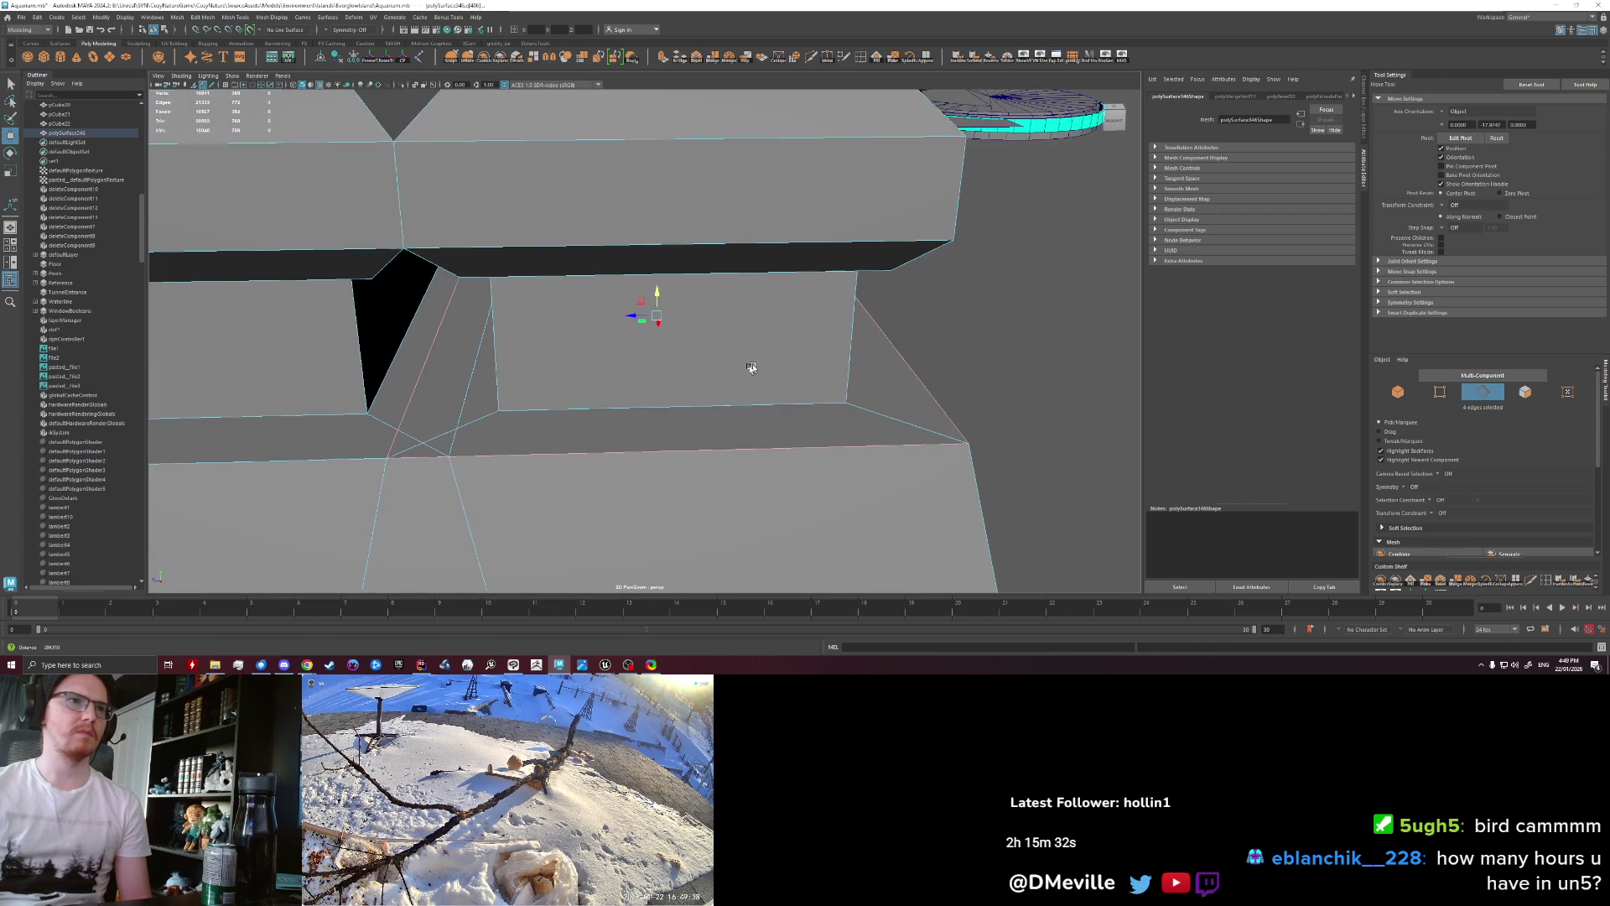
# Step: Select the ledge's bottom edge, trial a bevel on it, and undo
pyautogui.click(730, 406)
pyautogui.press('f')
pyautogui.moveTo(722, 435)
pyautogui.keyDown('alt'); pyautogui.mouseDown()
pyautogui.moveTo(631, 390)
pyautogui.moveTo(574, 403)
pyautogui.moveTo(600, 387)
pyautogui.mouseUp(); pyautogui.keyUp('alt')
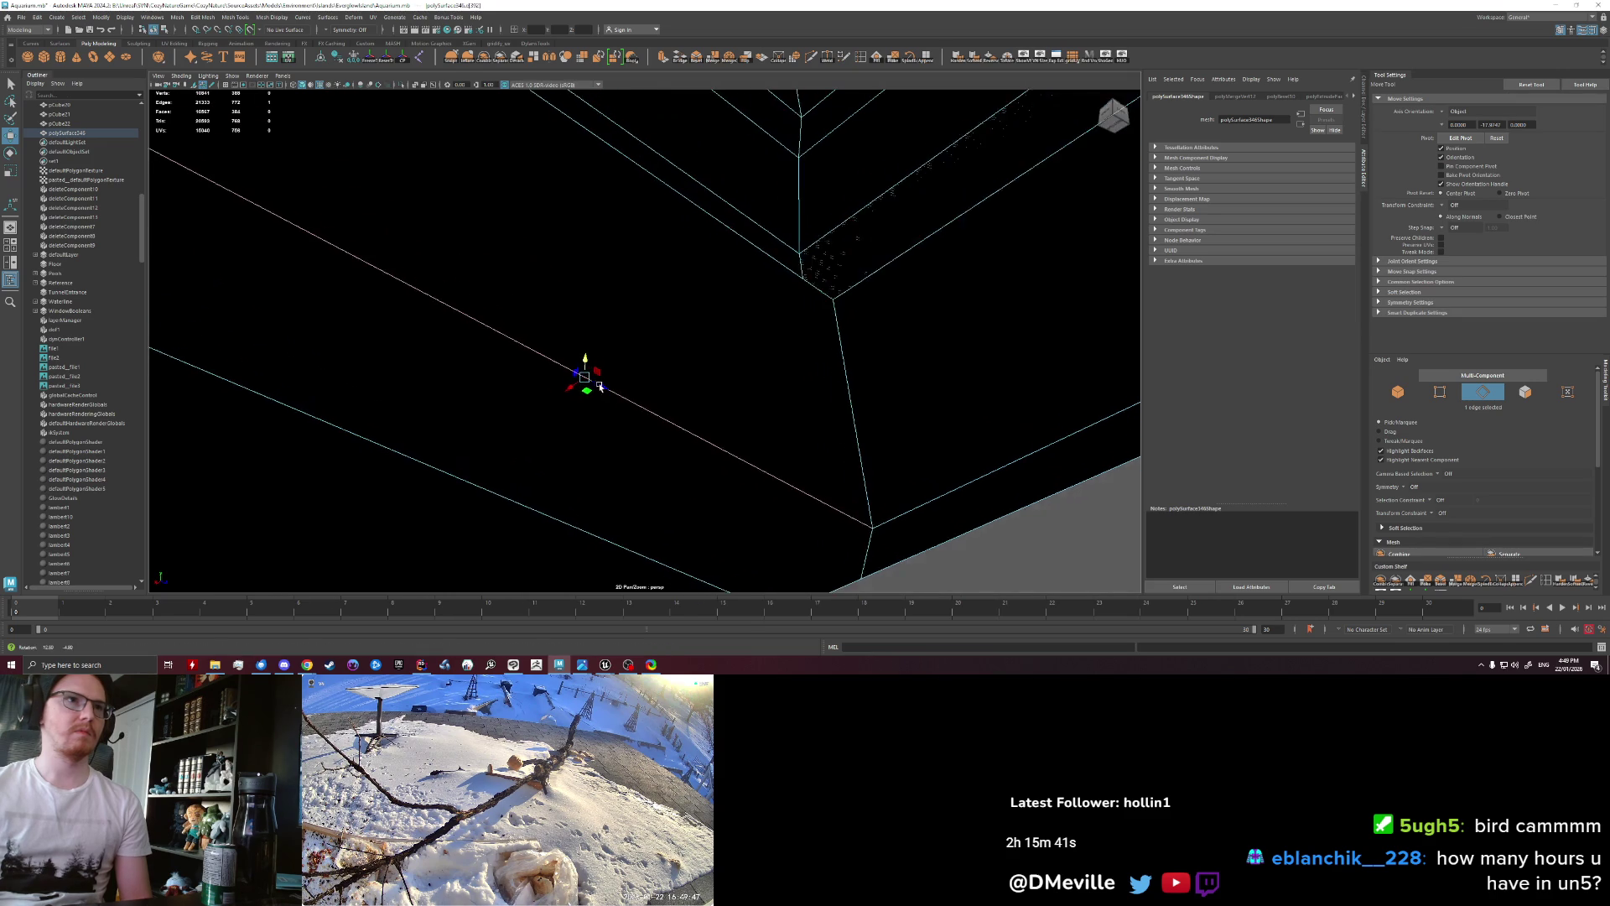
pyautogui.hotkey('ctrl', 'b')
pyautogui.moveTo(711, 437)
pyautogui.keyDown('alt'); pyautogui.mouseDown()
pyautogui.moveTo(665, 467)
pyautogui.moveTo(604, 466)
pyautogui.moveTo(638, 453)
pyautogui.mouseUp(); pyautogui.keyUp('alt')
pyautogui.hotkey('ctrl', 'z')
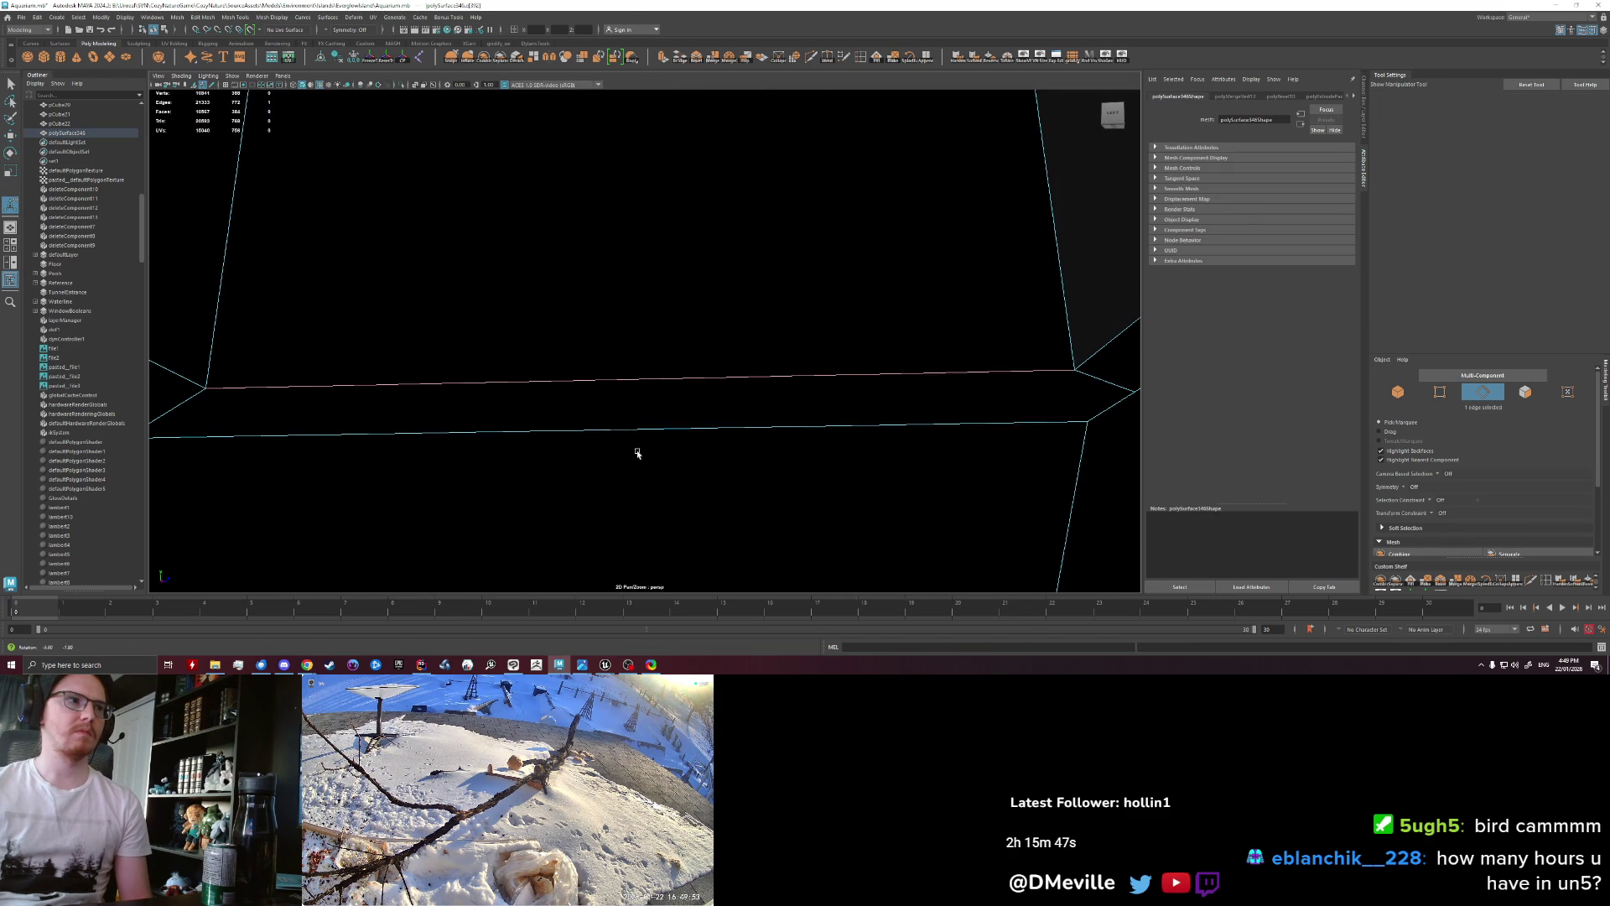
# Step: Repeatedly bevel the two selected ledge edges and undo each attempt
pyautogui.keyDown('alt'); pyautogui.moveTo(259, 403); pyautogui.dragTo(209, 388); pyautogui.keyUp('alt')
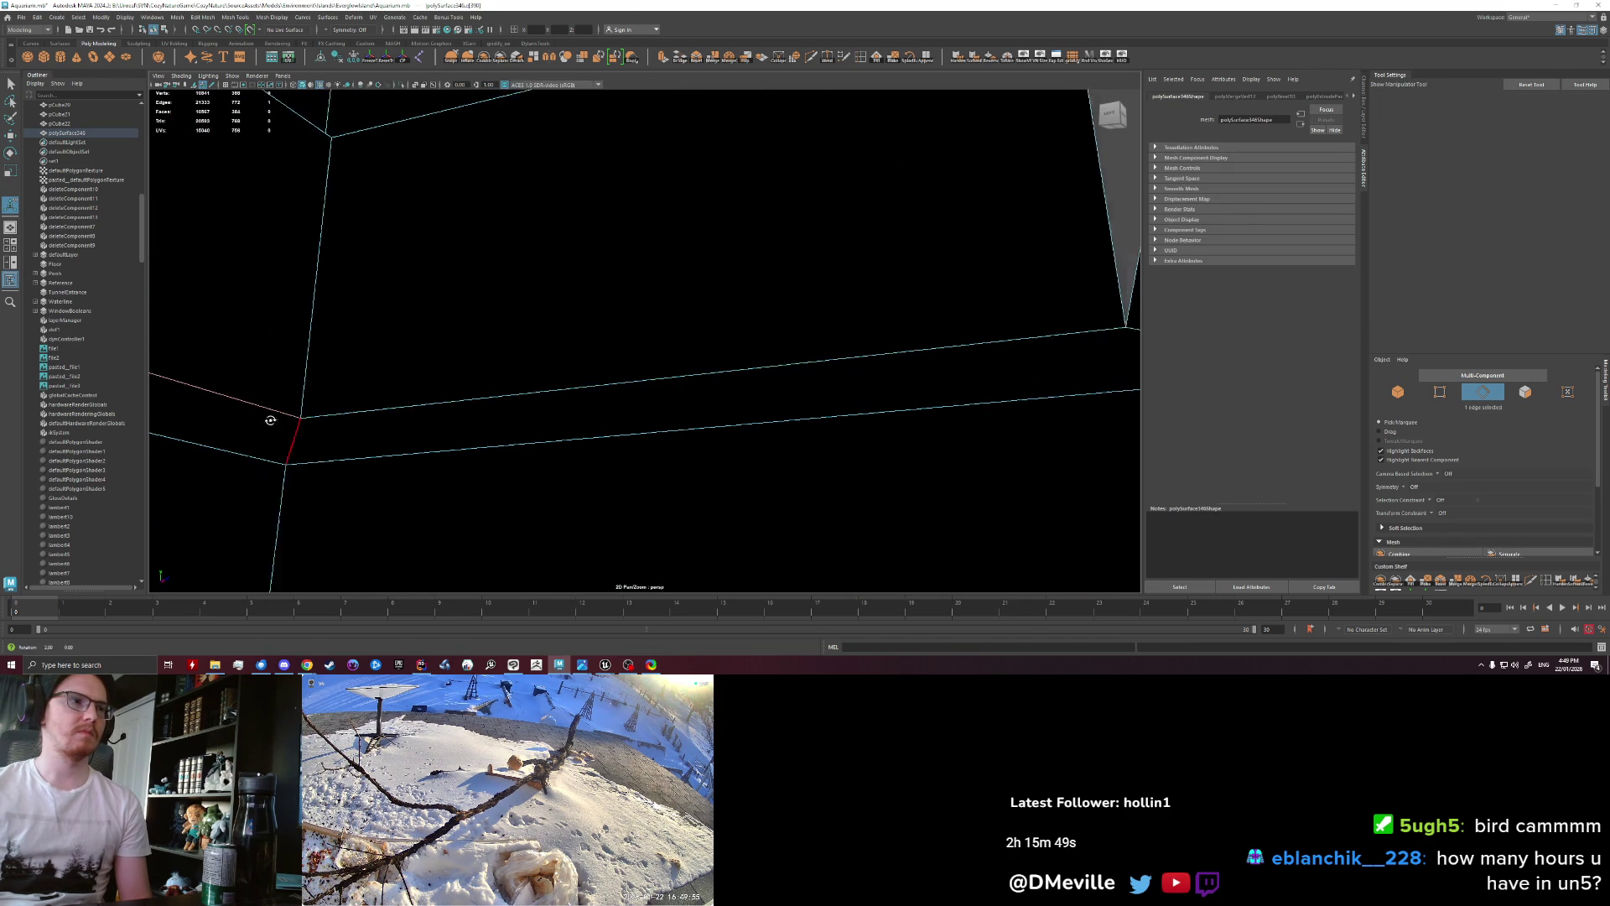
pyautogui.hotkey('ctrl', 'b')
pyautogui.moveTo(528, 453)
pyautogui.keyDown('alt'); pyautogui.mouseDown()
pyautogui.moveTo(676, 460)
pyautogui.moveTo(575, 446)
pyautogui.moveTo(646, 447)
pyautogui.moveTo(733, 475)
pyautogui.moveTo(744, 461)
pyautogui.moveTo(848, 474)
pyautogui.mouseUp(); pyautogui.keyUp('alt')
pyautogui.hotkey('ctrl', 'z')
pyautogui.hotkey('ctrl', 'b')
pyautogui.hotkey('ctrl', 'z')
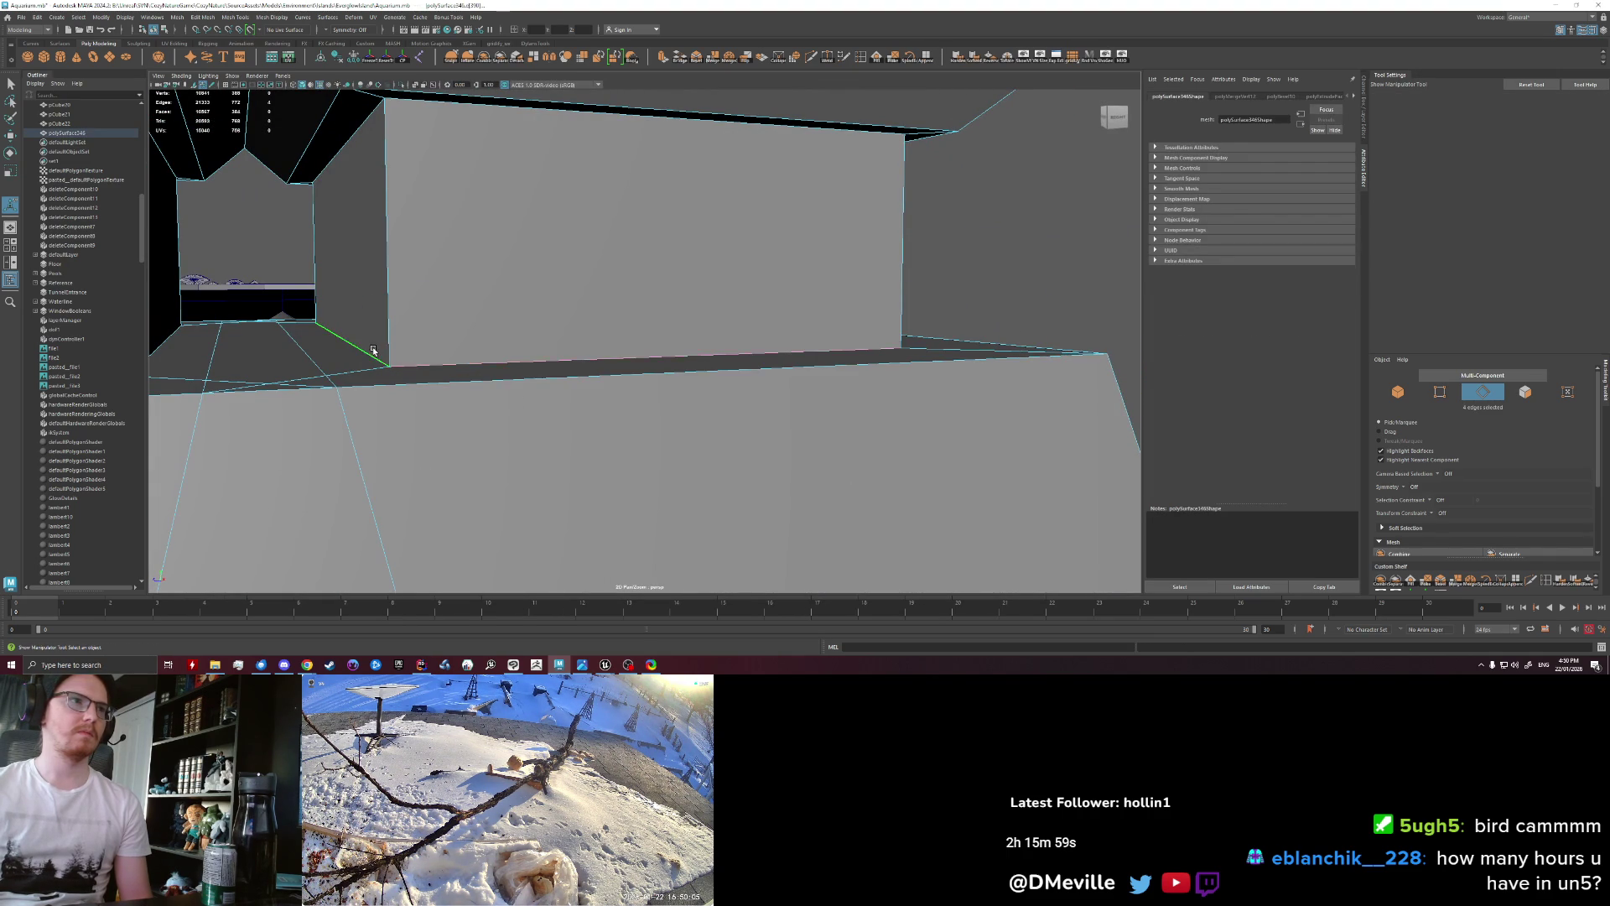
pyautogui.hotkey('ctrl', 'b')
pyautogui.keyDown('alt'); pyautogui.moveTo(654, 475); pyautogui.dragTo(377, 467); pyautogui.keyUp('alt')
pyautogui.hotkey('ctrl', 'z')
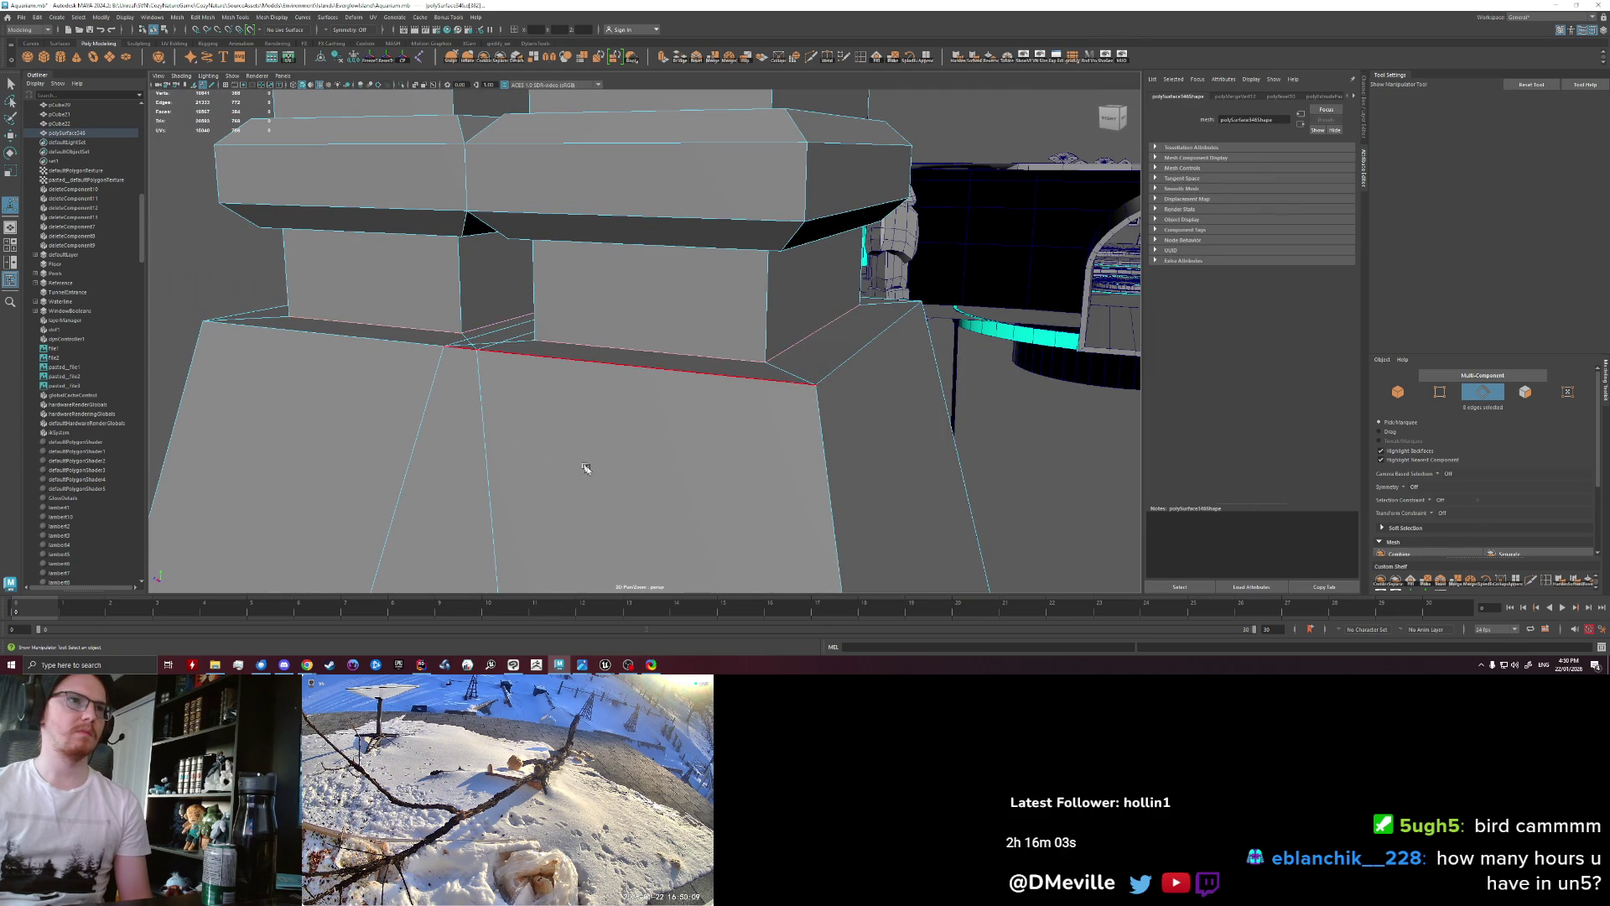
# Step: Bevel the four ledge edges at fraction 0.4, inspect, then undo it
pyautogui.hotkey('ctrl', 'b')
pyautogui.moveTo(608, 487); pyautogui.dragTo(613, 486, button='middle')
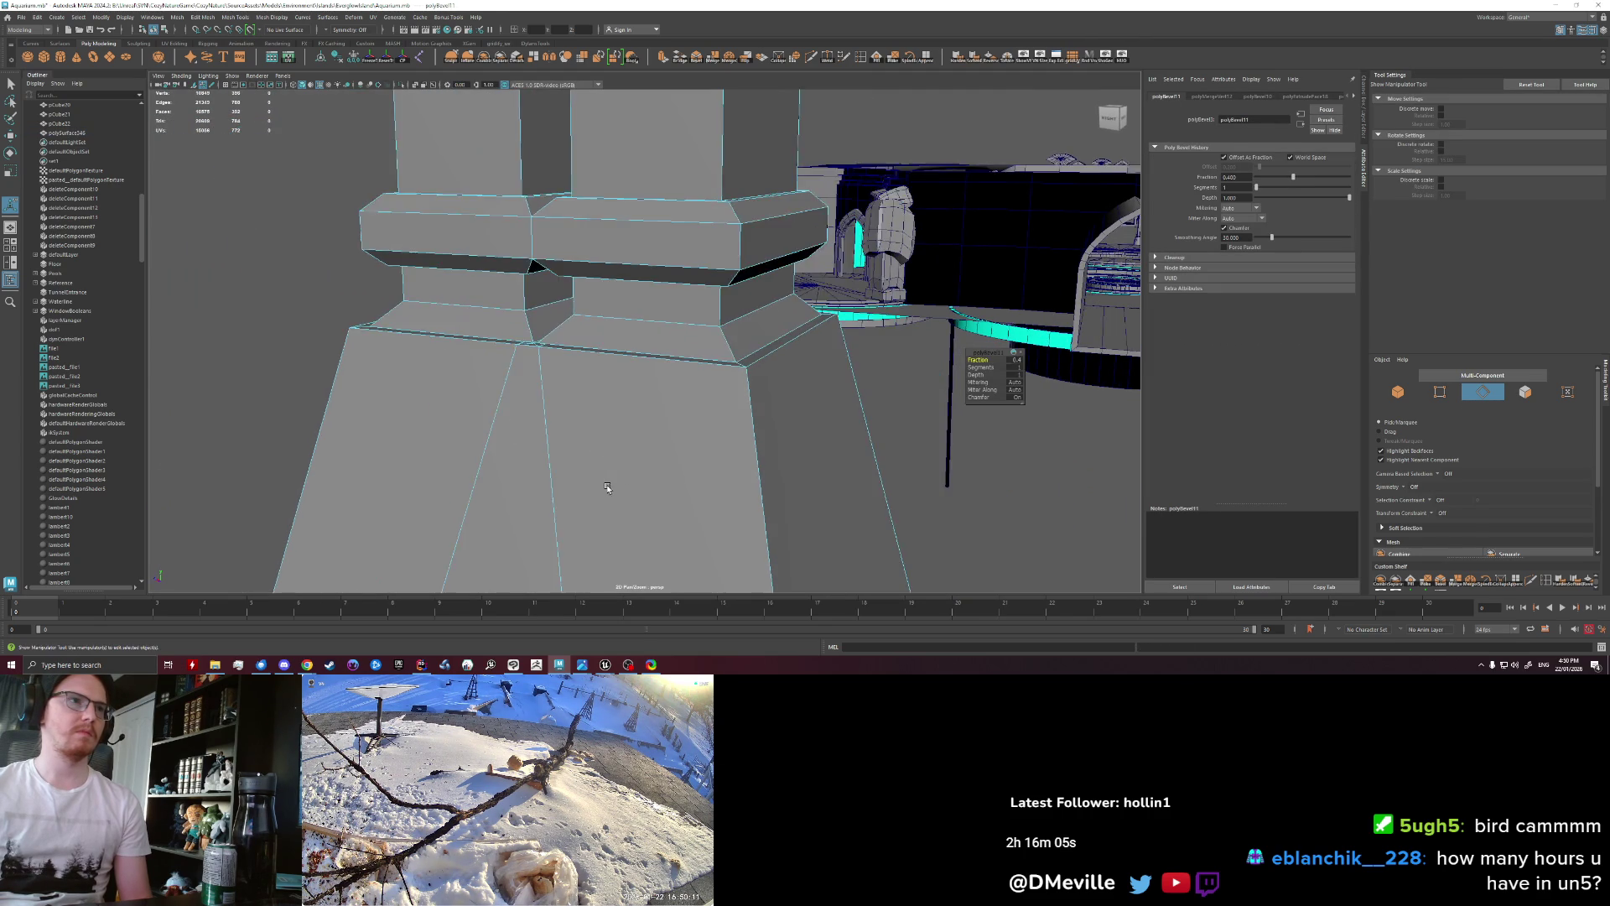
pyautogui.keyDown('alt'); pyautogui.moveTo(612, 486); pyautogui.dragTo(641, 477); pyautogui.keyUp('alt')
pyautogui.keyDown('alt'); pyautogui.moveTo(532, 406); pyautogui.dragTo(461, 389); pyautogui.keyUp('alt')
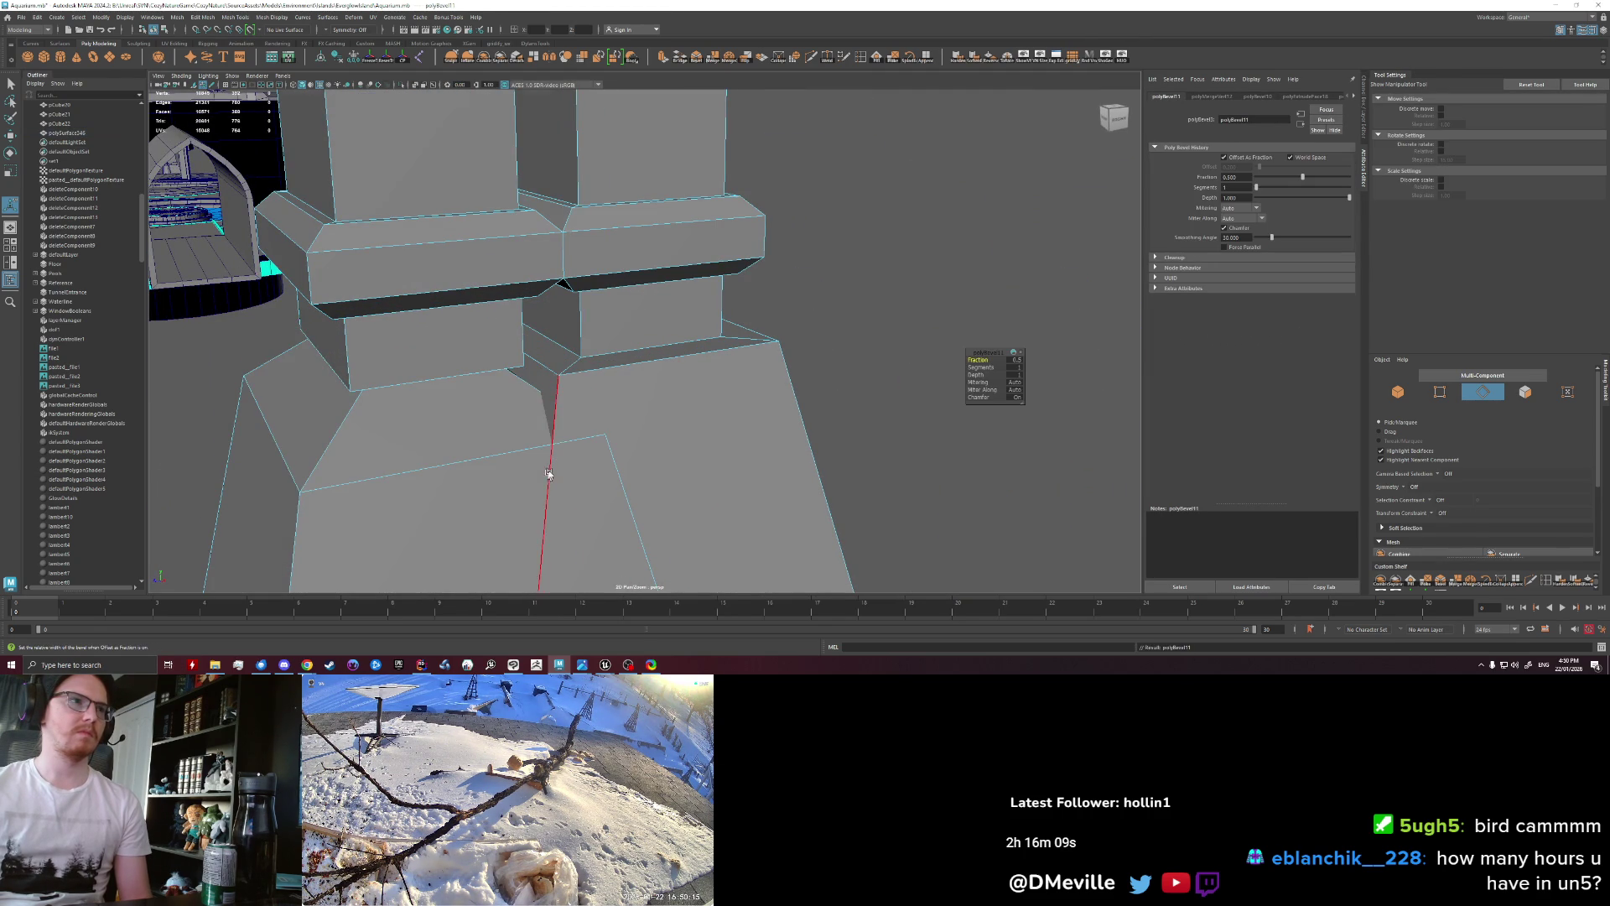
pyautogui.keyDown('alt'); pyautogui.moveTo(581, 464); pyautogui.dragTo(608, 422, button='right'); pyautogui.keyUp('alt')
pyautogui.hotkey('ctrl', 'z')
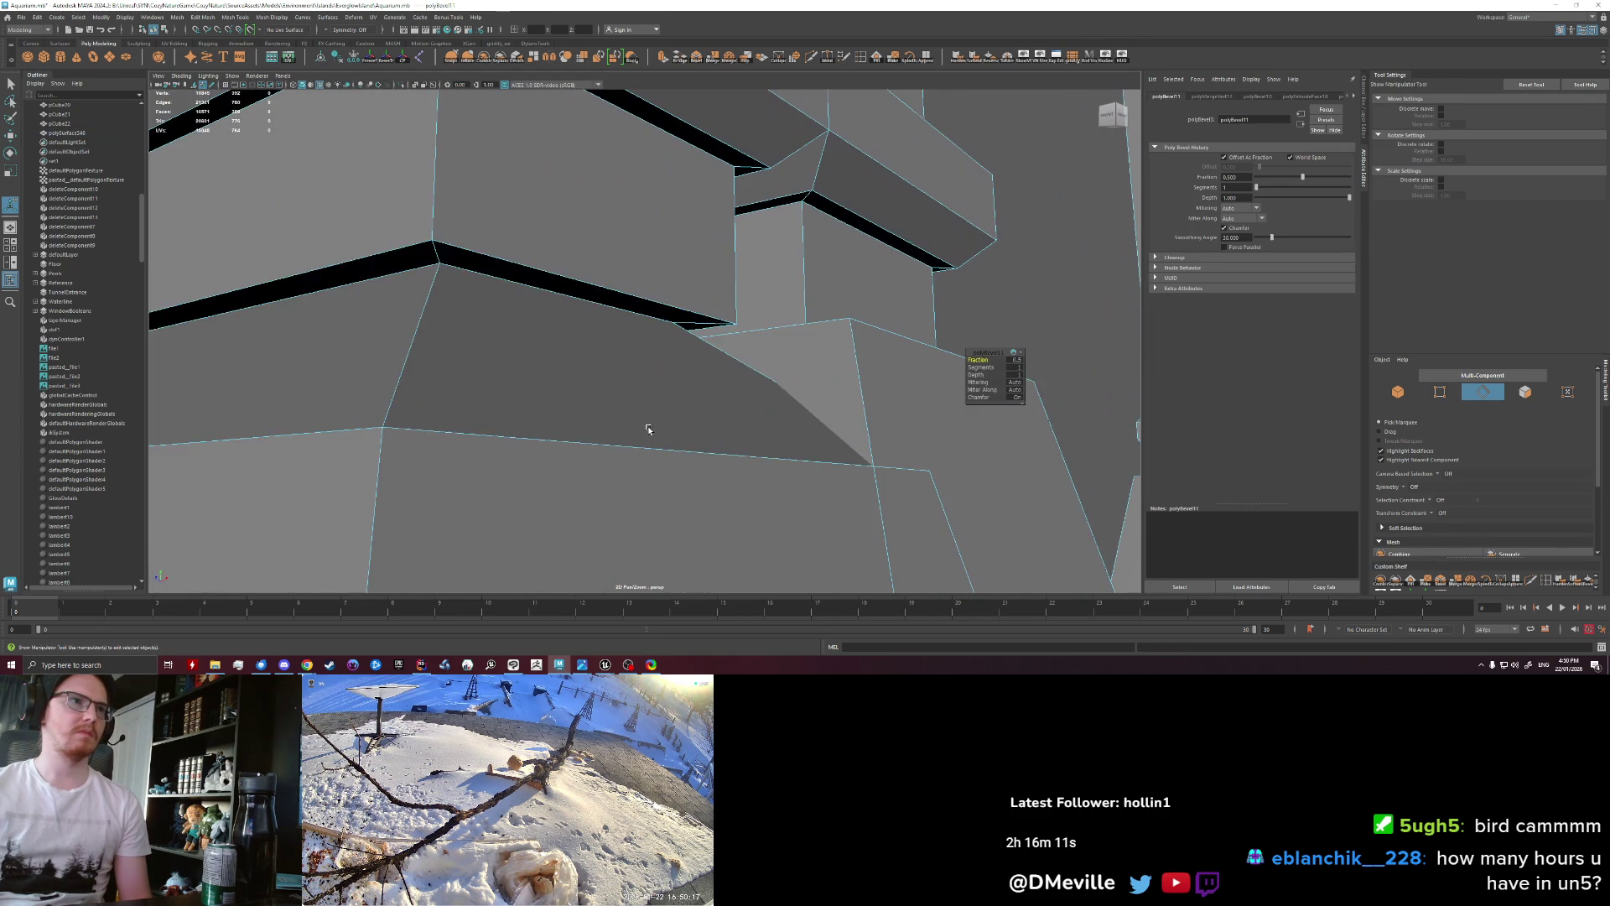
pyautogui.hotkey('ctrl', 'z')
pyautogui.keyDown('alt'); pyautogui.moveTo(591, 403); pyautogui.dragTo(515, 397); pyautogui.keyUp('alt')
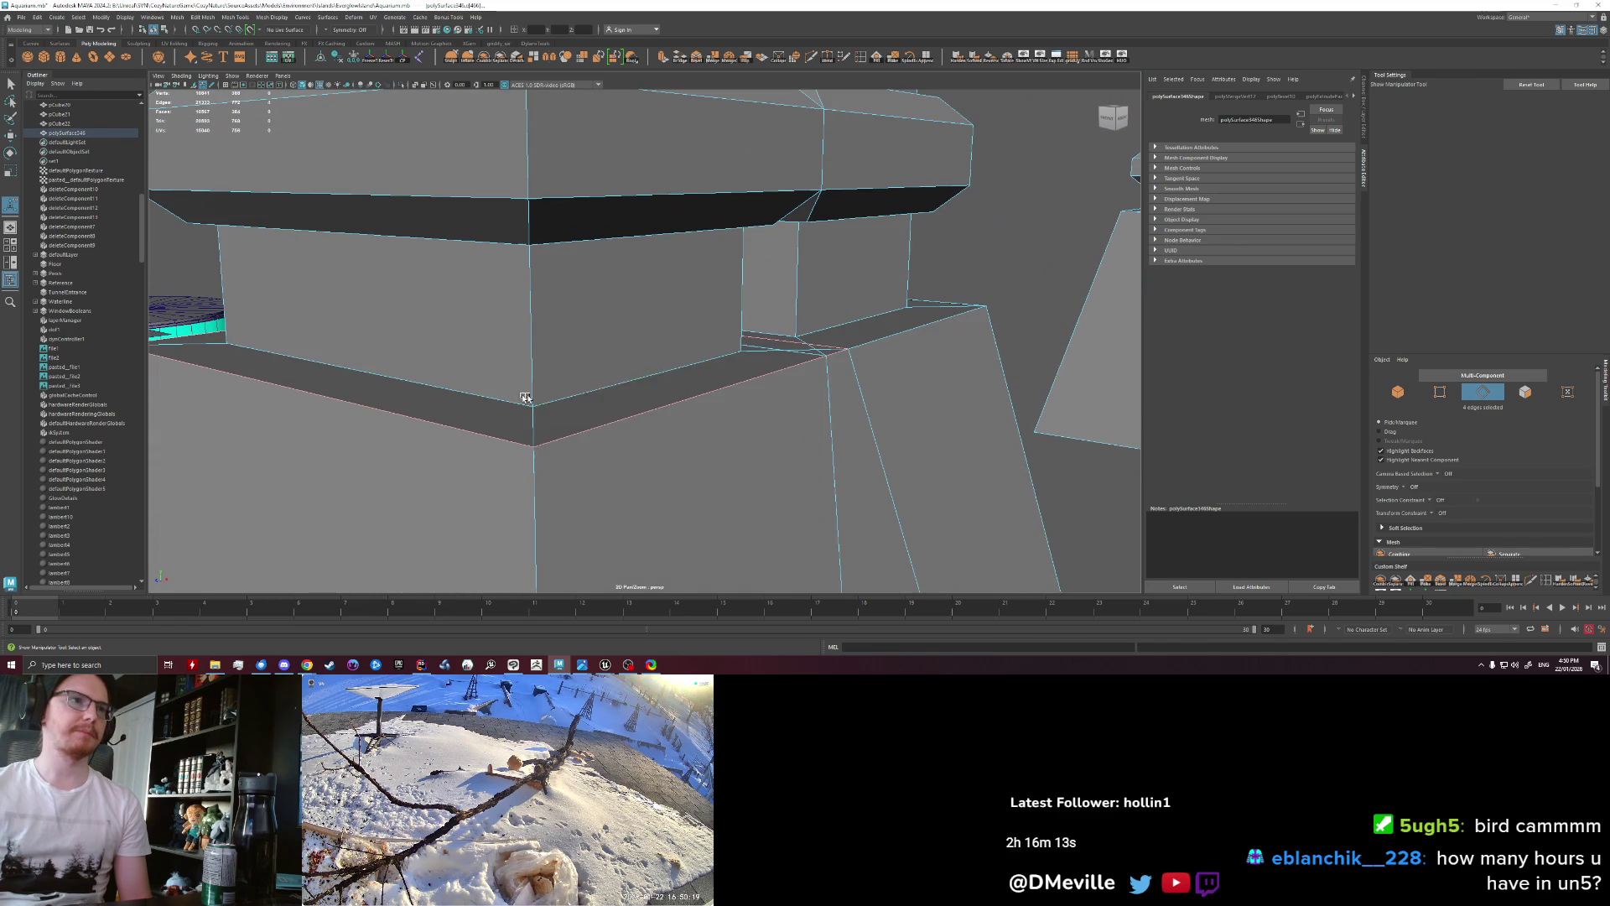
# Step: Adjust the ledge edge selection and retry bevels, undoing each
pyautogui.moveTo(570, 406); pyautogui.dragTo(622, 424, button='right')
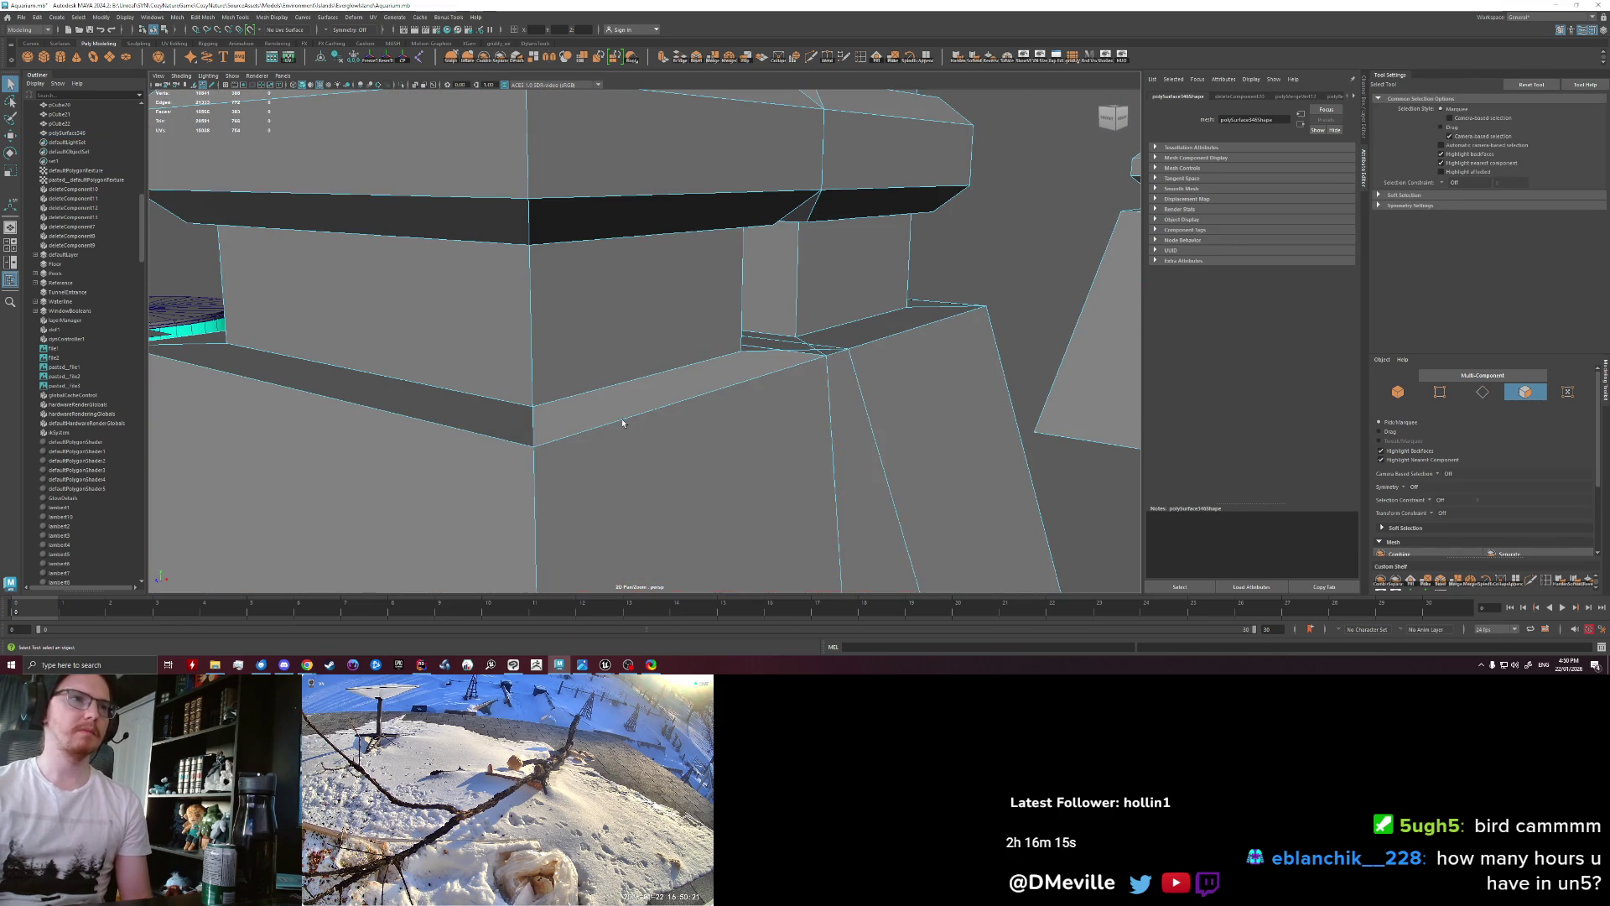
pyautogui.moveTo(530, 421)
pyautogui.keyDown('alt'); pyautogui.mouseDown()
pyautogui.moveTo(586, 443)
pyautogui.moveTo(639, 416)
pyautogui.moveTo(544, 408)
pyautogui.moveTo(554, 384)
pyautogui.mouseUp(); pyautogui.keyUp('alt')
pyautogui.moveTo(553, 385); pyautogui.dragTo(578, 402, button='right')
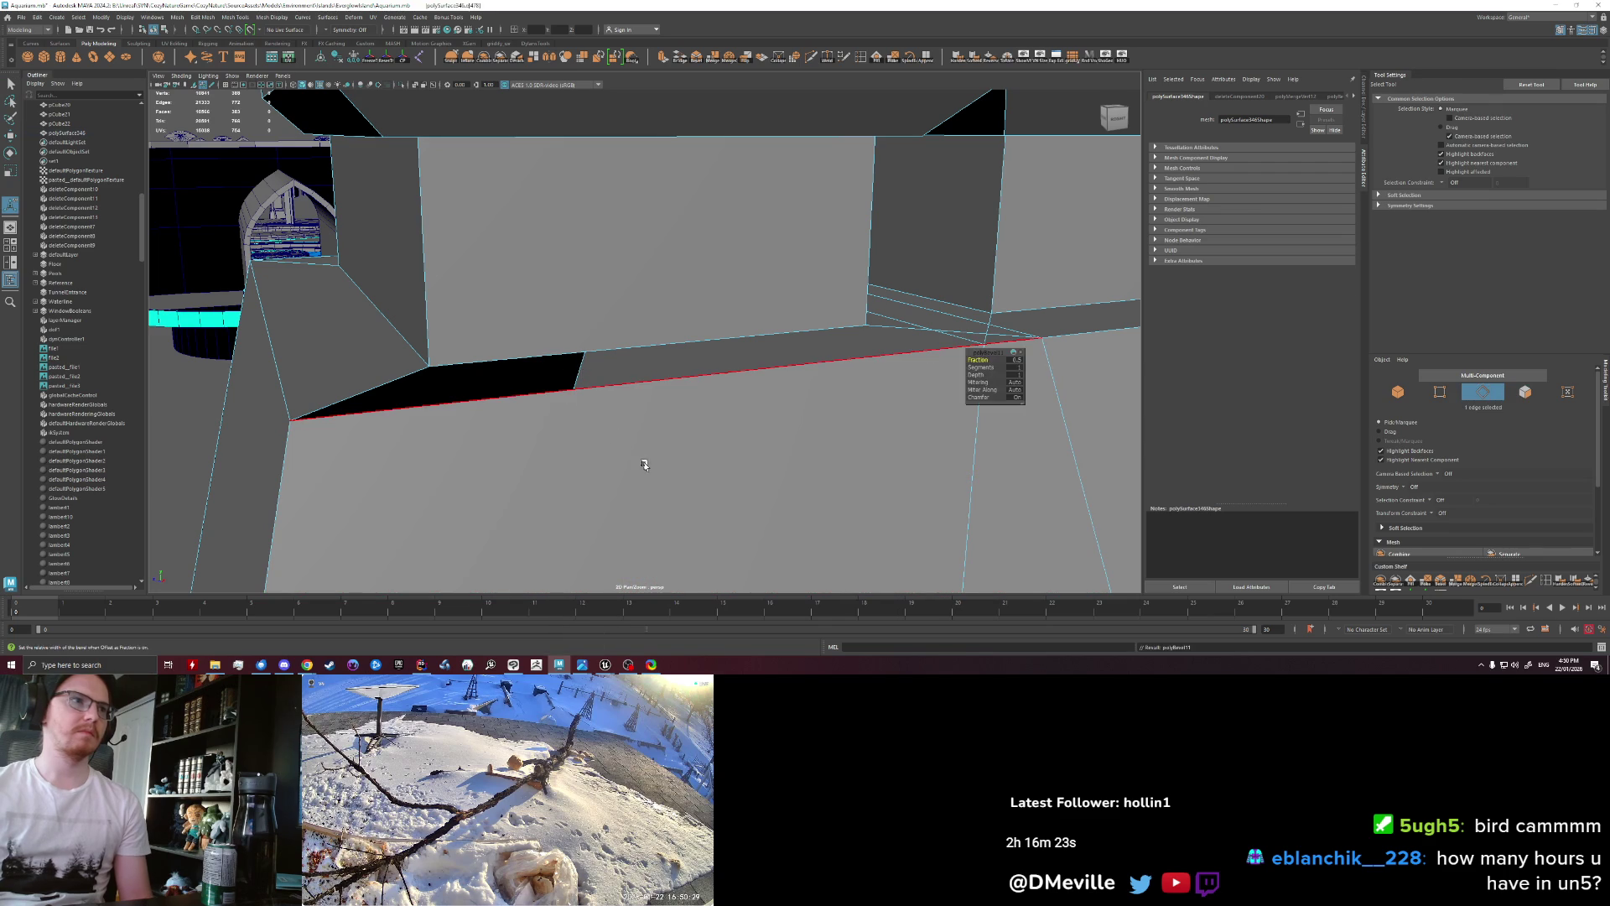
pyautogui.hotkey('ctrl', 'z')
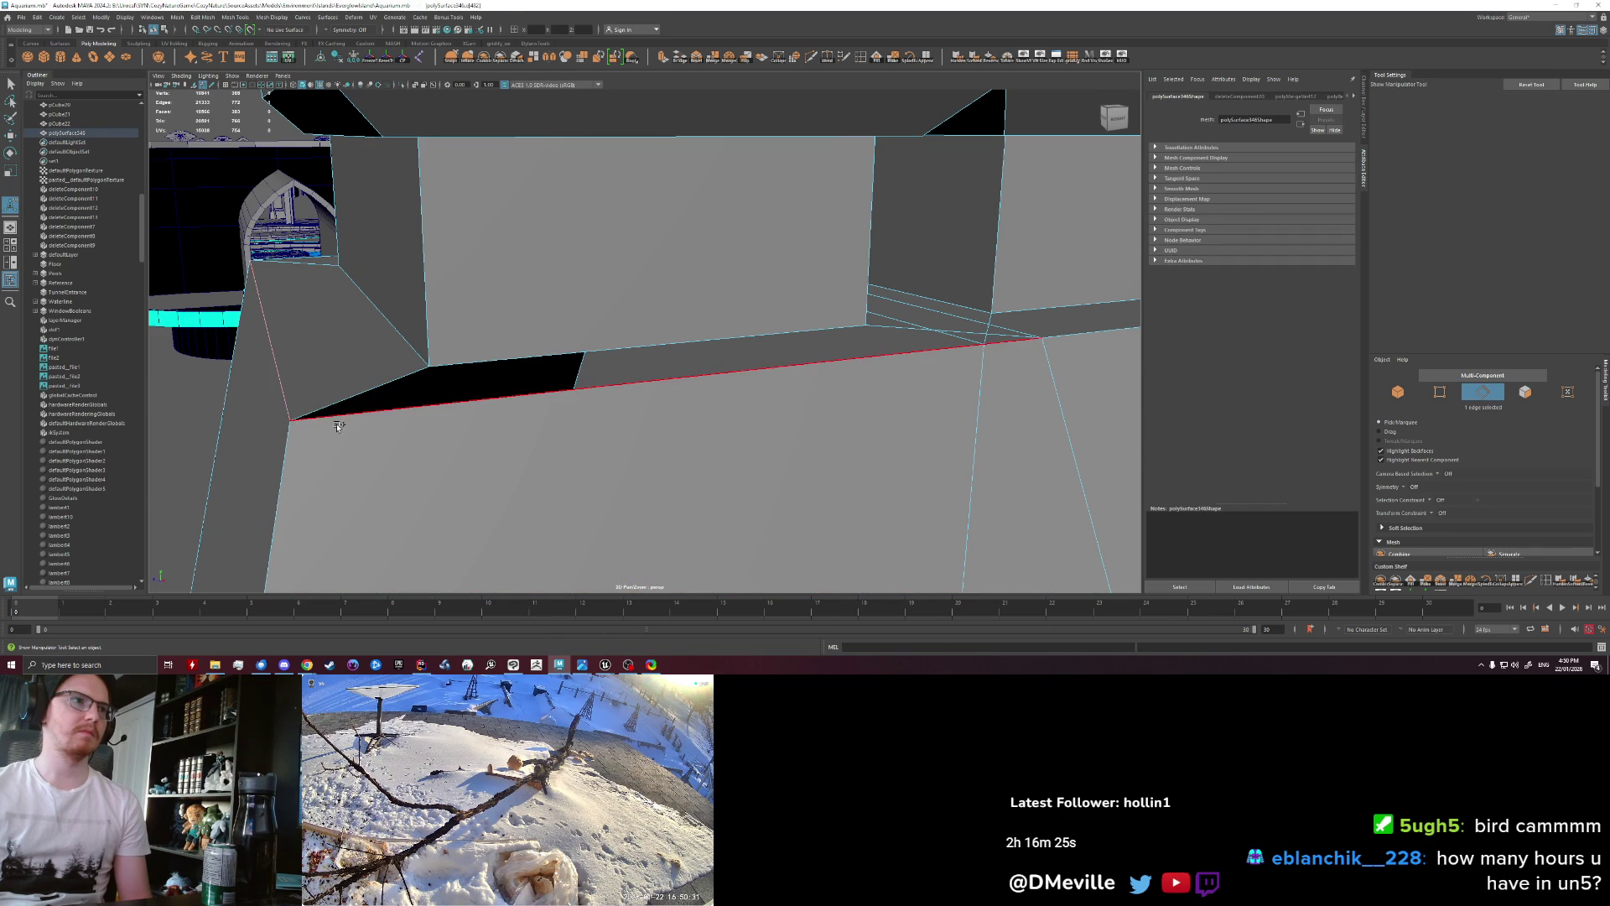
pyautogui.hotkey('ctrl', 'b')
pyautogui.keyDown('alt'); pyautogui.moveTo(576, 478); pyautogui.dragTo(663, 502); pyautogui.keyUp('alt')
pyautogui.hotkey('ctrl', 'z')
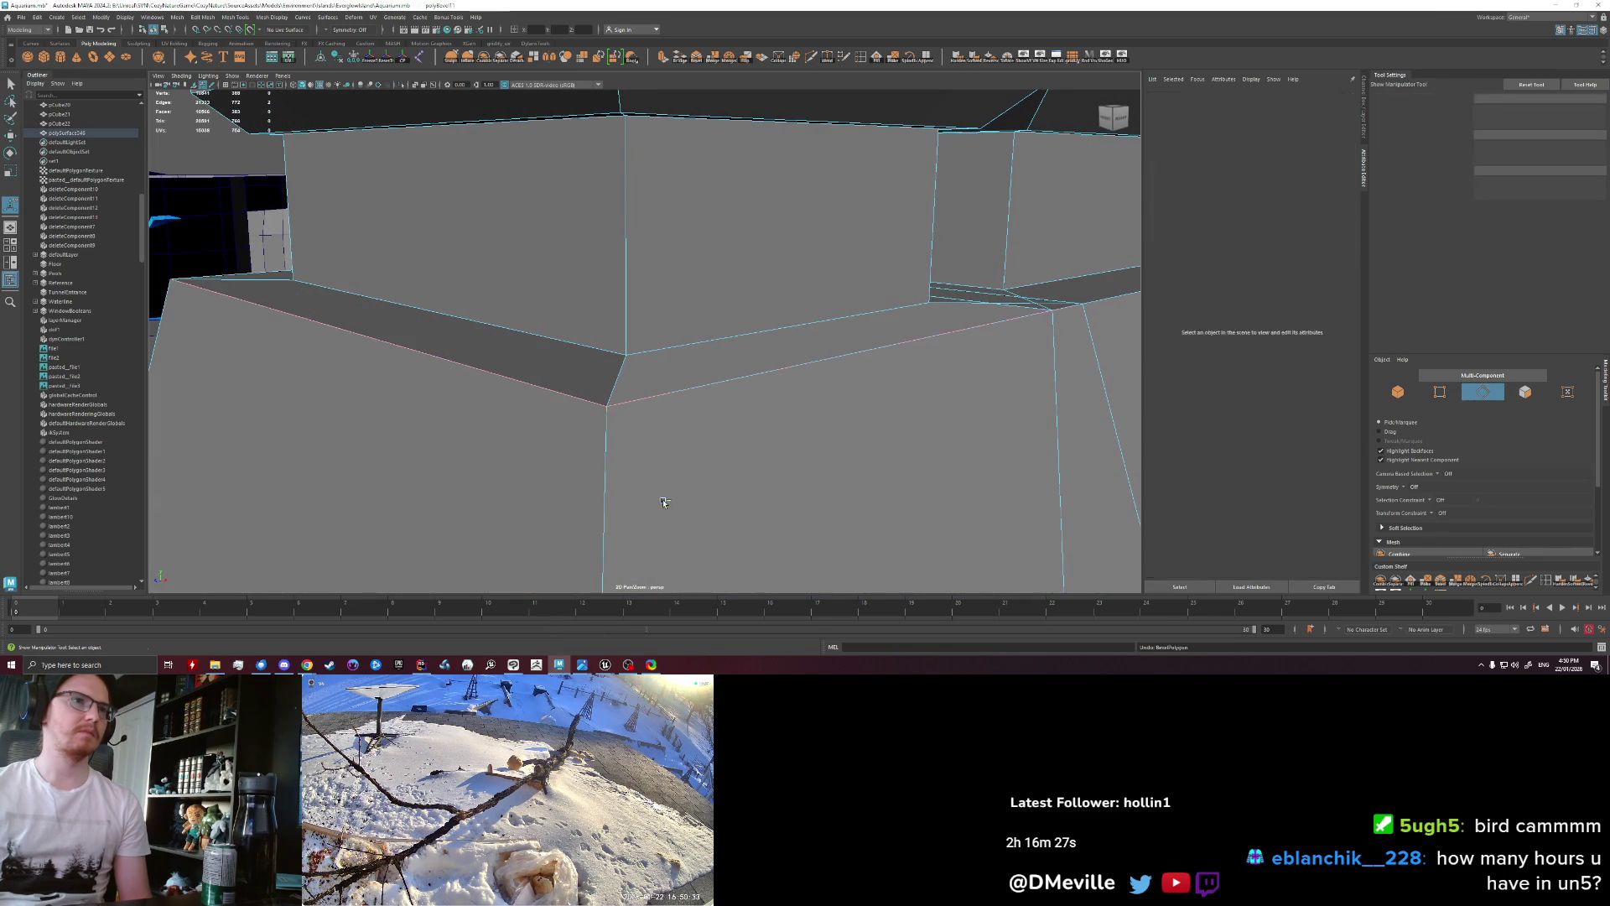
pyautogui.hotkey('ctrl', 'z')
pyautogui.hotkey('ctrl', 'z')
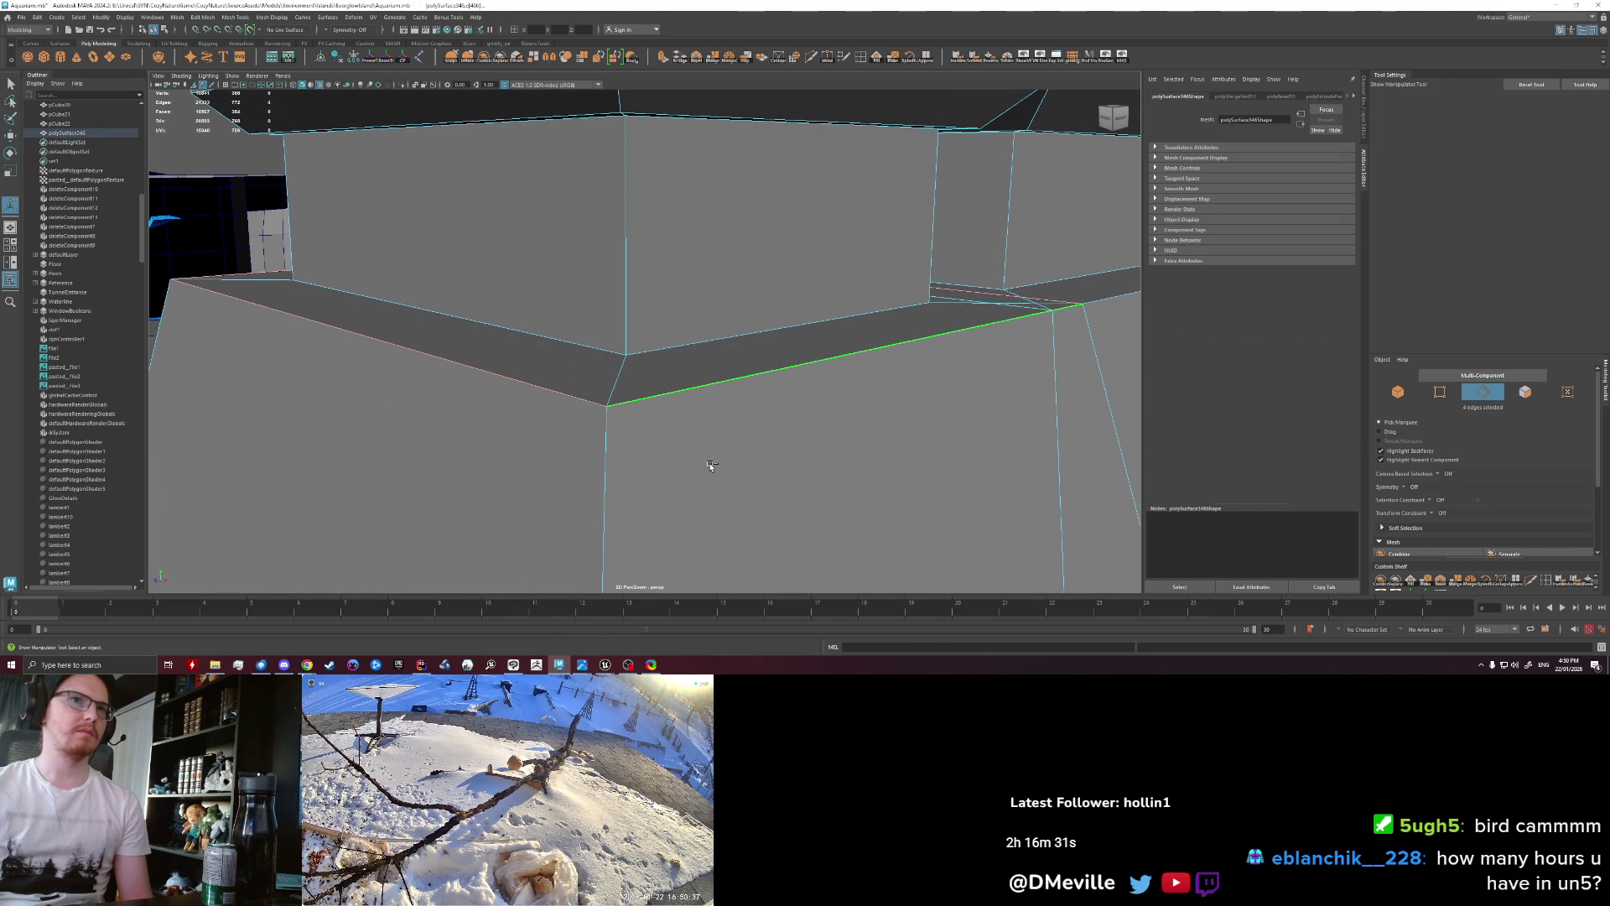
# Step: Bevel the selected edge and try changing the bevel's segment count
pyautogui.hotkey('ctrl', 'b')
pyautogui.moveTo(533, 379)
pyautogui.keyDown('alt'); pyautogui.mouseDown()
pyautogui.moveTo(755, 504)
pyautogui.moveTo(712, 496)
pyautogui.mouseUp(); pyautogui.keyUp('alt')
pyautogui.hotkey('ctrl', 'z')
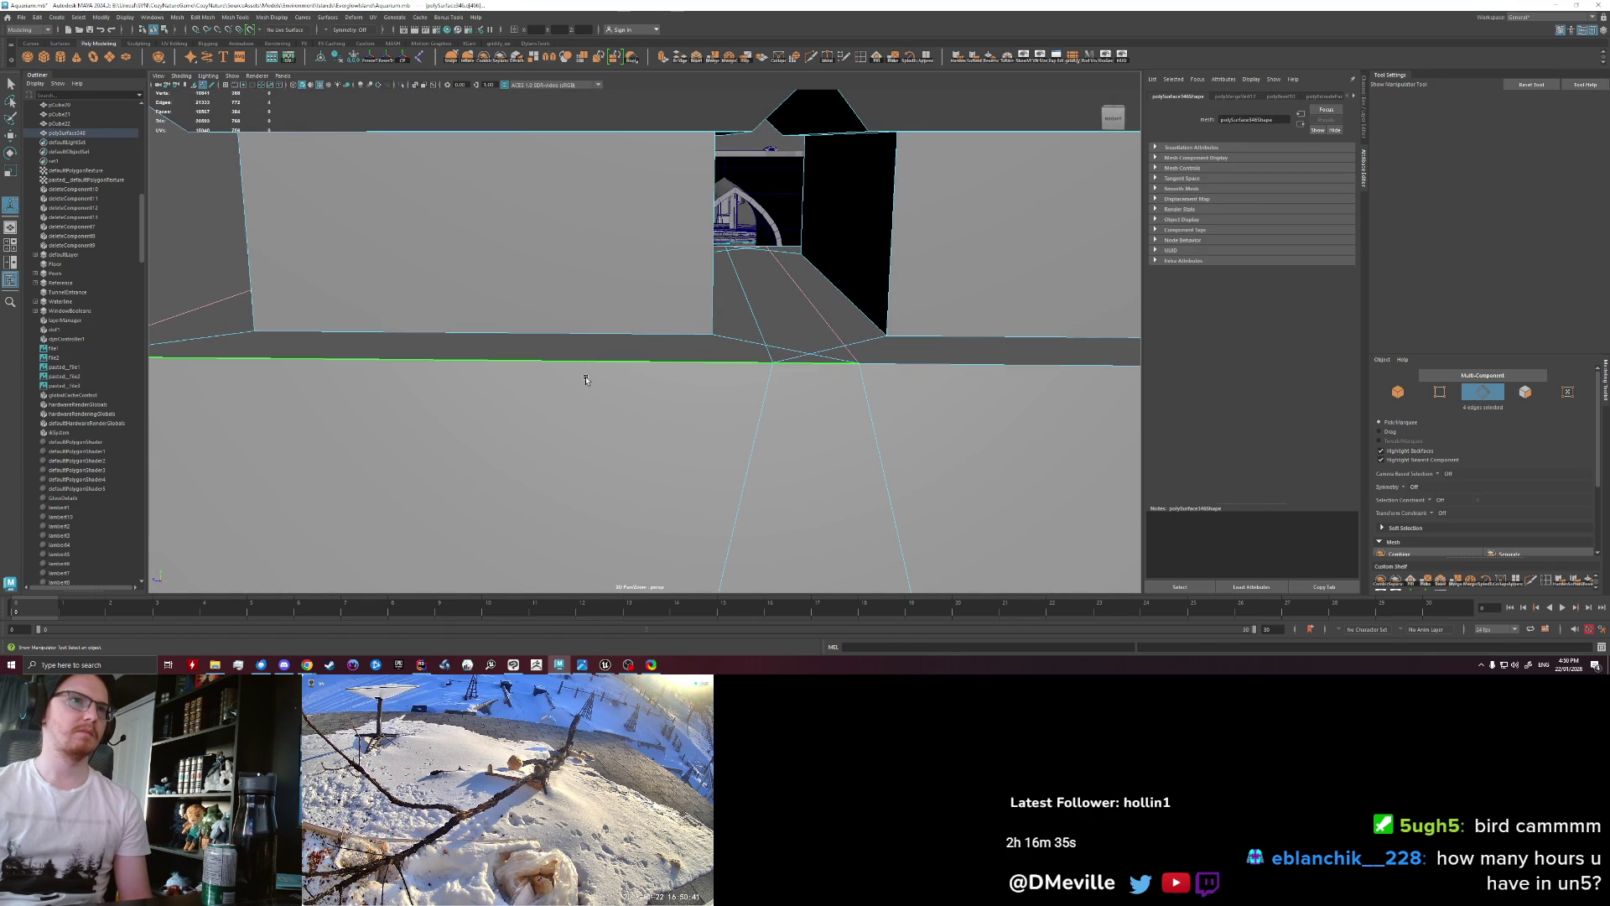
pyautogui.hotkey('ctrl', 'b')
pyautogui.moveTo(637, 475)
pyautogui.keyDown('alt'); pyautogui.mouseDown()
pyautogui.moveTo(540, 442)
pyautogui.moveTo(951, 453)
pyautogui.mouseUp(); pyautogui.keyUp('alt')
pyautogui.moveTo(988, 367); pyautogui.dragTo(994, 370)
pyautogui.keyDown('alt'); pyautogui.moveTo(772, 307); pyautogui.dragTo(702, 317); pyautogui.keyUp('alt')
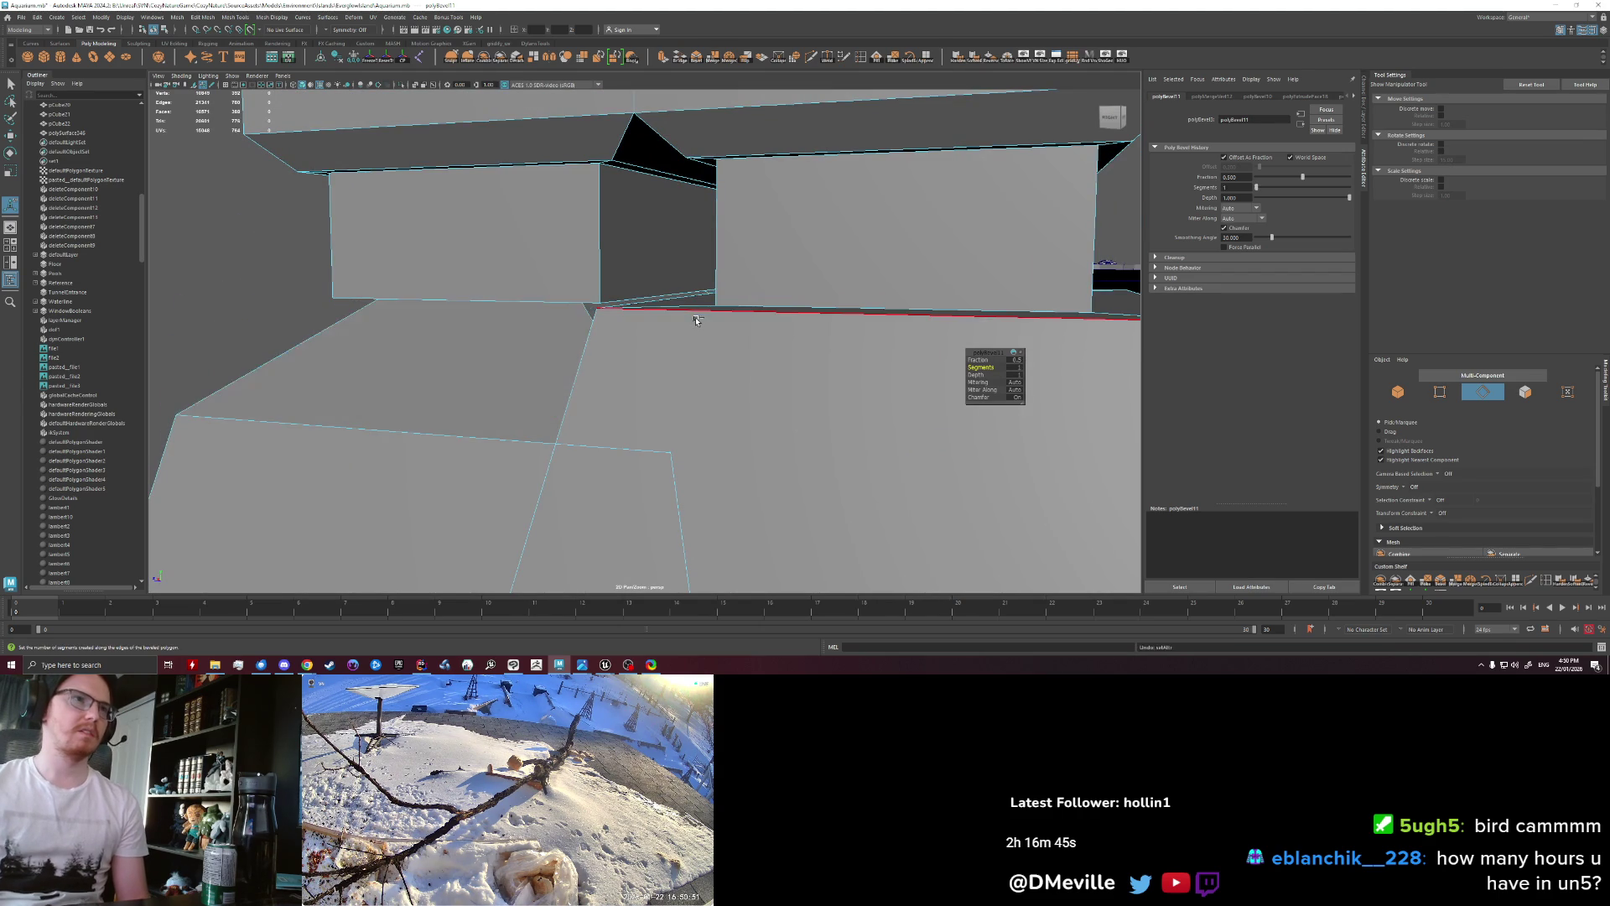
# Step: Bevel the four pillar base edges with a fraction of 0.1
pyautogui.click(444, 327)
pyautogui.keyDown('alt'); pyautogui.moveTo(445, 327); pyautogui.dragTo(564, 403); pyautogui.keyUp('alt')
pyautogui.scroll(-4, 565, 403)
pyautogui.scroll(-3, 557, 402)
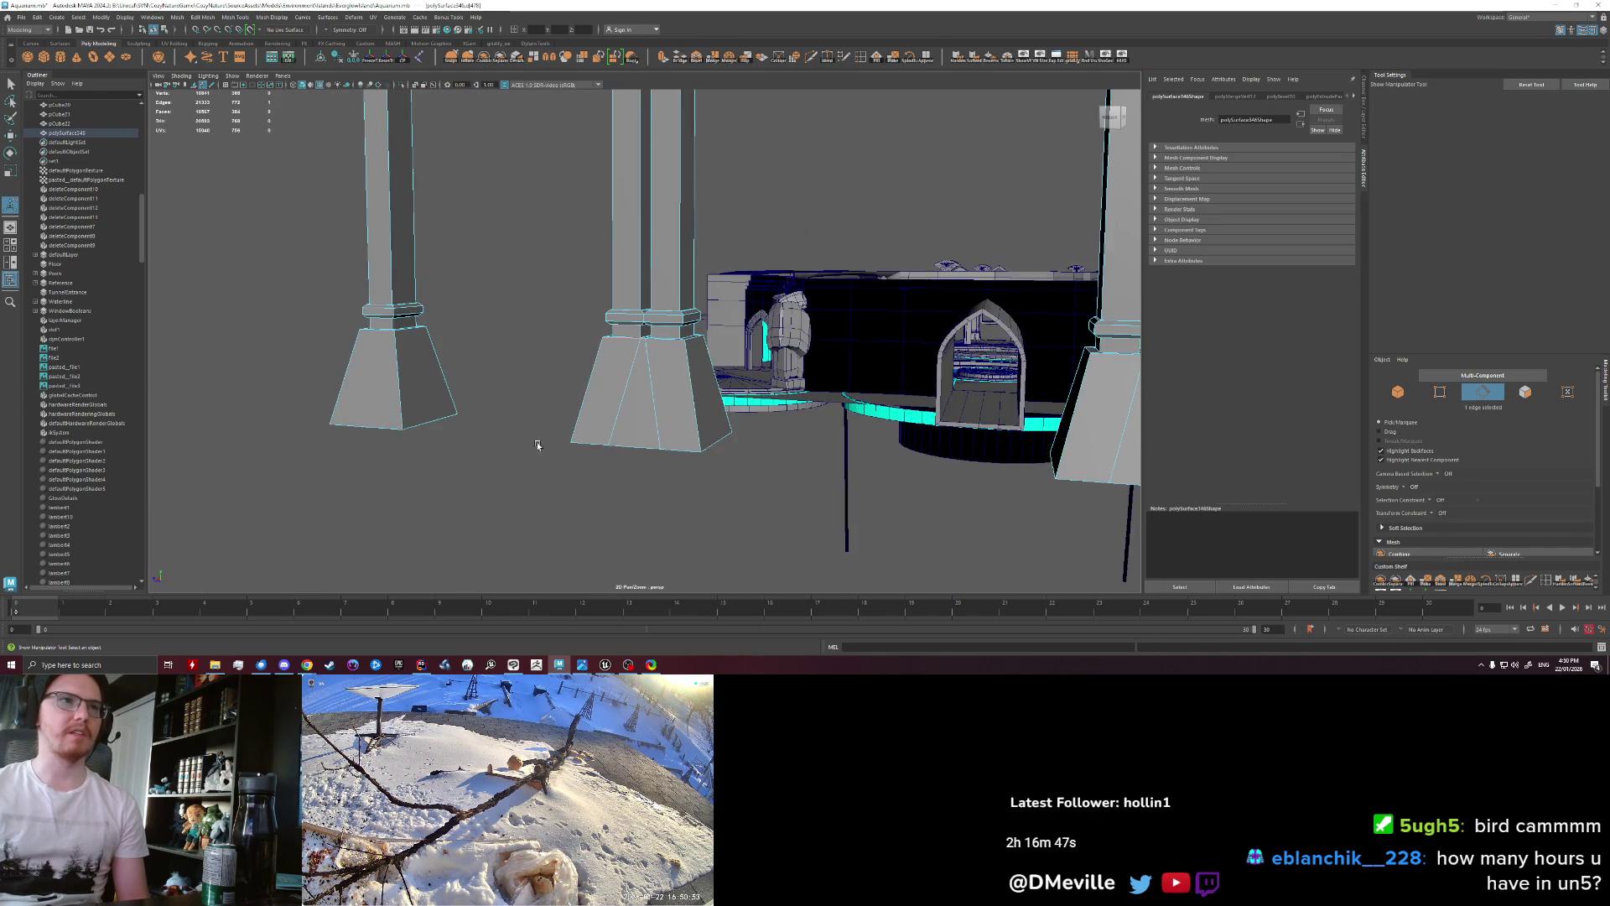
pyautogui.scroll(-3, 550, 449)
pyautogui.moveTo(564, 440)
pyautogui.keyDown('alt'); pyautogui.mouseDown()
pyautogui.moveTo(351, 465)
pyautogui.moveTo(523, 433)
pyautogui.mouseUp(); pyautogui.keyUp('alt')
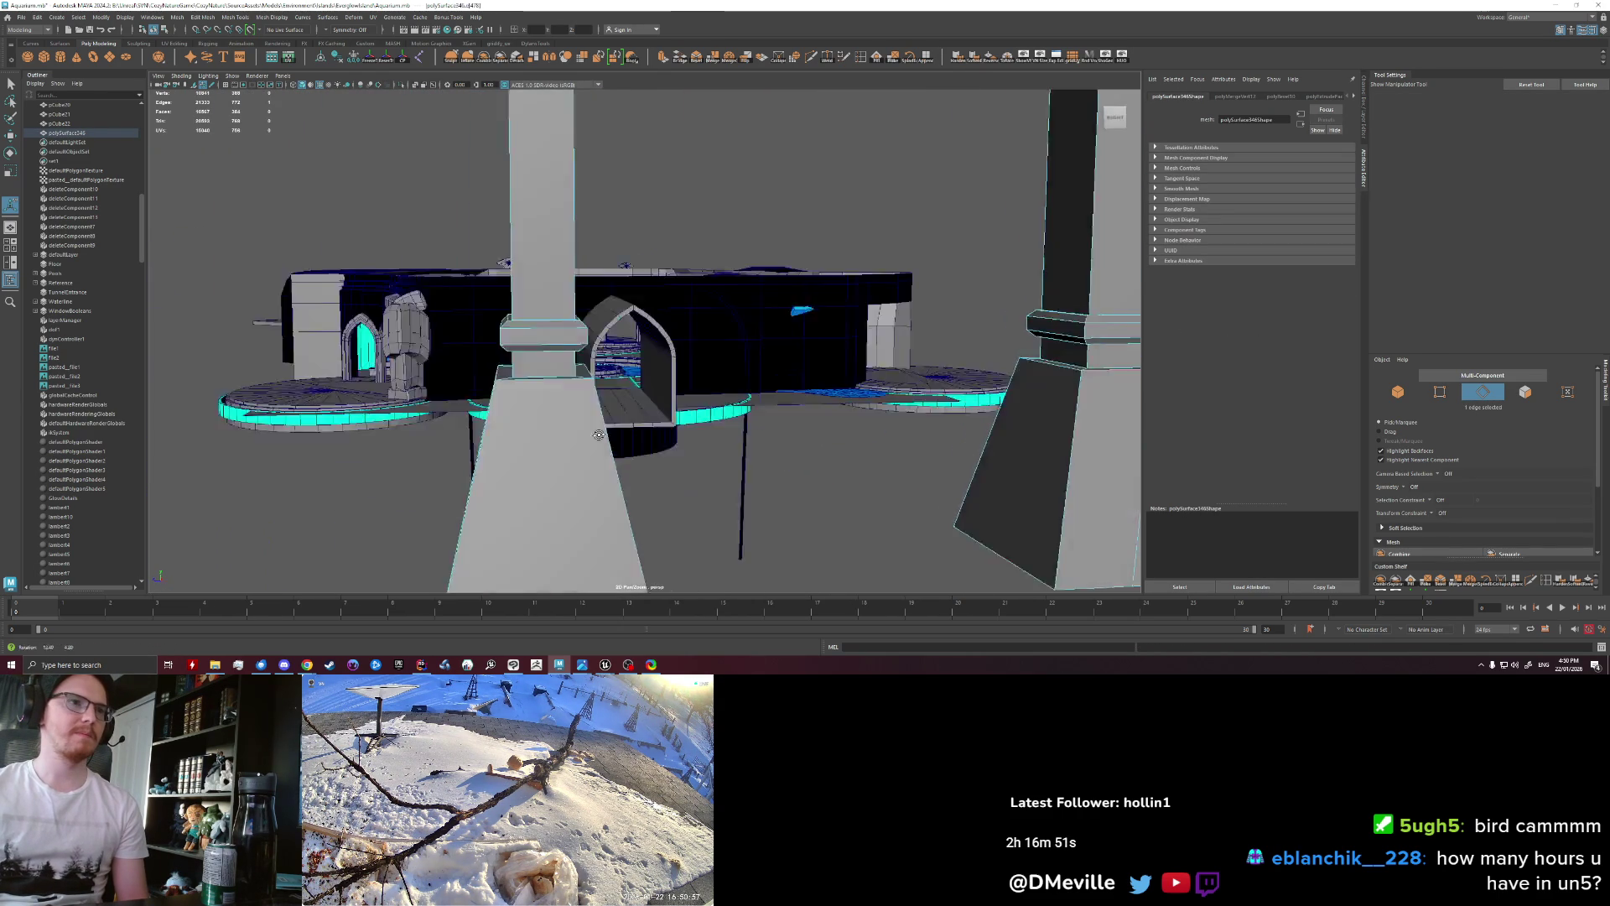
pyautogui.moveTo(534, 375)
pyautogui.keyDown('alt'); pyautogui.mouseDown()
pyautogui.moveTo(626, 390)
pyautogui.moveTo(740, 369)
pyautogui.mouseUp(); pyautogui.keyUp('alt')
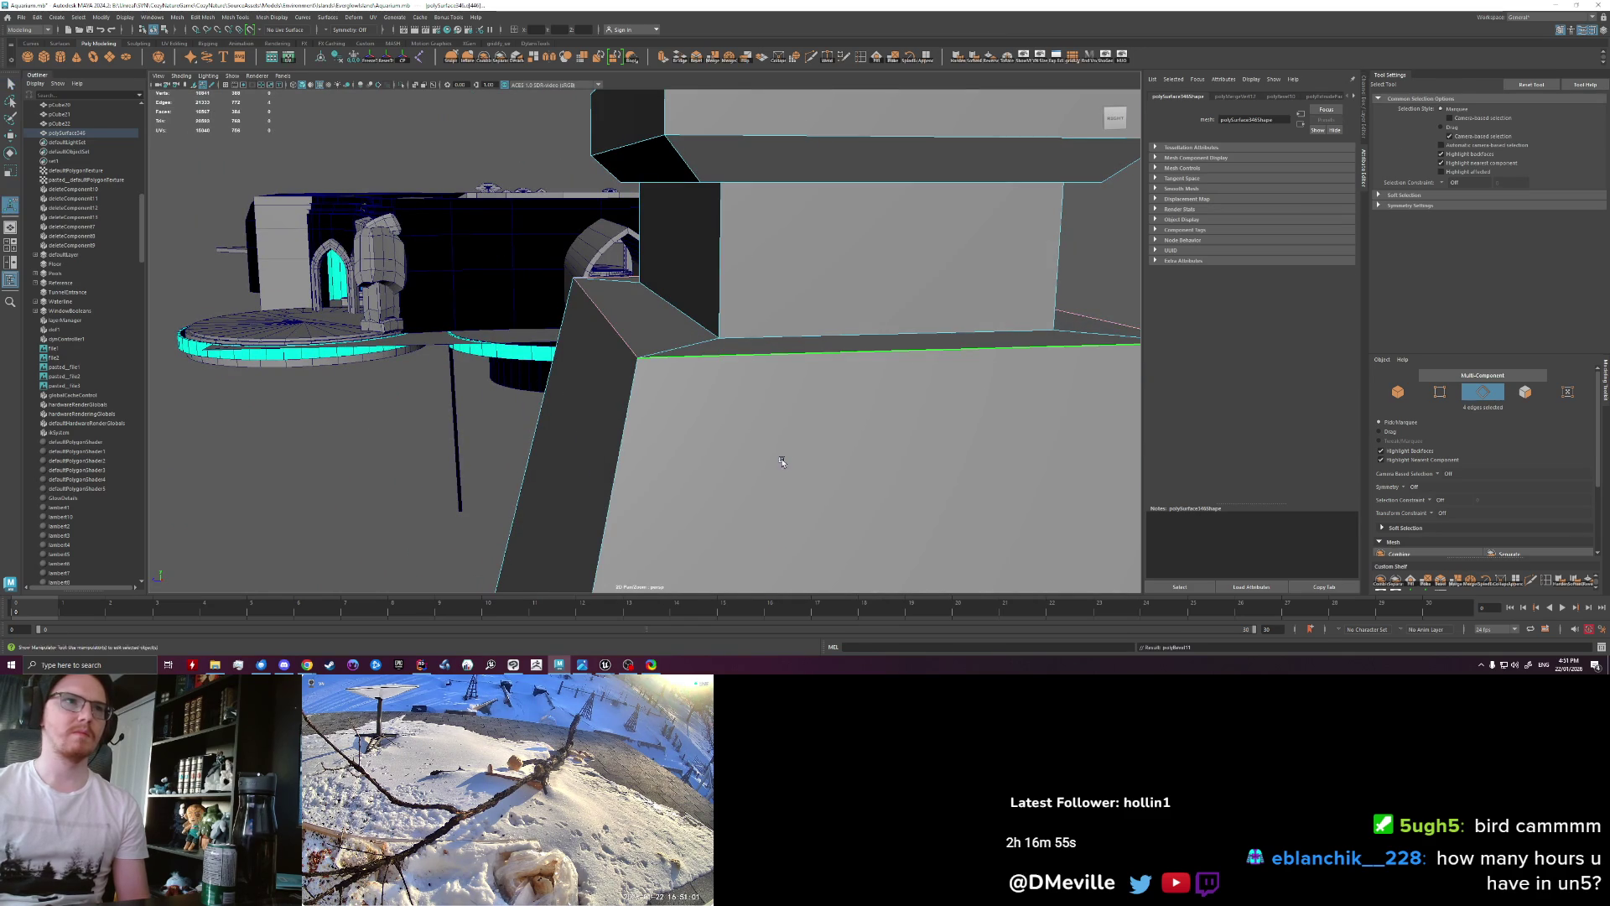
pyautogui.hotkey('ctrl', 'b')
pyautogui.moveTo(785, 466)
pyautogui.keyDown('alt'); pyautogui.mouseDown()
pyautogui.moveTo(681, 468)
pyautogui.moveTo(863, 423)
pyautogui.mouseUp(); pyautogui.keyUp('alt')
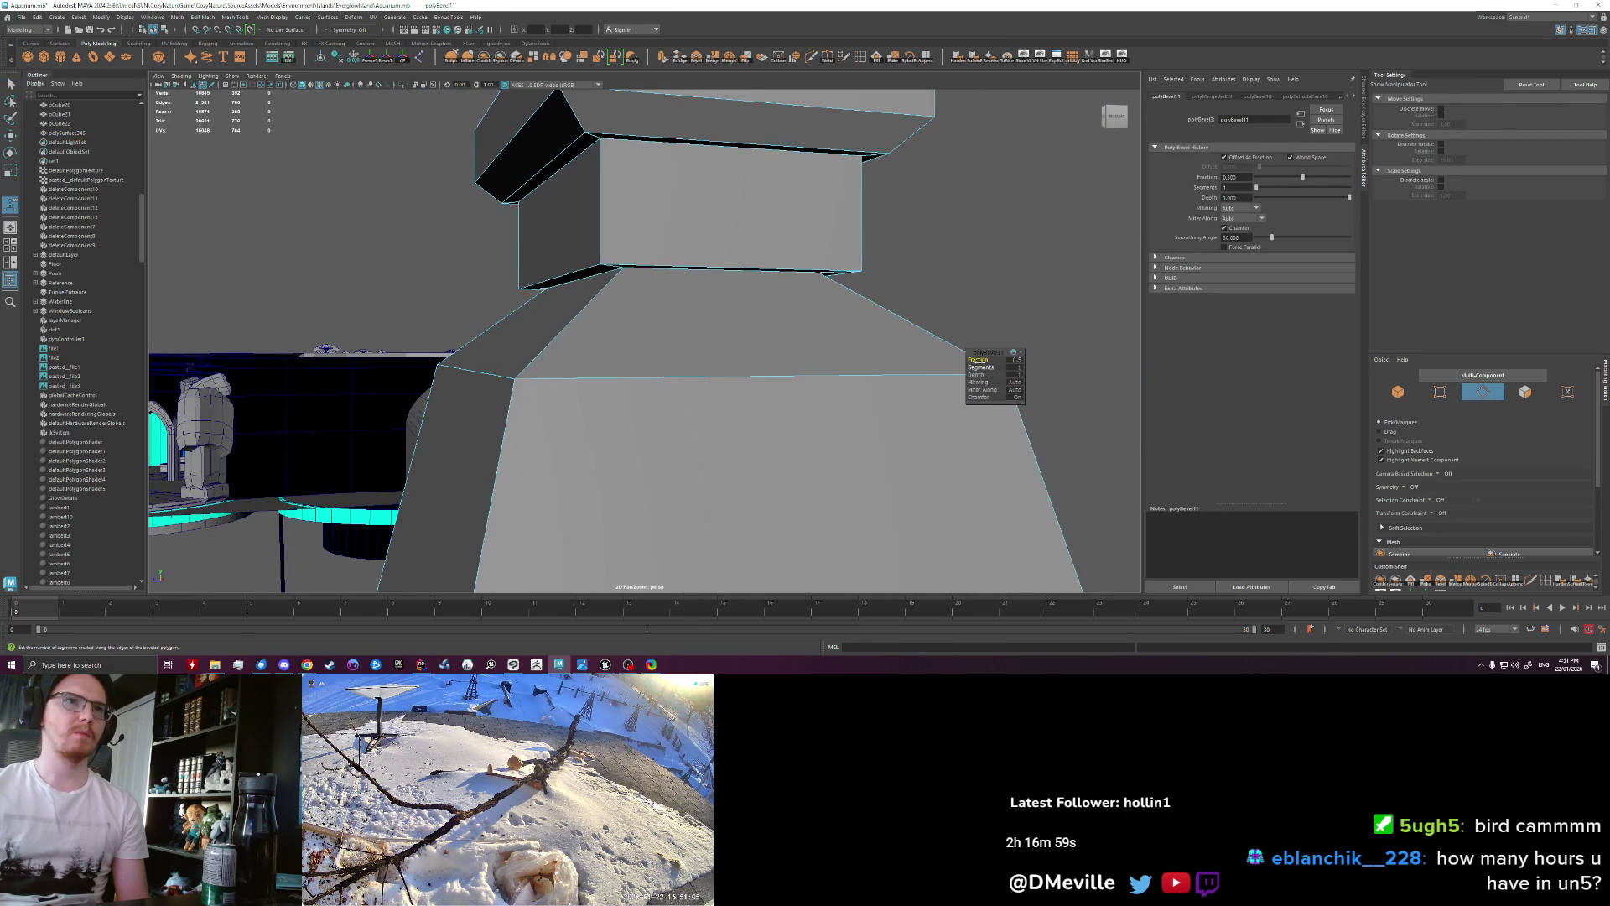
pyautogui.moveTo(978, 360)
pyautogui.mouseDown()
pyautogui.moveTo(993, 359)
pyautogui.moveTo(764, 318)
pyautogui.moveTo(595, 404)
pyautogui.mouseUp()
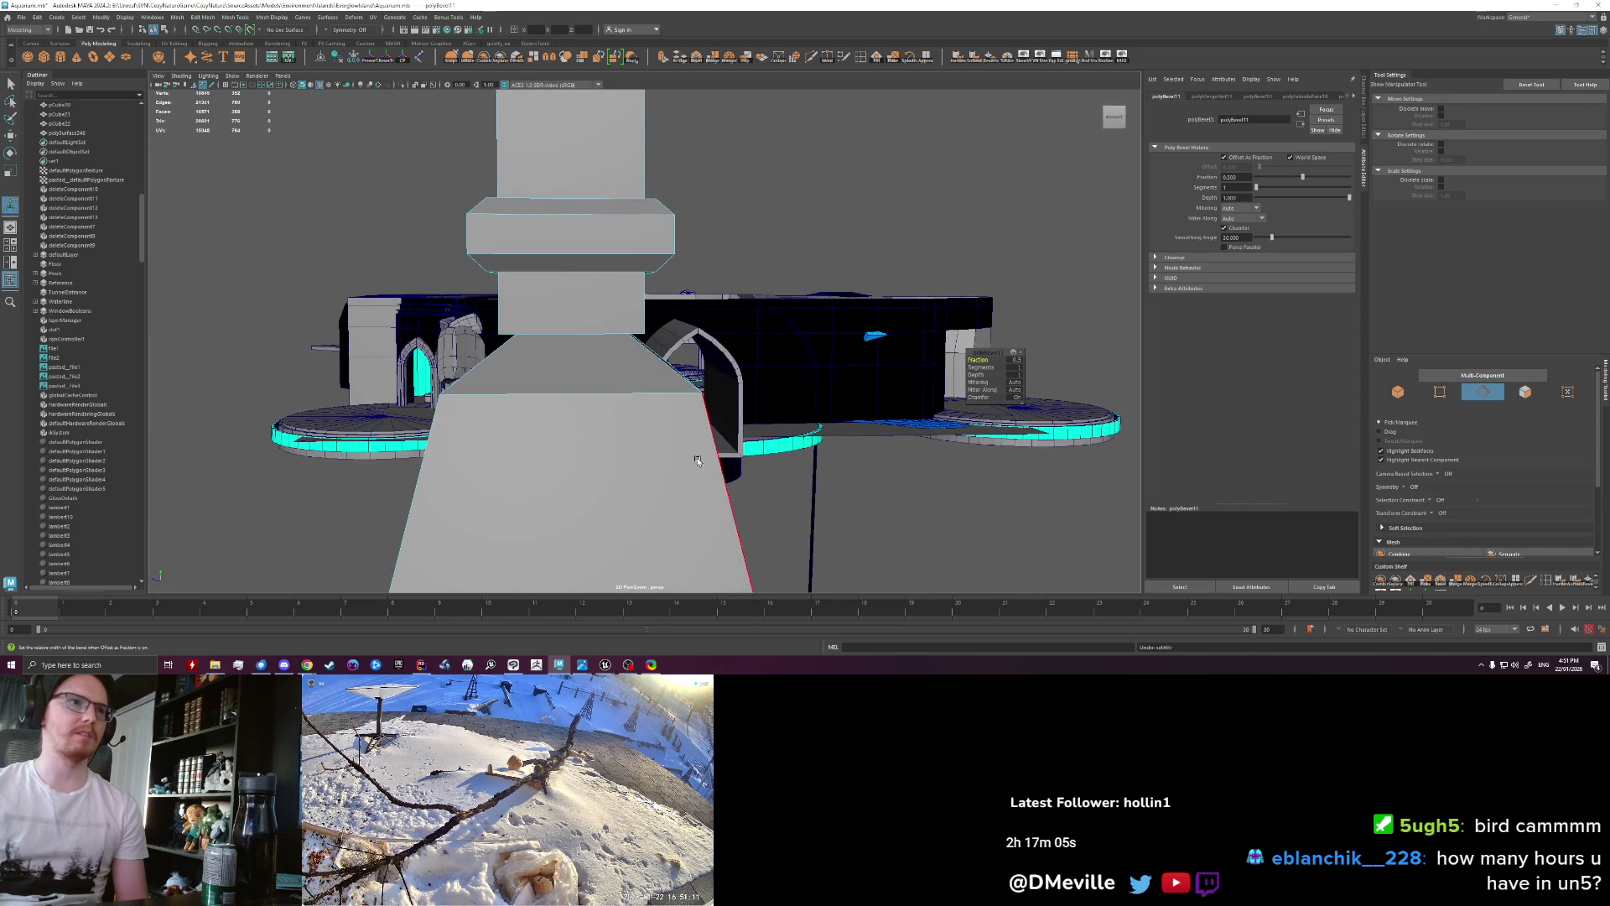
pyautogui.keyDown('alt'); pyautogui.moveTo(697, 461); pyautogui.dragTo(612, 481); pyautogui.keyUp('alt')
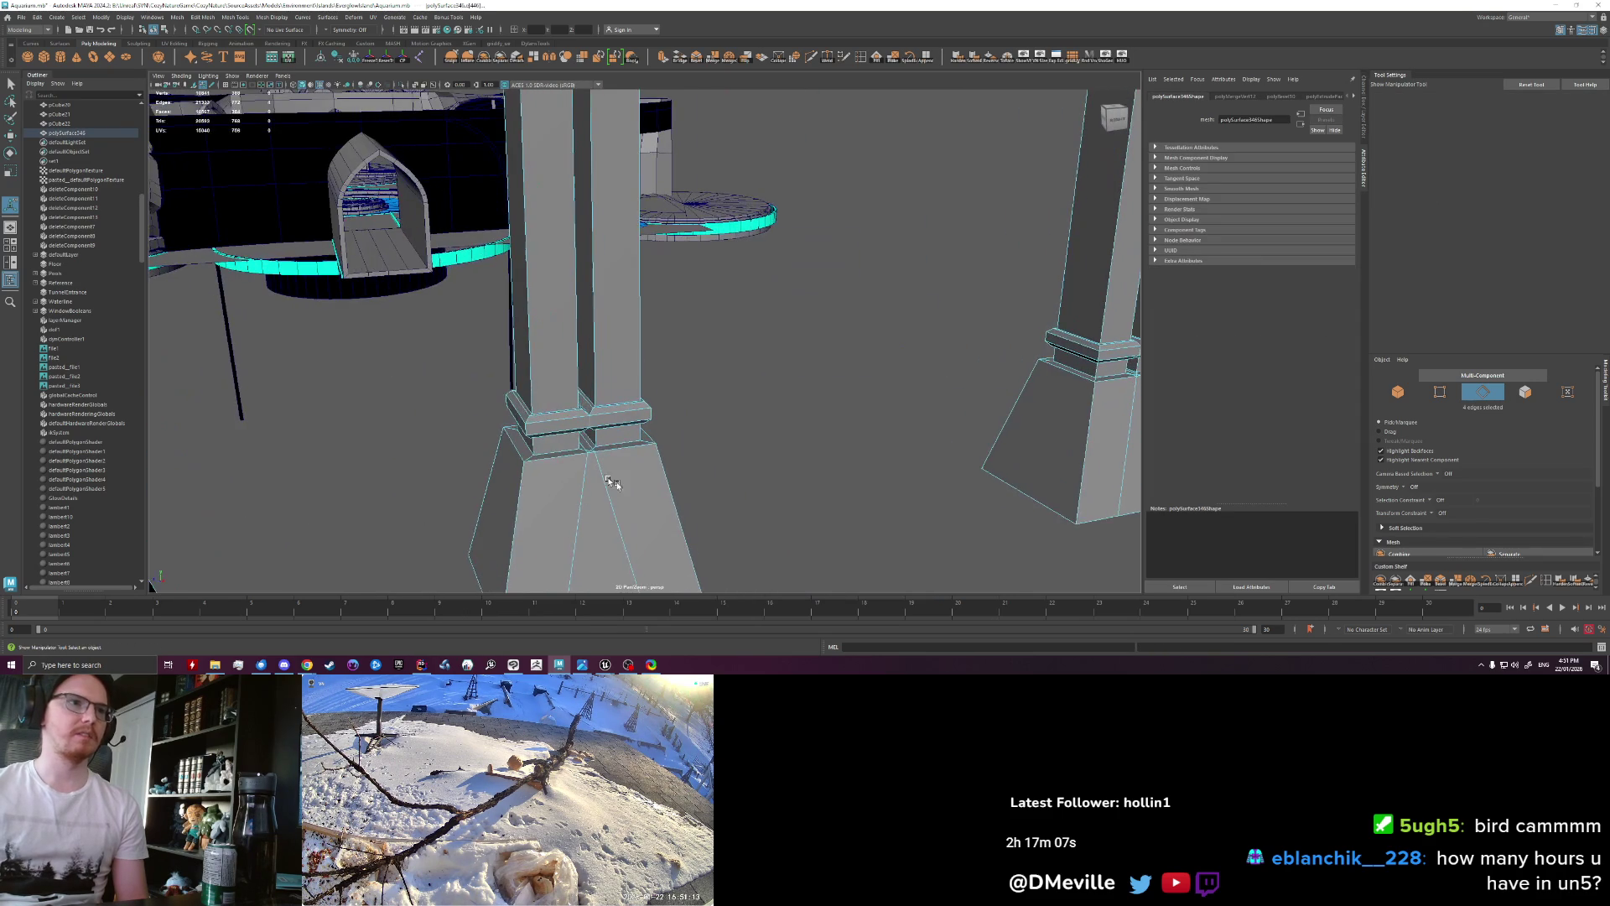
pyautogui.keyDown('alt'); pyautogui.moveTo(674, 460); pyautogui.dragTo(568, 455); pyautogui.keyUp('alt')
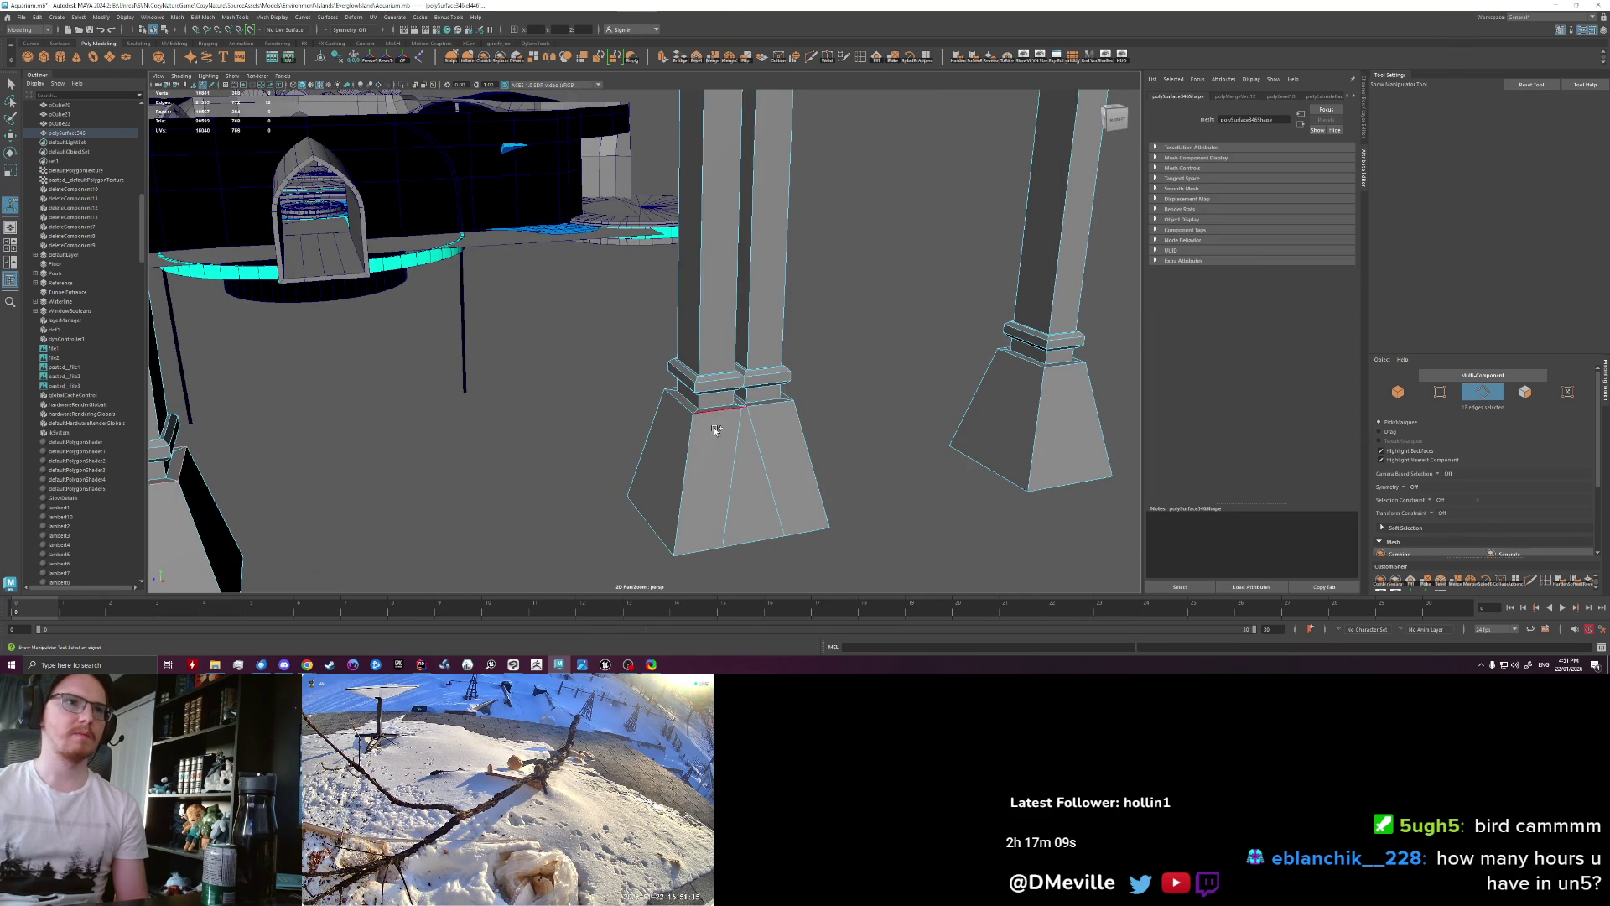
# Step: Bevel the selected edge on the right column with fraction 0.66
pyautogui.hotkey('ctrl', 'b')
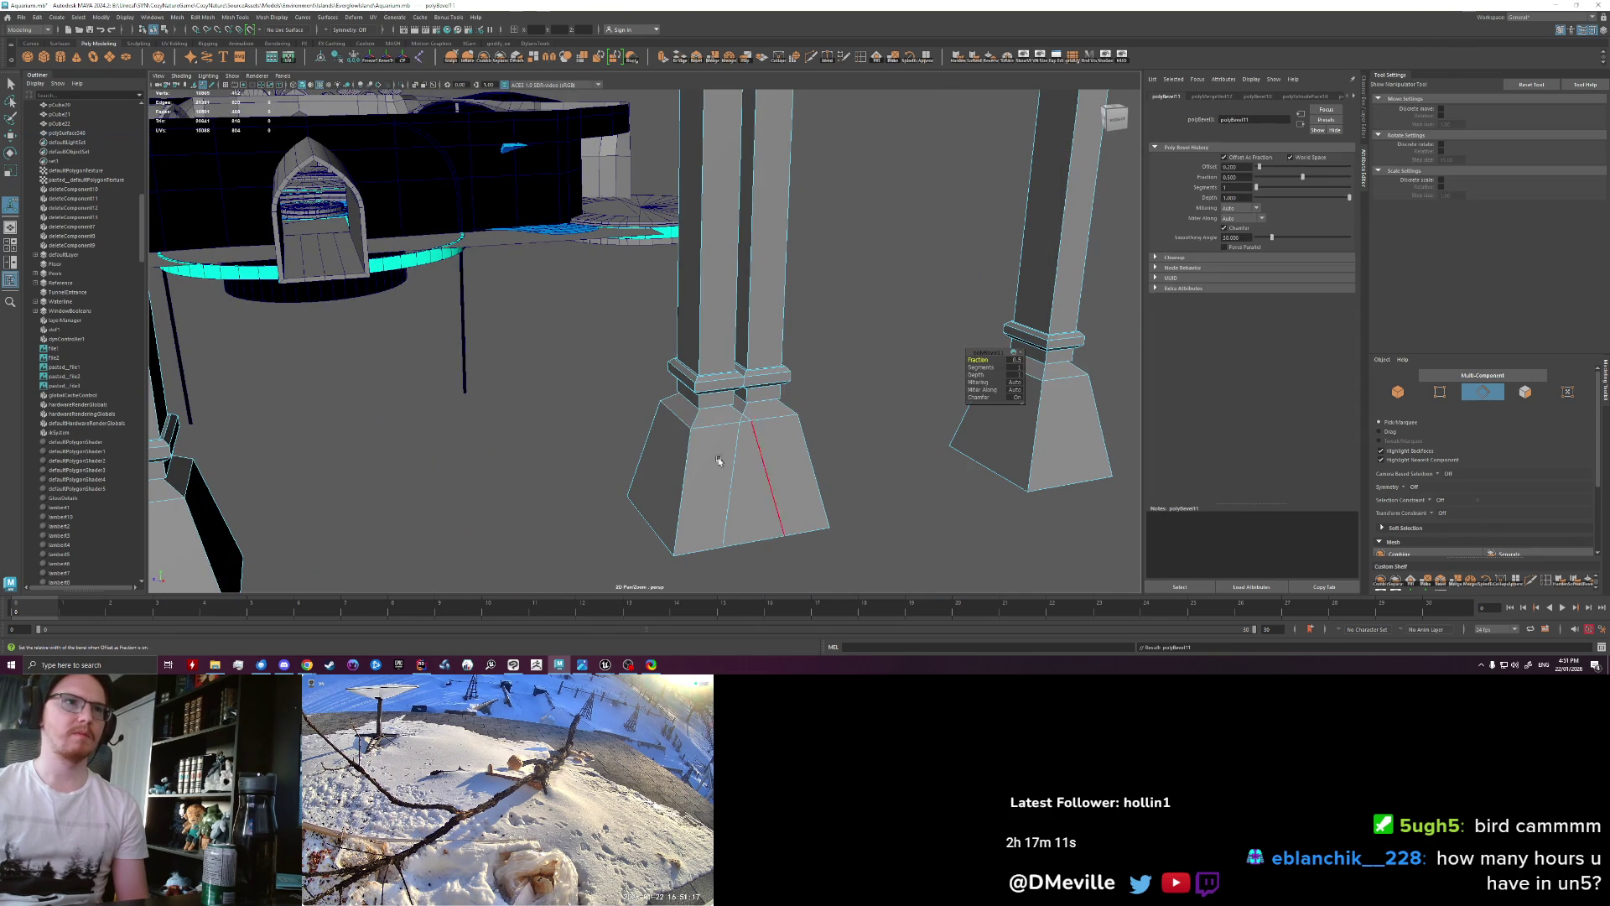
pyautogui.keyDown('alt'); pyautogui.moveTo(611, 463); pyautogui.dragTo(646, 462, button='right'); pyautogui.keyUp('alt')
pyautogui.moveTo(645, 461); pyautogui.dragTo(673, 462, button='middle')
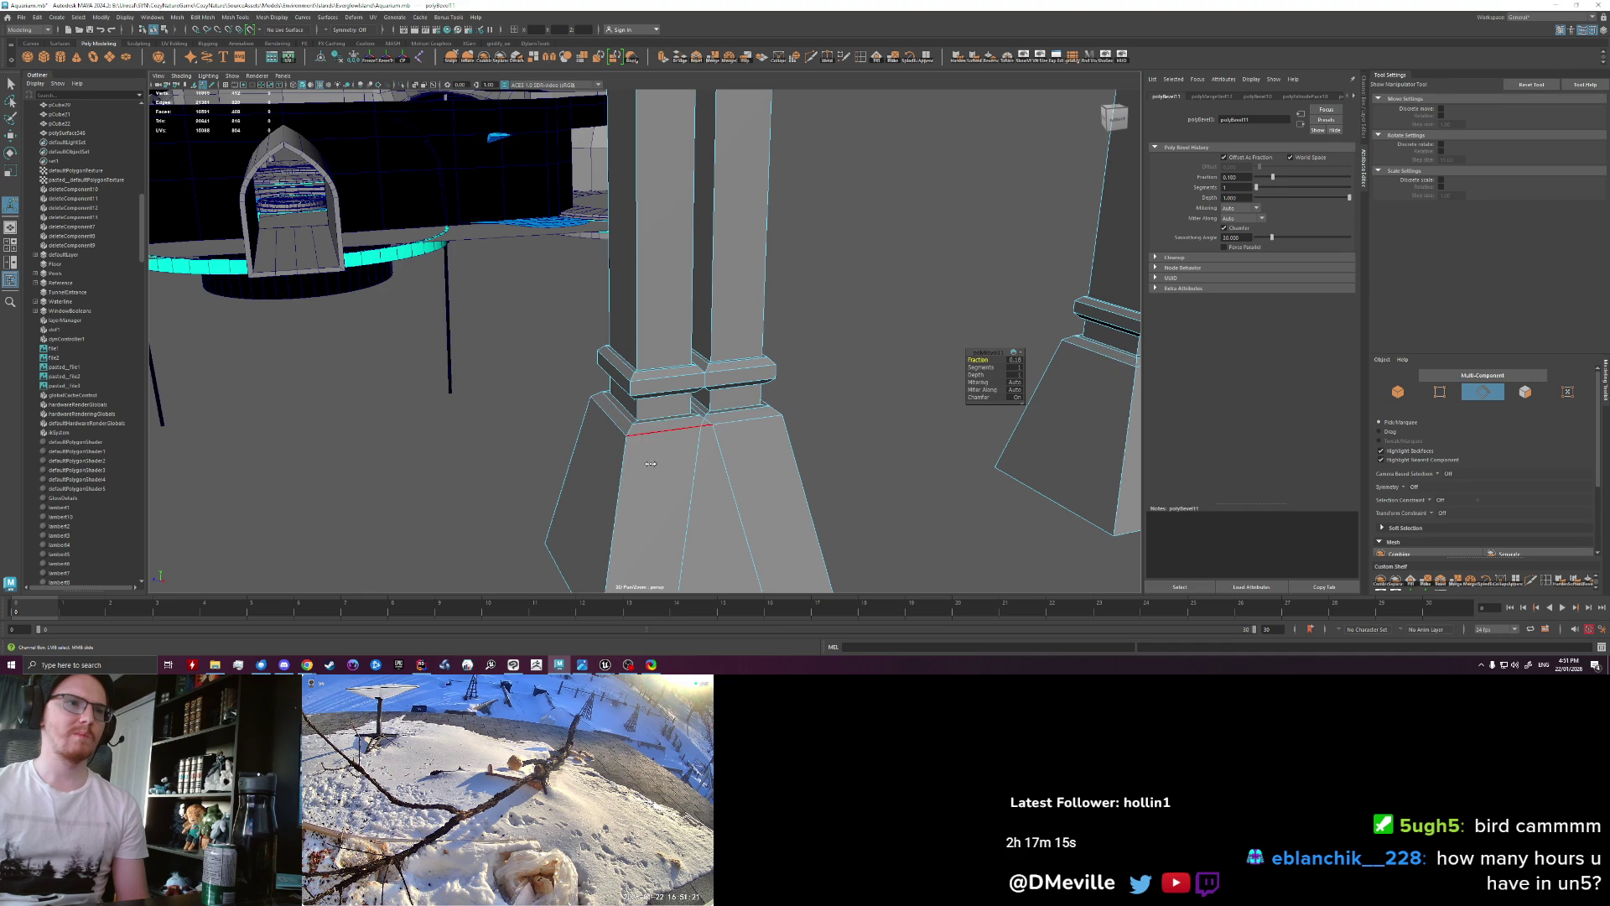
pyautogui.click(694, 374)
pyautogui.keyDown('alt'); pyautogui.moveTo(868, 448); pyautogui.dragTo(585, 441); pyautogui.keyUp('alt')
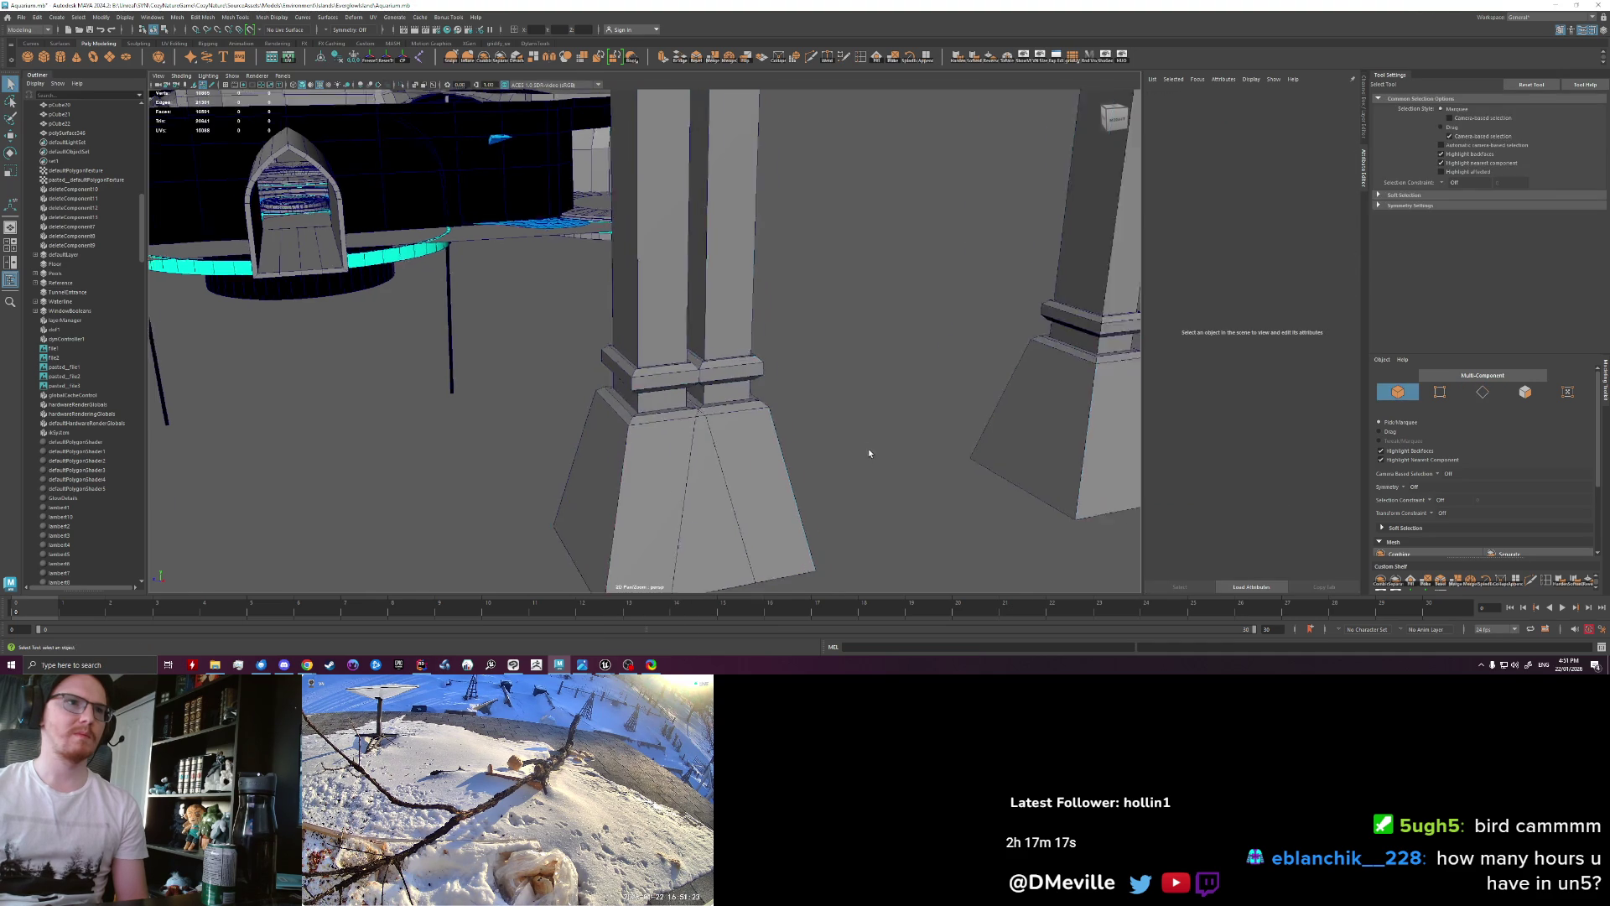
# Step: Zoom in on the arches and check the underwater reference image
pyautogui.keyDown('alt'); pyautogui.moveTo(679, 436); pyautogui.dragTo(641, 437); pyautogui.keyUp('alt')
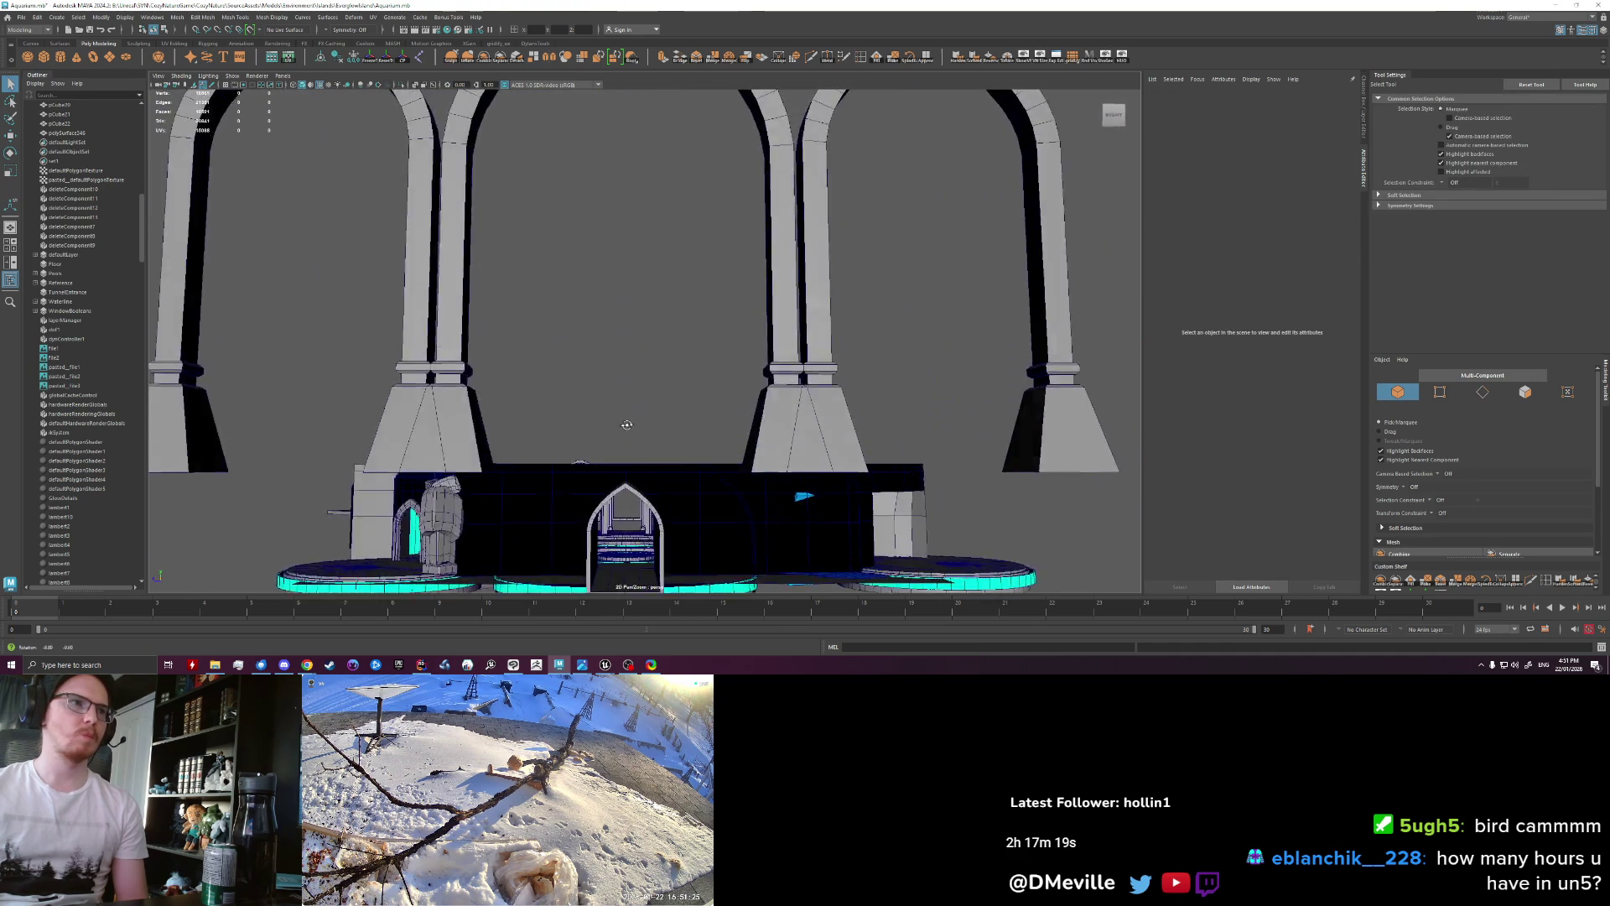
pyautogui.scroll(2, 642, 437)
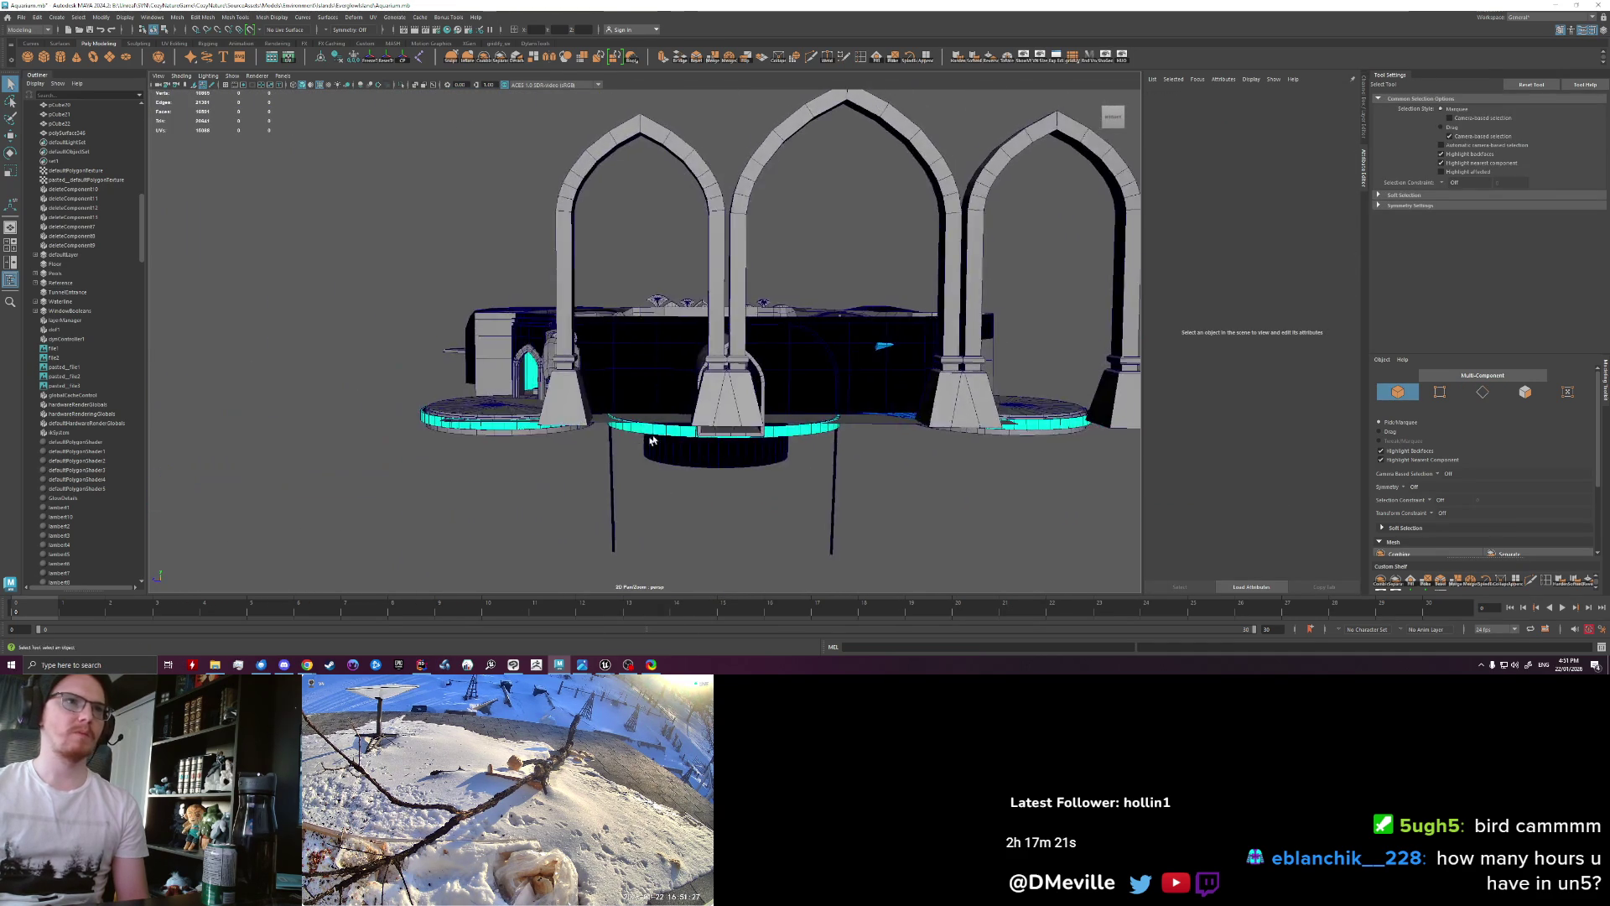
pyautogui.scroll(2, 662, 452)
pyautogui.scroll(2, 680, 472)
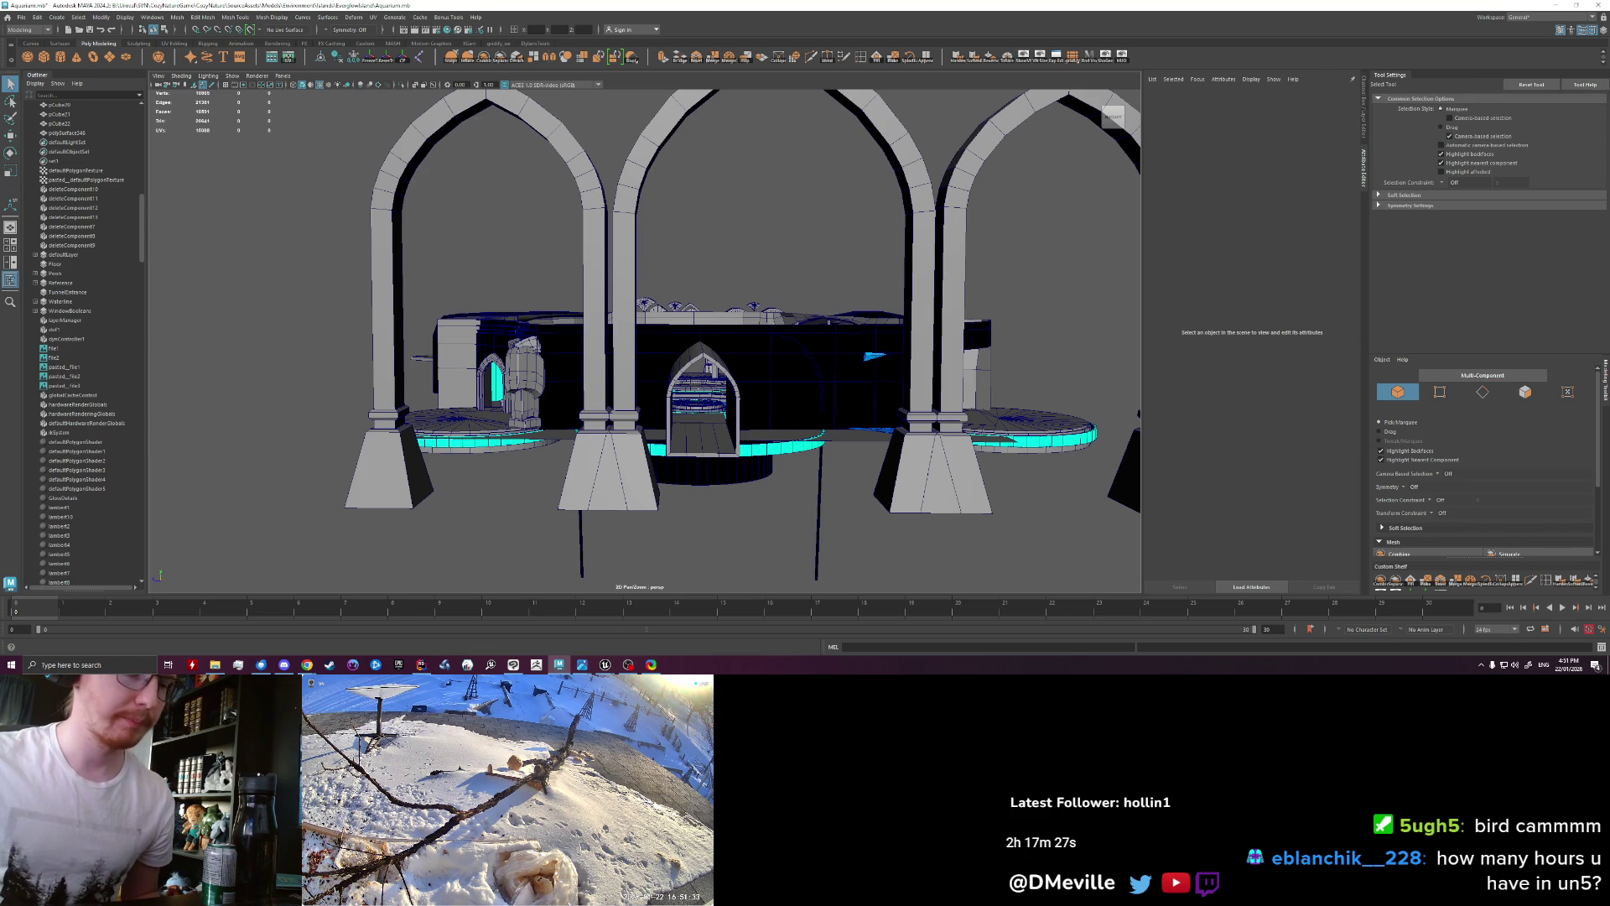
pyautogui.hotkey('alt', 'Tab')
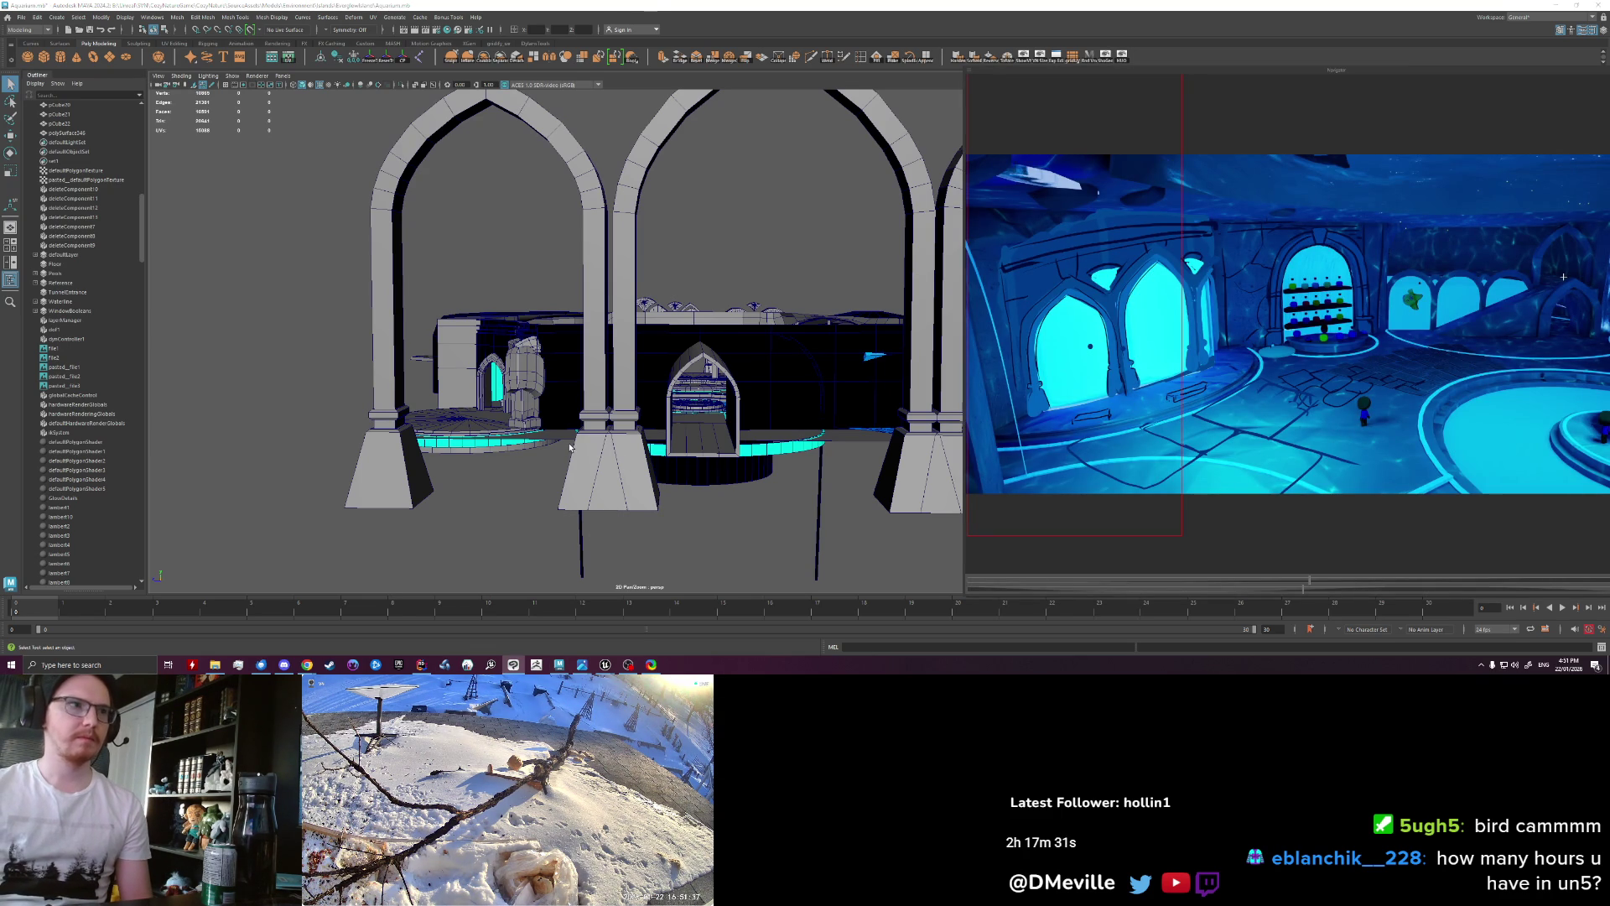
# Step: Select the 102-face loop running up the left column and along the arch sides
pyautogui.moveTo(570, 448)
pyautogui.keyDown('alt'); pyautogui.mouseDown()
pyautogui.moveTo(482, 400)
pyautogui.moveTo(495, 411)
pyautogui.mouseUp(); pyautogui.keyUp('alt')
pyautogui.click(483, 400)
pyautogui.moveTo(493, 411); pyautogui.dragTo(494, 457, button='right')
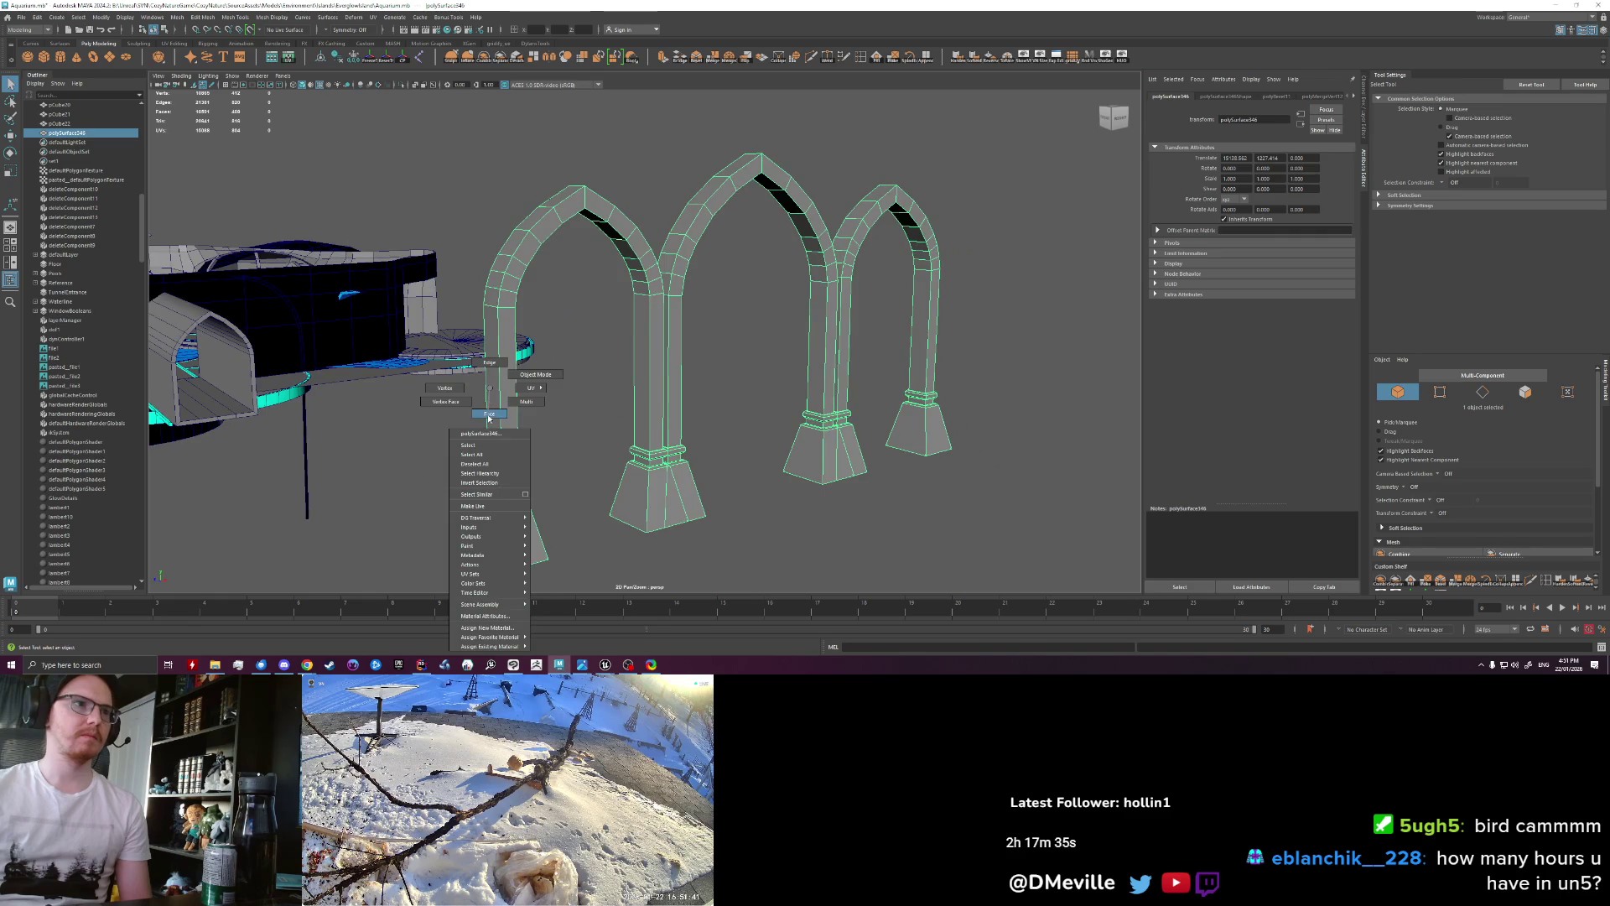
pyautogui.click(490, 539)
pyautogui.click(490, 540)
pyautogui.keyDown('shift'); pyautogui.doubleClick(495, 454); pyautogui.keyUp('shift')
pyautogui.moveTo(759, 388)
pyautogui.keyDown('alt'); pyautogui.mouseDown()
pyautogui.moveTo(713, 396)
pyautogui.moveTo(718, 417)
pyautogui.mouseUp(); pyautogui.keyUp('alt')
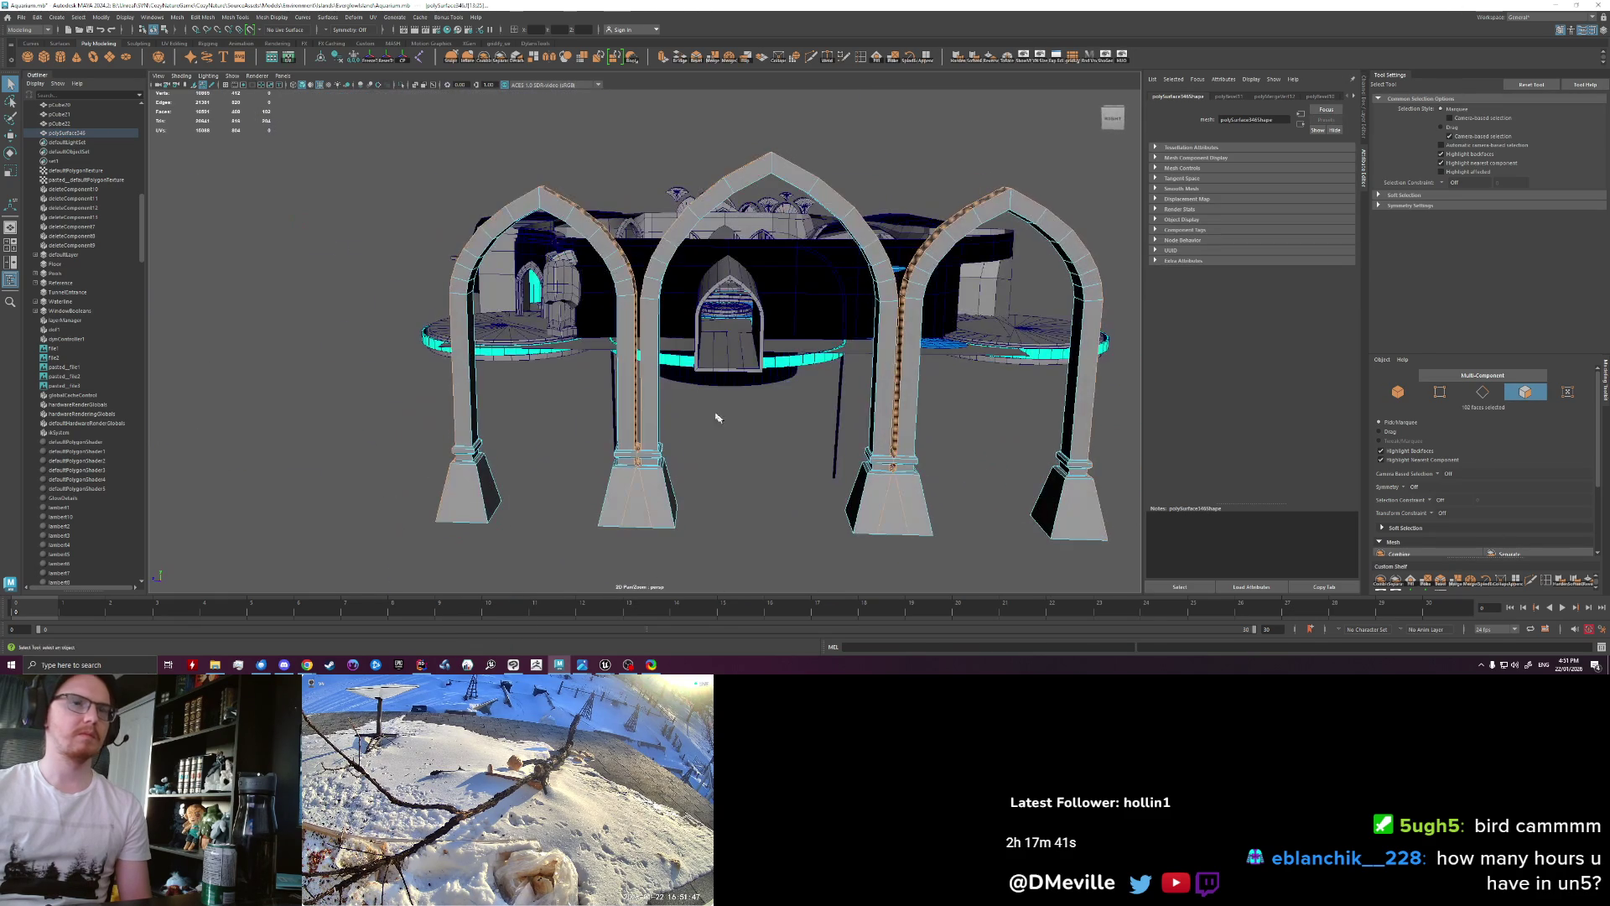
pyautogui.hotkey('ctrl', 'e')
pyautogui.moveTo(620, 232)
pyautogui.mouseDown()
pyautogui.moveTo(638, 218)
pyautogui.moveTo(620, 227)
pyautogui.mouseUp()
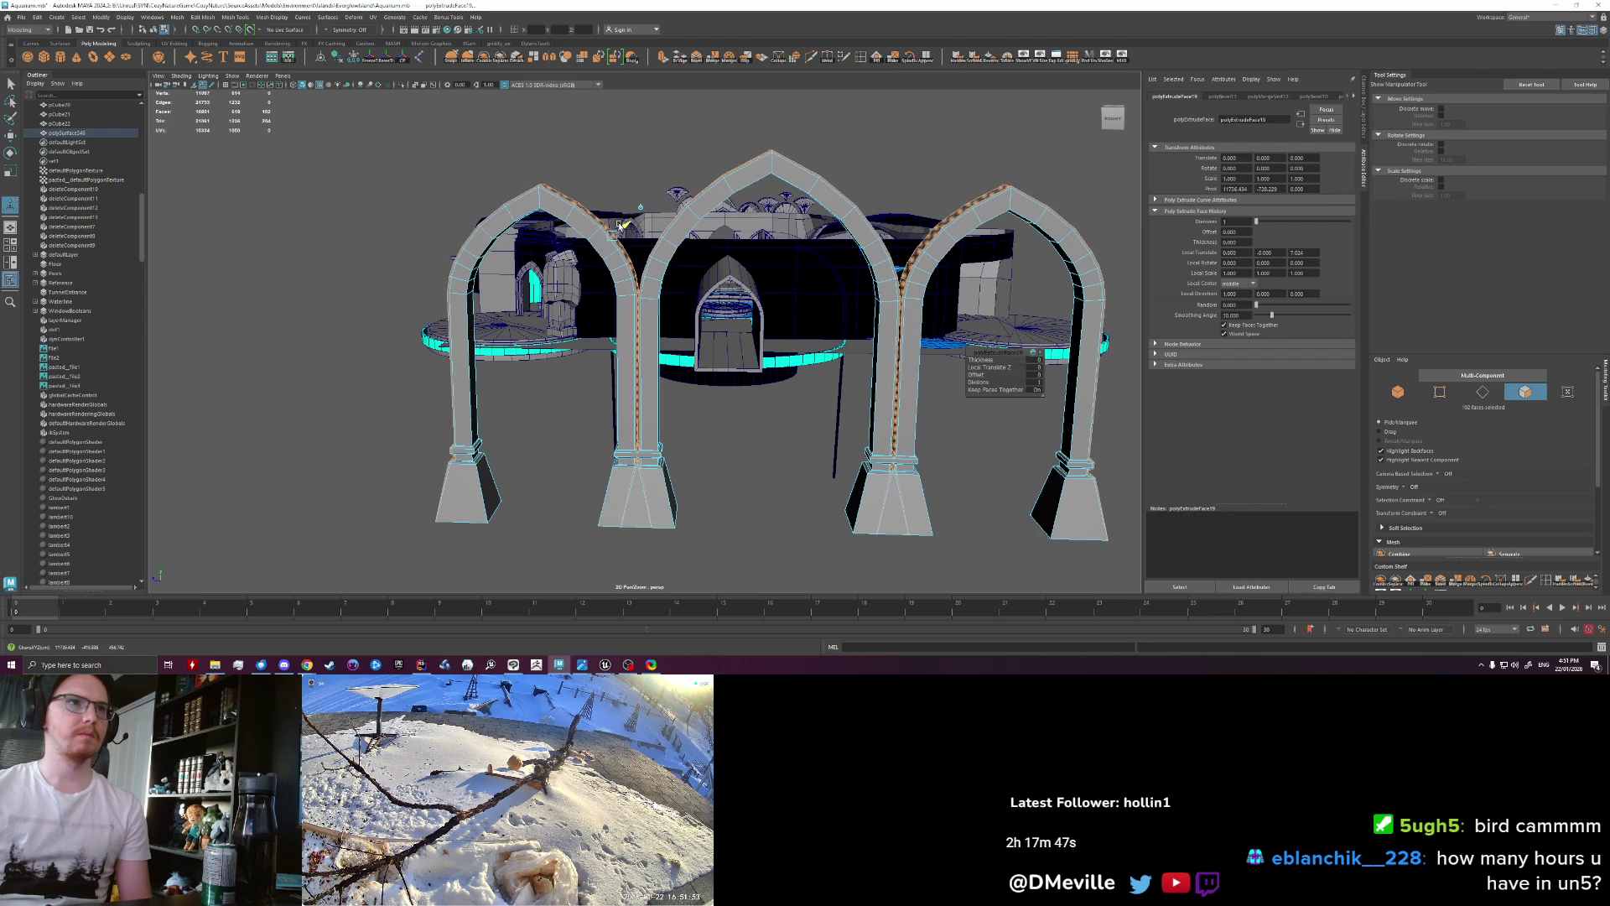
pyautogui.hotkey('ctrl', 'z')
pyautogui.keyDown('alt'); pyautogui.moveTo(620, 226); pyautogui.dragTo(658, 295); pyautogui.keyUp('alt')
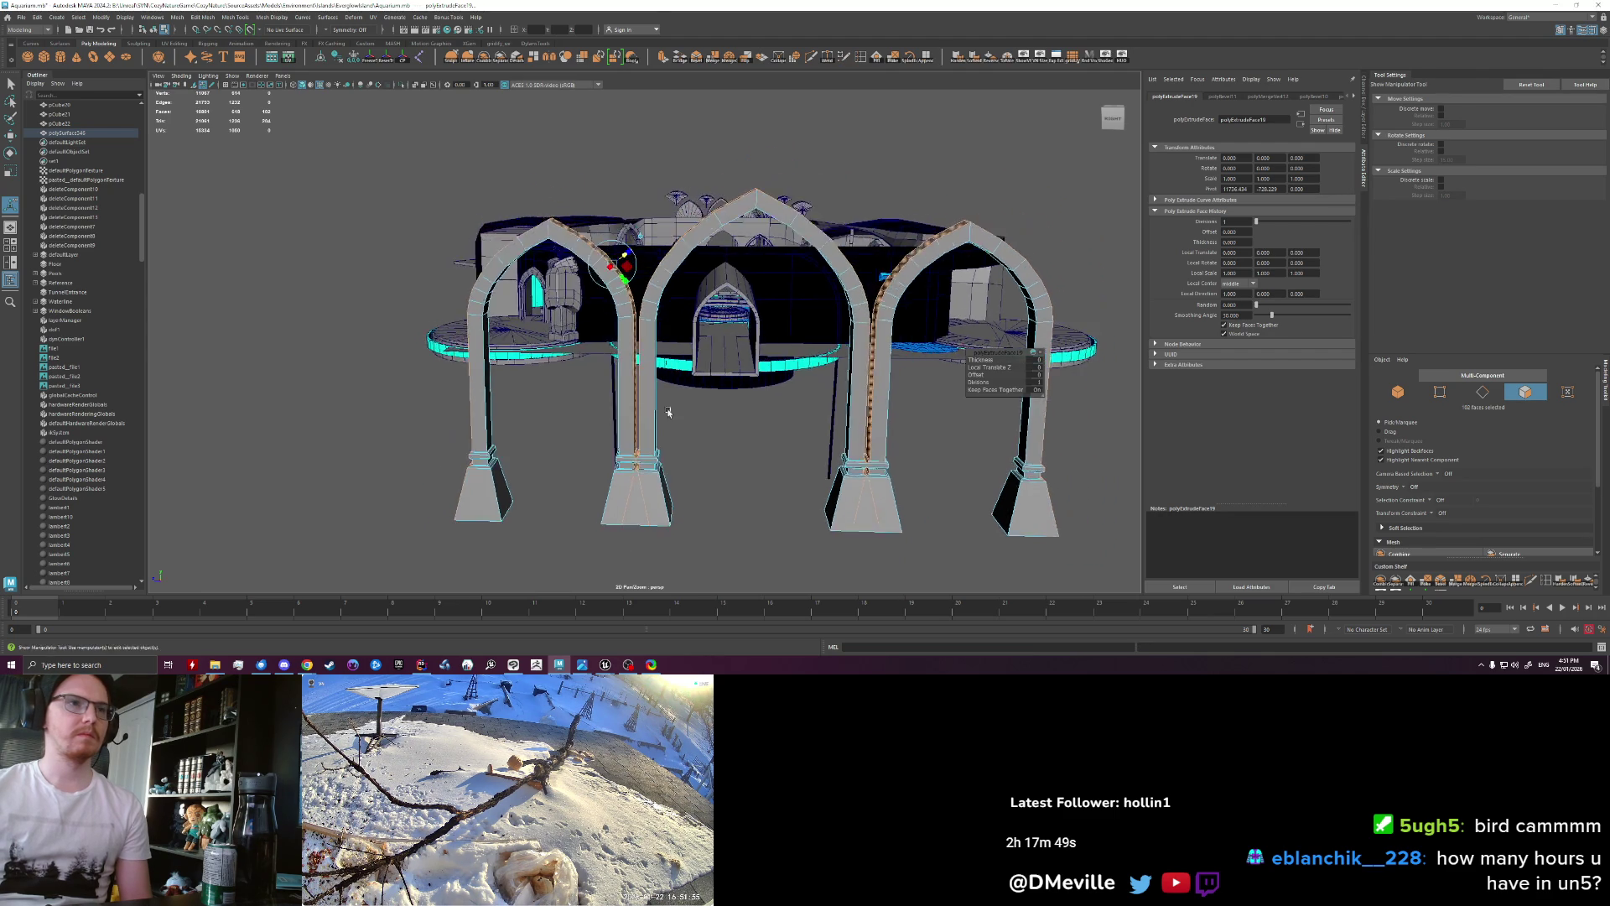
pyautogui.keyDown('alt'); pyautogui.moveTo(780, 365); pyautogui.dragTo(688, 319); pyautogui.keyUp('alt')
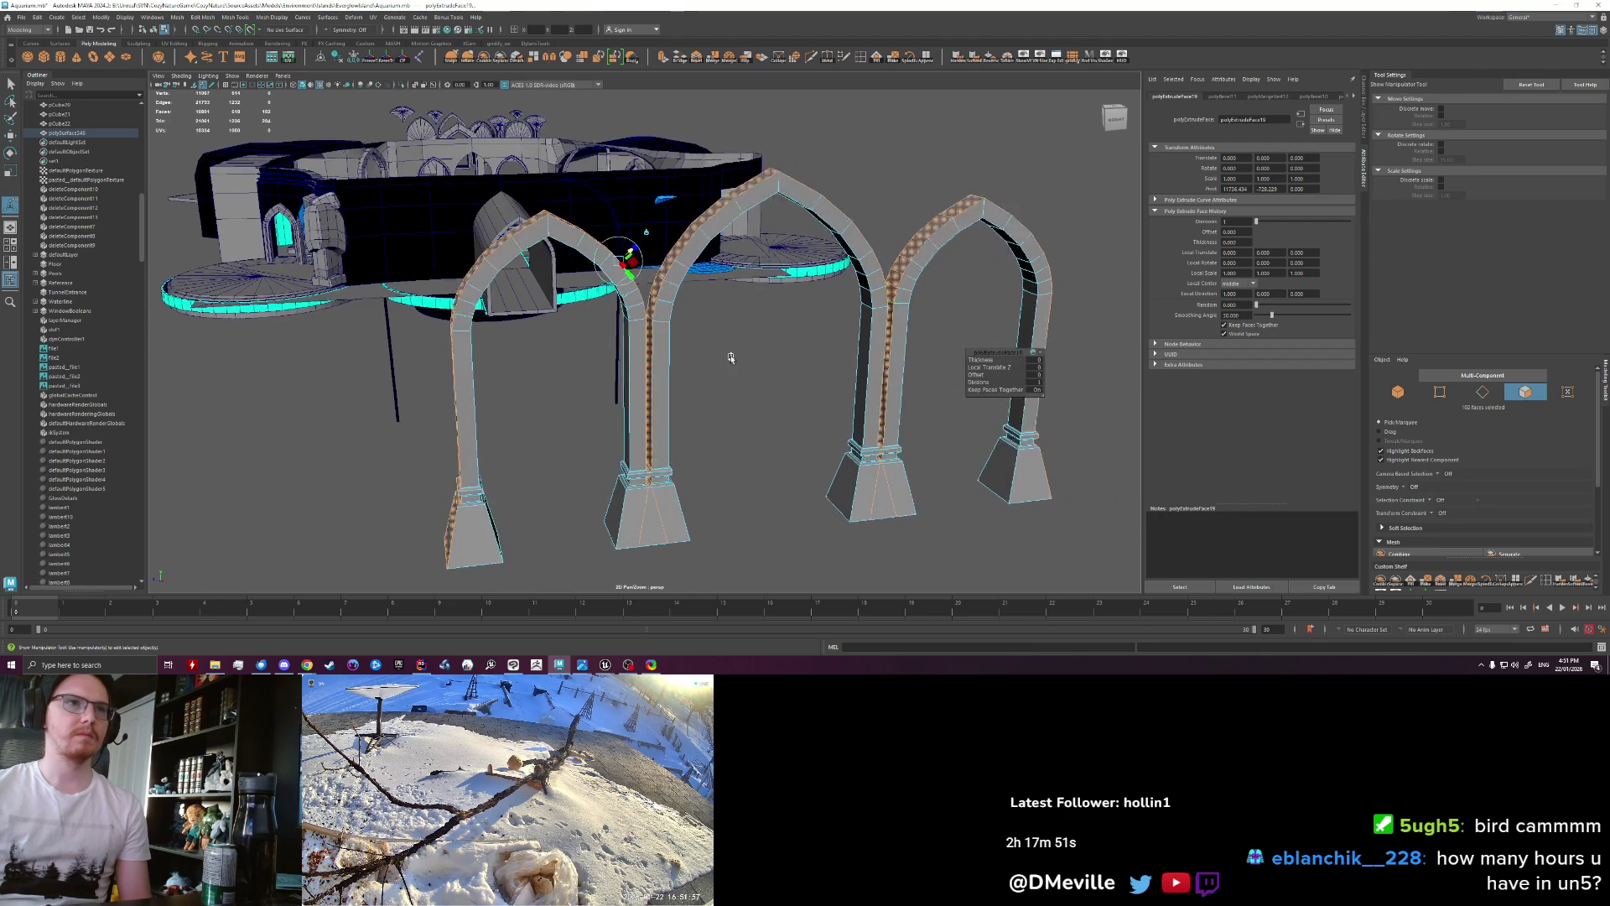
pyautogui.scroll(5, 634, 268)
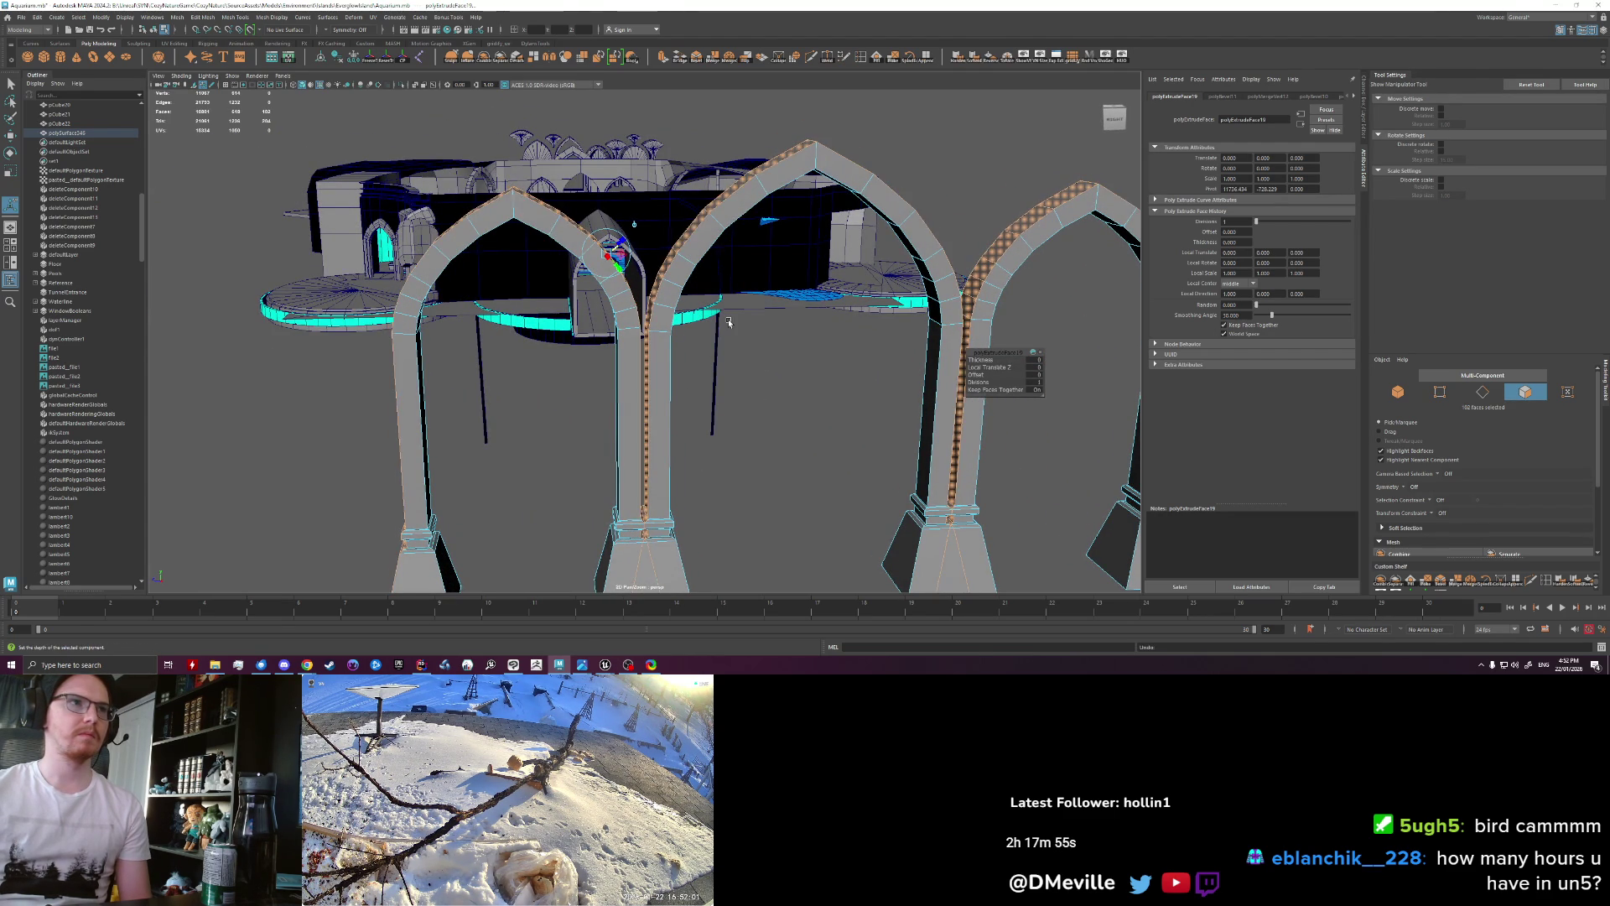
pyautogui.moveTo(964, 327)
pyautogui.keyDown('alt'); pyautogui.mouseDown()
pyautogui.moveTo(998, 364)
pyautogui.moveTo(1040, 347)
pyautogui.mouseUp(); pyautogui.keyUp('alt')
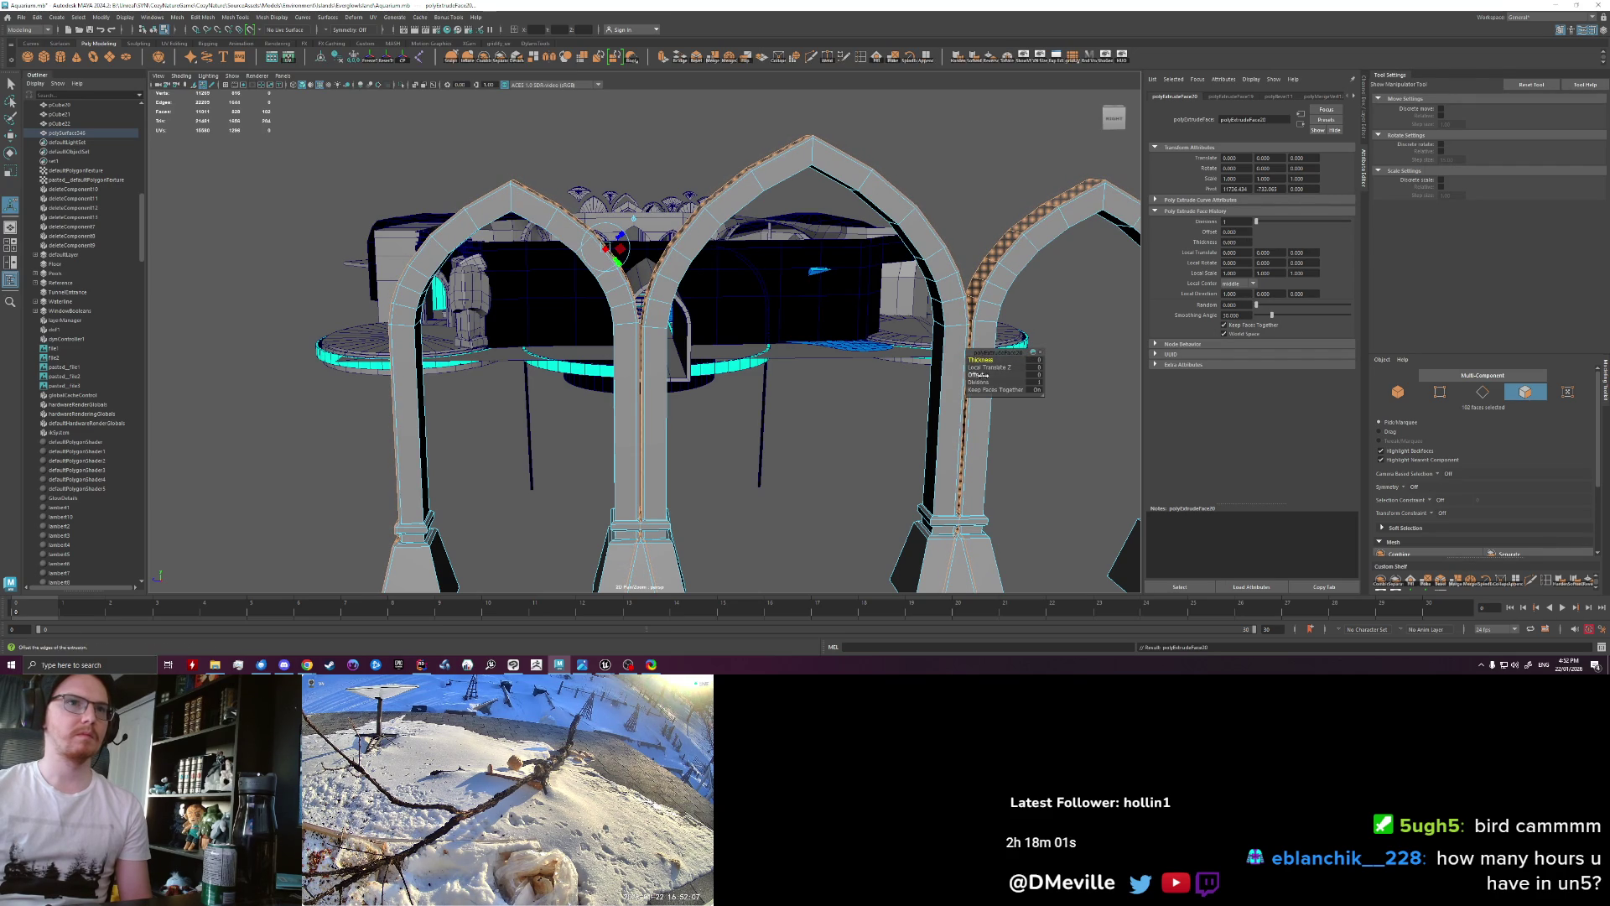
pyautogui.moveTo(990, 367); pyautogui.dragTo(1020, 369)
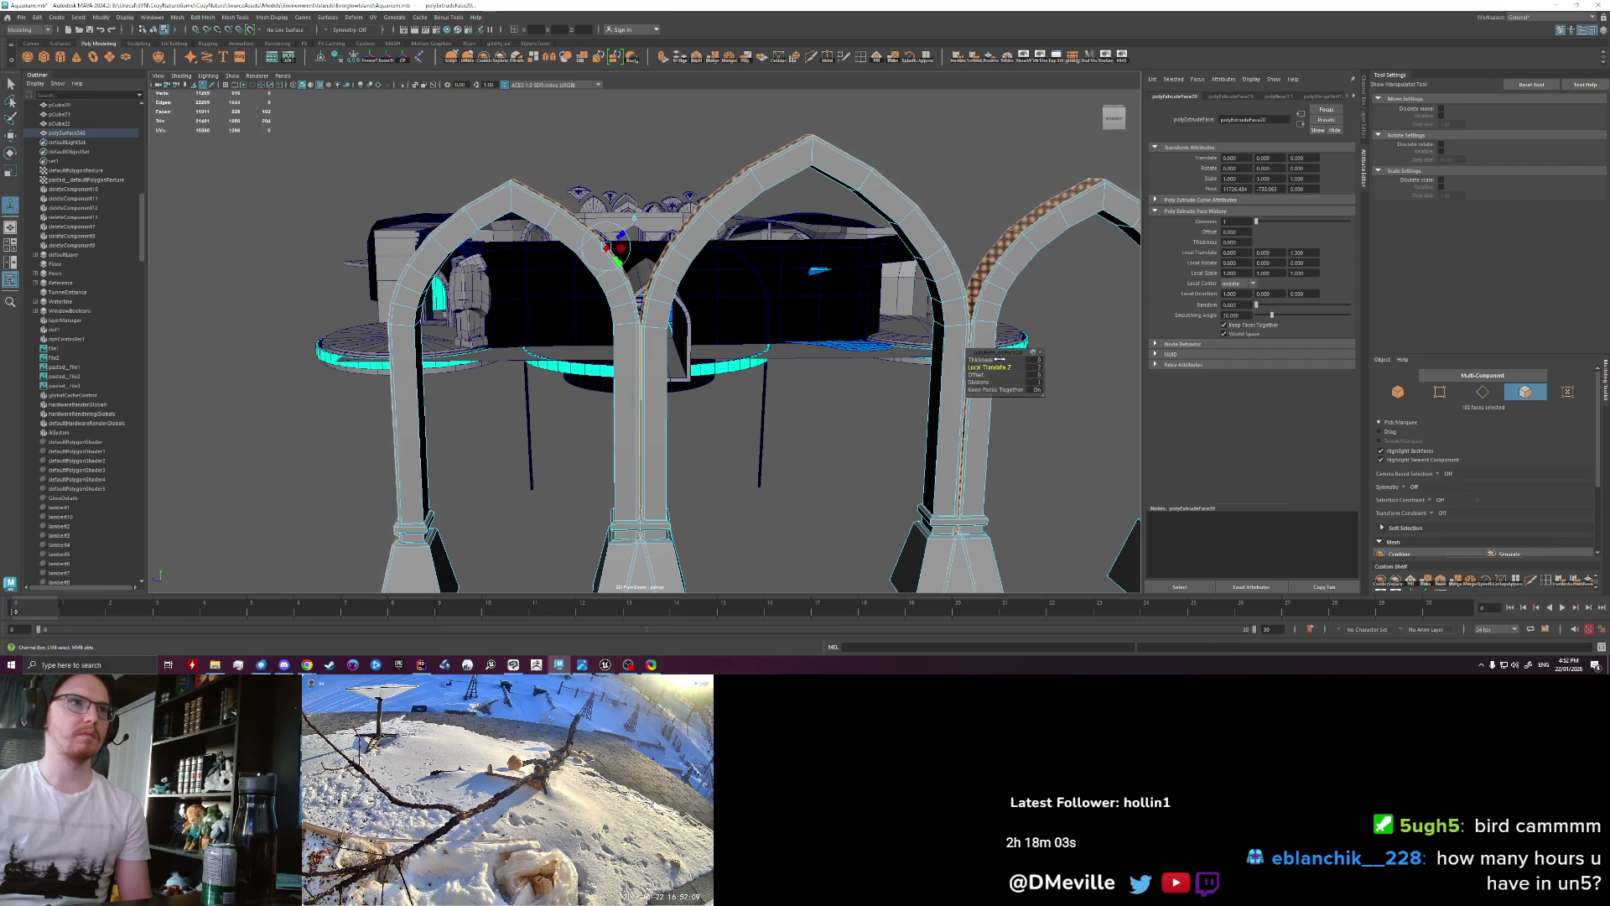
pyautogui.moveTo(978, 375)
pyautogui.mouseDown()
pyautogui.moveTo(680, 325)
pyautogui.moveTo(735, 273)
pyautogui.moveTo(699, 237)
pyautogui.mouseUp()
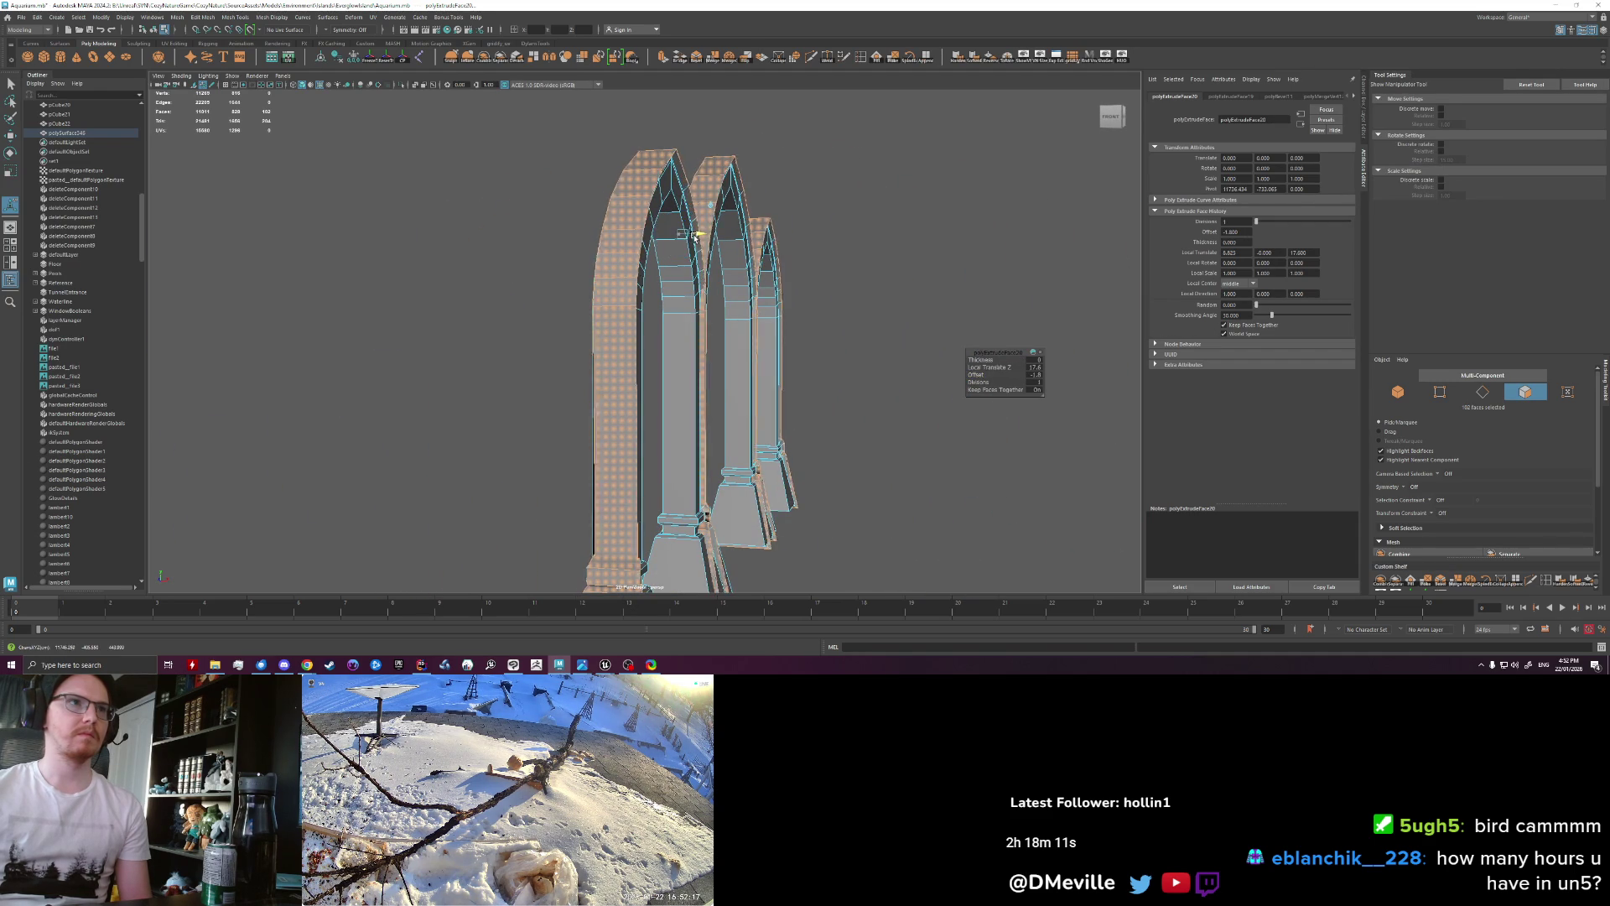
pyautogui.hotkey('ctrl', 'z')
pyautogui.hotkey('ctrl', 'z')
pyautogui.keyDown('alt'); pyautogui.moveTo(834, 366); pyautogui.dragTo(746, 397); pyautogui.keyUp('alt')
pyautogui.hotkey('ctrl', 'z')
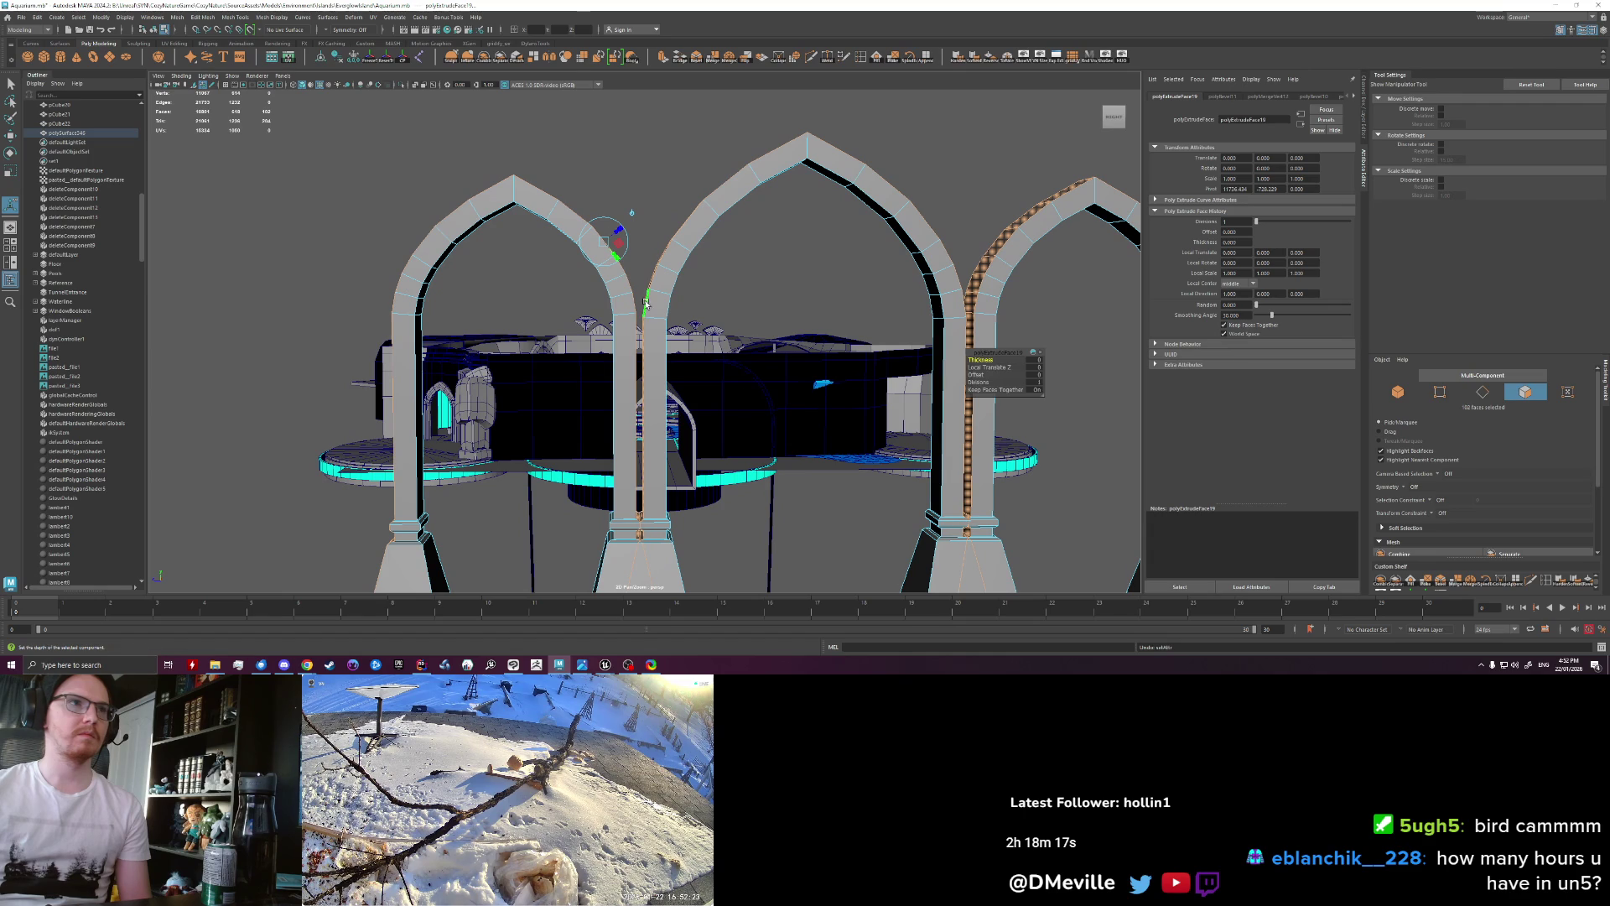
pyautogui.moveTo(618, 233); pyautogui.dragTo(632, 217)
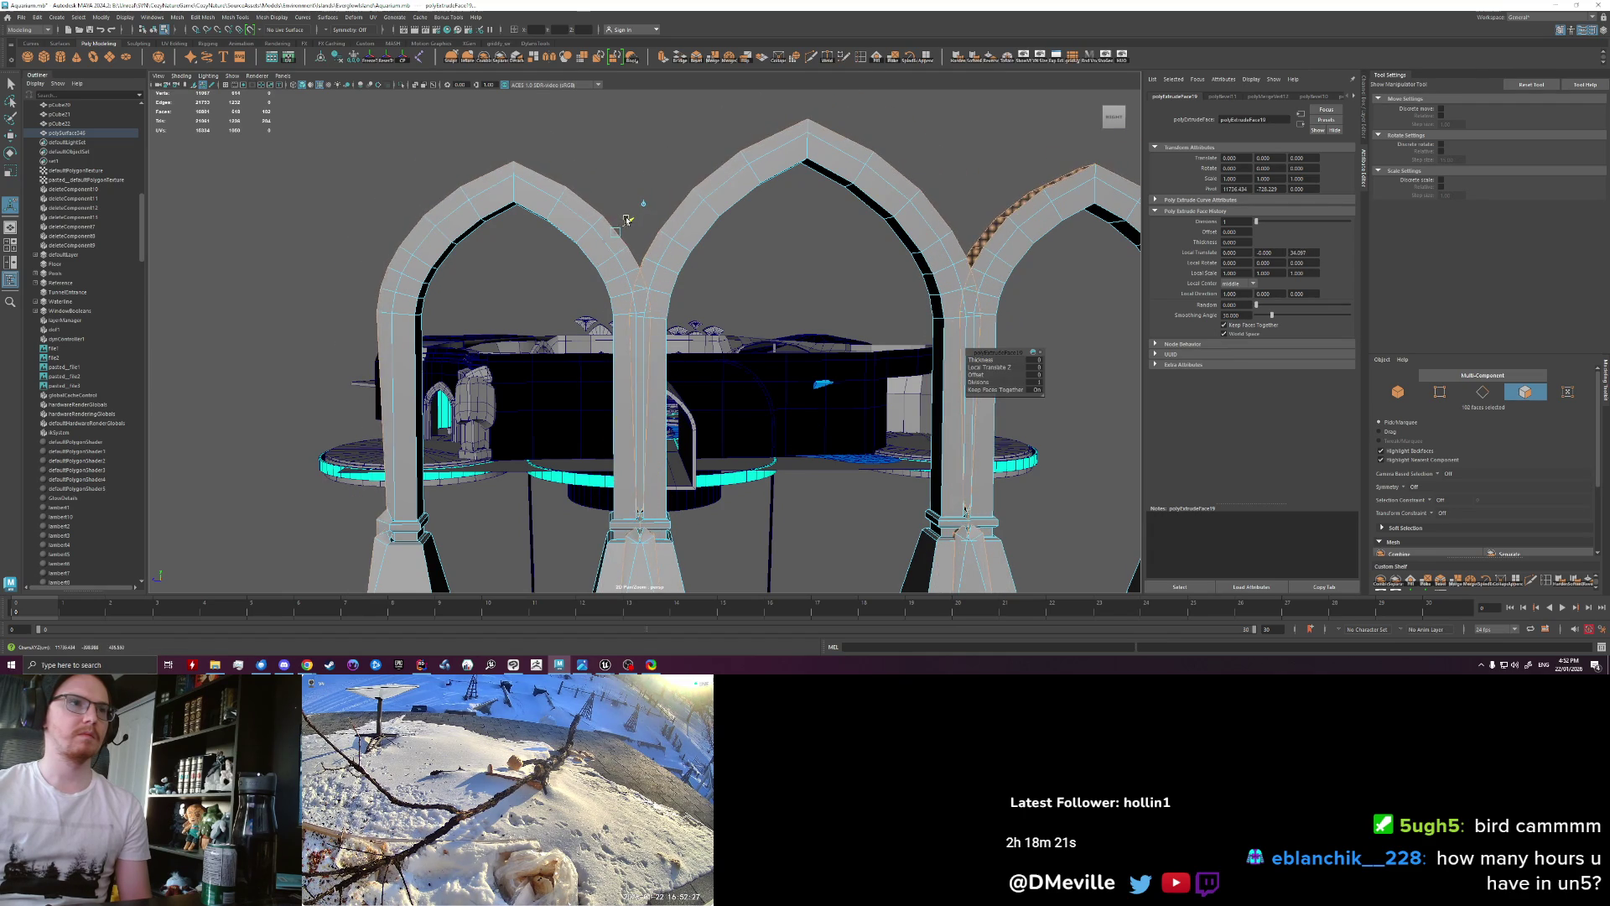
pyautogui.hotkey('ctrl', 'z')
pyautogui.hotkey('ctrl', 'z')
pyautogui.hotkey('ctrl', 'z')
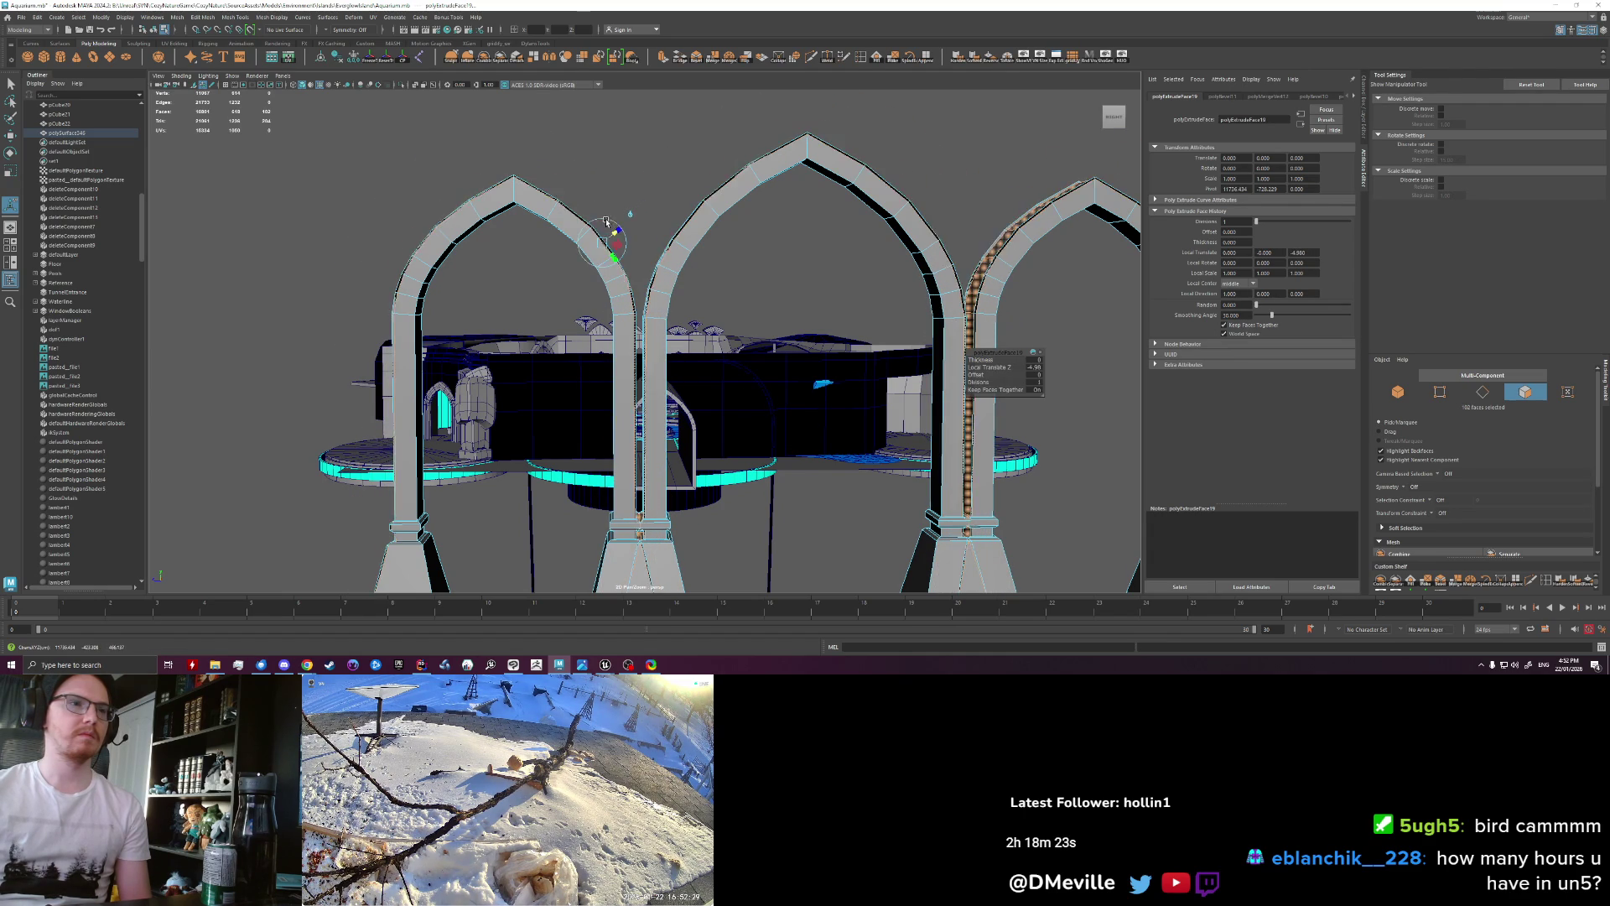
pyautogui.scroll(-3, 738, 395)
pyautogui.hotkey('ctrl', 'z')
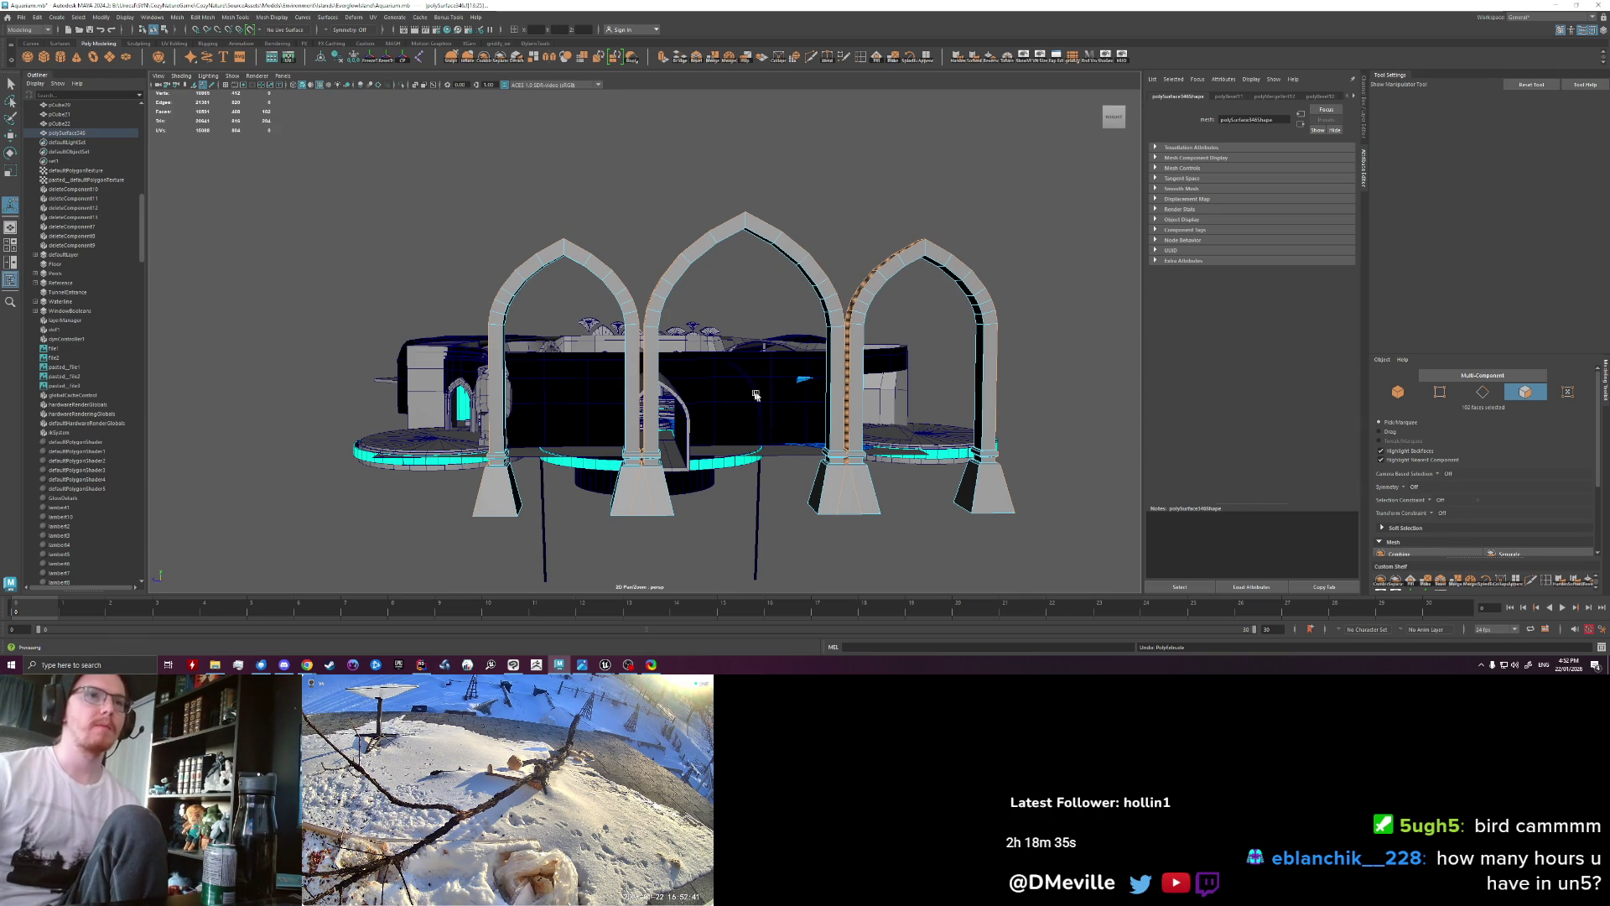
pyautogui.scroll(3, 814, 351)
# Step: Select the face loop along the left arch top, undoing accidental whole-mesh selections
pyautogui.click(640, 347)
pyautogui.keyDown('alt'); pyautogui.moveTo(642, 351); pyautogui.dragTo(627, 391); pyautogui.keyUp('alt')
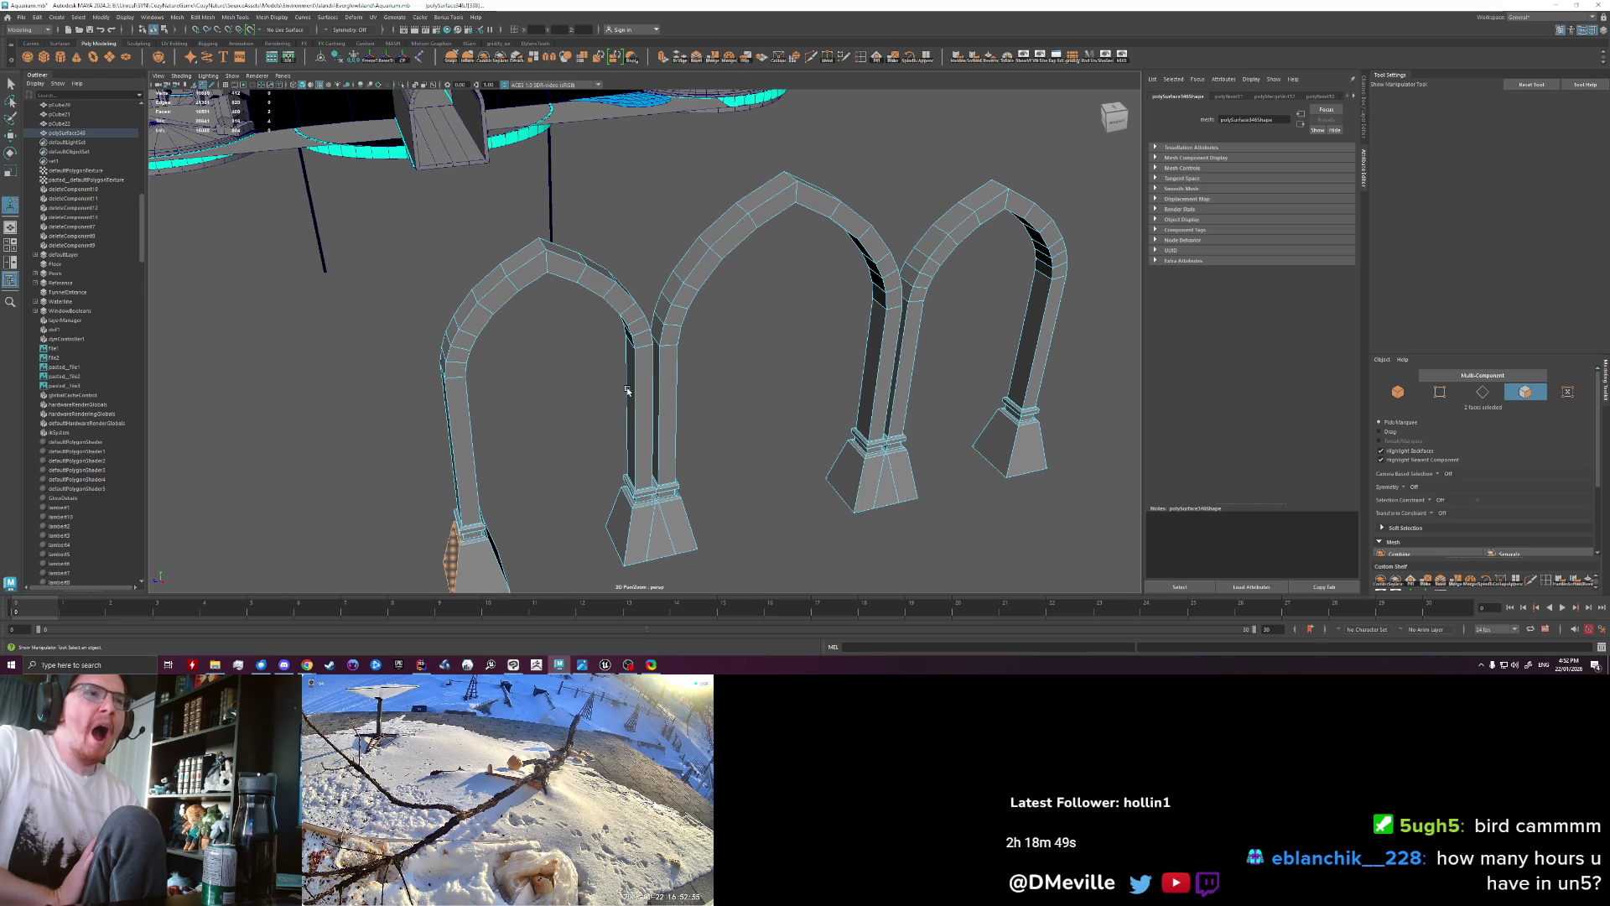
pyautogui.press('q')
pyautogui.moveTo(601, 377)
pyautogui.keyDown('alt'); pyautogui.mouseDown()
pyautogui.moveTo(513, 384)
pyautogui.moveTo(487, 364)
pyautogui.moveTo(645, 361)
pyautogui.moveTo(671, 320)
pyautogui.mouseUp(); pyautogui.keyUp('alt')
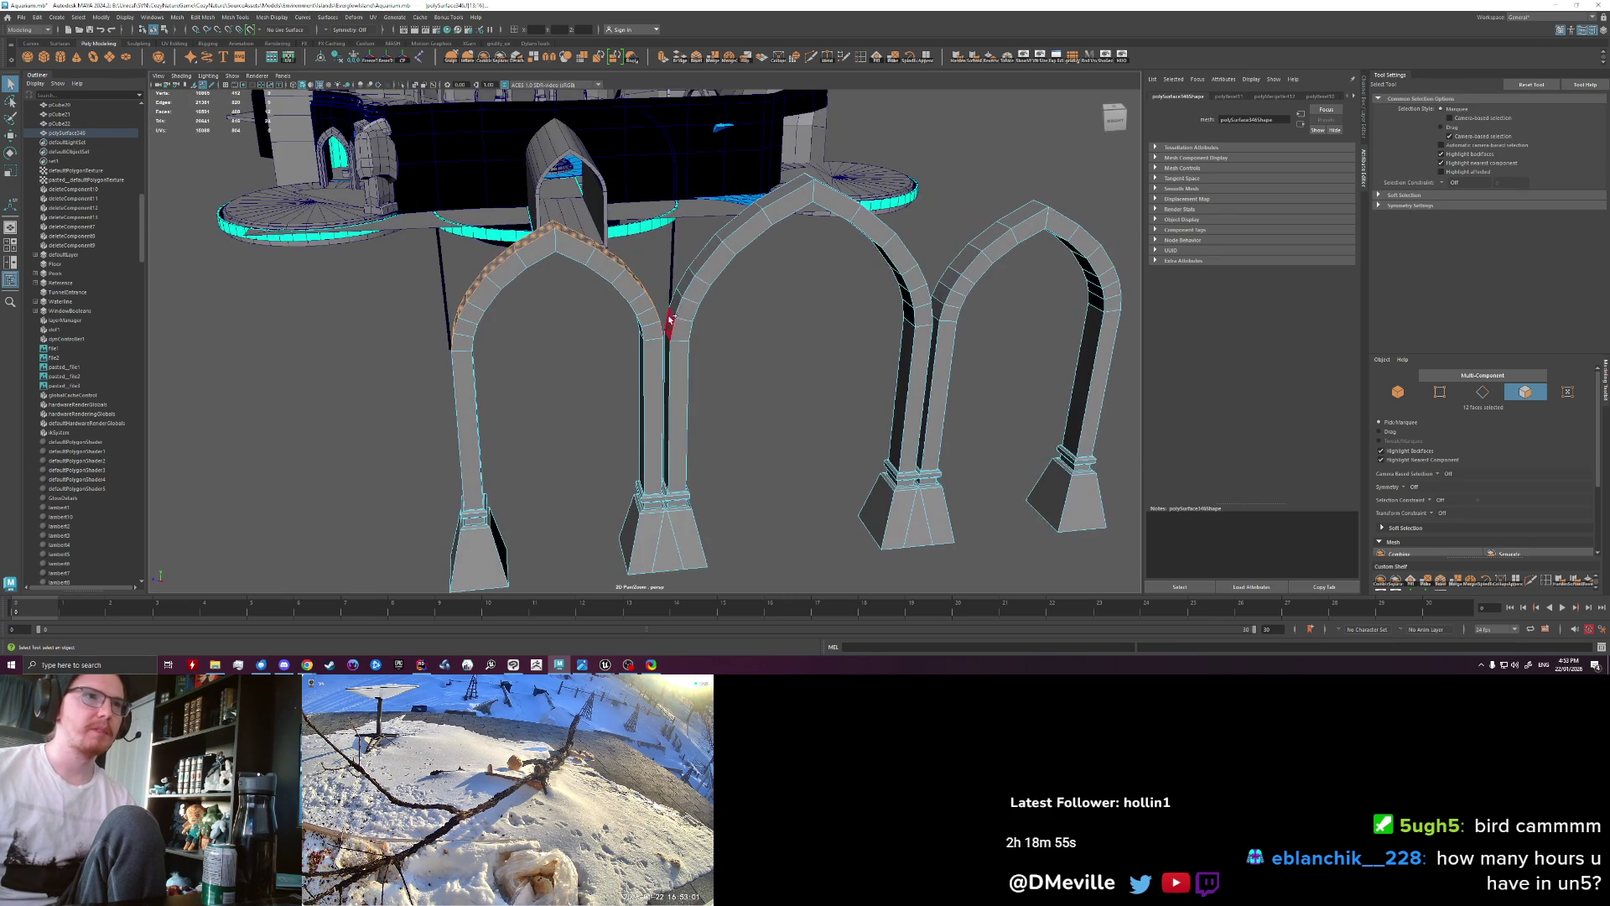
pyautogui.keyDown('shift'); pyautogui.click(683, 310); pyautogui.keyUp('shift')
pyautogui.doubleClick(678, 302)
pyautogui.hotkey('ctrl', 'z')
pyautogui.doubleClick(678, 302)
pyautogui.hotkey('ctrl', 'z')
# Step: Add the middle and right arch-top face loops to the selection
pyautogui.keyDown('alt'); pyautogui.moveTo(864, 355); pyautogui.dragTo(862, 367); pyautogui.keyUp('alt')
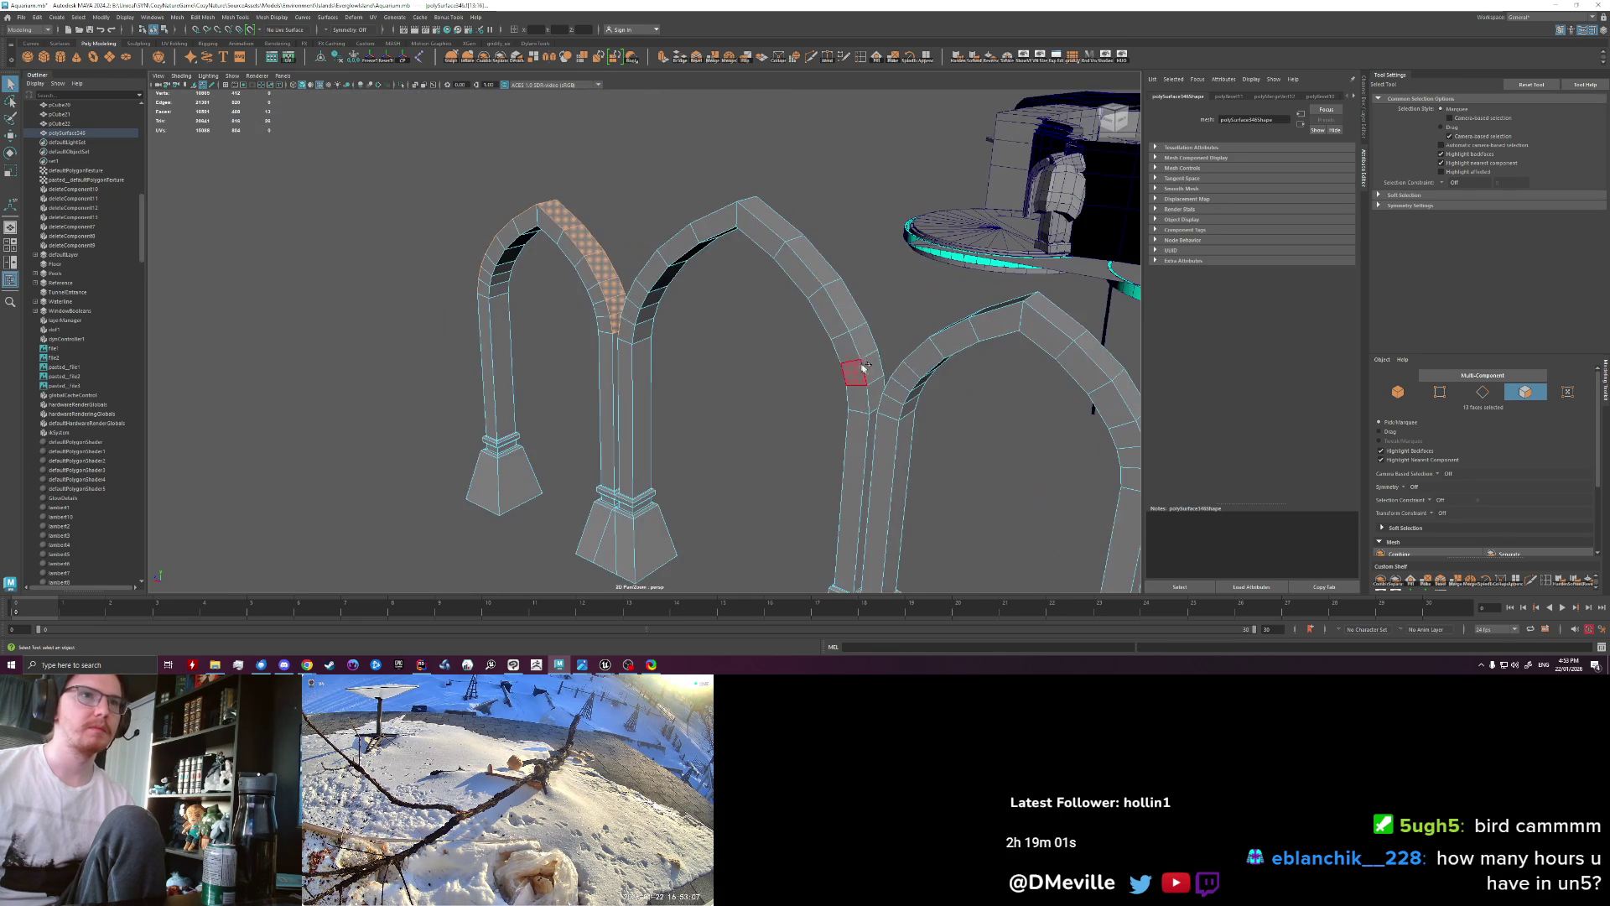
pyautogui.doubleClick(878, 383)
pyautogui.hotkey('ctrl', 'z')
pyautogui.moveTo(737, 372)
pyautogui.keyDown('alt'); pyautogui.mouseDown()
pyautogui.moveTo(698, 364)
pyautogui.moveTo(891, 419)
pyautogui.moveTo(662, 378)
pyautogui.moveTo(807, 372)
pyautogui.mouseUp(); pyautogui.keyUp('alt')
pyautogui.keyDown('shift'); pyautogui.doubleClick(891, 420); pyautogui.keyUp('shift')
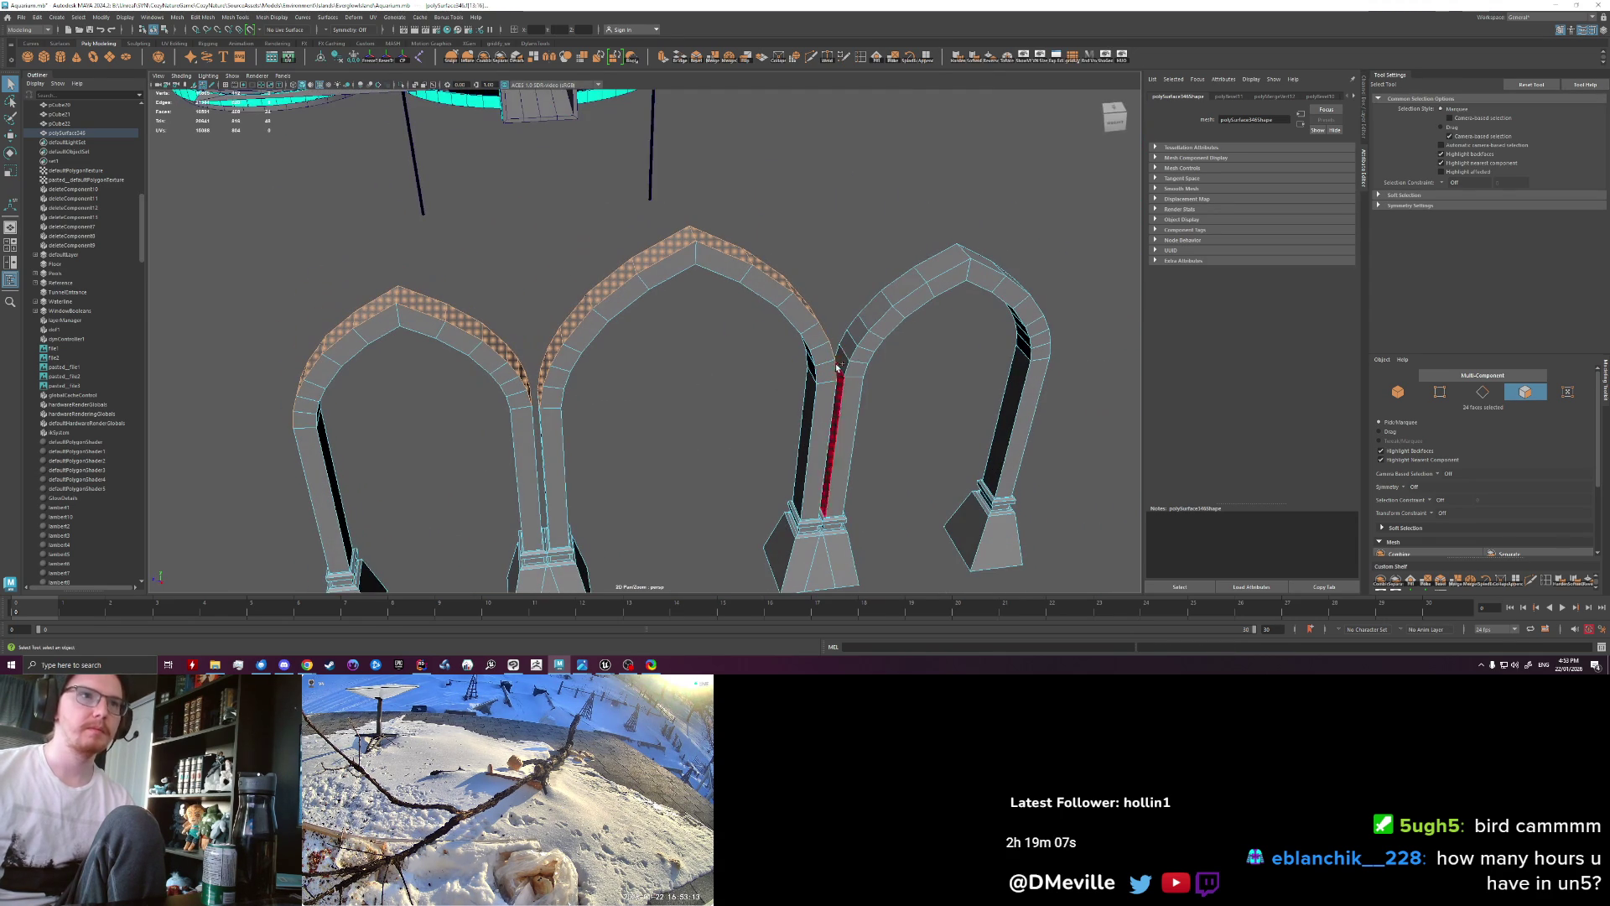
pyautogui.hotkey('ctrl', 'z')
pyautogui.keyDown('alt'); pyautogui.moveTo(946, 403); pyautogui.dragTo(616, 378); pyautogui.keyUp('alt')
pyautogui.keyDown('shift'); pyautogui.doubleClick(839, 403); pyautogui.keyUp('shift')
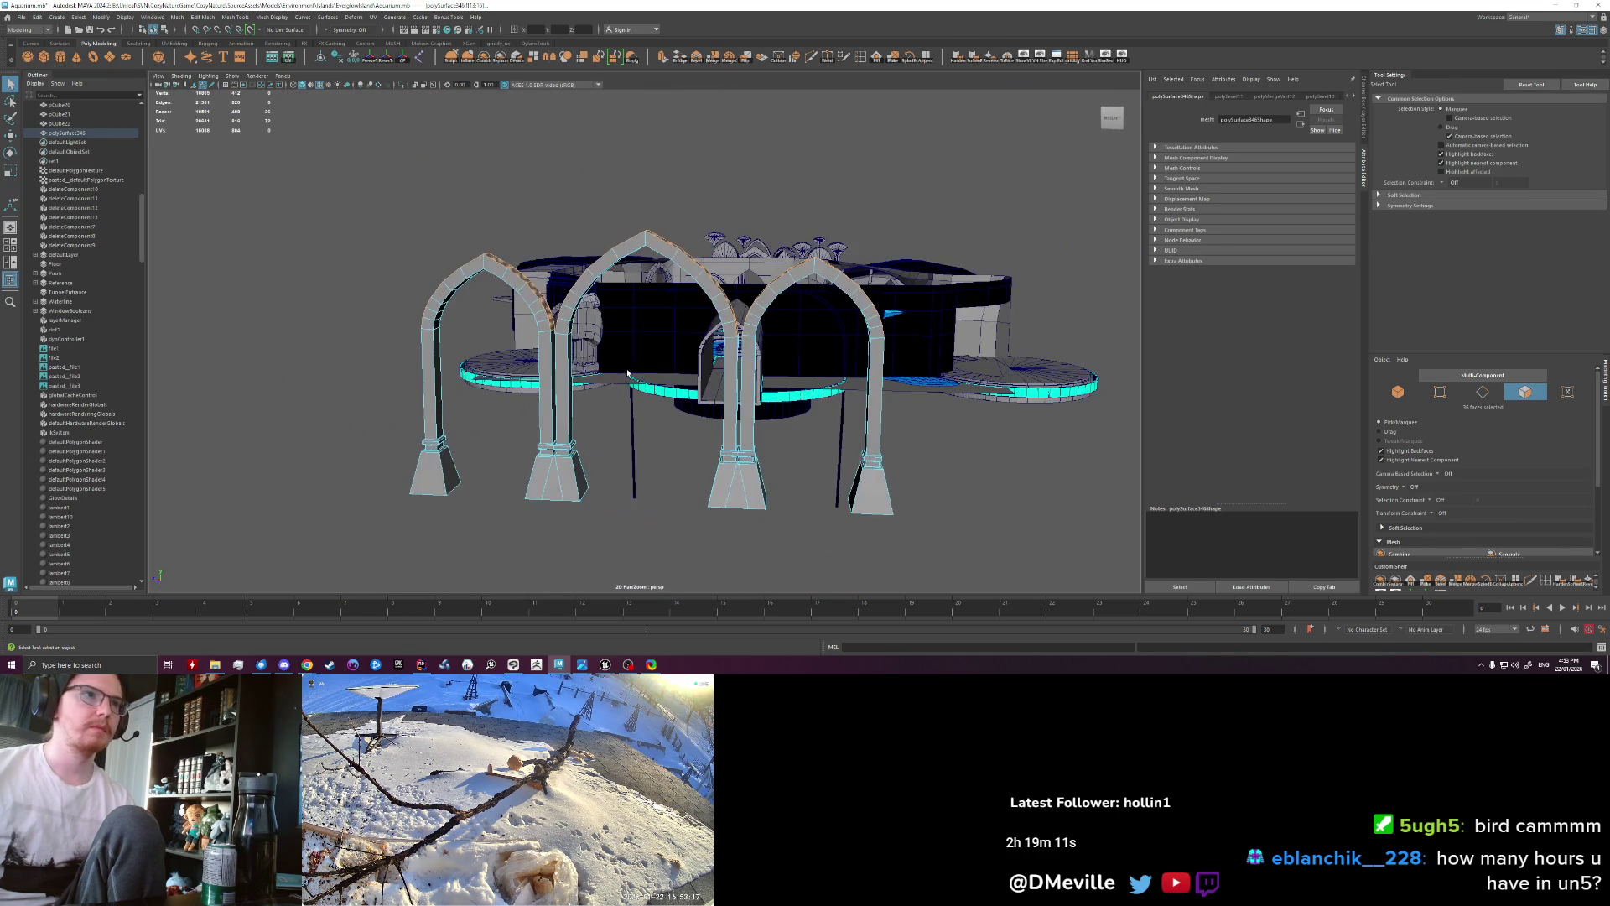
pyautogui.scroll(2, 627, 373)
# Step: Extrude the arch-top faces outward to a Local Translate Z of about 101
pyautogui.hotkey('ctrl', 'e')
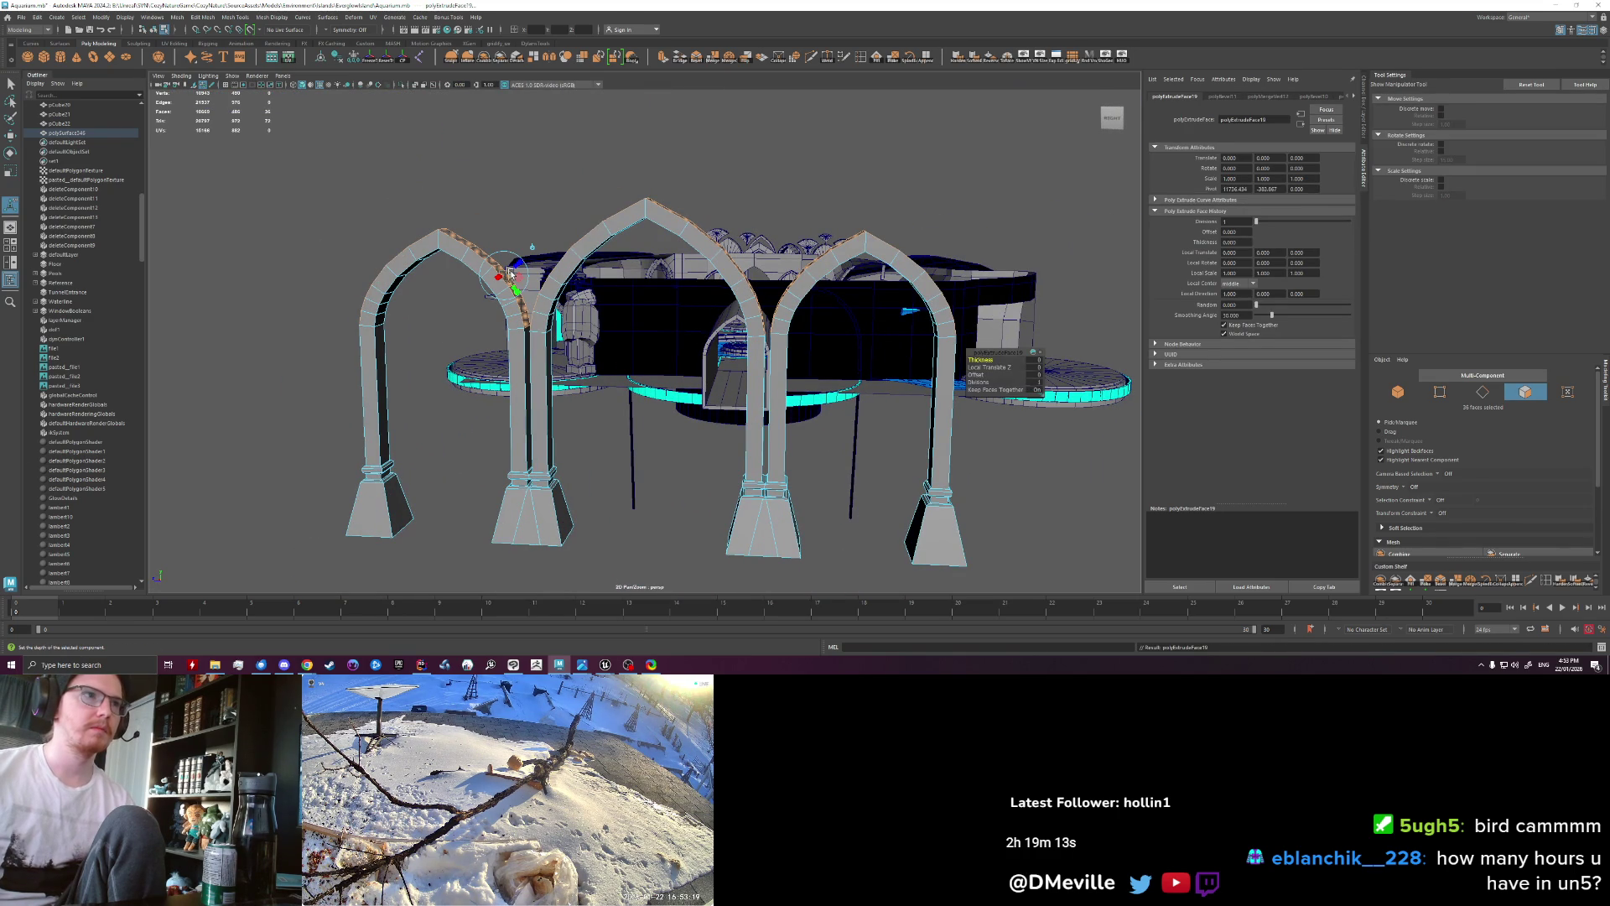
pyautogui.moveTo(514, 270); pyautogui.dragTo(529, 263)
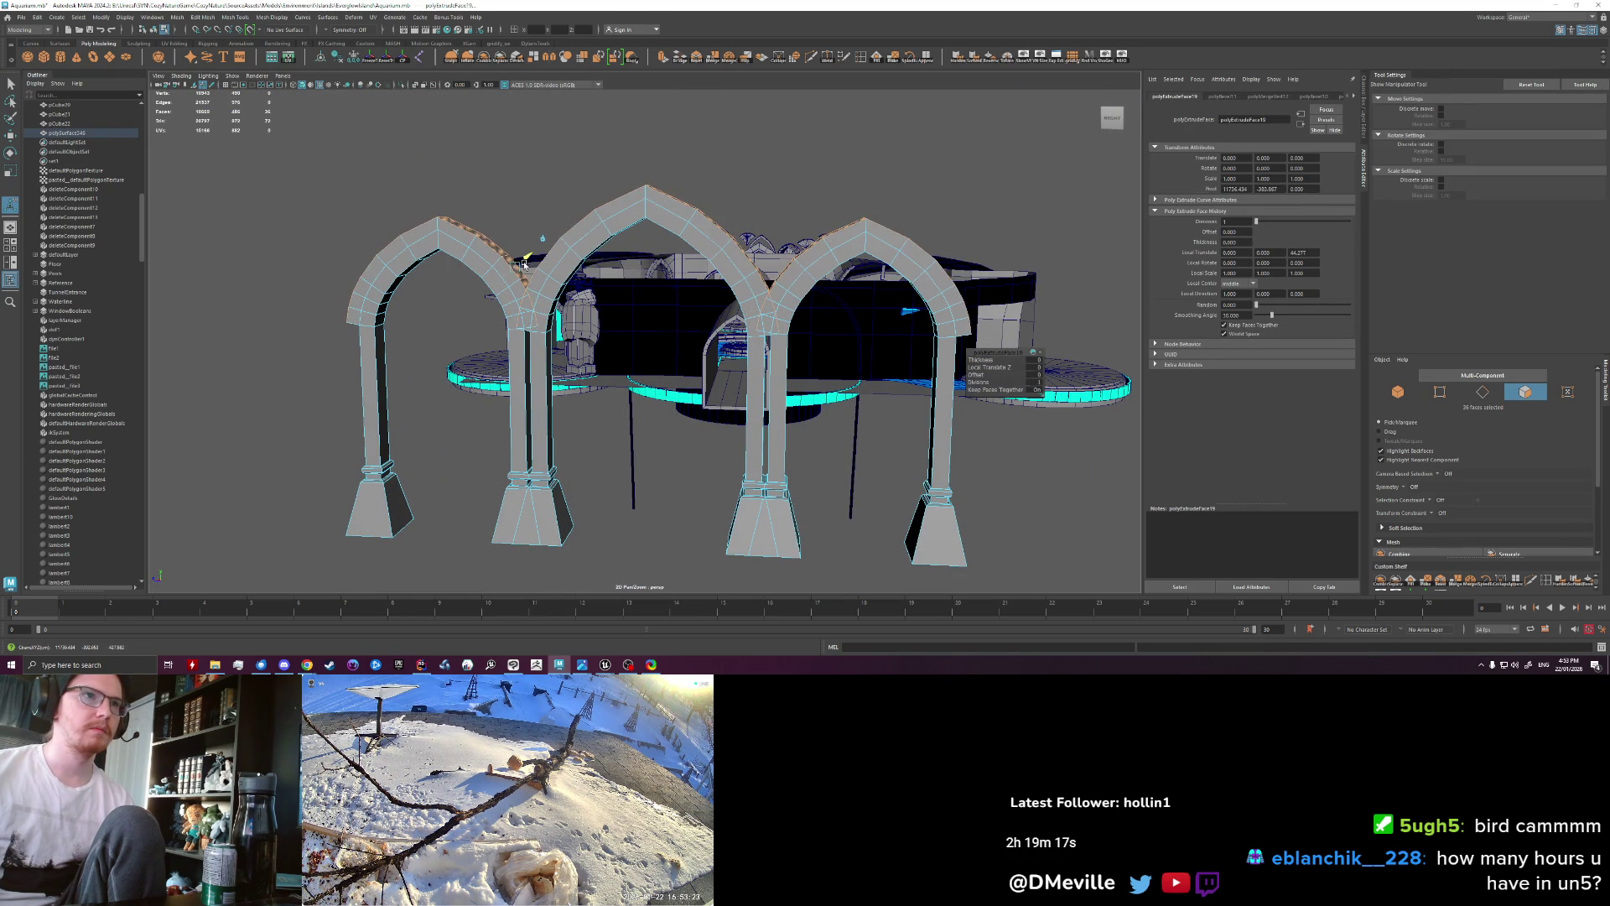
pyautogui.moveTo(529, 263); pyautogui.dragTo(521, 264)
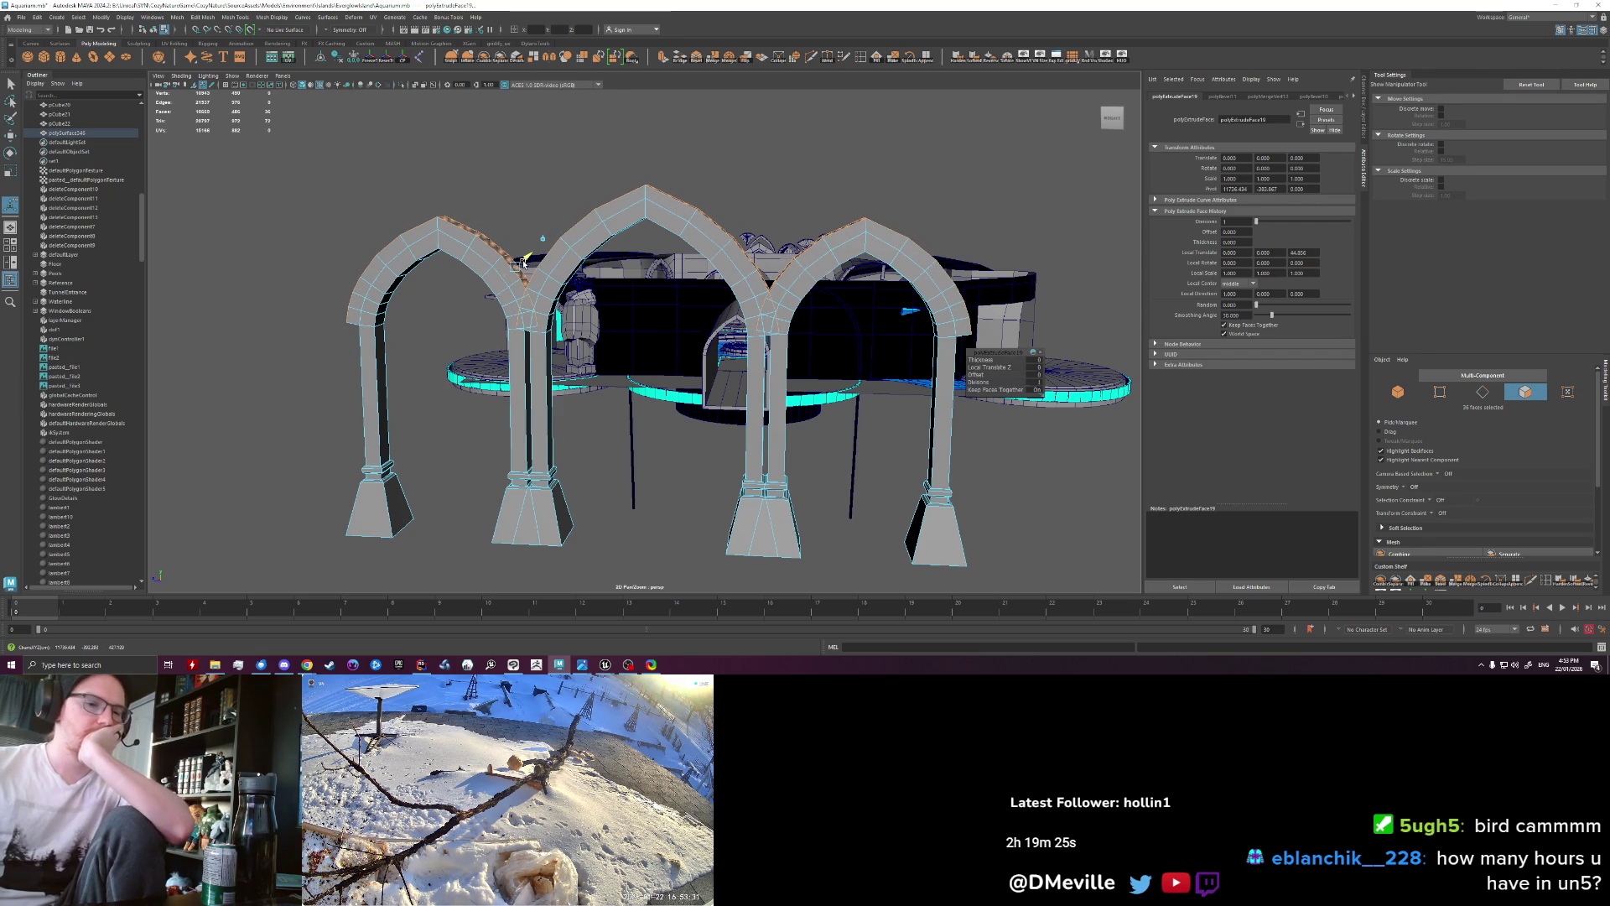
pyautogui.moveTo(522, 263); pyautogui.dragTo(538, 261)
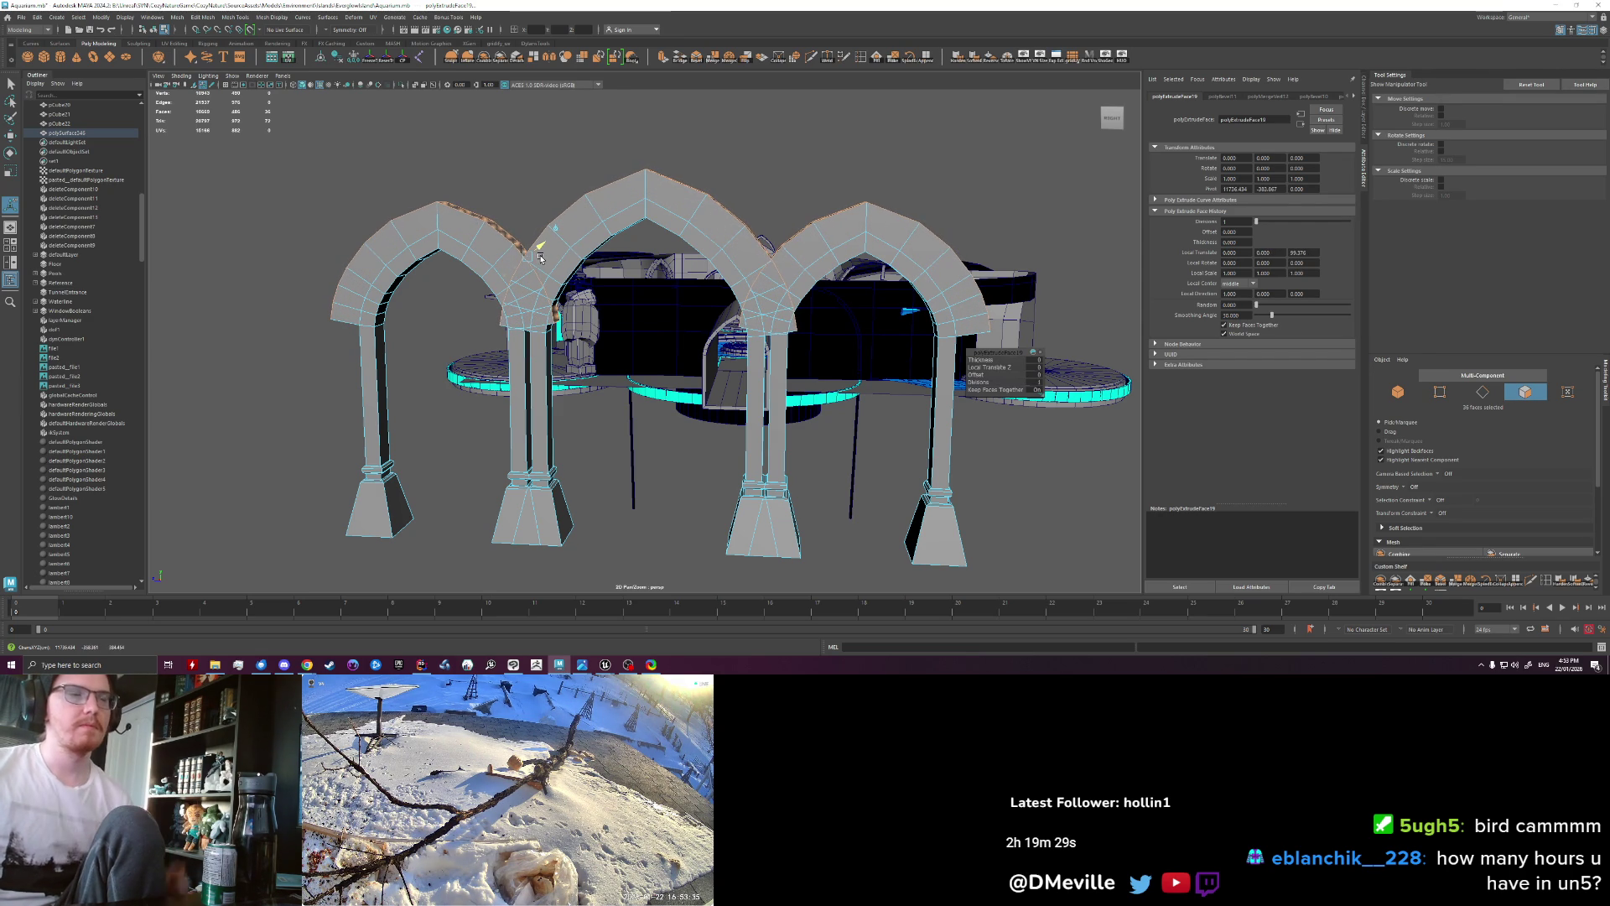
pyautogui.moveTo(765, 245)
pyautogui.keyDown('alt'); pyautogui.mouseDown()
pyautogui.moveTo(545, 335)
pyautogui.moveTo(609, 361)
pyautogui.moveTo(842, 371)
pyautogui.moveTo(906, 354)
pyautogui.moveTo(1071, 403)
pyautogui.moveTo(593, 363)
pyautogui.moveTo(521, 263)
pyautogui.moveTo(567, 250)
pyautogui.moveTo(556, 240)
pyautogui.moveTo(459, 360)
pyautogui.moveTo(374, 341)
pyautogui.mouseUp(); pyautogui.keyUp('alt')
pyautogui.press('q')
pyautogui.hotkey('ctrl', 'e')
# Step: Extrude the selected left-arch faces, raising the thickness to about 21, then about 51
pyautogui.press('q')
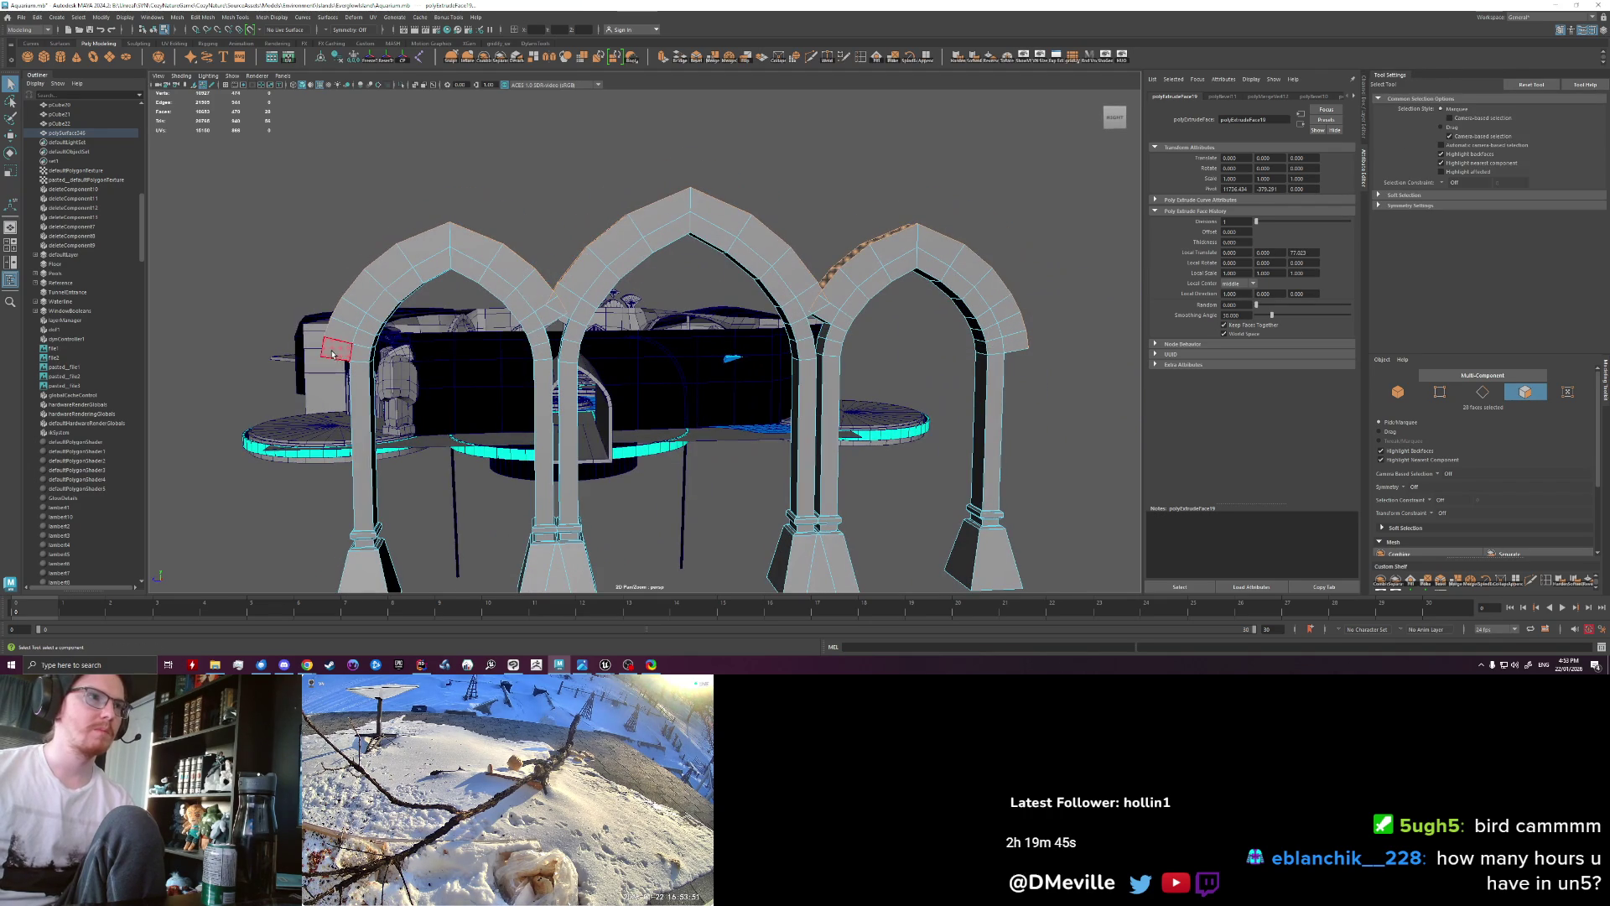
pyautogui.click(341, 325)
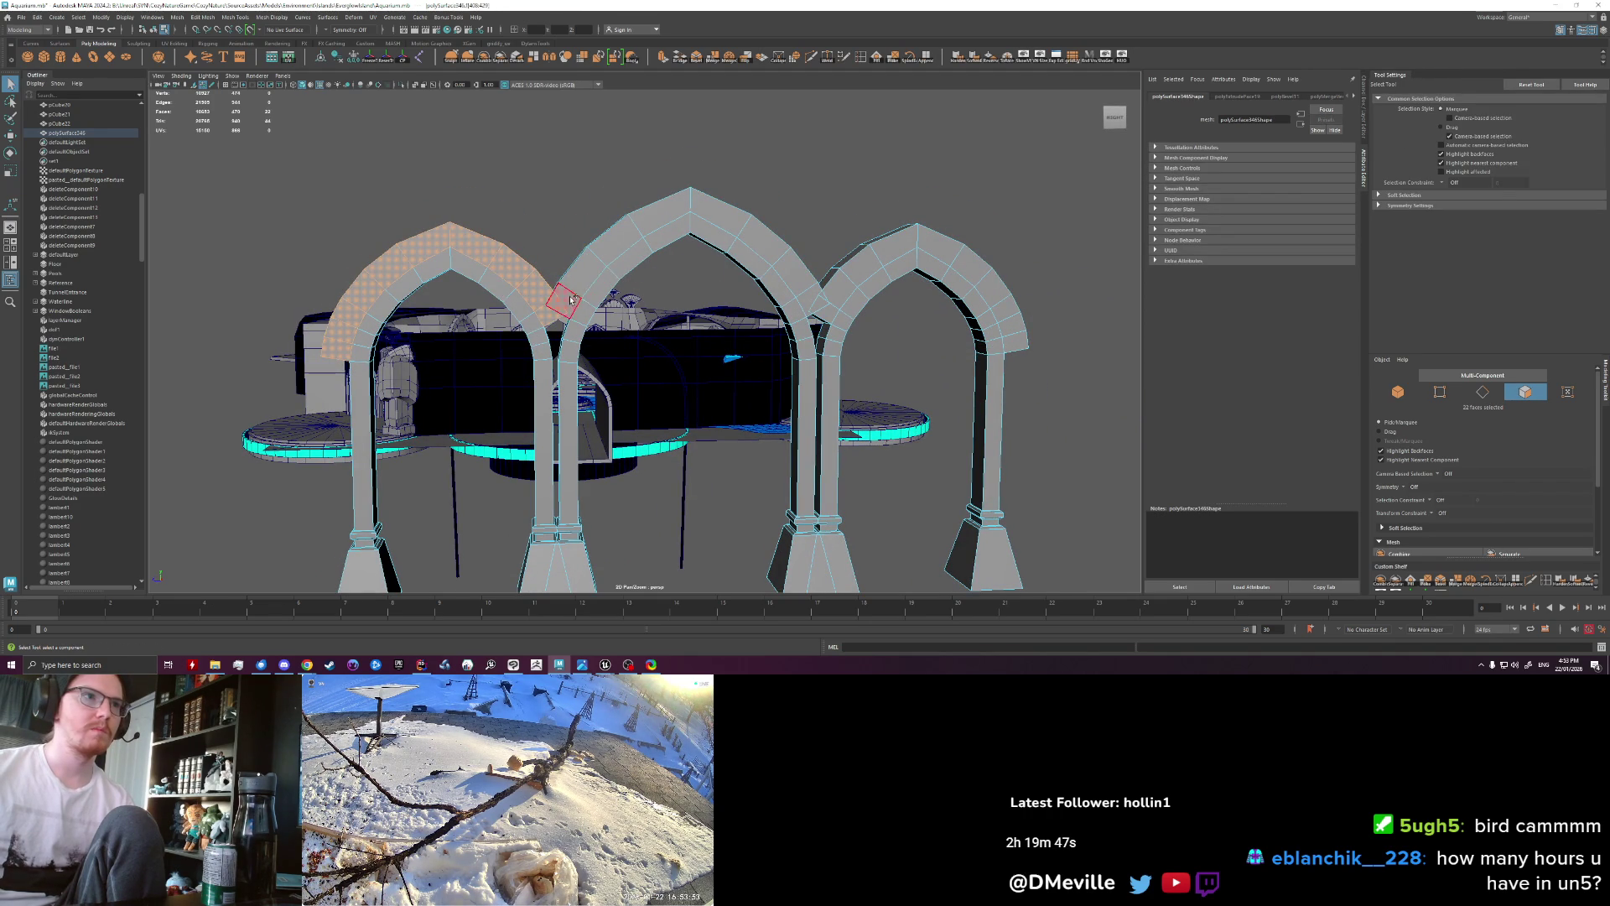
pyautogui.hotkey('ctrl', 'e')
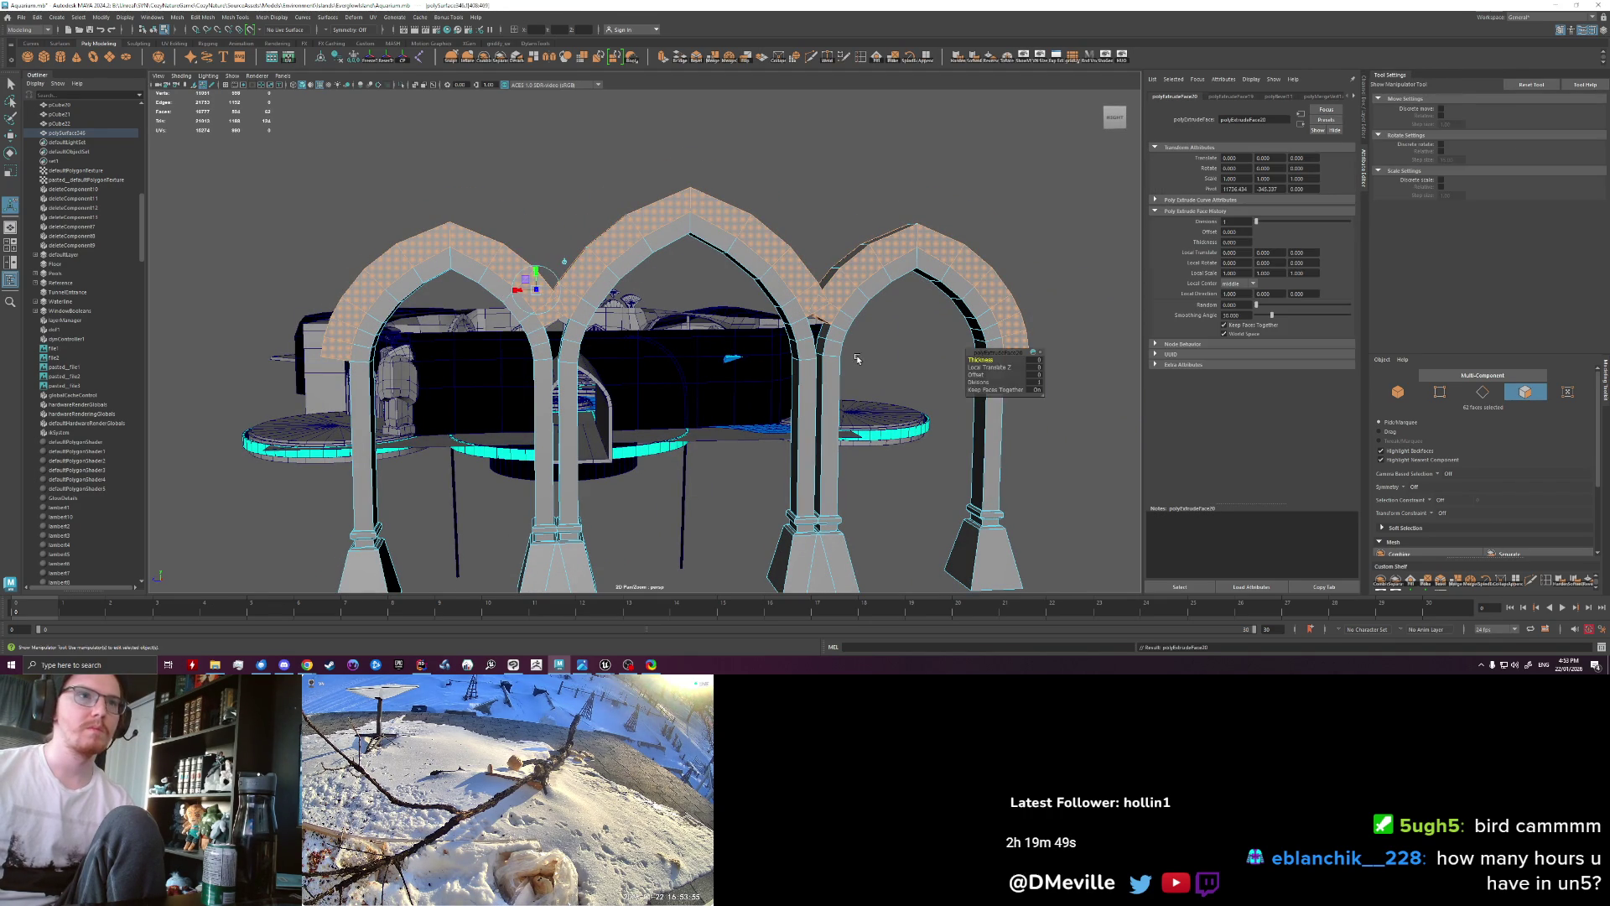
pyautogui.keyDown('alt'); pyautogui.moveTo(842, 335); pyautogui.dragTo(938, 355); pyautogui.keyUp('alt')
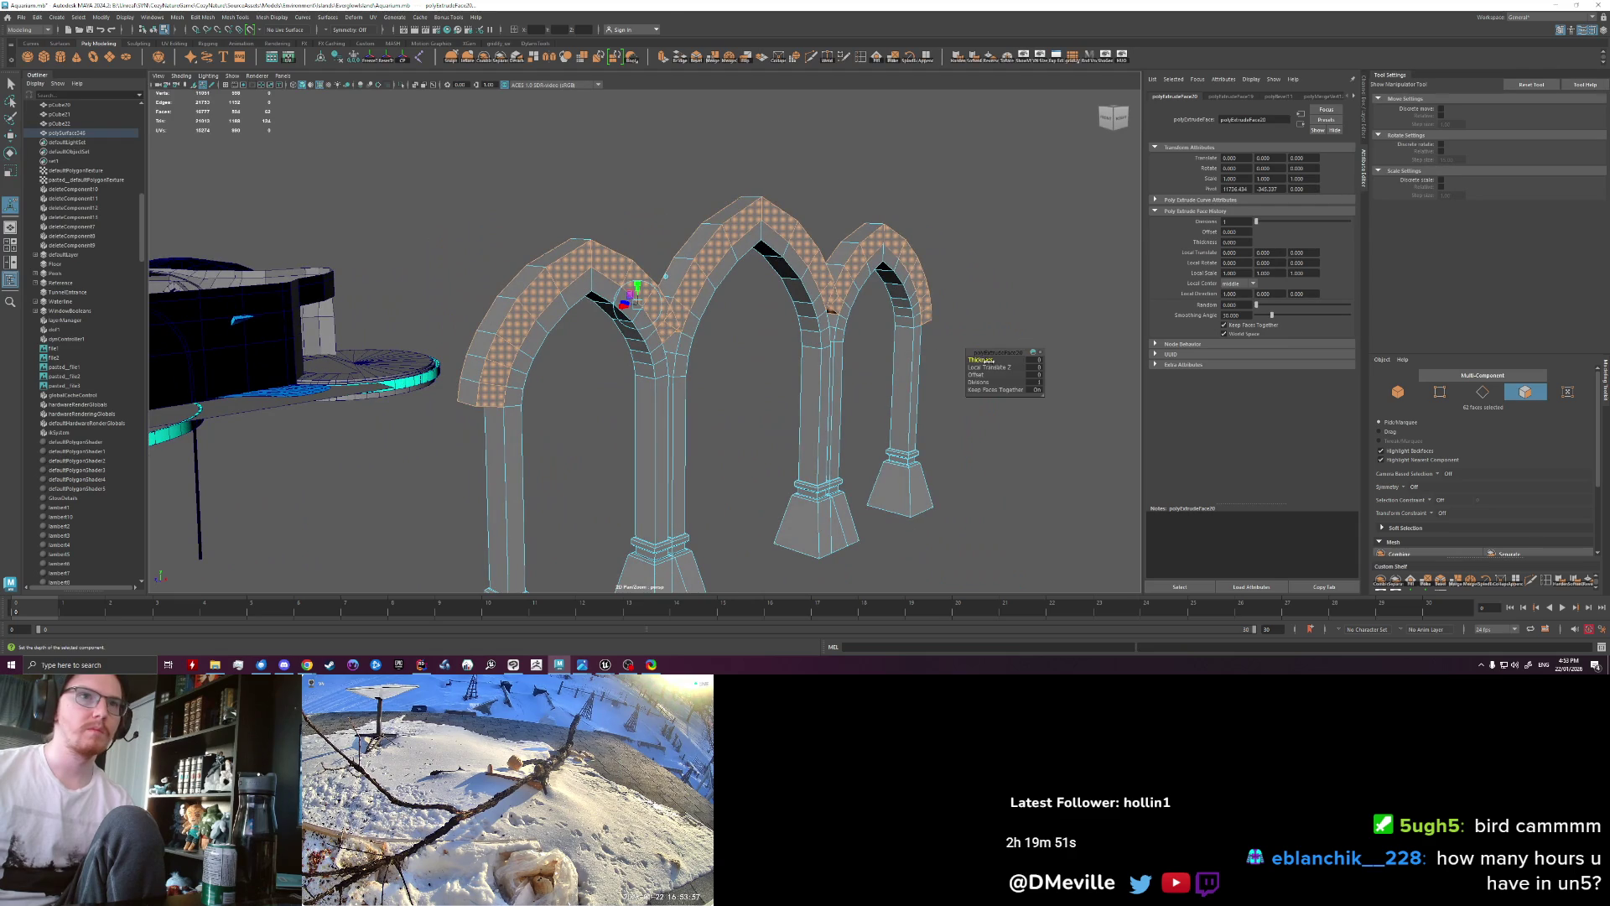
pyautogui.moveTo(986, 360); pyautogui.dragTo(1083, 375)
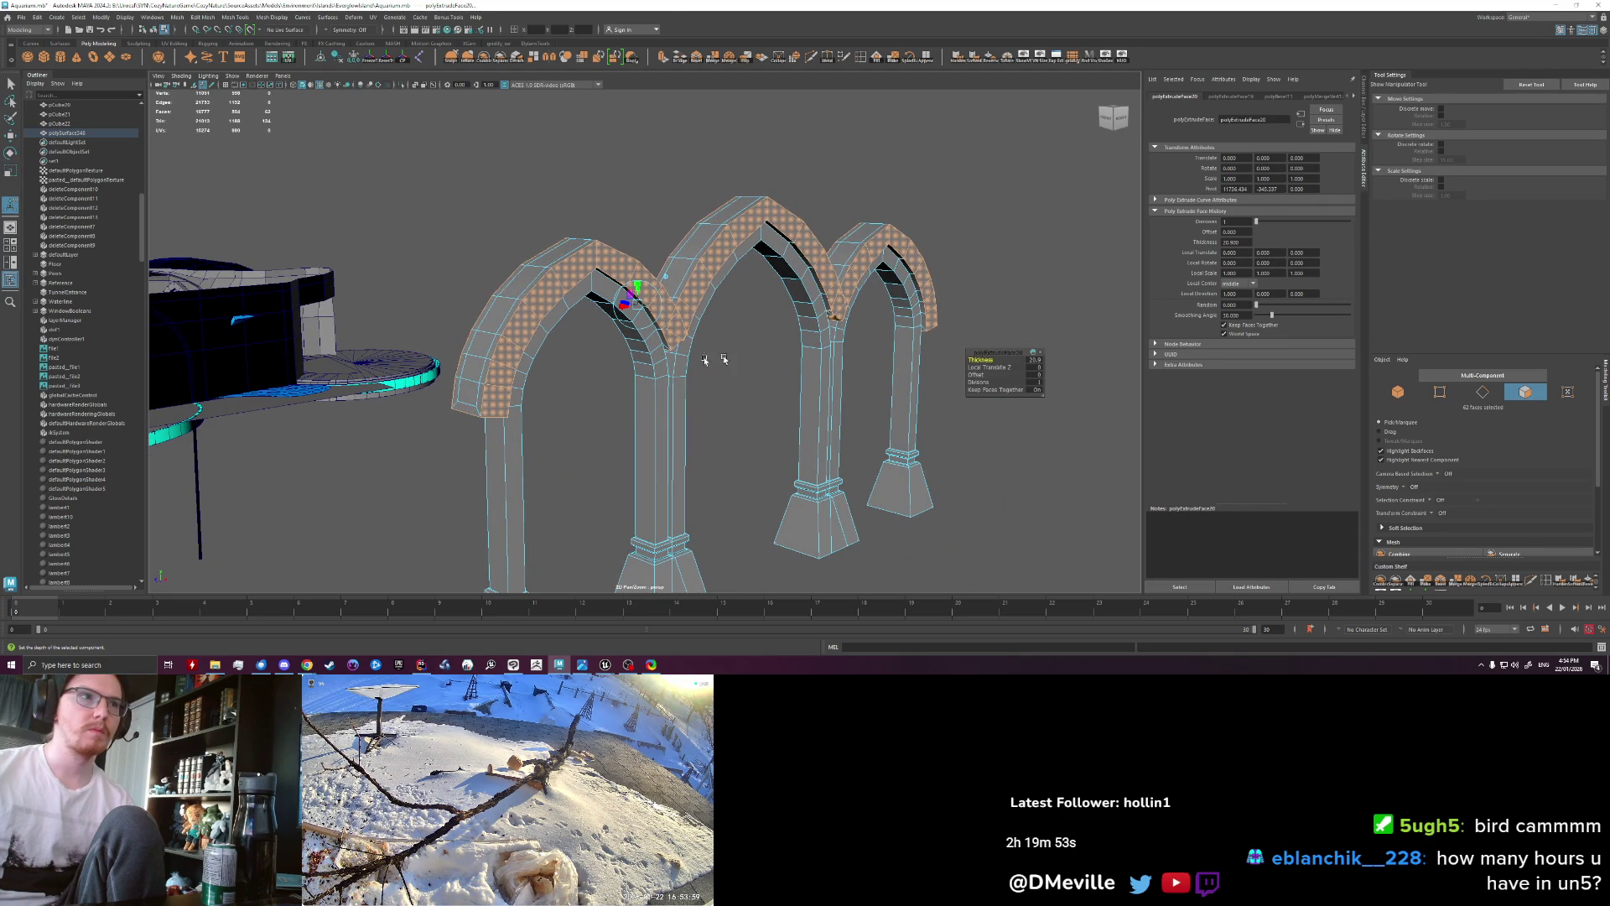
pyautogui.keyDown('alt'); pyautogui.moveTo(704, 360); pyautogui.dragTo(687, 354); pyautogui.keyUp('alt')
pyautogui.moveTo(983, 355); pyautogui.dragTo(1127, 362)
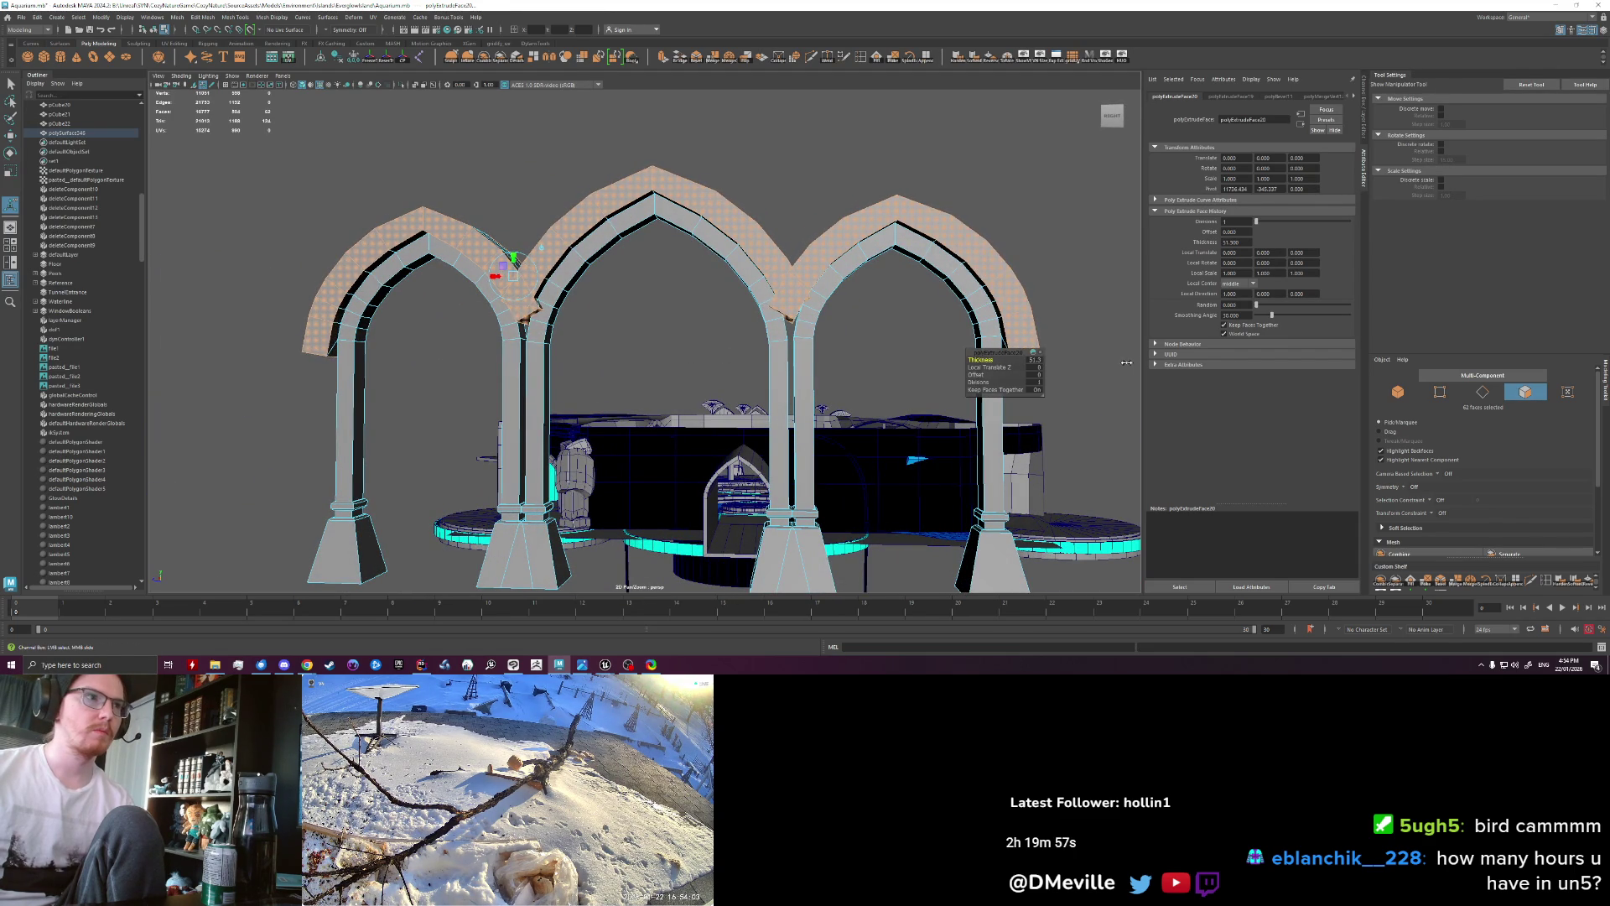
pyautogui.moveTo(1112, 359)
pyautogui.keyDown('alt'); pyautogui.mouseDown()
pyautogui.moveTo(908, 344)
pyautogui.moveTo(895, 359)
pyautogui.moveTo(790, 312)
pyautogui.moveTo(643, 303)
pyautogui.mouseUp(); pyautogui.keyUp('alt')
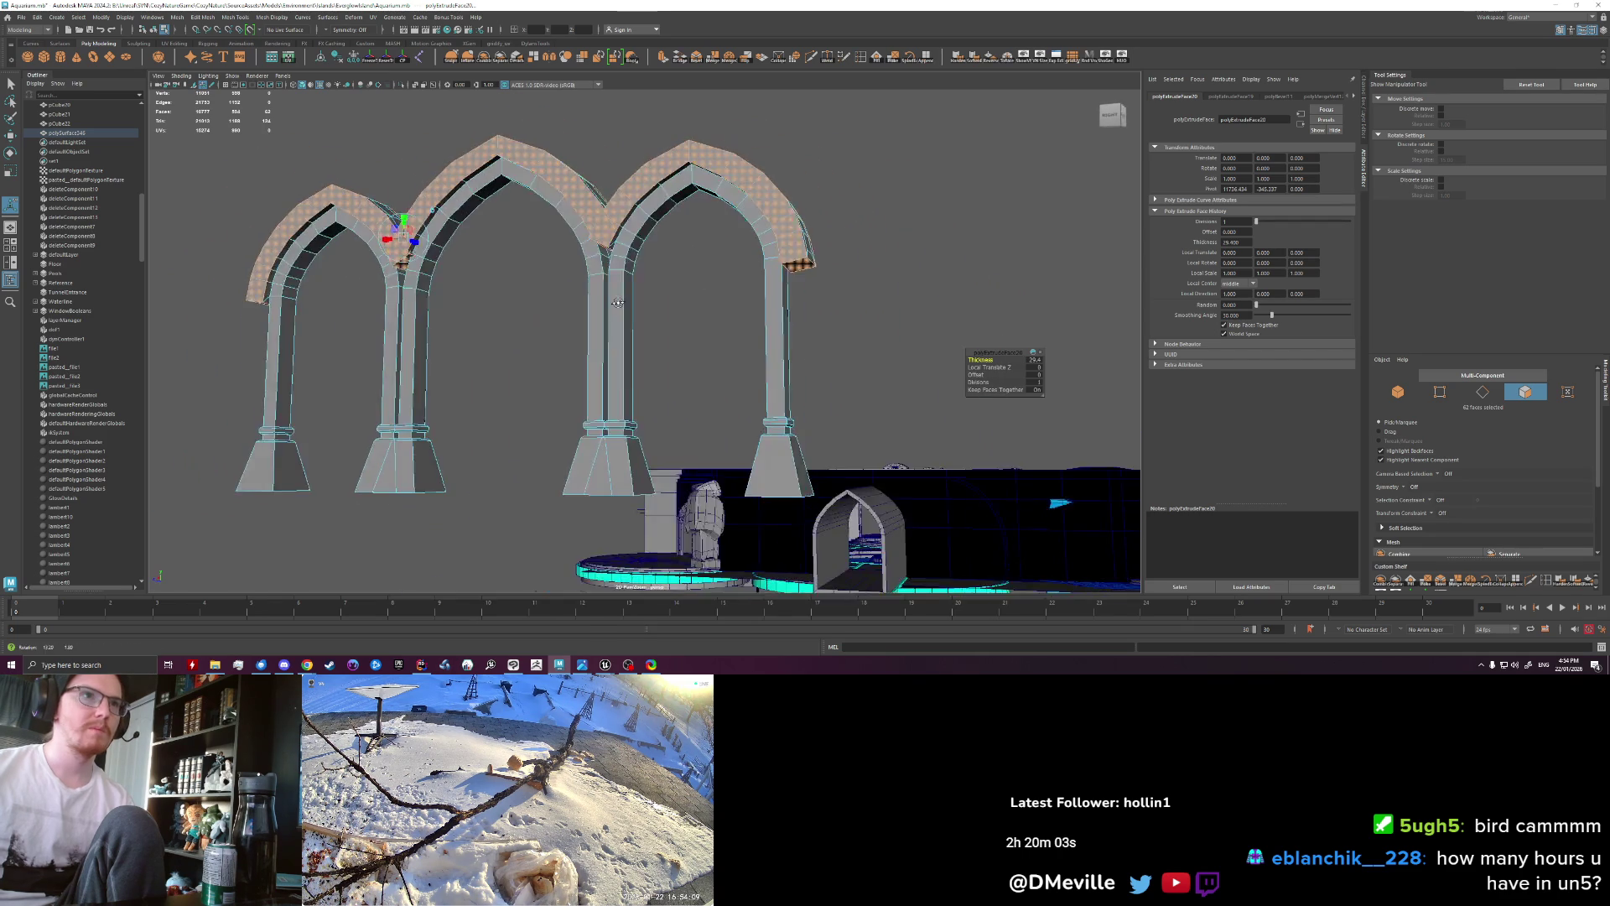
pyautogui.moveTo(644, 303)
pyautogui.keyDown('alt'); pyautogui.mouseDown()
pyautogui.moveTo(485, 338)
pyautogui.moveTo(437, 294)
pyautogui.moveTo(457, 252)
pyautogui.mouseUp(); pyautogui.keyUp('alt')
# Step: Select the top face loops of all three arches (62 faces) and run Extract
pyautogui.click(415, 336)
pyautogui.press('q')
pyautogui.doubleClick(469, 239)
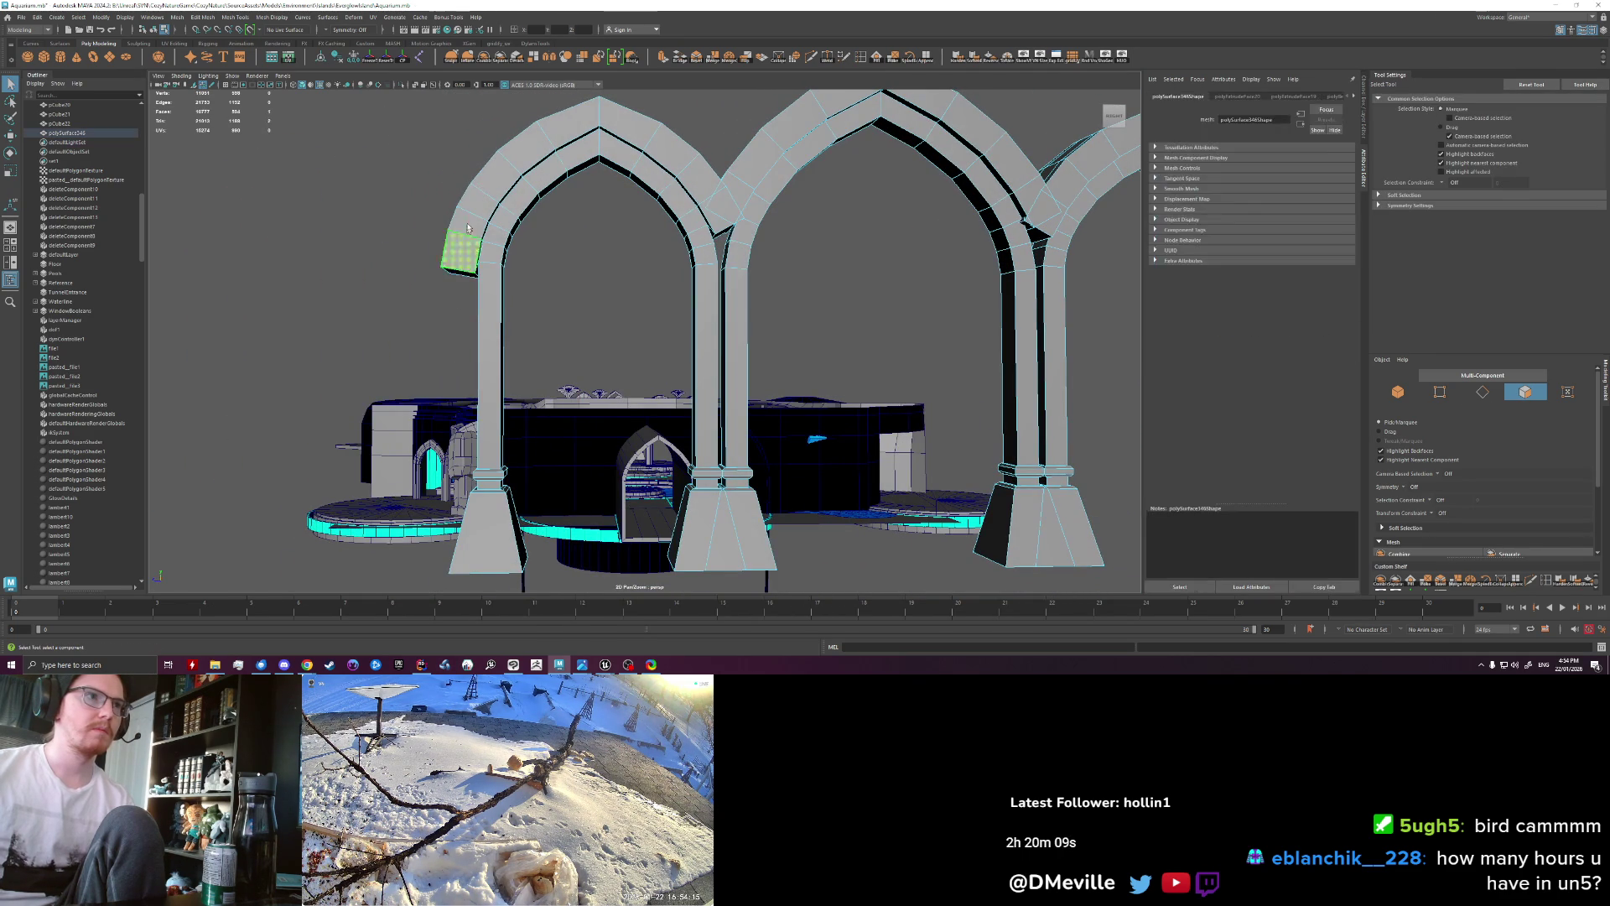
pyautogui.keyDown('alt'); pyautogui.moveTo(471, 225); pyautogui.dragTo(650, 318, button='right'); pyautogui.keyUp('alt')
pyautogui.keyDown('alt'); pyautogui.moveTo(650, 317); pyautogui.dragTo(616, 315); pyautogui.keyUp('alt')
pyautogui.keyDown('shift'); pyautogui.doubleClick(618, 315); pyautogui.keyUp('shift')
pyautogui.keyDown('shift'); pyautogui.doubleClick(948, 279); pyautogui.keyUp('shift')
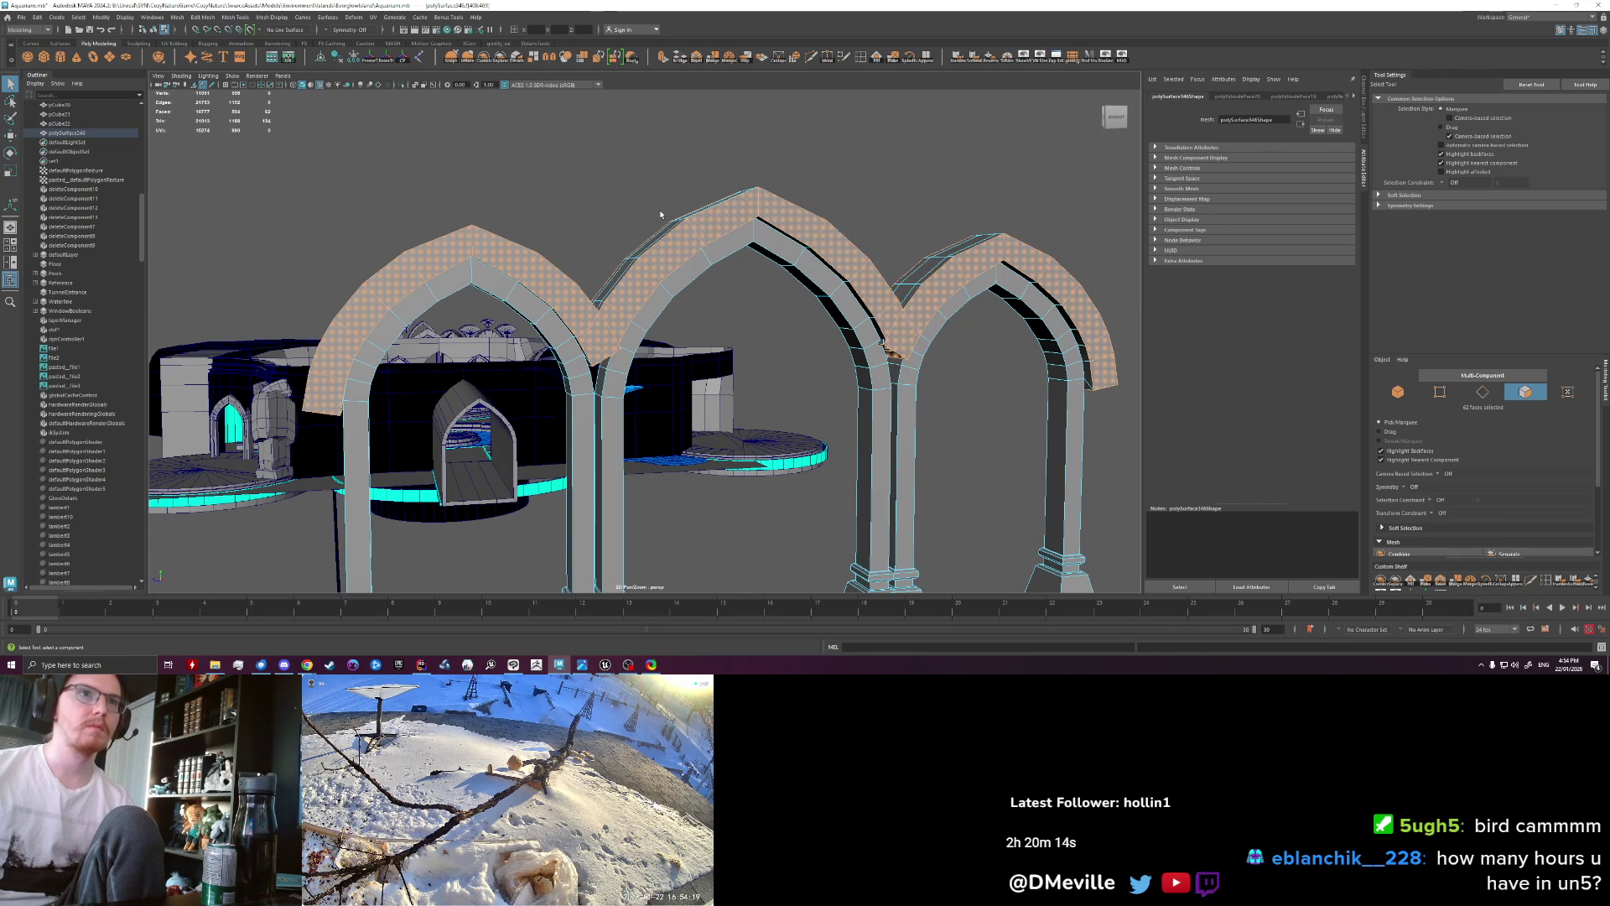
pyautogui.click(503, 57)
# Step: Select the middle, left and right arches and combine them with Ctrl+Shift+C
pyautogui.click(635, 341)
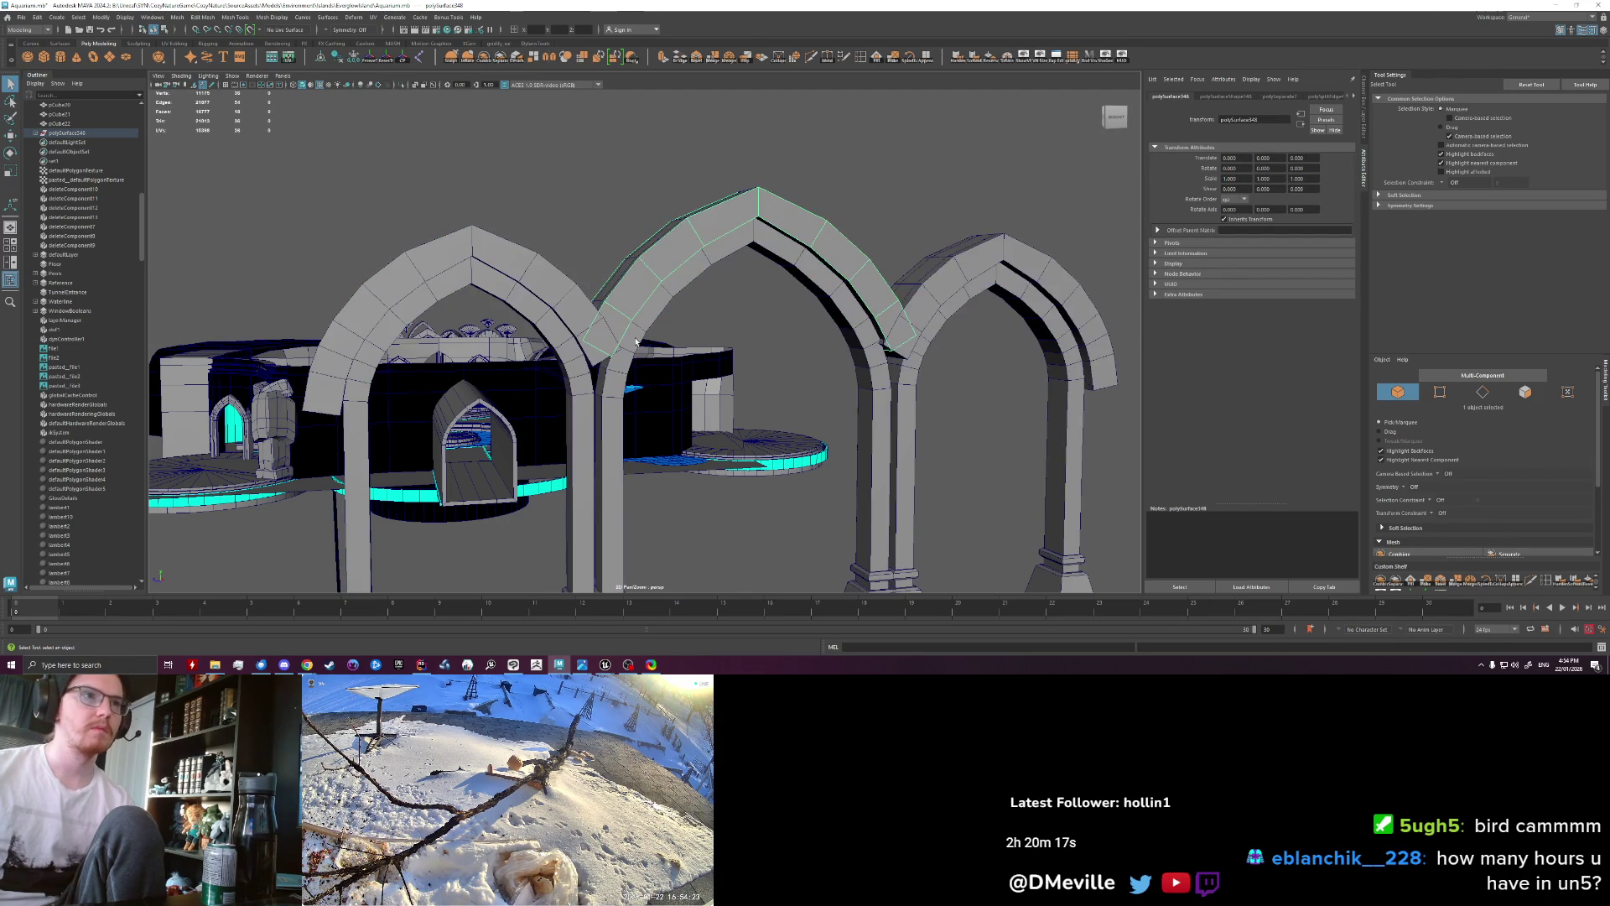
pyautogui.keyDown('shift'); pyautogui.click(565, 305); pyautogui.keyUp('shift')
pyautogui.scroll(-2, 671, 293)
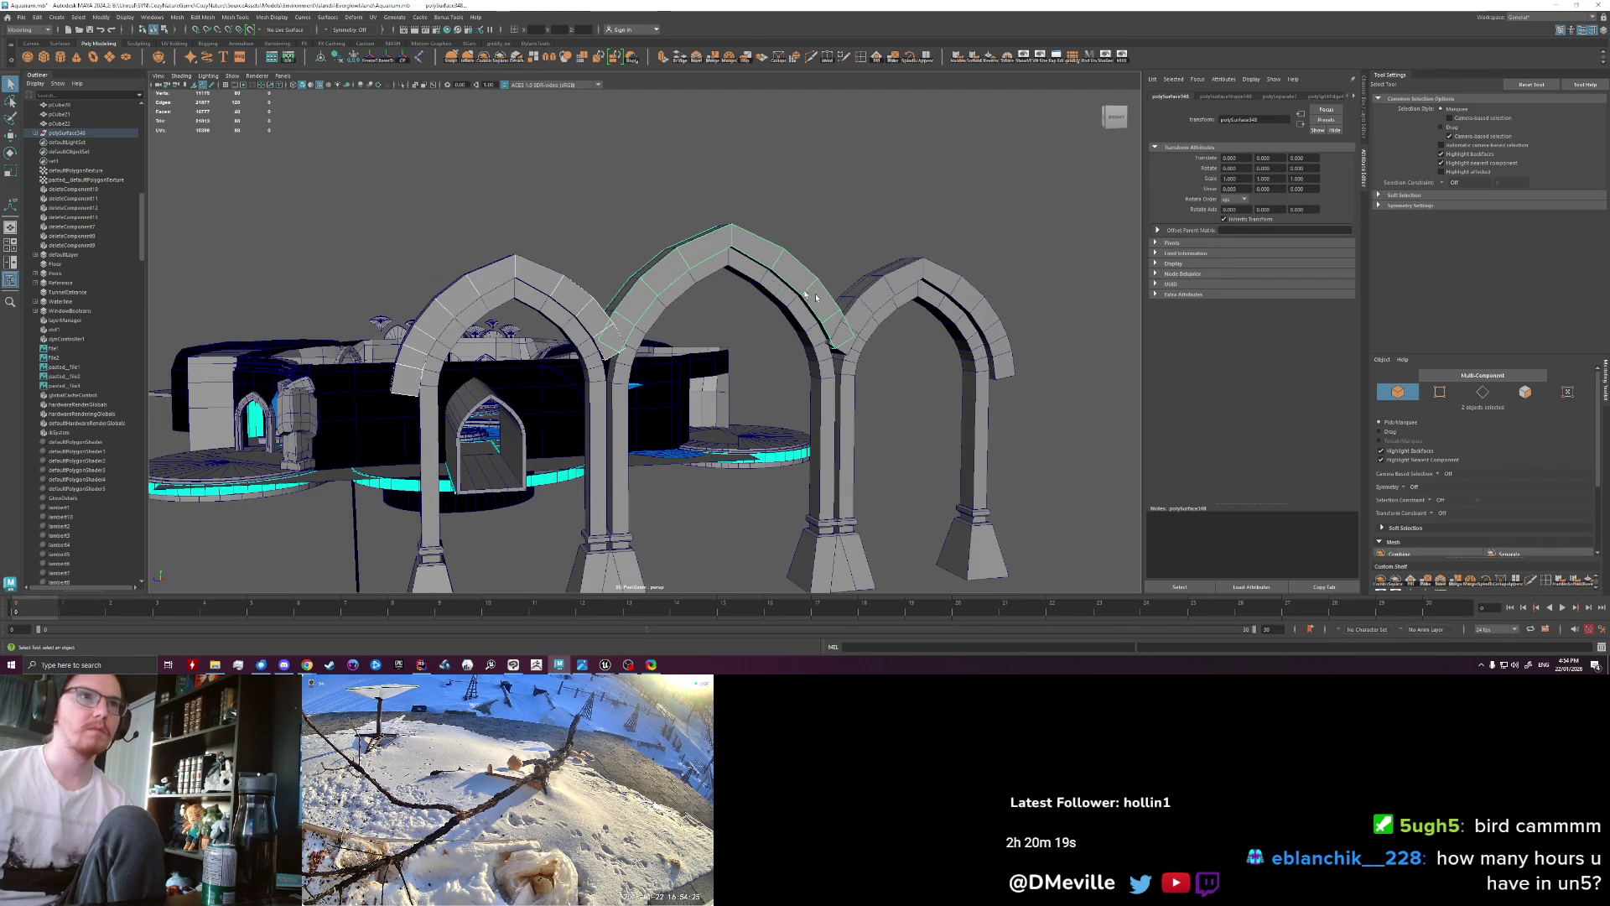
pyautogui.keyDown('shift'); pyautogui.click(865, 310); pyautogui.keyUp('shift')
pyautogui.keyDown('alt'); pyautogui.moveTo(865, 309); pyautogui.dragTo(738, 322); pyautogui.keyUp('alt')
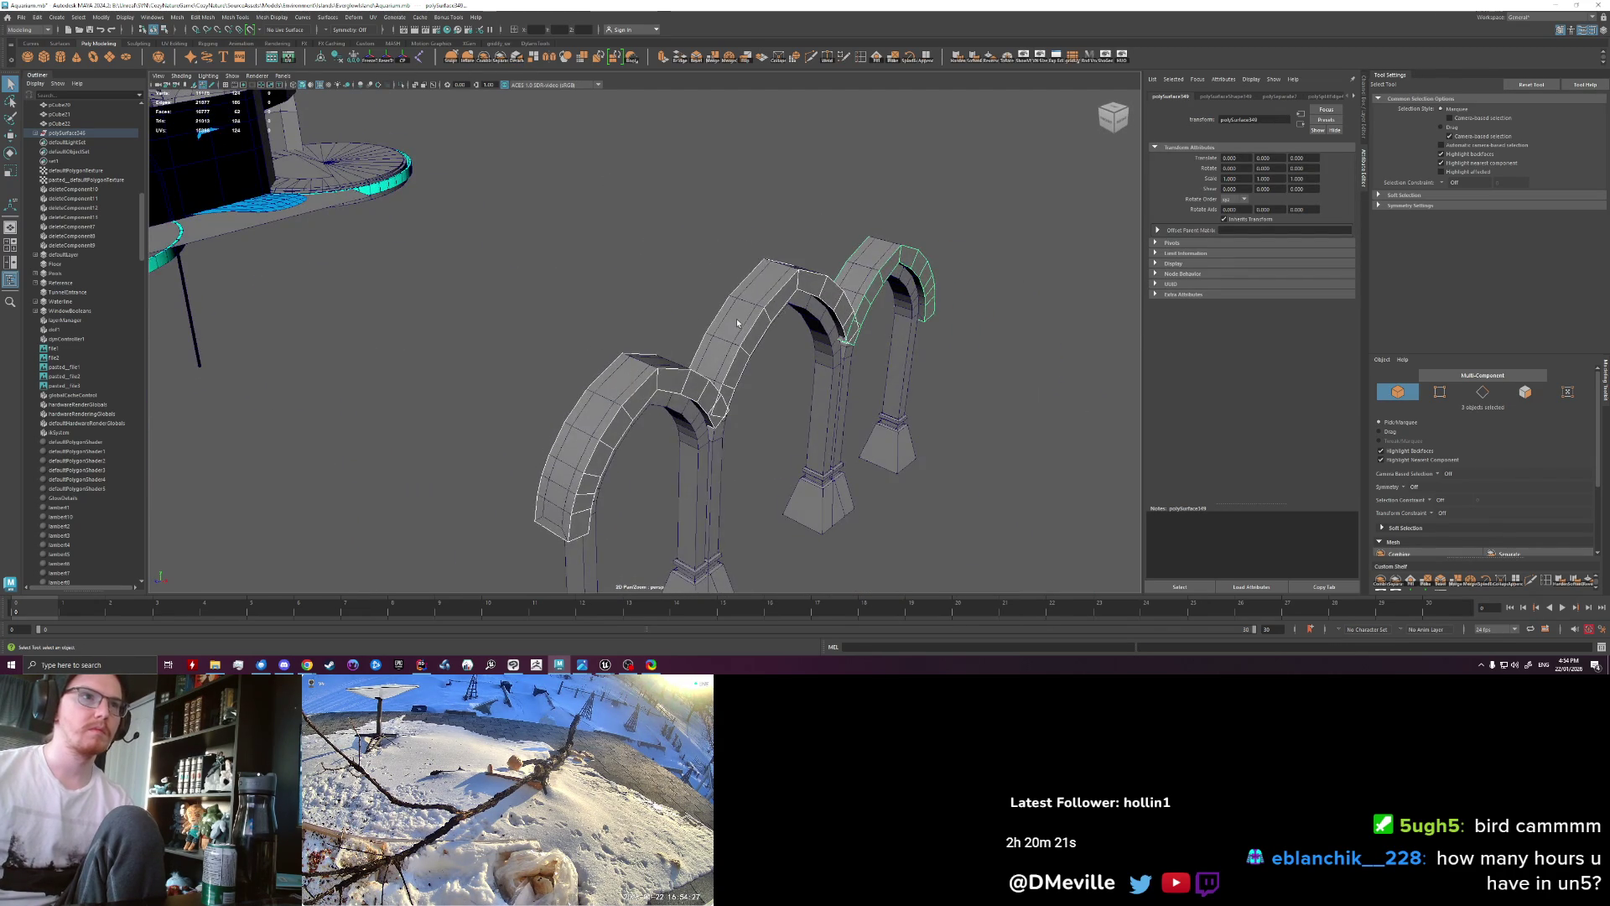
pyautogui.hotkey('ctrl', 'shift', 'c')
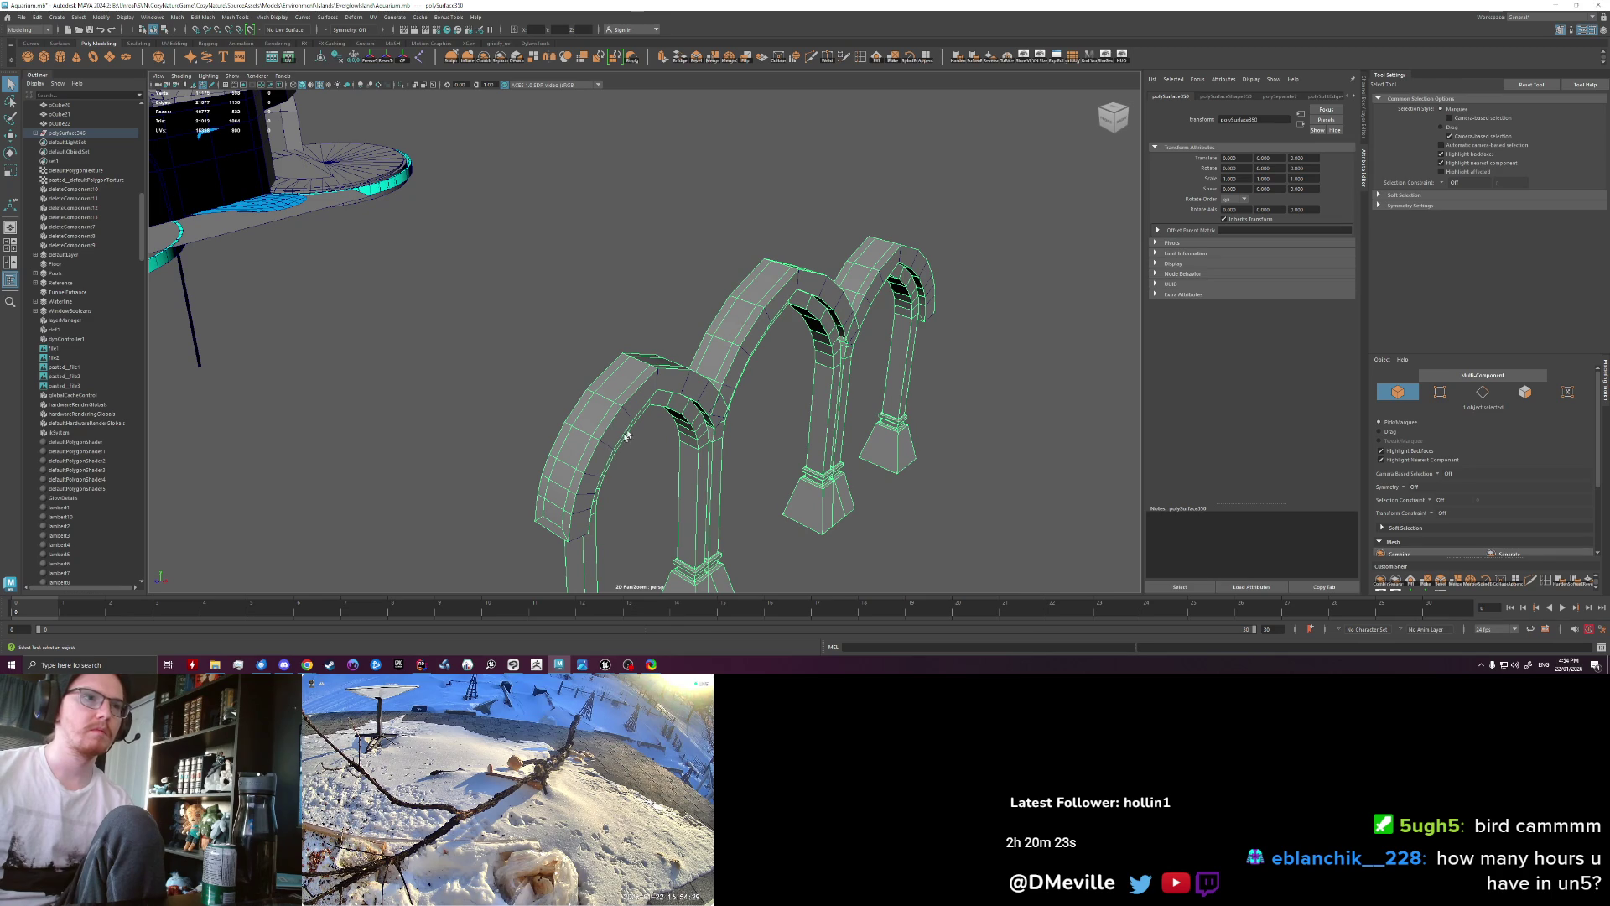
# Step: Select the left arch's top piece and lift it upward with the Move tool
pyautogui.click(612, 425)
pyautogui.scroll(-2, 616, 419)
pyautogui.keyDown('alt'); pyautogui.moveTo(629, 408); pyautogui.dragTo(459, 210); pyautogui.keyUp('alt')
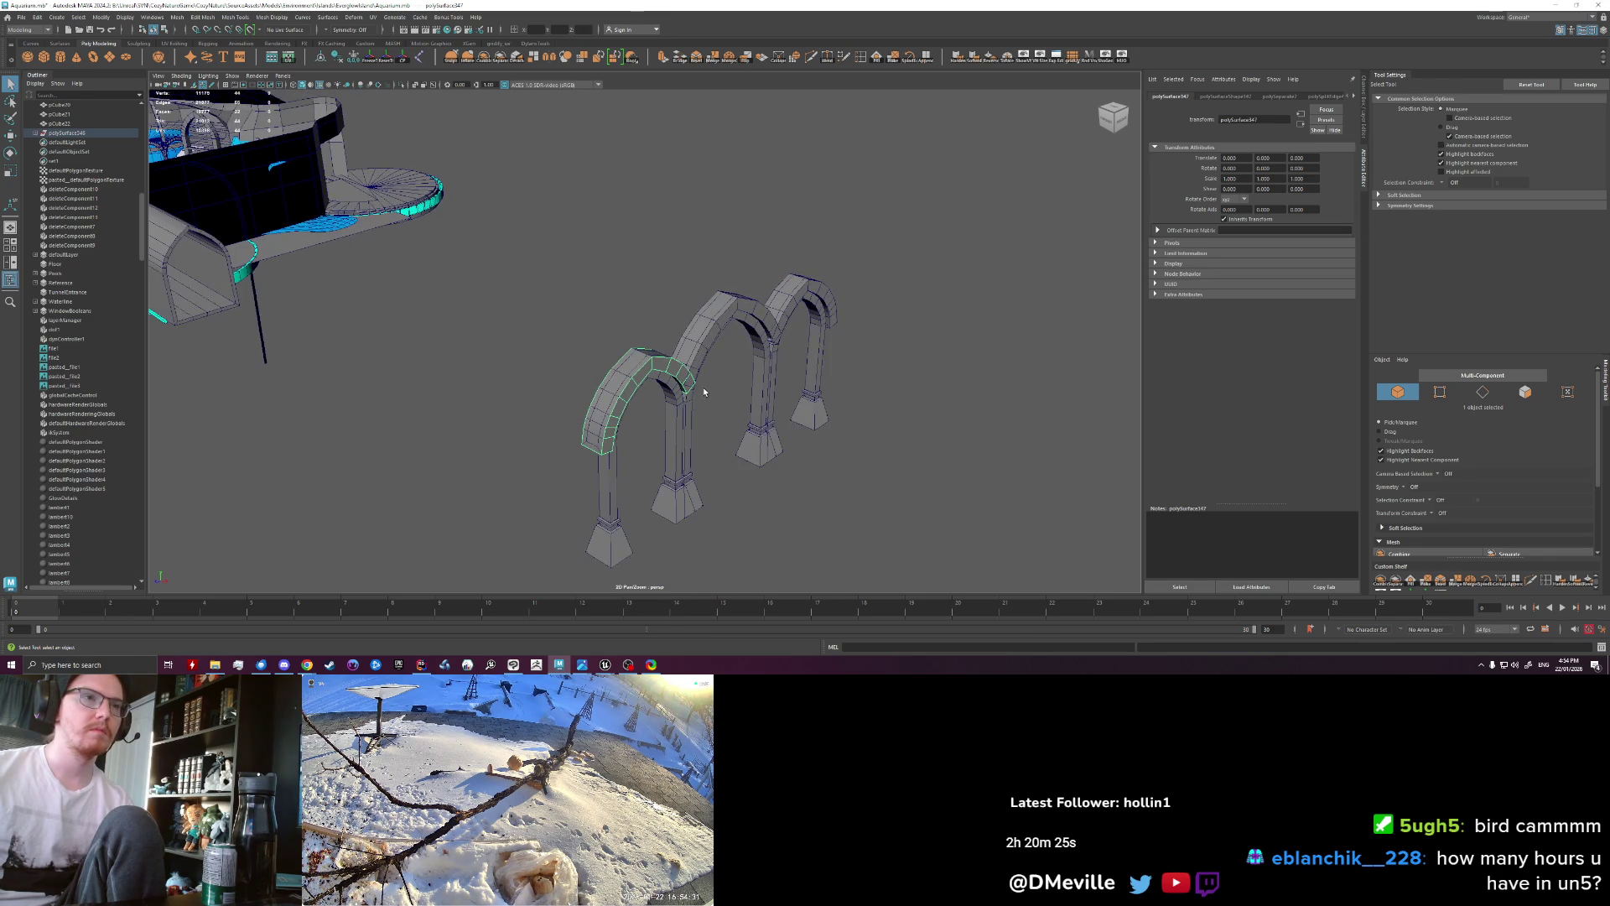
pyautogui.press('w')
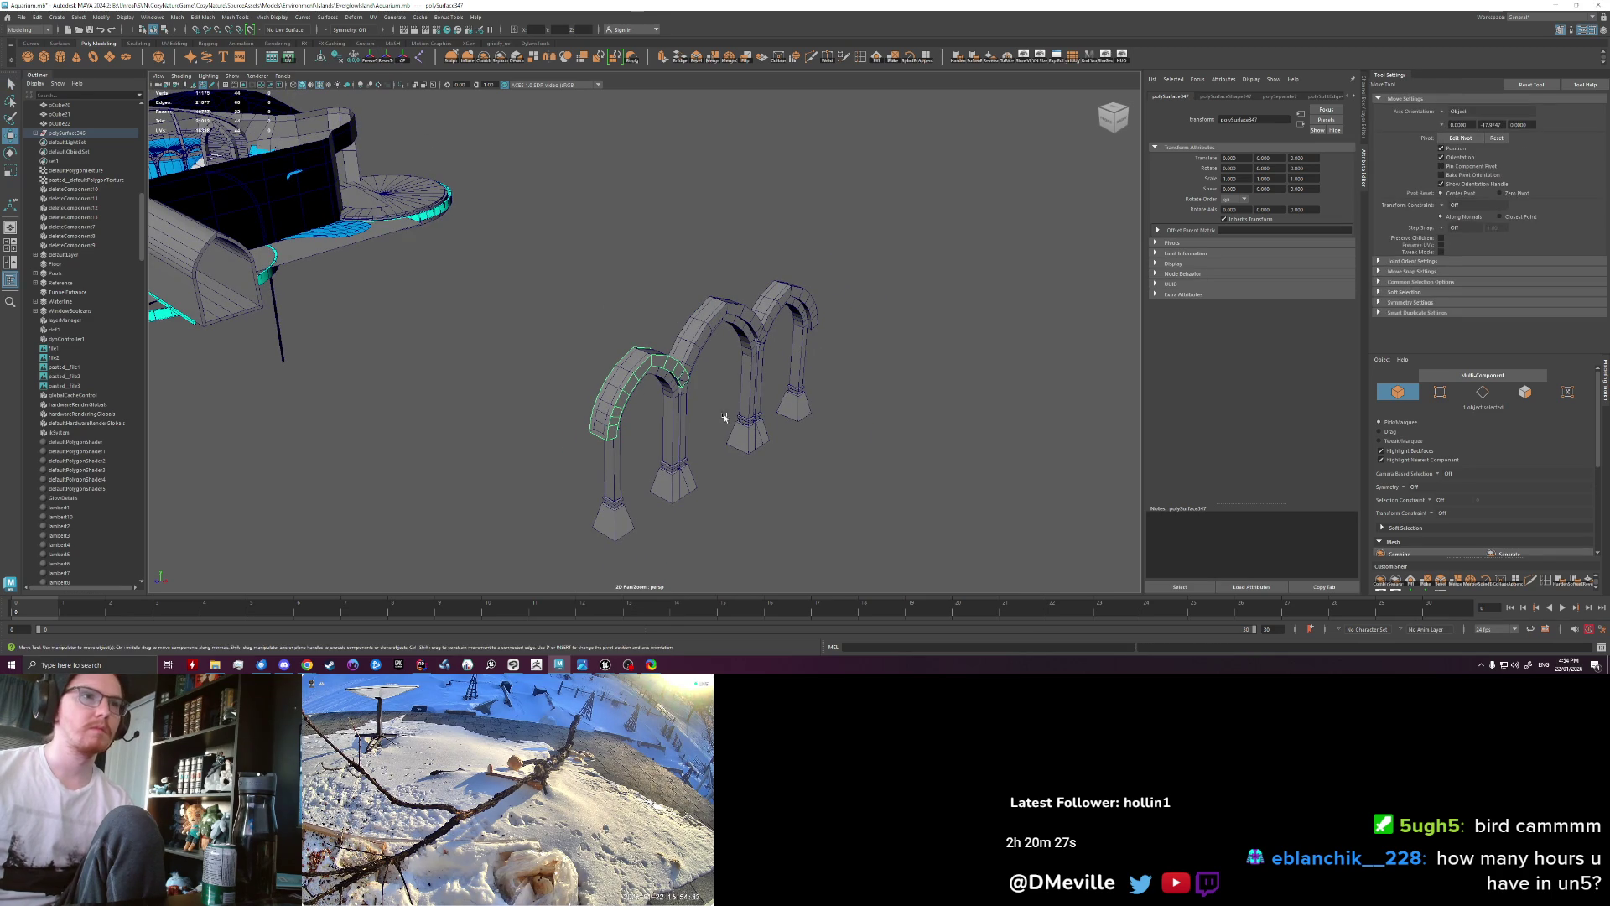
pyautogui.keyDown('alt'); pyautogui.moveTo(677, 377); pyautogui.dragTo(672, 367); pyautogui.keyUp('alt')
pyautogui.hotkey('ctrl', 'a')
pyautogui.moveTo(889, 377); pyautogui.dragTo(811, 307, button='middle')
pyautogui.keyDown('alt'); pyautogui.moveTo(811, 307); pyautogui.dragTo(798, 406); pyautogui.keyUp('alt')
pyautogui.scroll(3, 797, 411)
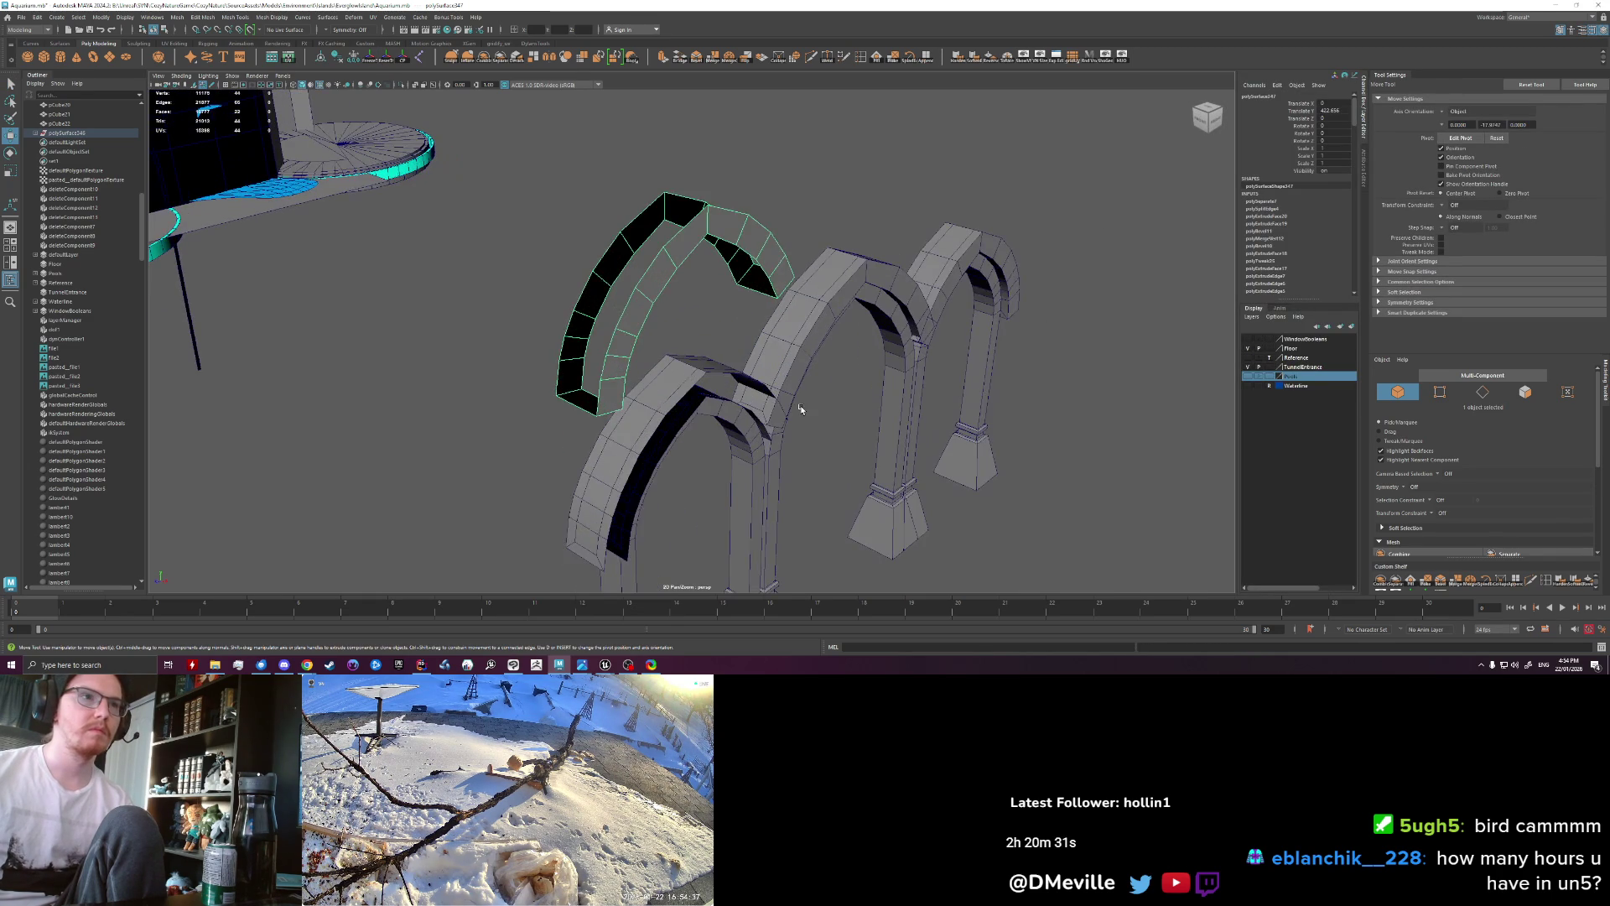
pyautogui.scroll(2, 801, 445)
pyautogui.scroll(-3, 807, 472)
pyautogui.keyDown('alt'); pyautogui.moveTo(805, 460); pyautogui.dragTo(570, 398); pyautogui.keyUp('alt')
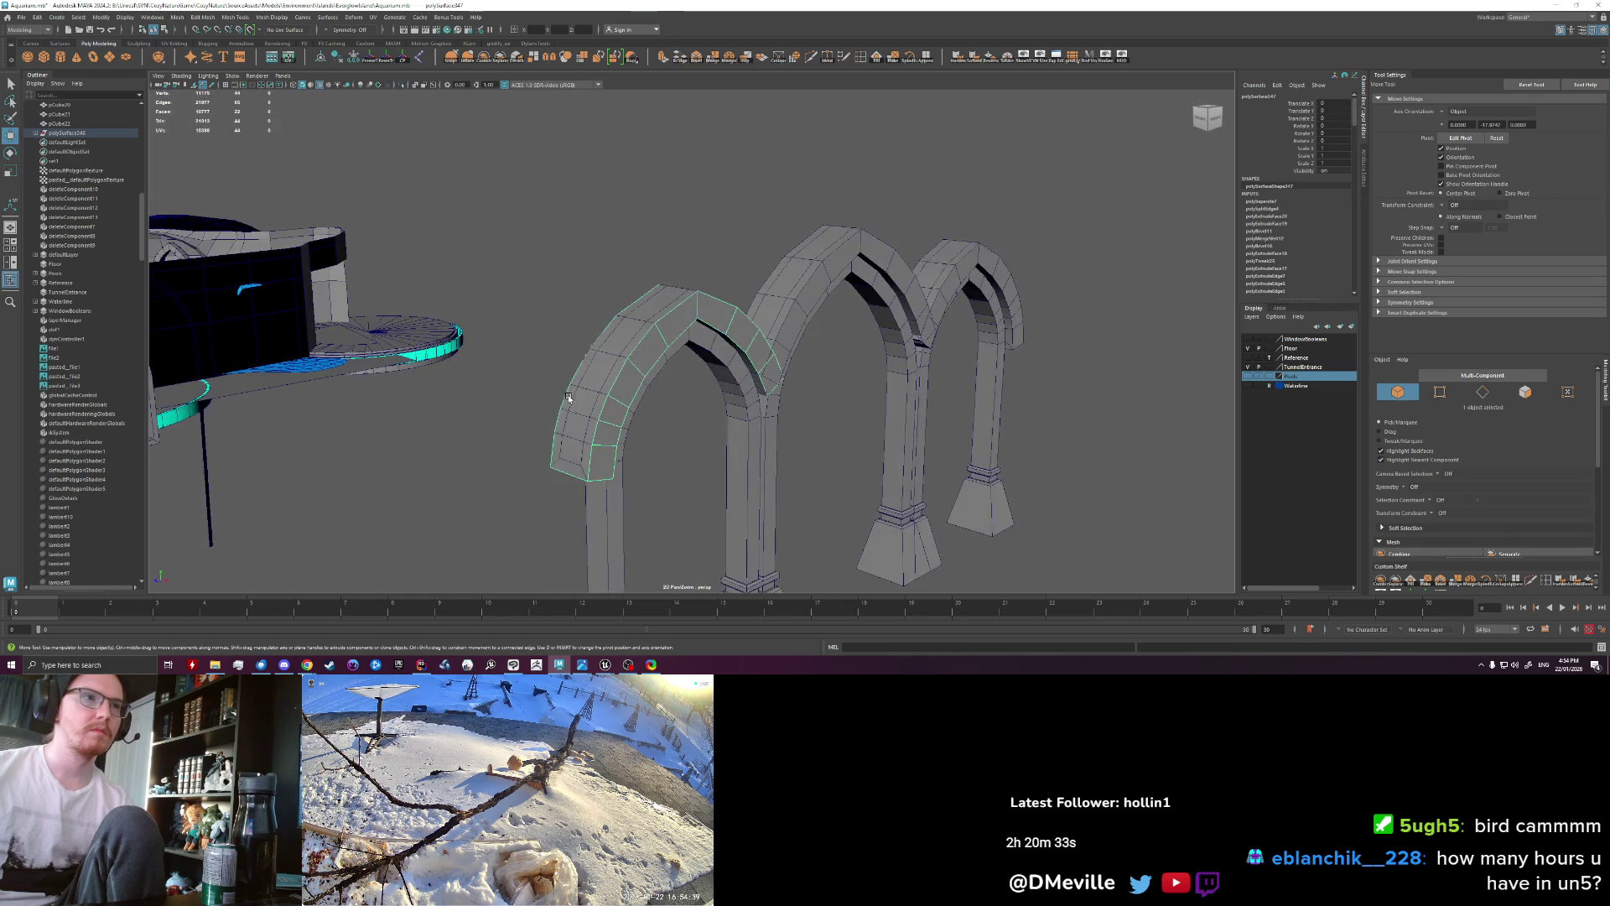
# Step: Select the second arch's top face strip on the combined mesh, then clear the selection
pyautogui.click(570, 398)
pyautogui.moveTo(573, 391); pyautogui.dragTo(574, 419, button='right')
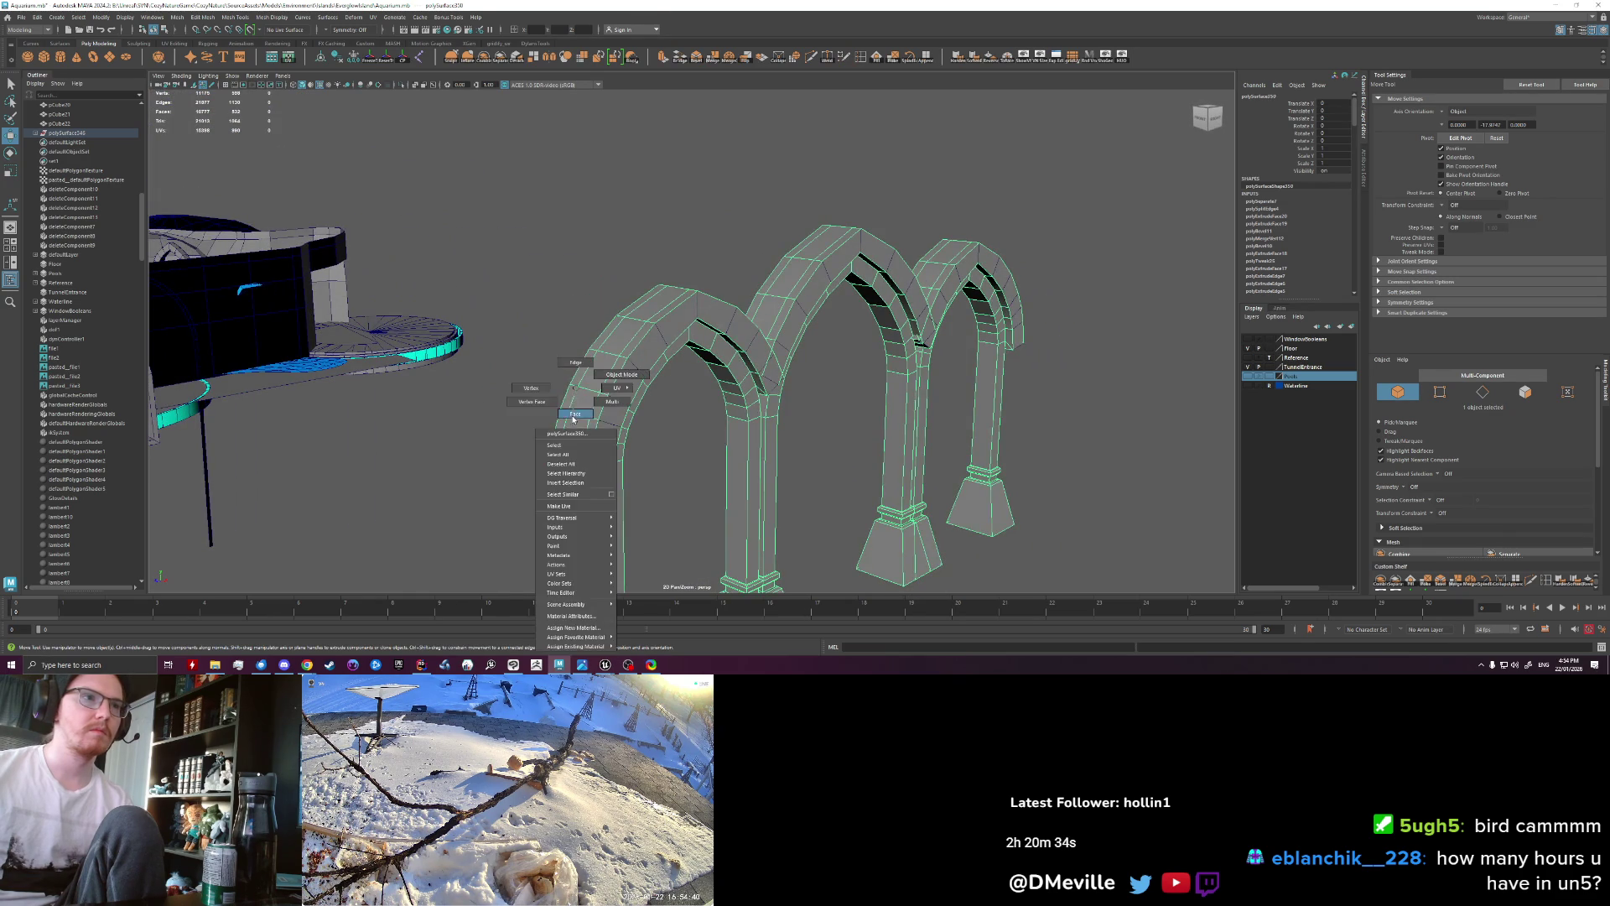
pyautogui.keyDown('shift'); pyautogui.doubleClick(792, 281); pyautogui.keyUp('shift')
pyautogui.click(925, 260)
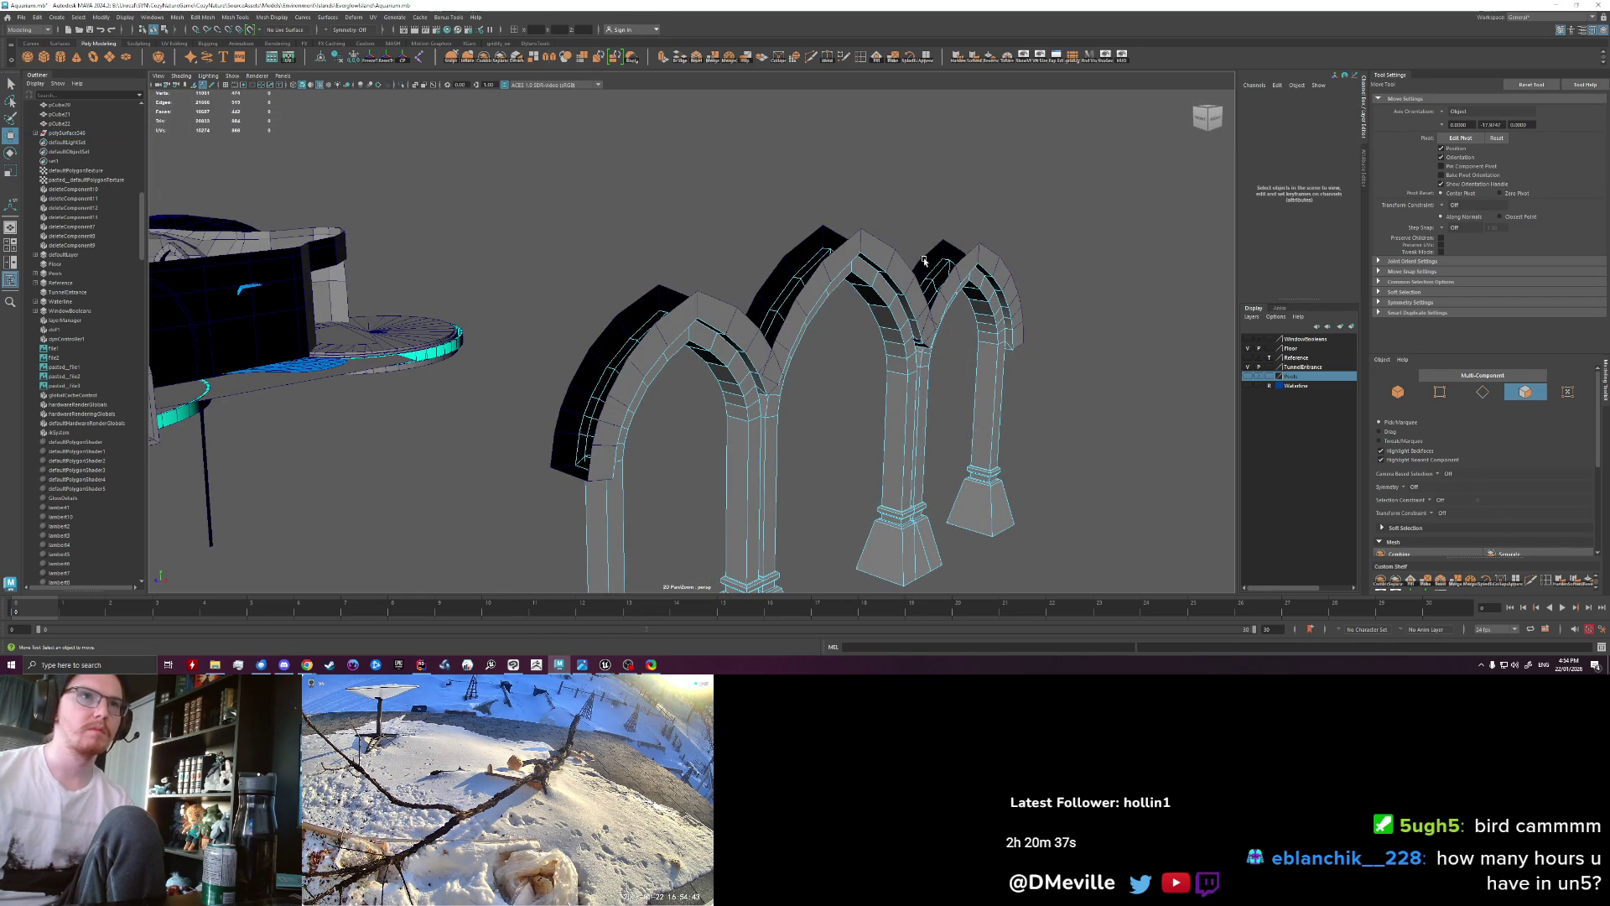
pyautogui.keyDown('alt'); pyautogui.moveTo(925, 260); pyautogui.dragTo(918, 309); pyautogui.keyUp('alt')
pyautogui.keyDown('alt'); pyautogui.moveTo(903, 310); pyautogui.dragTo(587, 395); pyautogui.keyUp('alt')
# Step: Reselect the left, middle and right arch pieces together
pyautogui.click(757, 352)
pyautogui.click(556, 413)
pyautogui.click(797, 316)
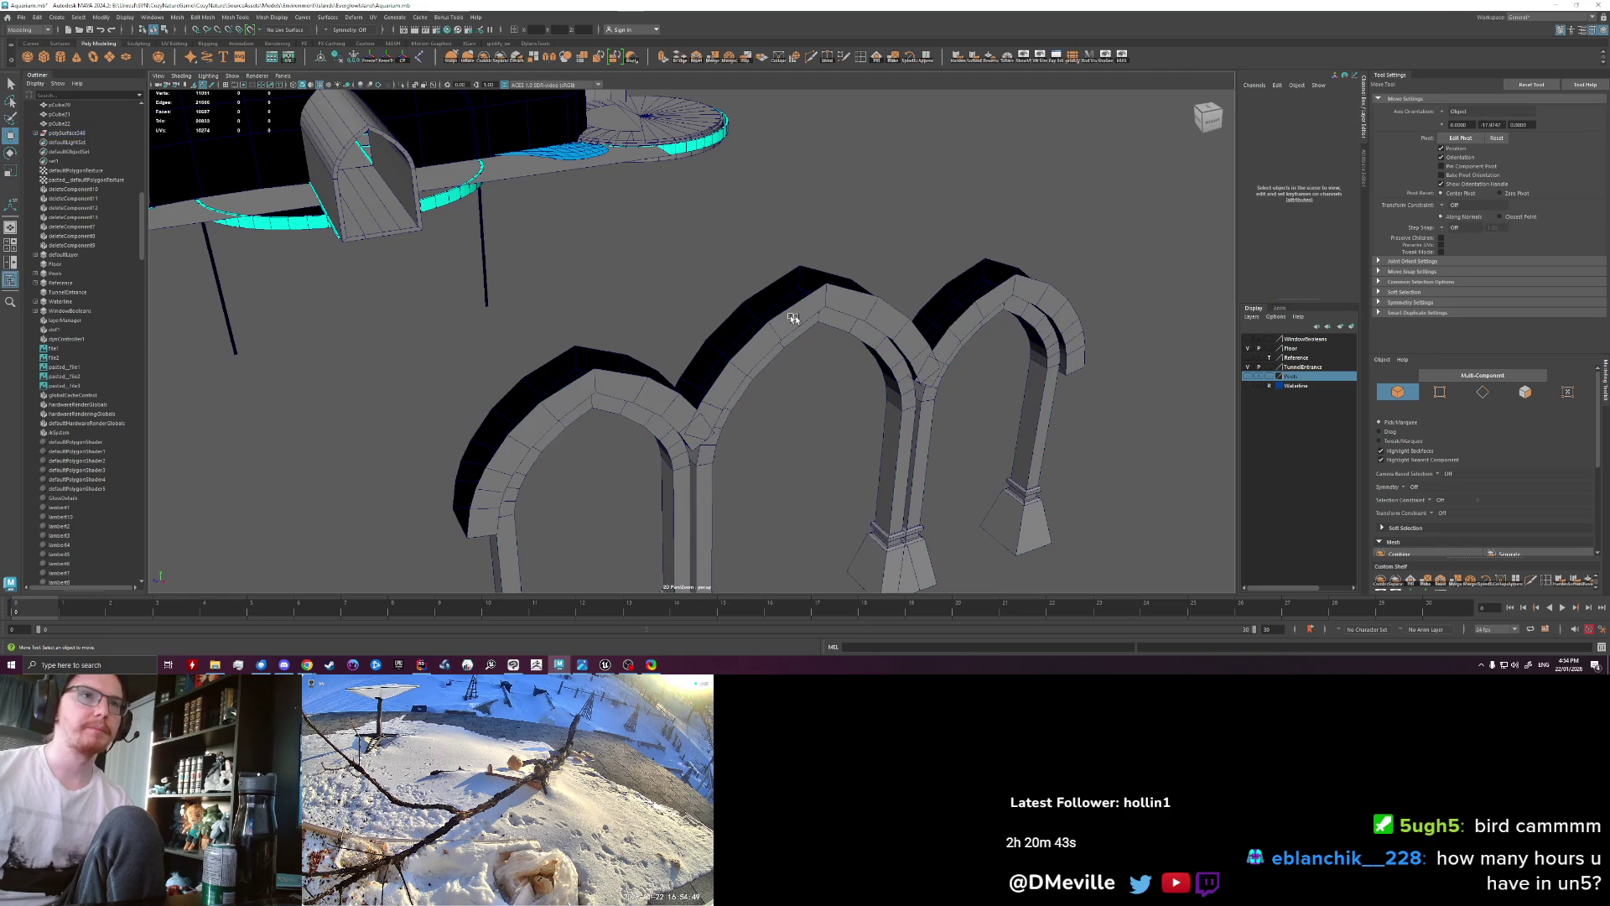
pyautogui.keyDown('shift'); pyautogui.click(596, 352); pyautogui.keyUp('shift')
pyautogui.keyDown('shift'); pyautogui.click(972, 270); pyautogui.keyUp('shift')
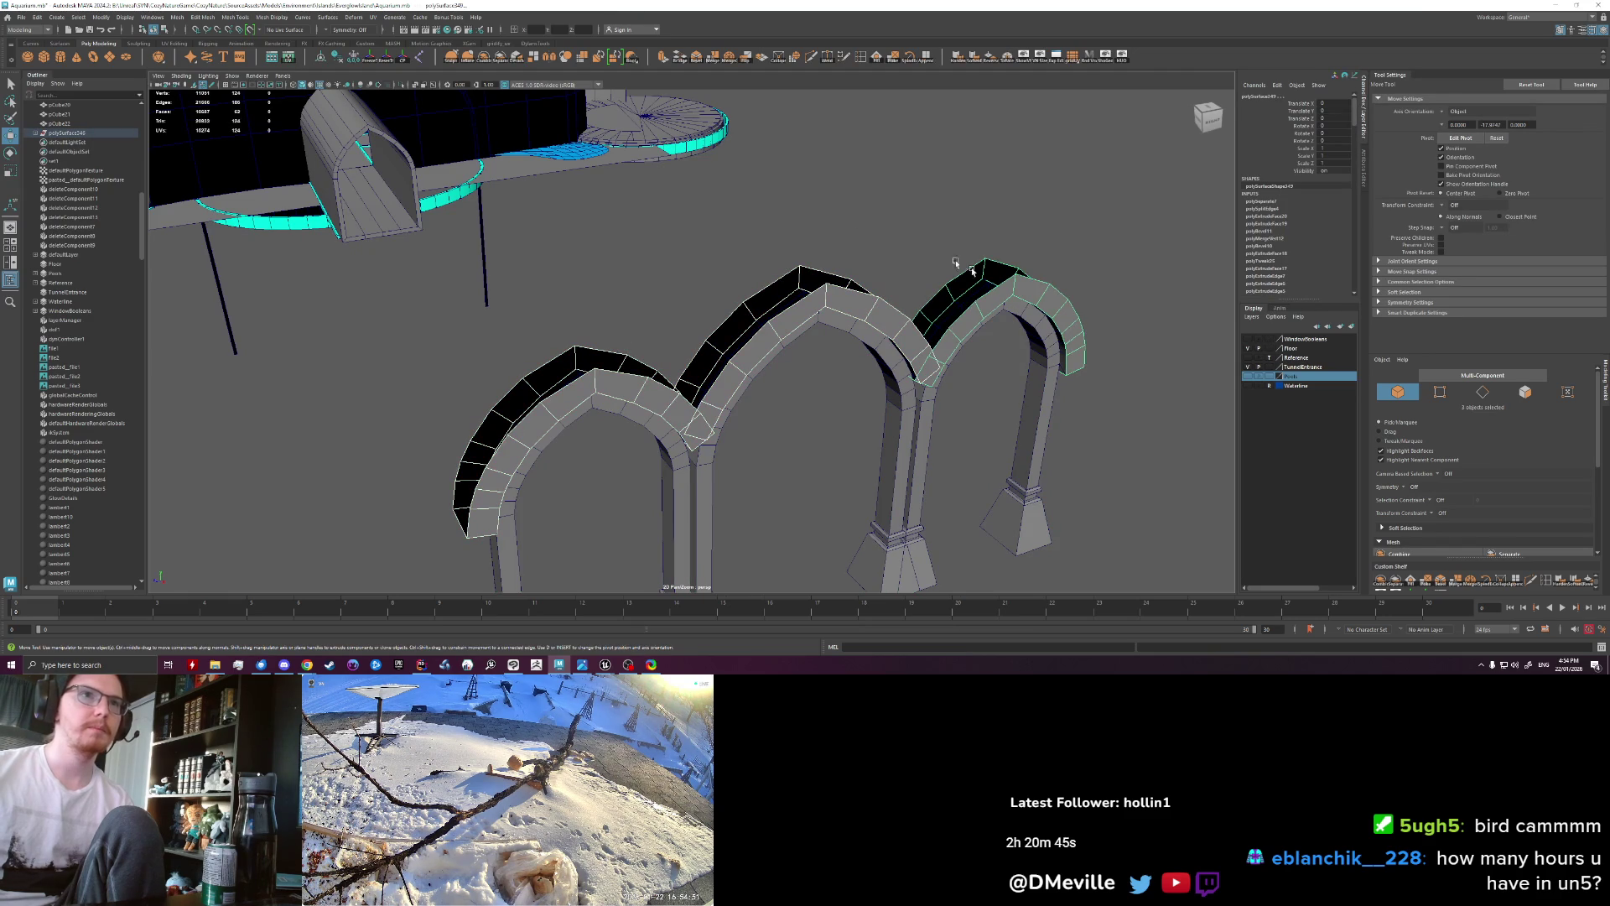
# Step: Combine the three arches, select the top face strips of all three, and extract them
pyautogui.click(487, 58)
pyautogui.moveTo(530, 411); pyautogui.dragTo(478, 520, button='right')
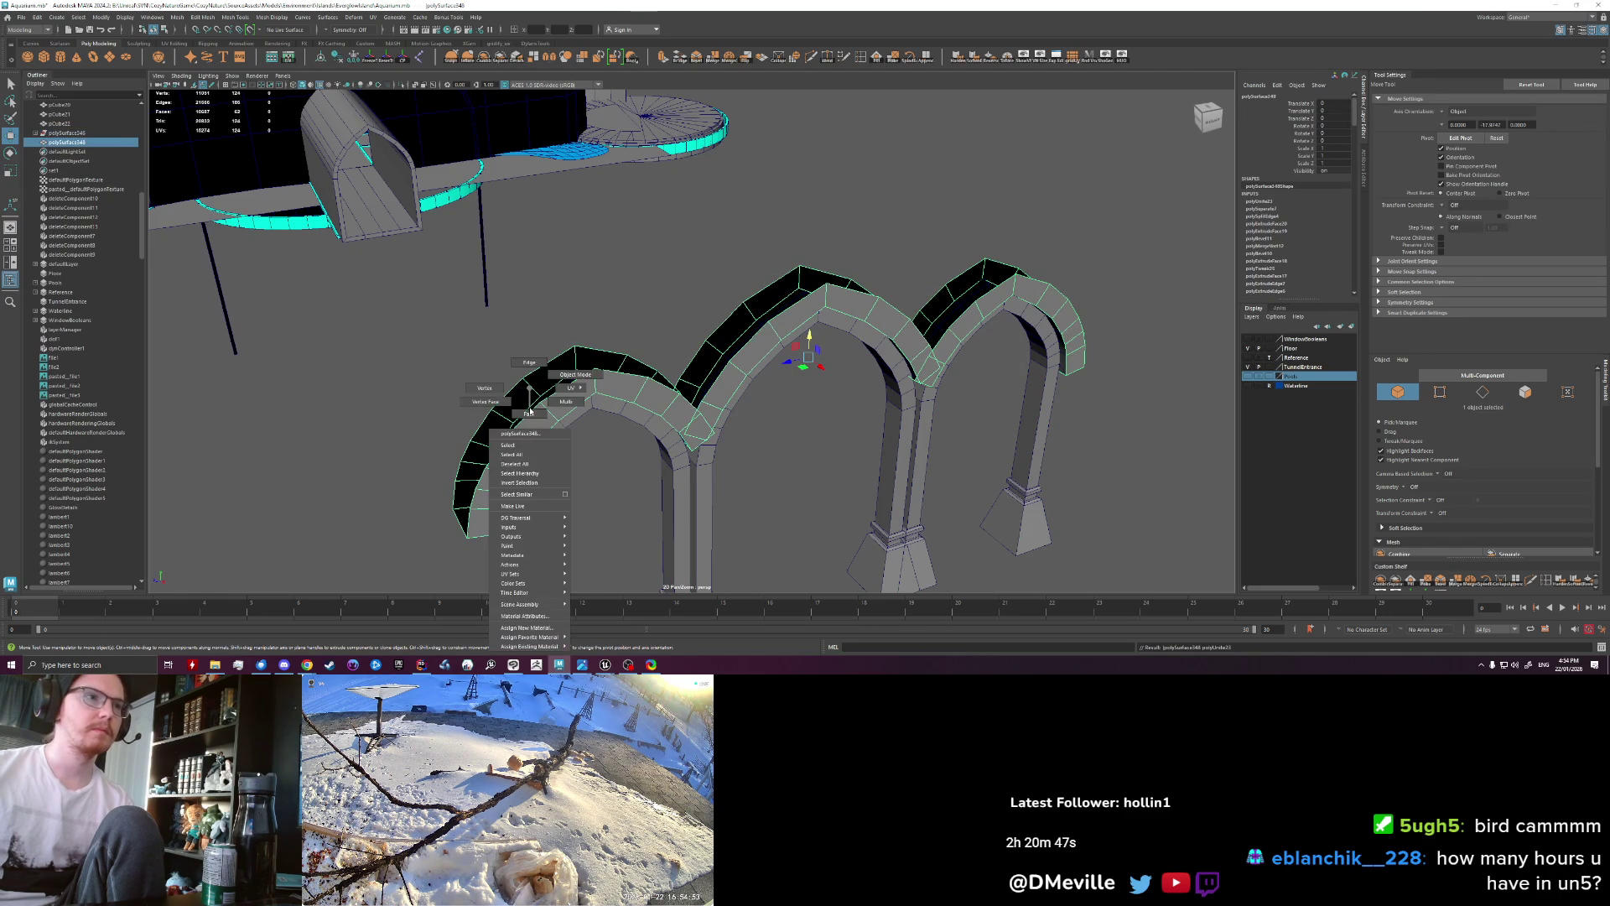
pyautogui.click(475, 529)
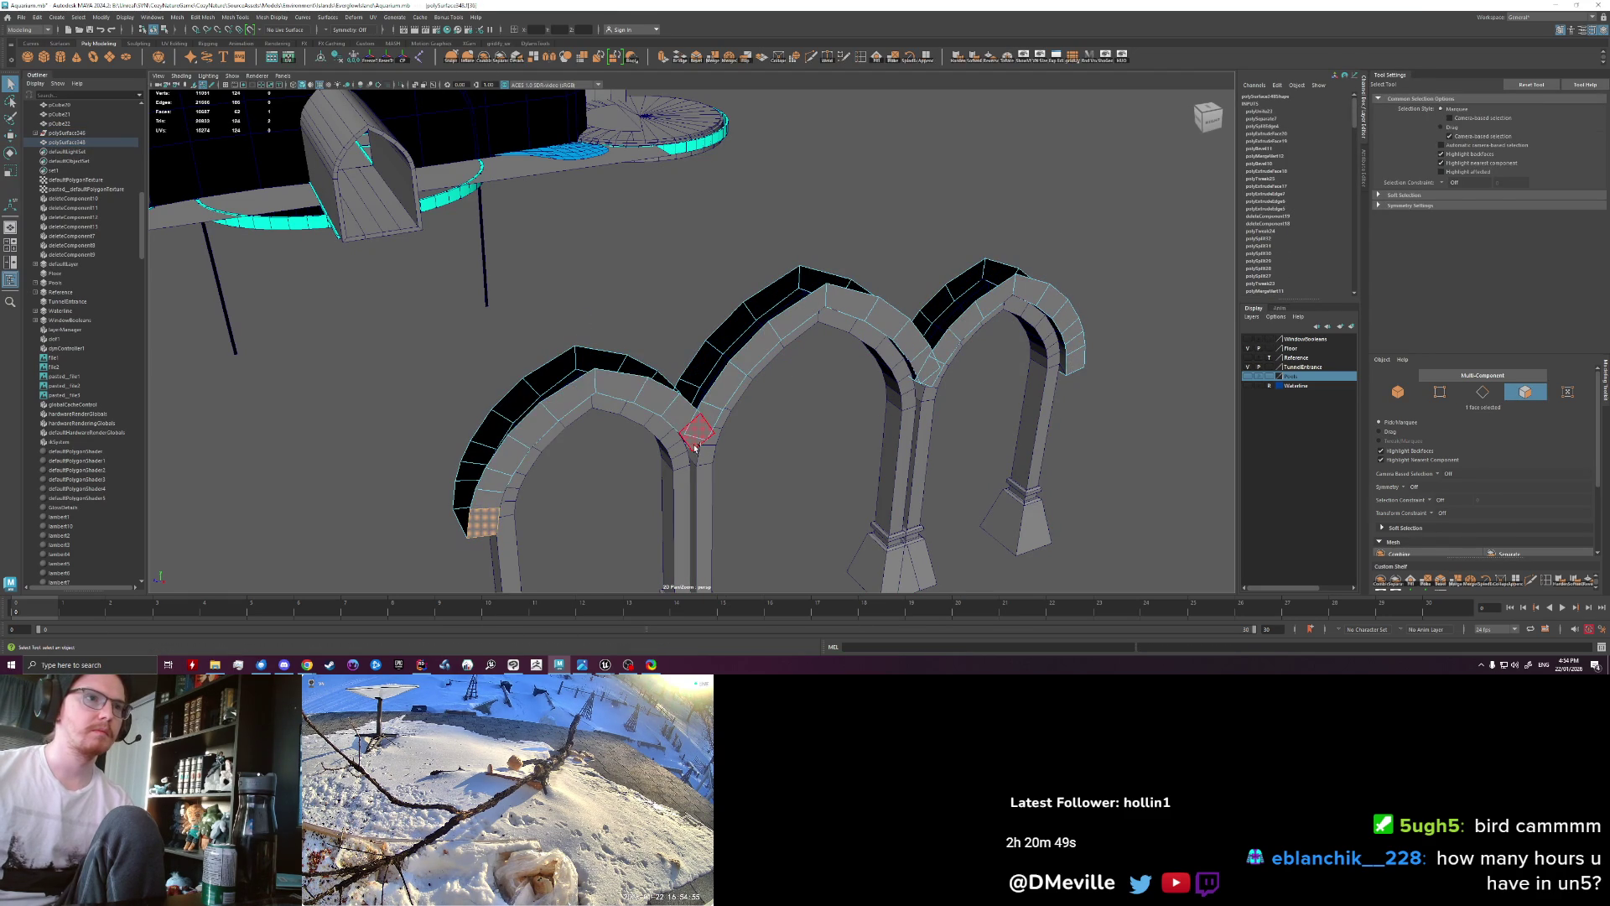
pyautogui.keyDown('shift'); pyautogui.doubleClick(696, 440); pyautogui.keyUp('shift')
pyautogui.keyDown('shift'); pyautogui.doubleClick(928, 365); pyautogui.keyUp('shift')
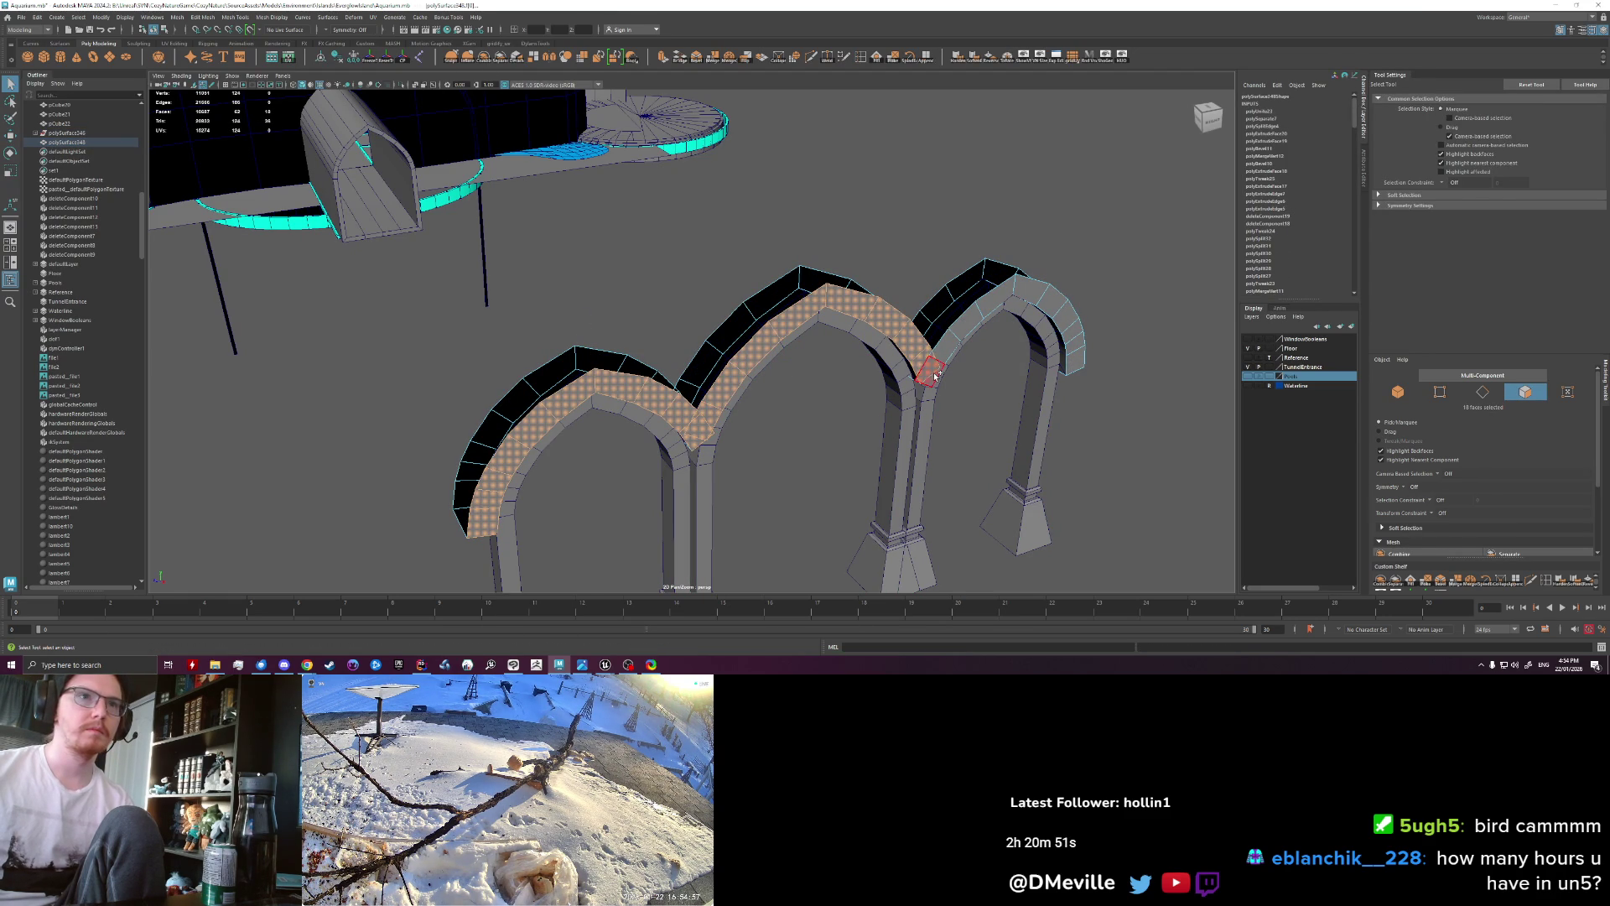
pyautogui.keyDown('shift'); pyautogui.doubleClick(1076, 363); pyautogui.keyUp('shift')
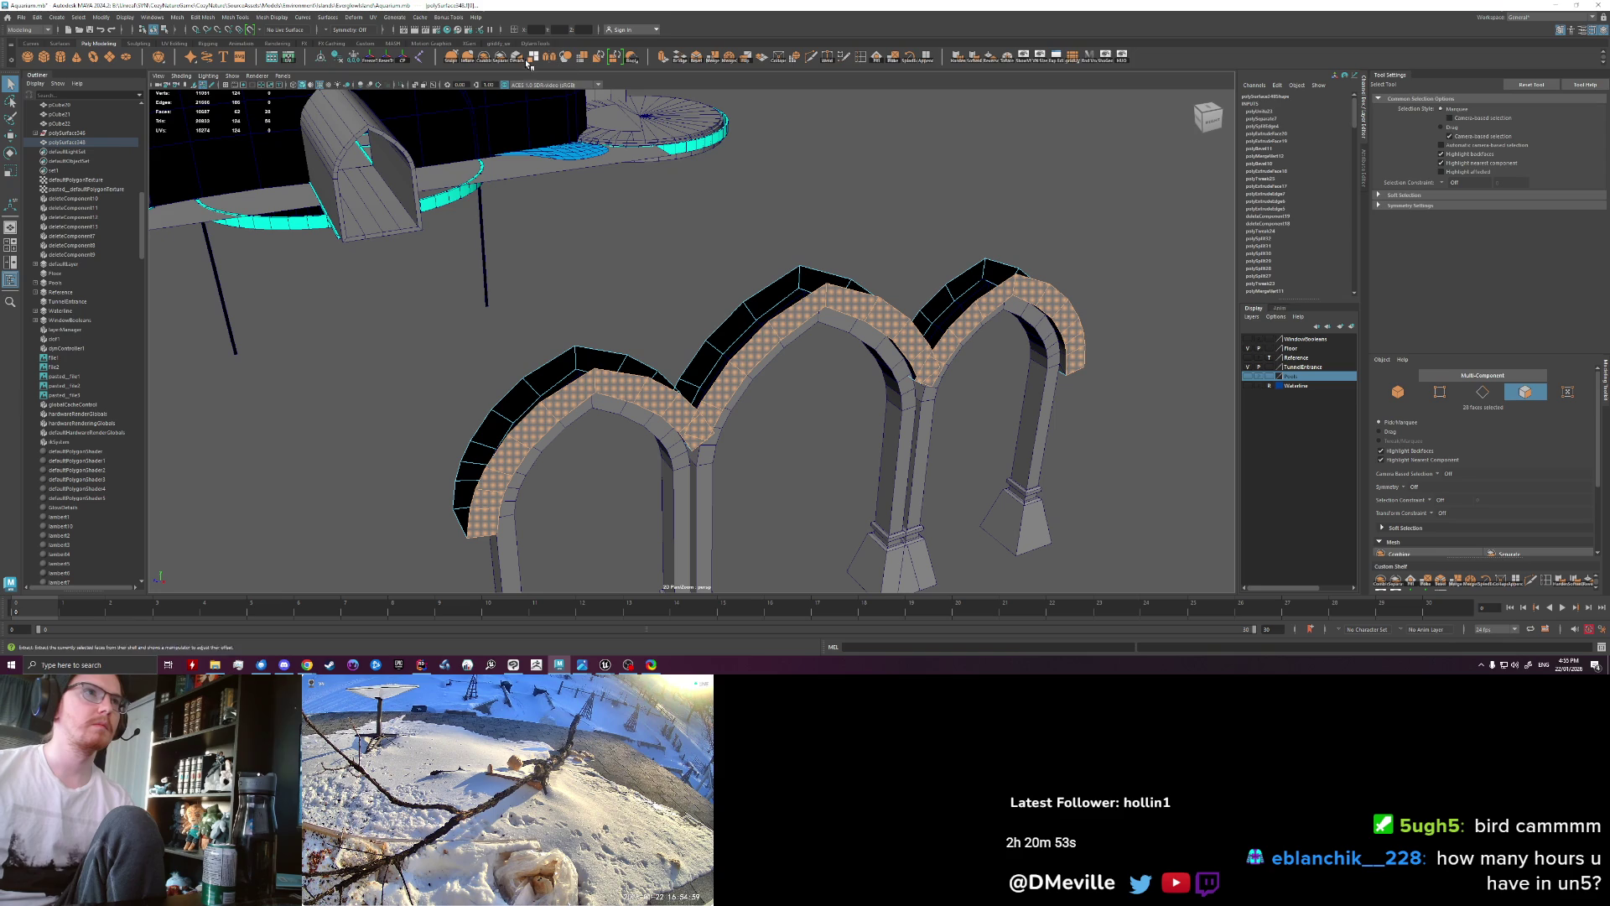
pyautogui.click(501, 60)
# Step: Select a face strip along the arch mesh, then clear it and orbit around the arches
pyautogui.click(701, 255)
pyautogui.click(725, 329)
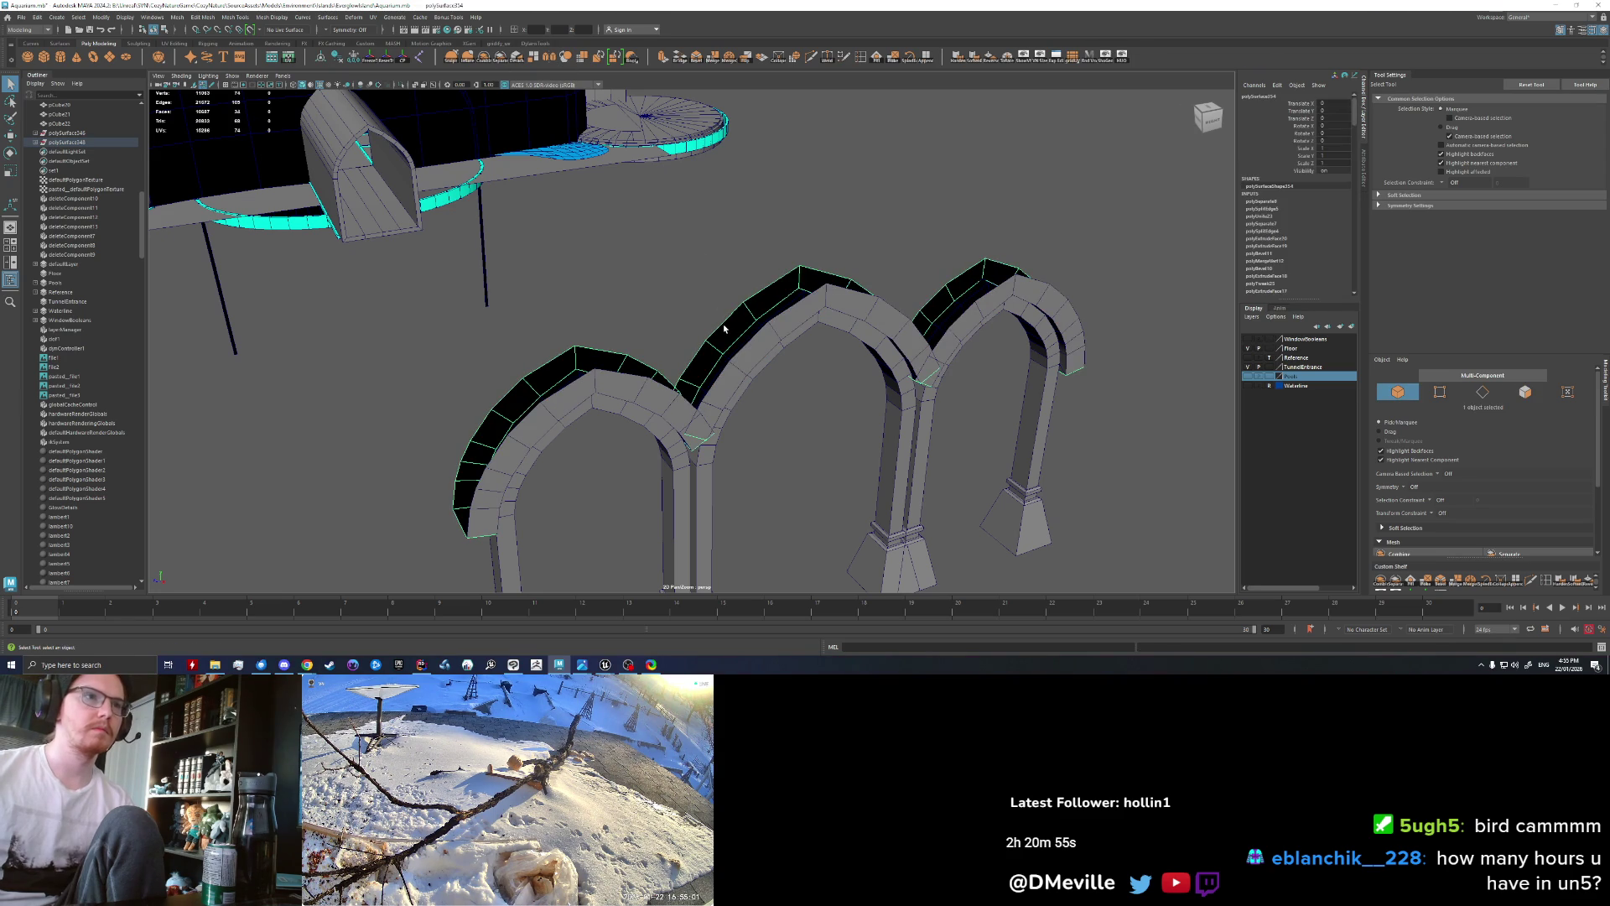
pyautogui.click(723, 324)
pyautogui.moveTo(723, 324)
pyautogui.keyDown('alt'); pyautogui.mouseDown()
pyautogui.moveTo(631, 386)
pyautogui.moveTo(661, 357)
pyautogui.moveTo(520, 378)
pyautogui.mouseUp(); pyautogui.keyUp('alt')
pyautogui.click(637, 356)
pyautogui.press('F11')
pyautogui.click(469, 245)
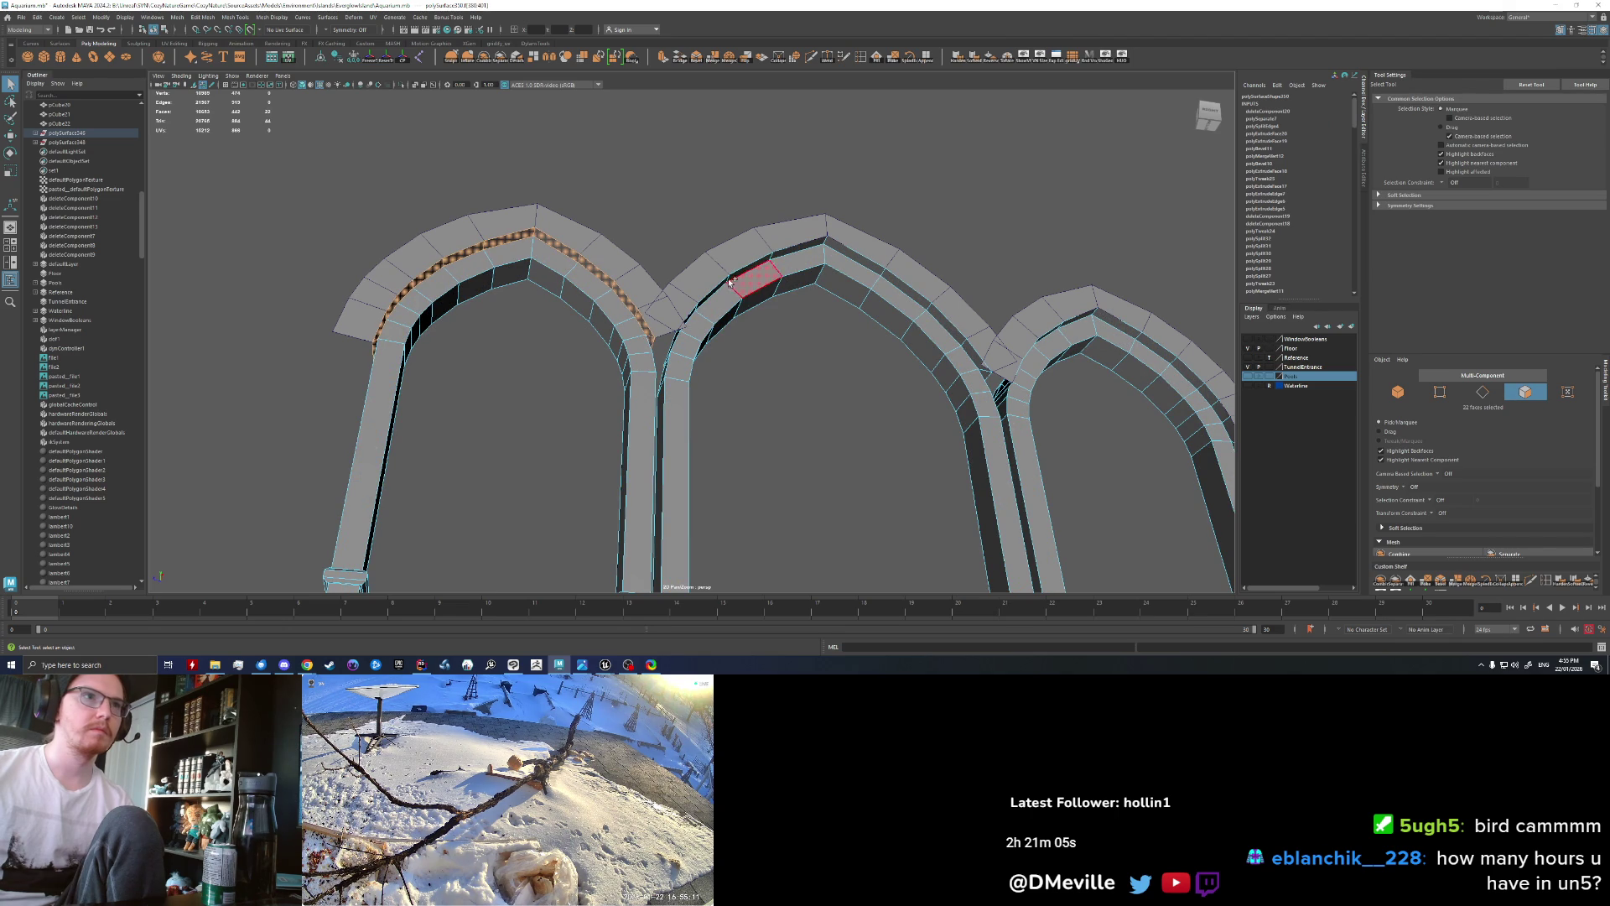
pyautogui.keyDown('shift'); pyautogui.doubleClick(797, 249); pyautogui.keyUp('shift')
pyautogui.keyDown('alt'); pyautogui.moveTo(797, 249); pyautogui.dragTo(799, 291); pyautogui.keyUp('alt')
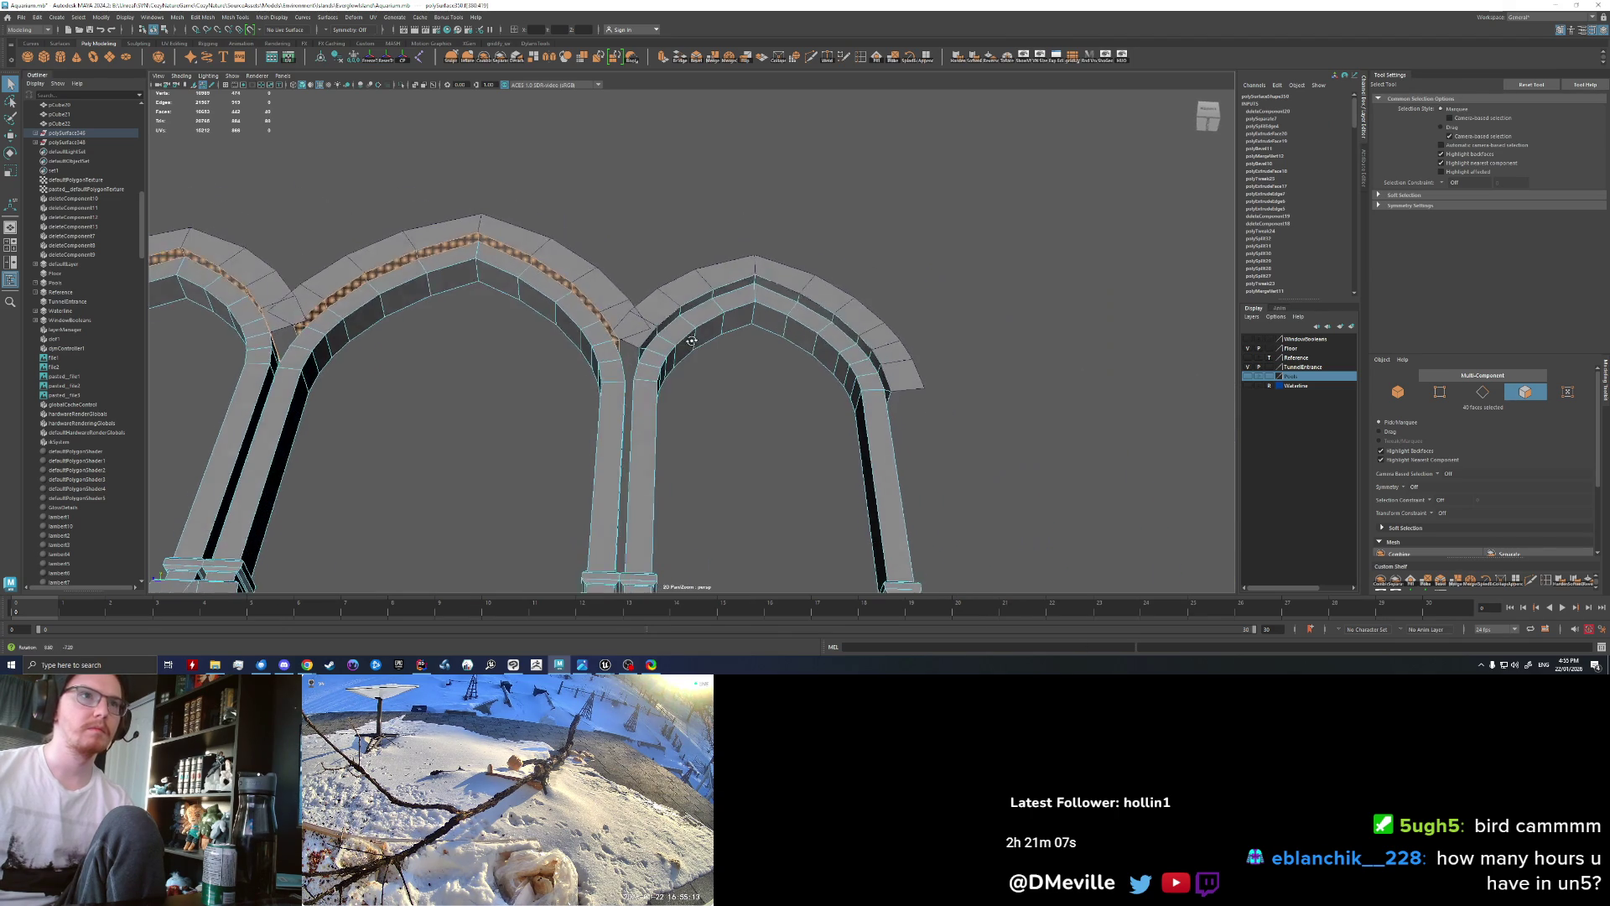
pyautogui.click(820, 306)
pyautogui.moveTo(820, 307)
pyautogui.keyDown('alt'); pyautogui.mouseDown()
pyautogui.moveTo(565, 396)
pyautogui.moveTo(653, 362)
pyautogui.moveTo(675, 322)
pyautogui.mouseUp(); pyautogui.keyUp('alt')
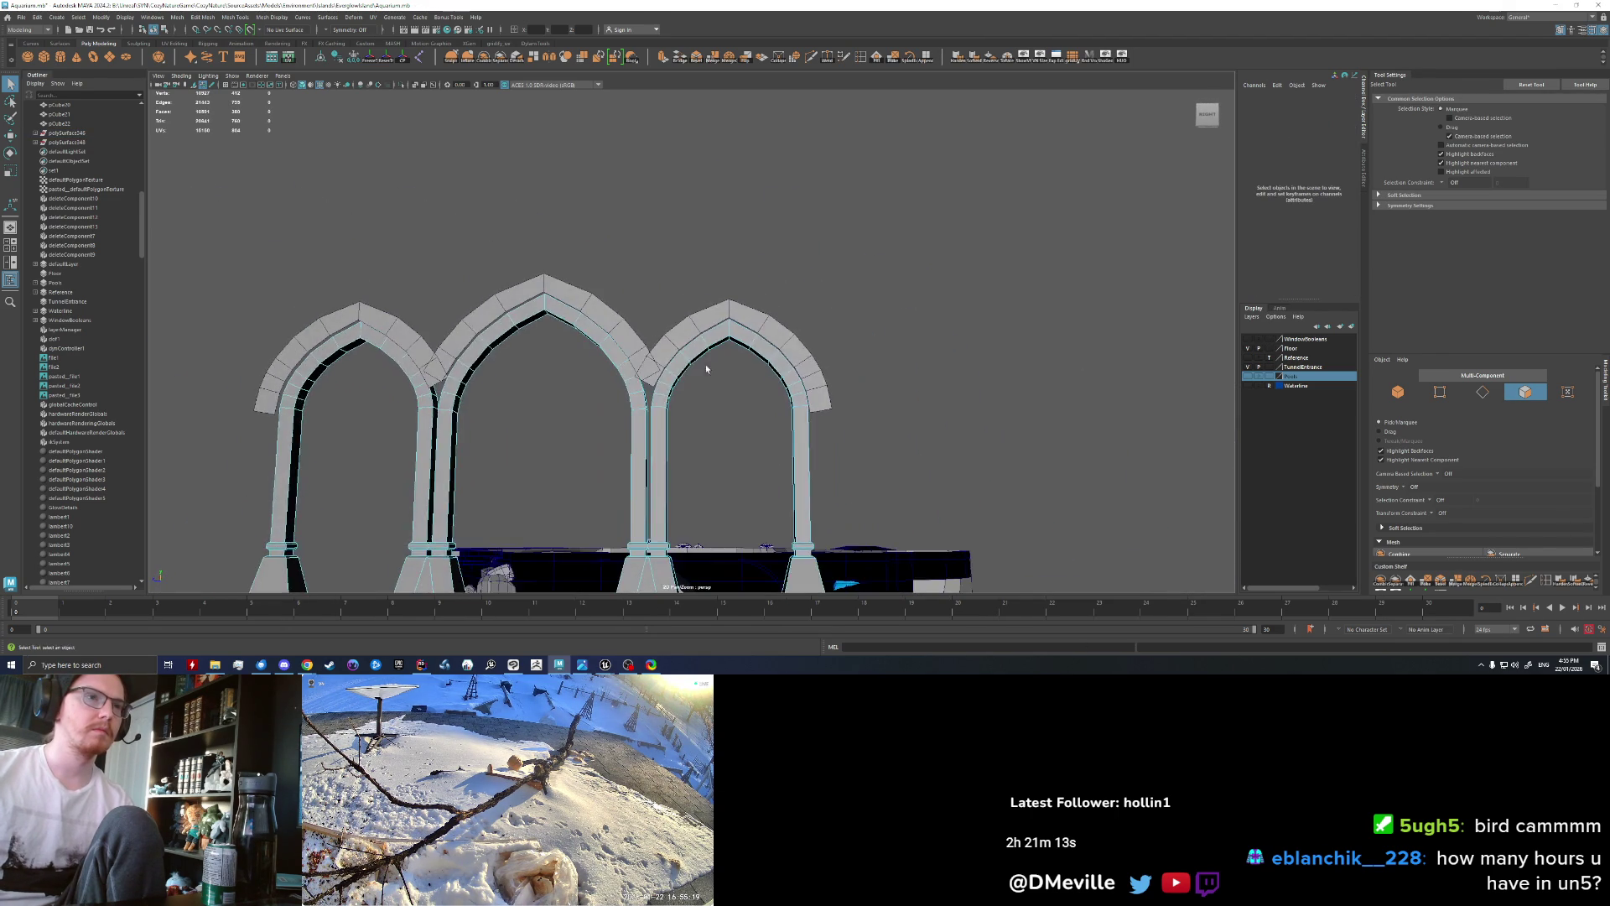
pyautogui.scroll(5, 682, 297)
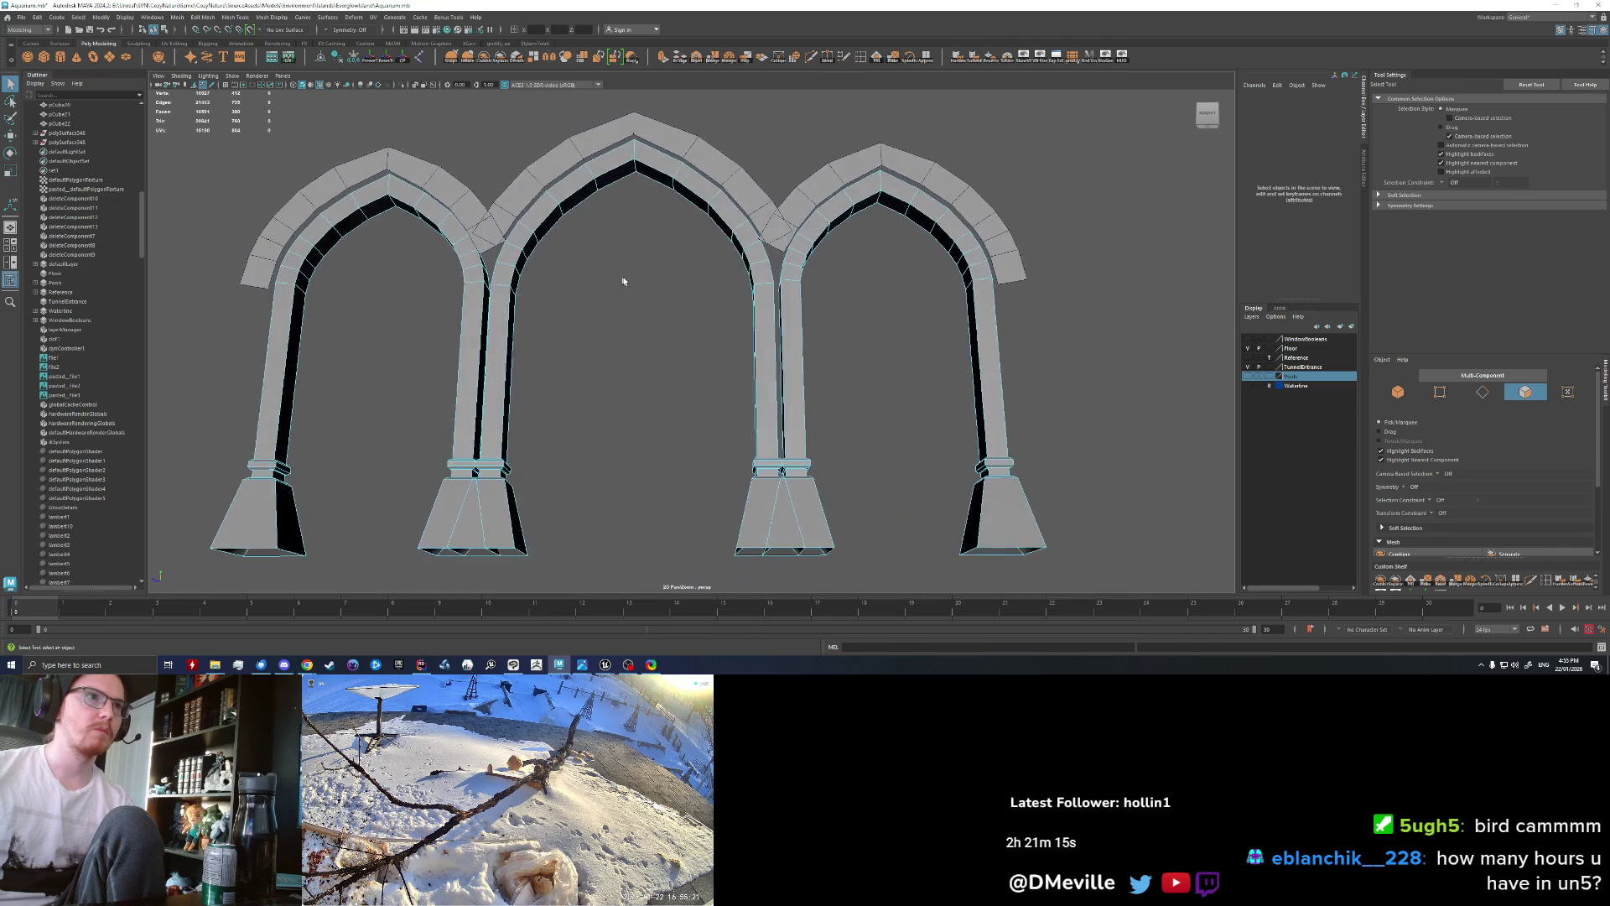
# Step: Add the left arch to the selection and combine the arch pieces into one mesh
pyautogui.moveTo(683, 297)
pyautogui.keyDown('alt'); pyautogui.mouseDown()
pyautogui.moveTo(584, 312)
pyautogui.moveTo(614, 317)
pyautogui.mouseUp(); pyautogui.keyUp('alt')
pyautogui.scroll(3, 585, 312)
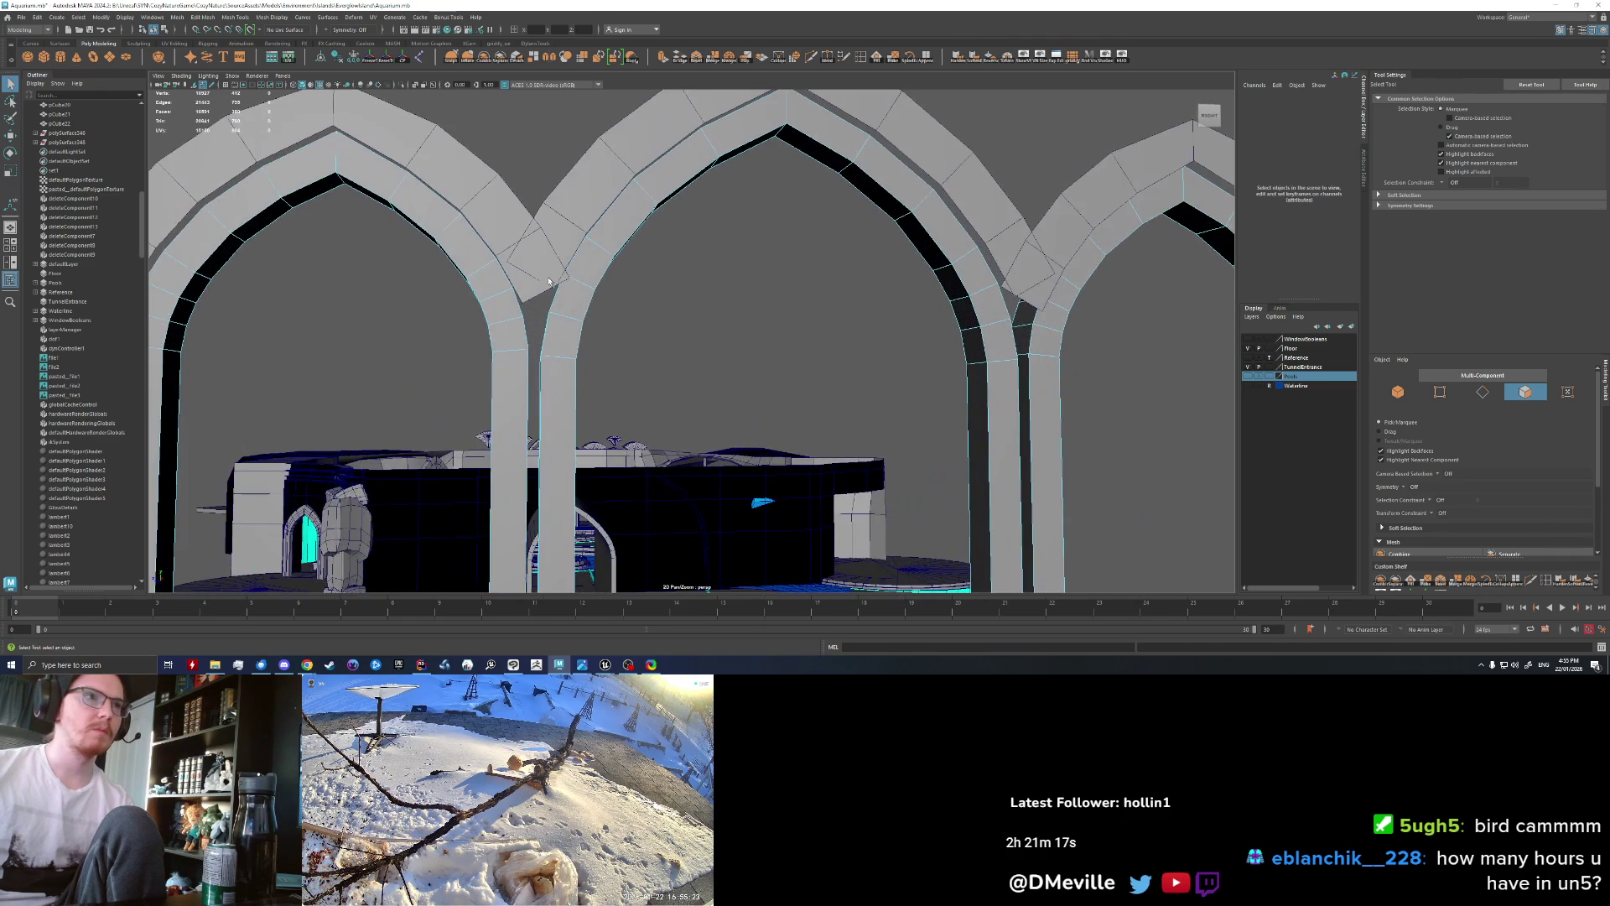
pyautogui.scroll(2, 581, 293)
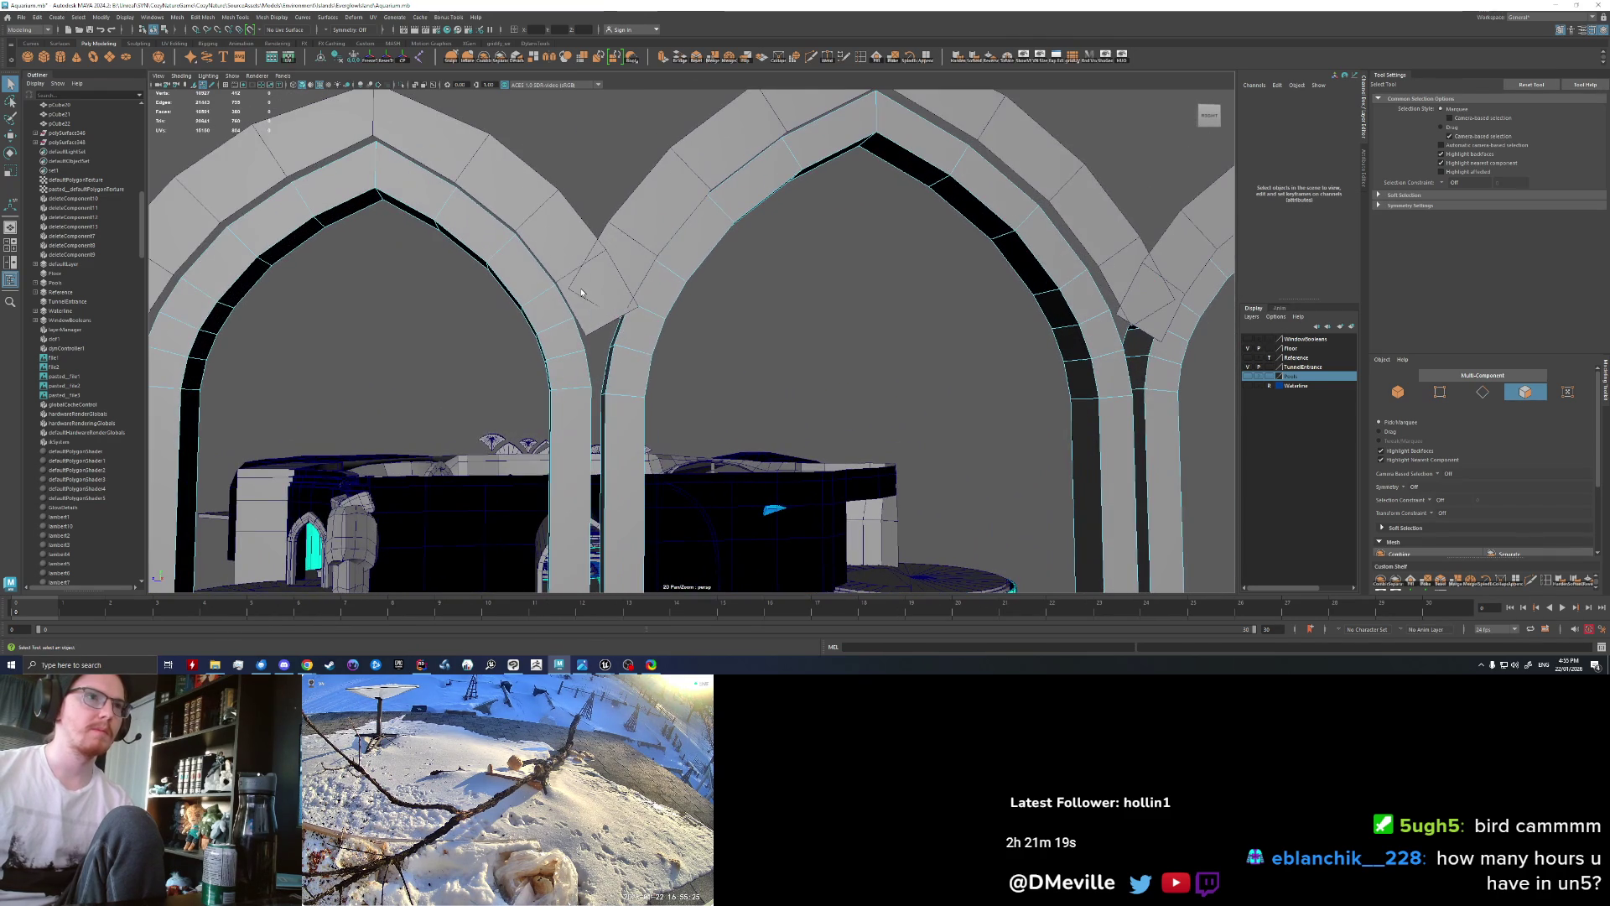
pyautogui.moveTo(624, 257); pyautogui.dragTo(636, 230, button='right')
pyautogui.keyDown('shift'); pyautogui.click(567, 245); pyautogui.keyUp('shift')
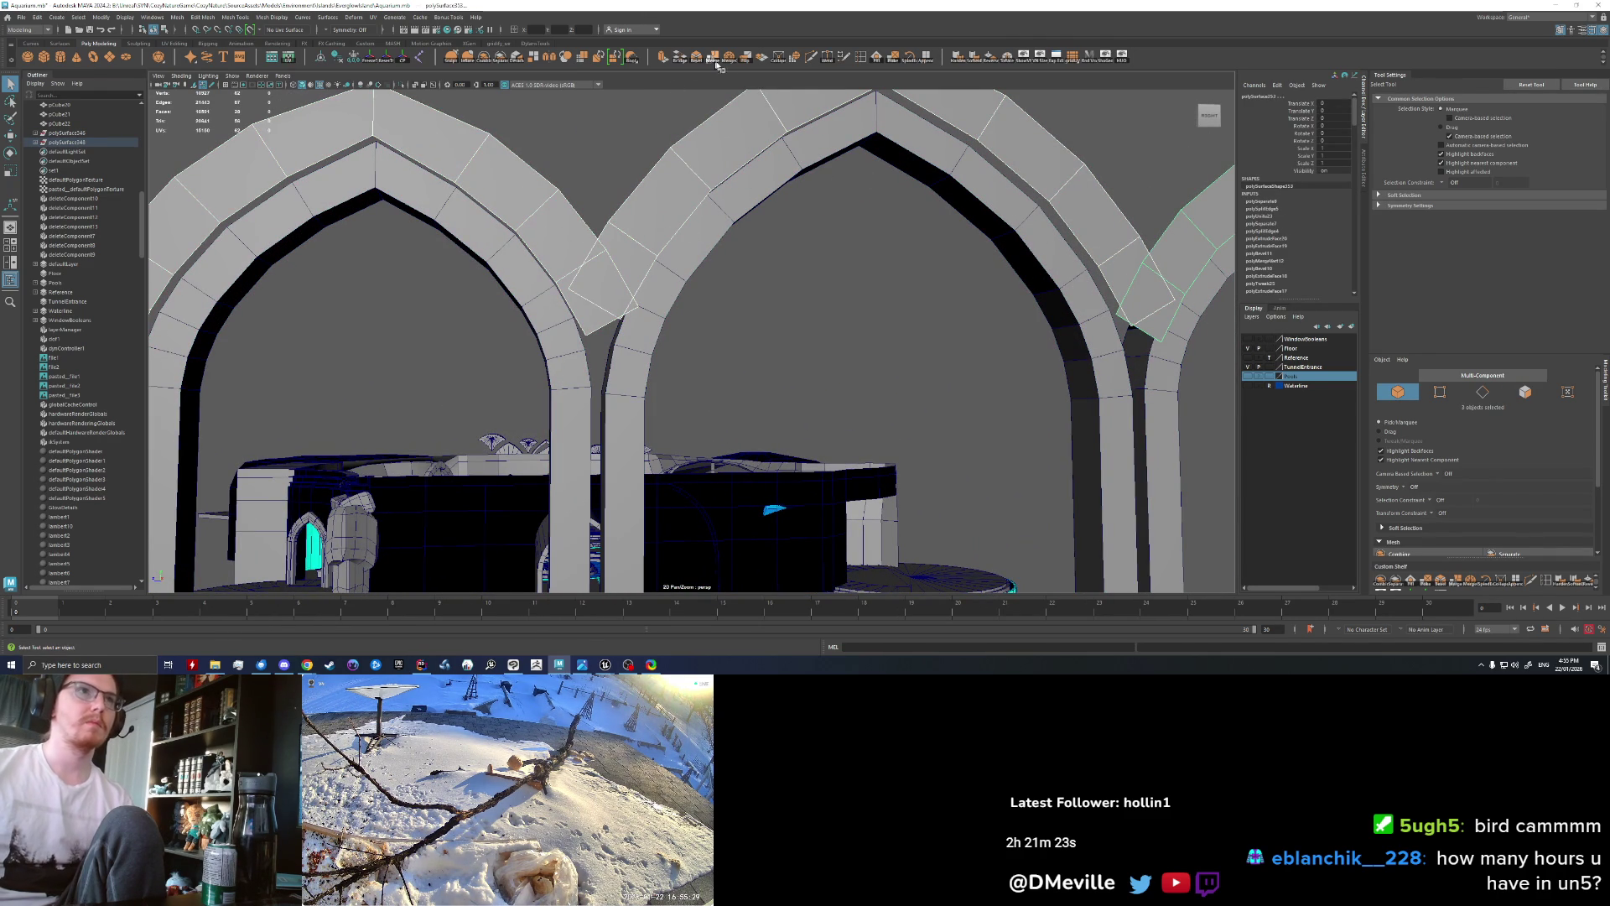
pyautogui.click(489, 59)
# Step: Pull the junction vertex down between the arches, then undo the follow-up vertex scaling
pyautogui.moveTo(755, 189); pyautogui.dragTo(625, 124, button='right')
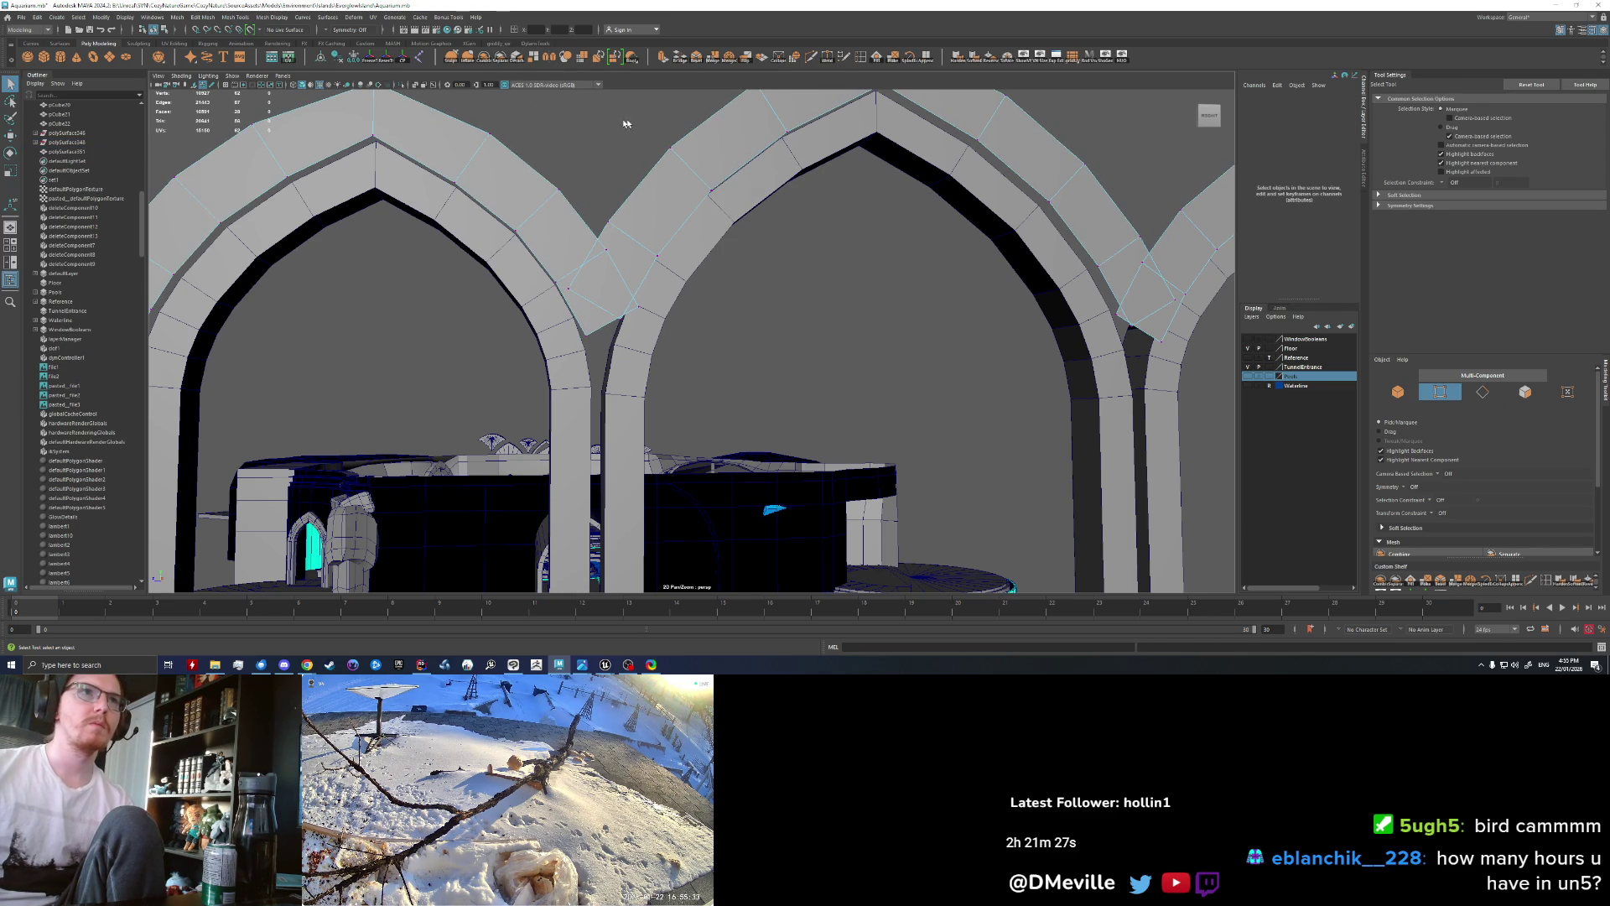
pyautogui.scroll(3, 686, 220)
pyautogui.keyDown('shift'); pyautogui.moveTo(579, 252); pyautogui.dragTo(592, 245, button='right'); pyautogui.keyUp('shift')
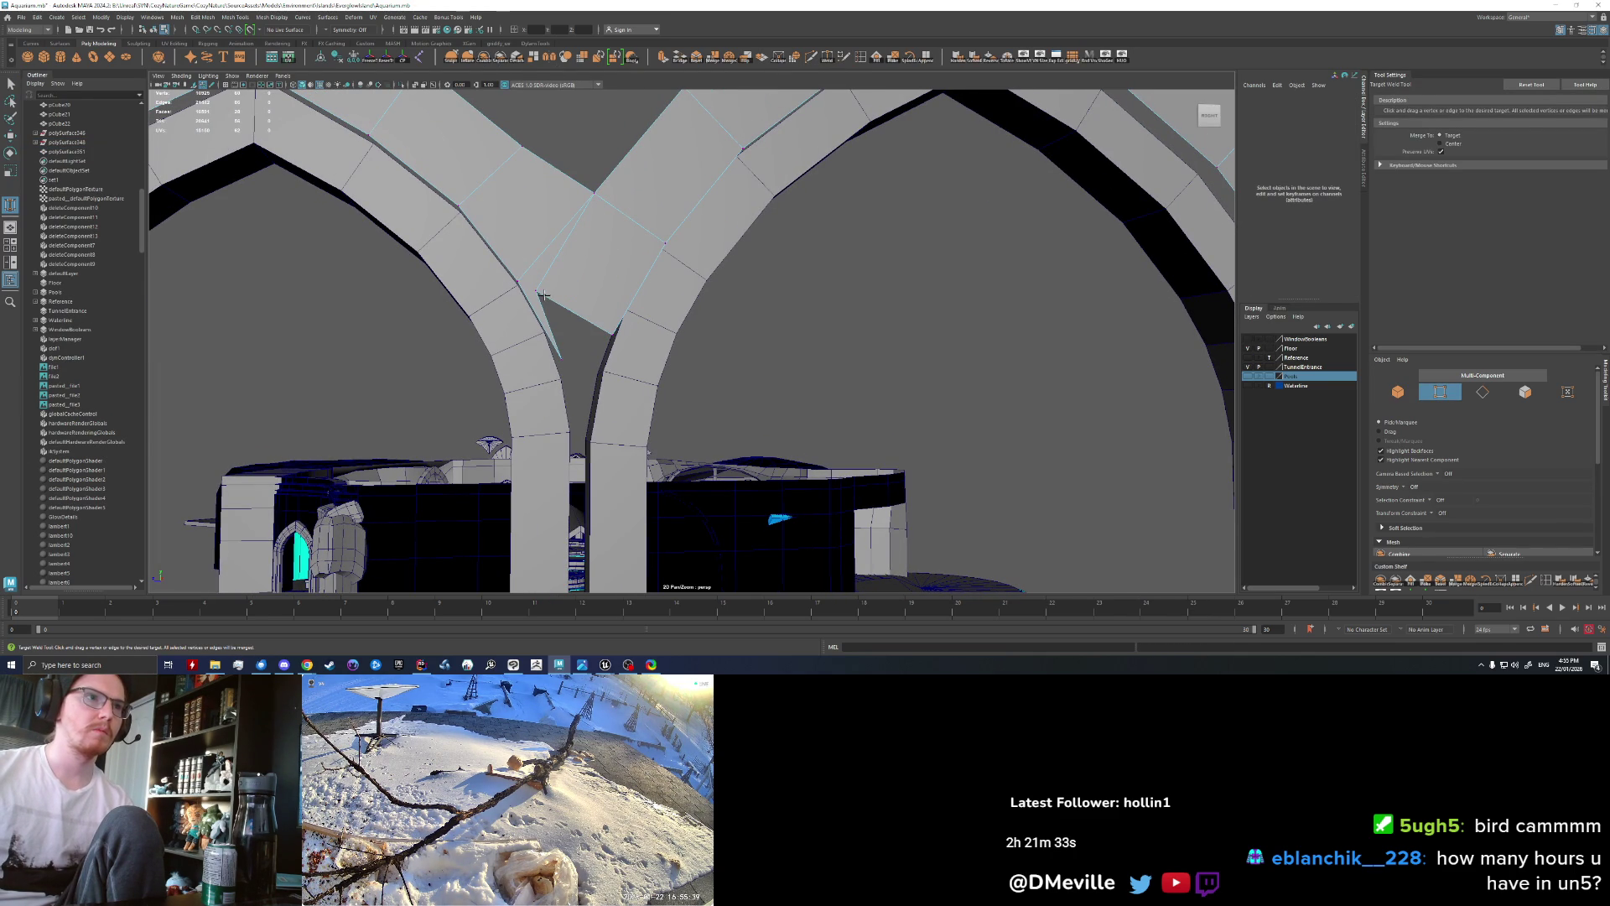
pyautogui.press('w')
pyautogui.click(541, 299)
pyautogui.moveTo(519, 277)
pyautogui.mouseDown(button='middle')
pyautogui.moveTo(567, 335)
pyautogui.moveTo(610, 325)
pyautogui.mouseUp(button='middle')
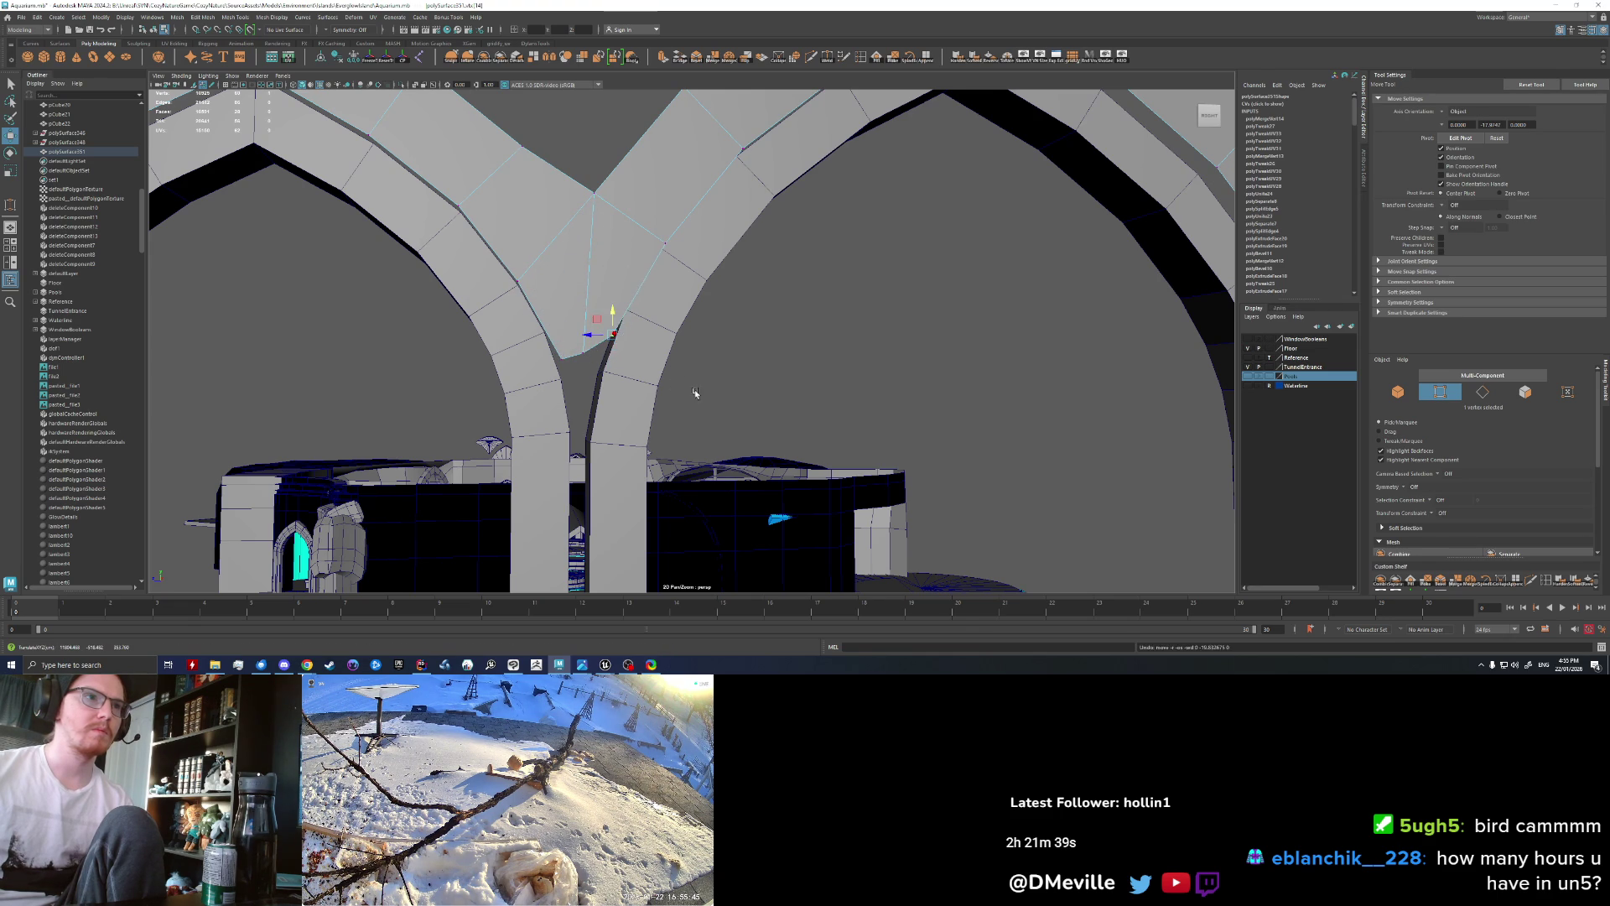
pyautogui.keyDown('alt'); pyautogui.moveTo(693, 390); pyautogui.dragTo(620, 343); pyautogui.keyUp('alt')
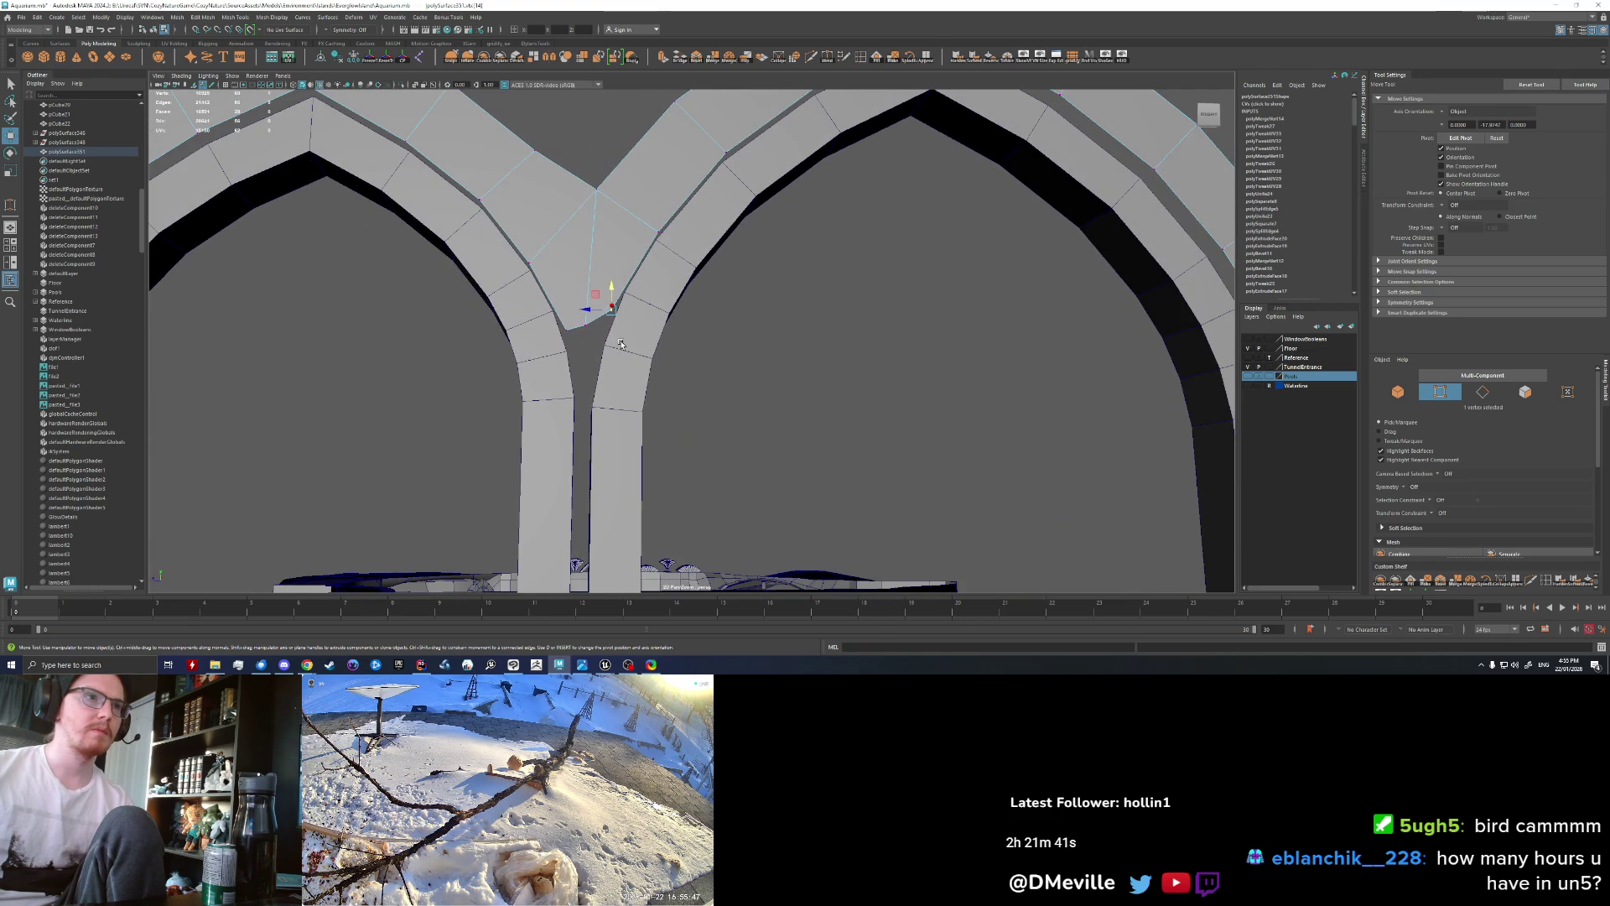
pyautogui.moveTo(662, 286); pyautogui.dragTo(662, 287)
pyautogui.press('r')
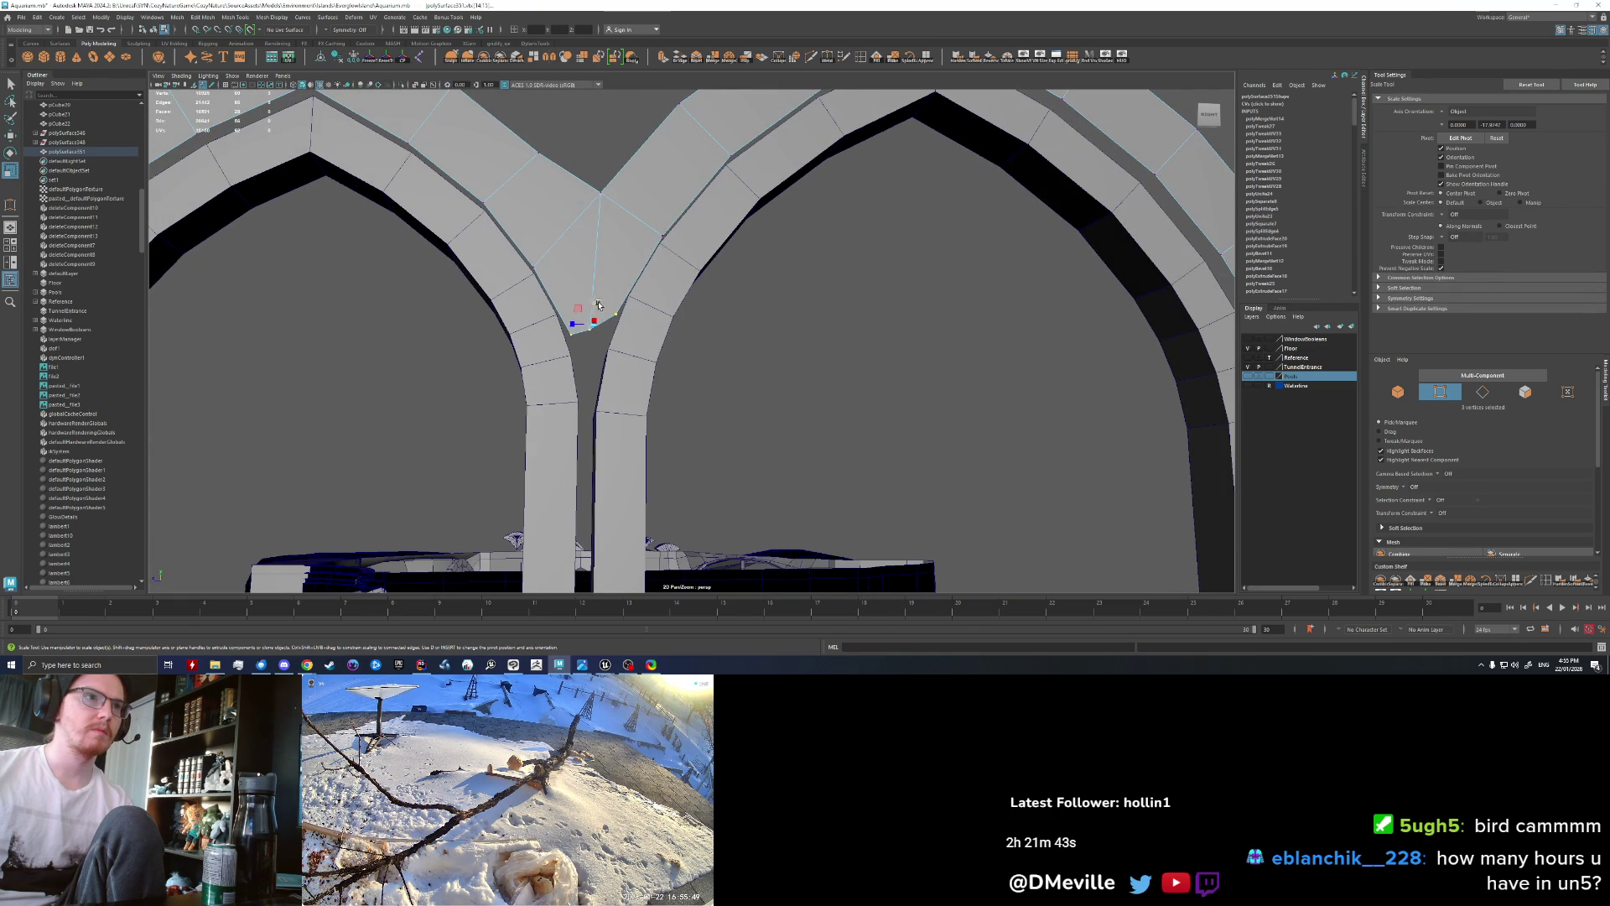
pyautogui.keyDown('alt'); pyautogui.moveTo(657, 367); pyautogui.dragTo(651, 374); pyautogui.keyUp('alt')
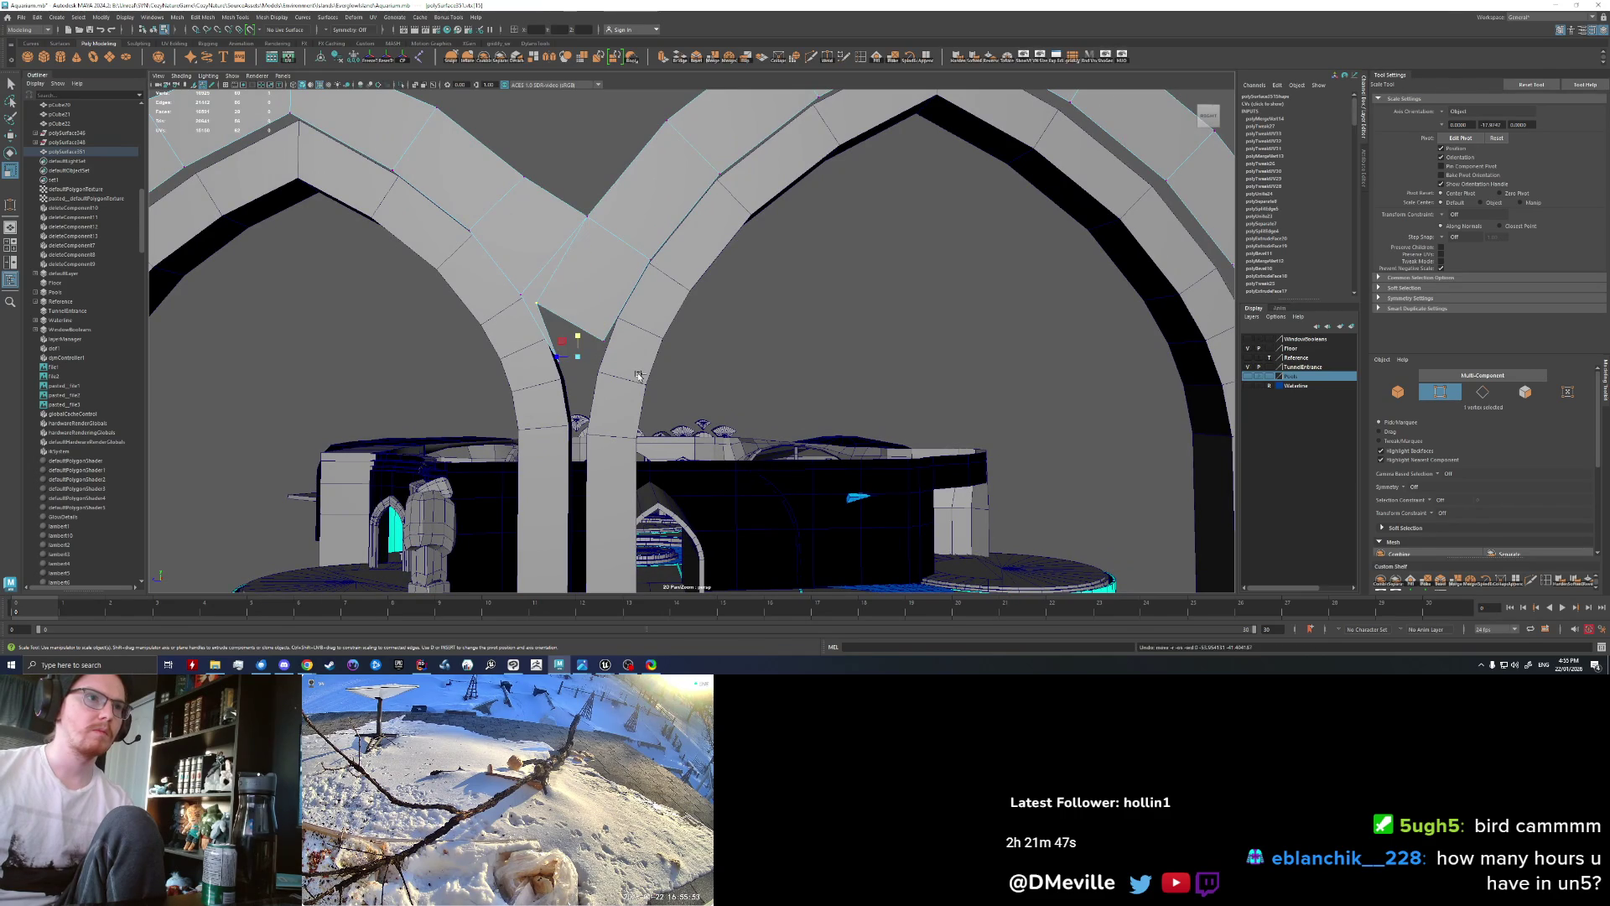
pyautogui.hotkey('ctrl', 'z')
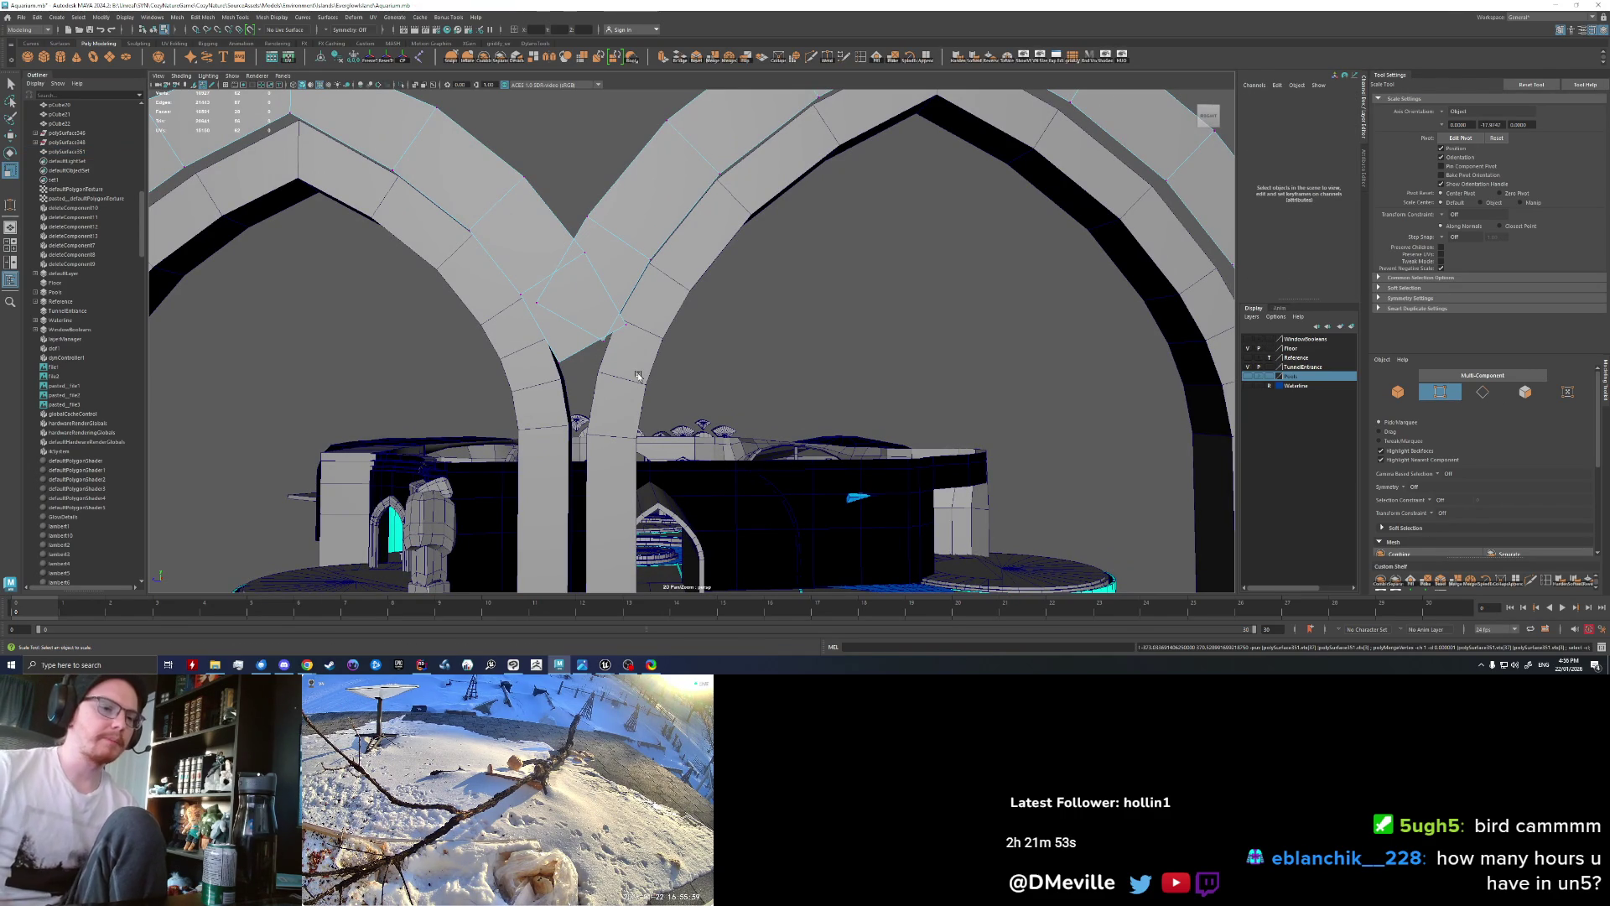
# Step: Orbit out to all three arches and activate Target Weld
pyautogui.keyDown('alt'); pyautogui.moveTo(633, 356); pyautogui.dragTo(613, 280); pyautogui.keyUp('alt')
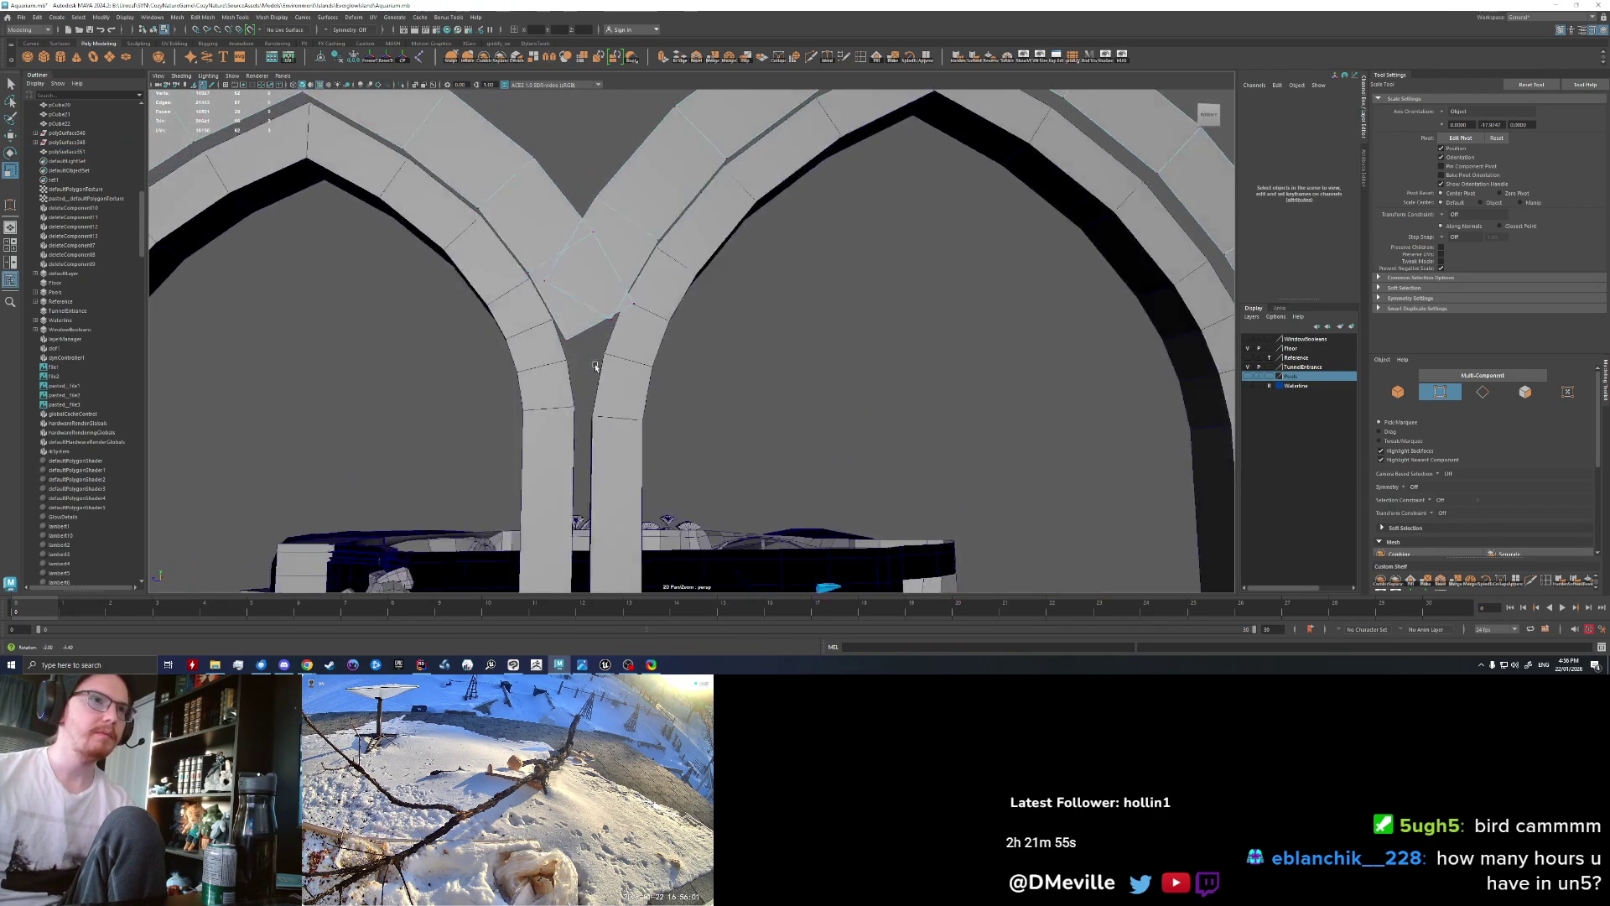
pyautogui.keyDown('alt'); pyautogui.moveTo(613, 280); pyautogui.dragTo(587, 269, button='right'); pyautogui.keyUp('alt')
pyautogui.keyDown('alt'); pyautogui.moveTo(587, 269); pyautogui.dragTo(644, 248); pyautogui.keyUp('alt')
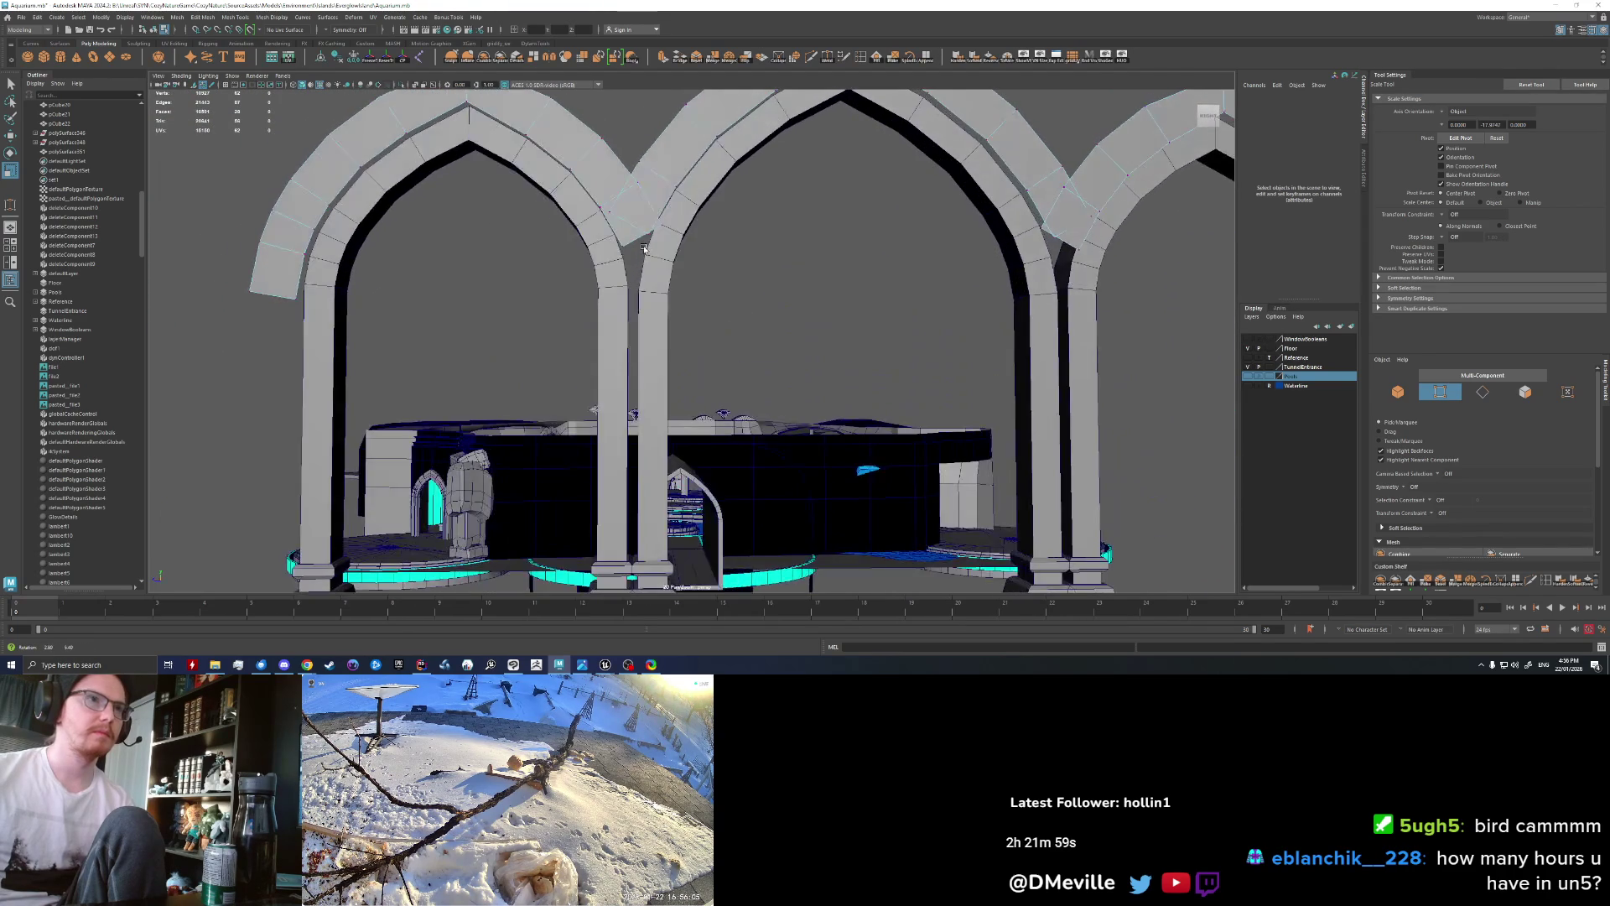
pyautogui.scroll(2, 644, 250)
pyautogui.scroll(1, 641, 260)
pyautogui.scroll(1, 639, 277)
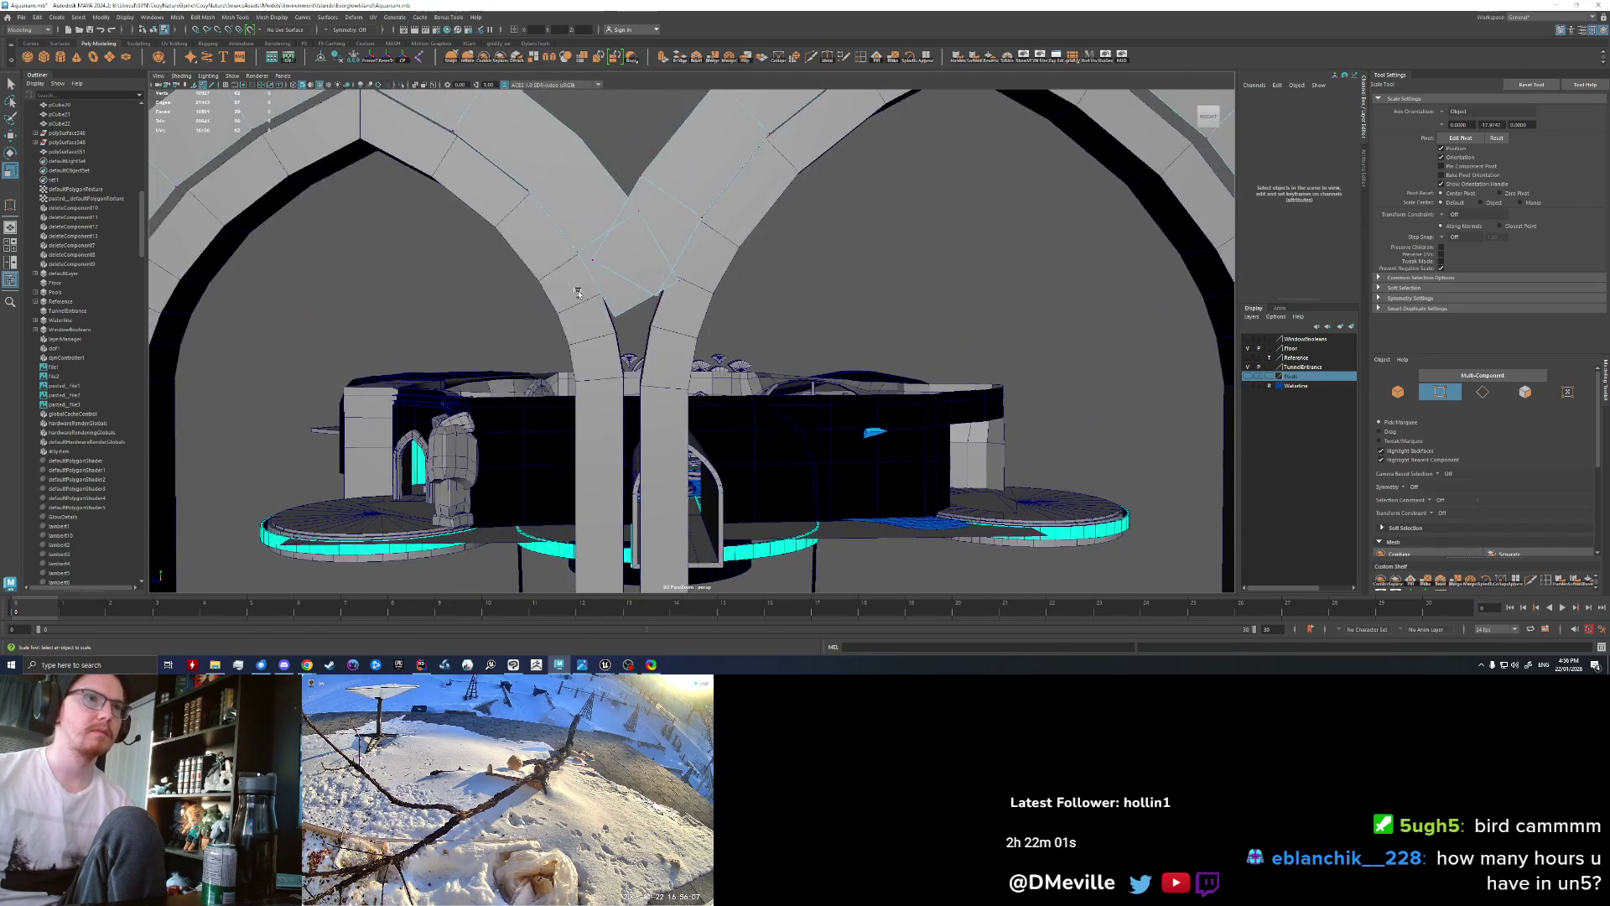
pyautogui.scroll(1, 635, 298)
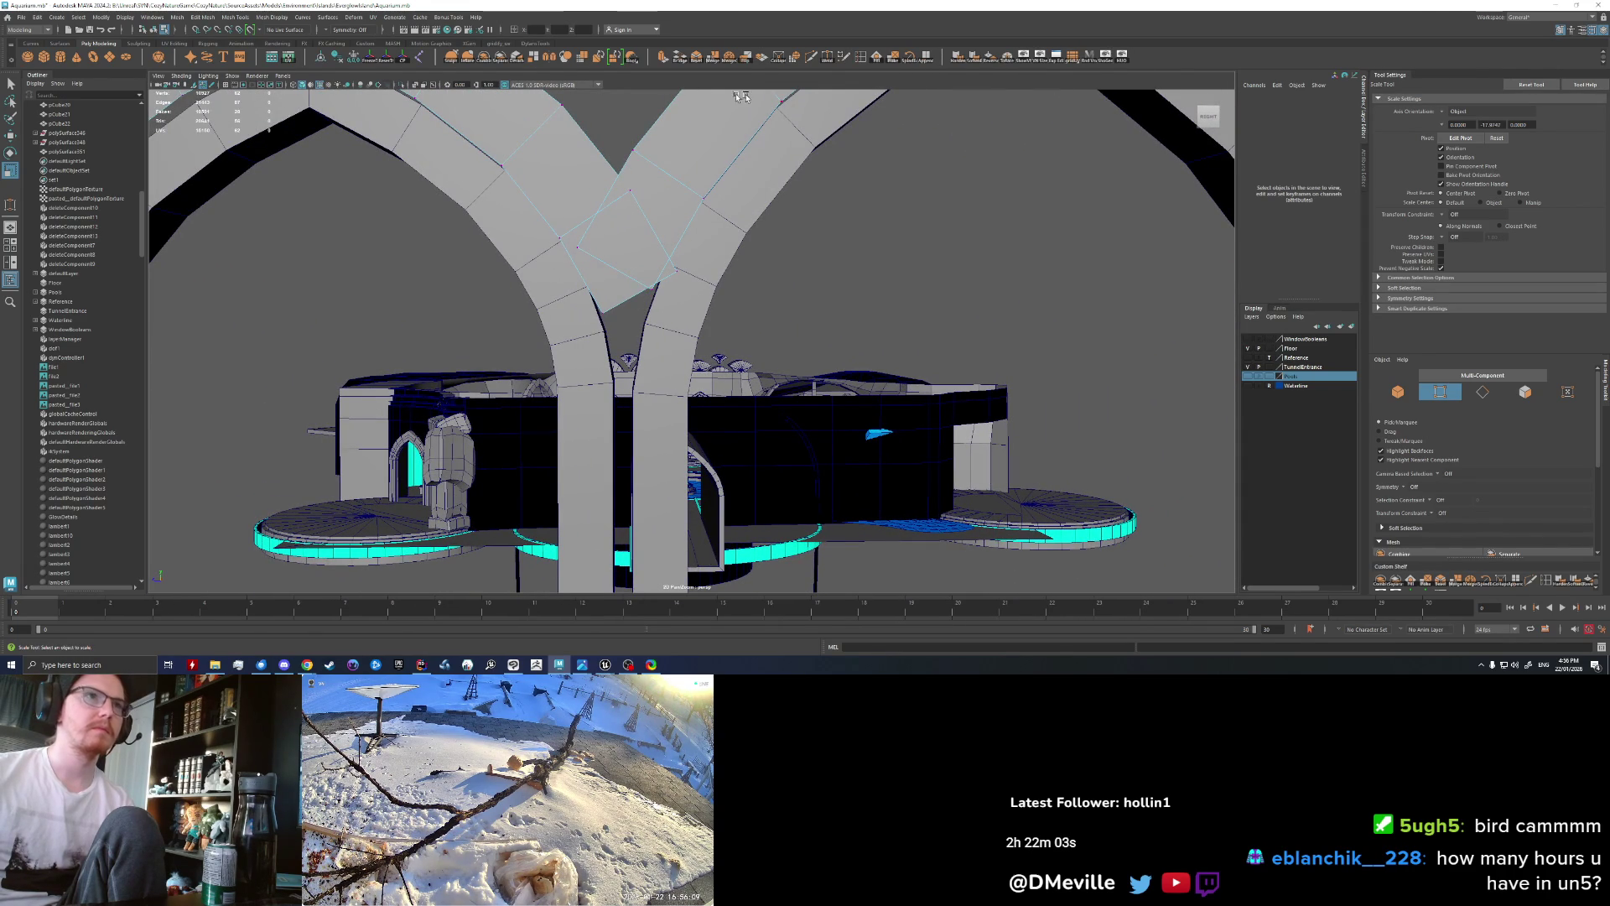
pyautogui.click(826, 58)
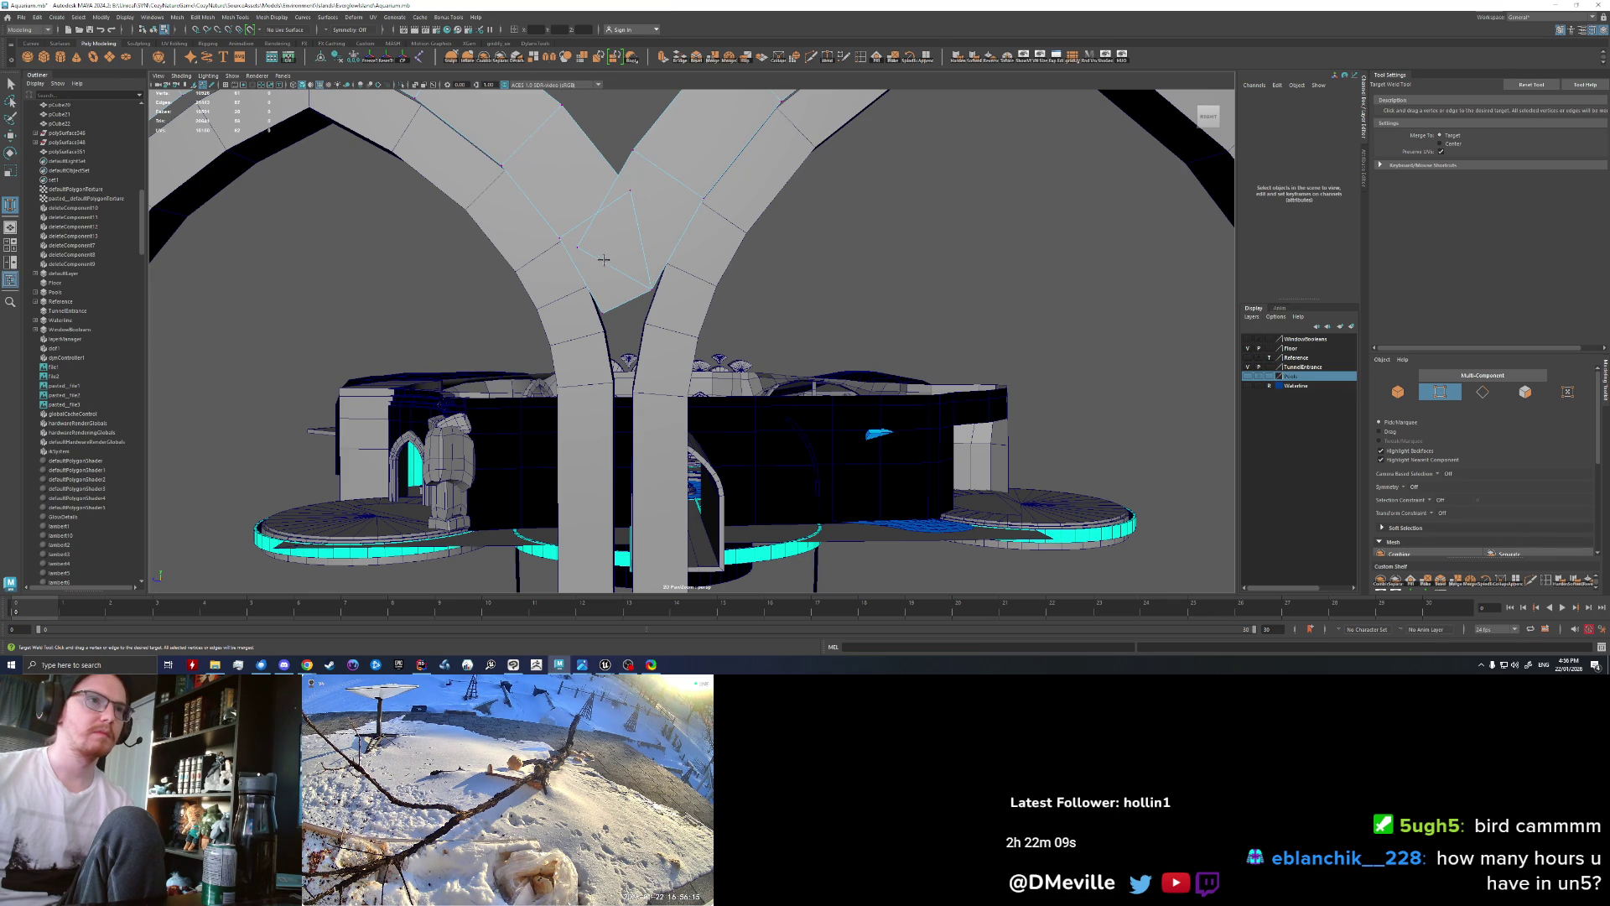
pyautogui.scroll(-1, 604, 260)
pyautogui.press('q')
# Step: Select the edge where the first two arches meet and extrude it
pyautogui.moveTo(625, 245); pyautogui.dragTo(624, 243, button='right')
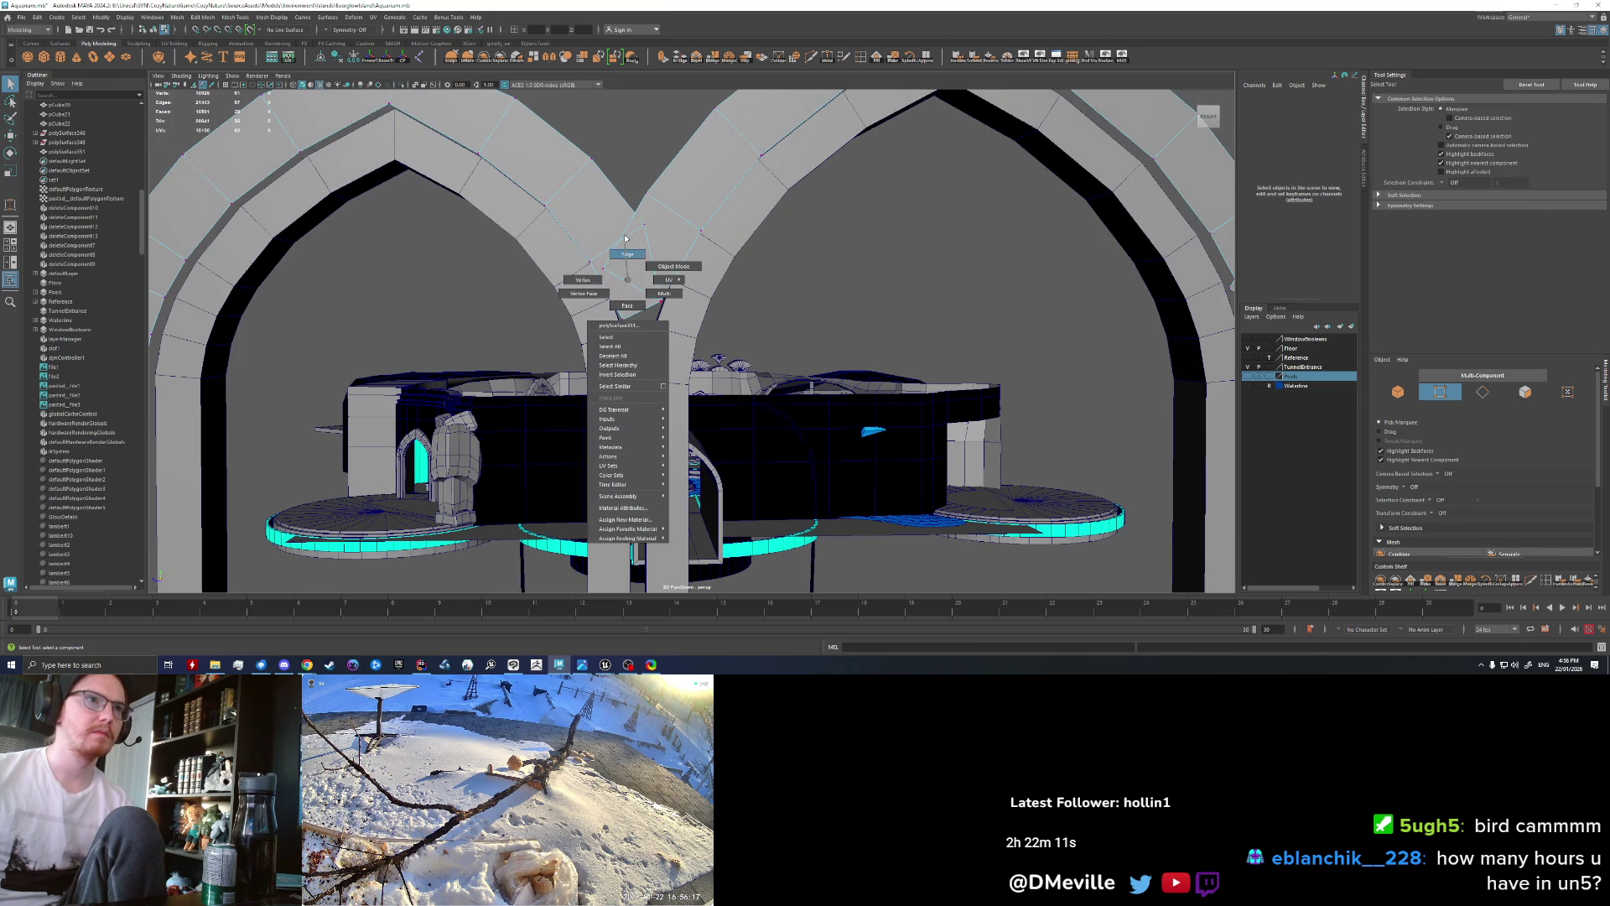
pyautogui.click(646, 307)
pyautogui.keyDown('alt'); pyautogui.moveTo(645, 307); pyautogui.dragTo(727, 317); pyautogui.keyUp('alt')
pyautogui.hotkey('ctrl', 'e')
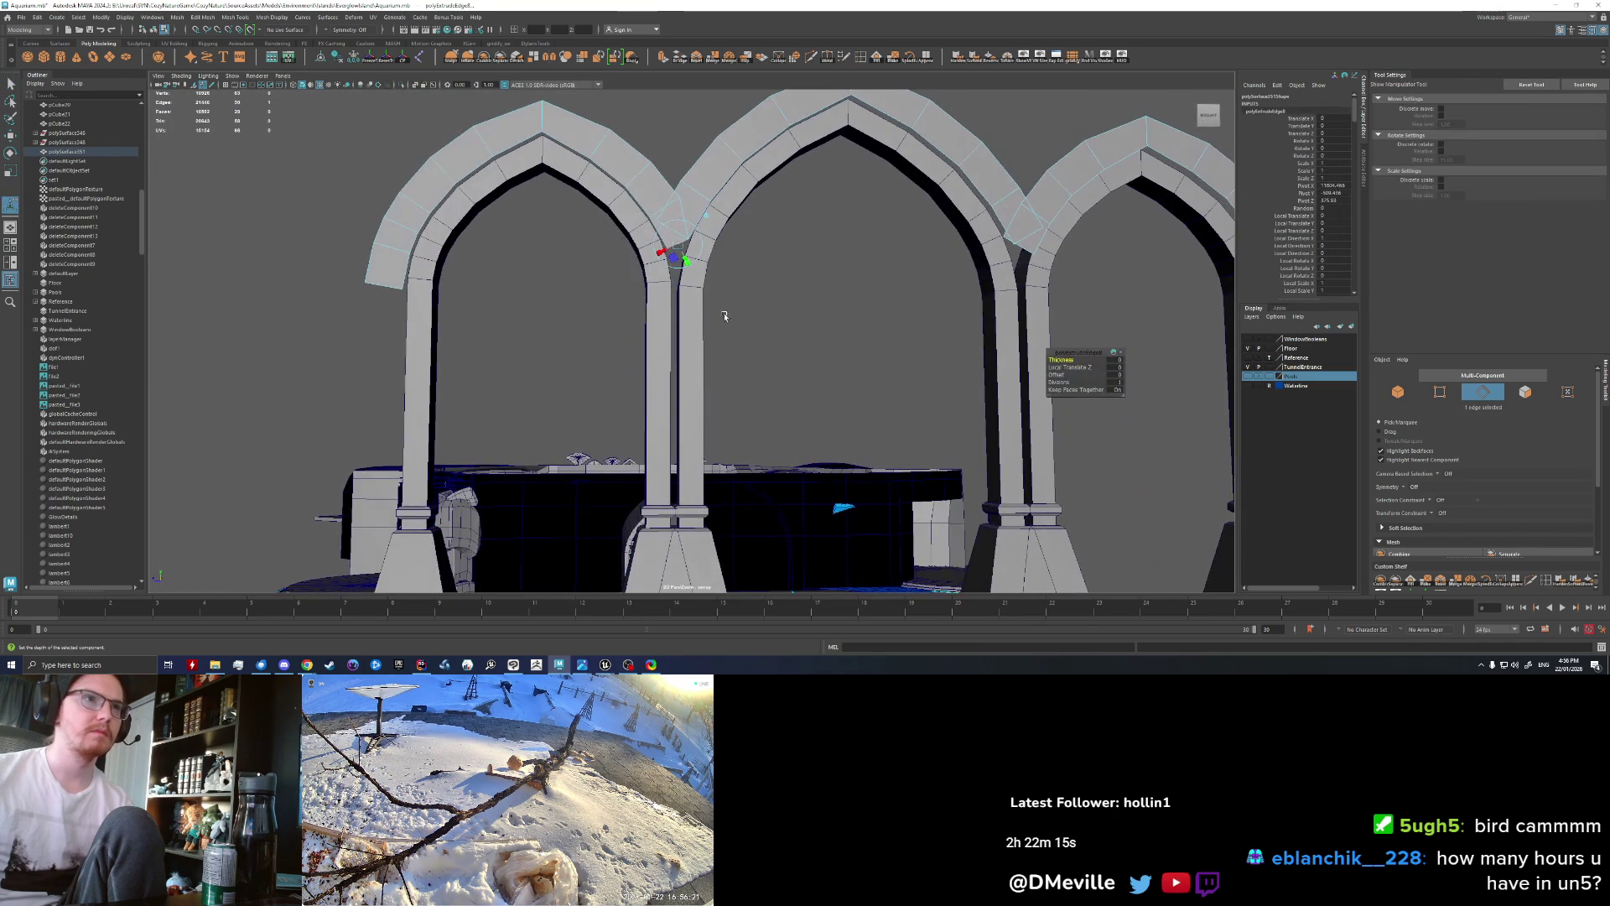
# Step: Move the extruded junction edge down the Y axis to the middle pillar's base
pyautogui.press('w')
pyautogui.moveTo(678, 233); pyautogui.dragTo(678, 274)
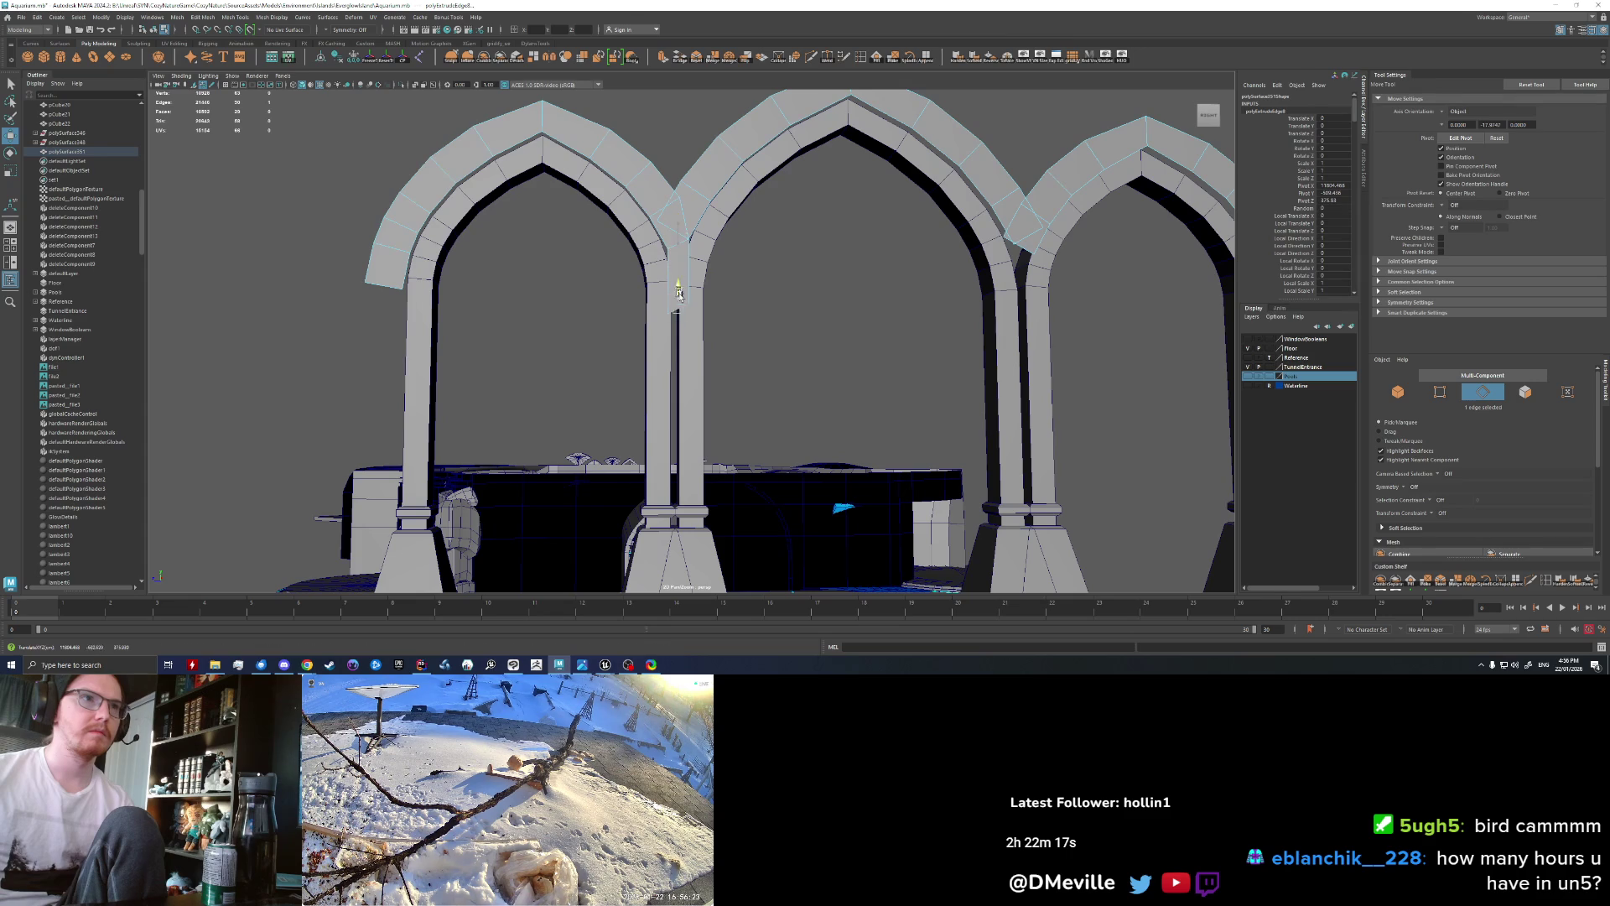
pyautogui.press('r')
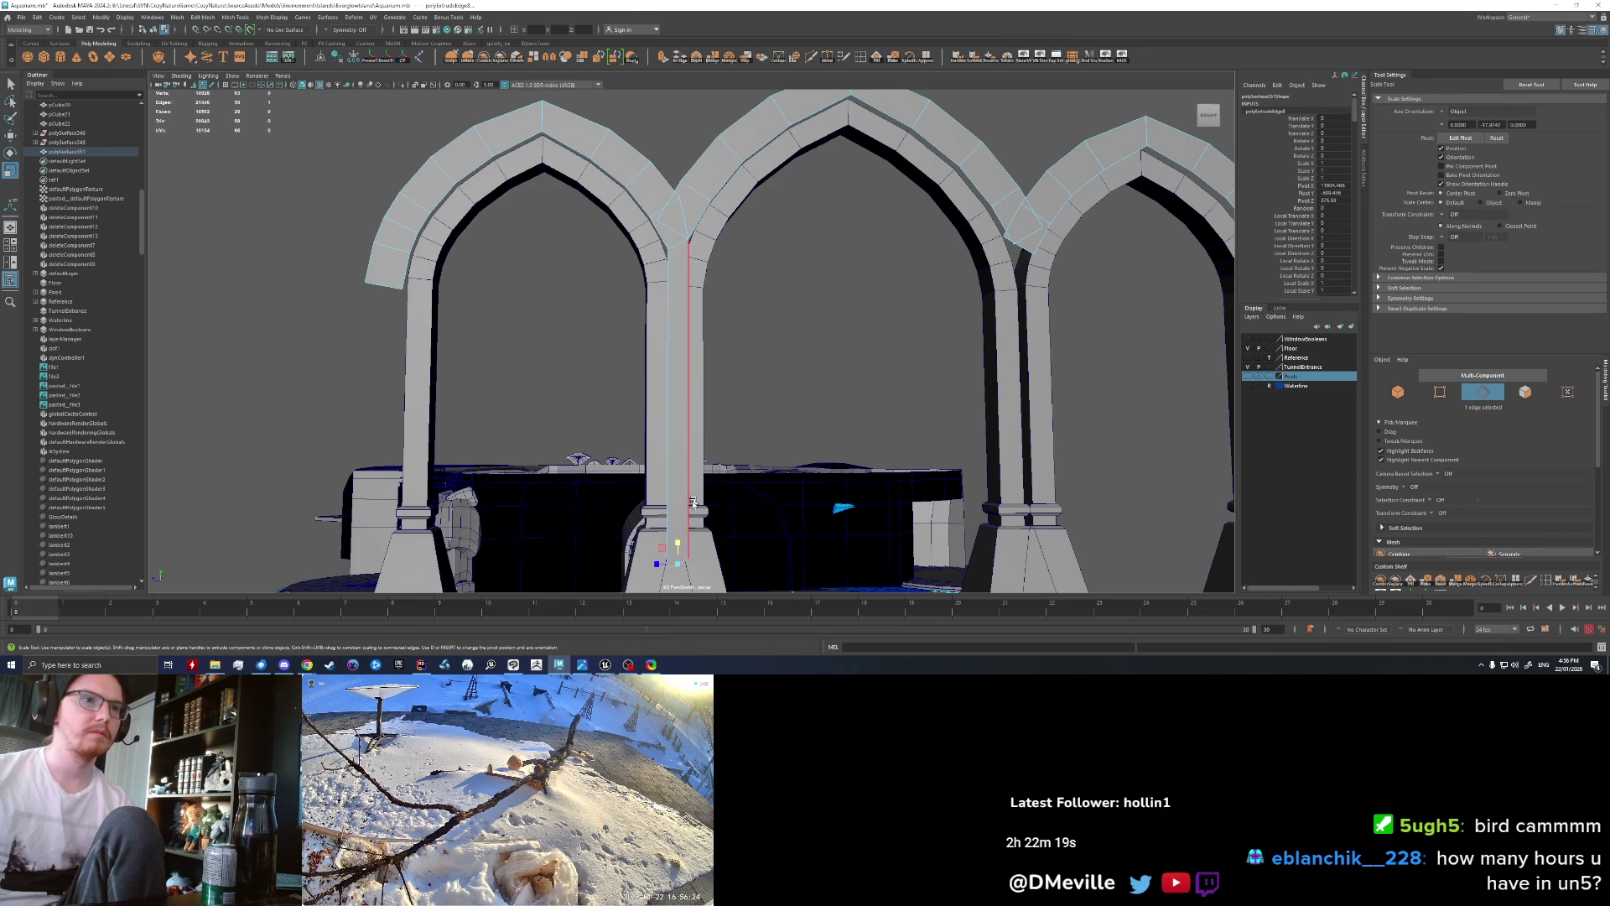
pyautogui.keyDown('alt'); pyautogui.moveTo(800, 436); pyautogui.dragTo(755, 377); pyautogui.keyUp('alt')
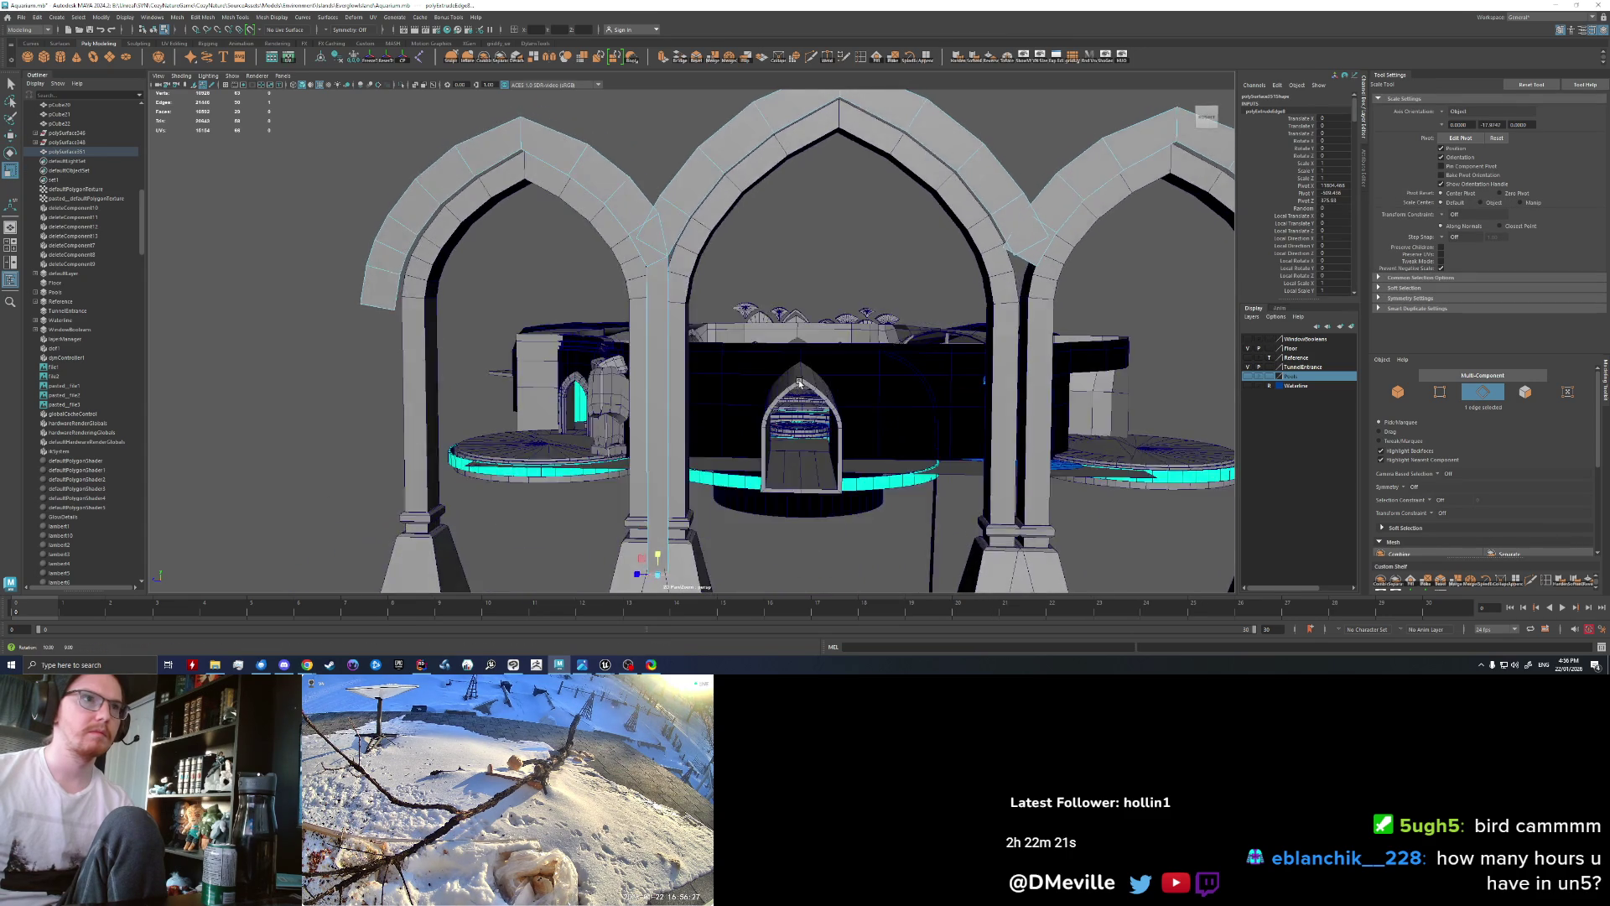
pyautogui.scroll(3, 639, 243)
pyautogui.moveTo(639, 242)
pyautogui.keyDown('alt'); pyautogui.mouseDown()
pyautogui.moveTo(603, 296)
pyautogui.moveTo(712, 298)
pyautogui.moveTo(604, 287)
pyautogui.mouseUp(); pyautogui.keyUp('alt')
pyautogui.scroll(-5, 712, 299)
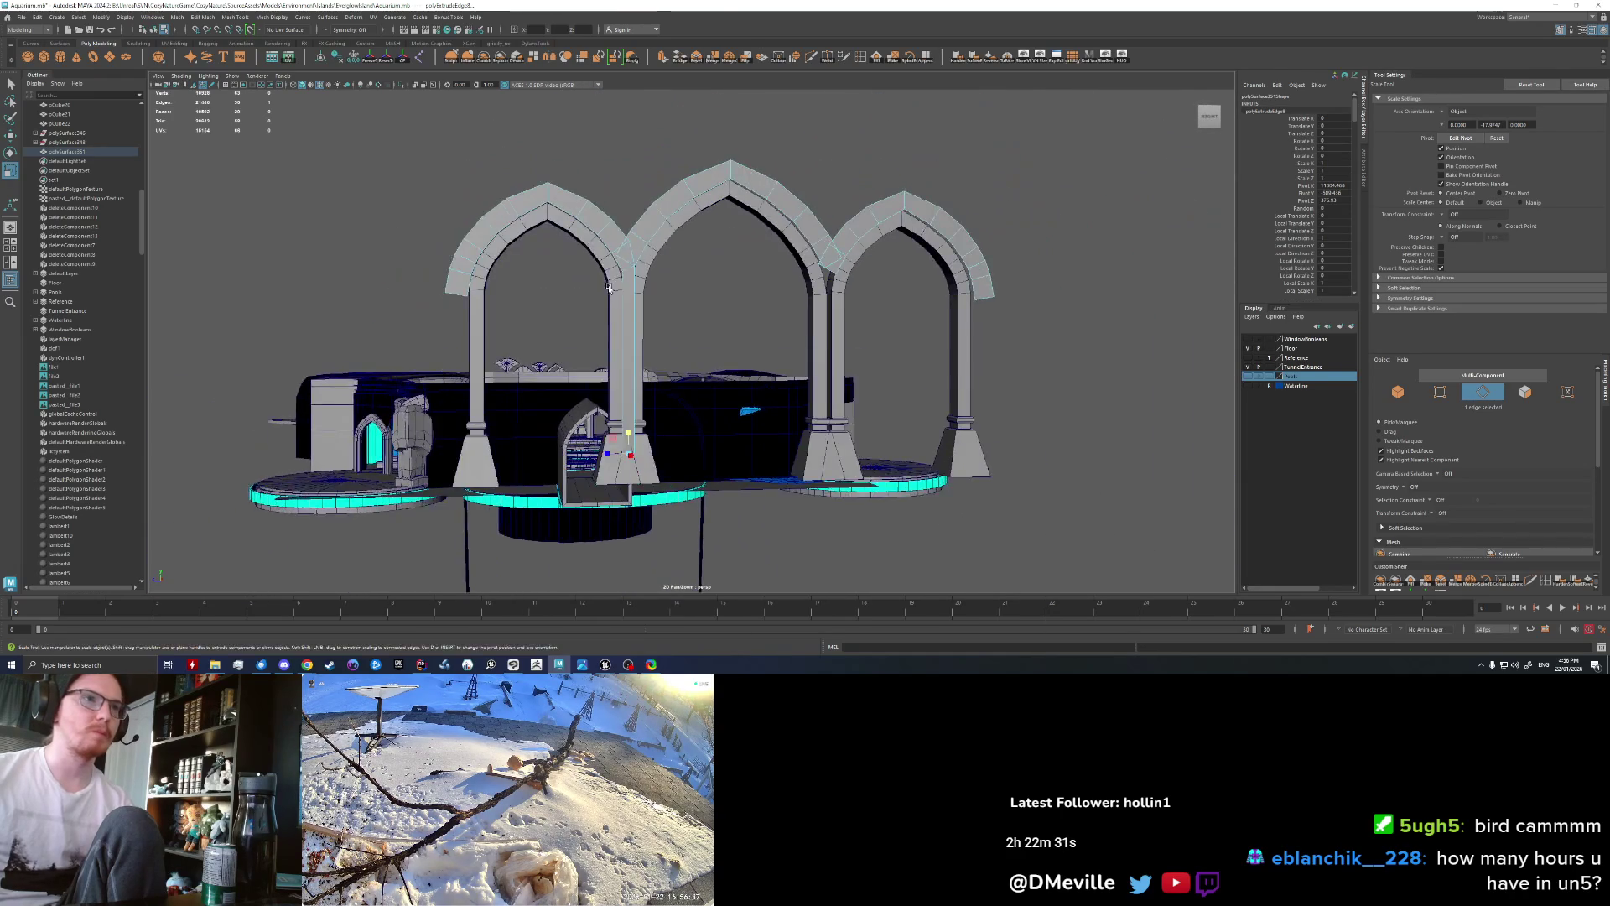
pyautogui.click(604, 287)
pyautogui.keyDown('alt'); pyautogui.moveTo(653, 333); pyautogui.dragTo(671, 332, button='middle'); pyautogui.keyUp('alt')
pyautogui.scroll(5, 671, 332)
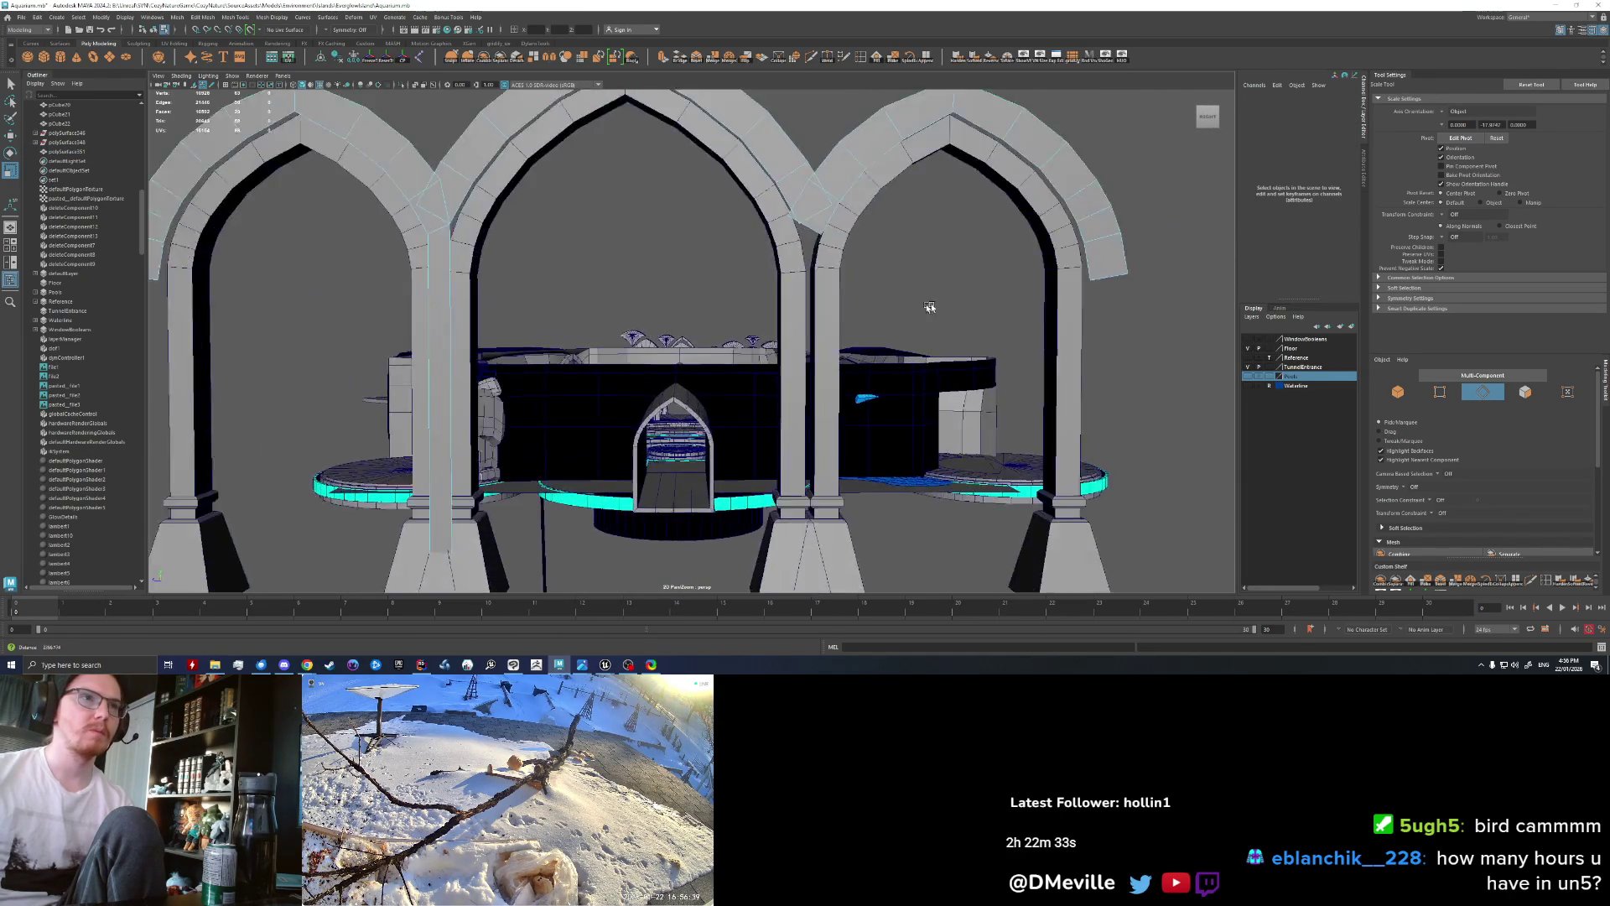
# Step: Target Weld the stray edge at the first arch junction onto its neighbour
pyautogui.click(684, 212)
pyautogui.keyDown('alt'); pyautogui.moveTo(684, 211); pyautogui.dragTo(731, 335); pyautogui.keyUp('alt')
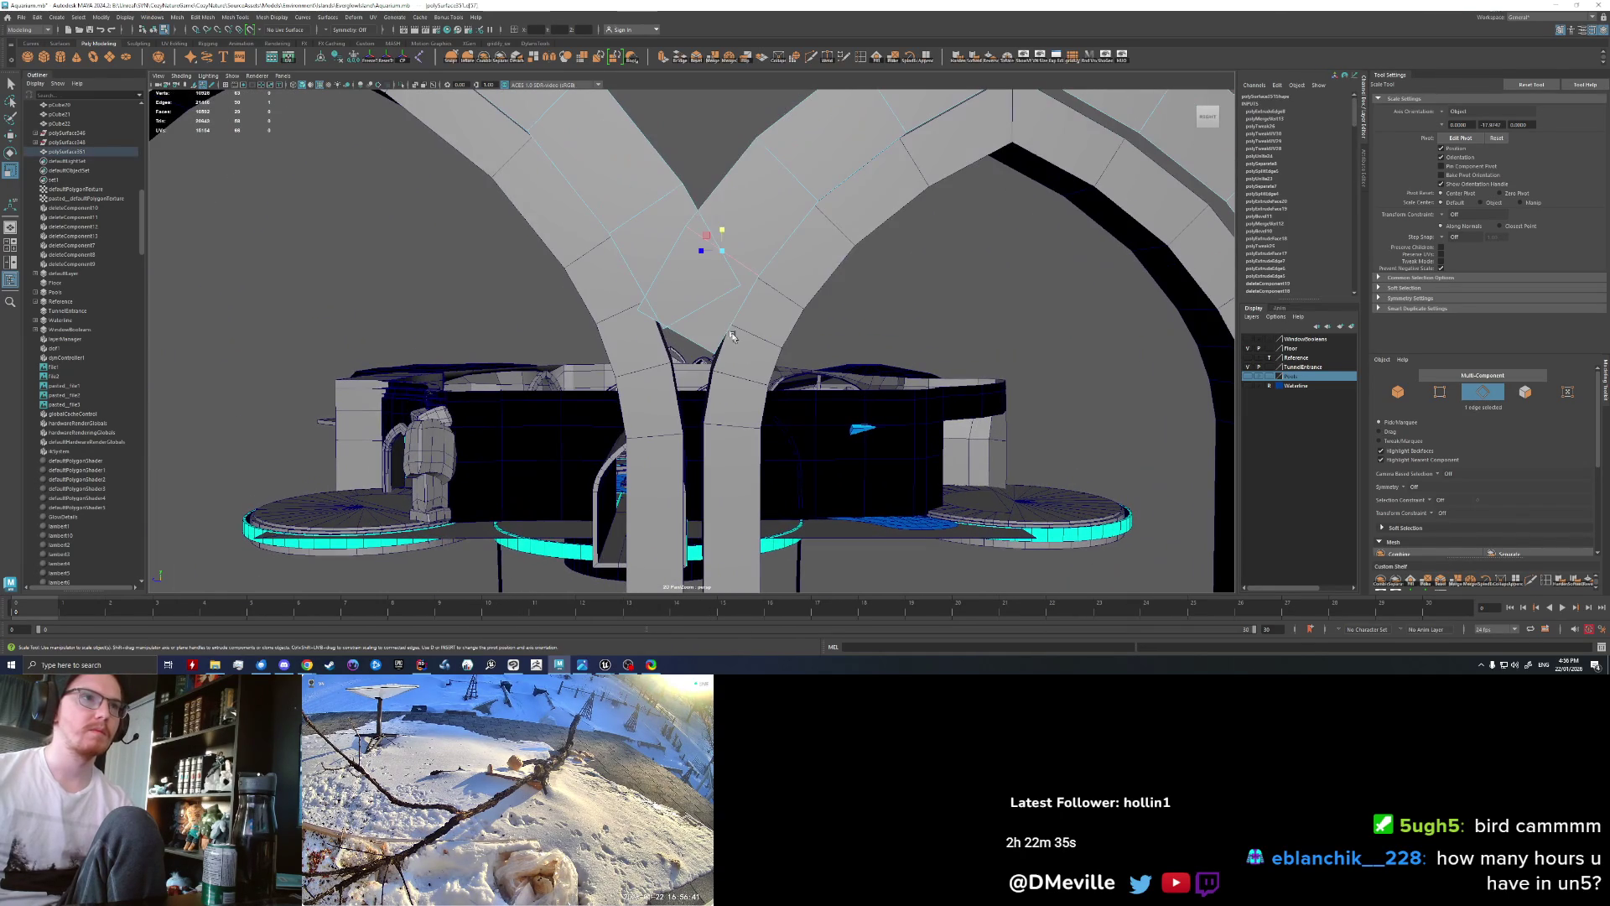
pyautogui.click(755, 101)
pyautogui.click(829, 55)
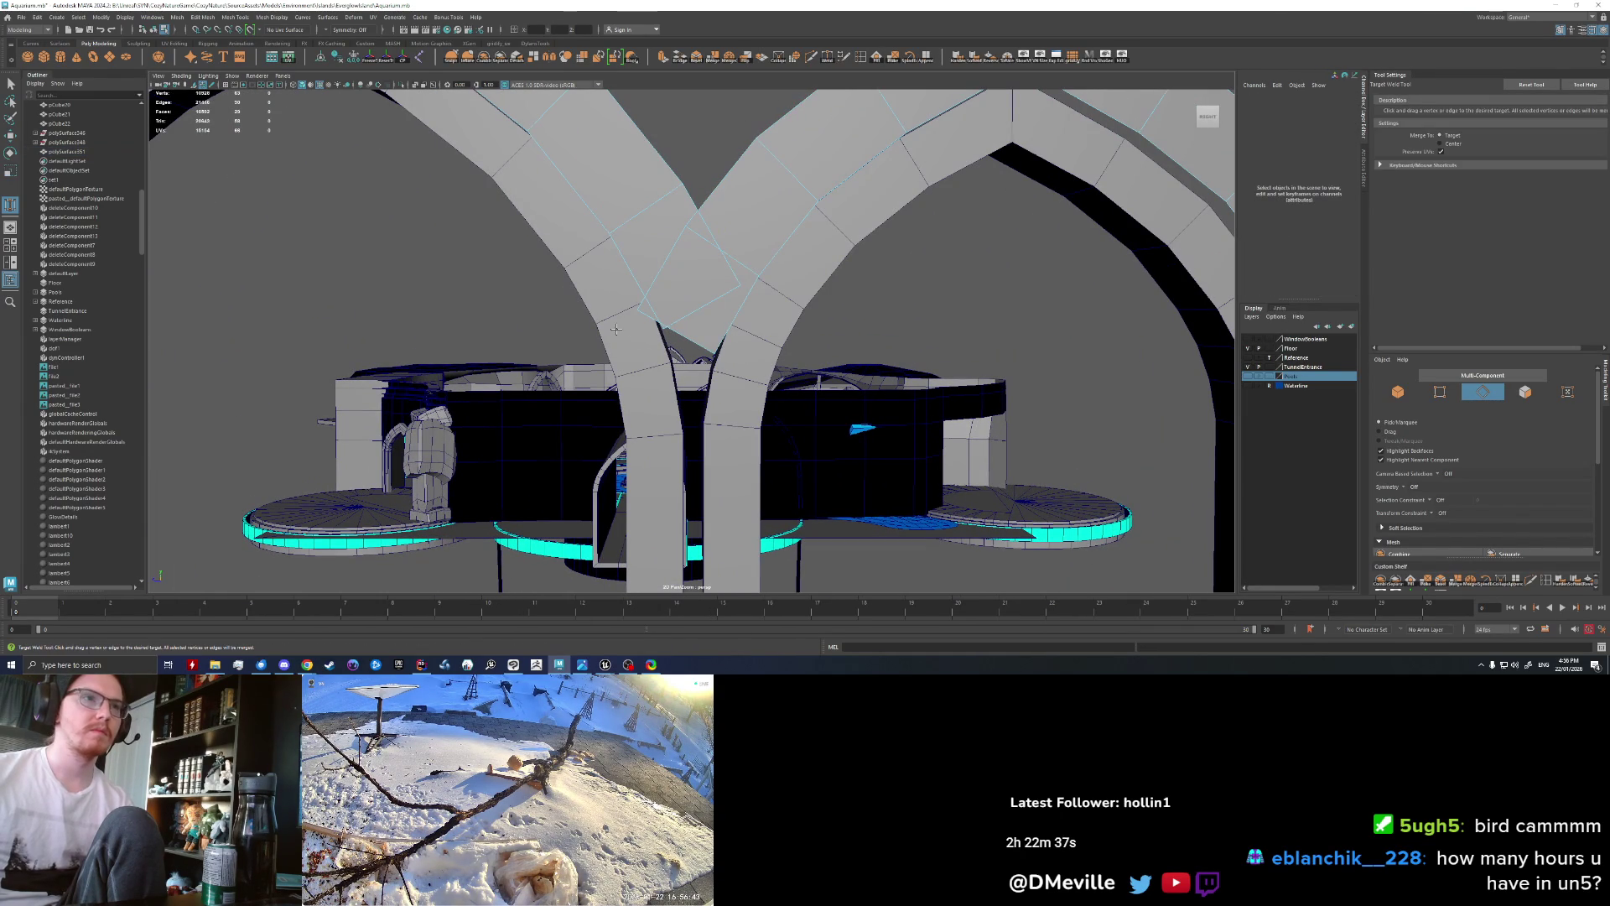
pyautogui.moveTo(761, 286)
pyautogui.mouseDown()
pyautogui.moveTo(714, 267)
pyautogui.moveTo(685, 312)
pyautogui.mouseUp()
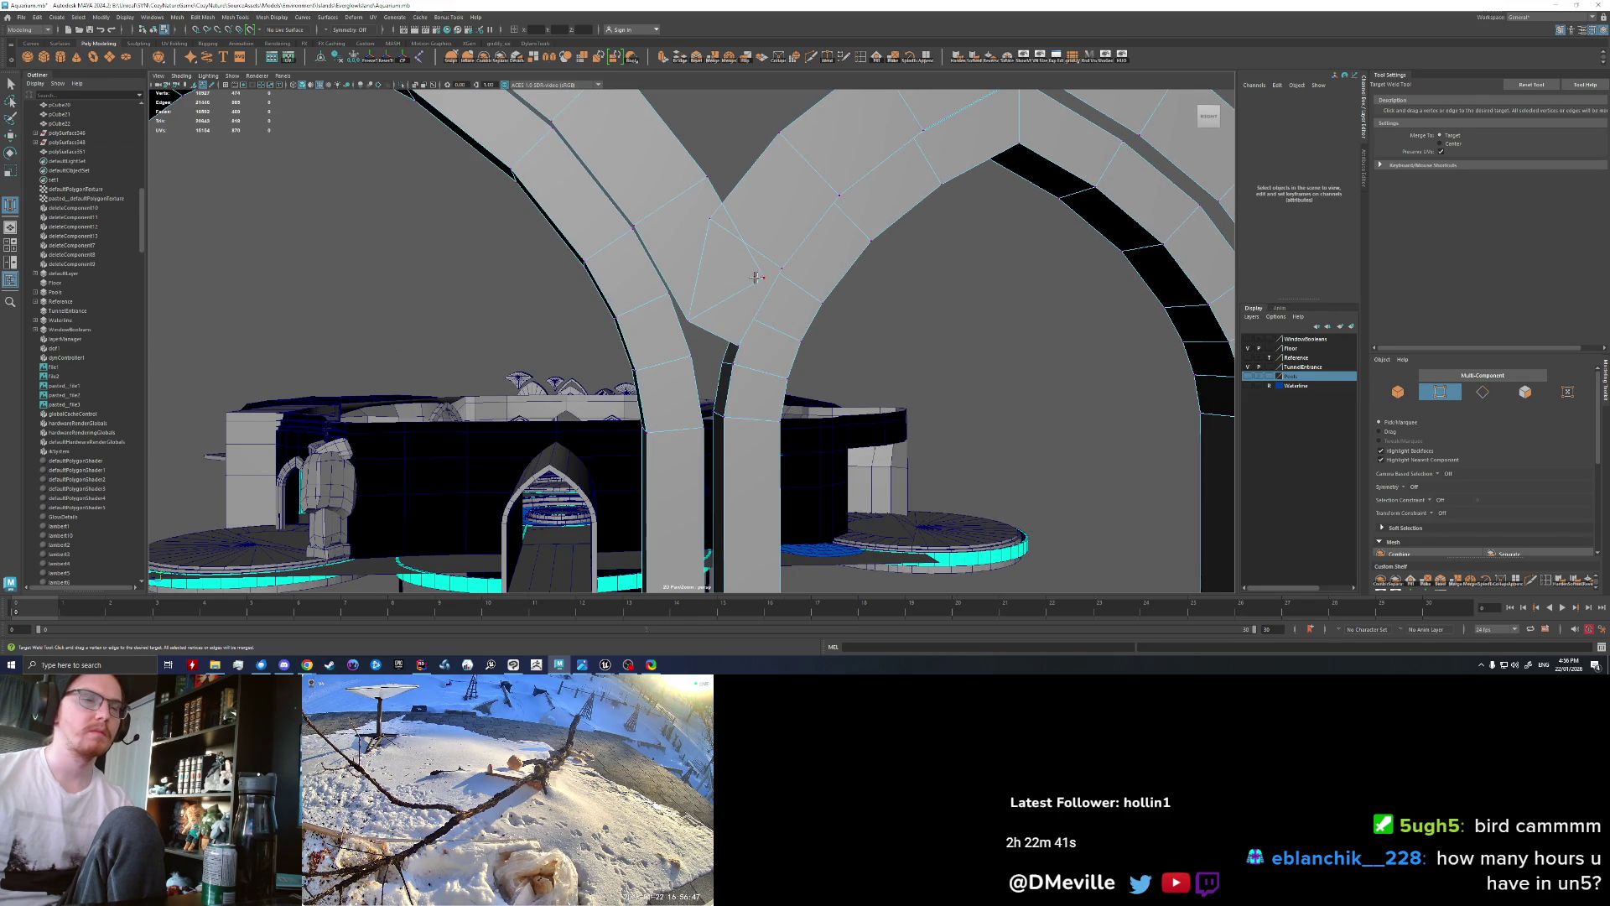
pyautogui.scroll(-5, 755, 277)
# Step: Select the edge at the next arch junction
pyautogui.press('w')
pyautogui.click(715, 331)
pyautogui.keyDown('alt'); pyautogui.moveTo(788, 420); pyautogui.dragTo(831, 455); pyautogui.keyUp('alt')
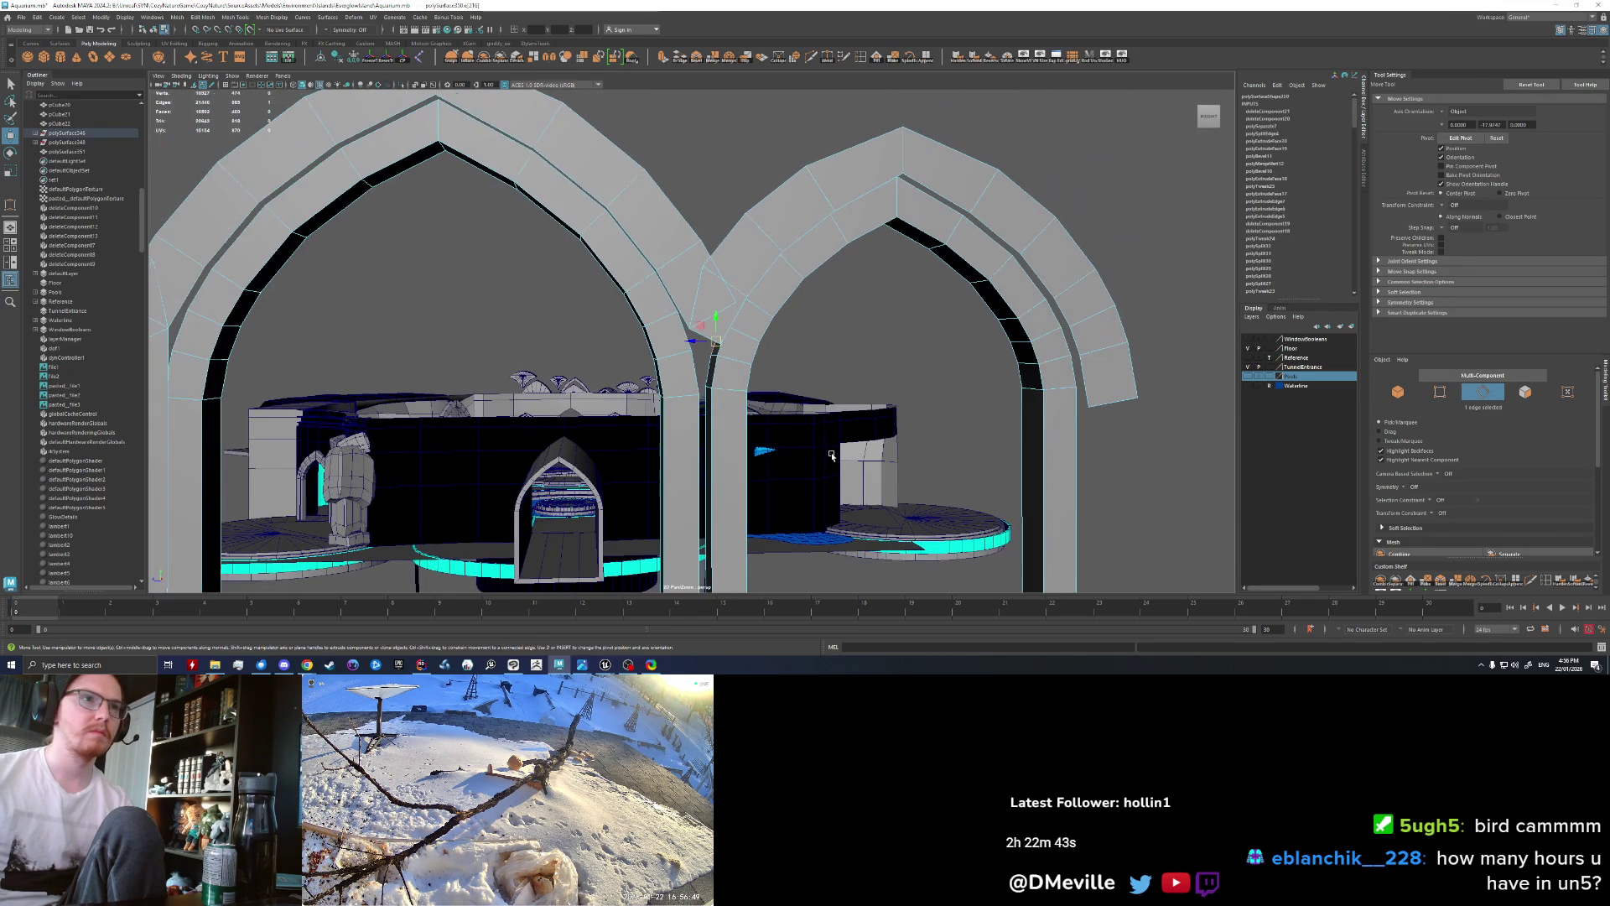
pyautogui.click(797, 377)
pyautogui.click(712, 328)
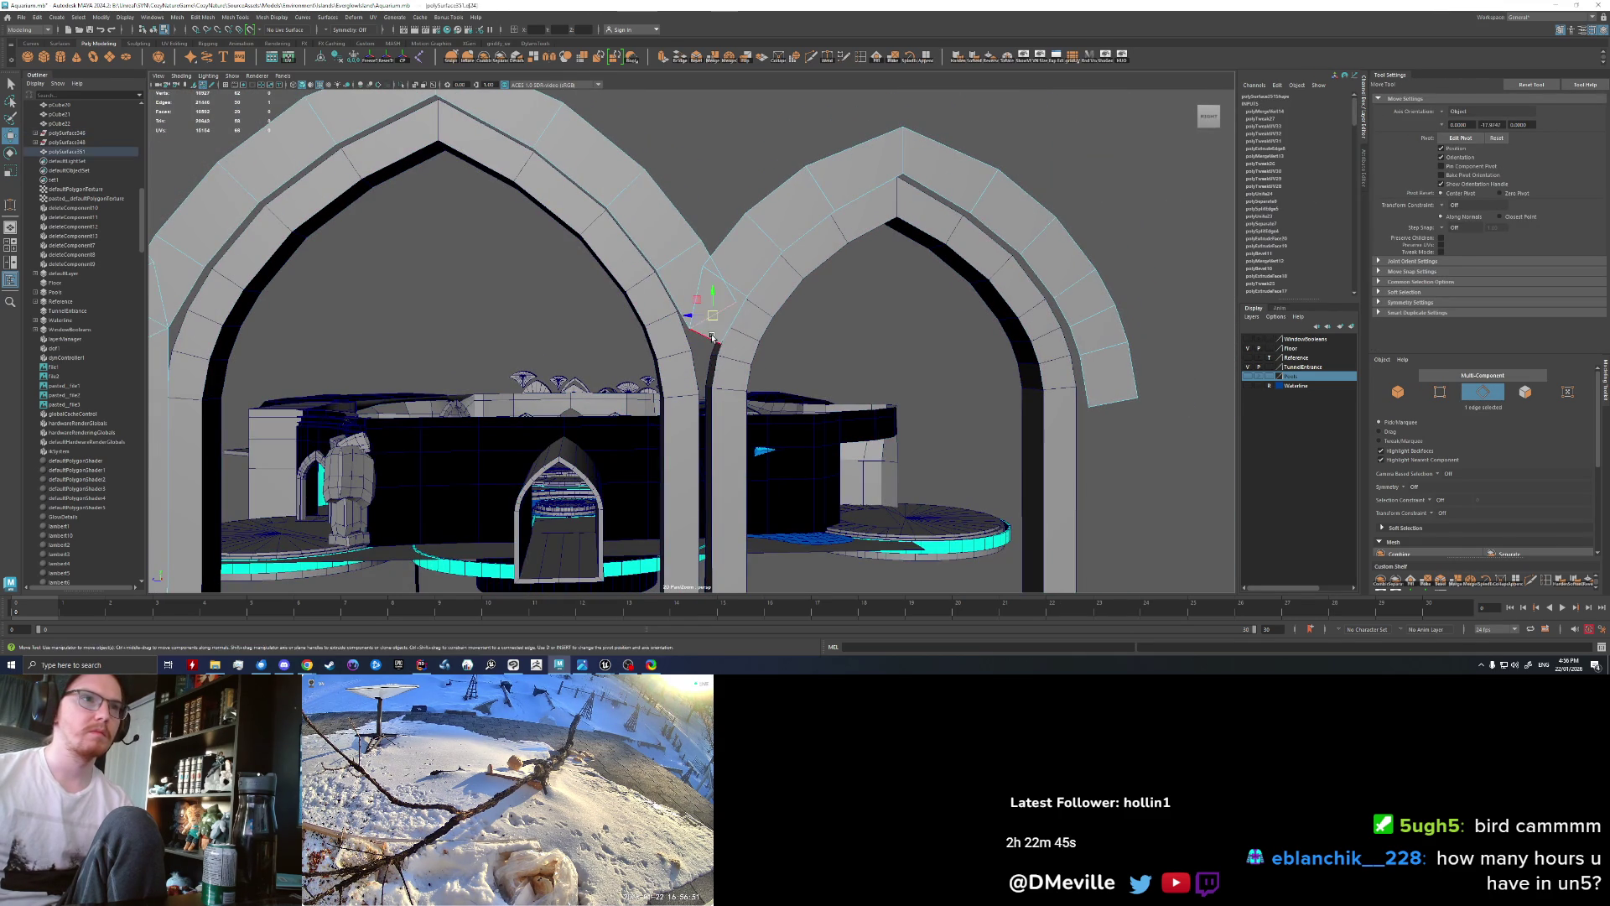
pyautogui.keyDown('alt'); pyautogui.moveTo(713, 329); pyautogui.dragTo(723, 333); pyautogui.keyUp('alt')
# Step: Extrude that junction edge and drag it down the shared pillar
pyautogui.hotkey('ctrl', 'e')
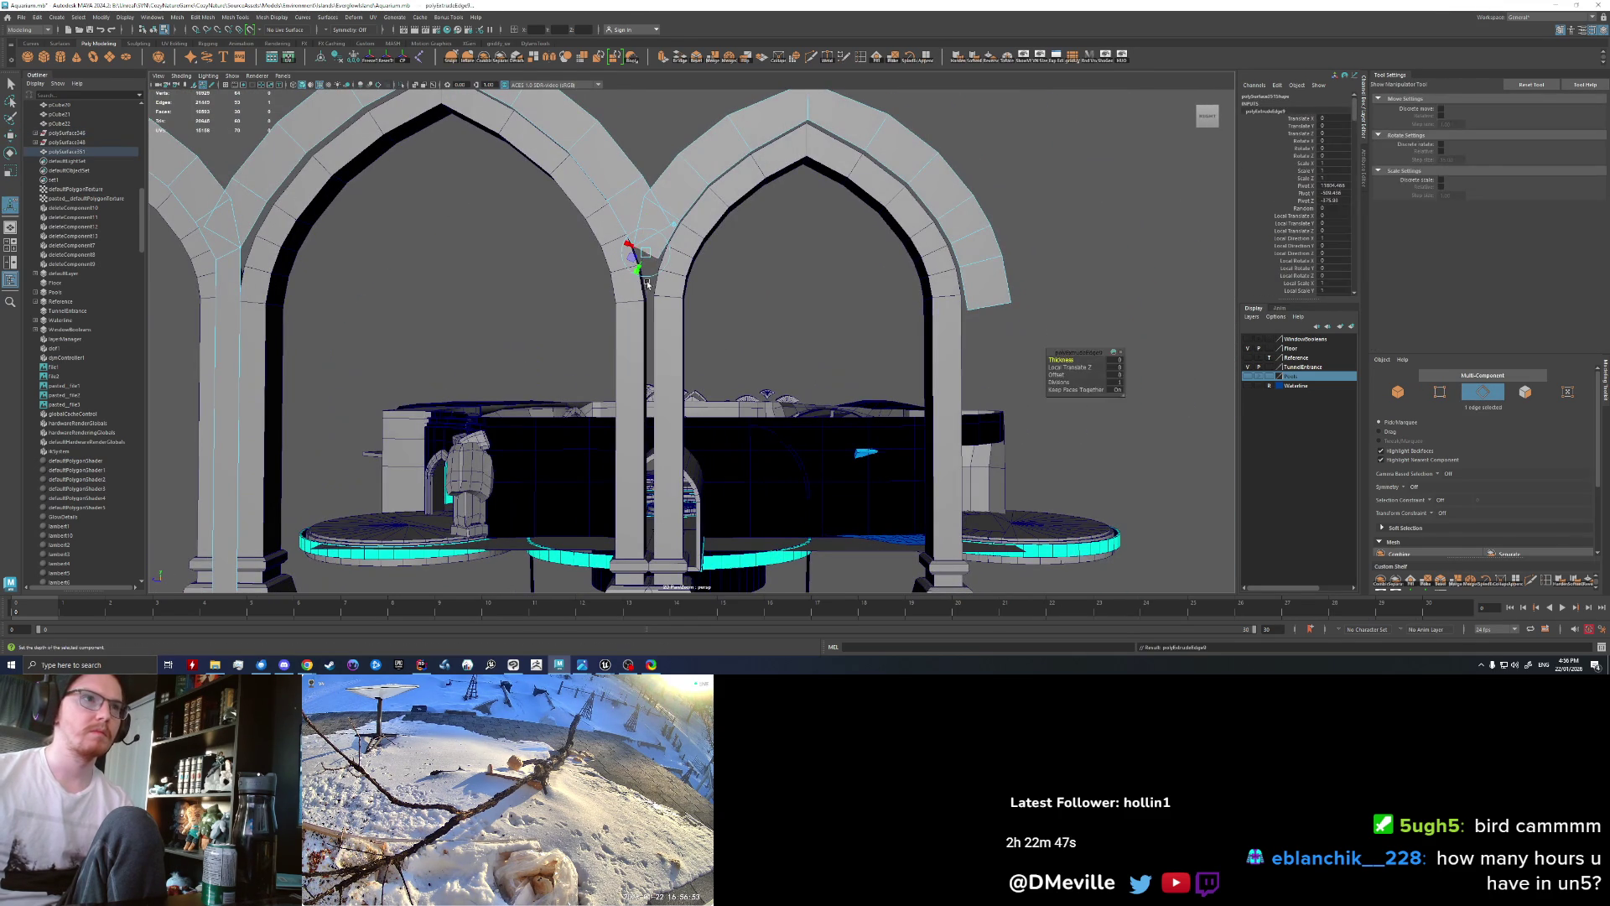
pyautogui.press('w')
pyautogui.moveTo(646, 235); pyautogui.dragTo(657, 354)
pyautogui.press('r')
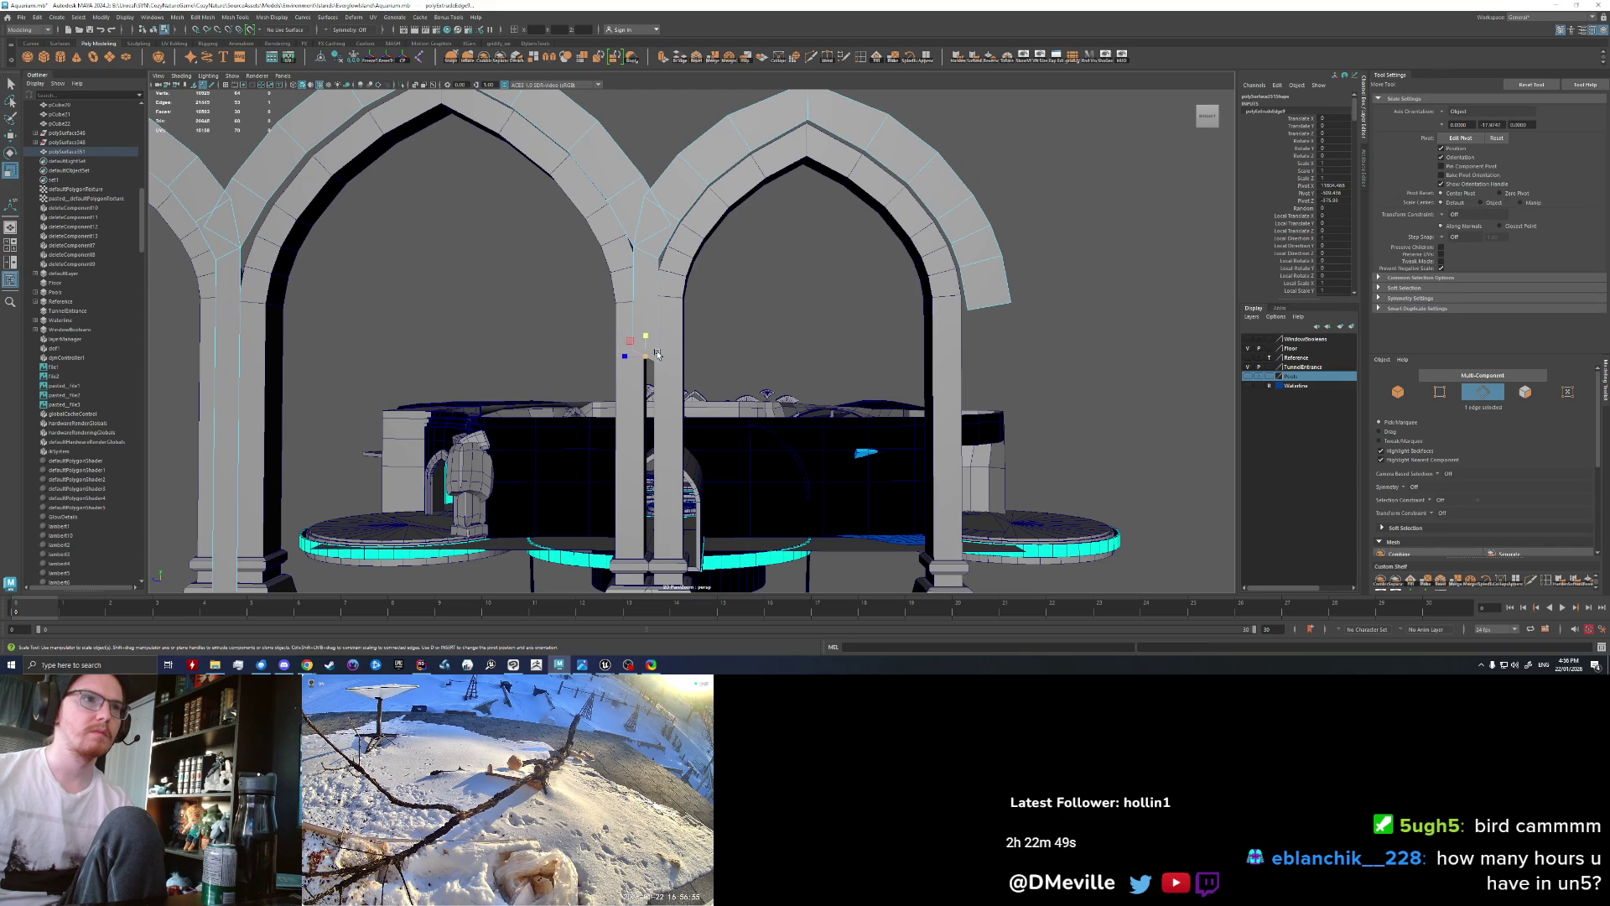
pyautogui.keyDown('alt'); pyautogui.moveTo(735, 461); pyautogui.dragTo(705, 234); pyautogui.keyUp('alt')
pyautogui.press('w')
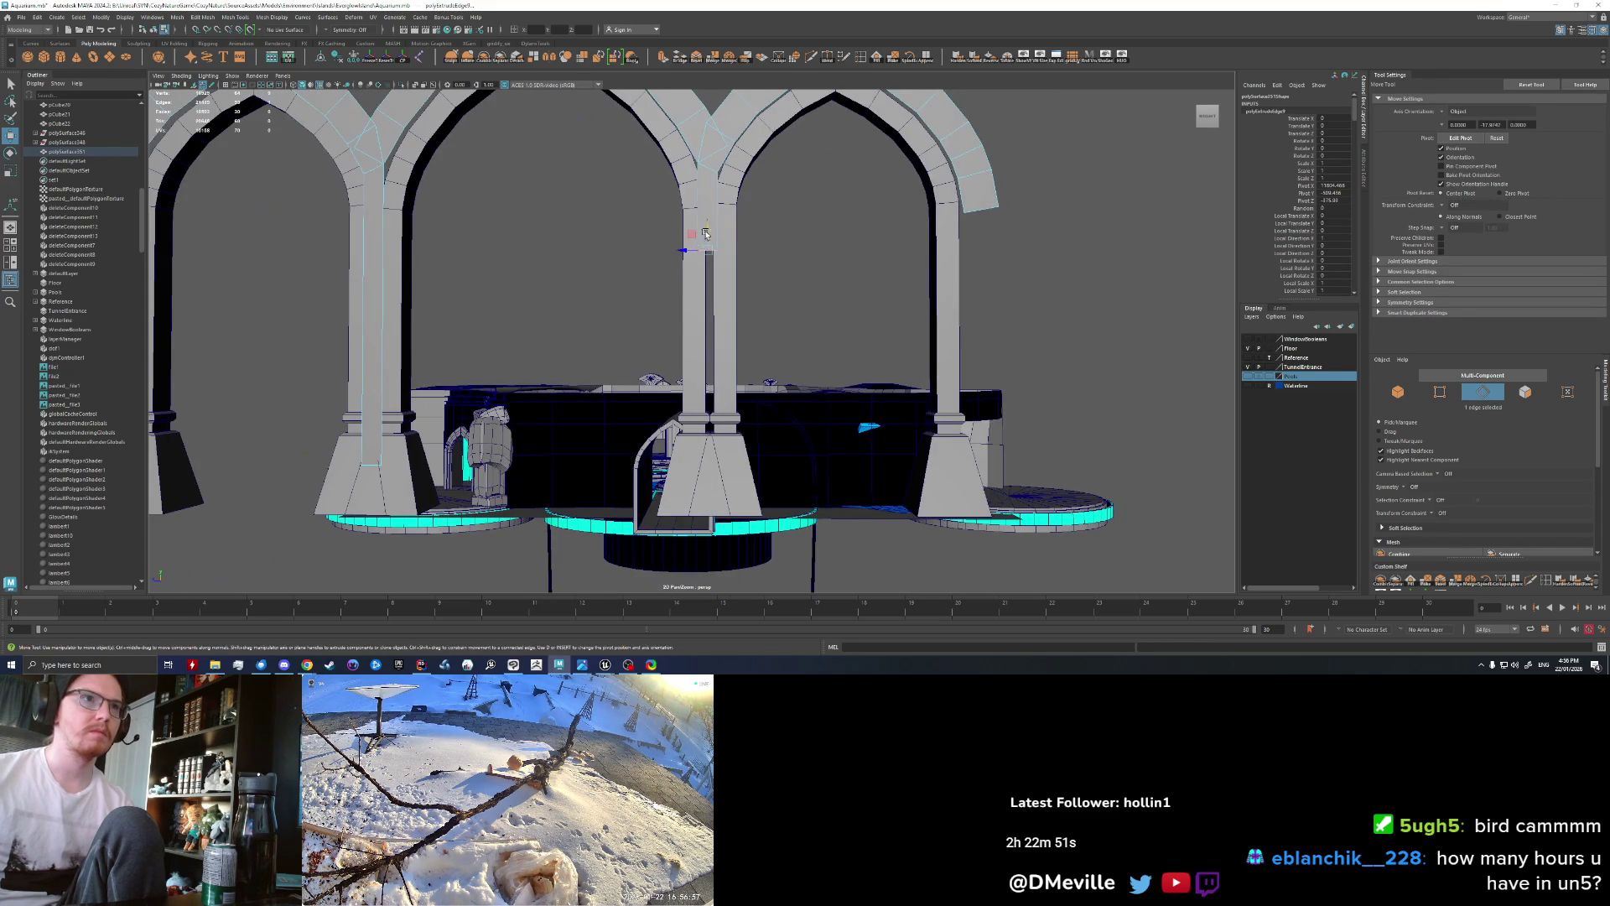
pyautogui.keyDown('alt'); pyautogui.moveTo(717, 487); pyautogui.dragTo(621, 446, button='right'); pyautogui.keyUp('alt')
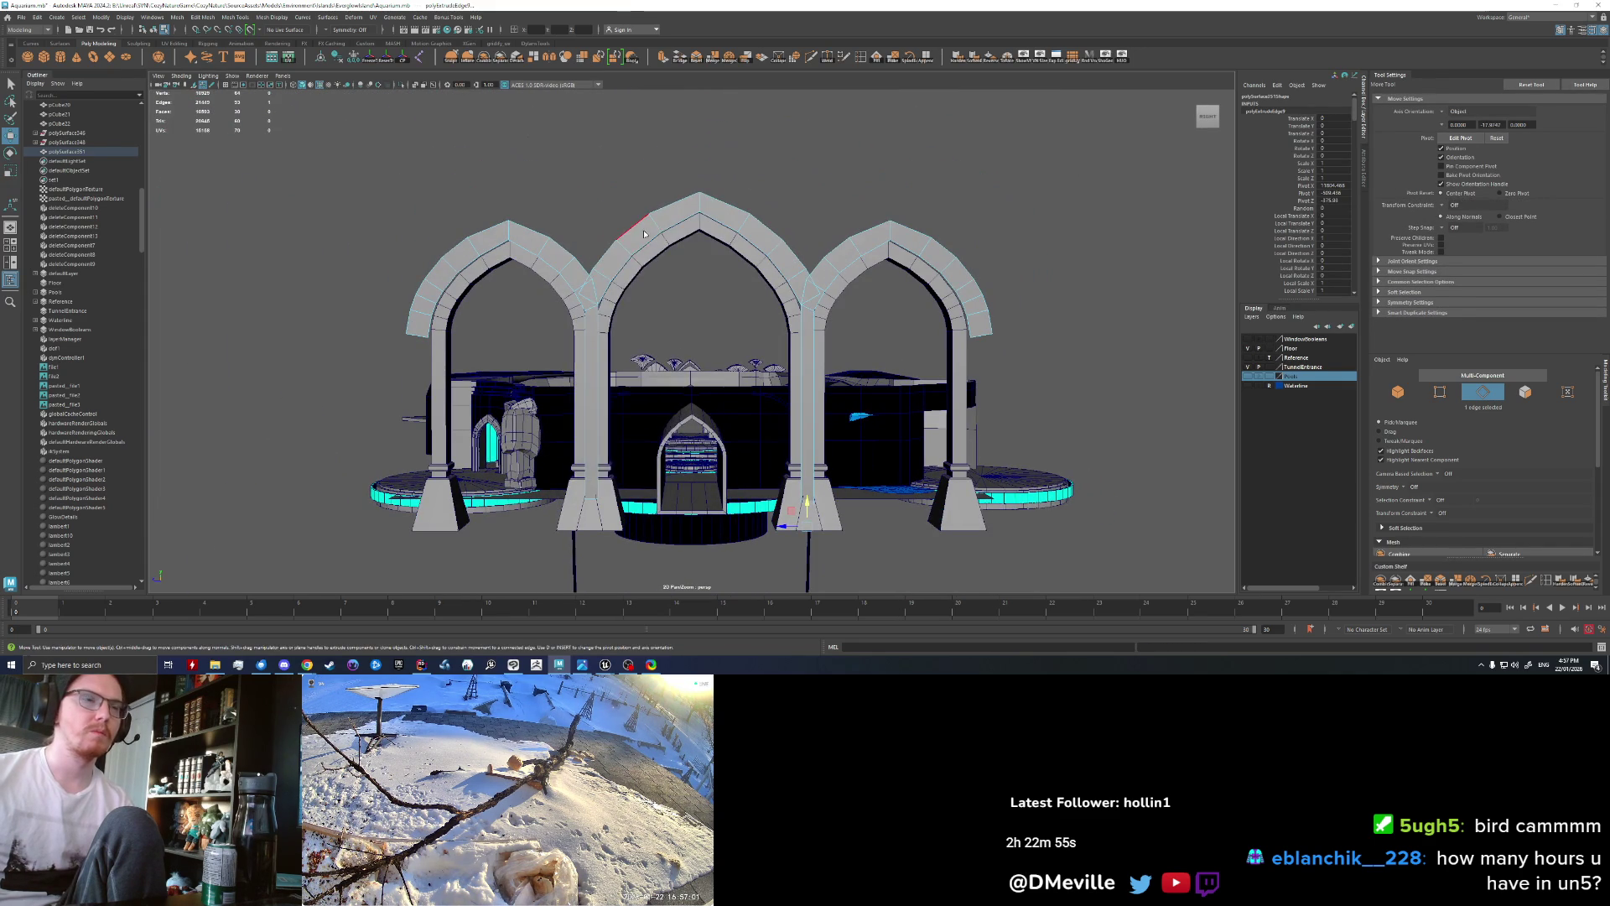
pyautogui.press('F8')
# Step: Extrude the arches' outer faces outward into a thicker band
pyautogui.press('q')
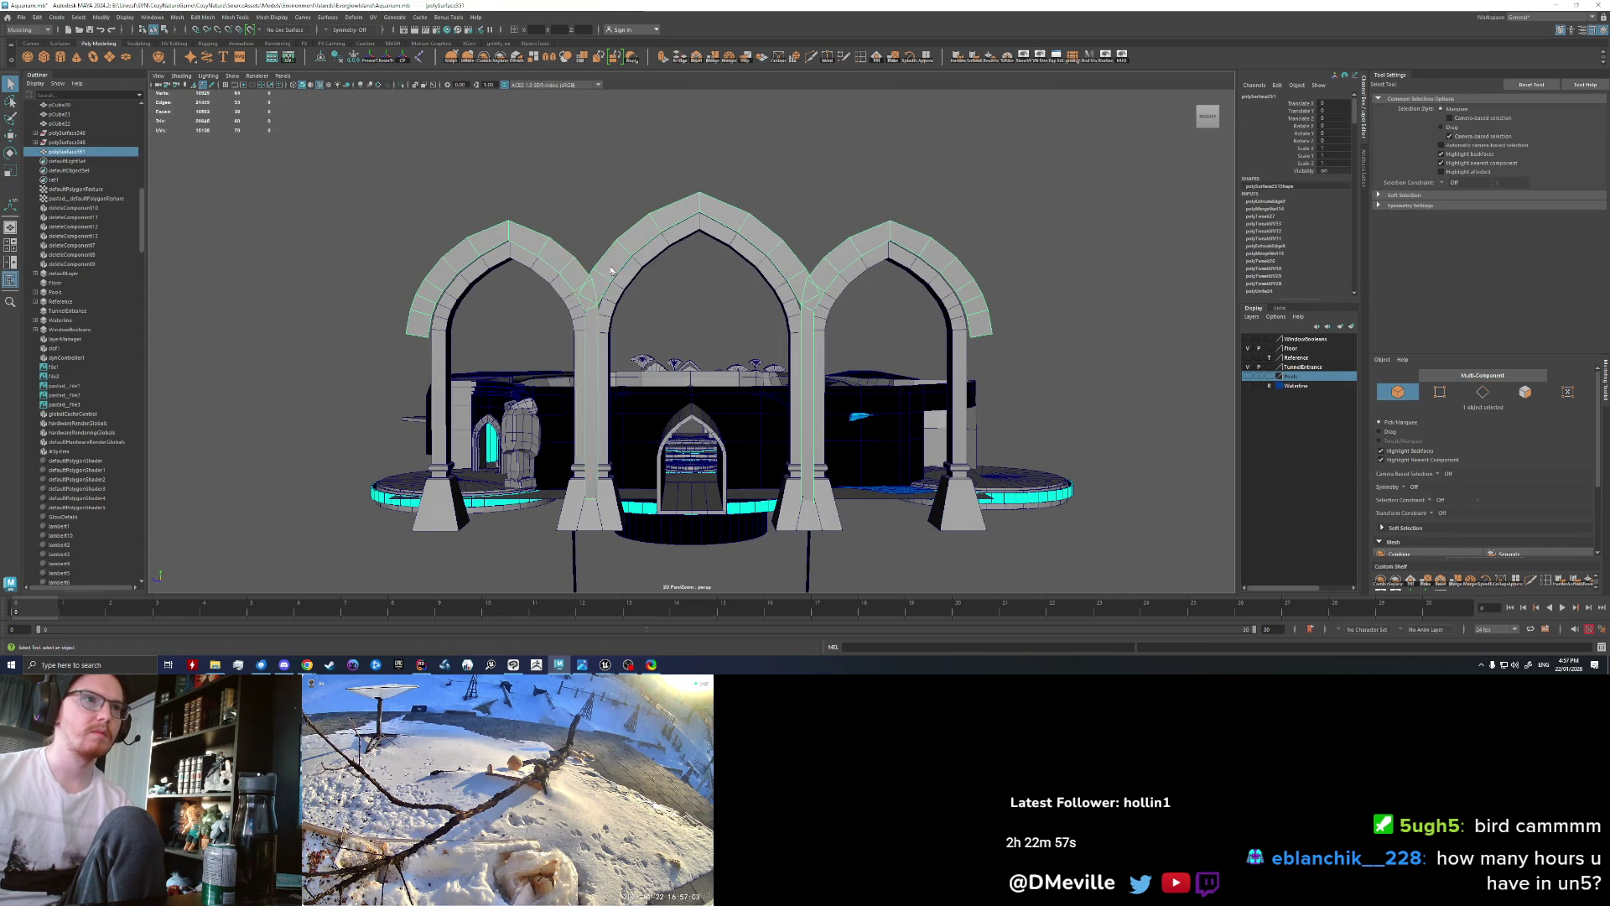
pyautogui.moveTo(615, 250); pyautogui.dragTo(609, 266, button='right')
pyautogui.moveTo(829, 356)
pyautogui.keyDown('alt'); pyautogui.mouseDown()
pyautogui.moveTo(604, 277)
pyautogui.moveTo(609, 261)
pyautogui.mouseUp(); pyautogui.keyUp('alt')
pyautogui.hotkey('ctrl', 'e')
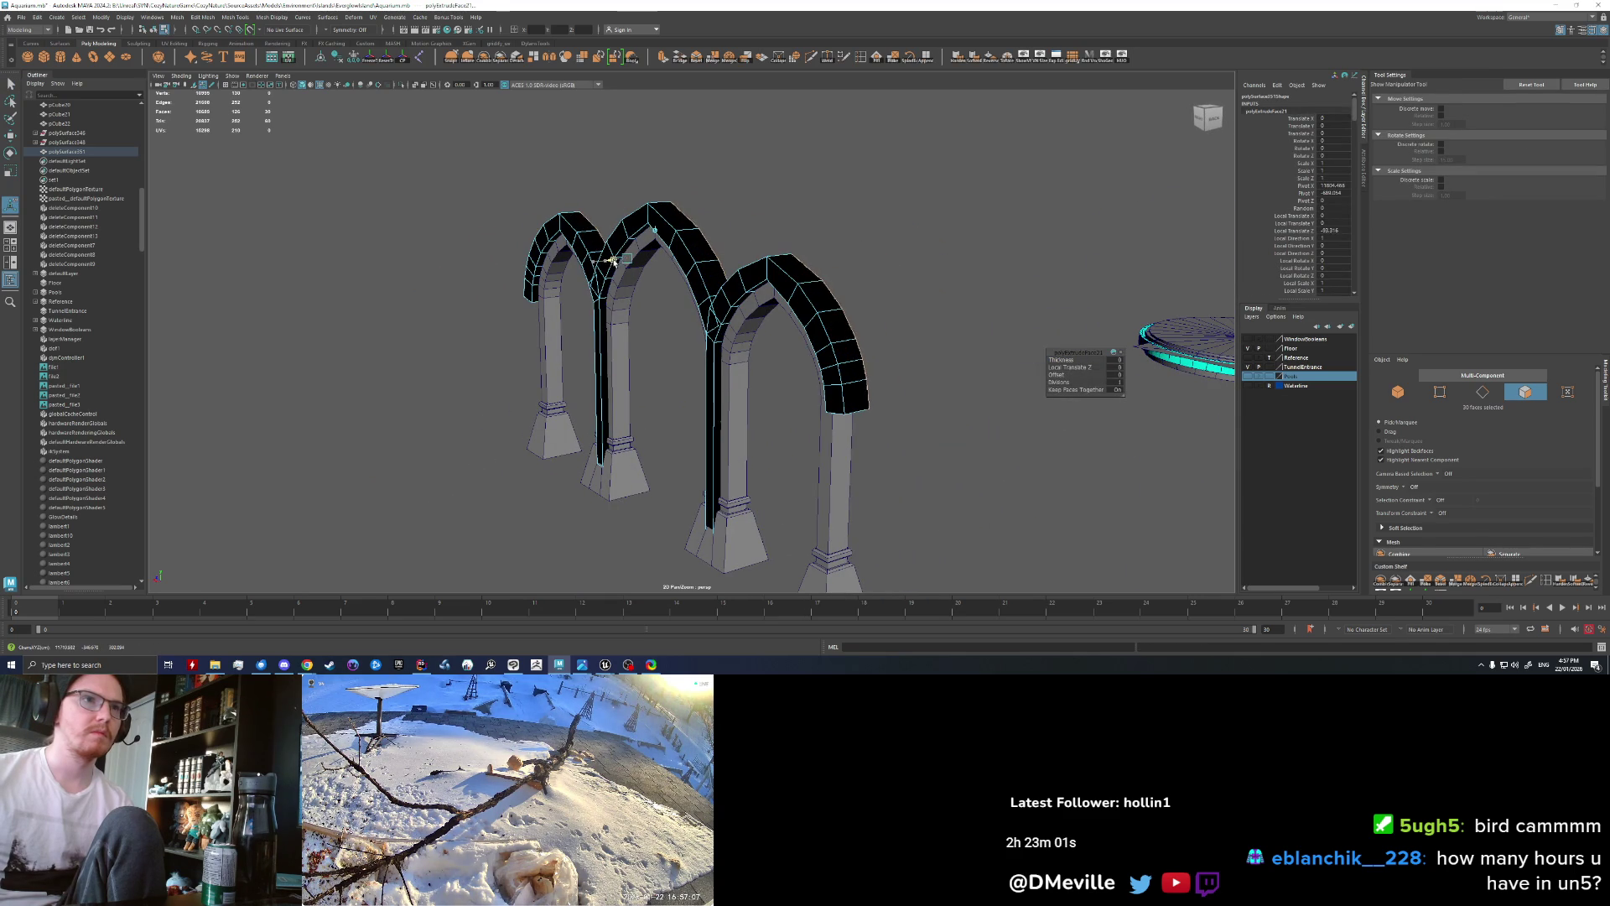
pyautogui.keyDown('alt'); pyautogui.moveTo(756, 339); pyautogui.dragTo(708, 330); pyautogui.keyUp('alt')
pyautogui.moveTo(657, 265); pyautogui.dragTo(737, 212)
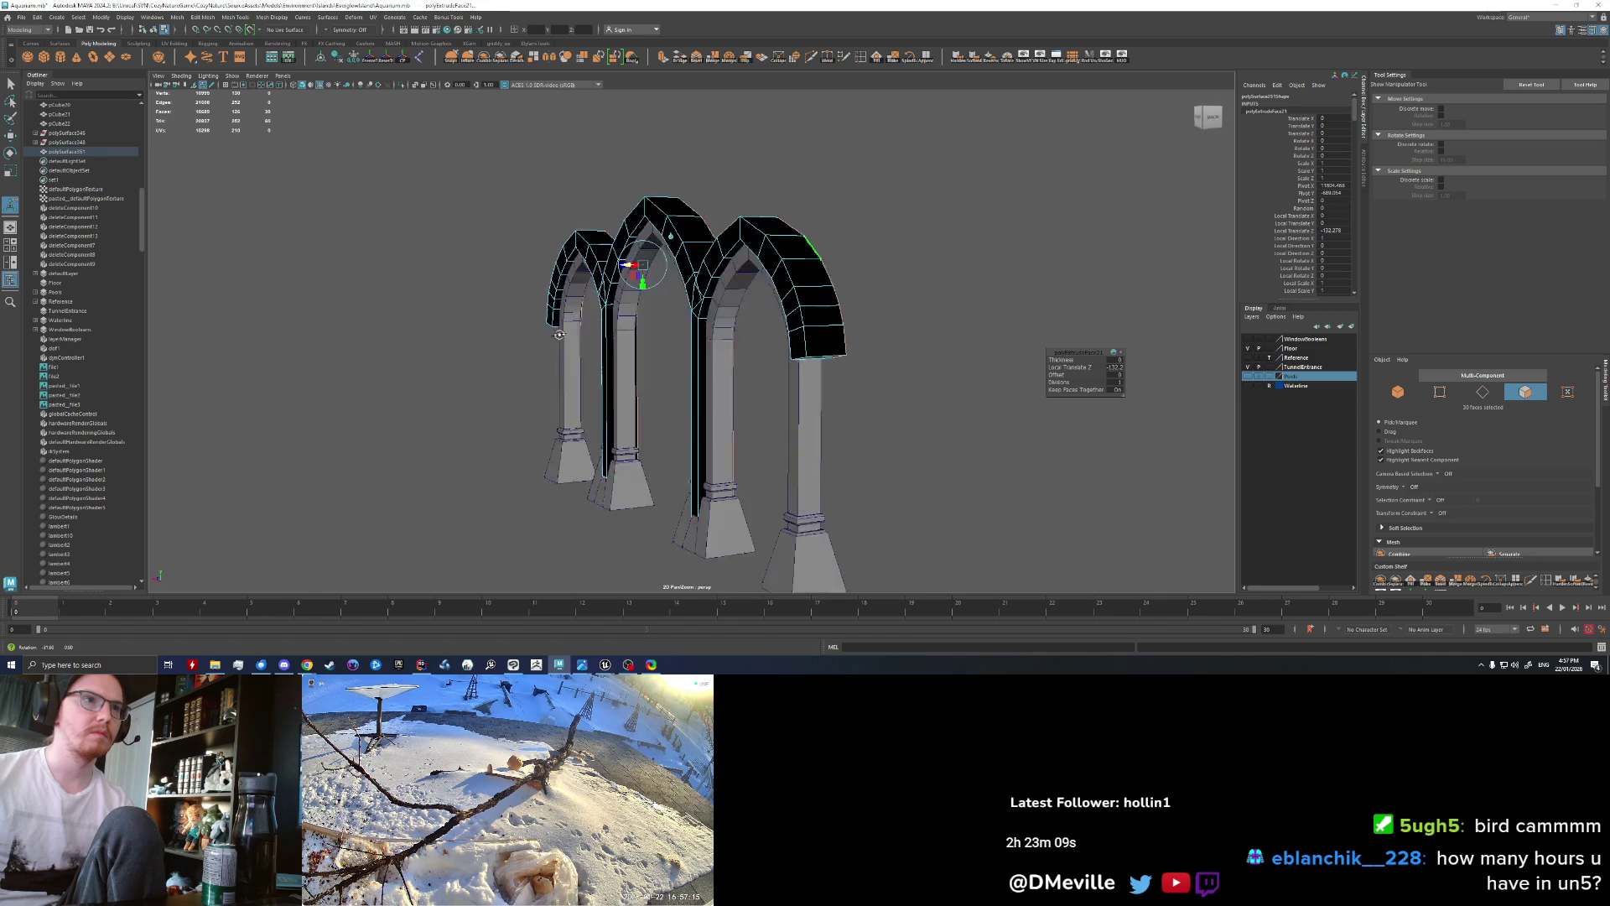
pyautogui.rightClick(737, 212)
pyautogui.click(739, 235)
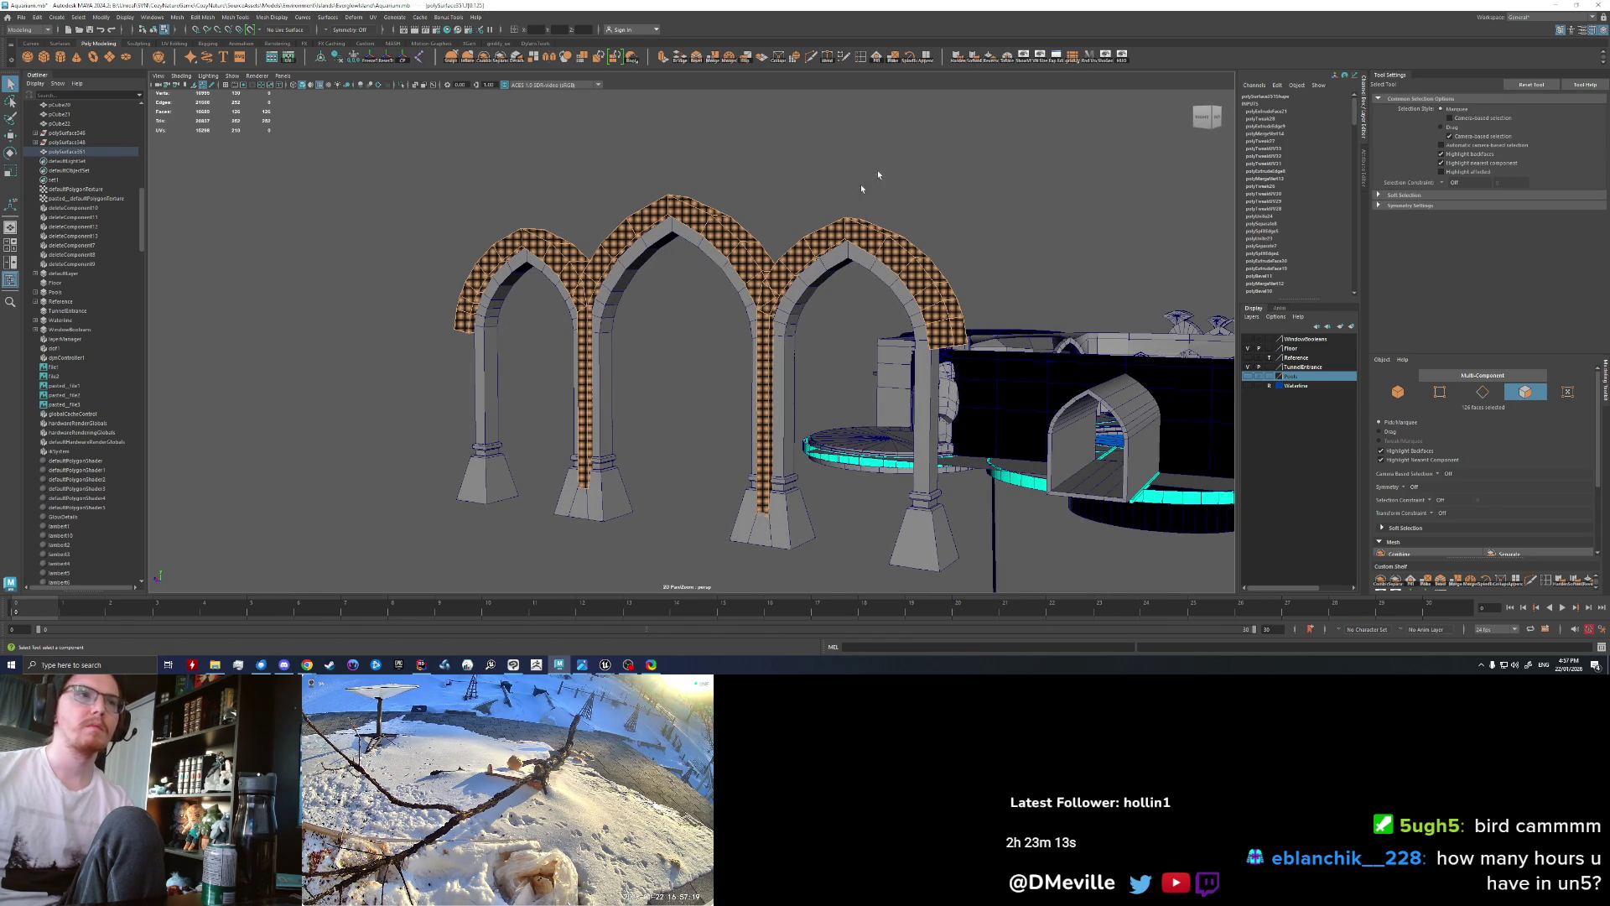
# Step: Return to Object mode and isolate the arches with Ctrl+1
pyautogui.press('F8')
pyautogui.moveTo(862, 188)
pyautogui.keyDown('alt'); pyautogui.mouseDown()
pyautogui.moveTo(673, 199)
pyautogui.moveTo(597, 316)
pyautogui.moveTo(697, 344)
pyautogui.moveTo(637, 319)
pyautogui.mouseUp(); pyautogui.keyUp('alt')
pyautogui.click(673, 199)
pyautogui.hotkey('ctrl', '1')
pyautogui.press('F8')
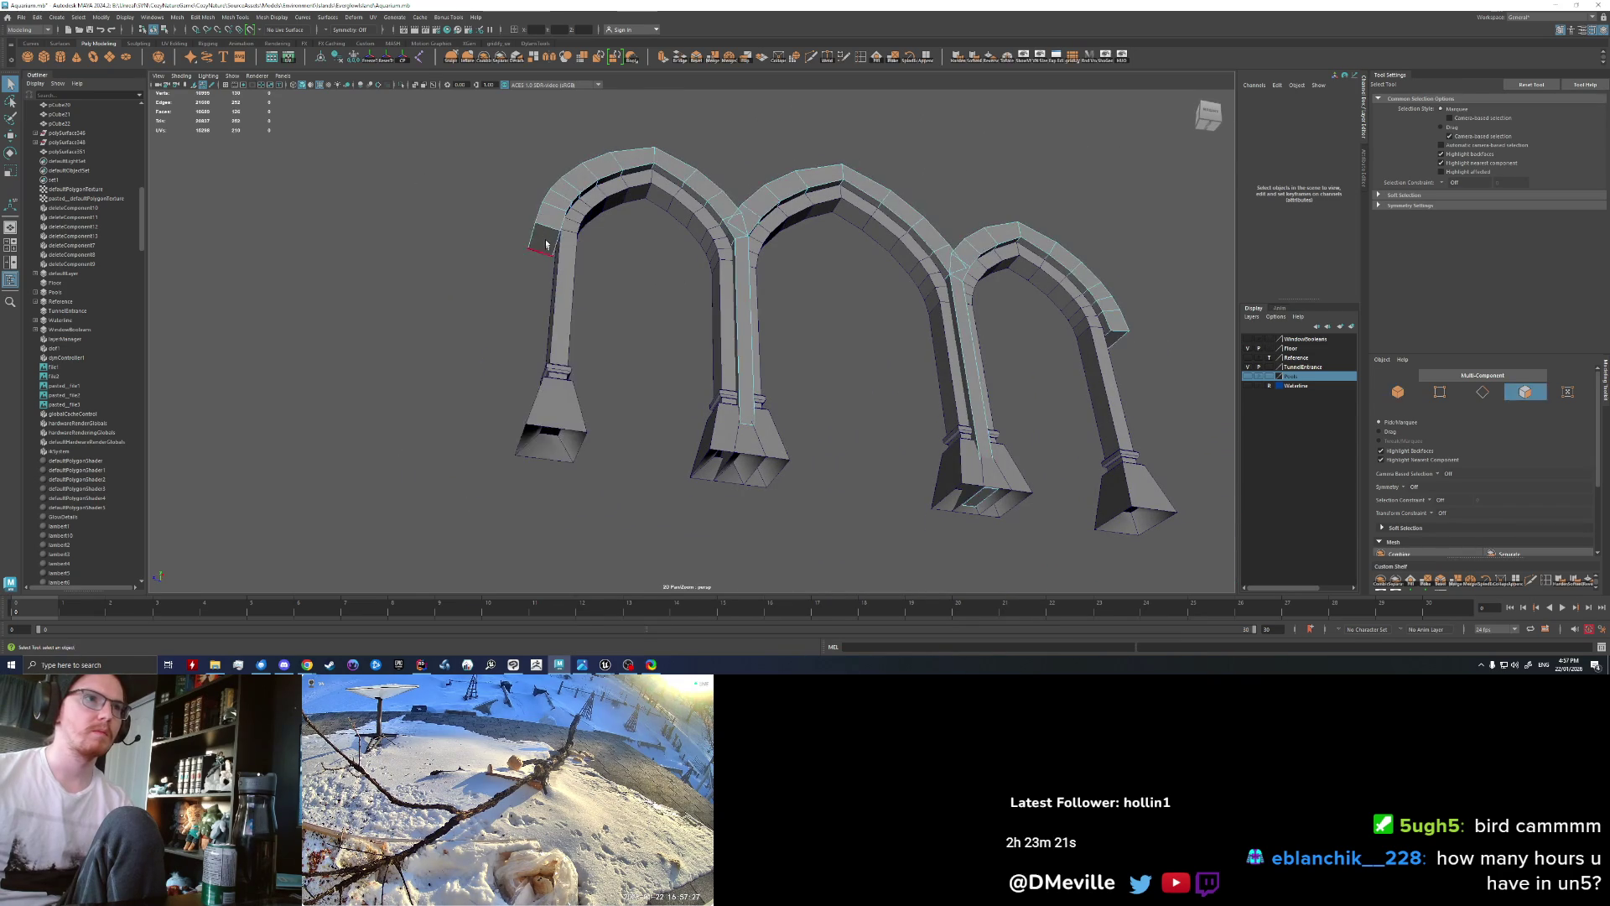
# Step: Extrude the arch band's end faces down to the pillar bases
pyautogui.click(546, 245)
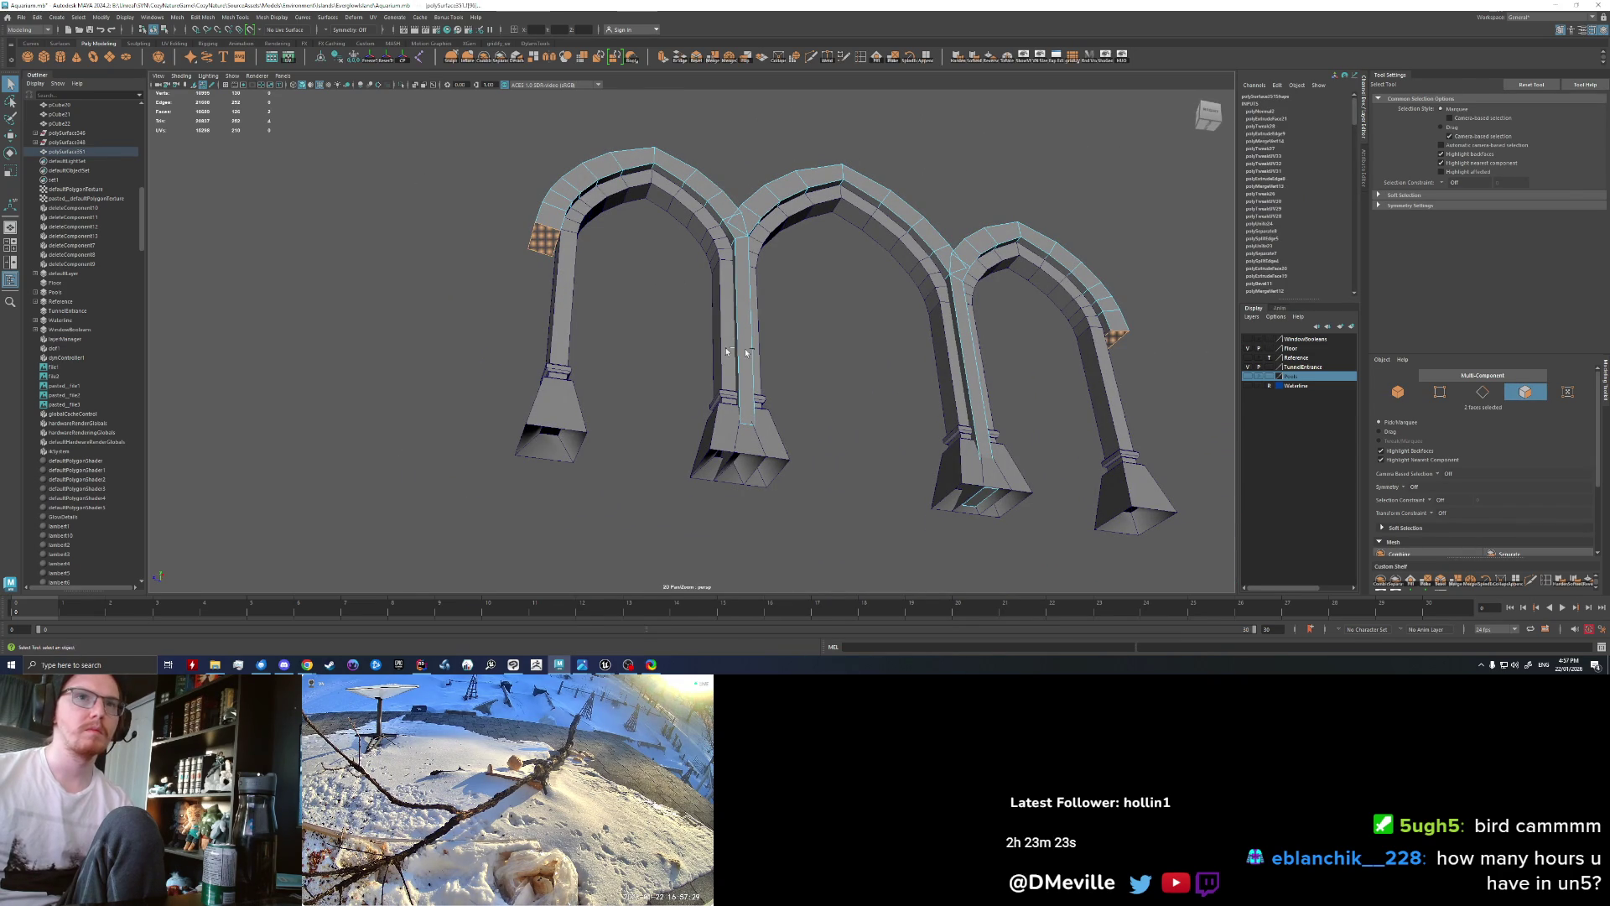
pyautogui.hotkey('ctrl', 'e')
pyautogui.press('w')
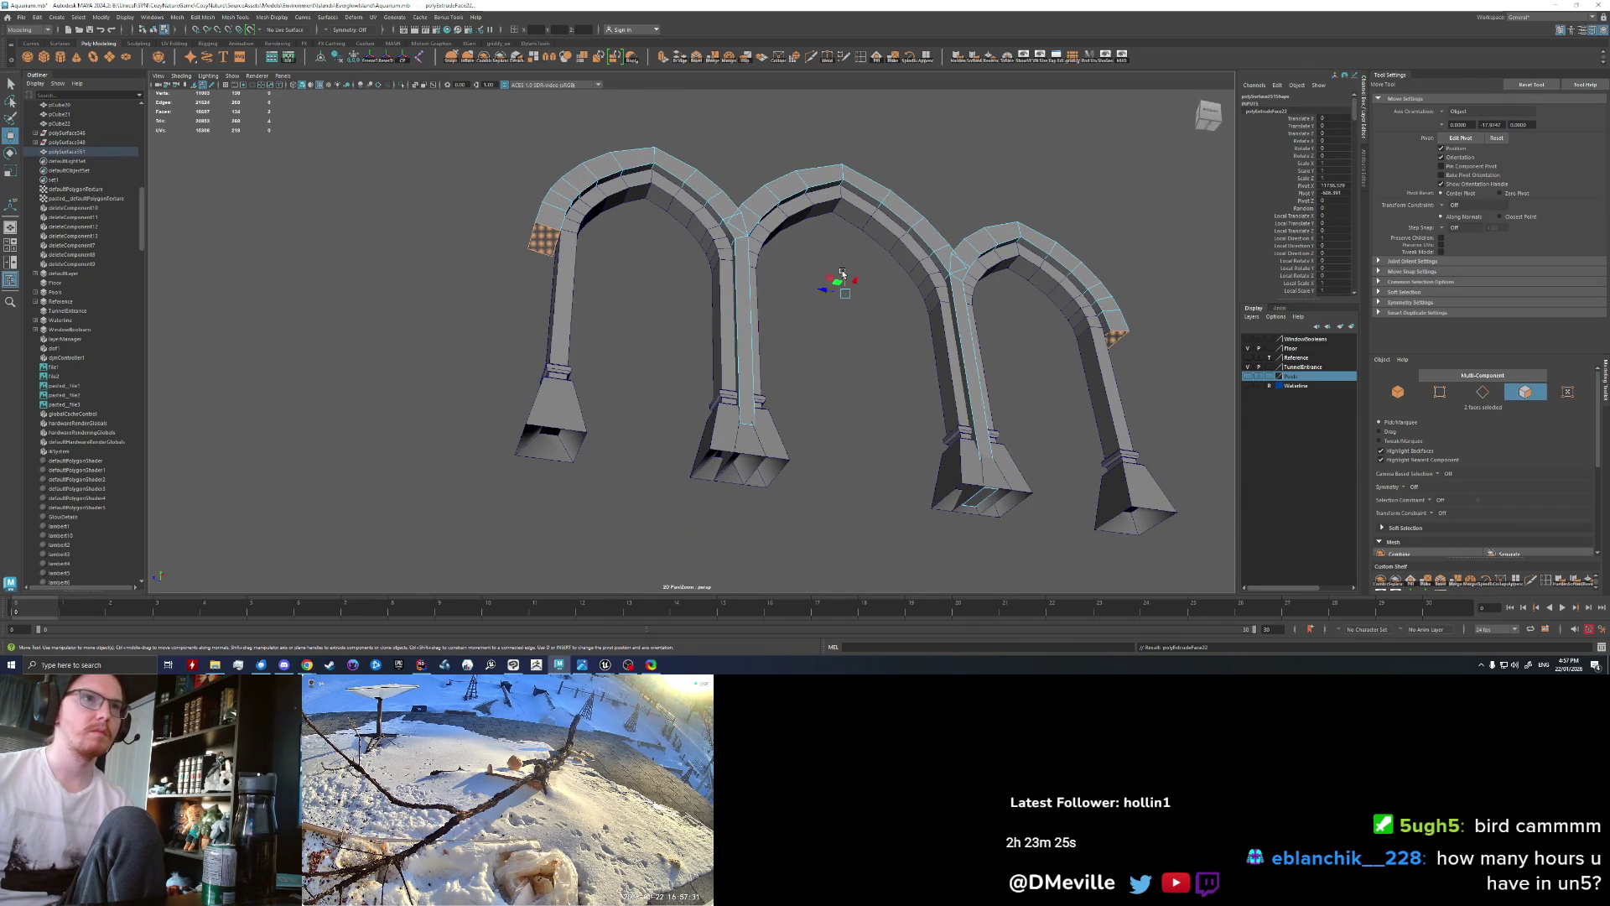
pyautogui.moveTo(842, 272); pyautogui.dragTo(856, 455)
pyautogui.press('r')
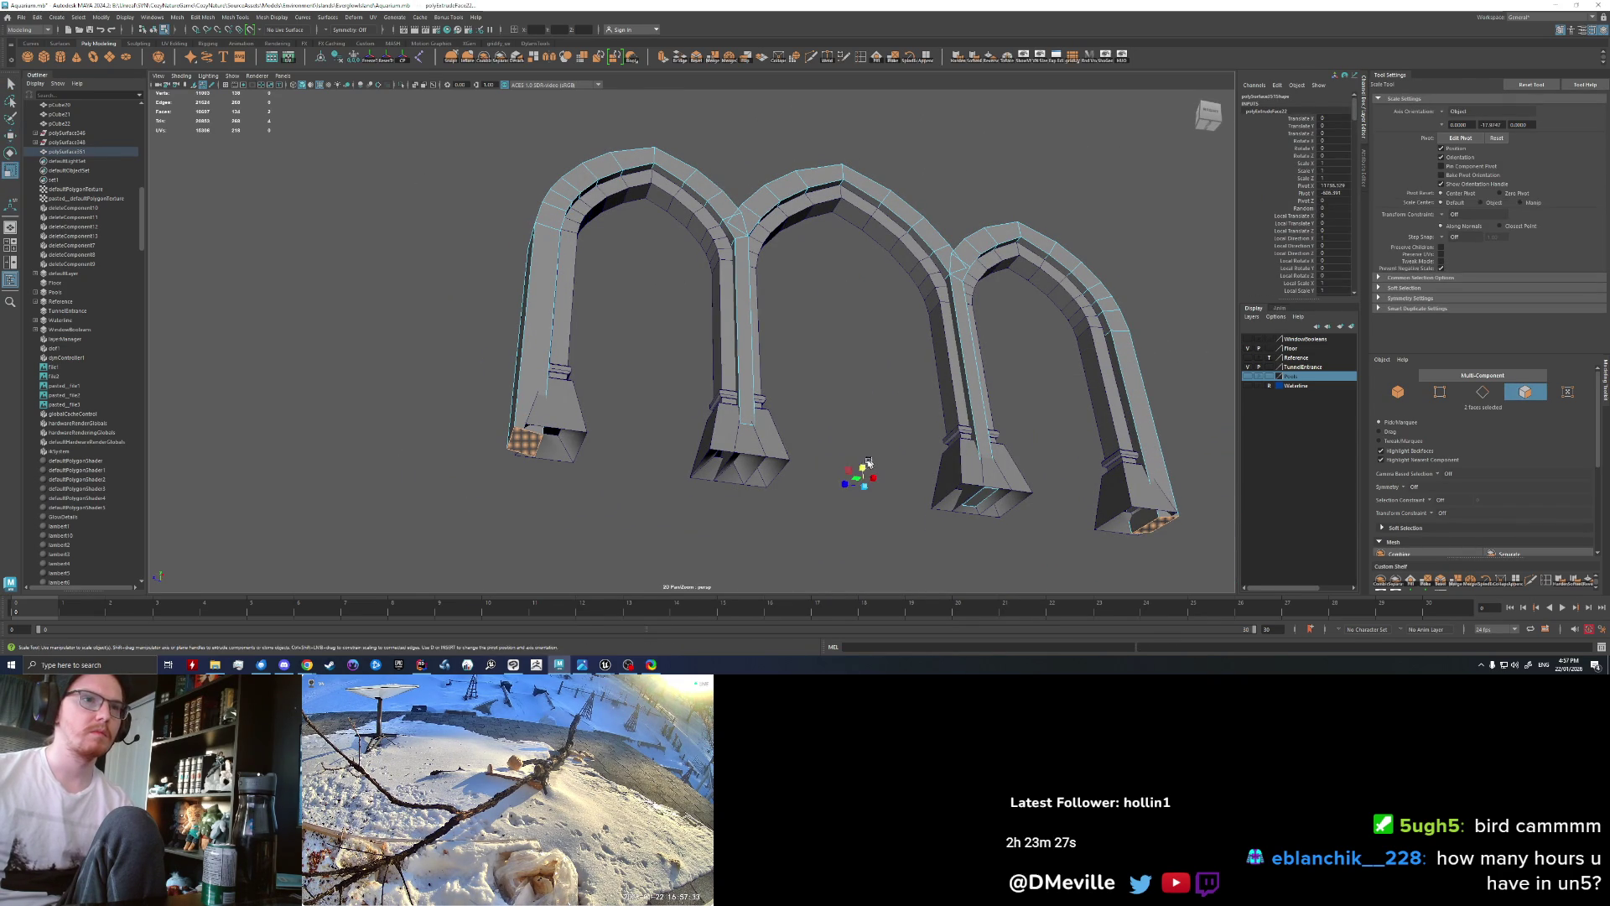
pyautogui.keyDown('alt'); pyautogui.moveTo(866, 483); pyautogui.dragTo(691, 202); pyautogui.keyUp('alt')
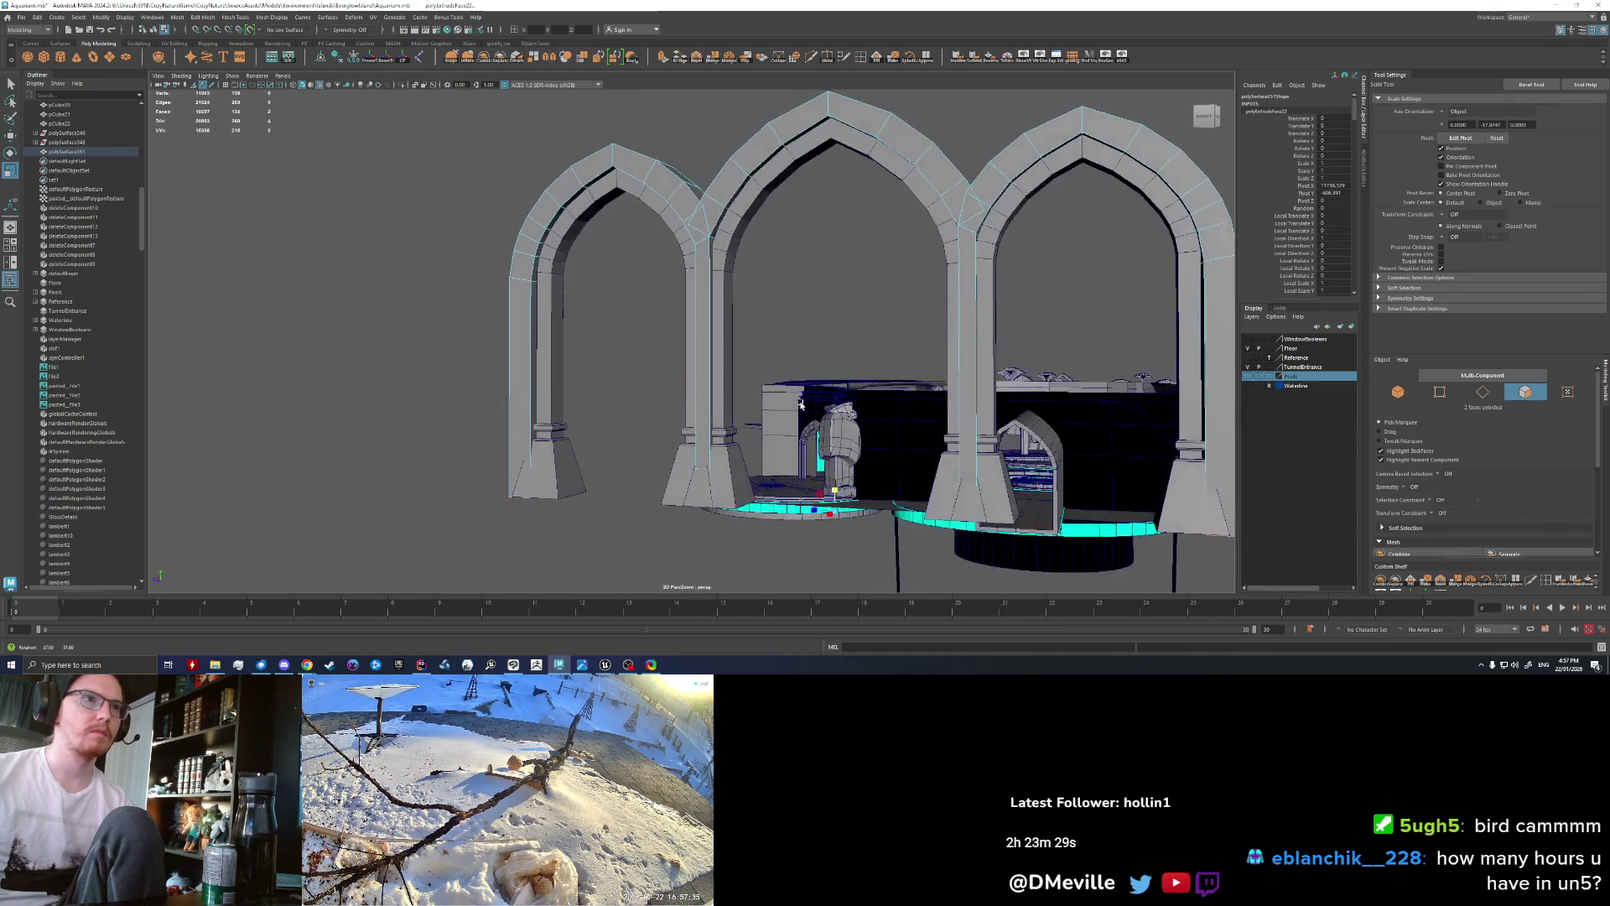
pyautogui.moveTo(691, 202); pyautogui.dragTo(719, 182, button='right')
# Step: Select edges along the pointed arches in Edge mode and tumble the view to check them
pyautogui.scroll(-3, 783, 352)
pyautogui.moveTo(783, 352)
pyautogui.keyDown('alt'); pyautogui.mouseDown()
pyautogui.moveTo(801, 361)
pyautogui.moveTo(701, 352)
pyautogui.moveTo(872, 367)
pyautogui.moveTo(964, 352)
pyautogui.moveTo(553, 353)
pyautogui.mouseUp(); pyautogui.keyUp('alt')
pyautogui.scroll(3, 675, 363)
pyautogui.moveTo(554, 352); pyautogui.dragTo(550, 342, button='right')
pyautogui.click(549, 342)
pyautogui.moveTo(549, 342)
pyautogui.keyDown('alt'); pyautogui.mouseDown()
pyautogui.moveTo(913, 353)
pyautogui.moveTo(931, 340)
pyautogui.moveTo(817, 307)
pyautogui.moveTo(763, 253)
pyautogui.moveTo(787, 307)
pyautogui.mouseUp(); pyautogui.keyUp('alt')
pyautogui.hotkey('ctrl', '1')
pyautogui.hotkey('ctrl', '1')
pyautogui.press('w')
pyautogui.hotkey('ctrl', '1')
pyautogui.hotkey('ctrl', '1')
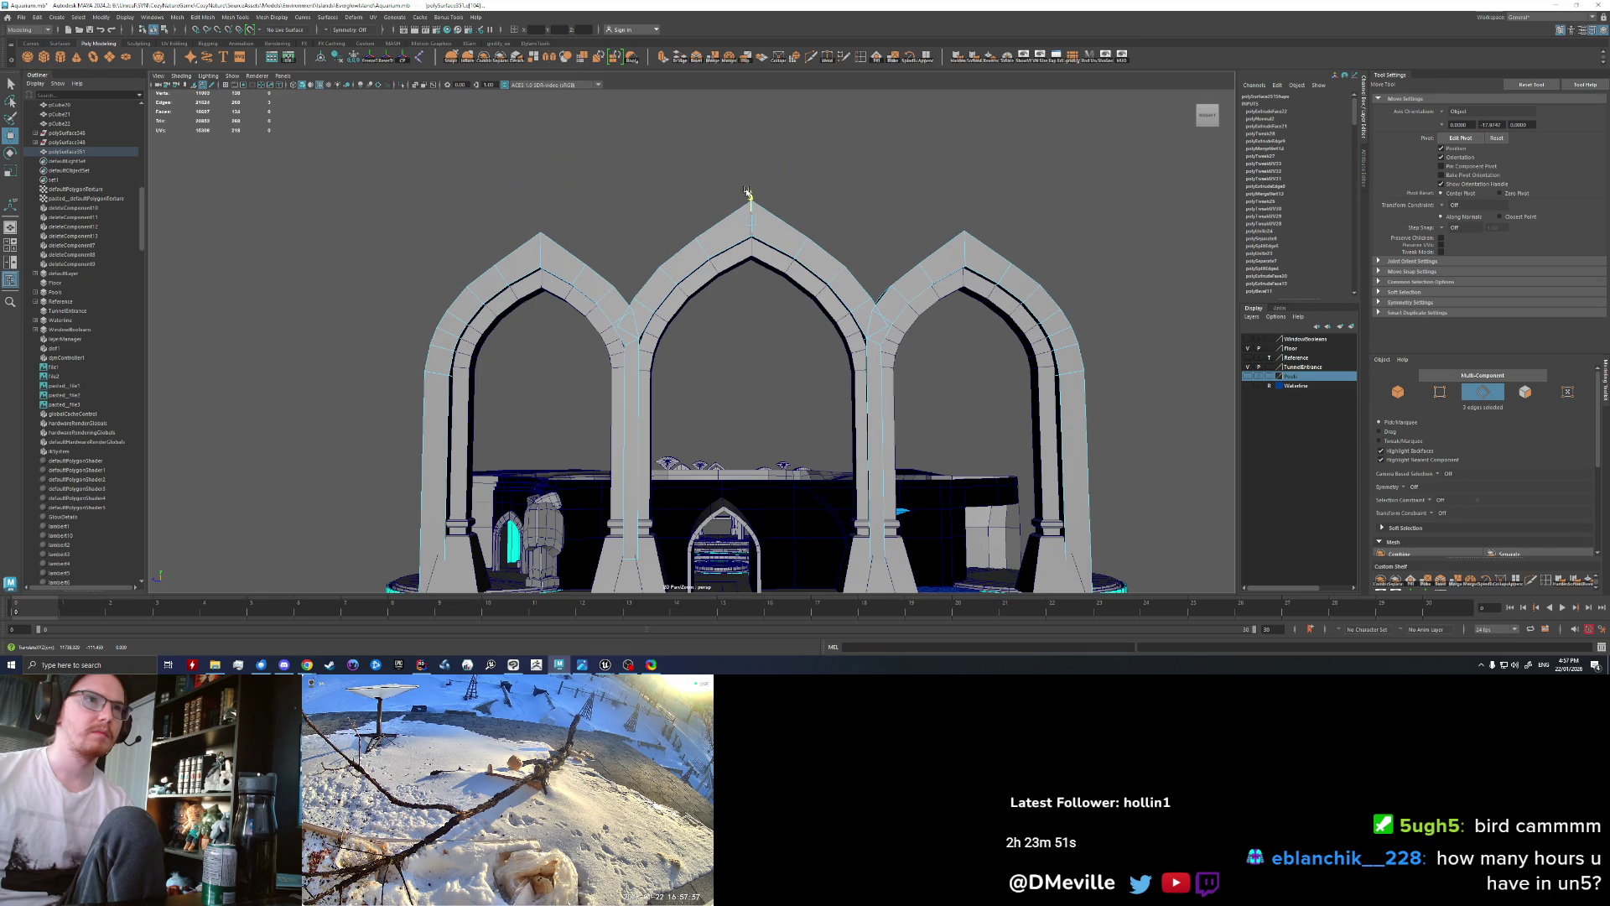
pyautogui.keyDown('alt'); pyautogui.moveTo(629, 254); pyautogui.dragTo(636, 259); pyautogui.keyUp('alt')
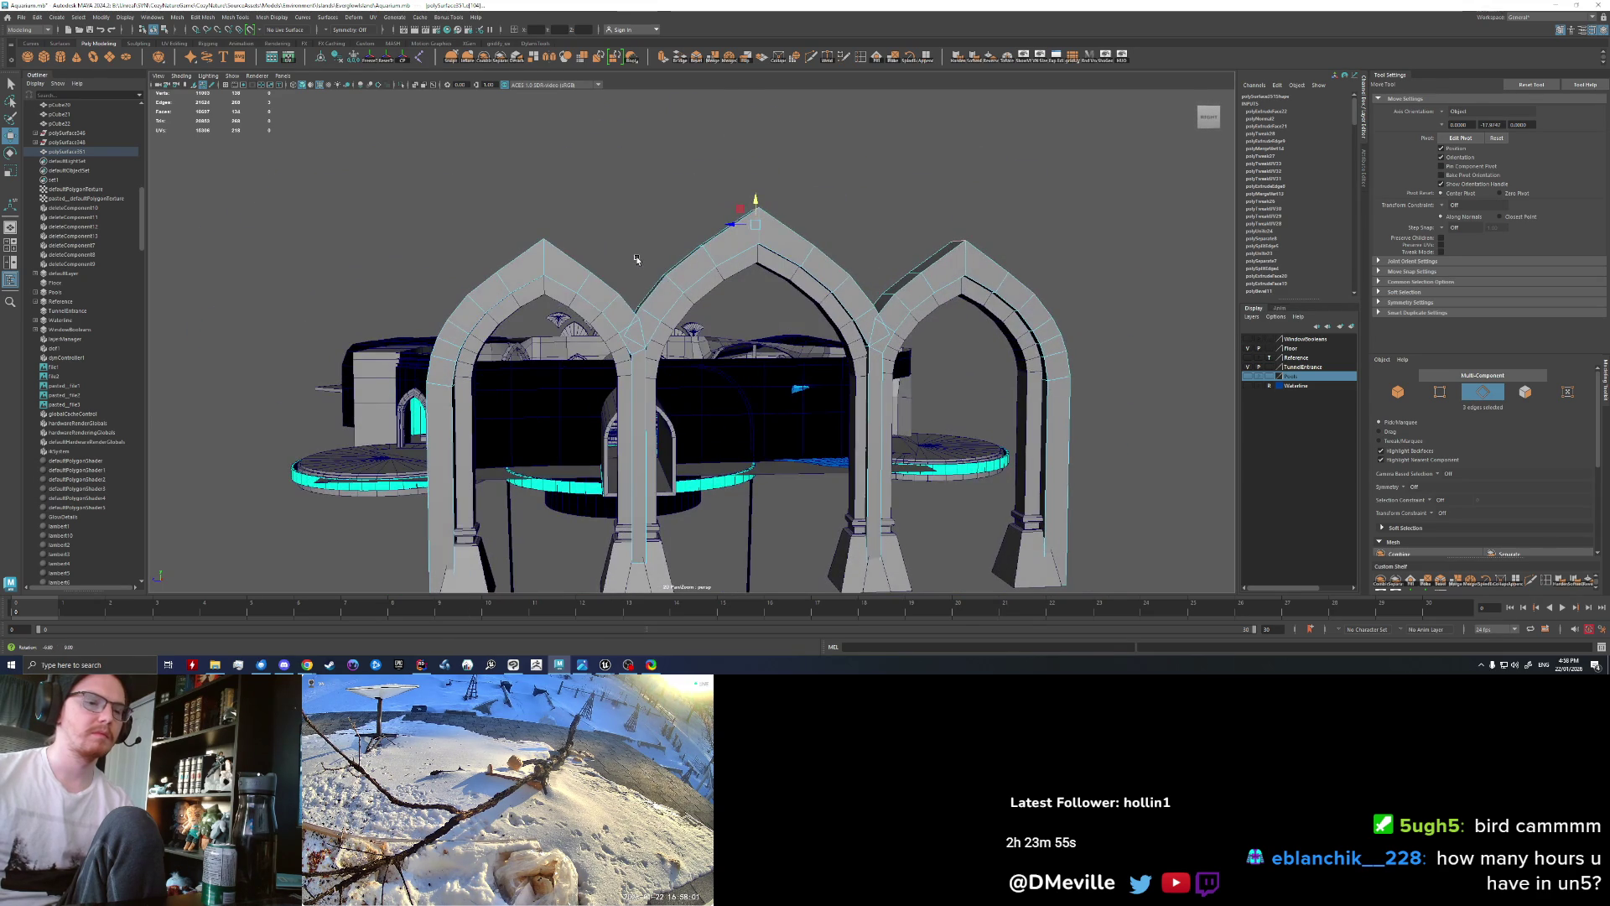
pyautogui.keyDown('alt'); pyautogui.moveTo(636, 259); pyautogui.dragTo(639, 258); pyautogui.keyUp('alt')
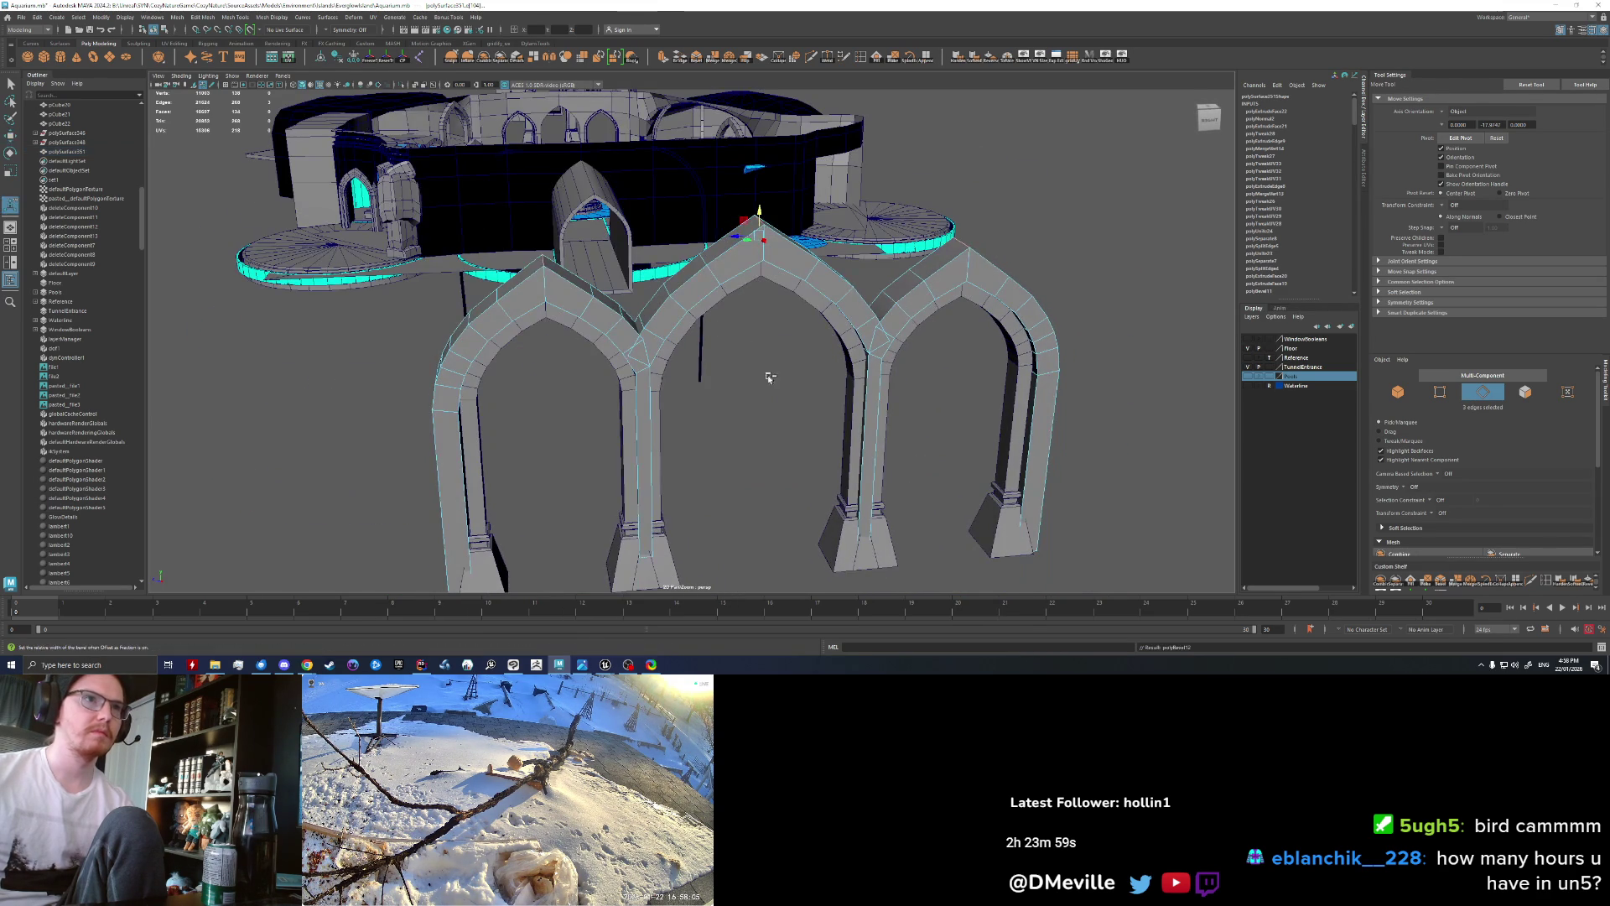
# Step: Bevel the selected arch edges and reframe the arches
pyautogui.hotkey('ctrl', 'b')
pyautogui.moveTo(721, 394)
pyautogui.keyDown('alt'); pyautogui.mouseDown()
pyautogui.moveTo(713, 360)
pyautogui.moveTo(431, 371)
pyautogui.moveTo(631, 367)
pyautogui.mouseUp(); pyautogui.keyUp('alt')
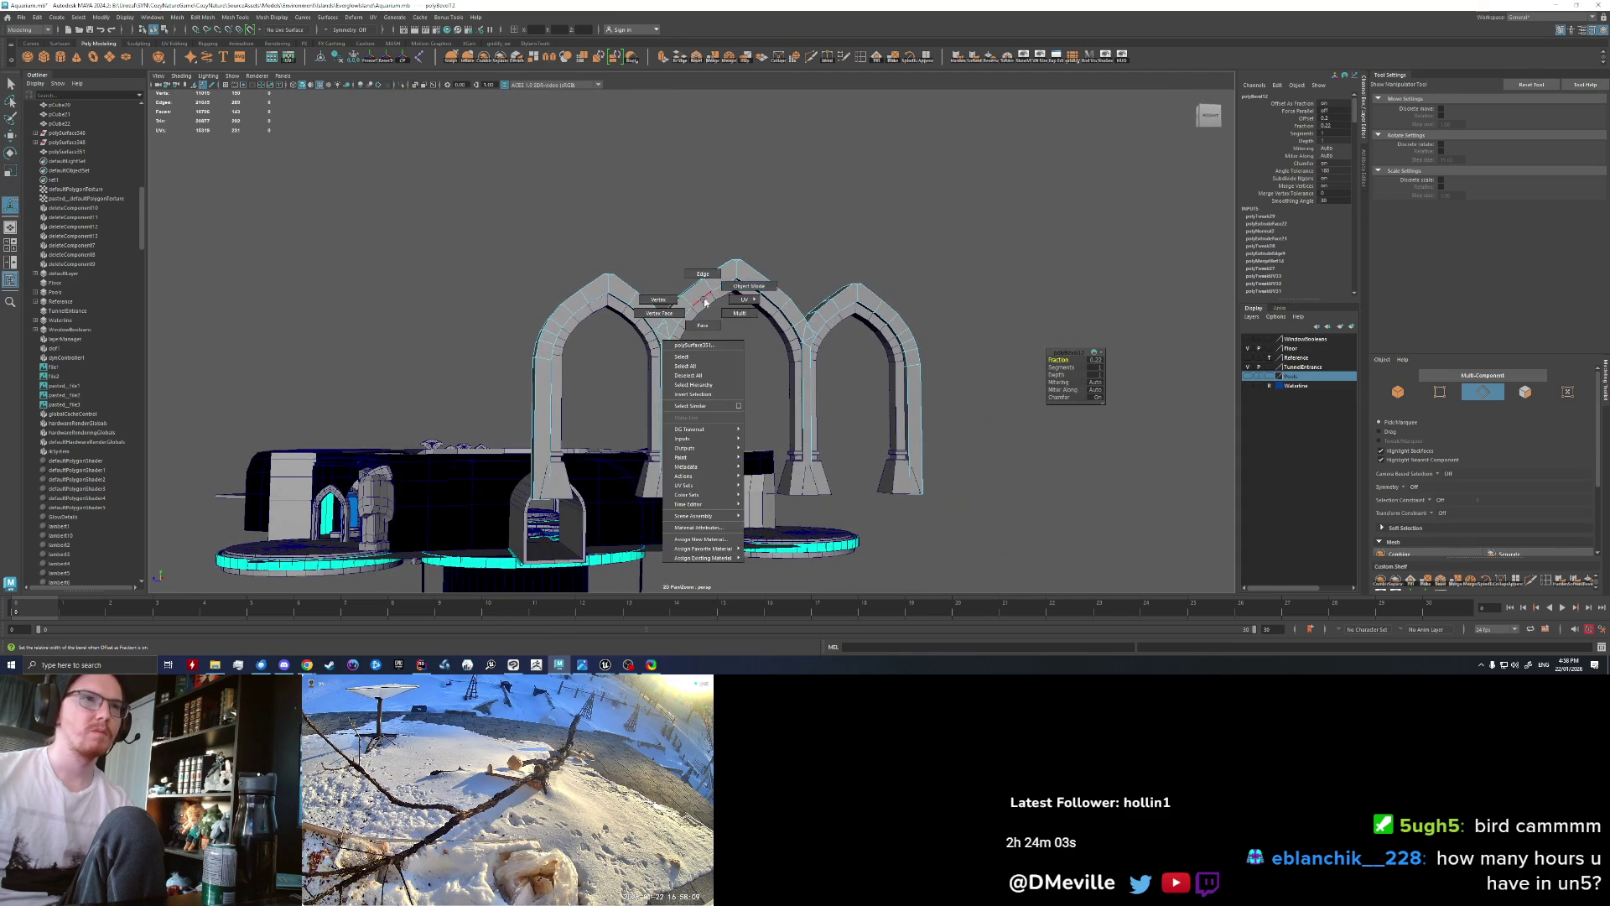
pyautogui.moveTo(704, 302); pyautogui.dragTo(738, 285, button='right')
pyautogui.keyDown('alt'); pyautogui.moveTo(738, 285); pyautogui.dragTo(818, 371); pyautogui.keyUp('alt')
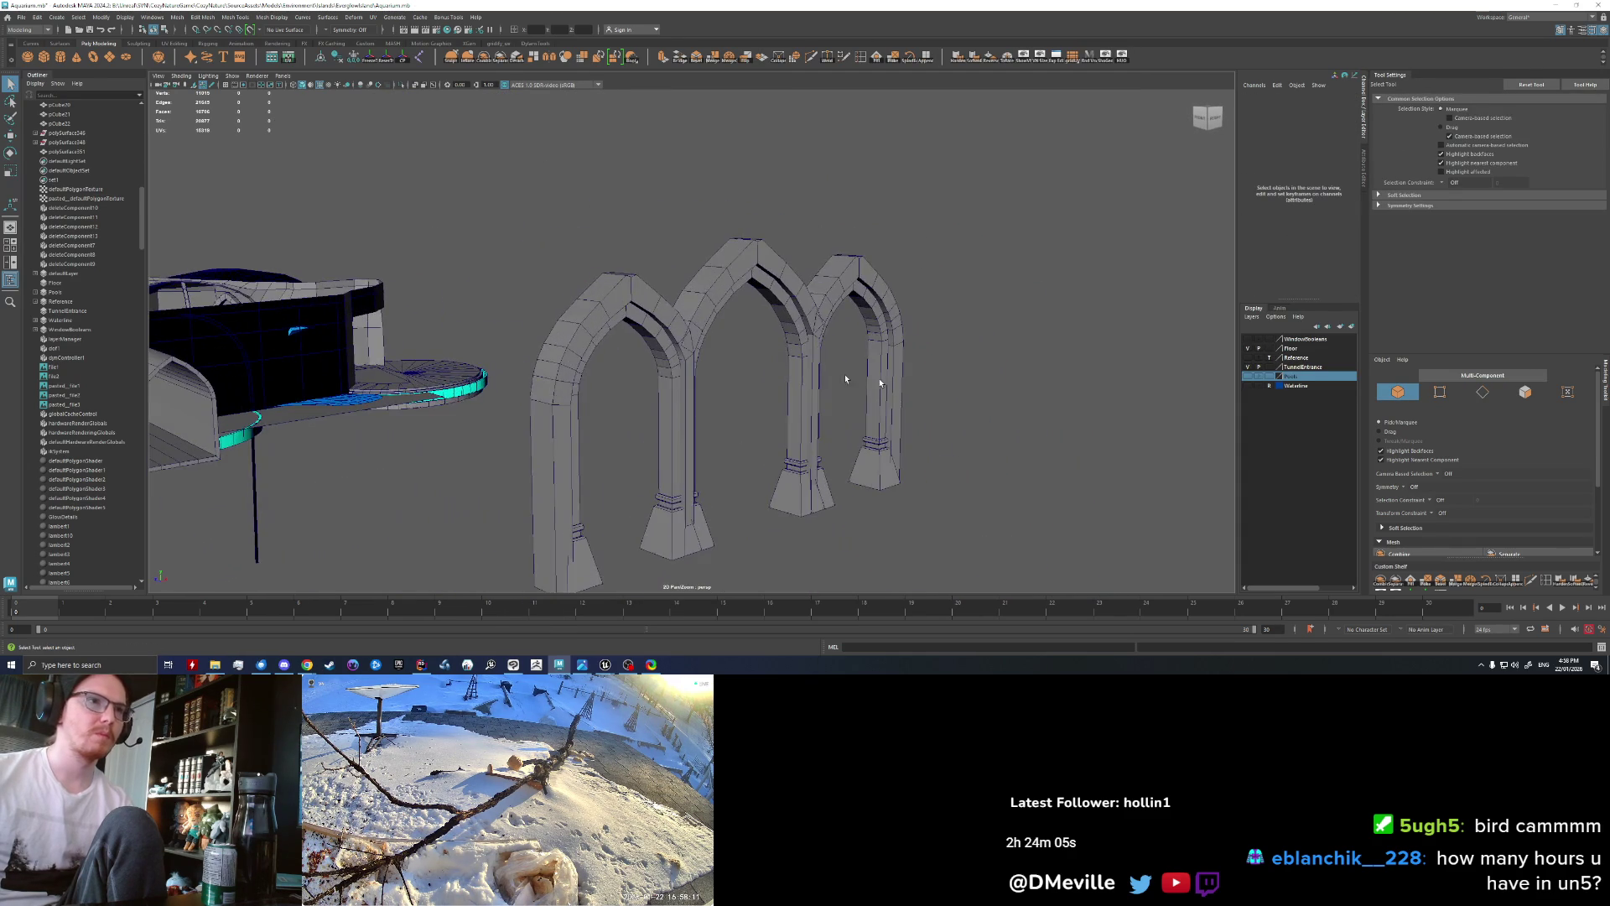
pyautogui.click(839, 375)
pyautogui.press('f')
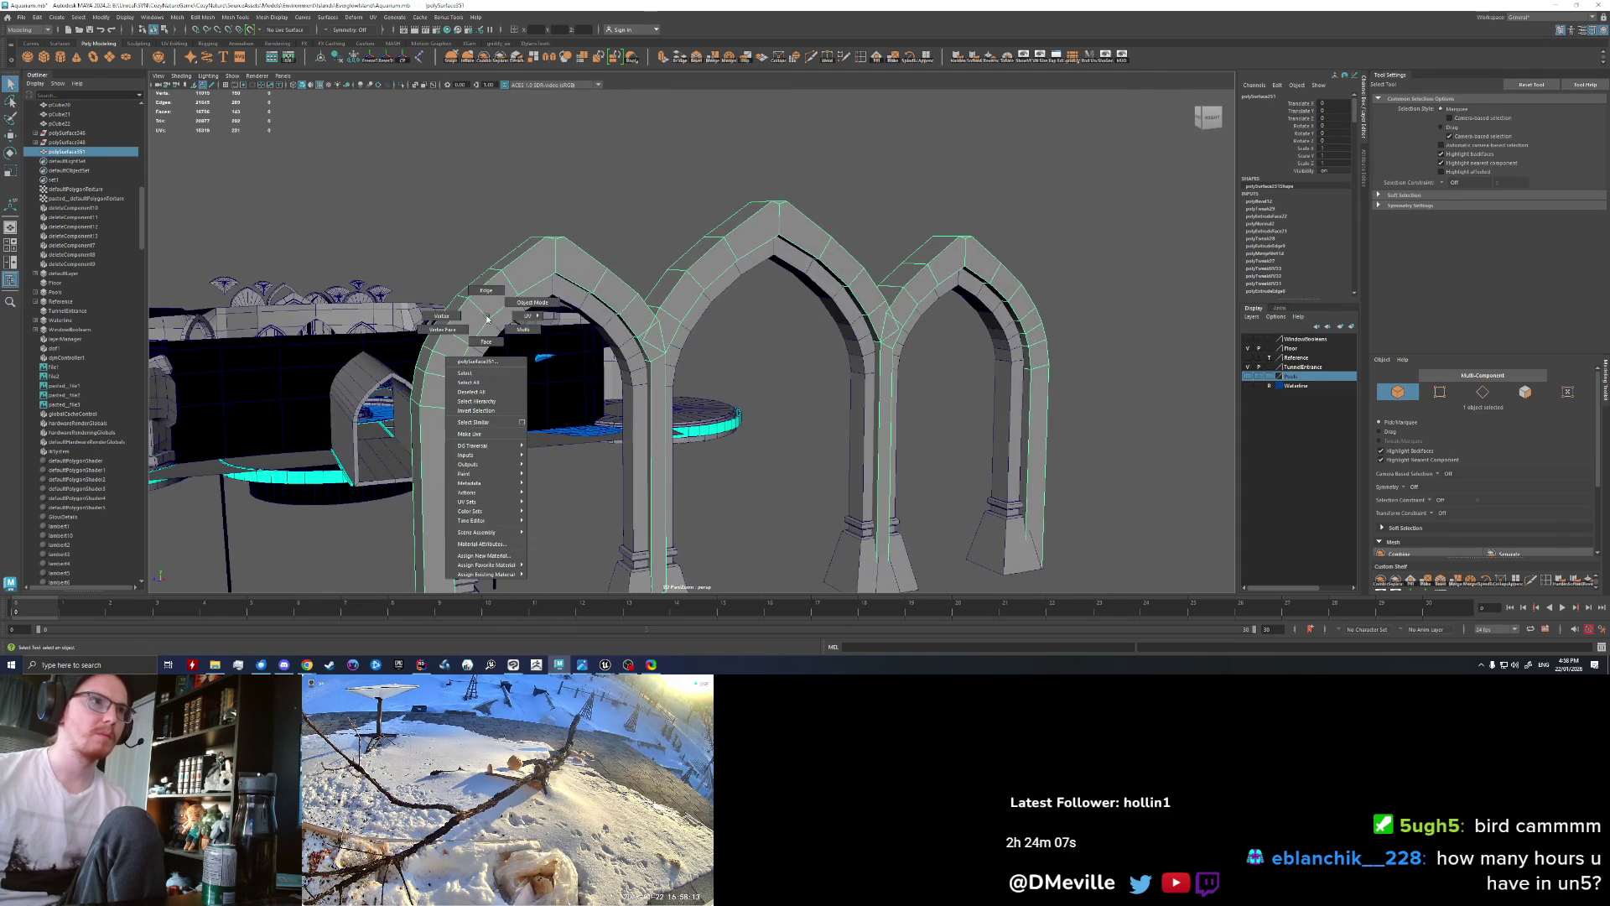
pyautogui.moveTo(549, 336); pyautogui.dragTo(491, 294, button='right')
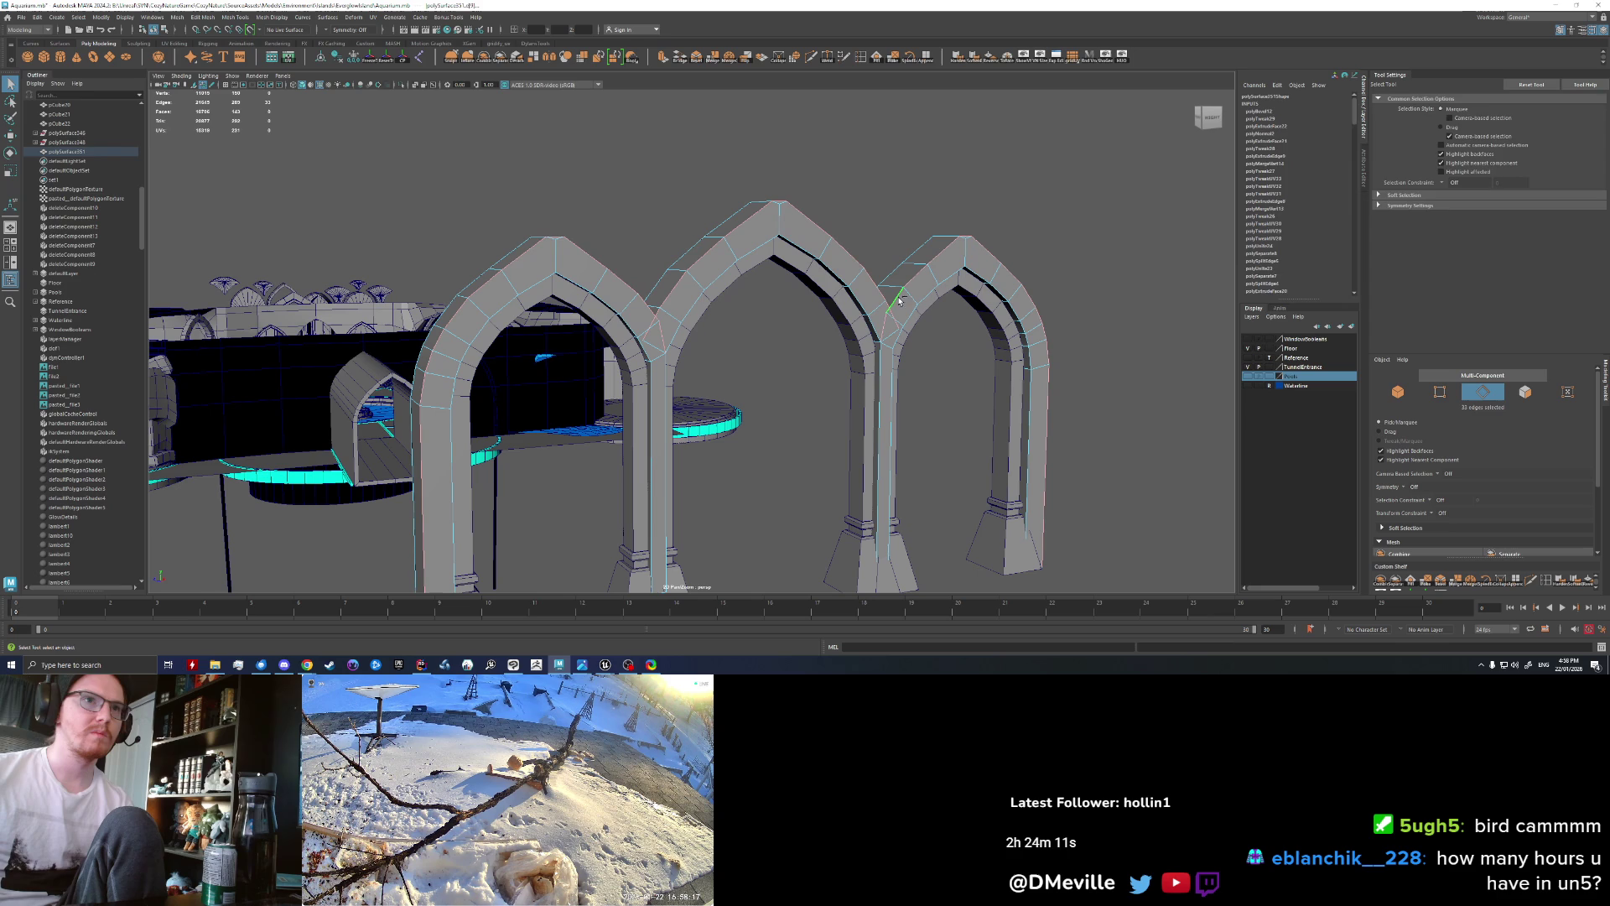
# Step: Undo the bevel and reapply it to the arch edges
pyautogui.hotkey('ctrl', 'z')
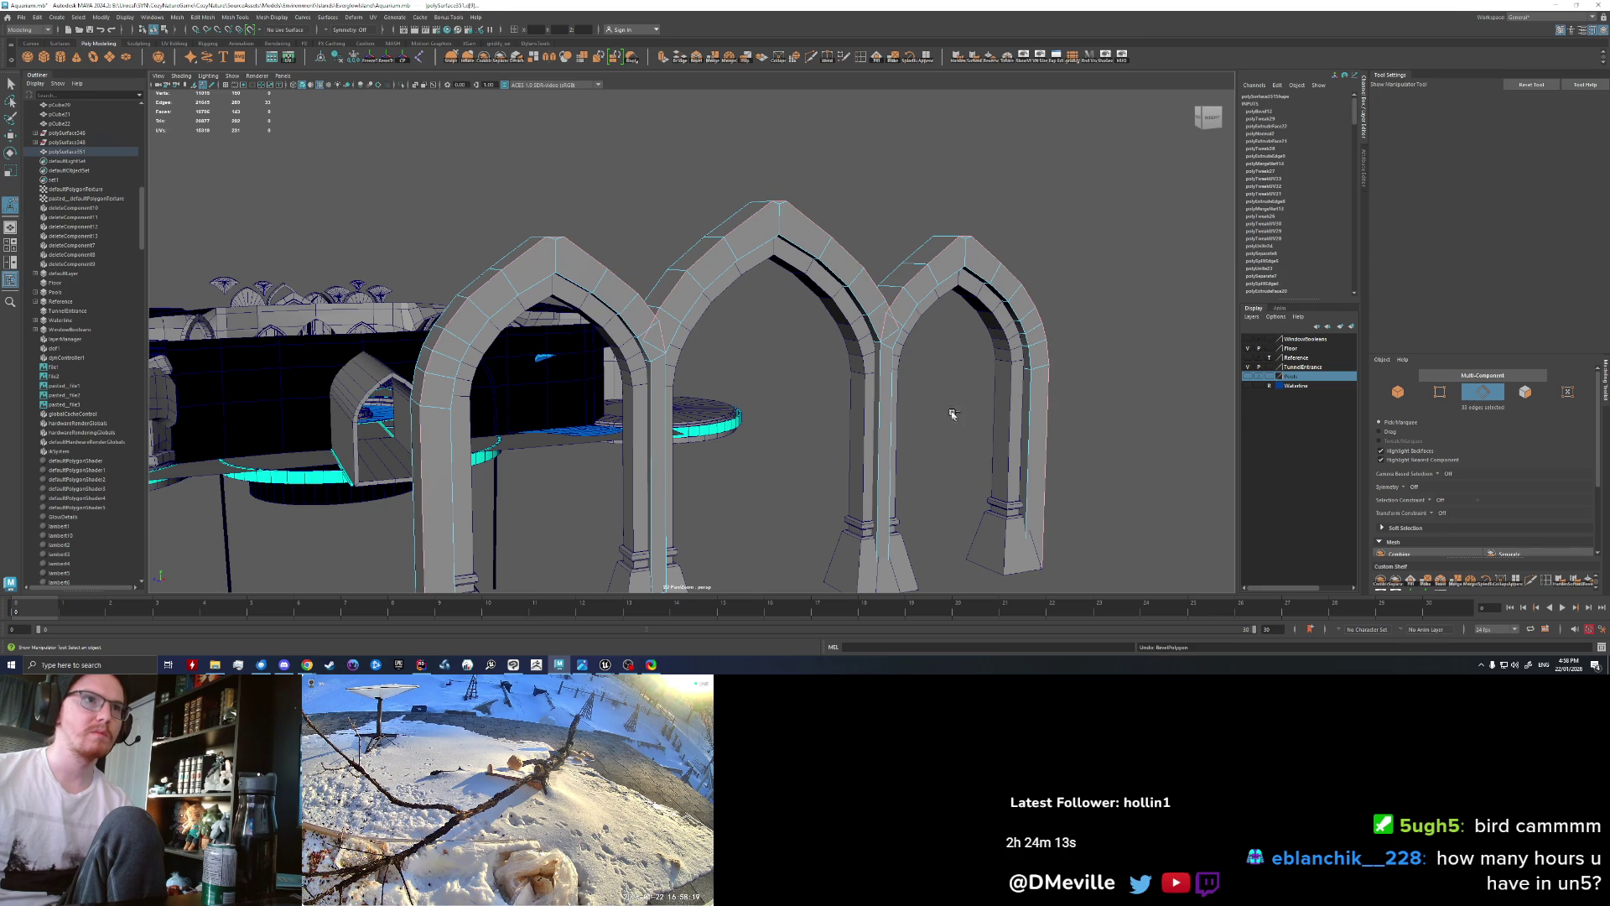
pyautogui.moveTo(843, 281)
pyautogui.keyDown('alt'); pyautogui.mouseDown()
pyautogui.moveTo(747, 364)
pyautogui.moveTo(635, 287)
pyautogui.mouseUp(); pyautogui.keyUp('alt')
pyautogui.moveTo(682, 375)
pyautogui.keyDown('alt'); pyautogui.mouseDown()
pyautogui.moveTo(809, 379)
pyautogui.moveTo(625, 380)
pyautogui.moveTo(587, 356)
pyautogui.mouseUp(); pyautogui.keyUp('alt')
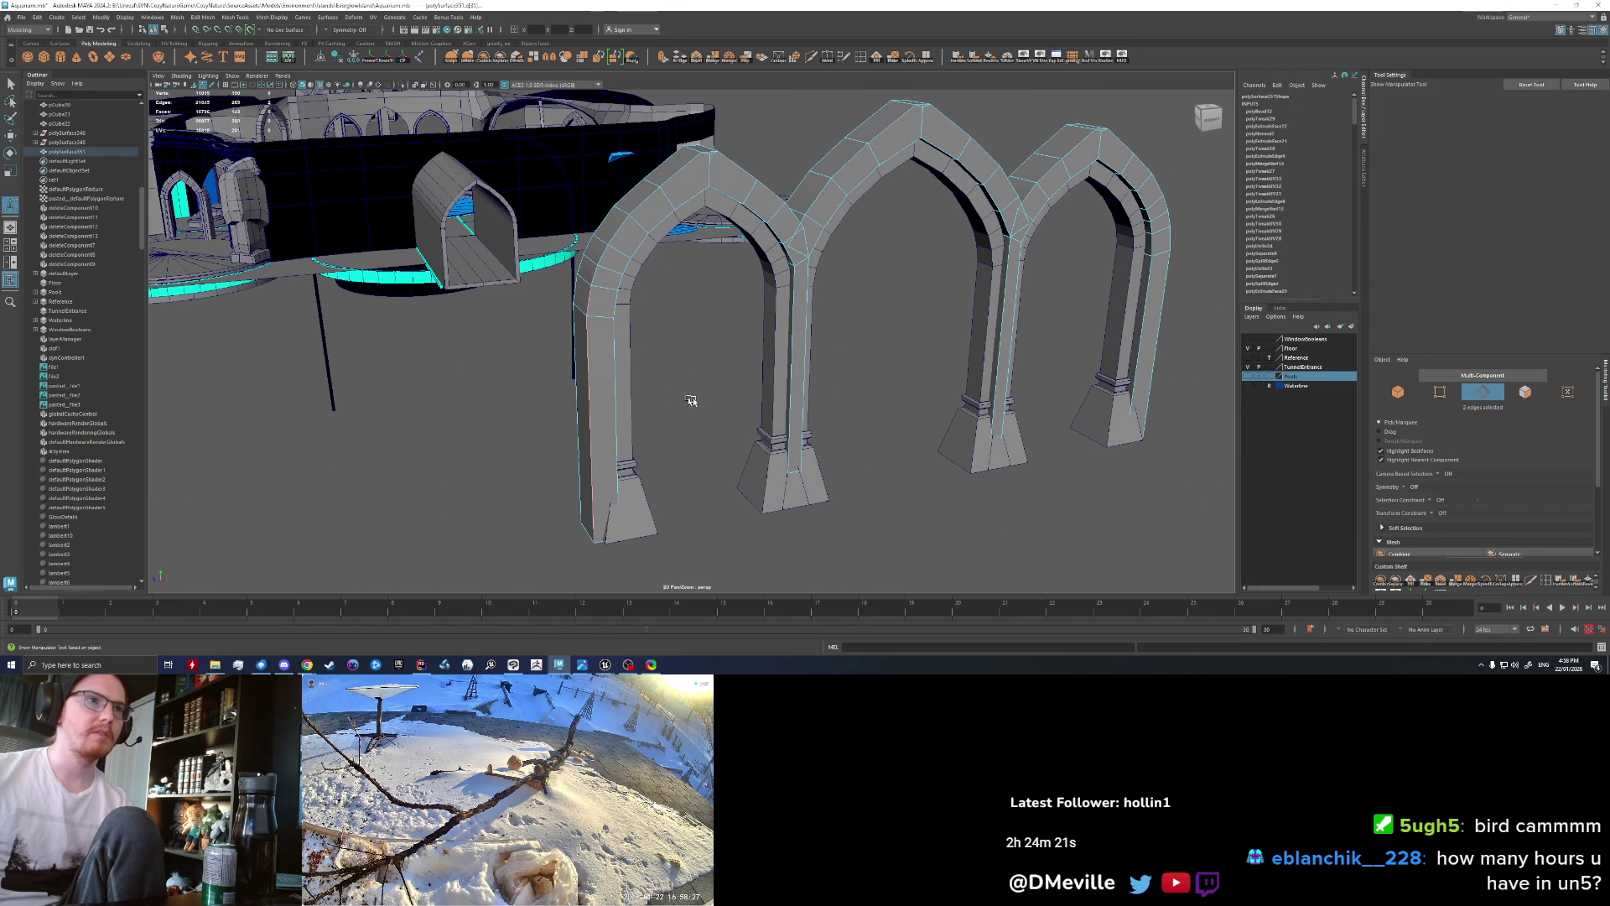
pyautogui.hotkey('ctrl', 'z')
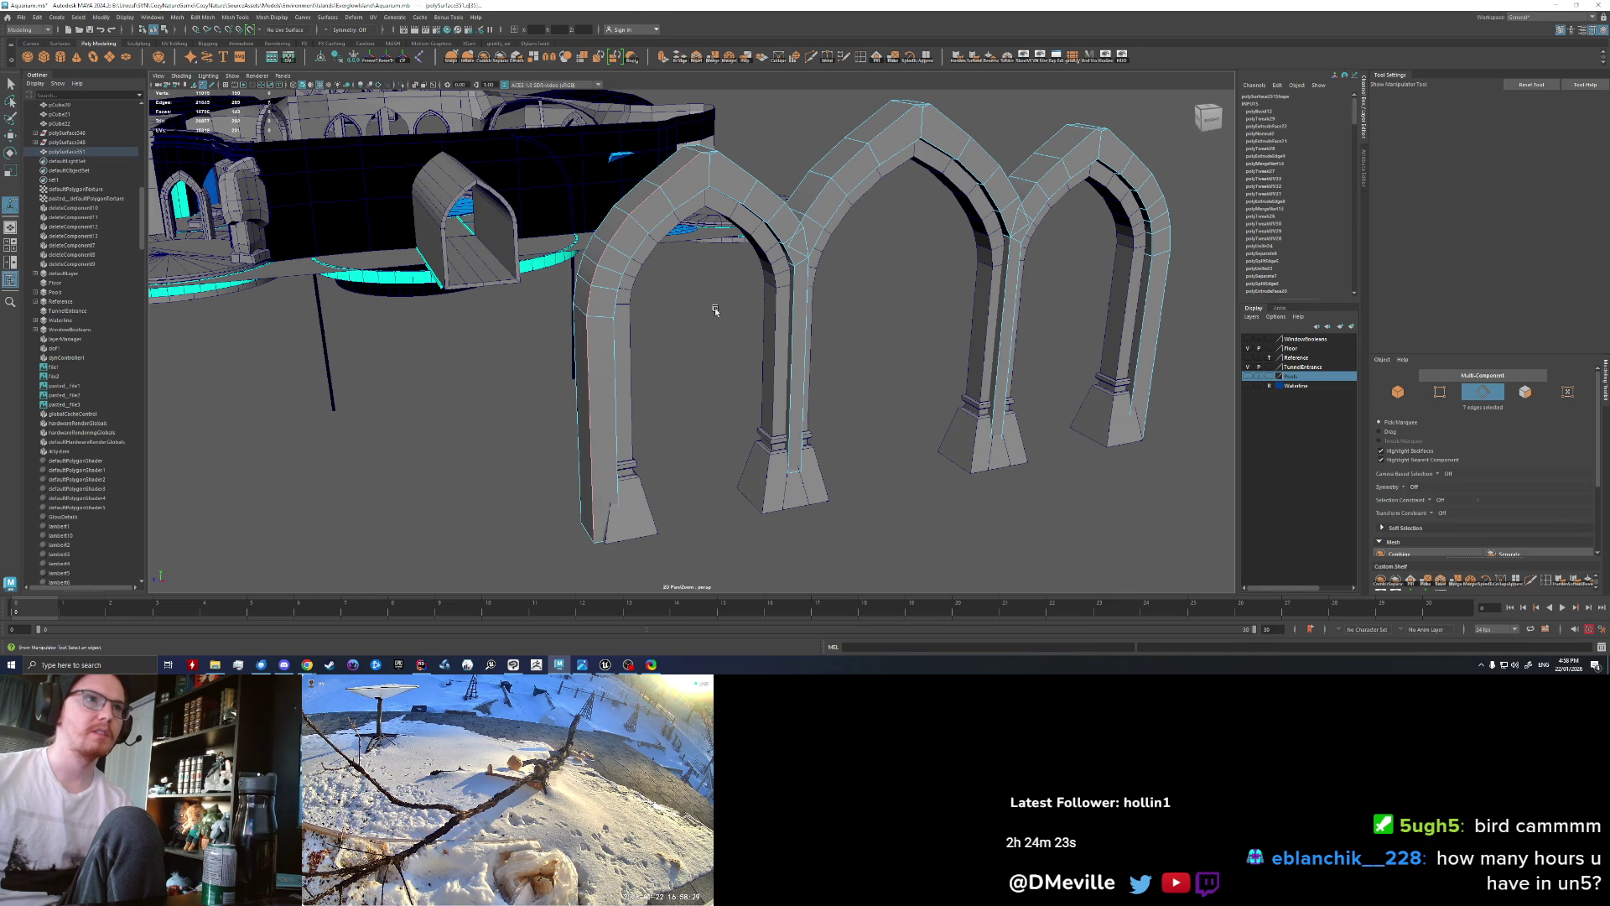
pyautogui.hotkey('ctrl', 'b')
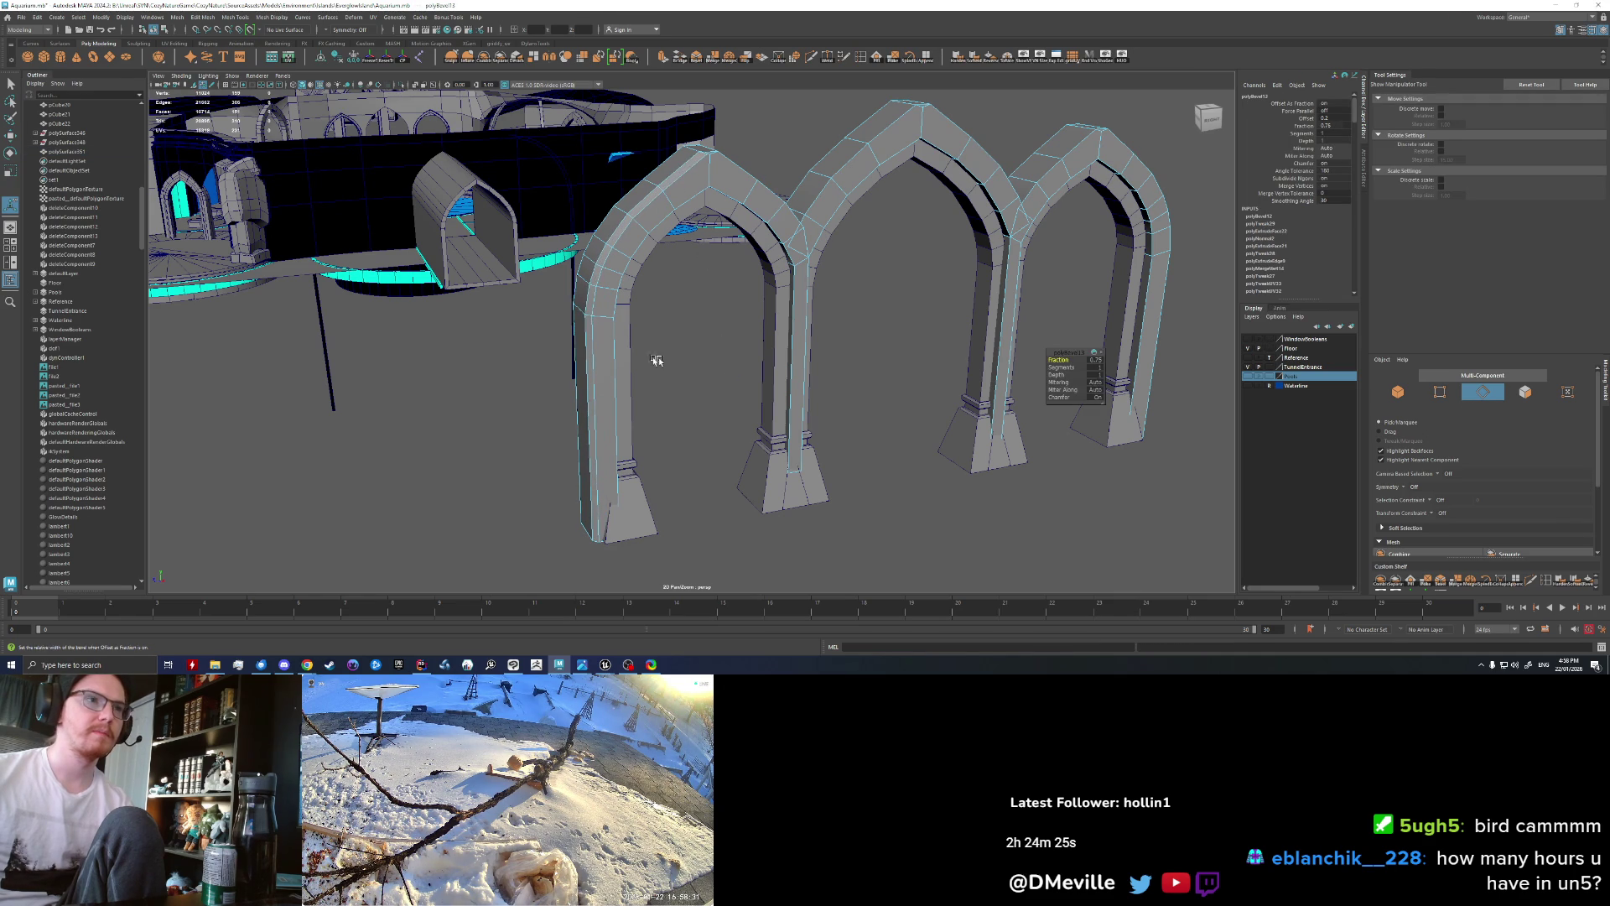
# Step: Finish the bevel, clear the selection and return to Object Mode
pyautogui.press('q')
pyautogui.click(658, 325)
pyautogui.moveTo(658, 325)
pyautogui.keyDown('alt'); pyautogui.mouseDown()
pyautogui.moveTo(722, 356)
pyautogui.moveTo(715, 377)
pyautogui.mouseUp(); pyautogui.keyUp('alt')
pyautogui.moveTo(715, 403); pyautogui.dragTo(716, 378, button='right')
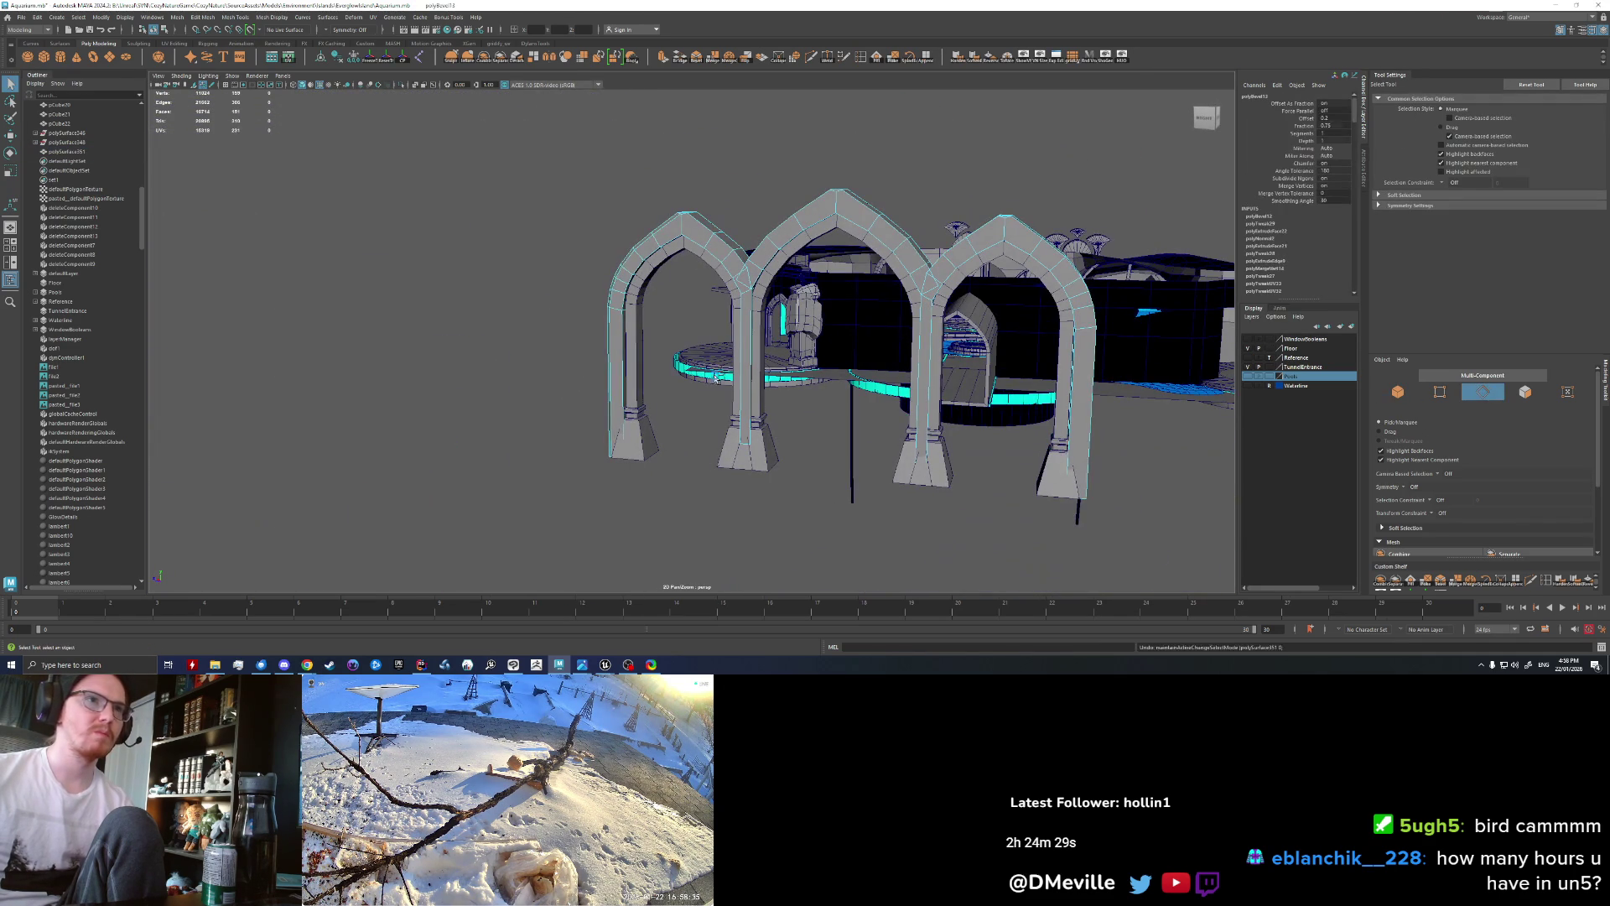
pyautogui.click(691, 433)
pyautogui.moveTo(691, 433)
pyautogui.keyDown('alt'); pyautogui.mouseDown()
pyautogui.moveTo(798, 502)
pyautogui.moveTo(807, 468)
pyautogui.mouseUp(); pyautogui.keyUp('alt')
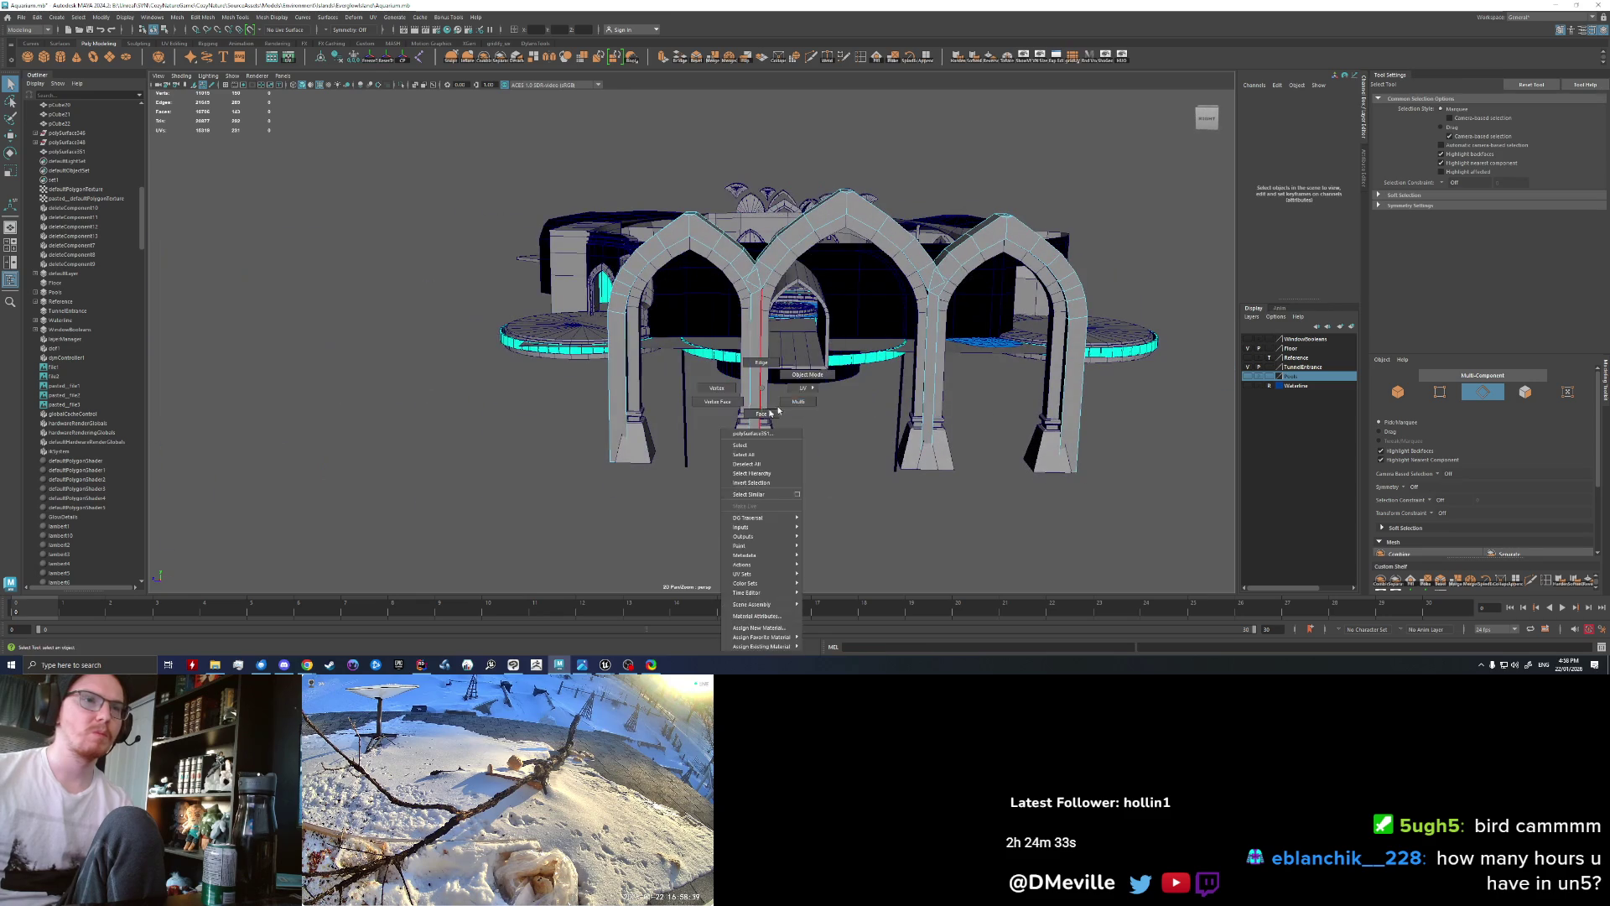
pyautogui.moveTo(729, 419); pyautogui.dragTo(782, 376, button='right')
pyautogui.moveTo(813, 478)
pyautogui.keyDown('alt'); pyautogui.mouseDown()
pyautogui.moveTo(837, 431)
pyautogui.moveTo(804, 436)
pyautogui.mouseUp(); pyautogui.keyUp('alt')
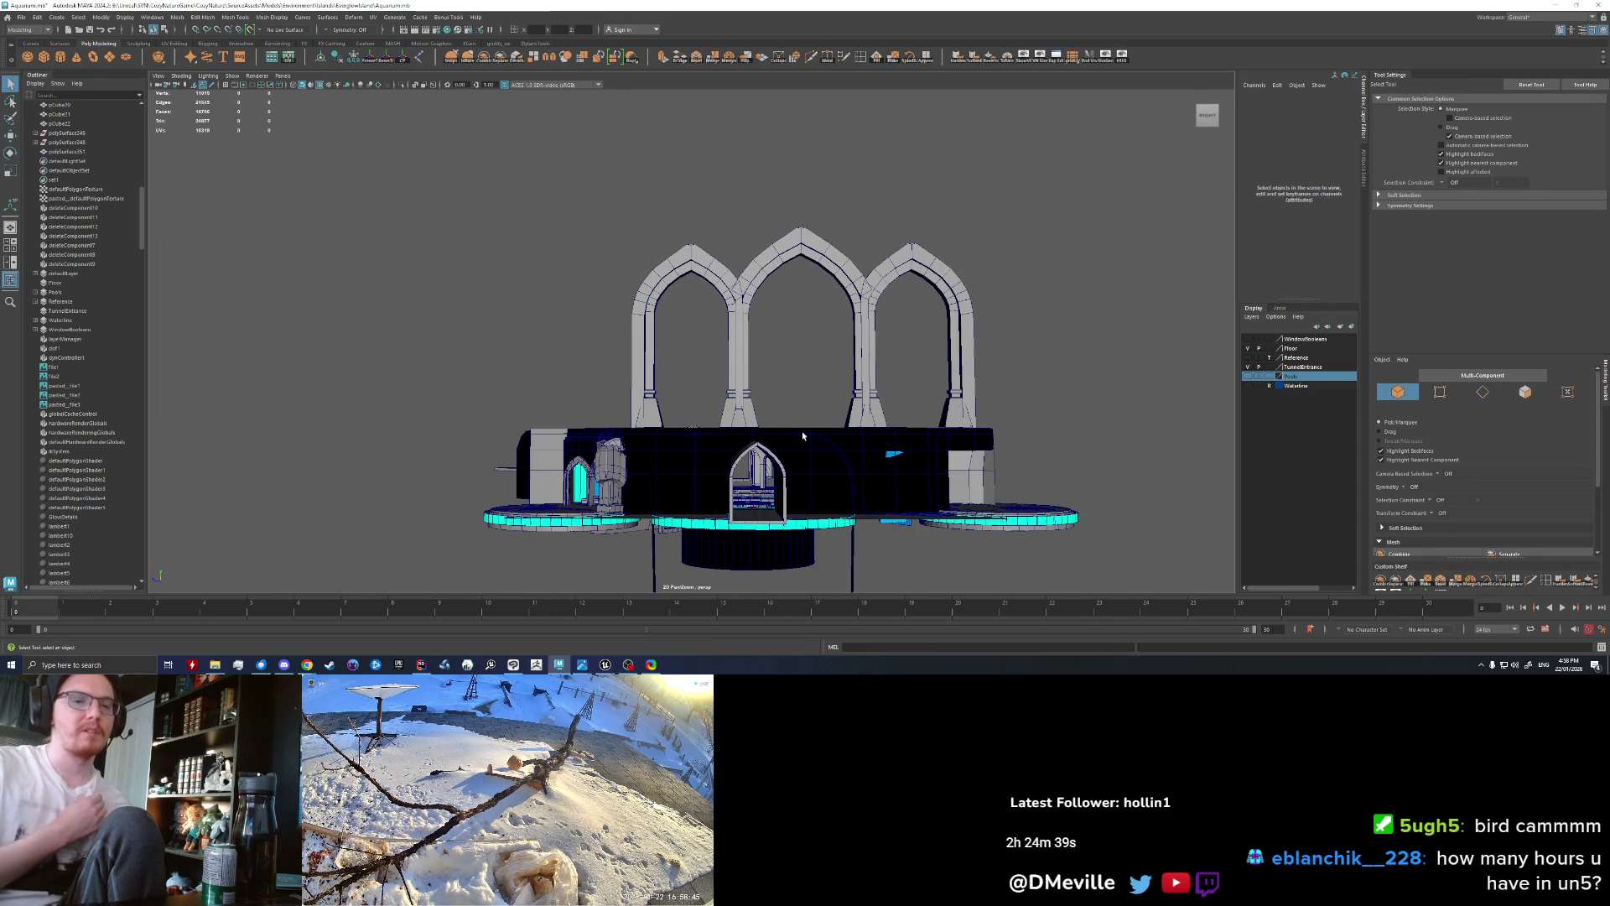
# Step: Orbit around and beneath the arches to inspect them from below
pyautogui.moveTo(735, 320)
pyautogui.keyDown('alt'); pyautogui.mouseDown()
pyautogui.moveTo(800, 302)
pyautogui.moveTo(747, 337)
pyautogui.mouseUp(); pyautogui.keyUp('alt')
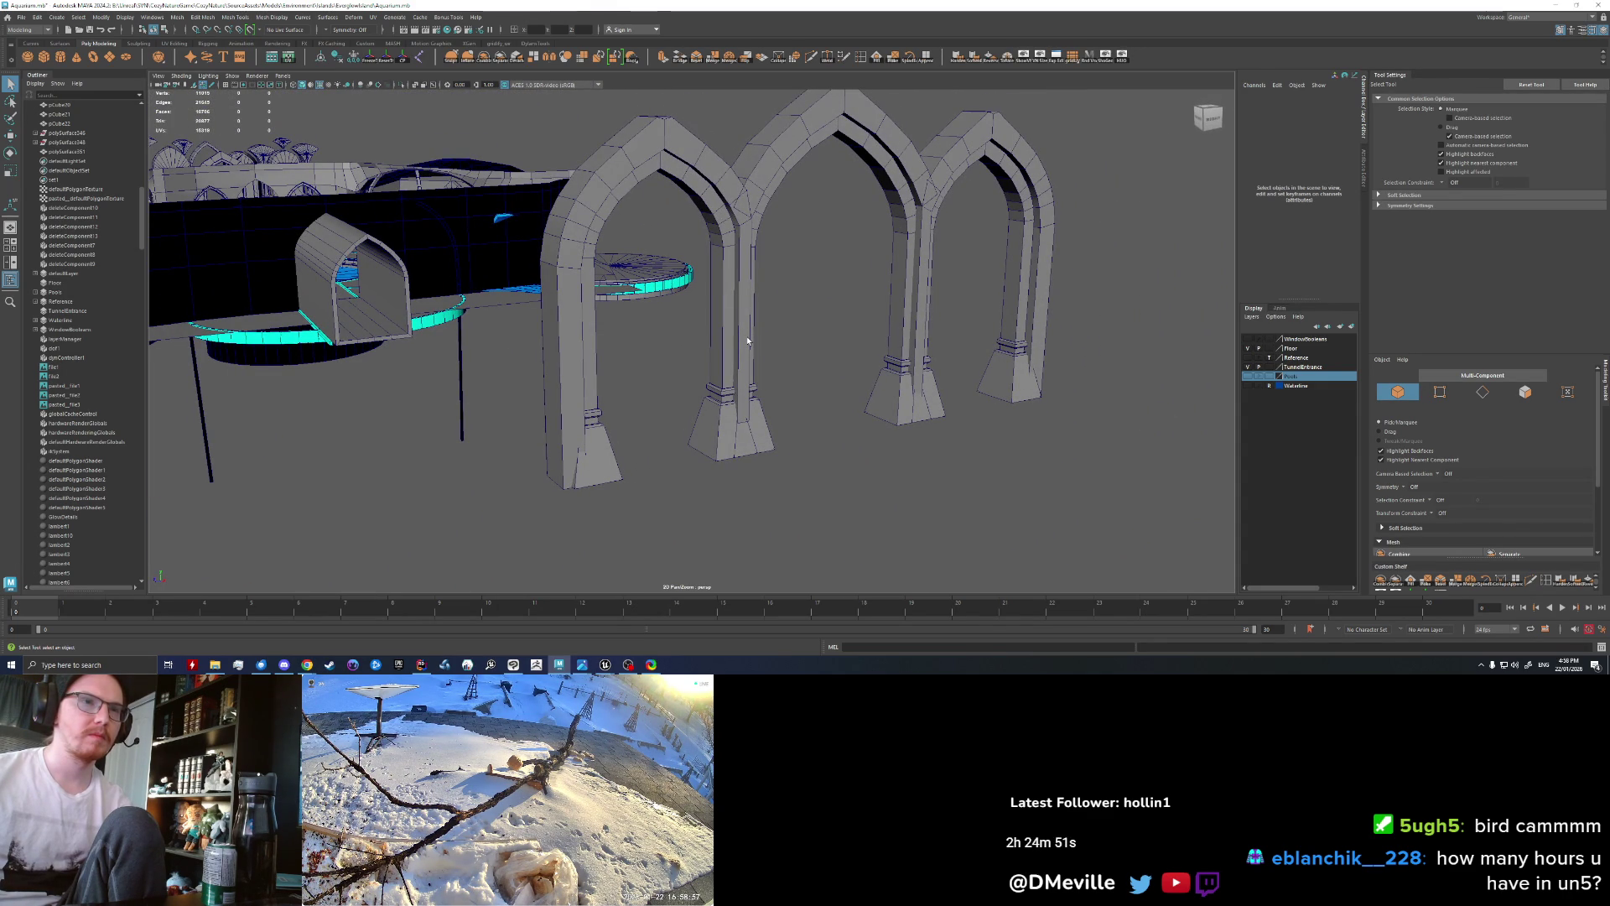
pyautogui.keyDown('alt'); pyautogui.moveTo(747, 340); pyautogui.dragTo(713, 337); pyautogui.keyUp('alt')
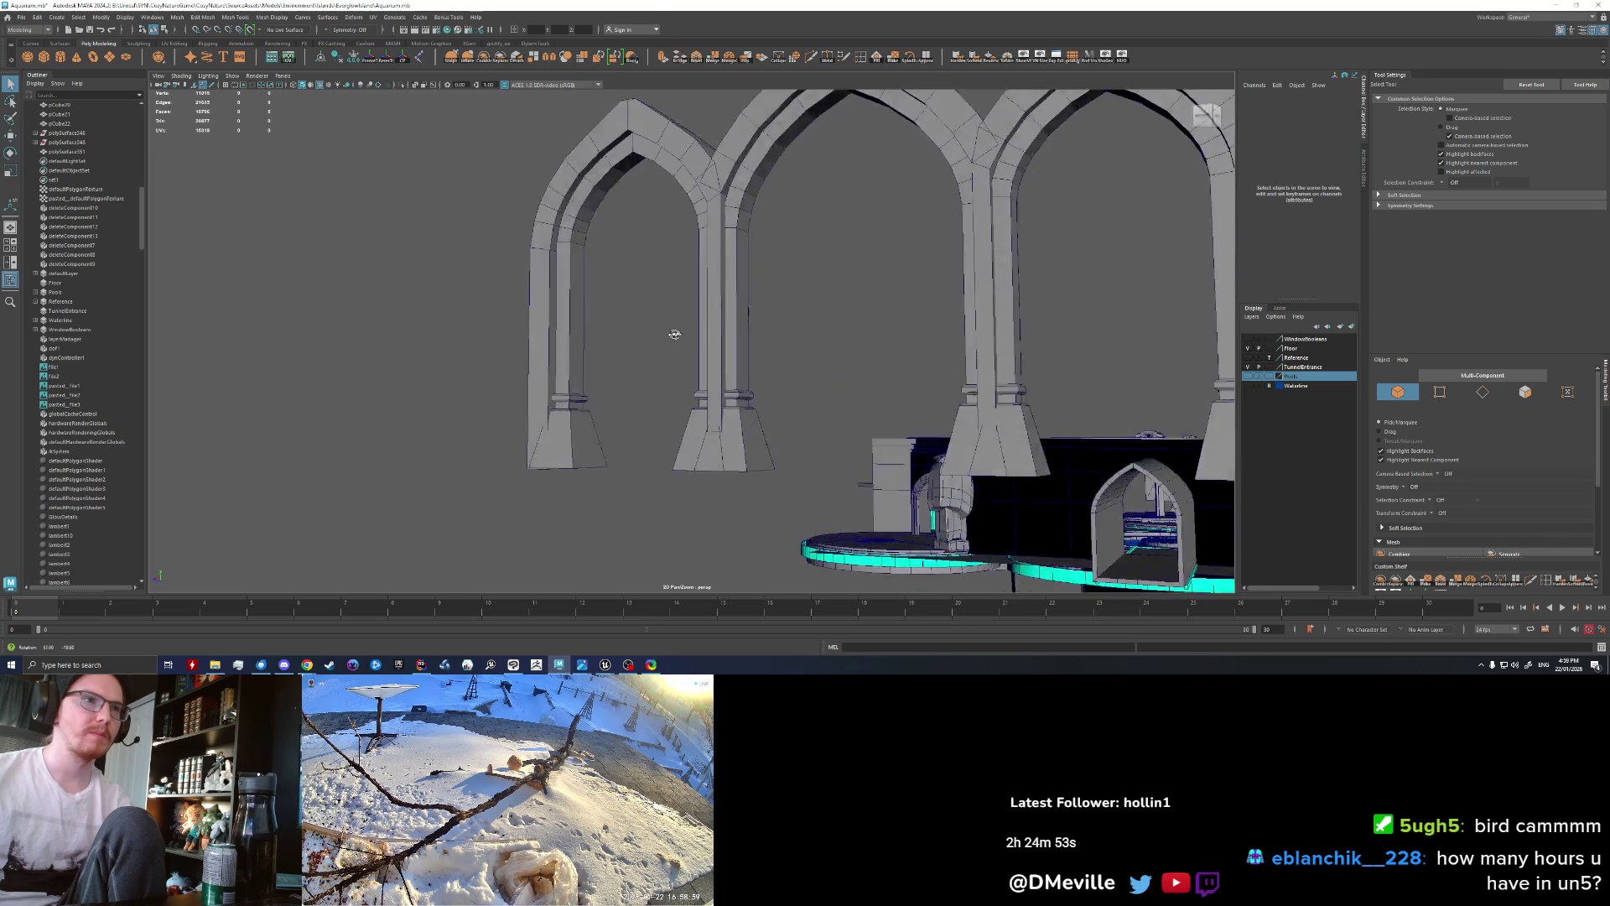
pyautogui.moveTo(714, 336)
pyautogui.keyDown('alt'); pyautogui.mouseDown(button='right')
pyautogui.moveTo(485, 346)
pyautogui.moveTo(697, 369)
pyautogui.mouseUp(button='right'); pyautogui.keyUp('alt')
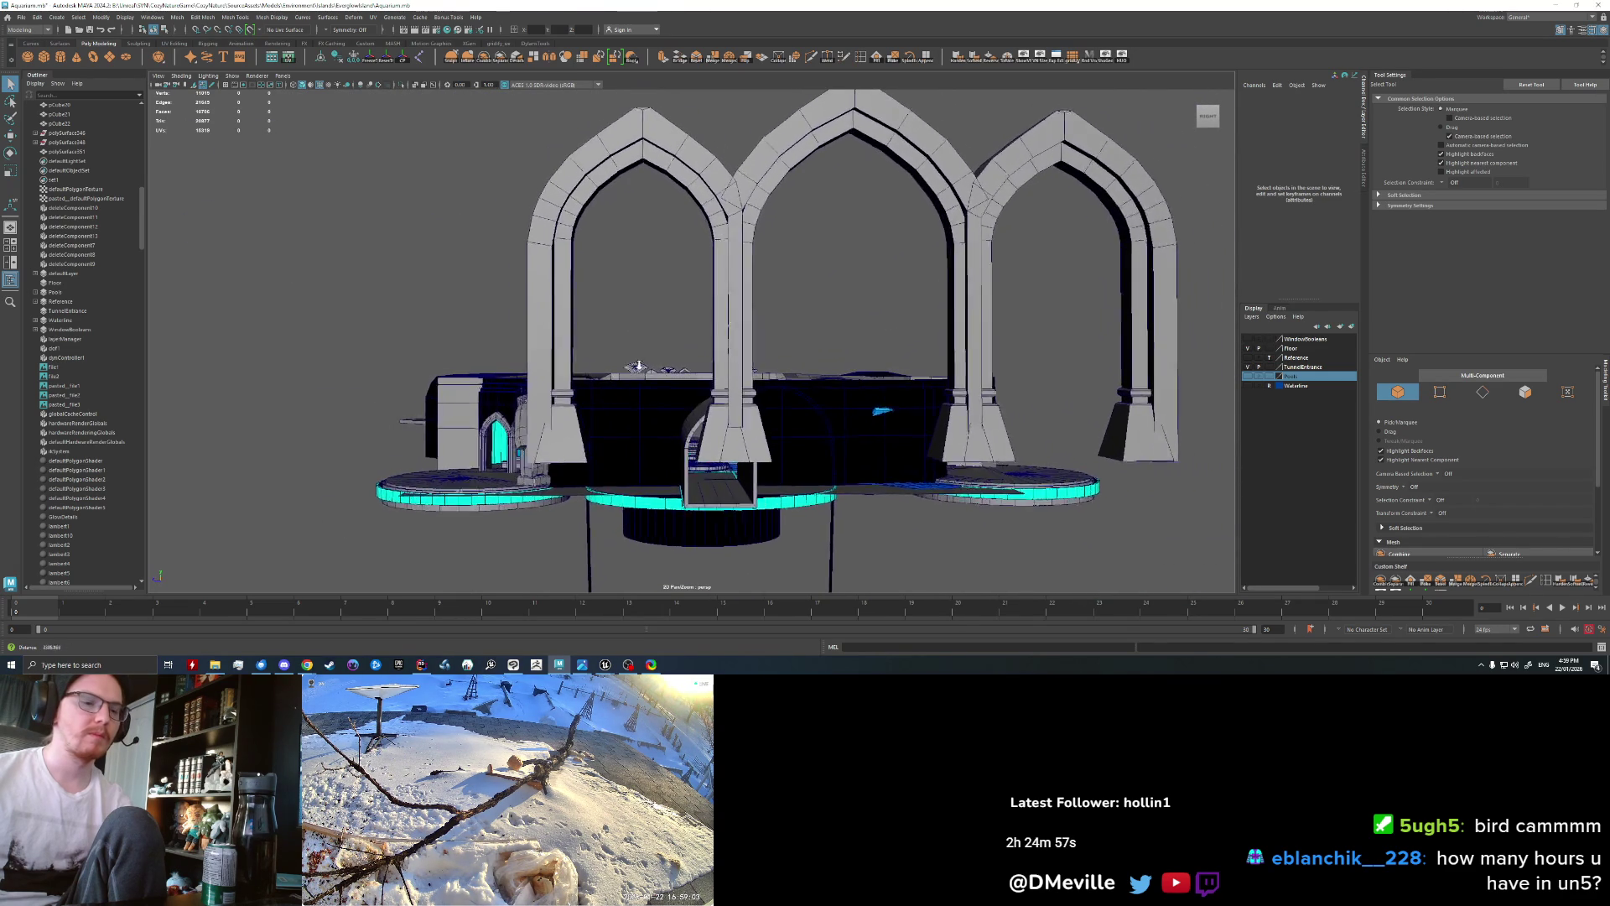
pyautogui.keyDown('alt'); pyautogui.moveTo(696, 369); pyautogui.dragTo(701, 358); pyautogui.keyUp('alt')
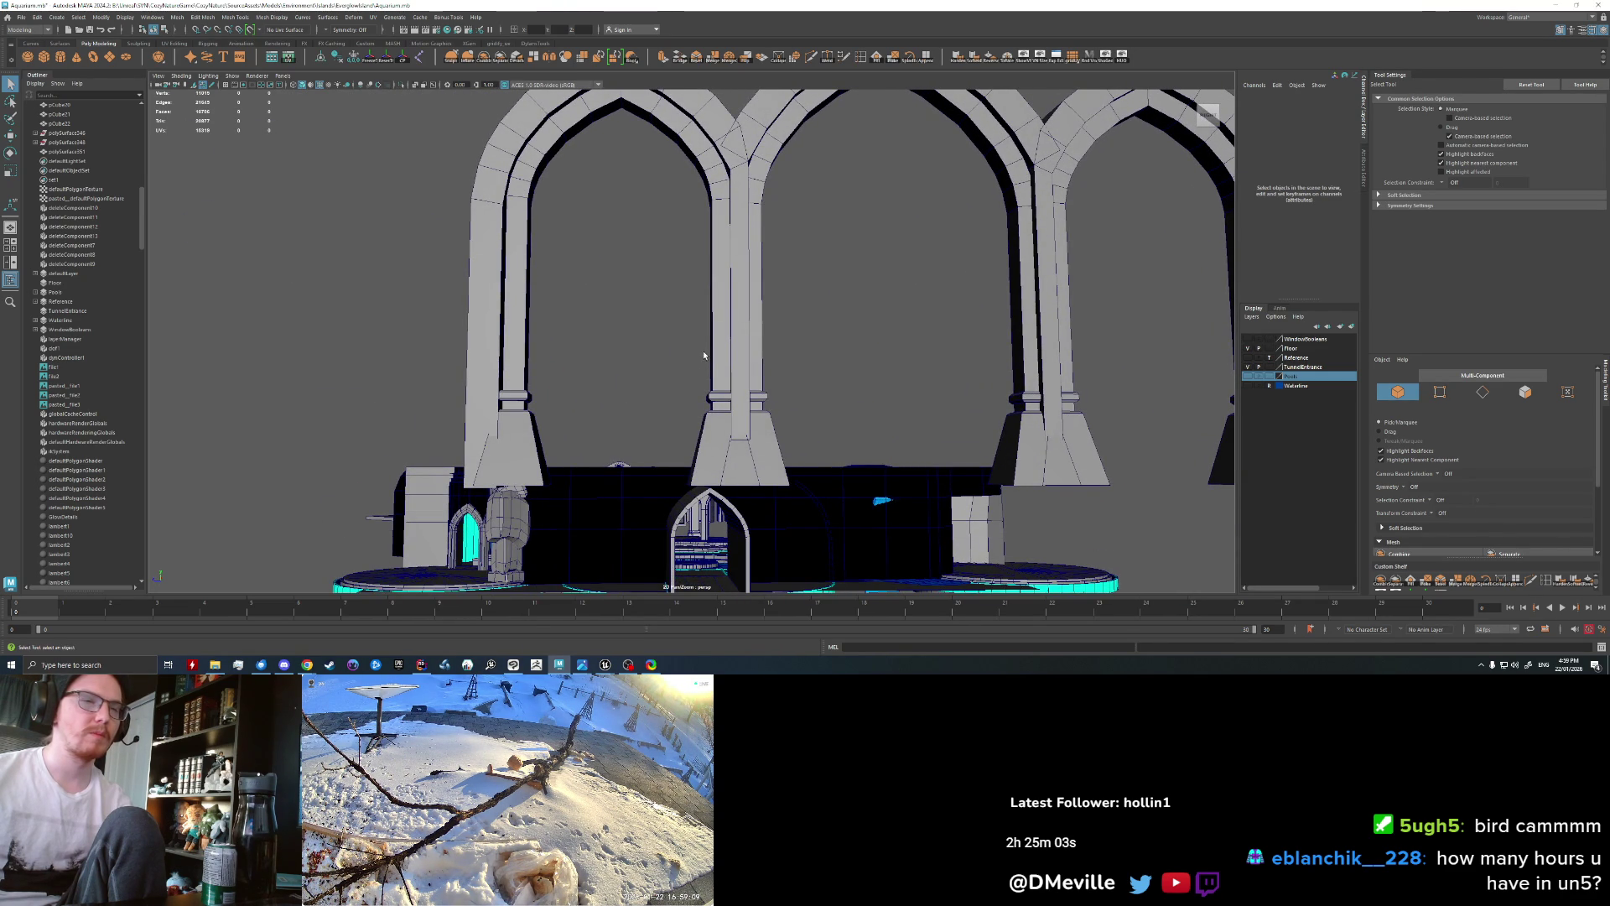
pyautogui.keyDown('alt'); pyautogui.moveTo(636, 420); pyautogui.dragTo(514, 460); pyautogui.keyUp('alt')
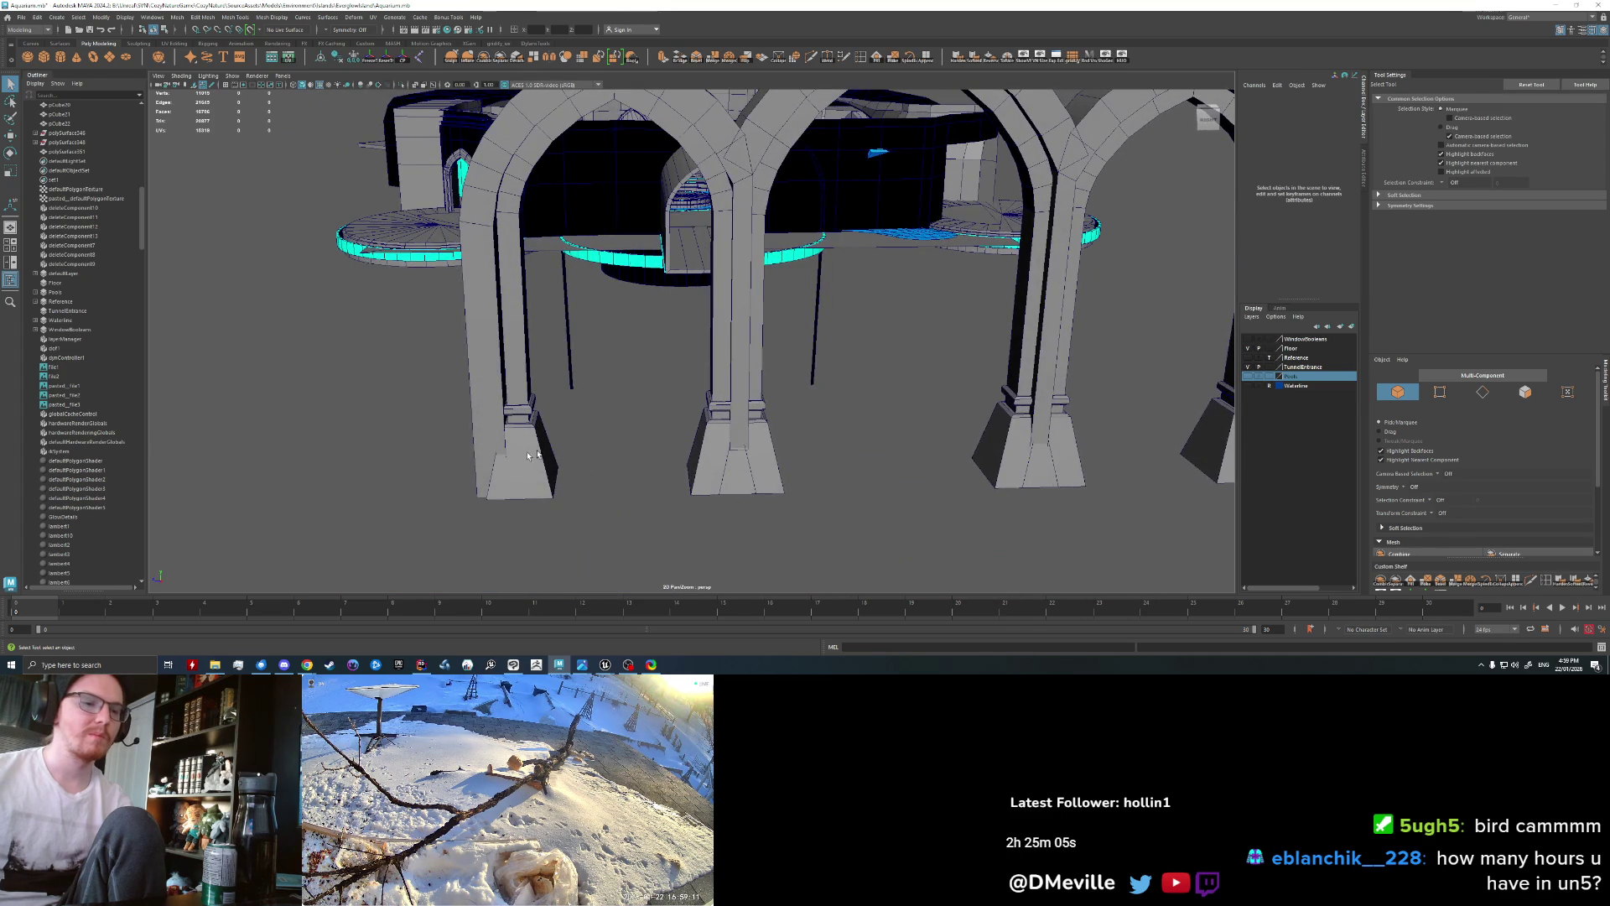
# Step: Select the arch mesh and pick an edge on a pillar base in Edge mode
pyautogui.click(514, 460)
pyautogui.moveTo(510, 415); pyautogui.dragTo(514, 369, button='right')
pyautogui.click(503, 474)
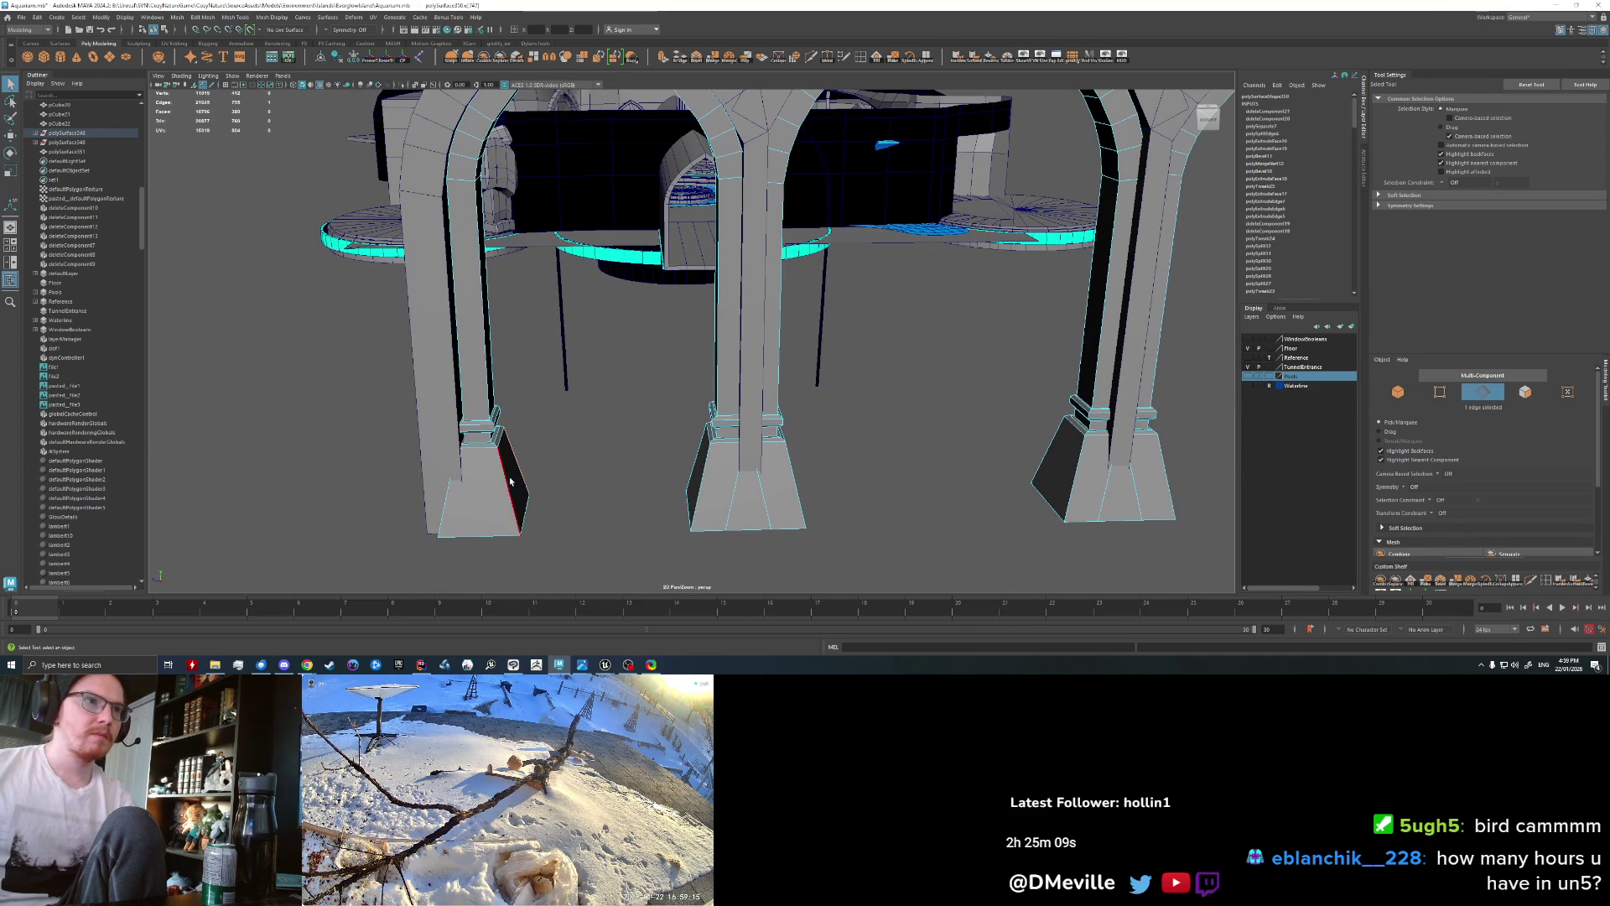
# Step: Bevel the pillar base edges with a 0.28 fraction
pyautogui.hotkey('ctrl', 'b')
pyautogui.keyDown('alt'); pyautogui.moveTo(602, 512); pyautogui.dragTo(595, 510); pyautogui.keyUp('alt')
pyautogui.moveTo(596, 511); pyautogui.dragTo(590, 510, button='middle')
pyautogui.moveTo(590, 512)
pyautogui.keyDown('alt'); pyautogui.mouseDown()
pyautogui.moveTo(837, 521)
pyautogui.moveTo(780, 502)
pyautogui.moveTo(821, 511)
pyautogui.mouseUp(); pyautogui.keyUp('alt')
pyautogui.hotkey('ctrl', 'b')
pyautogui.moveTo(623, 489)
pyautogui.mouseDown()
pyautogui.moveTo(522, 491)
pyautogui.moveTo(594, 485)
pyautogui.mouseUp()
pyautogui.moveTo(594, 485); pyautogui.dragTo(641, 443, button='right')
# Step: Select the 102 arch edges and bevel them with a 0.36 fraction
pyautogui.moveTo(687, 498)
pyautogui.keyDown('alt'); pyautogui.mouseDown()
pyautogui.moveTo(676, 467)
pyautogui.moveTo(480, 470)
pyautogui.mouseUp(); pyautogui.keyUp('alt')
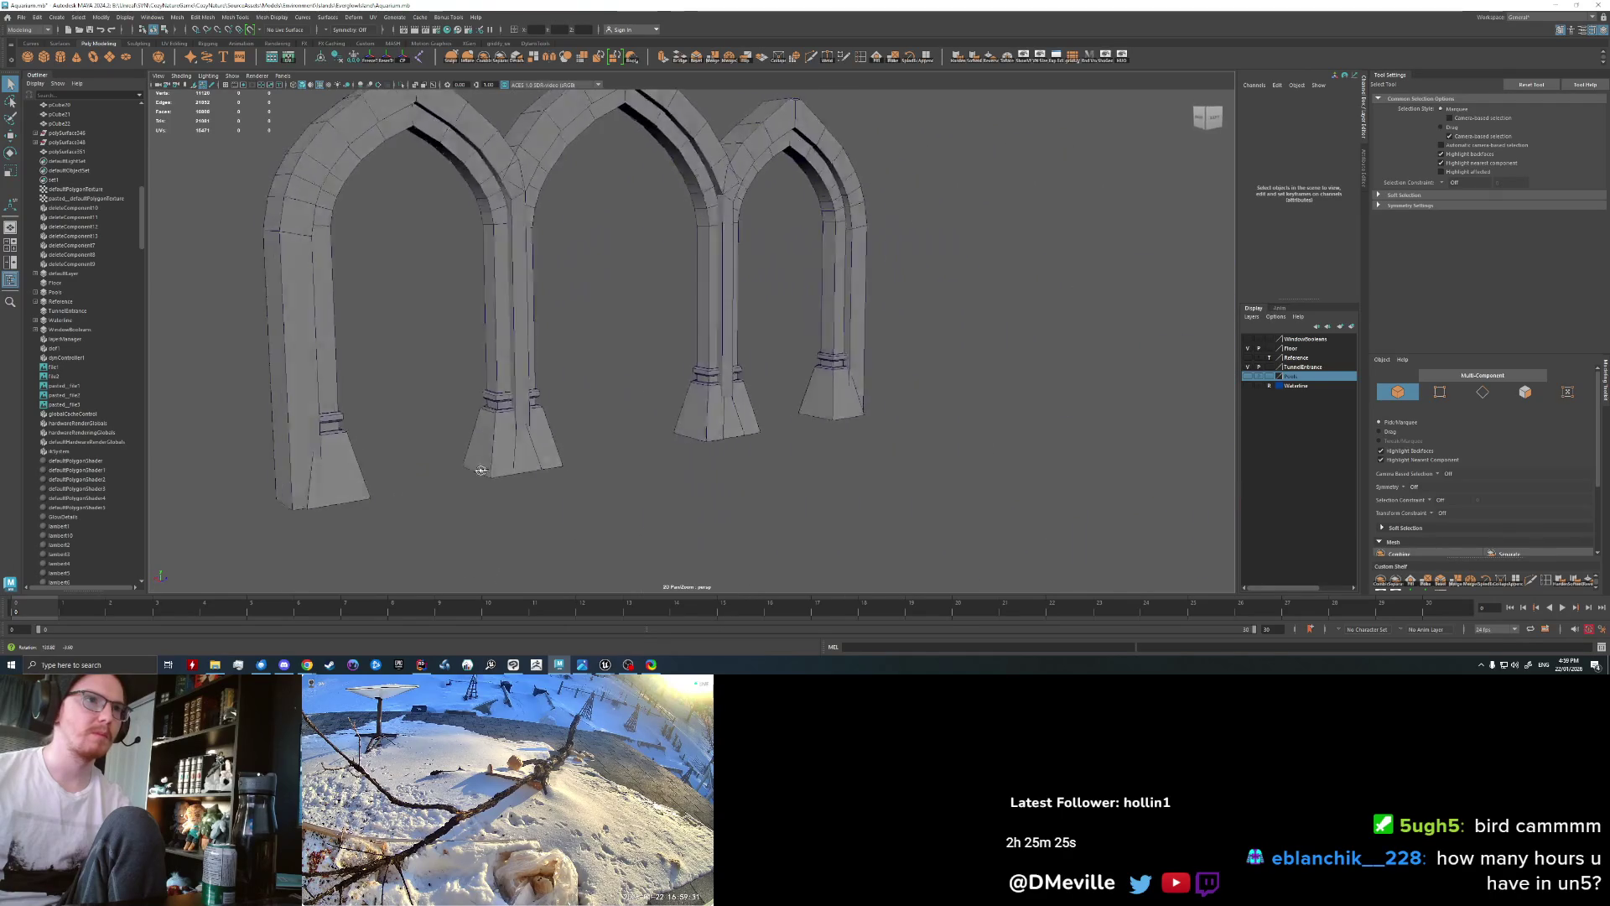
pyautogui.keyDown('alt'); pyautogui.moveTo(481, 470); pyautogui.dragTo(361, 468); pyautogui.keyUp('alt')
pyautogui.click(360, 470)
pyautogui.moveTo(328, 387); pyautogui.dragTo(325, 366, button='right')
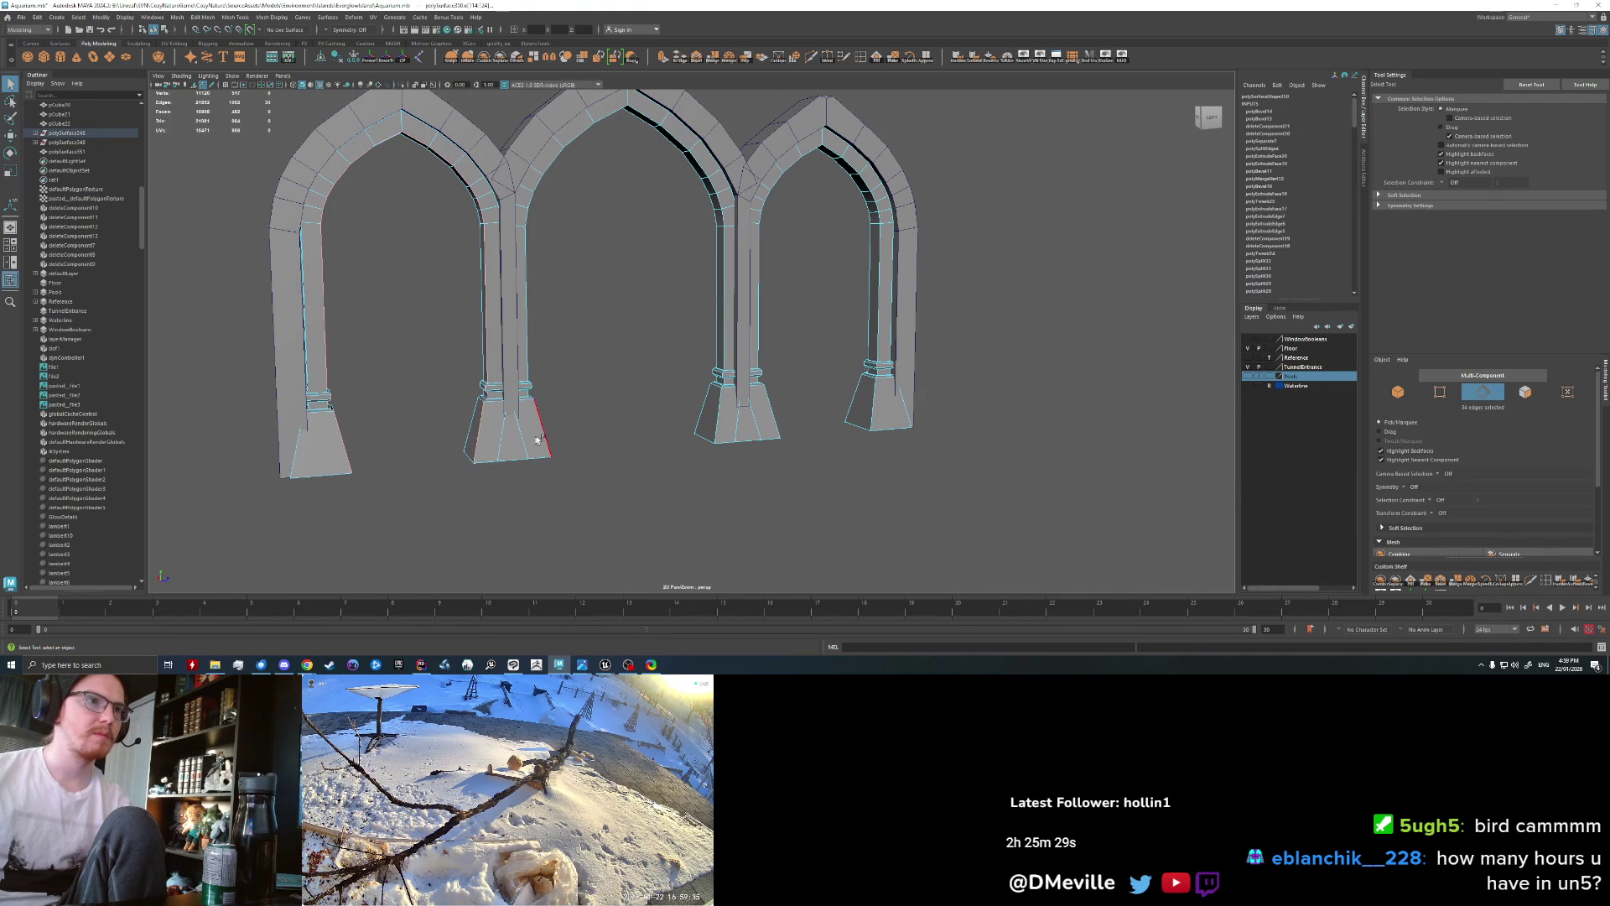
pyautogui.hotkey('ctrl', 'b')
pyautogui.moveTo(819, 501); pyautogui.dragTo(812, 496)
pyautogui.moveTo(562, 467)
pyautogui.keyDown('alt'); pyautogui.mouseDown()
pyautogui.moveTo(684, 472)
pyautogui.moveTo(647, 492)
pyautogui.mouseUp(); pyautogui.keyUp('alt')
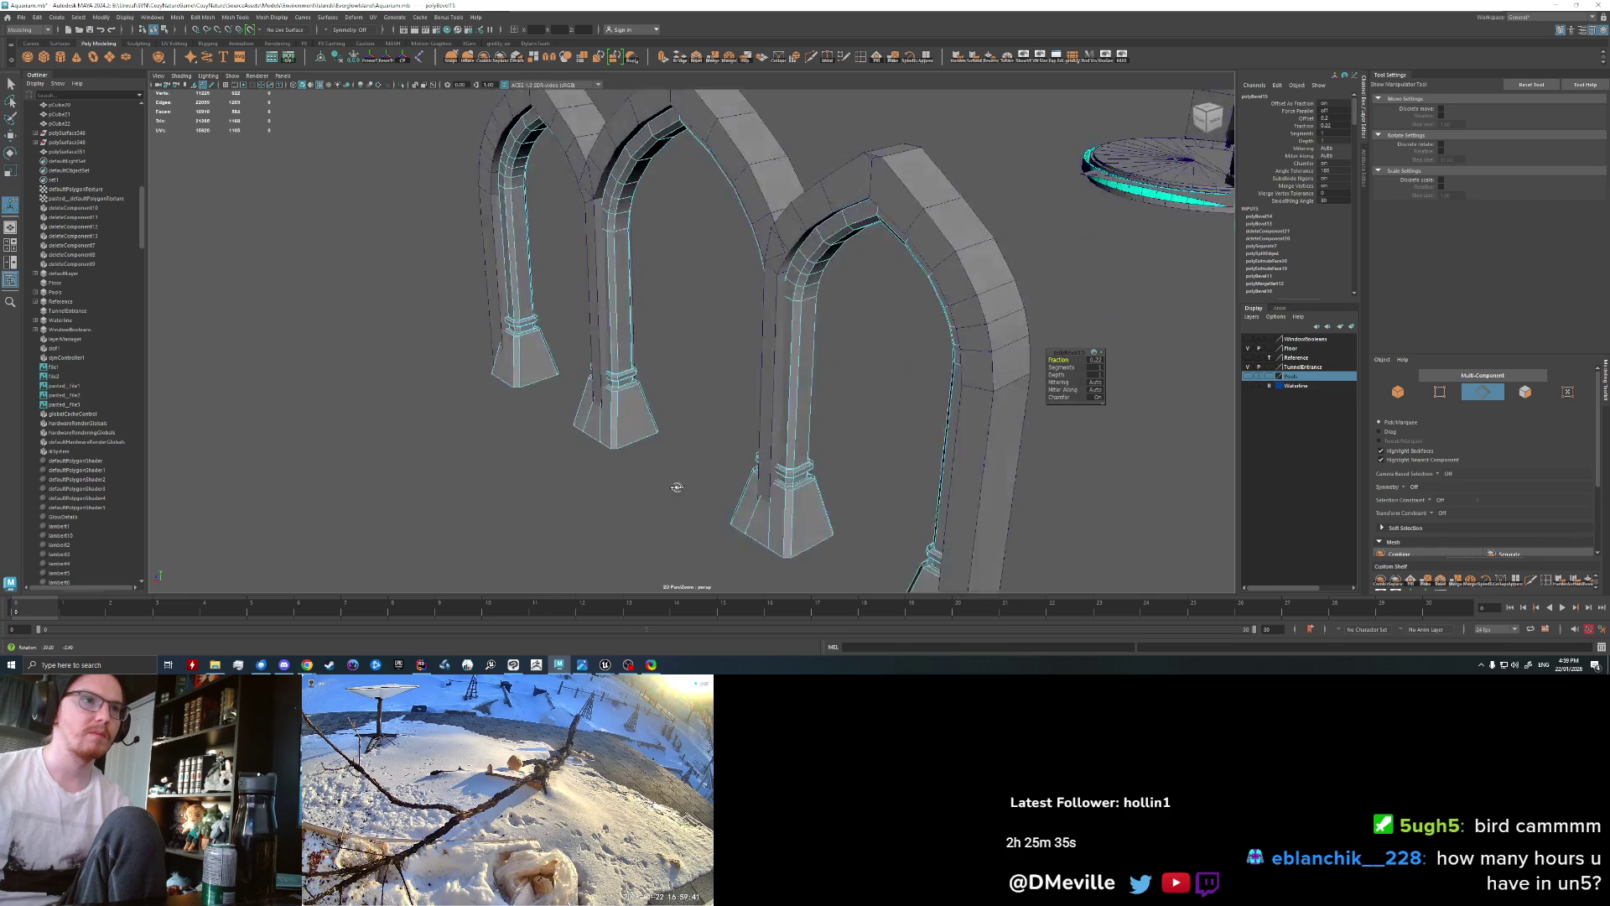
pyautogui.keyDown('alt'); pyautogui.moveTo(649, 492); pyautogui.dragTo(713, 449); pyautogui.keyUp('alt')
# Step: Clear the selection, undo a trial edge bevel, and return to Object Mode
pyautogui.press('q')
pyautogui.click(701, 377)
pyautogui.moveTo(701, 378)
pyautogui.keyDown('alt'); pyautogui.mouseDown()
pyautogui.moveTo(690, 459)
pyautogui.moveTo(597, 461)
pyautogui.moveTo(750, 448)
pyautogui.moveTo(635, 321)
pyautogui.mouseUp(); pyautogui.keyUp('alt')
pyautogui.moveTo(550, 260); pyautogui.dragTo(549, 249, button='right')
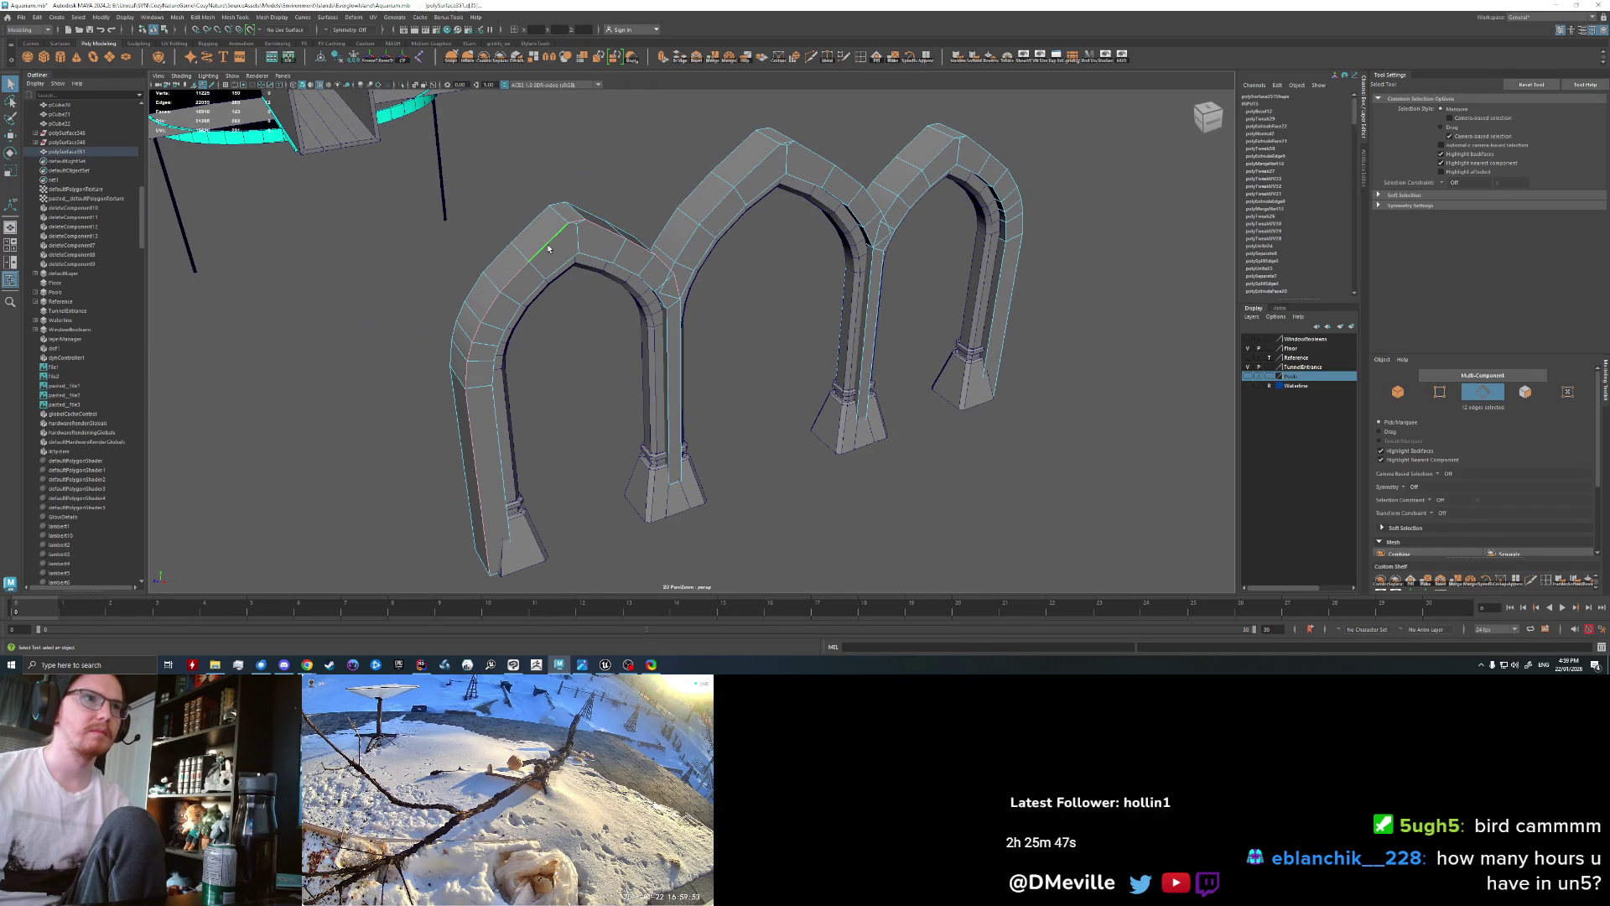
pyautogui.hotkey('ctrl', 'b')
pyautogui.hotkey('ctrl', 'z')
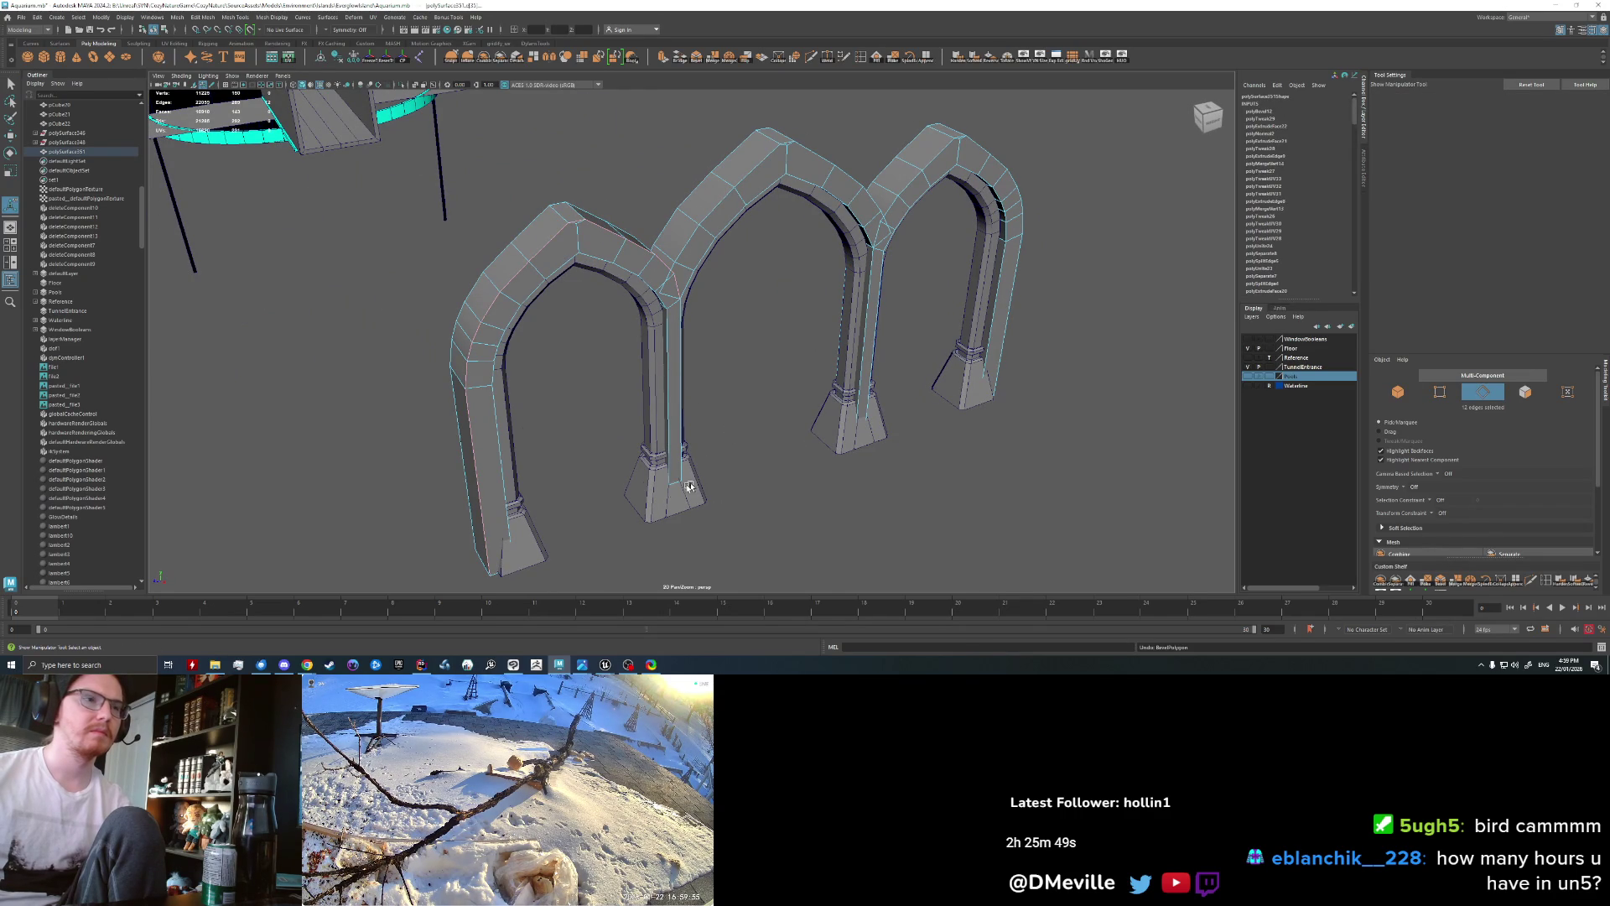
pyautogui.moveTo(460, 358); pyautogui.dragTo(513, 349, button='right')
pyautogui.press('q')
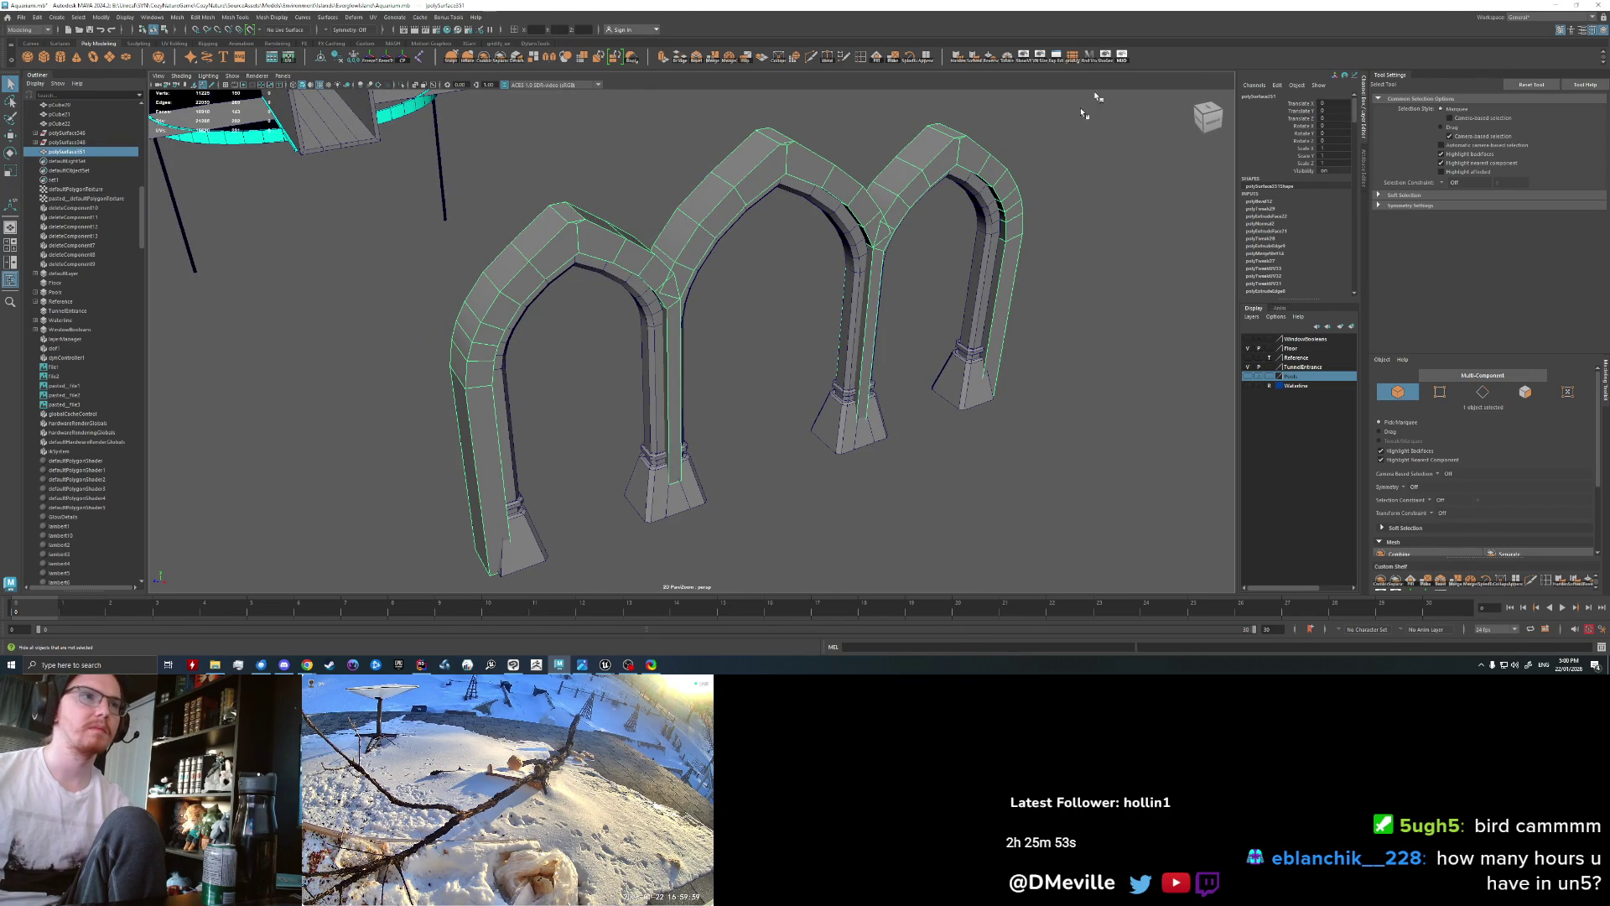
# Step: Hide everything except the arch mesh with Hide Unselected
pyautogui.click(1119, 67)
pyautogui.keyDown('alt'); pyautogui.moveTo(822, 288); pyautogui.dragTo(807, 373); pyautogui.keyUp('alt')
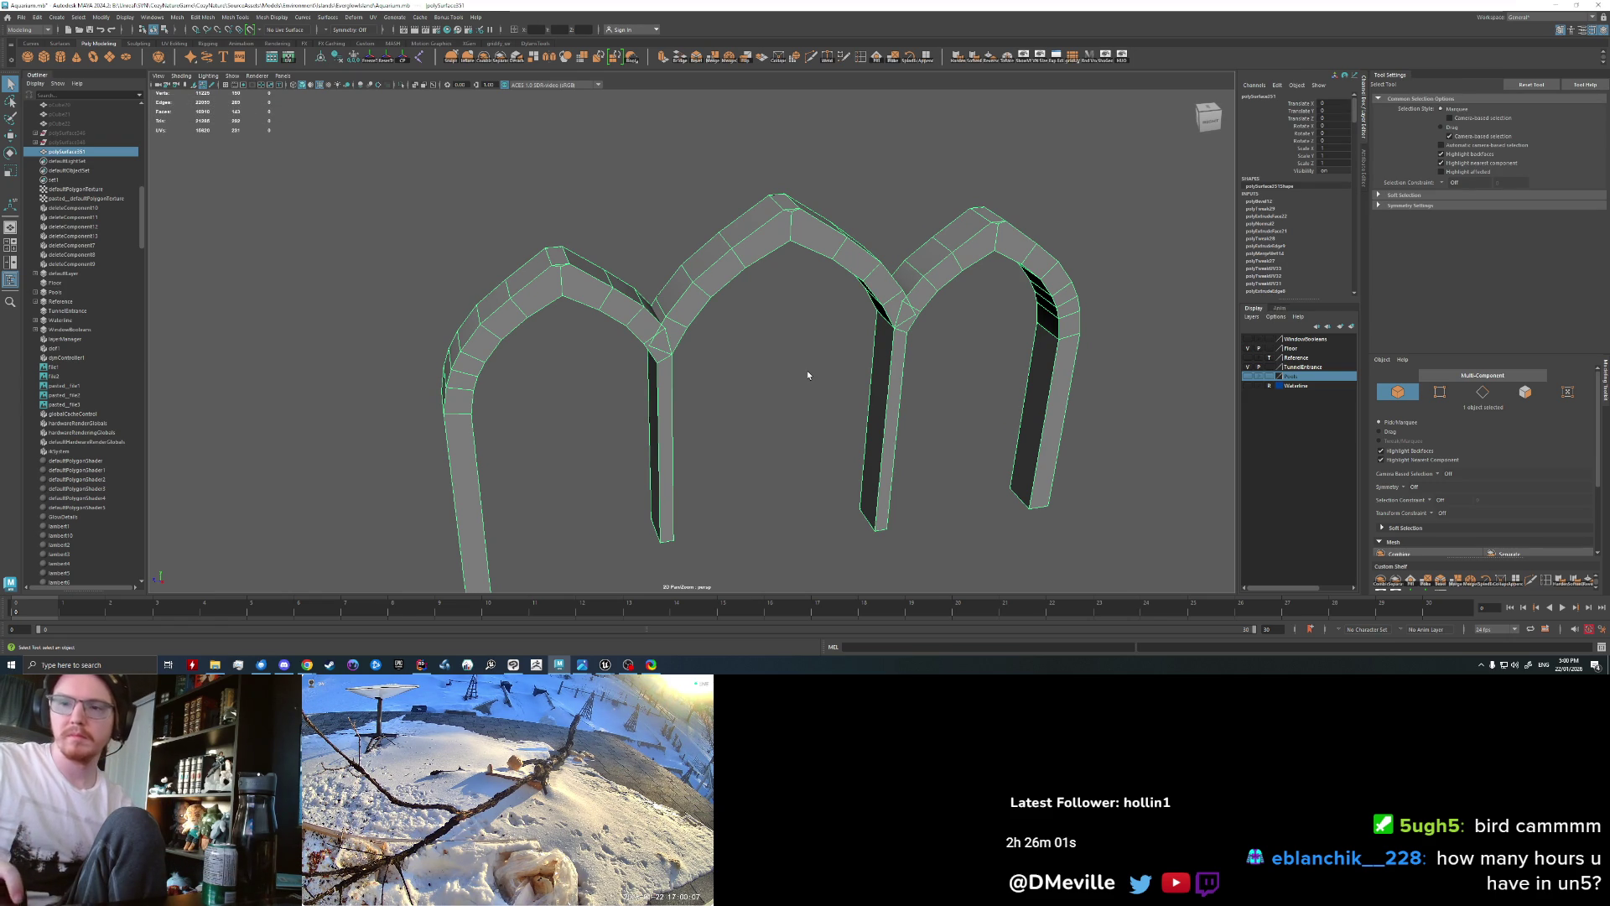
pyautogui.moveTo(808, 370)
pyautogui.keyDown('alt'); pyautogui.mouseDown()
pyautogui.moveTo(661, 249)
pyautogui.moveTo(487, 249)
pyautogui.moveTo(685, 249)
pyautogui.mouseUp(); pyautogui.keyUp('alt')
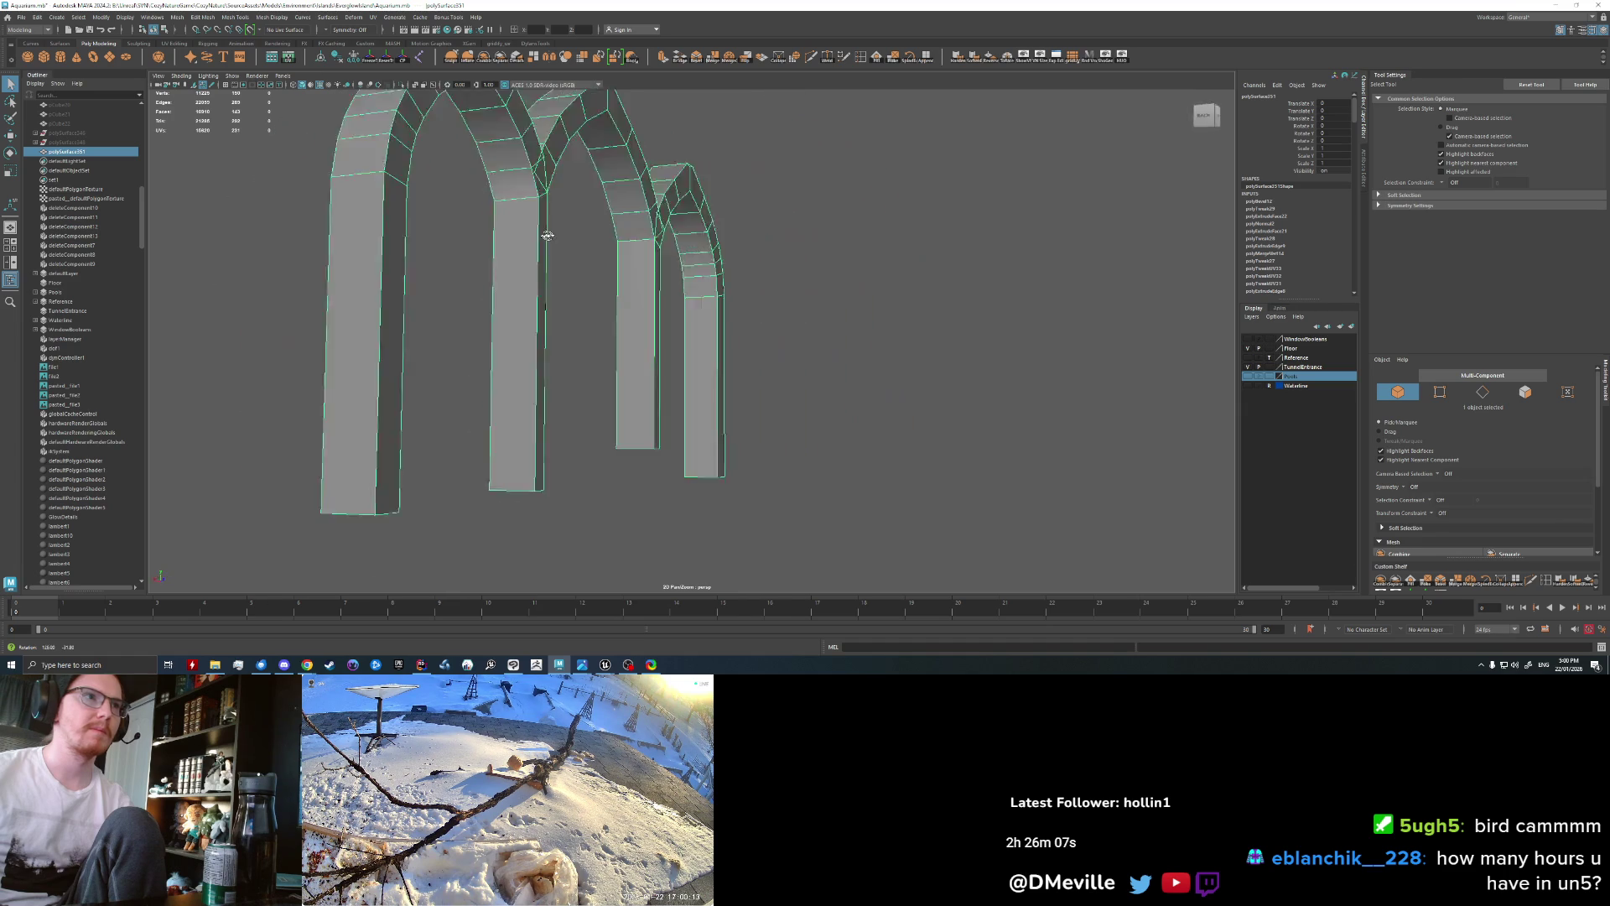
pyautogui.scroll(3, 640, 211)
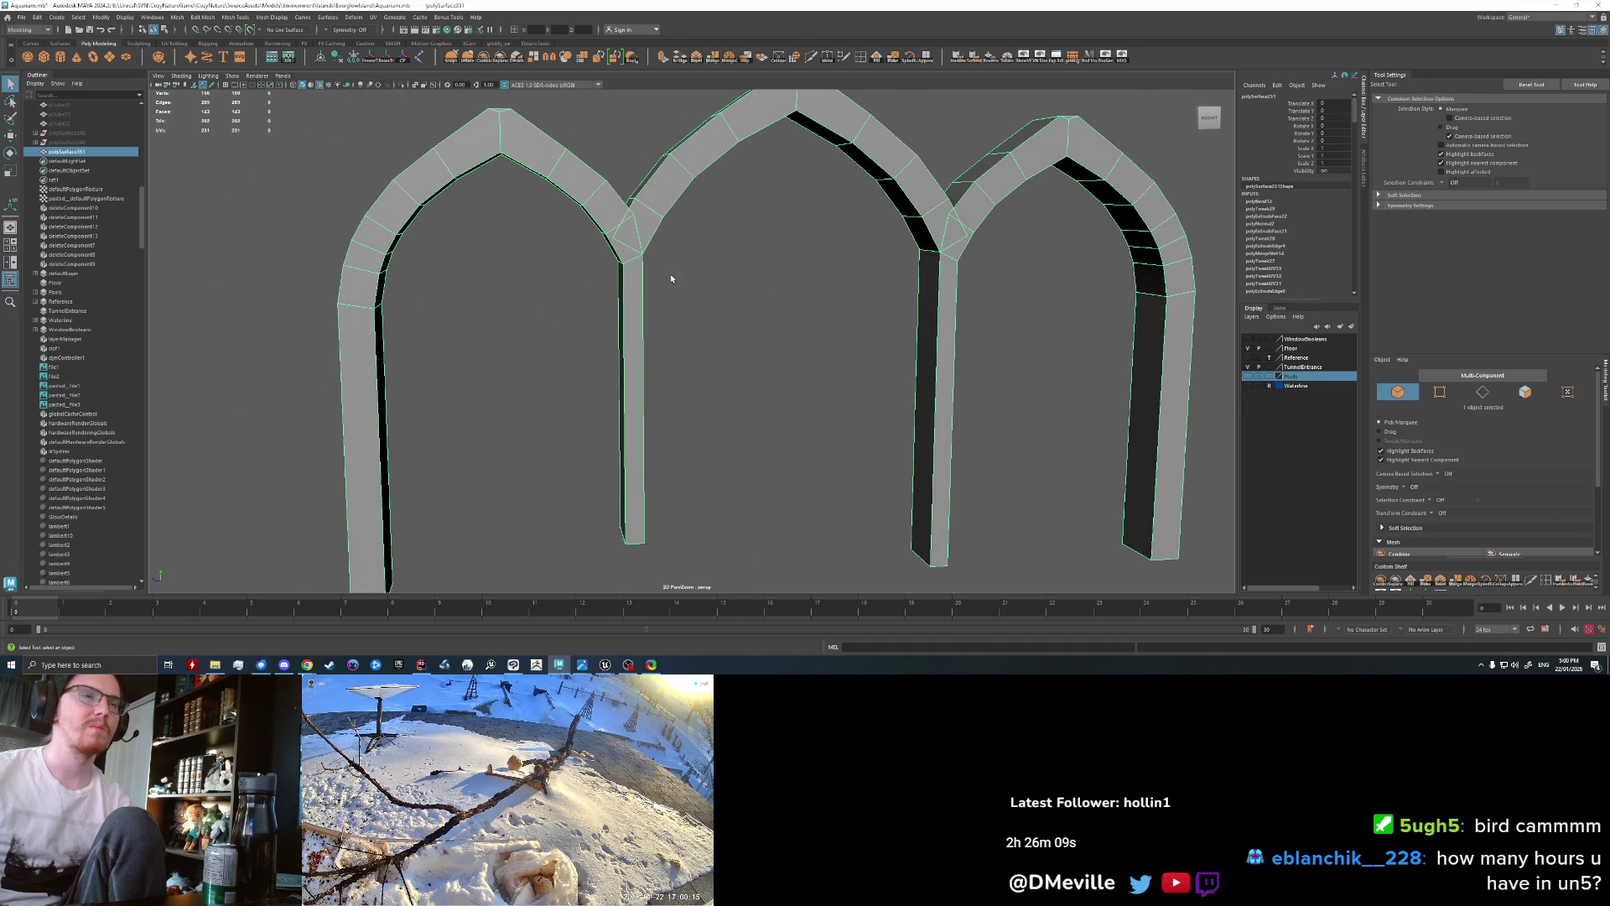
pyautogui.scroll(1, 671, 278)
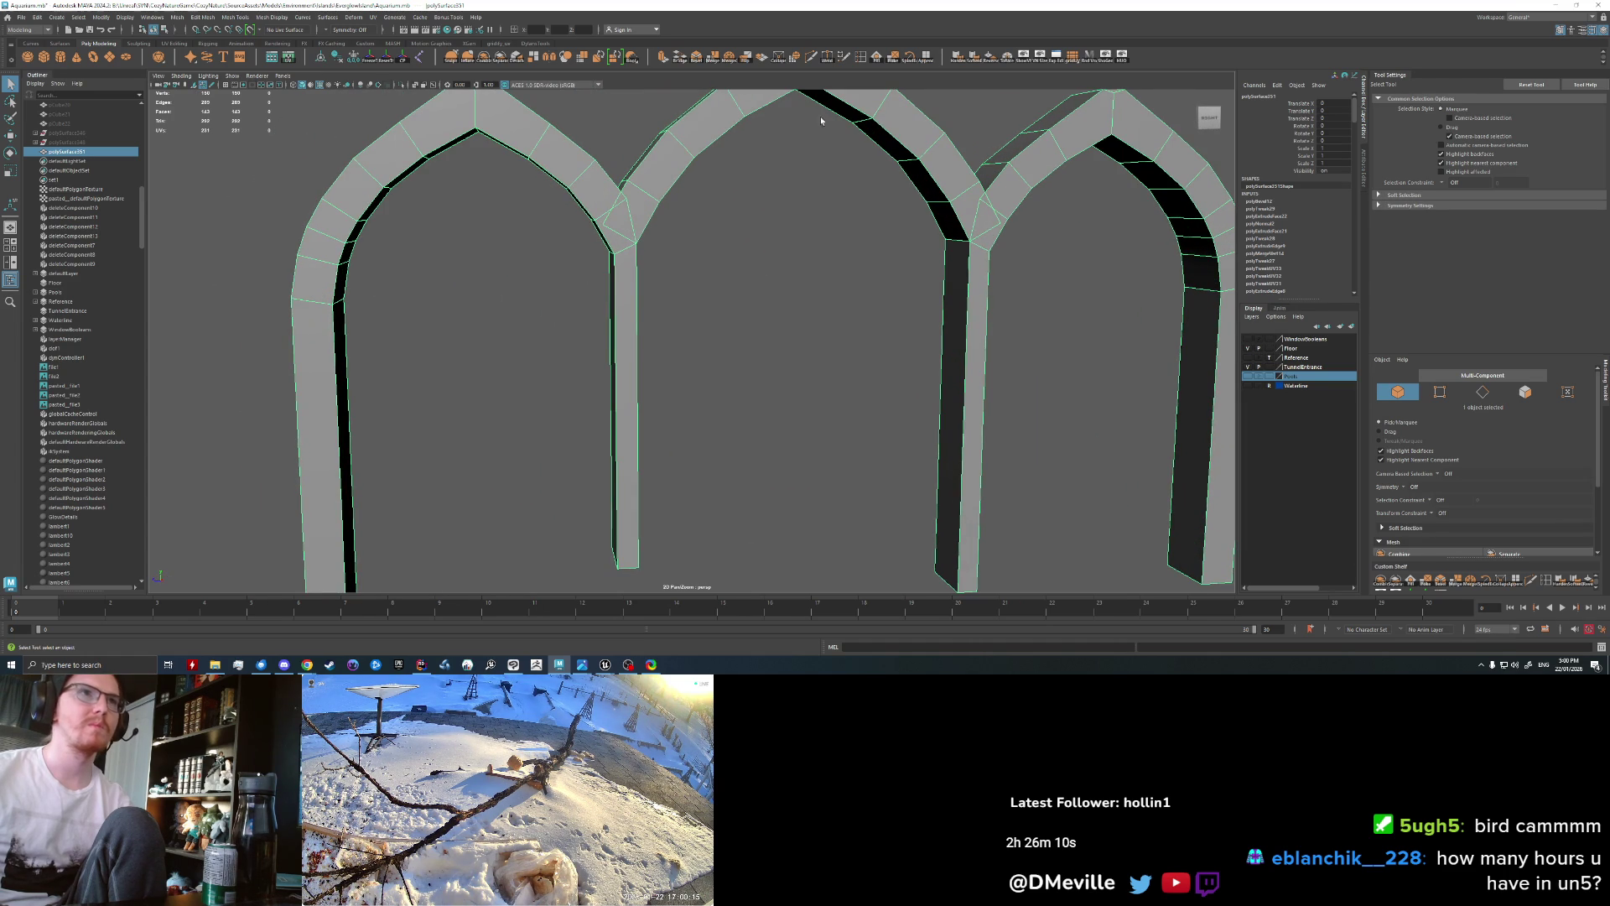
# Step: Merge the arch mesh vertices at the junctions and reselect it there
pyautogui.click(712, 59)
pyautogui.click(730, 264)
pyautogui.scroll(-3, 729, 264)
pyautogui.scroll(5, 737, 259)
pyautogui.keyDown('alt'); pyautogui.moveTo(737, 259); pyautogui.dragTo(612, 338); pyautogui.keyUp('alt')
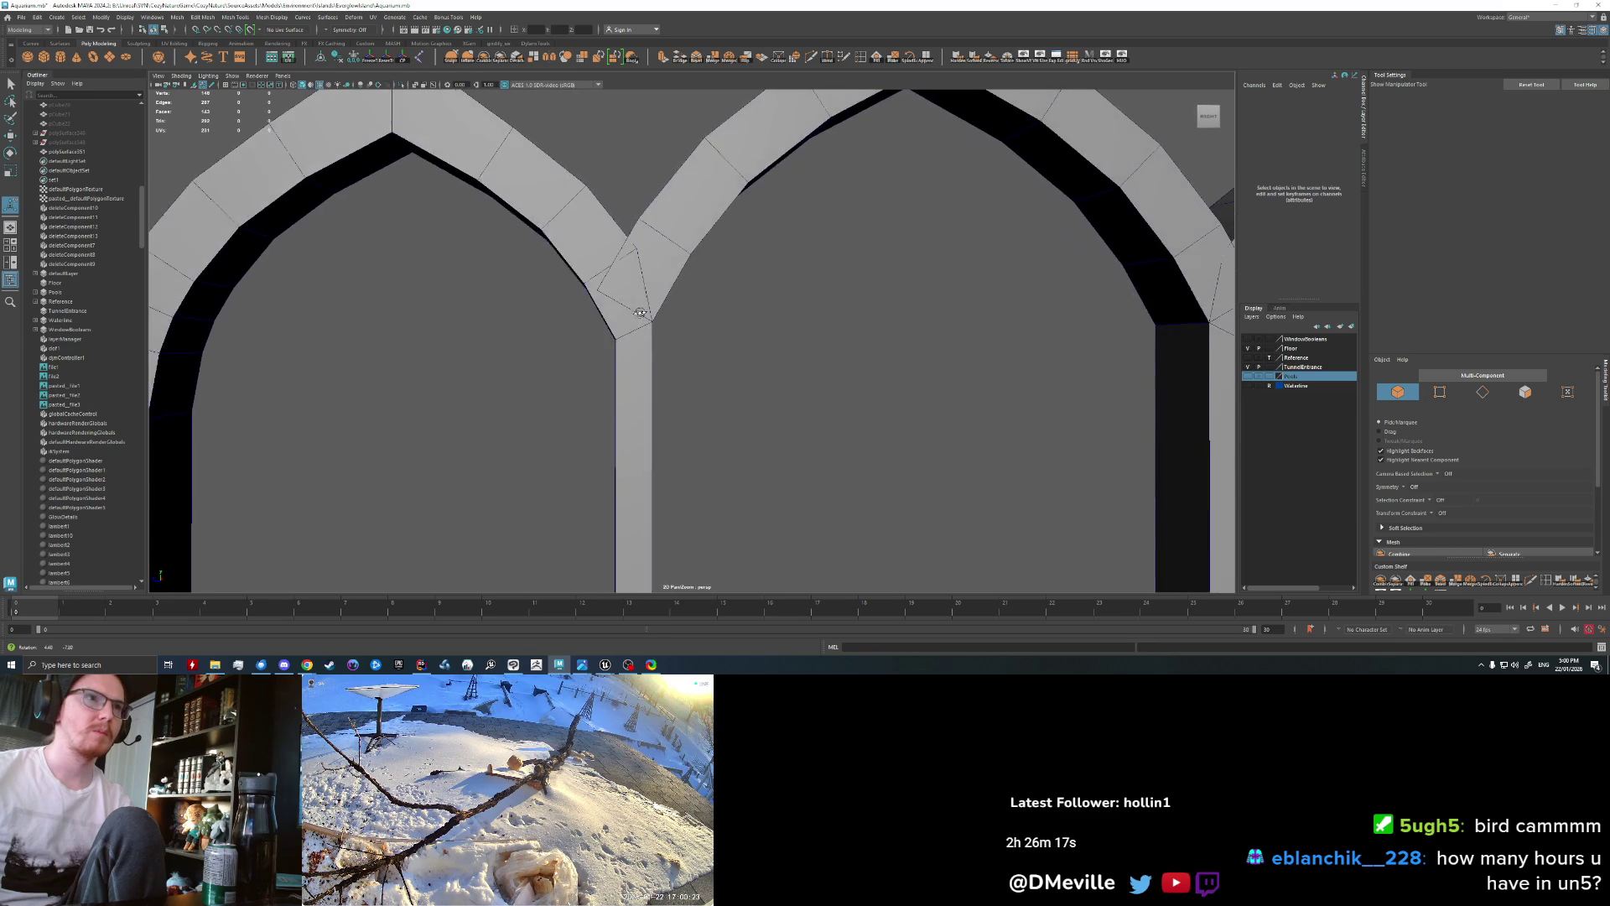
pyautogui.scroll(3, 611, 338)
pyautogui.click(600, 344)
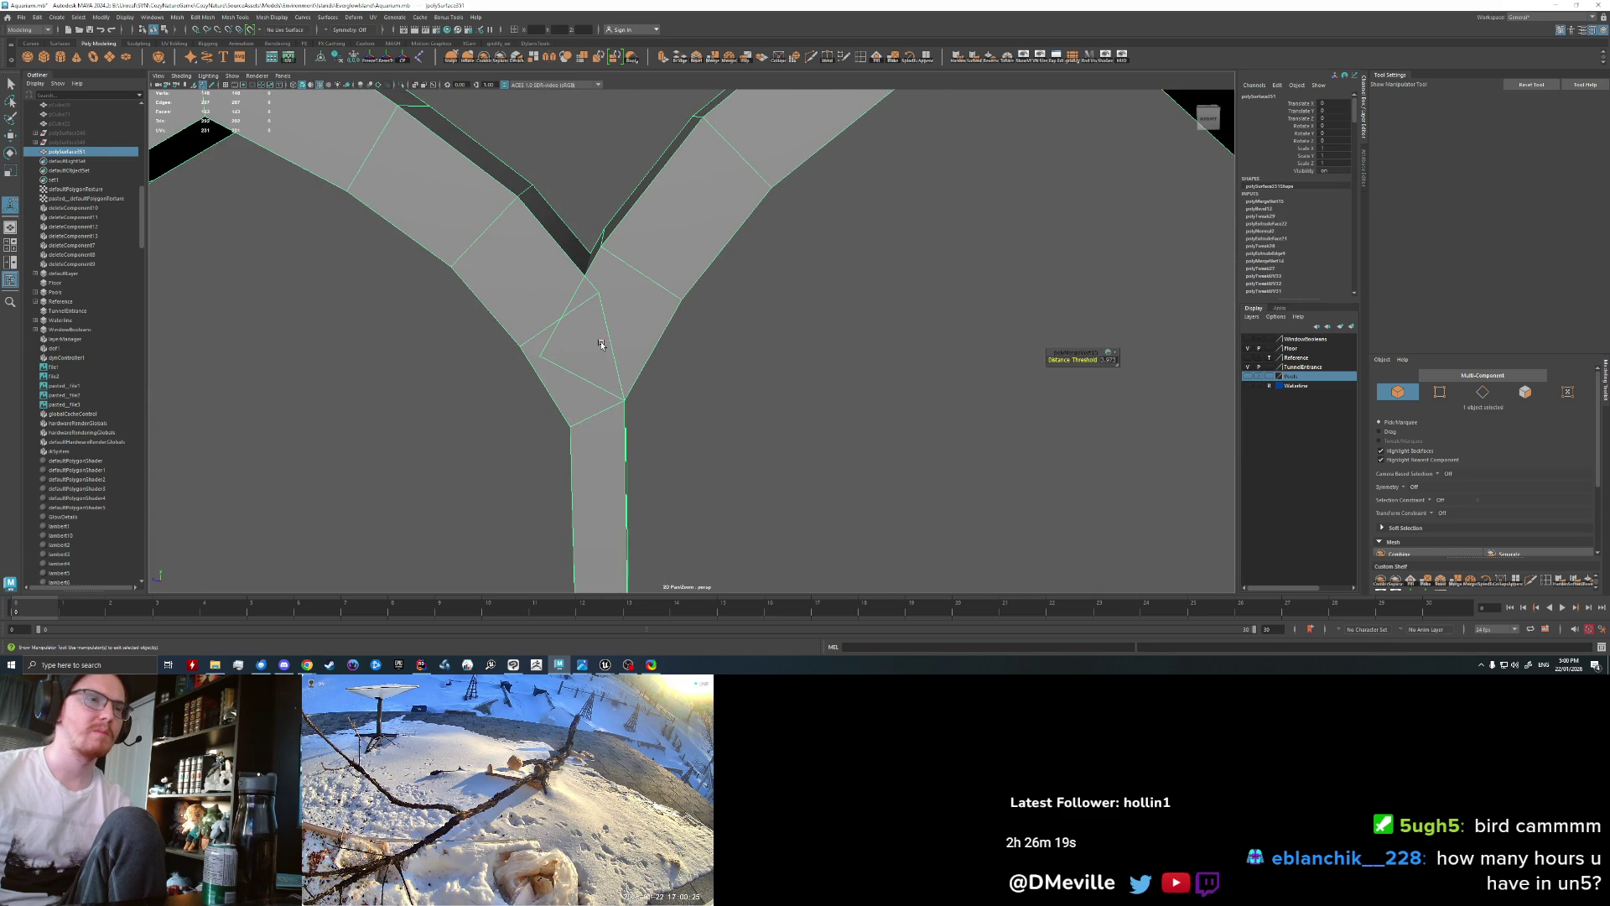
# Step: Cut a new edge across the arch junction and weld the stray edge onto its neighbour
pyautogui.keyDown('alt'); pyautogui.moveTo(593, 327); pyautogui.dragTo(619, 361); pyautogui.keyUp('alt')
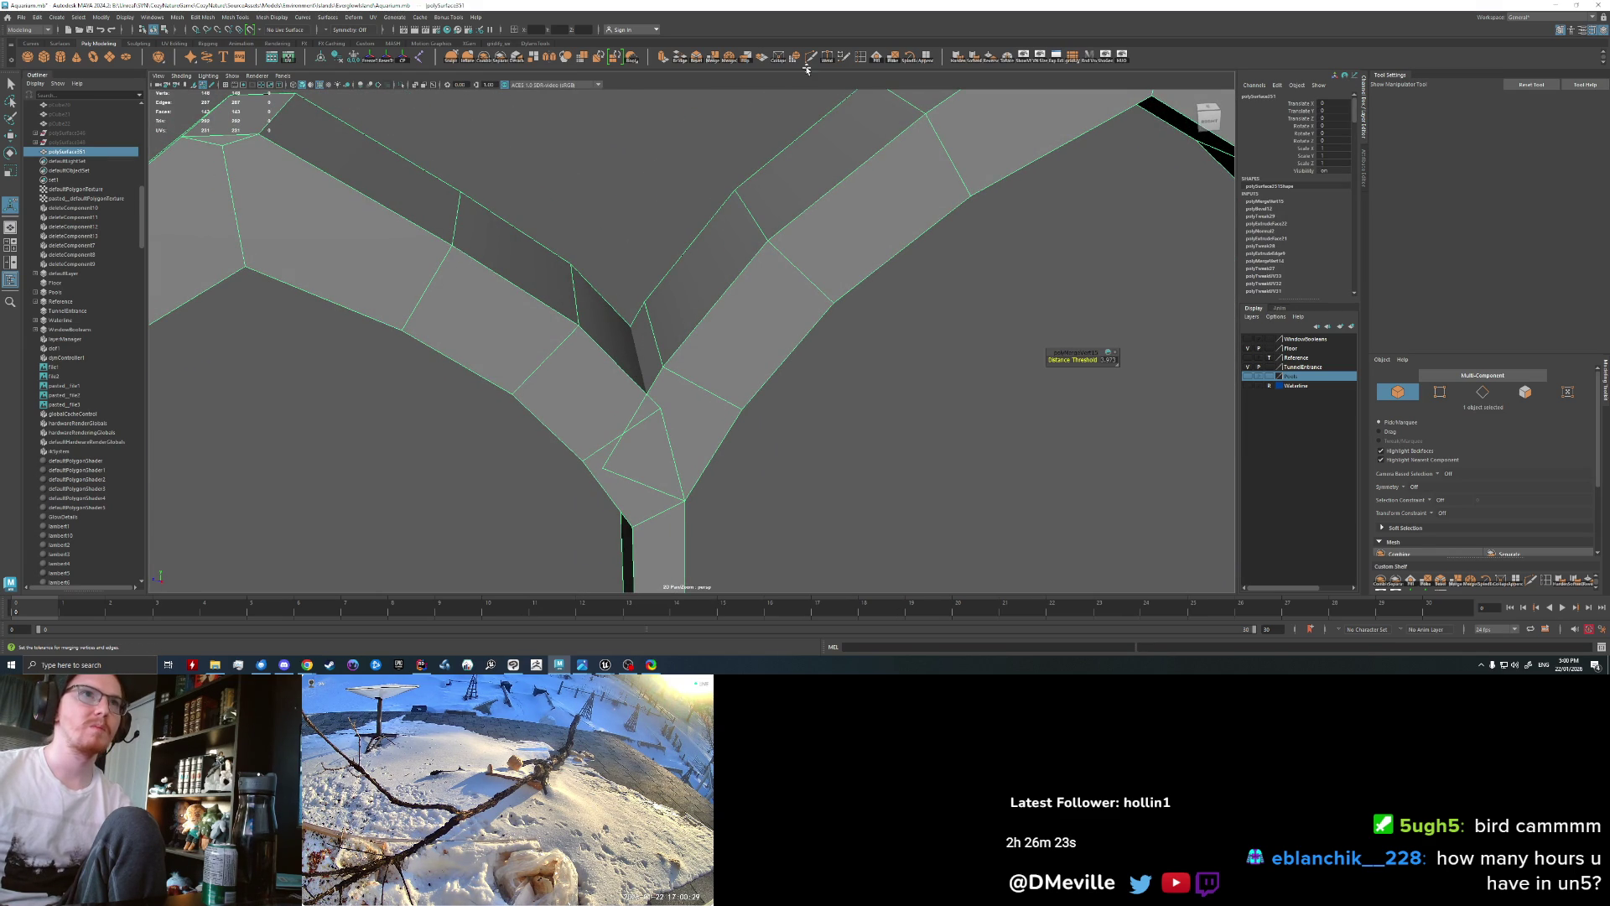
pyautogui.keyDown('shift'); pyautogui.moveTo(778, 157); pyautogui.dragTo(662, 367, button='right'); pyautogui.keyUp('shift')
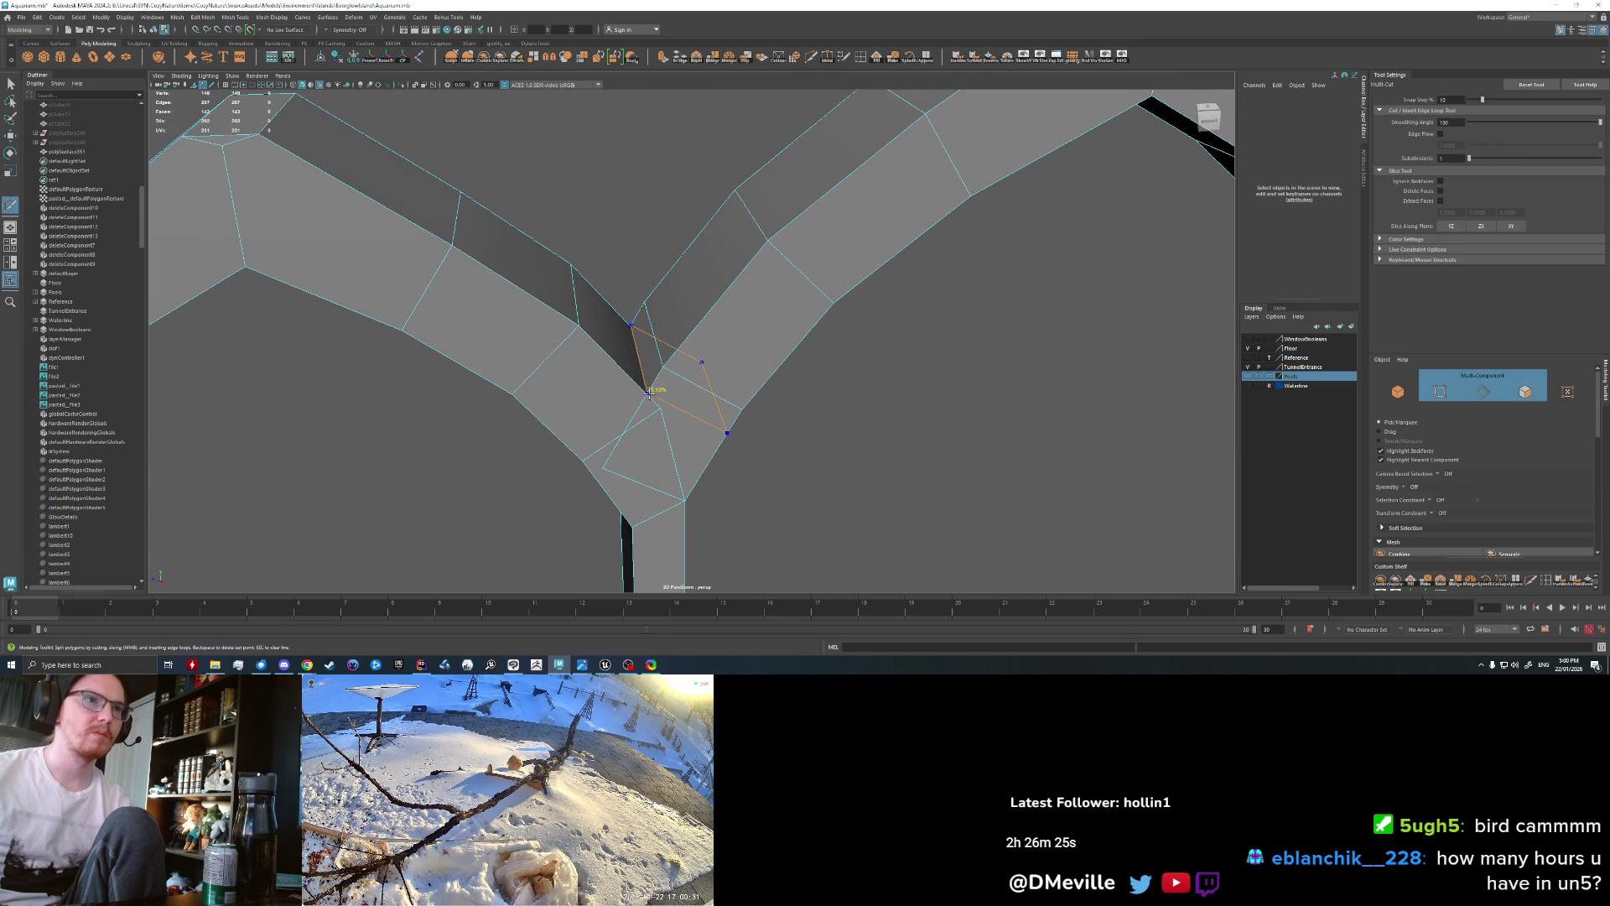
pyautogui.click(644, 391)
pyautogui.press('Return')
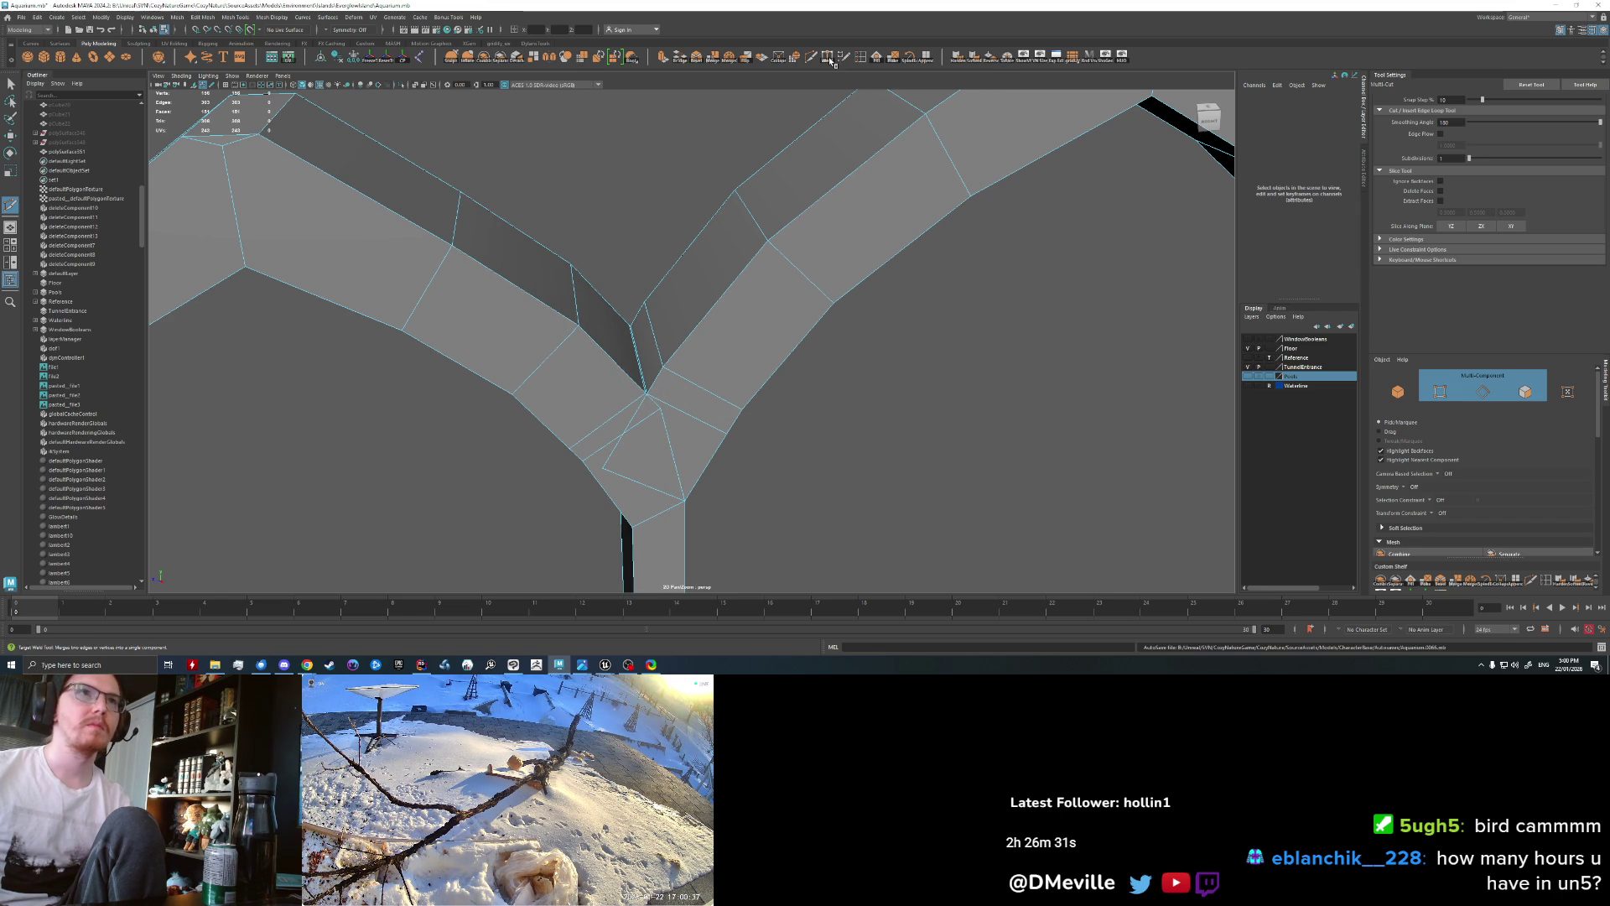
pyautogui.moveTo(642, 362); pyautogui.dragTo(658, 369)
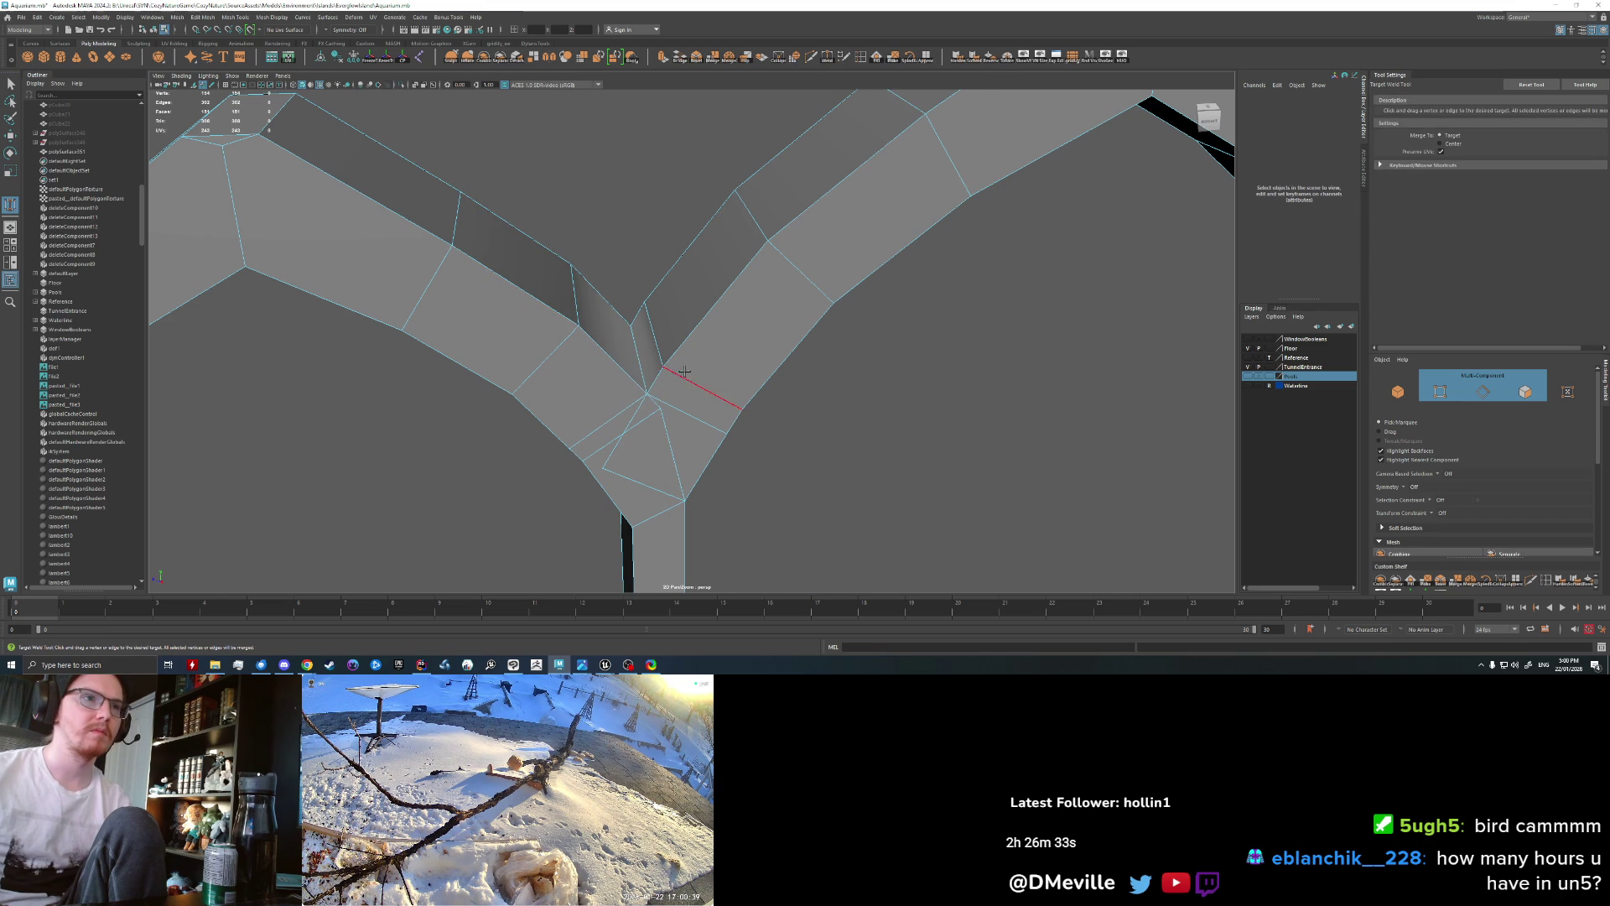
pyautogui.press('q')
# Step: Delete three cluttered faces at the junction one by one in face mode
pyautogui.moveTo(677, 395); pyautogui.dragTo(646, 445, button='right')
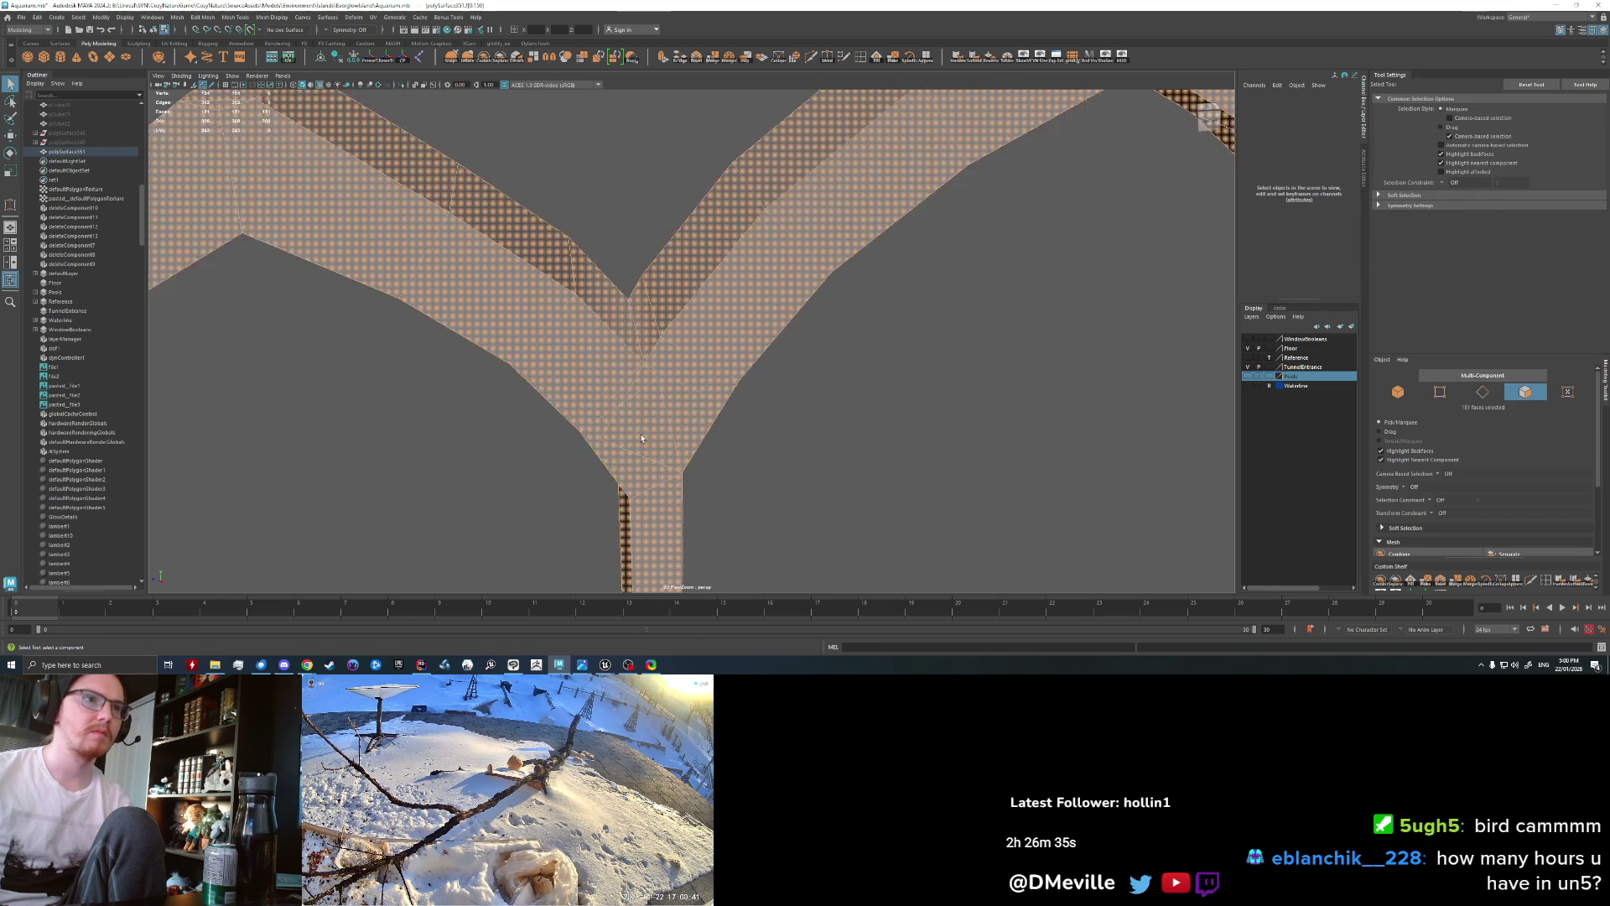
pyautogui.click(605, 375)
pyautogui.press('Delete')
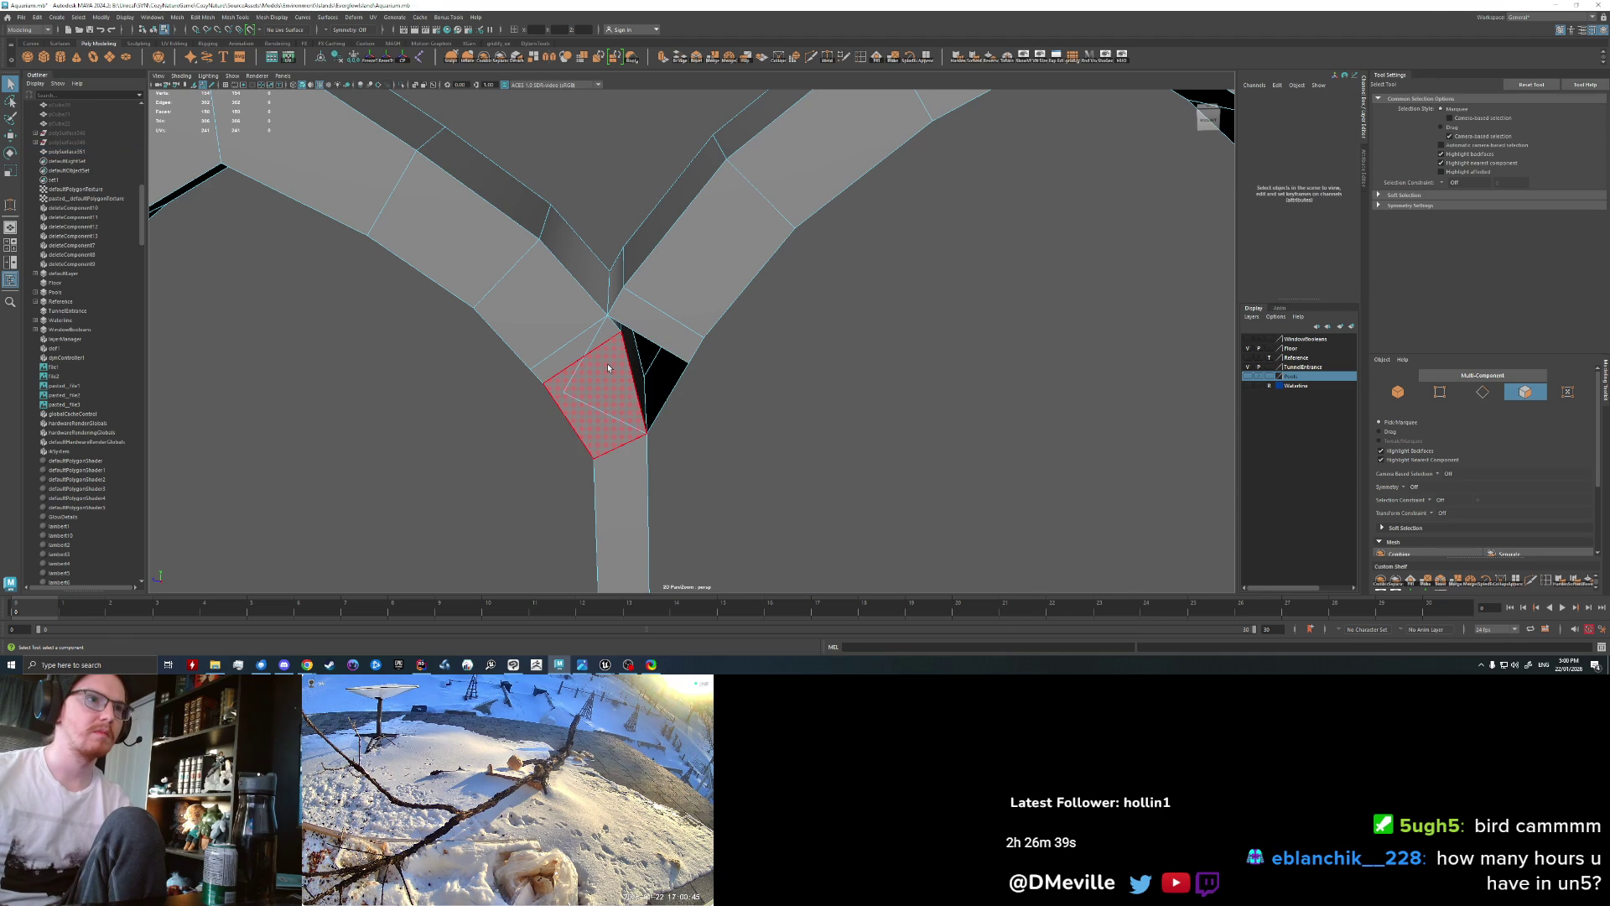
pyautogui.click(608, 368)
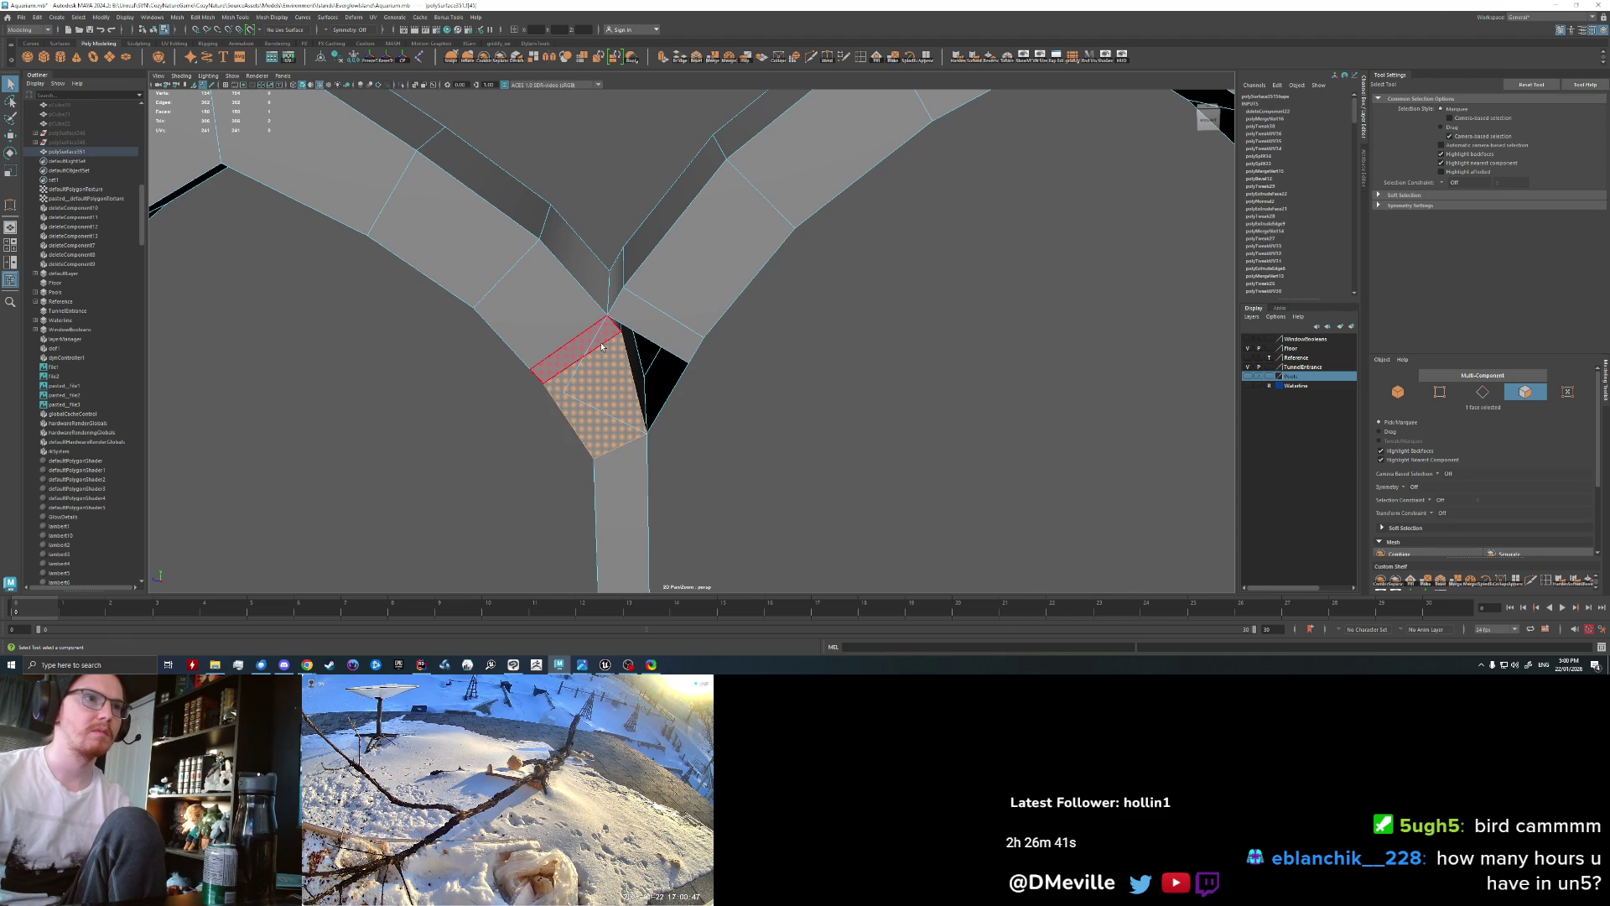
pyautogui.press('Delete')
pyautogui.click(600, 342)
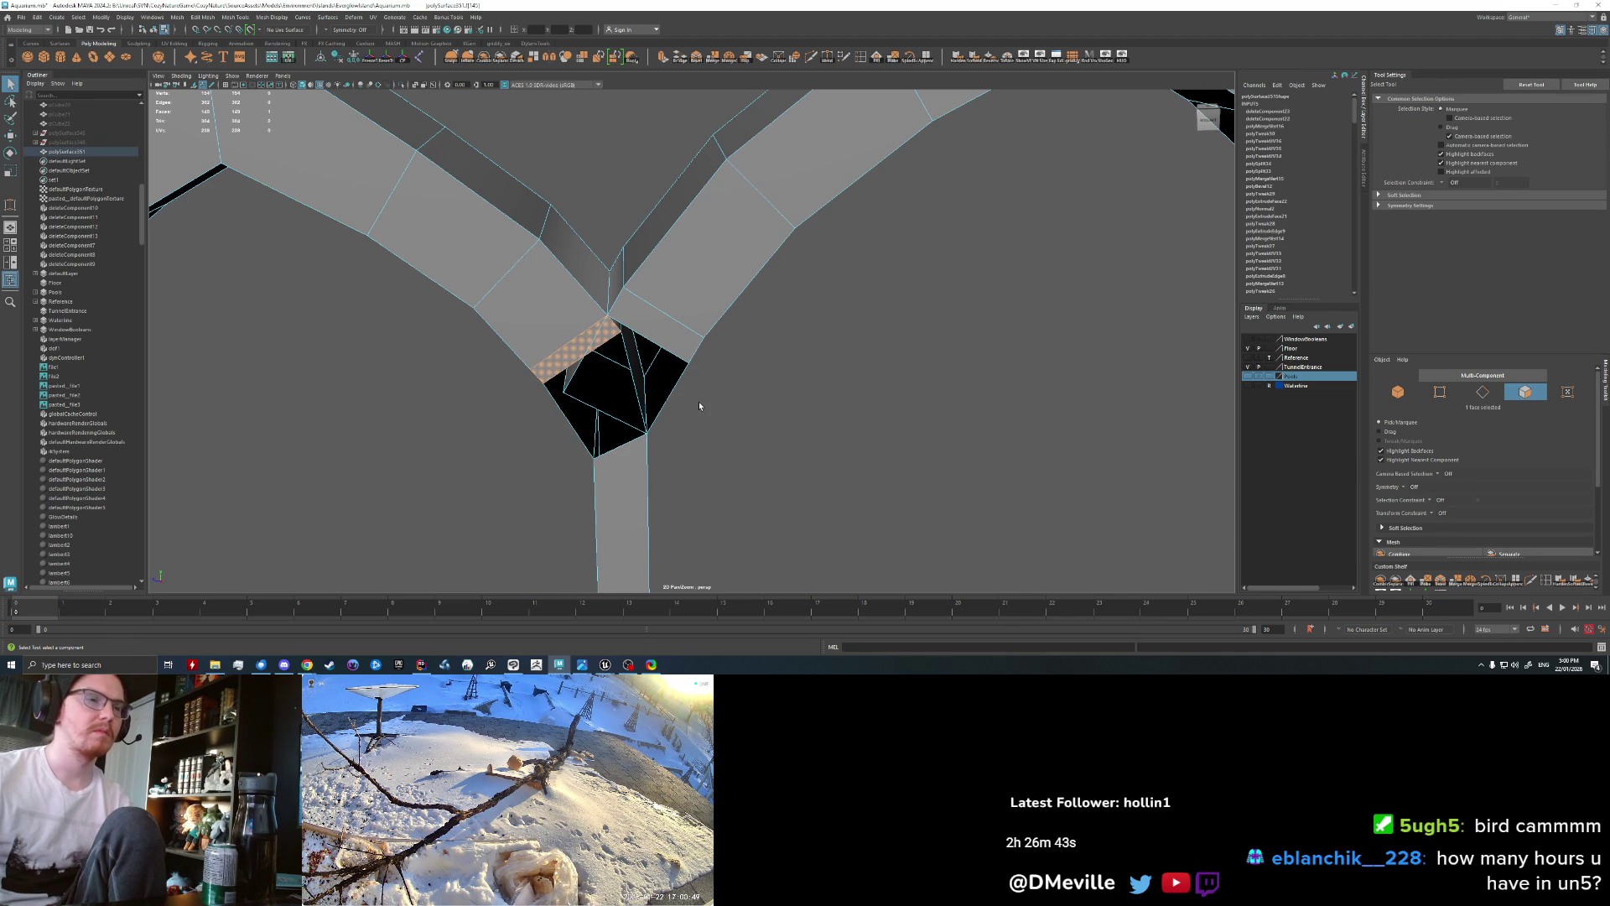
pyautogui.press('Delete')
# Step: Delete the remaining six junction faces and select the resulting five-sided hole's border loop
pyautogui.keyDown('alt'); pyautogui.moveTo(699, 406); pyautogui.dragTo(598, 303); pyautogui.keyUp('alt')
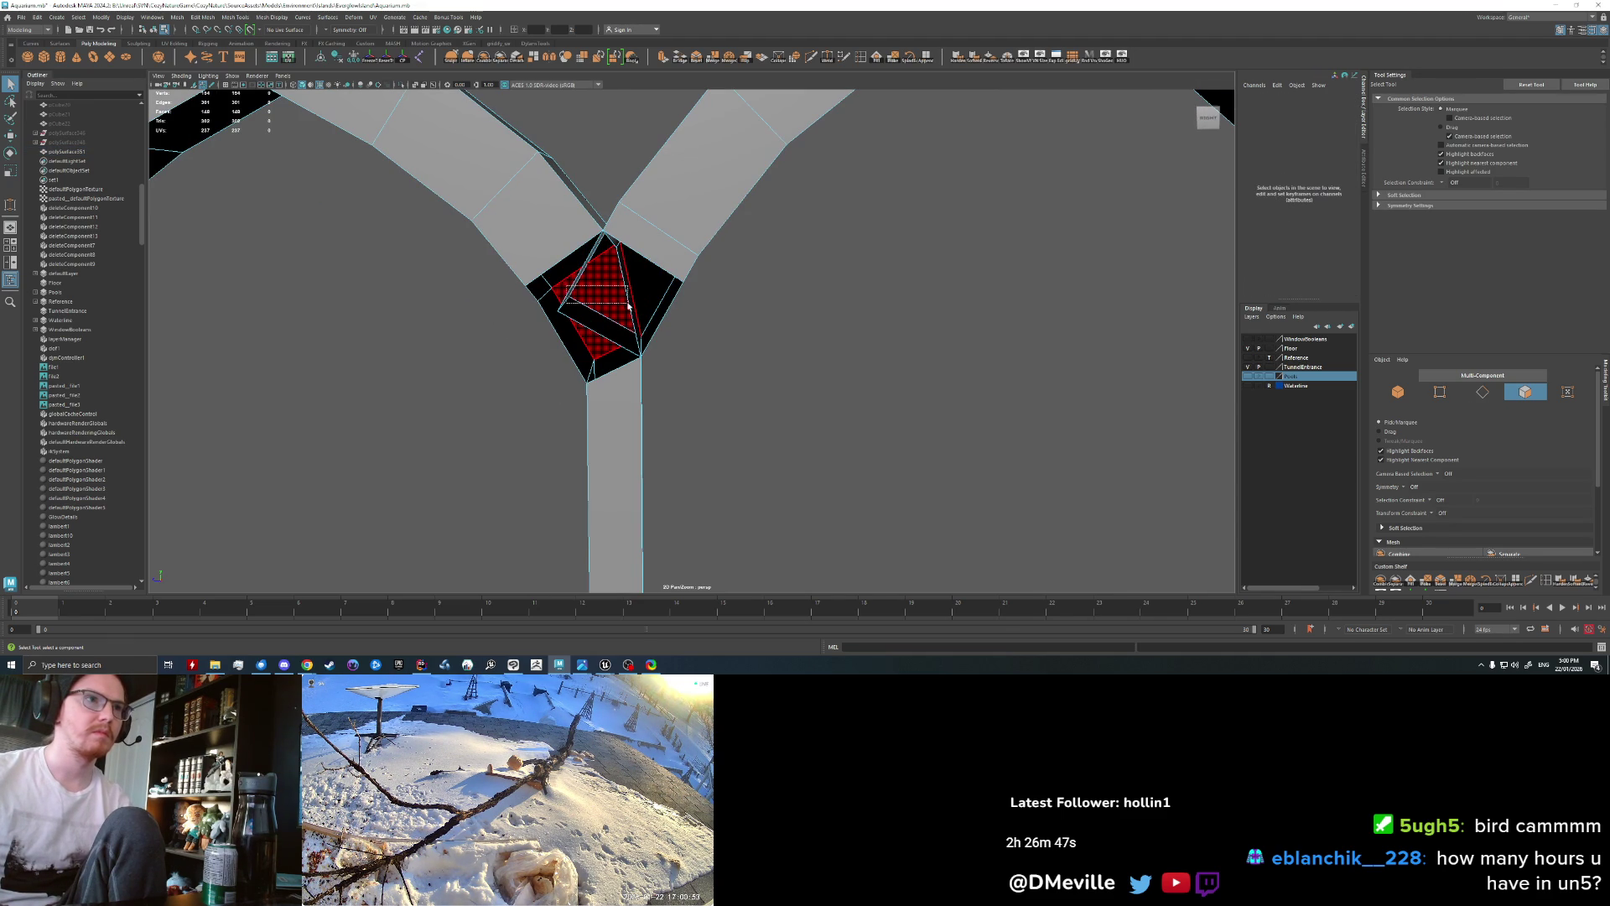
pyautogui.moveTo(636, 315); pyautogui.dragTo(636, 316)
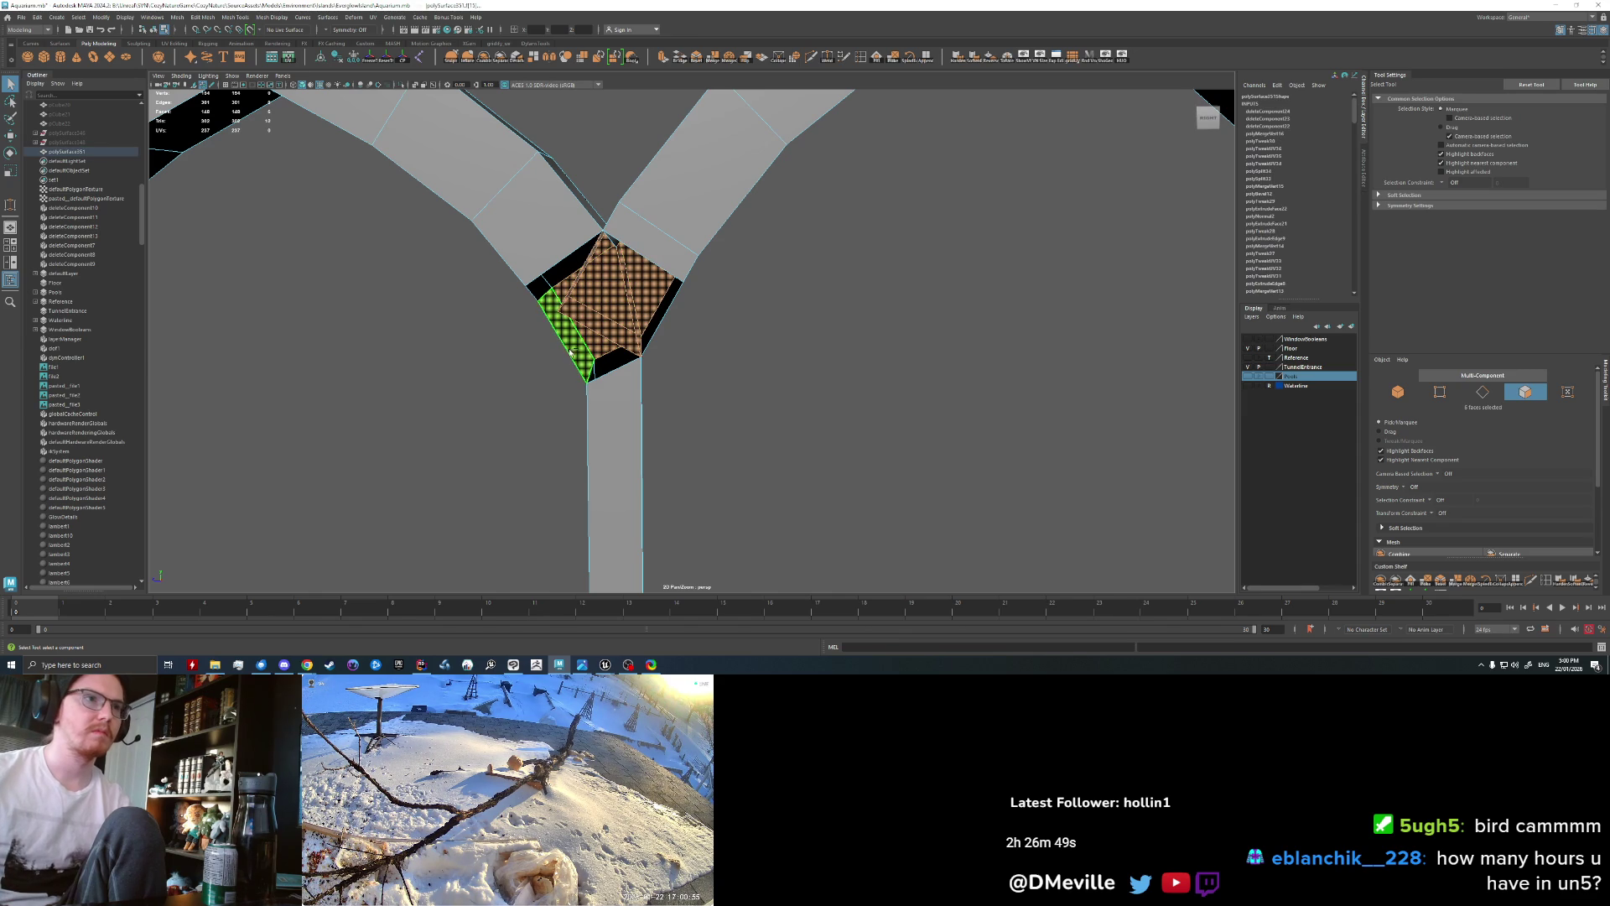
pyautogui.press('Delete')
pyautogui.keyDown('alt'); pyautogui.moveTo(662, 364); pyautogui.dragTo(641, 318); pyautogui.keyUp('alt')
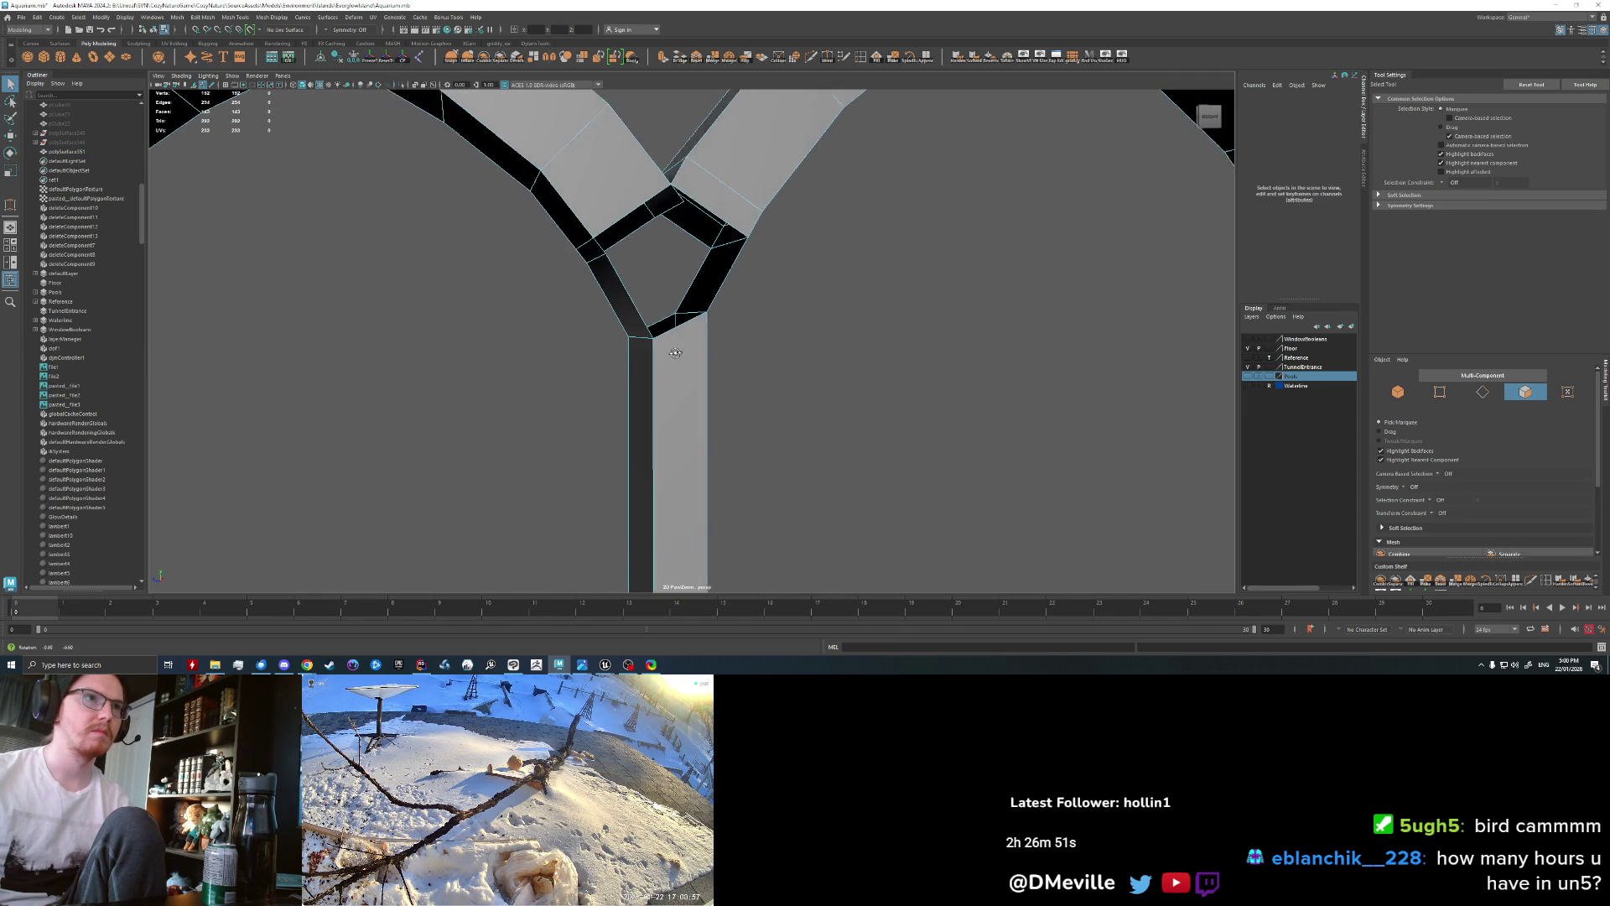
pyautogui.moveTo(653, 206)
pyautogui.keyDown('alt'); pyautogui.mouseDown()
pyautogui.moveTo(615, 247)
pyautogui.moveTo(662, 266)
pyautogui.moveTo(691, 318)
pyautogui.moveTo(635, 333)
pyautogui.mouseUp(); pyautogui.keyUp('alt')
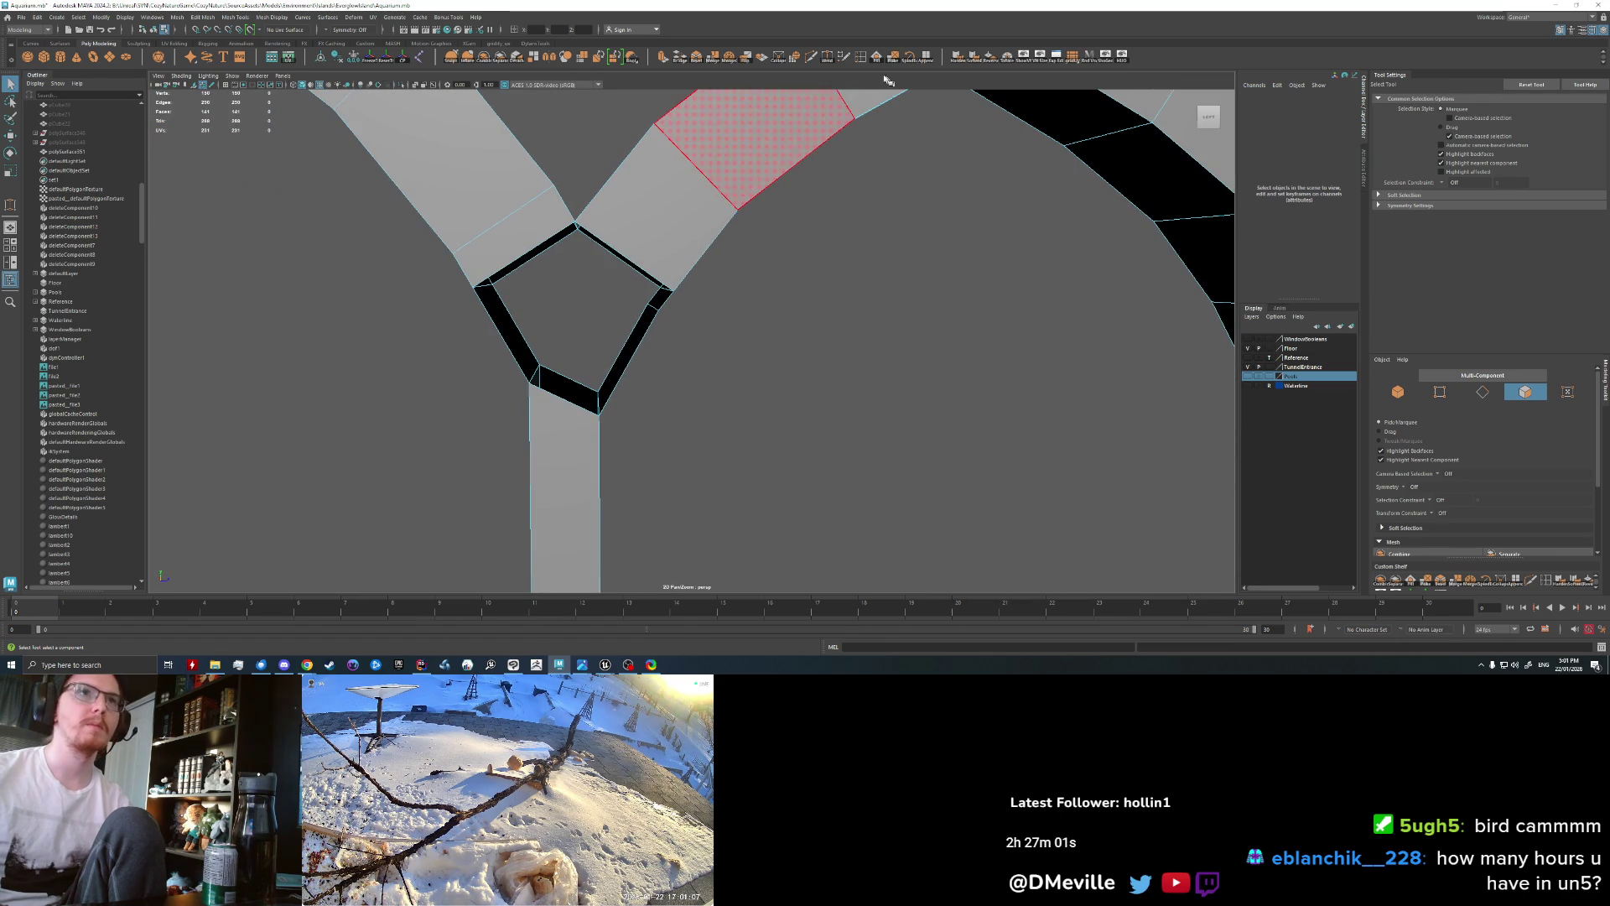
pyautogui.doubleClick(609, 262)
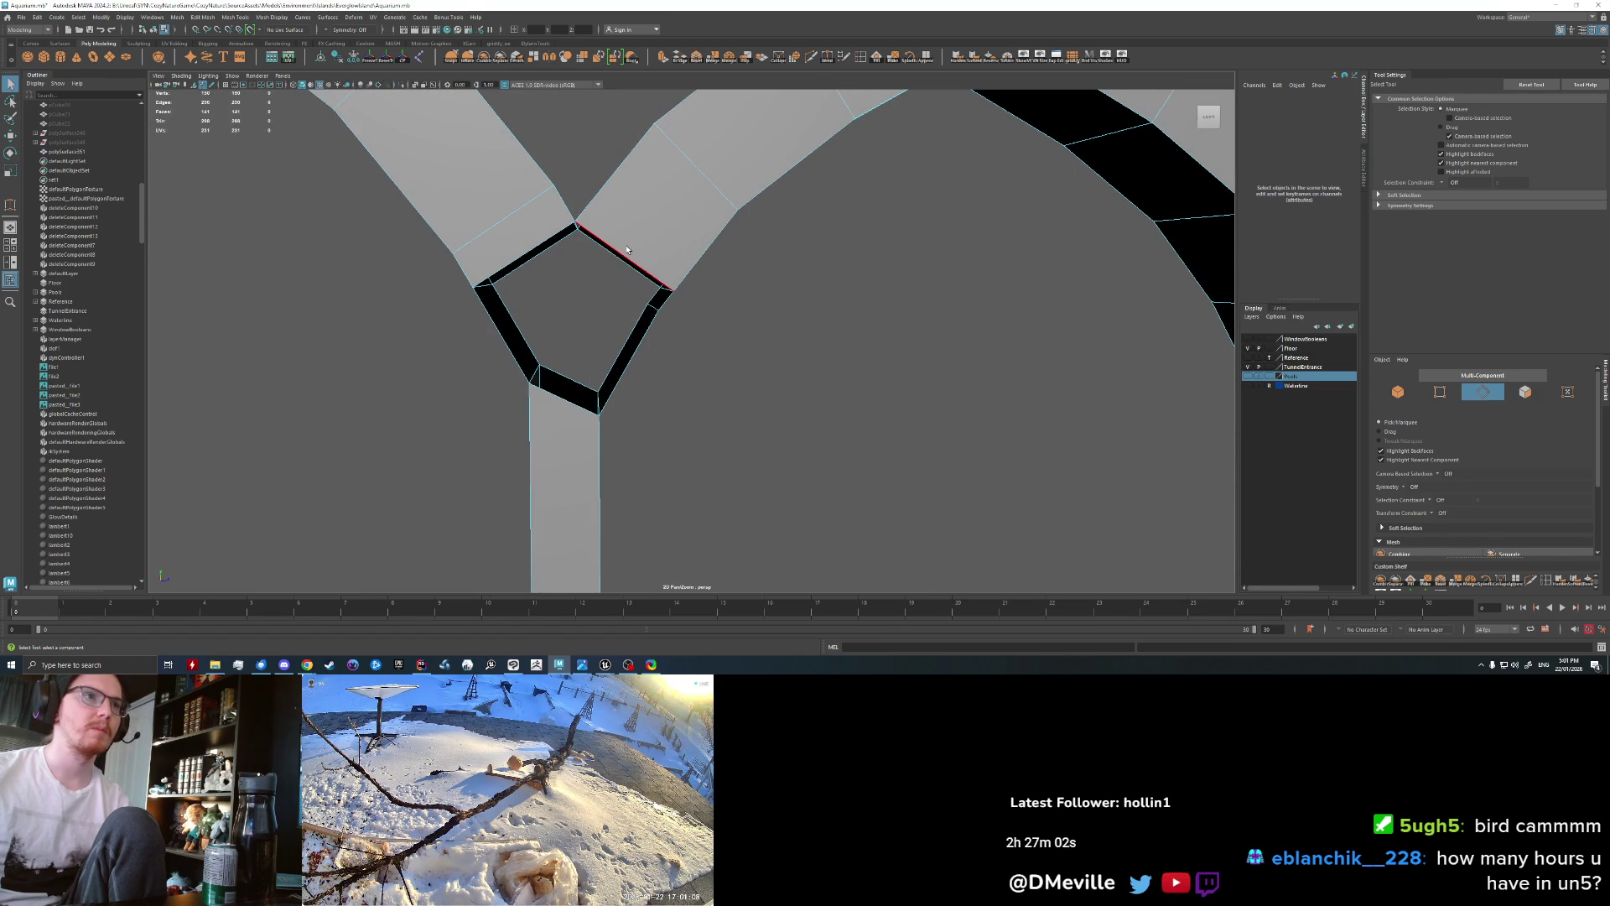
# Step: Fill the pentagonal hole where the arches meet with a new face
pyautogui.click(885, 58)
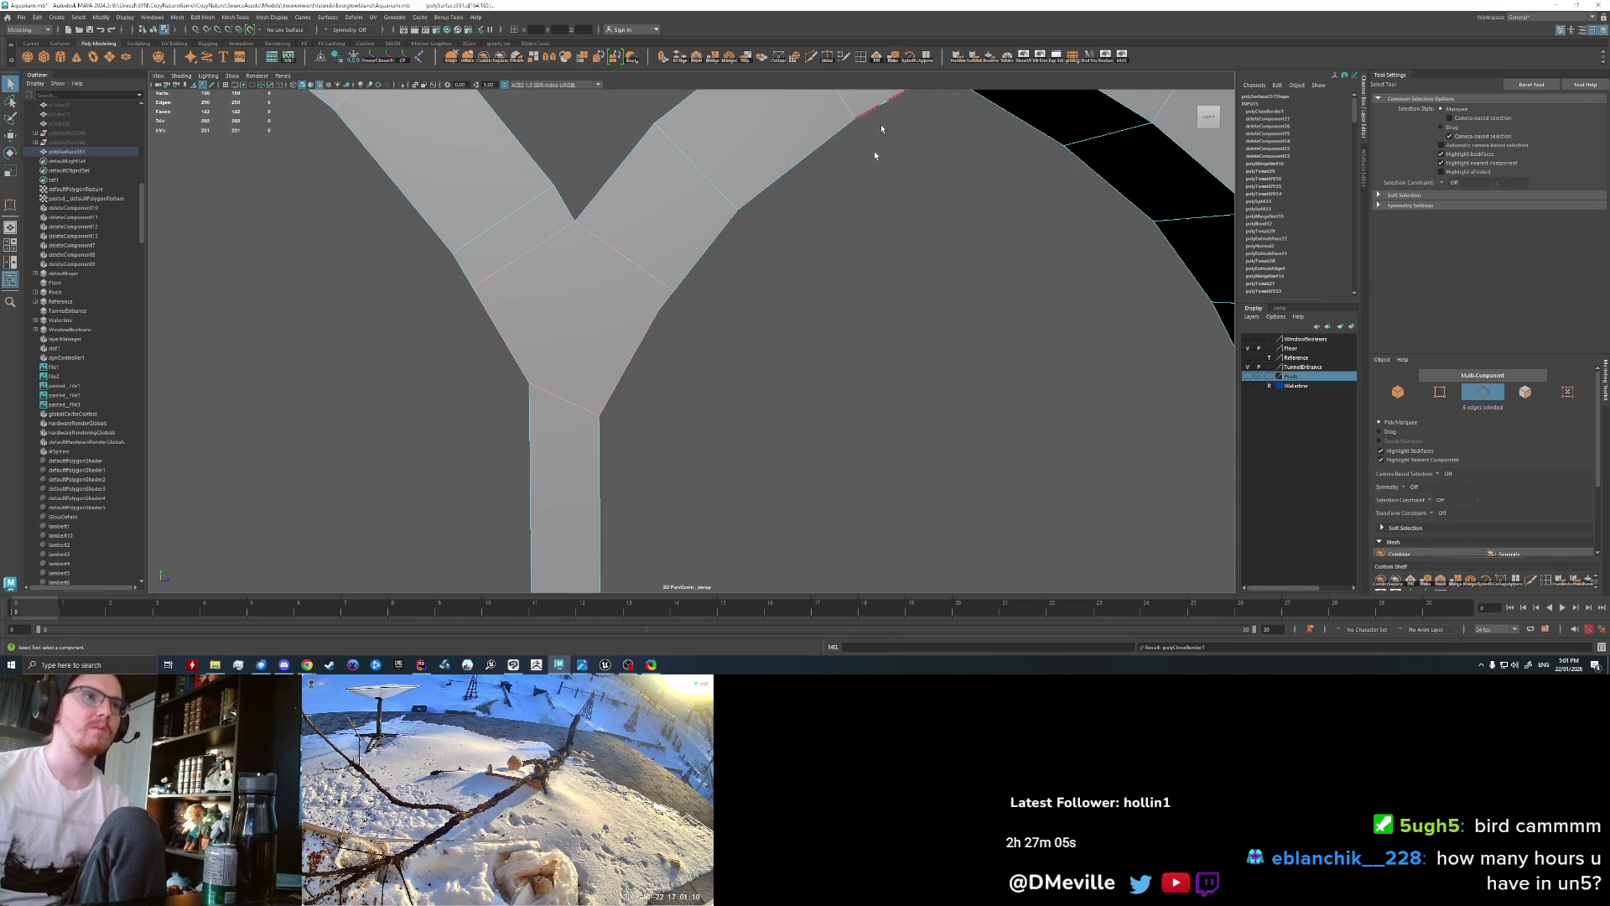
pyautogui.press('t')
pyautogui.click(798, 313)
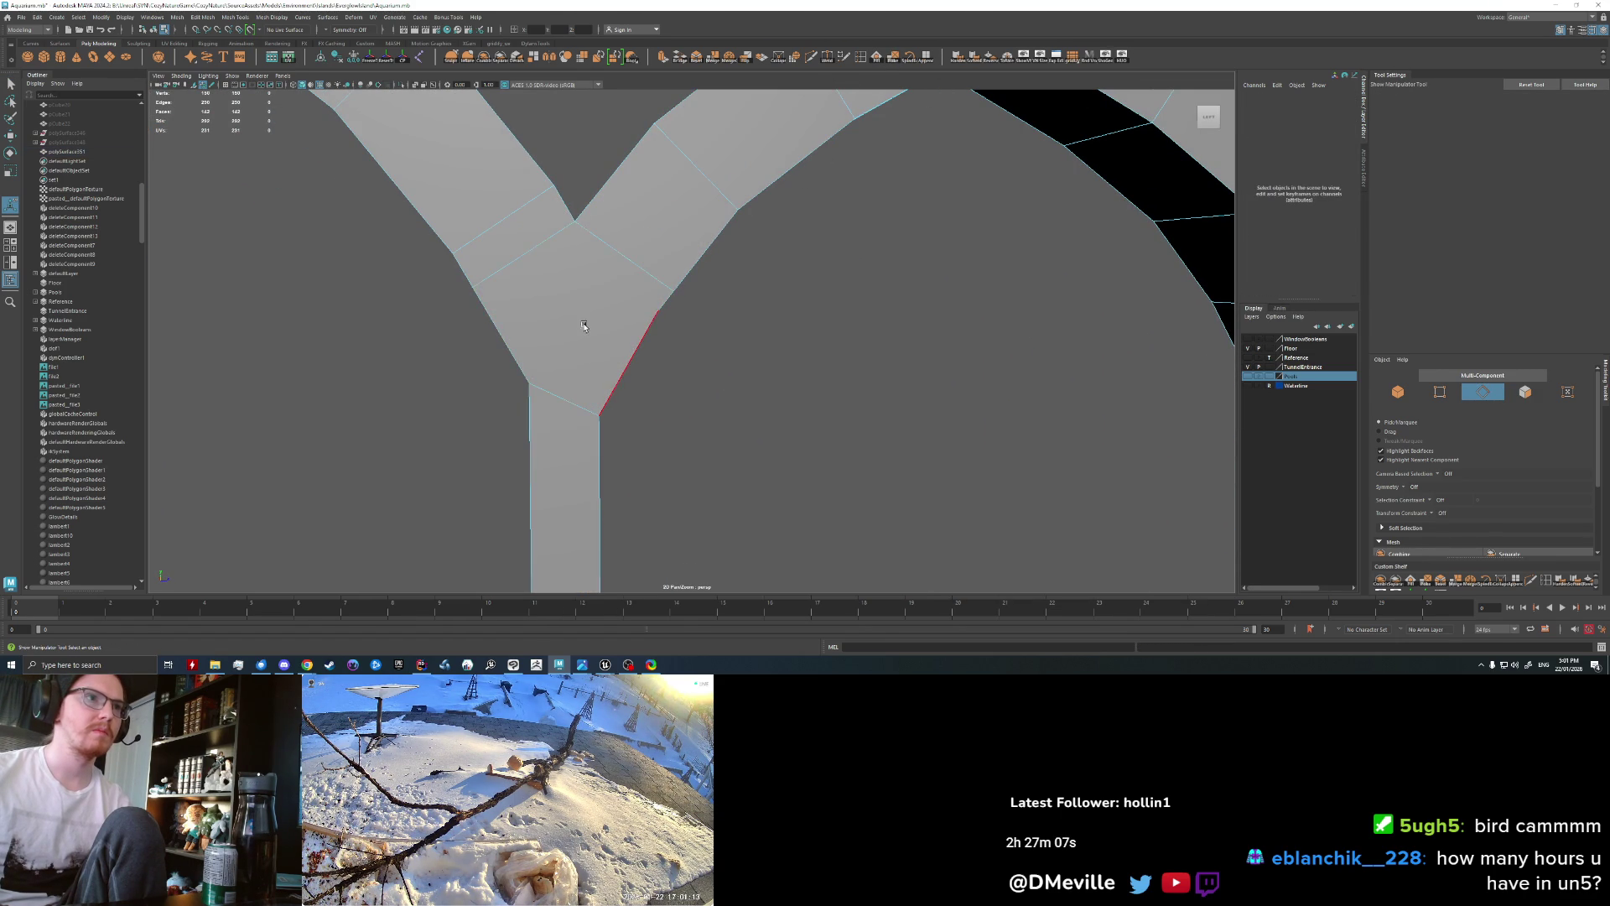
pyautogui.keyDown('alt'); pyautogui.moveTo(584, 325); pyautogui.dragTo(923, 311); pyautogui.keyUp('alt')
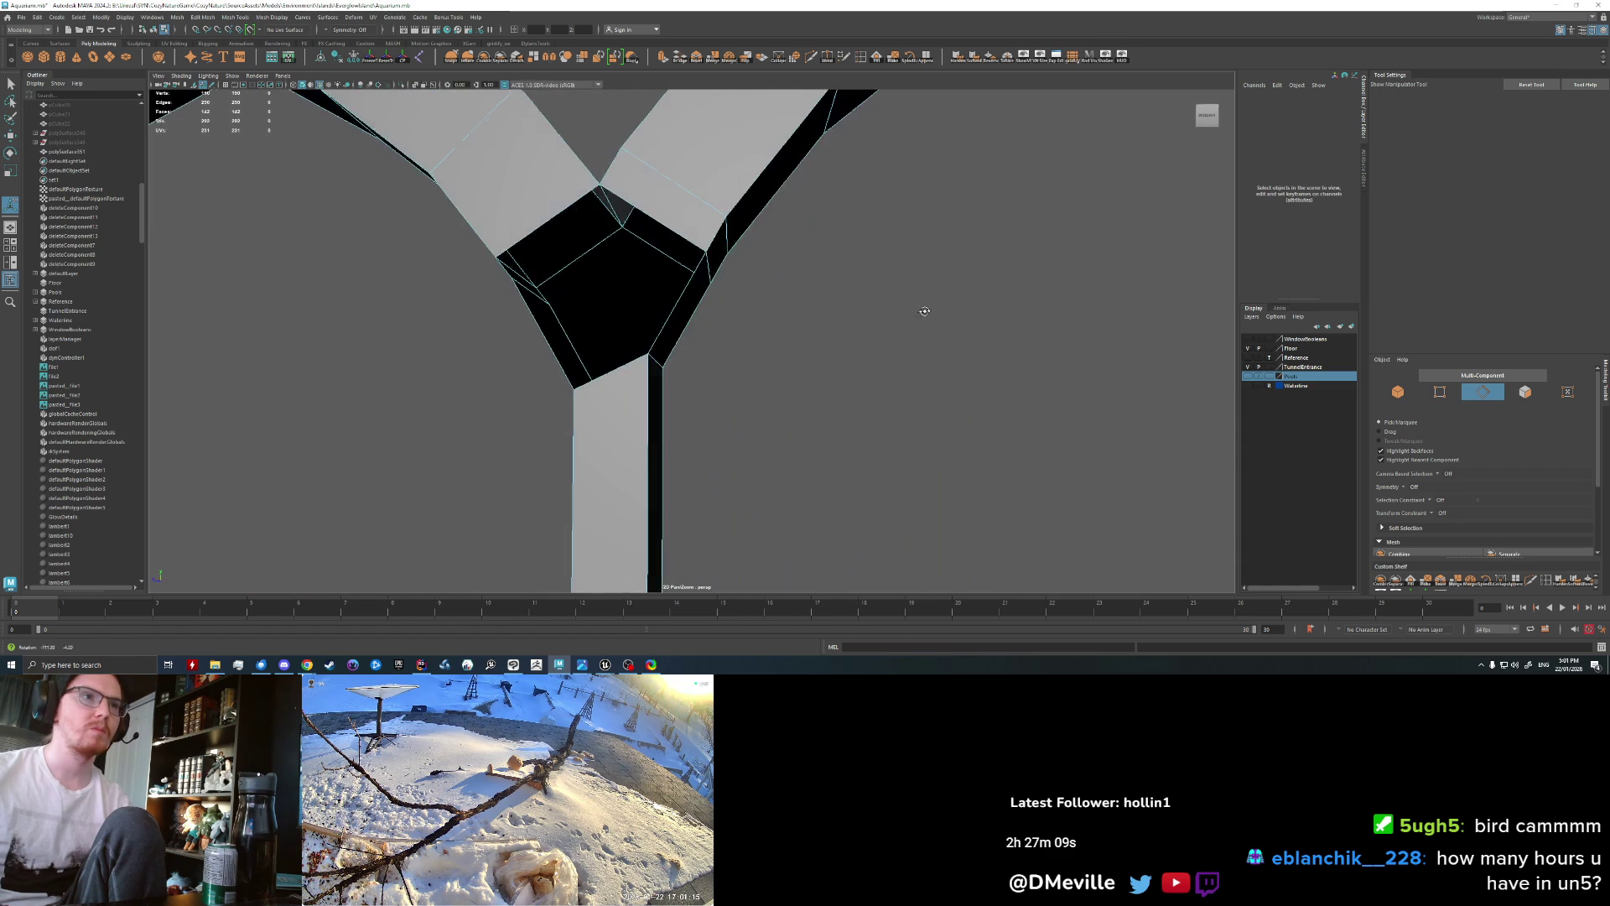
pyautogui.keyDown('alt'); pyautogui.moveTo(923, 310); pyautogui.dragTo(601, 331); pyautogui.keyUp('alt')
pyautogui.click(689, 348)
pyautogui.hotkey('ctrl', 'z')
pyautogui.keyDown('alt'); pyautogui.moveTo(798, 356); pyautogui.dragTo(826, 258); pyautogui.keyUp('alt')
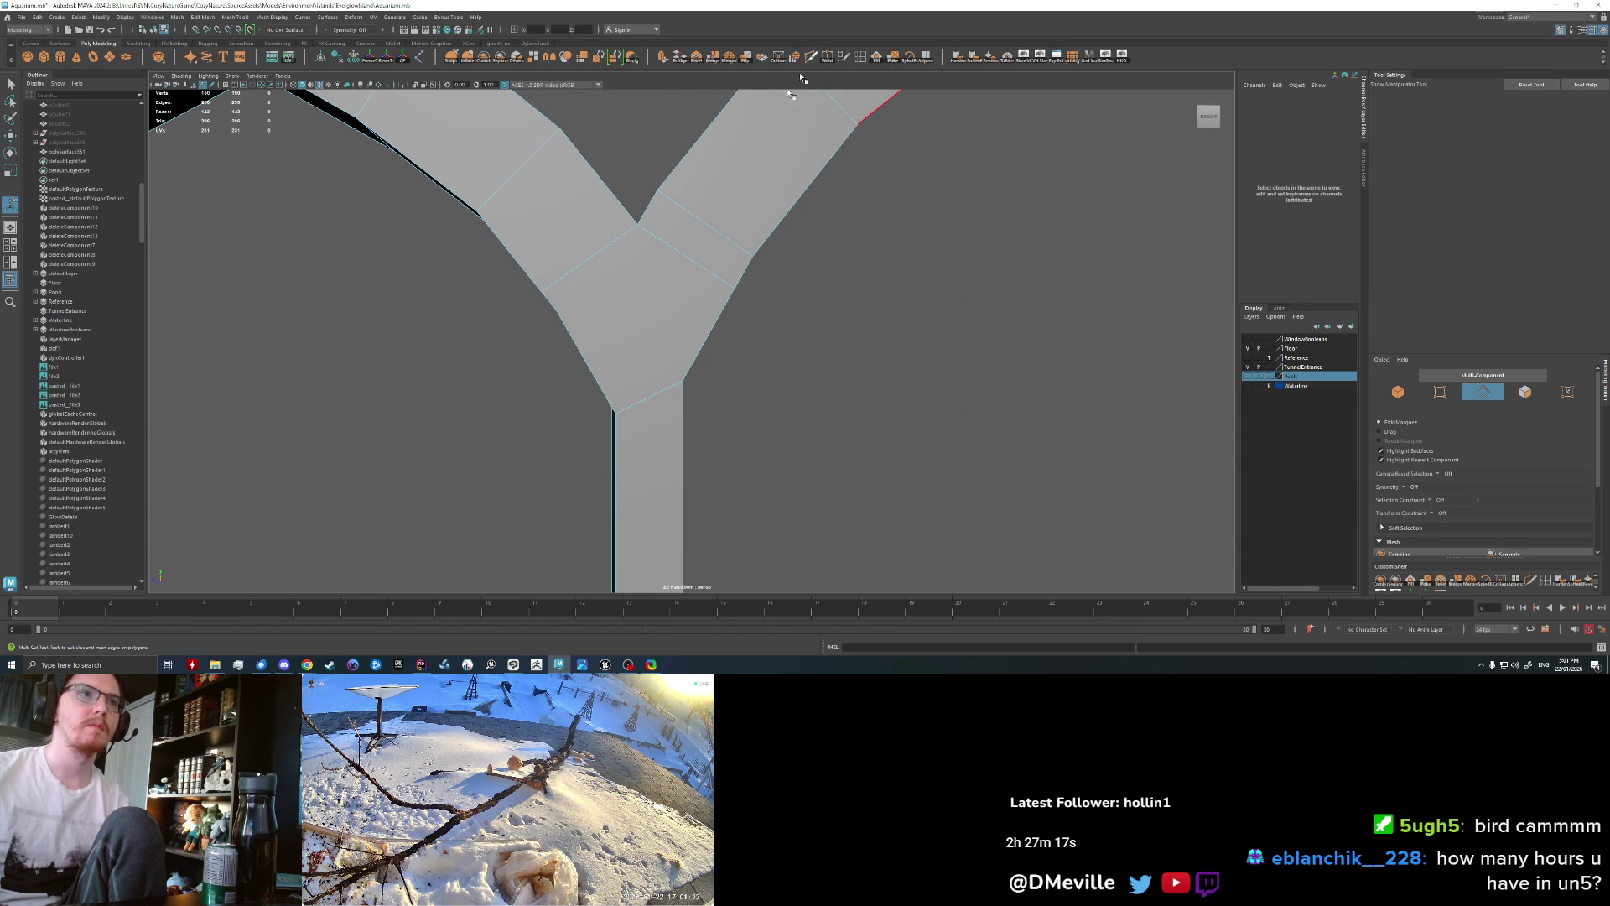
# Step: Split the new junction face by cutting edges across it with Multi-Cut
pyautogui.click(811, 57)
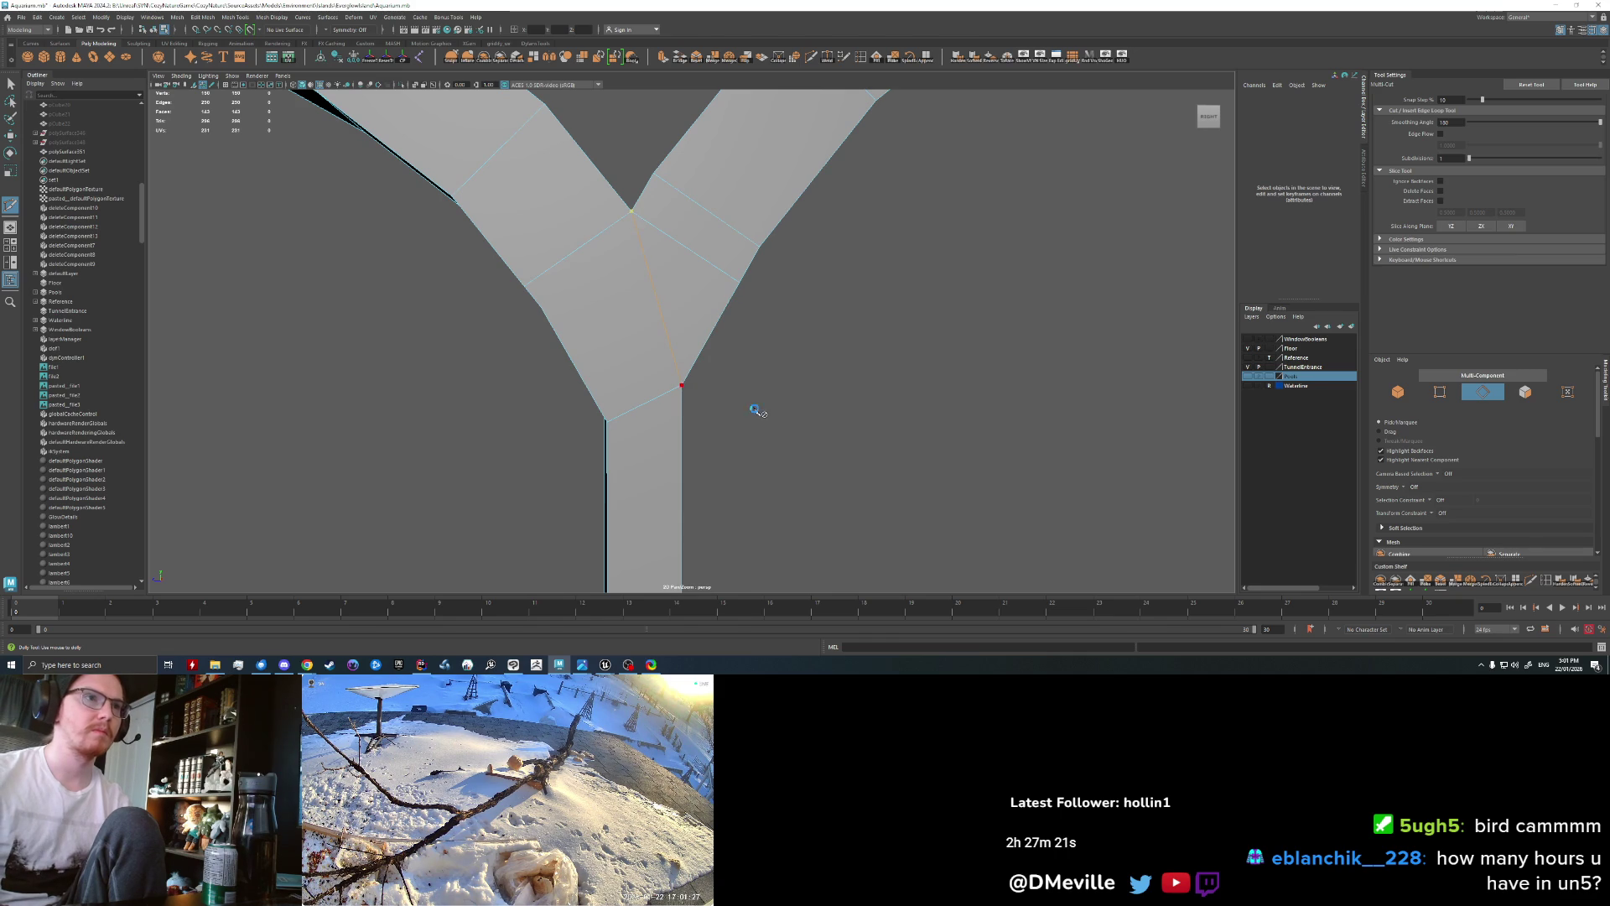
pyautogui.moveTo(808, 407)
pyautogui.keyDown('alt'); pyautogui.mouseDown()
pyautogui.moveTo(612, 395)
pyautogui.moveTo(806, 186)
pyautogui.mouseUp(); pyautogui.keyUp('alt')
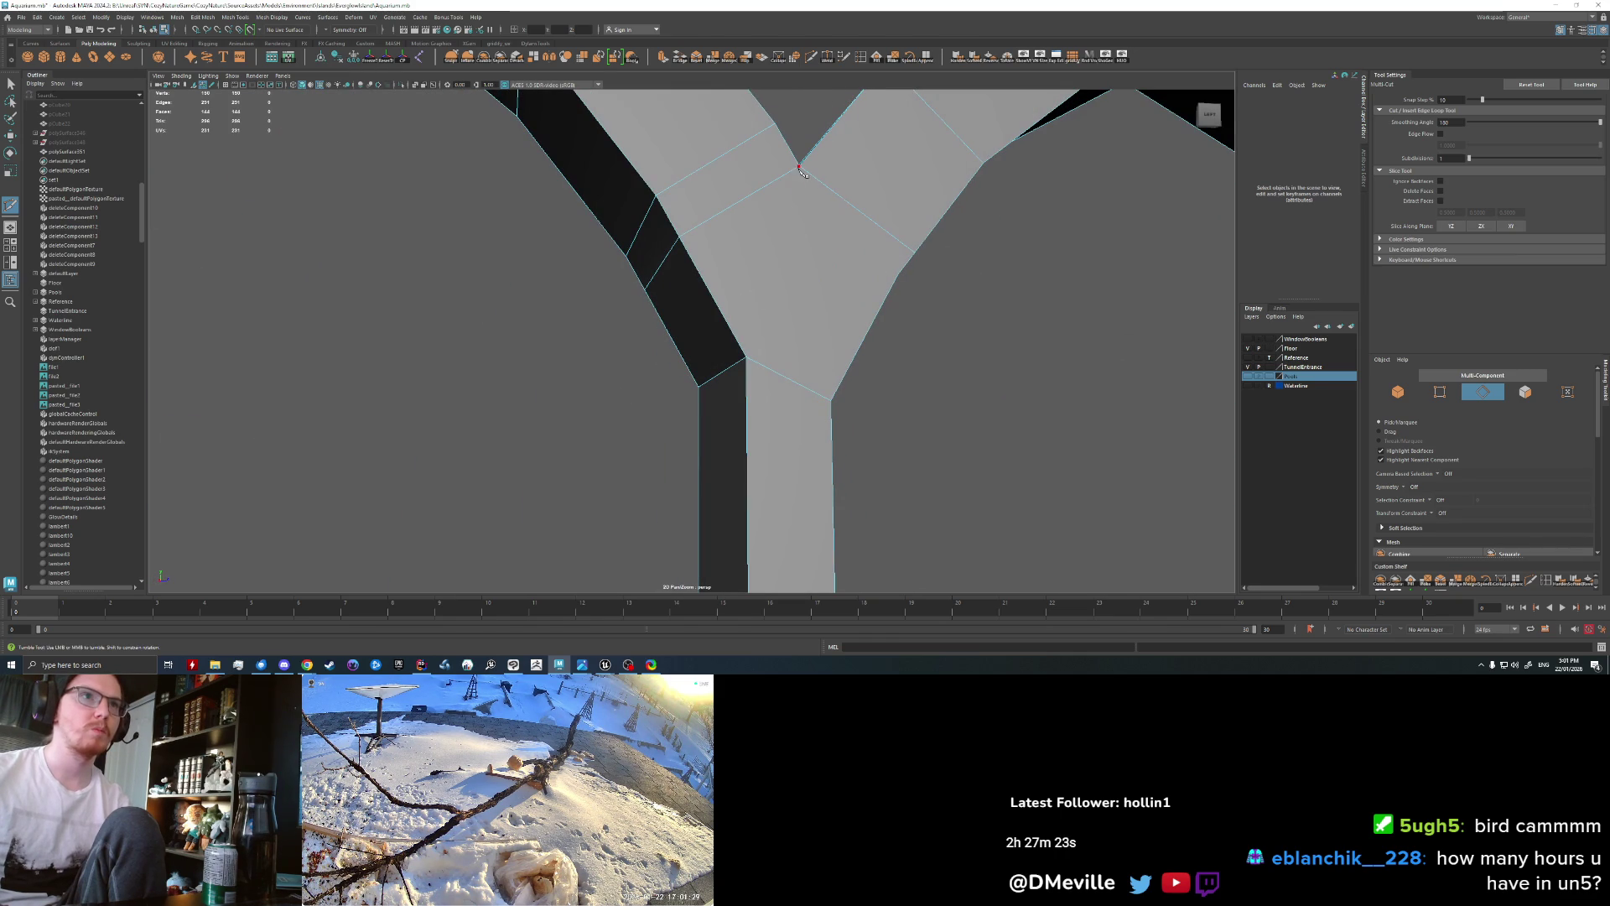
pyautogui.moveTo(754, 357)
pyautogui.keyDown('alt'); pyautogui.mouseDown()
pyautogui.moveTo(823, 341)
pyautogui.moveTo(980, 359)
pyautogui.mouseUp(); pyautogui.keyUp('alt')
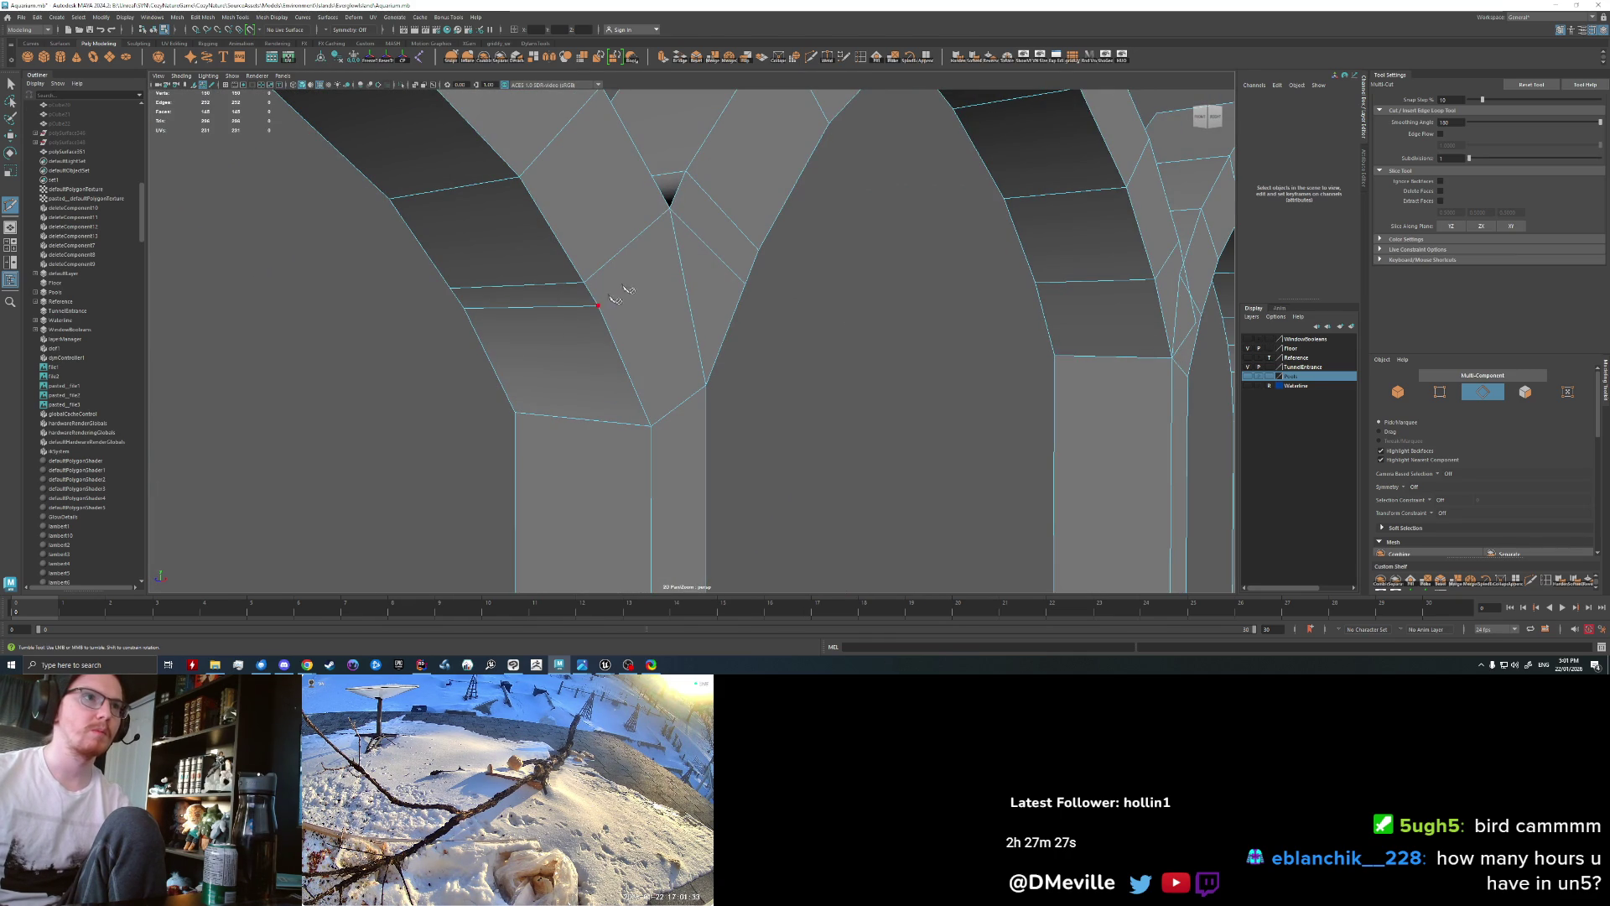
pyautogui.keyDown('alt'); pyautogui.moveTo(543, 288); pyautogui.dragTo(727, 270); pyautogui.keyUp('alt')
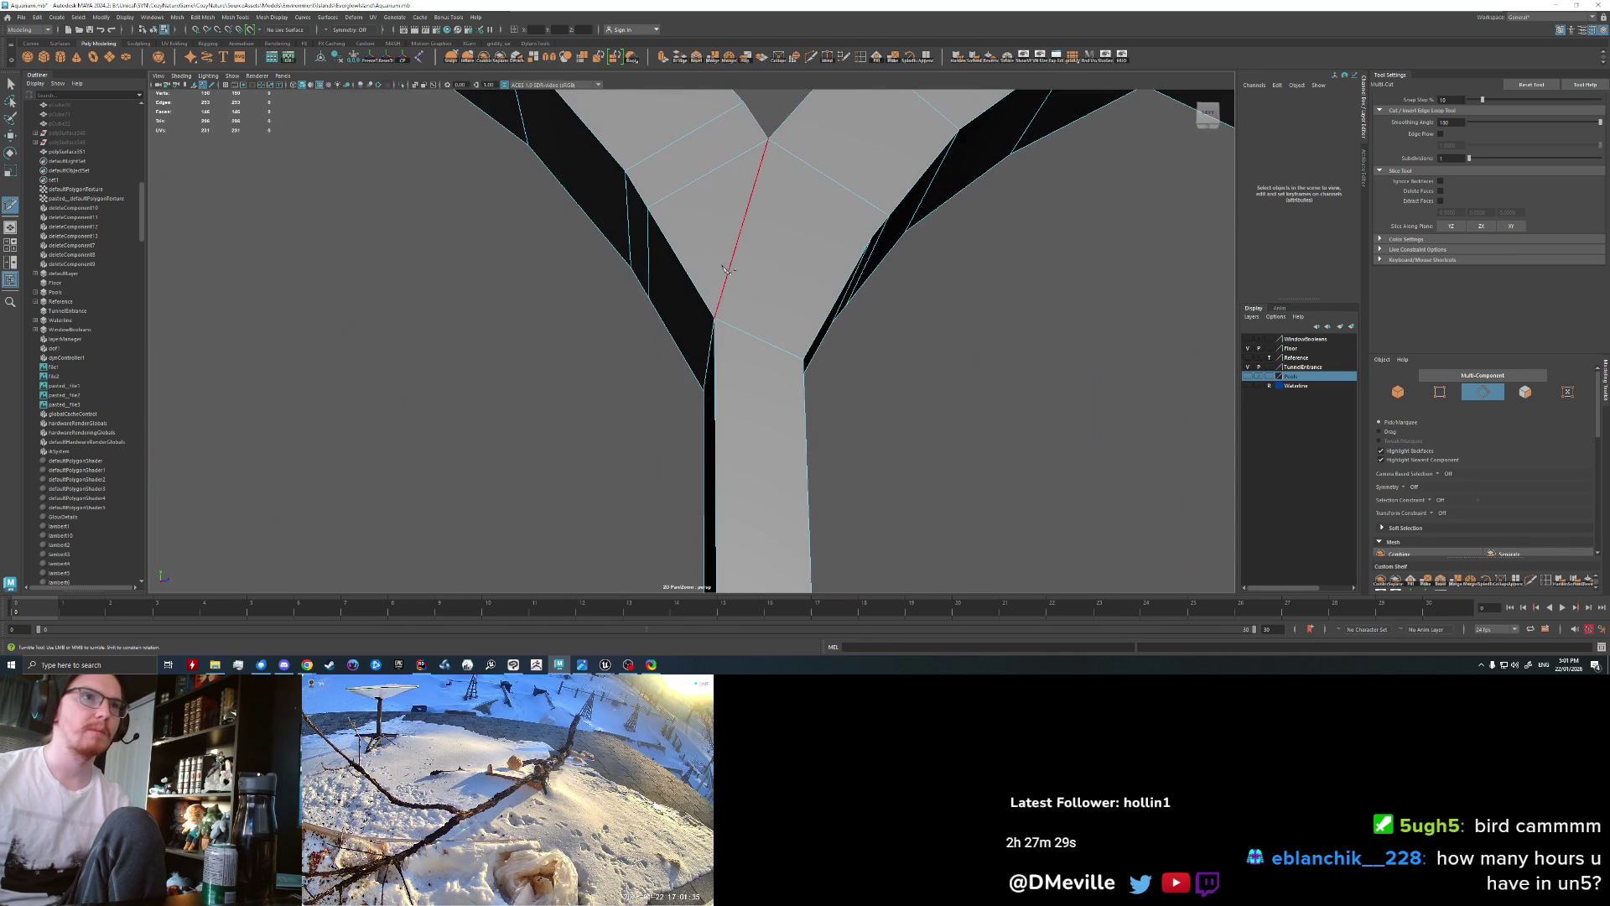
pyautogui.keyDown('alt'); pyautogui.moveTo(850, 243); pyautogui.dragTo(799, 290); pyautogui.keyUp('alt')
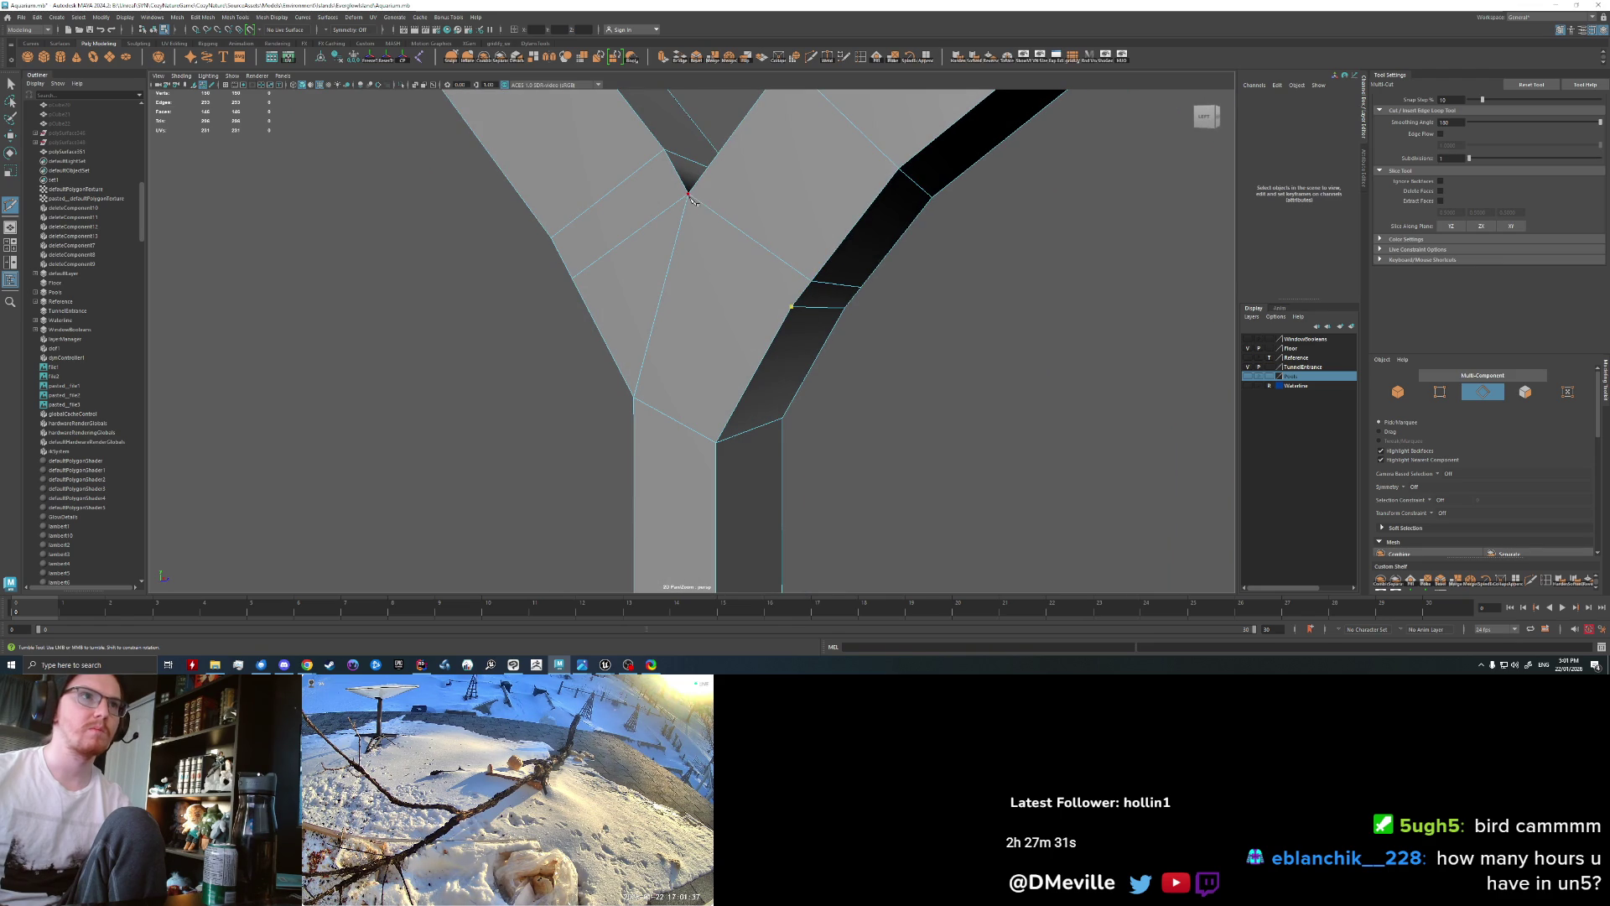
pyautogui.scroll(-5, 813, 263)
pyautogui.keyDown('alt'); pyautogui.moveTo(813, 264); pyautogui.dragTo(755, 369); pyautogui.keyUp('alt')
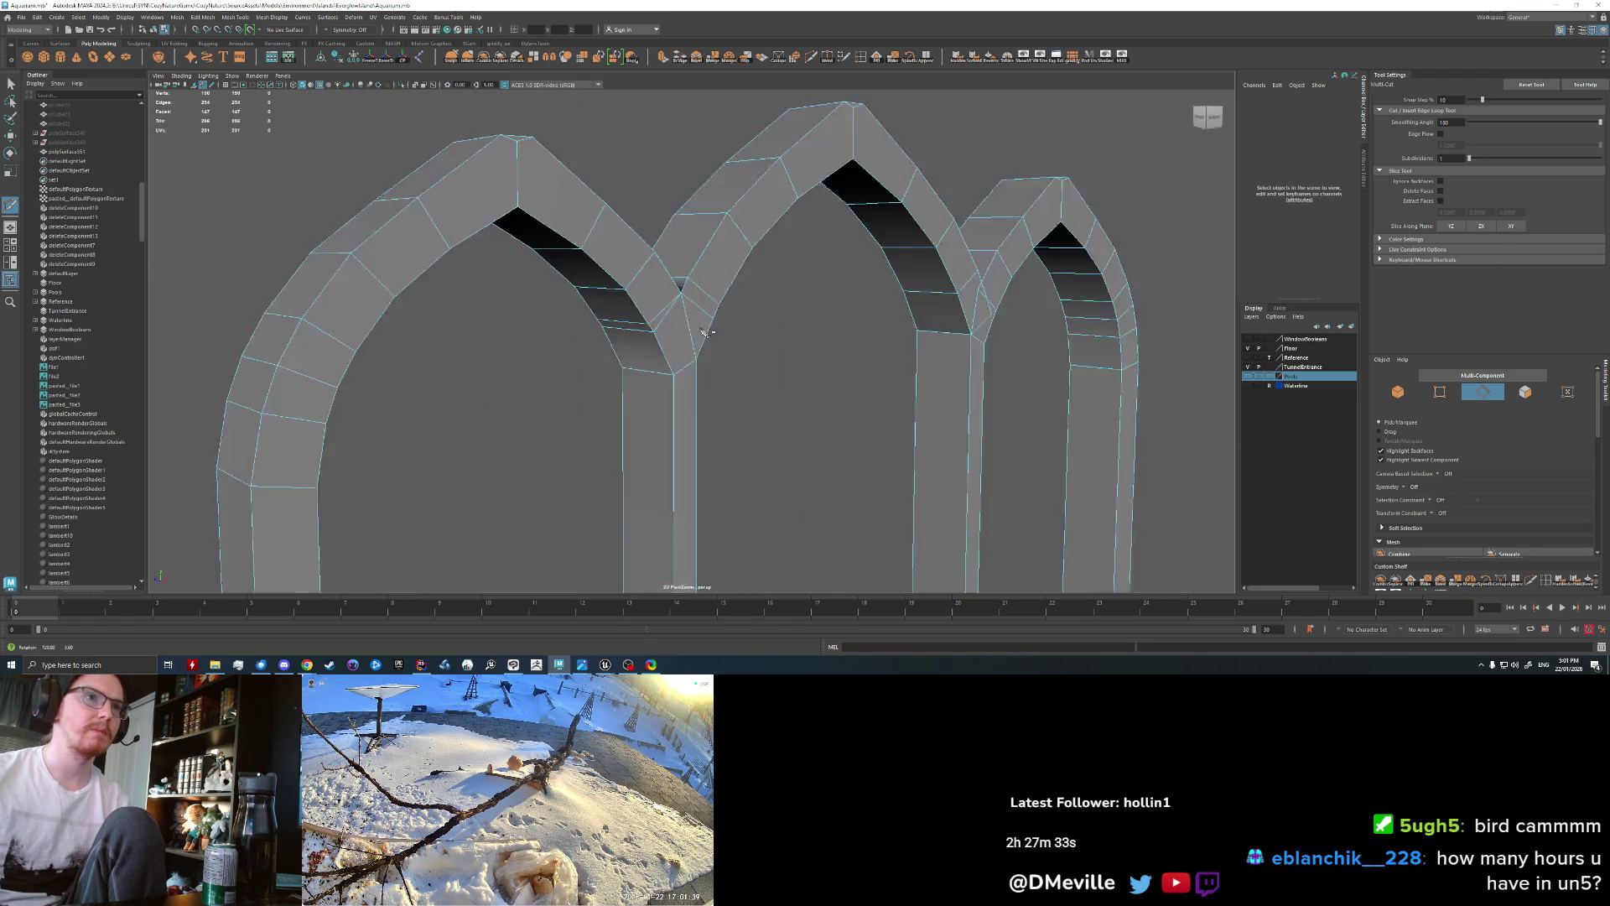
pyautogui.keyDown('alt'); pyautogui.moveTo(755, 369); pyautogui.dragTo(737, 385, button='right'); pyautogui.keyUp('alt')
pyautogui.keyDown('alt'); pyautogui.moveTo(737, 385); pyautogui.dragTo(690, 269, button='middle'); pyautogui.keyUp('alt')
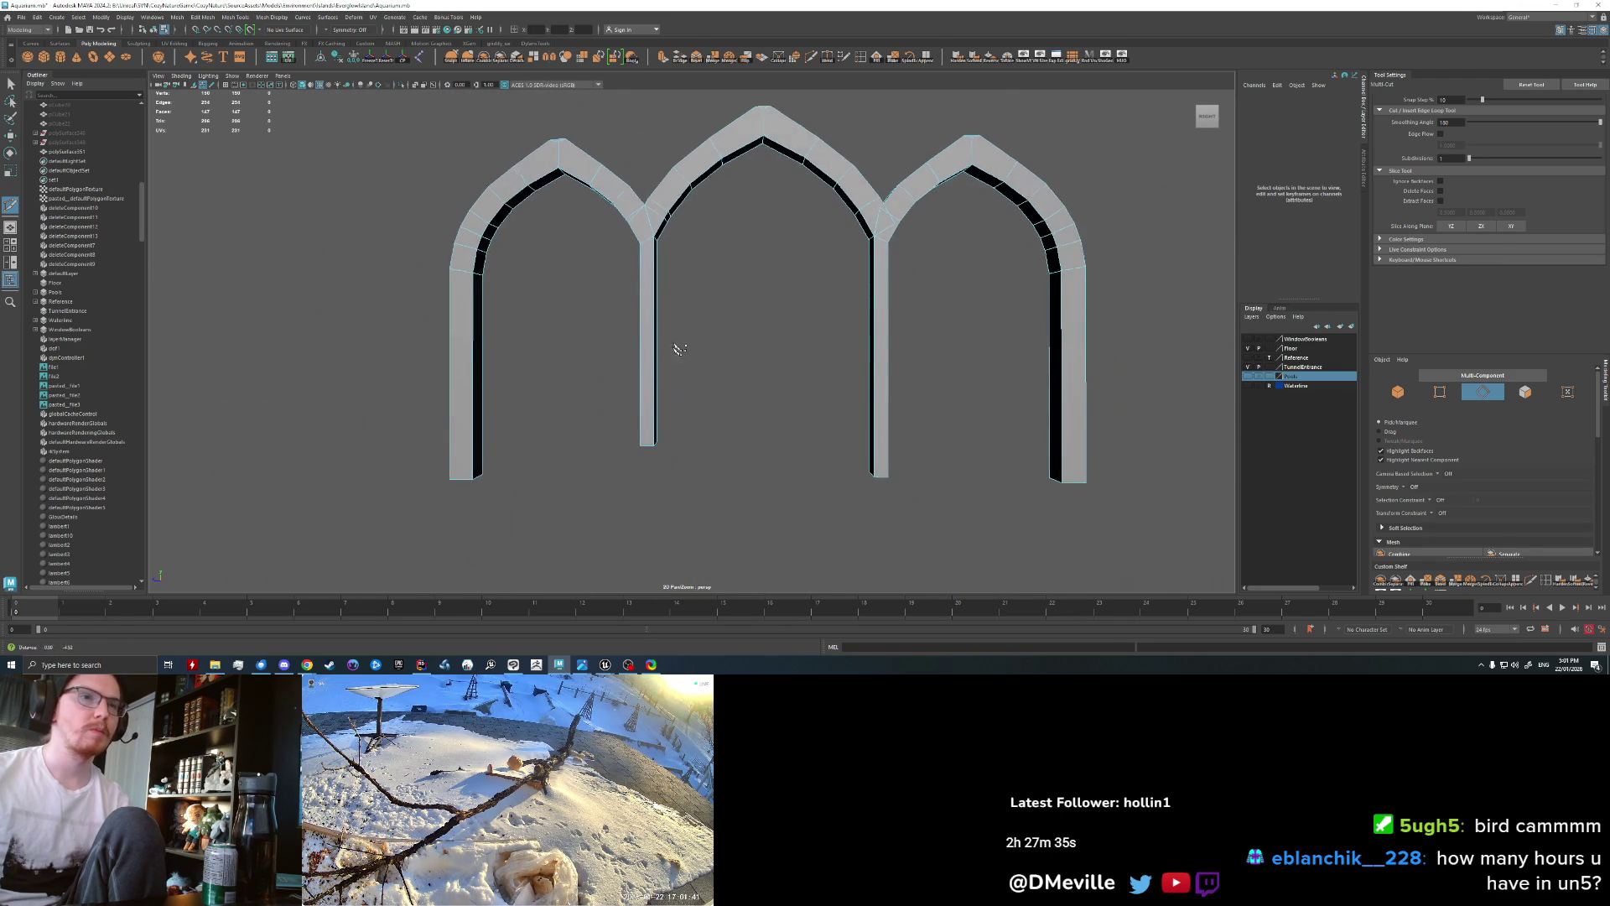
pyautogui.scroll(5, 771, 305)
pyautogui.scroll(-5, 681, 274)
# Step: Show the full scene again and select the arch edges to be bevelled
pyautogui.press('F8')
pyautogui.press('w')
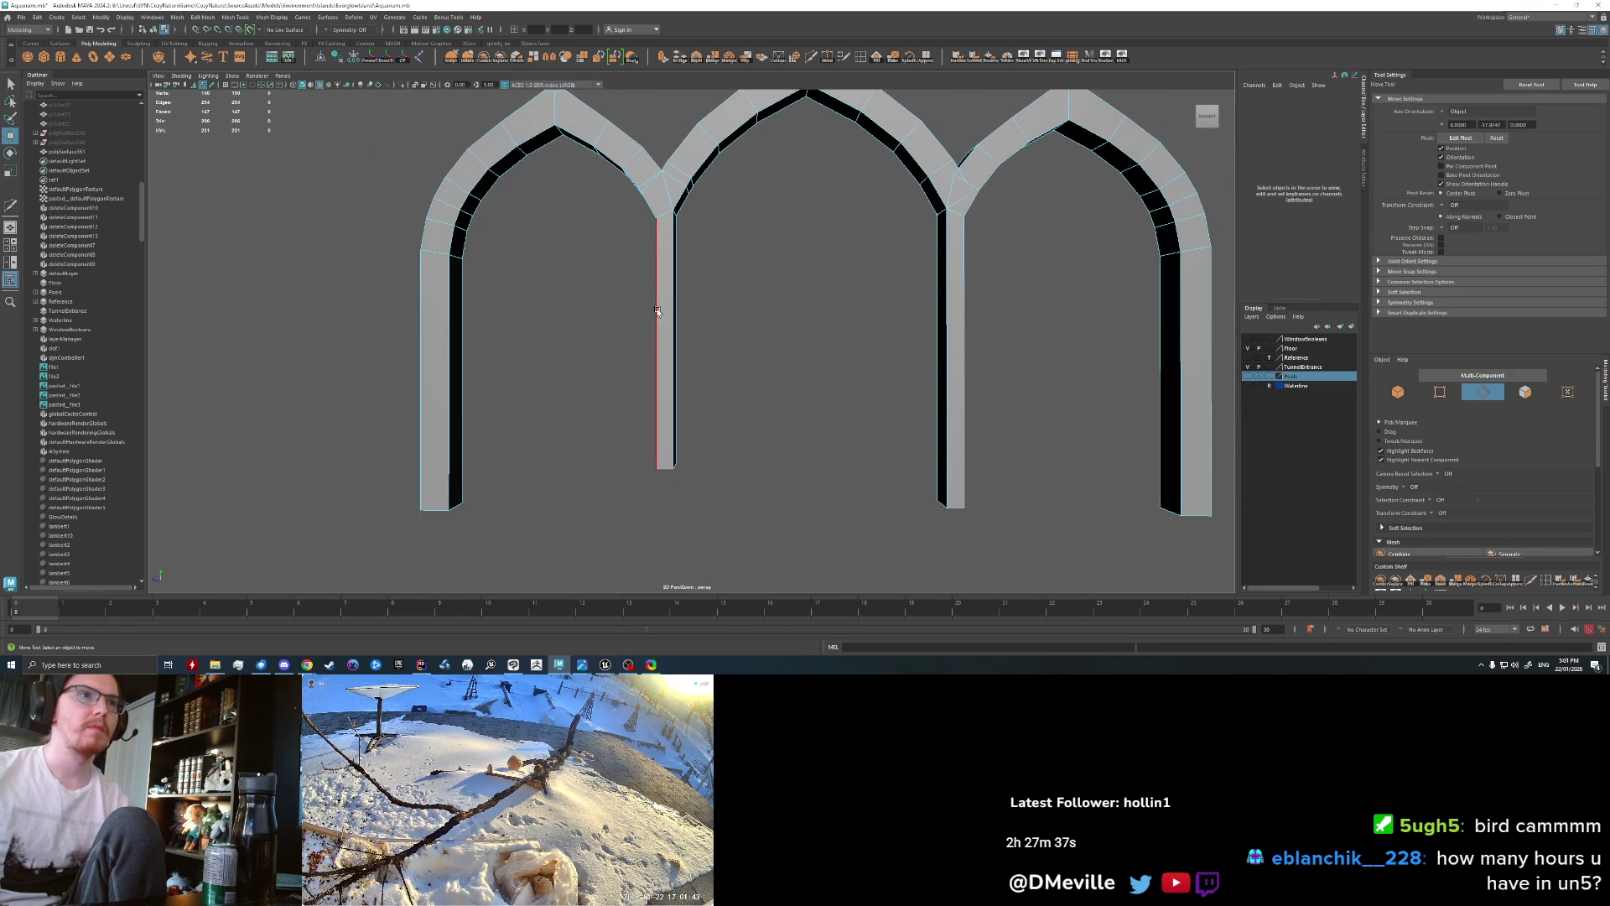
pyautogui.scroll(-2, 770, 327)
pyautogui.moveTo(746, 344)
pyautogui.keyDown('alt'); pyautogui.mouseDown()
pyautogui.moveTo(759, 287)
pyautogui.moveTo(685, 257)
pyautogui.mouseUp(); pyautogui.keyUp('alt')
pyautogui.click(1109, 60)
pyautogui.scroll(3, 720, 303)
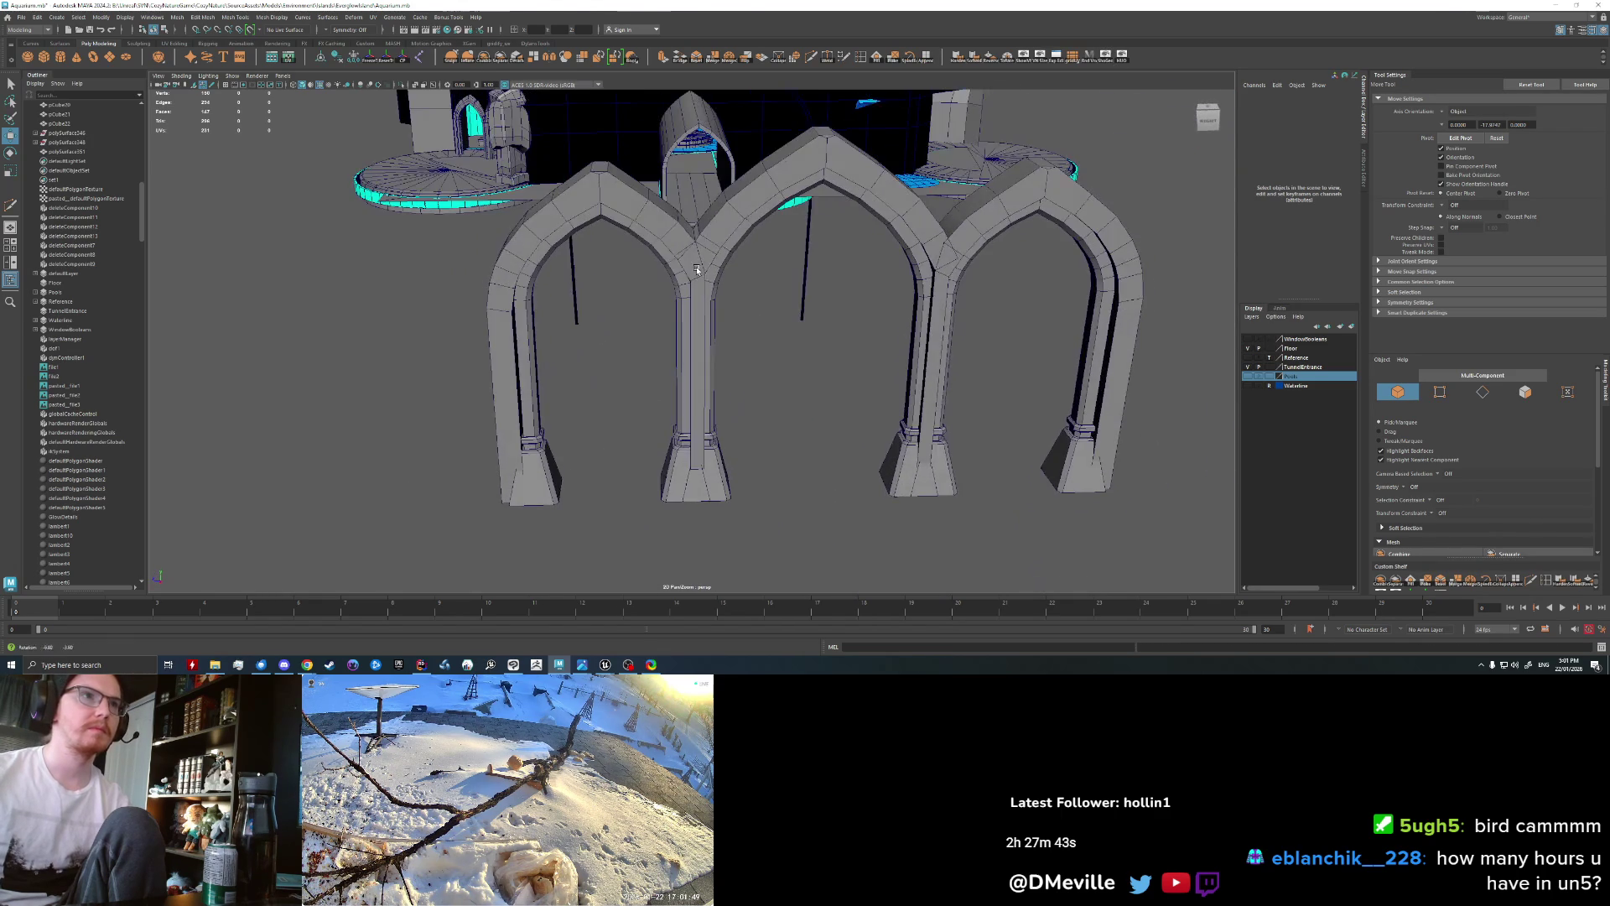
pyautogui.click(685, 257)
pyautogui.moveTo(686, 257); pyautogui.dragTo(685, 219, button='right')
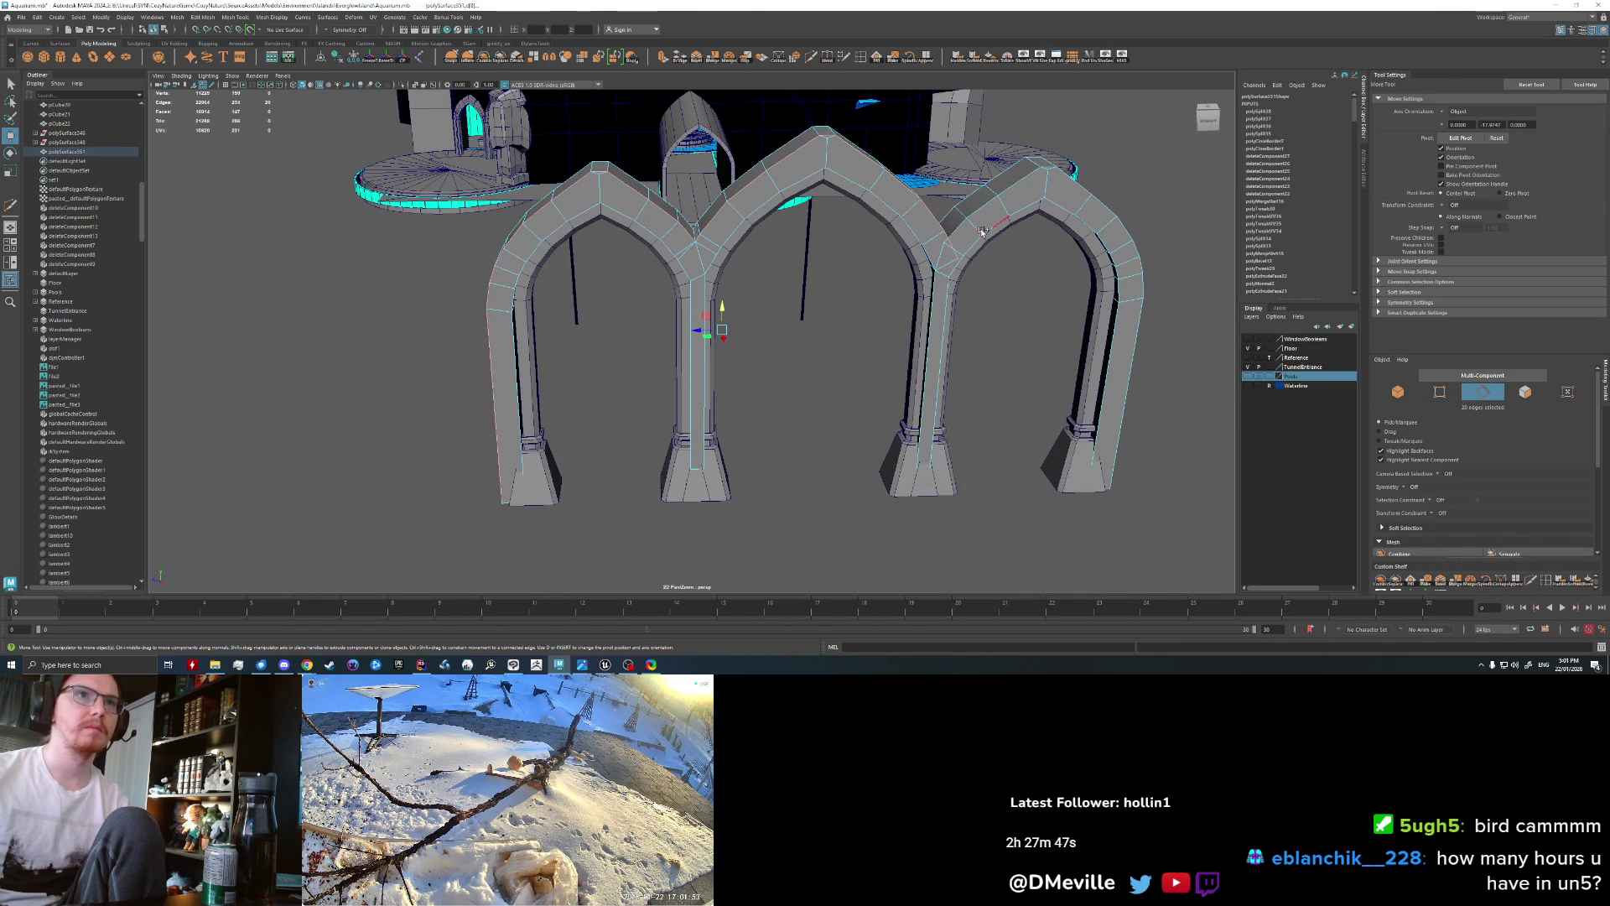
# Step: Bevel the selected arch edges with a fraction of 0.5
pyautogui.hotkey('ctrl', 'b')
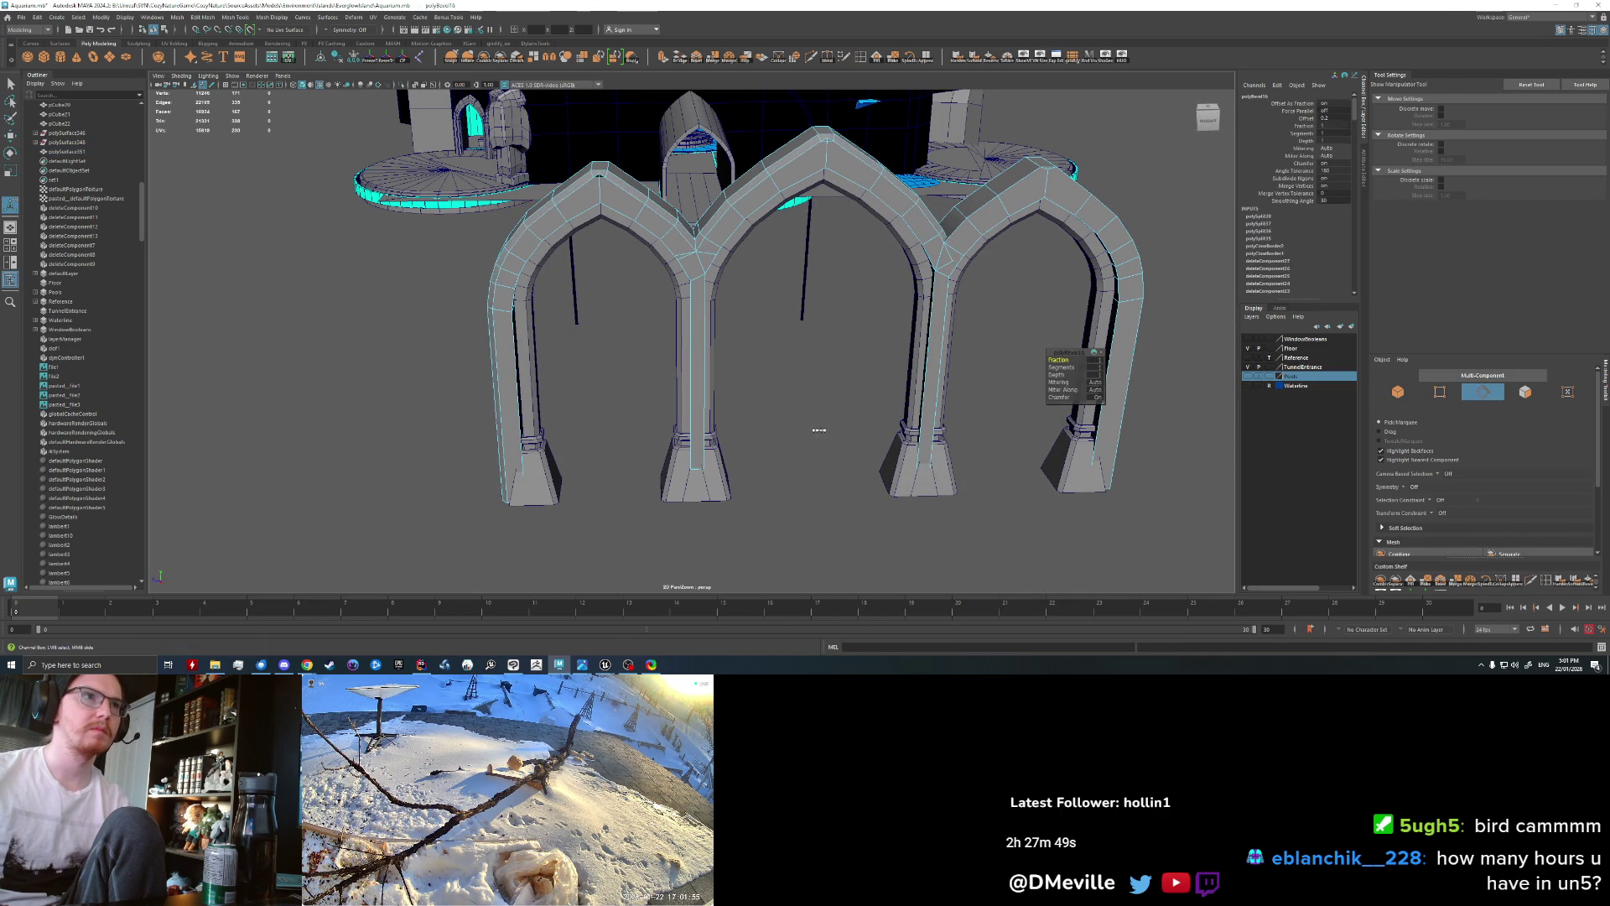
pyautogui.keyDown('alt'); pyautogui.moveTo(817, 420); pyautogui.dragTo(757, 401); pyautogui.keyUp('alt')
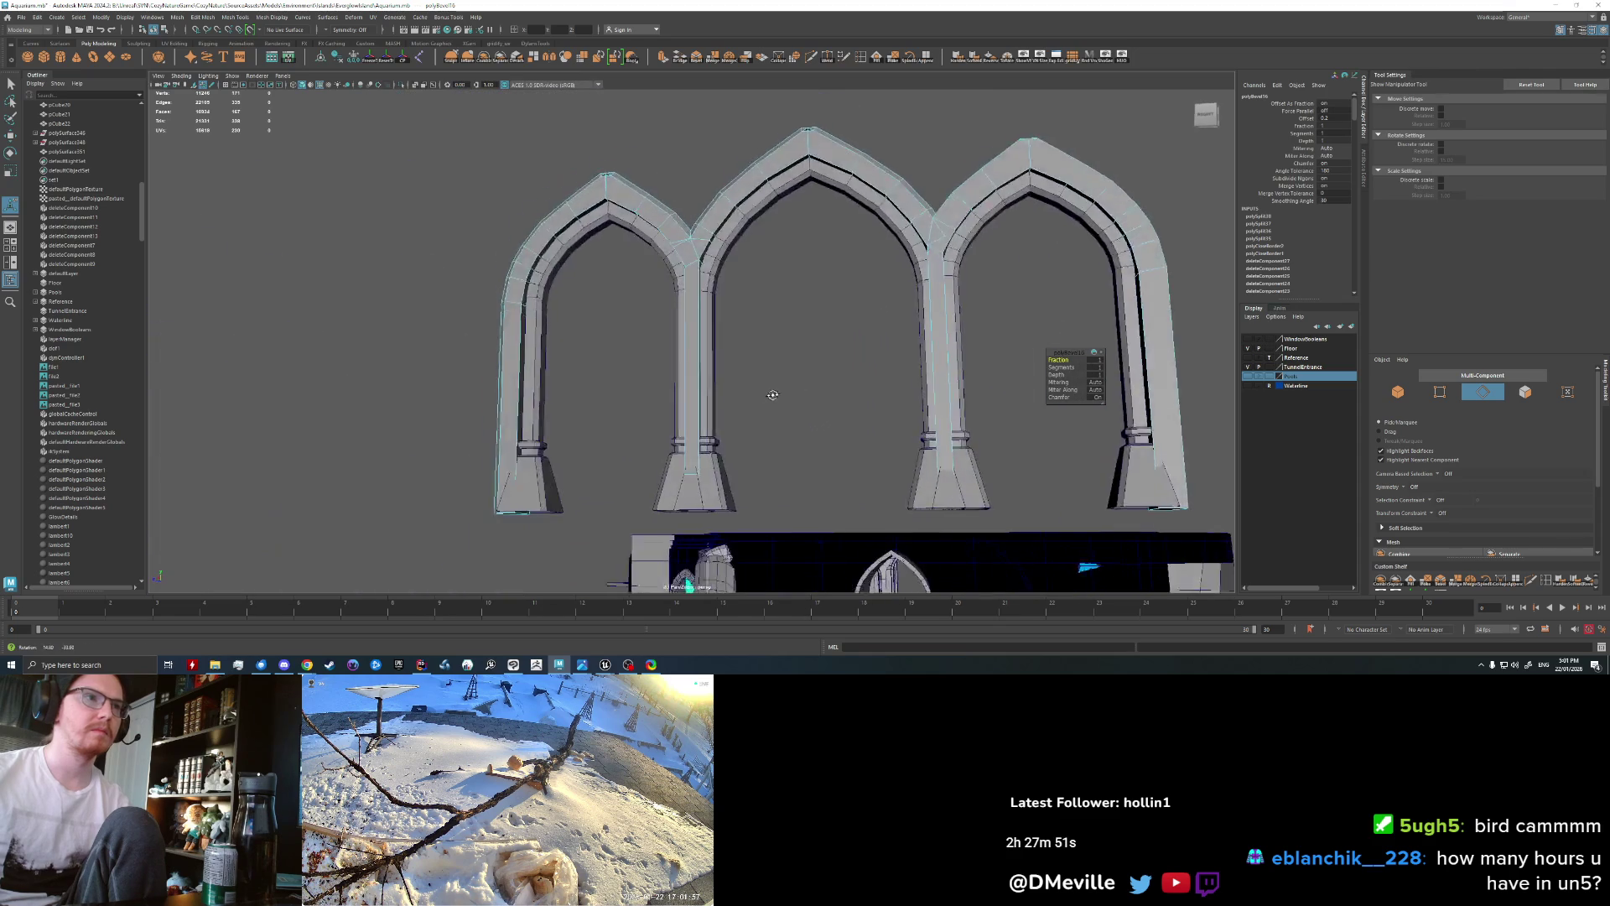
pyautogui.moveTo(758, 400); pyautogui.dragTo(514, 399, button='middle')
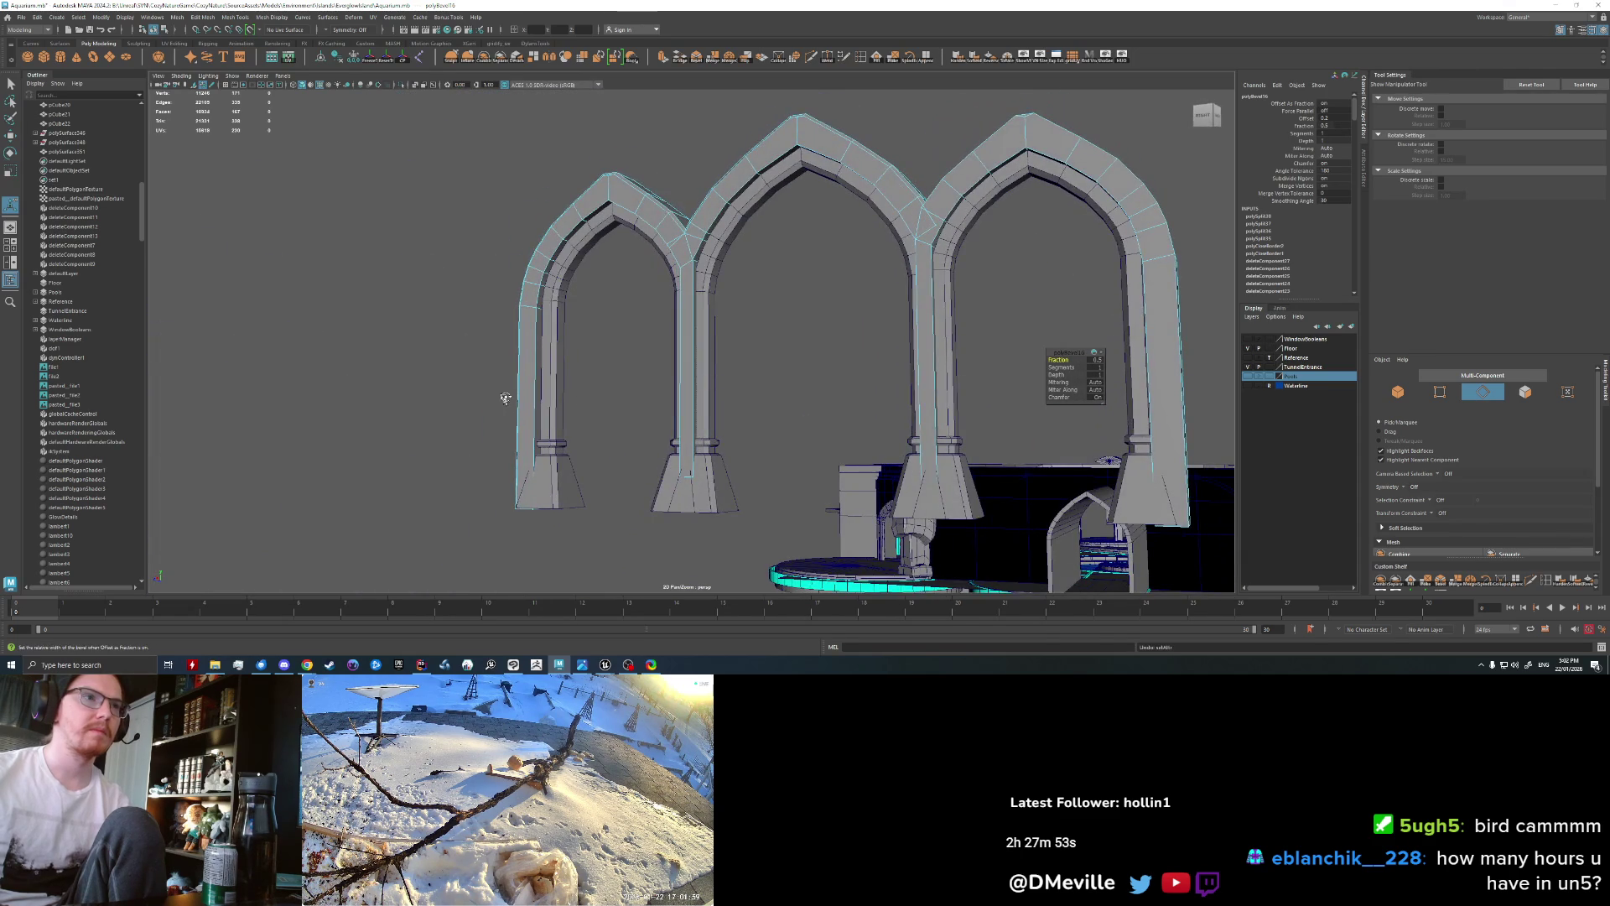
pyautogui.keyDown('alt'); pyautogui.moveTo(502, 400); pyautogui.dragTo(619, 383); pyautogui.keyUp('alt')
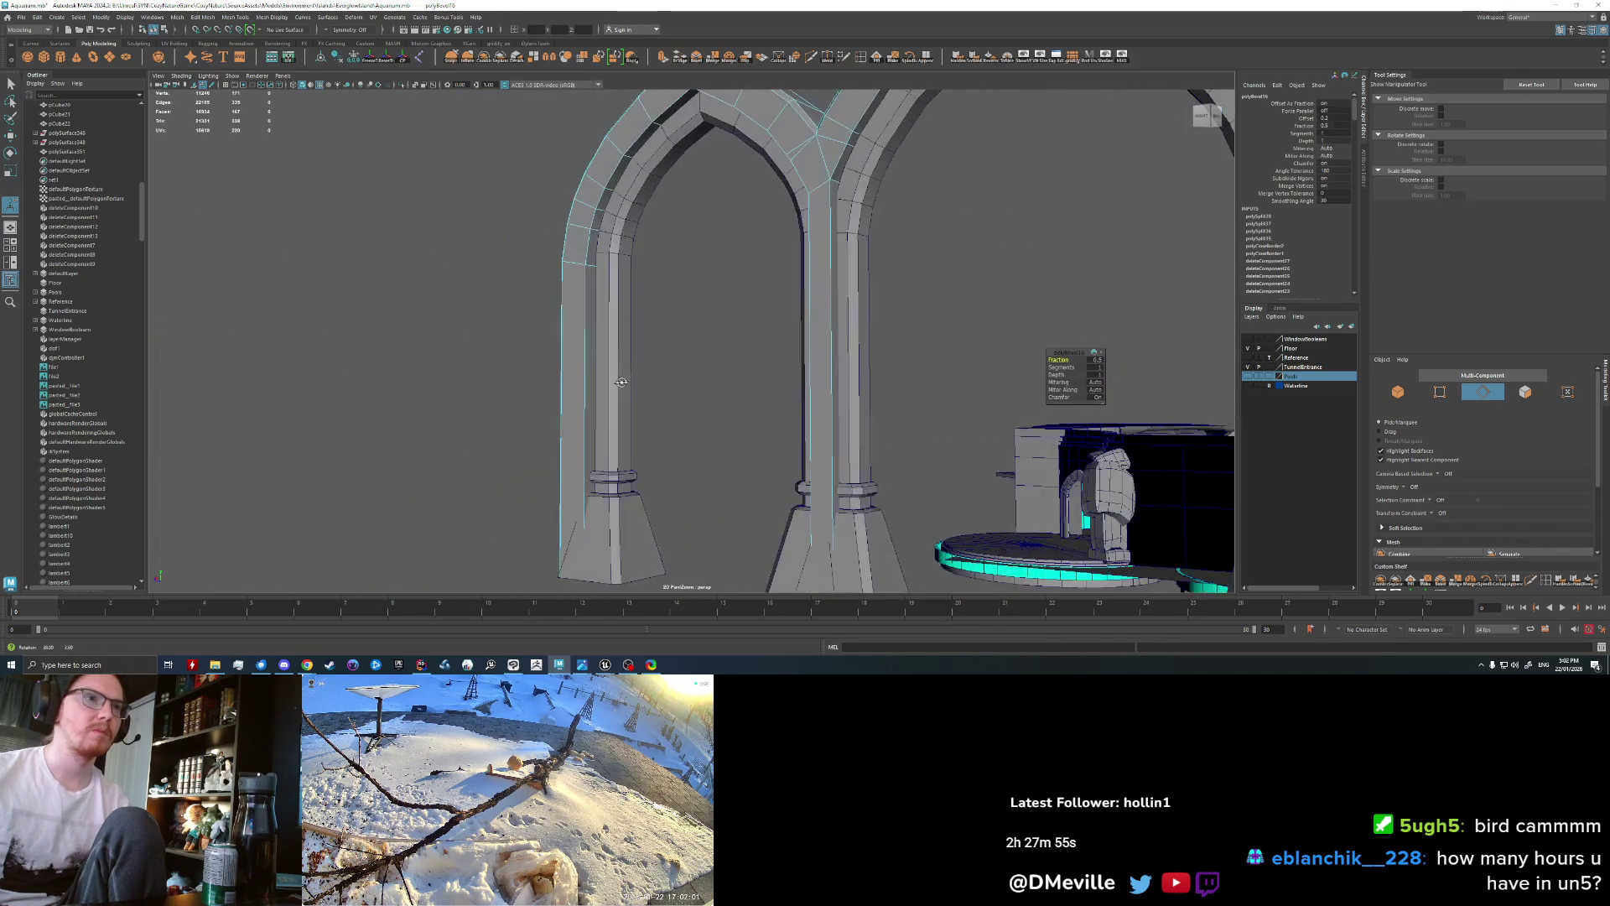
pyautogui.click(631, 326)
pyautogui.moveTo(631, 326)
pyautogui.keyDown('alt'); pyautogui.mouseDown()
pyautogui.moveTo(722, 373)
pyautogui.moveTo(550, 283)
pyautogui.mouseUp(); pyautogui.keyUp('alt')
# Step: Hide the wireframe on the shaded mesh and frame all three arches and pools
pyautogui.click(323, 89)
pyautogui.keyDown('alt'); pyautogui.moveTo(470, 309); pyautogui.dragTo(567, 309); pyautogui.keyUp('alt')
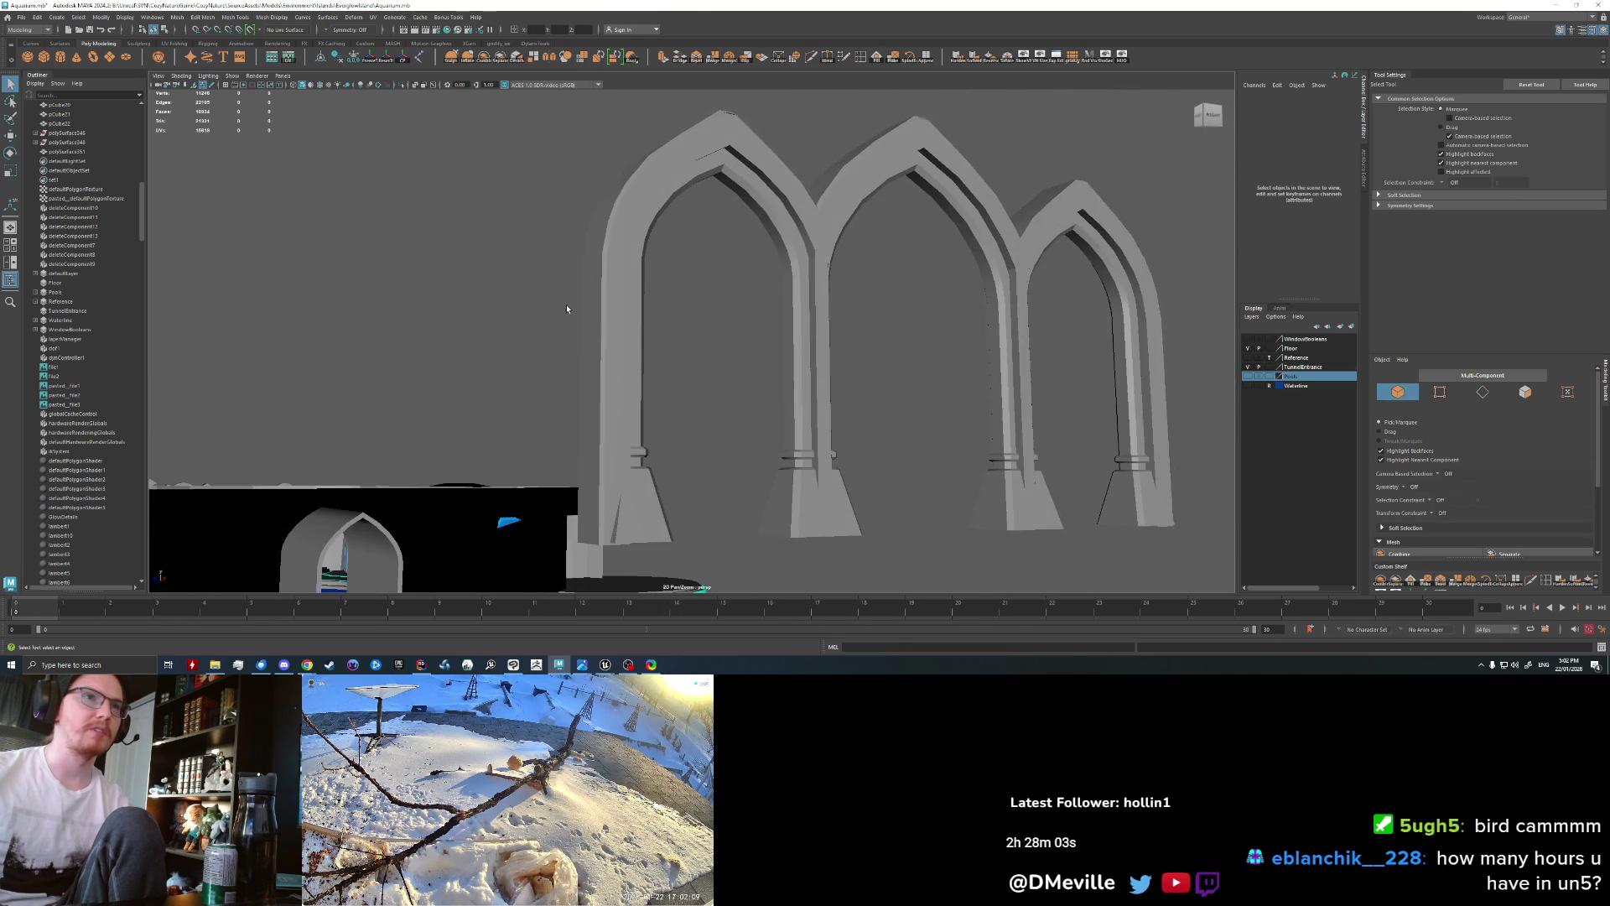
pyautogui.press('F10')
pyautogui.moveTo(546, 354)
pyautogui.keyDown('alt'); pyautogui.mouseDown()
pyautogui.moveTo(475, 352)
pyautogui.moveTo(492, 355)
pyautogui.mouseUp(); pyautogui.keyUp('alt')
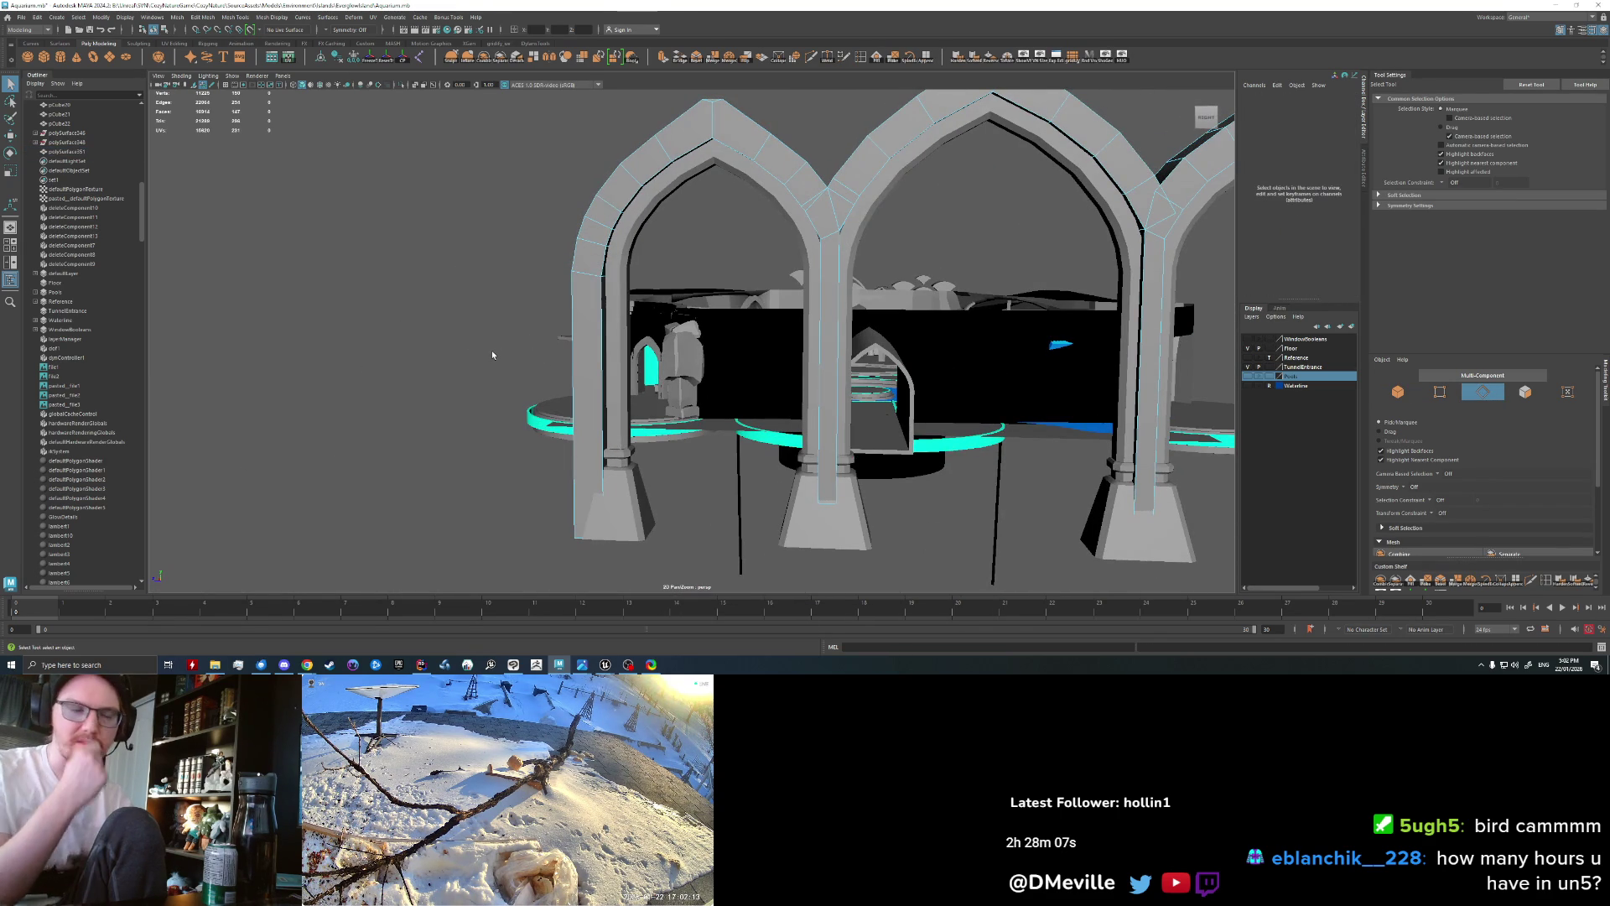
pyautogui.keyDown('alt'); pyautogui.moveTo(492, 350); pyautogui.dragTo(557, 377, button='right'); pyautogui.keyUp('alt')
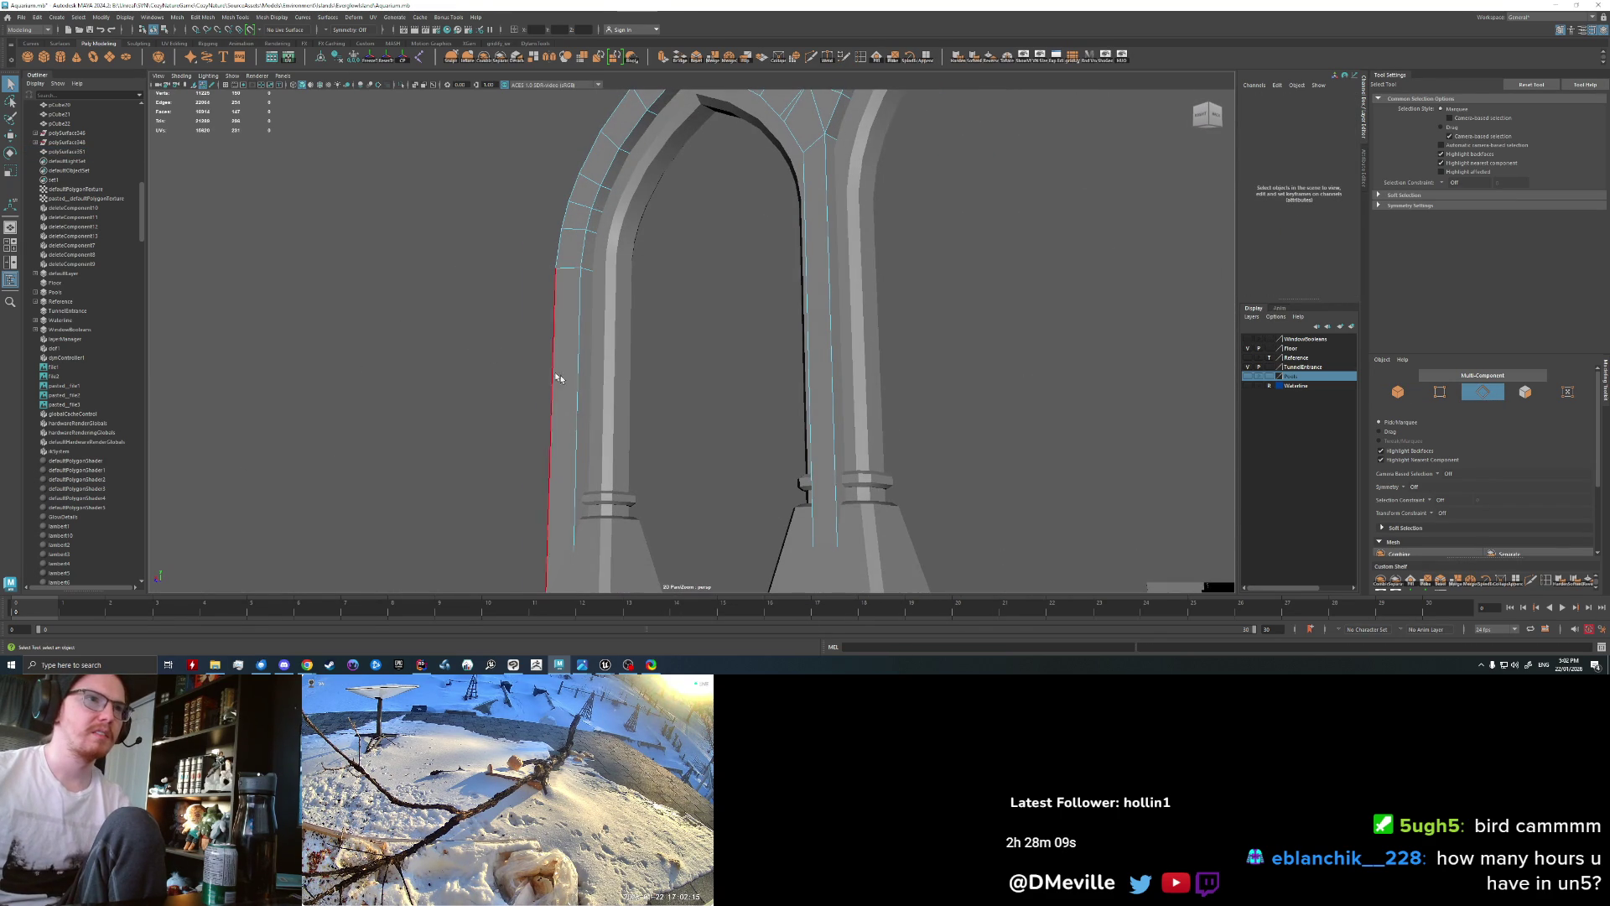
pyautogui.press('F8')
pyautogui.scroll(-5, 561, 333)
pyautogui.moveTo(561, 333)
pyautogui.keyDown('alt'); pyautogui.mouseDown()
pyautogui.moveTo(627, 329)
pyautogui.moveTo(601, 312)
pyautogui.mouseUp(); pyautogui.keyUp('alt')
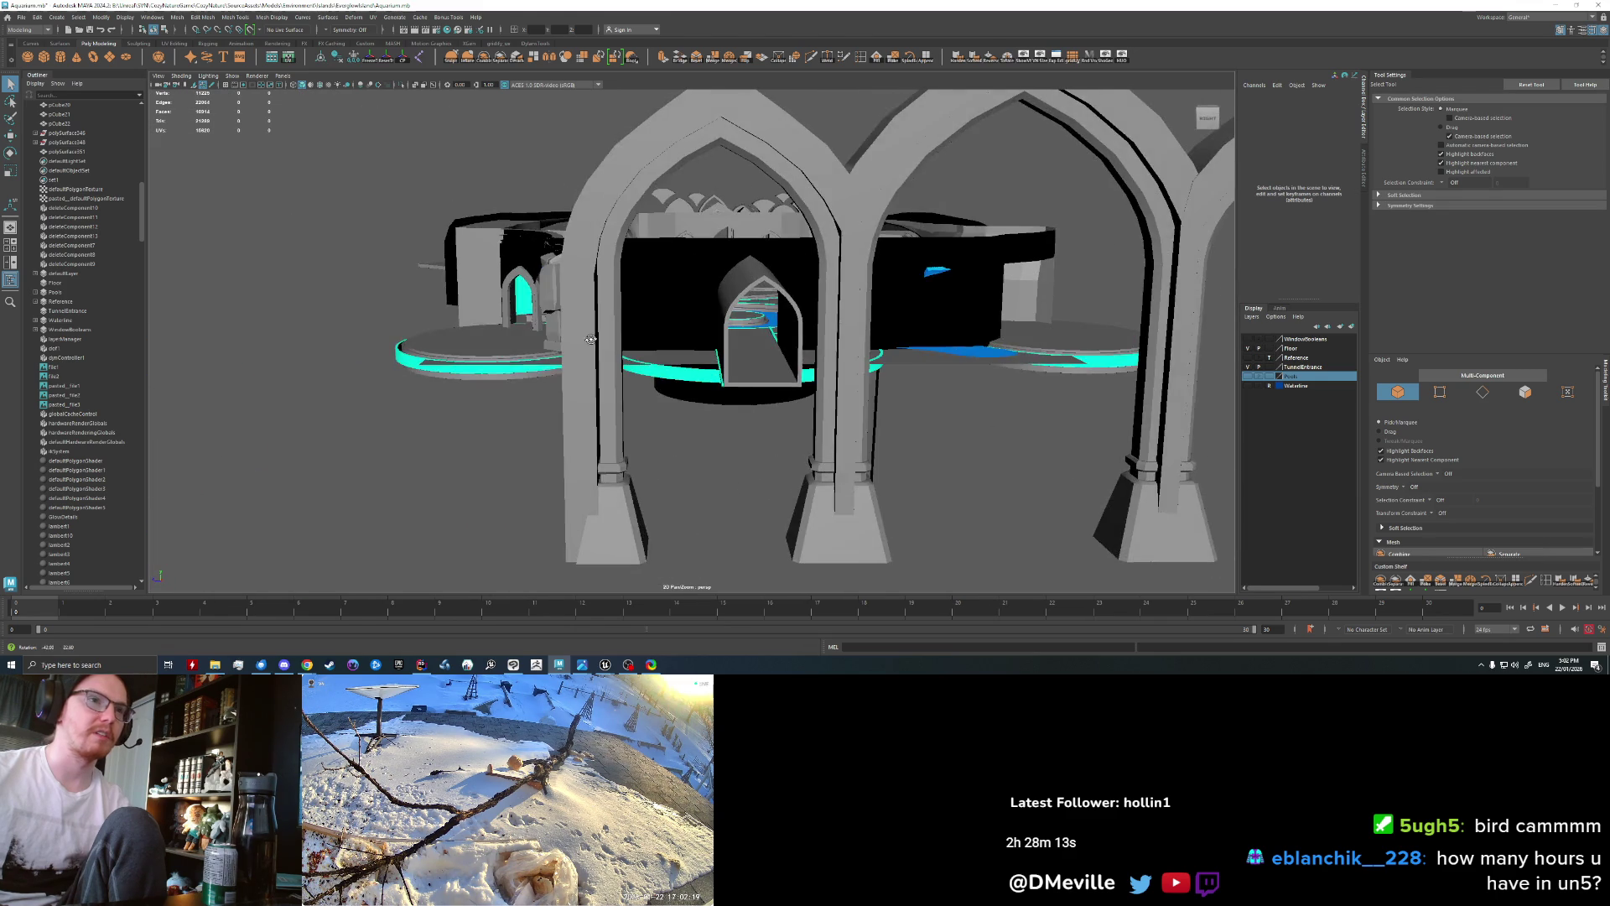
pyautogui.scroll(3, 600, 312)
# Step: Select two bottom edges at the end pillar's base and try scaling them
pyautogui.click(601, 313)
pyautogui.keyDown('alt'); pyautogui.moveTo(601, 313); pyautogui.dragTo(779, 115); pyautogui.keyUp('alt')
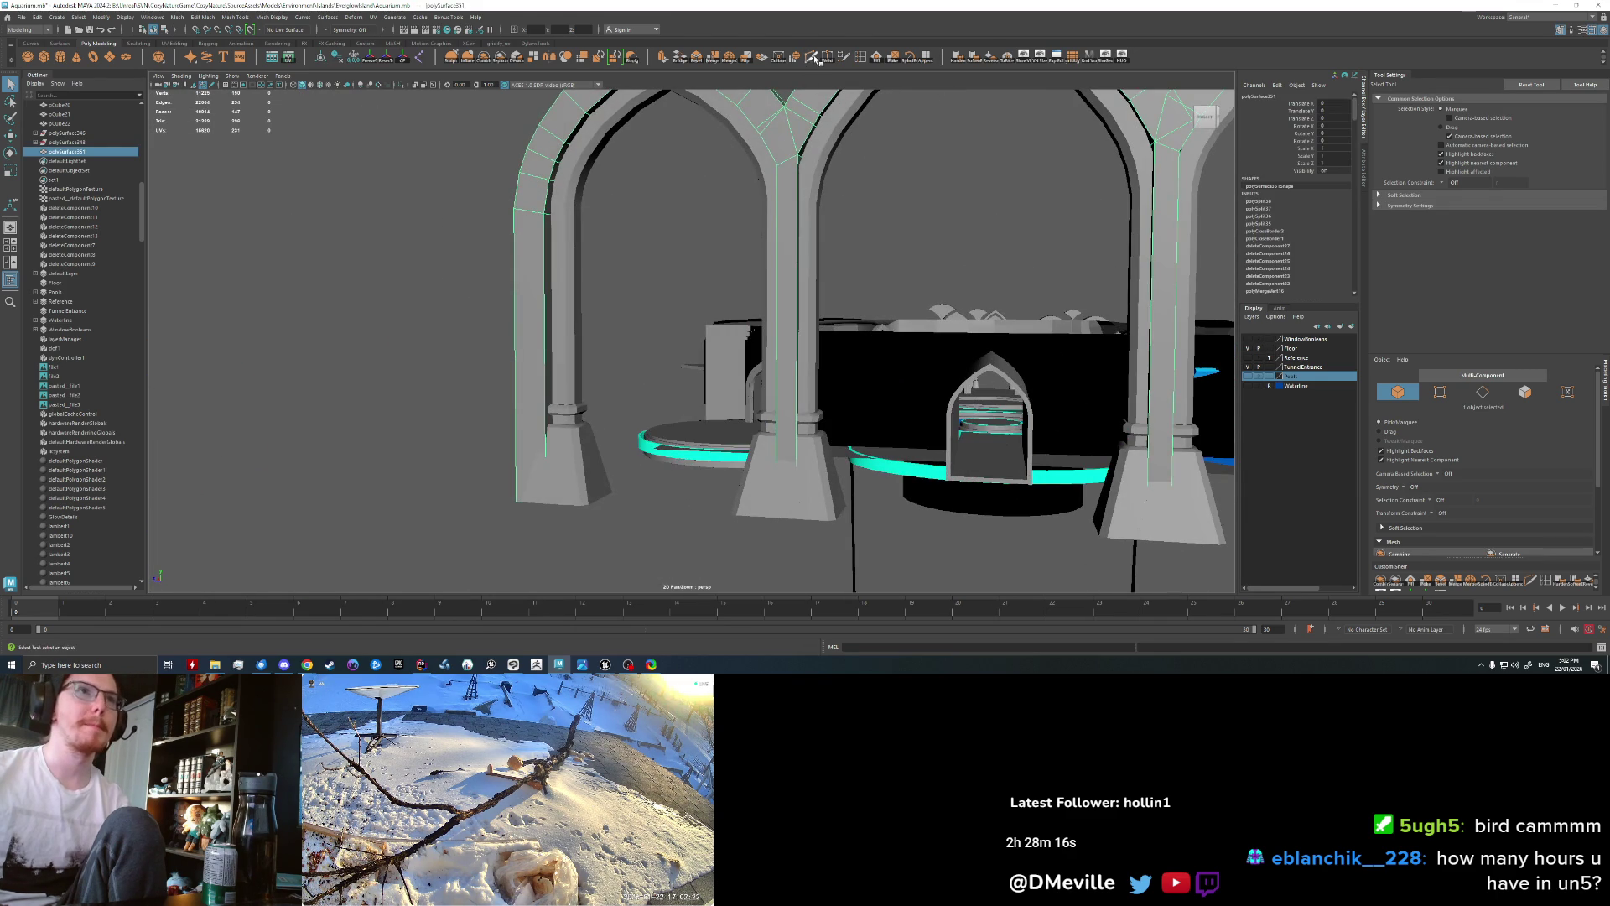
pyautogui.click(813, 57)
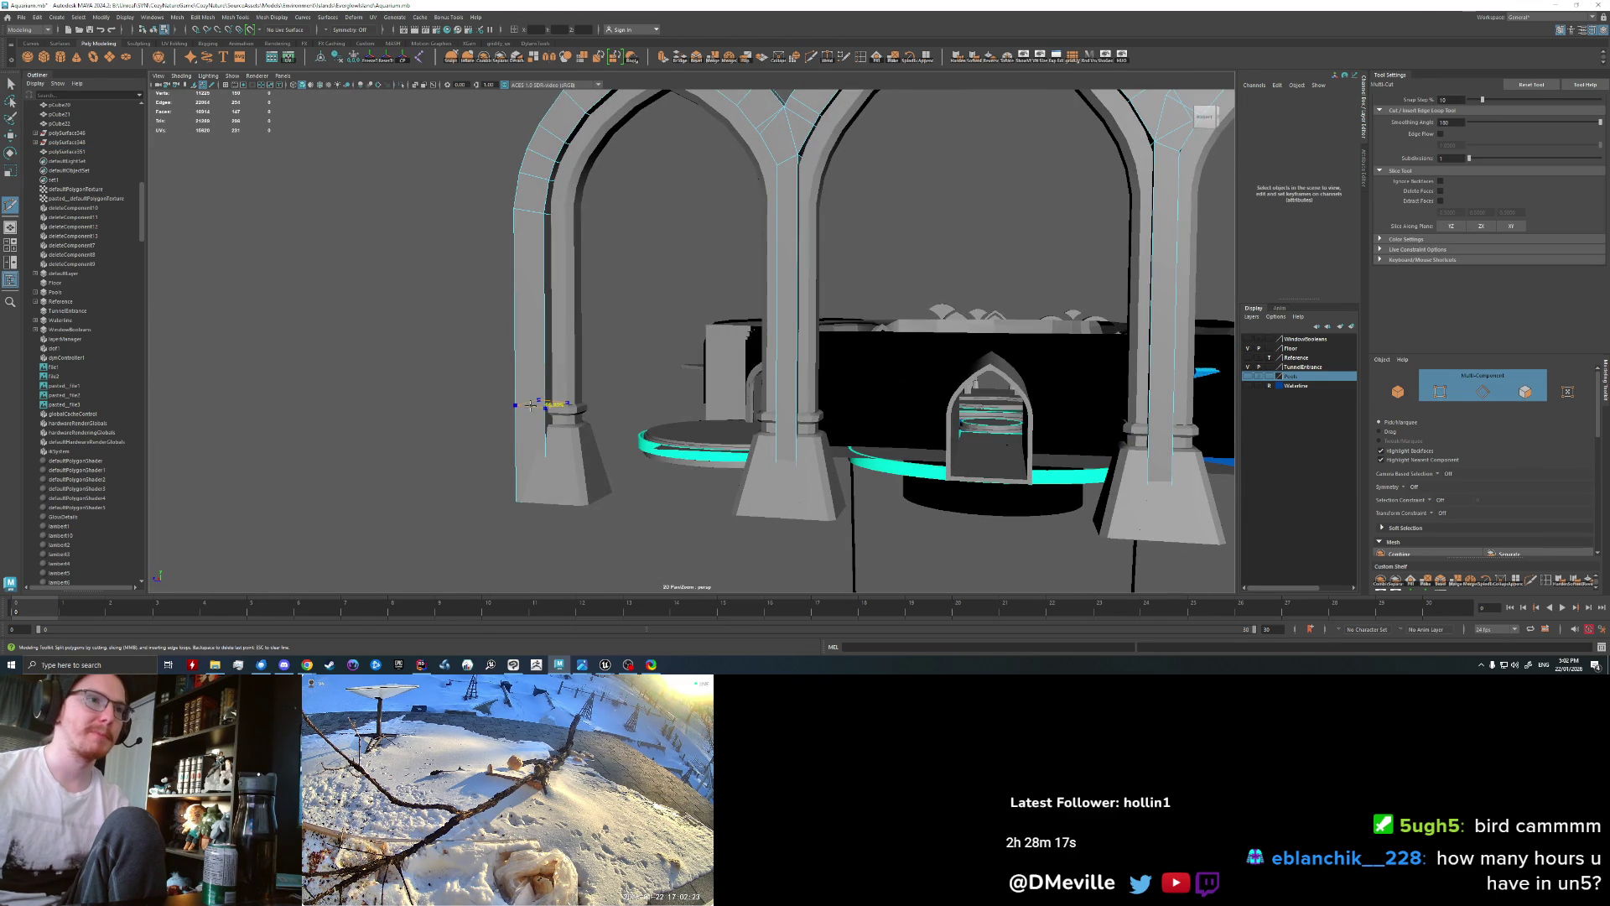
pyautogui.press('q')
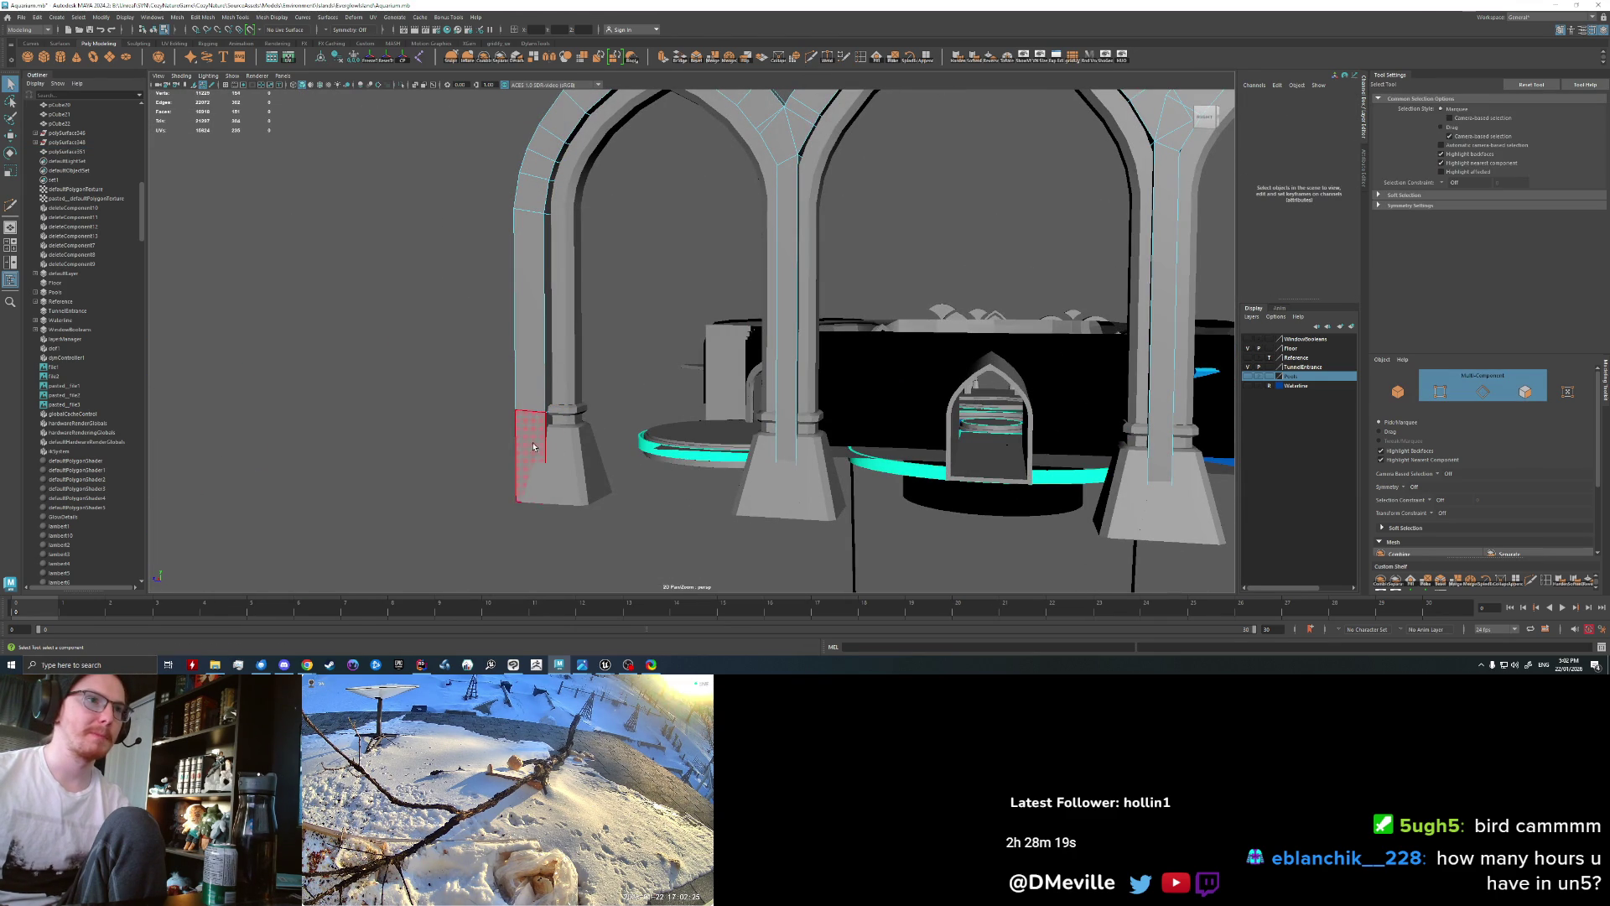
pyautogui.keyDown('alt'); pyautogui.moveTo(533, 446); pyautogui.dragTo(553, 388); pyautogui.keyUp('alt')
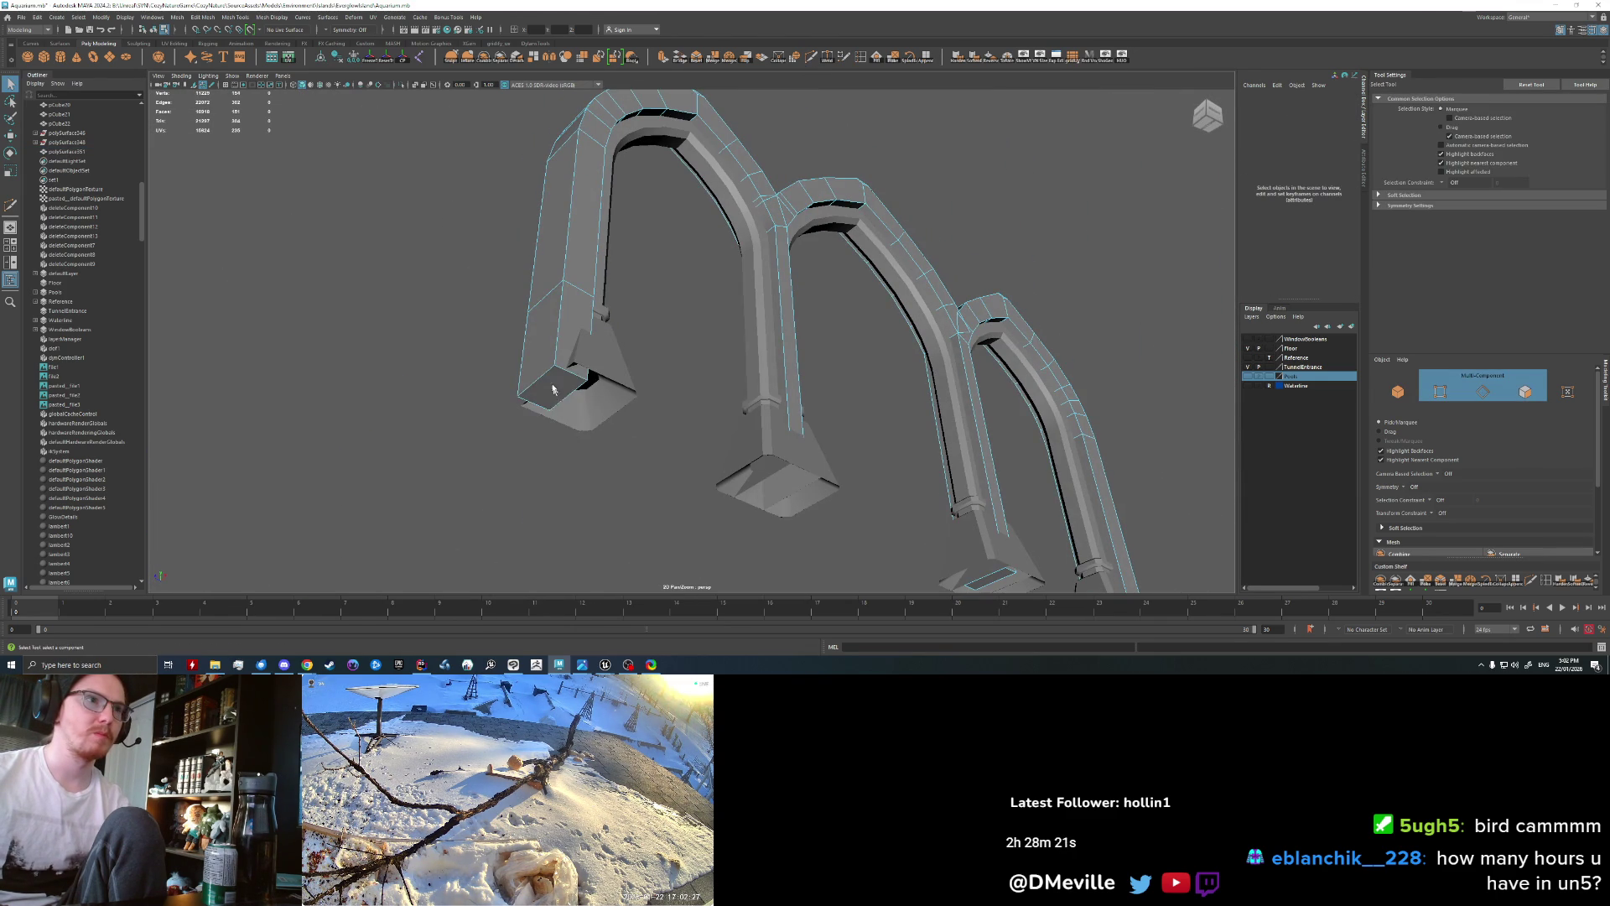
pyautogui.moveTo(552, 388); pyautogui.dragTo(553, 352, button='right')
pyautogui.click(553, 394)
pyautogui.moveTo(553, 394)
pyautogui.keyDown('alt'); pyautogui.mouseDown()
pyautogui.moveTo(695, 532)
pyautogui.moveTo(683, 520)
pyautogui.mouseUp(); pyautogui.keyUp('alt')
pyautogui.press('r')
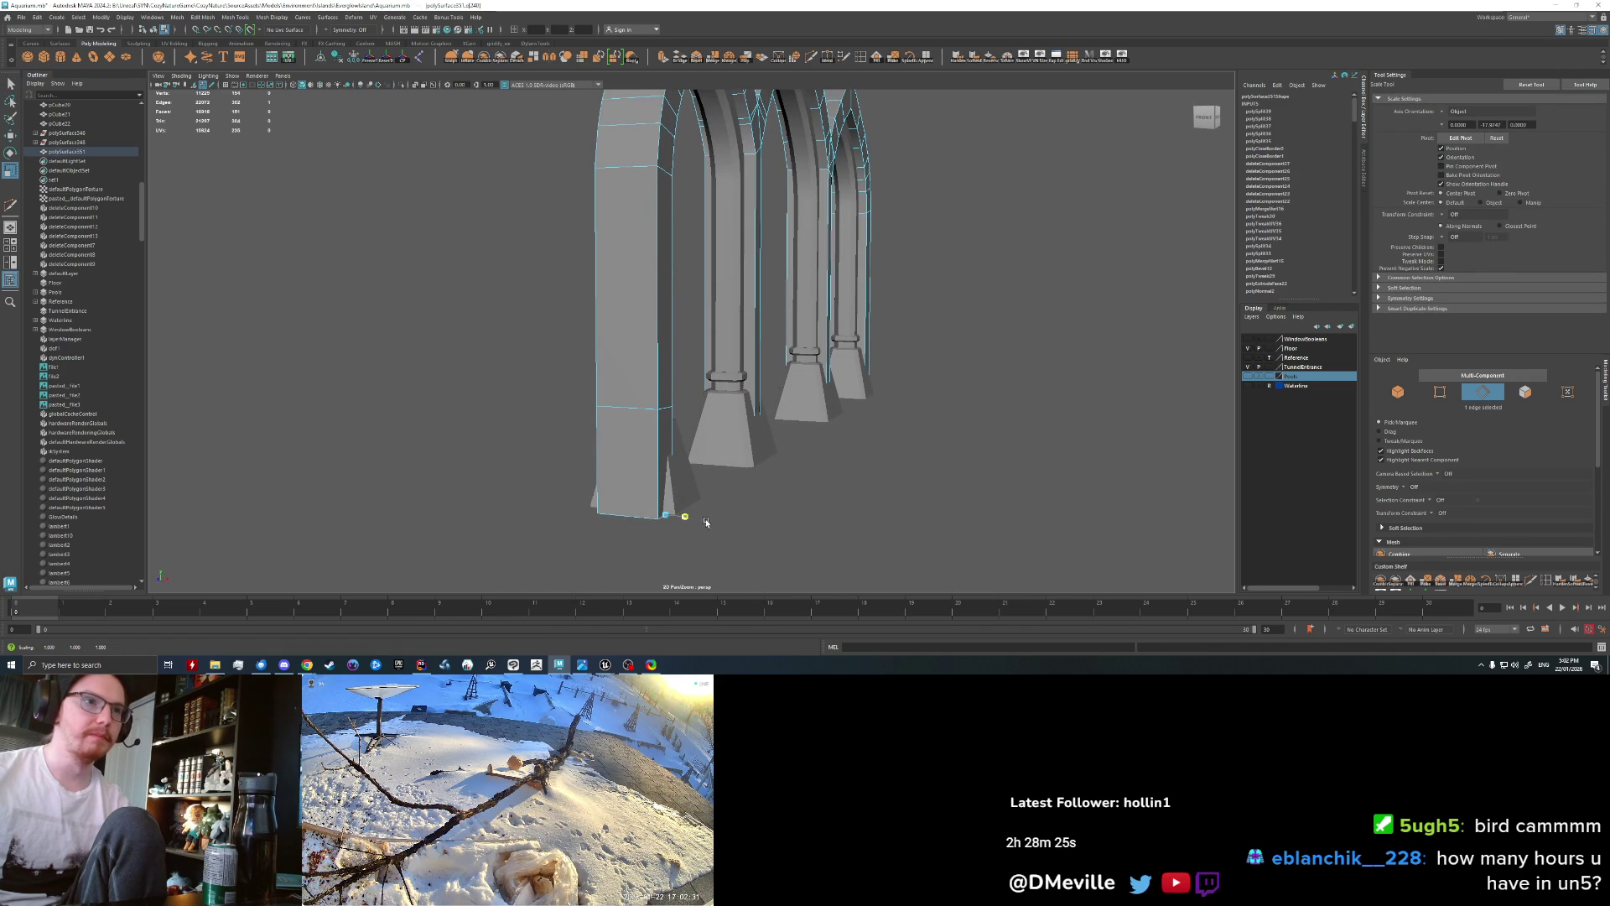
pyautogui.moveTo(662, 520)
pyautogui.keyDown('alt'); pyautogui.mouseDown()
pyautogui.moveTo(719, 514)
pyautogui.moveTo(676, 532)
pyautogui.moveTo(665, 478)
pyautogui.moveTo(540, 450)
pyautogui.moveTo(575, 407)
pyautogui.moveTo(622, 521)
pyautogui.moveTo(587, 479)
pyautogui.moveTo(593, 519)
pyautogui.mouseUp(); pyautogui.keyUp('alt')
pyautogui.hotkey('ctrl', 'z')
pyautogui.keyDown('shift'); pyautogui.click(530, 440); pyautogui.keyUp('shift')
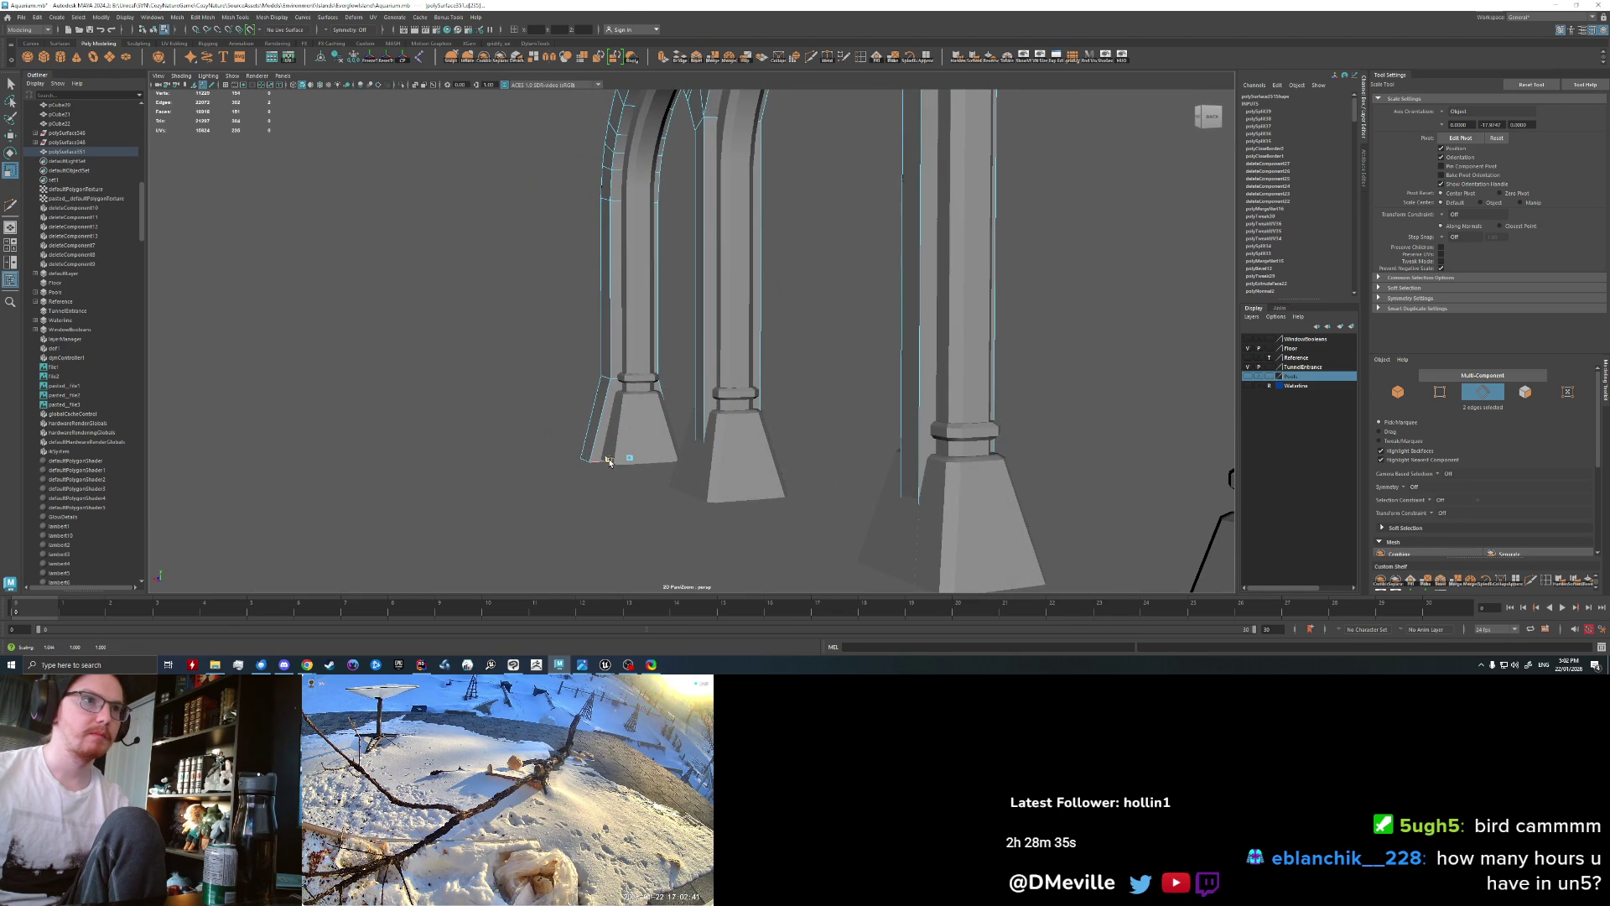
# Step: Add an extra Multi-Cut edge to the end pillar's base
pyautogui.moveTo(587, 390); pyautogui.dragTo(564, 349, button='right')
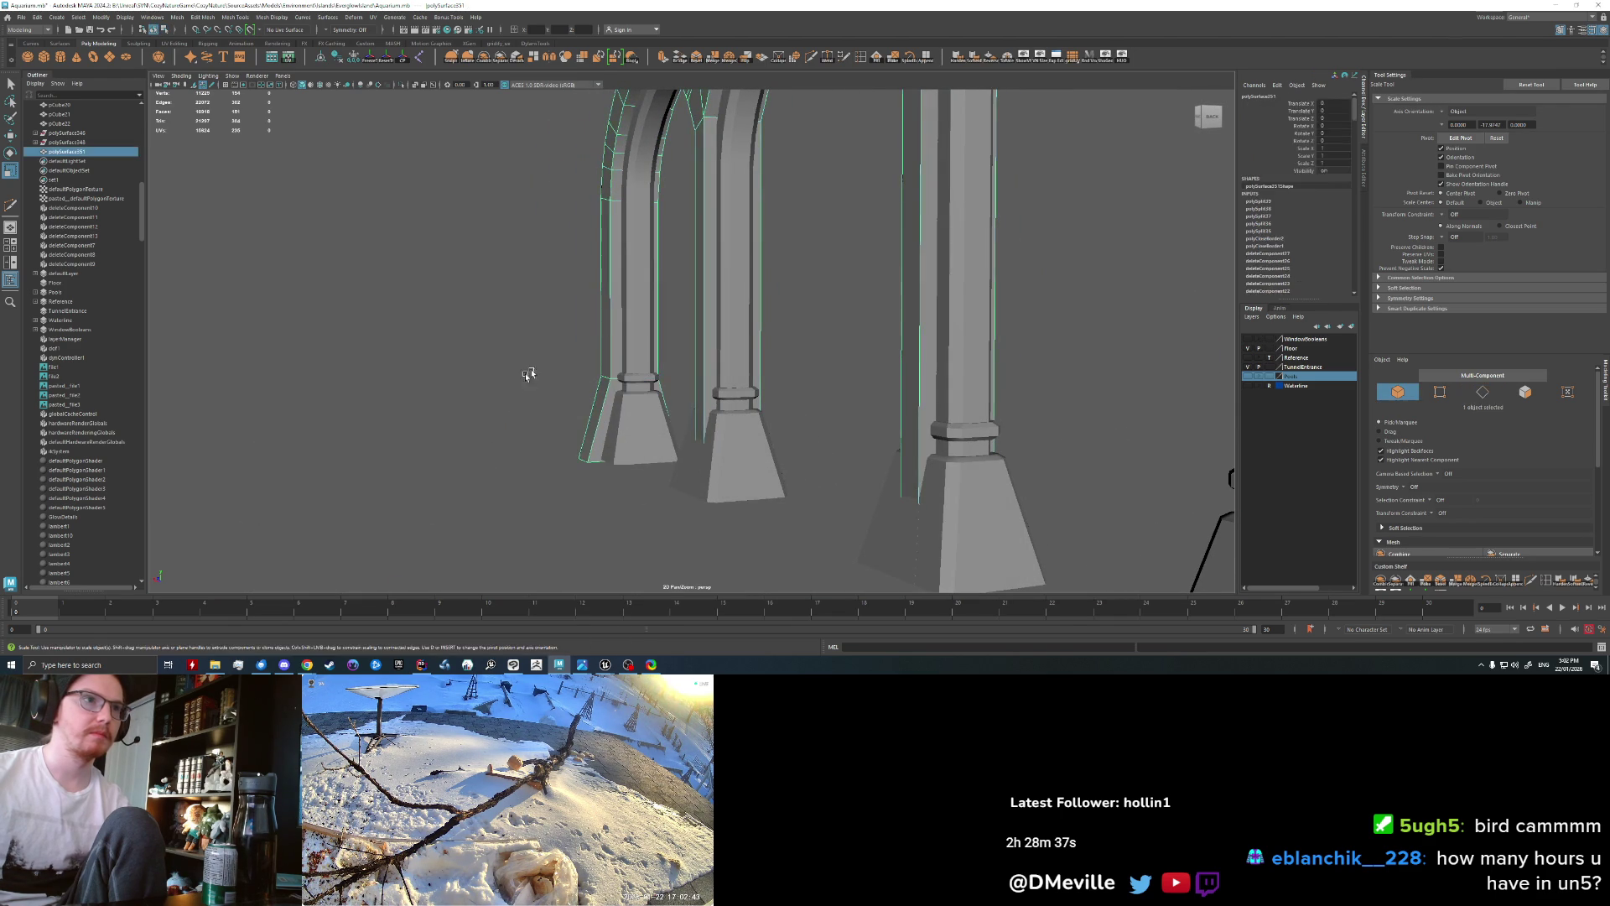
pyautogui.scroll(-5, 536, 385)
pyautogui.moveTo(511, 421)
pyautogui.keyDown('alt'); pyautogui.mouseDown()
pyautogui.moveTo(604, 428)
pyautogui.moveTo(525, 420)
pyautogui.mouseUp(); pyautogui.keyUp('alt')
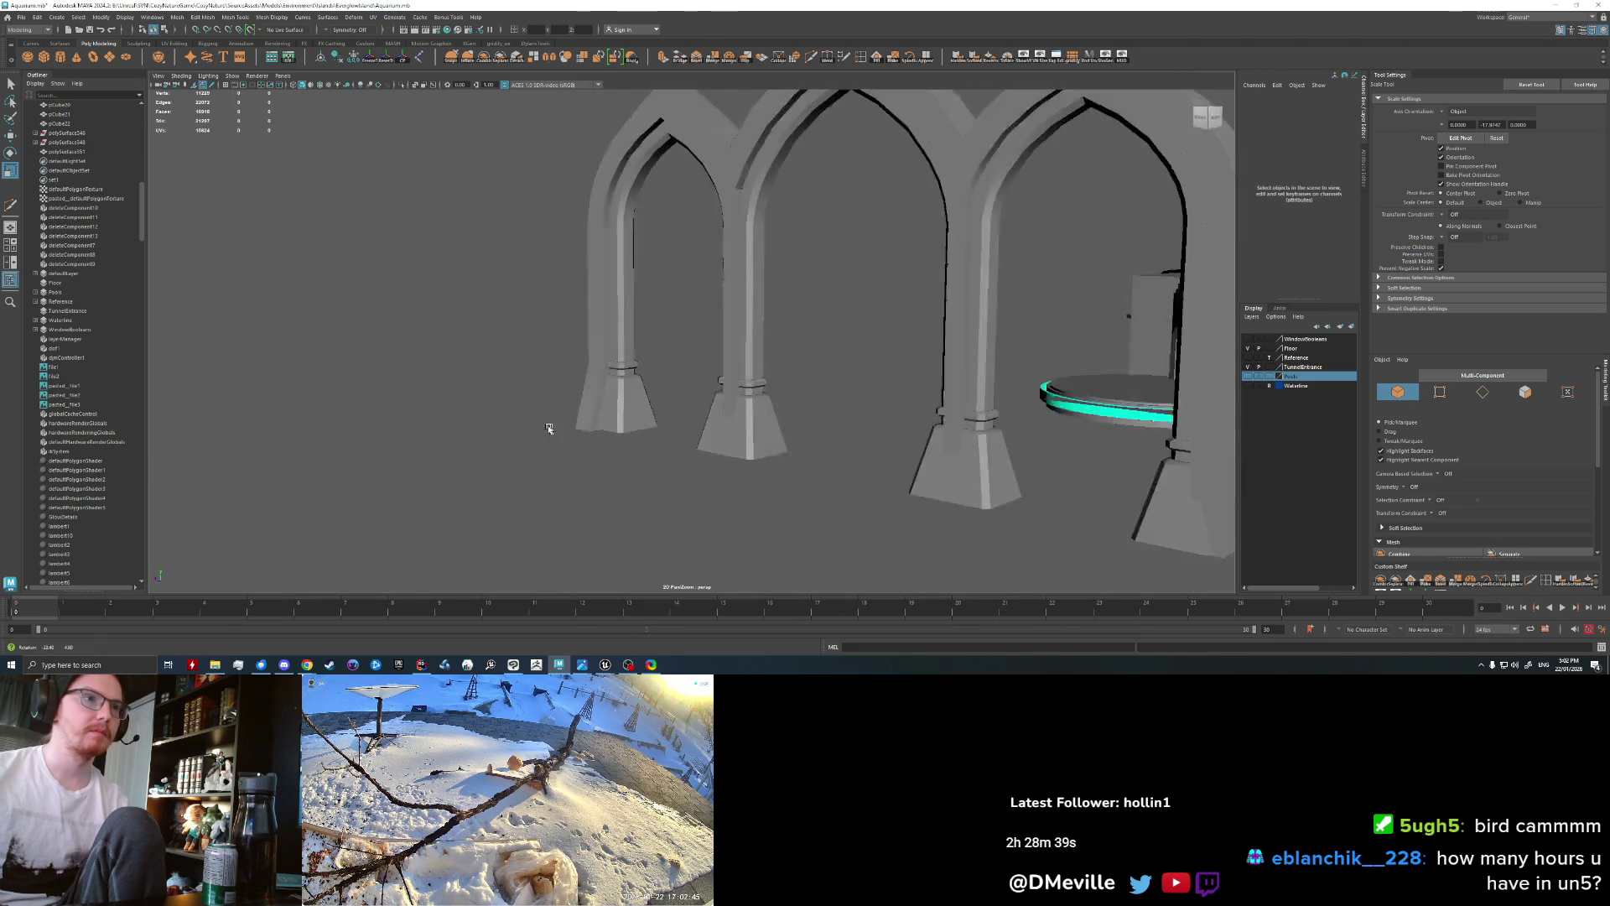
pyautogui.scroll(5, 521, 422)
pyautogui.scroll(3, 518, 424)
pyautogui.click(575, 442)
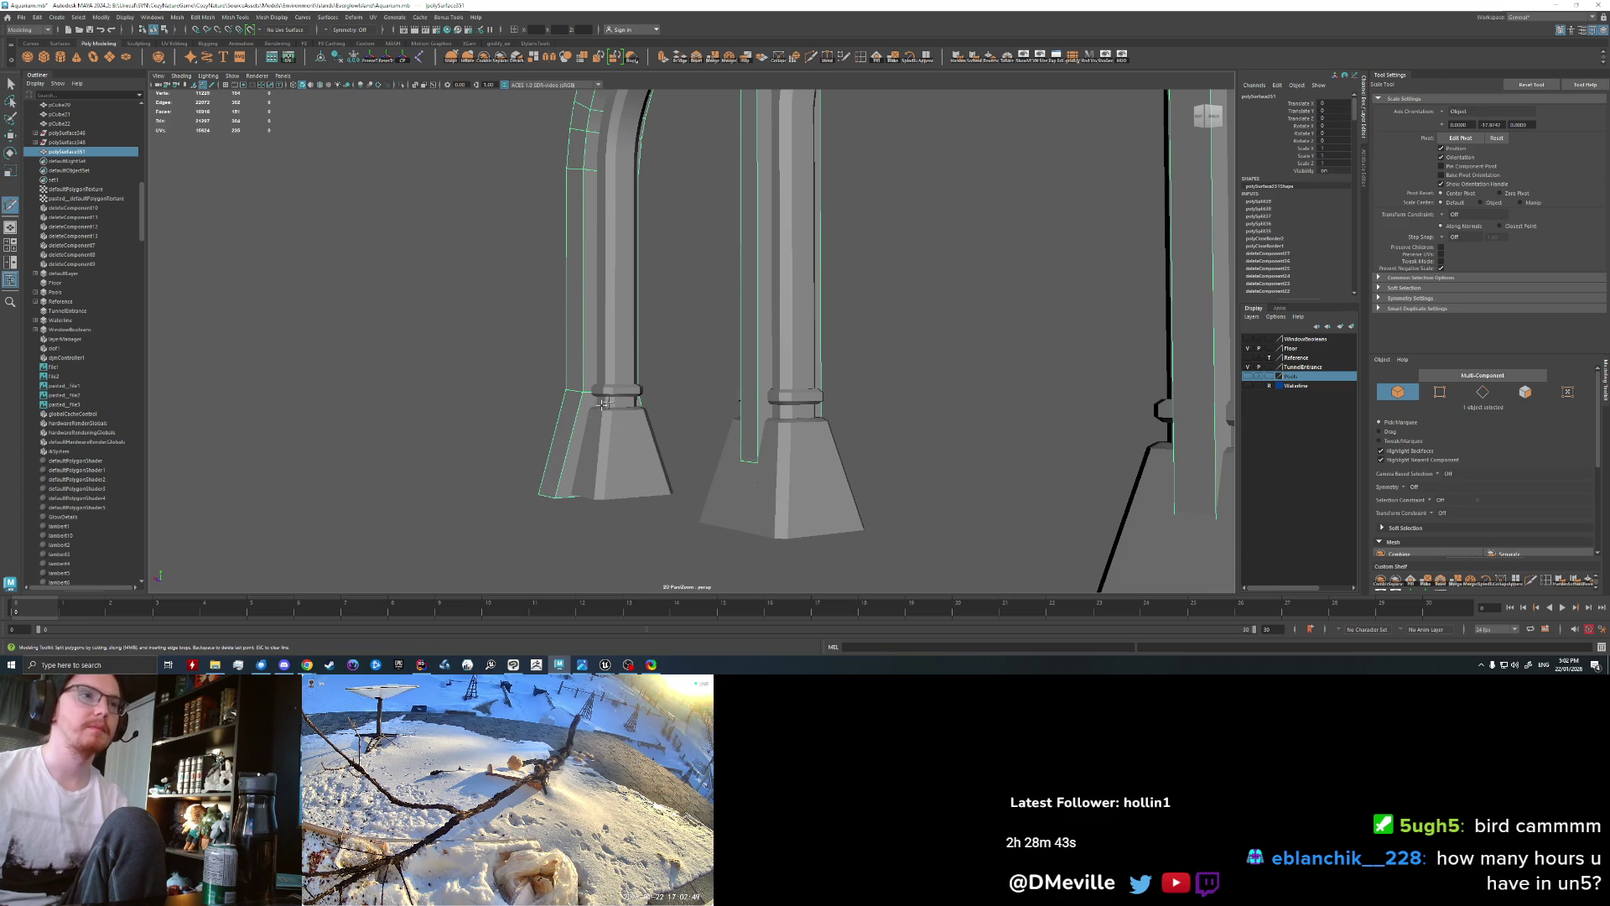
pyautogui.hotkey('ctrl', 'shift', 'x')
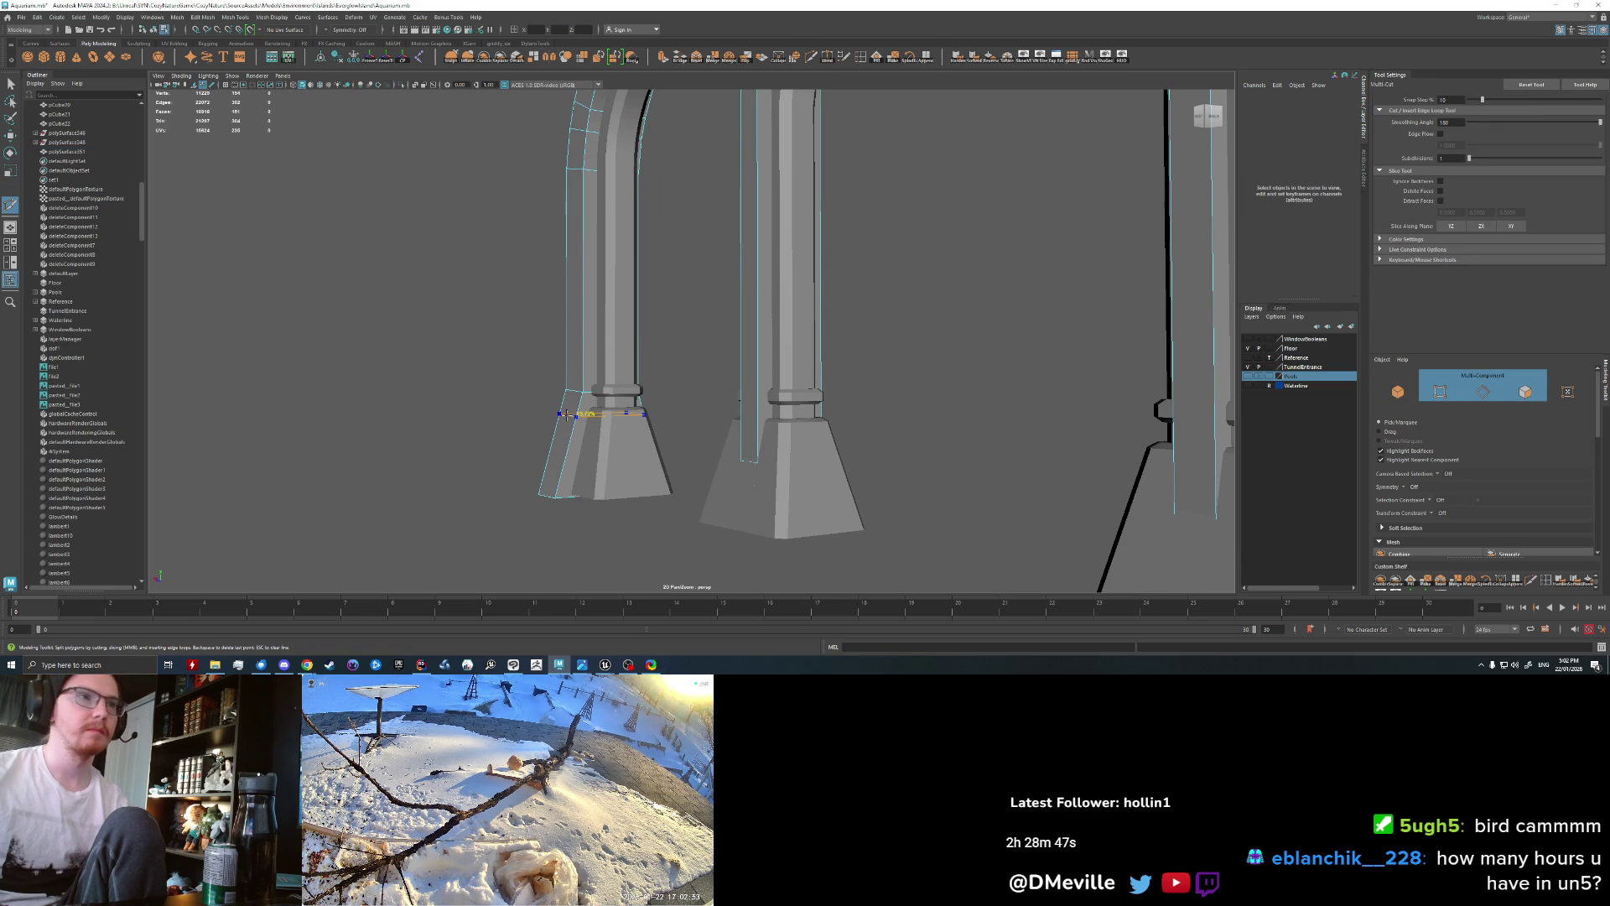
pyautogui.press('q')
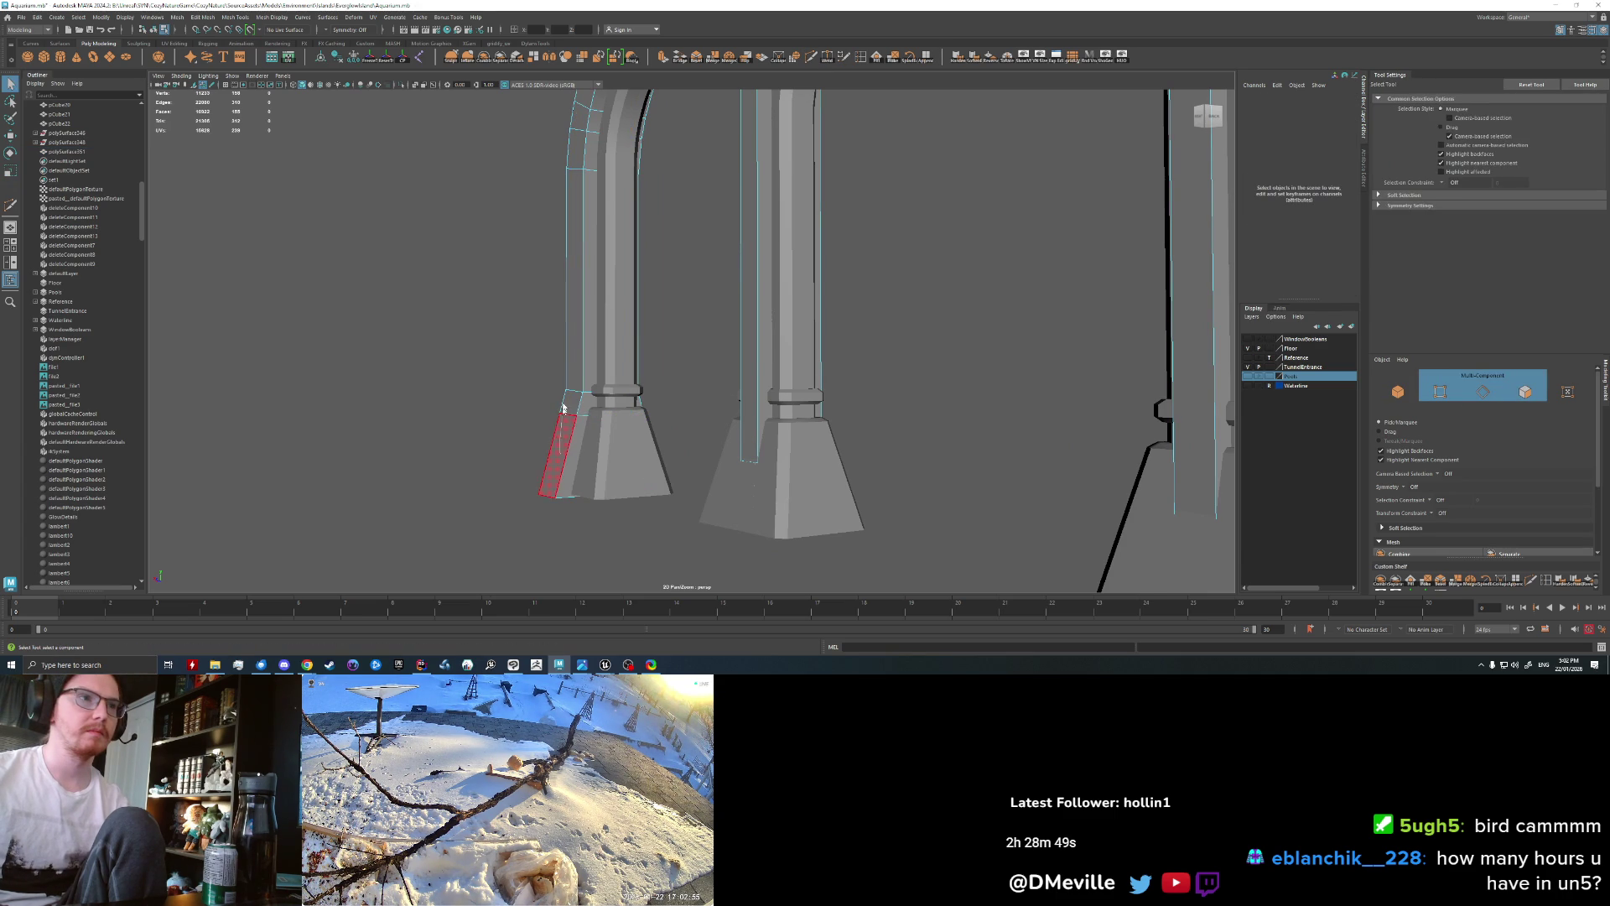
# Step: Select and scale the lower corner edges of the pillar base
pyautogui.moveTo(570, 411); pyautogui.dragTo(551, 493)
pyautogui.moveTo(547, 491); pyautogui.dragTo(540, 365, button='right')
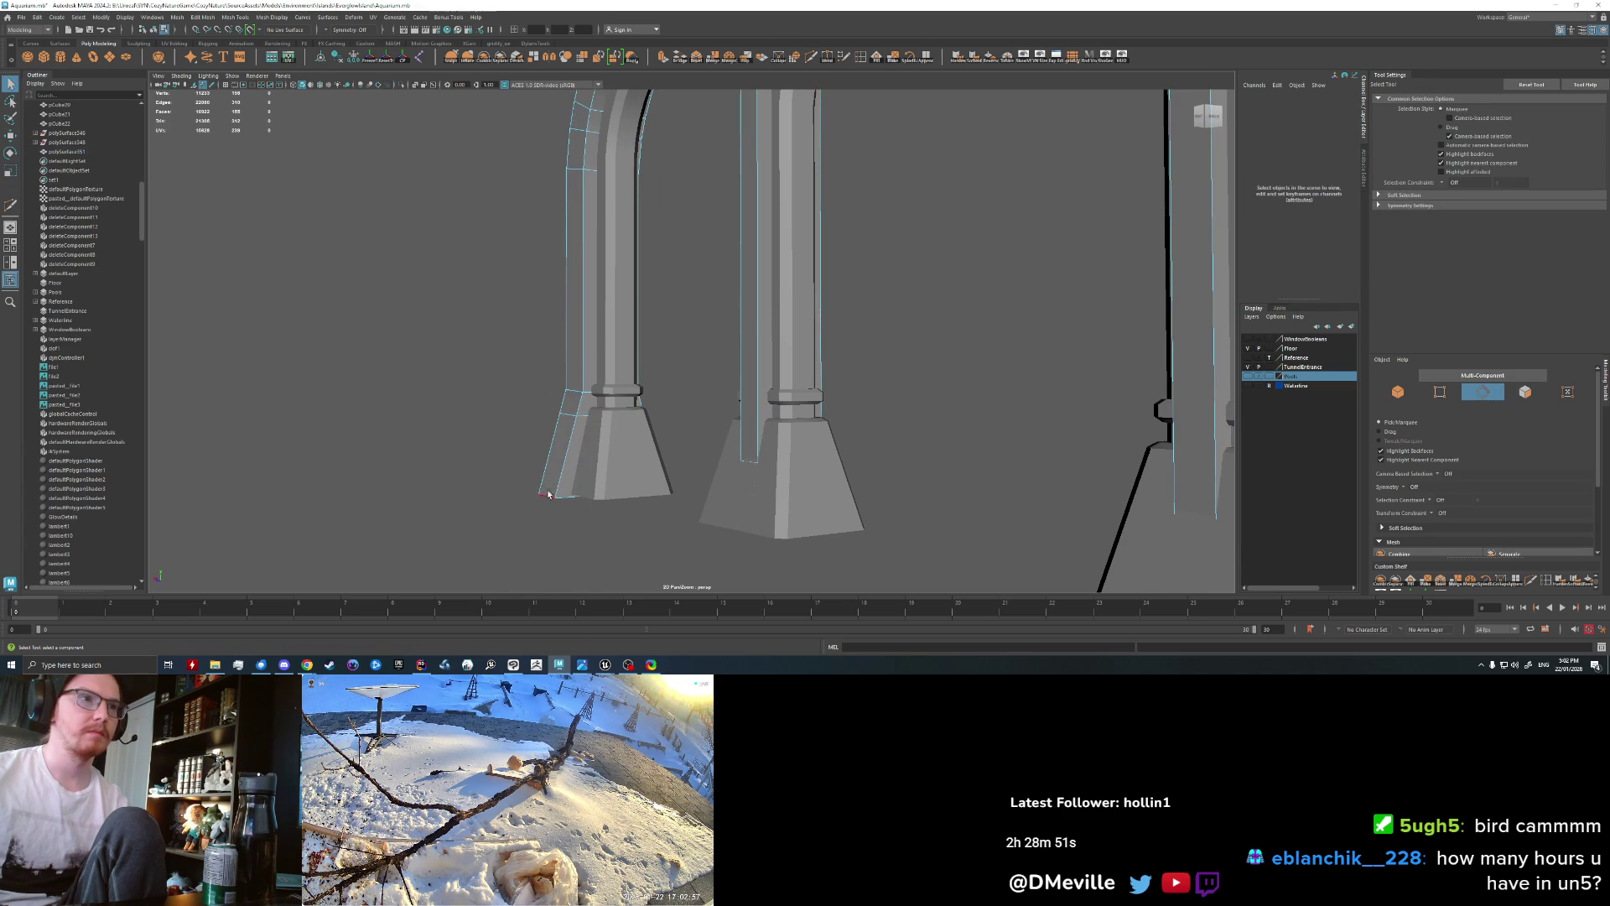
pyautogui.click(543, 494)
pyautogui.press('r')
pyautogui.moveTo(584, 536)
pyautogui.keyDown('alt'); pyautogui.mouseDown()
pyautogui.moveTo(555, 515)
pyautogui.moveTo(627, 475)
pyautogui.mouseUp(); pyautogui.keyUp('alt')
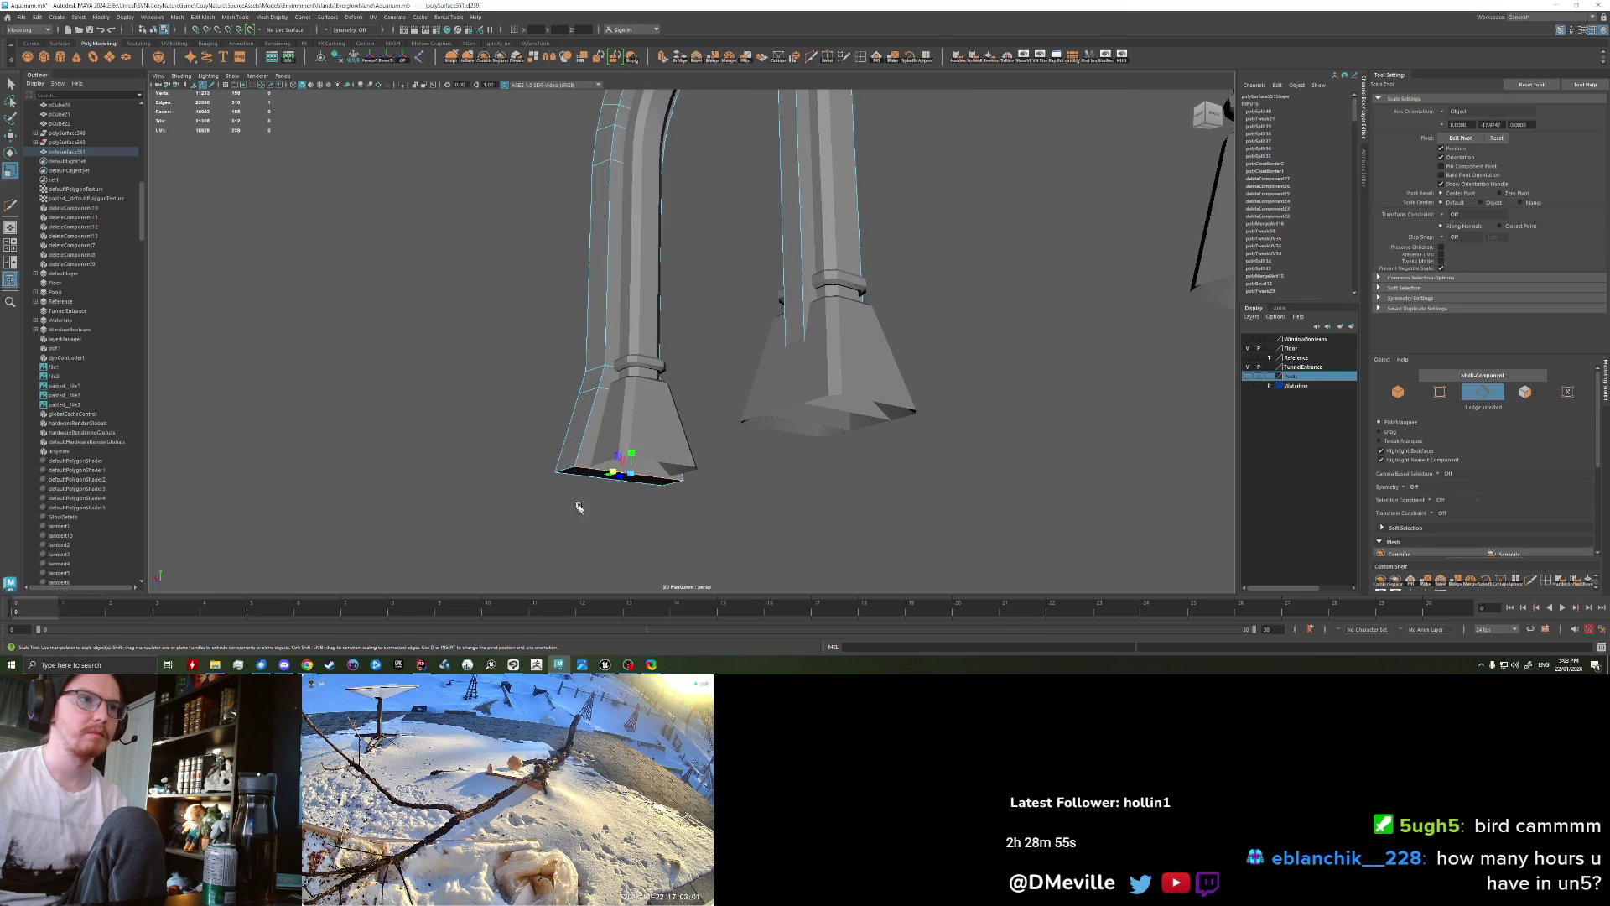
pyautogui.press('q')
pyautogui.keyDown('alt'); pyautogui.moveTo(579, 507); pyautogui.dragTo(570, 475); pyautogui.keyUp('alt')
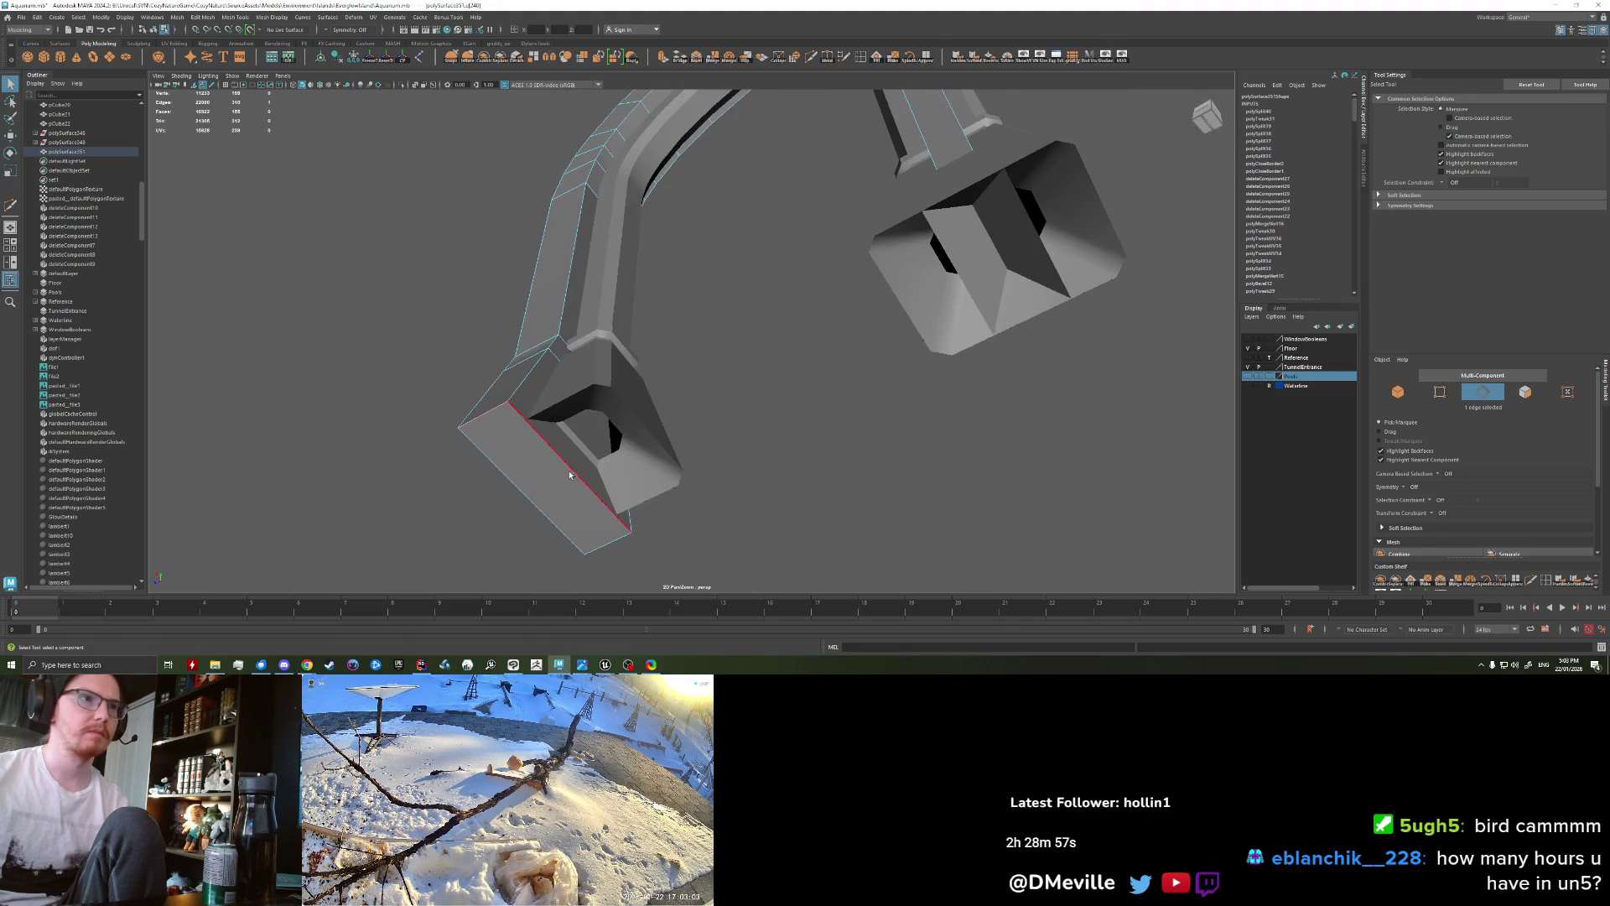
pyautogui.press('Delete')
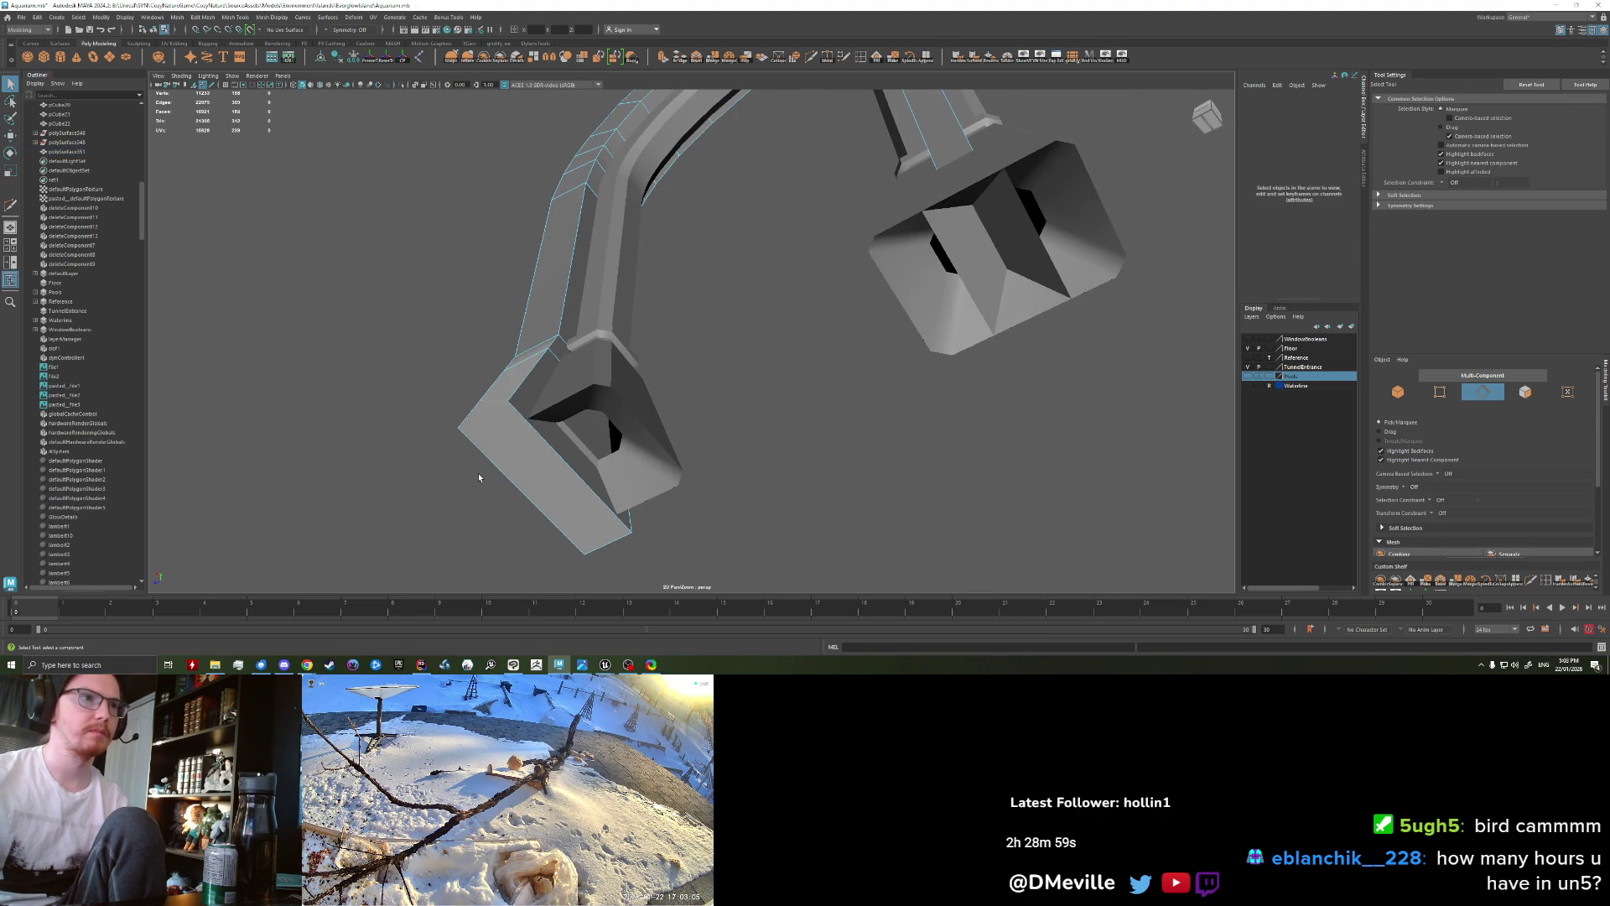
pyautogui.hotkey('ctrl', 'z')
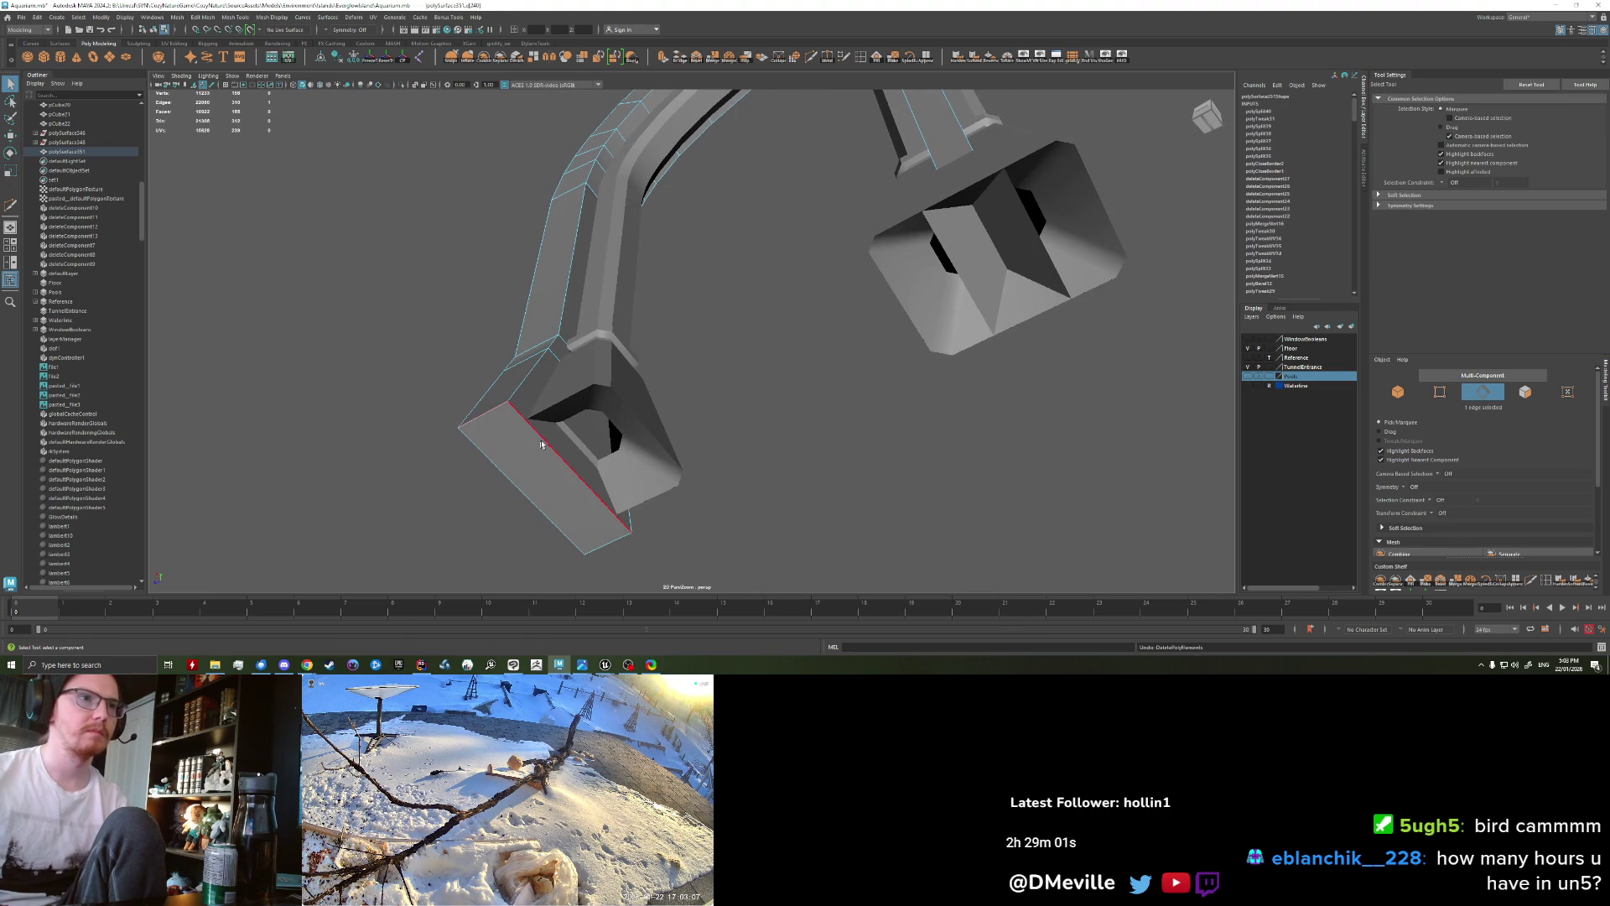
# Step: Scale the pillar base's bottom face to reshape its flared foot
pyautogui.moveTo(542, 444); pyautogui.dragTo(542, 485, button='right')
pyautogui.click(549, 483)
pyautogui.press('r')
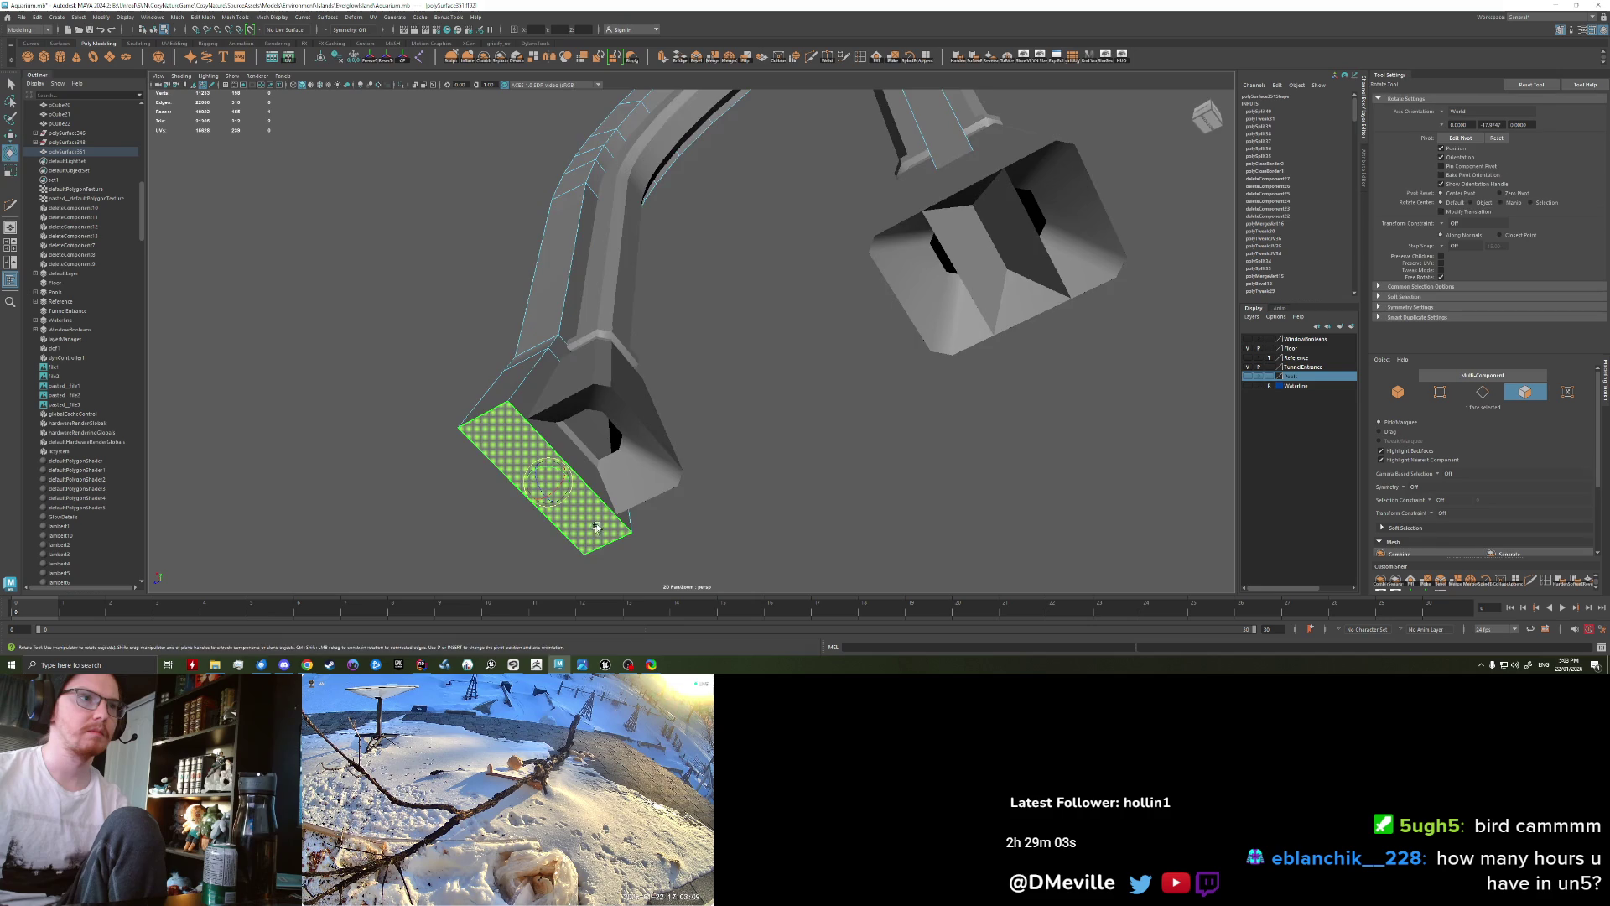
pyautogui.keyDown('alt'); pyautogui.moveTo(550, 483); pyautogui.dragTo(564, 476); pyautogui.keyUp('alt')
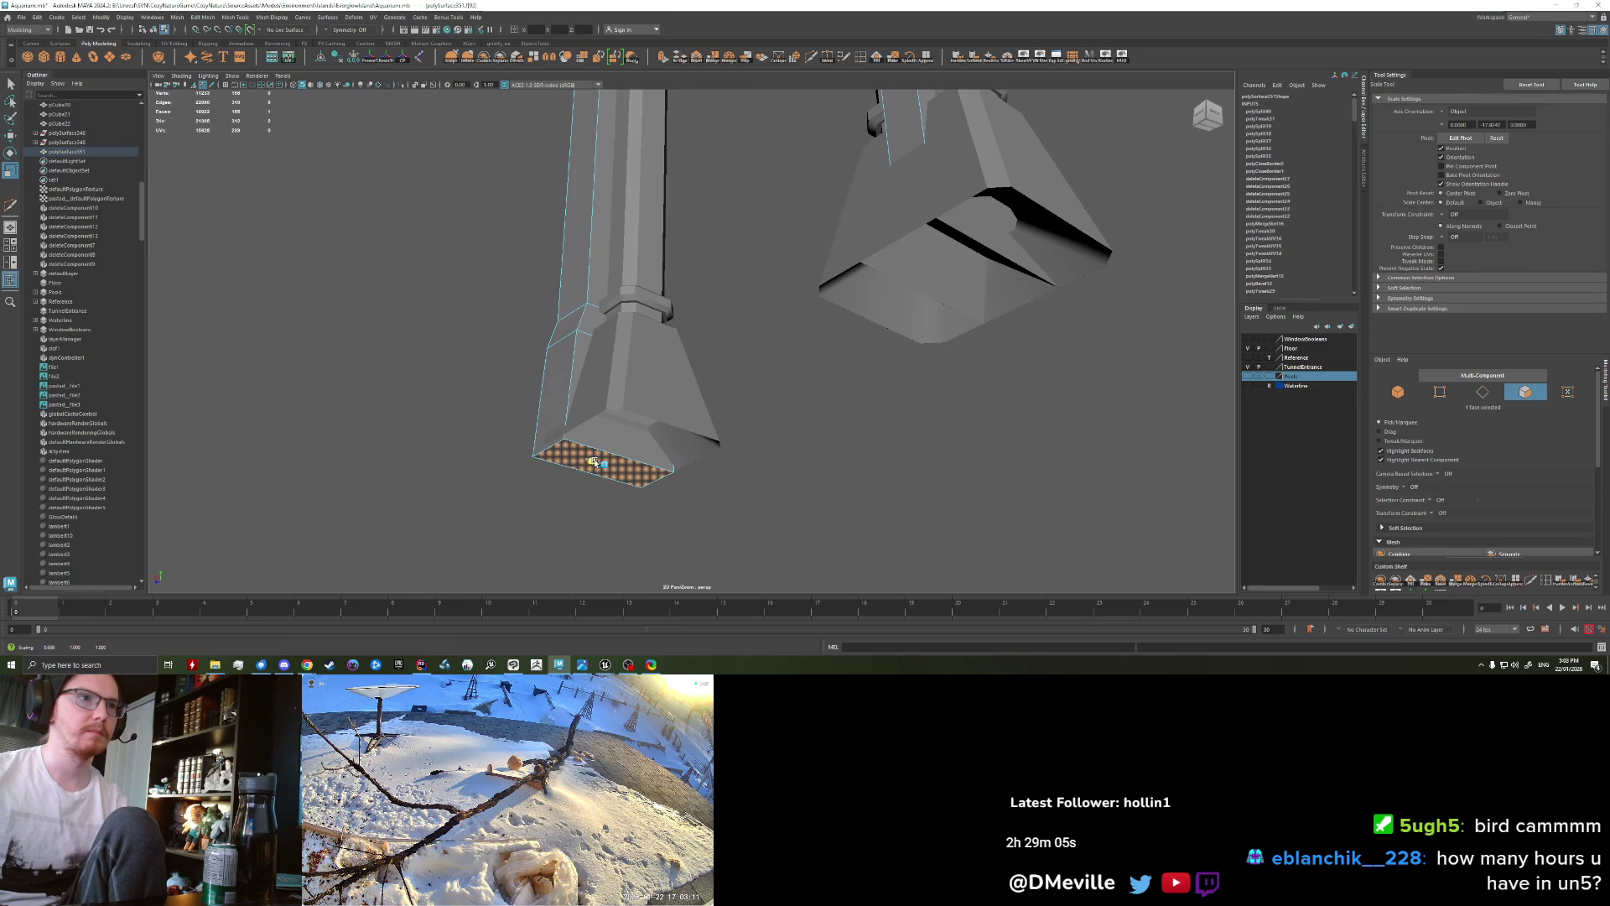
pyautogui.keyDown('alt'); pyautogui.moveTo(594, 464); pyautogui.dragTo(512, 388); pyautogui.keyUp('alt')
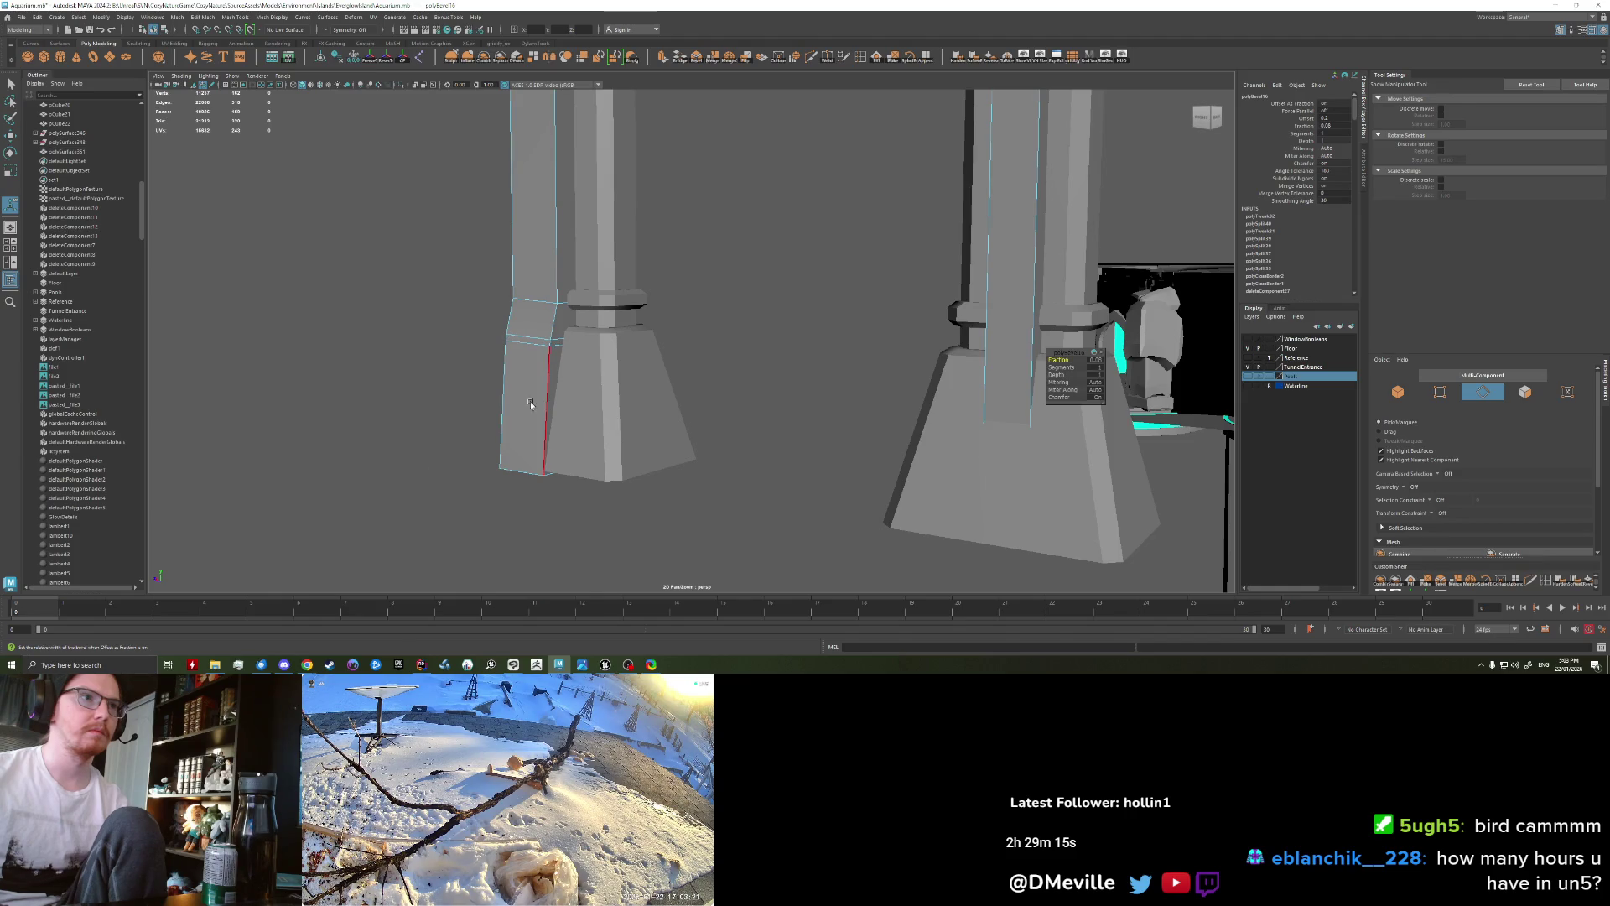
pyautogui.press('q')
pyautogui.press('F8')
pyautogui.moveTo(530, 404)
pyautogui.keyDown('alt'); pyautogui.mouseDown()
pyautogui.moveTo(515, 473)
pyautogui.moveTo(643, 449)
pyautogui.mouseUp(); pyautogui.keyUp('alt')
pyautogui.hotkey('ctrl', 'z')
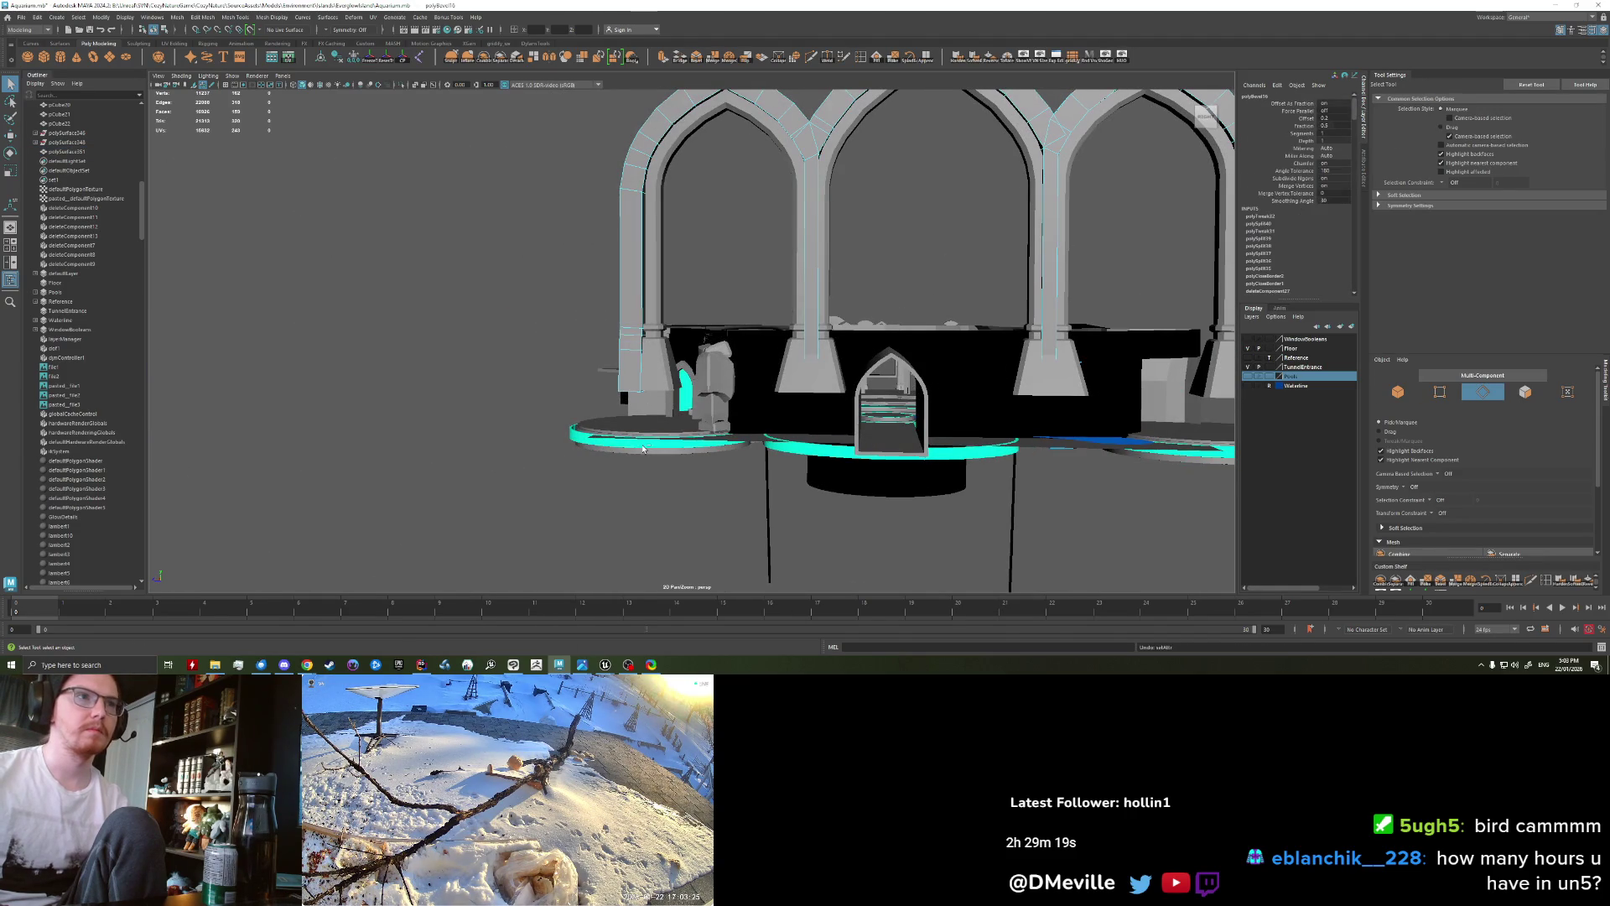
pyautogui.hotkey('ctrl', 'z')
pyautogui.keyDown('alt'); pyautogui.moveTo(726, 451); pyautogui.dragTo(581, 411); pyautogui.keyUp('alt')
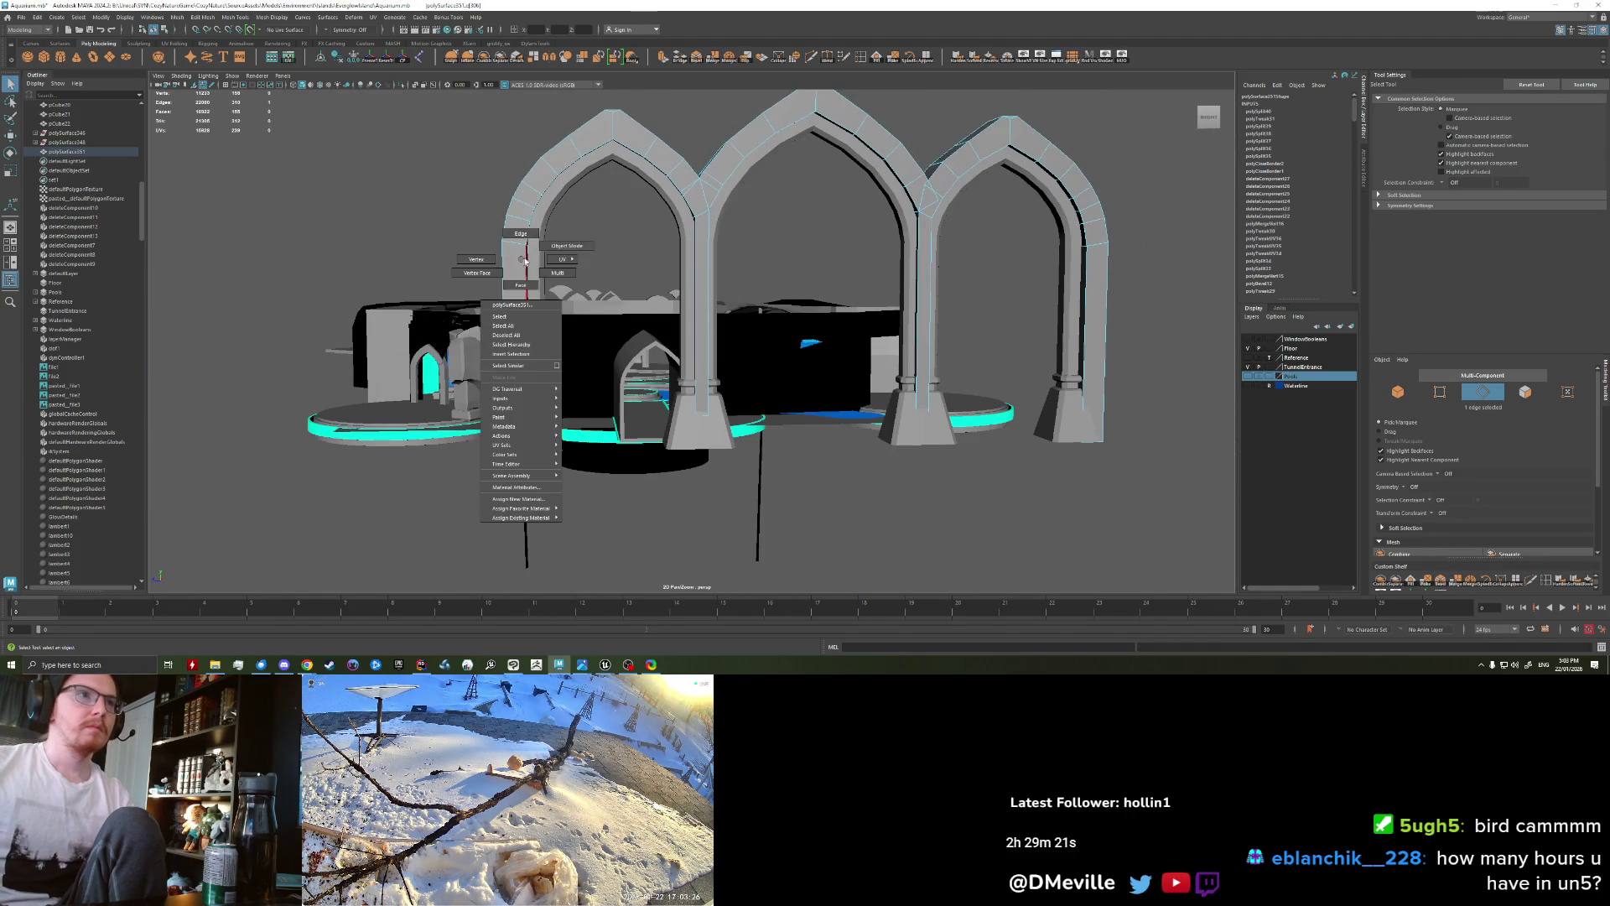
pyautogui.moveTo(521, 263)
pyautogui.keyDown('alt'); pyautogui.mouseDown()
pyautogui.moveTo(583, 411)
pyautogui.moveTo(638, 419)
pyautogui.mouseUp(); pyautogui.keyUp('alt')
pyautogui.scroll(5, 649, 438)
pyautogui.scroll(3, 649, 437)
pyautogui.scroll(3, 621, 428)
pyautogui.scroll(3, 587, 418)
pyautogui.scroll(2, 551, 408)
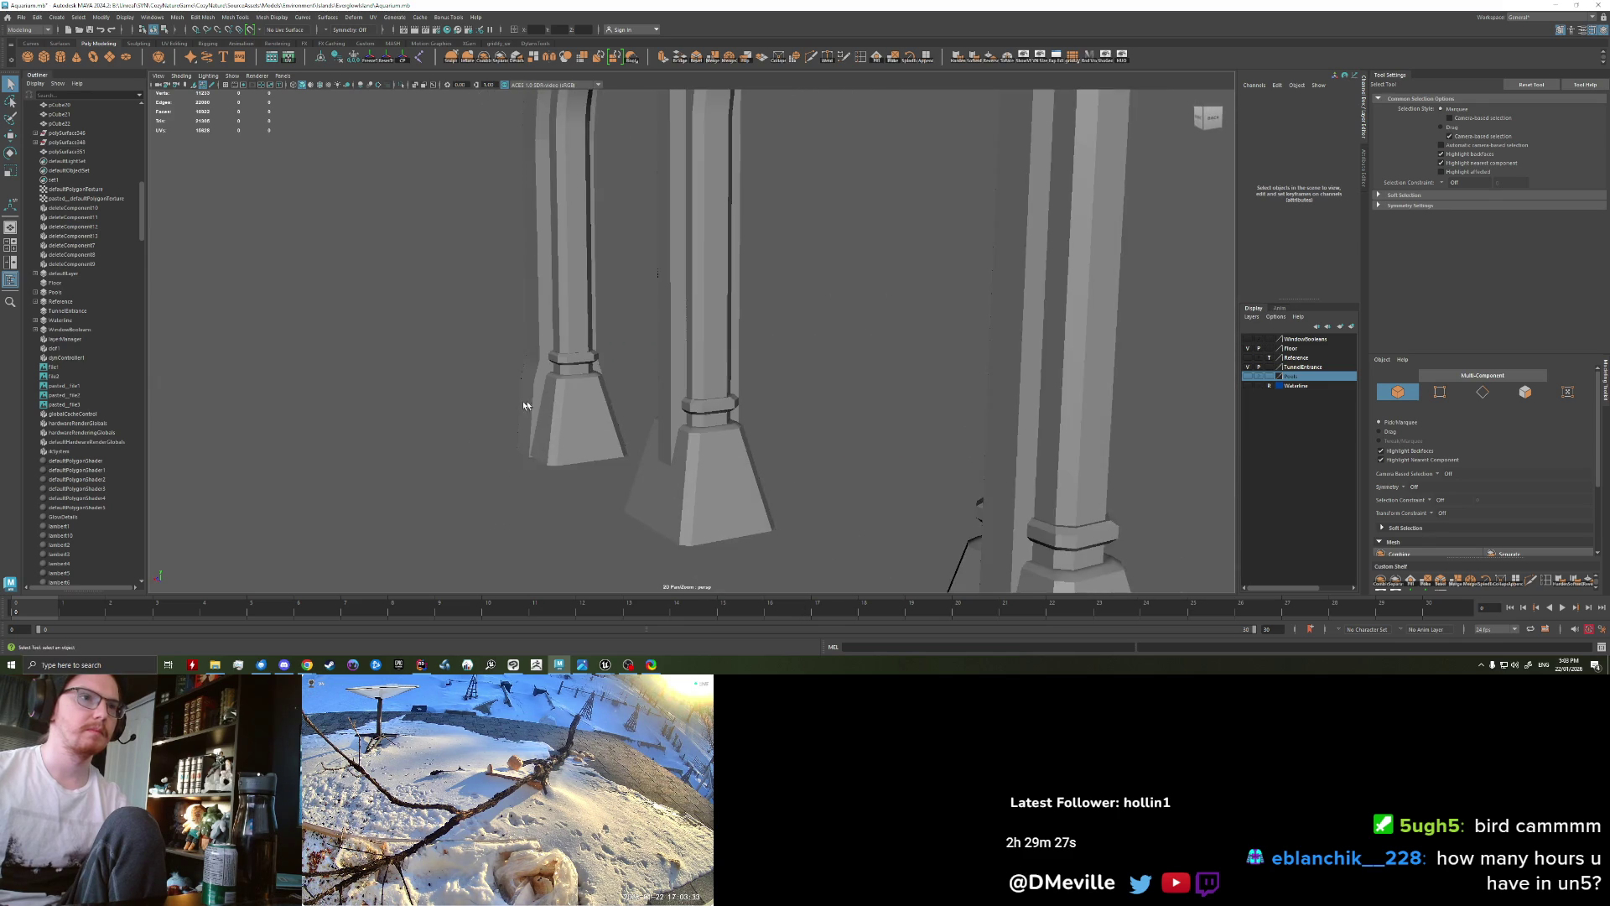
pyautogui.scroll(-3, 551, 408)
pyautogui.scroll(-3, 654, 395)
pyautogui.scroll(-3, 654, 395)
pyautogui.scroll(-2, 685, 422)
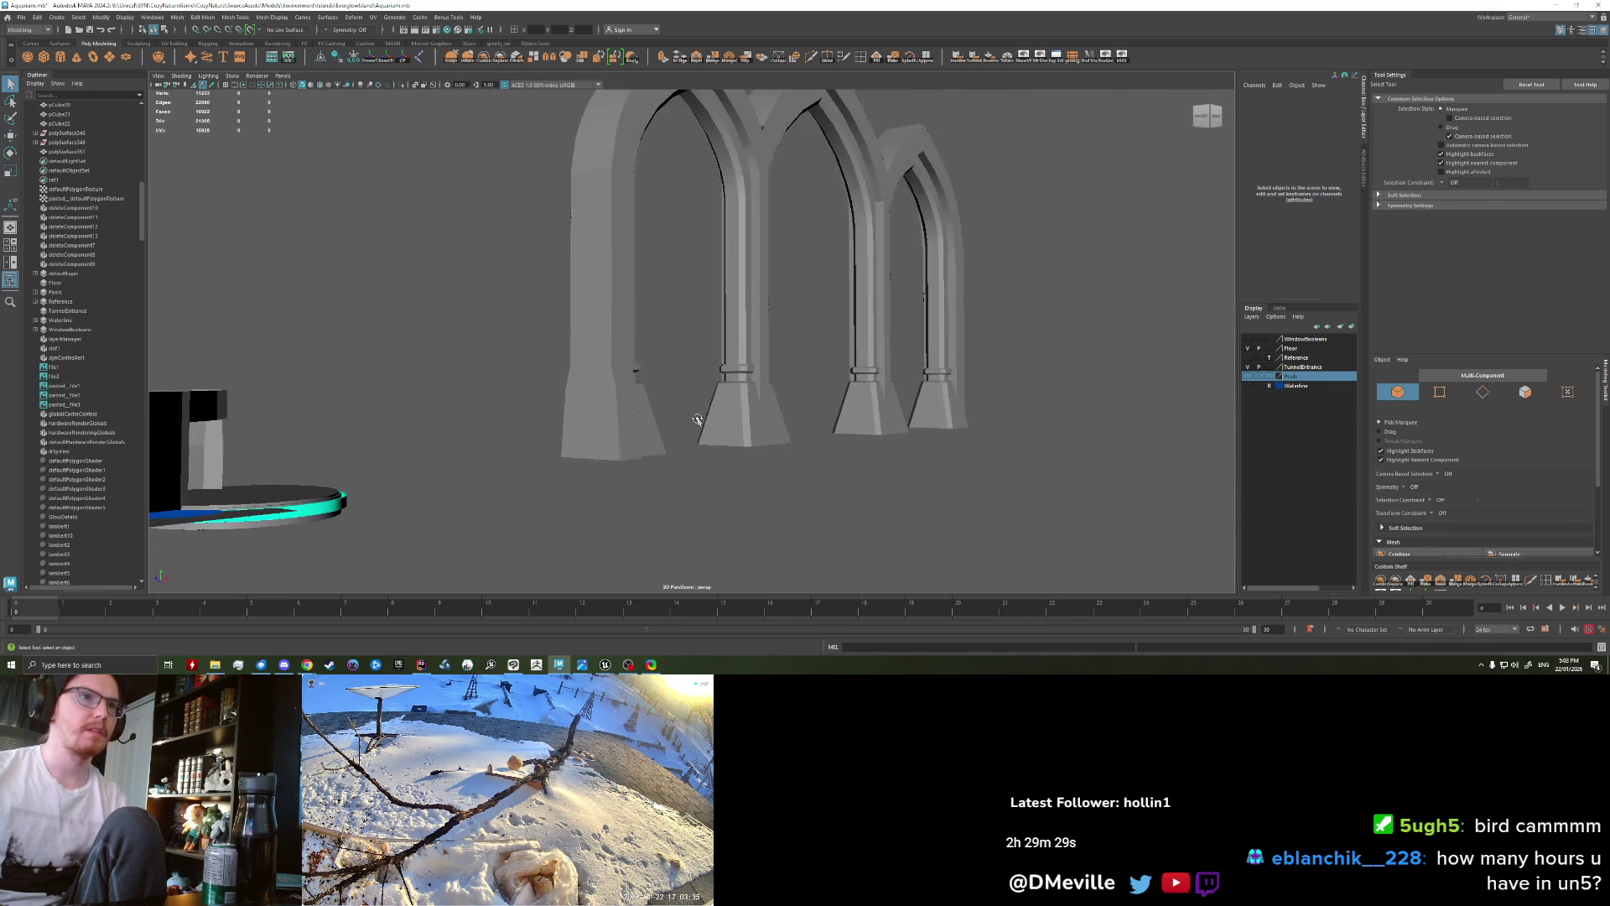
pyautogui.keyDown('alt'); pyautogui.moveTo(684, 422); pyautogui.dragTo(726, 389); pyautogui.keyUp('alt')
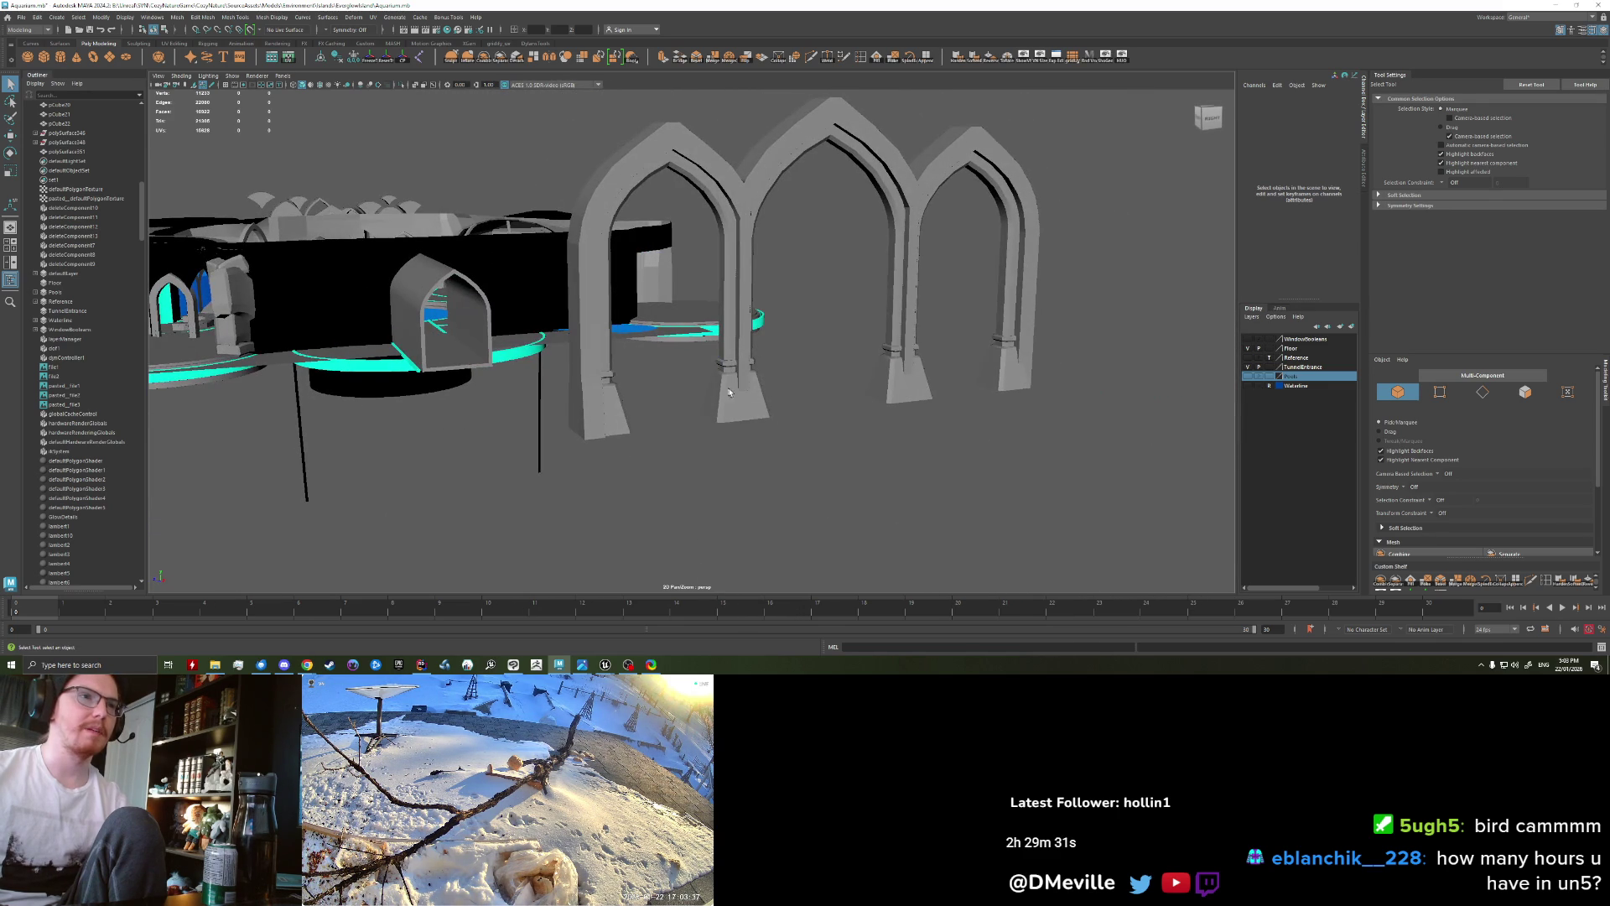
pyautogui.click(741, 380)
pyautogui.scroll(5, 713, 403)
pyautogui.keyDown('alt'); pyautogui.moveTo(671, 420); pyautogui.dragTo(636, 436); pyautogui.keyUp('alt')
pyautogui.click(635, 436)
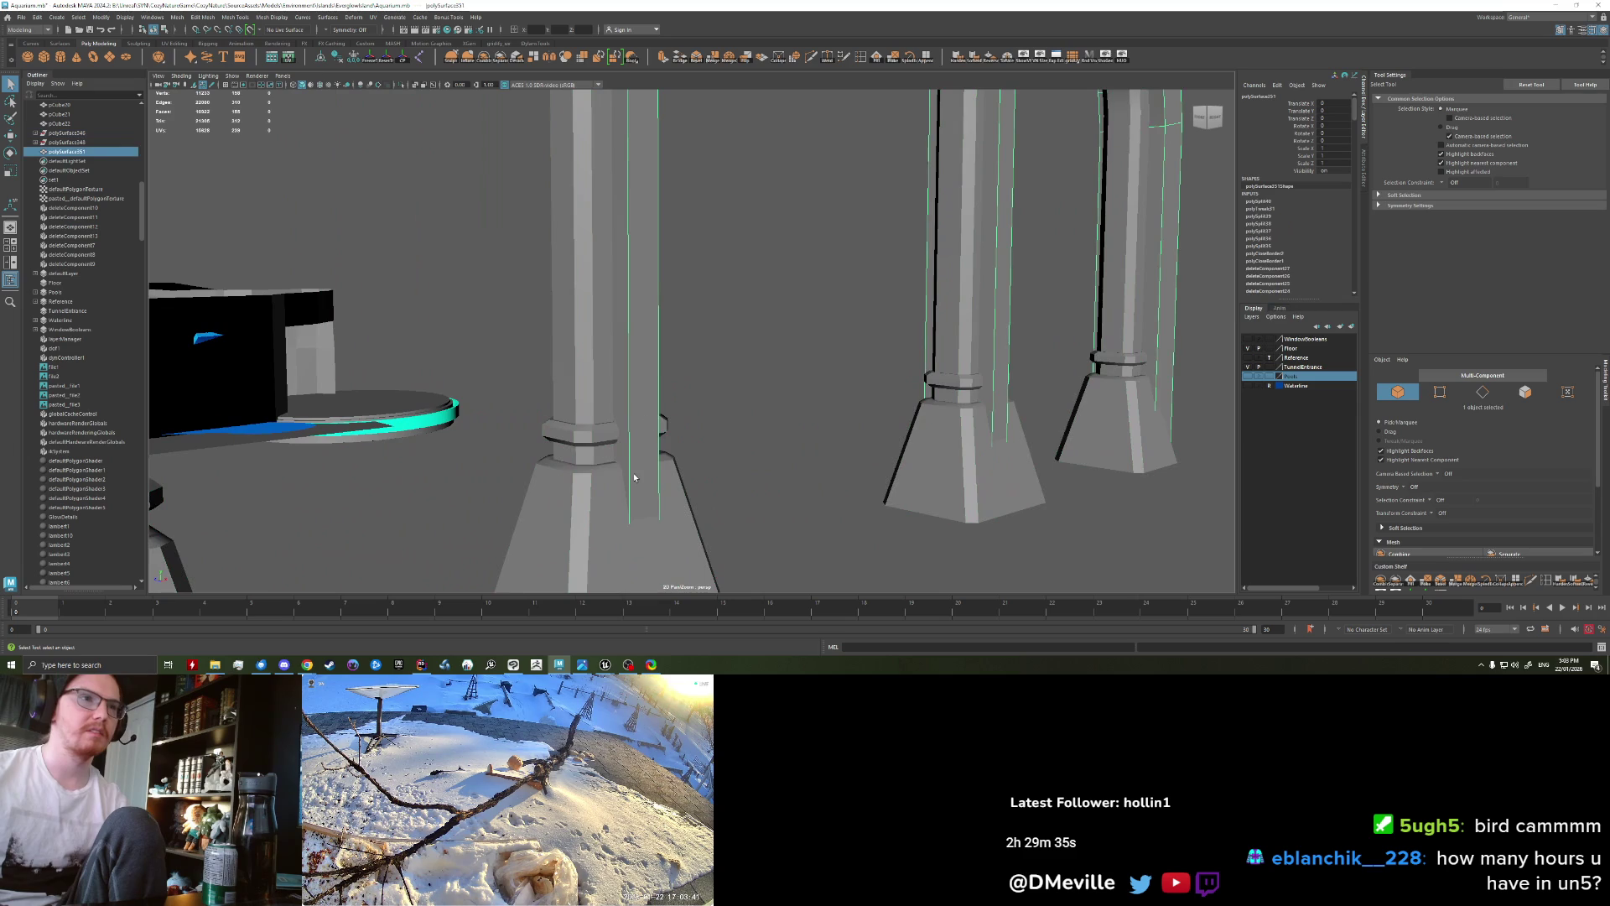
pyautogui.rightClick(636, 436)
pyautogui.click(637, 417)
pyautogui.keyDown('alt'); pyautogui.moveTo(708, 378); pyautogui.dragTo(673, 317); pyautogui.keyUp('alt')
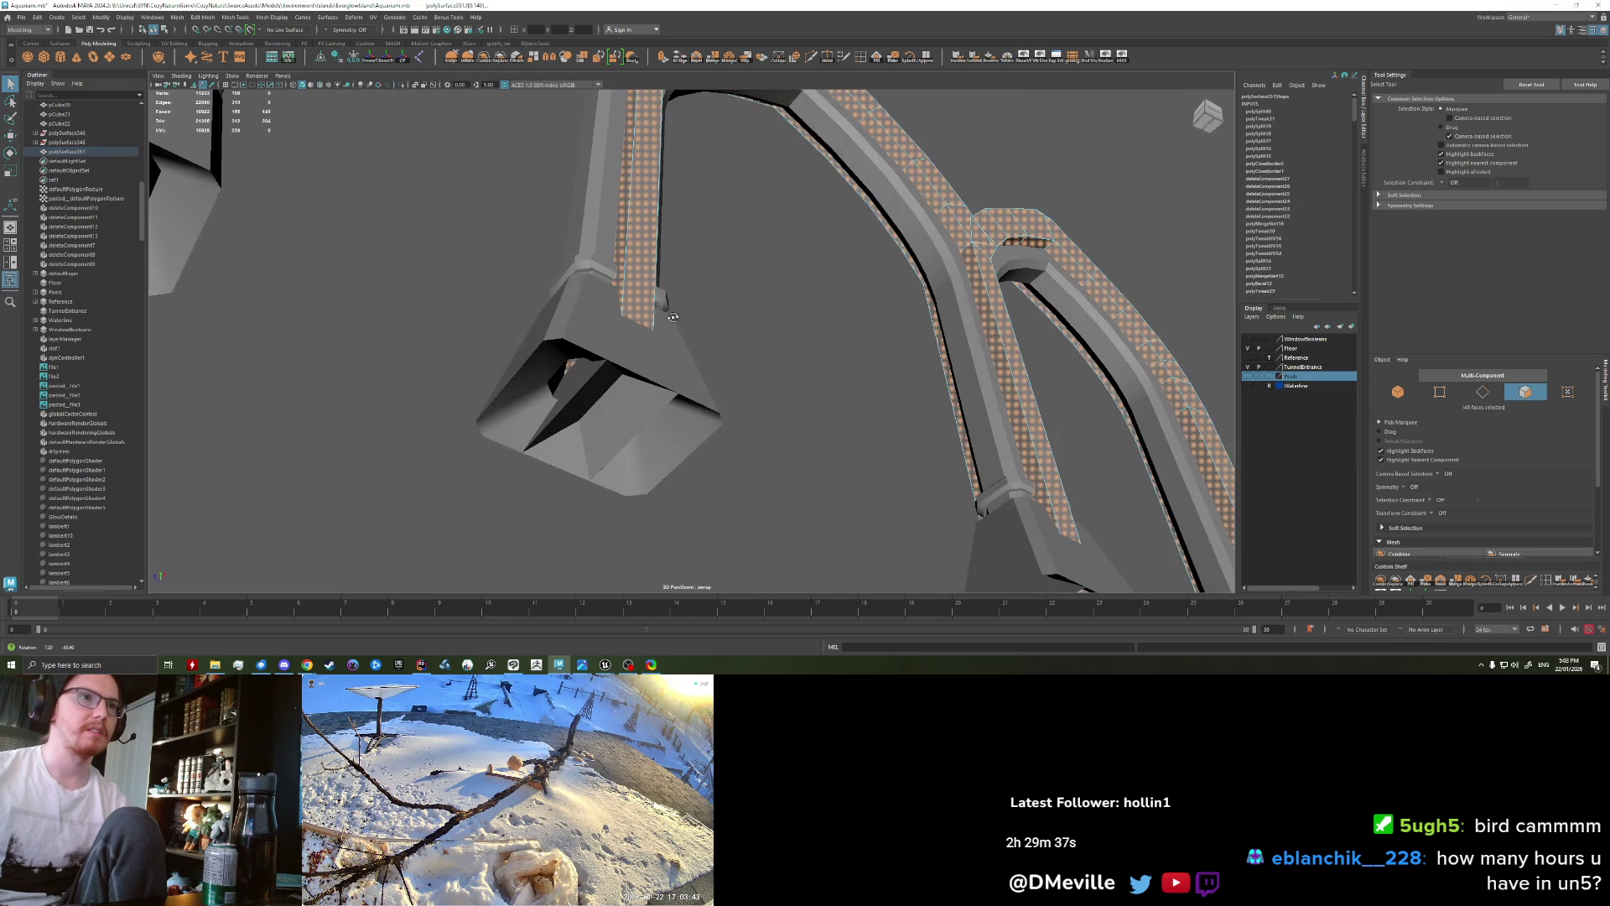
pyautogui.click(623, 350)
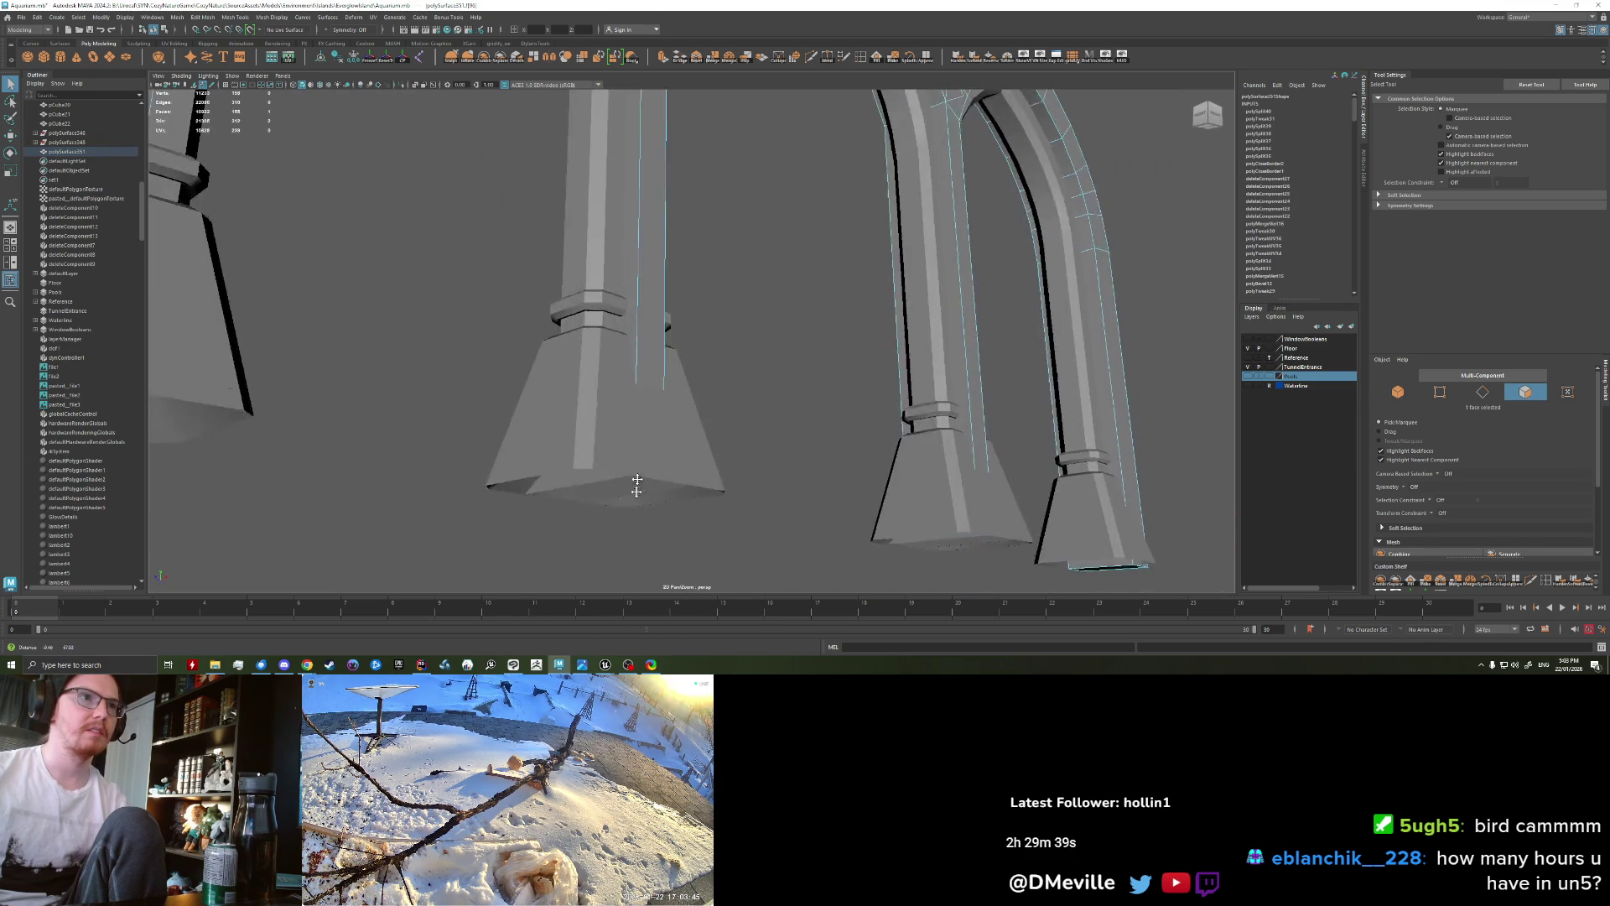
pyautogui.keyDown('alt'); pyautogui.moveTo(622, 349); pyautogui.dragTo(635, 499); pyautogui.keyUp('alt')
pyautogui.press('w')
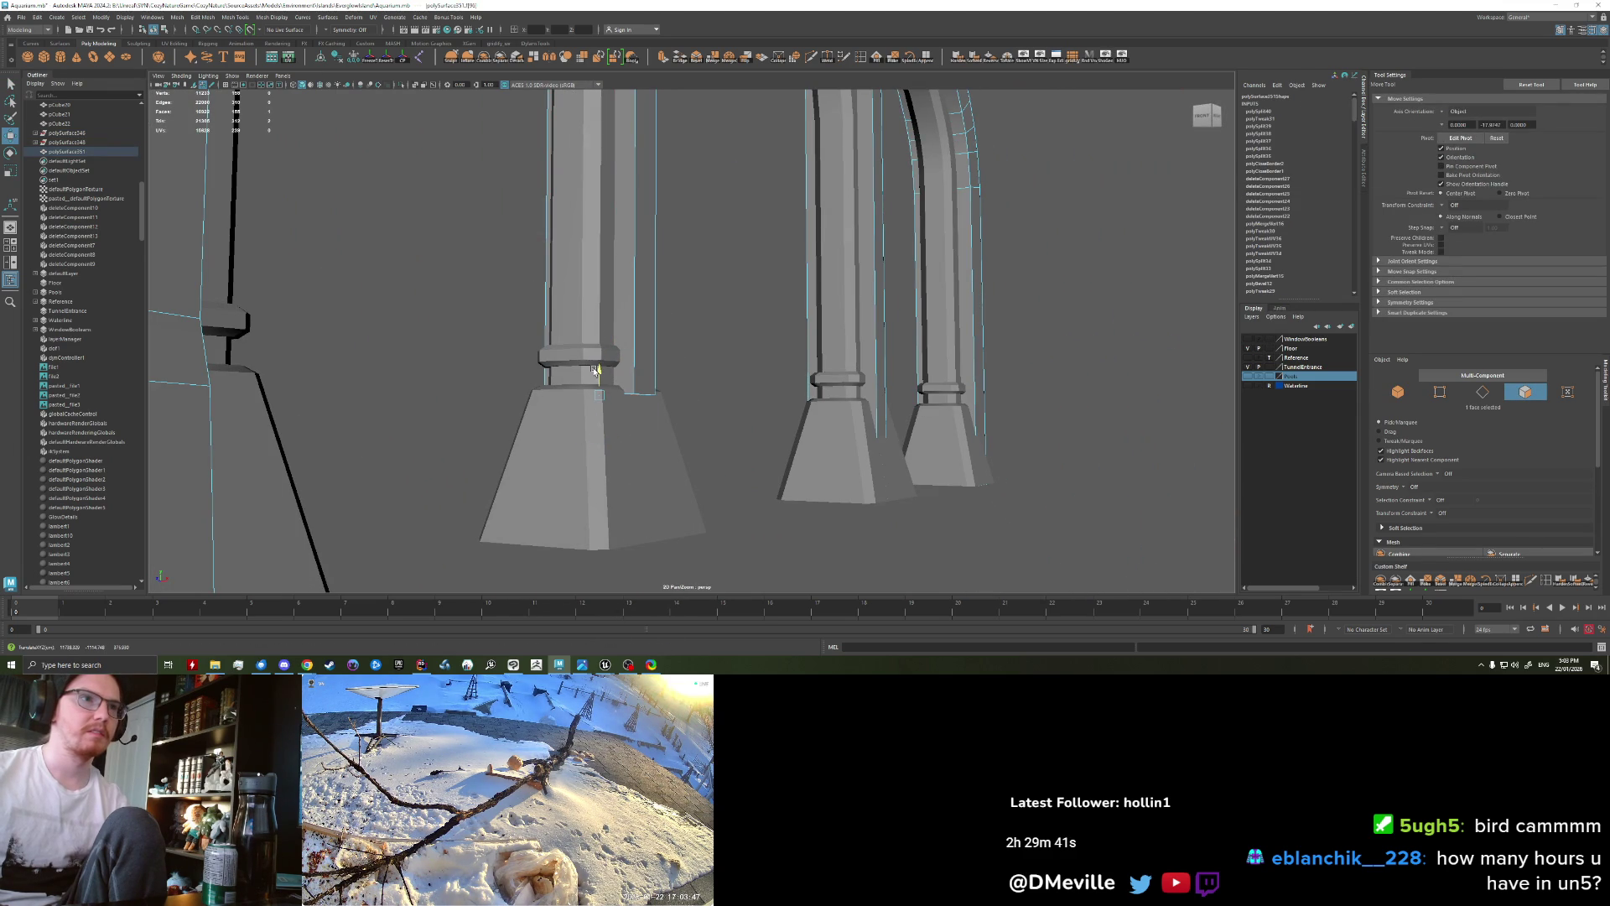
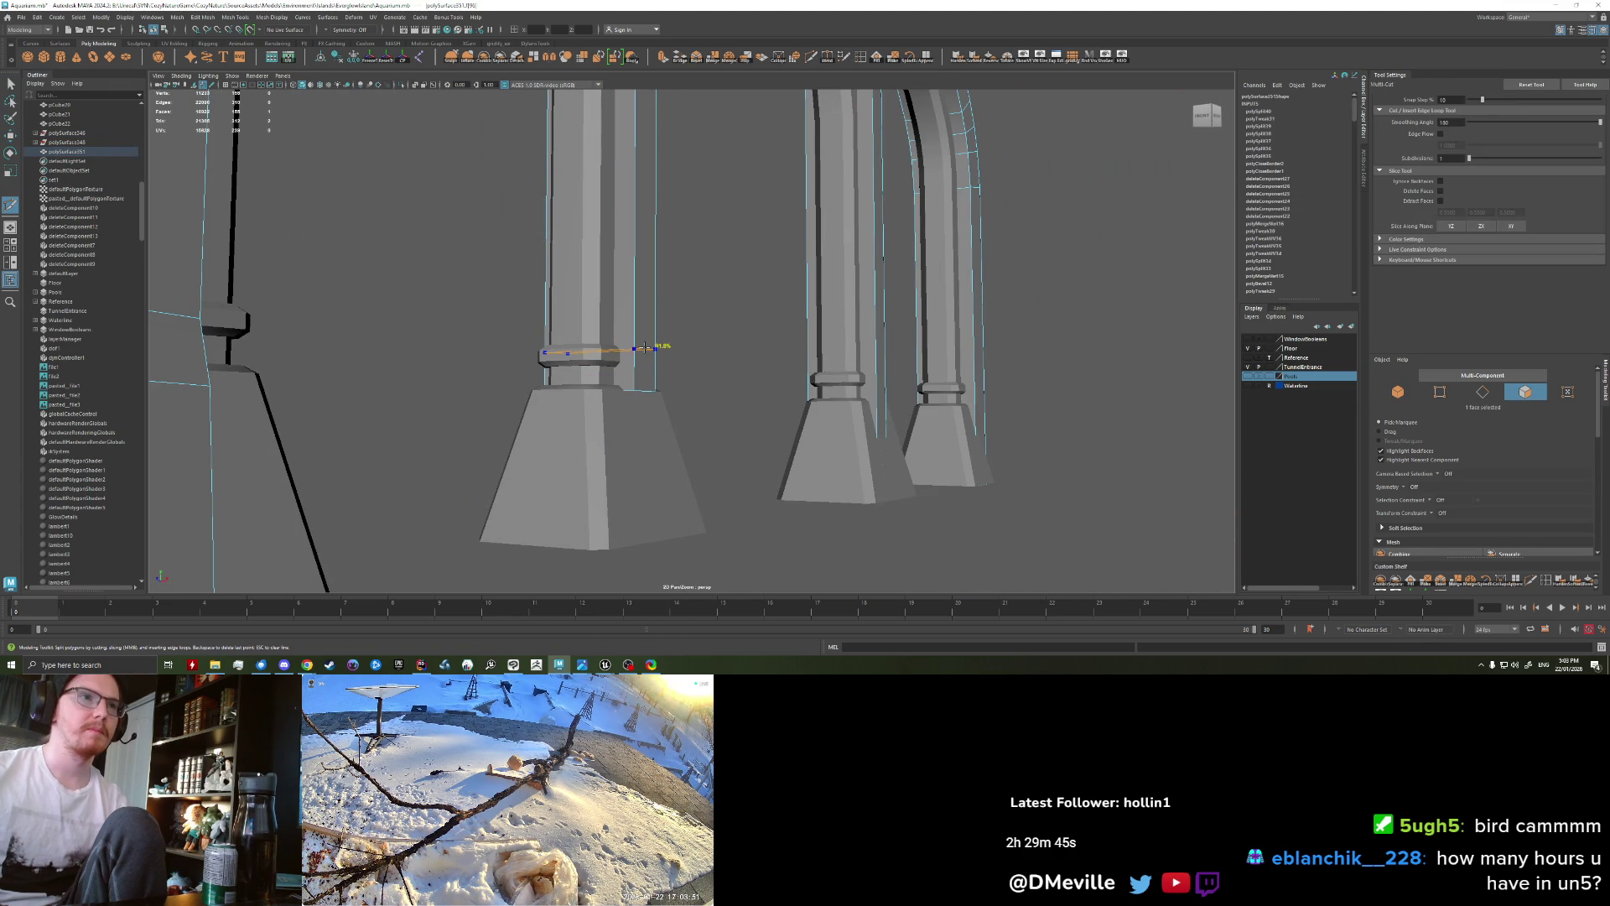
# Step: Orbit around the columns and try picking faces on the column base
pyautogui.click(647, 361)
pyautogui.press('q')
pyautogui.keyDown('alt'); pyautogui.moveTo(648, 367); pyautogui.dragTo(646, 384); pyautogui.keyUp('alt')
pyautogui.click(646, 384)
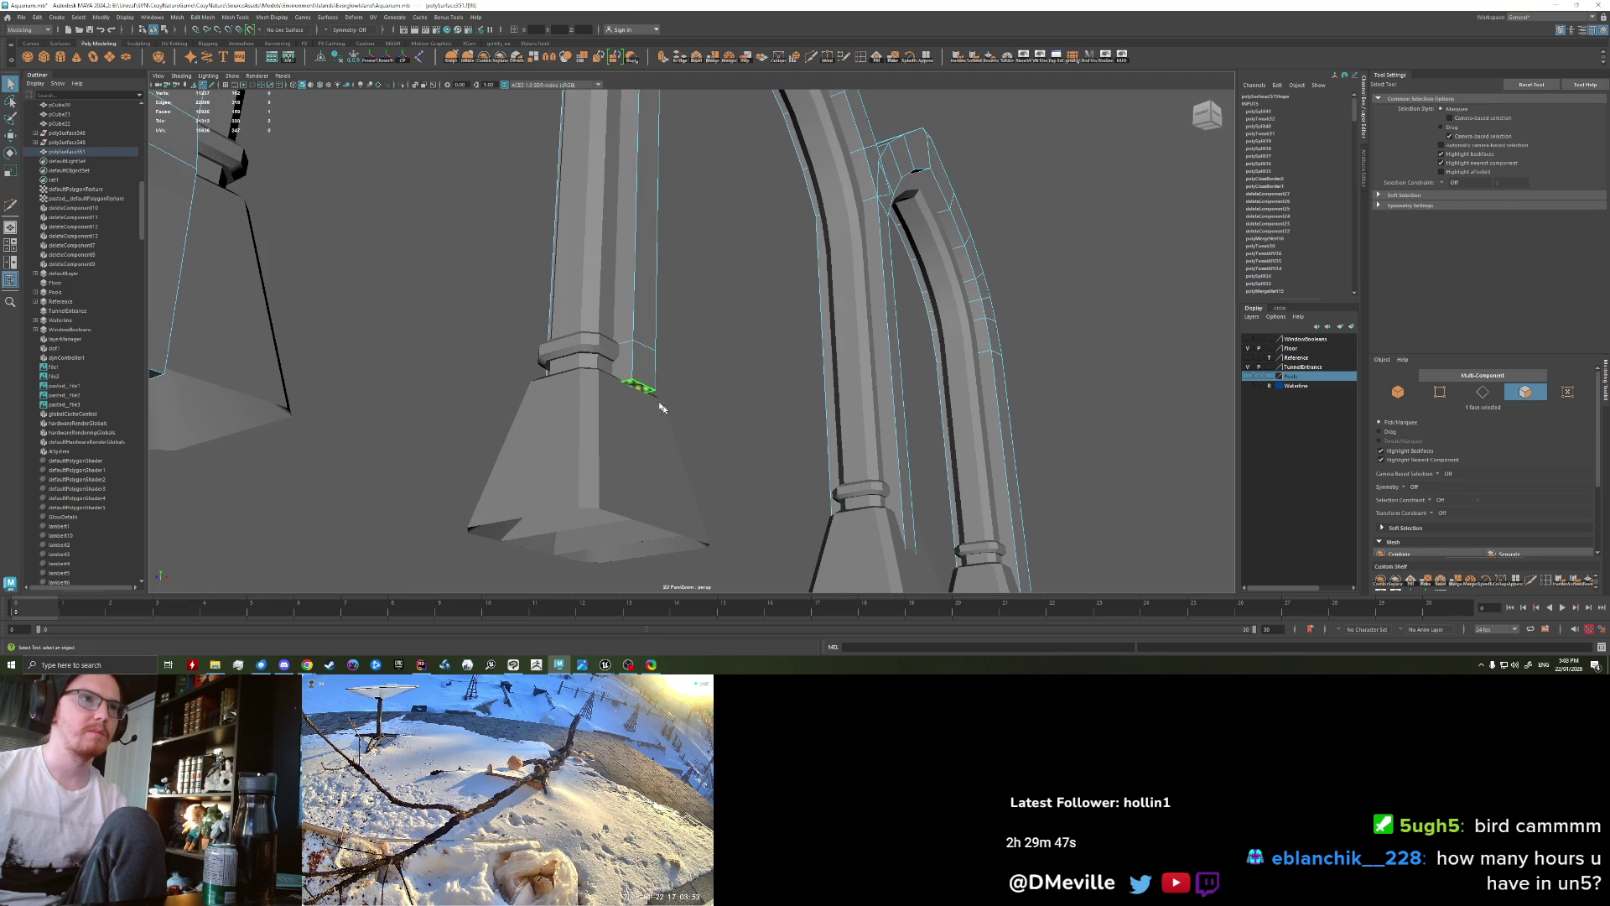
pyautogui.press('r')
pyautogui.keyDown('alt'); pyautogui.moveTo(649, 457); pyautogui.dragTo(615, 396); pyautogui.keyUp('alt')
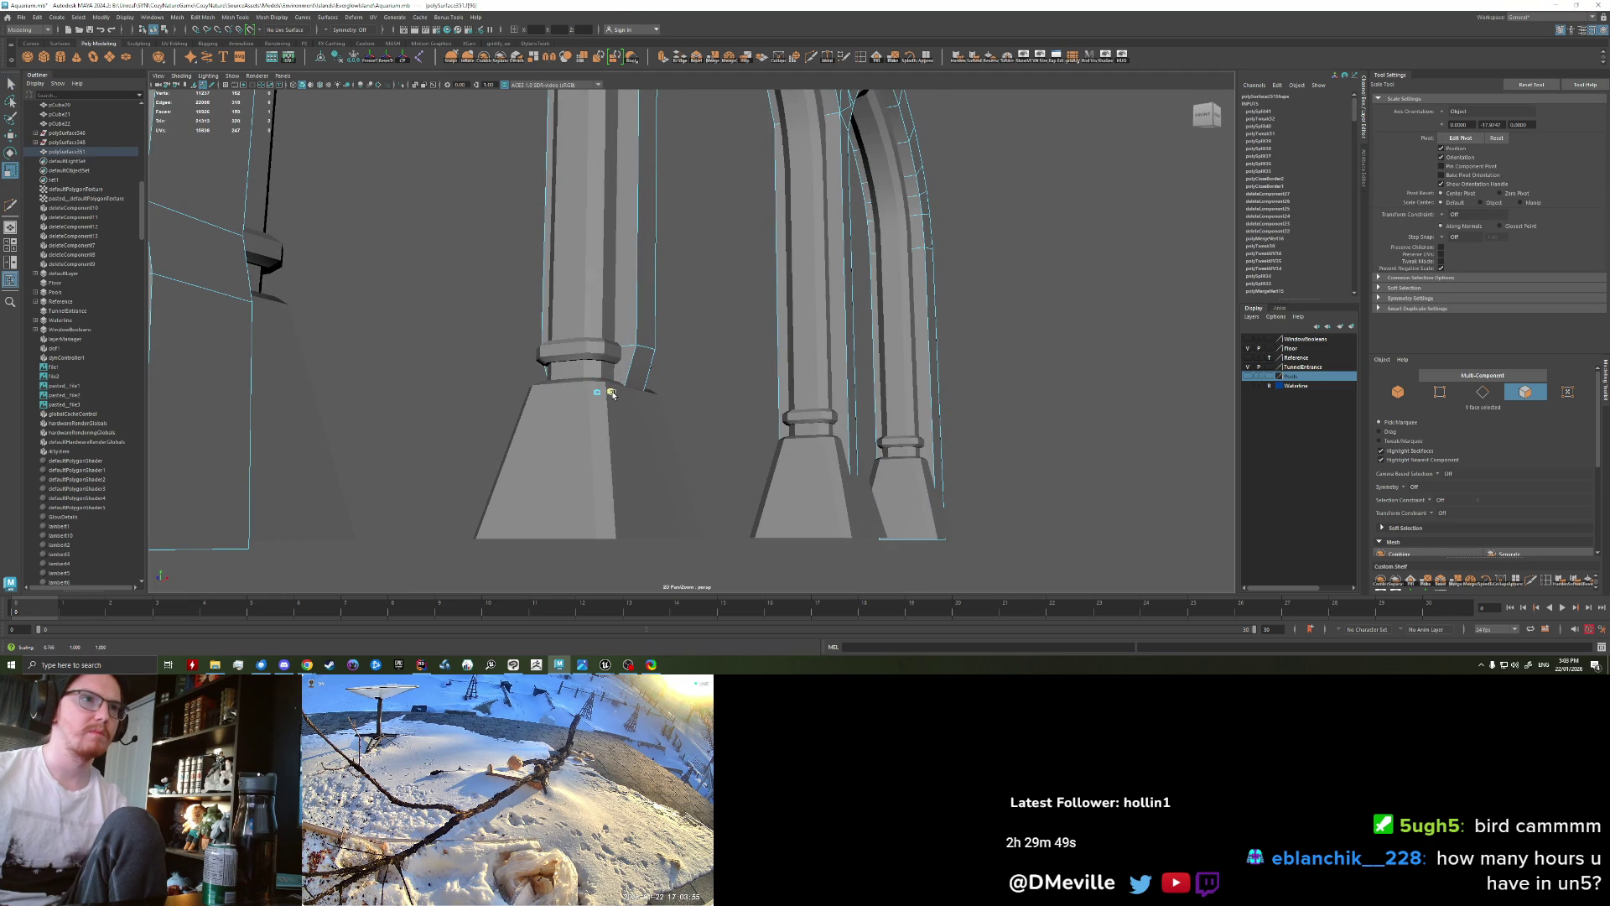
pyautogui.click(662, 352)
pyautogui.moveTo(722, 316)
pyautogui.keyDown('alt'); pyautogui.mouseDown()
pyautogui.moveTo(683, 396)
pyautogui.moveTo(743, 409)
pyautogui.mouseUp(); pyautogui.keyUp('alt')
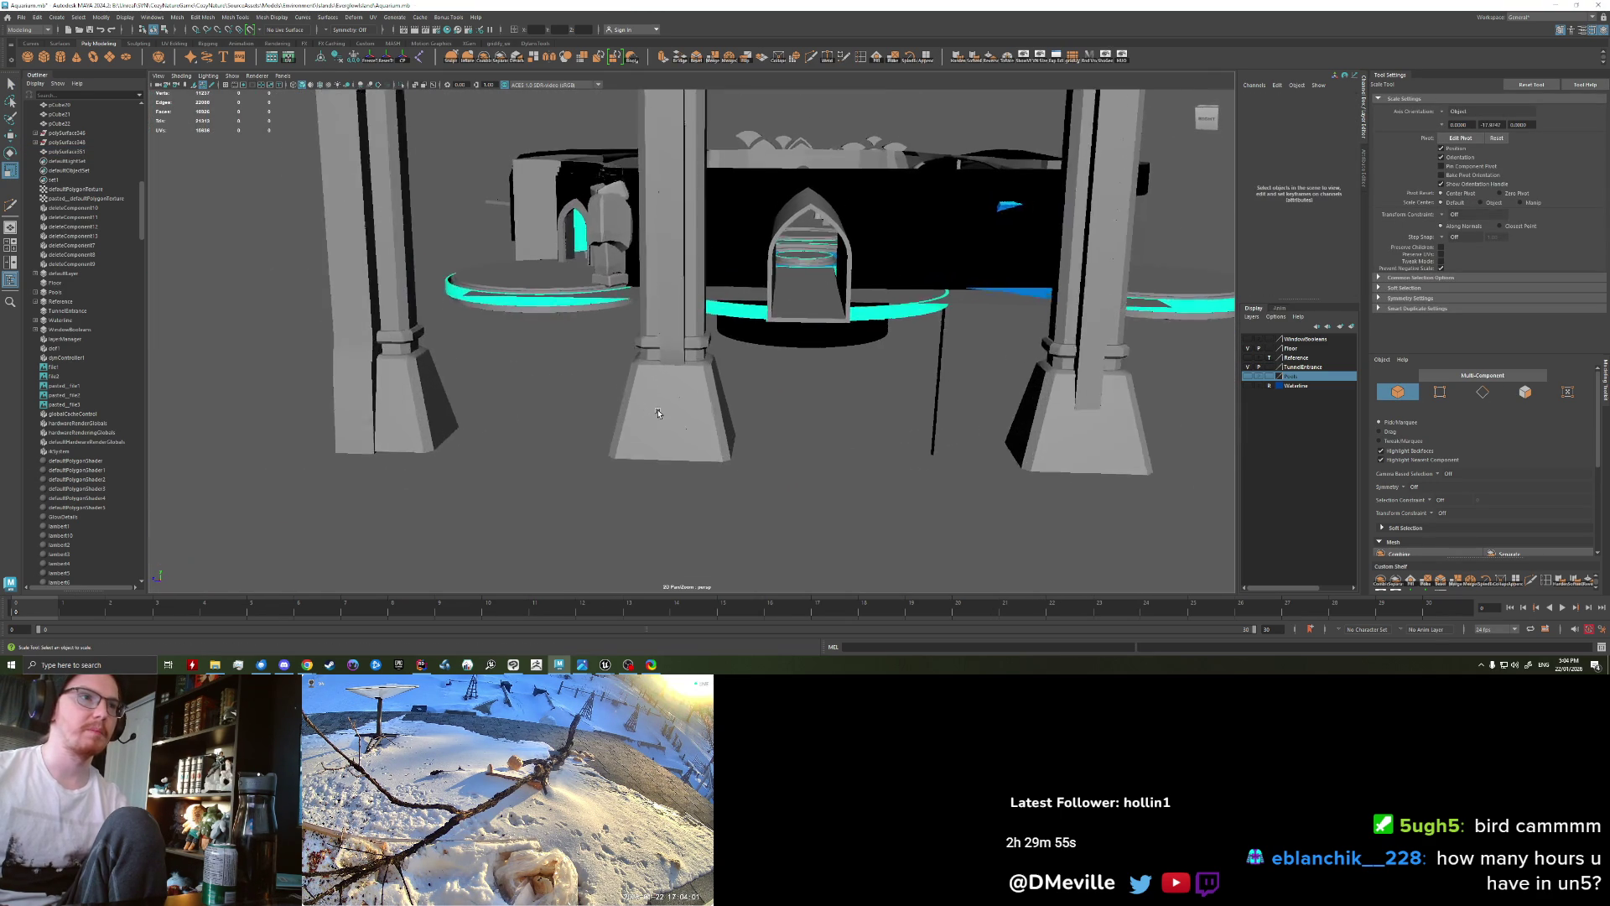
pyautogui.click(743, 409)
pyautogui.click(654, 365)
pyautogui.press('w')
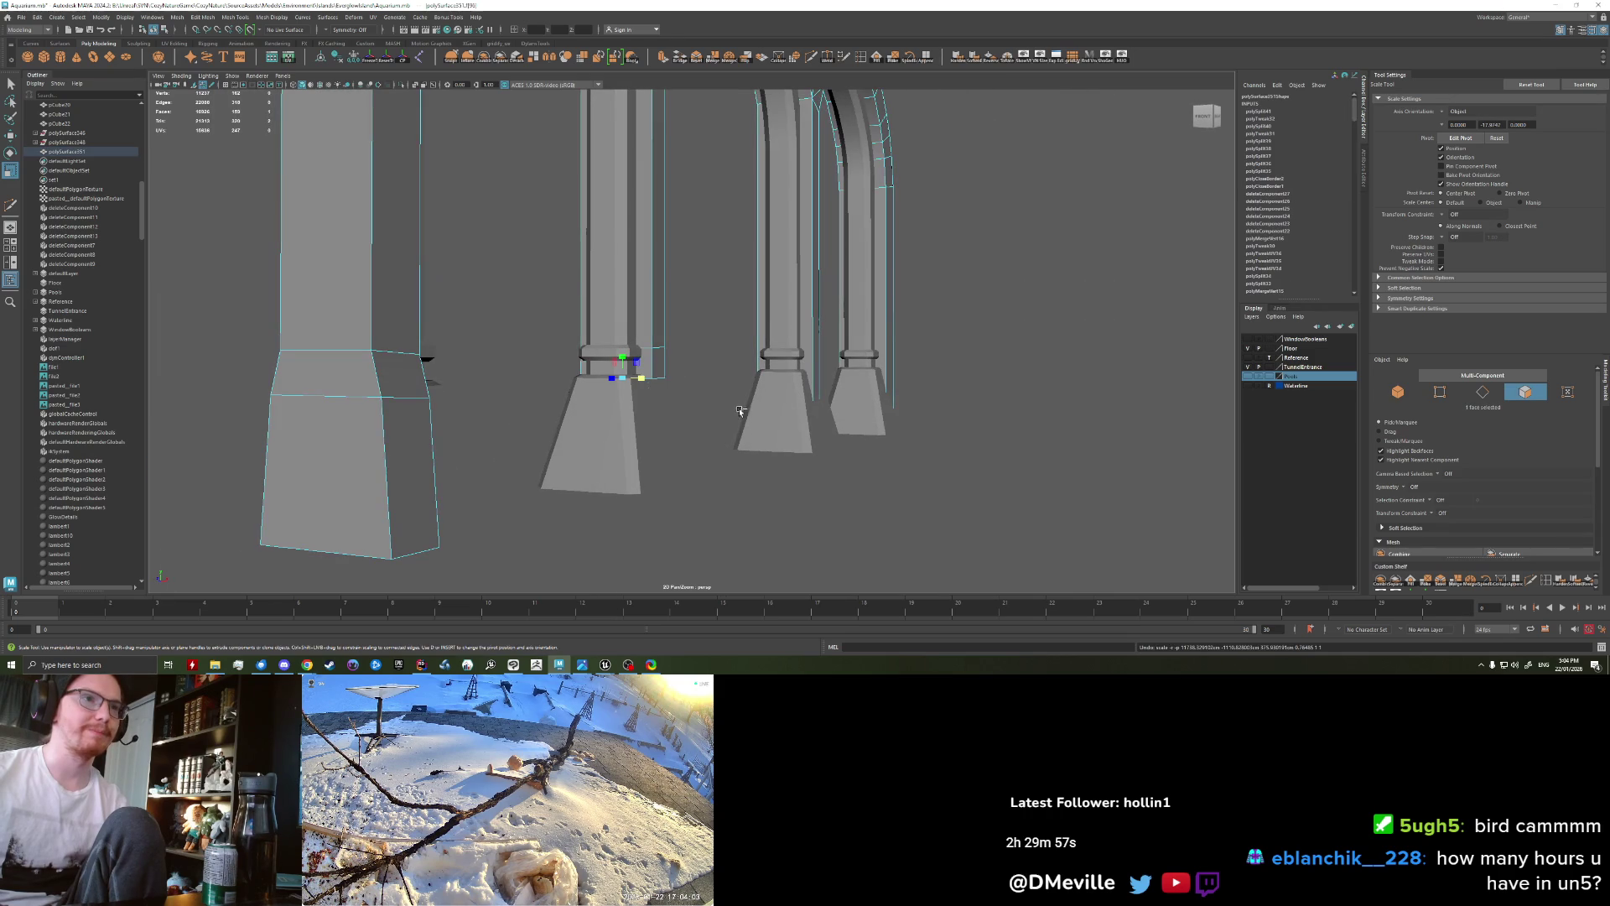
pyautogui.keyDown('alt'); pyautogui.moveTo(654, 365); pyautogui.dragTo(649, 369); pyautogui.keyUp('alt')
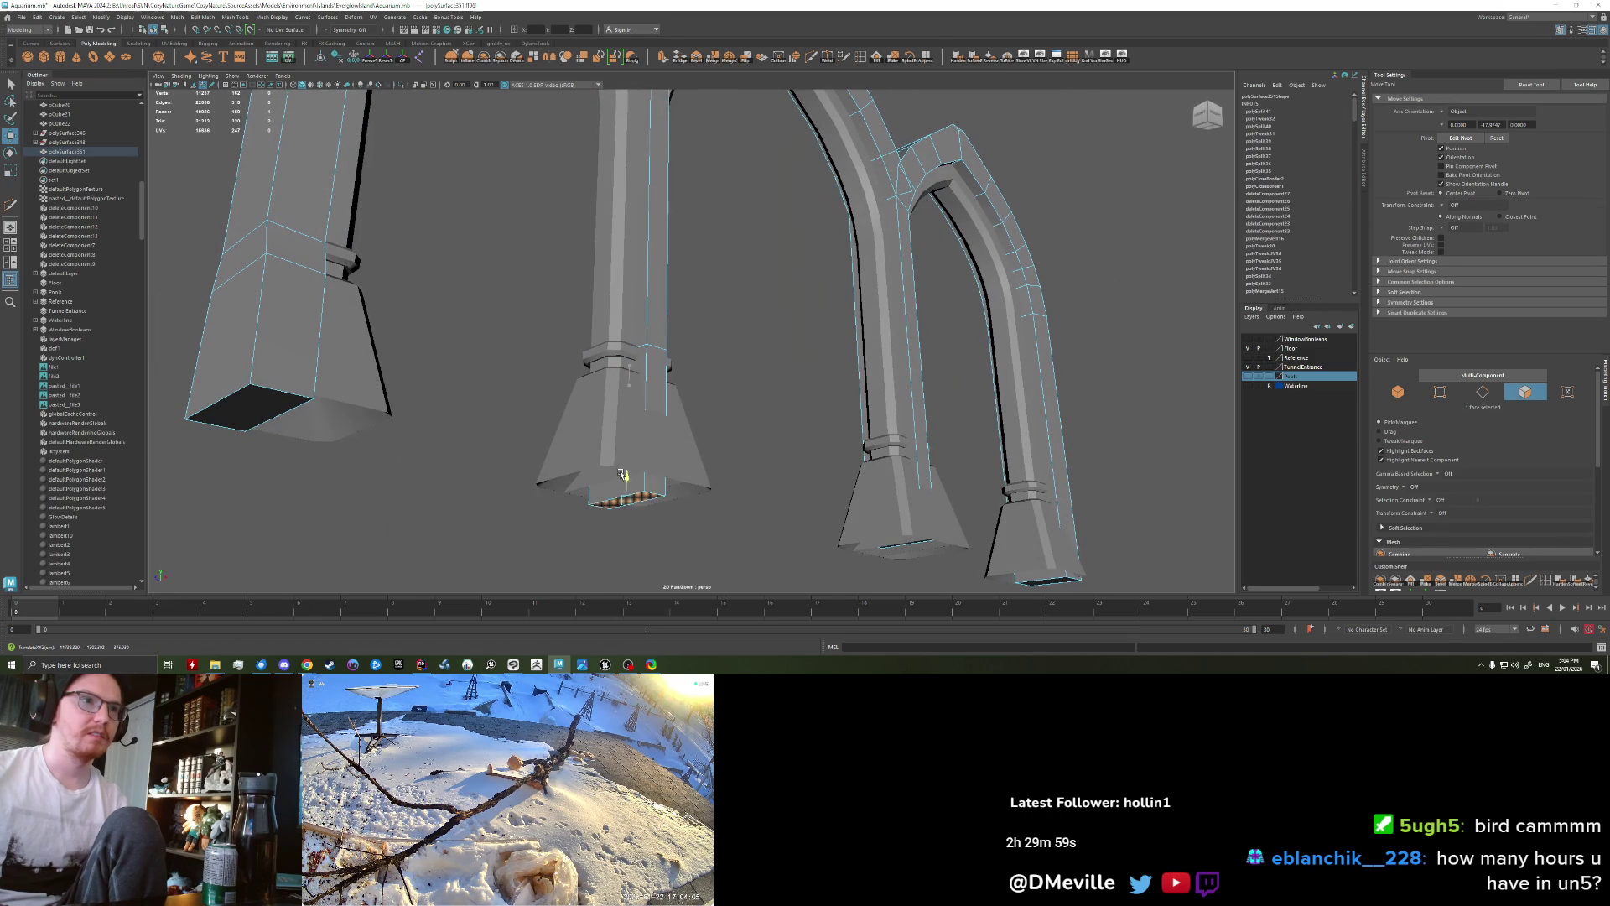
pyautogui.press('r')
pyautogui.keyDown('alt'); pyautogui.moveTo(646, 474); pyautogui.dragTo(644, 484); pyautogui.keyUp('alt')
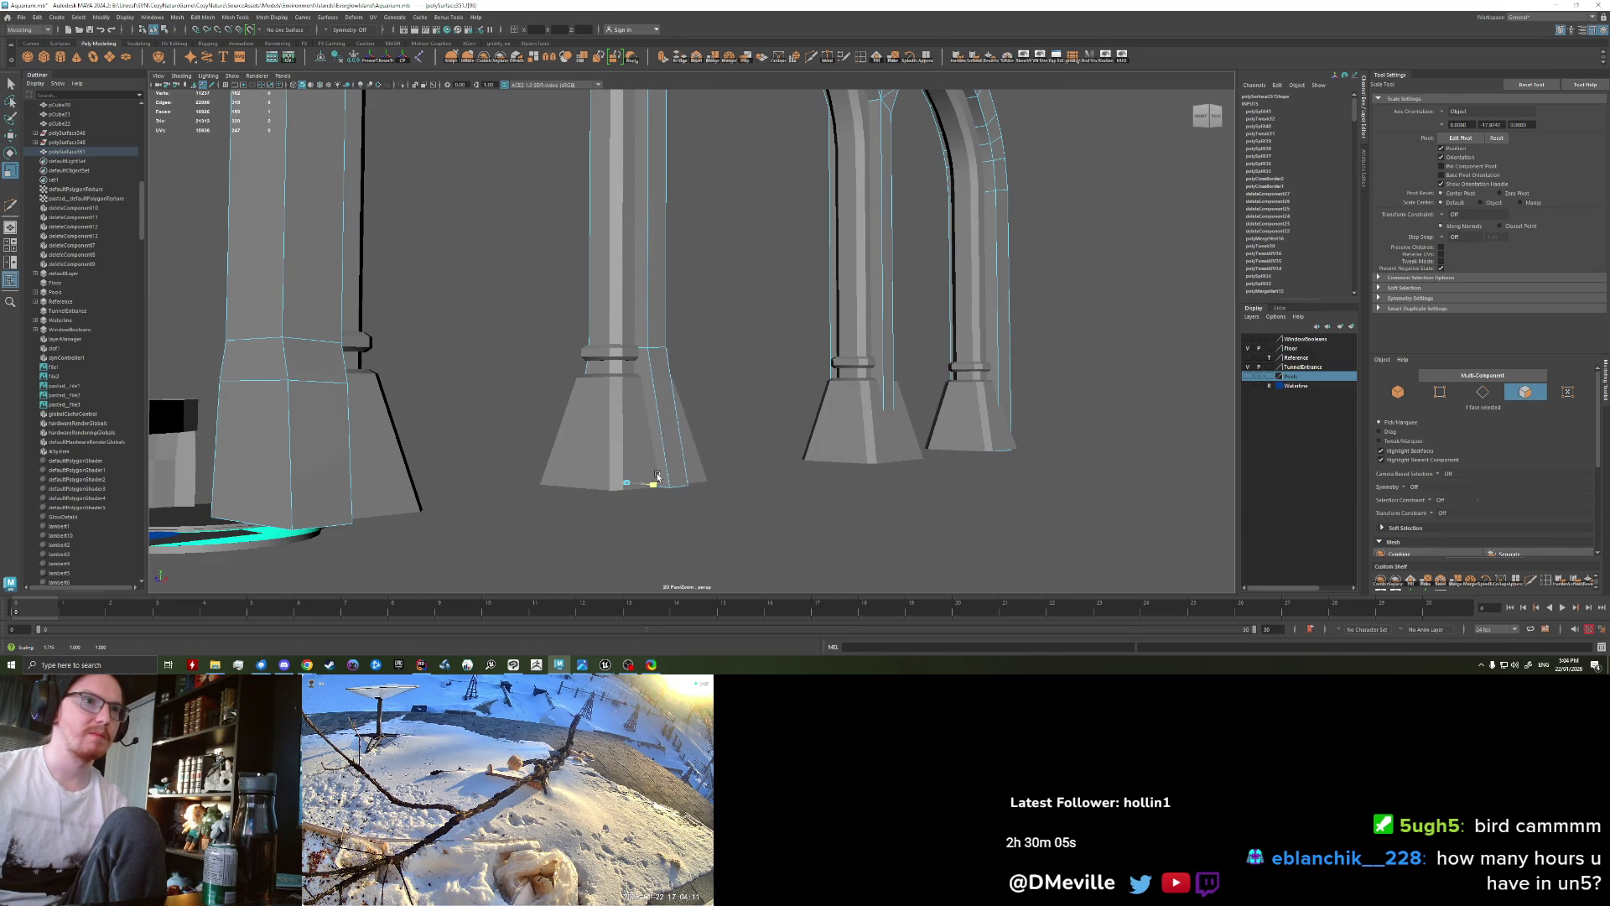
# Step: Select the pillar object and raise the view over the pillars
pyautogui.click(708, 503)
pyautogui.scroll(-3, 671, 377)
pyautogui.moveTo(665, 359); pyautogui.dragTo(731, 401, button='right')
pyautogui.moveTo(731, 401)
pyautogui.keyDown('alt'); pyautogui.mouseDown()
pyautogui.moveTo(640, 413)
pyautogui.moveTo(632, 442)
pyautogui.moveTo(679, 424)
pyautogui.mouseUp(); pyautogui.keyUp('alt')
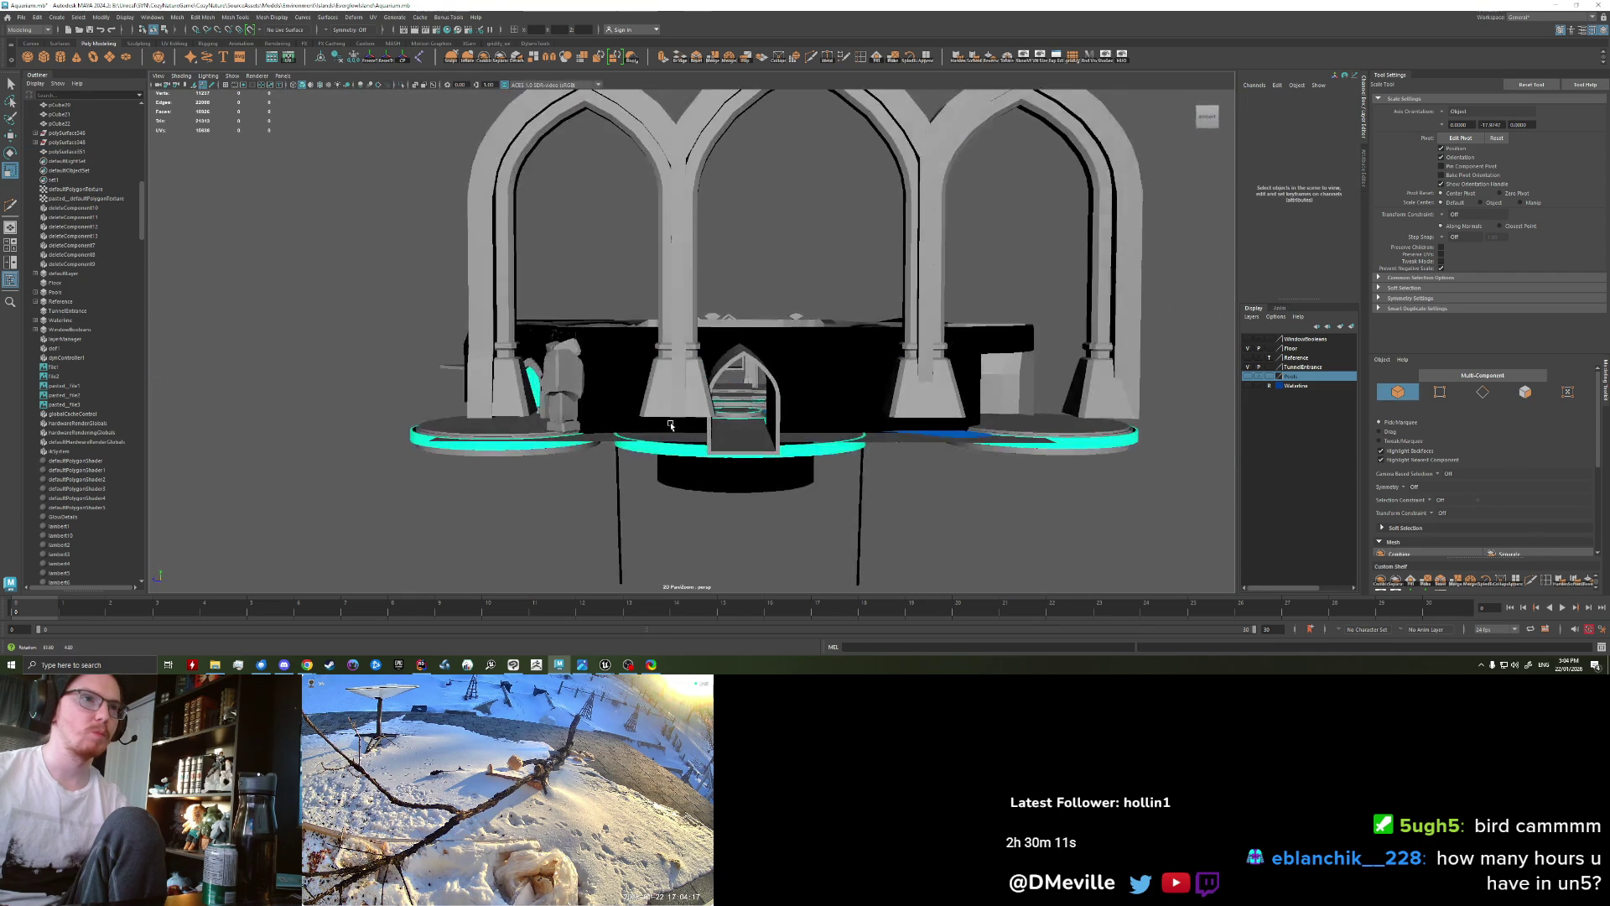
pyautogui.click(680, 424)
pyautogui.scroll(5, 671, 403)
pyautogui.scroll(3, 669, 392)
pyautogui.keyDown('alt'); pyautogui.moveTo(668, 392); pyautogui.dragTo(696, 270); pyautogui.keyUp('alt')
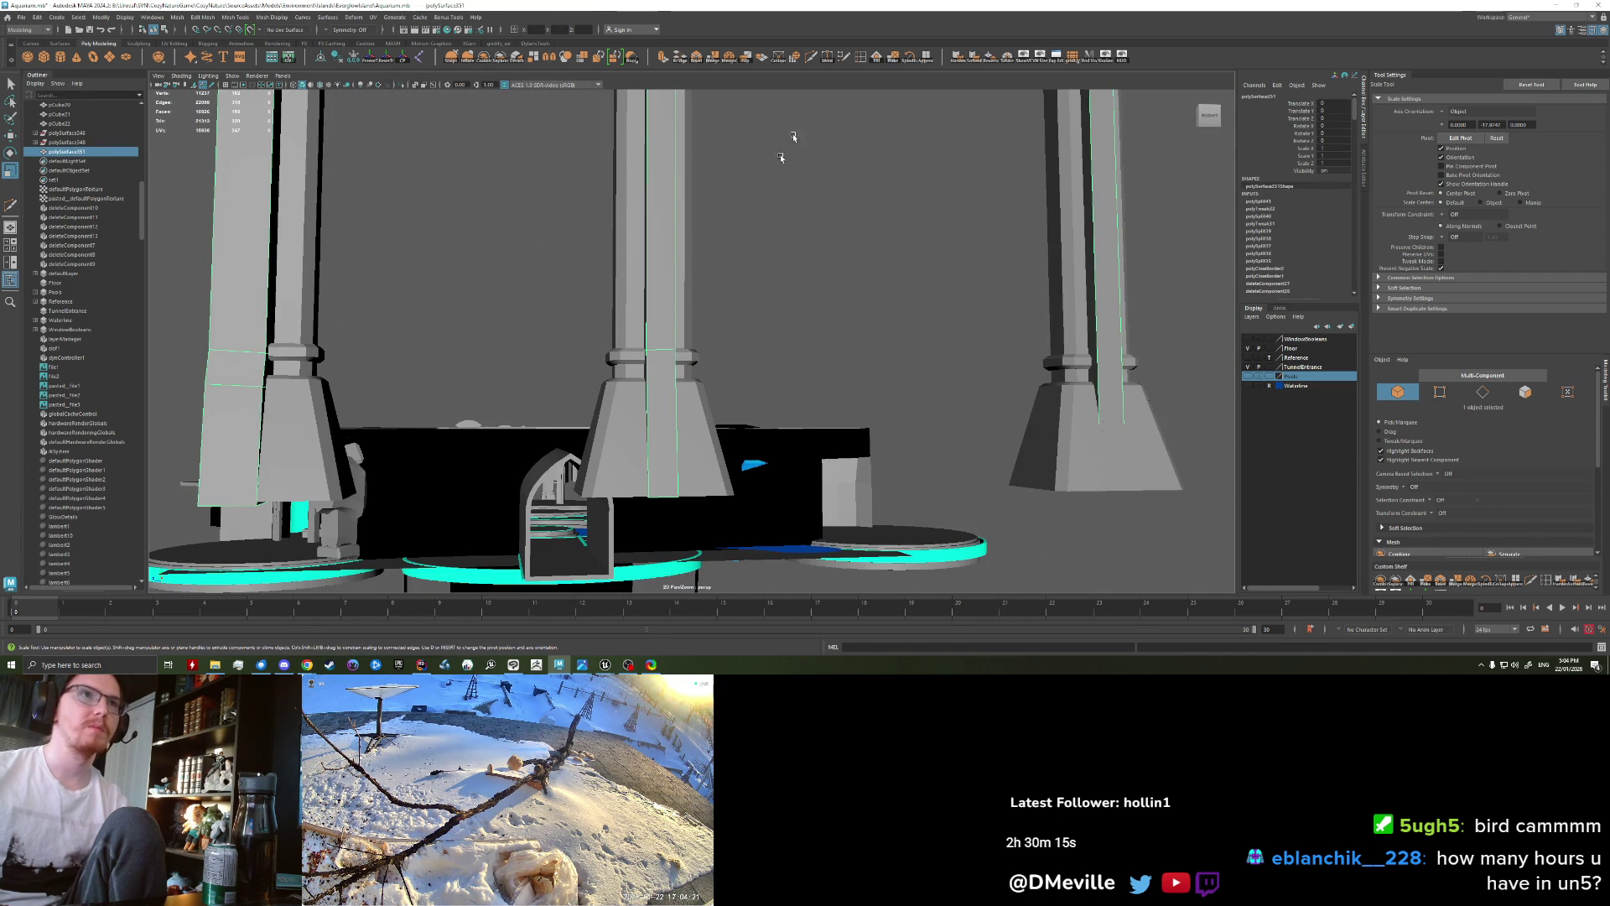
# Step: Cut a new edge into the pillar with Multi-Cut
pyautogui.click(811, 63)
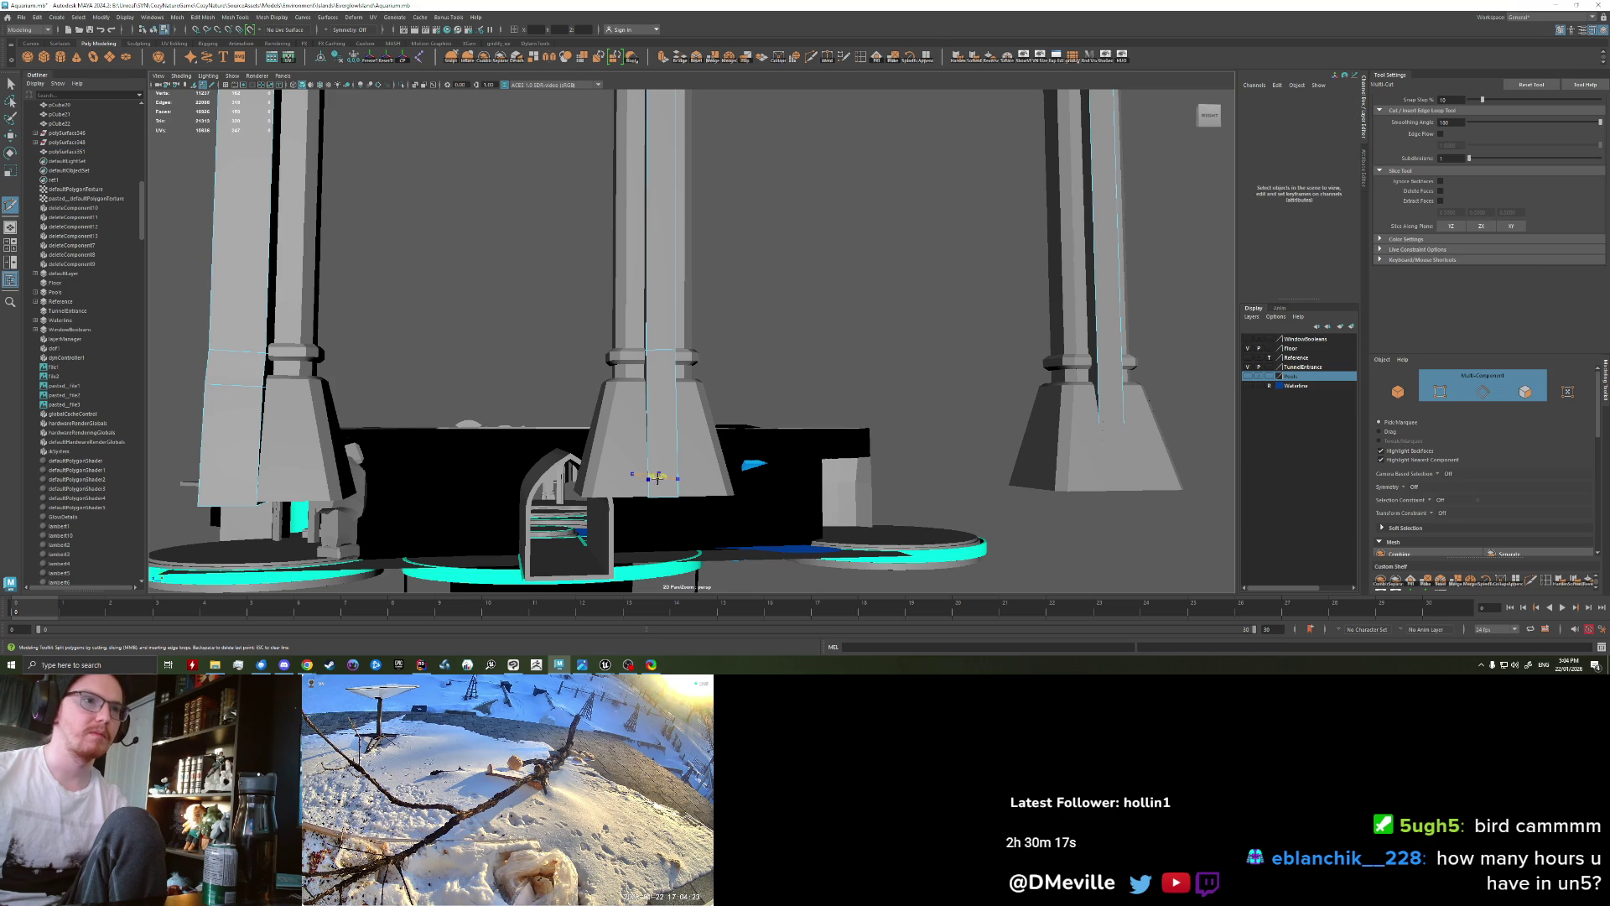
pyautogui.press('w')
pyautogui.keyDown('alt'); pyautogui.moveTo(676, 489); pyautogui.dragTo(612, 387); pyautogui.keyUp('alt')
pyautogui.moveTo(611, 388)
pyautogui.mouseDown(button='right')
pyautogui.moveTo(615, 496)
pyautogui.moveTo(611, 413)
pyautogui.mouseUp(button='right')
# Step: Select the middle base's bottom face and extrude it with Ctrl+E
pyautogui.click(617, 483)
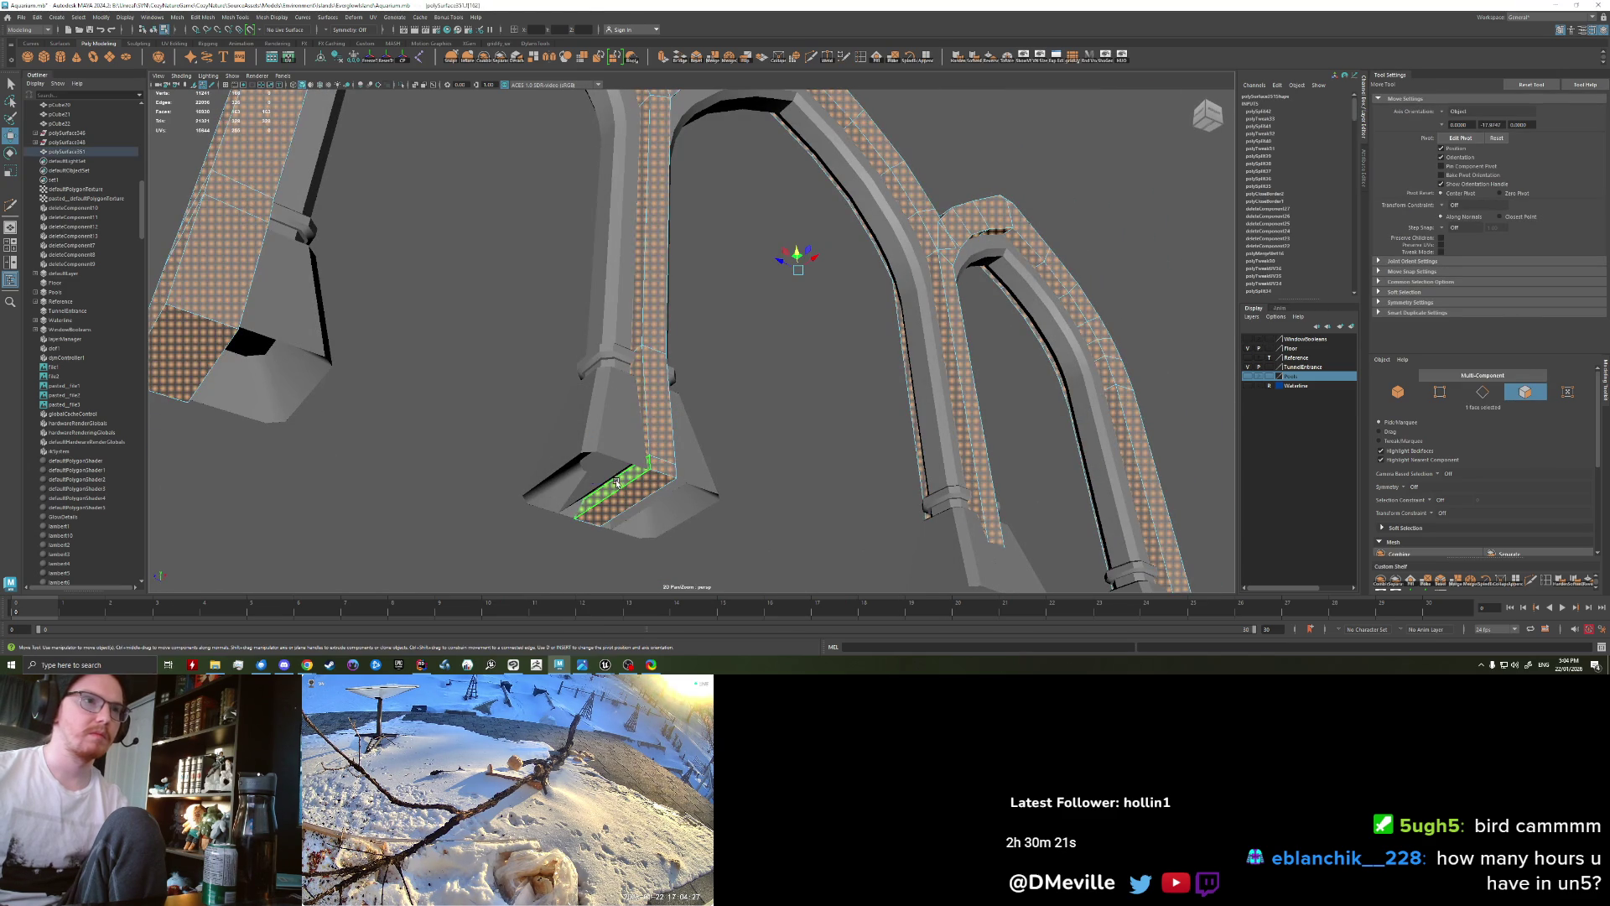
pyautogui.click(622, 484)
pyautogui.press('q')
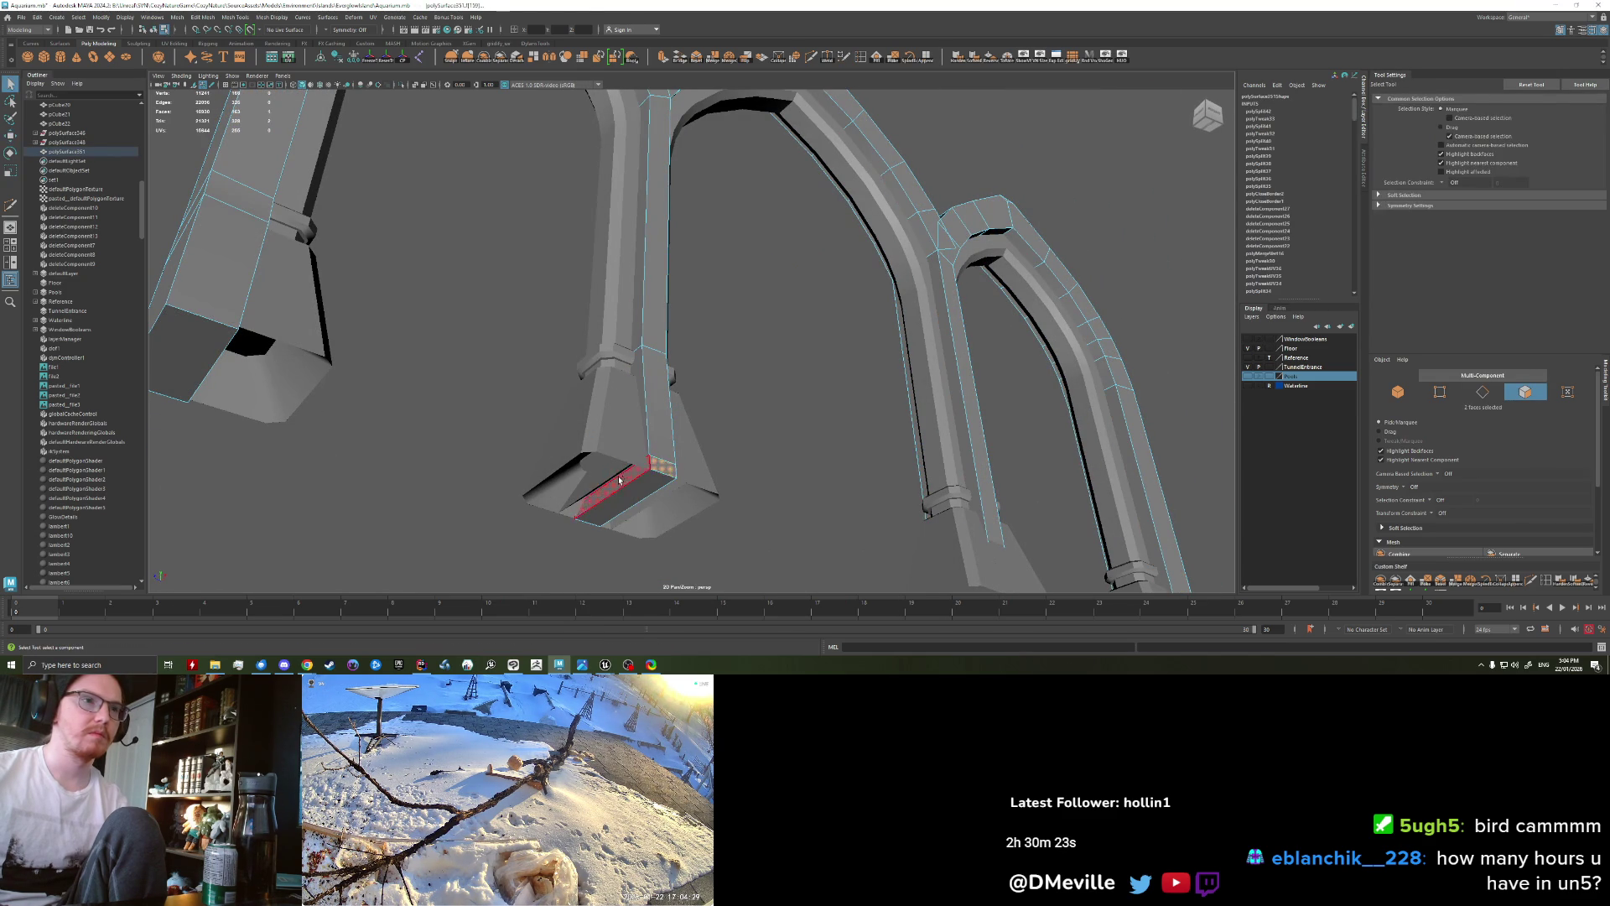
pyautogui.moveTo(723, 493)
pyautogui.keyDown('alt'); pyautogui.mouseDown()
pyautogui.moveTo(713, 510)
pyautogui.moveTo(691, 479)
pyautogui.mouseUp(); pyautogui.keyUp('alt')
pyautogui.hotkey('ctrl', 'e')
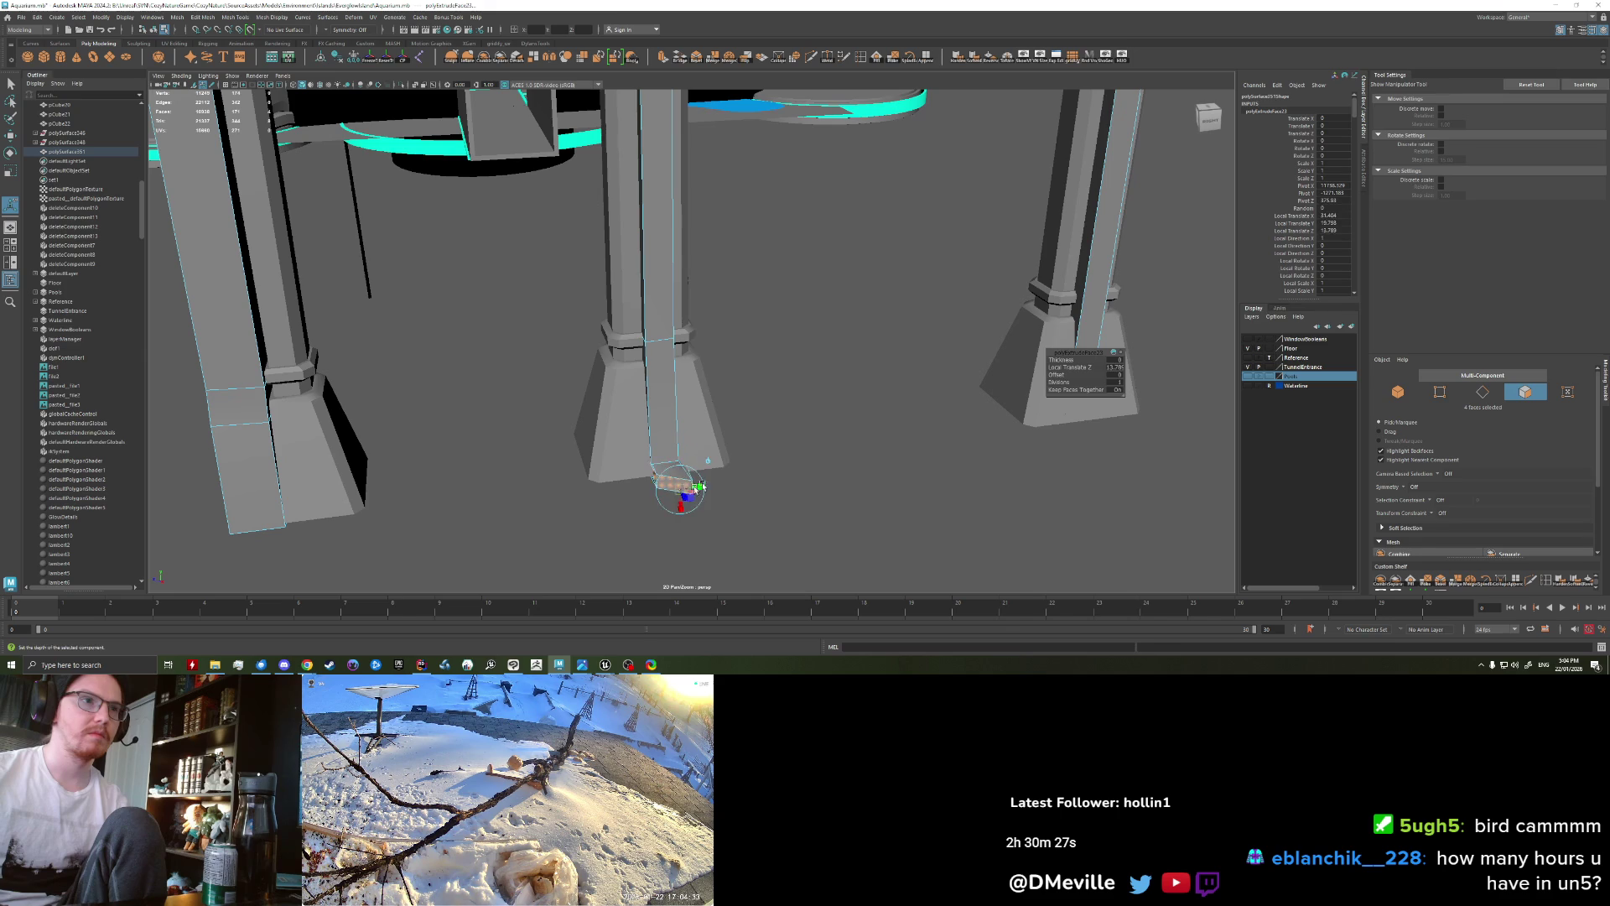
# Step: Thicken the base extrusion to 113.7 and squash the base faces along one axis
pyautogui.moveTo(1222, 370); pyautogui.dragTo(1586, 391, button='middle')
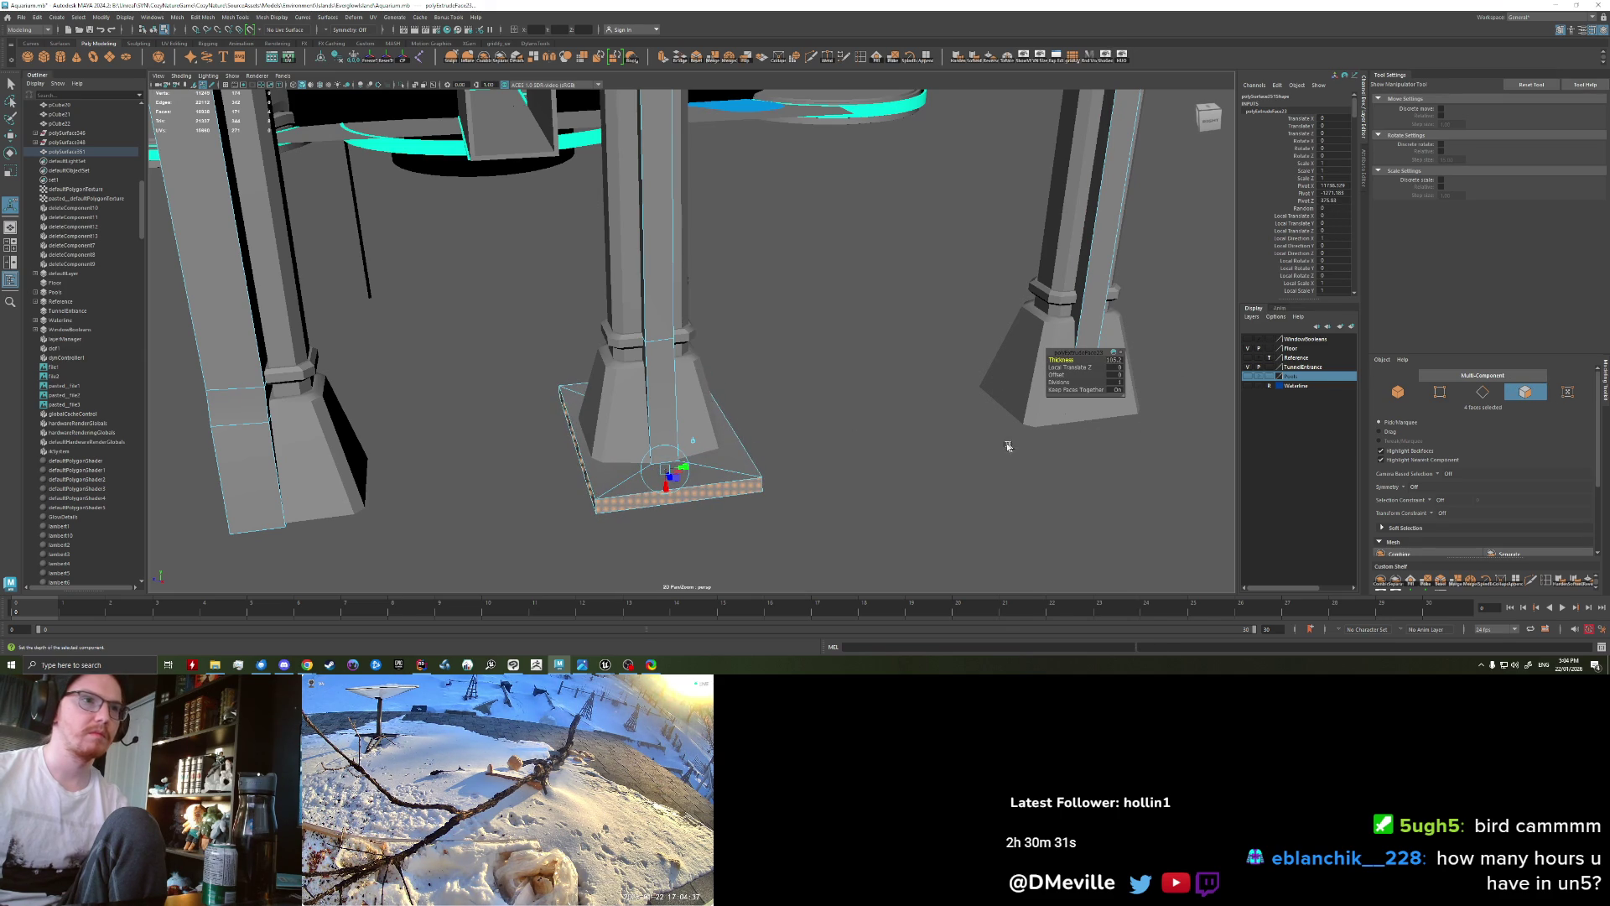
pyautogui.moveTo(872, 450)
pyautogui.keyDown('alt'); pyautogui.mouseDown()
pyautogui.moveTo(737, 496)
pyautogui.moveTo(805, 540)
pyautogui.mouseUp(); pyautogui.keyUp('alt')
pyautogui.keyDown('ctrl'); pyautogui.click(637, 557); pyautogui.keyUp('ctrl')
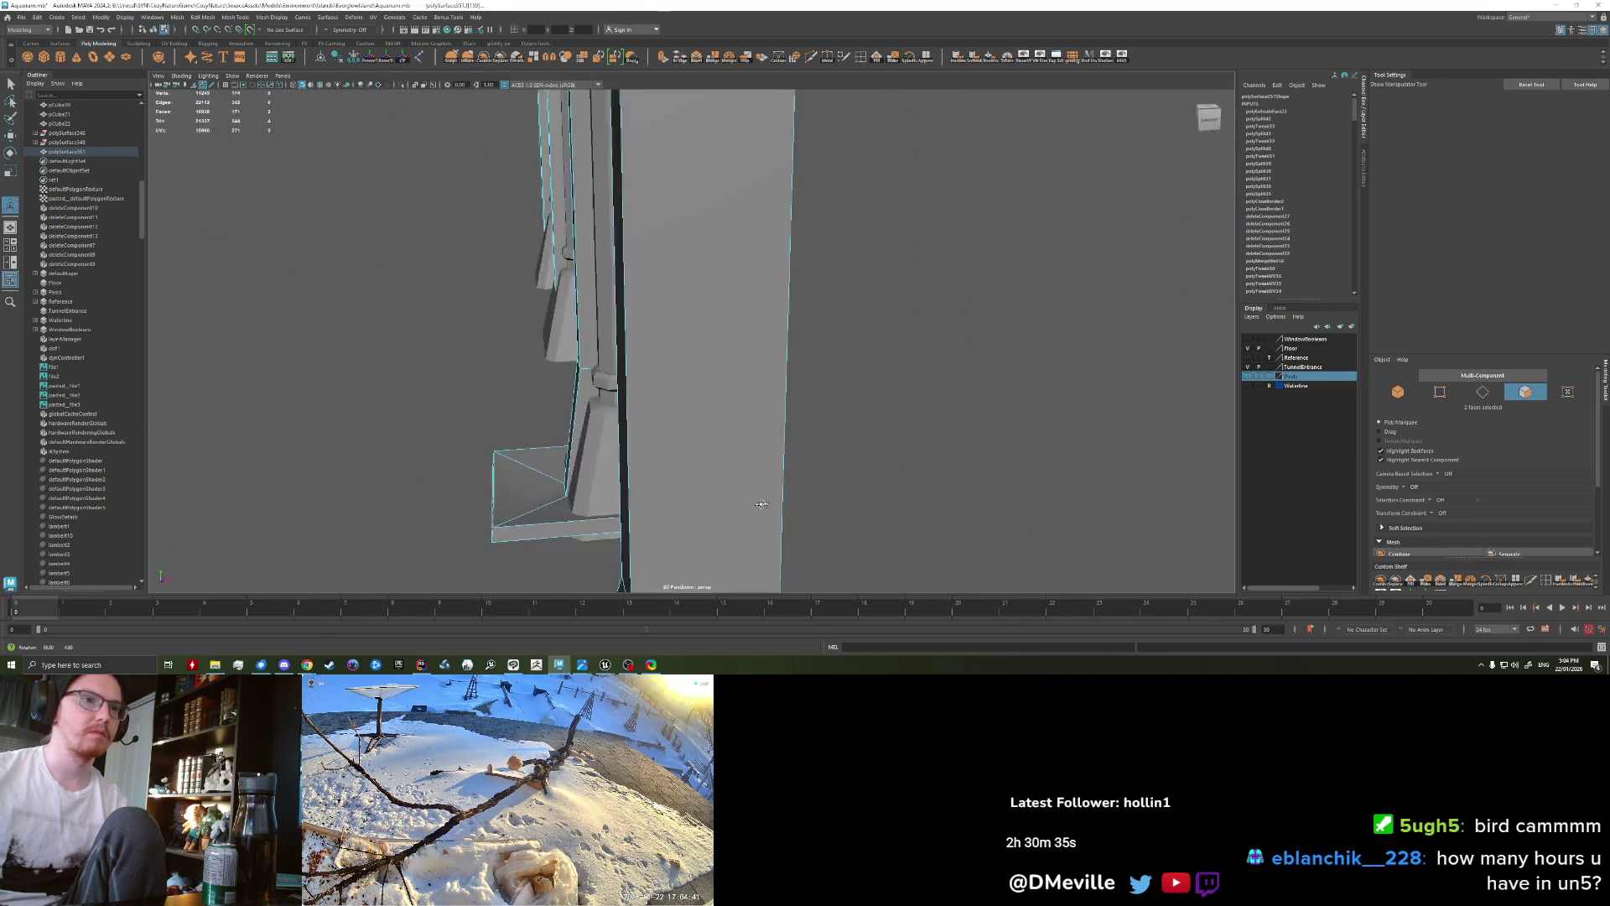
pyautogui.keyDown('alt'); pyautogui.moveTo(637, 558); pyautogui.dragTo(701, 507); pyautogui.keyUp('alt')
pyautogui.press('r')
pyautogui.moveTo(702, 506); pyautogui.dragTo(630, 459, button='middle')
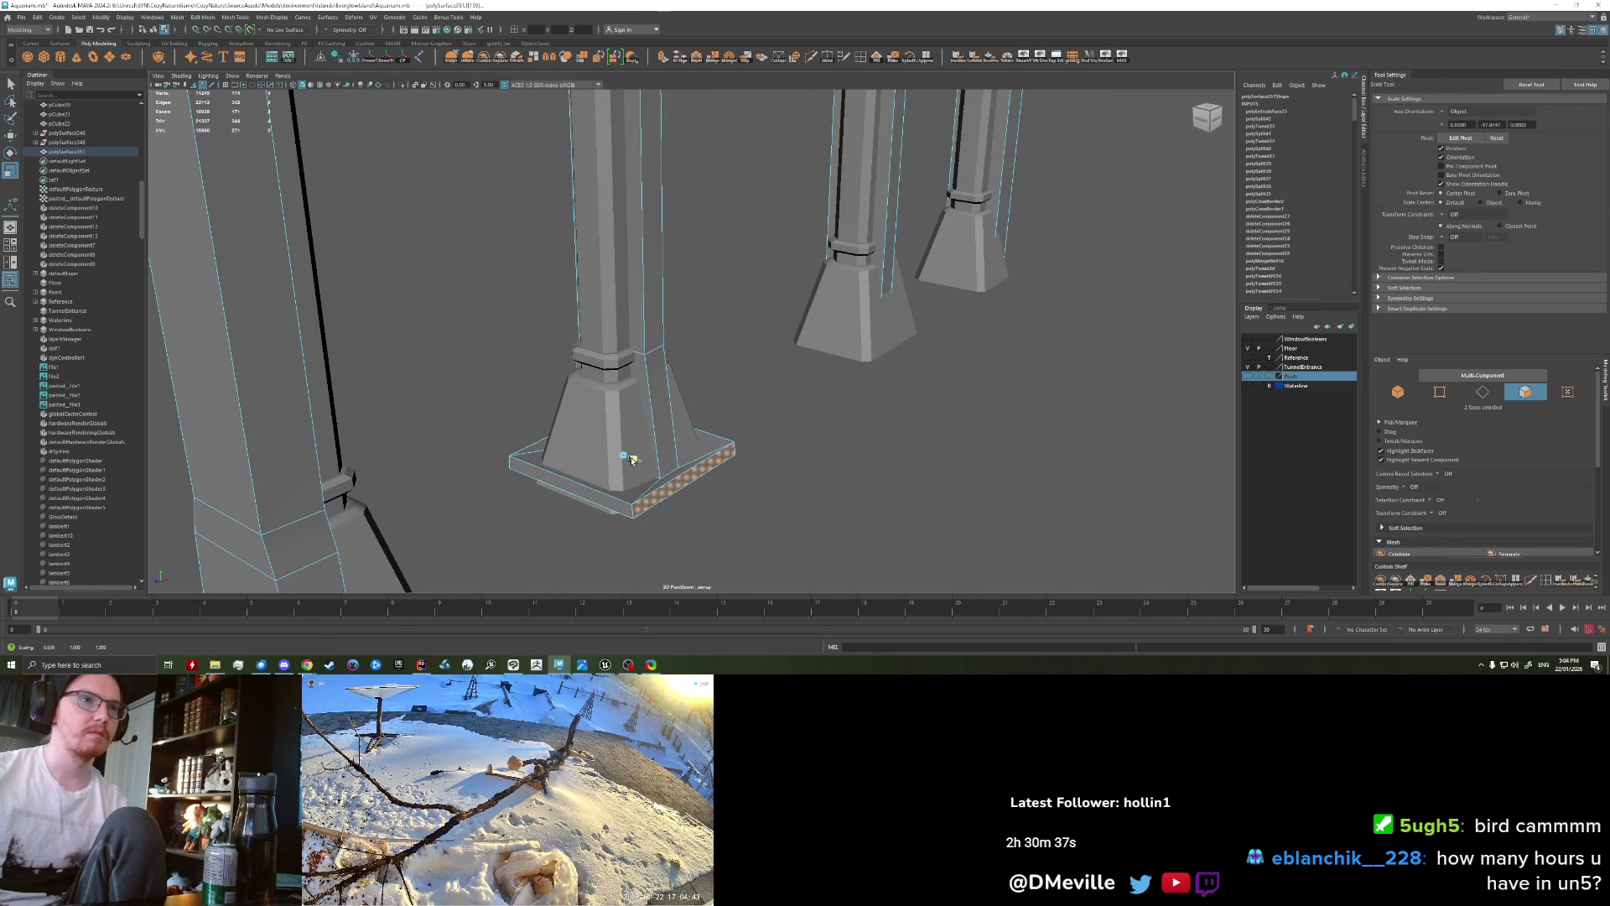
# Step: Zoom out over the room and go back to face selection on the base
pyautogui.keyDown('alt'); pyautogui.moveTo(632, 460); pyautogui.dragTo(701, 442); pyautogui.keyUp('alt')
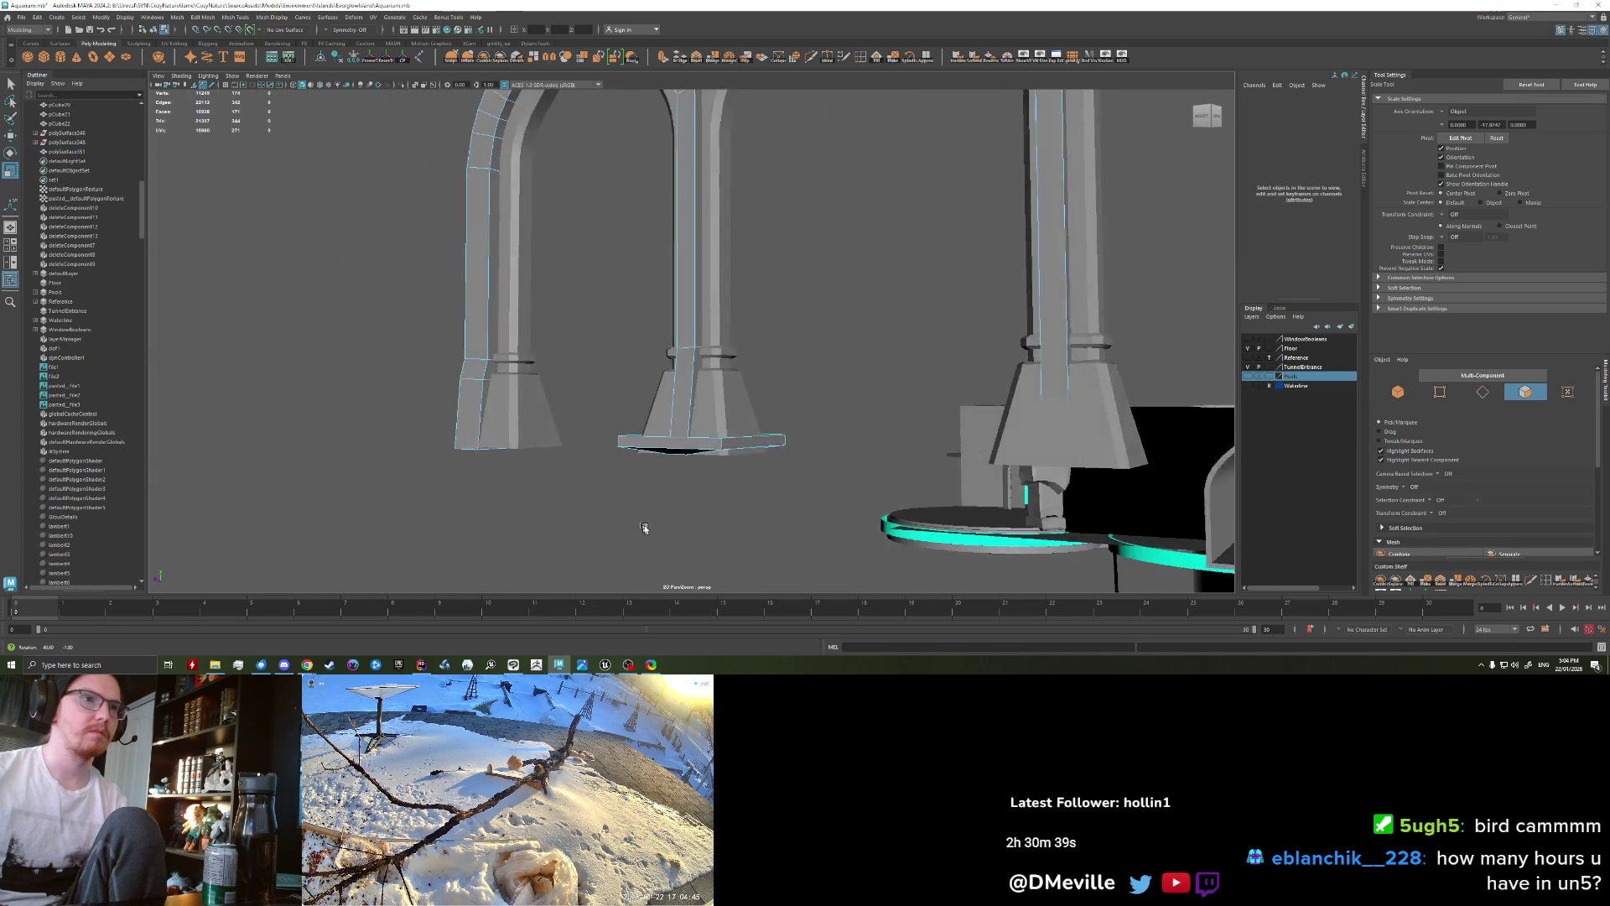
pyautogui.press('F8')
pyautogui.moveTo(701, 442)
pyautogui.keyDown('alt'); pyautogui.mouseDown()
pyautogui.moveTo(759, 455)
pyautogui.moveTo(642, 411)
pyautogui.mouseUp(); pyautogui.keyUp('alt')
pyautogui.press('F11')
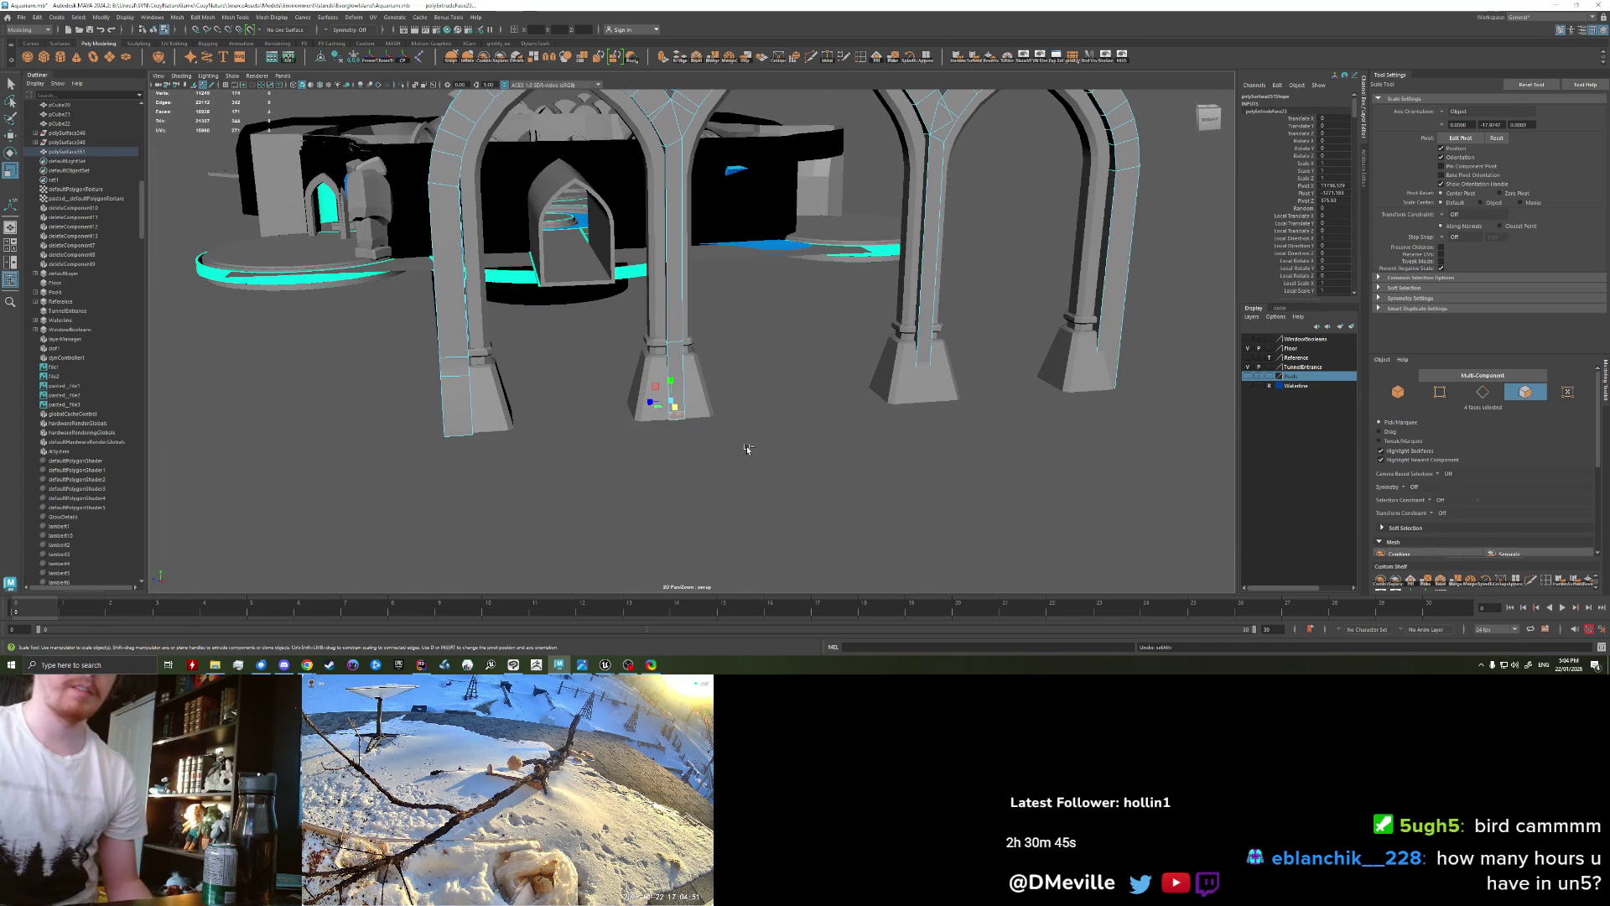
# Step: Undo the base extrusion and return to whole-object selection
pyautogui.hotkey('ctrl', 'z')
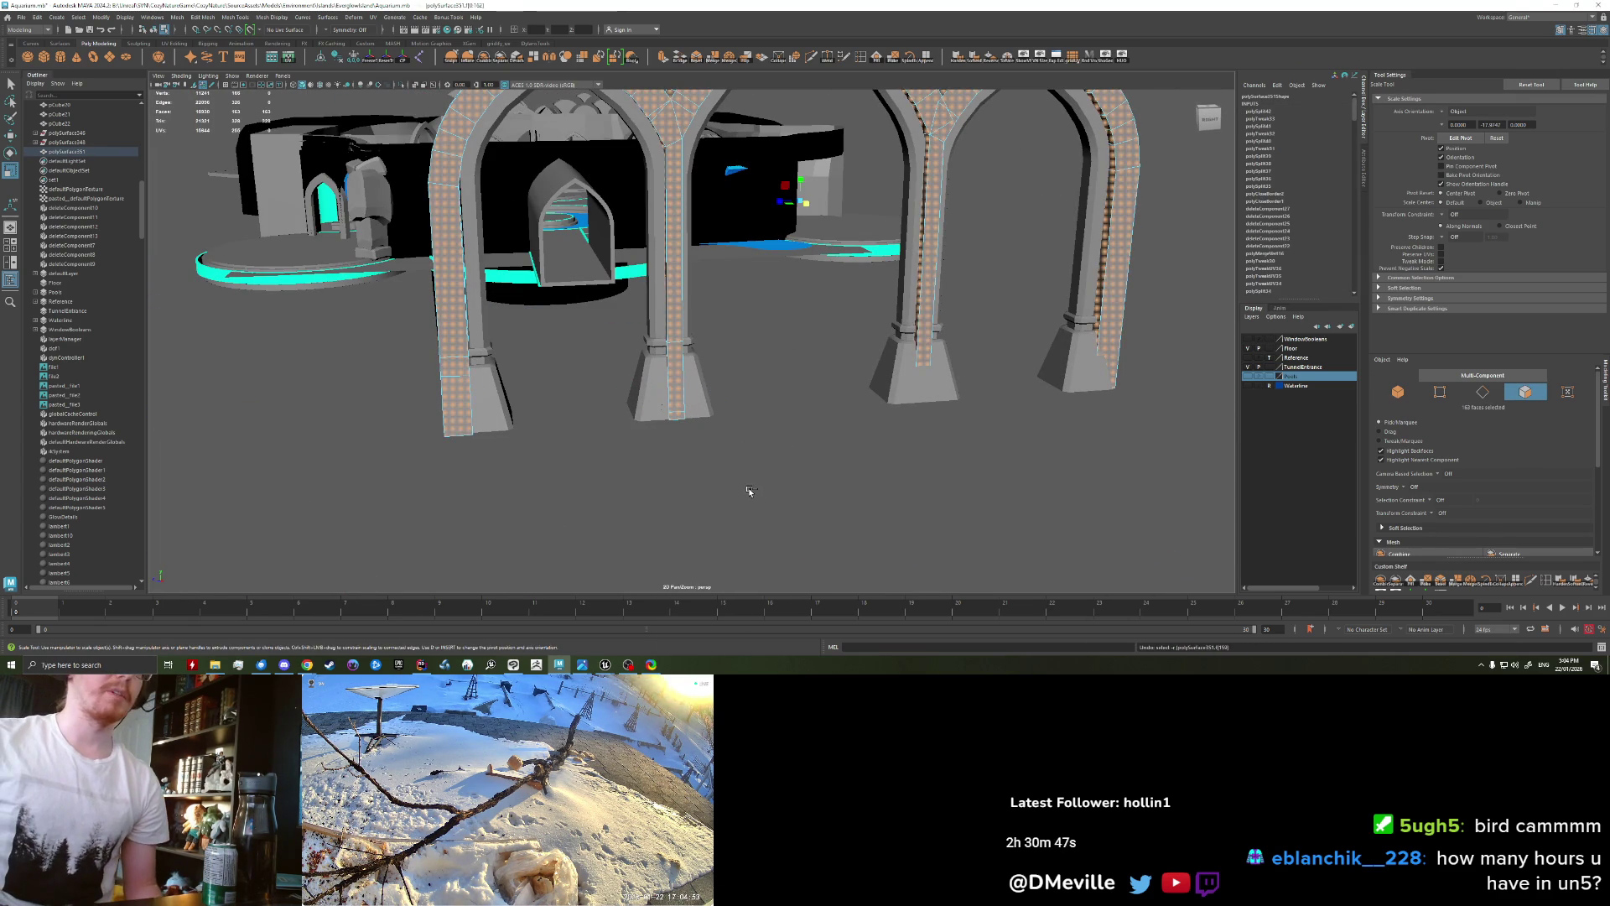
pyautogui.hotkey('ctrl', 'z')
pyautogui.keyDown('alt'); pyautogui.moveTo(733, 486); pyautogui.dragTo(723, 439); pyautogui.keyUp('alt')
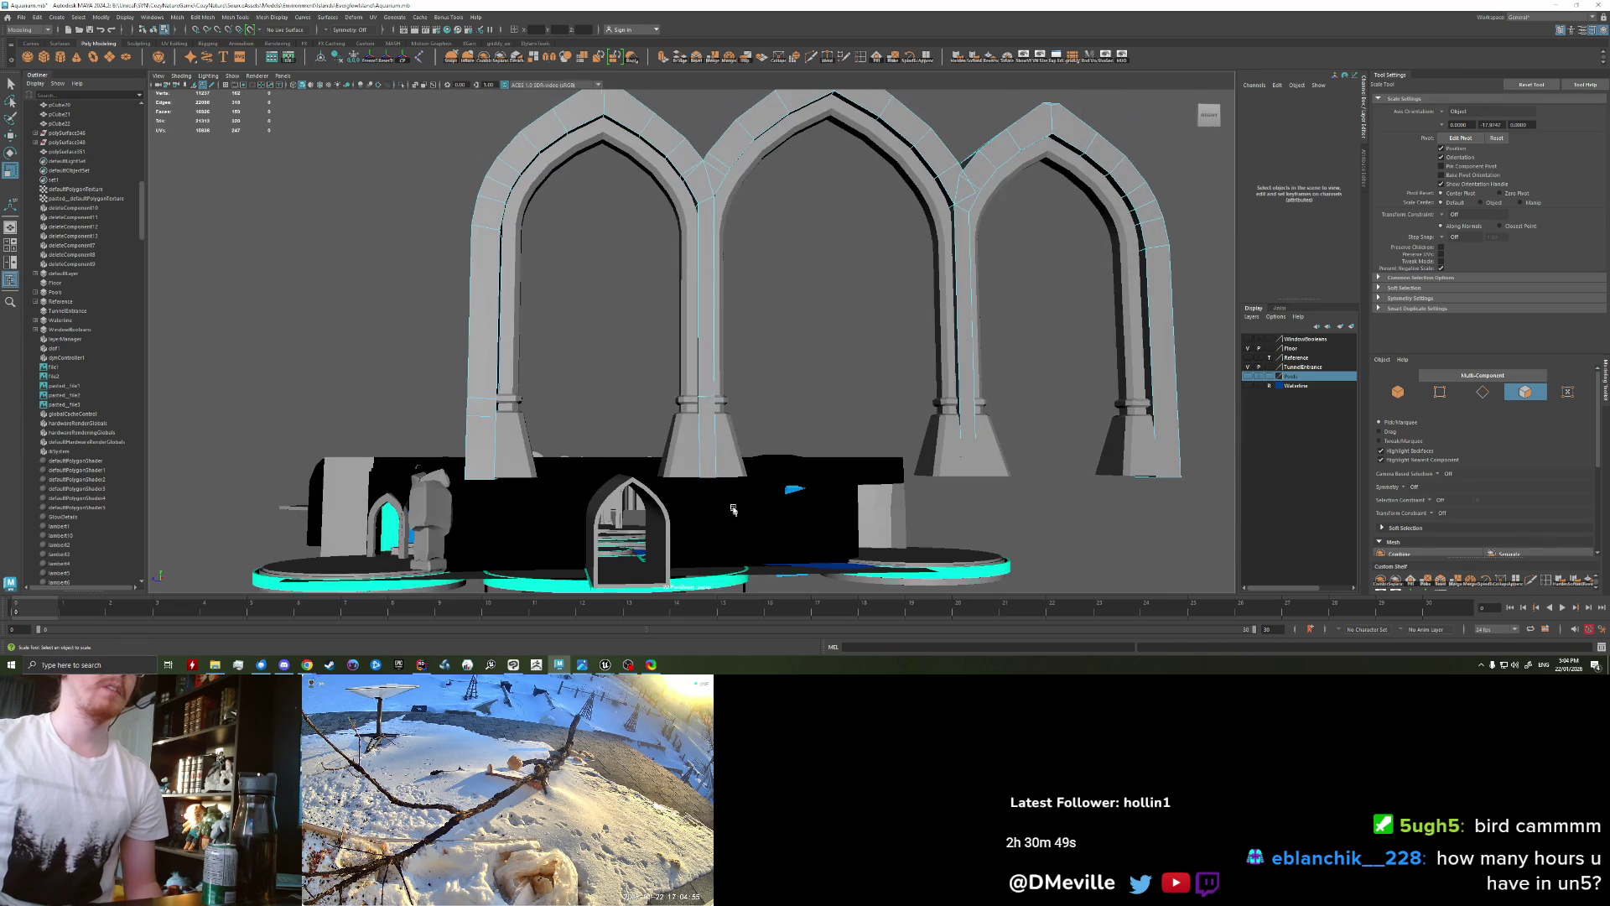
pyautogui.moveTo(723, 439); pyautogui.dragTo(728, 405, button='right')
pyautogui.keyDown('alt'); pyautogui.moveTo(729, 405); pyautogui.dragTo(705, 321); pyautogui.keyUp('alt')
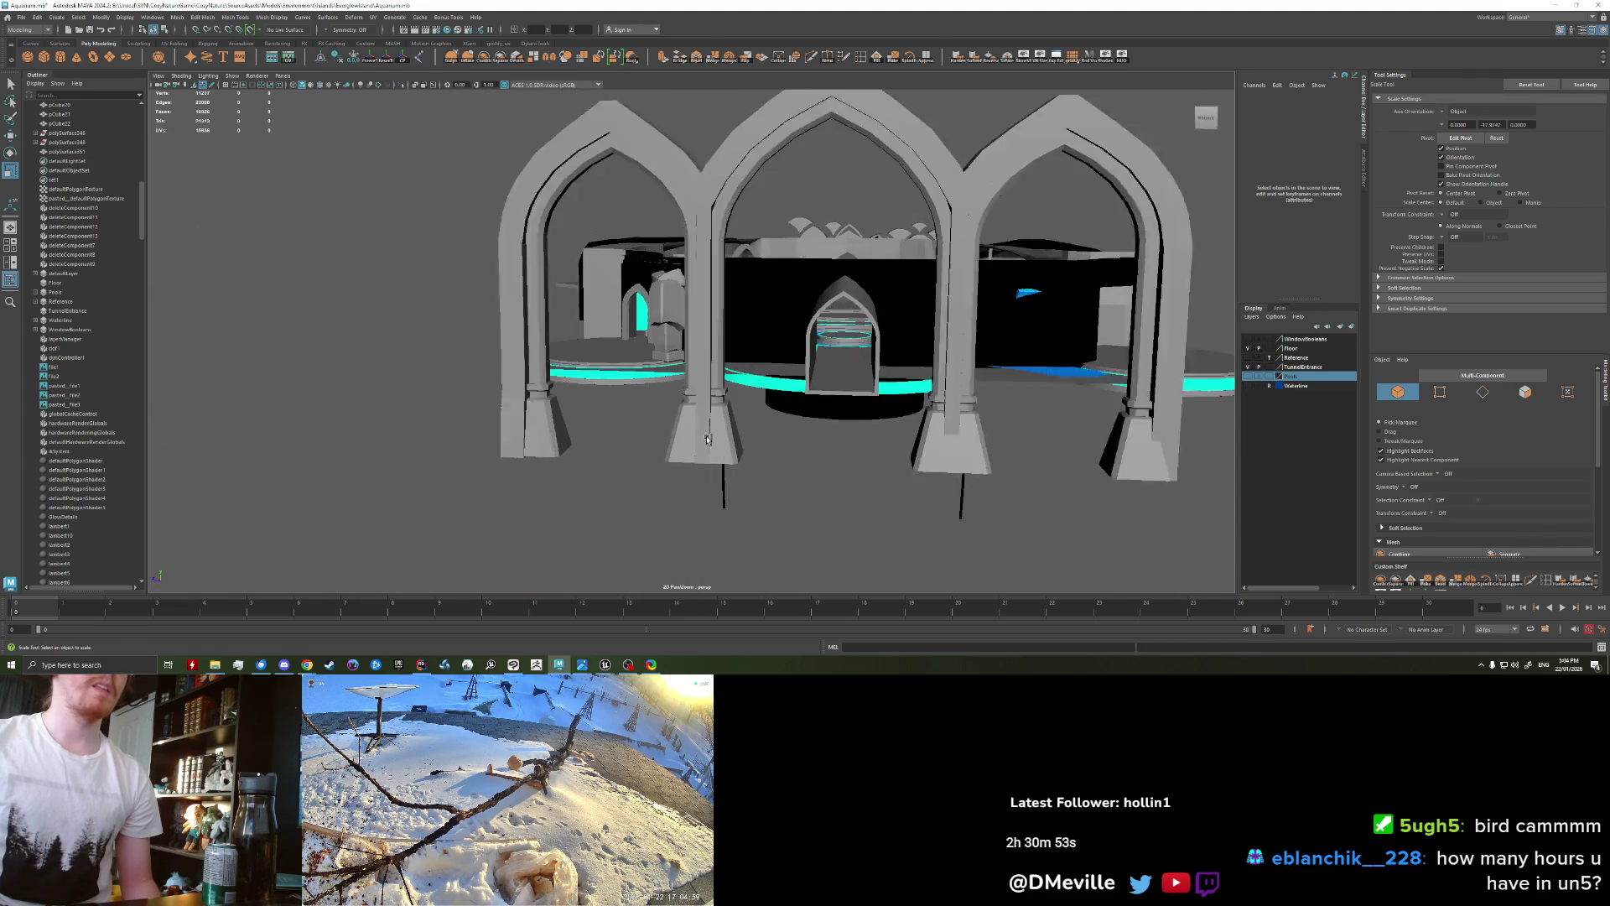
pyautogui.scroll(5, 704, 321)
pyautogui.moveTo(705, 321)
pyautogui.keyDown('alt'); pyautogui.mouseDown()
pyautogui.moveTo(684, 378)
pyautogui.moveTo(710, 405)
pyautogui.moveTo(447, 201)
pyautogui.mouseUp(); pyautogui.keyUp('alt')
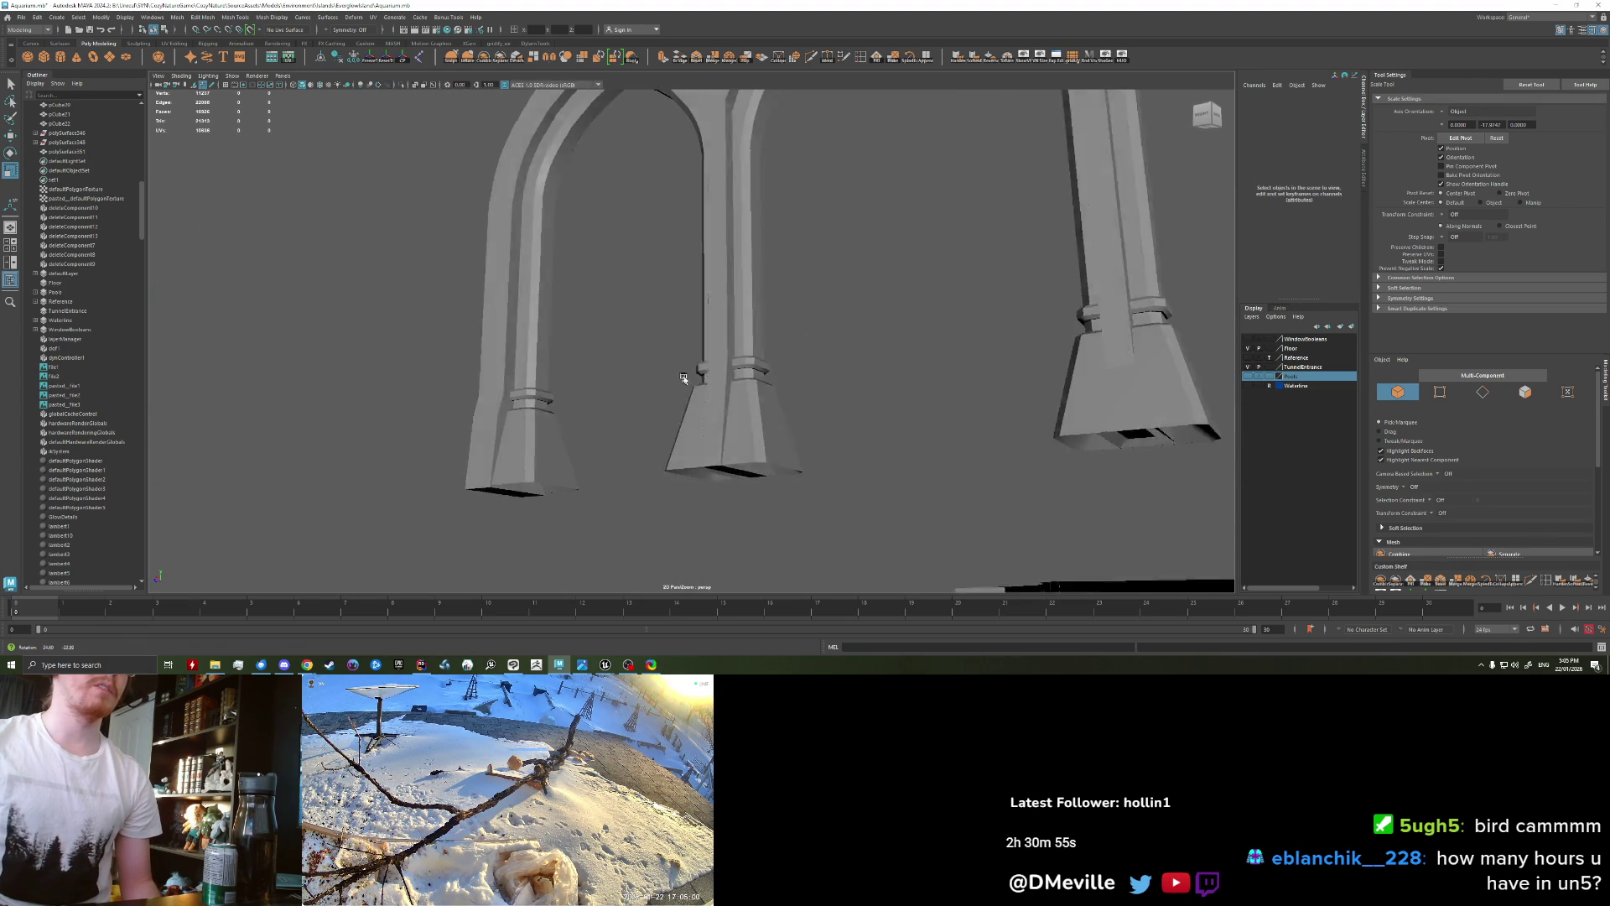
pyautogui.scroll(-5, 683, 378)
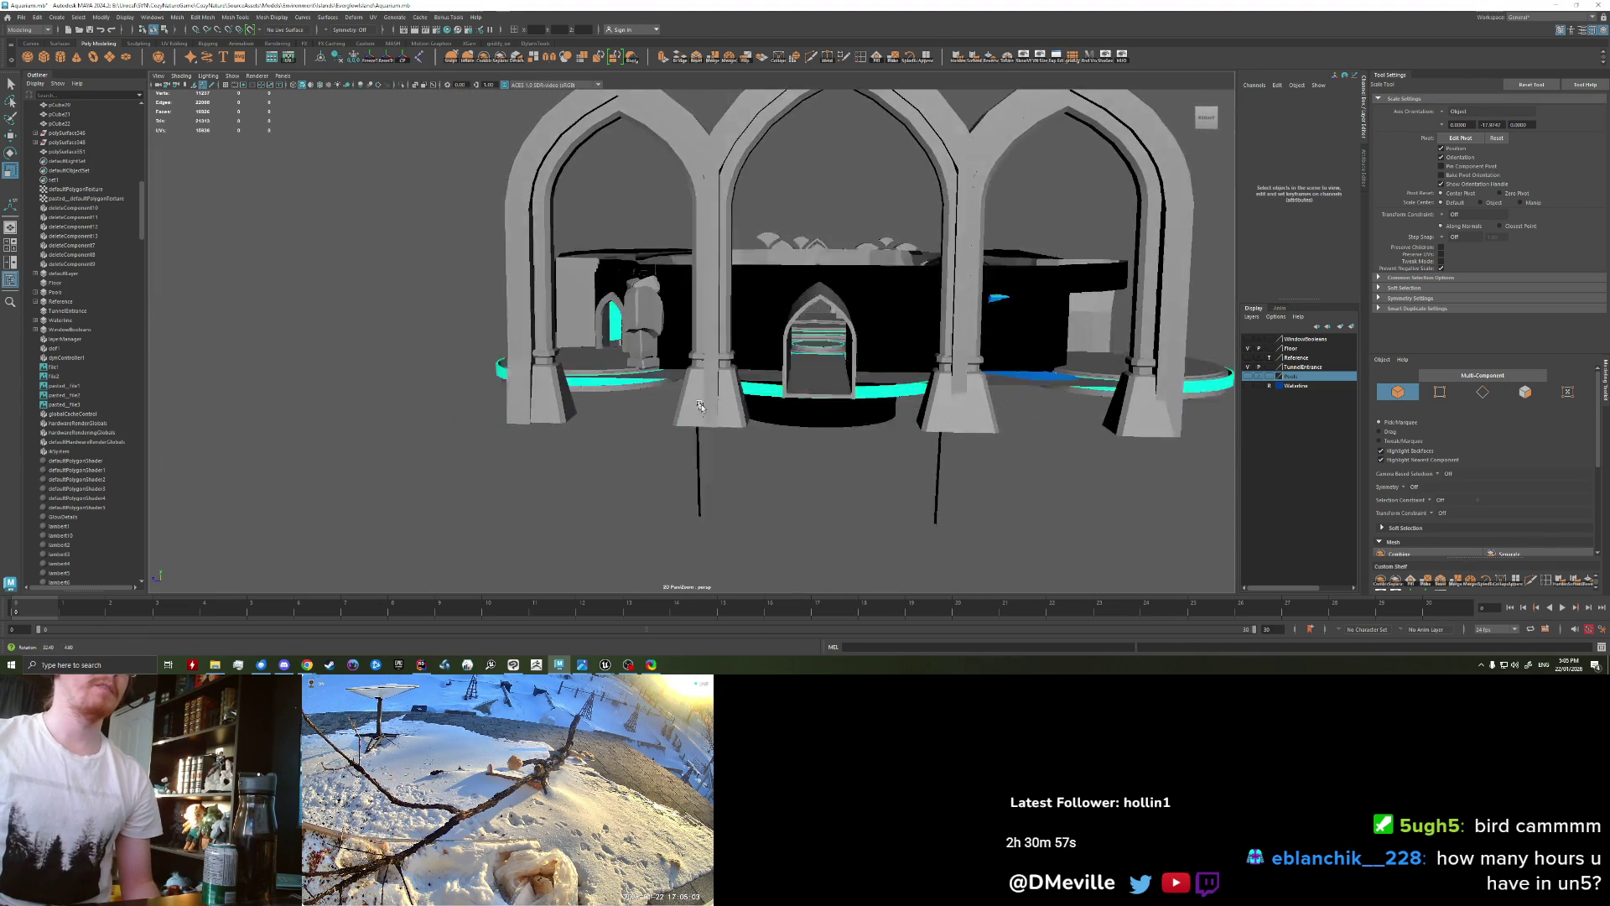
# Step: Turn on Wireframe on Shaded and select the arches object
pyautogui.click(319, 86)
pyautogui.moveTo(450, 297)
pyautogui.keyDown('alt'); pyautogui.mouseDown()
pyautogui.moveTo(414, 296)
pyautogui.moveTo(674, 300)
pyautogui.mouseUp(); pyautogui.keyUp('alt')
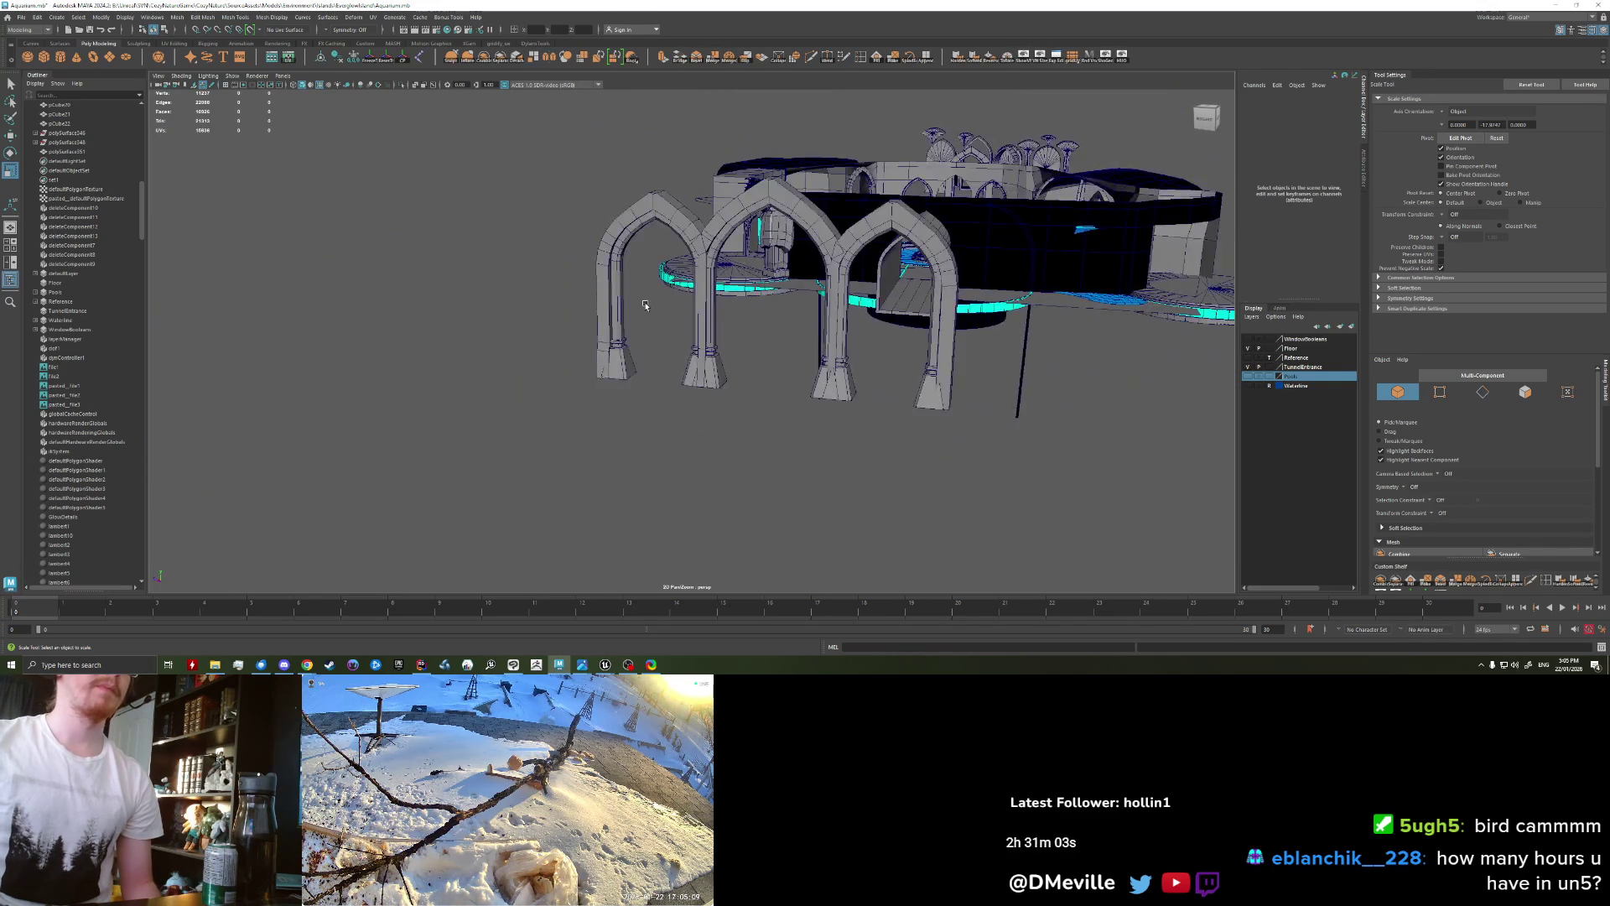
pyautogui.scroll(5, 674, 301)
pyautogui.moveTo(673, 301)
pyautogui.keyDown('alt'); pyautogui.mouseDown()
pyautogui.moveTo(790, 378)
pyautogui.moveTo(735, 366)
pyautogui.moveTo(718, 393)
pyautogui.moveTo(837, 263)
pyautogui.mouseUp(); pyautogui.keyUp('alt')
pyautogui.click(718, 393)
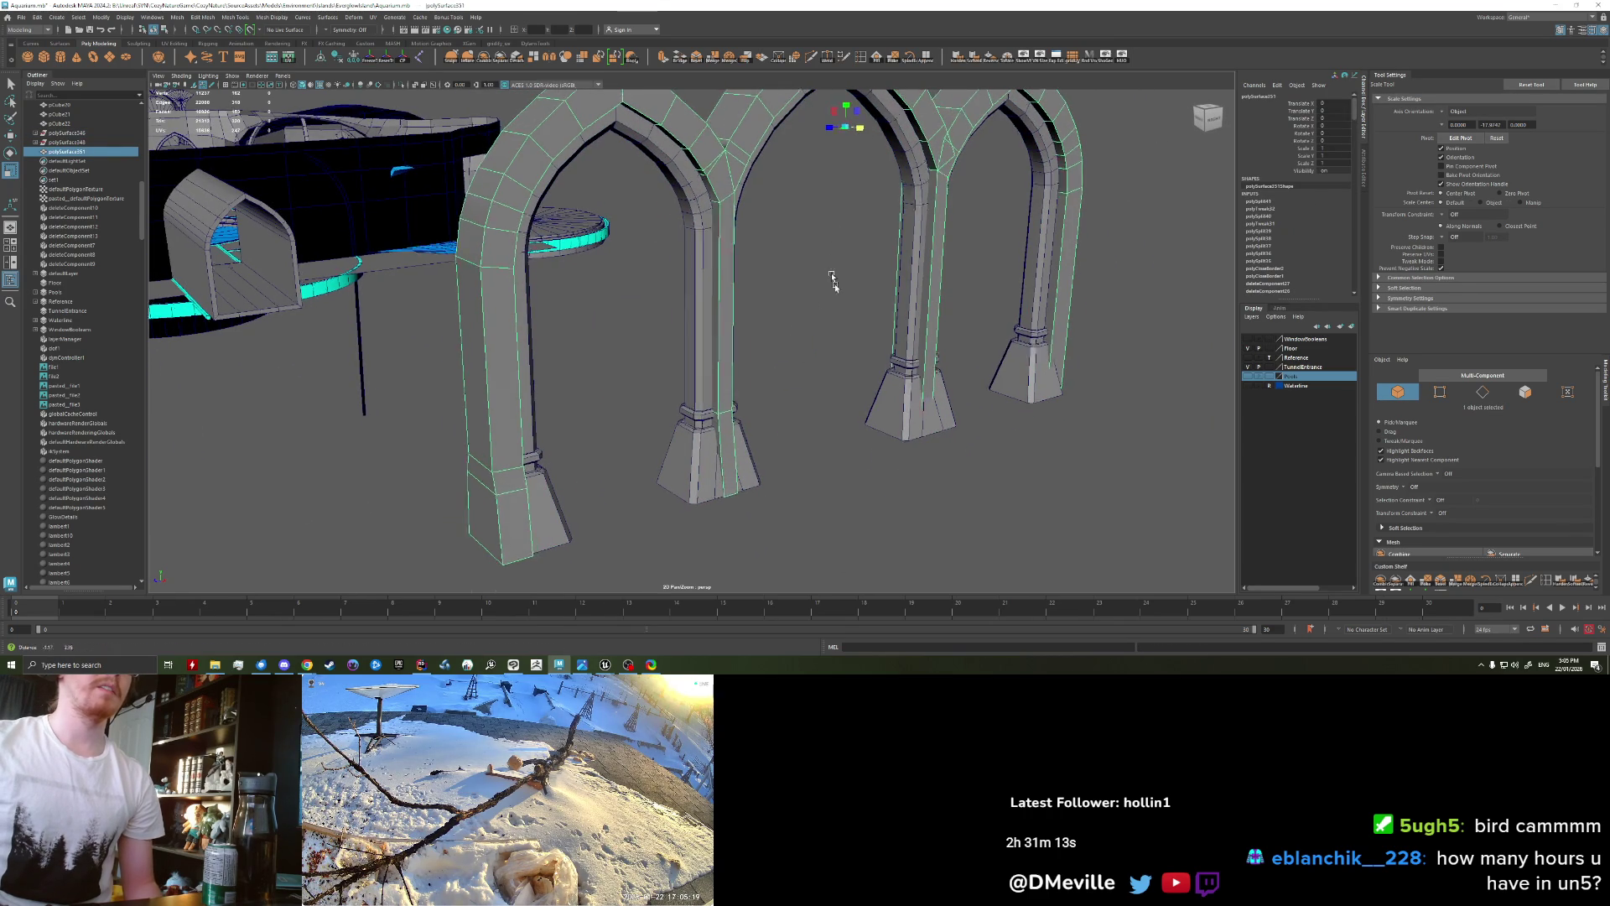
# Step: Nudge the arches along X, then undo the move and the selection
pyautogui.keyDown('alt'); pyautogui.moveTo(833, 279); pyautogui.dragTo(839, 251); pyautogui.keyUp('alt')
pyautogui.press('w')
pyautogui.moveTo(846, 192); pyautogui.dragTo(837, 193)
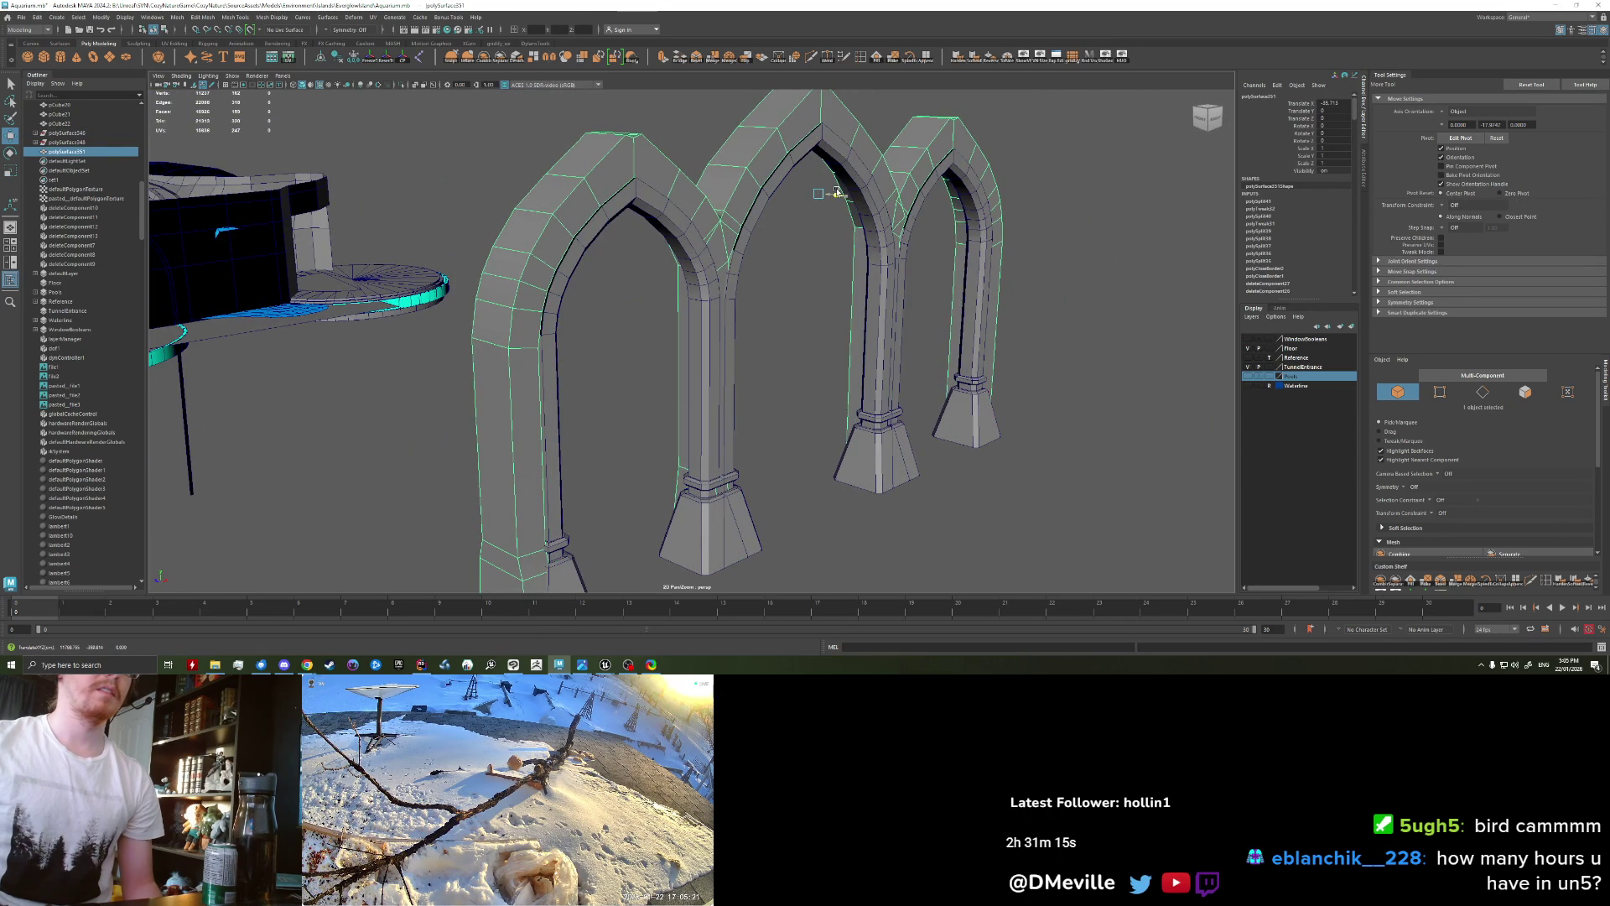
pyautogui.moveTo(856, 283)
pyautogui.keyDown('alt'); pyautogui.mouseDown()
pyautogui.moveTo(710, 339)
pyautogui.moveTo(790, 306)
pyautogui.moveTo(796, 329)
pyautogui.mouseUp(); pyautogui.keyUp('alt')
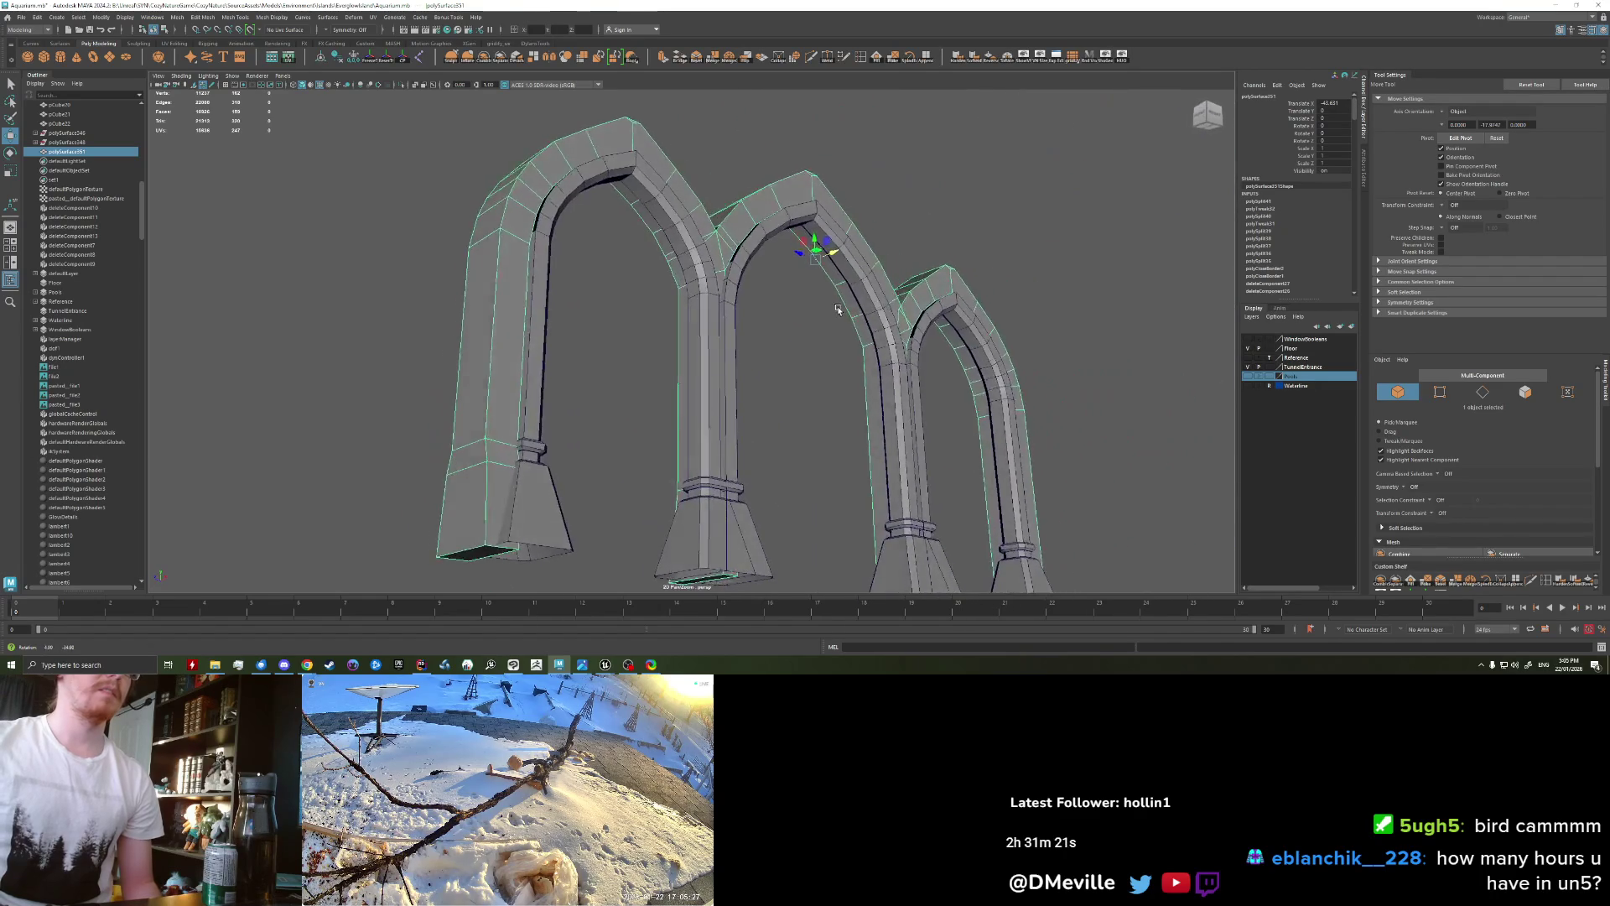
pyautogui.hotkey('ctrl', 'z')
pyautogui.hotkey('ctrl', 'z')
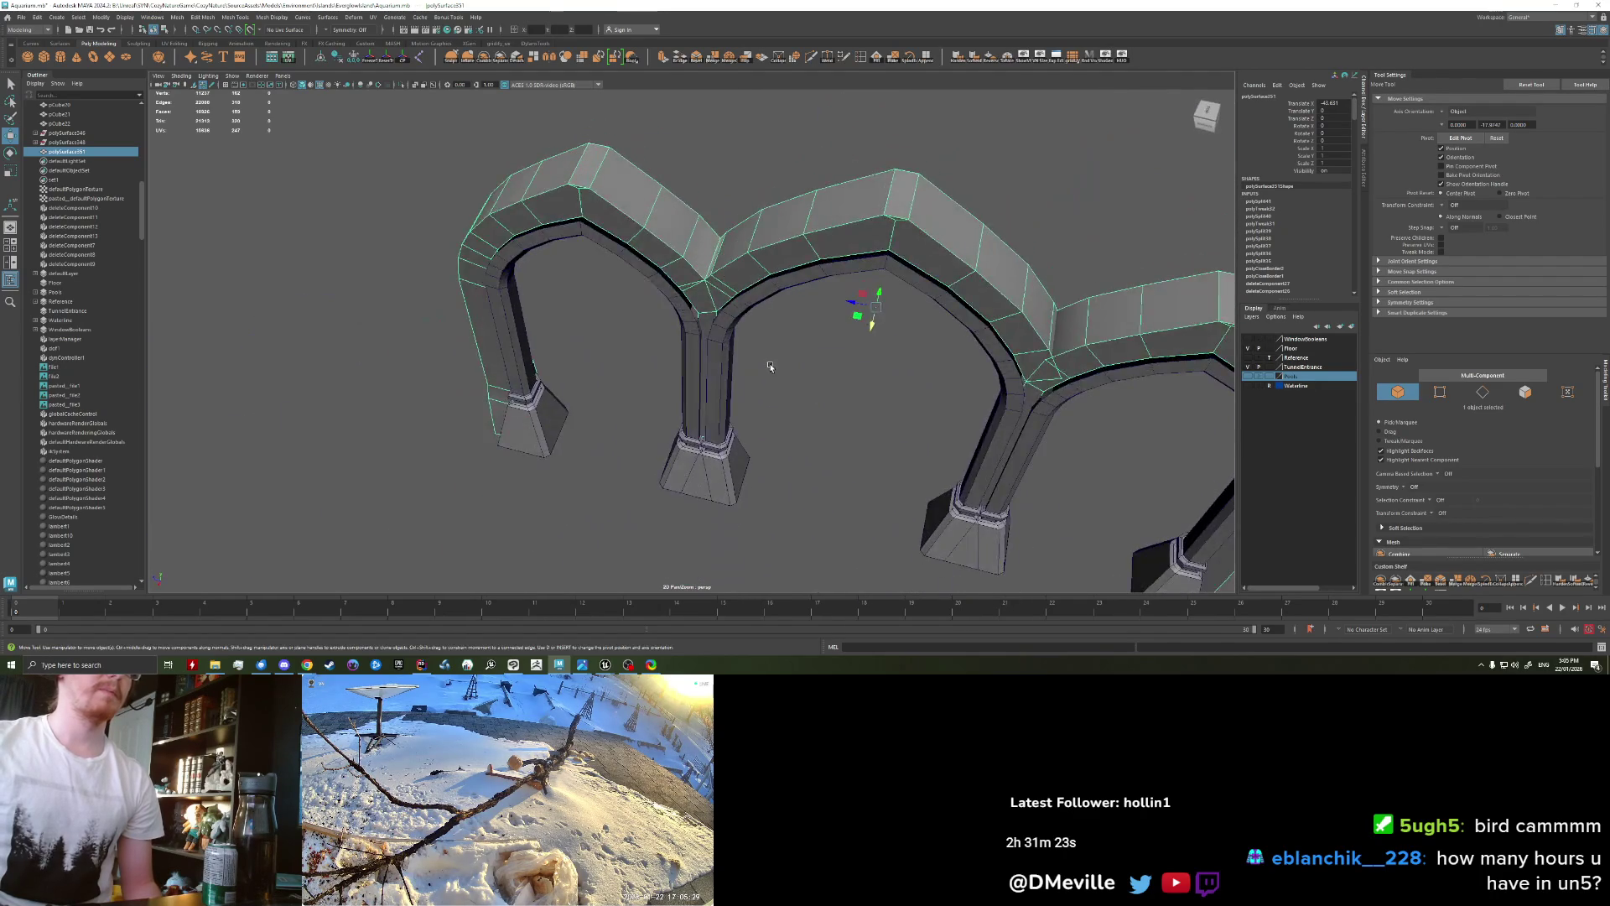
pyautogui.hotkey('ctrl', 'z')
# Step: Select the pillar mesh and pick the front face of its base
pyautogui.click(769, 483)
pyautogui.moveTo(769, 482)
pyautogui.keyDown('alt'); pyautogui.mouseDown()
pyautogui.moveTo(714, 360)
pyautogui.moveTo(635, 379)
pyautogui.moveTo(679, 420)
pyautogui.moveTo(700, 497)
pyautogui.mouseUp(); pyautogui.keyUp('alt')
pyautogui.click(679, 419)
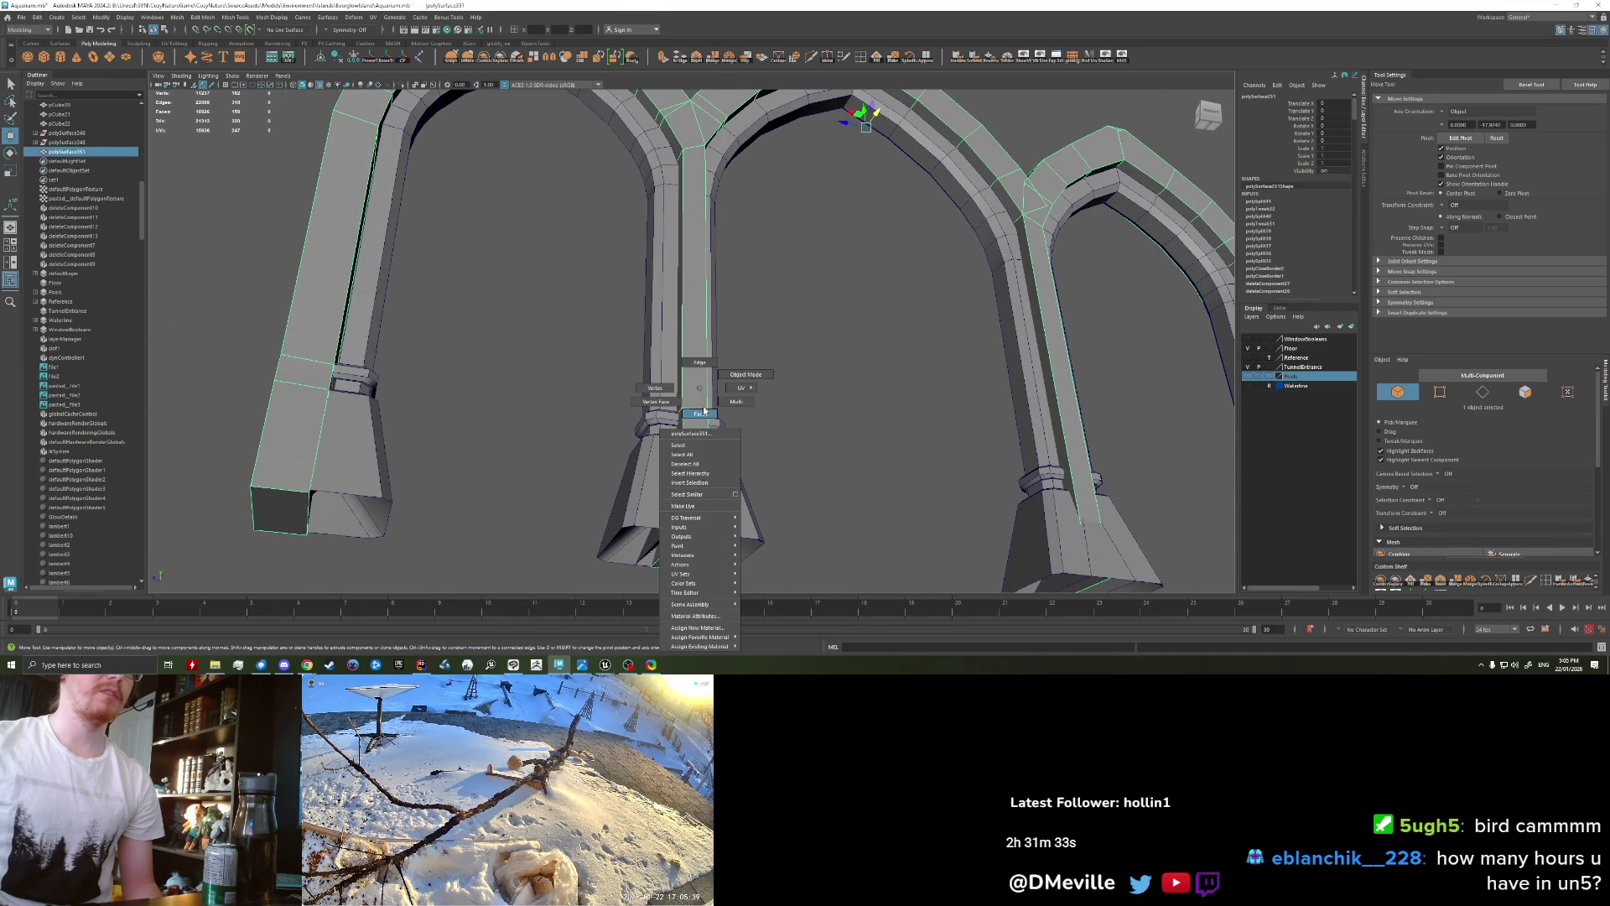
pyautogui.rightClick(705, 407)
pyautogui.click(663, 552)
pyautogui.press('r')
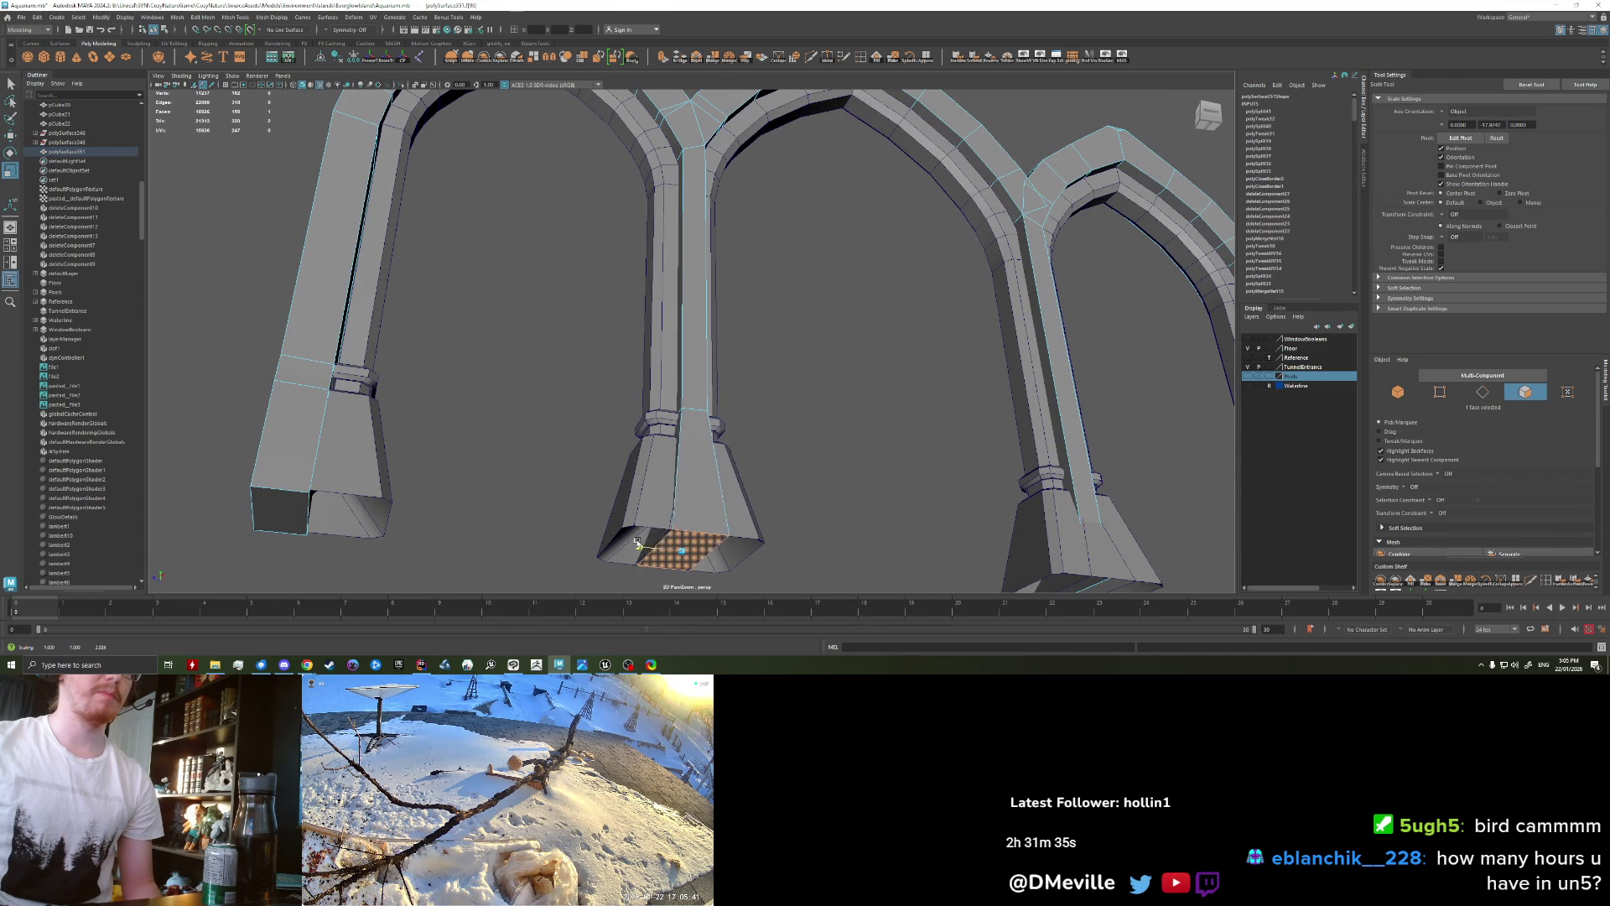
pyautogui.keyDown('alt'); pyautogui.moveTo(685, 567); pyautogui.dragTo(669, 538); pyautogui.keyUp('alt')
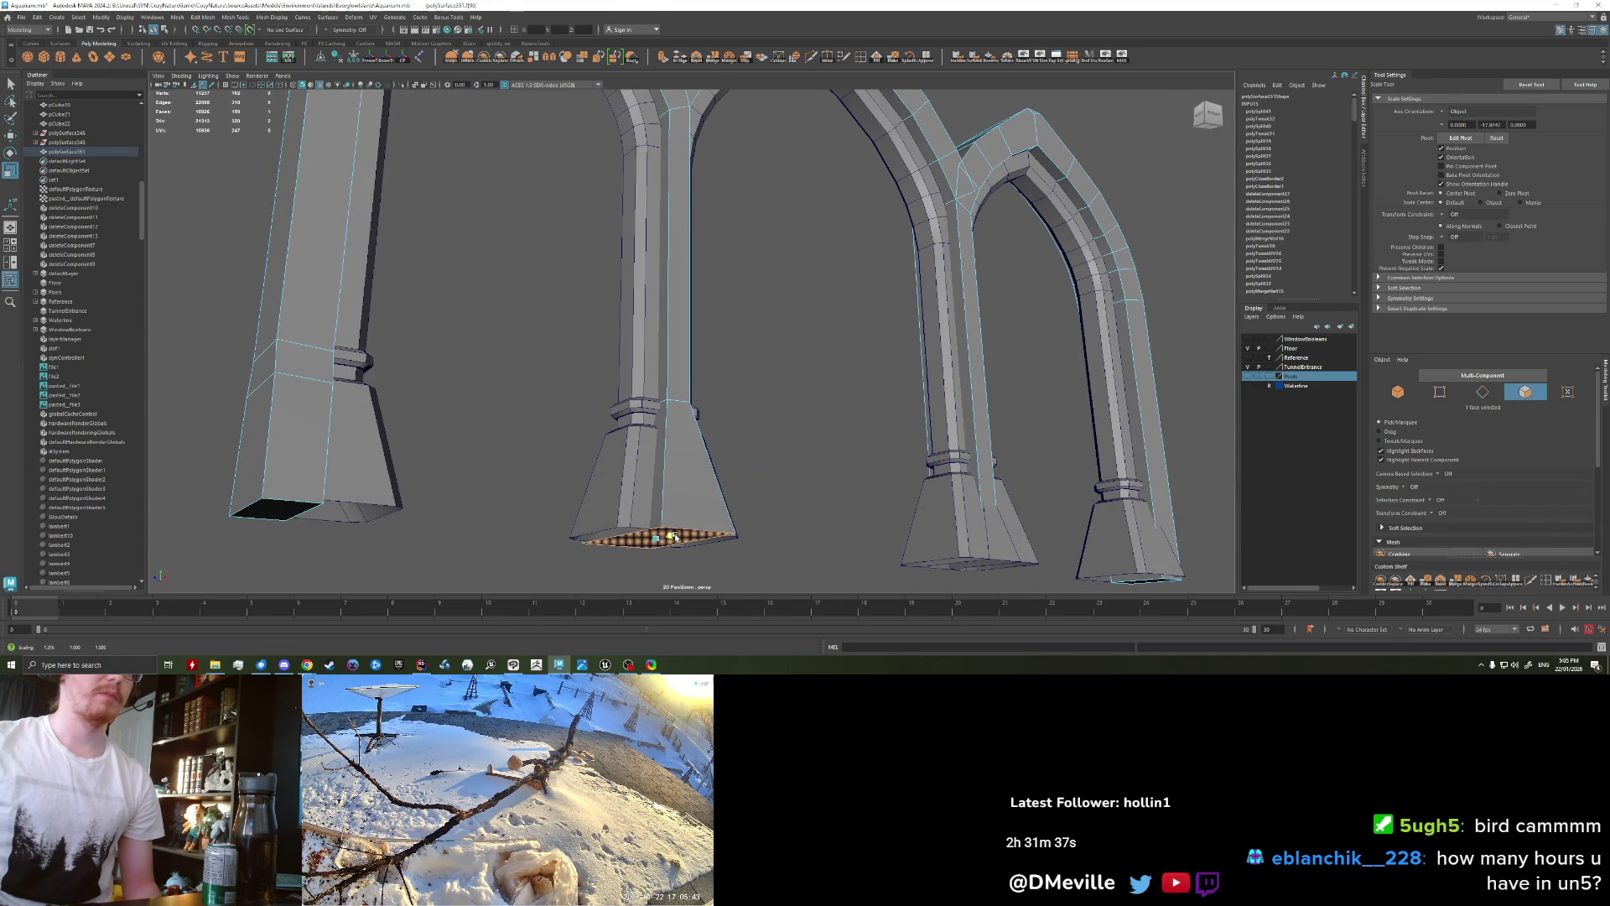
pyautogui.keyDown('alt'); pyautogui.moveTo(761, 506); pyautogui.dragTo(779, 484); pyautogui.keyUp('alt')
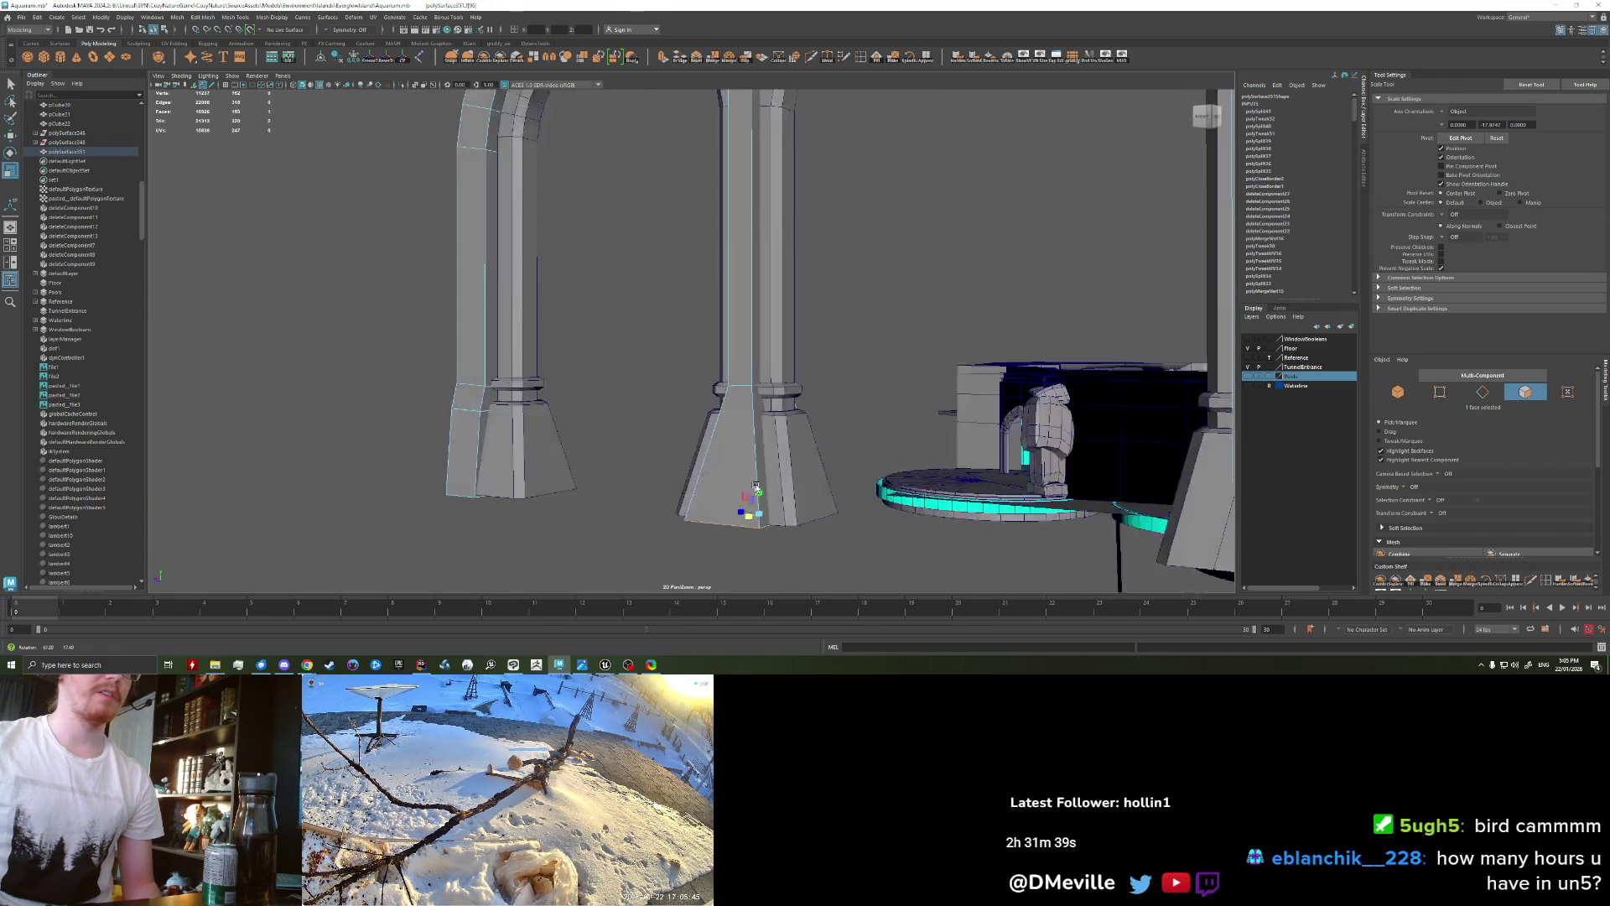
pyautogui.click(780, 483)
# Step: Return to object mode, zoom in on the central pillar base, and activate Multi-Cut
pyautogui.scroll(3, 726, 451)
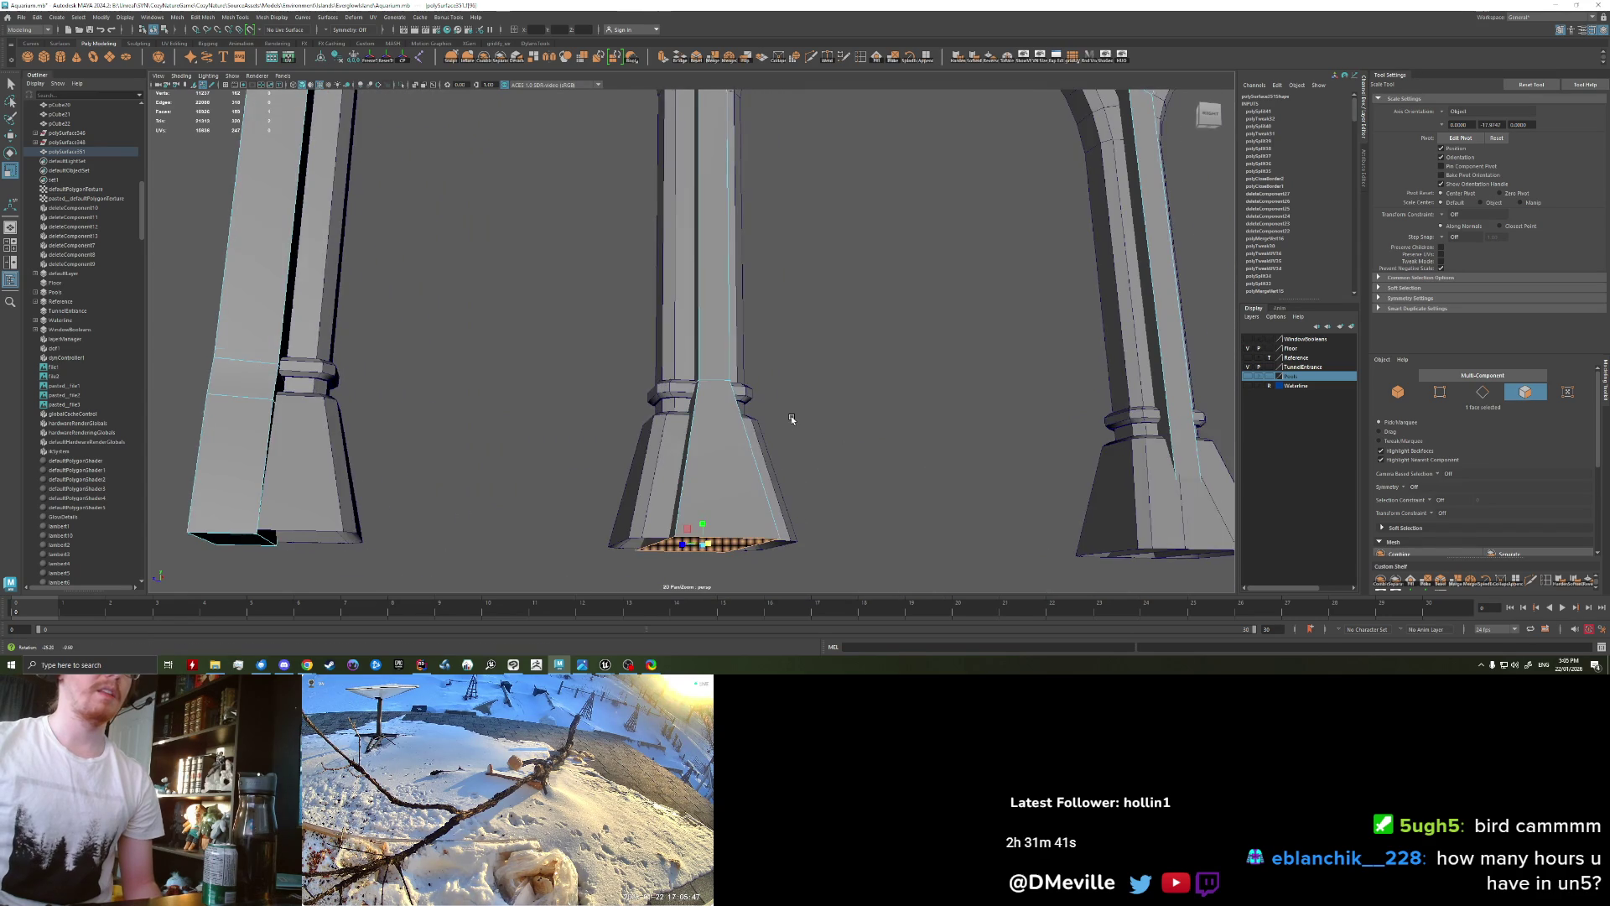
pyautogui.scroll(-2, 725, 450)
pyautogui.scroll(-2, 730, 457)
pyautogui.scroll(-2, 734, 462)
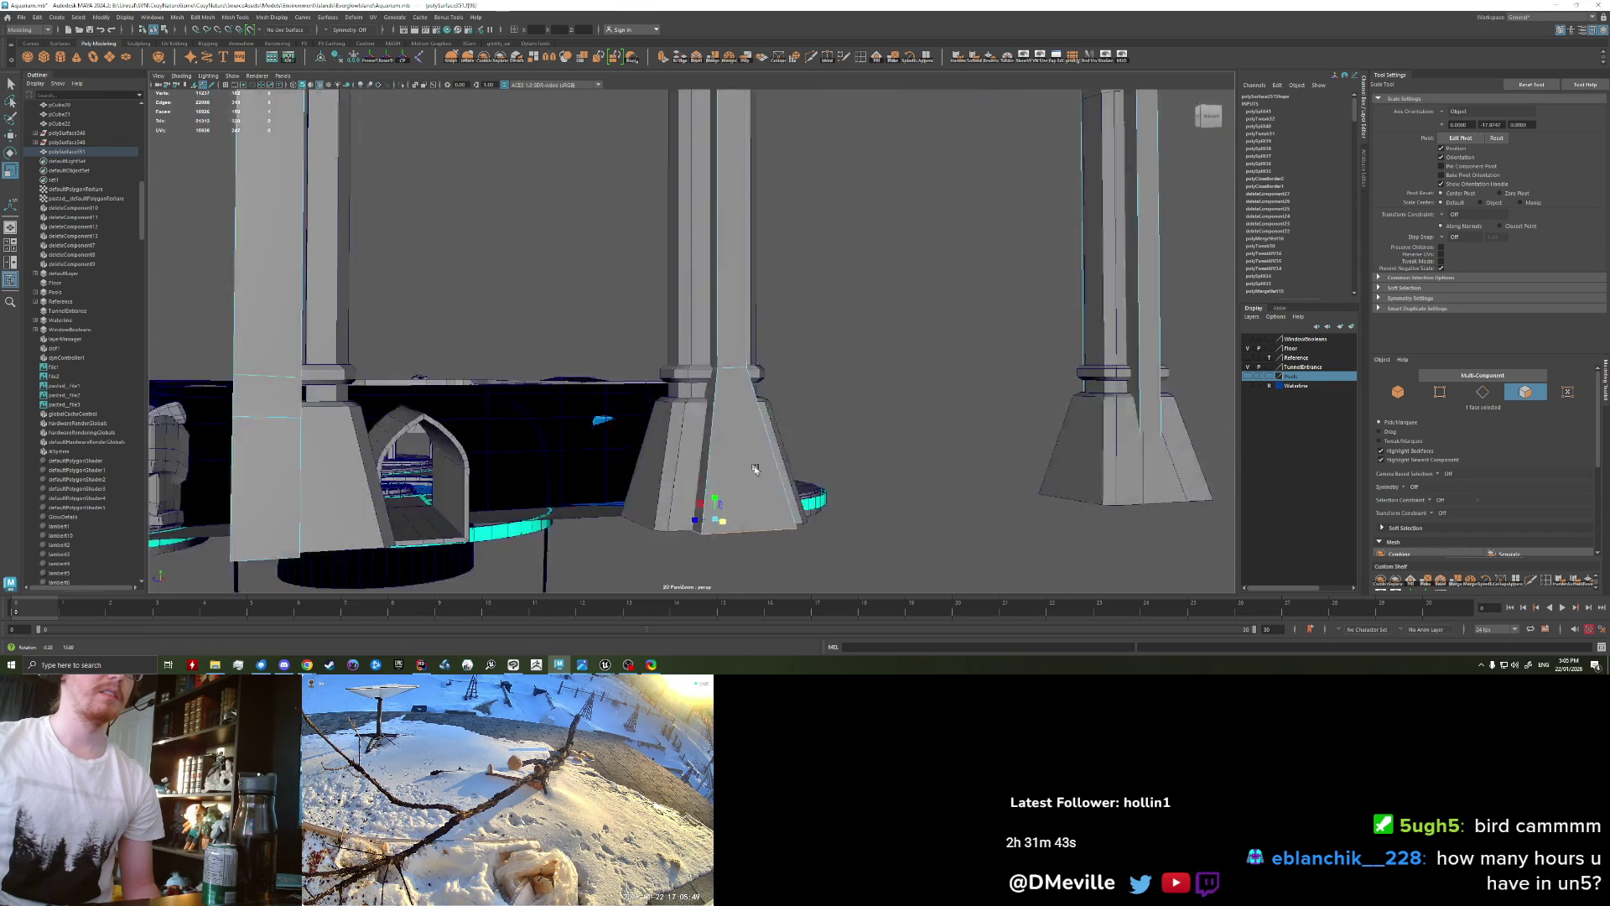
pyautogui.scroll(-2, 736, 466)
pyautogui.scroll(-3, 736, 466)
pyautogui.press('F8')
pyautogui.moveTo(797, 338)
pyautogui.keyDown('alt'); pyautogui.mouseDown()
pyautogui.moveTo(837, 369)
pyautogui.moveTo(736, 385)
pyautogui.mouseUp(); pyautogui.keyUp('alt')
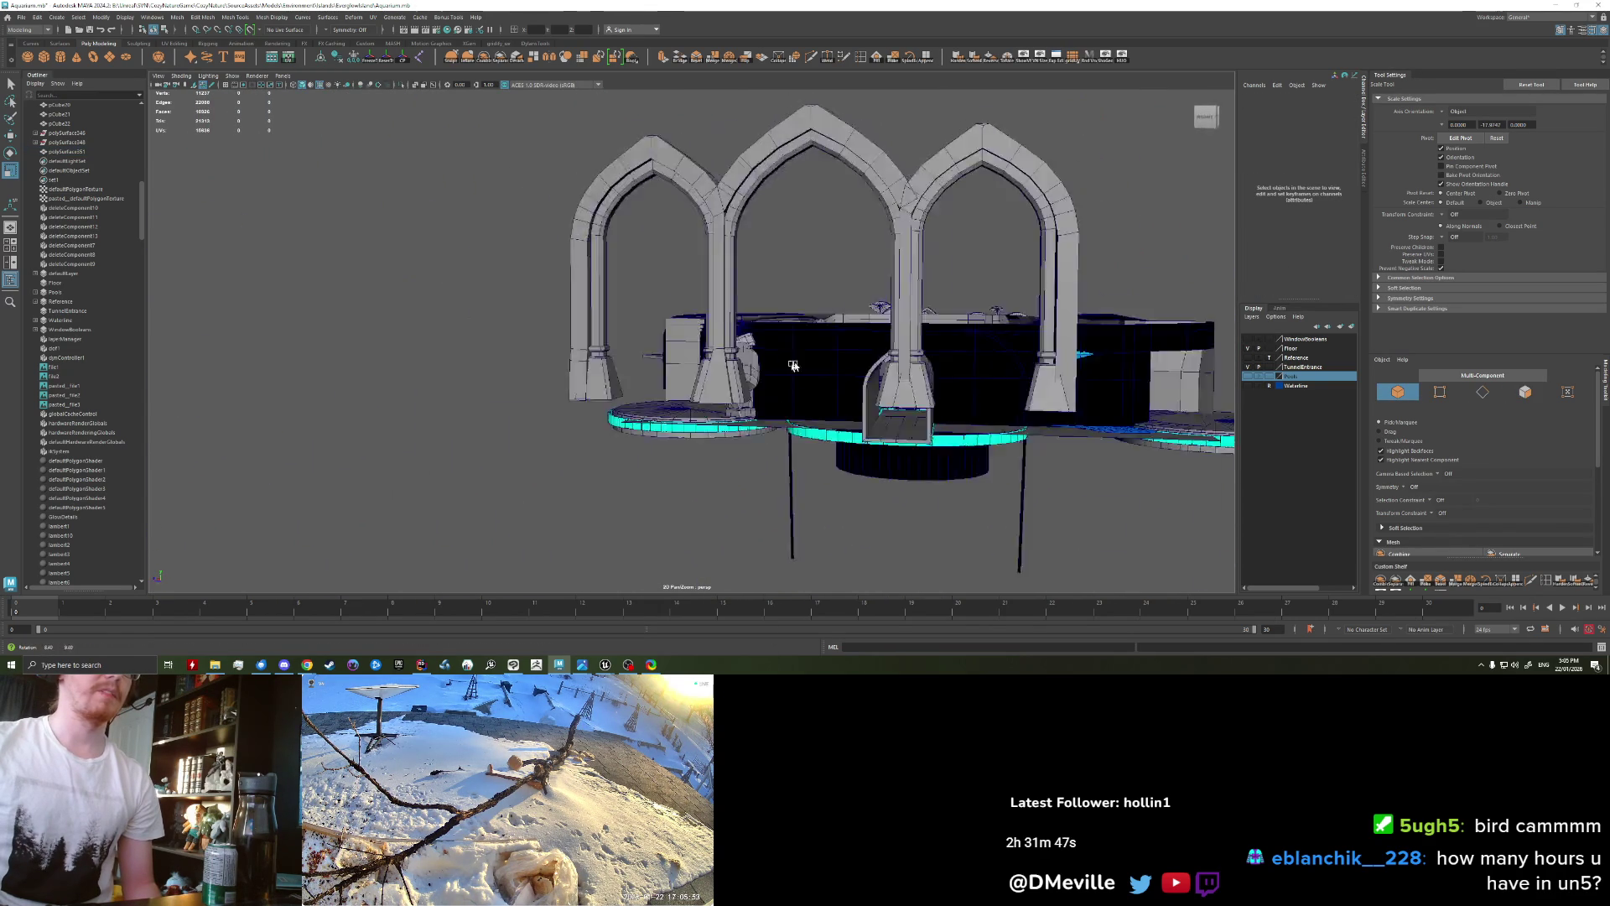
pyautogui.scroll(2, 737, 381)
pyautogui.scroll(2, 735, 373)
pyautogui.scroll(2, 733, 361)
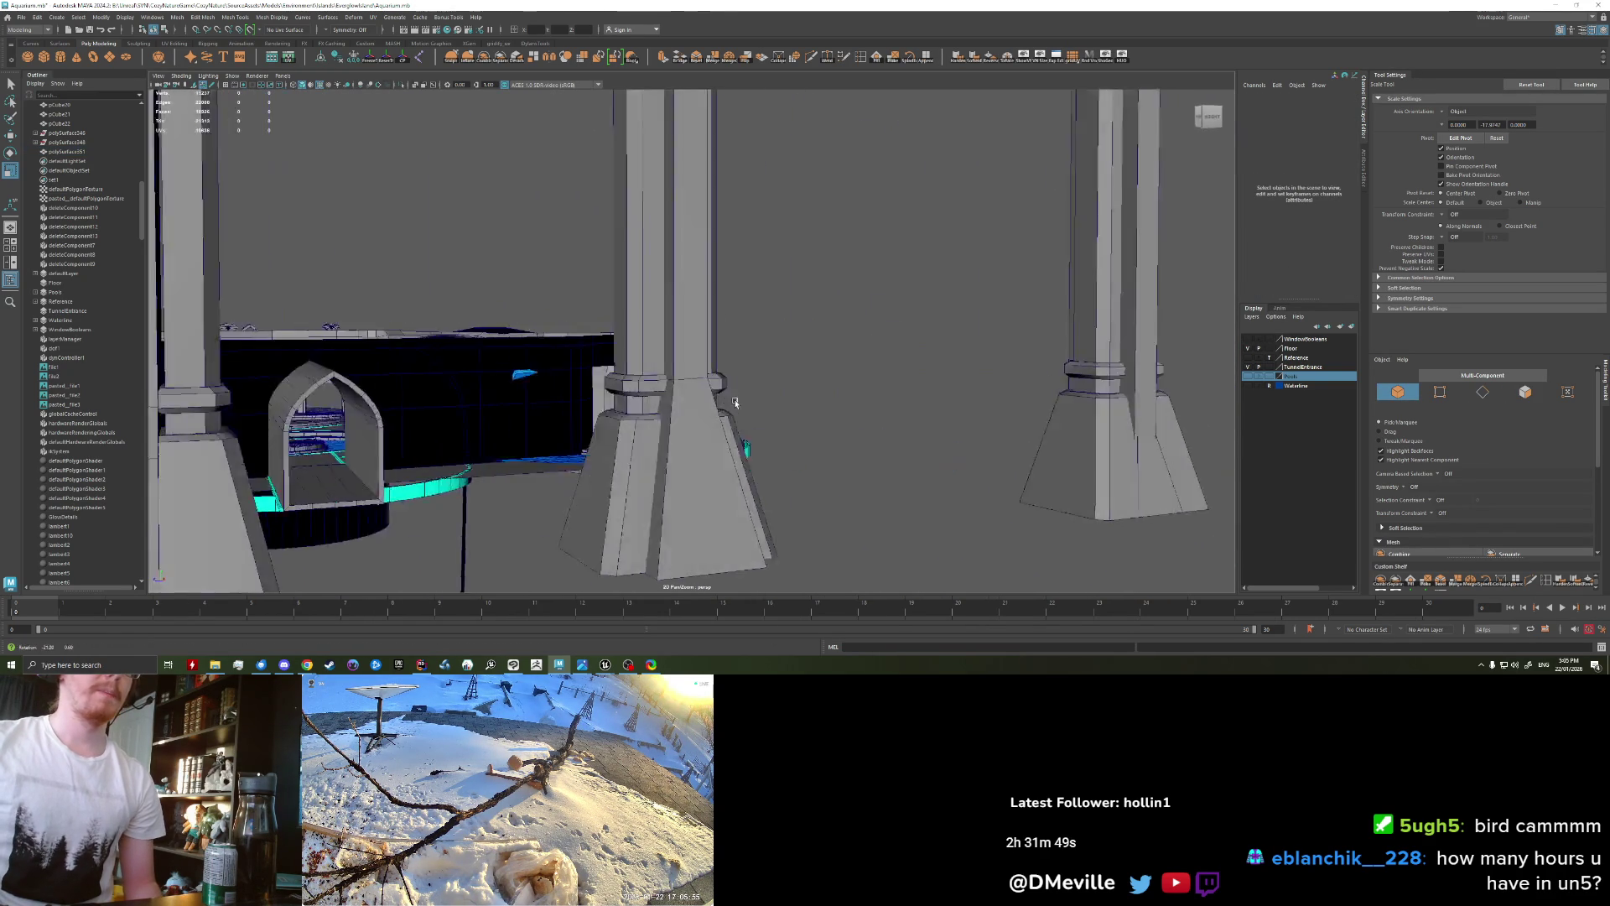
pyautogui.scroll(2, 730, 344)
pyautogui.press('c')
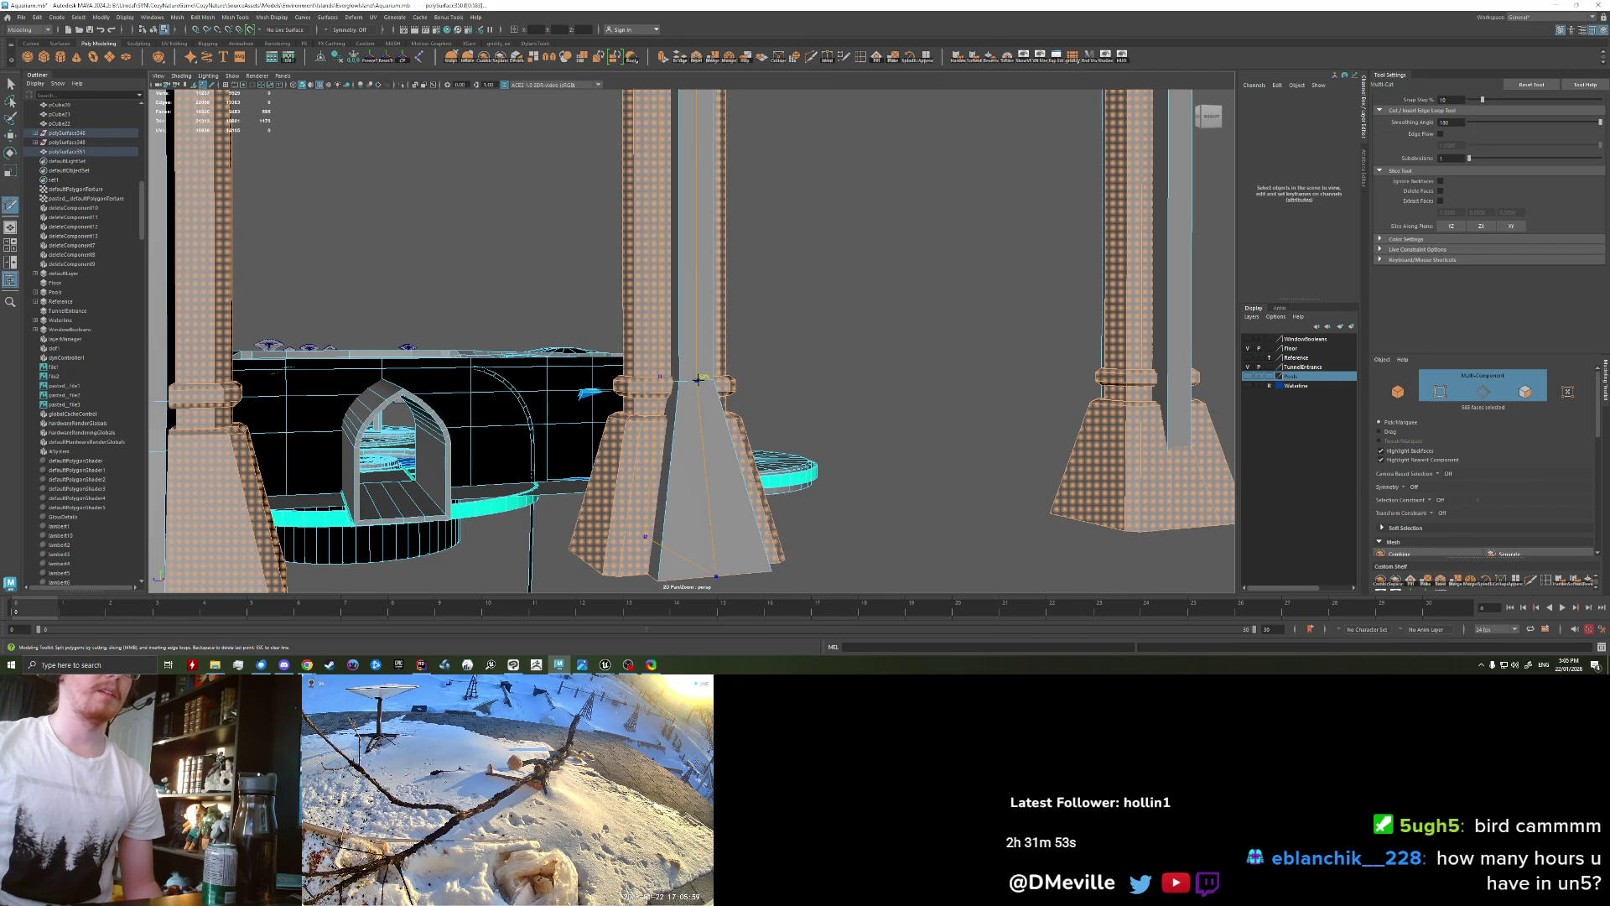
# Step: Chamfer a vertex on the central pillar base with width 0.66
pyautogui.keyDown('alt'); pyautogui.moveTo(697, 380); pyautogui.dragTo(720, 382); pyautogui.keyUp('alt')
pyautogui.press('w')
pyautogui.rightClick(720, 382)
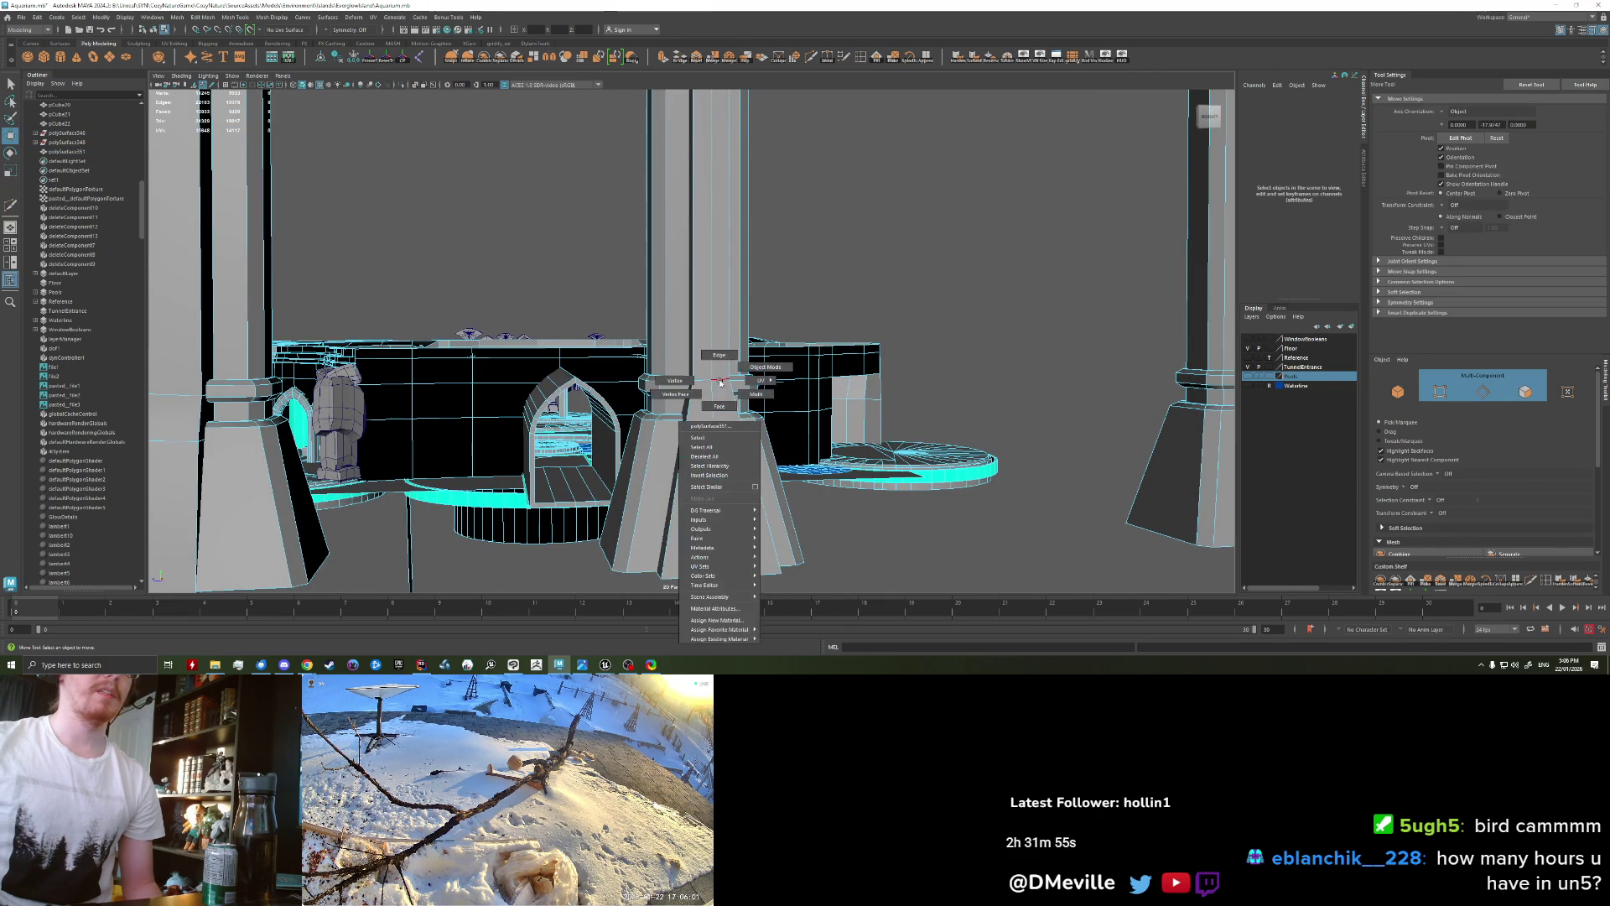
pyautogui.moveTo(720, 382); pyautogui.dragTo(709, 386, button='right')
pyautogui.keyDown('shift'); pyautogui.moveTo(799, 445); pyautogui.dragTo(778, 483, button='right'); pyautogui.keyUp('shift')
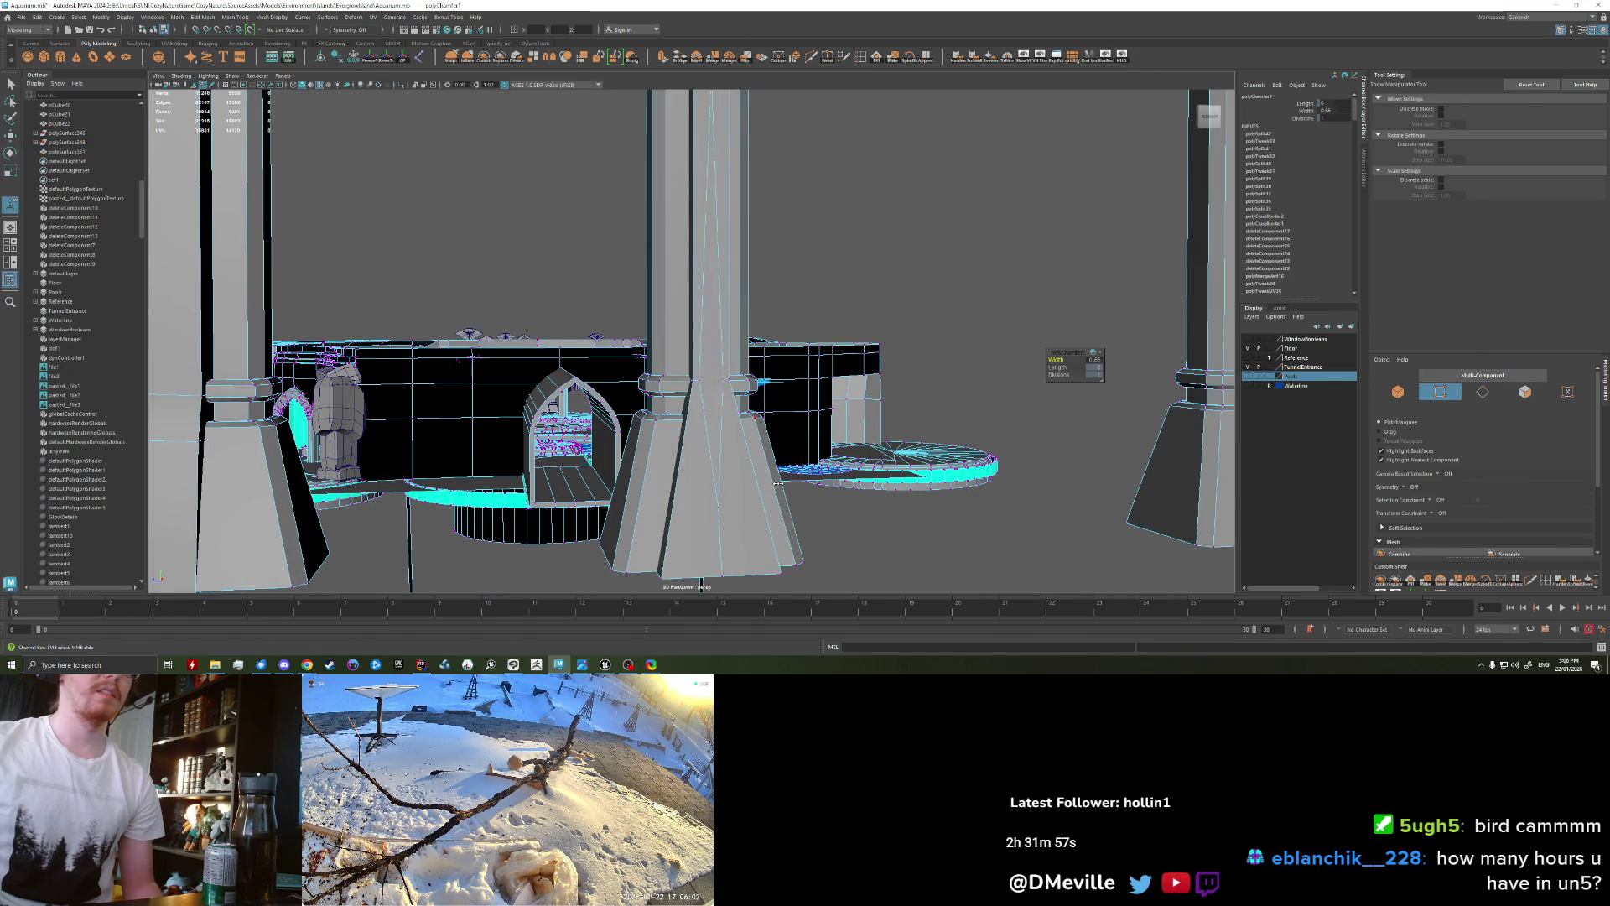
pyautogui.scroll(3, 728, 409)
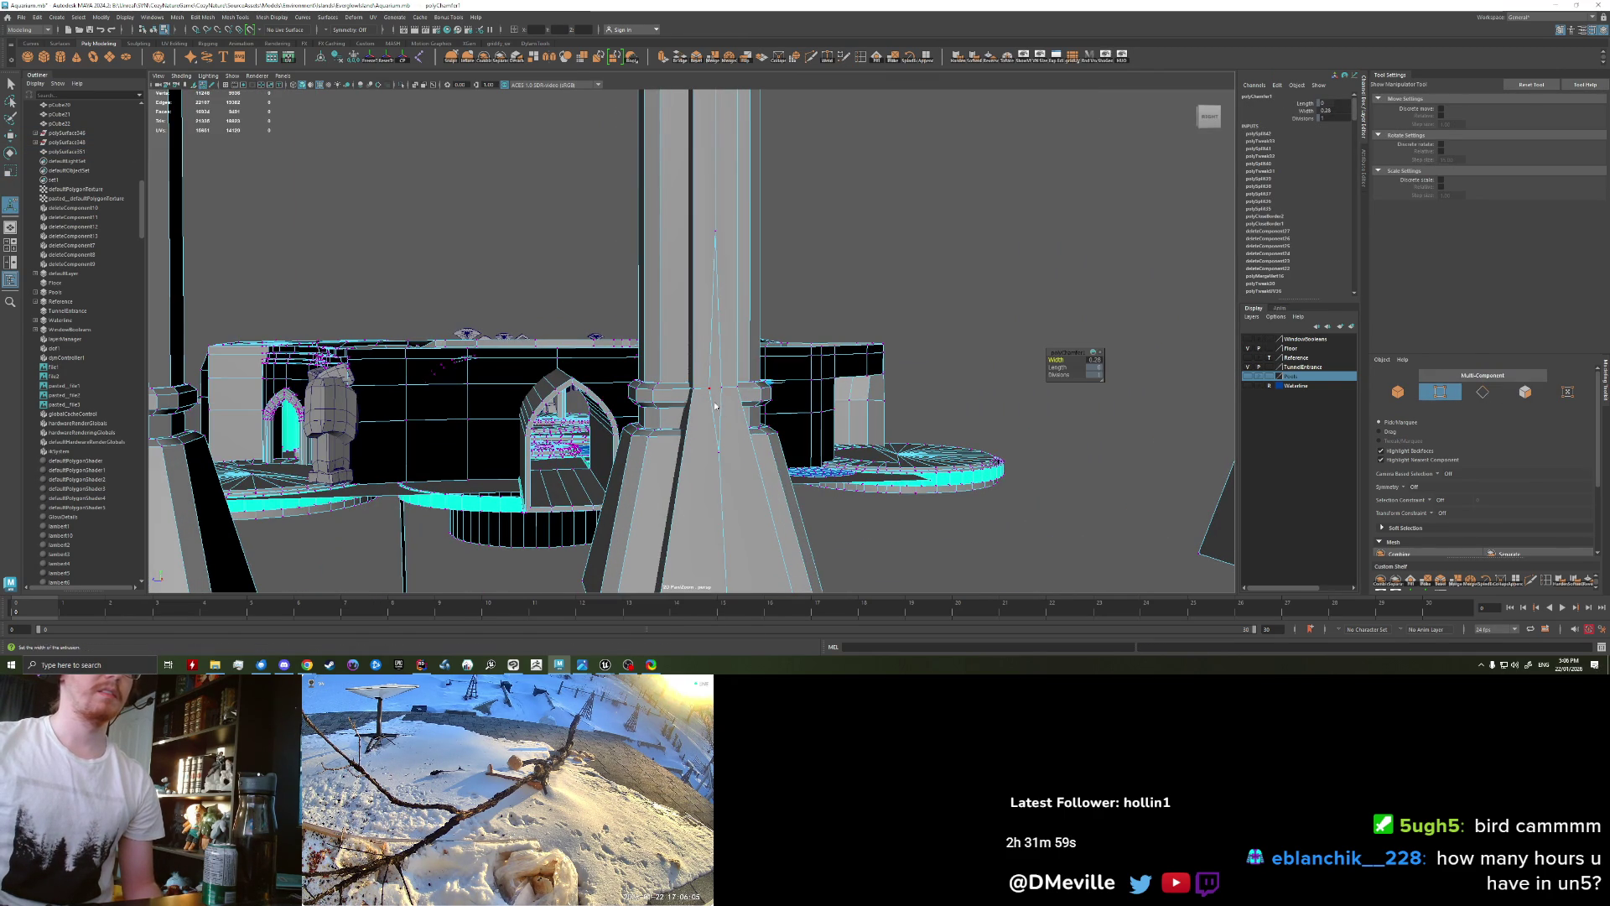
pyautogui.press('q')
# Step: Bevel the pillar base edges with fraction 0.63
pyautogui.press('F10')
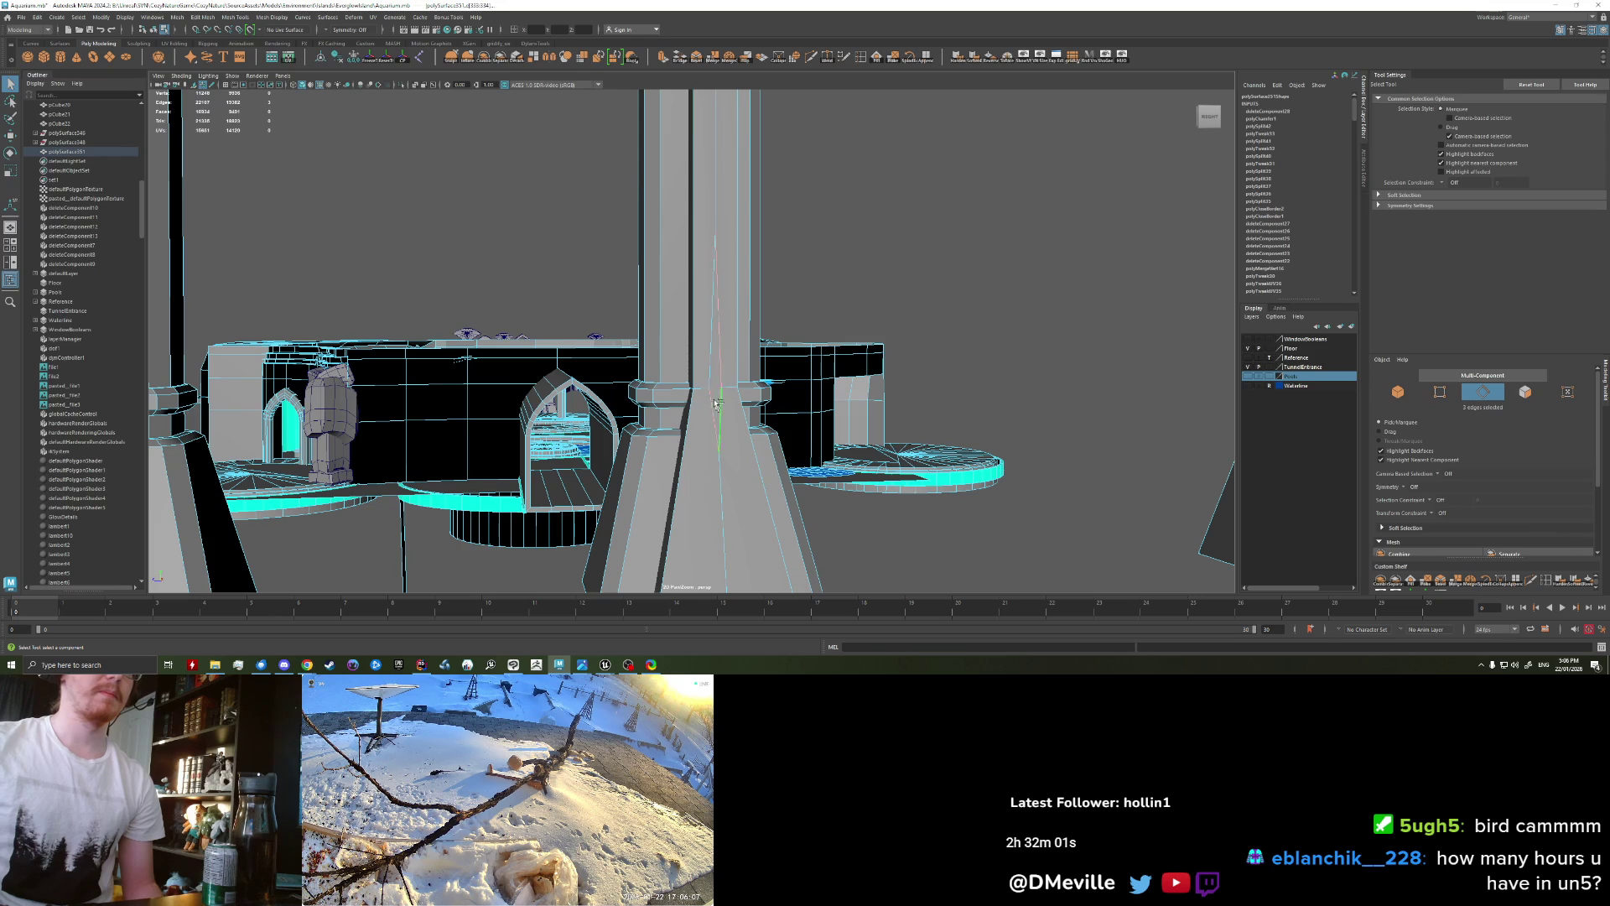
pyautogui.moveTo(751, 488); pyautogui.dragTo(754, 485, button='middle')
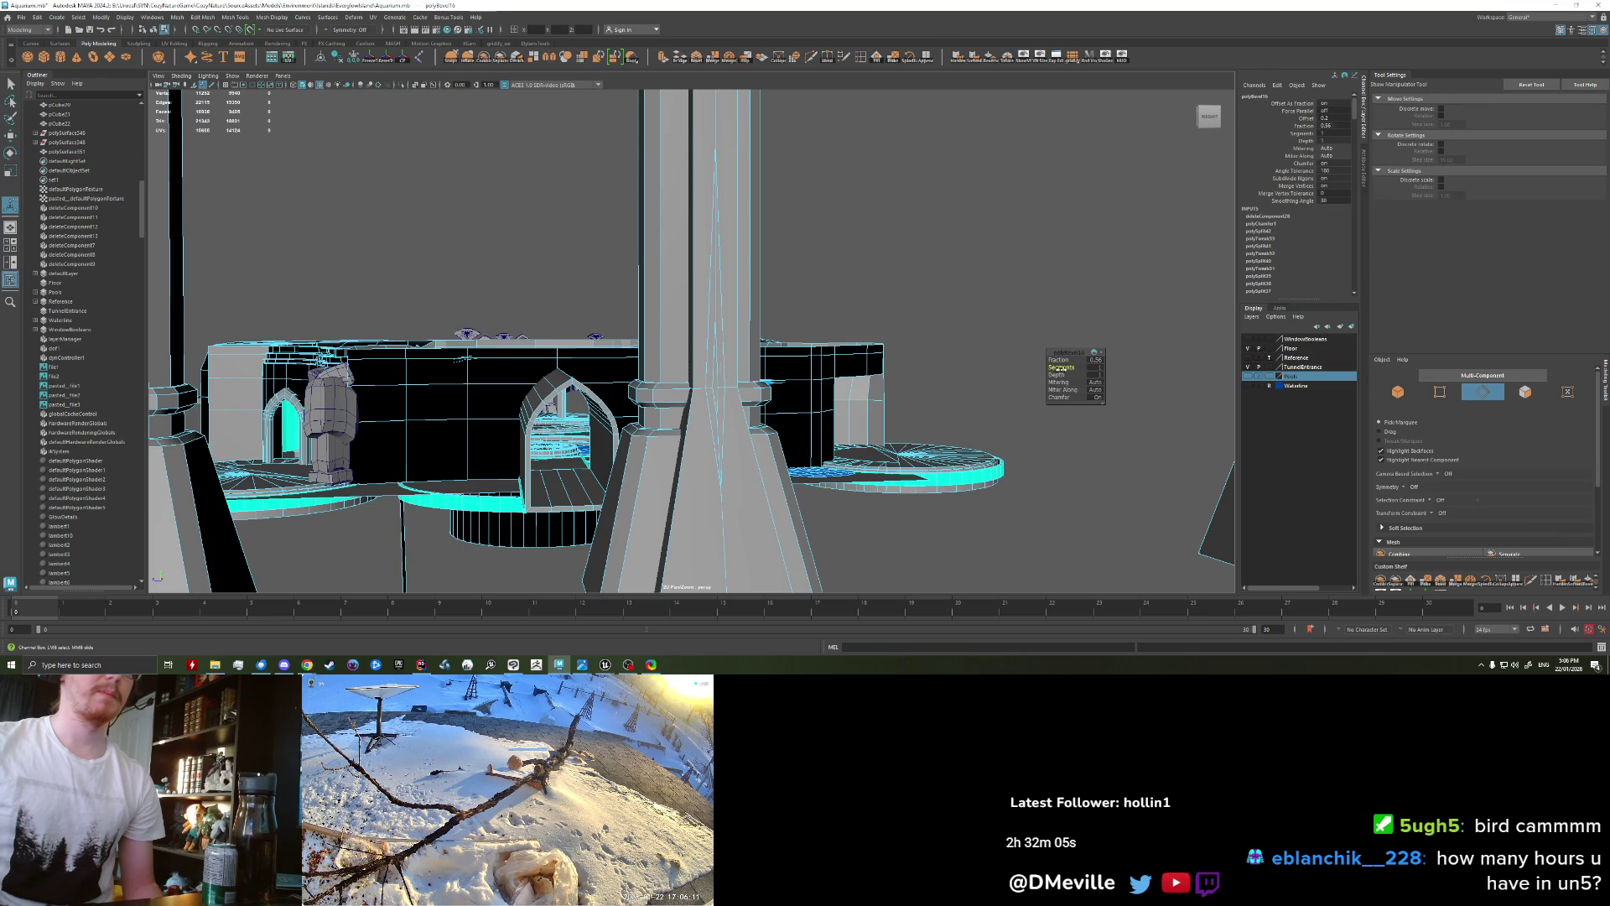
pyautogui.scroll(2, 724, 437)
pyautogui.press('q')
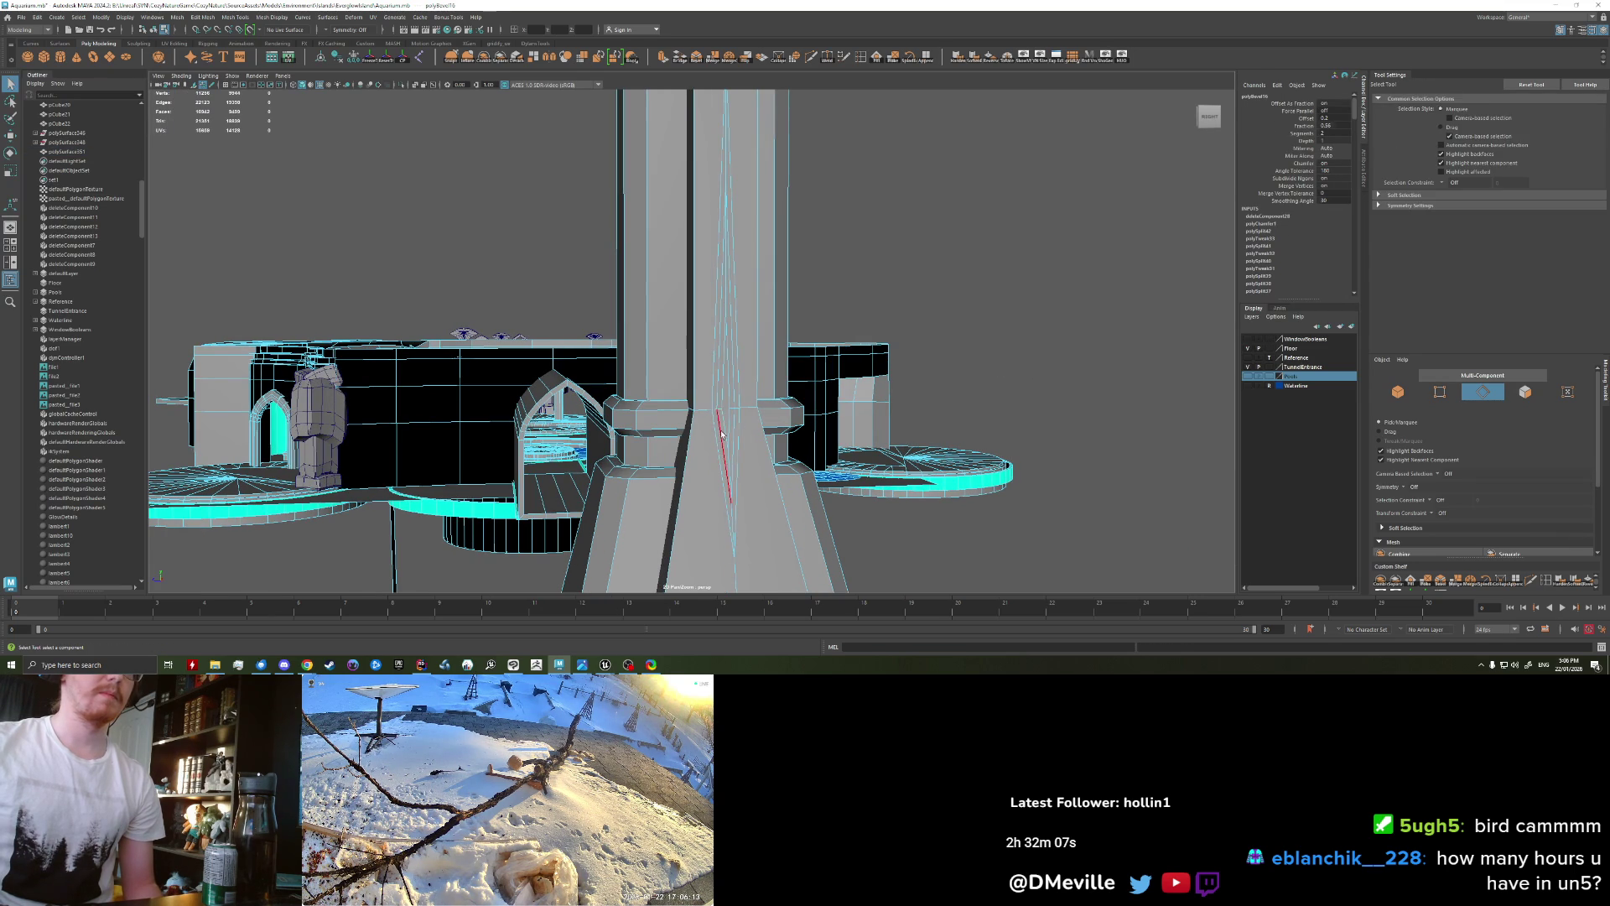
# Step: Pinch the bevelled edges into a point and move them down the base
pyautogui.press('w')
pyautogui.press('f')
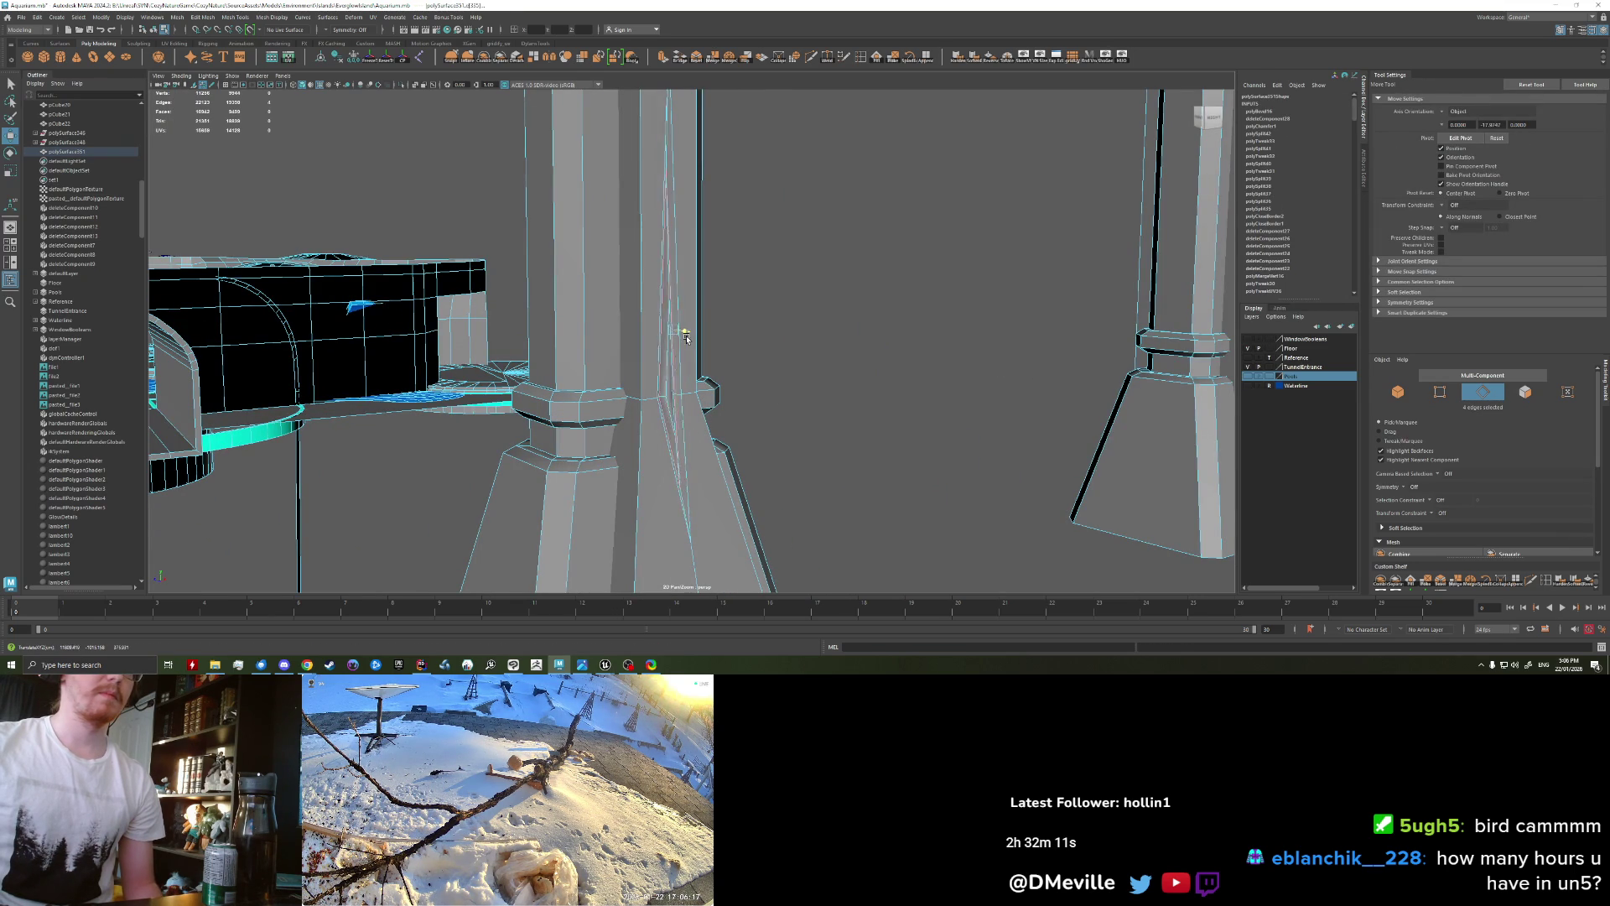
pyautogui.moveTo(701, 347)
pyautogui.keyDown('alt'); pyautogui.mouseDown()
pyautogui.moveTo(777, 388)
pyautogui.moveTo(742, 392)
pyautogui.moveTo(773, 420)
pyautogui.mouseUp(); pyautogui.keyUp('alt')
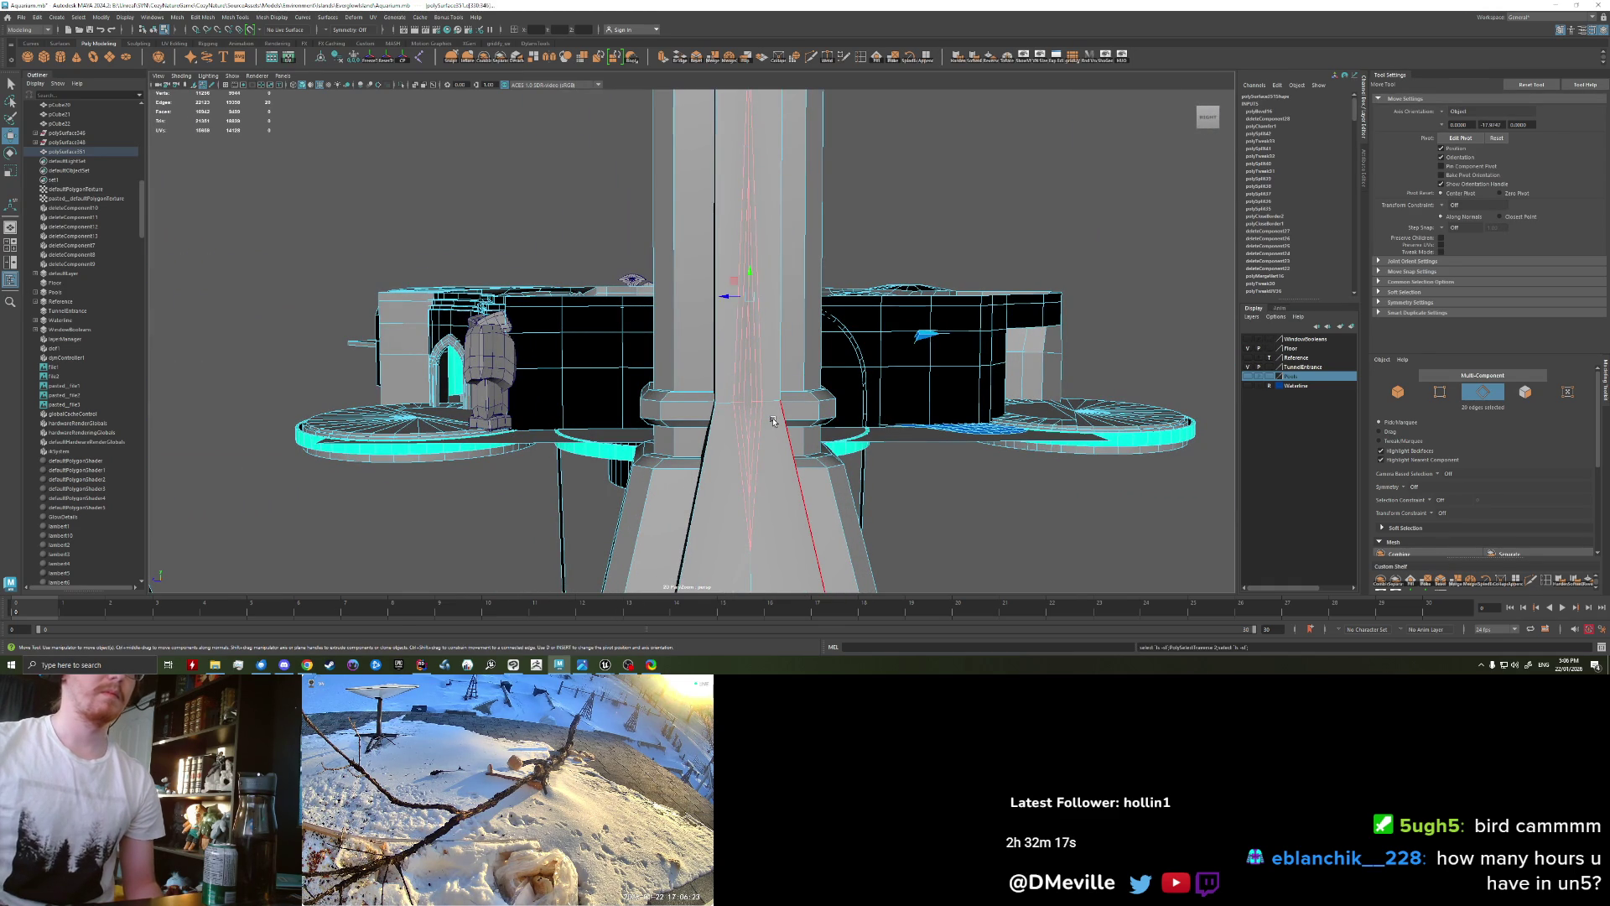
pyautogui.press('r')
pyautogui.moveTo(749, 280)
pyautogui.mouseDown()
pyautogui.moveTo(750, 295)
pyautogui.moveTo(747, 280)
pyautogui.mouseUp()
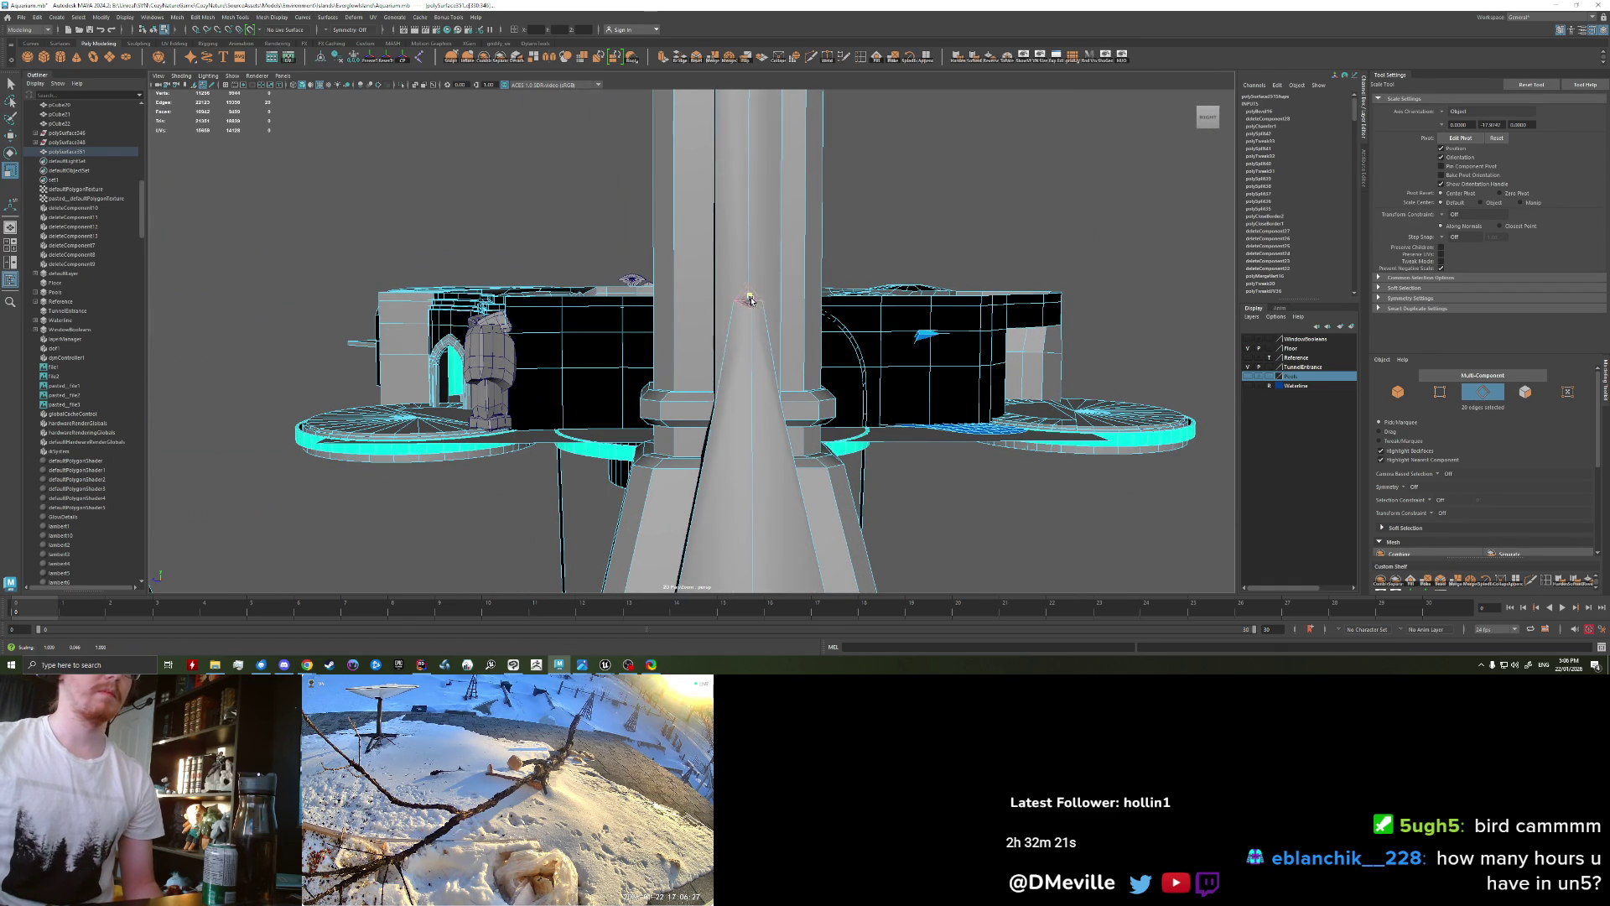
pyautogui.press('w')
pyautogui.moveTo(749, 297); pyautogui.dragTo(749, 372)
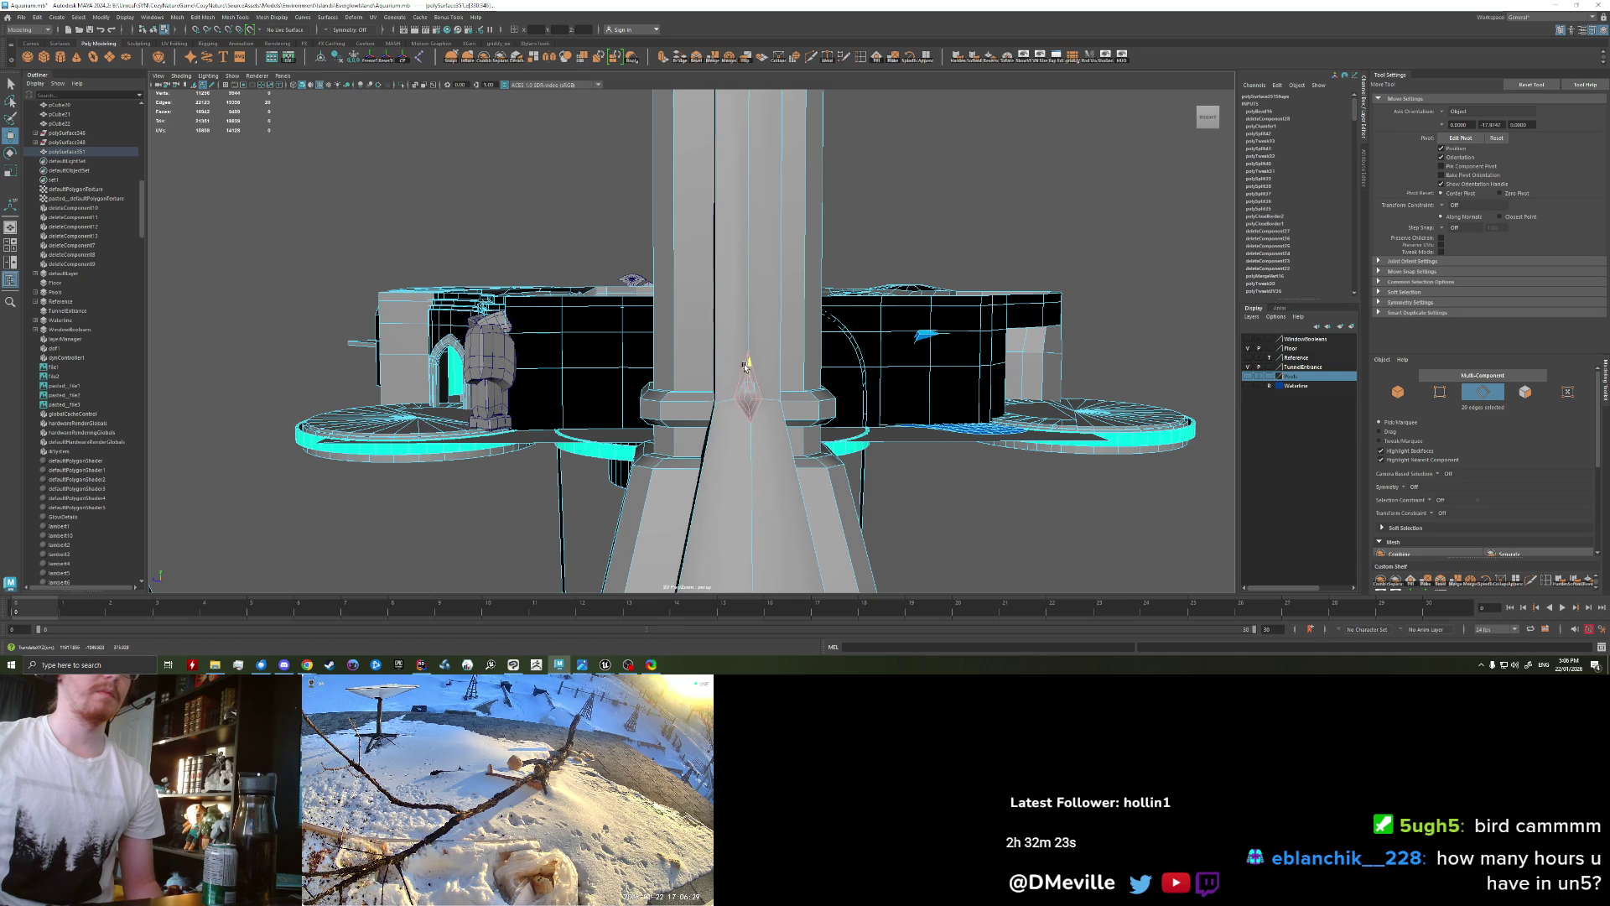
# Step: Reselect the pillar mesh and add edges to its edge selection
pyautogui.press('F8')
pyautogui.moveTo(738, 365)
pyautogui.keyDown('alt'); pyautogui.mouseDown()
pyautogui.moveTo(846, 346)
pyautogui.moveTo(697, 338)
pyautogui.mouseUp(); pyautogui.keyUp('alt')
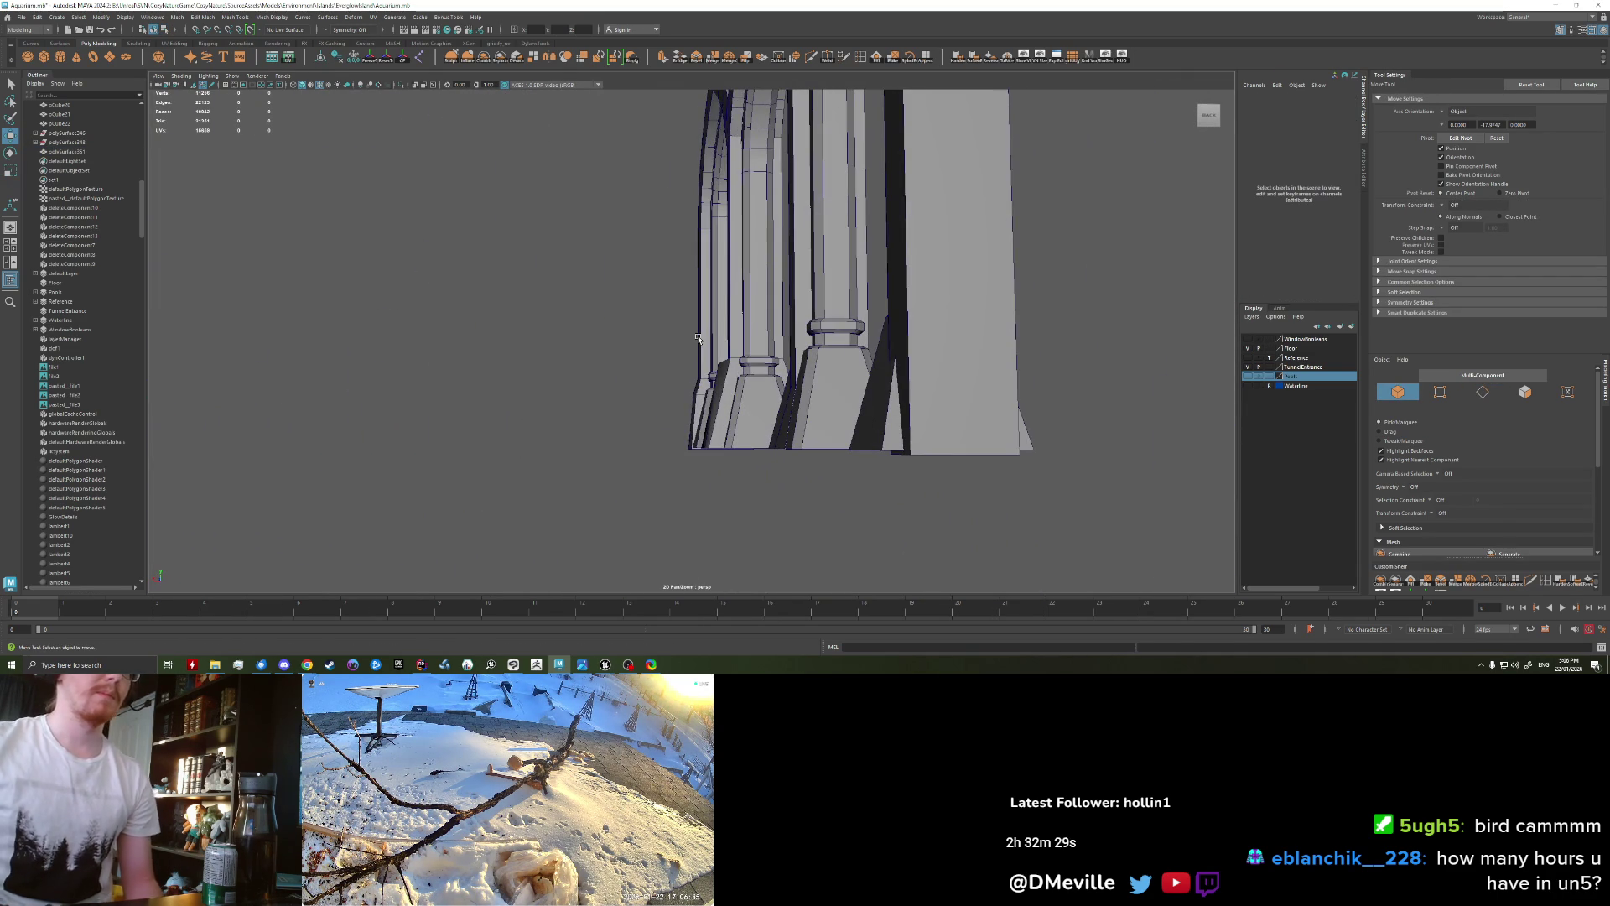
pyautogui.click(698, 338)
pyautogui.press('F8')
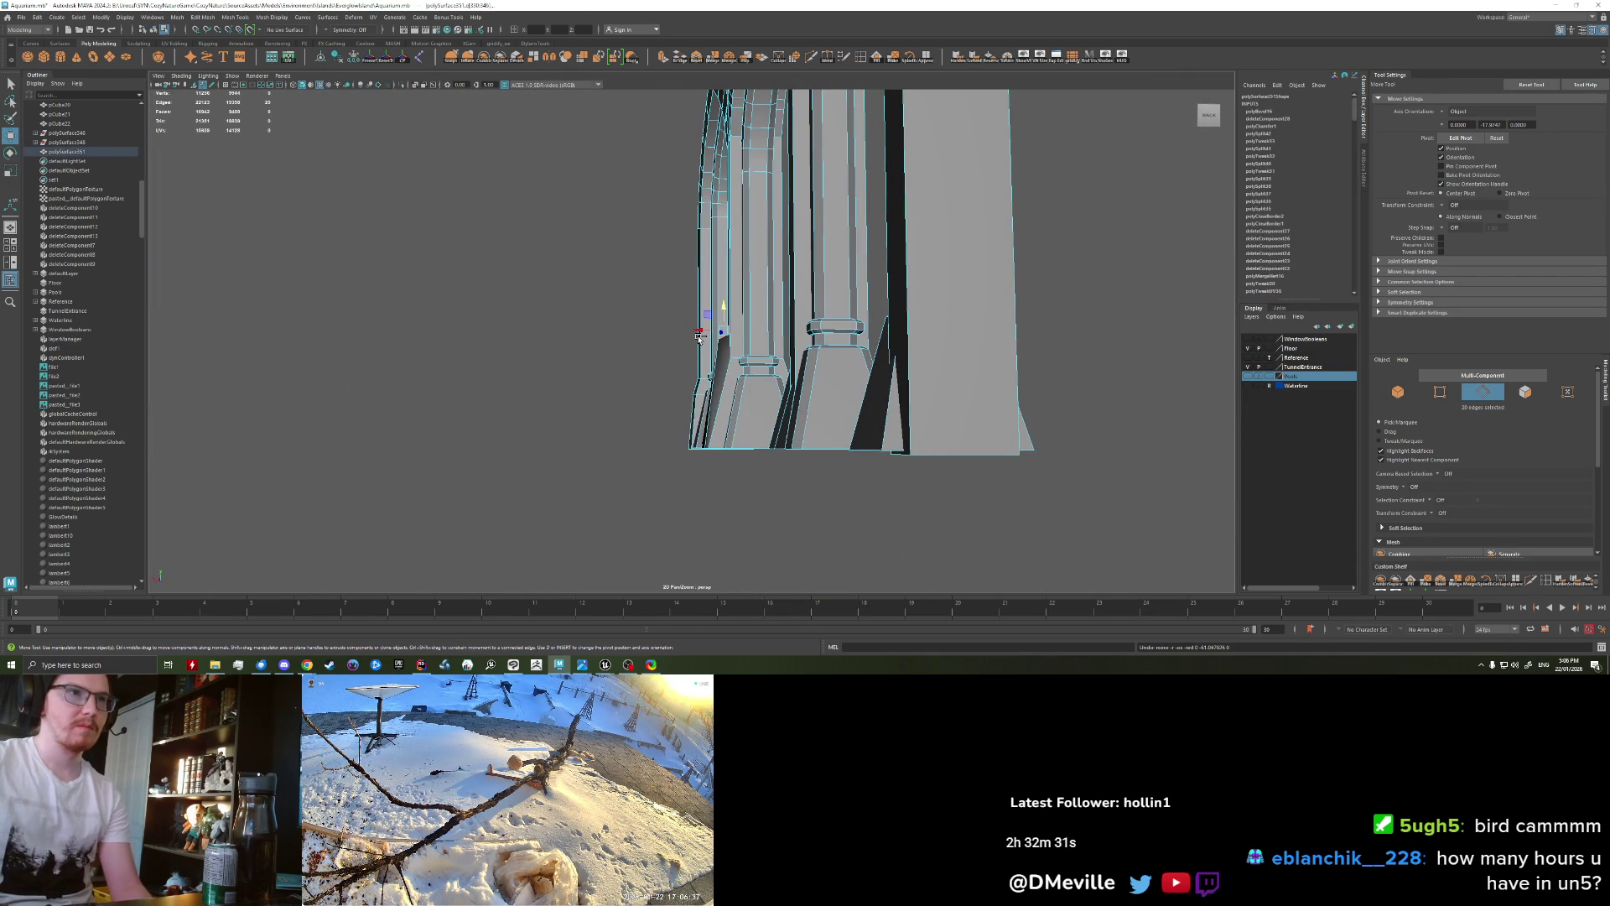
pyautogui.moveTo(708, 224)
pyautogui.keyDown('alt'); pyautogui.mouseDown()
pyautogui.moveTo(661, 394)
pyautogui.moveTo(705, 428)
pyautogui.mouseUp(); pyautogui.keyUp('alt')
pyautogui.hotkey('ctrl', 'z')
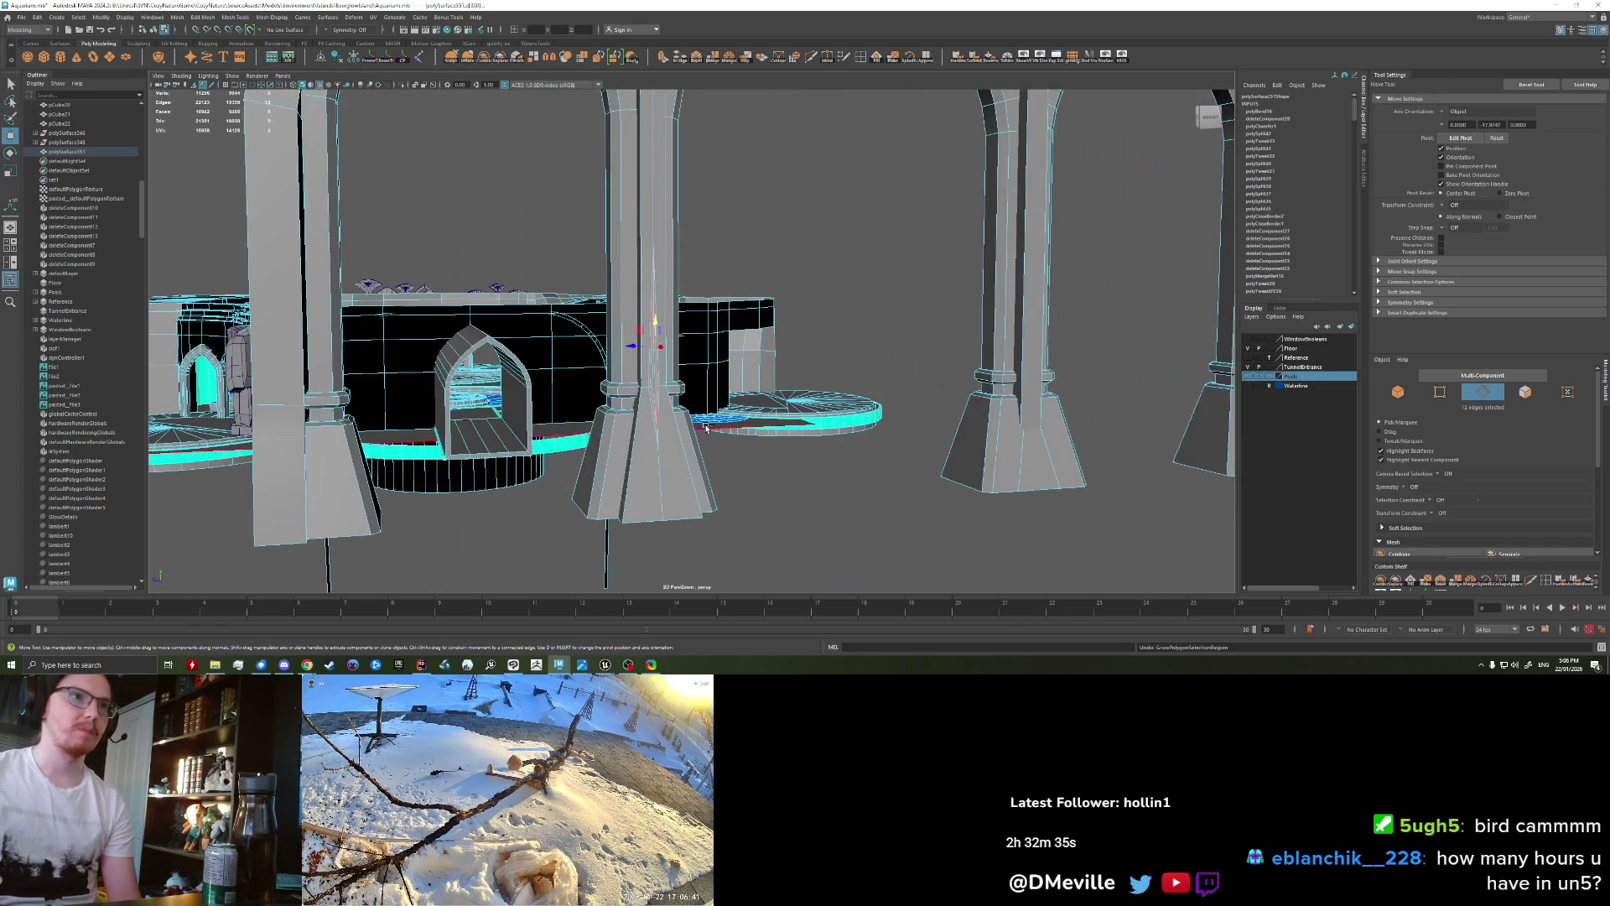
pyautogui.keyDown('shift'); pyautogui.click(740, 426); pyautogui.keyUp('shift')
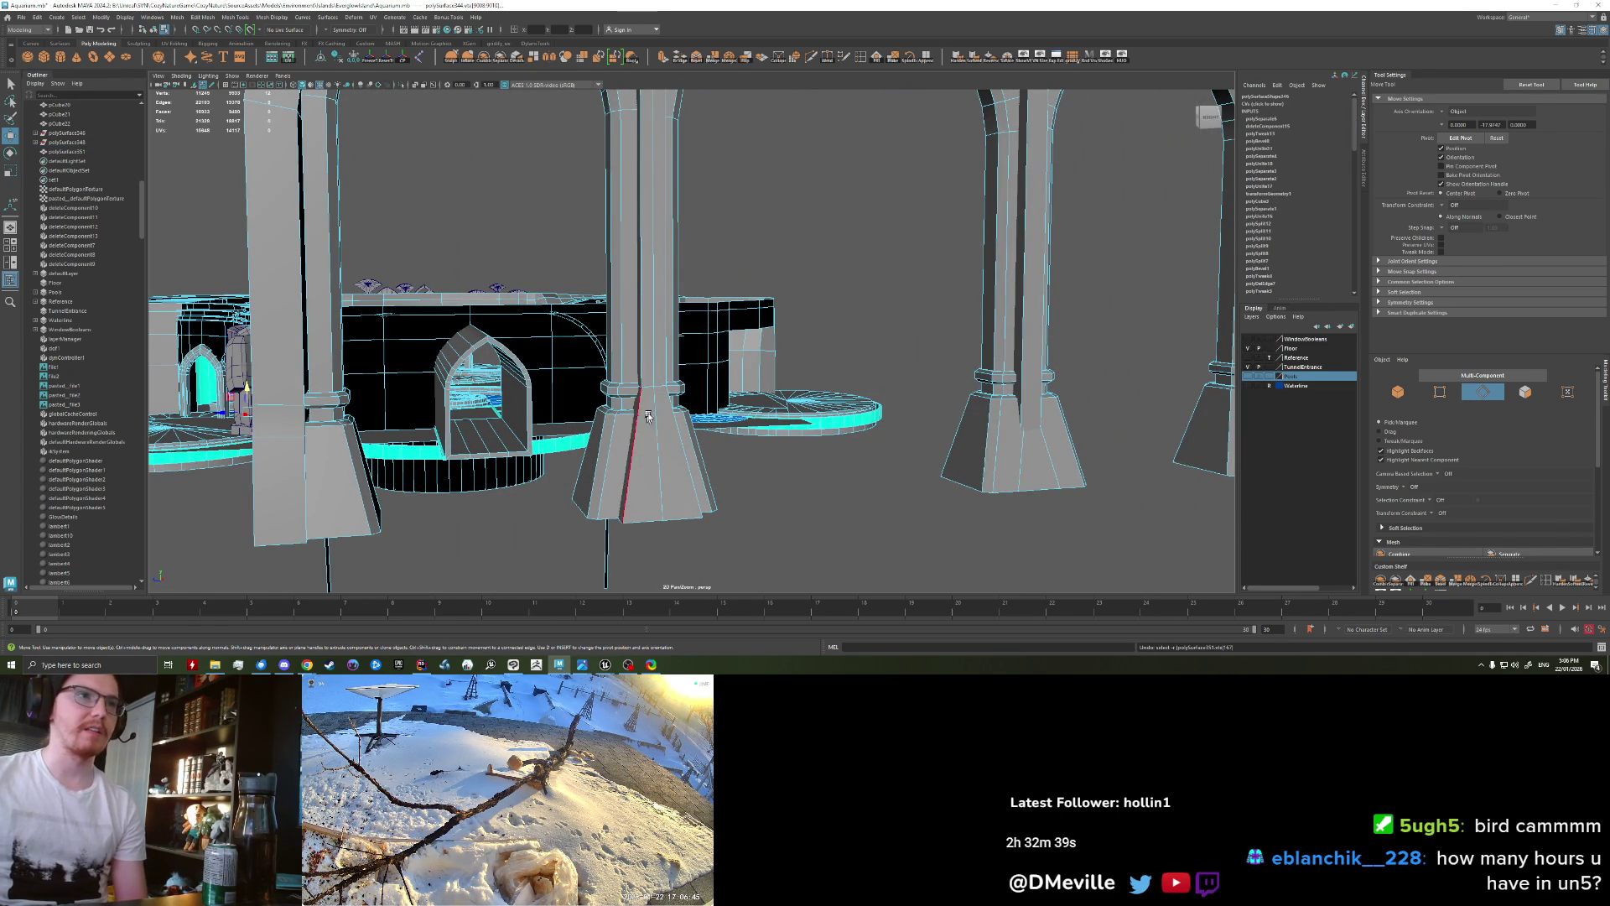
pyautogui.keyDown('alt'); pyautogui.moveTo(678, 442); pyautogui.dragTo(652, 434); pyautogui.keyUp('alt')
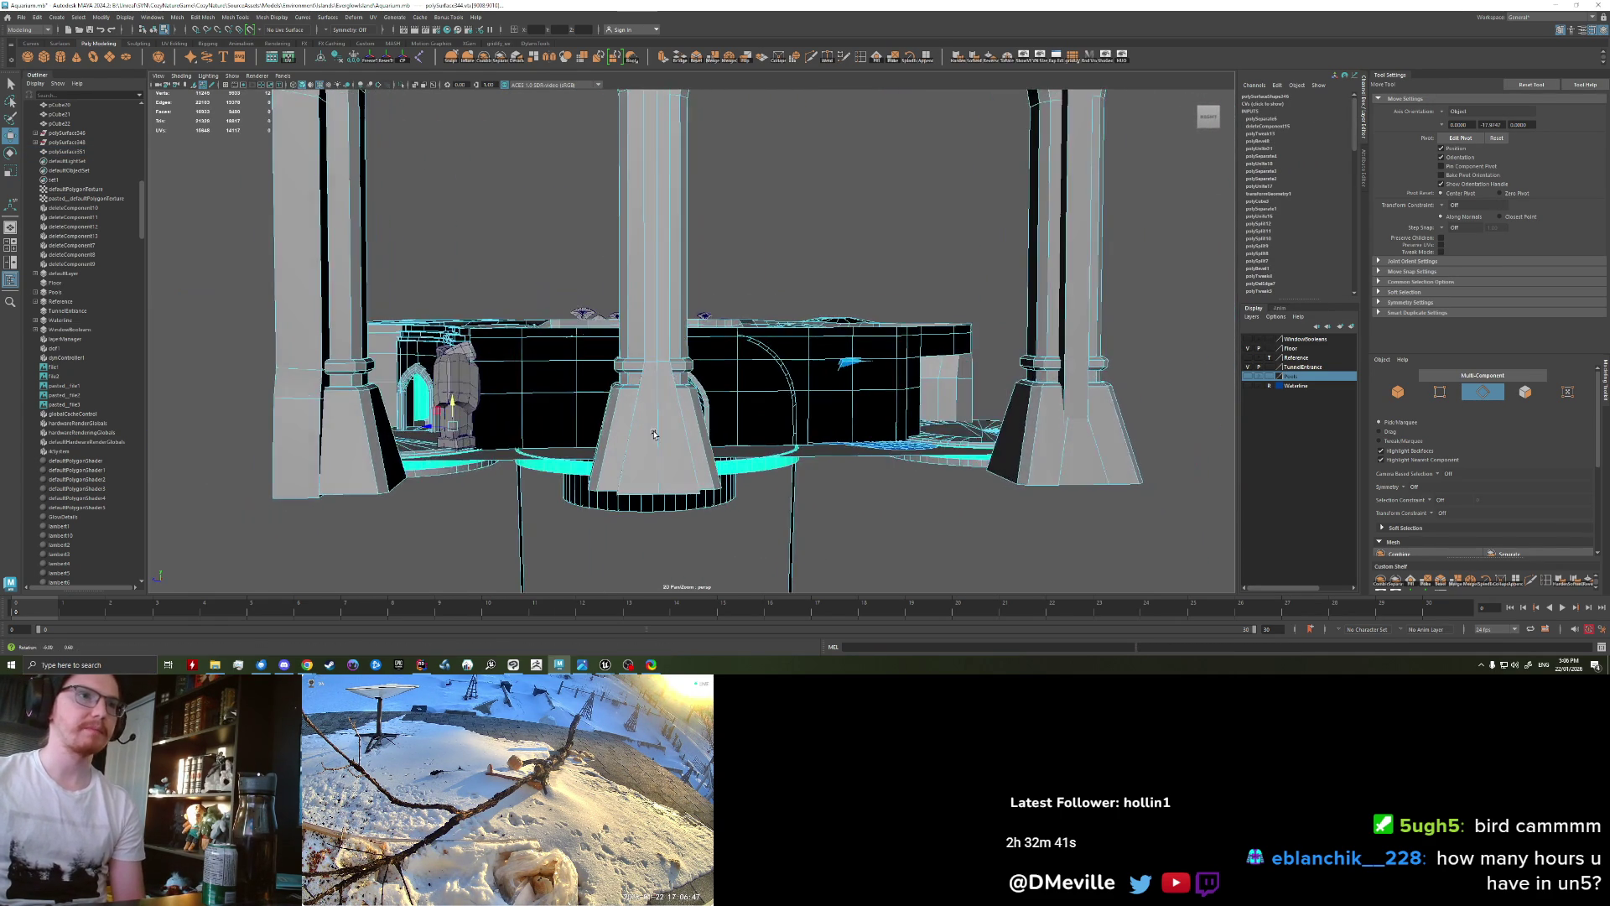
pyautogui.scroll(5, 652, 434)
pyautogui.keyDown('alt'); pyautogui.moveTo(650, 444); pyautogui.dragTo(648, 475); pyautogui.keyUp('alt')
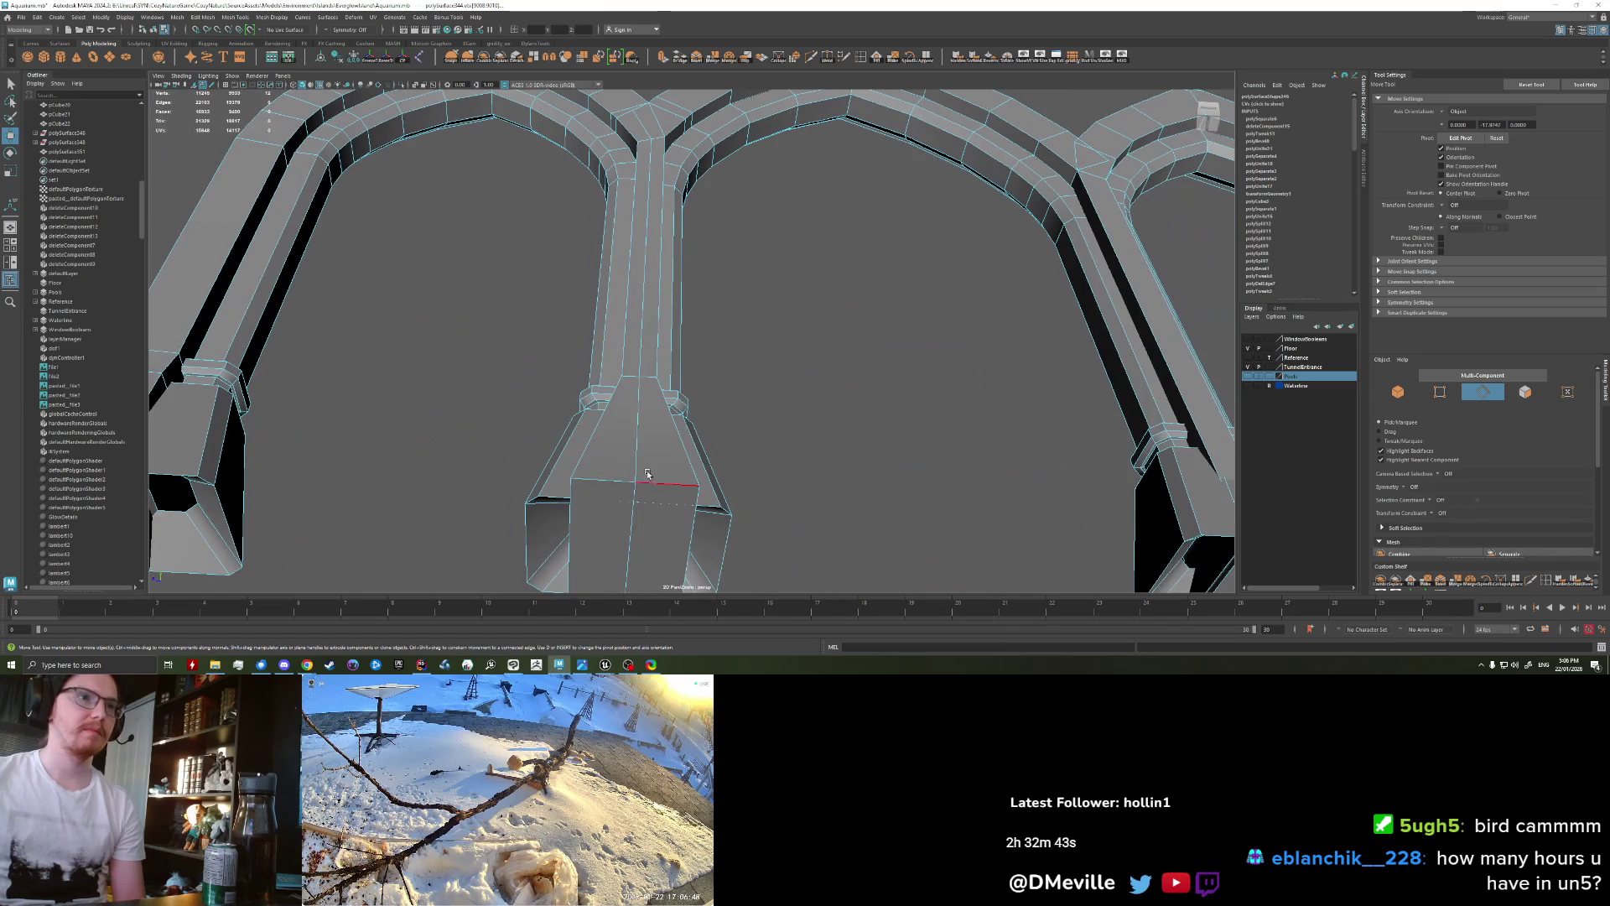
# Step: Chamfer the vertex at the pillar base once more
pyautogui.rightClick(643, 388)
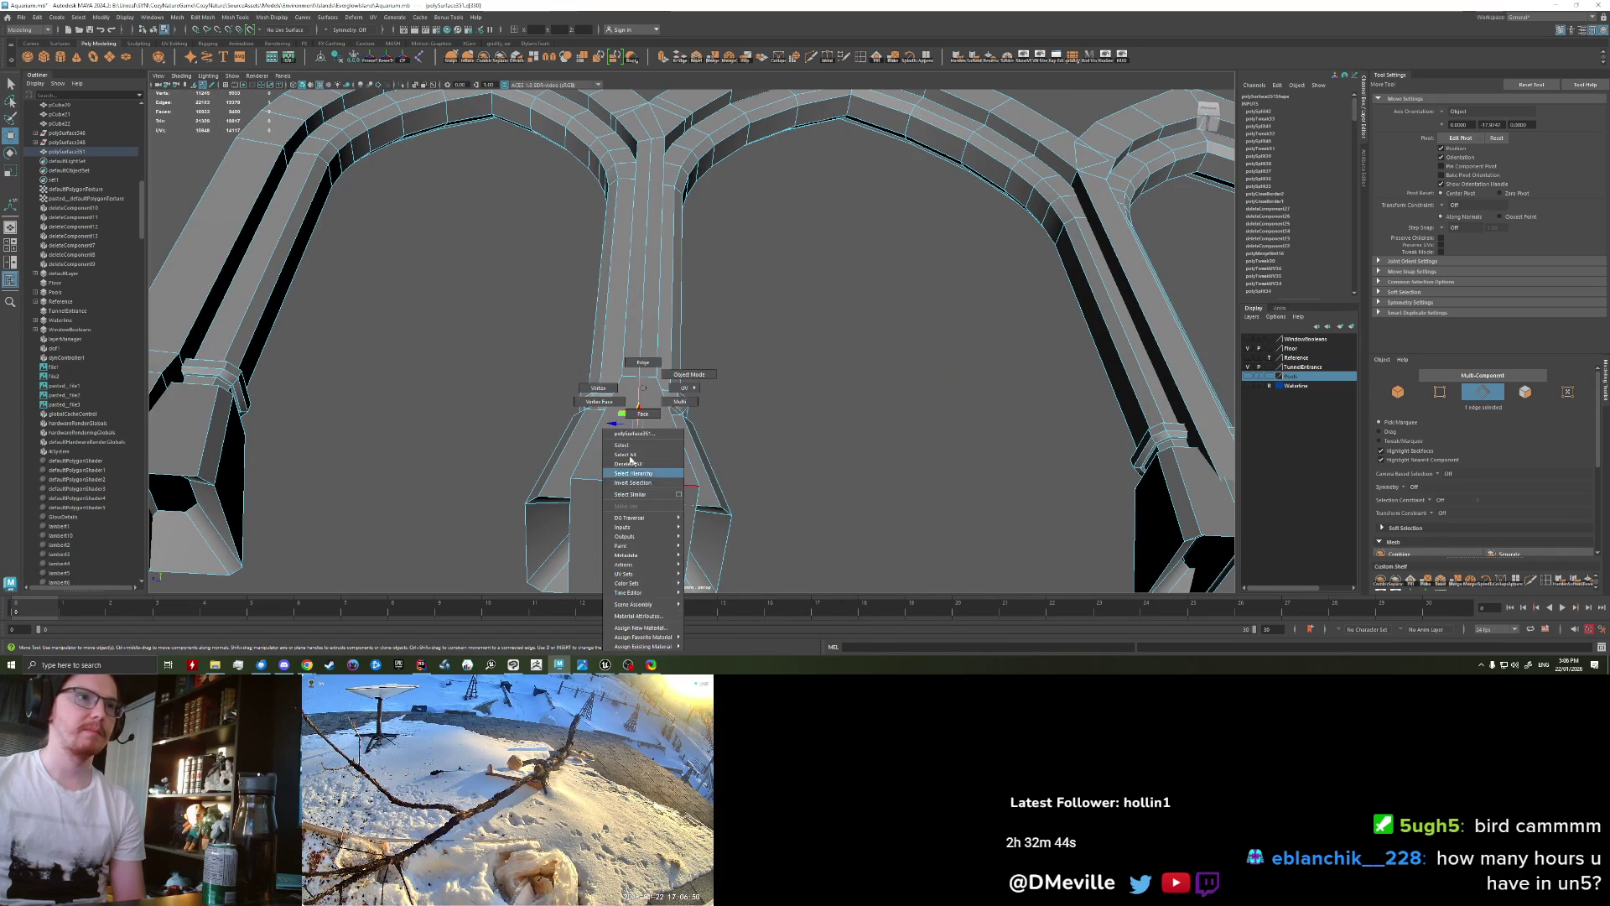
pyautogui.click(595, 387)
pyautogui.keyDown('alt'); pyautogui.moveTo(594, 387); pyautogui.dragTo(730, 512); pyautogui.keyUp('alt')
pyautogui.hotkey('ctrl', 'shift', 'v')
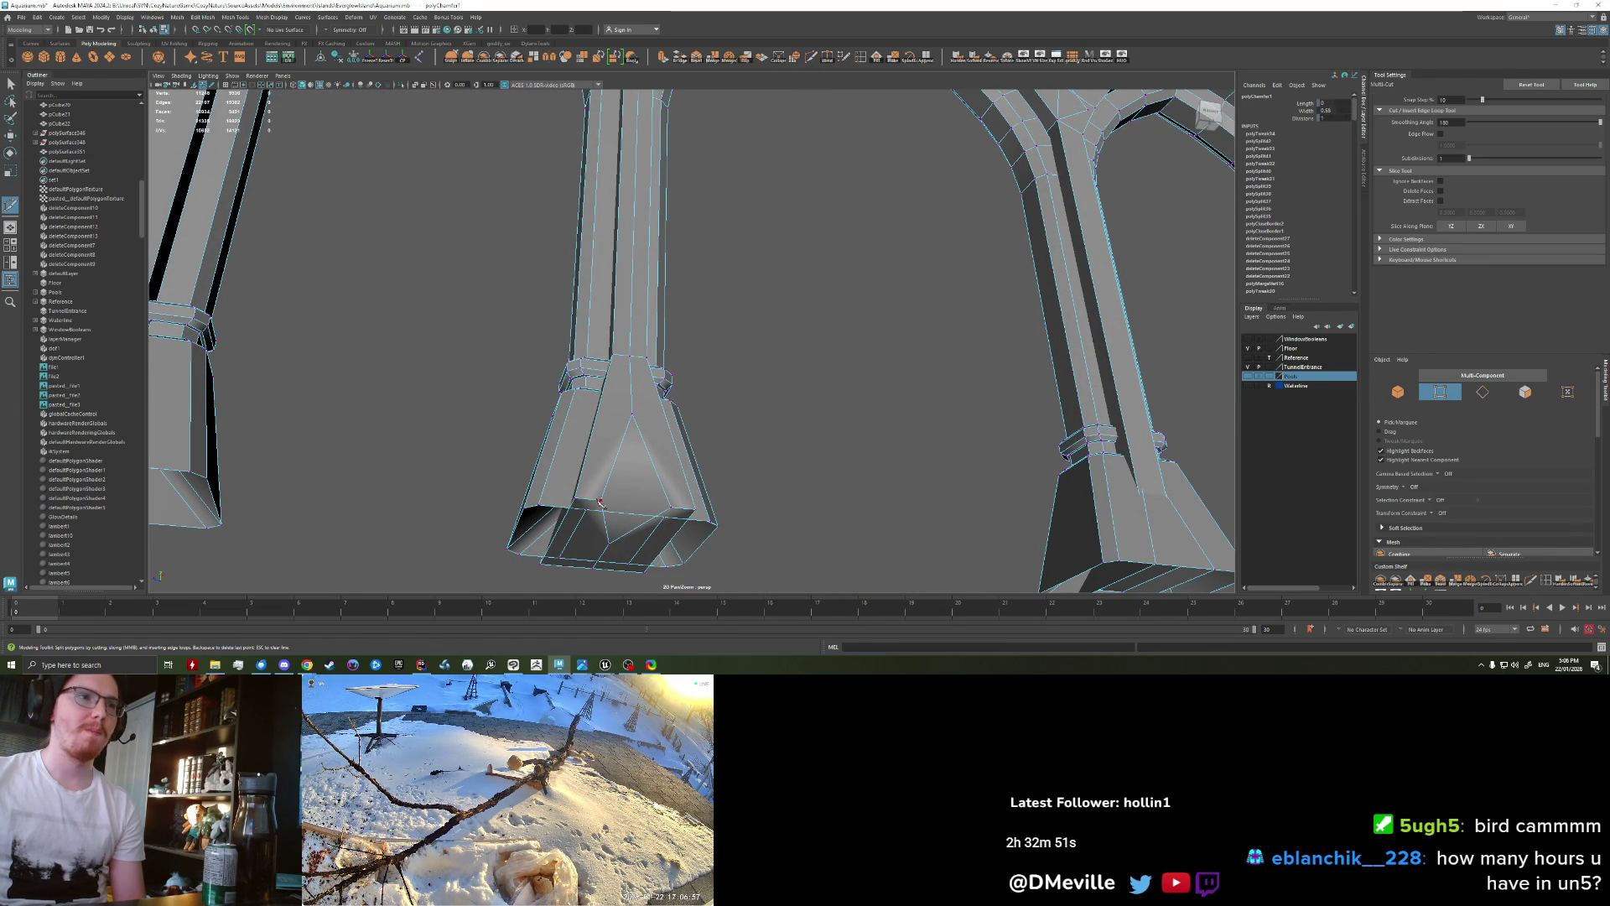
pyautogui.scroll(-5, 745, 534)
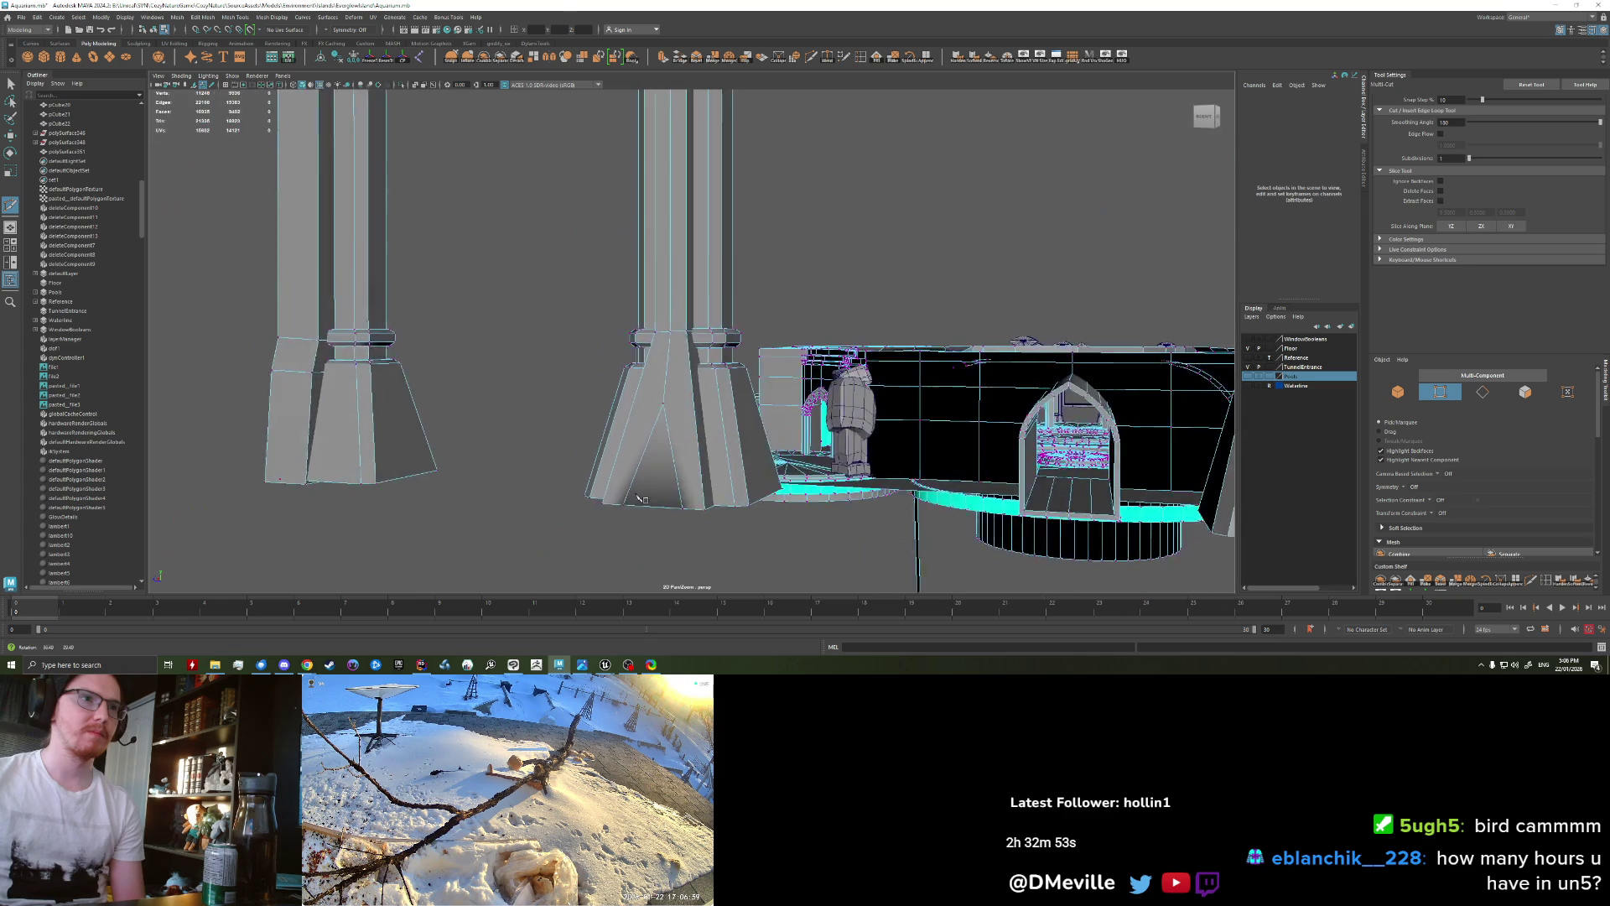
# Step: Soften the pillar shading, then select the triangular base face and extrude it with Ctrl+E
pyautogui.press('w')
pyautogui.click(637, 420)
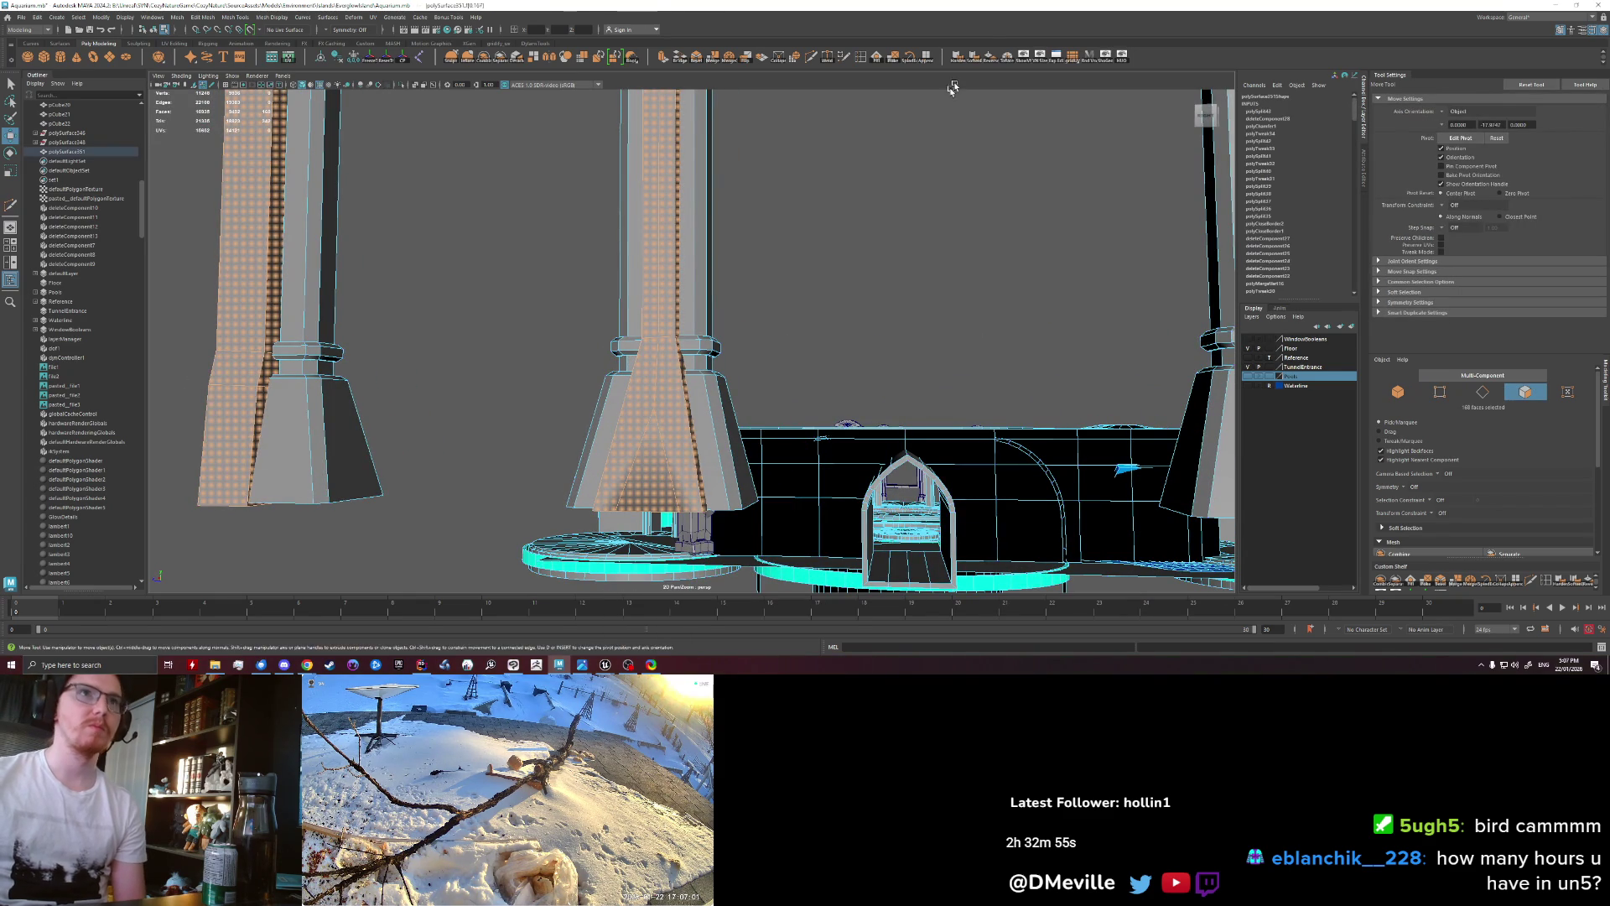
pyautogui.click(987, 59)
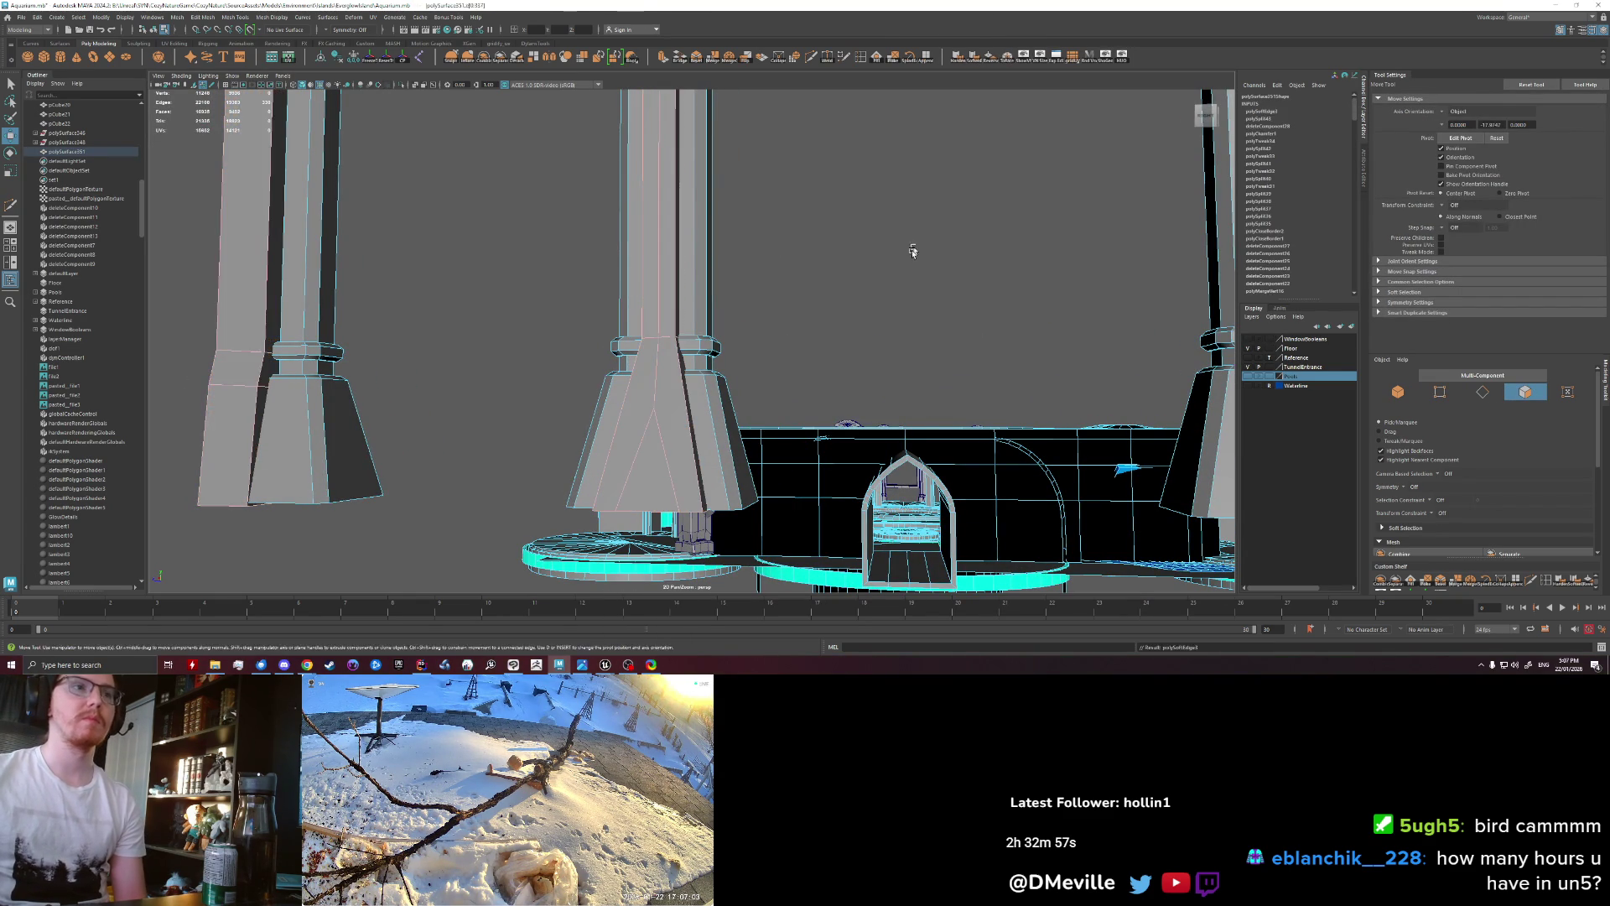
pyautogui.scroll(5, 732, 400)
pyautogui.moveTo(668, 360)
pyautogui.keyDown('alt'); pyautogui.mouseDown()
pyautogui.moveTo(636, 440)
pyautogui.moveTo(644, 383)
pyautogui.mouseUp(); pyautogui.keyUp('alt')
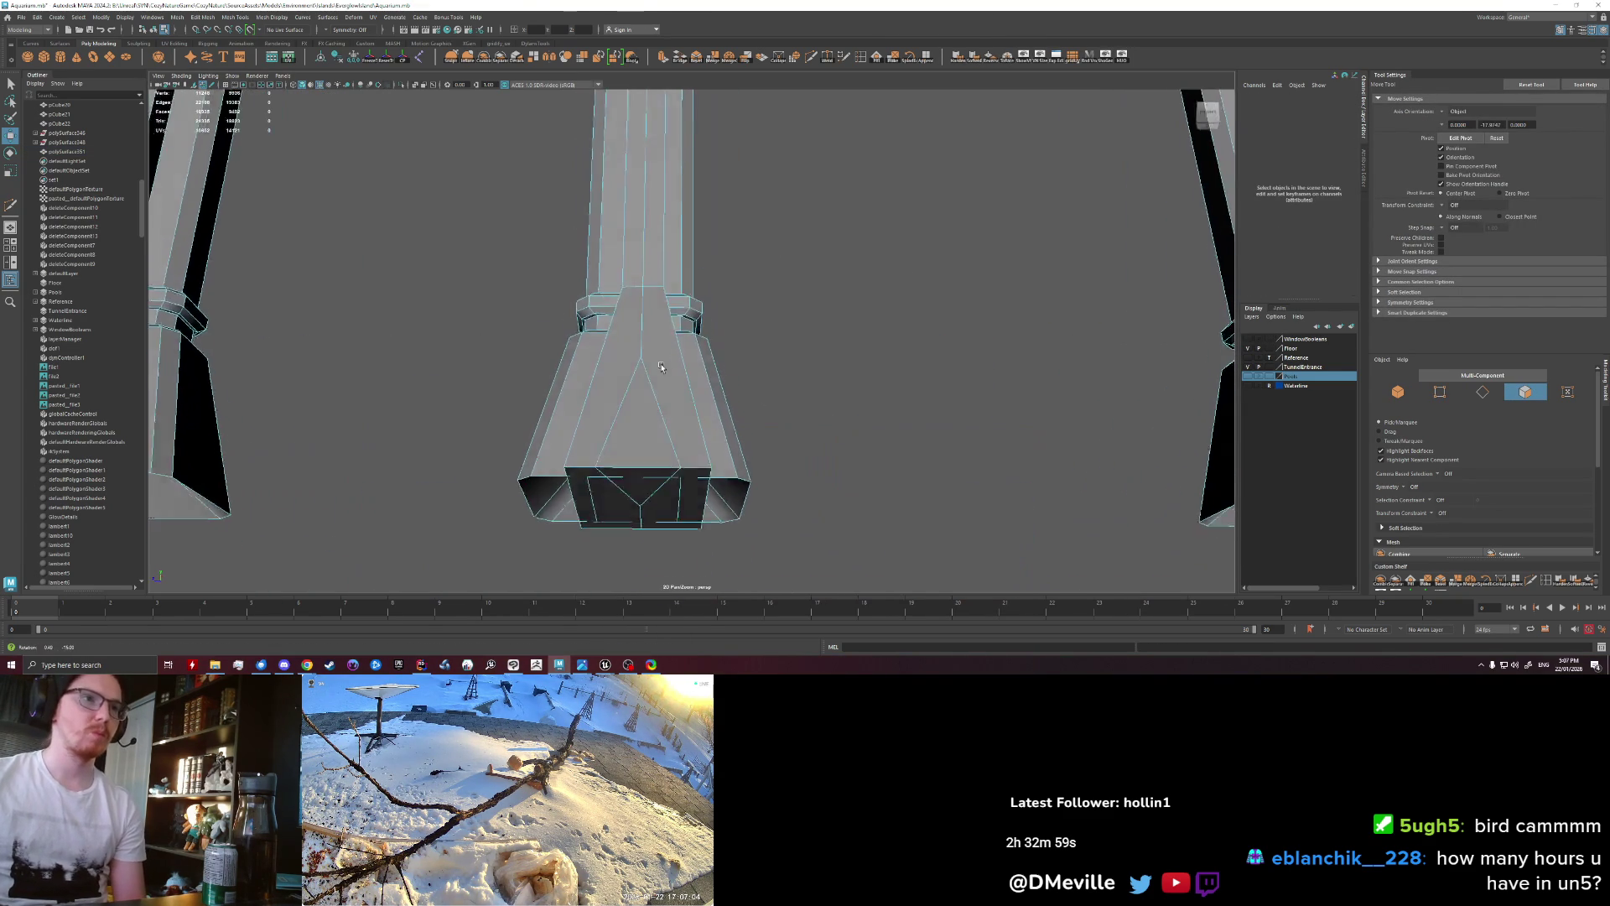
pyautogui.click(635, 440)
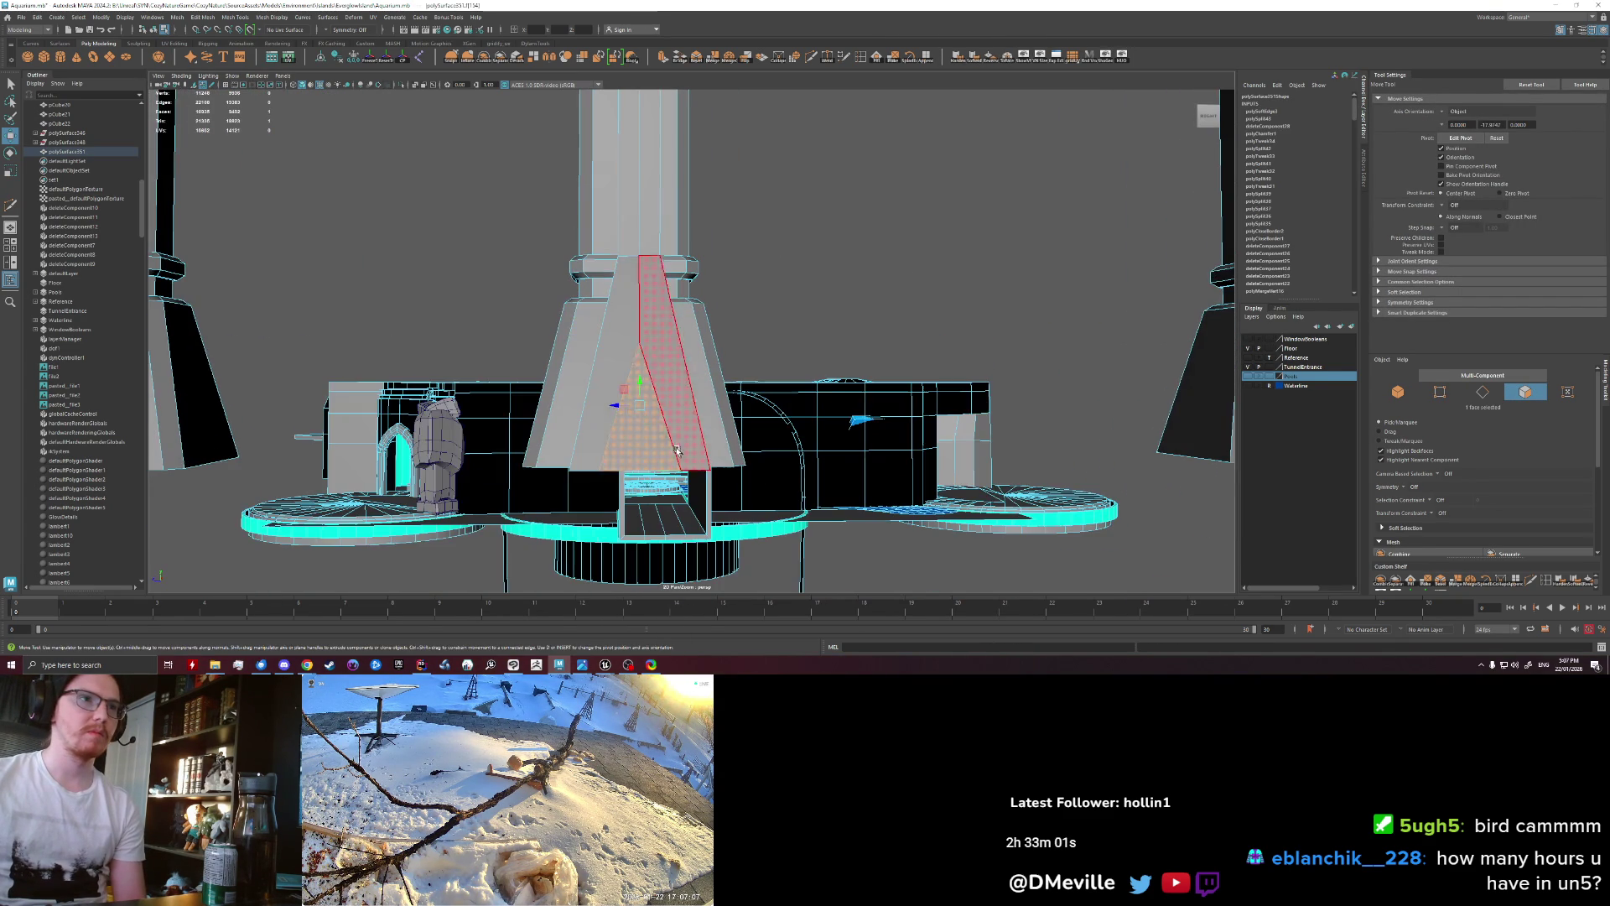
pyautogui.press('r')
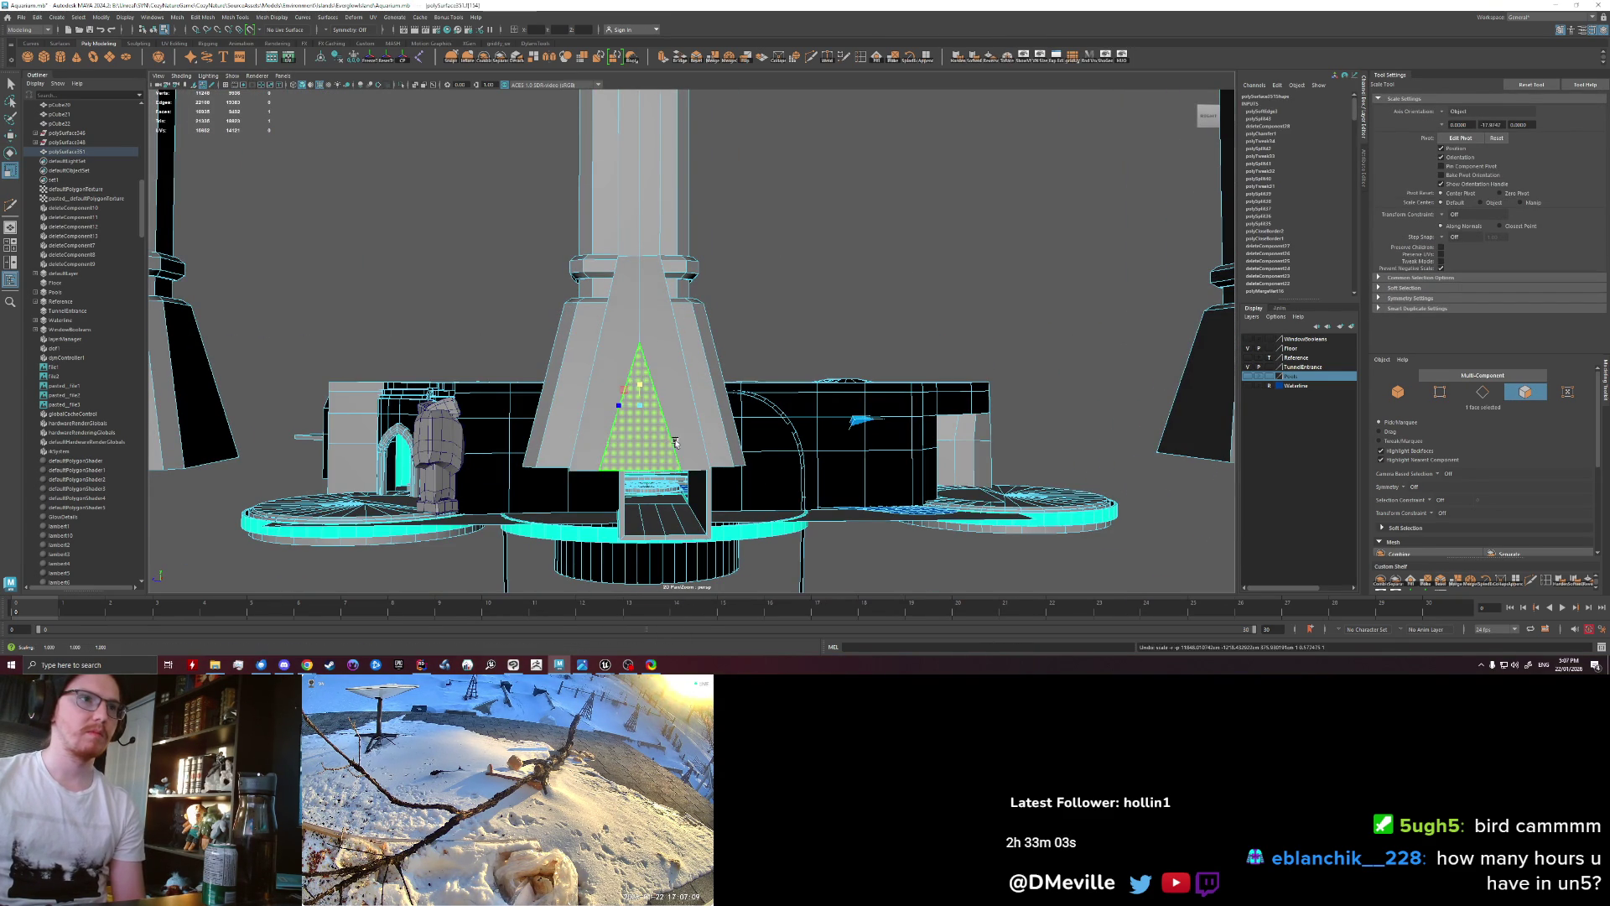
pyautogui.keyDown('alt'); pyautogui.moveTo(676, 442); pyautogui.dragTo(733, 439); pyautogui.keyUp('alt')
pyautogui.hotkey('ctrl', 'e')
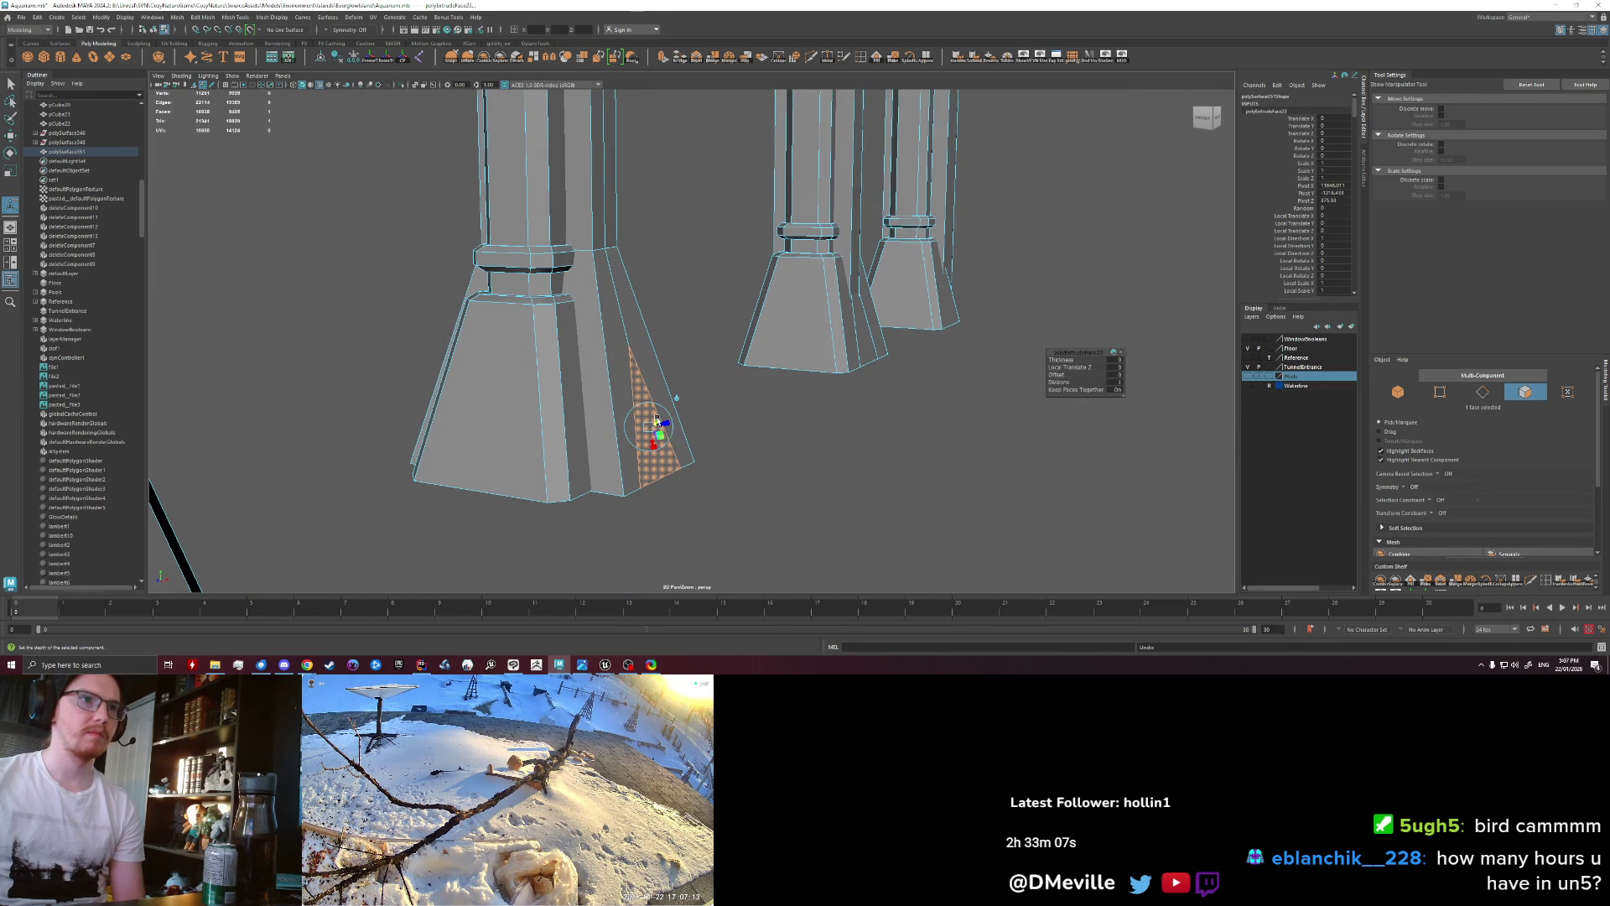
pyautogui.moveTo(770, 525)
pyautogui.keyDown('alt'); pyautogui.mouseDown()
pyautogui.moveTo(784, 326)
pyautogui.moveTo(471, 397)
pyautogui.moveTo(494, 401)
pyautogui.mouseUp(); pyautogui.keyUp('alt')
# Step: Reselect a face on the central pillar and toggle the polygon cutting tool on and off
pyautogui.press('q')
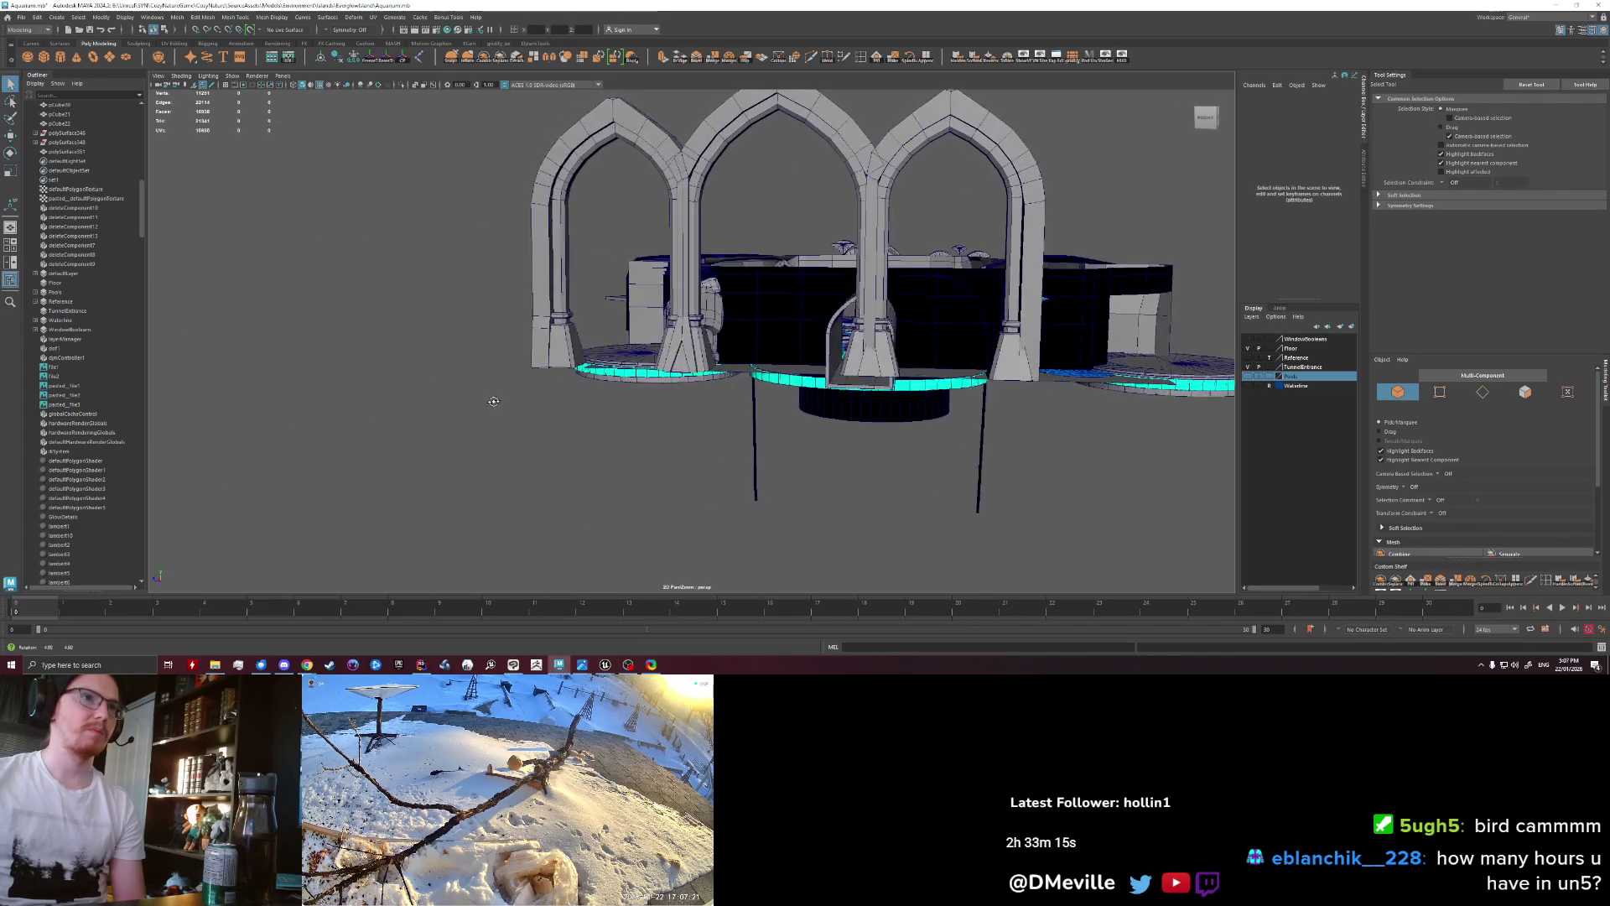
pyautogui.moveTo(494, 400)
pyautogui.keyDown('alt'); pyautogui.mouseDown()
pyautogui.moveTo(670, 399)
pyautogui.moveTo(695, 417)
pyautogui.moveTo(709, 505)
pyautogui.mouseUp(); pyautogui.keyUp('alt')
pyautogui.scroll(5, 670, 399)
pyautogui.click(695, 417)
pyautogui.press('F11')
pyautogui.click(695, 417)
pyautogui.keyDown('alt'); pyautogui.moveTo(613, 453); pyautogui.dragTo(792, 226); pyautogui.keyUp('alt')
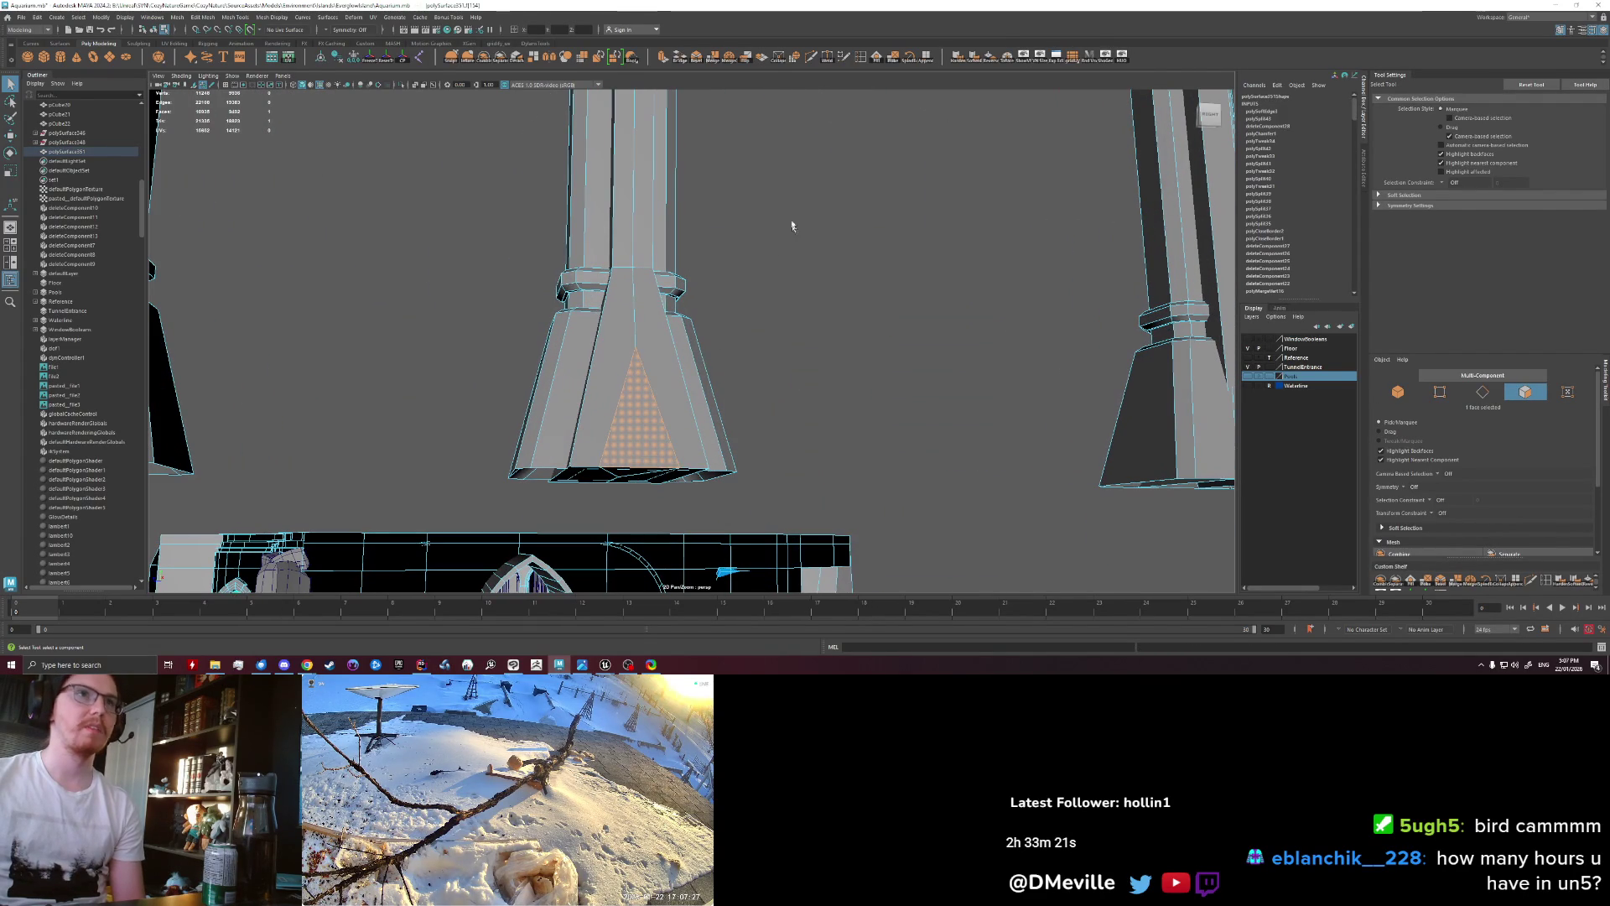
pyautogui.hotkey('ctrl', 'shift', 'x')
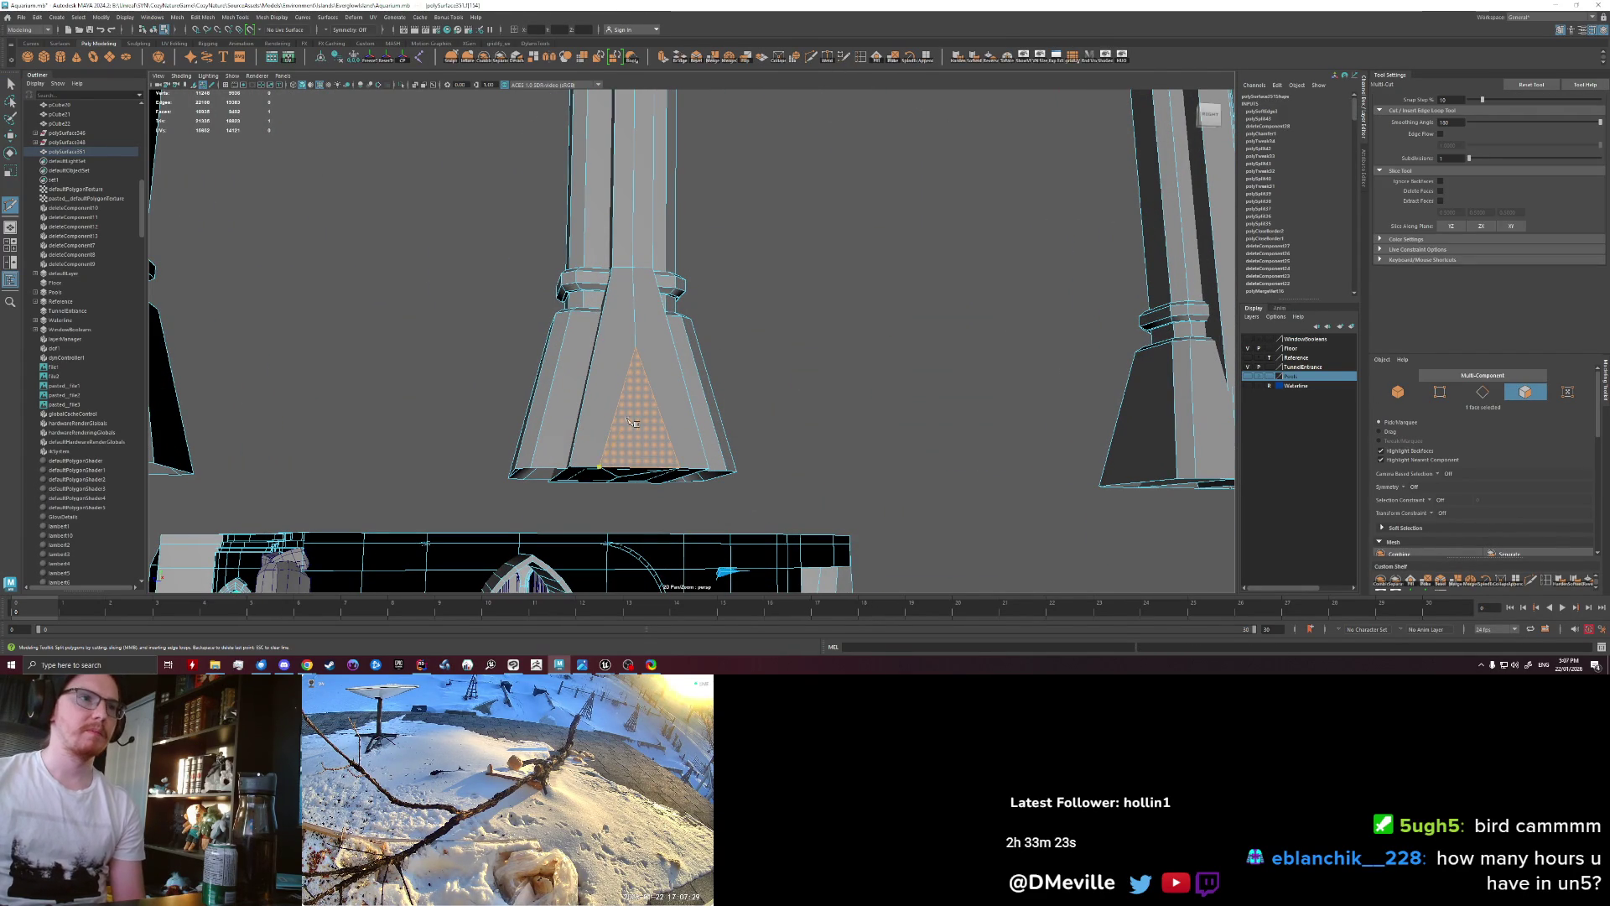
pyautogui.click(826, 335)
pyautogui.hotkey('ctrl', 'shift', 'x')
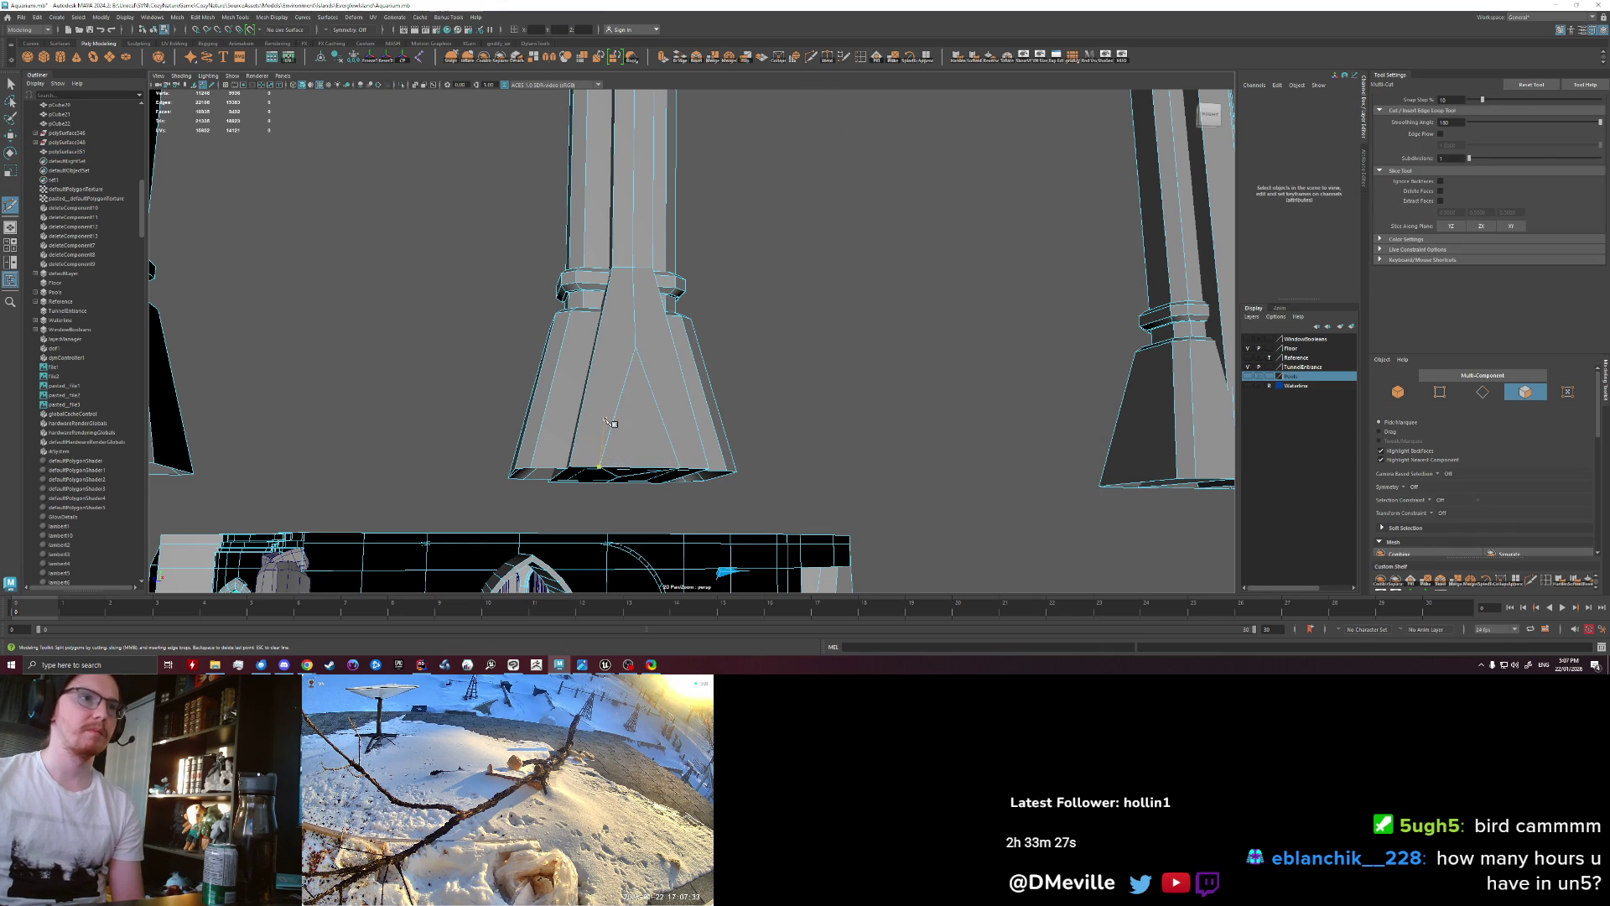
pyautogui.moveTo(642, 424)
pyautogui.keyDown('alt'); pyautogui.mouseDown()
pyautogui.moveTo(648, 437)
pyautogui.moveTo(702, 414)
pyautogui.mouseUp(); pyautogui.keyUp('alt')
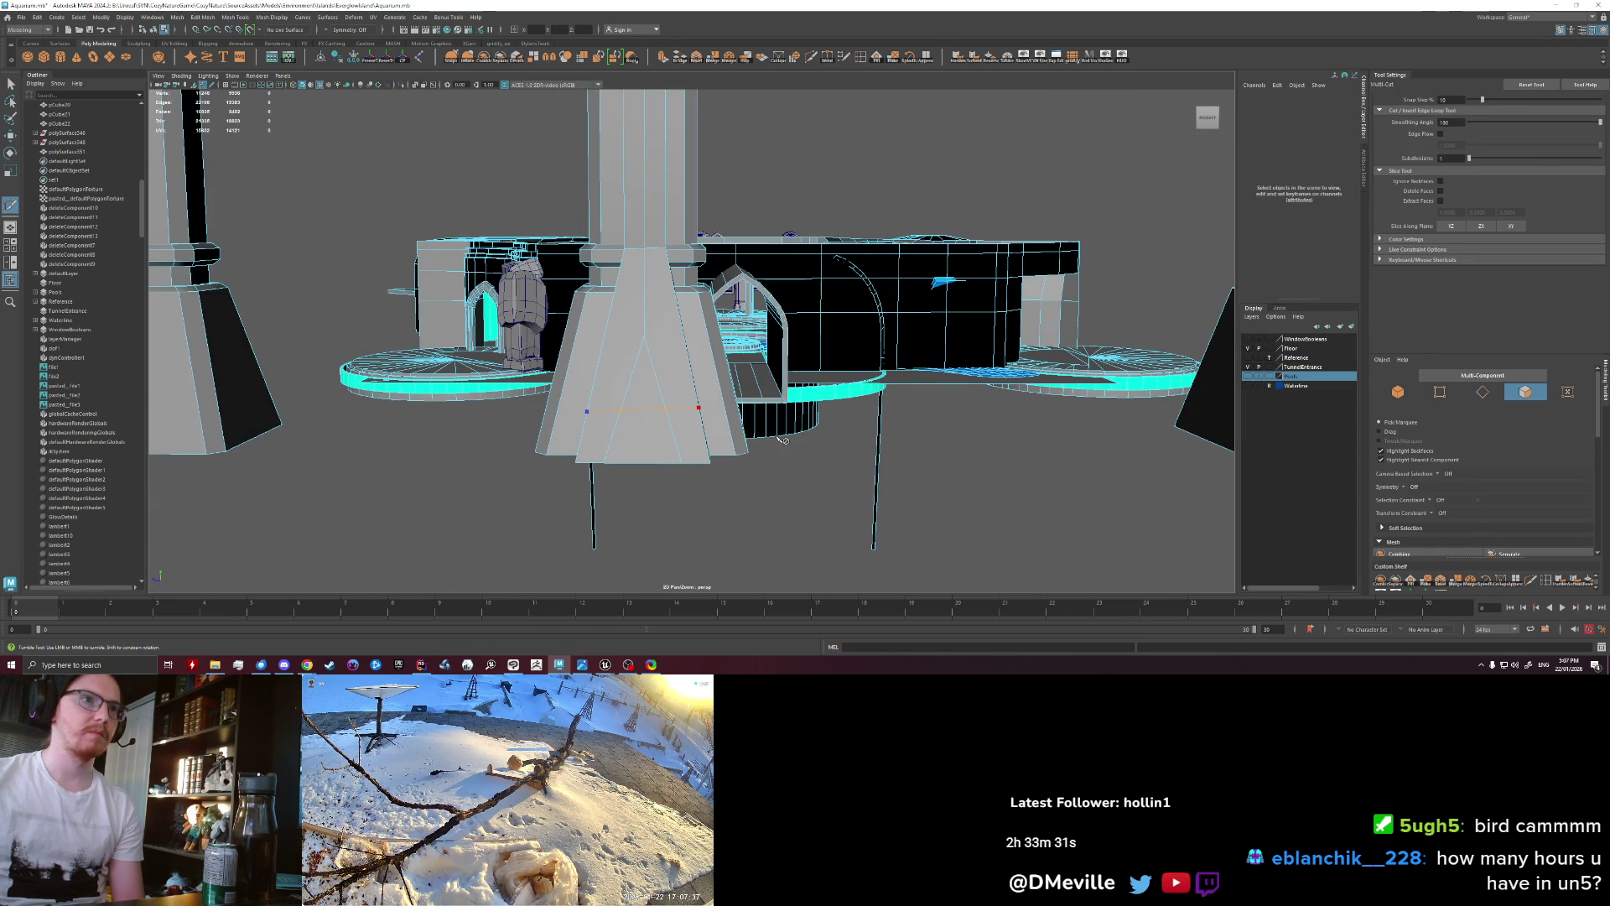
# Step: Pick the triangular base face again and drag out the extrusion thickness into a raised ridge
pyautogui.press('q')
pyautogui.click(646, 369)
pyautogui.keyDown('shift'); pyautogui.moveTo(638, 432); pyautogui.dragTo(637, 394, button='right'); pyautogui.keyUp('shift')
pyautogui.scroll(3, 793, 496)
pyautogui.keyDown('alt'); pyautogui.moveTo(793, 497); pyautogui.dragTo(705, 441); pyautogui.keyUp('alt')
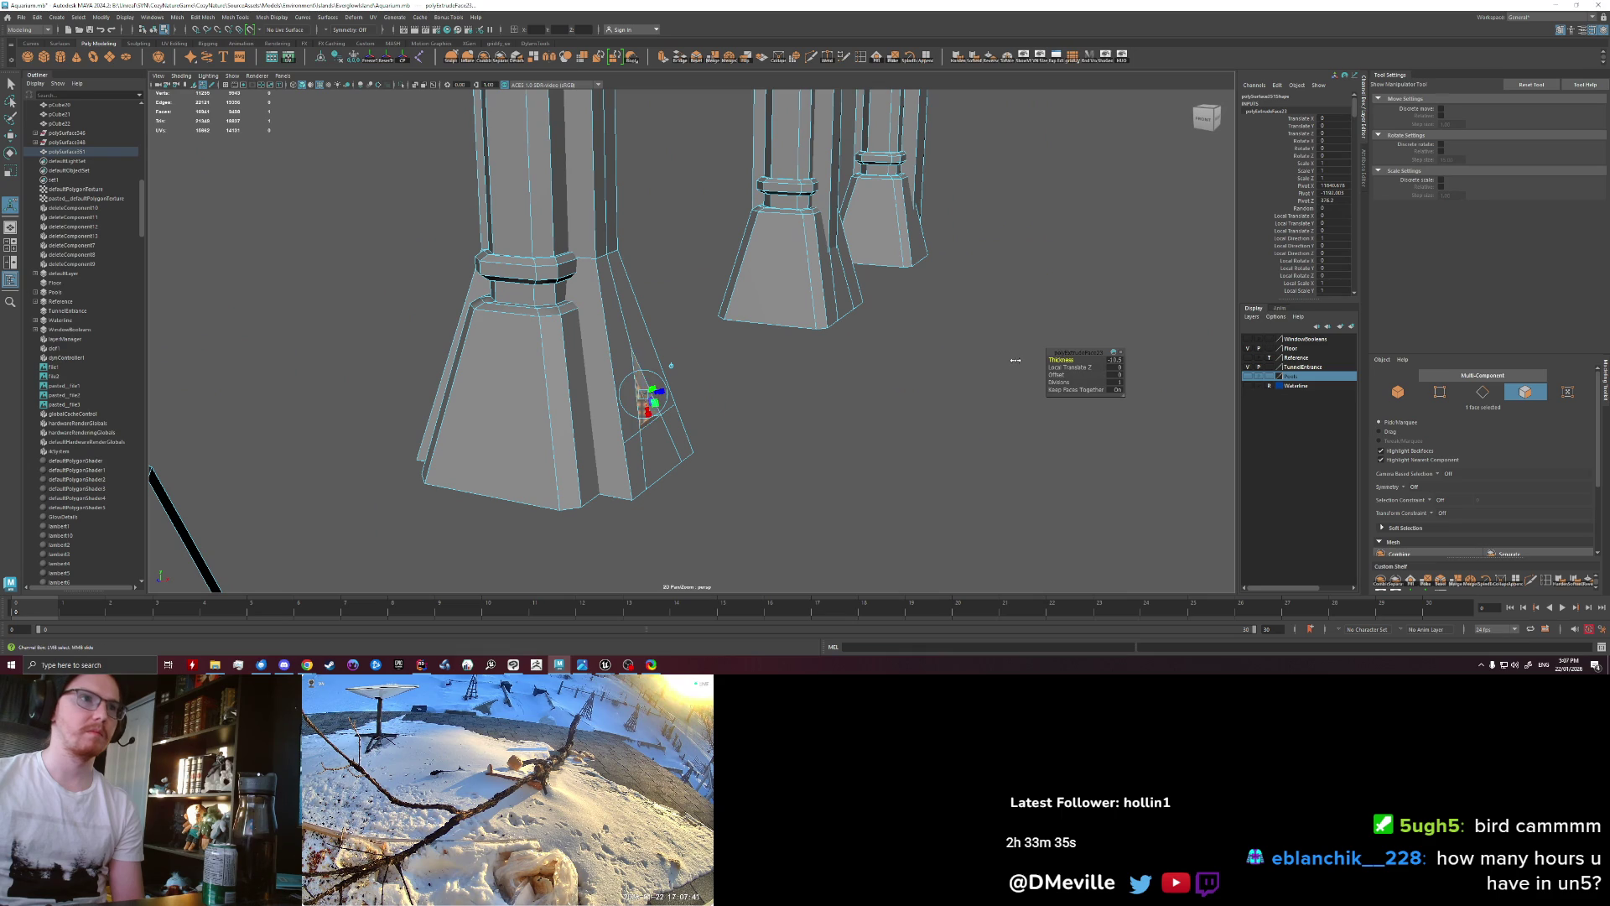
pyautogui.moveTo(709, 422); pyautogui.dragTo(707, 374, button='right')
pyautogui.moveTo(755, 450)
pyautogui.keyDown('alt'); pyautogui.mouseDown()
pyautogui.moveTo(737, 465)
pyautogui.moveTo(523, 178)
pyautogui.mouseUp(); pyautogui.keyUp('alt')
pyautogui.scroll(-5, 721, 462)
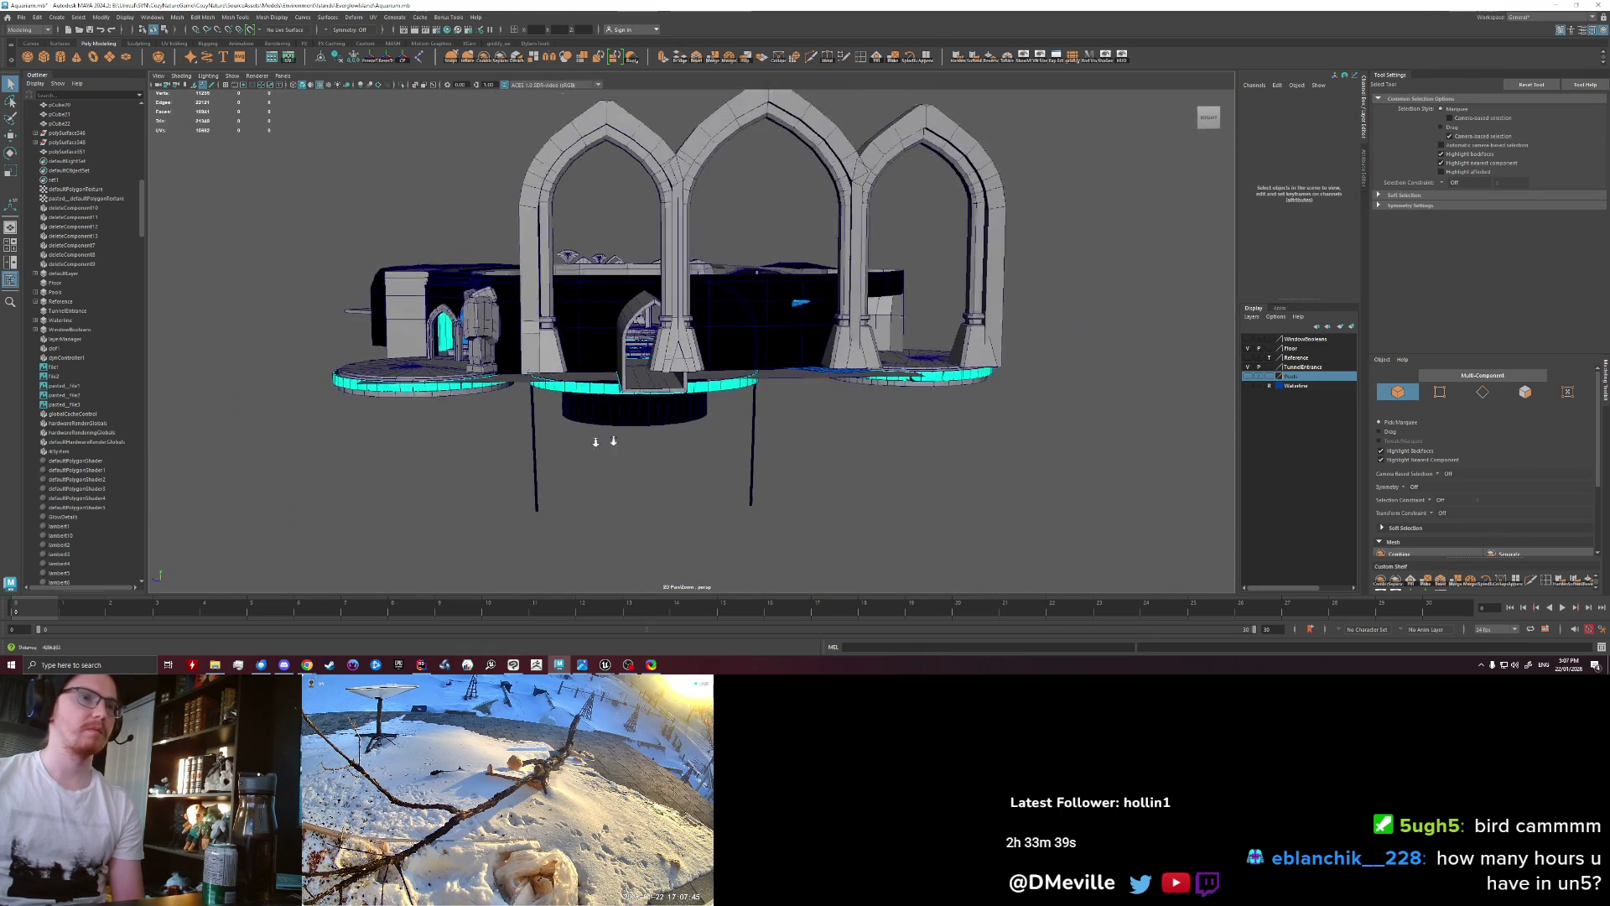
pyautogui.moveTo(423, 191)
pyautogui.keyDown('alt'); pyautogui.mouseDown()
pyautogui.moveTo(409, 228)
pyautogui.moveTo(448, 217)
pyautogui.mouseUp(); pyautogui.keyUp('alt')
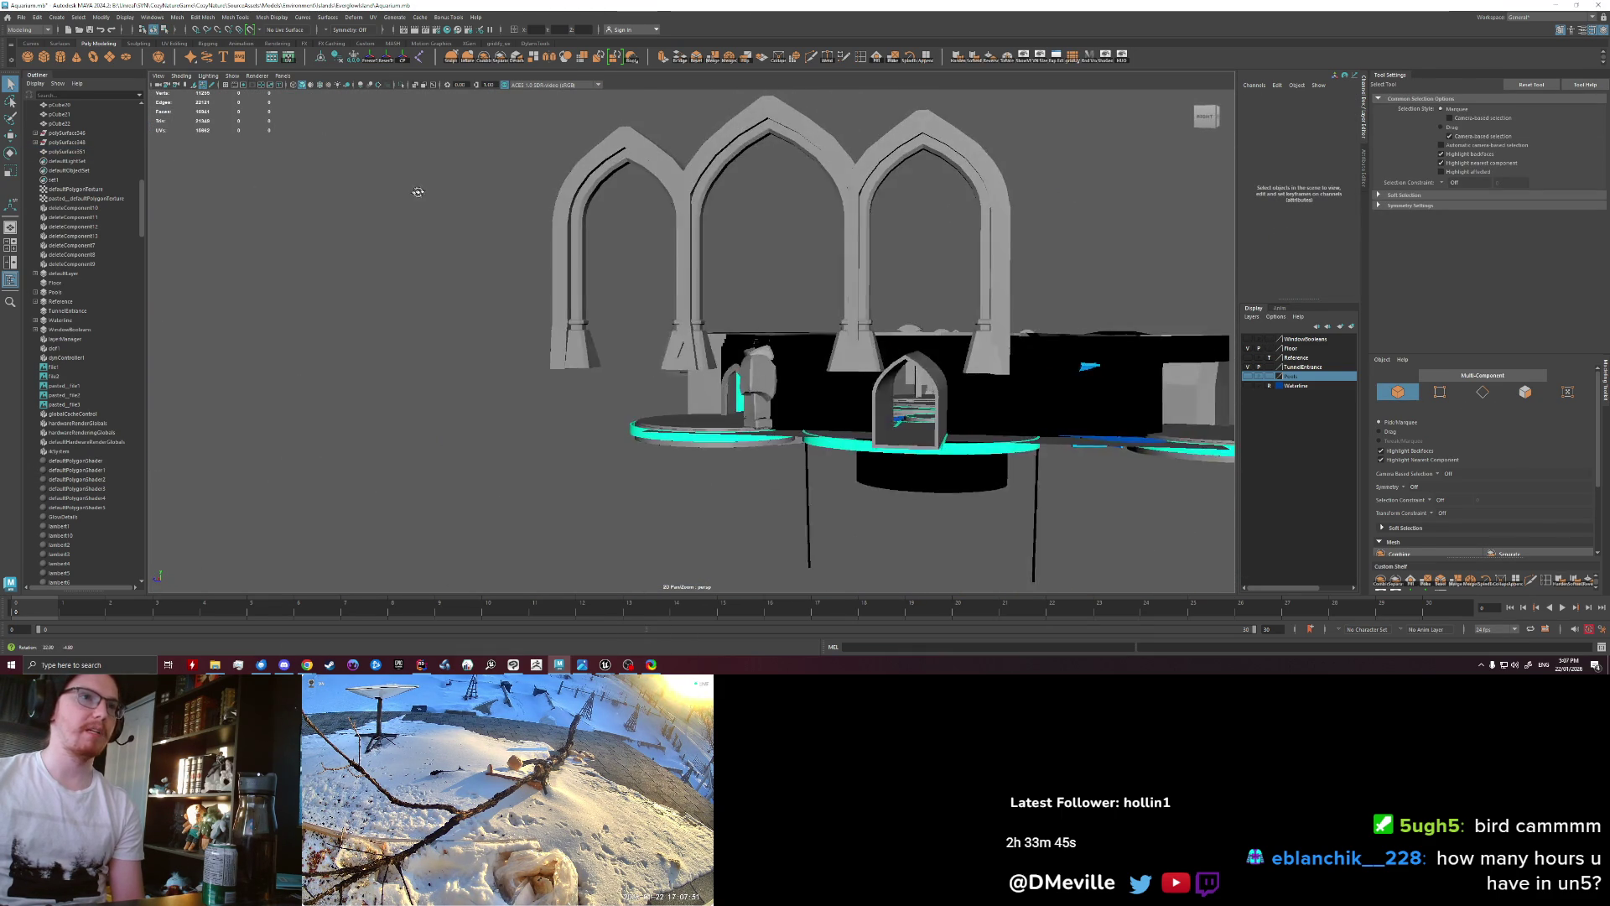
pyautogui.keyDown('alt'); pyautogui.moveTo(449, 218); pyautogui.dragTo(353, 278); pyautogui.keyUp('alt')
pyautogui.moveTo(606, 304)
pyautogui.keyDown('alt'); pyautogui.mouseDown()
pyautogui.moveTo(671, 322)
pyautogui.moveTo(967, 300)
pyautogui.moveTo(845, 314)
pyautogui.mouseUp(); pyautogui.keyUp('alt')
pyautogui.scroll(3, 681, 328)
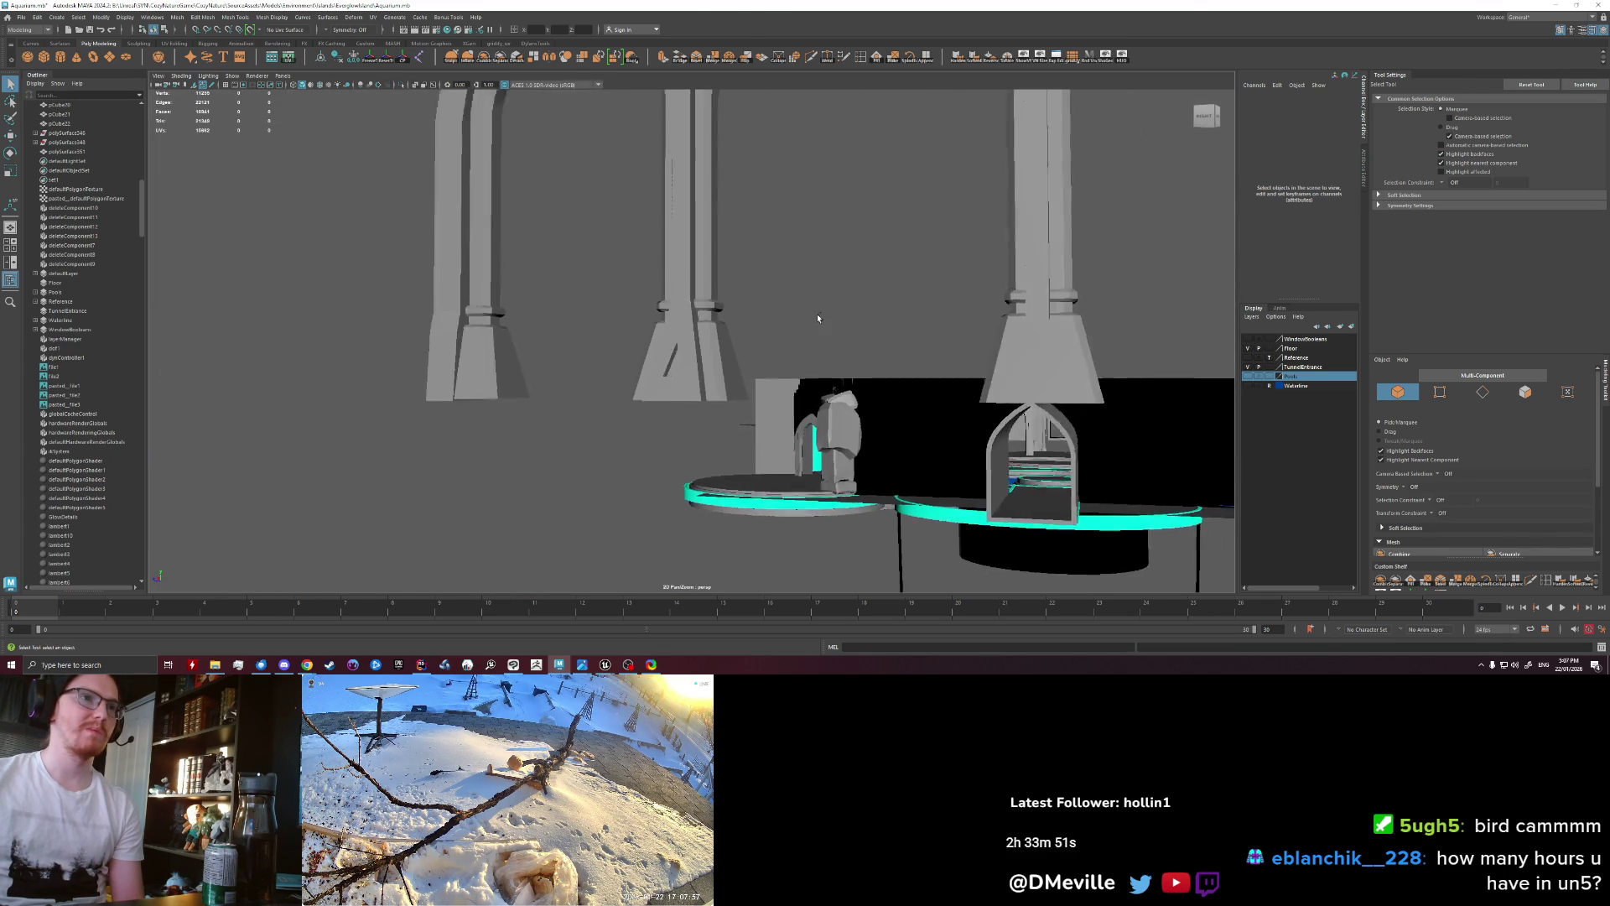
pyautogui.moveTo(390, 244)
pyautogui.keyDown('alt'); pyautogui.mouseDown()
pyautogui.moveTo(396, 290)
pyautogui.moveTo(475, 278)
pyautogui.moveTo(390, 244)
pyautogui.mouseUp(); pyautogui.keyUp('alt')
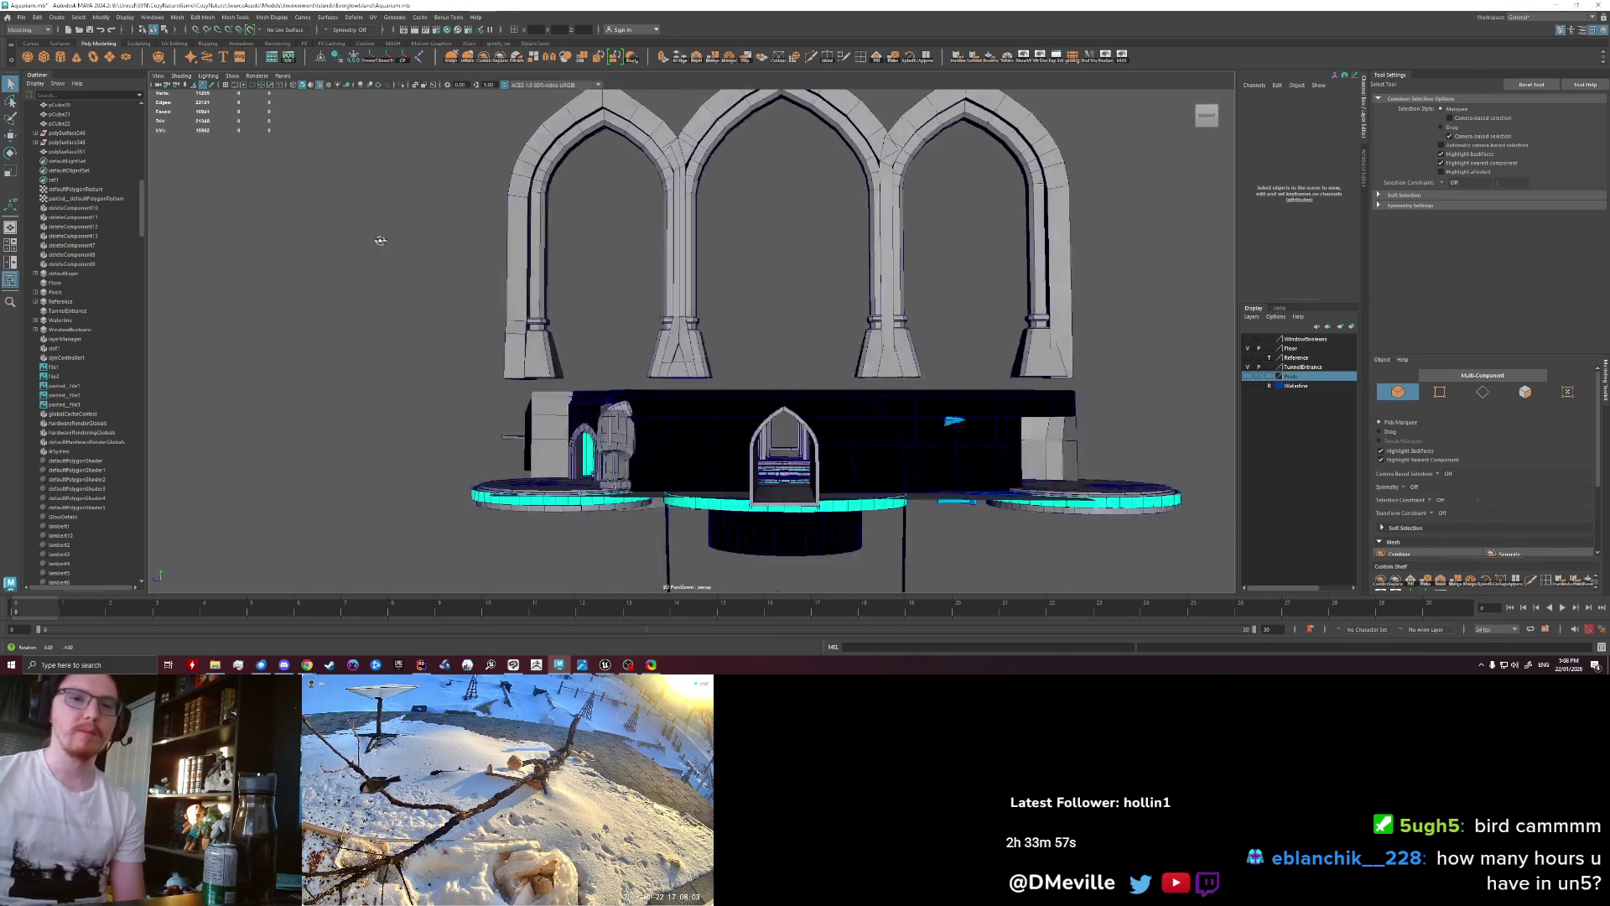
pyautogui.click(760, 291)
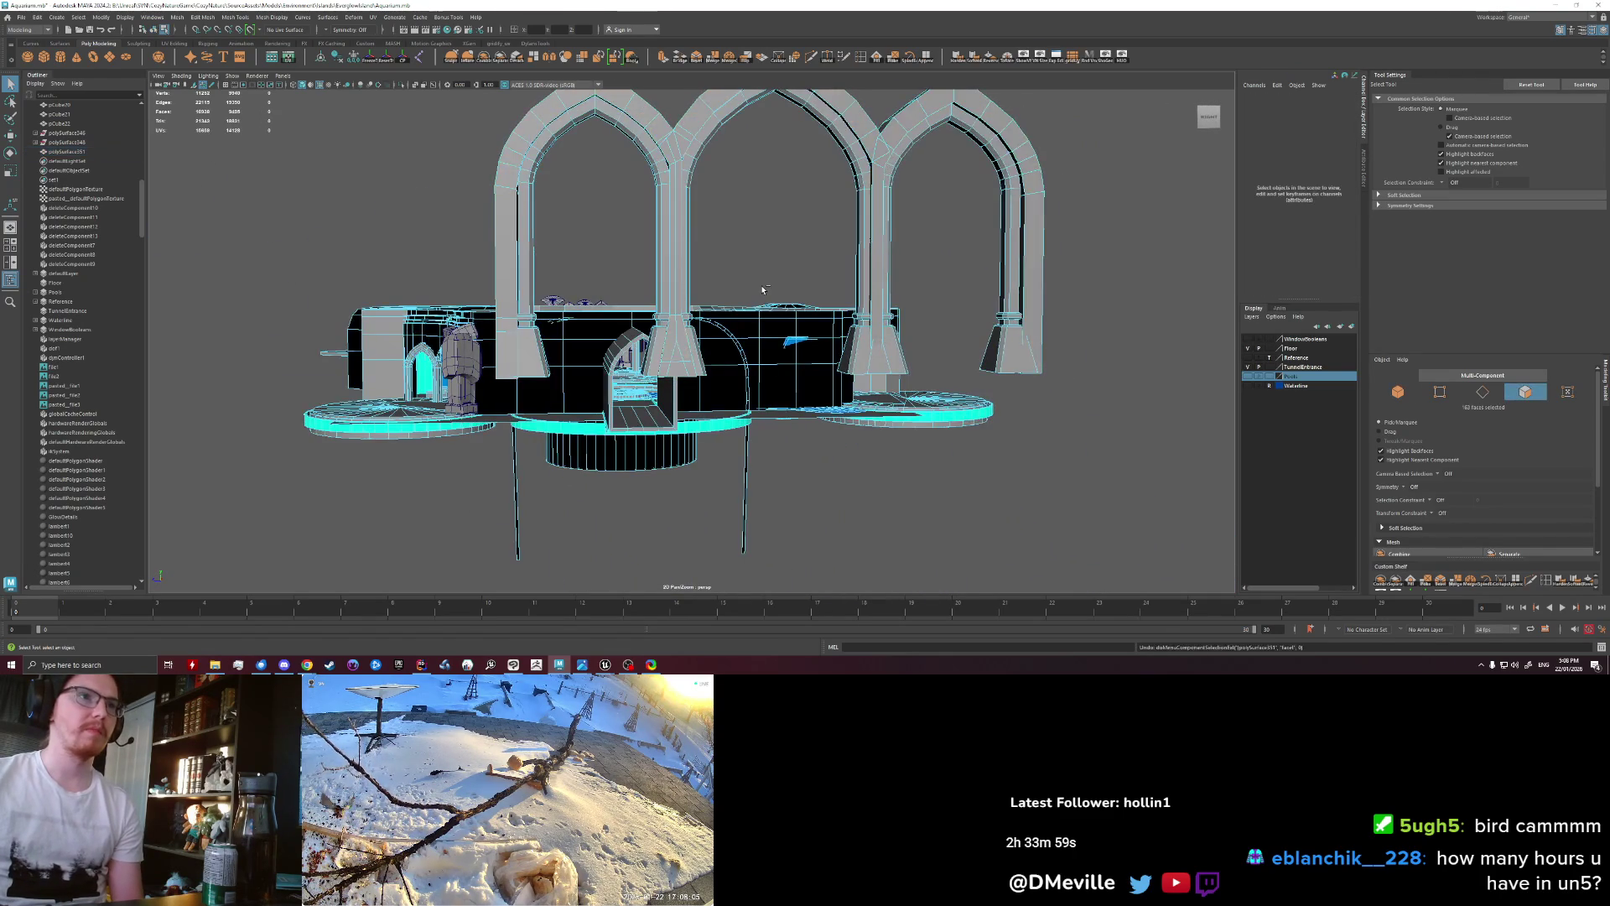
pyautogui.press('f')
pyautogui.hotkey('ctrl', 'z')
pyautogui.hotkey('ctrl', 'z')
pyautogui.keyDown('alt'); pyautogui.moveTo(752, 275); pyautogui.dragTo(770, 292); pyautogui.keyUp('alt')
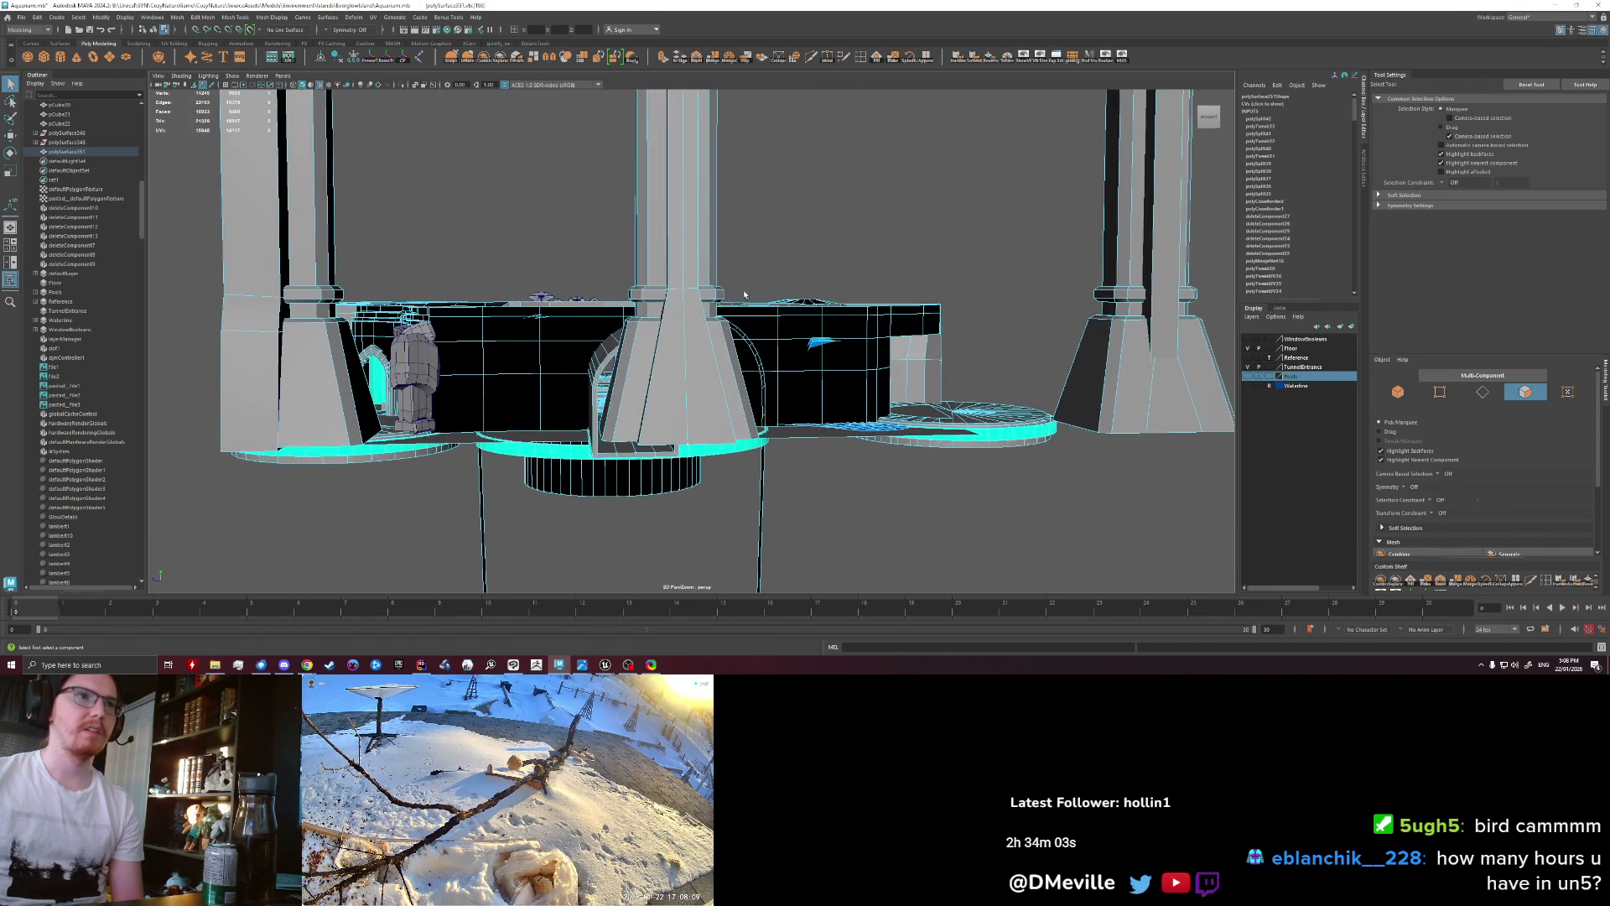
# Step: Select the ring of faces on the middle pillar's base and extrude them with Ctrl+E
pyautogui.click(819, 57)
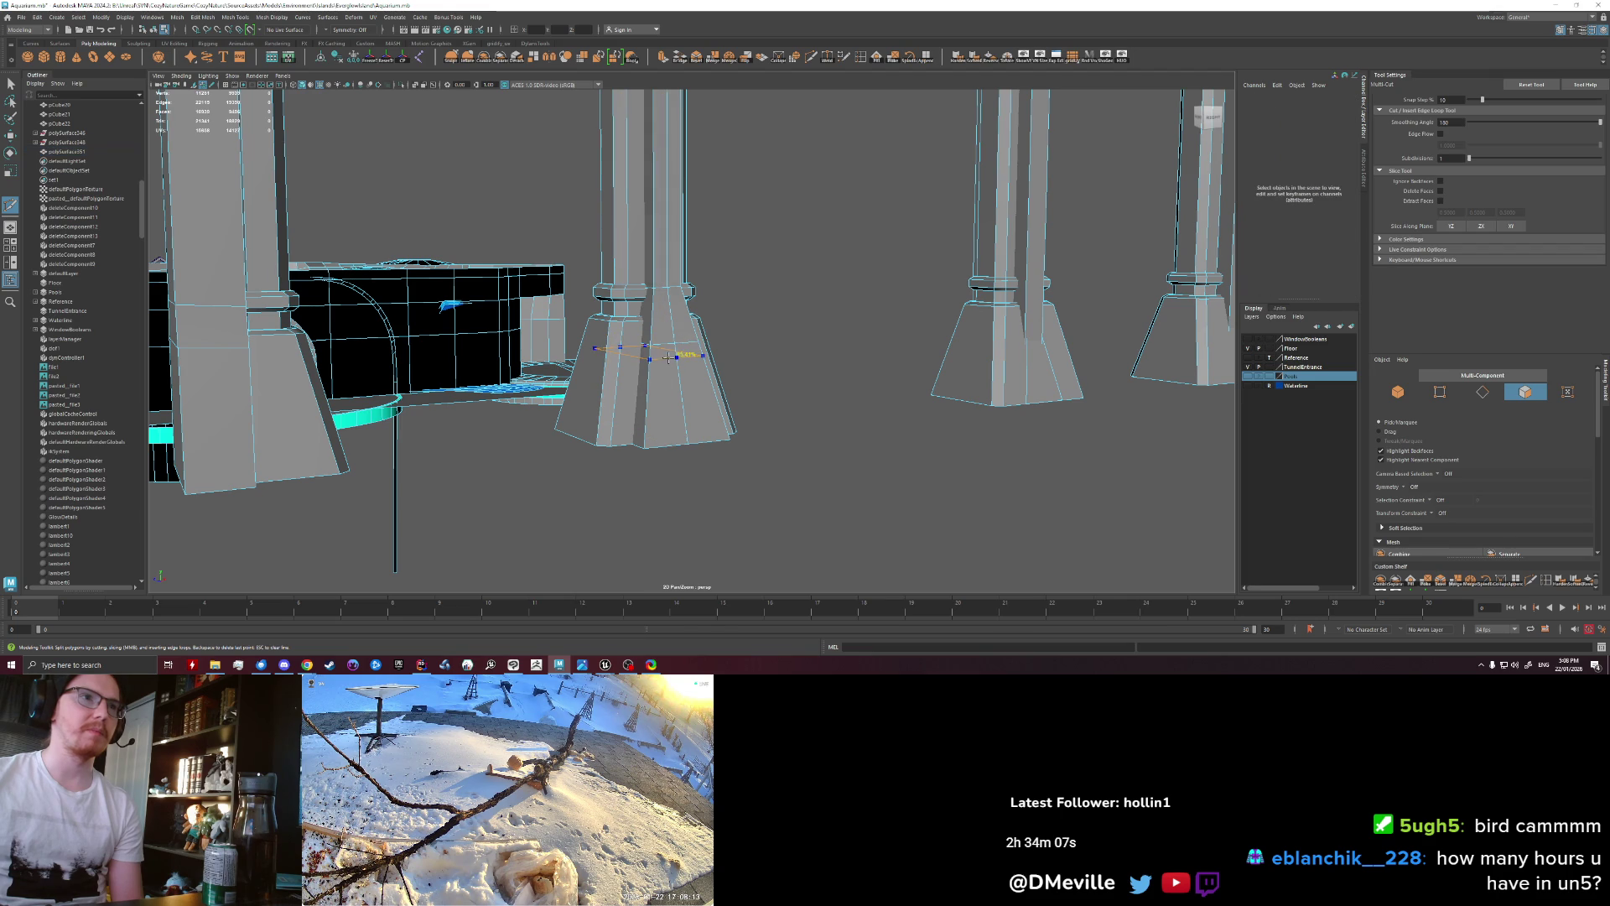
pyautogui.press('q')
pyautogui.moveTo(663, 348); pyautogui.dragTo(661, 369, button='right')
pyautogui.click(660, 351)
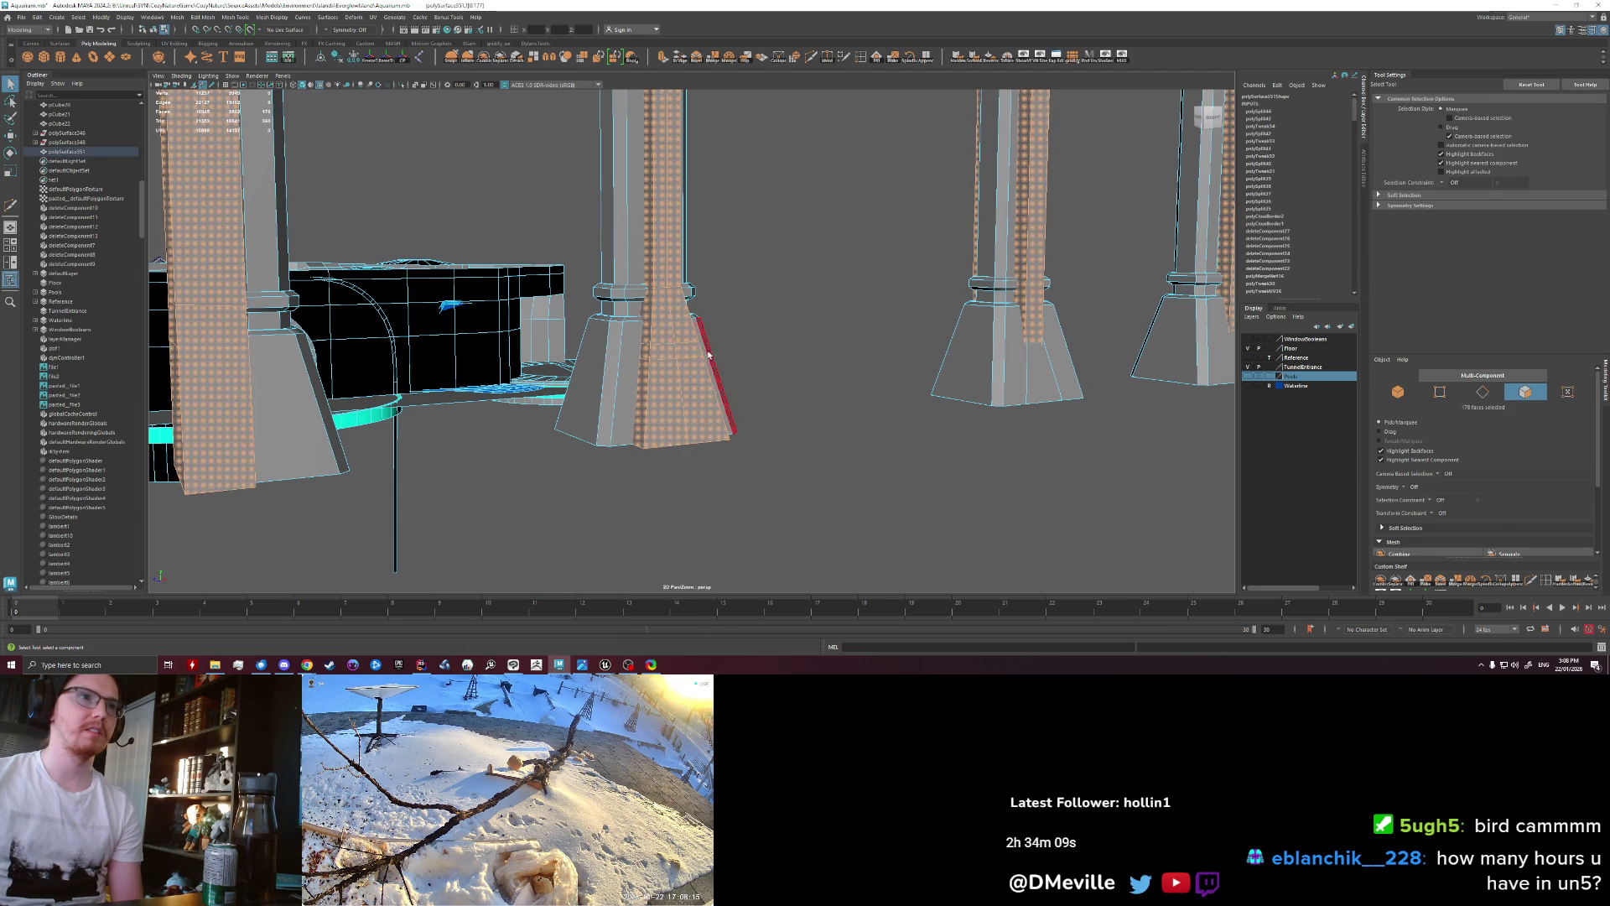
pyautogui.hotkey('ctrl', 'e')
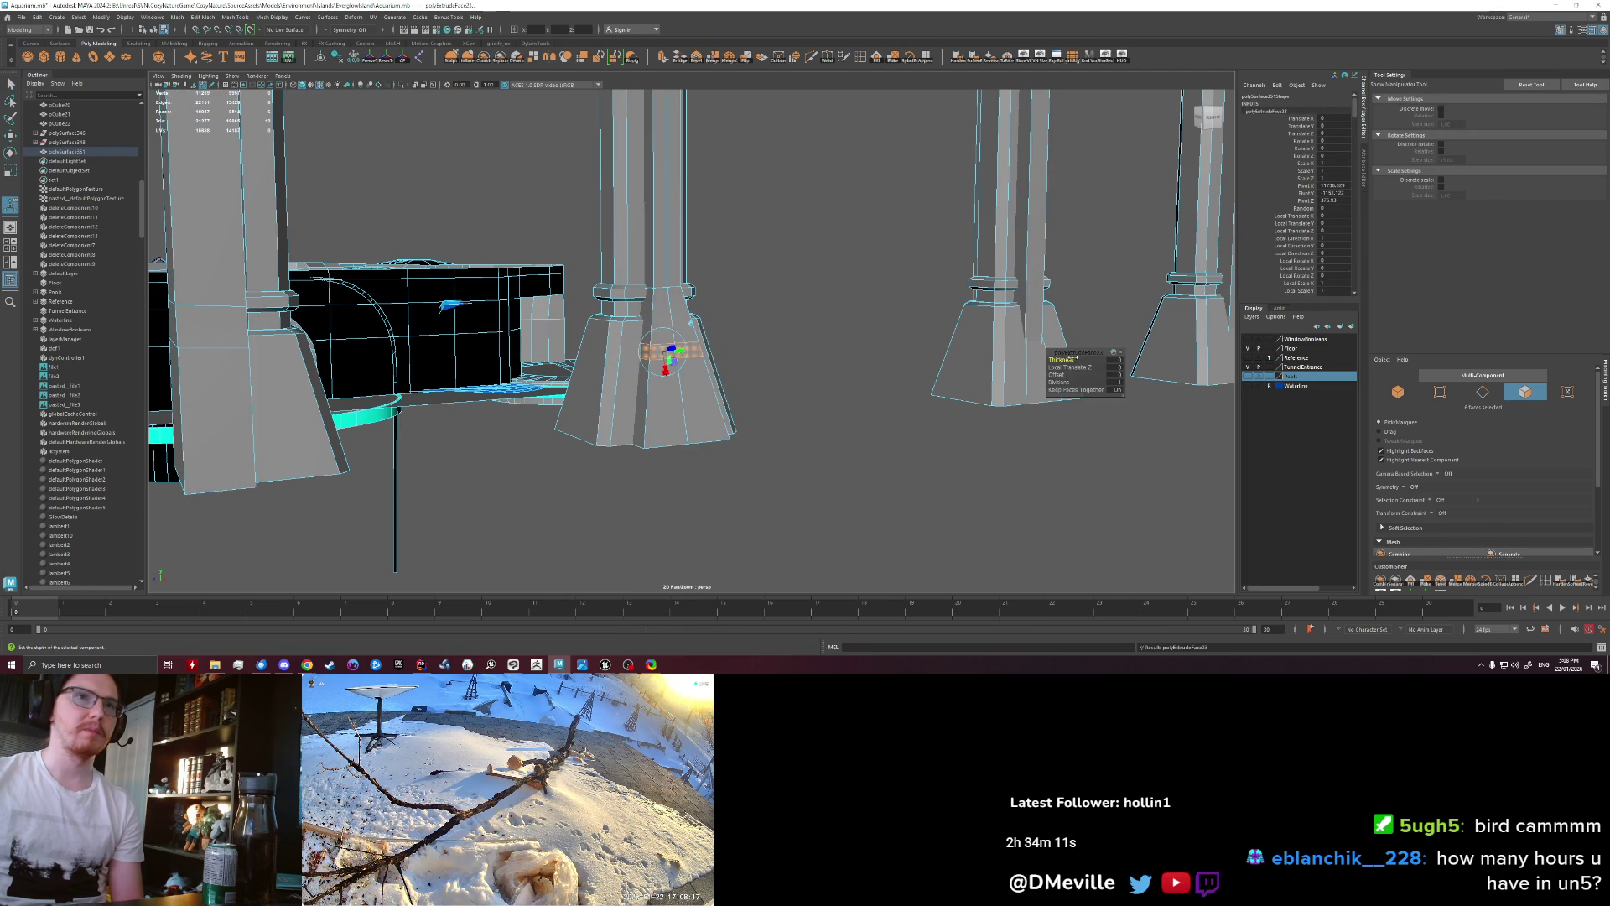
pyautogui.keyDown('alt'); pyautogui.moveTo(822, 306); pyautogui.dragTo(765, 314); pyautogui.keyUp('alt')
# Step: Try moving the extruded ring faces on the middle pillar, then undo the move
pyautogui.press('w')
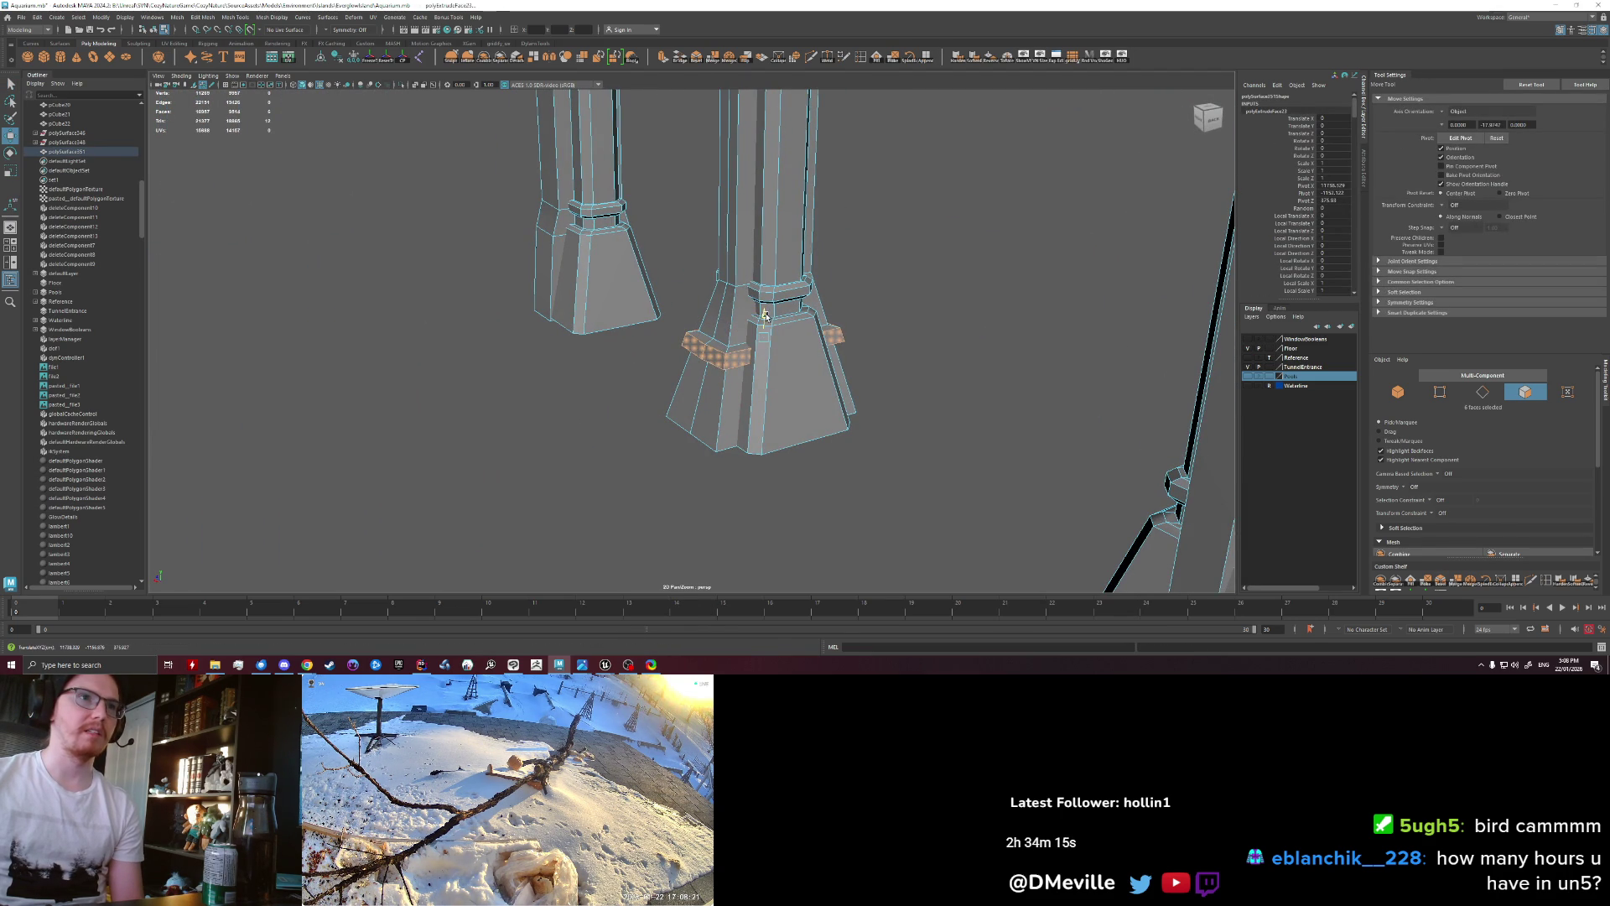
pyautogui.moveTo(711, 367); pyautogui.dragTo(755, 344, button='right')
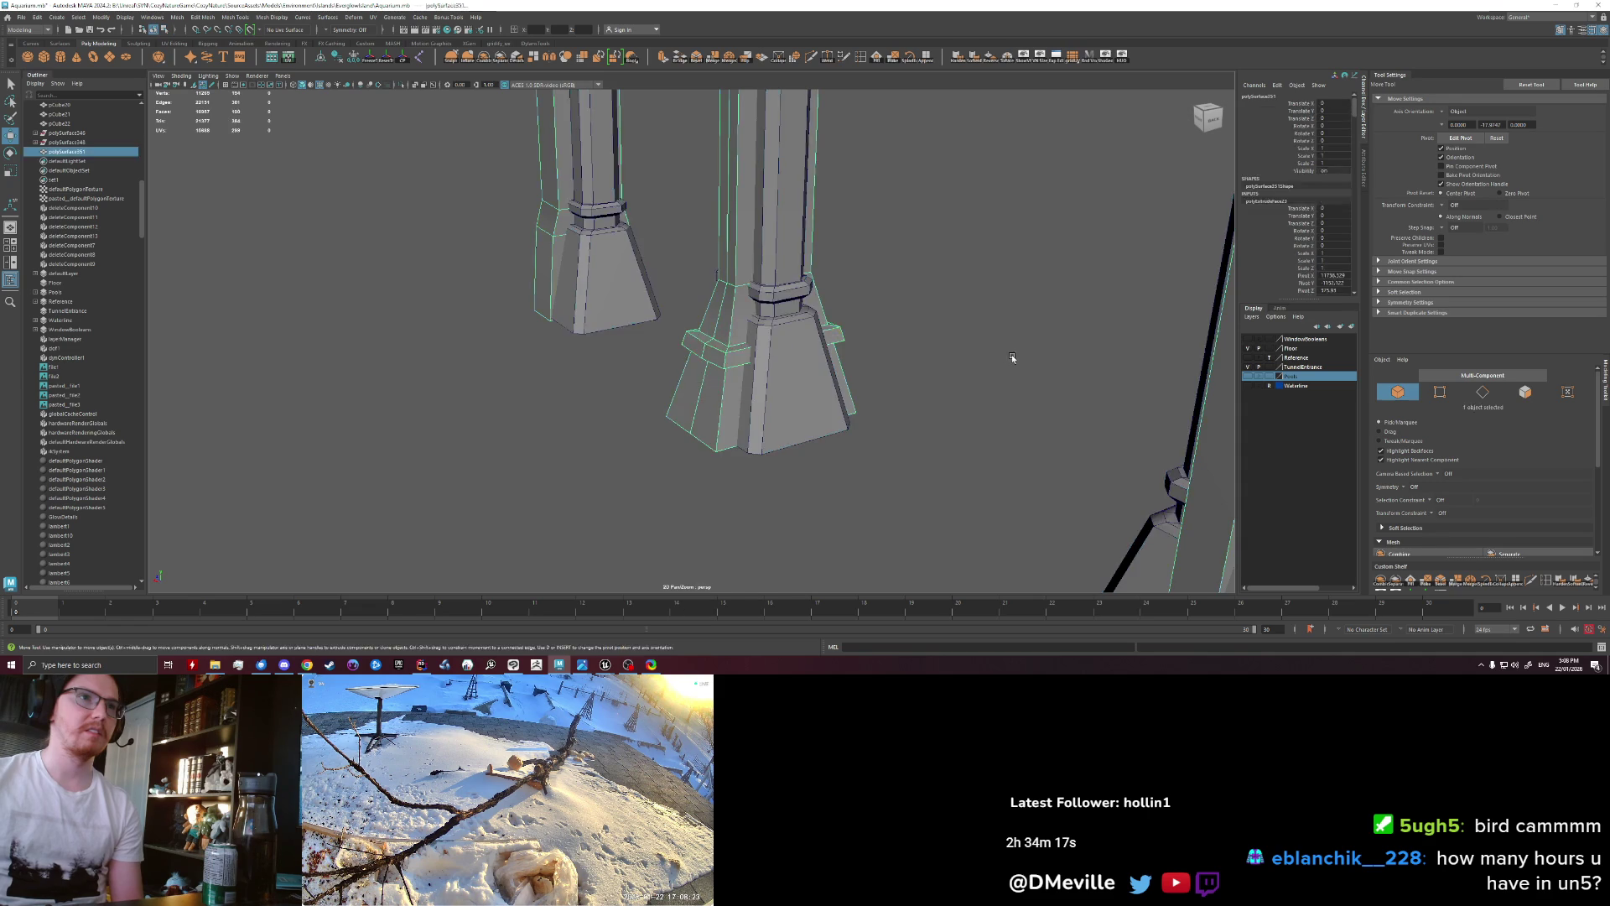
pyautogui.keyDown('alt'); pyautogui.moveTo(1011, 357); pyautogui.dragTo(788, 334, button='right'); pyautogui.keyUp('alt')
pyautogui.keyDown('alt'); pyautogui.moveTo(789, 334); pyautogui.dragTo(755, 336); pyautogui.keyUp('alt')
pyautogui.keyDown('alt'); pyautogui.moveTo(755, 336); pyautogui.dragTo(712, 338, button='right'); pyautogui.keyUp('alt')
pyautogui.keyDown('alt'); pyautogui.moveTo(711, 338); pyautogui.dragTo(683, 357); pyautogui.keyUp('alt')
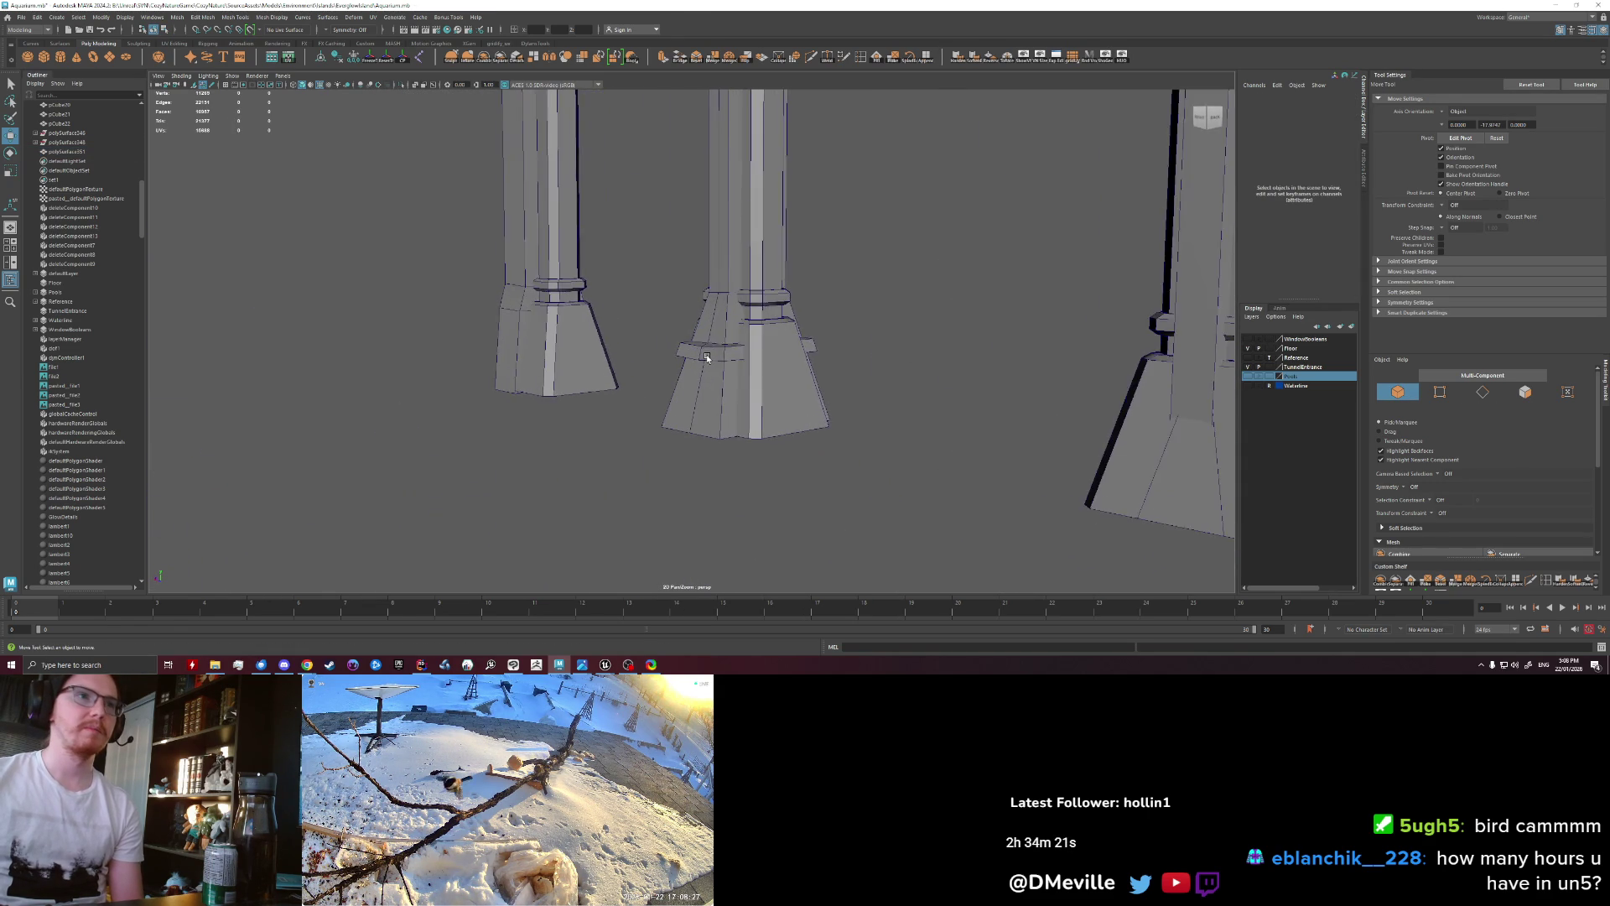
pyautogui.click(683, 357)
pyautogui.hotkey('ctrl', 'z')
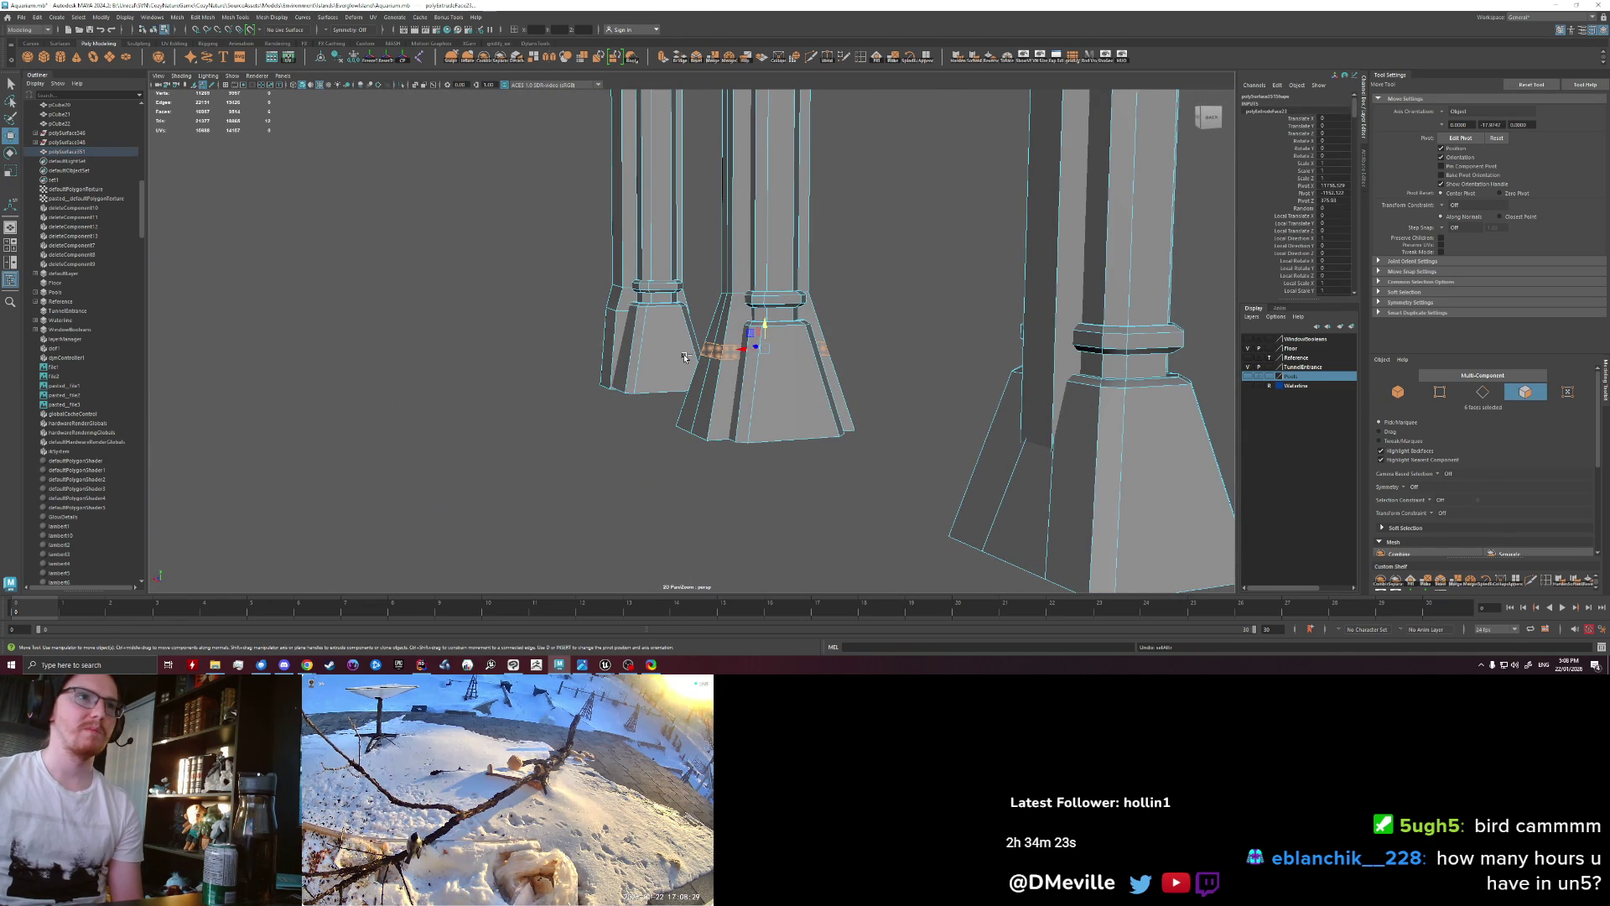
# Step: Select the edge loop around the pillar base, try scaling it, and undo the scale
pyautogui.keyDown('alt'); pyautogui.moveTo(711, 343); pyautogui.dragTo(671, 369); pyautogui.keyUp('alt')
pyautogui.moveTo(667, 369); pyautogui.dragTo(670, 375, button='right')
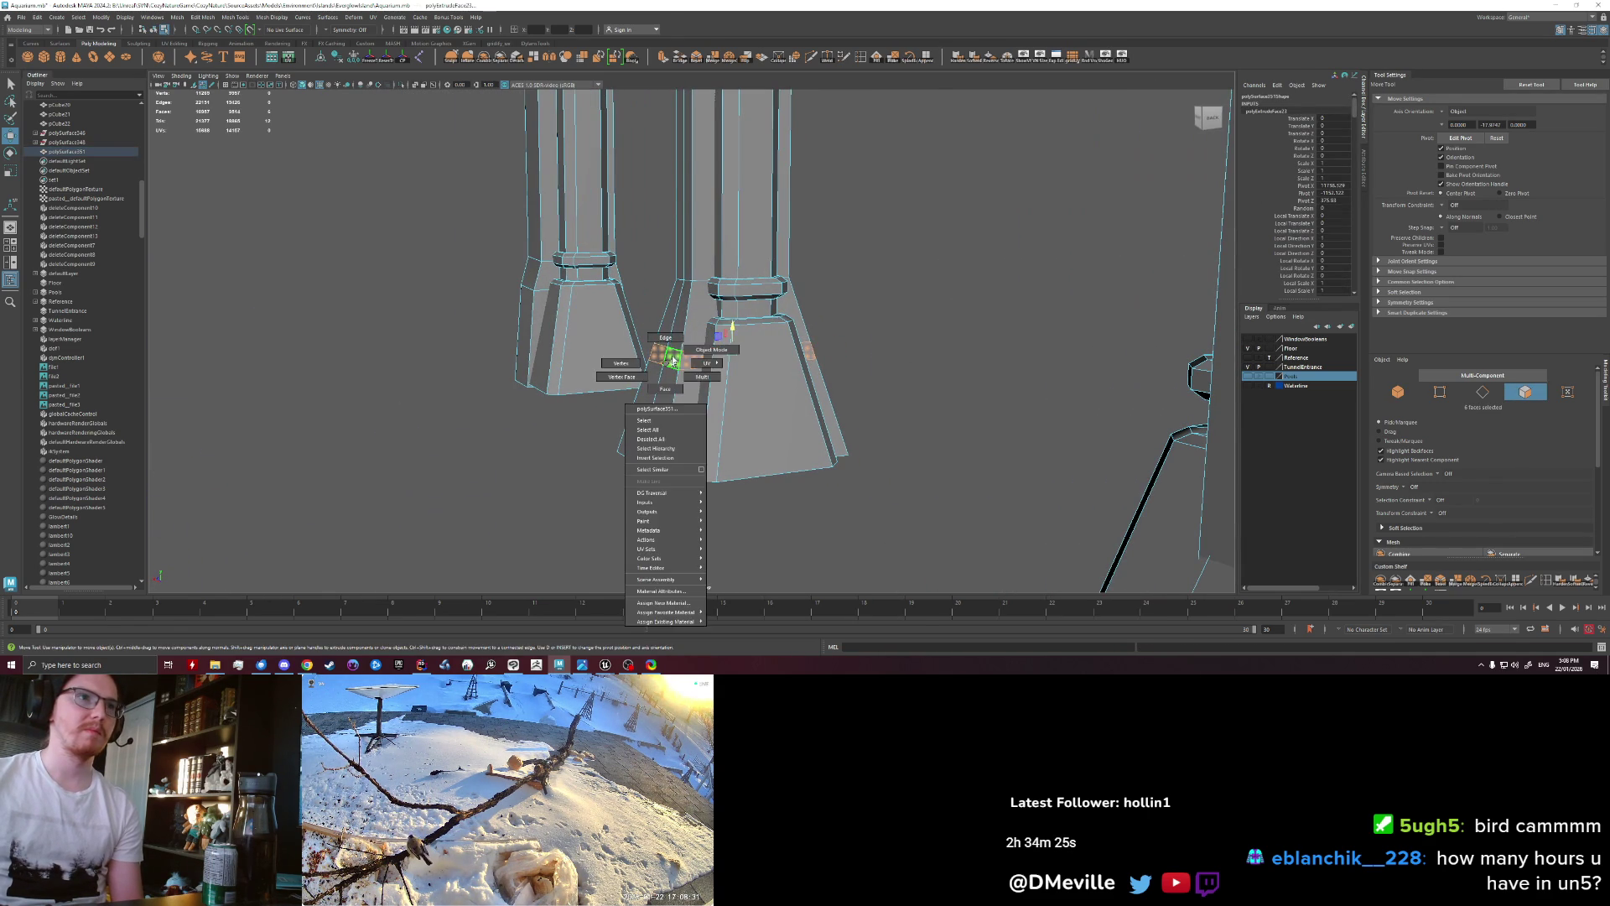
pyautogui.doubleClick(669, 371)
pyautogui.press('r')
pyautogui.keyDown('alt'); pyautogui.moveTo(696, 377); pyautogui.dragTo(721, 348); pyautogui.keyUp('alt')
pyautogui.hotkey('ctrl', 'z')
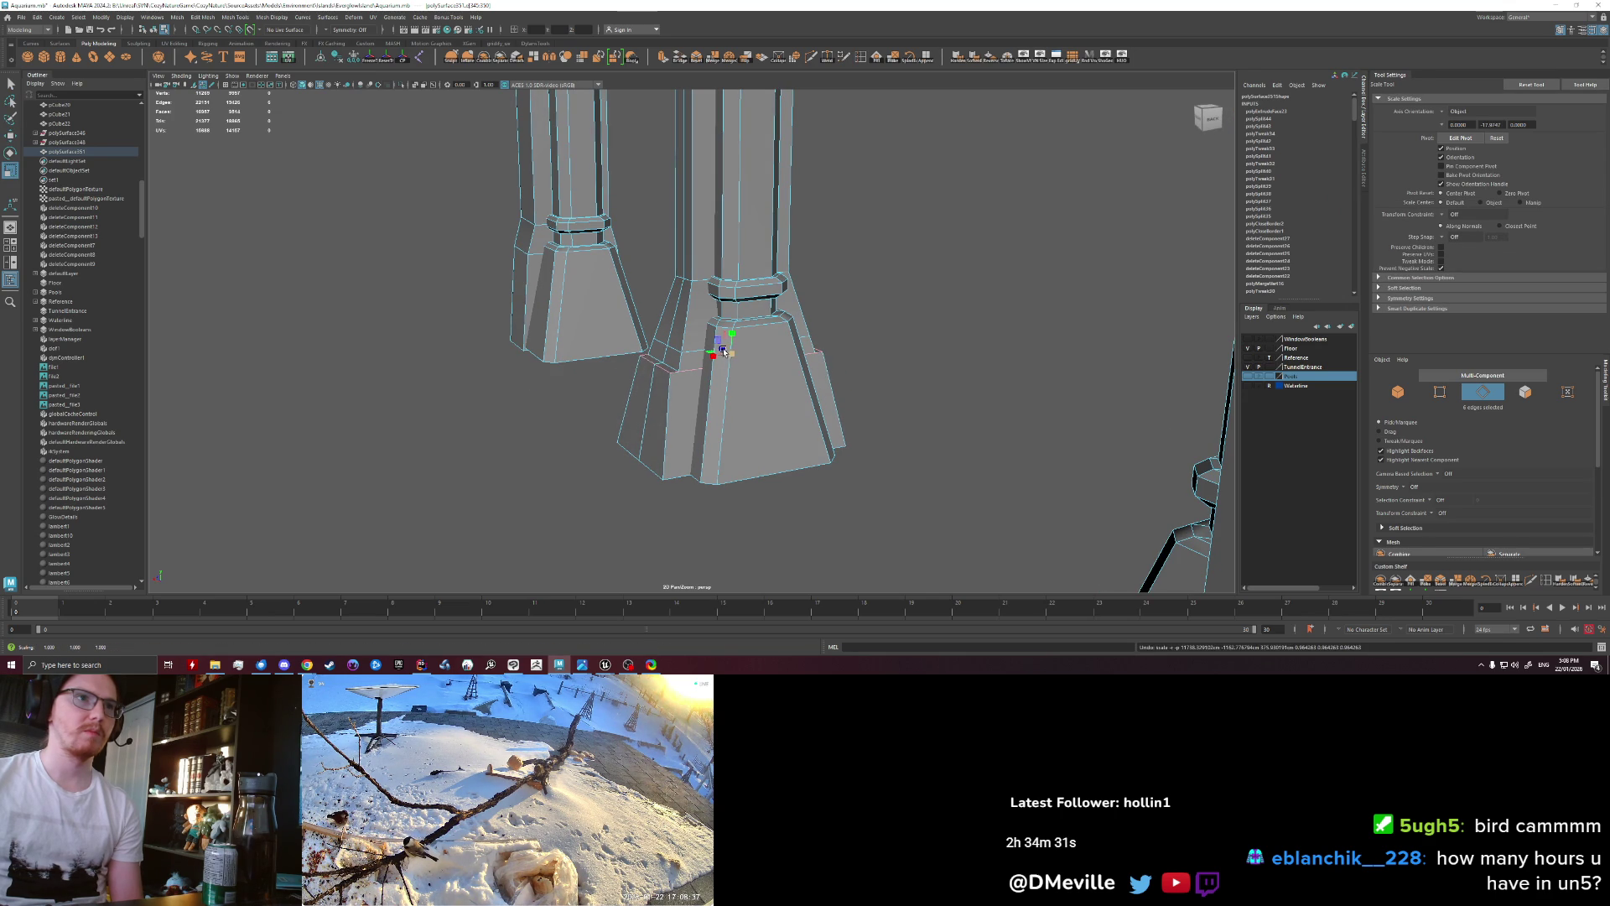
pyautogui.keyDown('alt'); pyautogui.moveTo(723, 348); pyautogui.dragTo(692, 336); pyautogui.keyUp('alt')
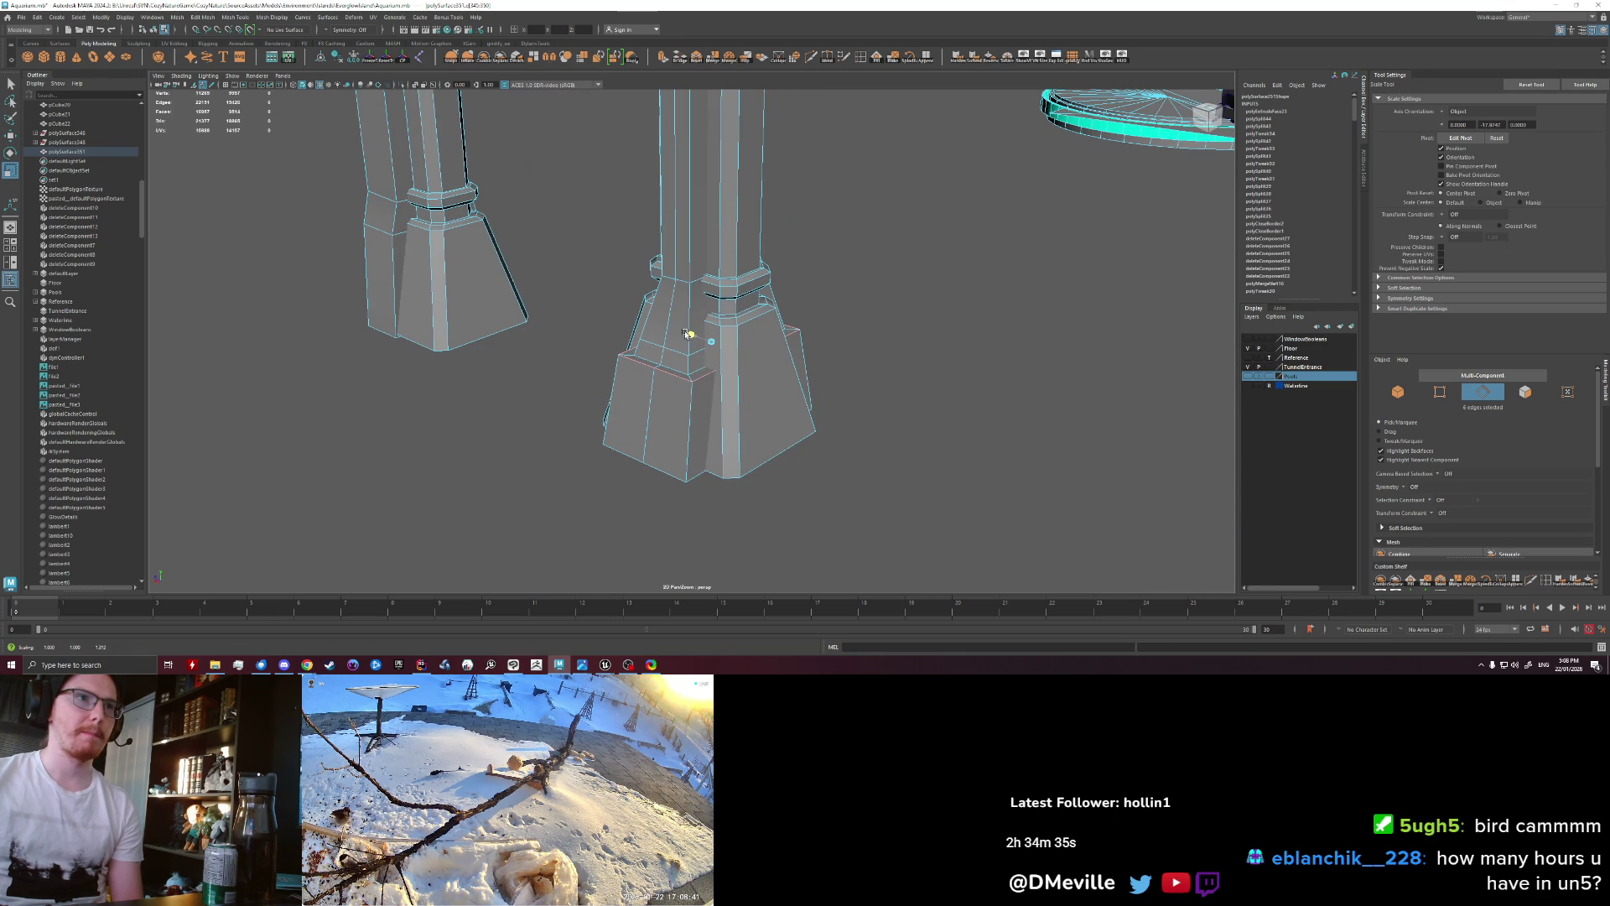
pyautogui.moveTo(661, 389); pyautogui.dragTo(869, 359, button='right')
pyautogui.moveTo(870, 359)
pyautogui.keyDown('alt'); pyautogui.mouseDown()
pyautogui.moveTo(740, 345)
pyautogui.moveTo(781, 338)
pyautogui.moveTo(712, 365)
pyautogui.moveTo(622, 363)
pyautogui.mouseUp(); pyautogui.keyUp('alt')
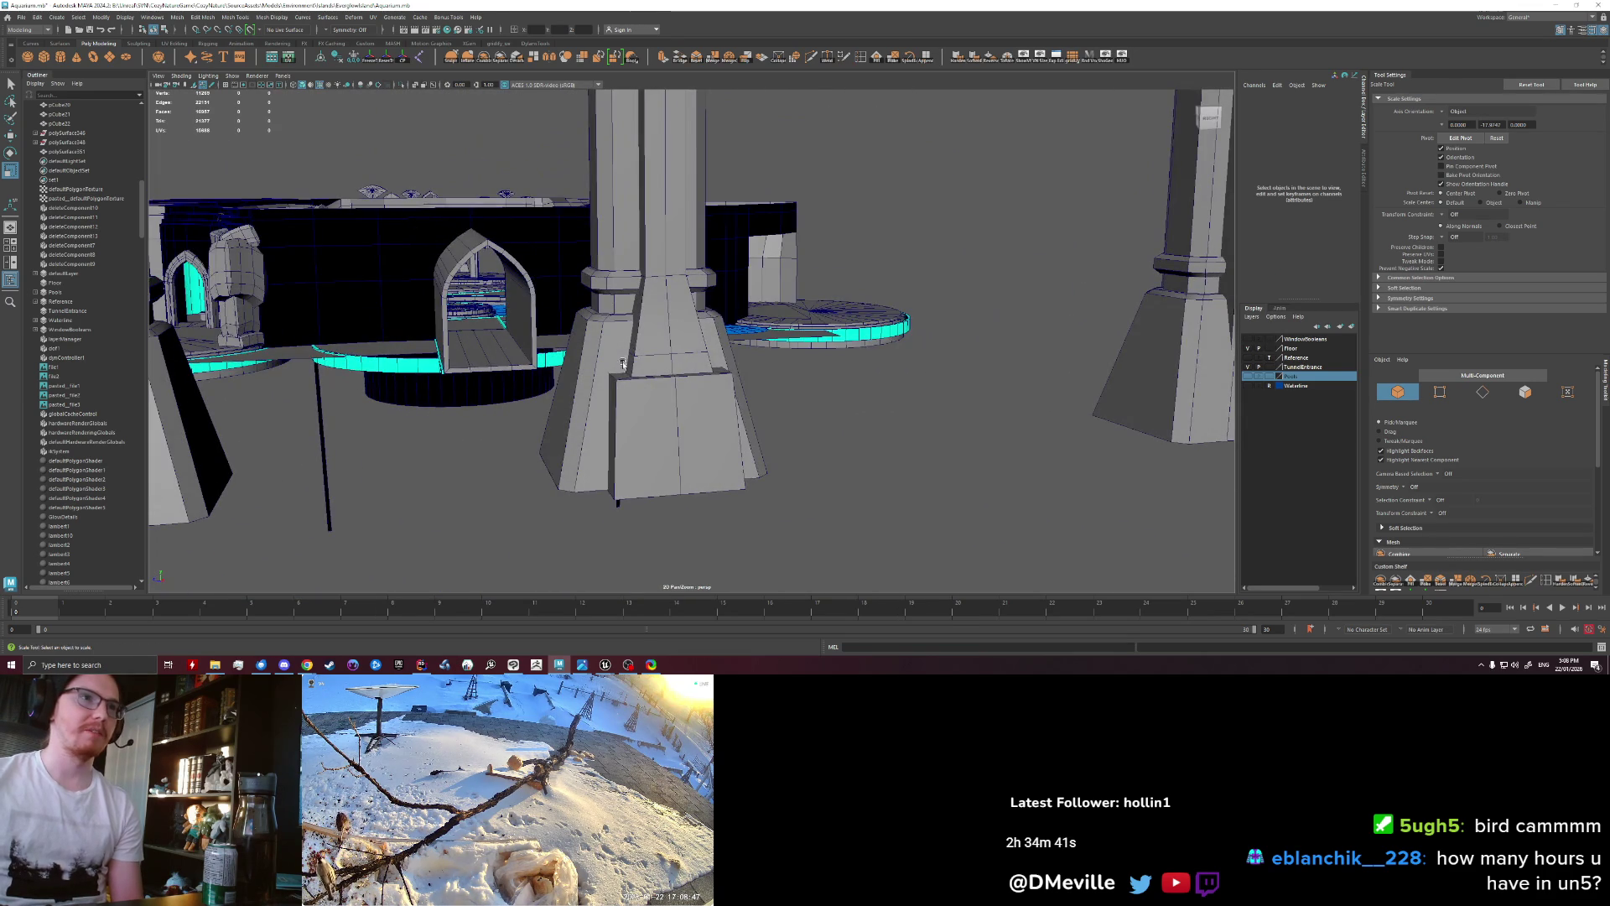
pyautogui.moveTo(644, 307)
pyautogui.keyDown('alt'); pyautogui.mouseDown()
pyautogui.moveTo(652, 338)
pyautogui.moveTo(756, 347)
pyautogui.moveTo(694, 369)
pyautogui.mouseUp(); pyautogui.keyUp('alt')
# Step: Select a face on the middle pillar's base block, raise it with Move, then undo
pyautogui.click(693, 369)
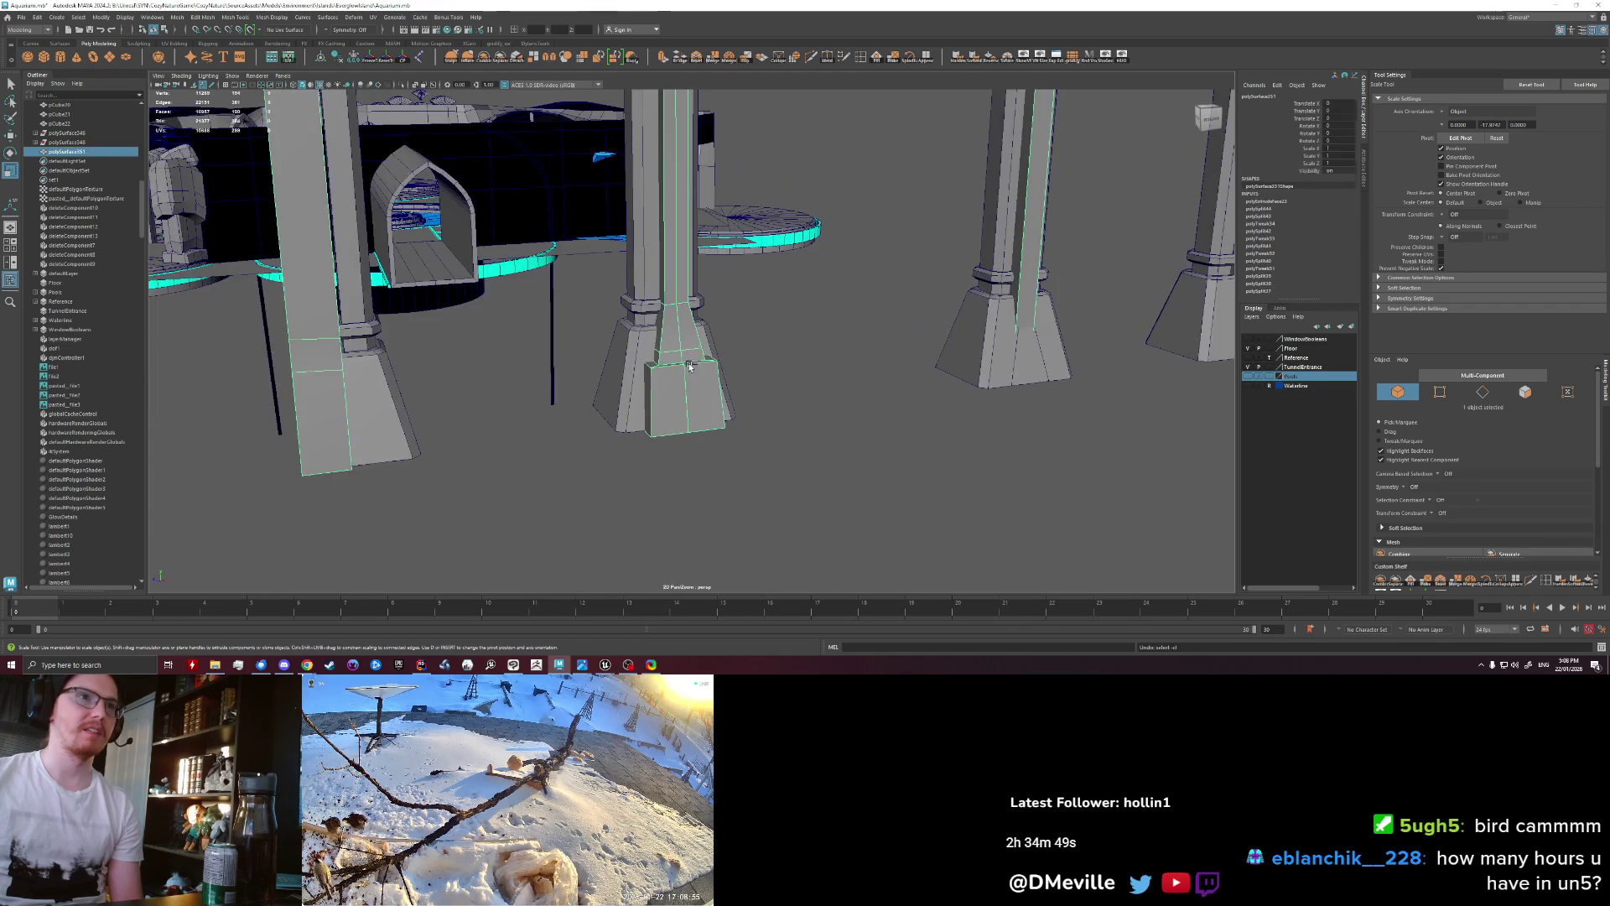
pyautogui.press('F10')
pyautogui.doubleClick(738, 372)
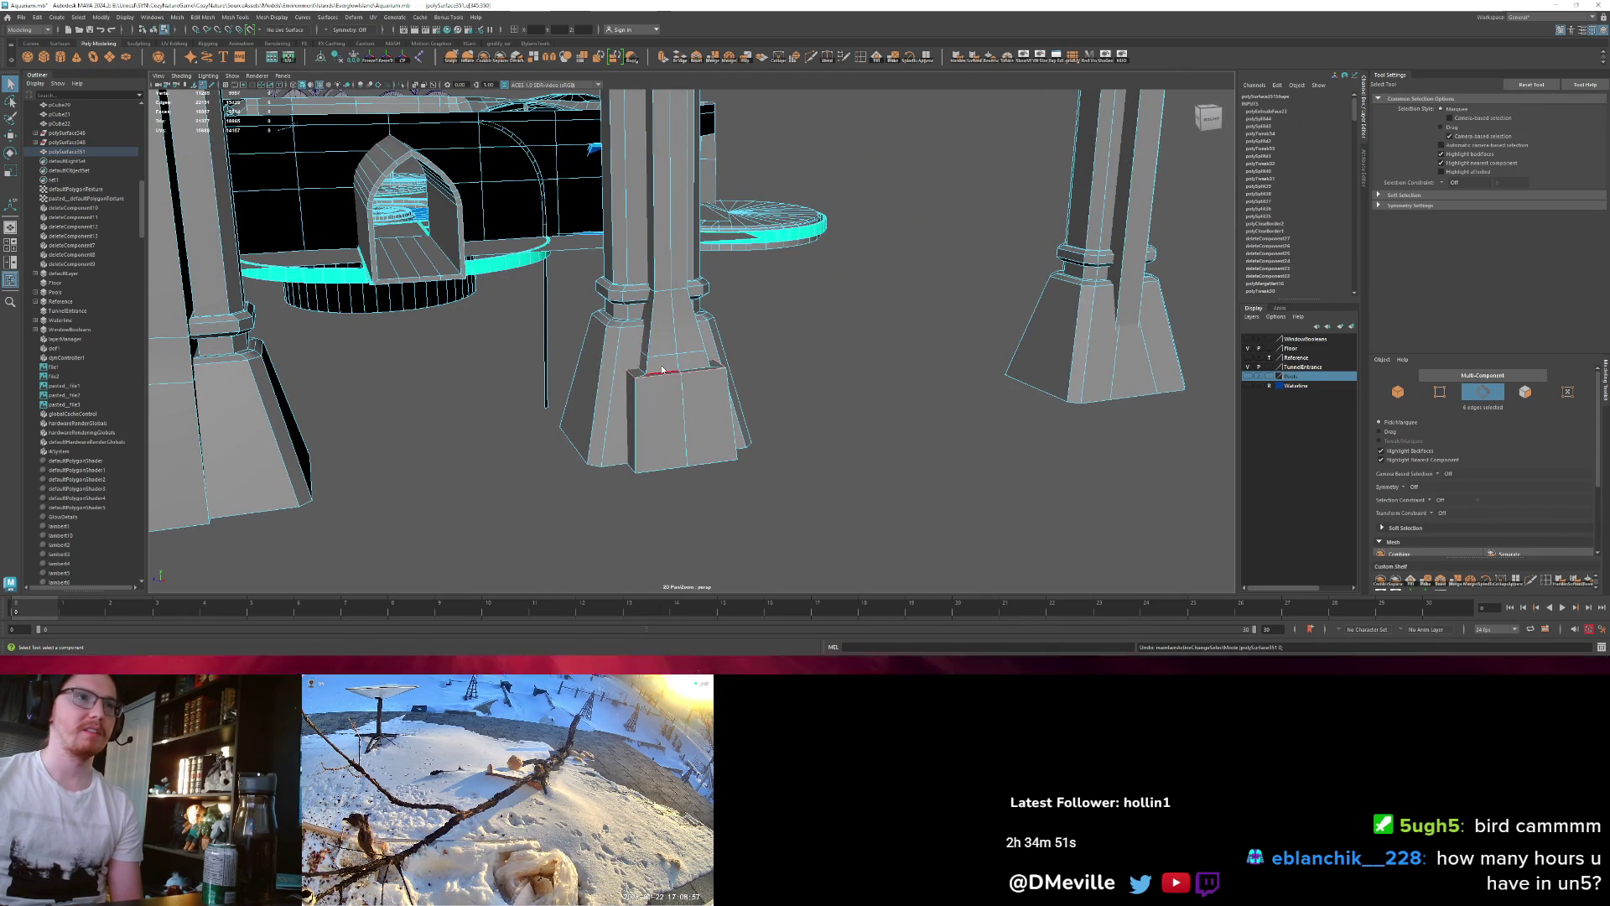
pyautogui.moveTo(651, 375); pyautogui.dragTo(651, 419, button='right')
pyautogui.press('q')
pyautogui.click(647, 376)
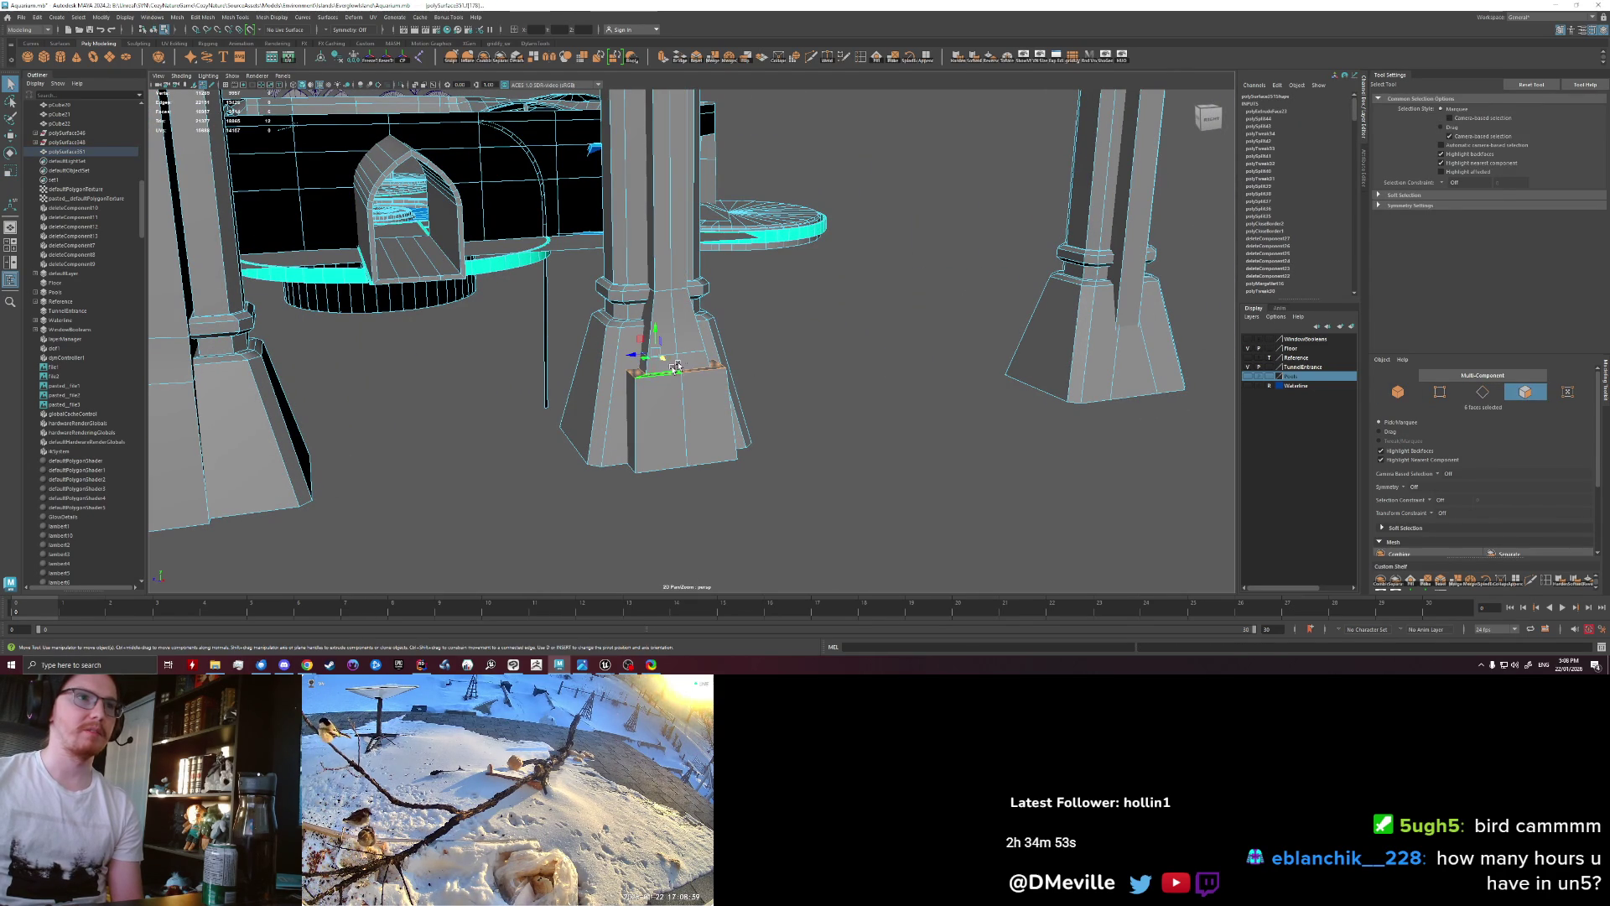
pyautogui.press('w')
pyautogui.moveTo(662, 340); pyautogui.dragTo(654, 262)
pyautogui.hotkey('ctrl', 'z')
pyautogui.hotkey('ctrl', 'z')
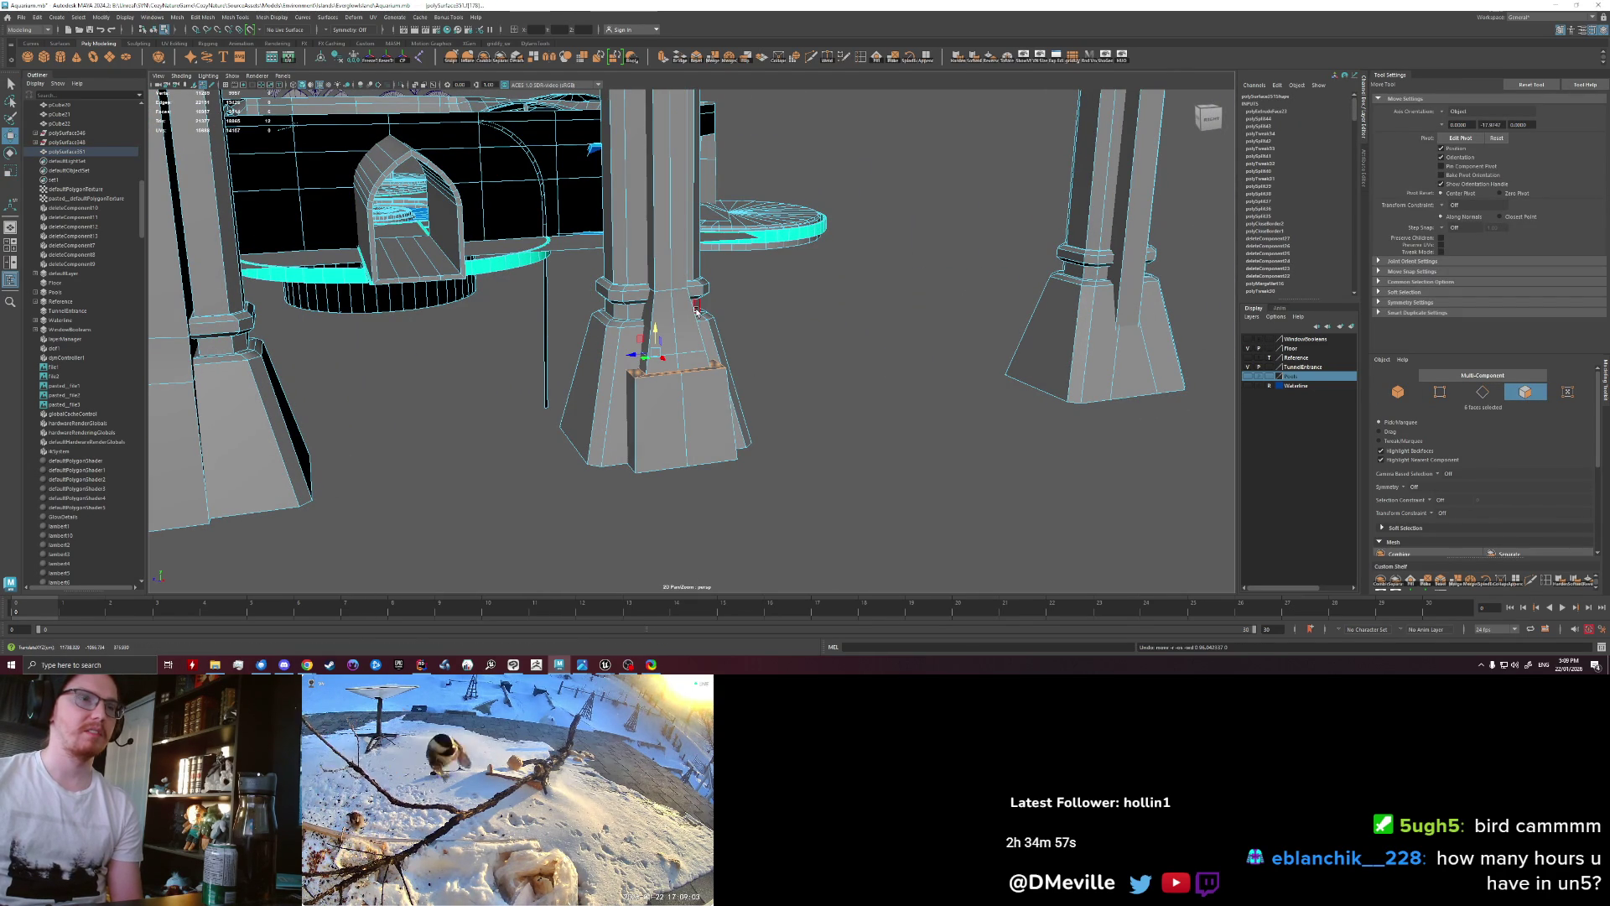
# Step: Redo the base block raise, lower it slightly, then raise the block's top edges
pyautogui.hotkey('shift', 'z')
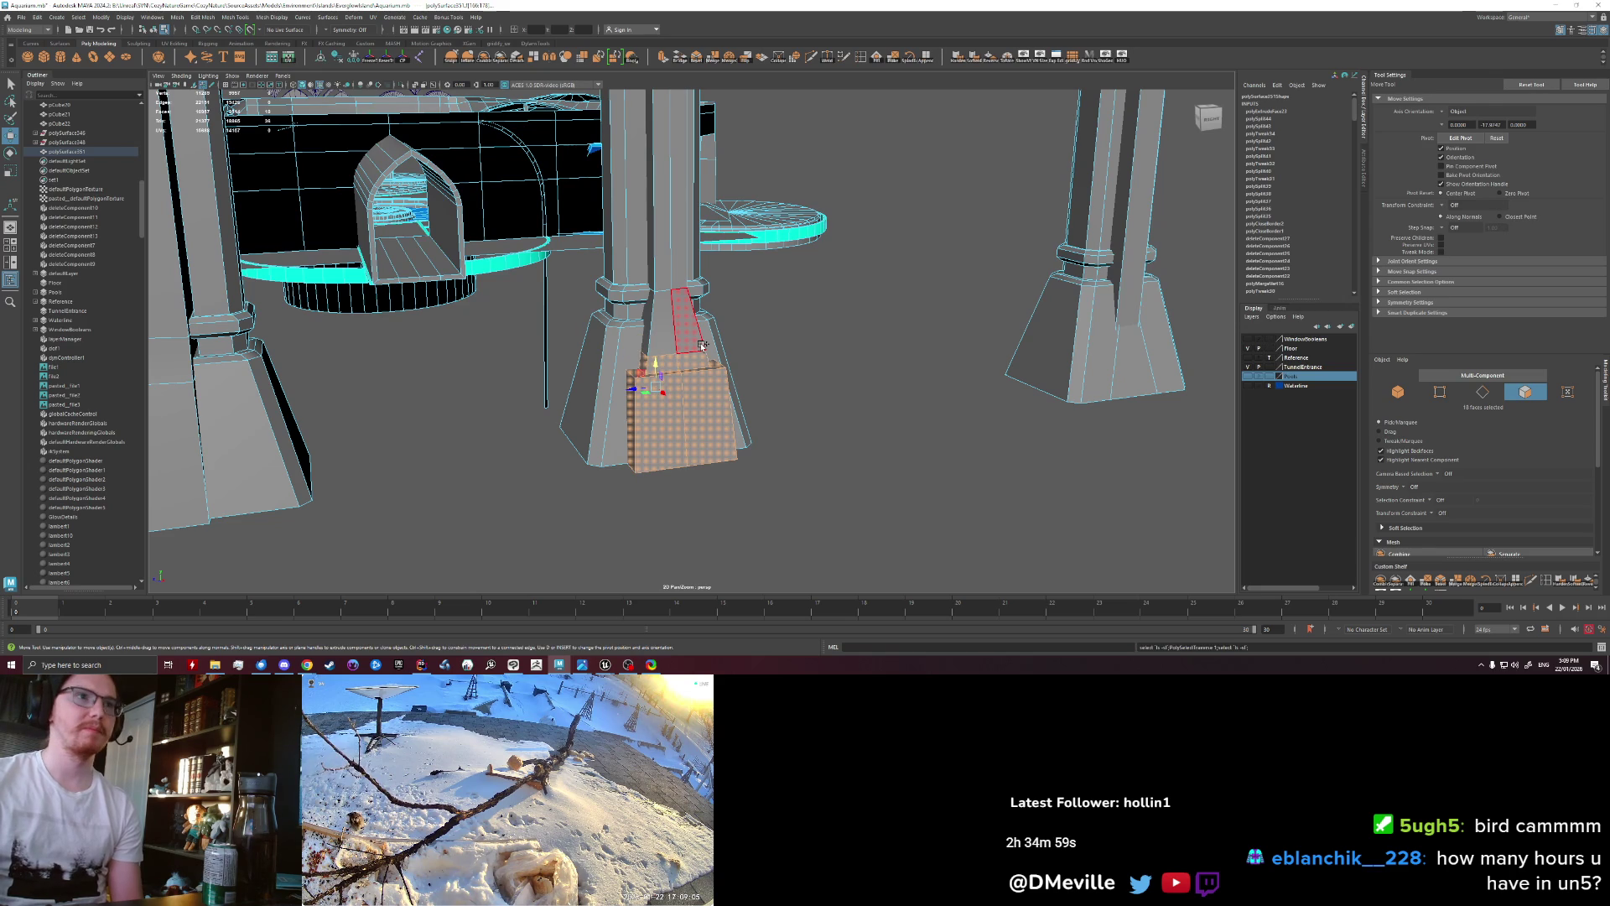
pyautogui.hotkey('shift', 'z')
pyautogui.moveTo(658, 328); pyautogui.dragTo(651, 364)
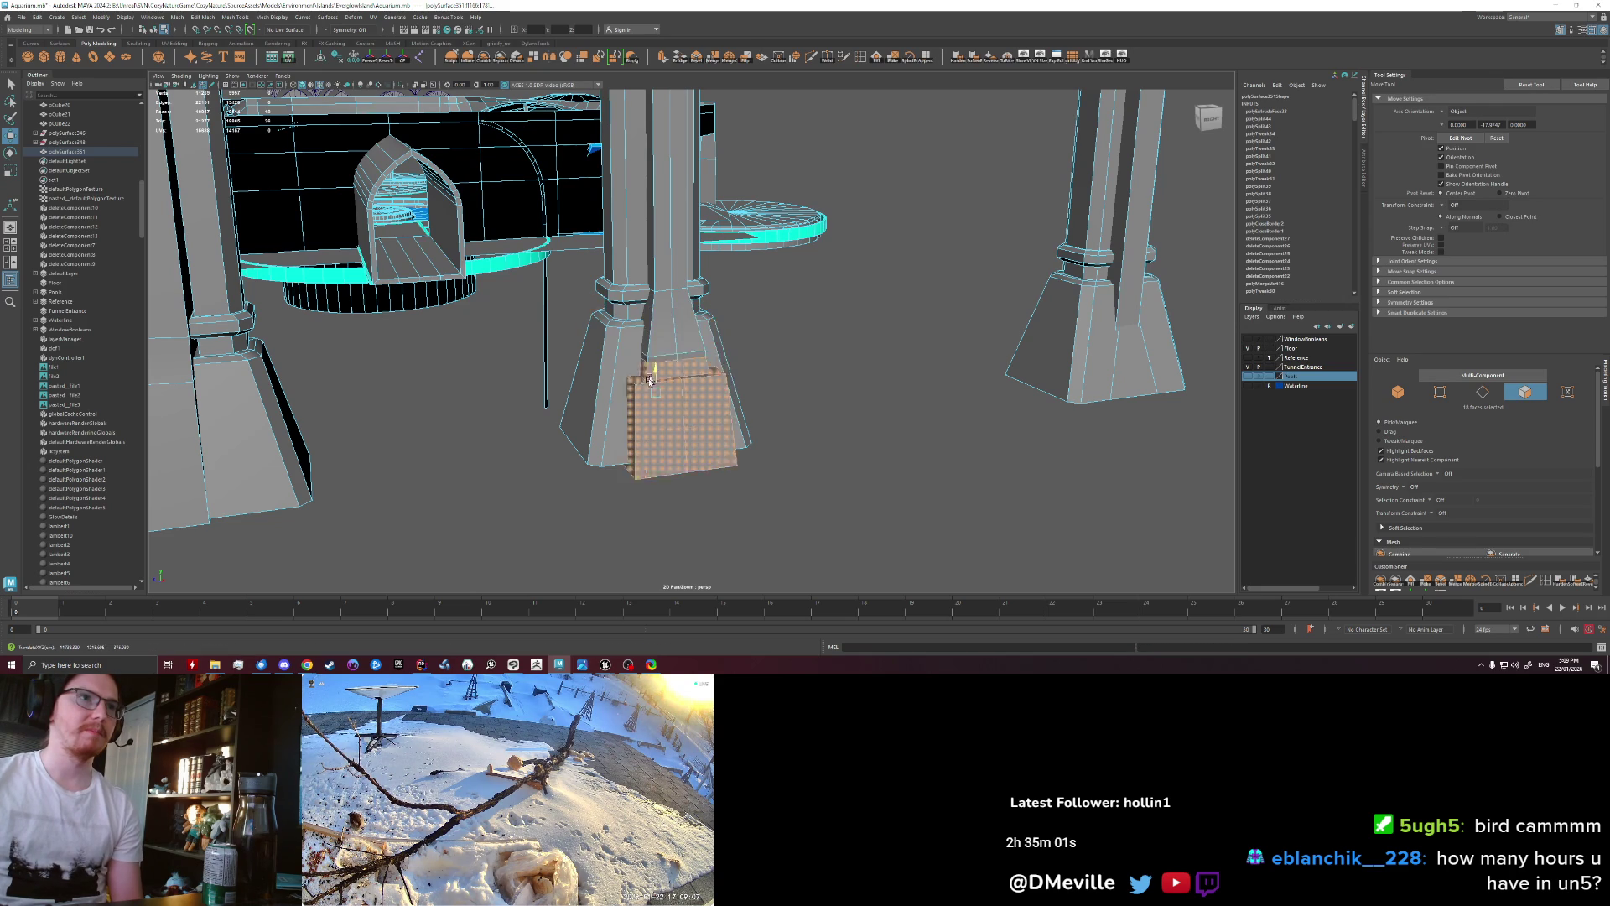
pyautogui.moveTo(659, 382); pyautogui.dragTo(657, 361, button='right')
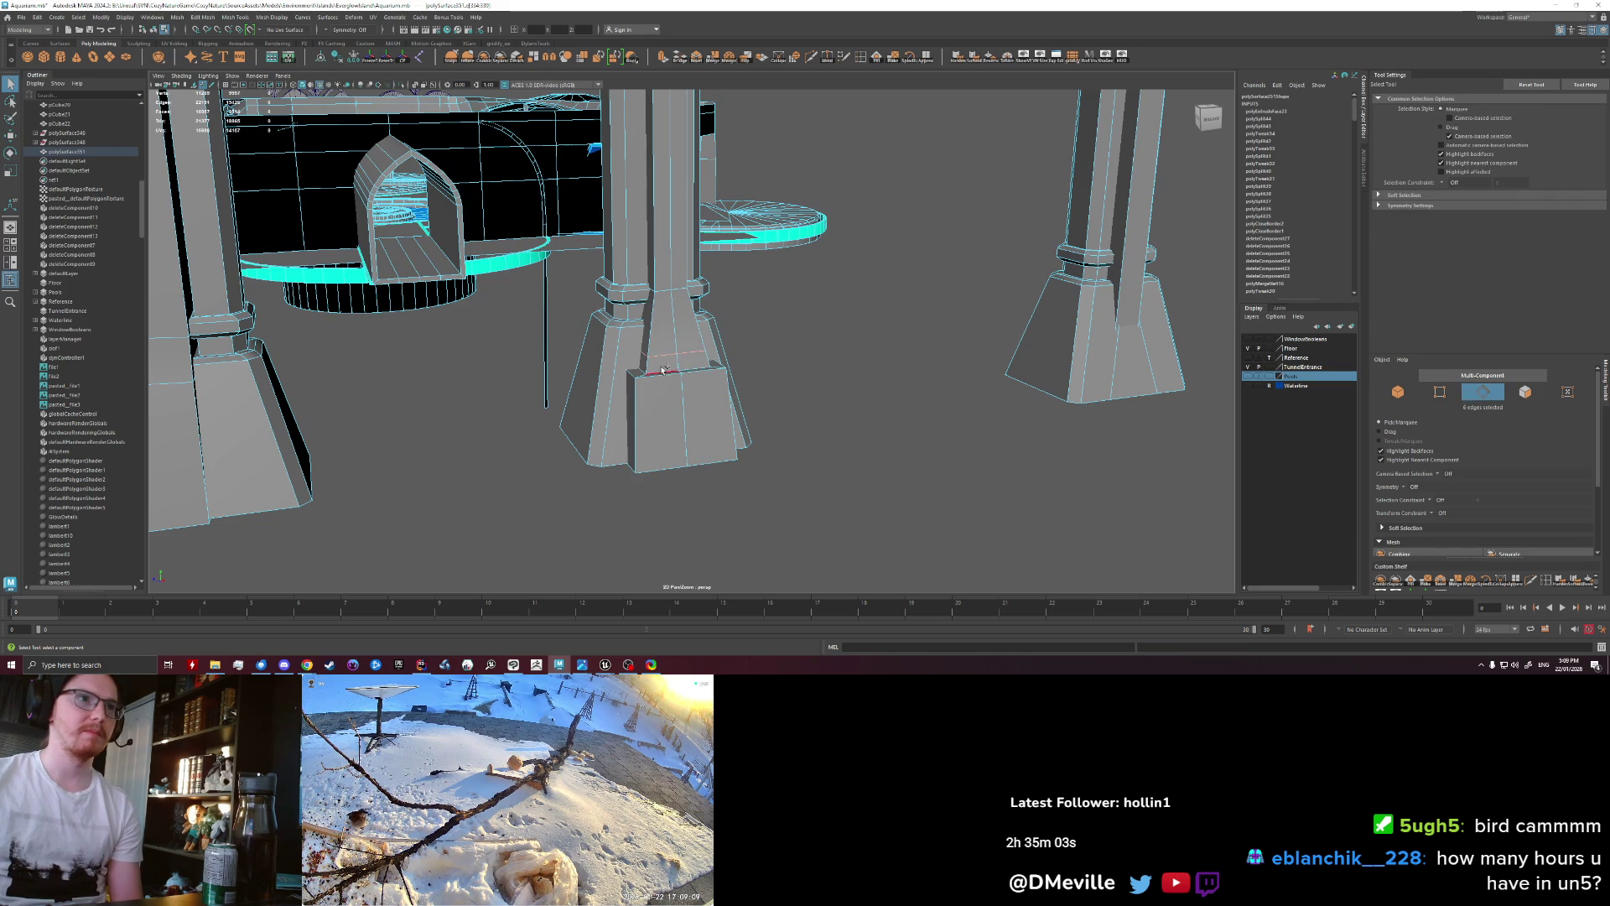
pyautogui.press('w')
pyautogui.moveTo(658, 328); pyautogui.dragTo(654, 268)
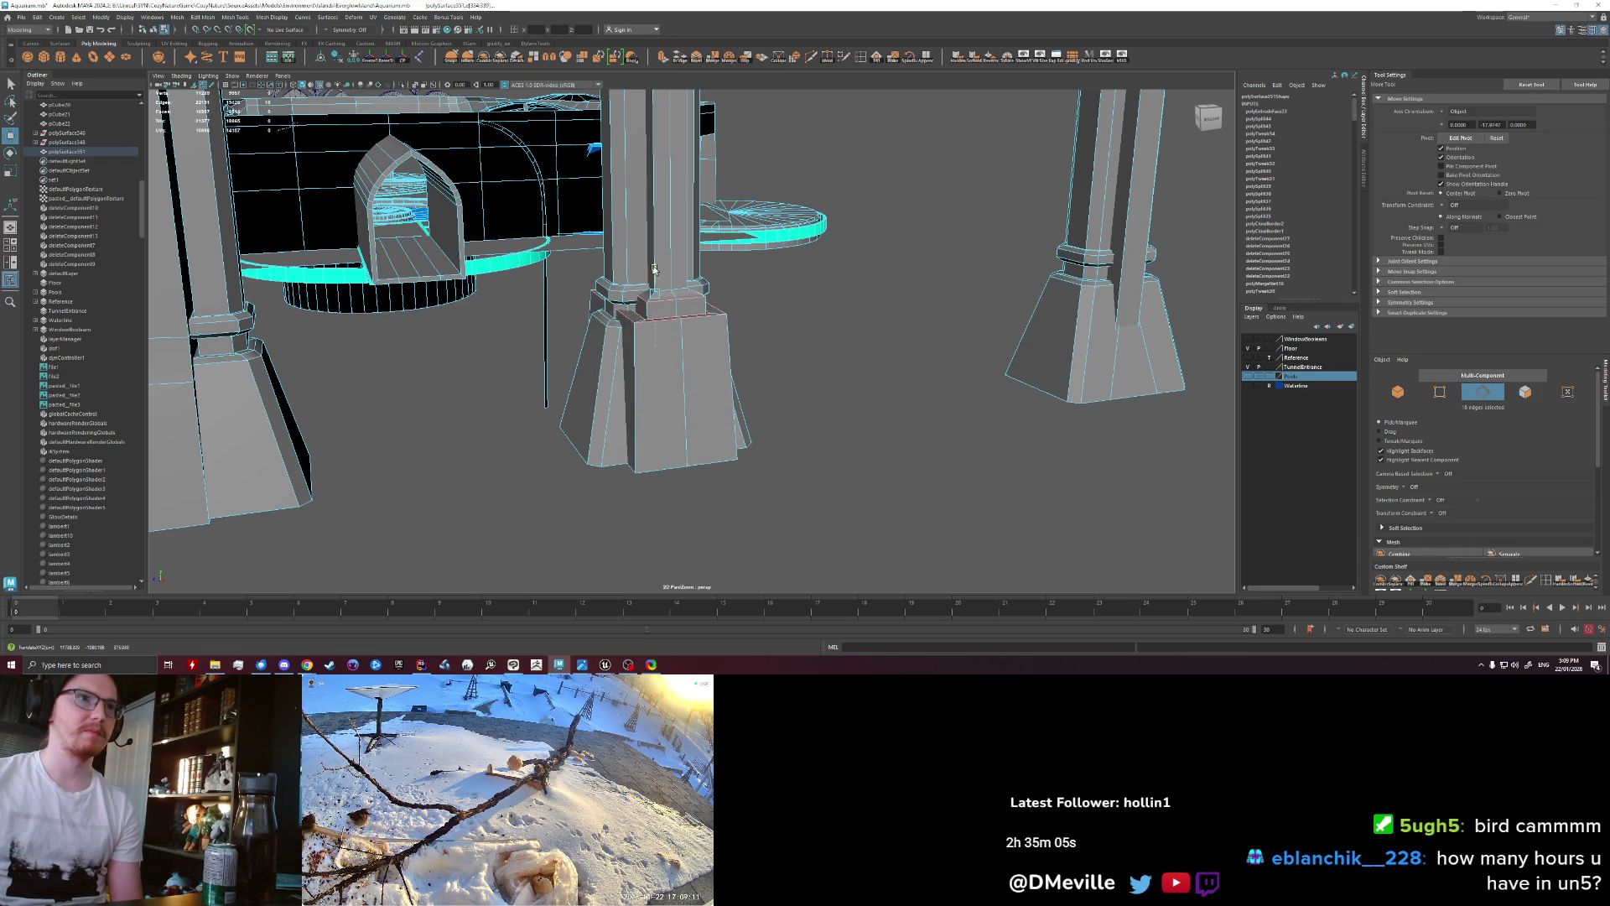
# Step: Return to object mode with F8 and clear the selection
pyautogui.keyDown('alt'); pyautogui.moveTo(773, 350); pyautogui.dragTo(669, 356); pyautogui.keyUp('alt')
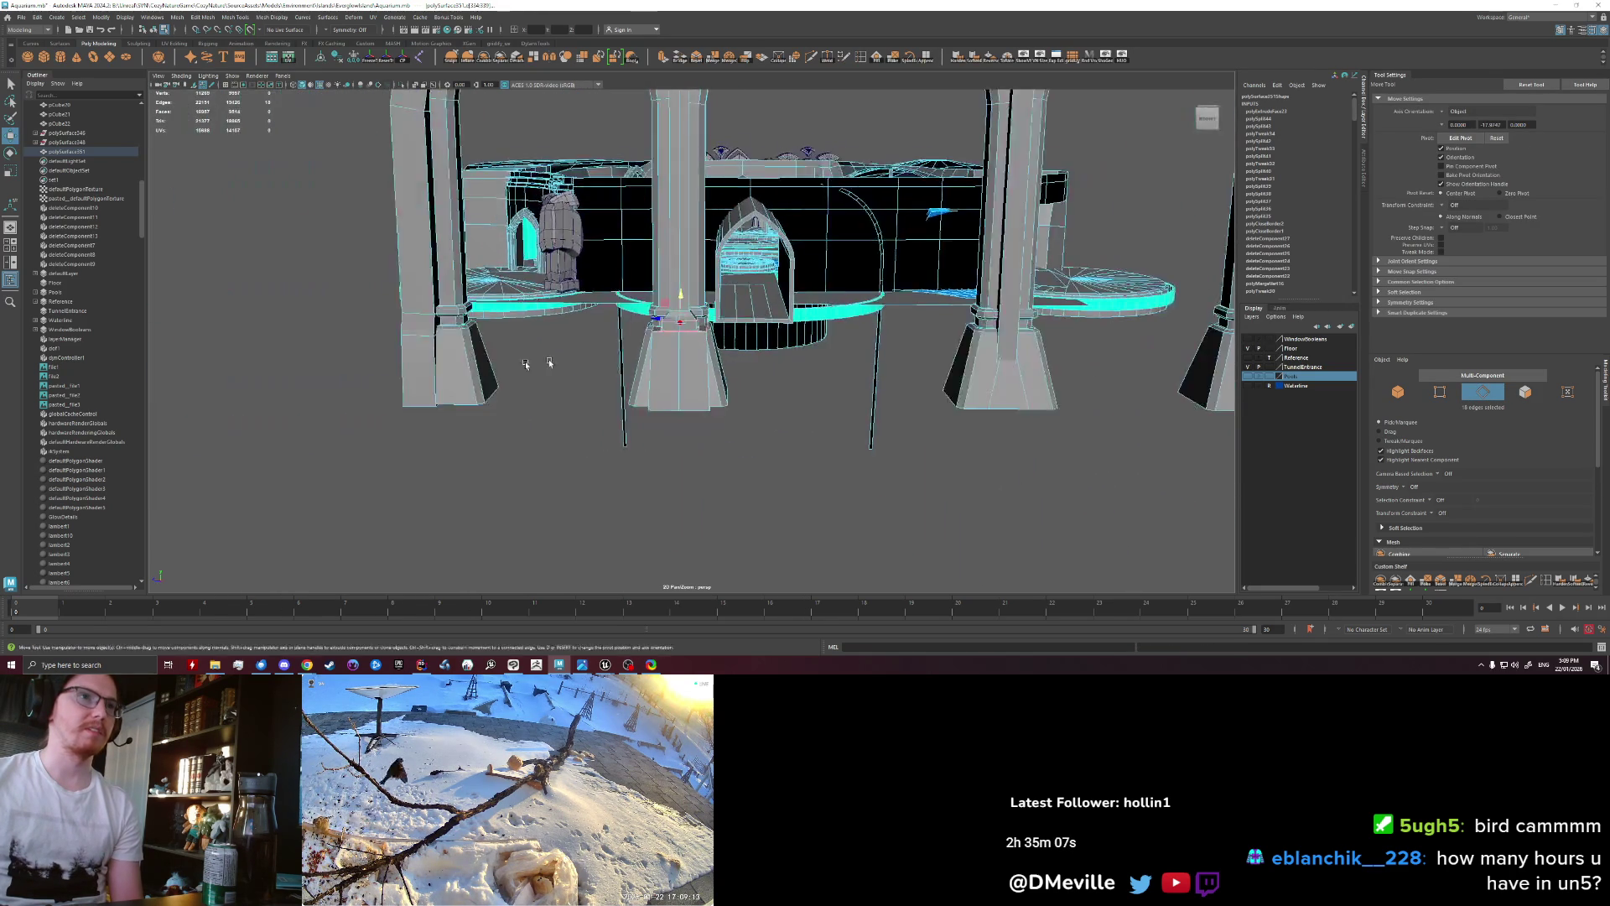
pyautogui.keyDown('alt'); pyautogui.moveTo(669, 356); pyautogui.dragTo(490, 389, button='right'); pyautogui.keyUp('alt')
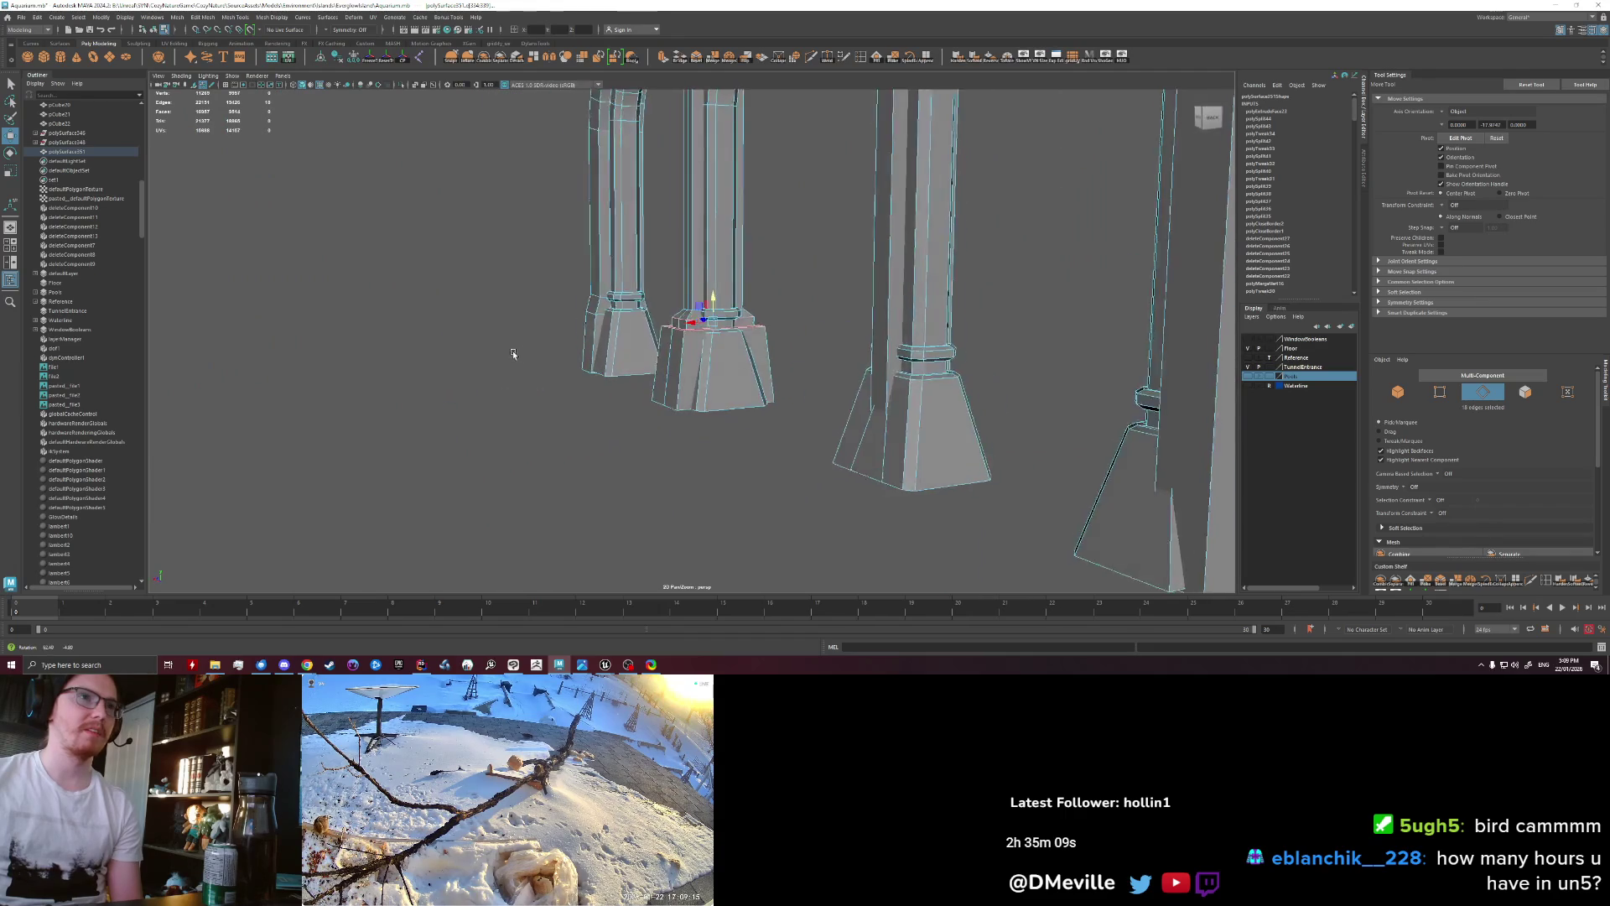
pyautogui.moveTo(491, 390)
pyautogui.keyDown('alt'); pyautogui.mouseDown()
pyautogui.moveTo(783, 453)
pyautogui.moveTo(645, 436)
pyautogui.mouseUp(); pyautogui.keyUp('alt')
pyautogui.press('F8')
pyautogui.click(766, 442)
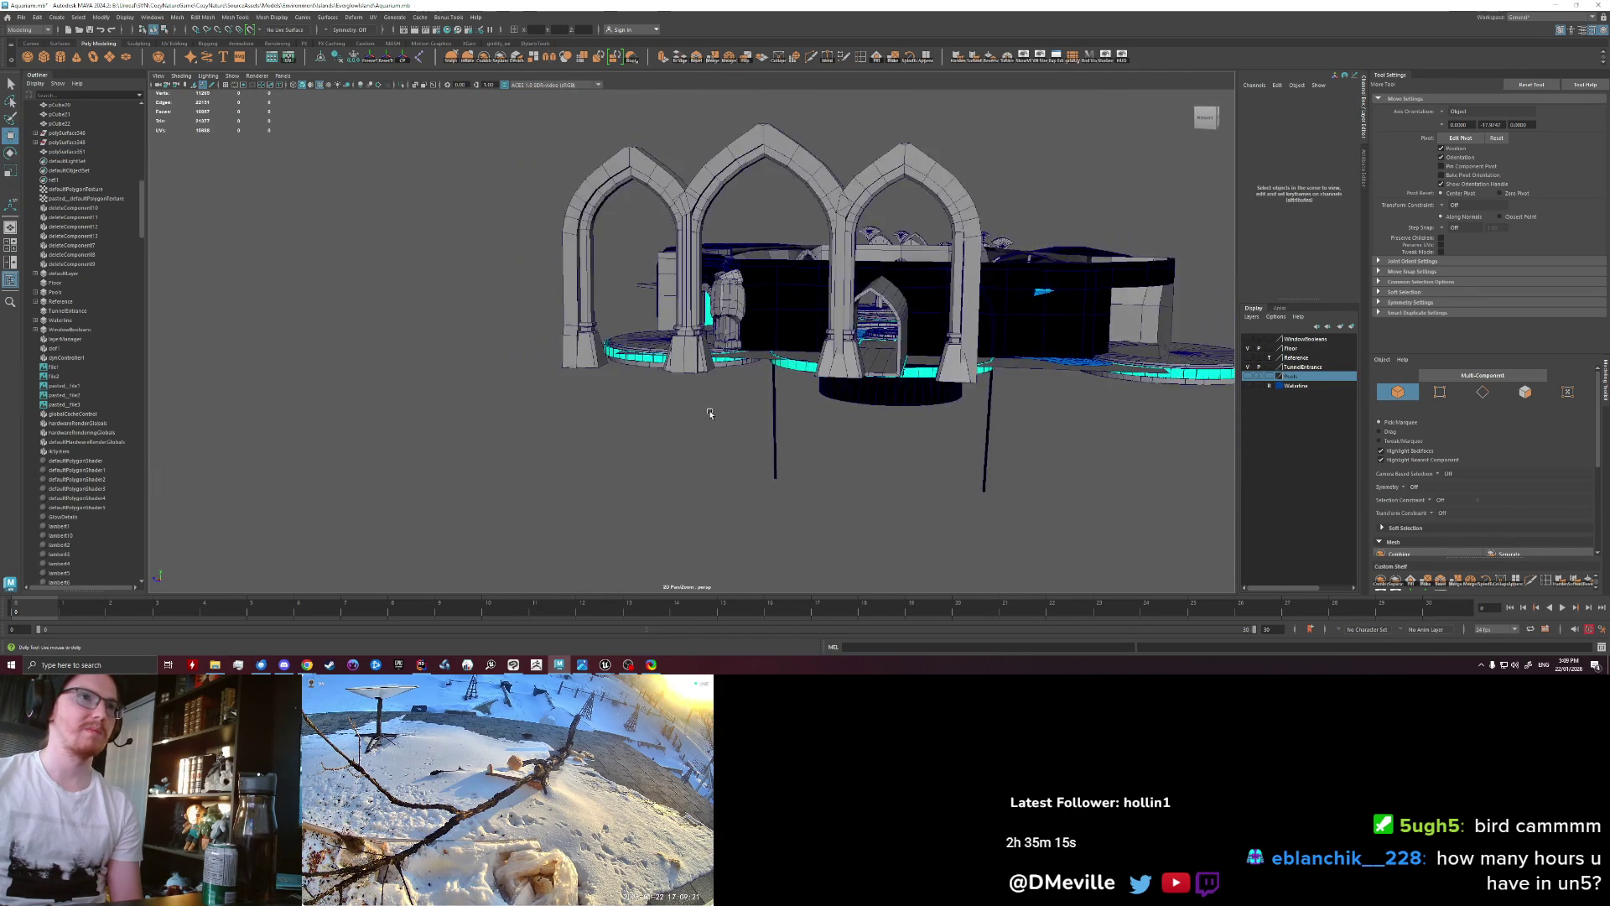
pyautogui.scroll(-2, 645, 436)
pyautogui.scroll(8, 682, 403)
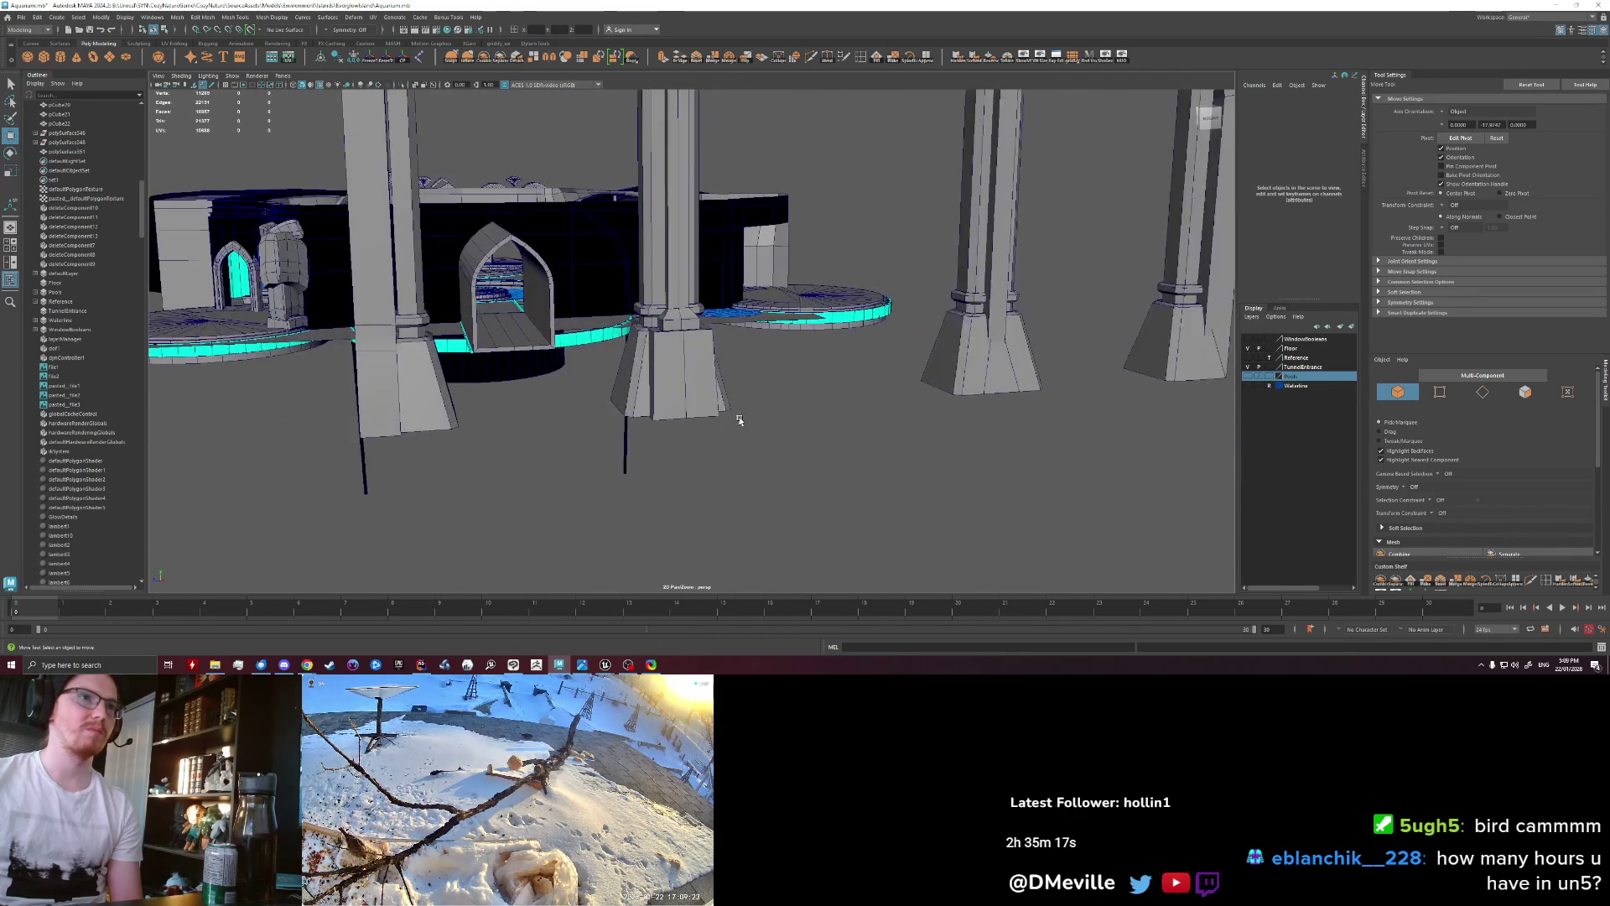
# Step: Select the edge loop around the central pillar's base in edge mode and raise it
pyautogui.click(689, 406)
pyautogui.press('F10')
pyautogui.doubleClick(650, 352)
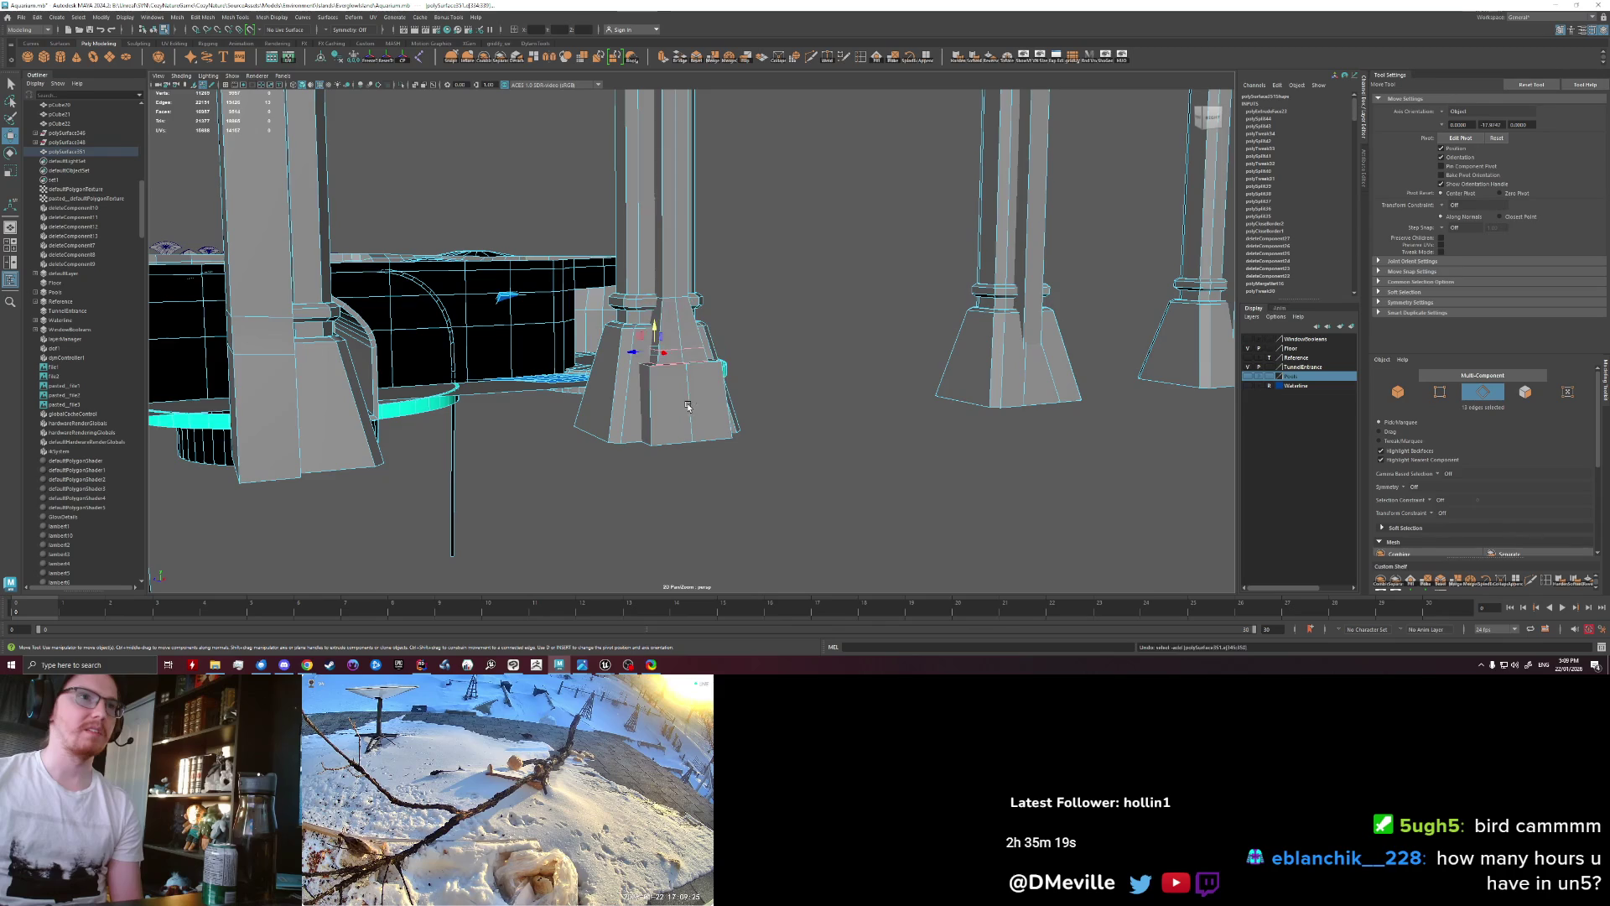
pyautogui.moveTo(650, 352)
pyautogui.keyDown('alt'); pyautogui.mouseDown()
pyautogui.moveTo(684, 475)
pyautogui.moveTo(687, 434)
pyautogui.mouseUp(); pyautogui.keyUp('alt')
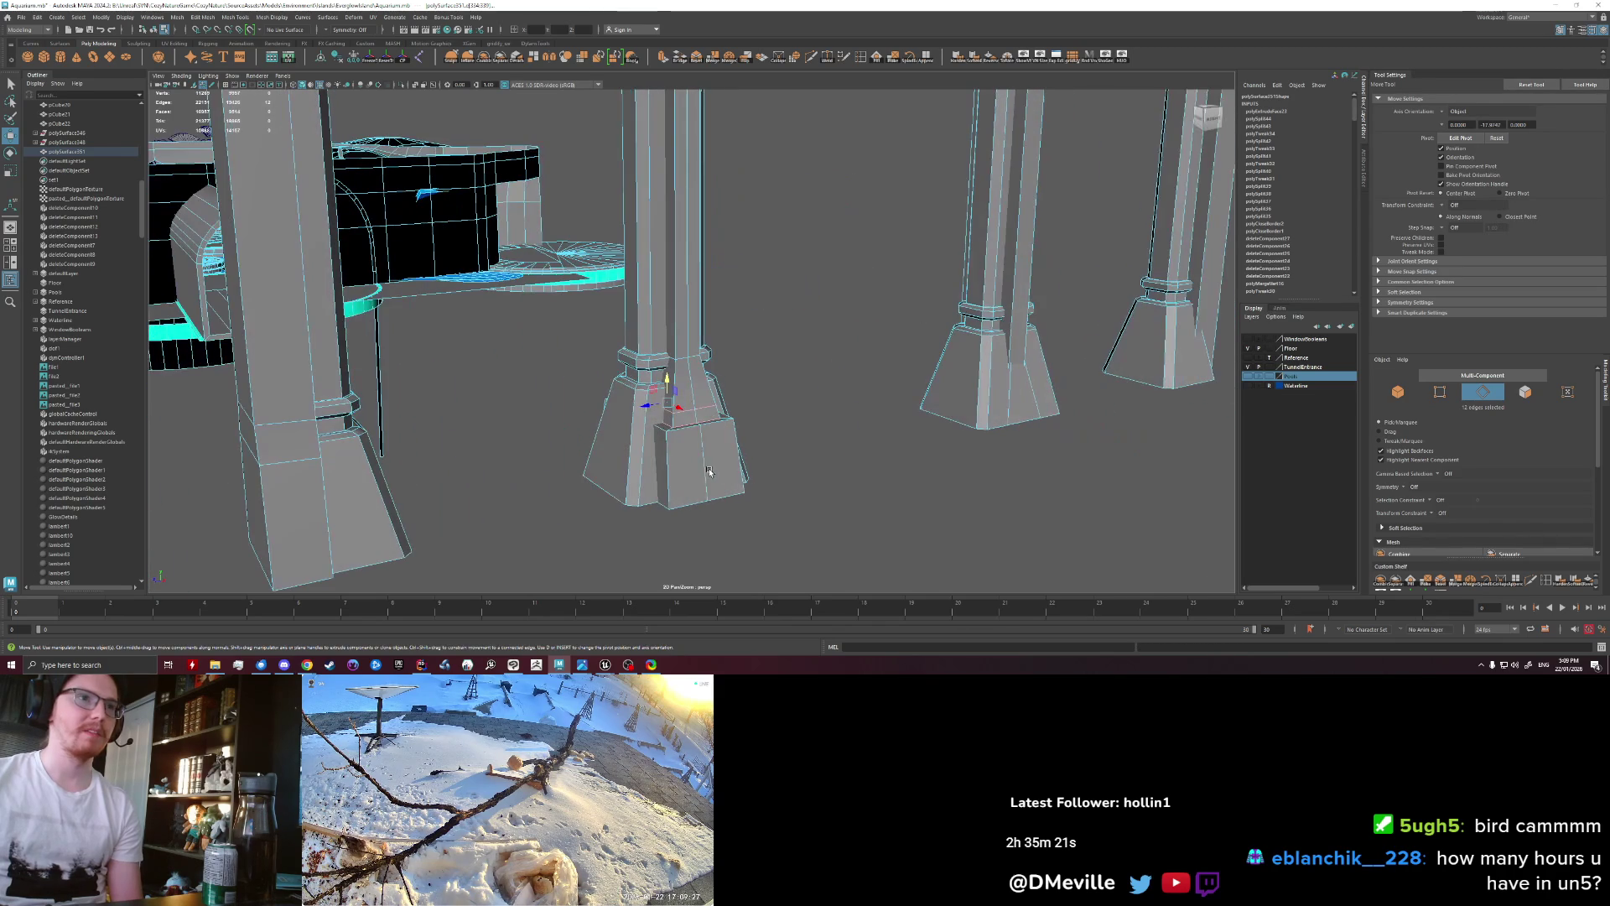
pyautogui.moveTo(667, 379); pyautogui.dragTo(663, 353)
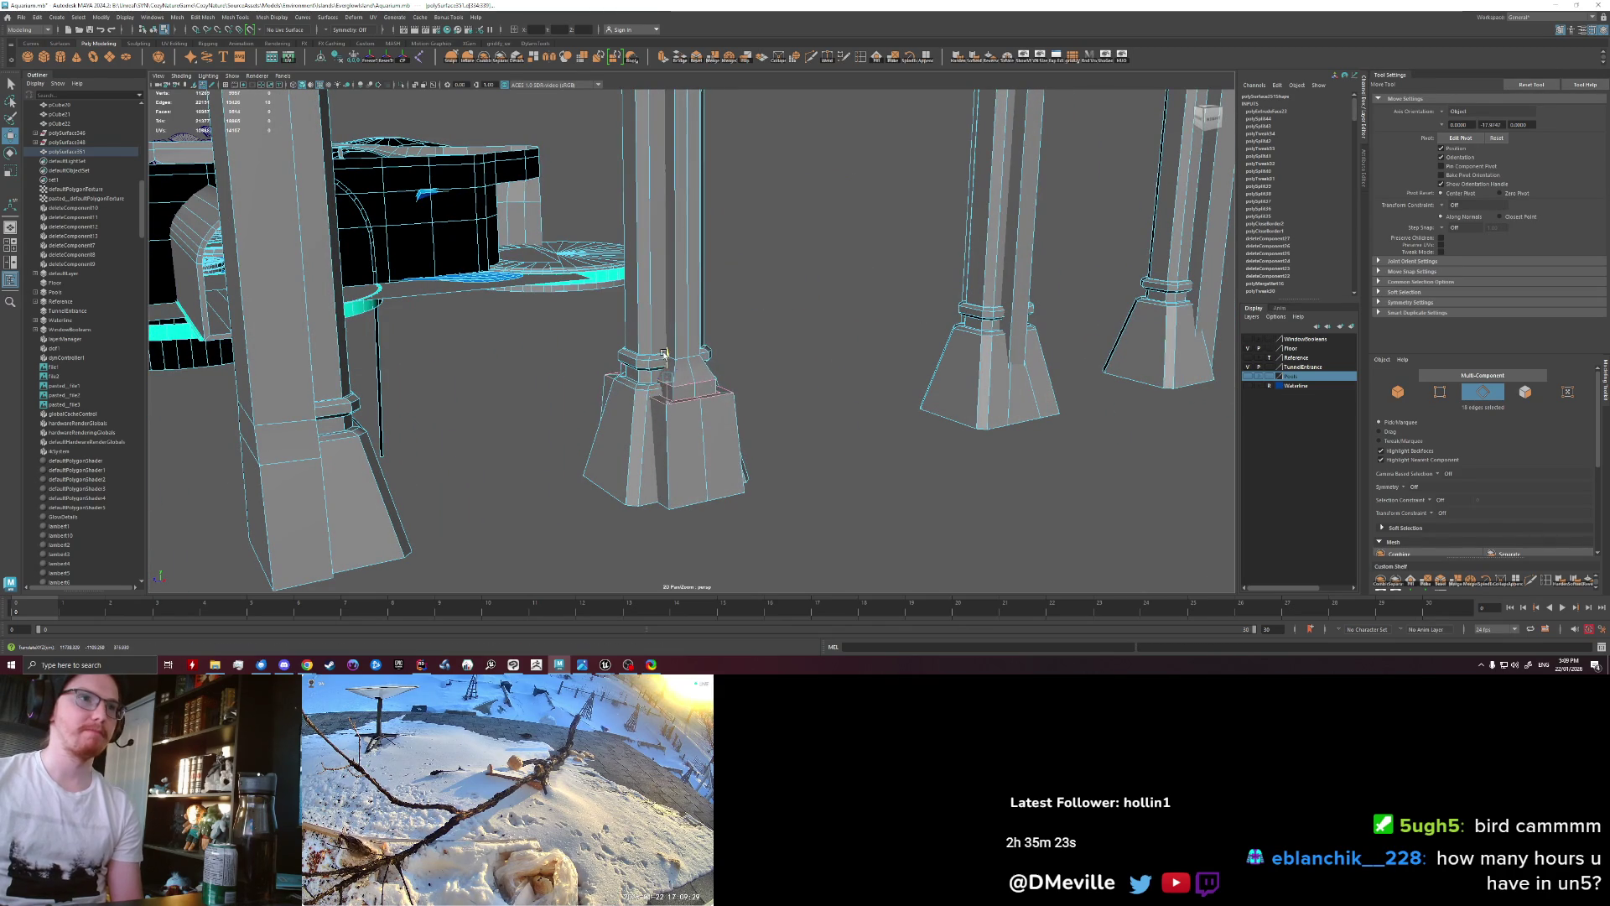
pyautogui.scroll(5, 718, 440)
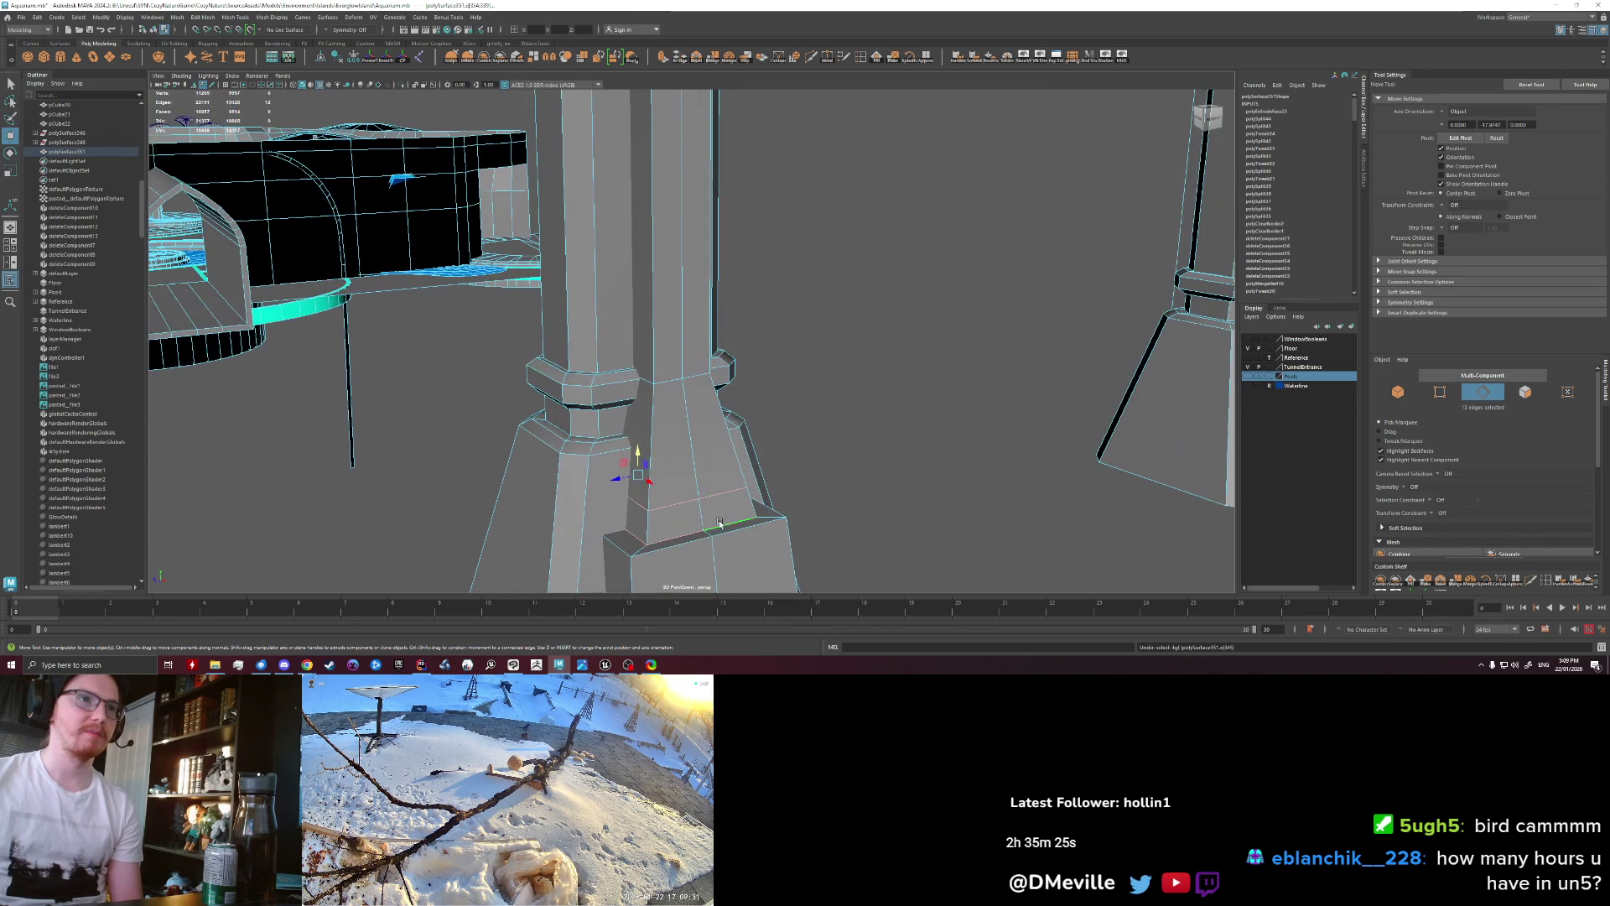
# Step: Add another base edge loop and raise it, then undo the raise and selection changes
pyautogui.press('q')
pyautogui.keyDown('shift'); pyautogui.click(689, 509); pyautogui.keyUp('shift')
pyautogui.keyDown('shift'); pyautogui.doubleClick(682, 551); pyautogui.keyUp('shift')
pyautogui.press('w')
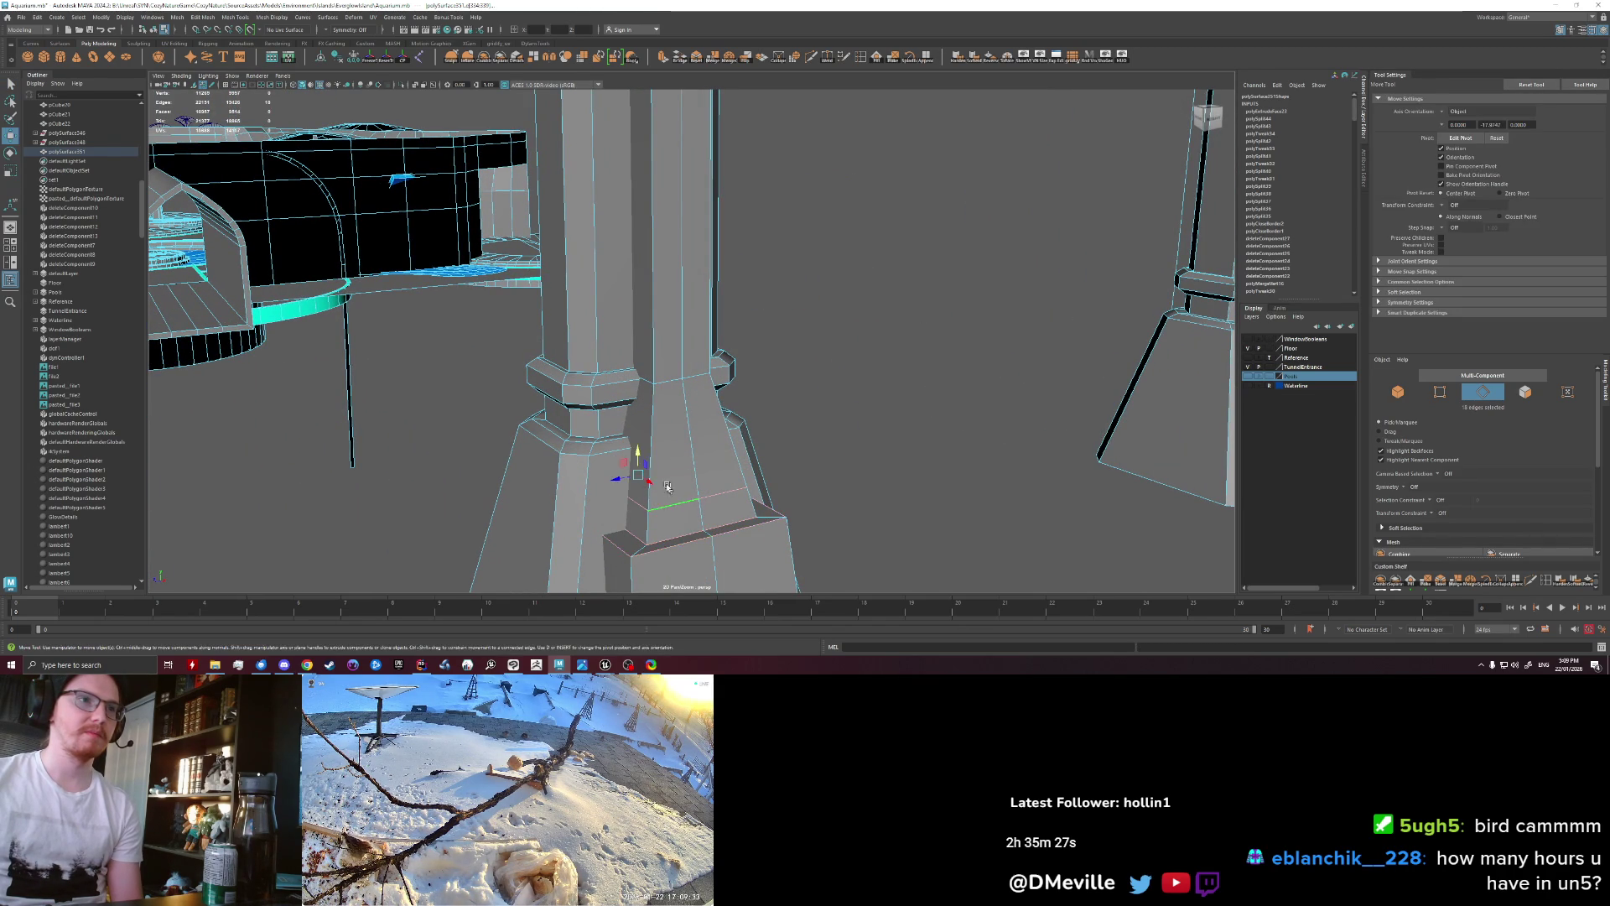
pyautogui.moveTo(637, 466); pyautogui.dragTo(635, 435)
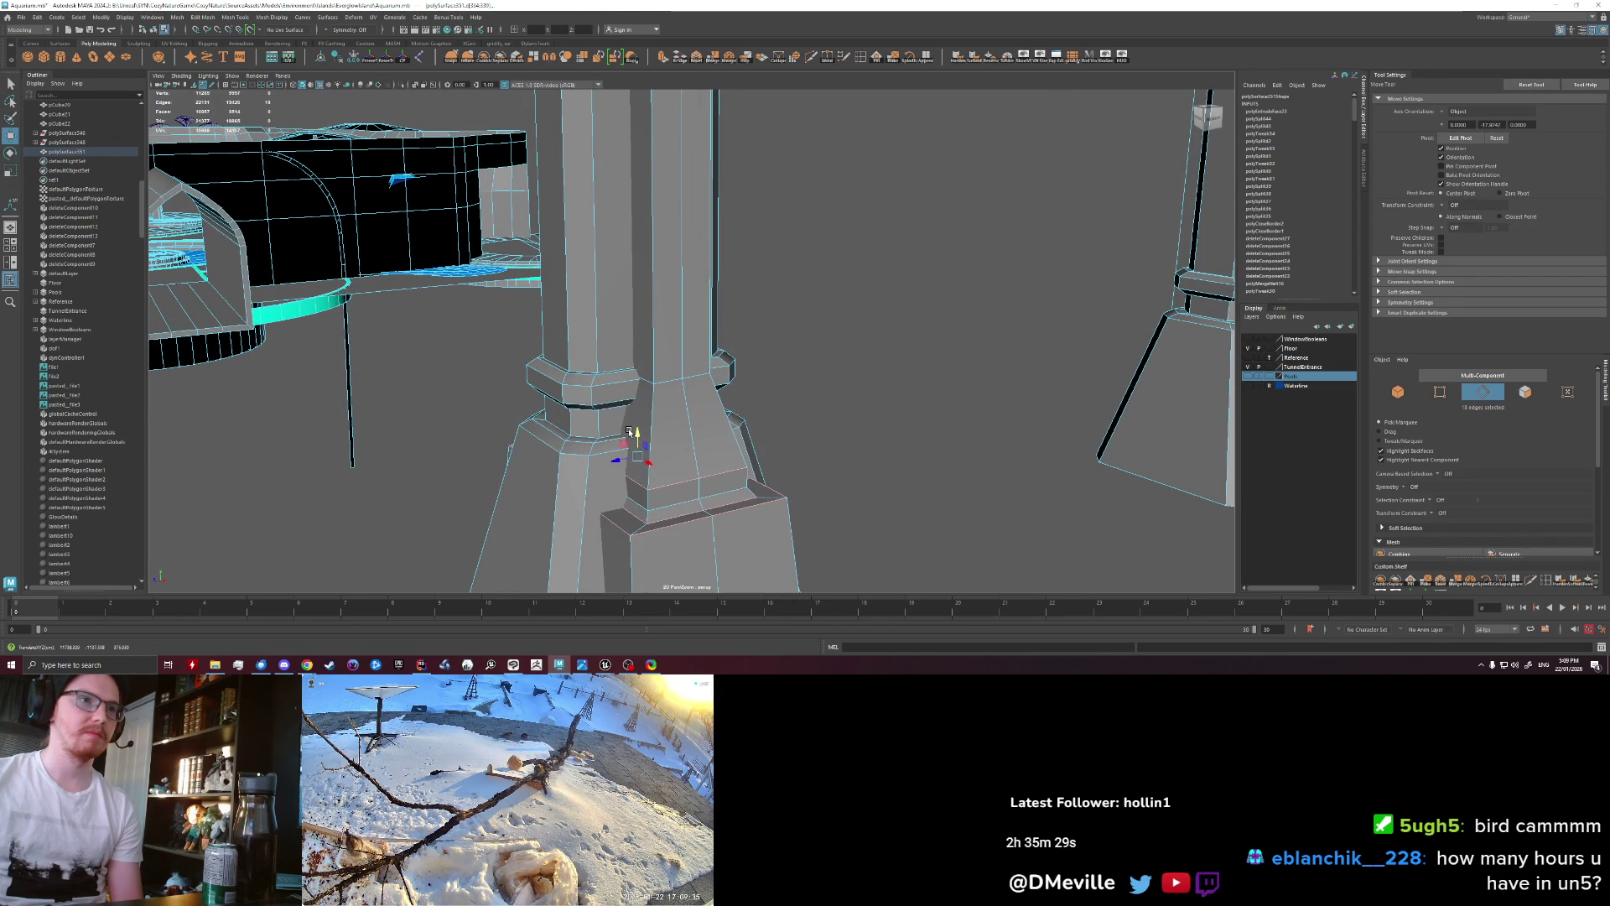
pyautogui.hotkey('ctrl', 'z')
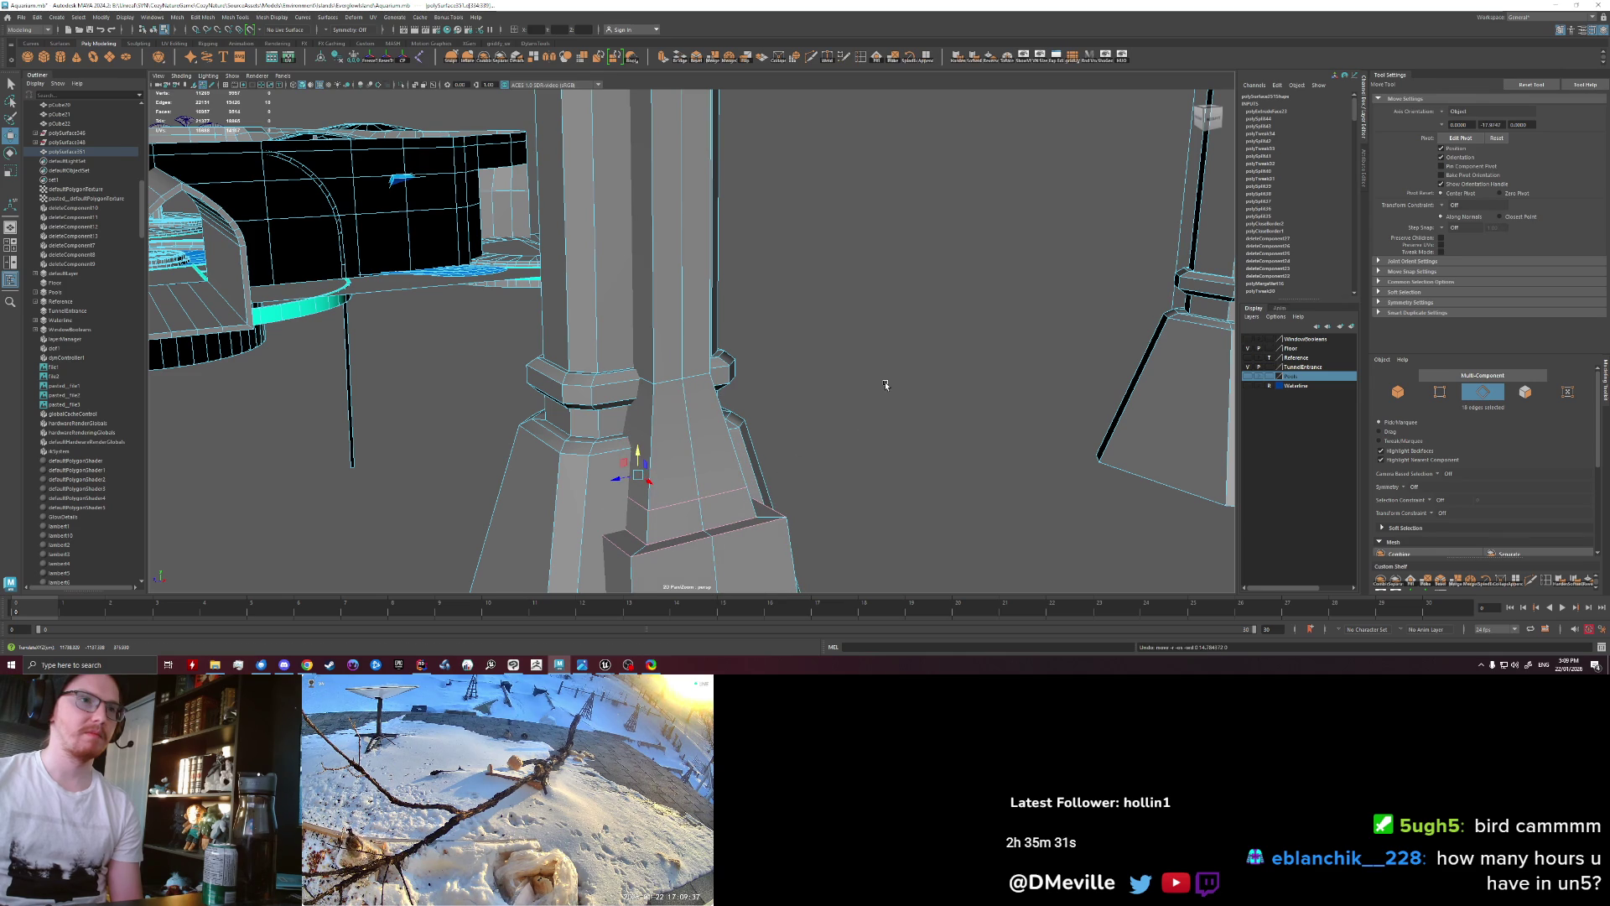
pyautogui.hotkey('ctrl', 'z')
pyautogui.hotkey('ctrl', 'z')
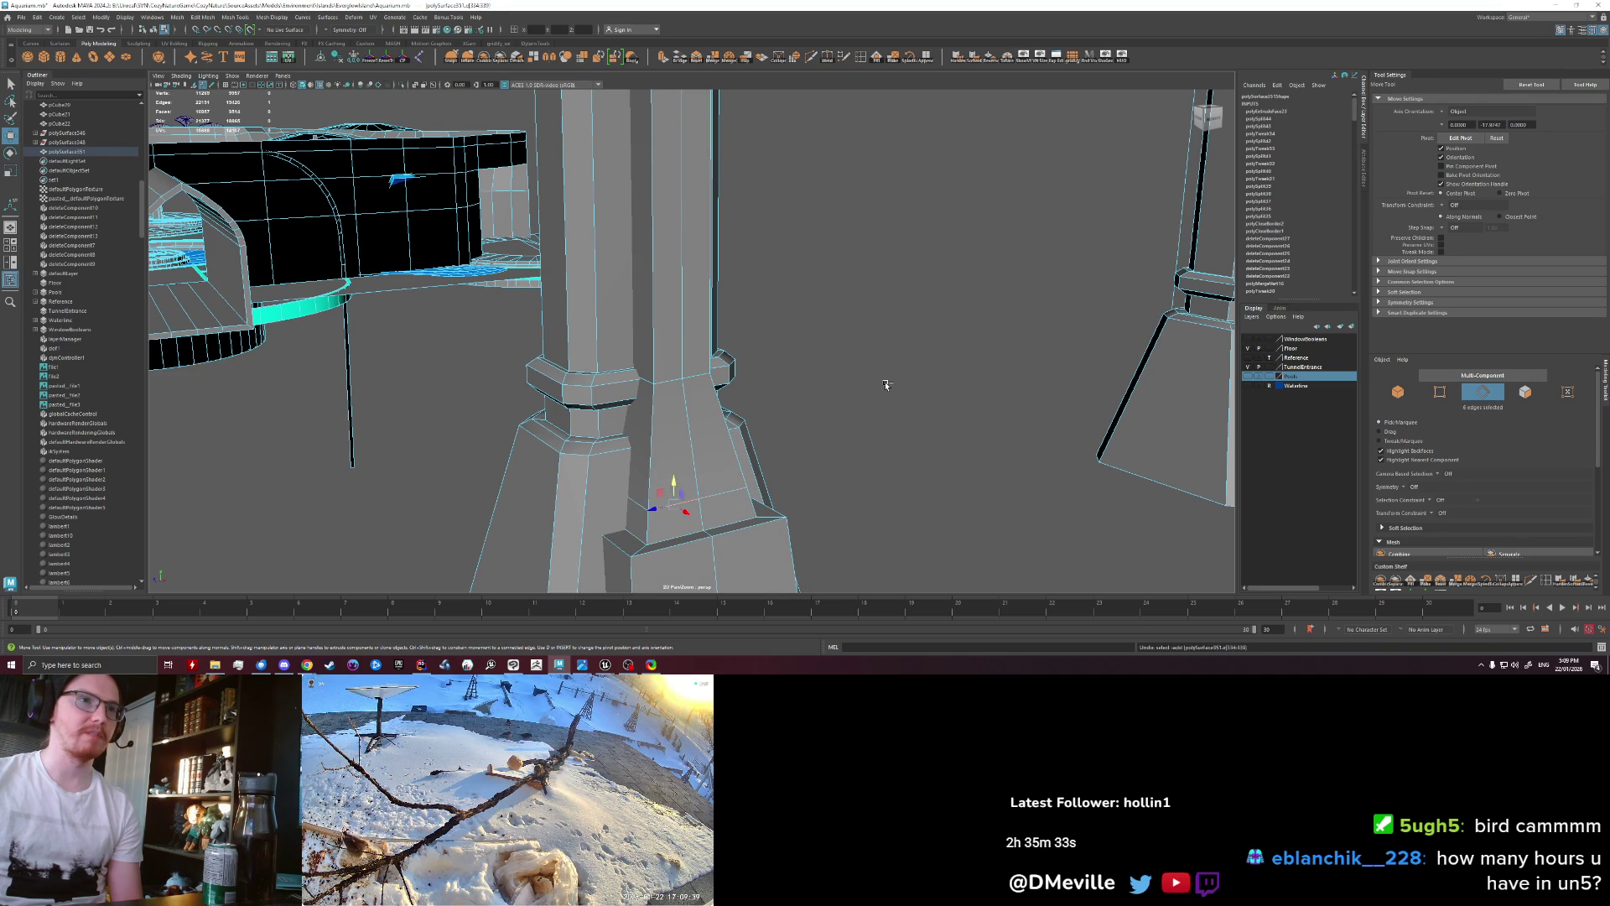
pyautogui.keyDown('ctrl'); pyautogui.moveTo(843, 423); pyautogui.dragTo(697, 502, button='right'); pyautogui.keyUp('ctrl')
pyautogui.hotkey('ctrl', 'z')
pyautogui.hotkey('ctrl', 'z')
# Step: Raise the post base's edge loop, then nudge it back down to reshape the lower block
pyautogui.doubleClick(705, 484)
pyautogui.moveTo(639, 442); pyautogui.dragTo(641, 366)
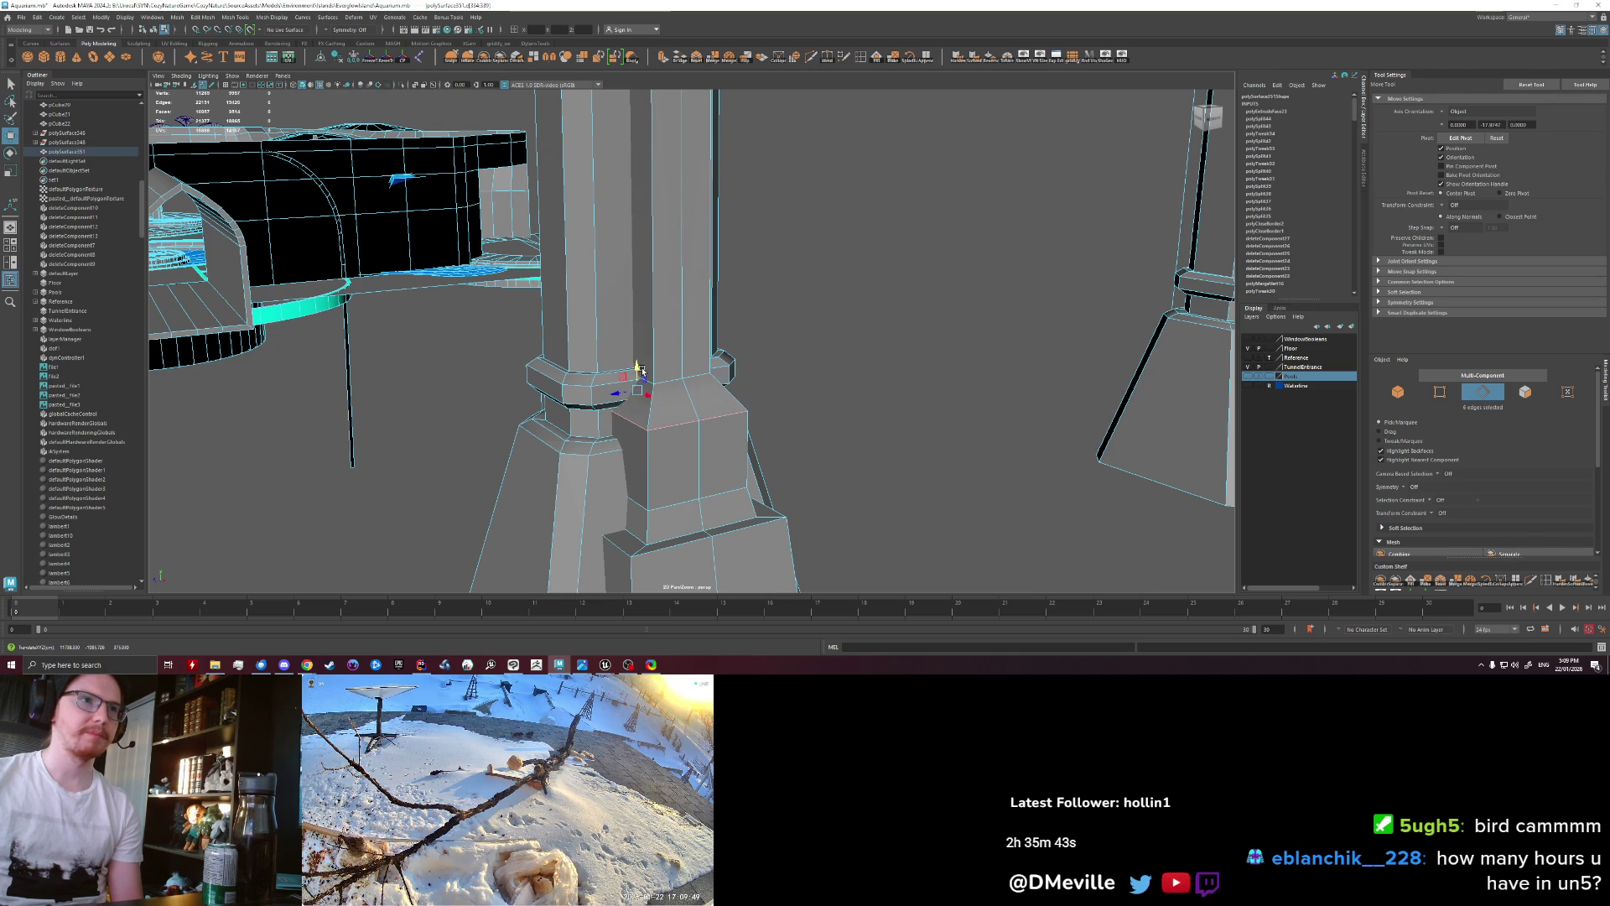
pyautogui.moveTo(638, 393); pyautogui.dragTo(636, 419)
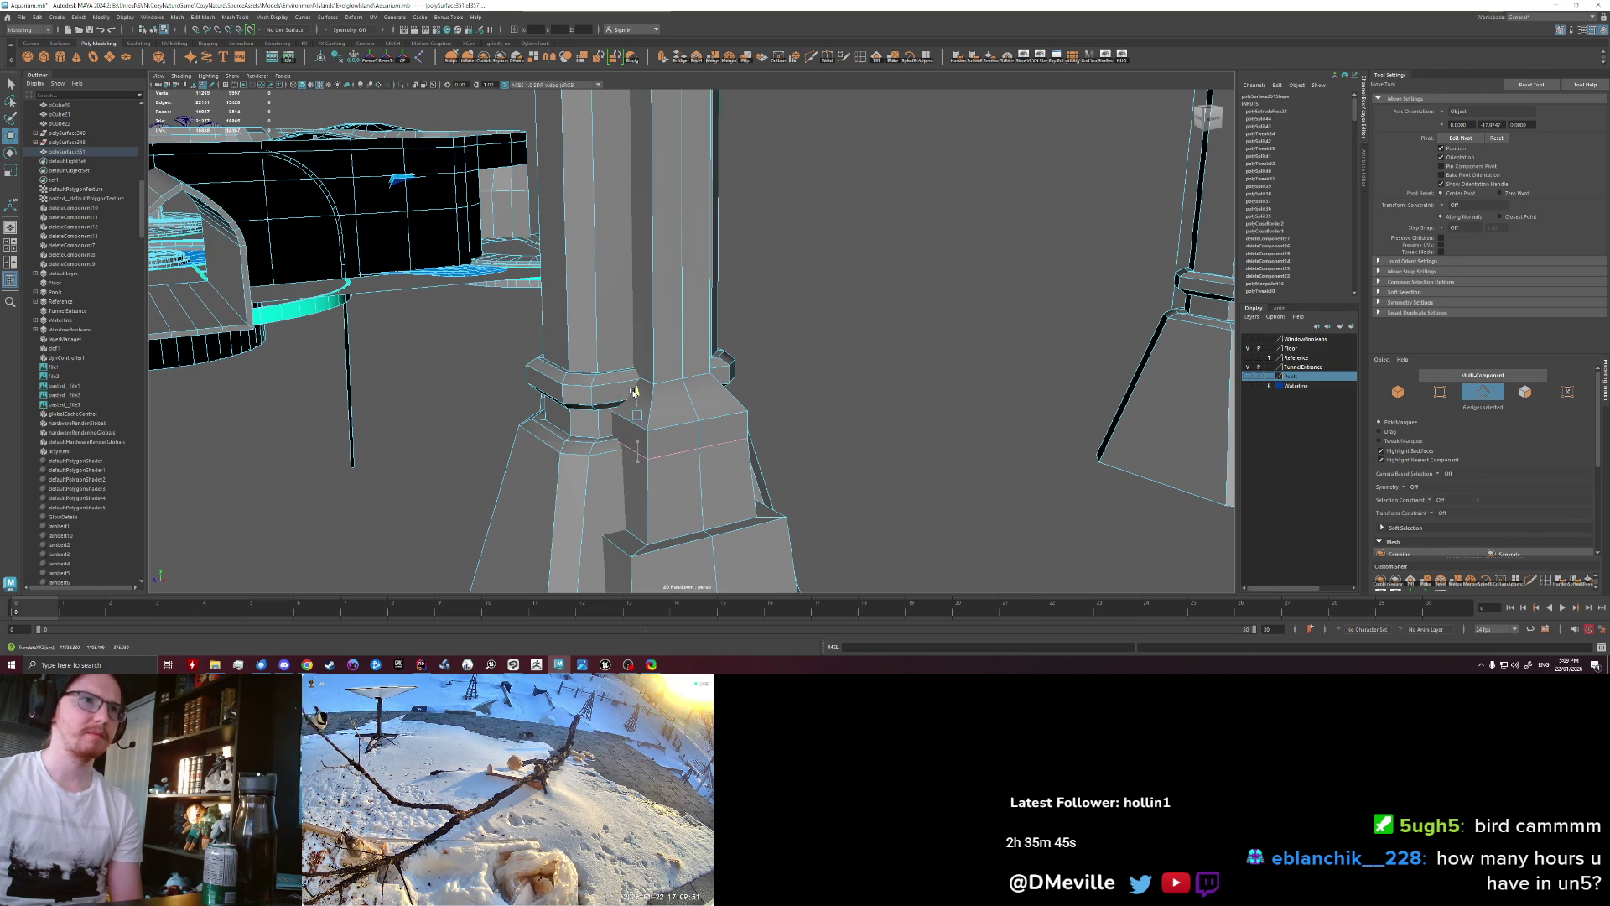
pyautogui.moveTo(623, 402)
pyautogui.mouseDown()
pyautogui.moveTo(640, 398)
pyautogui.moveTo(677, 453)
pyautogui.moveTo(667, 419)
pyautogui.mouseUp()
pyautogui.moveTo(667, 419); pyautogui.dragTo(705, 390, button='right')
pyautogui.moveTo(705, 390)
pyautogui.keyDown('alt'); pyautogui.mouseDown()
pyautogui.moveTo(769, 390)
pyautogui.moveTo(714, 390)
pyautogui.mouseUp(); pyautogui.keyUp('alt')
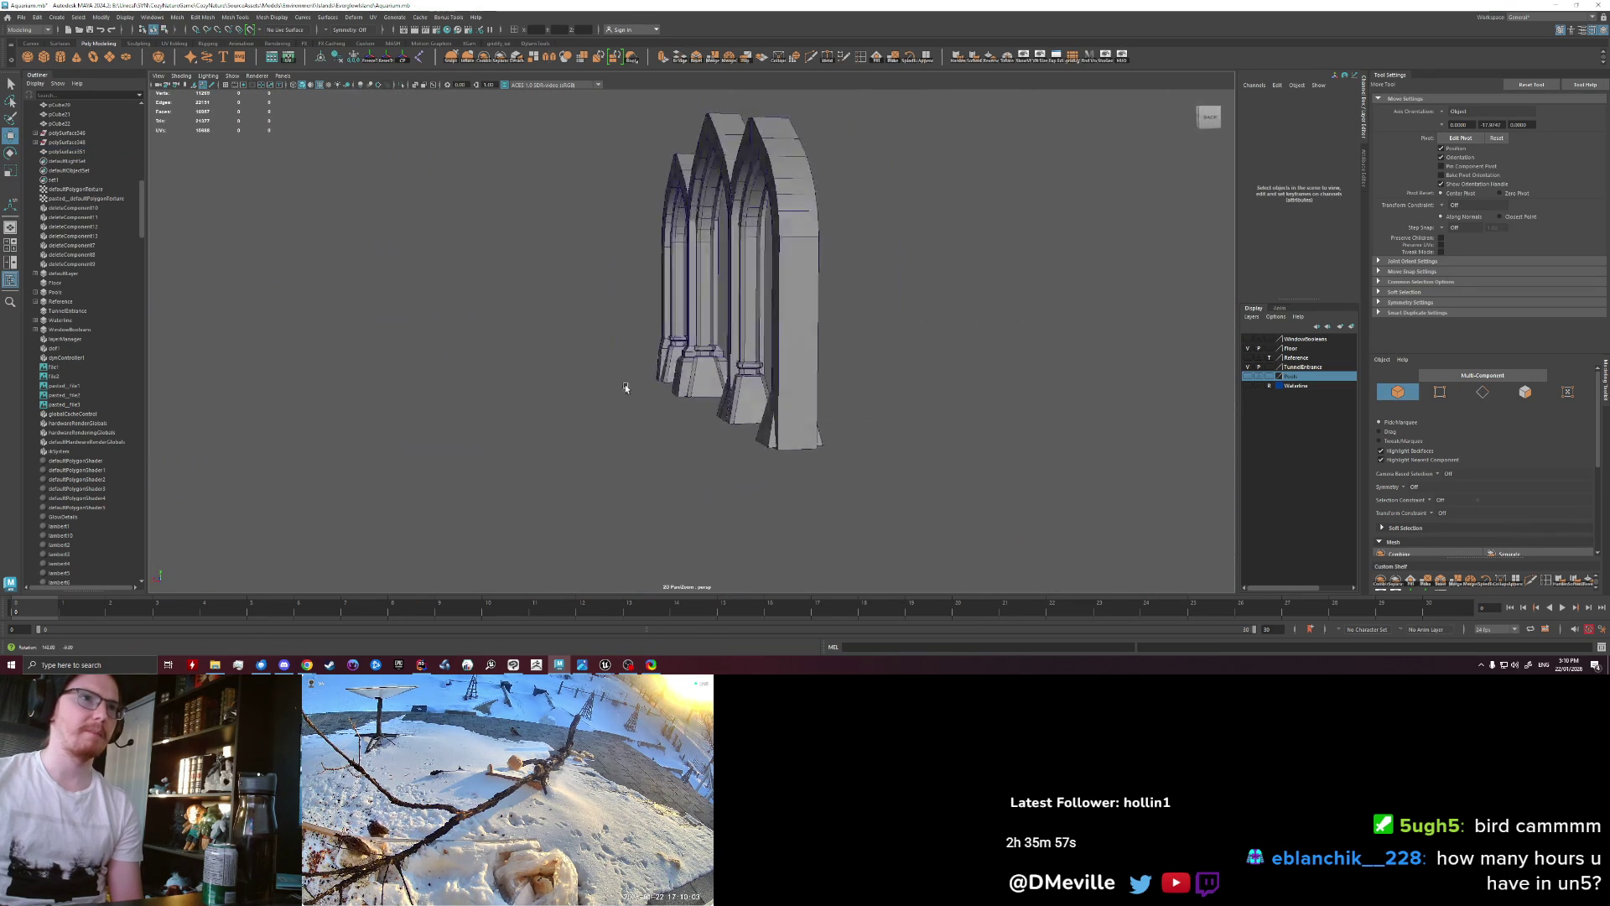
# Step: Orbit to a side view of the arches and zoom in on the central post
pyautogui.keyDown('alt'); pyautogui.moveTo(714, 390); pyautogui.dragTo(556, 414, button='right'); pyautogui.keyUp('alt')
pyautogui.moveTo(556, 414)
pyautogui.keyDown('alt'); pyautogui.mouseDown()
pyautogui.moveTo(621, 419)
pyautogui.moveTo(587, 420)
pyautogui.mouseUp(); pyautogui.keyUp('alt')
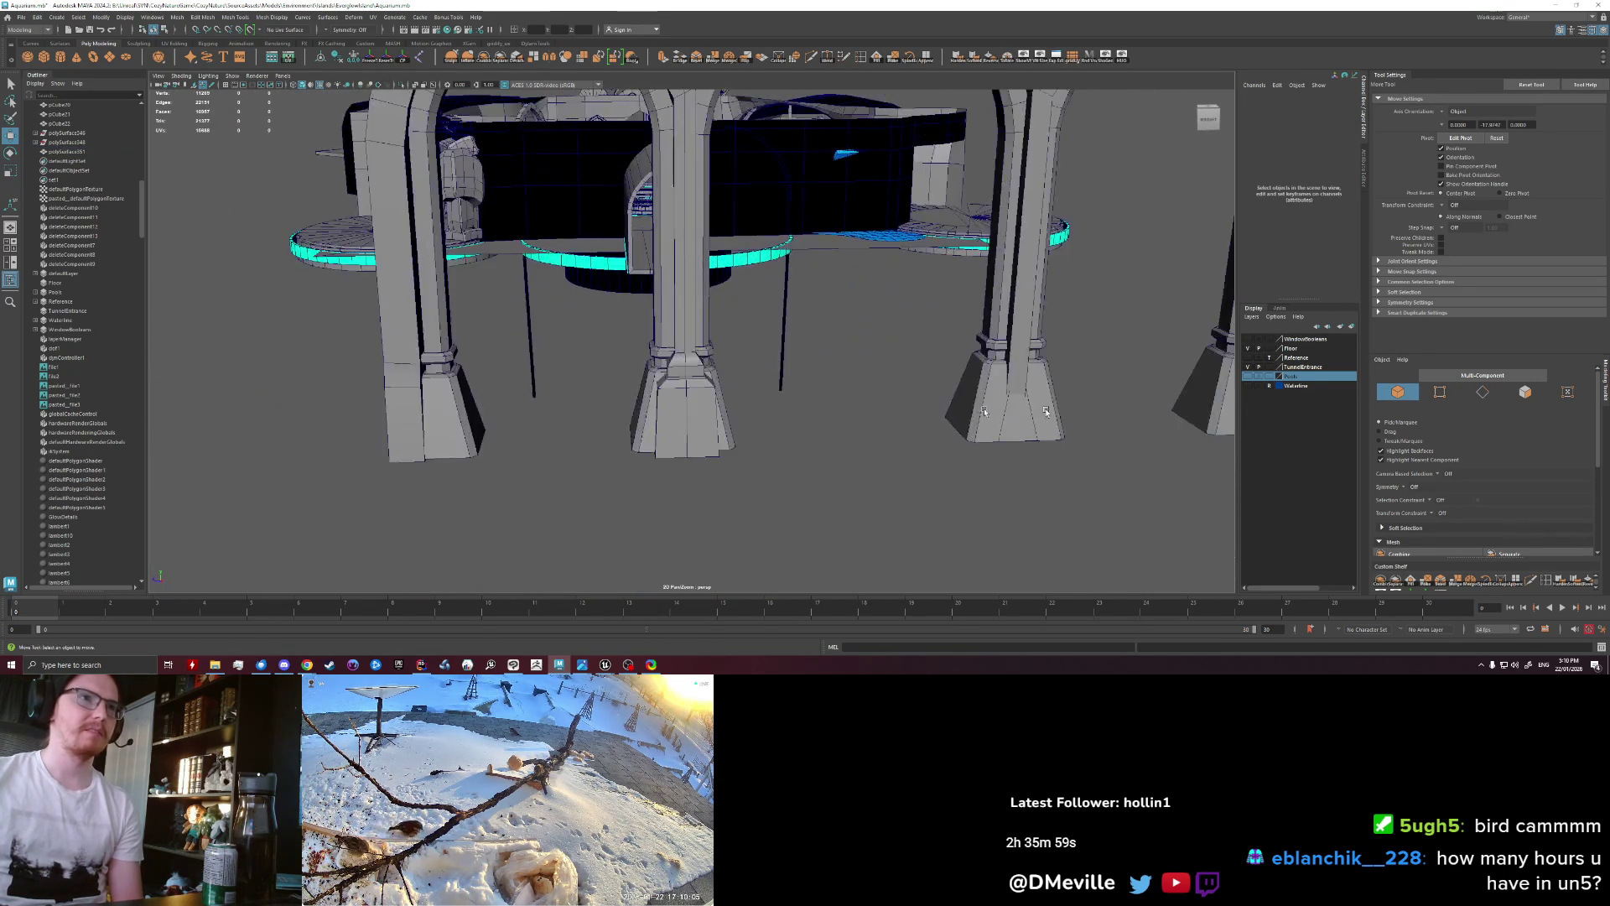
pyautogui.scroll(5, 656, 442)
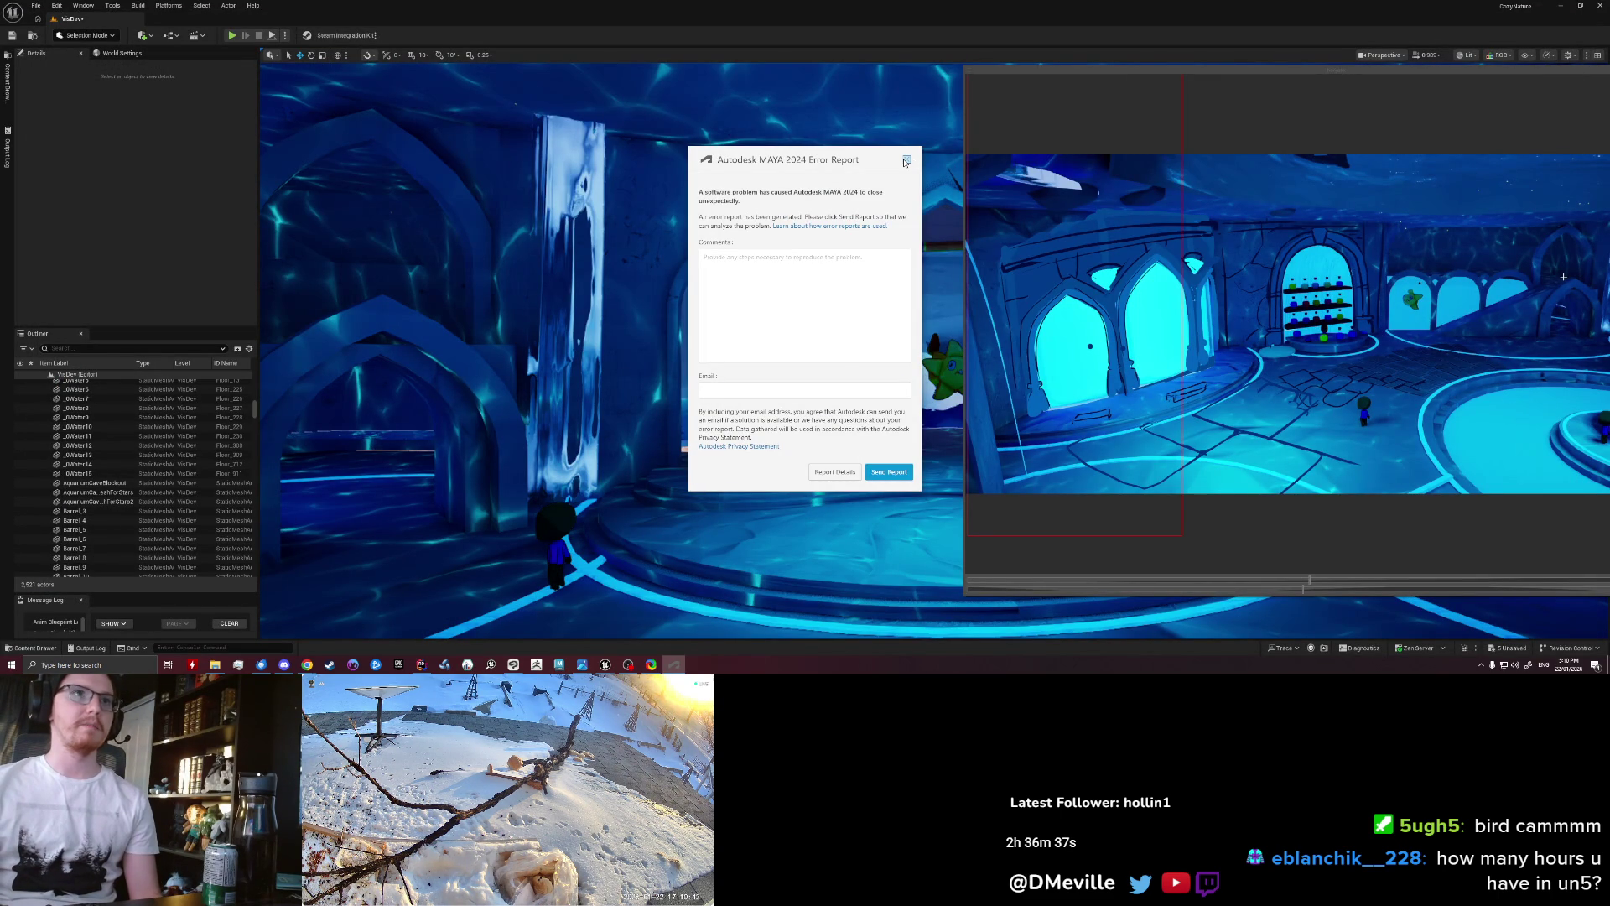
# Step: Close both Maya crash reports and relaunch Maya from the taskbar
pyautogui.click(905, 160)
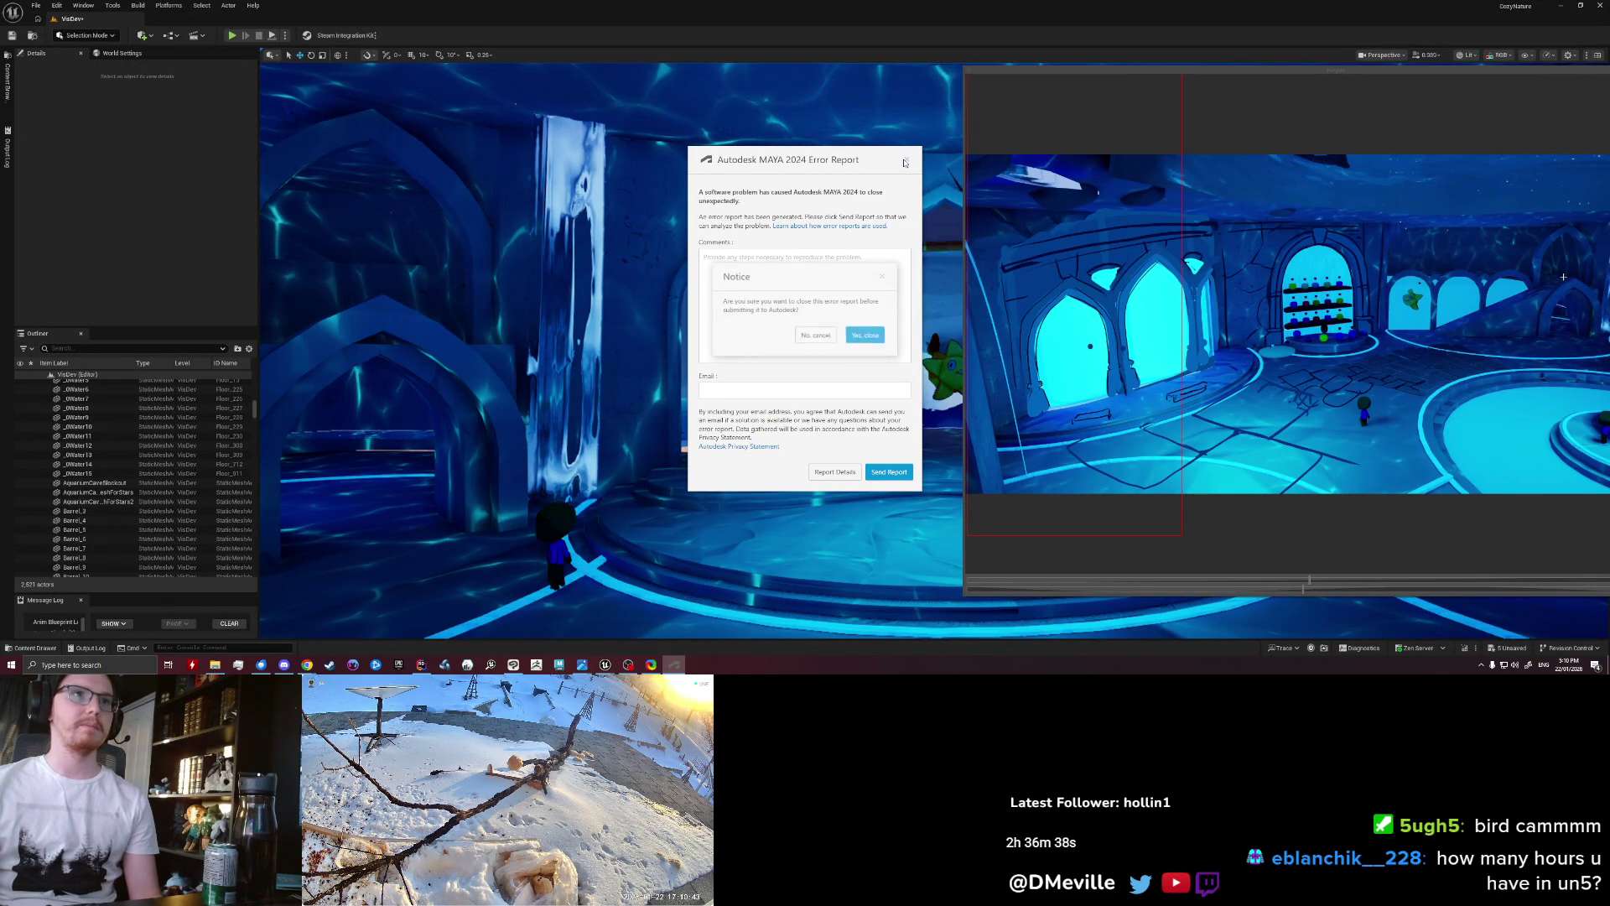
pyautogui.click(818, 336)
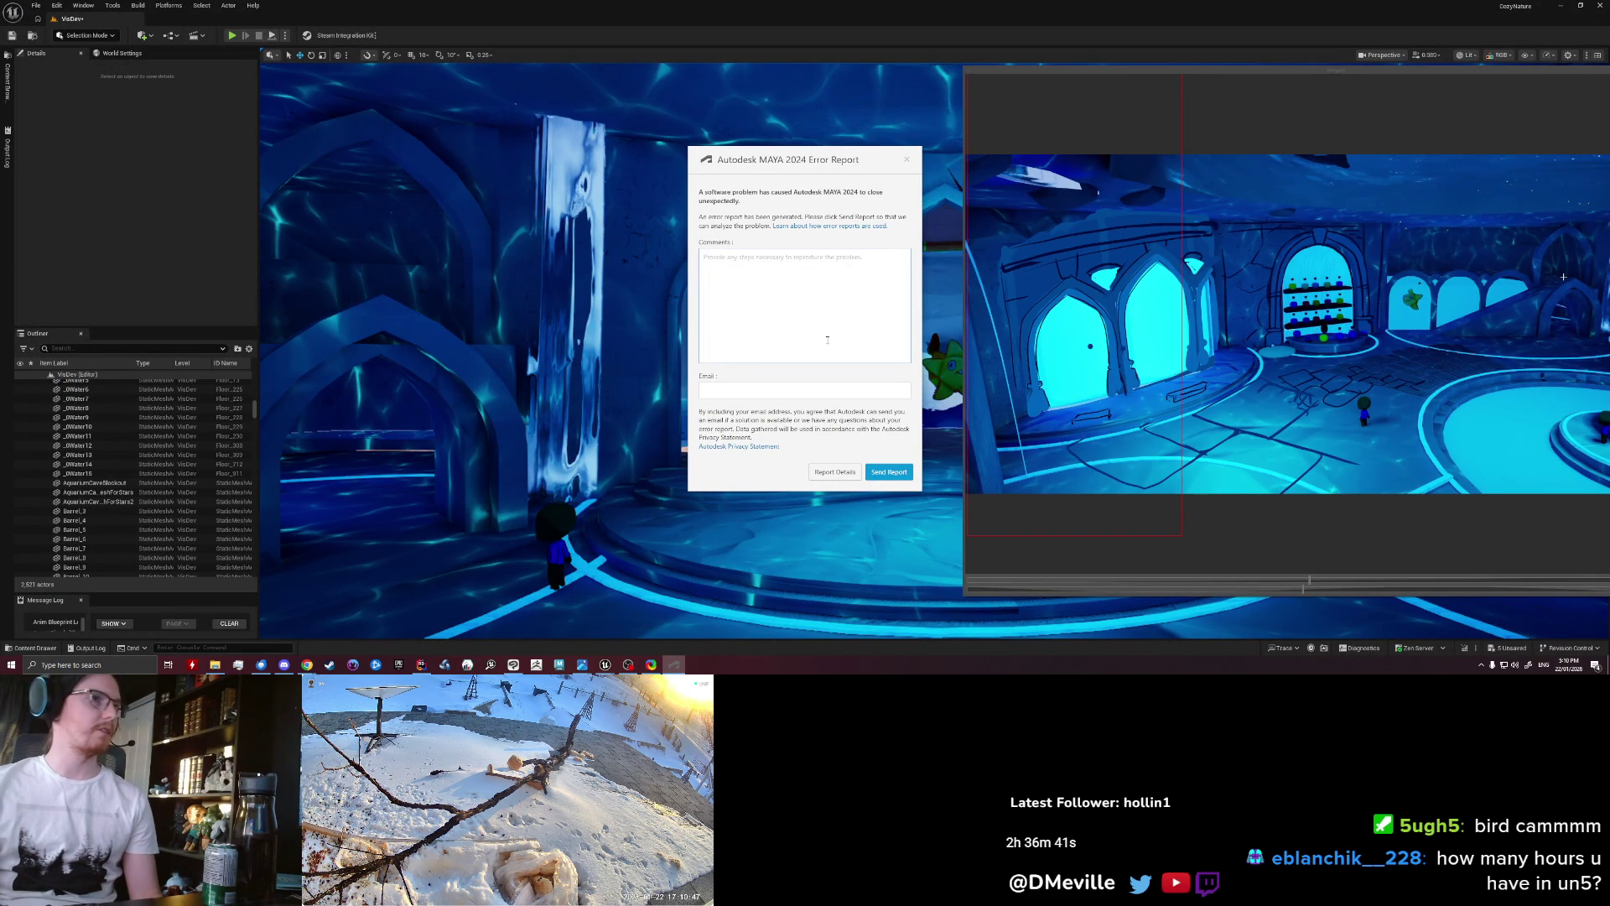
pyautogui.click(249, 220)
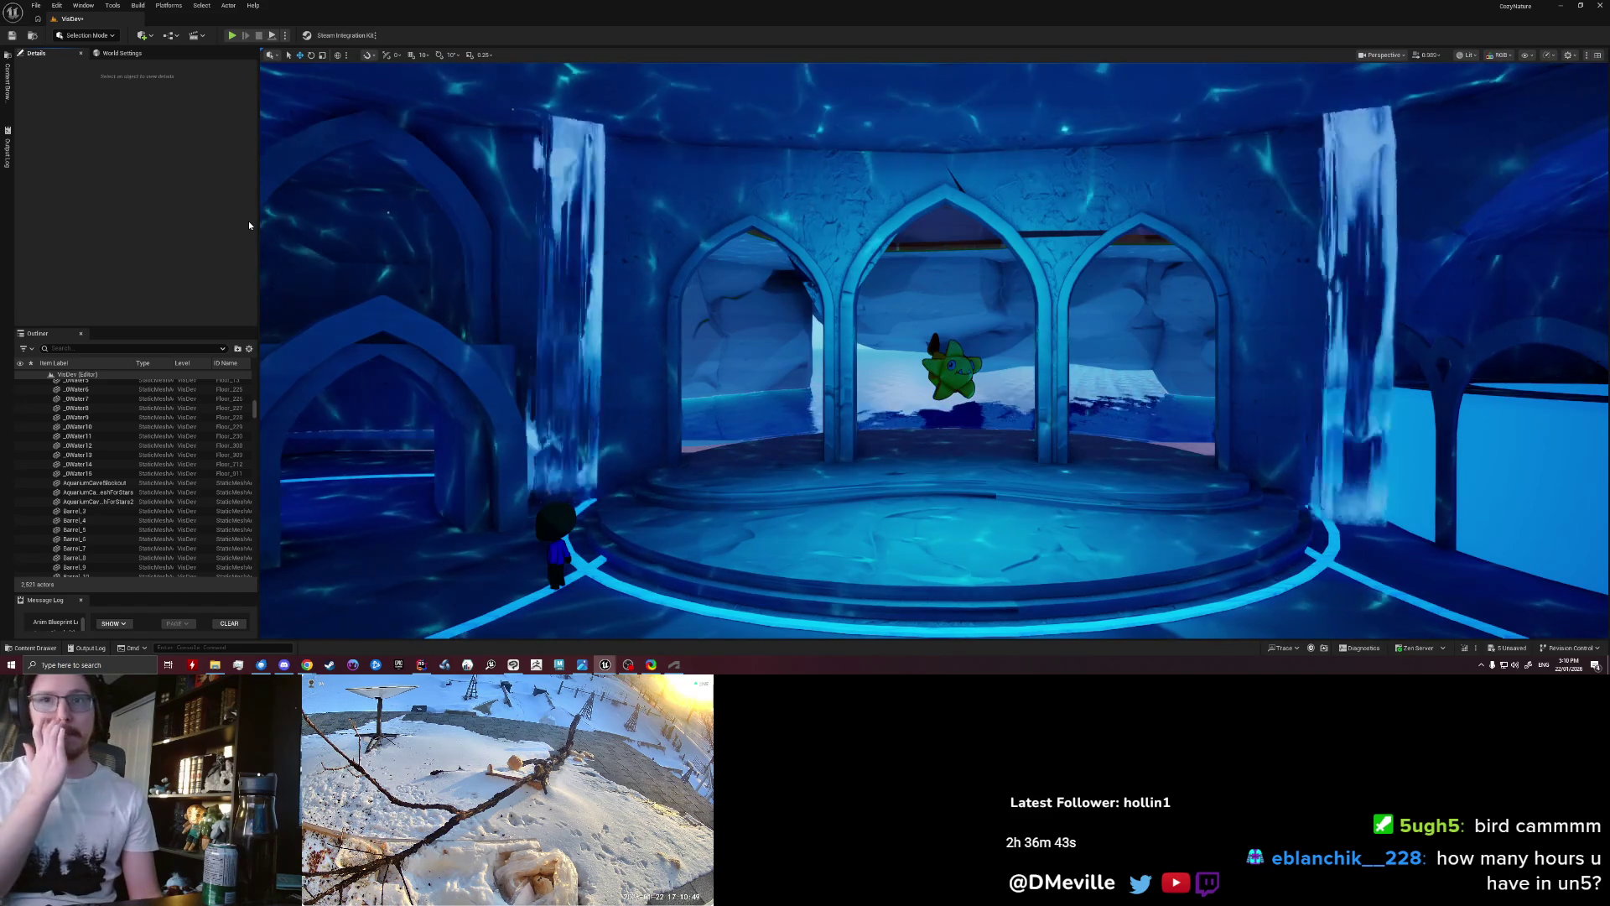
pyautogui.click(561, 665)
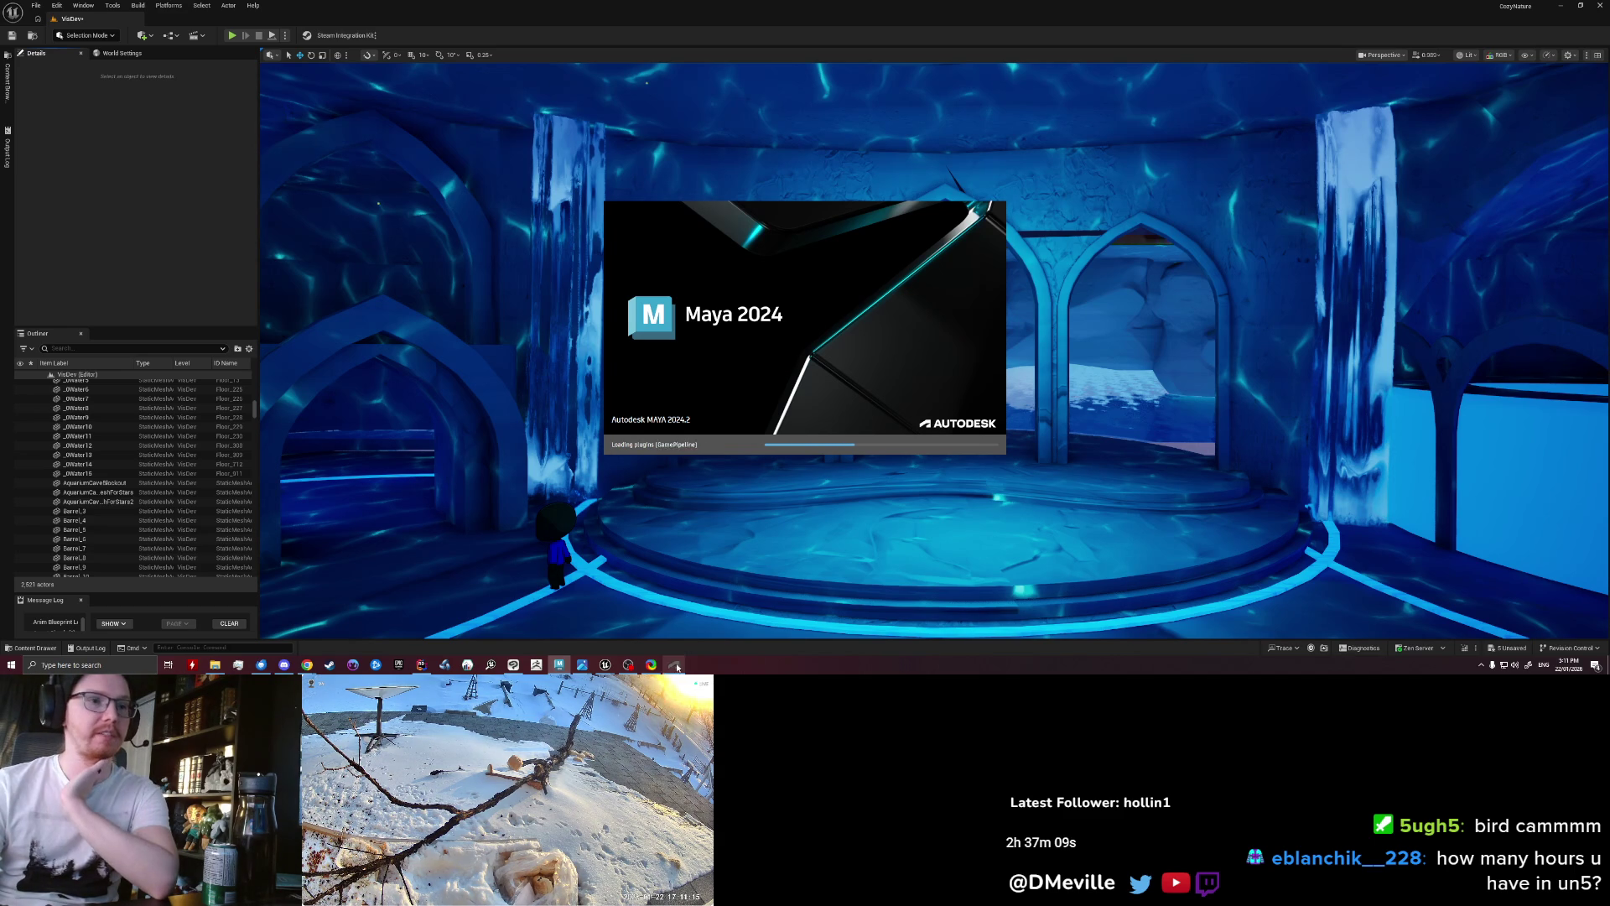
pyautogui.click(906, 162)
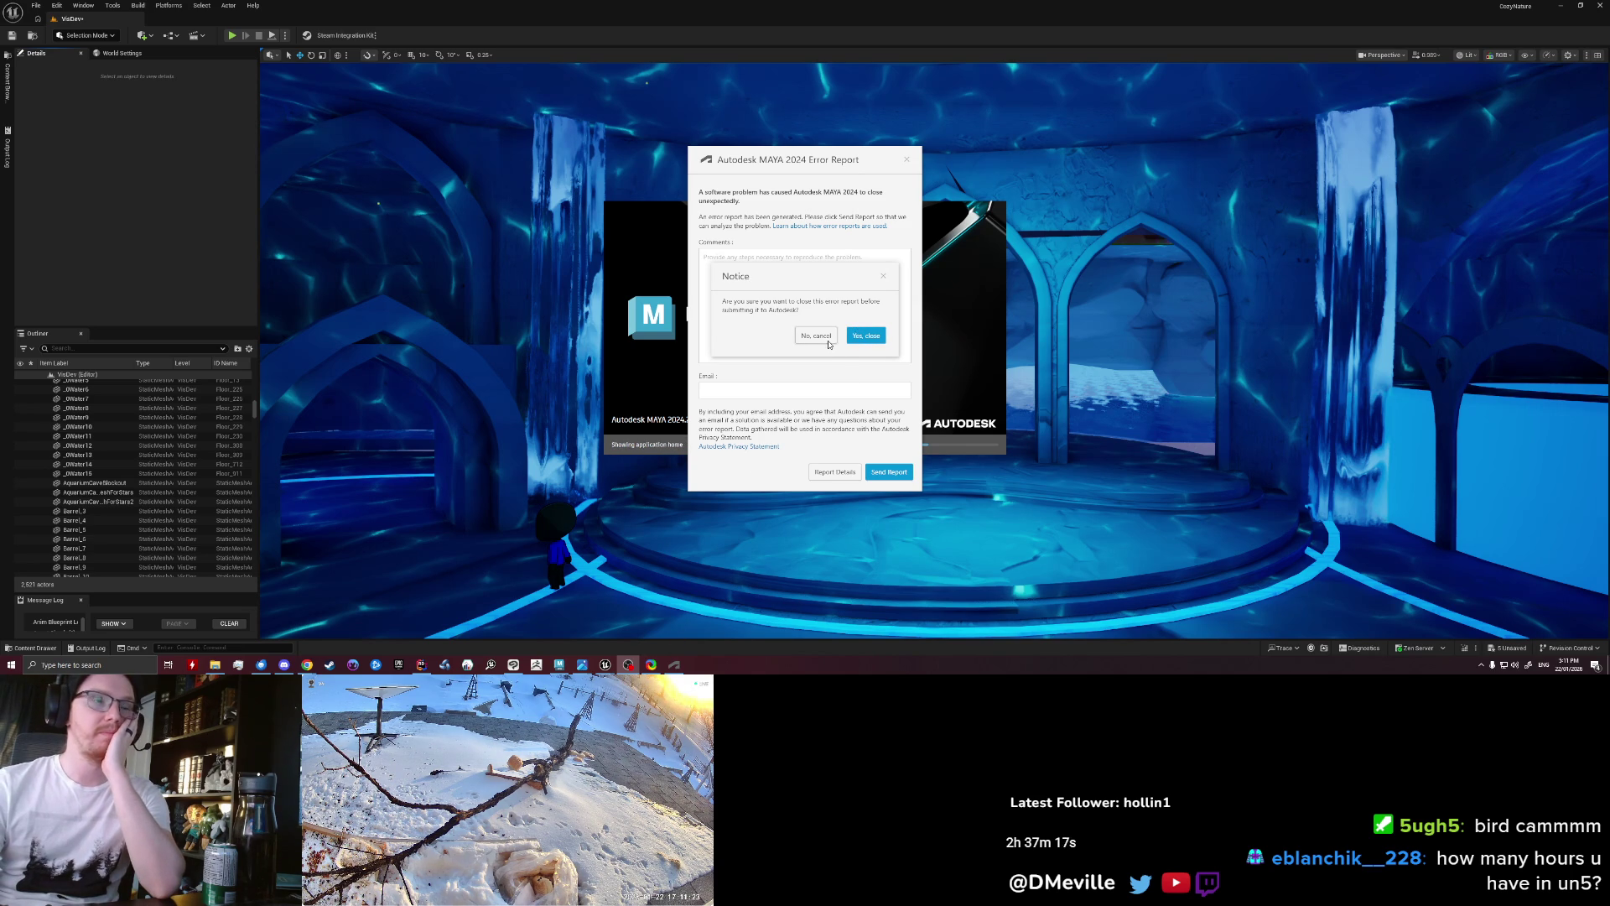
pyautogui.click(859, 336)
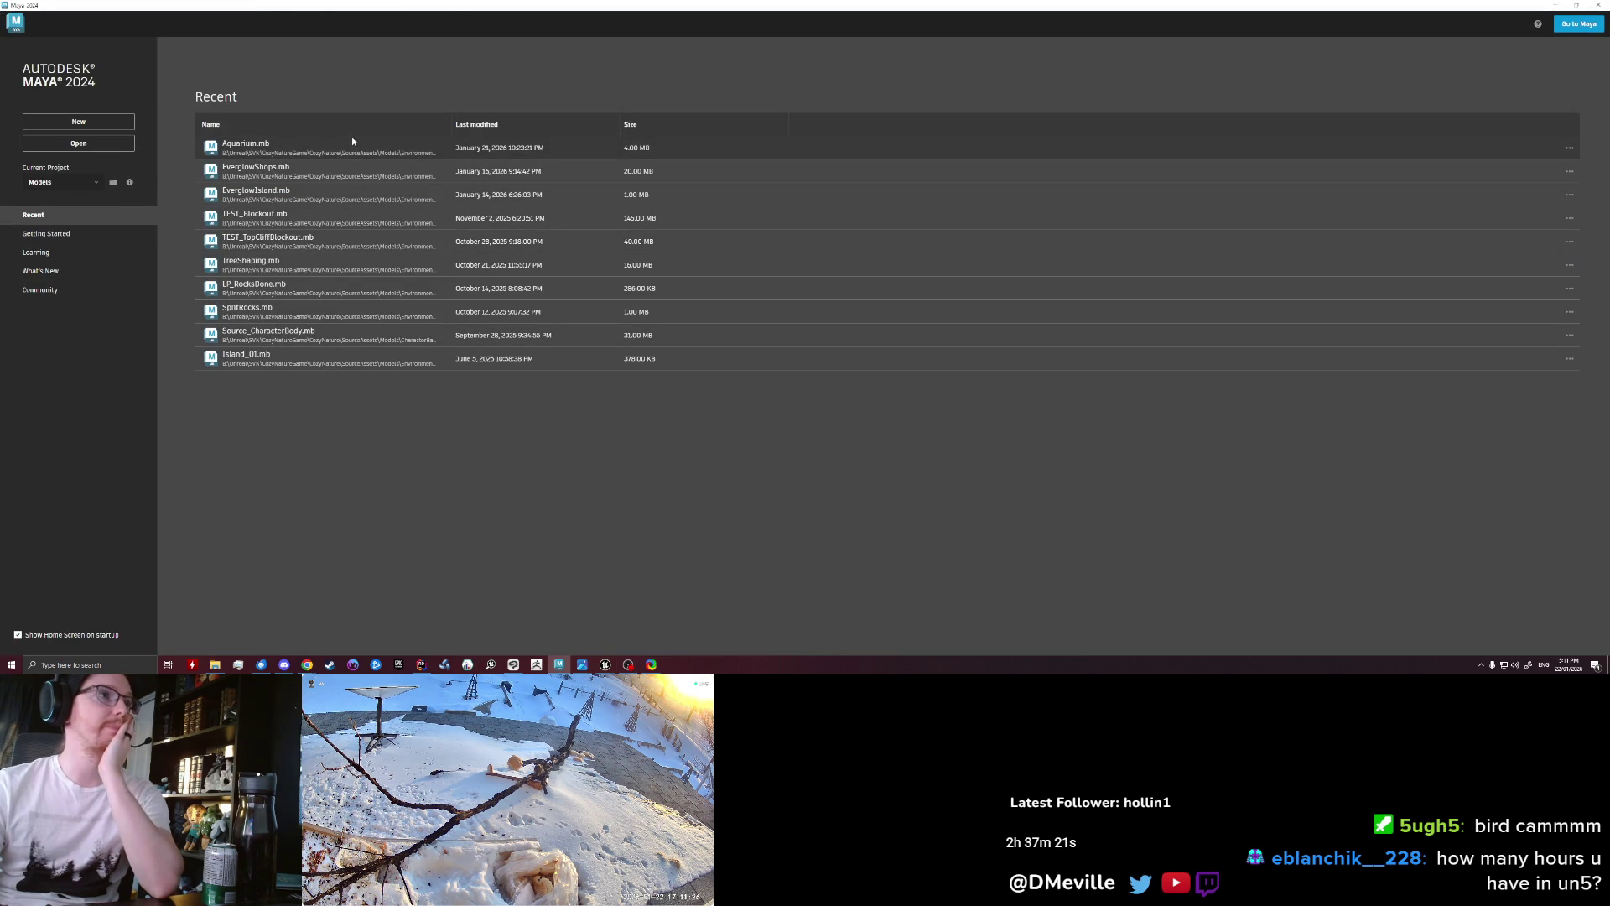
# Step: Open Aquarium.mb from the Recent list and save it with Ctrl+S
pyautogui.click(348, 147)
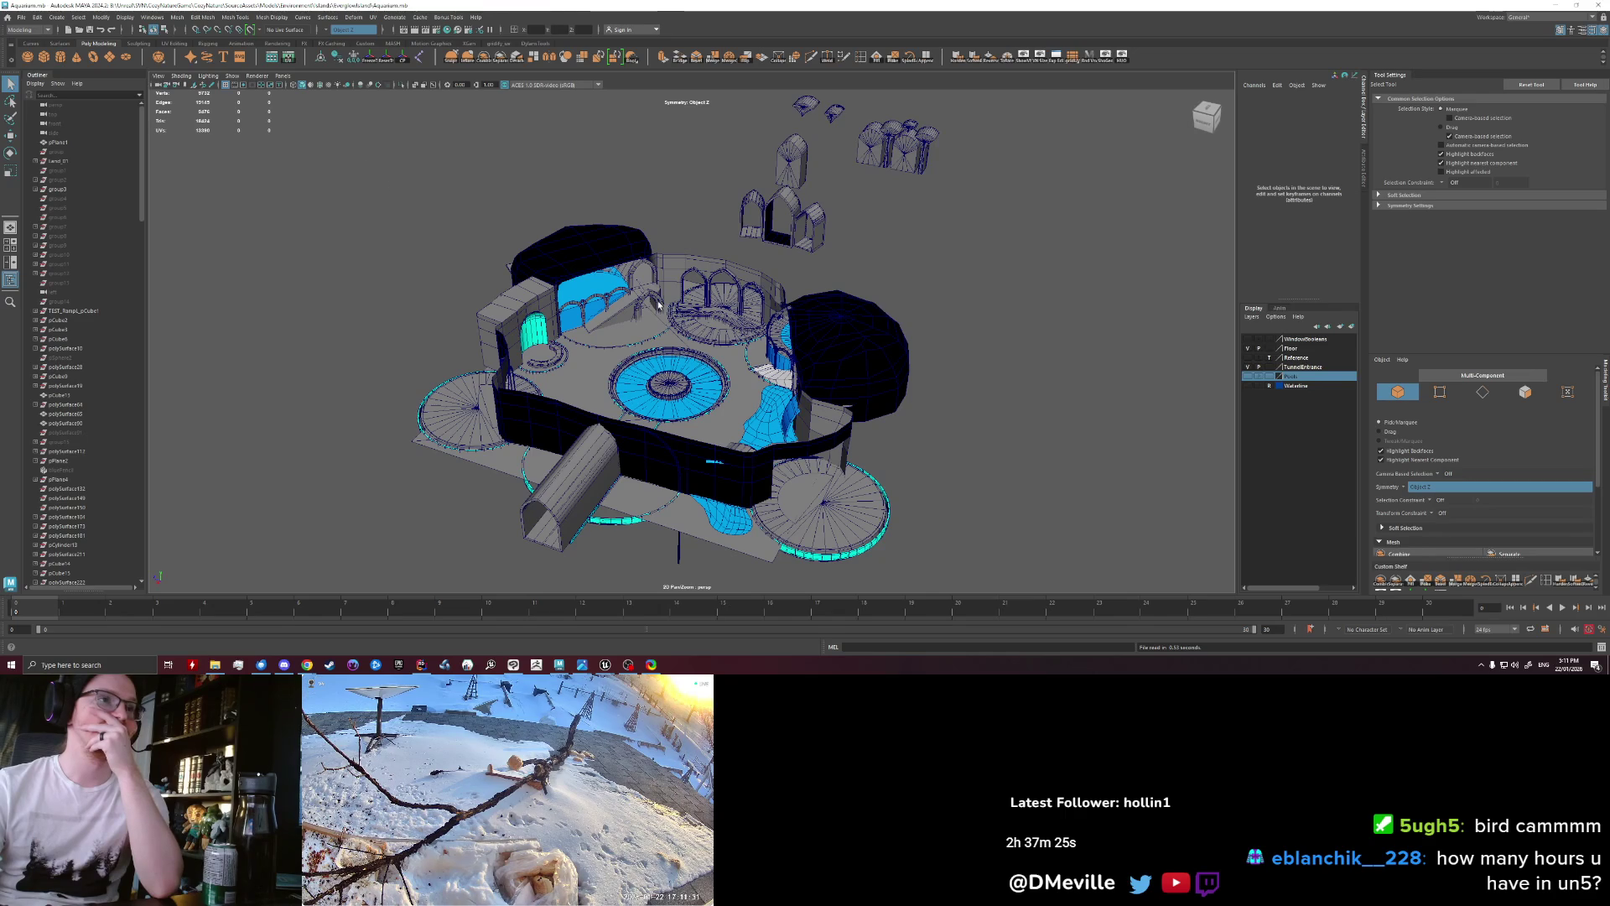
pyautogui.scroll(-5, 774, 349)
pyautogui.scroll(2, 907, 356)
pyautogui.scroll(2, 907, 356)
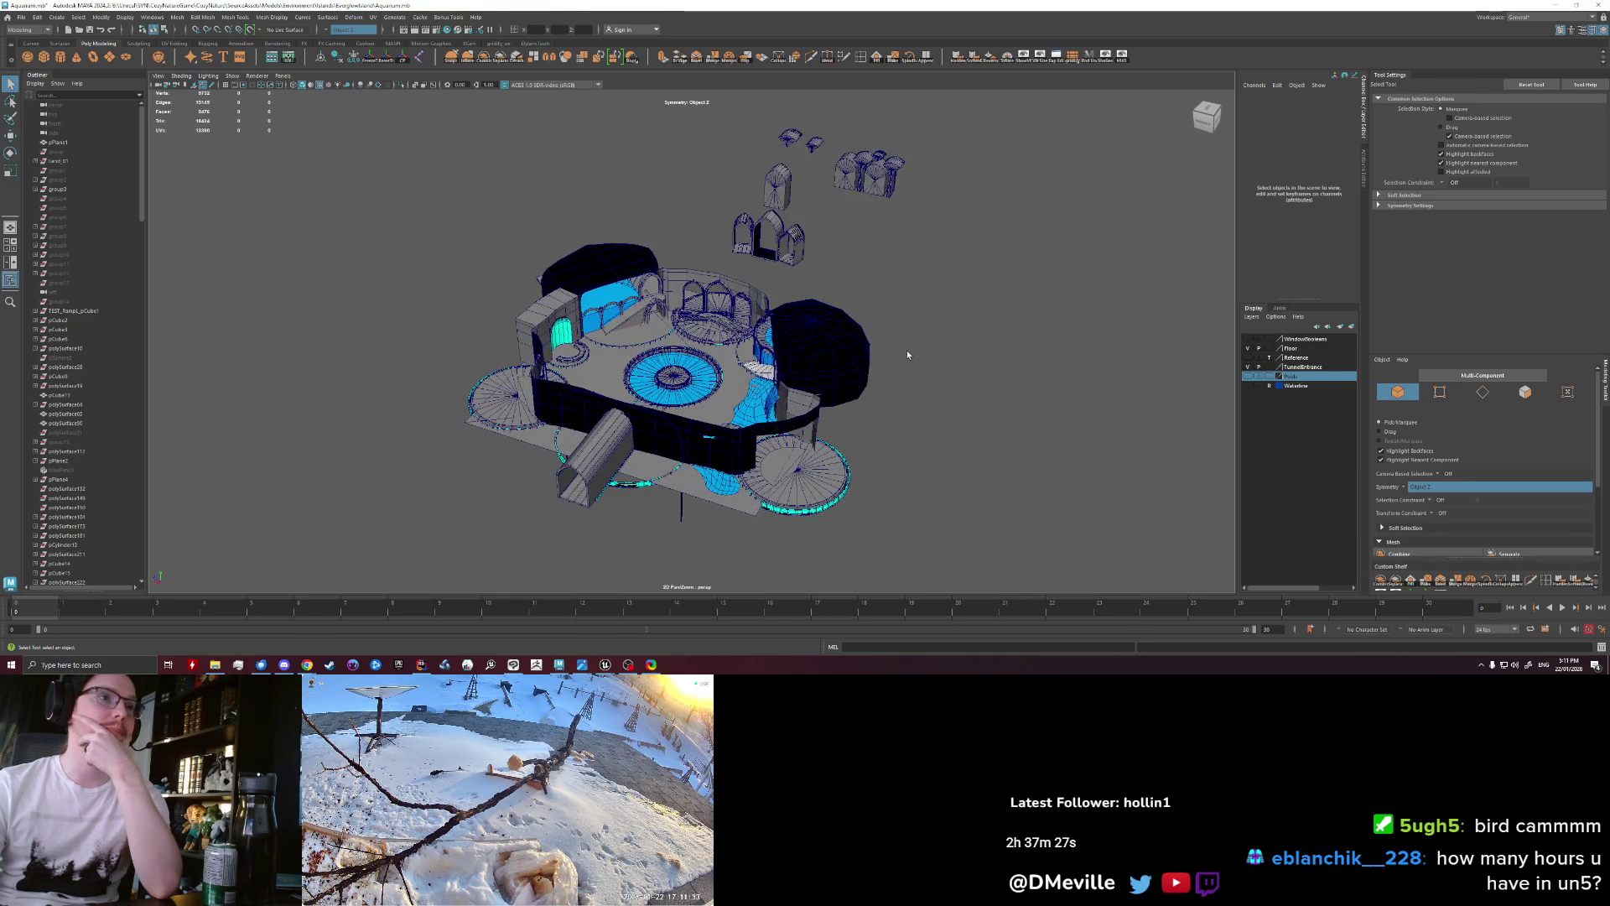
pyautogui.scroll(2, 908, 356)
pyautogui.scroll(2, 908, 356)
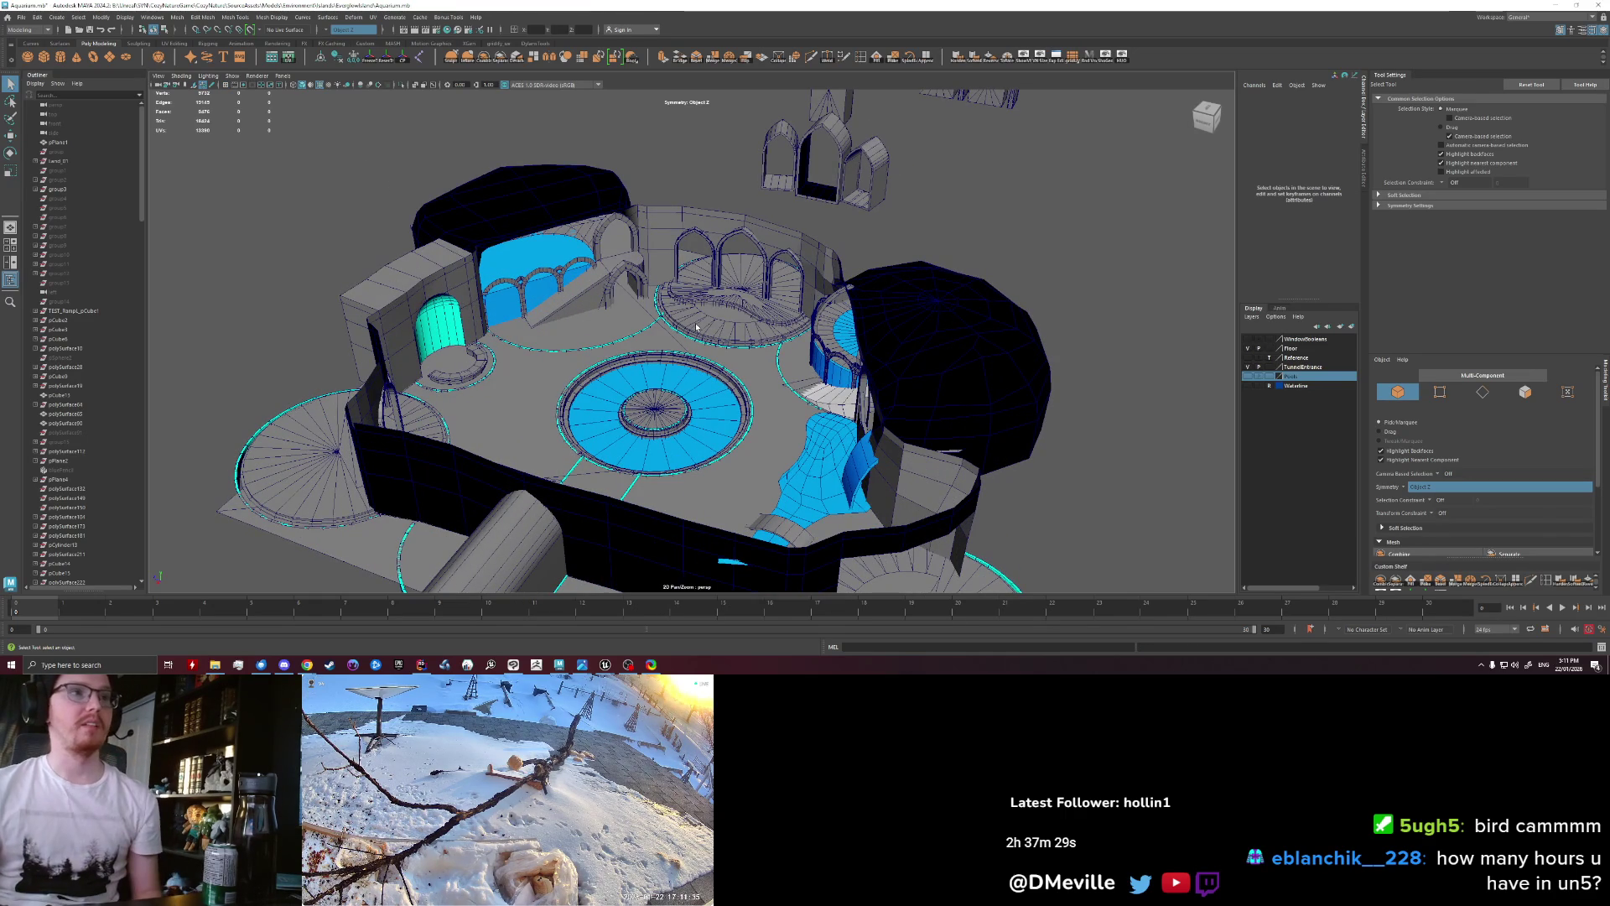
pyautogui.keyDown('alt'); pyautogui.moveTo(672, 323); pyautogui.dragTo(544, 317); pyautogui.keyUp('alt')
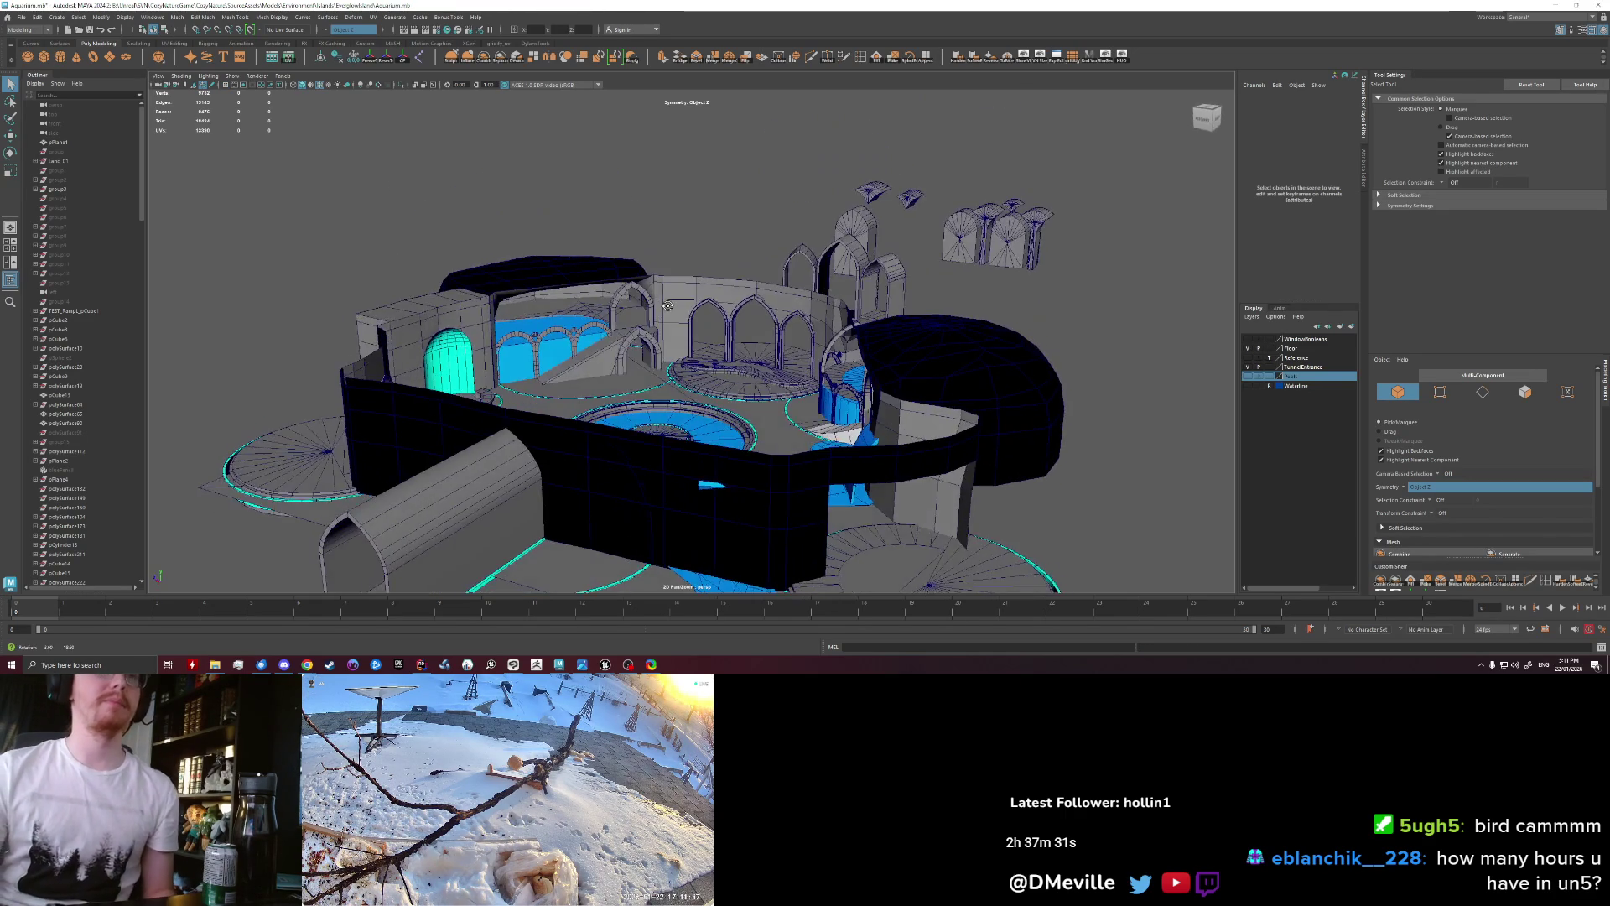
pyautogui.hotkey('ctrl', 's')
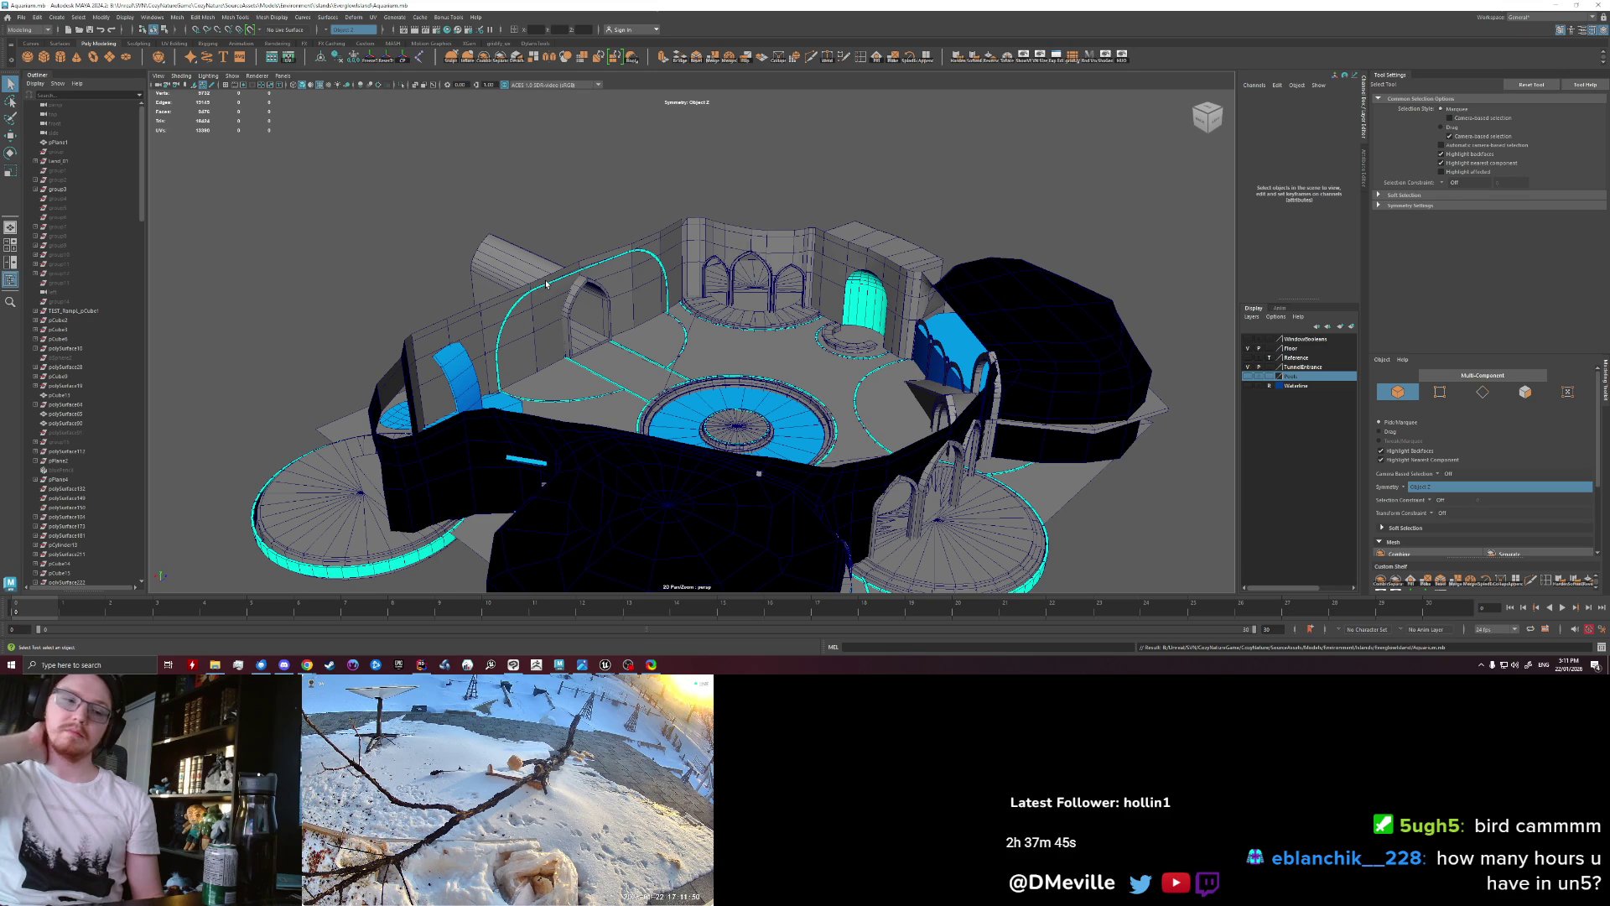
# Step: Frame a low view of the arched doorway wall, then bring up the underwater level reference
pyautogui.scroll(3, 721, 277)
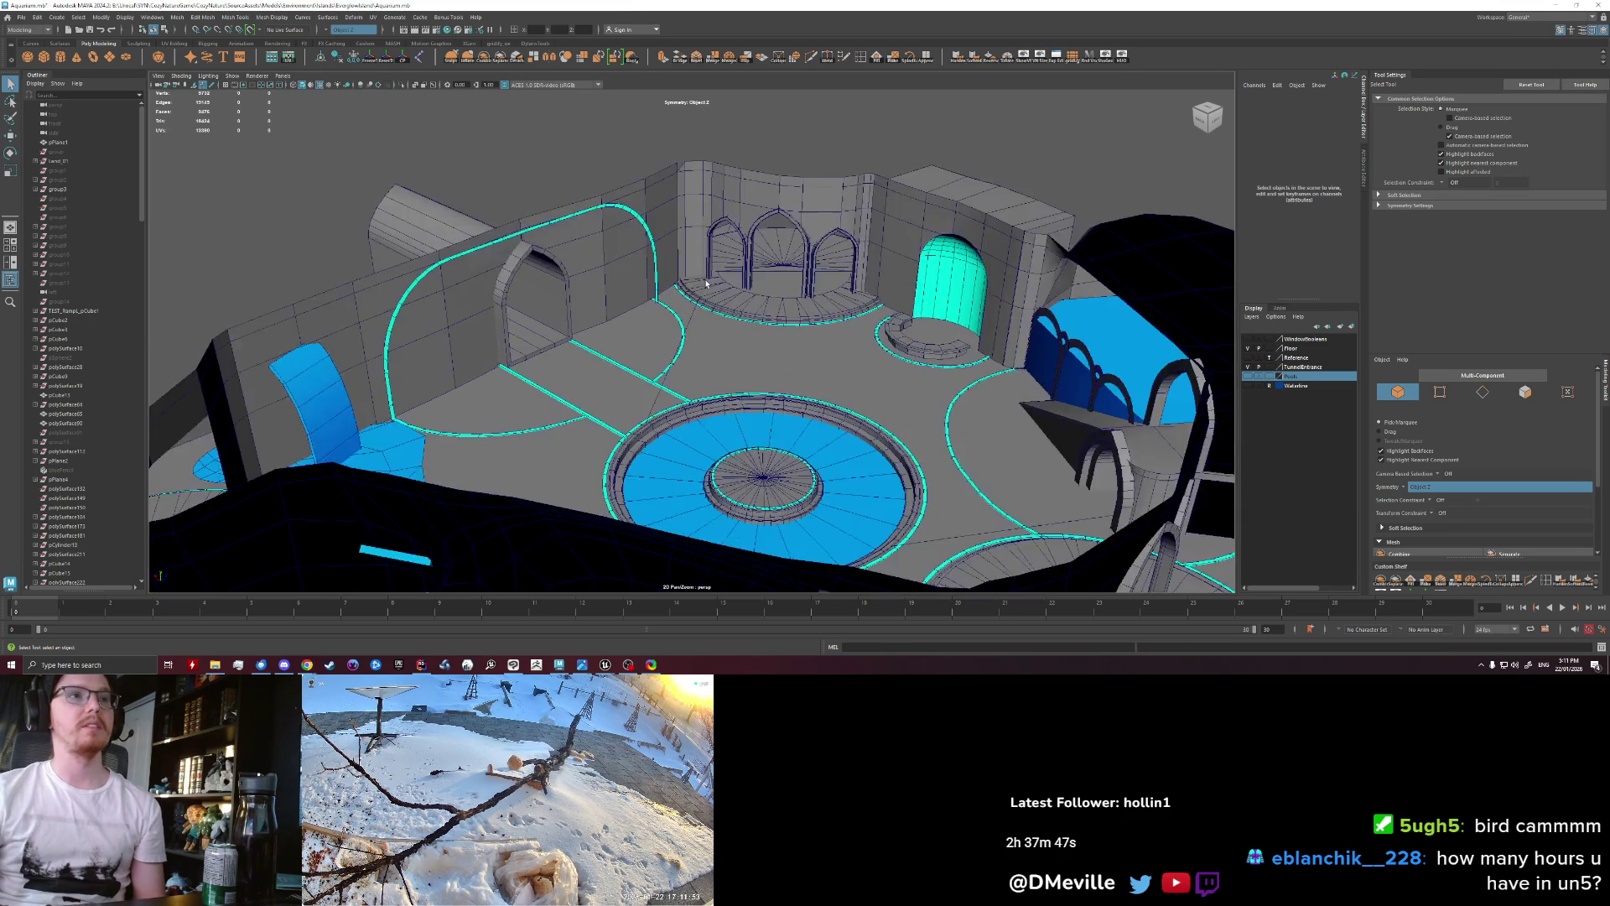
pyautogui.scroll(3, 725, 273)
pyautogui.moveTo(725, 272)
pyautogui.keyDown('alt'); pyautogui.mouseDown()
pyautogui.moveTo(764, 368)
pyautogui.moveTo(713, 322)
pyautogui.mouseUp(); pyautogui.keyUp('alt')
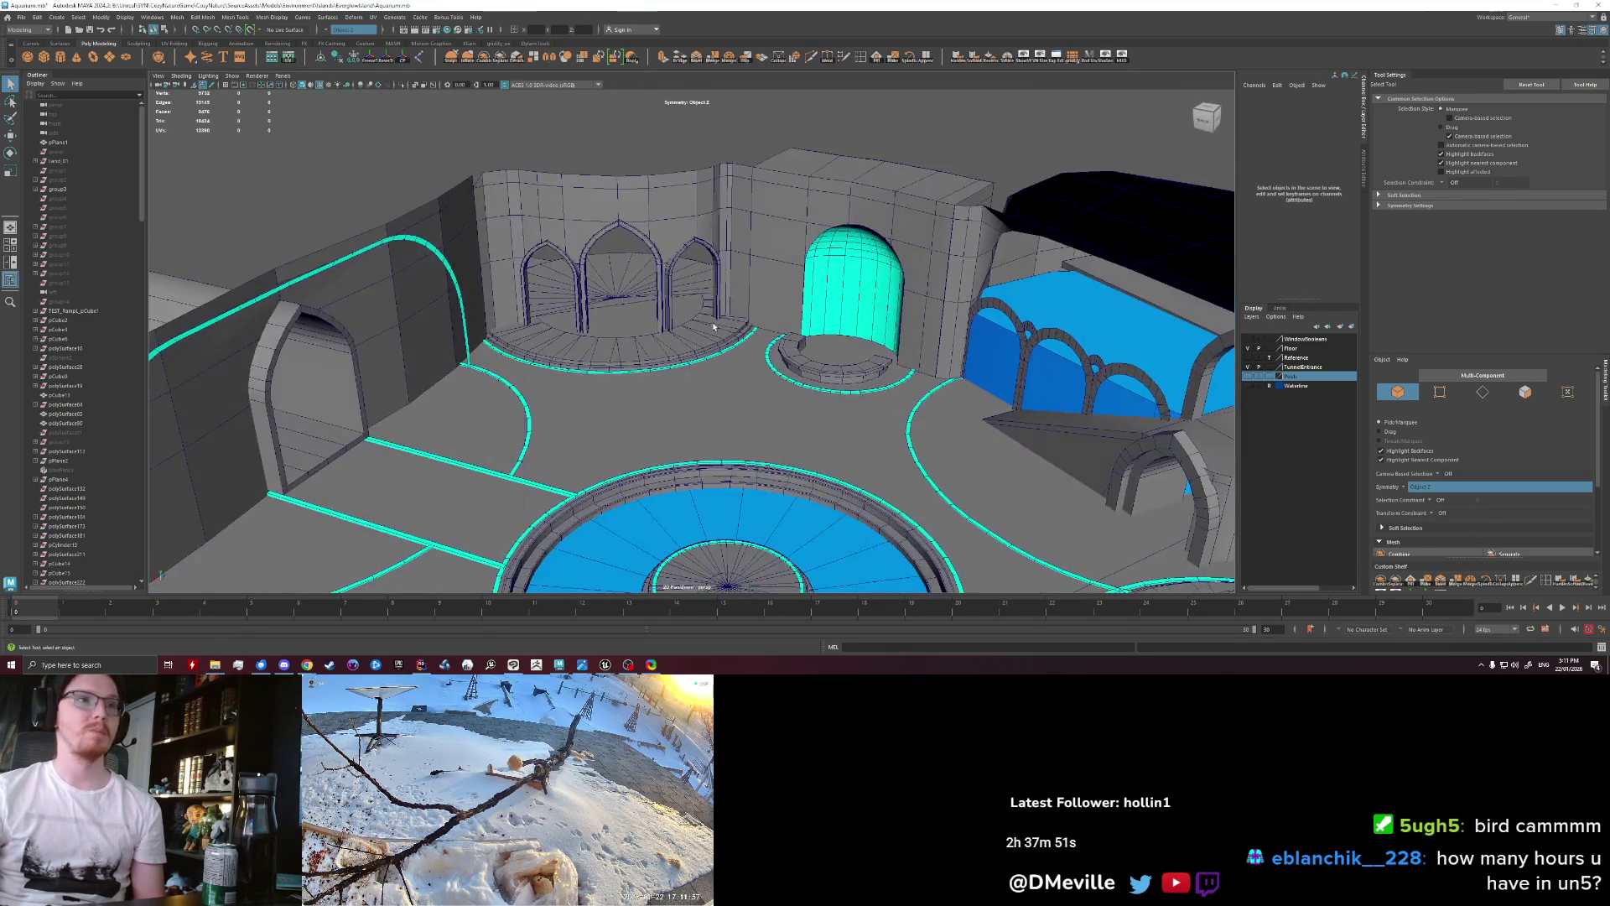
pyautogui.scroll(2, 711, 320)
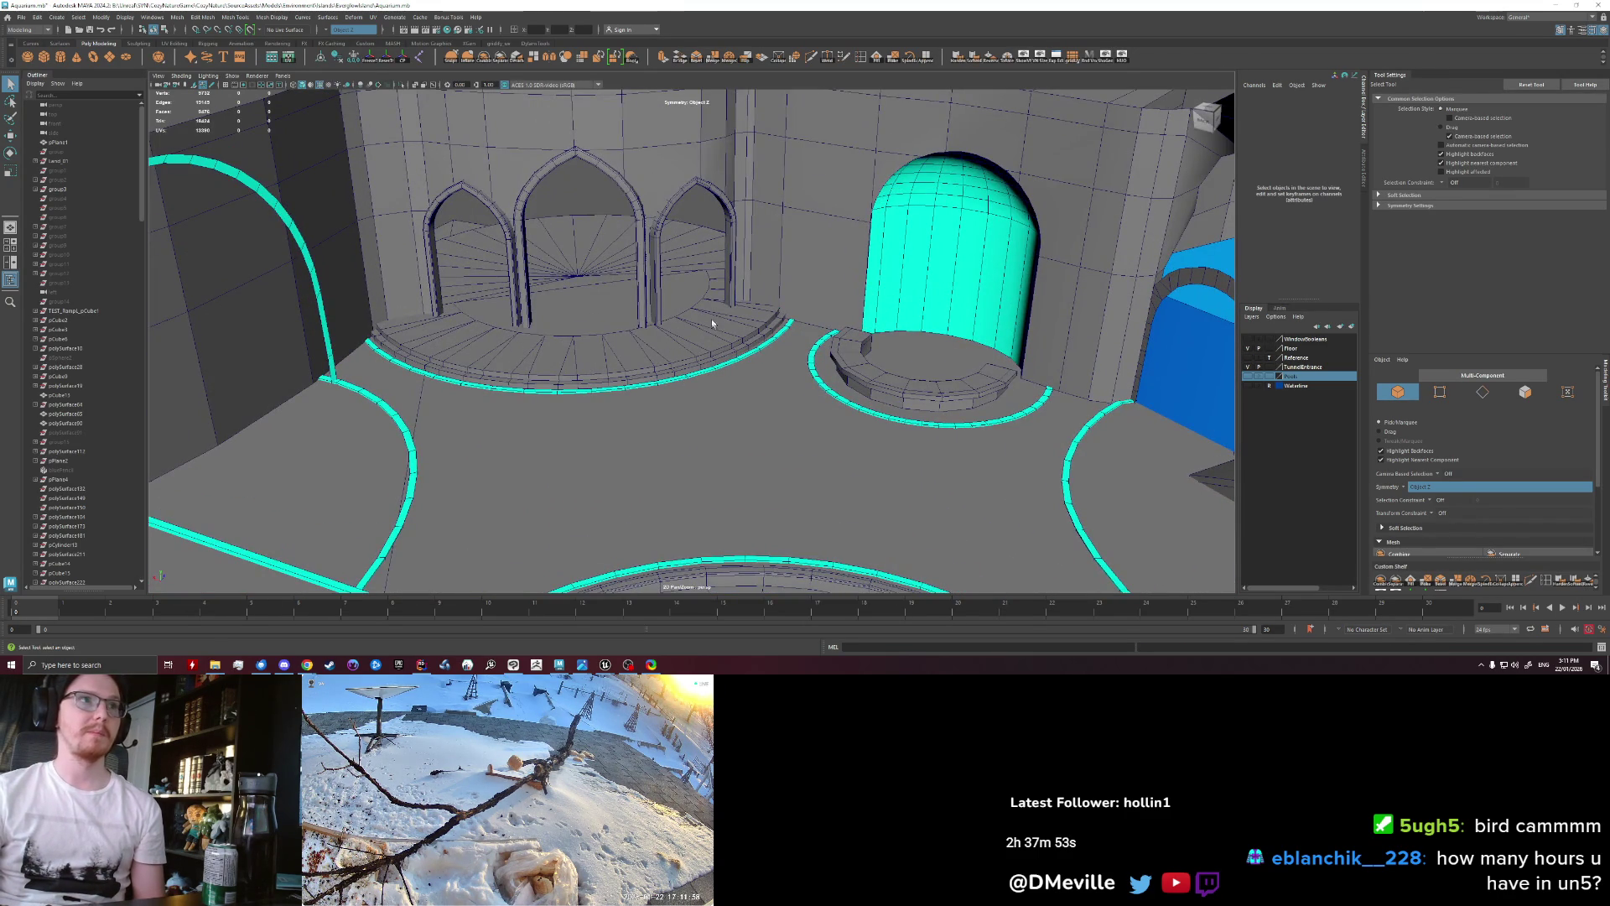
pyautogui.keyDown('alt'); pyautogui.moveTo(712, 320); pyautogui.dragTo(743, 316); pyautogui.keyUp('alt')
pyautogui.scroll(-10, 743, 316)
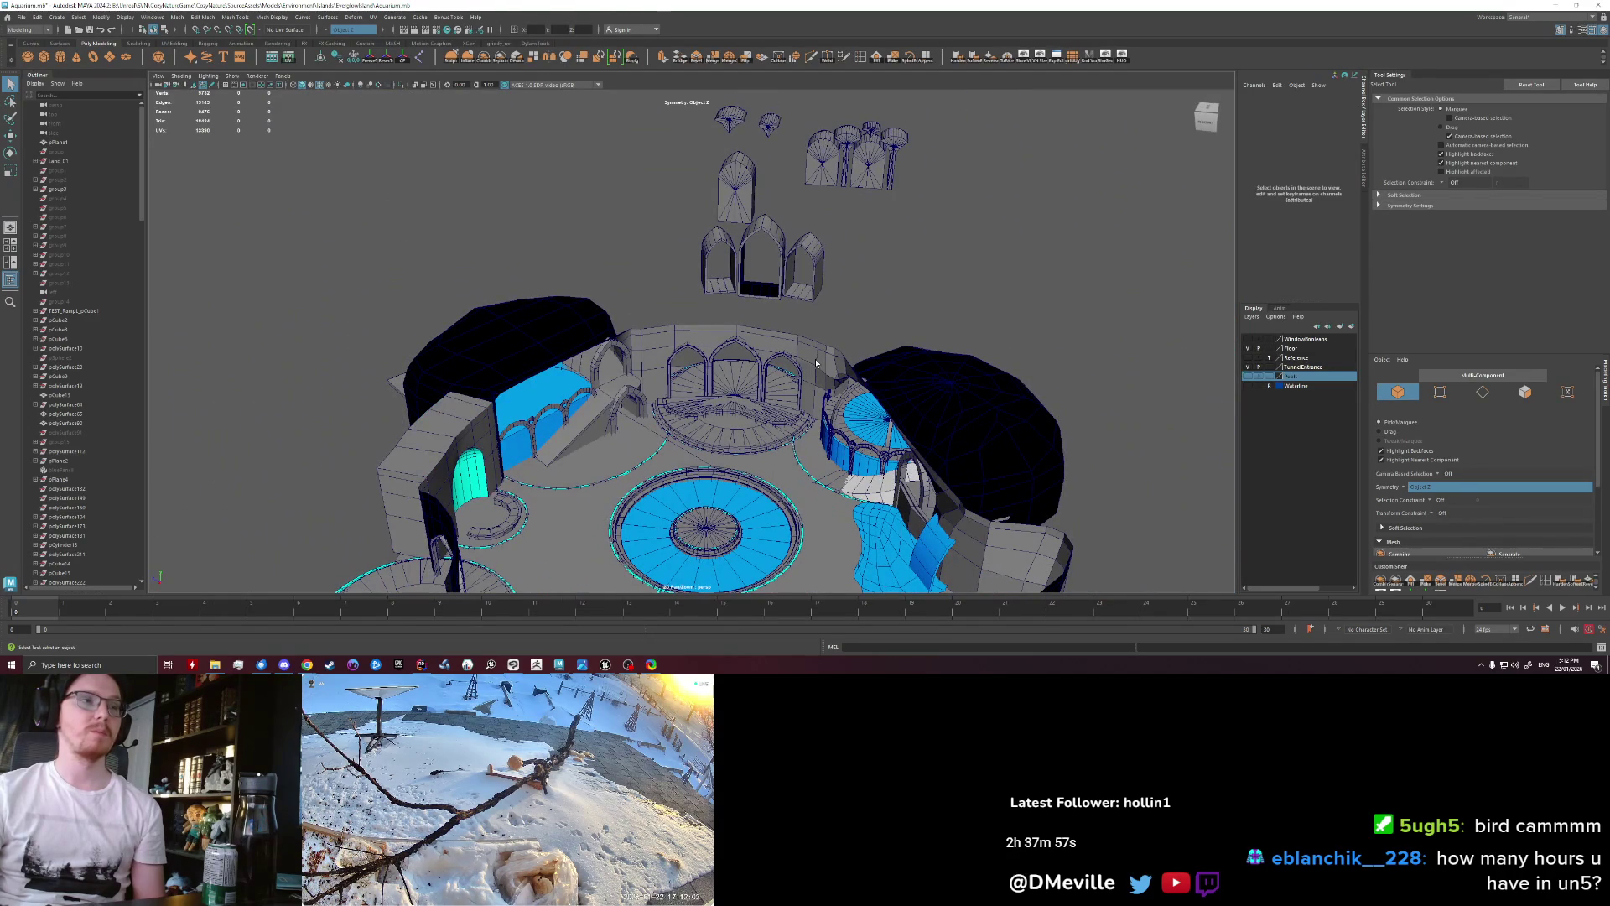
pyautogui.hotkey('alt', 'Tab')
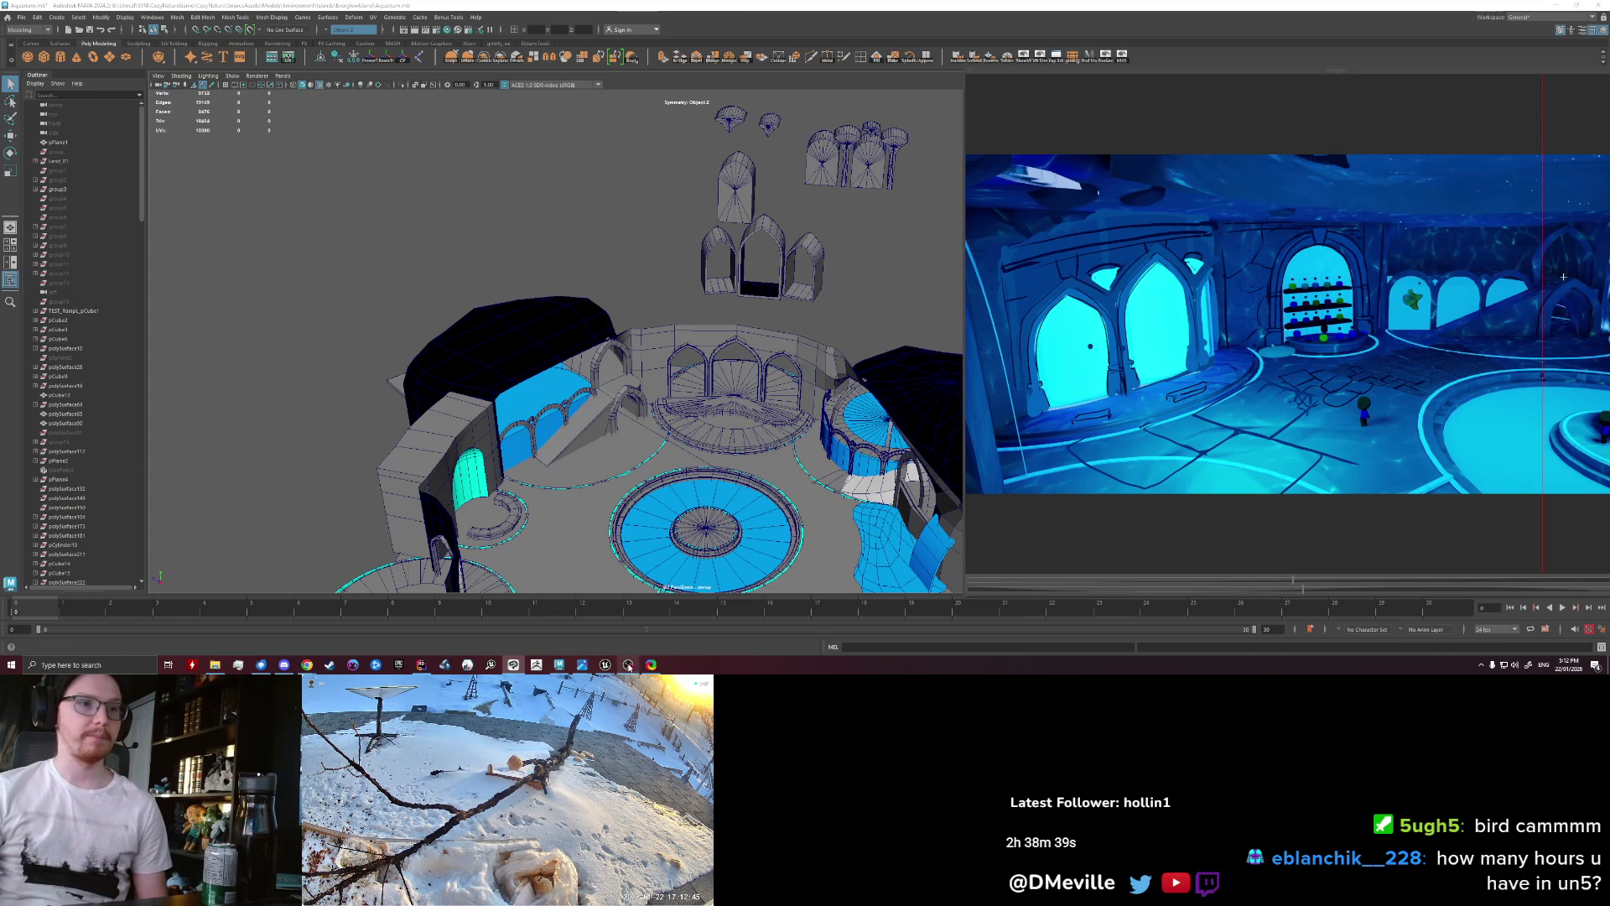
# Step: Select the pointed arch frame and move it down-left, away from the island
pyautogui.scroll(-3, 618, 375)
pyautogui.scroll(2, 618, 375)
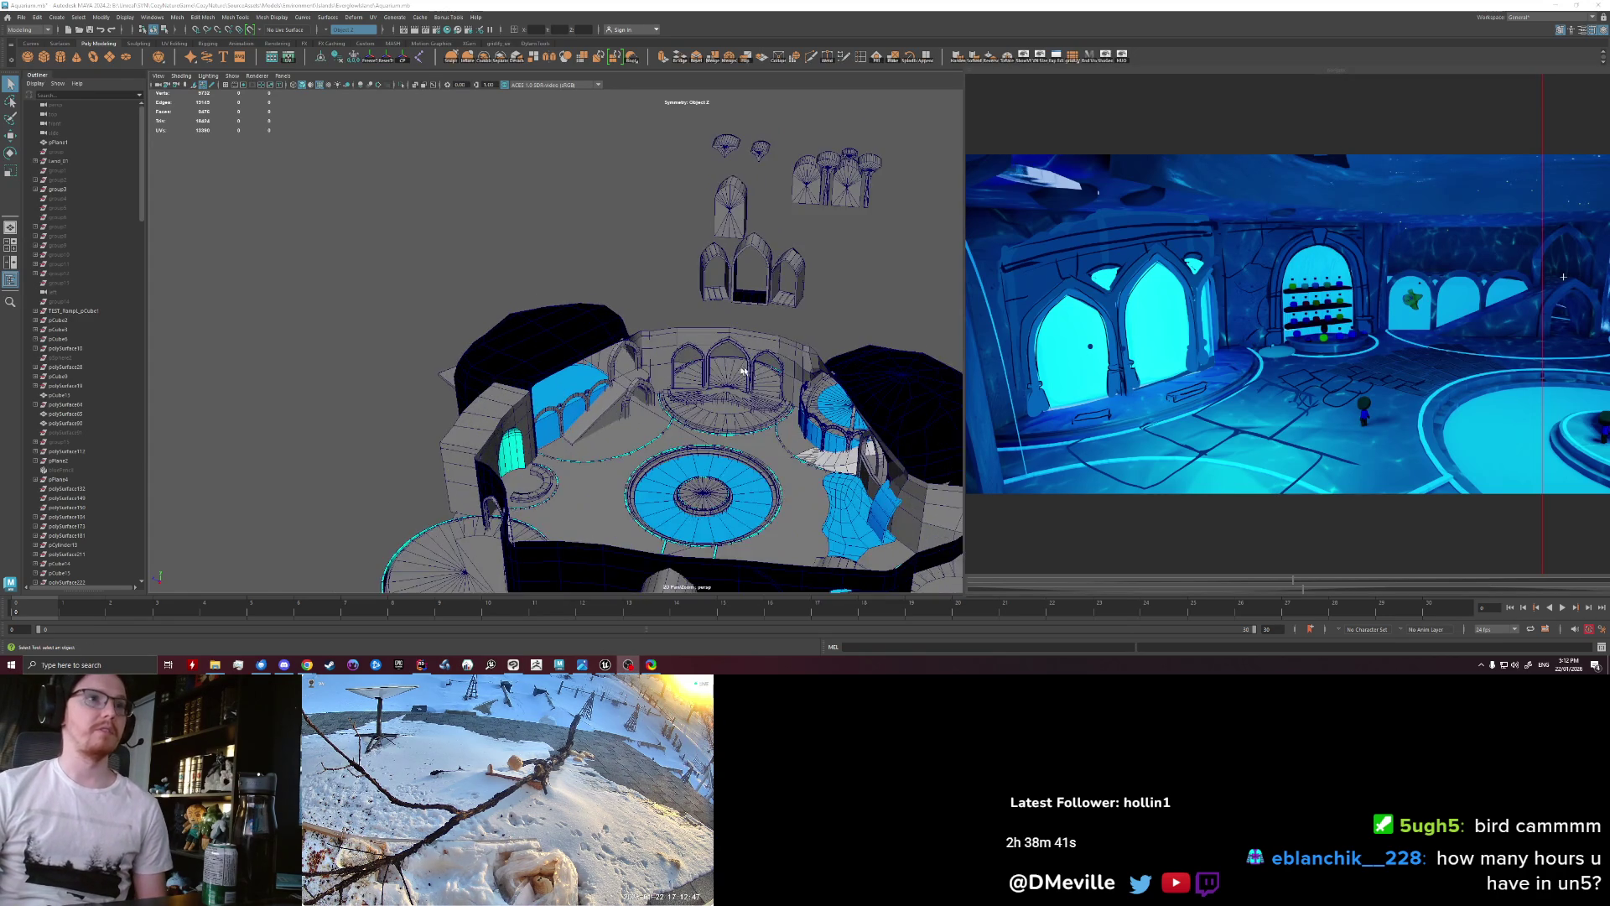
pyautogui.click(591, 392)
pyautogui.scroll(2, 564, 408)
pyautogui.scroll(2, 564, 409)
pyautogui.scroll(2, 564, 408)
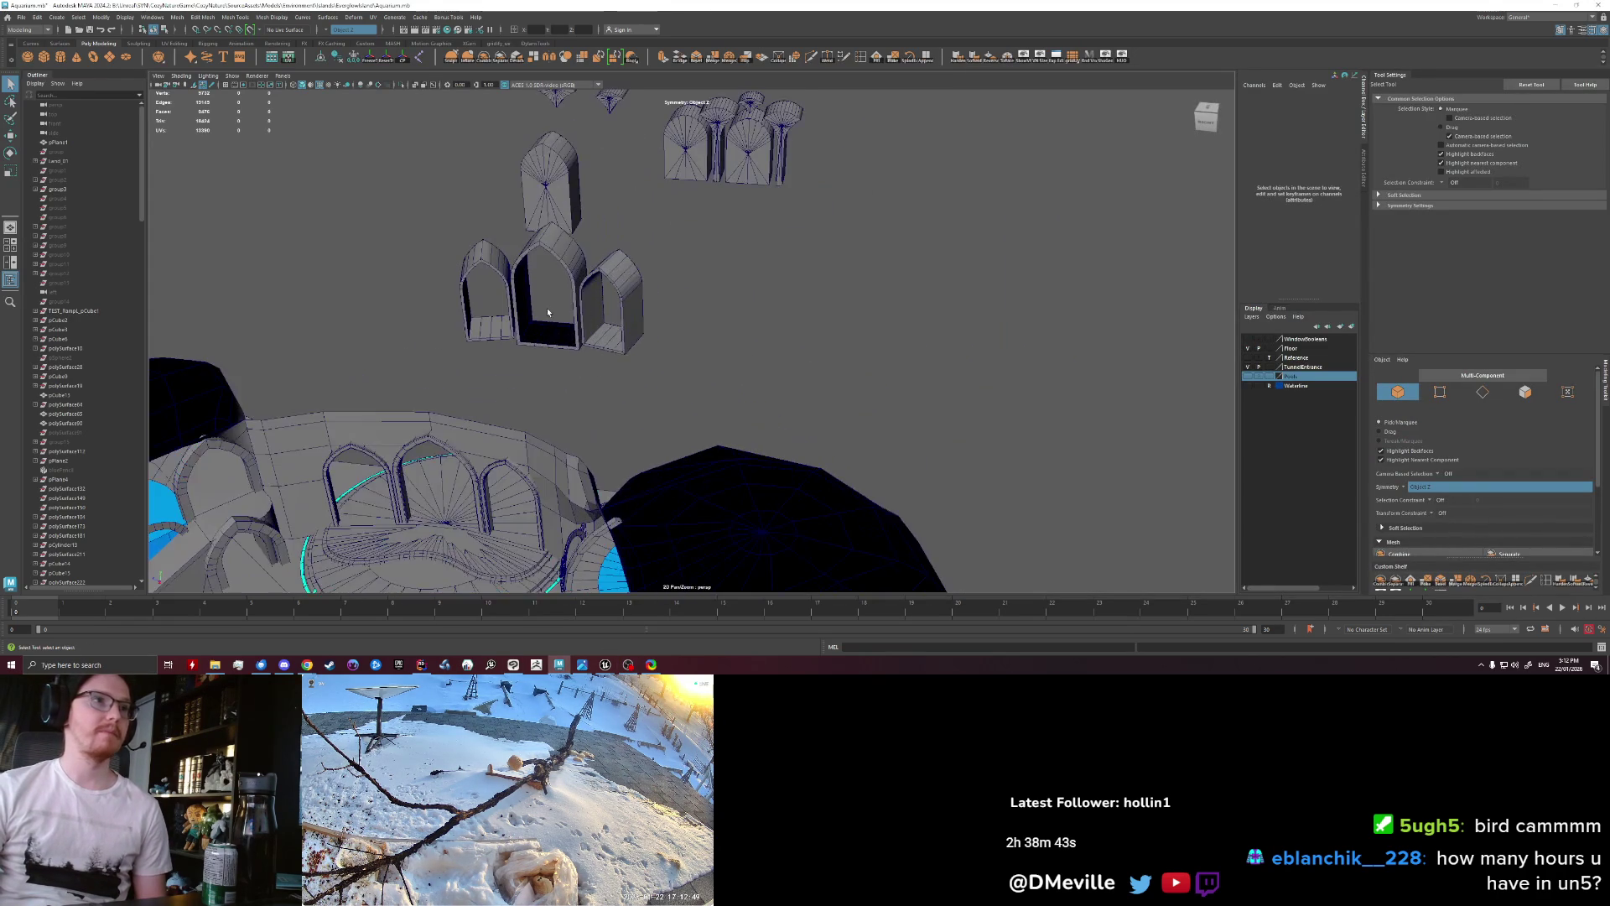
pyautogui.scroll(2, 537, 409)
pyautogui.click(519, 410)
pyautogui.press('w')
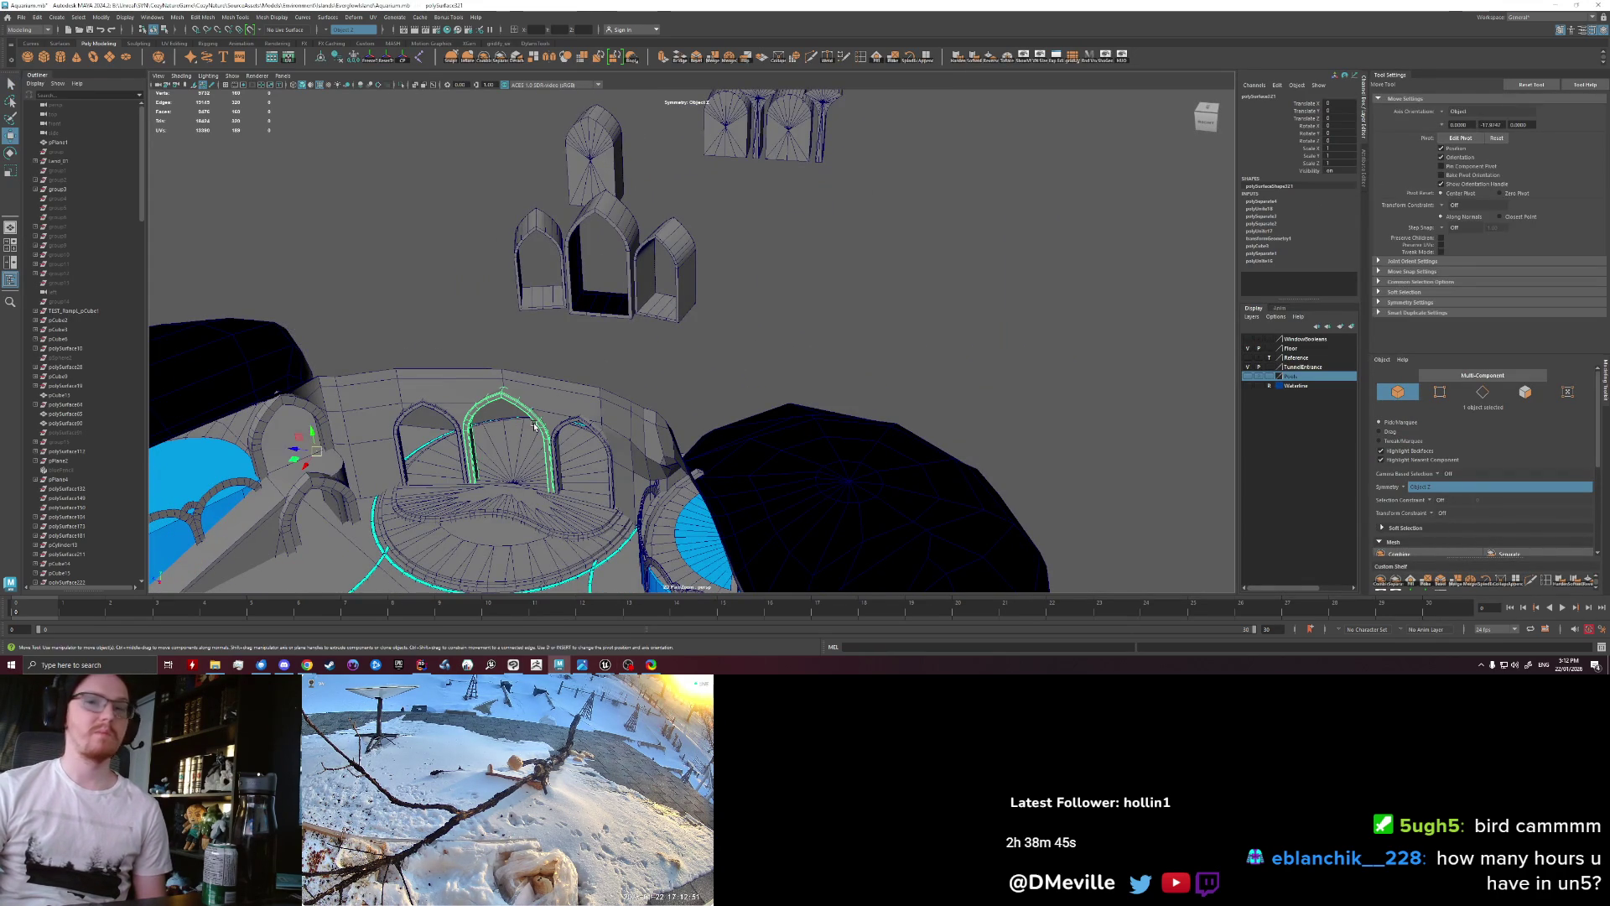
pyautogui.scroll(-3, 570, 420)
pyautogui.scroll(-5, 620, 432)
pyautogui.scroll(-1, 644, 438)
pyautogui.keyDown('alt'); pyautogui.moveTo(645, 437); pyautogui.dragTo(680, 310, button='middle'); pyautogui.keyUp('alt')
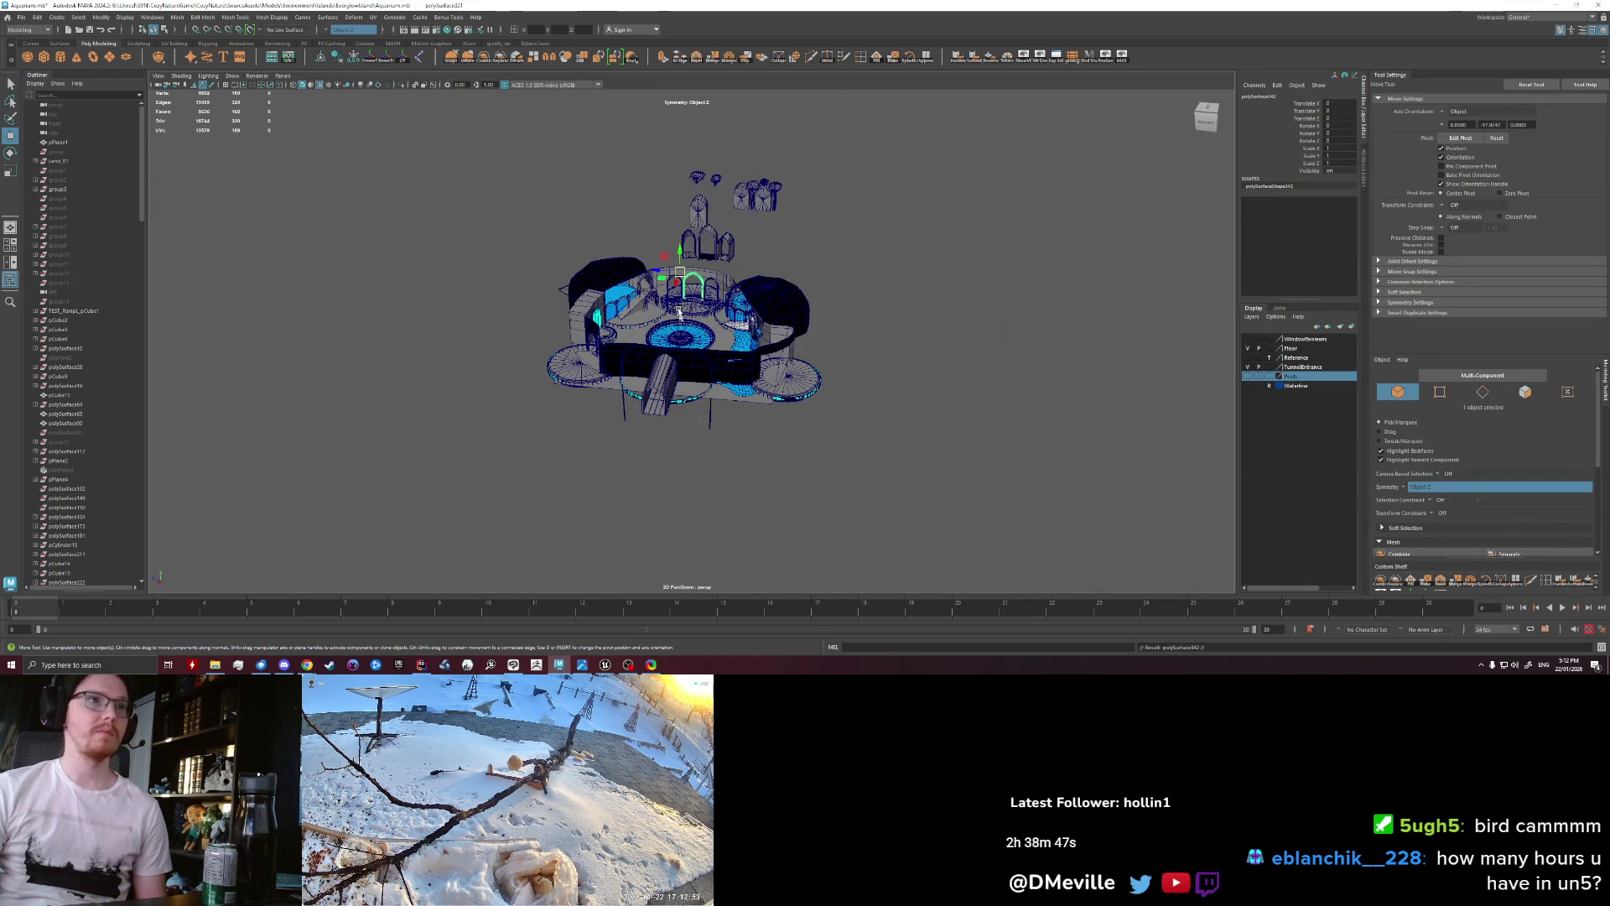
pyautogui.moveTo(600, 515); pyautogui.dragTo(601, 514)
pyautogui.moveTo(675, 287); pyautogui.dragTo(581, 506)
pyautogui.press('f')
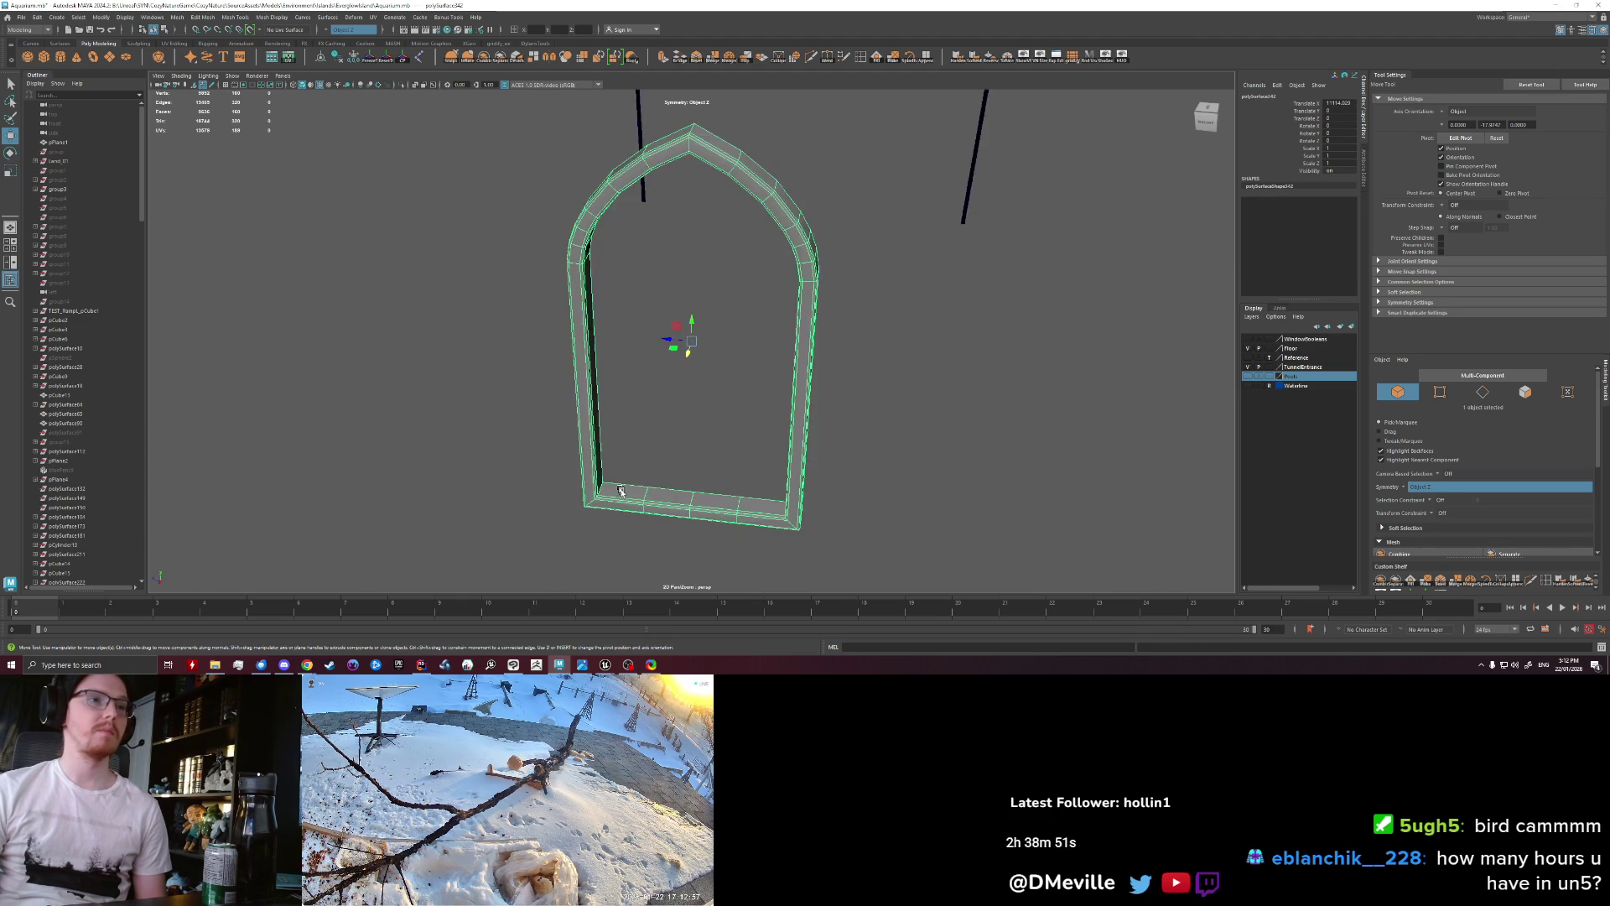
pyautogui.moveTo(637, 419)
pyautogui.keyDown('alt'); pyautogui.mouseDown()
pyautogui.moveTo(661, 407)
pyautogui.moveTo(573, 436)
pyautogui.mouseUp(); pyautogui.keyUp('alt')
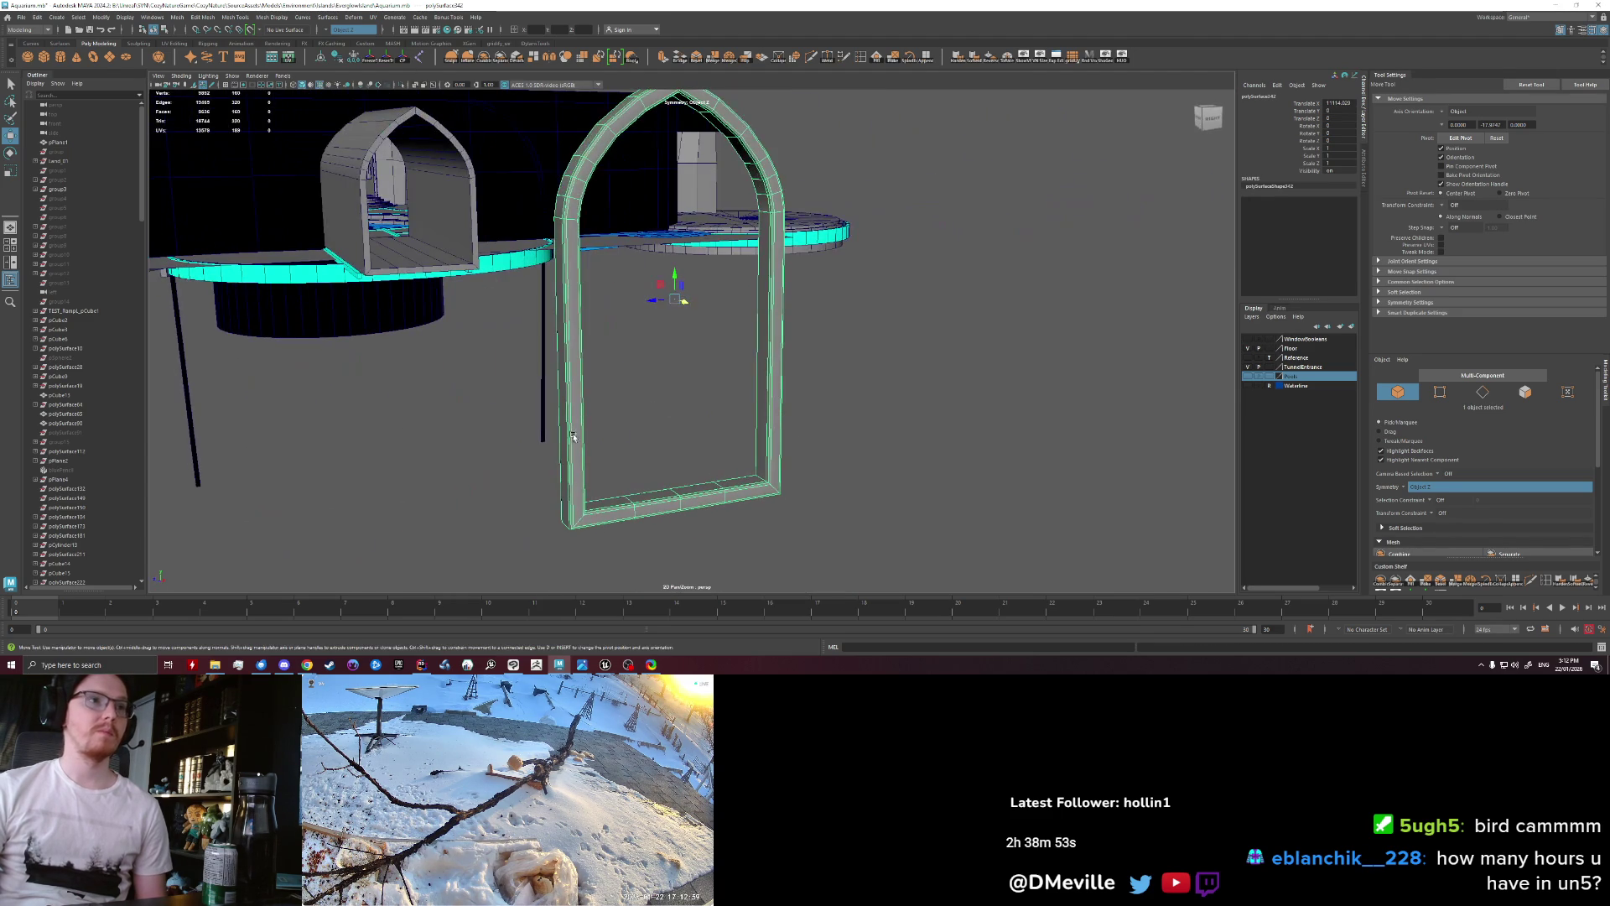
# Step: Inspect the arch's left edge loop in edge mode, then clear the selection
pyautogui.moveTo(584, 346); pyautogui.dragTo(585, 319, button='right')
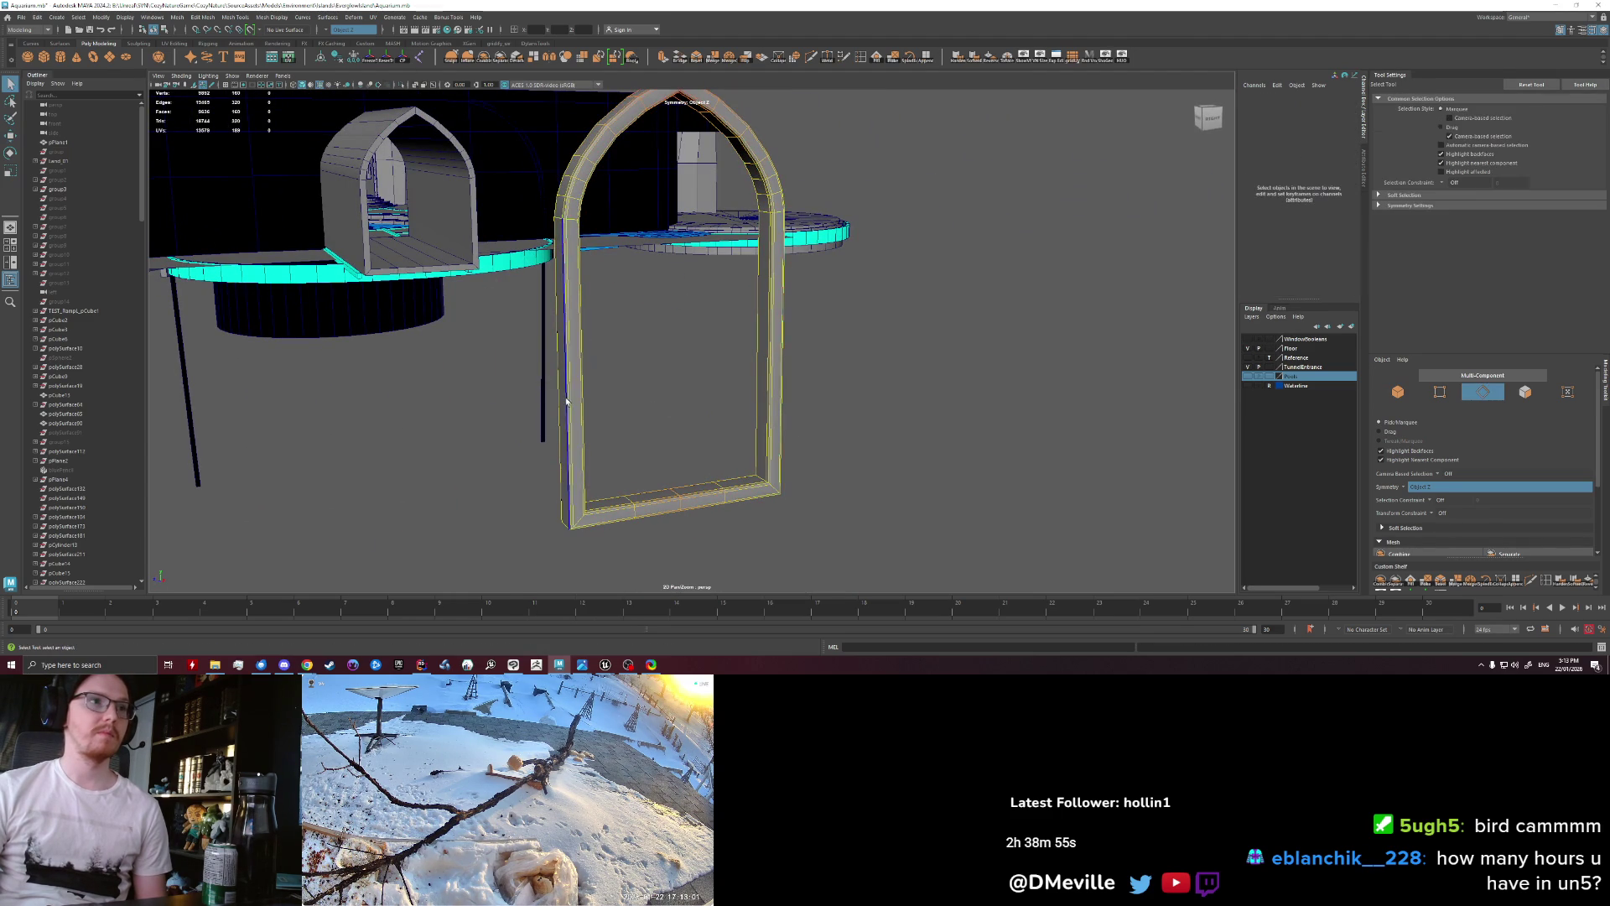
pyautogui.click(569, 401)
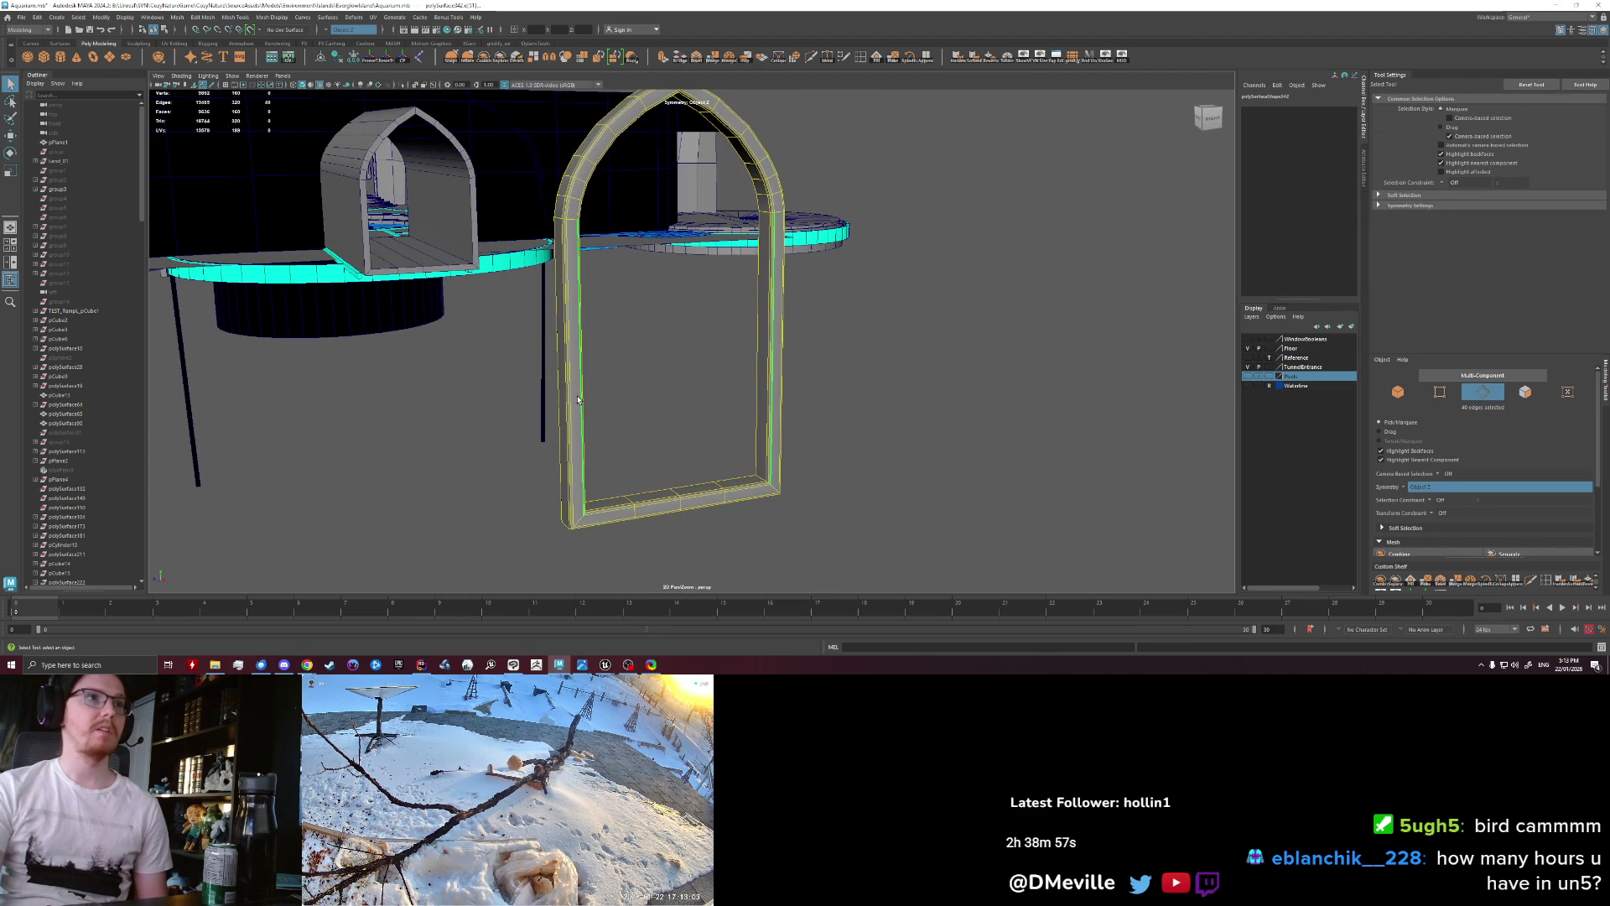
pyautogui.click(587, 394)
pyautogui.keyDown('alt'); pyautogui.moveTo(587, 394); pyautogui.dragTo(608, 352); pyautogui.keyUp('alt')
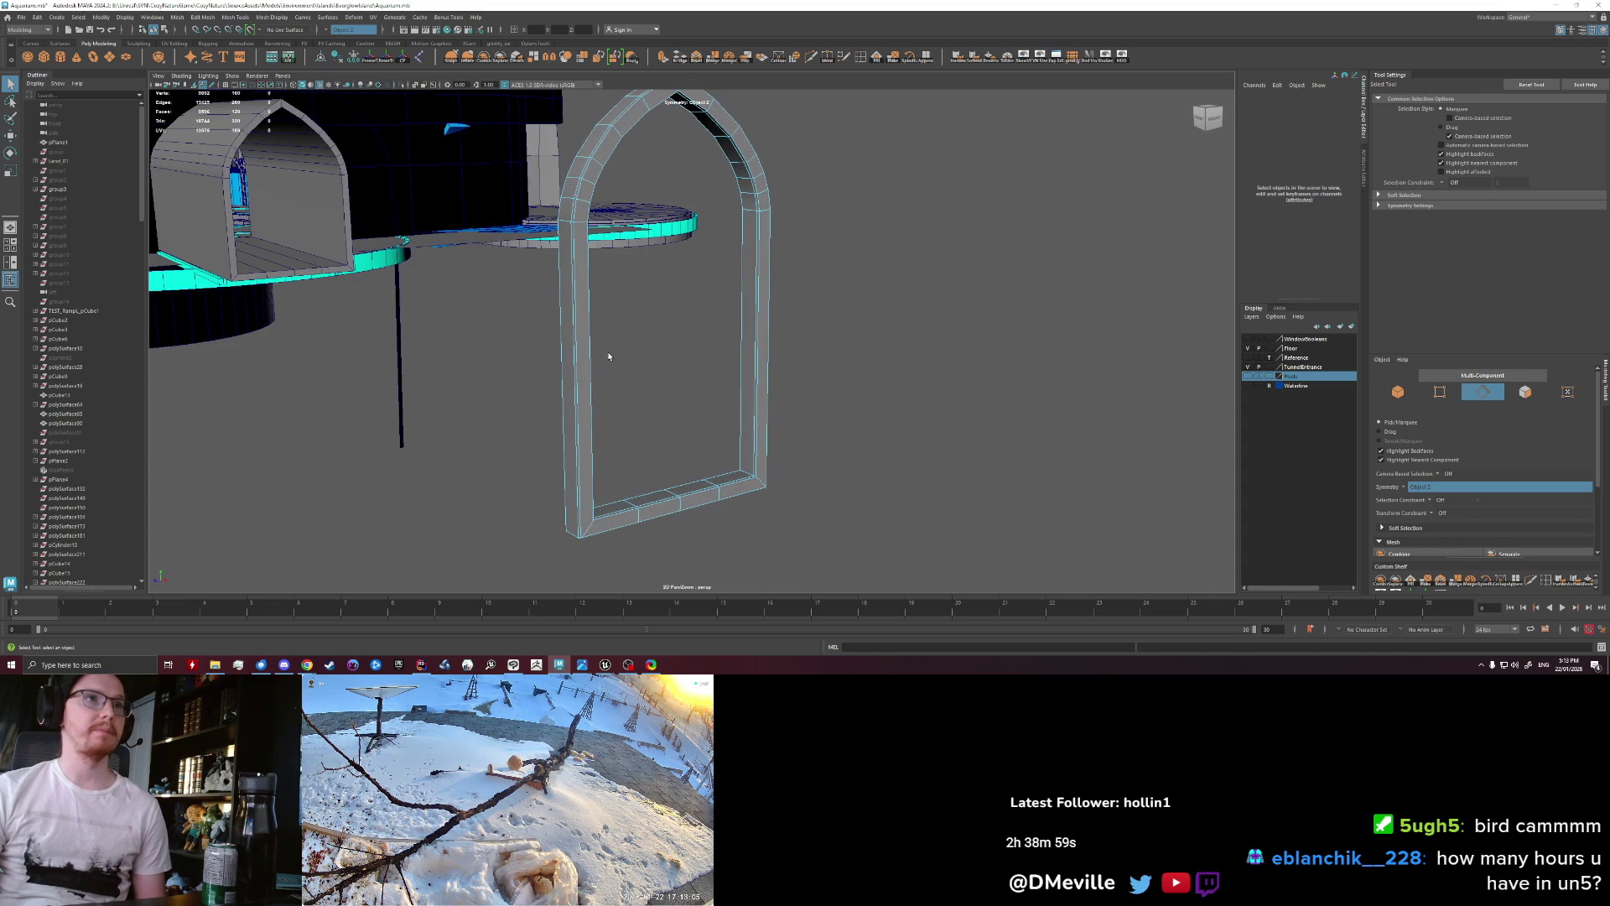
pyautogui.doubleClick(573, 371)
pyautogui.keyDown('alt'); pyautogui.moveTo(573, 372); pyautogui.dragTo(570, 372); pyautogui.keyUp('alt')
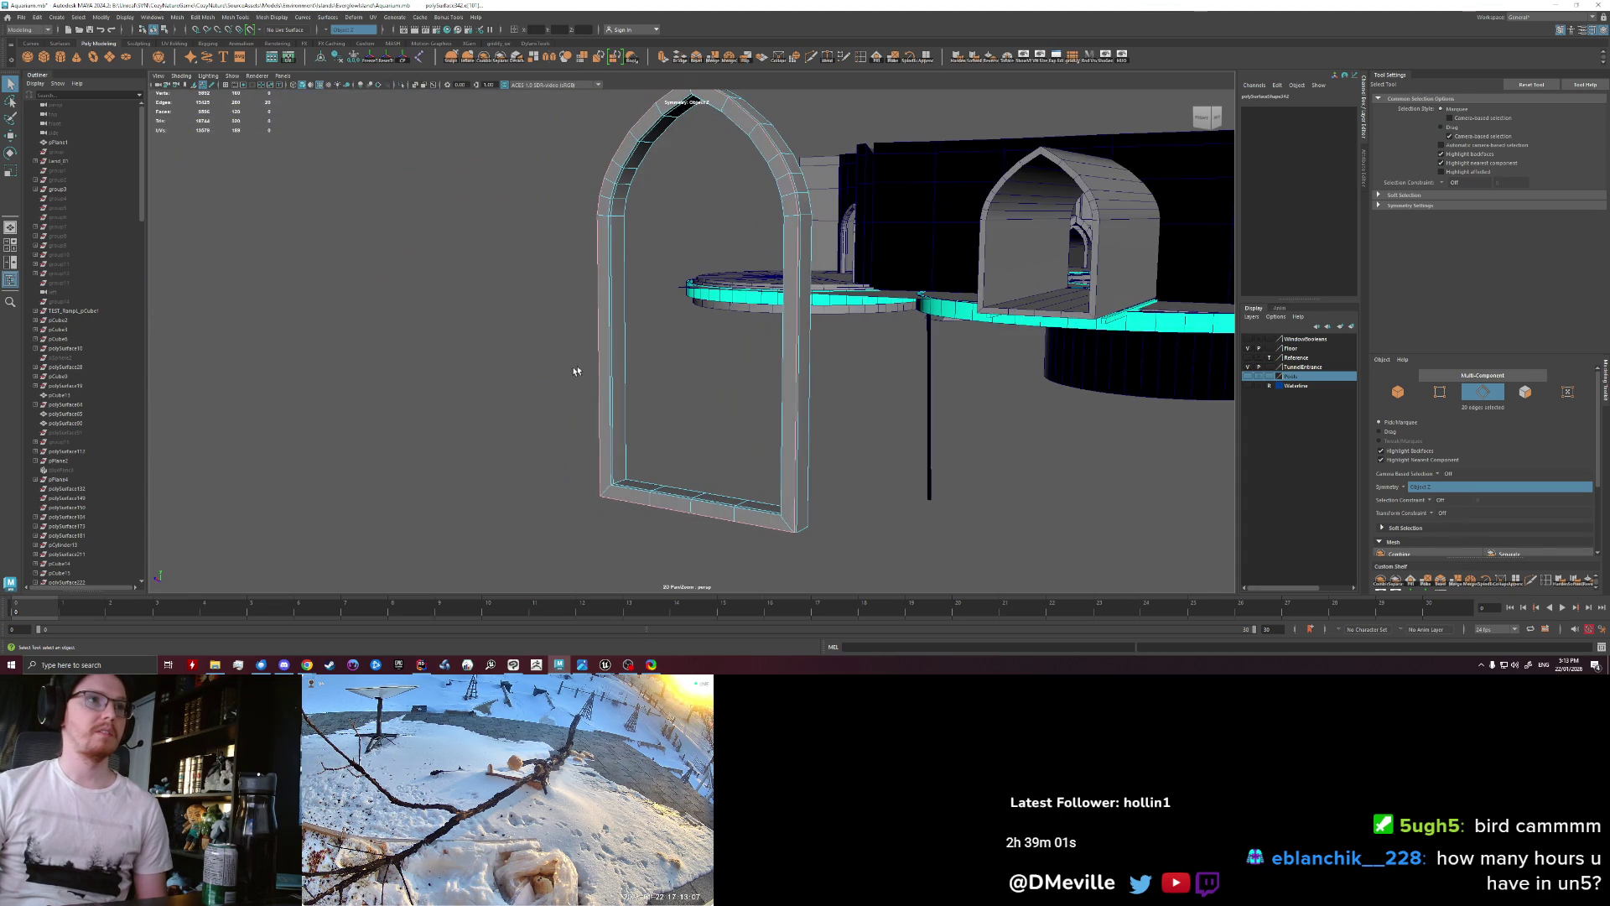
pyautogui.click(606, 379)
pyautogui.keyDown('alt'); pyautogui.moveTo(606, 379); pyautogui.dragTo(667, 387); pyautogui.keyUp('alt')
# Step: Isolate the arch and delete the faces of its bottom bar
pyautogui.moveTo(667, 388); pyautogui.dragTo(670, 524, button='right')
pyautogui.hotkey('ctrl', '1')
pyautogui.moveTo(637, 424); pyautogui.dragTo(701, 490)
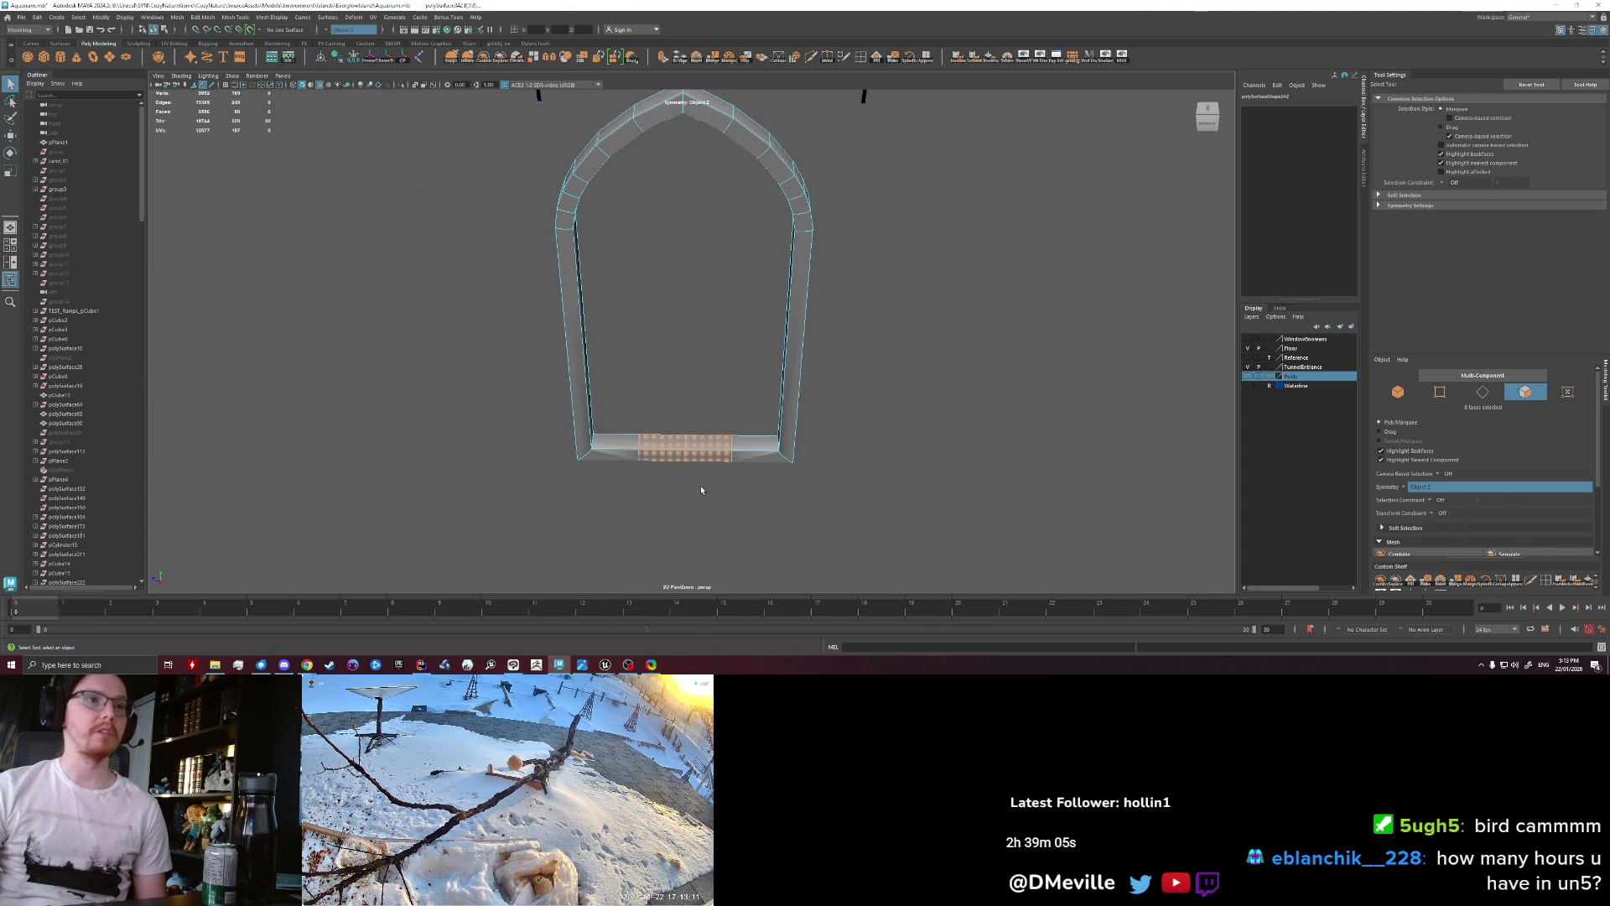
pyautogui.press('Delete')
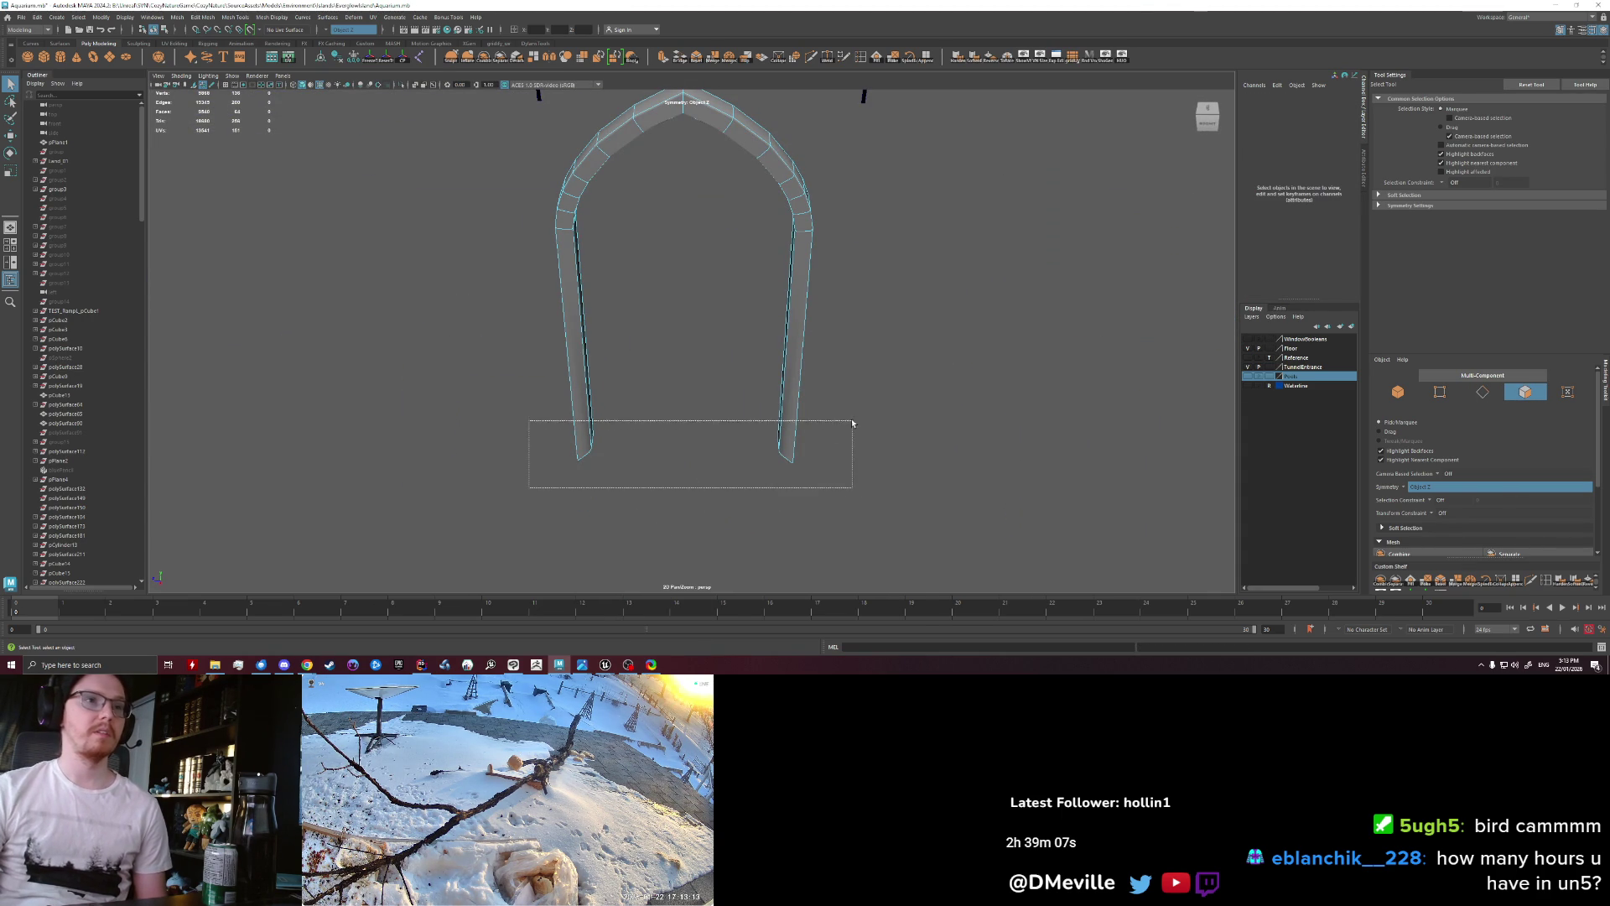
# Step: Scale the leg-bottom vertices flat in Y to a level base
pyautogui.moveTo(529, 489); pyautogui.dragTo(813, 428)
pyautogui.moveTo(532, 376); pyautogui.dragTo(892, 411, button='right')
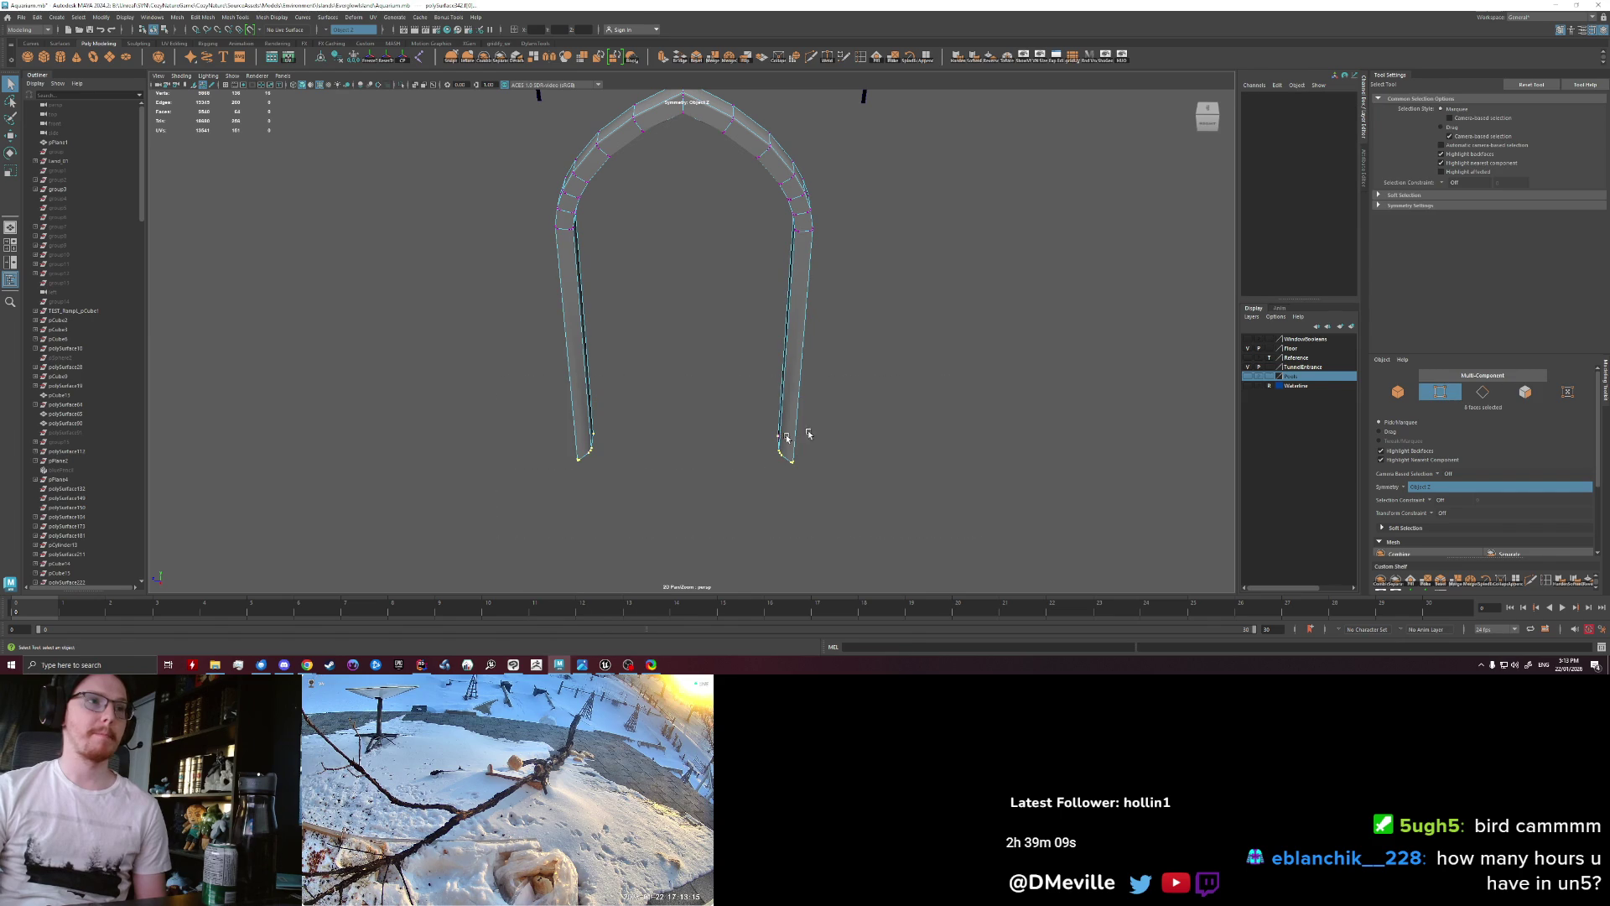
pyautogui.press('r')
pyautogui.moveTo(584, 431); pyautogui.dragTo(588, 502)
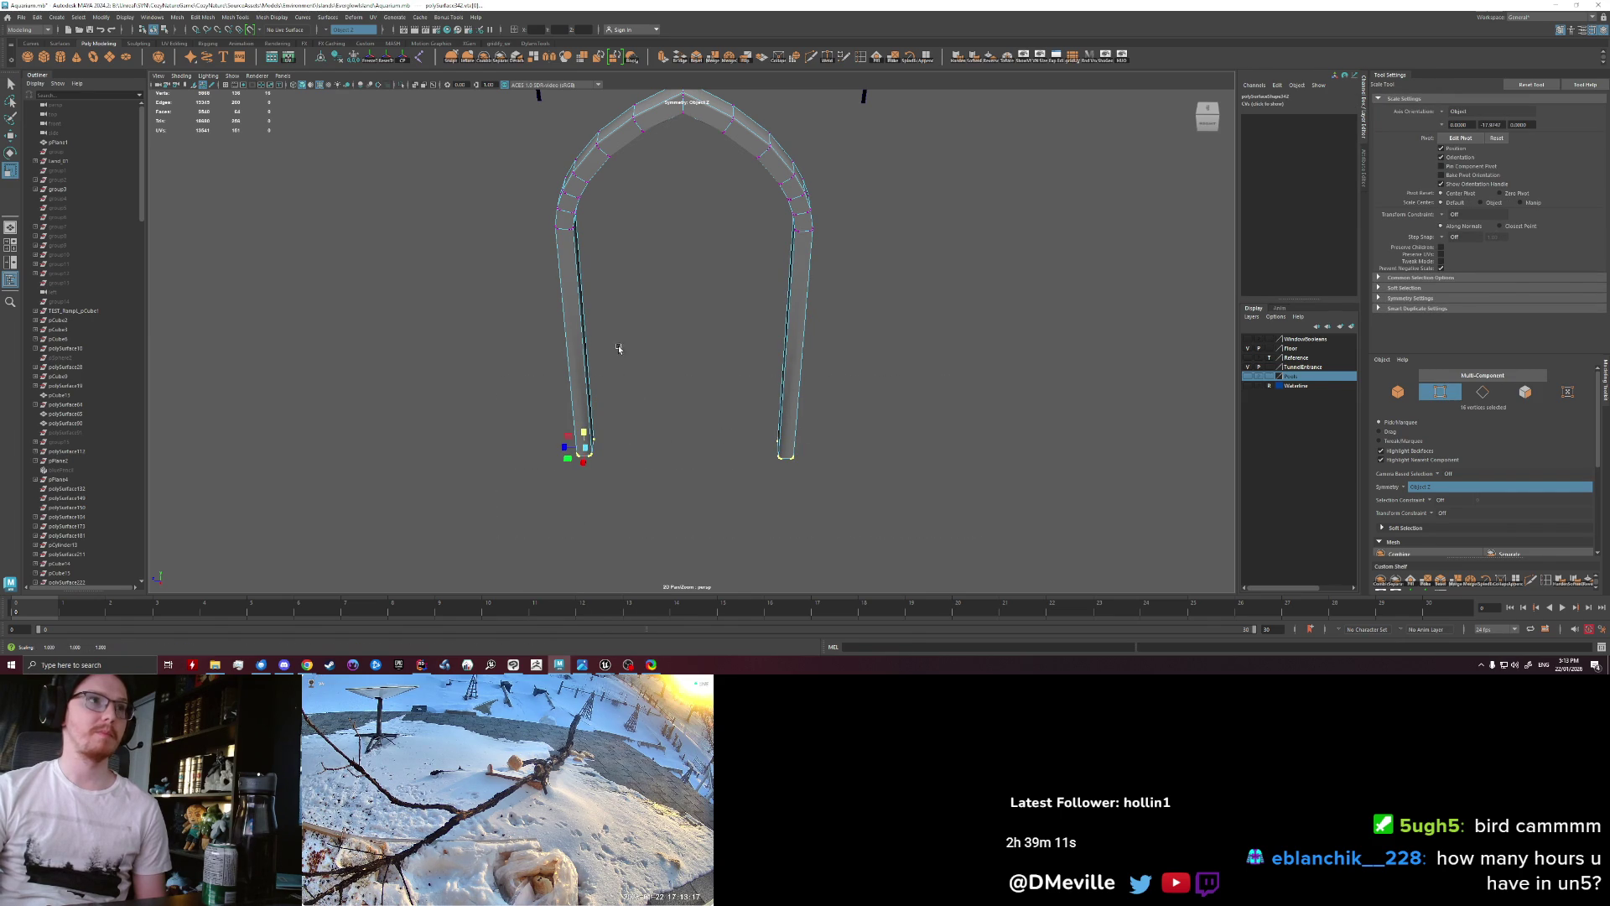
# Step: Apply Soften Edge to the legs' faces
pyautogui.keyDown('alt'); pyautogui.moveTo(618, 349); pyautogui.dragTo(645, 306); pyautogui.keyUp('alt')
pyautogui.keyDown('ctrl'); pyautogui.moveTo(562, 334); pyautogui.dragTo(549, 377, button='right'); pyautogui.keyUp('ctrl')
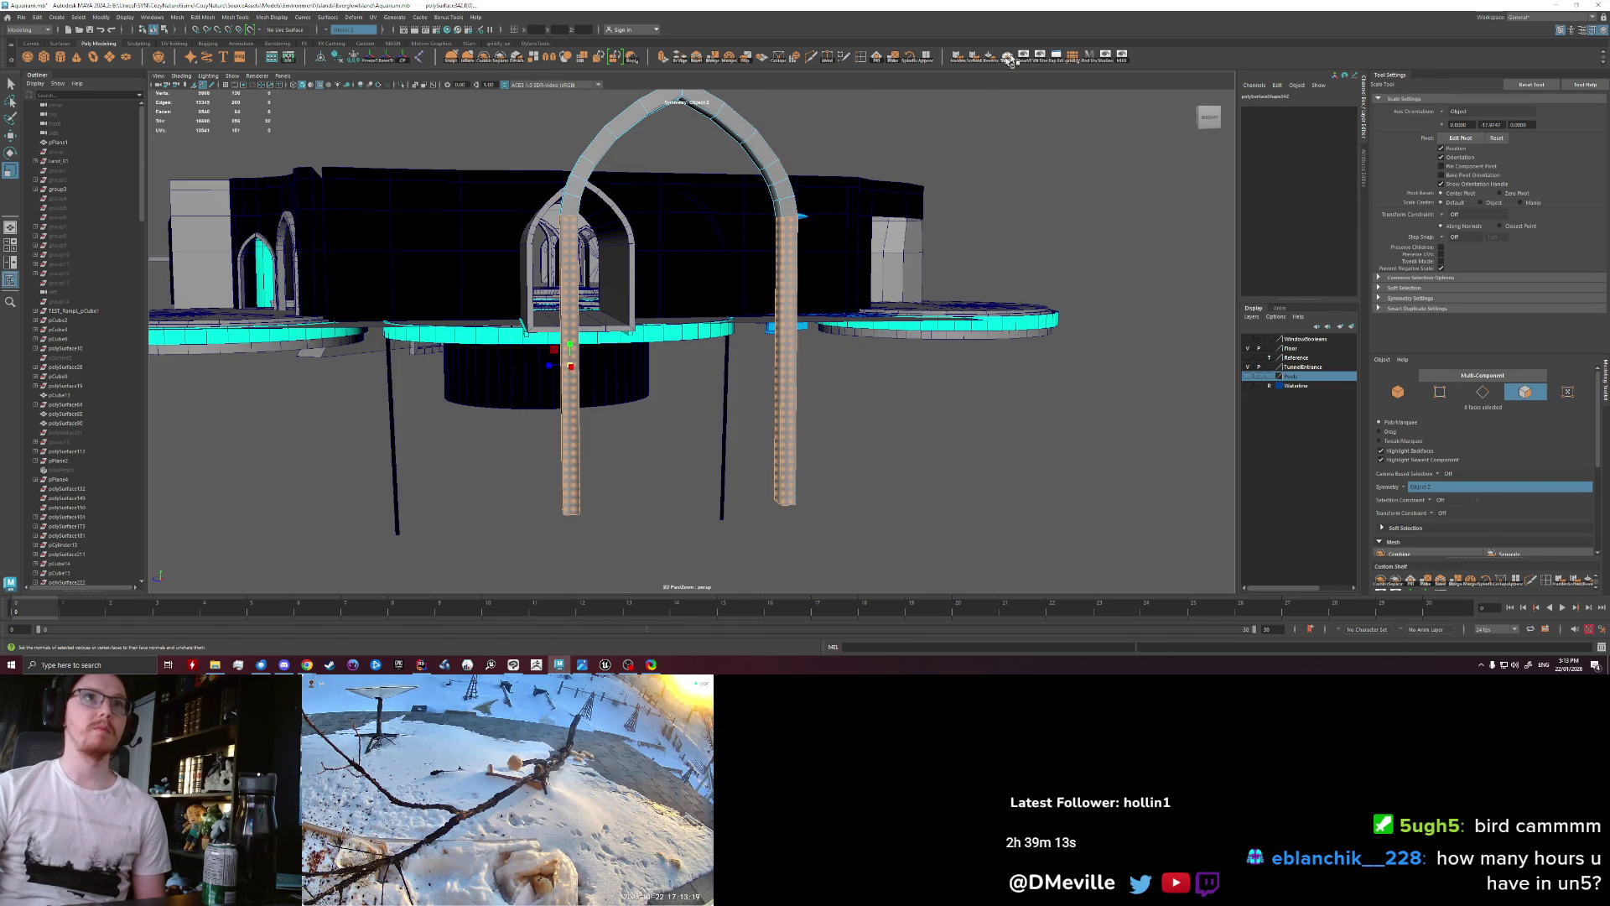
pyautogui.click(968, 60)
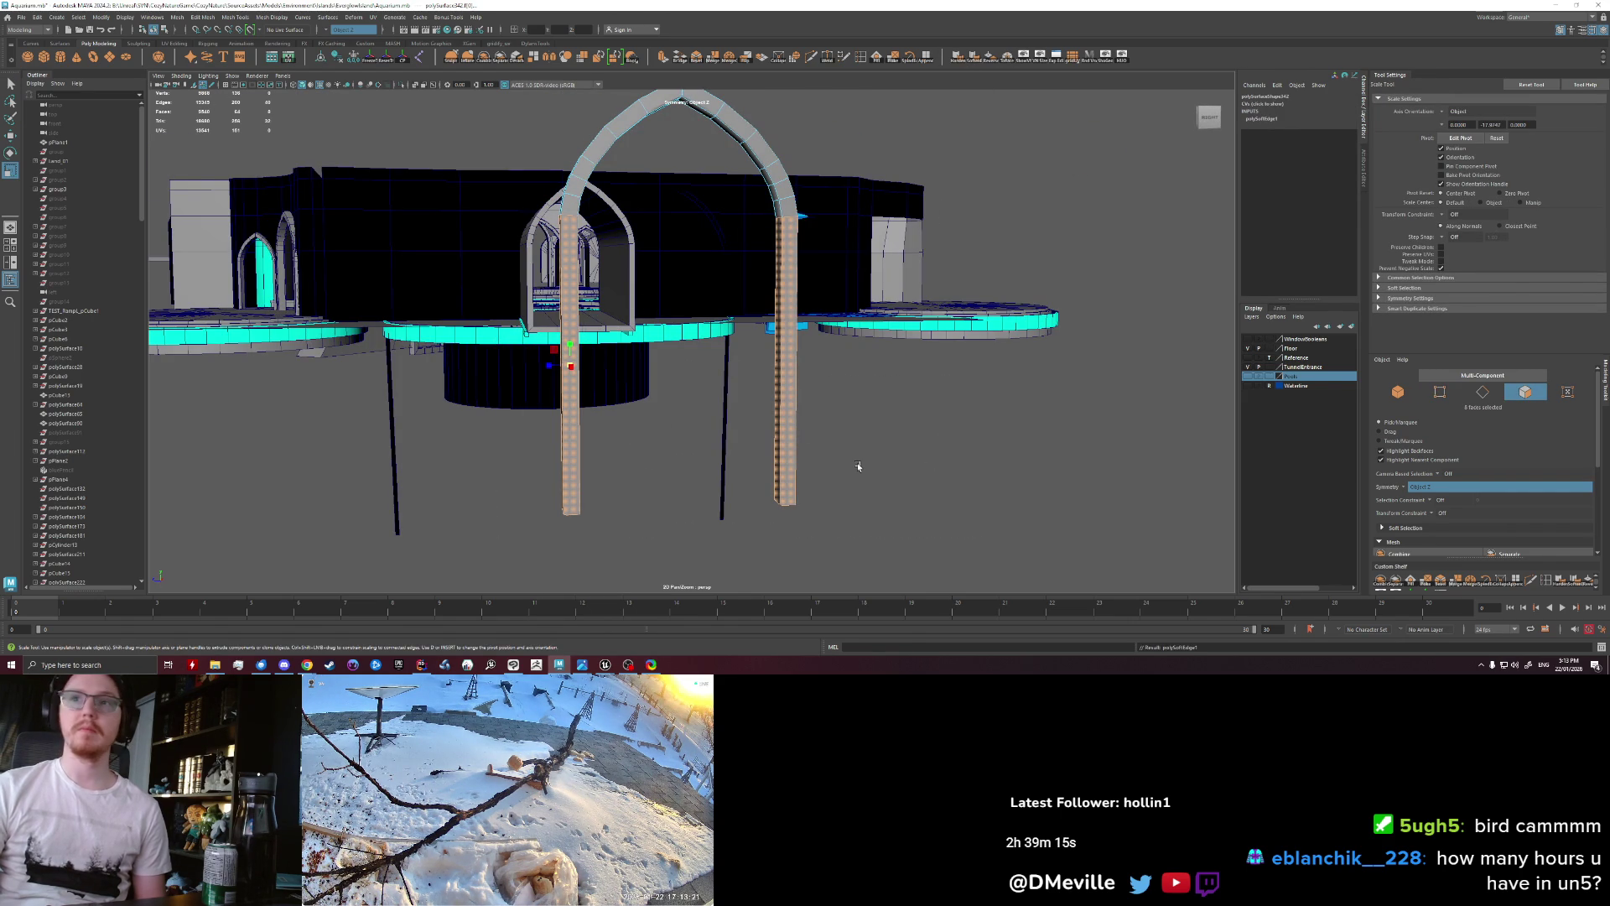
pyautogui.click(859, 510)
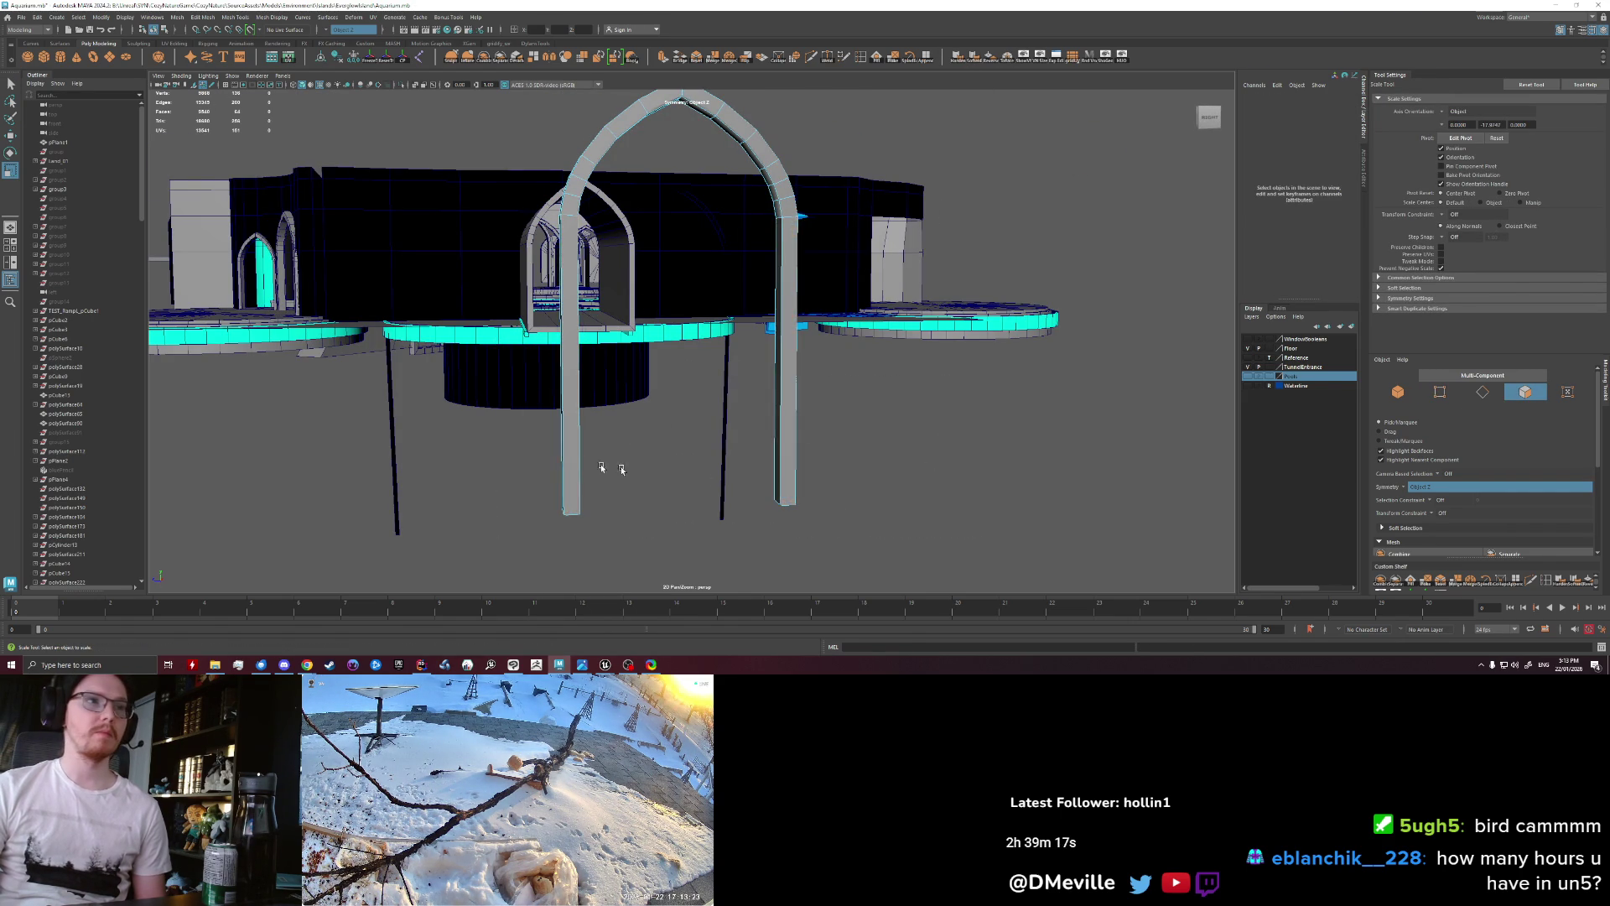
pyautogui.keyDown('alt'); pyautogui.moveTo(654, 467); pyautogui.dragTo(611, 457); pyautogui.keyUp('alt')
pyautogui.keyDown('alt'); pyautogui.moveTo(611, 458); pyautogui.dragTo(650, 460, button='right'); pyautogui.keyUp('alt')
pyautogui.keyDown('alt'); pyautogui.moveTo(651, 460); pyautogui.dragTo(570, 361); pyautogui.keyUp('alt')
# Step: Return to object mode and select two edges on the pillar
pyautogui.moveTo(567, 359); pyautogui.dragTo(573, 362, button='right')
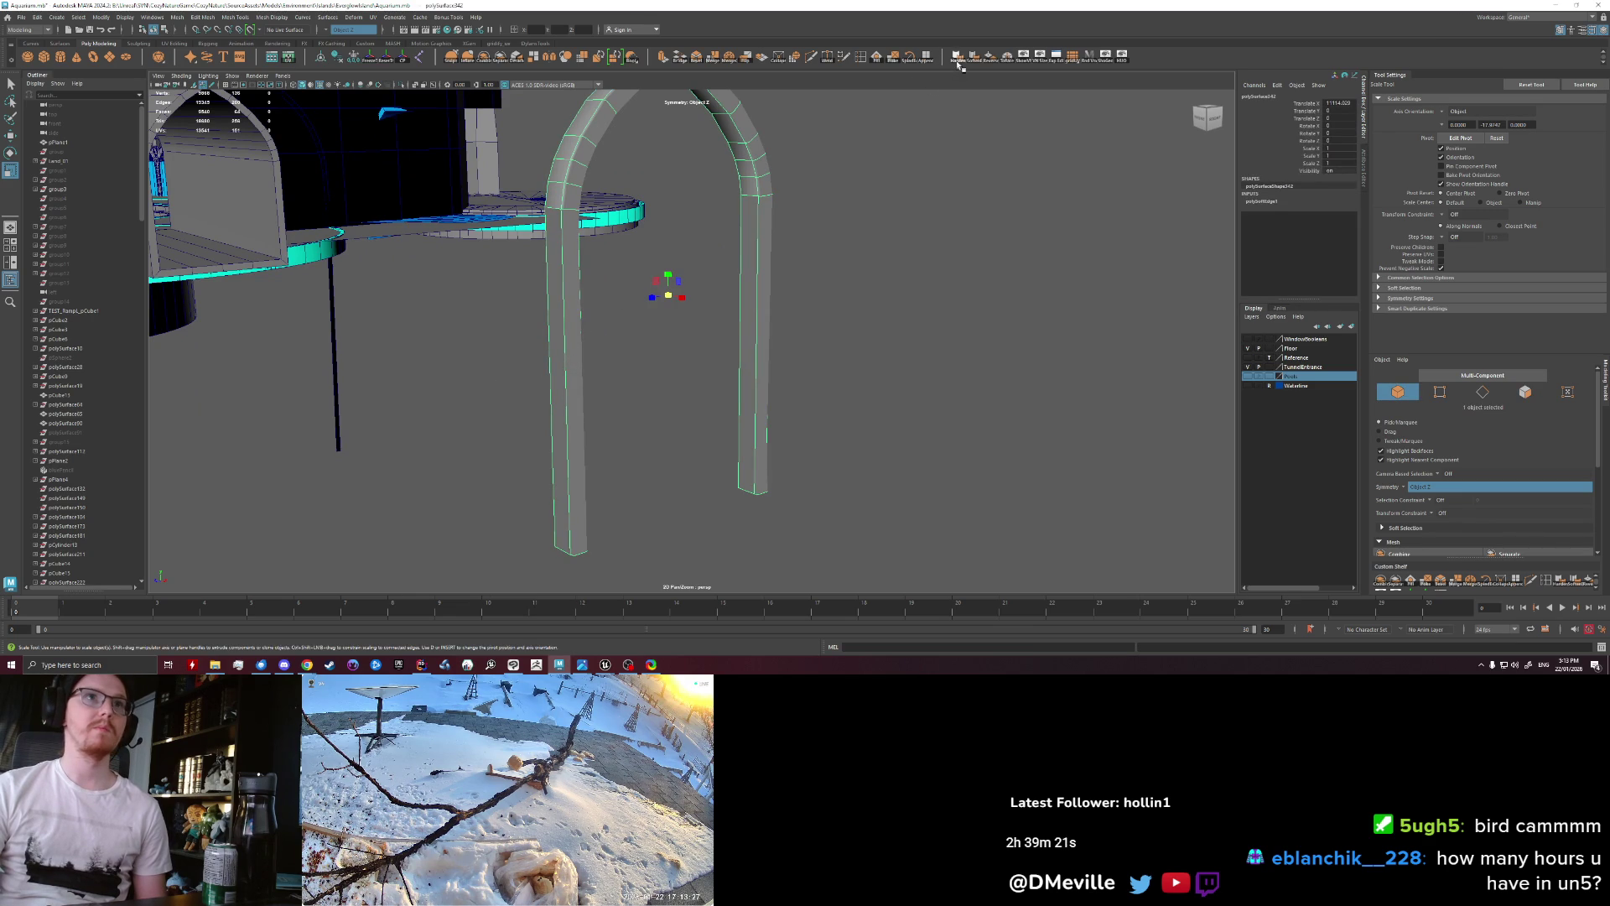
pyautogui.click(982, 313)
pyautogui.moveTo(981, 313)
pyautogui.keyDown('alt'); pyautogui.mouseDown()
pyautogui.moveTo(780, 401)
pyautogui.moveTo(718, 377)
pyautogui.mouseUp(); pyautogui.keyUp('alt')
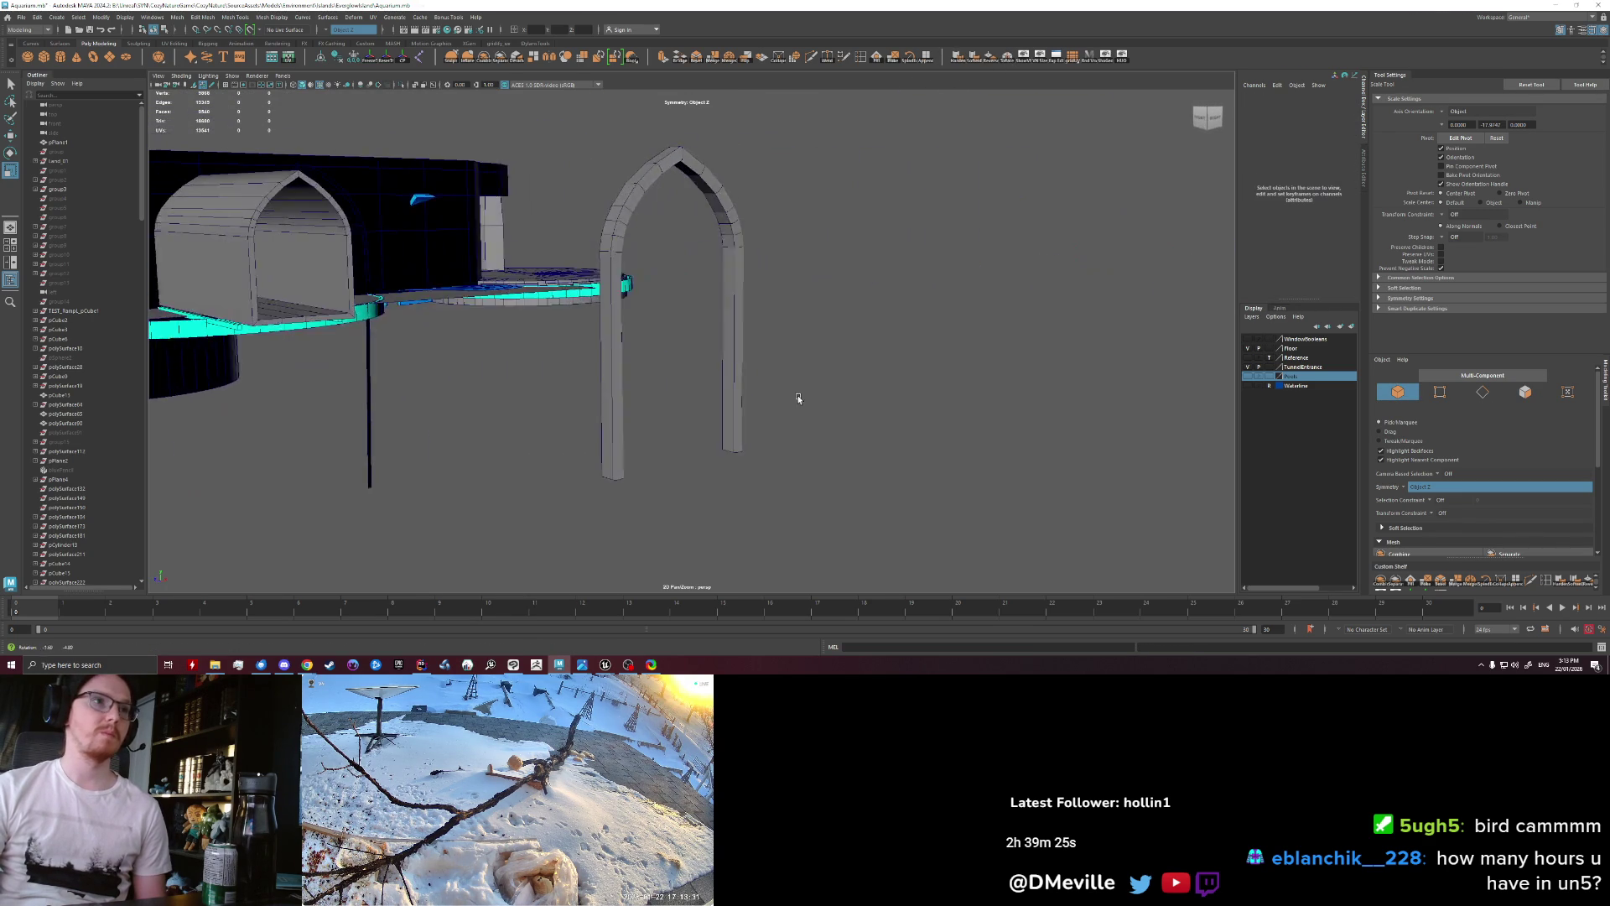
pyautogui.scroll(6, 682, 403)
pyautogui.click(578, 373)
pyautogui.moveTo(568, 370); pyautogui.dragTo(568, 345, button='right')
pyautogui.click(576, 334)
pyautogui.press('w')
pyautogui.moveTo(575, 334)
pyautogui.keyDown('alt'); pyautogui.mouseDown()
pyautogui.moveTo(735, 473)
pyautogui.moveTo(712, 286)
pyautogui.mouseUp(); pyautogui.keyUp('alt')
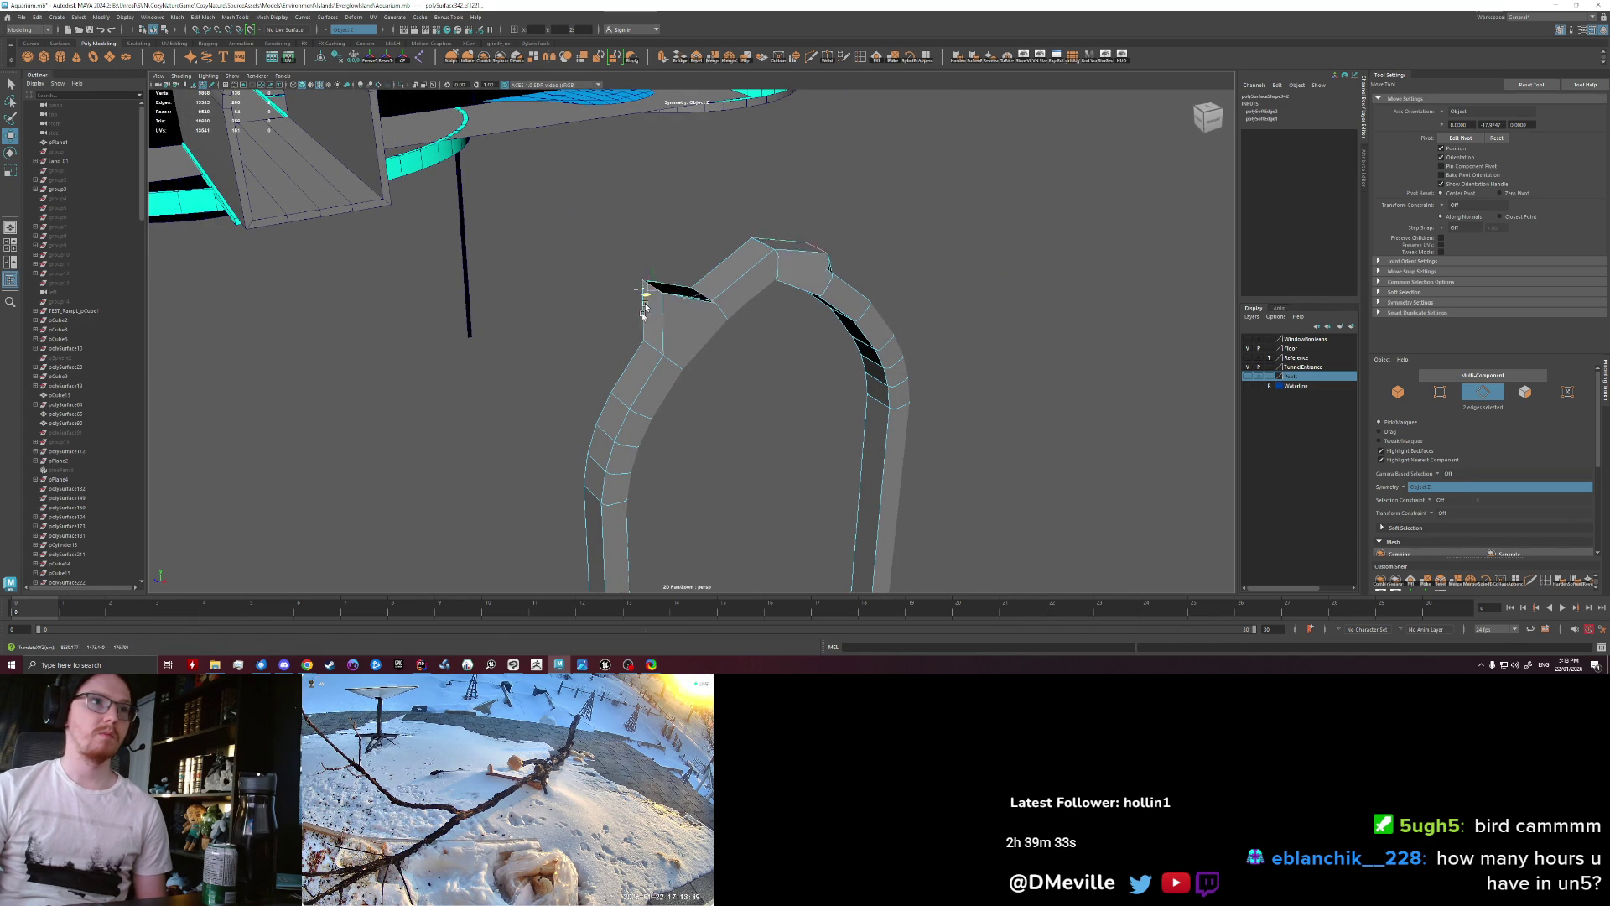
# Step: Merge the overlapping vertices of the whole arch mesh
pyautogui.press('q')
pyautogui.press('F8')
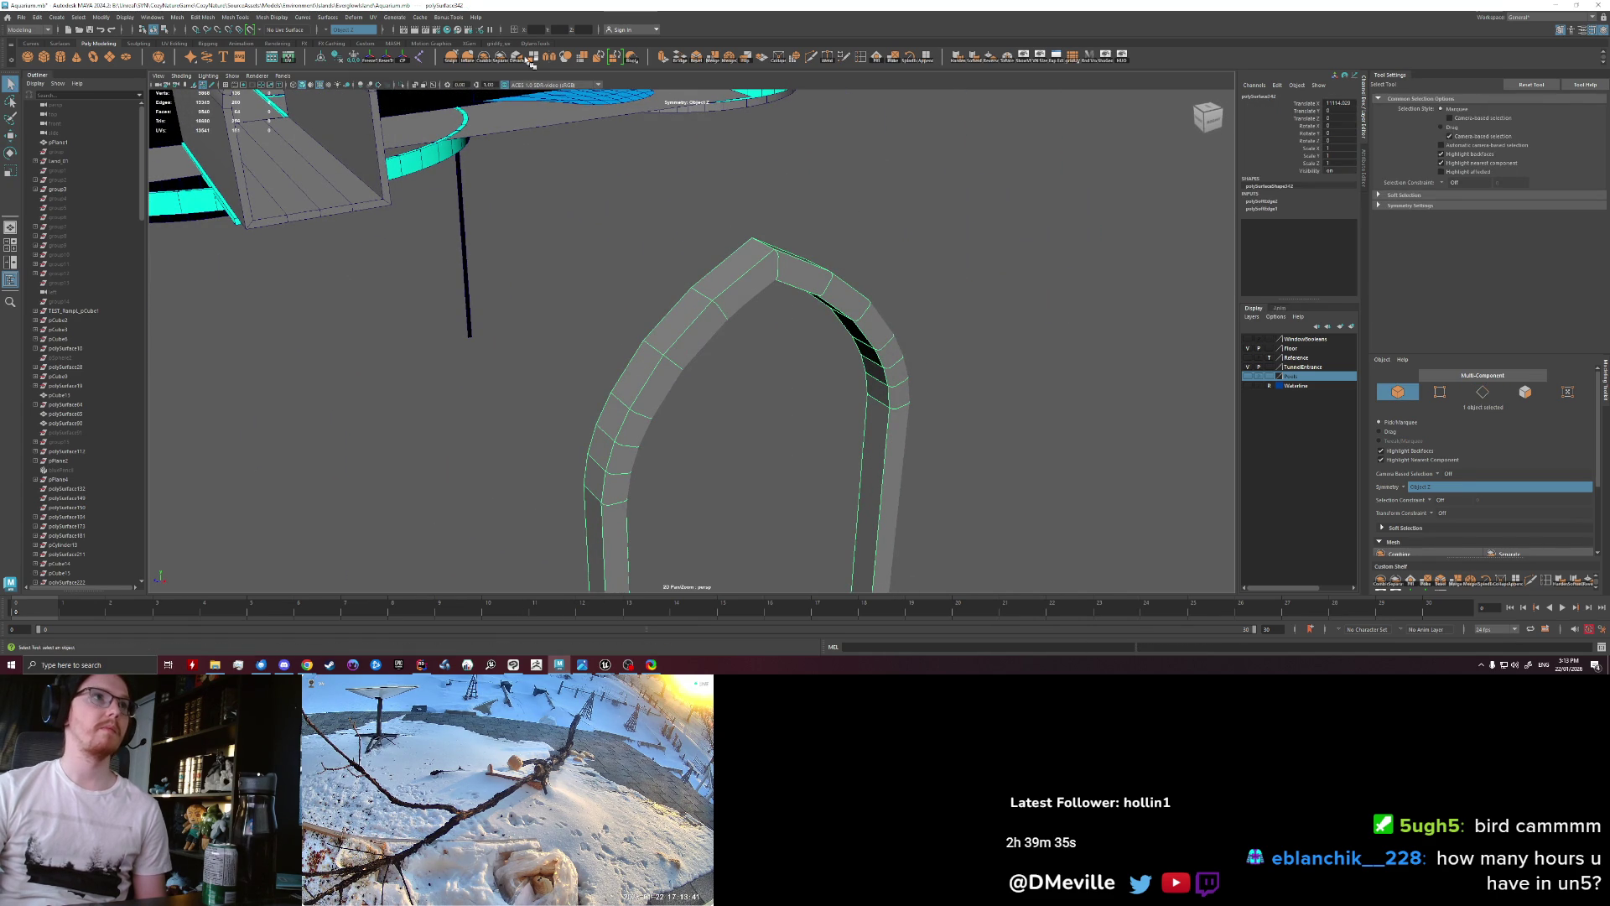
pyautogui.click(713, 60)
# Step: Select the strip of faces along the arch's upper left side
pyautogui.moveTo(683, 335); pyautogui.dragTo(707, 306, button='right')
pyautogui.press('F10')
pyautogui.press('w')
pyautogui.click(701, 289)
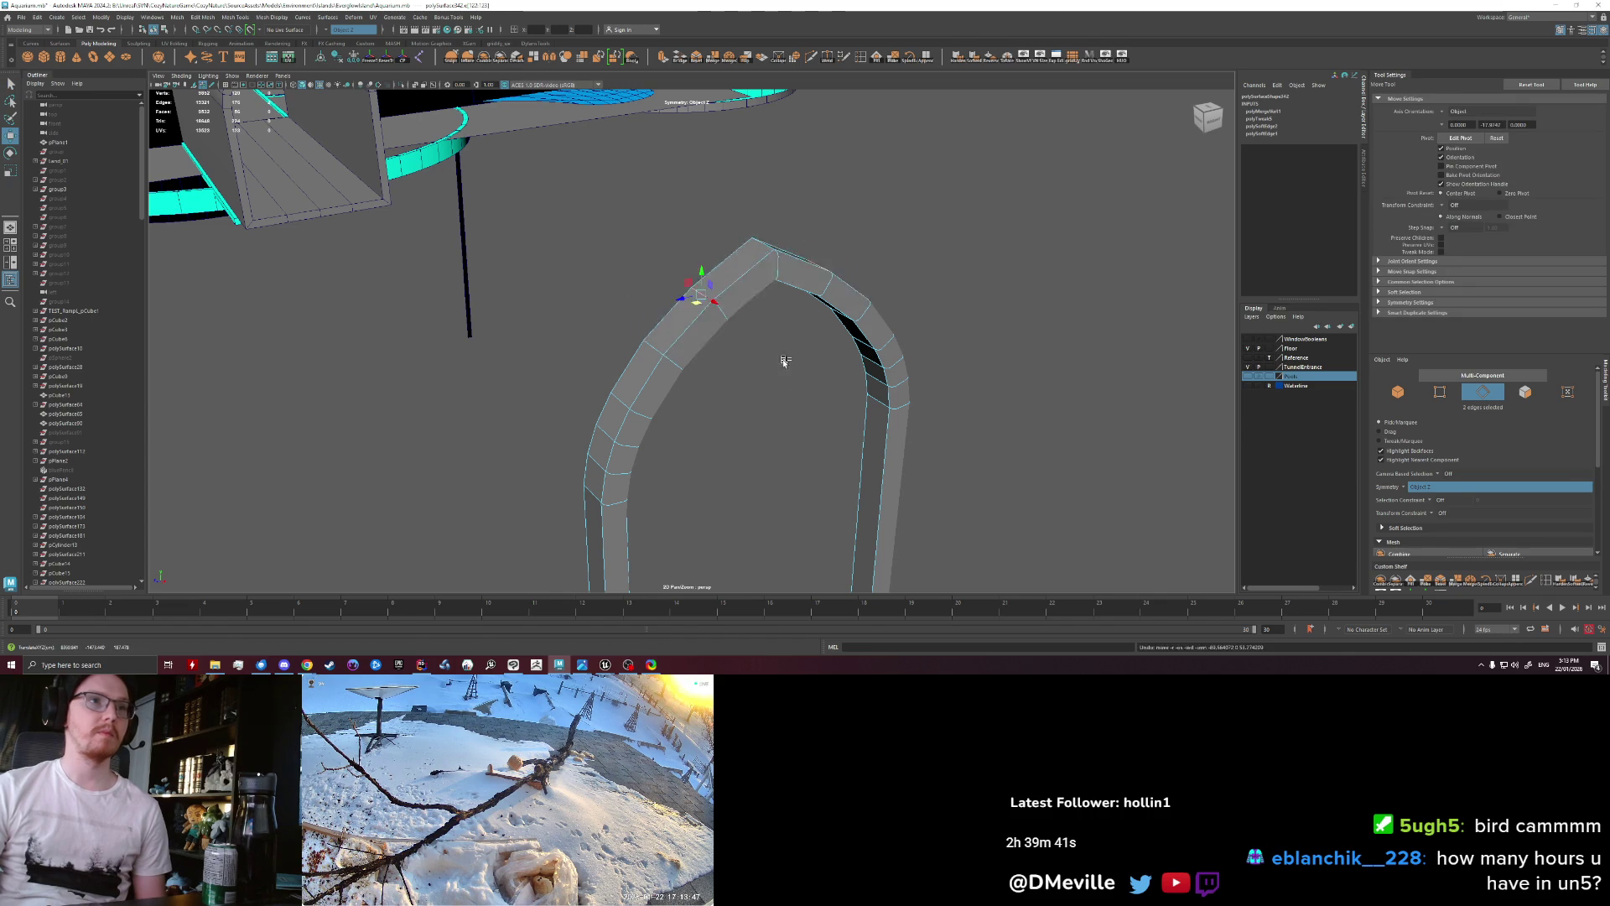
pyautogui.keyDown('alt'); pyautogui.moveTo(769, 478); pyautogui.dragTo(629, 339); pyautogui.keyUp('alt')
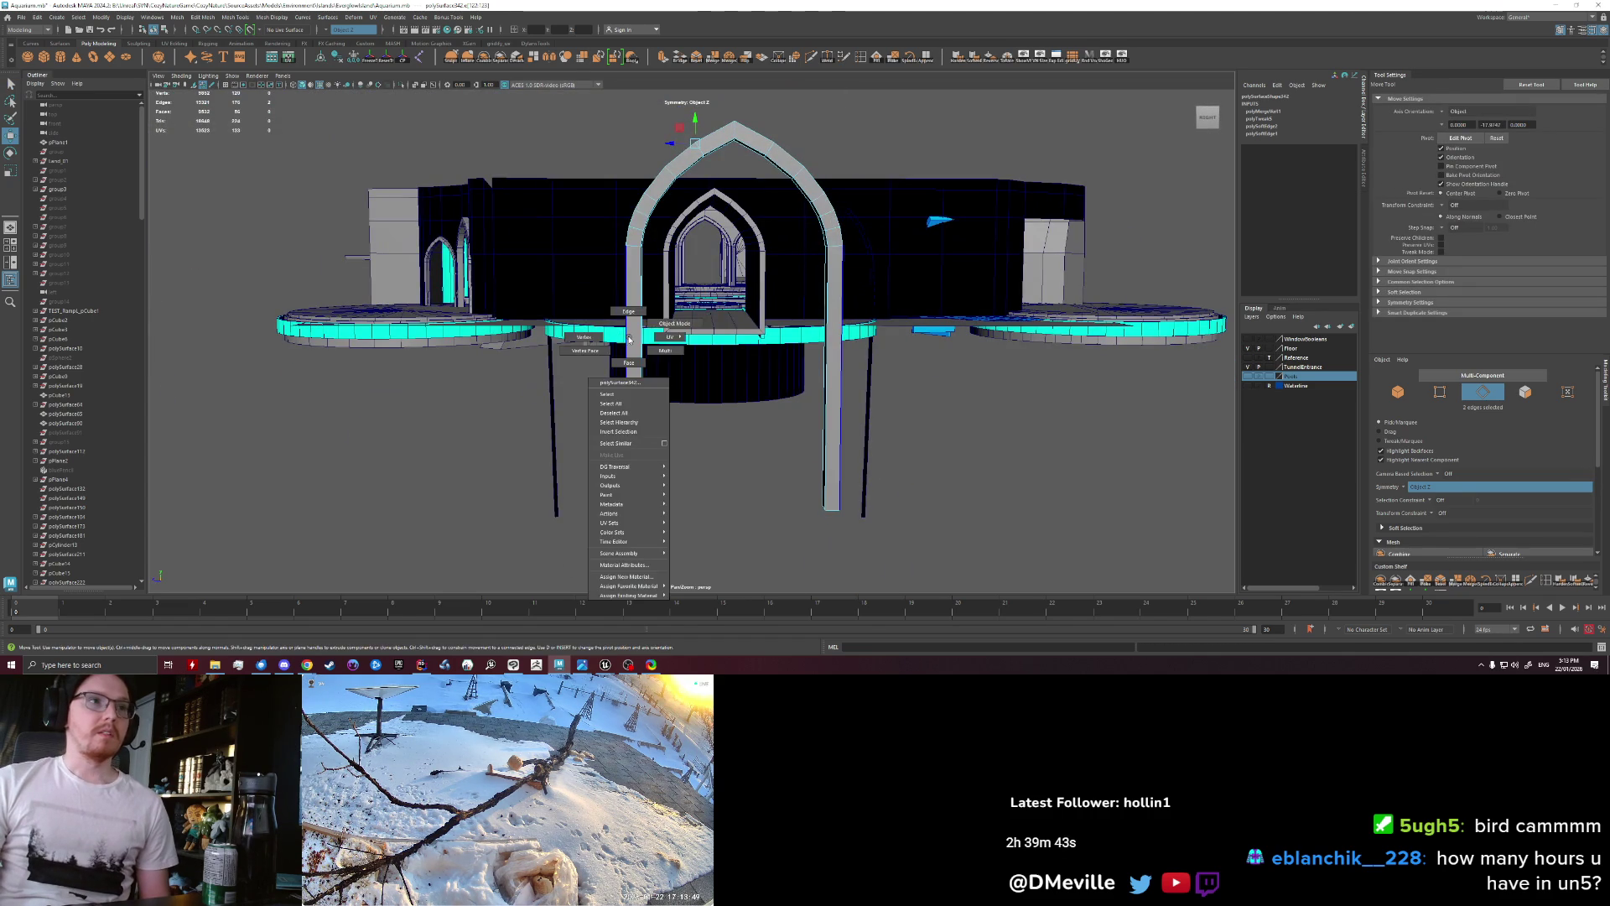
pyautogui.press('F8')
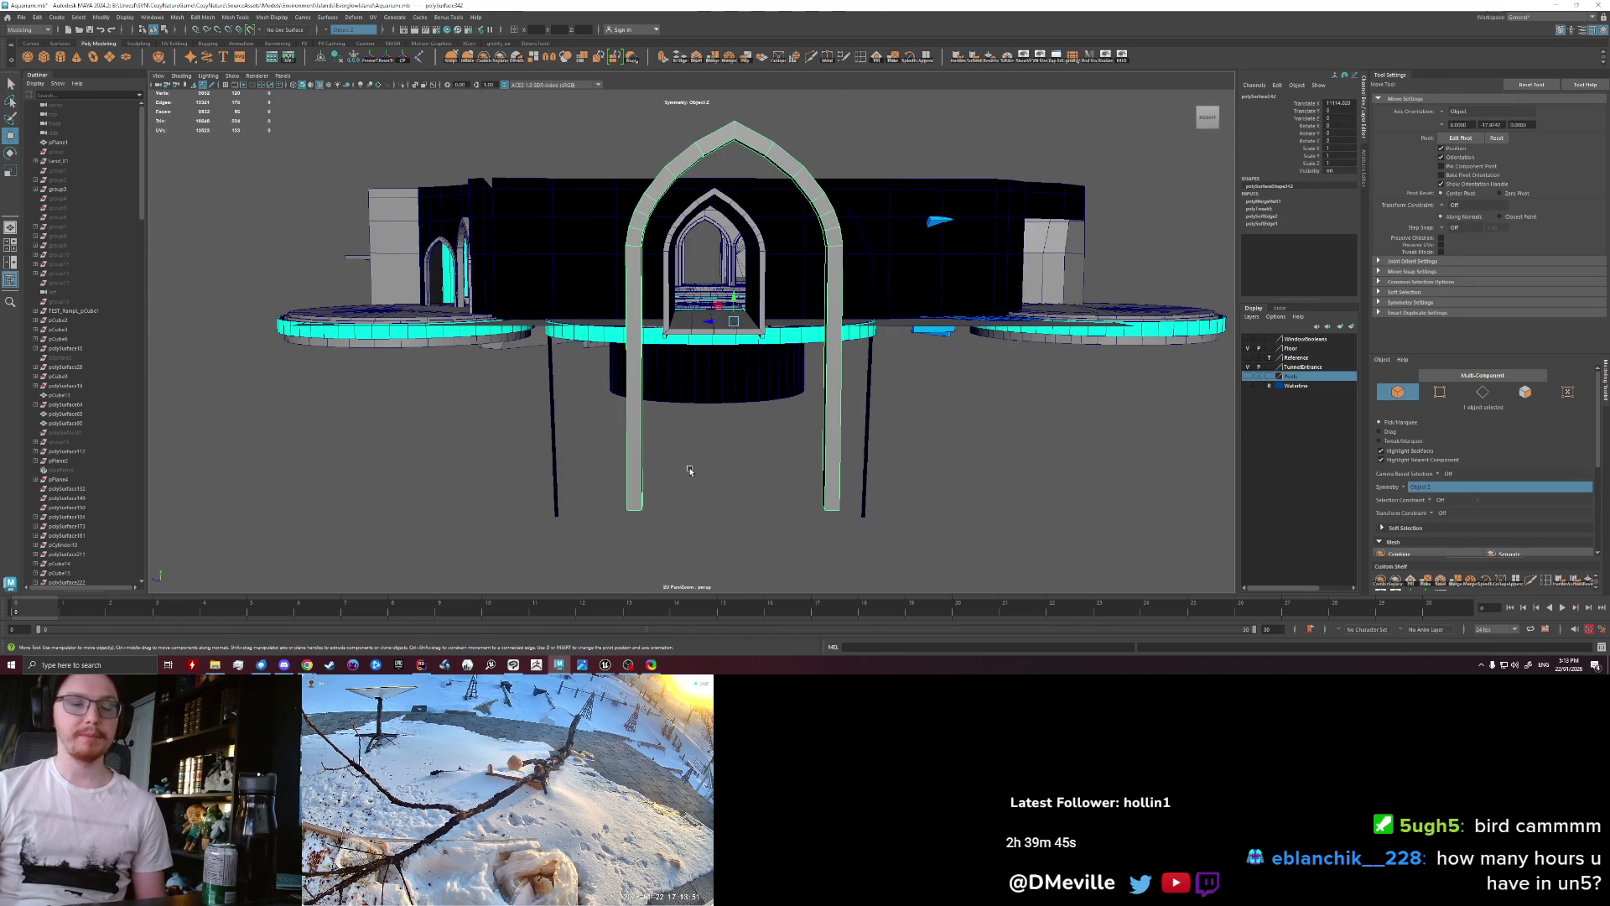
pyautogui.moveTo(689, 471)
pyautogui.keyDown('alt'); pyautogui.mouseDown()
pyautogui.moveTo(711, 429)
pyautogui.moveTo(686, 383)
pyautogui.mouseUp(); pyautogui.keyUp('alt')
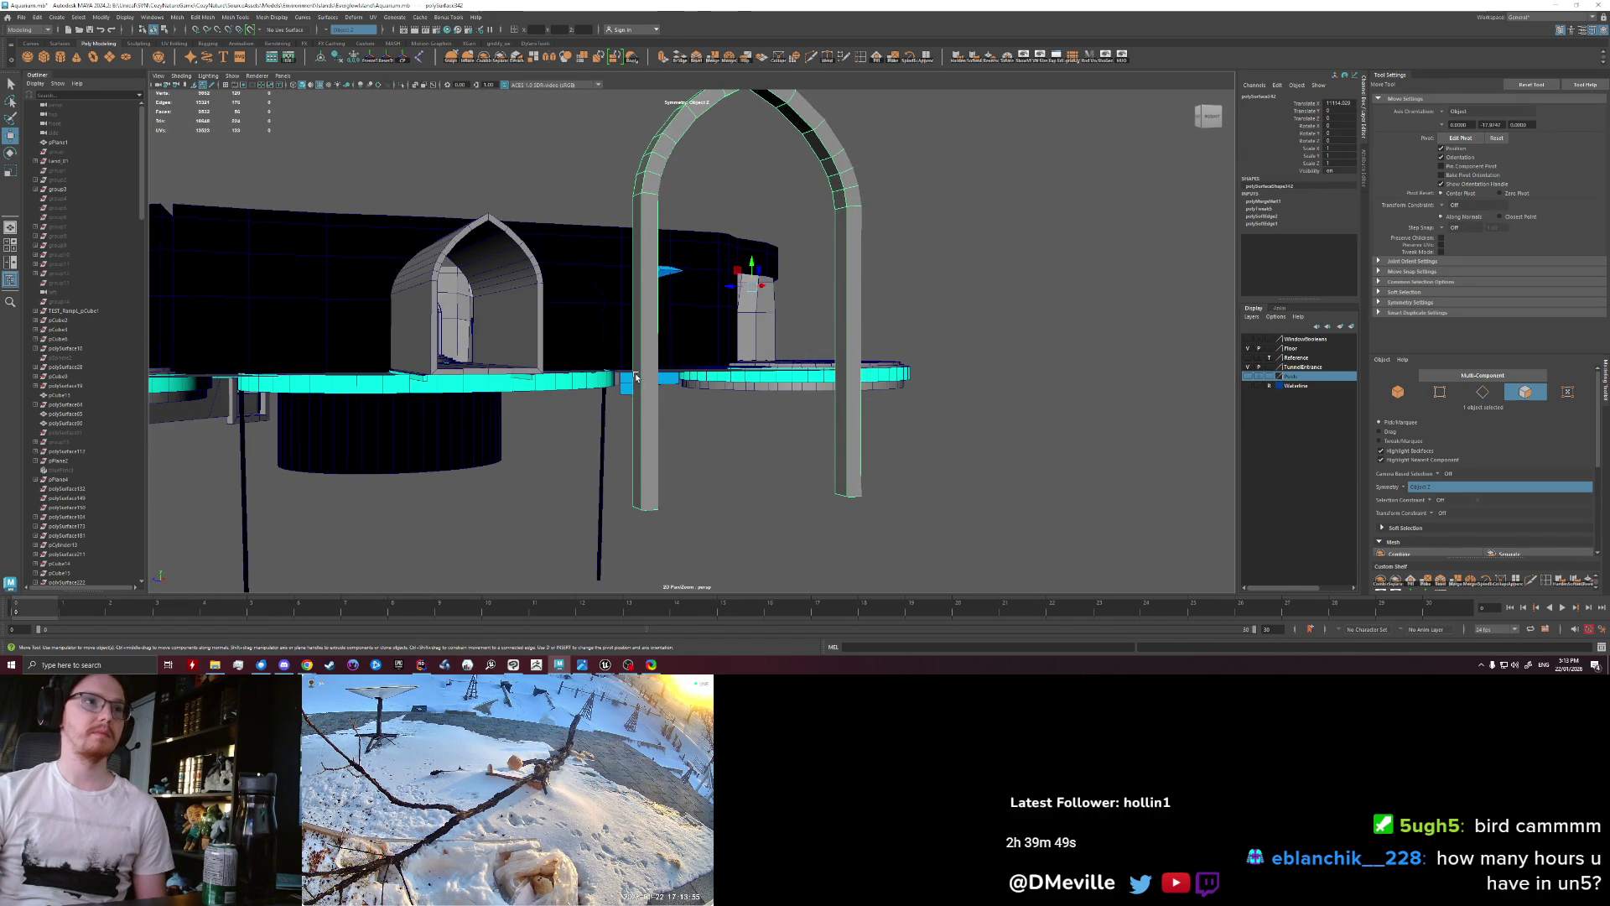
pyautogui.press('q')
pyautogui.press('F11')
pyautogui.click(641, 165)
pyautogui.keyDown('shift'); pyautogui.doubleClick(639, 180); pyautogui.keyUp('shift')
pyautogui.press('w')
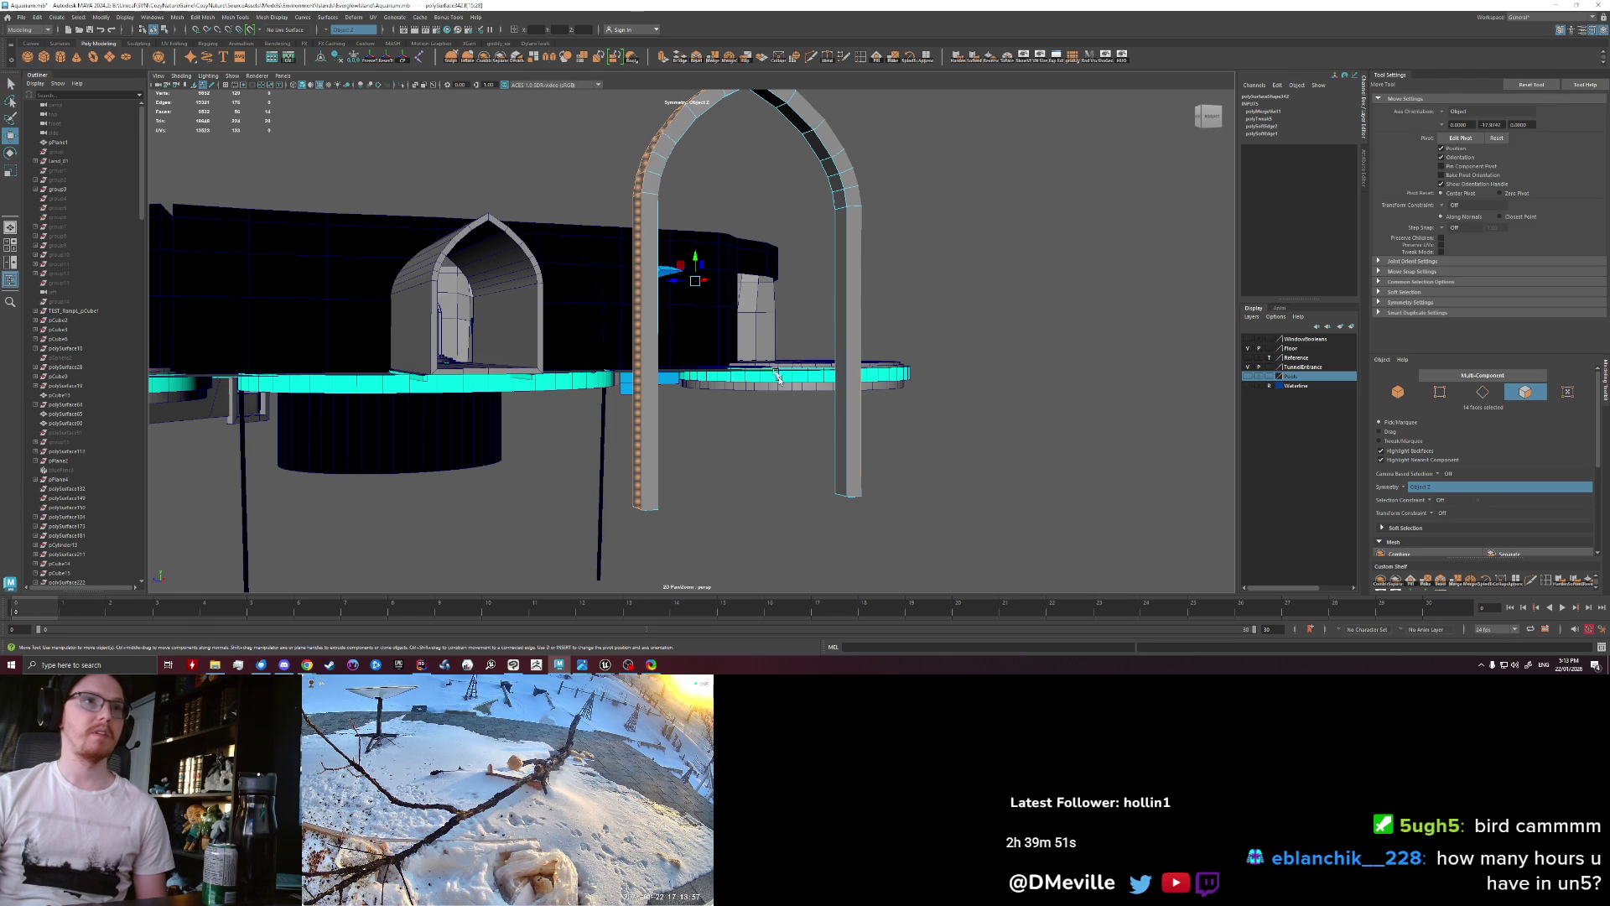
# Step: Isolate the selected strip, try deleting two edges, and undo it
pyautogui.hotkey('ctrl', '1')
pyautogui.moveTo(828, 360)
pyautogui.keyDown('alt'); pyautogui.mouseDown()
pyautogui.moveTo(646, 426)
pyautogui.moveTo(862, 338)
pyautogui.mouseUp(); pyautogui.keyUp('alt')
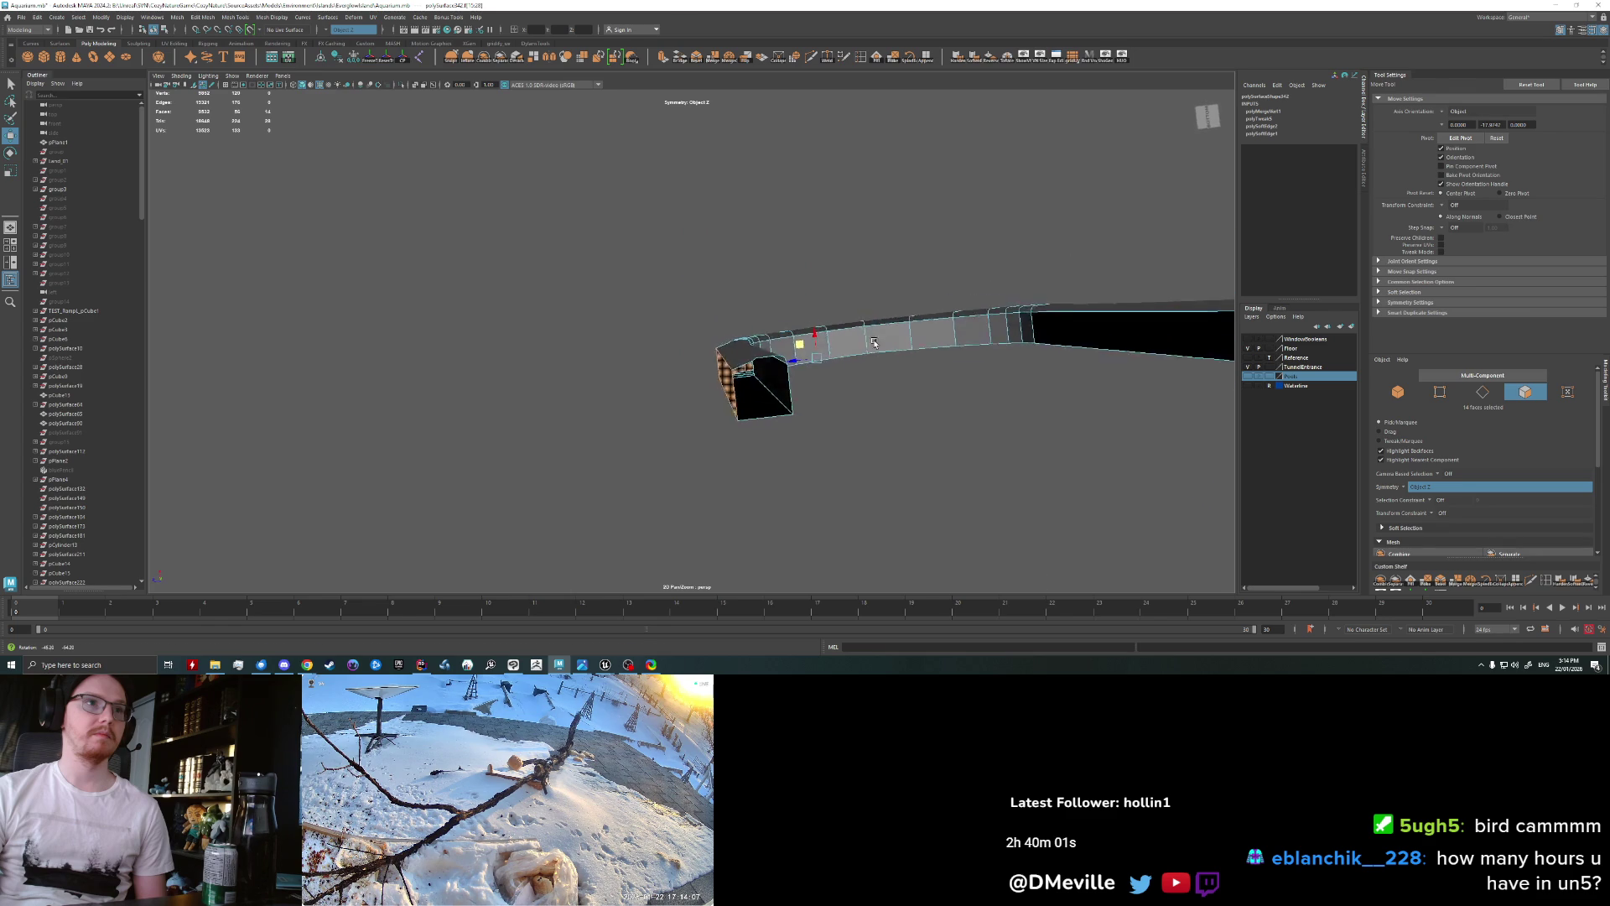
pyautogui.keyDown('alt'); pyautogui.moveTo(862, 338); pyautogui.dragTo(826, 365); pyautogui.keyUp('alt')
pyautogui.keyDown('alt'); pyautogui.moveTo(826, 365); pyautogui.dragTo(590, 292, button='right'); pyautogui.keyUp('alt')
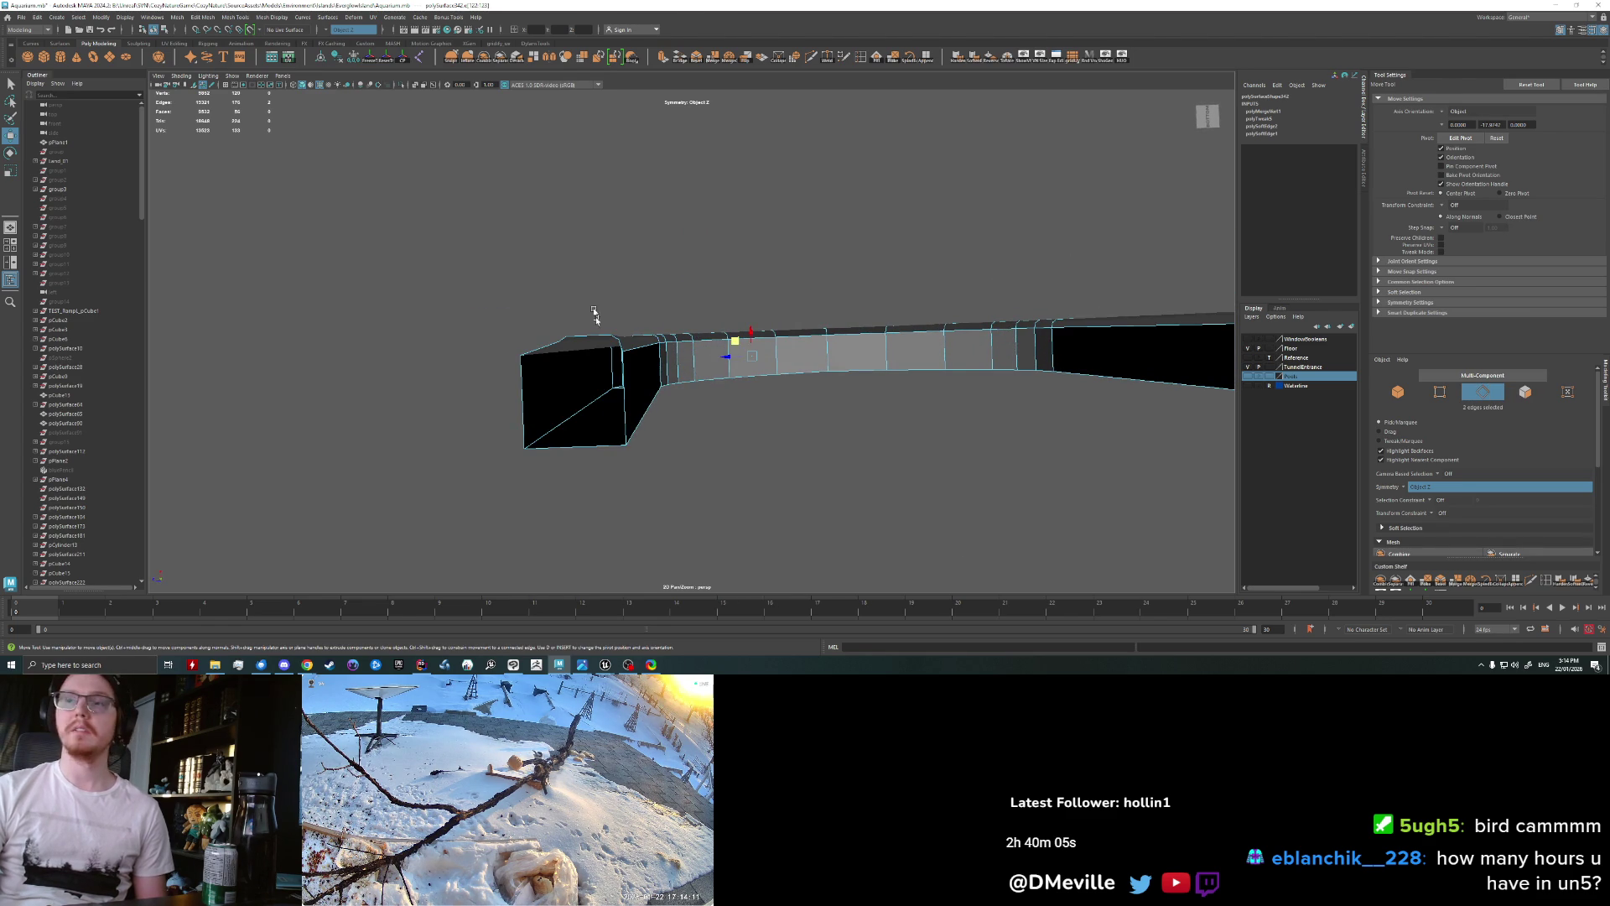
pyautogui.keyDown('alt'); pyautogui.moveTo(590, 292); pyautogui.dragTo(709, 369); pyautogui.keyUp('alt')
pyautogui.press('q')
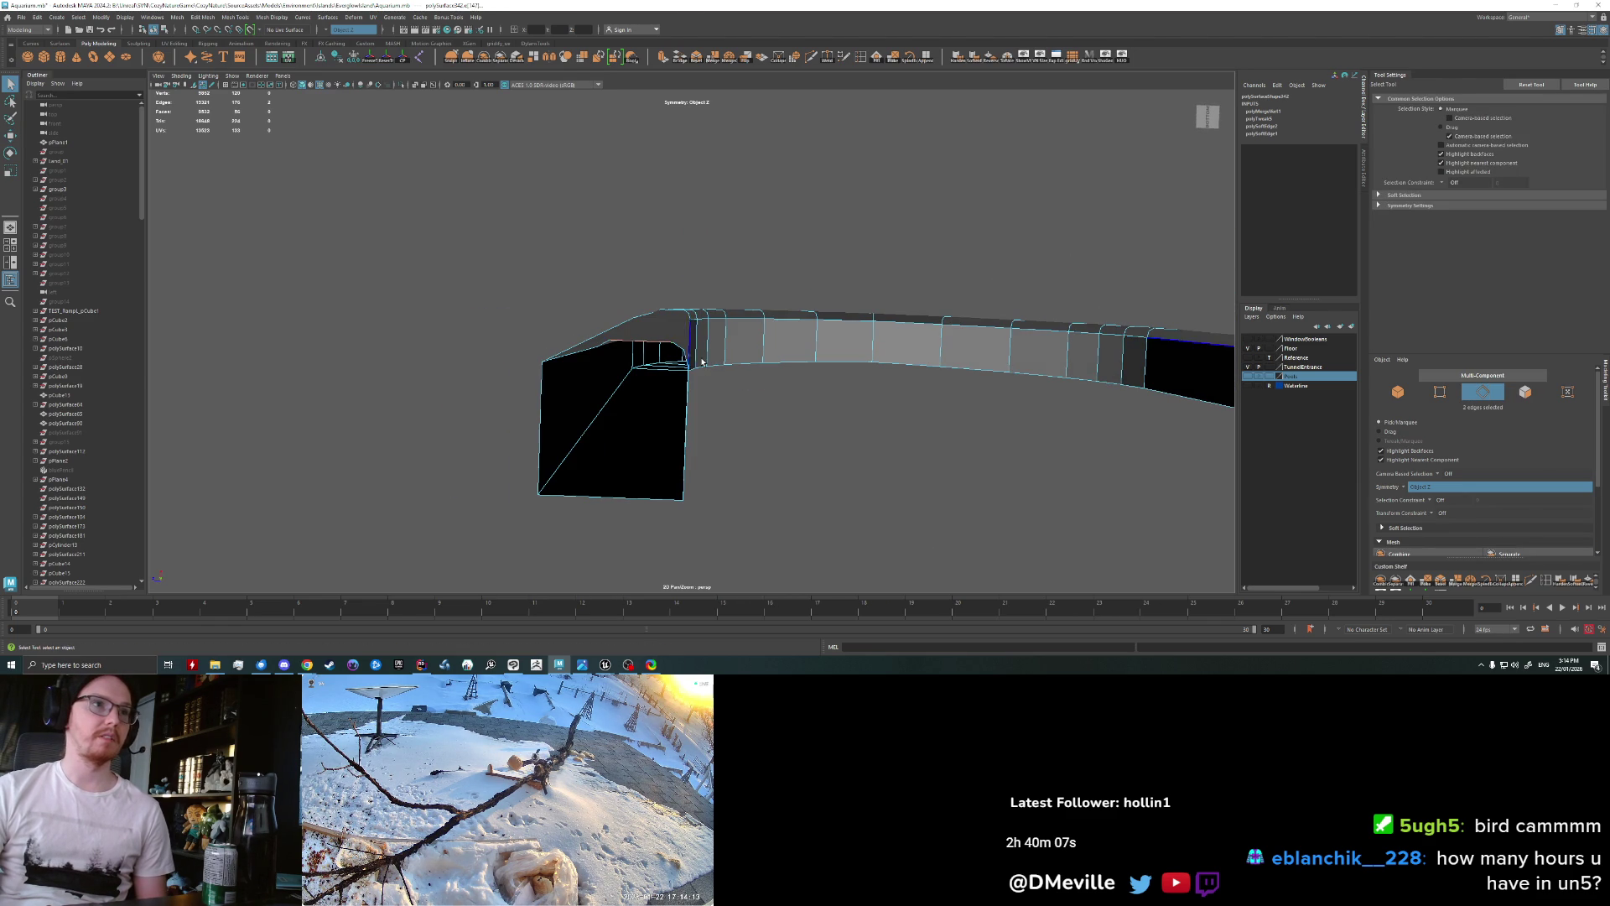
pyautogui.press('Delete')
pyautogui.keyDown('alt'); pyautogui.moveTo(713, 374); pyautogui.dragTo(809, 440); pyautogui.keyUp('alt')
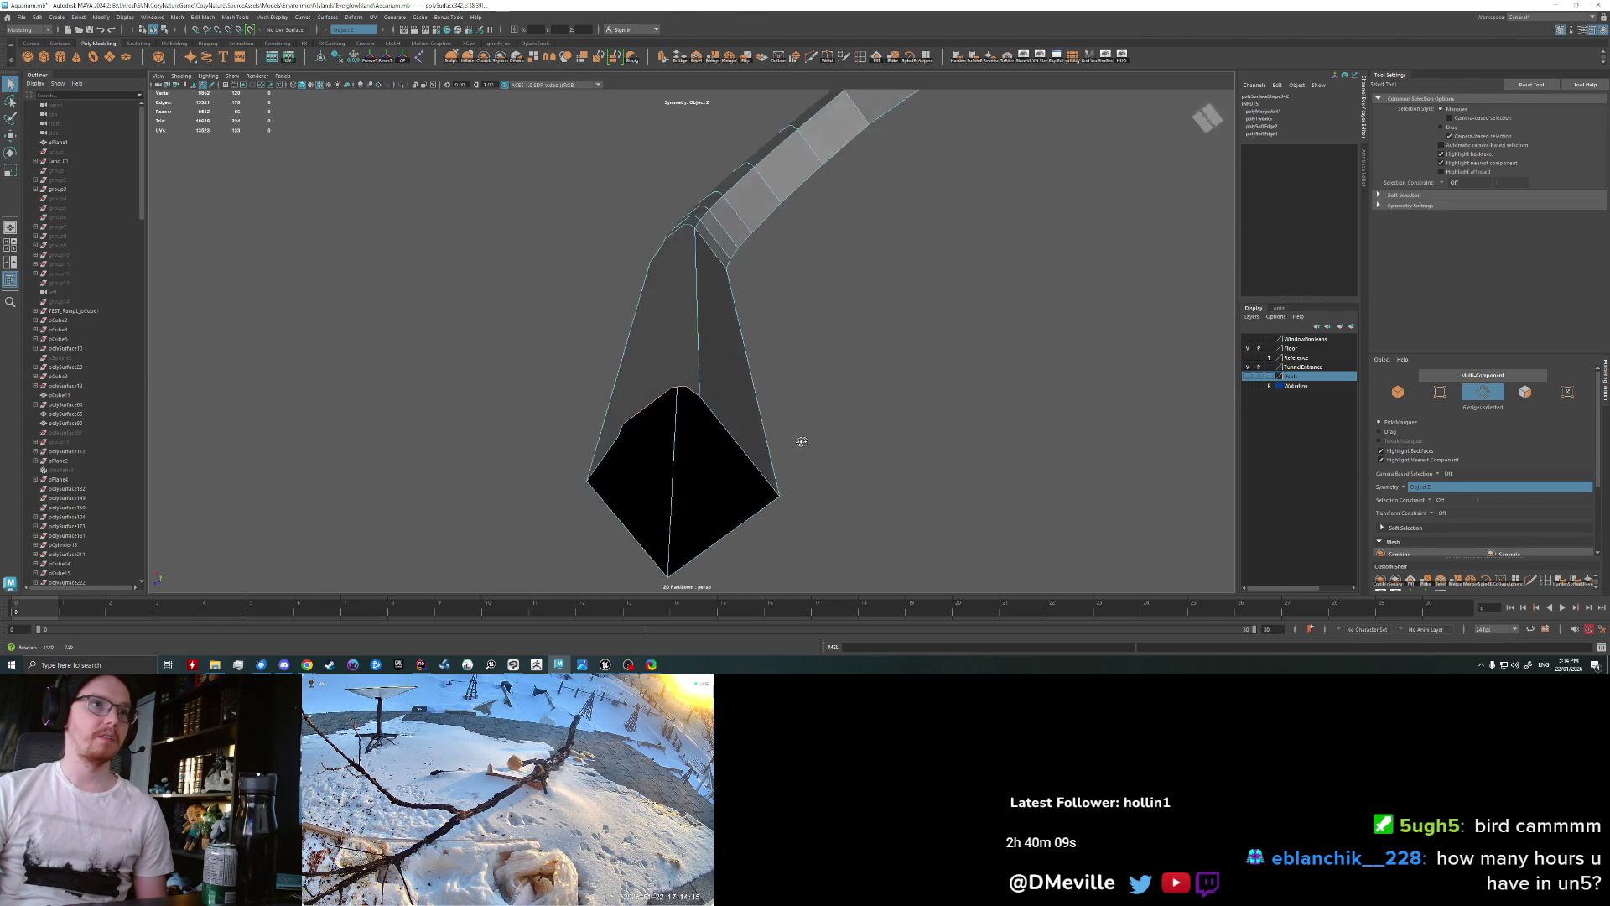
pyautogui.hotkey('ctrl', 'z')
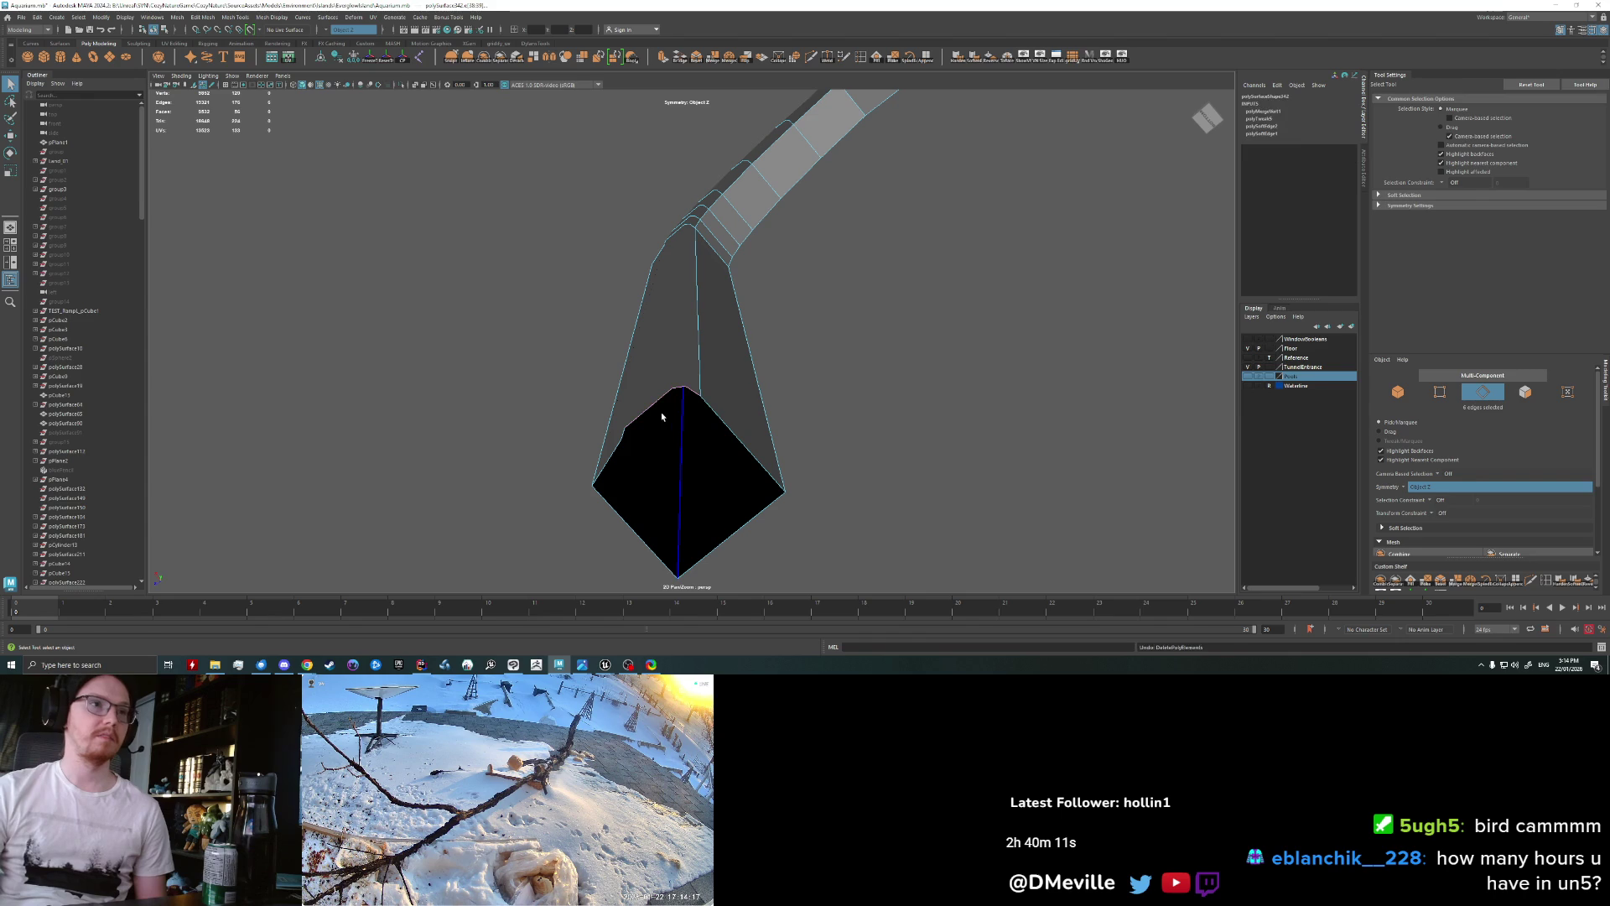
pyautogui.moveTo(662, 422)
pyautogui.keyDown('alt'); pyautogui.mouseDown()
pyautogui.moveTo(666, 407)
pyautogui.moveTo(772, 425)
pyautogui.mouseUp(); pyautogui.keyUp('alt')
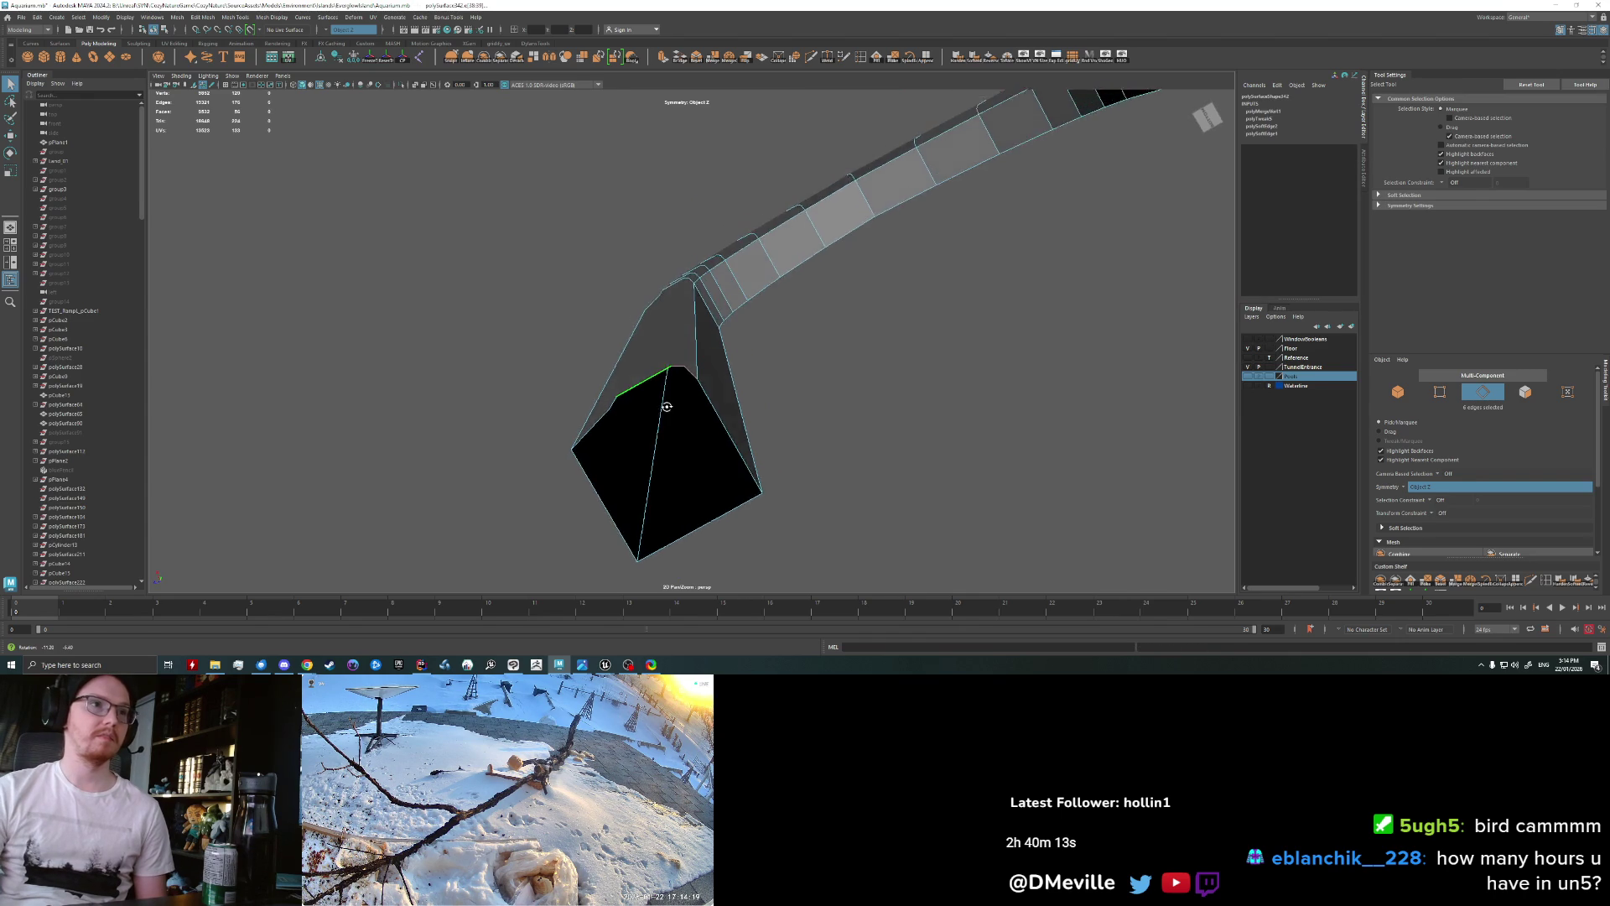
# Step: Convert the strip's top end faces to vertices and undo a trial weld
pyautogui.moveTo(664, 313); pyautogui.dragTo(661, 332, button='right')
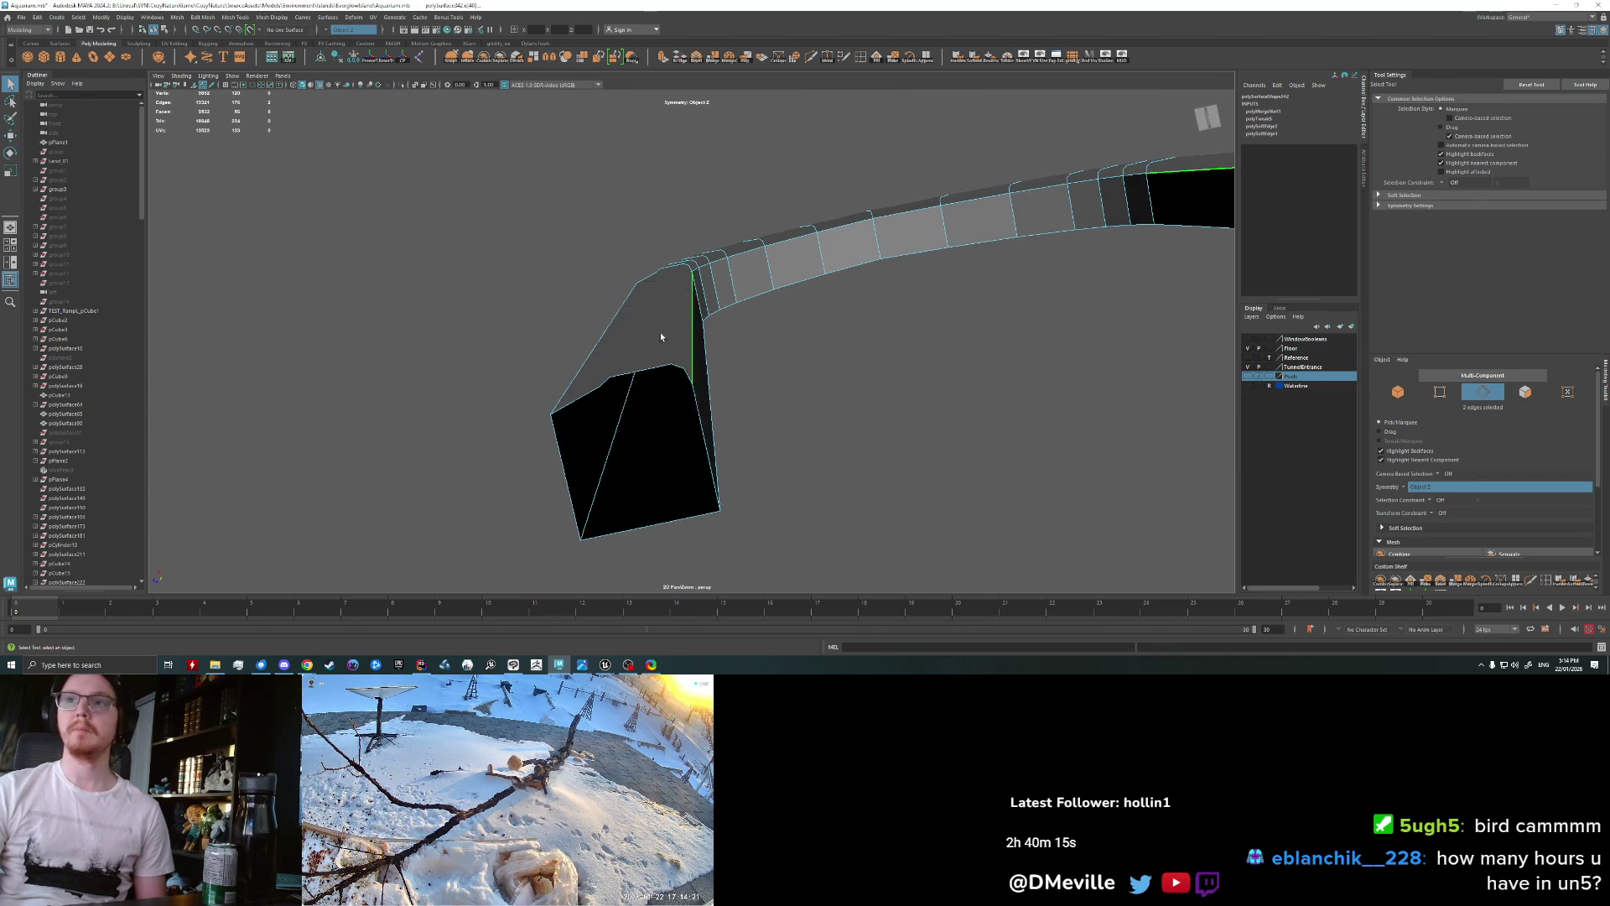
pyautogui.click(610, 319)
pyautogui.click(611, 319)
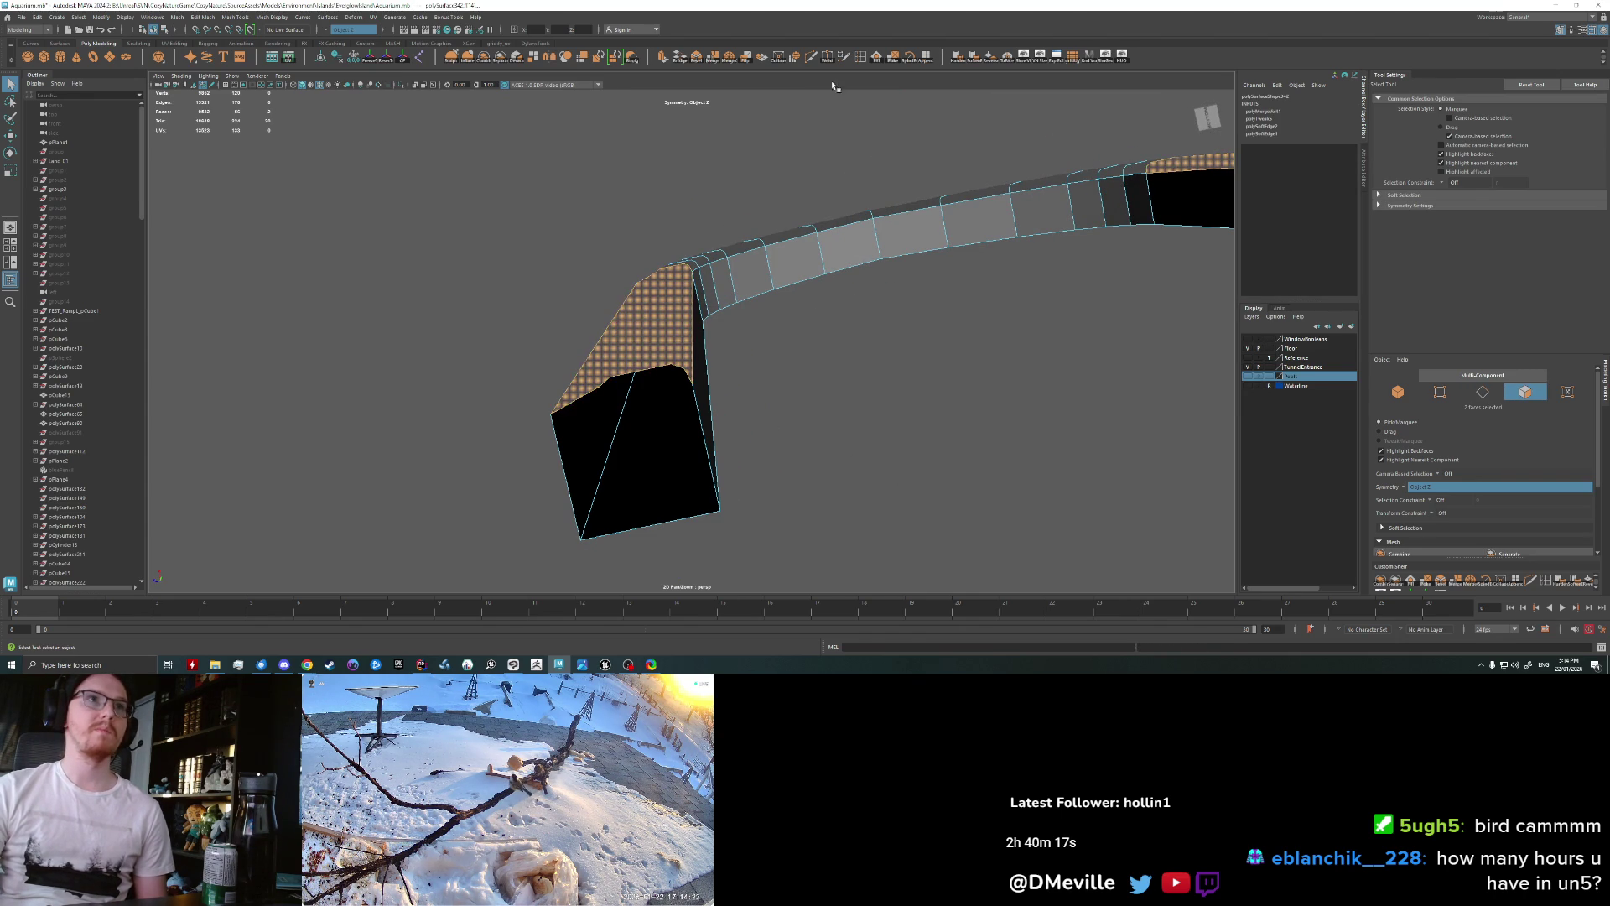
pyautogui.keyDown('ctrl'); pyautogui.moveTo(676, 289); pyautogui.dragTo(675, 252, button='right'); pyautogui.keyUp('ctrl')
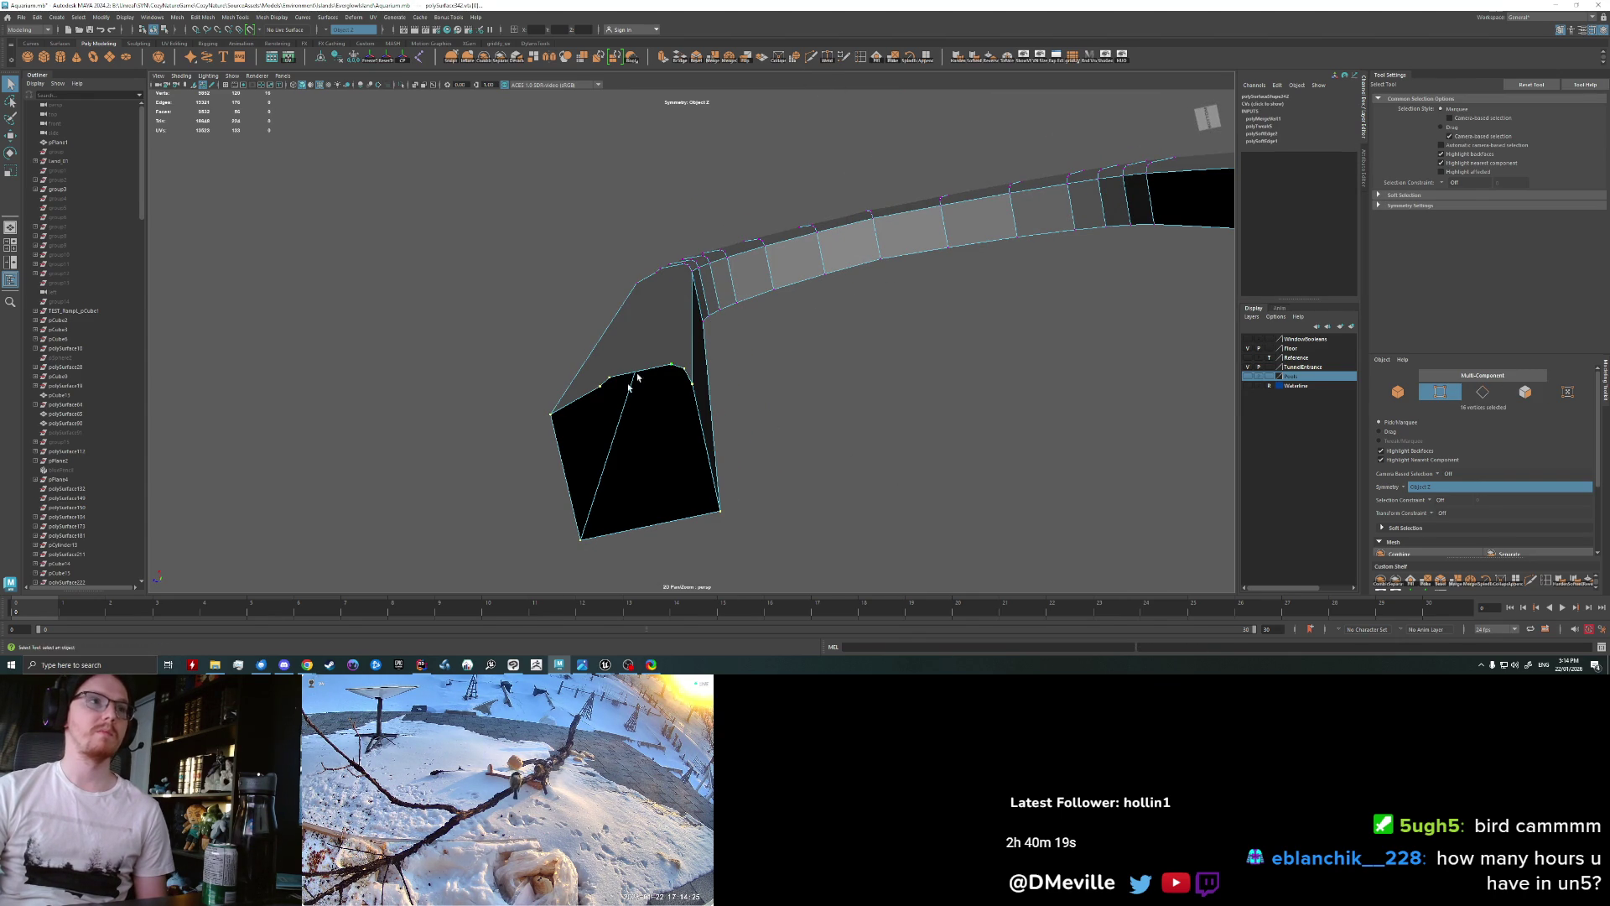
pyautogui.keyDown('shift'); pyautogui.moveTo(635, 379); pyautogui.dragTo(635, 394, button='right'); pyautogui.keyUp('shift')
pyautogui.moveTo(635, 378); pyautogui.dragTo(610, 378)
pyautogui.hotkey('ctrl', 'z')
pyautogui.press('q')
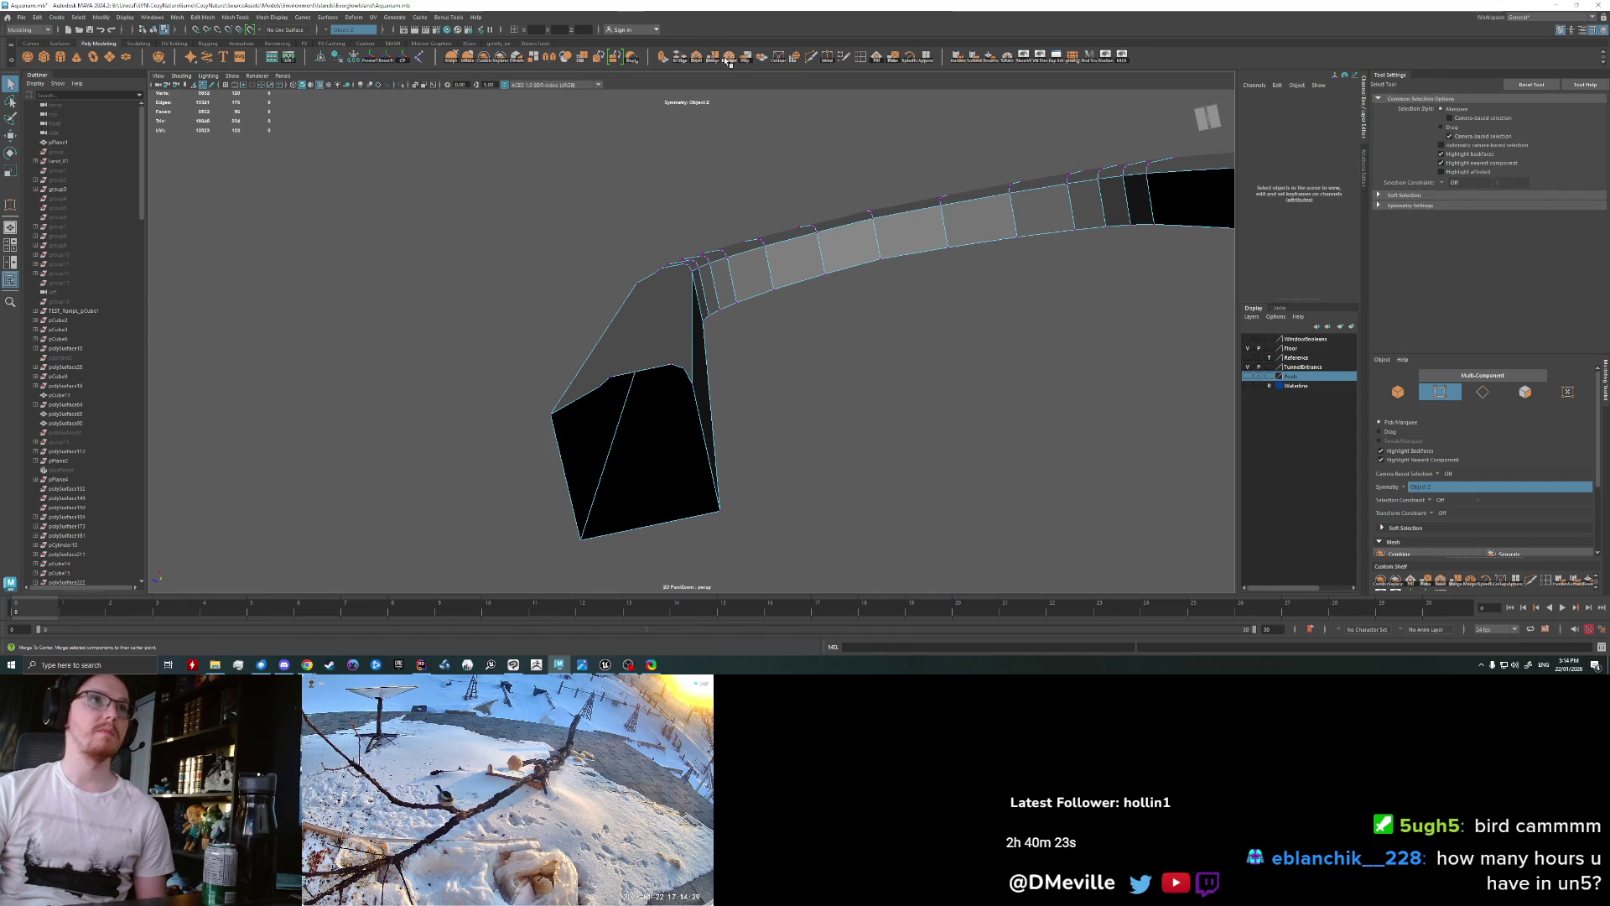
# Step: Use Target Weld to merge the notch vertex onto its neighbour
pyautogui.click(830, 58)
pyautogui.moveTo(676, 366); pyautogui.dragTo(693, 384)
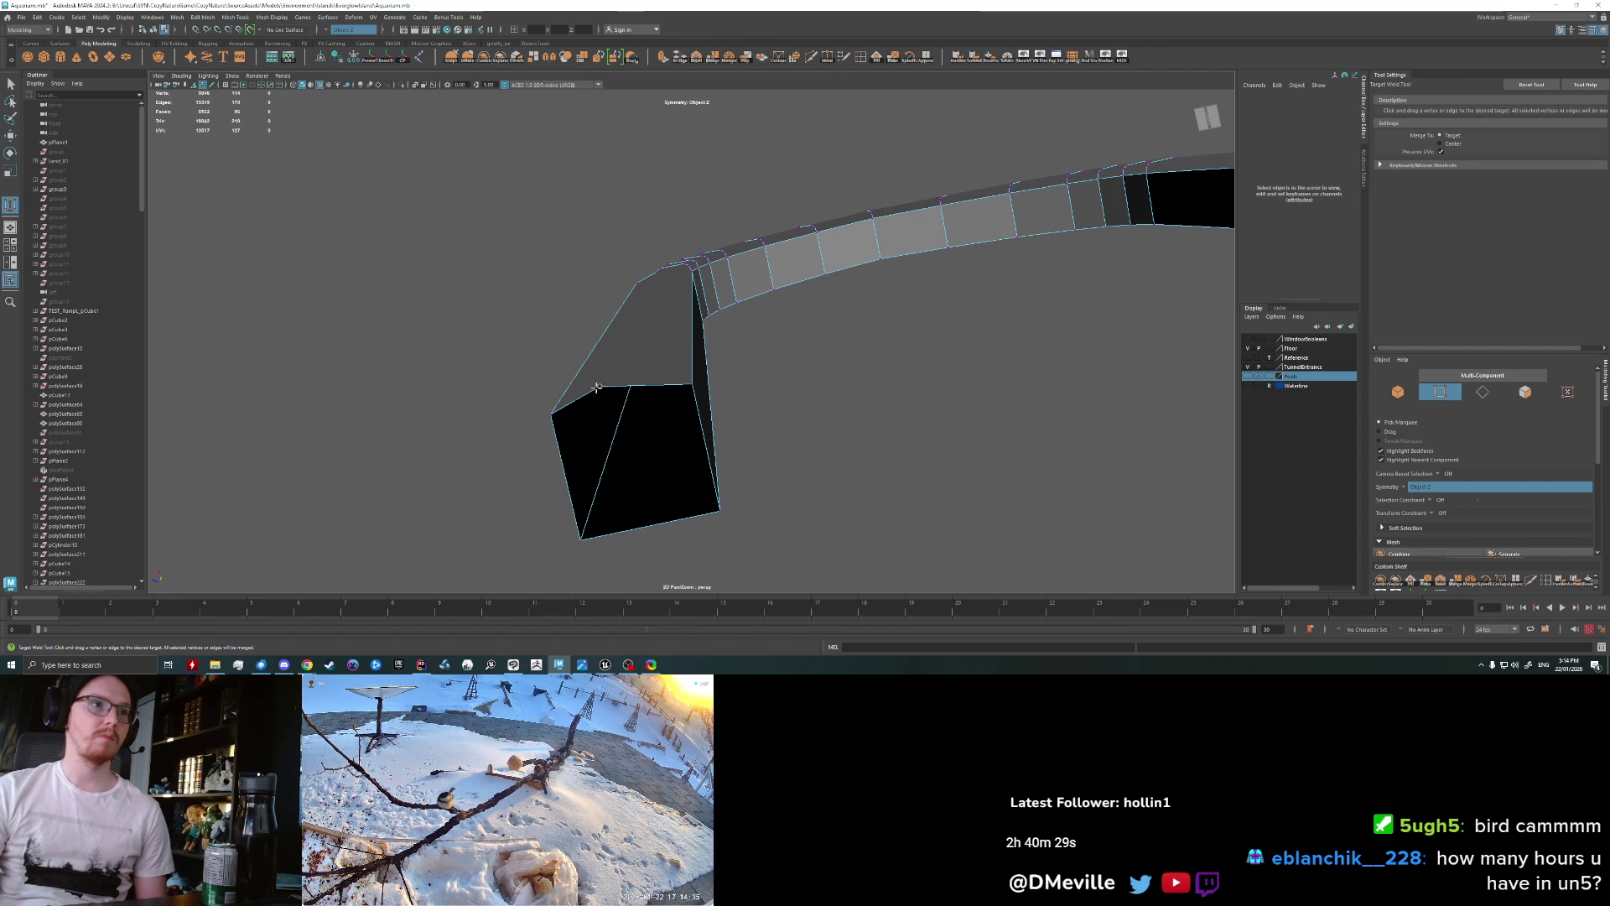
pyautogui.moveTo(701, 388)
pyautogui.mouseDown()
pyautogui.moveTo(777, 330)
pyautogui.moveTo(701, 190)
pyautogui.moveTo(654, 406)
pyautogui.mouseUp()
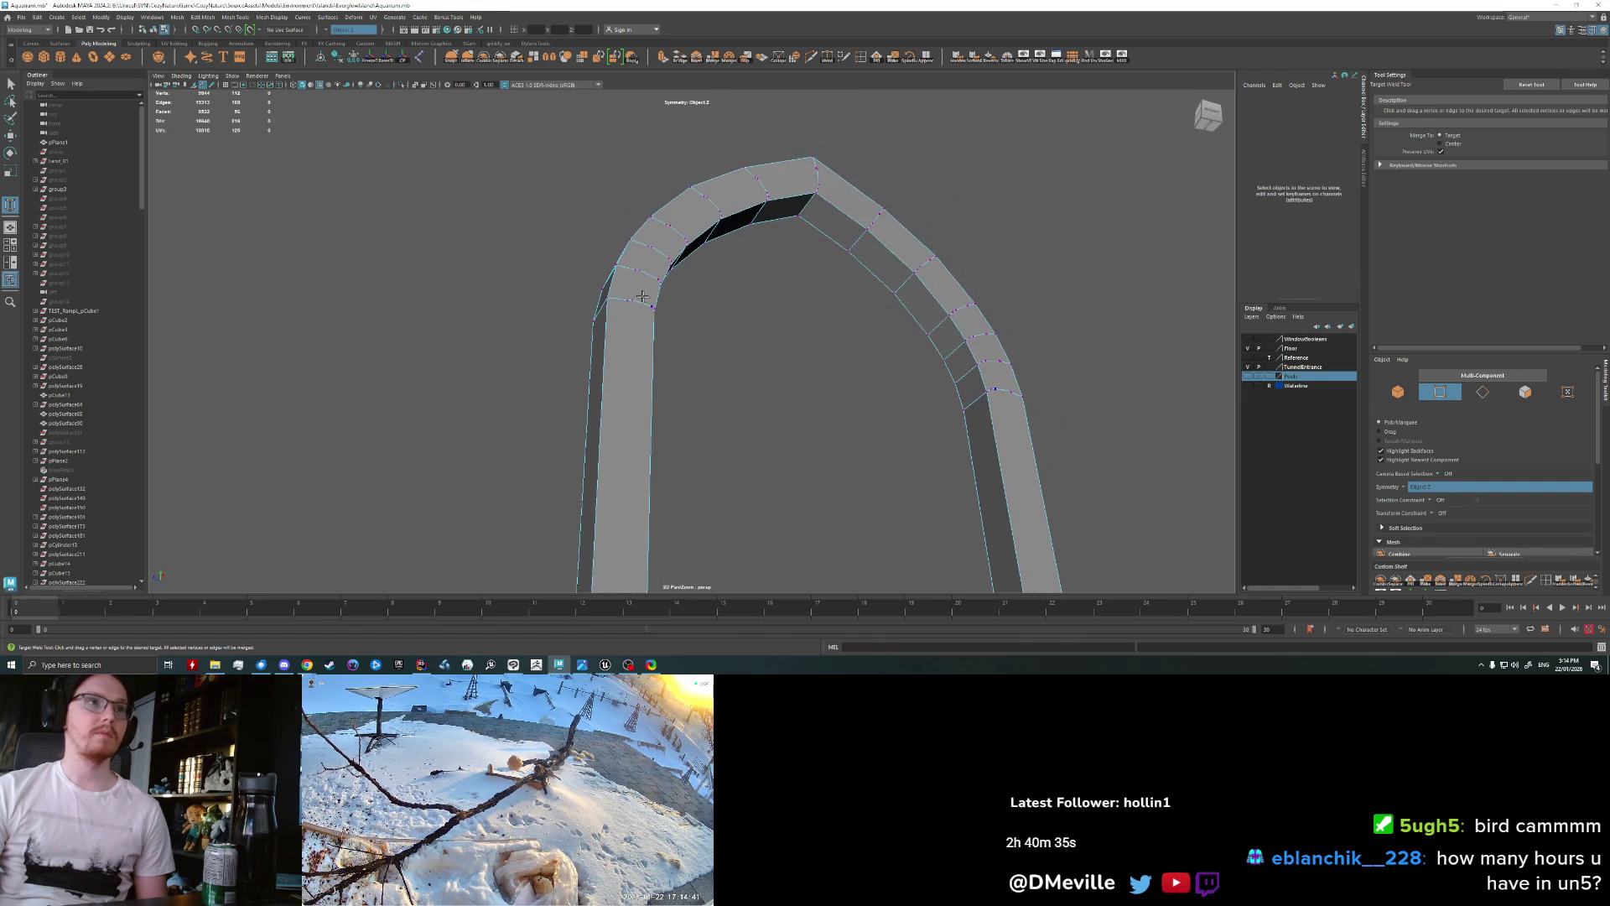
pyautogui.scroll(-4, 707, 337)
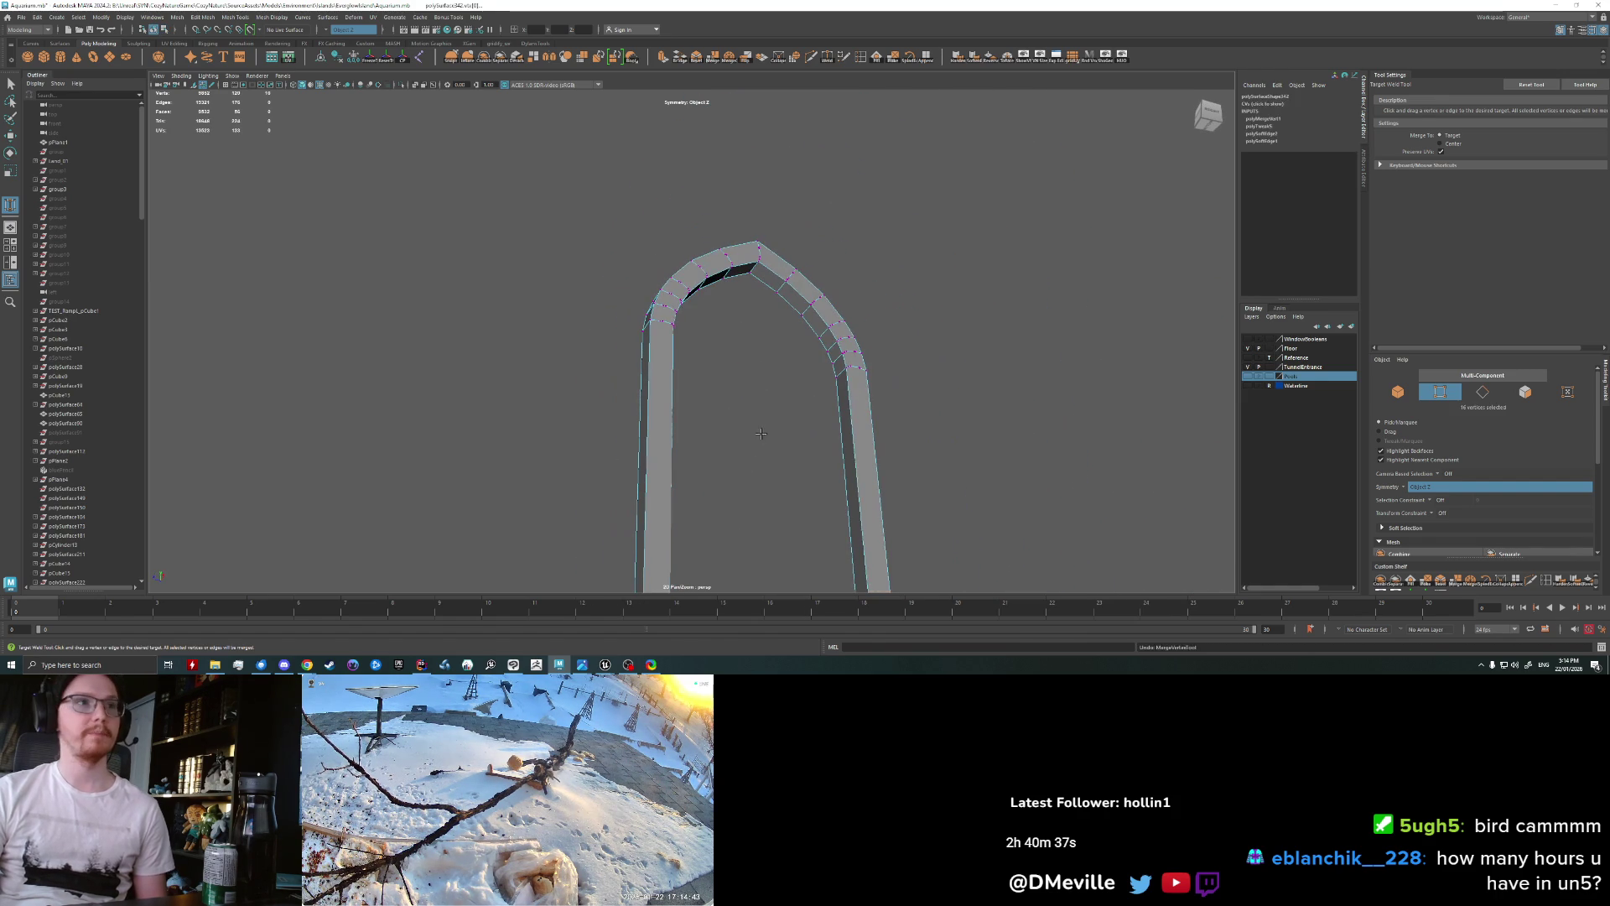
# Step: Undo the last two weld changes on the frame
pyautogui.press('F11')
pyautogui.keyDown('alt'); pyautogui.moveTo(757, 447); pyautogui.dragTo(795, 347, button='middle'); pyautogui.keyUp('alt')
pyautogui.keyDown('shift'); pyautogui.click(795, 347); pyautogui.keyUp('shift')
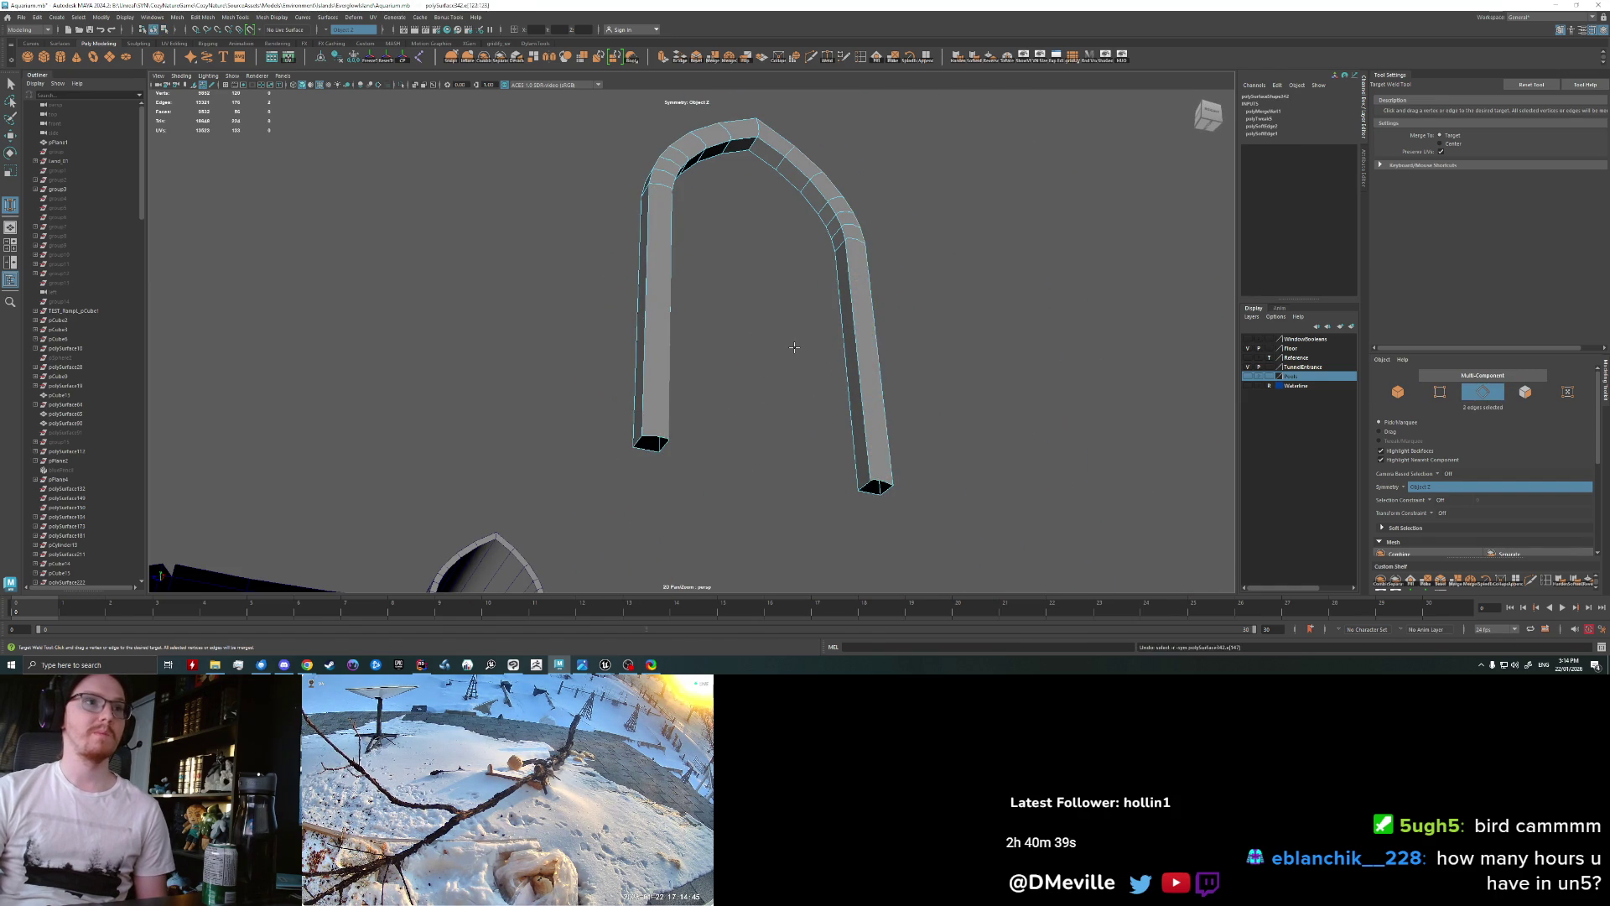
pyautogui.hotkey('ctrl', 'z')
pyautogui.hotkey('ctrl', 'z')
pyautogui.hotkey('ctrl', 'z')
pyautogui.hotkey('ctrl', 'z')
pyautogui.hotkey('ctrl', 'z')
pyautogui.hotkey('ctrl', 'z')
pyautogui.hotkey('ctrl', 'z')
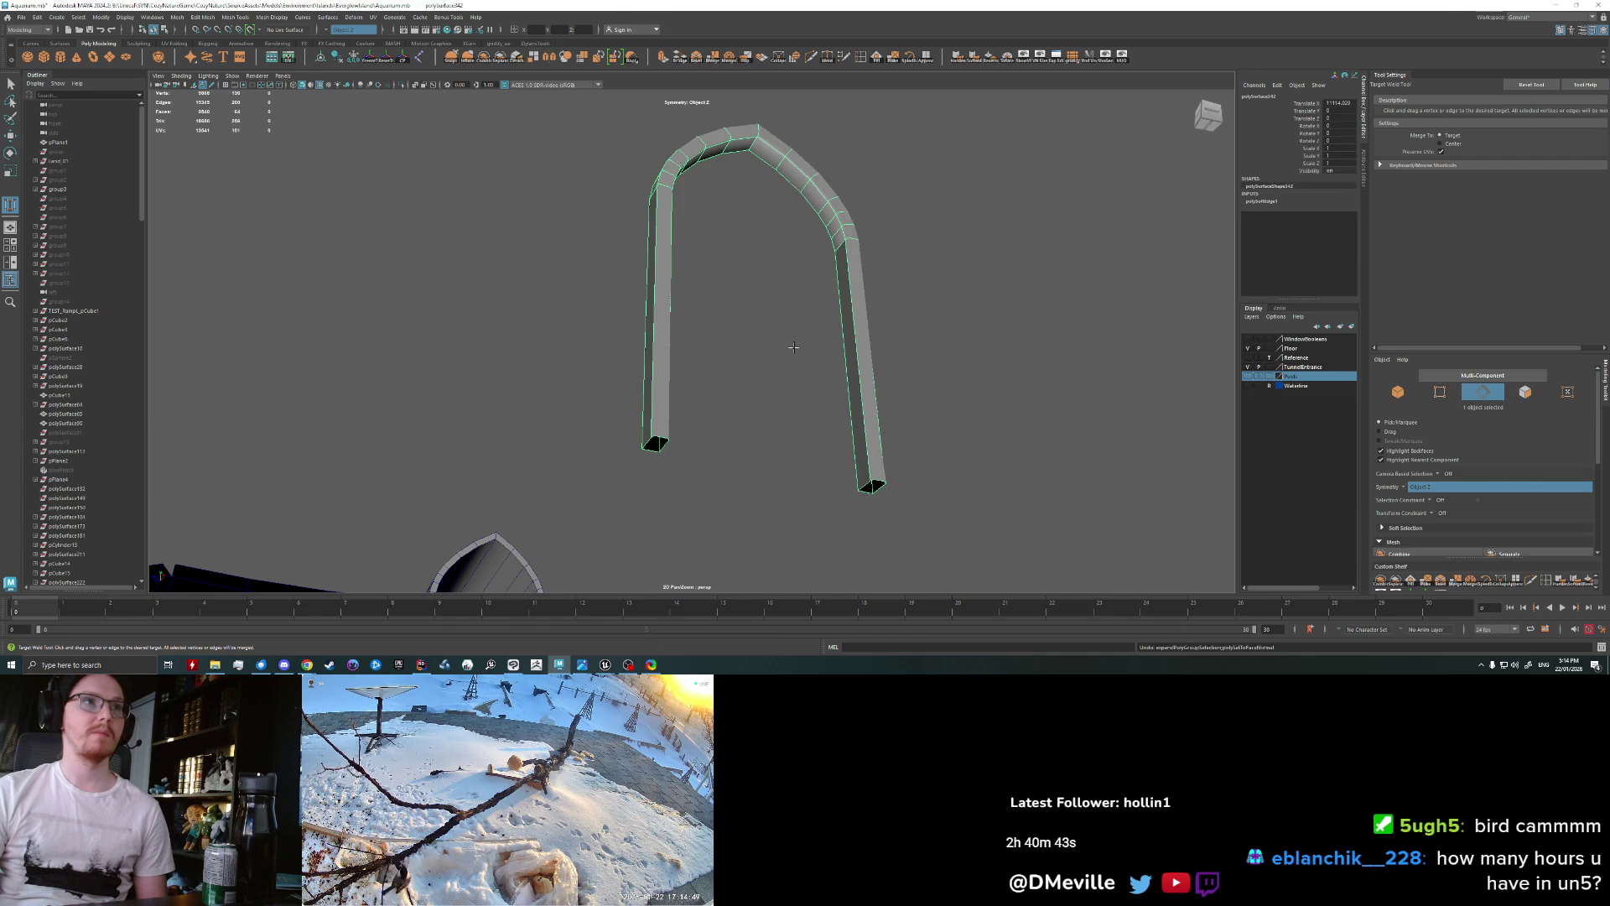
pyautogui.hotkey('ctrl', 'z')
pyautogui.hotkey('ctrl', 'z')
pyautogui.hotkey('ctrl', 'z')
pyautogui.hotkey('ctrl', 'z')
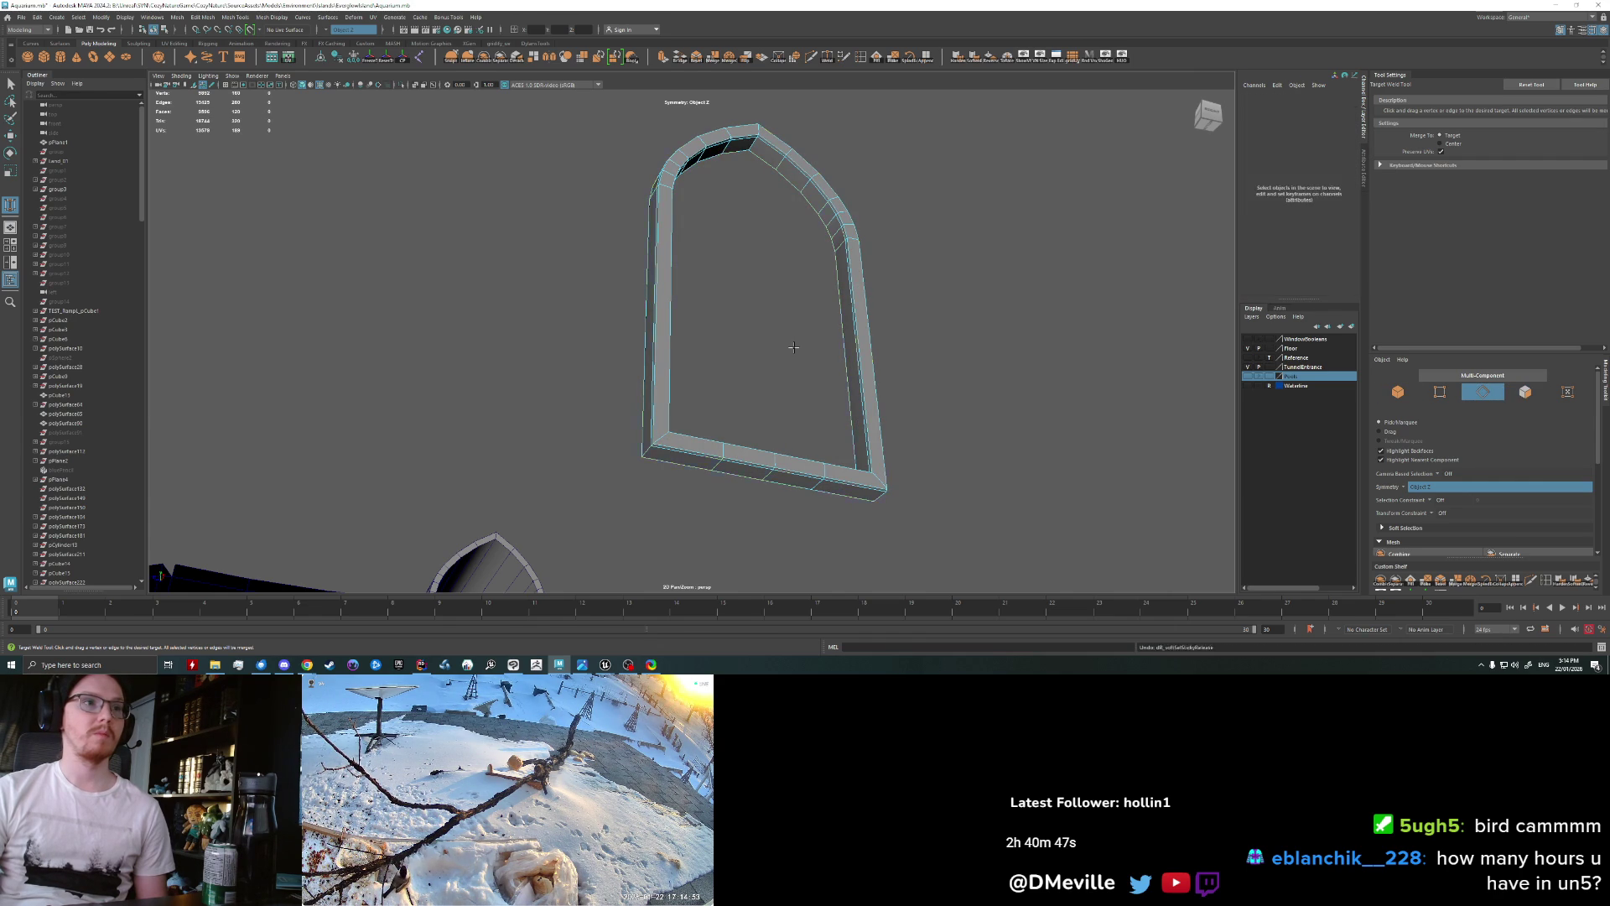
pyautogui.press('q')
pyautogui.scroll(2, 644, 440)
# Step: Delete the frame's extra side and inner edge loops
pyautogui.doubleClick(644, 440)
pyautogui.click(651, 468)
pyautogui.doubleClick(647, 448)
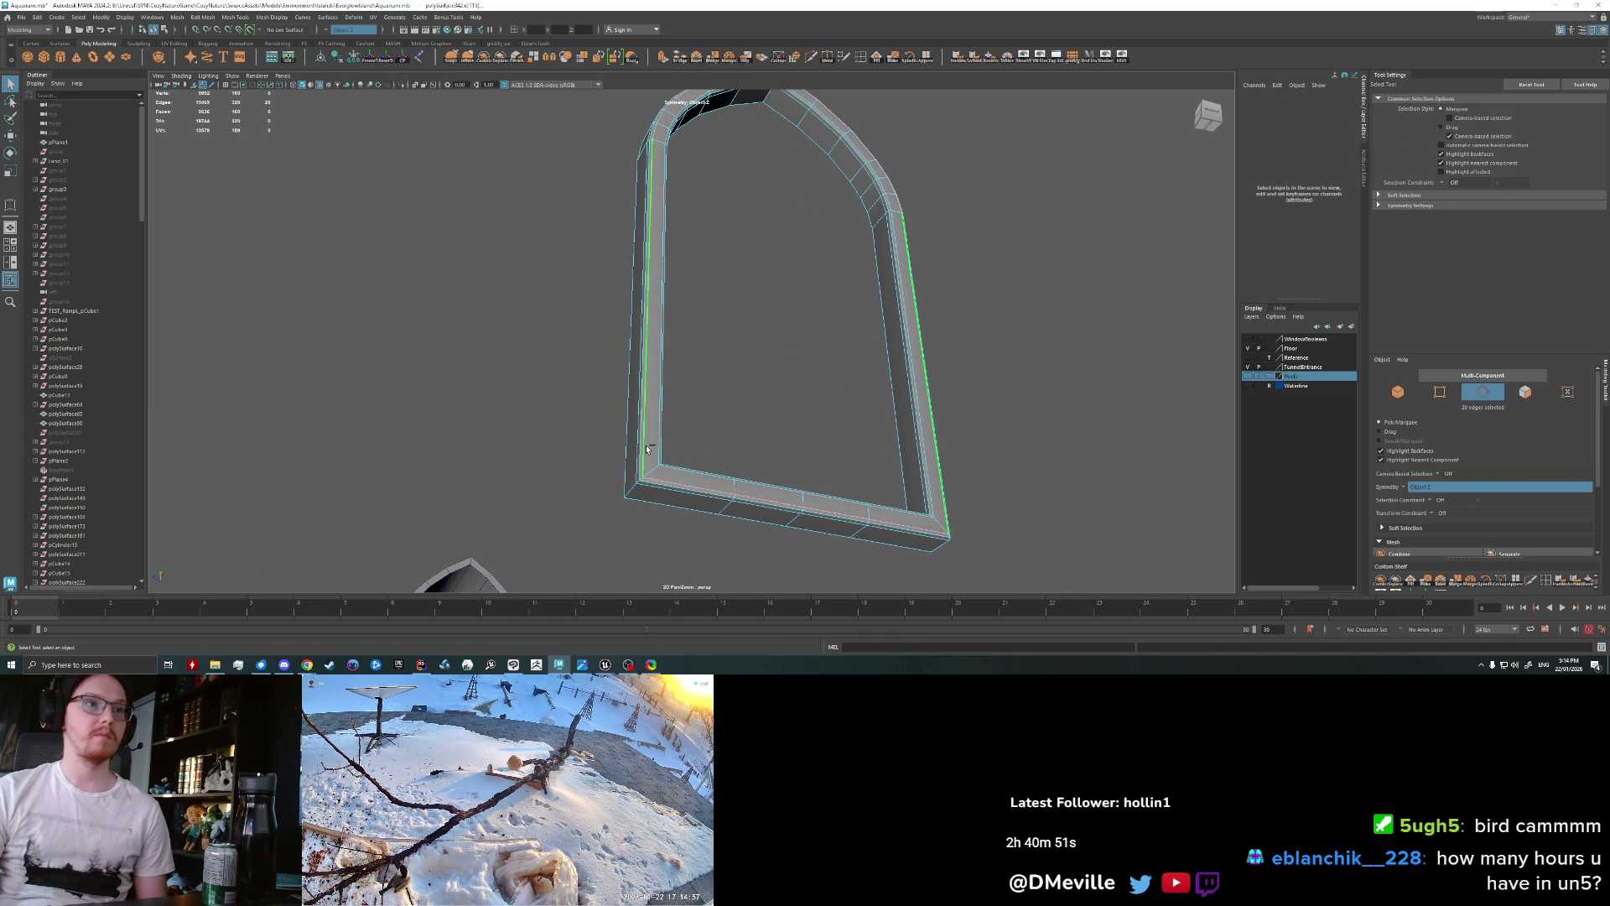
pyautogui.keyDown('alt'); pyautogui.moveTo(650, 456); pyautogui.dragTo(640, 460); pyautogui.keyUp('alt')
pyautogui.keyDown('shift'); pyautogui.doubleClick(737, 456); pyautogui.keyUp('shift')
pyautogui.keyDown('alt'); pyautogui.moveTo(737, 456); pyautogui.dragTo(729, 434); pyautogui.keyUp('alt')
pyautogui.keyDown('shift'); pyautogui.doubleClick(730, 433); pyautogui.keyUp('shift')
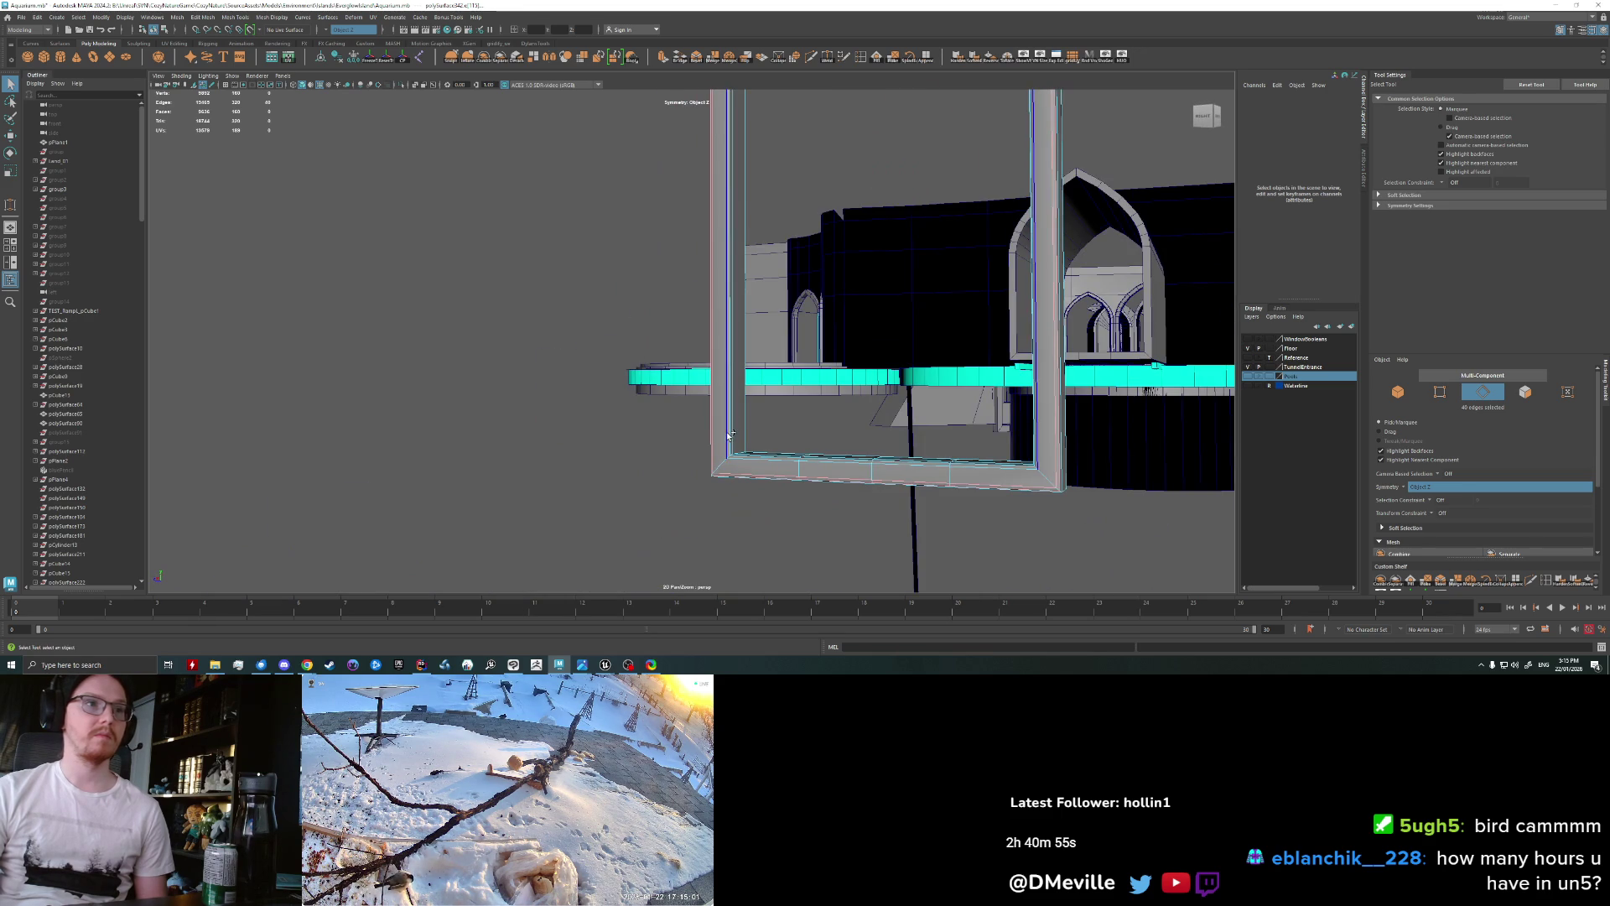
pyautogui.keyDown('shift'); pyautogui.doubleClick(914, 454); pyautogui.keyUp('shift')
pyautogui.press('Delete')
# Step: Delete the faces of the frame's bottom bar
pyautogui.keyDown('alt'); pyautogui.moveTo(914, 454); pyautogui.dragTo(948, 251); pyautogui.keyUp('alt')
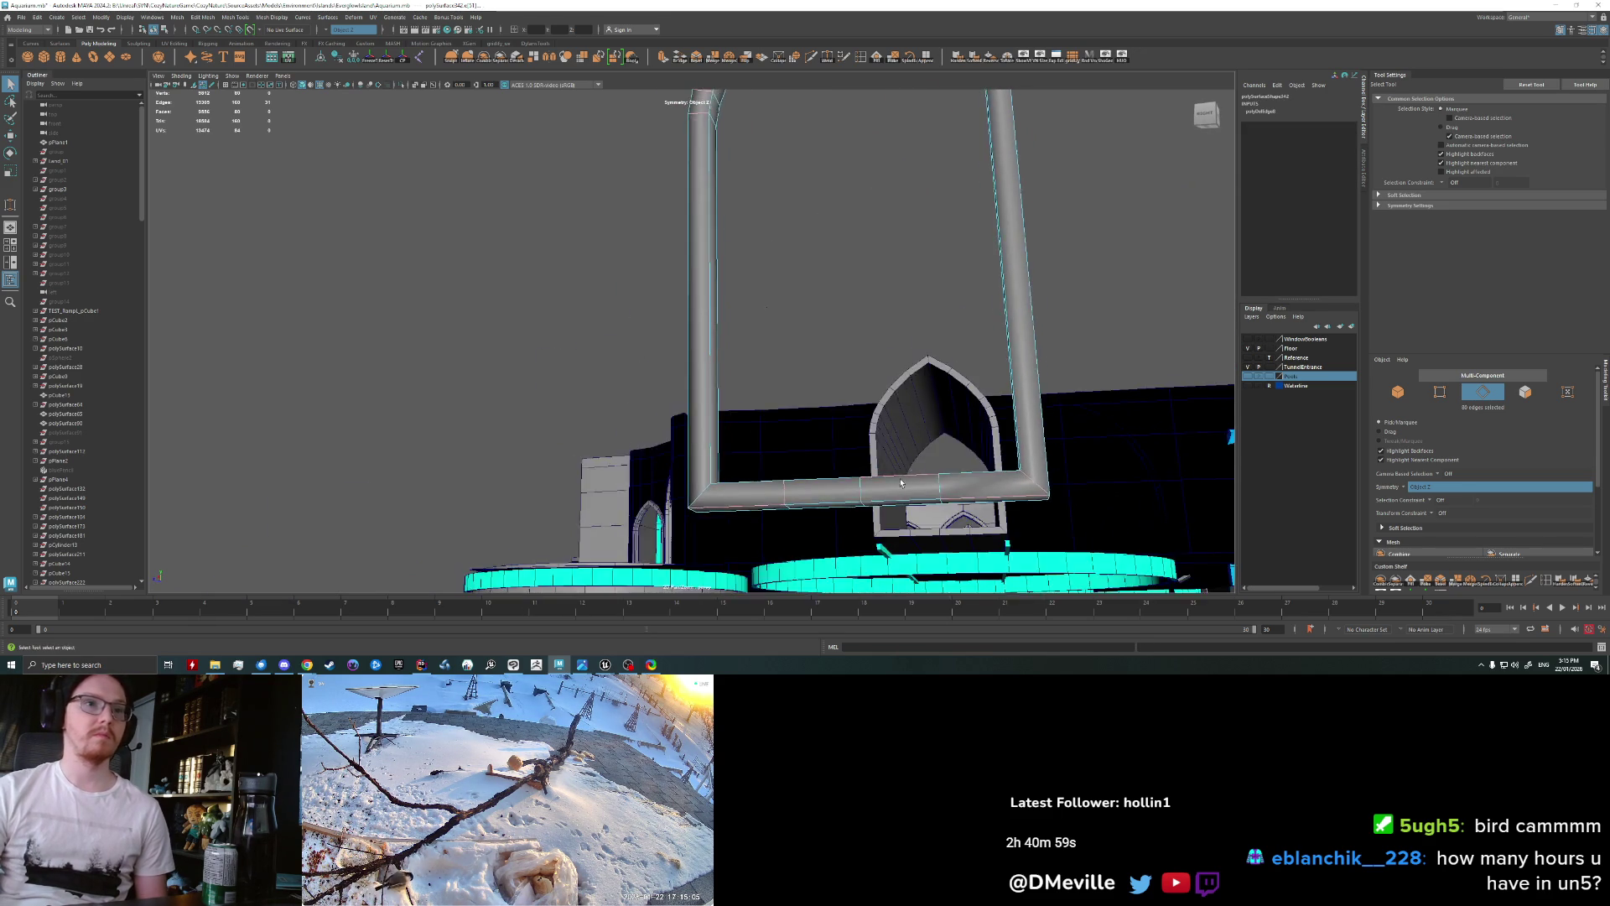
pyautogui.press('F11')
pyautogui.moveTo(1006, 255); pyautogui.dragTo(777, 330)
pyautogui.press('Delete')
# Step: Select the vertices at the open tube ends for scaling
pyautogui.rightClick(725, 321)
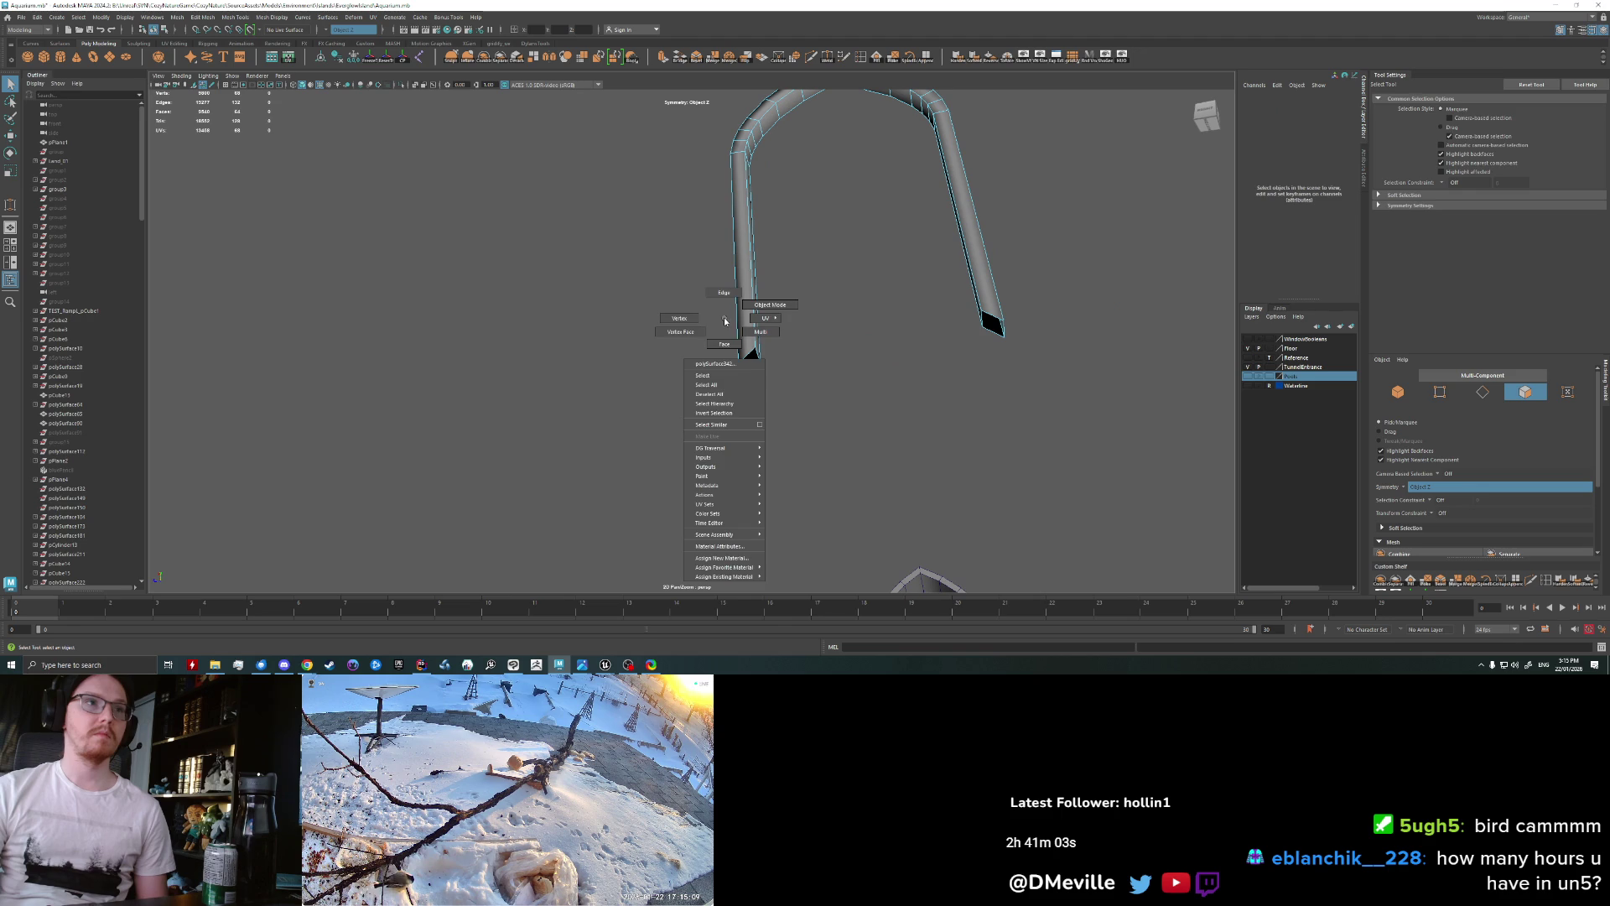
pyautogui.click(680, 318)
pyautogui.moveTo(1019, 343); pyautogui.dragTo(800, 248)
pyautogui.press('r')
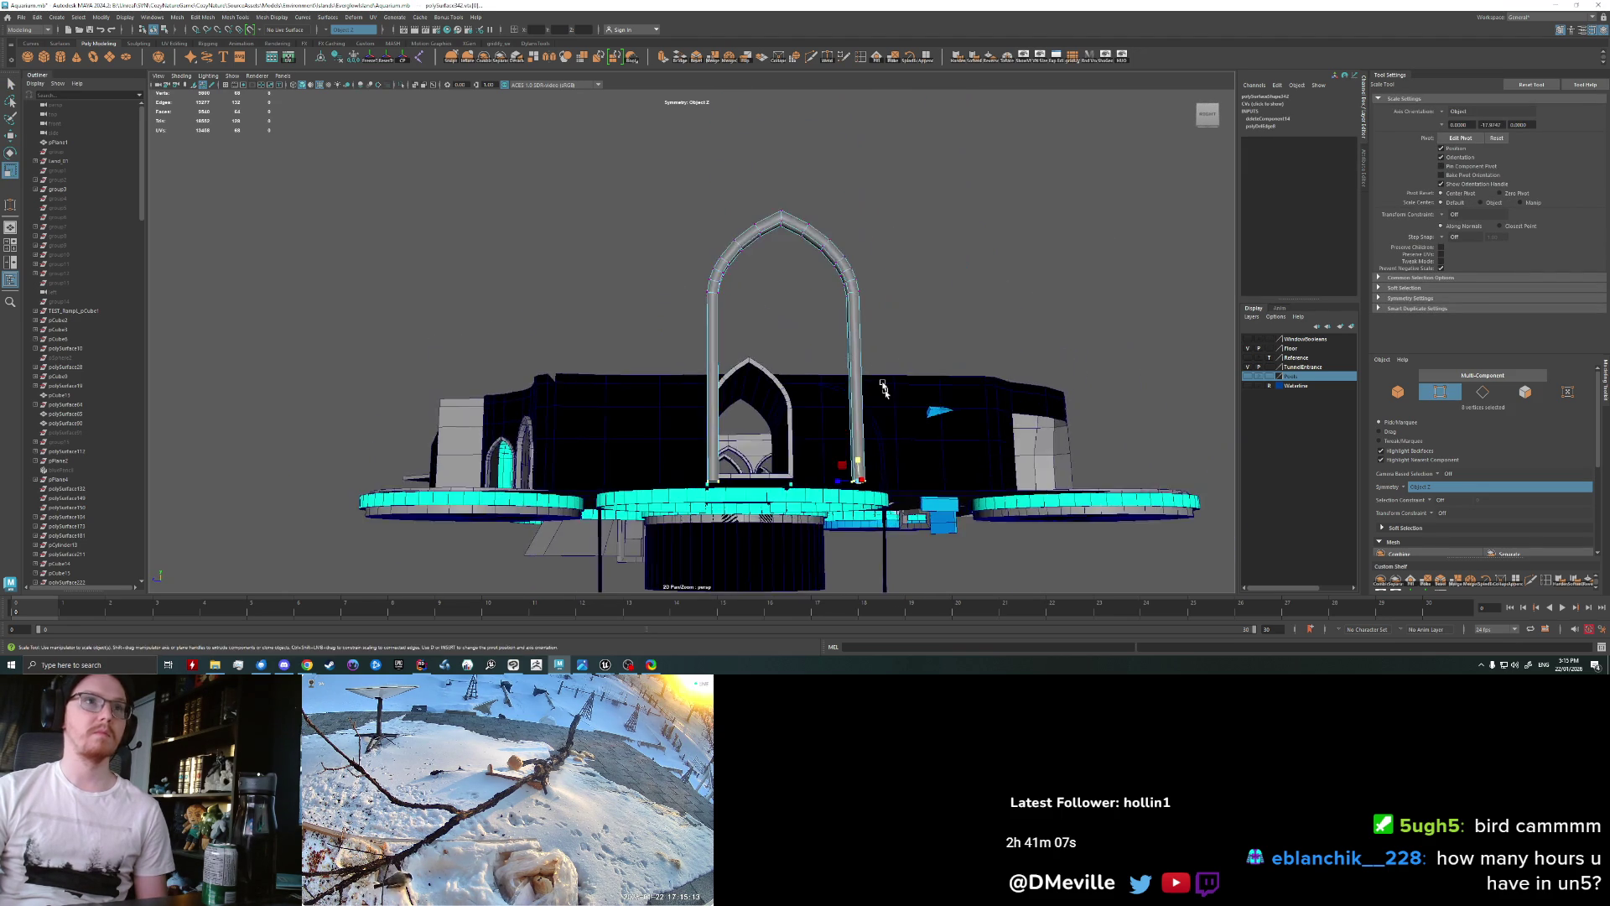
pyautogui.rightClick(800, 248)
# Step: Apply Harden Edge to the whole arch, frame it, and start a Multi-Cut
pyautogui.press('F8')
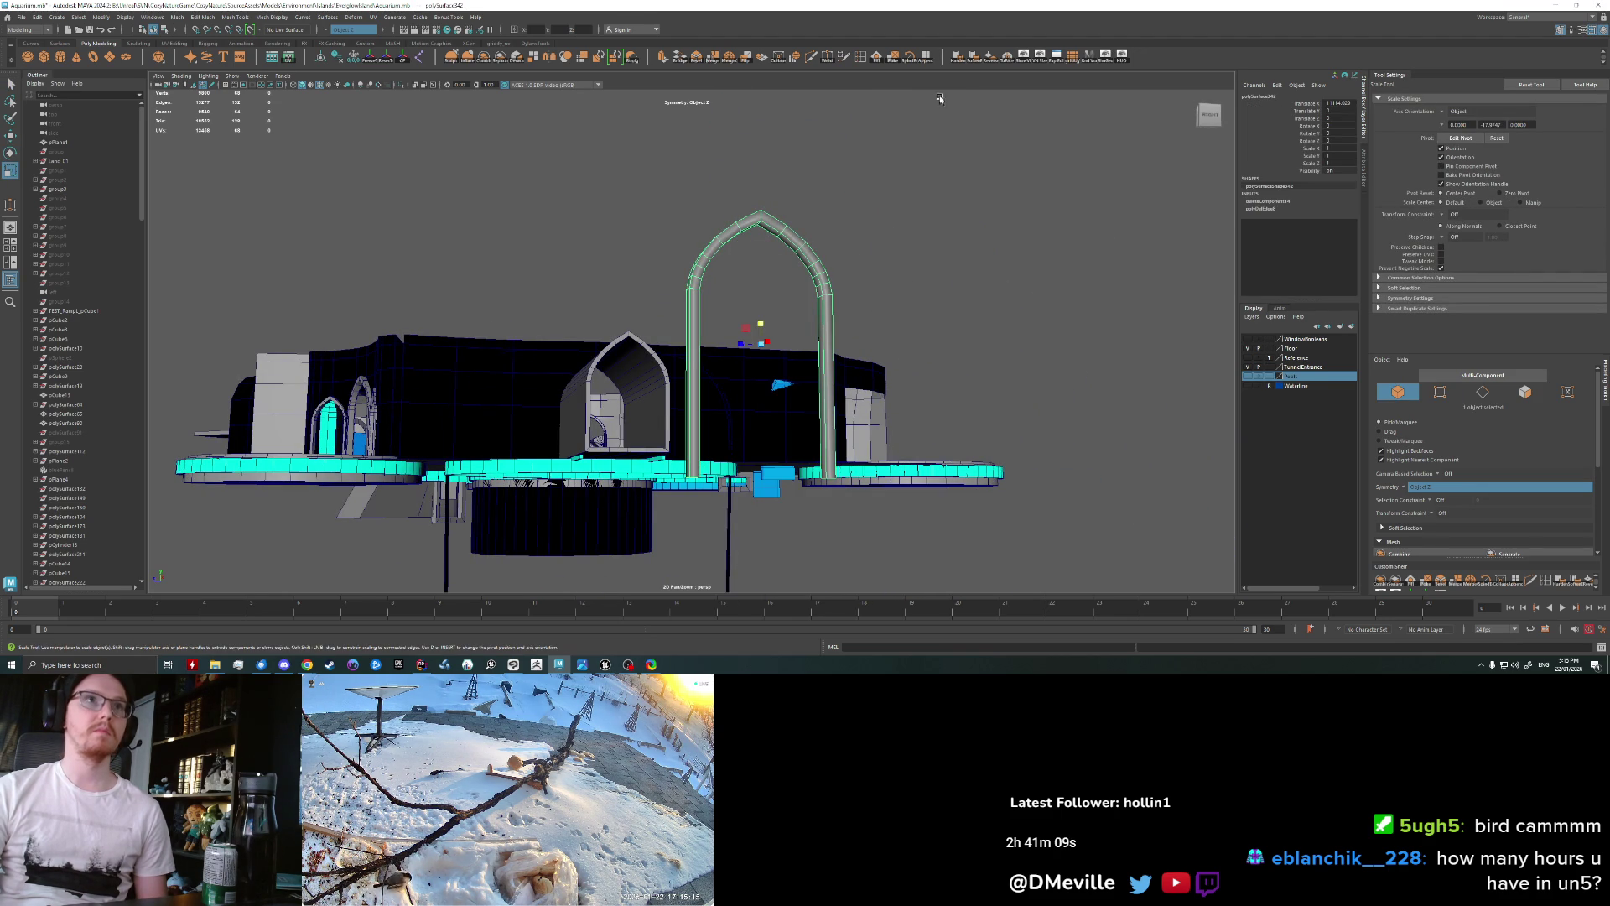
pyautogui.click(964, 64)
pyautogui.keyDown('alt'); pyautogui.moveTo(828, 233); pyautogui.dragTo(766, 269); pyautogui.keyUp('alt')
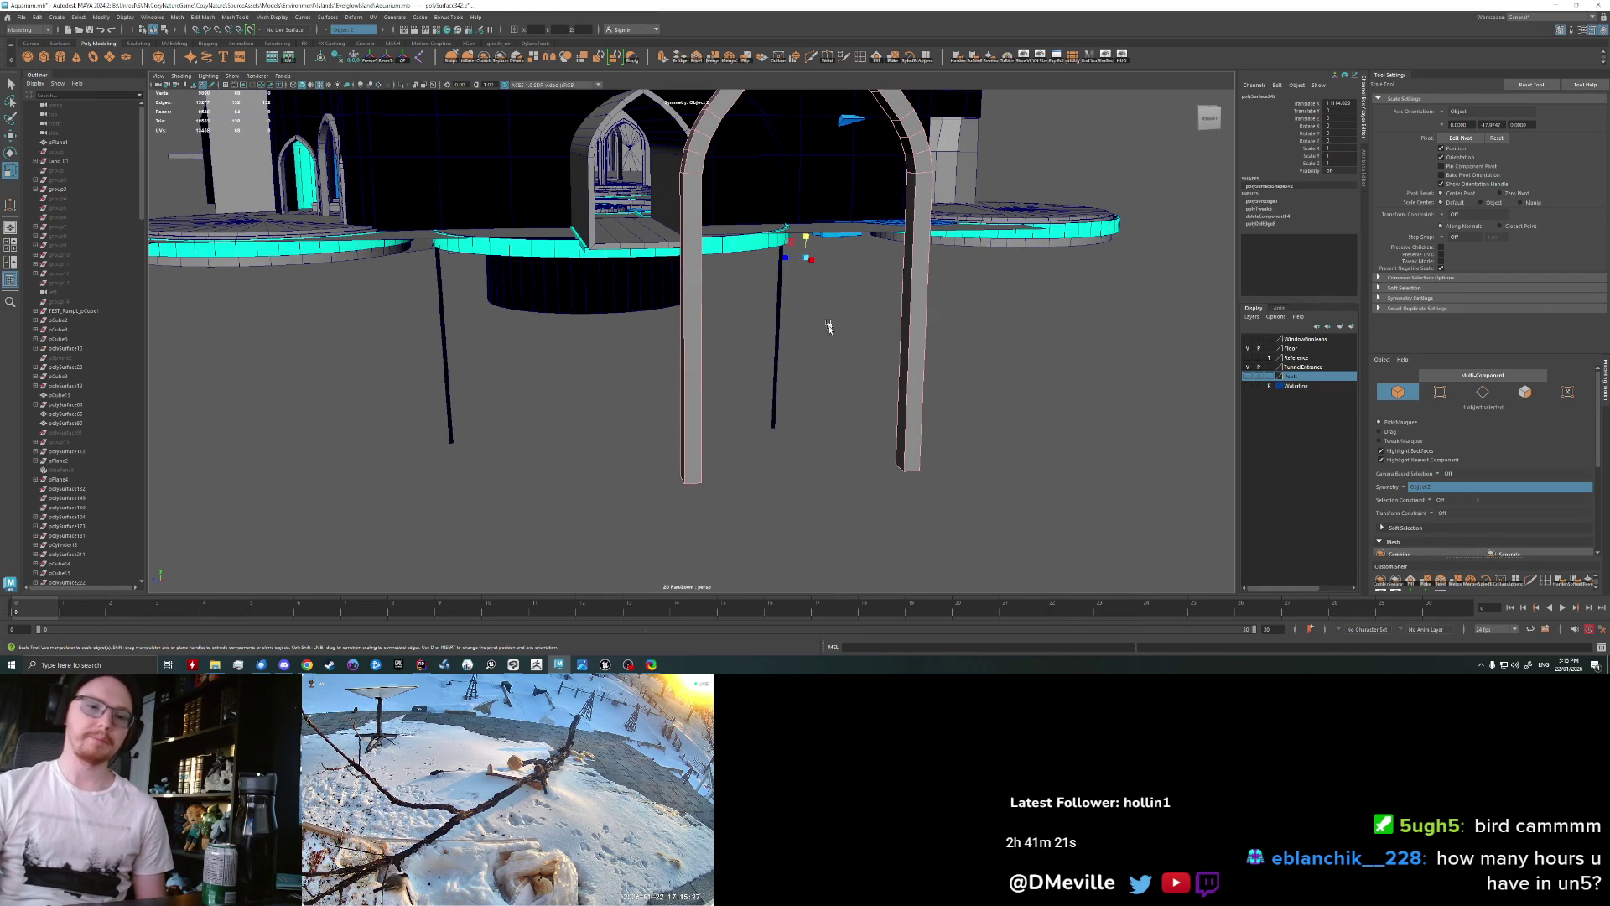
pyautogui.keyDown('alt'); pyautogui.moveTo(863, 374); pyautogui.dragTo(808, 347); pyautogui.keyUp('alt')
pyautogui.press('f')
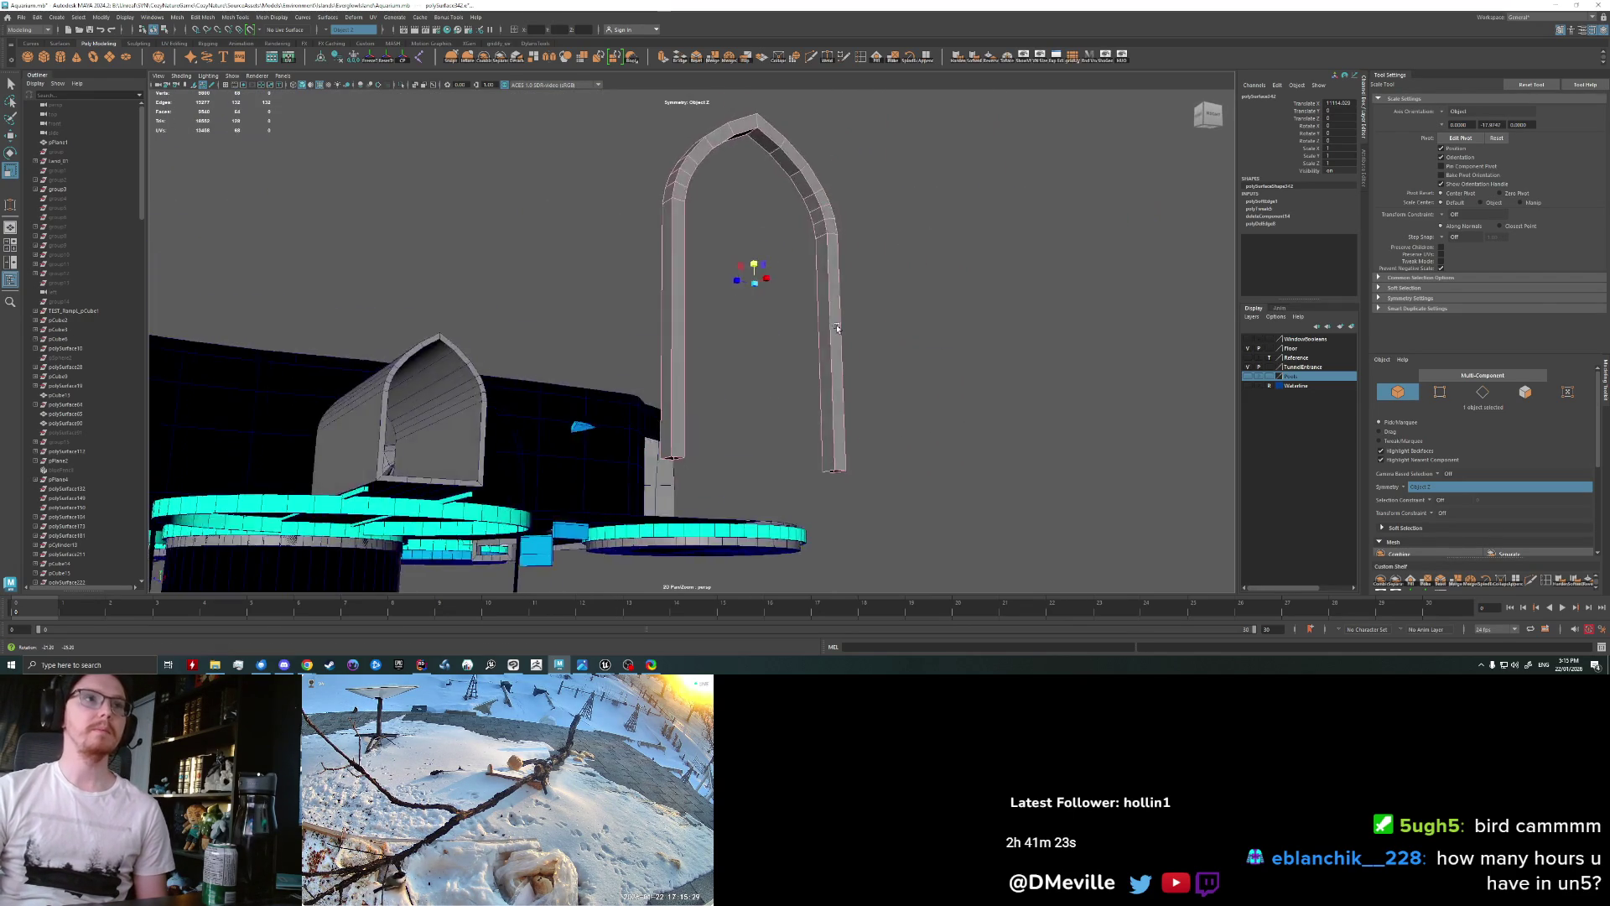
pyautogui.click(850, 106)
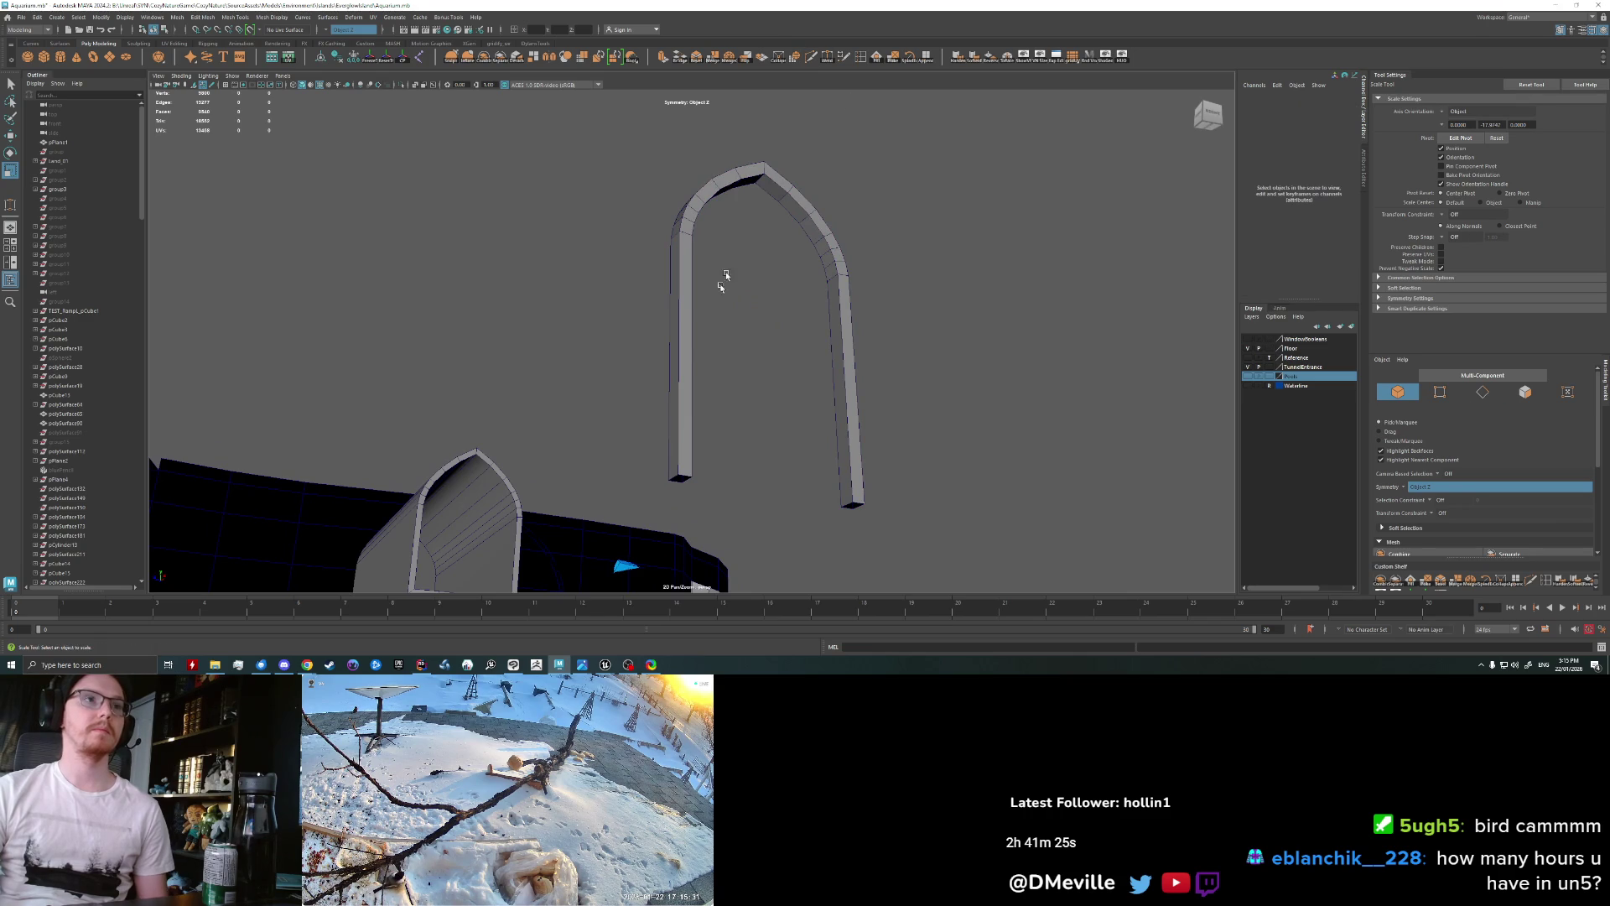
pyautogui.hotkey('ctrl', 'shift', 'x')
pyautogui.scroll(2, 683, 363)
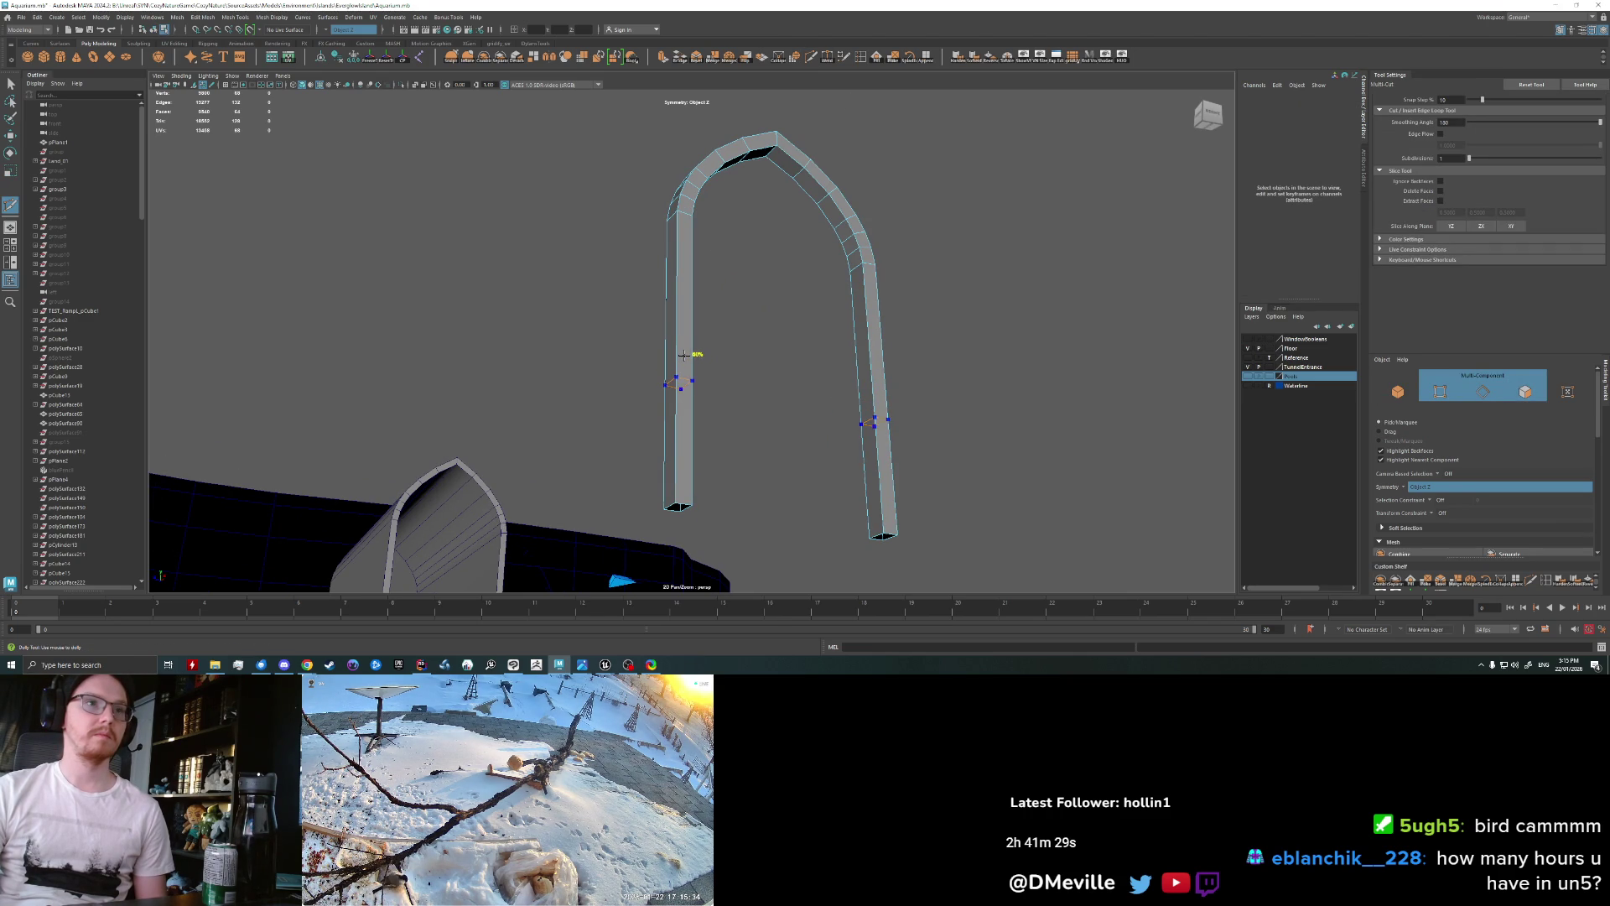
# Step: Extrude the selected pillar faces with a thickness of 22.2
pyautogui.moveTo(752, 412)
pyautogui.keyDown('alt'); pyautogui.mouseDown()
pyautogui.moveTo(682, 366)
pyautogui.moveTo(711, 472)
pyautogui.moveTo(722, 351)
pyautogui.mouseUp(); pyautogui.keyUp('alt')
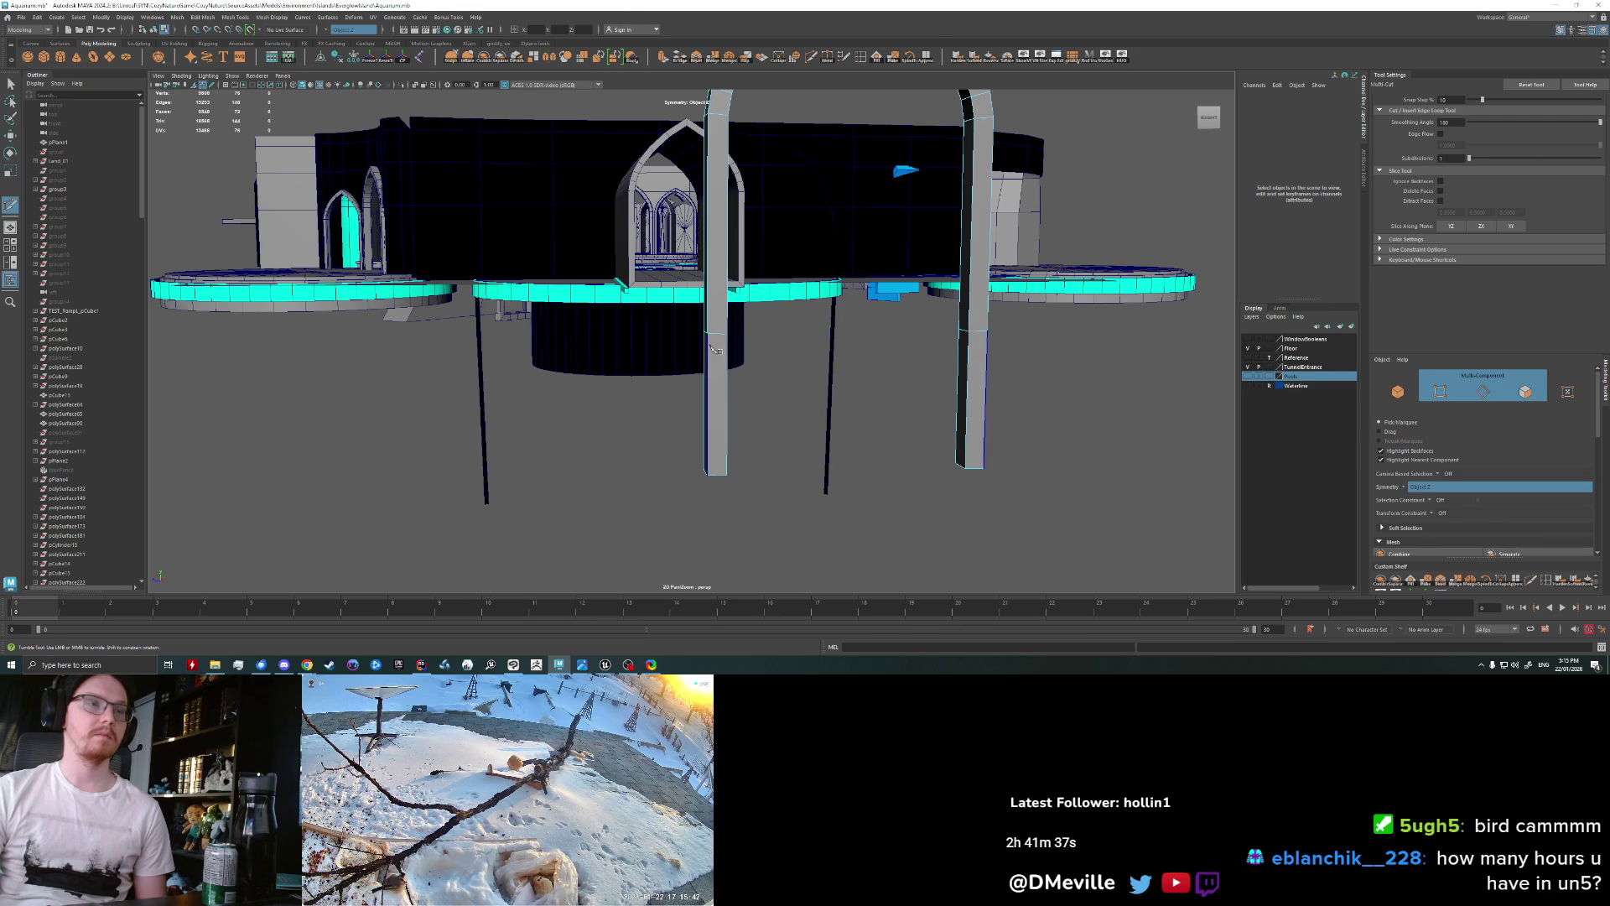
pyautogui.keyDown('alt'); pyautogui.moveTo(713, 348); pyautogui.dragTo(749, 395); pyautogui.keyUp('alt')
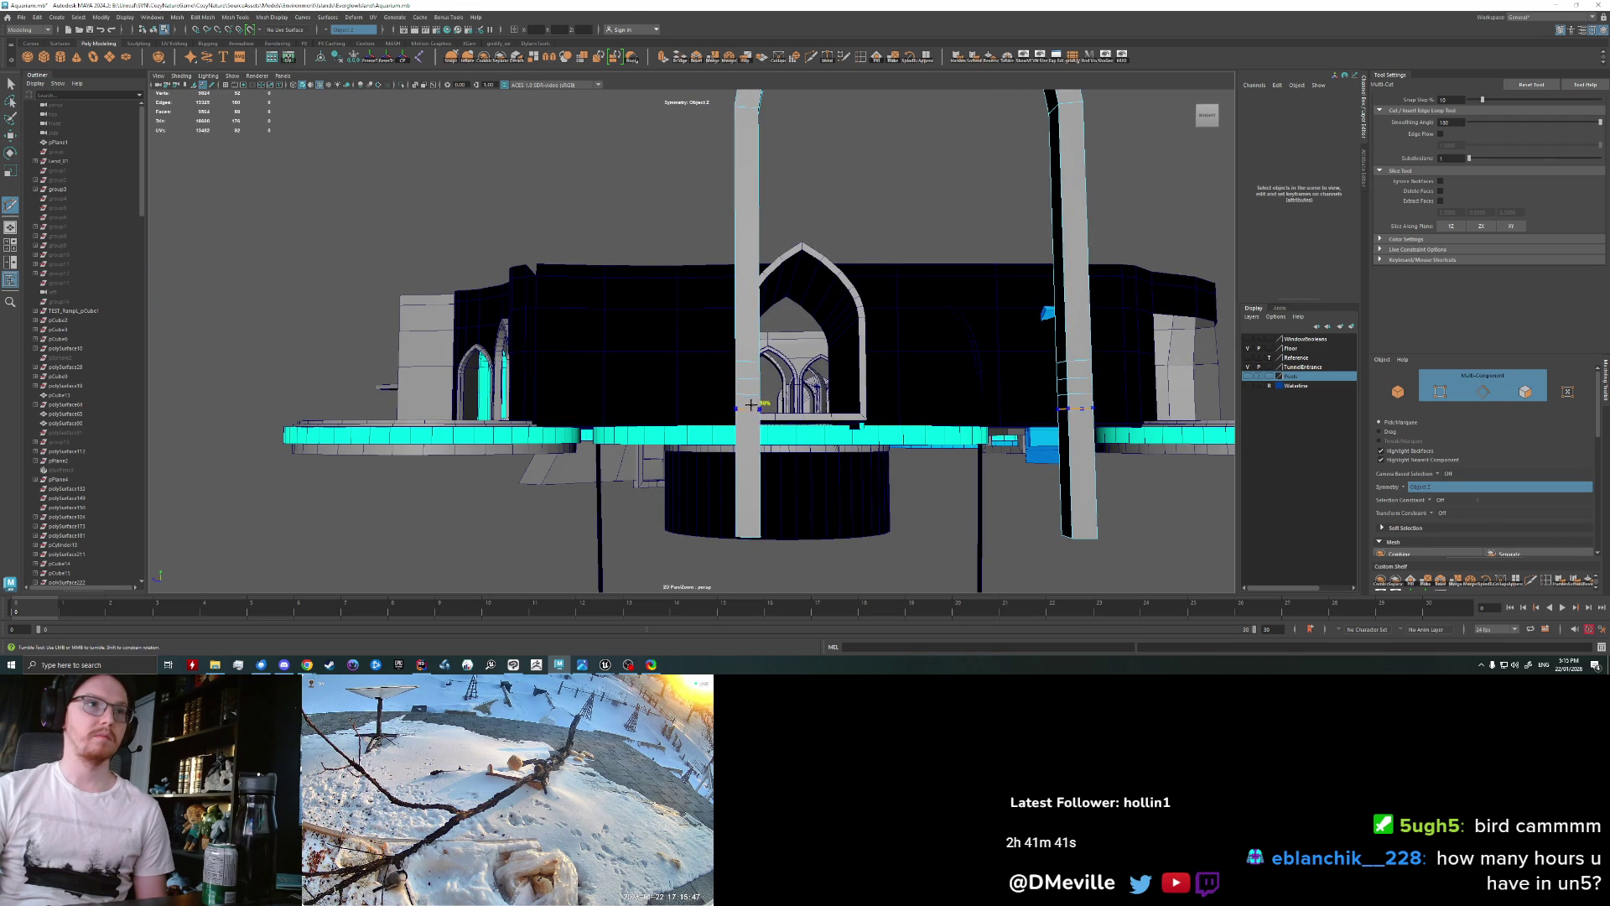
pyautogui.press('f')
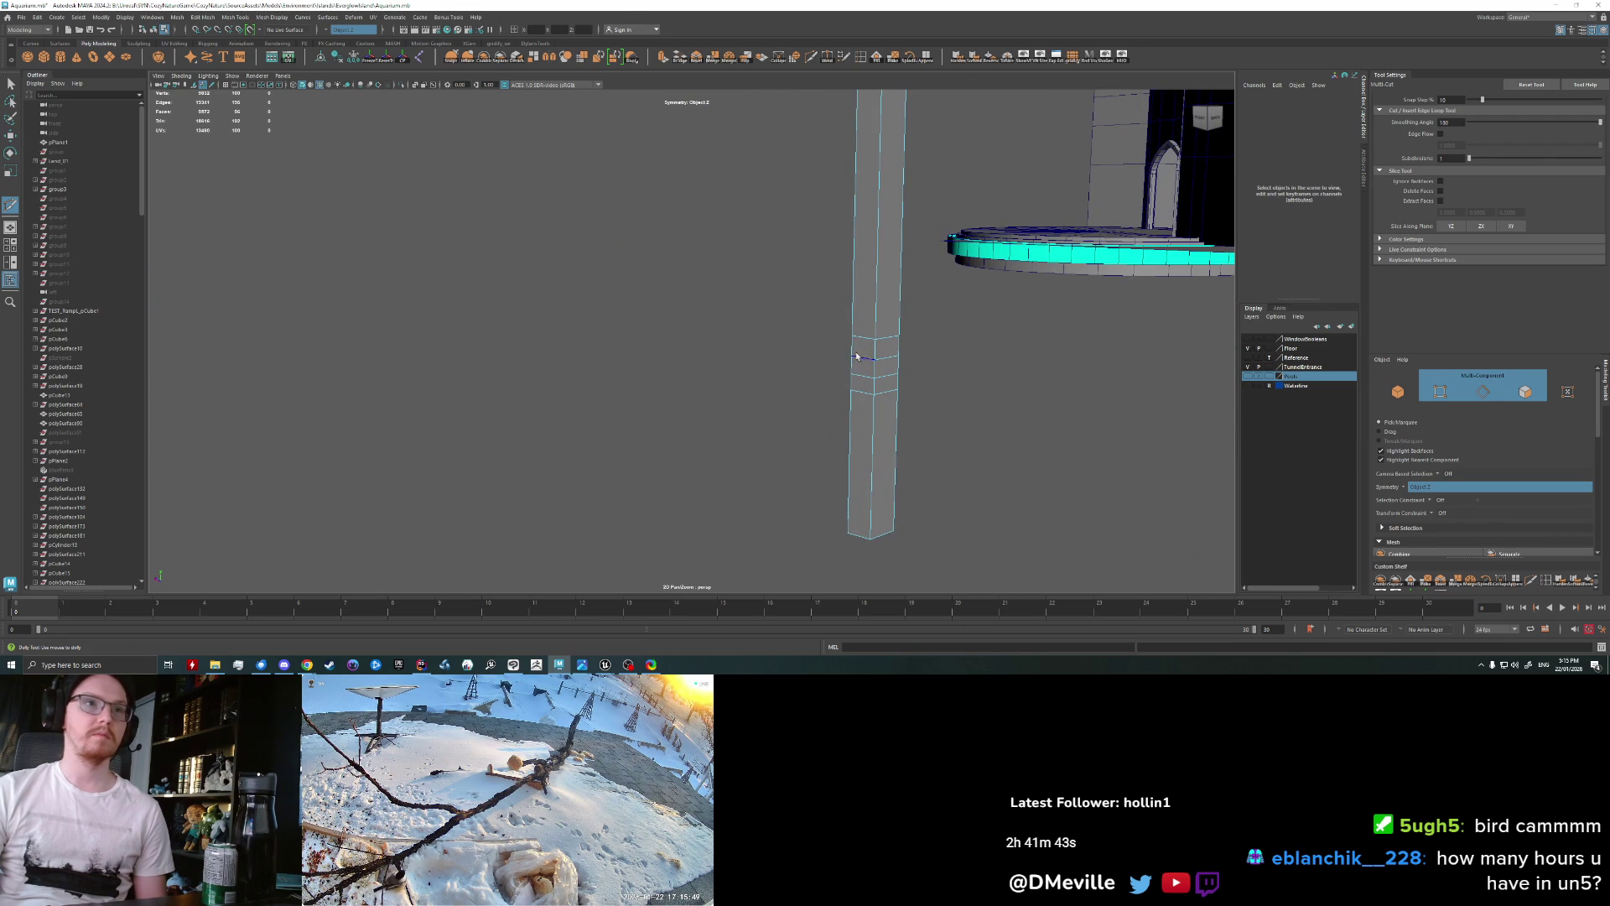
pyautogui.press('q')
pyautogui.moveTo(855, 378); pyautogui.dragTo(857, 402, button='right')
pyautogui.click(864, 352)
pyautogui.moveTo(971, 371)
pyautogui.keyDown('alt'); pyautogui.mouseDown()
pyautogui.moveTo(734, 371)
pyautogui.moveTo(805, 381)
pyautogui.mouseUp(); pyautogui.keyUp('alt')
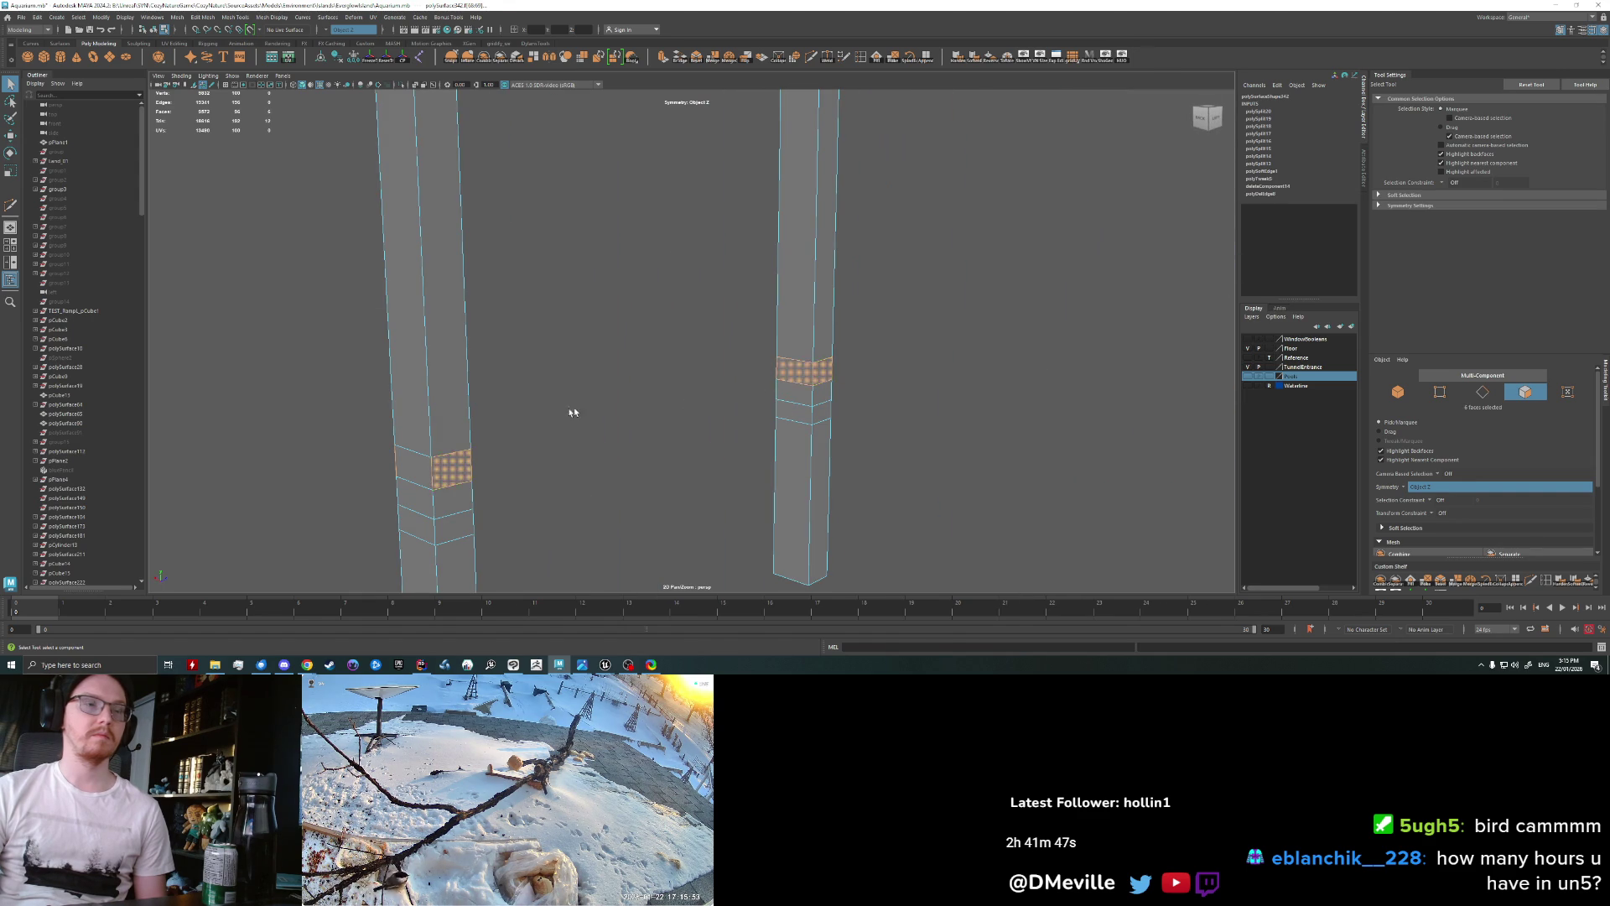
pyautogui.keyDown('alt'); pyautogui.moveTo(609, 409); pyautogui.dragTo(701, 398); pyautogui.keyUp('alt')
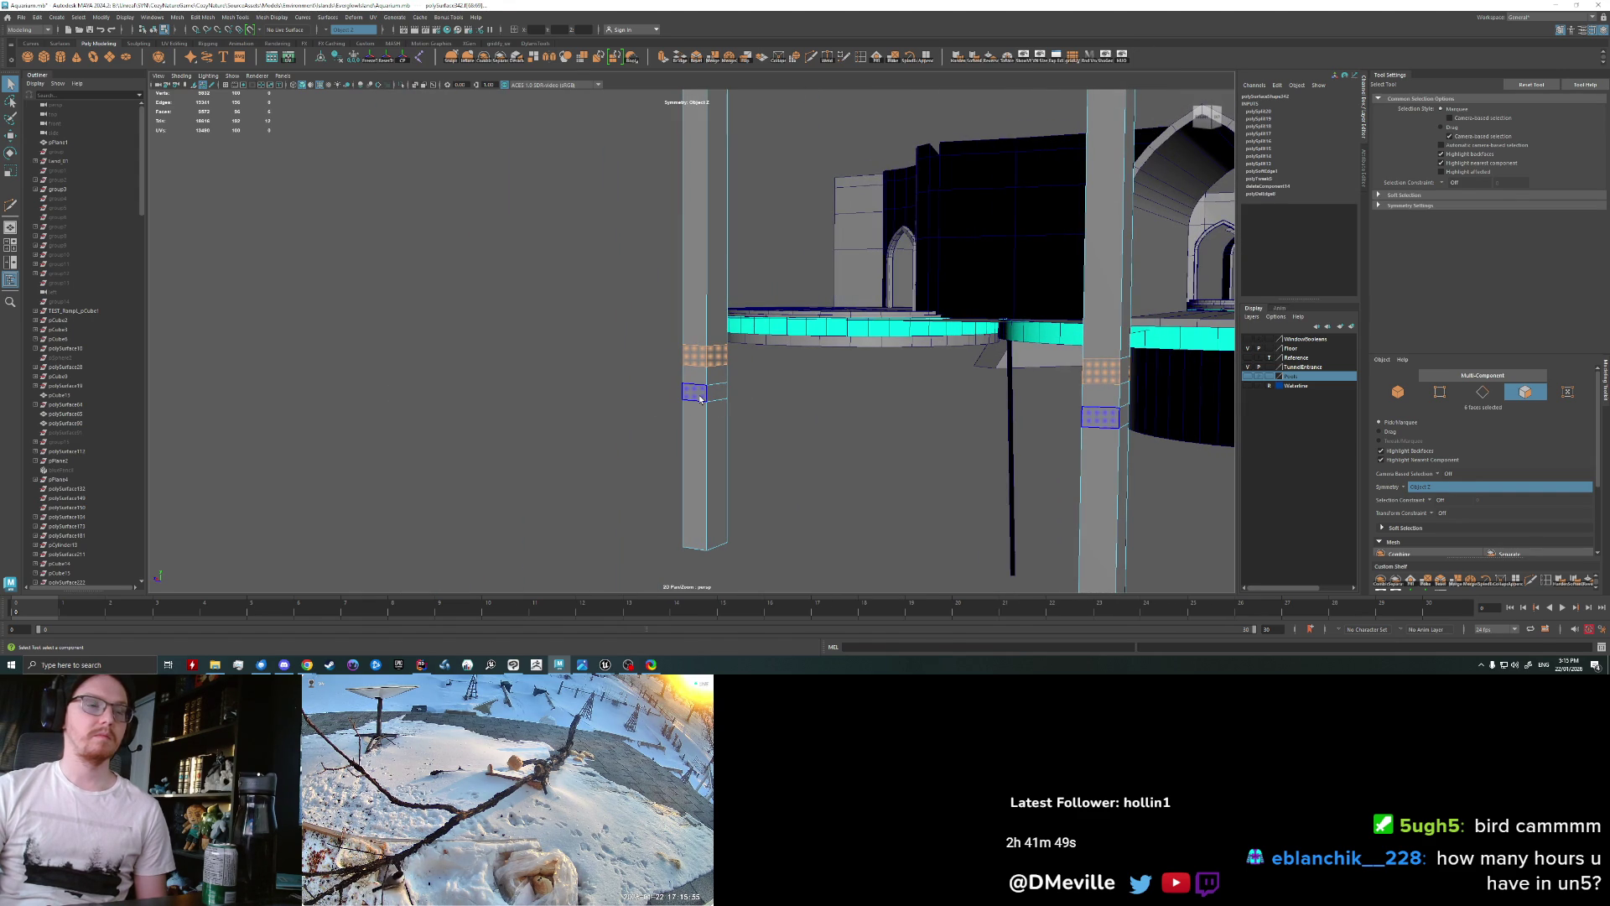
pyautogui.hotkey('ctrl', 'e')
pyautogui.keyDown('alt'); pyautogui.moveTo(747, 438); pyautogui.dragTo(780, 438, button='middle'); pyautogui.keyUp('alt')
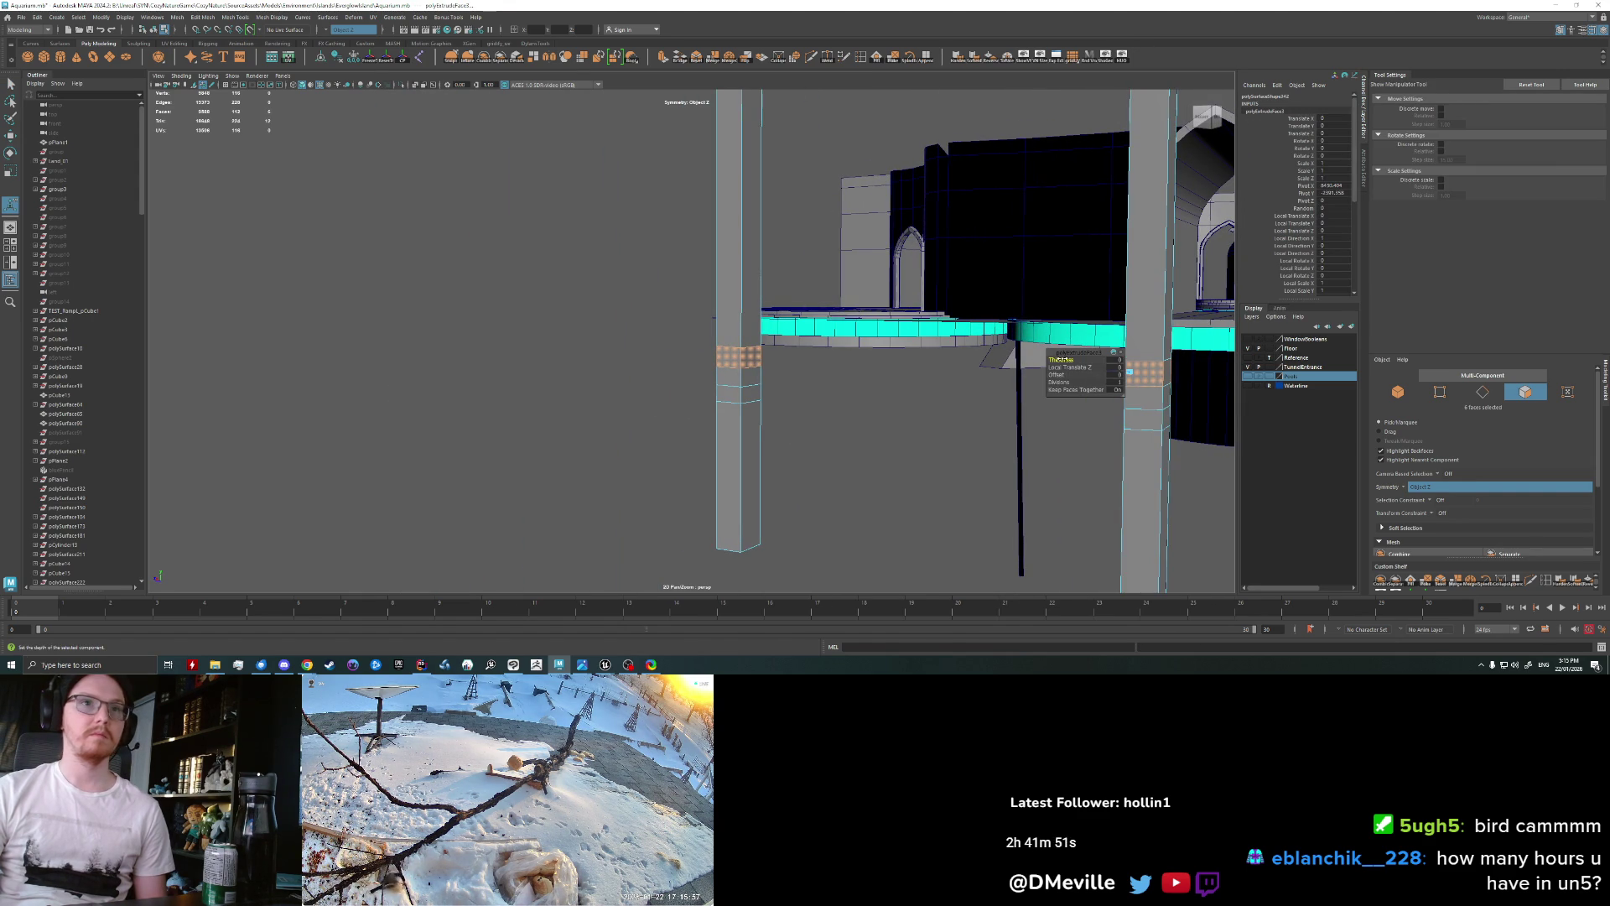
pyautogui.moveTo(1150, 373); pyautogui.dragTo(1162, 373)
# Step: Widen the left pillar by sliding its full column of faces outward
pyautogui.keyDown('alt'); pyautogui.moveTo(880, 394); pyautogui.dragTo(1103, 379); pyautogui.keyUp('alt')
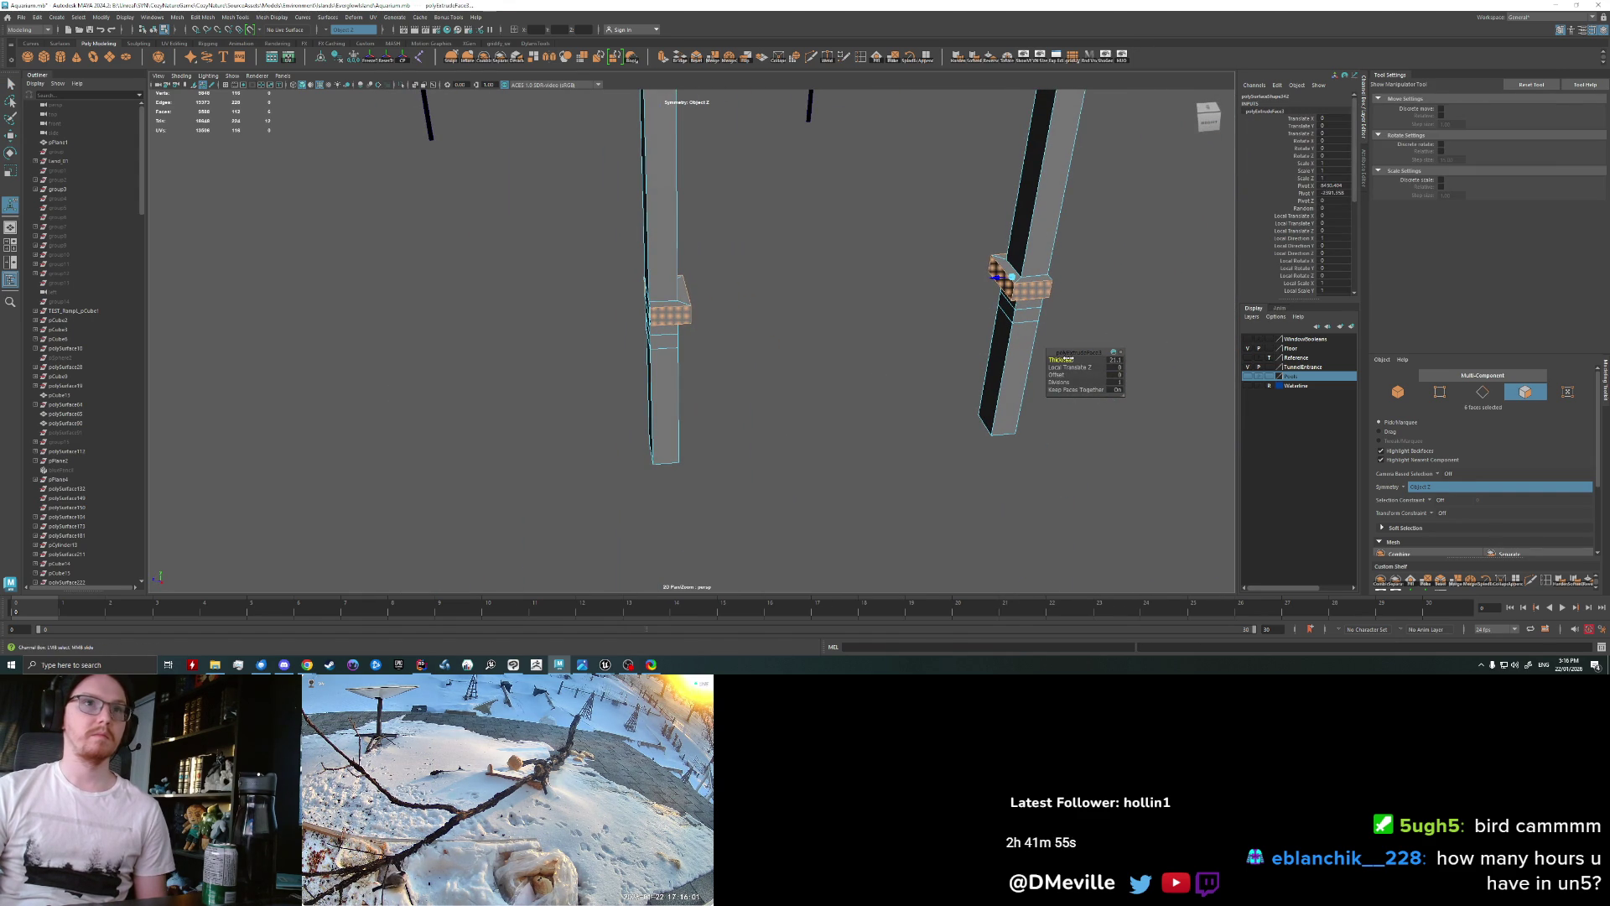
pyautogui.keyDown('alt'); pyautogui.moveTo(712, 420); pyautogui.dragTo(682, 422); pyautogui.keyUp('alt')
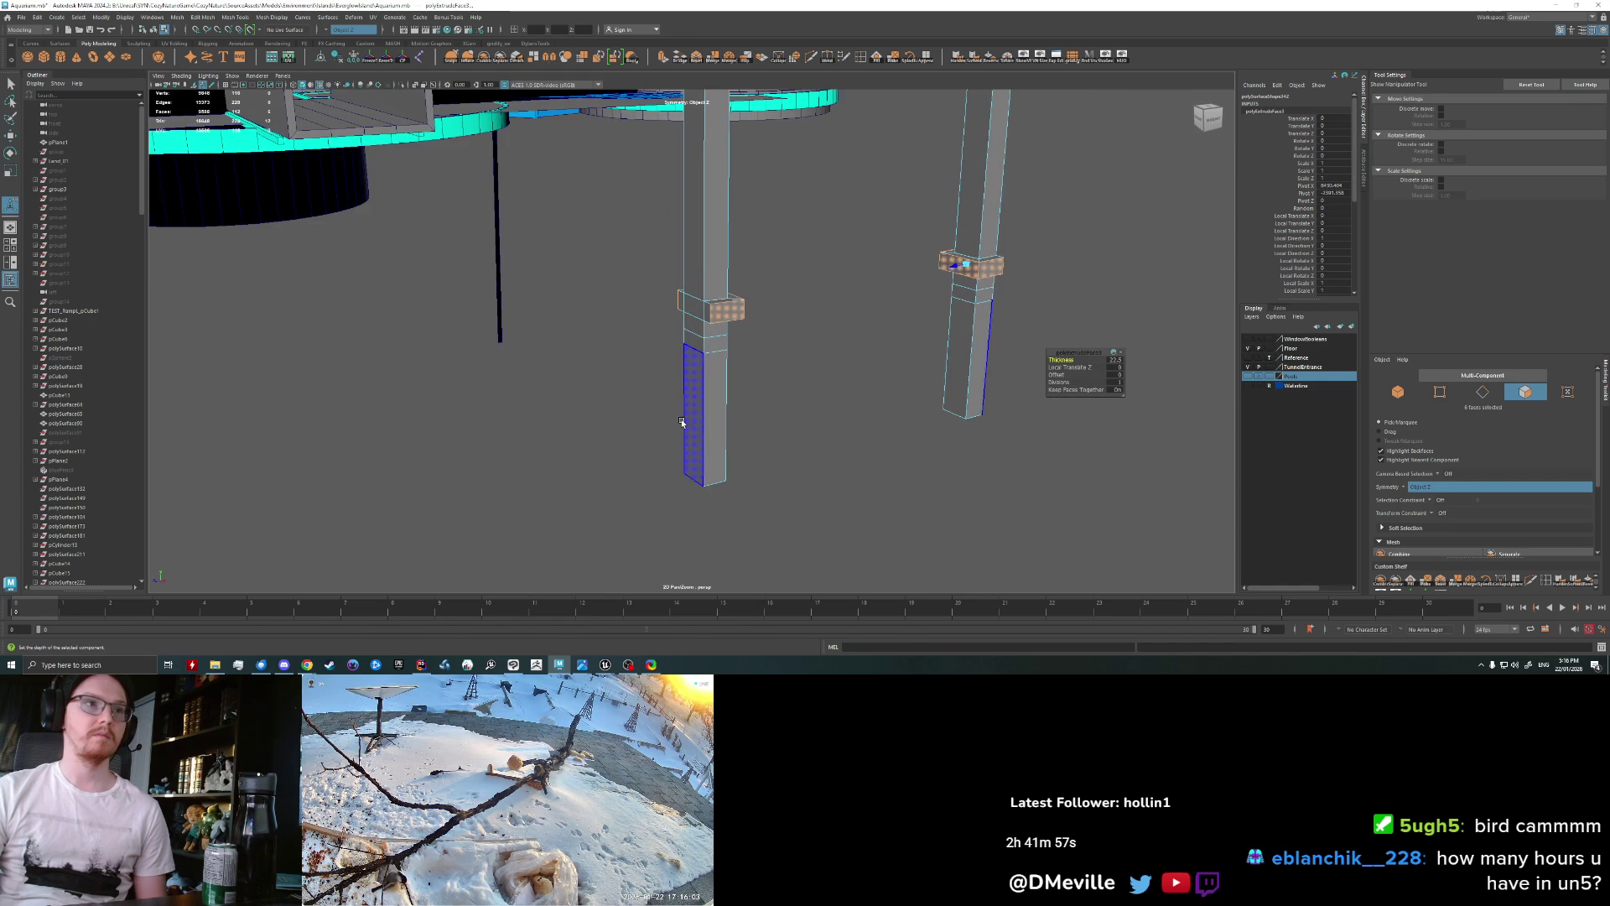
pyautogui.doubleClick(688, 361)
pyautogui.press('w')
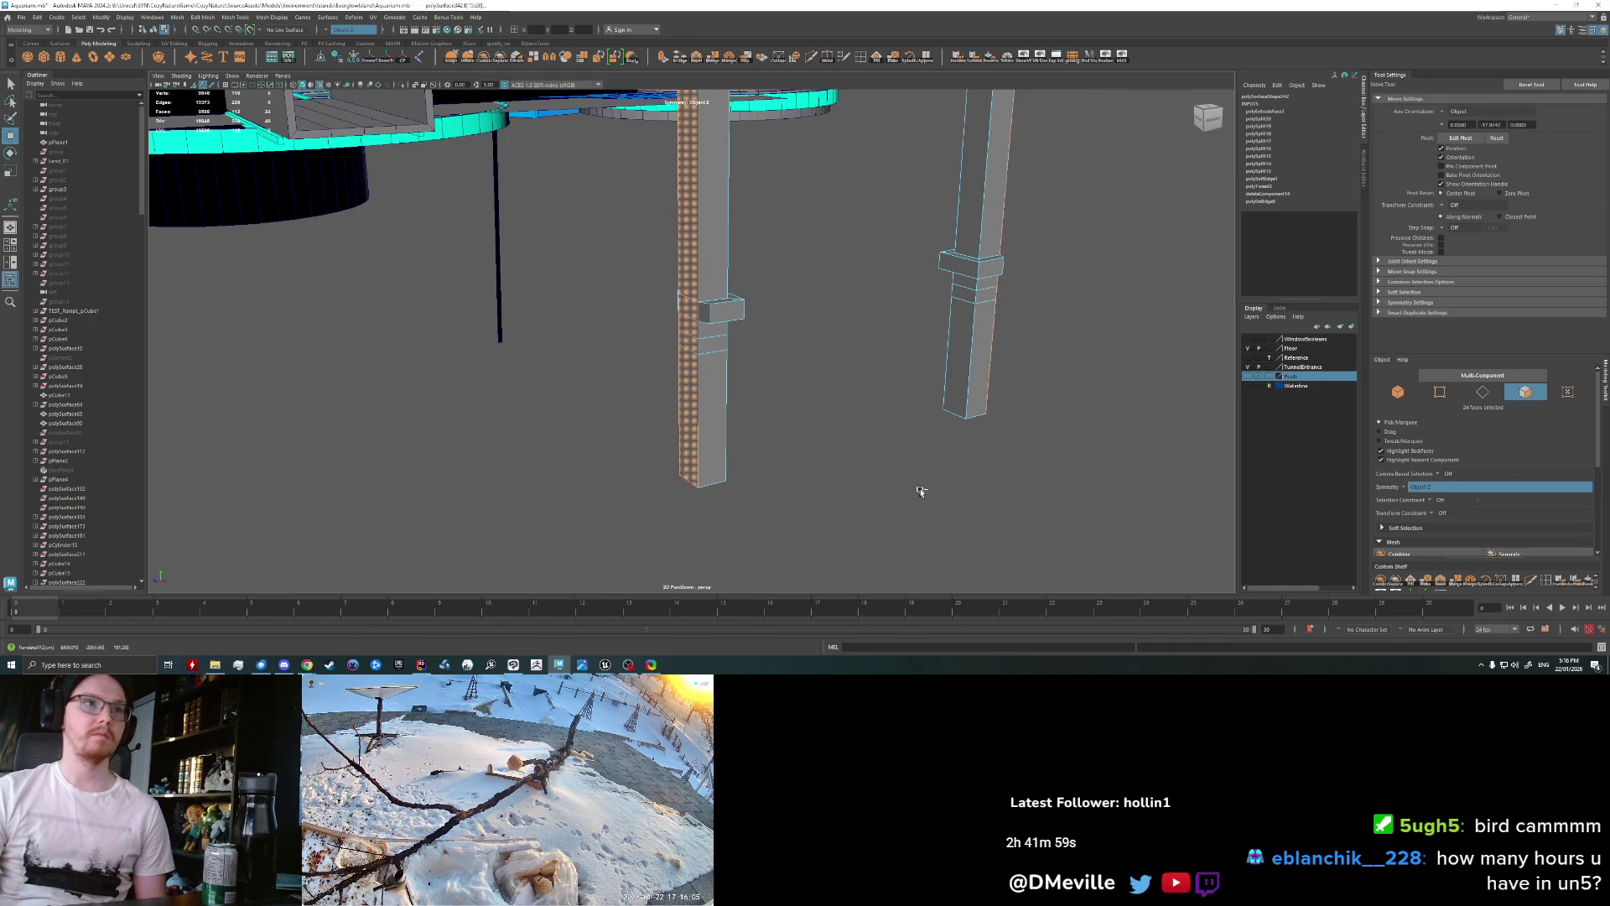
pyautogui.moveTo(918, 491); pyautogui.dragTo(932, 492, button='middle')
pyautogui.keyDown('alt'); pyautogui.moveTo(801, 438); pyautogui.dragTo(759, 435); pyautogui.keyUp('alt')
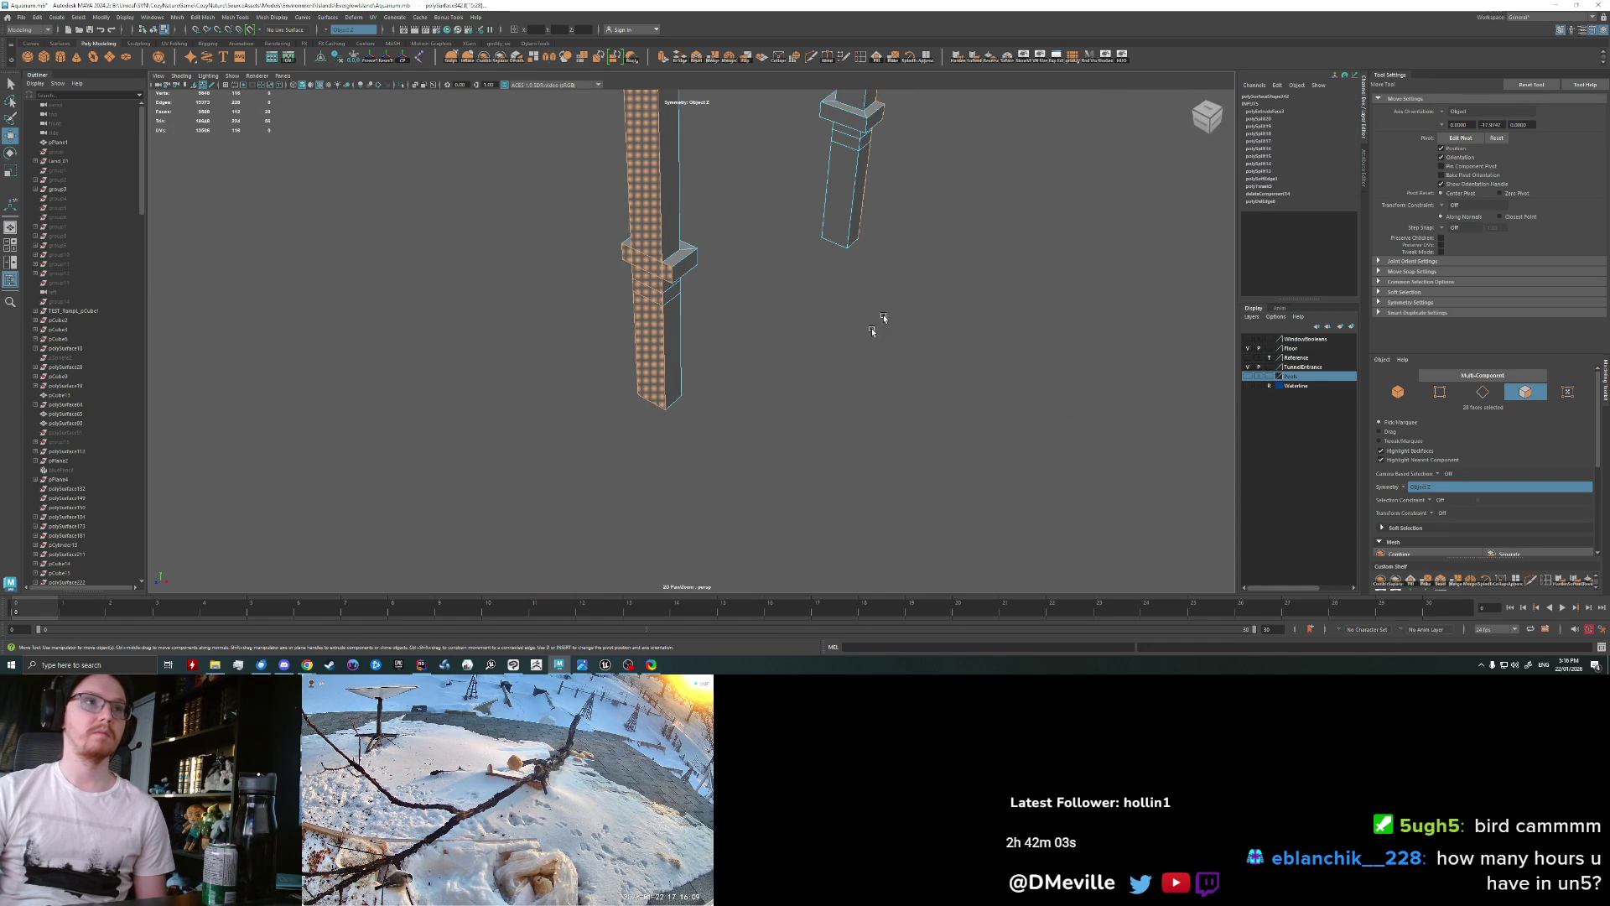
pyautogui.moveTo(865, 417); pyautogui.dragTo(889, 419, button='middle')
# Step: Shift the lower faces of the left pillar sideways
pyautogui.keyDown('alt'); pyautogui.moveTo(887, 418); pyautogui.dragTo(710, 400, button='right'); pyautogui.keyUp('alt')
pyautogui.moveTo(710, 400)
pyautogui.keyDown('alt'); pyautogui.mouseDown()
pyautogui.moveTo(644, 403)
pyautogui.moveTo(586, 440)
pyautogui.mouseUp(); pyautogui.keyUp('alt')
pyautogui.click(635, 430)
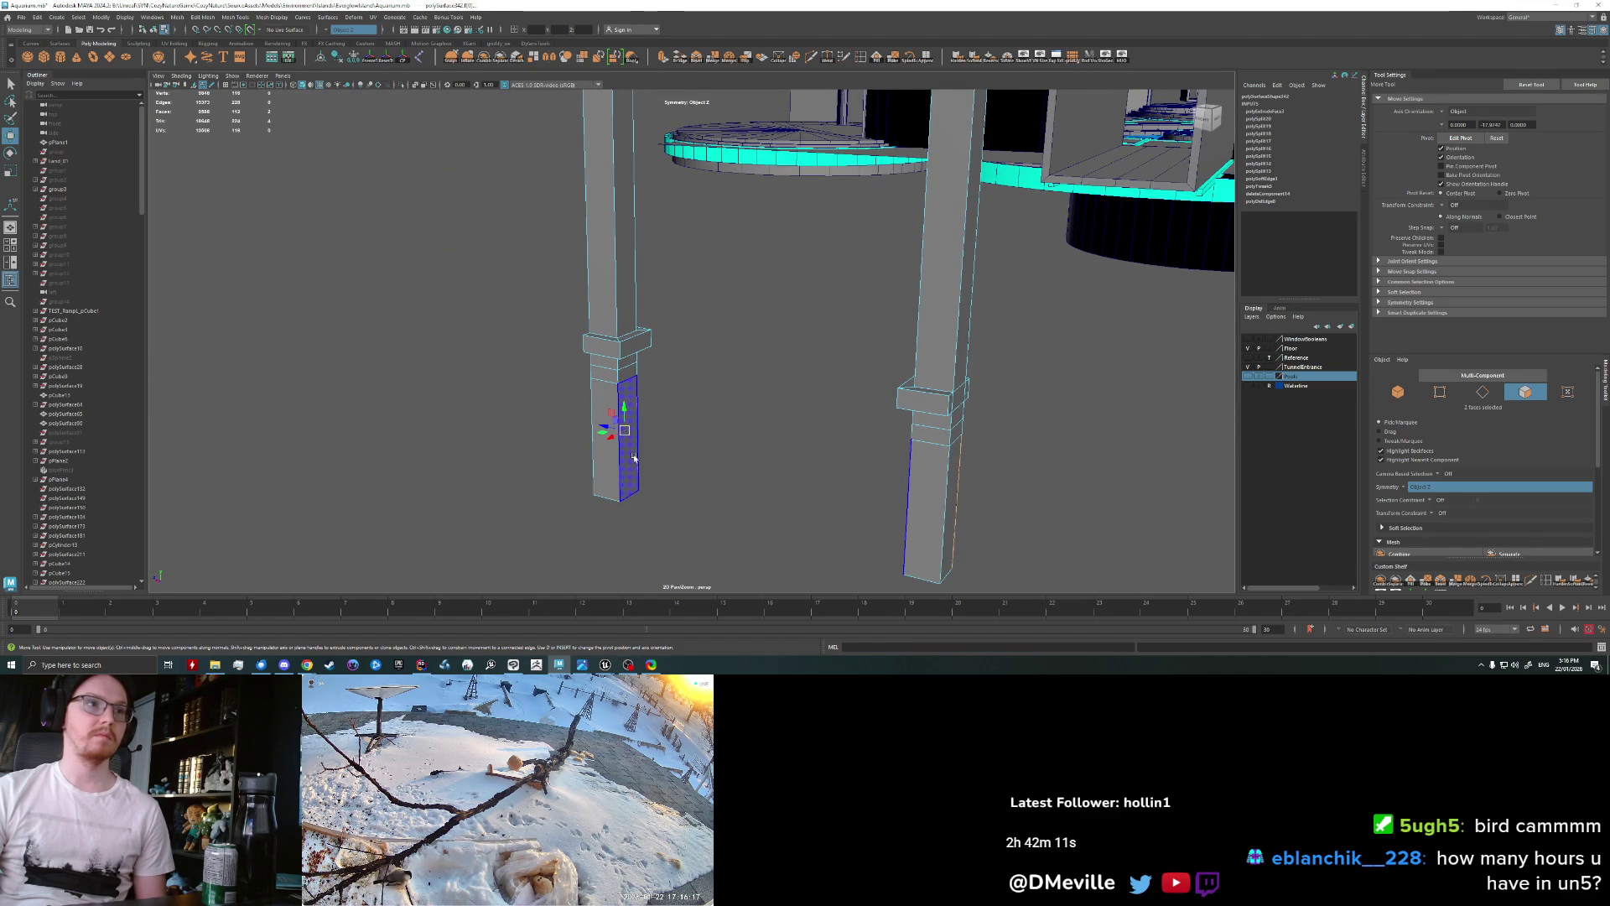
pyautogui.keyDown('alt'); pyautogui.moveTo(634, 457); pyautogui.dragTo(615, 447); pyautogui.keyUp('alt')
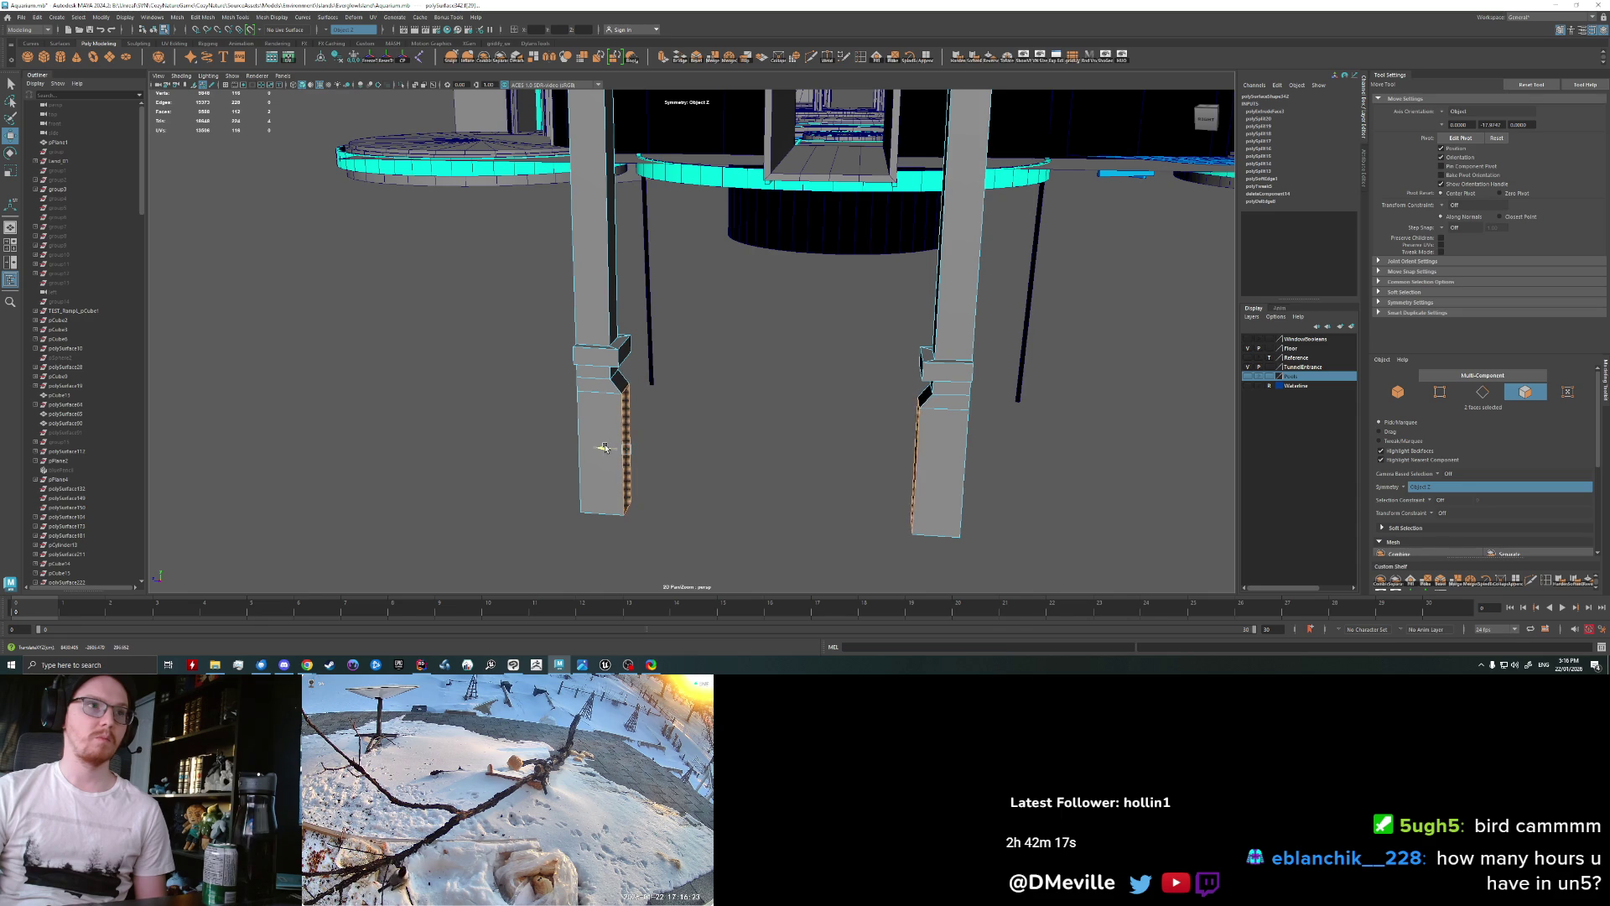
# Step: Slide the pillar's bottom edges to the right, mirrored by symmetry
pyautogui.press('q')
pyautogui.moveTo(635, 386); pyautogui.dragTo(635, 357, button='right')
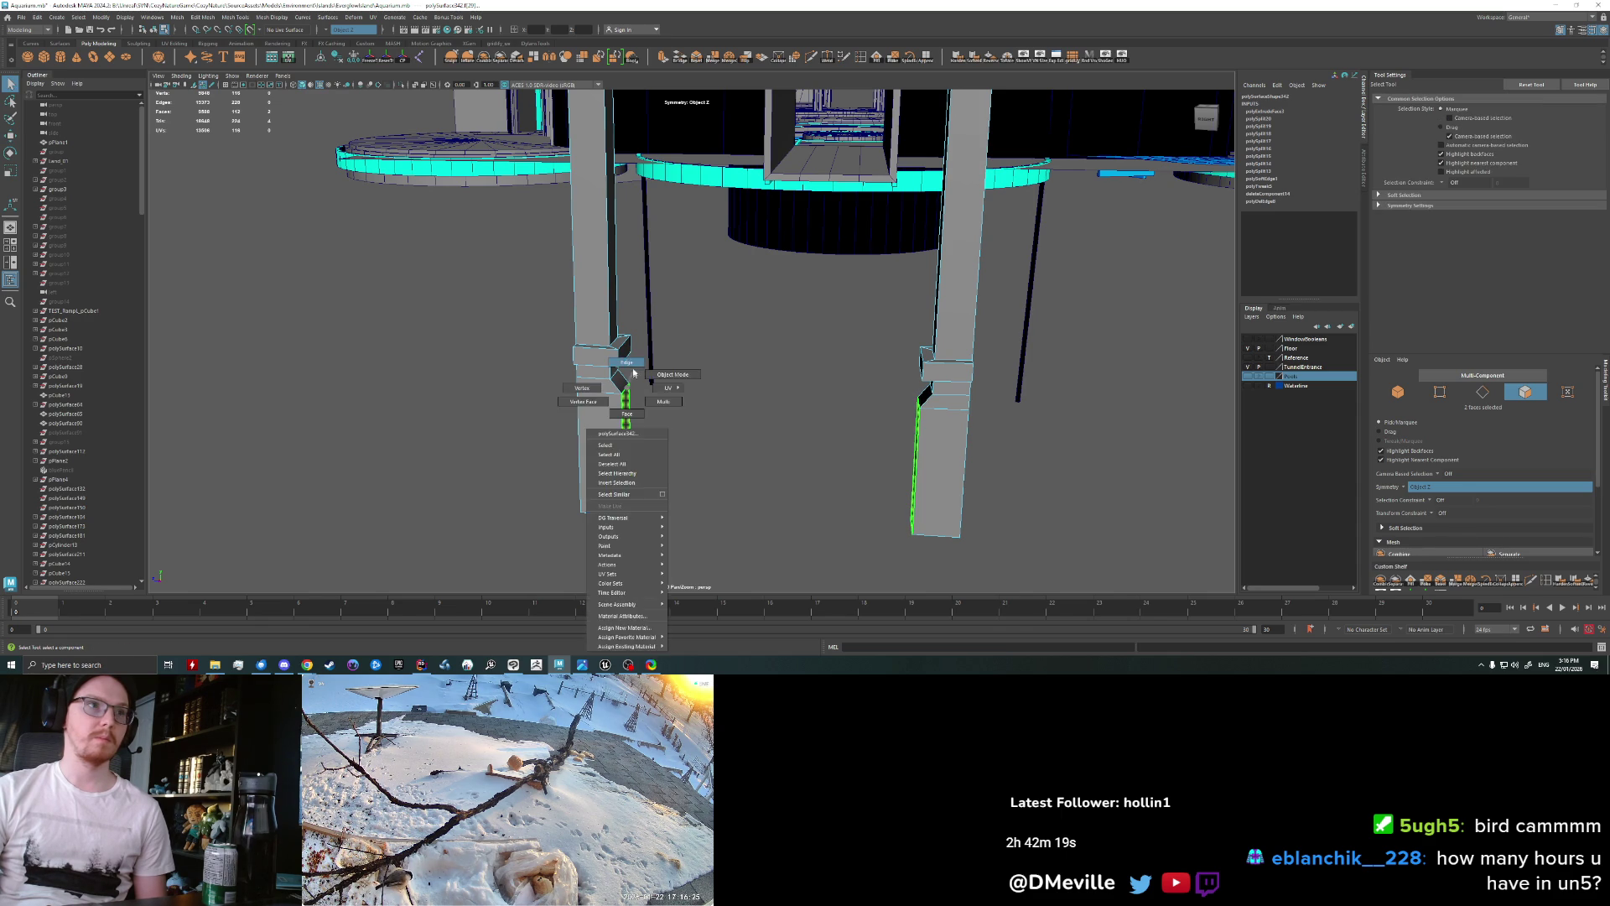
pyautogui.click(604, 507)
pyautogui.press('w')
pyautogui.moveTo(603, 508)
pyautogui.mouseDown()
pyautogui.moveTo(676, 478)
pyautogui.moveTo(684, 506)
pyautogui.mouseUp()
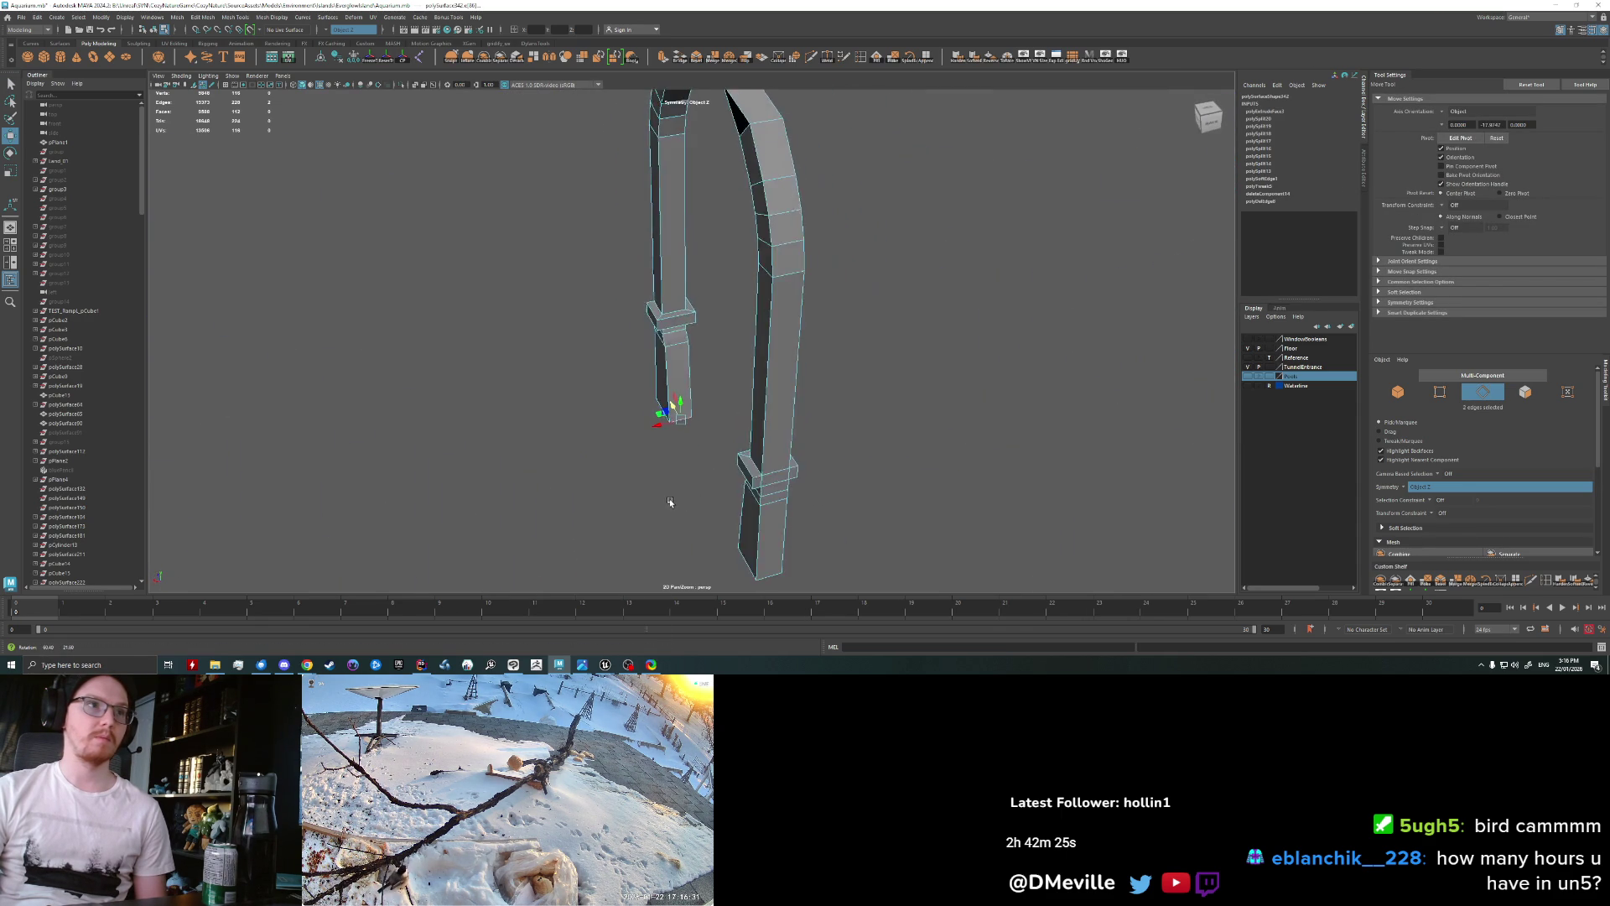
pyautogui.moveTo(667, 462)
pyautogui.keyDown('alt'); pyautogui.mouseDown()
pyautogui.moveTo(621, 475)
pyautogui.moveTo(694, 424)
pyautogui.mouseUp(); pyautogui.keyUp('alt')
pyautogui.press('r')
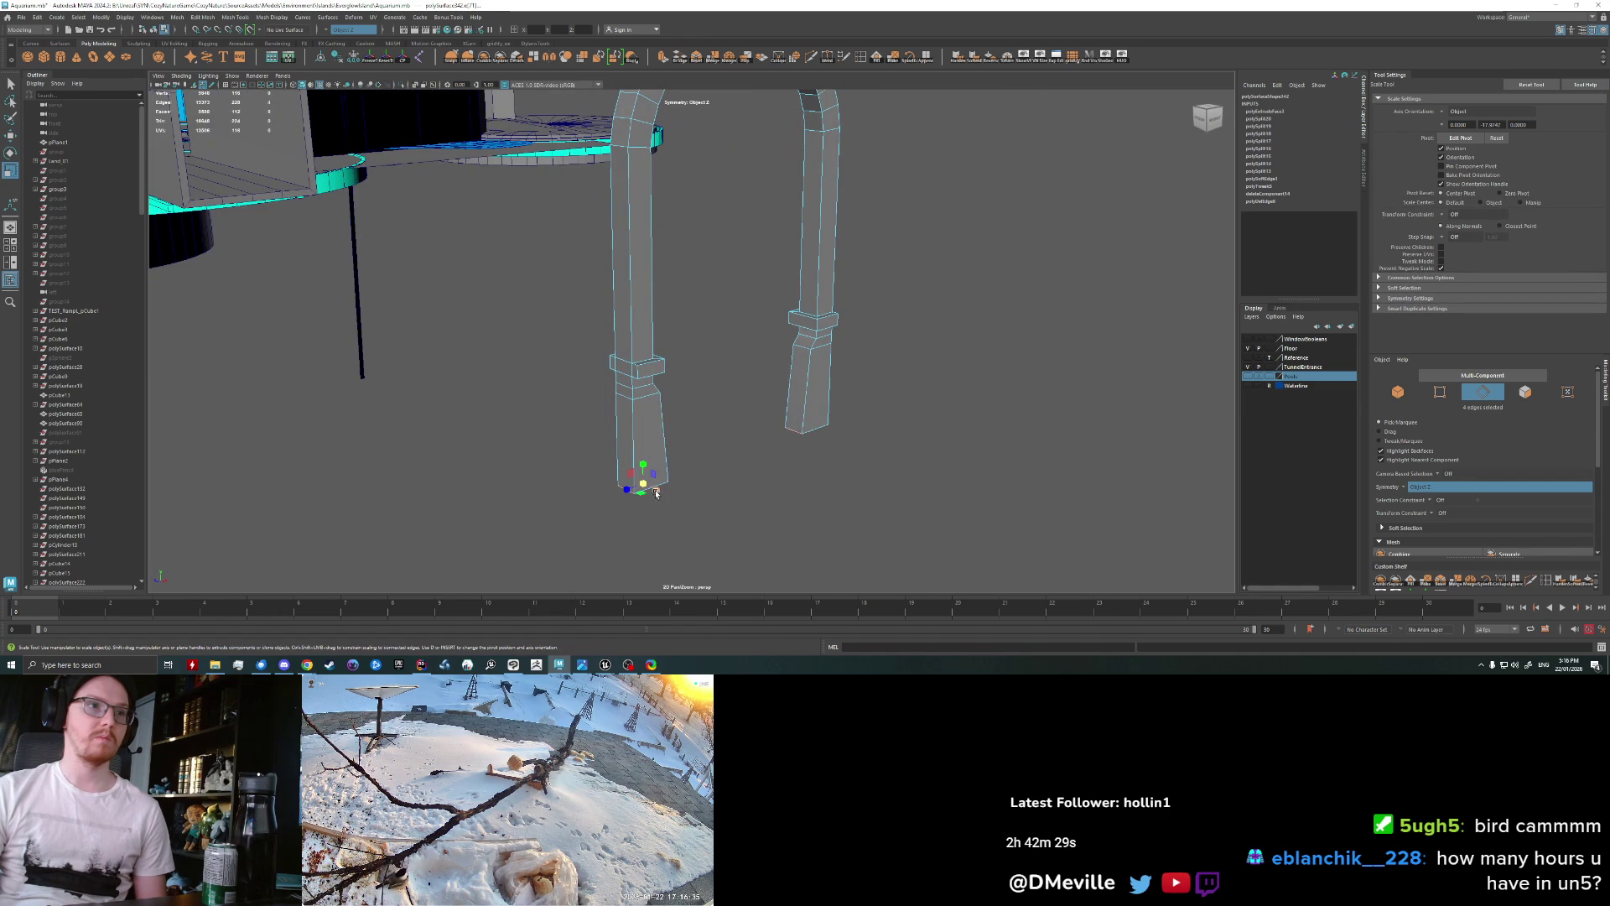
pyautogui.moveTo(759, 499)
pyautogui.keyDown('alt'); pyautogui.mouseDown()
pyautogui.moveTo(643, 486)
pyautogui.moveTo(663, 424)
pyautogui.mouseUp(); pyautogui.keyUp('alt')
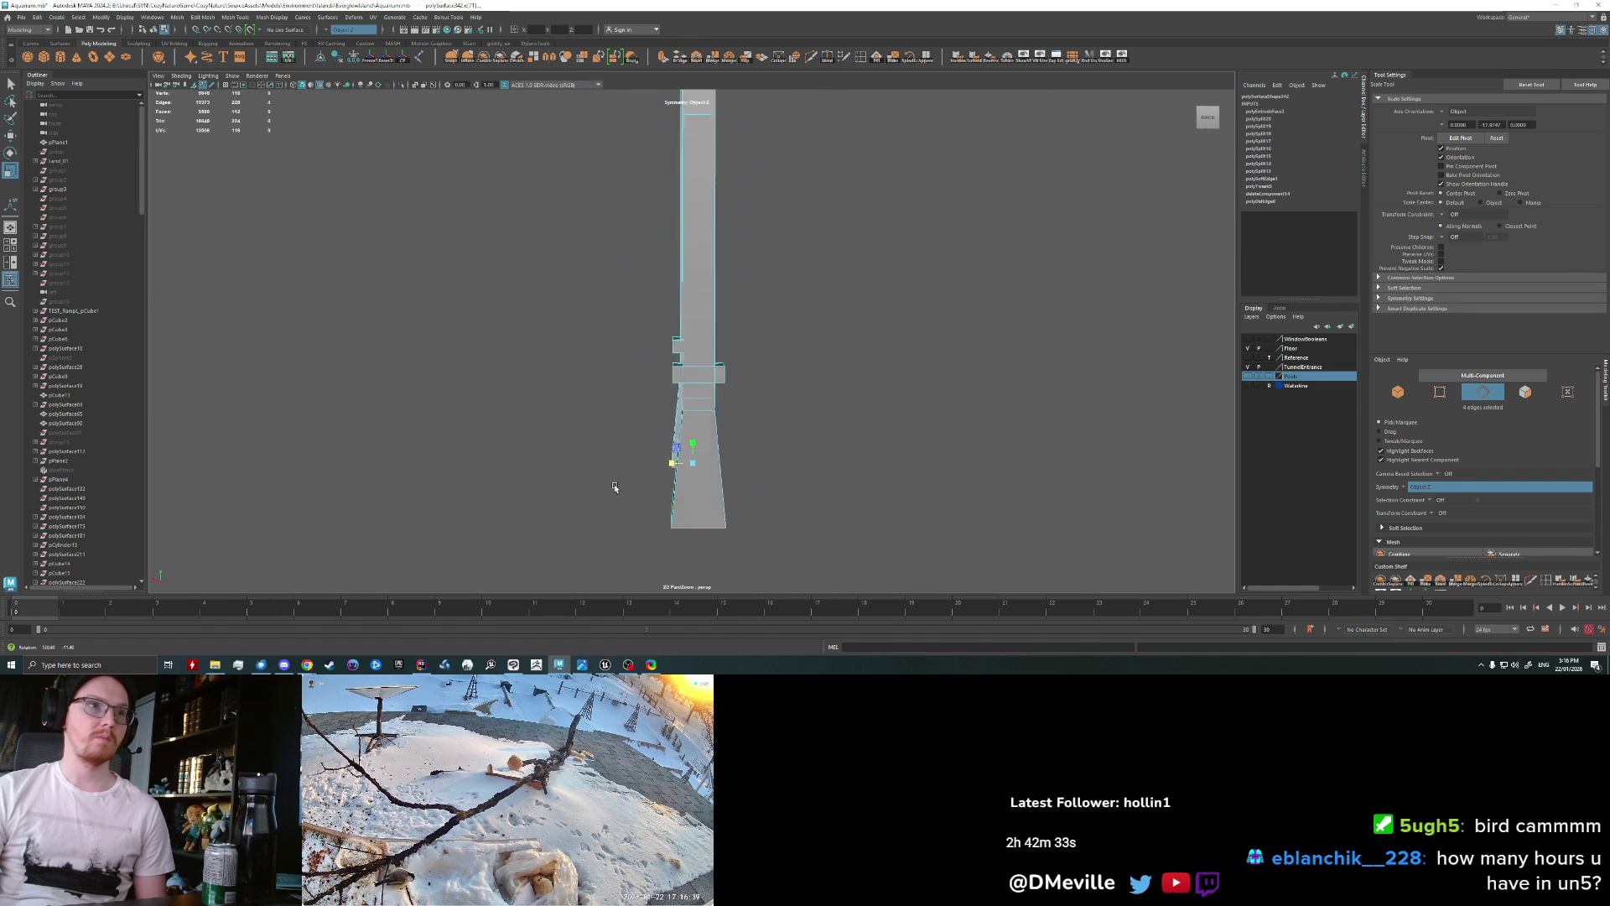
pyautogui.press('q')
pyautogui.moveTo(664, 421)
pyautogui.keyDown('alt'); pyautogui.mouseDown()
pyautogui.moveTo(718, 460)
pyautogui.moveTo(838, 335)
pyautogui.mouseUp(); pyautogui.keyUp('alt')
pyautogui.press('r')
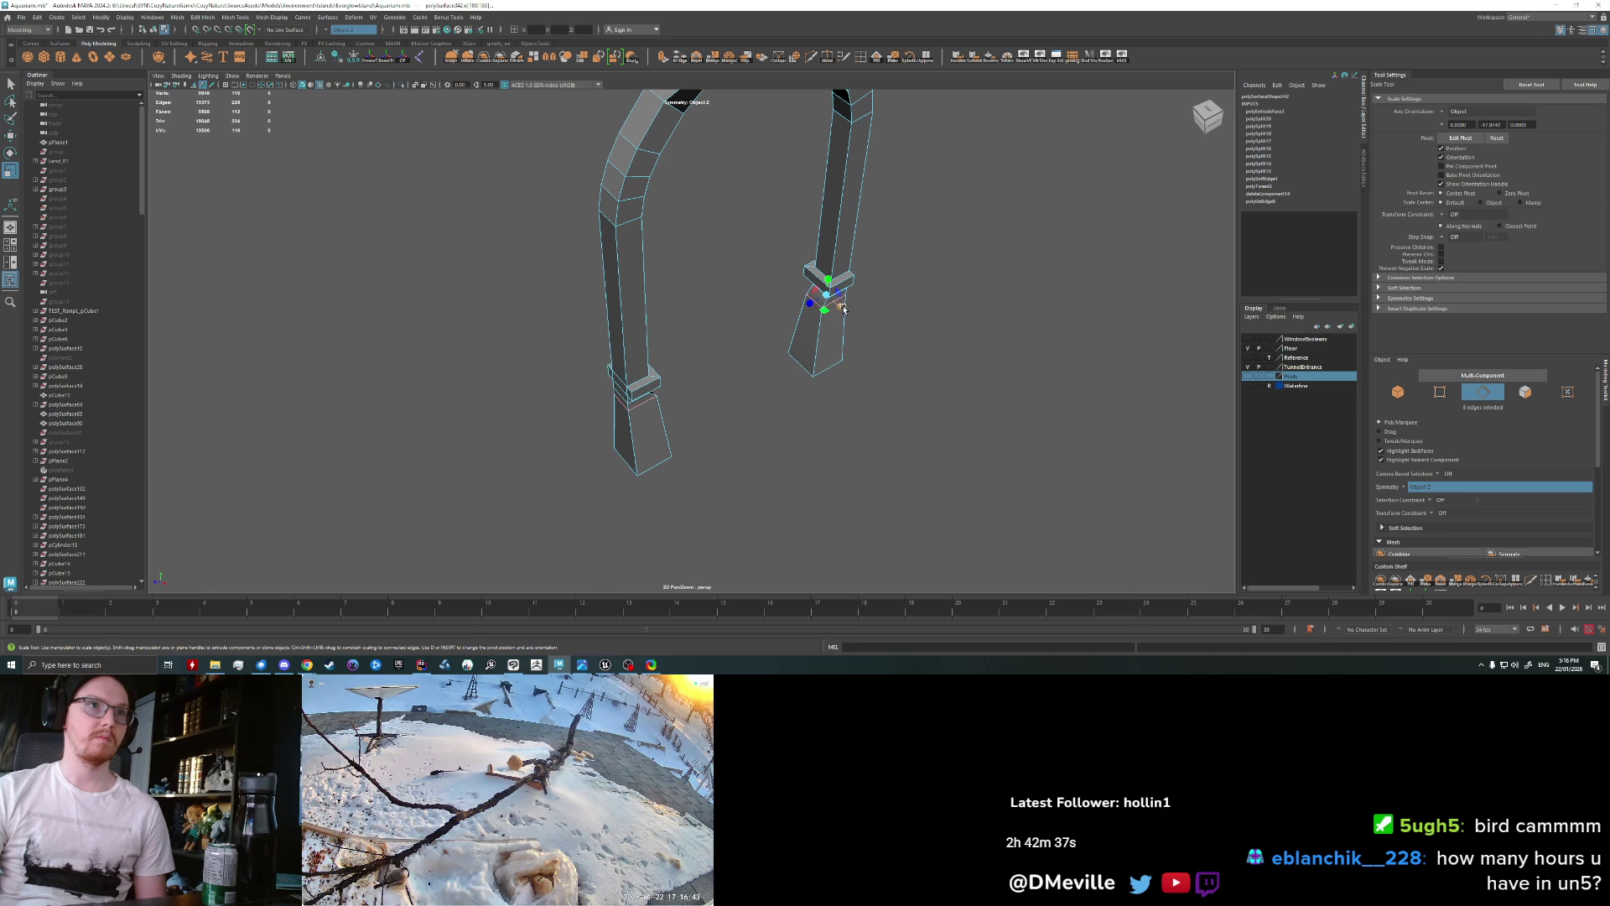
pyautogui.keyDown('alt'); pyautogui.moveTo(849, 313); pyautogui.dragTo(866, 436); pyautogui.keyUp('alt')
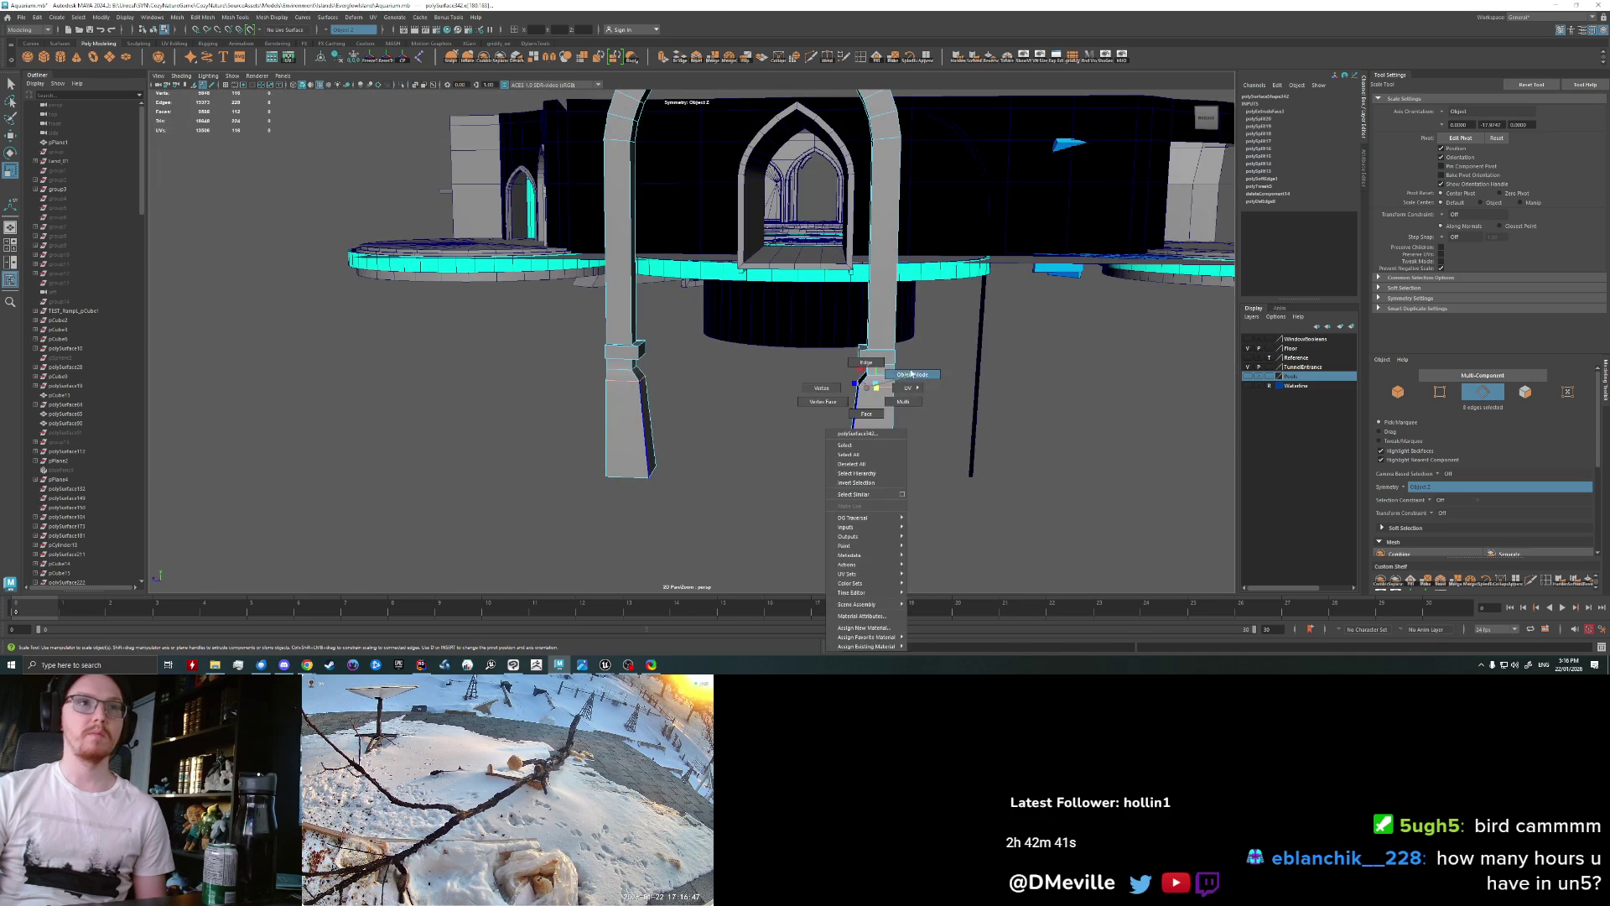
pyautogui.moveTo(866, 436); pyautogui.dragTo(868, 461, button='right')
pyautogui.press('f')
pyautogui.moveTo(868, 461)
pyautogui.keyDown('alt'); pyautogui.mouseDown()
pyautogui.moveTo(651, 377)
pyautogui.moveTo(732, 369)
pyautogui.moveTo(773, 414)
pyautogui.mouseUp(); pyautogui.keyUp('alt')
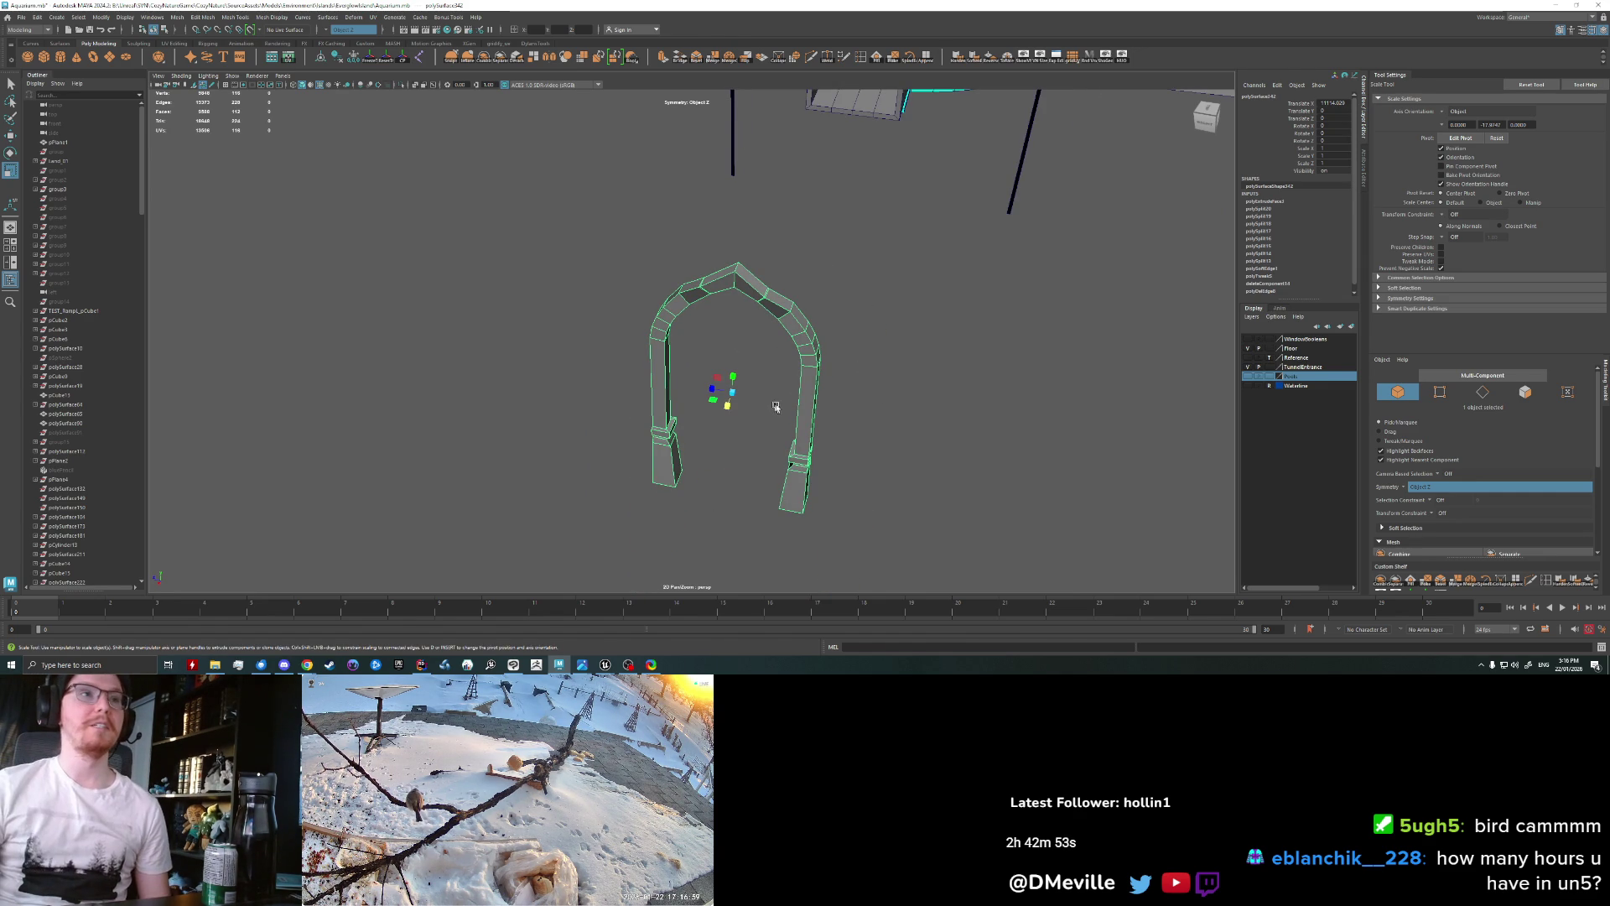
# Step: Reselect the whole arch and merge its overlapping vertices
pyautogui.click(909, 420)
pyautogui.keyDown('alt'); pyautogui.moveTo(909, 419); pyautogui.dragTo(862, 399); pyautogui.keyUp('alt')
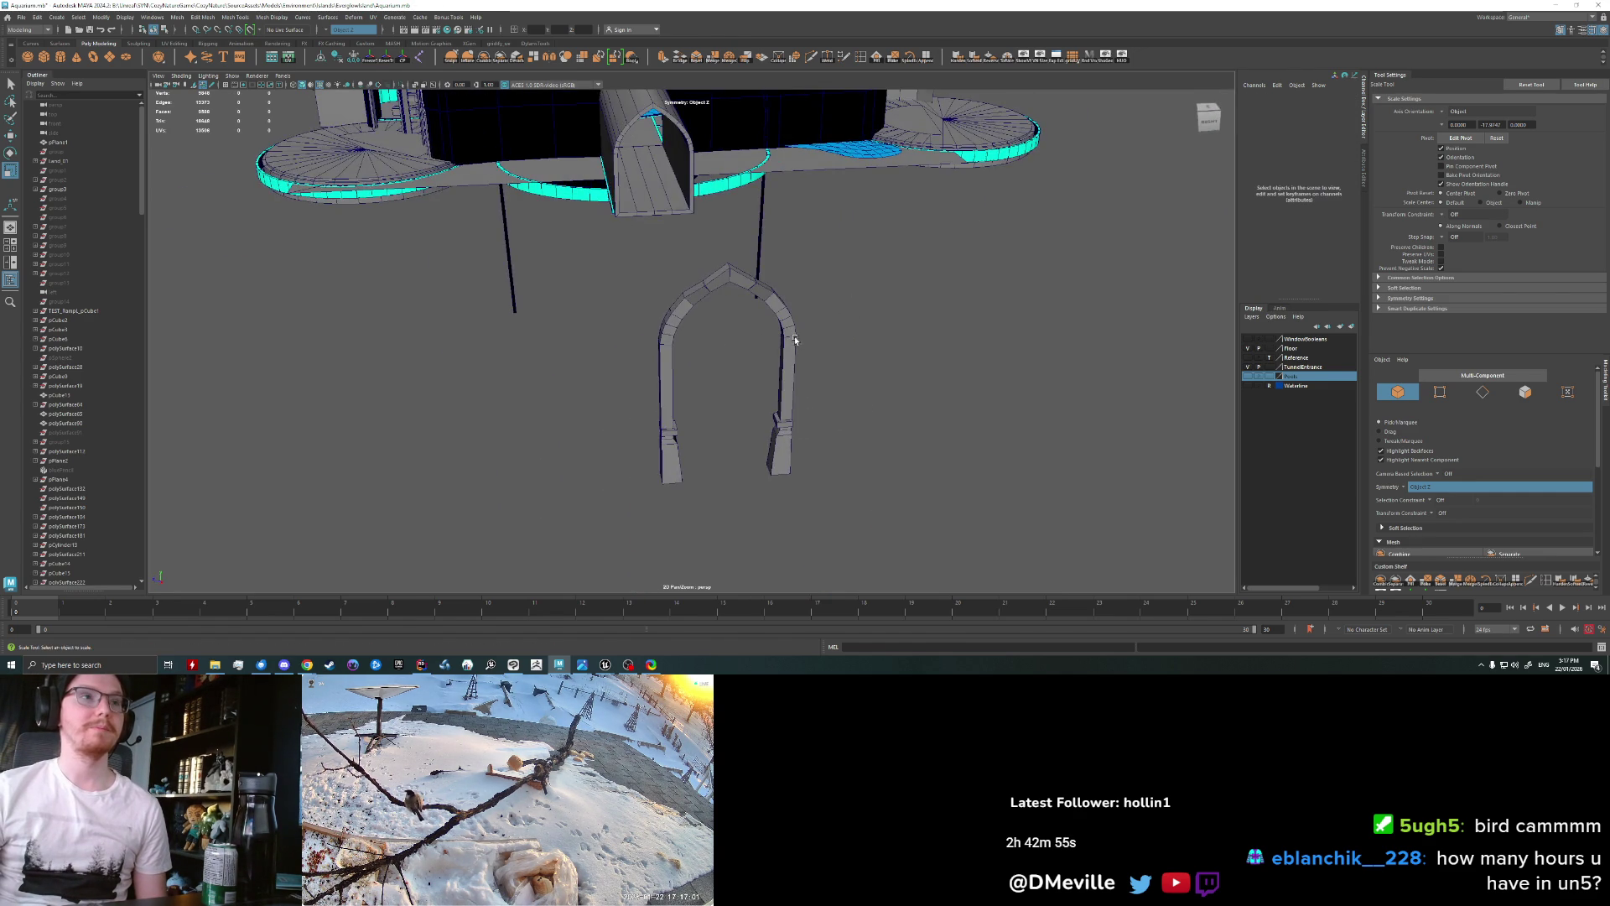
pyautogui.keyDown('alt'); pyautogui.moveTo(795, 340); pyautogui.dragTo(873, 332); pyautogui.keyUp('alt')
pyautogui.hotkey('ctrl', 'z')
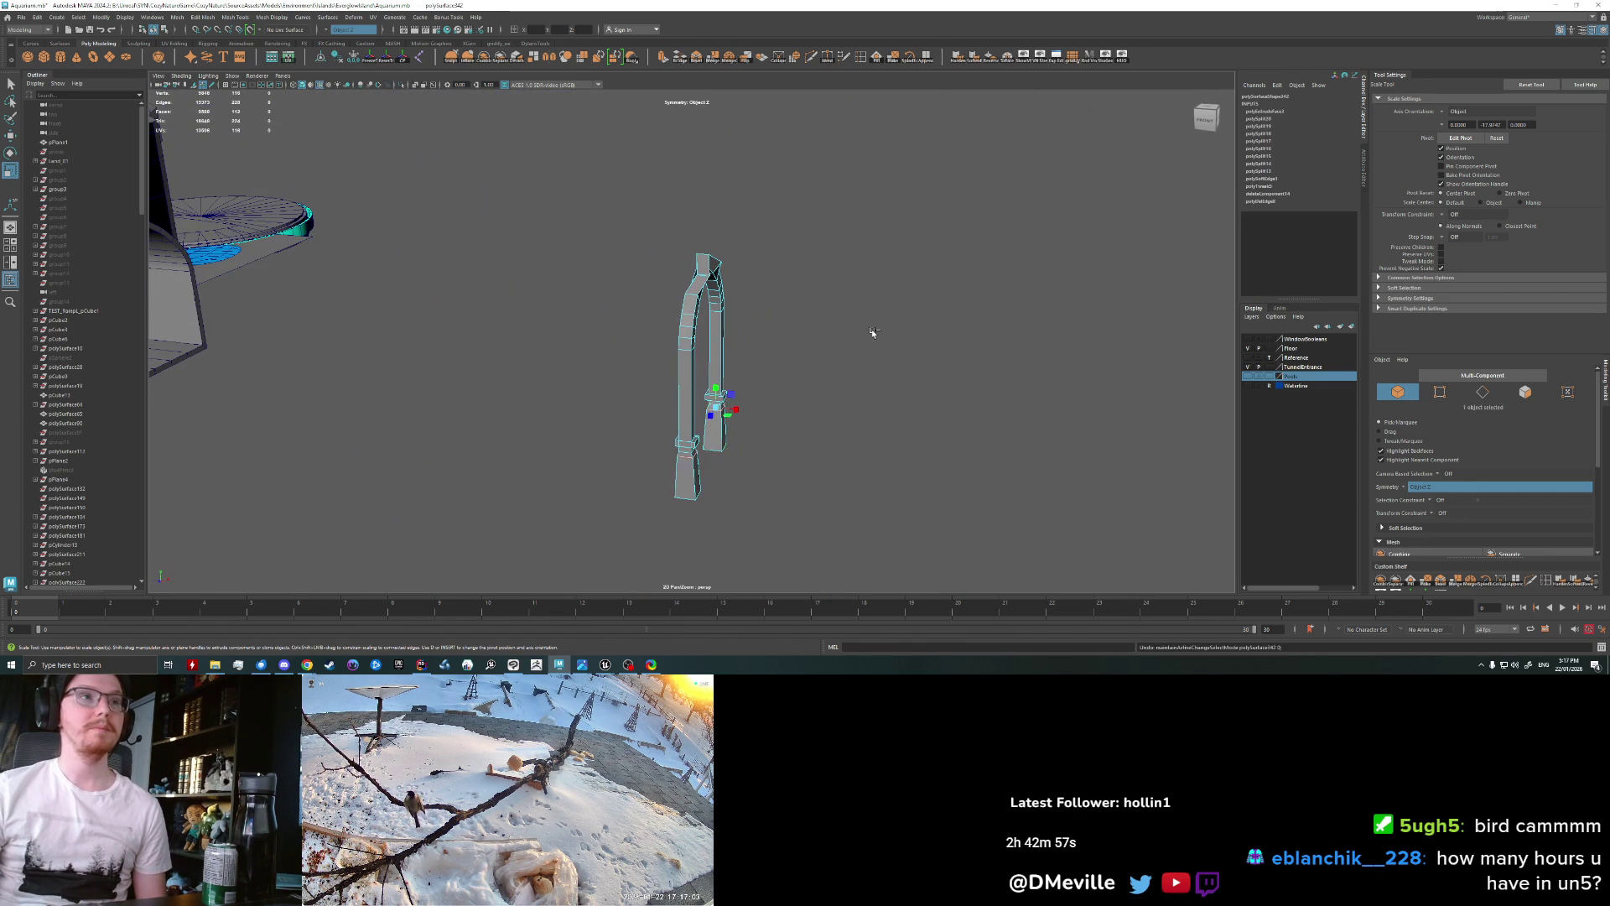
pyautogui.press('F10')
pyautogui.hotkey('ctrl', 'z')
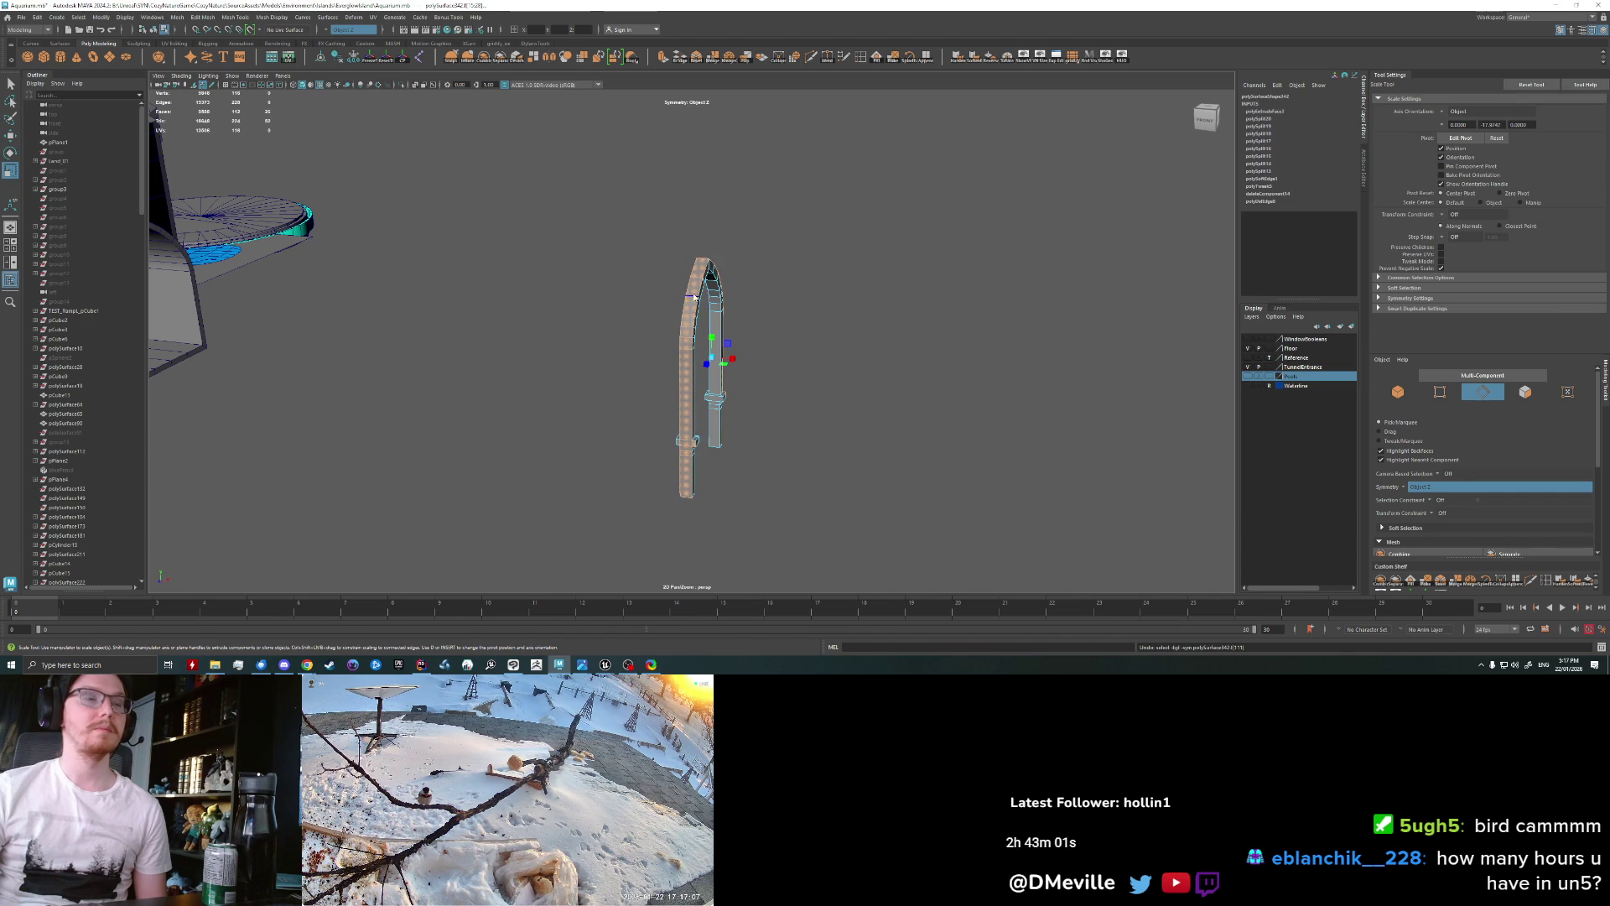
pyautogui.moveTo(695, 297); pyautogui.dragTo(794, 263, button='right')
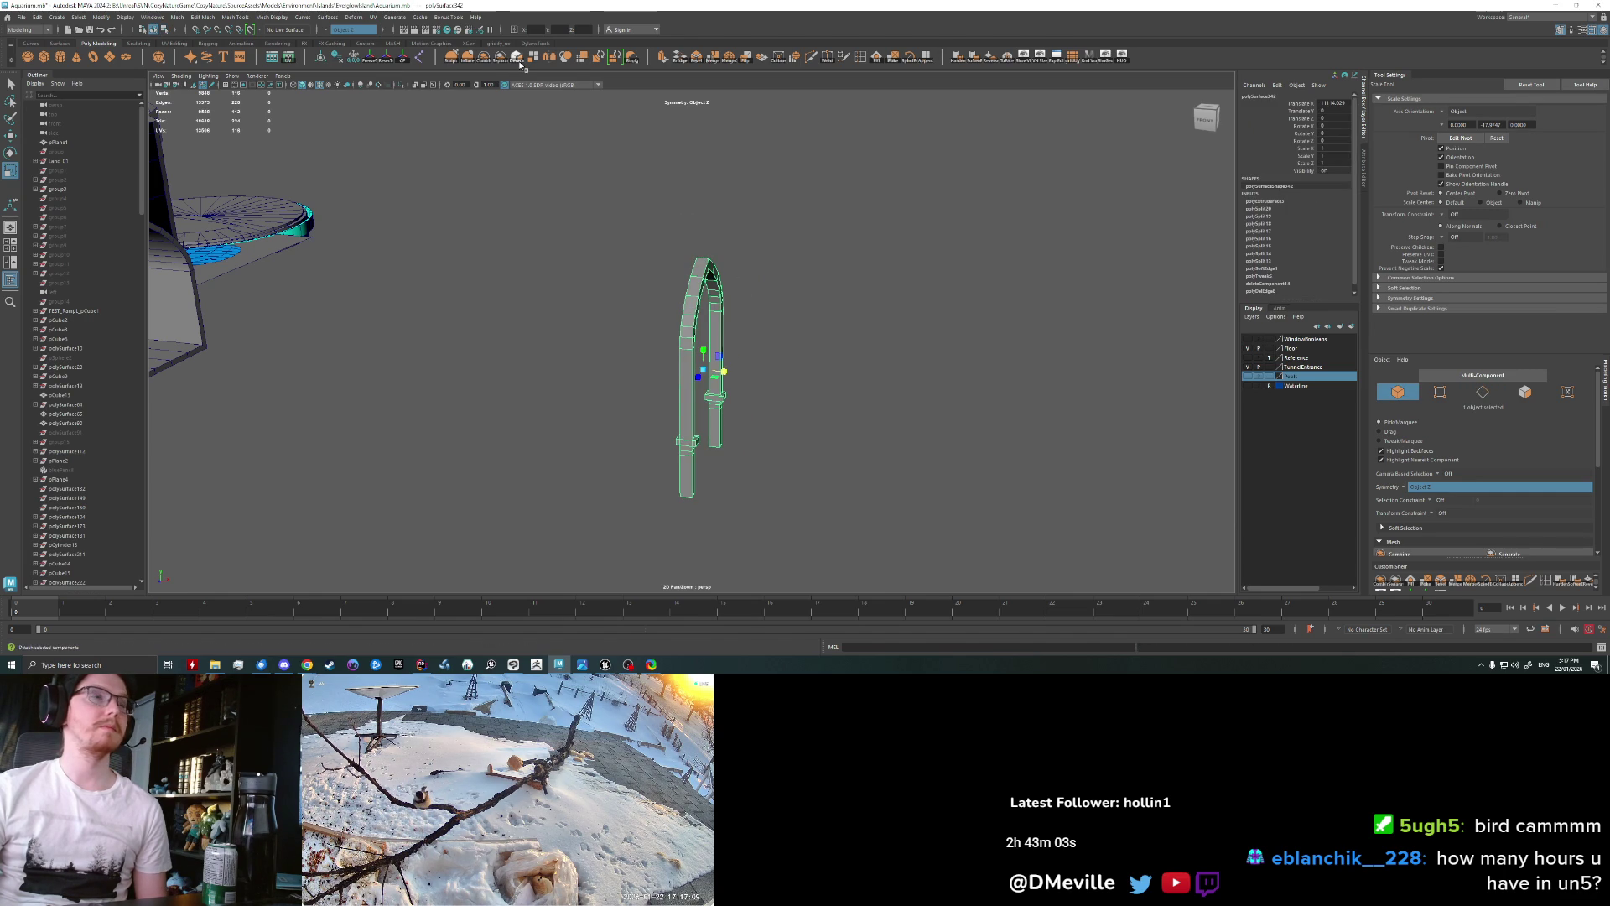
pyautogui.click(712, 58)
# Step: Select a face on the left post in face mode
pyautogui.moveTo(719, 359)
pyautogui.keyDown('alt'); pyautogui.mouseDown()
pyautogui.moveTo(806, 374)
pyautogui.moveTo(796, 309)
pyautogui.moveTo(722, 286)
pyautogui.moveTo(671, 411)
pyautogui.mouseUp(); pyautogui.keyUp('alt')
pyautogui.moveTo(671, 411); pyautogui.dragTo(677, 434, button='right')
pyautogui.moveTo(677, 435)
pyautogui.keyDown('alt'); pyautogui.mouseDown()
pyautogui.moveTo(683, 387)
pyautogui.moveTo(680, 405)
pyautogui.moveTo(764, 461)
pyautogui.moveTo(668, 385)
pyautogui.mouseUp(); pyautogui.keyUp('alt')
pyautogui.click(681, 410)
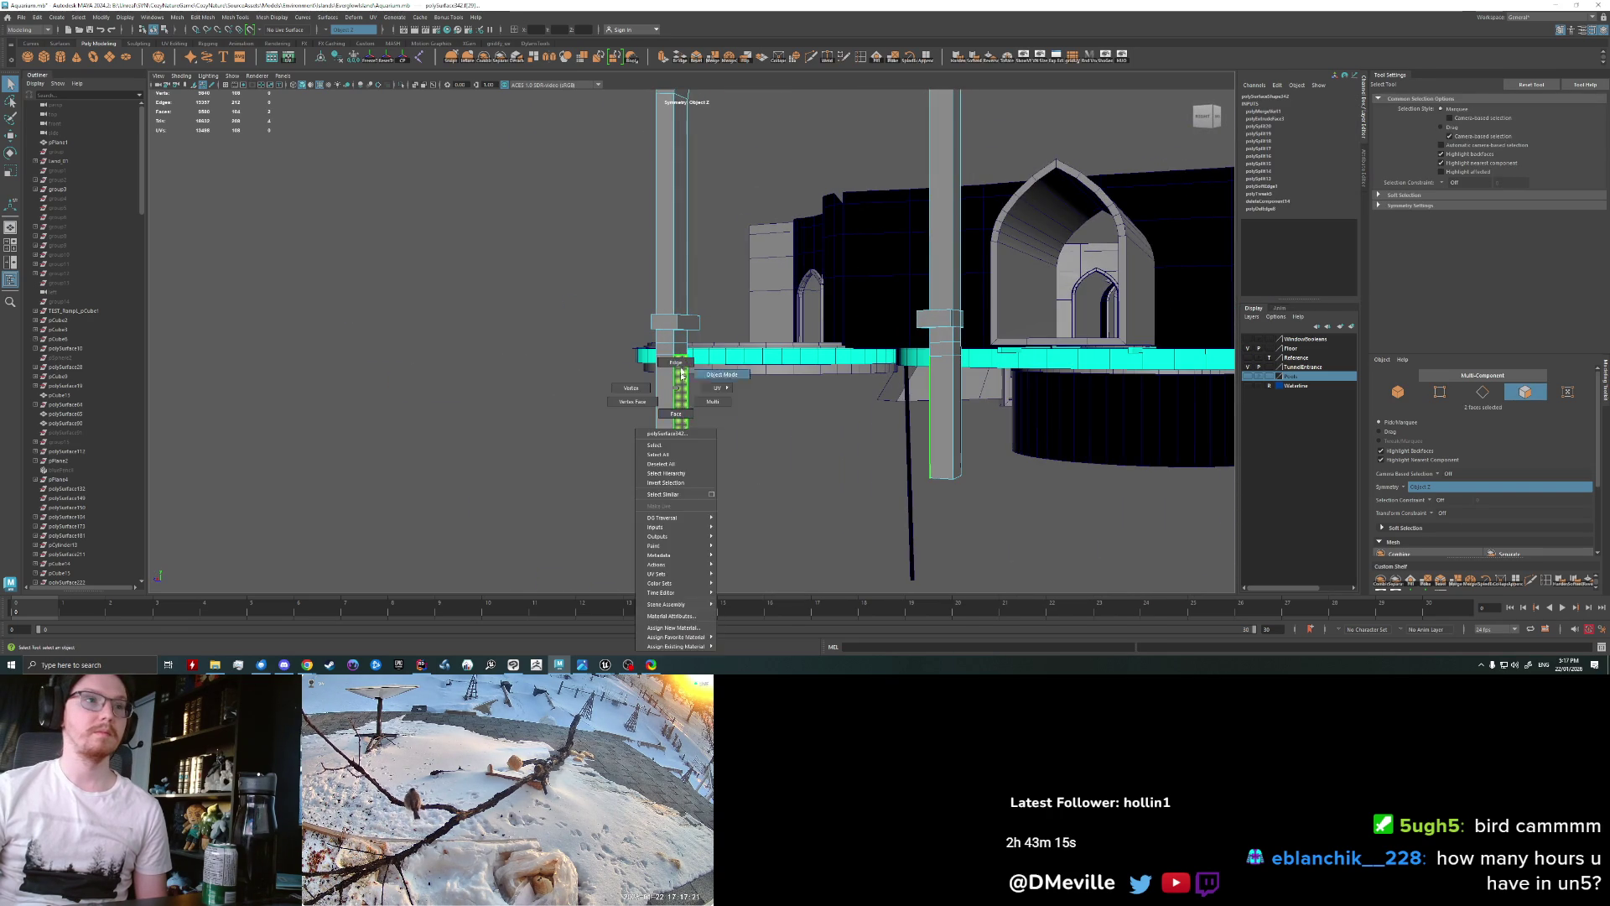
# Step: Select the posts' bottom edge loop, try widening it, then undo the scaling
pyautogui.moveTo(669, 385); pyautogui.dragTo(668, 357, button='right')
pyautogui.moveTo(668, 357)
pyautogui.keyDown('alt'); pyautogui.mouseDown()
pyautogui.moveTo(687, 467)
pyautogui.moveTo(680, 454)
pyautogui.moveTo(780, 484)
pyautogui.mouseUp(); pyautogui.keyUp('alt')
pyautogui.doubleClick(687, 467)
pyautogui.scroll(-3, 661, 428)
pyautogui.press('r')
pyautogui.moveTo(657, 443); pyautogui.dragTo(649, 438)
pyautogui.hotkey('ctrl', 'z')
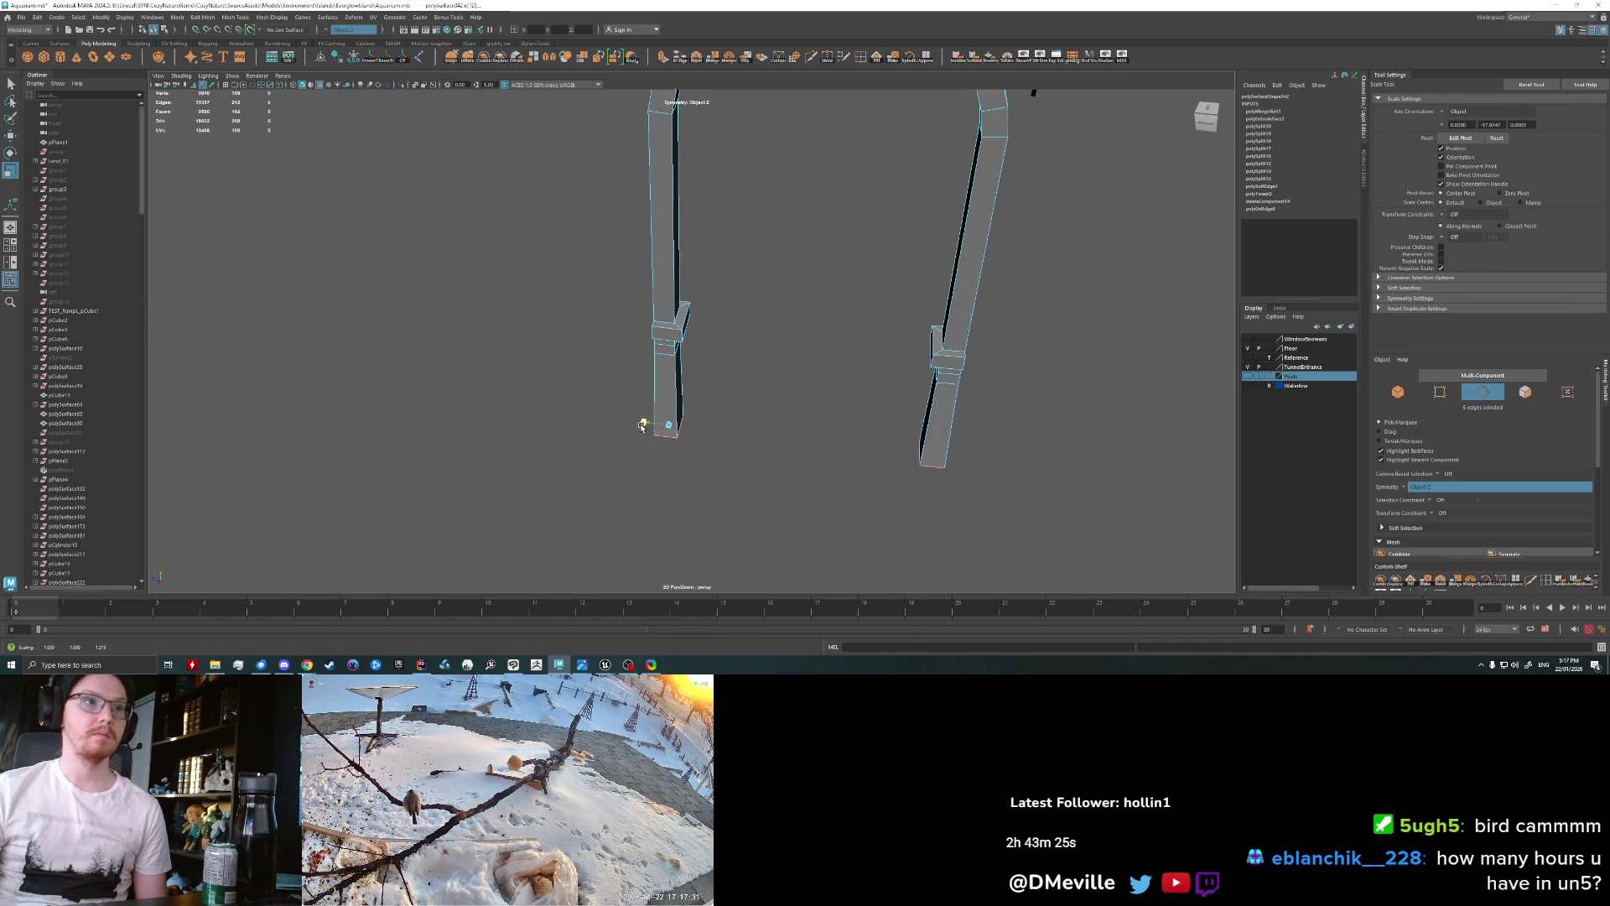
pyautogui.hotkey('ctrl', 'z')
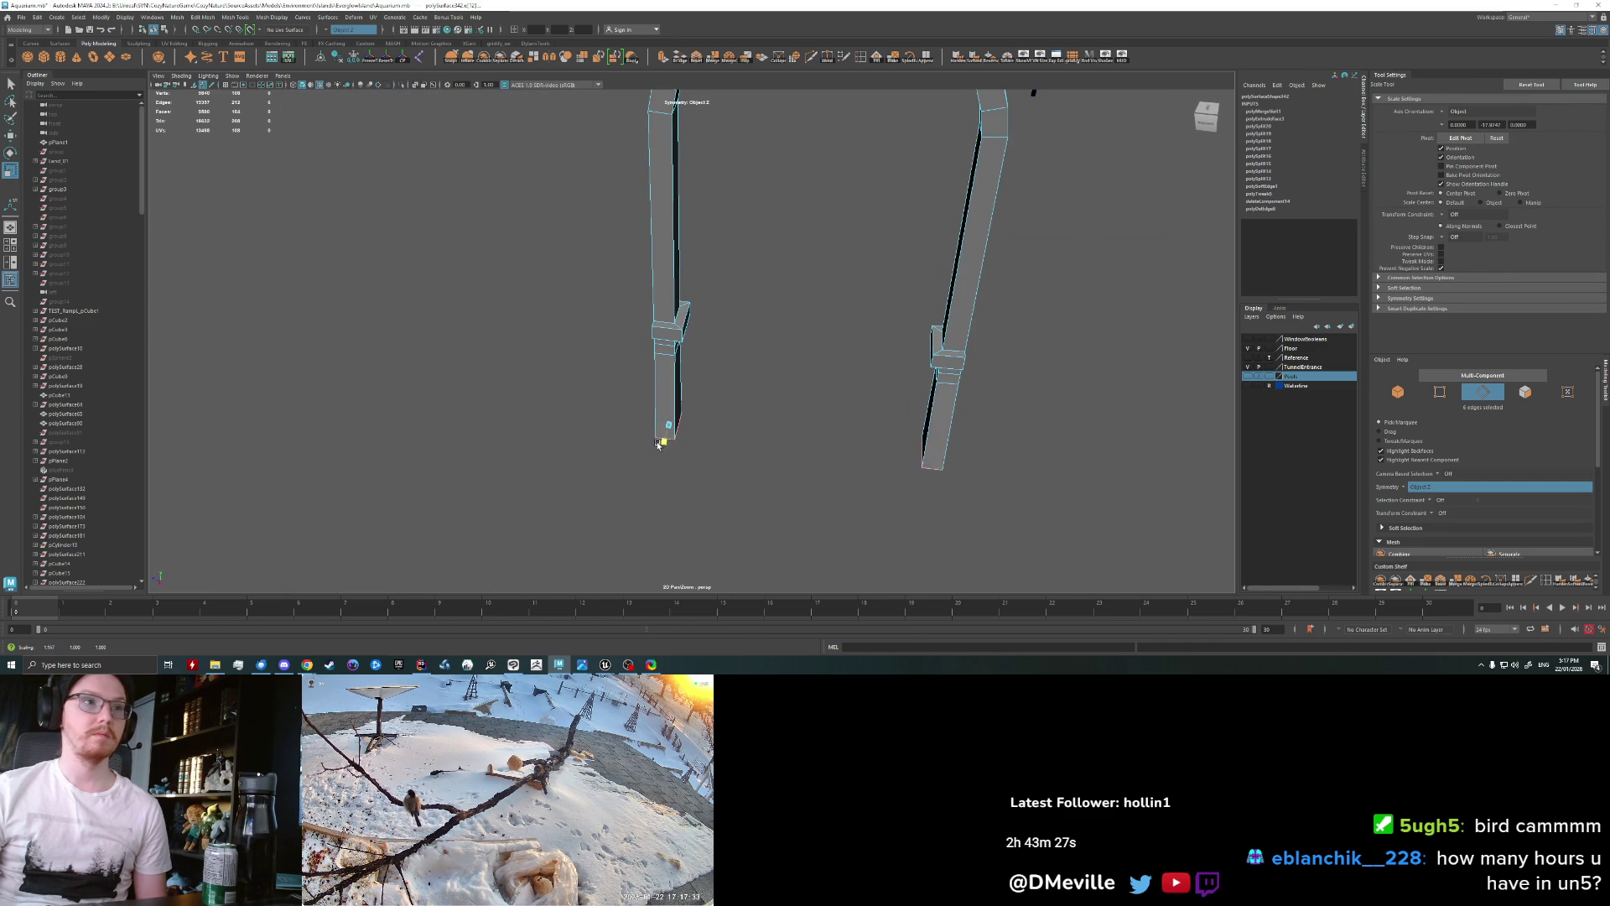
# Step: Pick two bottom edges of the post for moving
pyautogui.press('w')
pyautogui.click(661, 424)
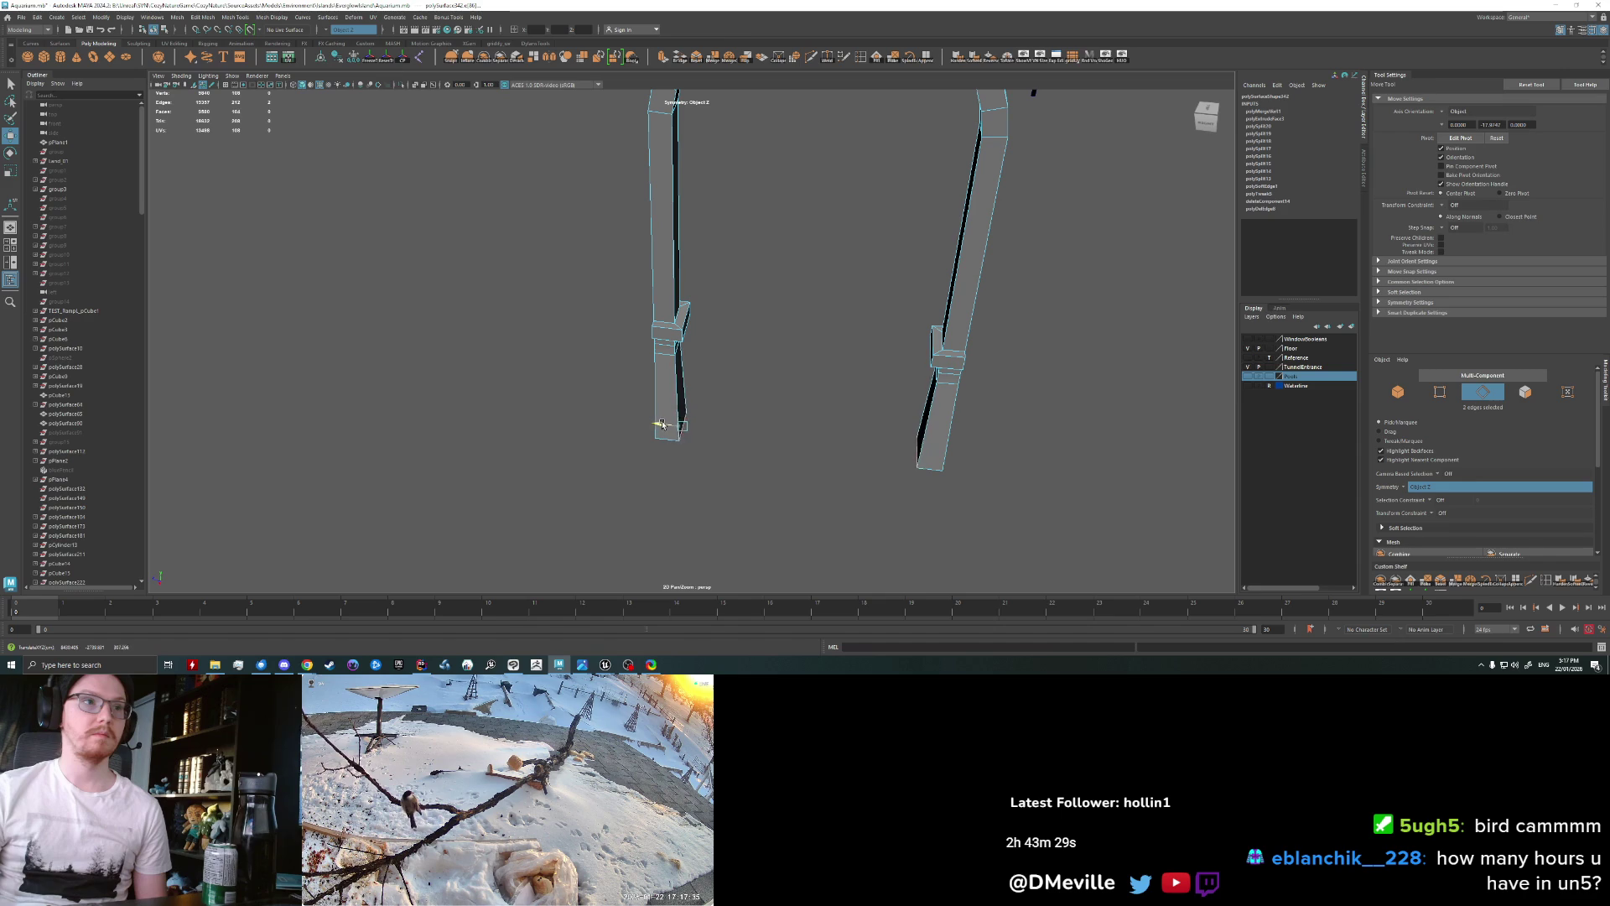
pyautogui.press('r')
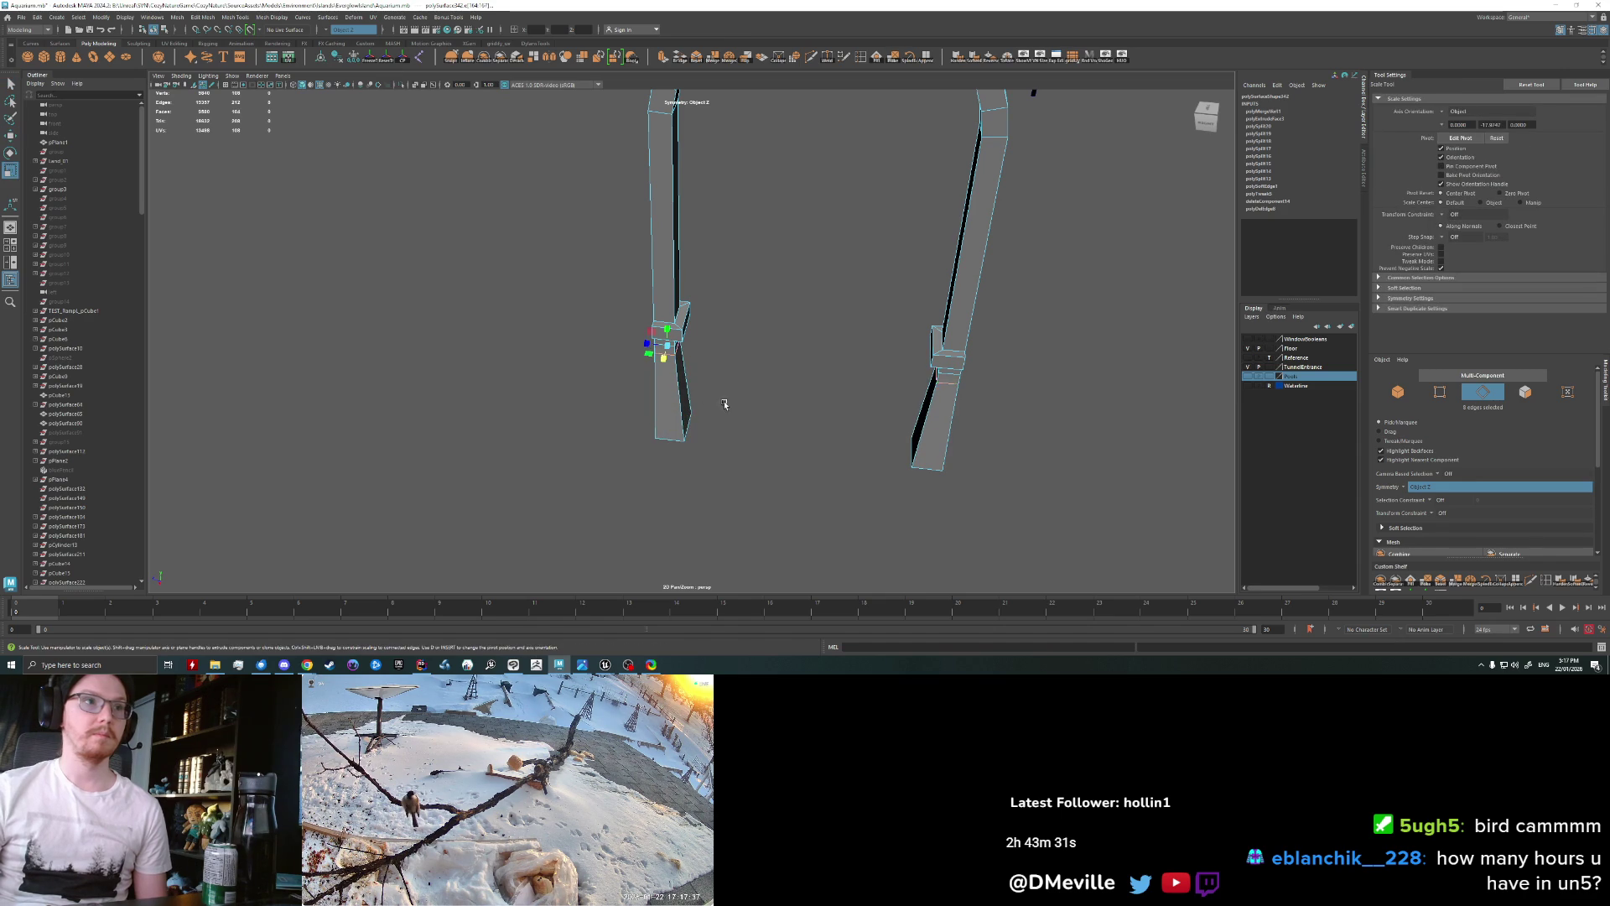
pyautogui.scroll(-3, 730, 420)
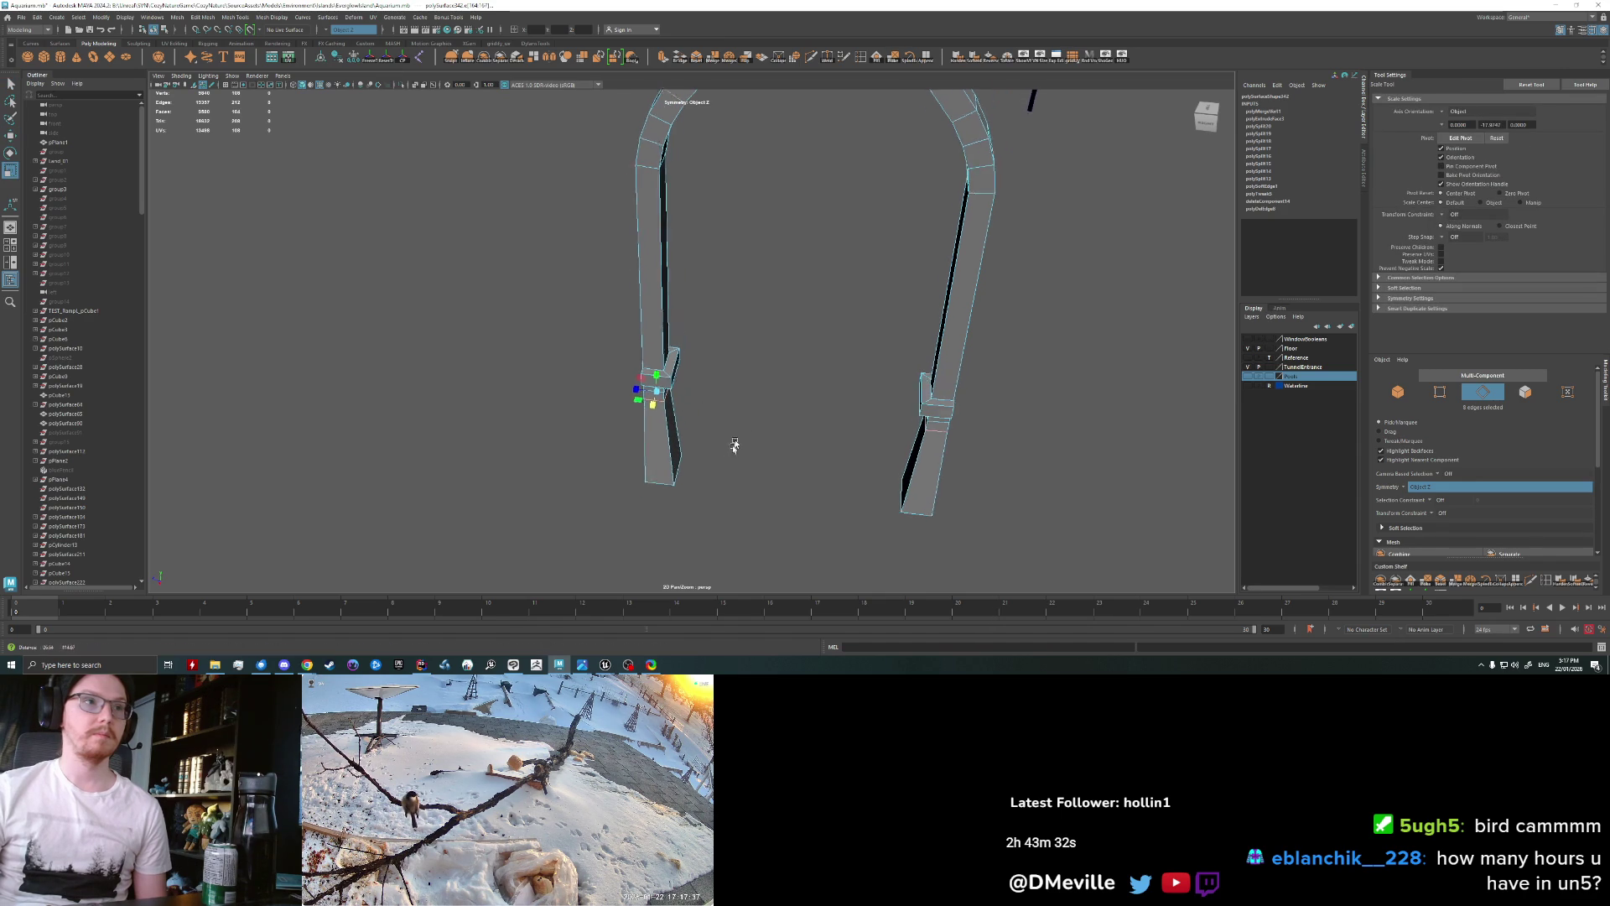
pyautogui.press('q')
pyautogui.click(664, 410)
pyautogui.press('w')
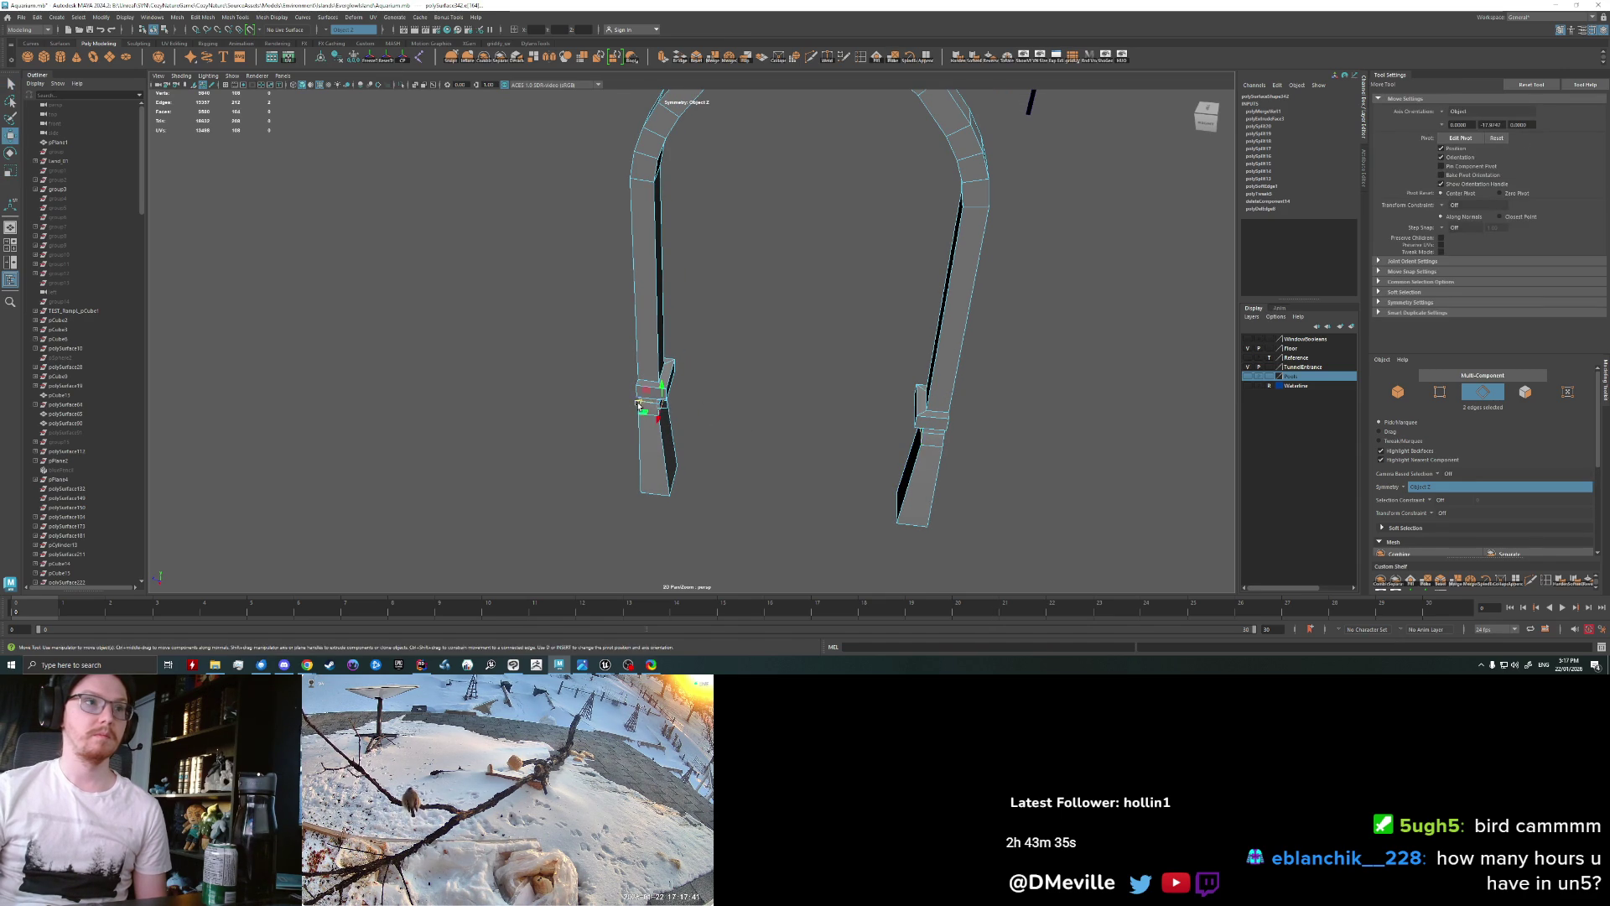
# Step: Select the bottom edge loops on both pillars and shift them to the right
pyautogui.moveTo(755, 432)
pyautogui.keyDown('alt'); pyautogui.mouseDown()
pyautogui.moveTo(759, 407)
pyautogui.moveTo(656, 512)
pyautogui.mouseUp(); pyautogui.keyUp('alt')
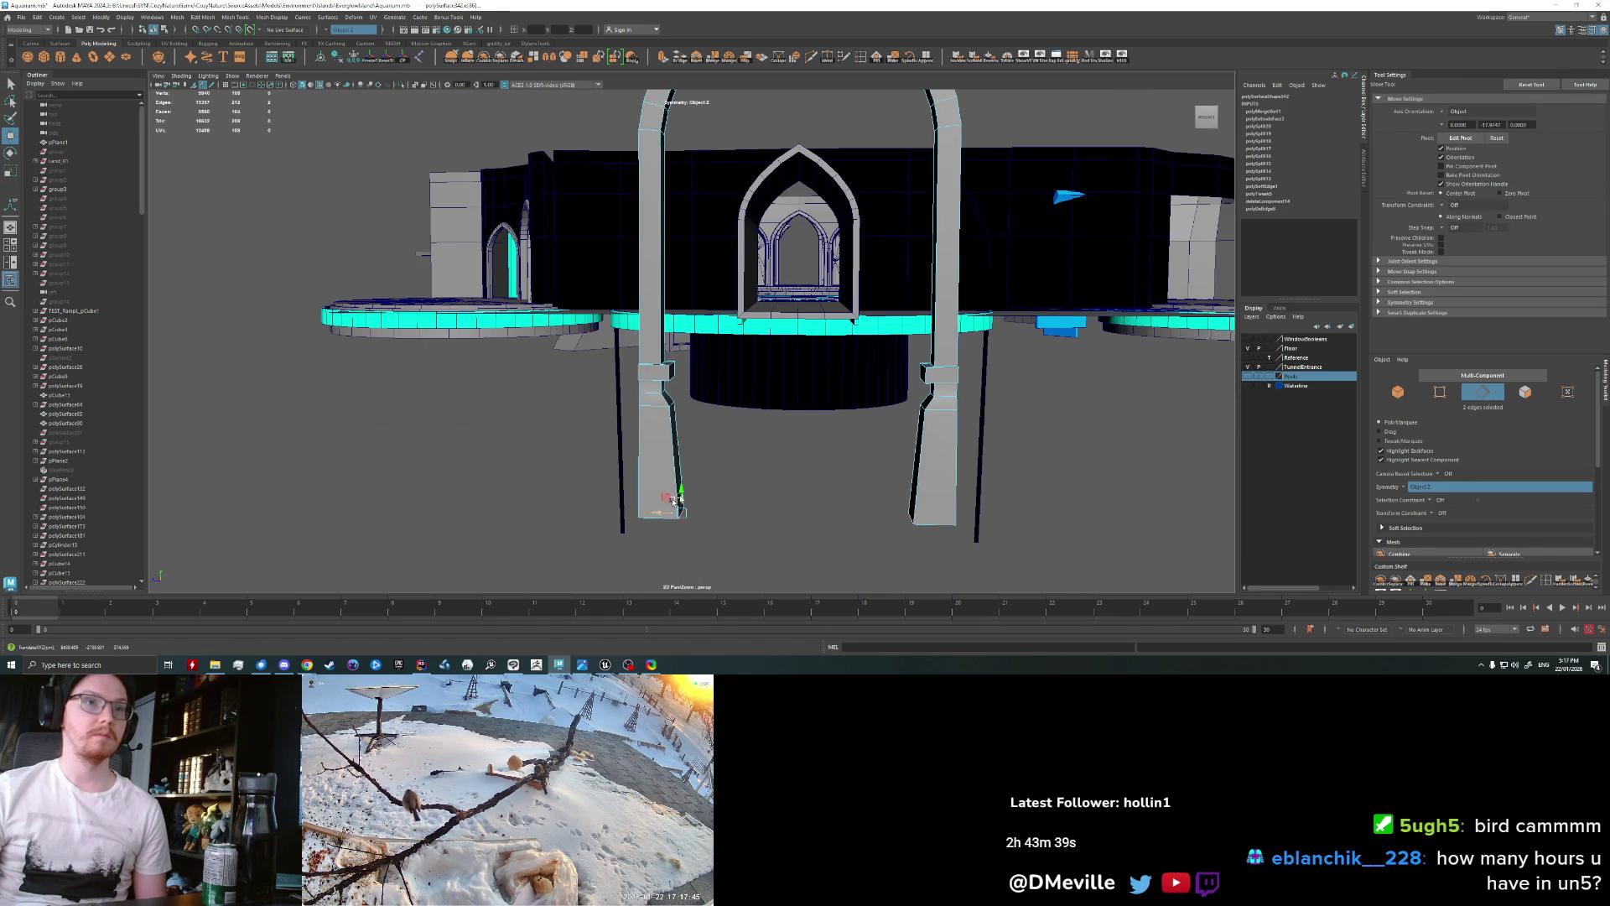
pyautogui.keyDown('alt'); pyautogui.moveTo(678, 500); pyautogui.dragTo(759, 446); pyautogui.keyUp('alt')
pyautogui.keyDown('alt'); pyautogui.moveTo(669, 405); pyautogui.dragTo(716, 432); pyautogui.keyUp('alt')
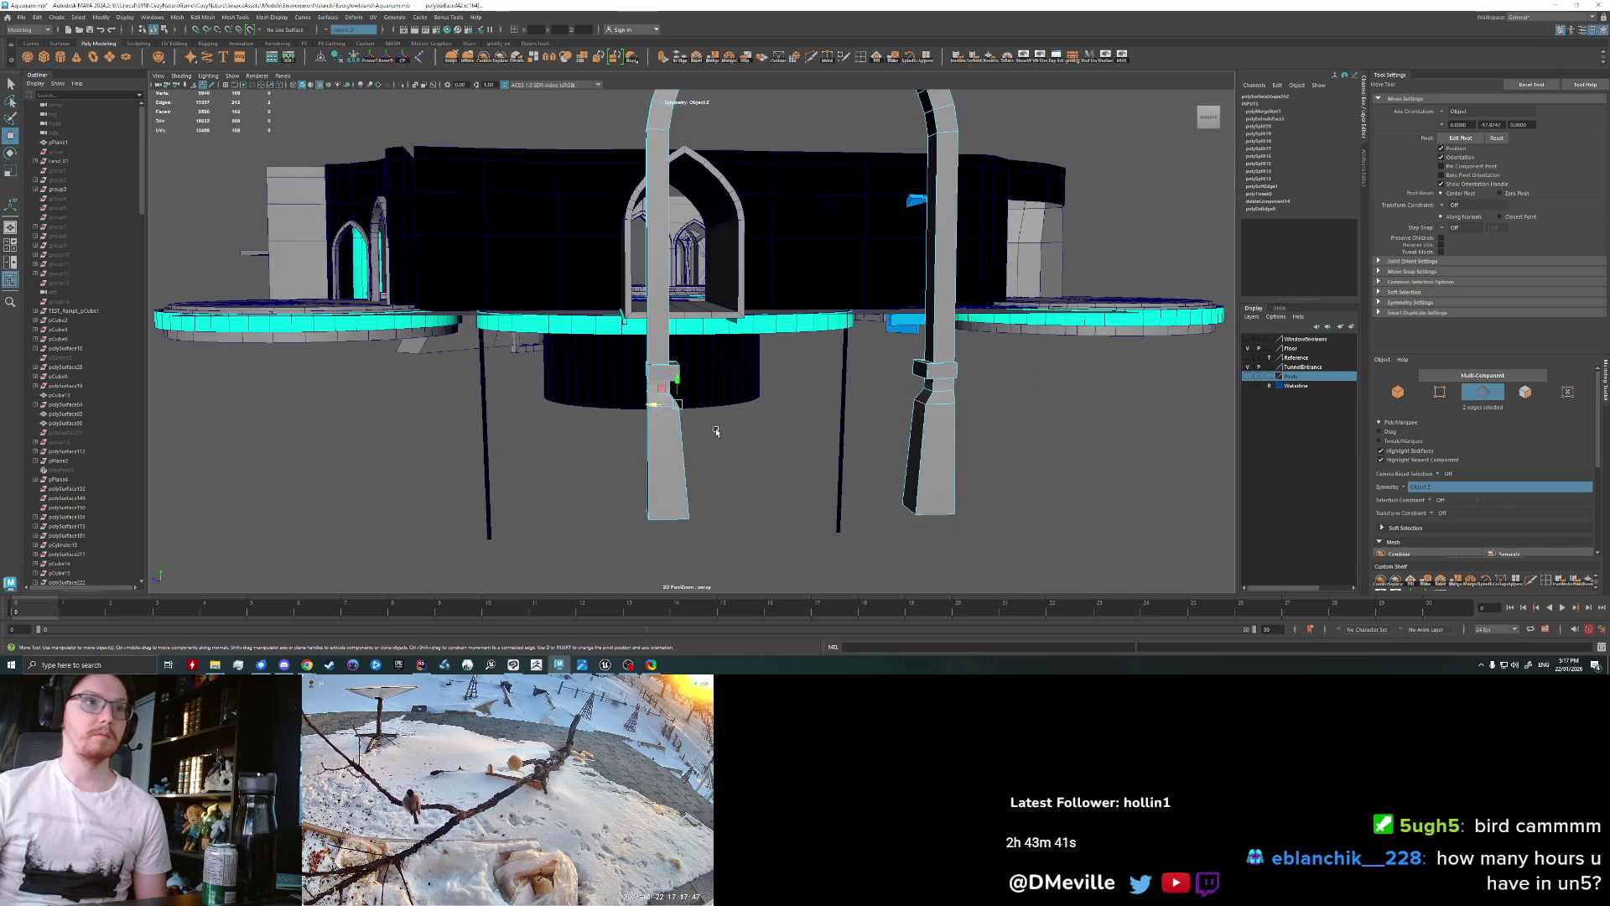
pyautogui.press('q')
pyautogui.doubleClick(661, 406)
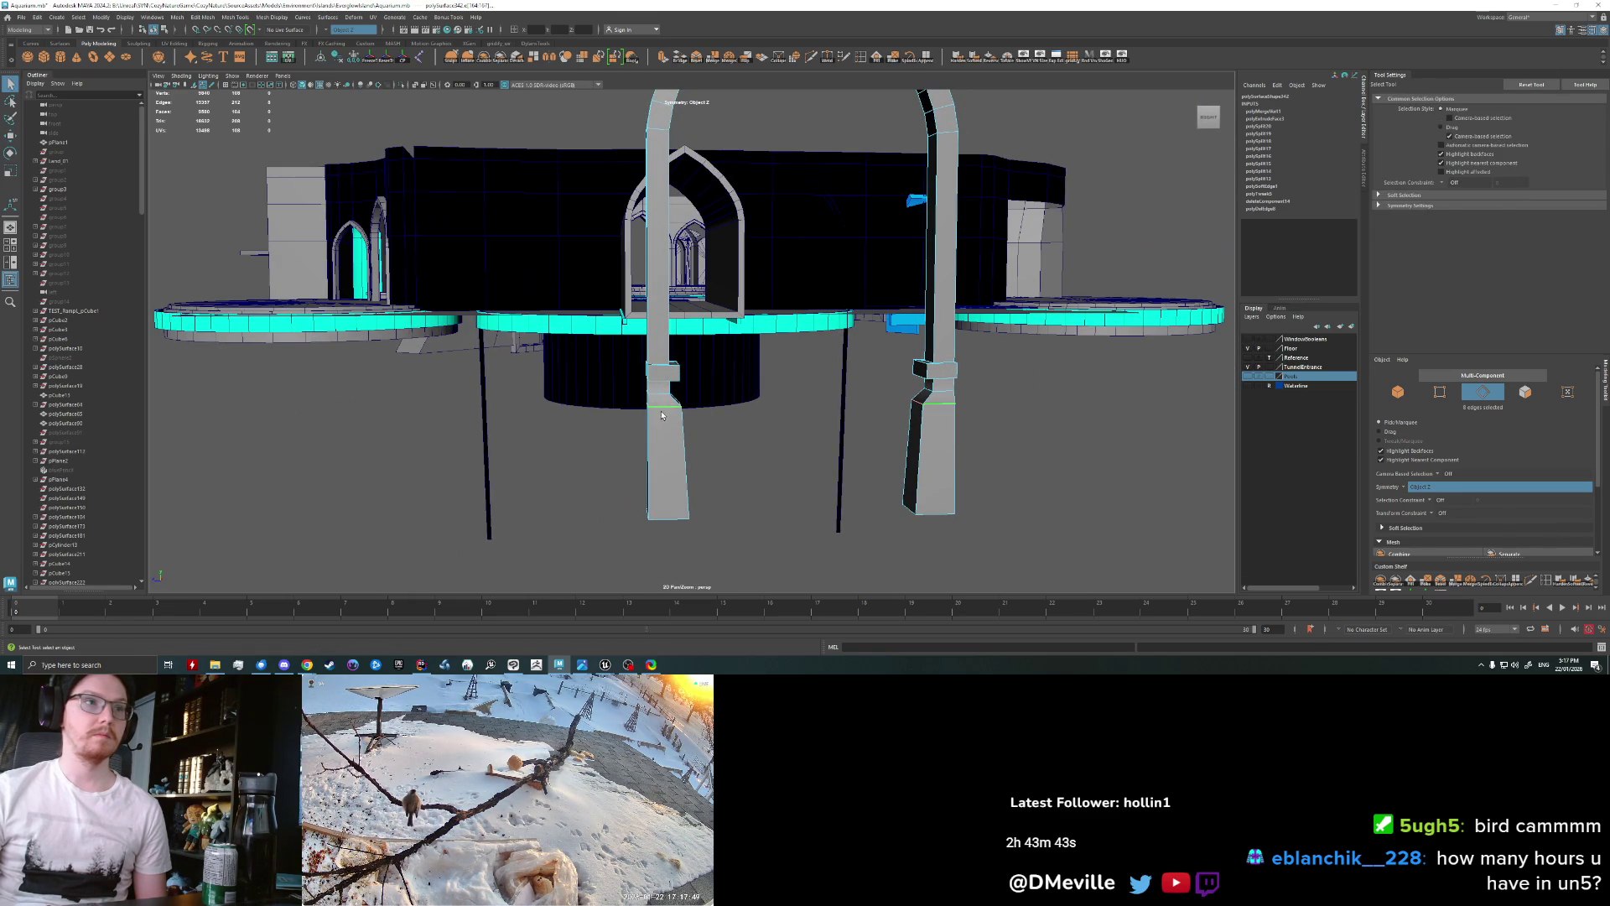
pyautogui.press('w')
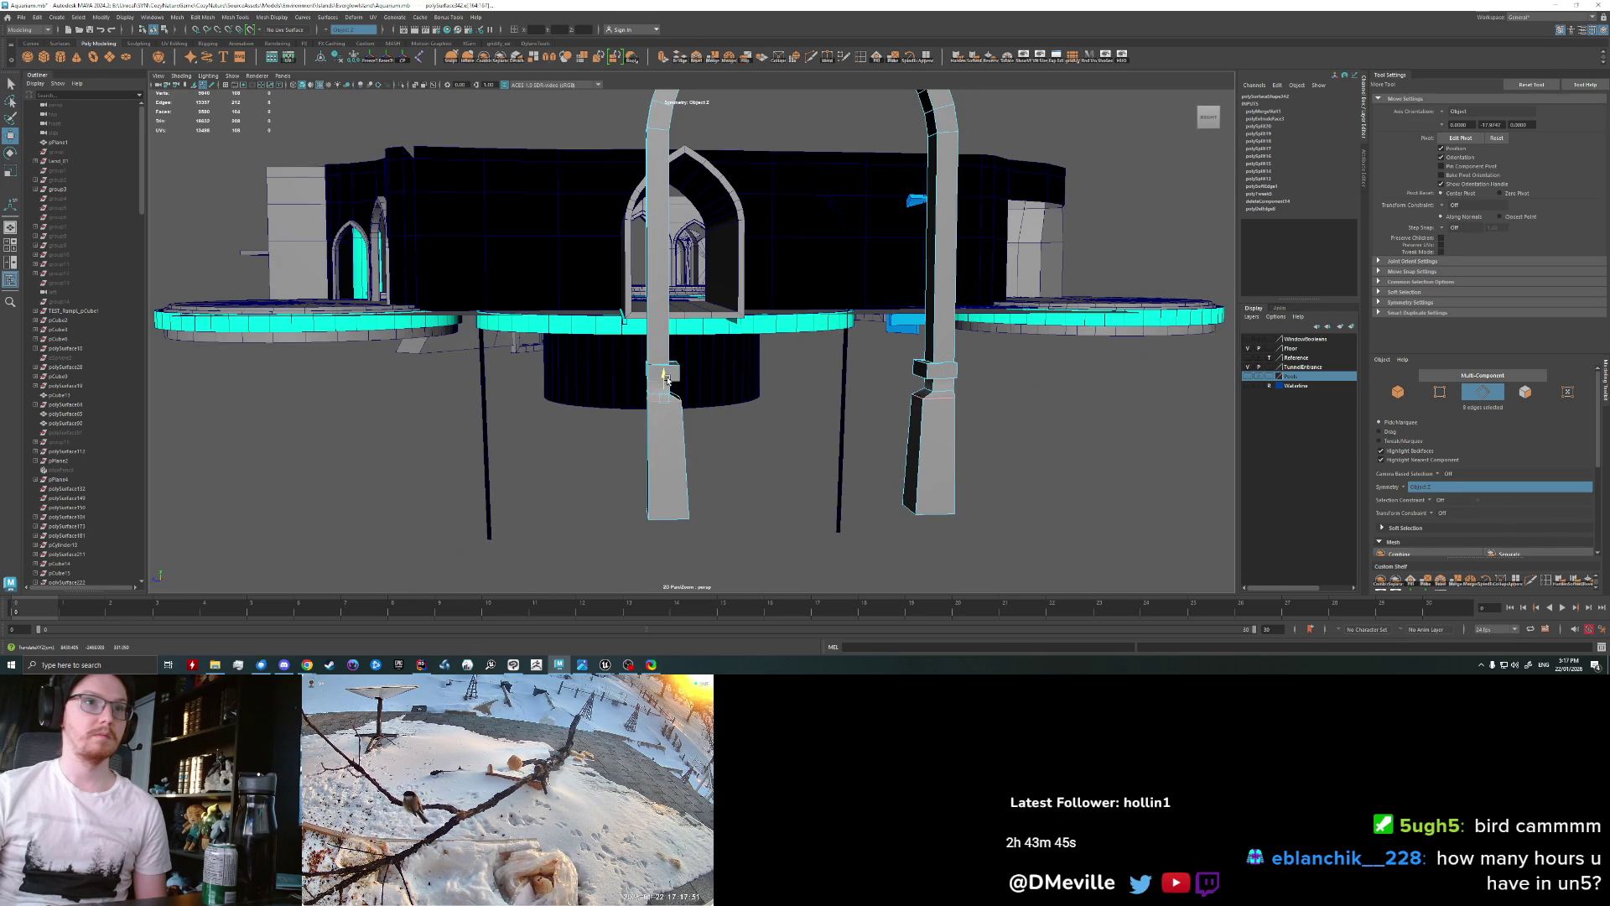
pyautogui.moveTo(723, 422)
pyautogui.keyDown('alt'); pyautogui.mouseDown()
pyautogui.moveTo(726, 500)
pyautogui.moveTo(853, 482)
pyautogui.moveTo(726, 476)
pyautogui.moveTo(658, 386)
pyautogui.moveTo(699, 396)
pyautogui.moveTo(652, 370)
pyautogui.mouseUp(); pyautogui.keyUp('alt')
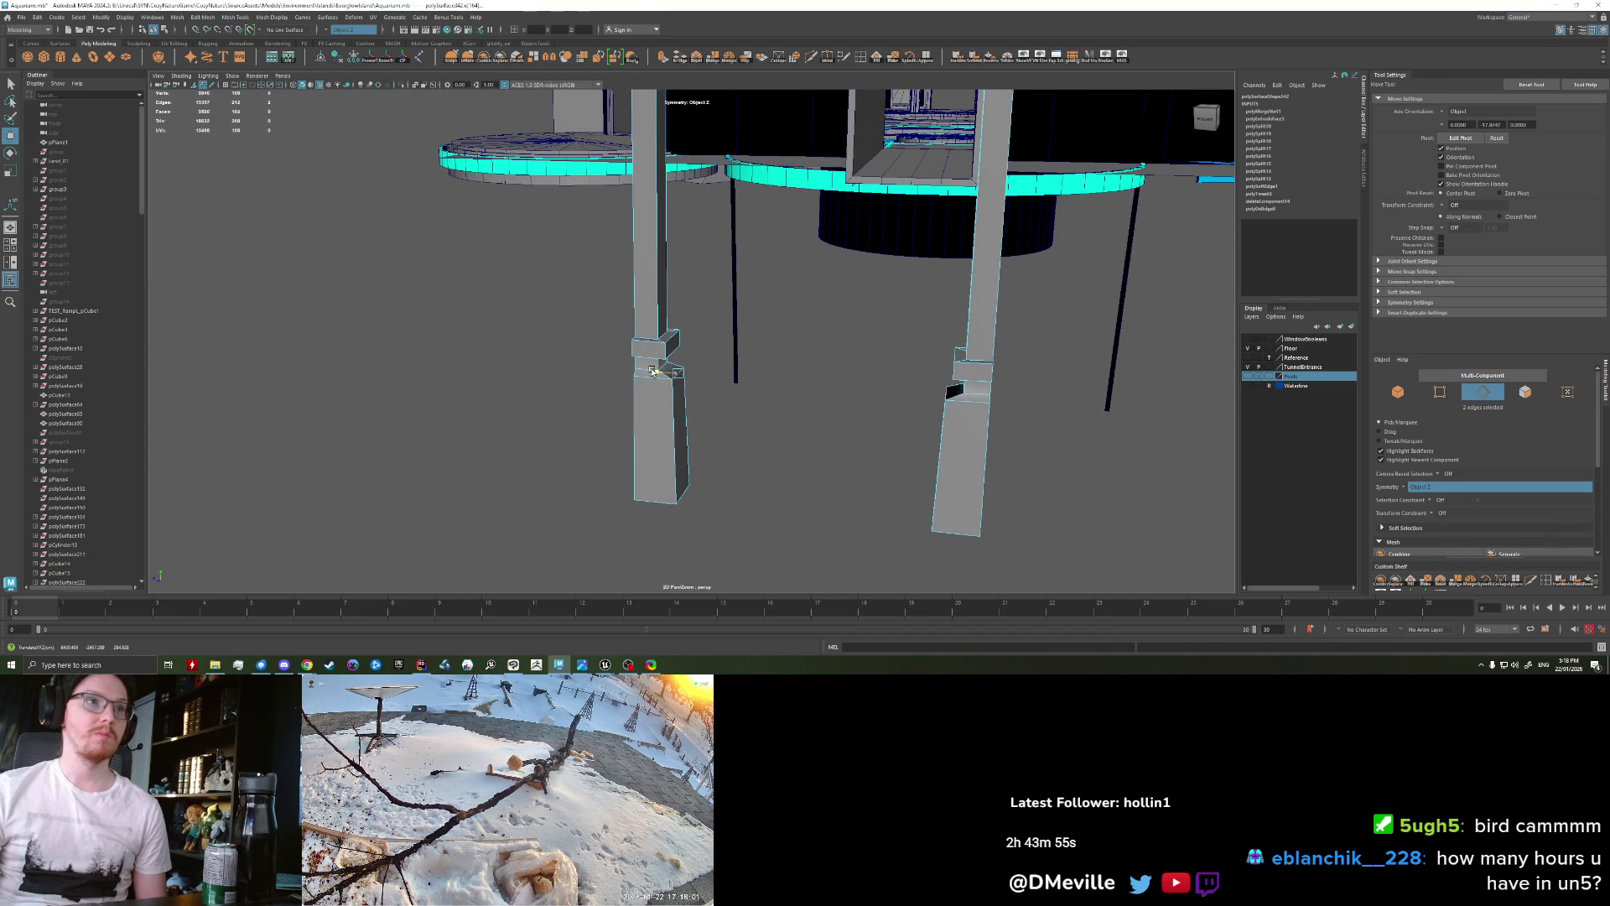
pyautogui.moveTo(657, 491)
pyautogui.mouseDown()
pyautogui.moveTo(683, 454)
pyautogui.moveTo(637, 470)
pyautogui.mouseUp()
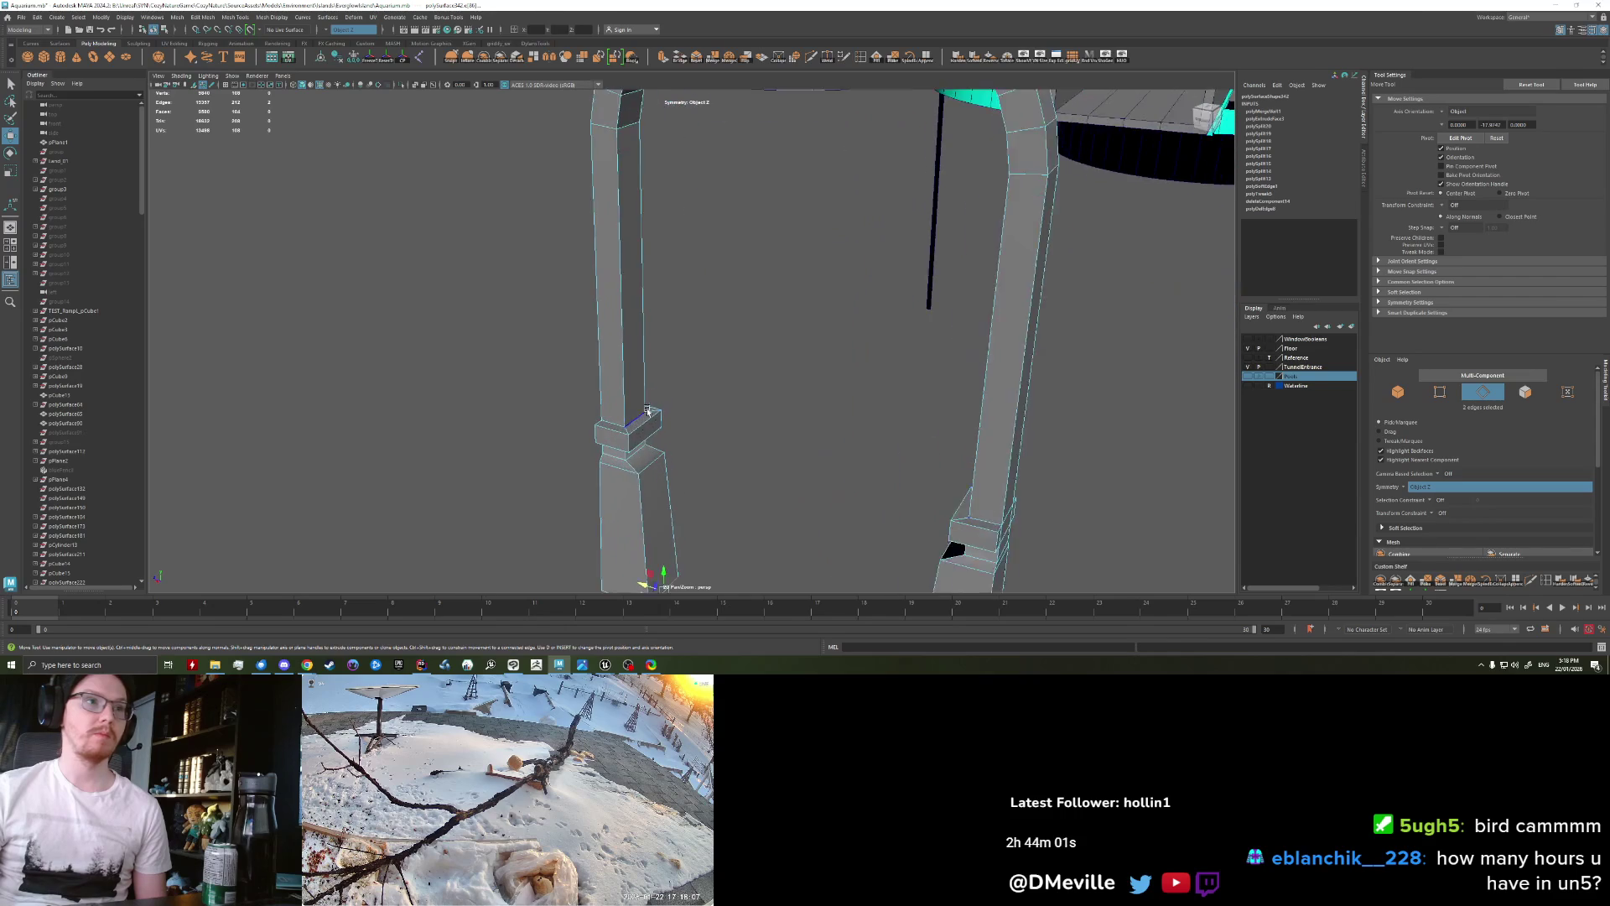
# Step: Select the edge loops of the pillar's upper block
pyautogui.scroll(5, 620, 474)
pyautogui.doubleClick(620, 478)
pyautogui.scroll(-3, 620, 508)
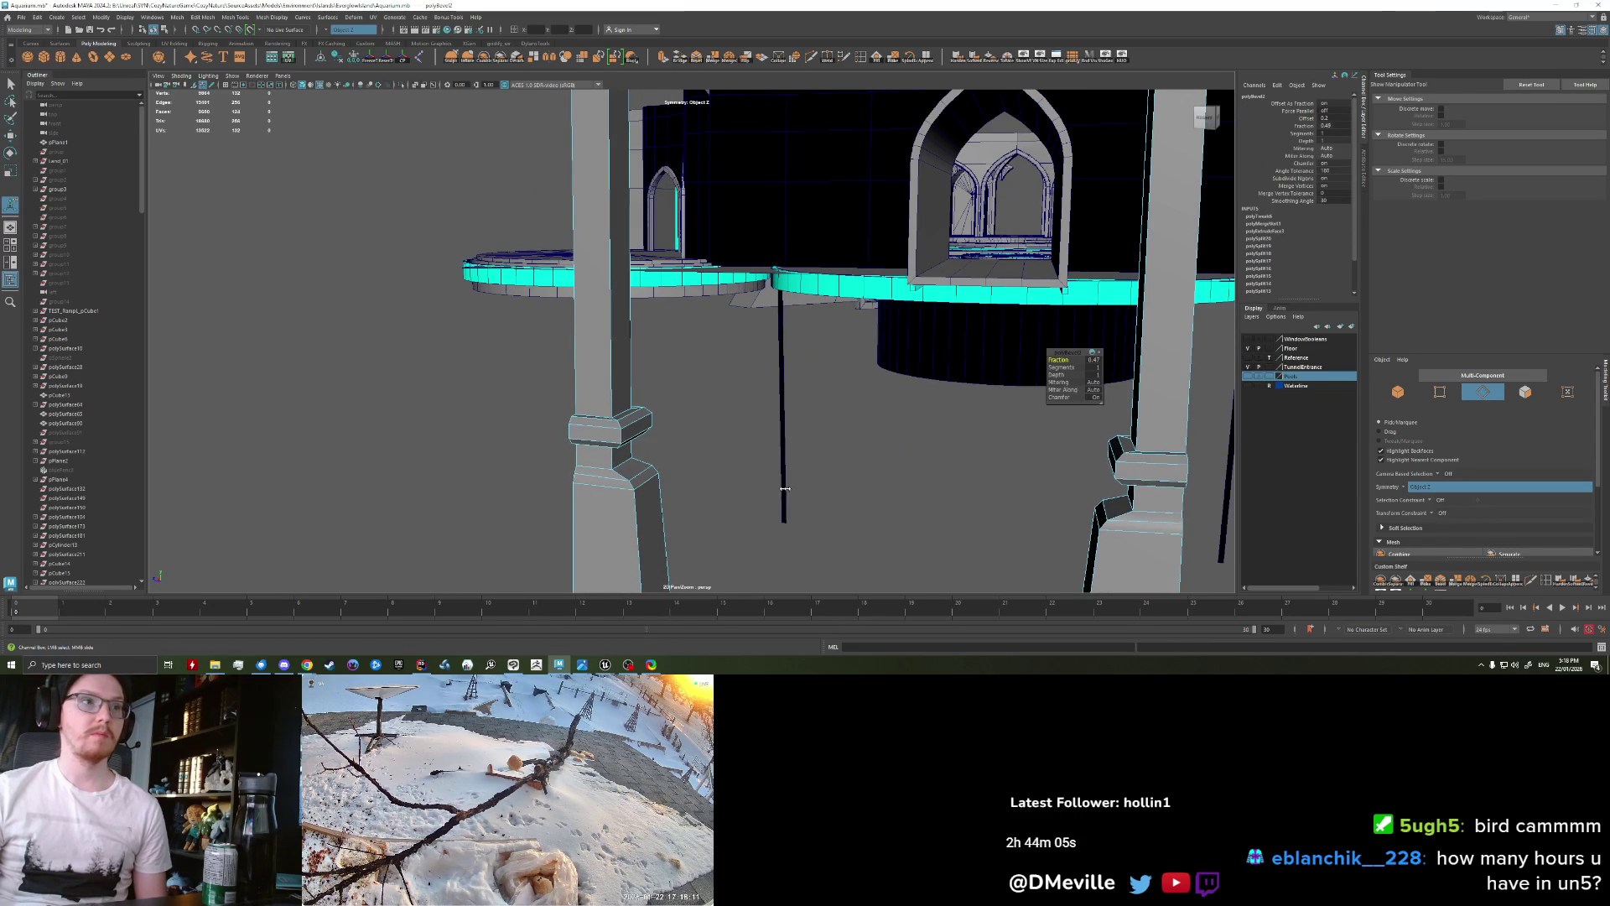
# Step: Bevel the selected upper-block edges of the pillar
pyautogui.press('q')
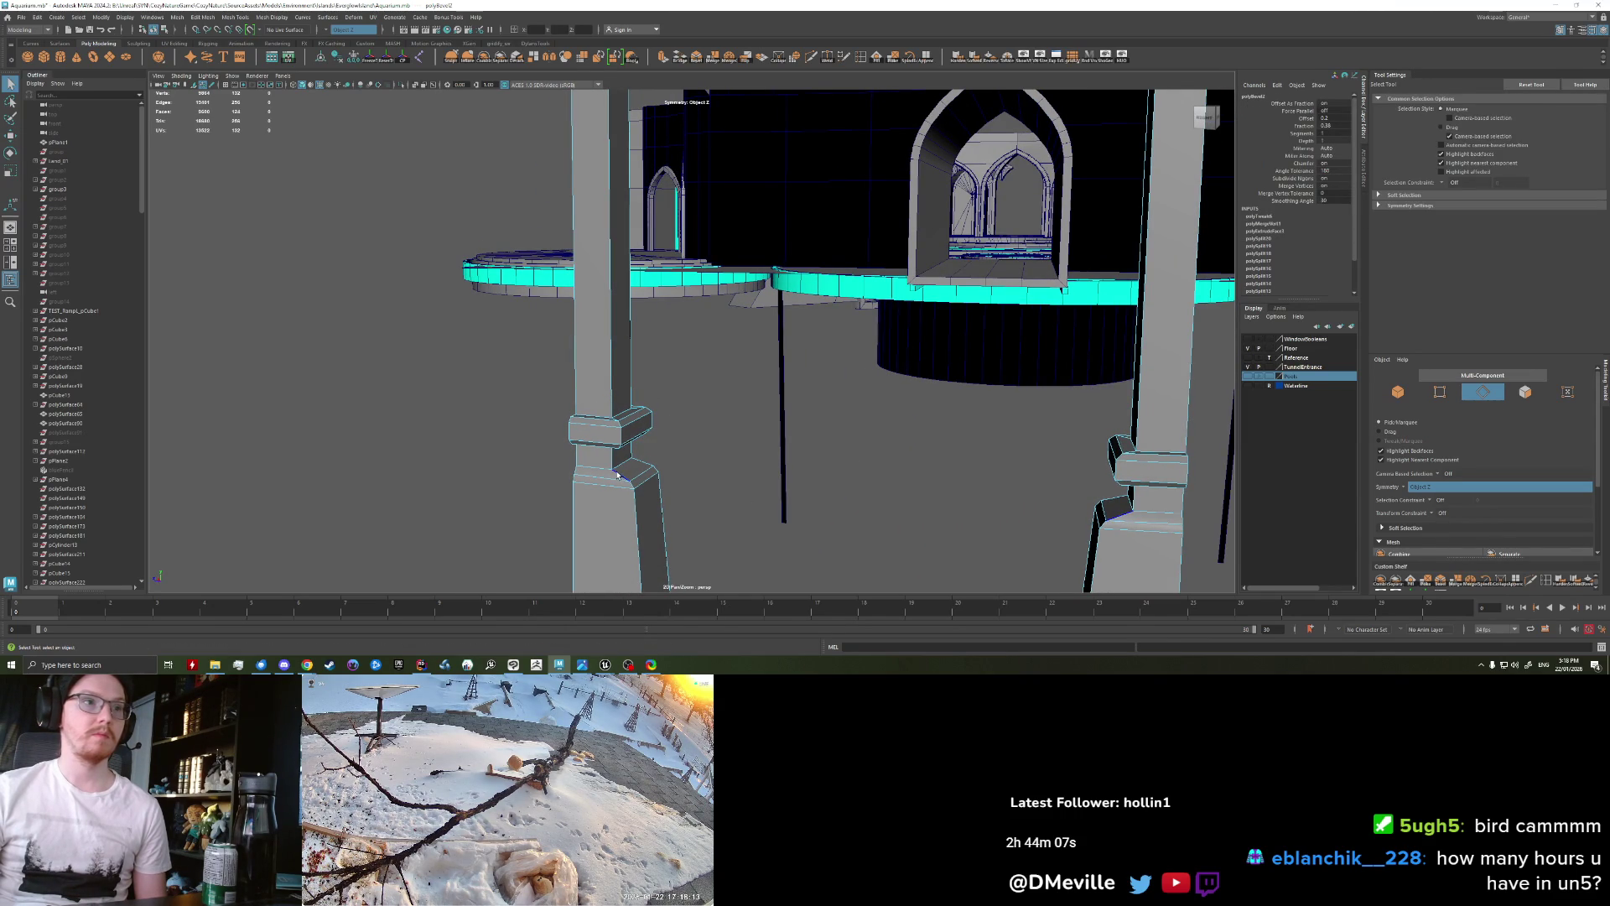
pyautogui.click(641, 466)
pyautogui.hotkey('ctrl', 'b')
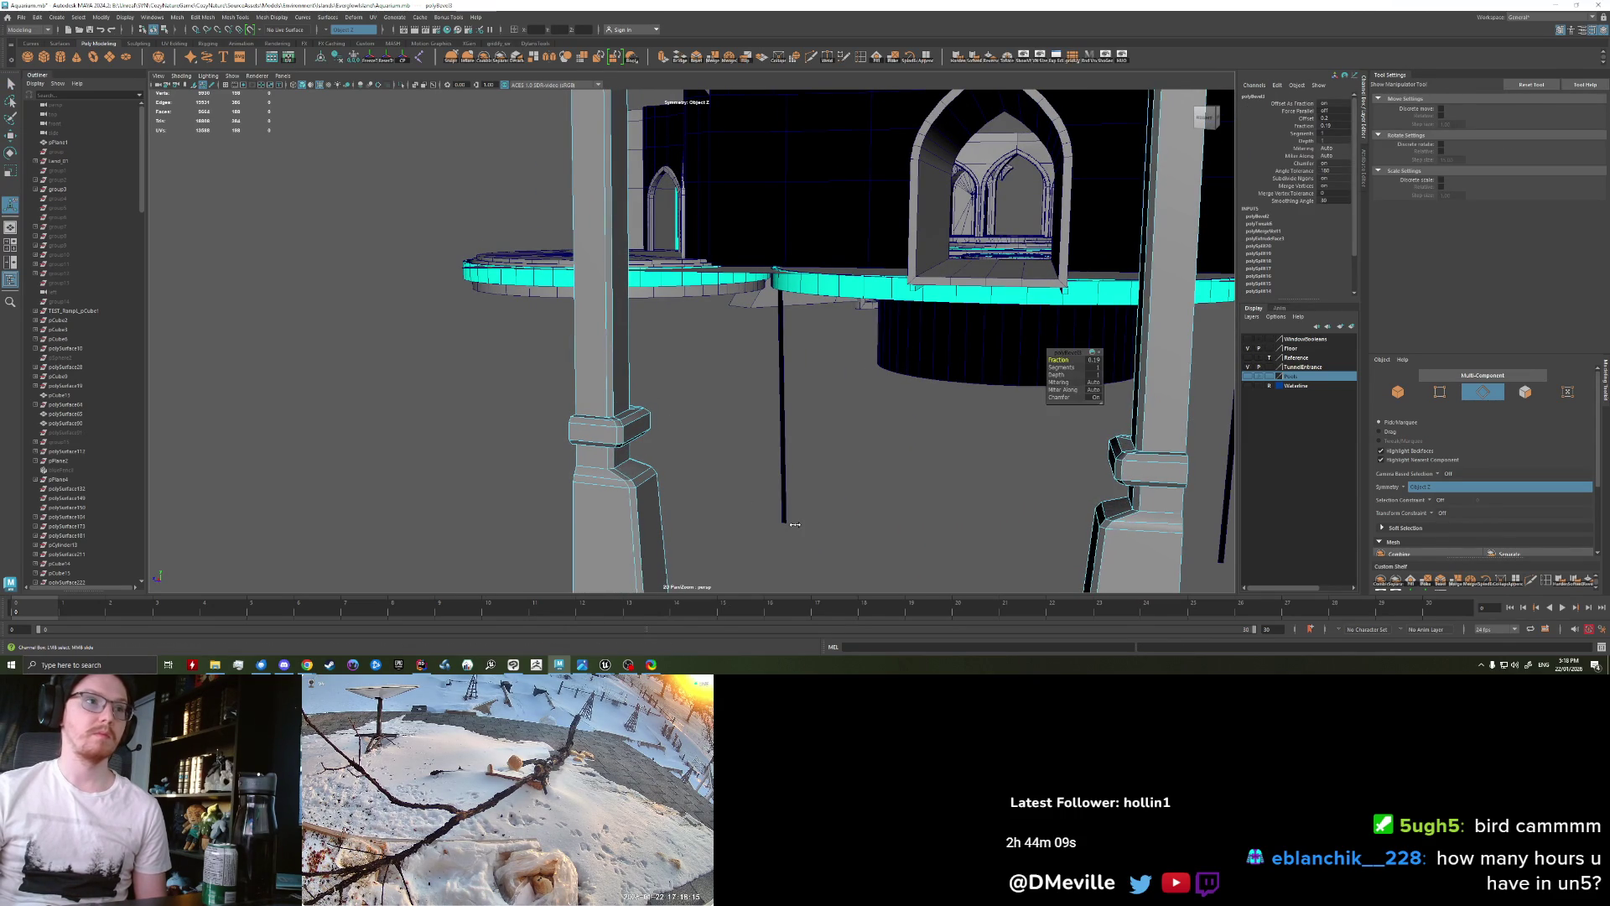
pyautogui.moveTo(619, 490); pyautogui.dragTo(684, 413, button='right')
pyautogui.moveTo(683, 413)
pyautogui.keyDown('alt'); pyautogui.mouseDown()
pyautogui.moveTo(559, 480)
pyautogui.moveTo(536, 431)
pyautogui.moveTo(789, 445)
pyautogui.mouseUp(); pyautogui.keyUp('alt')
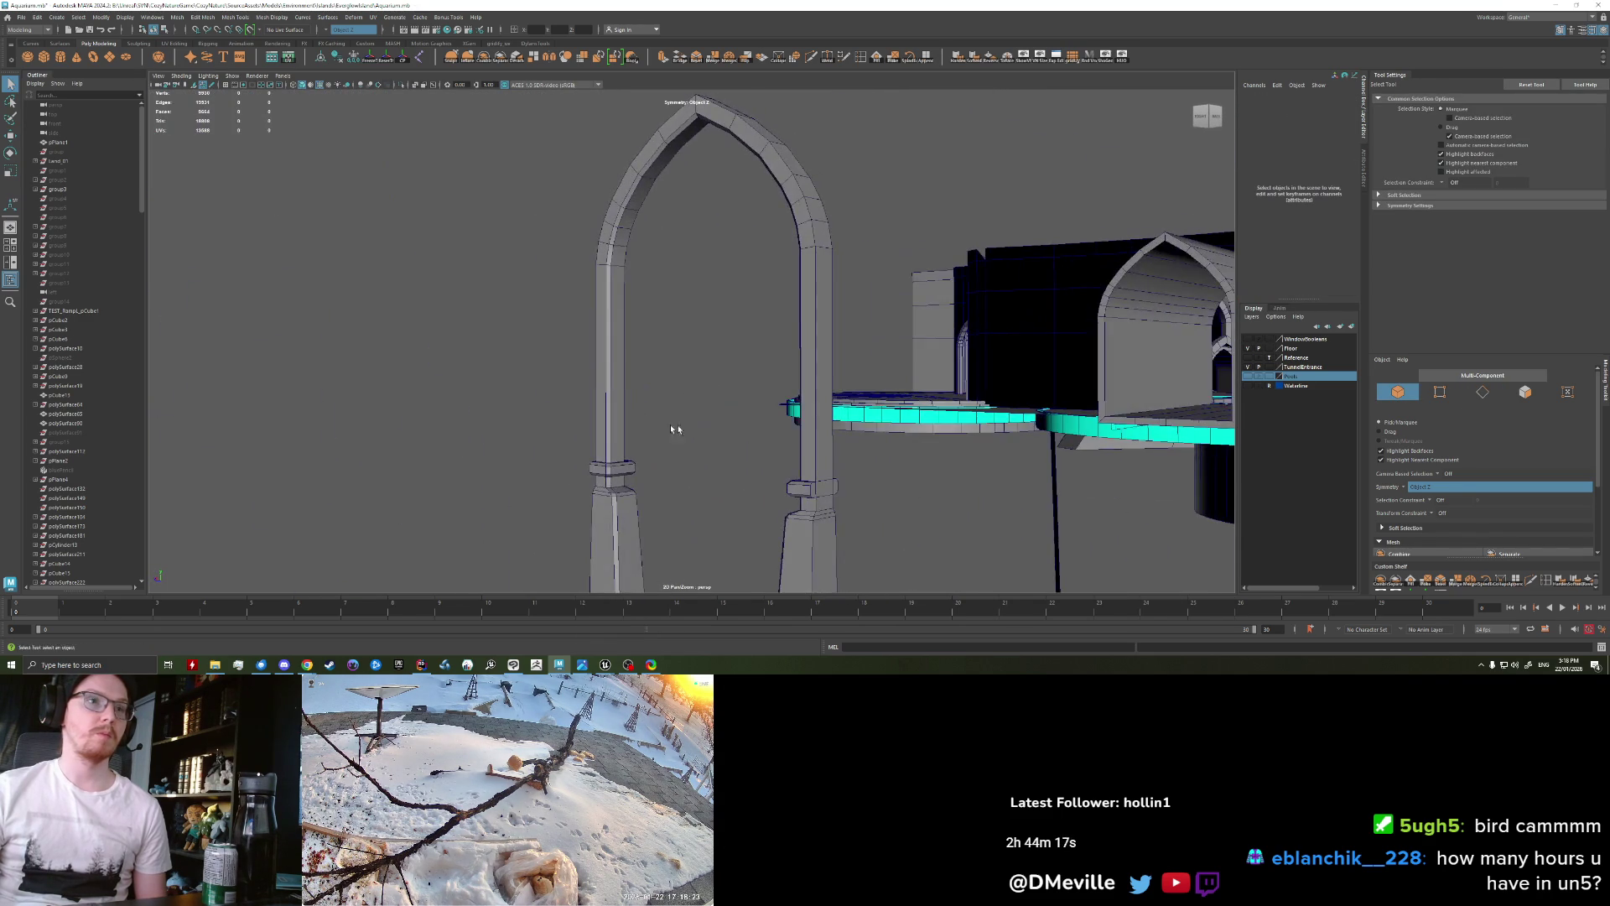
pyautogui.moveTo(790, 388)
pyautogui.mouseDown(button='right')
pyautogui.moveTo(793, 454)
pyautogui.moveTo(789, 413)
pyautogui.mouseUp(button='right')
# Step: Shift the selected pillar base faces to the right
pyautogui.click(800, 427)
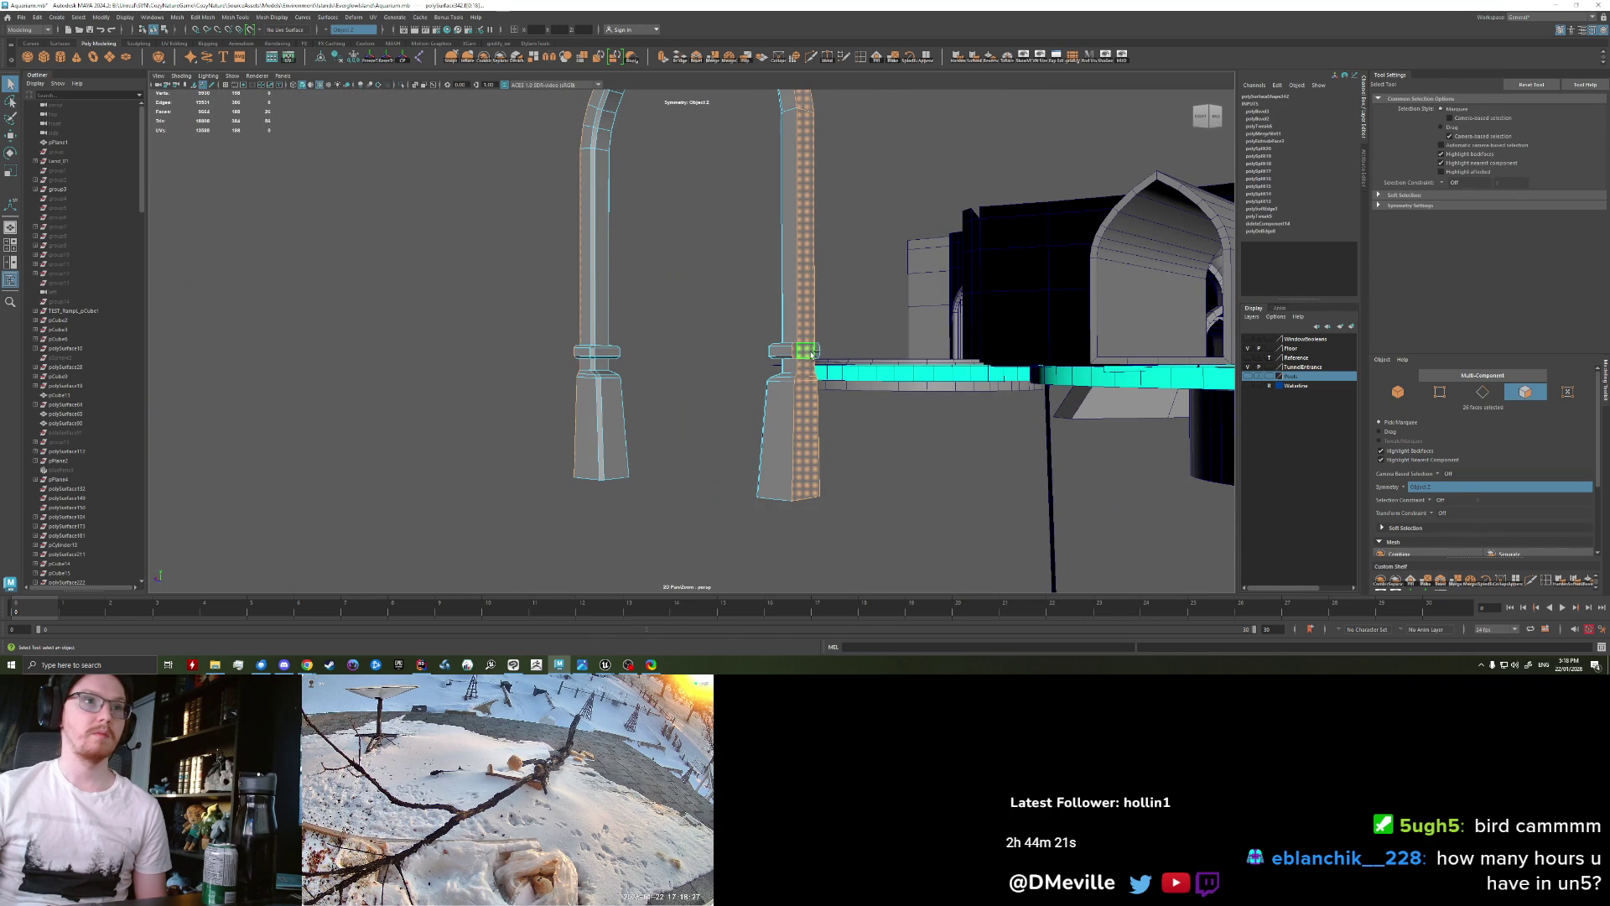
pyautogui.press('w')
pyautogui.moveTo(805, 486); pyautogui.dragTo(924, 491, button='middle')
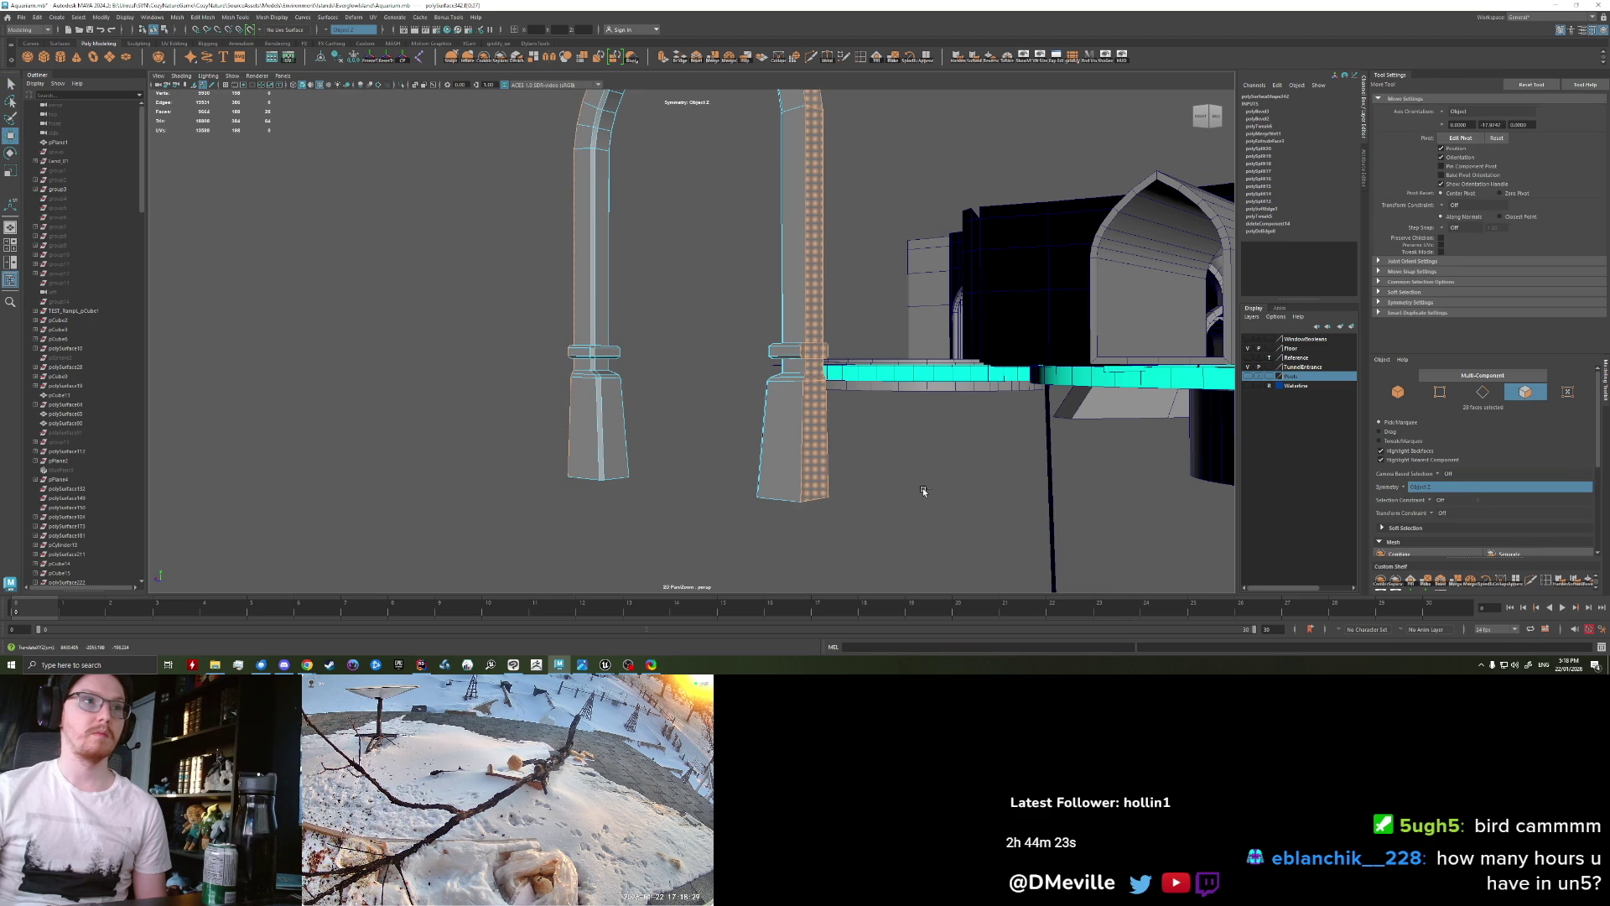
pyautogui.scroll(-5, 923, 491)
pyautogui.keyDown('alt'); pyautogui.moveTo(924, 491); pyautogui.dragTo(855, 389); pyautogui.keyUp('alt')
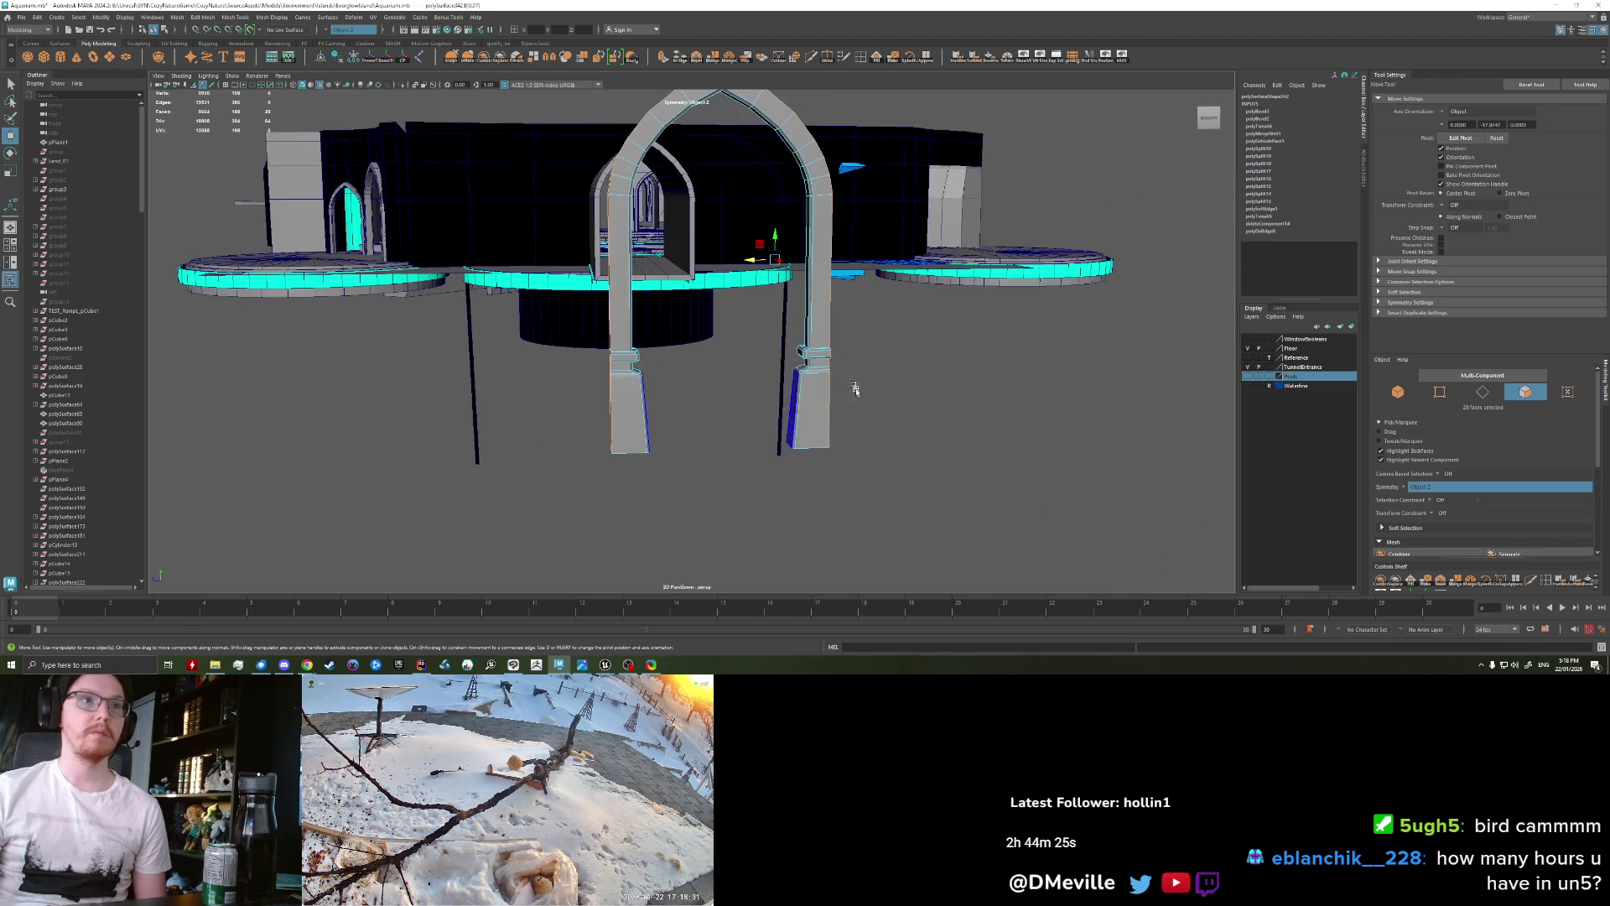
# Step: Duplicate the arch in object mode and move the copy to the right
pyautogui.press('F8')
pyautogui.keyDown('alt'); pyautogui.moveTo(772, 375); pyautogui.dragTo(644, 269); pyautogui.keyUp('alt')
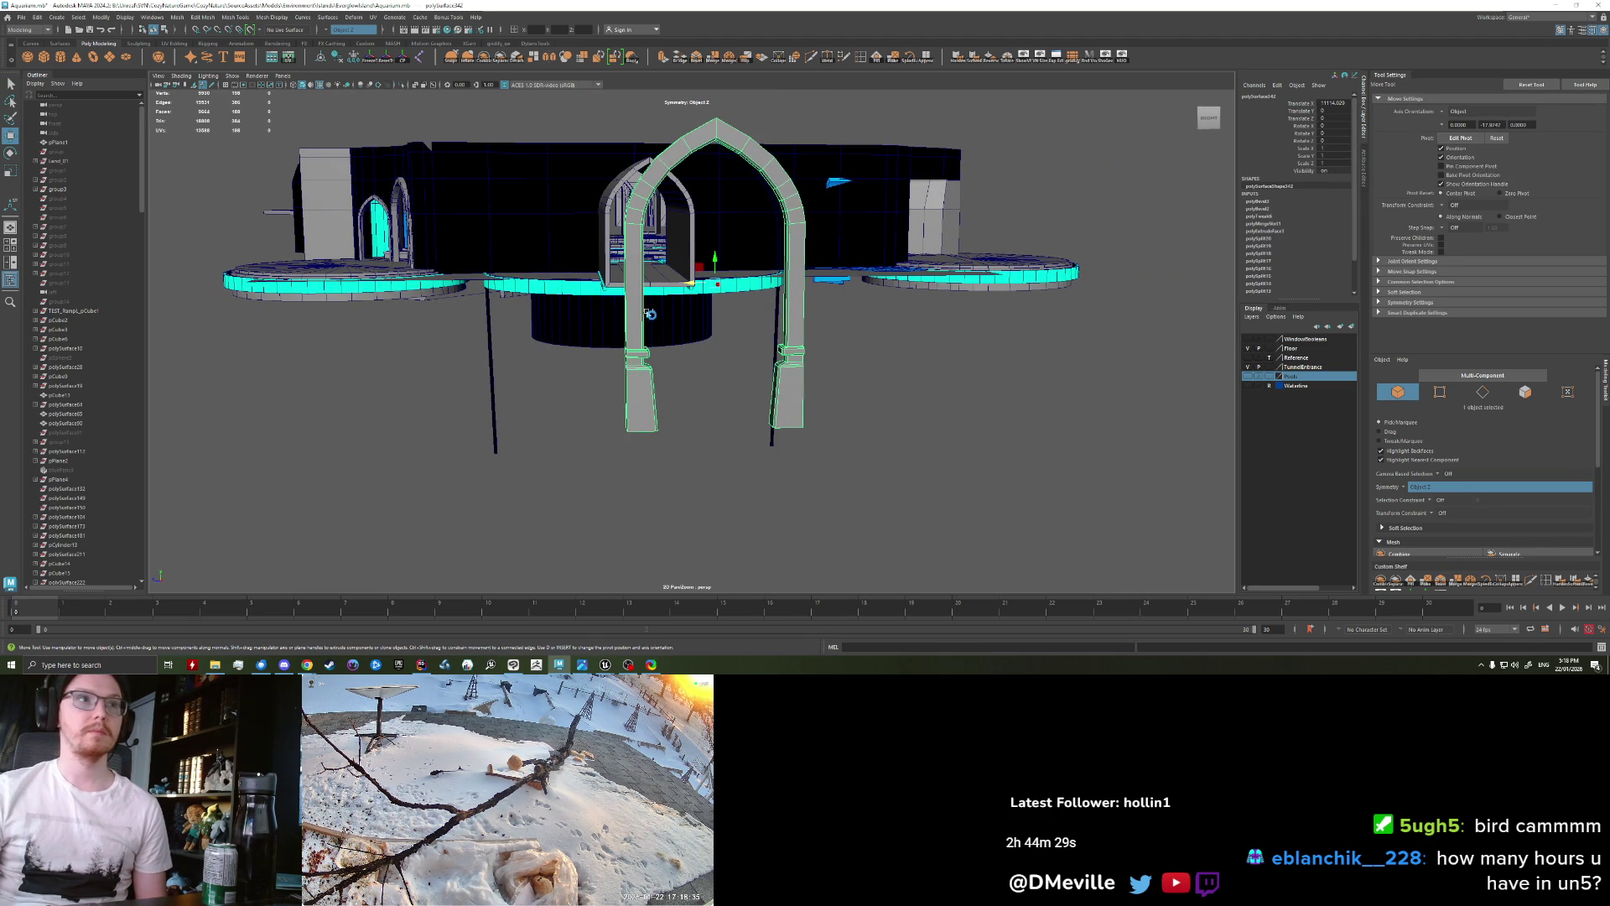
pyautogui.hotkey('ctrl', 'd')
pyautogui.moveTo(686, 293); pyautogui.dragTo(872, 289)
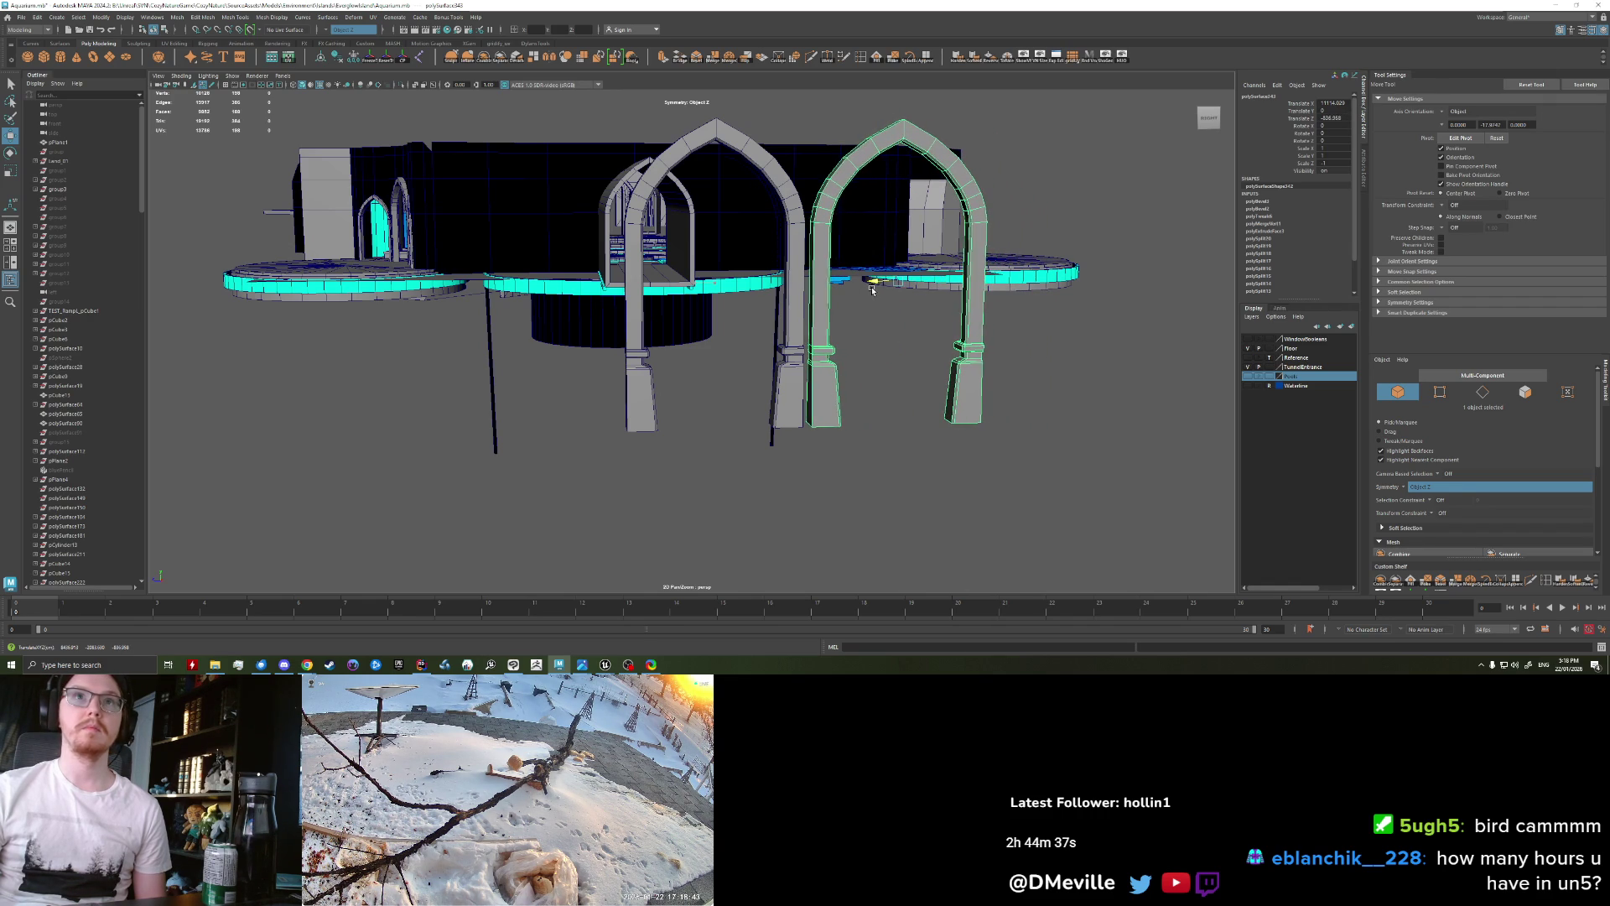
# Step: Set the arch's Translate Z to 0 and reposition the middle arch
pyautogui.doubleClick(1324, 119)
pyautogui.write('0')
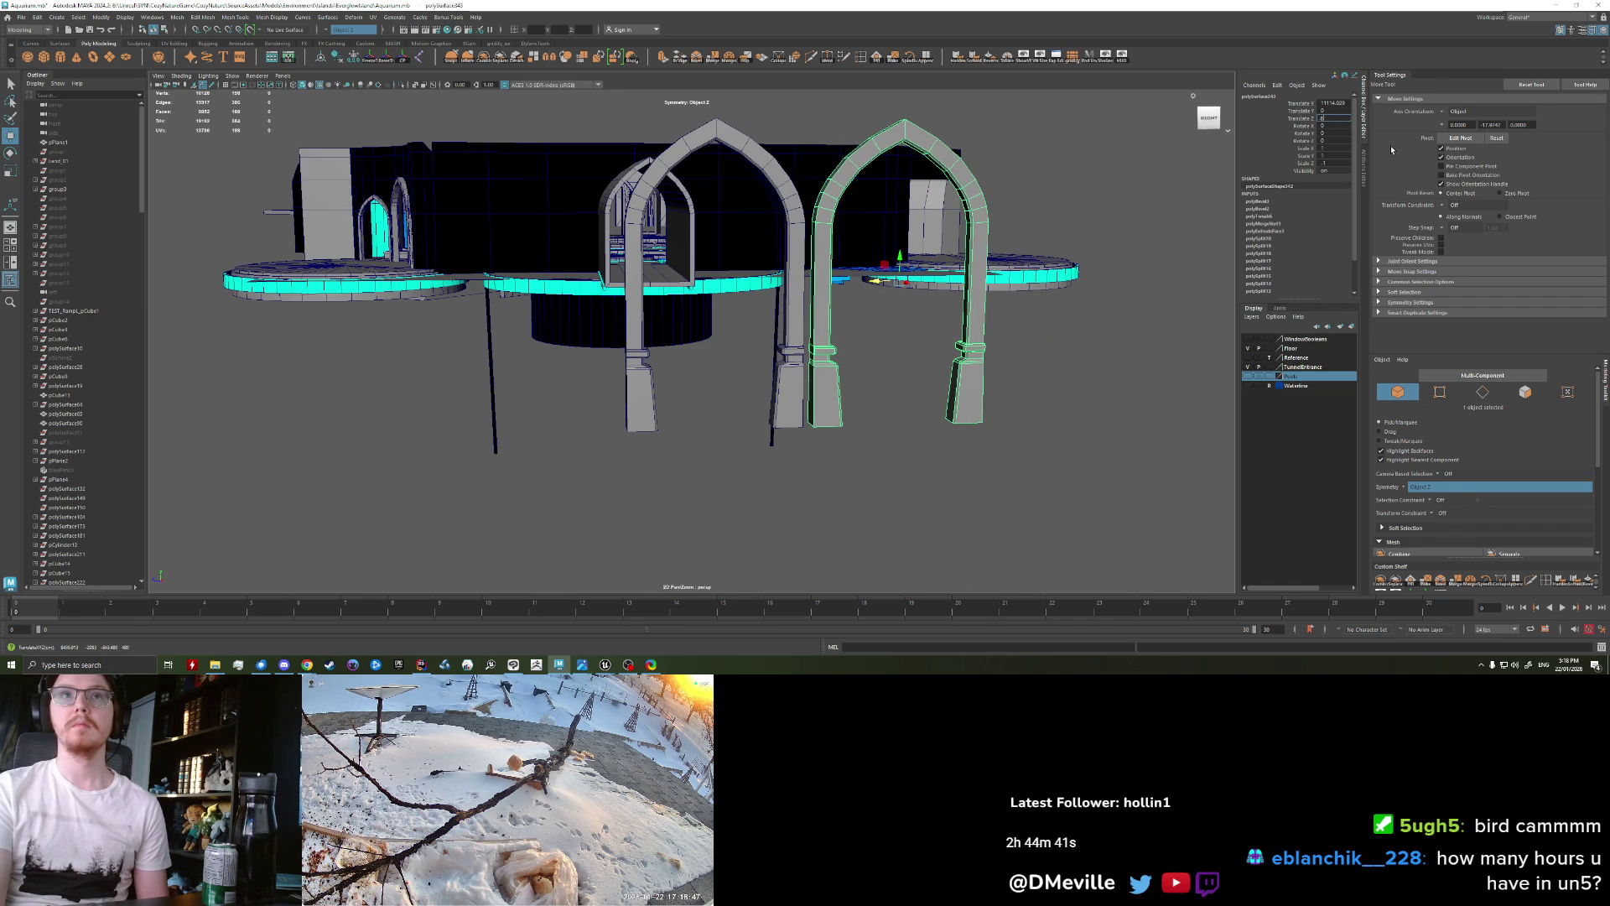
pyautogui.press('Return')
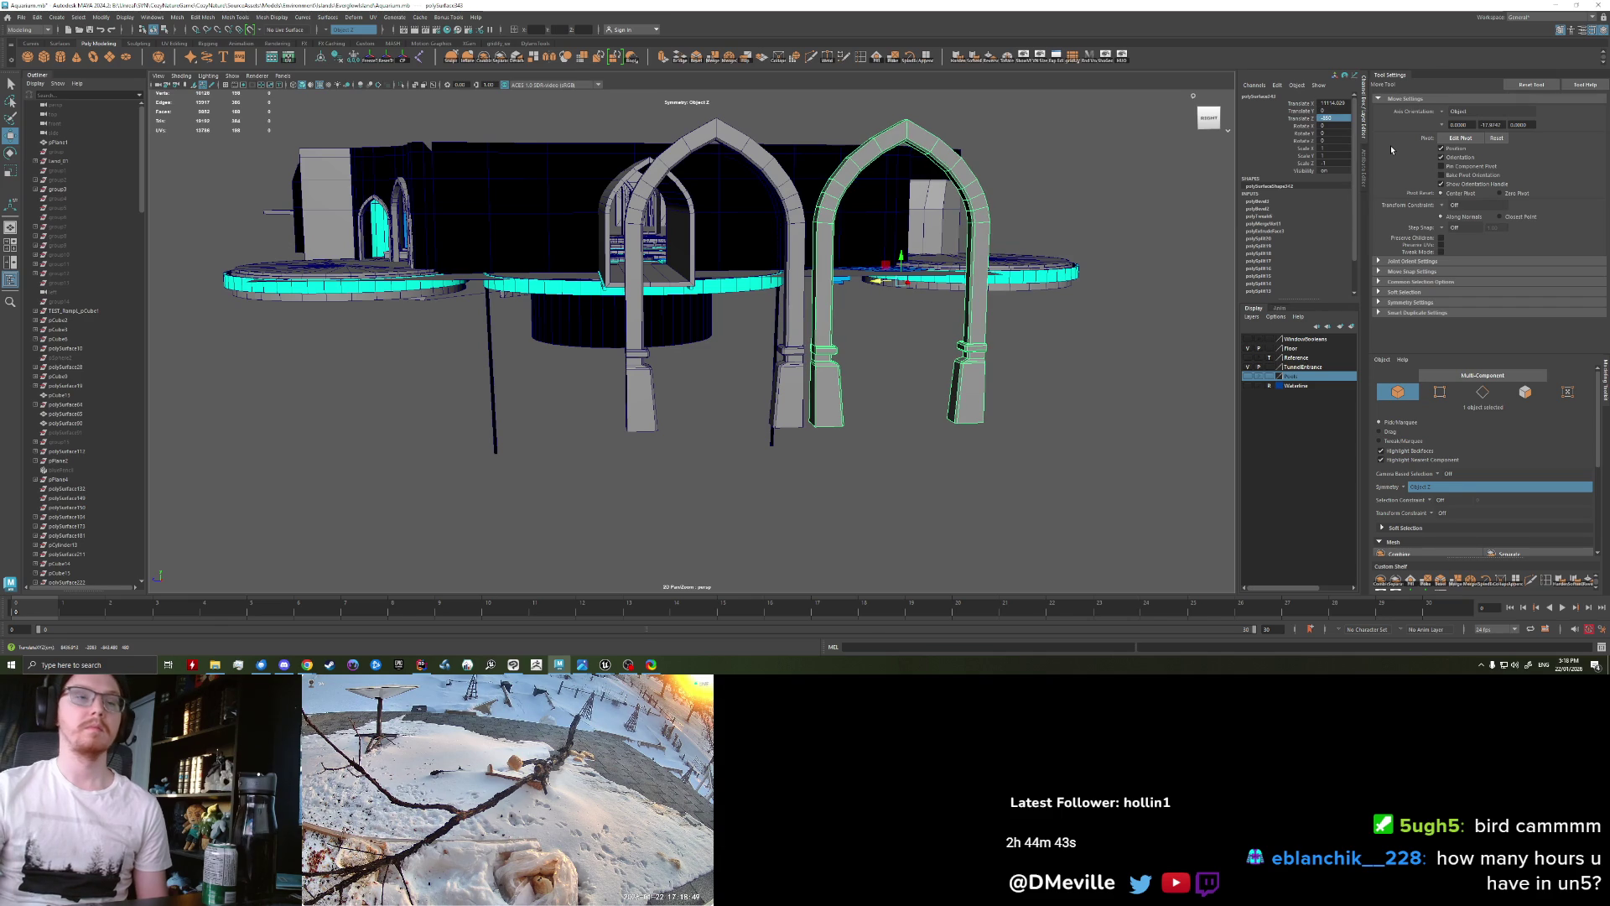
pyautogui.click(773, 428)
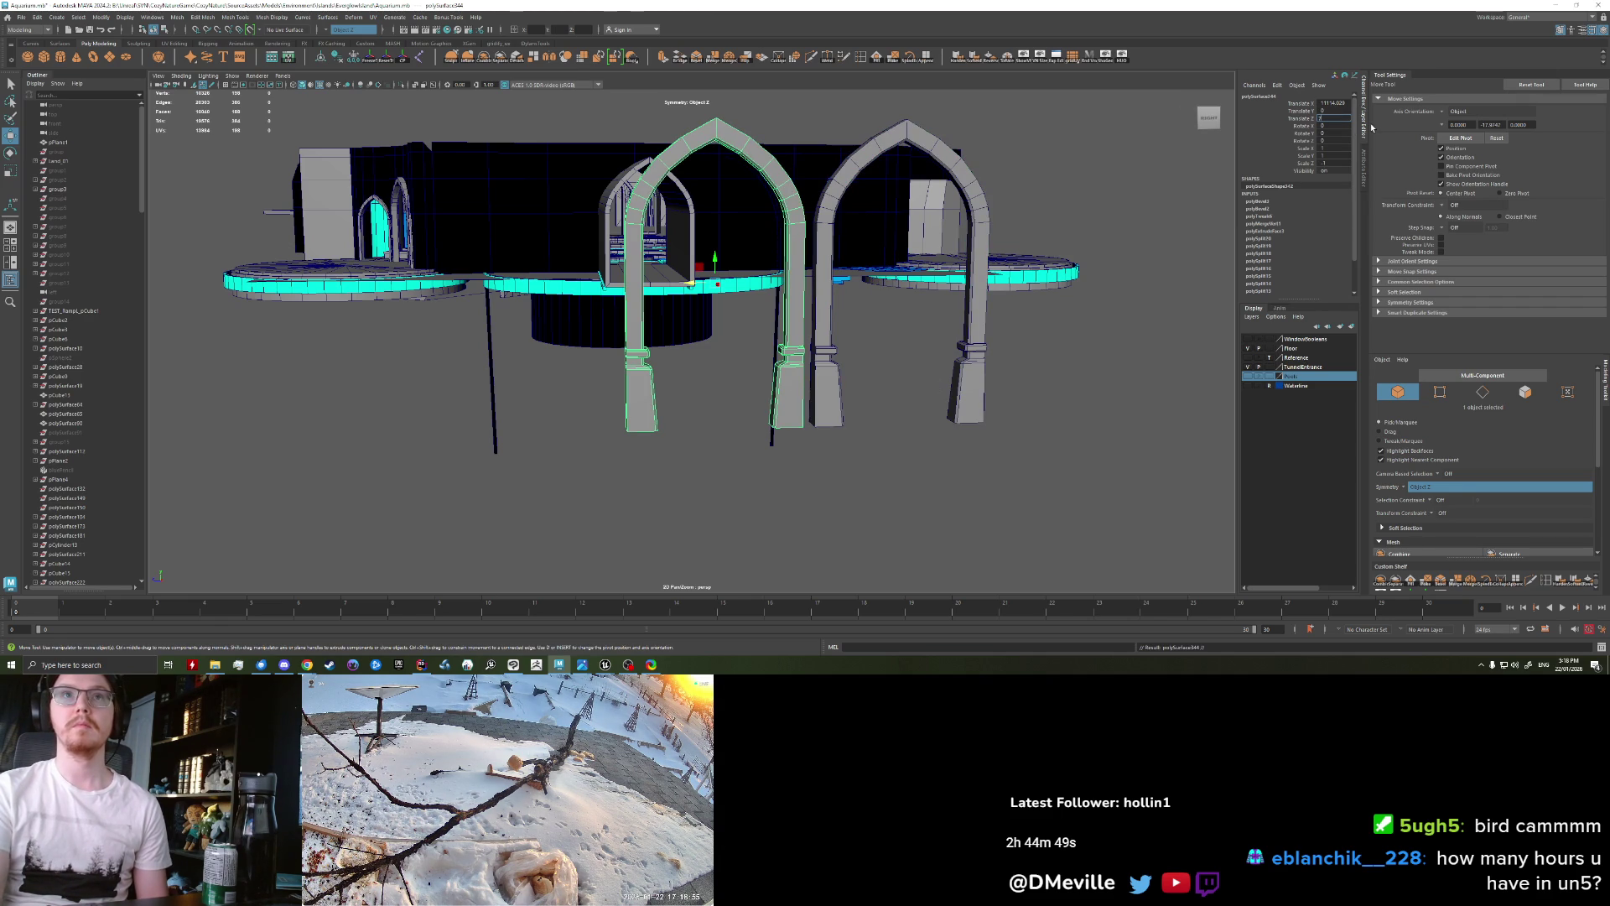
pyautogui.press('Return')
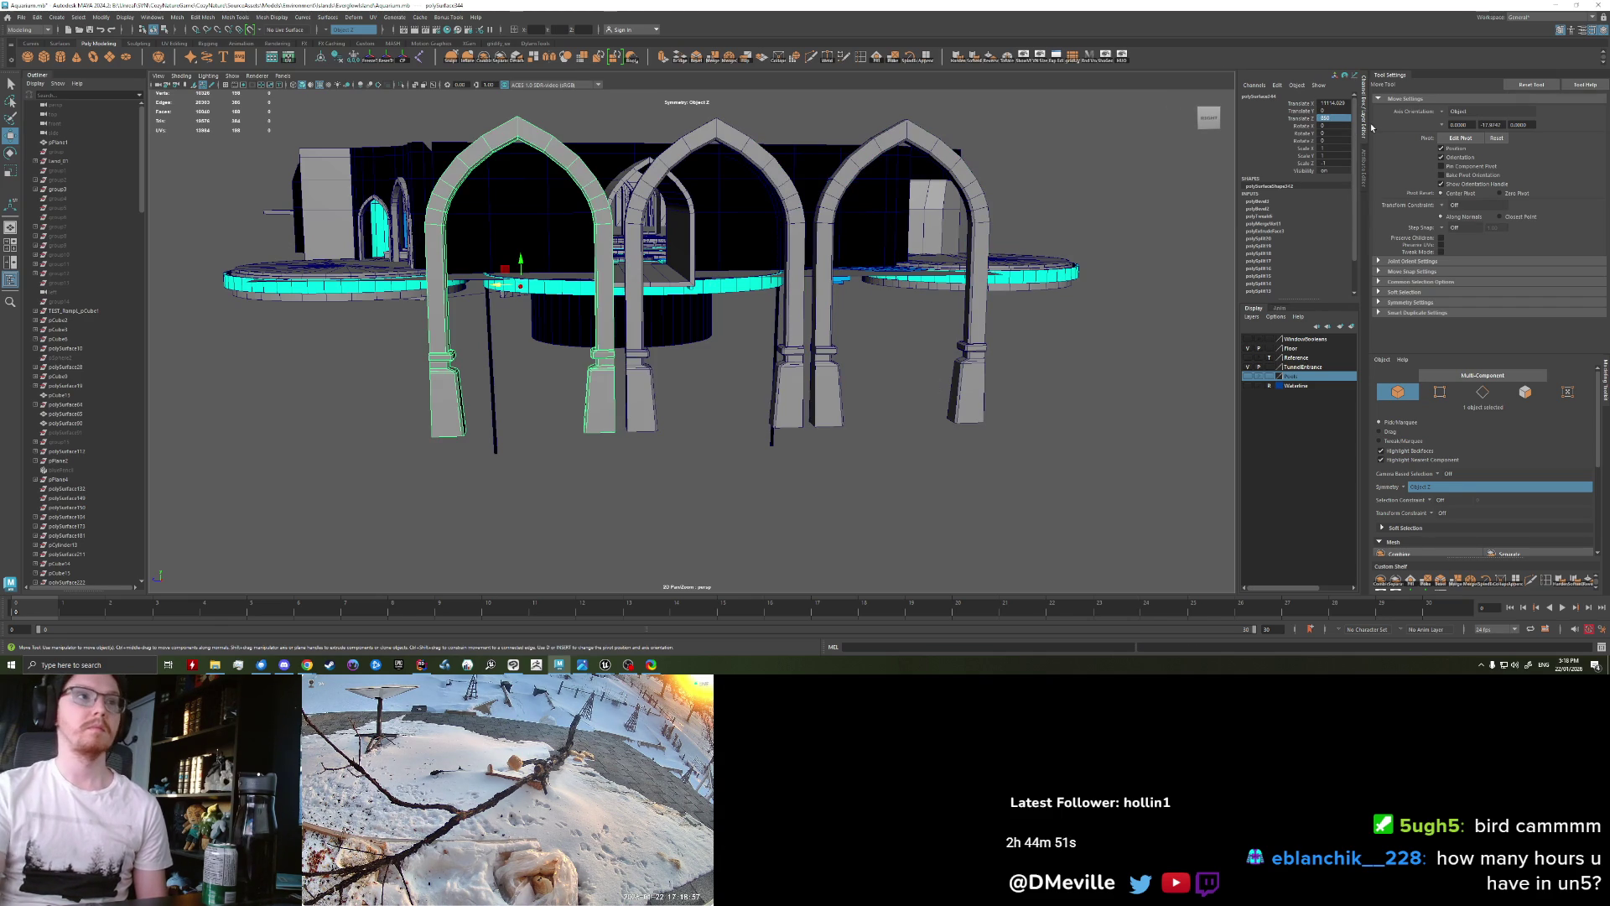
# Step: Check the three-arch layout from new angles and save the scene
pyautogui.click(868, 471)
pyautogui.keyDown('alt'); pyautogui.moveTo(863, 471); pyautogui.dragTo(799, 432); pyautogui.keyUp('alt')
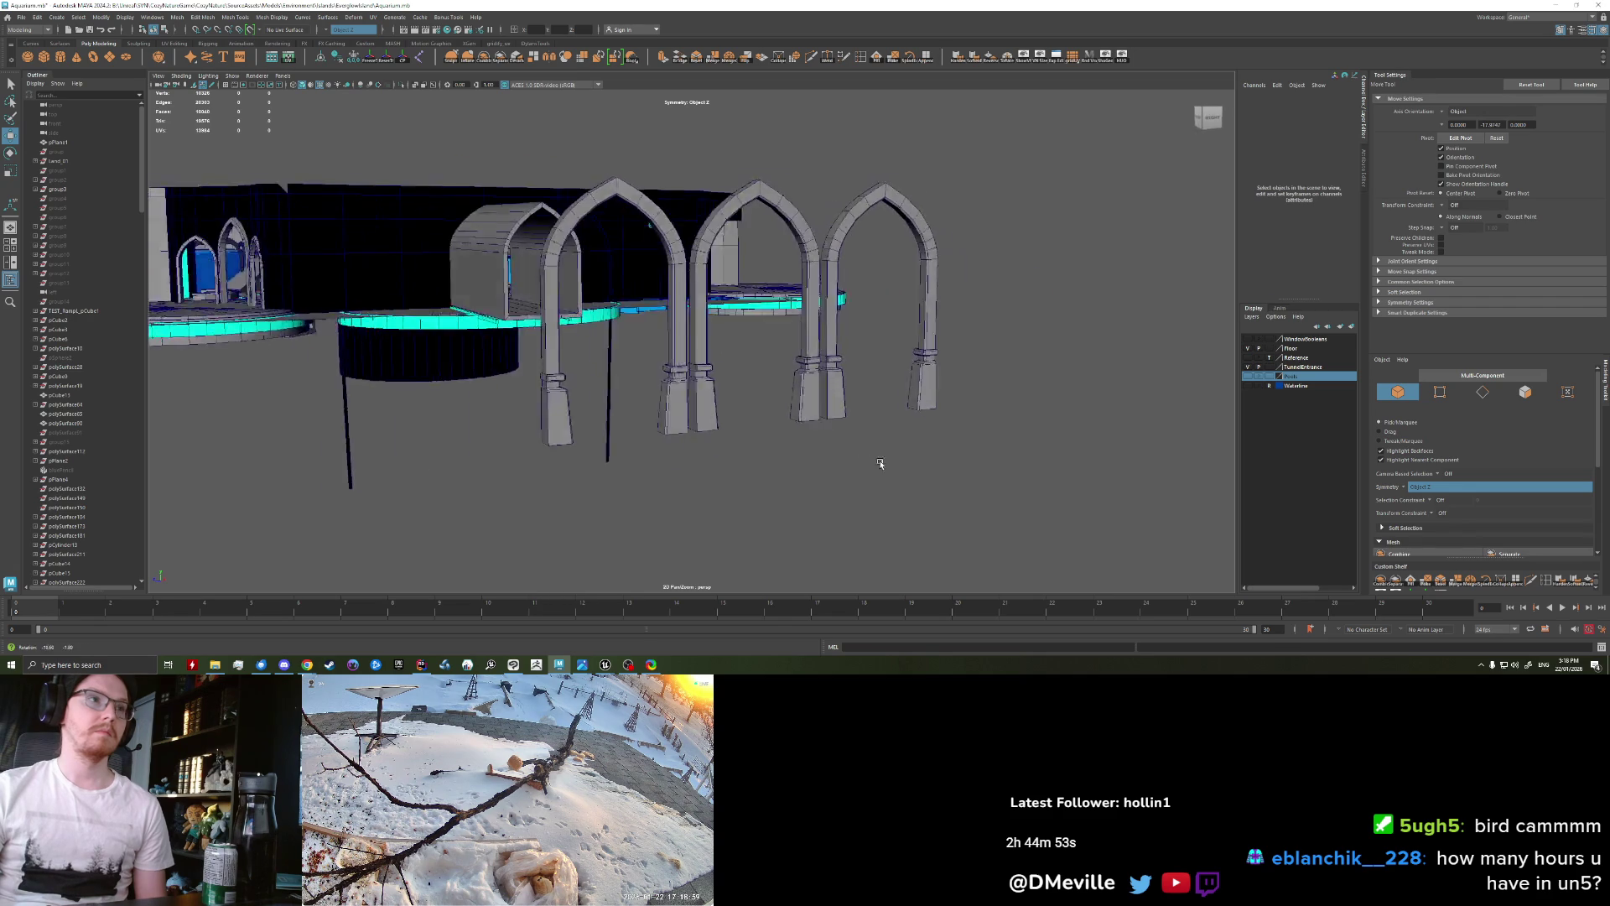
pyautogui.click(660, 314)
pyautogui.moveTo(717, 414)
pyautogui.keyDown('alt'); pyautogui.mouseDown()
pyautogui.moveTo(703, 380)
pyautogui.moveTo(695, 396)
pyautogui.mouseUp(); pyautogui.keyUp('alt')
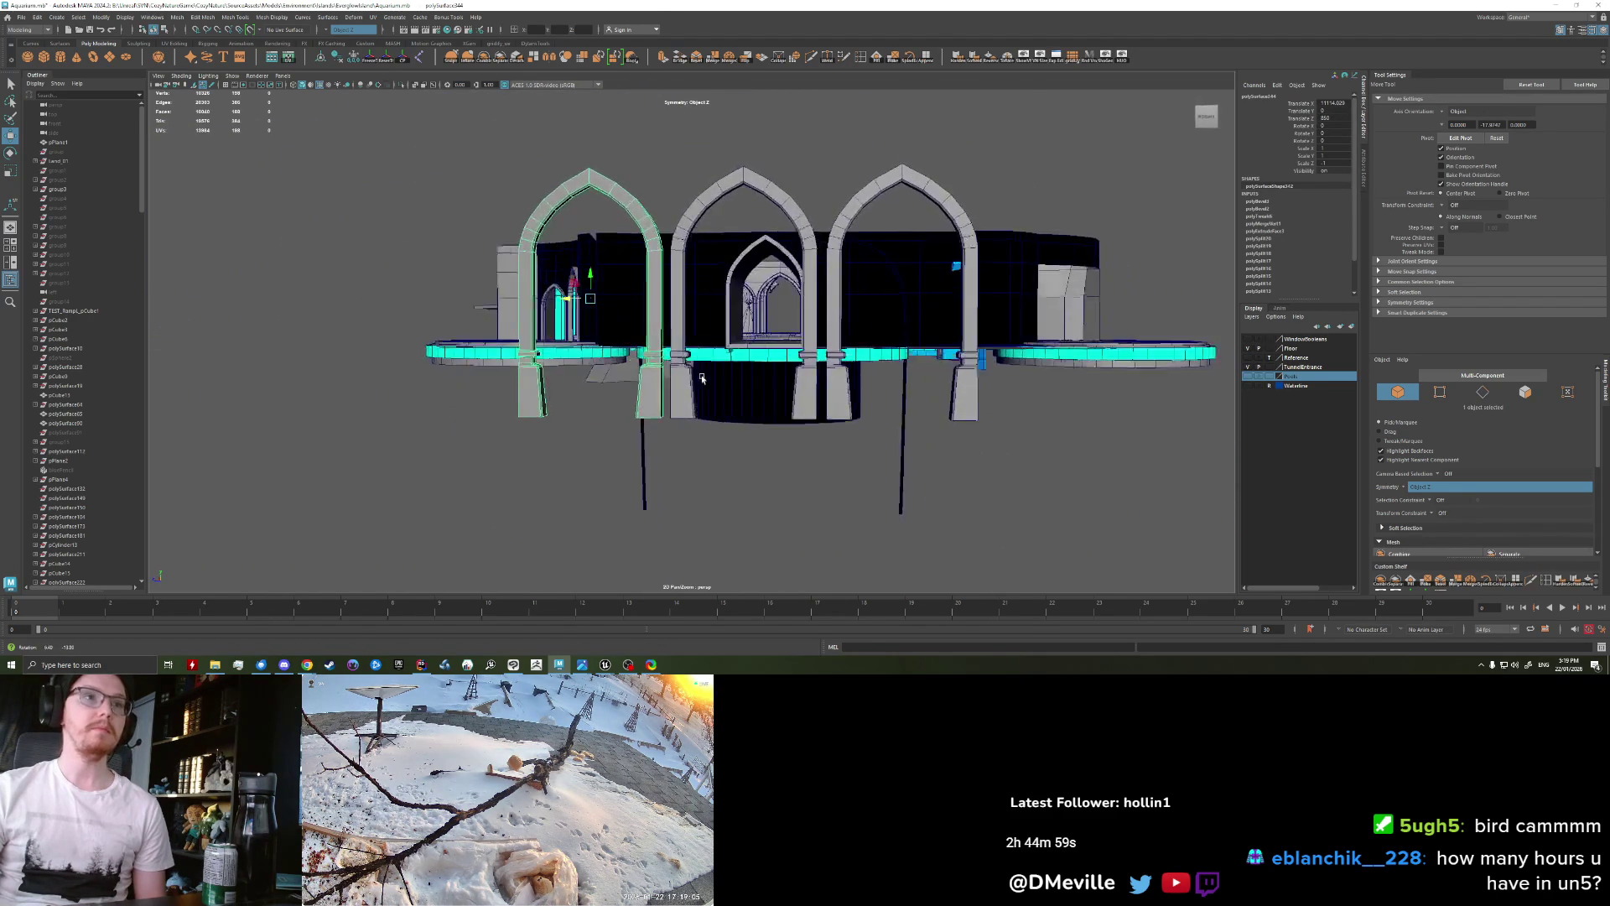
pyautogui.moveTo(695, 395)
pyautogui.keyDown('alt'); pyautogui.mouseDown()
pyautogui.moveTo(668, 510)
pyautogui.moveTo(741, 469)
pyautogui.moveTo(723, 466)
pyautogui.moveTo(704, 512)
pyautogui.moveTo(679, 394)
pyautogui.mouseUp(); pyautogui.keyUp('alt')
pyautogui.click(668, 511)
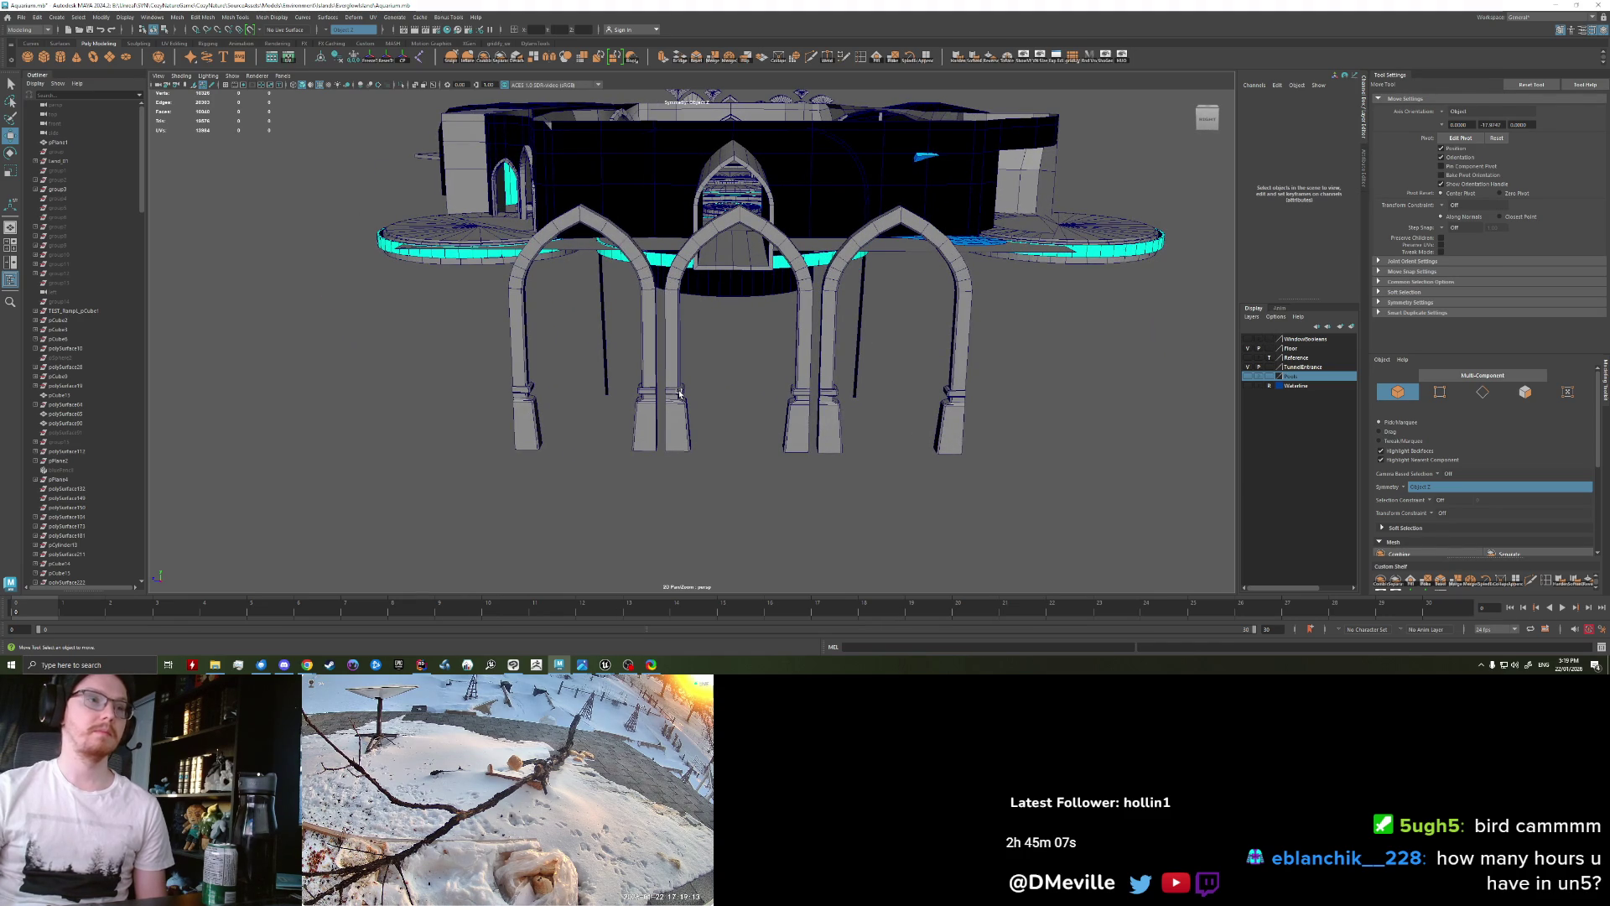
pyautogui.hotkey('ctrl', 's')
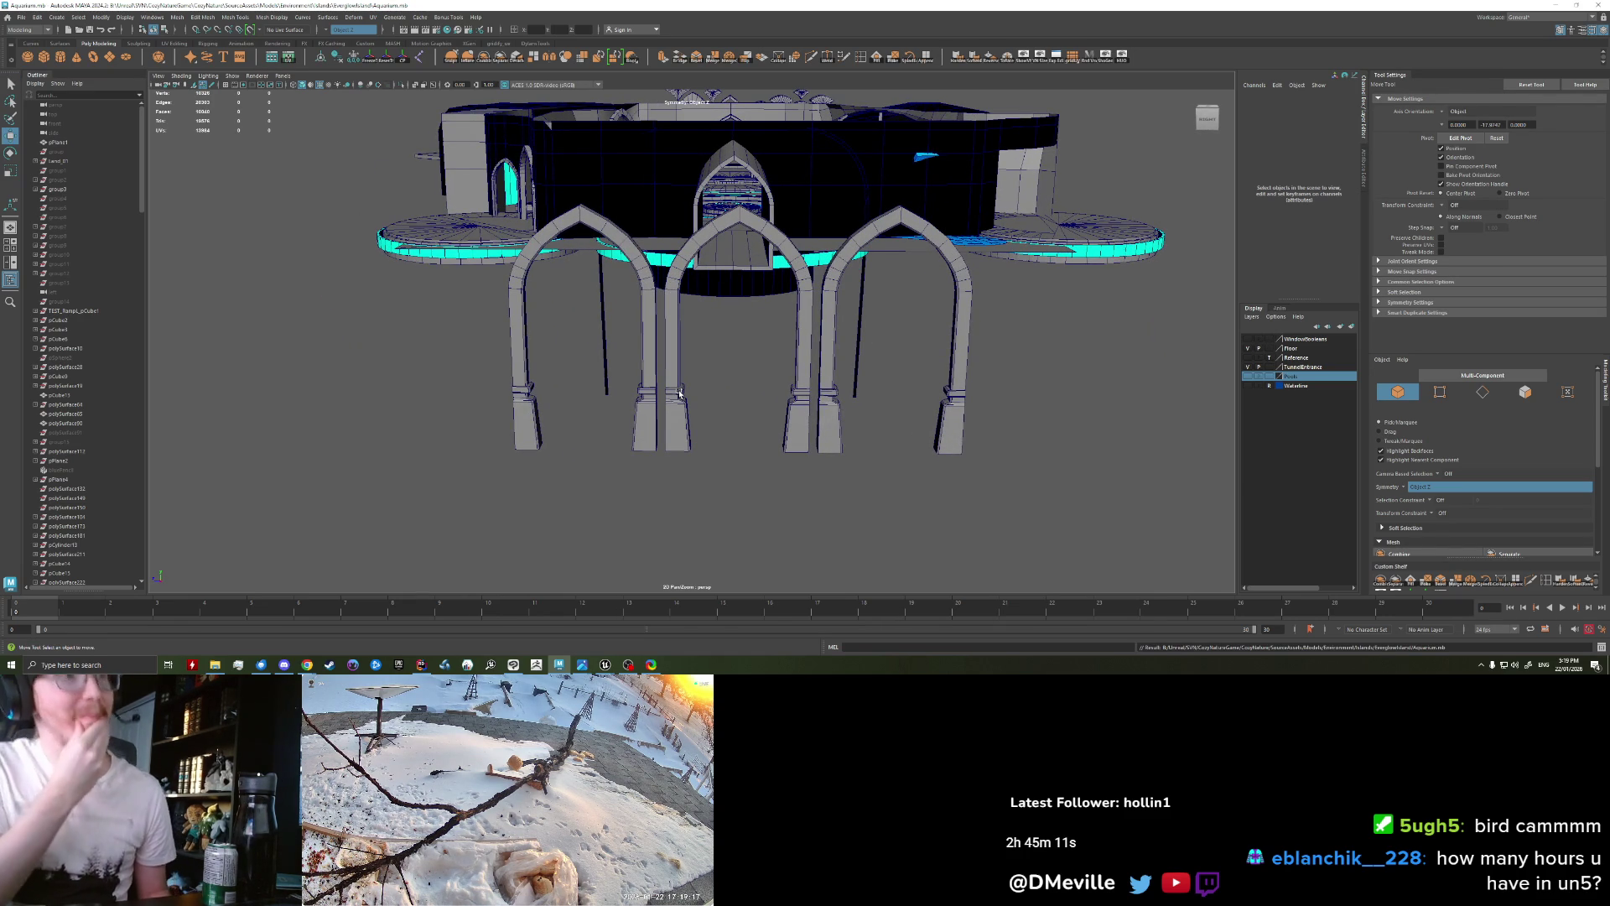
pyautogui.keyDown('alt'); pyautogui.moveTo(669, 332); pyautogui.dragTo(740, 286, button='right'); pyautogui.keyUp('alt')
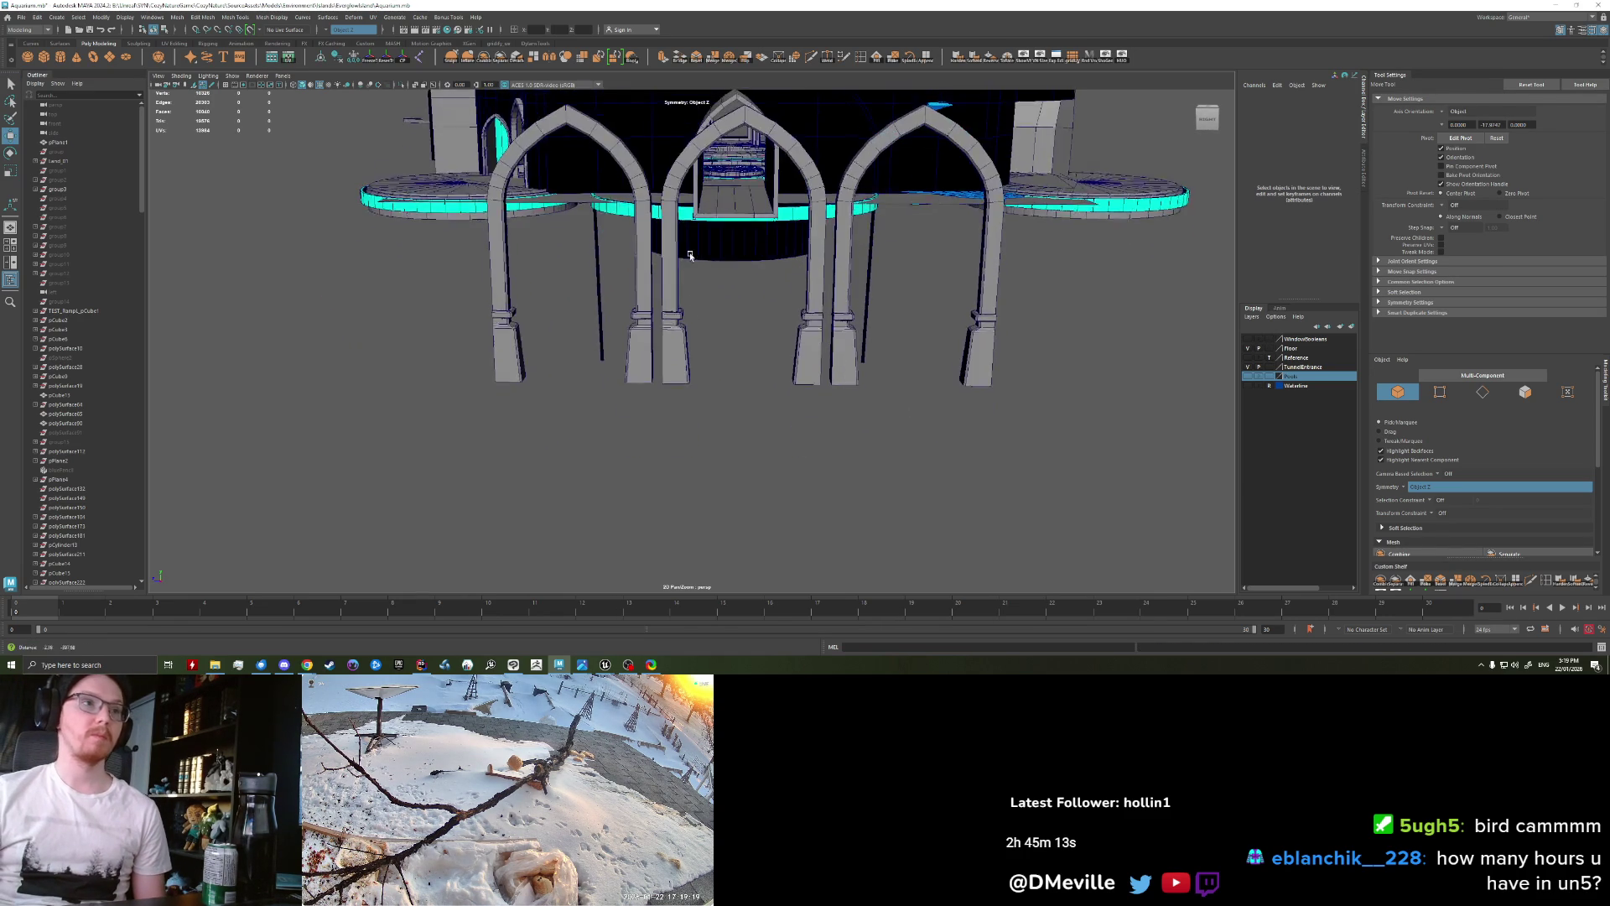
pyautogui.moveTo(740, 287)
pyautogui.keyDown('alt'); pyautogui.mouseDown()
pyautogui.moveTo(713, 336)
pyautogui.moveTo(707, 323)
pyautogui.mouseUp(); pyautogui.keyUp('alt')
# Step: Extrude the arch faces outward to thicken the three arch frames
pyautogui.click(713, 336)
pyautogui.moveTo(707, 323); pyautogui.dragTo(710, 351, button='right')
pyautogui.press('q')
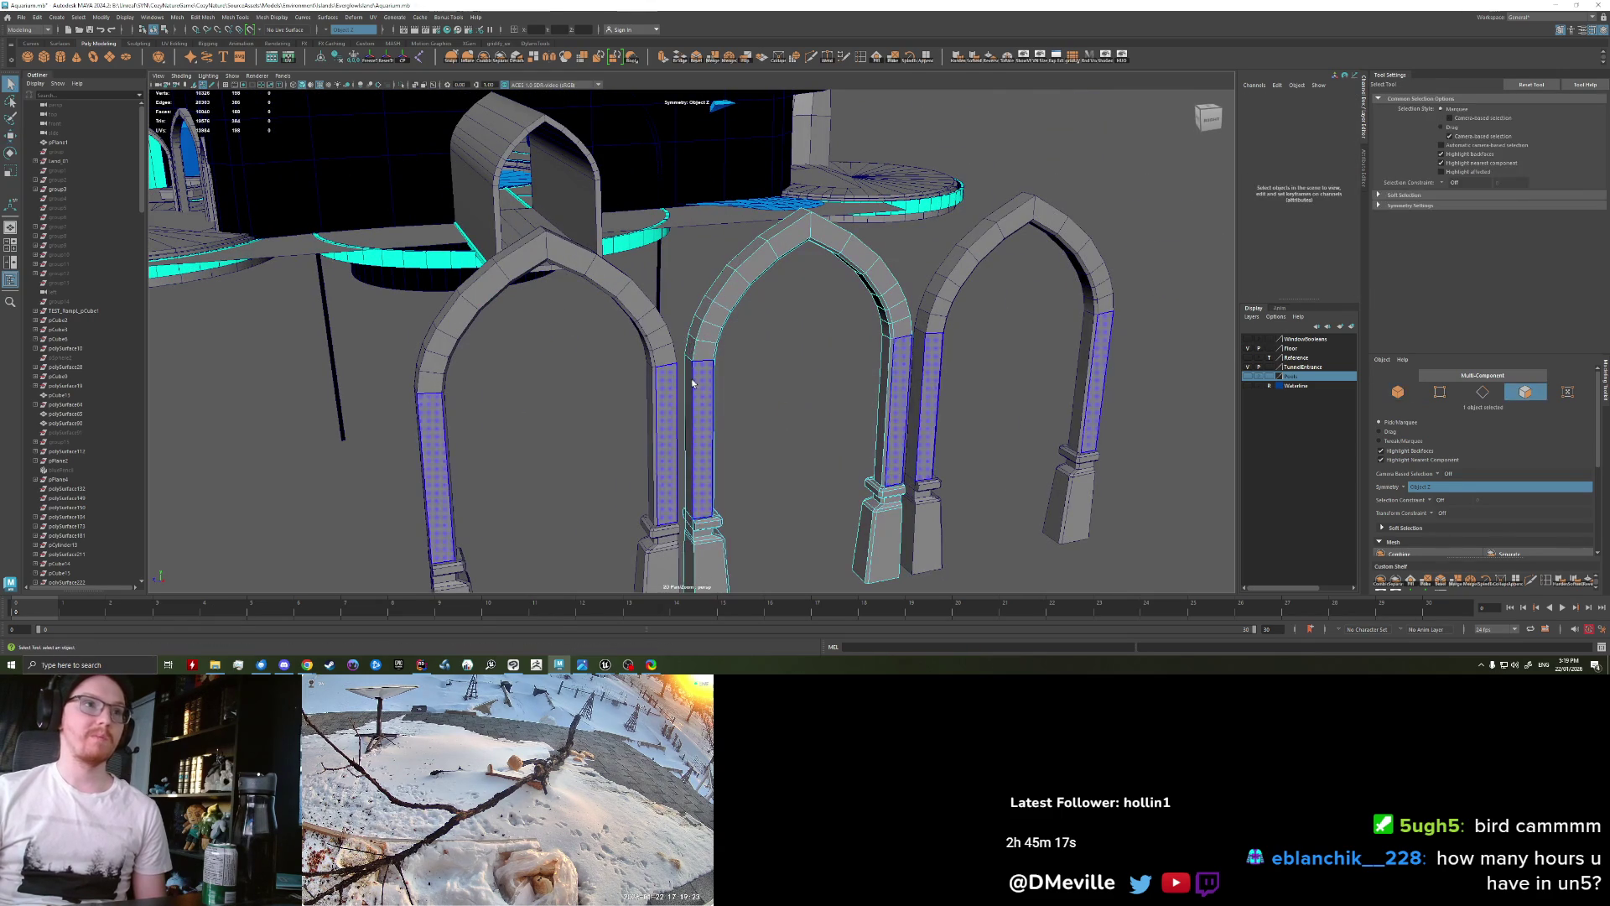
pyautogui.moveTo(735, 404)
pyautogui.keyDown('alt'); pyautogui.mouseDown()
pyautogui.moveTo(771, 200)
pyautogui.moveTo(738, 384)
pyautogui.mouseUp(); pyautogui.keyUp('alt')
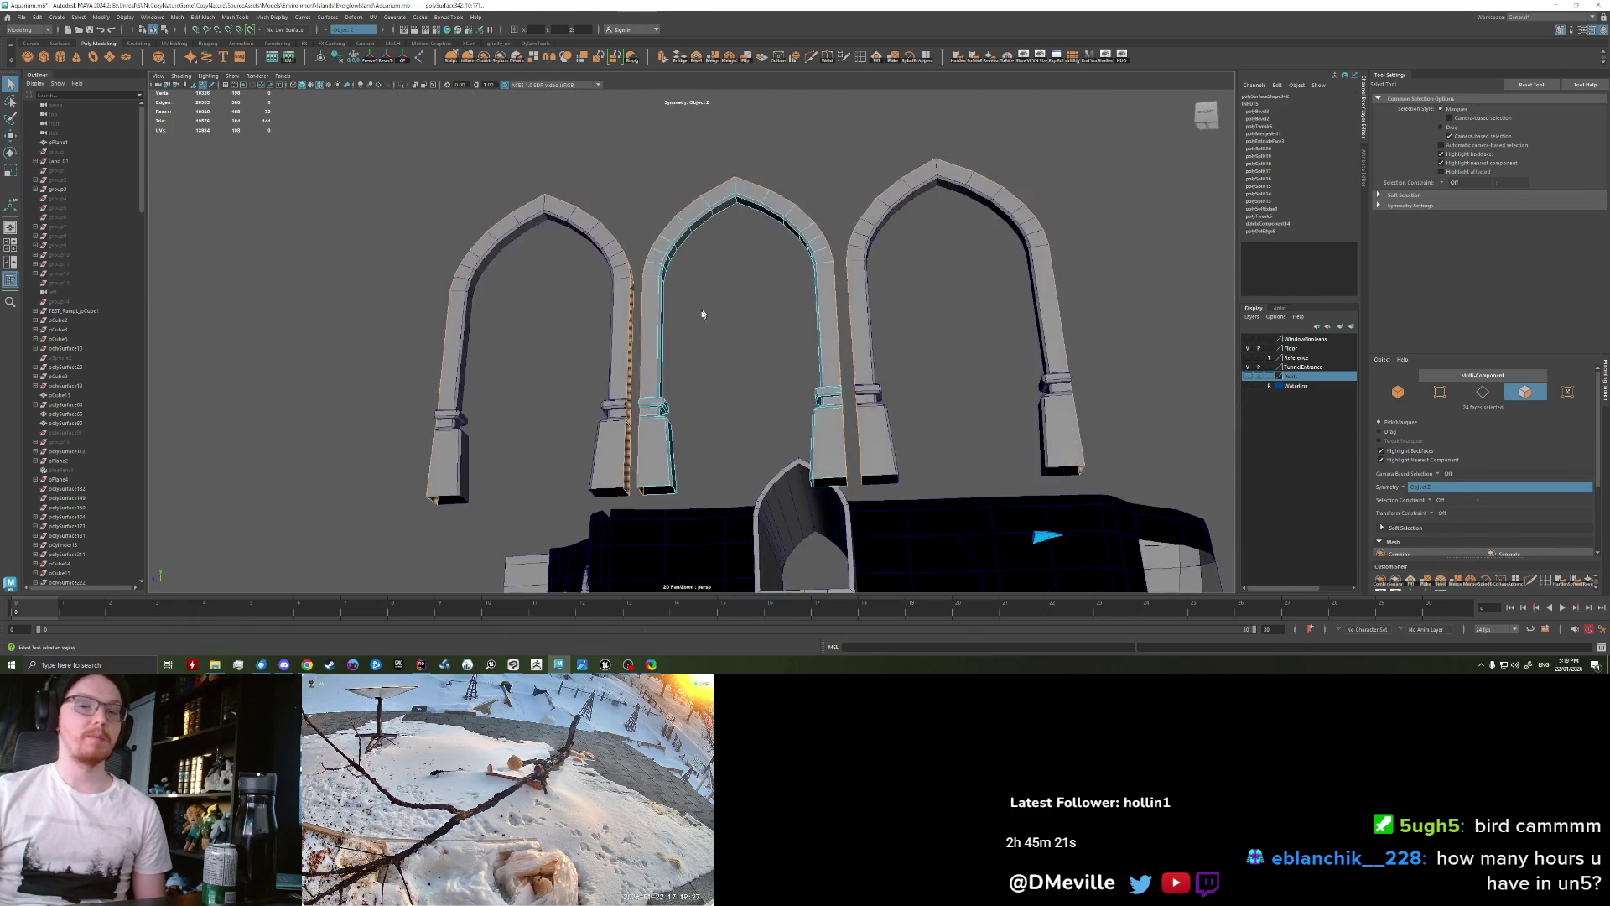
pyautogui.hotkey('ctrl', 'e')
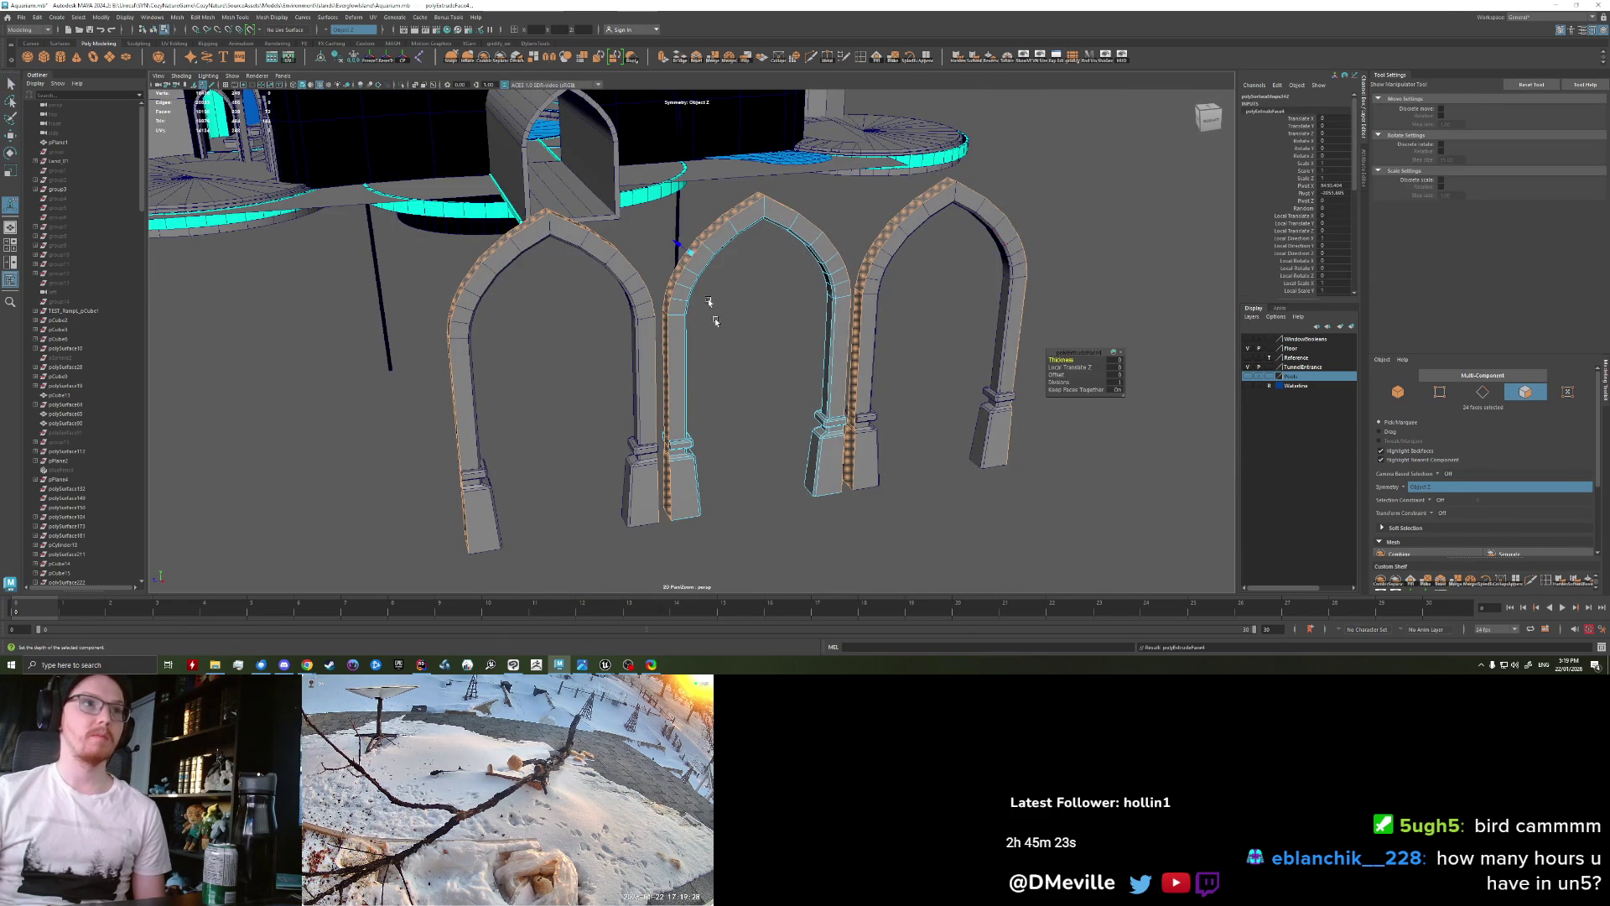
pyautogui.moveTo(678, 246); pyautogui.dragTo(673, 243)
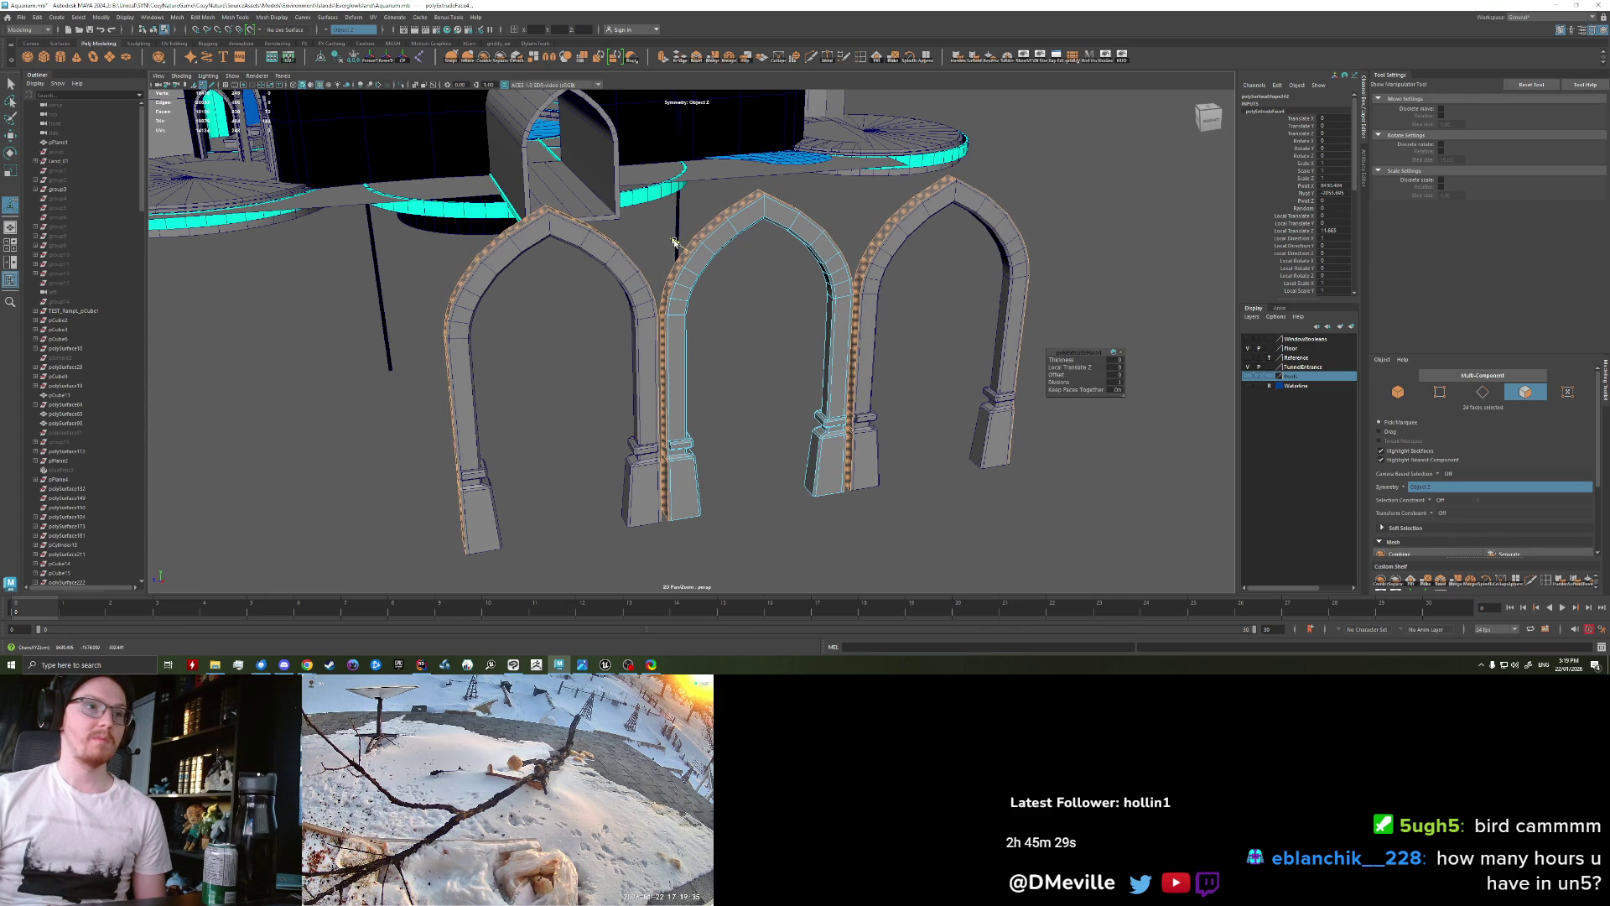
pyautogui.moveTo(675, 243); pyautogui.dragTo(669, 240)
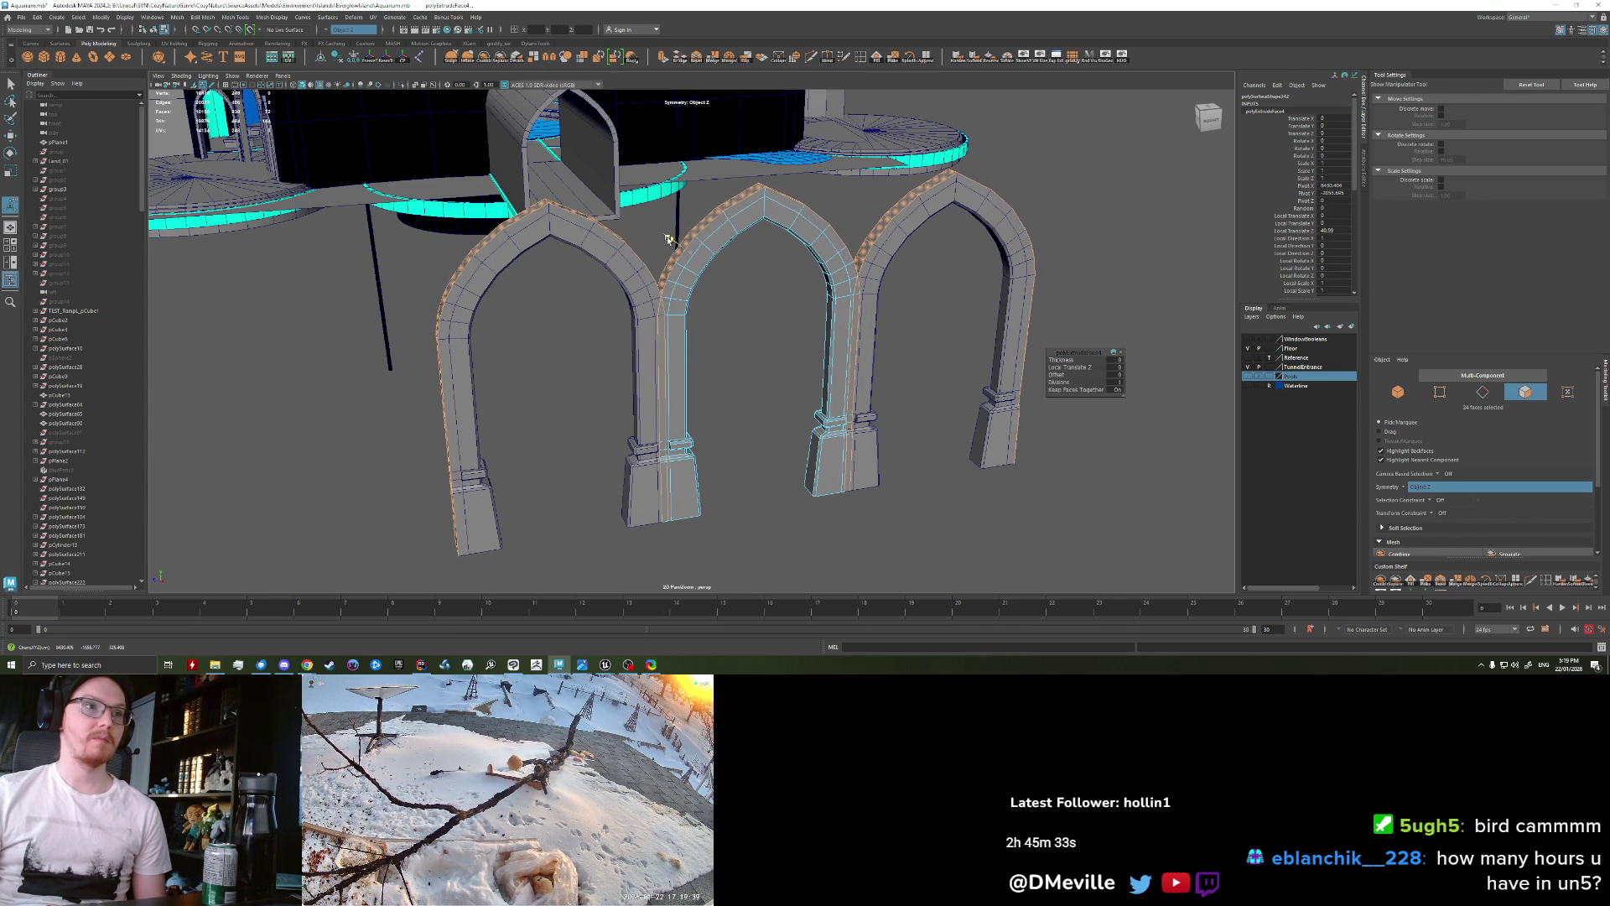
# Step: Extrude the face loop along the arch fronts and scale it up to about 1.476
pyautogui.press('f')
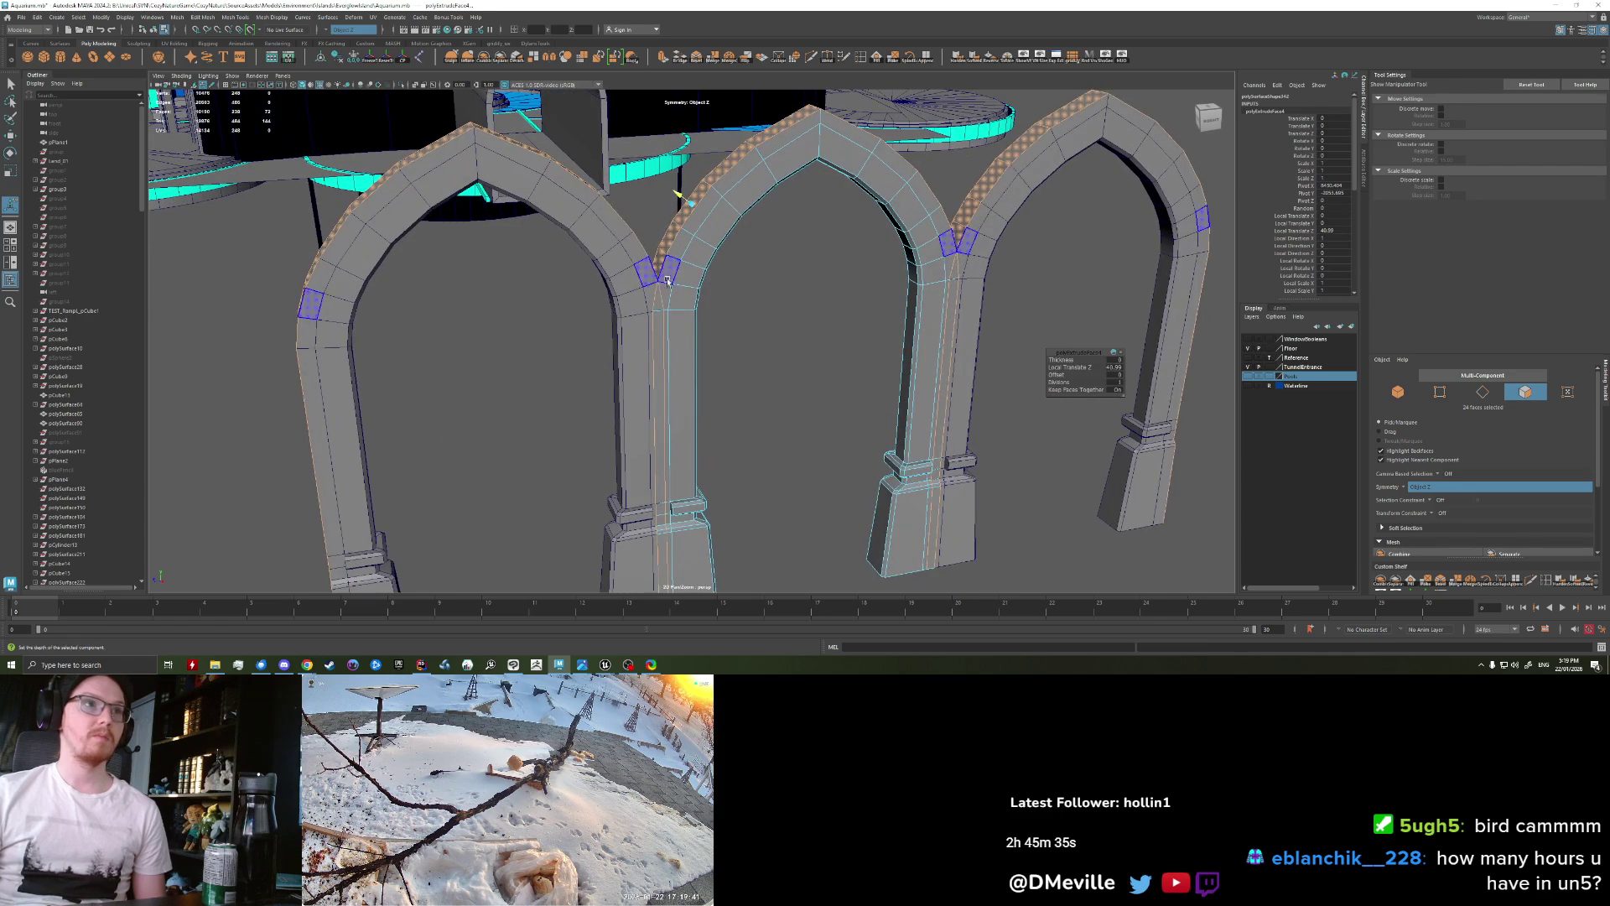
pyautogui.press('q')
pyautogui.click(846, 454)
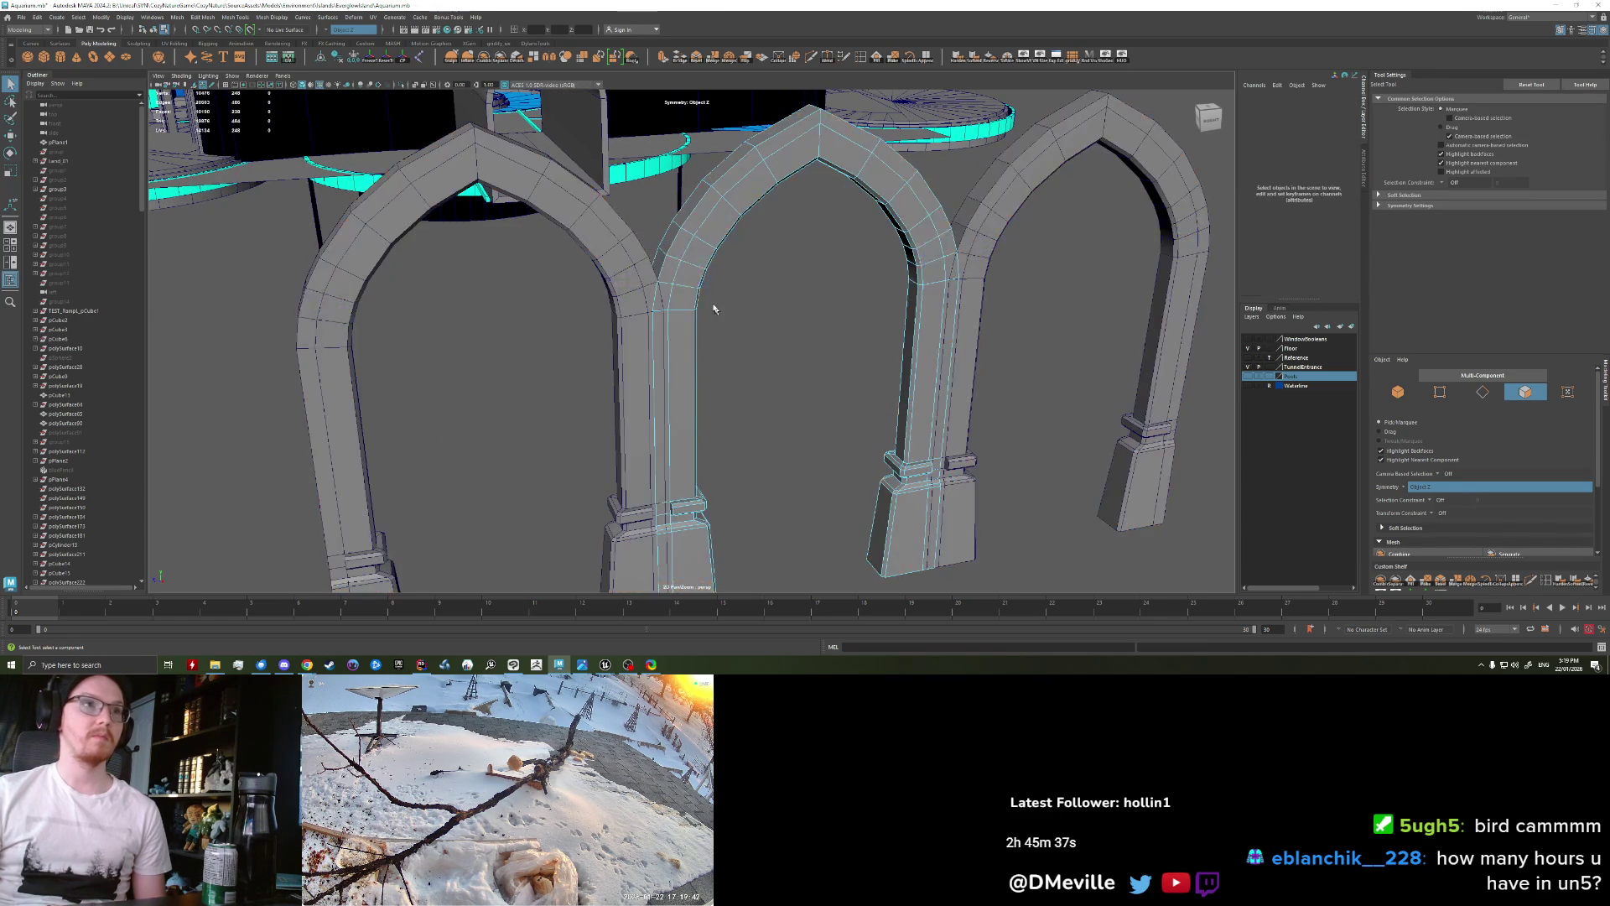
pyautogui.doubleClick(678, 250)
pyautogui.keyDown('alt'); pyautogui.moveTo(766, 374); pyautogui.dragTo(755, 389); pyautogui.keyUp('alt')
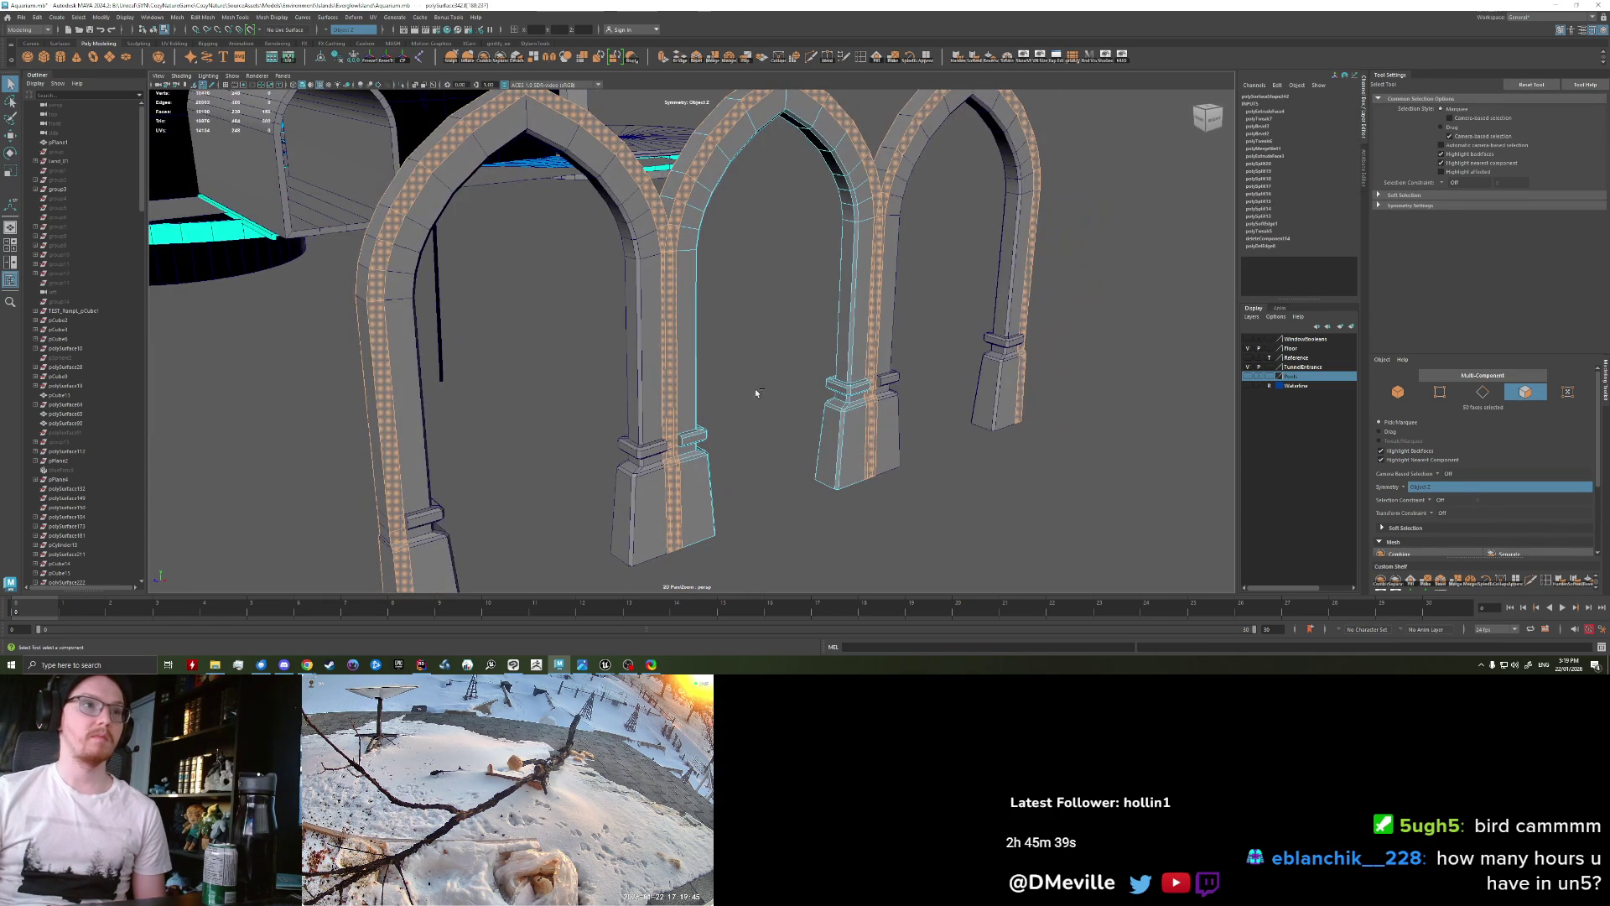
pyautogui.hotkey('ctrl', 'e')
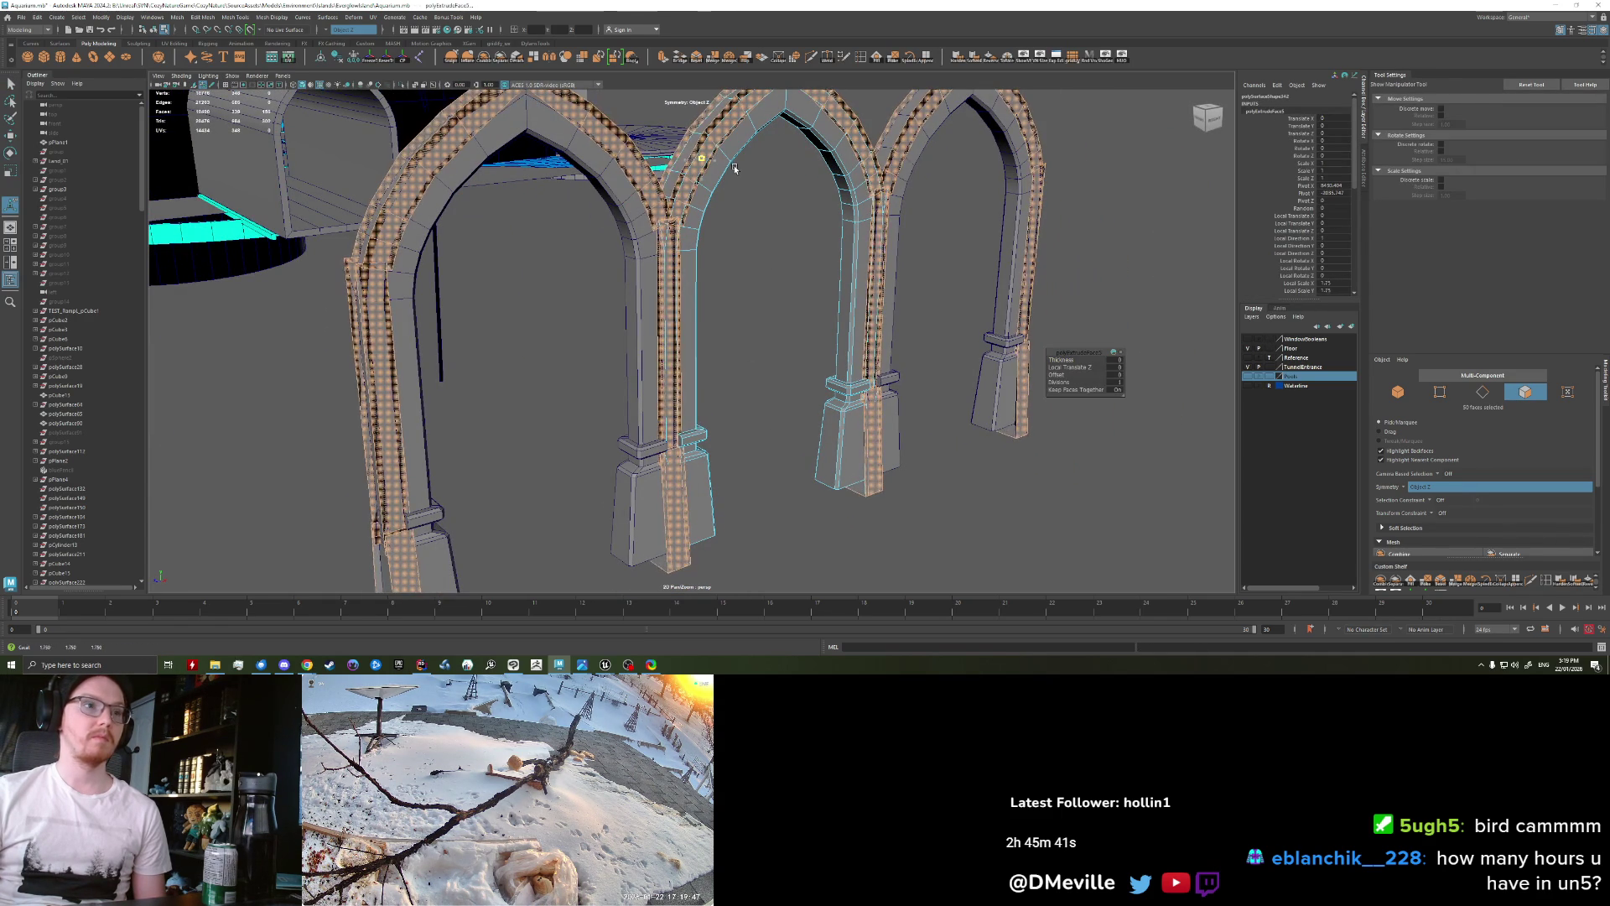
pyautogui.moveTo(789, 361)
pyautogui.keyDown('alt'); pyautogui.mouseDown()
pyautogui.moveTo(810, 434)
pyautogui.moveTo(773, 256)
pyautogui.mouseUp(); pyautogui.keyUp('alt')
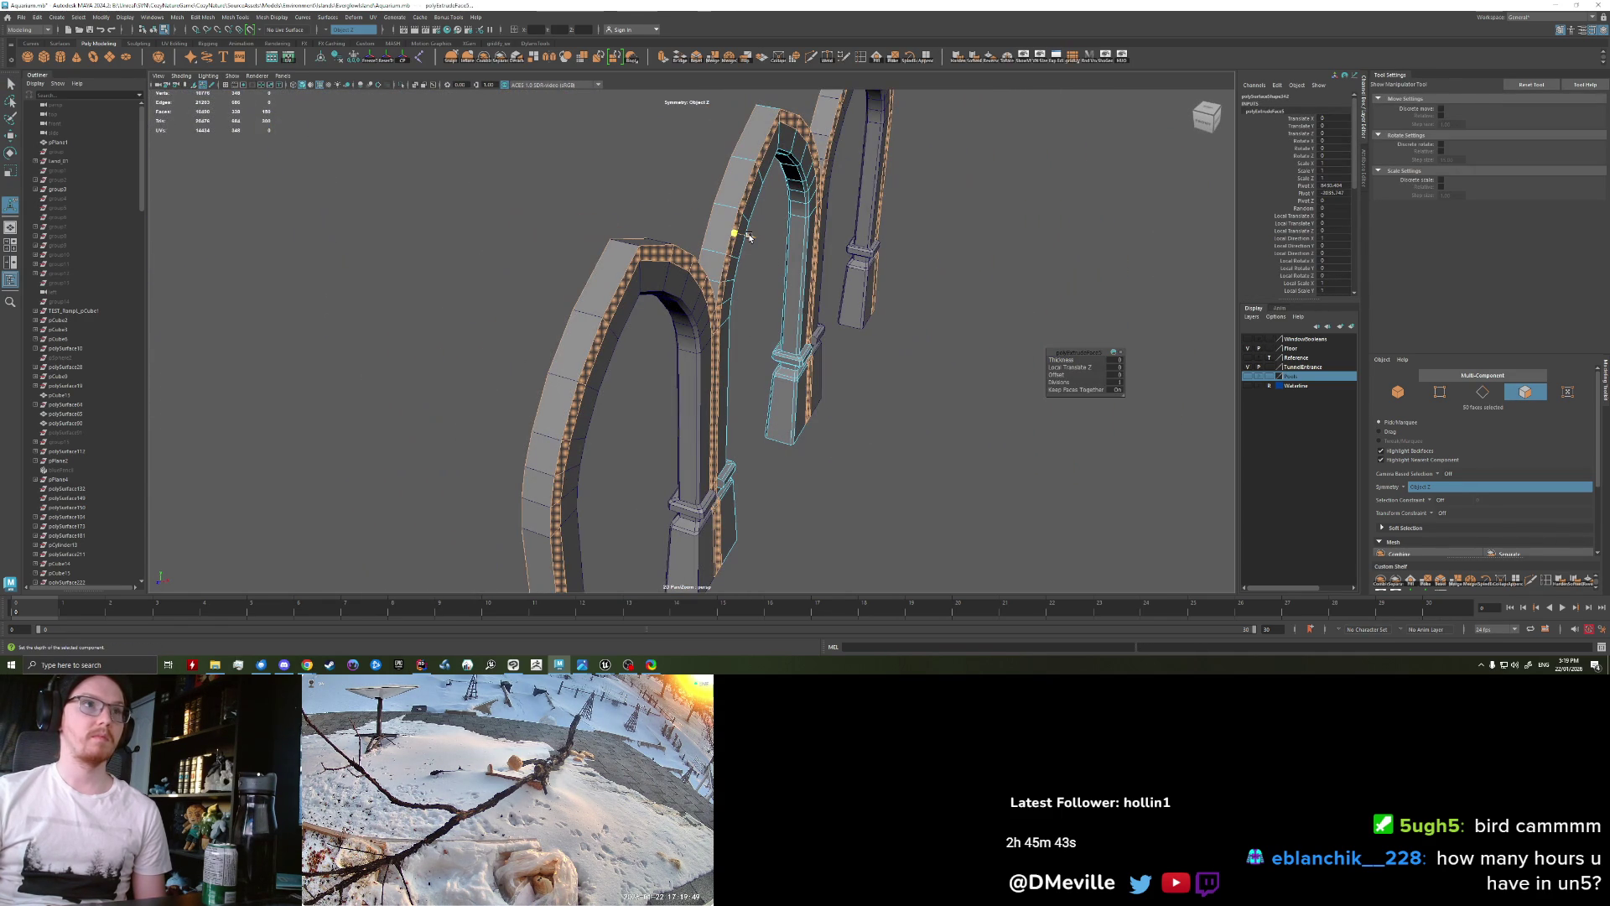
pyautogui.press('r')
pyautogui.moveTo(752, 361)
pyautogui.mouseDown()
pyautogui.moveTo(769, 361)
pyautogui.moveTo(616, 319)
pyautogui.moveTo(637, 346)
pyautogui.moveTo(686, 320)
pyautogui.moveTo(598, 322)
pyautogui.mouseUp()
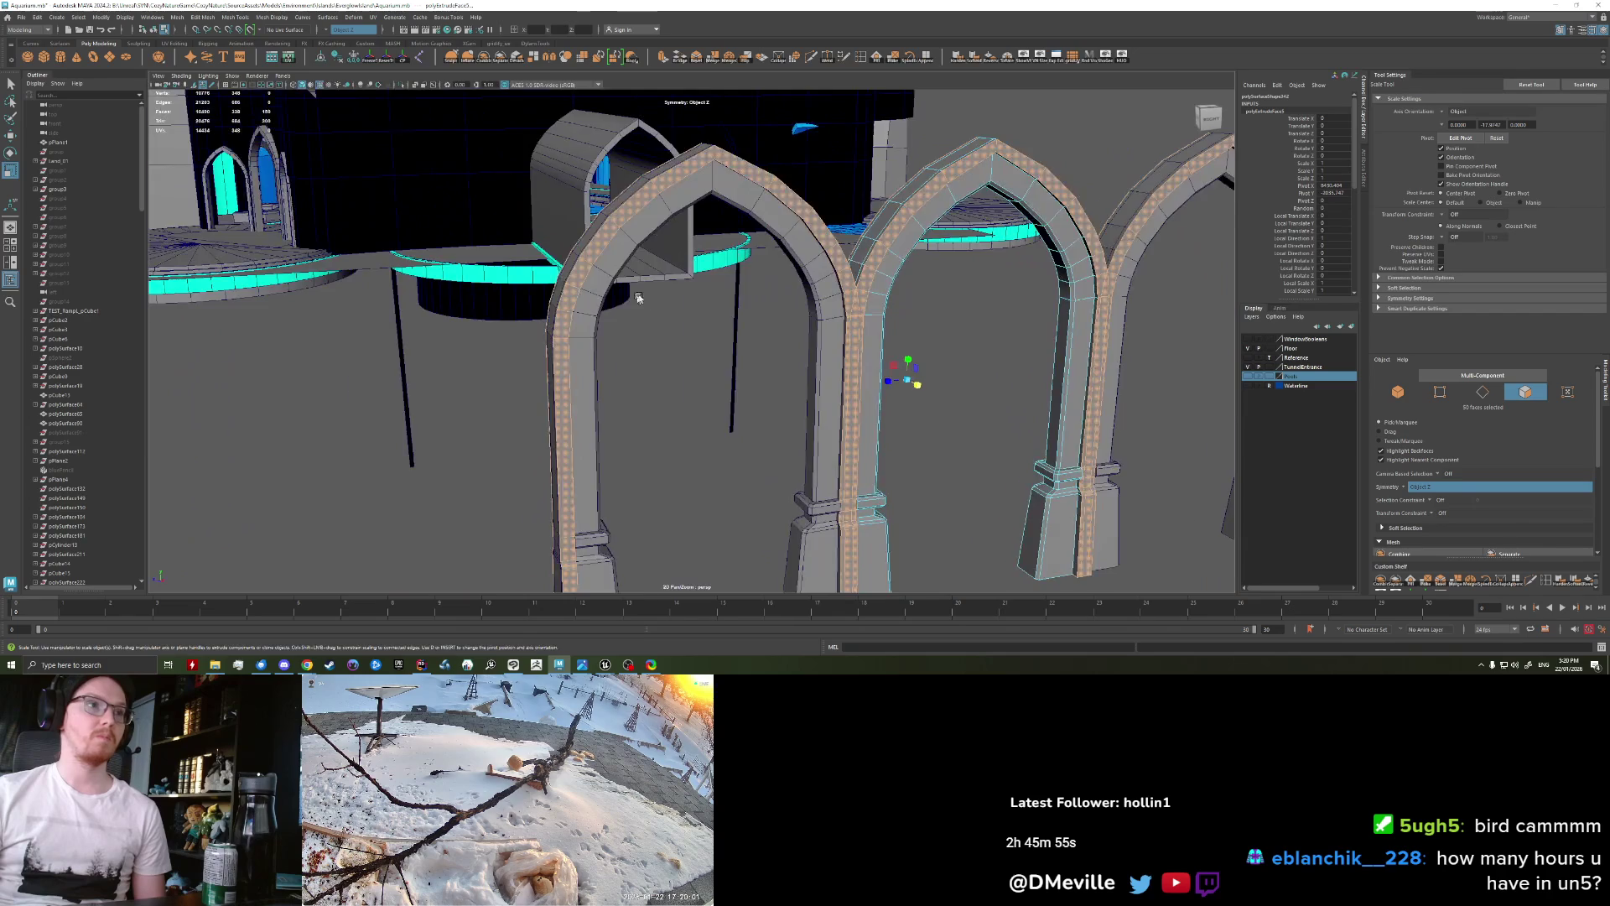
pyautogui.moveTo(684, 354)
pyautogui.keyDown('alt'); pyautogui.mouseDown()
pyautogui.moveTo(655, 336)
pyautogui.moveTo(738, 277)
pyautogui.mouseUp(); pyautogui.keyUp('alt')
pyautogui.moveTo(738, 277); pyautogui.dragTo(713, 252, button='right')
pyautogui.moveTo(914, 394)
pyautogui.keyDown('alt'); pyautogui.mouseDown()
pyautogui.moveTo(826, 348)
pyautogui.moveTo(853, 336)
pyautogui.mouseUp(); pyautogui.keyUp('alt')
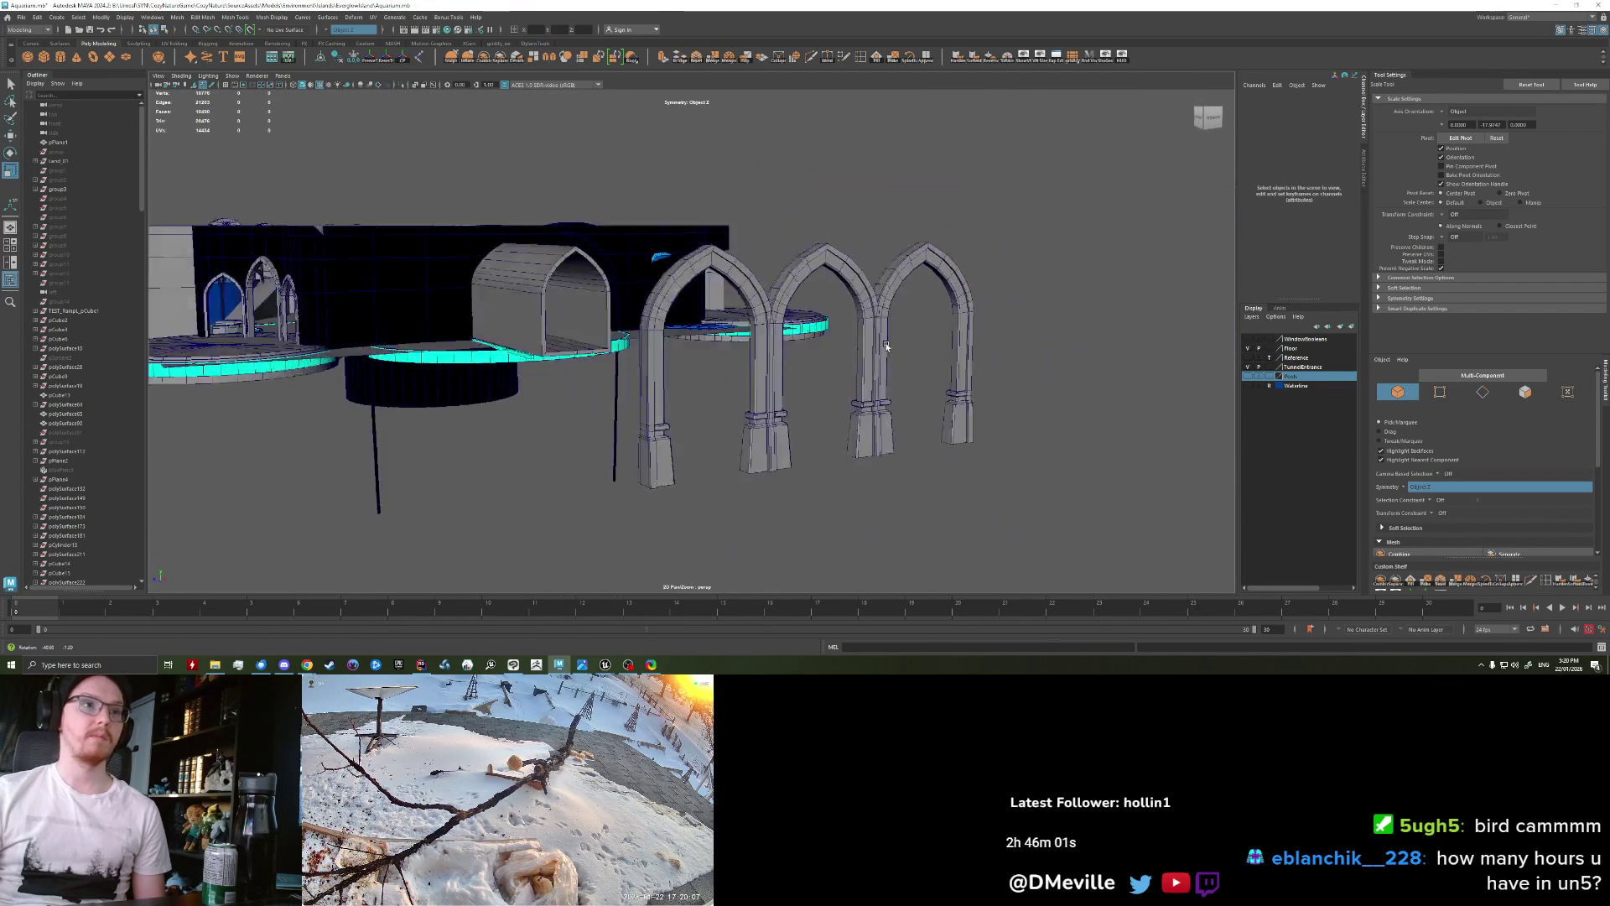
pyautogui.scroll(5, 853, 336)
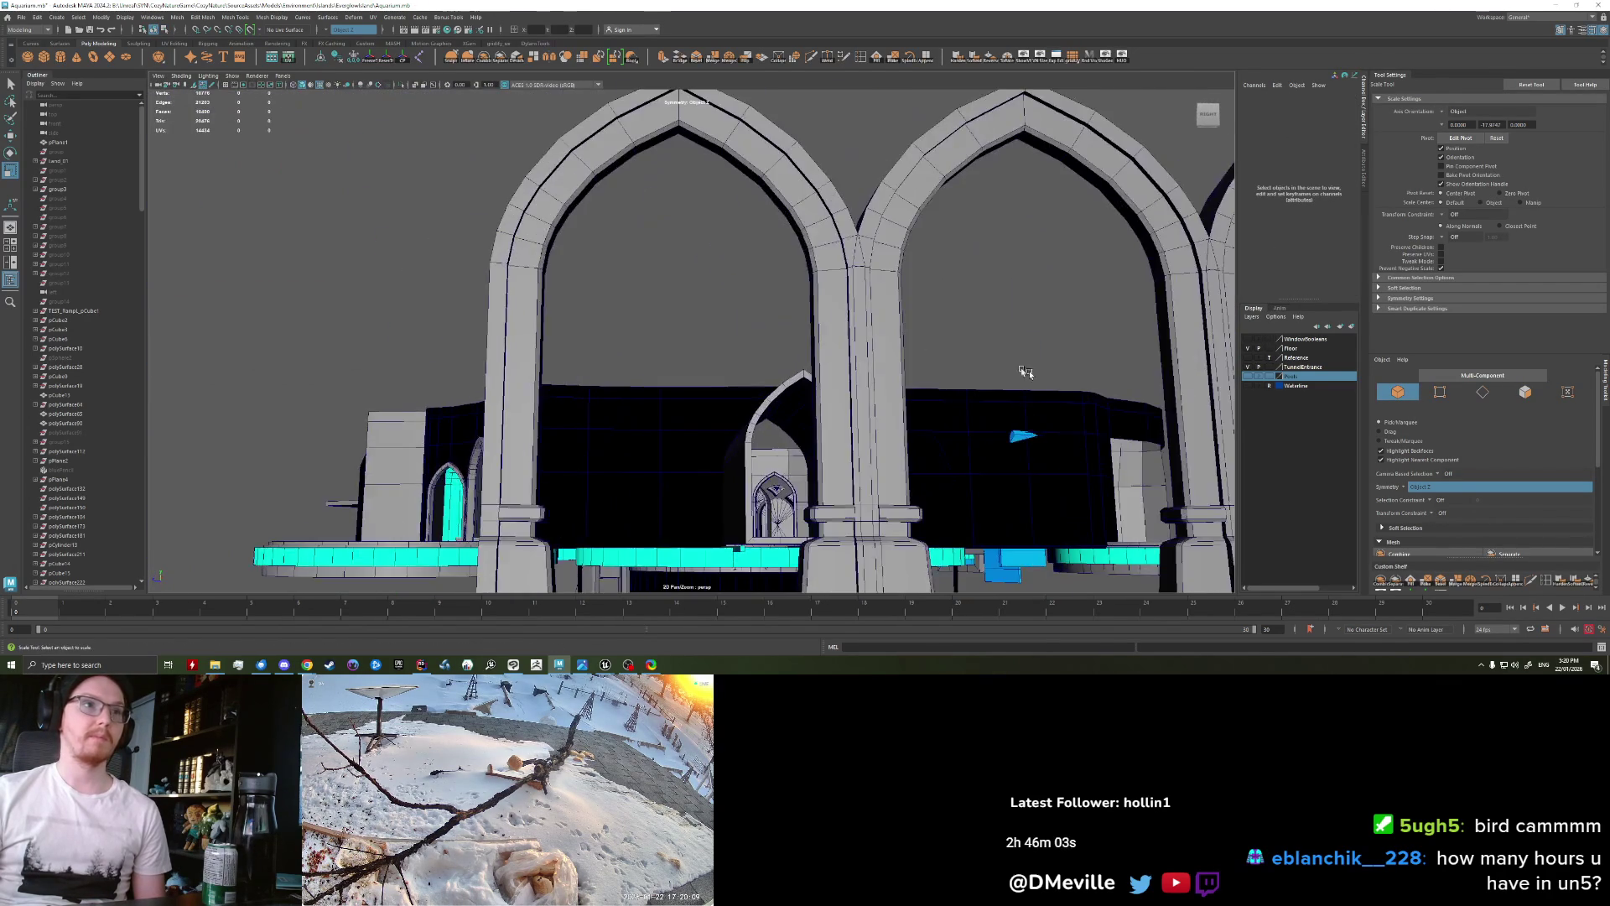
pyautogui.keyDown('alt'); pyautogui.moveTo(853, 337); pyautogui.dragTo(752, 306); pyautogui.keyUp('alt')
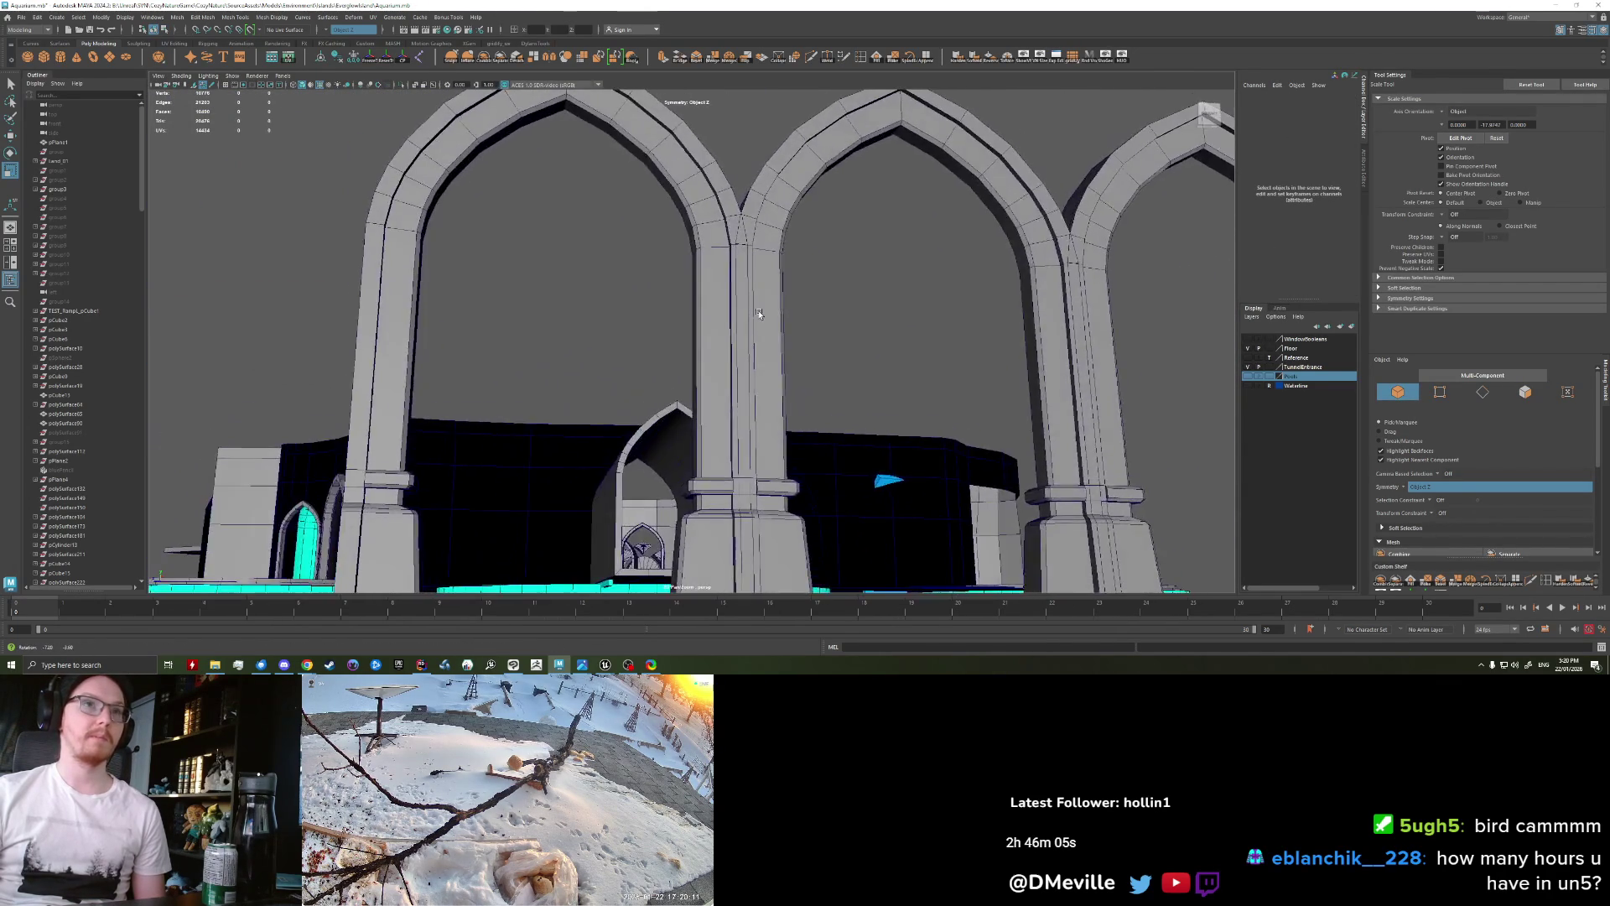
pyautogui.scroll(-2, 751, 305)
pyautogui.scroll(-3, 751, 311)
pyautogui.scroll(-3, 751, 316)
pyautogui.scroll(-1, 750, 320)
pyautogui.moveTo(750, 320)
pyautogui.keyDown('alt'); pyautogui.mouseDown()
pyautogui.moveTo(733, 289)
pyautogui.moveTo(704, 293)
pyautogui.mouseUp(); pyautogui.keyUp('alt')
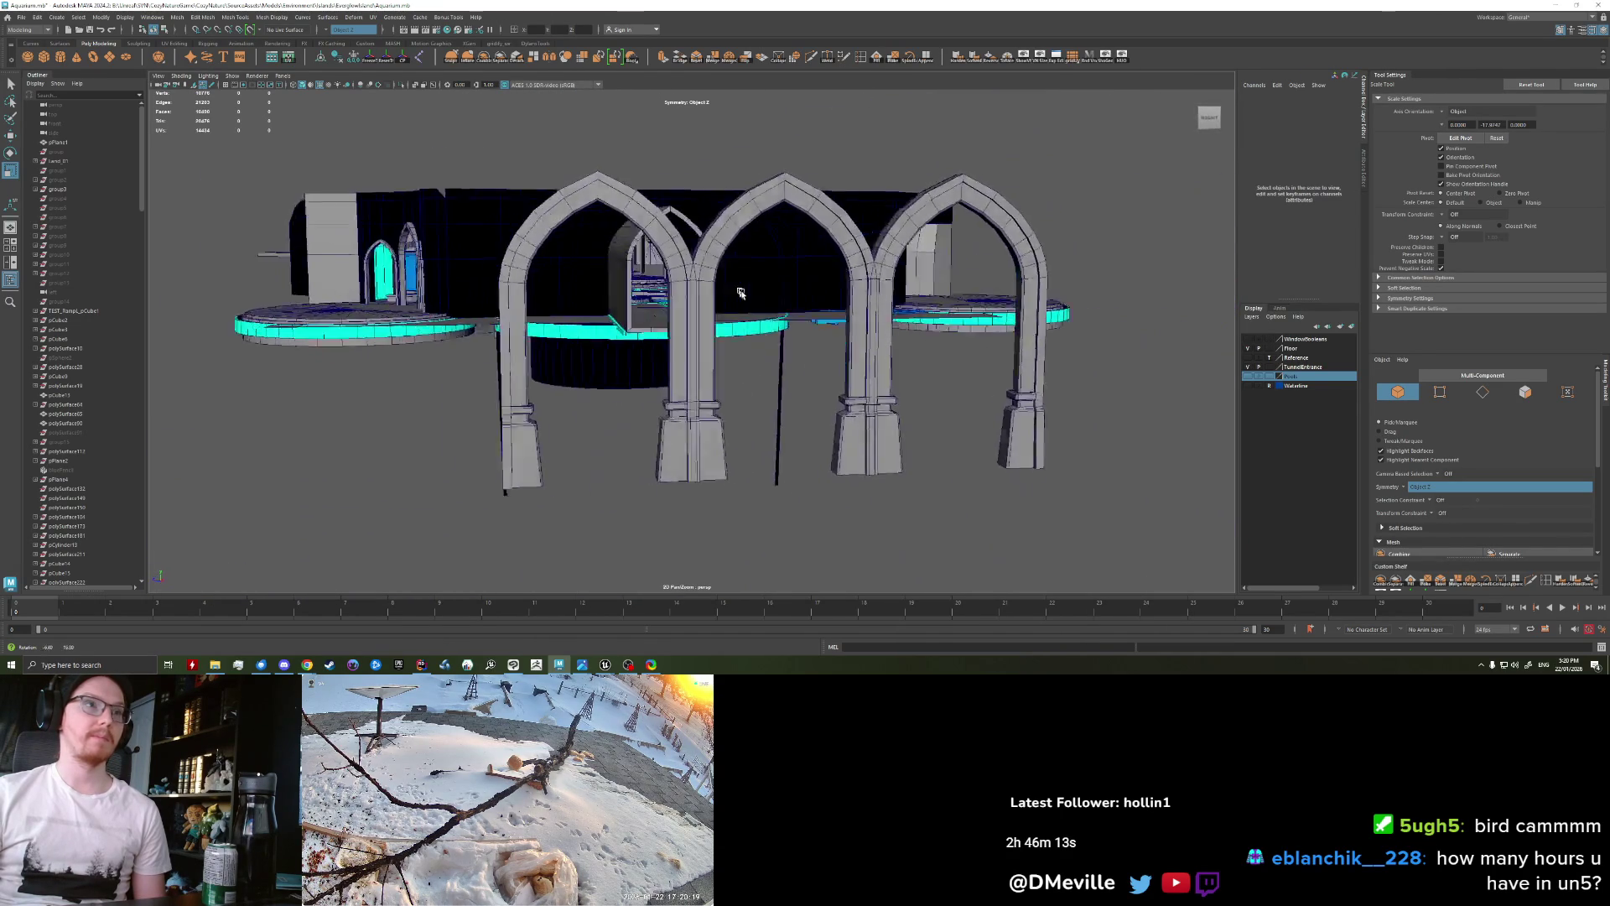
pyautogui.keyDown('alt'); pyautogui.moveTo(703, 294); pyautogui.dragTo(870, 389); pyautogui.keyUp('alt')
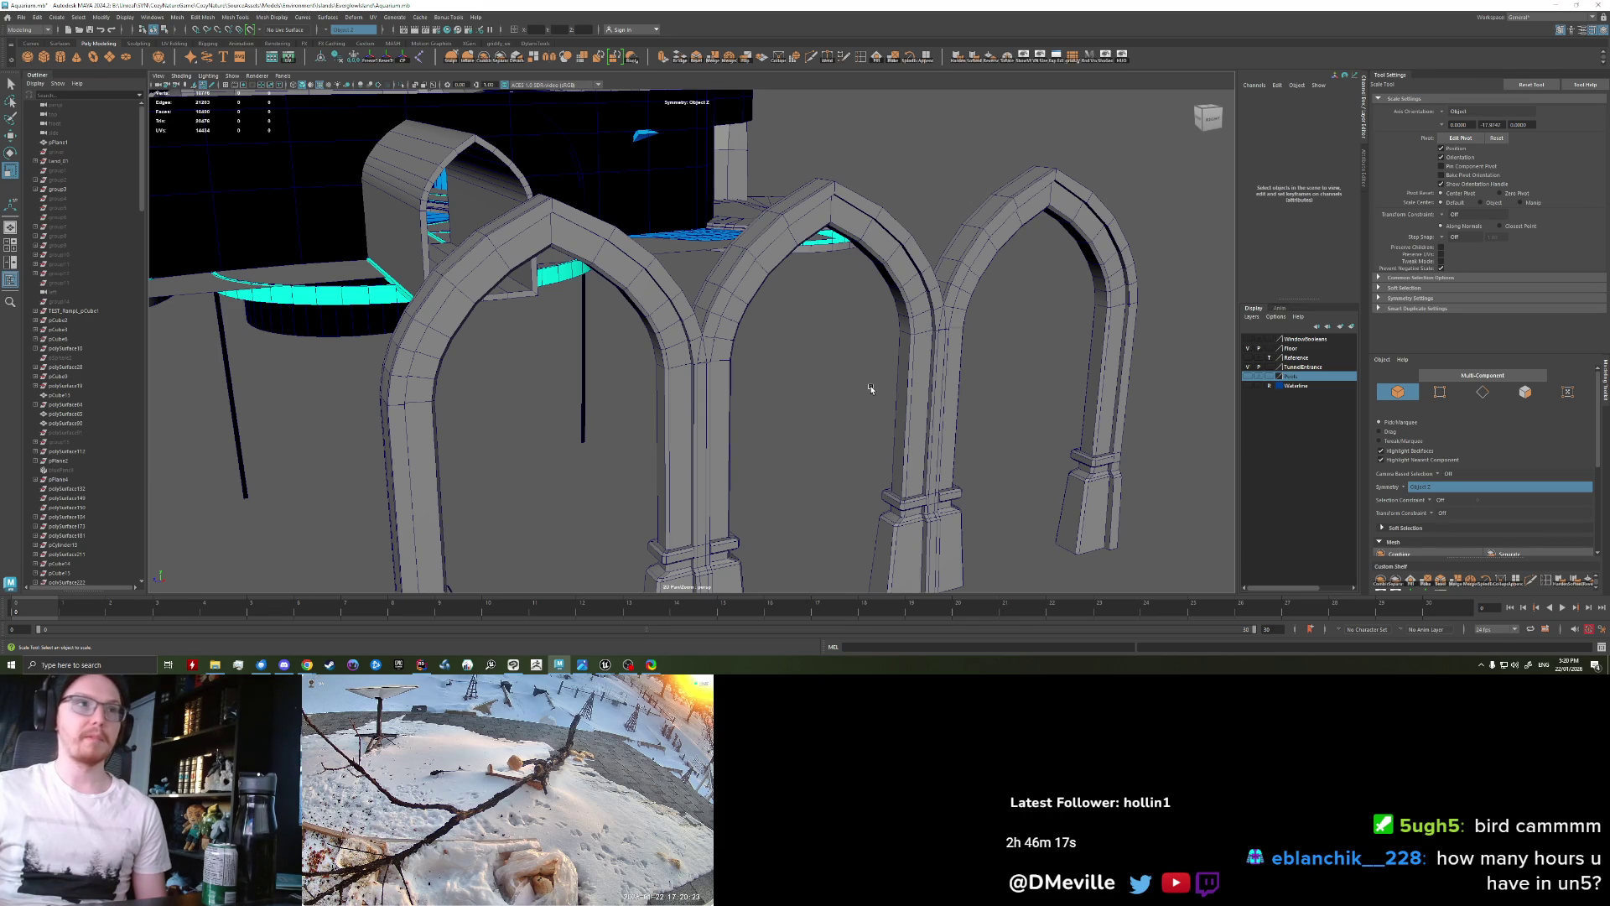
pyautogui.keyDown('alt'); pyautogui.moveTo(780, 408); pyautogui.dragTo(649, 410); pyautogui.keyUp('alt')
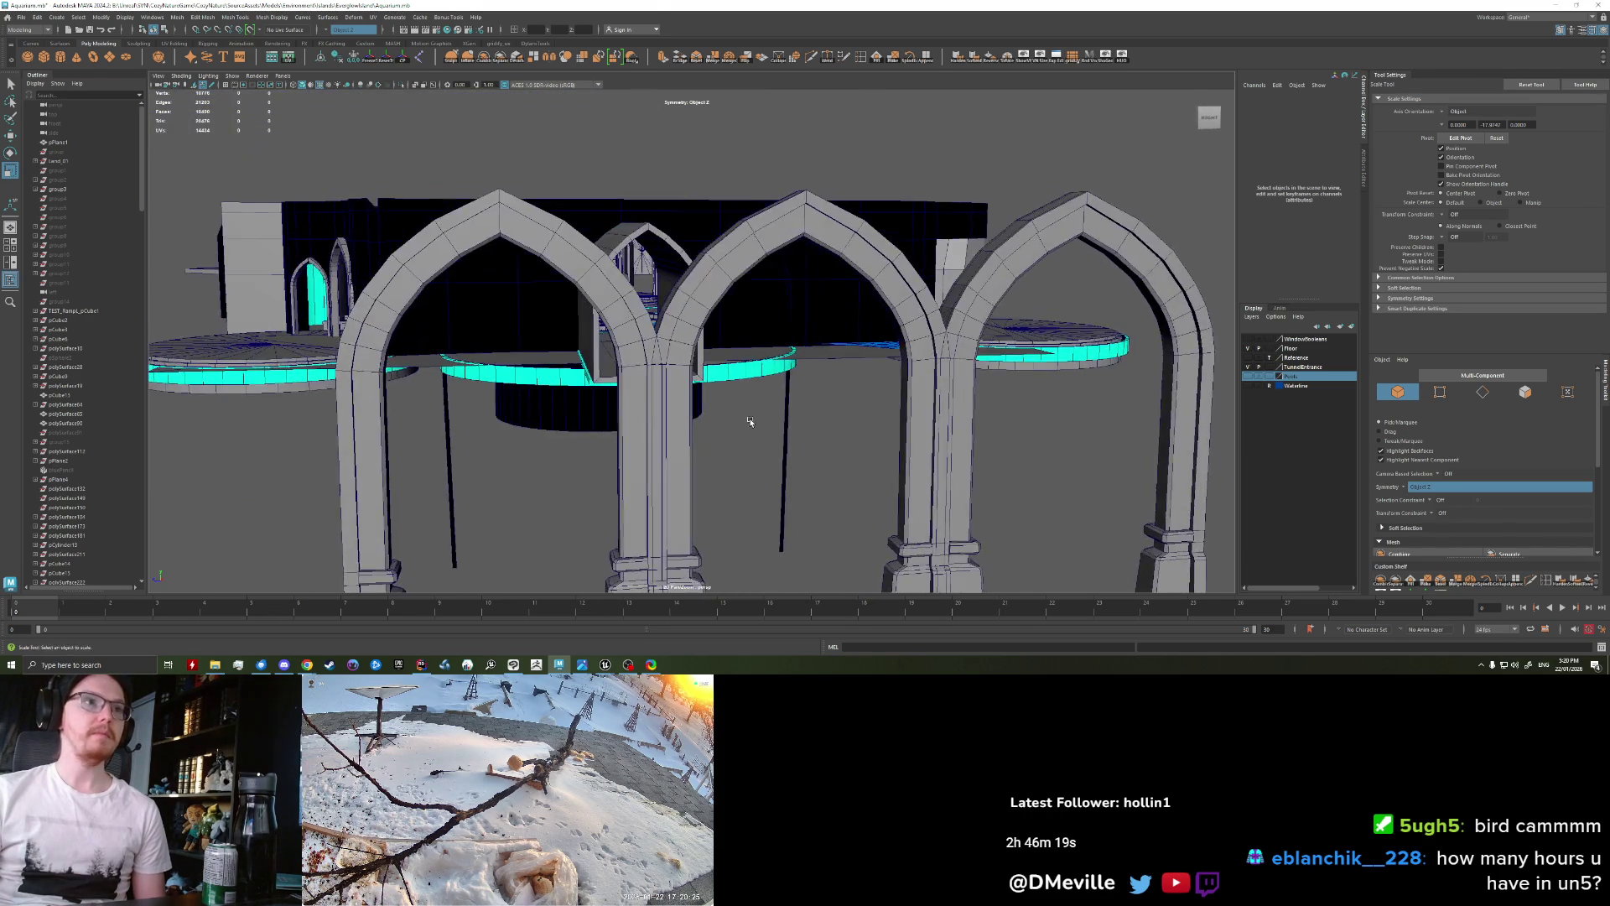
pyautogui.keyDown('alt'); pyautogui.moveTo(650, 410); pyautogui.dragTo(753, 358); pyautogui.keyUp('alt')
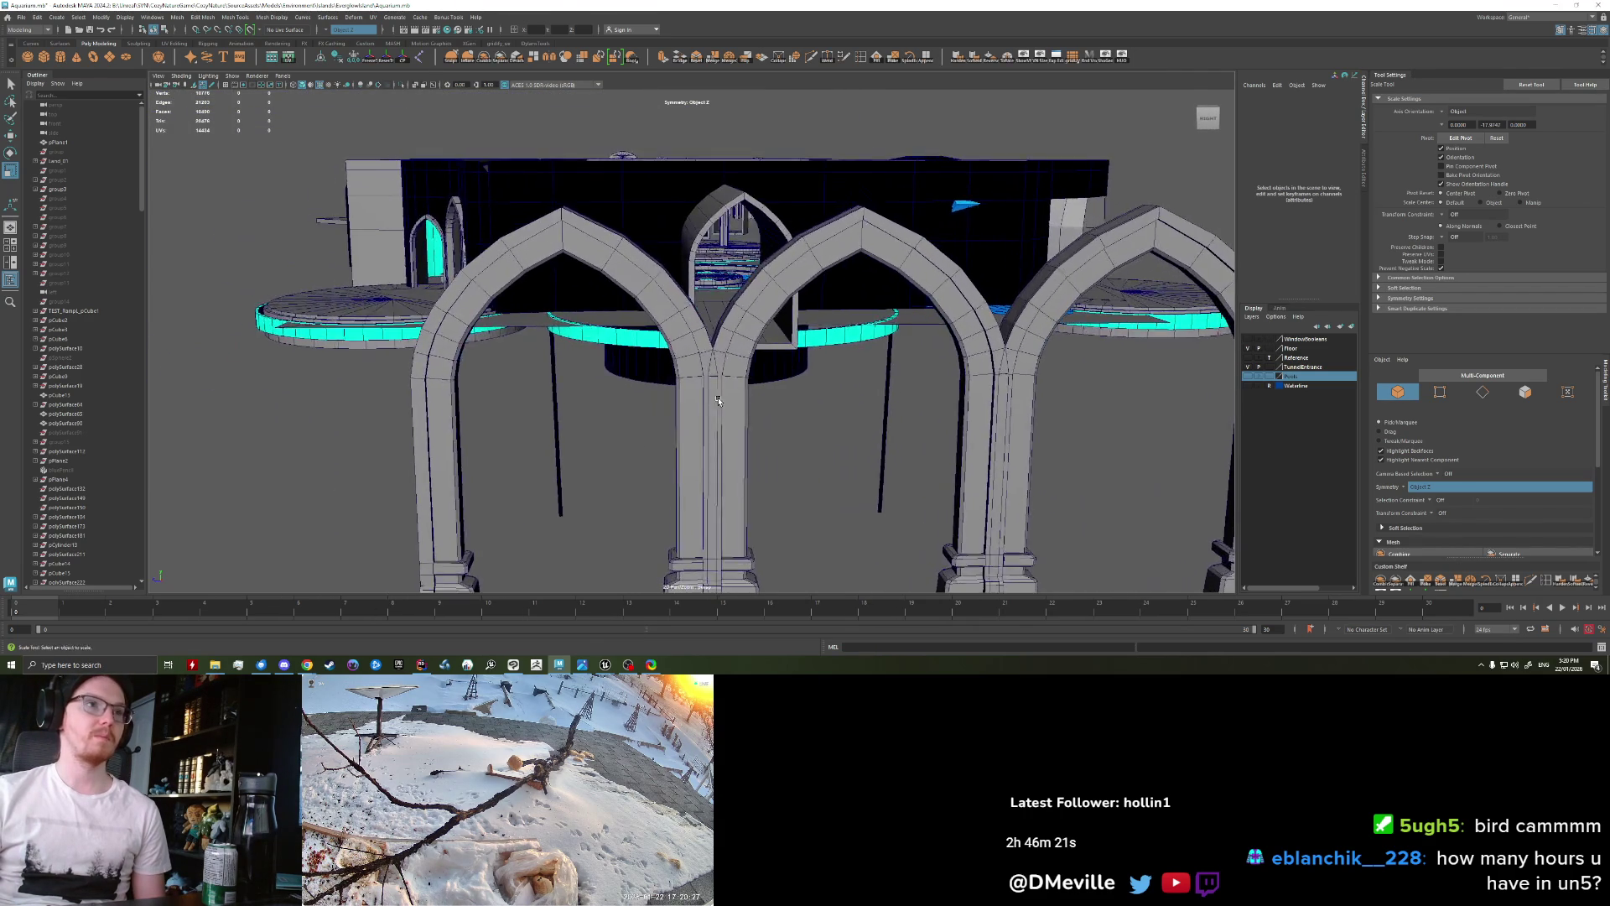
pyautogui.scroll(3, 753, 358)
pyautogui.moveTo(753, 358); pyautogui.dragTo(753, 394, button='right')
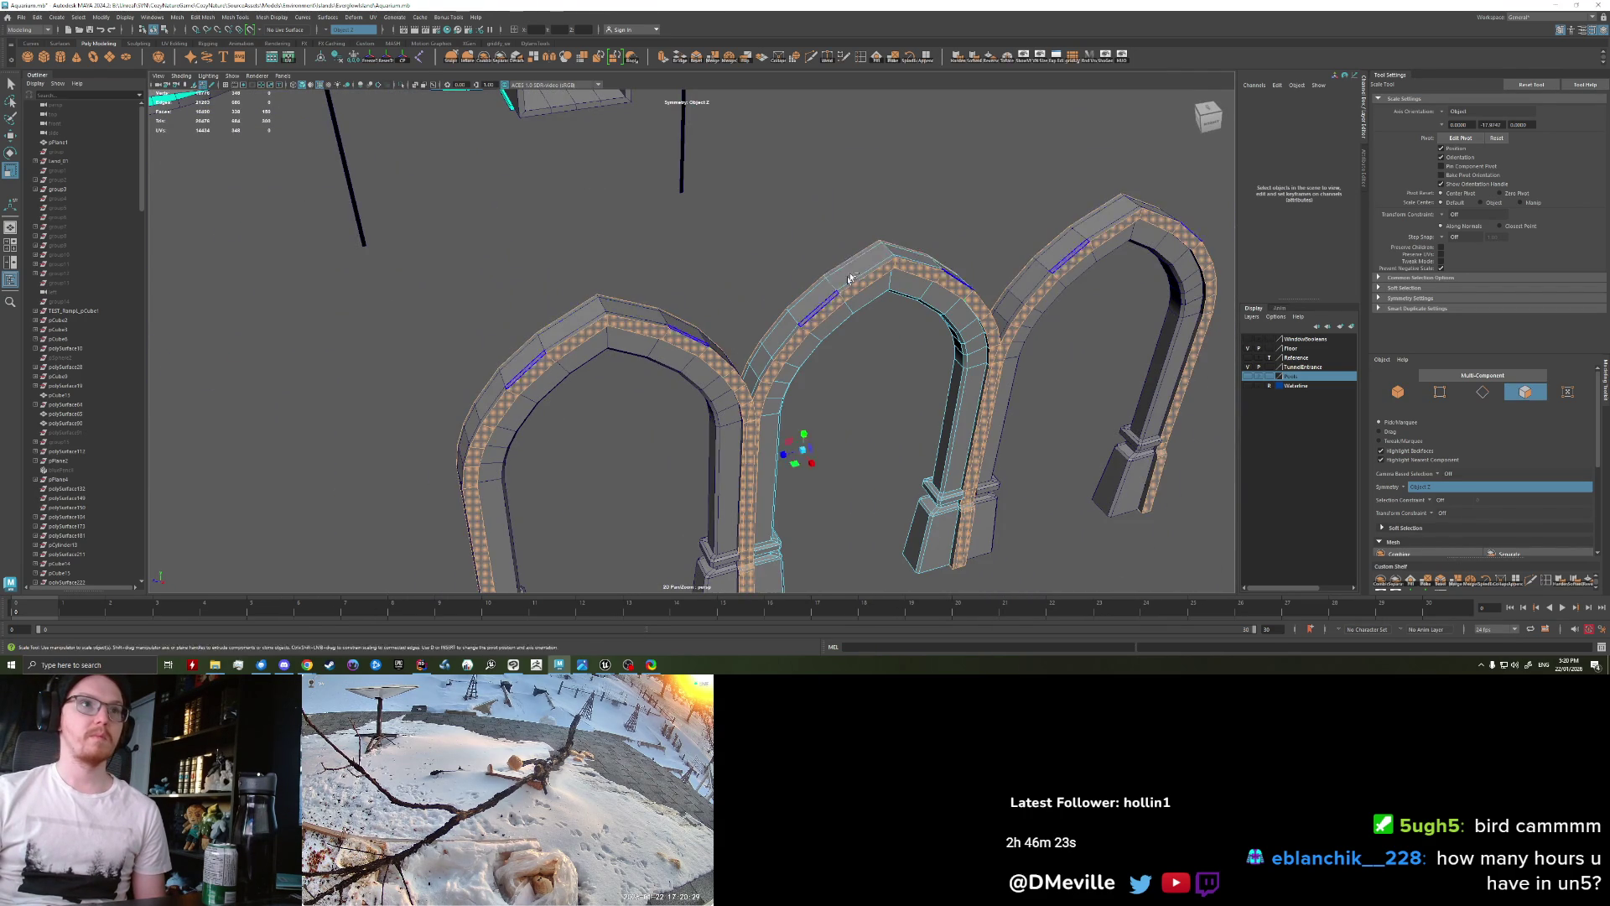
# Step: Select and grow the arch-top faces, then push them outward and upward
pyautogui.press('q')
pyautogui.click(845, 272)
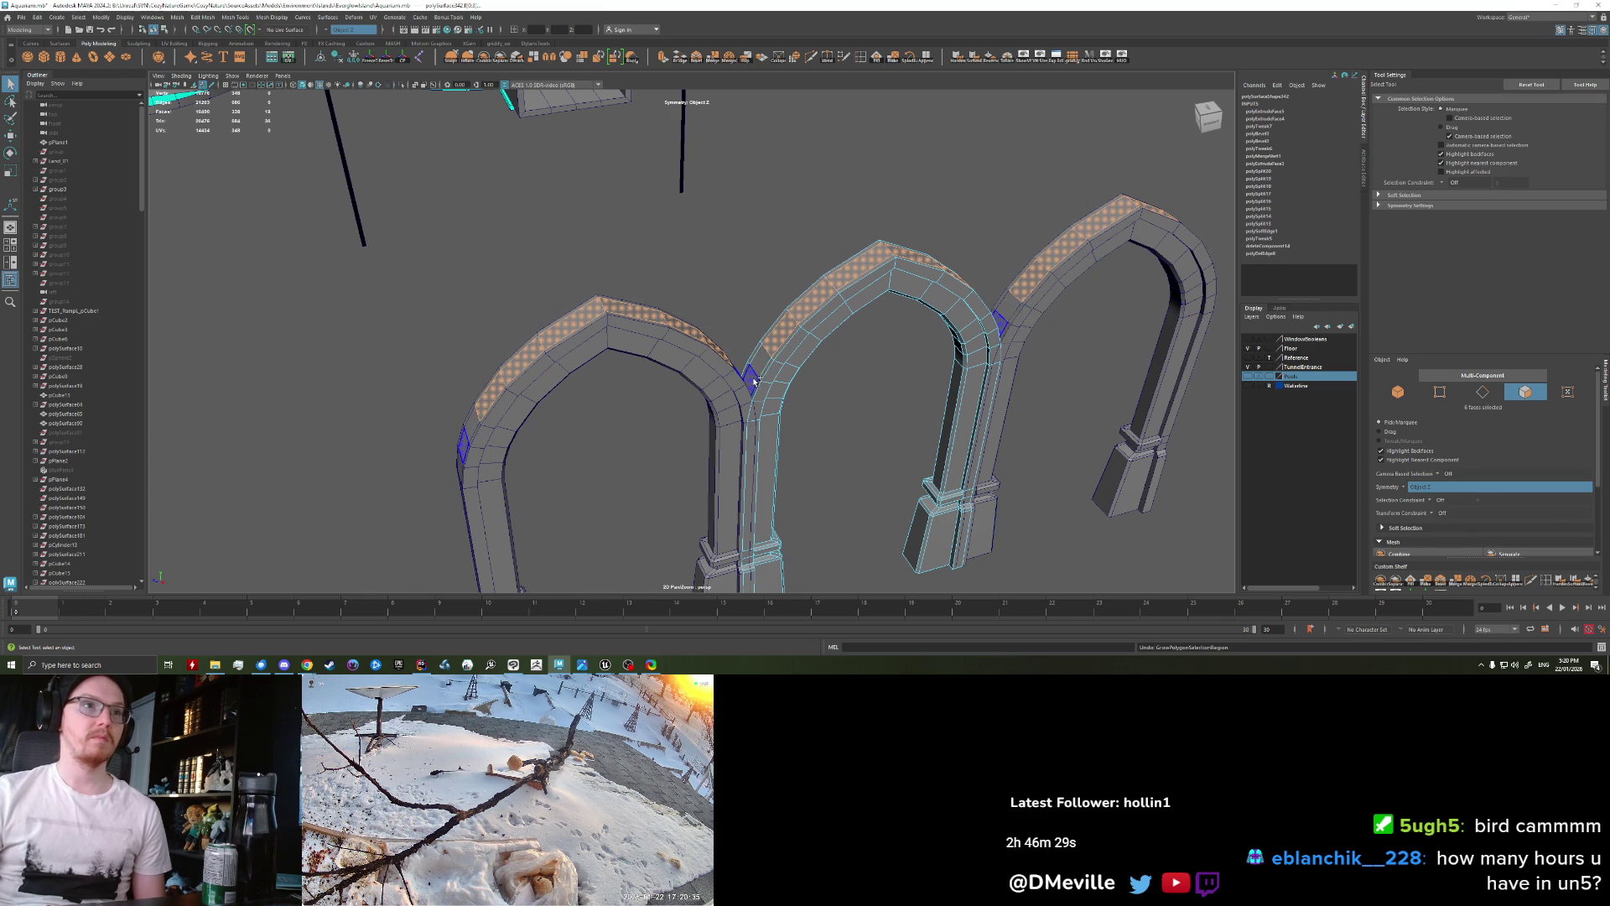
pyautogui.hotkey('shift', '.')
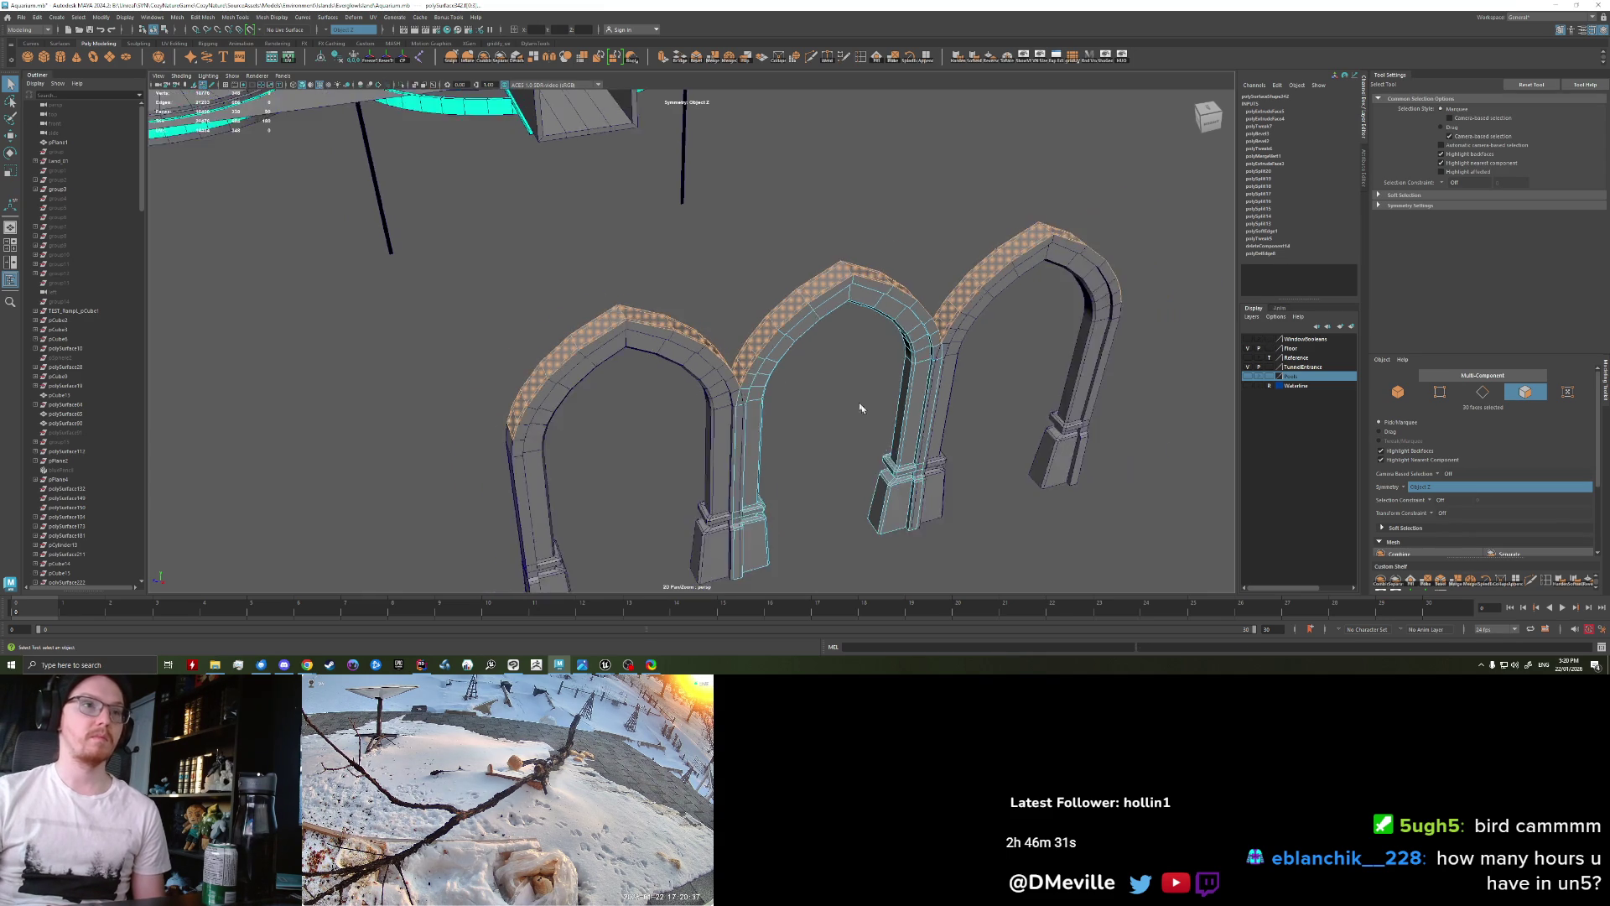
pyautogui.keyDown('alt'); pyautogui.moveTo(860, 407); pyautogui.dragTo(834, 453); pyautogui.keyUp('alt')
pyautogui.press('w')
pyautogui.moveTo(843, 453); pyautogui.dragTo(853, 457, button='middle')
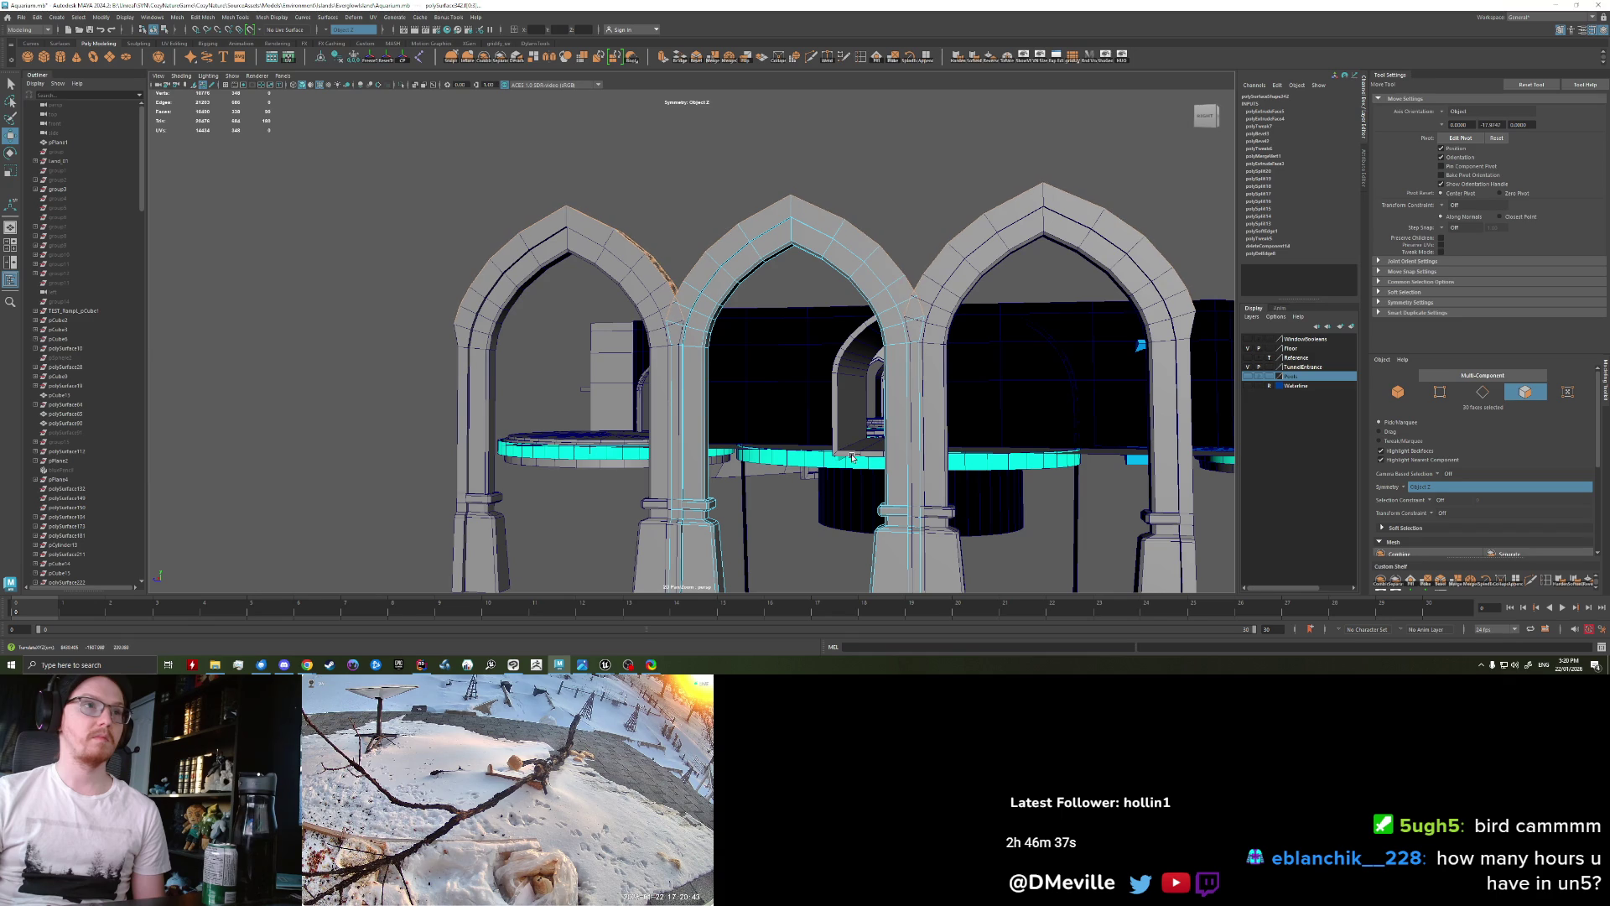
pyautogui.moveTo(851, 456)
pyautogui.keyDown('alt'); pyautogui.mouseDown()
pyautogui.moveTo(752, 354)
pyautogui.moveTo(783, 344)
pyautogui.mouseUp(); pyautogui.keyUp('alt')
# Step: Select quad faces on all three arches, then put the right arch into edge editing
pyautogui.press('q')
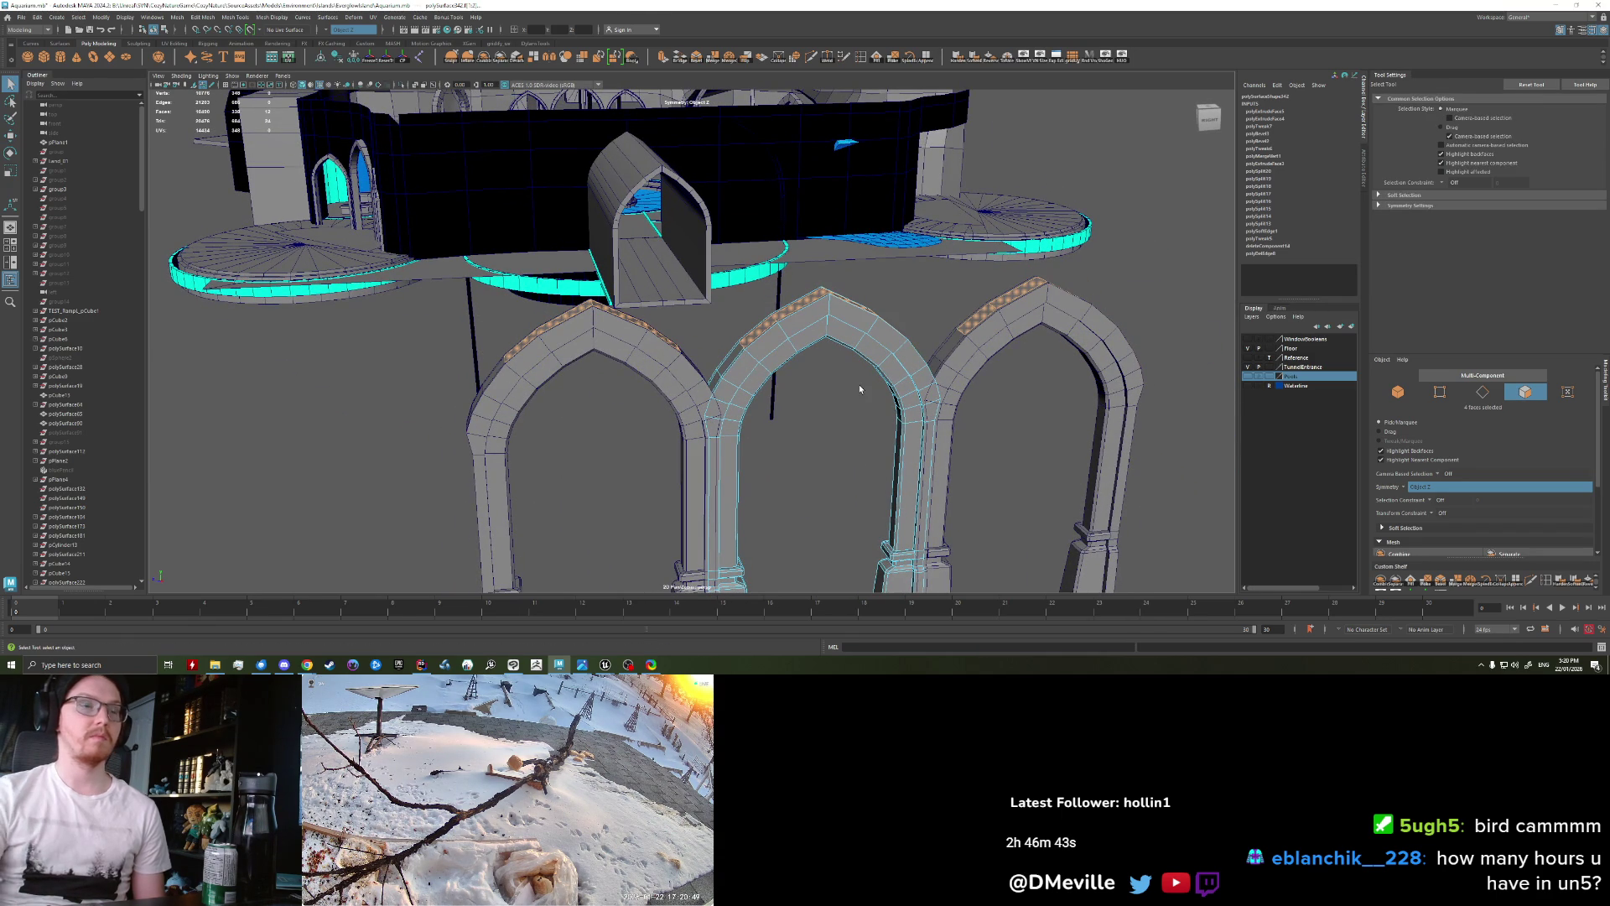
pyautogui.click(752, 350)
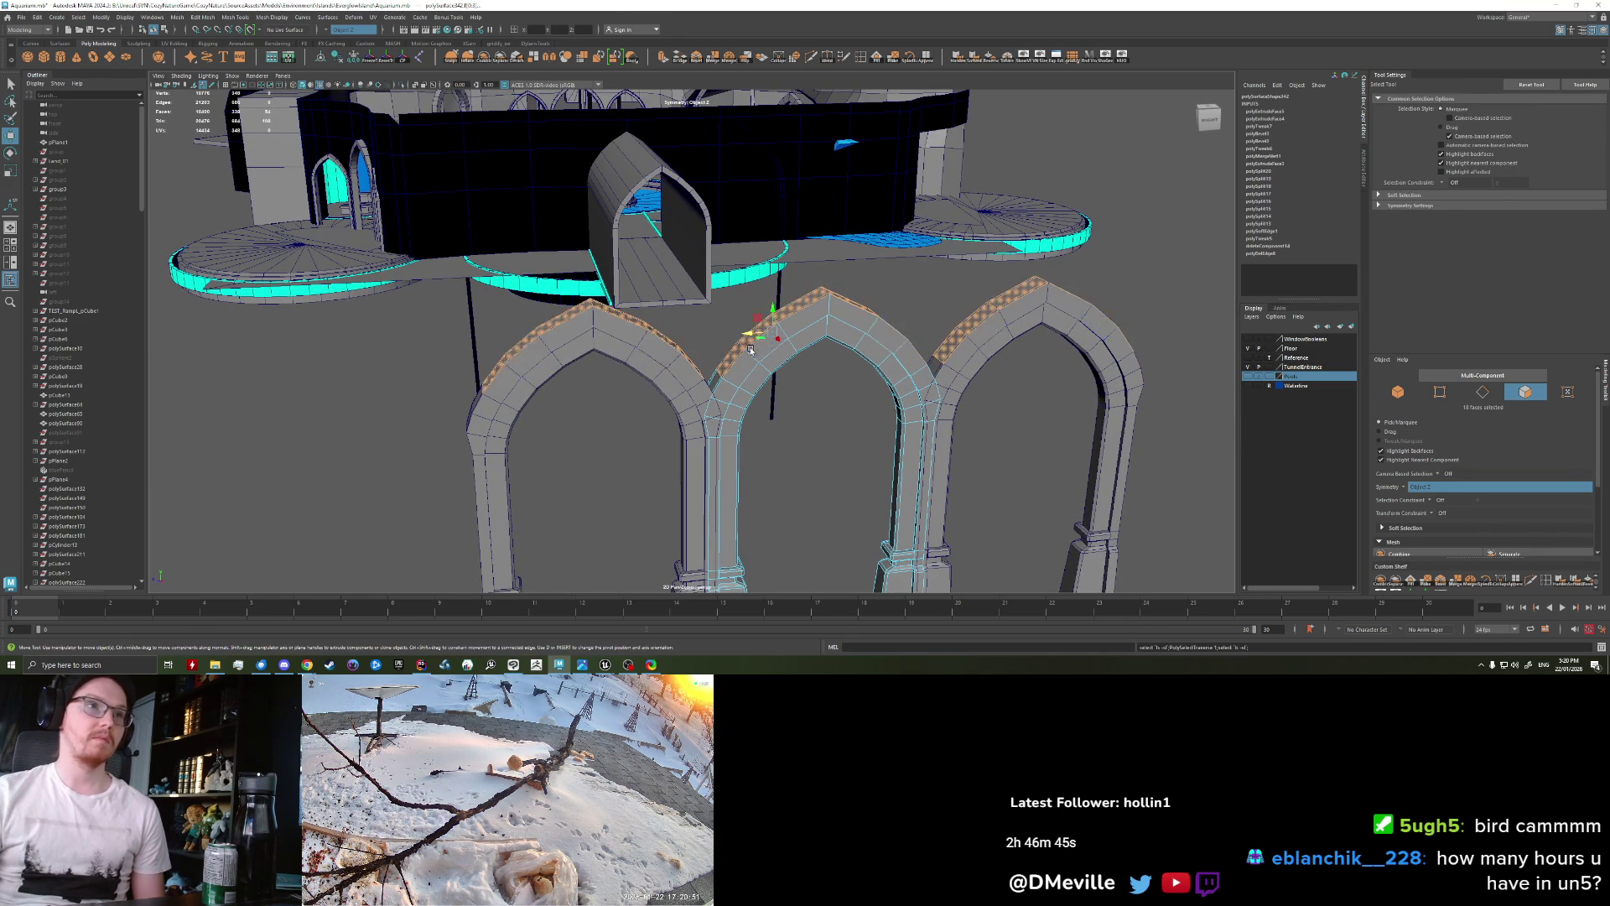
pyautogui.press('w')
pyautogui.keyDown('alt'); pyautogui.moveTo(751, 351); pyautogui.dragTo(840, 454); pyautogui.keyUp('alt')
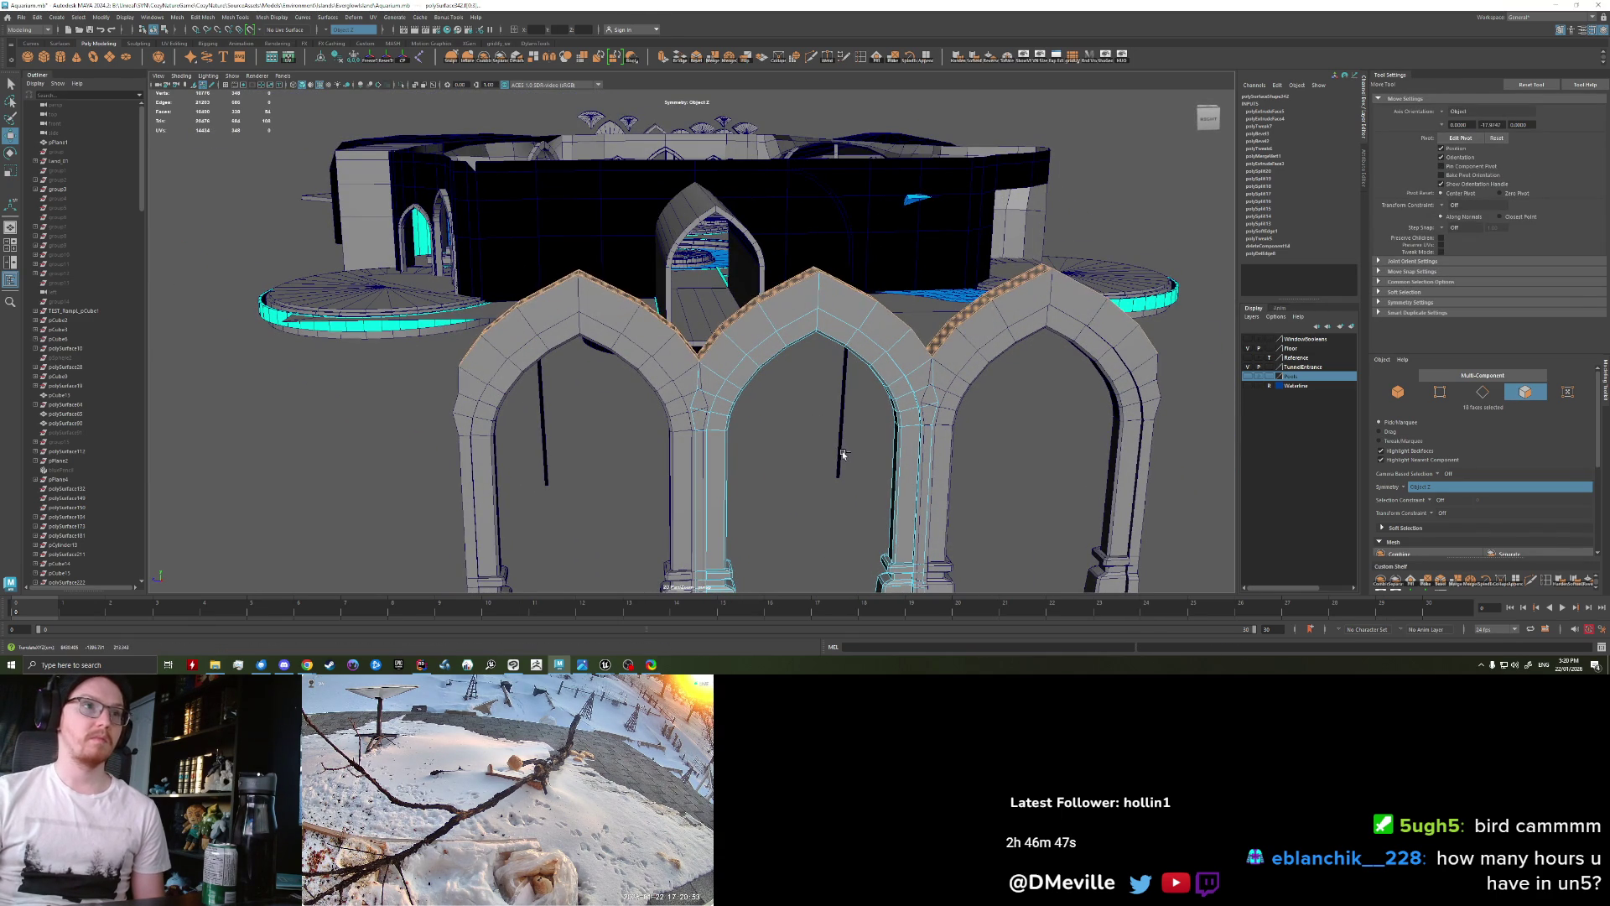
pyautogui.moveTo(850, 394); pyautogui.dragTo(889, 361, button='right')
pyautogui.scroll(-5, 1053, 431)
pyautogui.moveTo(1053, 432)
pyautogui.keyDown('alt'); pyautogui.mouseDown()
pyautogui.moveTo(640, 369)
pyautogui.moveTo(823, 381)
pyautogui.moveTo(757, 384)
pyautogui.mouseUp(); pyautogui.keyUp('alt')
pyautogui.scroll(2, 922, 403)
pyautogui.scroll(3, 751, 379)
pyautogui.moveTo(681, 372); pyautogui.dragTo(676, 344, button='right')
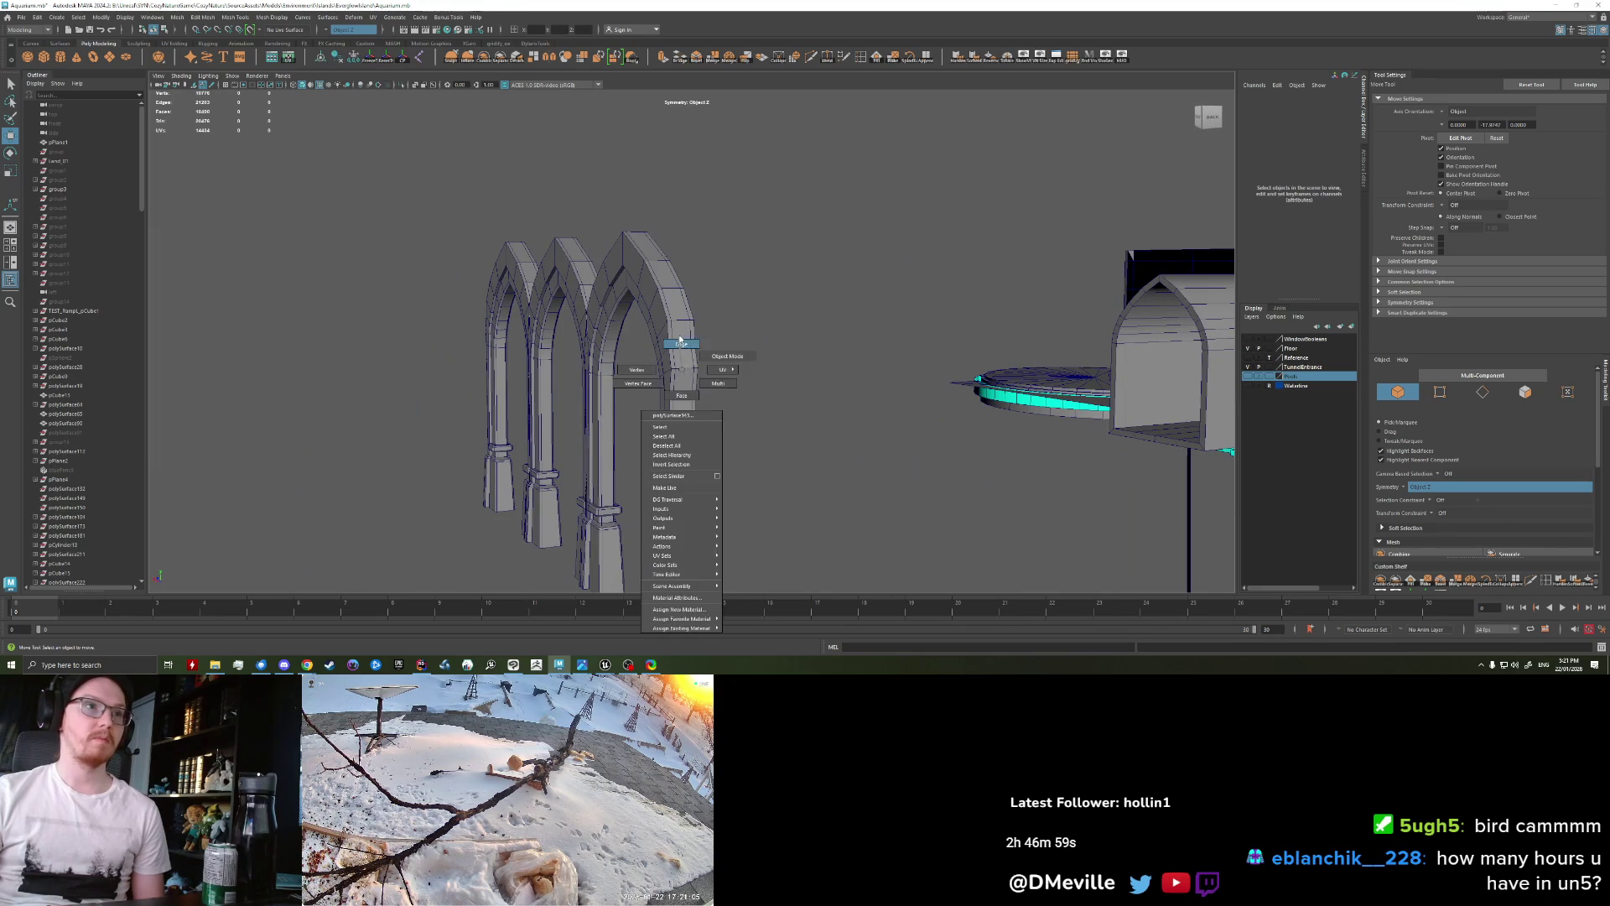
# Step: Add more edges to the right arch's edge selection and reposition them
pyautogui.press('q')
pyautogui.moveTo(676, 344)
pyautogui.keyDown('alt'); pyautogui.mouseDown()
pyautogui.moveTo(709, 425)
pyautogui.moveTo(829, 397)
pyautogui.moveTo(584, 392)
pyautogui.mouseUp(); pyautogui.keyUp('alt')
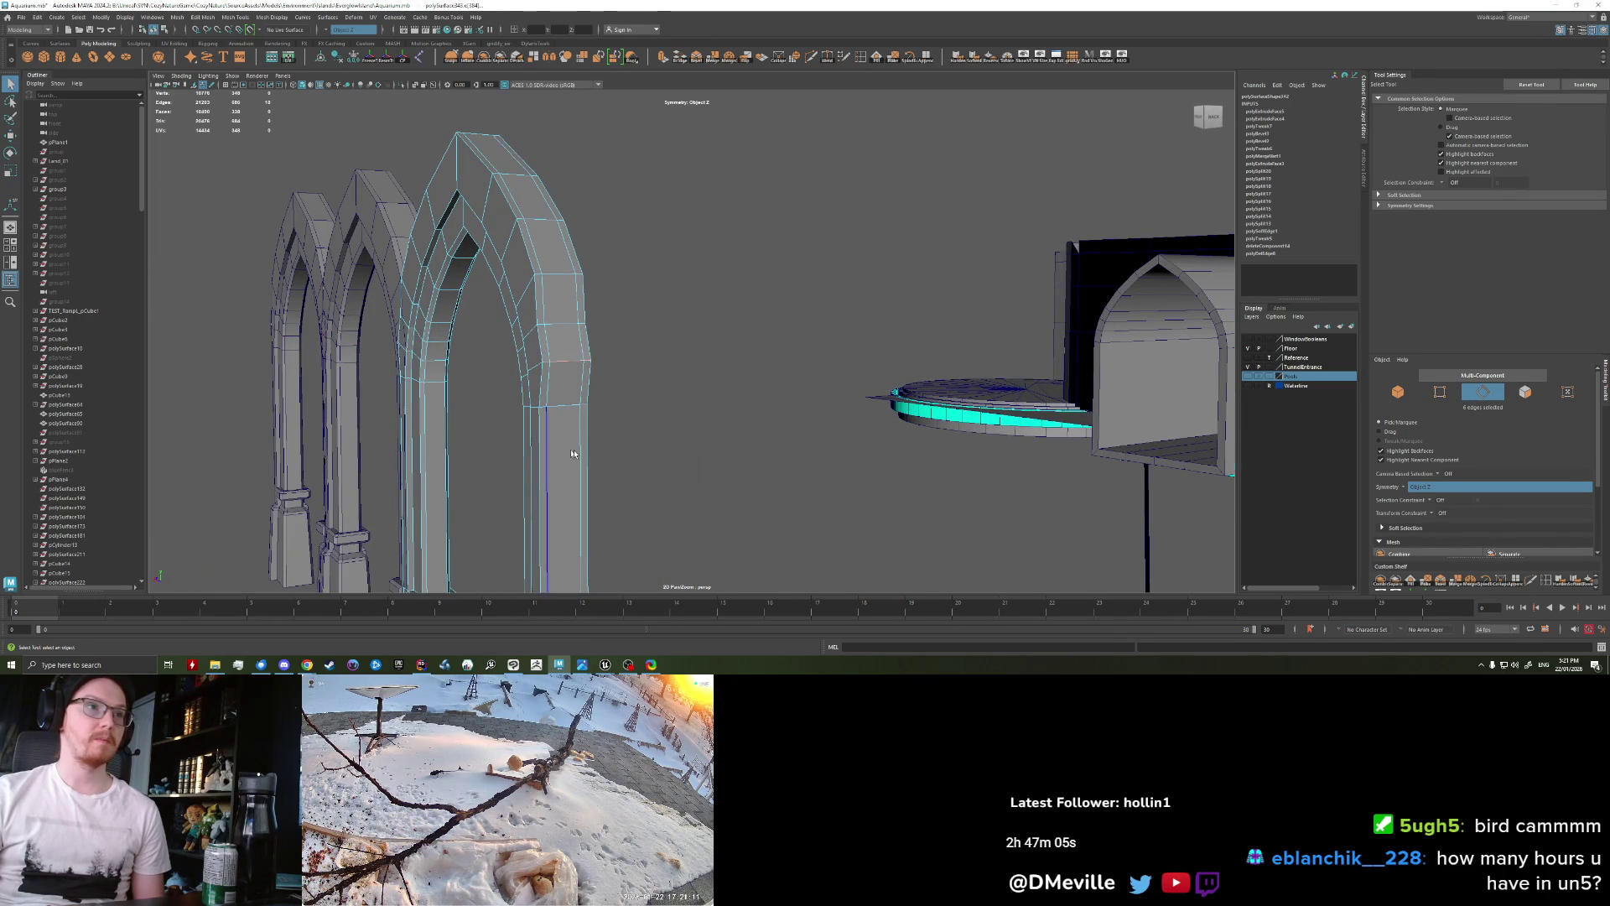
pyautogui.keyDown('alt'); pyautogui.moveTo(573, 454); pyautogui.dragTo(774, 436); pyautogui.keyUp('alt')
pyautogui.press('w')
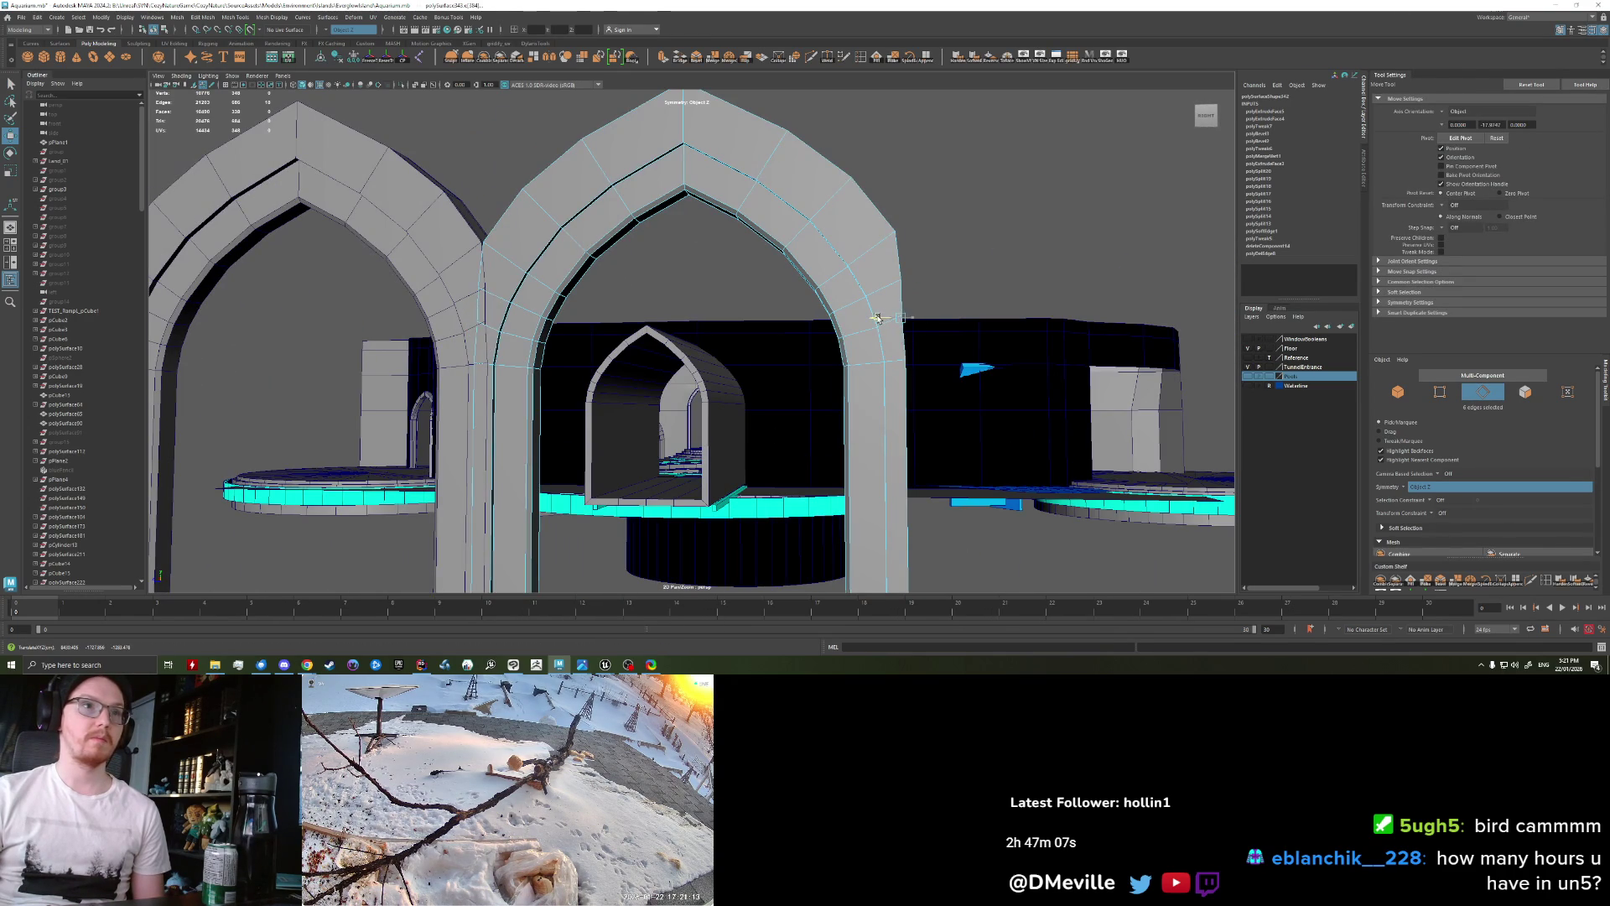
pyautogui.keyDown('alt'); pyautogui.moveTo(877, 317); pyautogui.dragTo(692, 350); pyautogui.keyUp('alt')
pyautogui.press('q')
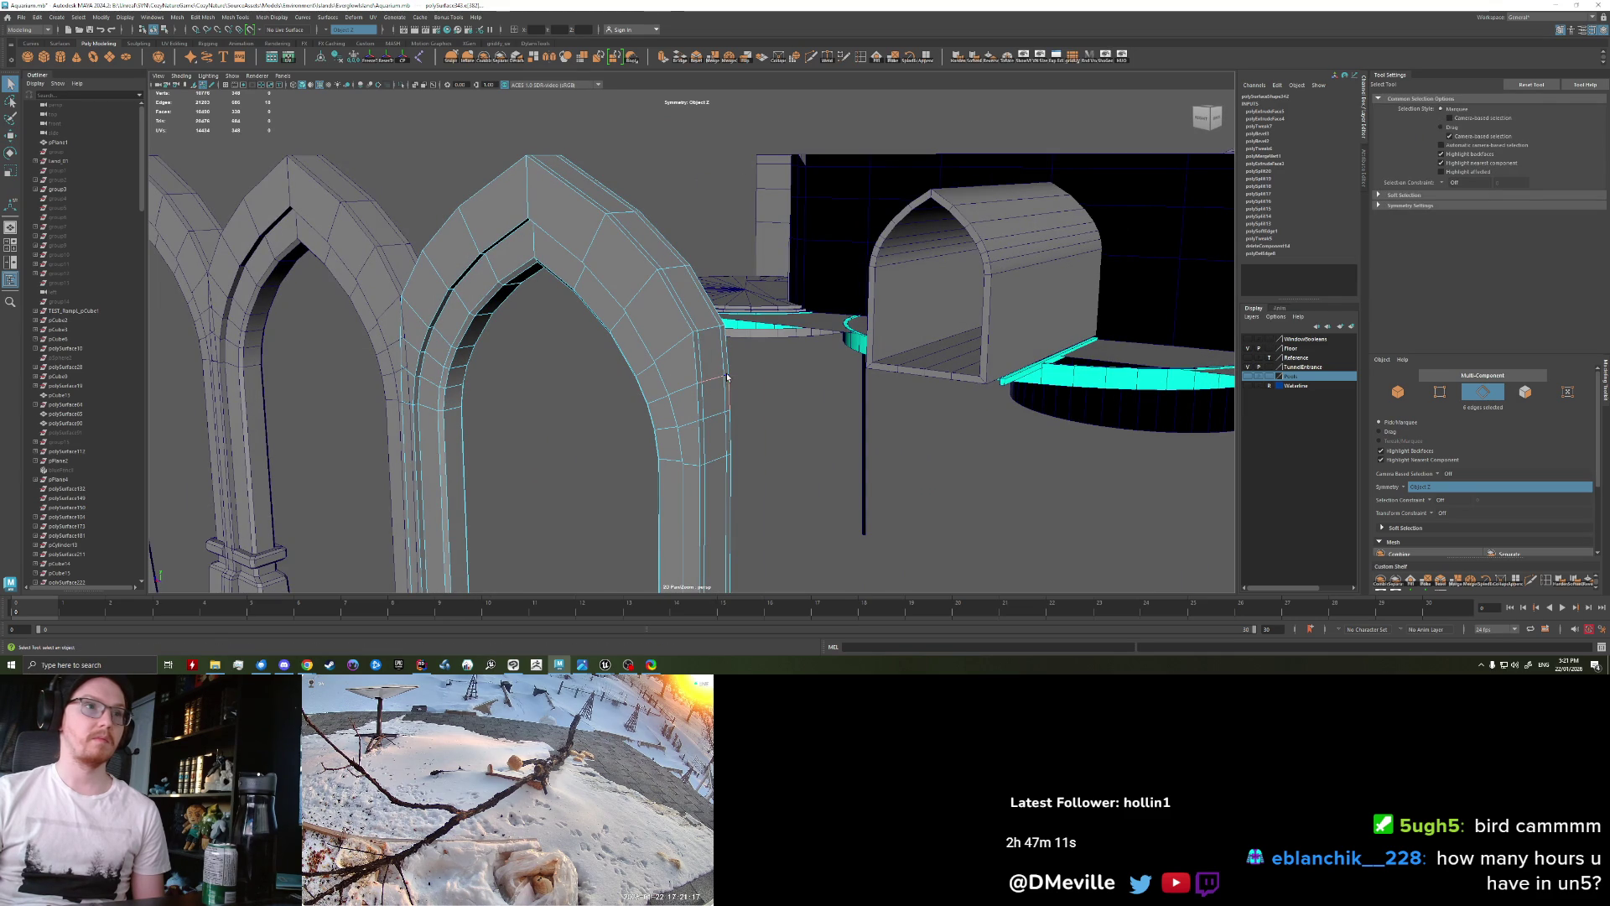
pyautogui.keyDown('shift'); pyautogui.click(701, 384); pyautogui.keyUp('shift')
pyautogui.press('w')
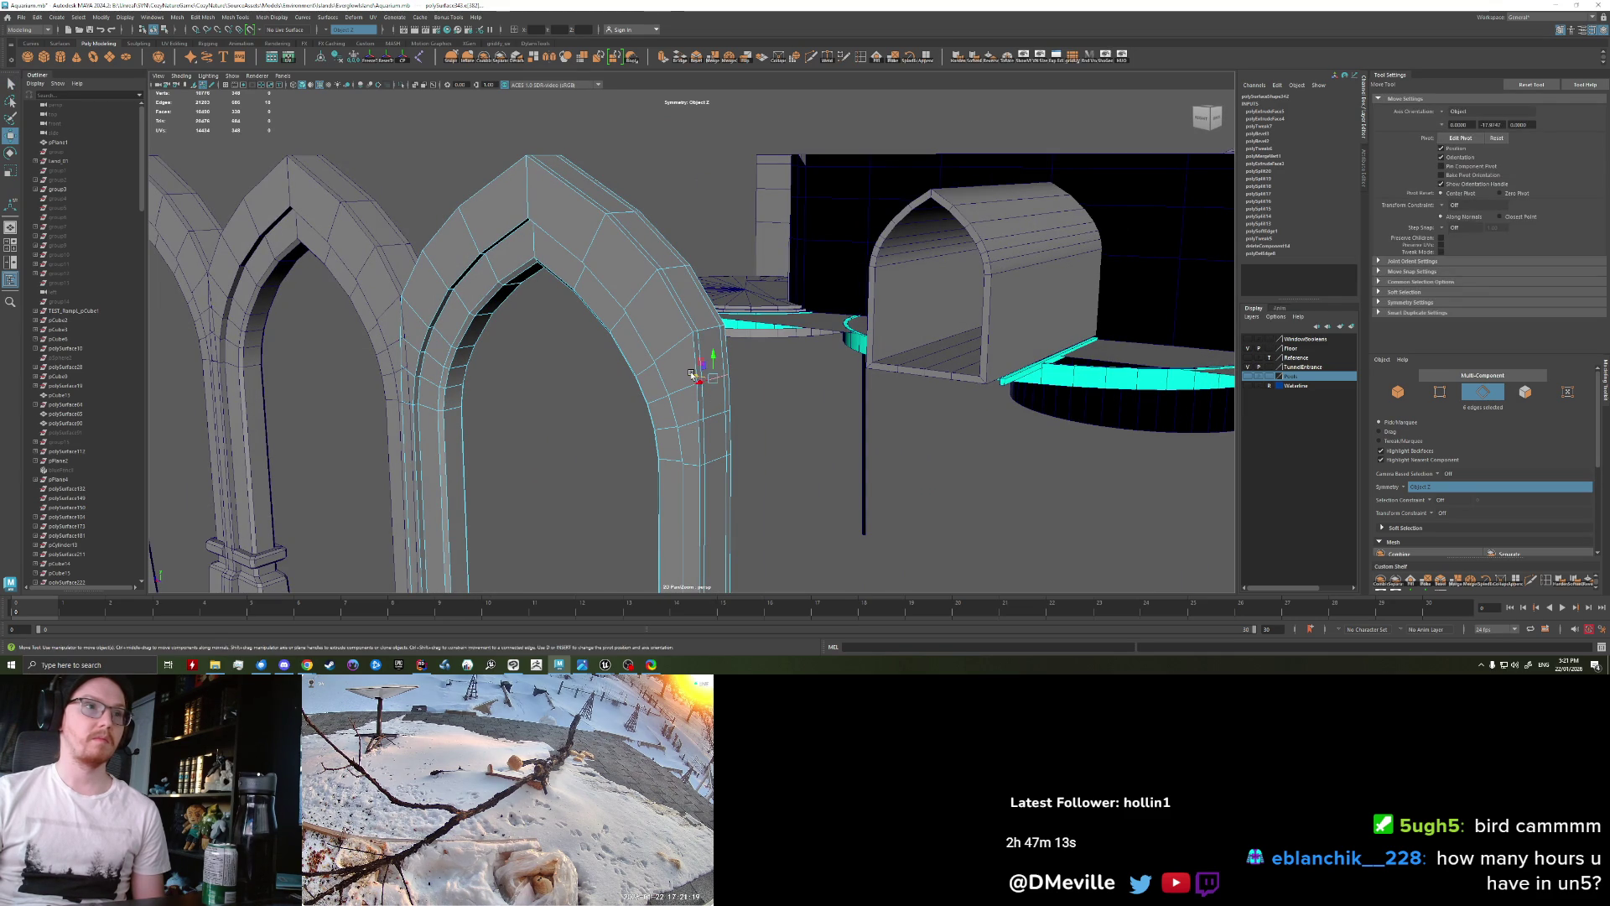
pyautogui.press('q')
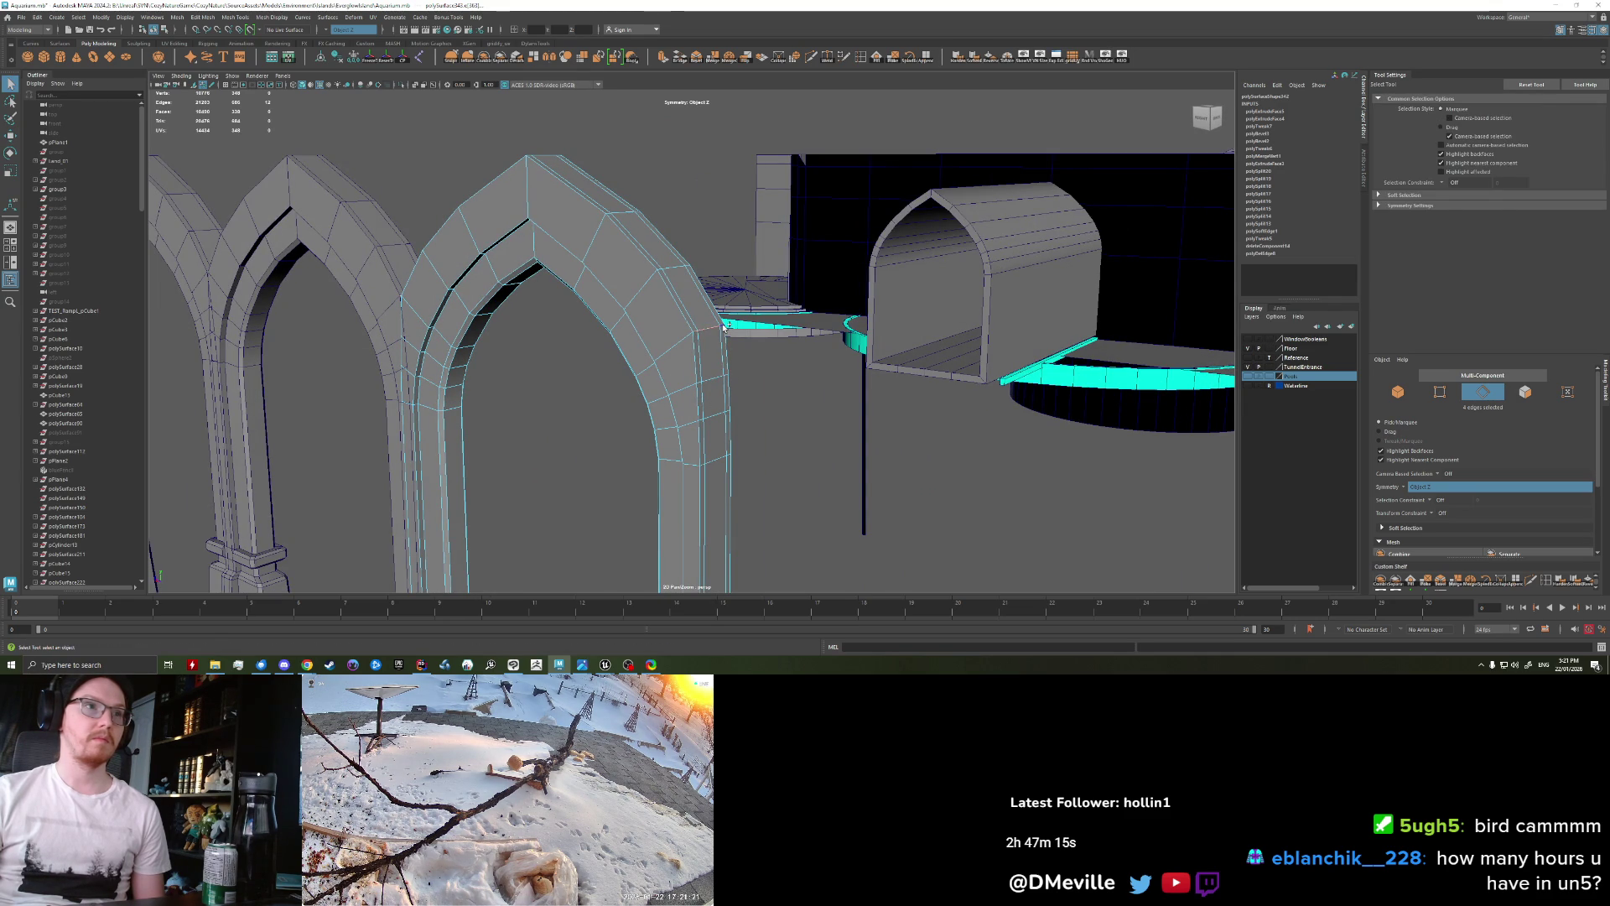
pyautogui.press('w')
# Step: Zoom out to the whole colonnade, return to object mode and deselect the arch
pyautogui.keyDown('alt'); pyautogui.moveTo(723, 327); pyautogui.dragTo(735, 403); pyautogui.keyUp('alt')
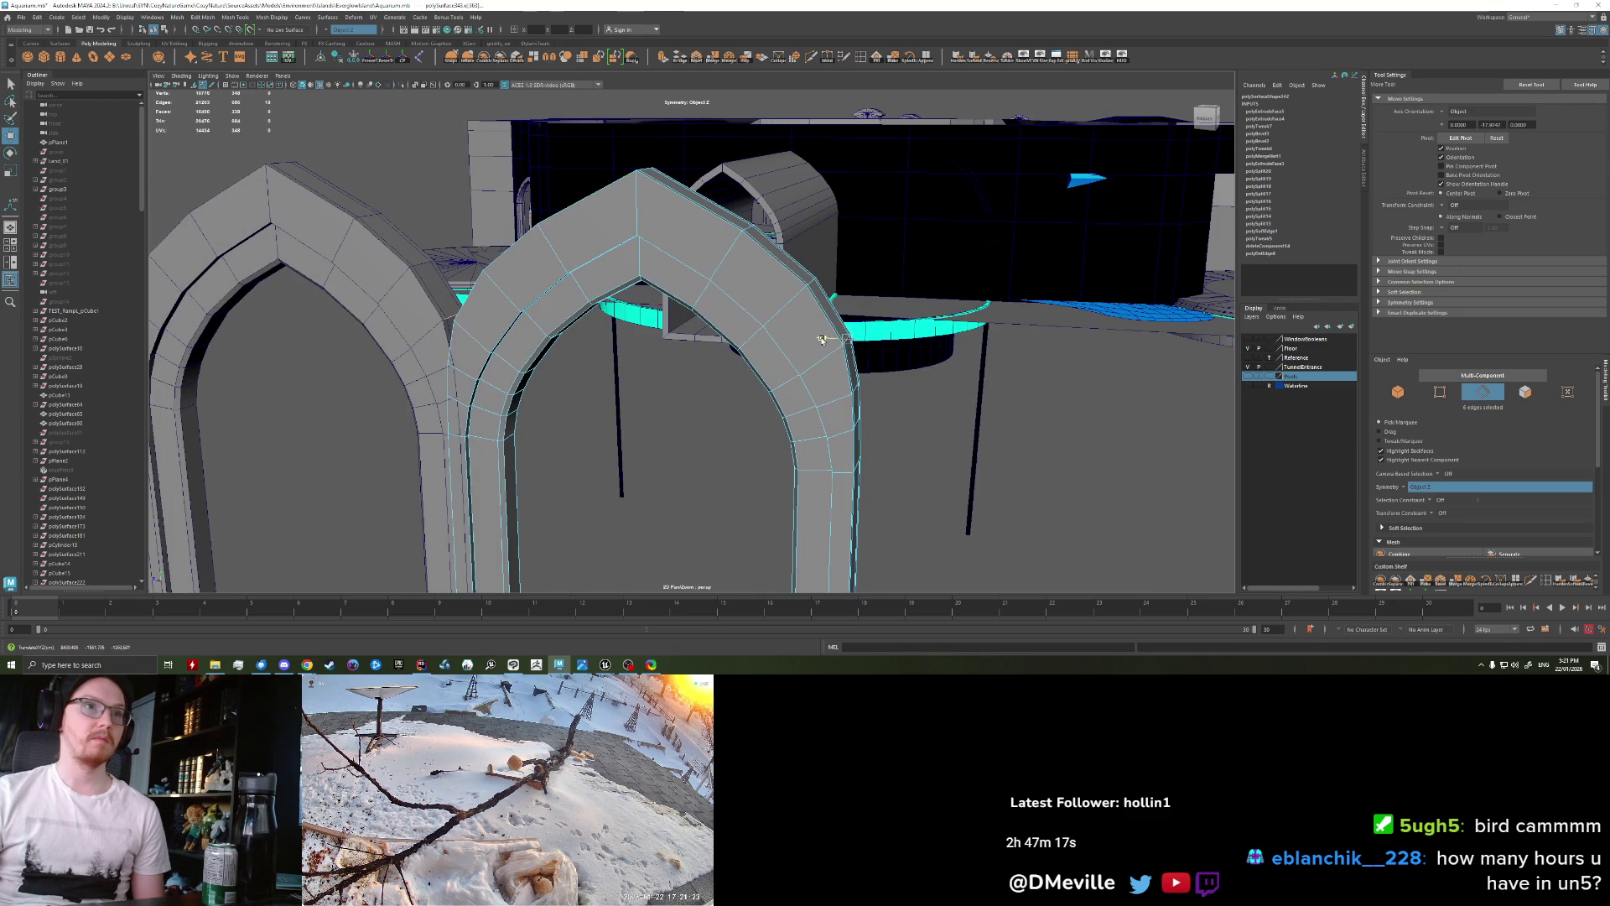
pyautogui.scroll(-5, 821, 339)
pyautogui.moveTo(821, 339)
pyautogui.keyDown('alt'); pyautogui.mouseDown()
pyautogui.moveTo(839, 470)
pyautogui.moveTo(849, 413)
pyautogui.moveTo(807, 423)
pyautogui.mouseUp(); pyautogui.keyUp('alt')
pyautogui.press('F8')
pyautogui.click(832, 491)
# Step: In vertex mode, raise the vertices at the arch bases
pyautogui.keyDown('alt'); pyautogui.moveTo(767, 455); pyautogui.dragTo(784, 450); pyautogui.keyUp('alt')
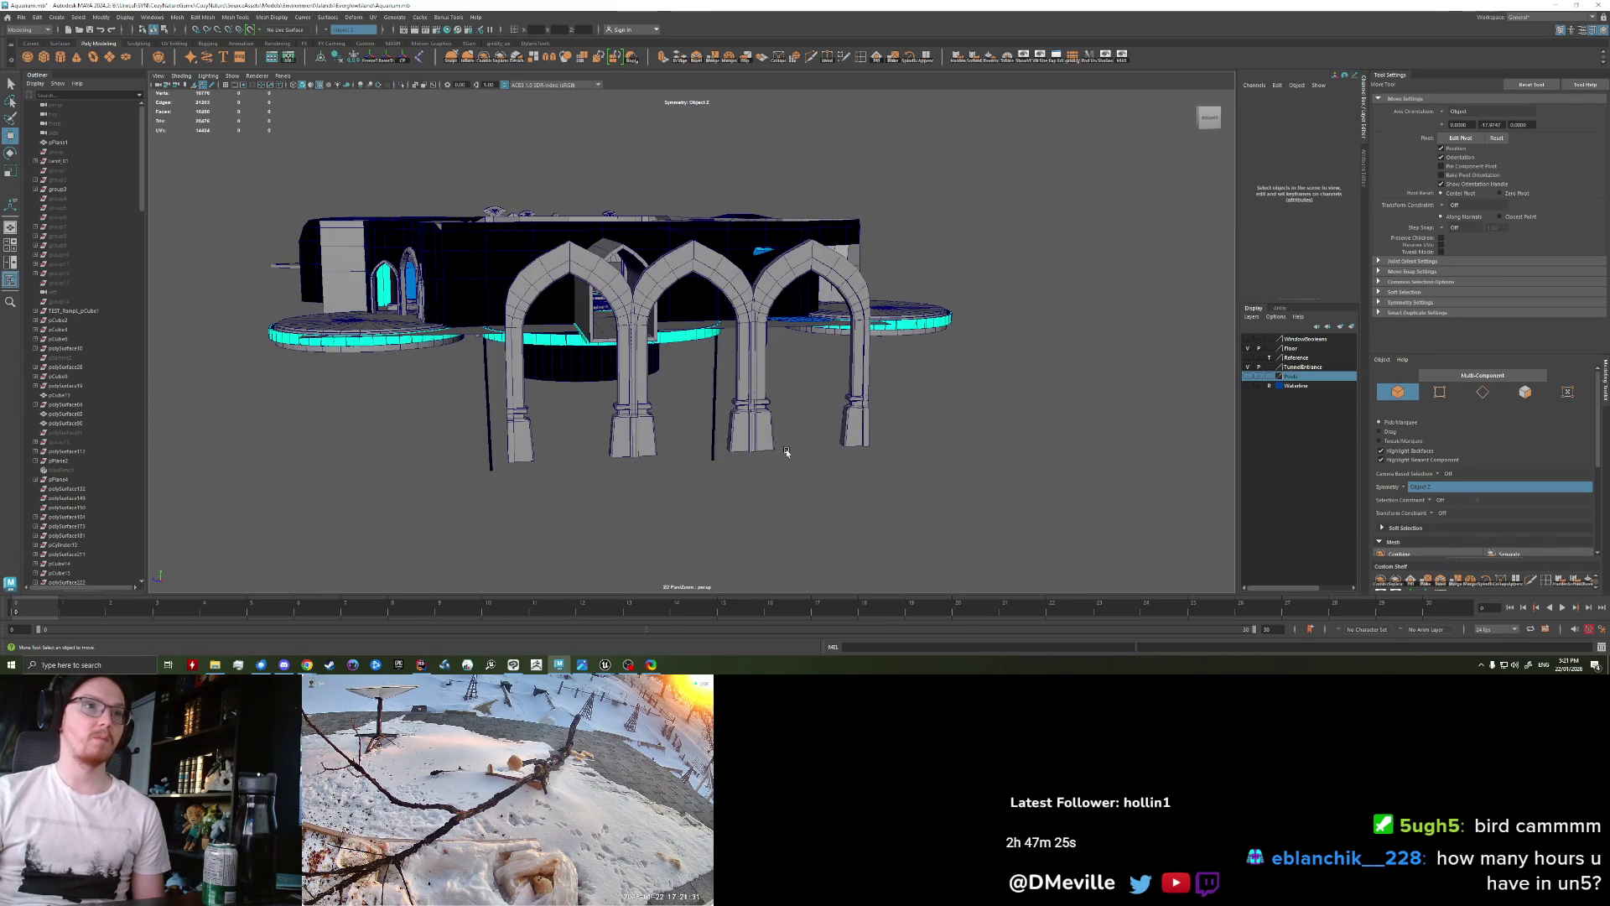
pyautogui.moveTo(746, 388); pyautogui.dragTo(746, 433, button='right')
pyautogui.click(696, 388)
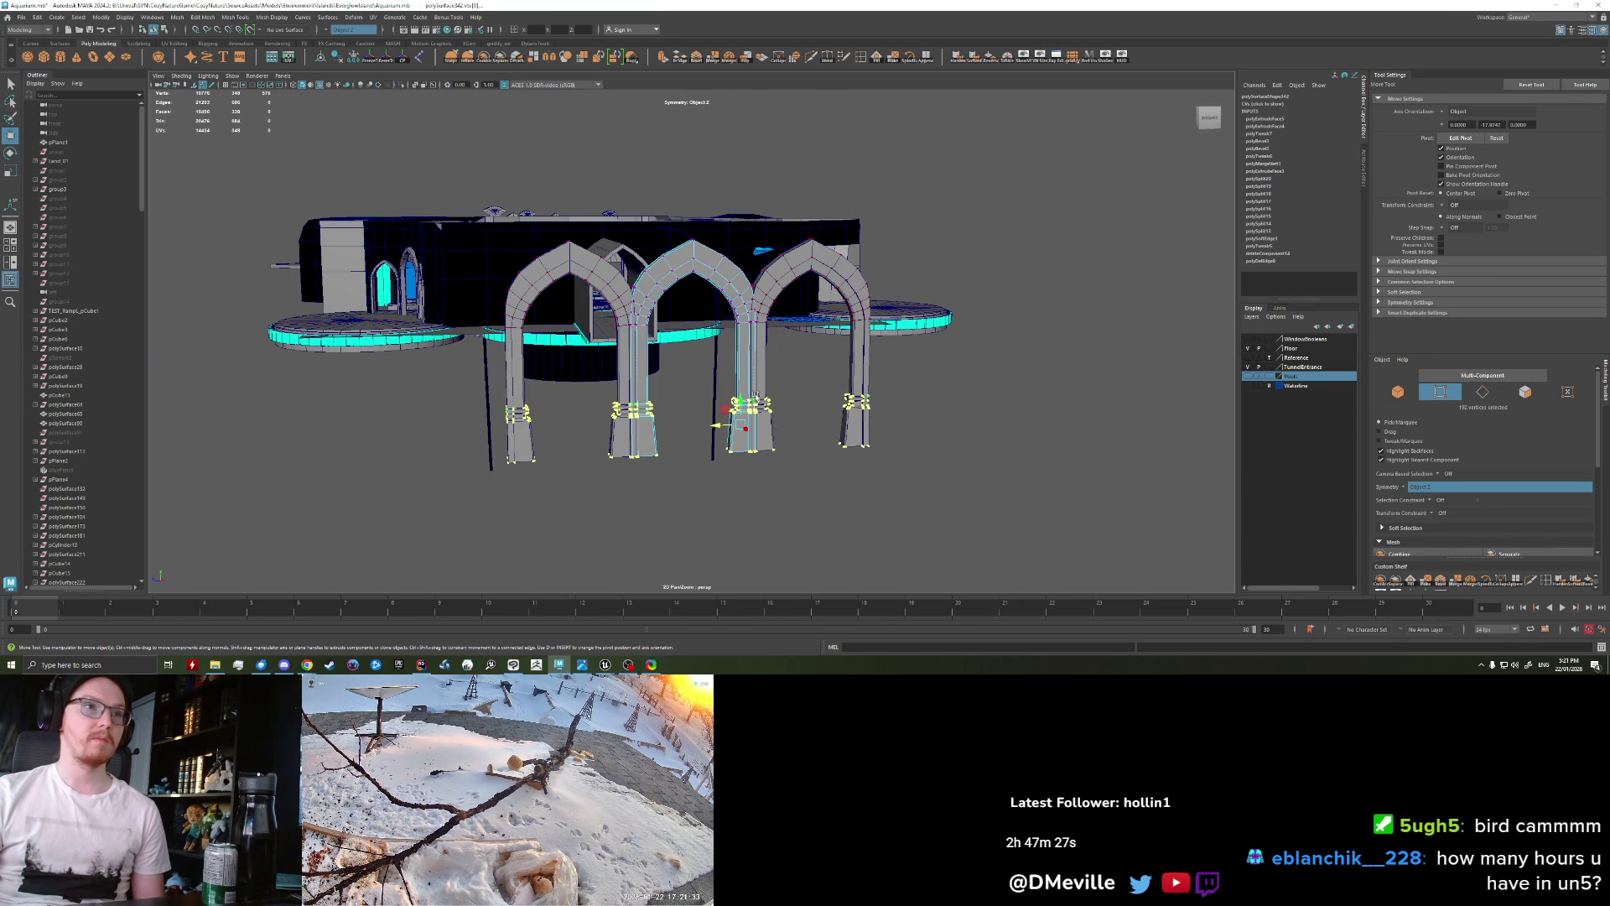
pyautogui.moveTo(738, 398); pyautogui.dragTo(739, 352)
# Step: Select the middle arch in face mode and pick the face loop along its arch and pillars
pyautogui.keyDown('alt'); pyautogui.moveTo(702, 279); pyautogui.dragTo(777, 425); pyautogui.keyUp('alt')
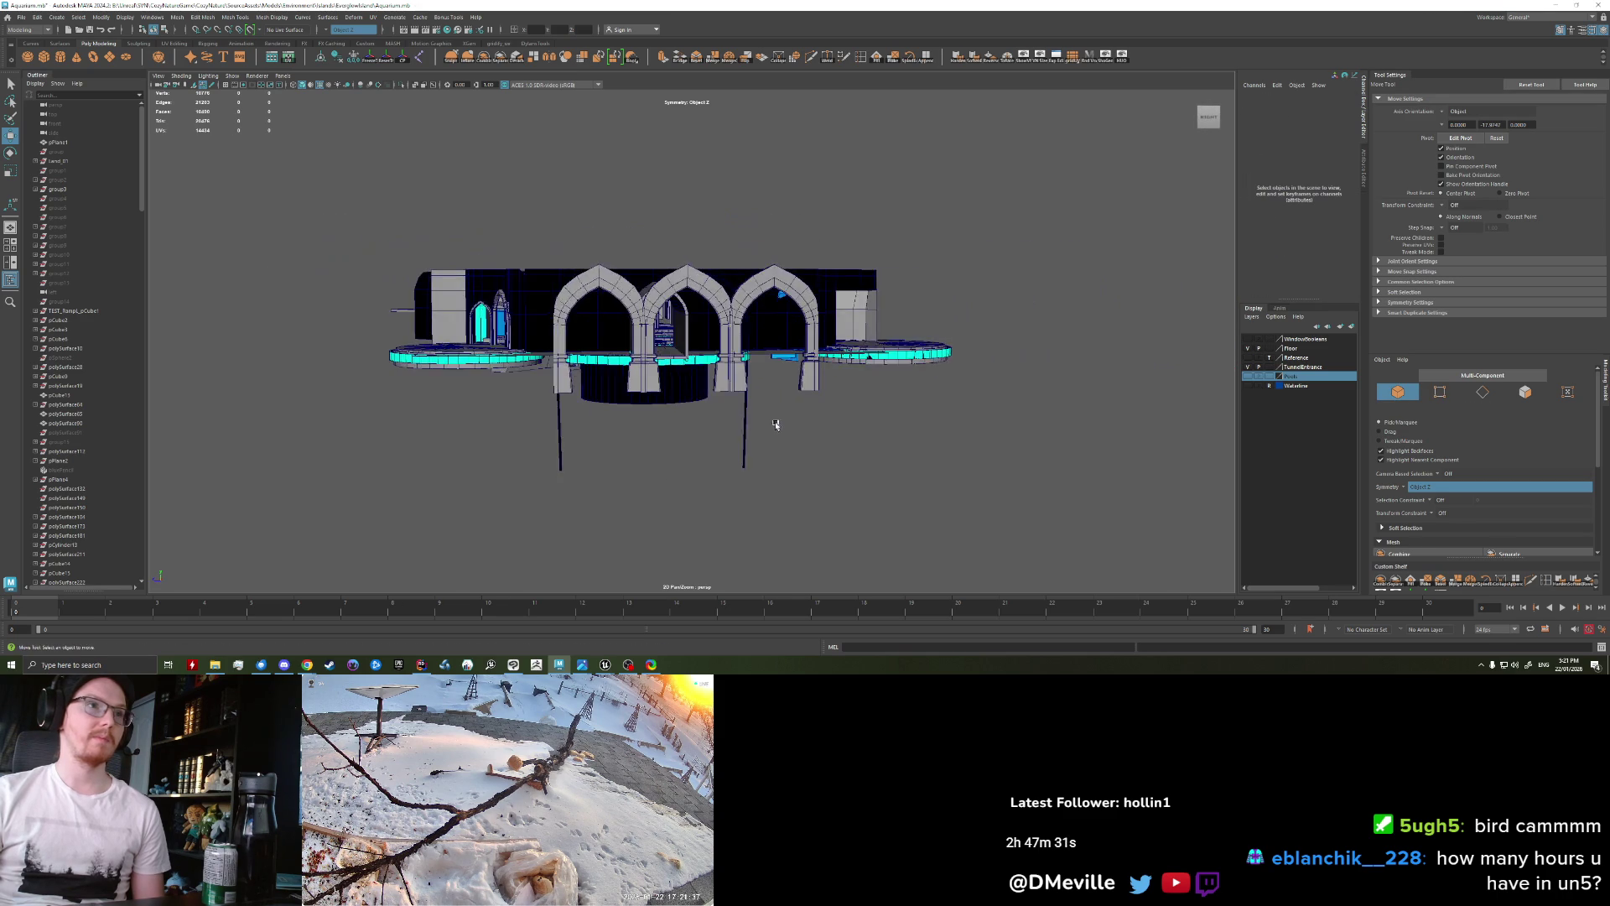
pyautogui.scroll(2, 777, 426)
pyautogui.scroll(2, 780, 419)
pyautogui.scroll(2, 784, 415)
pyautogui.scroll(2, 791, 411)
pyautogui.keyDown('alt'); pyautogui.moveTo(791, 411); pyautogui.dragTo(761, 202); pyautogui.keyUp('alt')
pyautogui.click(758, 196)
pyautogui.moveTo(758, 196); pyautogui.dragTo(760, 243, button='right')
pyautogui.press('q')
pyautogui.keyDown('alt'); pyautogui.moveTo(789, 238); pyautogui.dragTo(784, 269); pyautogui.keyUp('alt')
pyautogui.doubleClick(782, 311)
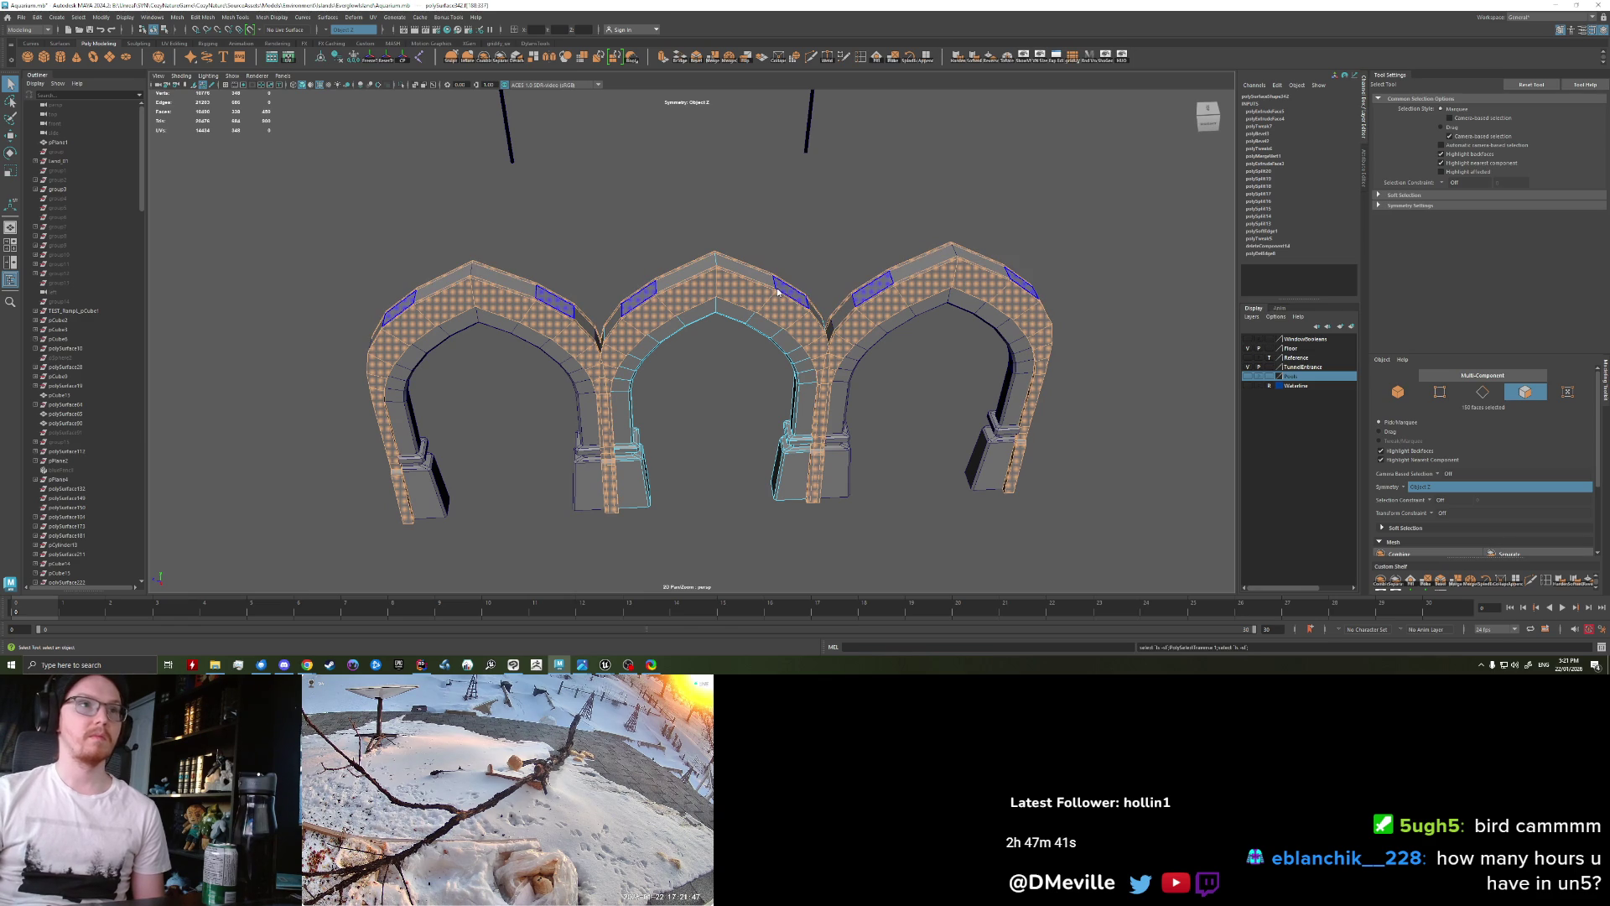
# Step: Assign a new Lambert material to the selected faces
pyautogui.moveTo(778, 291); pyautogui.dragTo(780, 556, button='right')
pyautogui.click(781, 528)
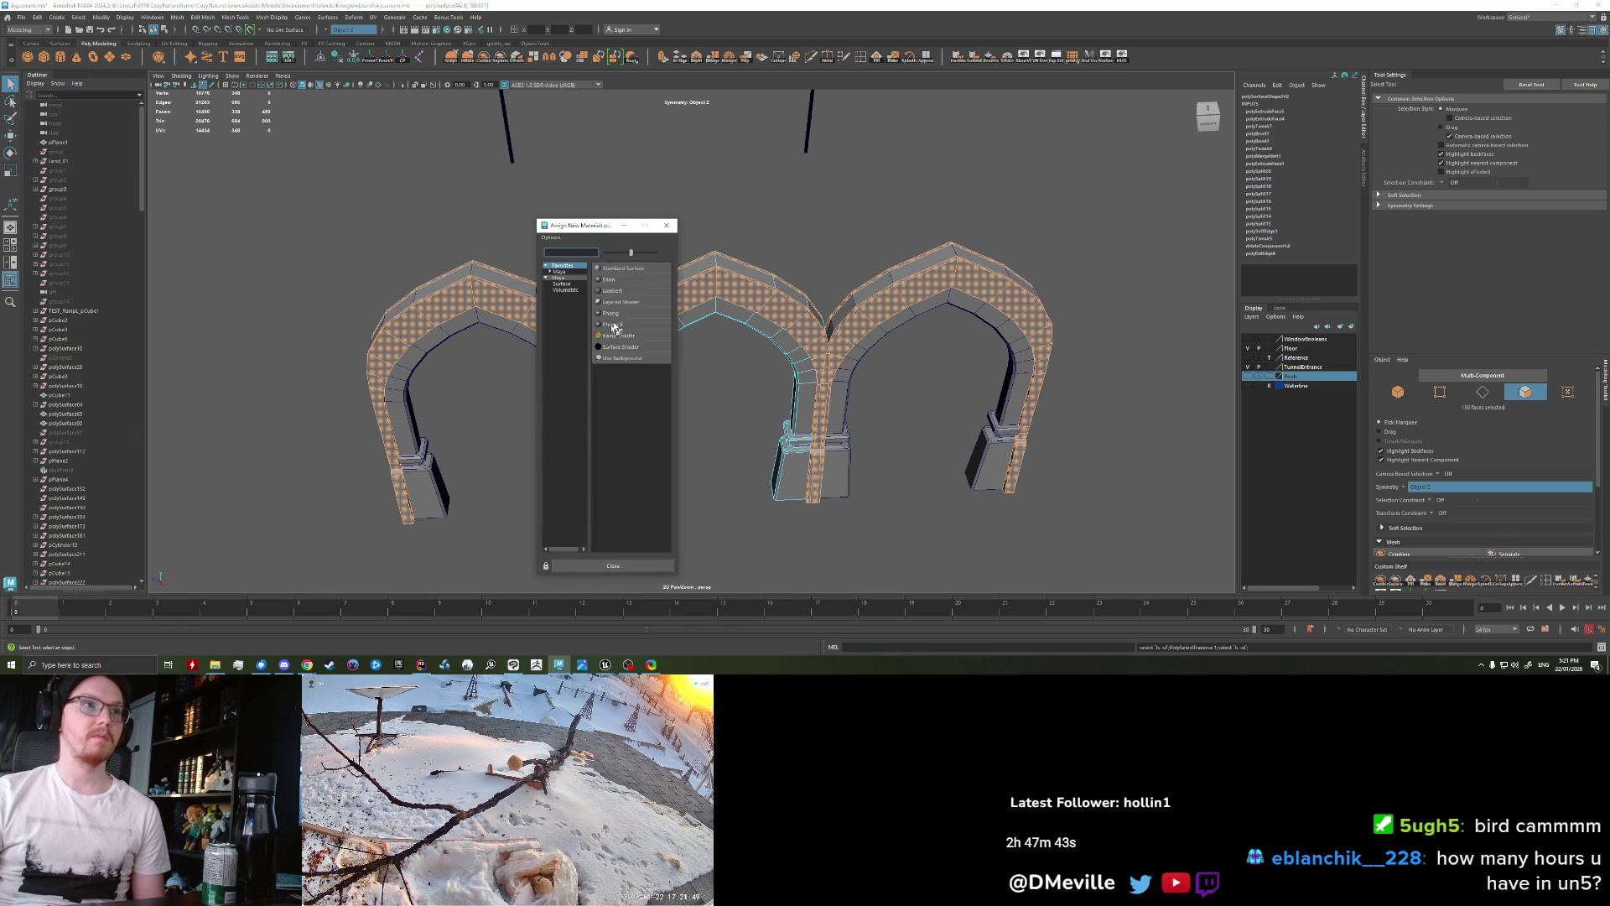
pyautogui.click(617, 291)
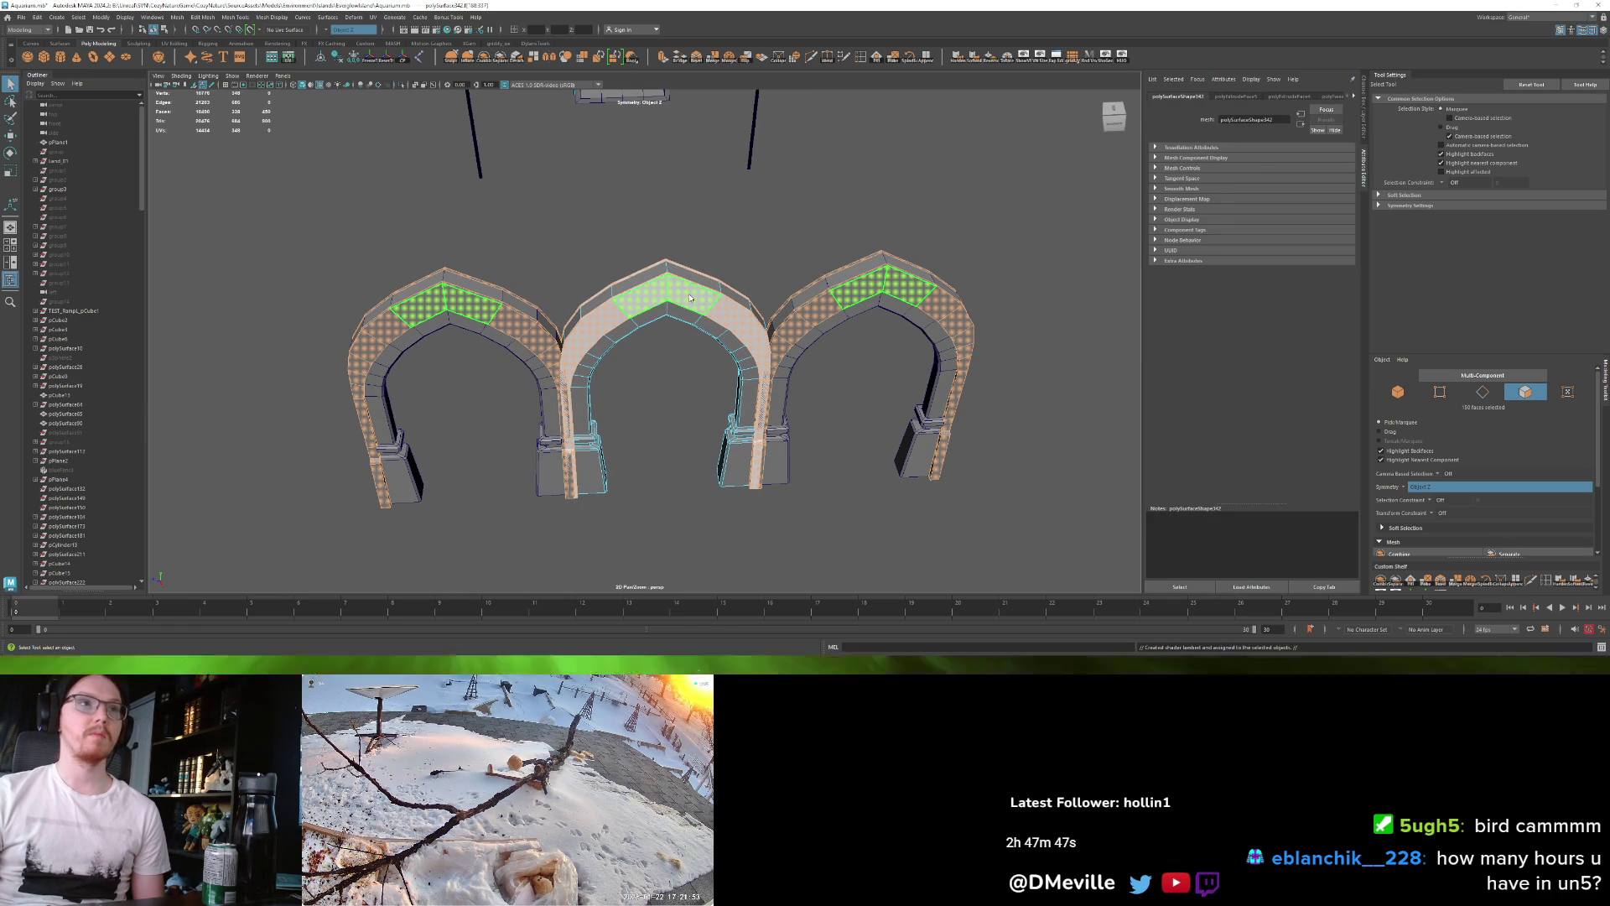
# Step: Make the lambert13 colour pale and return to object mode
pyautogui.moveTo(689, 294); pyautogui.dragTo(693, 513, button='right')
pyautogui.moveTo(695, 555)
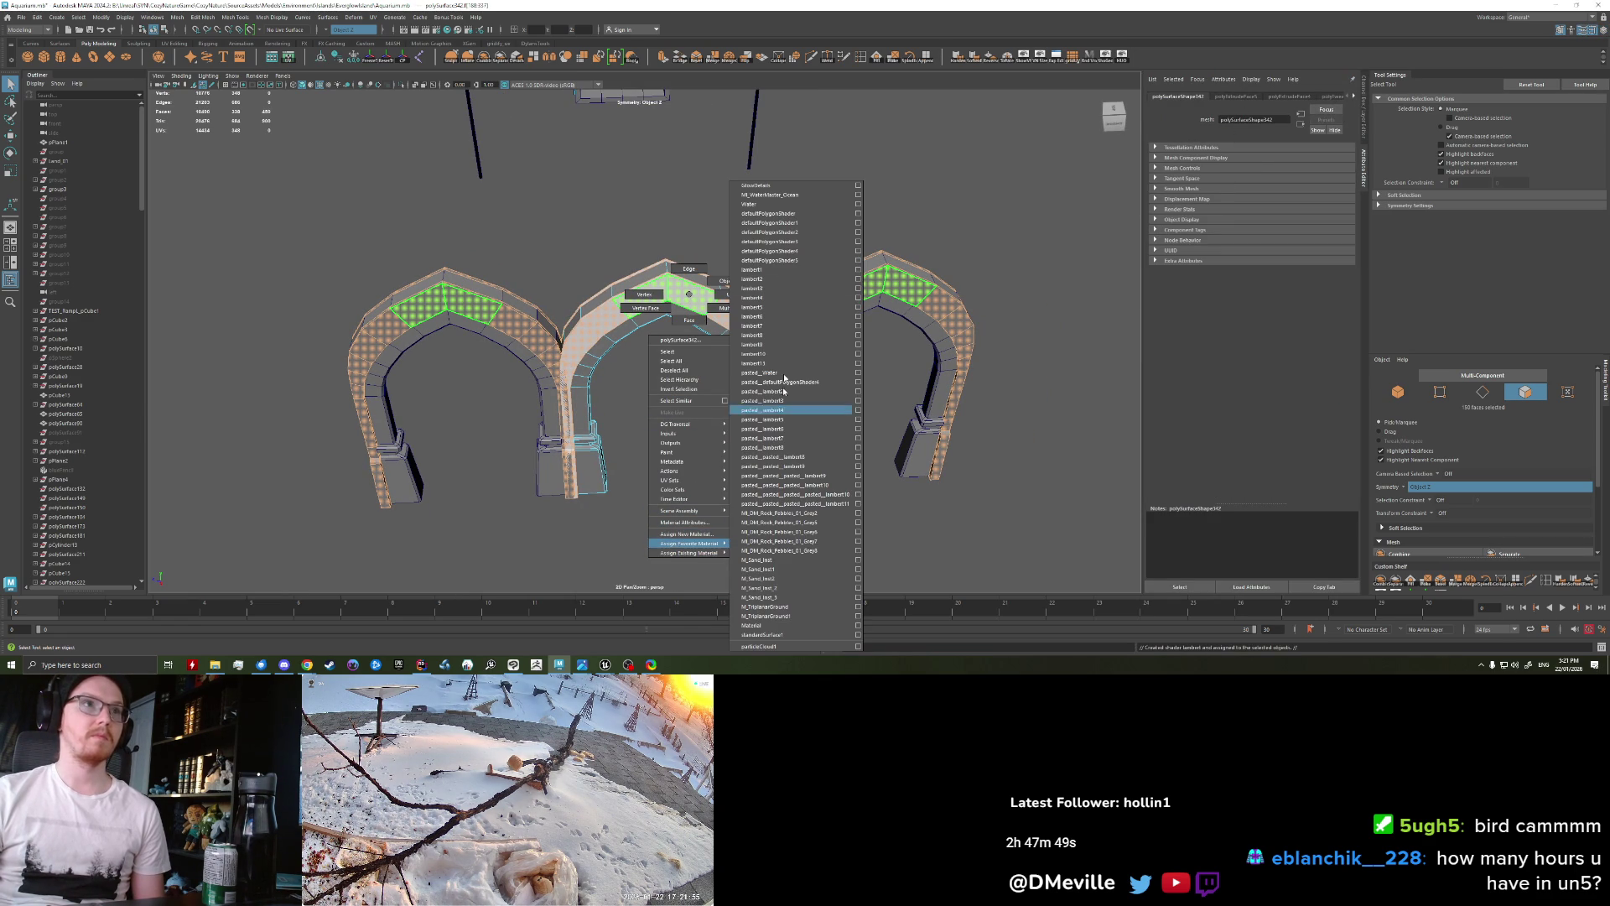
pyautogui.click(686, 524)
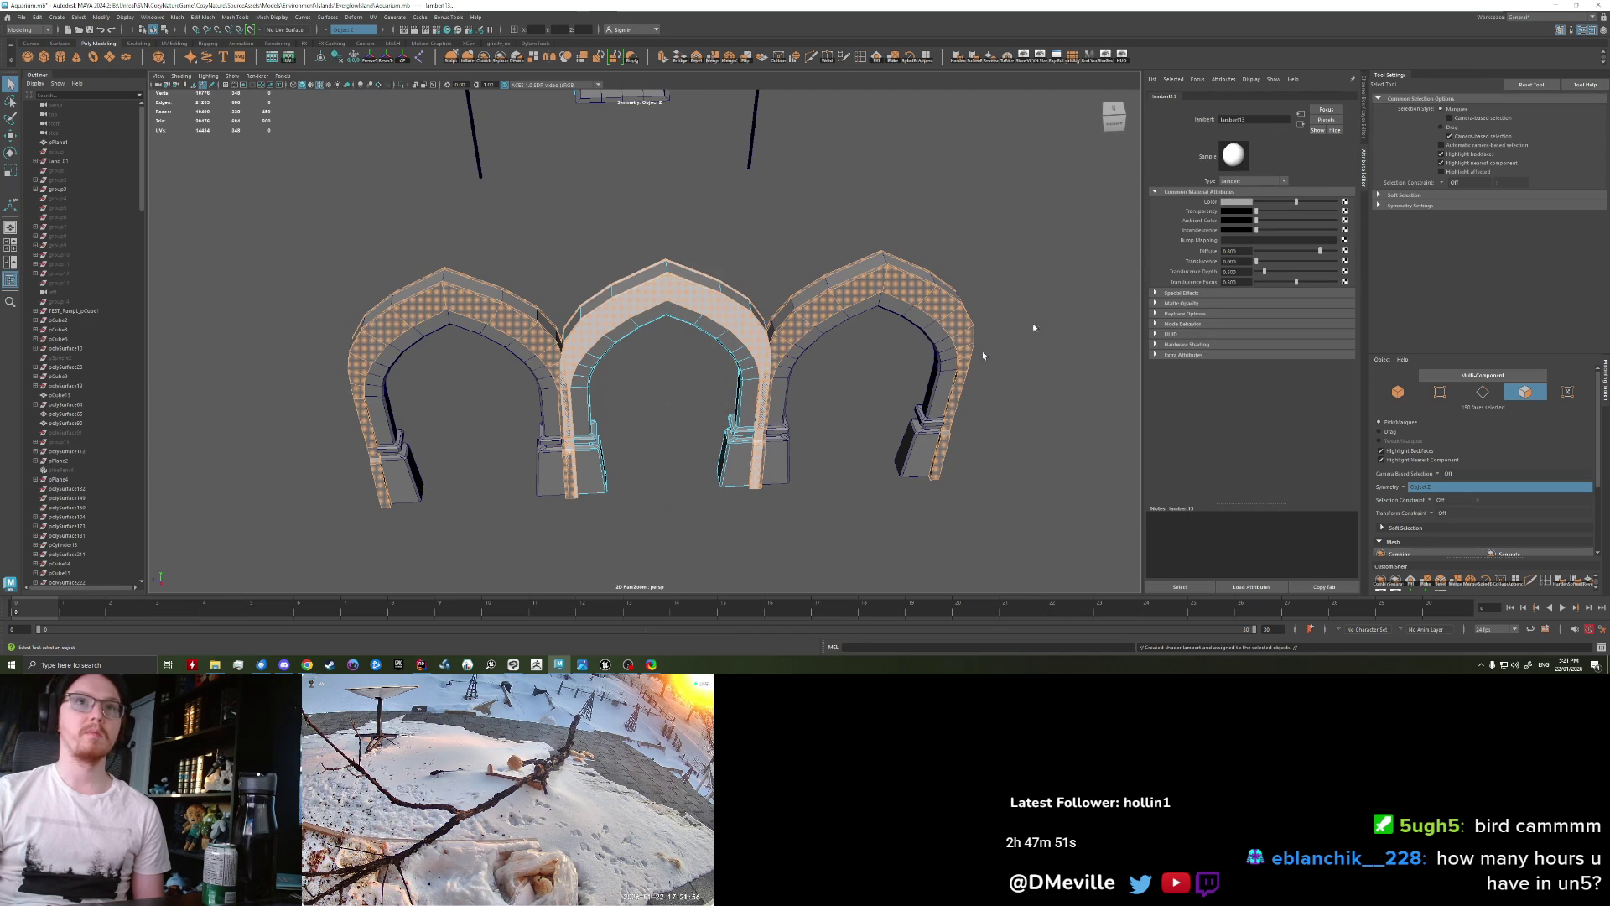
pyautogui.click(1238, 206)
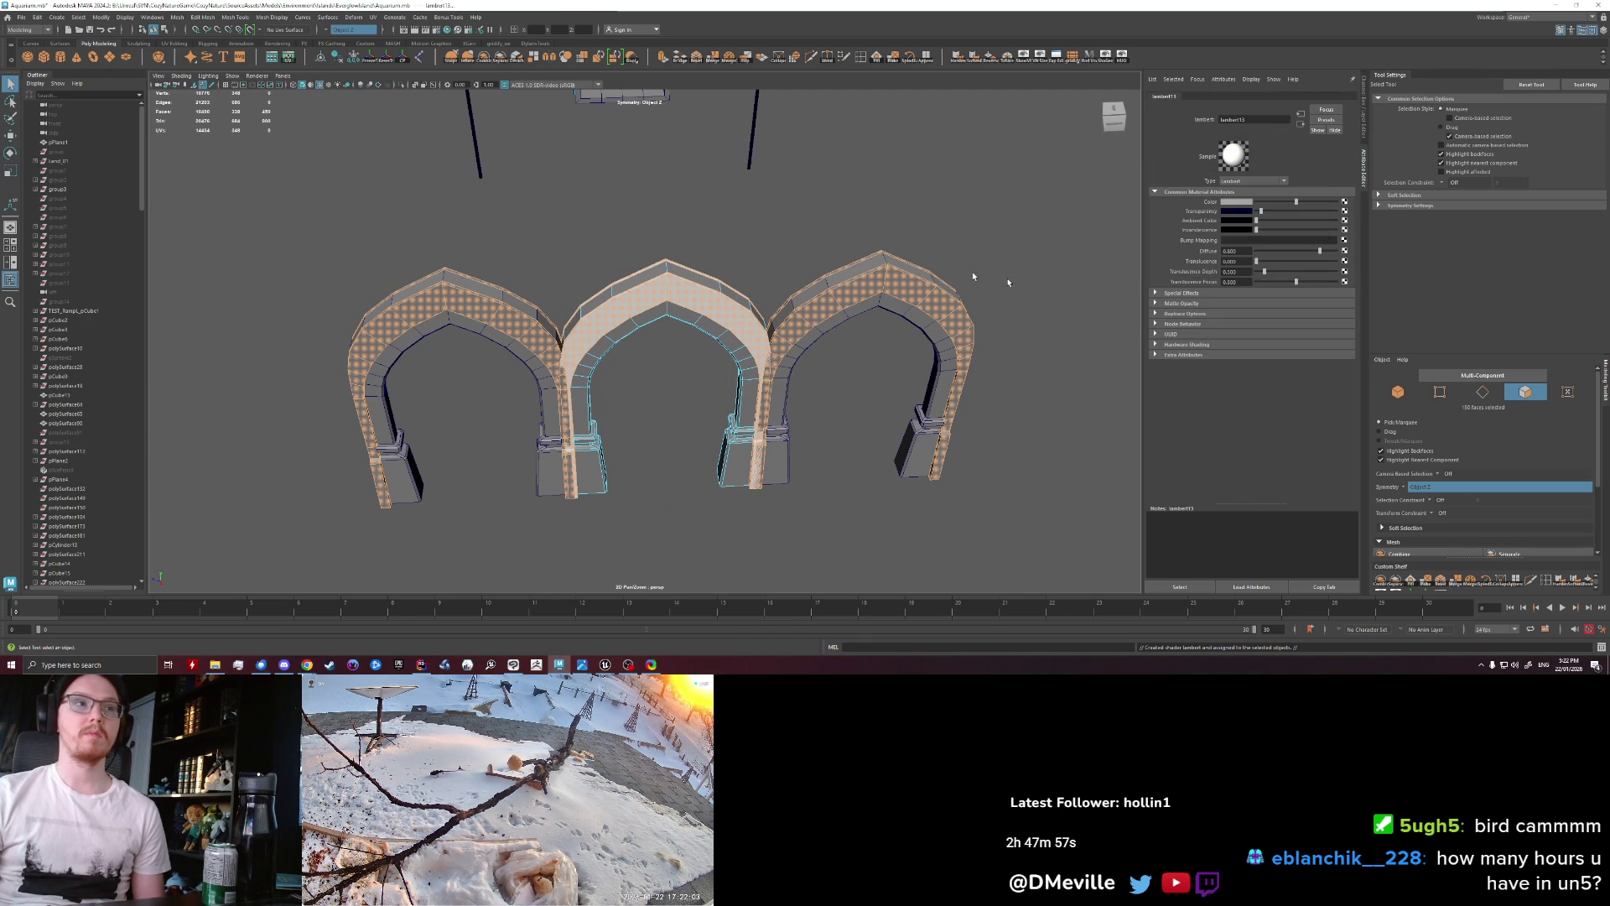
pyautogui.click(884, 252)
pyautogui.press('F8')
pyautogui.scroll(-3, 713, 353)
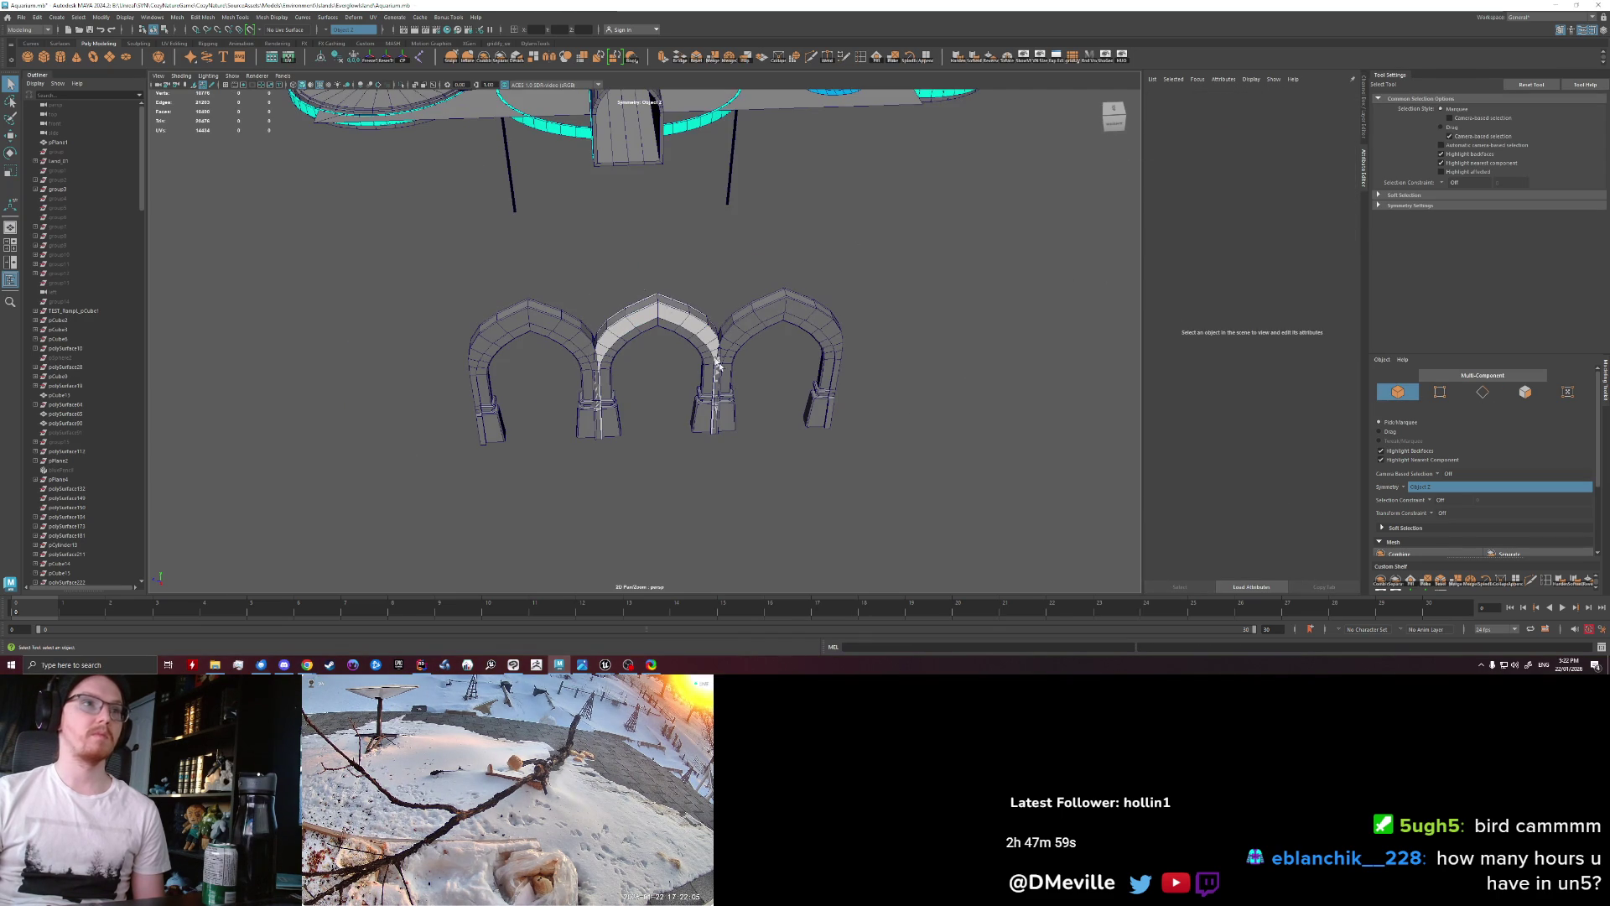
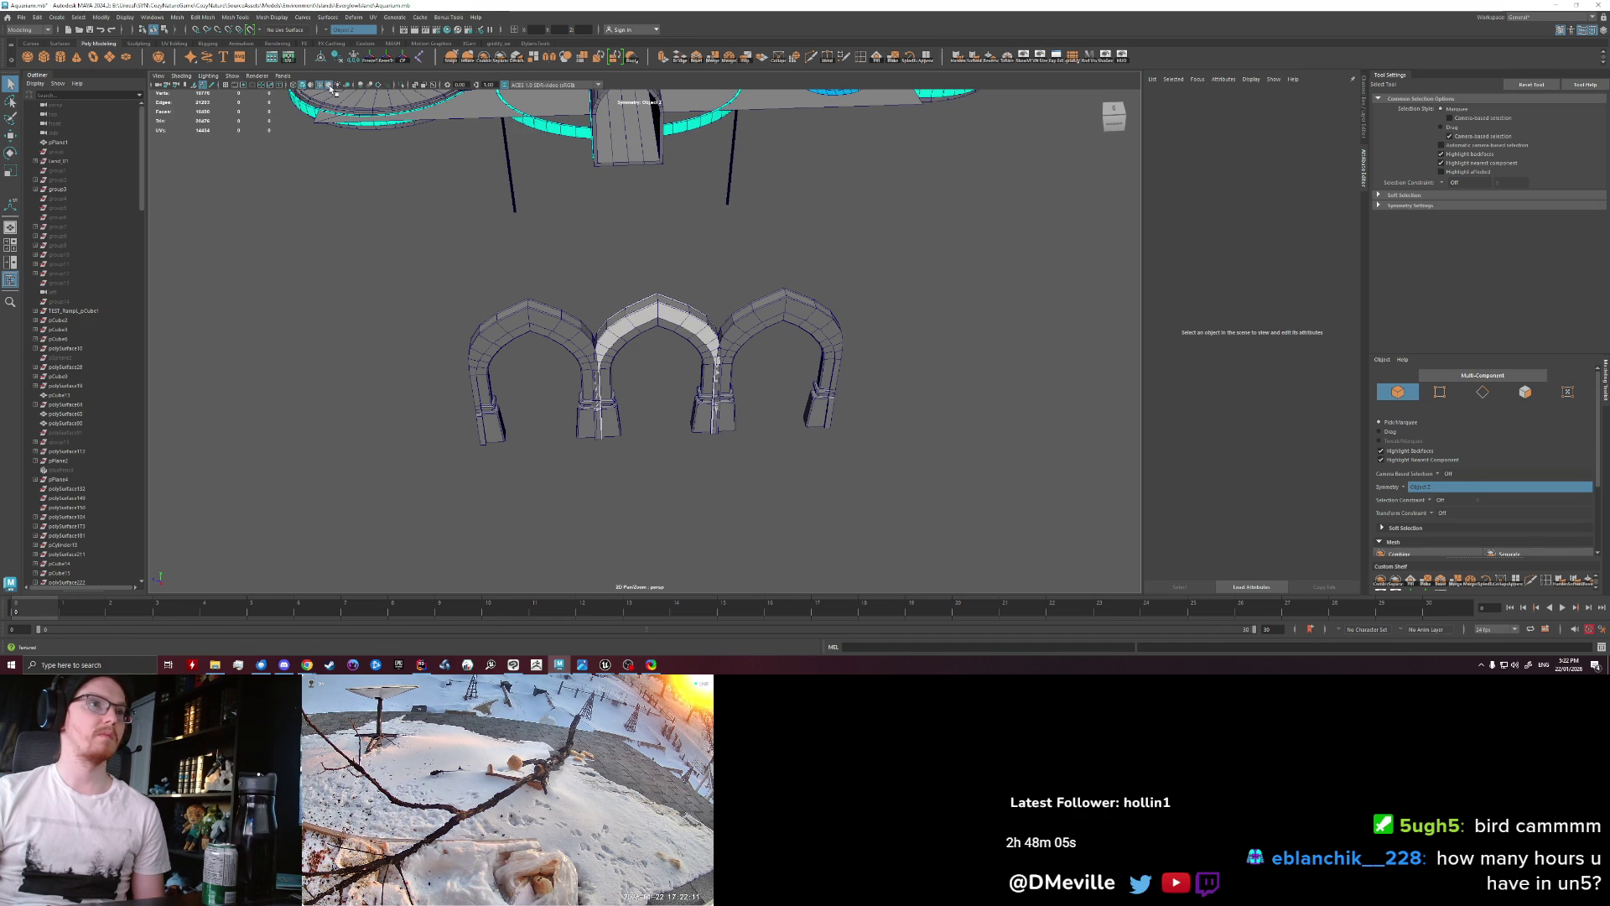
# Step: Inspect the three arches from several angles, briefly previewing them in plain grey shading
pyautogui.scroll(3, 674, 403)
pyautogui.keyDown('alt'); pyautogui.moveTo(623, 441); pyautogui.dragTo(333, 171); pyautogui.keyUp('alt')
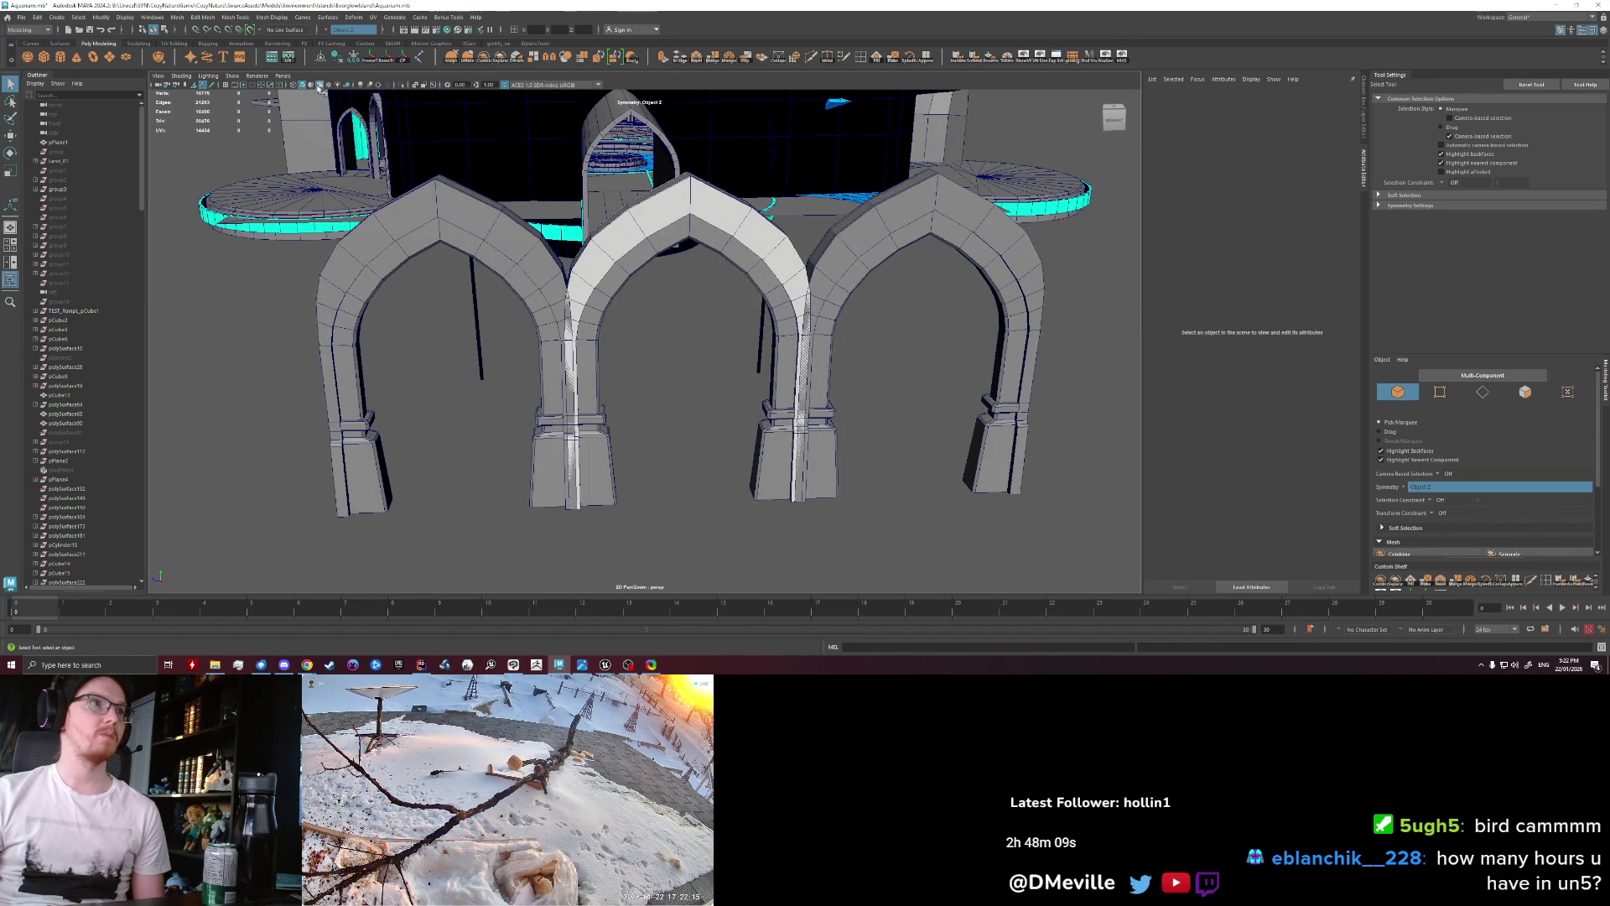
pyautogui.click(313, 86)
pyautogui.click(312, 86)
pyautogui.keyDown('alt'); pyautogui.moveTo(721, 302); pyautogui.dragTo(503, 286); pyautogui.keyUp('alt')
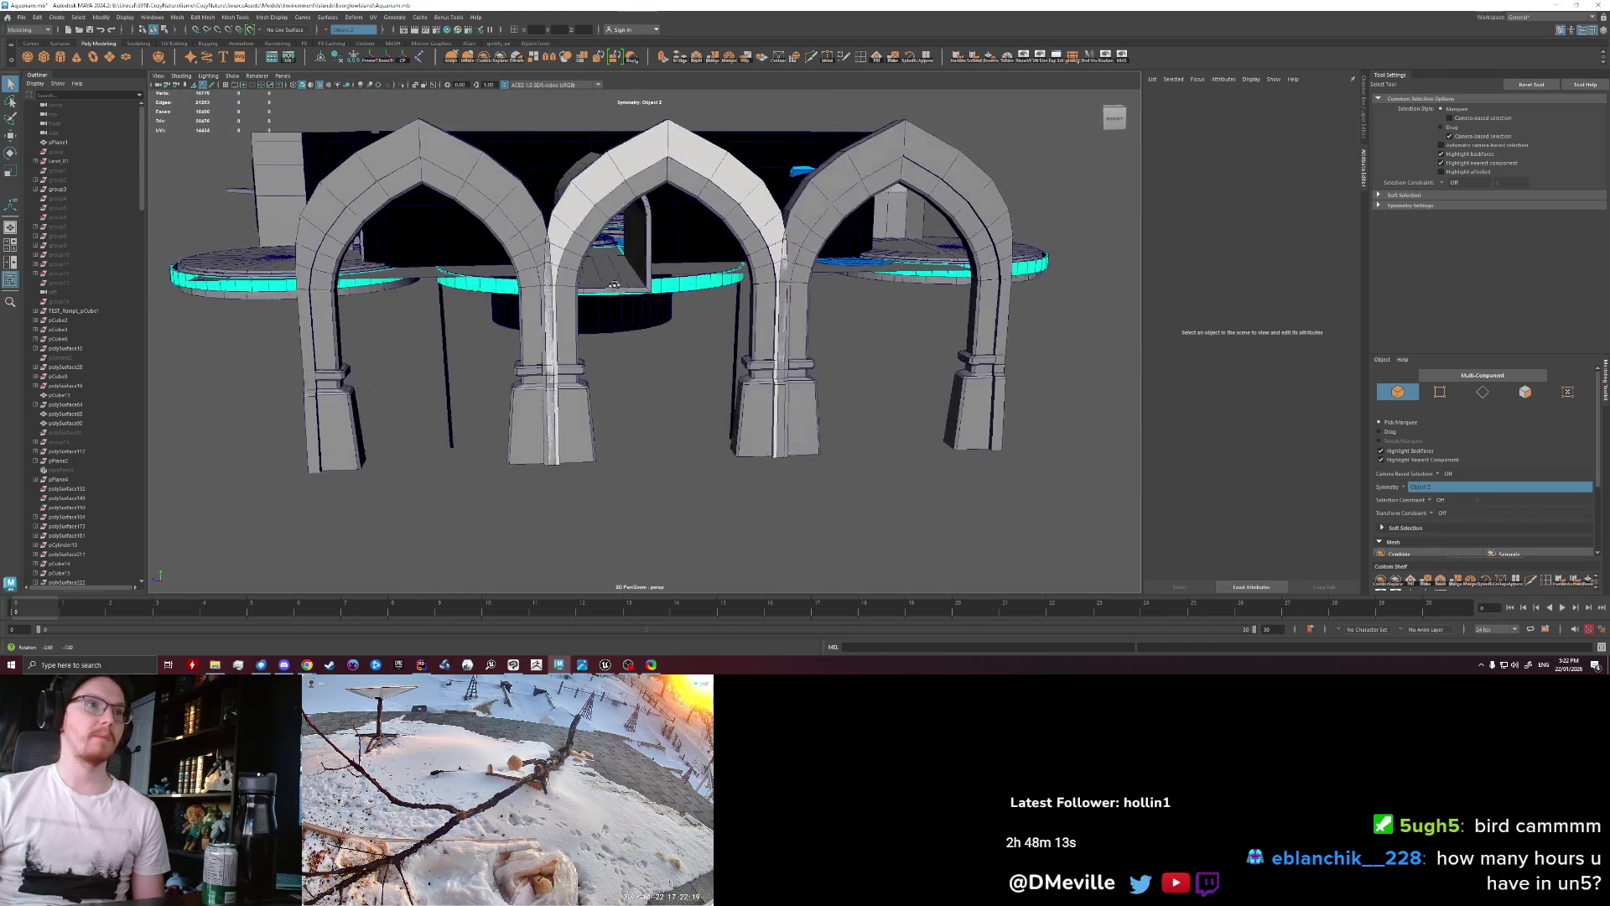
pyautogui.keyDown('alt'); pyautogui.moveTo(504, 285); pyautogui.dragTo(429, 288, button='right'); pyautogui.keyUp('alt')
pyautogui.keyDown('alt'); pyautogui.moveTo(428, 288); pyautogui.dragTo(602, 318); pyautogui.keyUp('alt')
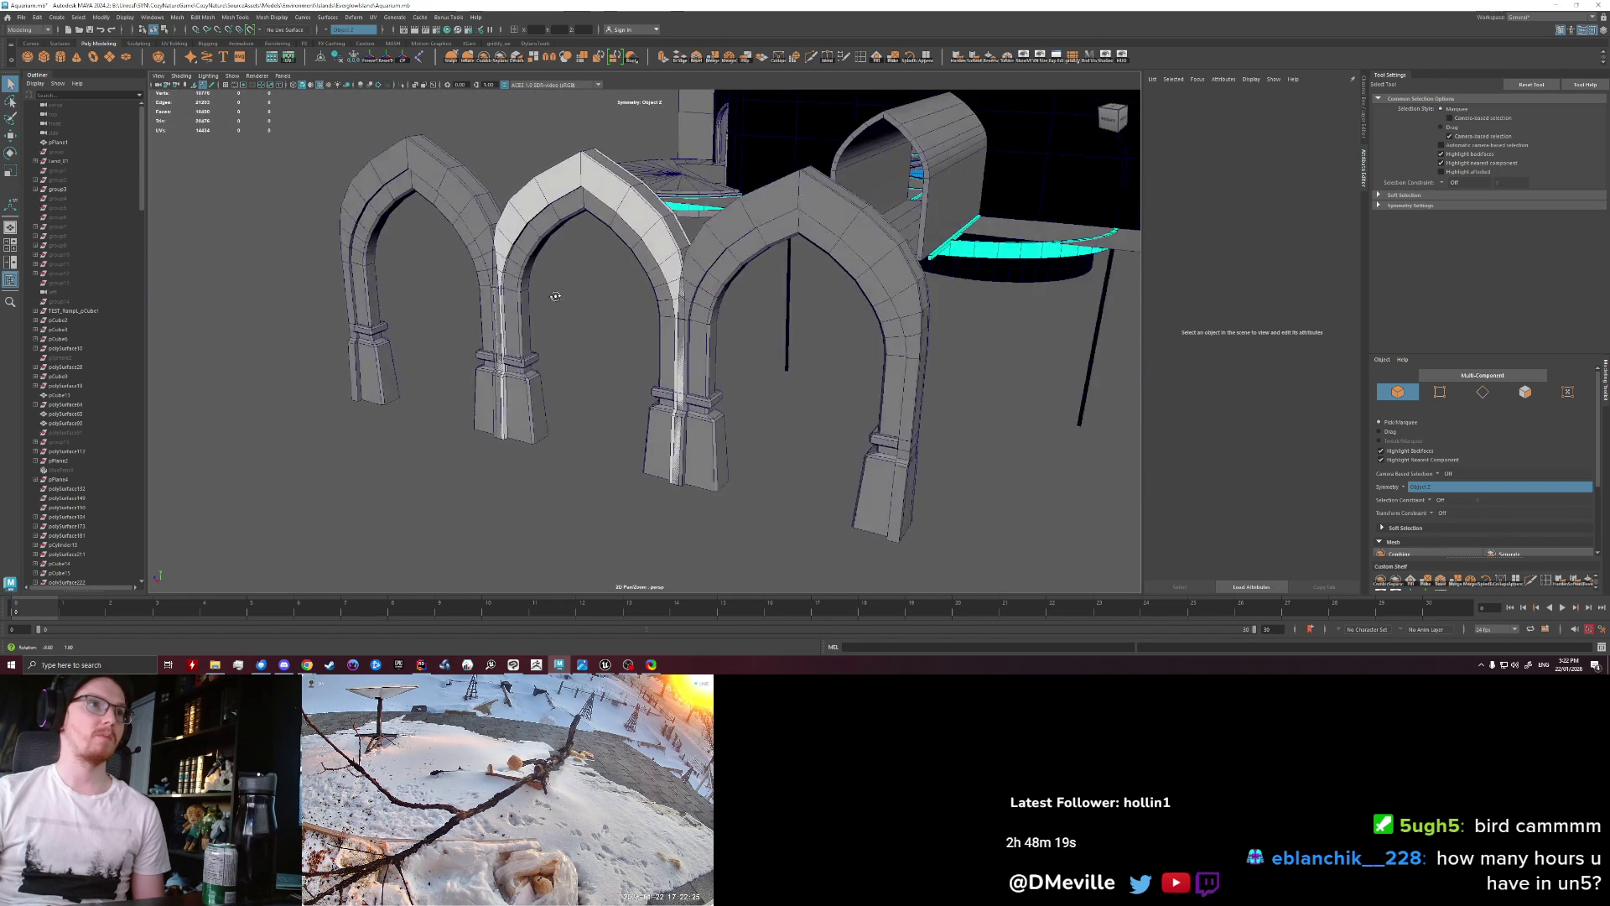
# Step: Pick the middle arch's top vertices and convert them into a face selection for moving
pyautogui.click(635, 204)
pyautogui.moveTo(635, 205); pyautogui.dragTo(635, 180, button='right')
pyautogui.keyDown('alt'); pyautogui.moveTo(636, 180); pyautogui.dragTo(668, 264); pyautogui.keyUp('alt')
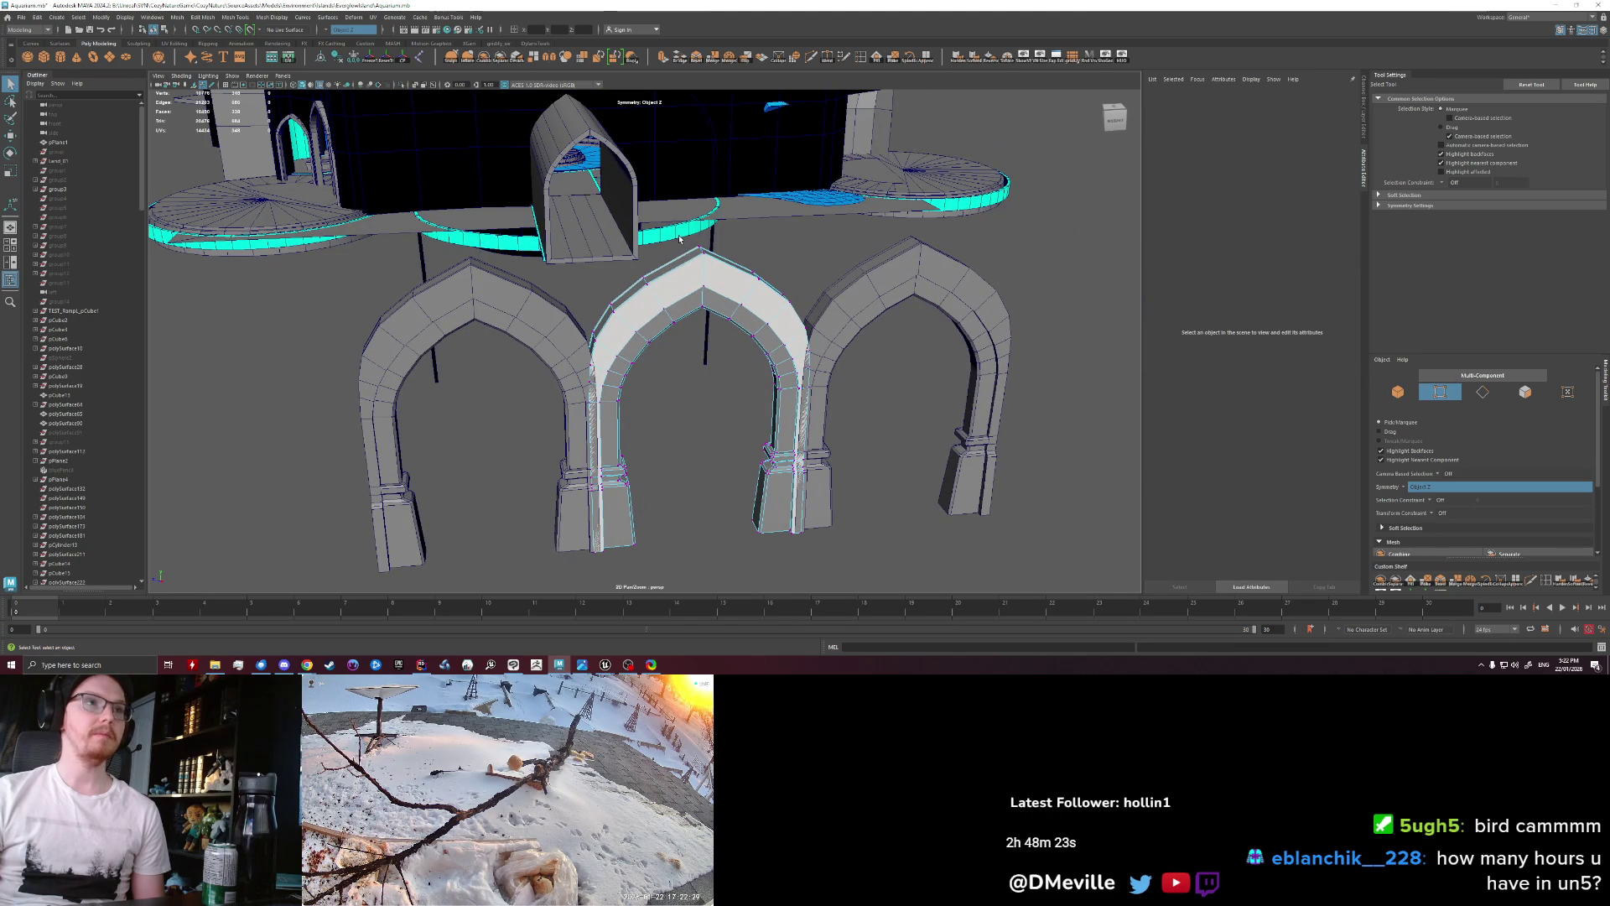
pyautogui.click(714, 266)
pyautogui.keyDown('alt'); pyautogui.moveTo(720, 271); pyautogui.dragTo(739, 371); pyautogui.keyUp('alt')
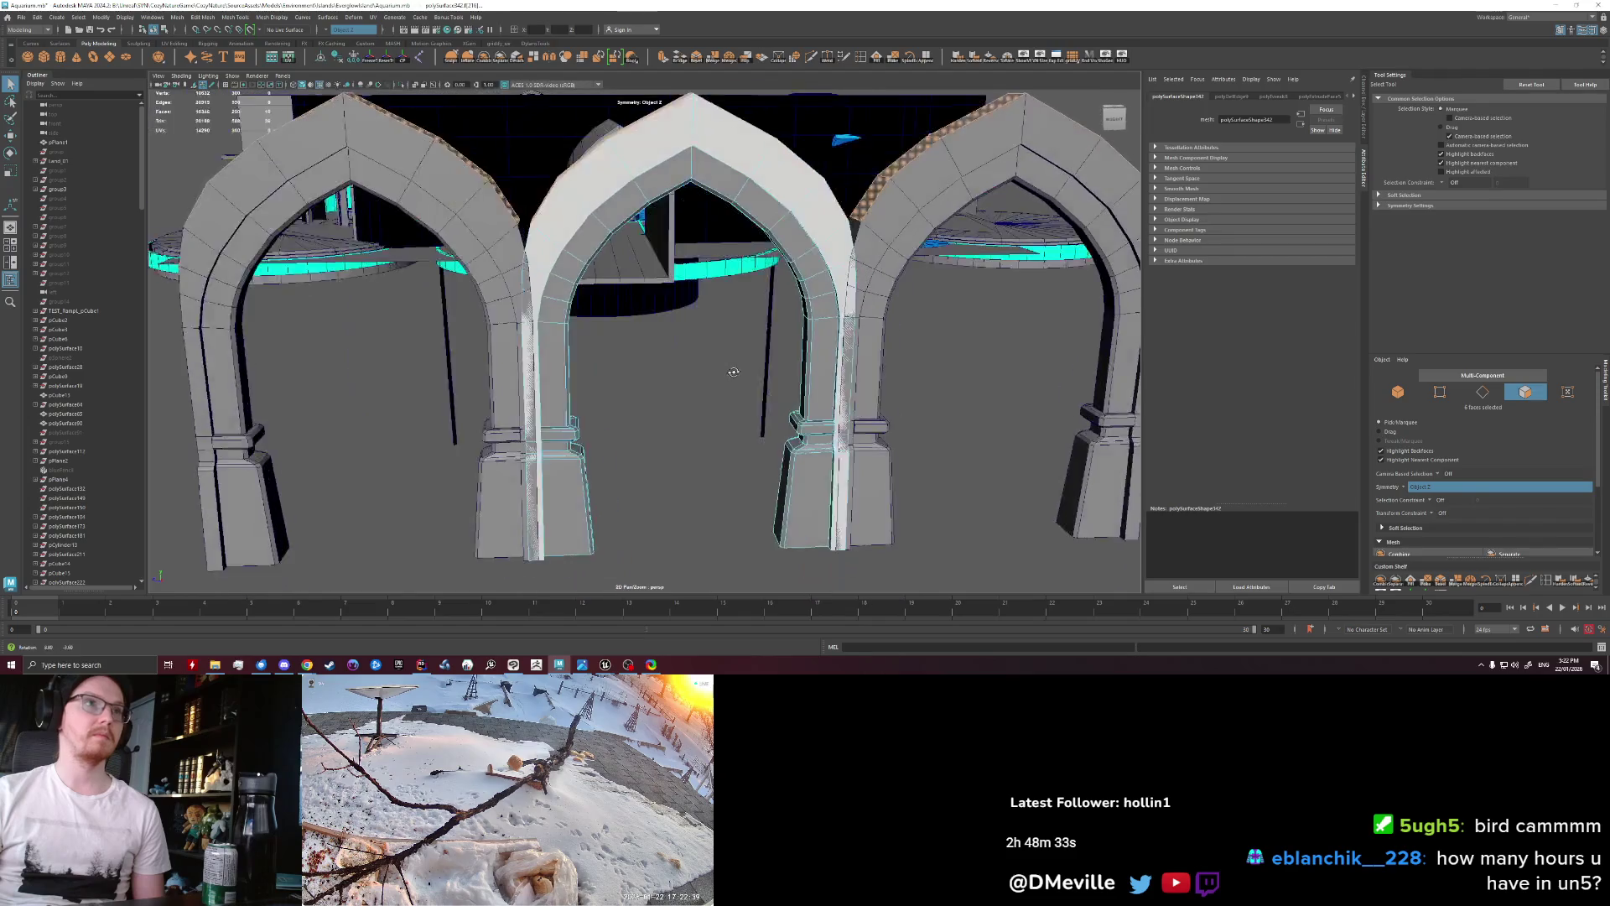
pyautogui.hotkey('ctrl', 'F11')
pyautogui.press('w')
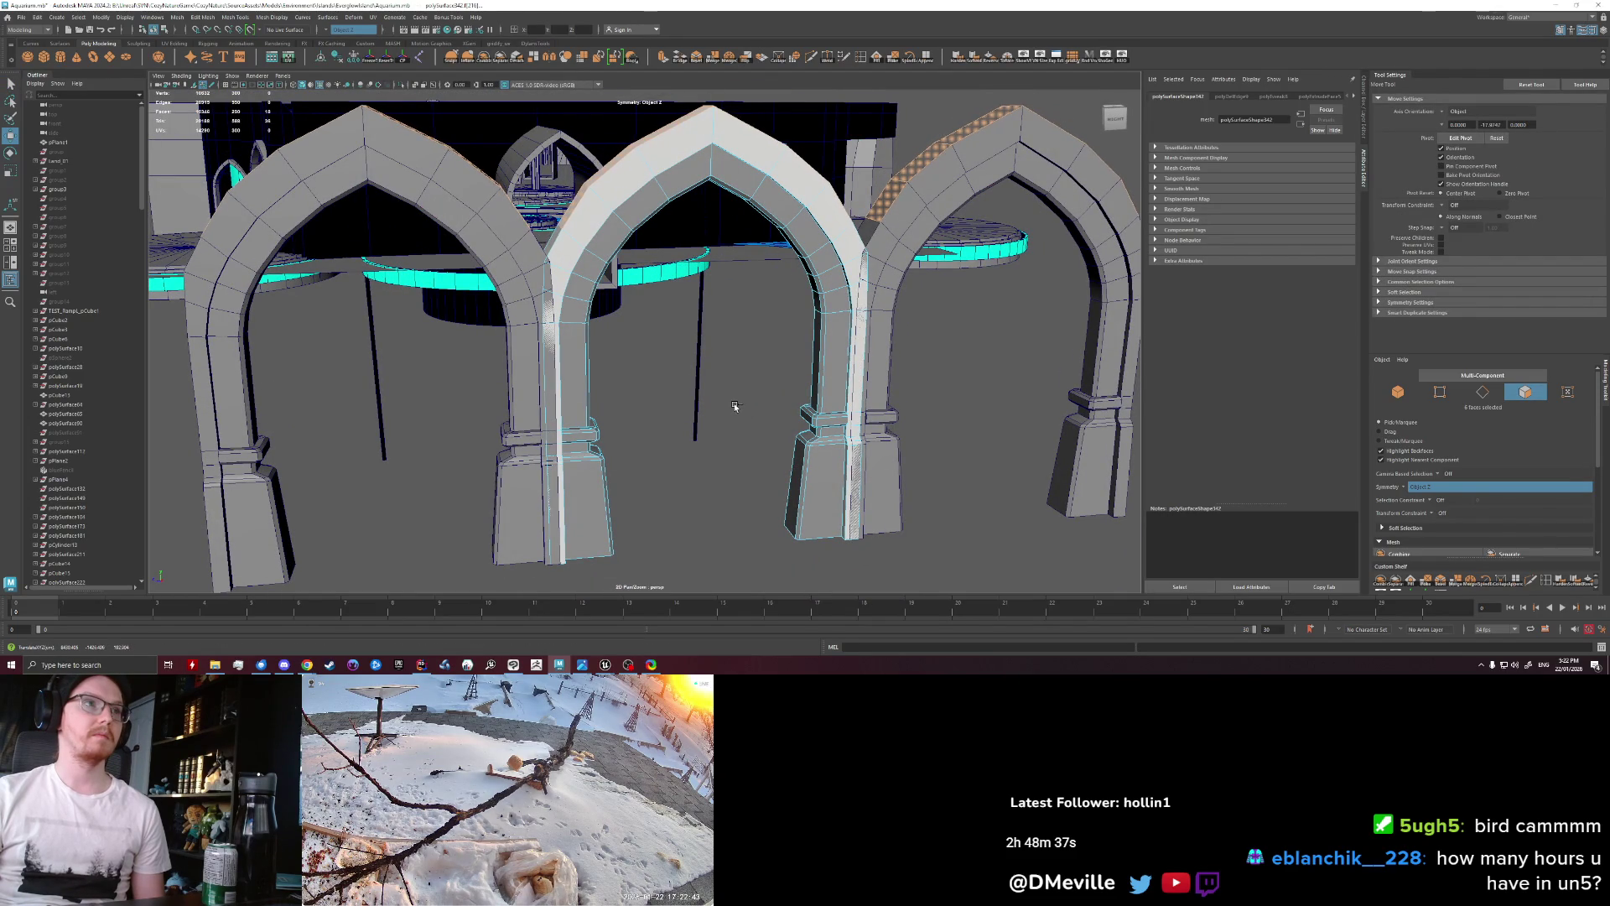
pyautogui.scroll(-2, 731, 404)
pyautogui.scroll(-4, 731, 404)
# Step: Marquee-select all three arches and frame them from a low frontal view
pyautogui.click(743, 472)
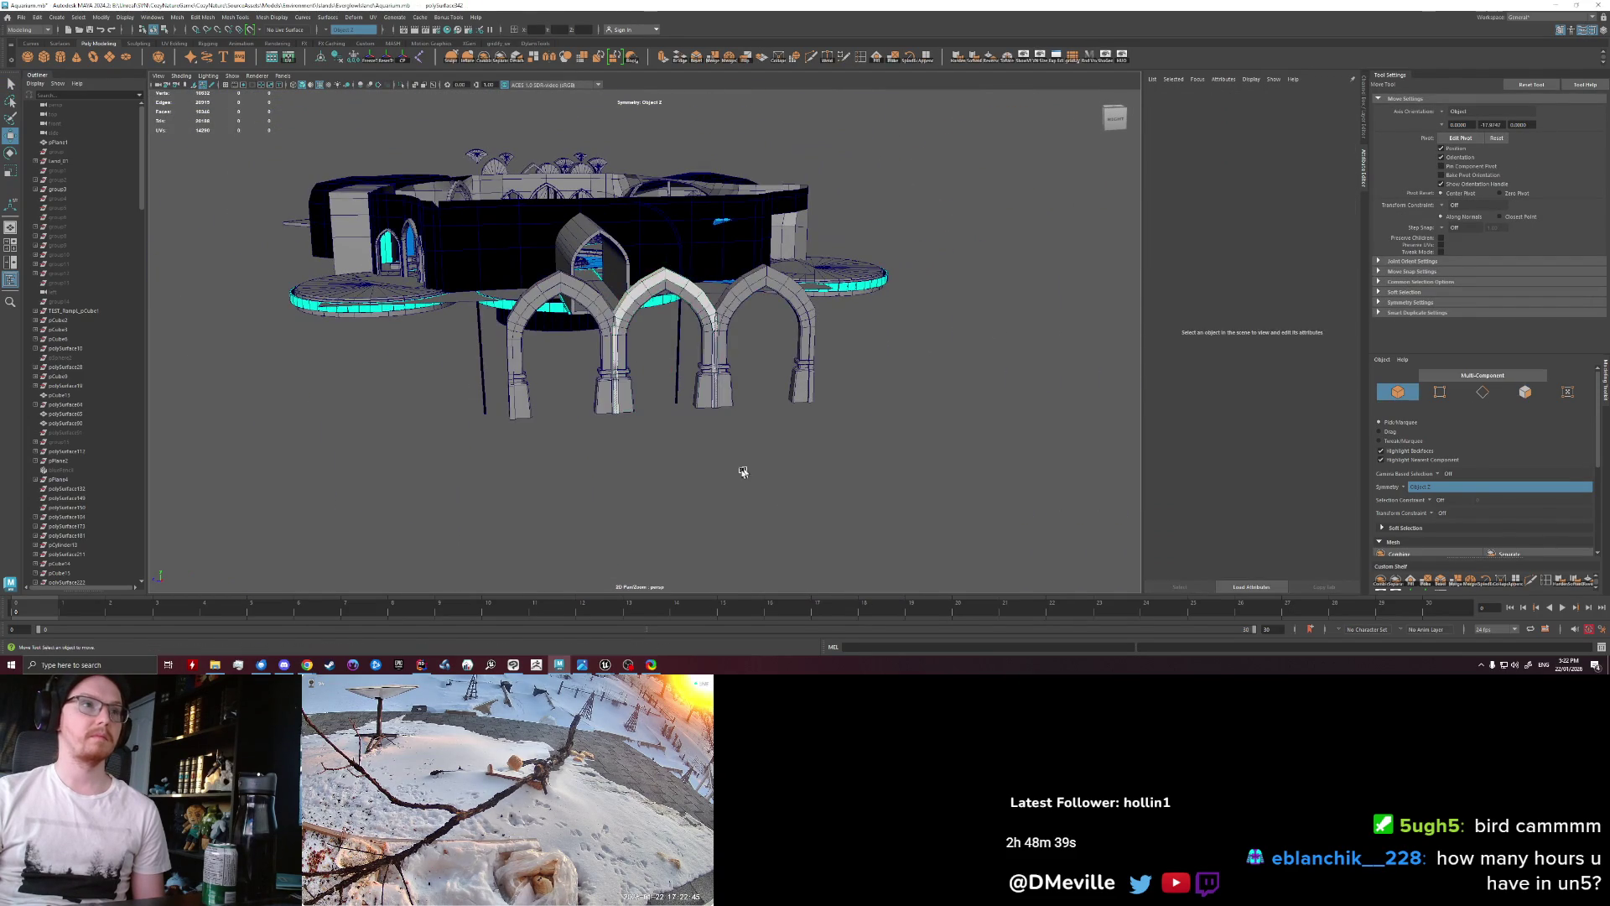
pyautogui.moveTo(761, 398); pyautogui.dragTo(762, 399)
pyautogui.keyDown('alt'); pyautogui.moveTo(761, 399); pyautogui.dragTo(773, 449); pyautogui.keyUp('alt')
pyautogui.click(563, 467)
pyautogui.hotkey('ctrl', 'z')
pyautogui.moveTo(563, 467)
pyautogui.keyDown('alt'); pyautogui.mouseDown()
pyautogui.moveTo(531, 404)
pyautogui.moveTo(686, 314)
pyautogui.mouseUp(); pyautogui.keyUp('alt')
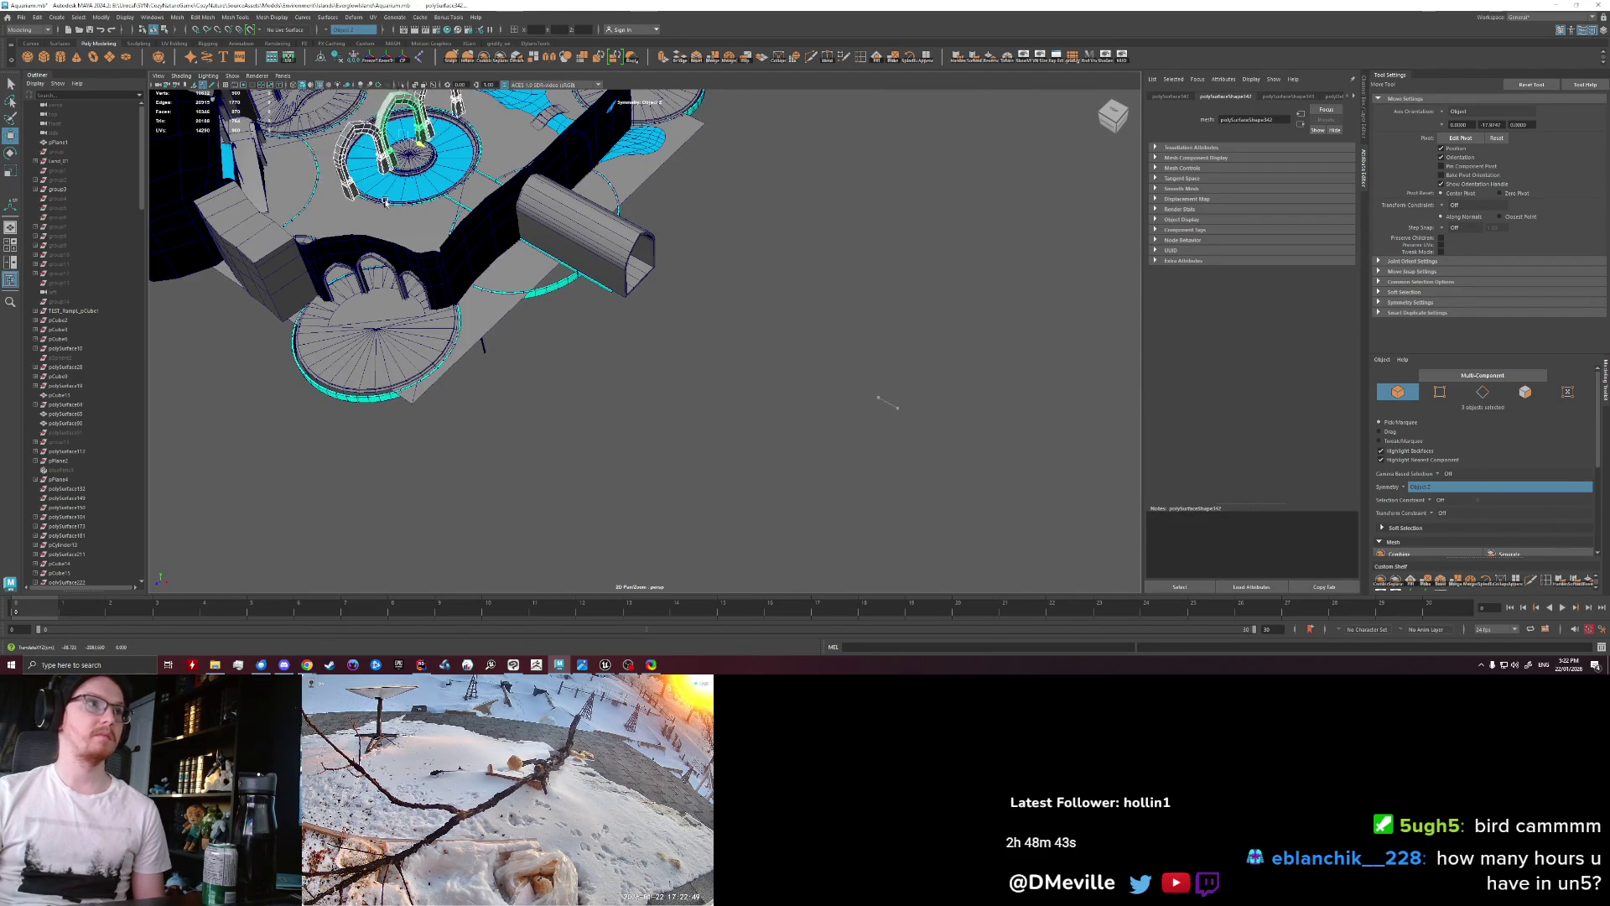
pyautogui.press('f')
pyautogui.moveTo(385, 202)
pyautogui.keyDown('alt'); pyautogui.mouseDown()
pyautogui.moveTo(478, 317)
pyautogui.moveTo(633, 373)
pyautogui.moveTo(834, 220)
pyautogui.mouseUp(); pyautogui.keyUp('alt')
pyautogui.scroll(3, 633, 374)
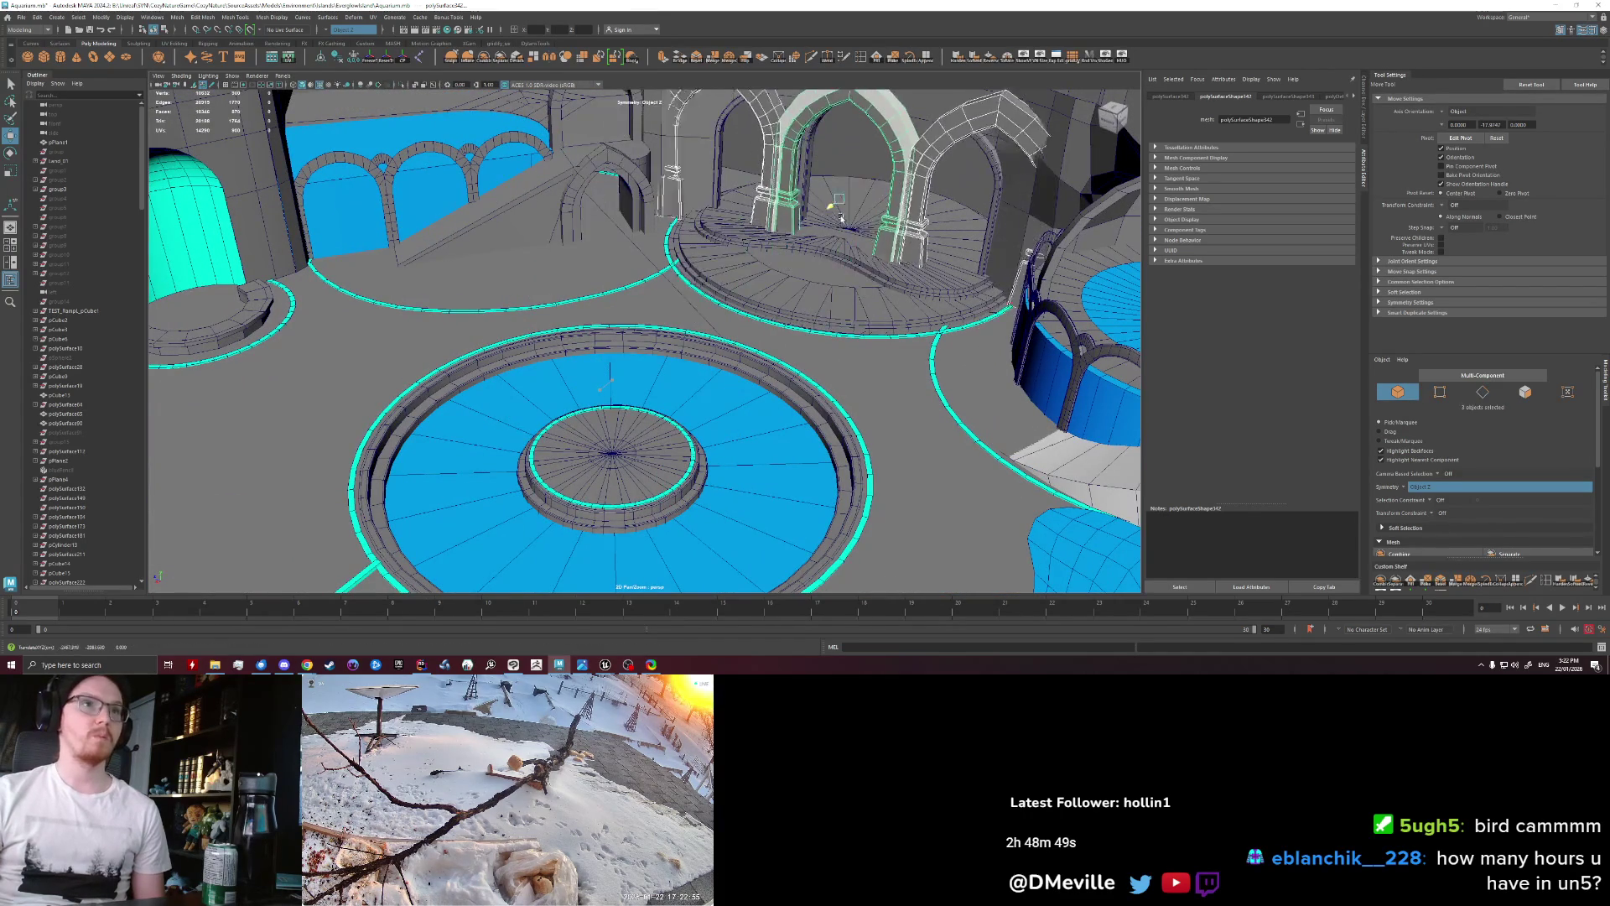
pyautogui.press('f')
pyautogui.moveTo(834, 221)
pyautogui.keyDown('alt'); pyautogui.mouseDown()
pyautogui.moveTo(475, 454)
pyautogui.moveTo(697, 288)
pyautogui.moveTo(609, 201)
pyautogui.mouseUp(); pyautogui.keyUp('alt')
# Step: Undo an accidental scale, then Shift-drag a duplicate of the arches up onto the stage
pyautogui.press('r')
pyautogui.hotkey('ctrl', 'z')
pyautogui.press('q')
pyautogui.moveTo(608, 201)
pyautogui.keyDown('alt'); pyautogui.mouseDown(button='right')
pyautogui.moveTo(413, 322)
pyautogui.moveTo(365, 323)
pyautogui.mouseUp(button='right'); pyautogui.keyUp('alt')
pyautogui.press('w')
pyautogui.moveTo(645, 397)
pyautogui.keyDown('shift'); pyautogui.mouseDown()
pyautogui.moveTo(732, 252)
pyautogui.moveTo(646, 382)
pyautogui.mouseUp(); pyautogui.keyUp('shift')
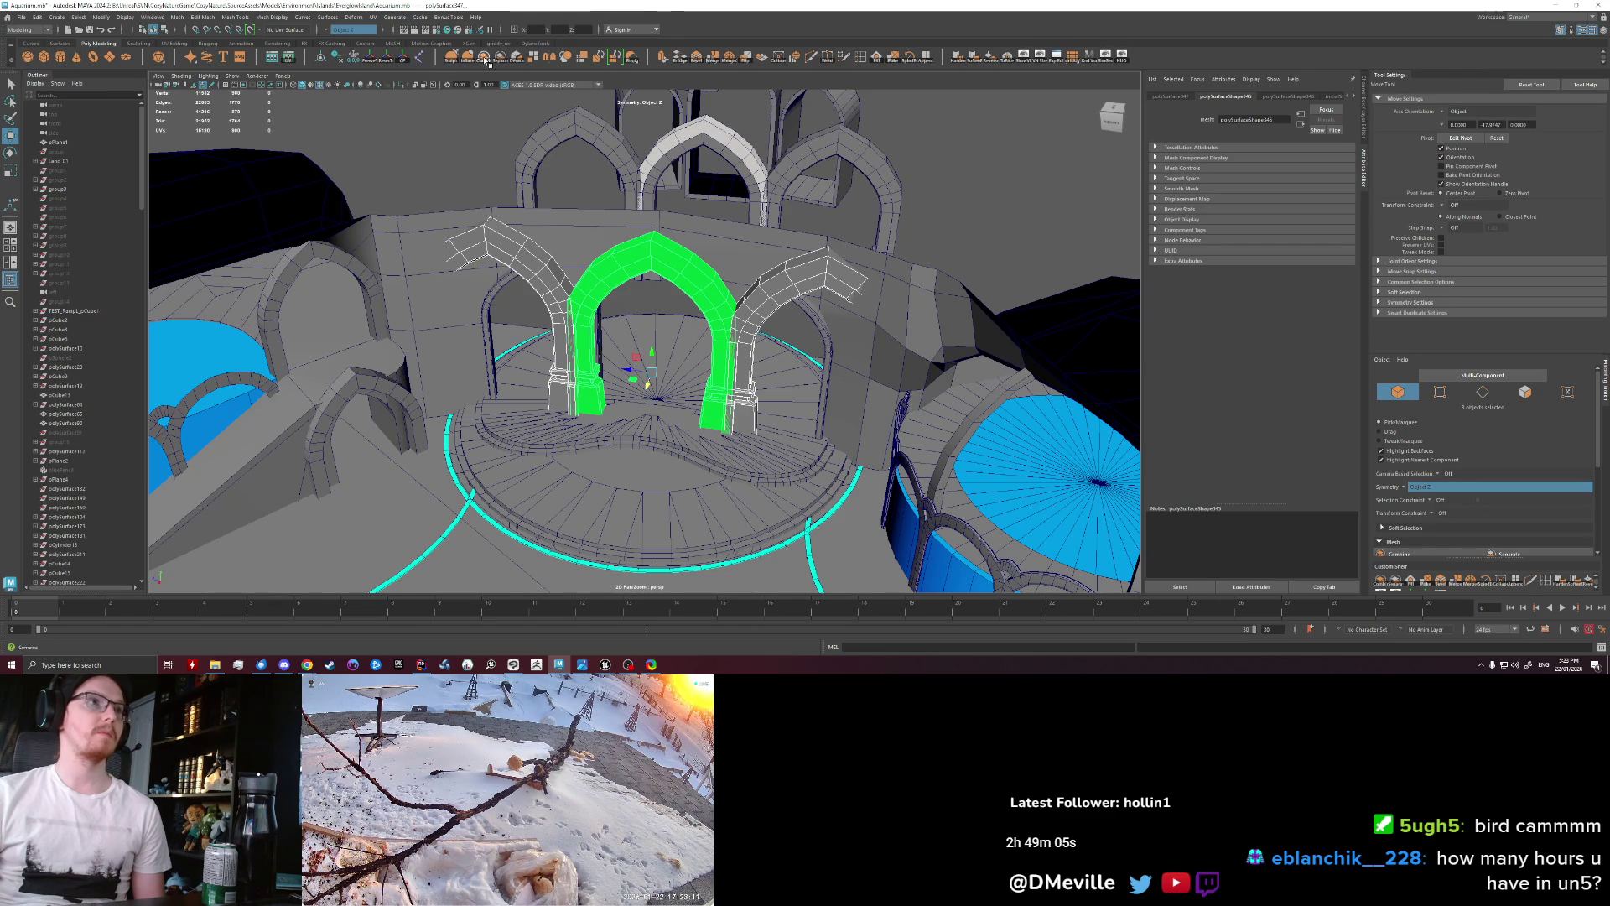
# Step: Scale the copied arches down to about 0.787
pyautogui.press('f')
pyautogui.press('r')
pyautogui.moveTo(653, 337)
pyautogui.mouseDown()
pyautogui.moveTo(548, 337)
pyautogui.moveTo(601, 332)
pyautogui.mouseUp()
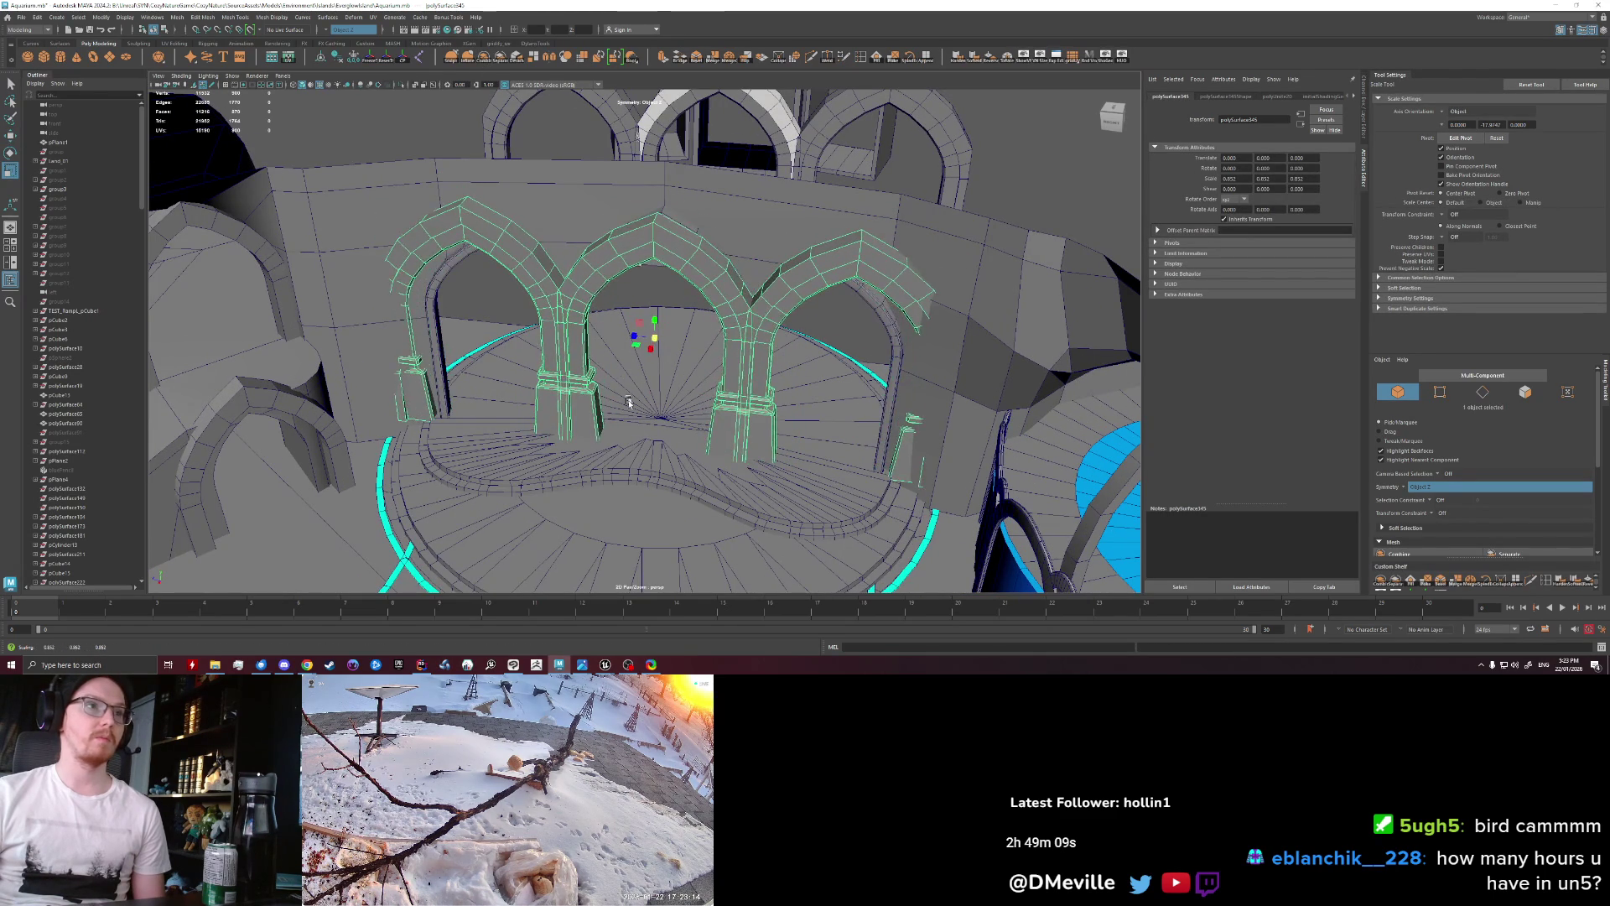
pyautogui.keyDown('alt'); pyautogui.moveTo(629, 403); pyautogui.dragTo(654, 426); pyautogui.keyUp('alt')
# Step: Reselect the copied arch wall and move it forward against the stage's back wall
pyautogui.click(843, 421)
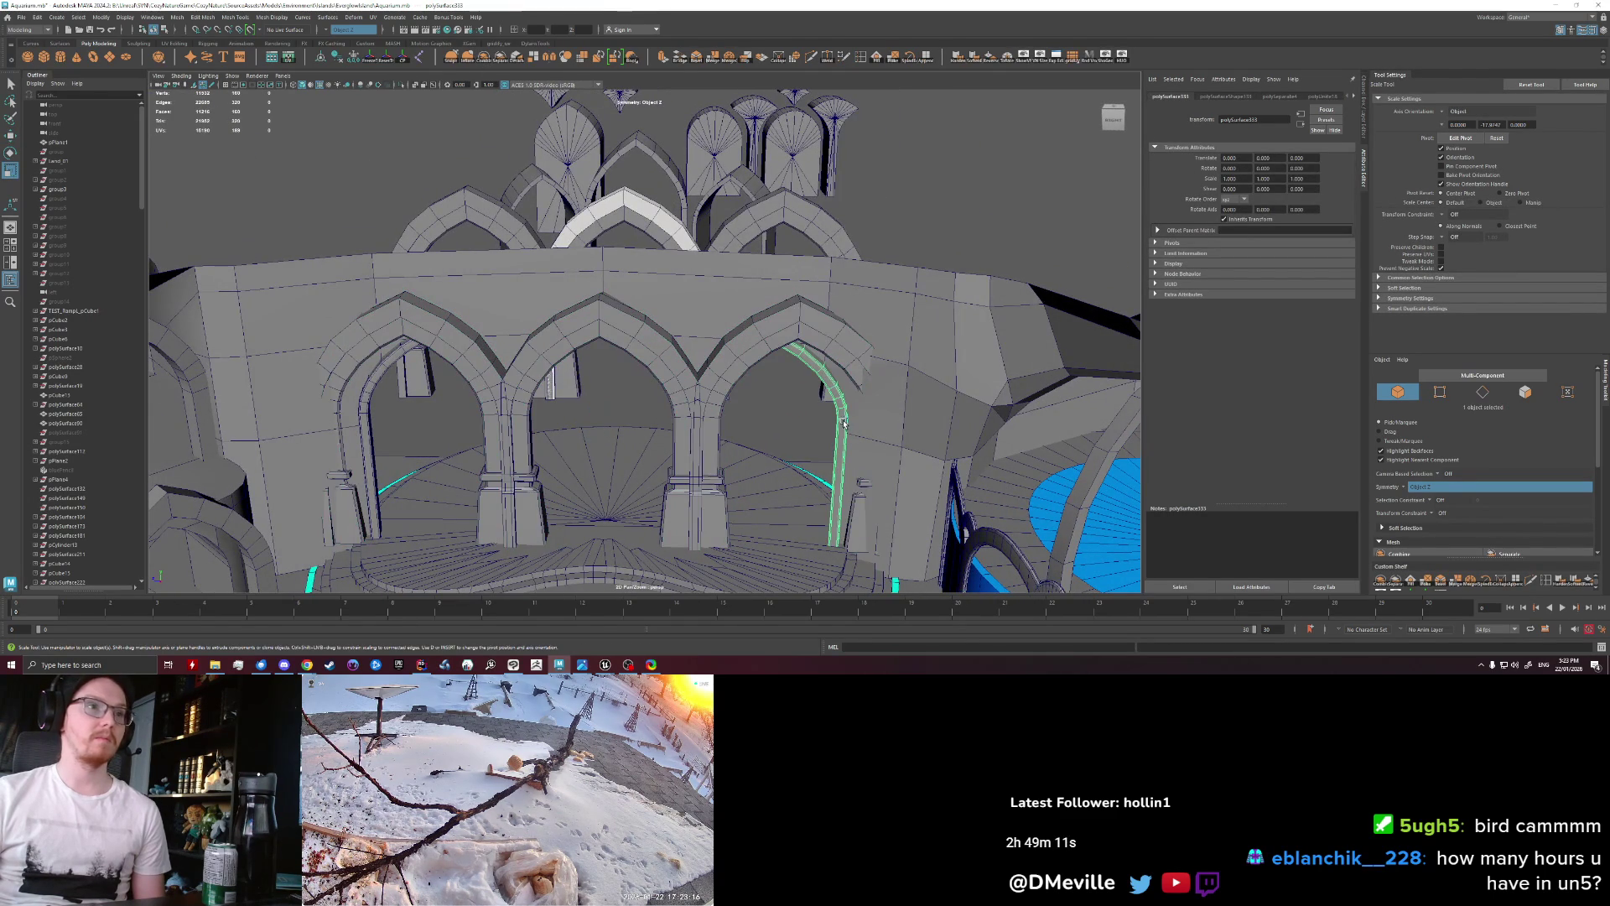
pyautogui.click(497, 415)
pyautogui.moveTo(497, 415)
pyautogui.keyDown('alt'); pyautogui.mouseDown()
pyautogui.moveTo(730, 322)
pyautogui.moveTo(751, 329)
pyautogui.mouseUp(); pyautogui.keyUp('alt')
pyautogui.click(1053, 451)
pyautogui.scroll(-10, 1024, 442)
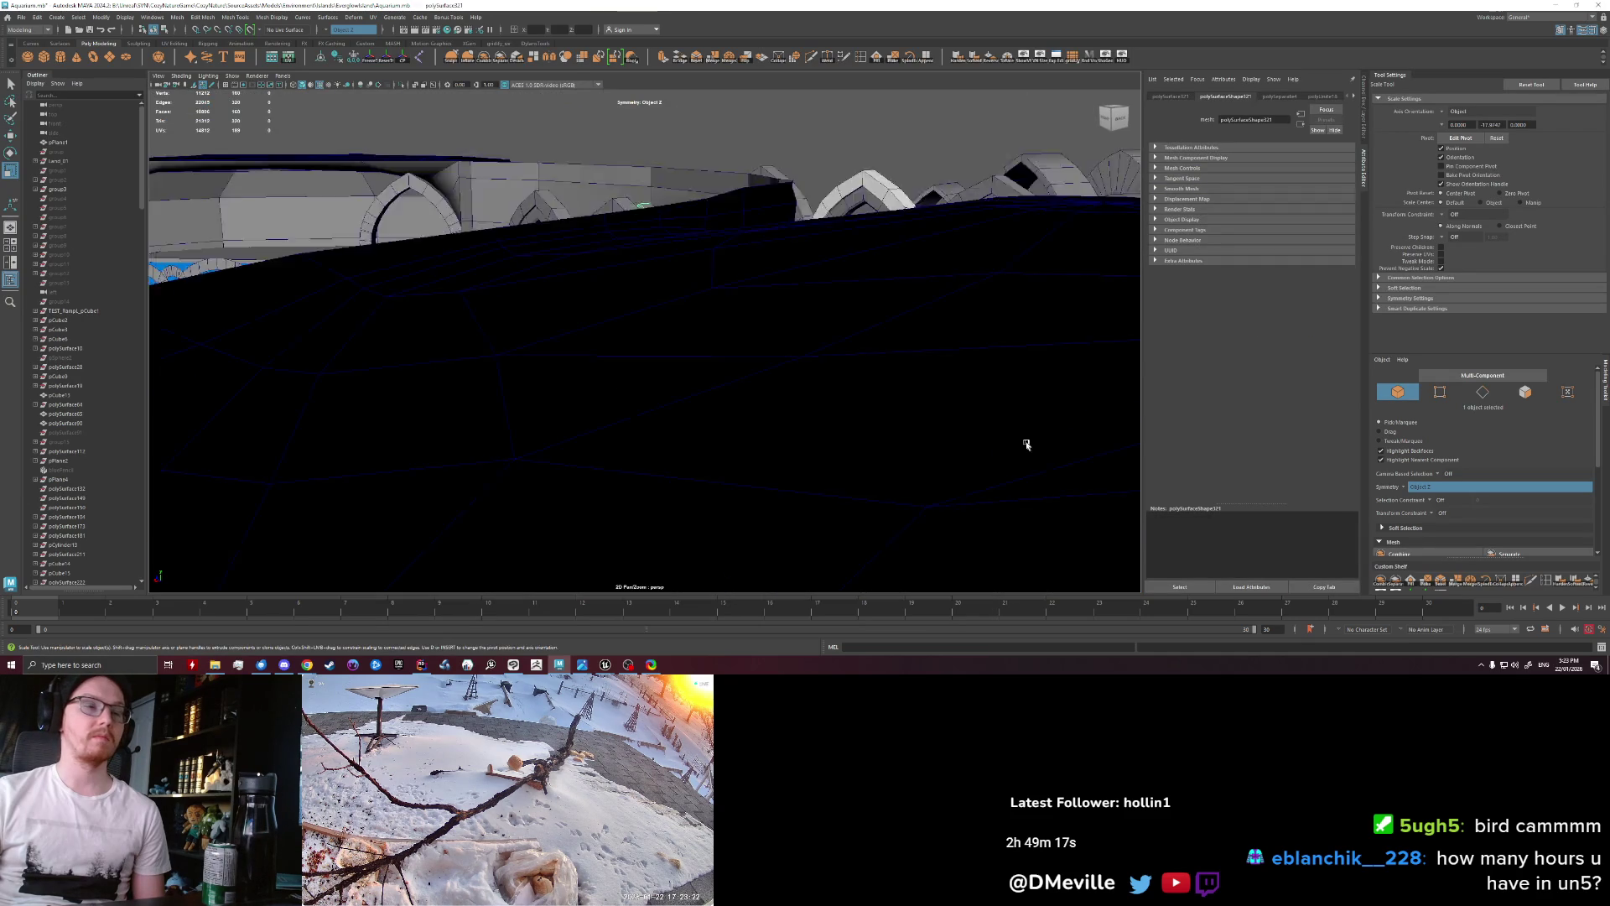
pyautogui.moveTo(941, 427)
pyautogui.keyDown('alt'); pyautogui.mouseDown()
pyautogui.moveTo(684, 406)
pyautogui.moveTo(663, 415)
pyautogui.moveTo(678, 447)
pyautogui.moveTo(680, 363)
pyautogui.moveTo(653, 320)
pyautogui.mouseUp(); pyautogui.keyUp('alt')
pyautogui.scroll(5, 654, 420)
pyautogui.click(648, 422)
pyautogui.click(678, 402)
pyautogui.press('w')
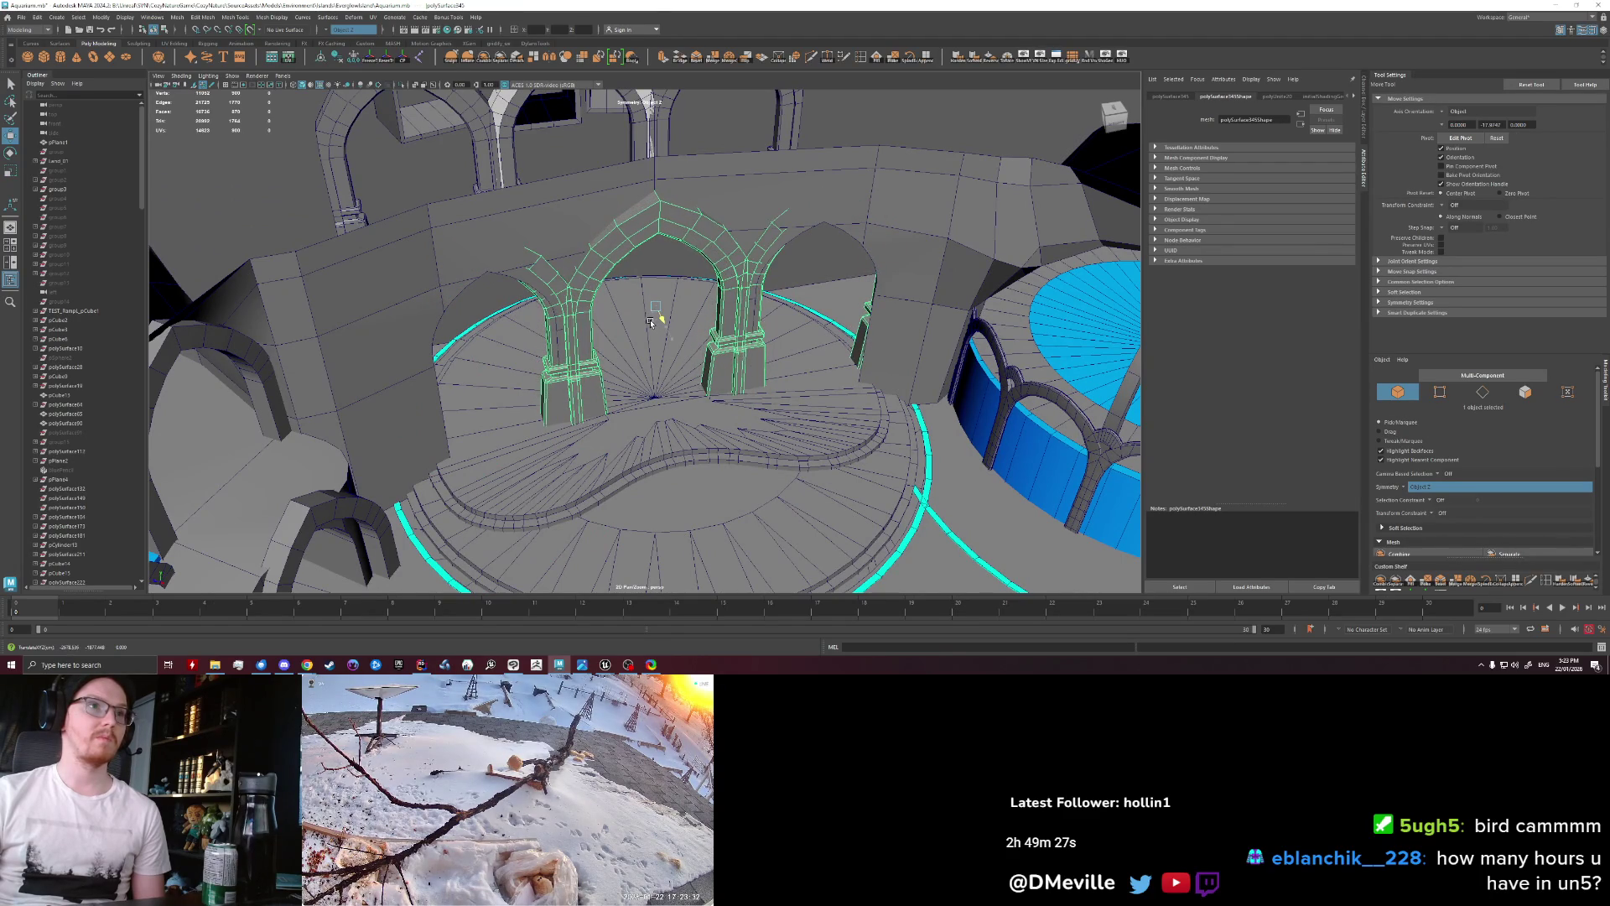
pyautogui.moveTo(653, 324)
pyautogui.mouseDown()
pyautogui.moveTo(636, 333)
pyautogui.moveTo(640, 361)
pyautogui.mouseUp()
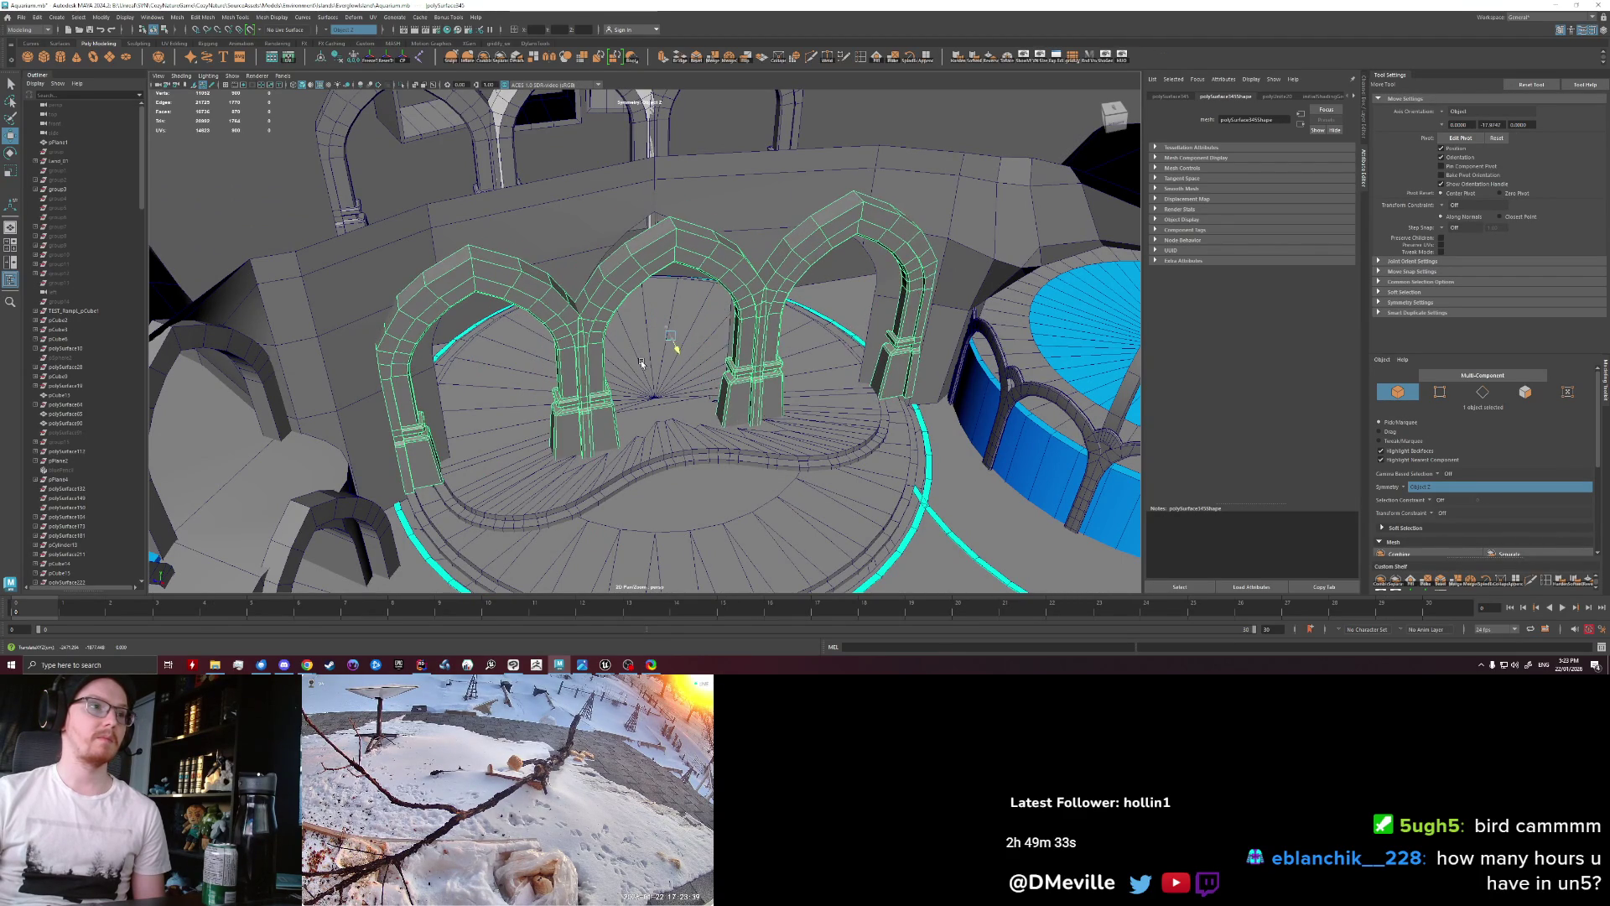
pyautogui.keyDown('alt'); pyautogui.moveTo(743, 442); pyautogui.dragTo(554, 313); pyautogui.keyUp('alt')
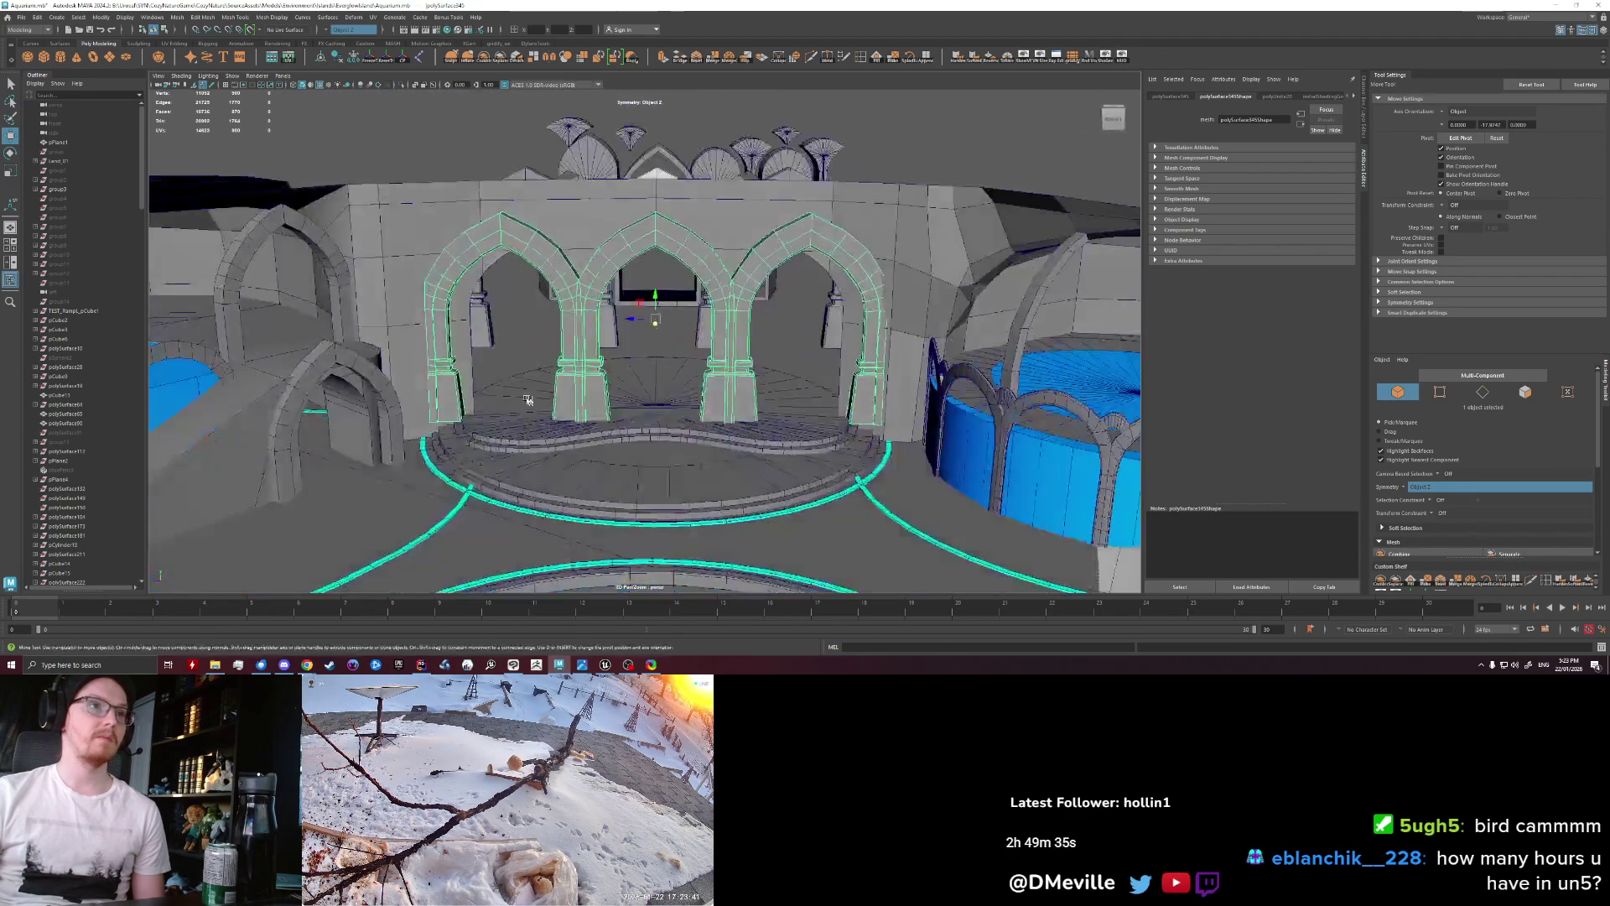
# Step: Scale the two side arches' faces narrower around the taller middle arch
pyautogui.moveTo(515, 286); pyautogui.dragTo(526, 288, button='right')
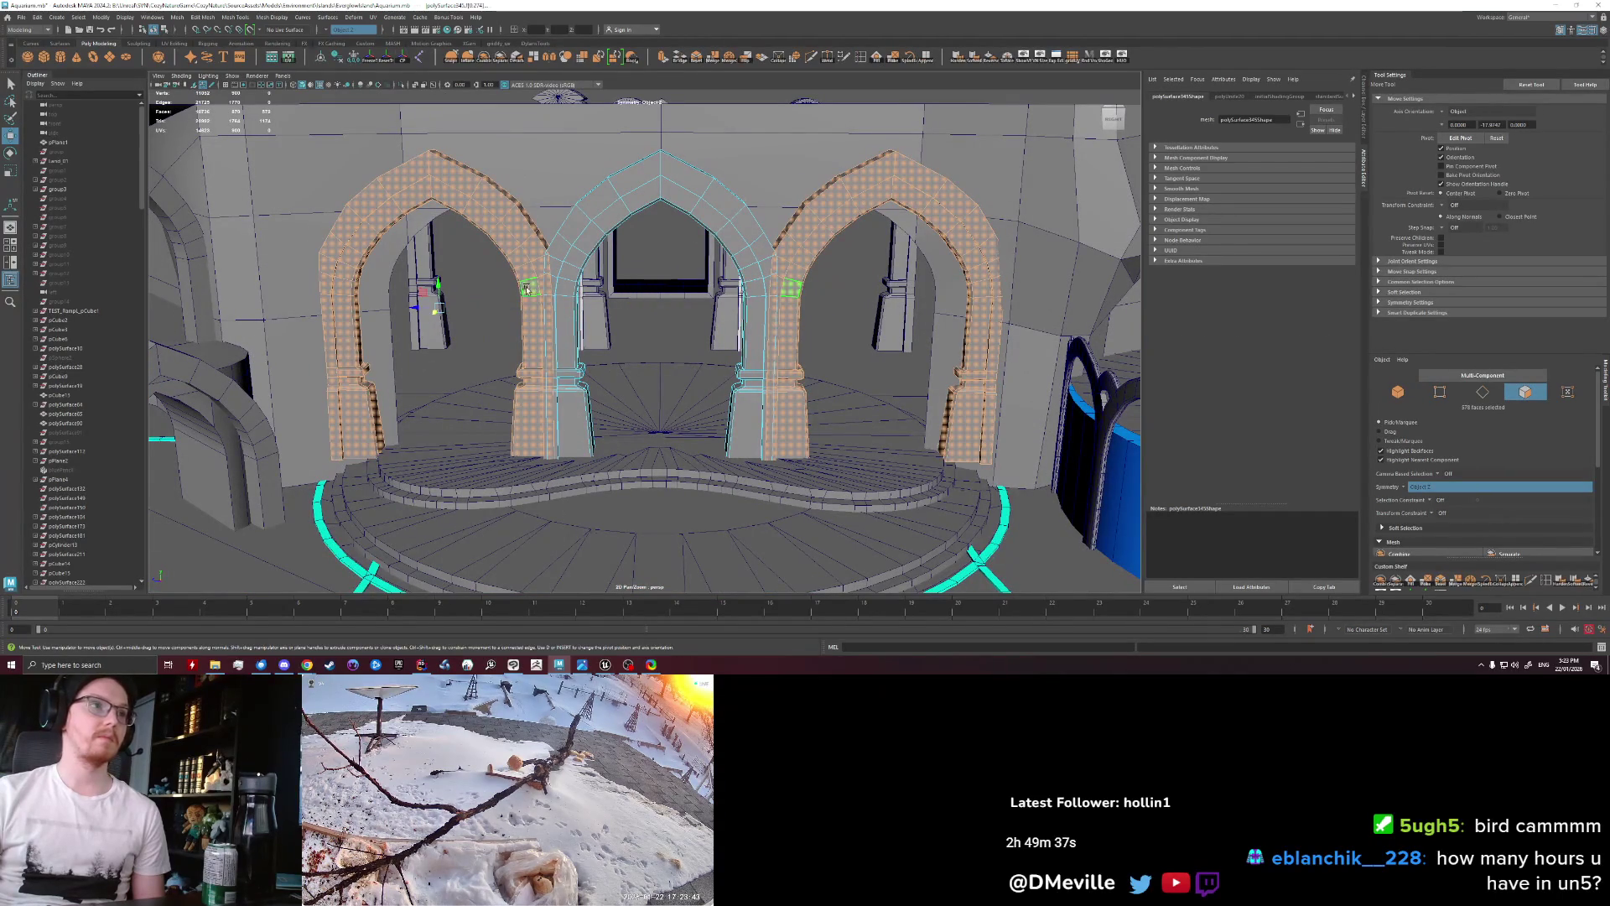
pyautogui.press('w')
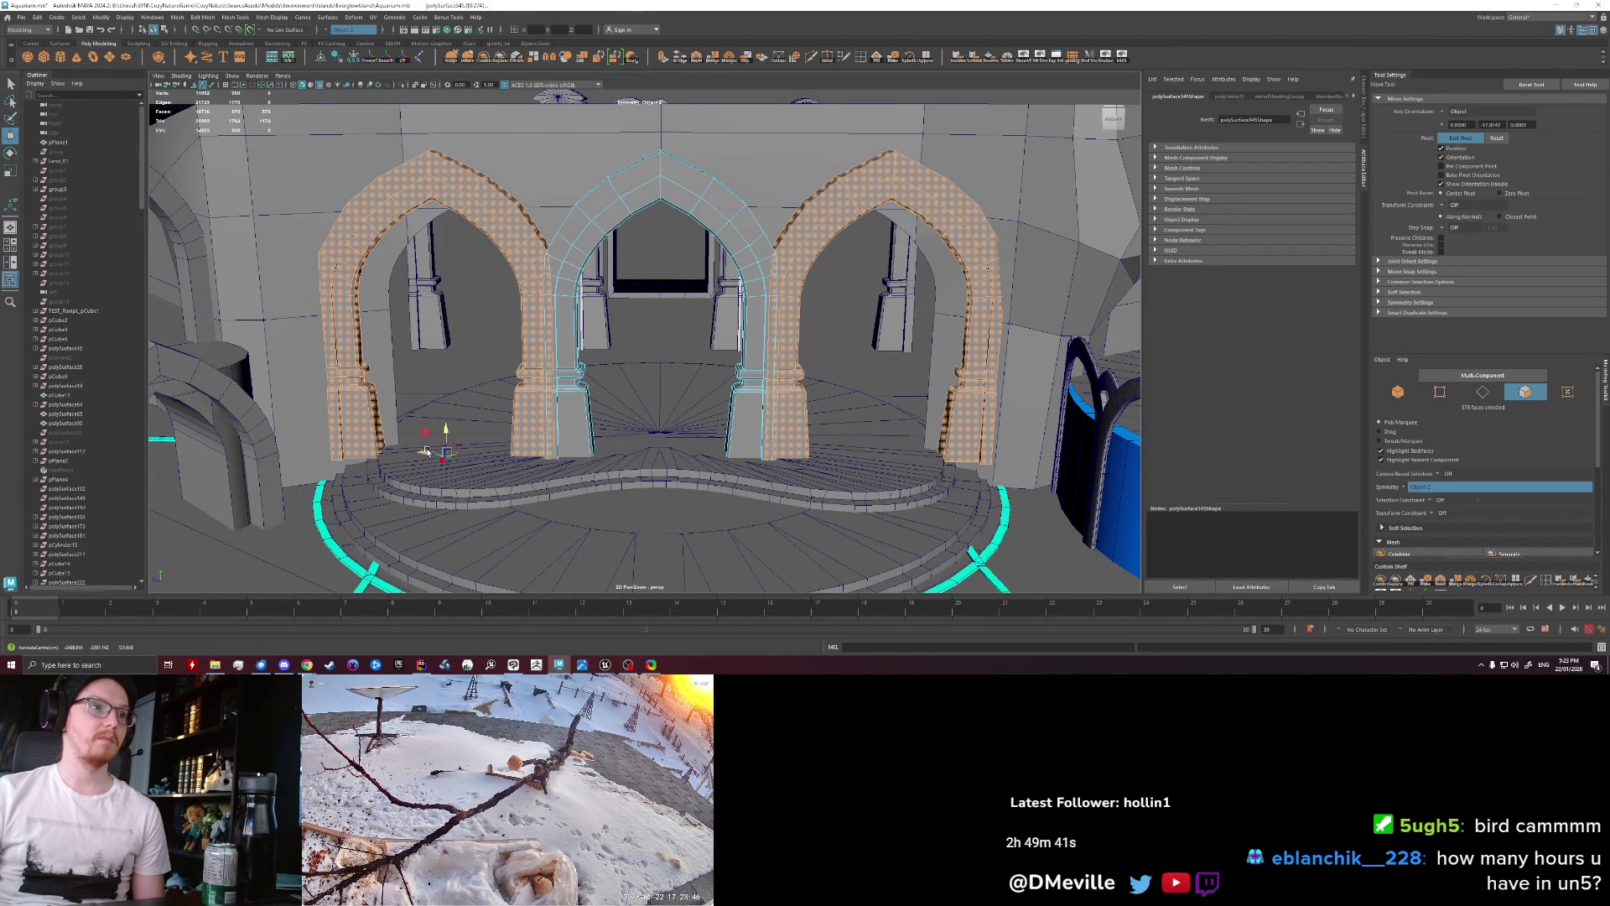
pyautogui.press('r')
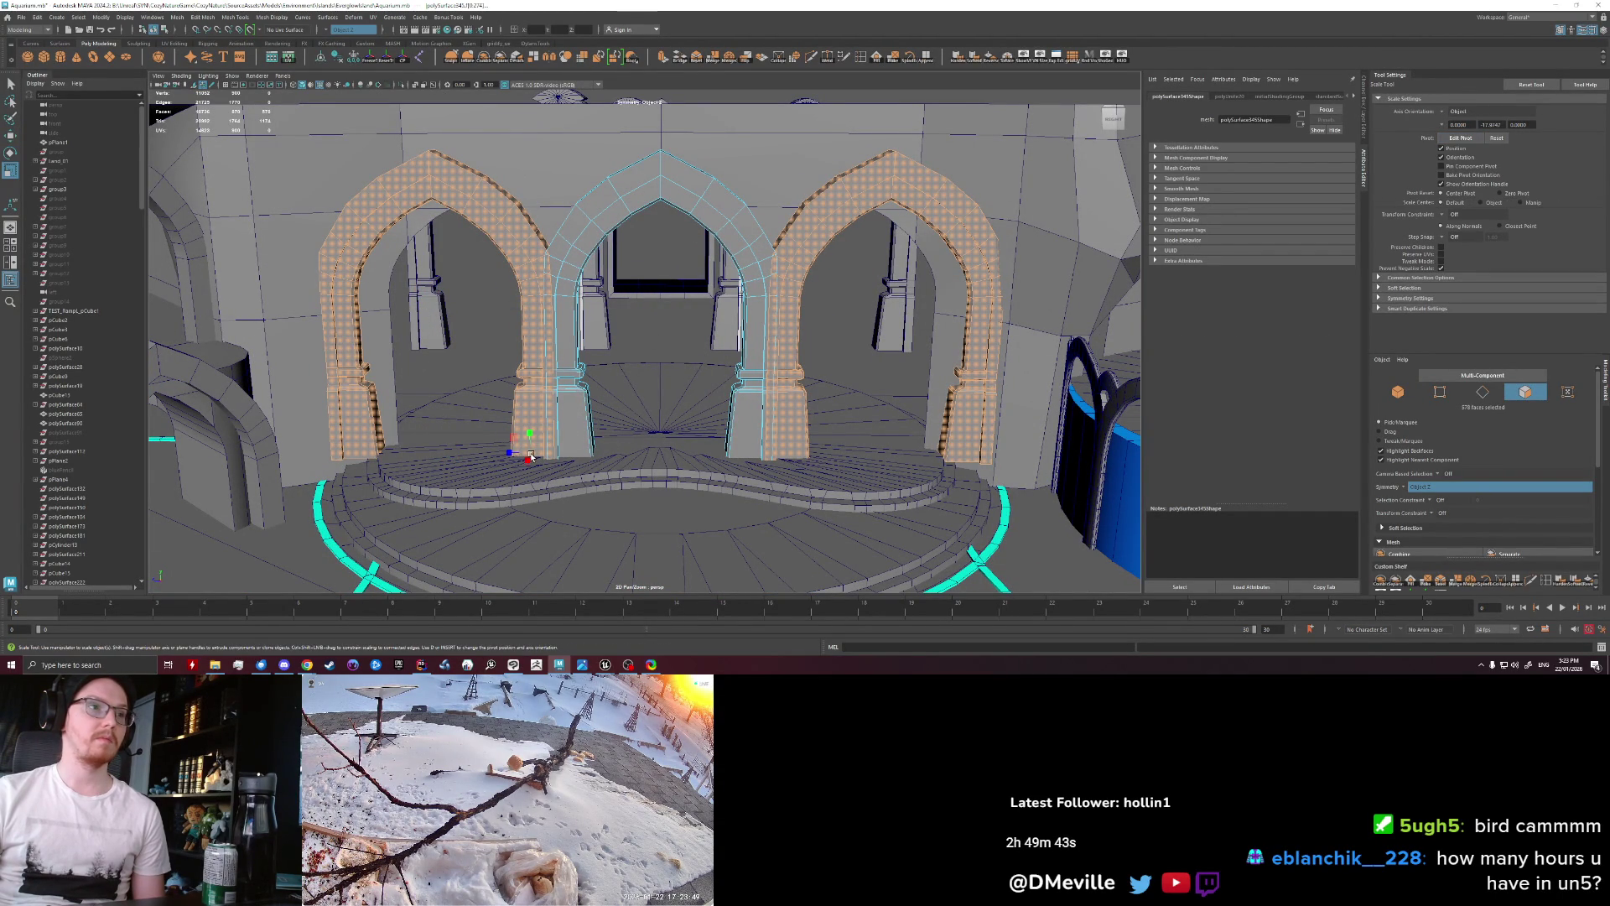
pyautogui.moveTo(528, 457); pyautogui.dragTo(482, 444)
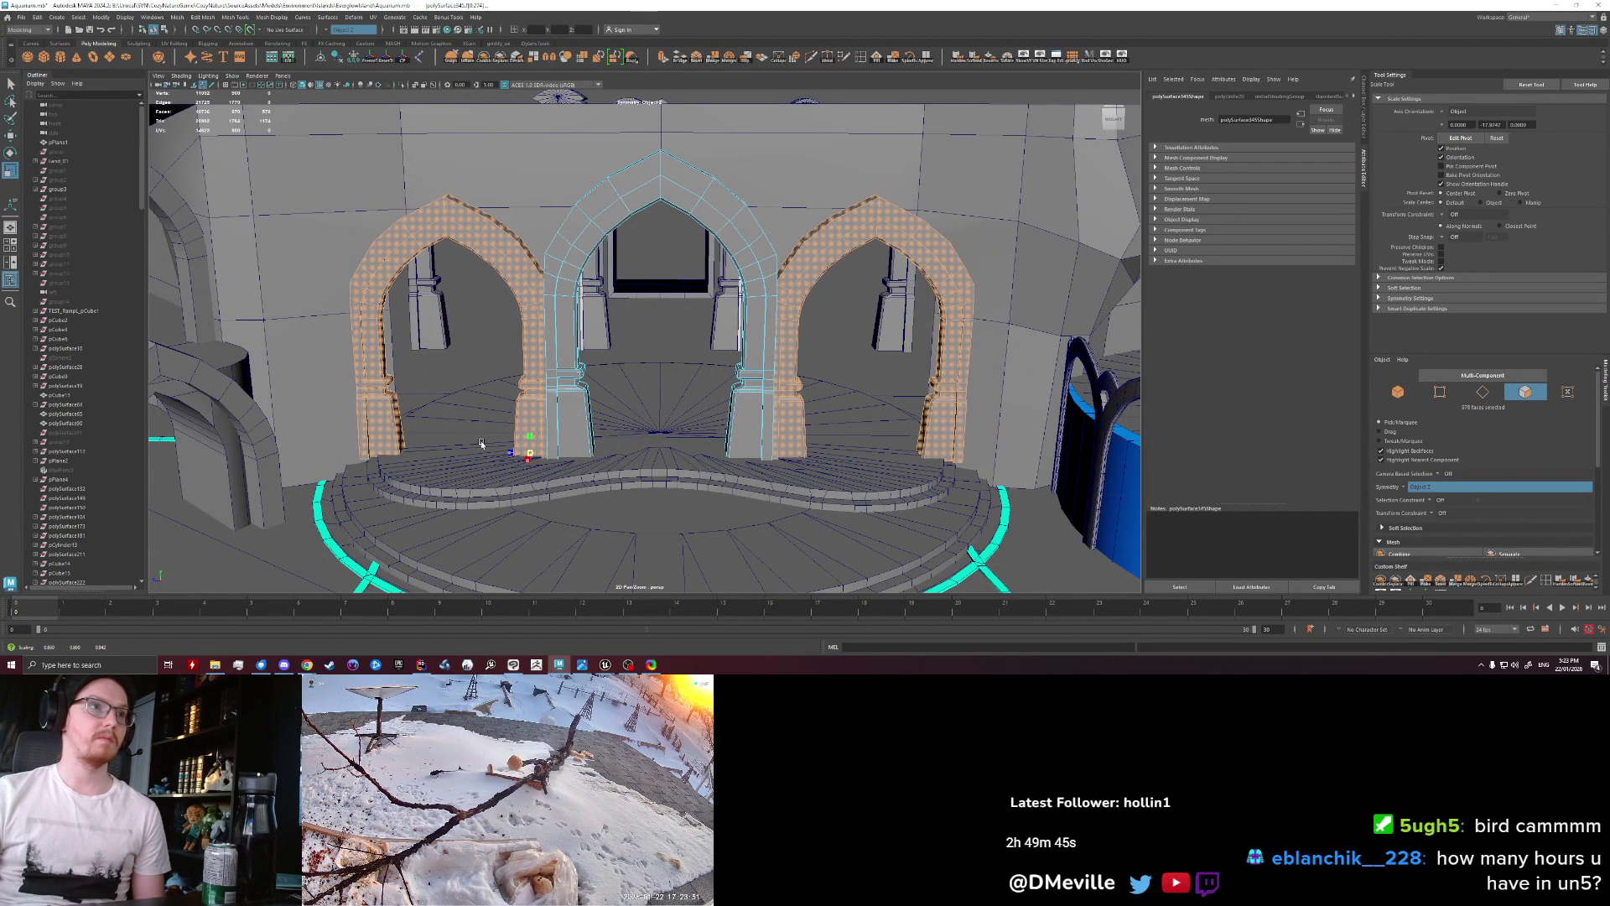
# Step: Return to object selection and zoom out to view the whole island around the stage
pyautogui.moveTo(727, 319); pyautogui.dragTo(763, 290, button='right')
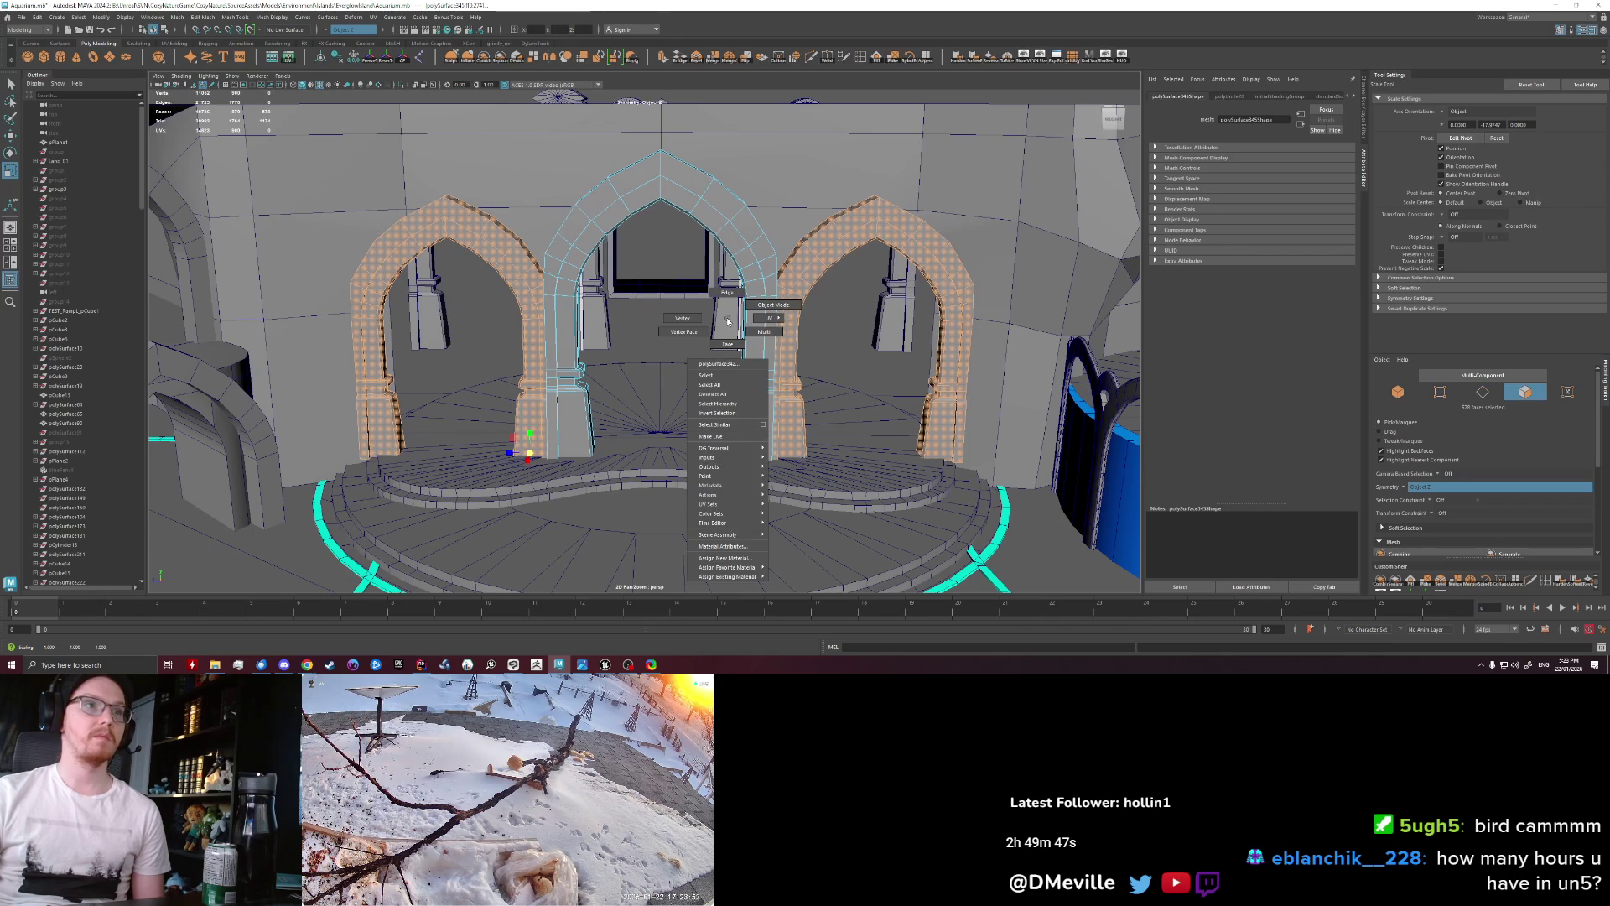
pyautogui.press('f')
pyautogui.click(901, 151)
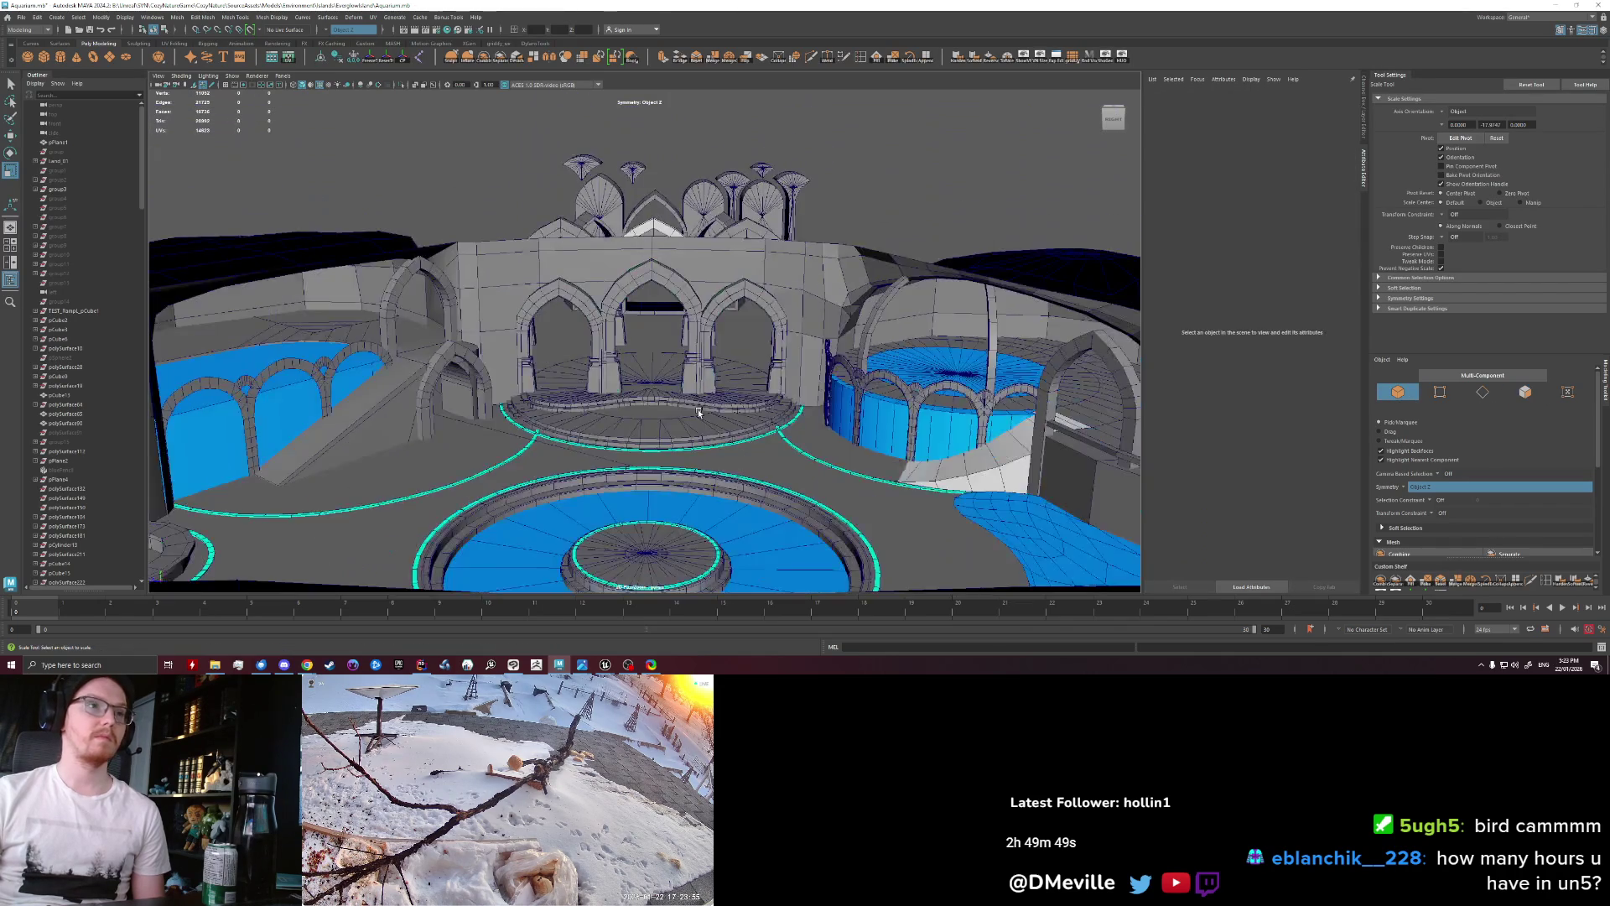
pyautogui.moveTo(901, 152)
pyautogui.keyDown('alt'); pyautogui.mouseDown()
pyautogui.moveTo(686, 398)
pyautogui.moveTo(496, 400)
pyautogui.mouseUp(); pyautogui.keyUp('alt')
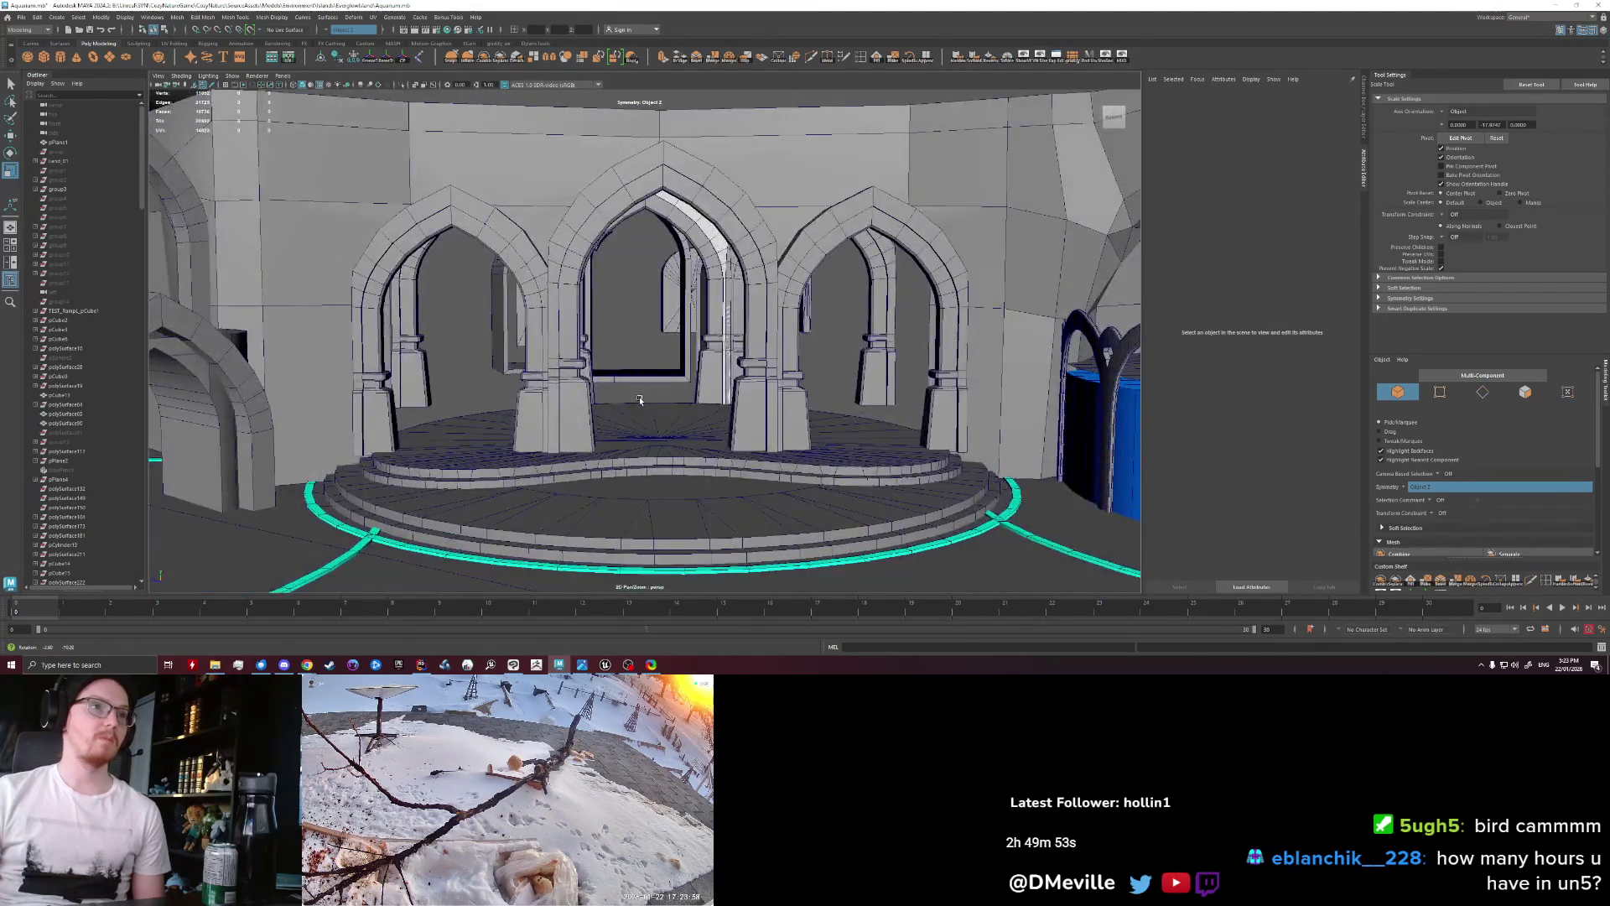
pyautogui.moveTo(497, 400)
pyautogui.keyDown('alt'); pyautogui.mouseDown()
pyautogui.moveTo(618, 427)
pyautogui.moveTo(618, 453)
pyautogui.mouseUp(); pyautogui.keyUp('alt')
pyautogui.scroll(-6, 619, 427)
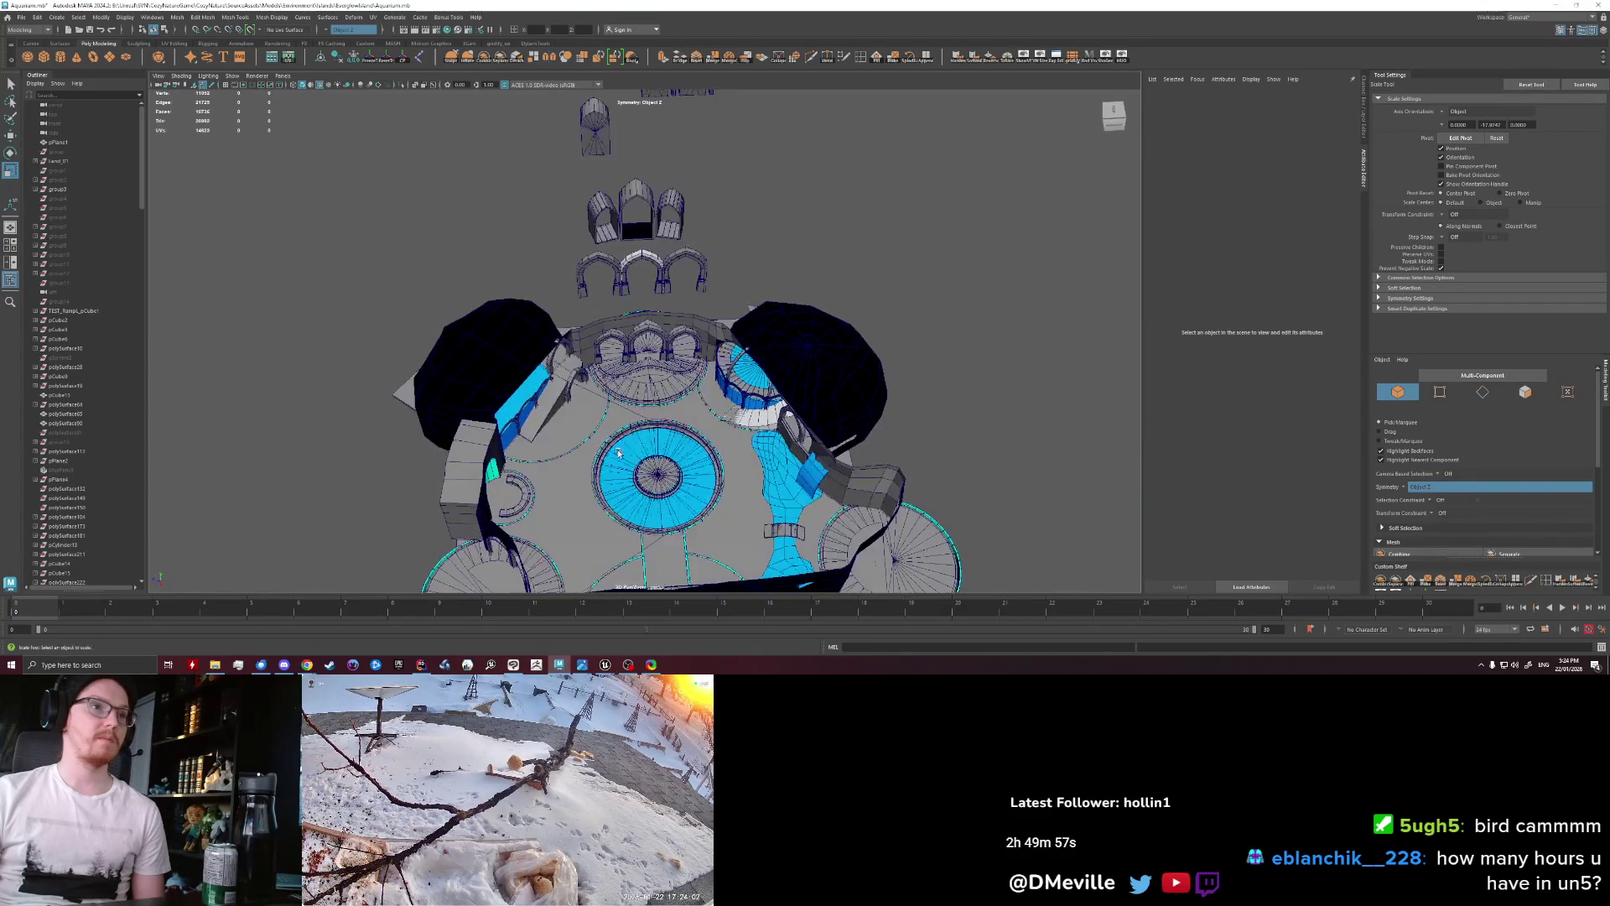
pyautogui.moveTo(994, 311); pyautogui.dragTo(994, 311)
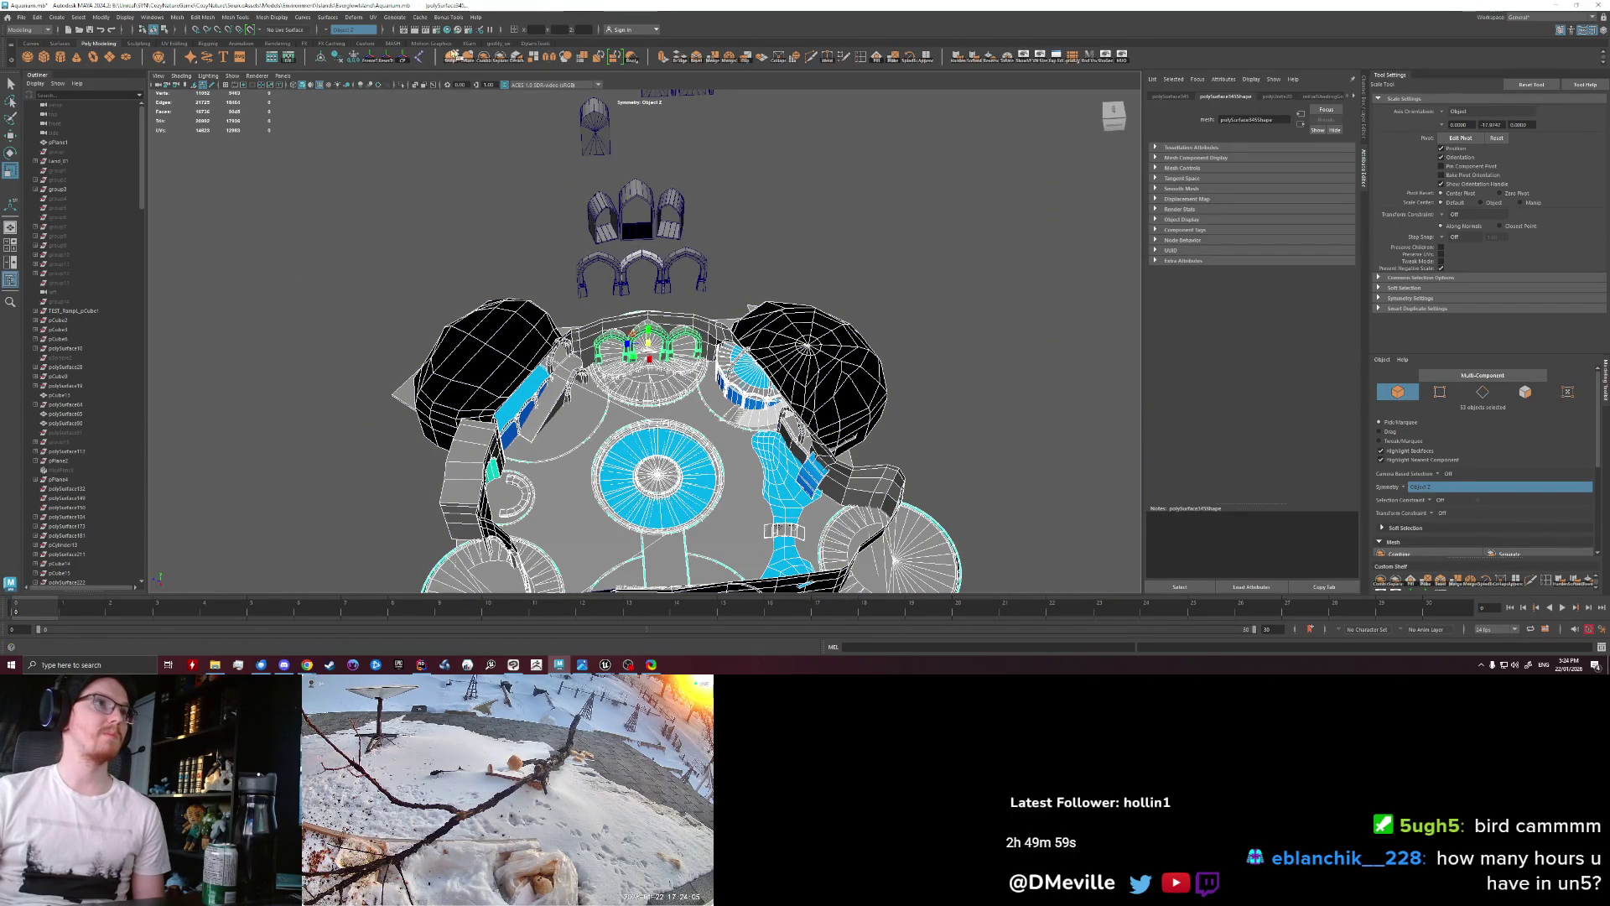
pyautogui.click(401, 221)
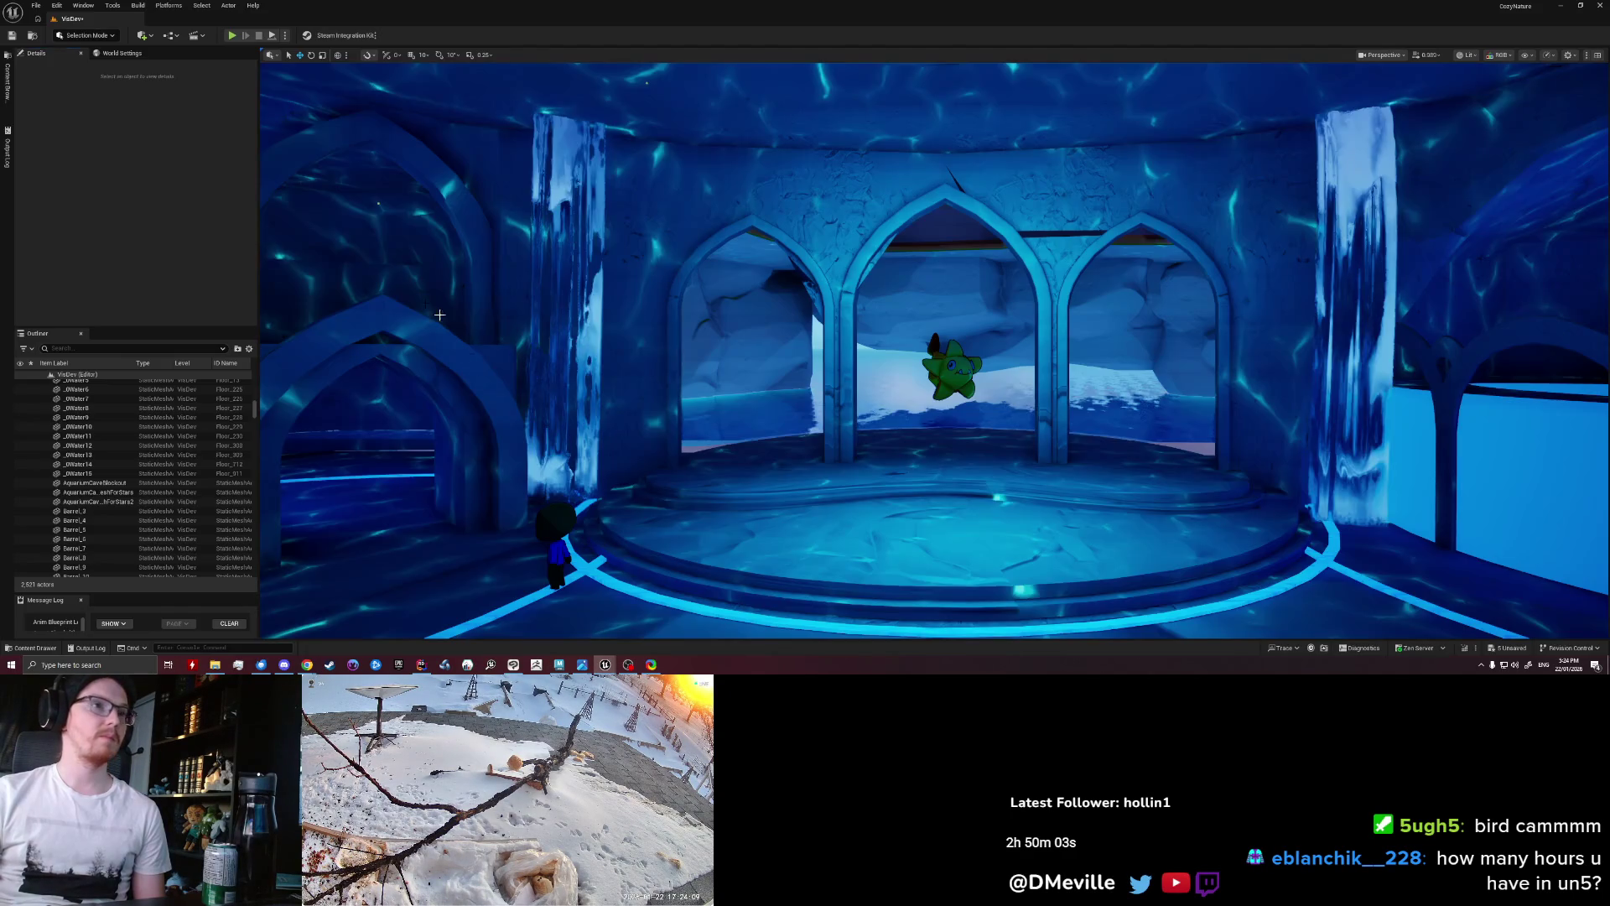
pyautogui.click(654, 631)
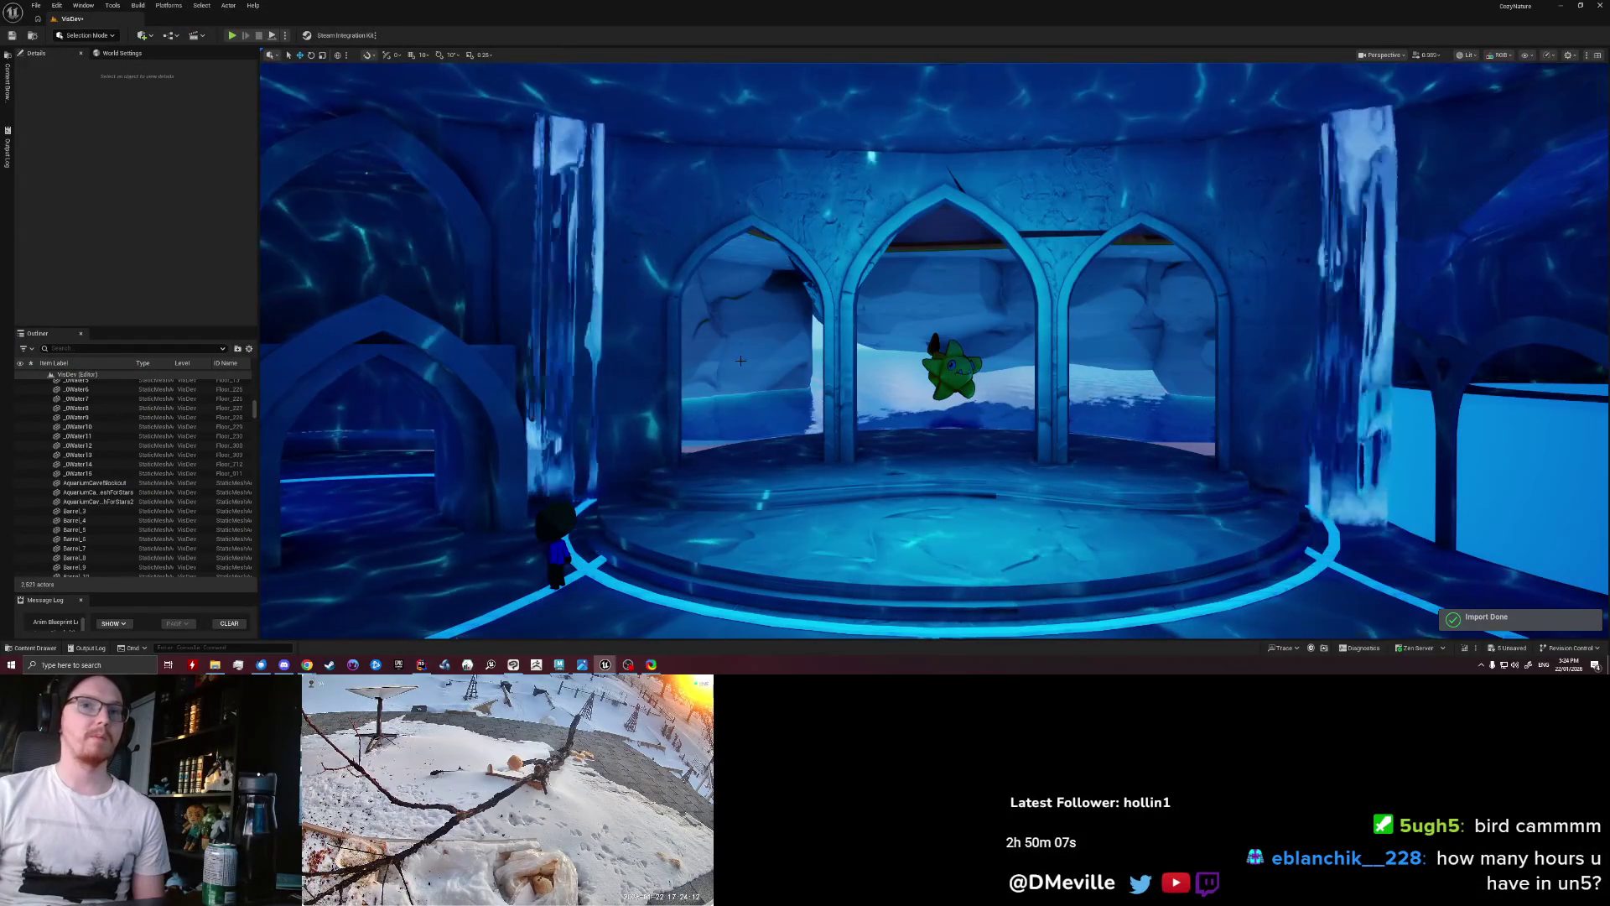
pyautogui.click(564, 667)
pyautogui.click(706, 383)
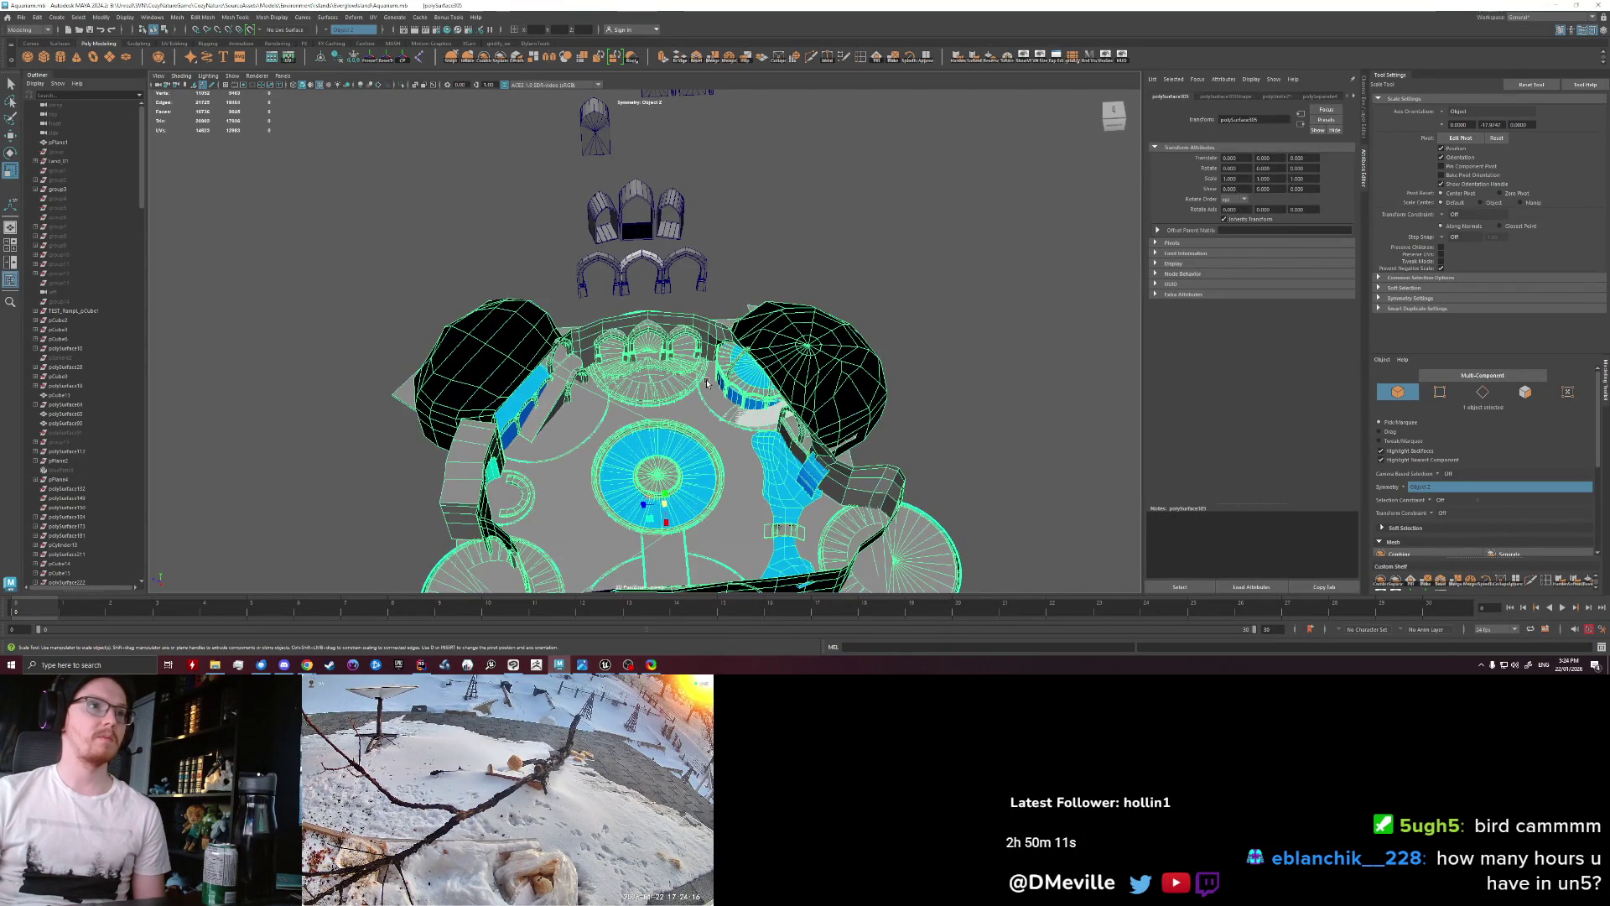
# Step: Export the selection to Environment > Islands > Everglowisland, replacing the existing AquariumCaveBlockout.fbx
pyautogui.click(21, 17)
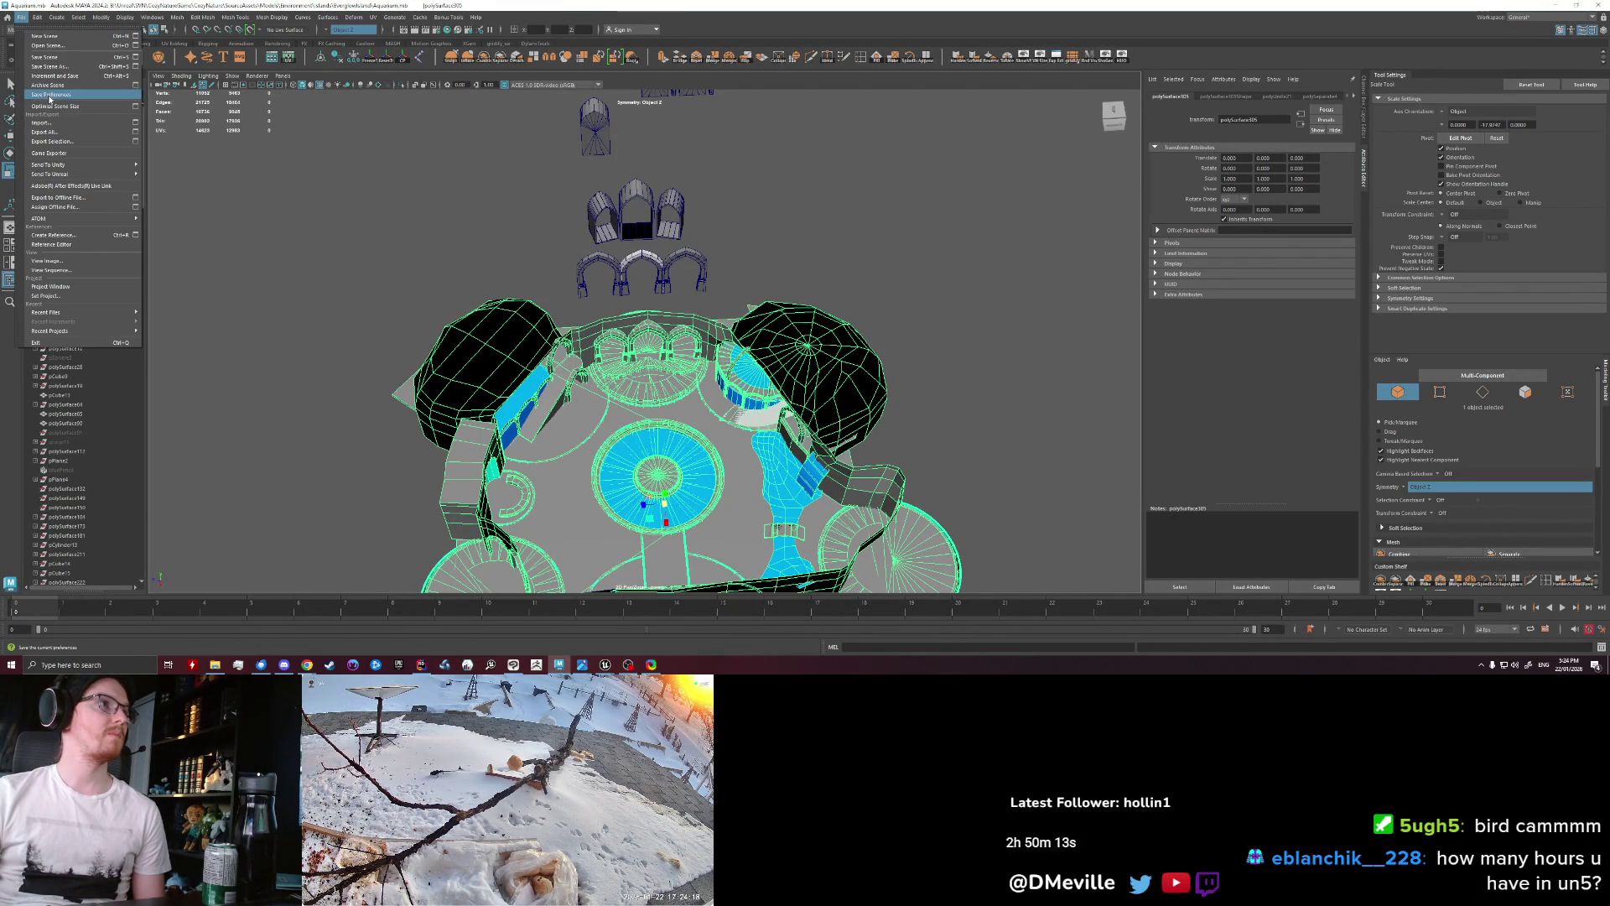
pyautogui.click(73, 143)
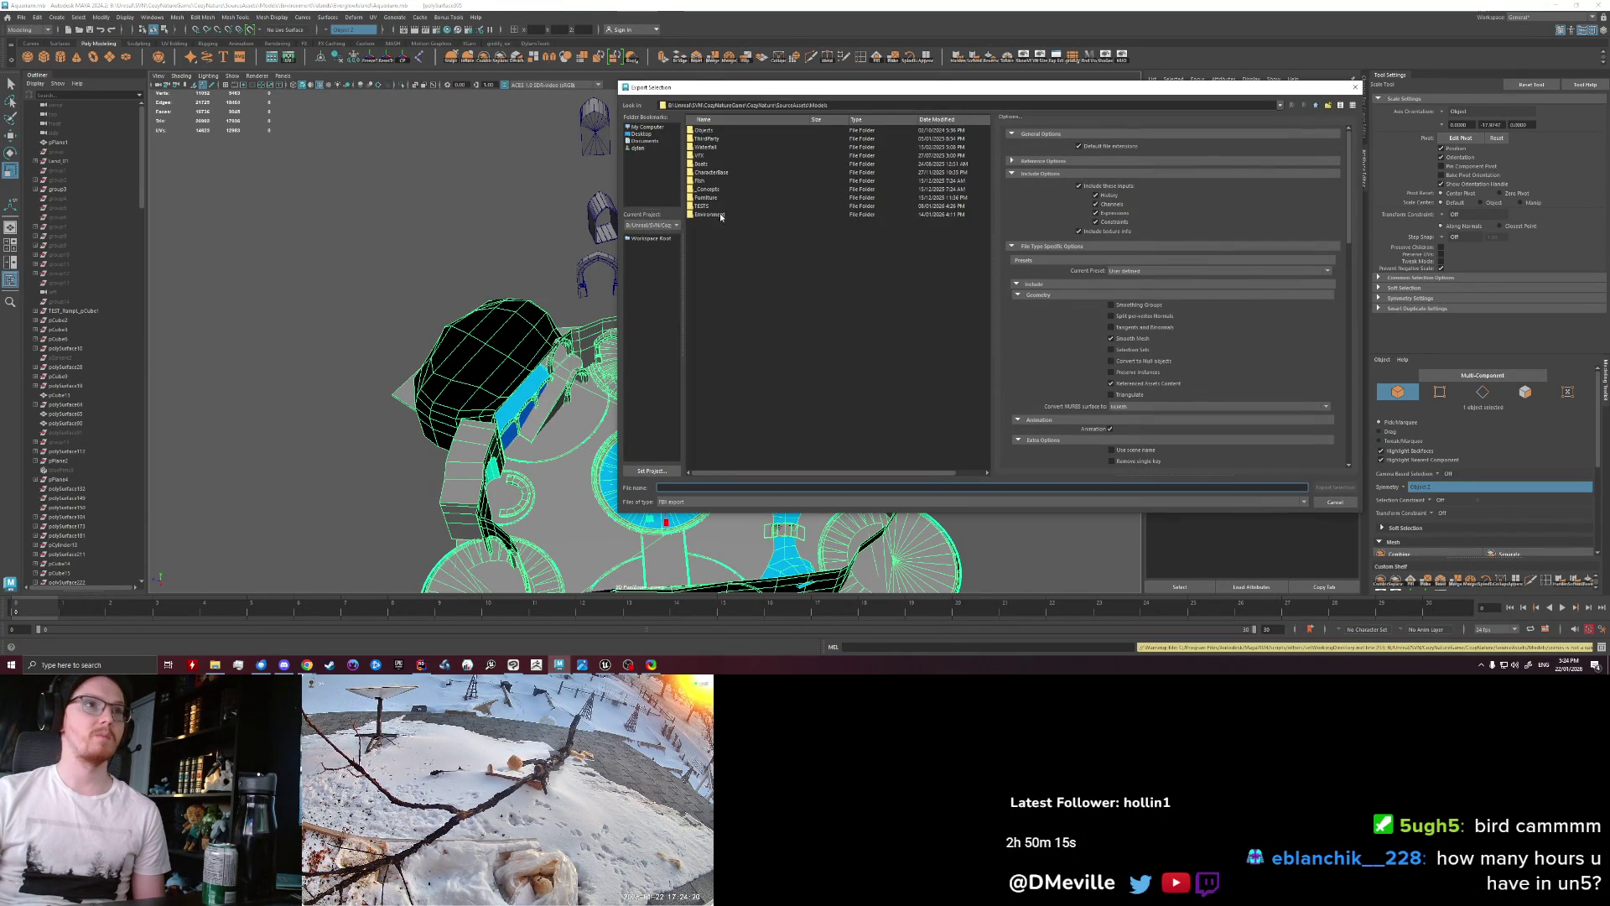
pyautogui.click(720, 215)
pyautogui.doubleClick(721, 215)
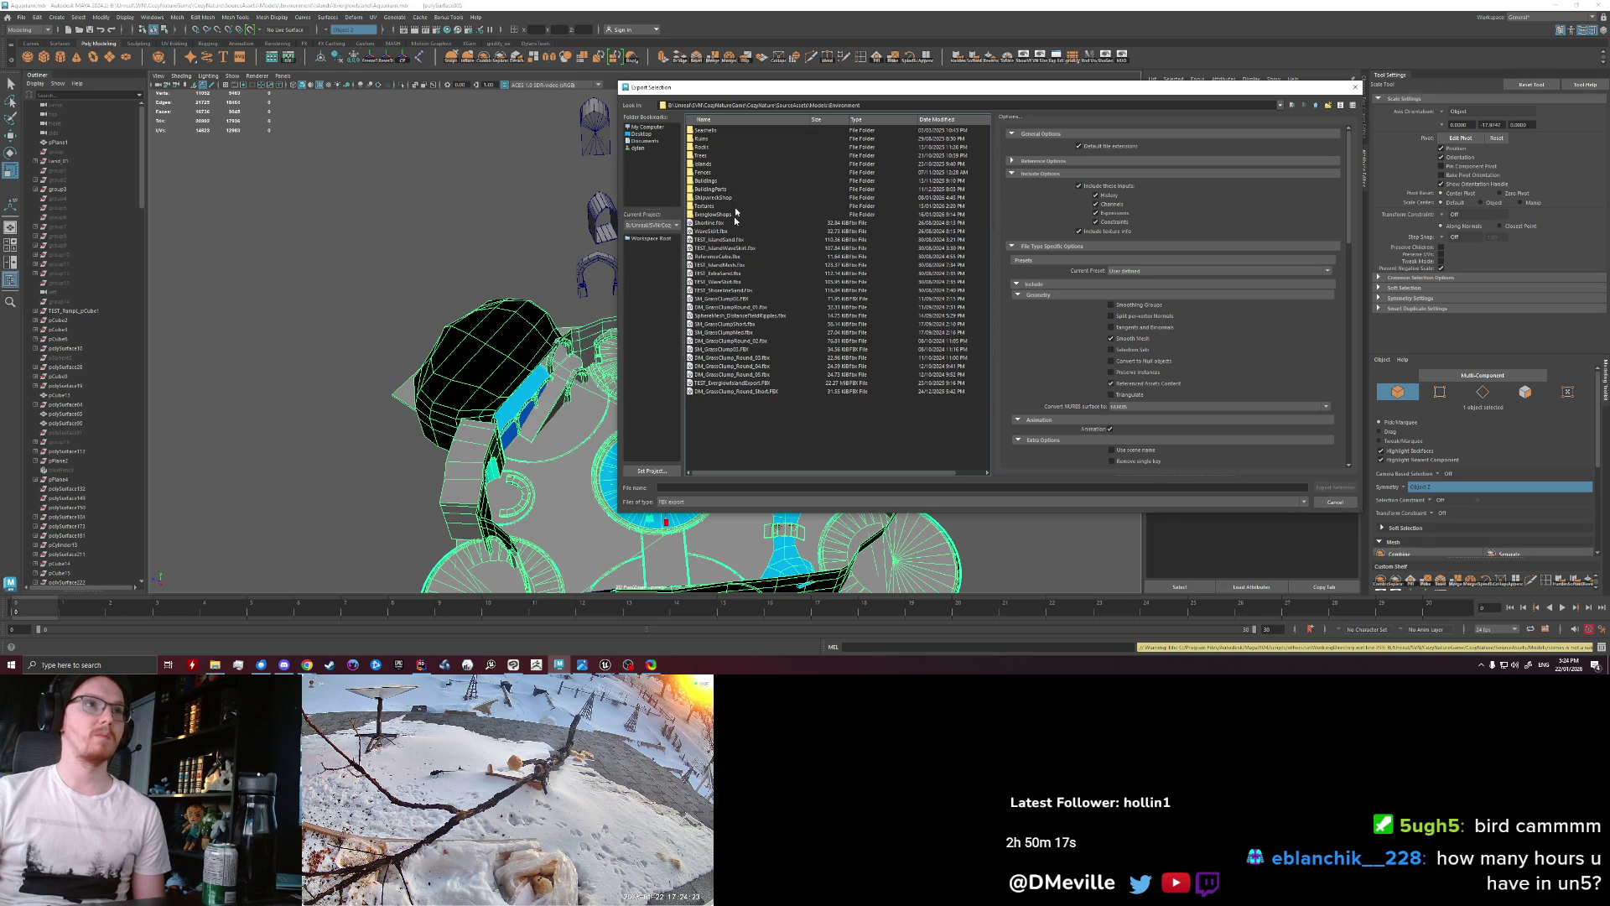
pyautogui.doubleClick(712, 164)
pyautogui.doubleClick(715, 164)
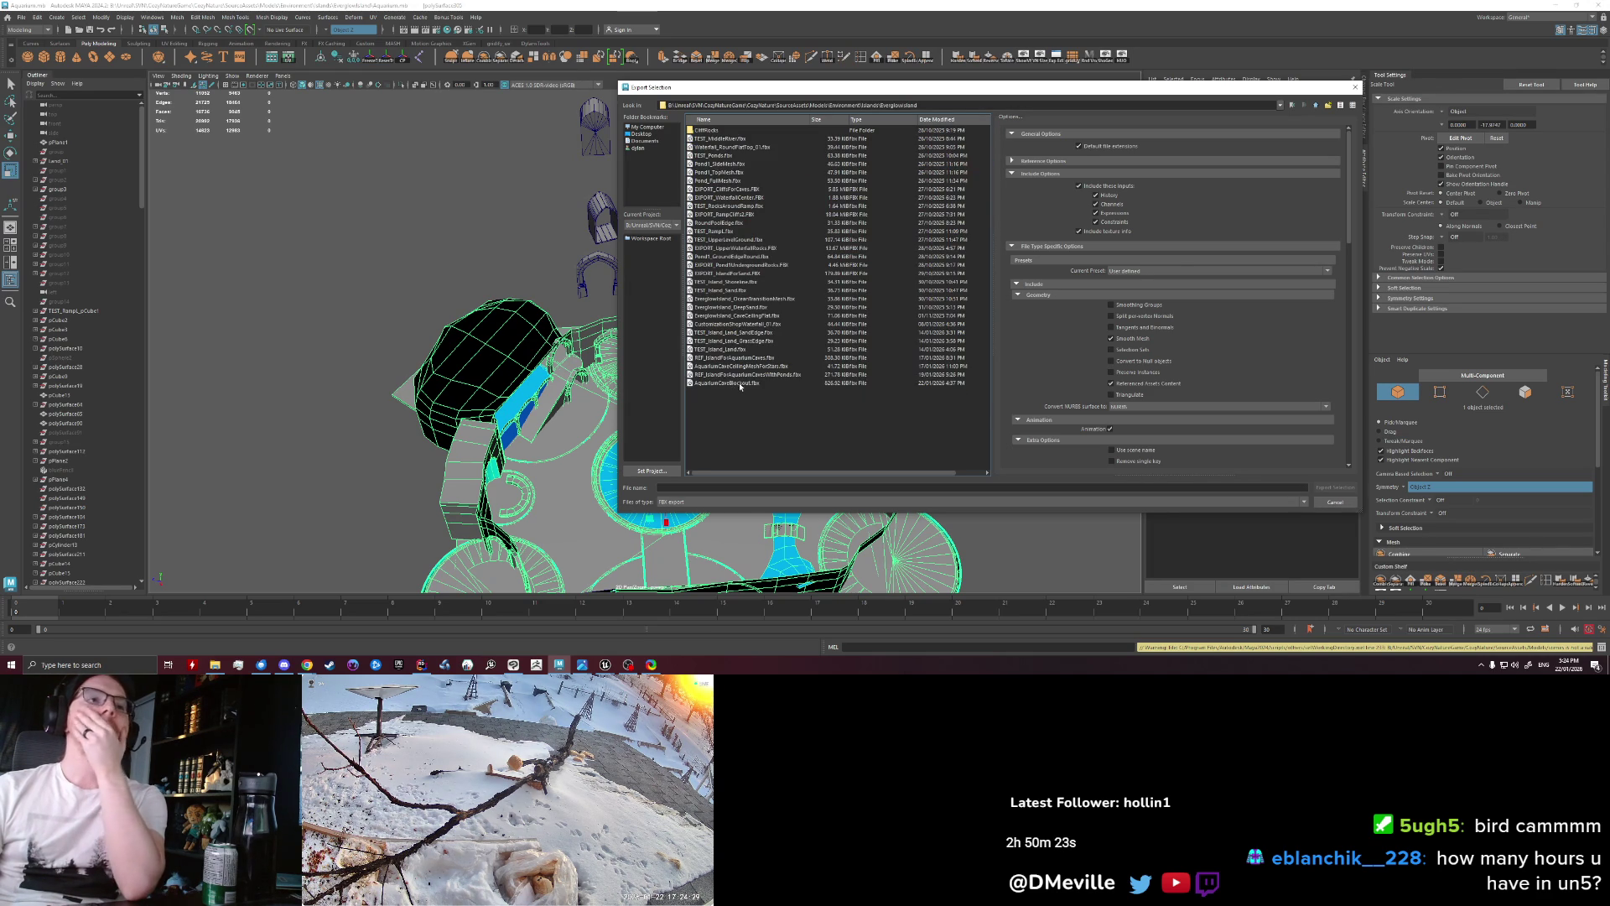
pyautogui.click(1335, 486)
pyautogui.click(973, 315)
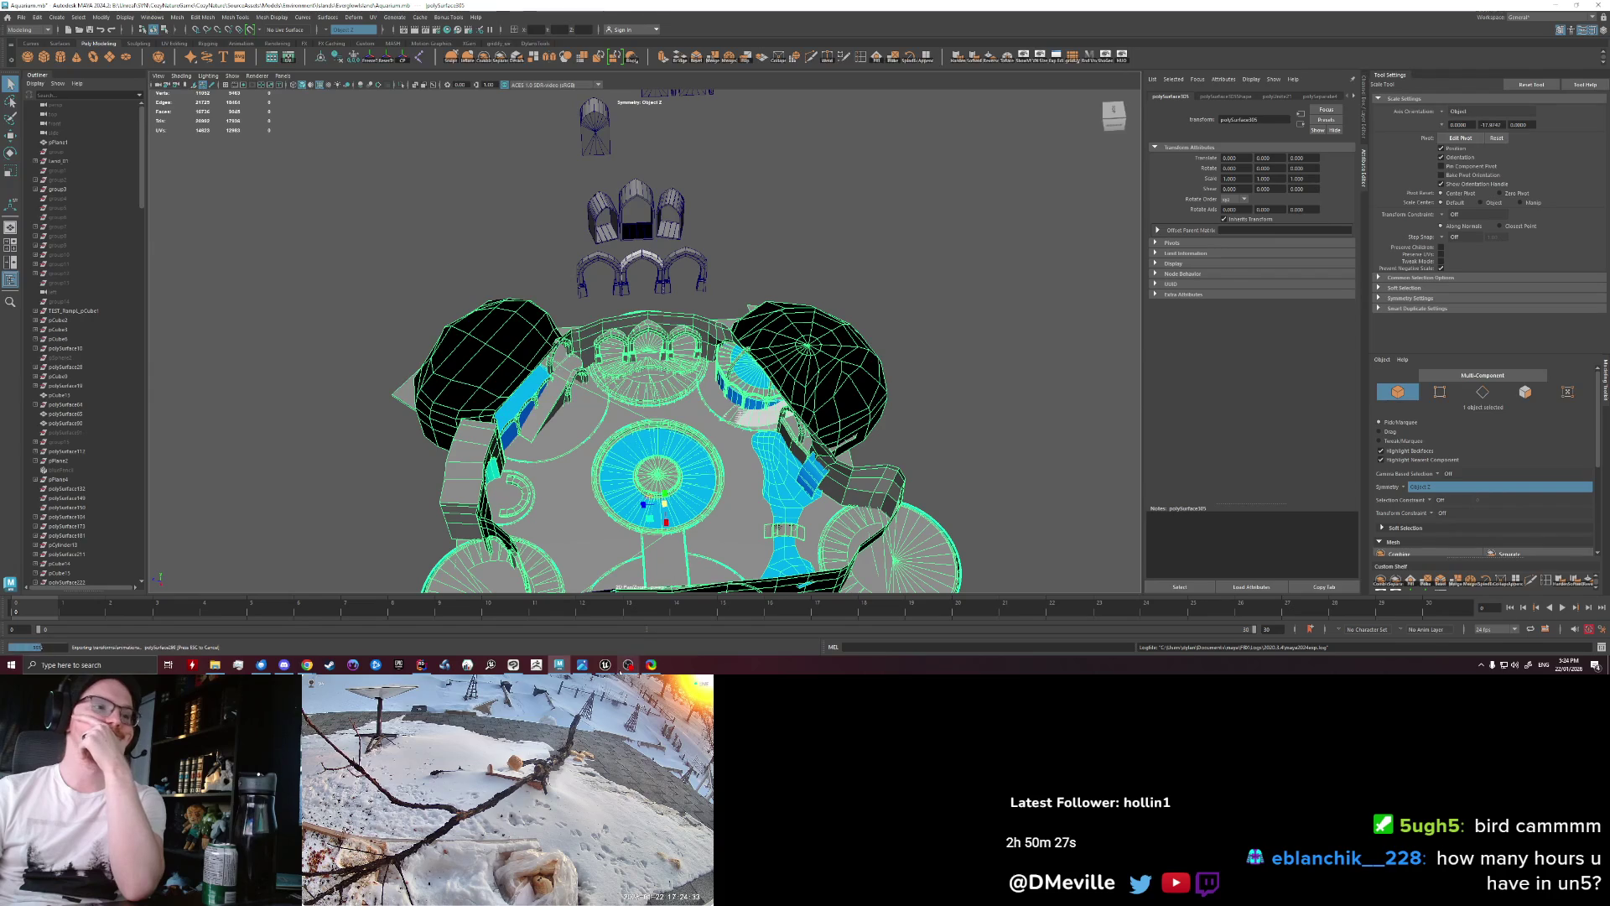
pyautogui.click(606, 664)
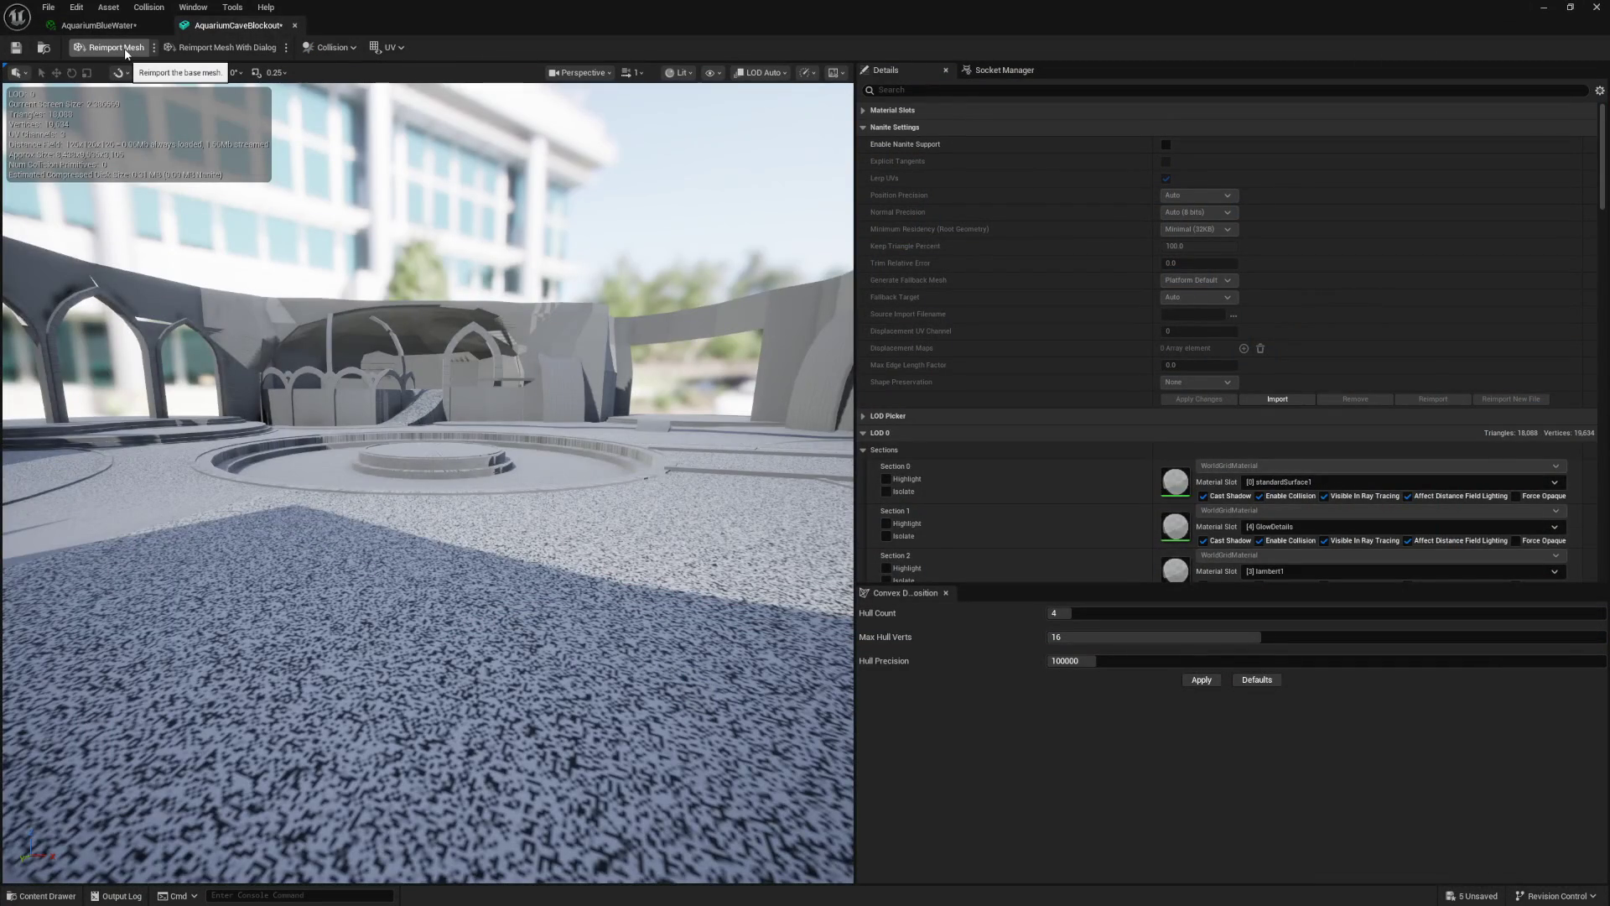
# Step: Reimport the AquariumCaveBlockout mesh twice and run the character toward the triple arches in play
pyautogui.click(125, 49)
pyautogui.click(124, 48)
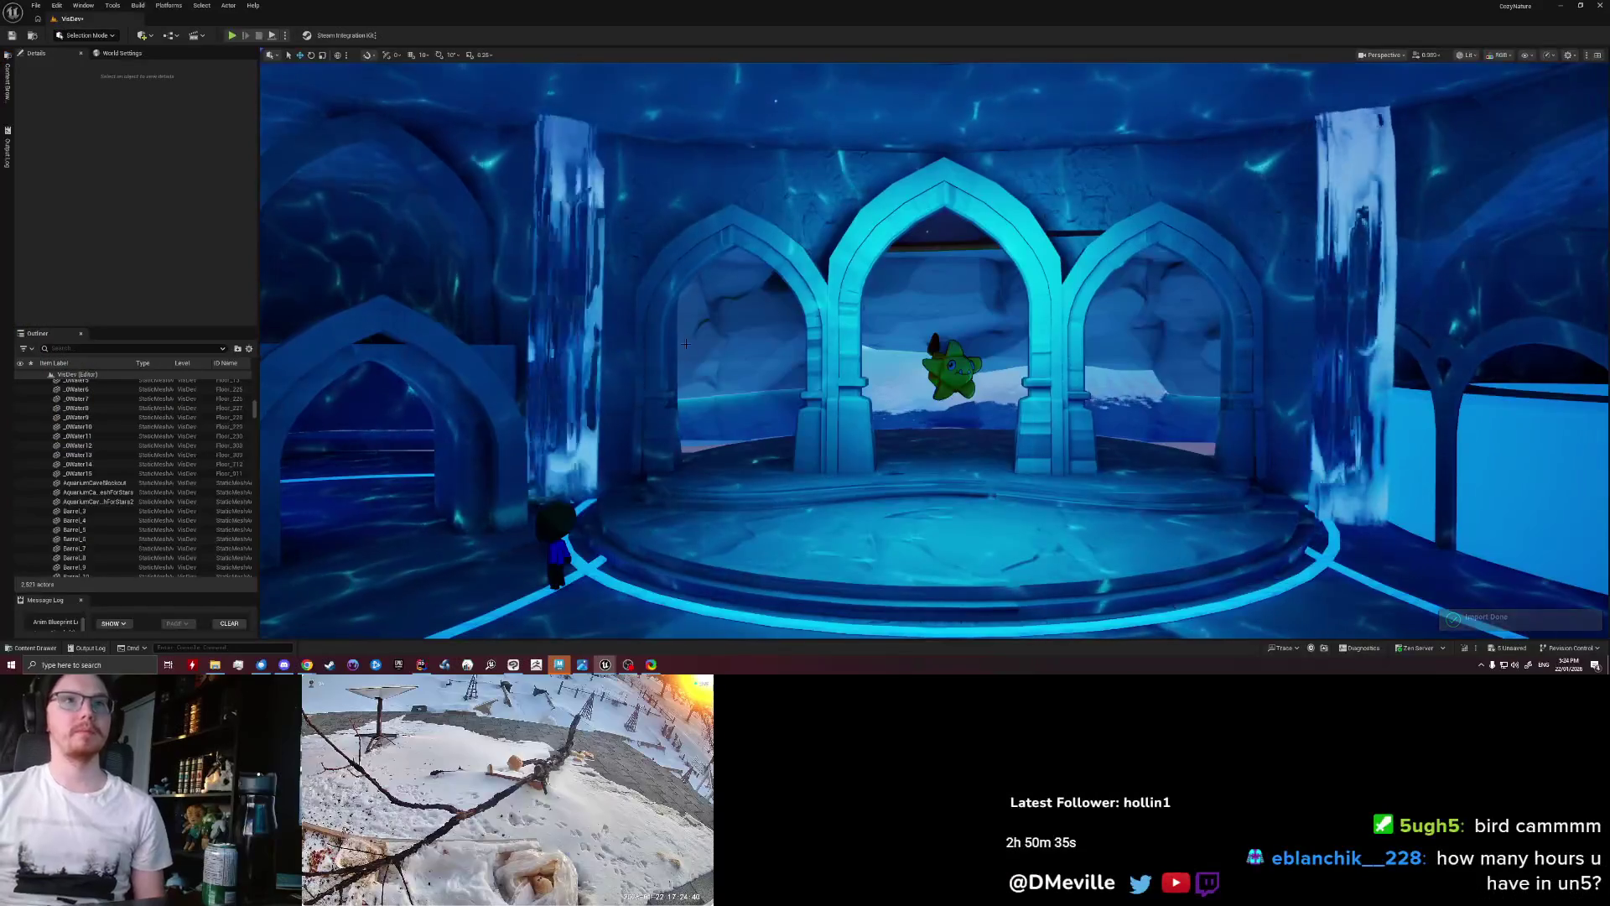
pyautogui.press('w')
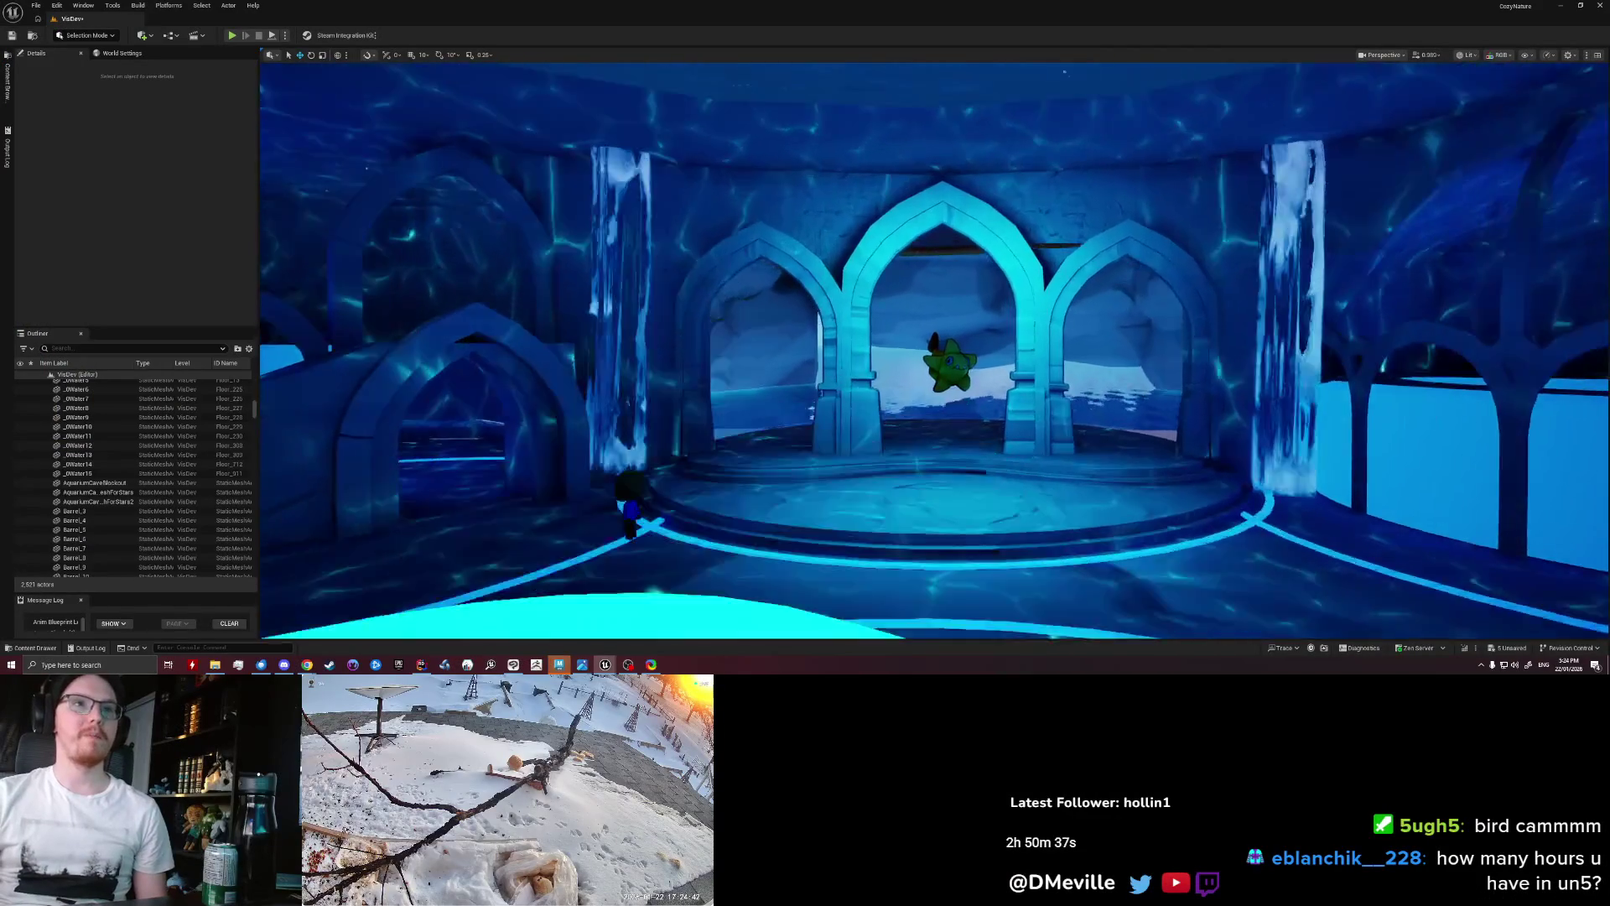
pyautogui.press('w')
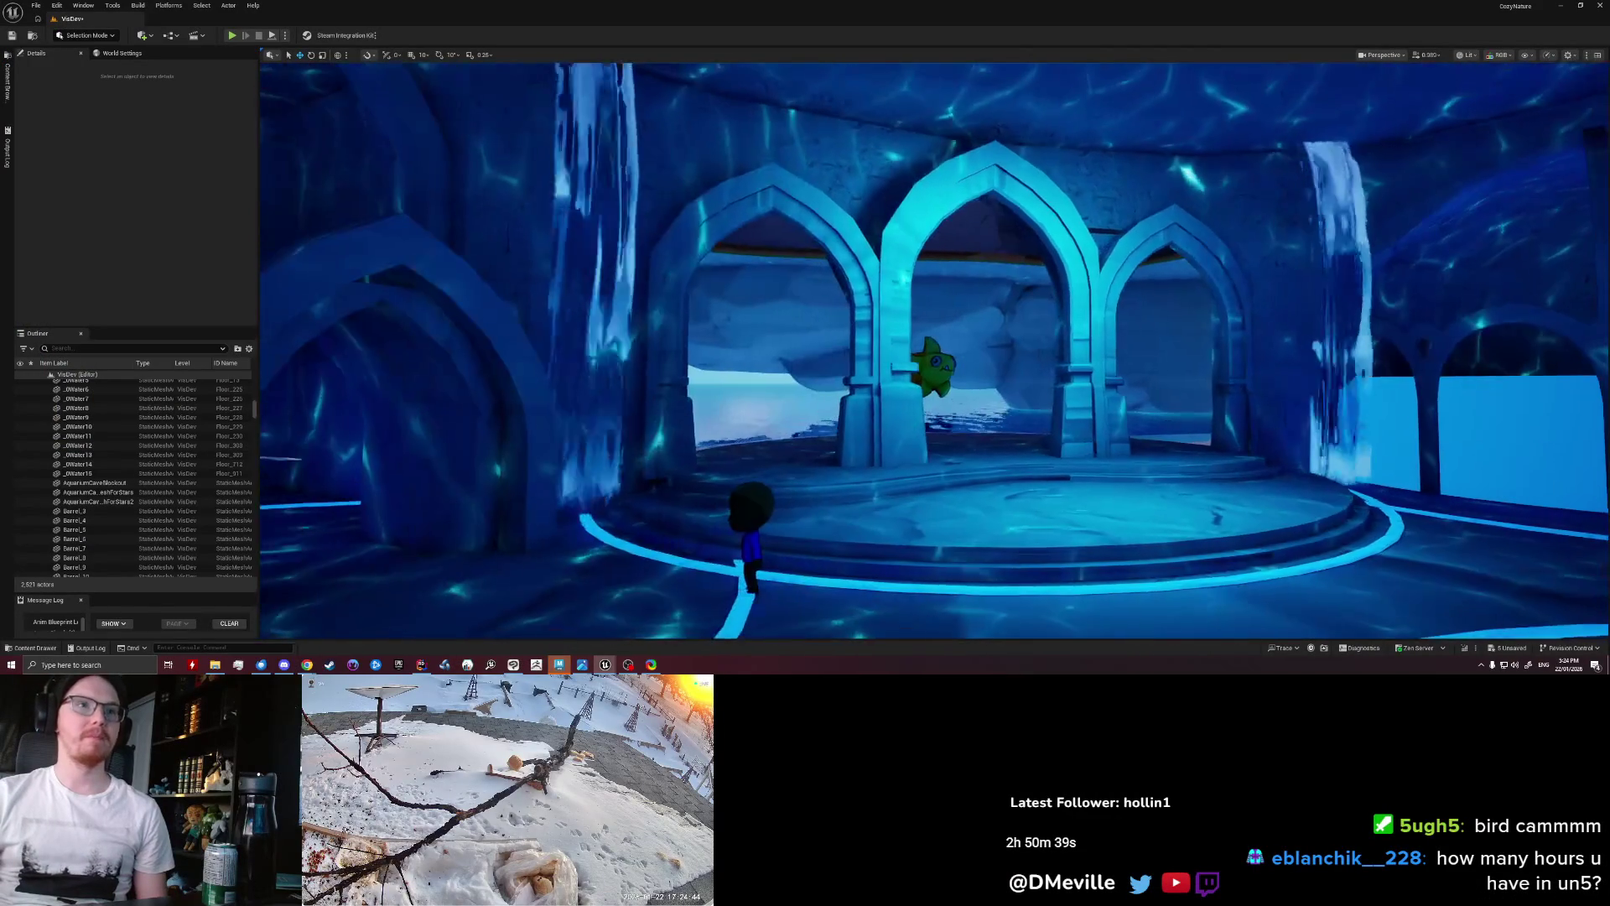
pyautogui.press('w')
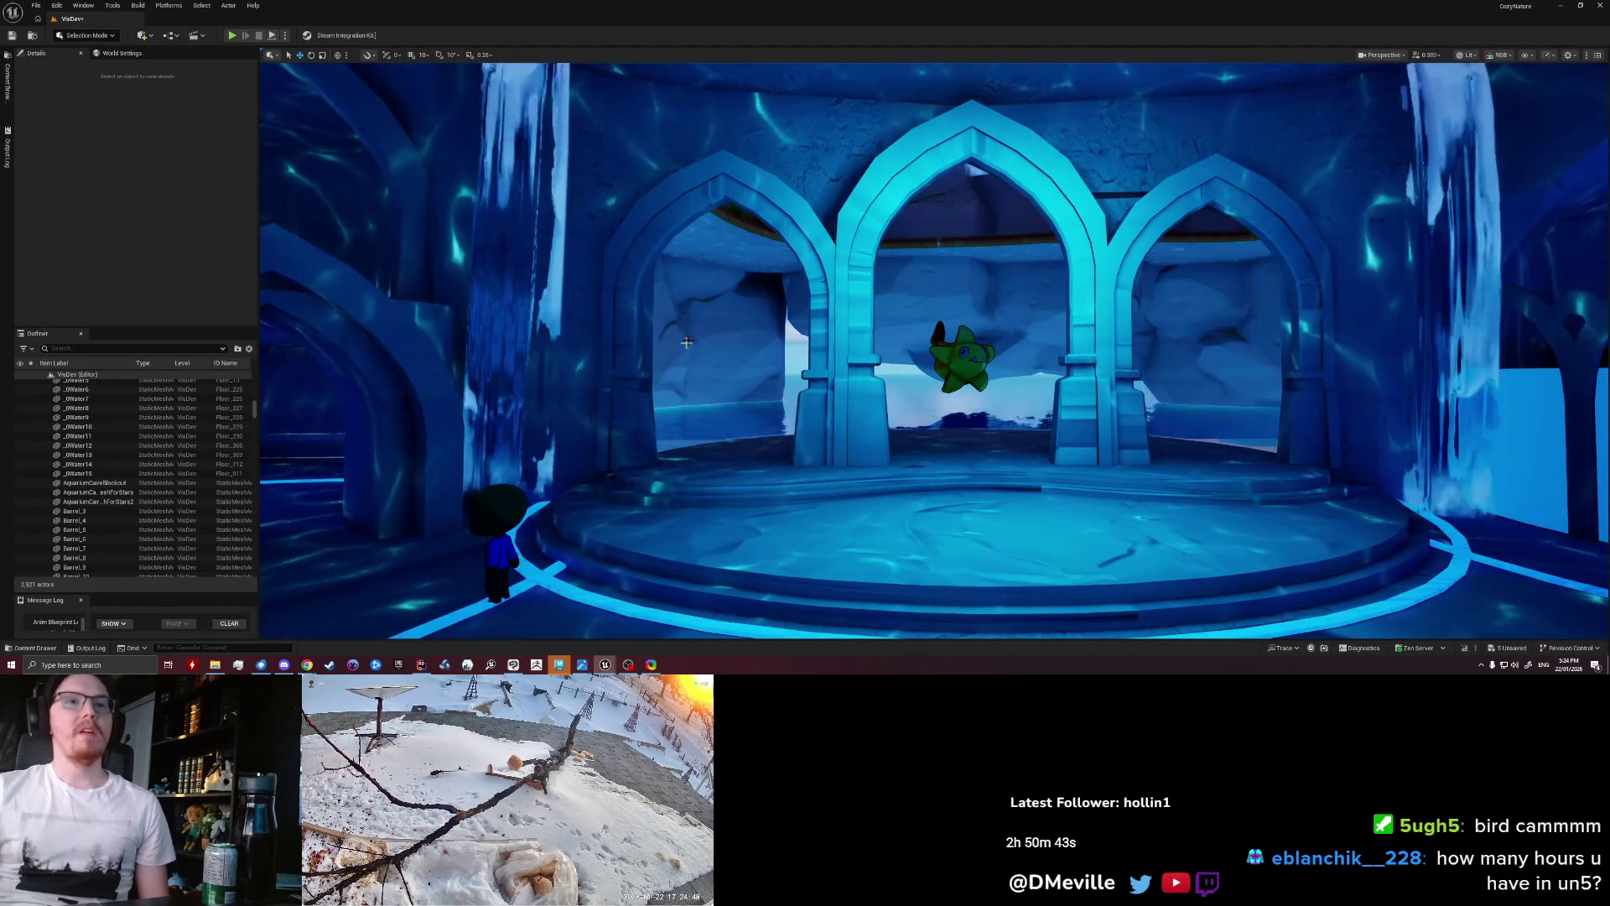
pyautogui.press('w')
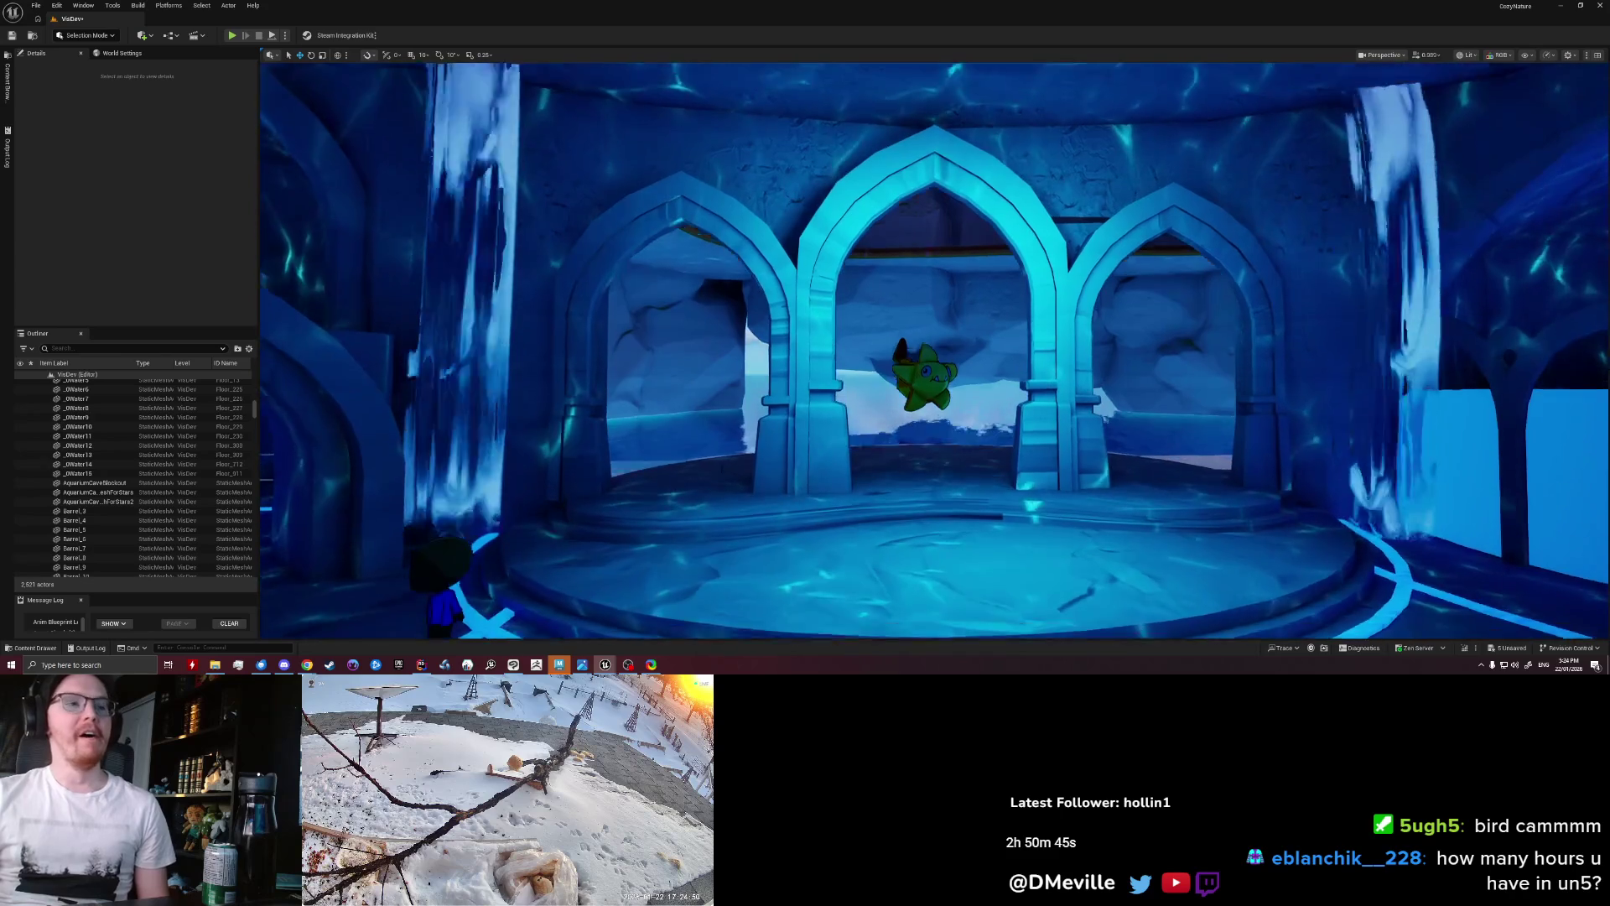
pyautogui.click(569, 667)
# Step: Select a single arch piece and frame it from a low frontal view
pyautogui.keyDown('alt'); pyautogui.moveTo(587, 352); pyautogui.dragTo(639, 417); pyautogui.keyUp('alt')
pyautogui.scroll(4, 639, 417)
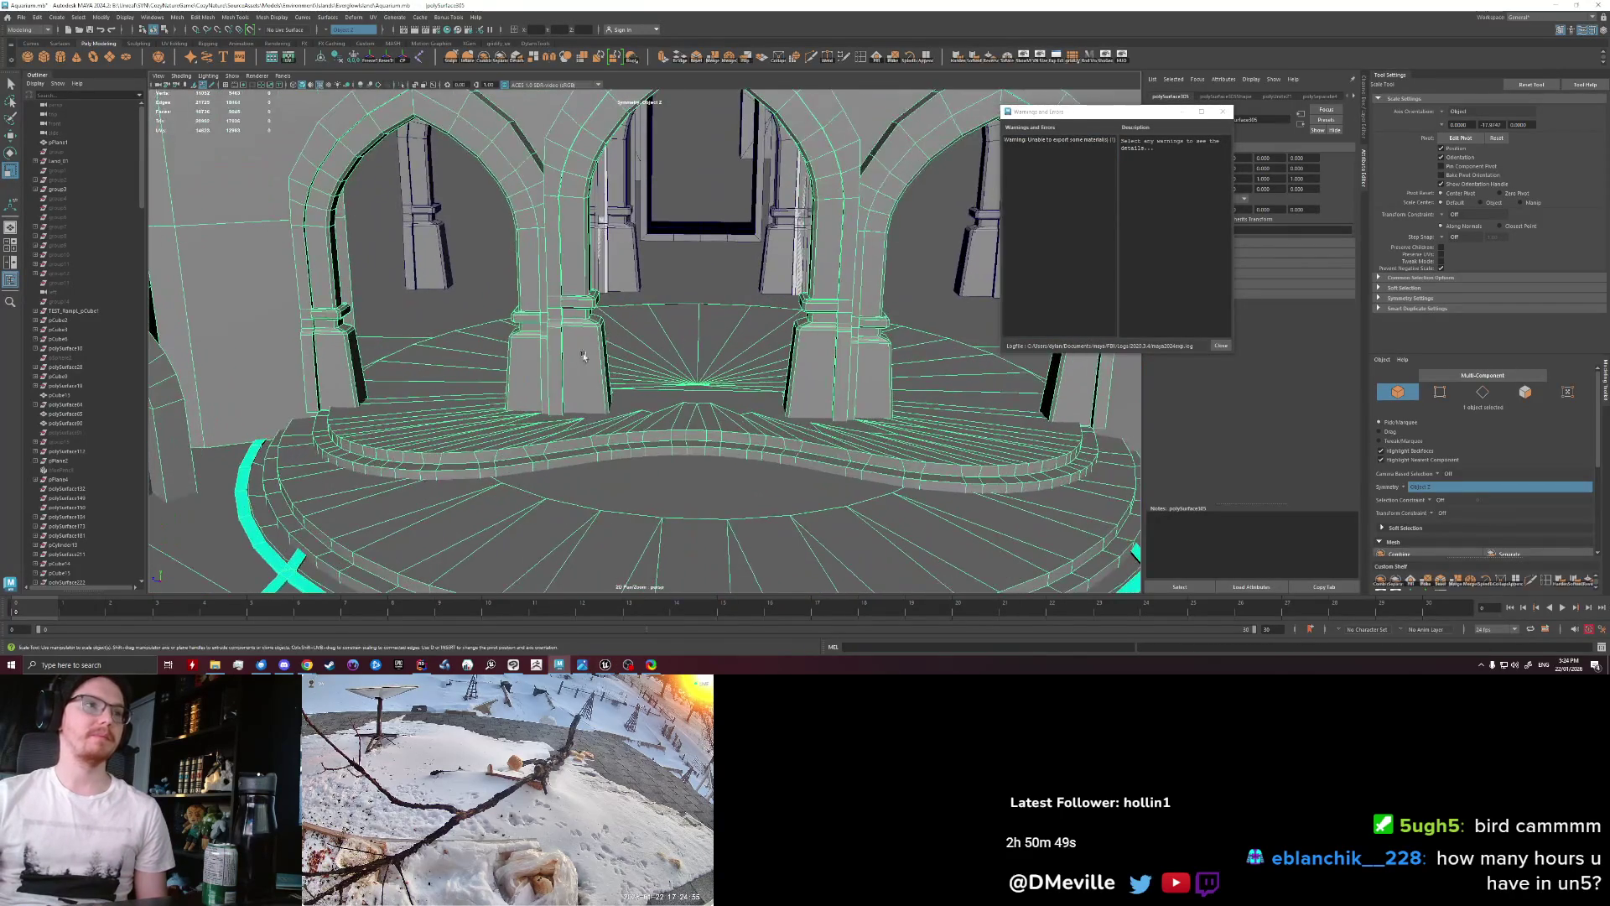
pyautogui.keyDown('alt'); pyautogui.moveTo(574, 372); pyautogui.dragTo(612, 346); pyautogui.keyUp('alt')
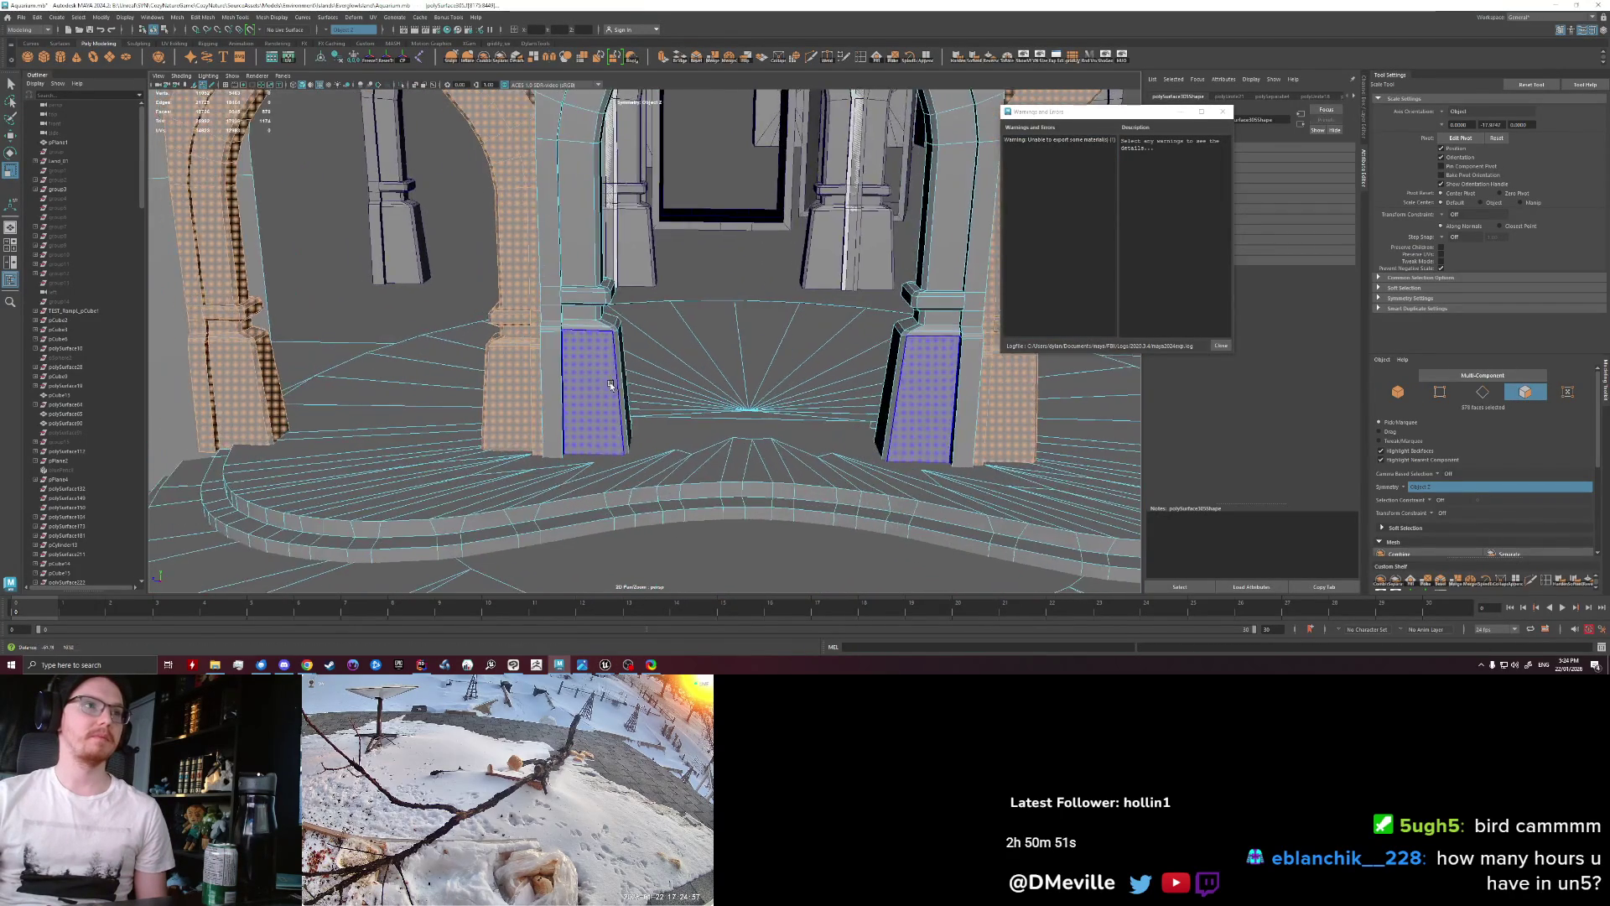
pyautogui.scroll(-3, 613, 345)
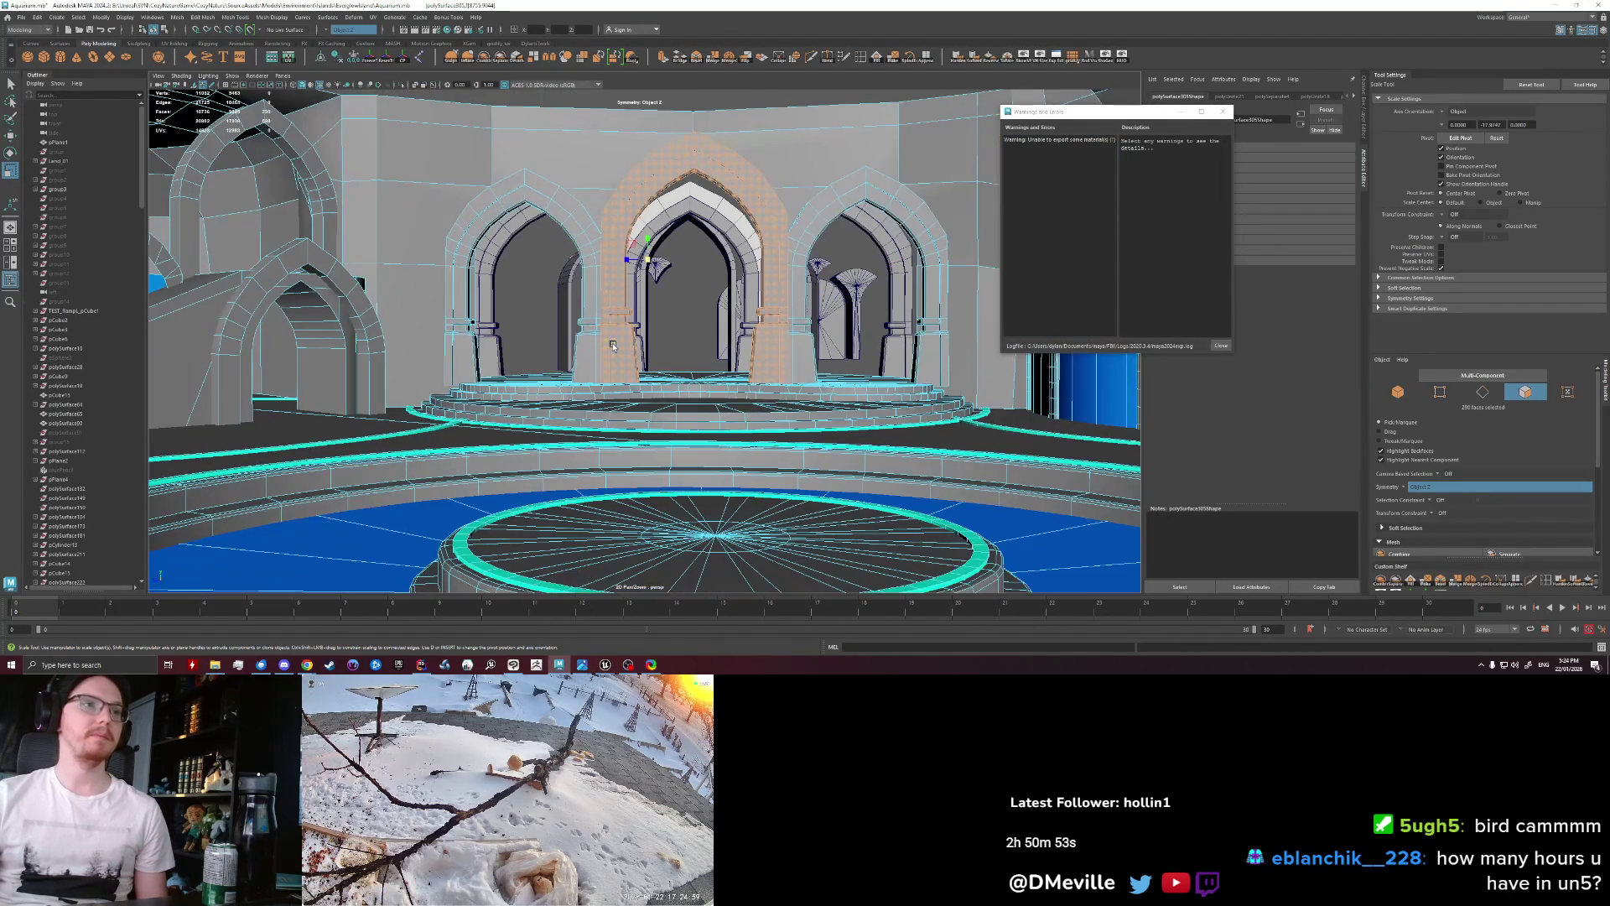
pyautogui.press('F8')
pyautogui.press('f')
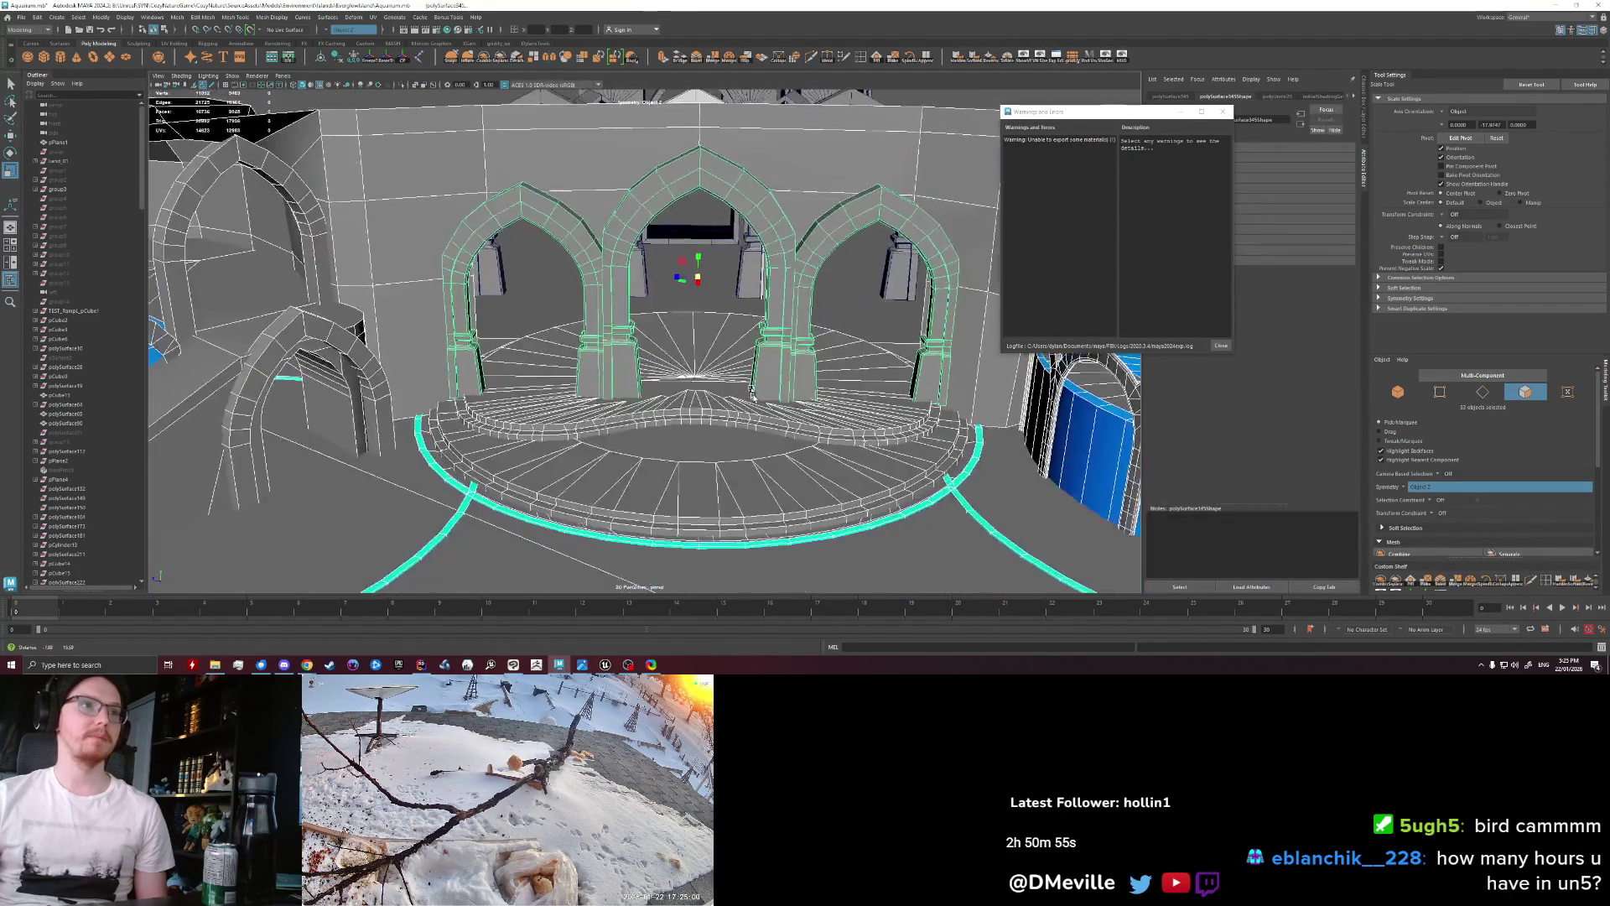
pyautogui.keyDown('alt'); pyautogui.moveTo(745, 457); pyautogui.dragTo(563, 252); pyautogui.keyUp('alt')
pyautogui.press('w')
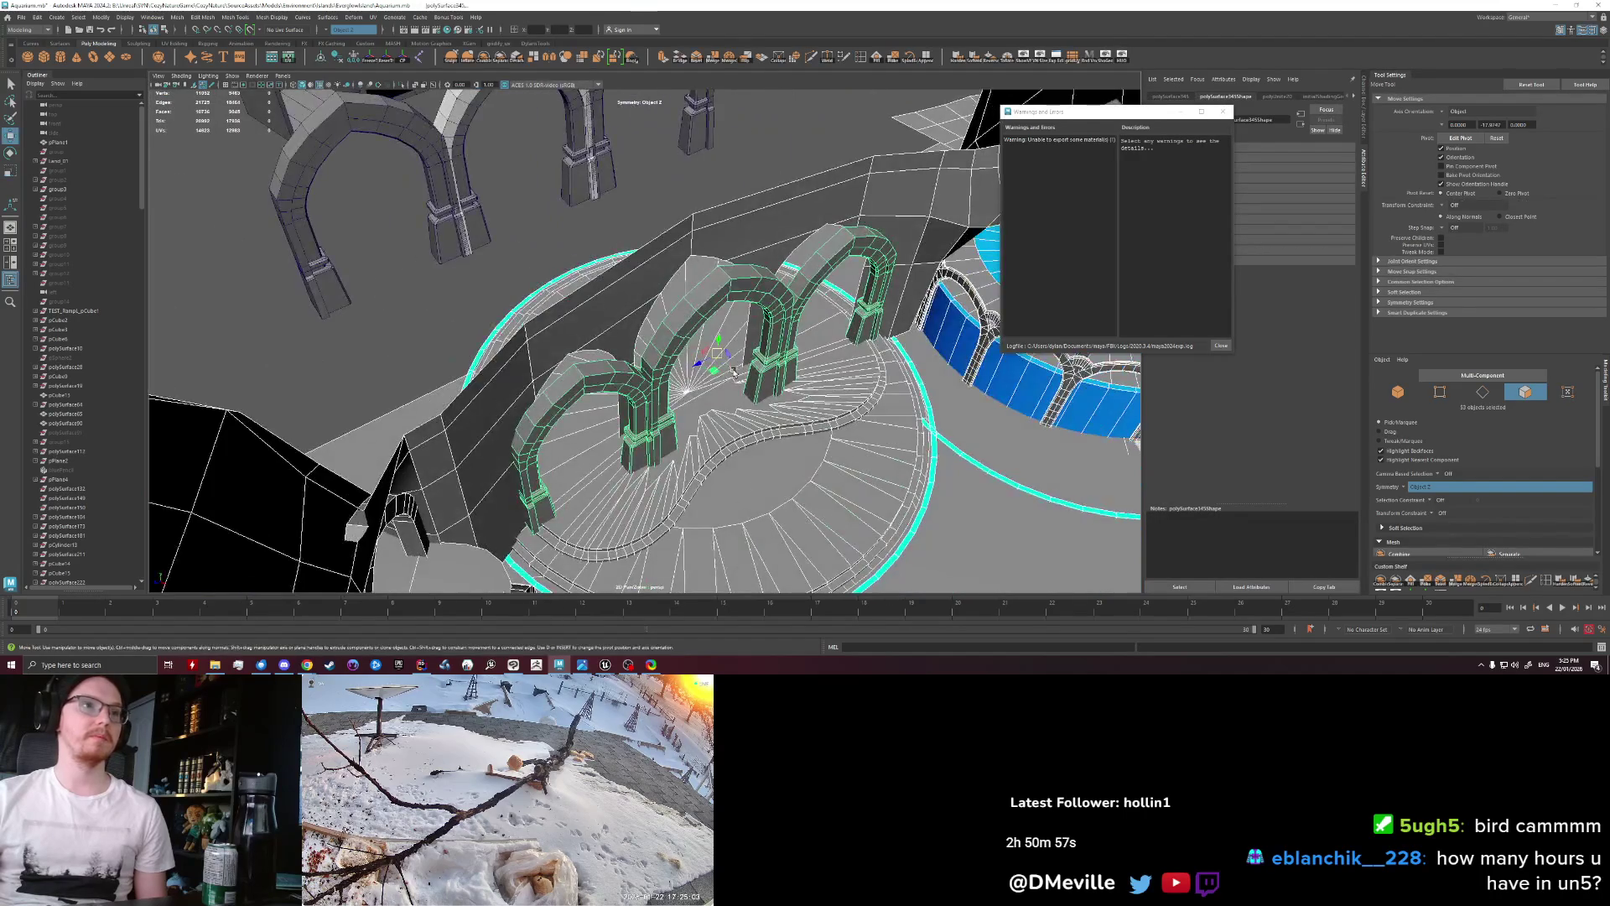
pyautogui.click(563, 252)
pyautogui.keyDown('alt'); pyautogui.moveTo(564, 252); pyautogui.dragTo(678, 315); pyautogui.keyUp('alt')
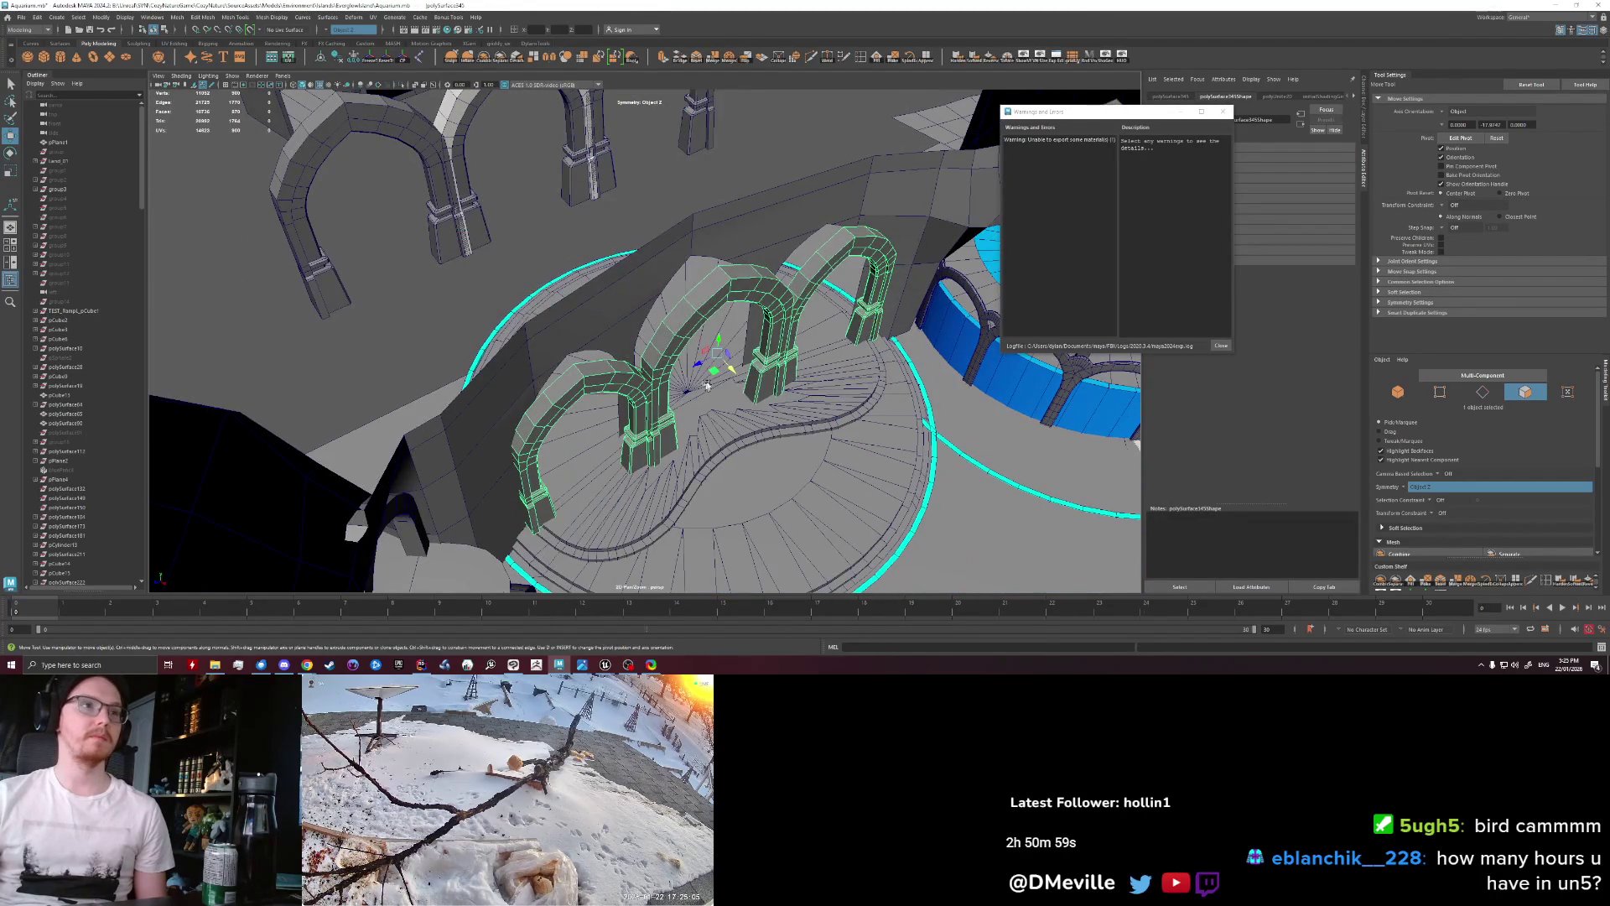
pyautogui.press('f')
pyautogui.moveTo(677, 316)
pyautogui.keyDown('alt'); pyautogui.mouseDown()
pyautogui.moveTo(570, 365)
pyautogui.moveTo(677, 442)
pyautogui.mouseUp(); pyautogui.keyUp('alt')
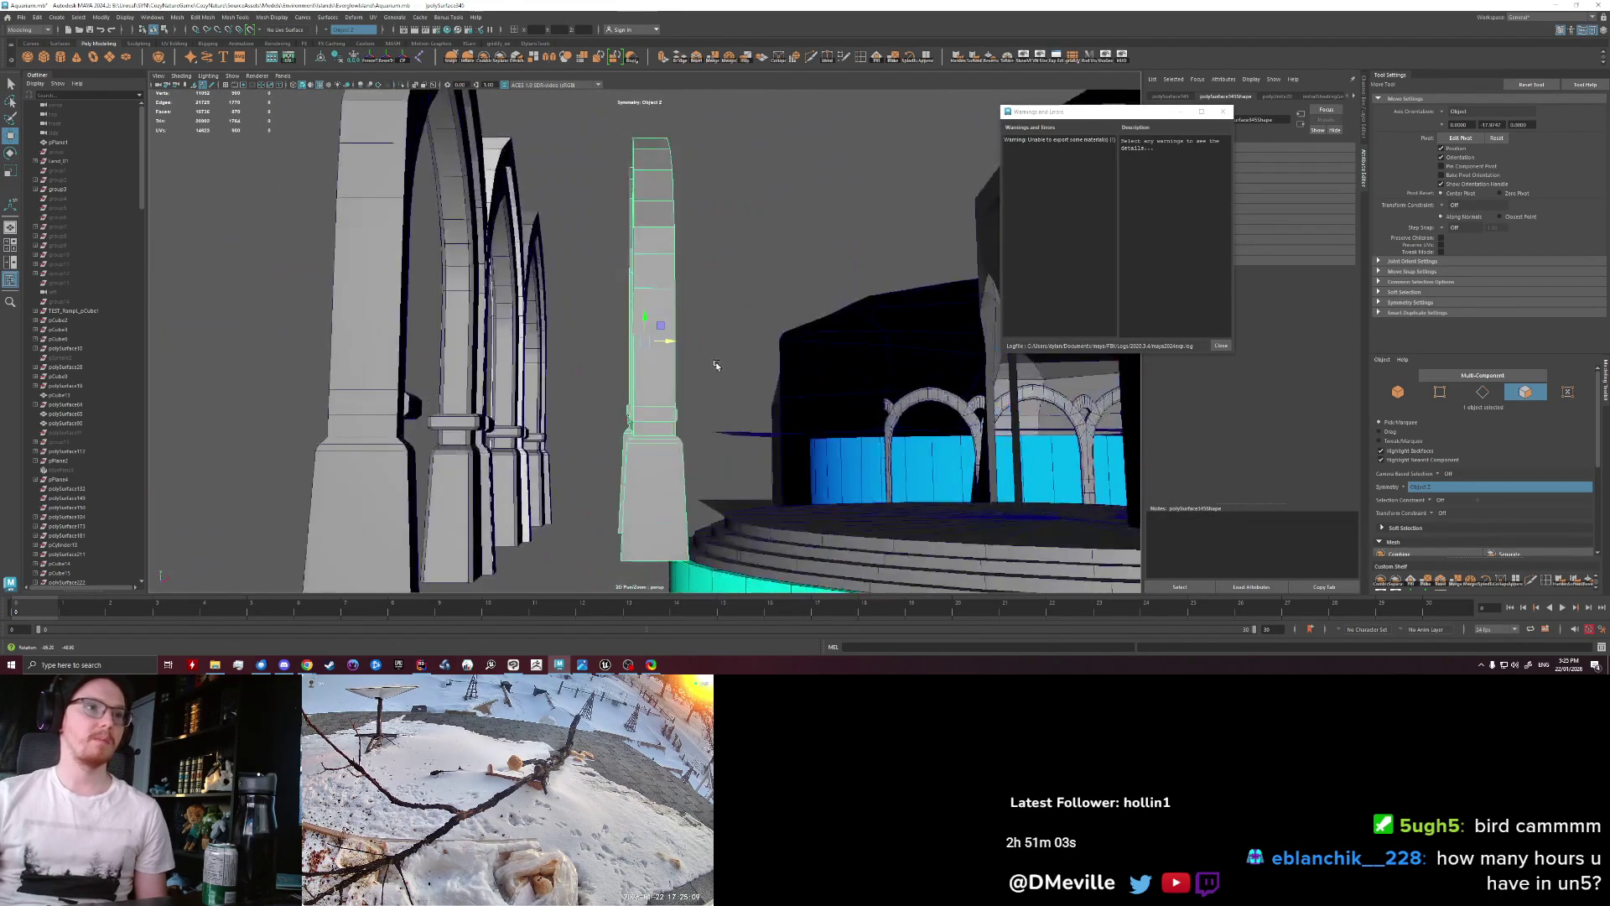
pyautogui.moveTo(678, 442); pyautogui.dragTo(625, 437, button='right')
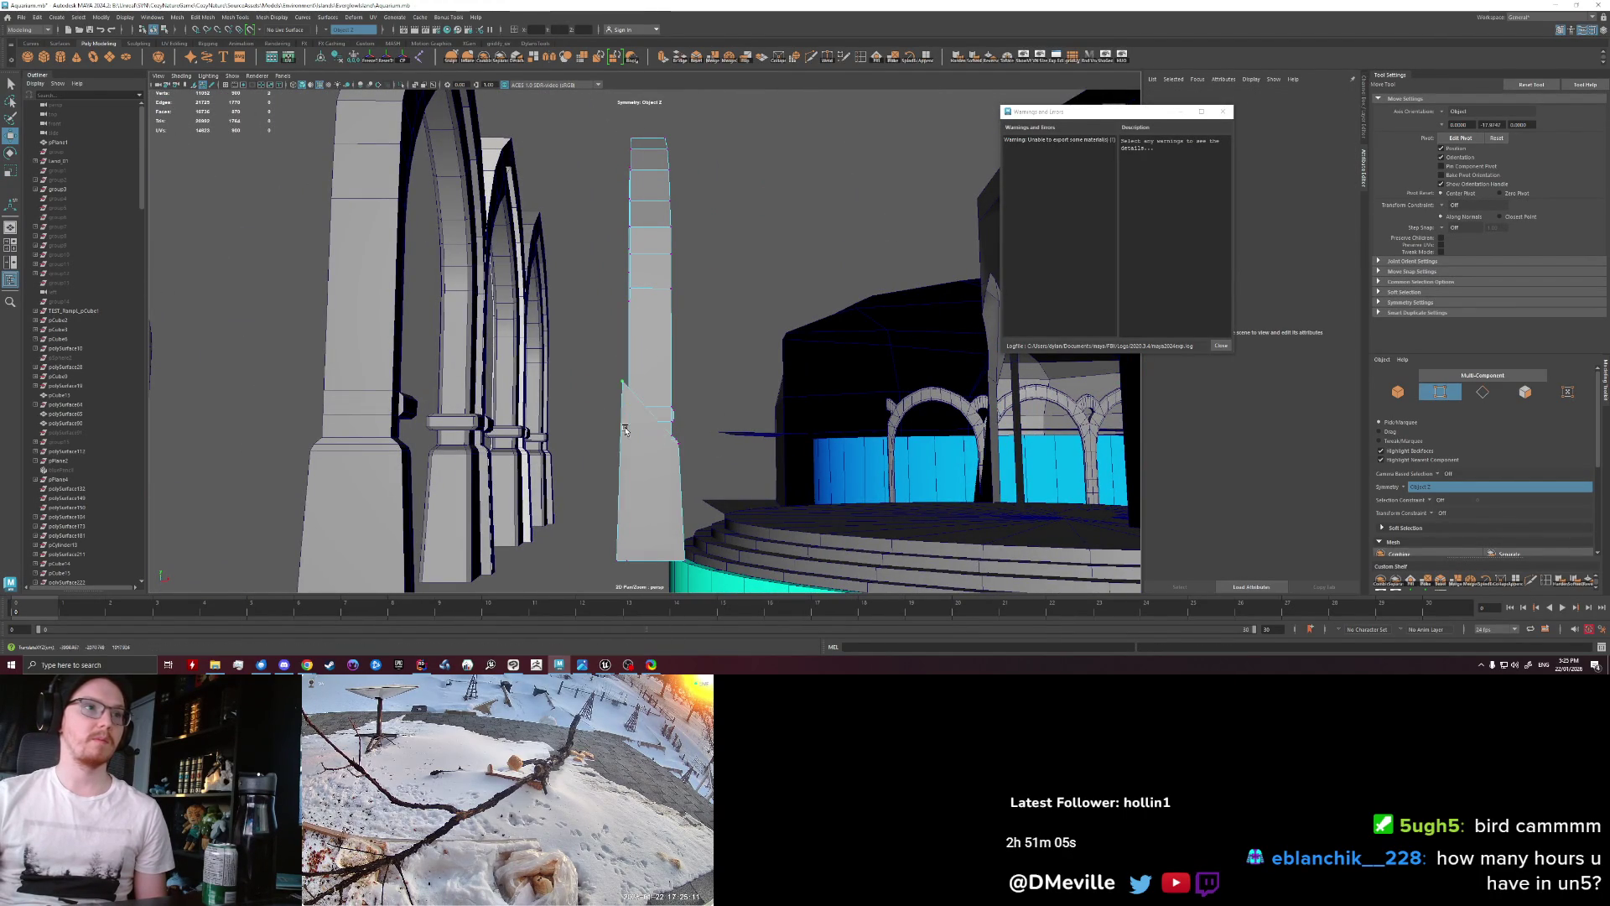
# Step: Undo the pillar's slanted vertex move and select the vertices around the column bases
pyautogui.hotkey('ctrl', 'z')
pyautogui.moveTo(688, 594); pyautogui.dragTo(723, 596)
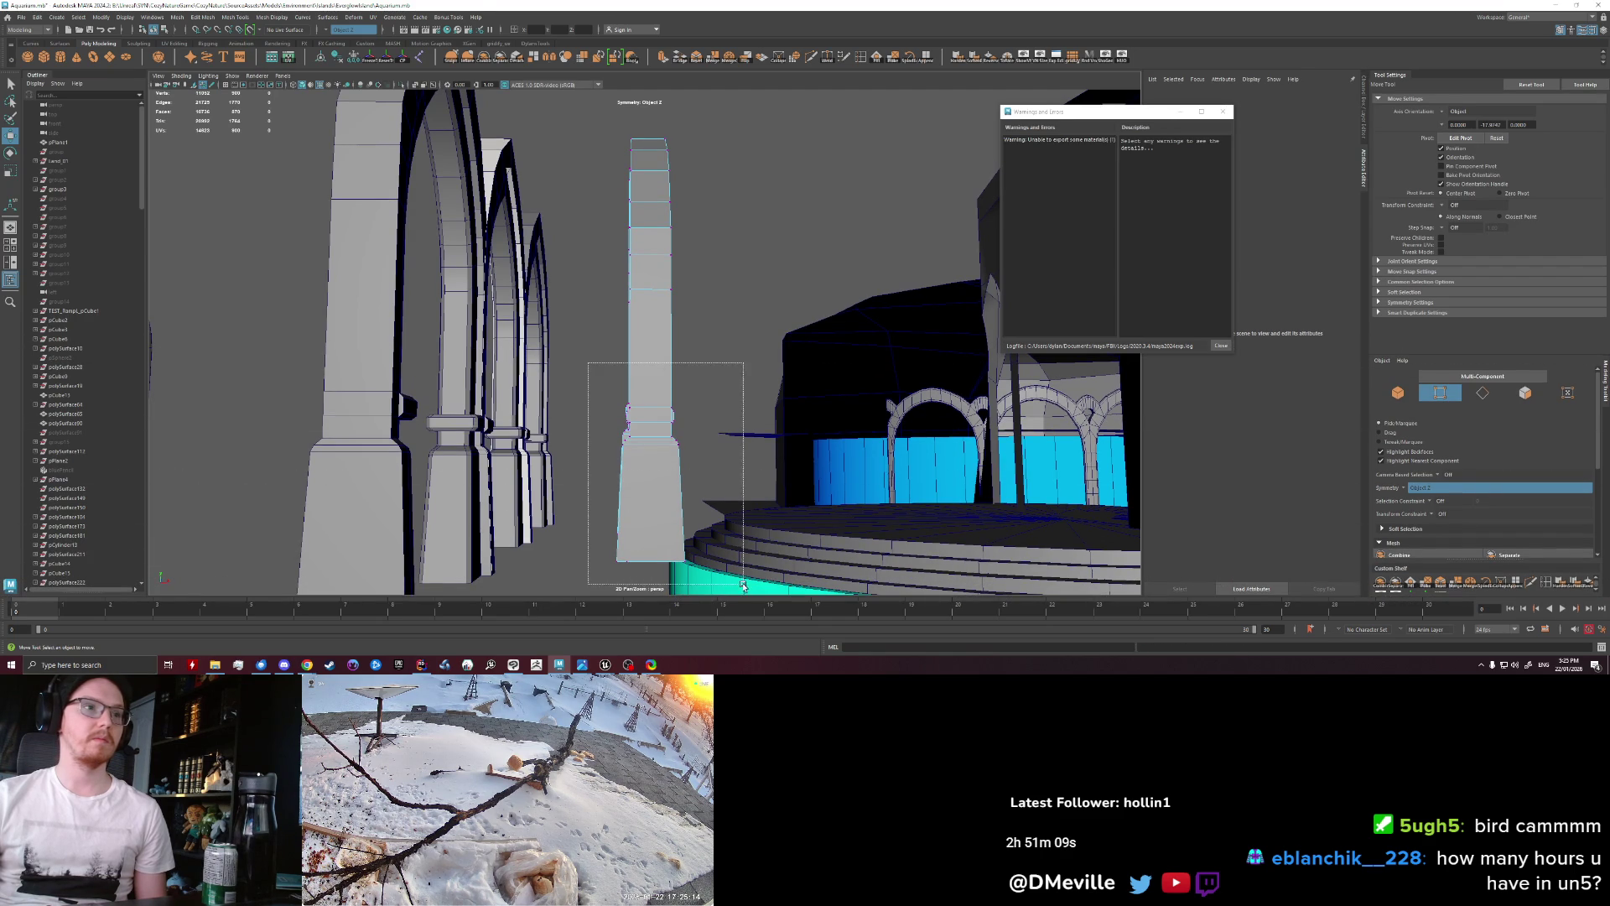
pyautogui.moveTo(589, 363); pyautogui.dragTo(742, 585)
pyautogui.press('f')
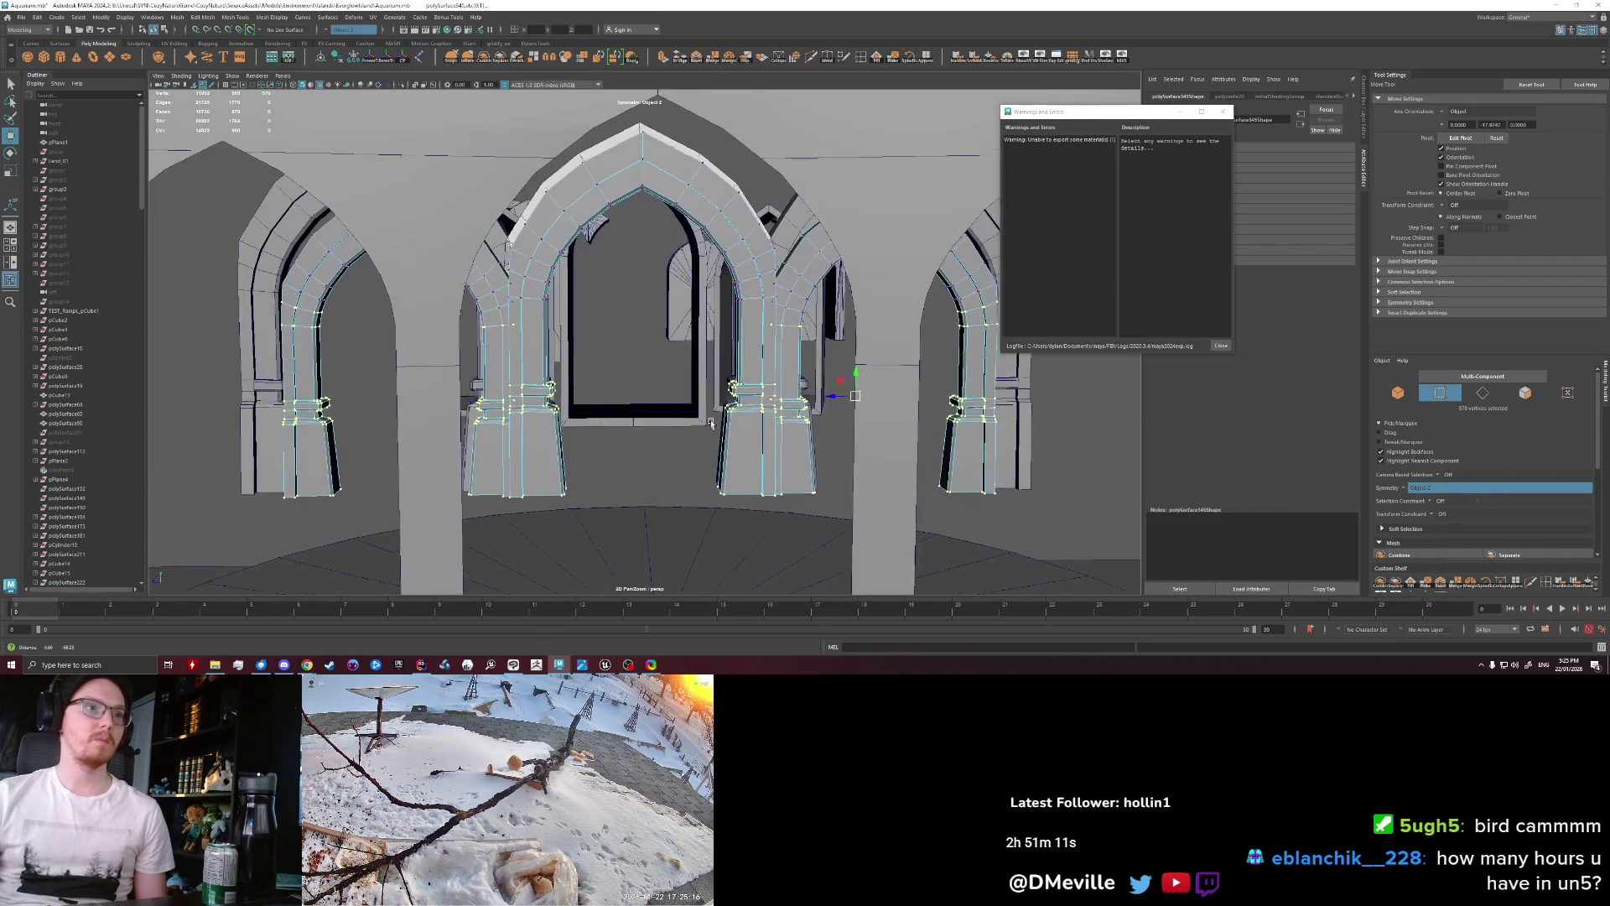
pyautogui.keyDown('alt'); pyautogui.moveTo(709, 428); pyautogui.dragTo(856, 430); pyautogui.keyUp('alt')
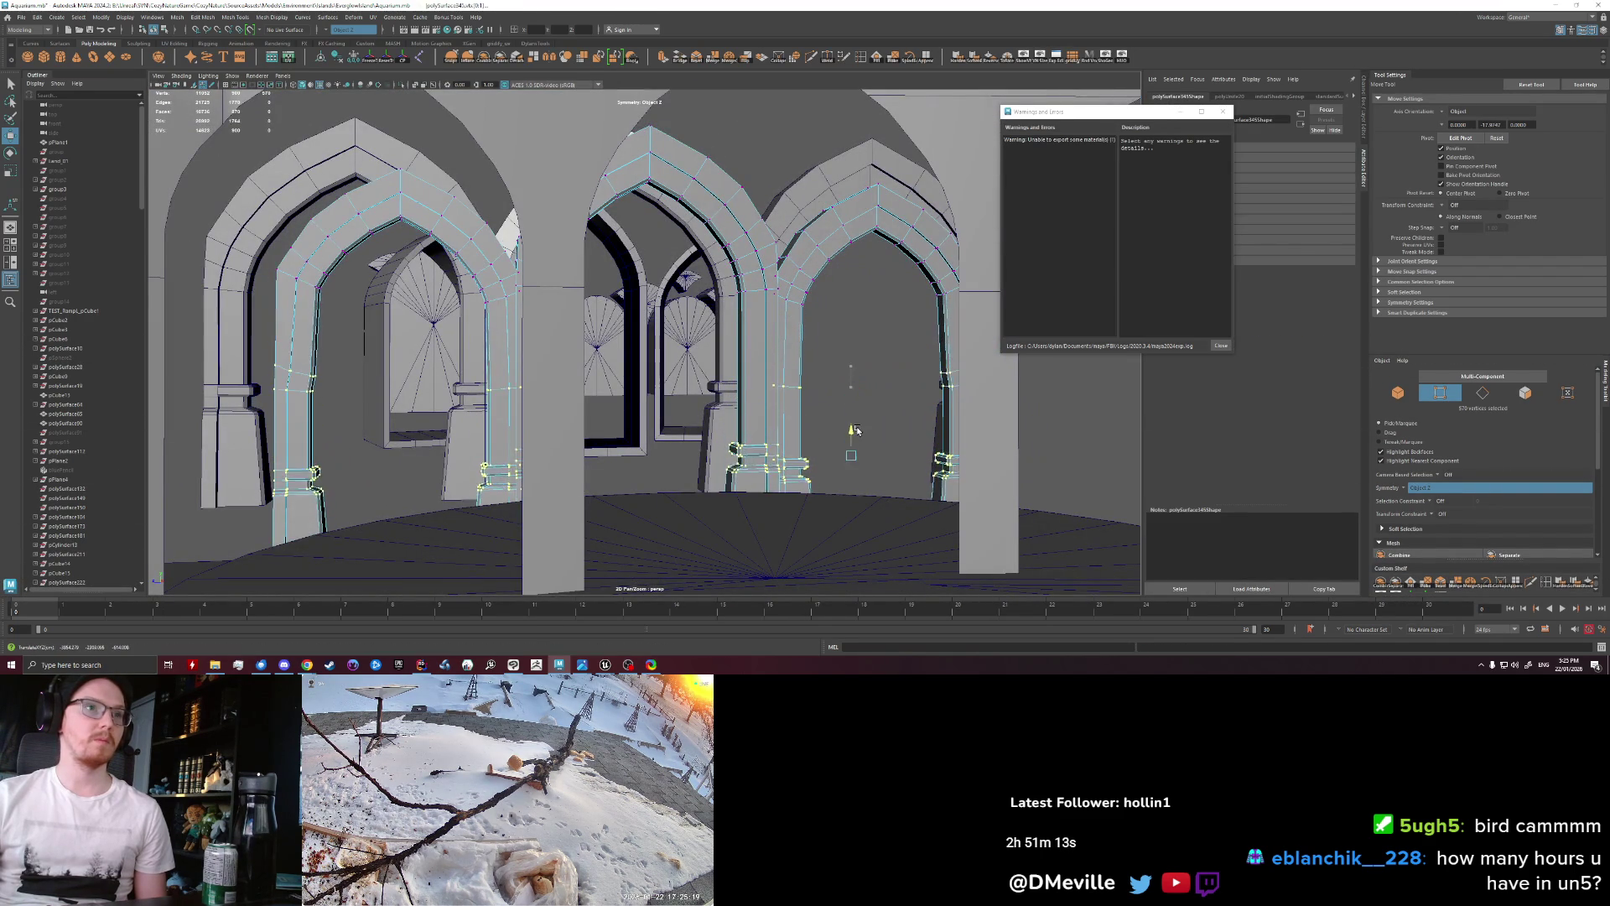
pyautogui.moveTo(855, 430)
pyautogui.keyDown('alt'); pyautogui.mouseDown()
pyautogui.moveTo(814, 380)
pyautogui.moveTo(731, 426)
pyautogui.mouseUp(); pyautogui.keyUp('alt')
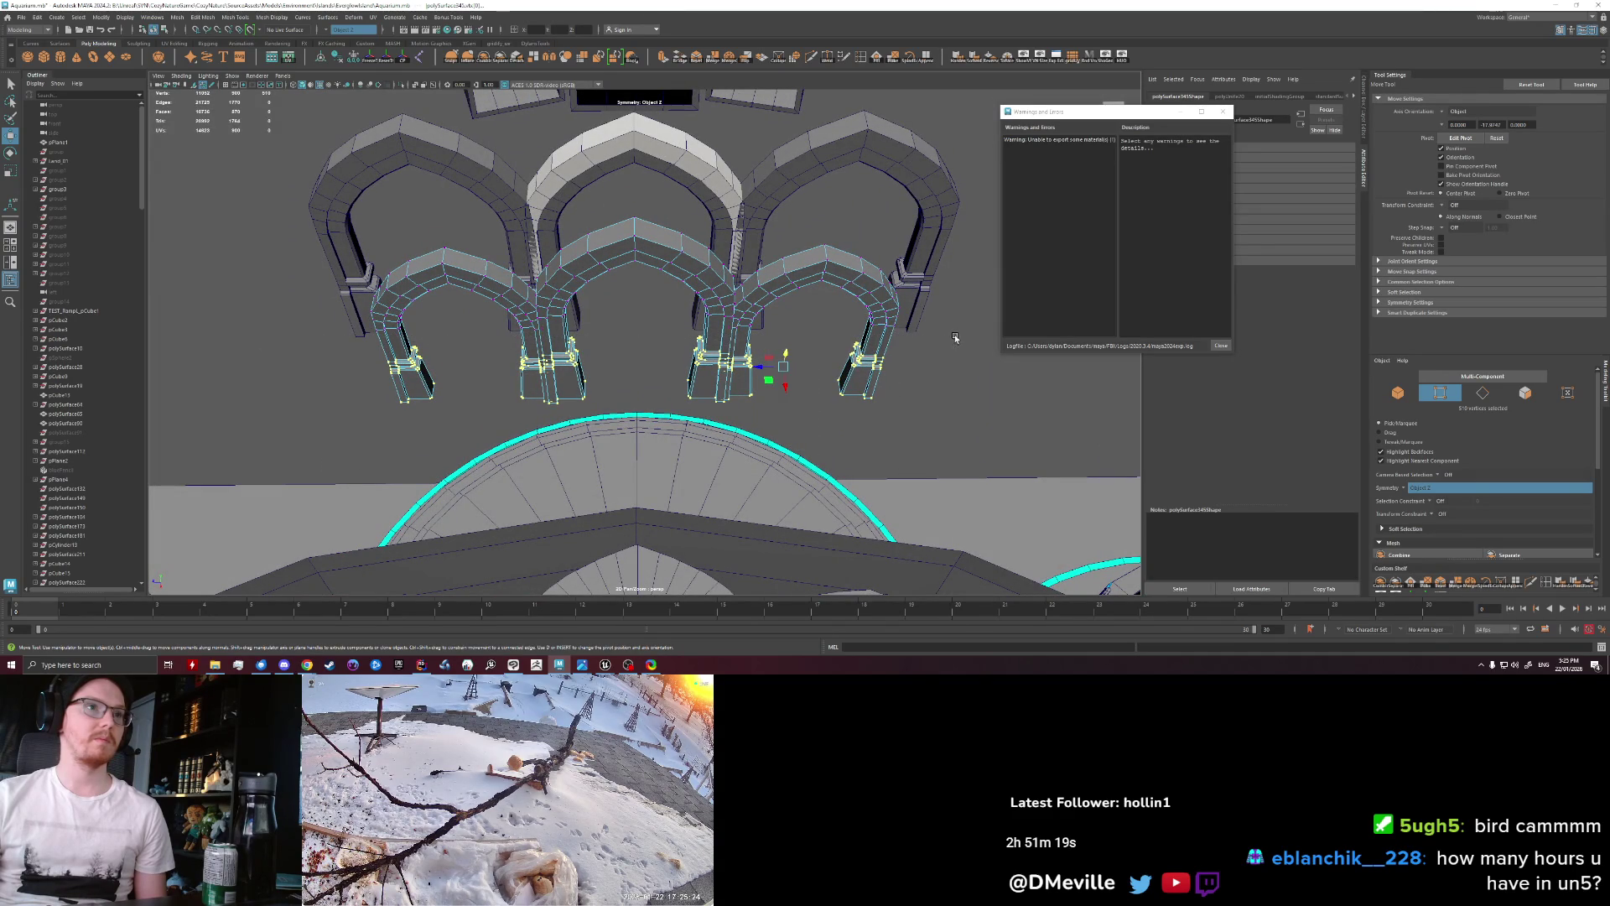
pyautogui.keyDown('alt'); pyautogui.moveTo(955, 337); pyautogui.dragTo(736, 416); pyautogui.keyUp('alt')
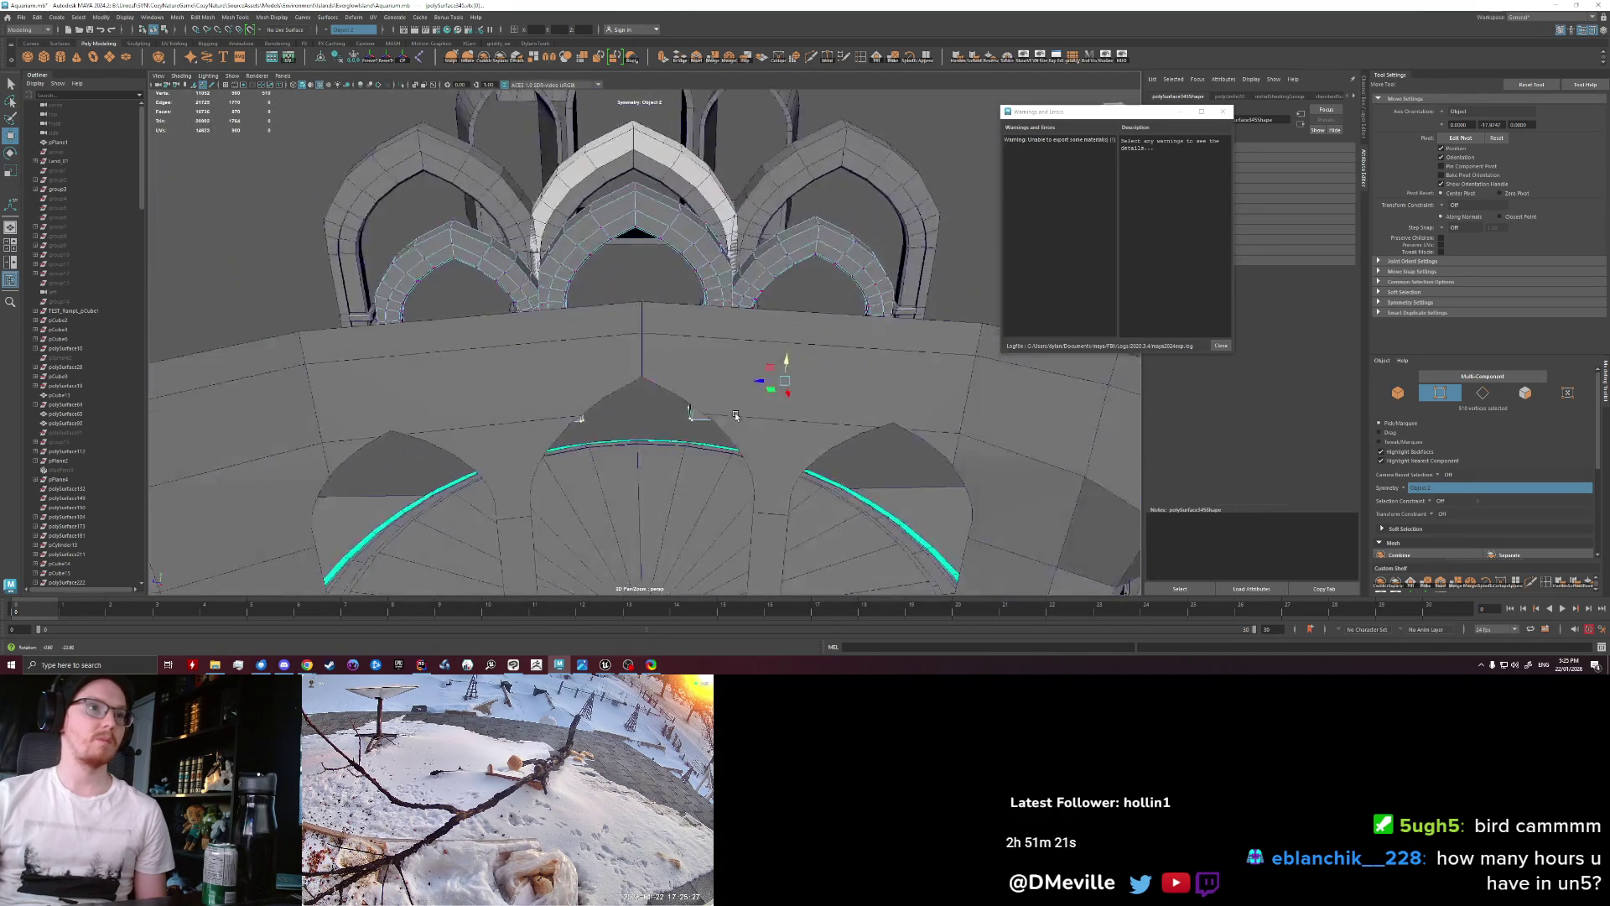
pyautogui.keyDown('alt'); pyautogui.moveTo(736, 416); pyautogui.dragTo(719, 414); pyautogui.keyUp('alt')
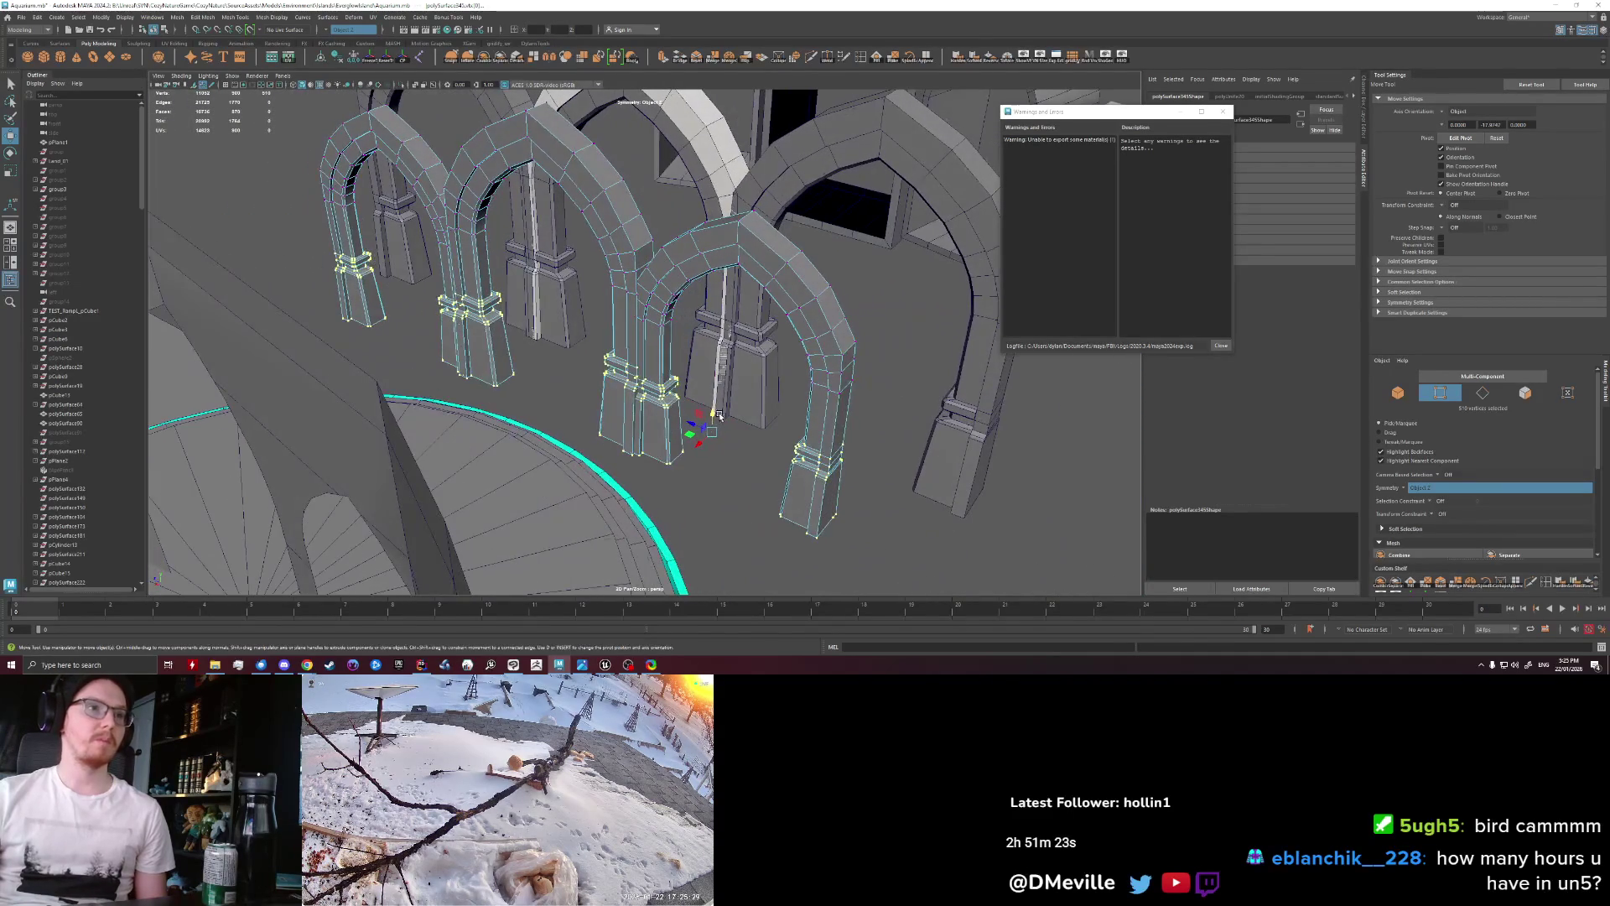
pyautogui.keyDown('alt'); pyautogui.moveTo(713, 470); pyautogui.dragTo(594, 489); pyautogui.keyUp('alt')
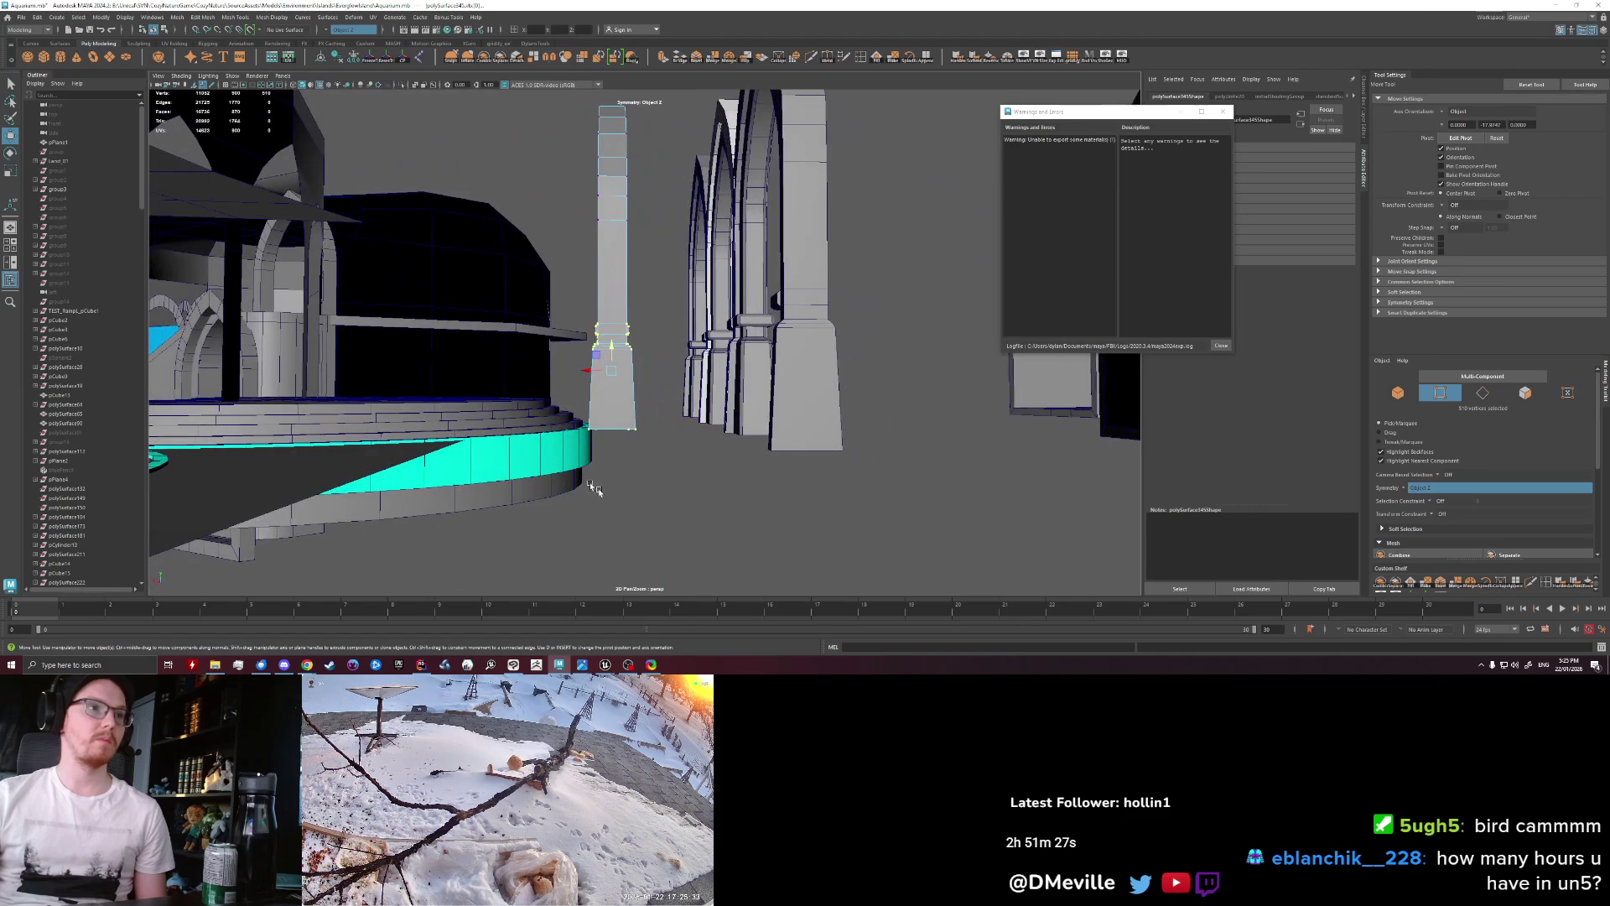
pyautogui.moveTo(611, 378)
pyautogui.keyDown('alt'); pyautogui.mouseDown()
pyautogui.moveTo(655, 392)
pyautogui.moveTo(674, 422)
pyautogui.moveTo(593, 455)
pyautogui.mouseUp(); pyautogui.keyUp('alt')
pyautogui.scroll(2, 561, 427)
pyautogui.press('q')
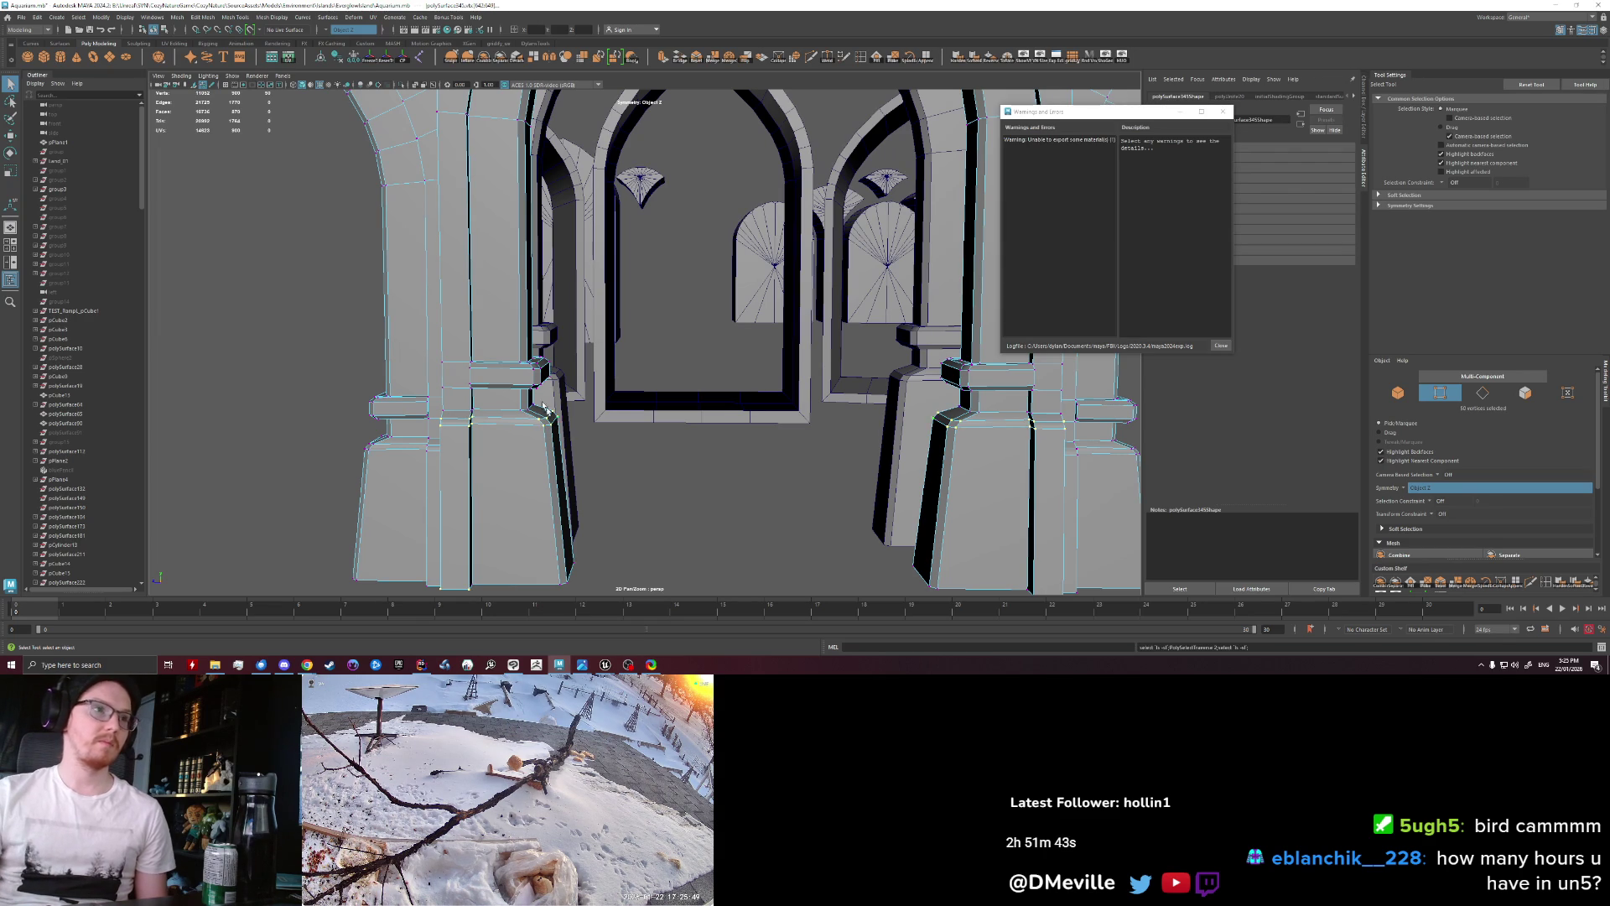
# Step: Lower the ring of pillar vertices slightly
pyautogui.keyDown('alt'); pyautogui.moveTo(525, 401); pyautogui.dragTo(517, 329); pyautogui.keyUp('alt')
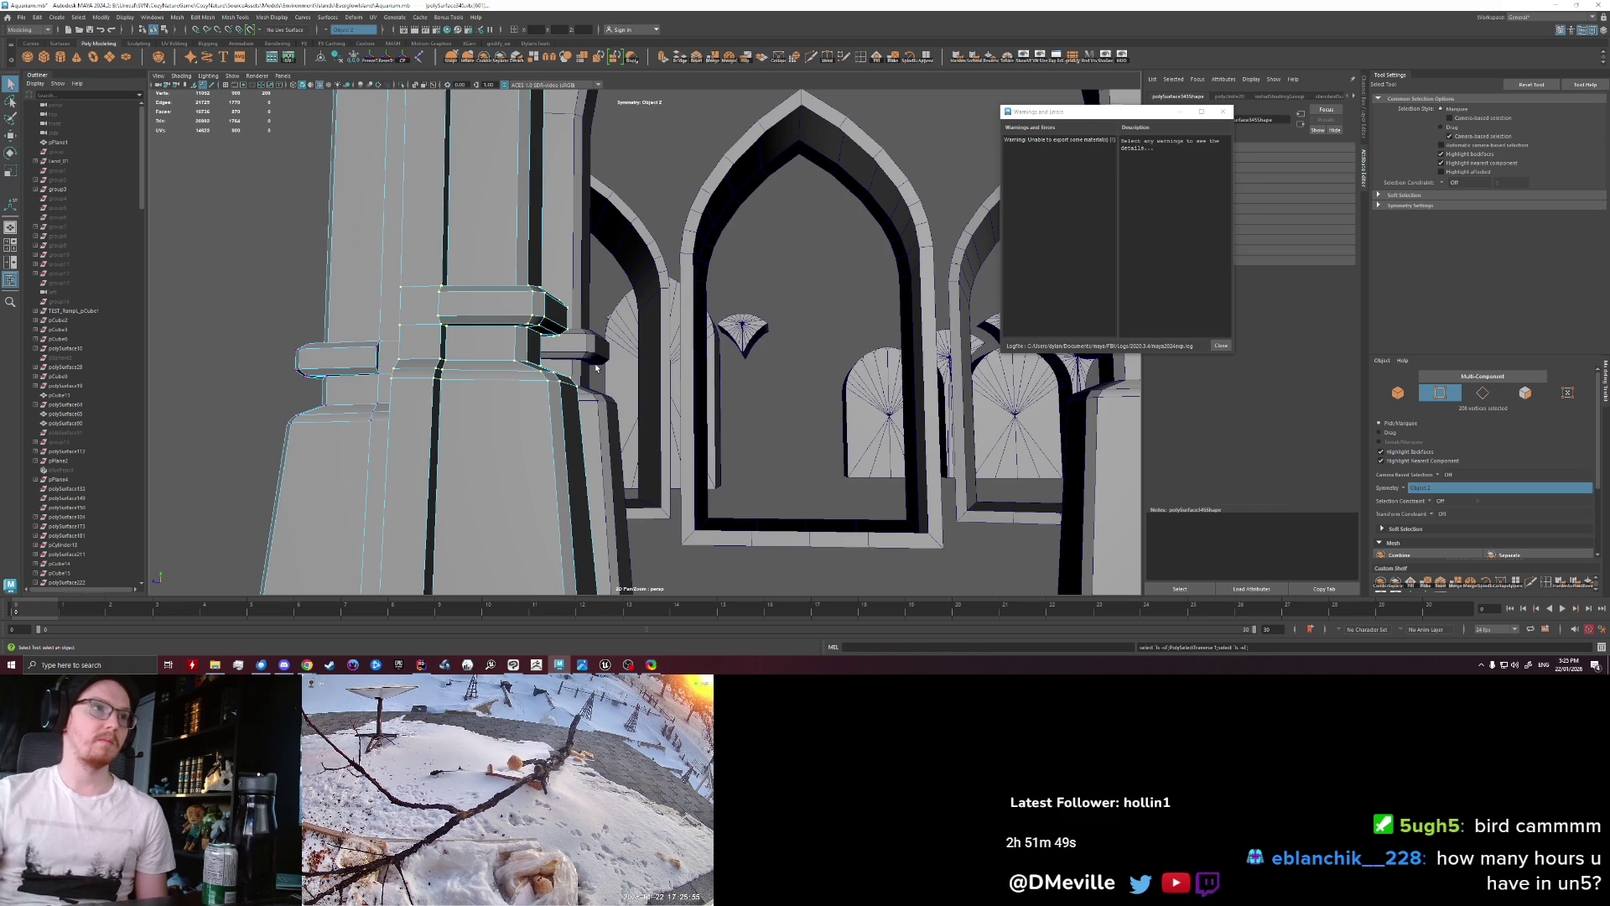
pyautogui.keyDown('alt'); pyautogui.moveTo(595, 367); pyautogui.dragTo(669, 420, button='right'); pyautogui.keyUp('alt')
pyautogui.keyDown('alt'); pyautogui.moveTo(669, 420); pyautogui.dragTo(561, 410); pyautogui.keyUp('alt')
pyautogui.press('w')
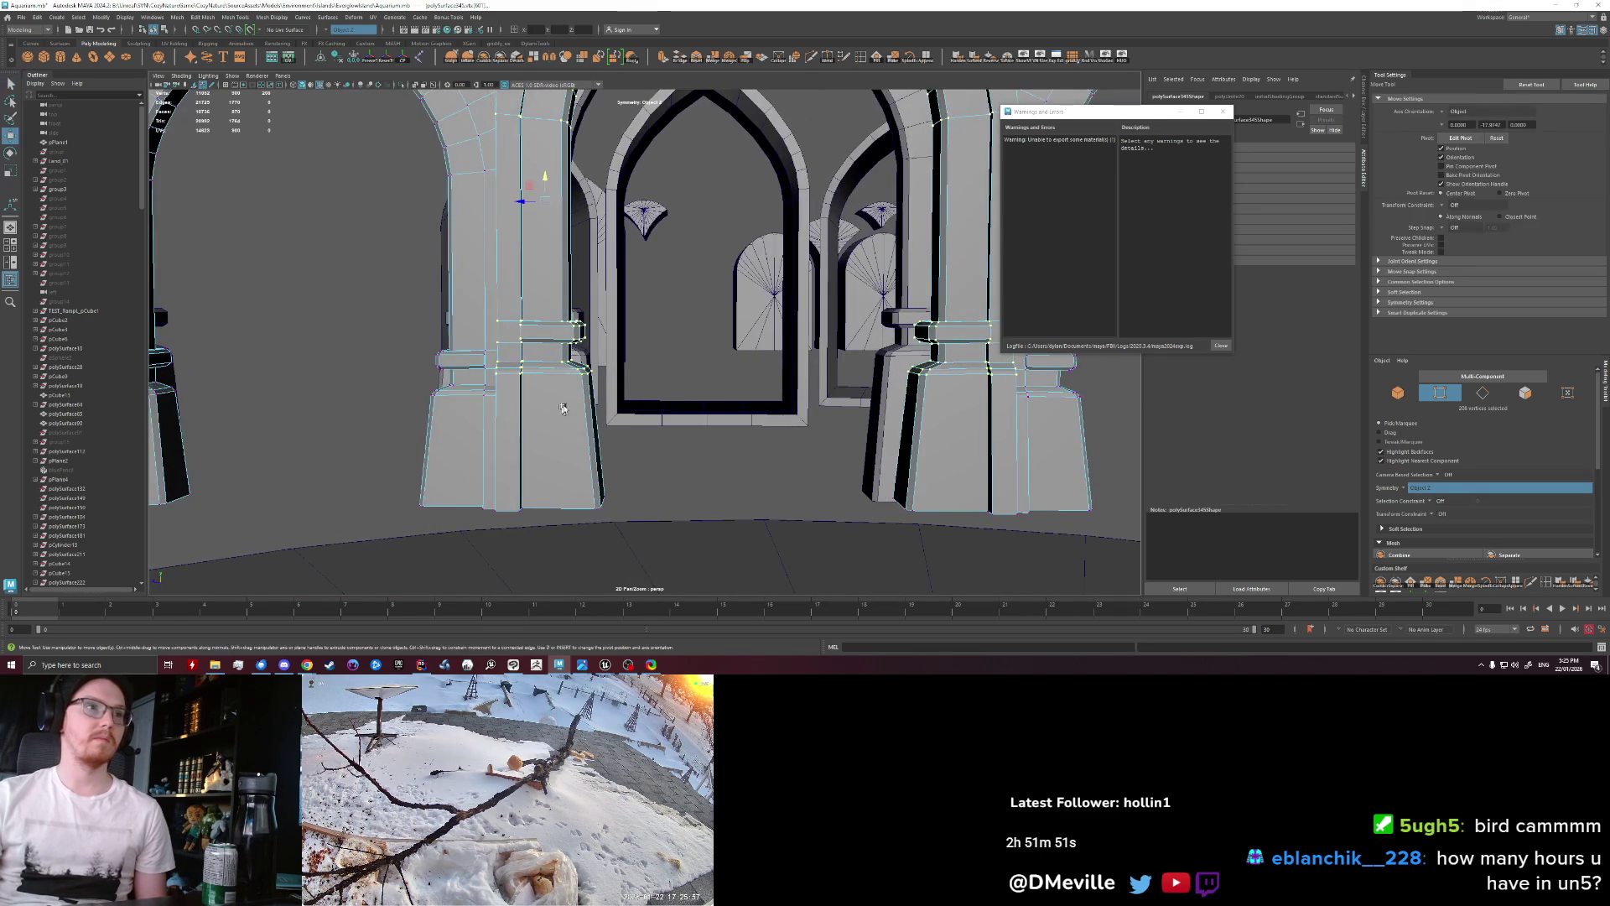
pyautogui.moveTo(554, 194); pyautogui.dragTo(545, 210)
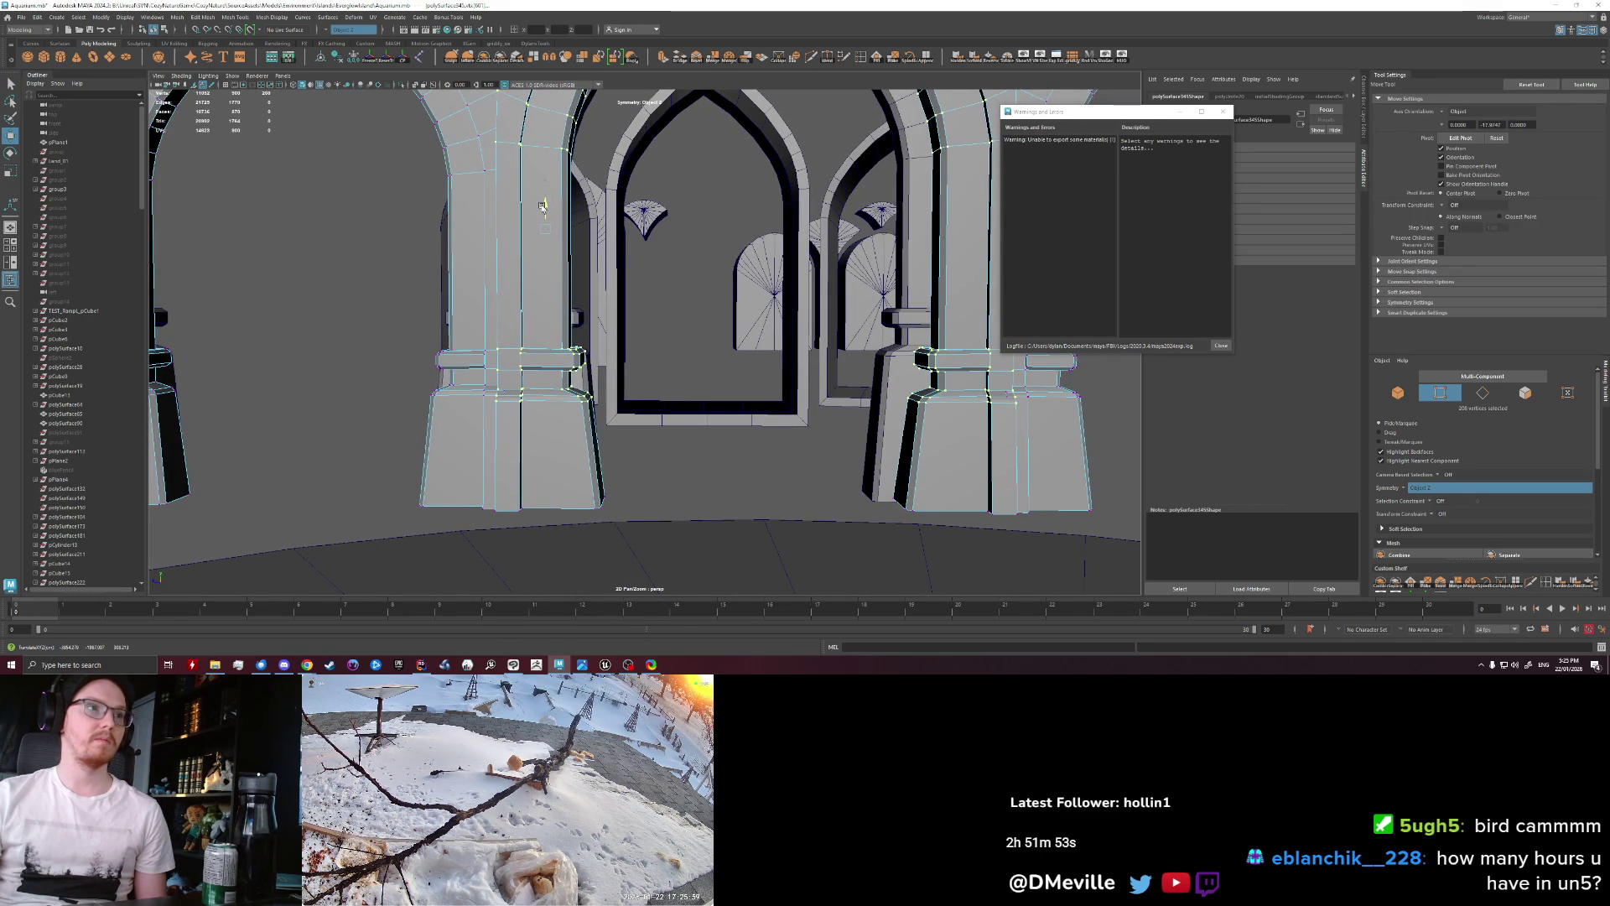
# Step: Select the triple-arch piece and move it onto the round stepped floor
pyautogui.moveTo(548, 381)
pyautogui.mouseDown(button='right')
pyautogui.moveTo(668, 471)
pyautogui.moveTo(749, 445)
pyautogui.mouseUp(button='right')
pyautogui.keyDown('alt'); pyautogui.moveTo(749, 445); pyautogui.dragTo(639, 395); pyautogui.keyUp('alt')
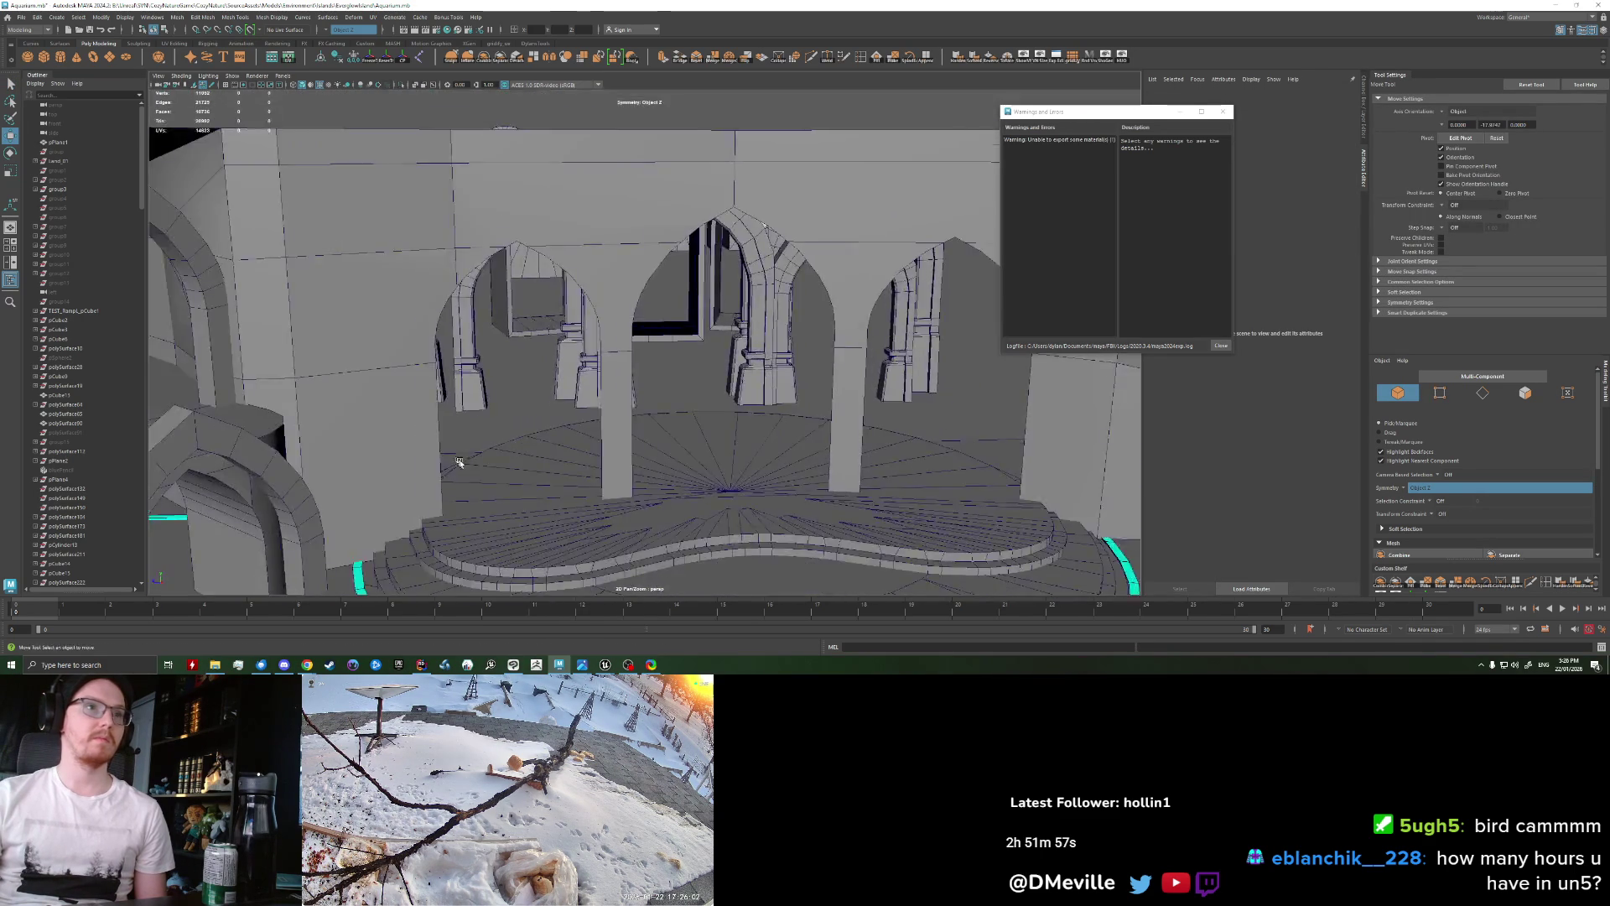
pyautogui.click(639, 394)
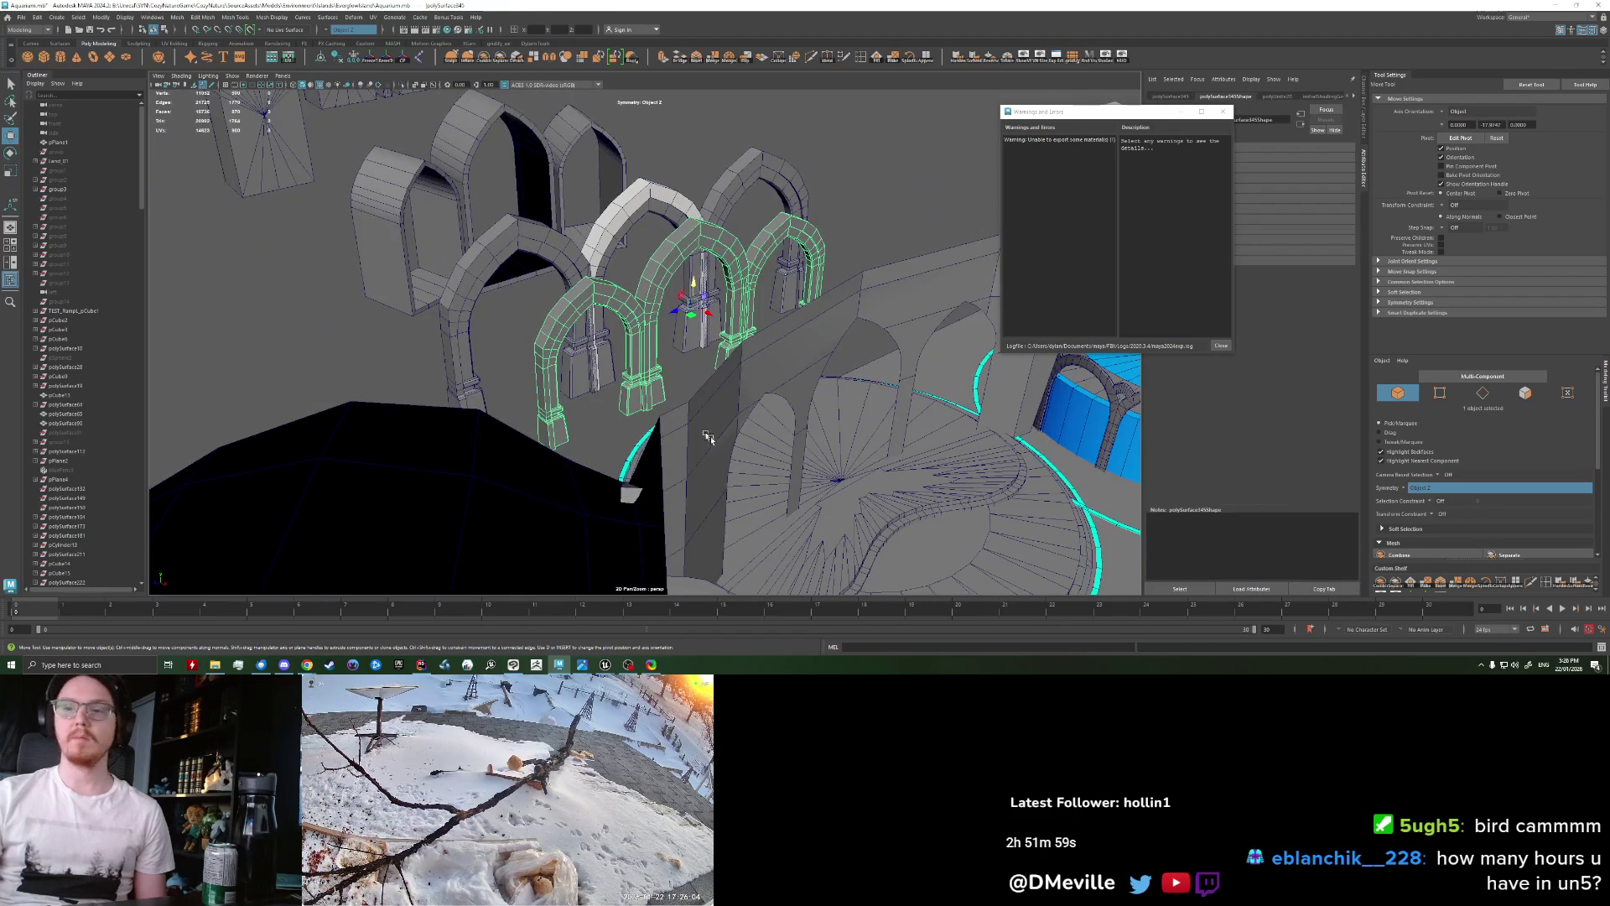
pyautogui.keyDown('alt'); pyautogui.moveTo(707, 437); pyautogui.dragTo(650, 394); pyautogui.keyUp('alt')
pyautogui.moveTo(631, 315)
pyautogui.mouseDown()
pyautogui.moveTo(887, 444)
pyautogui.moveTo(700, 362)
pyautogui.mouseUp()
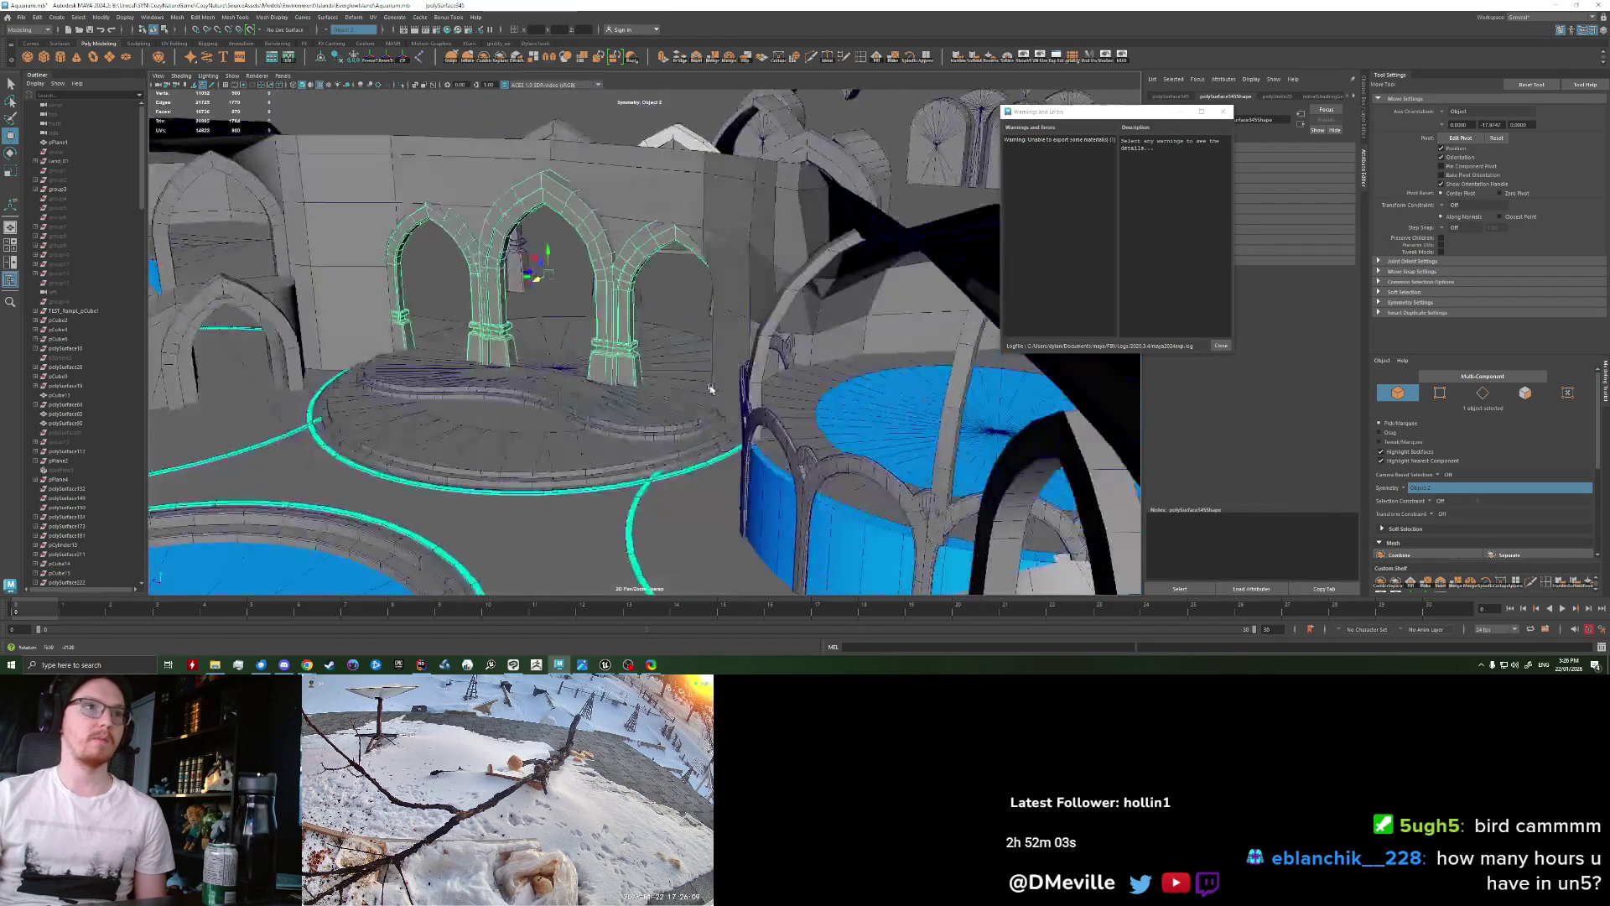
pyautogui.keyDown('alt'); pyautogui.moveTo(700, 362); pyautogui.dragTo(577, 344, button='right'); pyautogui.keyUp('alt')
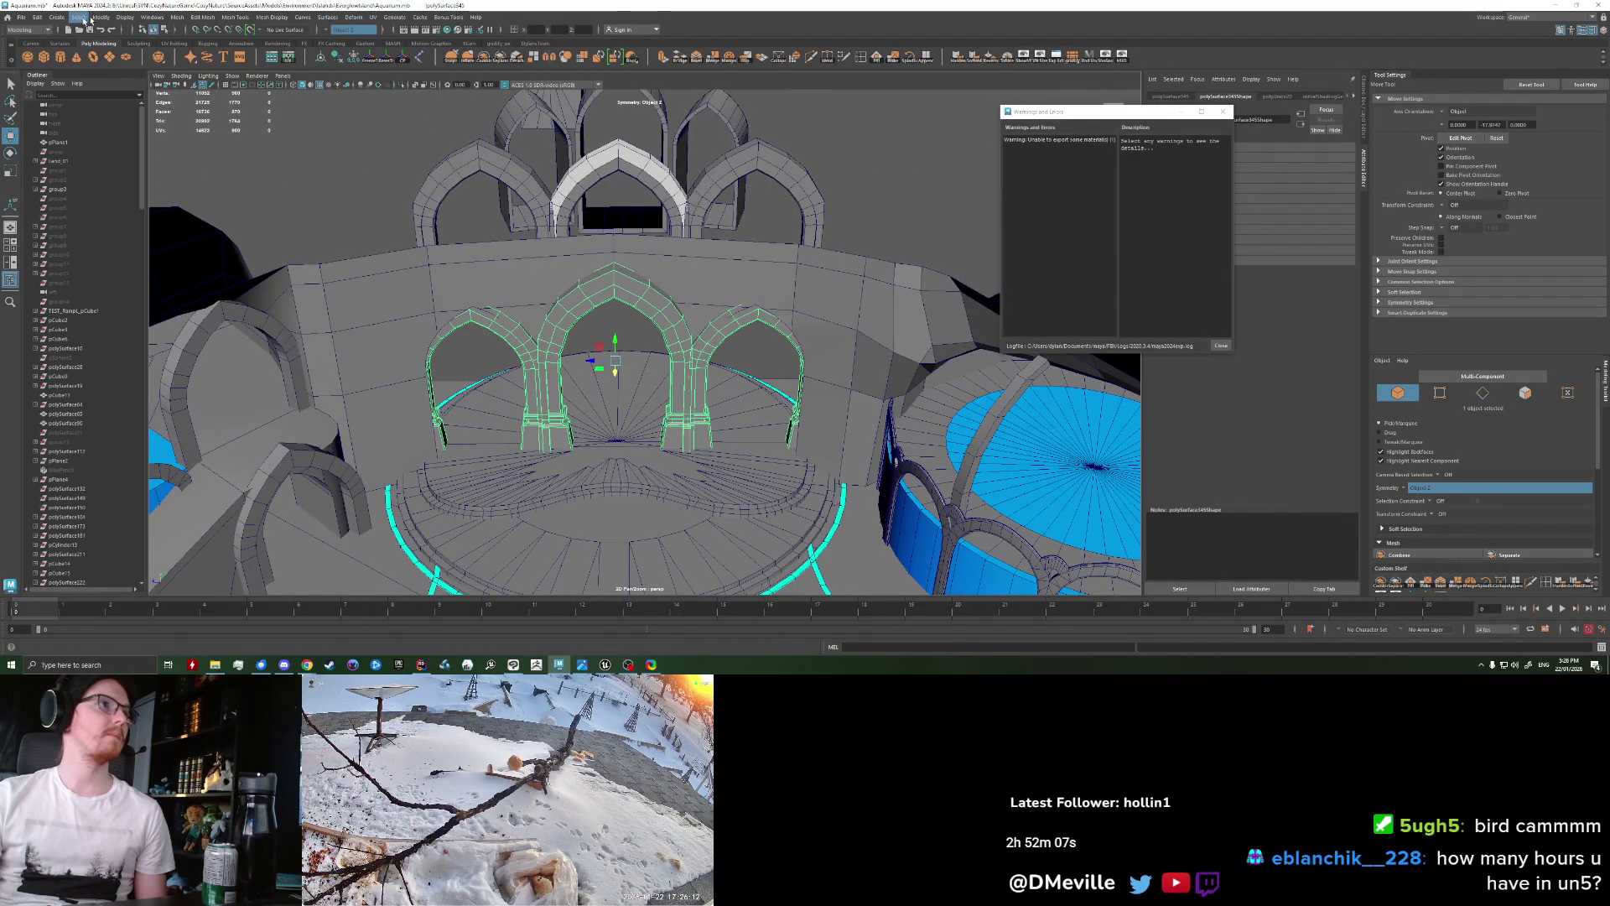
pyautogui.click(179, 17)
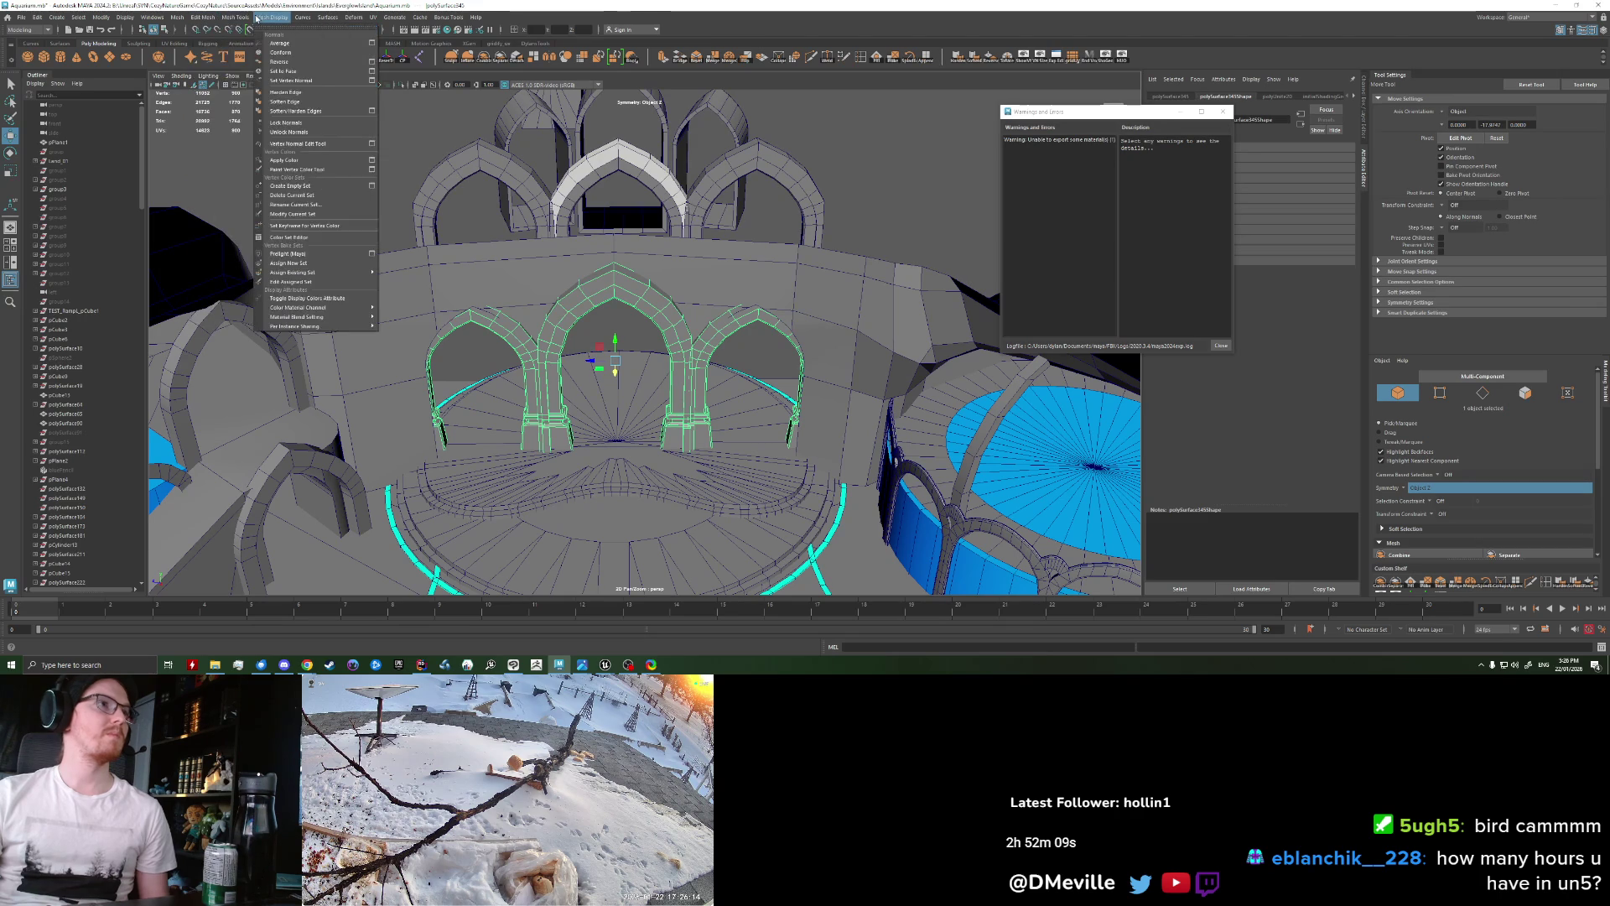
# Step: Add a Nonlinear Bend deformer to the arches and rotate its handle
pyautogui.moveTo(304, 18)
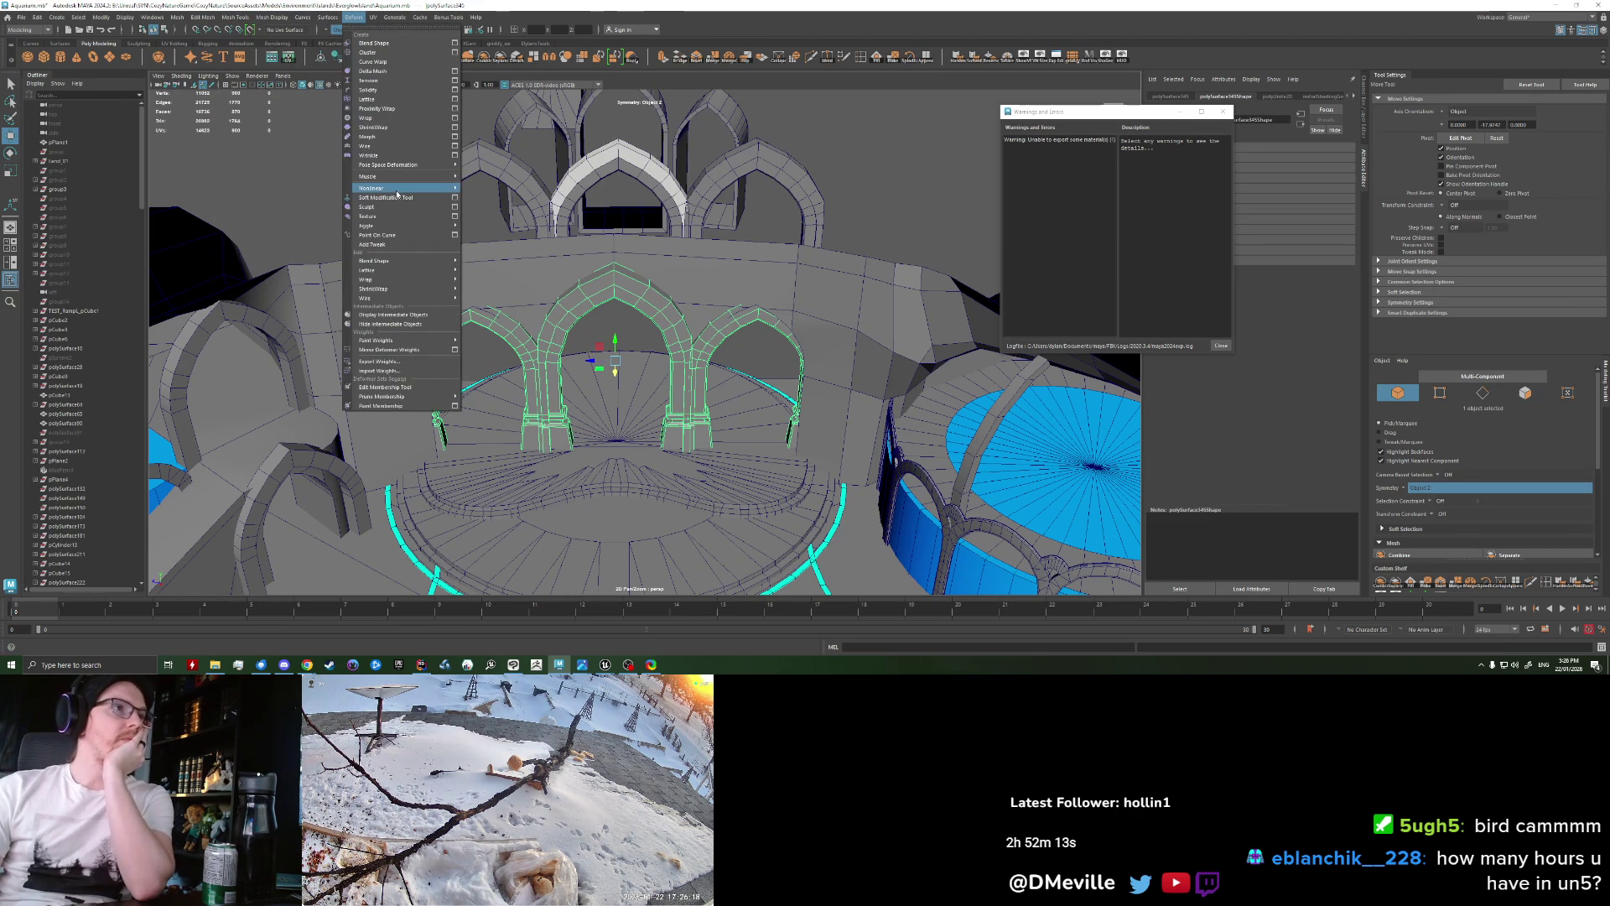
pyautogui.click(490, 189)
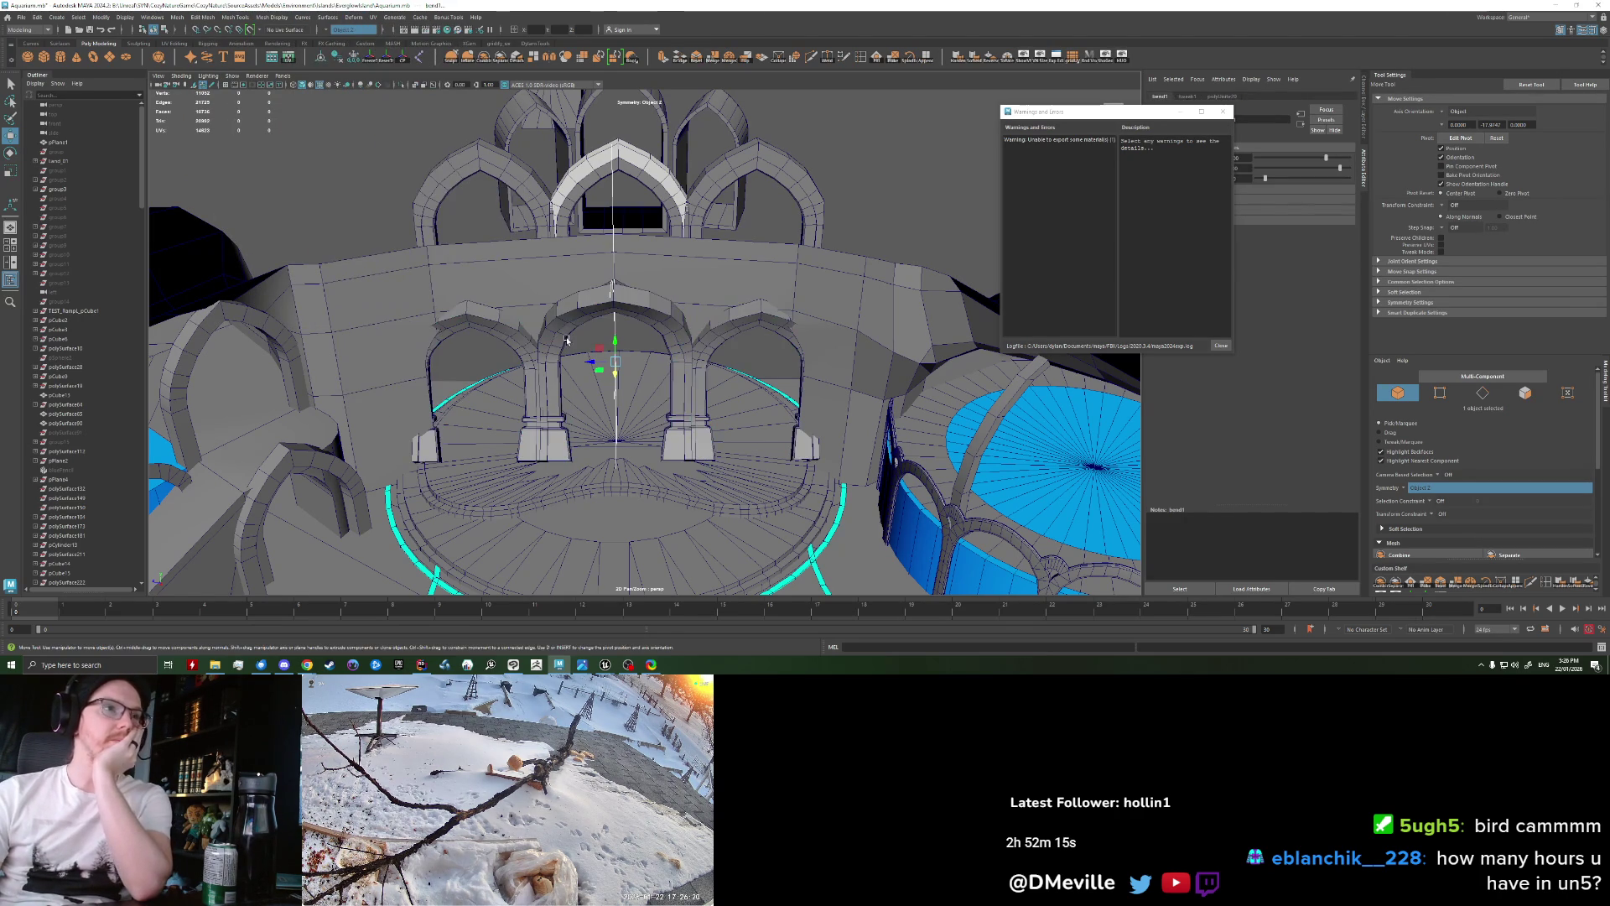
pyautogui.press('f')
pyautogui.press('e')
pyautogui.moveTo(625, 393)
pyautogui.keyDown('alt'); pyautogui.mouseDown()
pyautogui.moveTo(770, 351)
pyautogui.moveTo(547, 627)
pyautogui.mouseUp(); pyautogui.keyUp('alt')
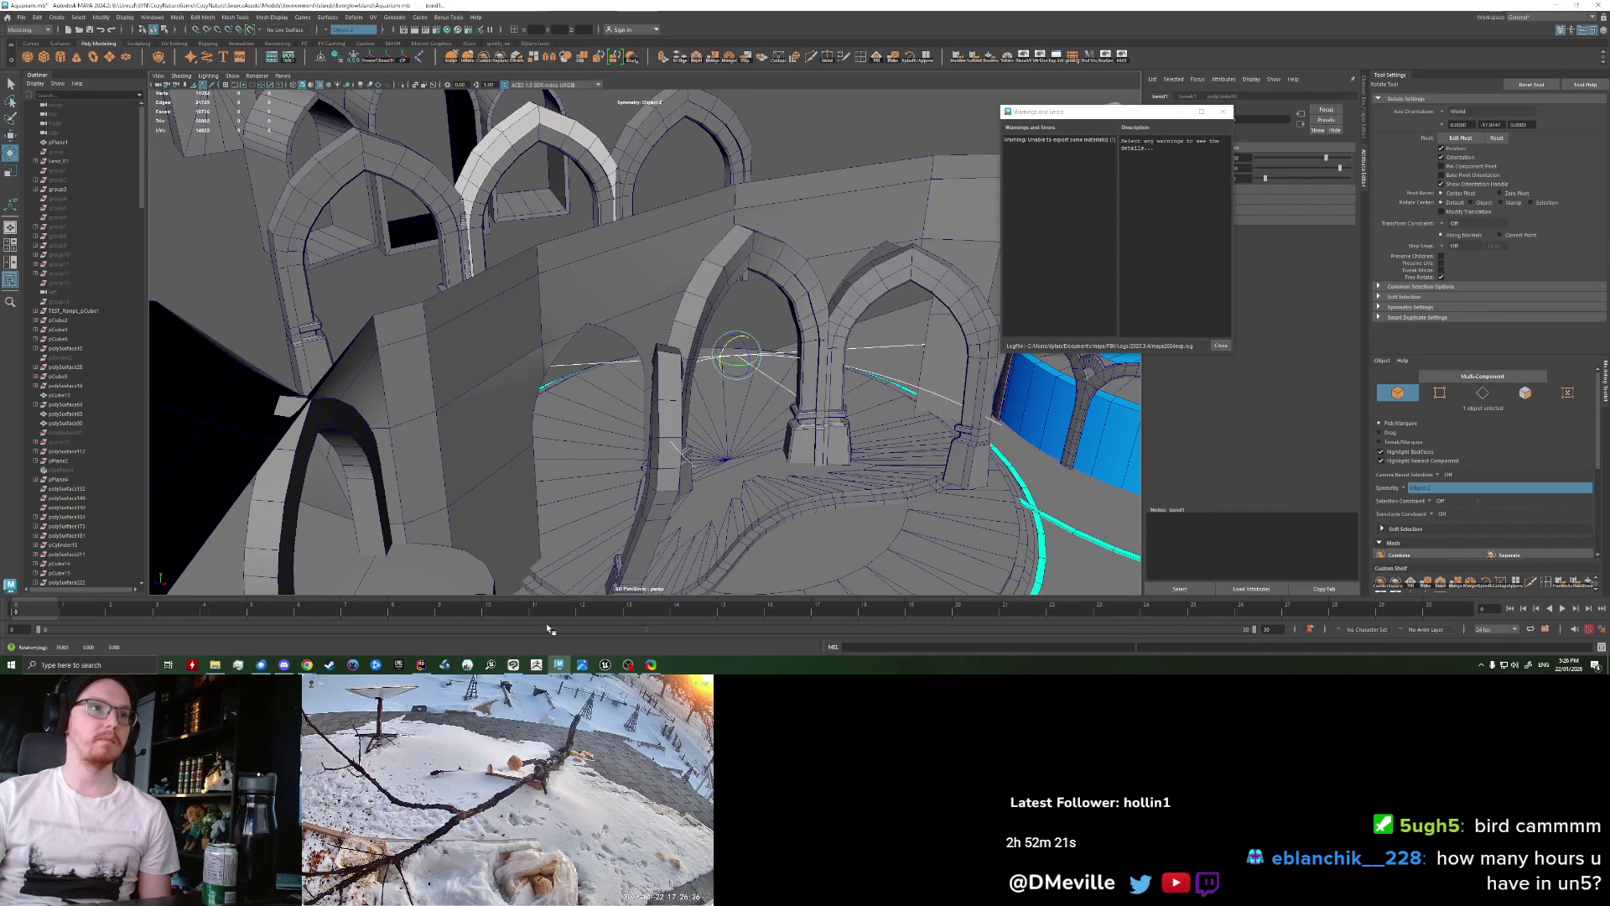
pyautogui.moveTo(716, 362); pyautogui.dragTo(718, 357)
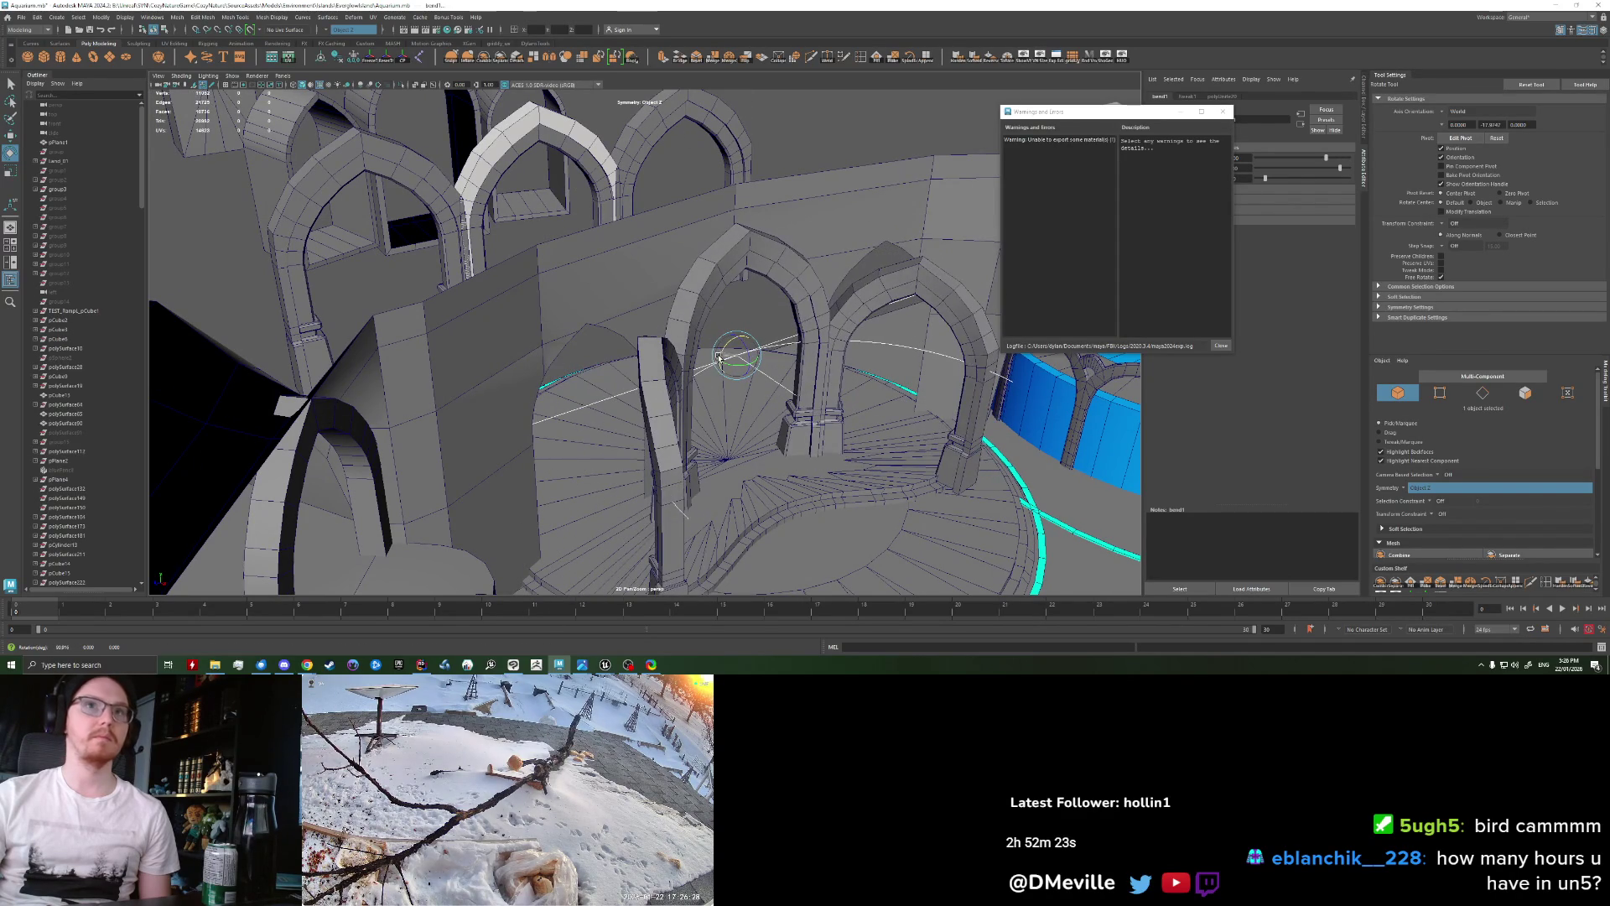
# Step: Close the warnings window, rotate the bend handle again, and reselect the triple-arch piece
pyautogui.click(1224, 112)
pyautogui.keyDown('alt'); pyautogui.moveTo(839, 394); pyautogui.dragTo(767, 406); pyautogui.keyUp('alt')
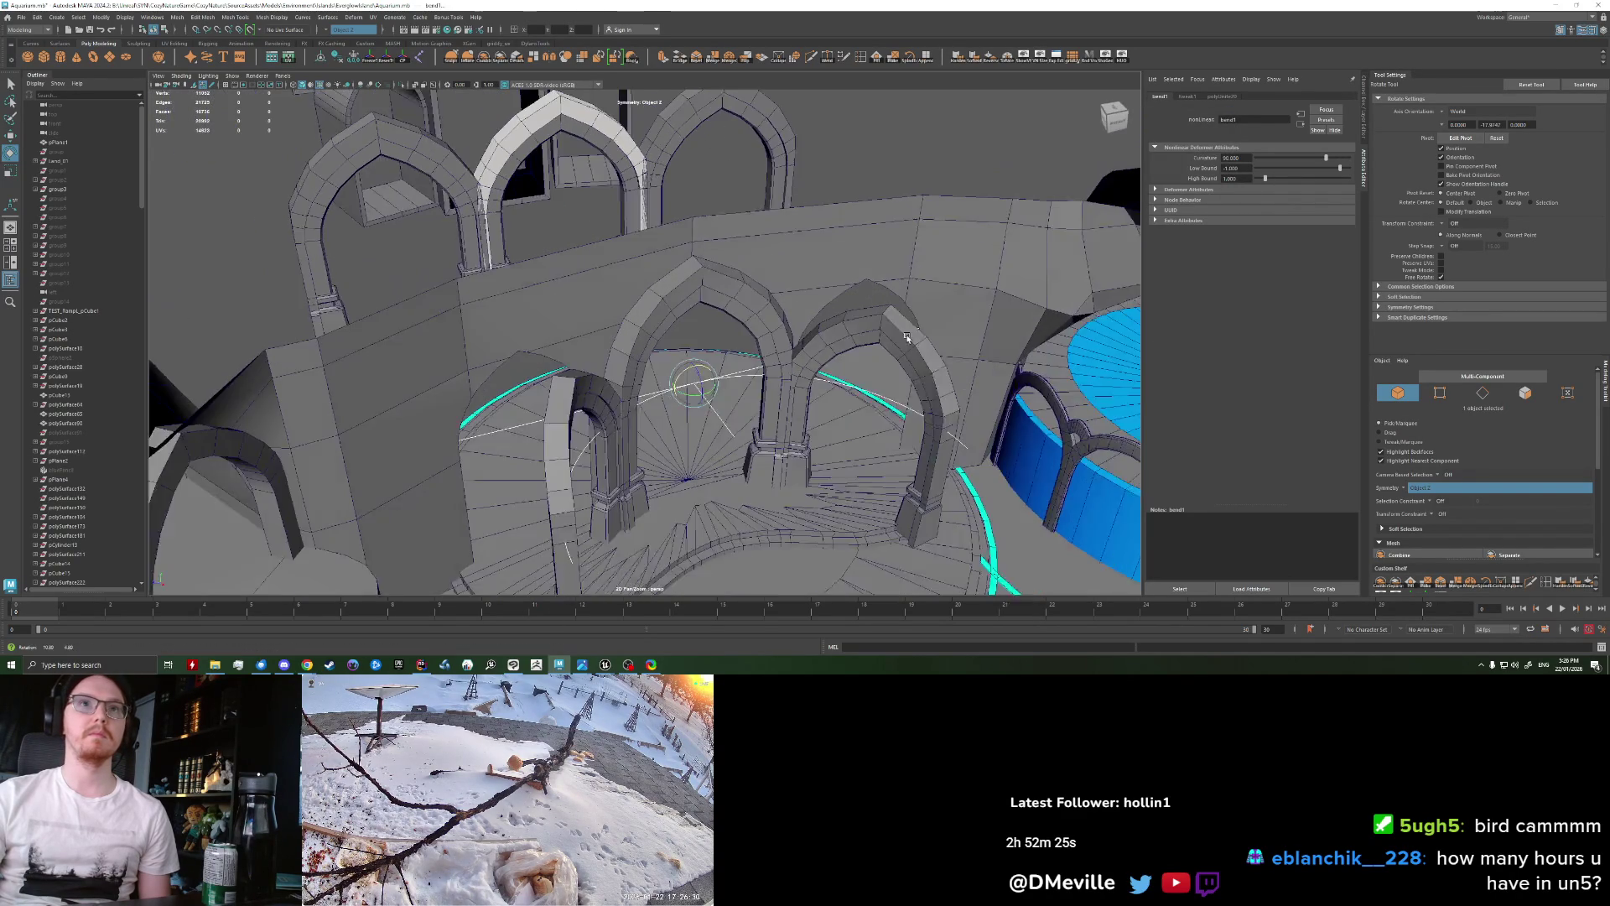
pyautogui.moveTo(675, 385); pyautogui.dragTo(675, 384)
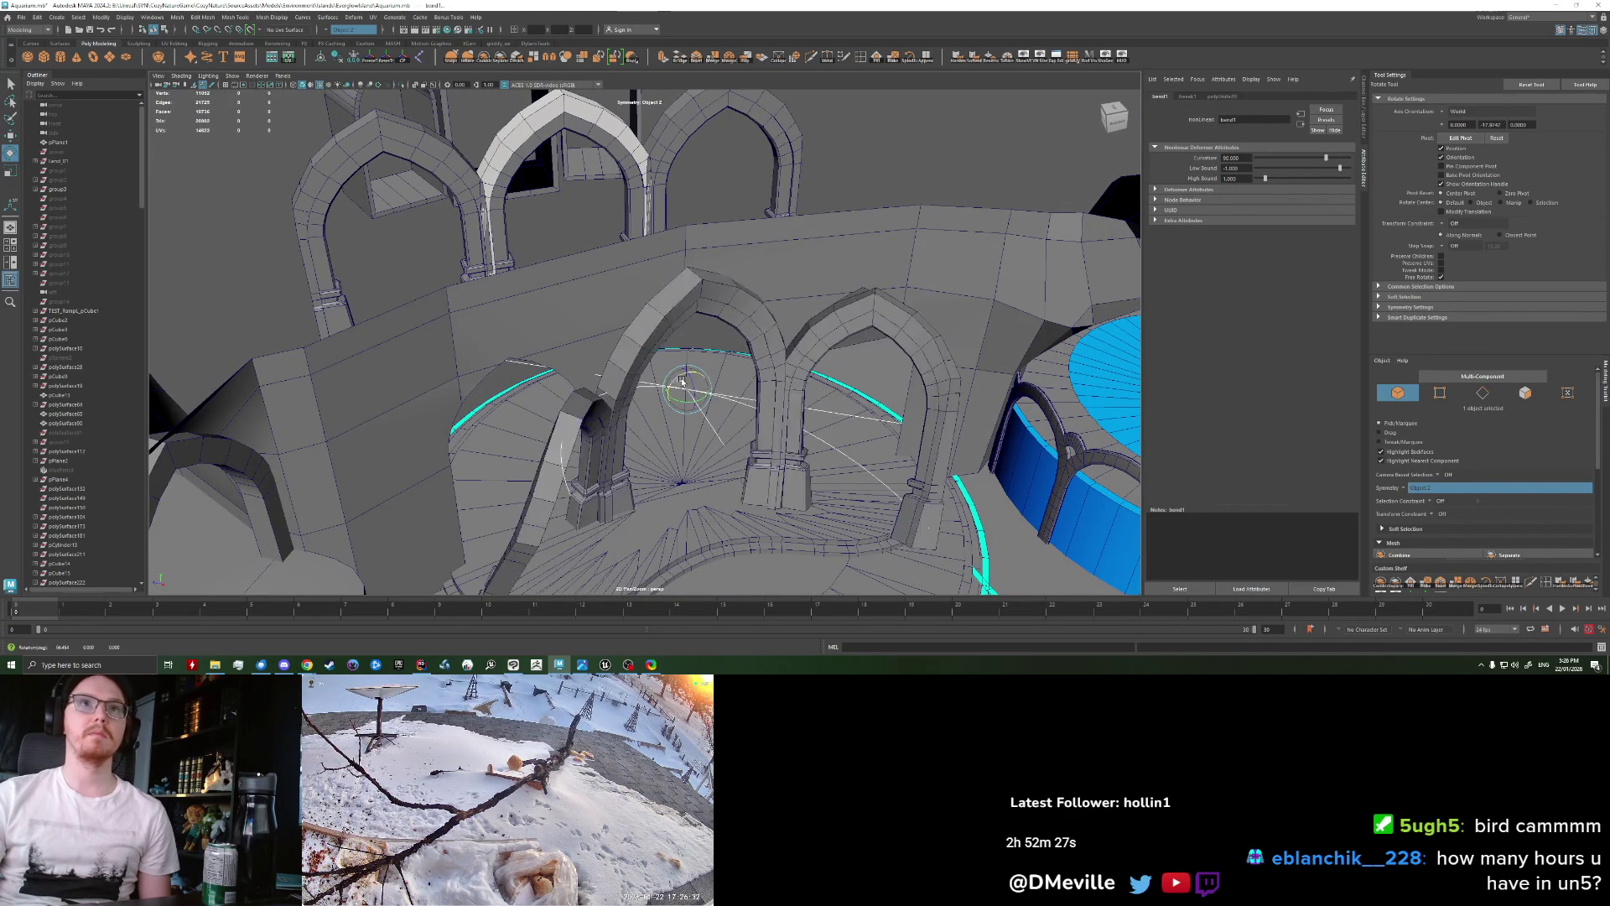
pyautogui.moveTo(776, 446)
pyautogui.keyDown('alt'); pyautogui.mouseDown()
pyautogui.moveTo(744, 461)
pyautogui.moveTo(755, 369)
pyautogui.moveTo(786, 400)
pyautogui.mouseUp(); pyautogui.keyUp('alt')
pyautogui.click(755, 369)
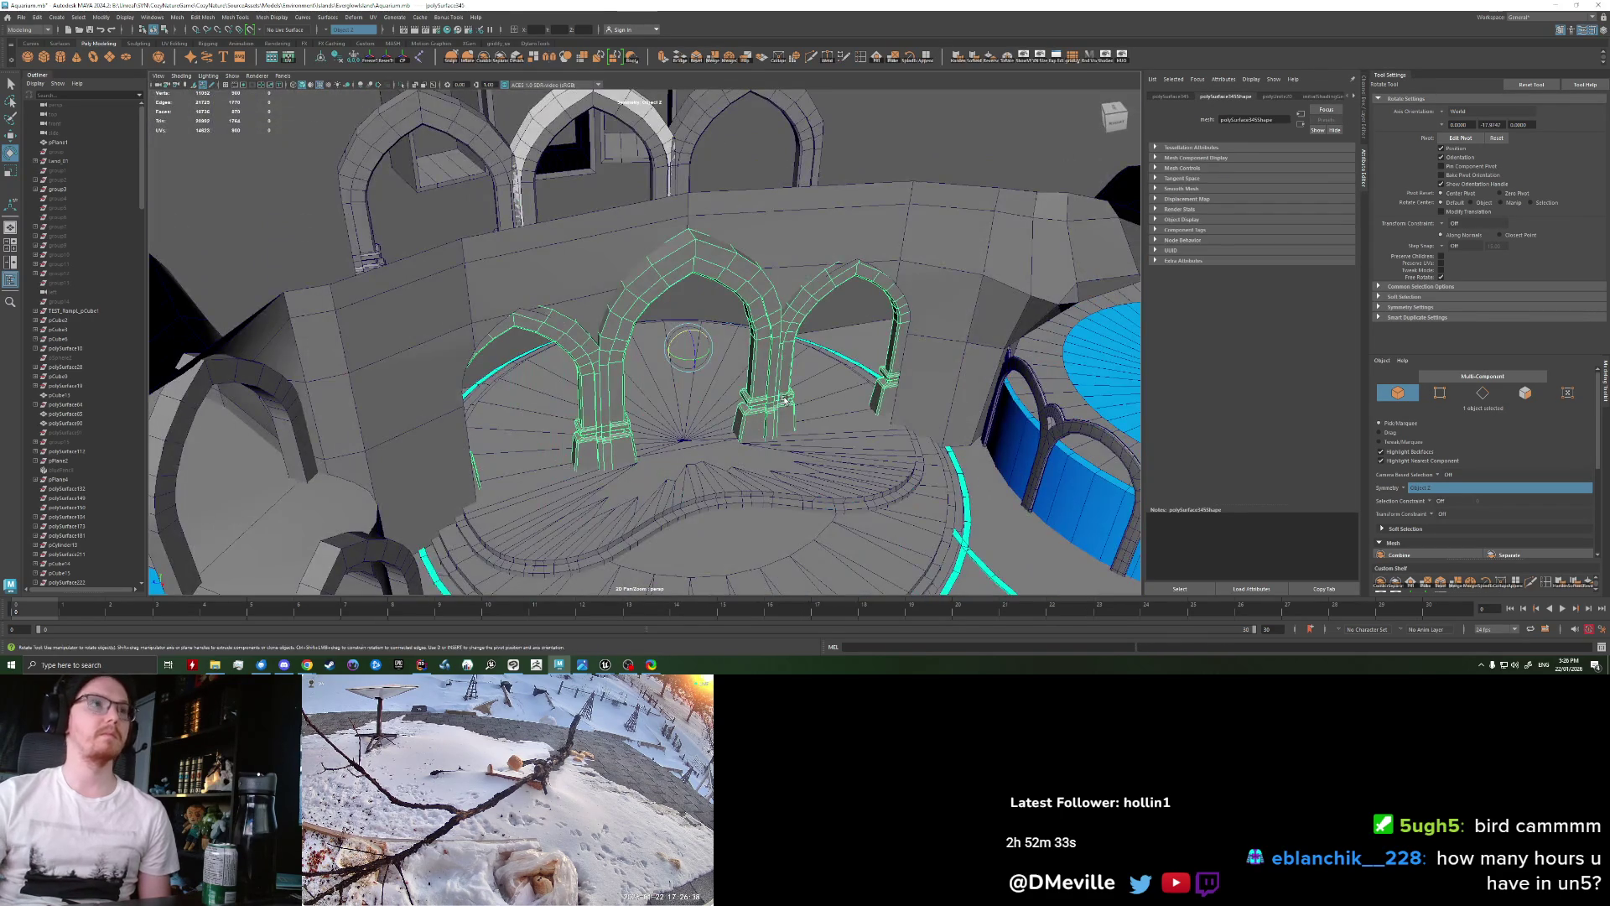
pyautogui.click(353, 17)
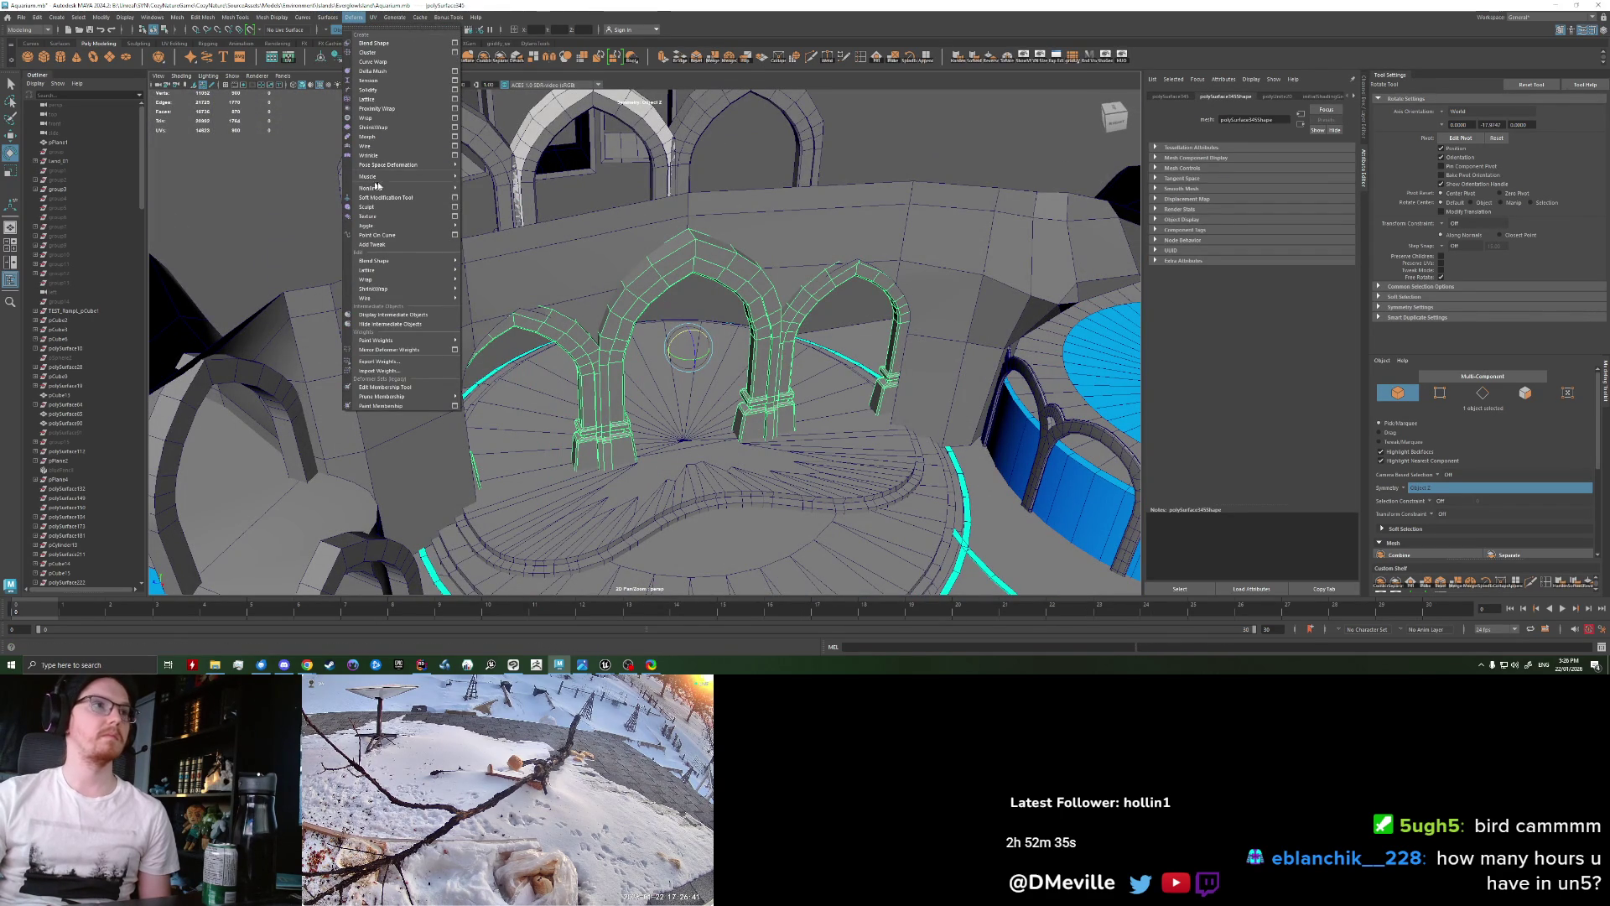
# Step: Create a new bend deformer from the Bend option box and rotate it to curve the arches
pyautogui.click(516, 188)
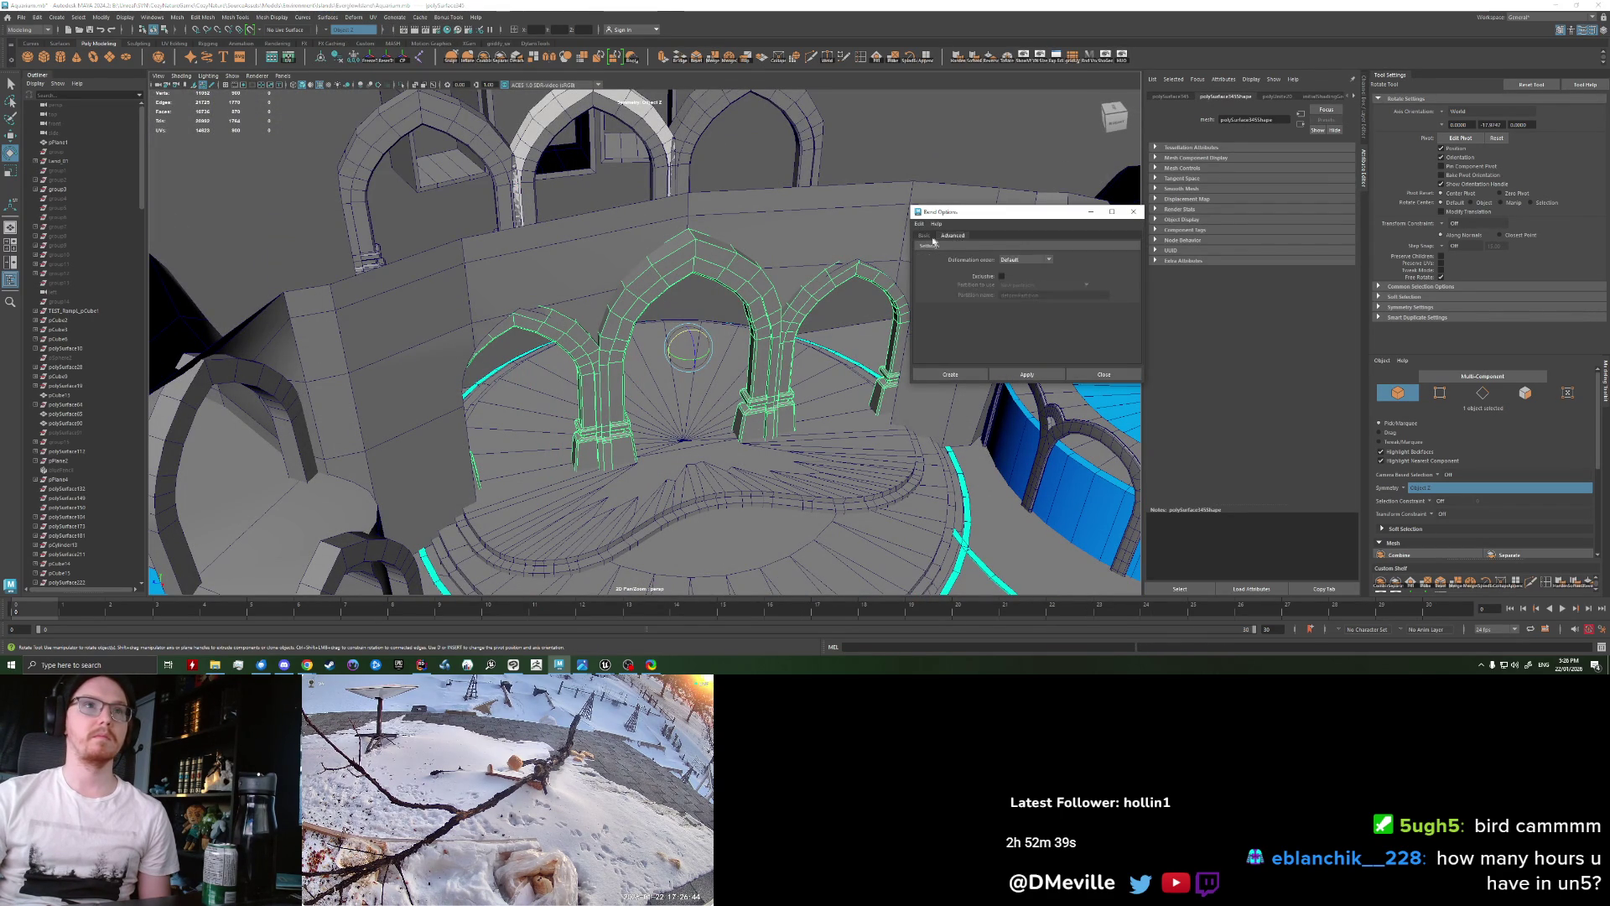
pyautogui.click(977, 377)
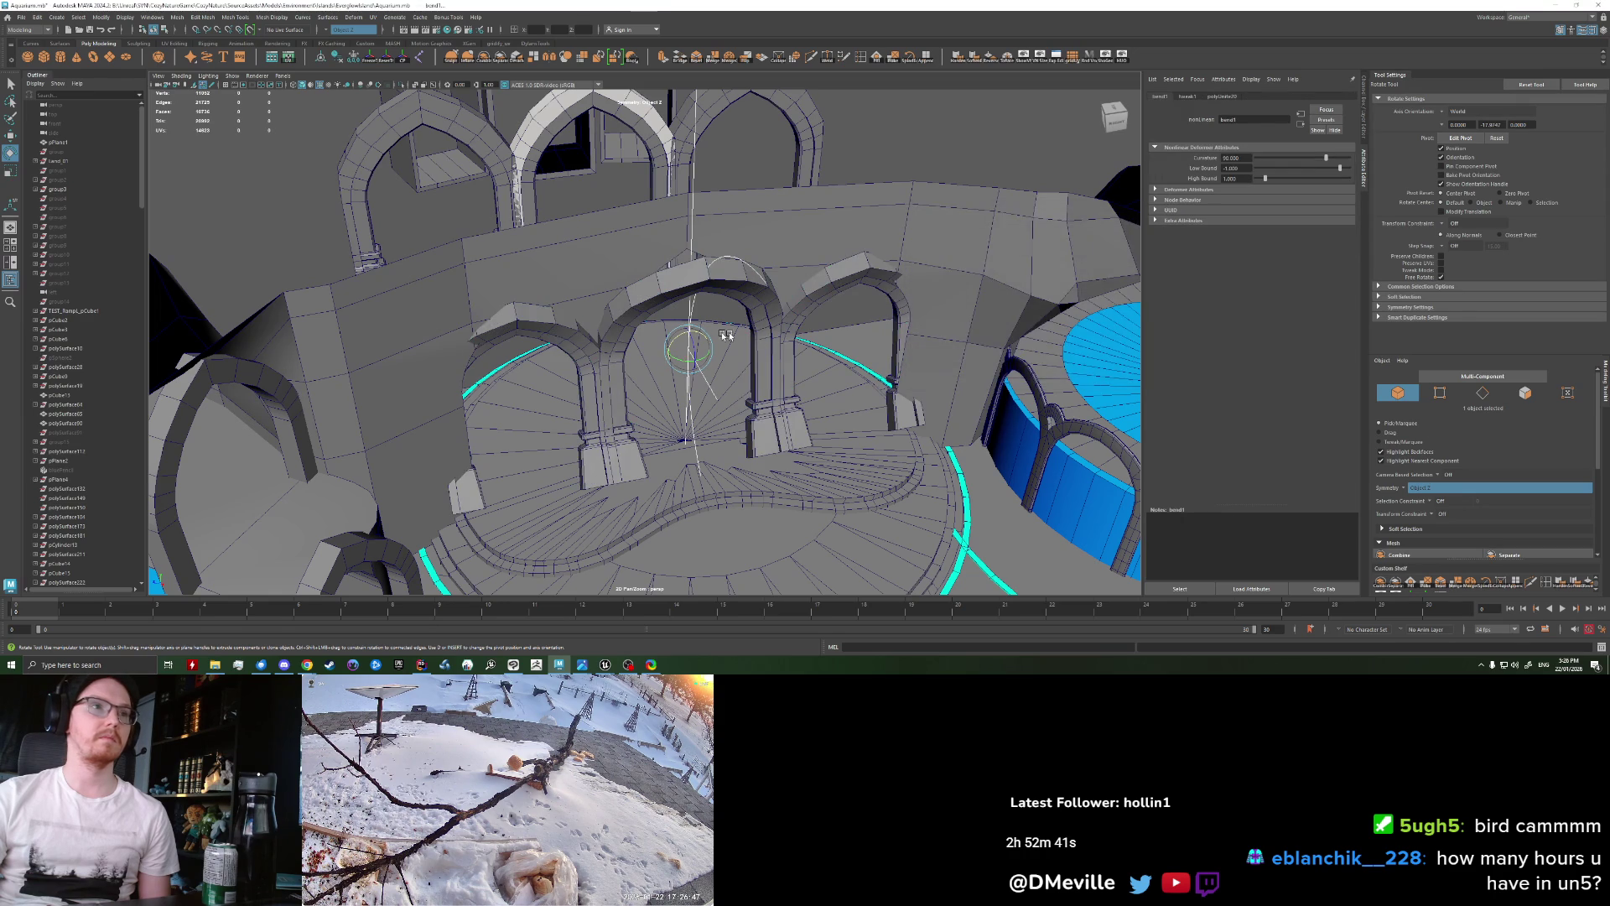
pyautogui.moveTo(705, 400)
pyautogui.keyDown('alt'); pyautogui.mouseDown()
pyautogui.moveTo(718, 336)
pyautogui.moveTo(700, 335)
pyautogui.mouseUp(); pyautogui.keyUp('alt')
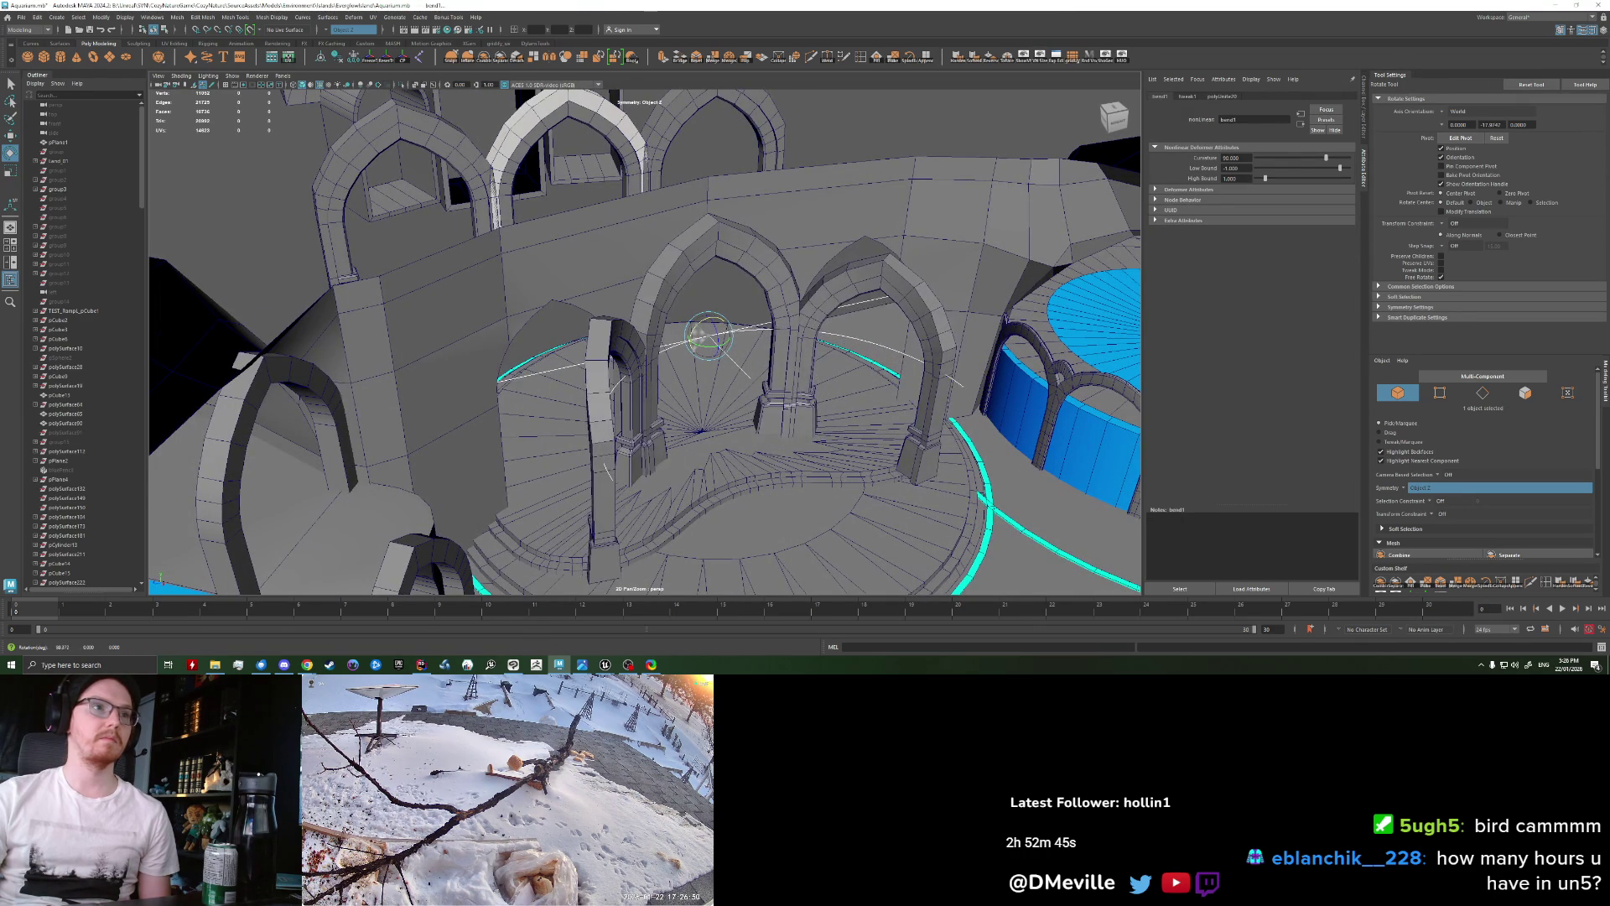
pyautogui.moveTo(564, 666); pyautogui.dragTo(562, 552)
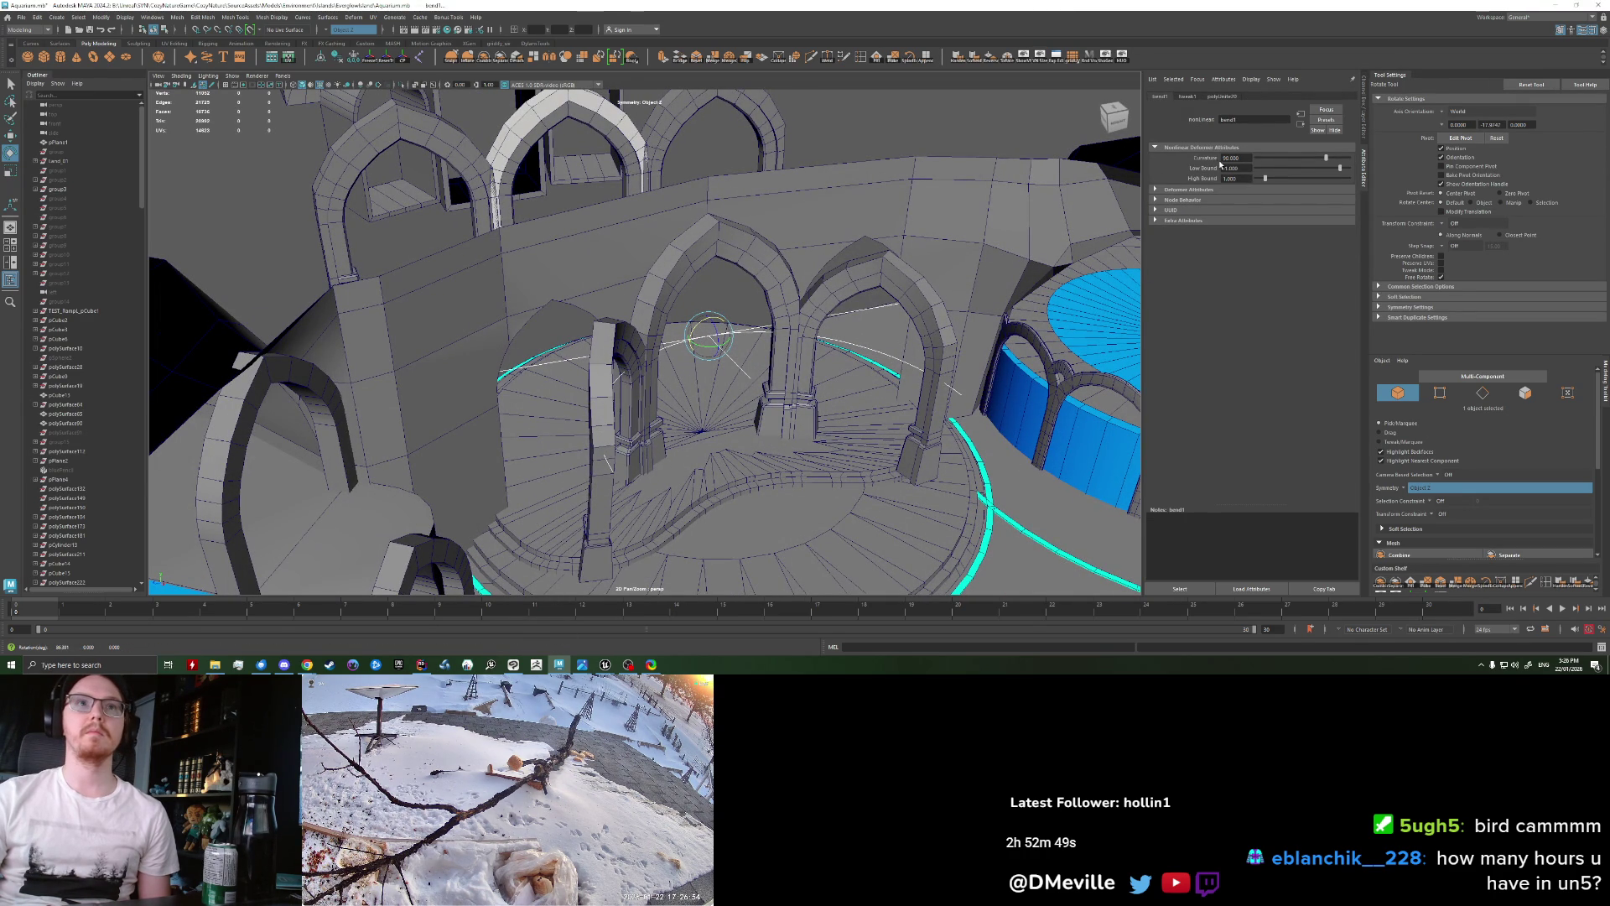
# Step: Expand bend1's Deformer Attributes, Node Behavior and GPU sections, and check the tweak1 and polyUnite20 tabs
pyautogui.click(1179, 190)
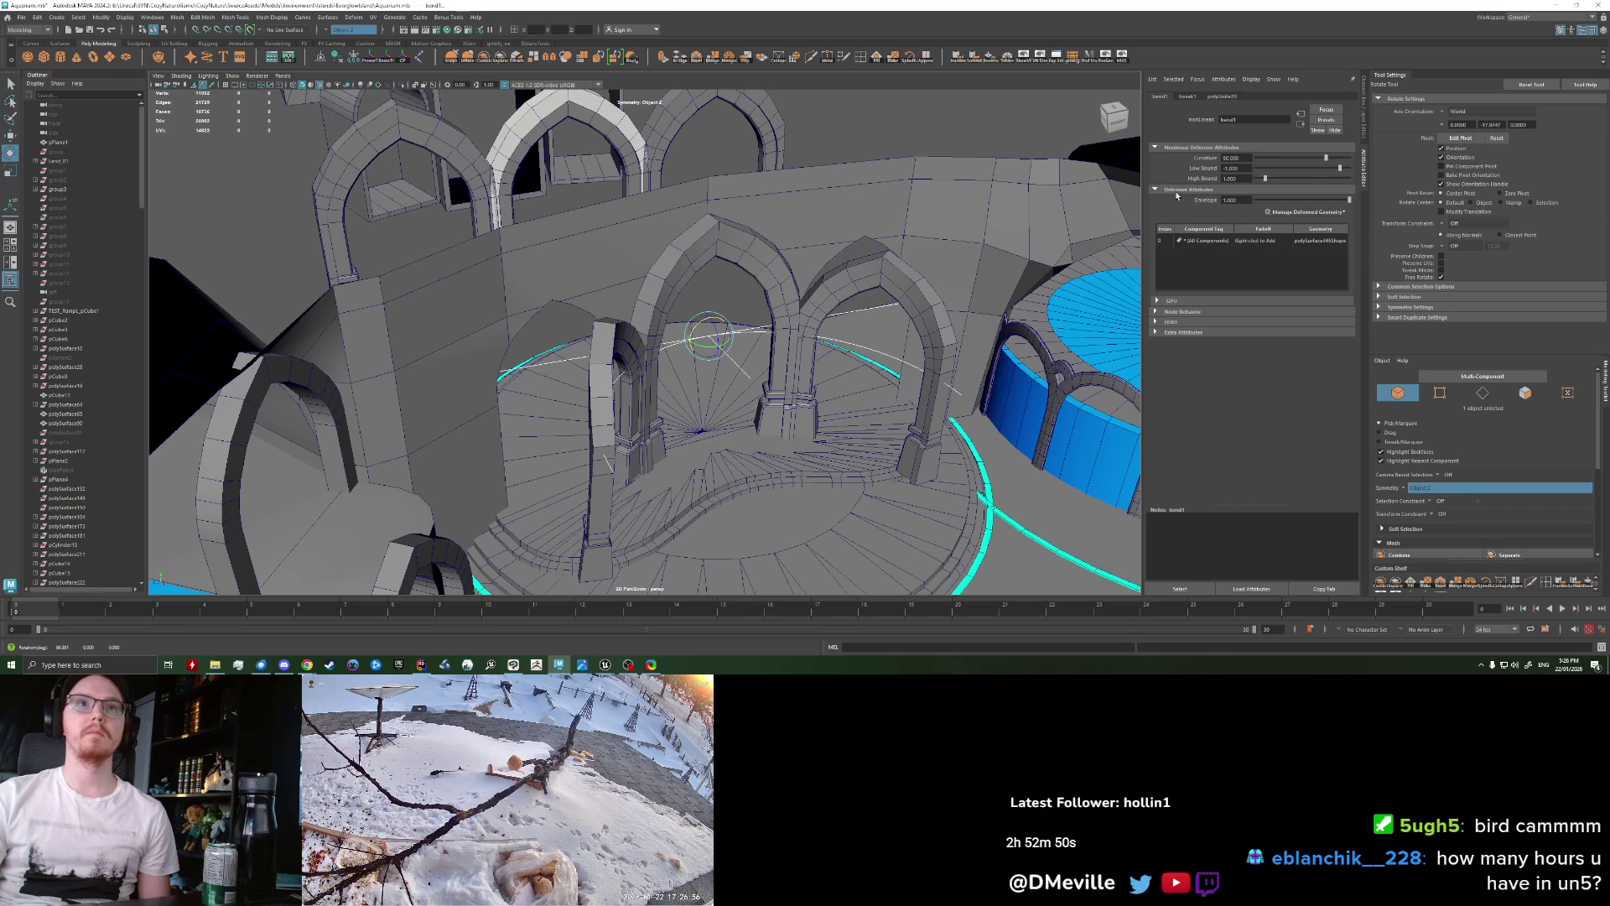
pyautogui.click(1185, 311)
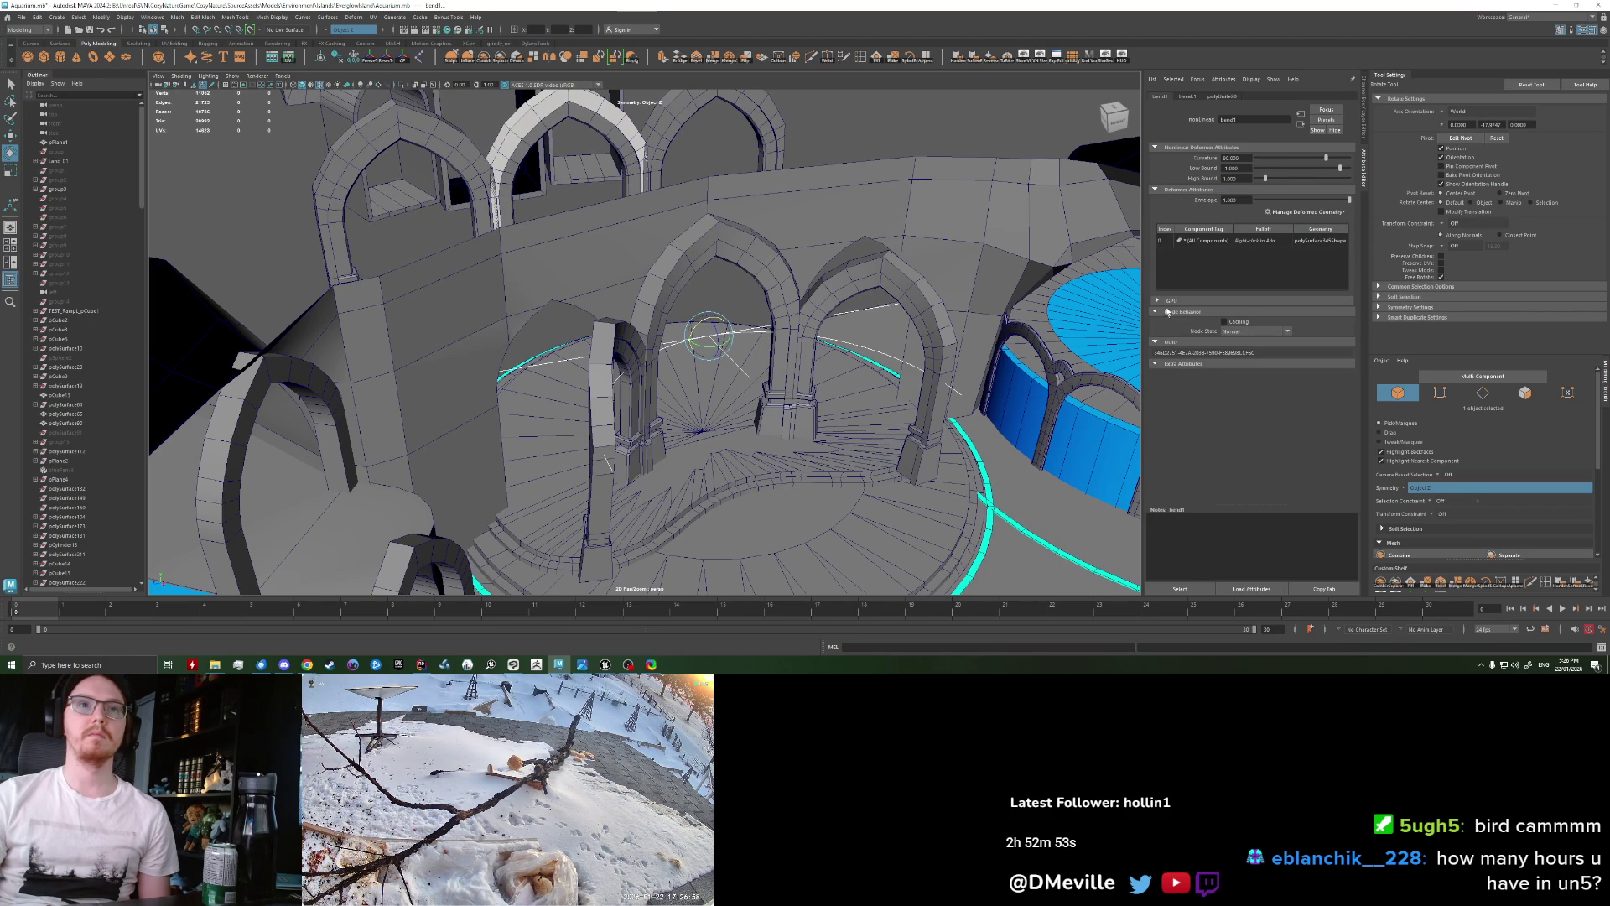
pyautogui.click(1169, 300)
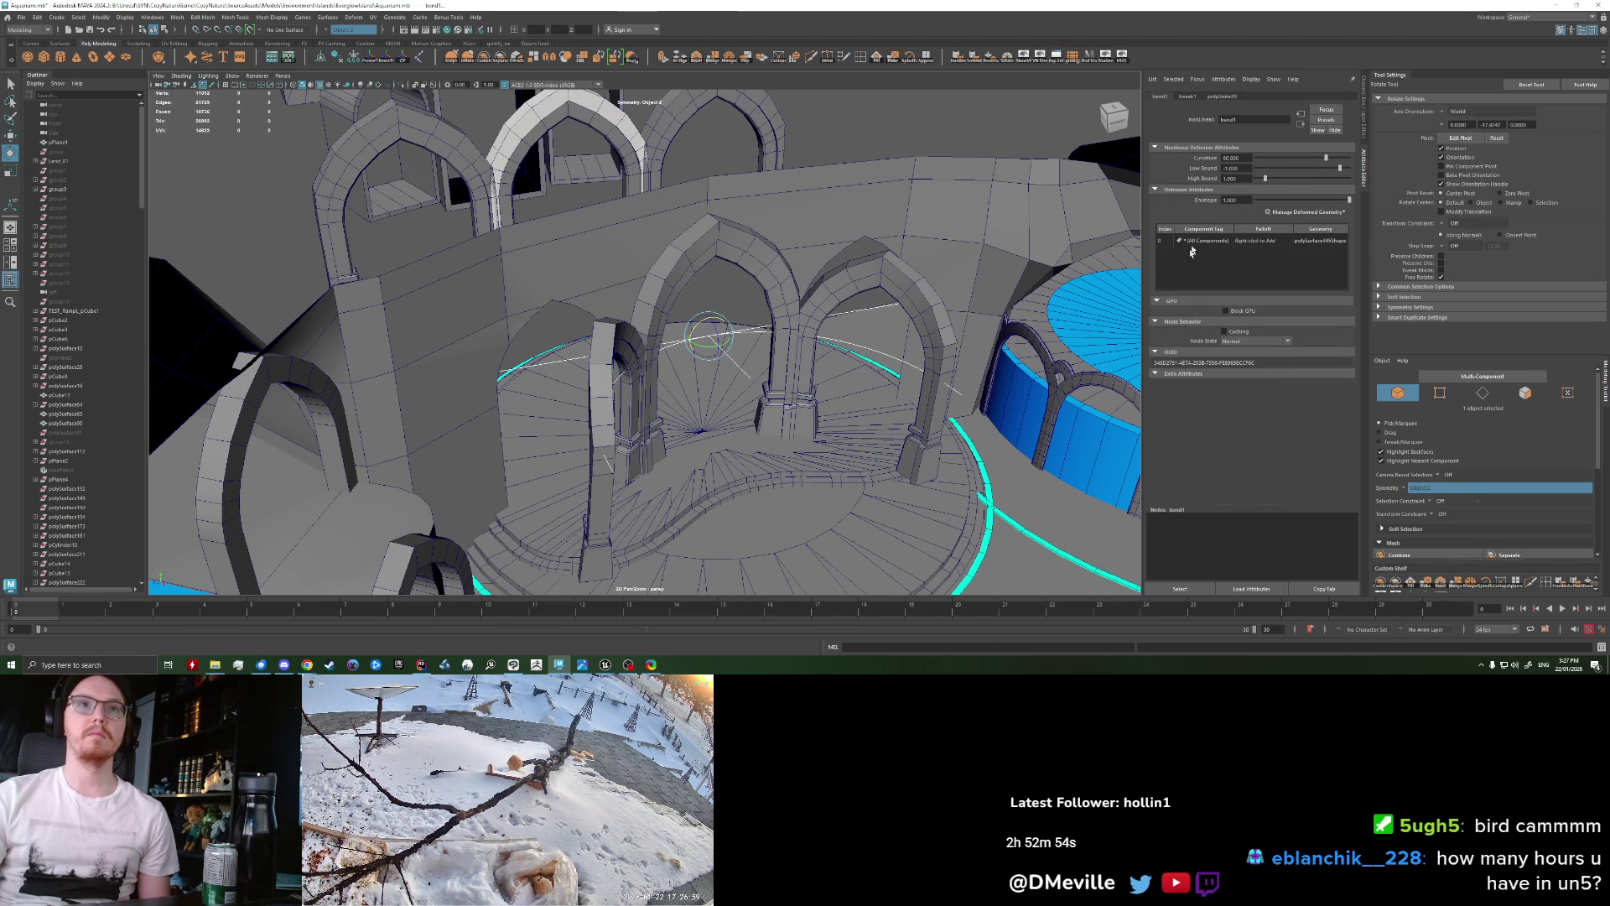
pyautogui.click(1187, 96)
pyautogui.click(1220, 97)
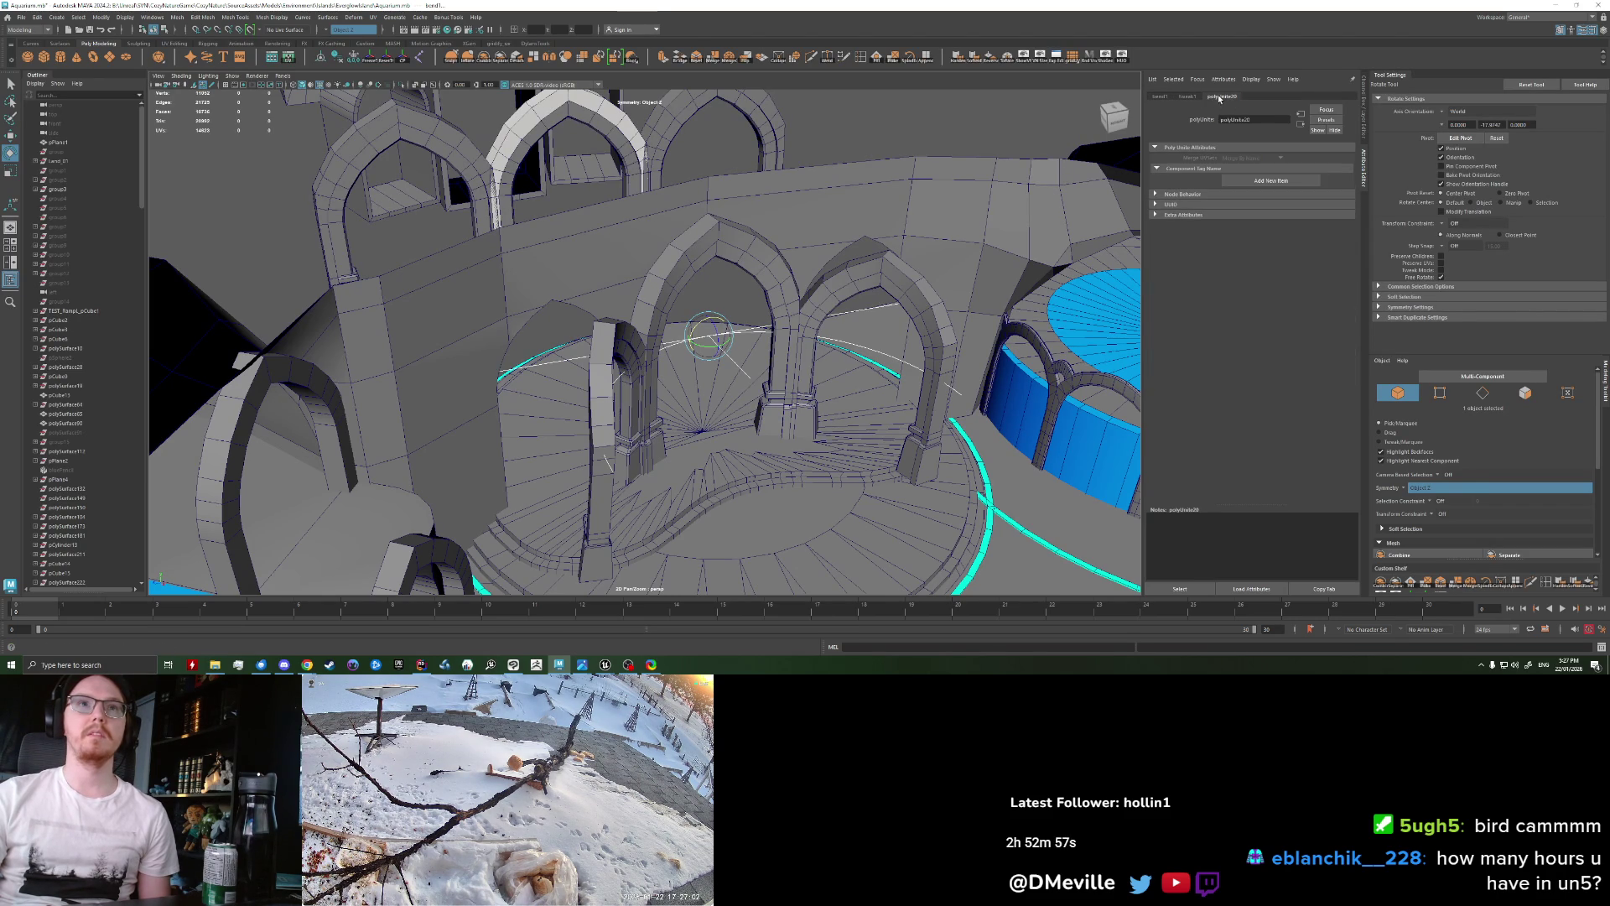
pyautogui.click(1160, 97)
pyautogui.keyDown('alt'); pyautogui.moveTo(760, 338); pyautogui.dragTo(780, 285); pyautogui.keyUp('alt')
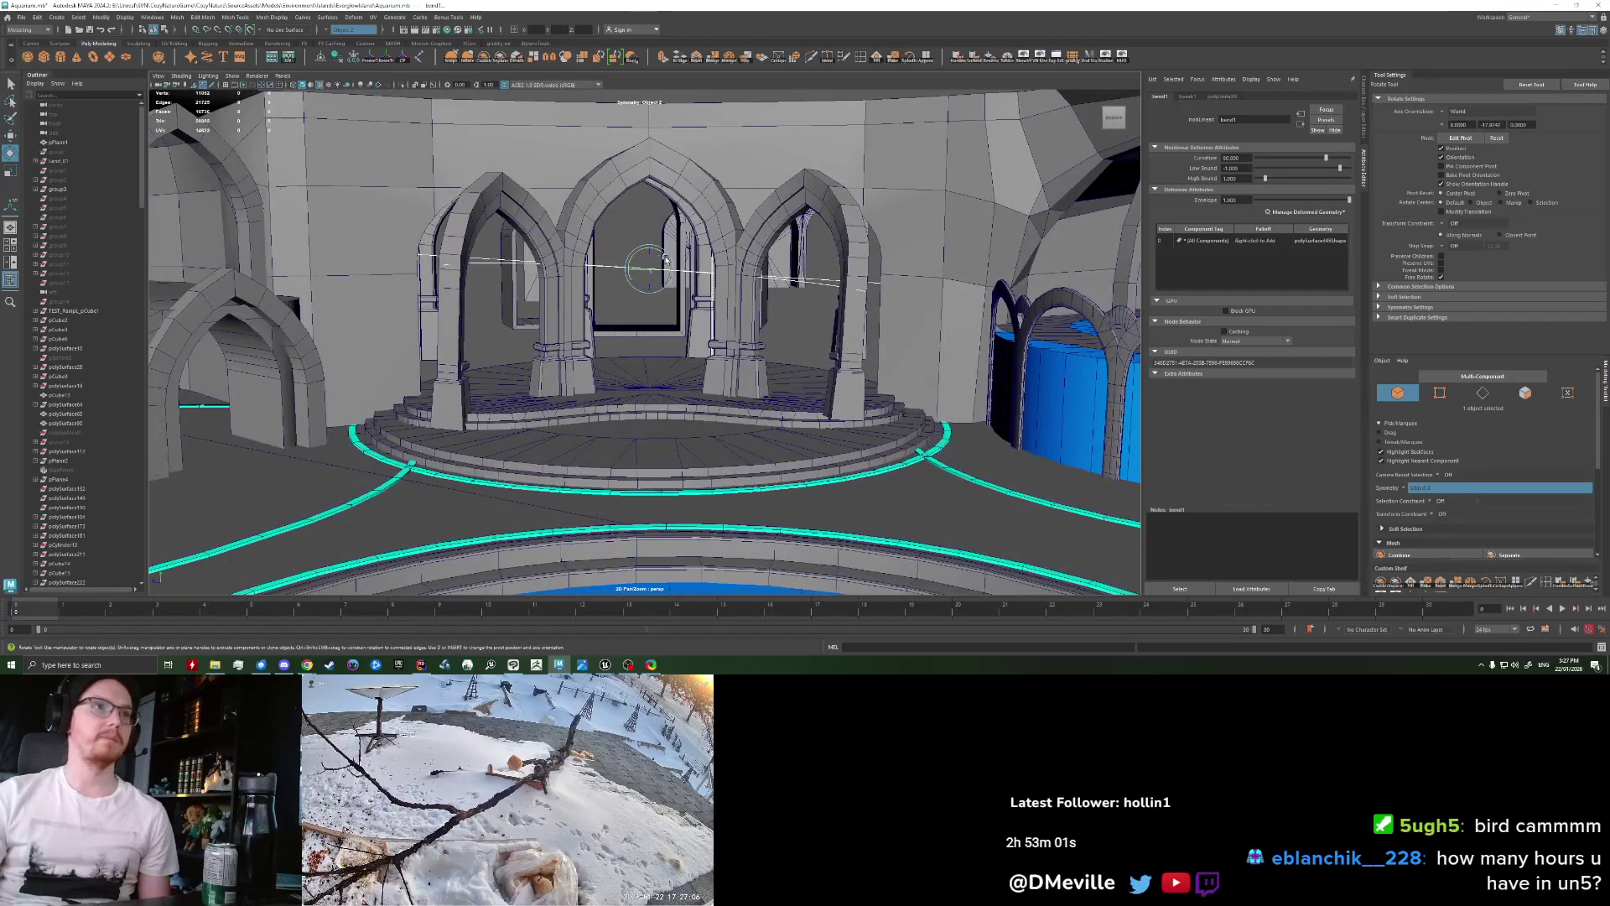
# Step: Lay the bend1 handle horizontal and lower its Curvature to about 17.38
pyautogui.moveTo(664, 251); pyautogui.dragTo(662, 252)
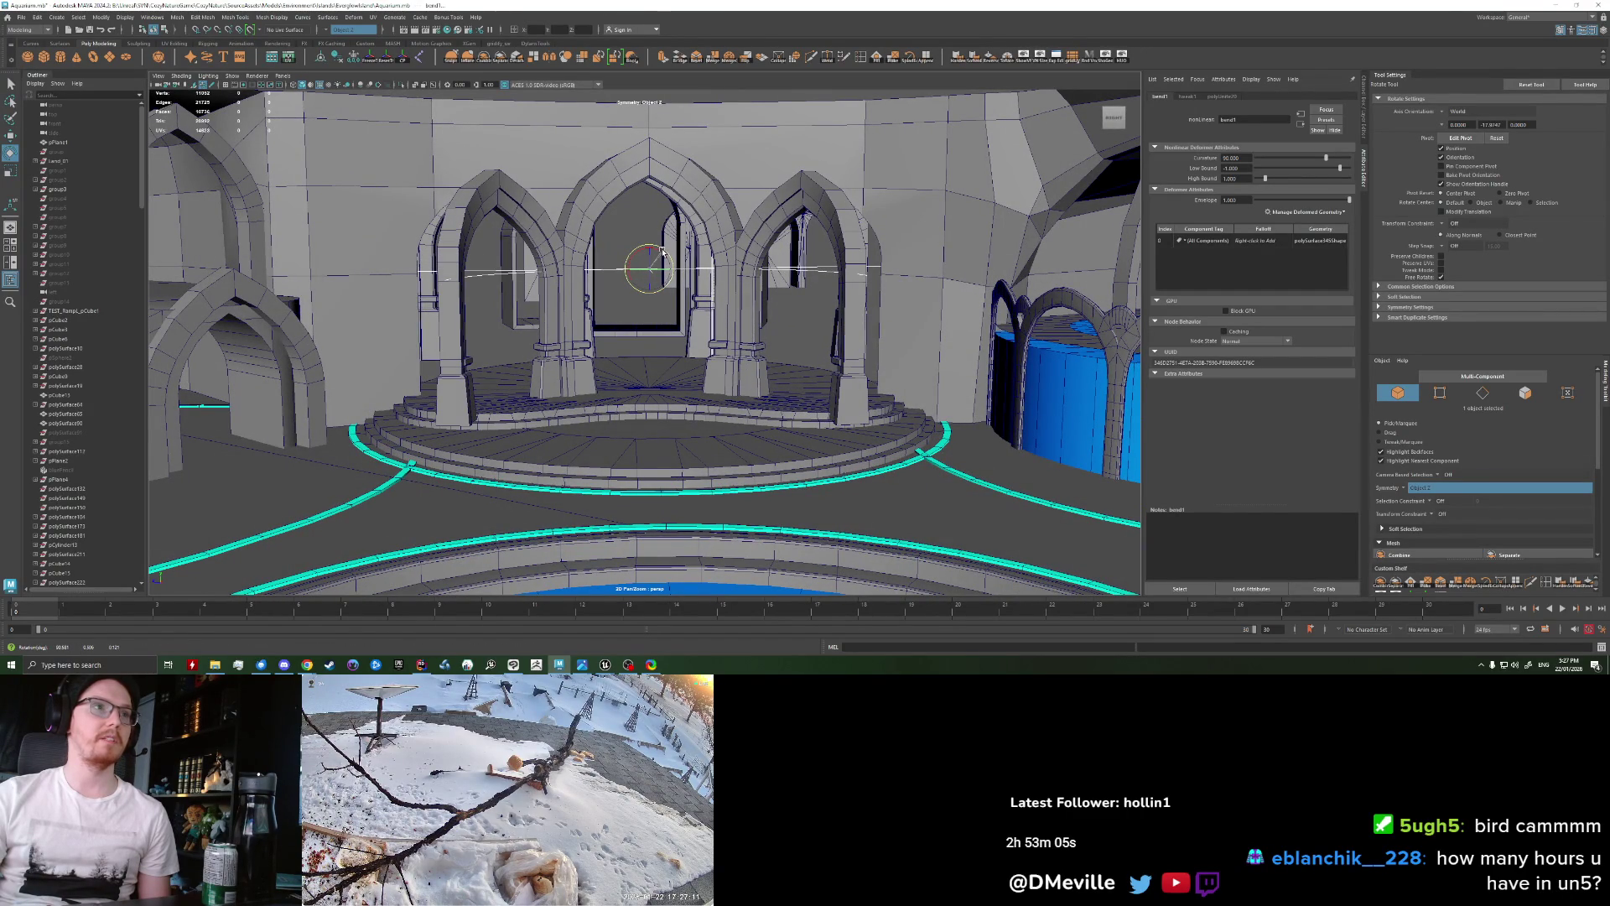
pyautogui.keyDown('alt'); pyautogui.moveTo(662, 252); pyautogui.dragTo(1258, 236); pyautogui.keyUp('alt')
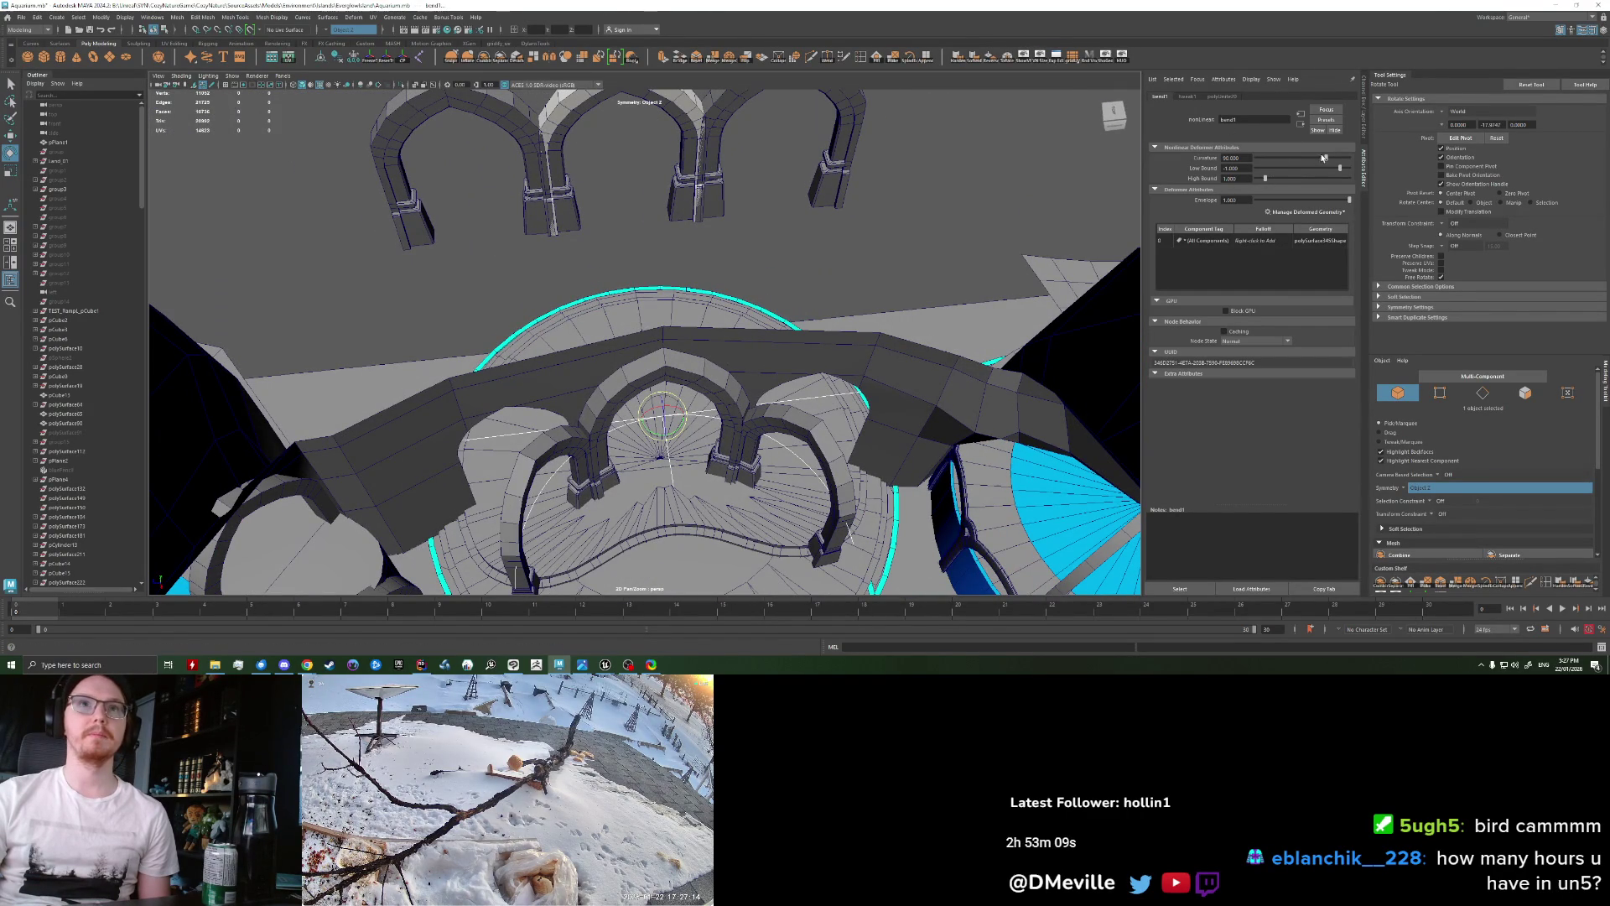
pyautogui.moveTo(1323, 158); pyautogui.dragTo(1308, 157)
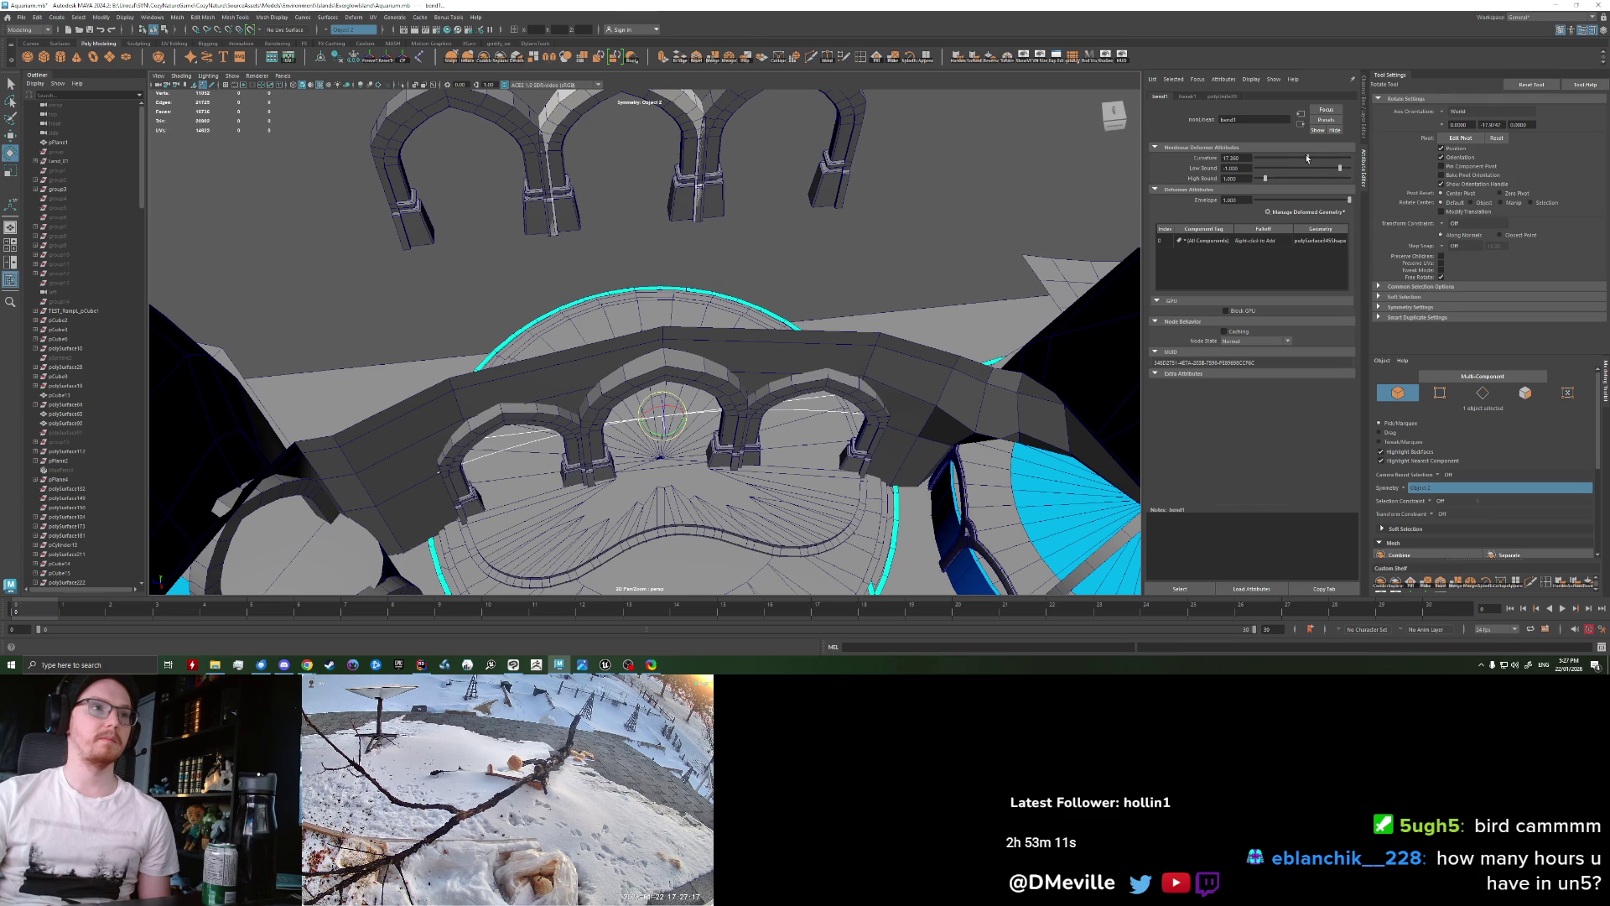
pyautogui.keyDown('alt'); pyautogui.moveTo(1011, 298); pyautogui.dragTo(834, 198); pyautogui.keyUp('alt')
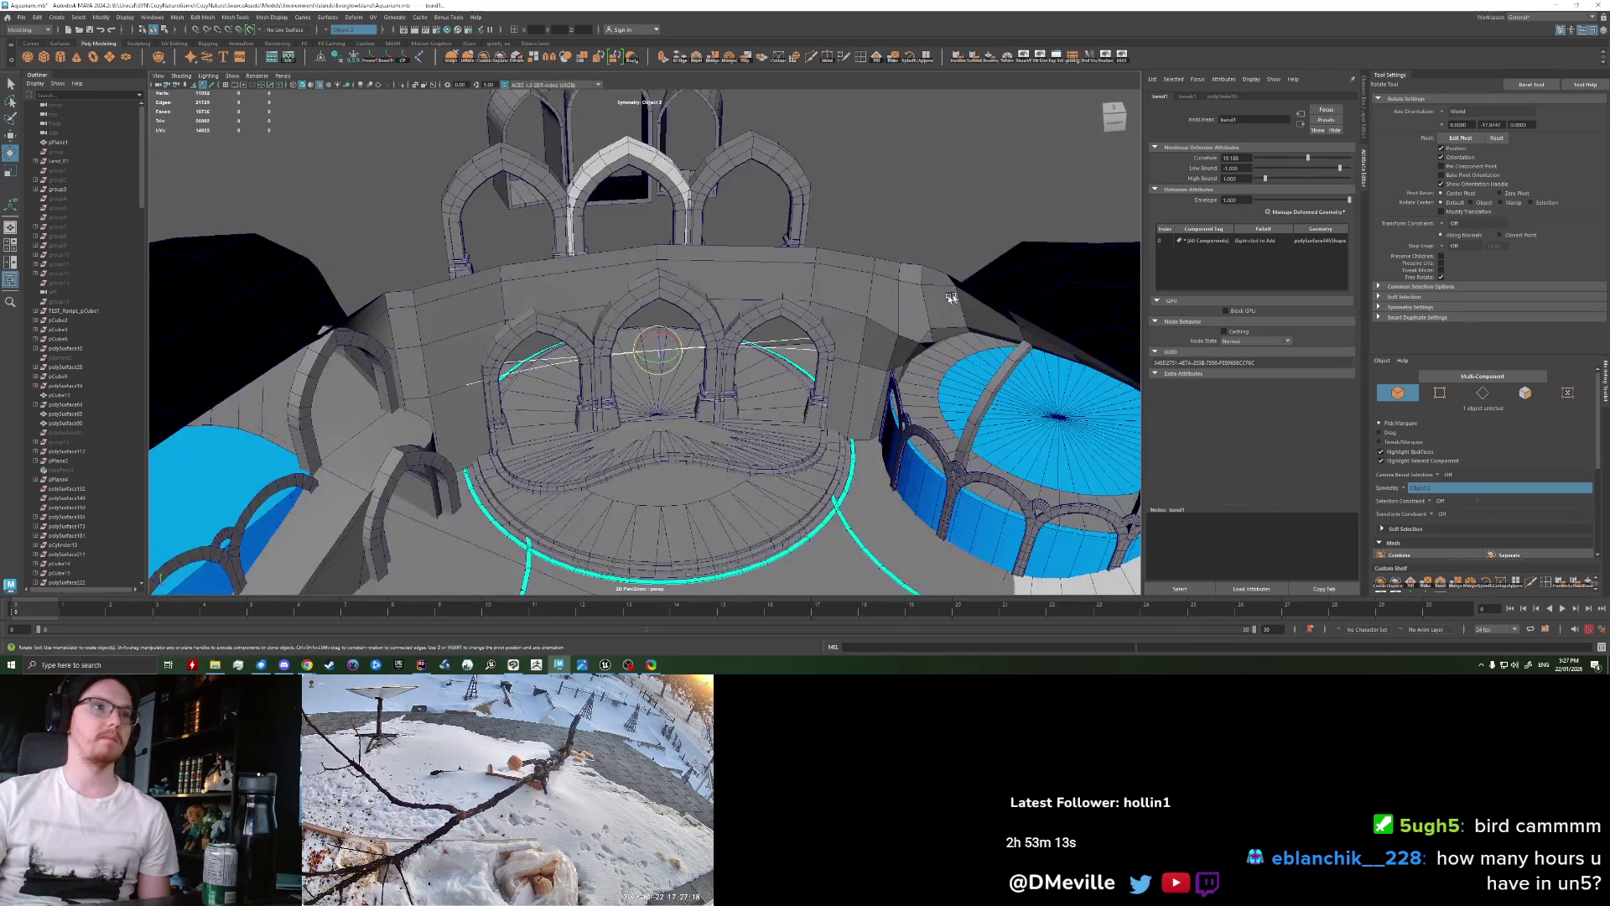
# Step: Pull the view back over the structure and begin marquee-selecting it
pyautogui.rightClick(834, 198)
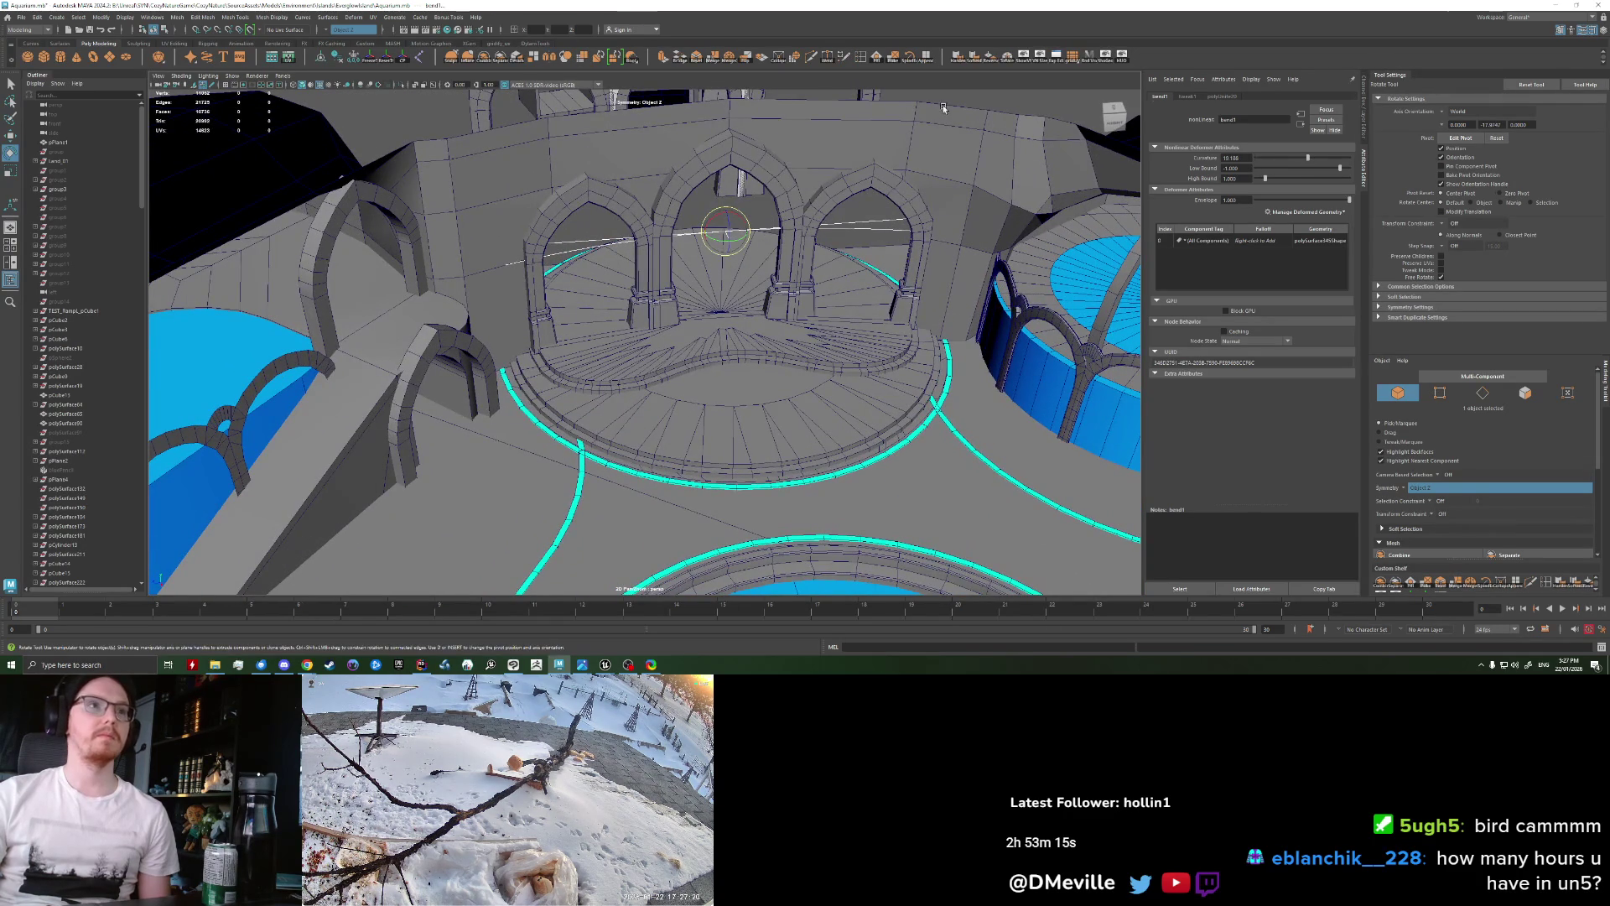
pyautogui.keyDown('alt'); pyautogui.moveTo(981, 103); pyautogui.dragTo(1019, 208); pyautogui.keyUp('alt')
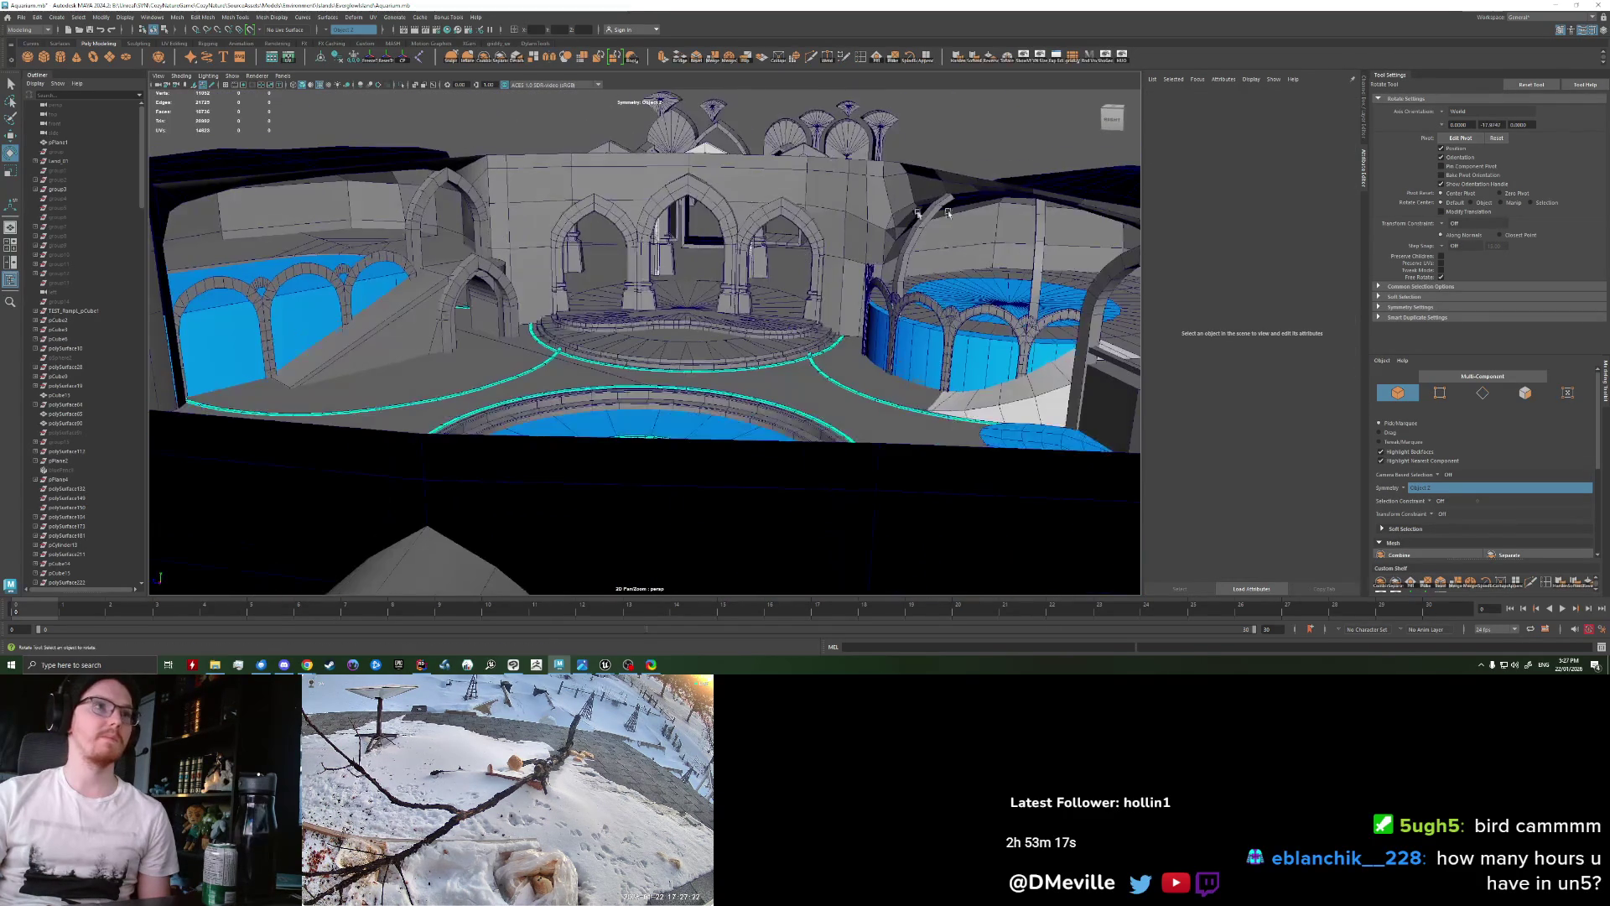
pyautogui.click(693, 198)
pyautogui.scroll(-5, 638, 172)
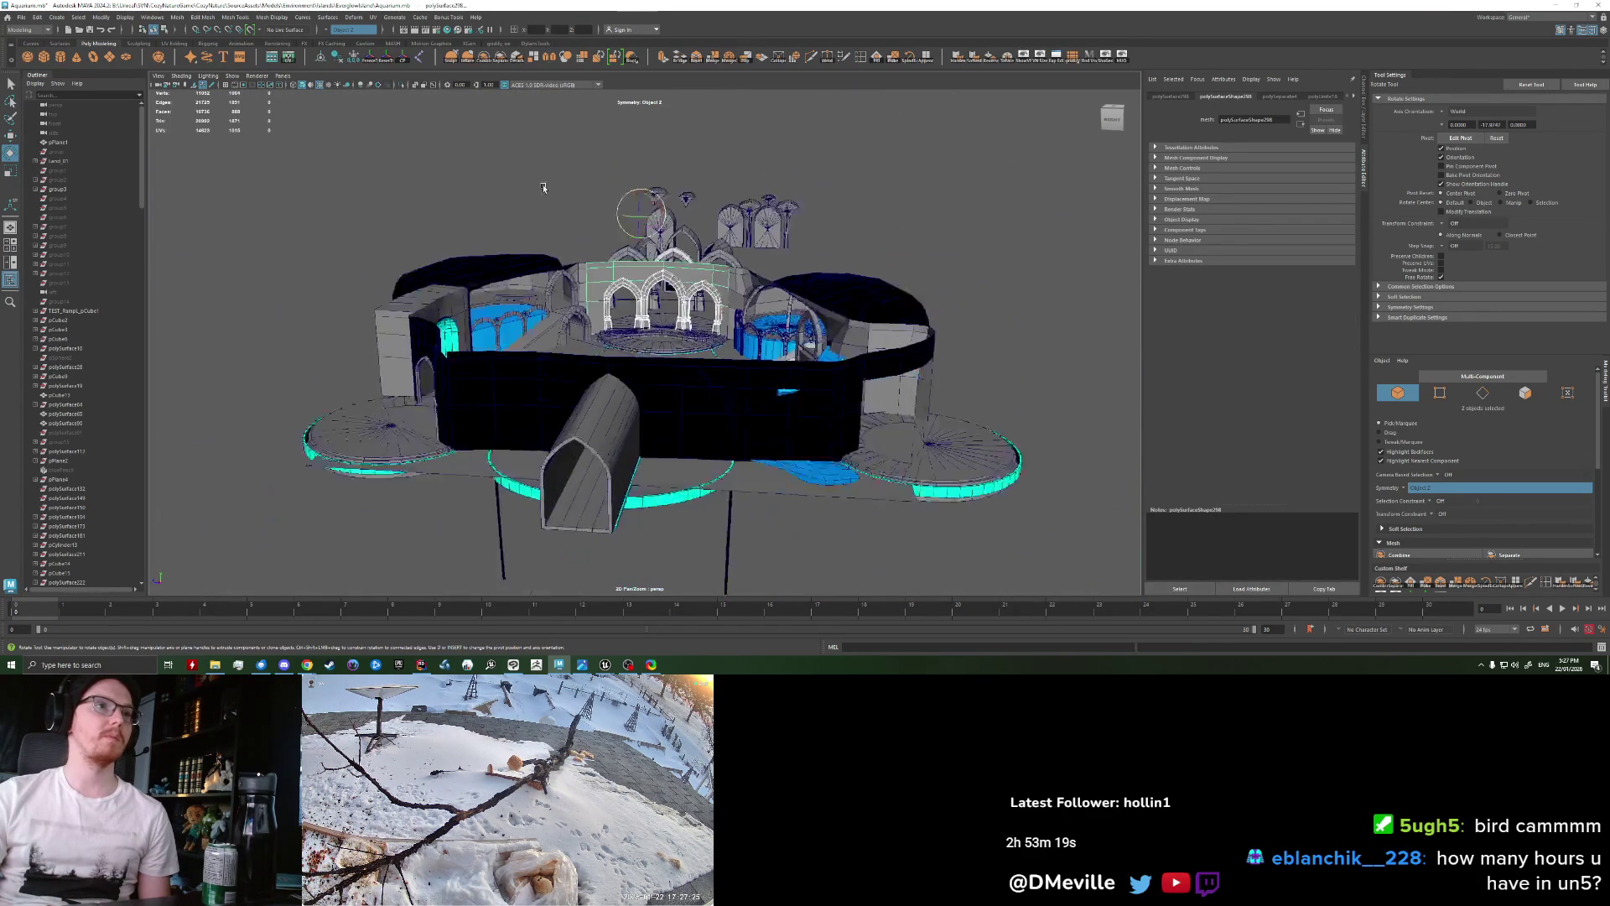
pyautogui.keyDown('alt'); pyautogui.moveTo(615, 166); pyautogui.dragTo(604, 353); pyautogui.keyUp('alt')
pyautogui.moveTo(297, 483); pyautogui.dragTo(374, 458)
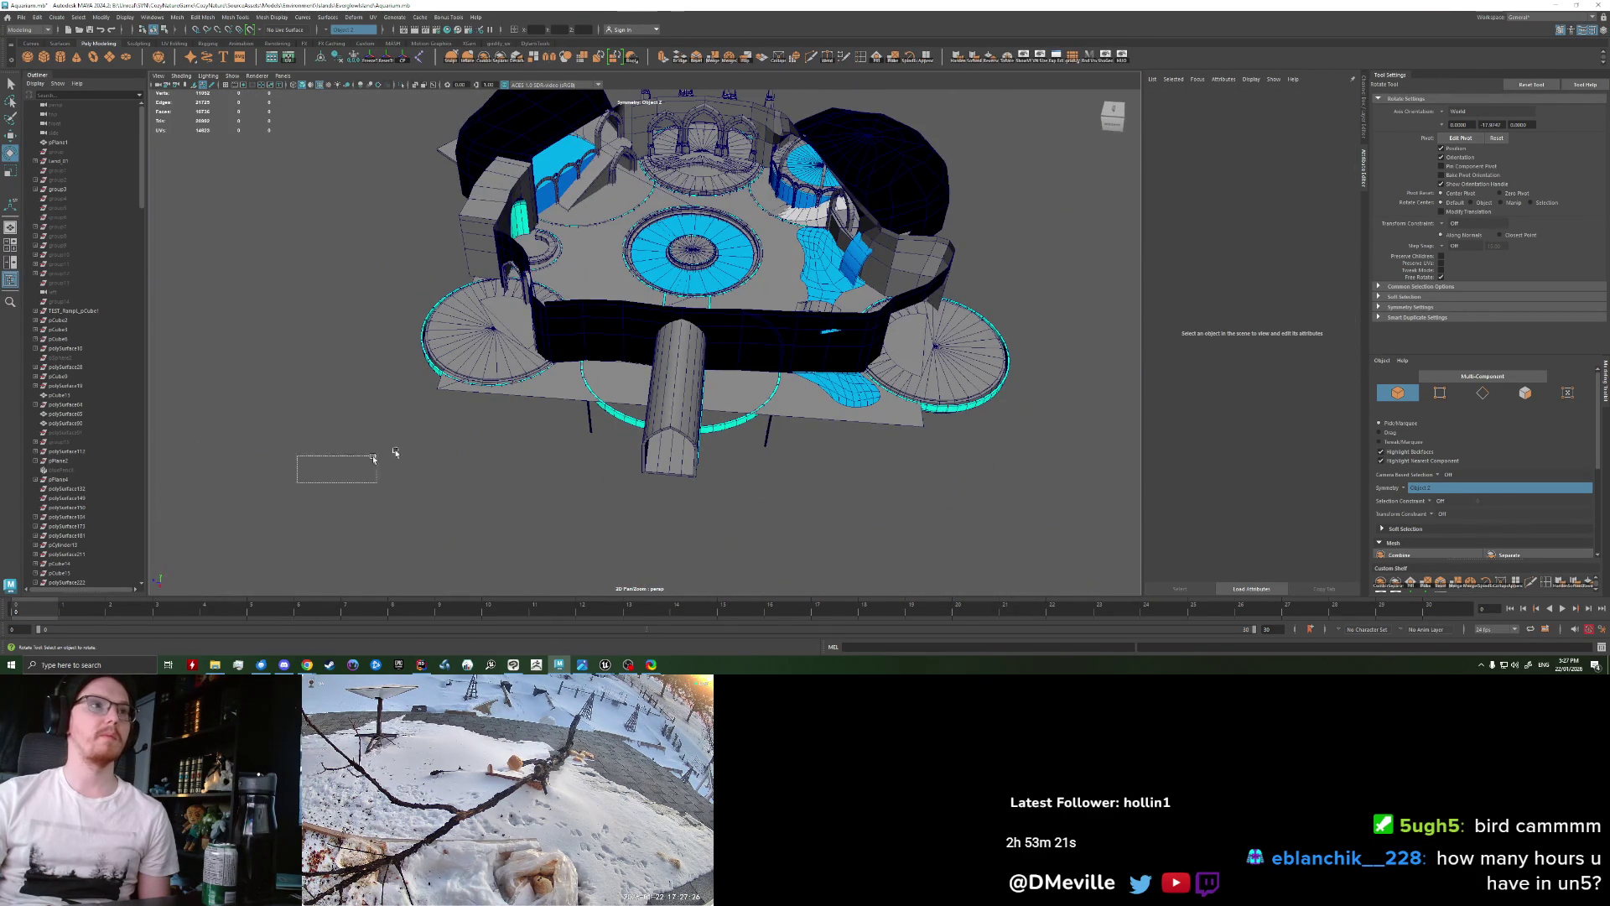
# Step: Select the whole cave structure
pyautogui.moveTo(1021, 139); pyautogui.dragTo(1022, 139)
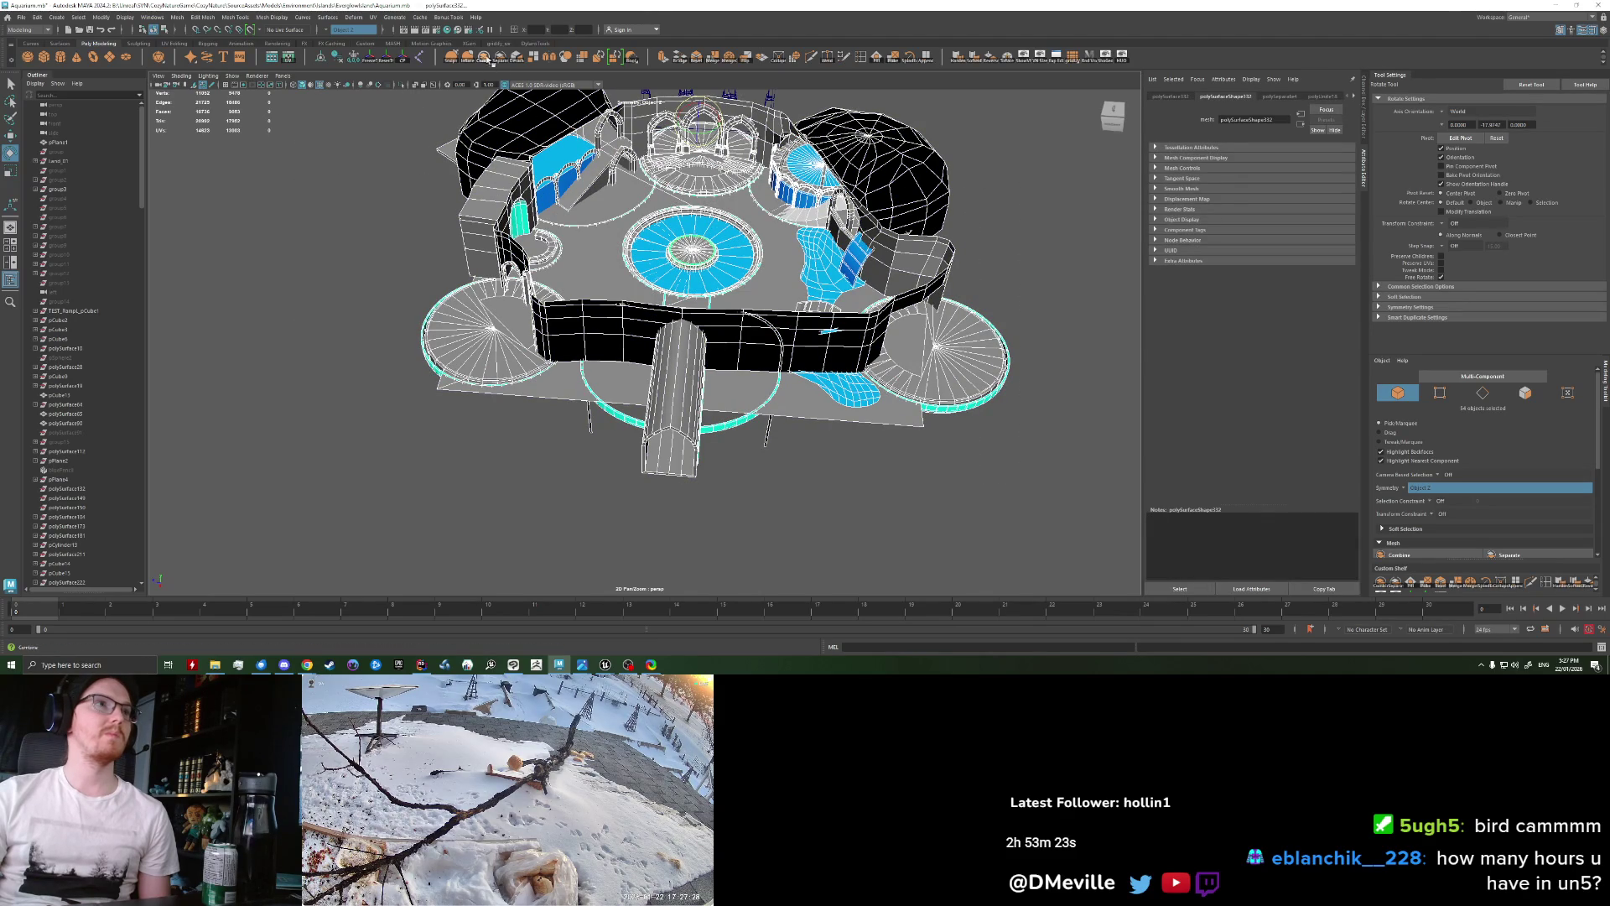
pyautogui.click(335, 215)
pyautogui.keyDown('alt'); pyautogui.moveTo(335, 215); pyautogui.dragTo(438, 206); pyautogui.keyUp('alt')
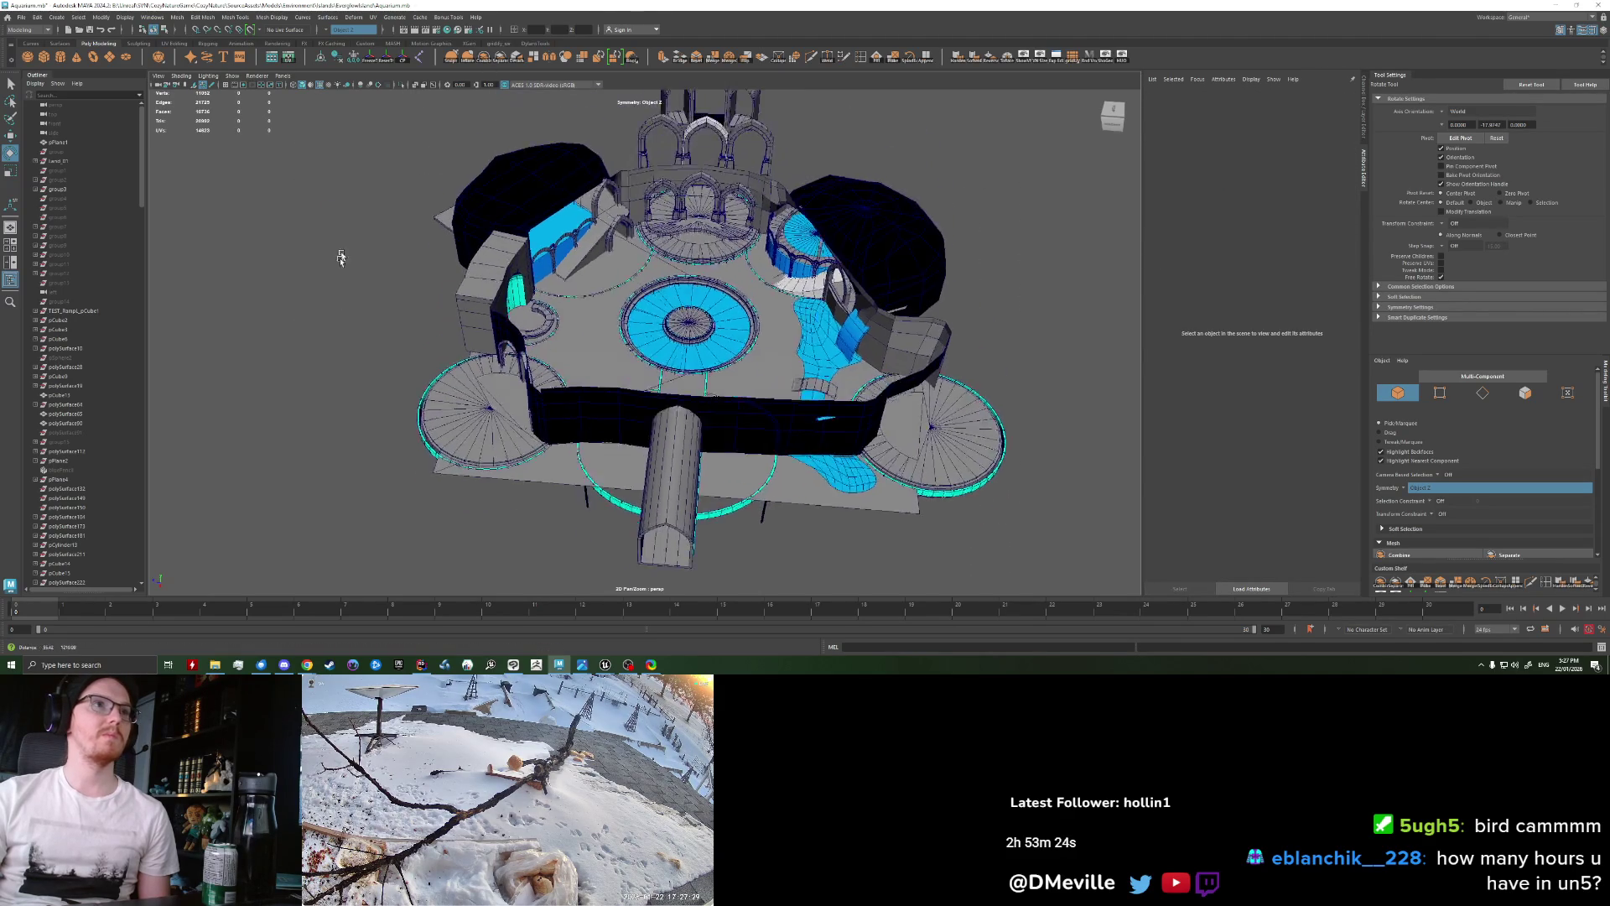
pyautogui.click(476, 206)
# Step: Export the selection over AquariumCaveBlockout.fbx, confirm Replace, and switch to Unreal
pyautogui.click(20, 18)
pyautogui.click(51, 142)
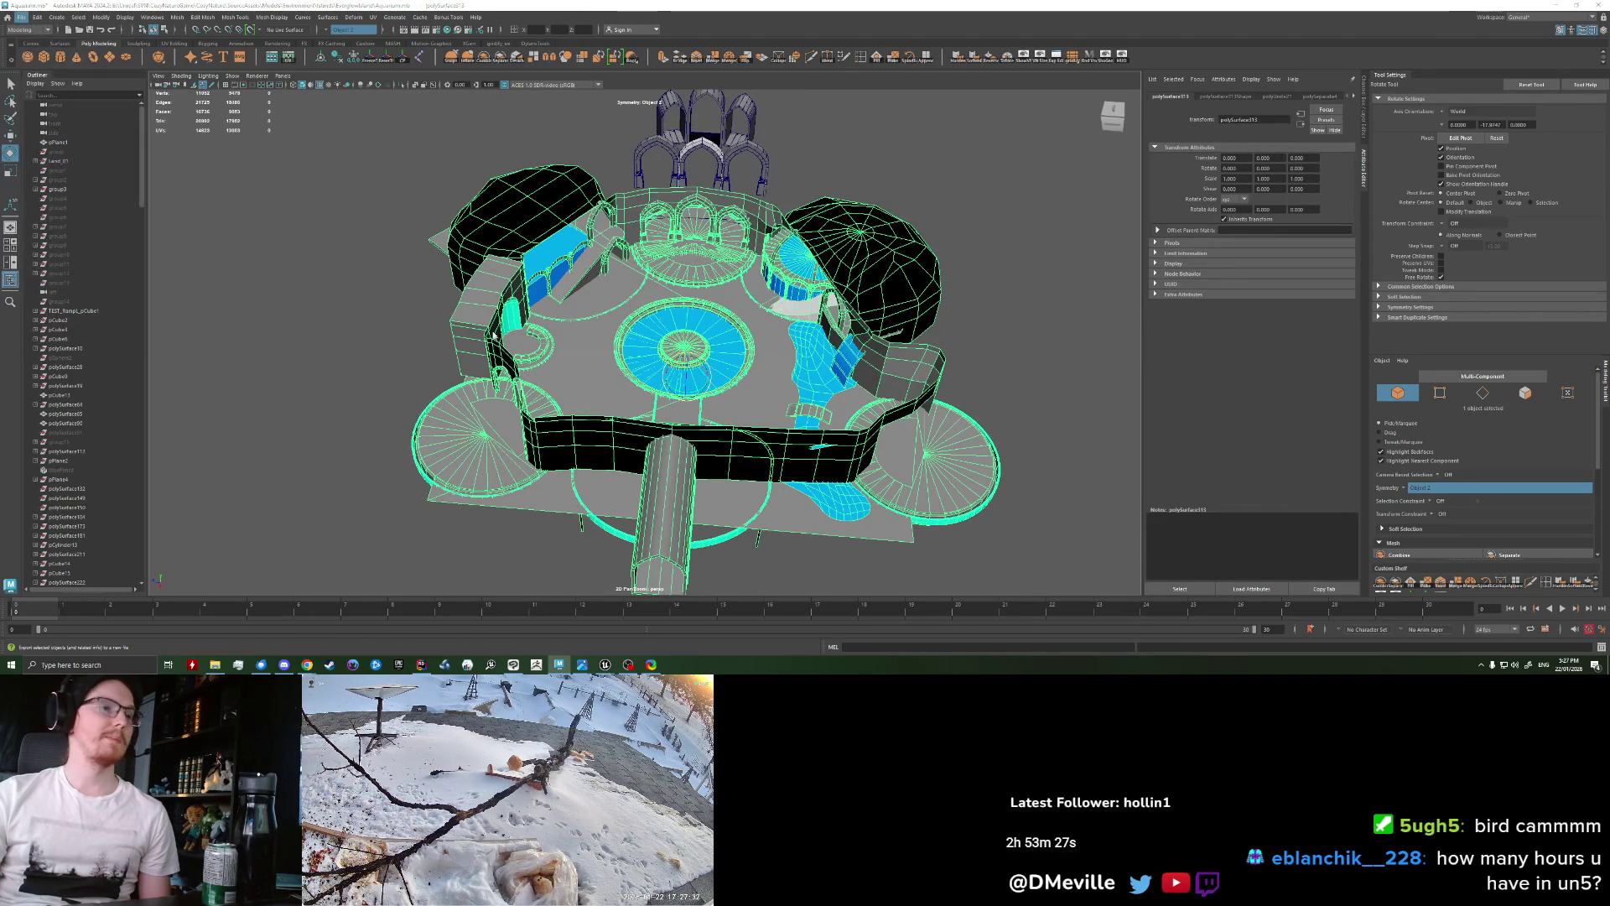
pyautogui.click(758, 383)
pyautogui.click(1320, 490)
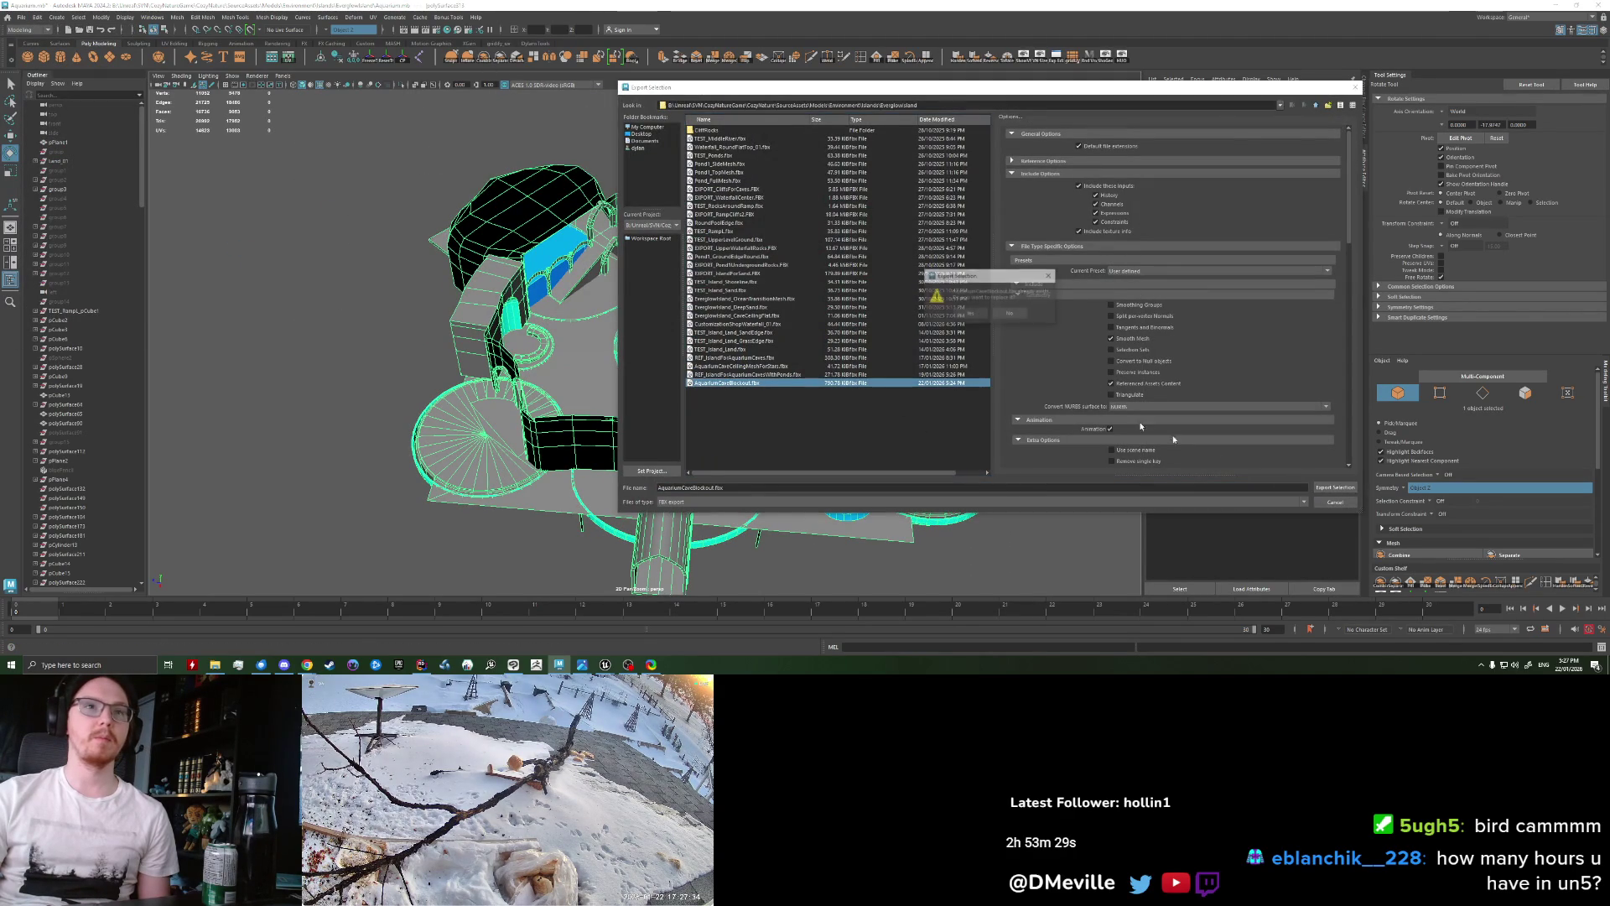
pyautogui.click(971, 314)
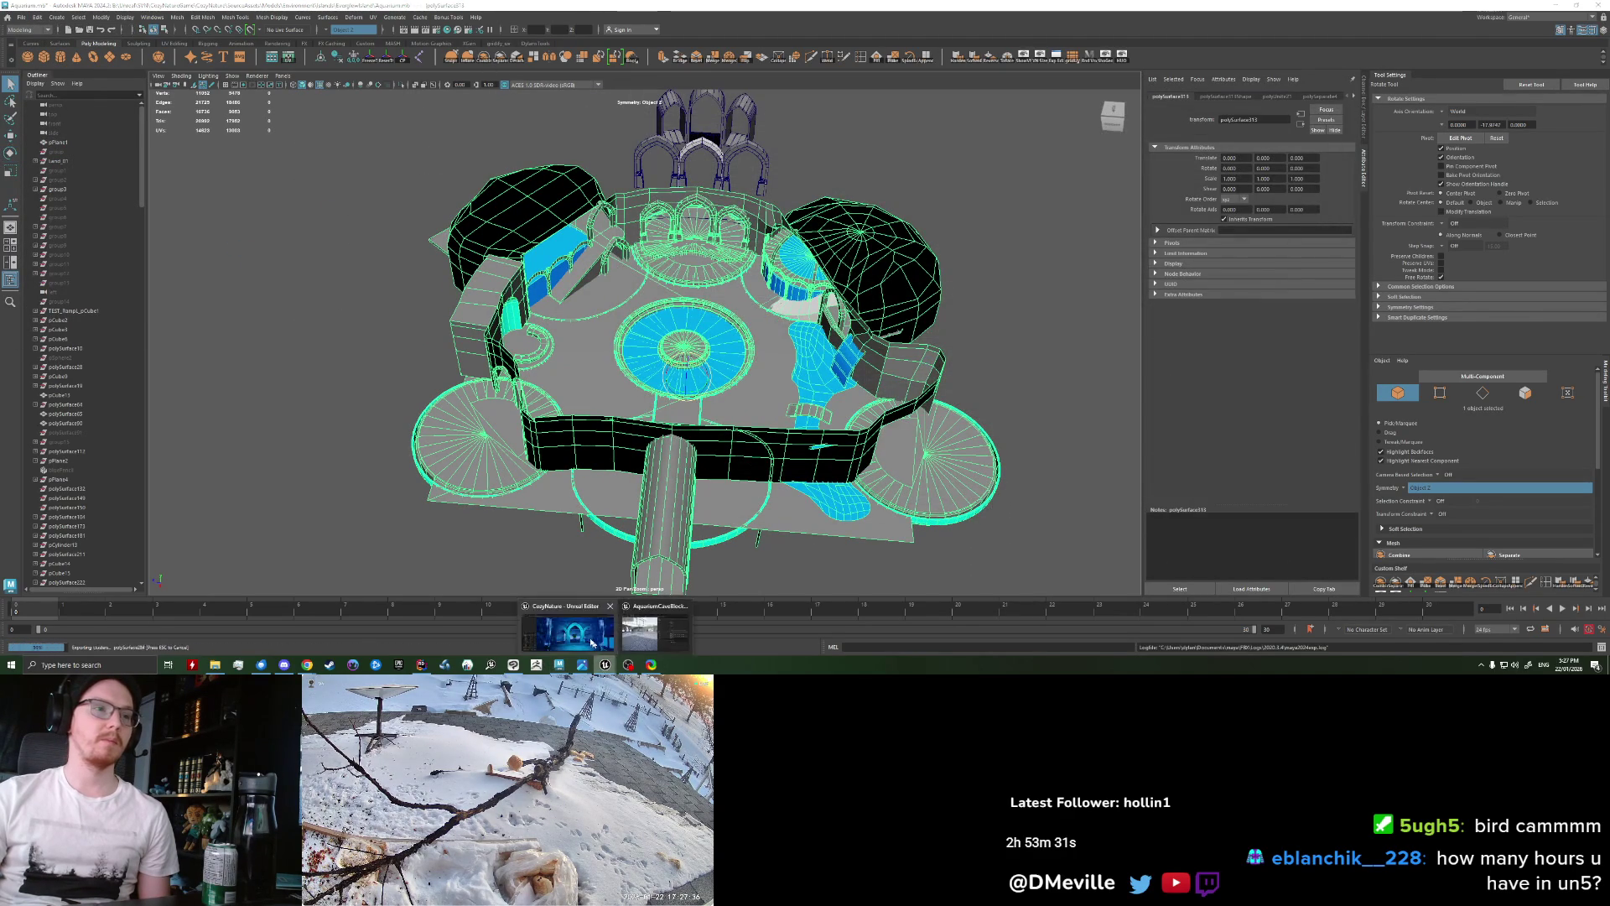
pyautogui.click(604, 665)
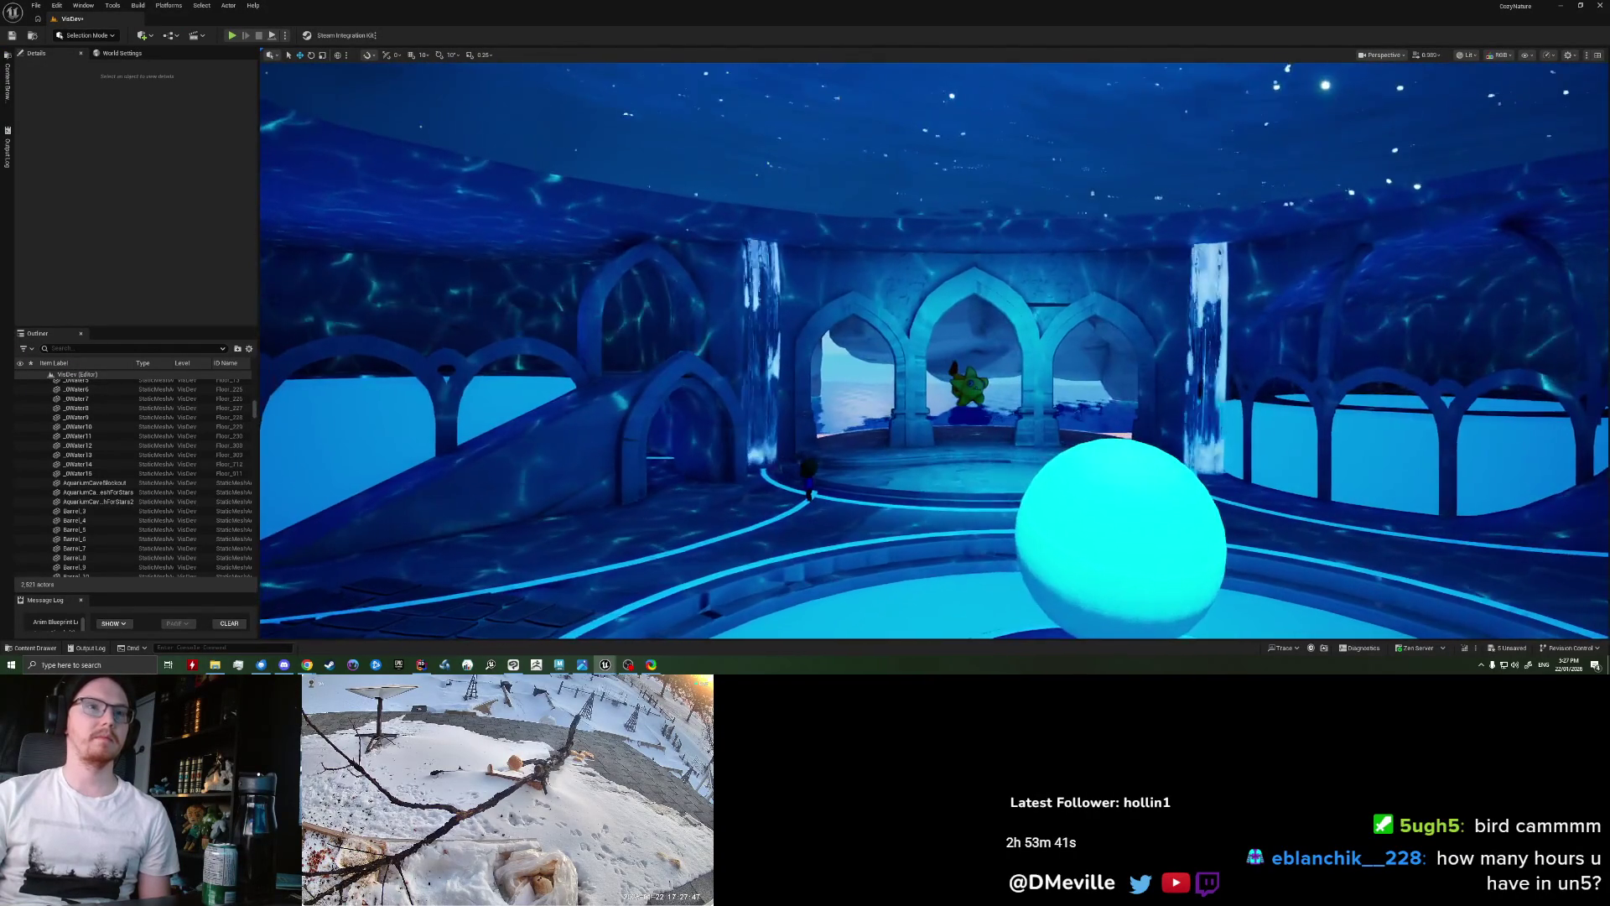
# Step: Fly the Unreal camera up close to the three arches and the green figure behind them
pyautogui.moveTo(907, 409); pyautogui.dragTo(907, 409, button='right')
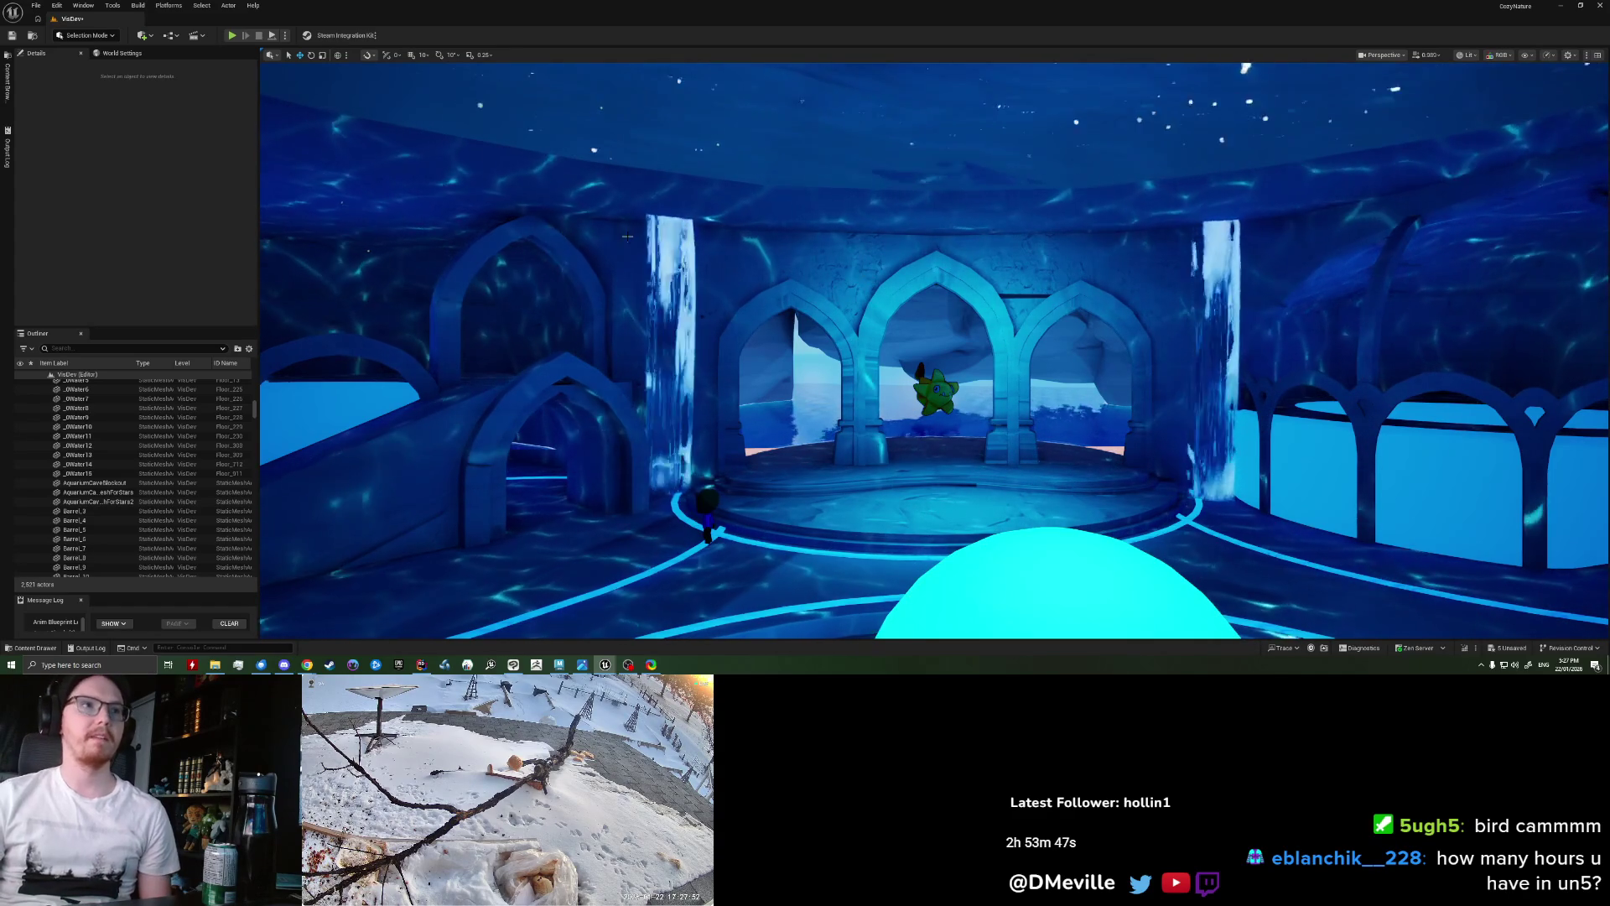
pyautogui.moveTo(627, 236); pyautogui.dragTo(628, 201)
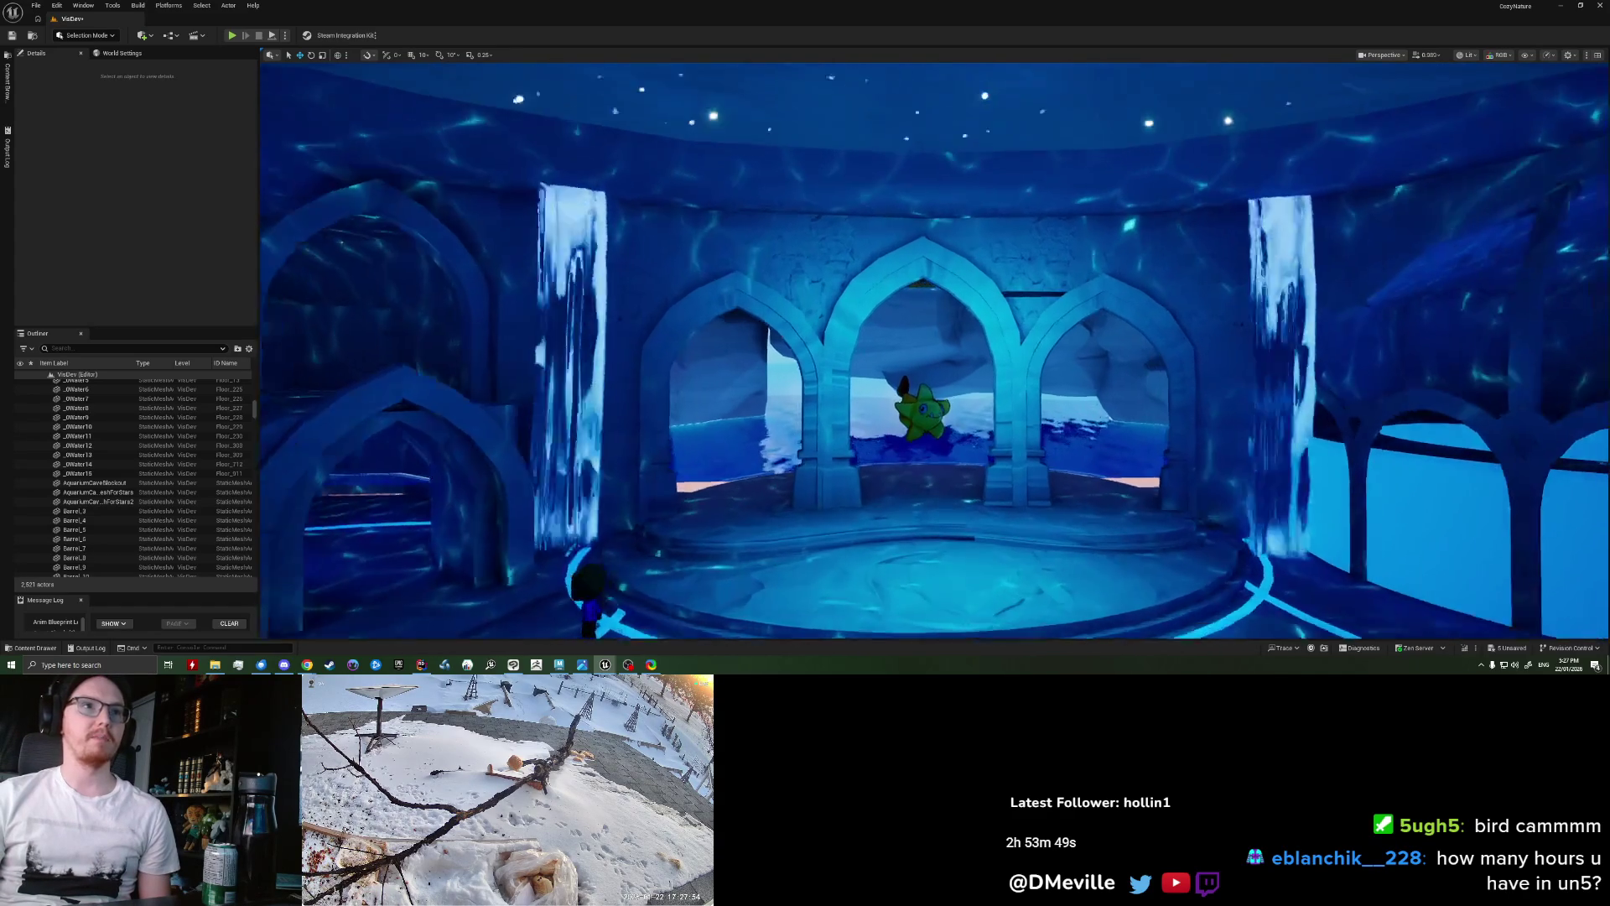
pyautogui.moveTo(751, 263); pyautogui.dragTo(751, 244)
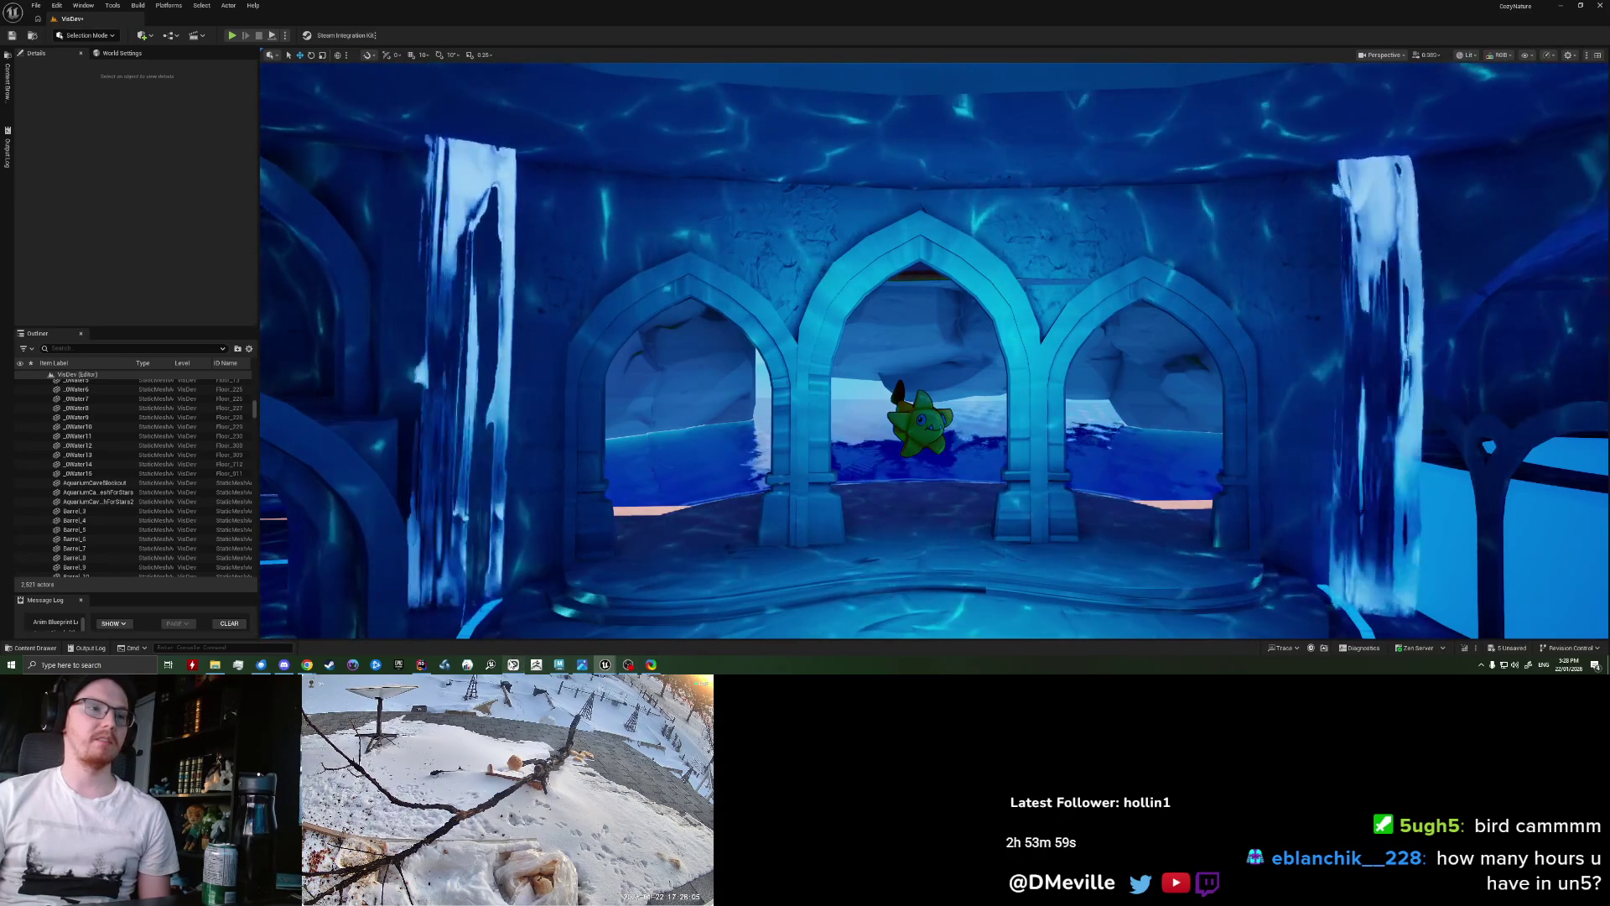
# Step: Review the reference game footage, then fly through the rooms back into the round room
pyautogui.click(513, 664)
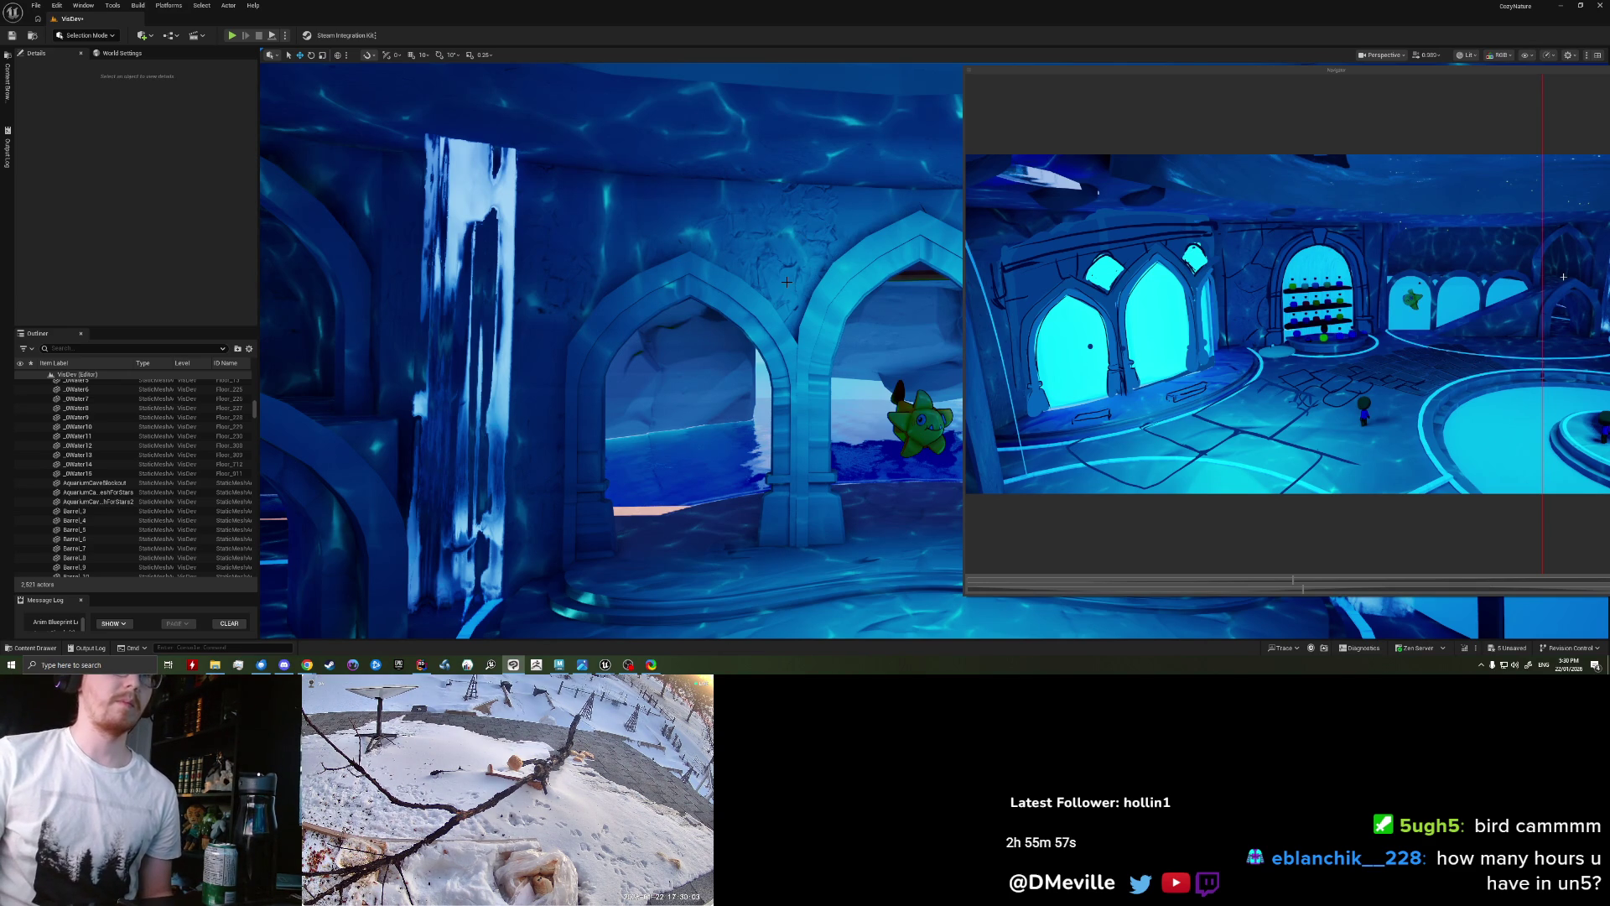
pyautogui.moveTo(786, 282); pyautogui.dragTo(733, 277, button='right')
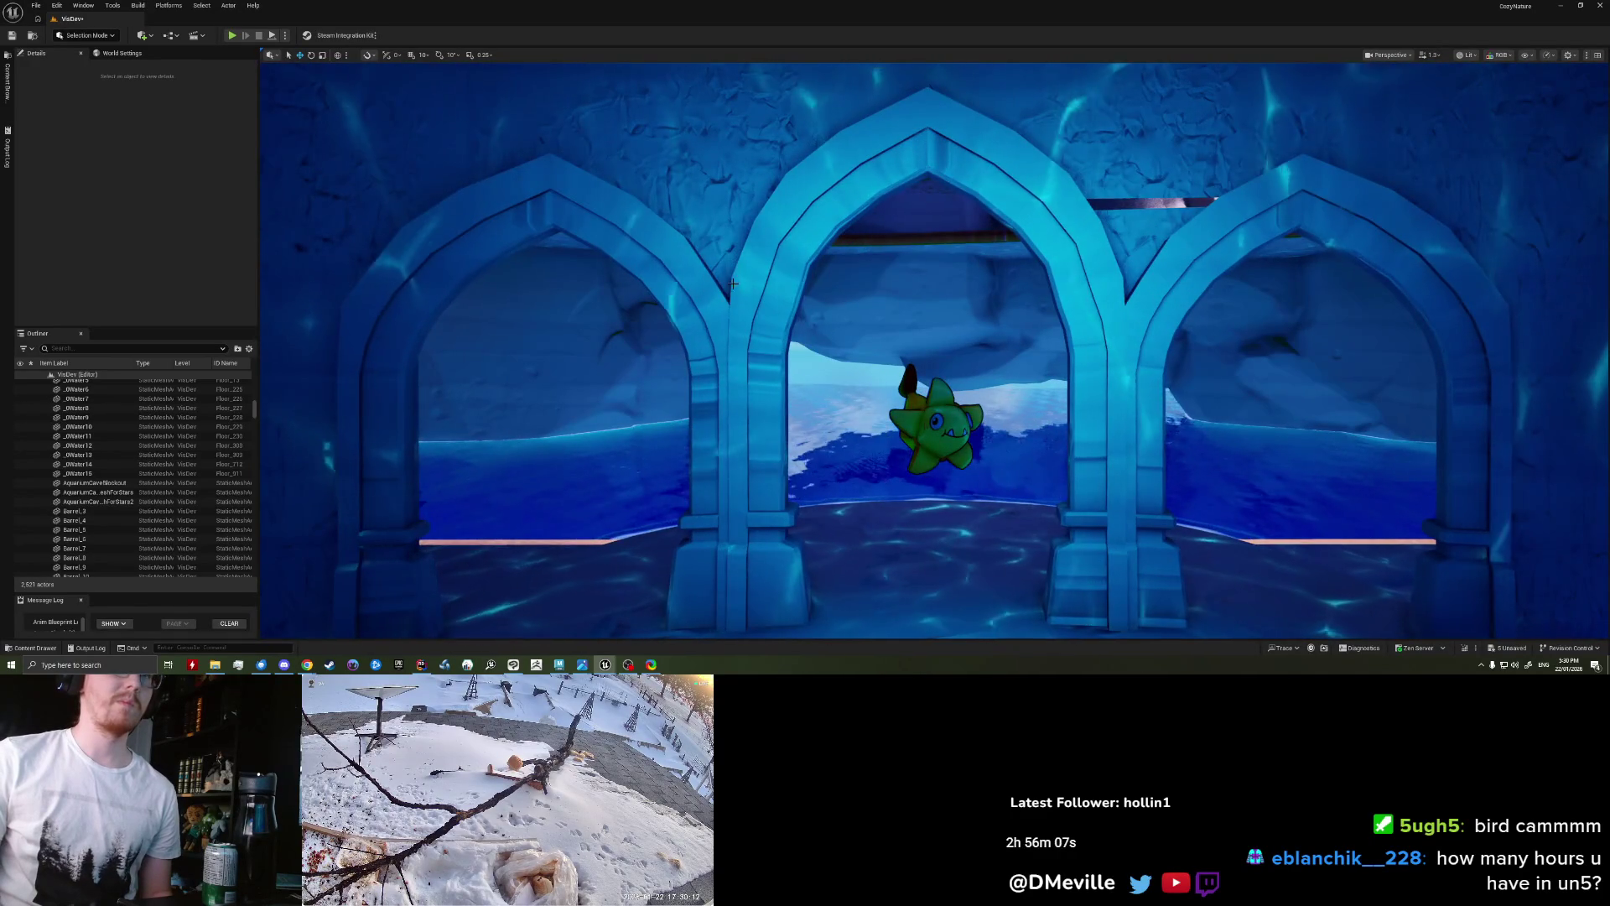
pyautogui.moveTo(733, 278); pyautogui.dragTo(733, 277, button='right')
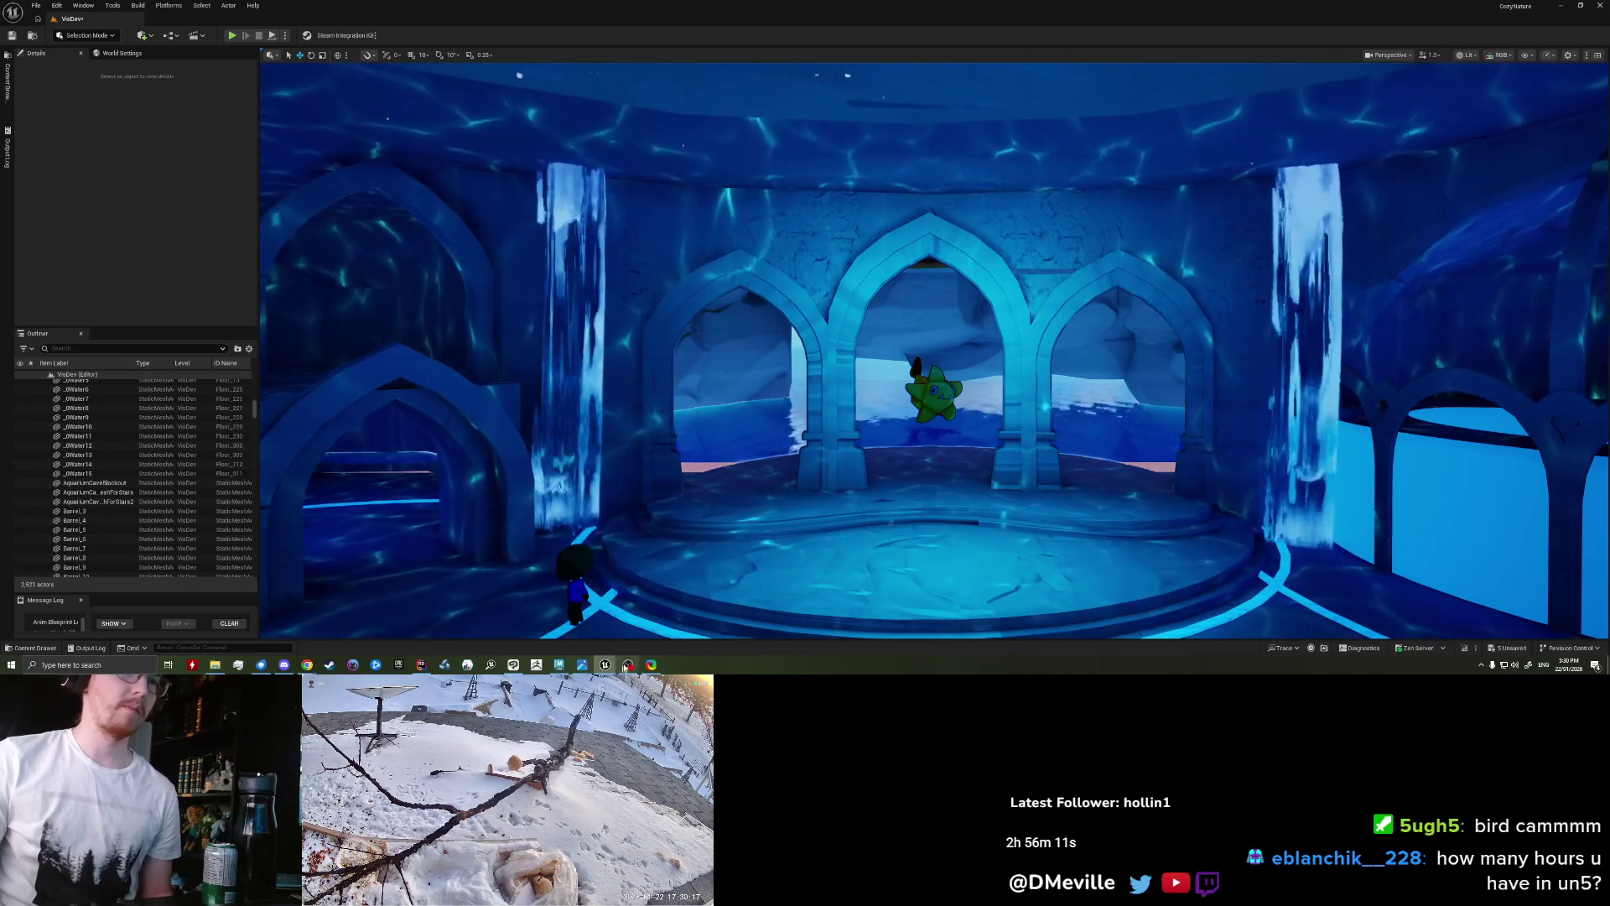
# Step: Back in Maya, undo the structure selection and frame the whole arch wall
pyautogui.moveTo(628, 664)
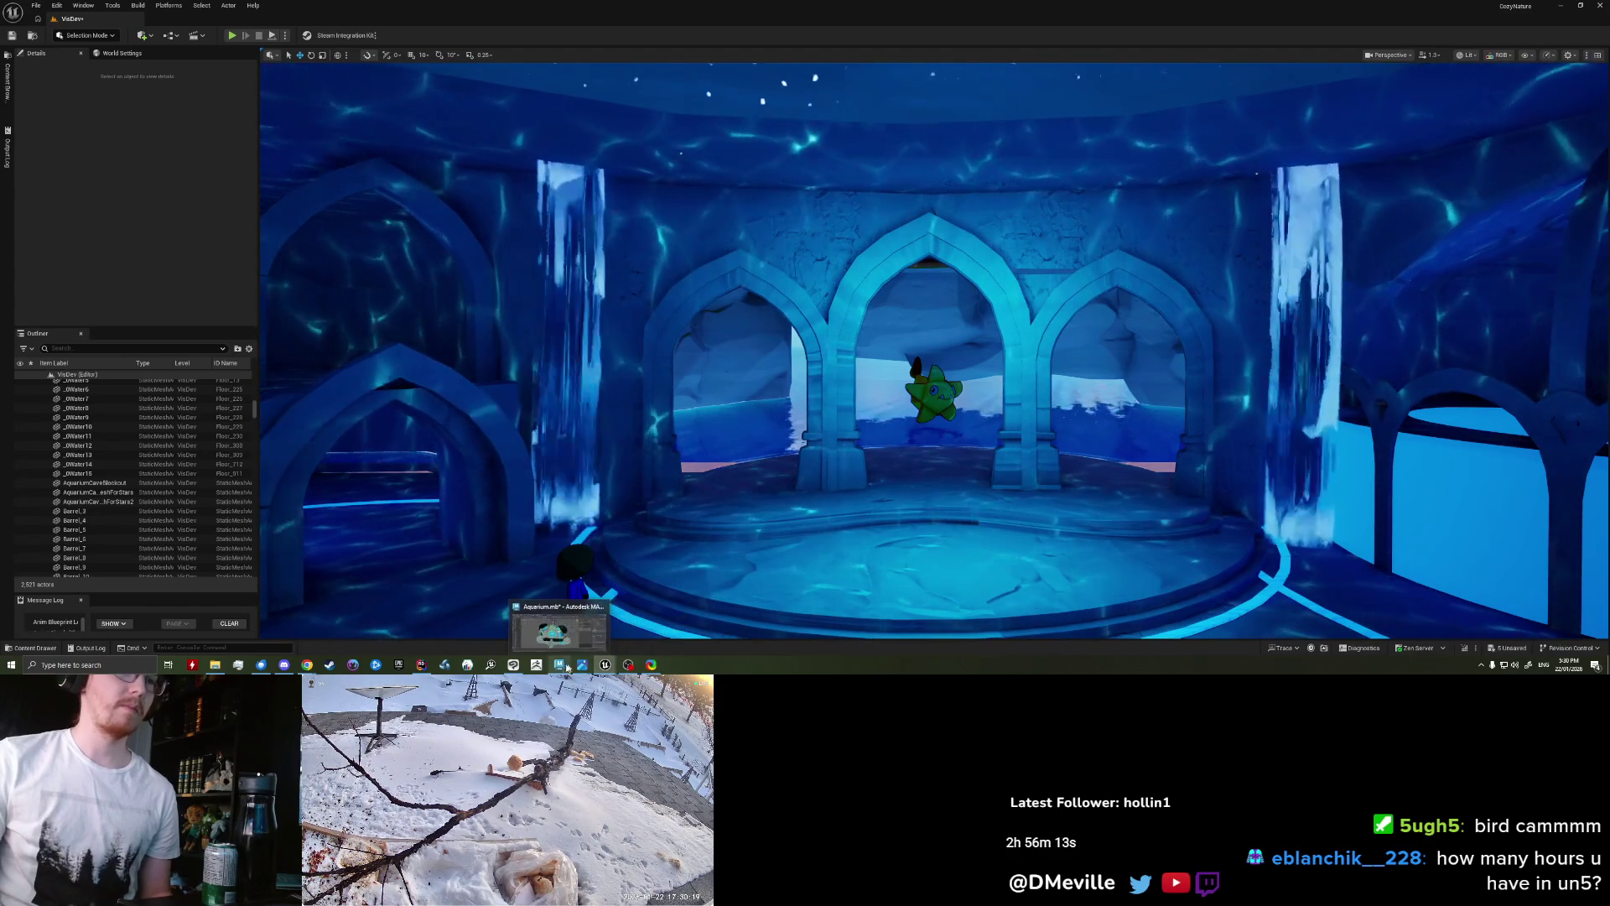
pyautogui.click(558, 664)
pyautogui.scroll(5, 703, 406)
pyautogui.keyDown('alt'); pyautogui.moveTo(702, 406); pyautogui.dragTo(719, 372); pyautogui.keyUp('alt')
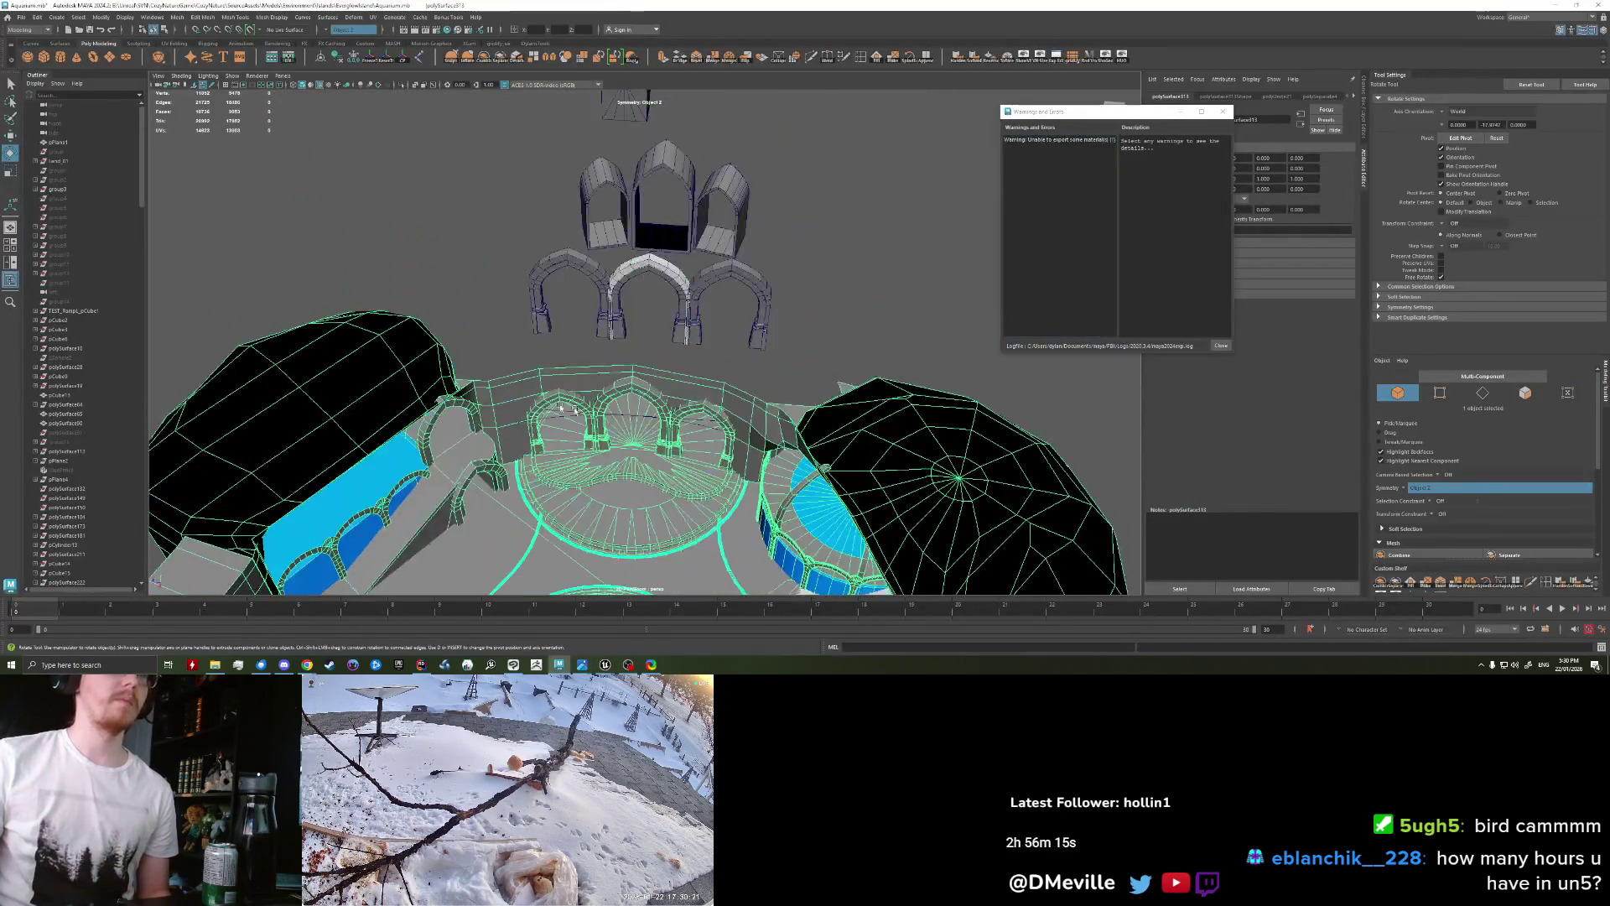
pyautogui.scroll(5, 720, 372)
pyautogui.hotkey('ctrl', 'z')
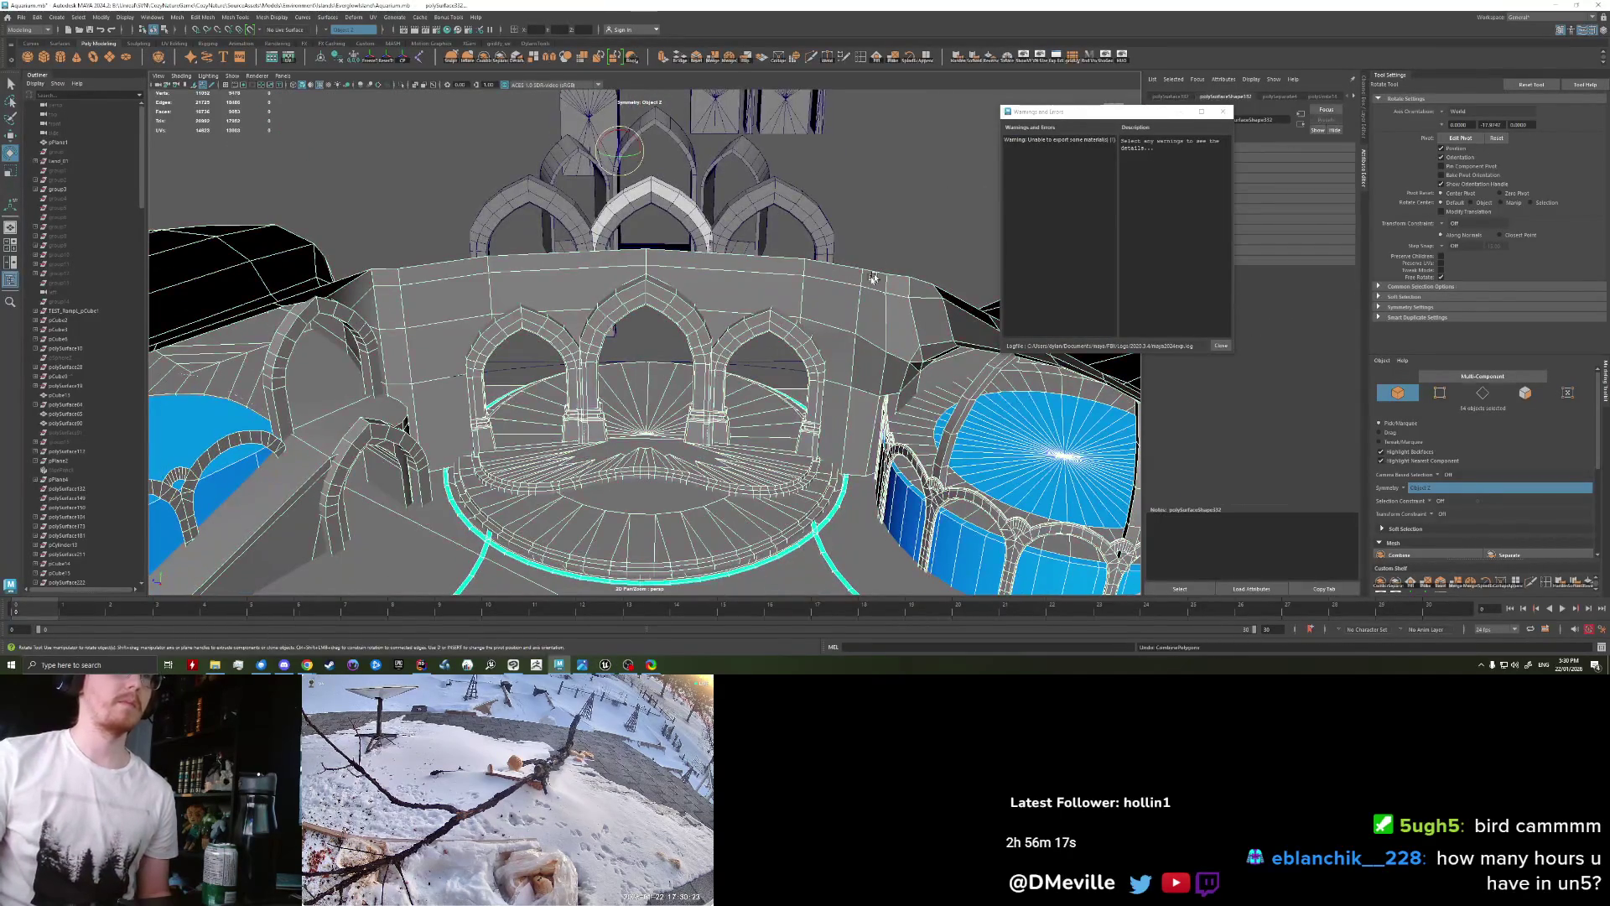
pyautogui.hotkey('ctrl', 'z')
pyautogui.scroll(4, 653, 434)
pyautogui.scroll(-5, 654, 433)
pyautogui.keyDown('alt'); pyautogui.moveTo(653, 433); pyautogui.dragTo(561, 359); pyautogui.keyUp('alt')
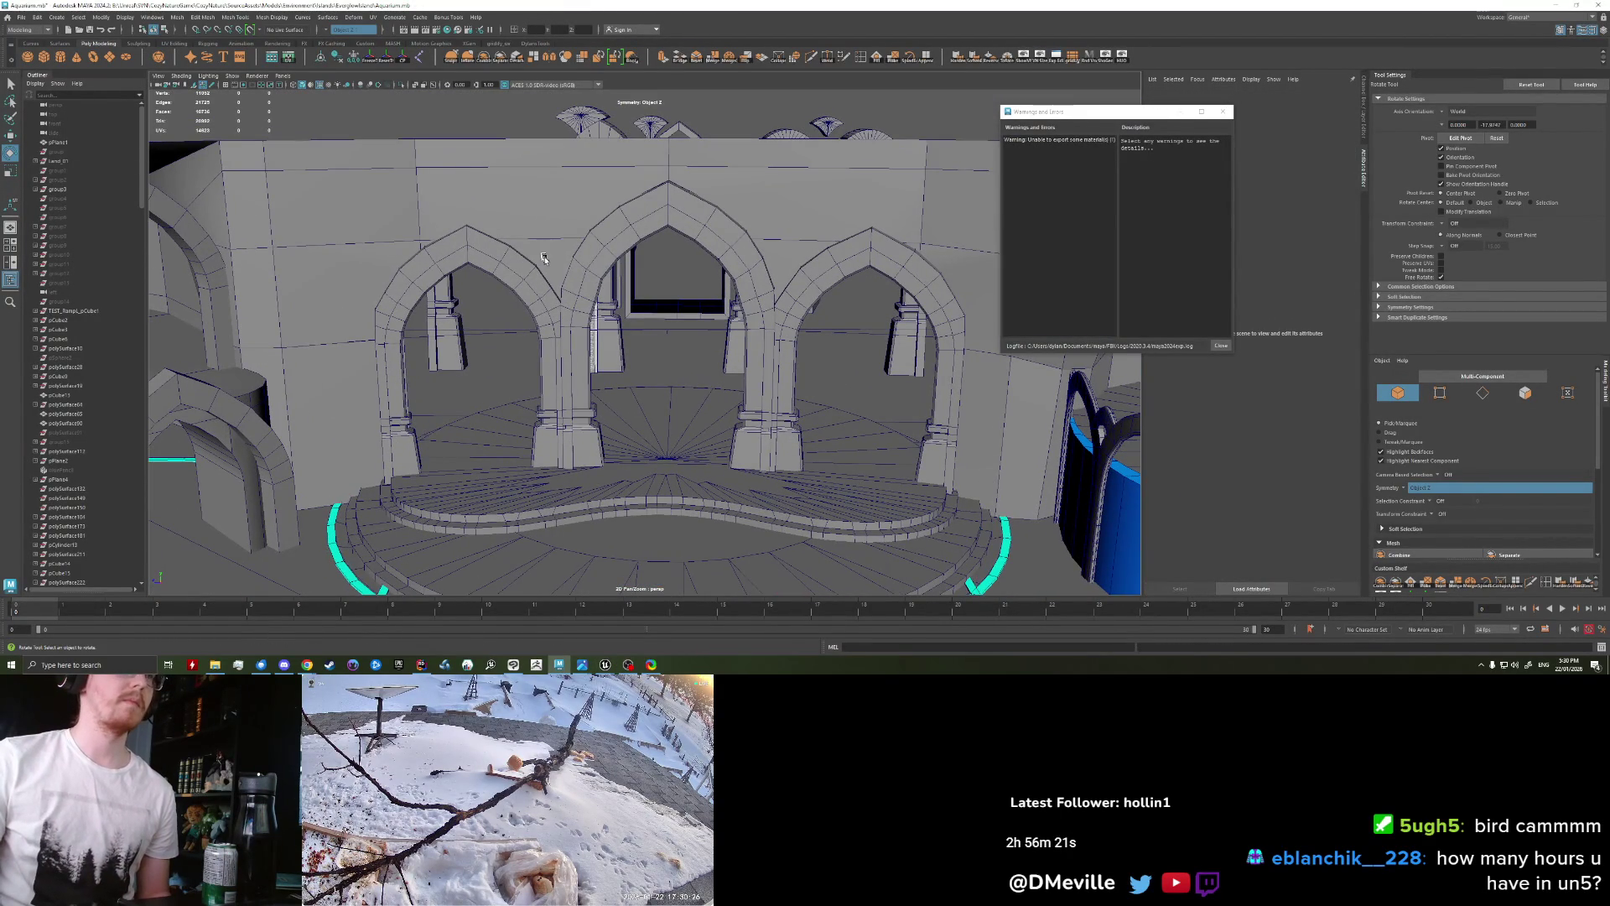
# Step: Delete the two mirrored arch-top faces
pyautogui.moveTo(544, 258); pyautogui.dragTo(543, 289, button='right')
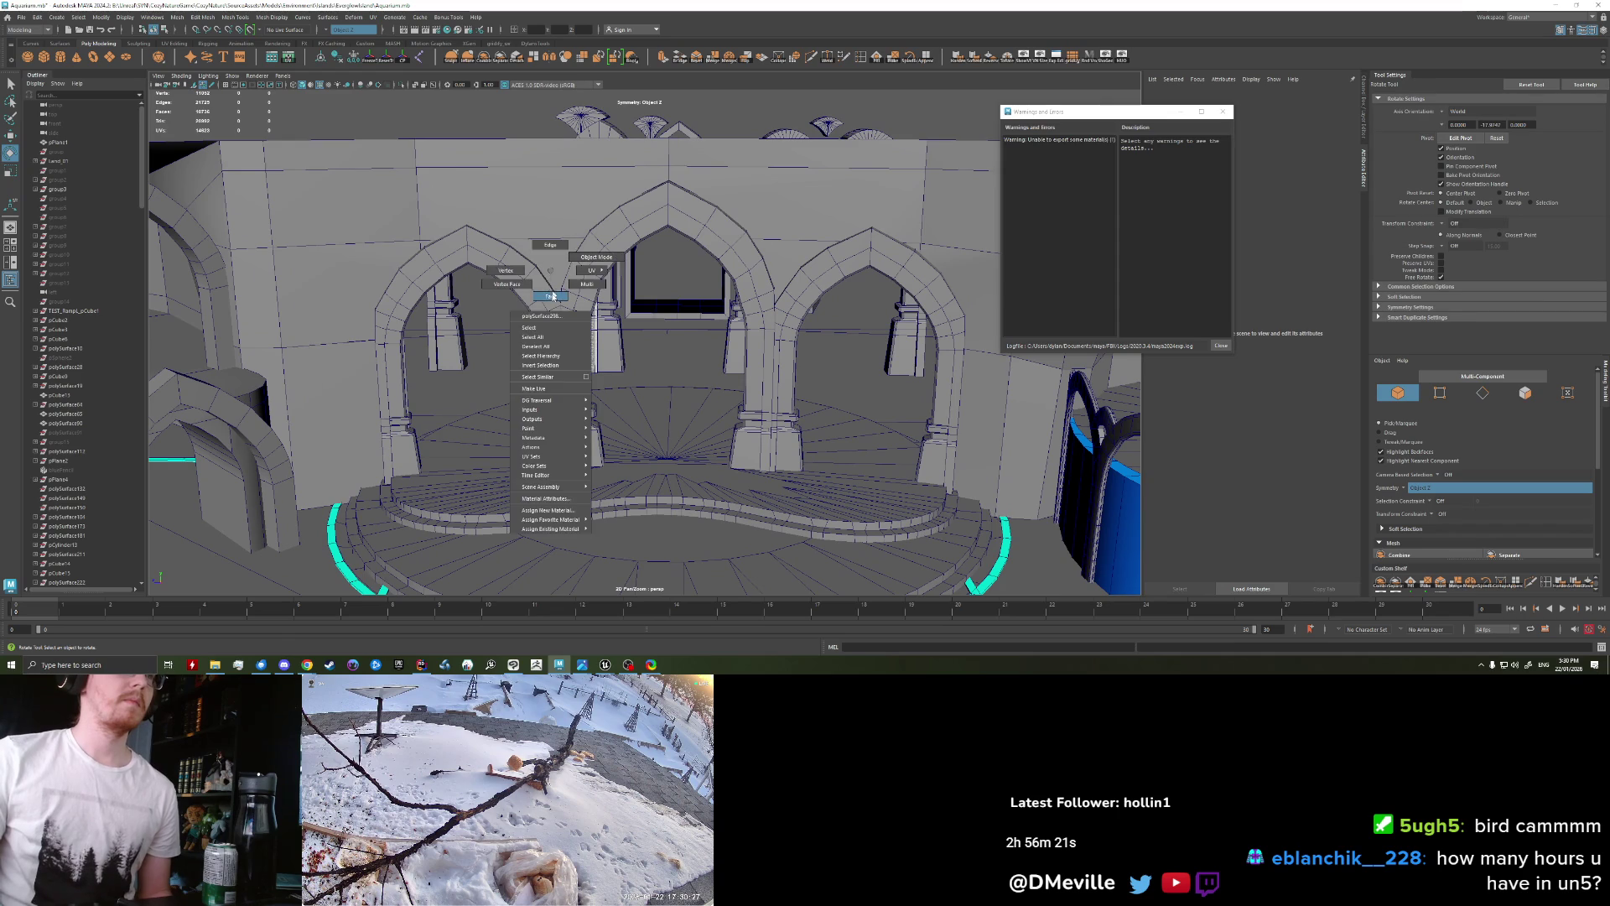
pyautogui.press('q')
pyautogui.click(544, 256)
pyautogui.press('Delete')
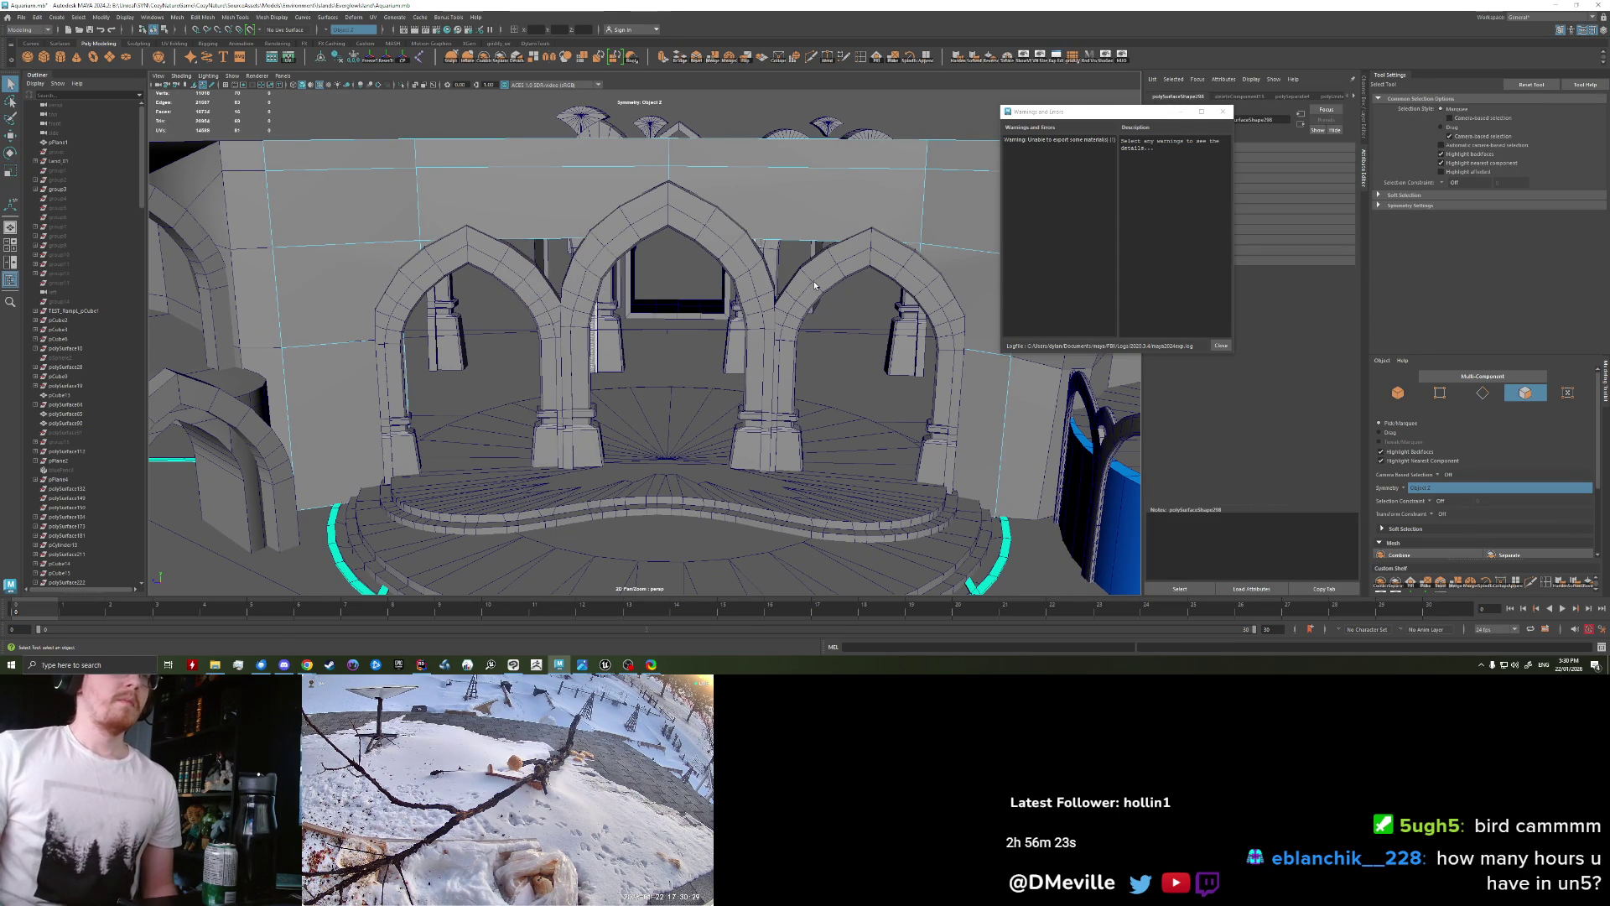
# Step: Multi-Cut the top band above the arches and delete its top faces
pyautogui.click(809, 58)
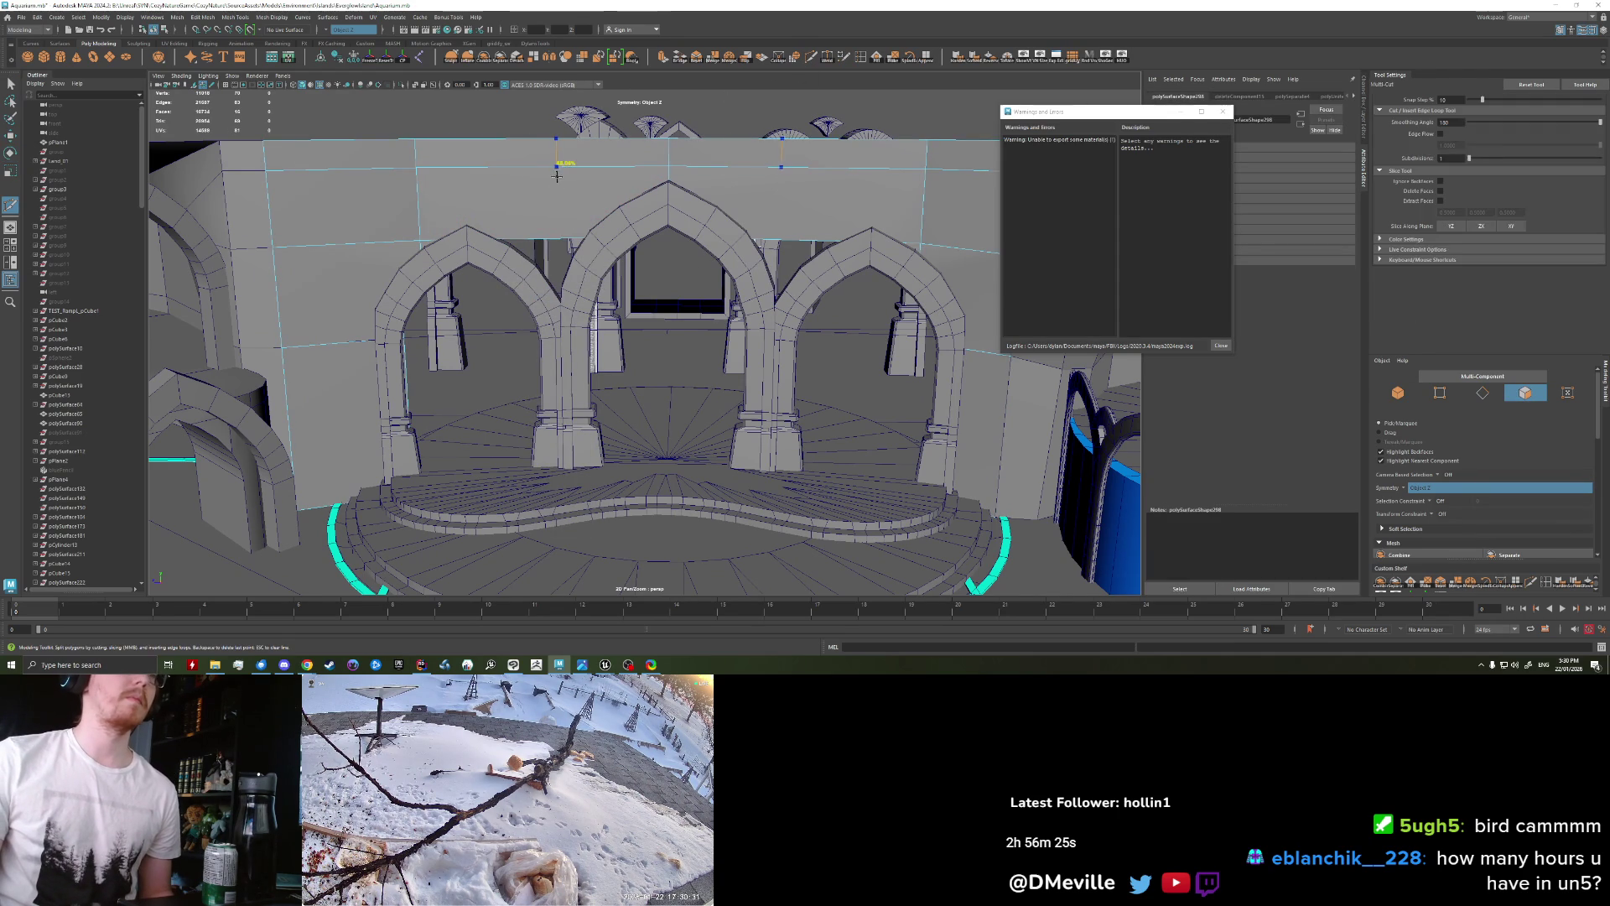
pyautogui.click(545, 178)
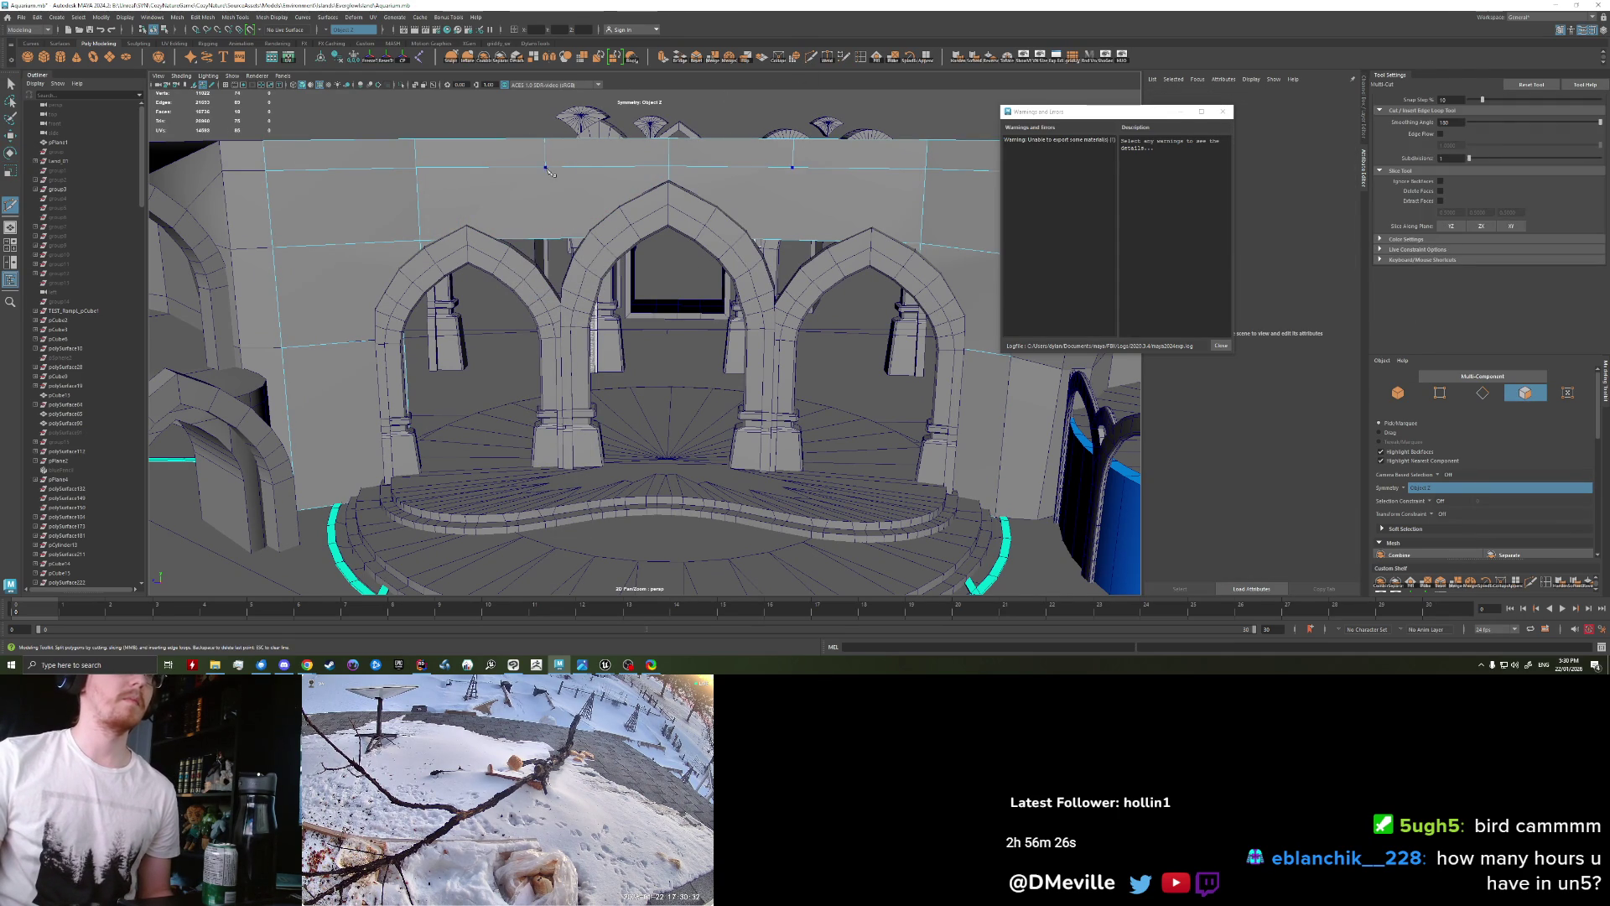
pyautogui.click(548, 244)
pyautogui.press('Return')
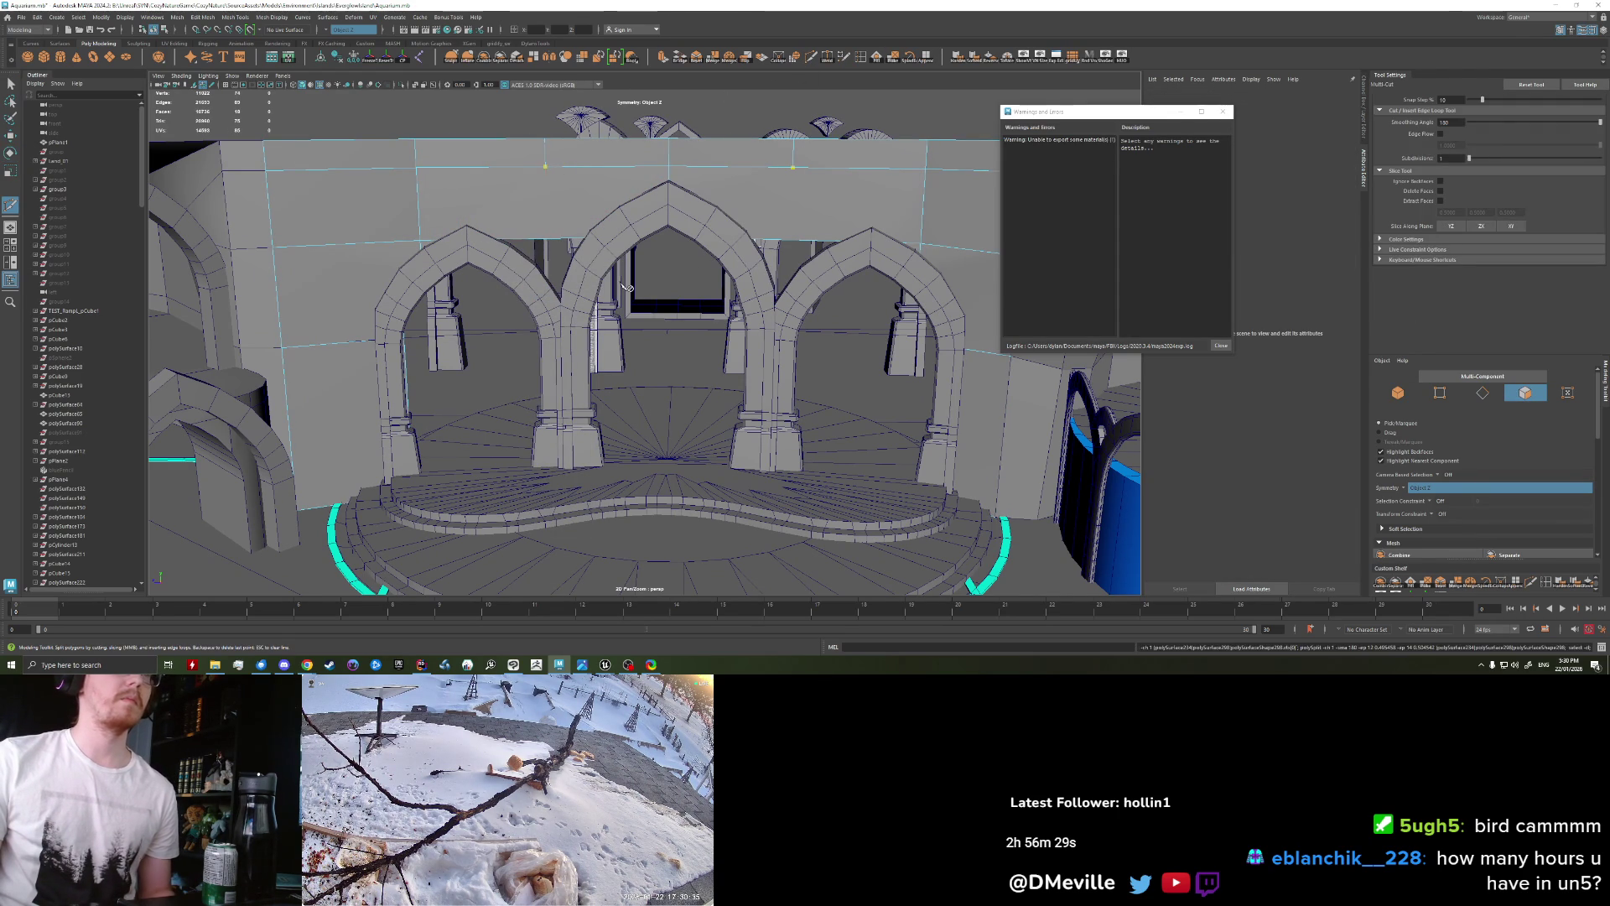
pyautogui.press('w')
pyautogui.click(554, 194)
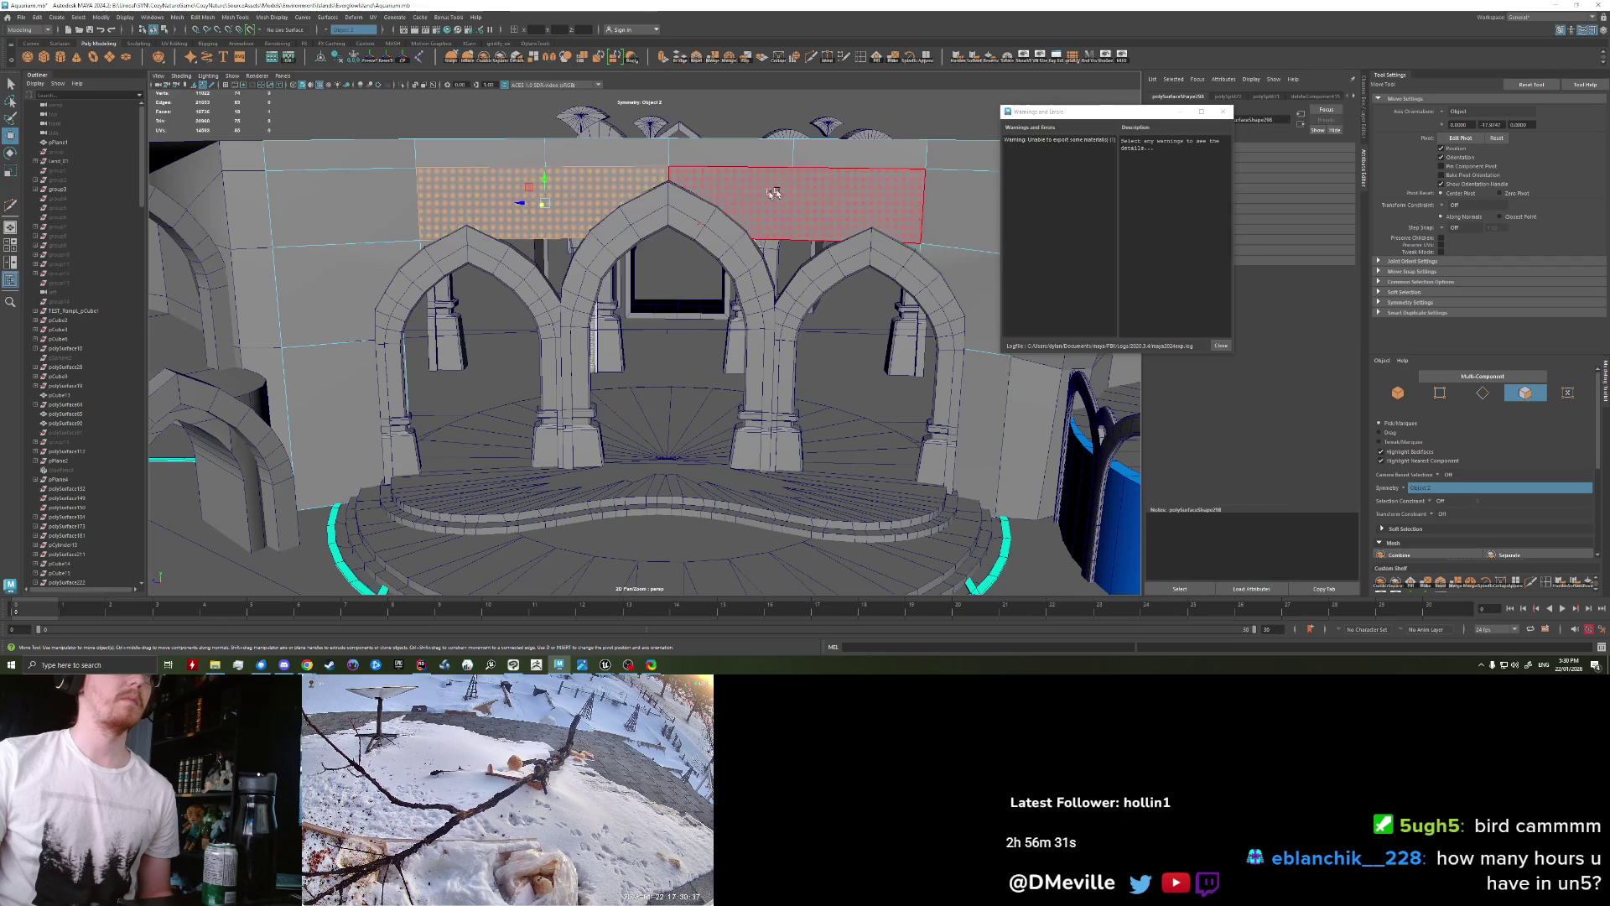
pyautogui.press('Delete')
# Step: Extrude the four opening edges and pull them down into a strip
pyautogui.moveTo(545, 180); pyautogui.dragTo(545, 155, button='right')
pyautogui.press('q')
pyautogui.click(645, 172)
pyautogui.press('w')
pyautogui.hotkey('ctrl', 'e')
pyautogui.press('w')
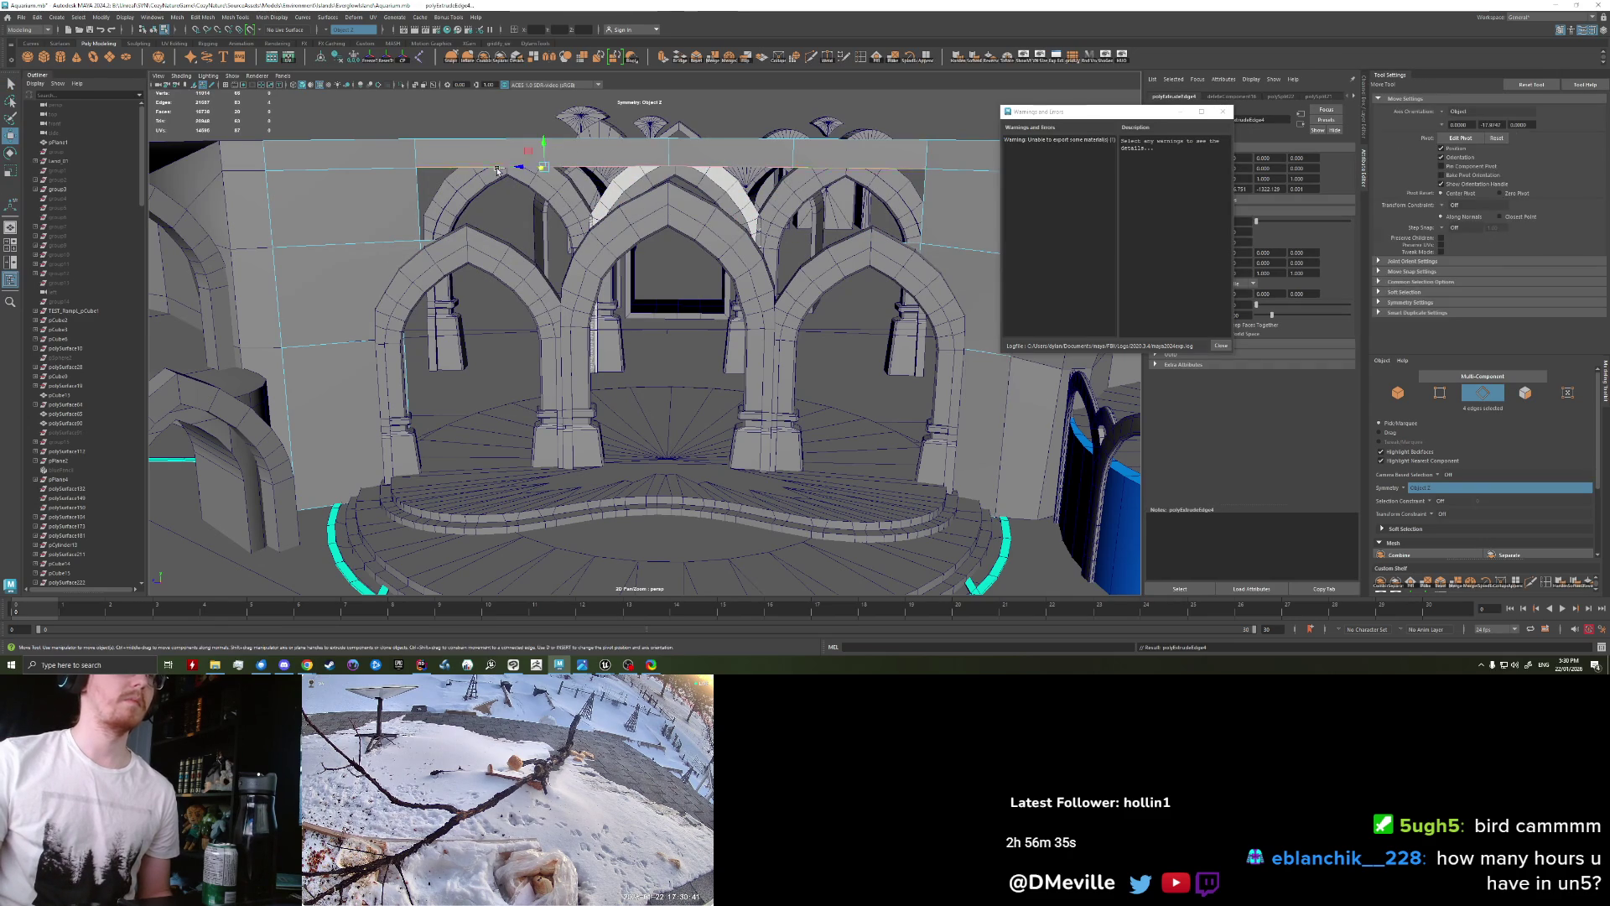
pyautogui.moveTo(547, 151); pyautogui.dragTo(553, 213)
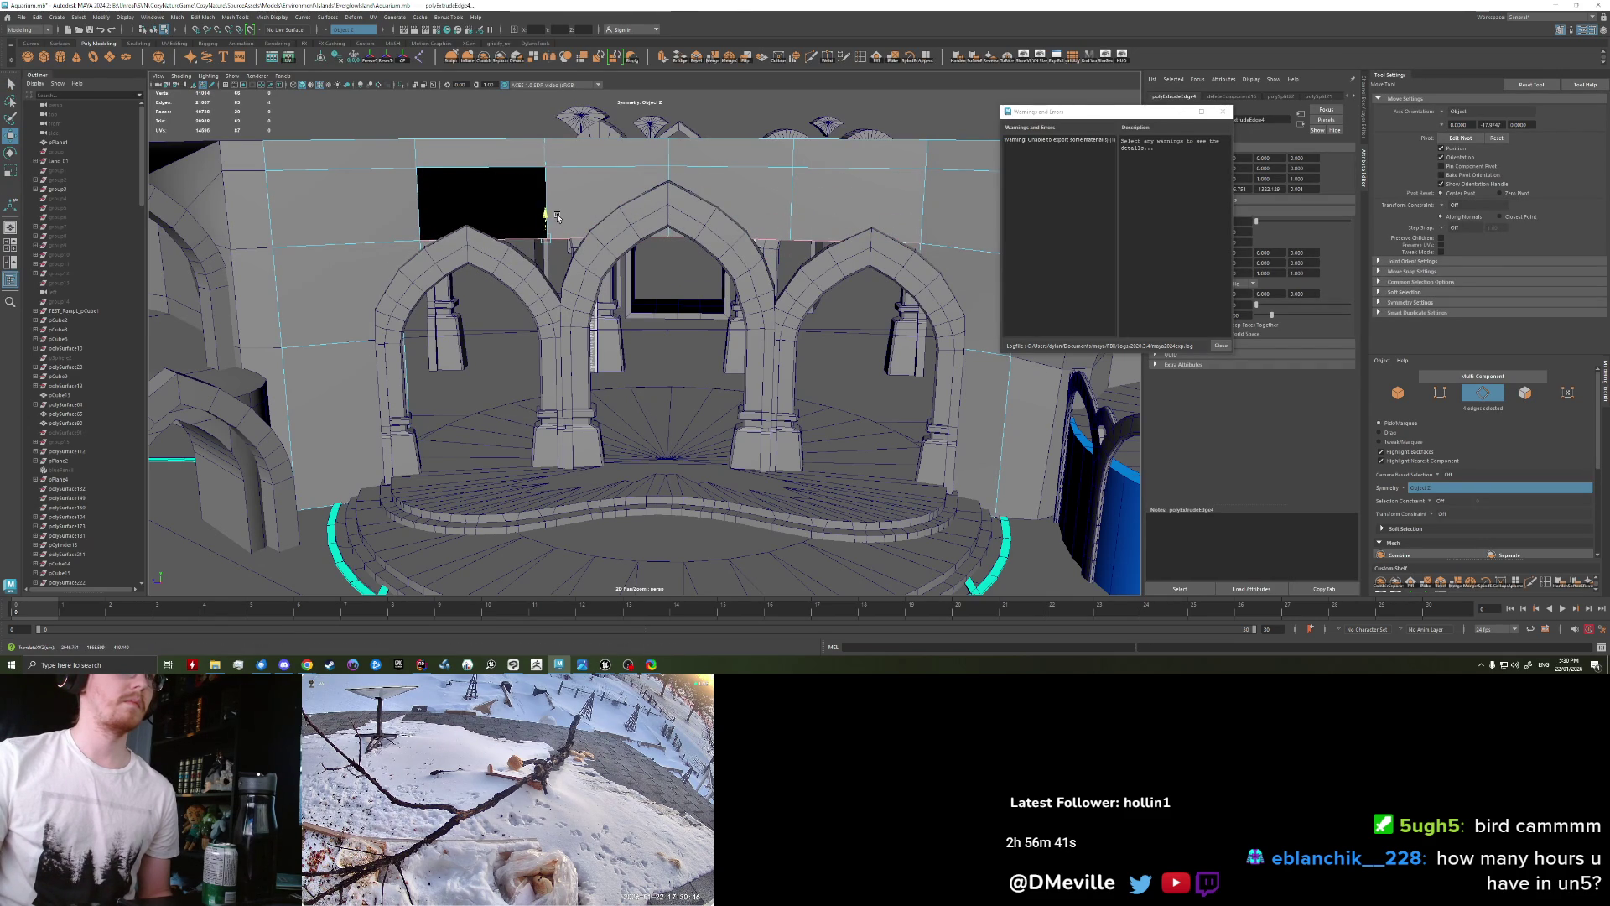
pyautogui.press('q')
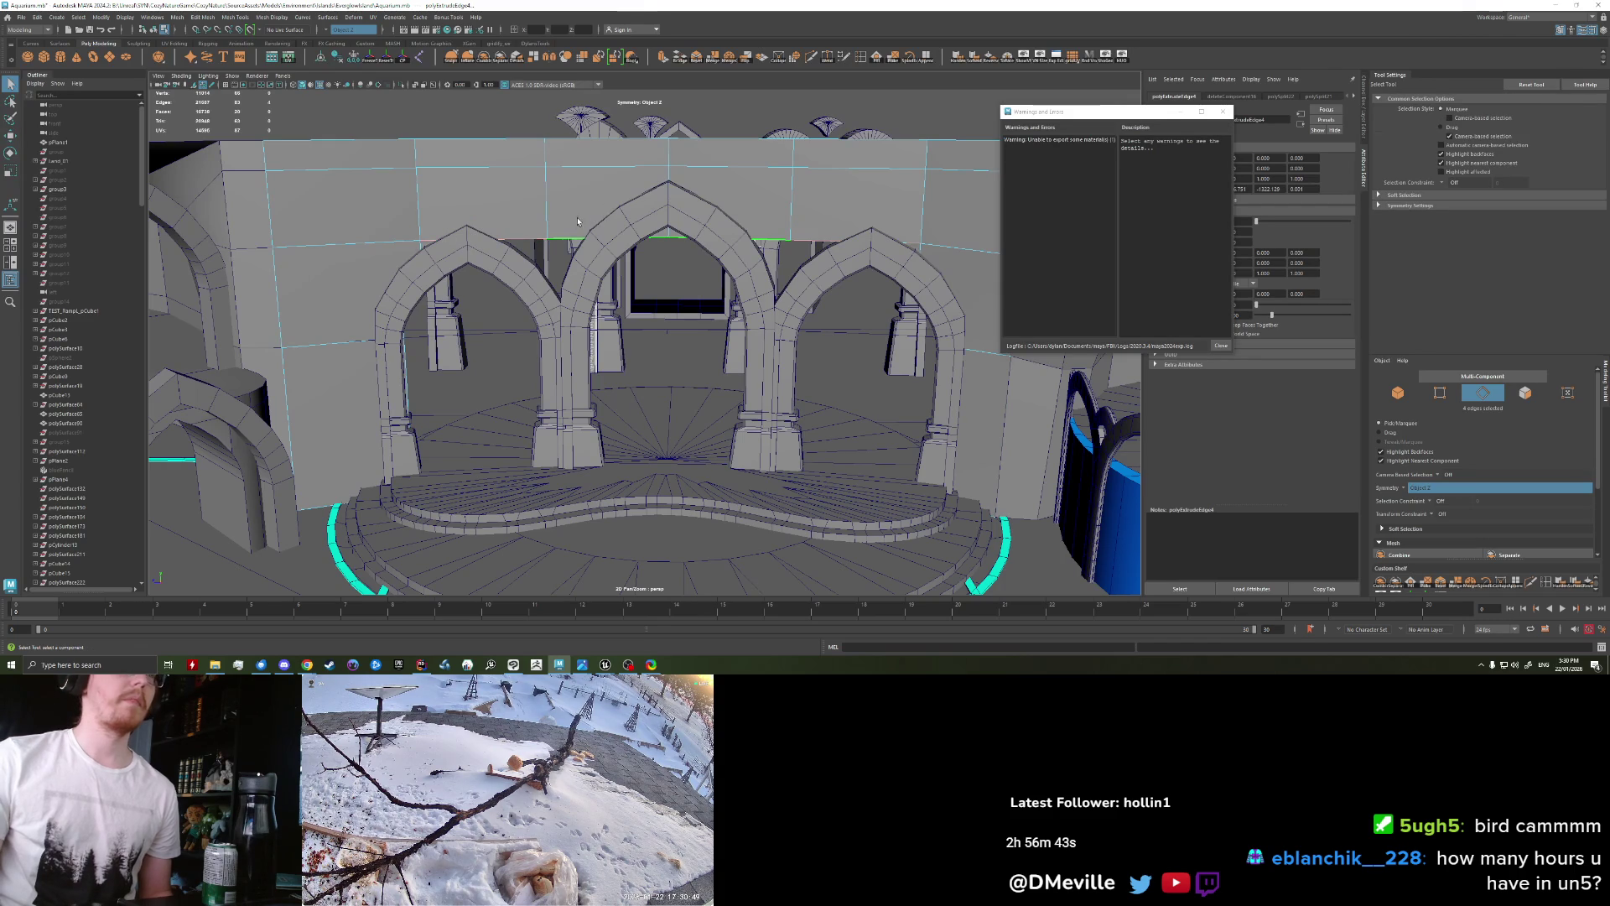
# Step: Raise the arch apex vertices up toward the band
pyautogui.moveTo(536, 222); pyautogui.dragTo(546, 235, button='right')
pyautogui.press('w')
pyautogui.moveTo(546, 234); pyautogui.dragTo(540, 181)
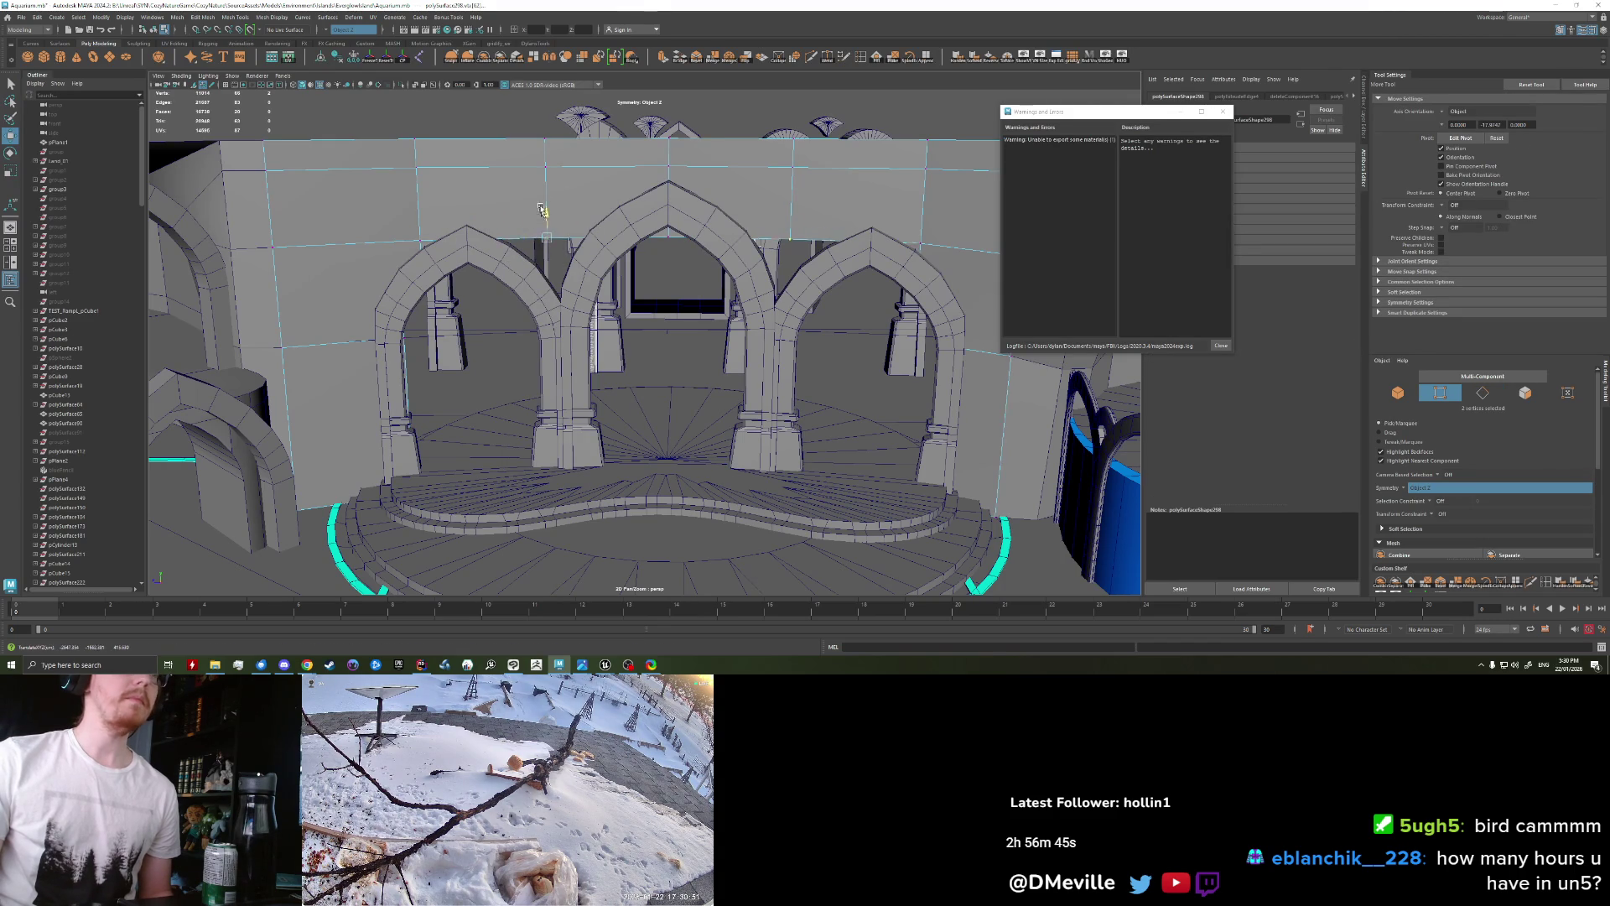
pyautogui.moveTo(541, 181); pyautogui.dragTo(545, 158)
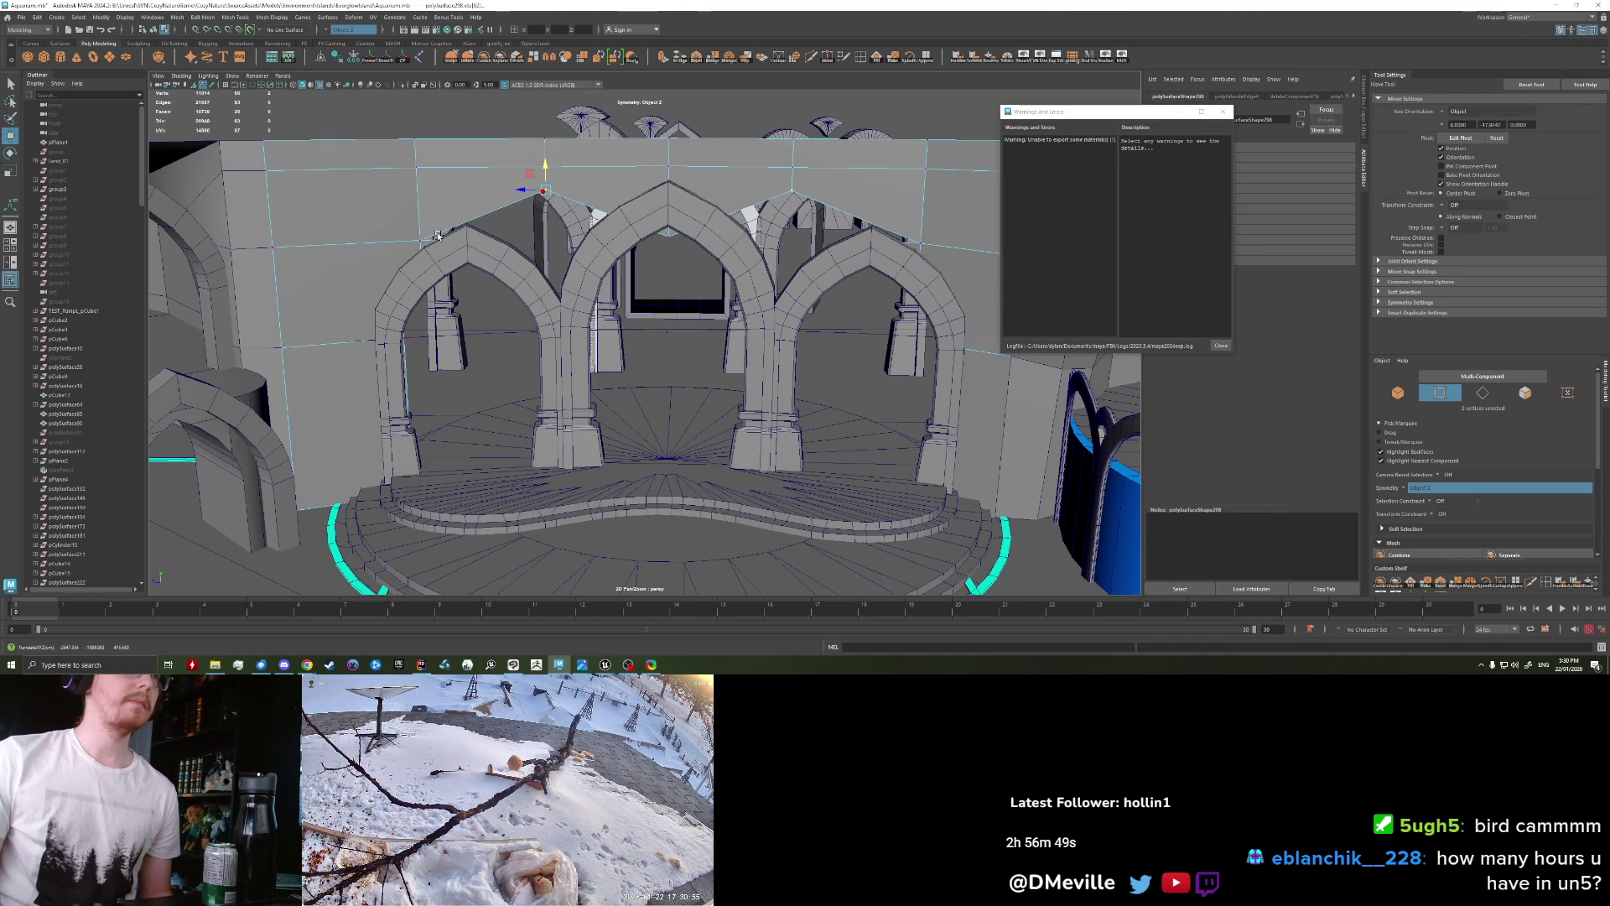
pyautogui.scroll(2, 451, 228)
pyautogui.scroll(-4, 451, 228)
pyautogui.scroll(2, 666, 115)
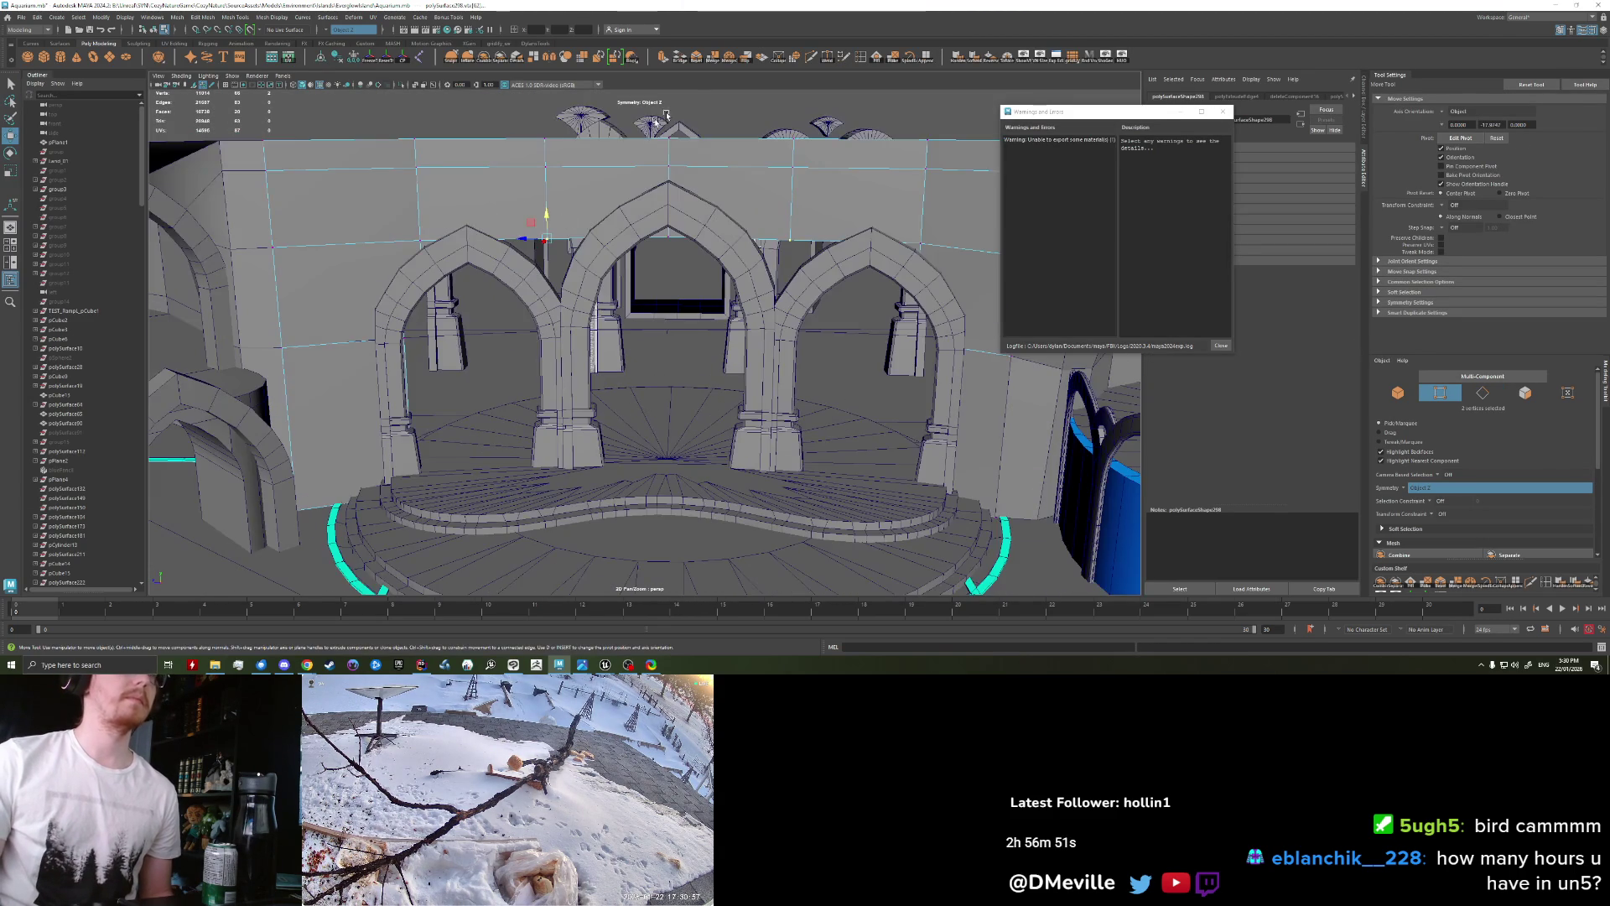
# Step: Multi-Cut another edge loop through the band
pyautogui.click(789, 62)
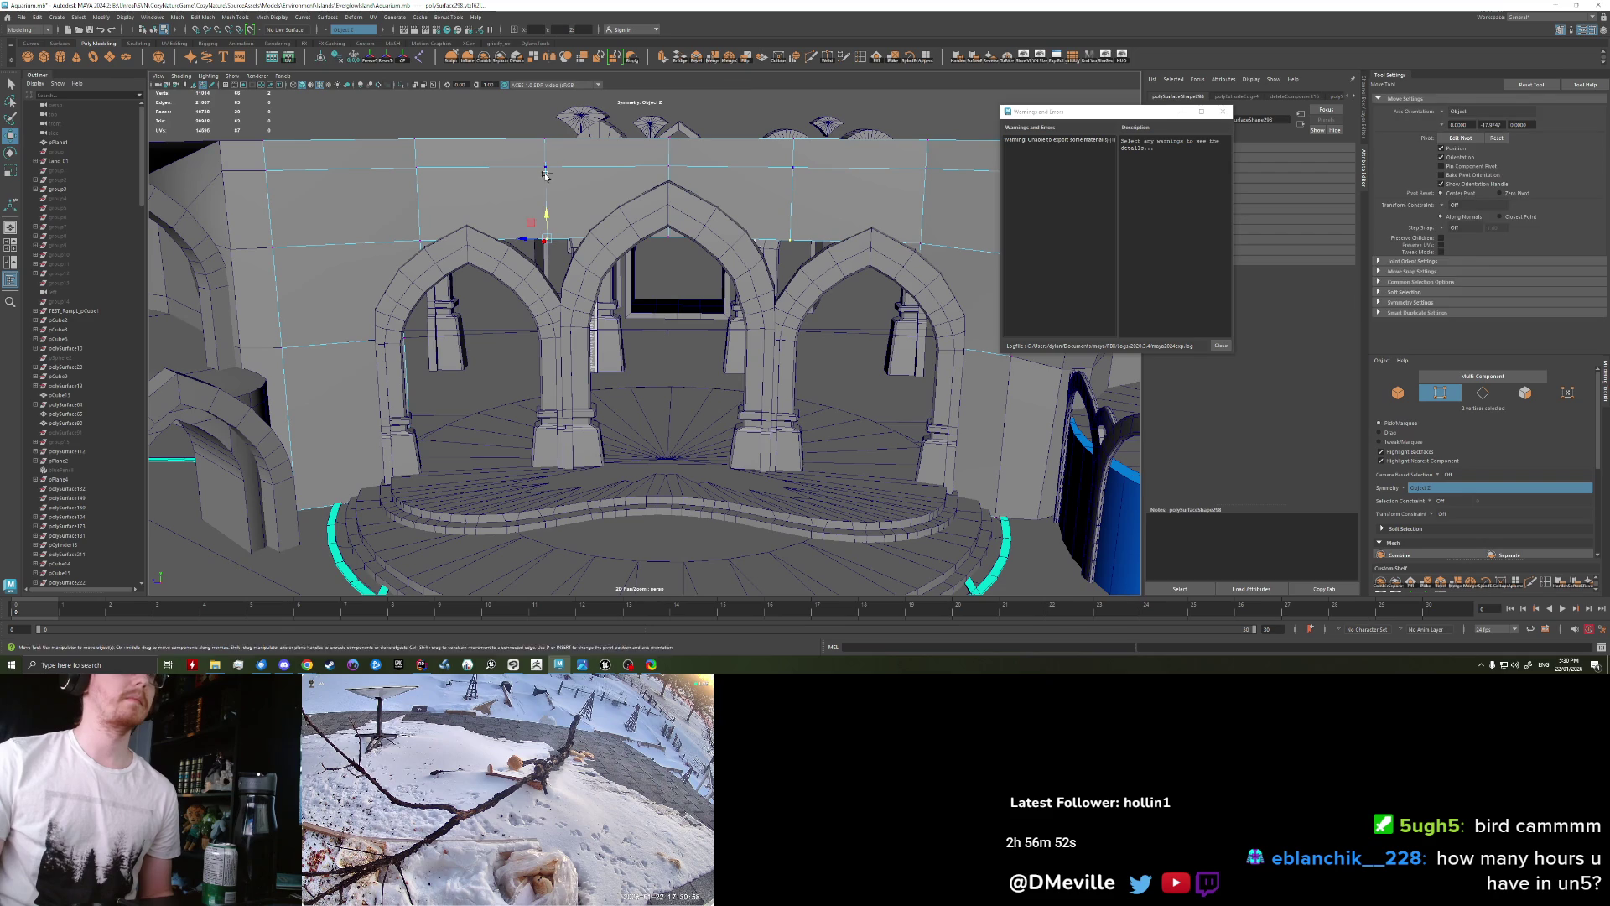
pyautogui.keyDown('ctrl'); pyautogui.click(496, 168); pyautogui.keyUp('ctrl')
pyautogui.moveTo(560, 201); pyautogui.dragTo(543, 176, button='right')
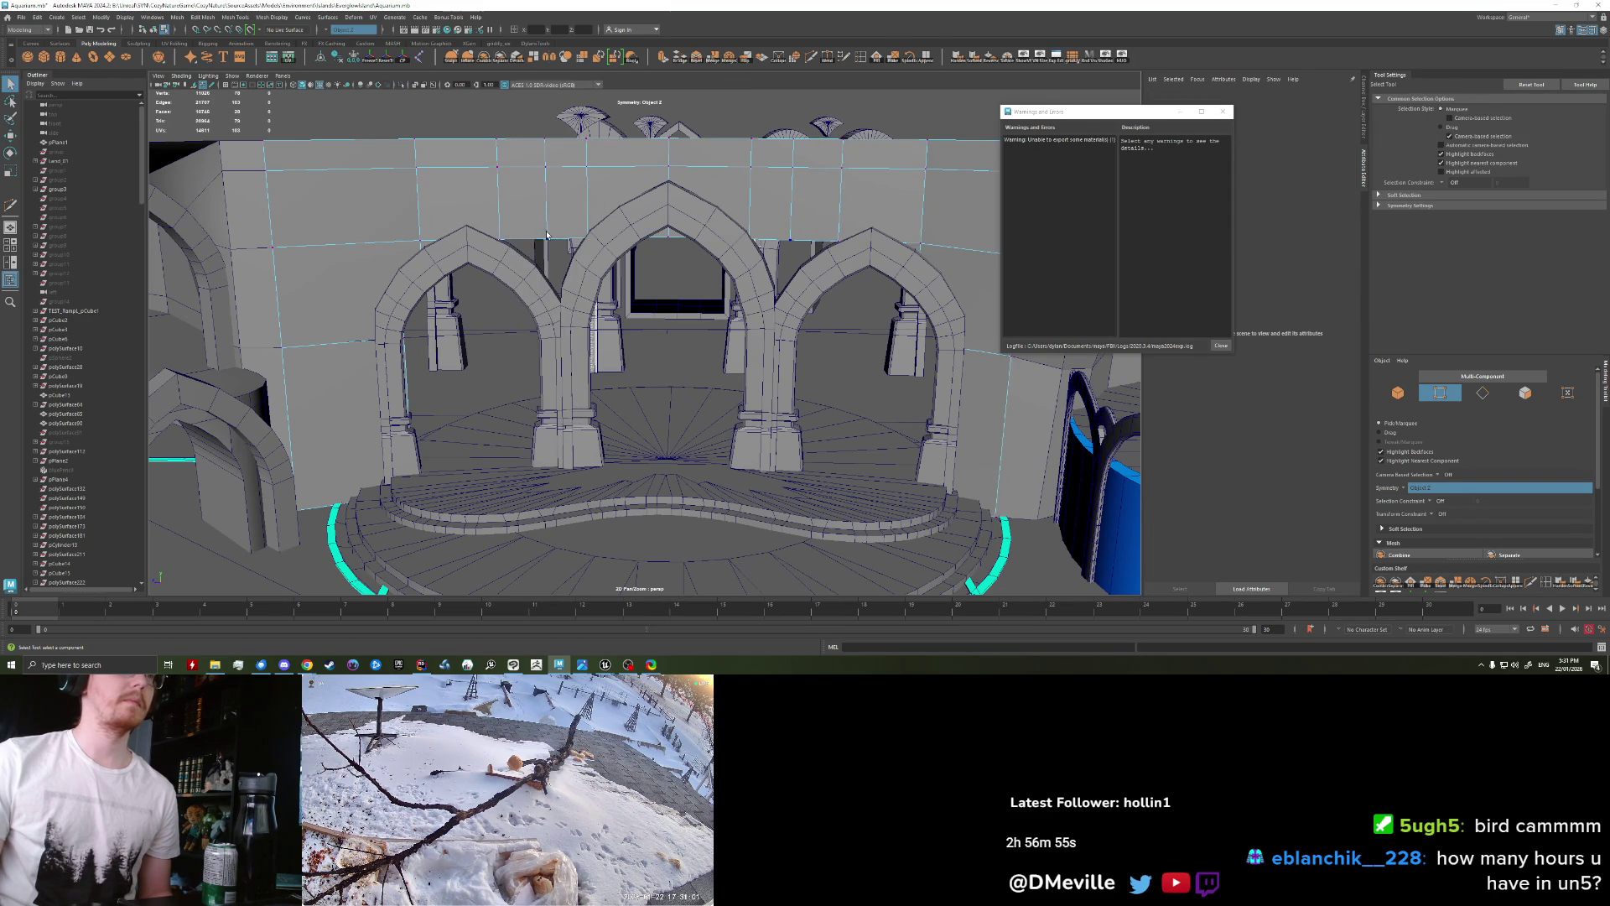
pyautogui.press('w')
pyautogui.moveTo(572, 232); pyautogui.dragTo(584, 201, button='middle')
pyautogui.click(662, 239)
pyautogui.moveTo(662, 238); pyautogui.dragTo(671, 189, button='middle')
pyautogui.scroll(-3, 644, 206)
pyautogui.moveTo(621, 210); pyautogui.dragTo(642, 194, button='right')
pyautogui.keyDown('alt'); pyautogui.moveTo(641, 195); pyautogui.dragTo(721, 221); pyautogui.keyUp('alt')
pyautogui.scroll(-5, 720, 220)
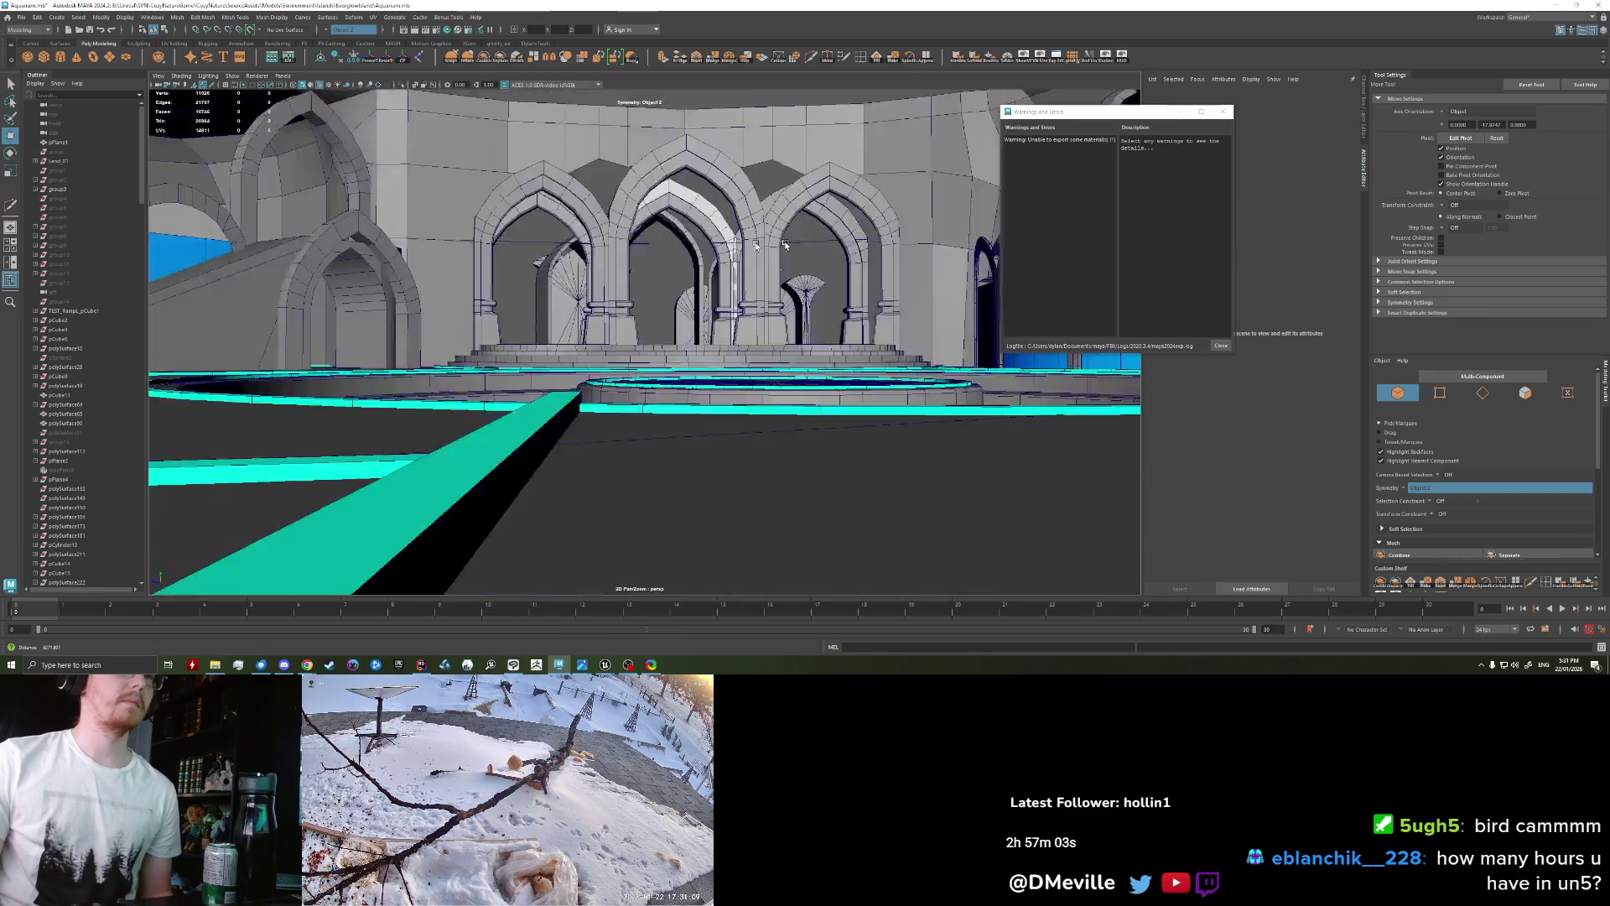
pyautogui.scroll(5, 573, 262)
pyautogui.scroll(2, 573, 262)
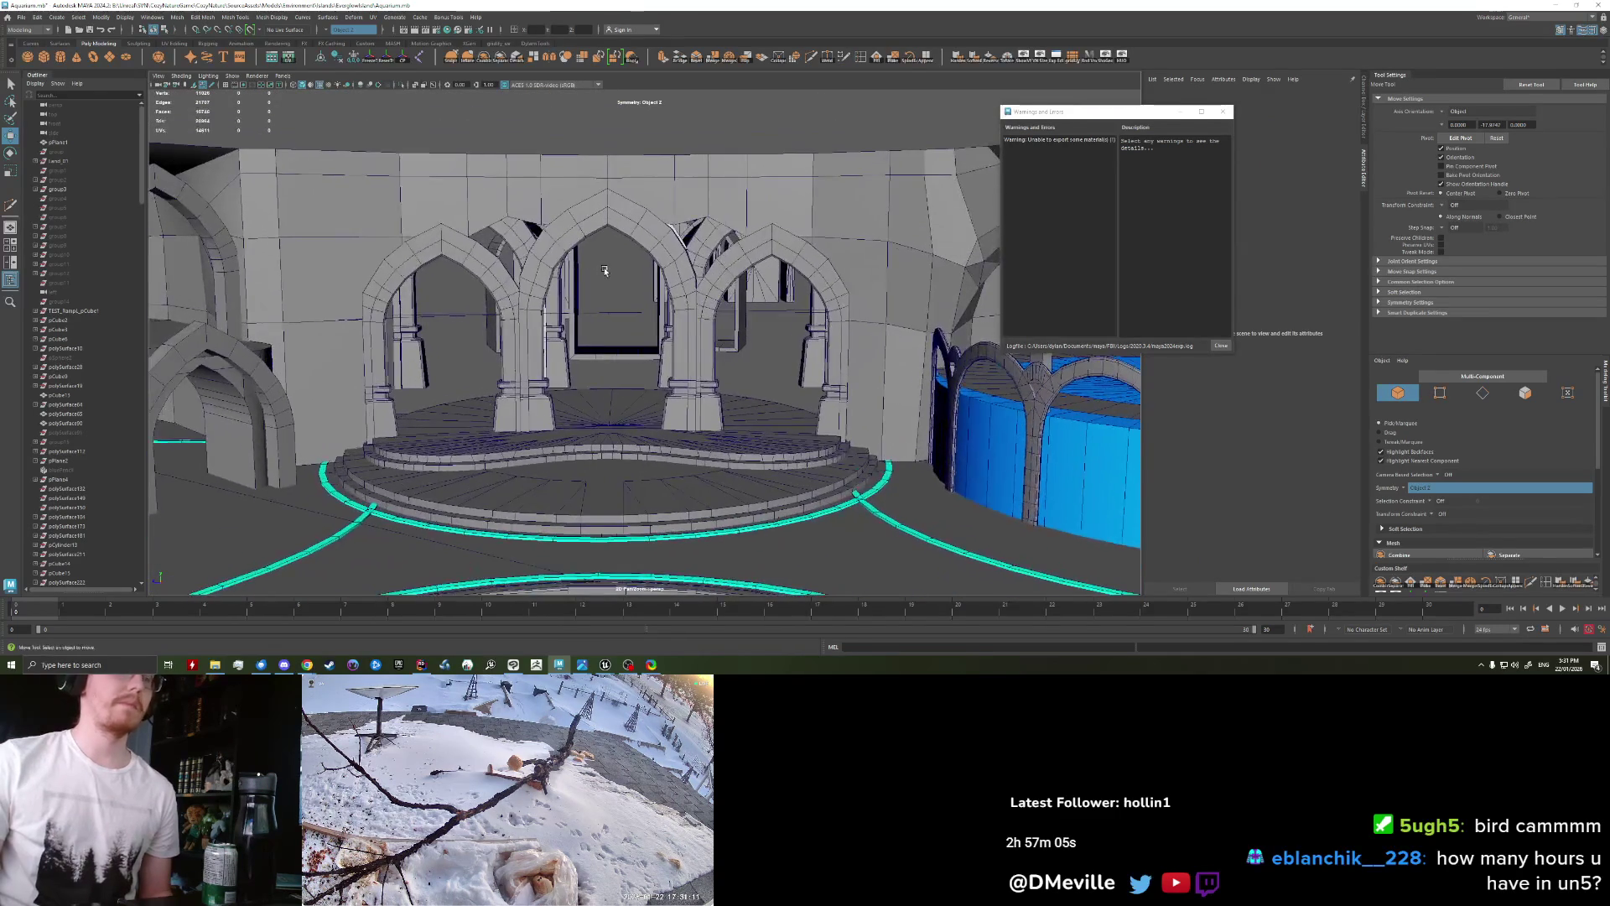
pyautogui.scroll(1, 562, 264)
pyautogui.scroll(1, 554, 266)
pyautogui.scroll(2, 546, 268)
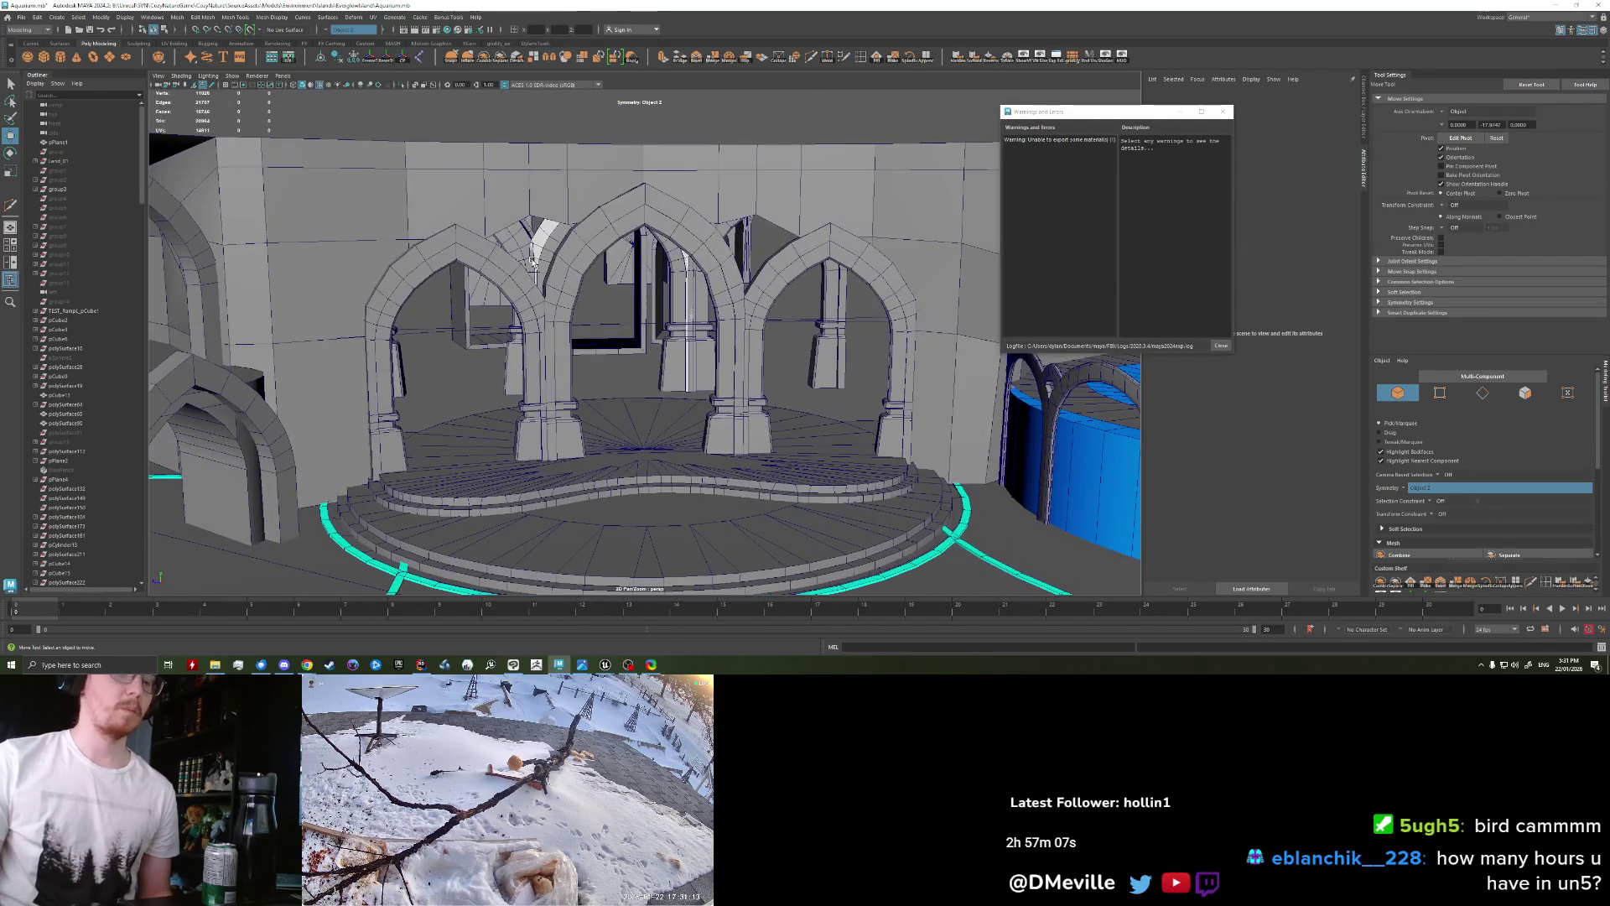
pyautogui.scroll(-2, 537, 246)
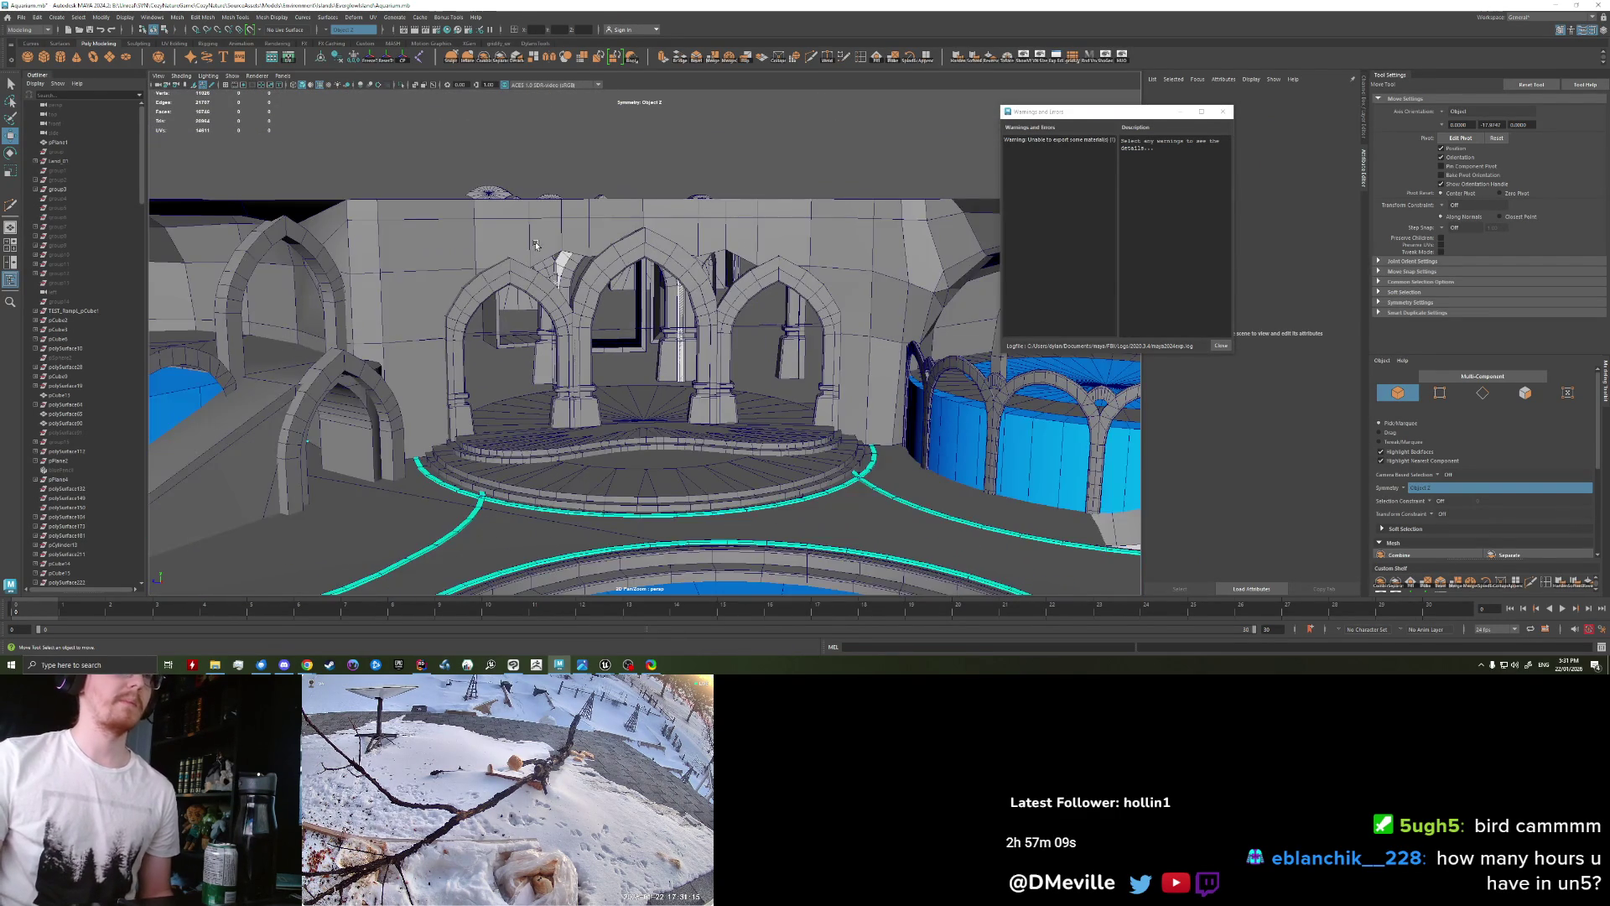
pyautogui.scroll(-1, 550, 252)
pyautogui.scroll(-1, 560, 257)
pyautogui.scroll(-1, 559, 257)
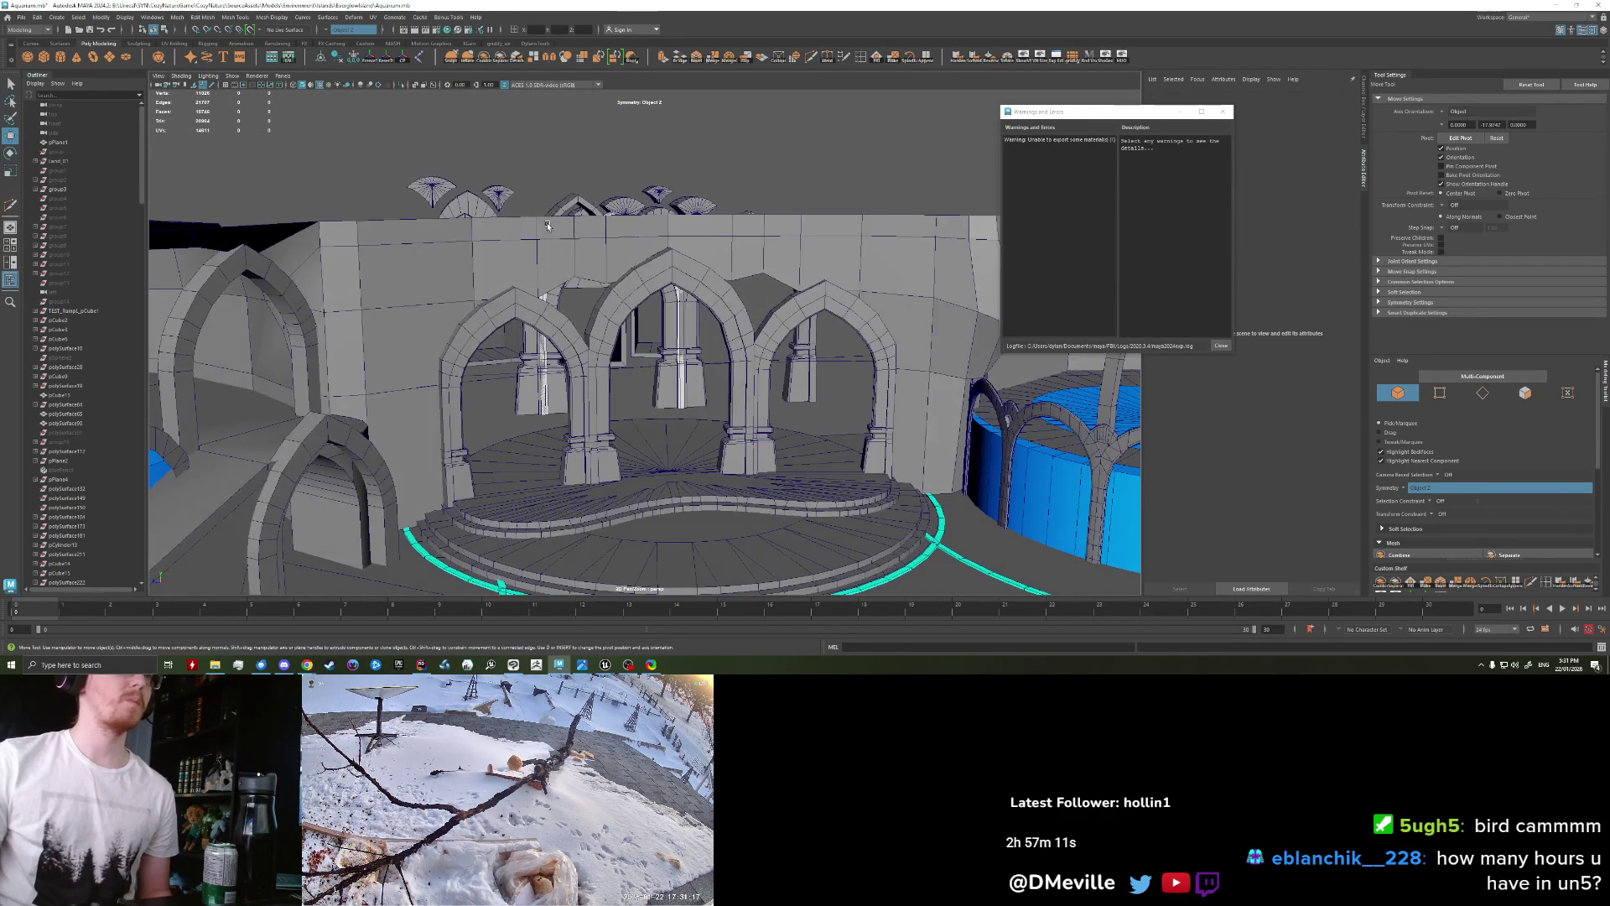
pyautogui.click(541, 254)
pyautogui.scroll(-2, 528, 253)
pyautogui.rightClick(517, 252)
pyautogui.click(517, 278)
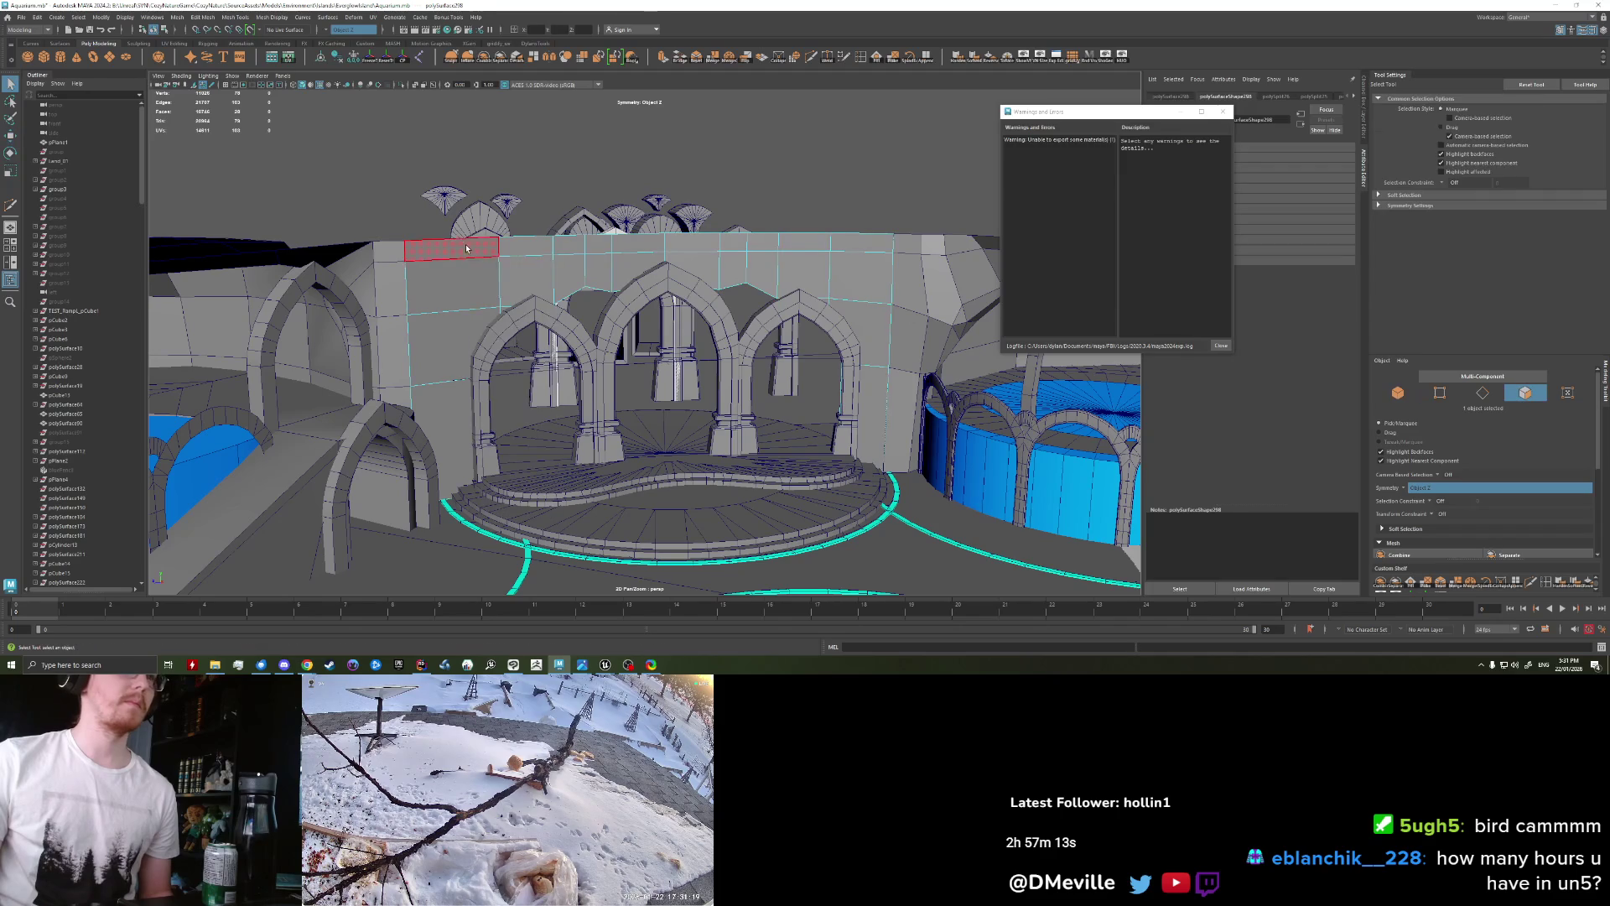
# Step: Extrude the top face row and scale it to about 1.58, then inspect it
pyautogui.doubleClick(862, 244)
pyautogui.hotkey('ctrl', 'e')
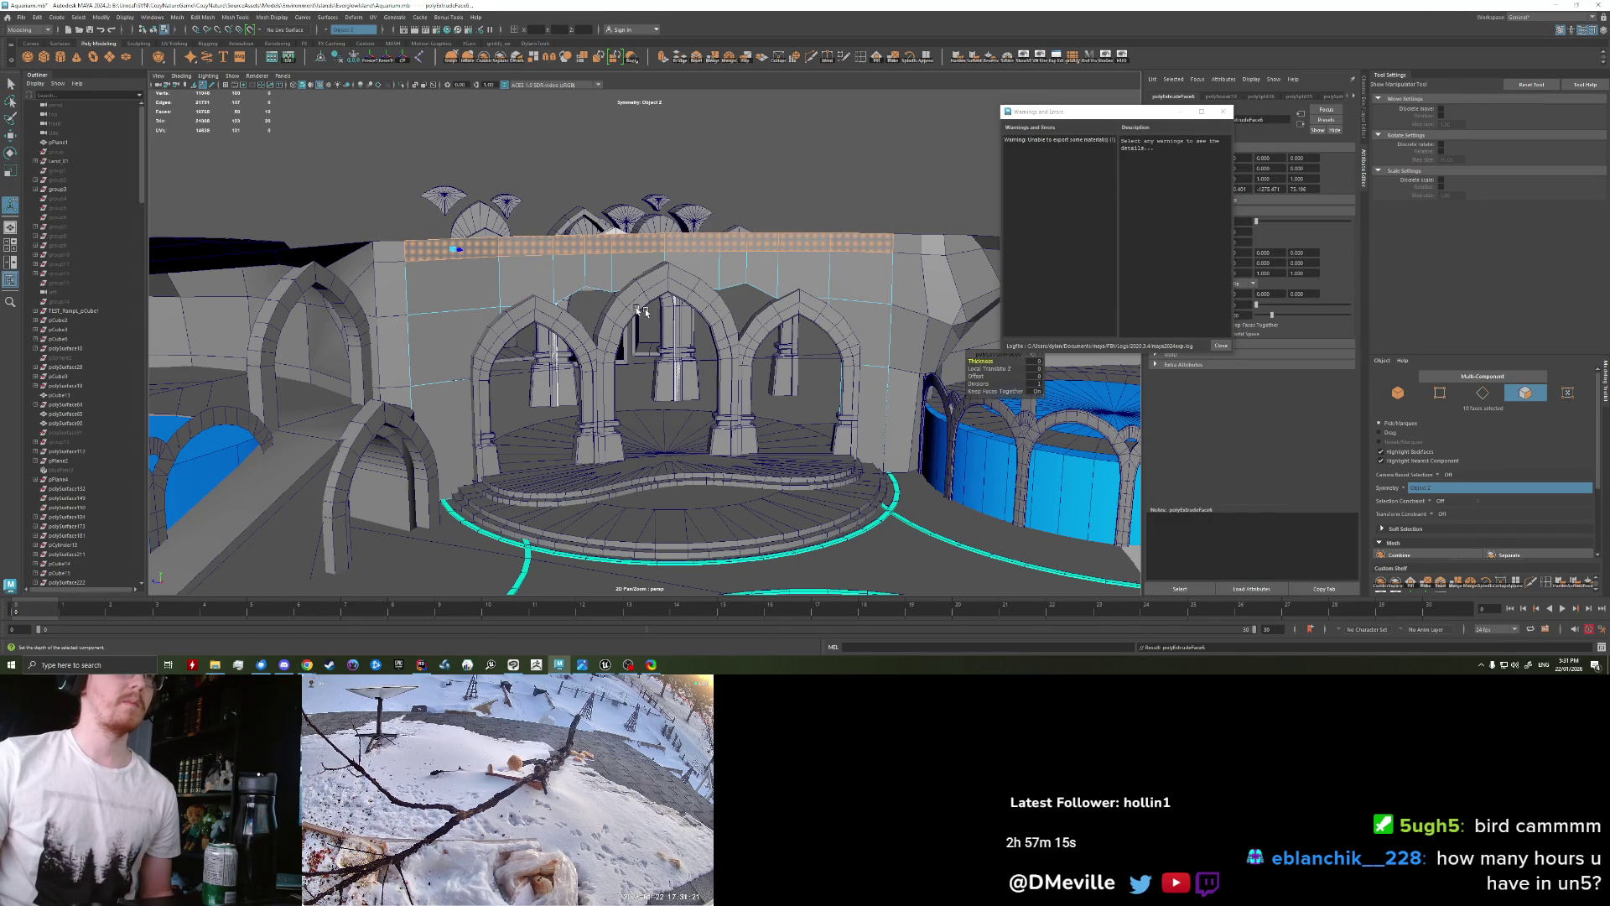
pyautogui.moveTo(467, 254); pyautogui.dragTo(585, 415)
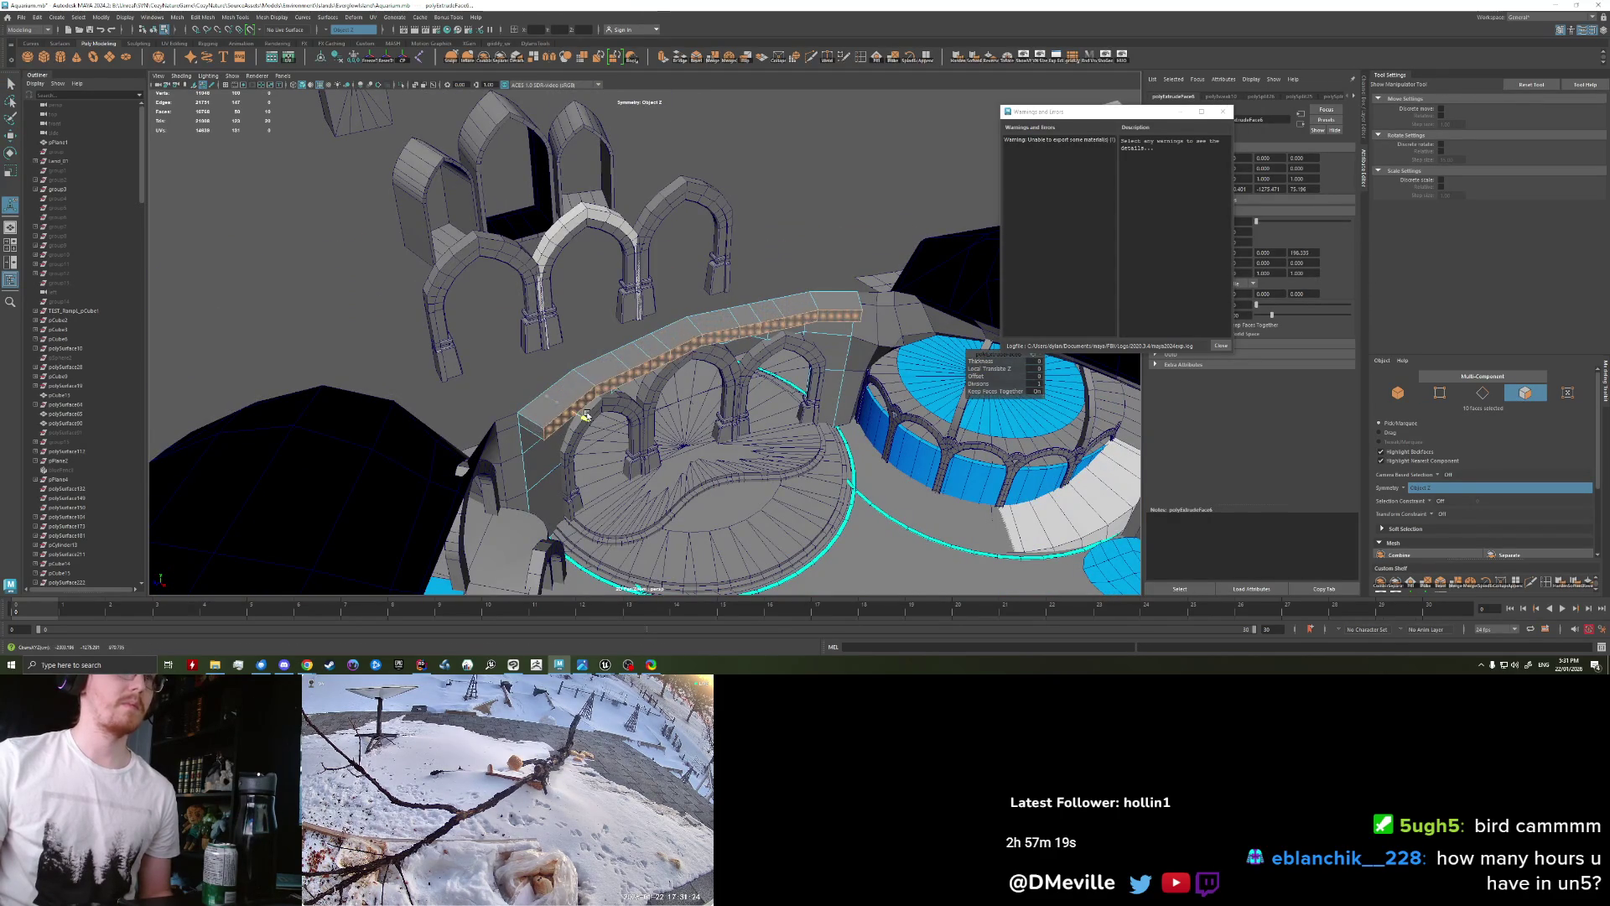
pyautogui.keyDown('alt'); pyautogui.moveTo(690, 370); pyautogui.dragTo(701, 352); pyautogui.keyUp('alt')
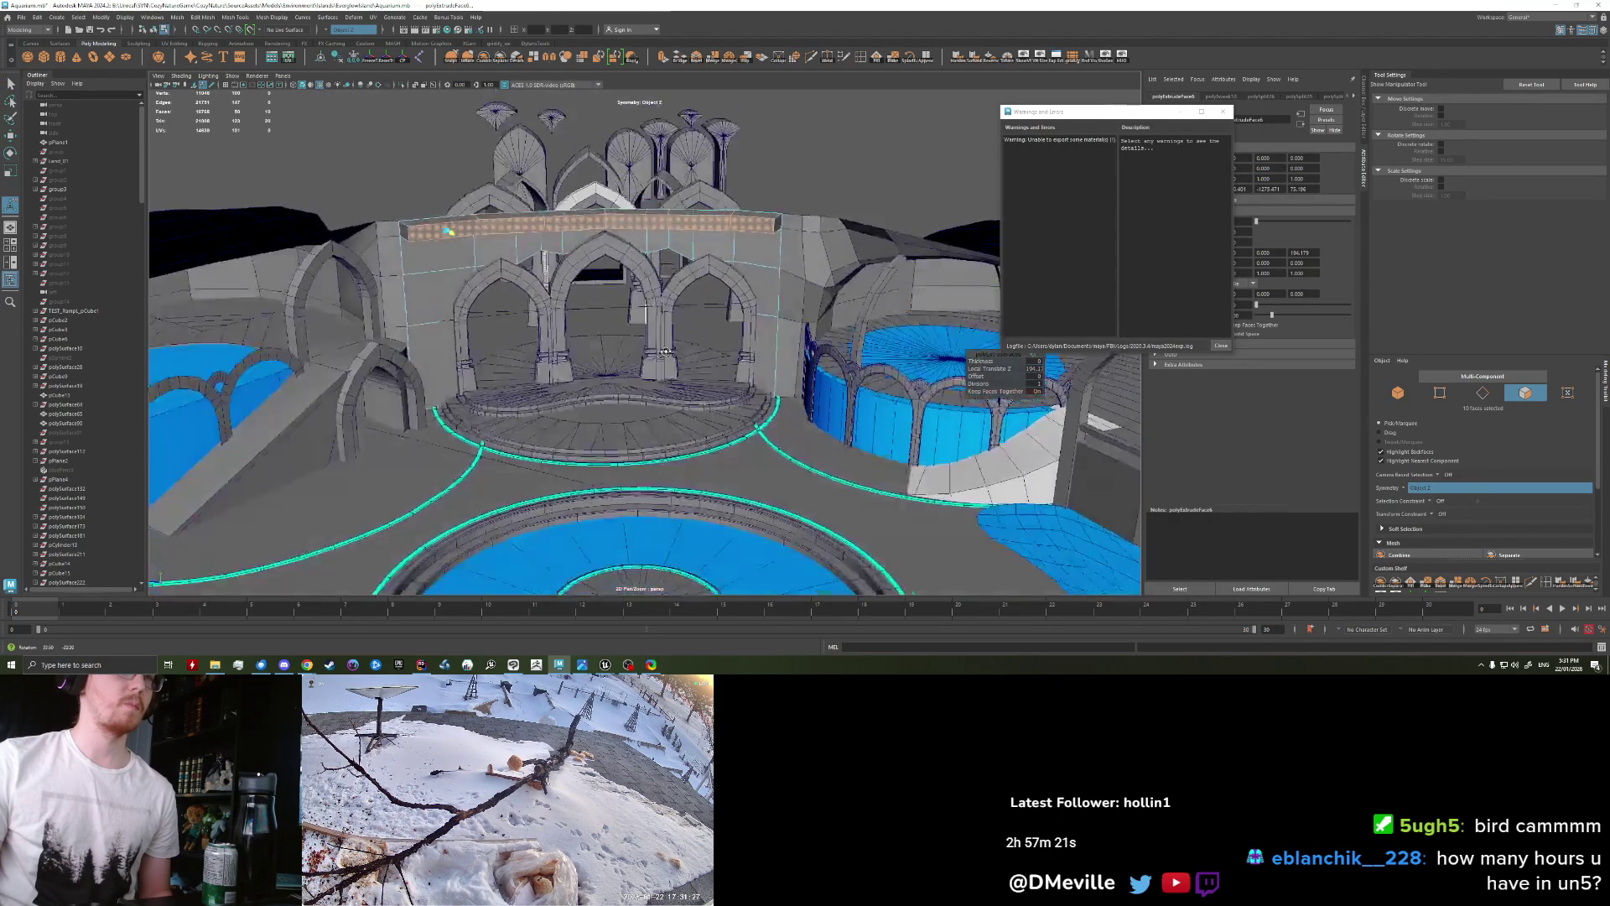
pyautogui.moveTo(701, 353)
pyautogui.keyDown('alt'); pyautogui.mouseDown(button='right')
pyautogui.moveTo(714, 342)
pyautogui.moveTo(696, 361)
pyautogui.mouseUp(button='right'); pyautogui.keyUp('alt')
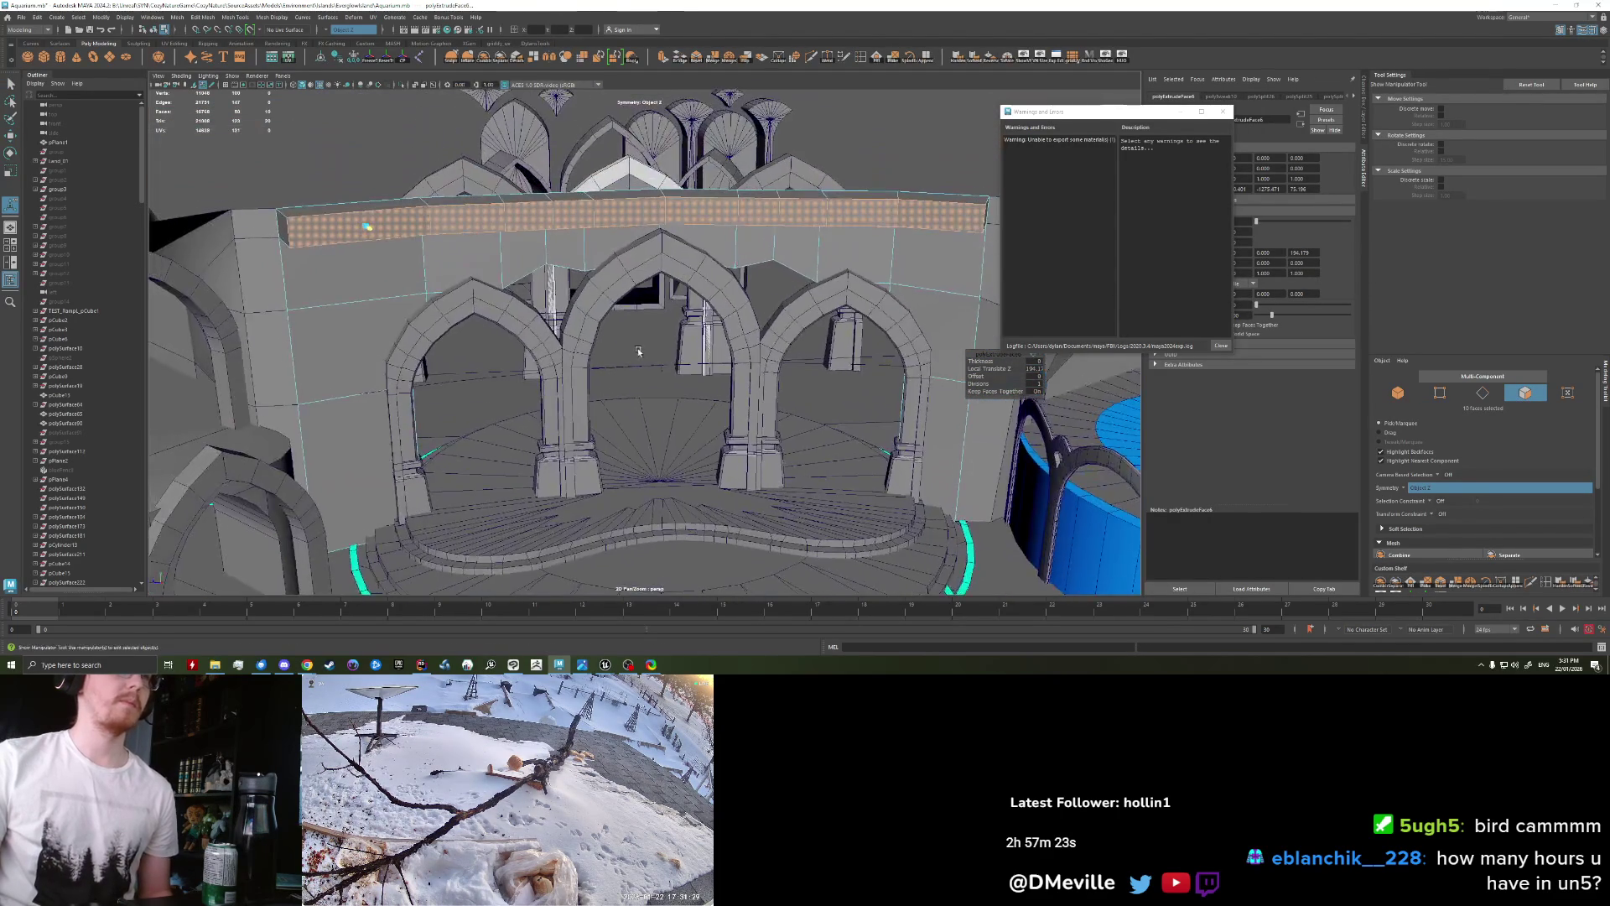
pyautogui.moveTo(696, 361)
pyautogui.keyDown('alt'); pyautogui.mouseDown()
pyautogui.moveTo(610, 378)
pyautogui.moveTo(636, 324)
pyautogui.mouseUp(); pyautogui.keyUp('alt')
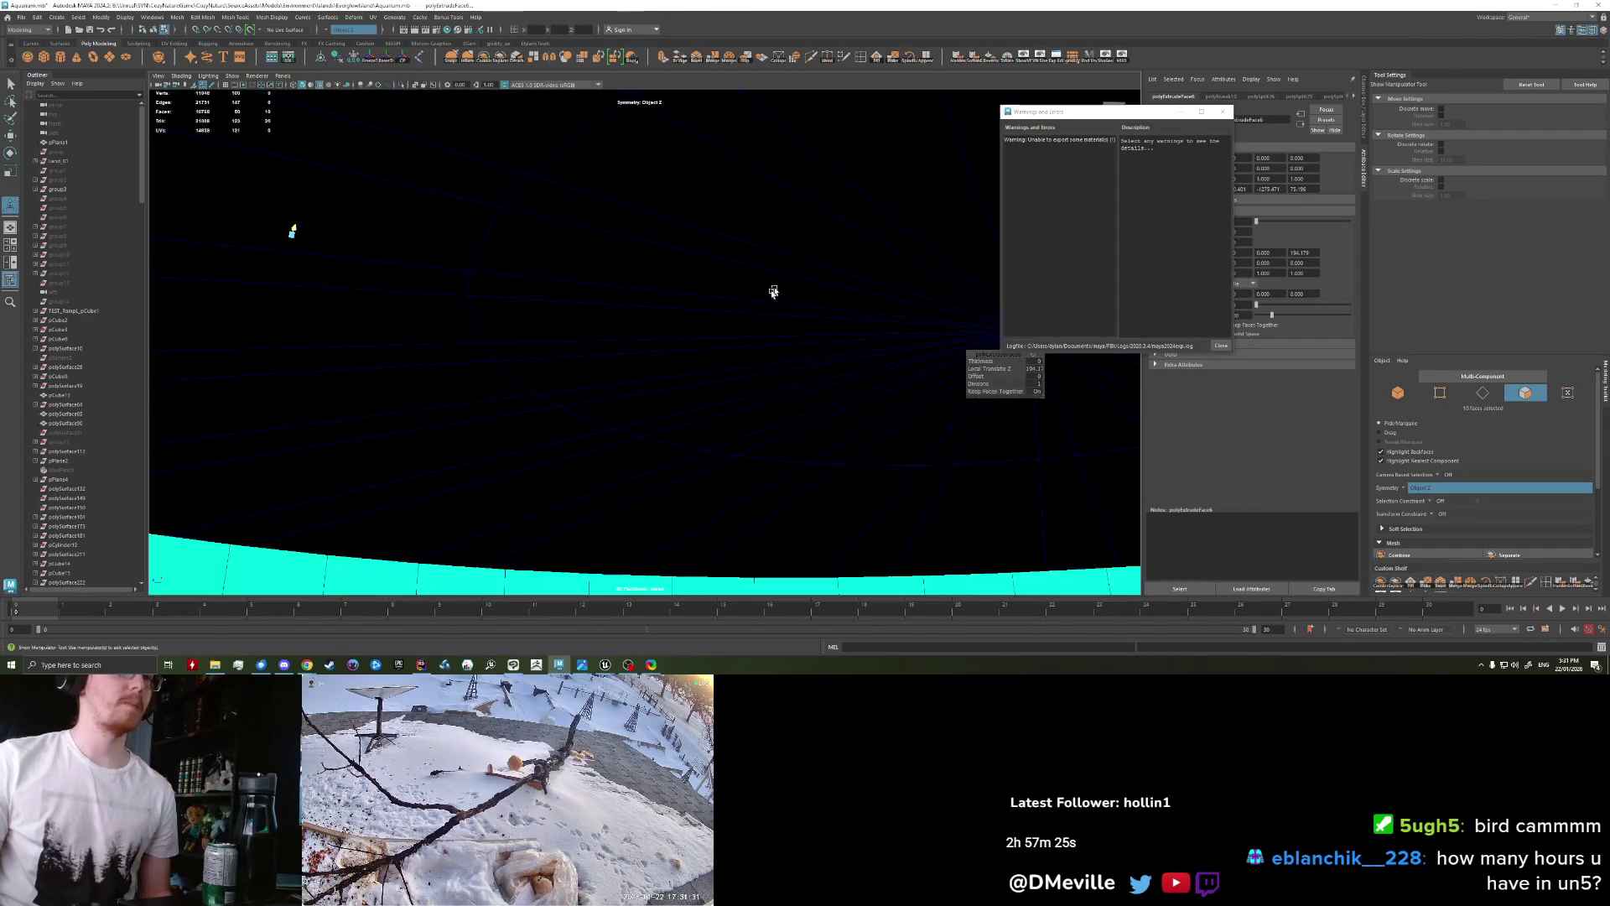
pyautogui.keyDown('alt'); pyautogui.moveTo(635, 324); pyautogui.dragTo(640, 319, button='right'); pyautogui.keyUp('alt')
pyautogui.keyDown('alt'); pyautogui.moveTo(640, 320); pyautogui.dragTo(464, 281); pyautogui.keyUp('alt')
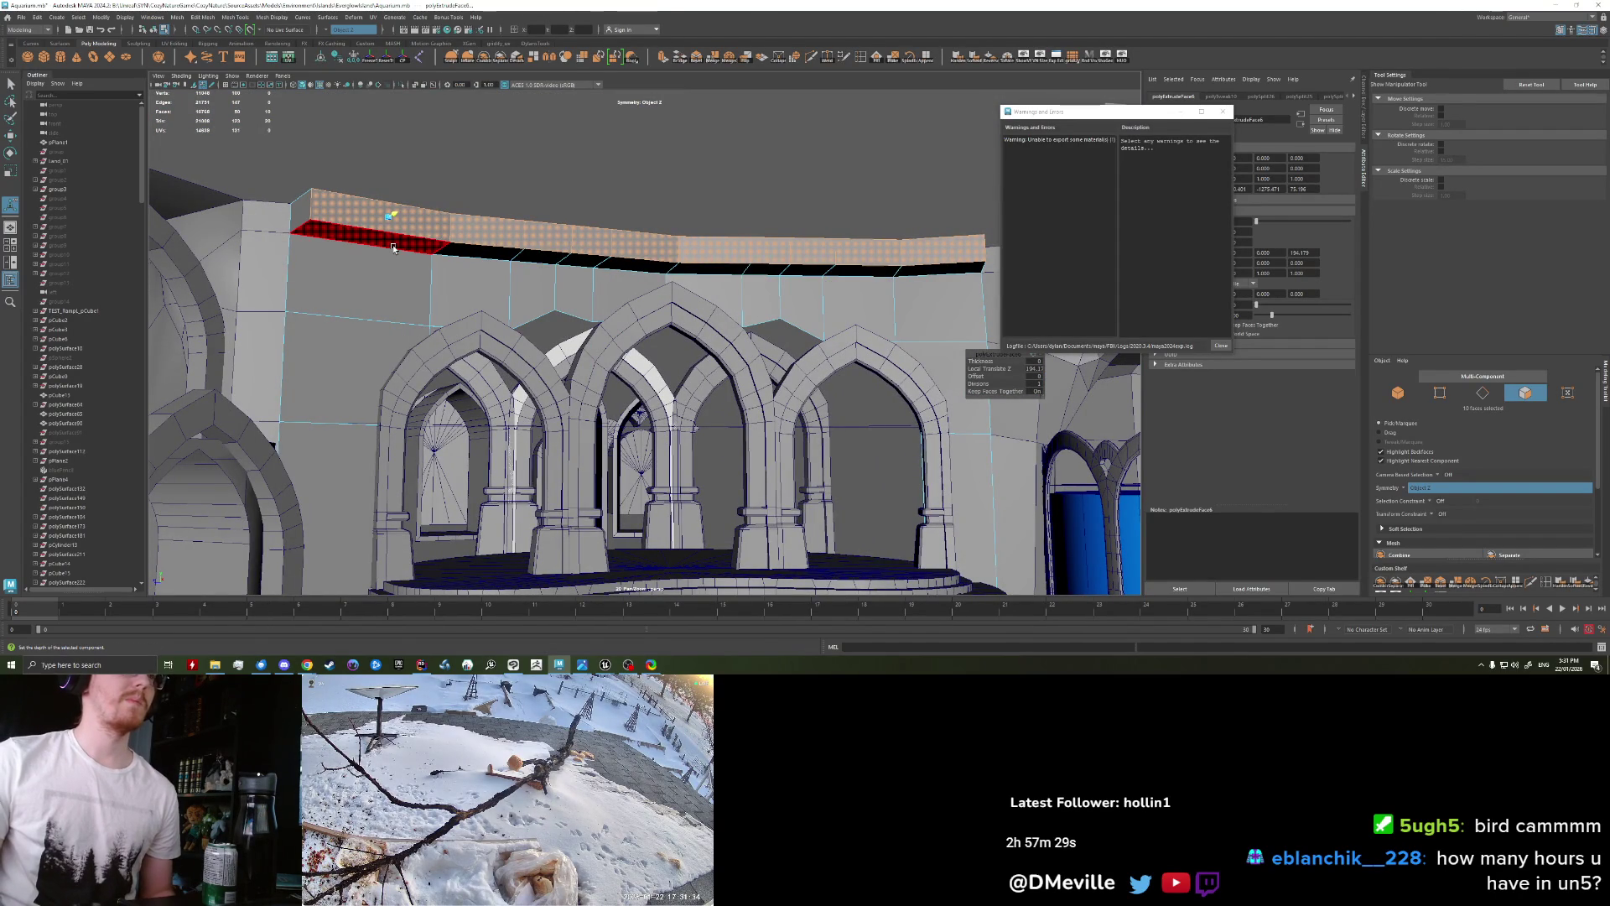
# Step: Pick a face on the band below the beam and bring up the component-selection menu
pyautogui.click(810, 58)
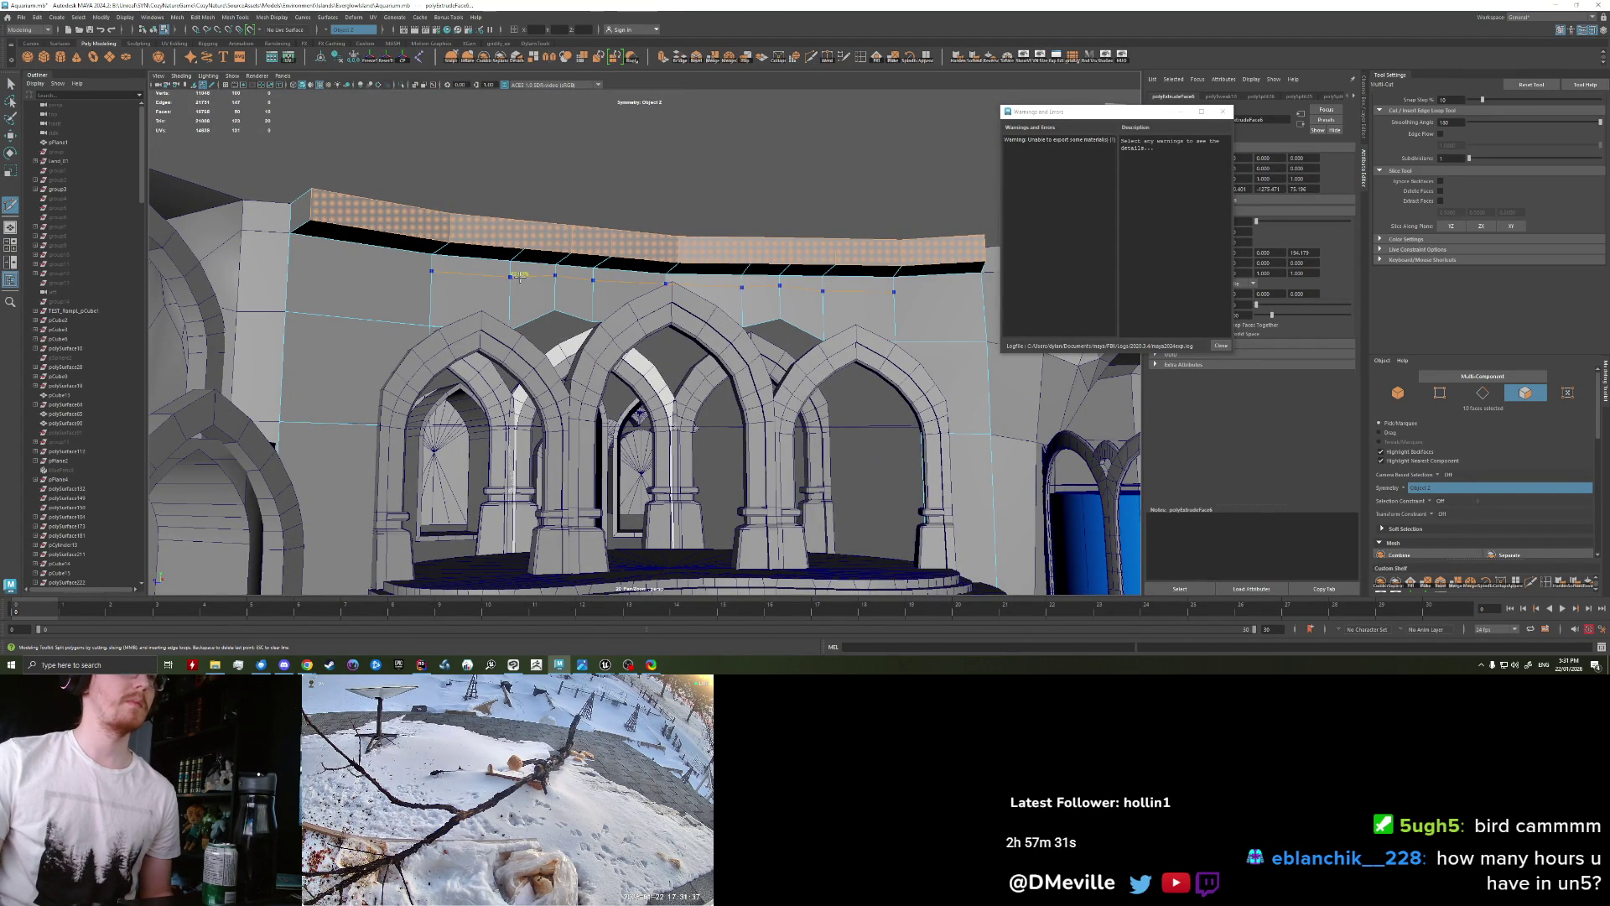
pyautogui.press('q')
pyautogui.click(379, 276)
pyautogui.rightClick(379, 281)
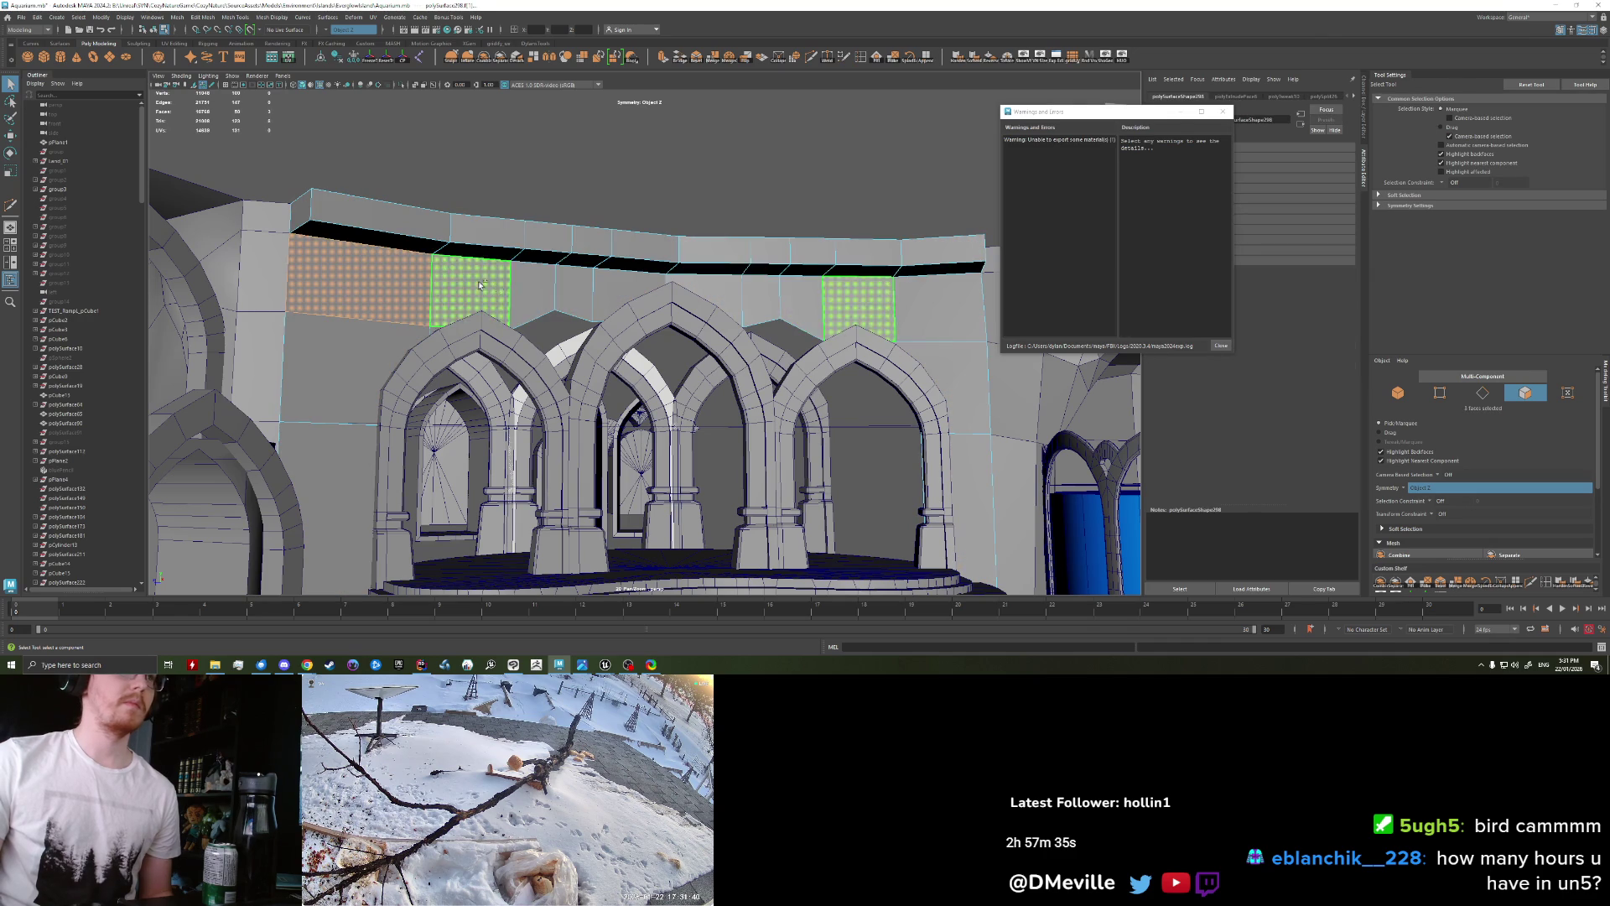
# Step: Select the edge loop along the band's lower edge and bevel it
pyautogui.keyDown('shift'); pyautogui.doubleClick(579, 304); pyautogui.keyUp('shift')
pyautogui.keyDown('alt'); pyautogui.moveTo(578, 304); pyautogui.dragTo(370, 245); pyautogui.keyUp('alt')
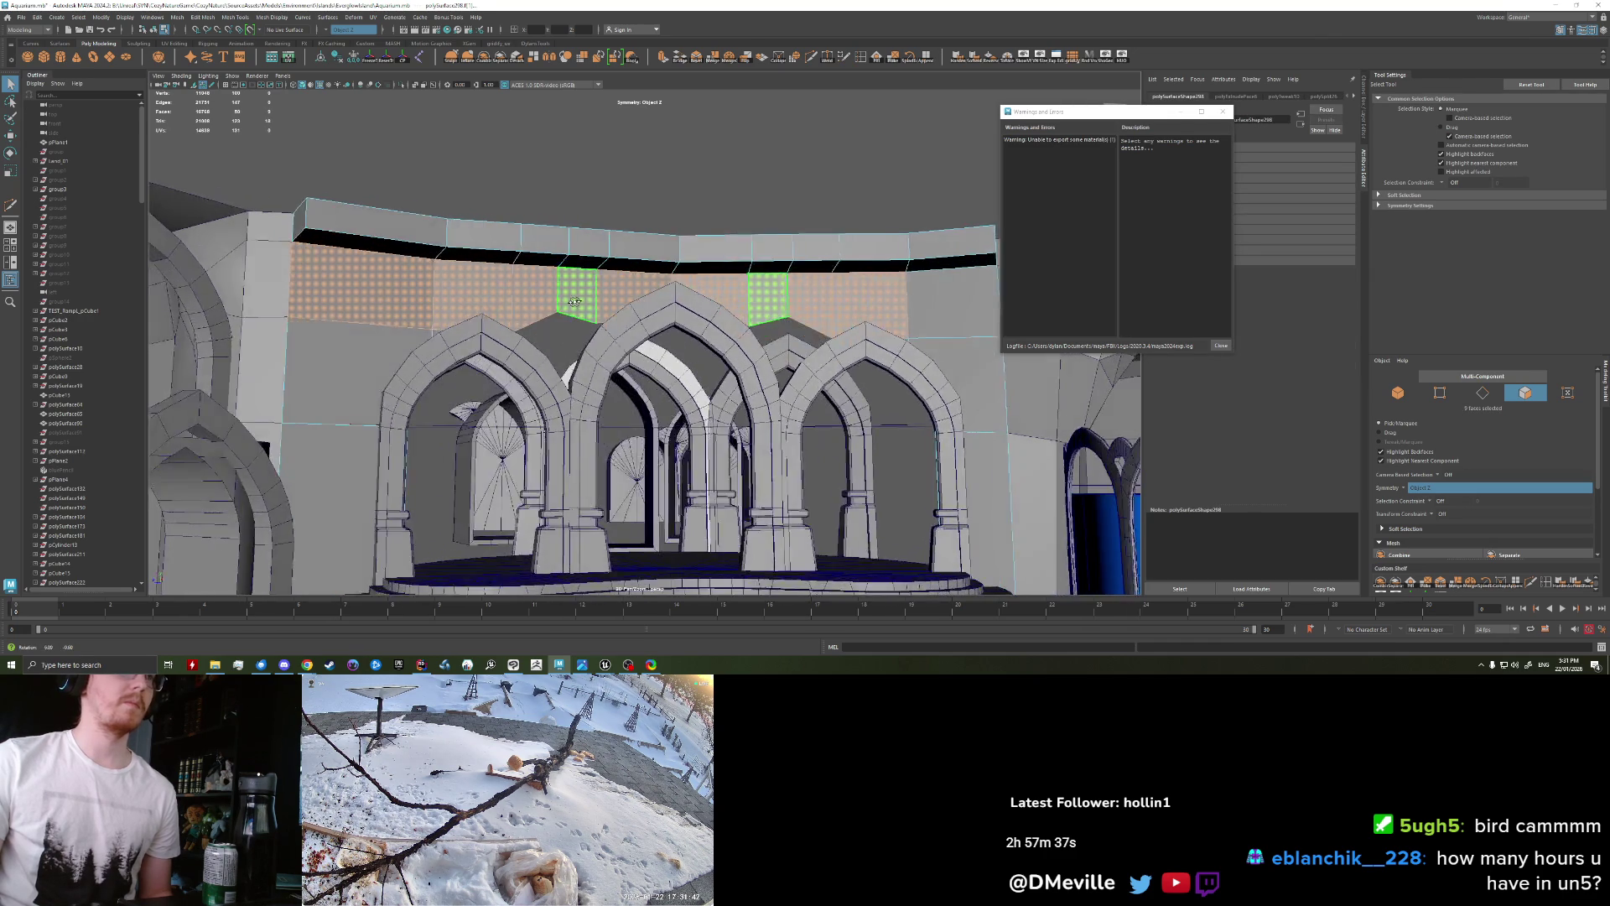
pyautogui.click(379, 256)
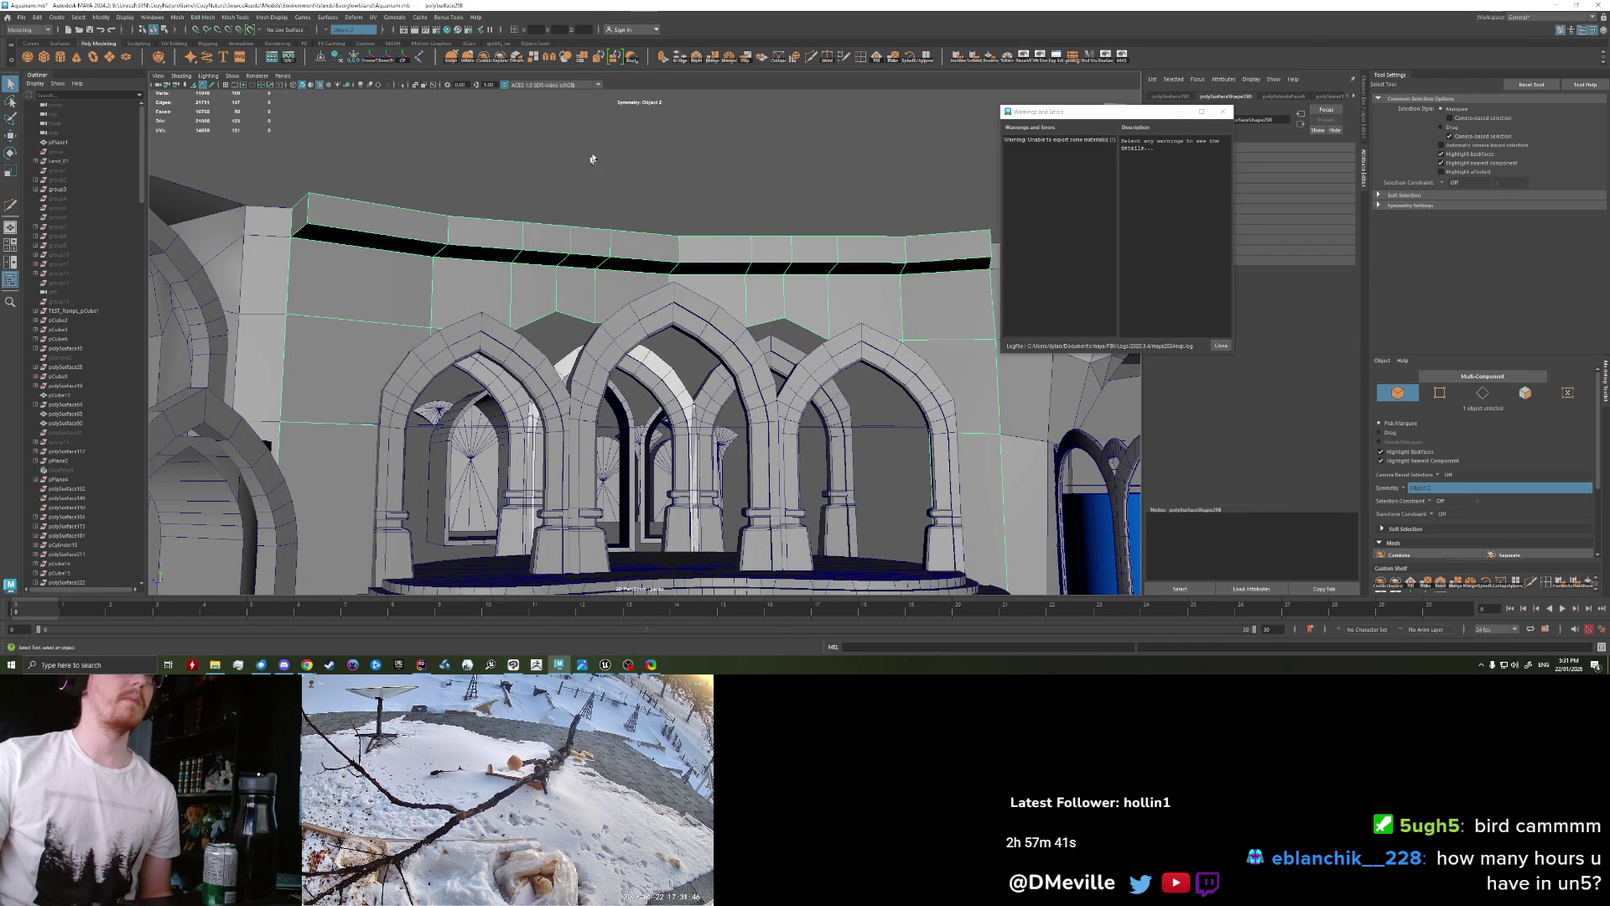
pyautogui.moveTo(499, 268); pyautogui.dragTo(499, 243, button='right')
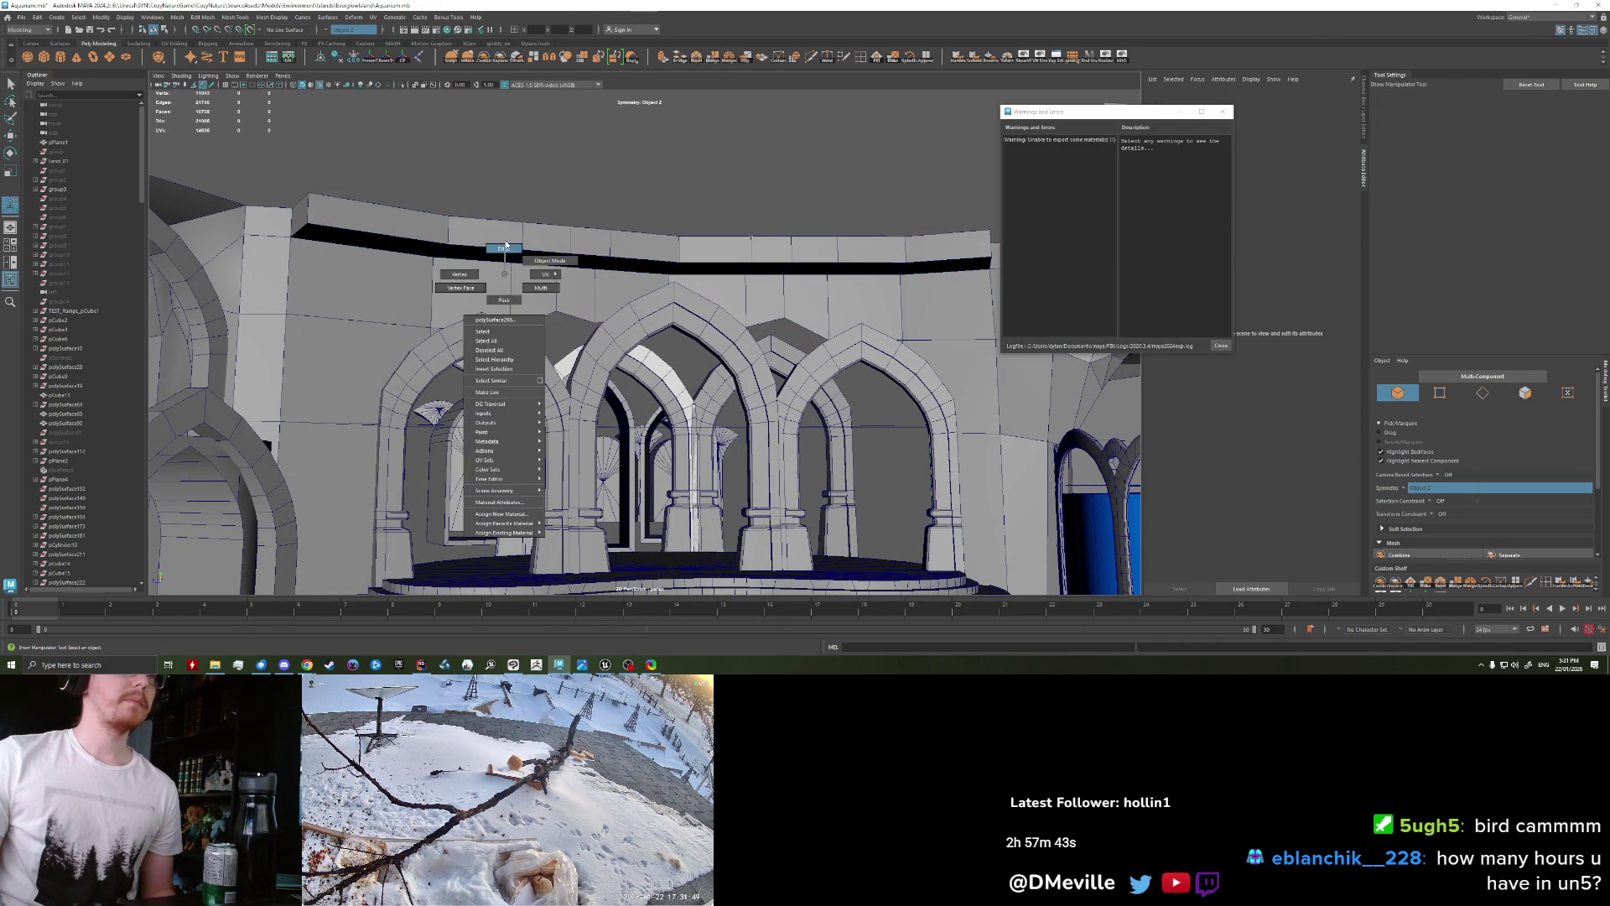
pyautogui.doubleClick(493, 266)
pyautogui.hotkey('ctrl', 'b')
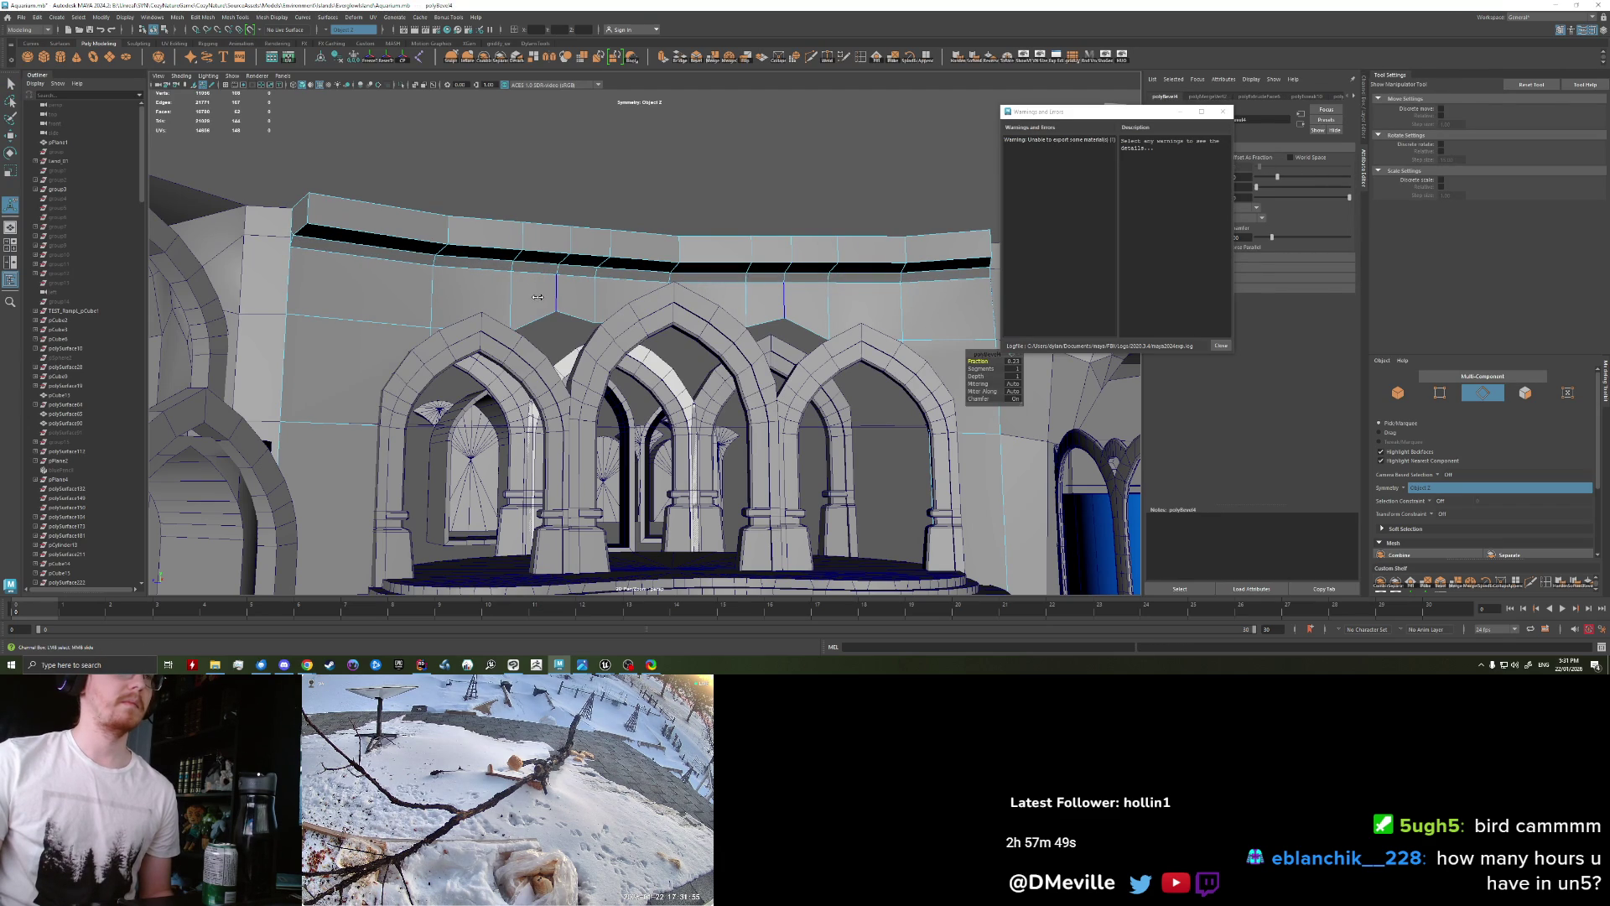
# Step: Bevel further band edges with Fraction 0.5, then return to face selection
pyautogui.click(483, 266)
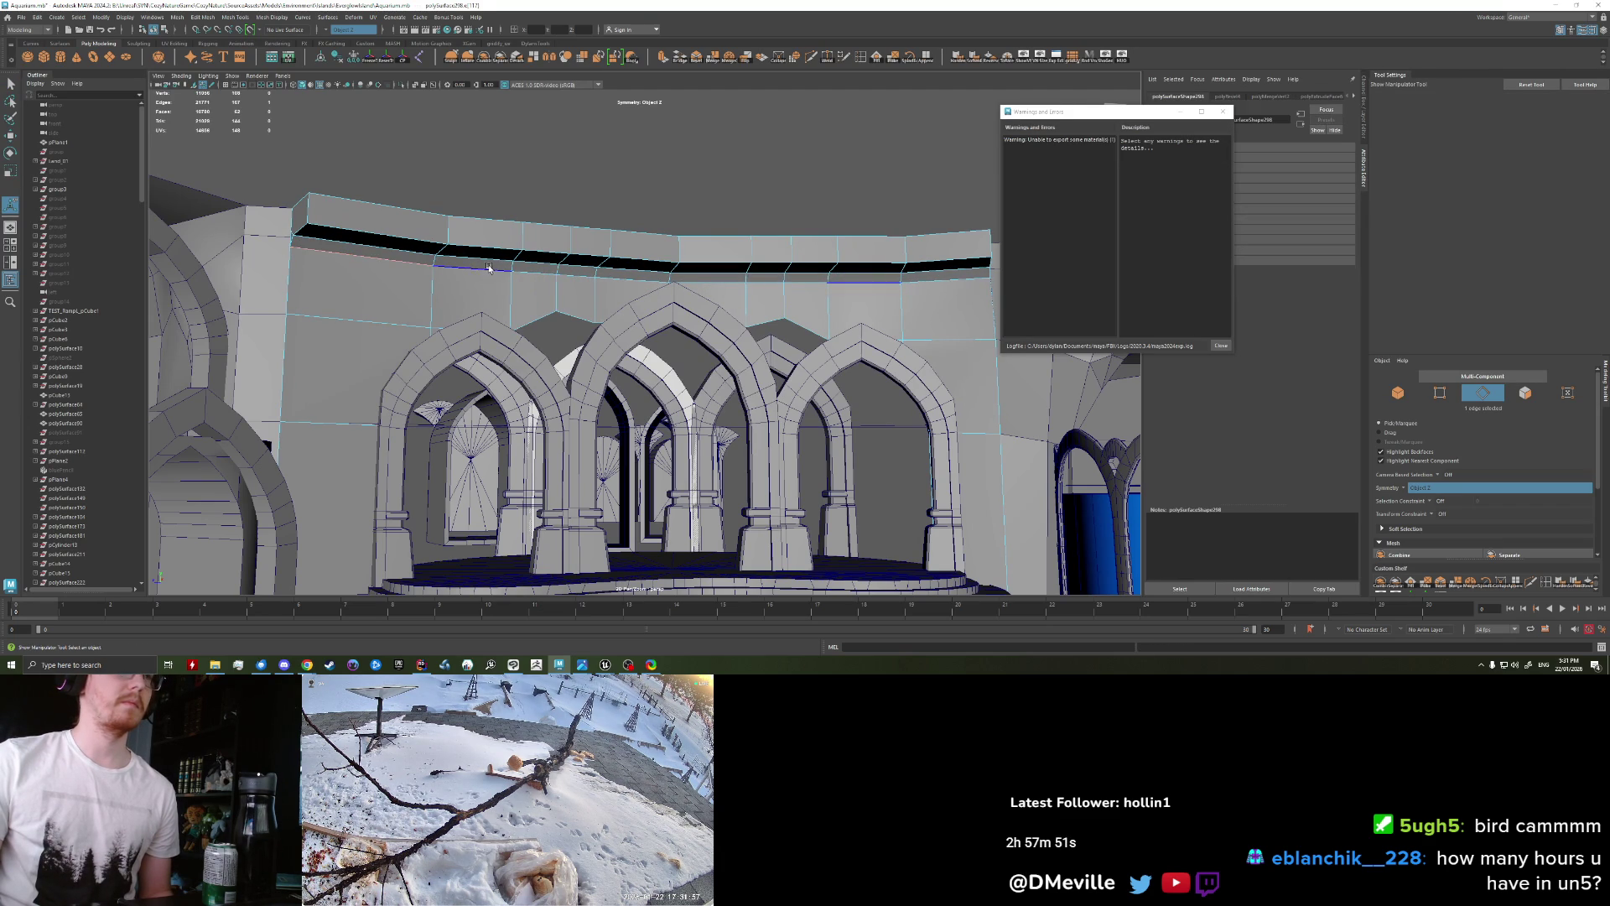
pyautogui.hotkey('ctrl', 'b')
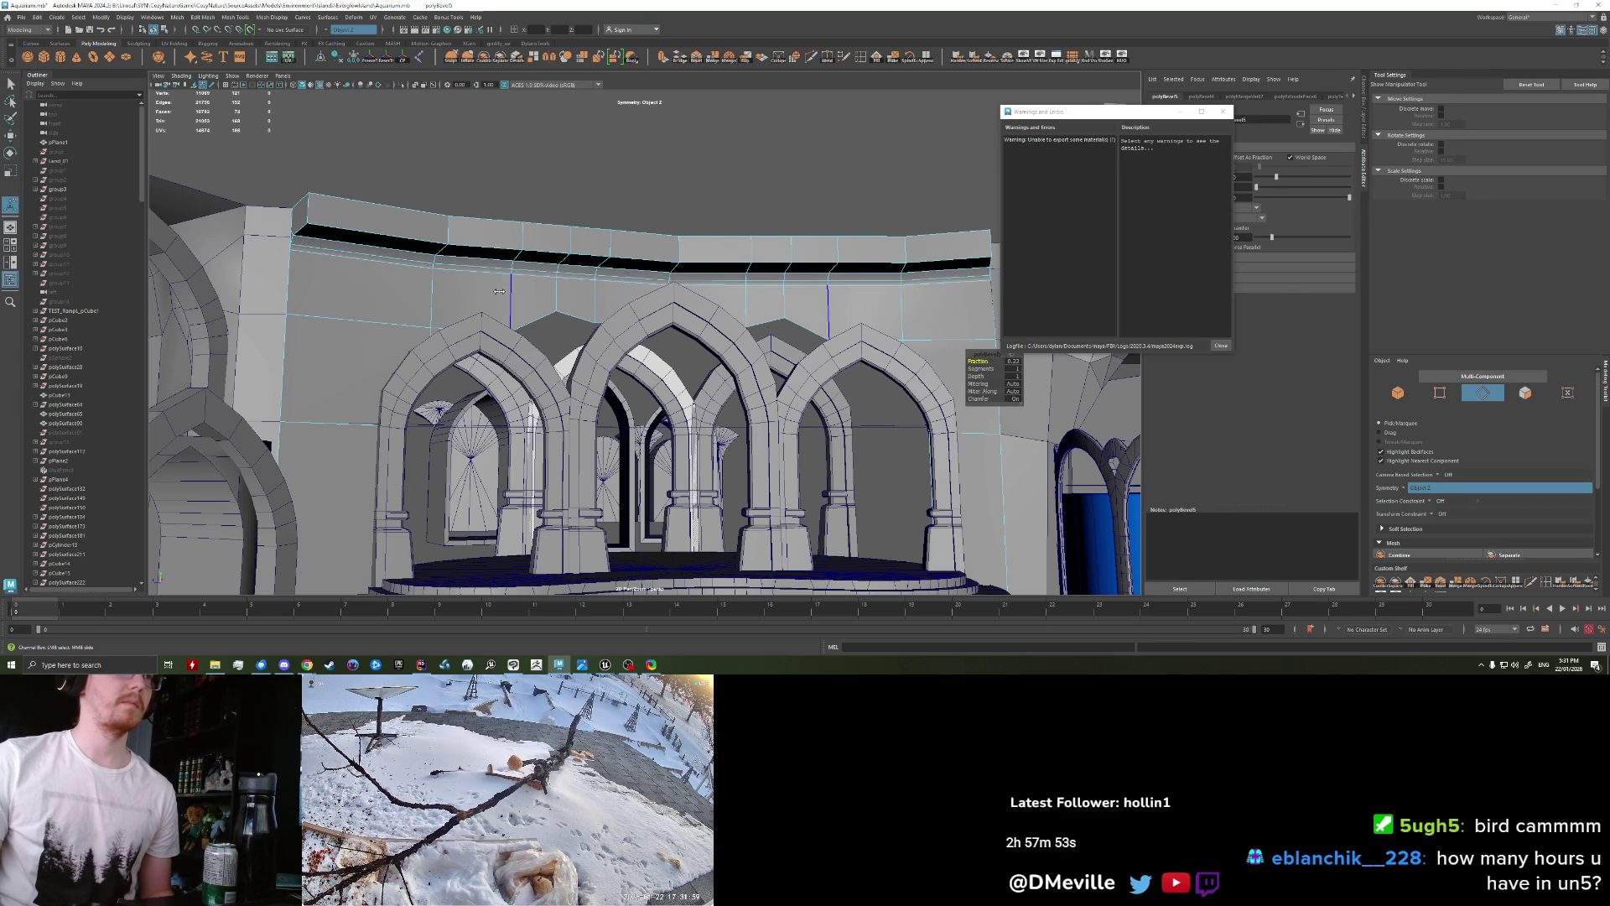
pyautogui.moveTo(499, 291)
pyautogui.mouseDown()
pyautogui.moveTo(549, 301)
pyautogui.moveTo(511, 299)
pyautogui.mouseUp()
pyautogui.click(513, 301)
pyautogui.keyDown('alt'); pyautogui.moveTo(513, 301); pyautogui.dragTo(507, 304); pyautogui.keyUp('alt')
pyautogui.keyDown('shift'); pyautogui.click(507, 304); pyautogui.keyUp('shift')
pyautogui.hotkey('ctrl', 'b')
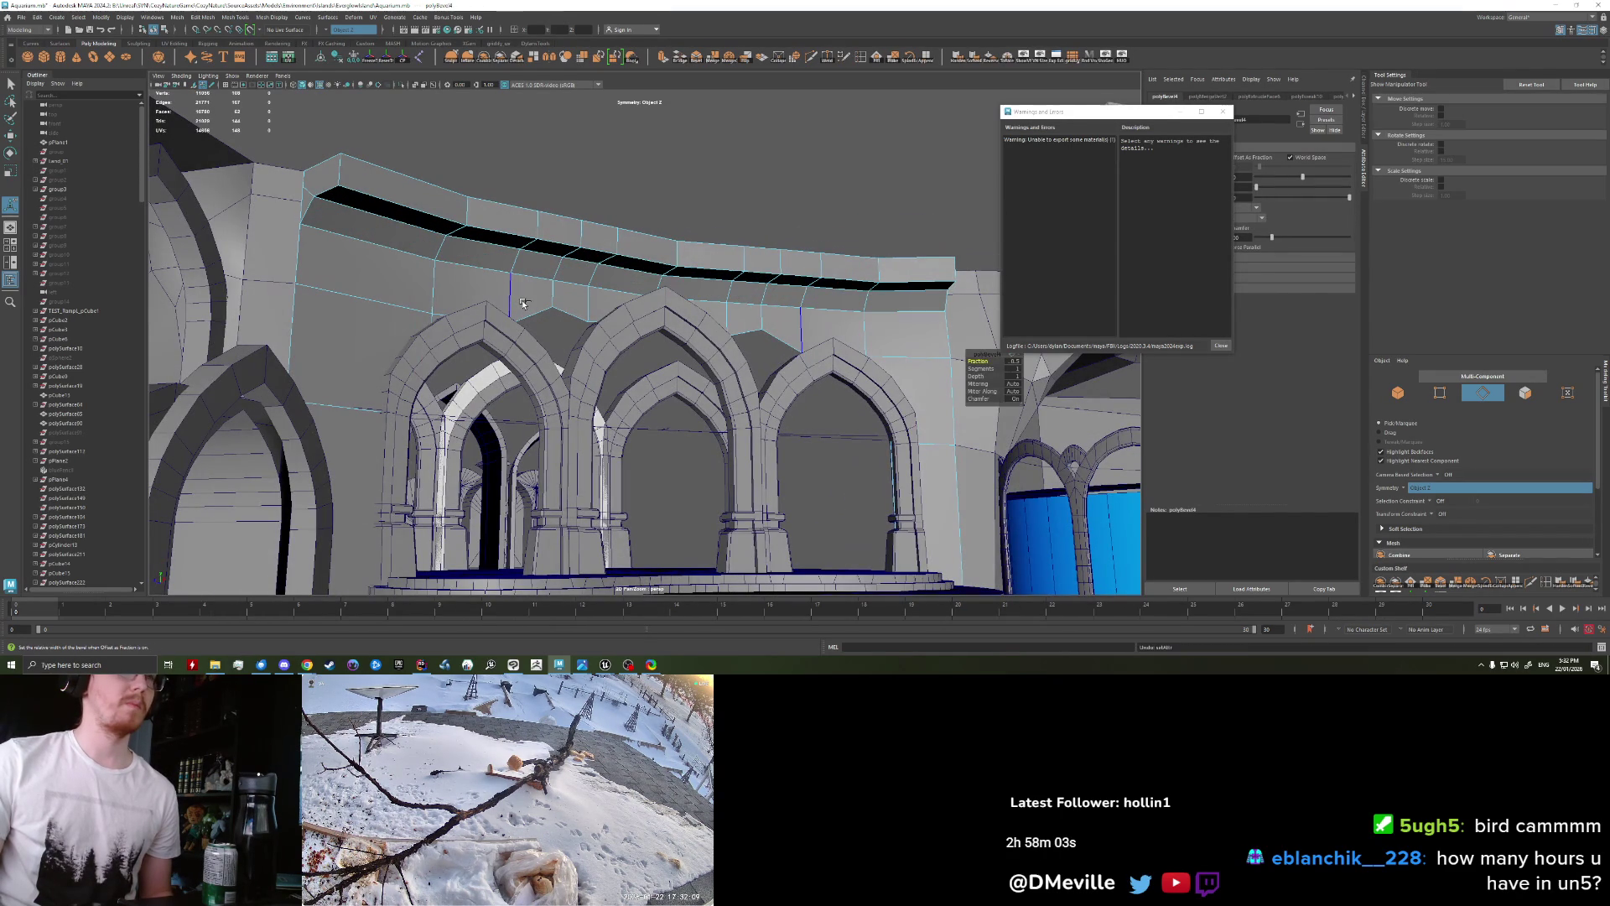
pyautogui.moveTo(503, 286); pyautogui.dragTo(475, 256, button='right')
pyautogui.click(472, 257)
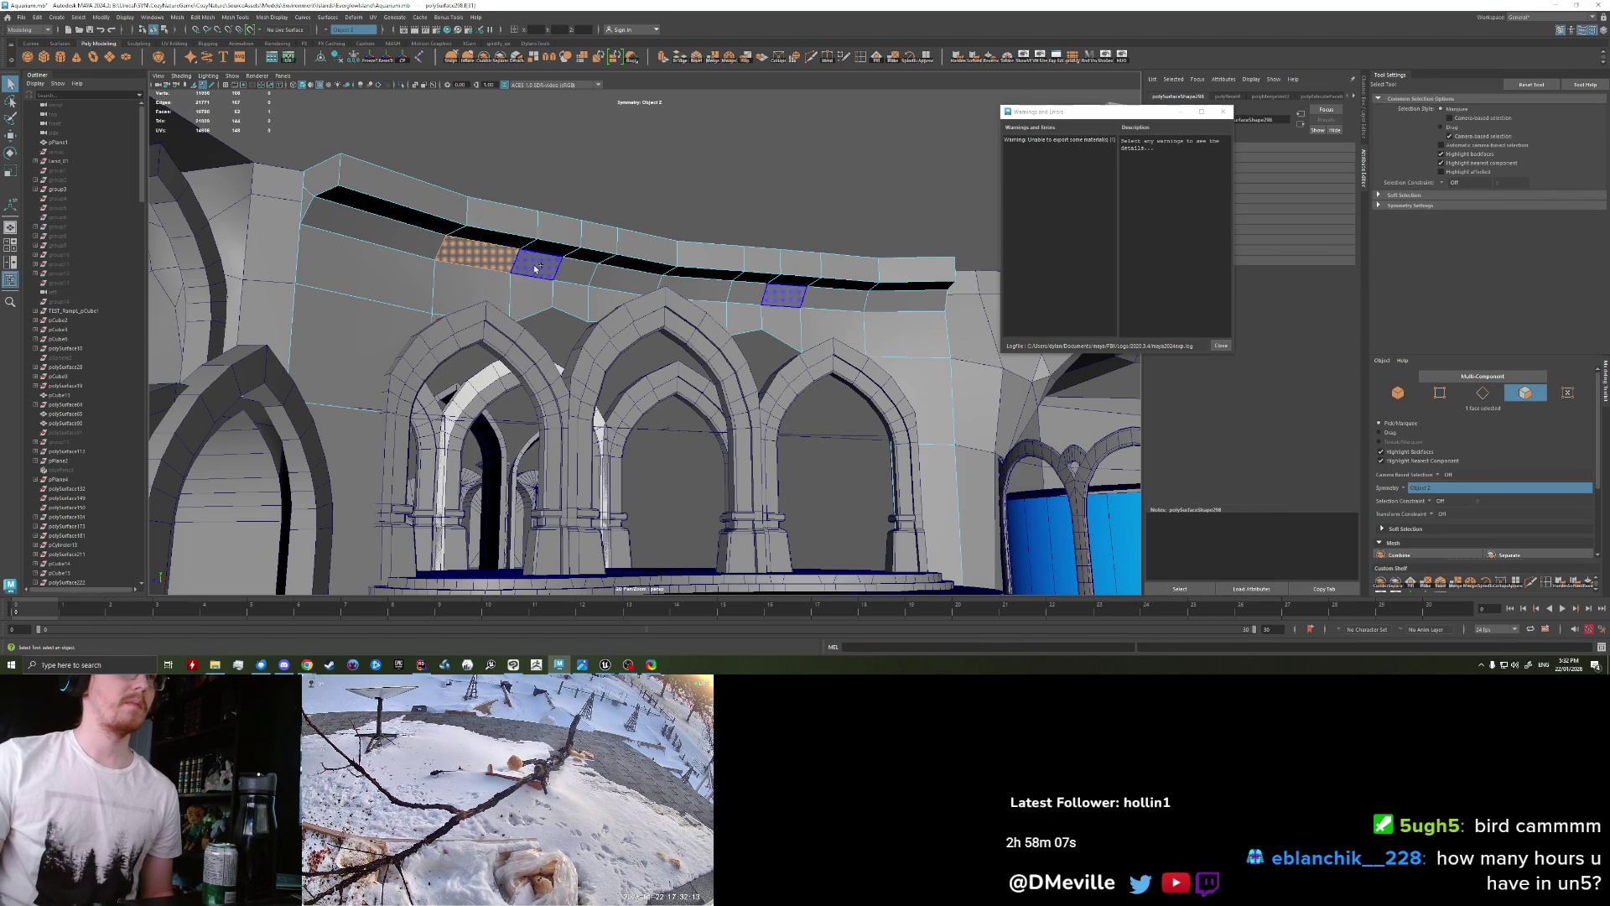
# Step: Select the band's face loop and try an extrusion, then undo it
pyautogui.keyDown('shift'); pyautogui.doubleClick(535, 268); pyautogui.keyUp('shift')
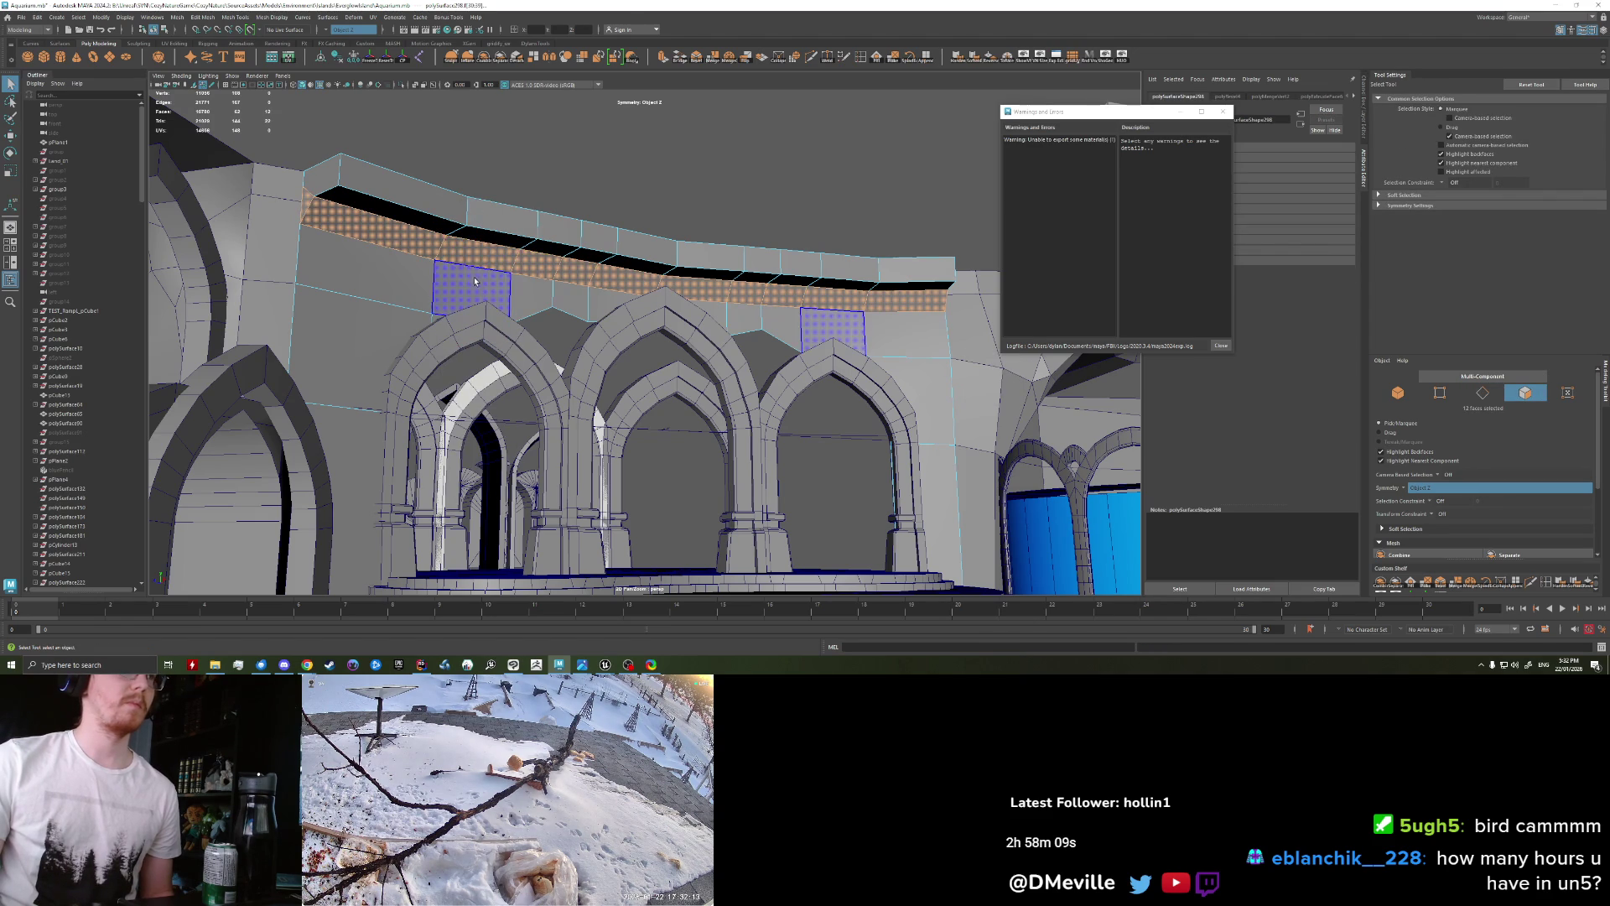
pyautogui.hotkey('ctrl', 'z')
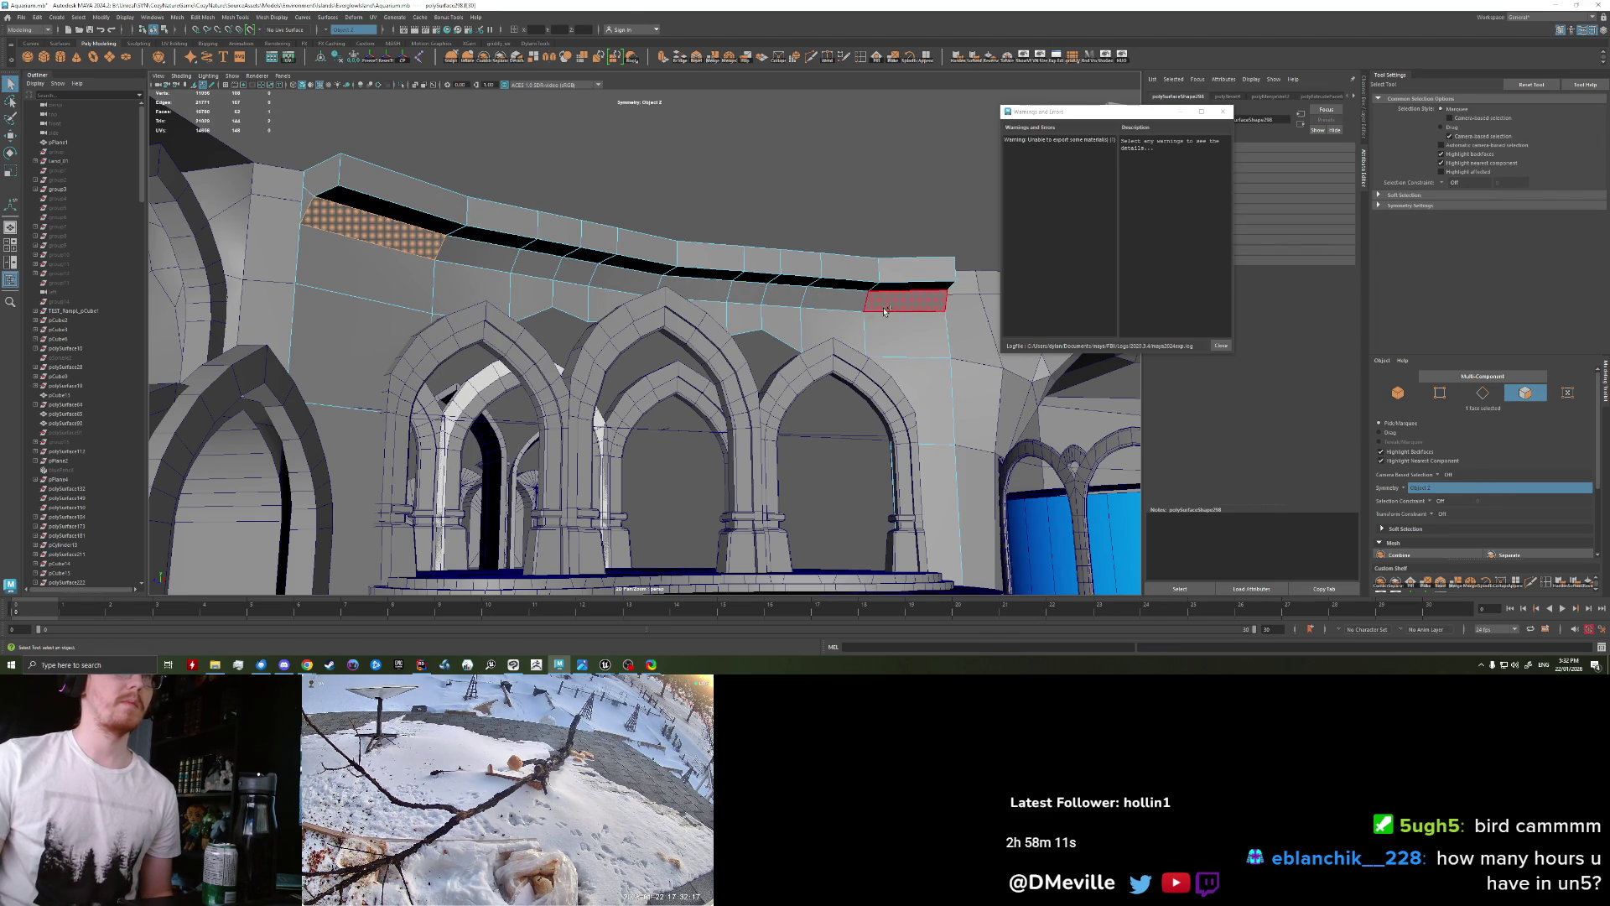
pyautogui.keyDown('shift'); pyautogui.doubleClick(885, 310); pyautogui.keyUp('shift')
pyautogui.hotkey('ctrl', 'e')
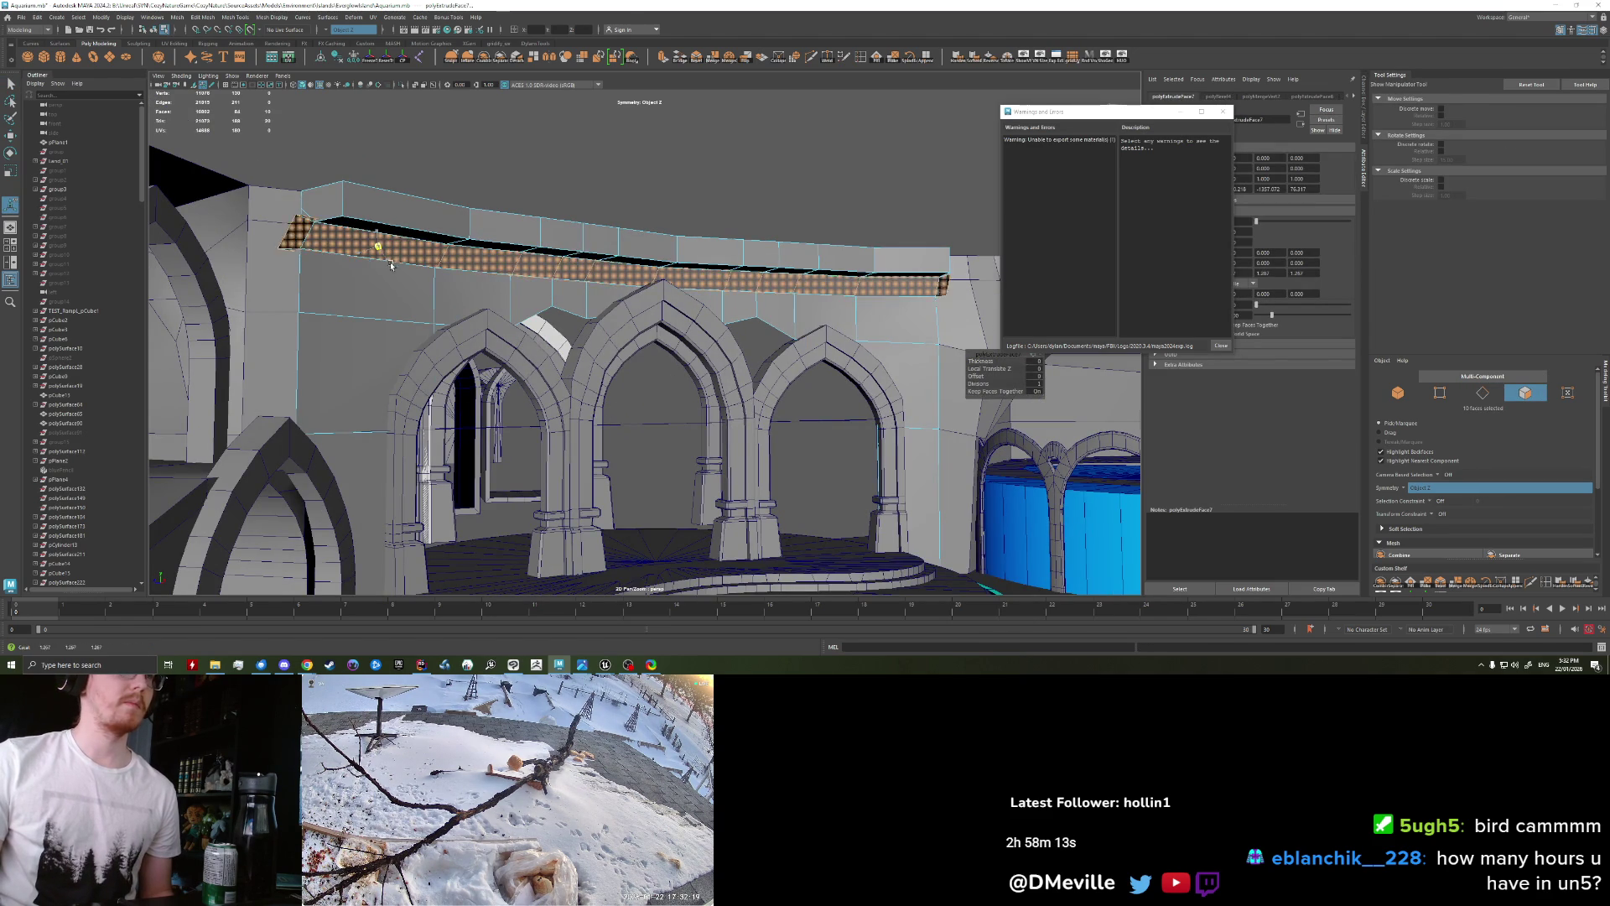
pyautogui.press('w')
pyautogui.moveTo(386, 265)
pyautogui.keyDown('alt'); pyautogui.mouseDown()
pyautogui.moveTo(830, 259)
pyautogui.moveTo(693, 241)
pyautogui.moveTo(508, 271)
pyautogui.mouseUp(); pyautogui.keyUp('alt')
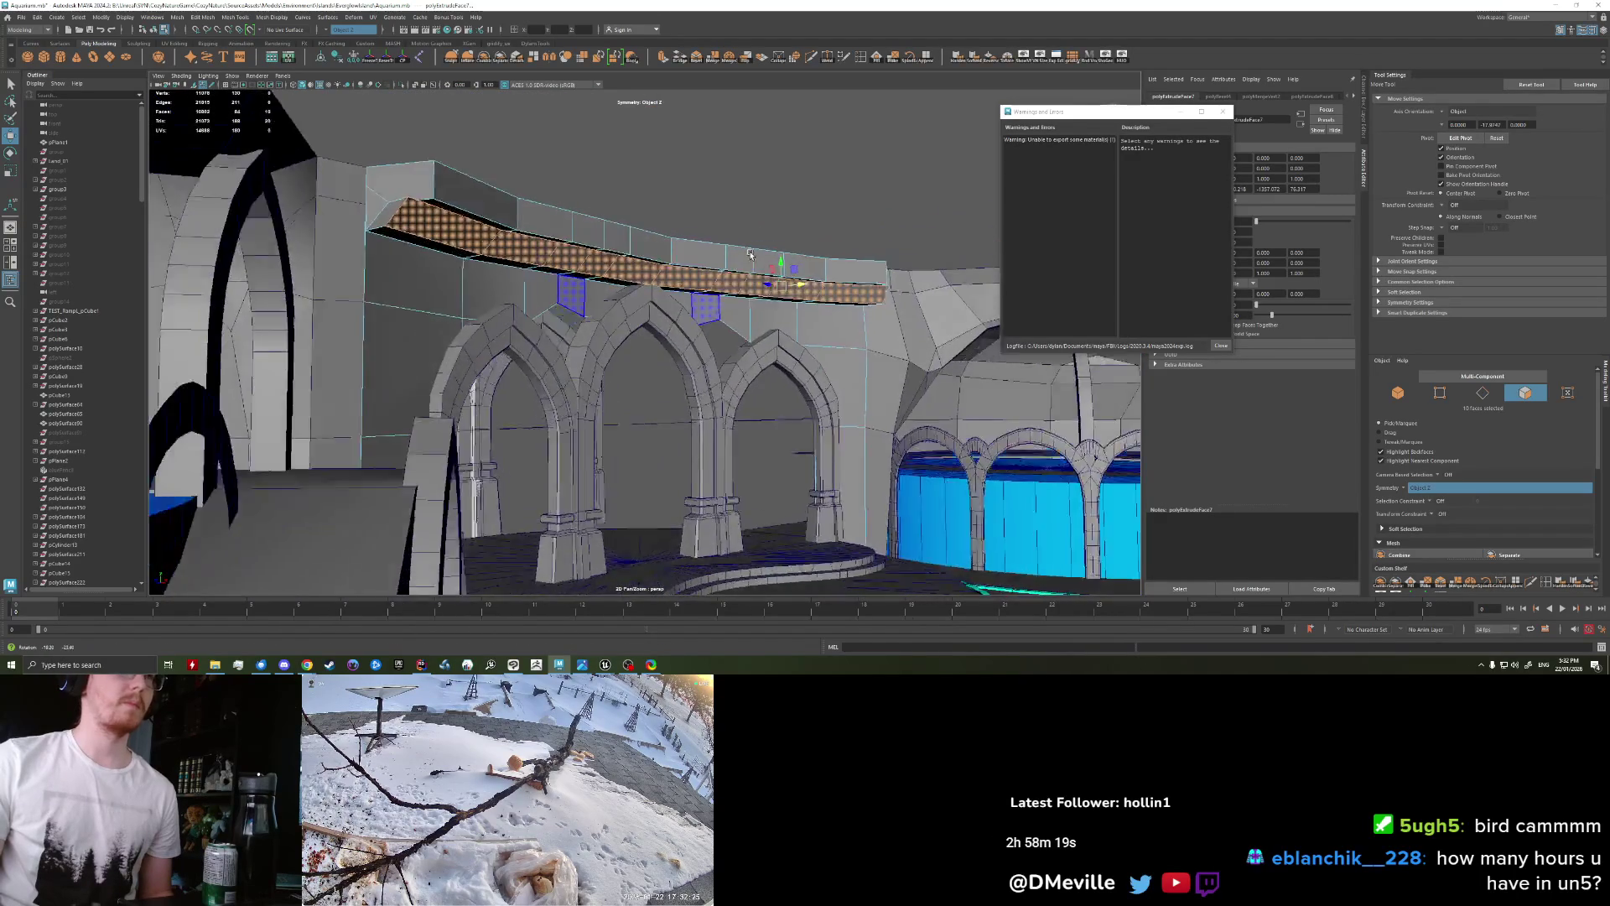
pyautogui.click(495, 253)
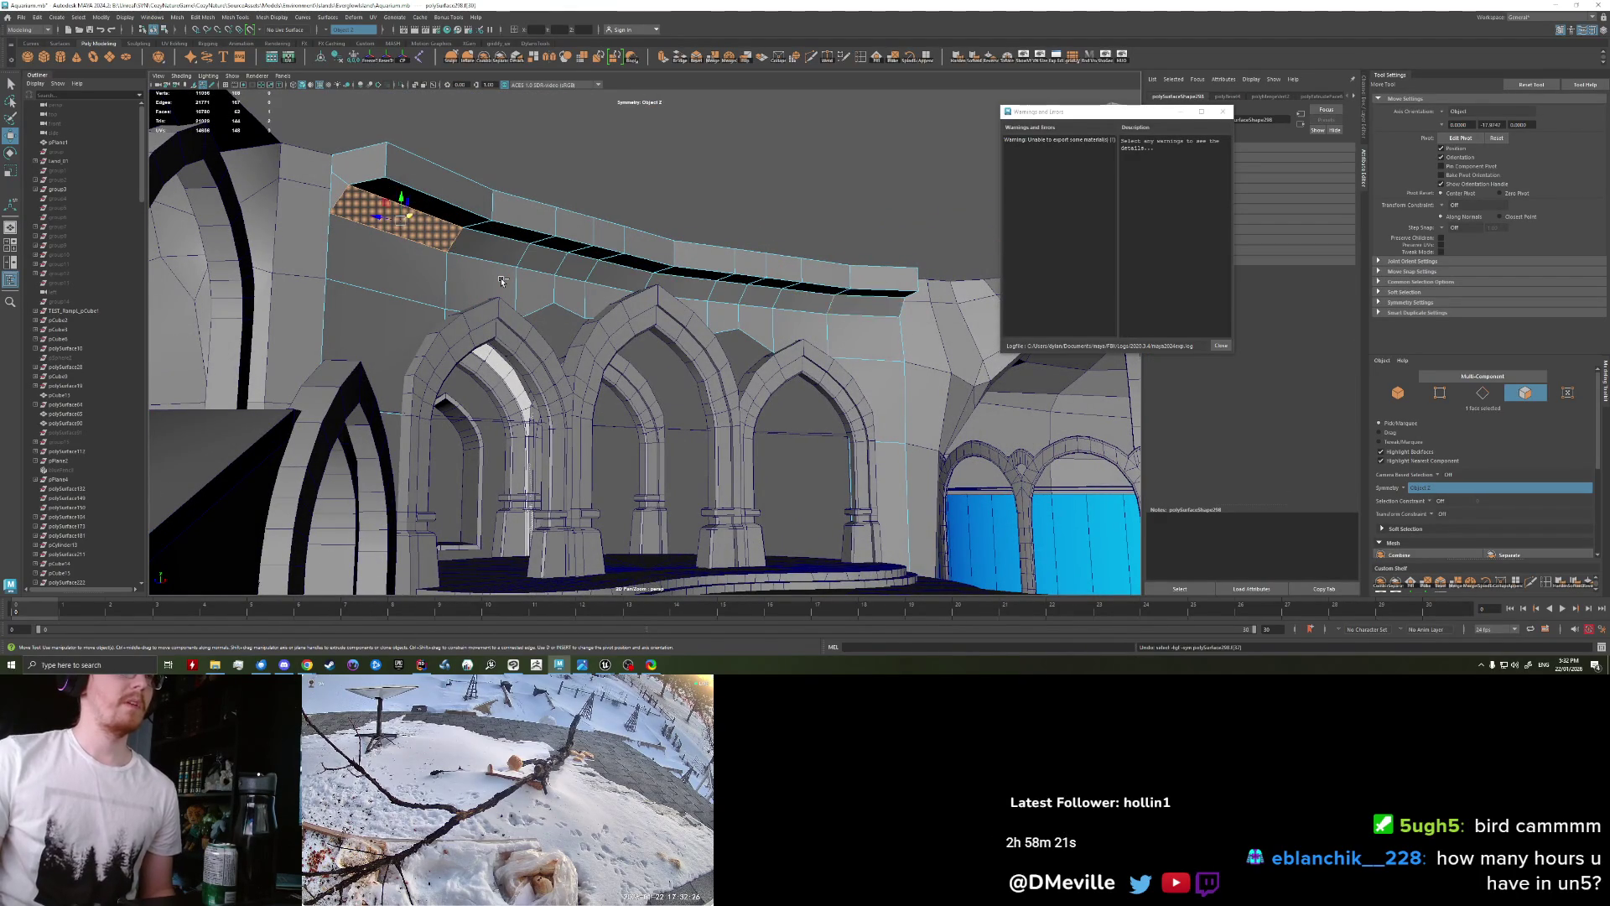
pyautogui.hotkey('ctrl', 'z')
pyautogui.hotkey('ctrl', 'z')
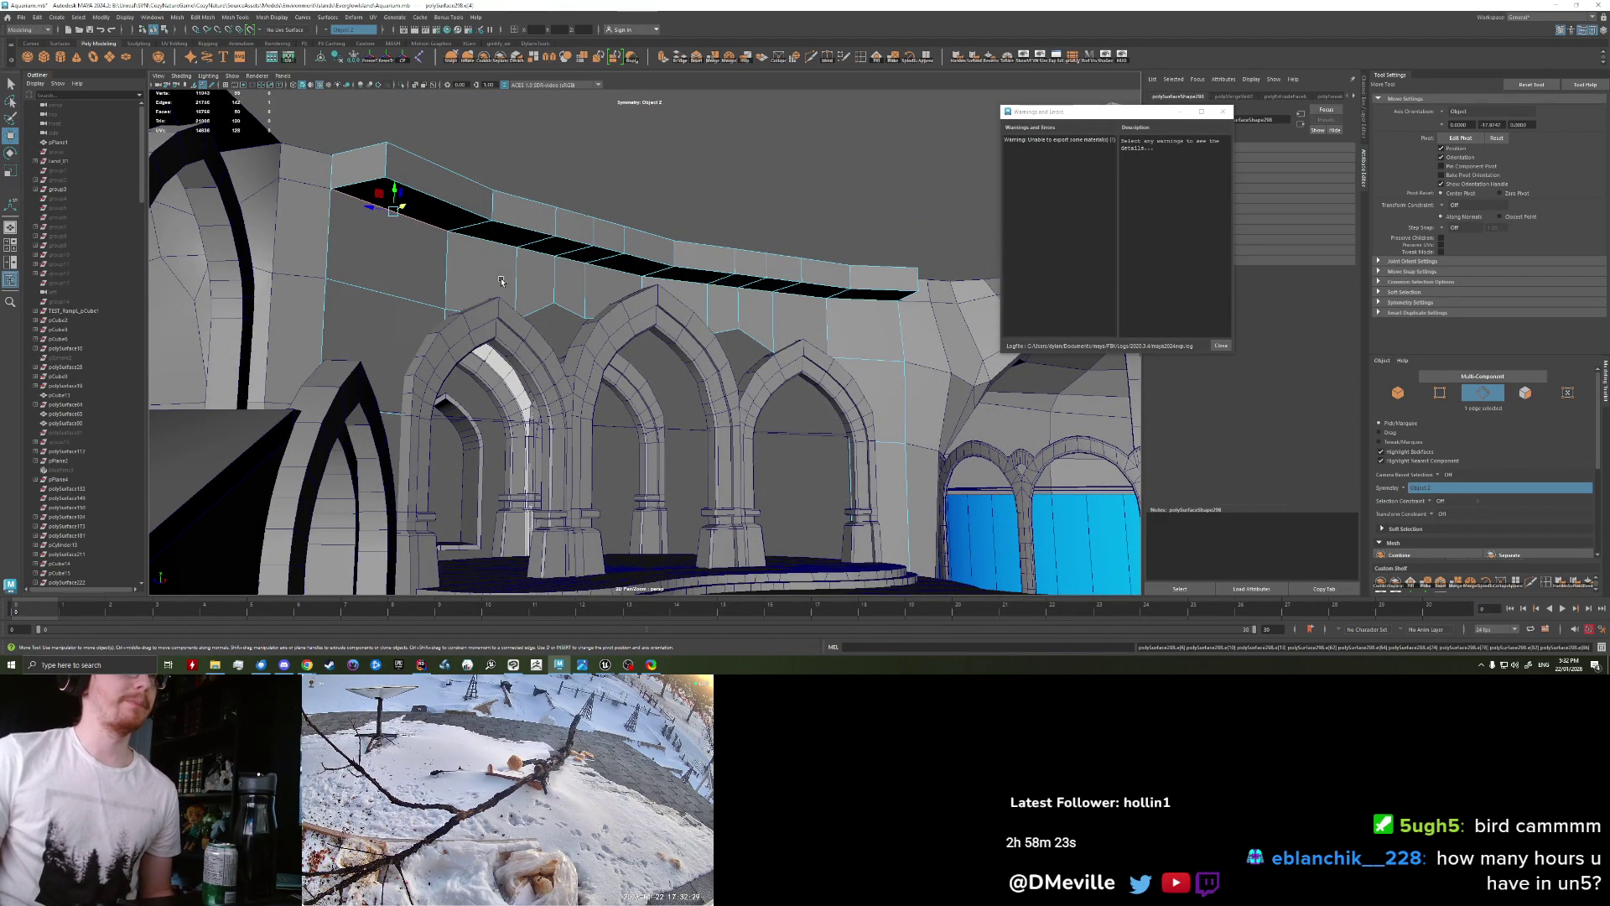
# Step: Merge nearby vertices on the wall mesh
pyautogui.scroll(2, 467, 285)
pyautogui.moveTo(467, 285); pyautogui.dragTo(498, 249, button='right')
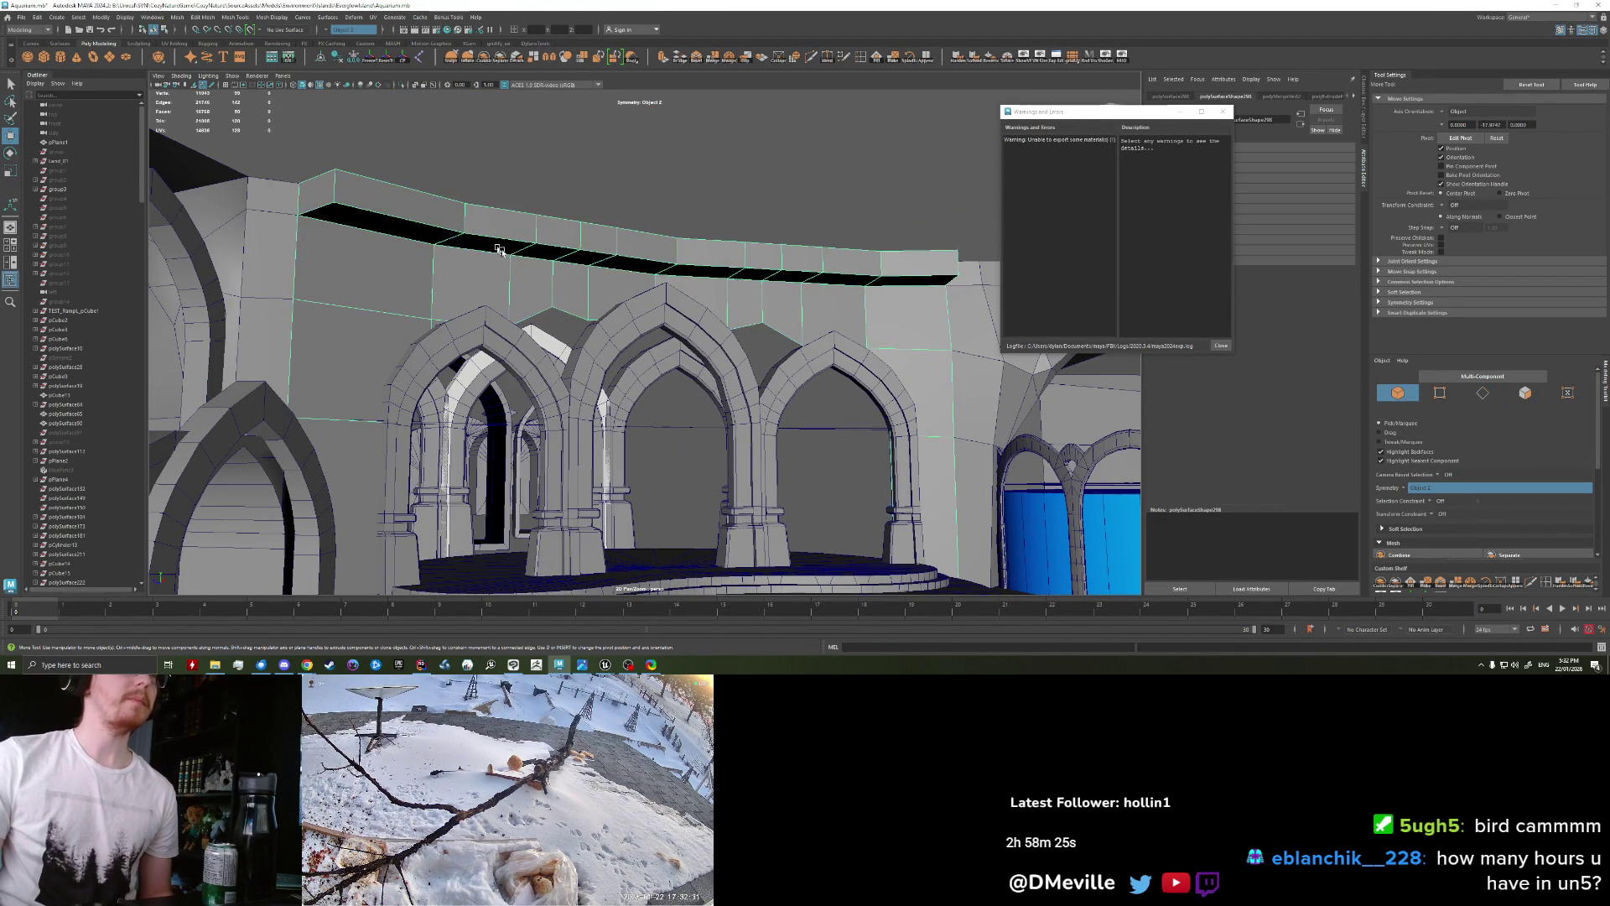
pyautogui.click(712, 56)
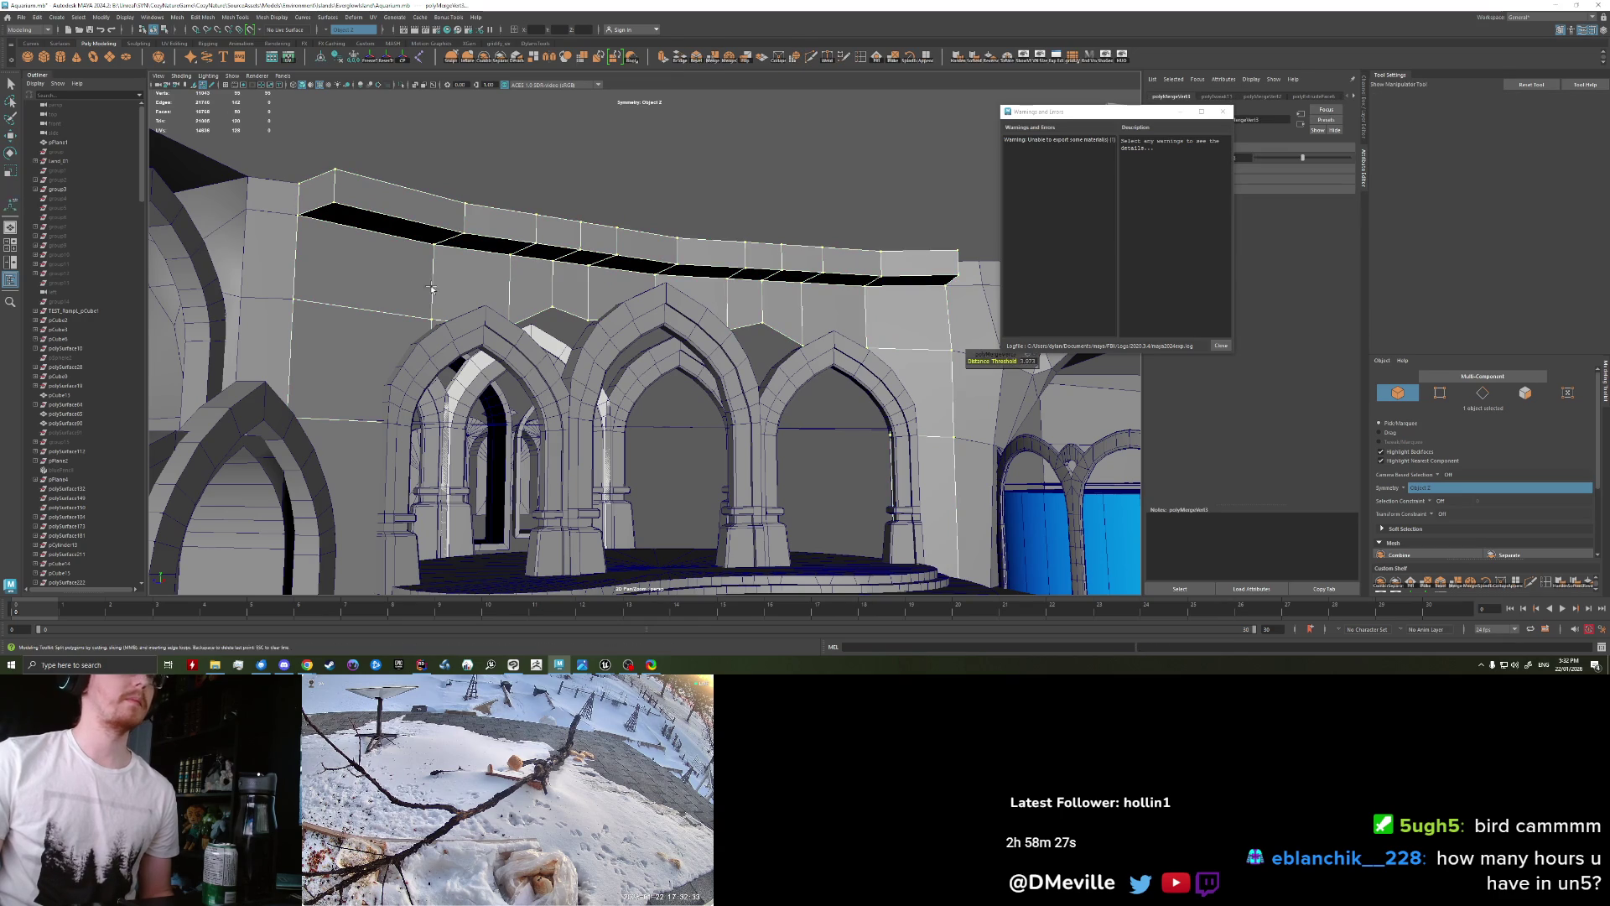
pyautogui.press('y')
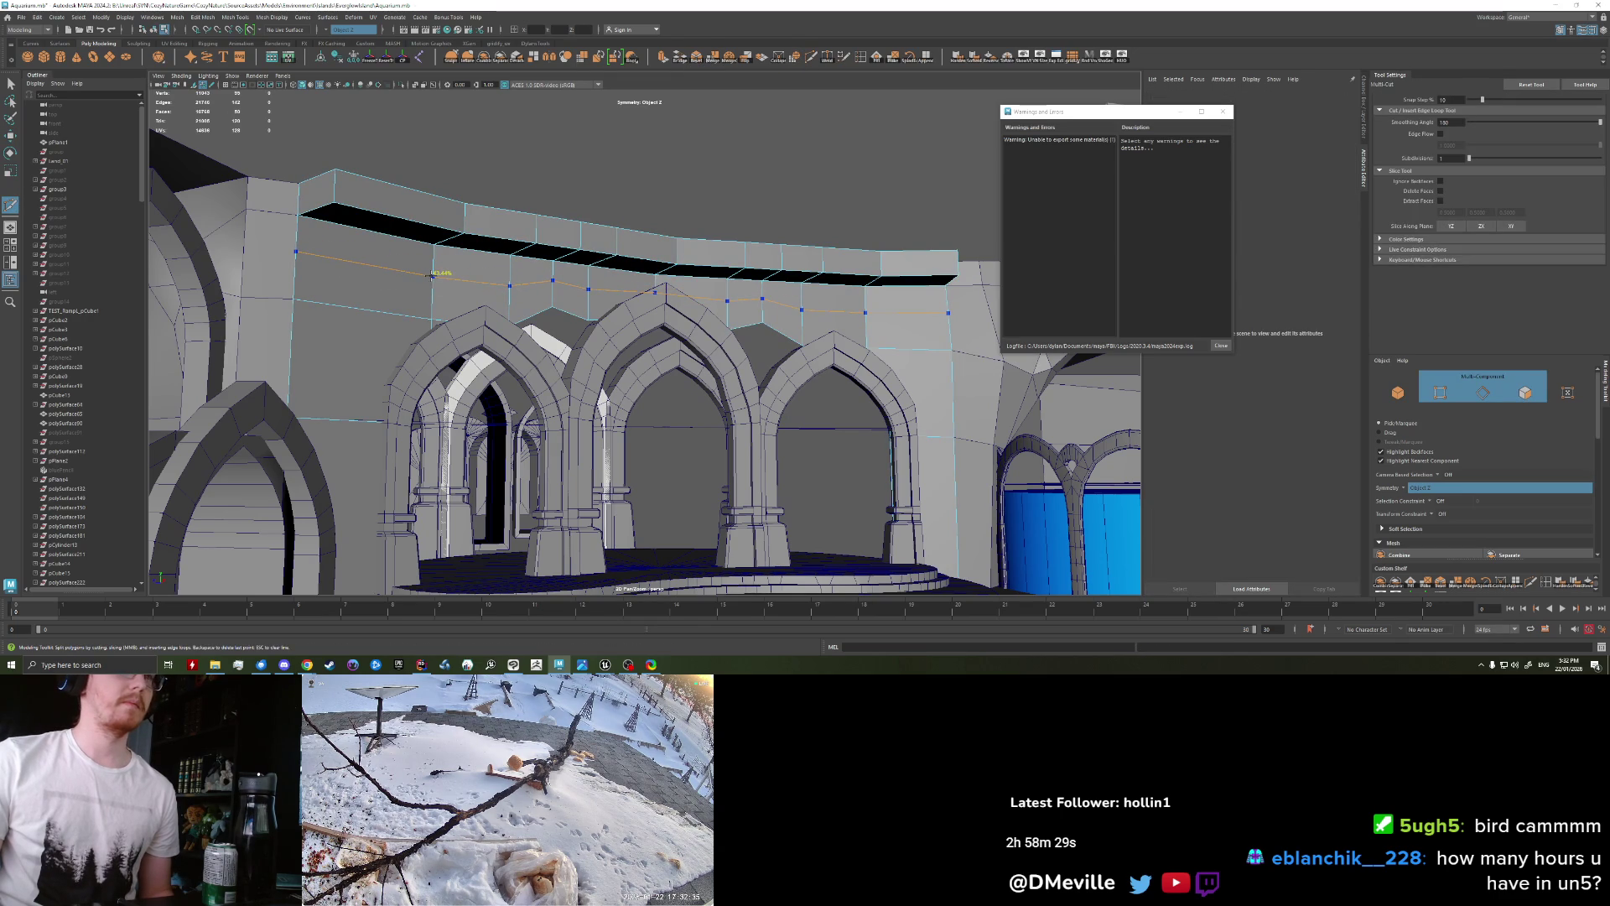
pyautogui.press('q')
# Step: Select the ten-edge loop under the beam, extrude its faces and push them up and inward
pyautogui.rightClick(434, 268)
pyautogui.moveTo(419, 271); pyautogui.dragTo(419, 245, button='right')
pyautogui.click(469, 284)
pyautogui.press('r')
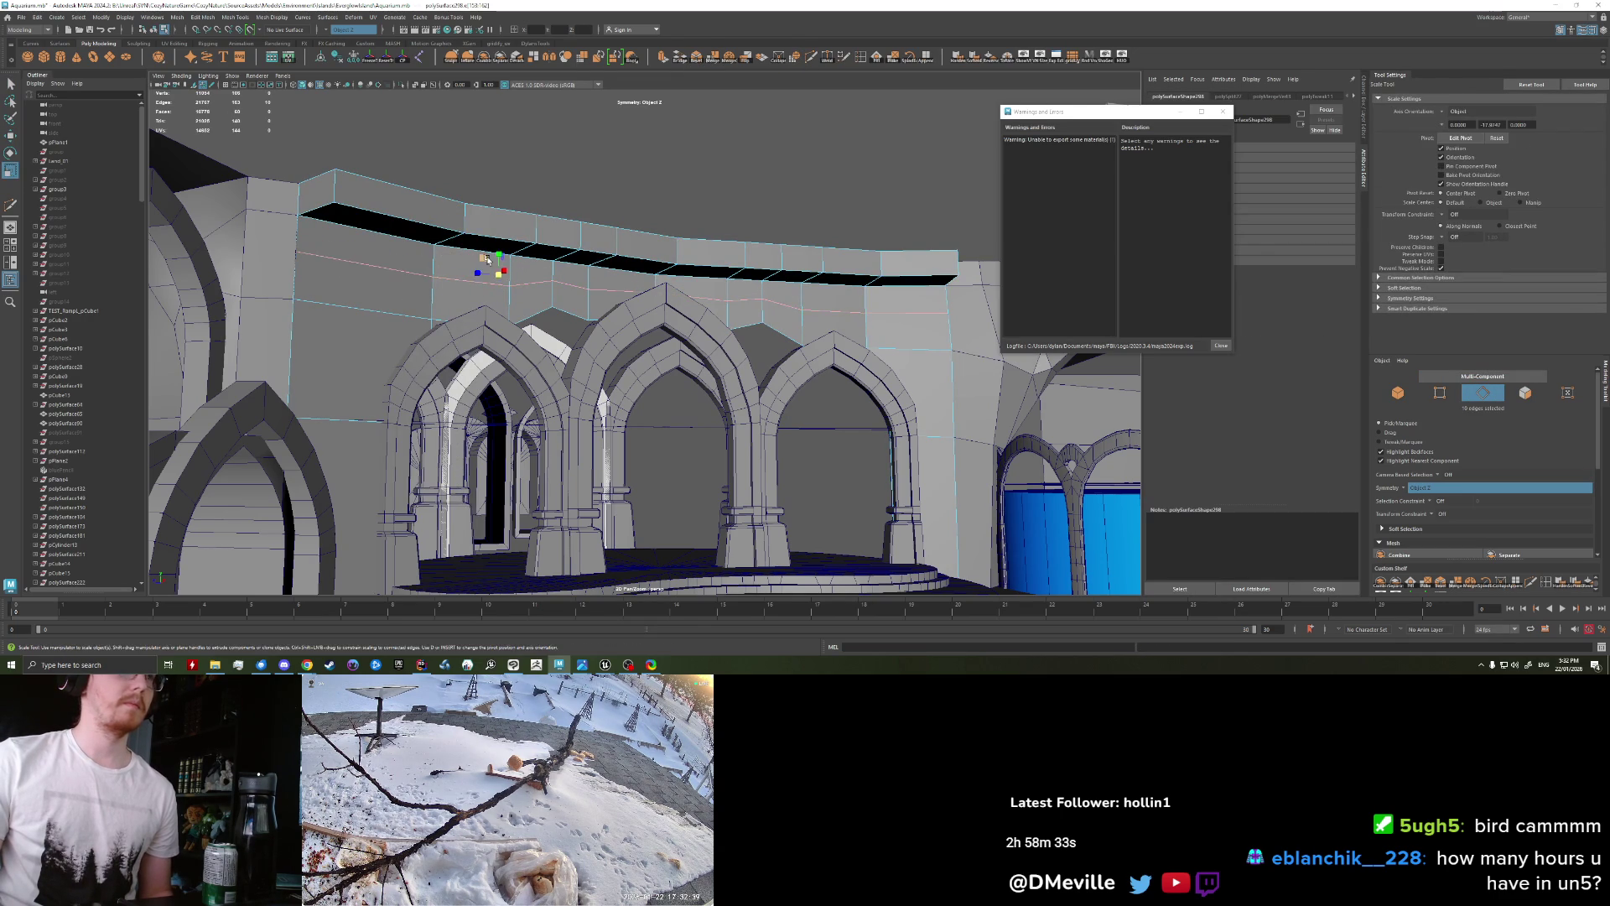
pyautogui.moveTo(417, 277); pyautogui.dragTo(417, 306, button='right')
pyautogui.press('q')
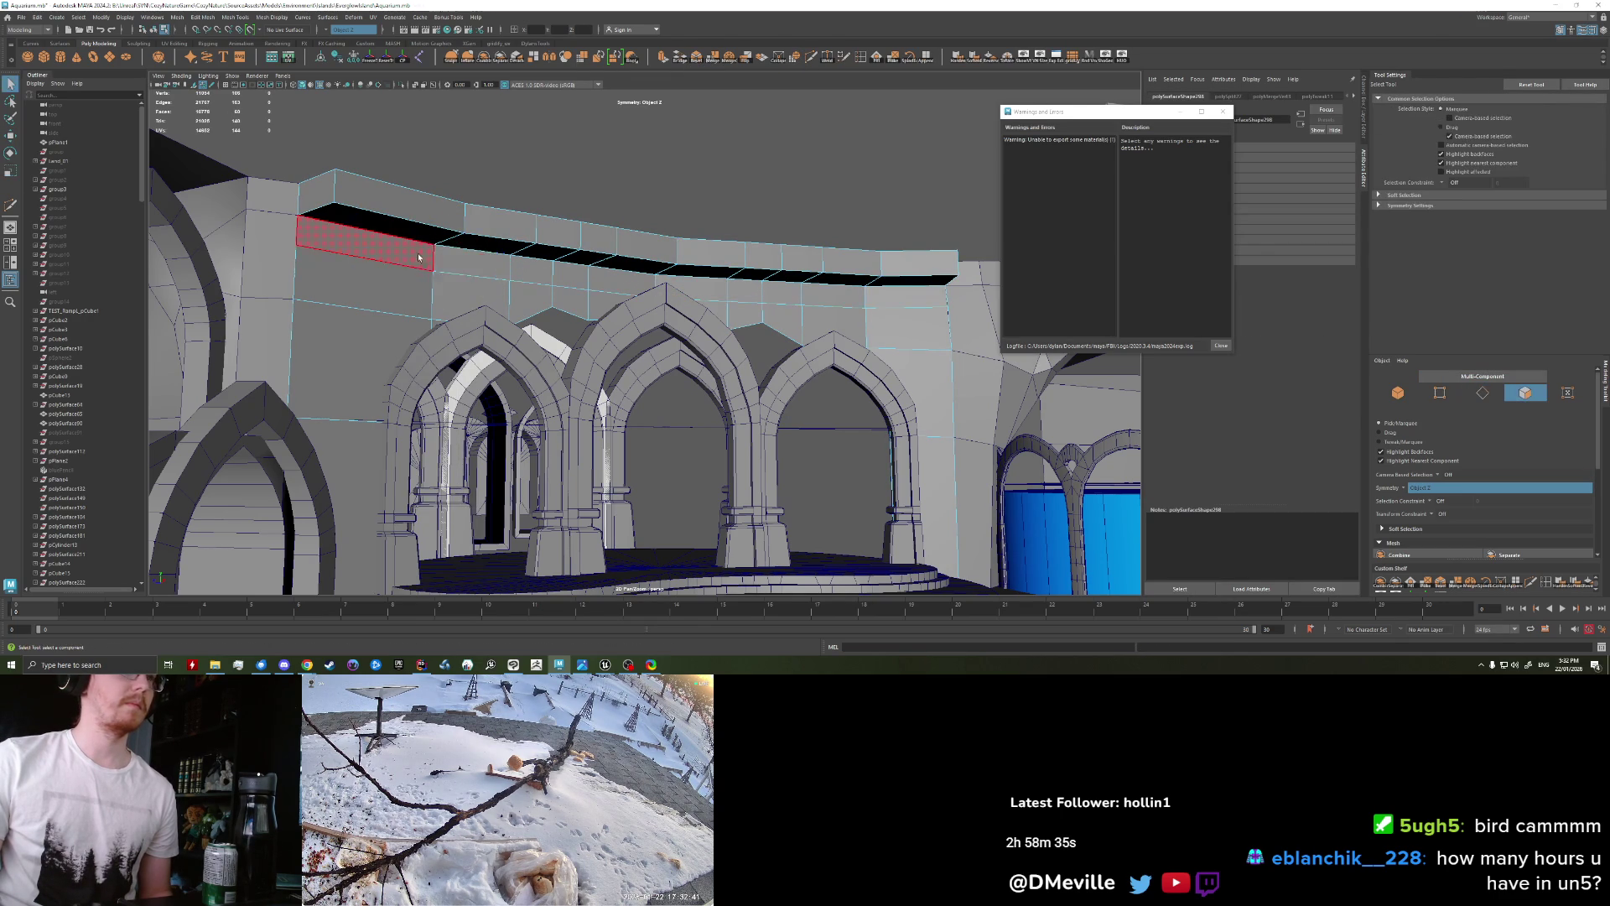
pyautogui.hotkey('ctrl', 'e')
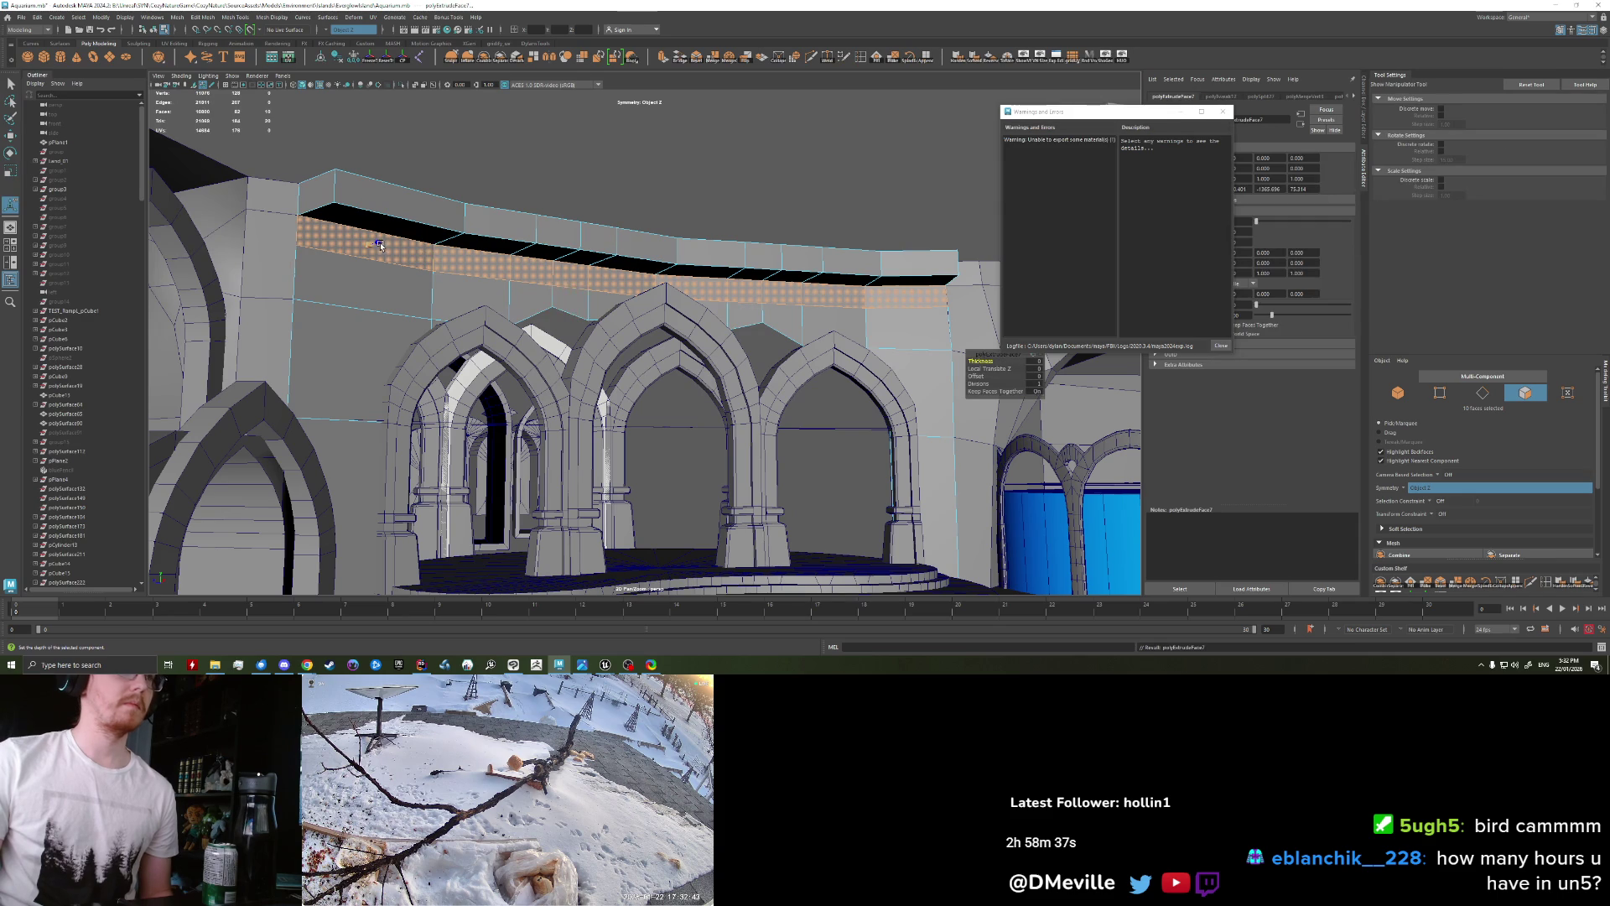
pyautogui.moveTo(389, 243); pyautogui.dragTo(391, 235)
pyautogui.scroll(3, 442, 271)
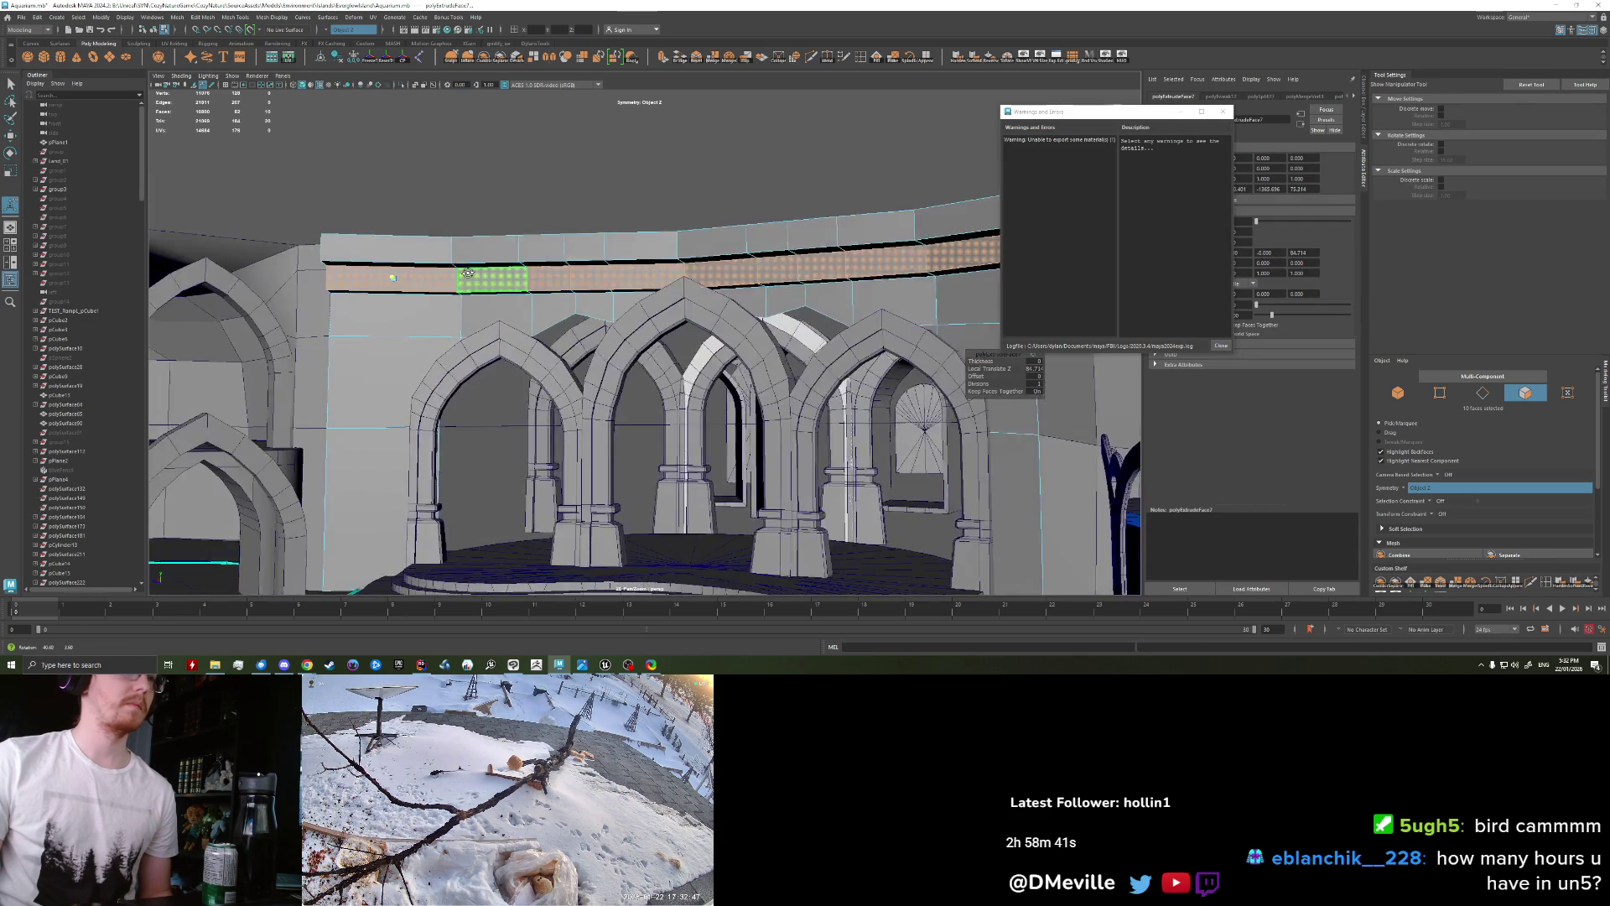
pyautogui.scroll(3, 445, 271)
pyautogui.press('F10')
pyautogui.press('q')
pyautogui.keyDown('alt'); pyautogui.moveTo(452, 271); pyautogui.dragTo(427, 288); pyautogui.keyUp('alt')
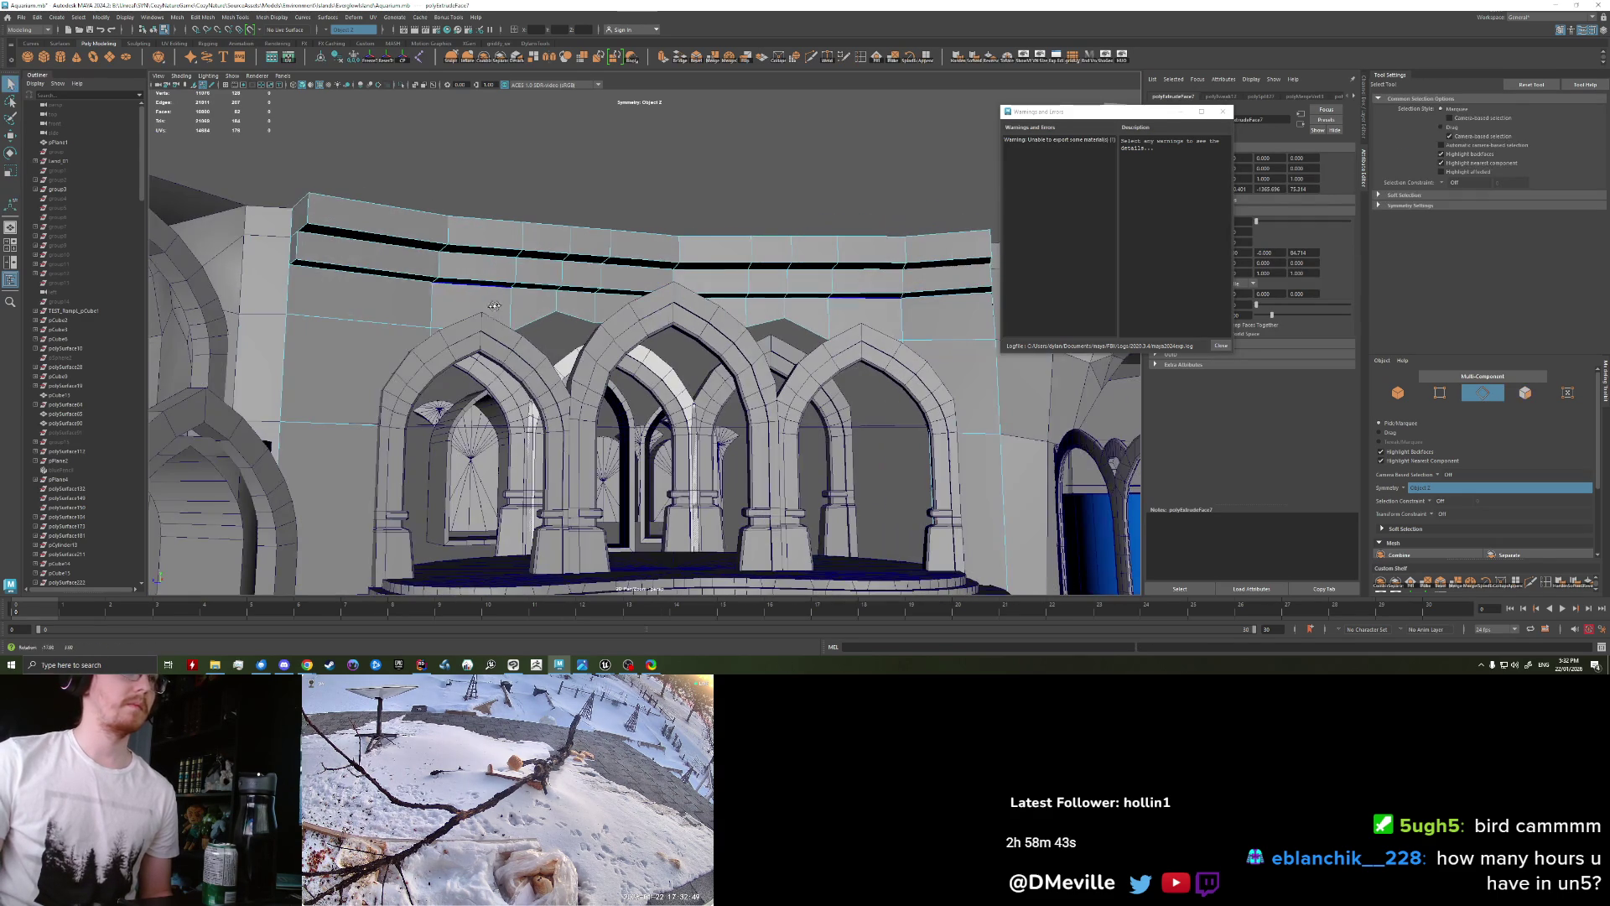
# Step: Bevel a selected edge on the beam
pyautogui.click(434, 281)
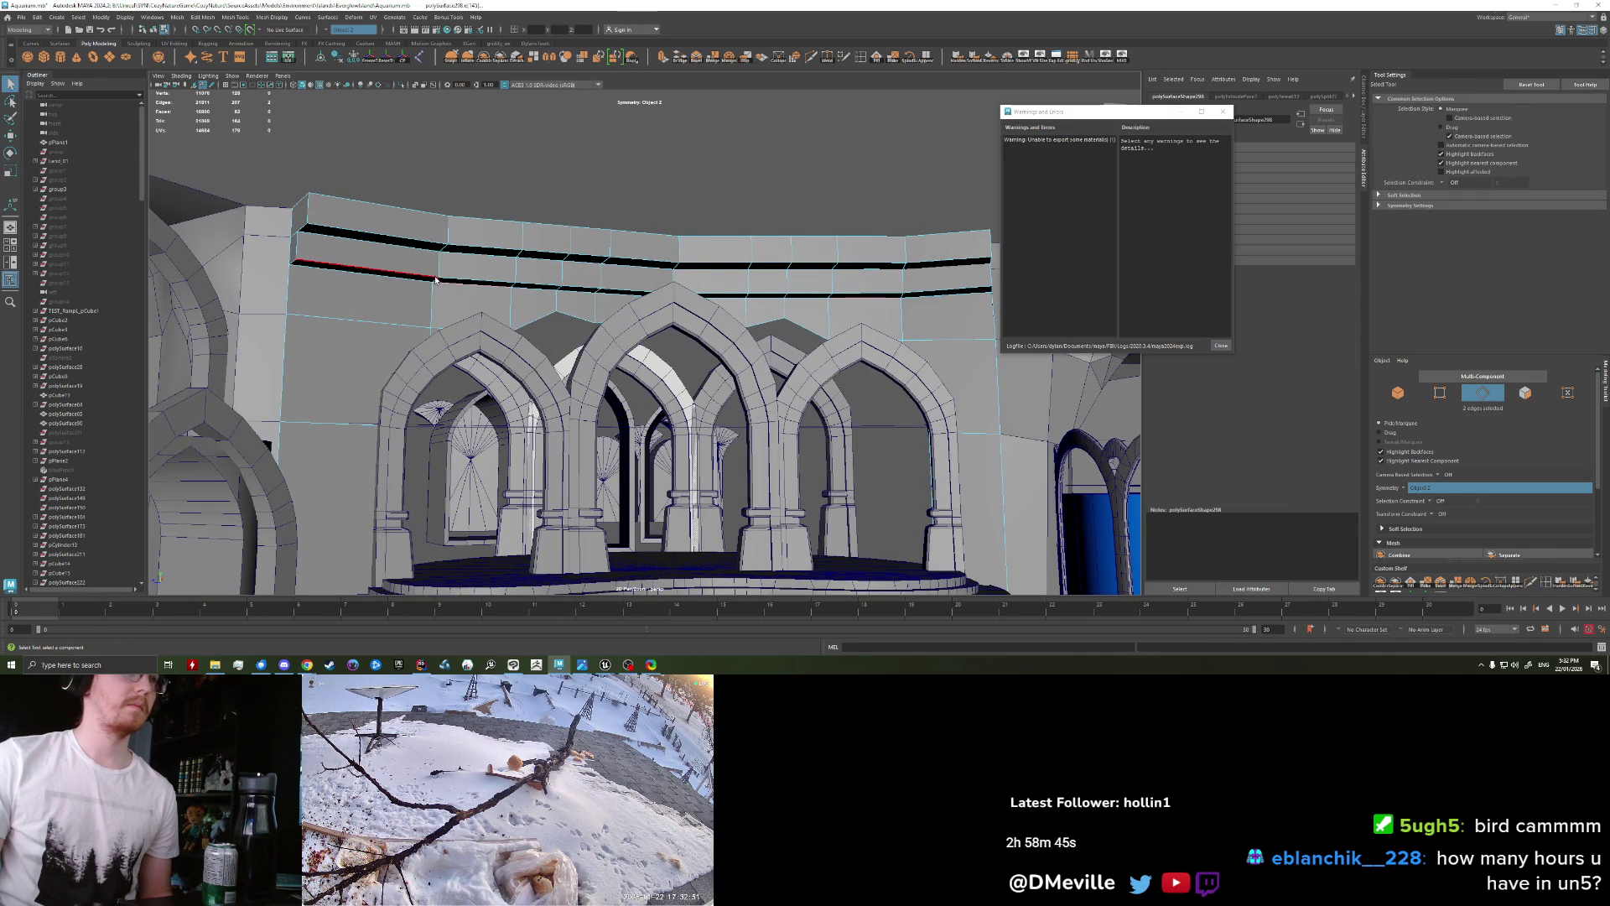
pyautogui.keyDown('alt'); pyautogui.moveTo(635, 291); pyautogui.dragTo(708, 314); pyautogui.keyUp('alt')
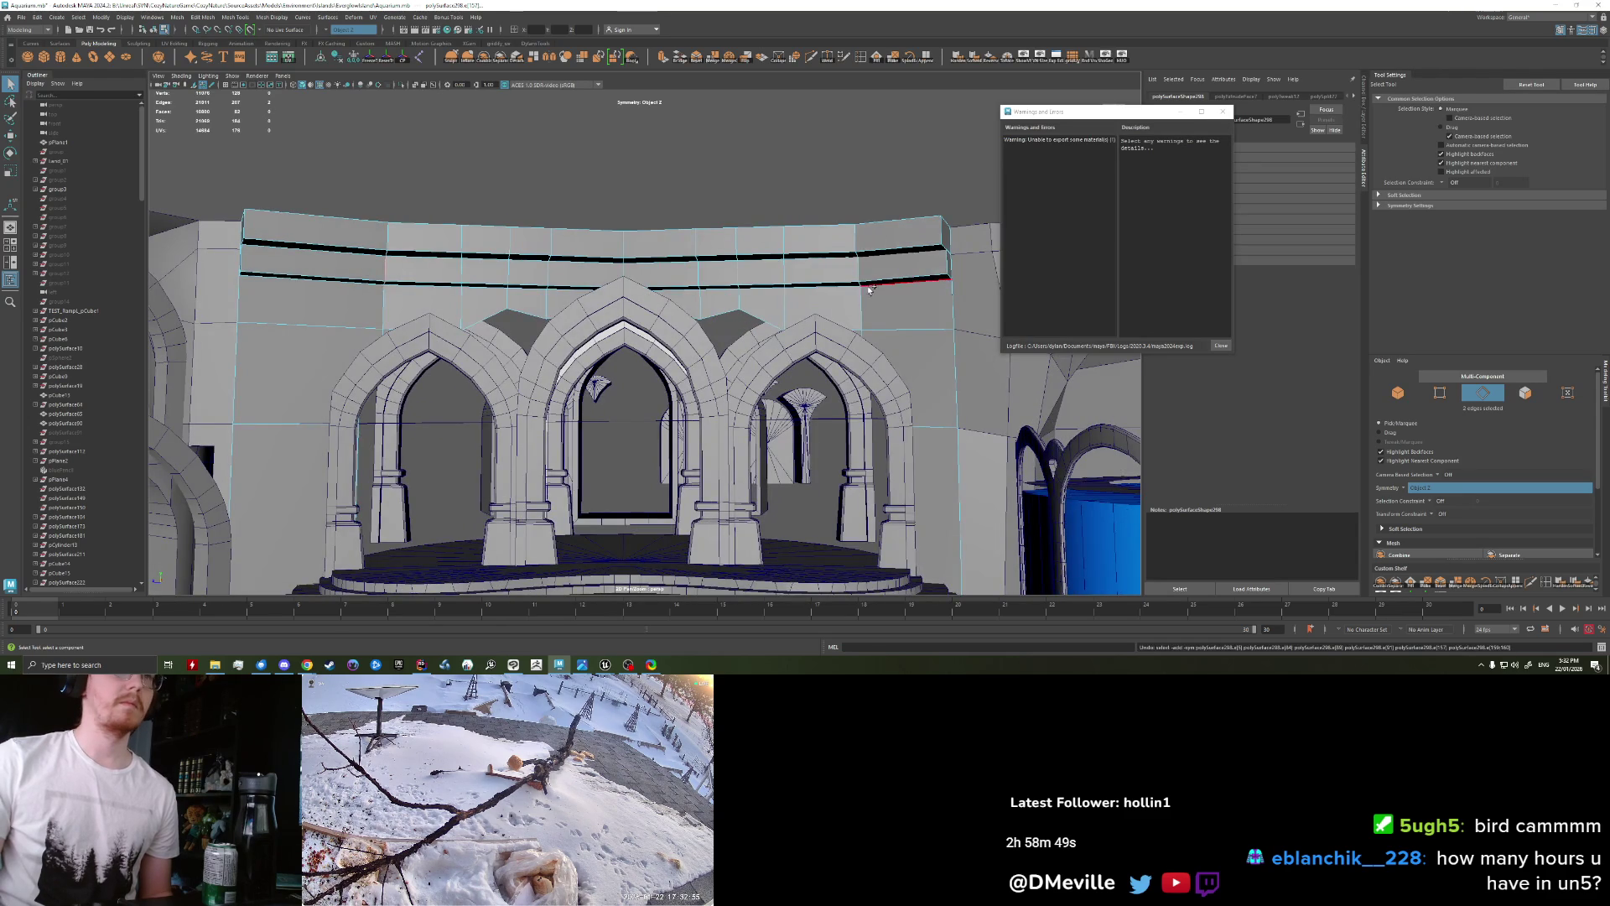
pyautogui.hotkey('ctrl', 'b')
pyautogui.keyDown('alt'); pyautogui.moveTo(748, 335); pyautogui.dragTo(757, 331); pyautogui.keyUp('alt')
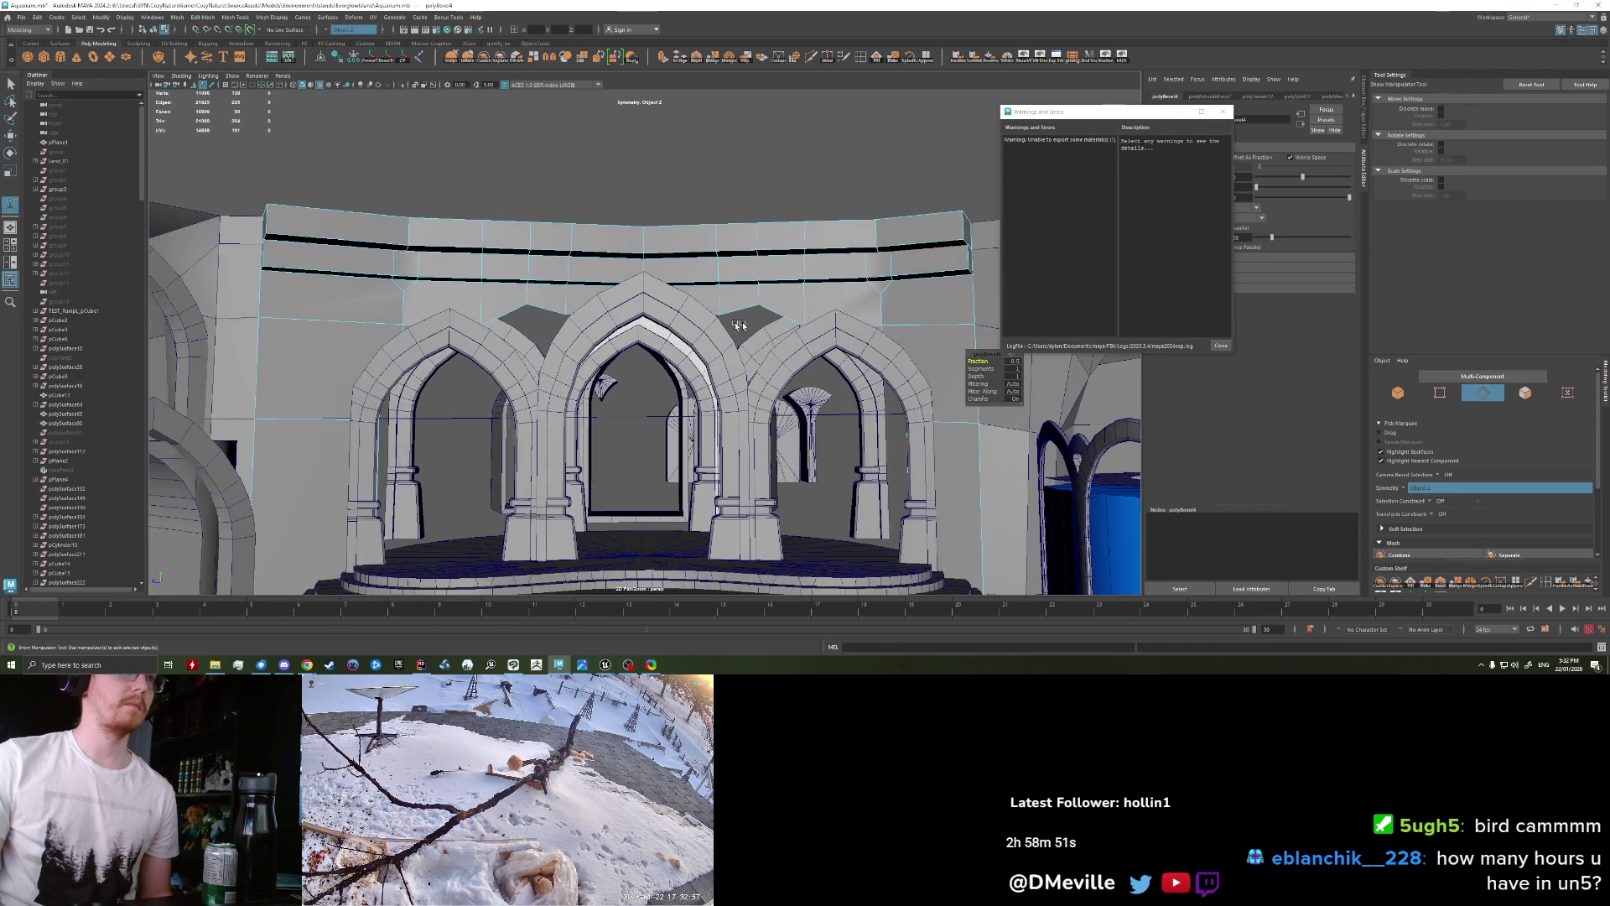
pyautogui.press('q')
# Step: Extrude one wall face on each side outward into corbel blocks under the beam
pyautogui.moveTo(398, 276); pyautogui.dragTo(399, 296, button='right')
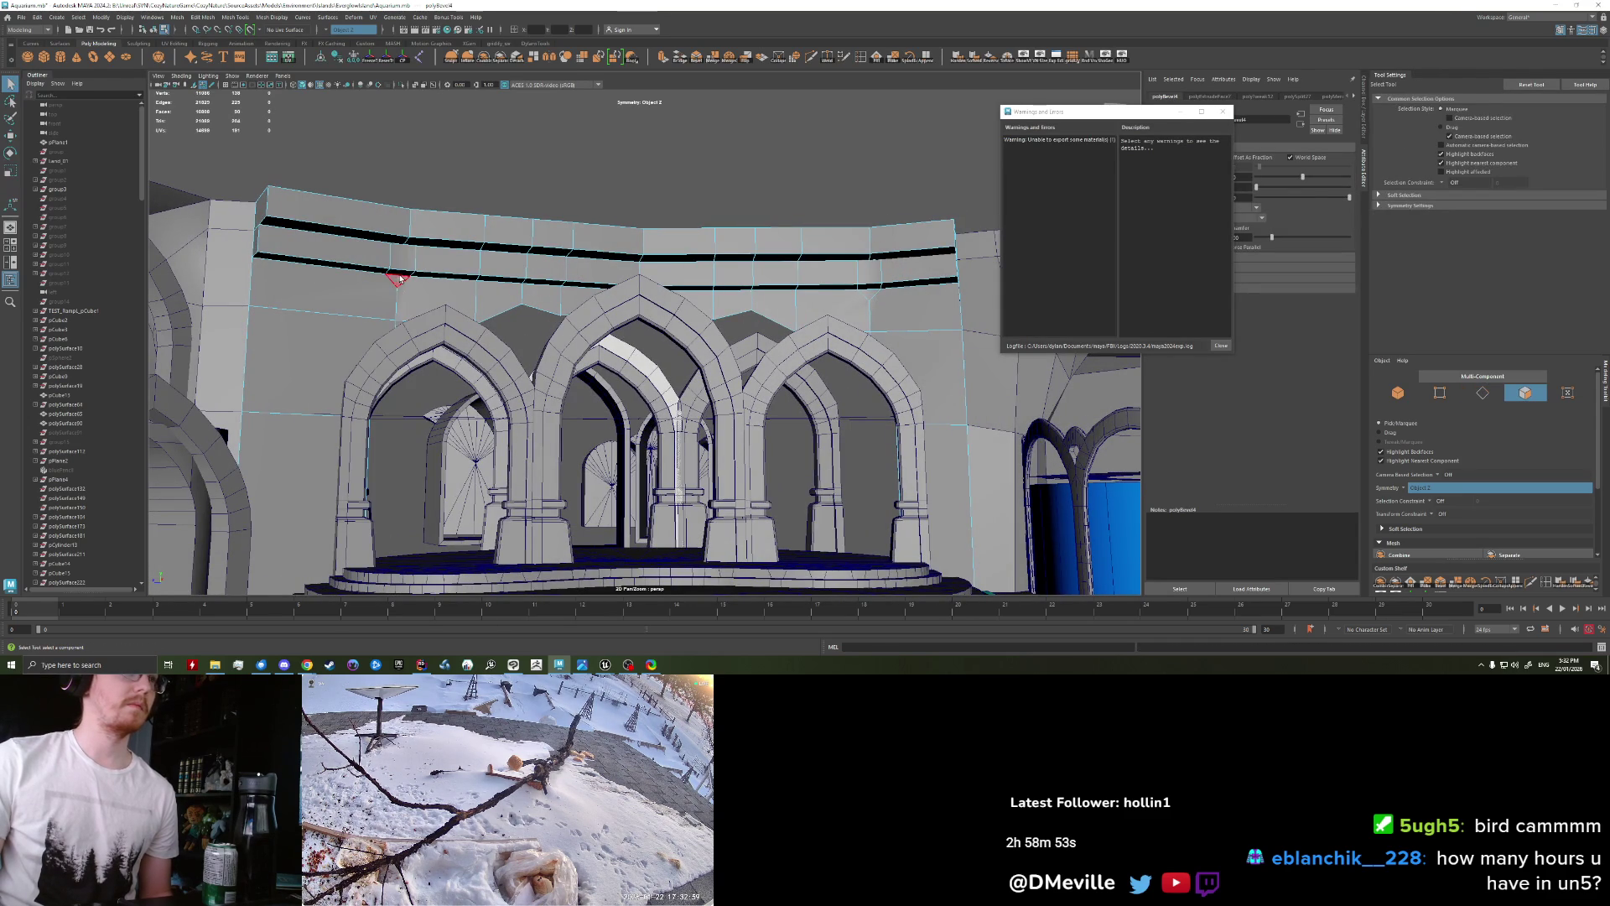
pyautogui.click(403, 258)
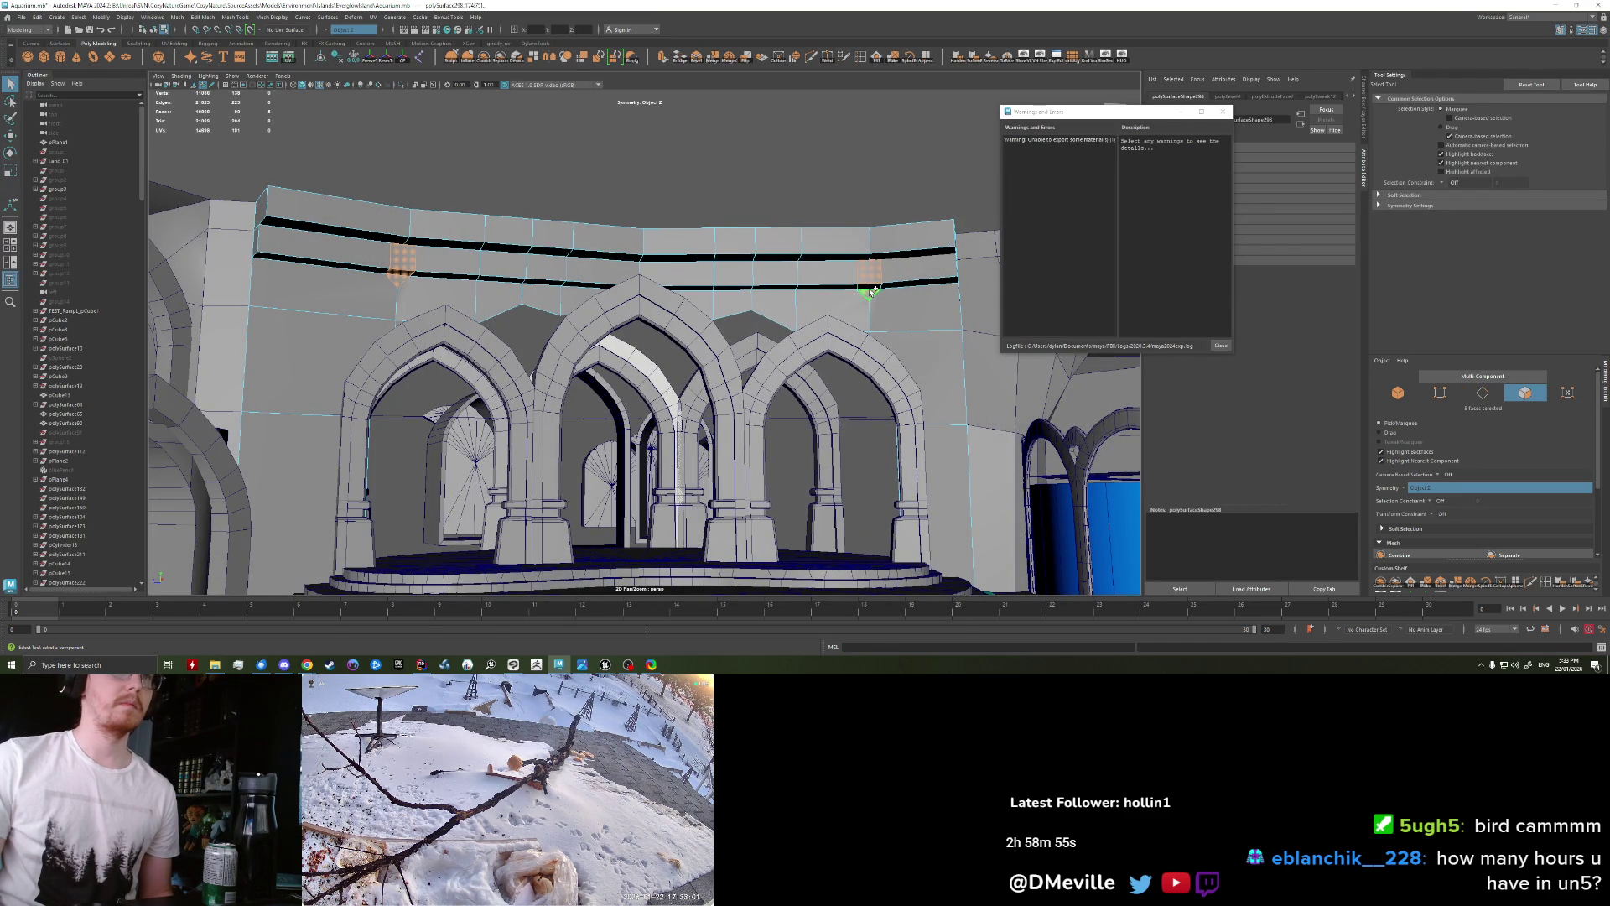
pyautogui.hotkey('ctrl', 'e')
pyautogui.keyDown('alt'); pyautogui.moveTo(605, 367); pyautogui.dragTo(372, 268); pyautogui.keyUp('alt')
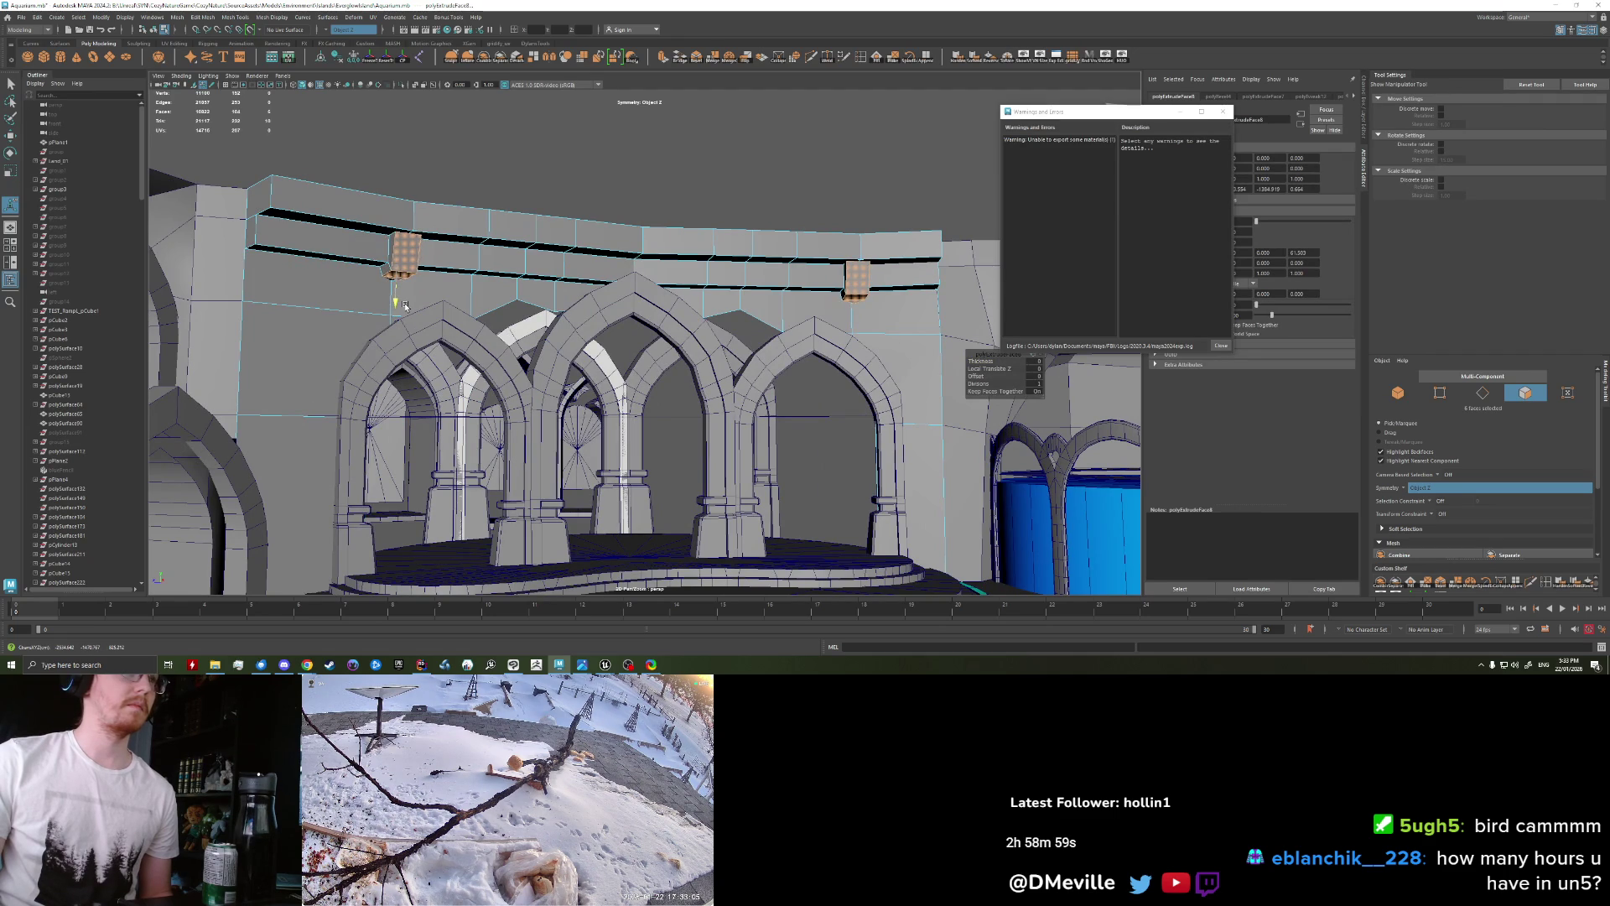
pyautogui.moveTo(400, 249); pyautogui.dragTo(377, 227, button='right')
pyautogui.moveTo(377, 226)
pyautogui.keyDown('alt'); pyautogui.mouseDown()
pyautogui.moveTo(525, 319)
pyautogui.moveTo(650, 308)
pyautogui.mouseUp(); pyautogui.keyUp('alt')
pyautogui.scroll(5, 662, 306)
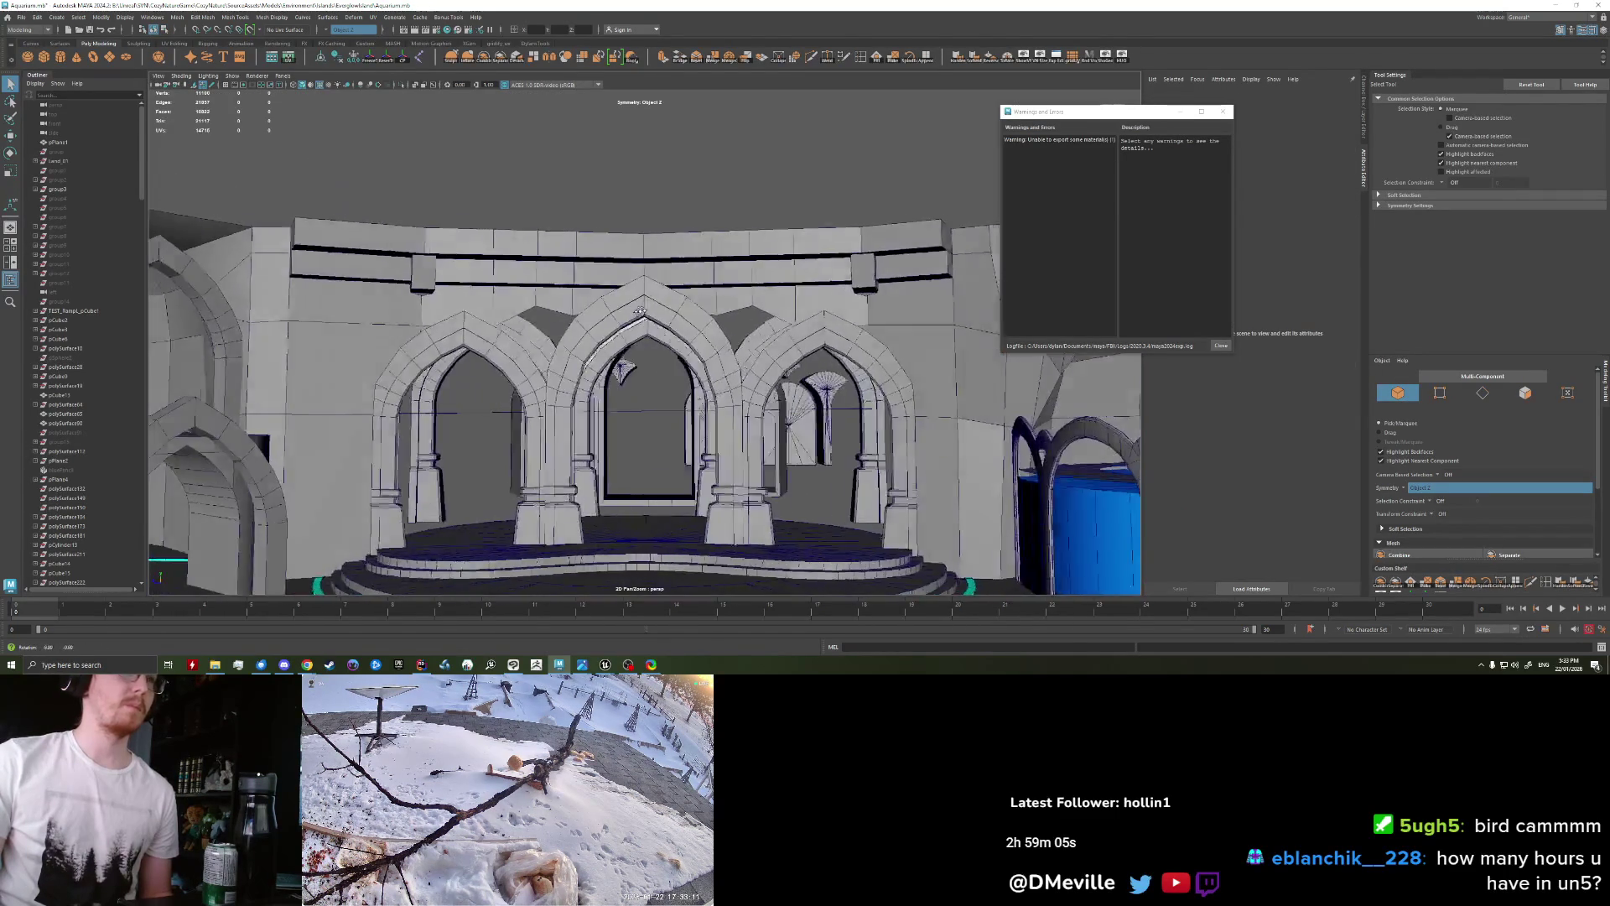
# Step: Select the symmetric edges above the arches and extrude them
pyautogui.moveTo(650, 309)
pyautogui.keyDown('alt'); pyautogui.mouseDown()
pyautogui.moveTo(504, 329)
pyautogui.moveTo(470, 353)
pyautogui.mouseUp(); pyautogui.keyUp('alt')
pyautogui.scroll(3, 503, 329)
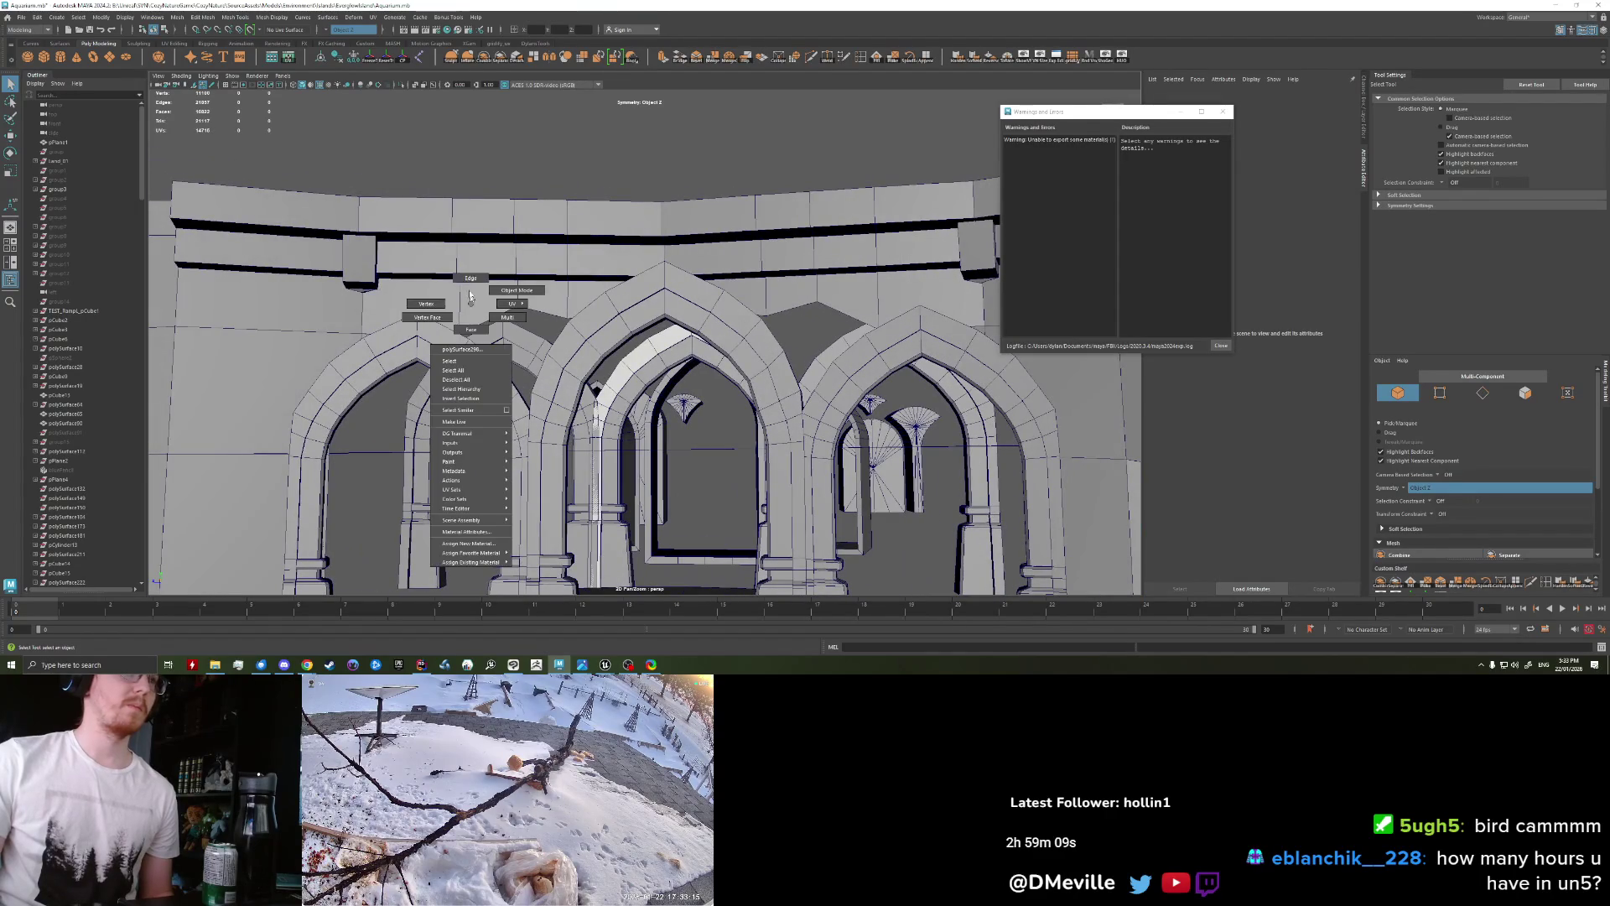
pyautogui.moveTo(470, 352); pyautogui.dragTo(437, 352, button='right')
pyautogui.click(546, 306)
pyautogui.moveTo(614, 355)
pyautogui.keyDown('alt'); pyautogui.mouseDown()
pyautogui.moveTo(584, 327)
pyautogui.moveTo(558, 335)
pyautogui.mouseUp(); pyautogui.keyUp('alt')
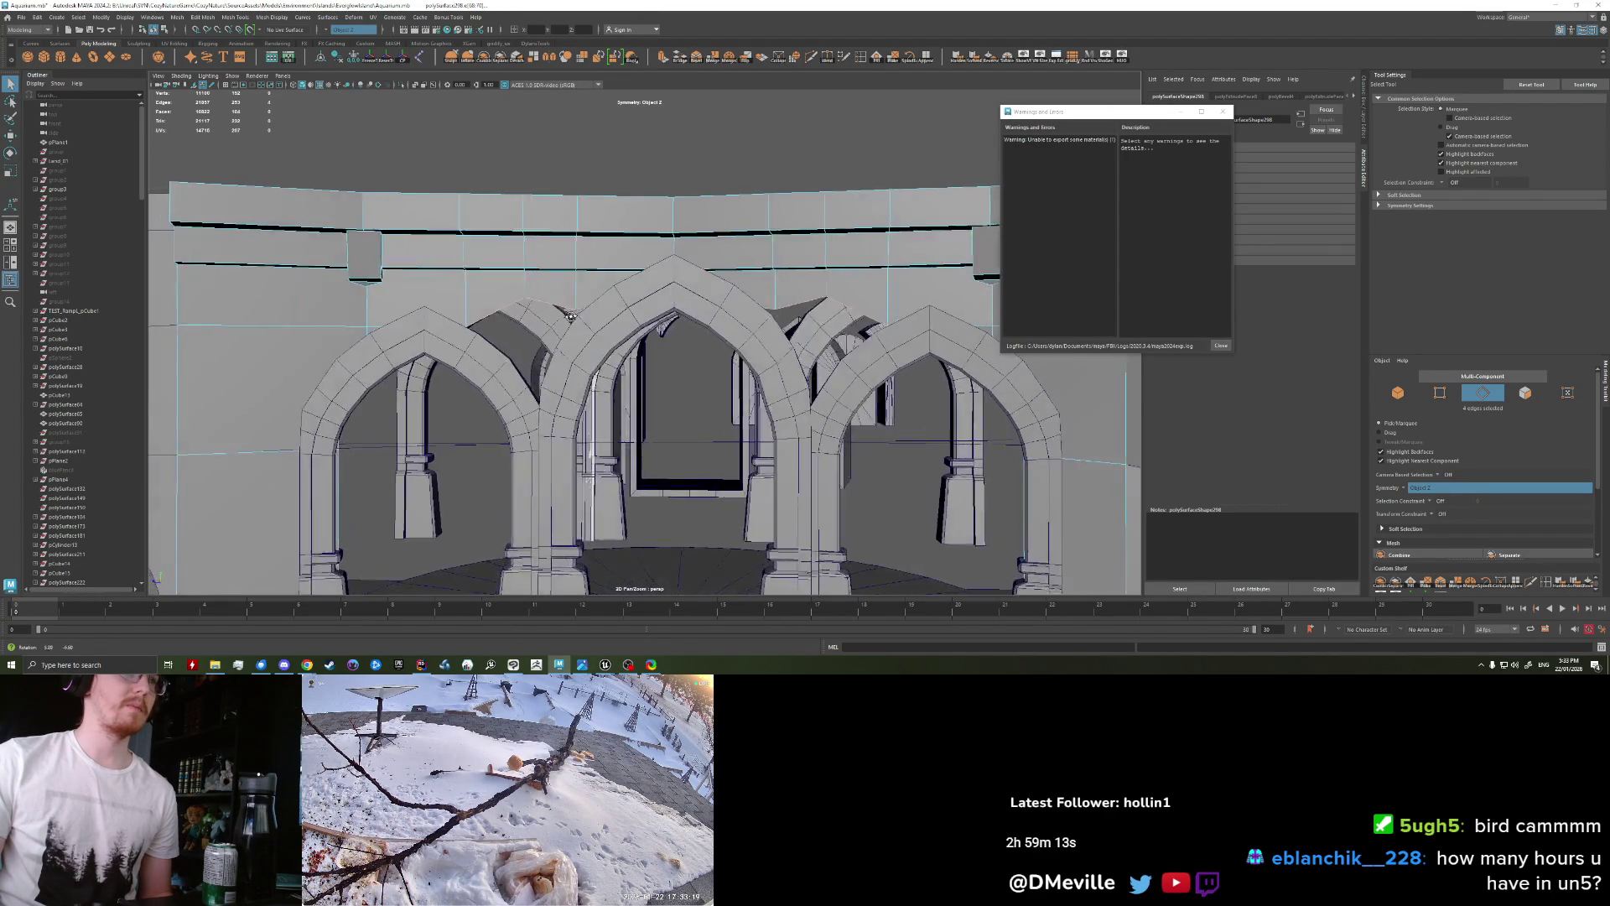
pyautogui.scroll(3, 553, 336)
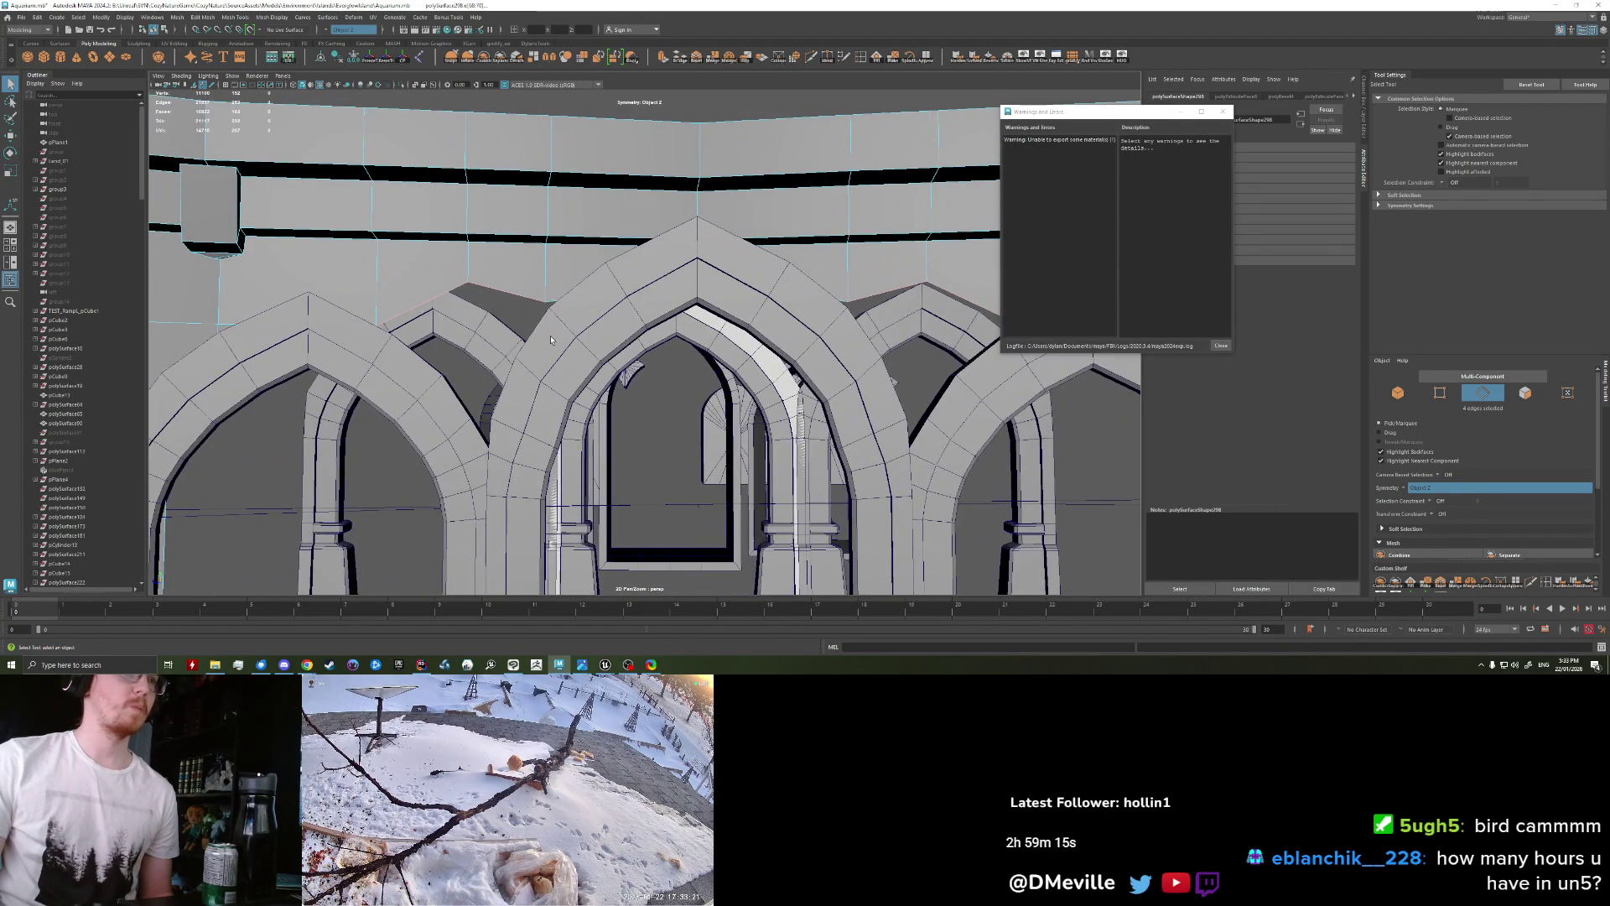
pyautogui.keyDown('alt'); pyautogui.moveTo(552, 340); pyautogui.dragTo(552, 297); pyautogui.keyUp('alt')
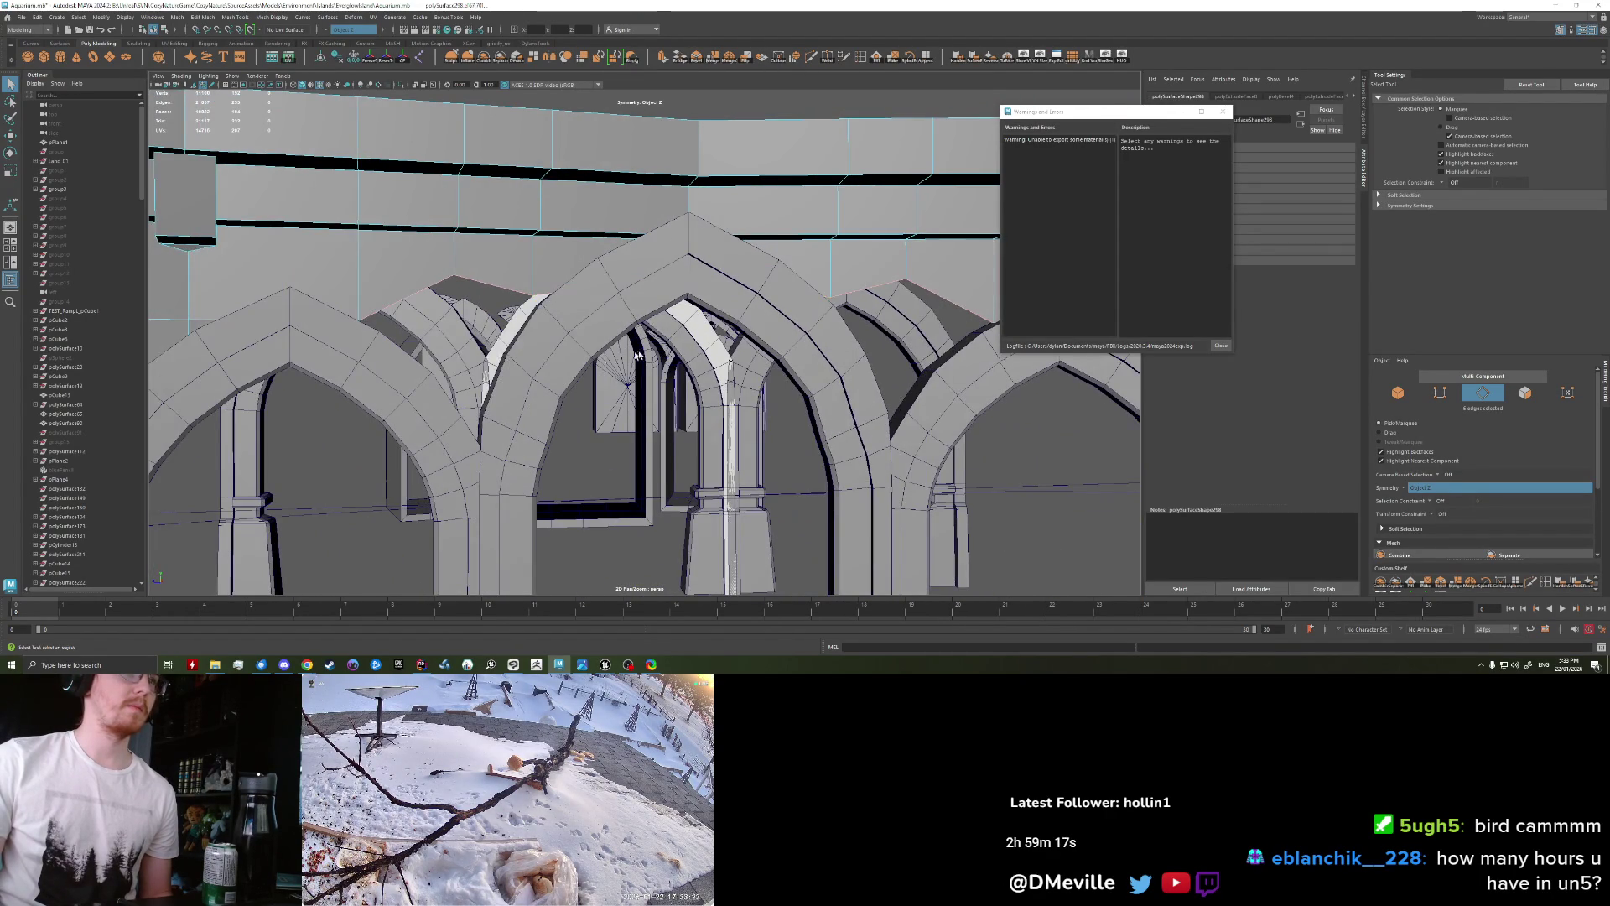
pyautogui.keyDown('alt'); pyautogui.moveTo(604, 358); pyautogui.dragTo(574, 339); pyautogui.keyUp('alt')
pyautogui.hotkey('ctrl', 'e')
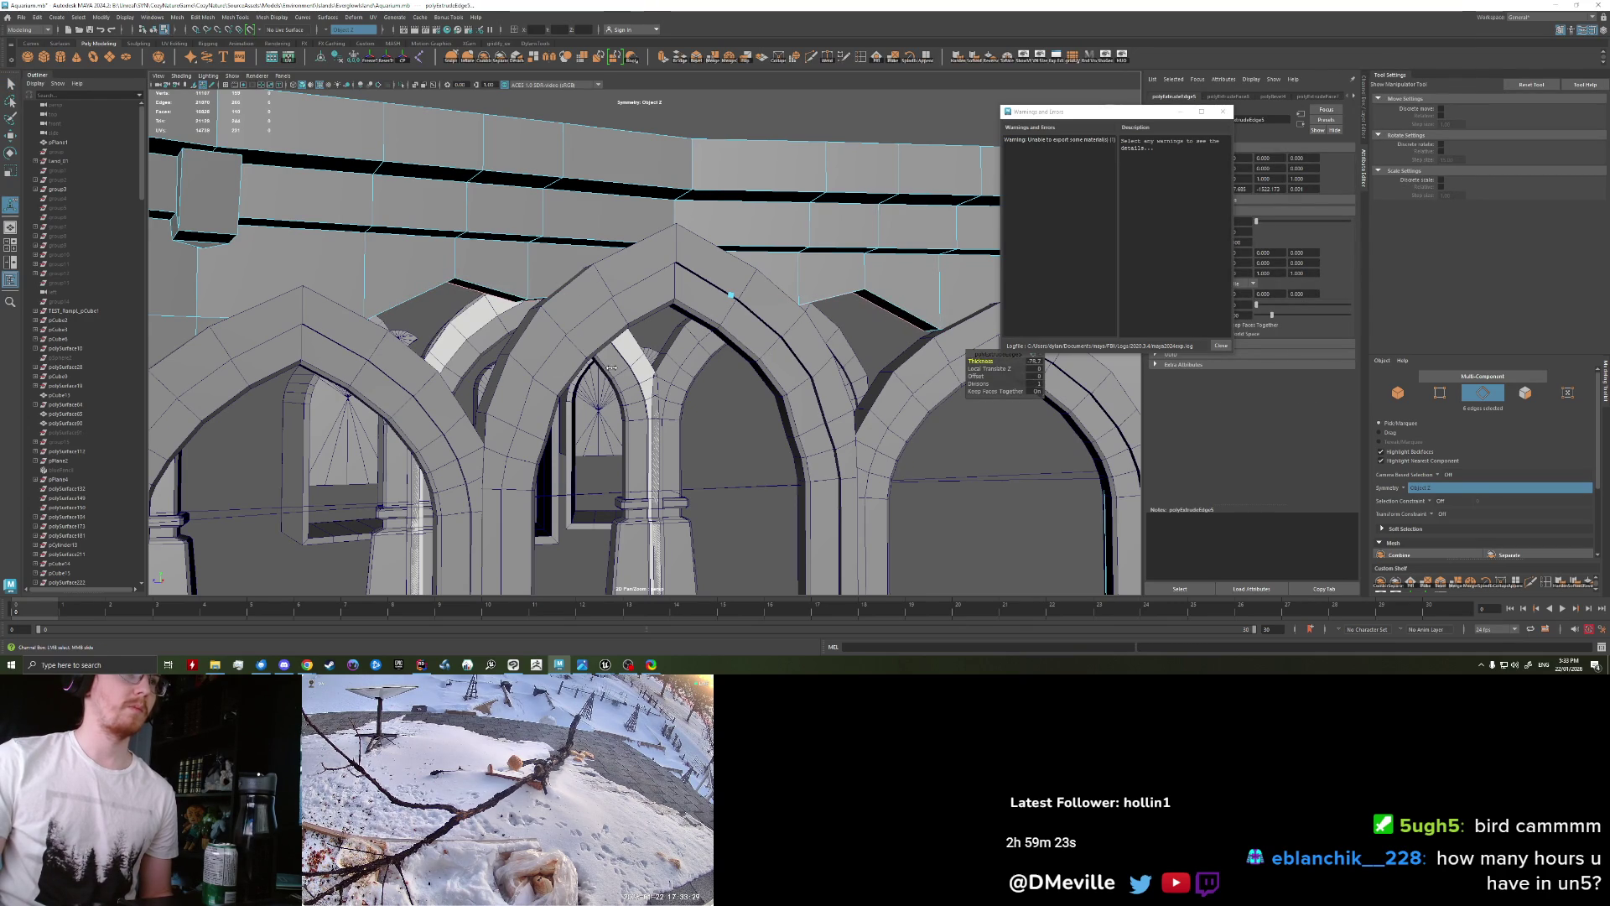
# Step: Try extruding four faces above the arches downward, then undo that face extrusion
pyautogui.moveTo(624, 349)
pyautogui.keyDown('alt'); pyautogui.mouseDown()
pyautogui.moveTo(590, 339)
pyautogui.moveTo(960, 360)
pyautogui.moveTo(797, 363)
pyautogui.mouseUp(); pyautogui.keyUp('alt')
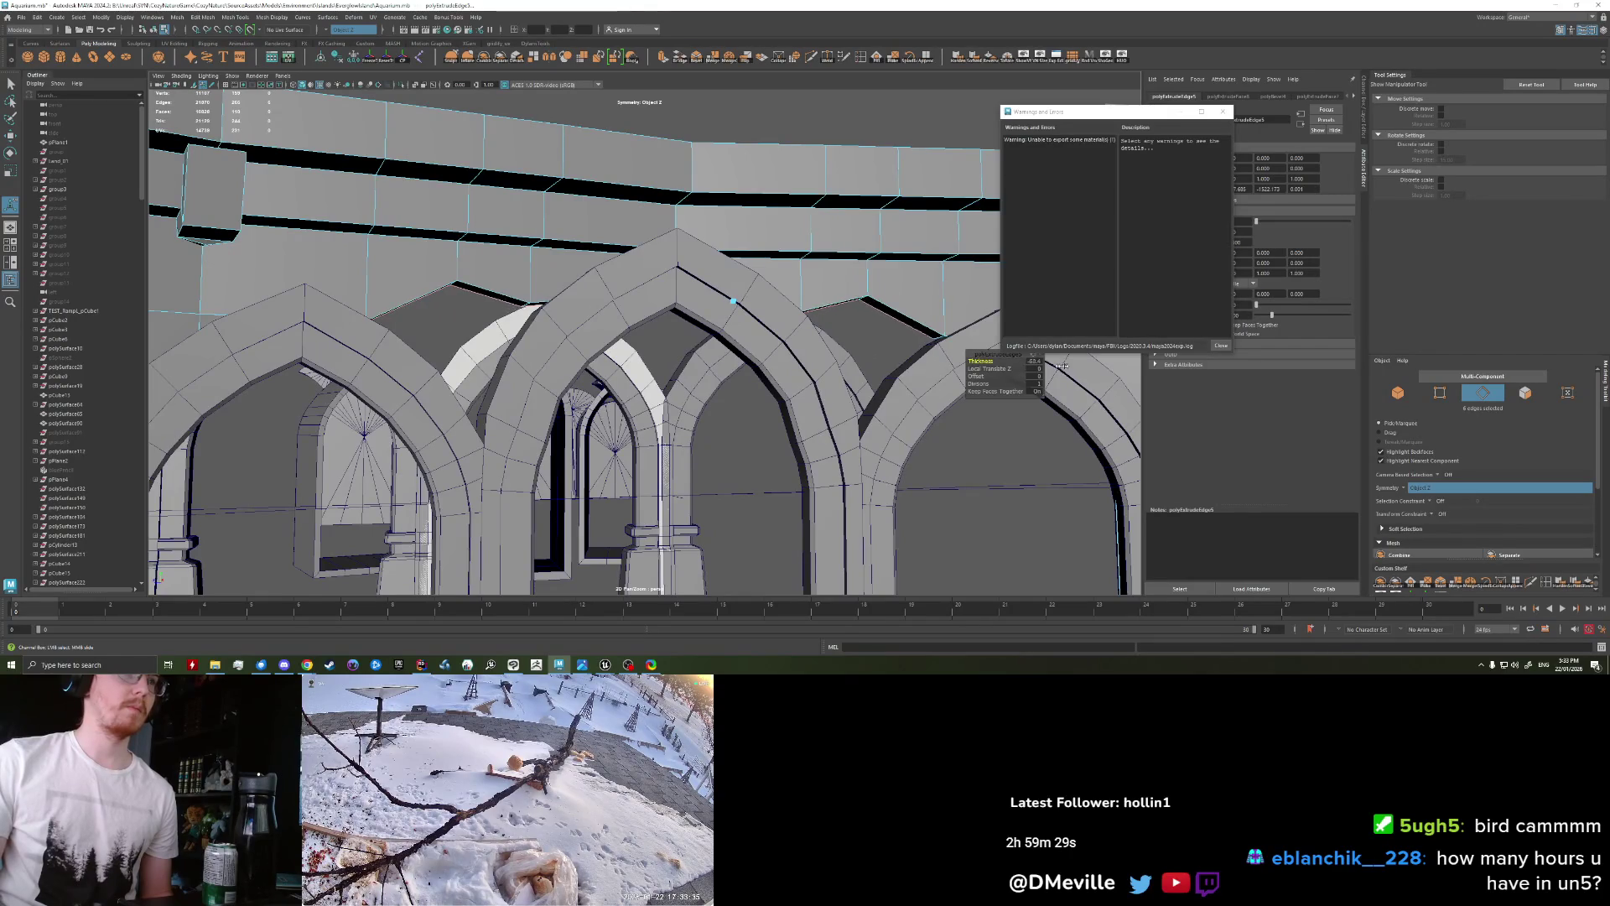
pyautogui.keyDown('alt'); pyautogui.moveTo(622, 355); pyautogui.dragTo(512, 357); pyautogui.keyUp('alt')
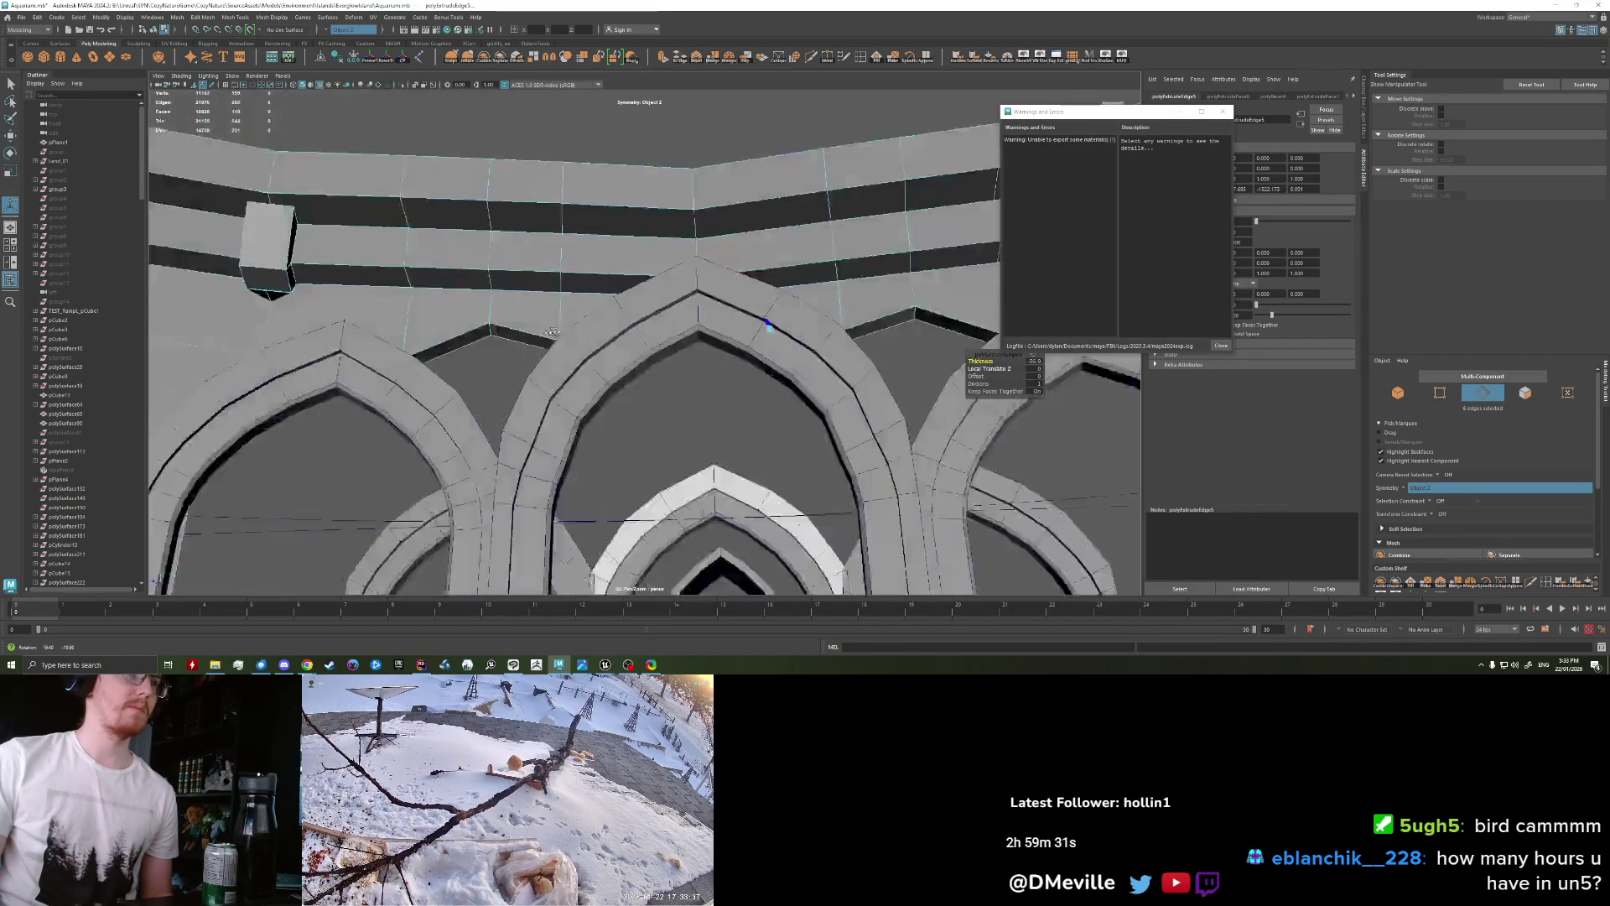
pyautogui.moveTo(512, 357); pyautogui.dragTo(495, 385, button='right')
pyautogui.click(513, 350)
pyautogui.moveTo(513, 351)
pyautogui.keyDown('alt'); pyautogui.mouseDown()
pyautogui.moveTo(522, 324)
pyautogui.moveTo(581, 365)
pyautogui.mouseUp(); pyautogui.keyUp('alt')
pyautogui.keyDown('shift'); pyautogui.click(521, 324); pyautogui.keyUp('shift')
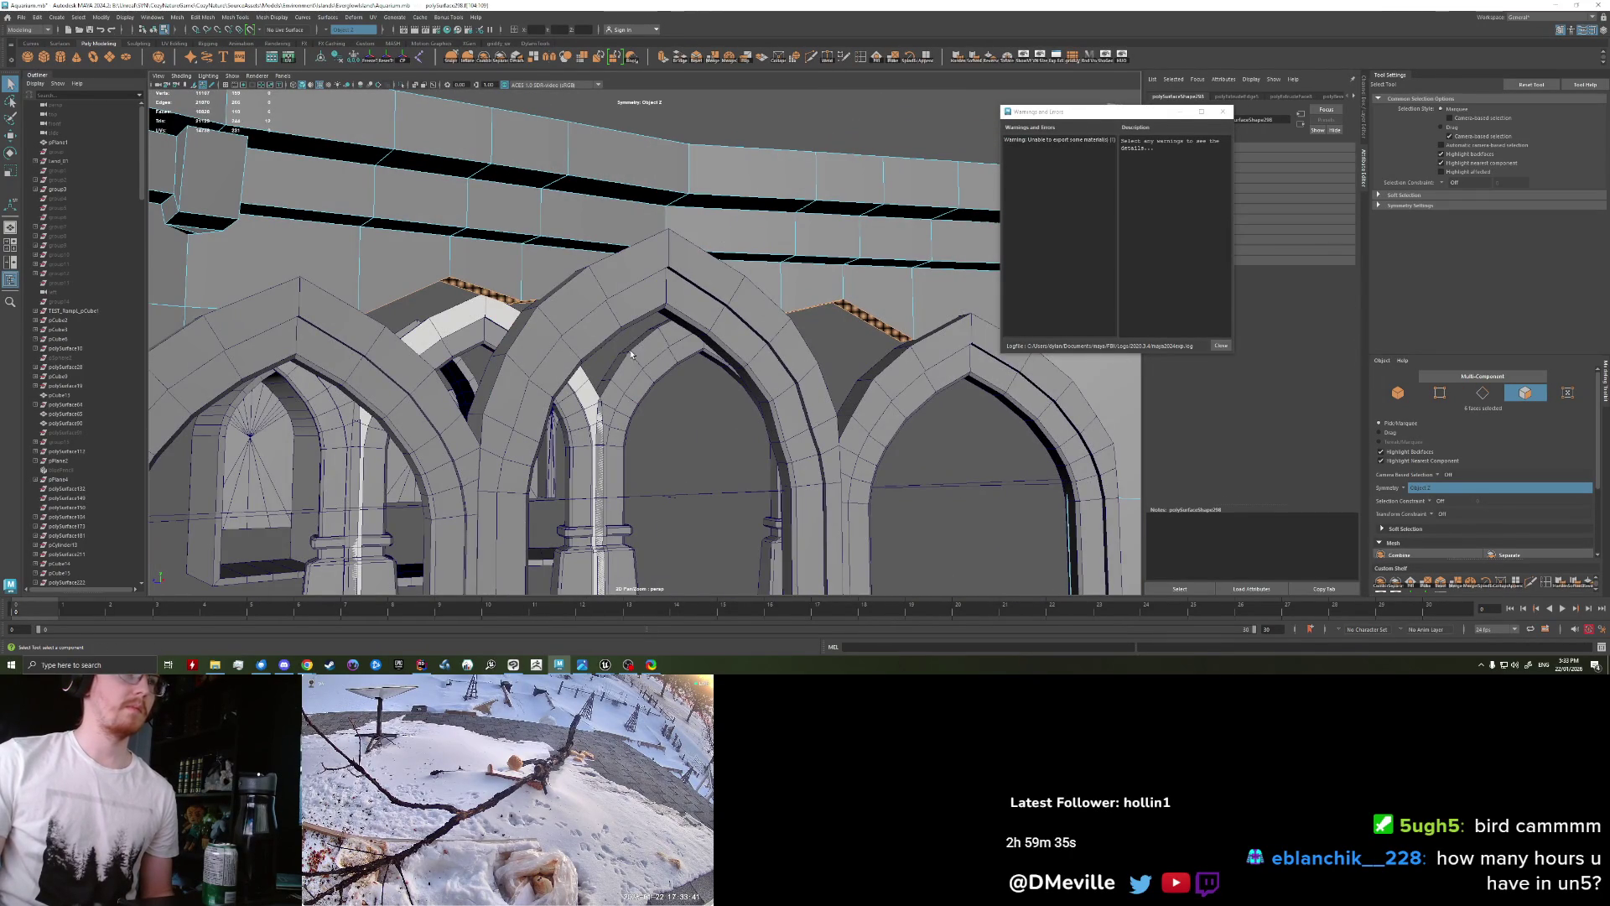
pyautogui.hotkey('ctrl', 'e')
pyautogui.moveTo(708, 328); pyautogui.dragTo(708, 348)
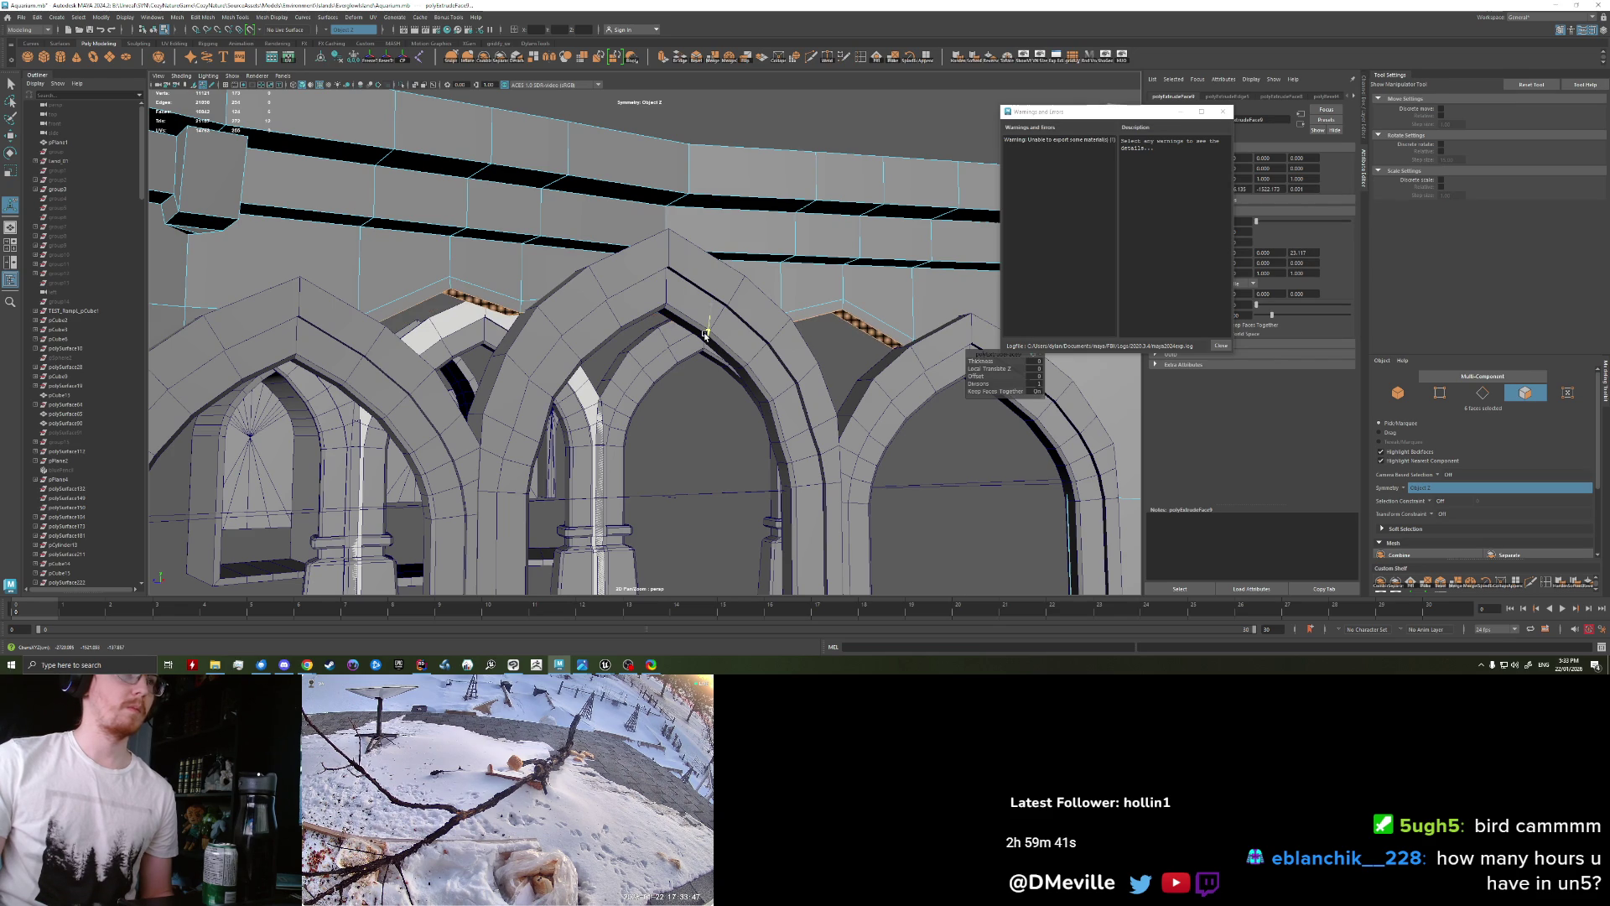
pyautogui.moveTo(529, 360)
pyautogui.keyDown('alt'); pyautogui.mouseDown()
pyautogui.moveTo(527, 336)
pyautogui.moveTo(458, 356)
pyautogui.moveTo(503, 332)
pyautogui.mouseUp(); pyautogui.keyUp('alt')
pyautogui.hotkey('ctrl', 'z')
# Step: Extrude the two edges above the arches and pull them down into a brace strip
pyautogui.hotkey('ctrl', 'e')
pyautogui.moveTo(503, 331); pyautogui.dragTo(504, 302, button='right')
pyautogui.moveTo(503, 302)
pyautogui.keyDown('alt'); pyautogui.mouseDown()
pyautogui.moveTo(575, 353)
pyautogui.moveTo(508, 338)
pyautogui.mouseUp(); pyautogui.keyUp('alt')
pyautogui.hotkey('ctrl', 'e')
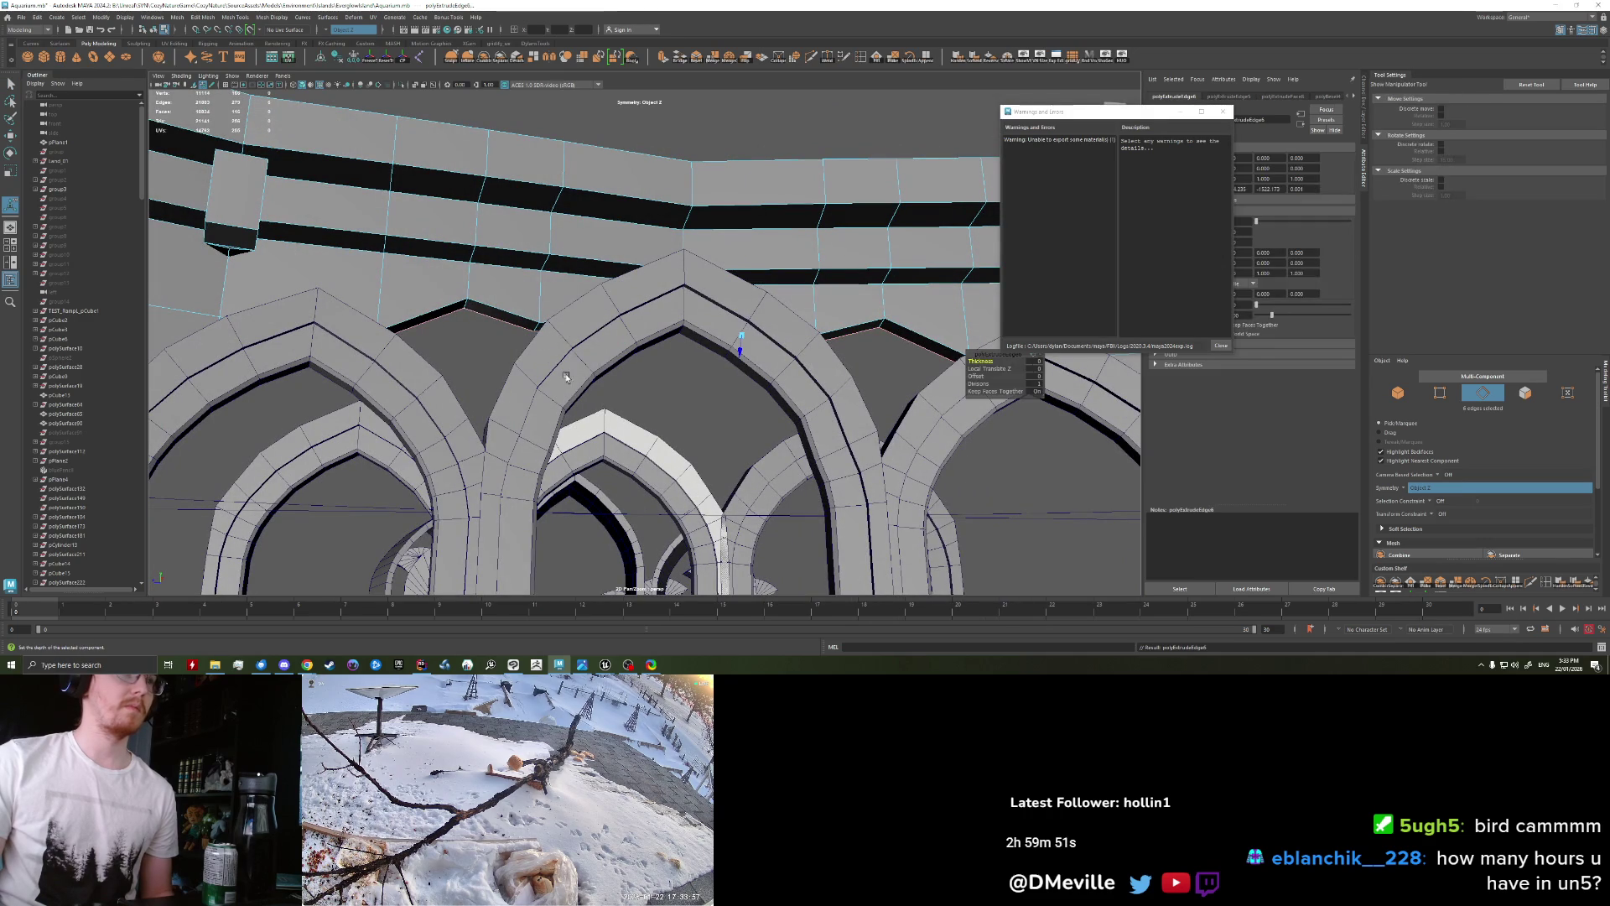
pyautogui.moveTo(746, 363); pyautogui.dragTo(676, 337)
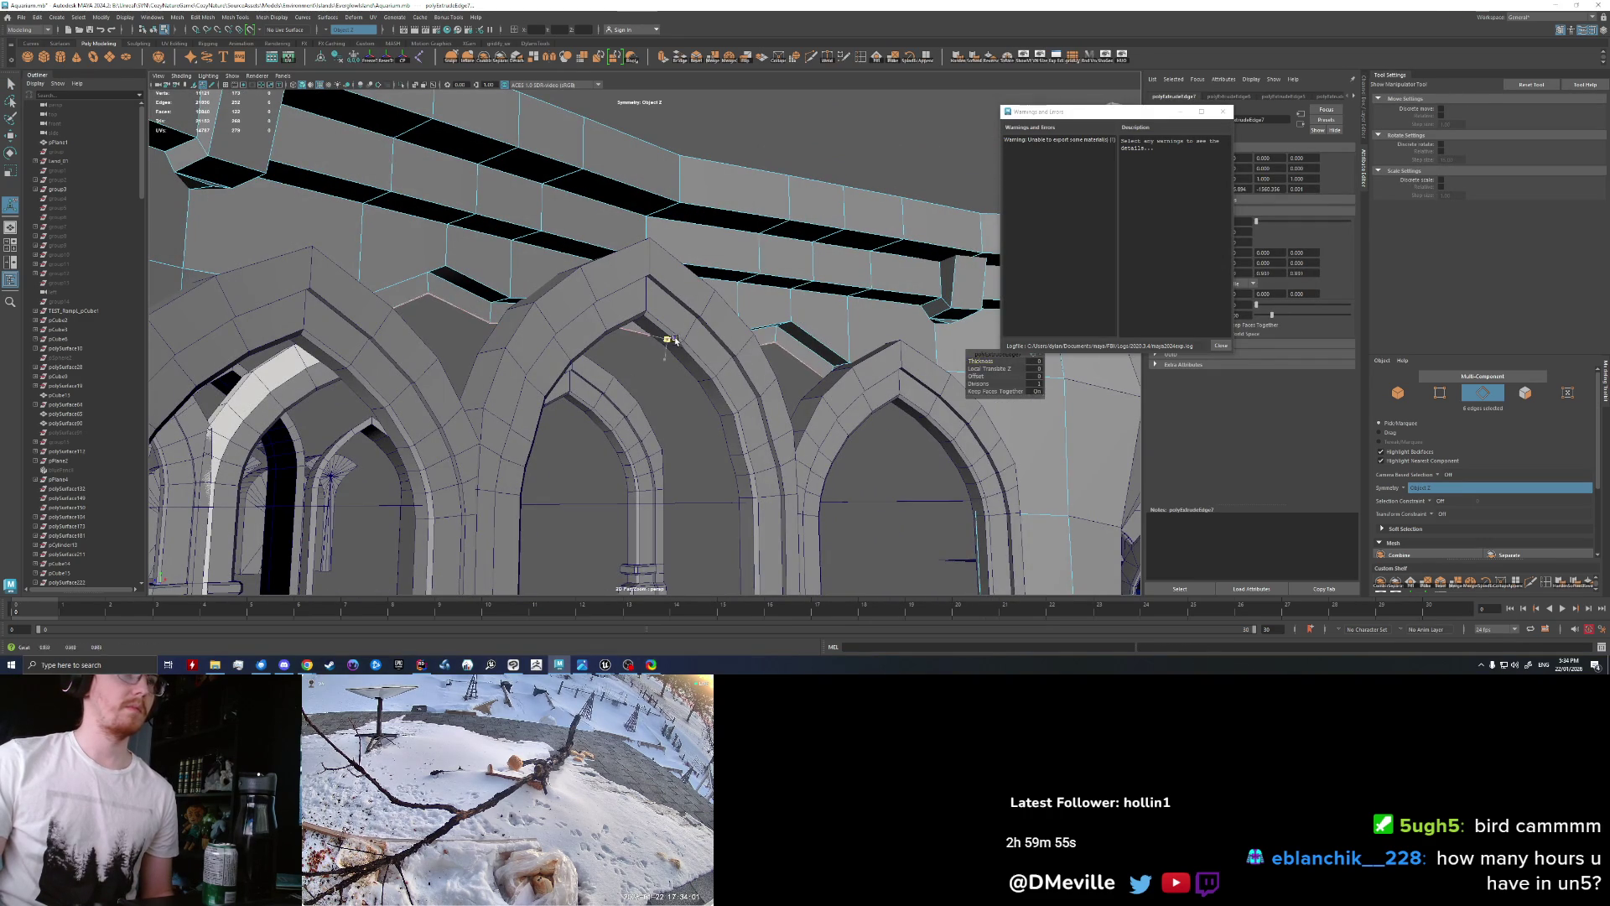
pyautogui.press('w')
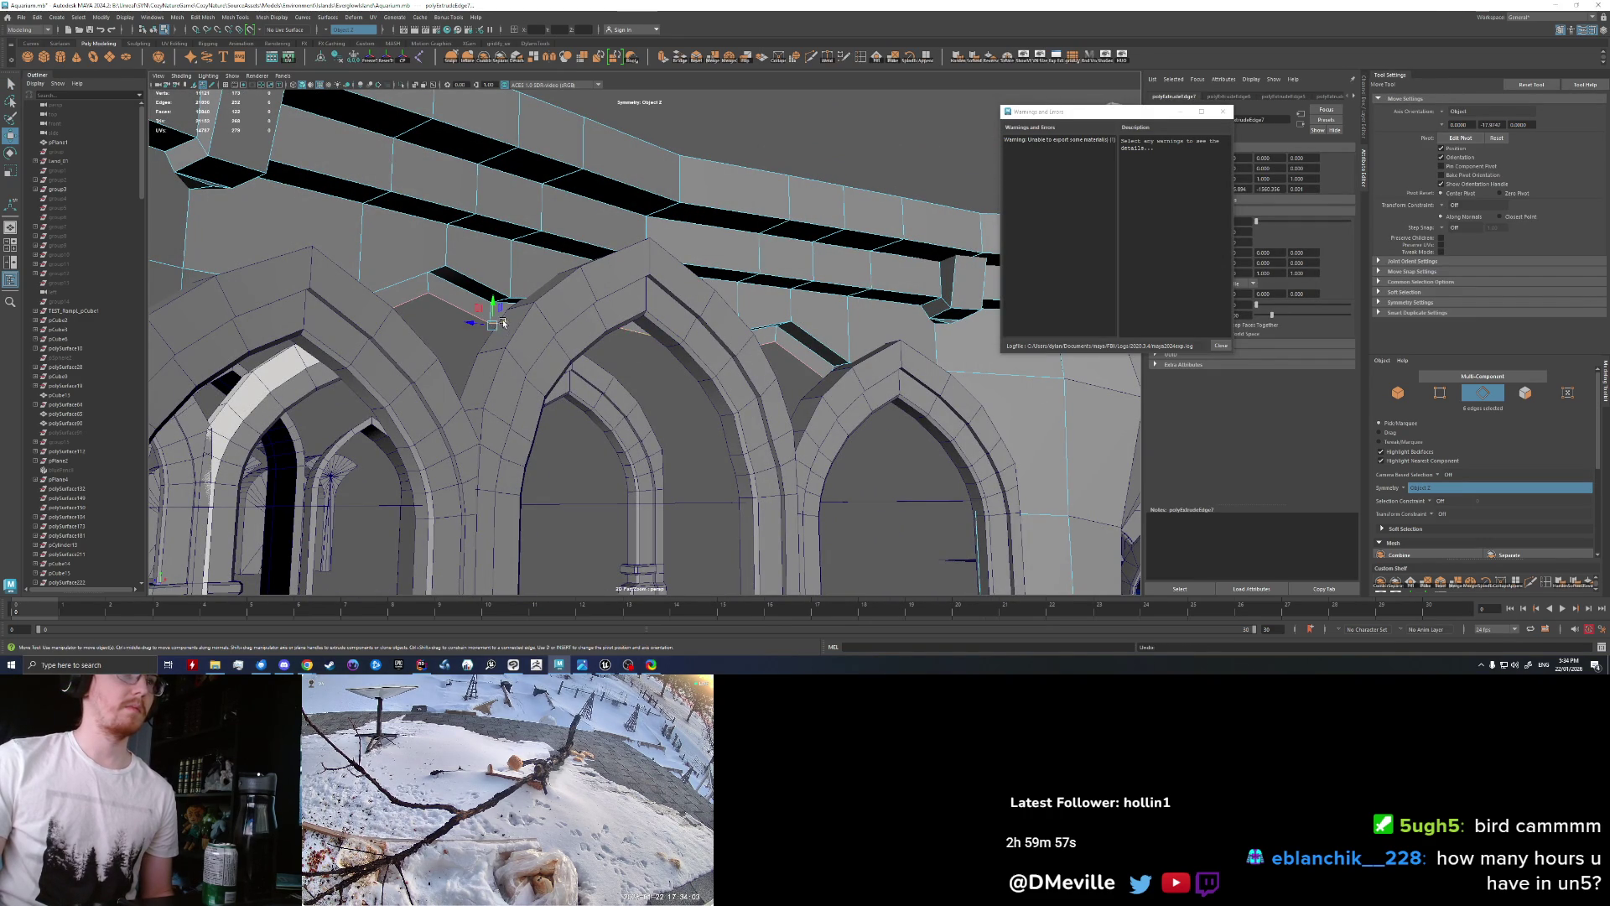
# Step: Return to whole-object selection and tumble to a top-down view of the scene
pyautogui.moveTo(481, 298); pyautogui.dragTo(525, 283, button='right')
pyautogui.moveTo(525, 283)
pyautogui.keyDown('alt'); pyautogui.mouseDown()
pyautogui.moveTo(652, 311)
pyautogui.moveTo(523, 336)
pyautogui.moveTo(652, 273)
pyautogui.moveTo(602, 268)
pyautogui.mouseUp(); pyautogui.keyUp('alt')
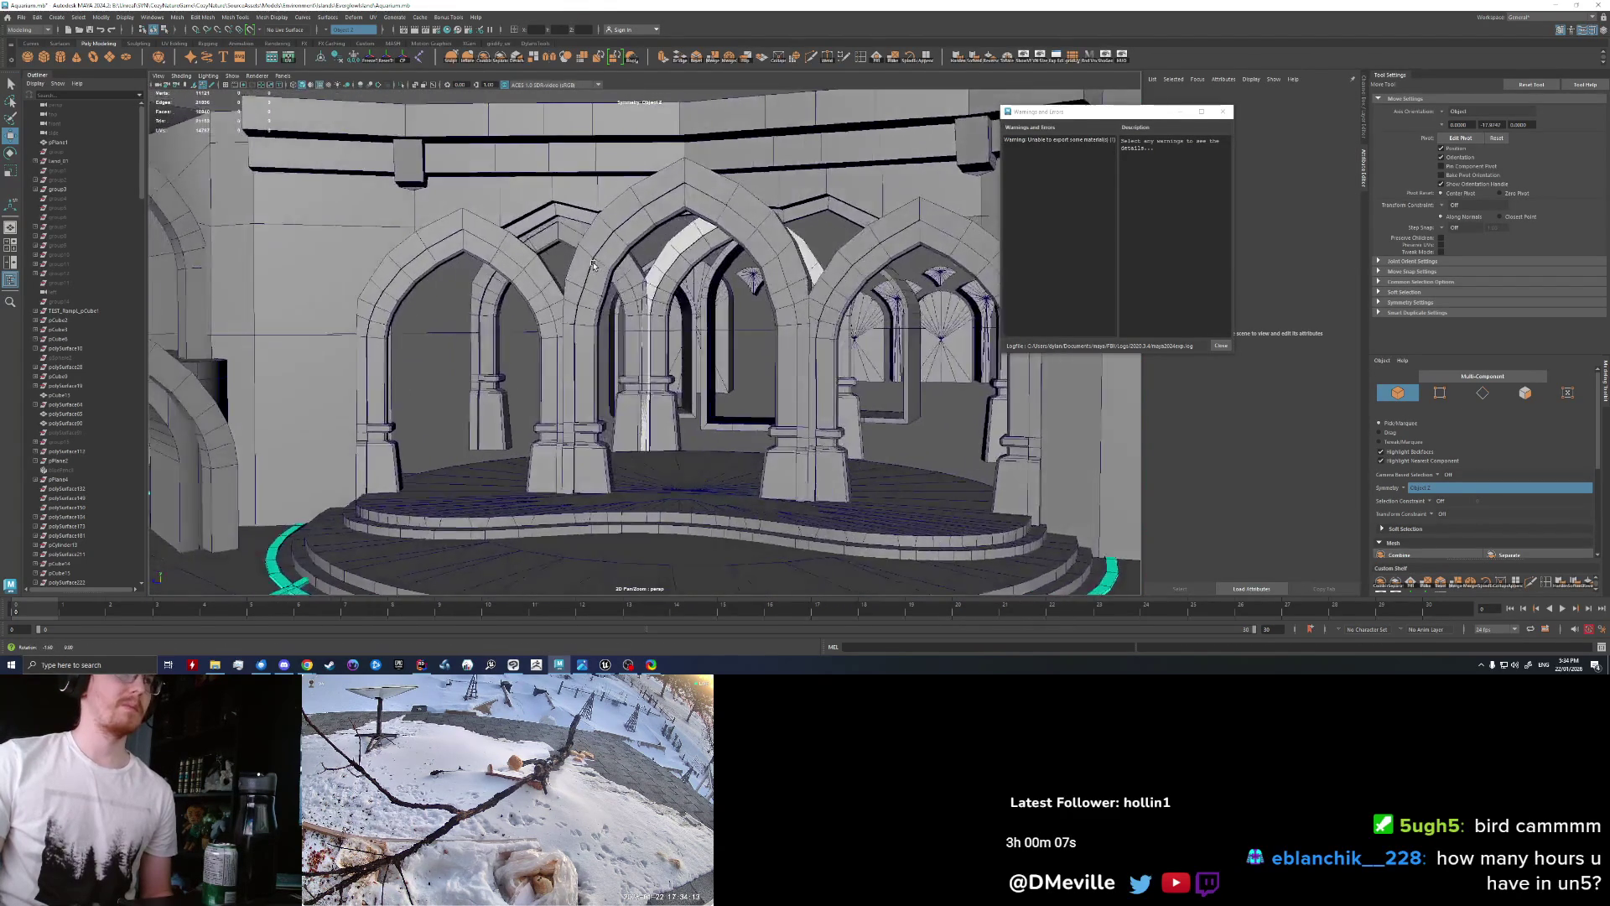
pyautogui.scroll(-3, 602, 268)
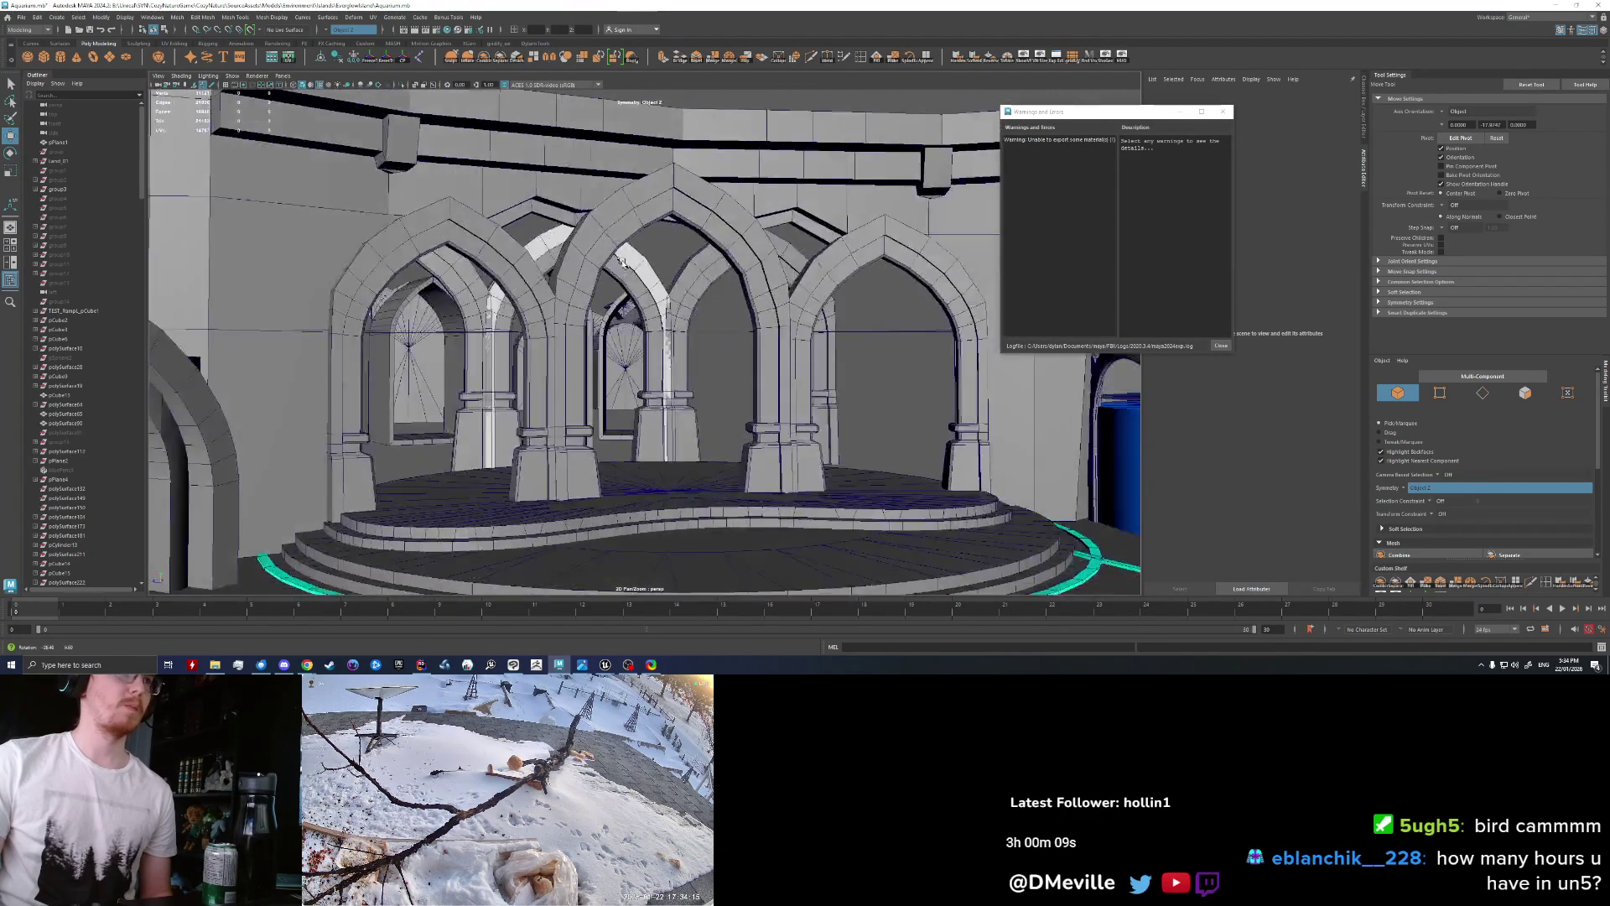
pyautogui.keyDown('alt'); pyautogui.moveTo(602, 268); pyautogui.dragTo(616, 342); pyautogui.keyUp('alt')
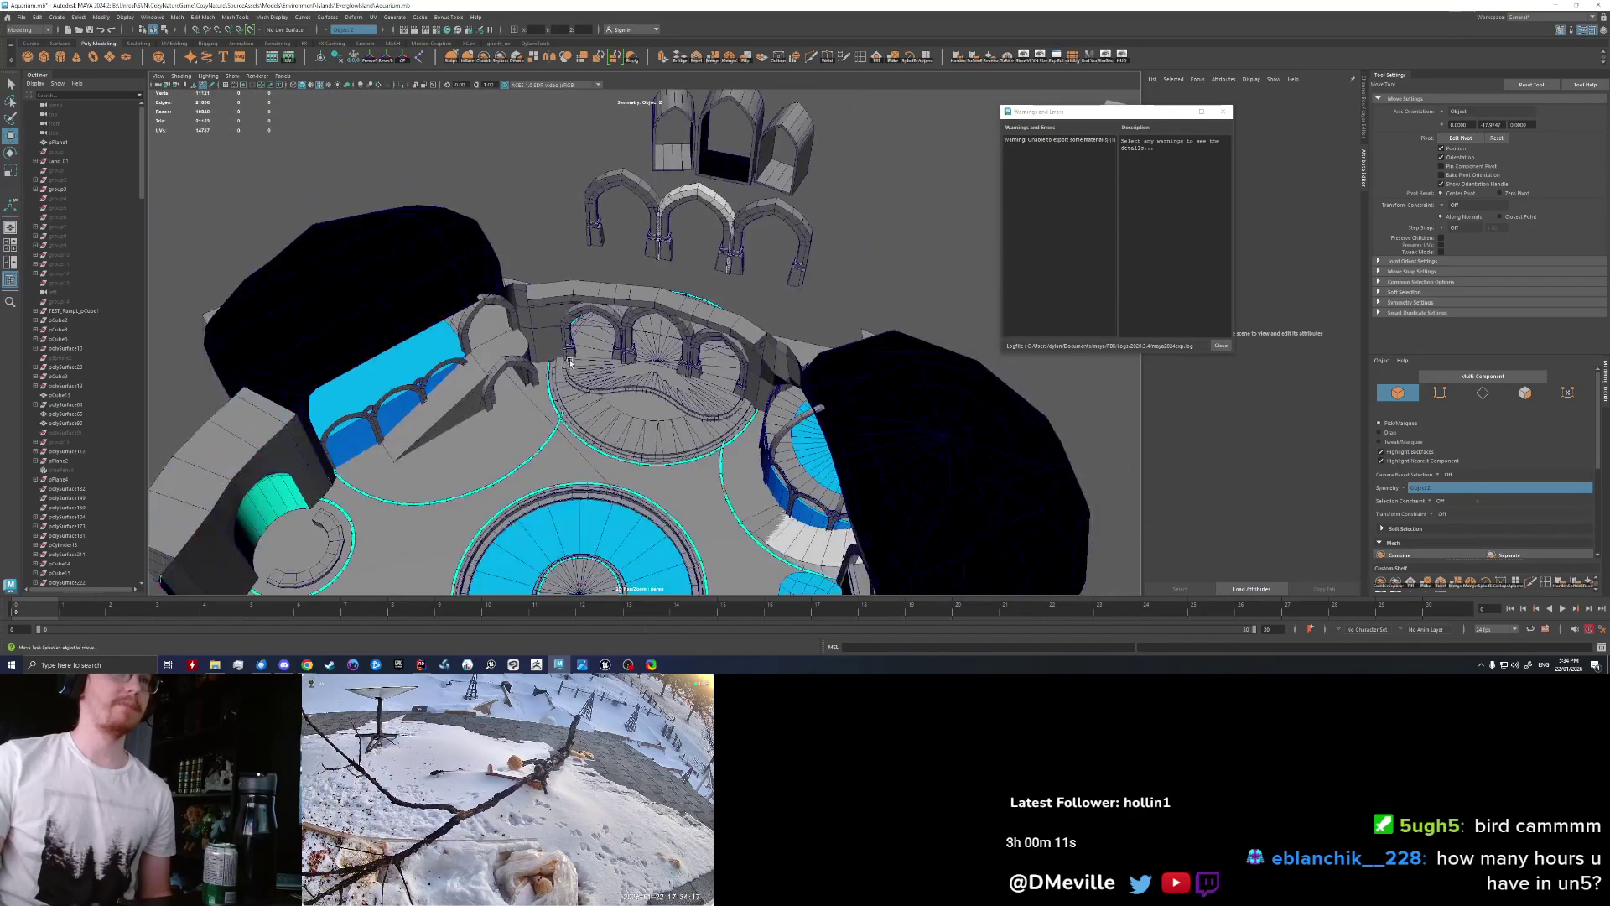
# Step: Marquee-select all 55 scene objects and combine them into one mesh
pyautogui.moveTo(617, 342)
pyautogui.keyDown('alt'); pyautogui.mouseDown()
pyautogui.moveTo(652, 321)
pyautogui.moveTo(613, 314)
pyautogui.moveTo(939, 317)
pyautogui.mouseUp(); pyautogui.keyUp('alt')
pyautogui.click(652, 321)
pyautogui.scroll(-2, 653, 321)
pyautogui.scroll(-3, 612, 314)
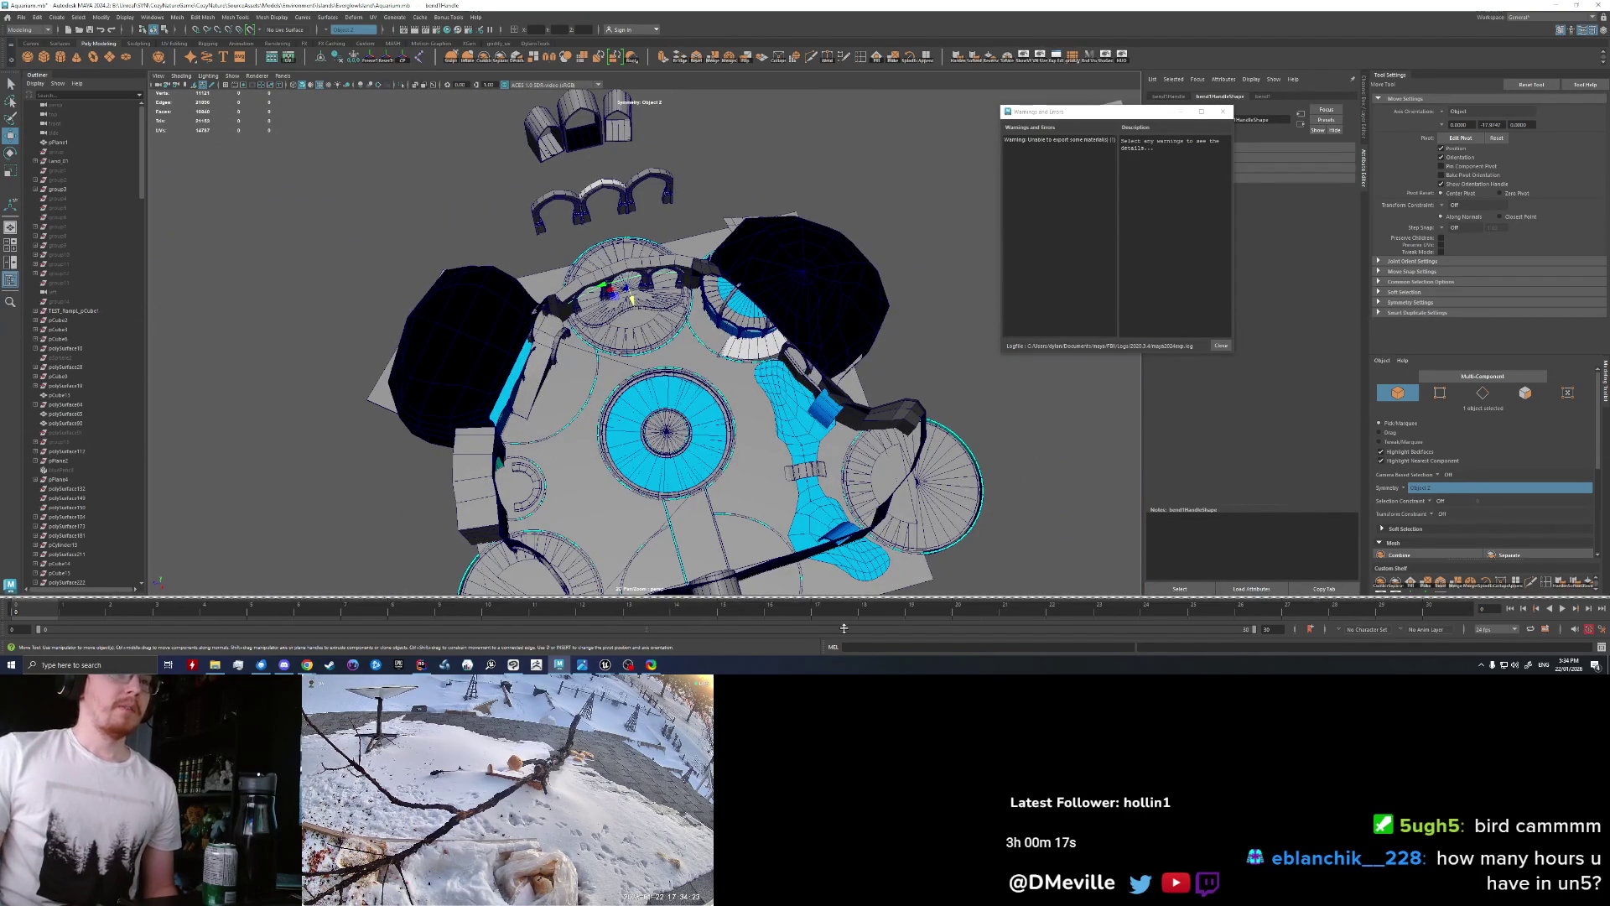
pyautogui.scroll(-2, 442, 546)
pyautogui.moveTo(442, 546); pyautogui.dragTo(905, 300)
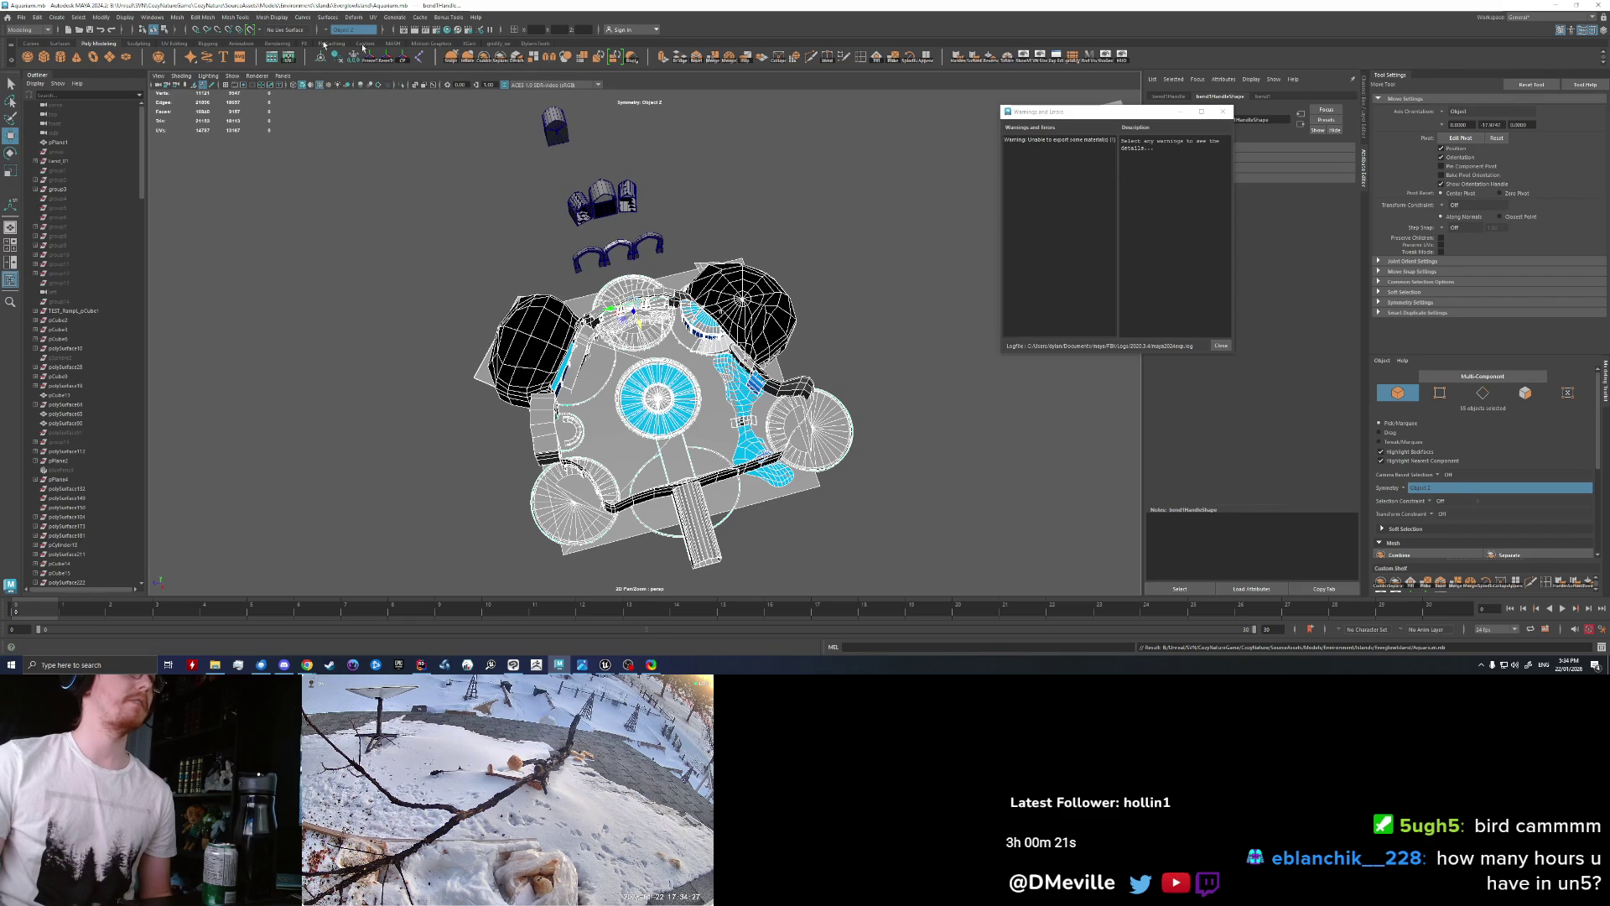
pyautogui.click(271, 56)
# Step: Export the combined mesh over AquariumCaveBlockout.fbx, confirm the overwrite, and bring Unreal forward
pyautogui.click(21, 17)
pyautogui.click(52, 141)
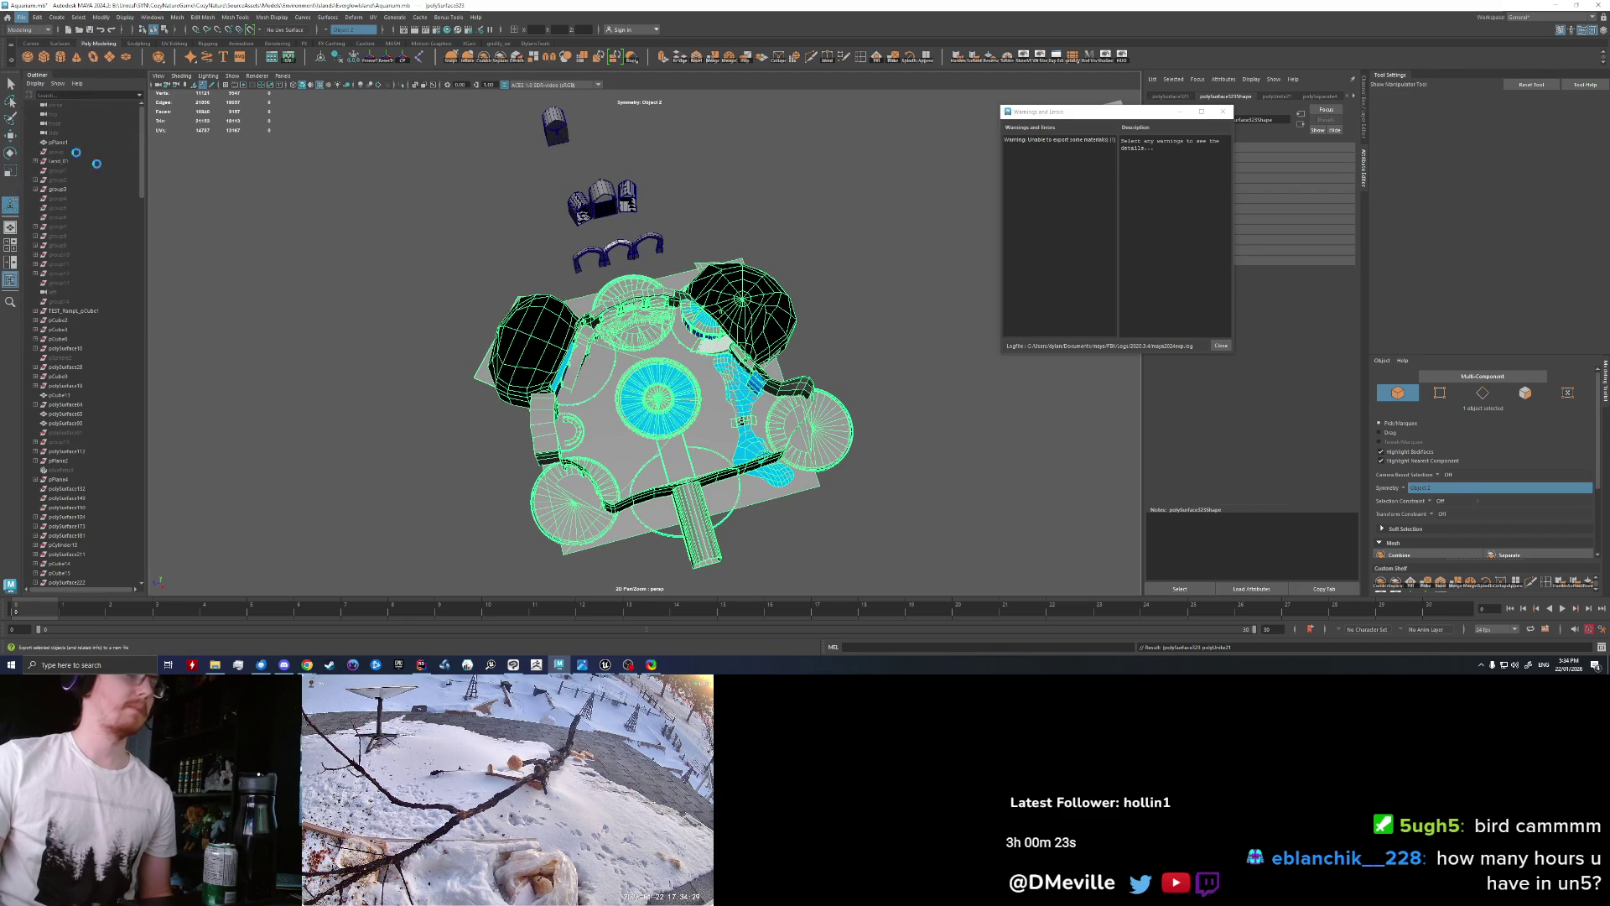
pyautogui.click(745, 384)
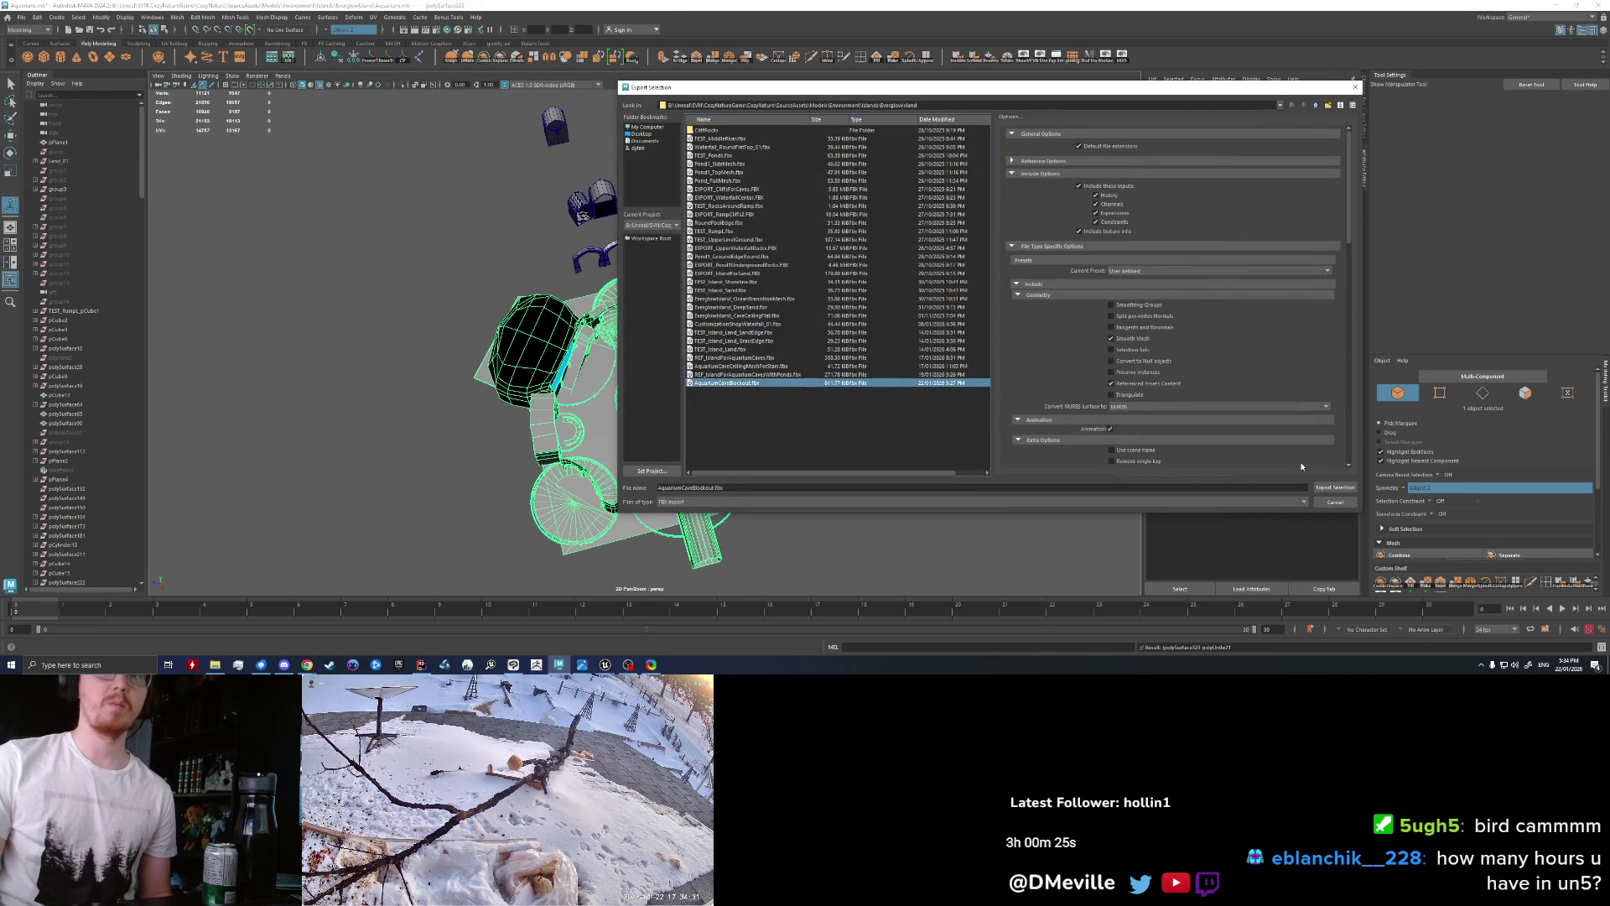
pyautogui.click(1334, 487)
pyautogui.click(972, 317)
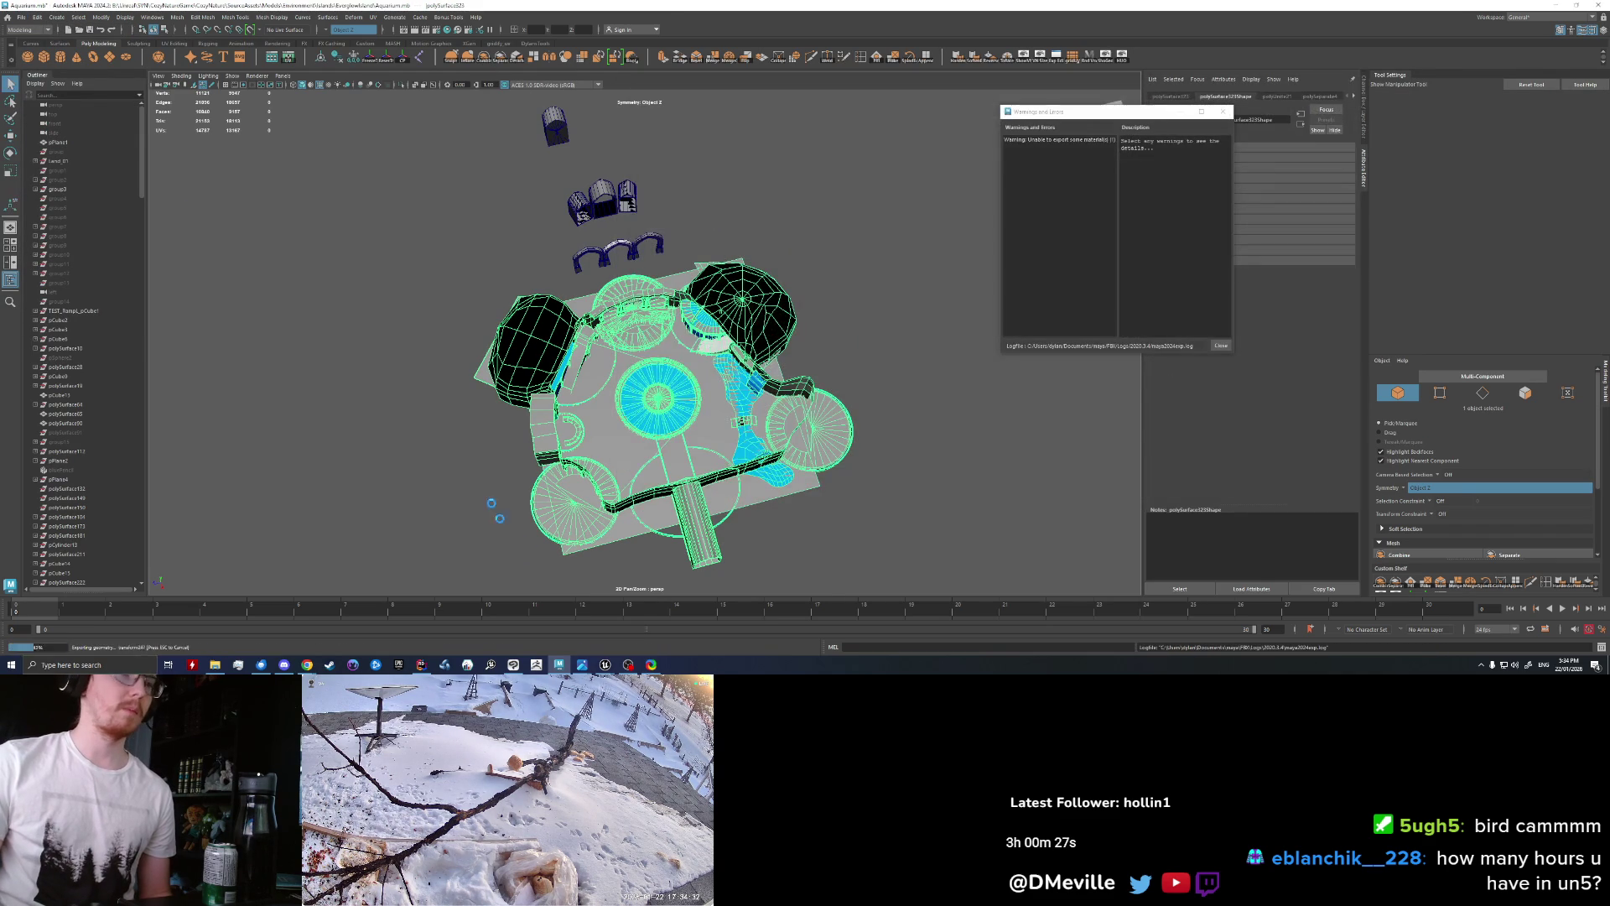
pyautogui.click(604, 665)
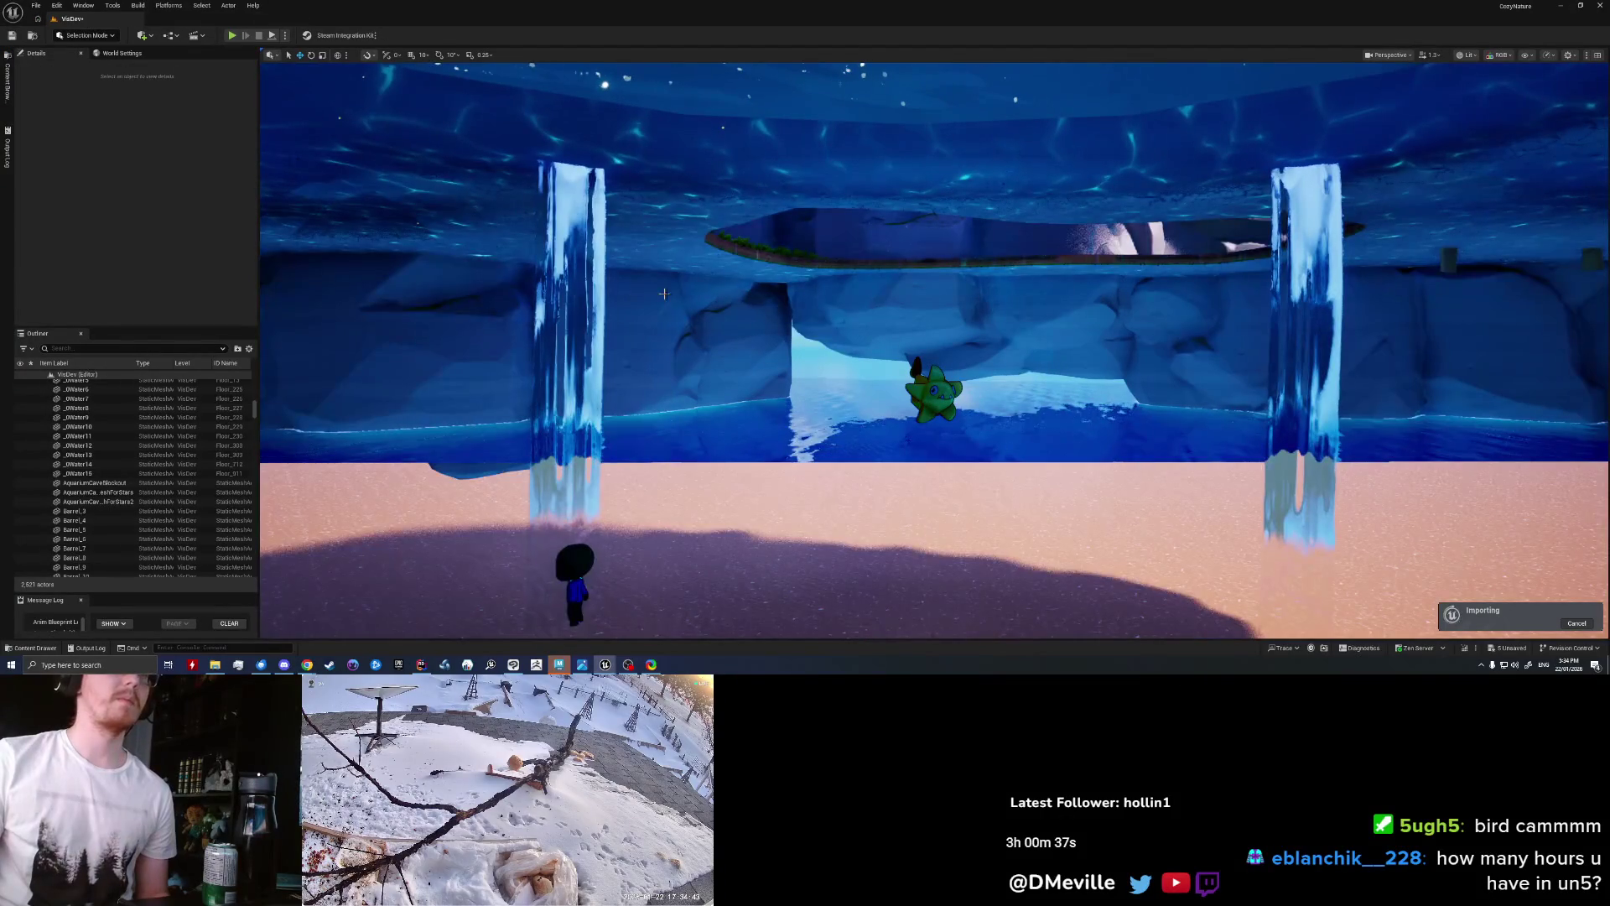
# Step: Pull the Unreal camera back over the updated triple arches, then return to Maya
pyautogui.moveTo(676, 292); pyautogui.dragTo(745, 296, button='right')
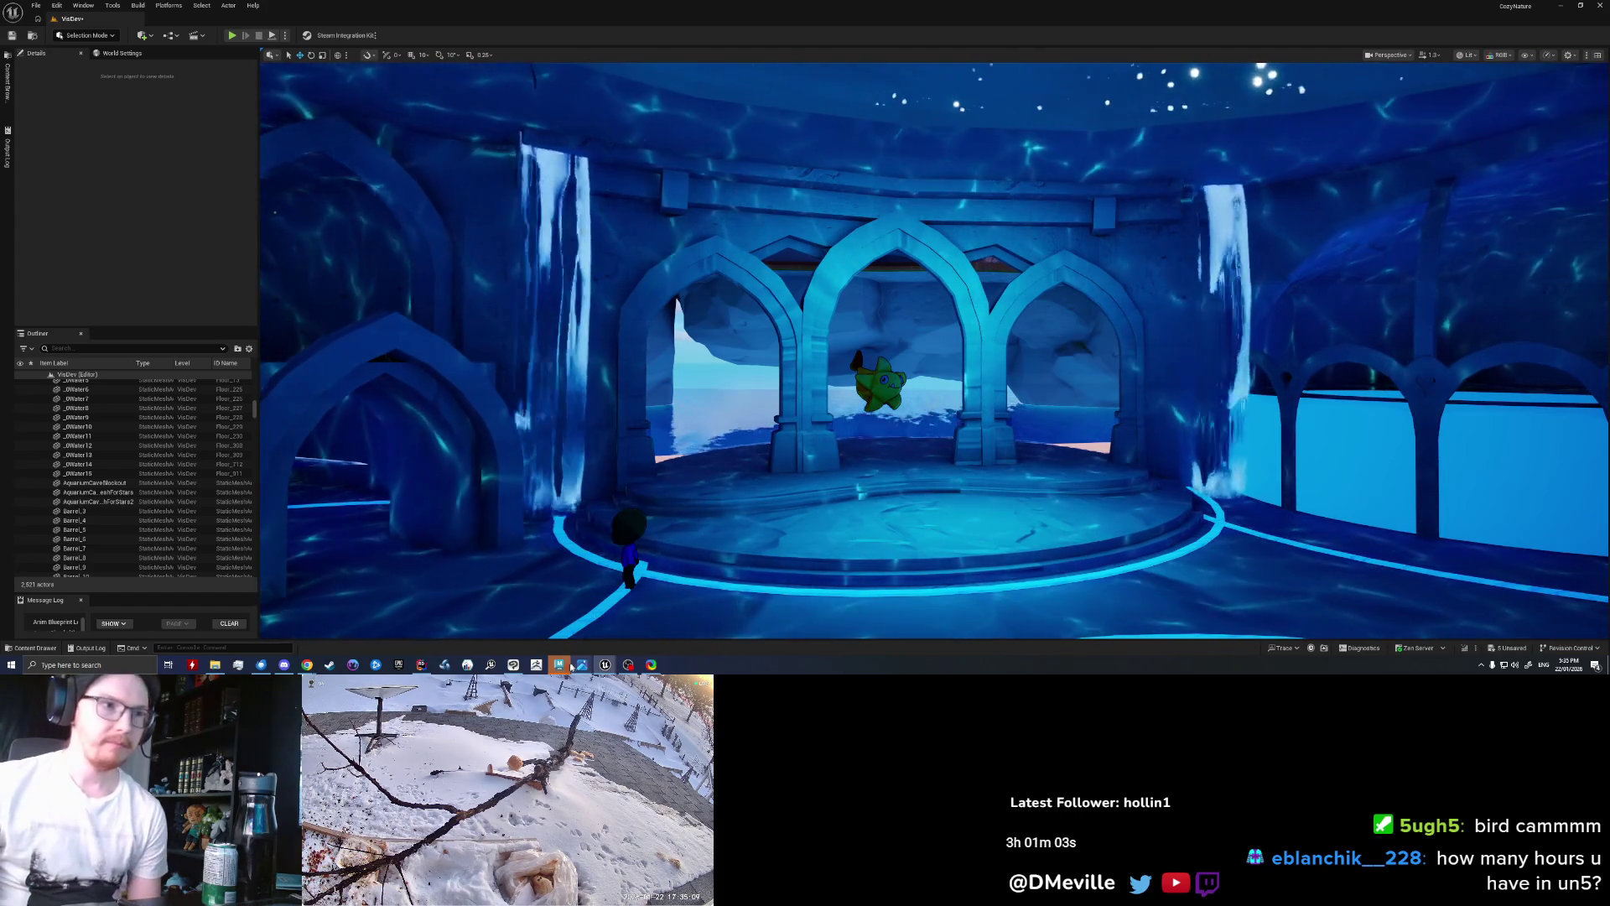
pyautogui.hotkey('alt', 'Tab')
pyautogui.hotkey('ctrl', 'z')
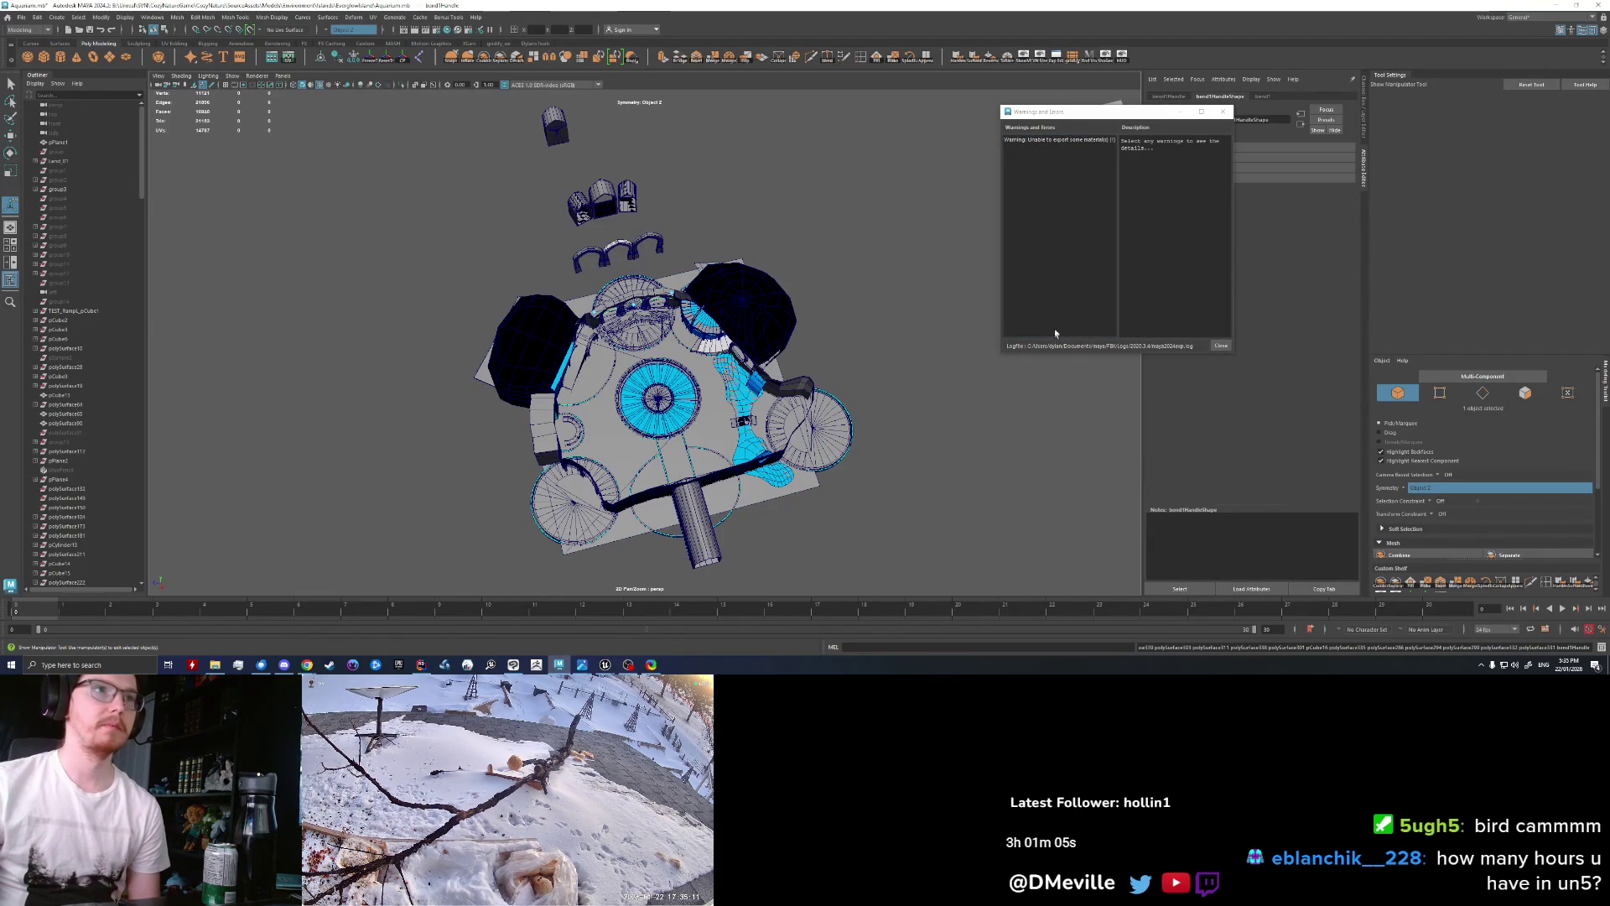
# Step: Close the export warnings, make the Path layer visible, and marquee-select the level meshes
pyautogui.click(1222, 117)
pyautogui.click(793, 290)
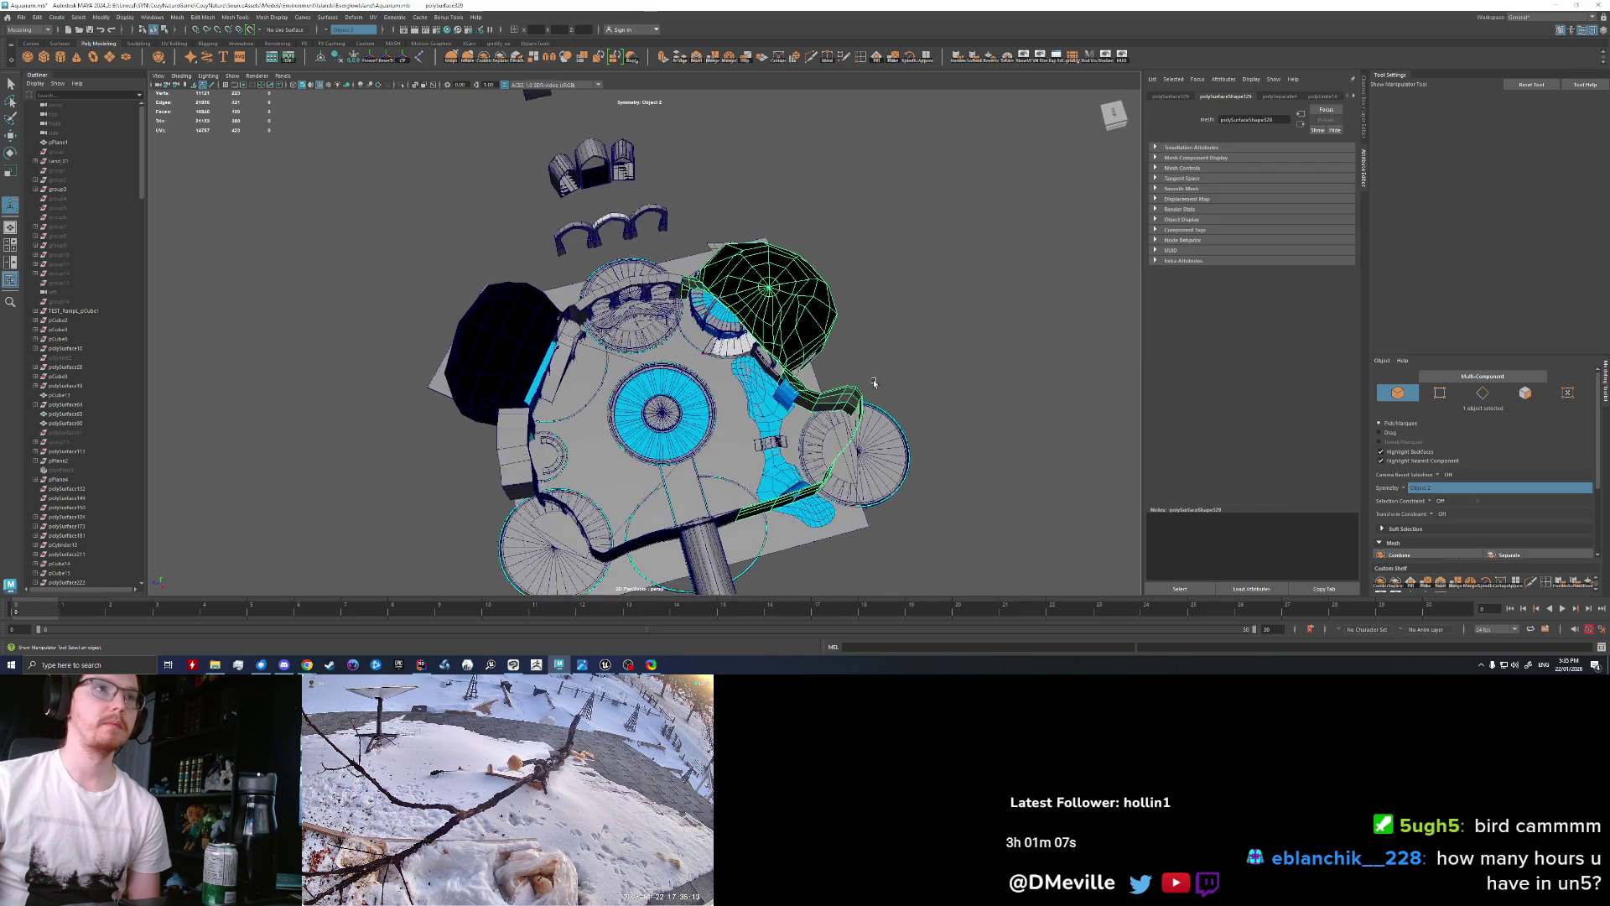
pyautogui.click(936, 359)
pyautogui.click(1365, 153)
pyautogui.click(1256, 377)
pyautogui.moveTo(422, 318); pyautogui.dragTo(497, 258)
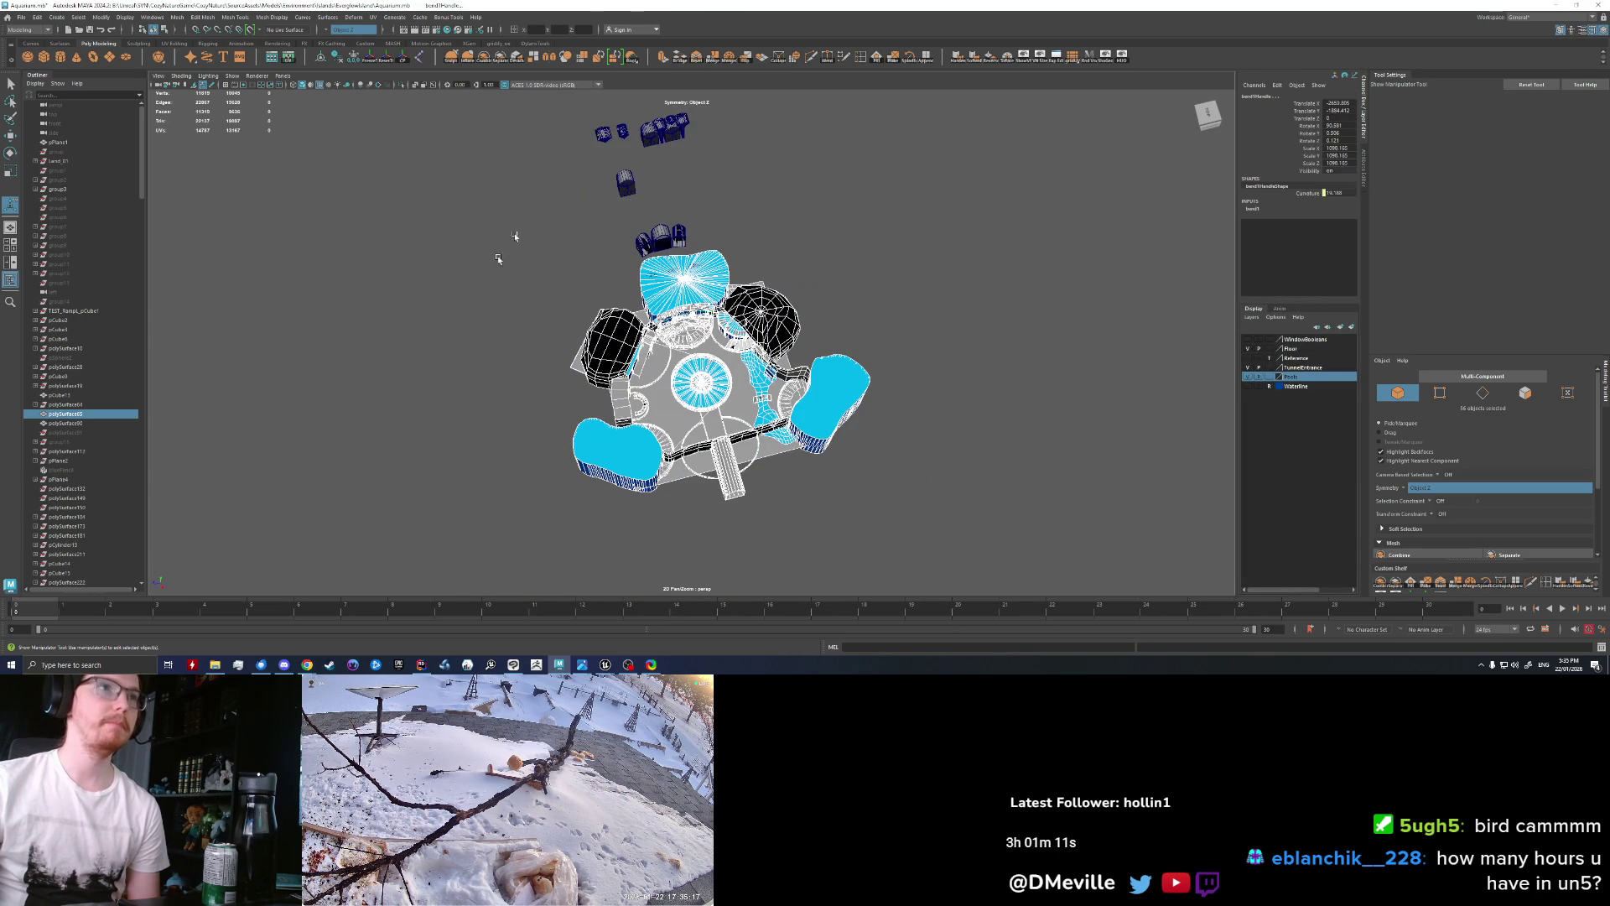
# Step: Export only the selection over AquariumCaveBlockout.fbx, replace the file, and switch to Unreal
pyautogui.click(21, 17)
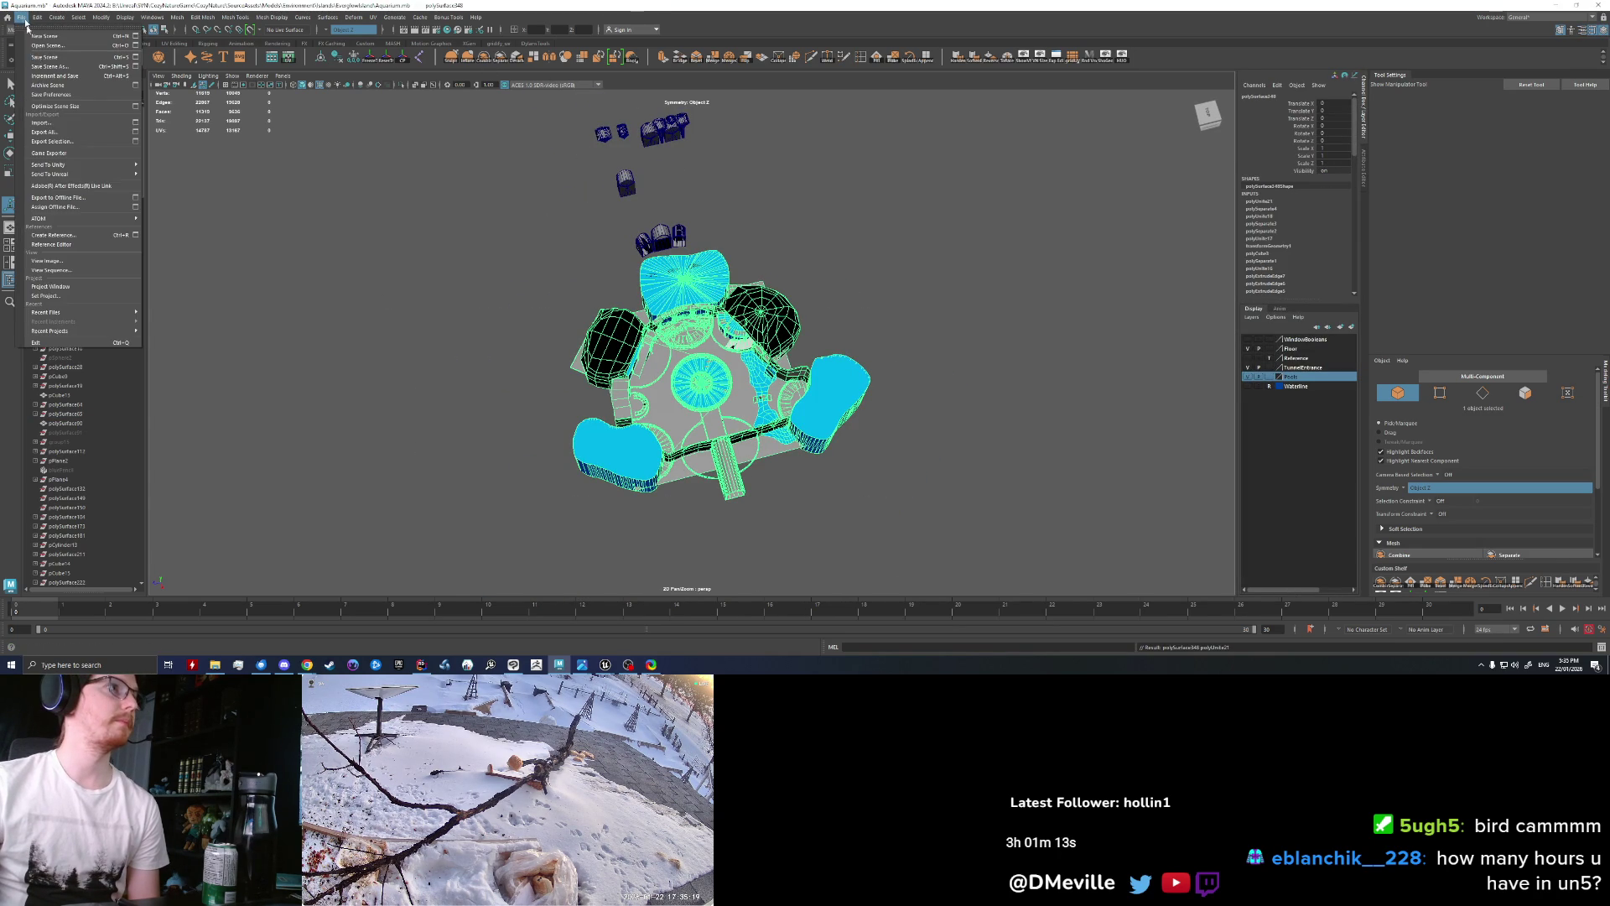
pyautogui.click(72, 134)
pyautogui.press('Escape')
pyautogui.click(21, 17)
pyautogui.click(50, 141)
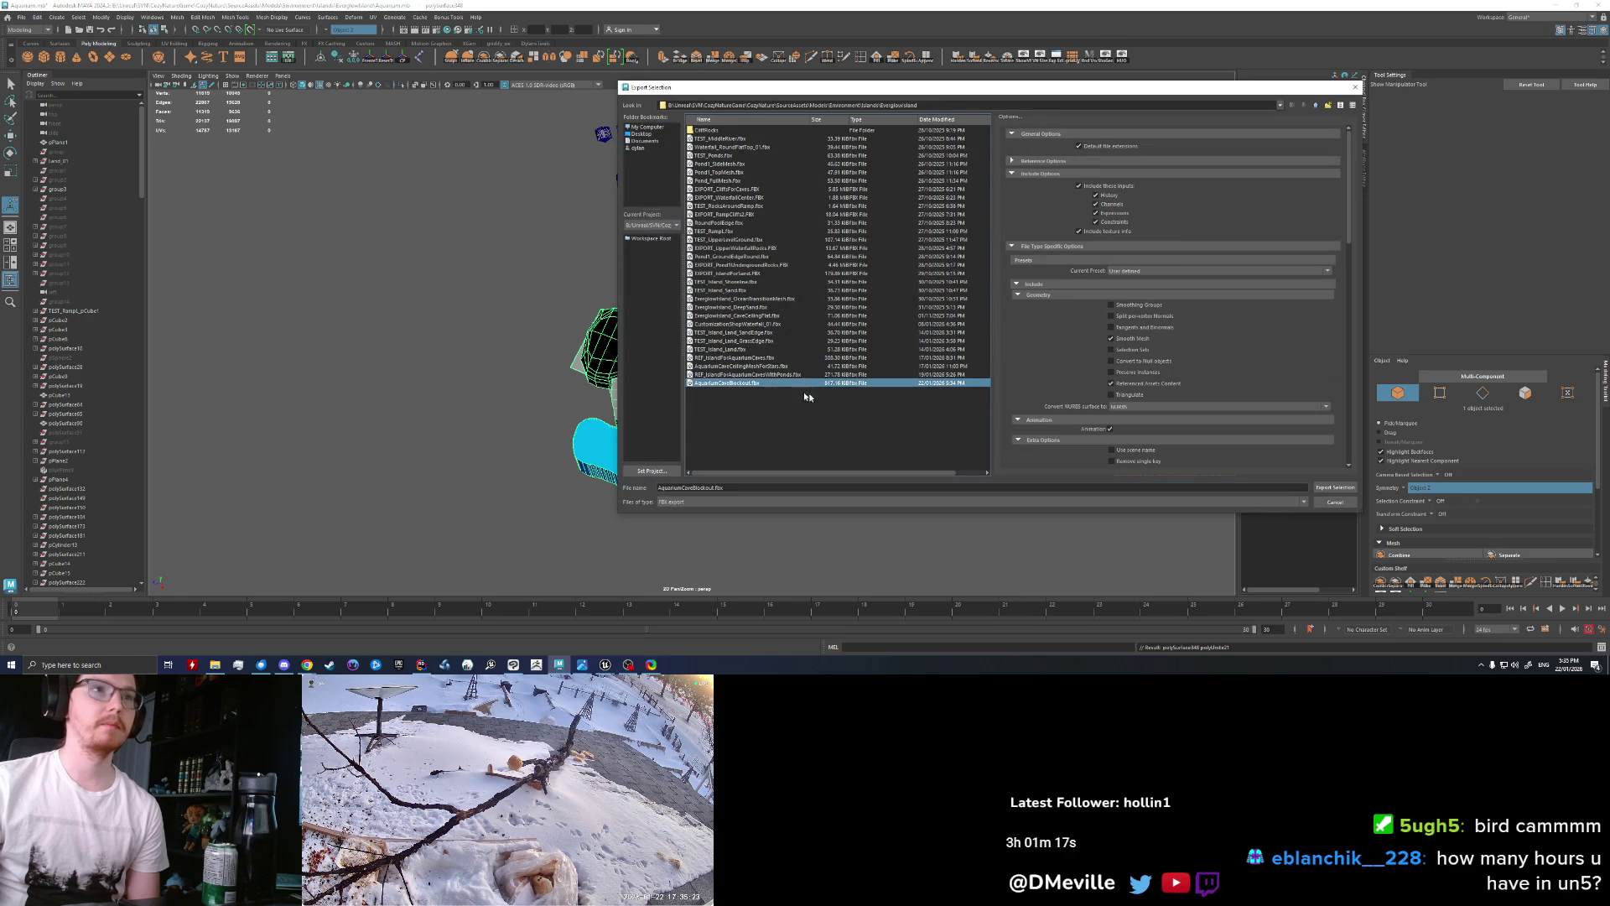
pyautogui.click(1327, 490)
pyautogui.click(968, 313)
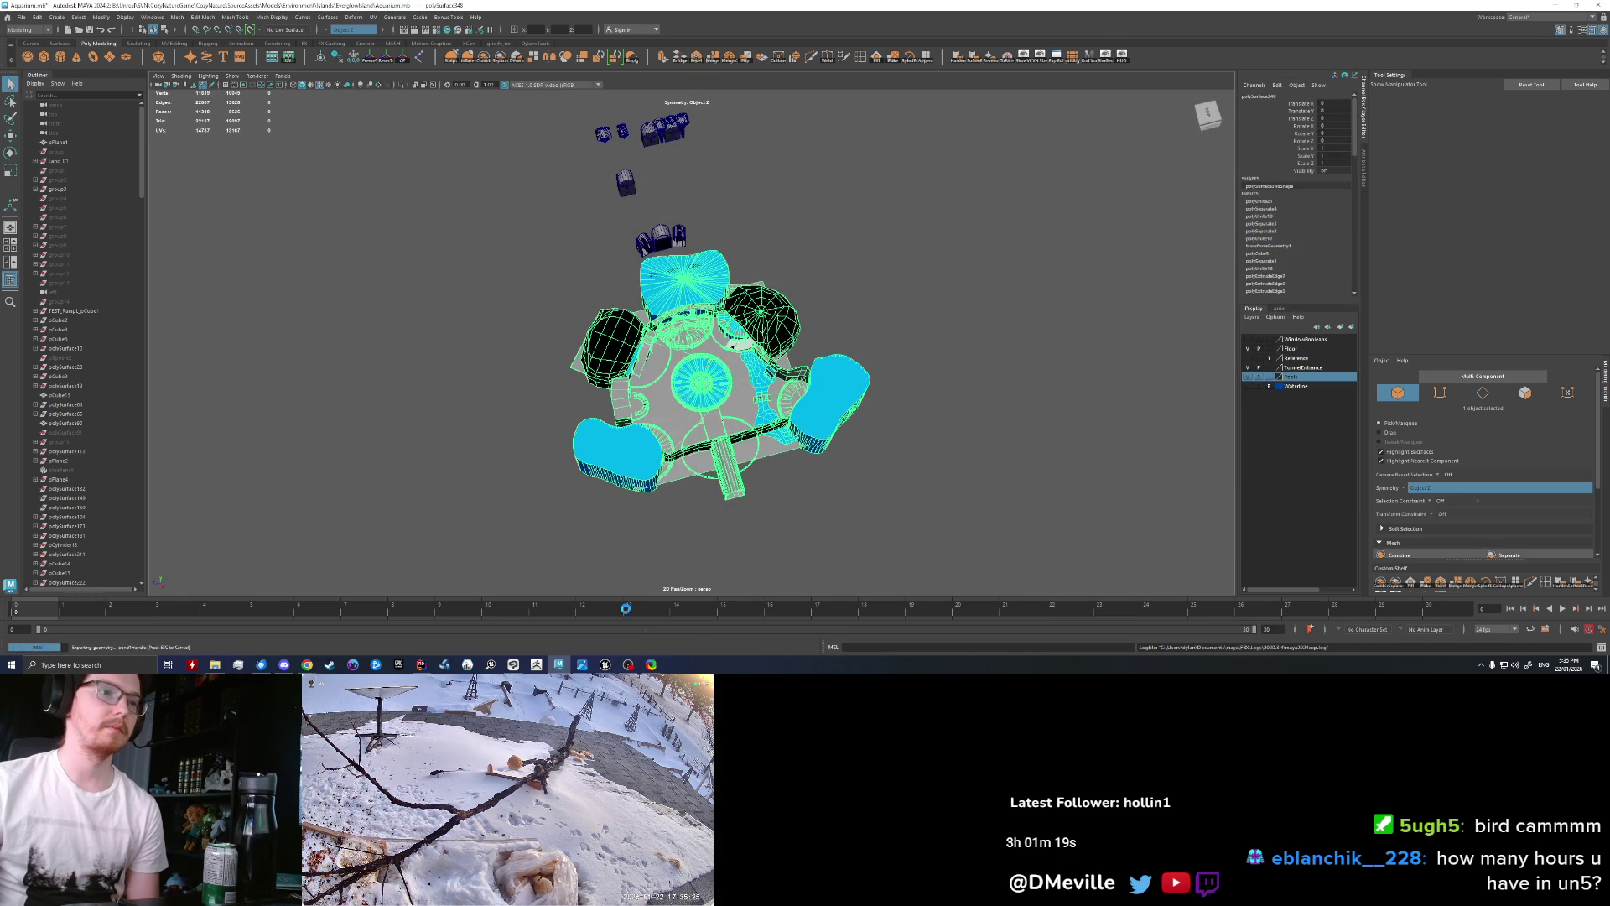
pyautogui.click(606, 664)
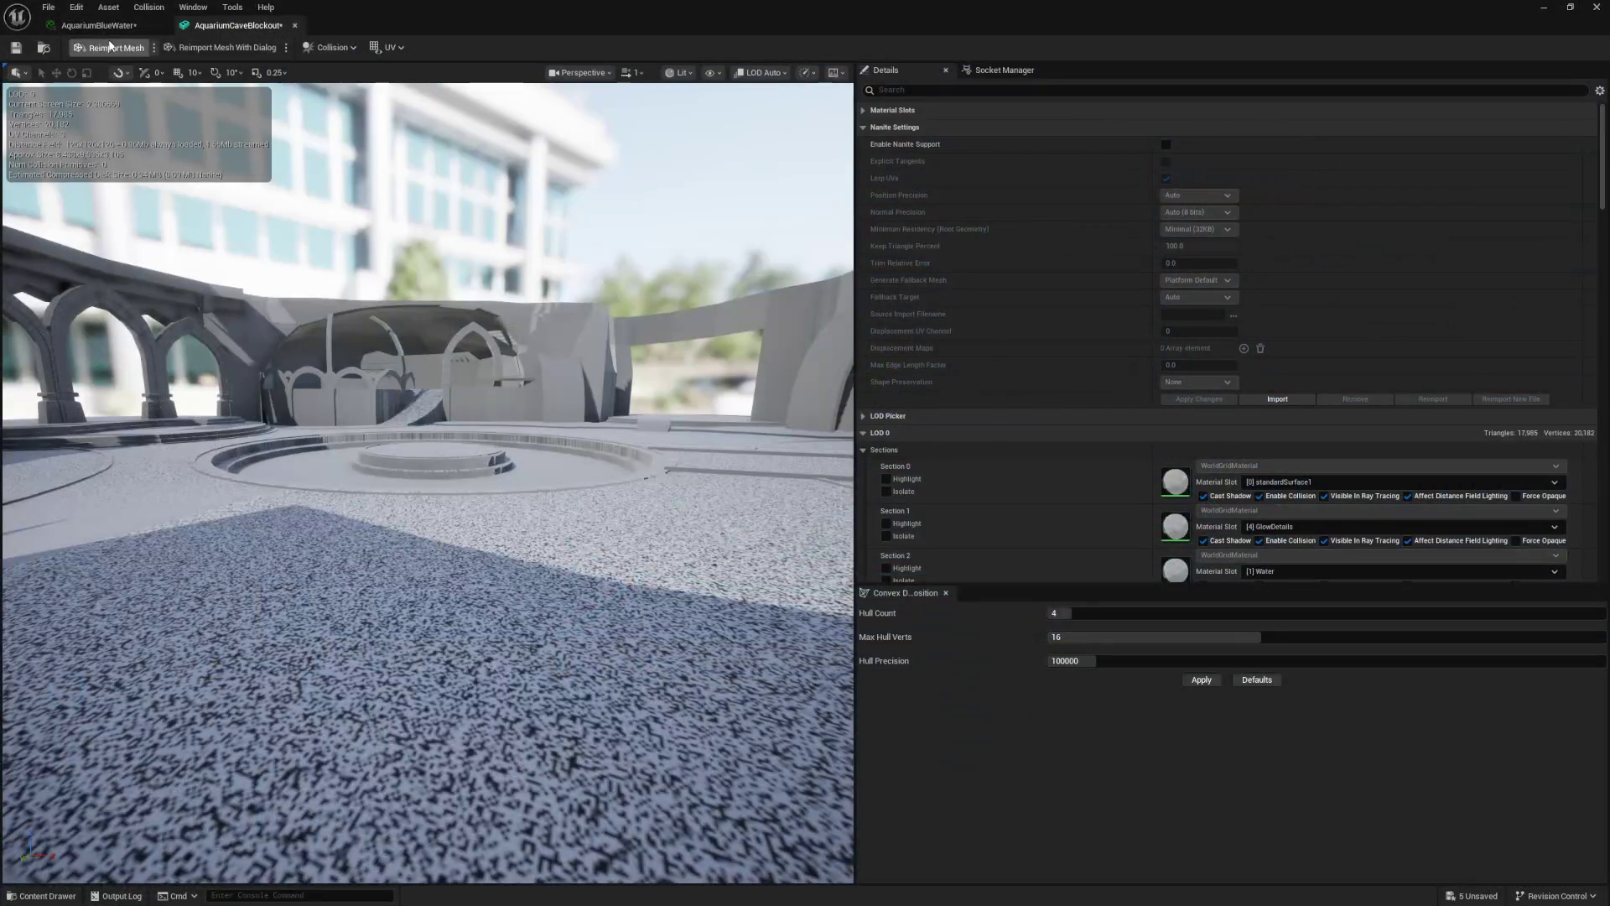
# Step: Reimport the AquariumCaveBlockout mesh and fly the camera to the arched stage platform
pyautogui.click(110, 45)
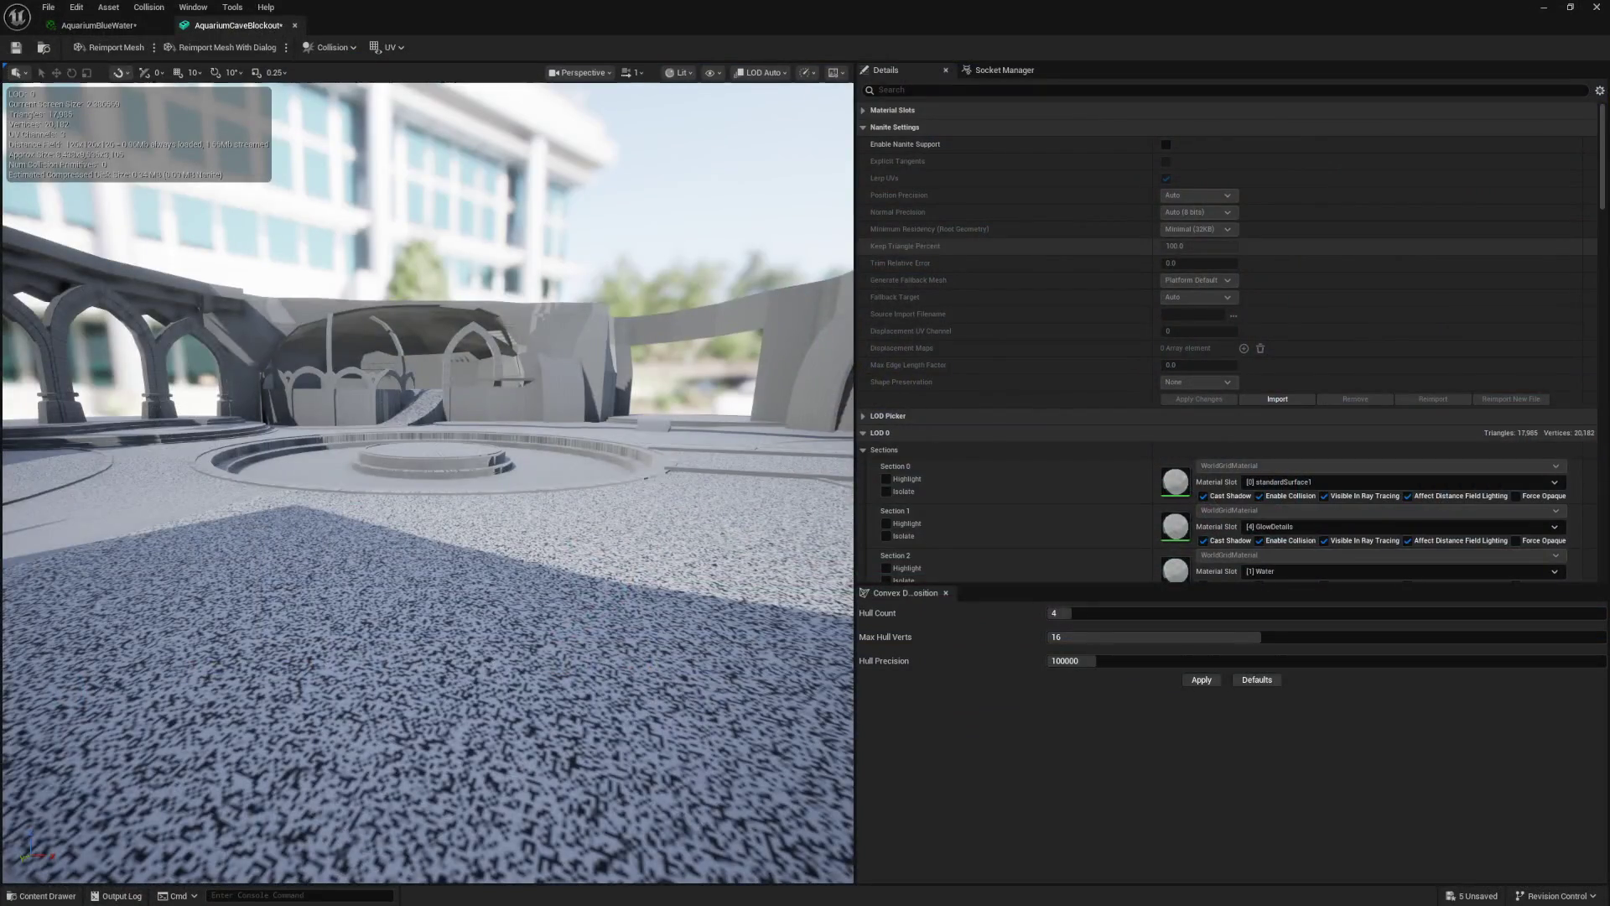
pyautogui.moveTo(861, 366); pyautogui.dragTo(859, 352, button='right')
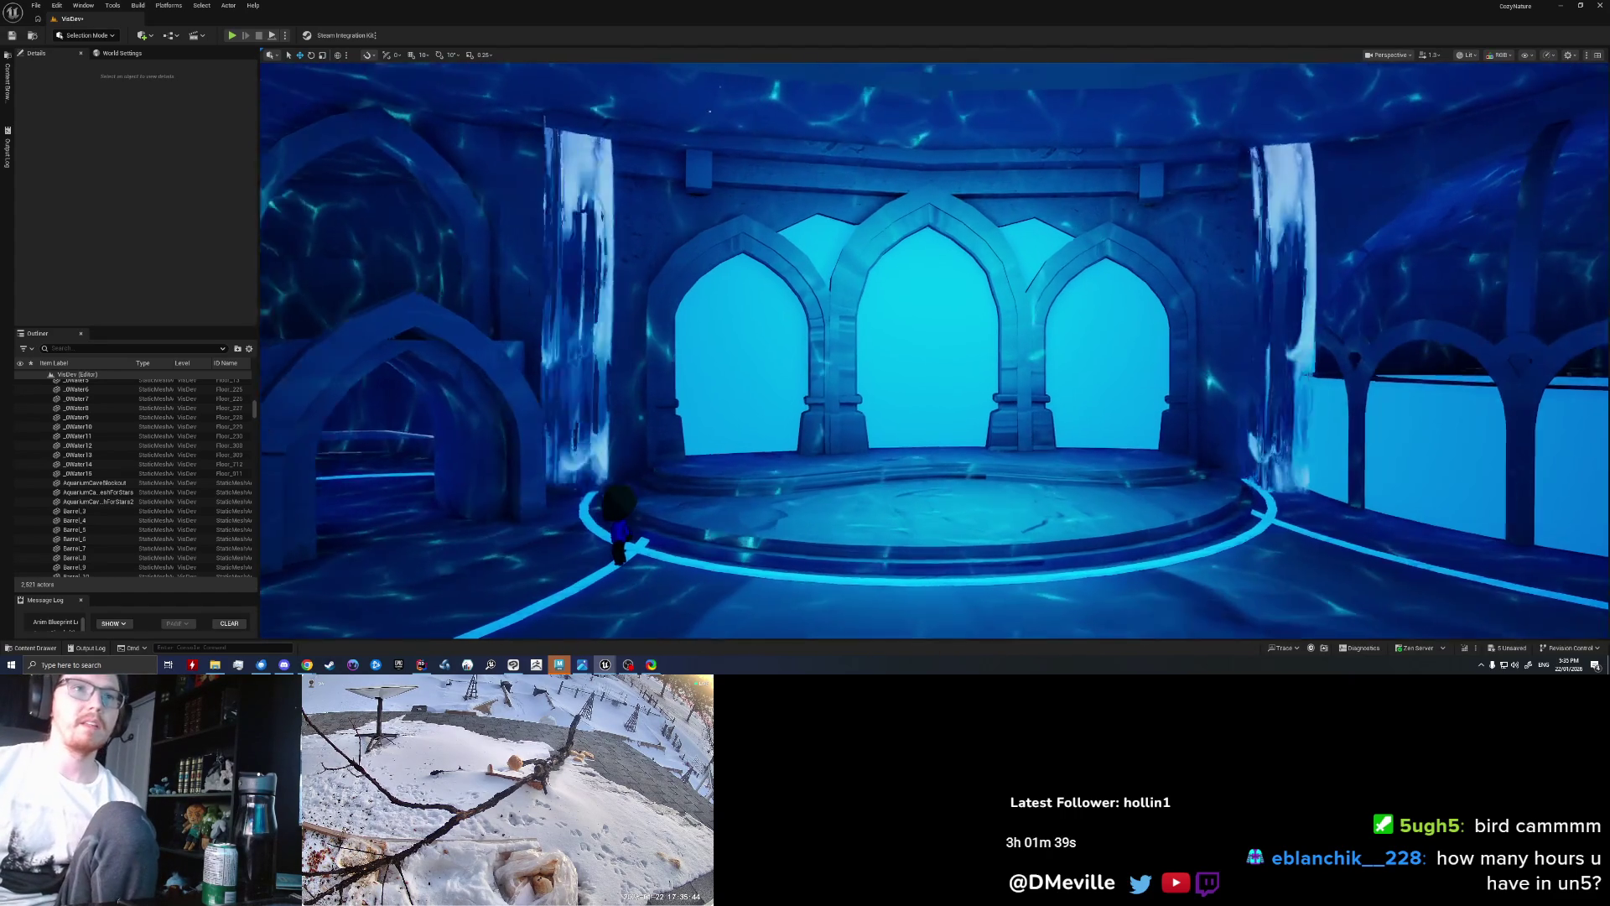
pyautogui.moveTo(934, 349); pyautogui.dragTo(989, 350, button='right')
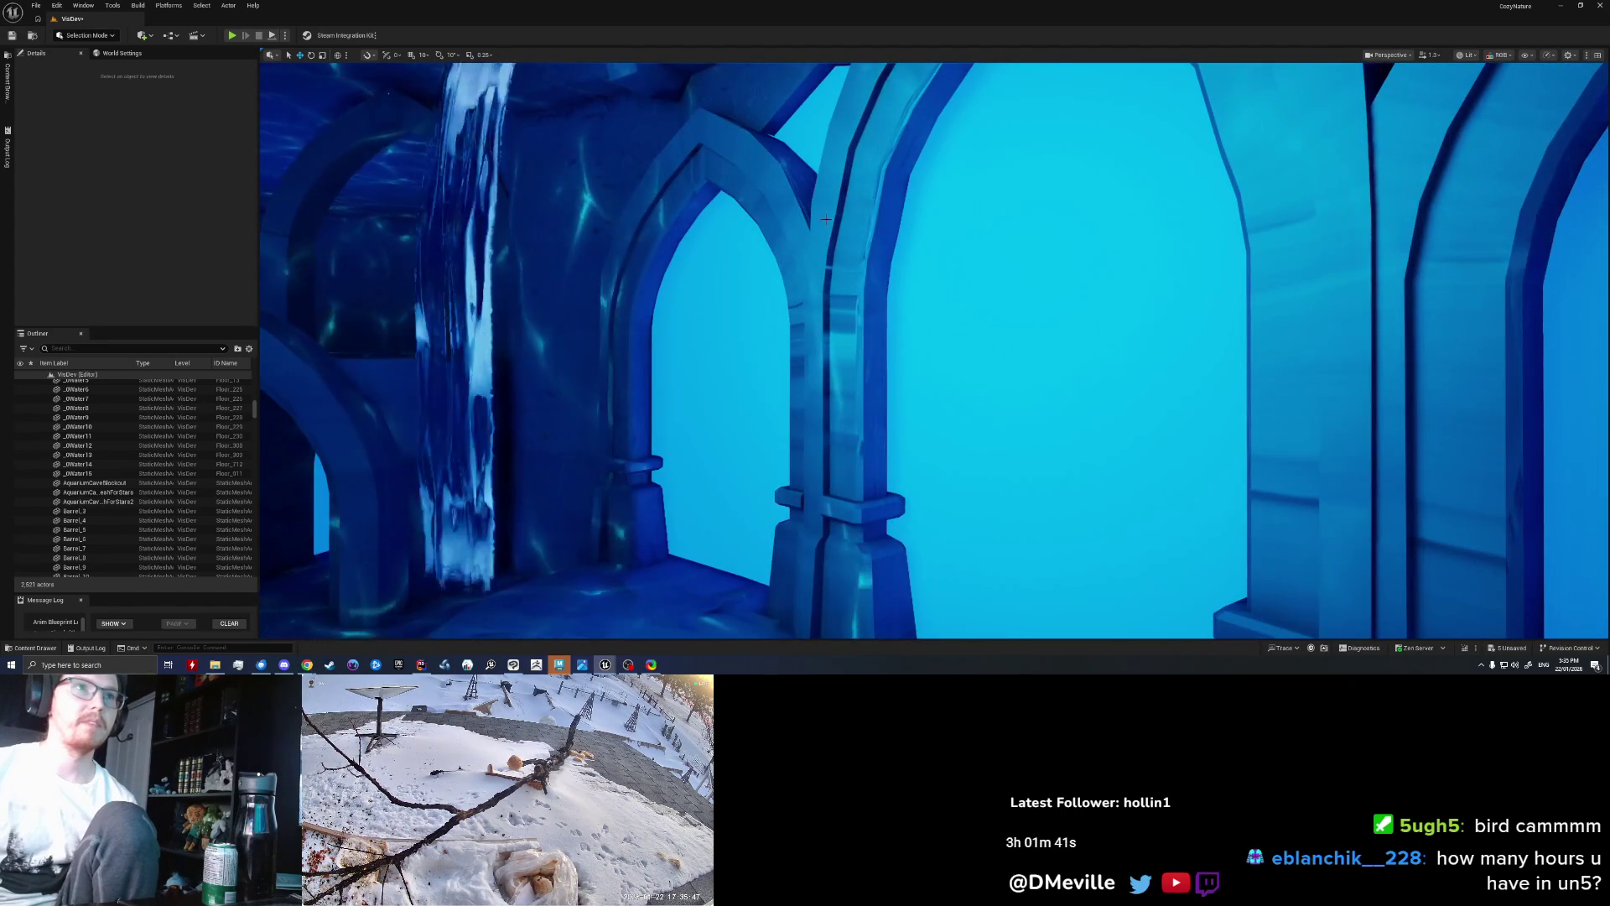
pyautogui.moveTo(989, 350)
pyautogui.mouseDown(button='right')
pyautogui.moveTo(1056, 349)
pyautogui.moveTo(923, 350)
pyautogui.mouseUp(button='right')
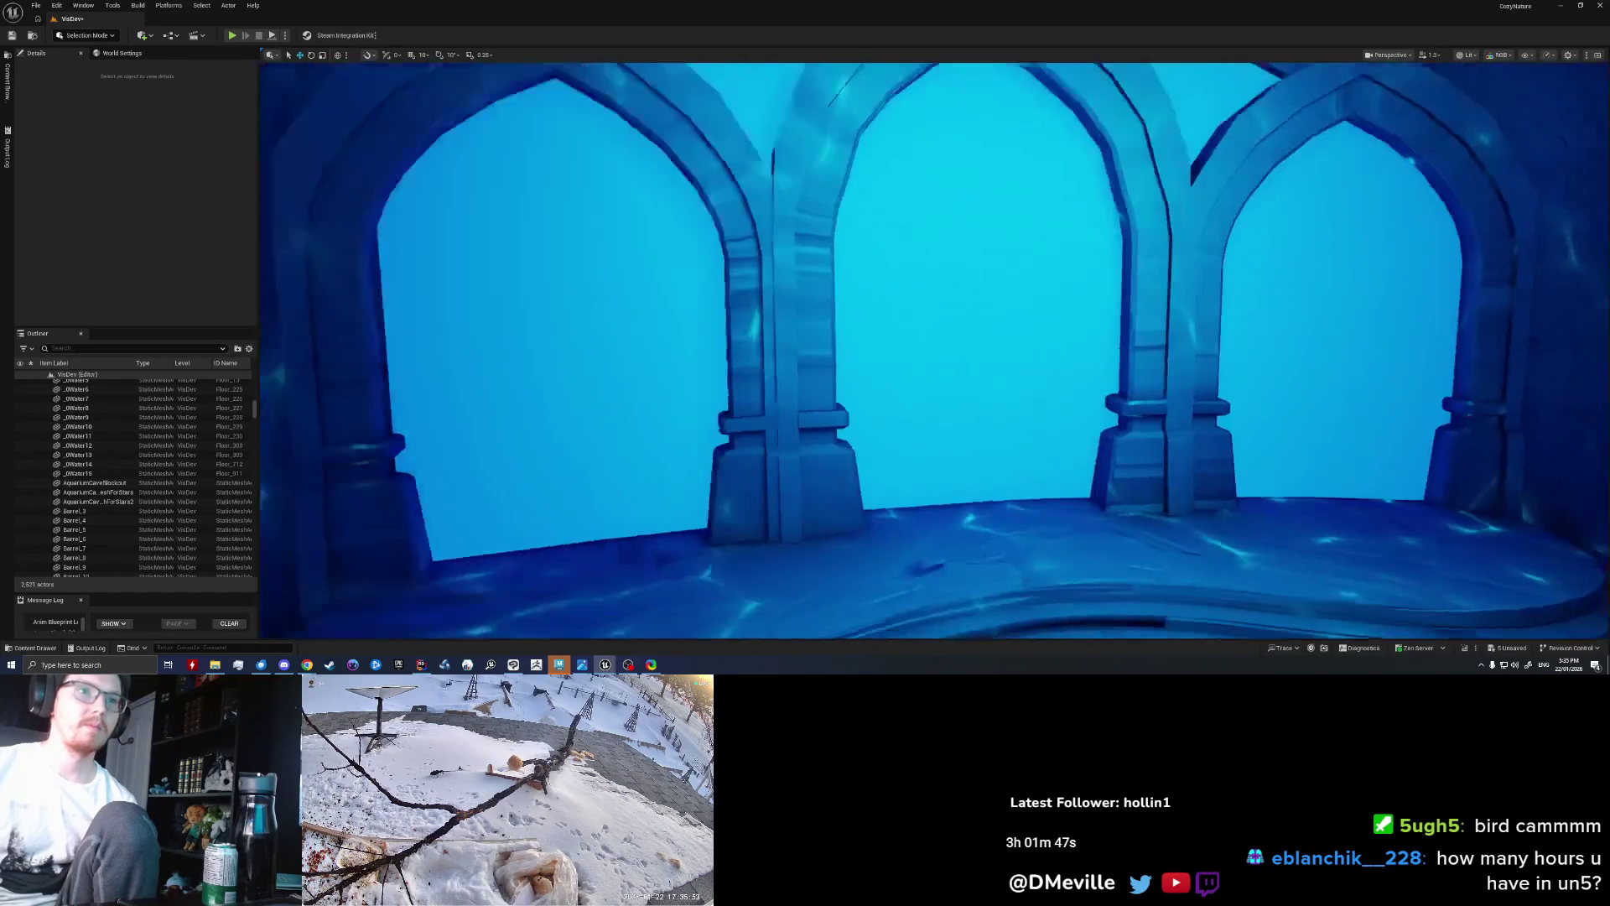
pyautogui.moveTo(923, 350); pyautogui.dragTo(922, 369, button='right')
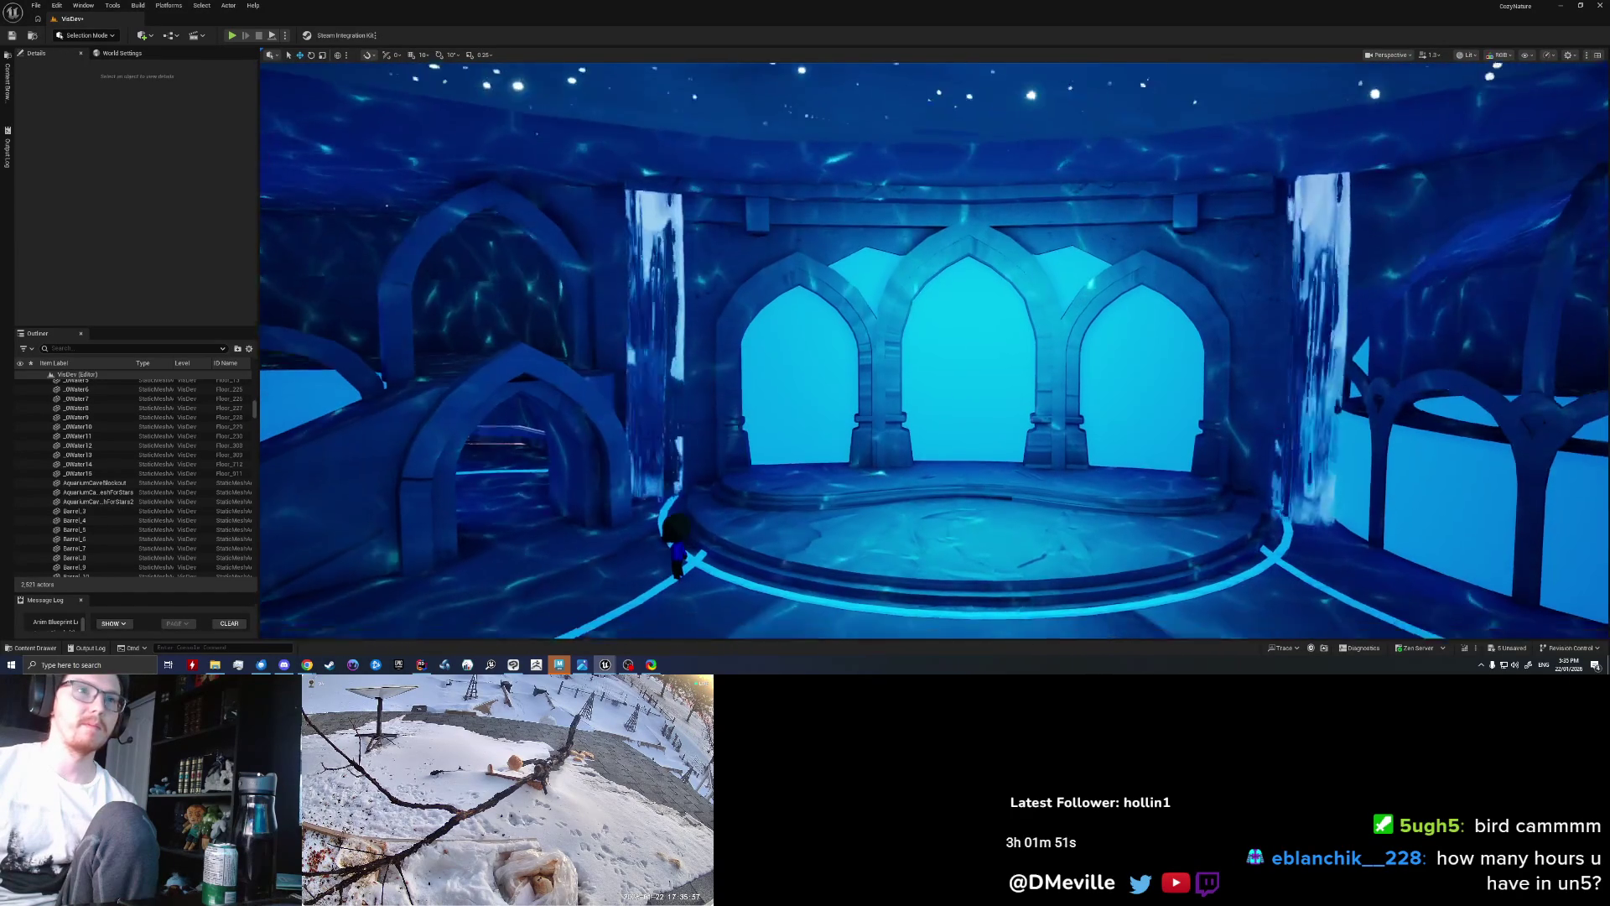
# Step: Inspect the three arches from closer angles, then switch back to Maya
pyautogui.moveTo(922, 369); pyautogui.dragTo(825, 220, button='right')
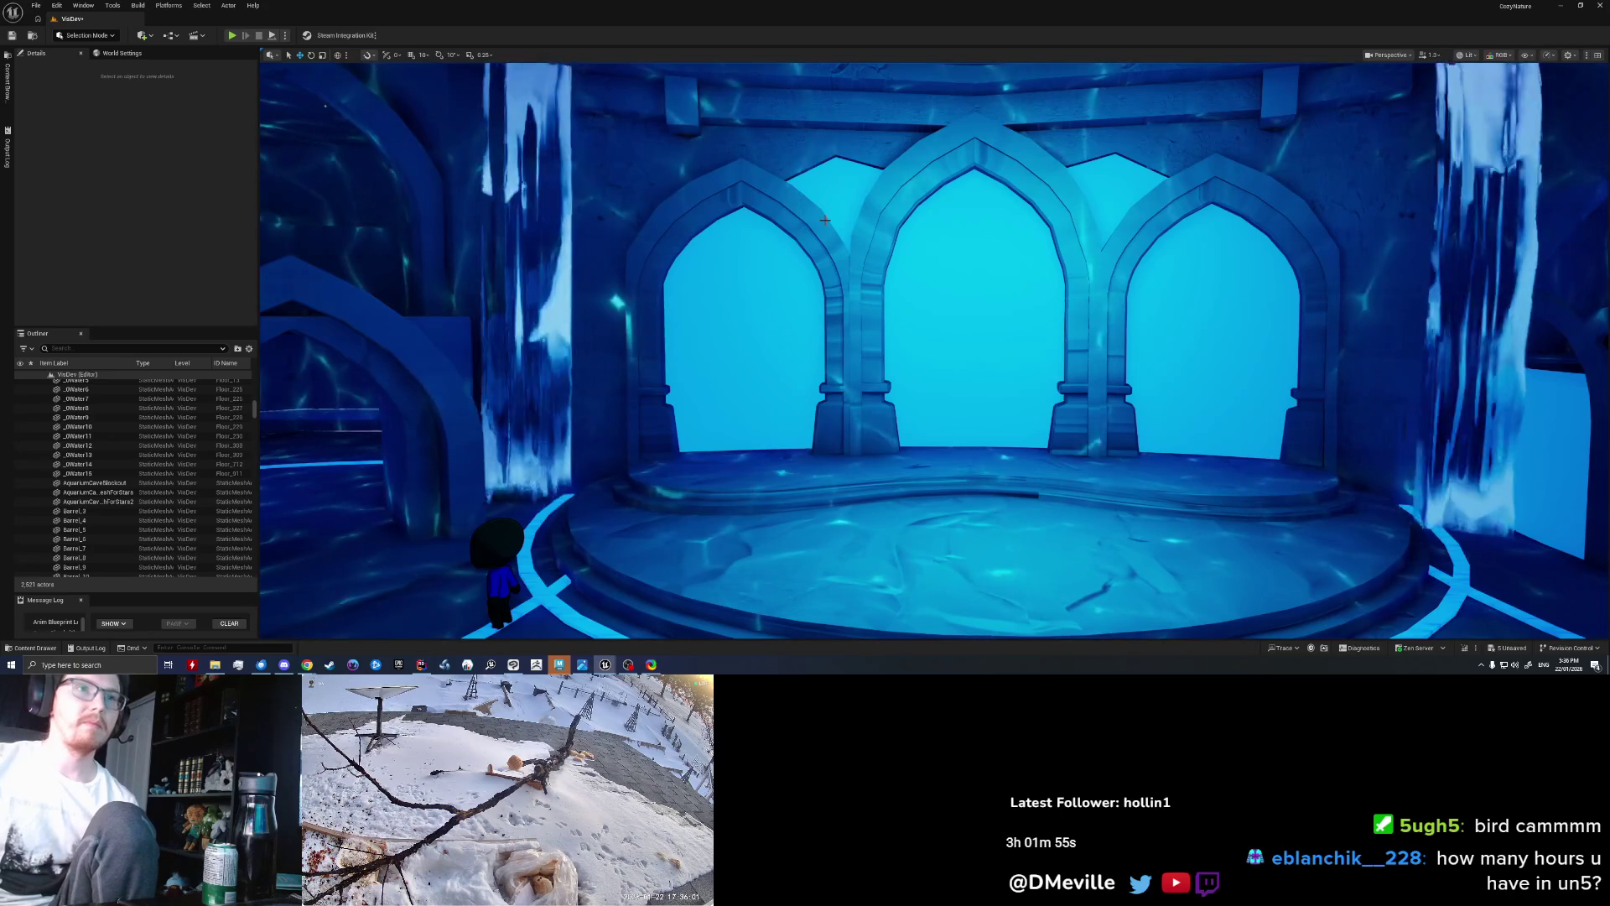
pyautogui.moveTo(922, 361); pyautogui.dragTo(839, 361, button='right')
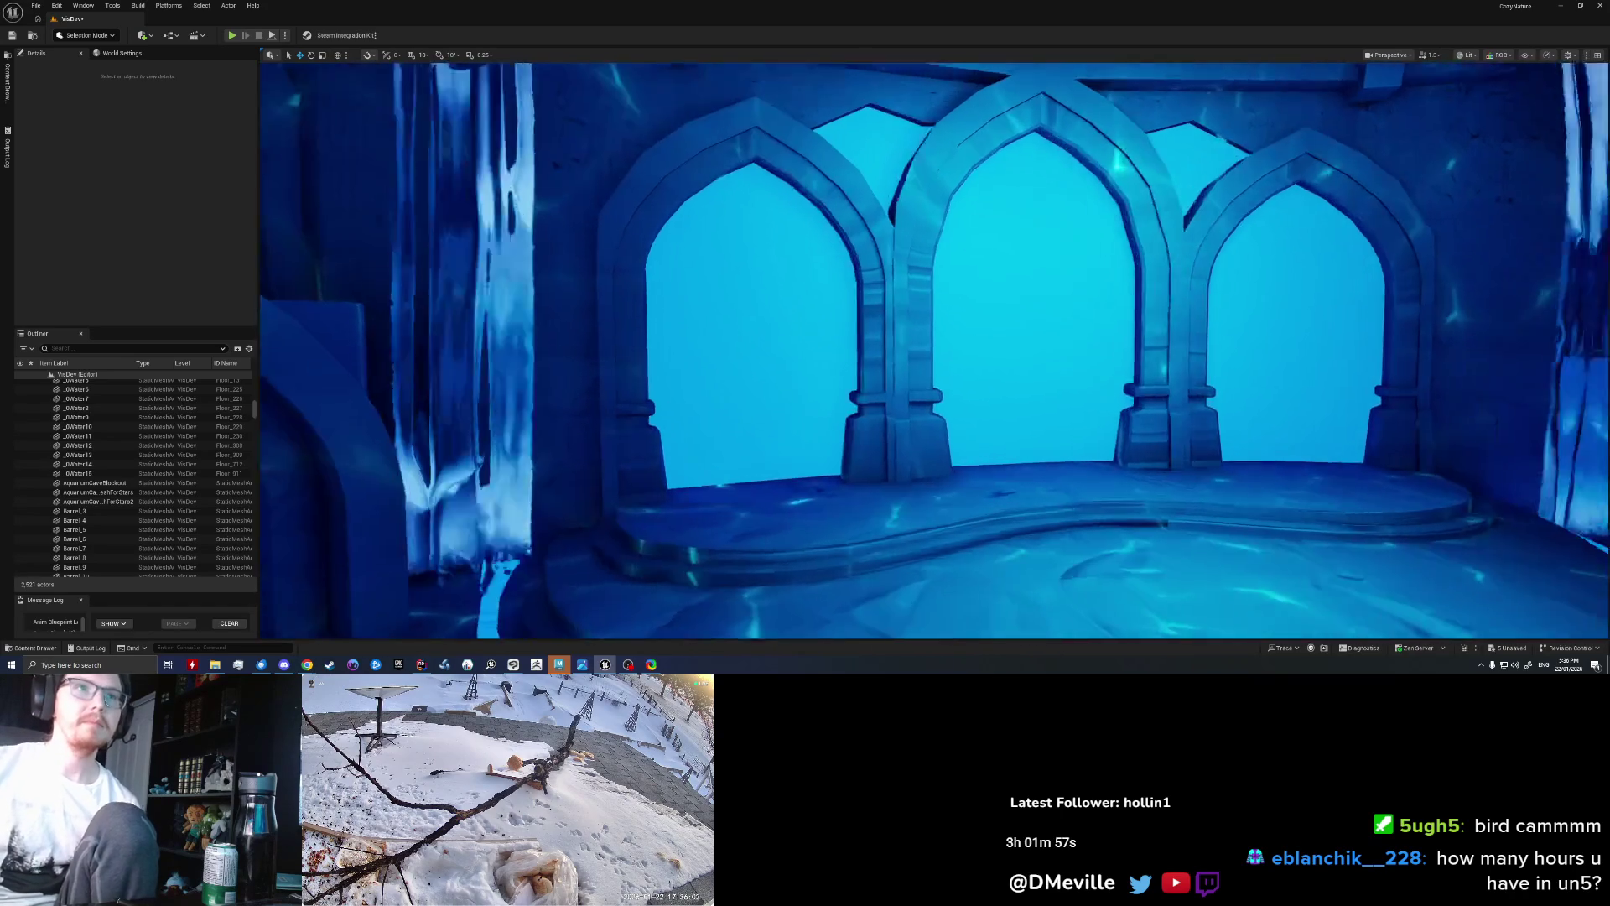
pyautogui.moveTo(1006, 322)
pyautogui.mouseDown(button='right')
pyautogui.moveTo(971, 322)
pyautogui.moveTo(1091, 344)
pyautogui.mouseUp(button='right')
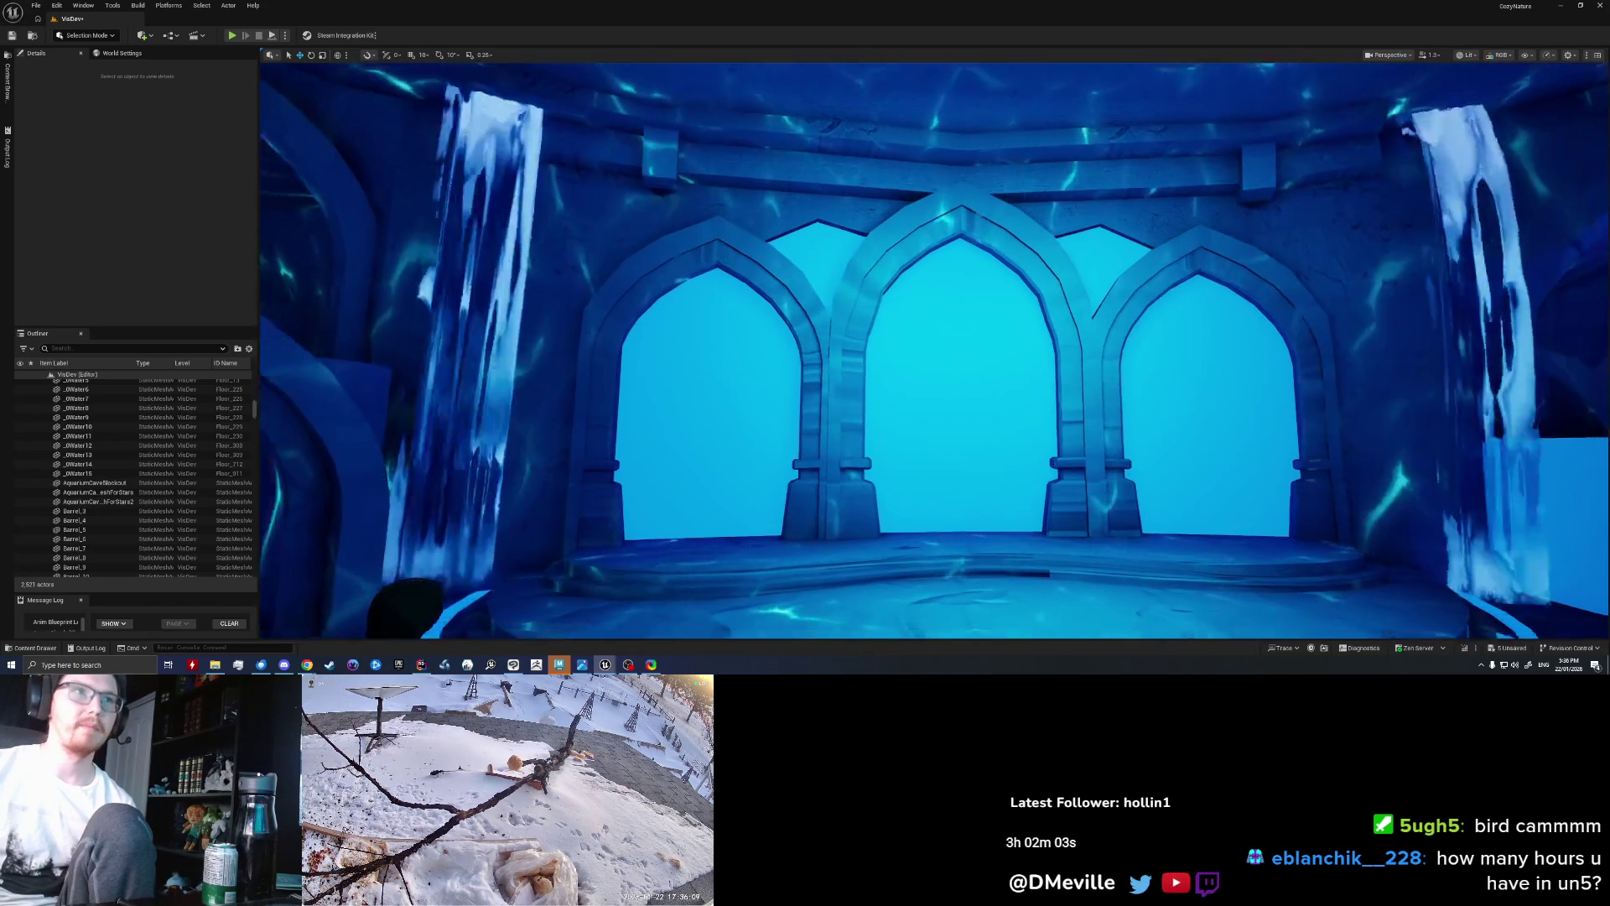
pyautogui.moveTo(1007, 344); pyautogui.dragTo(1057, 344, button='right')
pyautogui.moveTo(690, 183); pyautogui.dragTo(690, 183, button='right')
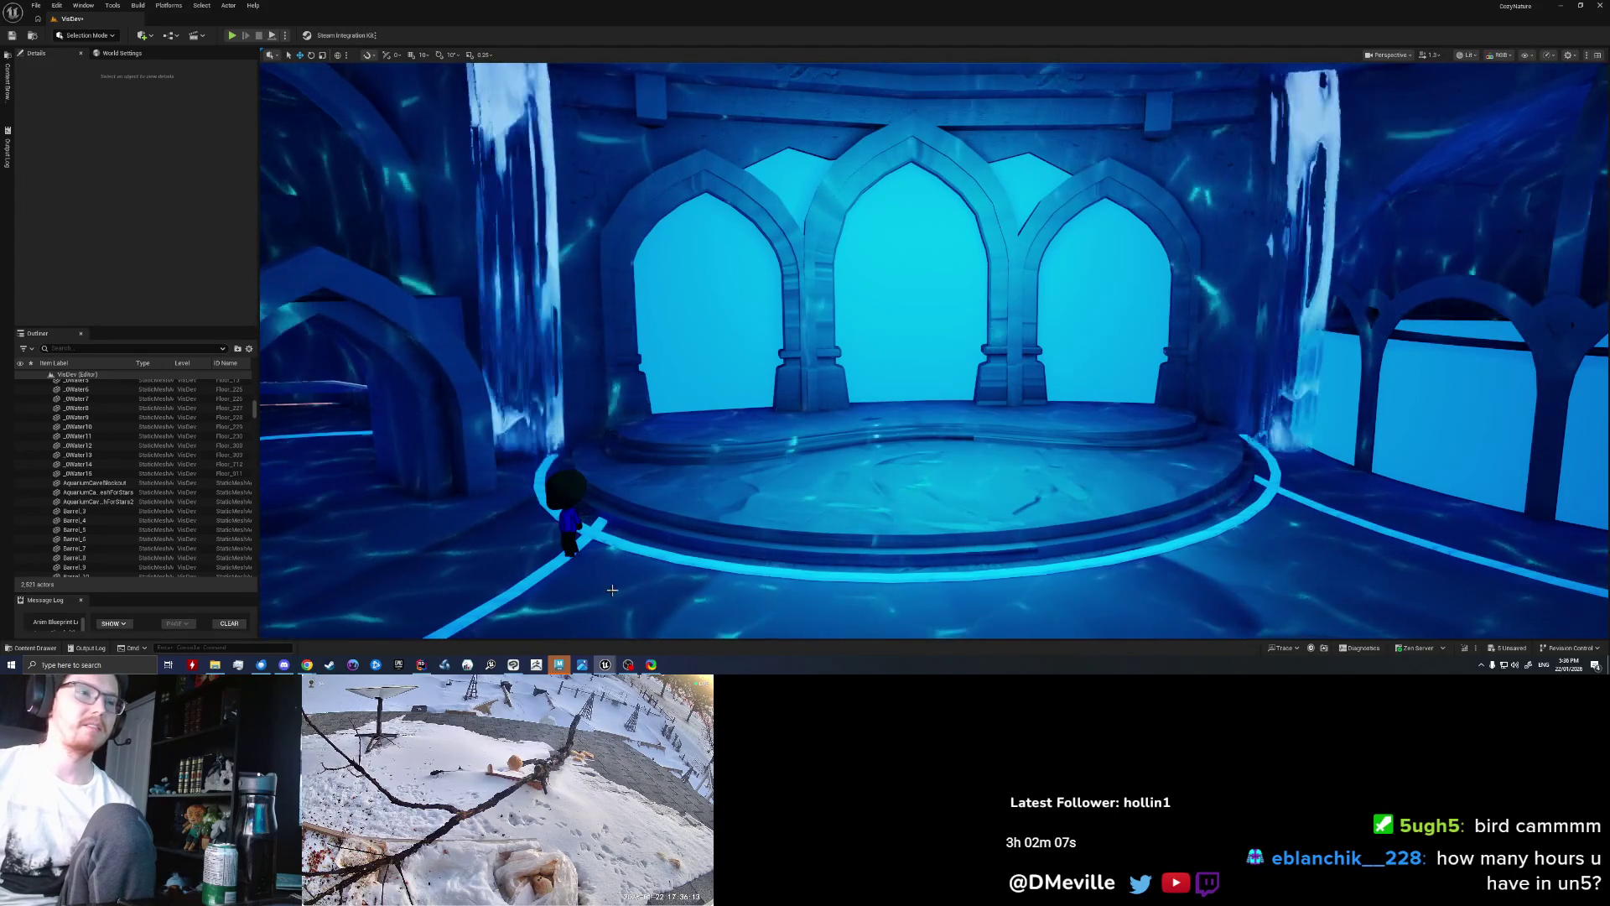
pyautogui.click(559, 668)
pyautogui.scroll(10, 661, 435)
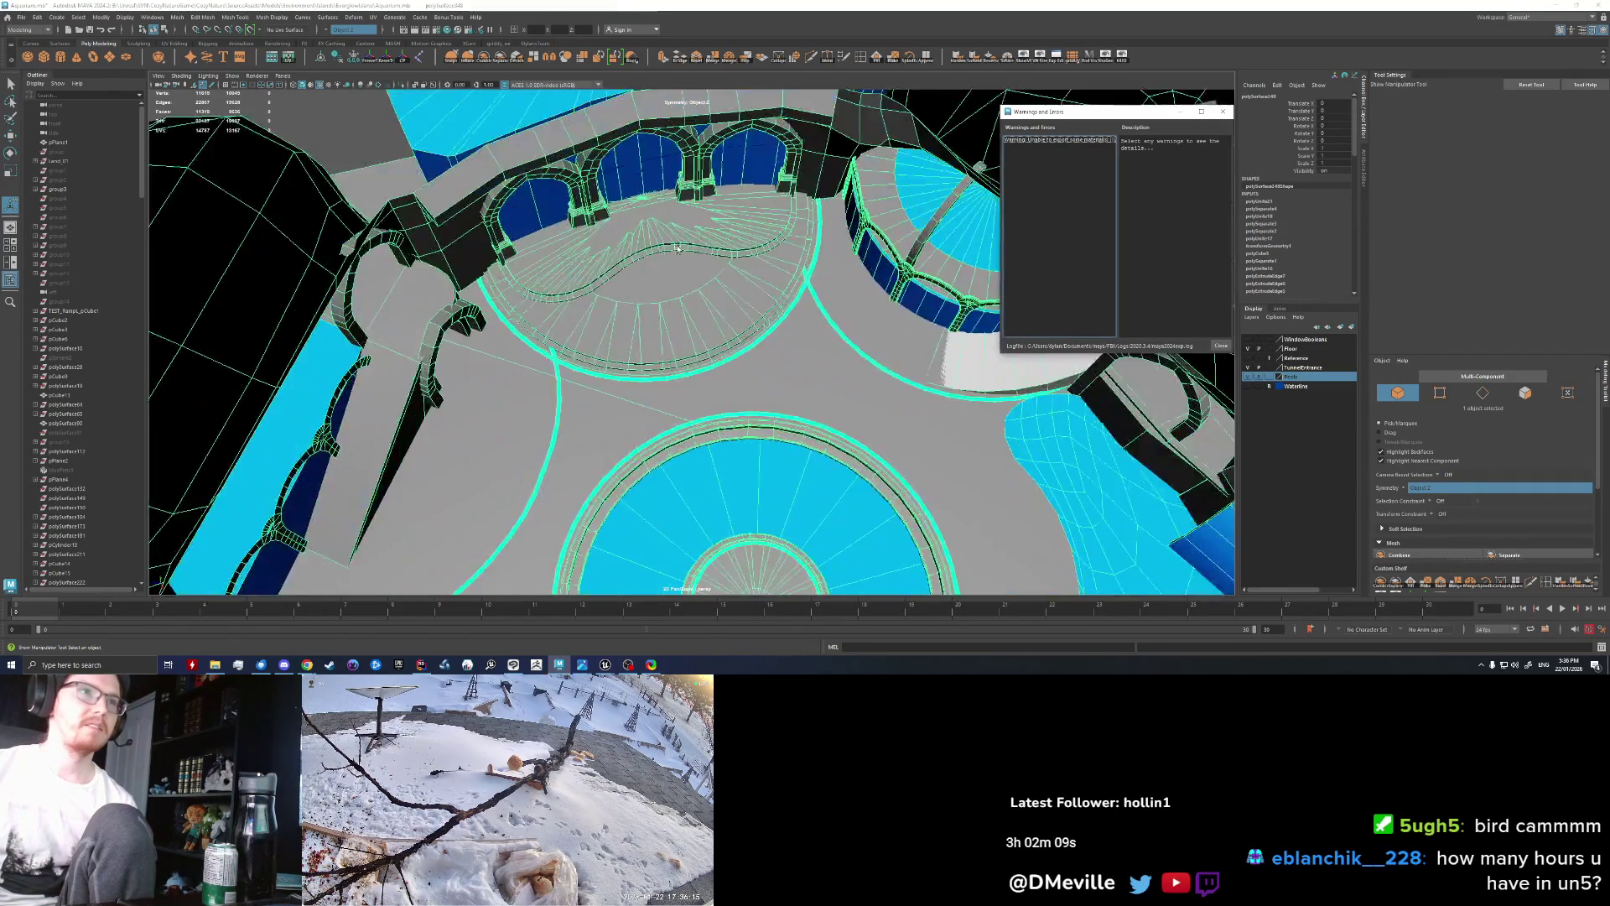
# Step: Select the faces around the arch openings and try scaling them, undoing the scale
pyautogui.click(798, 432)
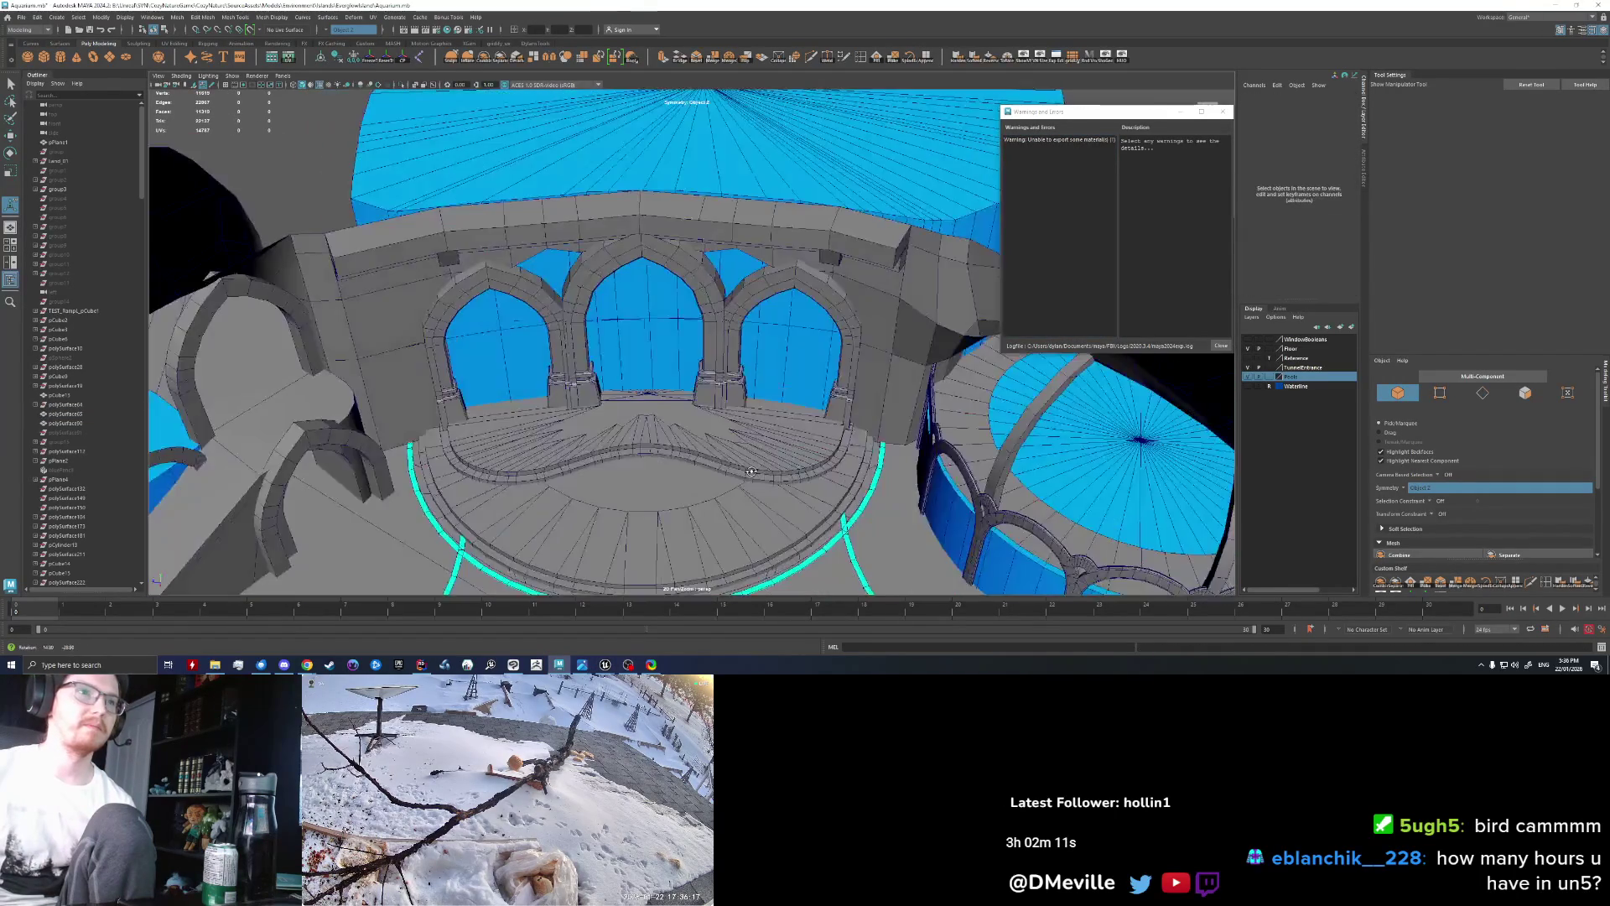
pyautogui.keyDown('alt'); pyautogui.moveTo(797, 433); pyautogui.dragTo(804, 406); pyautogui.keyUp('alt')
pyautogui.scroll(5, 713, 377)
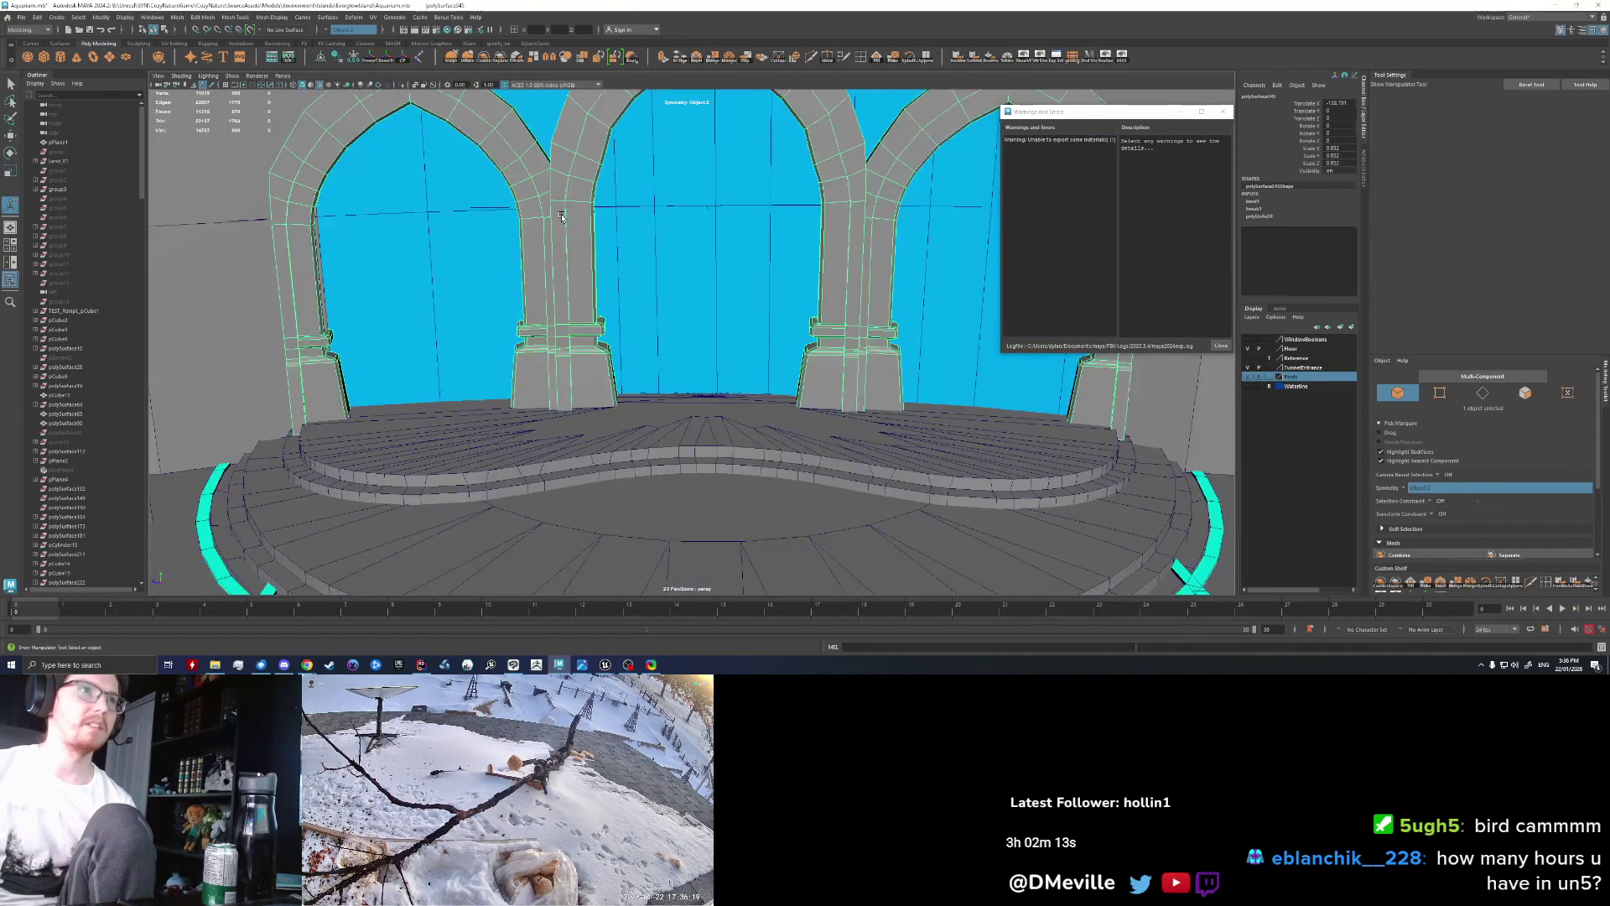
pyautogui.click(562, 217)
pyautogui.keyDown('alt'); pyautogui.moveTo(562, 217); pyautogui.dragTo(565, 288); pyautogui.keyUp('alt')
pyautogui.moveTo(565, 288); pyautogui.dragTo(565, 327, button='right')
pyautogui.click(578, 302)
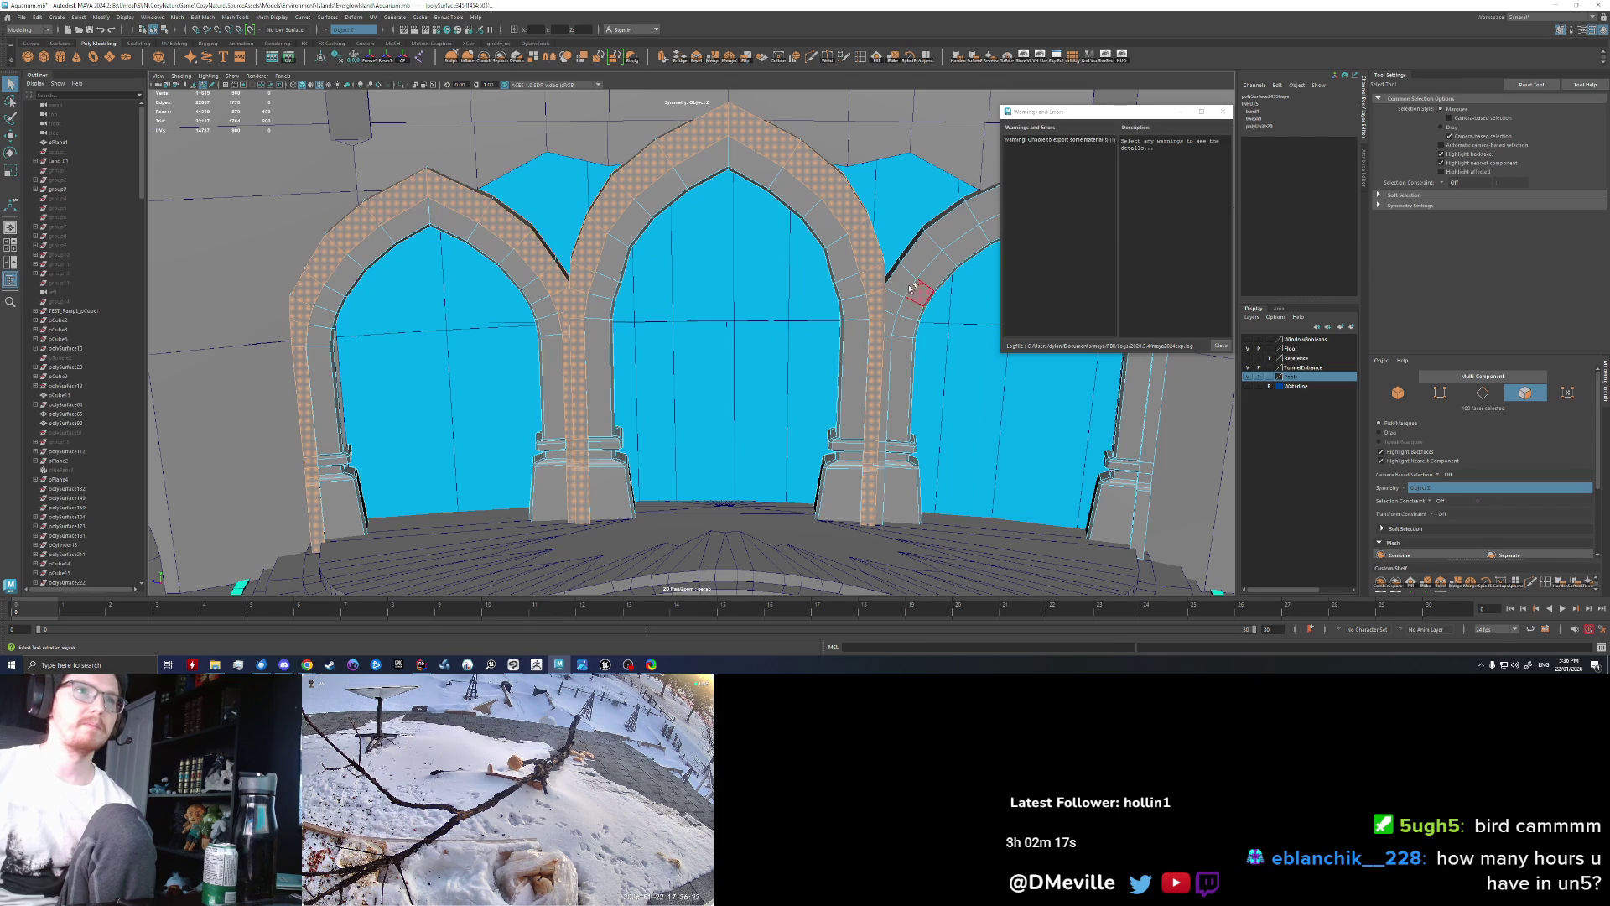
pyautogui.scroll(-3, 927, 358)
pyautogui.keyDown('alt'); pyautogui.moveTo(927, 358); pyautogui.dragTo(802, 353); pyautogui.keyUp('alt')
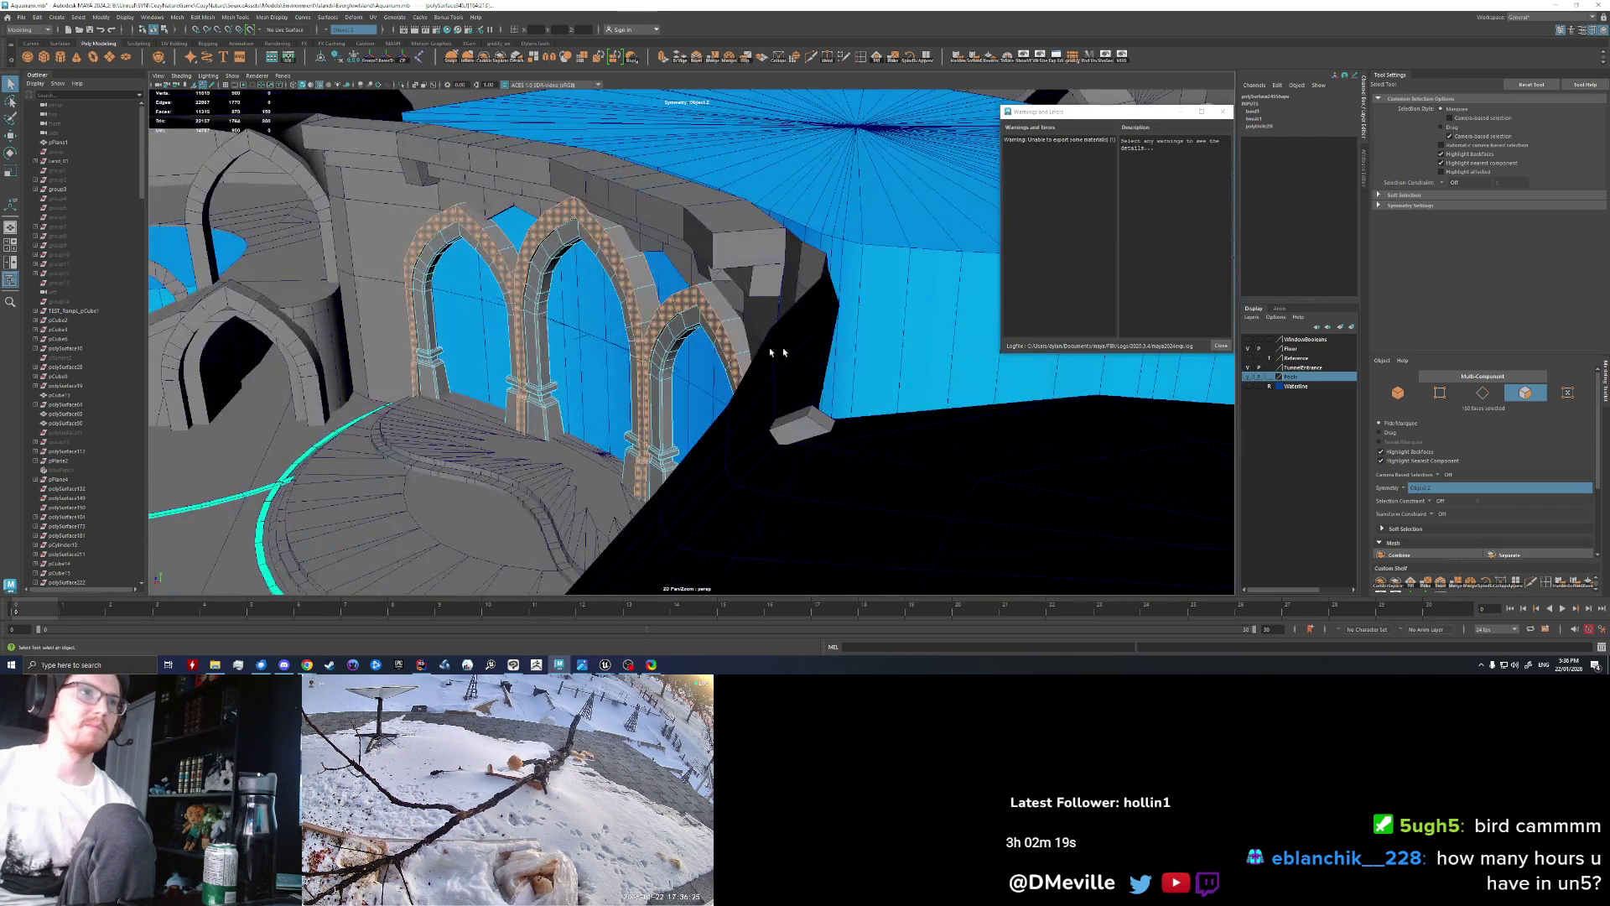
pyautogui.press('r')
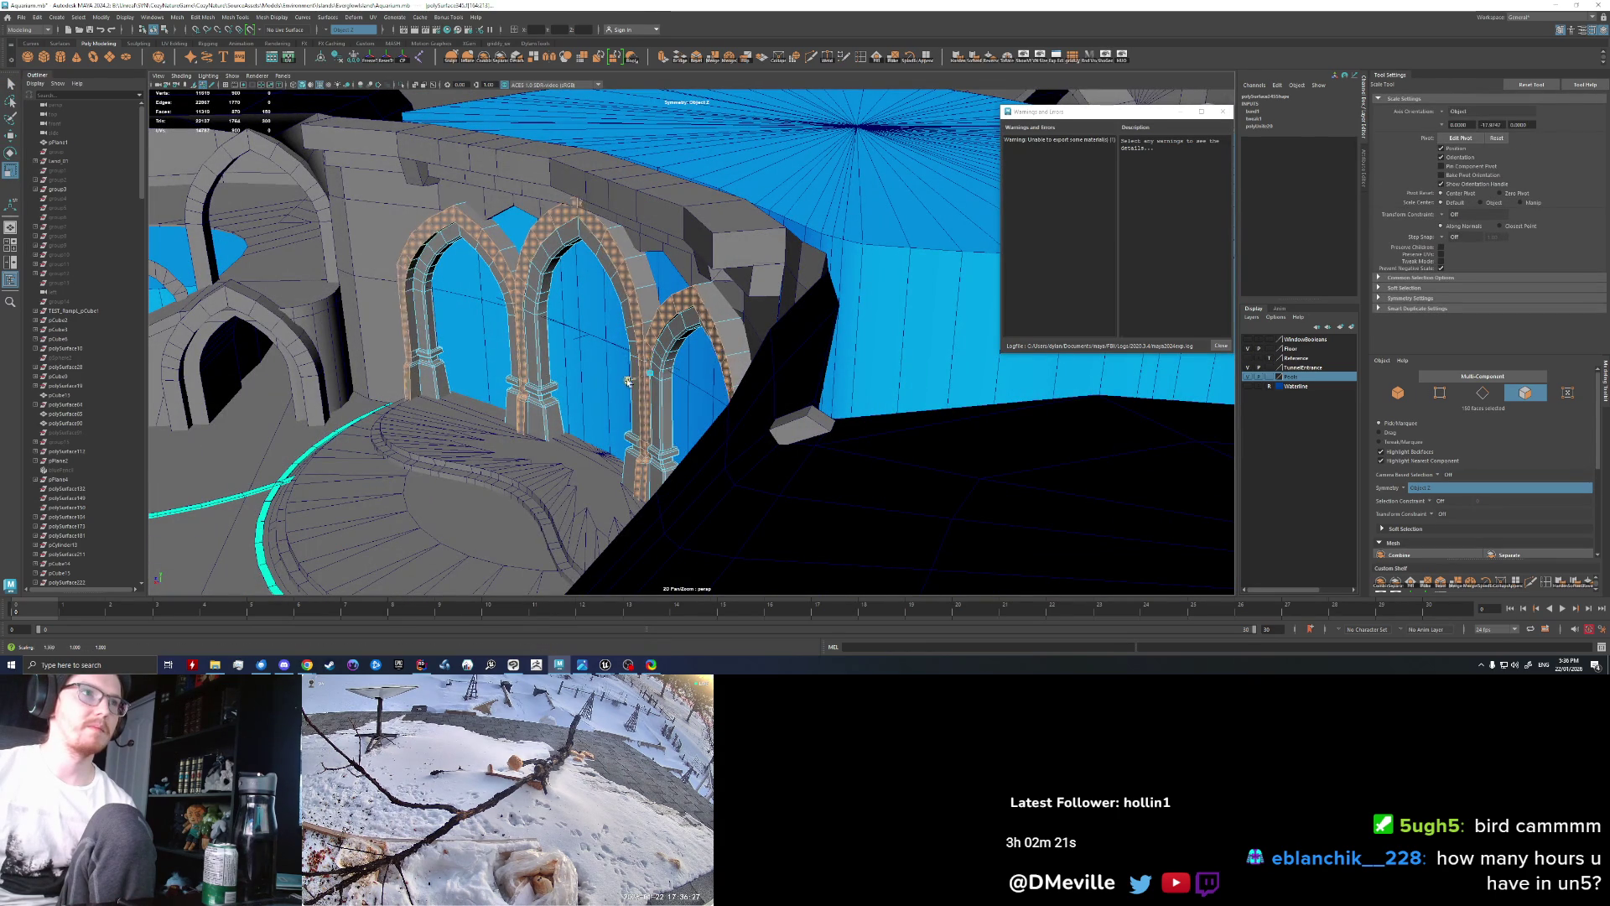
pyautogui.hotkey('ctrl', 'z')
pyautogui.press('w')
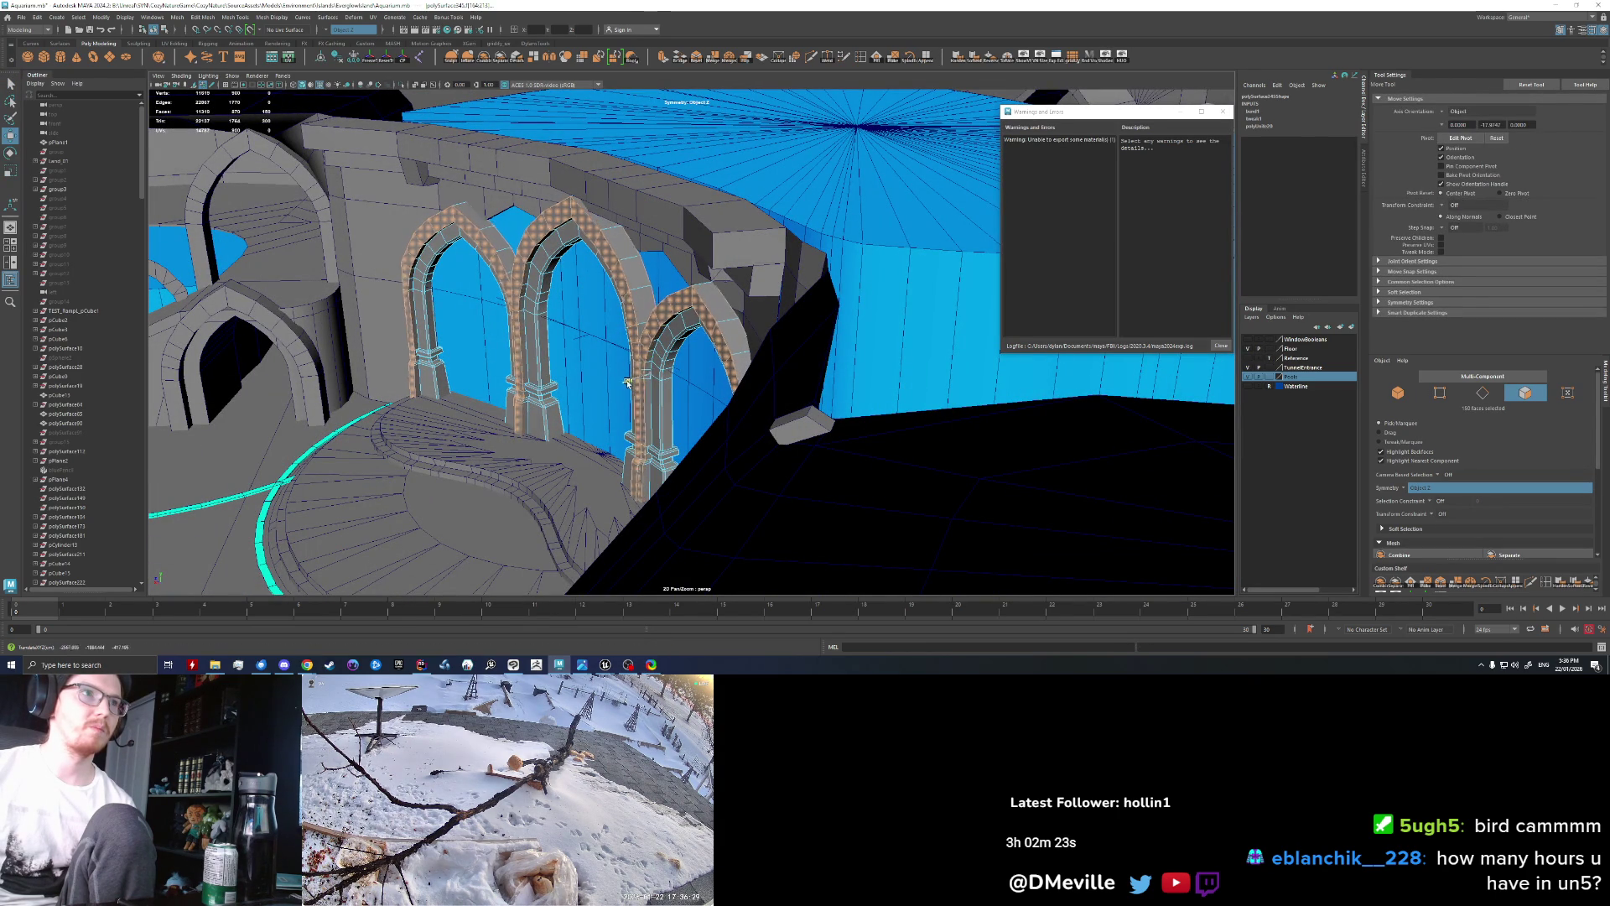
pyautogui.keyDown('alt'); pyautogui.moveTo(520, 375); pyautogui.dragTo(637, 334); pyautogui.keyUp('alt')
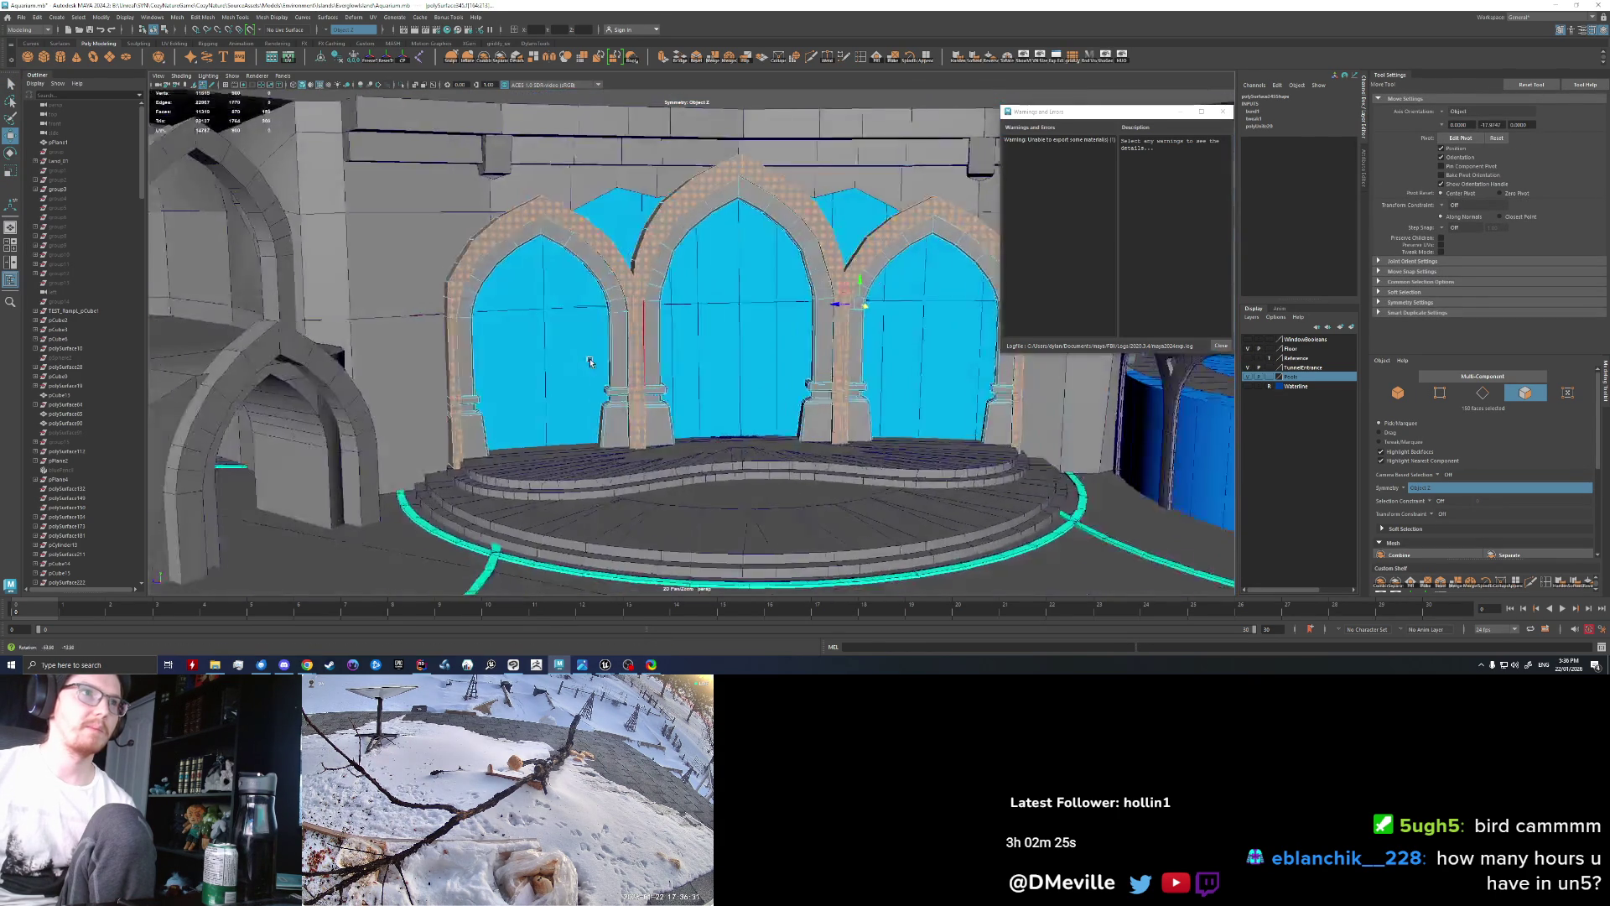
pyautogui.scroll(3, 637, 334)
# Step: Back in object mode, marquee-select the level meshes and combine them into one object
pyautogui.press('F8')
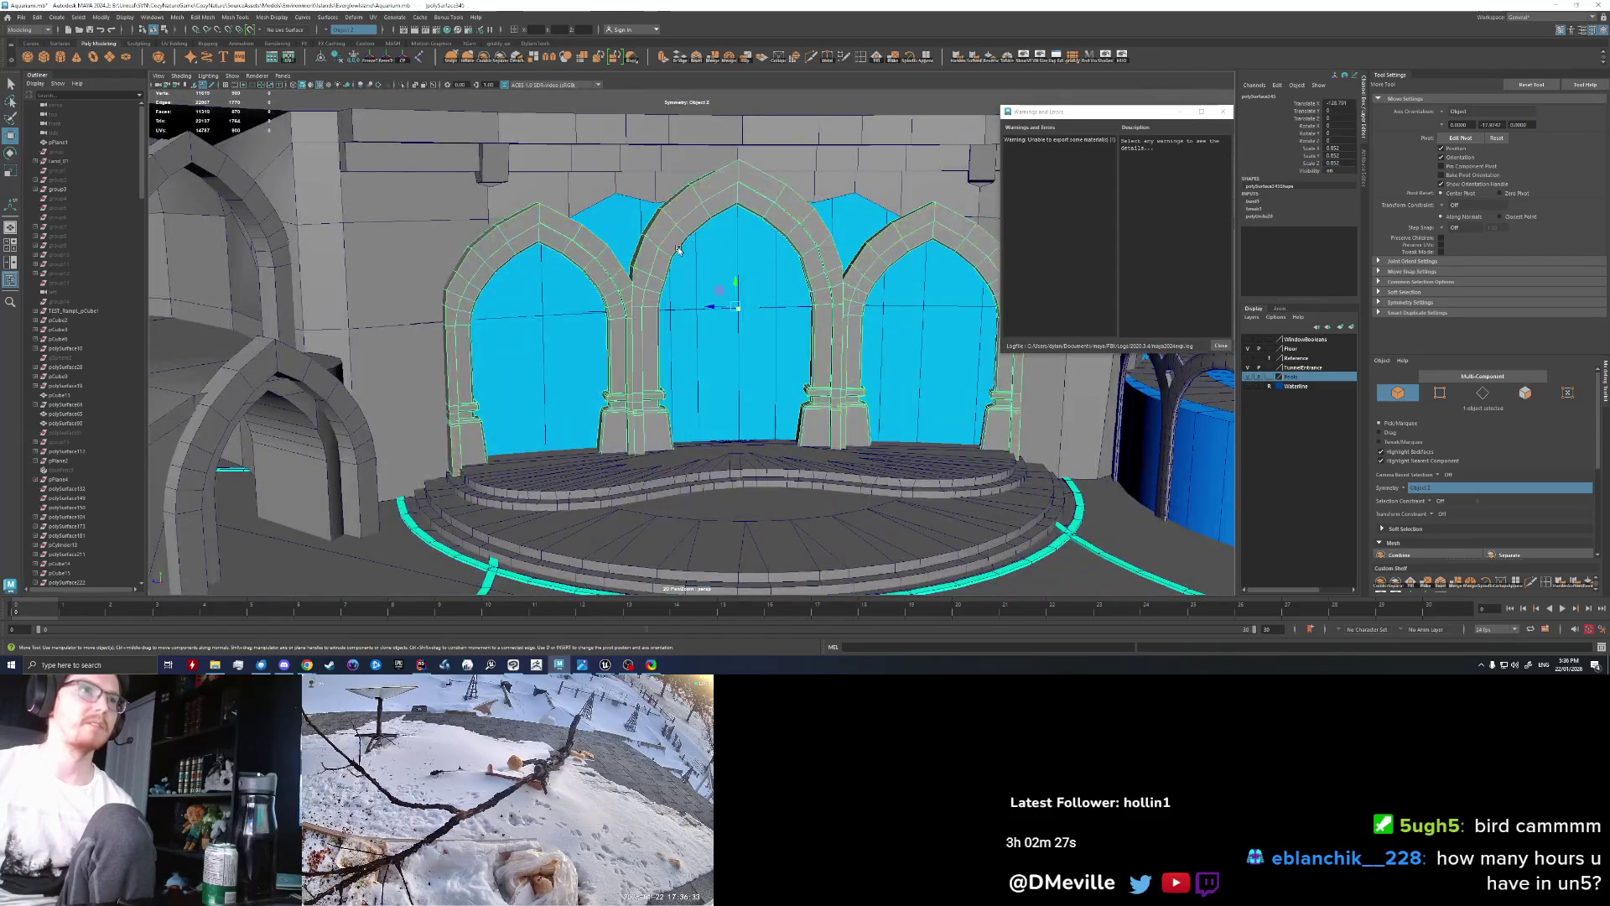
pyautogui.scroll(-5, 646, 273)
pyautogui.keyDown('alt'); pyautogui.moveTo(663, 209); pyautogui.dragTo(713, 306); pyautogui.keyUp('alt')
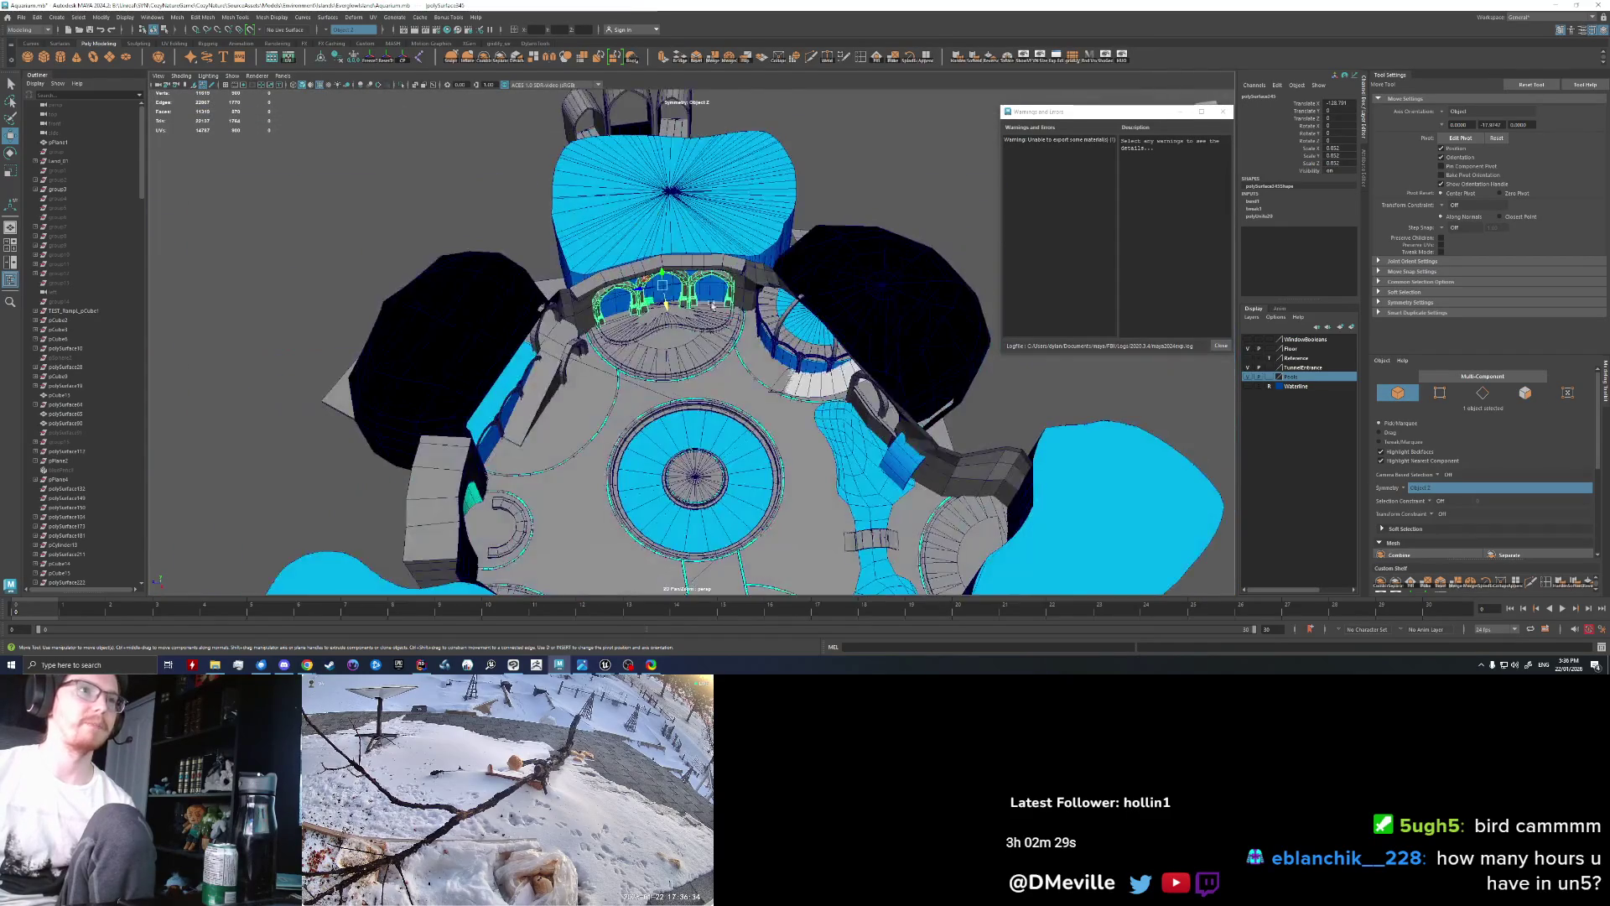
pyautogui.scroll(-5, 713, 305)
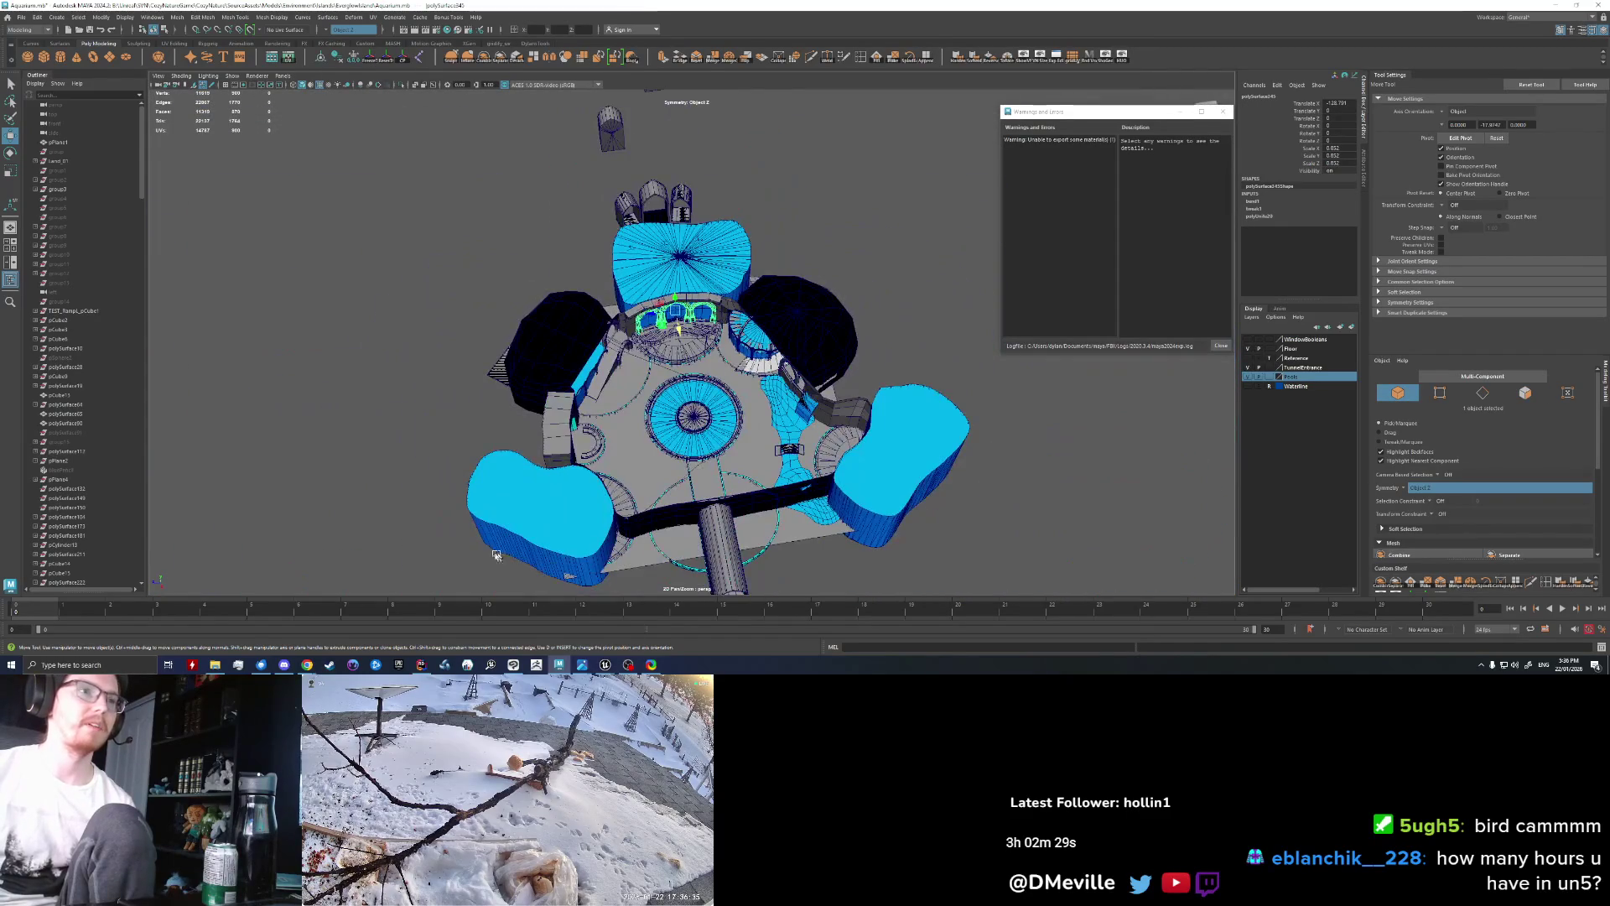
pyautogui.moveTo(395, 576); pyautogui.dragTo(981, 324)
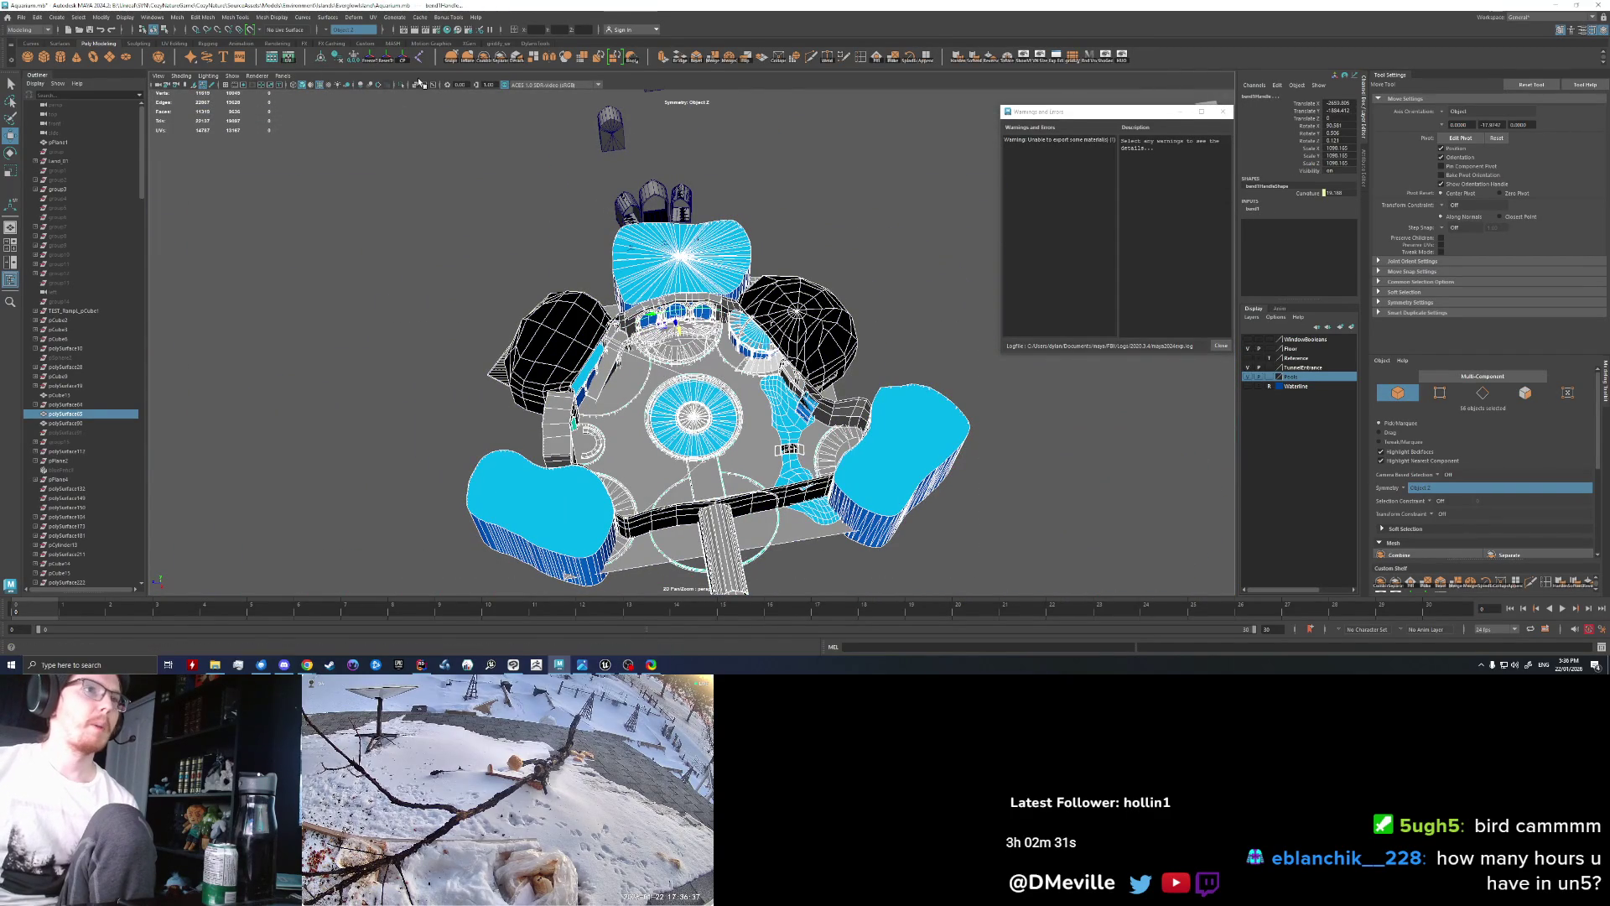
pyautogui.click(451, 58)
# Step: Export the combined mesh over AquariumCaveBlockout.fbx, confirm the overwrite, and switch to Unreal
pyautogui.click(21, 17)
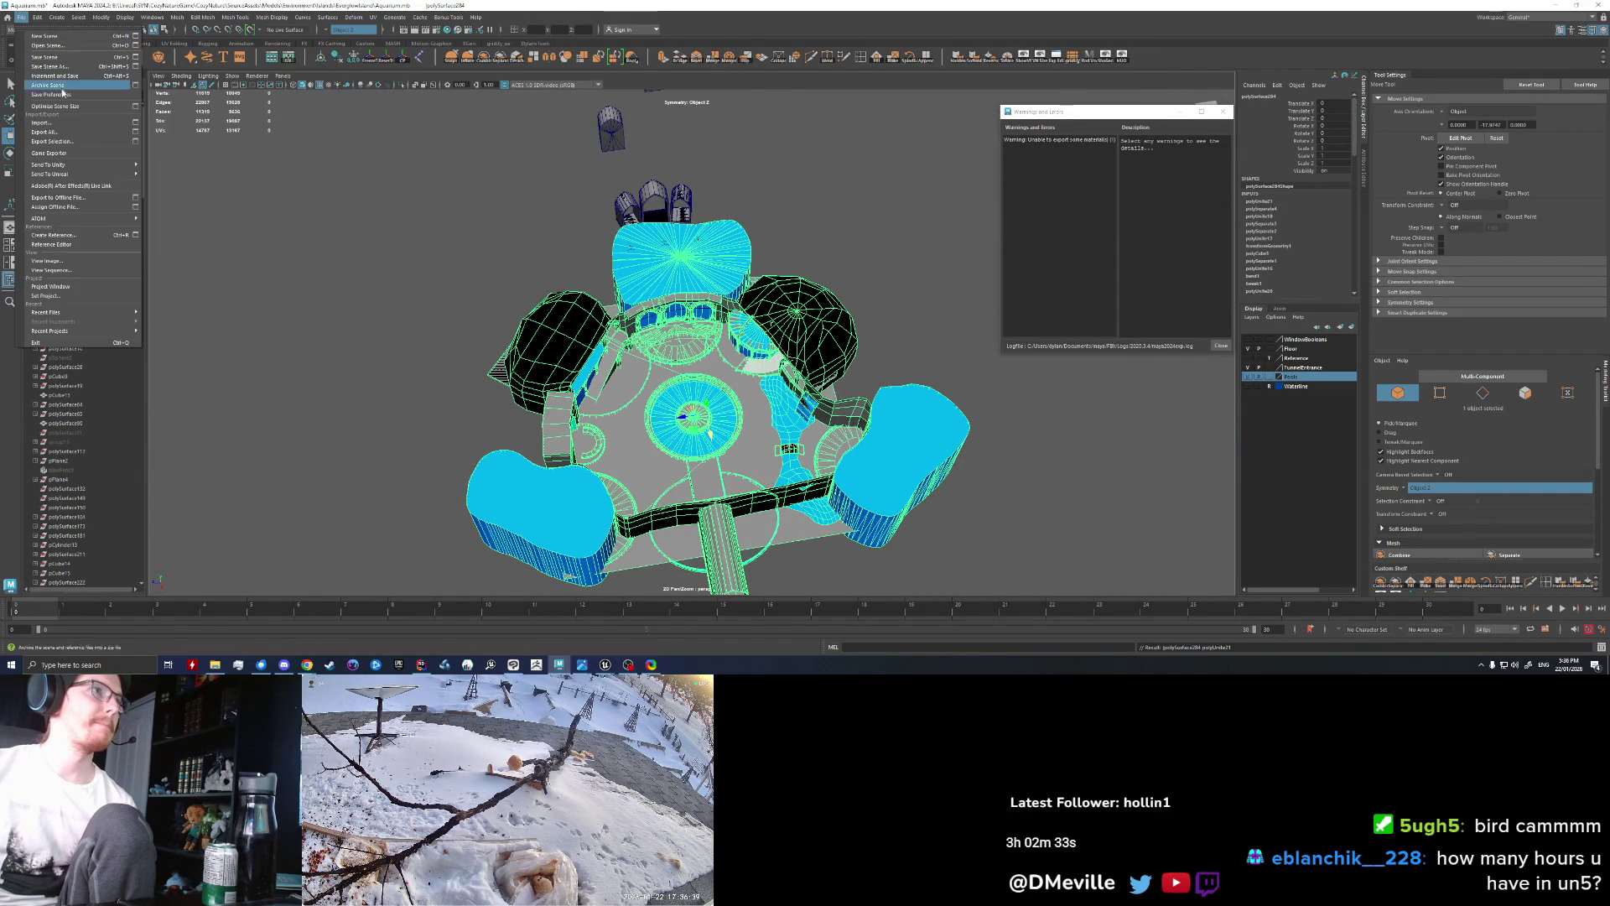
pyautogui.click(65, 142)
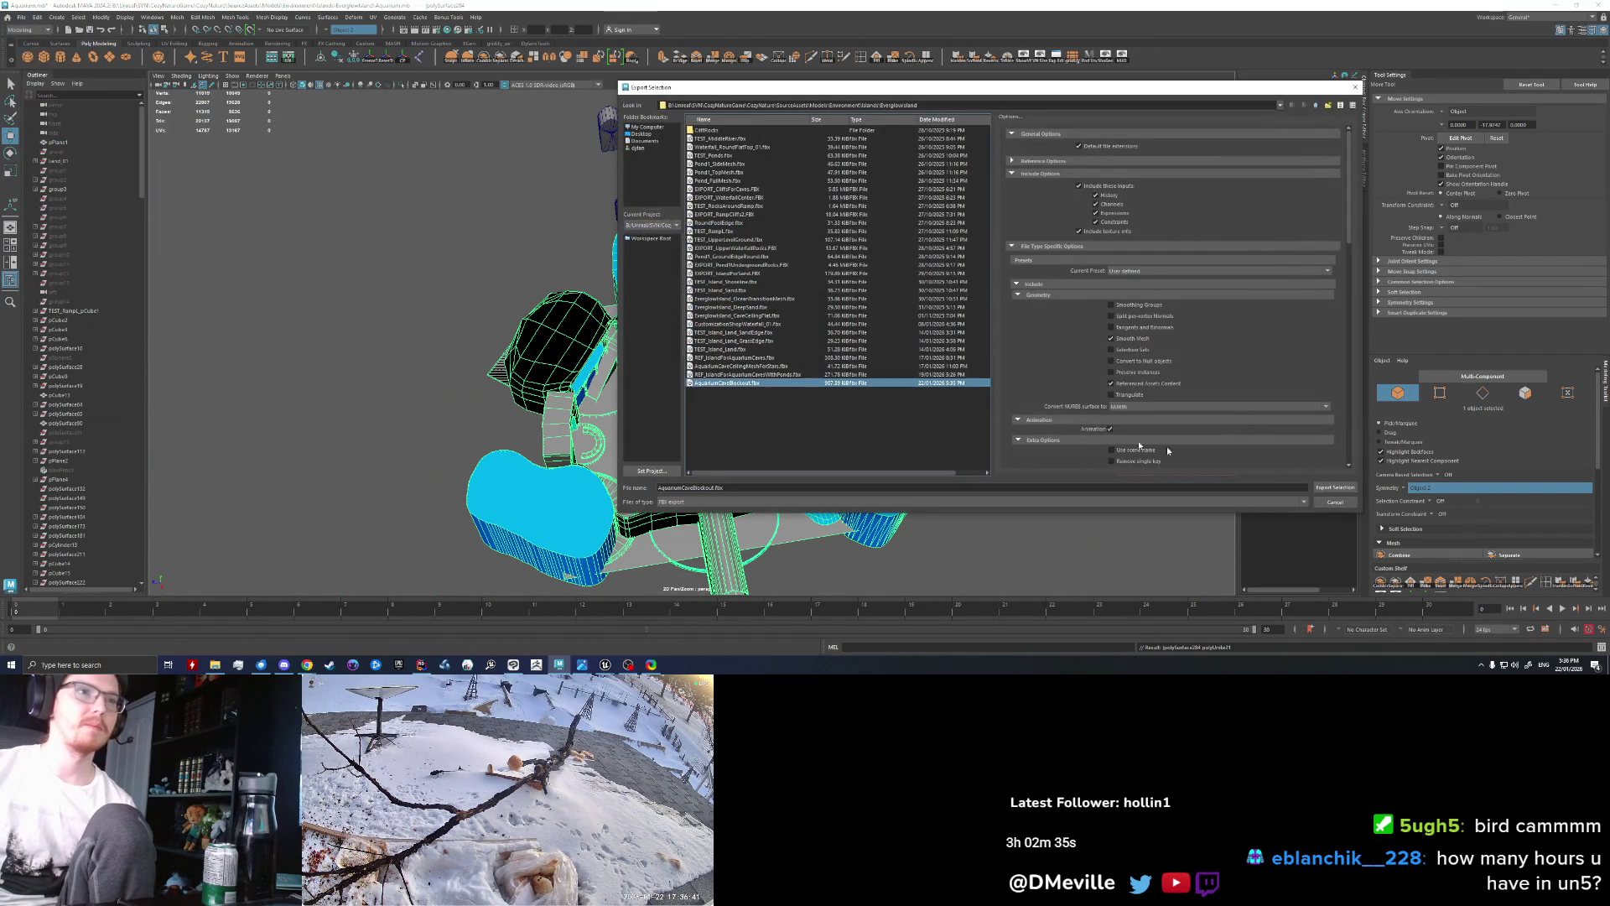
pyautogui.click(1337, 488)
pyautogui.click(967, 312)
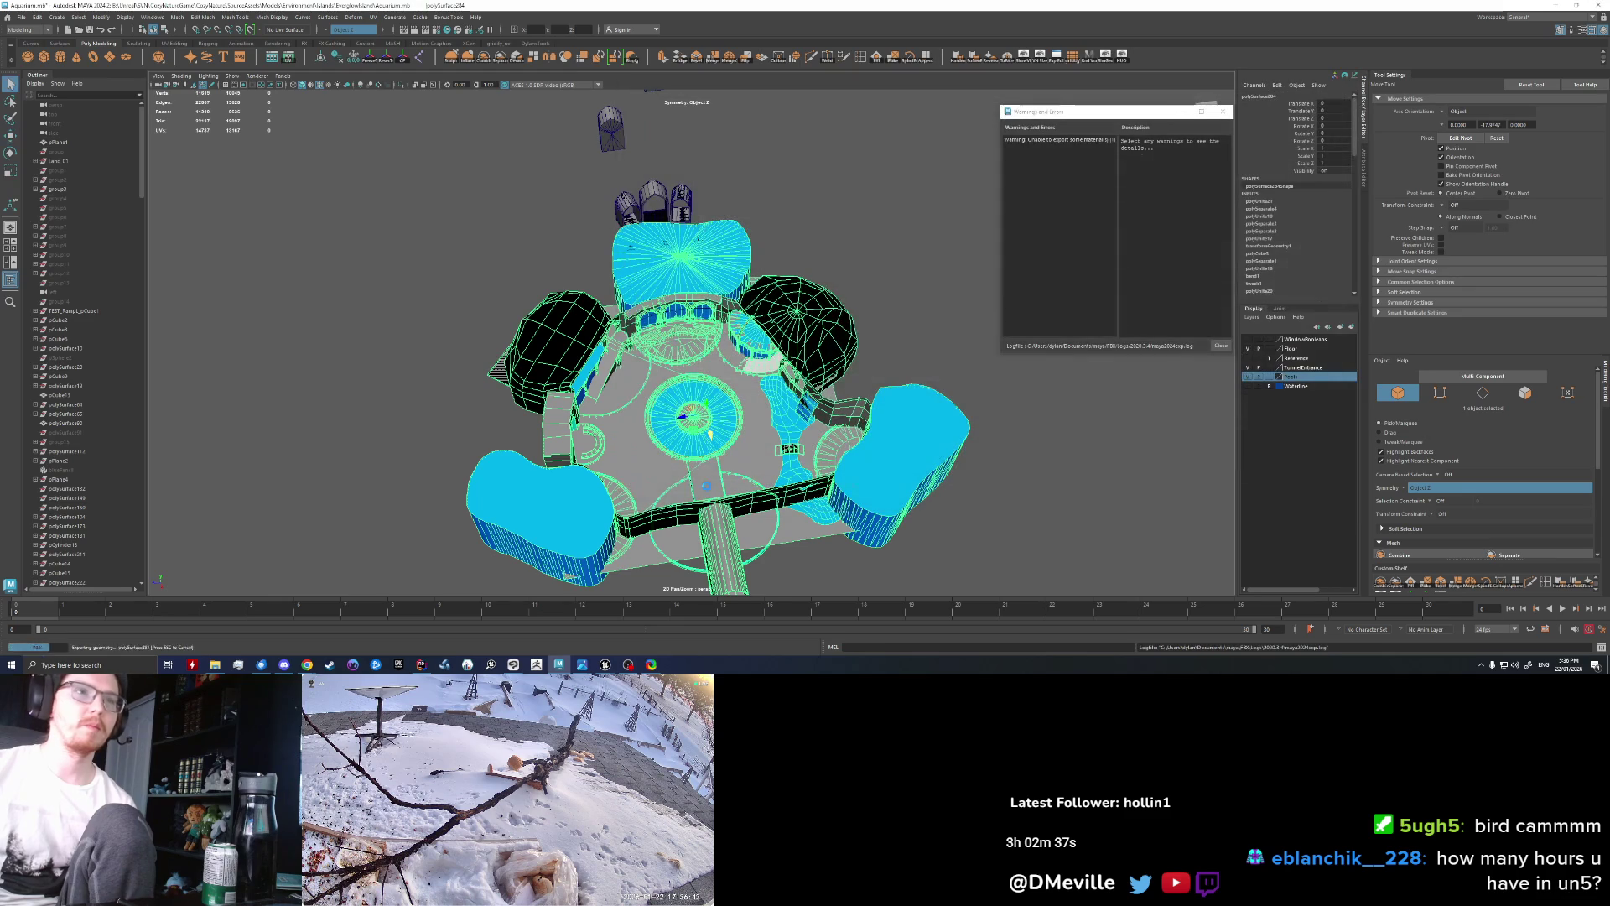
pyautogui.click(604, 664)
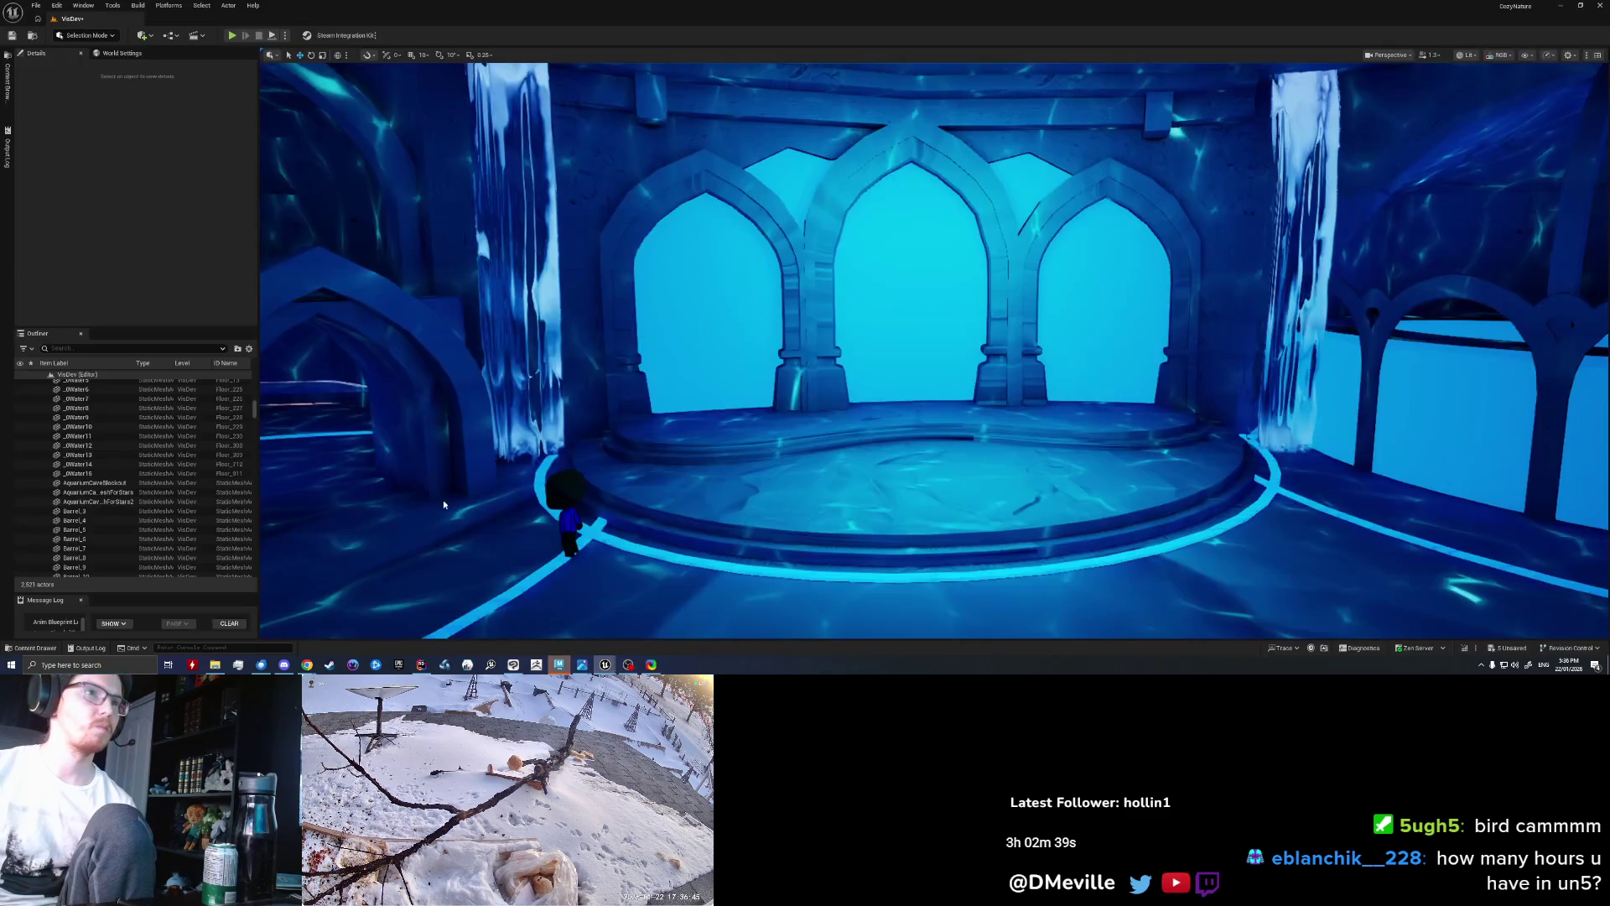
# Step: Fly the Unreal camera around the room and past the glowing sphere to the arches, then return to Maya
pyautogui.click(558, 637)
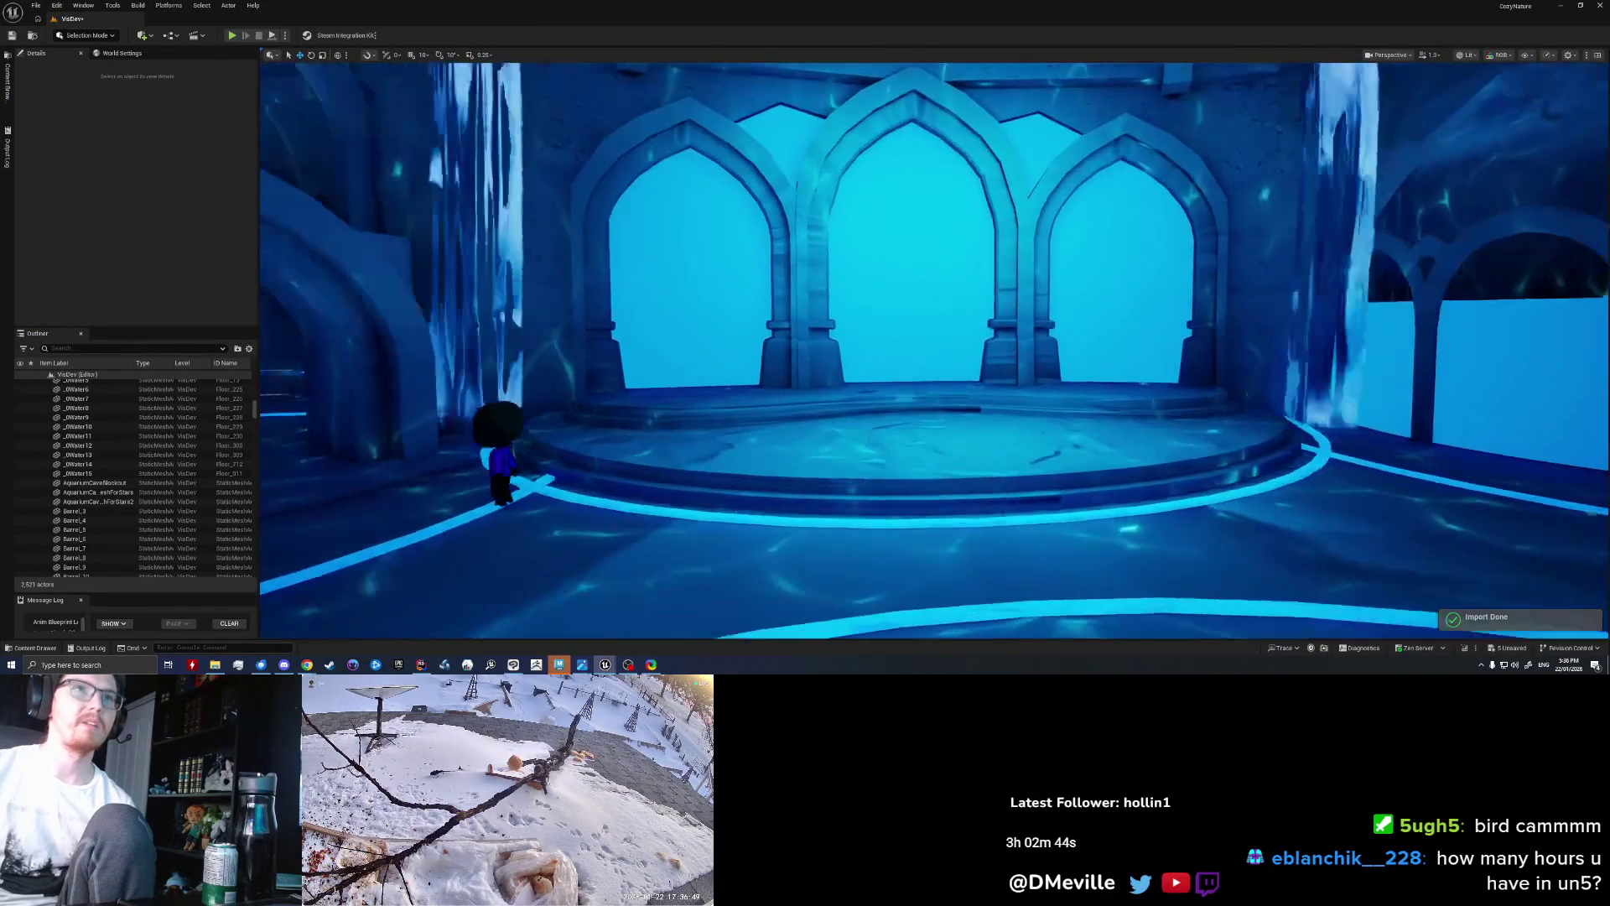
pyautogui.moveTo(931, 352)
pyautogui.mouseDown(button='right')
pyautogui.moveTo(839, 318)
pyautogui.moveTo(839, 352)
pyautogui.mouseUp(button='right')
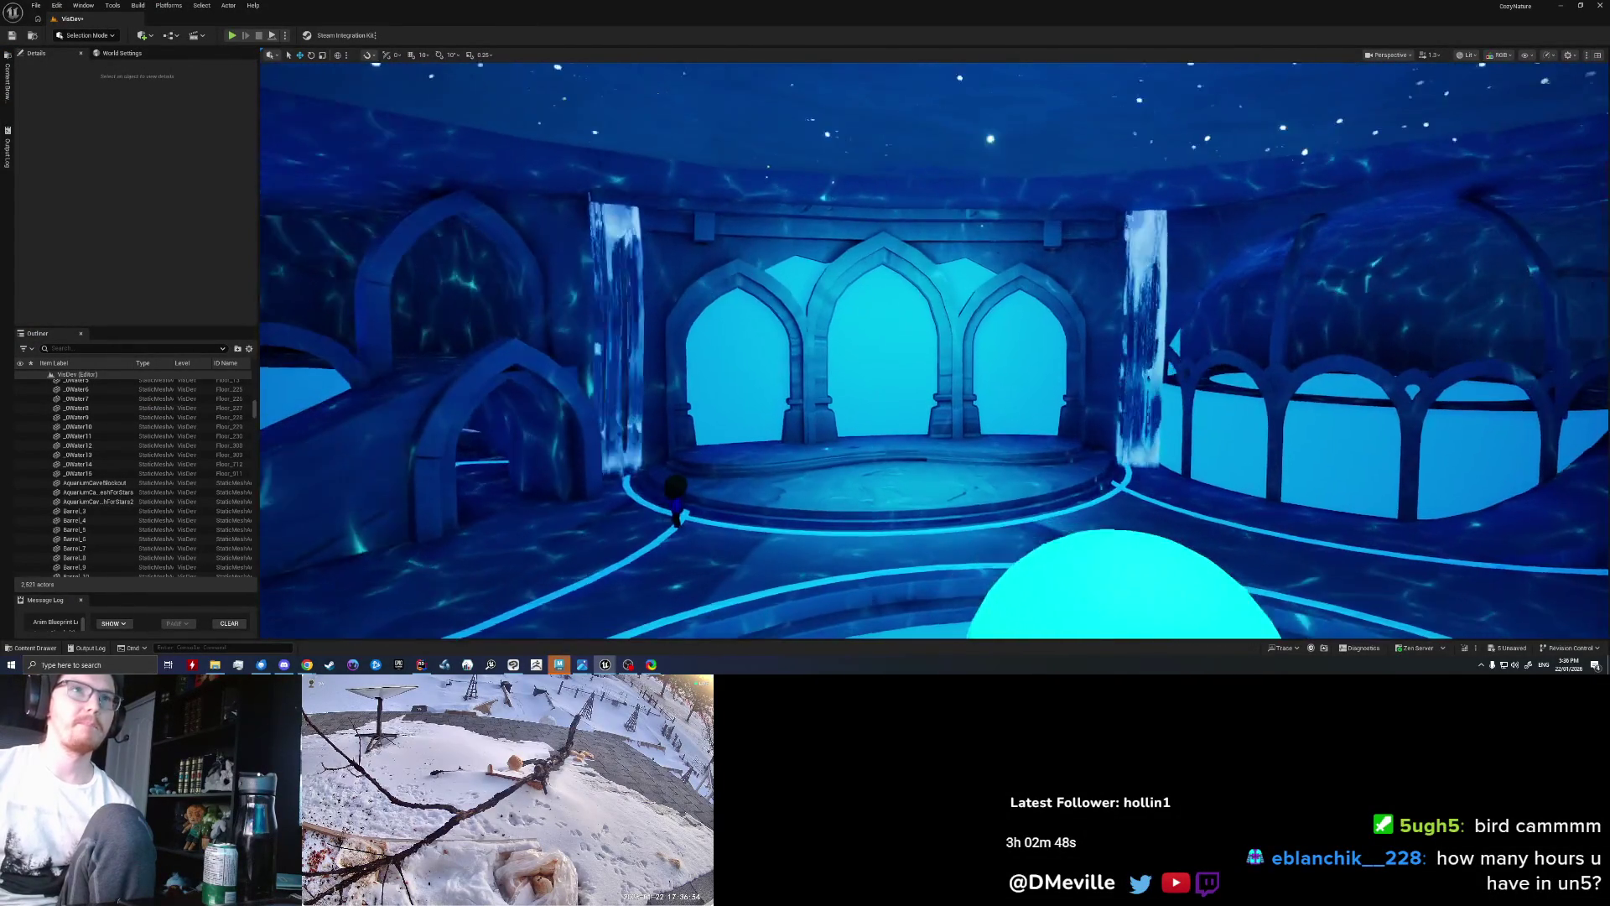
pyautogui.moveTo(838, 352)
pyautogui.mouseDown(button='right')
pyautogui.moveTo(922, 352)
pyautogui.moveTo(881, 352)
pyautogui.mouseUp(button='right')
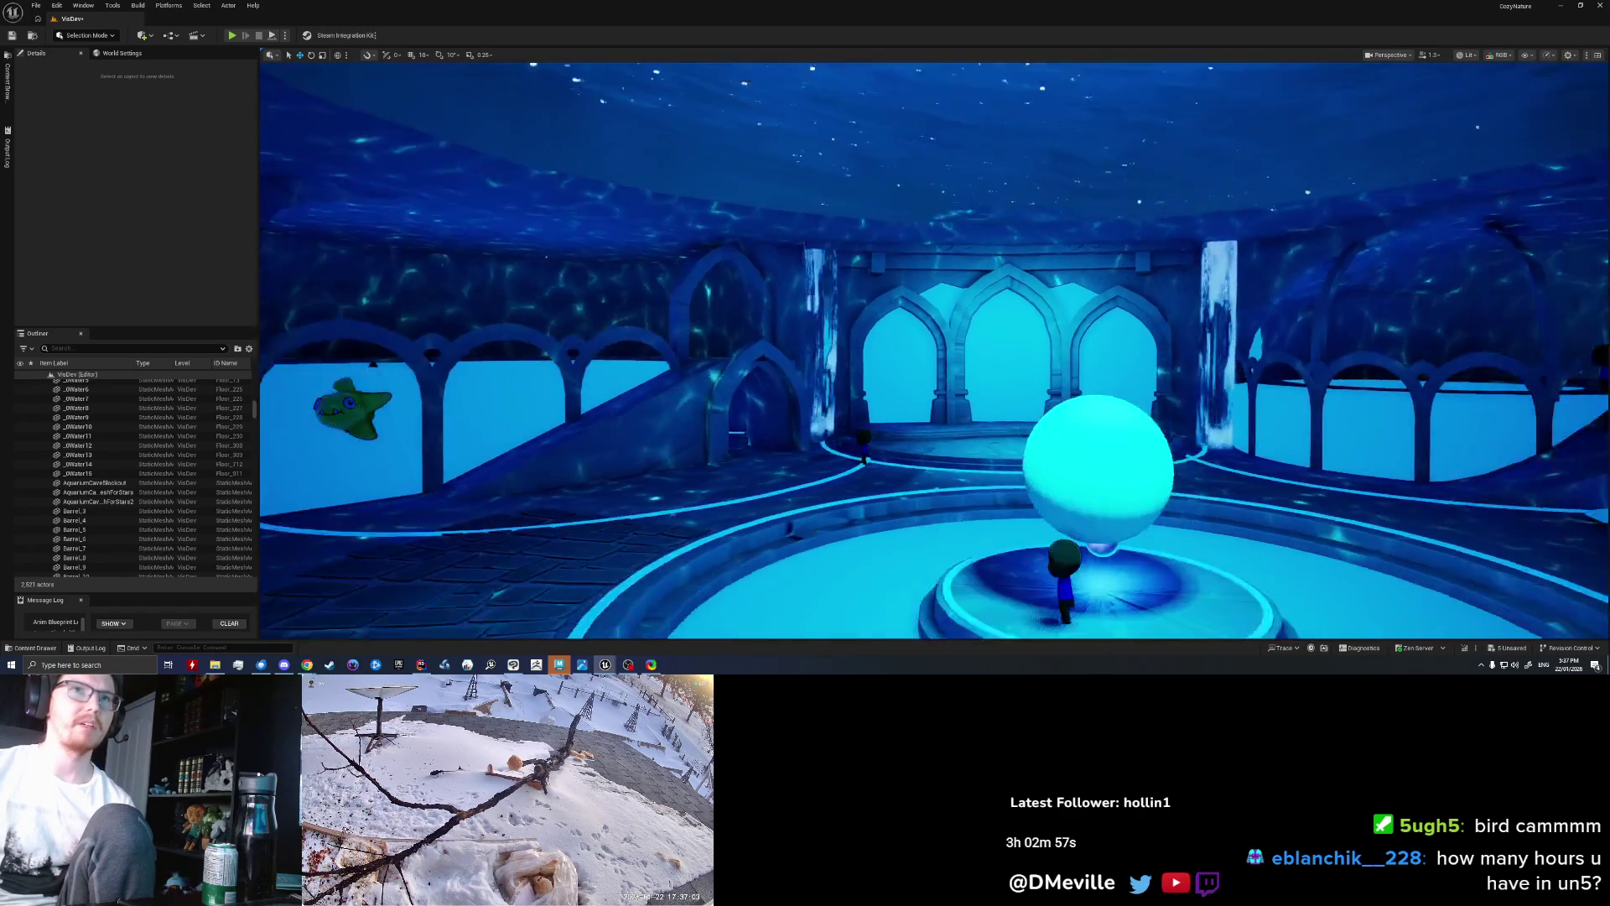
pyautogui.moveTo(934, 351); pyautogui.dragTo(934, 351, button='right')
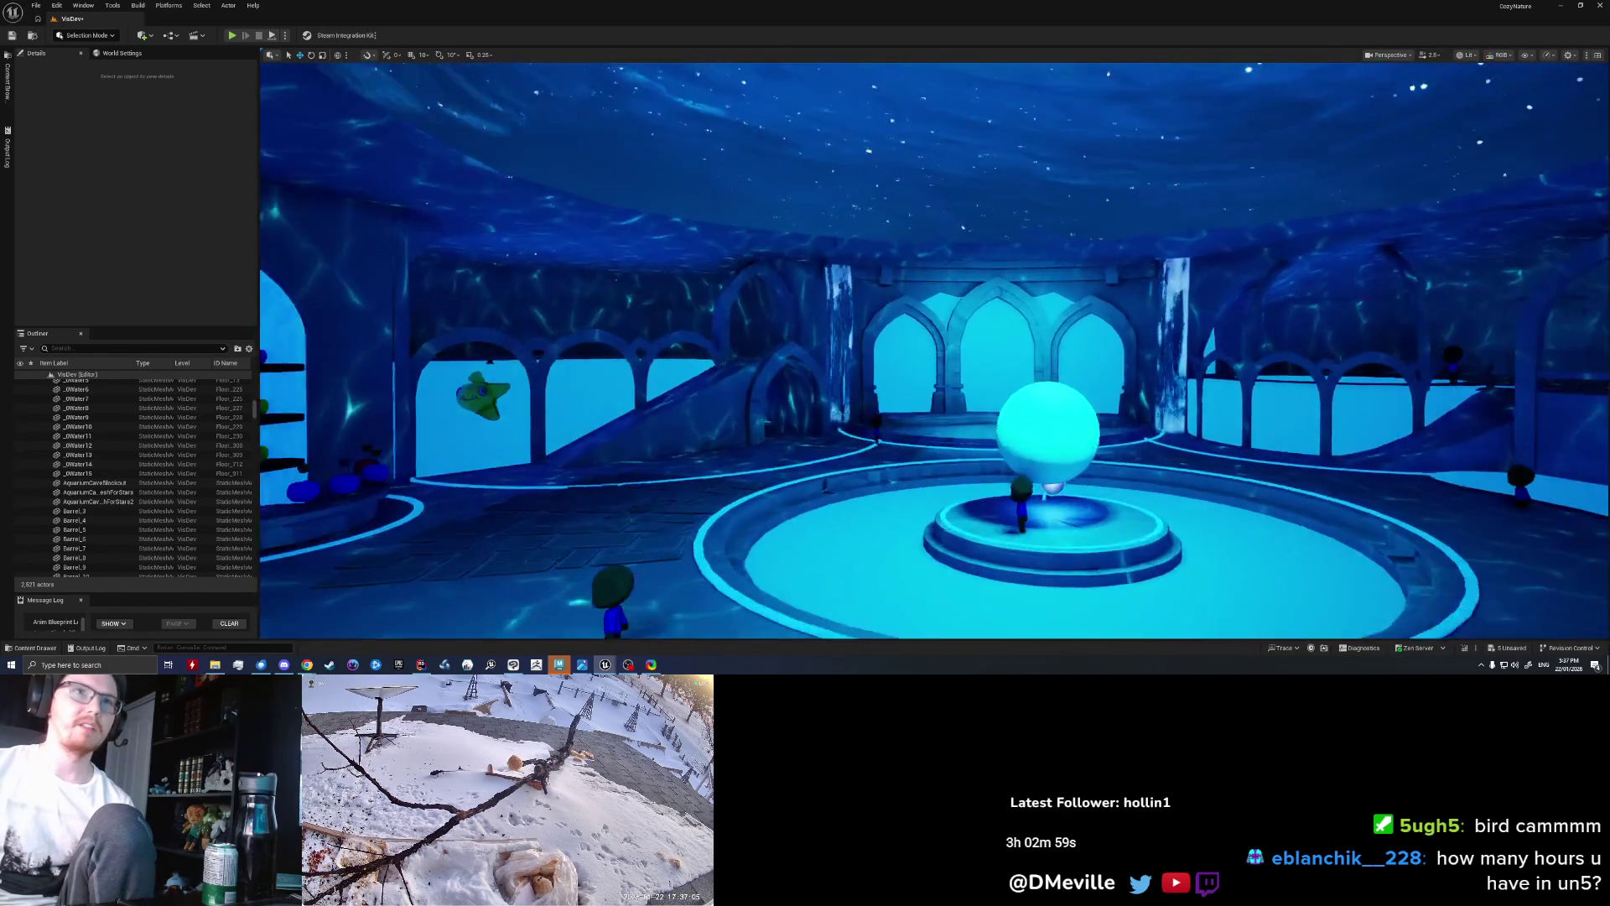
pyautogui.moveTo(1045, 313); pyautogui.dragTo(987, 351, button='right')
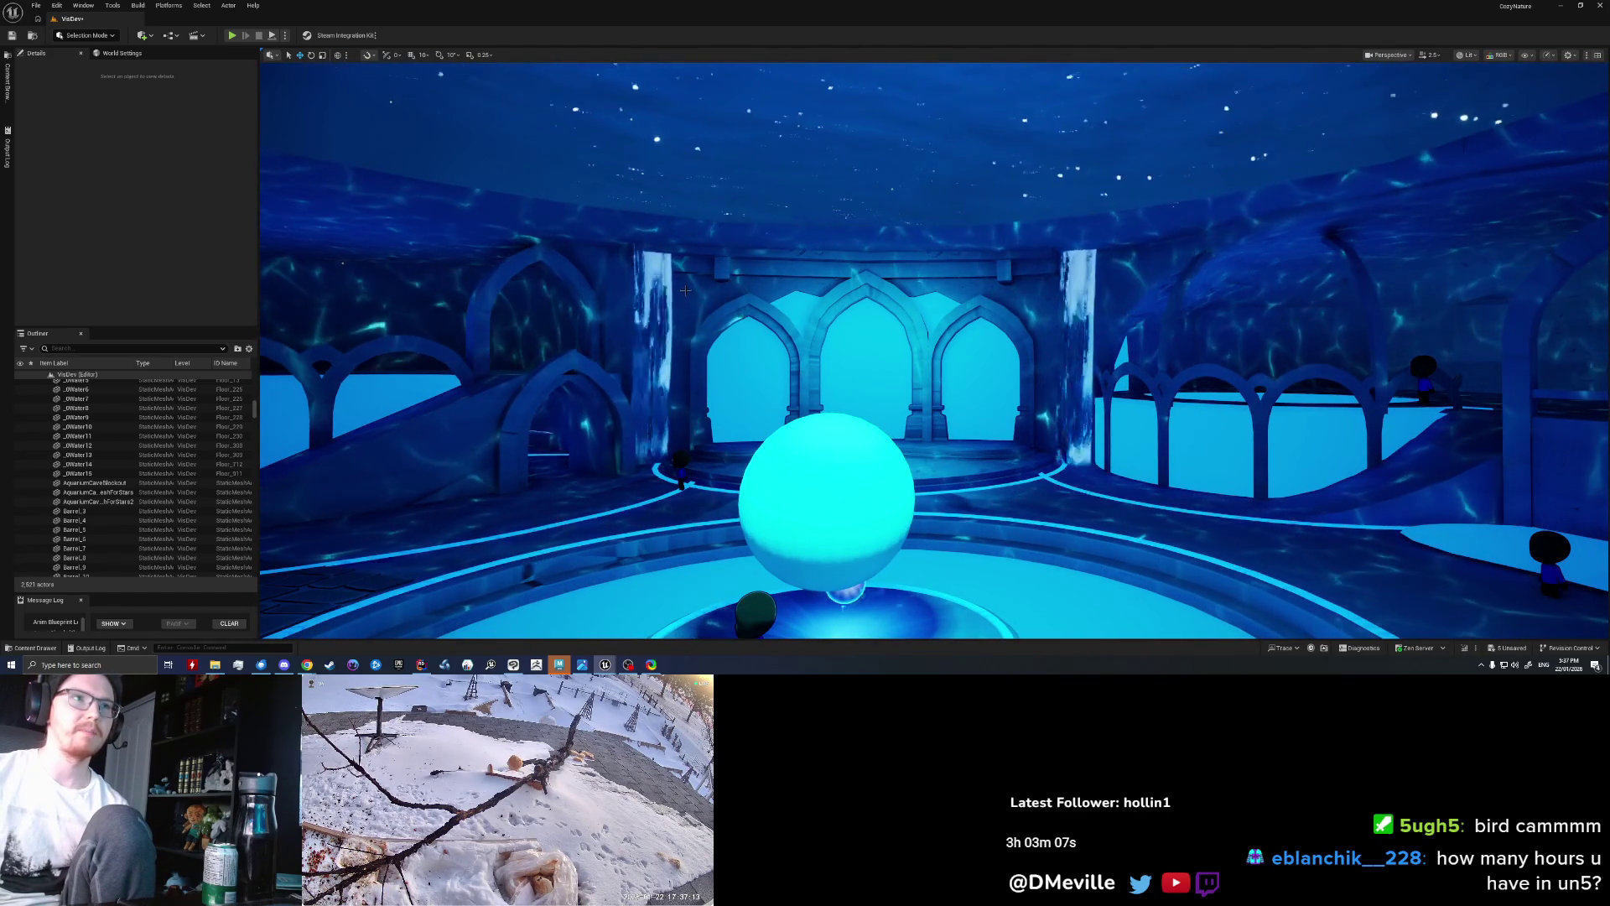
pyautogui.moveTo(684, 302); pyautogui.dragTo(674, 570, button='right')
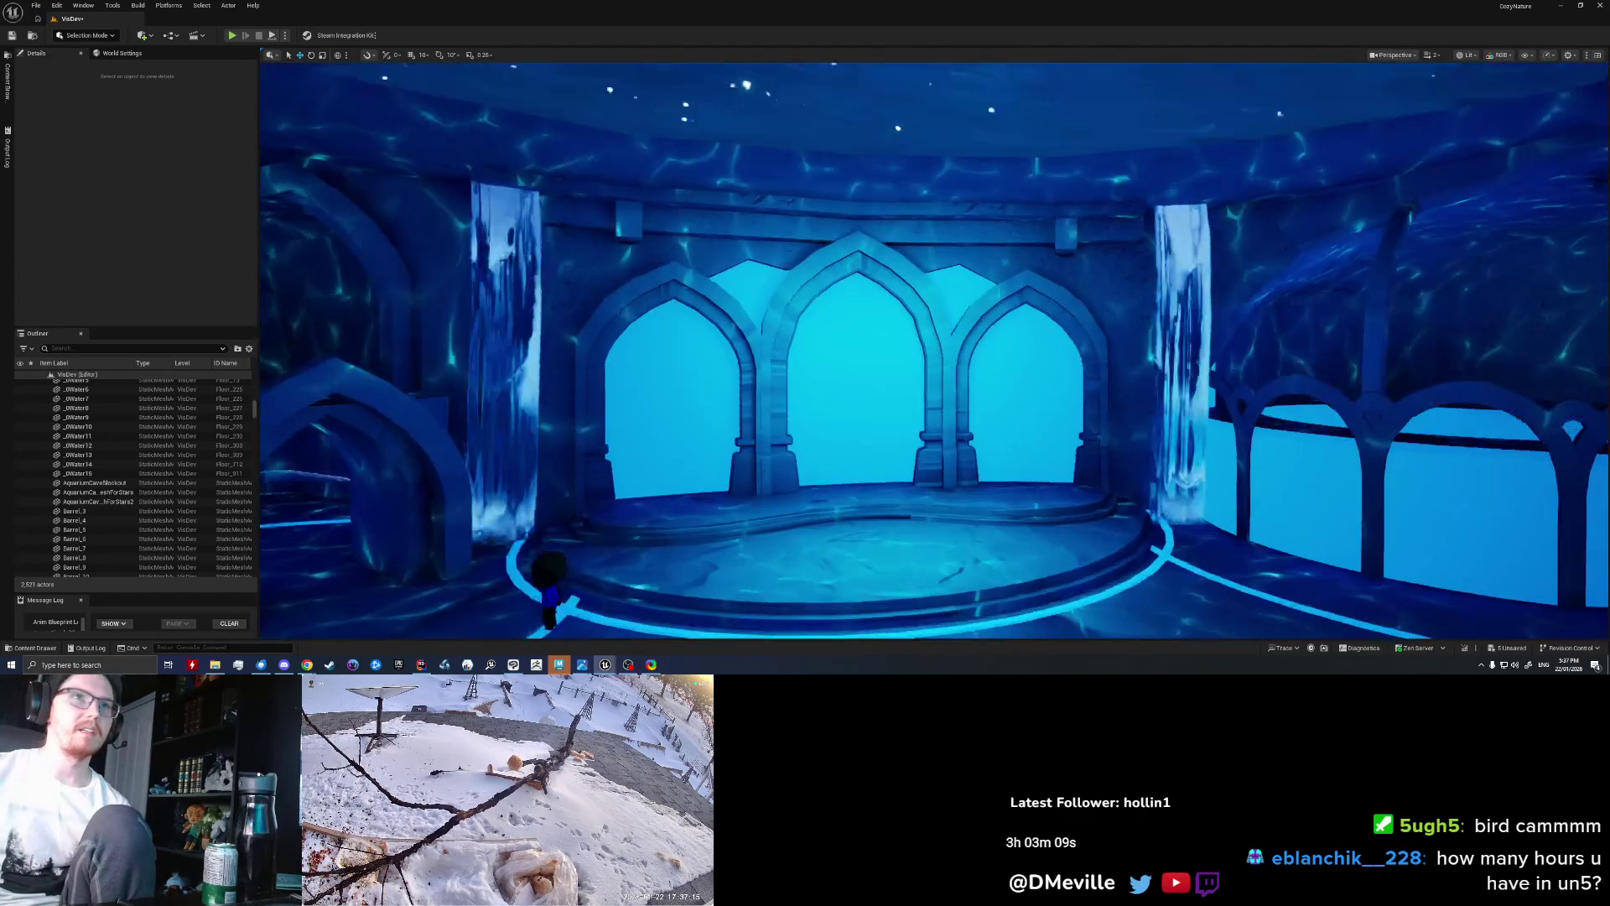
pyautogui.hotkey('alt', 'Tab')
pyautogui.moveTo(587, 336)
pyautogui.keyDown('alt'); pyautogui.mouseDown()
pyautogui.moveTo(659, 365)
pyautogui.moveTo(668, 344)
pyautogui.moveTo(633, 380)
pyautogui.mouseUp(); pyautogui.keyUp('alt')
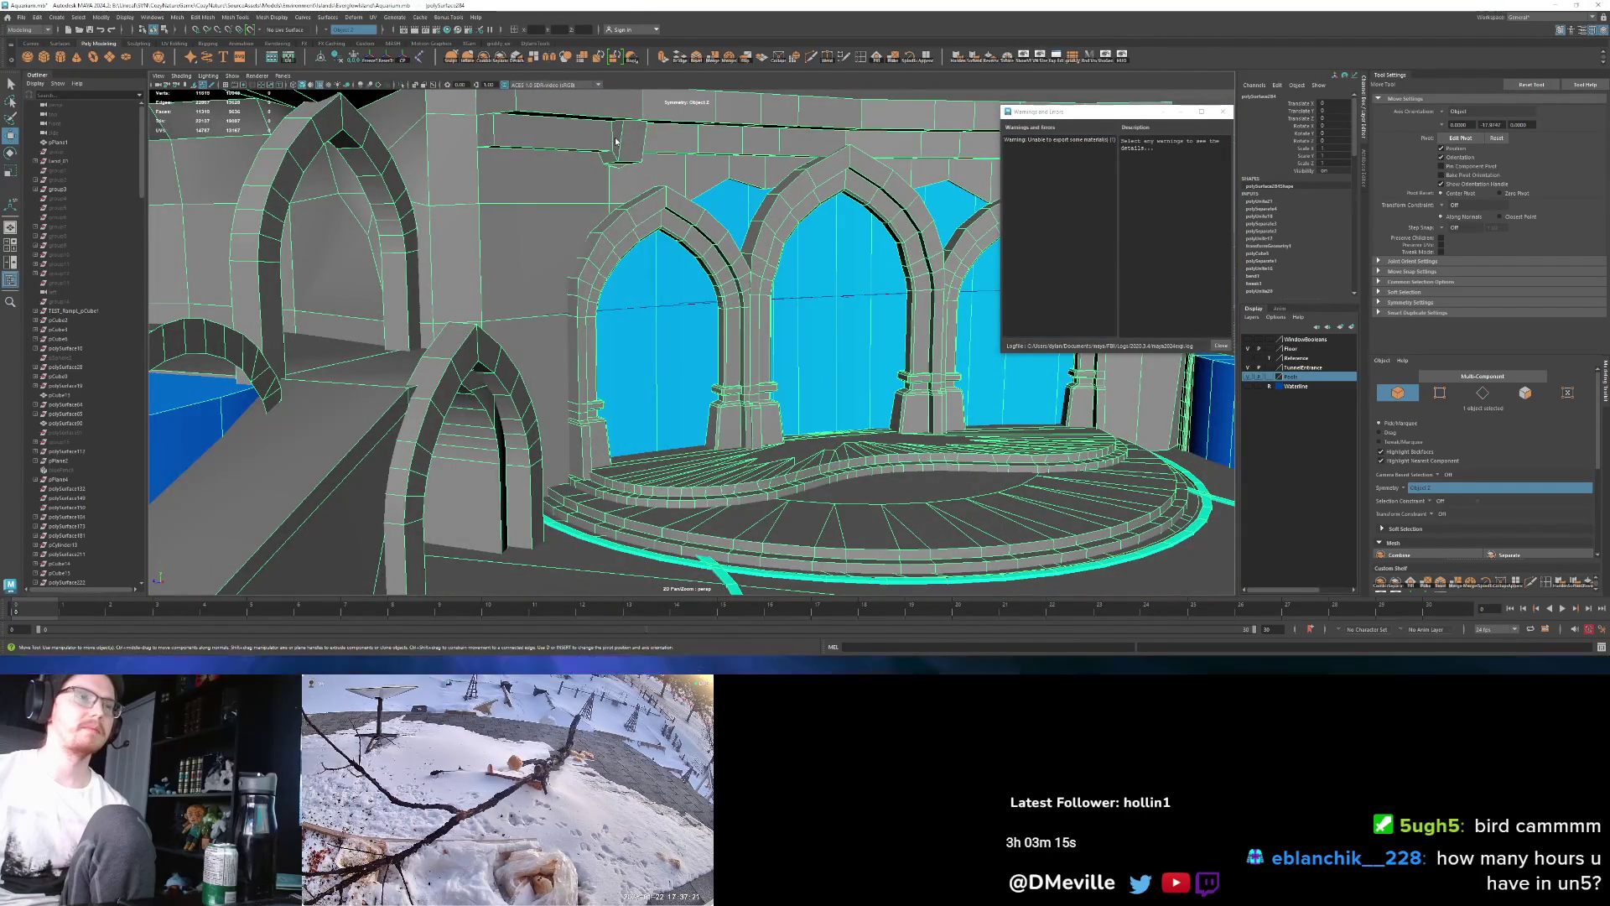
# Step: Close the warnings and errors window and frame the view on the pointed arches
pyautogui.press('F11')
pyautogui.press('f')
pyautogui.scroll(-5, 711, 335)
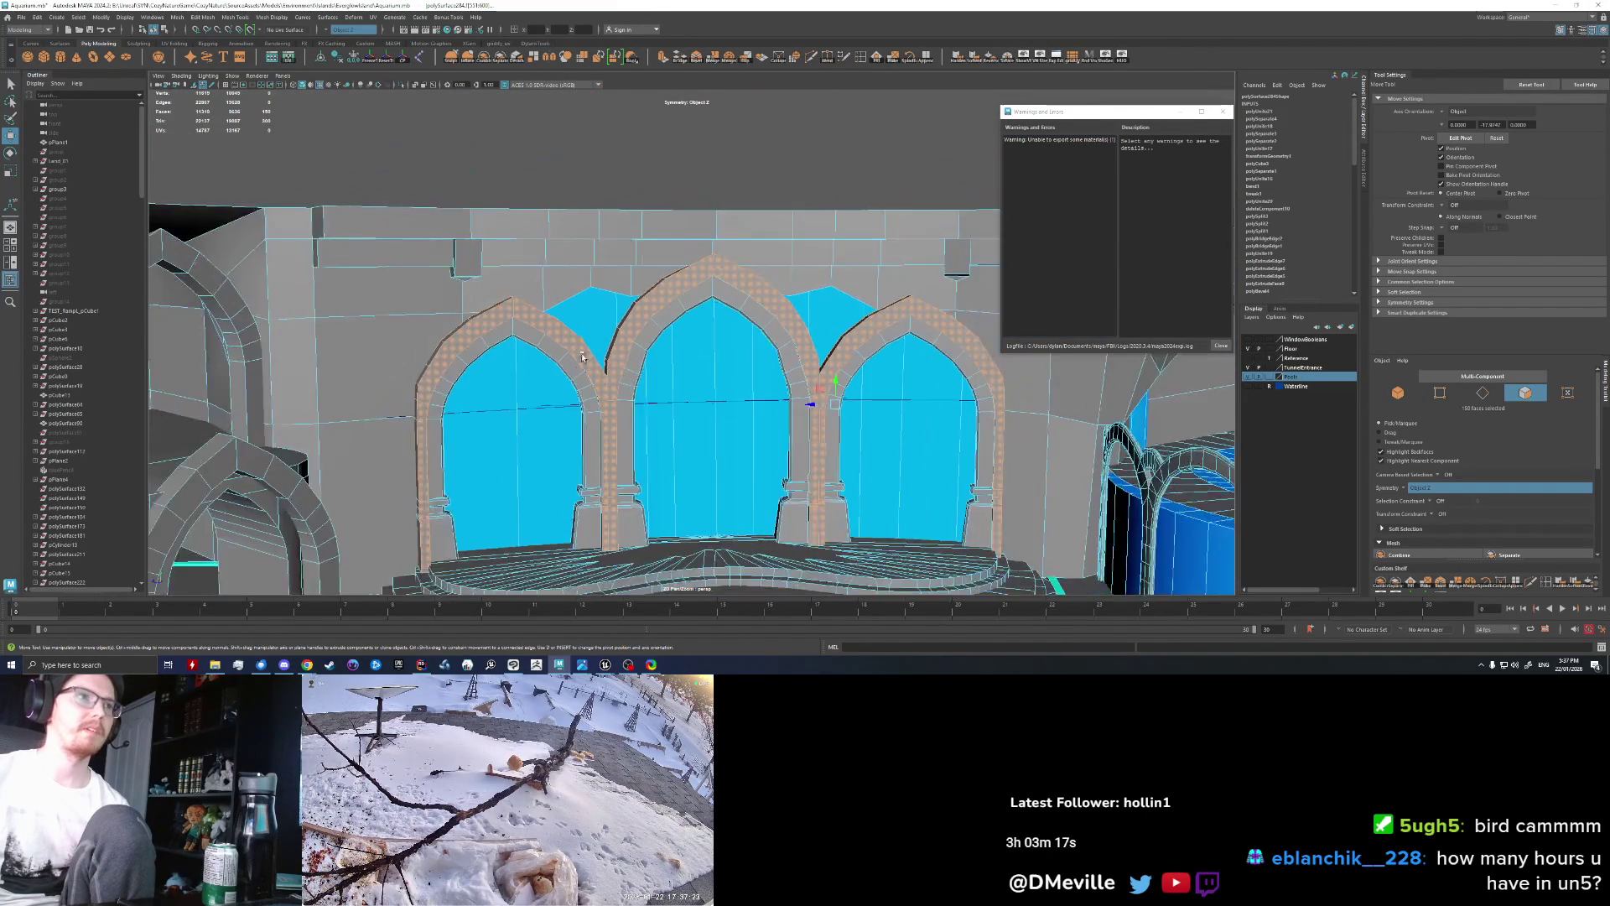
pyautogui.click(1224, 120)
pyautogui.scroll(3, 697, 263)
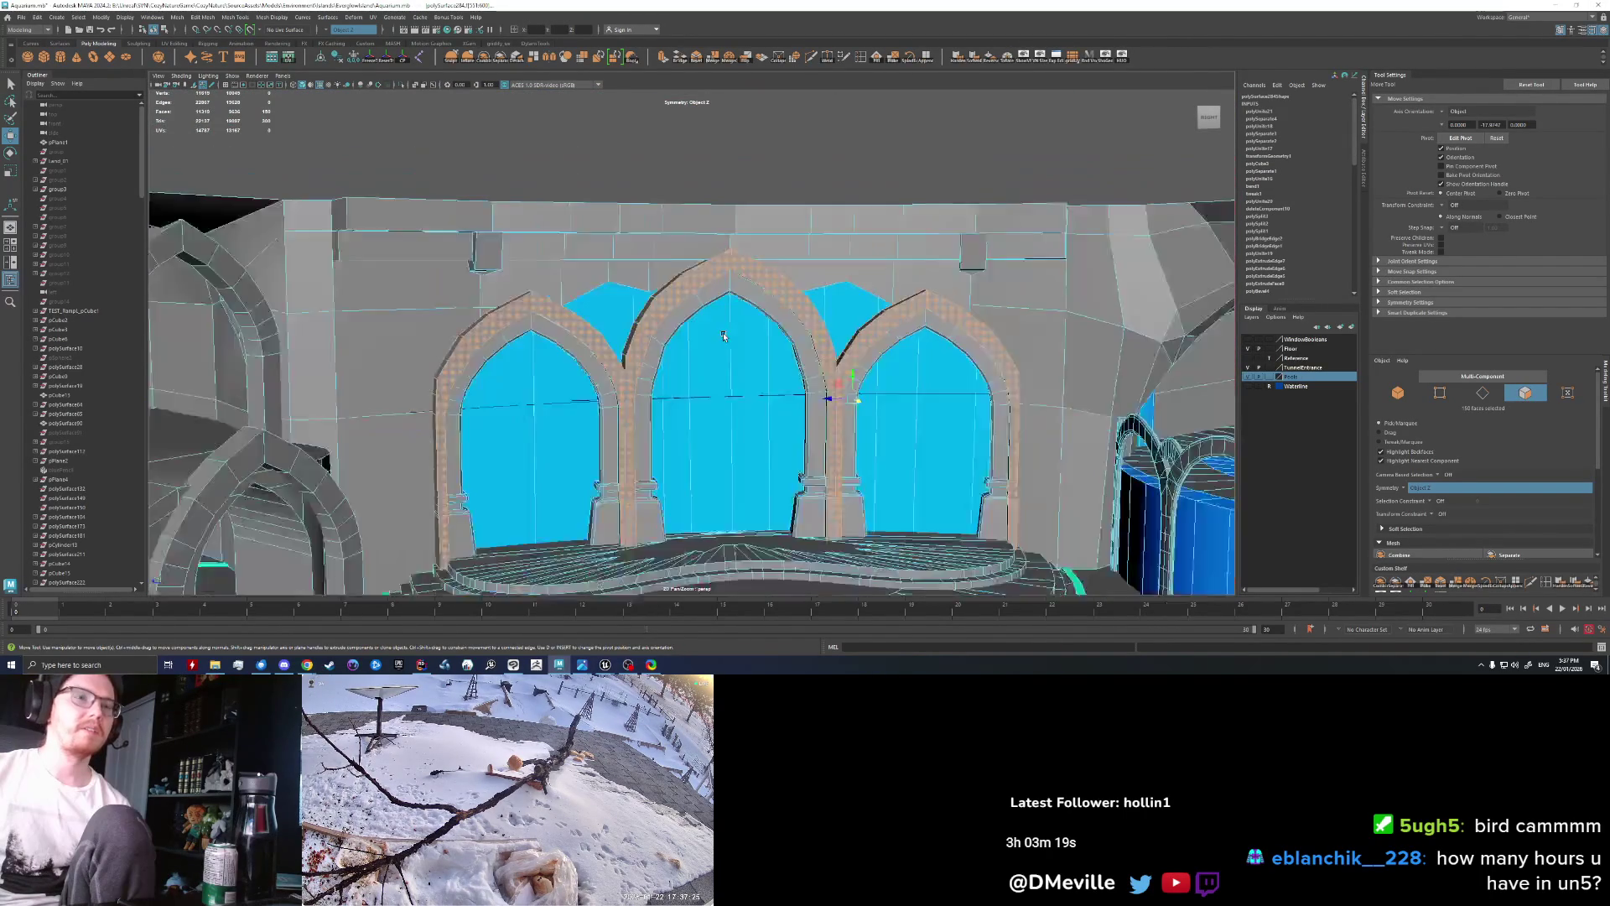
pyautogui.moveTo(738, 235); pyautogui.dragTo(739, 238, button='right')
pyautogui.keyDown('alt'); pyautogui.moveTo(738, 237); pyautogui.dragTo(703, 285); pyautogui.keyUp('alt')
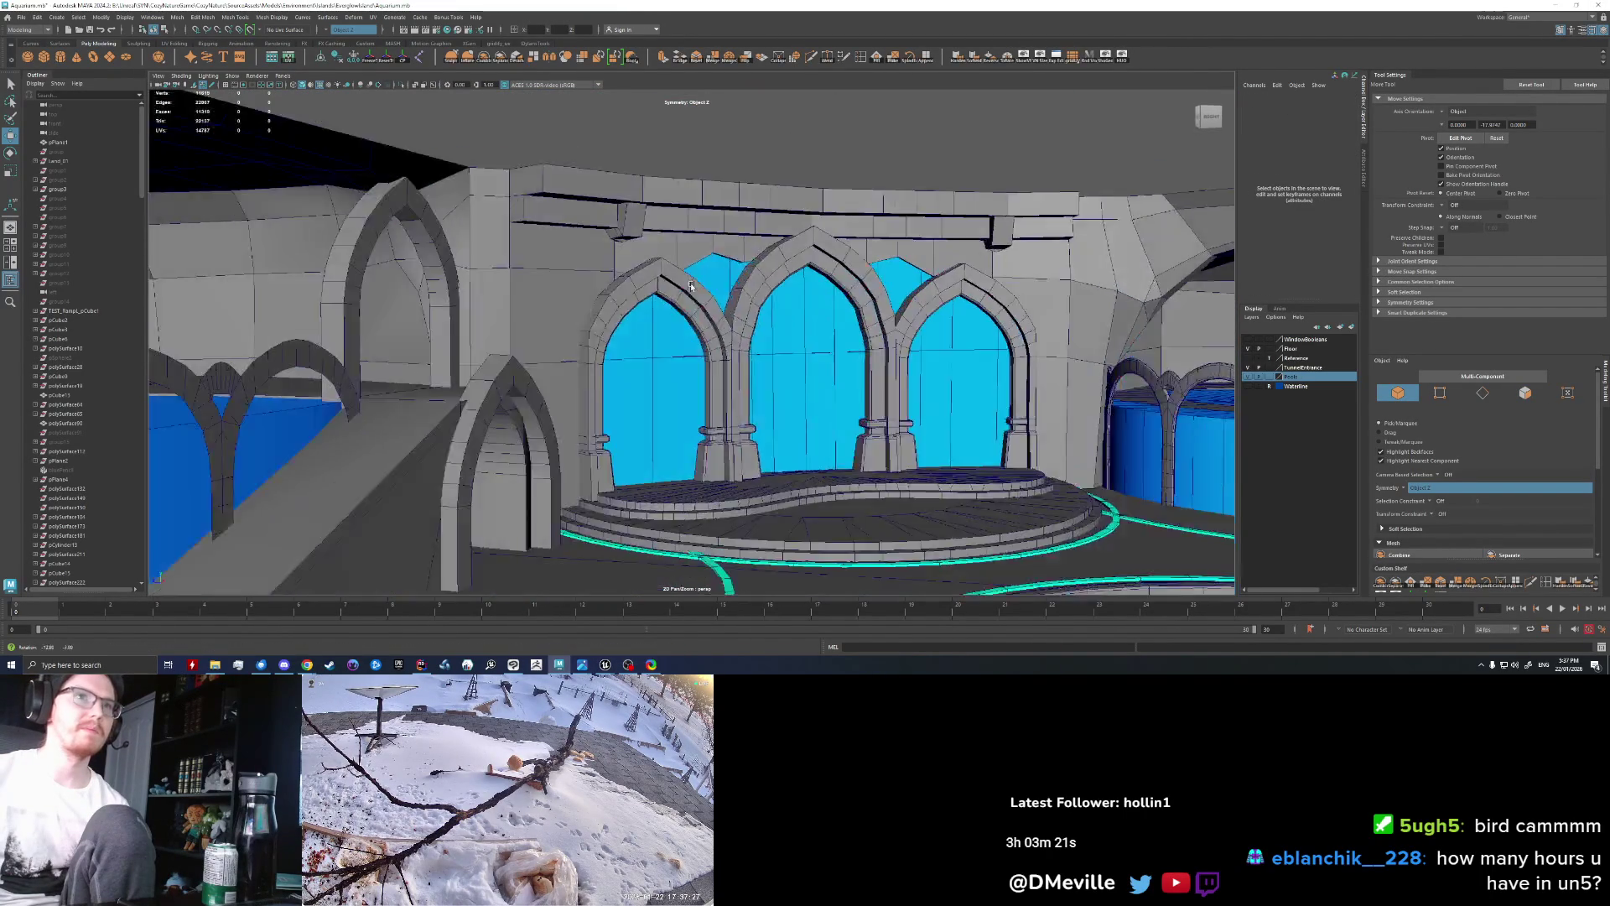
pyautogui.scroll(2, 703, 284)
pyautogui.scroll(2, 703, 284)
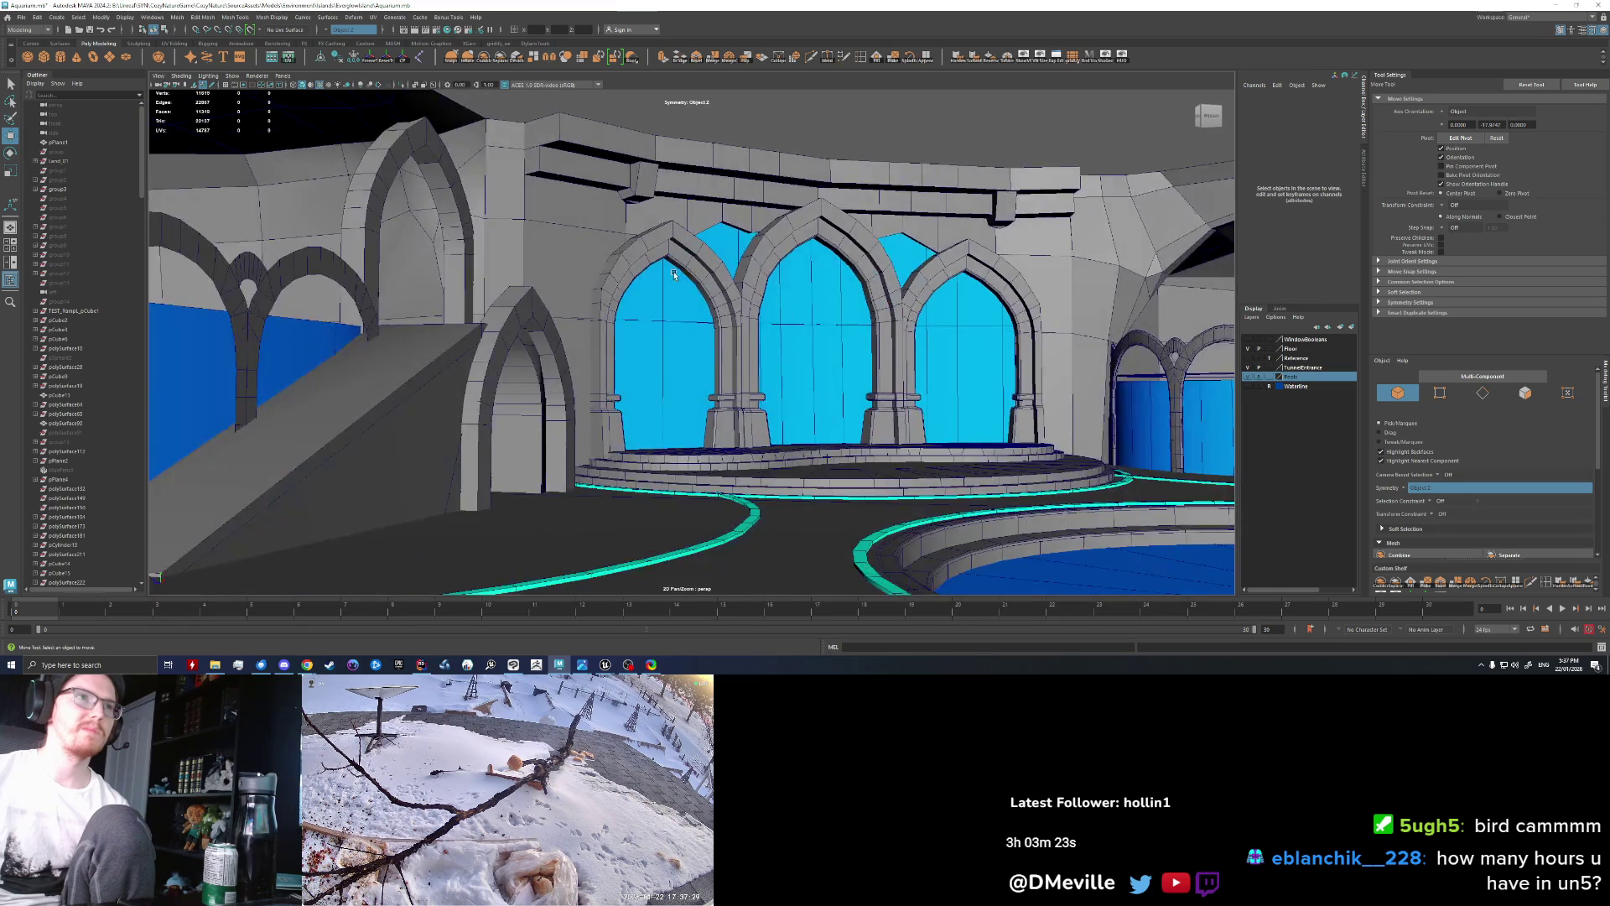
pyautogui.scroll(2, 704, 285)
pyautogui.scroll(3, 705, 285)
pyautogui.scroll(-1, 704, 285)
# Step: Select the two mirrored faces under the beam block and orbit to a frontal view
pyautogui.moveTo(672, 227); pyautogui.dragTo(671, 237, button='right')
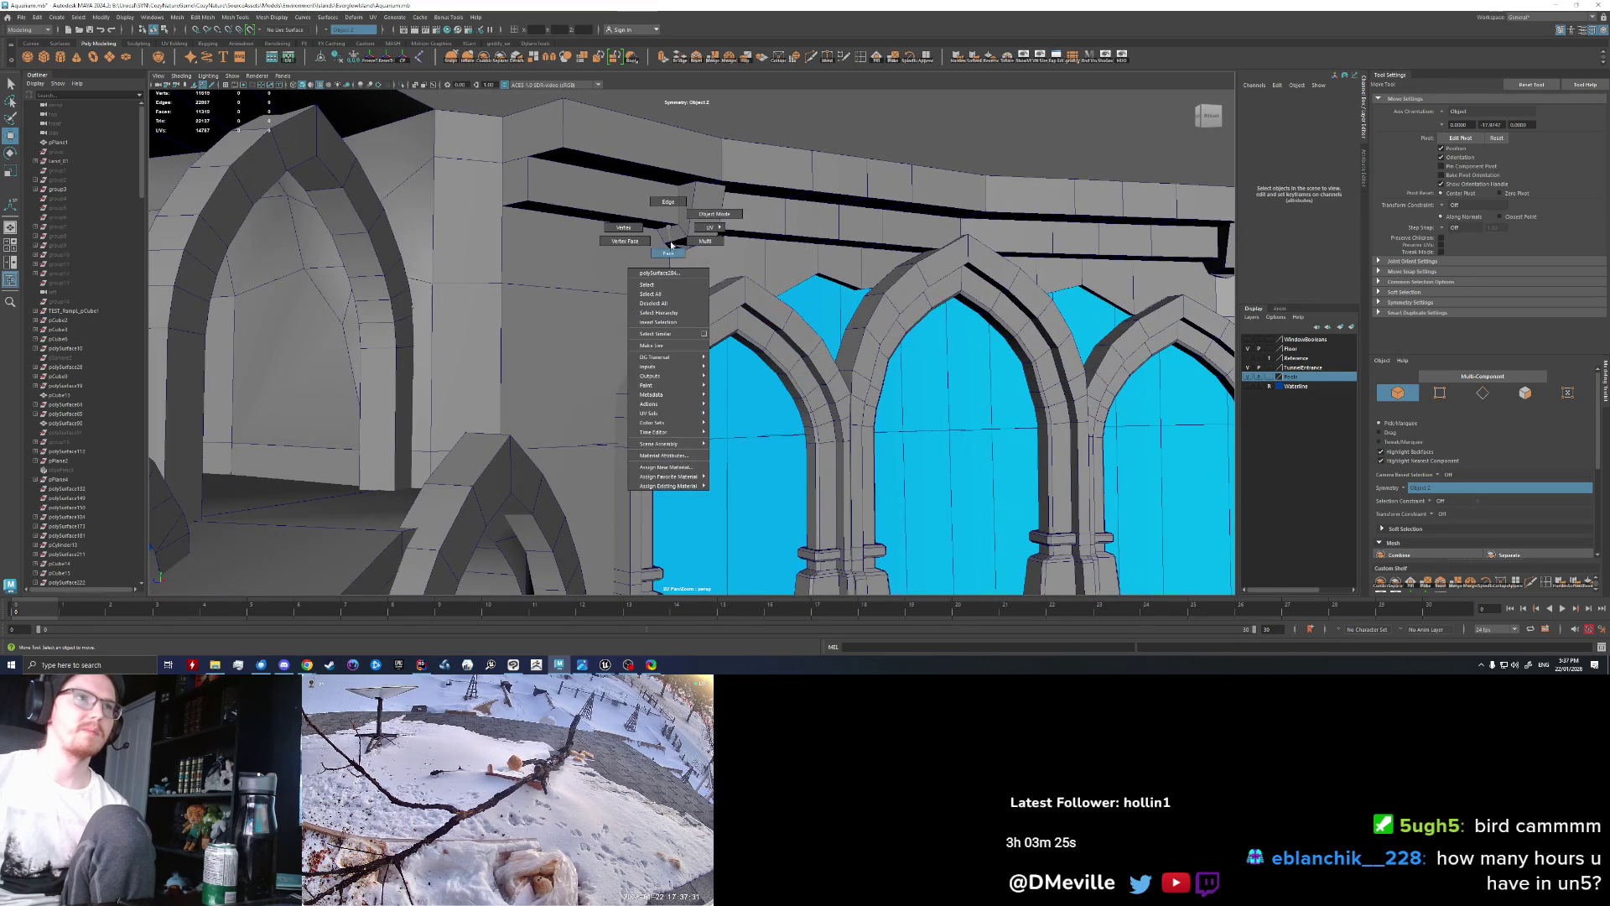
pyautogui.click(671, 236)
pyautogui.press('q')
pyautogui.click(738, 264)
pyautogui.keyDown('alt'); pyautogui.moveTo(738, 264); pyautogui.dragTo(409, 284); pyautogui.keyUp('alt')
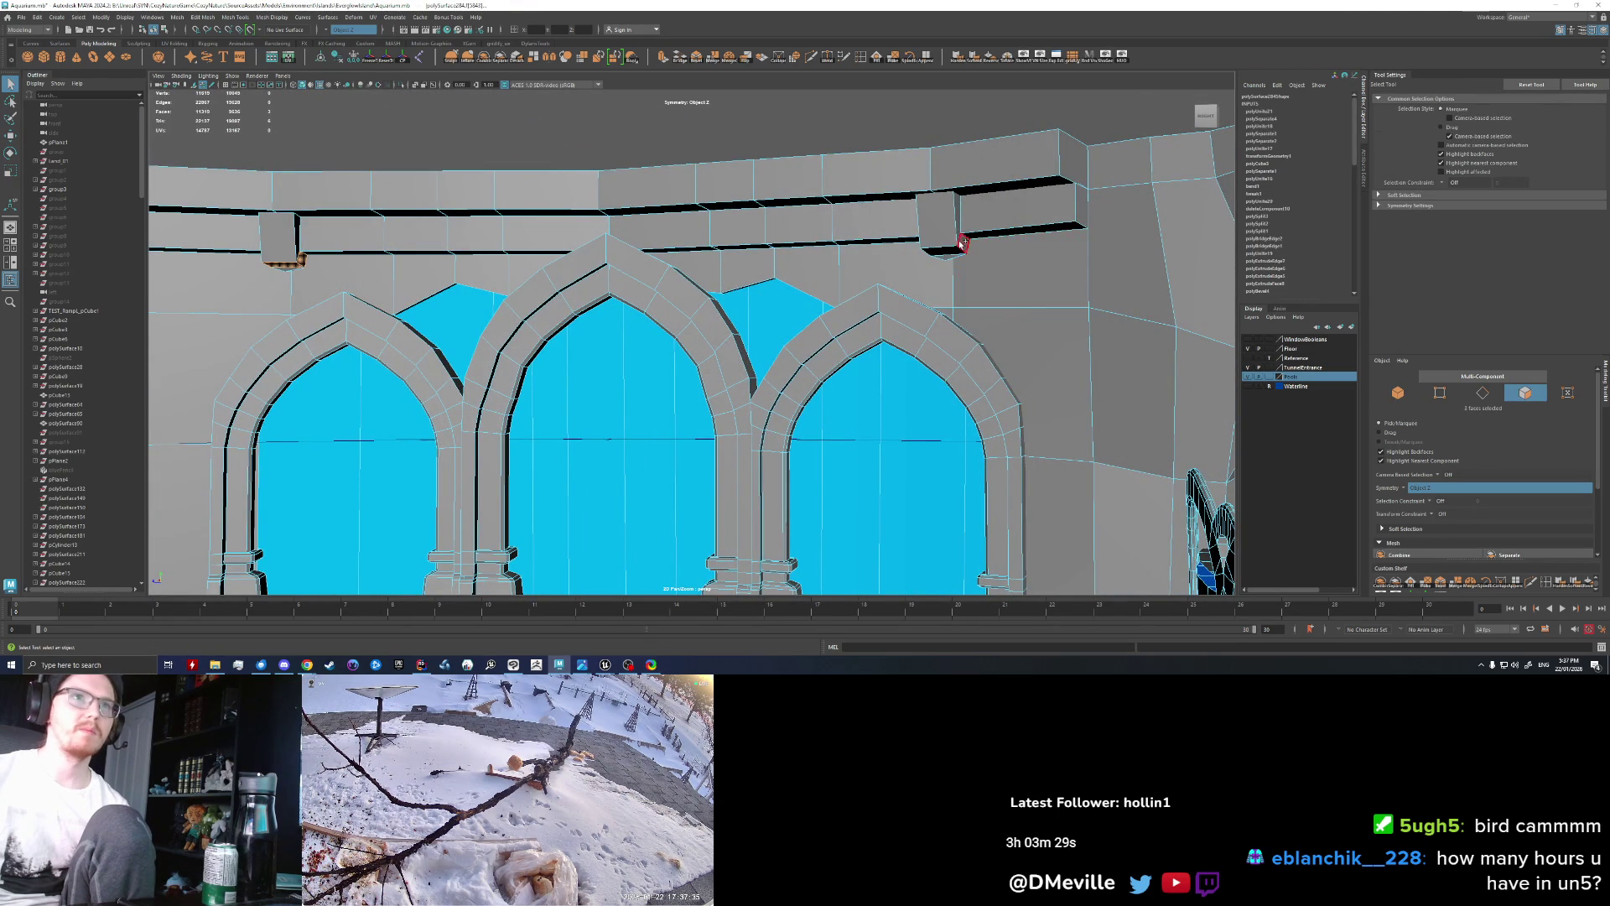
pyautogui.keyDown('alt'); pyautogui.moveTo(940, 256); pyautogui.dragTo(918, 292); pyautogui.keyUp('alt')
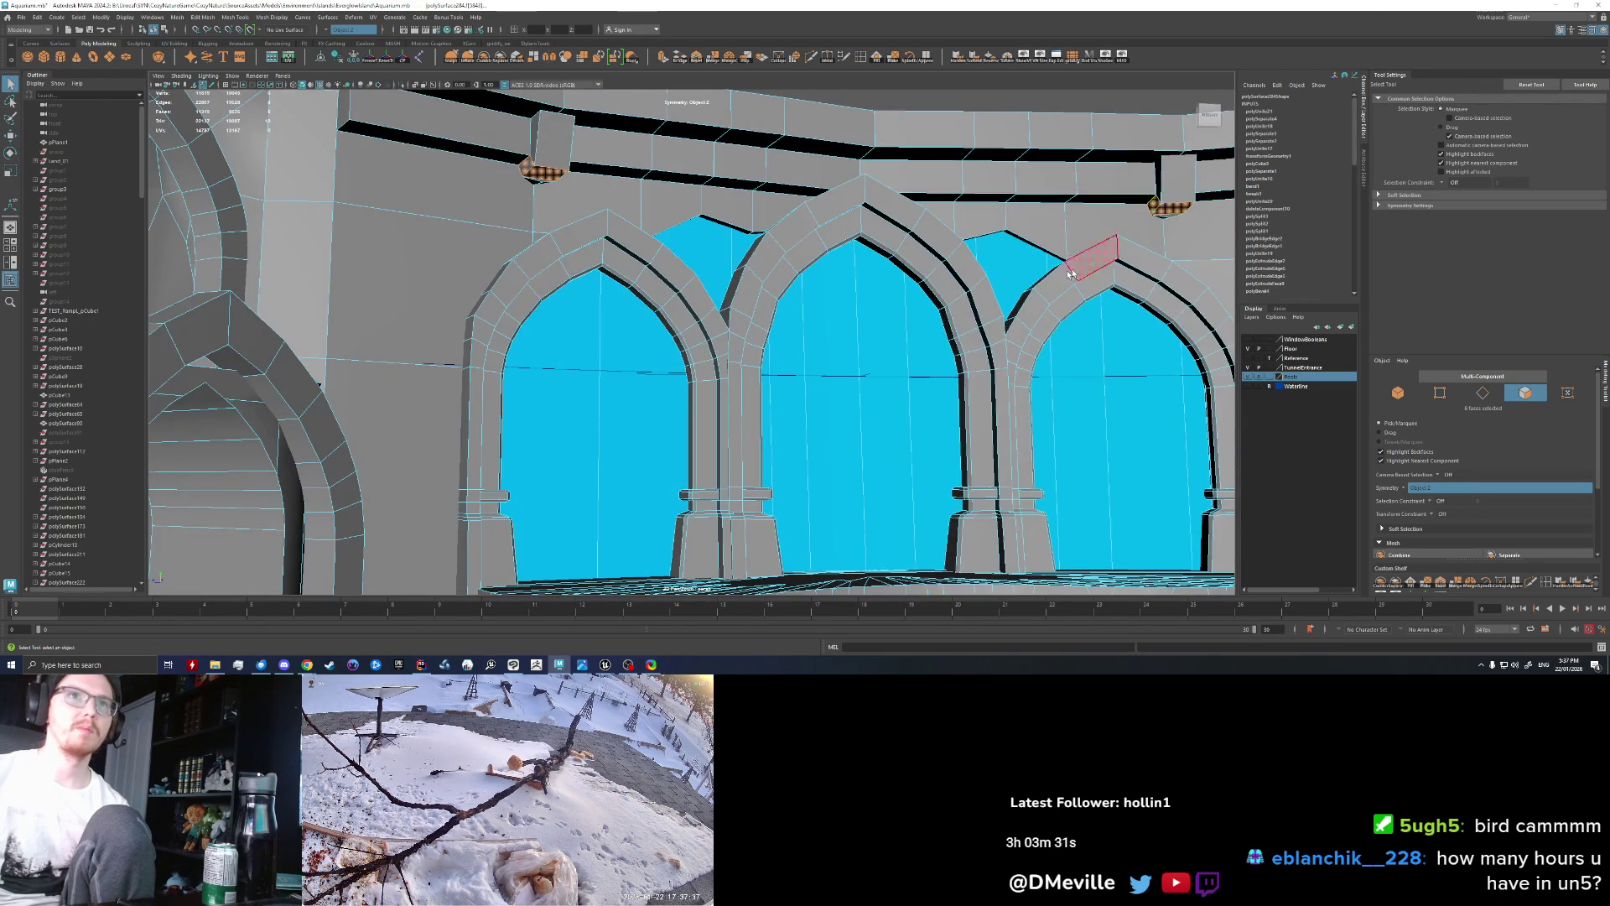
pyautogui.keyDown('alt'); pyautogui.moveTo(1101, 260); pyautogui.dragTo(949, 299, button='right'); pyautogui.keyUp('alt')
pyautogui.press('r')
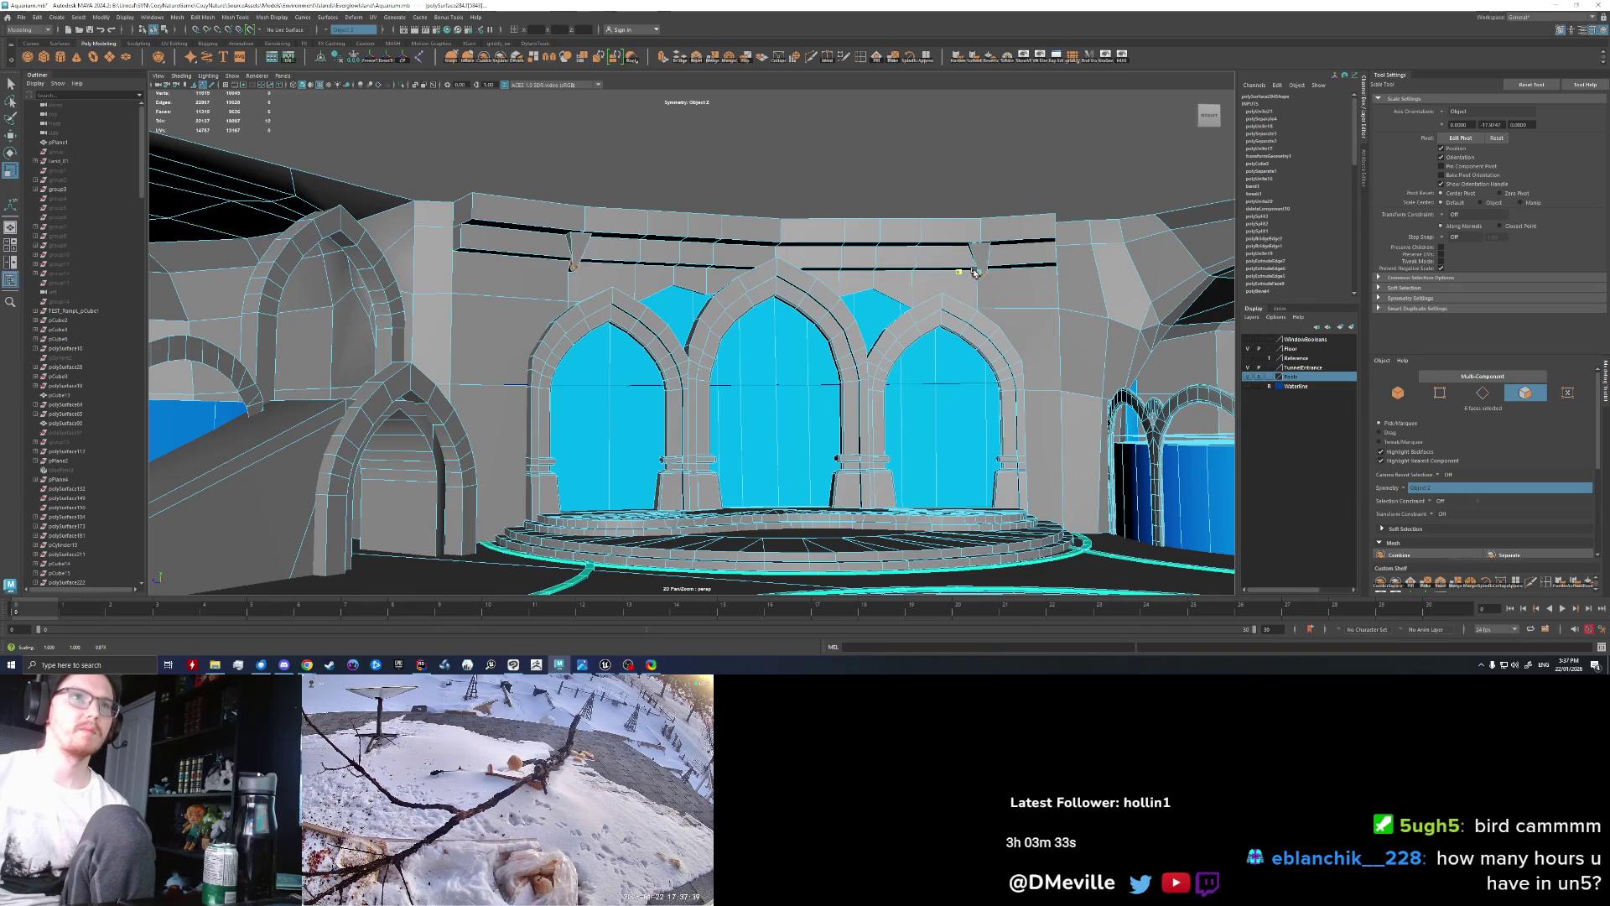
pyautogui.press('w')
pyautogui.keyDown('alt'); pyautogui.moveTo(962, 276); pyautogui.dragTo(950, 282); pyautogui.keyUp('alt')
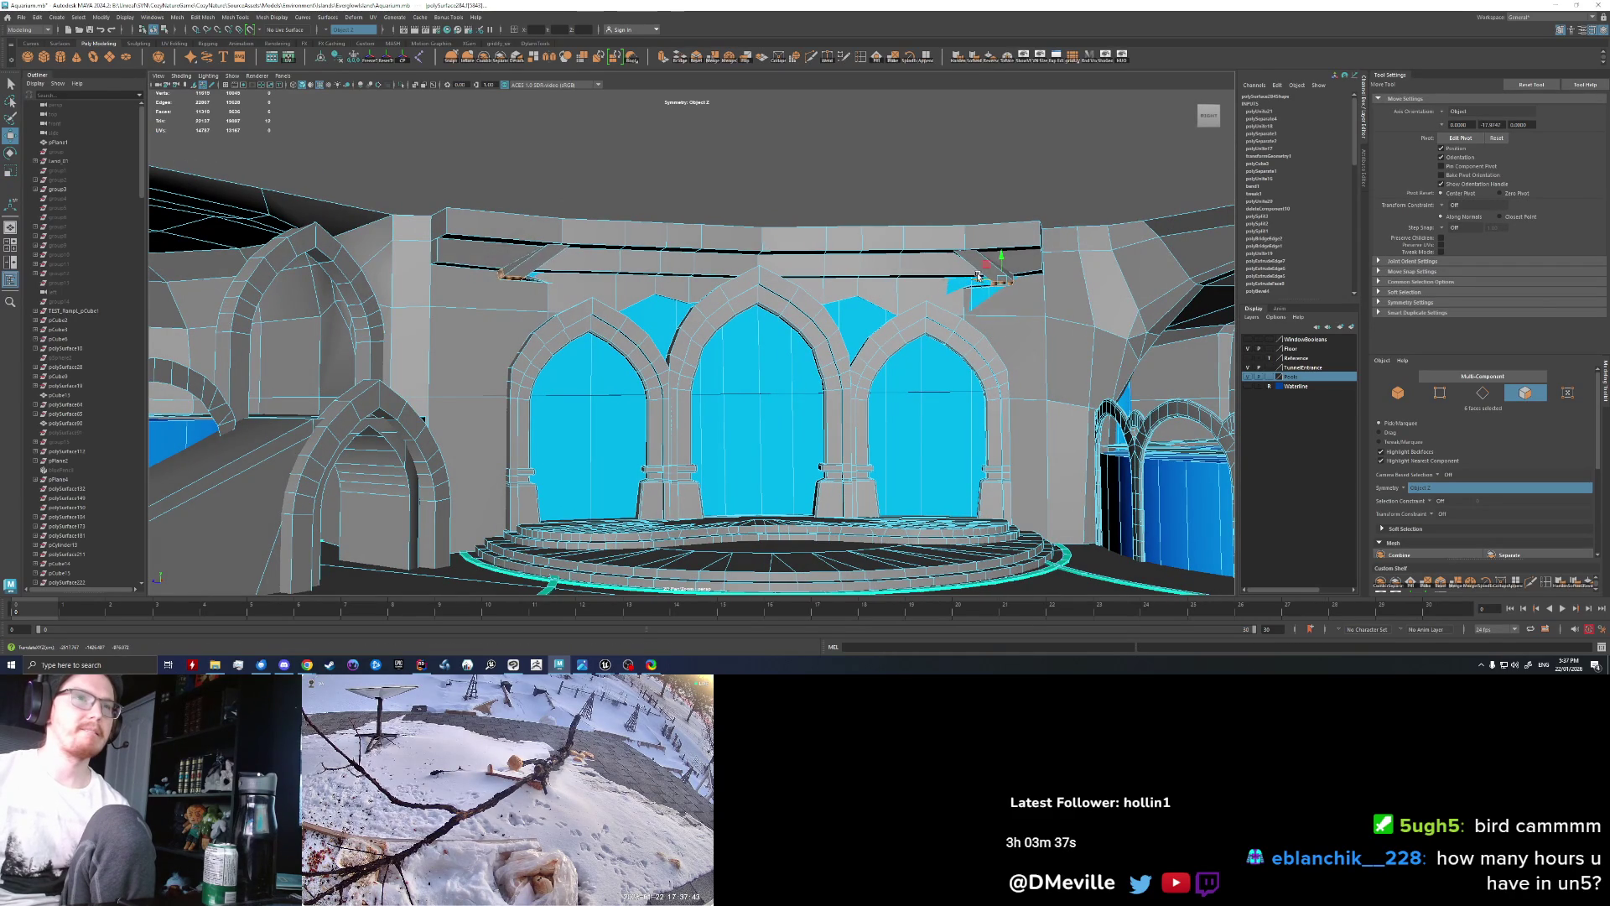
pyautogui.keyDown('alt'); pyautogui.moveTo(938, 323); pyautogui.dragTo(571, 276); pyautogui.keyUp('alt')
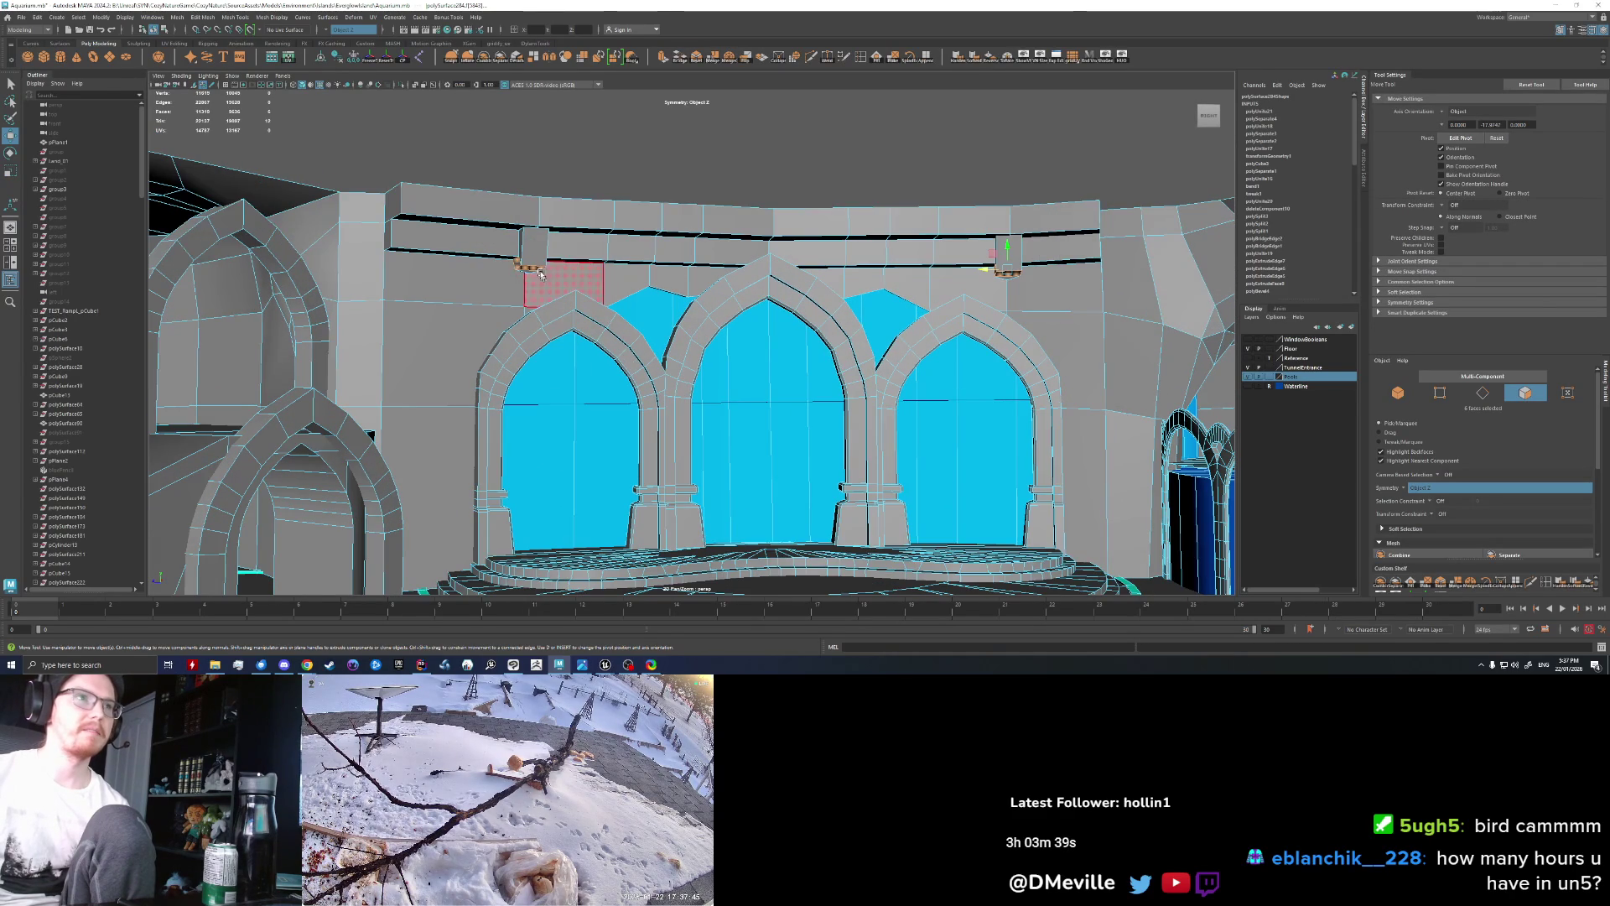
# Step: Switch to vertex mode and tumble the view to face the left arches and beam
pyautogui.rightClick(528, 265)
pyautogui.click(483, 263)
pyautogui.press('q')
pyautogui.moveTo(487, 259)
pyautogui.keyDown('alt'); pyautogui.mouseDown()
pyautogui.moveTo(610, 281)
pyautogui.moveTo(738, 249)
pyautogui.mouseUp(); pyautogui.keyUp('alt')
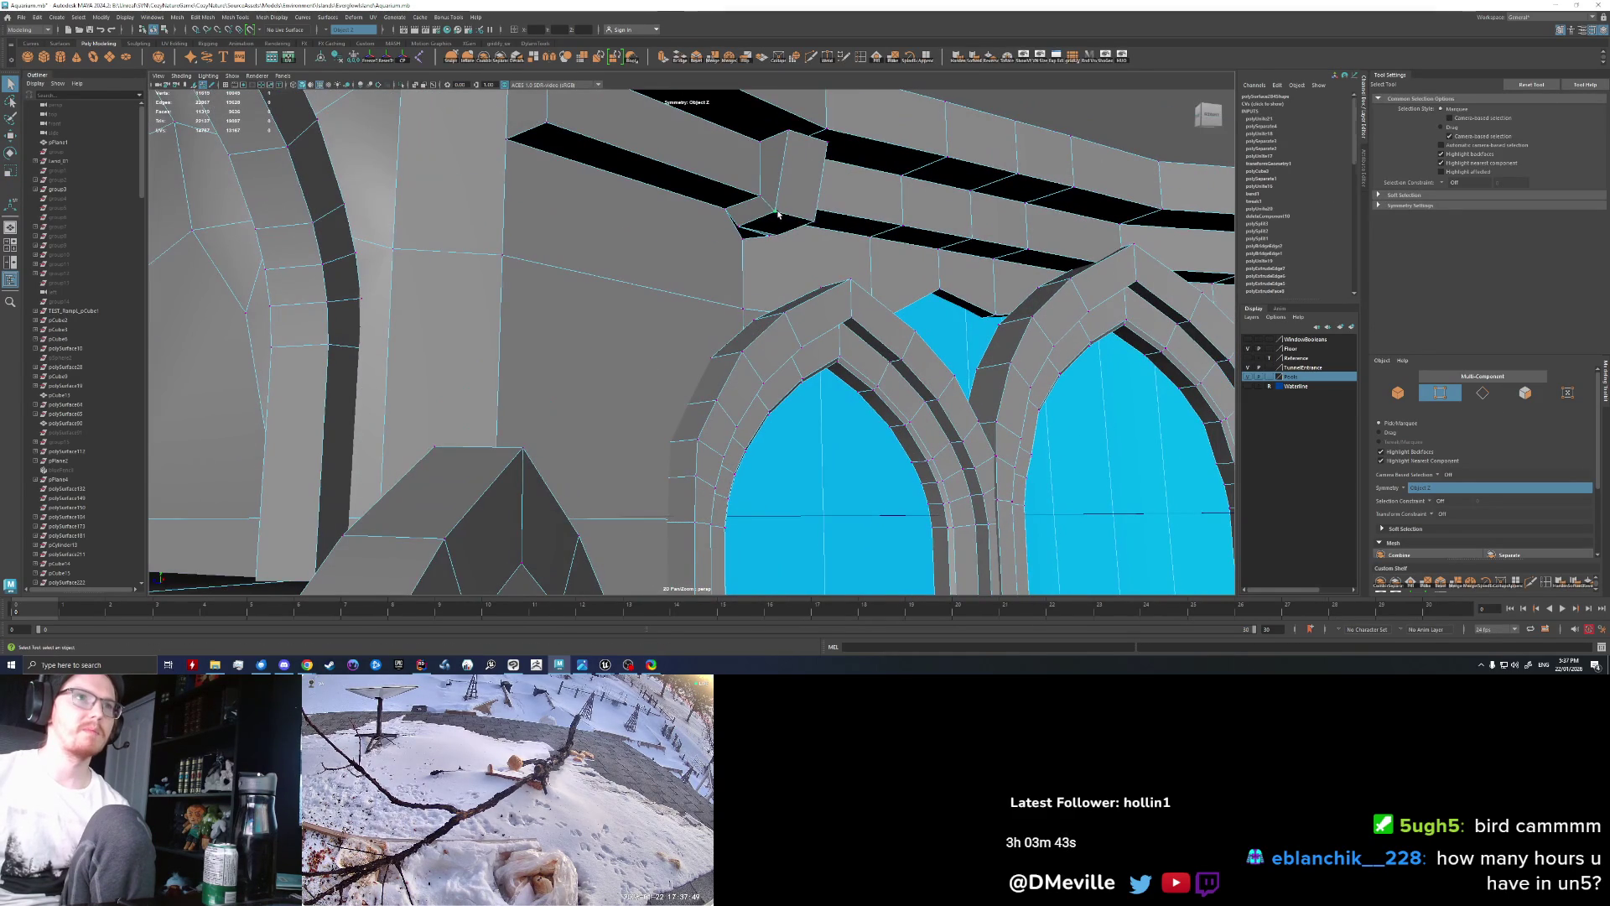
pyautogui.keyDown('alt'); pyautogui.moveTo(818, 262); pyautogui.dragTo(495, 344); pyautogui.keyUp('alt')
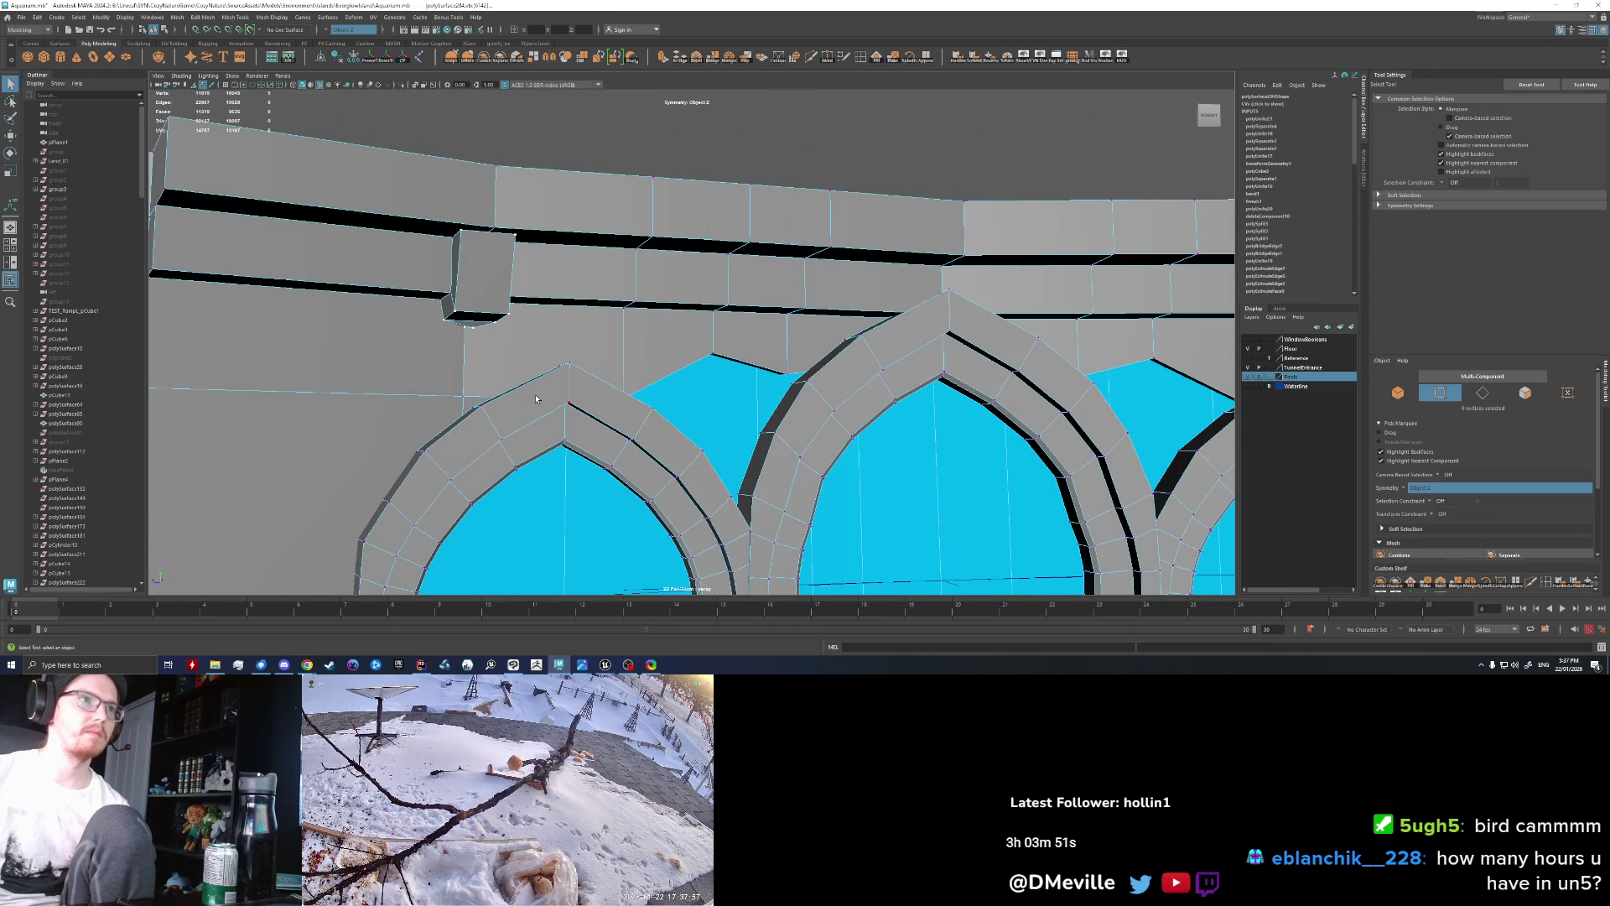
pyautogui.scroll(-3, 537, 399)
pyautogui.keyDown('alt'); pyautogui.moveTo(537, 399); pyautogui.dragTo(617, 438); pyautogui.keyUp('alt')
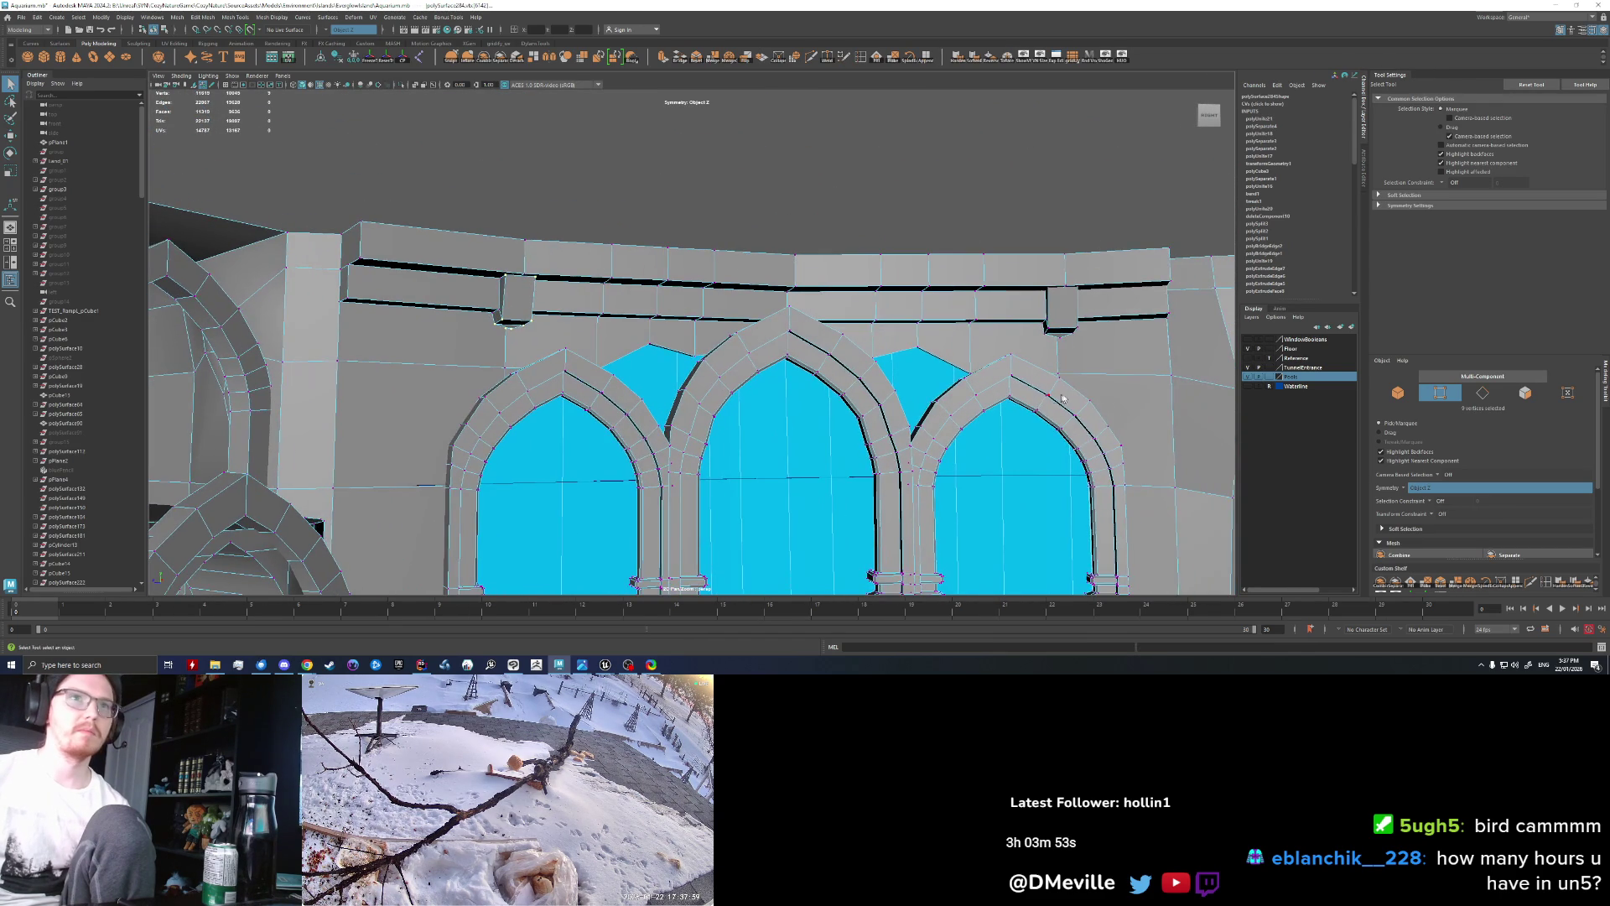
pyautogui.scroll(3, 1066, 387)
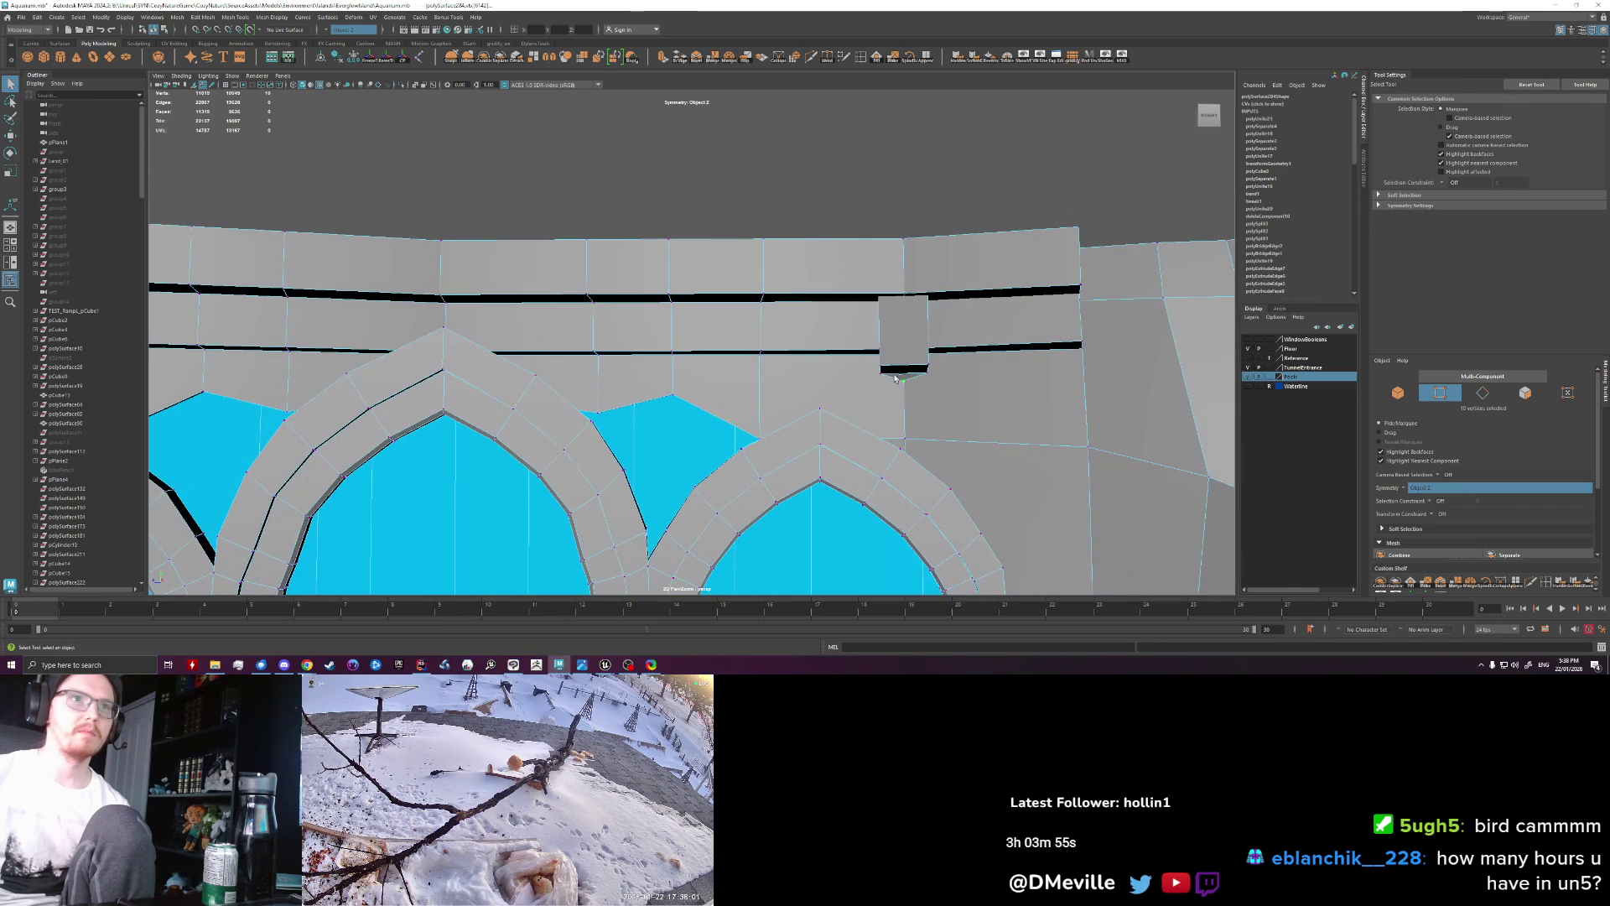
pyautogui.scroll(-3, 721, 447)
# Step: Clear the vertex selection, zoom close on the left arches, and create a polygon cylinder
pyautogui.press('w')
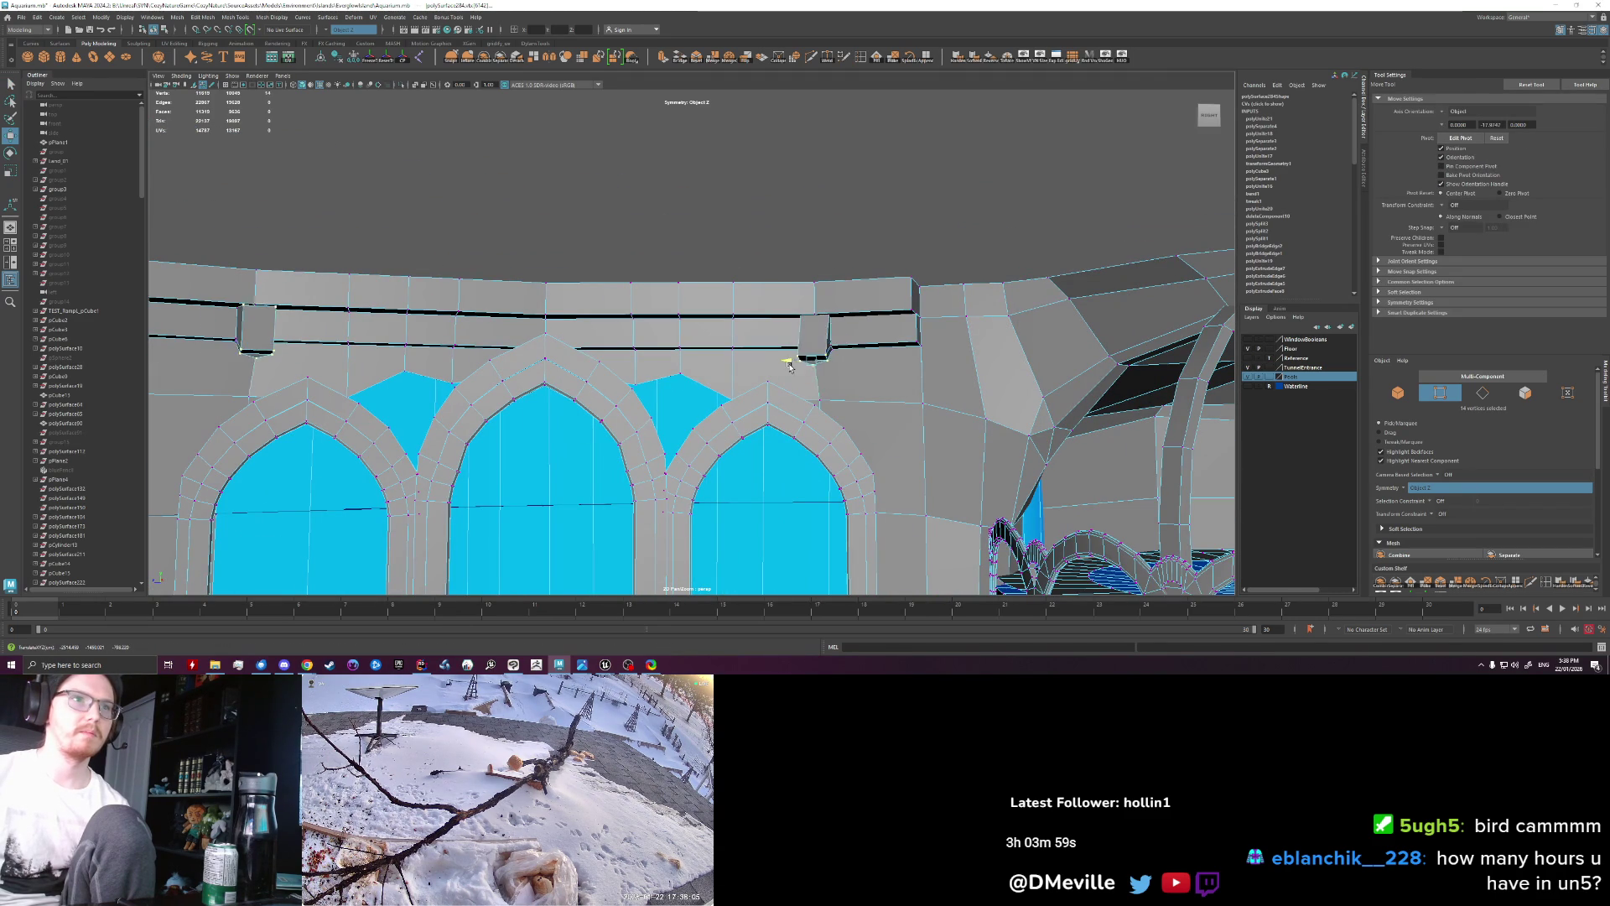
pyautogui.press('f')
pyautogui.scroll(-5, 791, 395)
pyautogui.scroll(1, 583, 388)
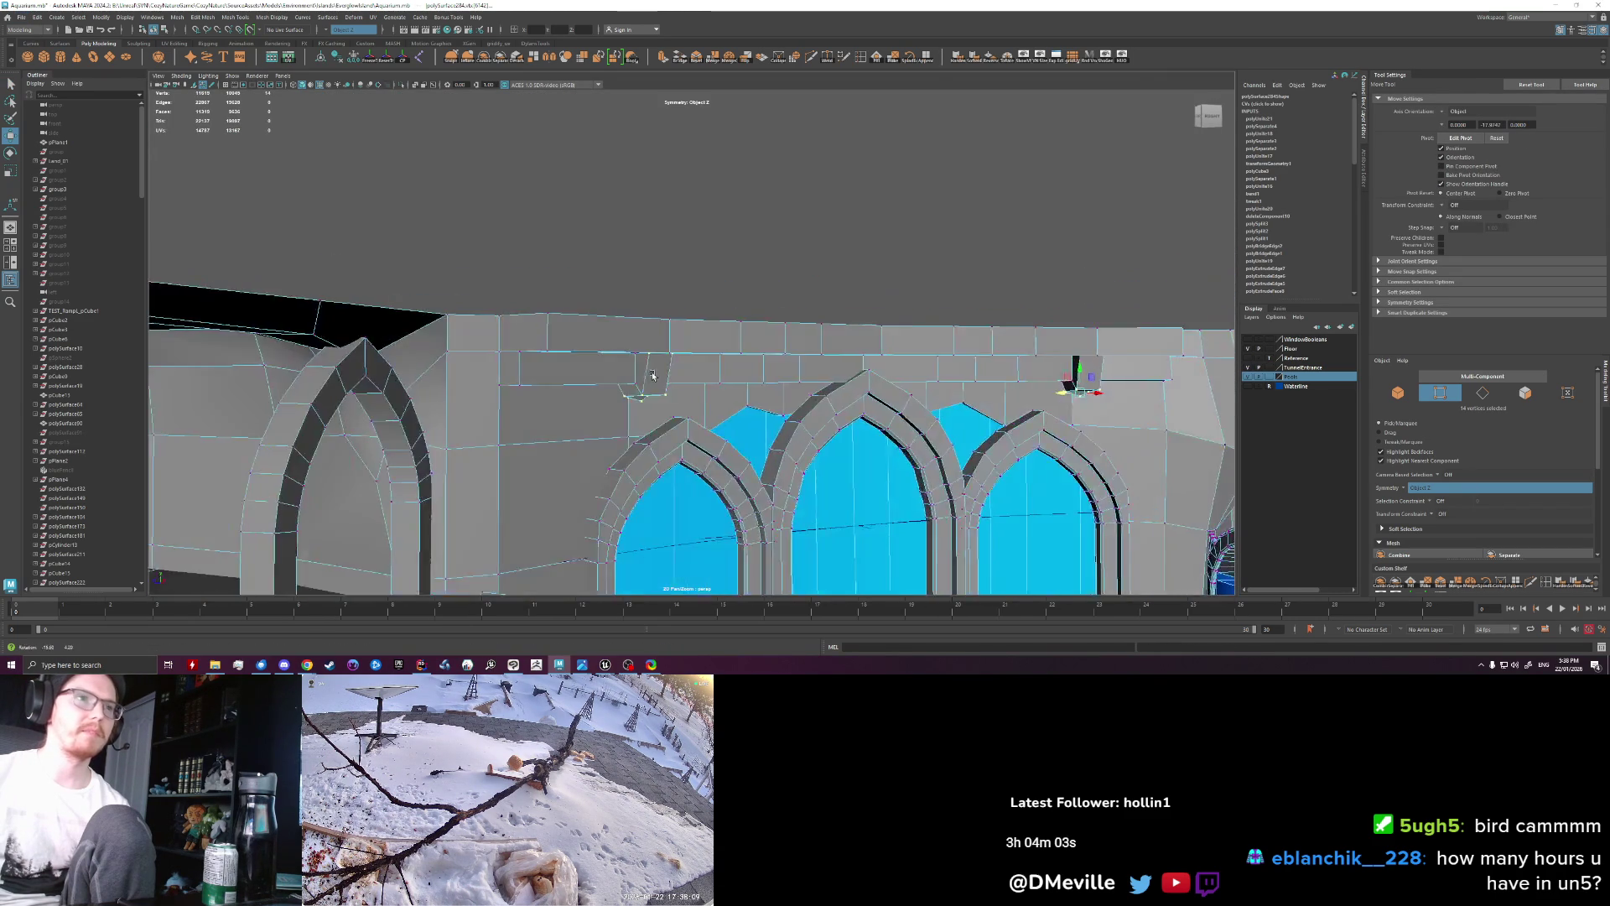
pyautogui.press('f')
pyautogui.scroll(-5, 622, 370)
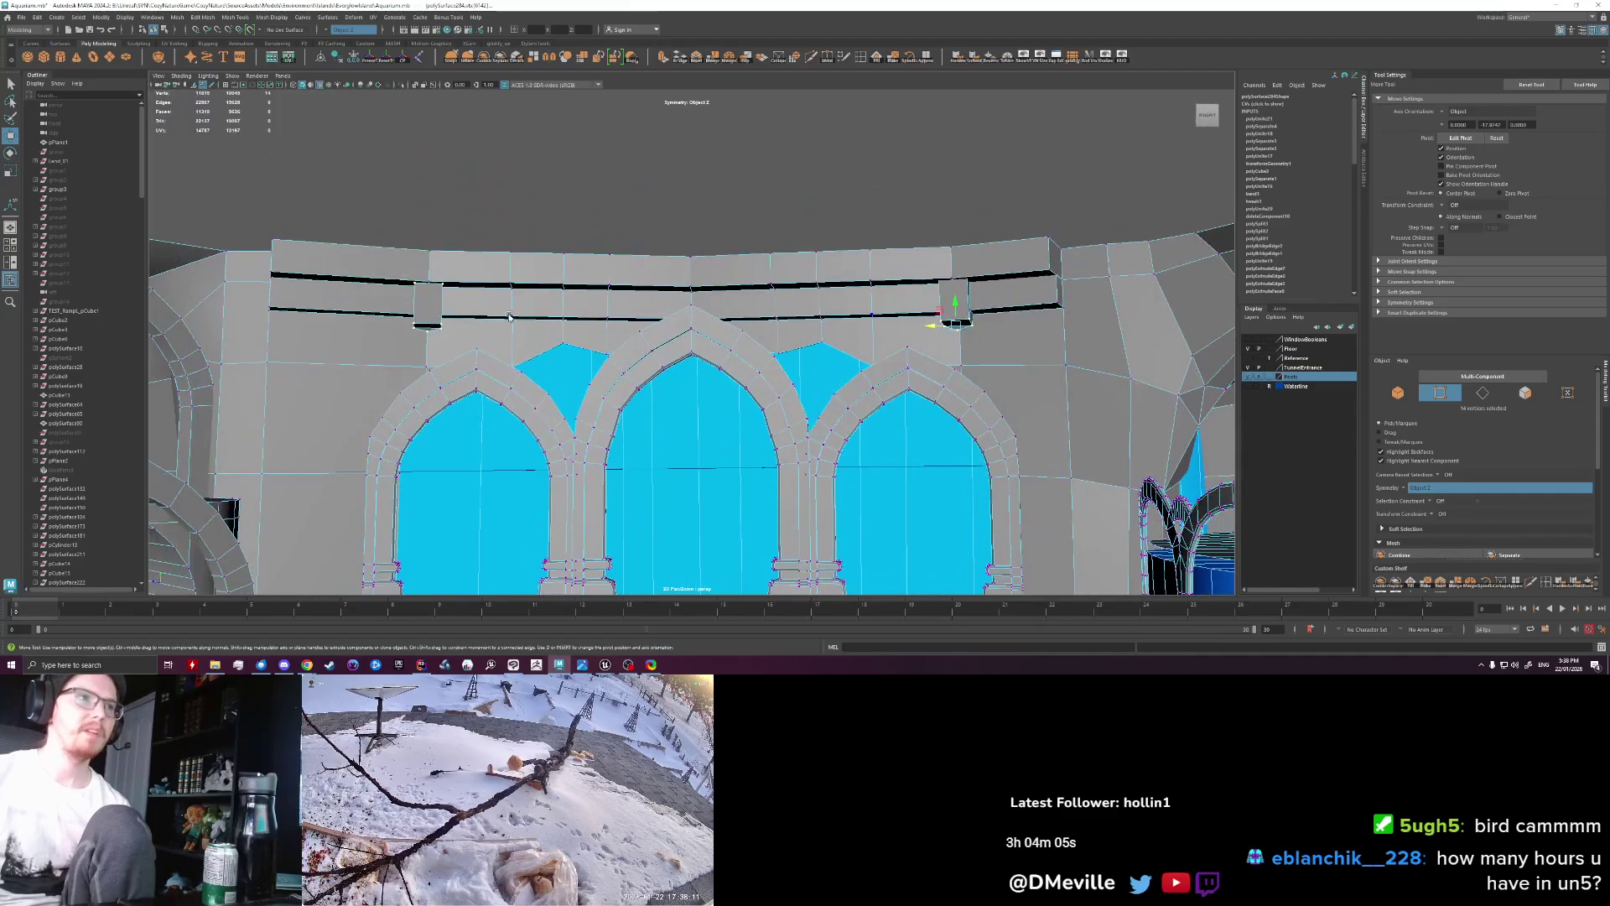
pyautogui.click(407, 329)
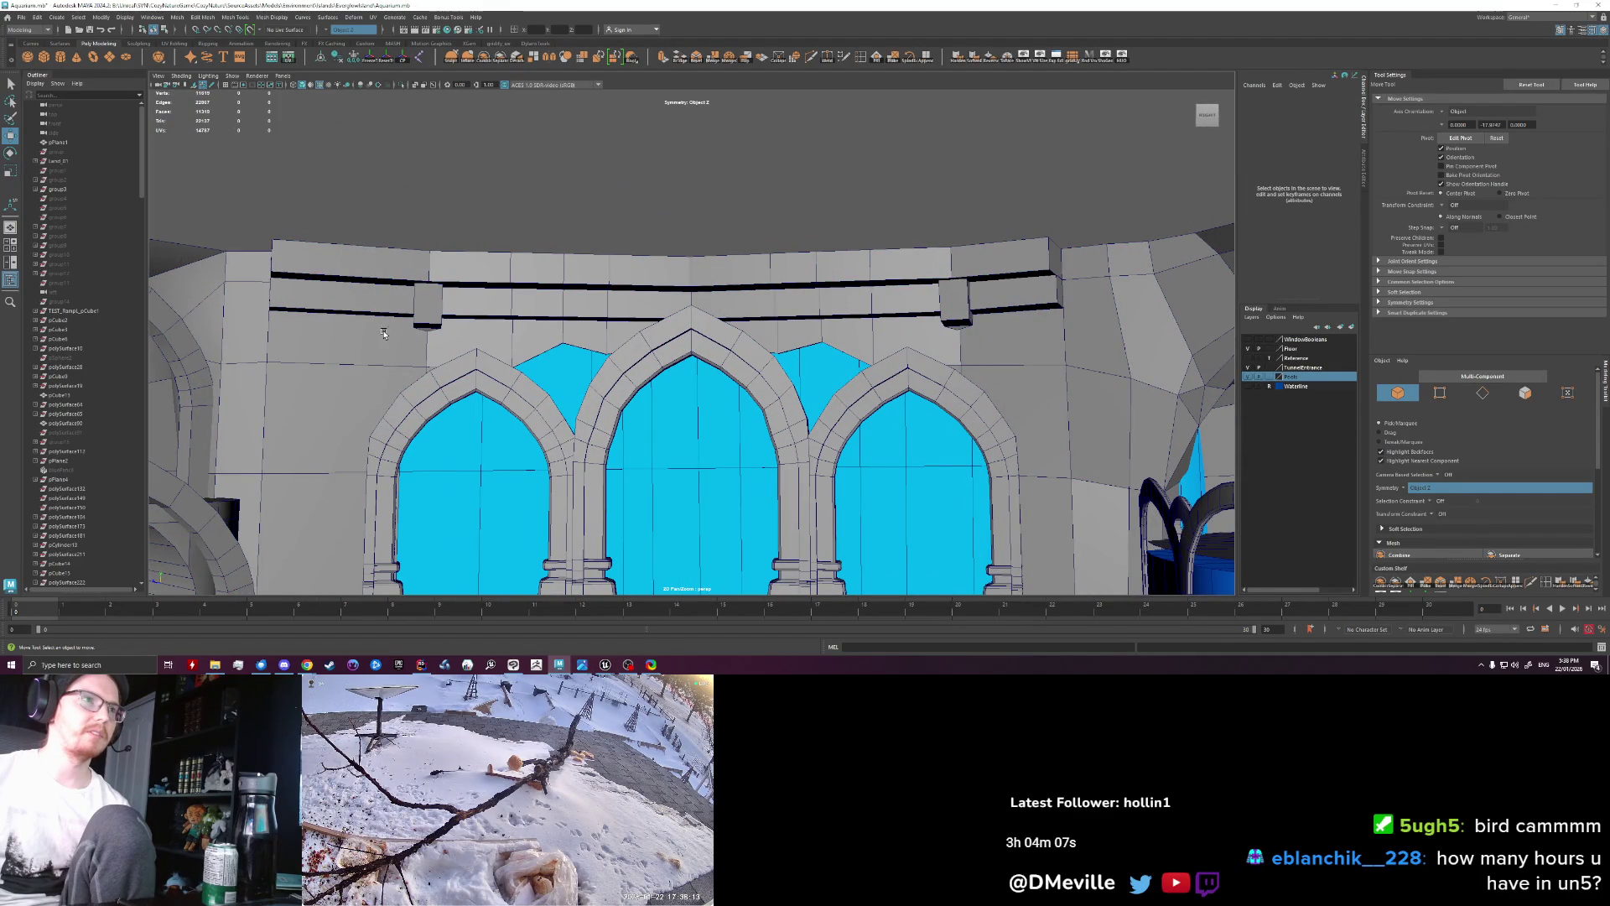
pyautogui.scroll(1, 388, 321)
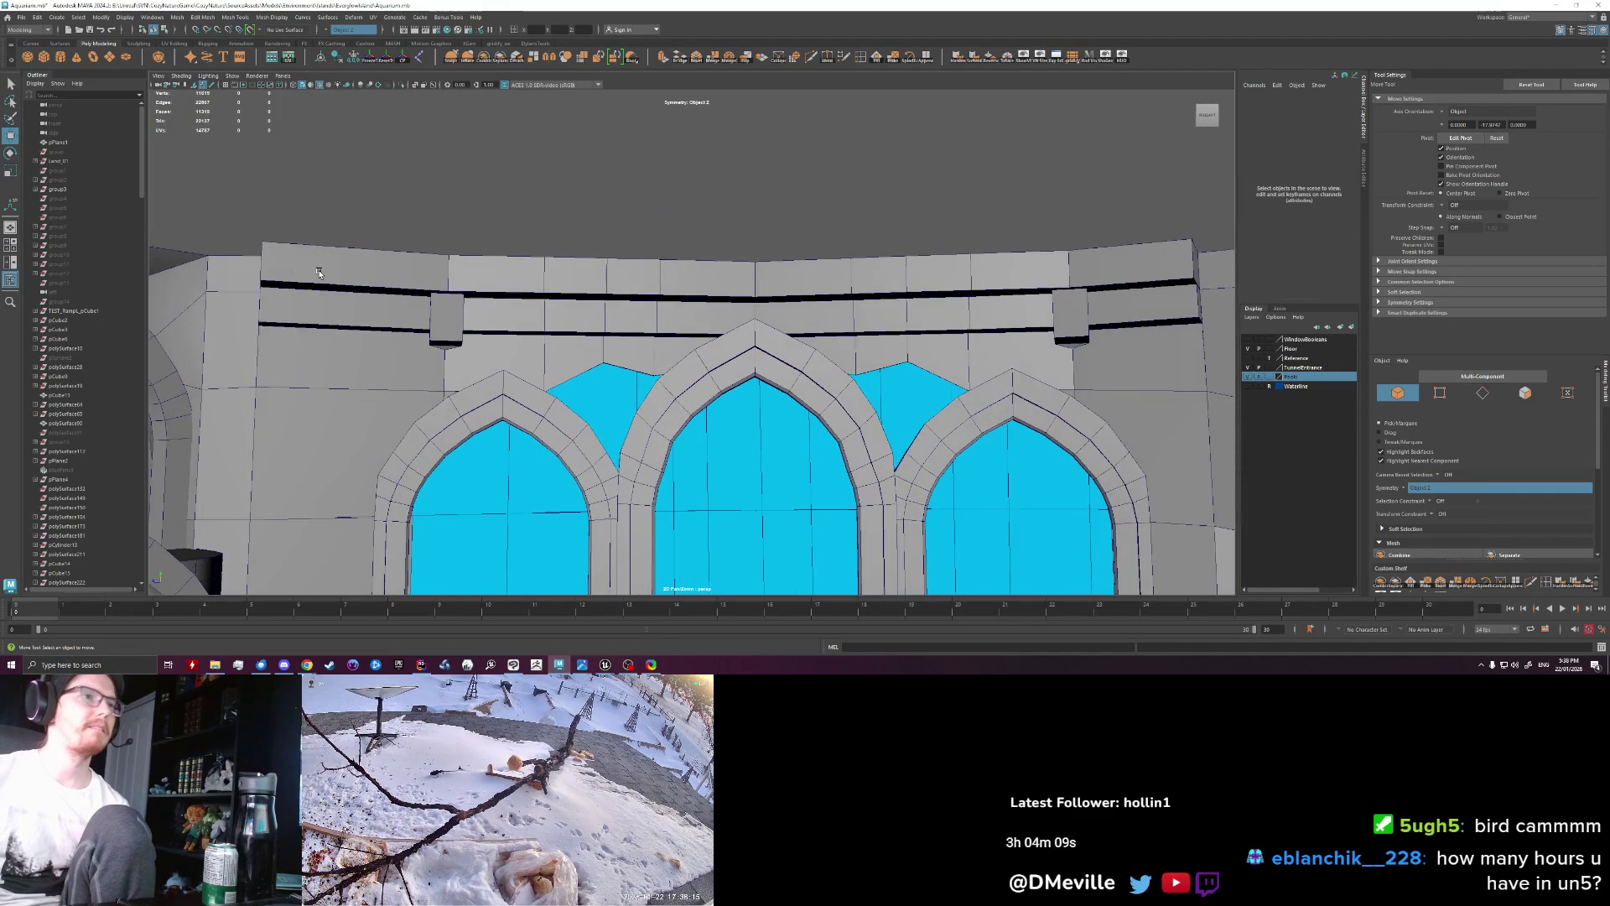
pyautogui.scroll(2, 402, 317)
pyautogui.keyDown('alt'); pyautogui.moveTo(419, 315); pyautogui.dragTo(463, 303); pyautogui.keyUp('alt')
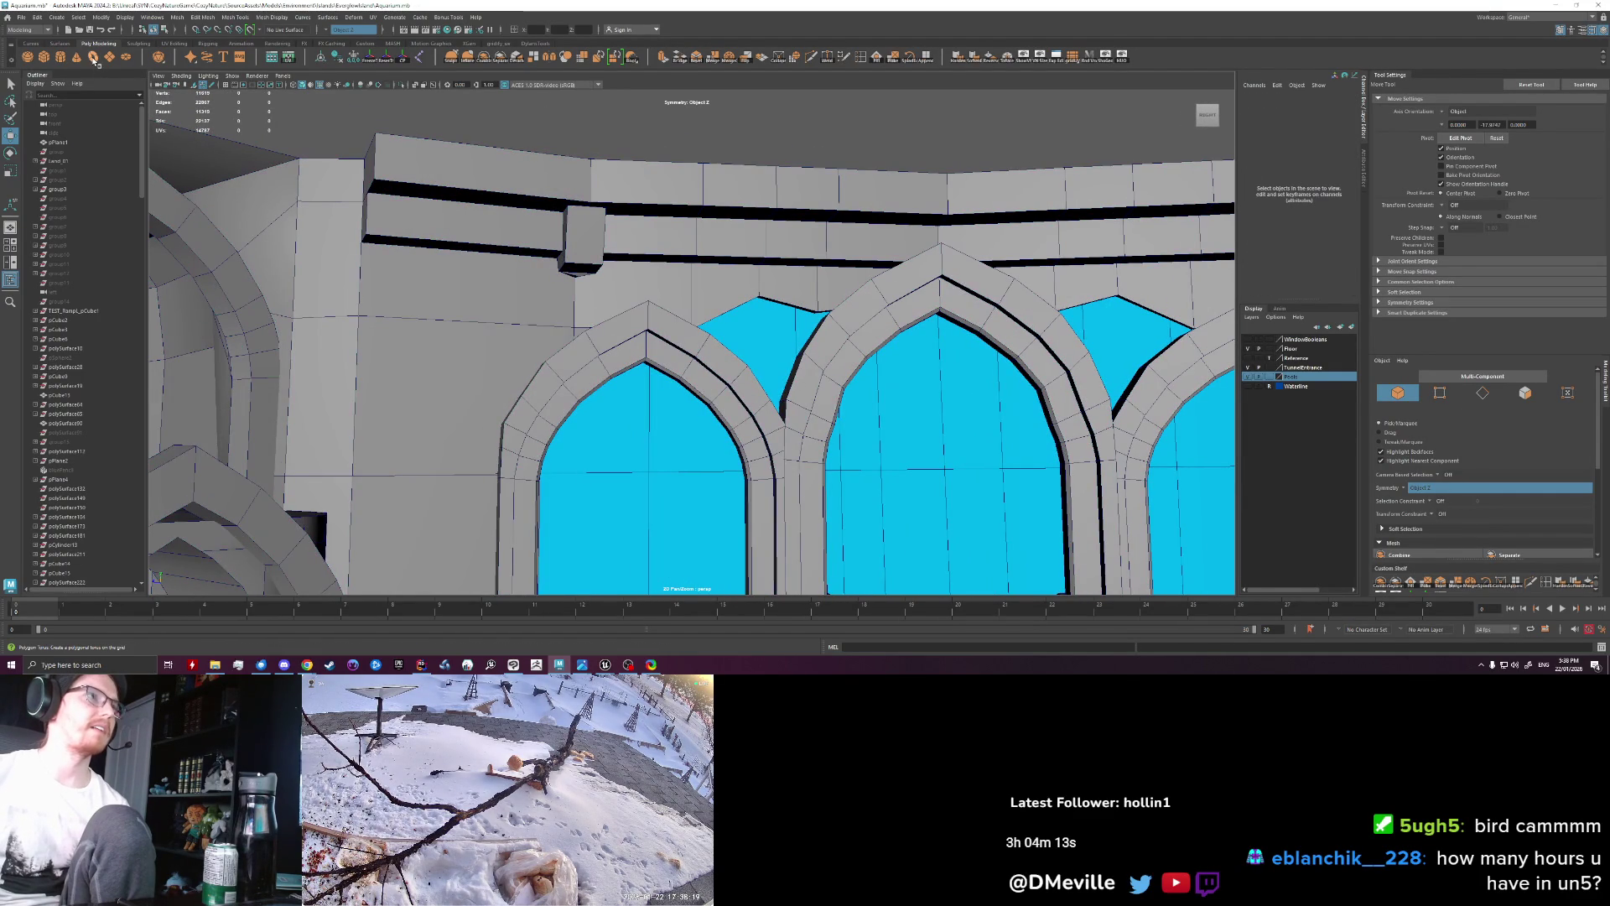
pyautogui.click(70, 64)
# Step: Scale the new cylinder up uniformly to about 434 and frame it
pyautogui.scroll(-10, 467, 288)
pyautogui.press('e')
pyautogui.press('r')
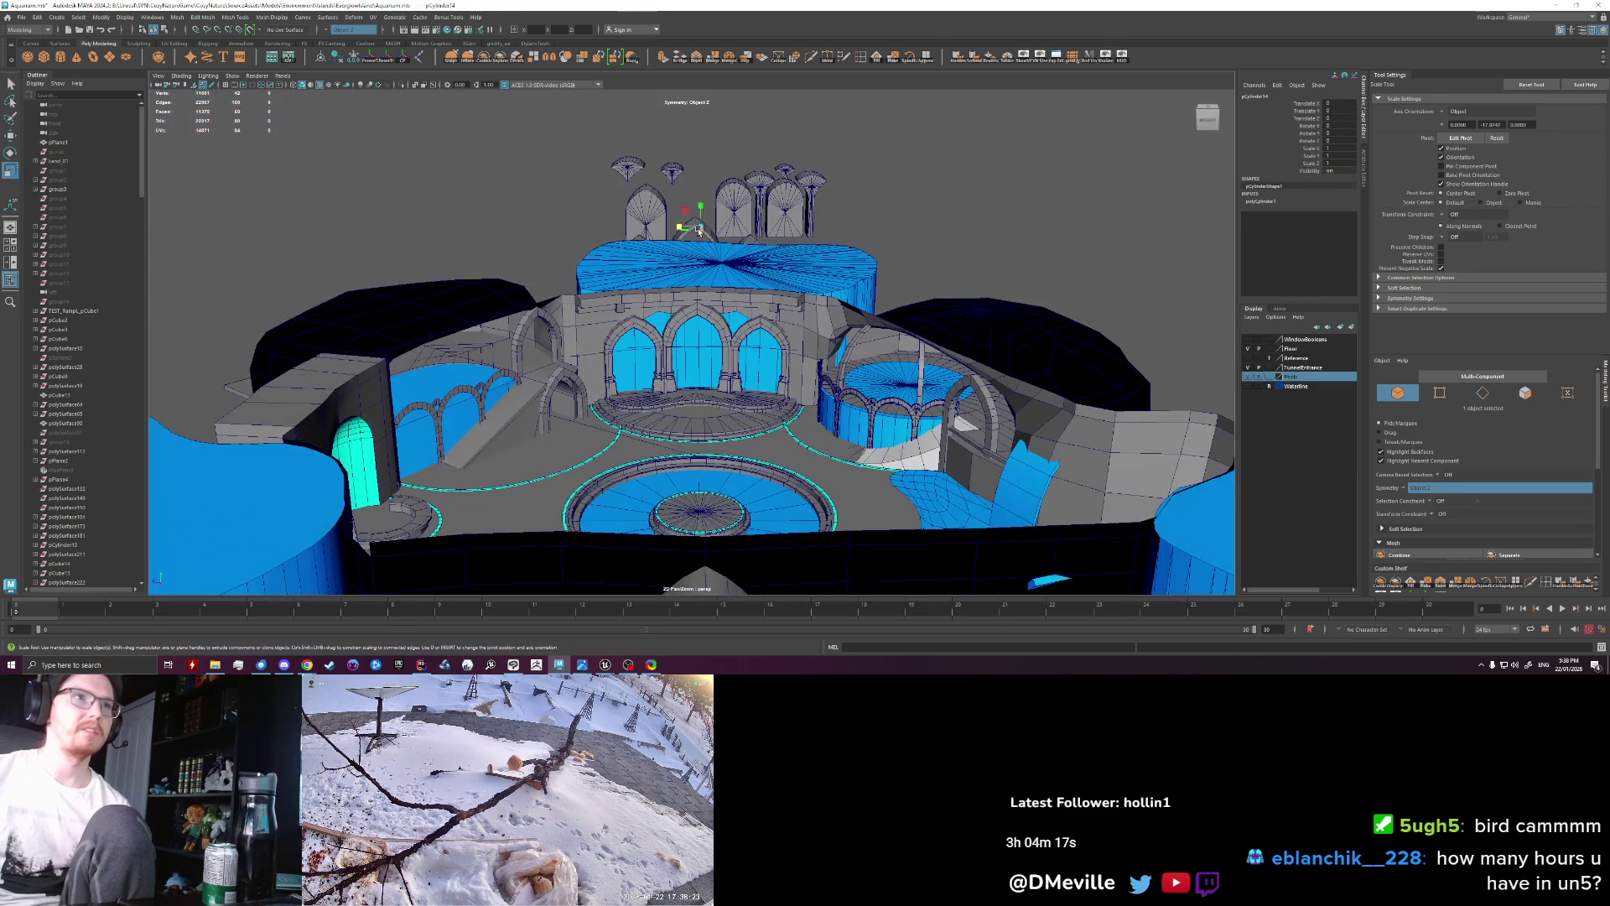
pyautogui.moveTo(697, 230); pyautogui.dragTo(738, 226)
pyautogui.press('f')
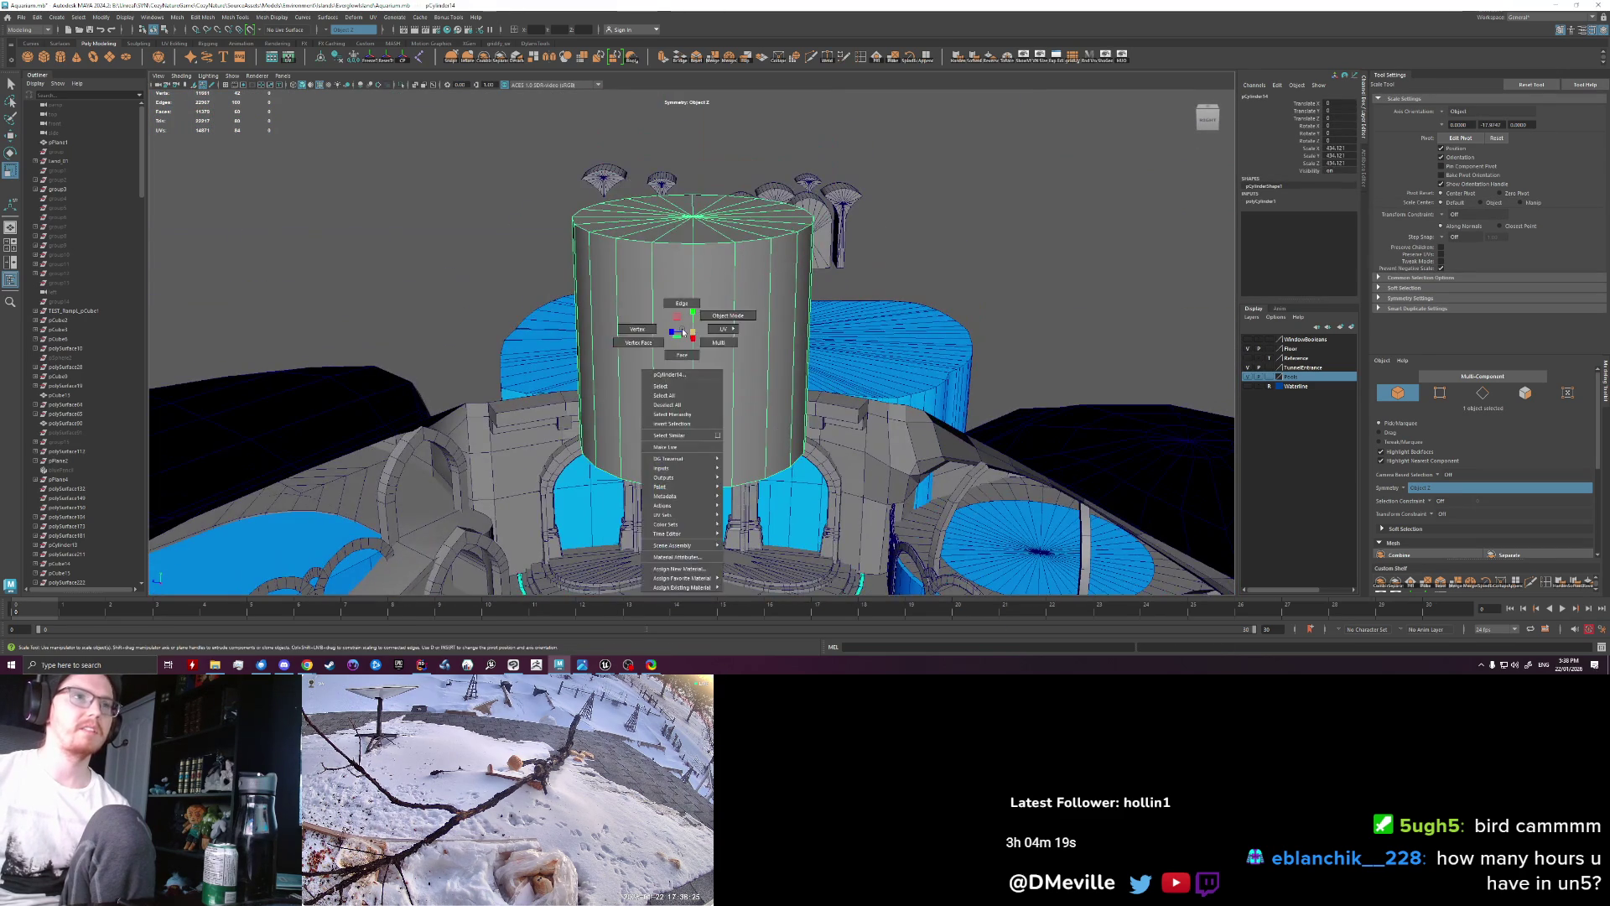
# Step: Delete the cylinder's top cap faces, leaving it open-topped
pyautogui.moveTo(698, 362); pyautogui.dragTo(697, 394, button='right')
pyautogui.press('q')
pyautogui.doubleClick(711, 314)
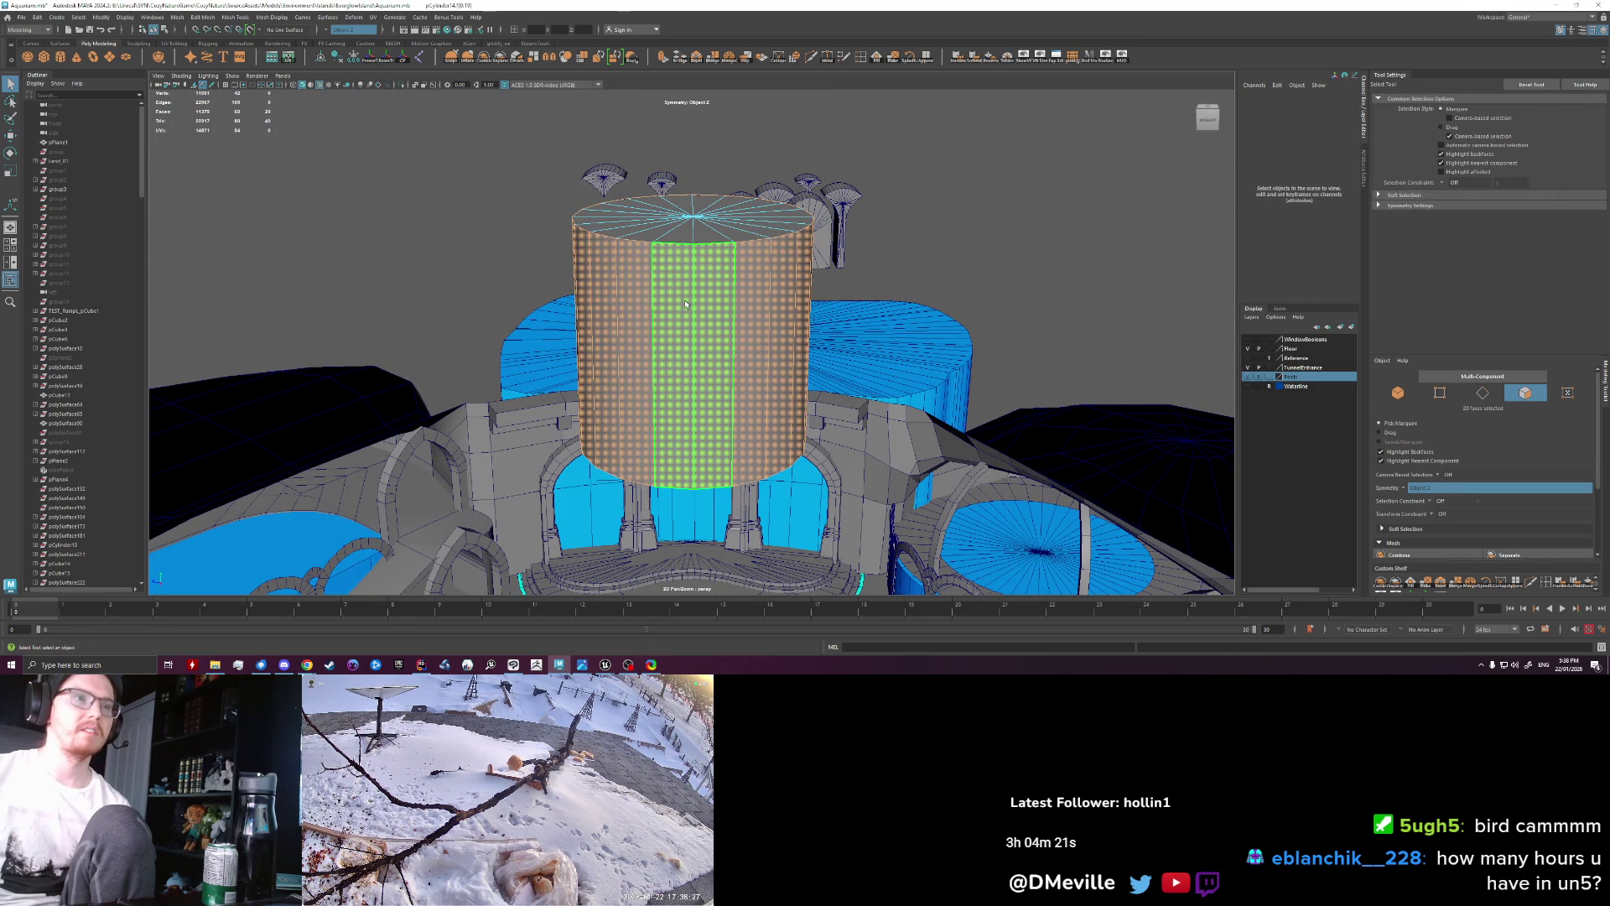
pyautogui.keyDown('shift'); pyautogui.doubleClick(709, 322); pyautogui.keyUp('shift')
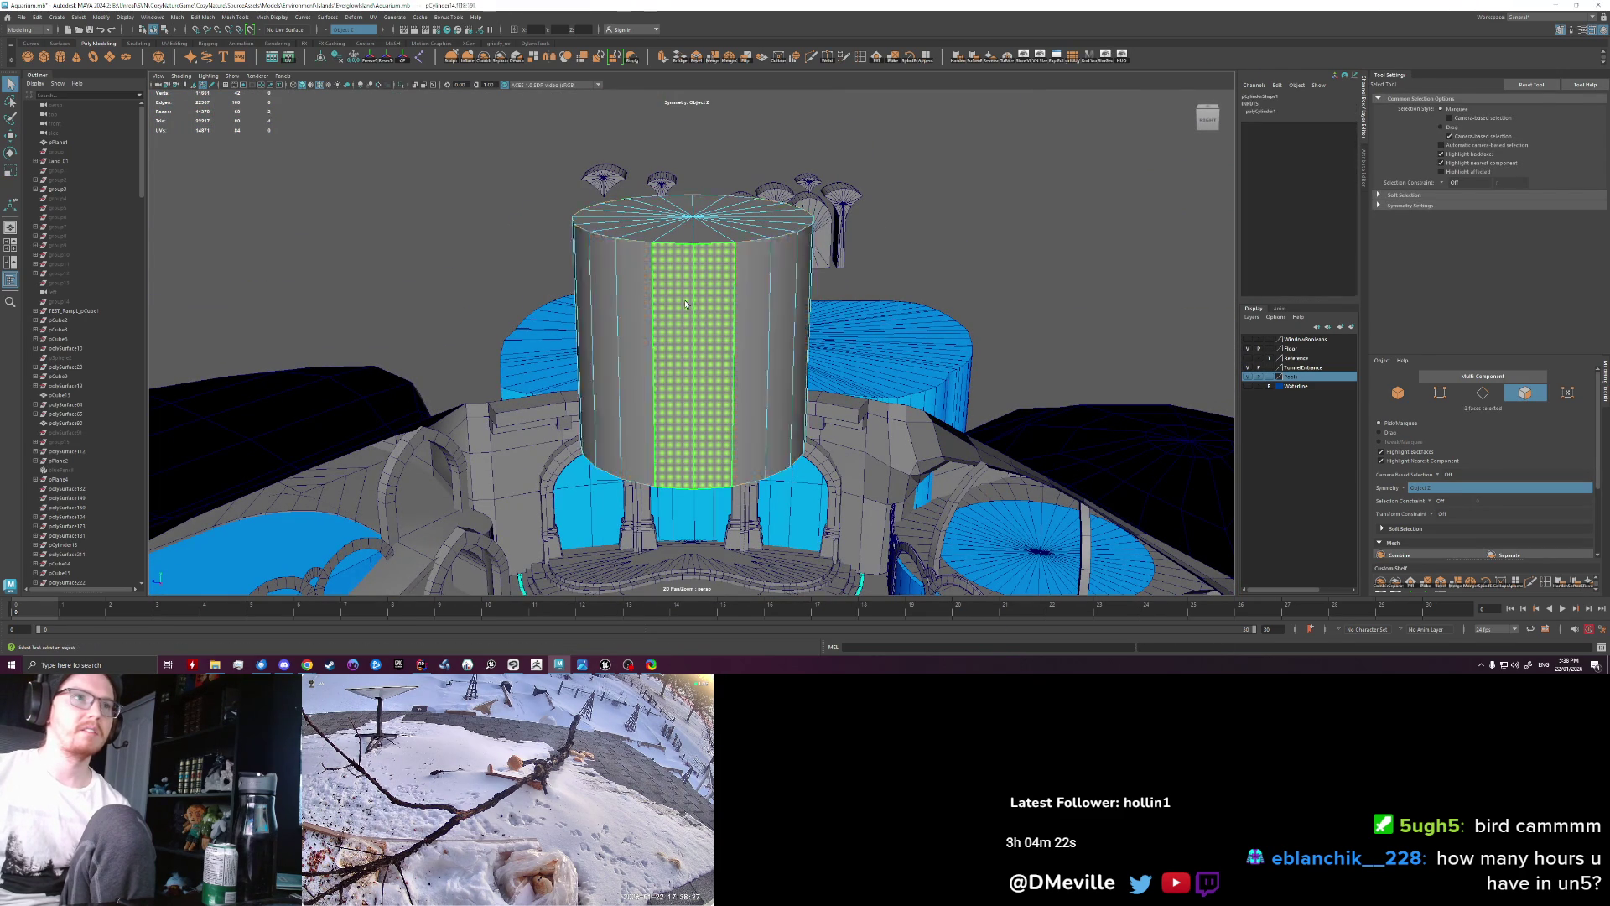
pyautogui.keyDown('ctrl'); pyautogui.doubleClick(729, 342); pyautogui.keyUp('ctrl')
pyautogui.press('Delete')
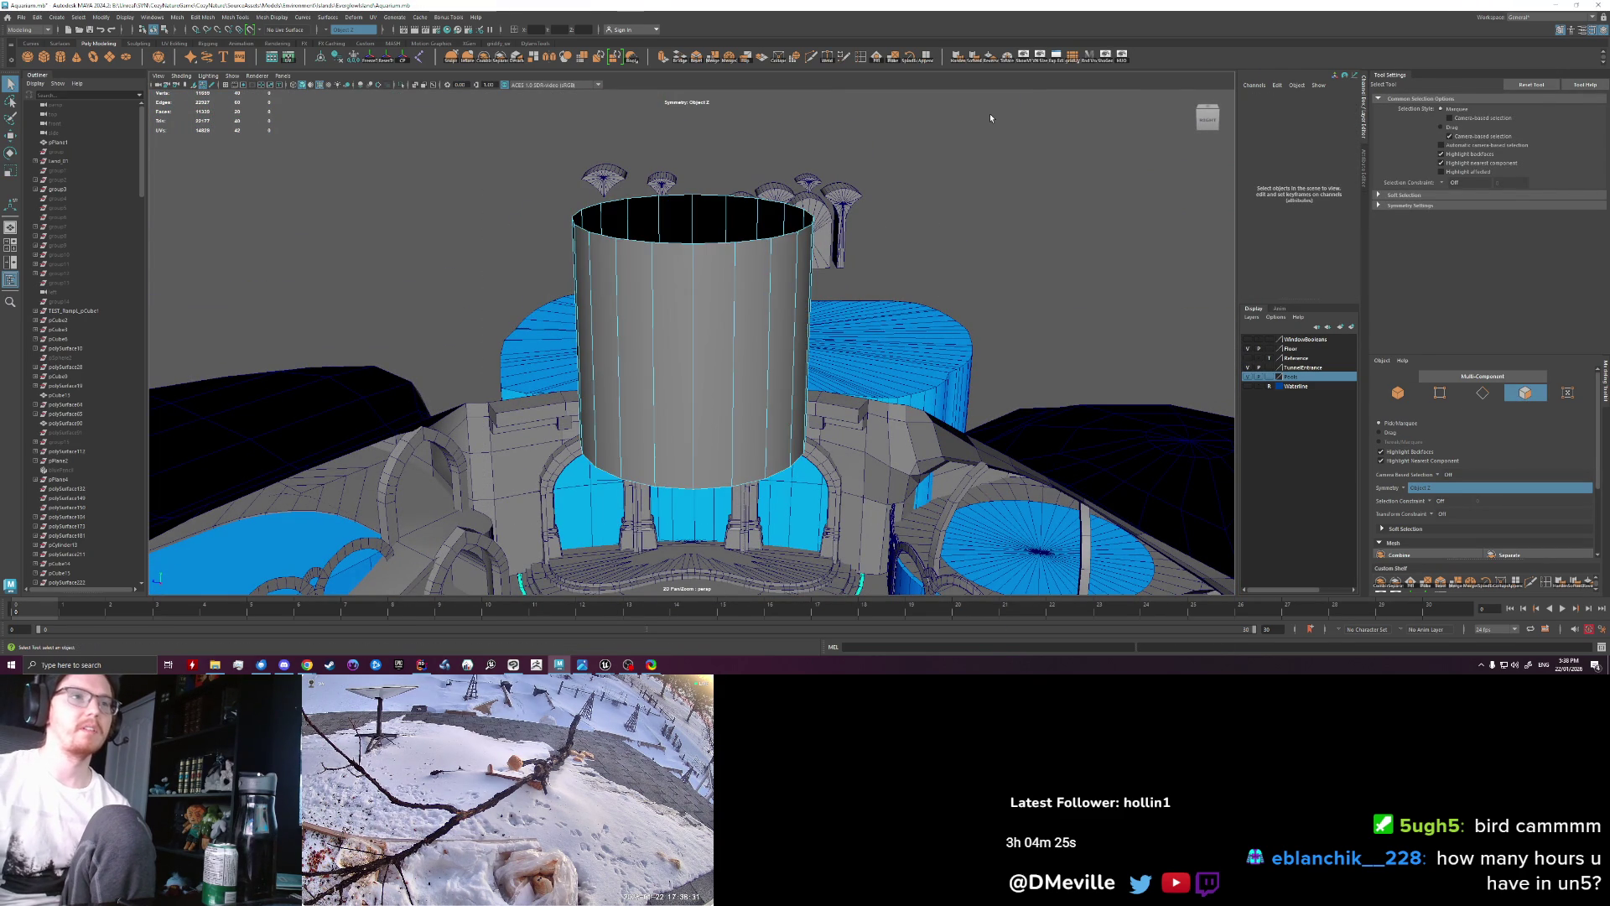
# Step: Squash the ring of 20 side faces flat in height into a thin ring
pyautogui.doubleClick(604, 360)
pyautogui.press('r')
pyautogui.moveTo(755, 312)
pyautogui.mouseDown()
pyautogui.moveTo(751, 366)
pyautogui.moveTo(876, 364)
pyautogui.mouseUp()
pyautogui.press('e')
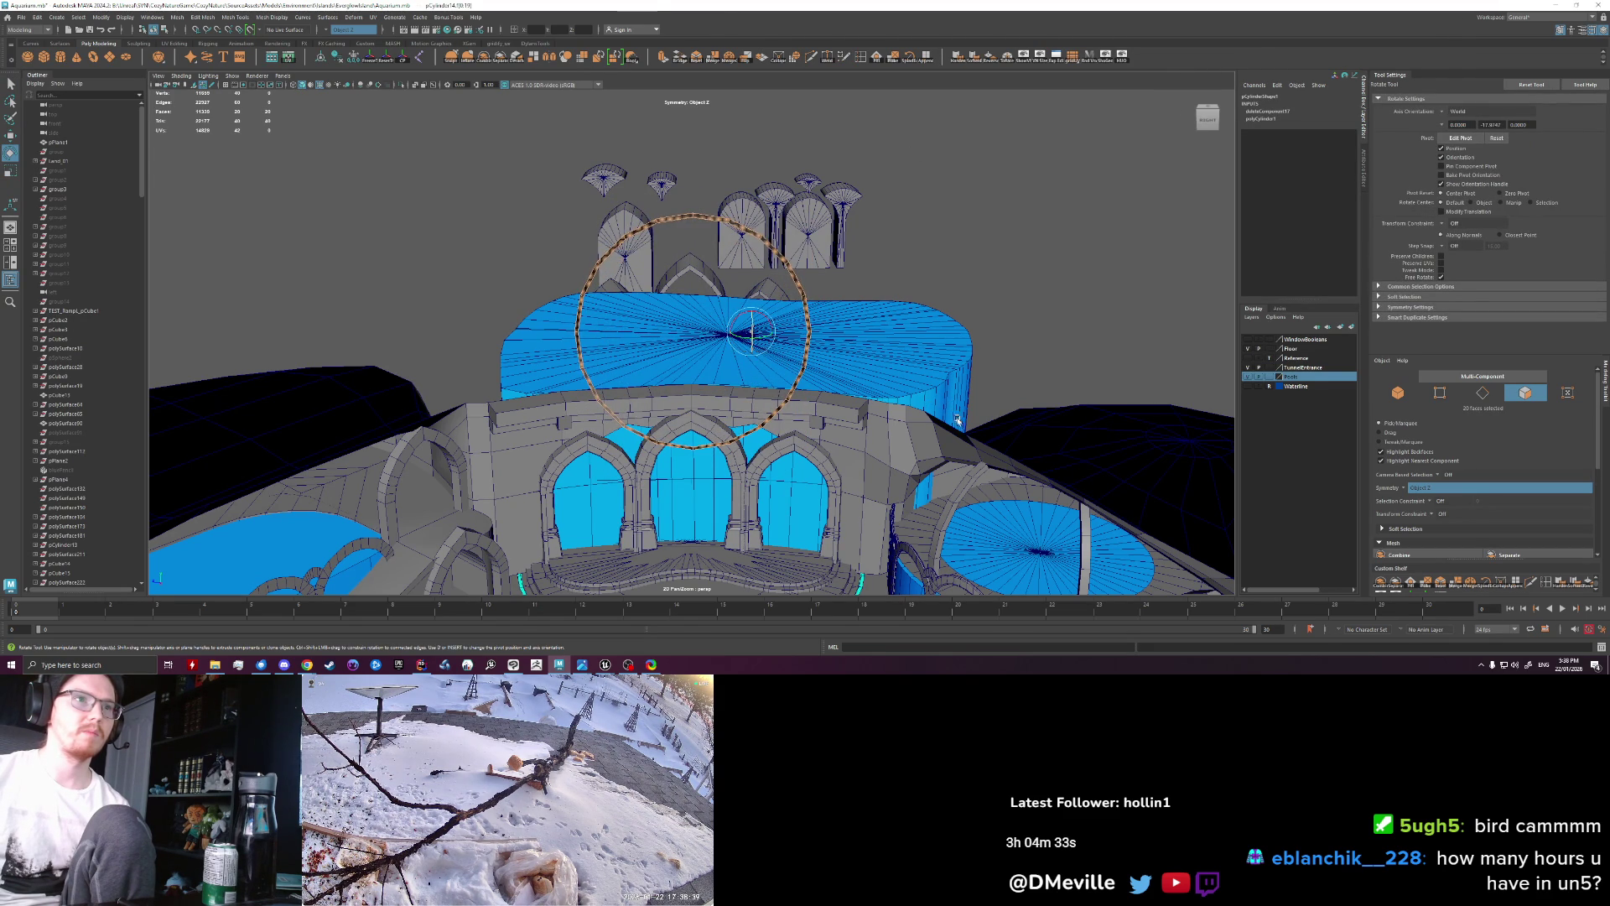
pyautogui.press('w')
pyautogui.moveTo(751, 335); pyautogui.dragTo(752, 503)
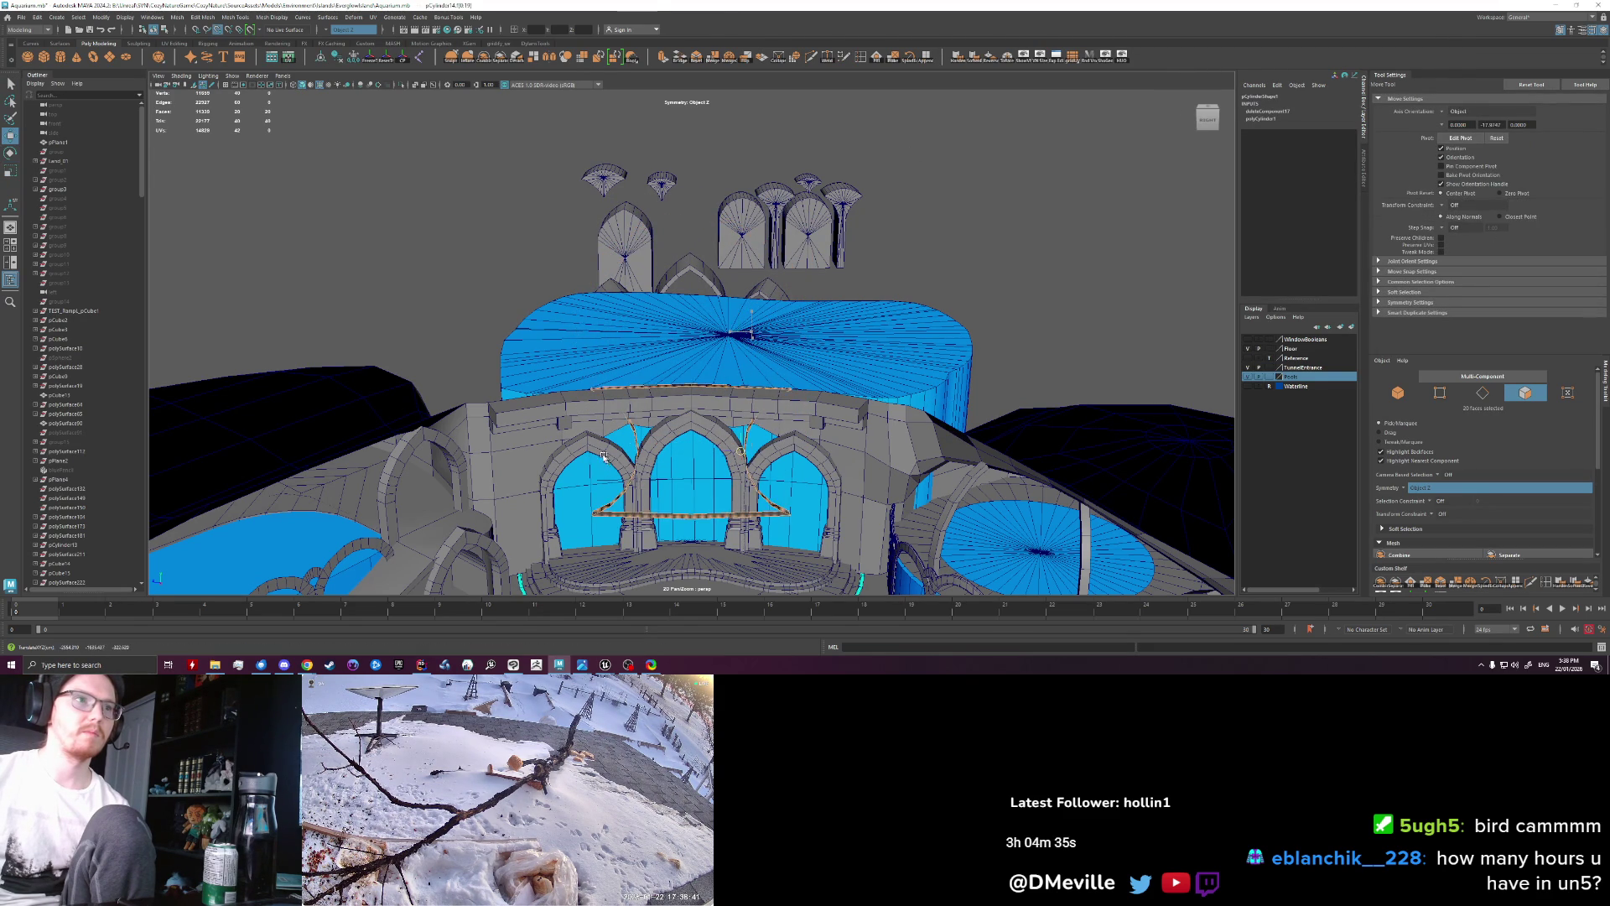
pyautogui.hotkey('ctrl', 'z')
# Step: Set Symmetry to Off and move the face ring down beside the left arch
pyautogui.click(352, 30)
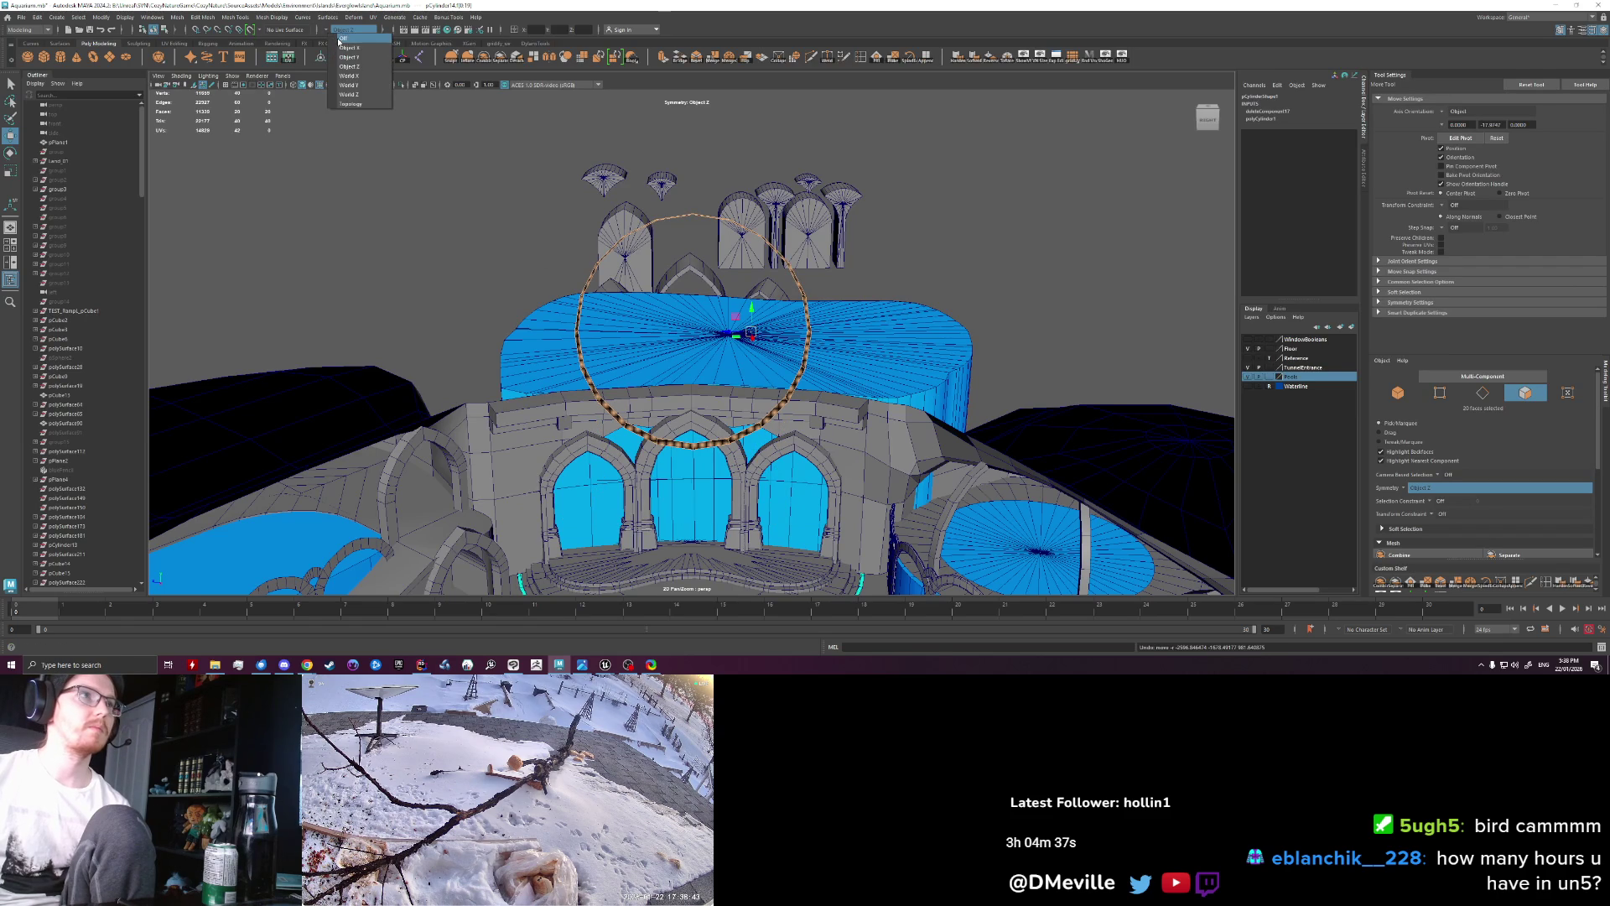
pyautogui.click(357, 39)
pyautogui.moveTo(692, 331); pyautogui.dragTo(587, 439)
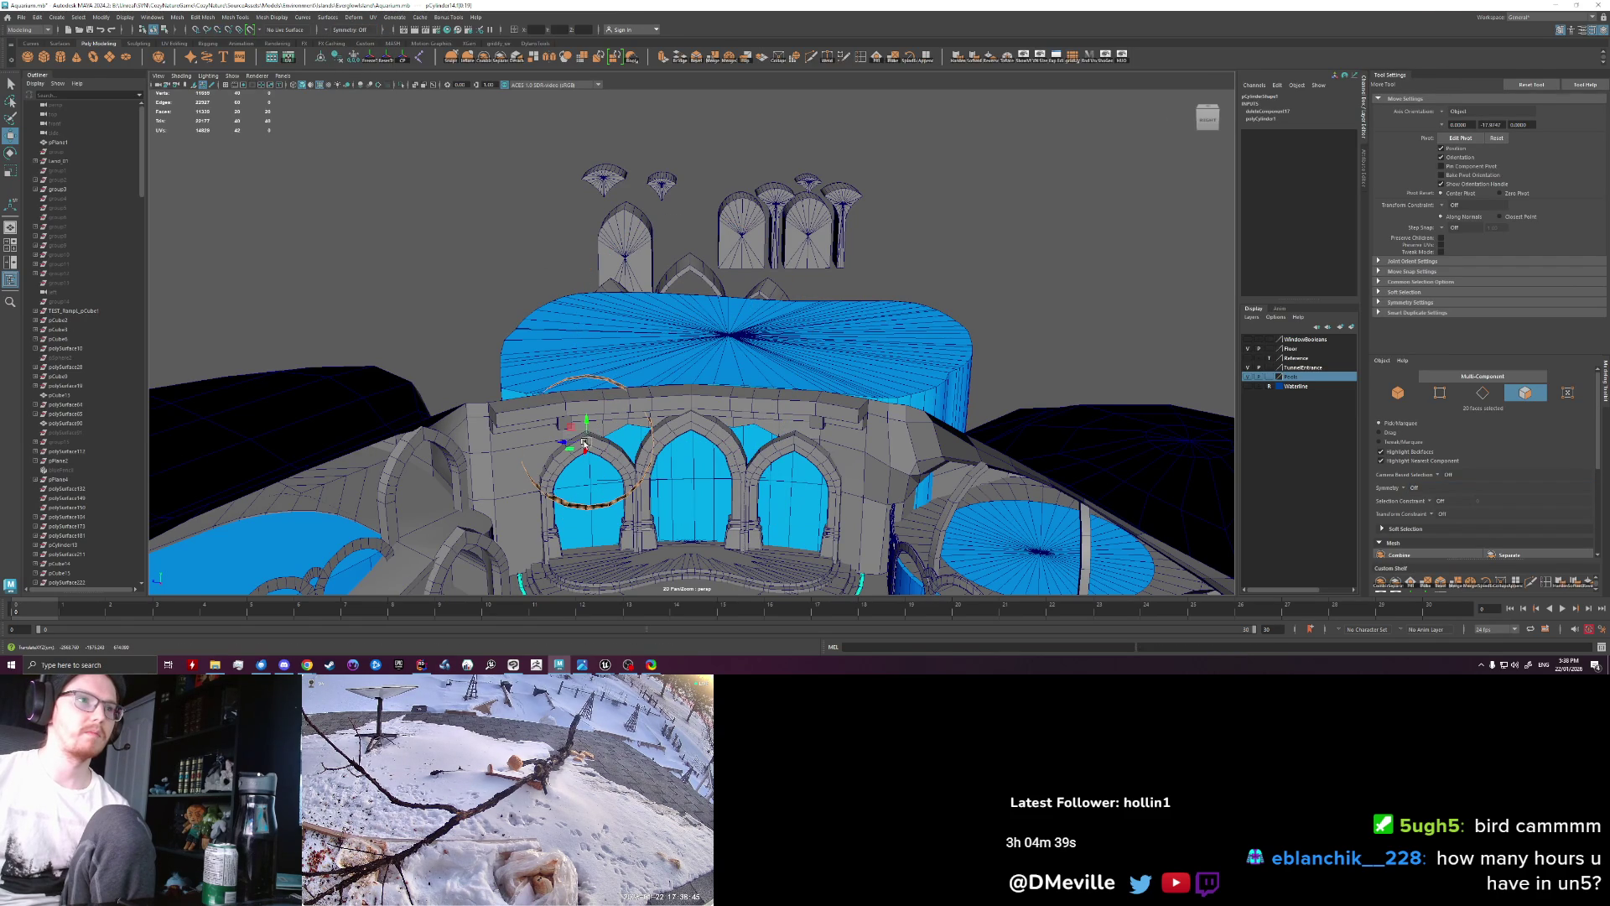
pyautogui.scroll(5, 589, 437)
# Step: Rotate the ring upright, scale it down, and position it beneath the beam near the corbel
pyautogui.moveTo(665, 369)
pyautogui.keyDown('alt'); pyautogui.mouseDown()
pyautogui.moveTo(697, 346)
pyautogui.moveTo(641, 331)
pyautogui.mouseUp(); pyautogui.keyUp('alt')
pyautogui.press('e')
pyautogui.press('r')
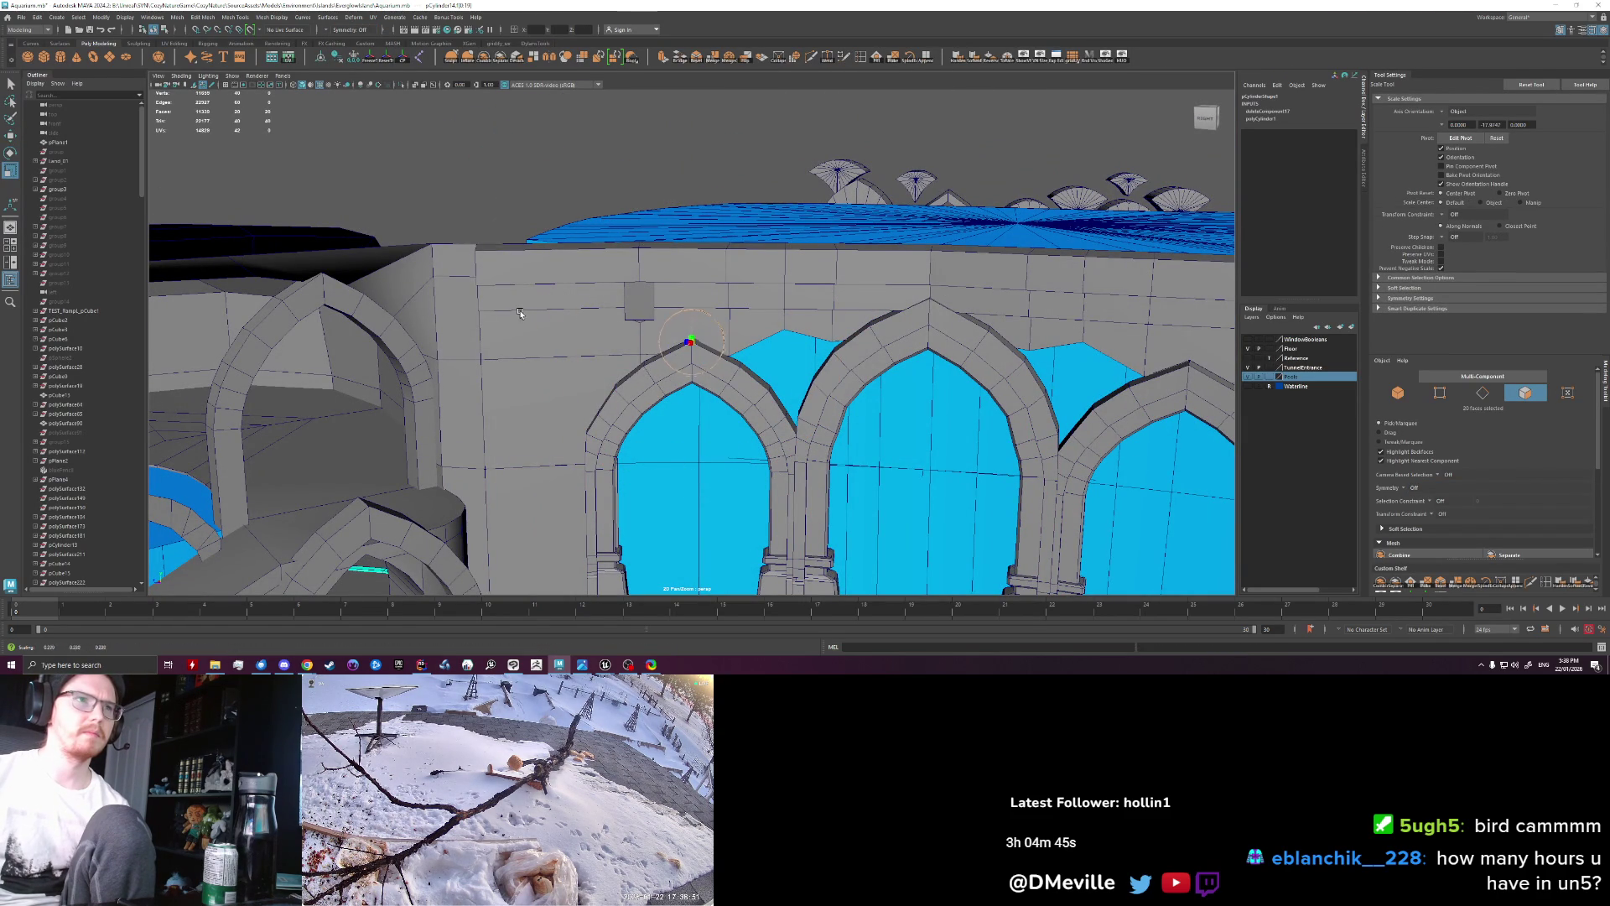
pyautogui.press('w')
pyautogui.moveTo(520, 313)
pyautogui.keyDown('alt'); pyautogui.mouseDown()
pyautogui.moveTo(685, 369)
pyautogui.moveTo(550, 401)
pyautogui.mouseUp(); pyautogui.keyUp('alt')
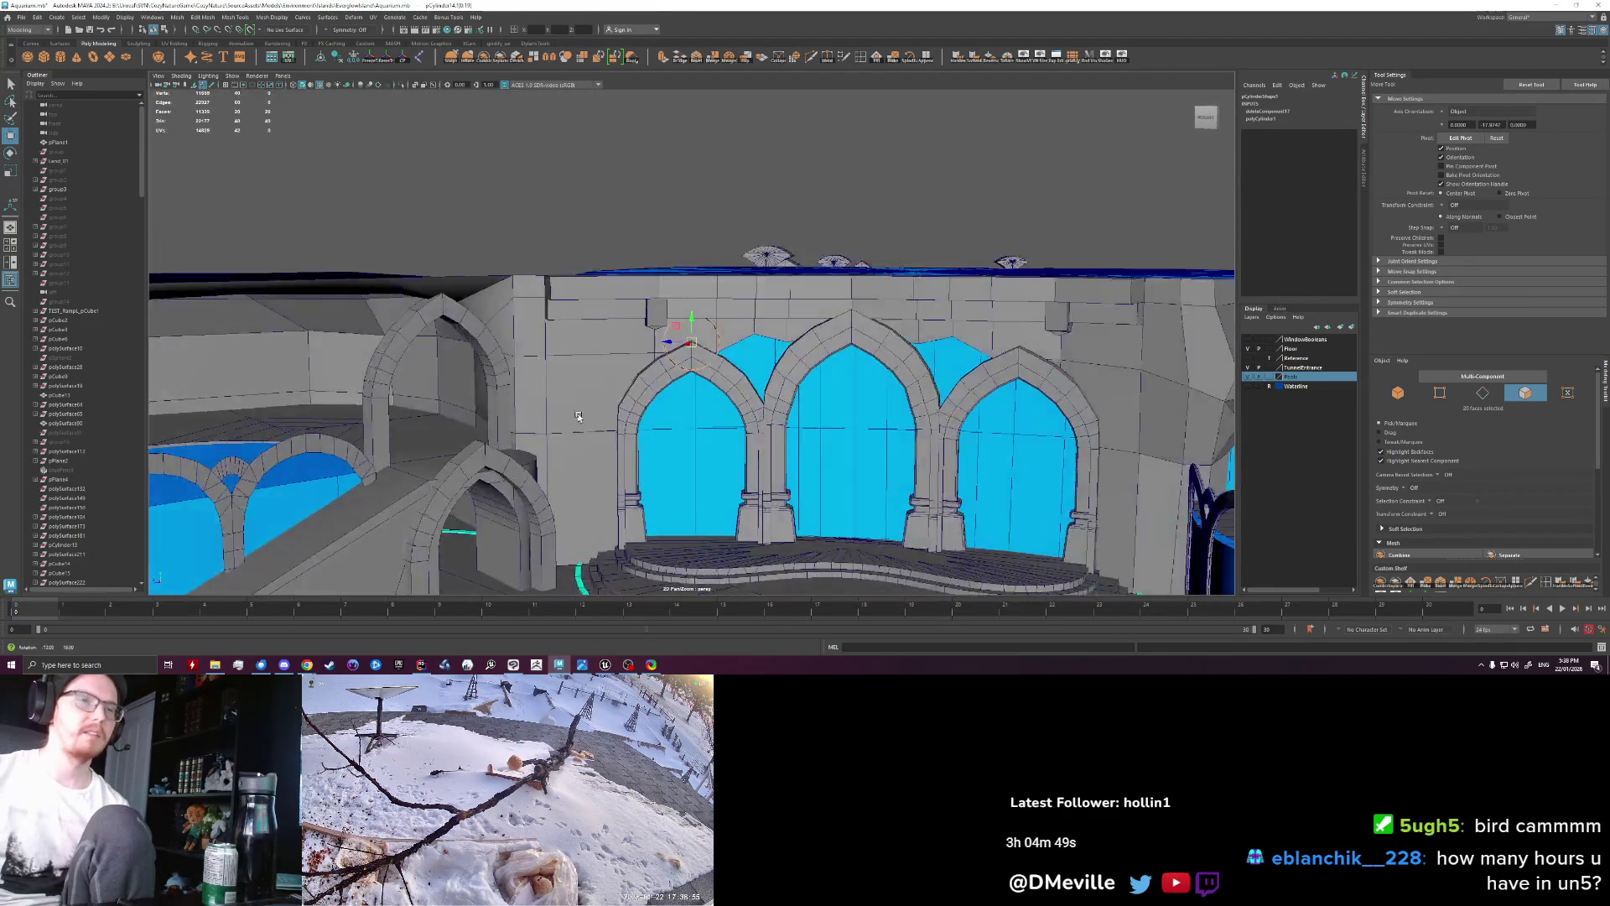
pyautogui.moveTo(549, 401)
pyautogui.keyDown('alt'); pyautogui.mouseDown()
pyautogui.moveTo(681, 344)
pyautogui.moveTo(577, 326)
pyautogui.mouseUp(); pyautogui.keyUp('alt')
pyautogui.scroll(5, 686, 346)
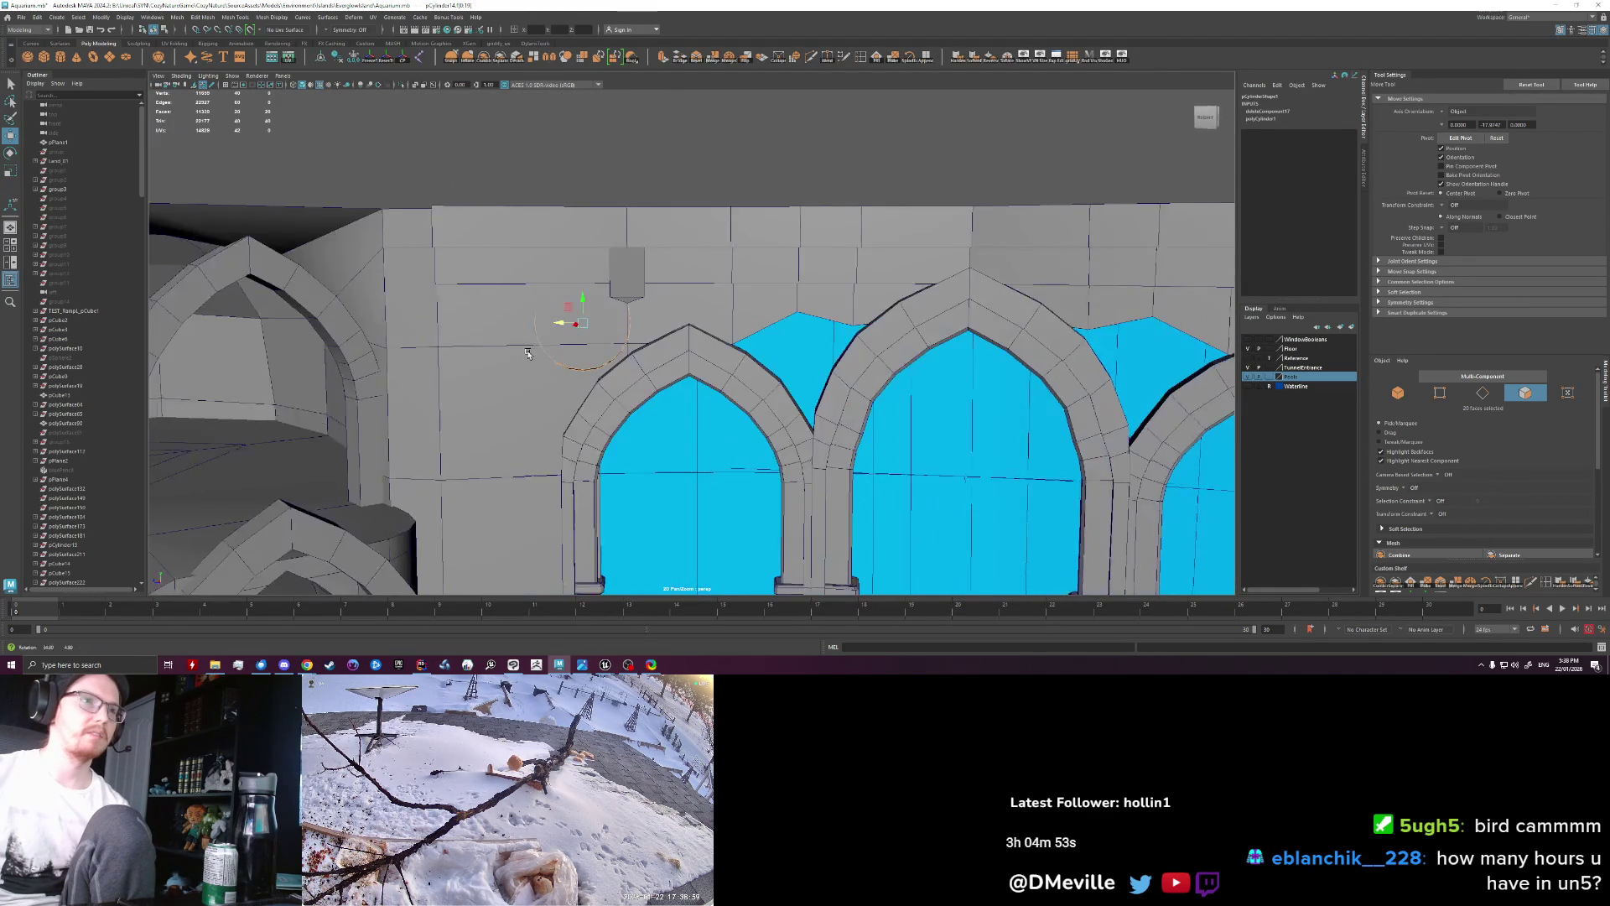
pyautogui.press('e')
pyautogui.press('w')
pyautogui.moveTo(578, 317)
pyautogui.keyDown('alt'); pyautogui.mouseDown()
pyautogui.moveTo(579, 346)
pyautogui.moveTo(648, 370)
pyautogui.mouseUp(); pyautogui.keyUp('alt')
pyautogui.press('e')
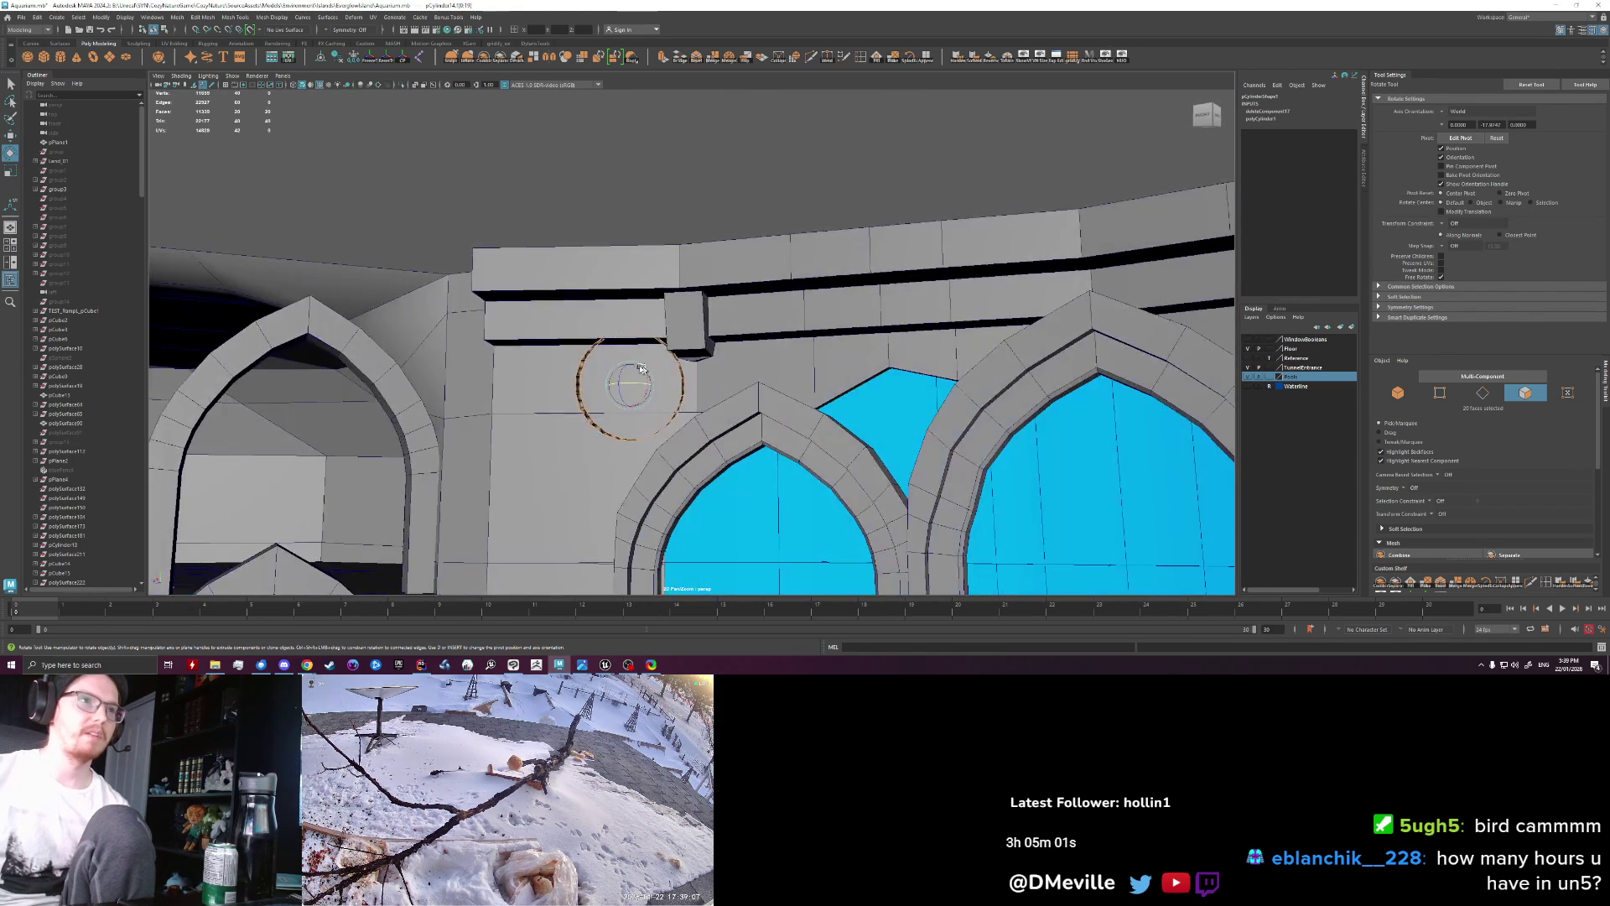
pyautogui.press('q')
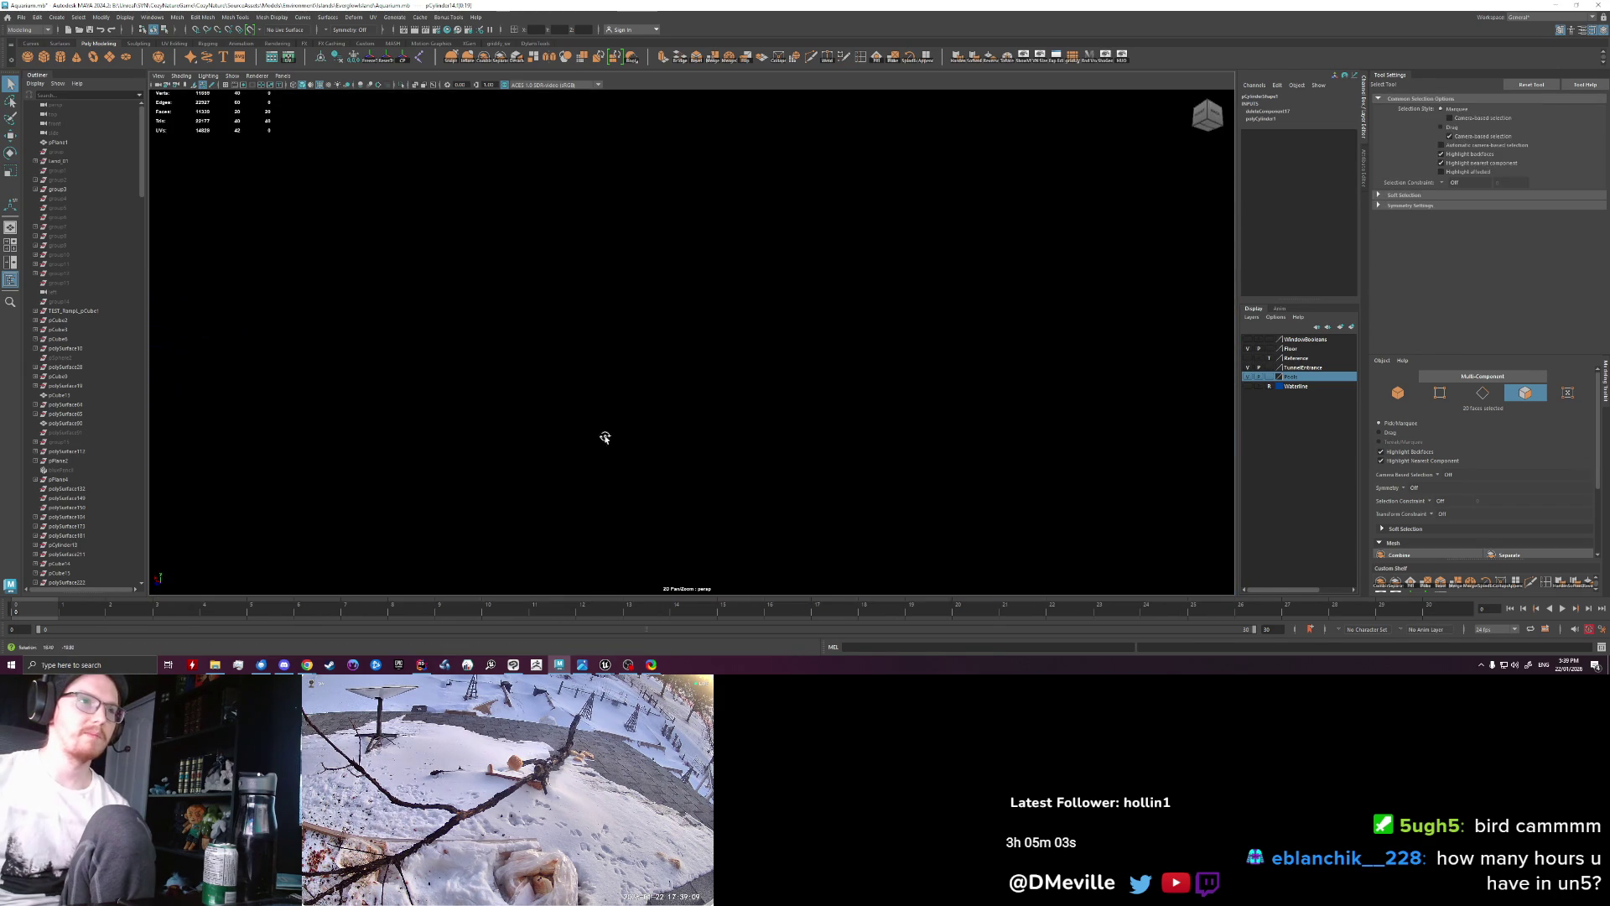
pyautogui.keyDown('alt'); pyautogui.moveTo(636, 392); pyautogui.dragTo(651, 397); pyautogui.keyUp('alt')
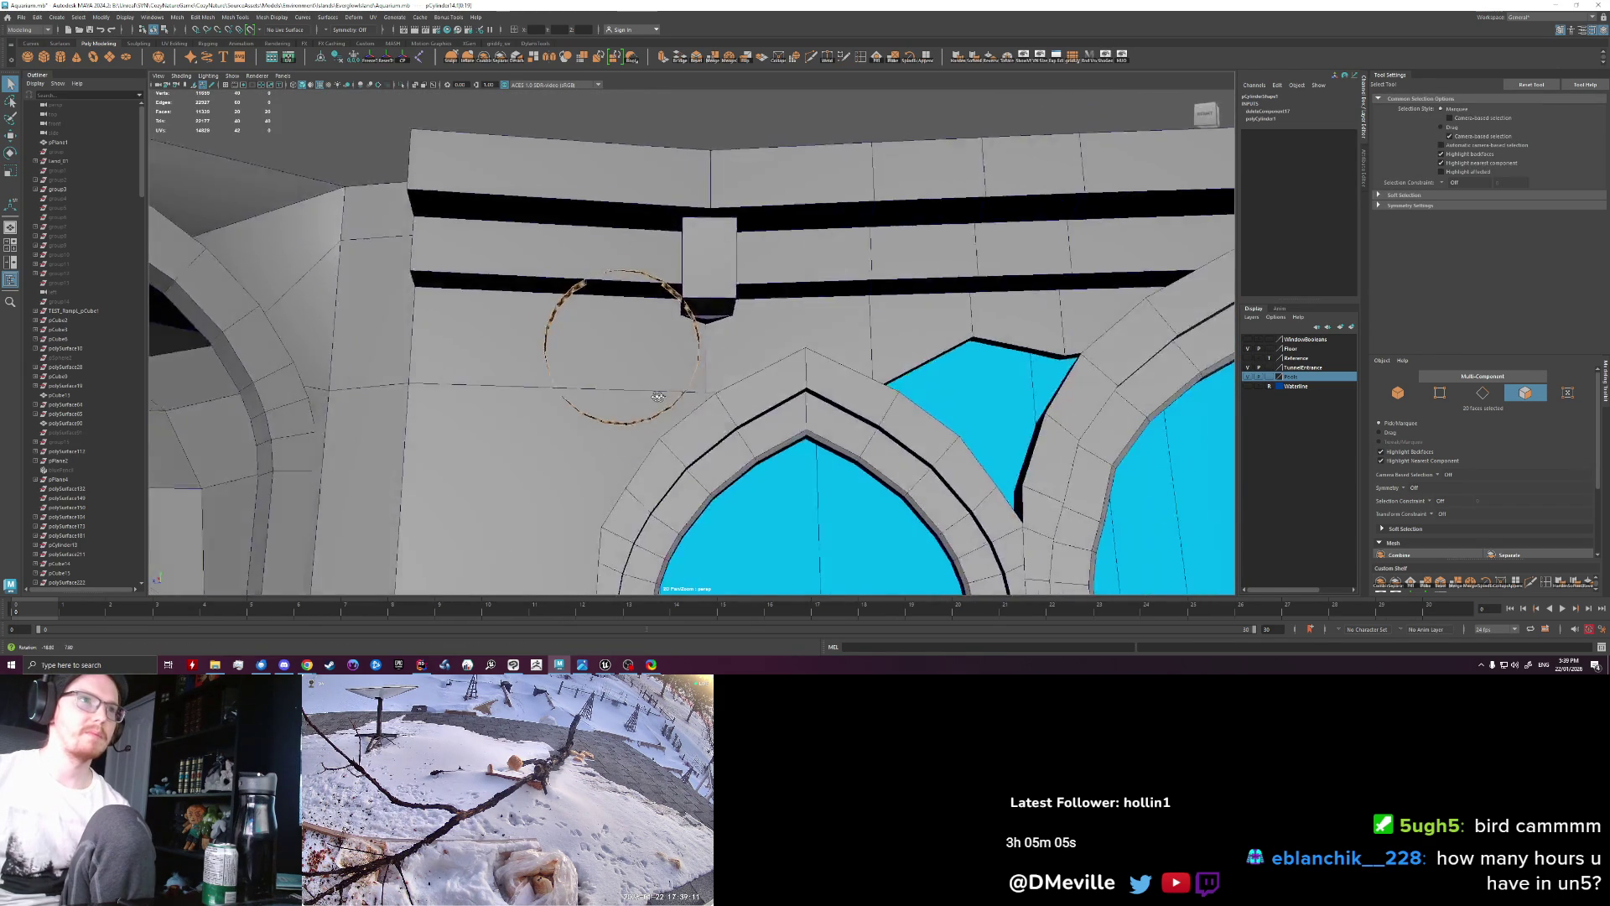
pyautogui.moveTo(651, 396)
pyautogui.keyDown('alt'); pyautogui.mouseDown()
pyautogui.moveTo(644, 411)
pyautogui.moveTo(701, 392)
pyautogui.moveTo(603, 403)
pyautogui.moveTo(562, 359)
pyautogui.mouseUp(); pyautogui.keyUp('alt')
# Step: Delete eight unwanted ring faces, leaving a short curved arc under the beam
pyautogui.click(623, 436)
pyautogui.click(739, 380)
pyautogui.click(530, 353)
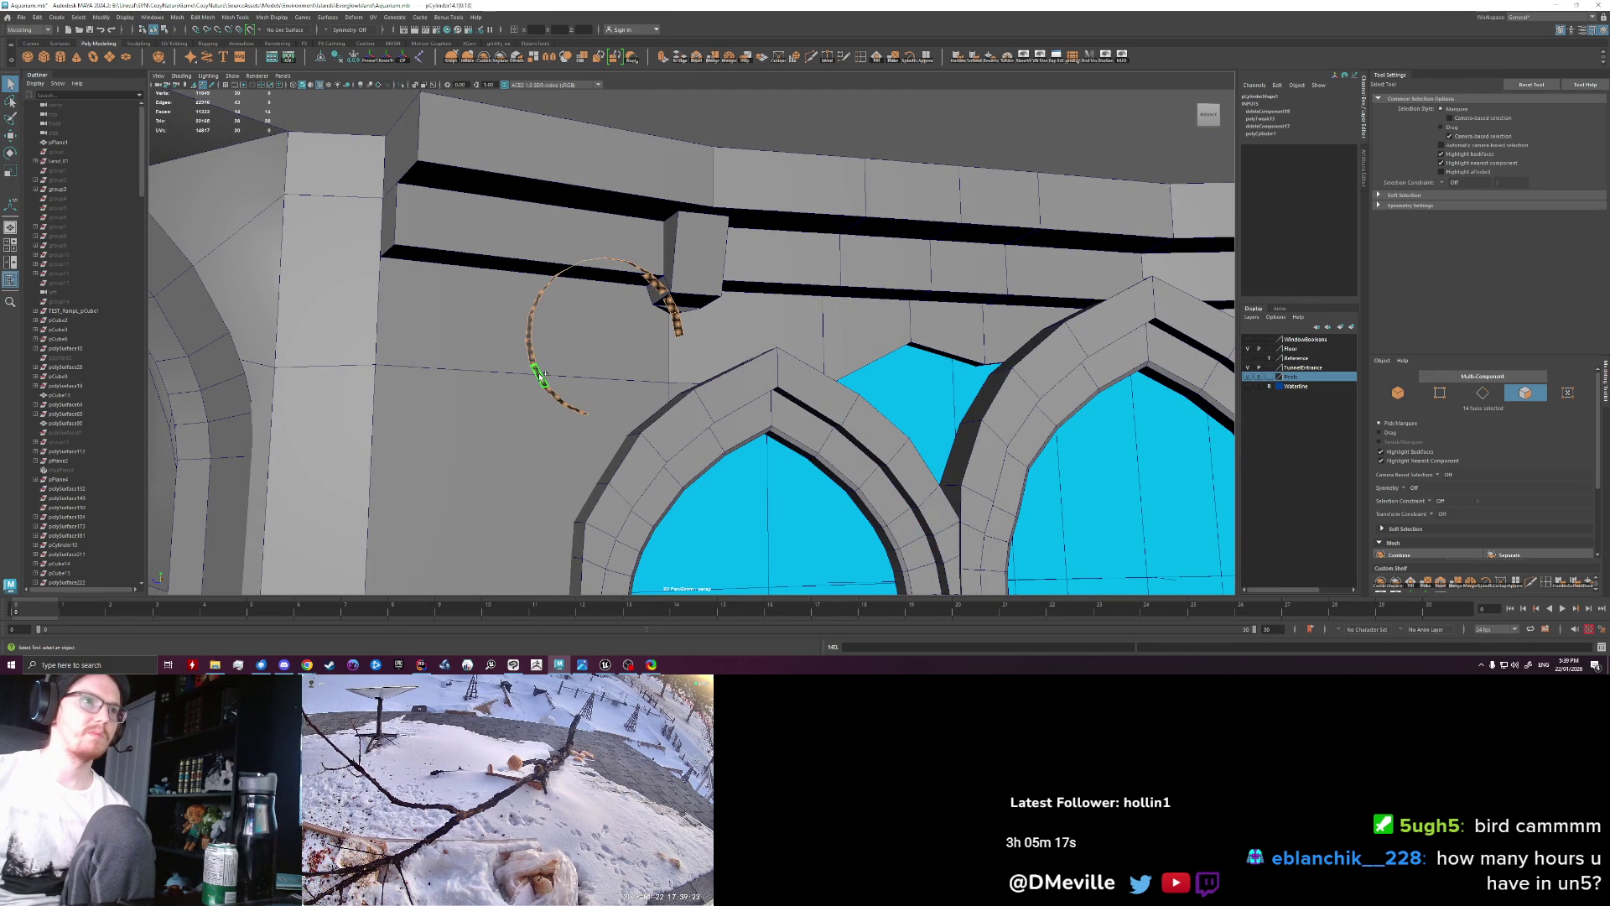
pyautogui.click(532, 310)
pyautogui.keyDown('alt'); pyautogui.moveTo(532, 310); pyautogui.dragTo(552, 331); pyautogui.keyUp('alt')
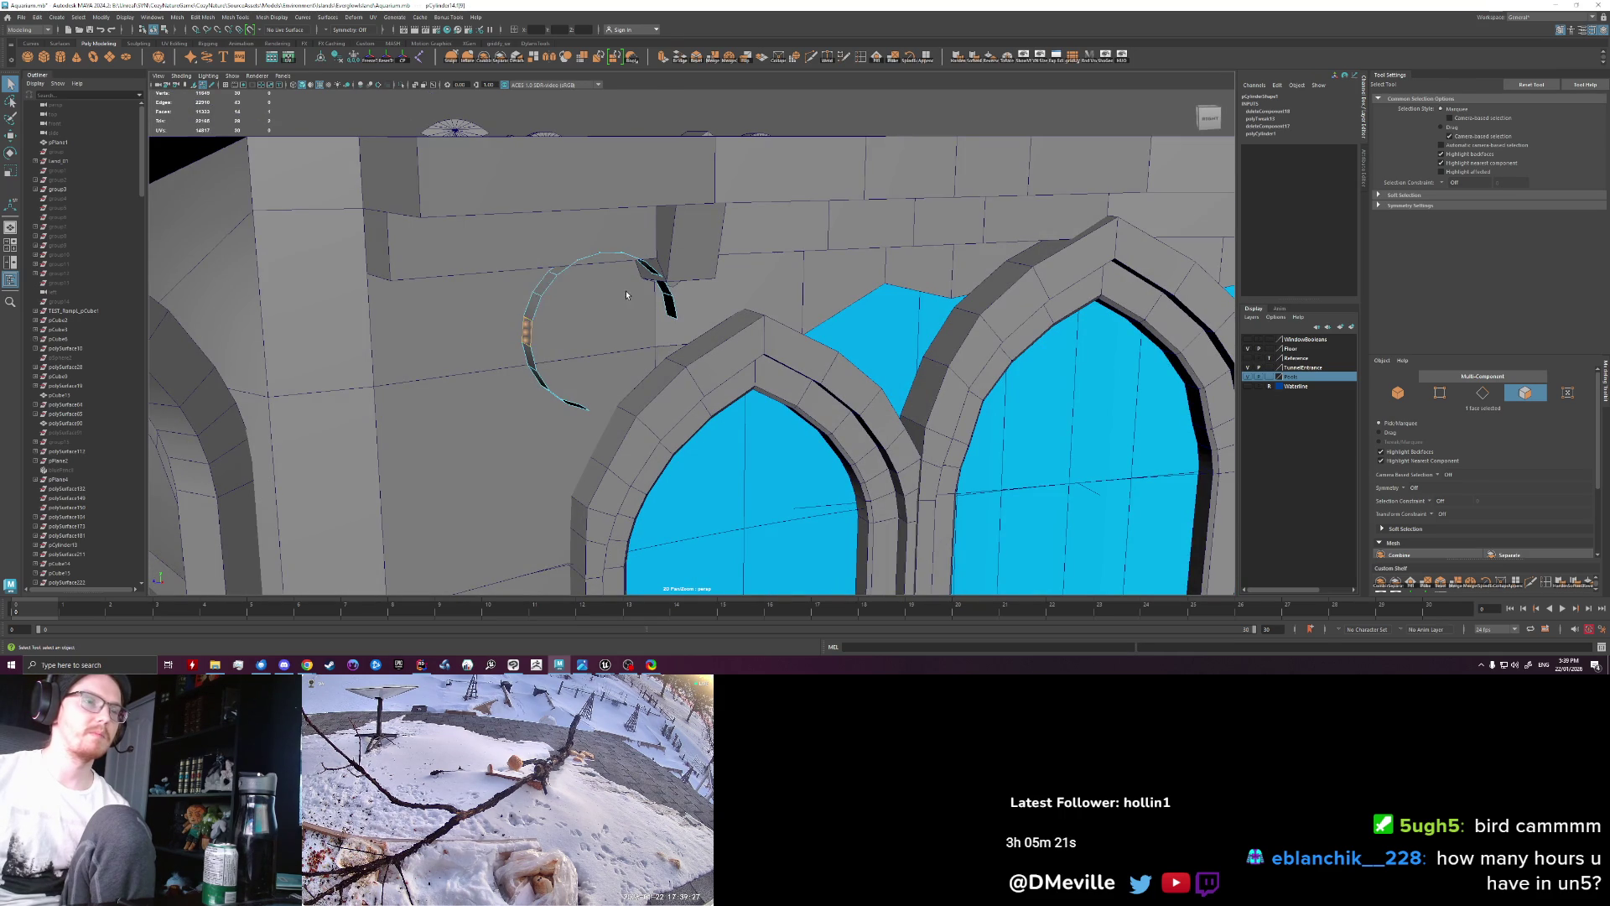
pyautogui.keyDown('alt'); pyautogui.moveTo(626, 294); pyautogui.dragTo(617, 274); pyautogui.keyUp('alt')
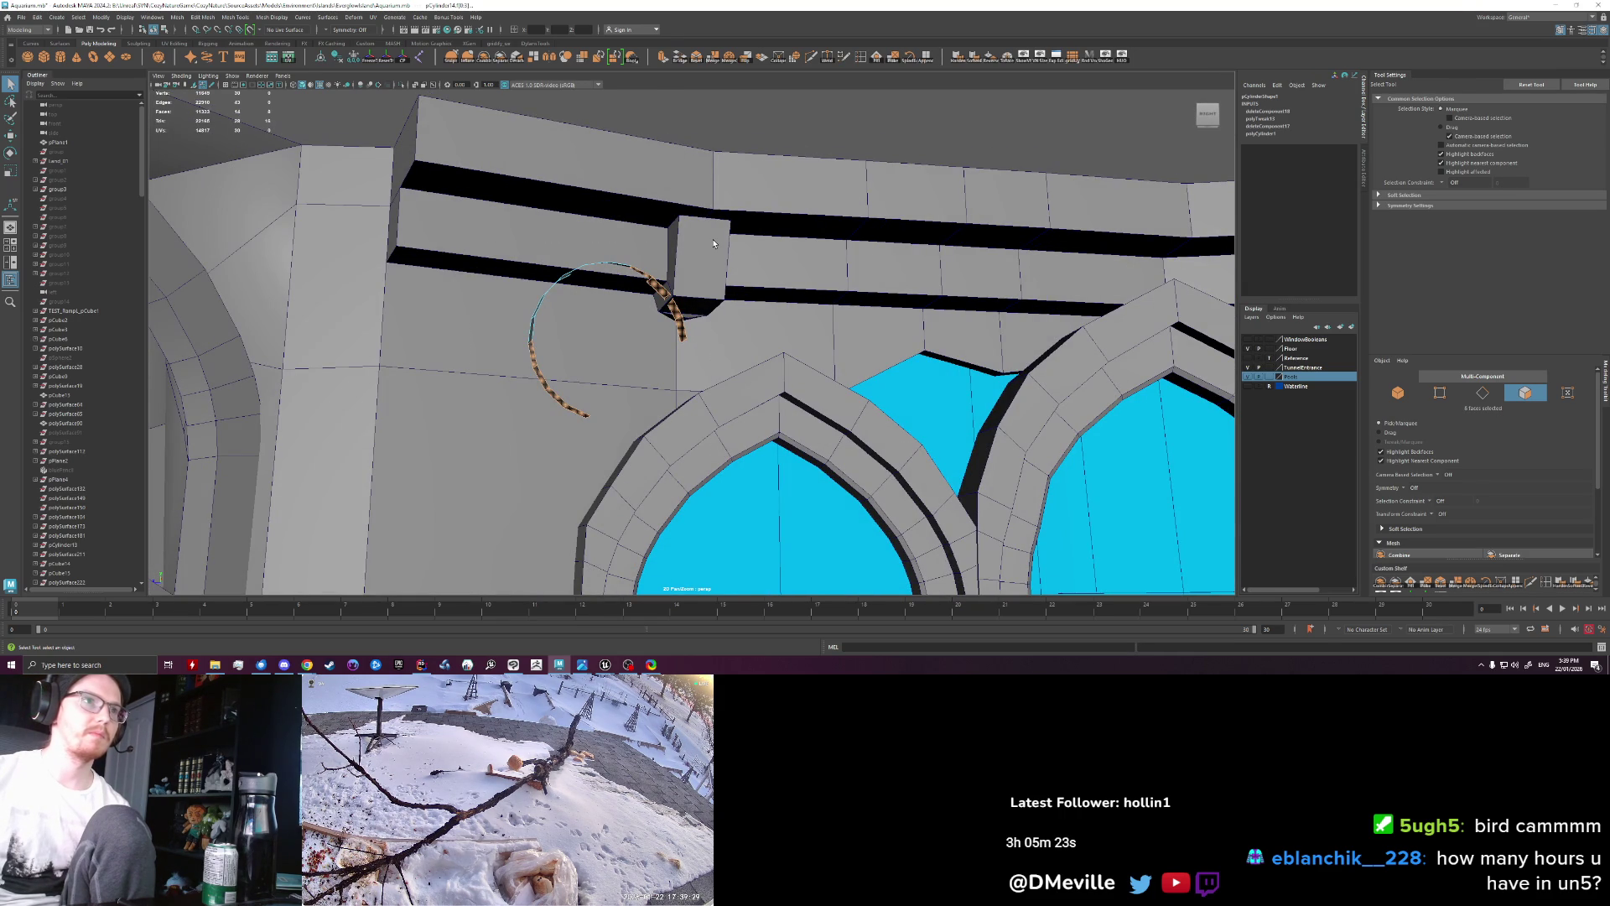
pyautogui.press('Delete')
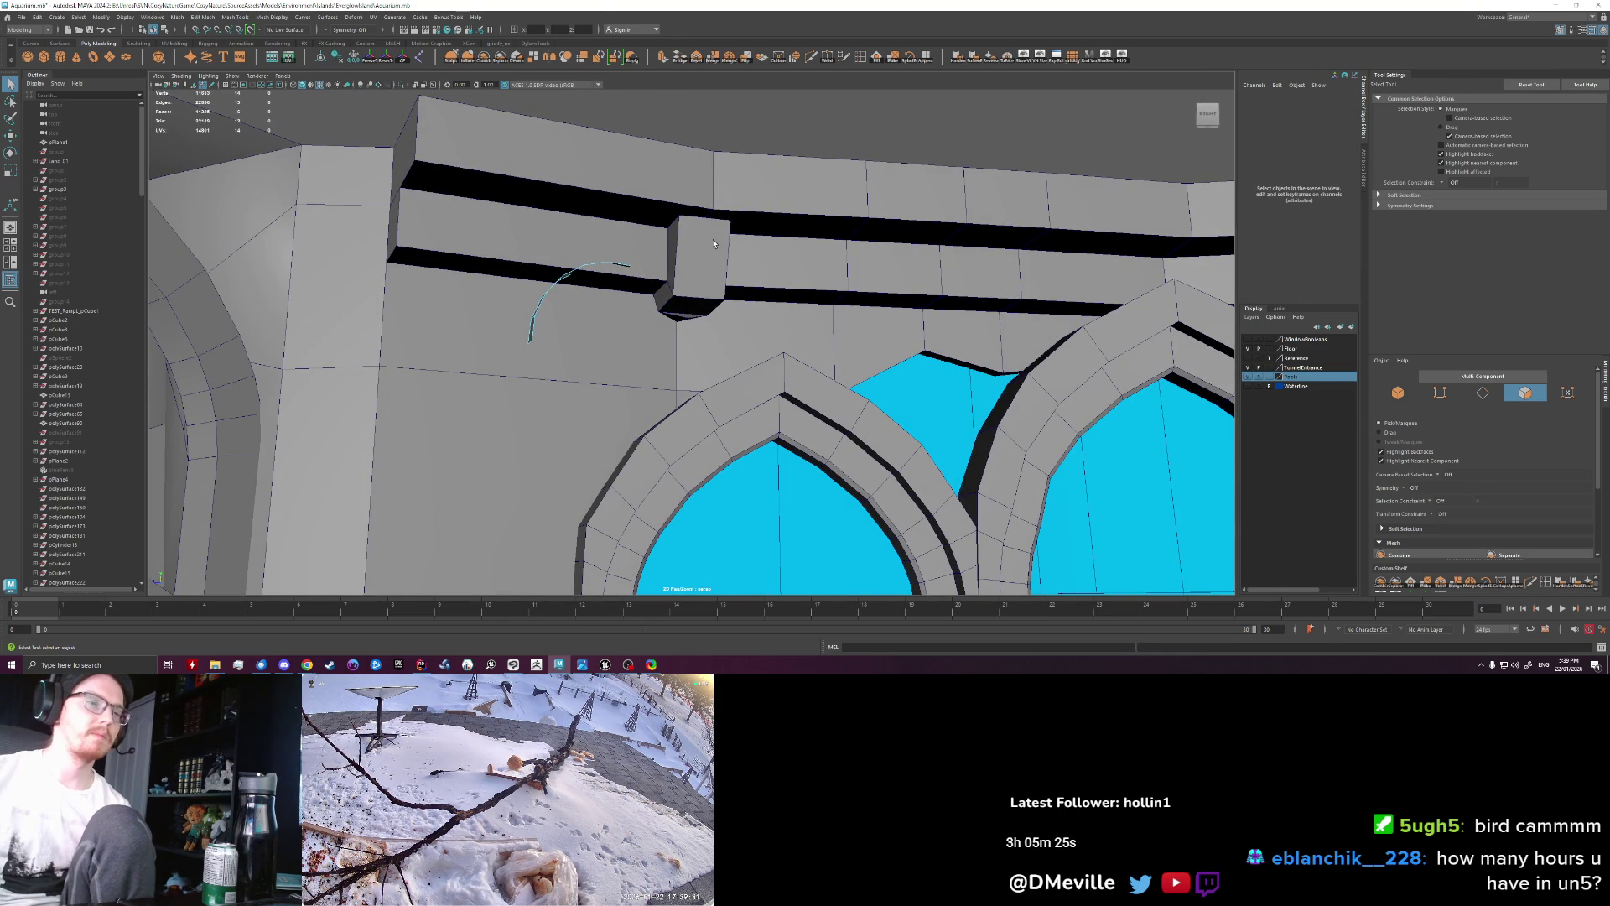
pyautogui.keyDown('alt'); pyautogui.moveTo(714, 243); pyautogui.dragTo(605, 347); pyautogui.keyUp('alt')
# Step: Extrude the remaining arc faces to give the brace thickness
pyautogui.click(534, 299)
pyautogui.press('w')
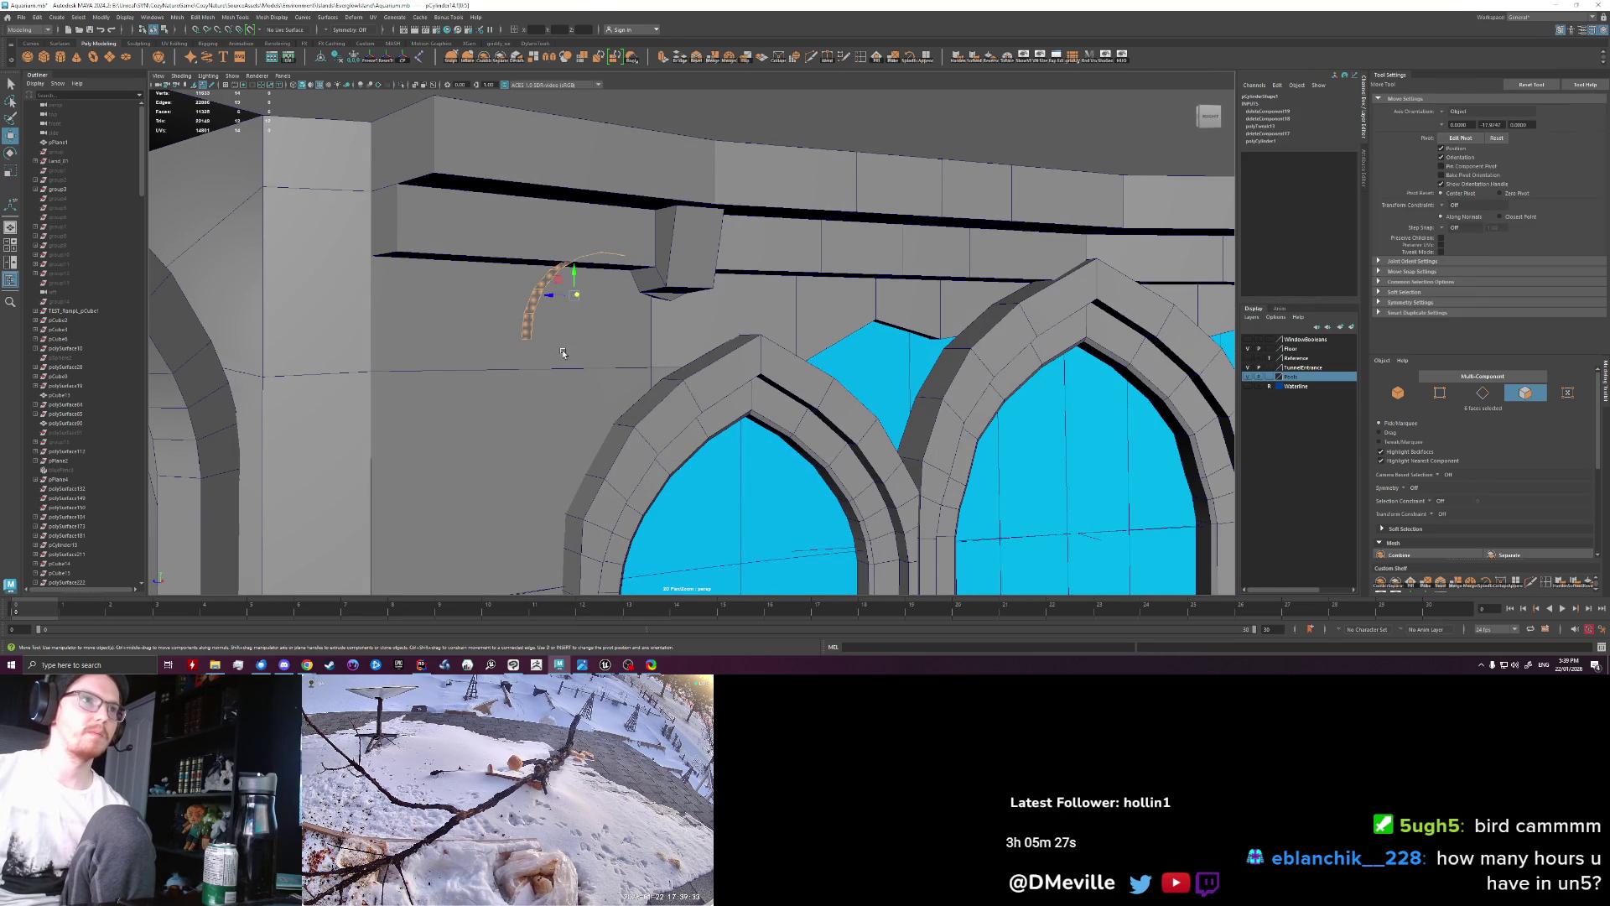
pyautogui.hotkey('ctrl', 'e')
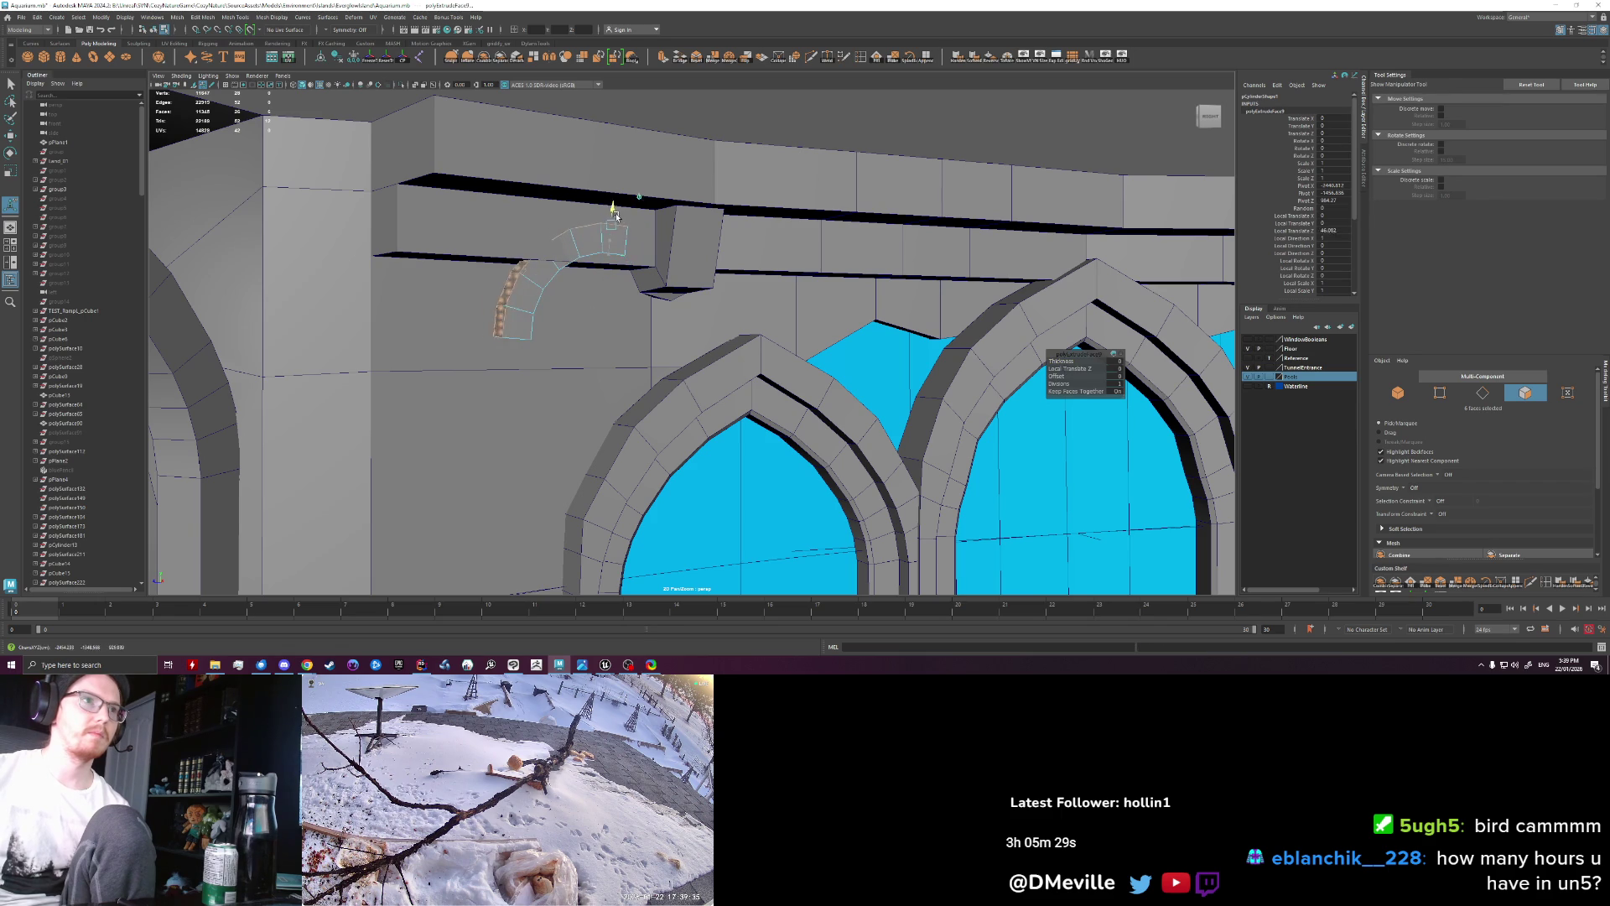